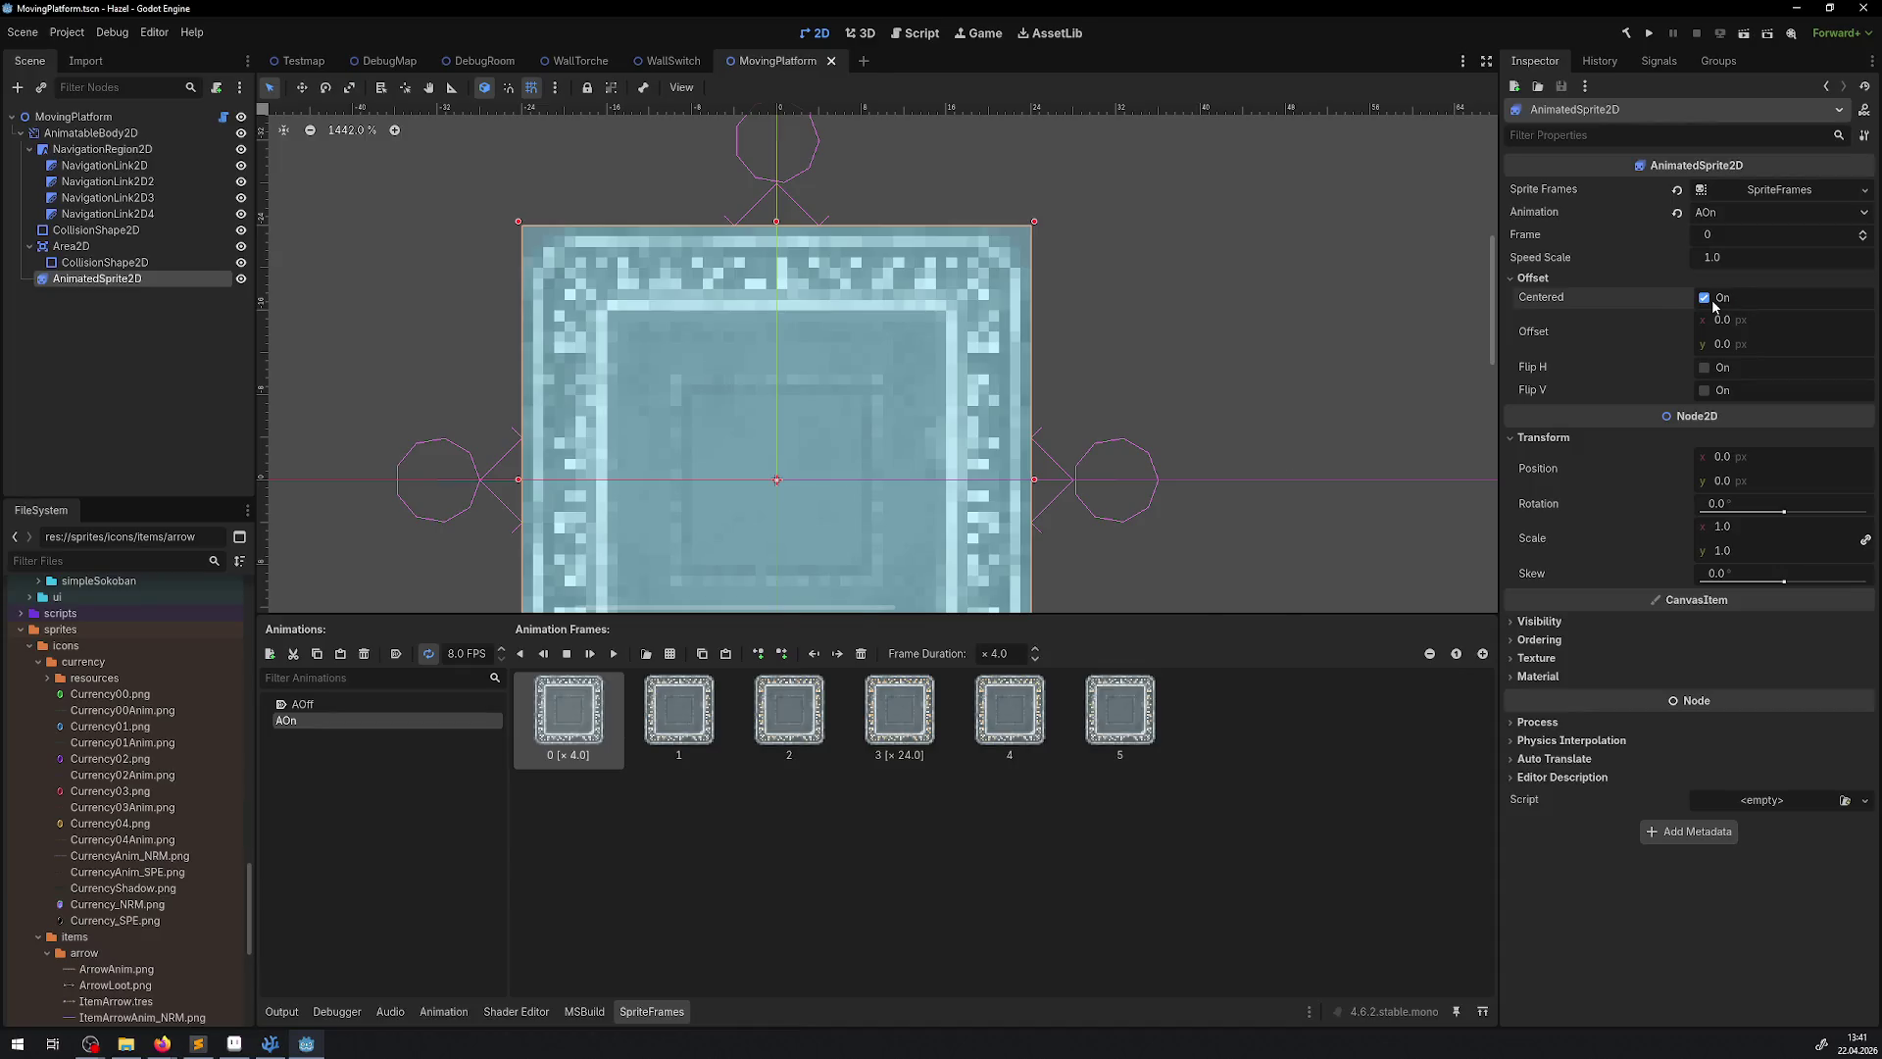
Turn off Offset > Centered on the platform's AnimatedSprite2D
left_click(1733, 299)
scroll(1063, 416, "down", 3)
scroll(780, 415, "down", 1)
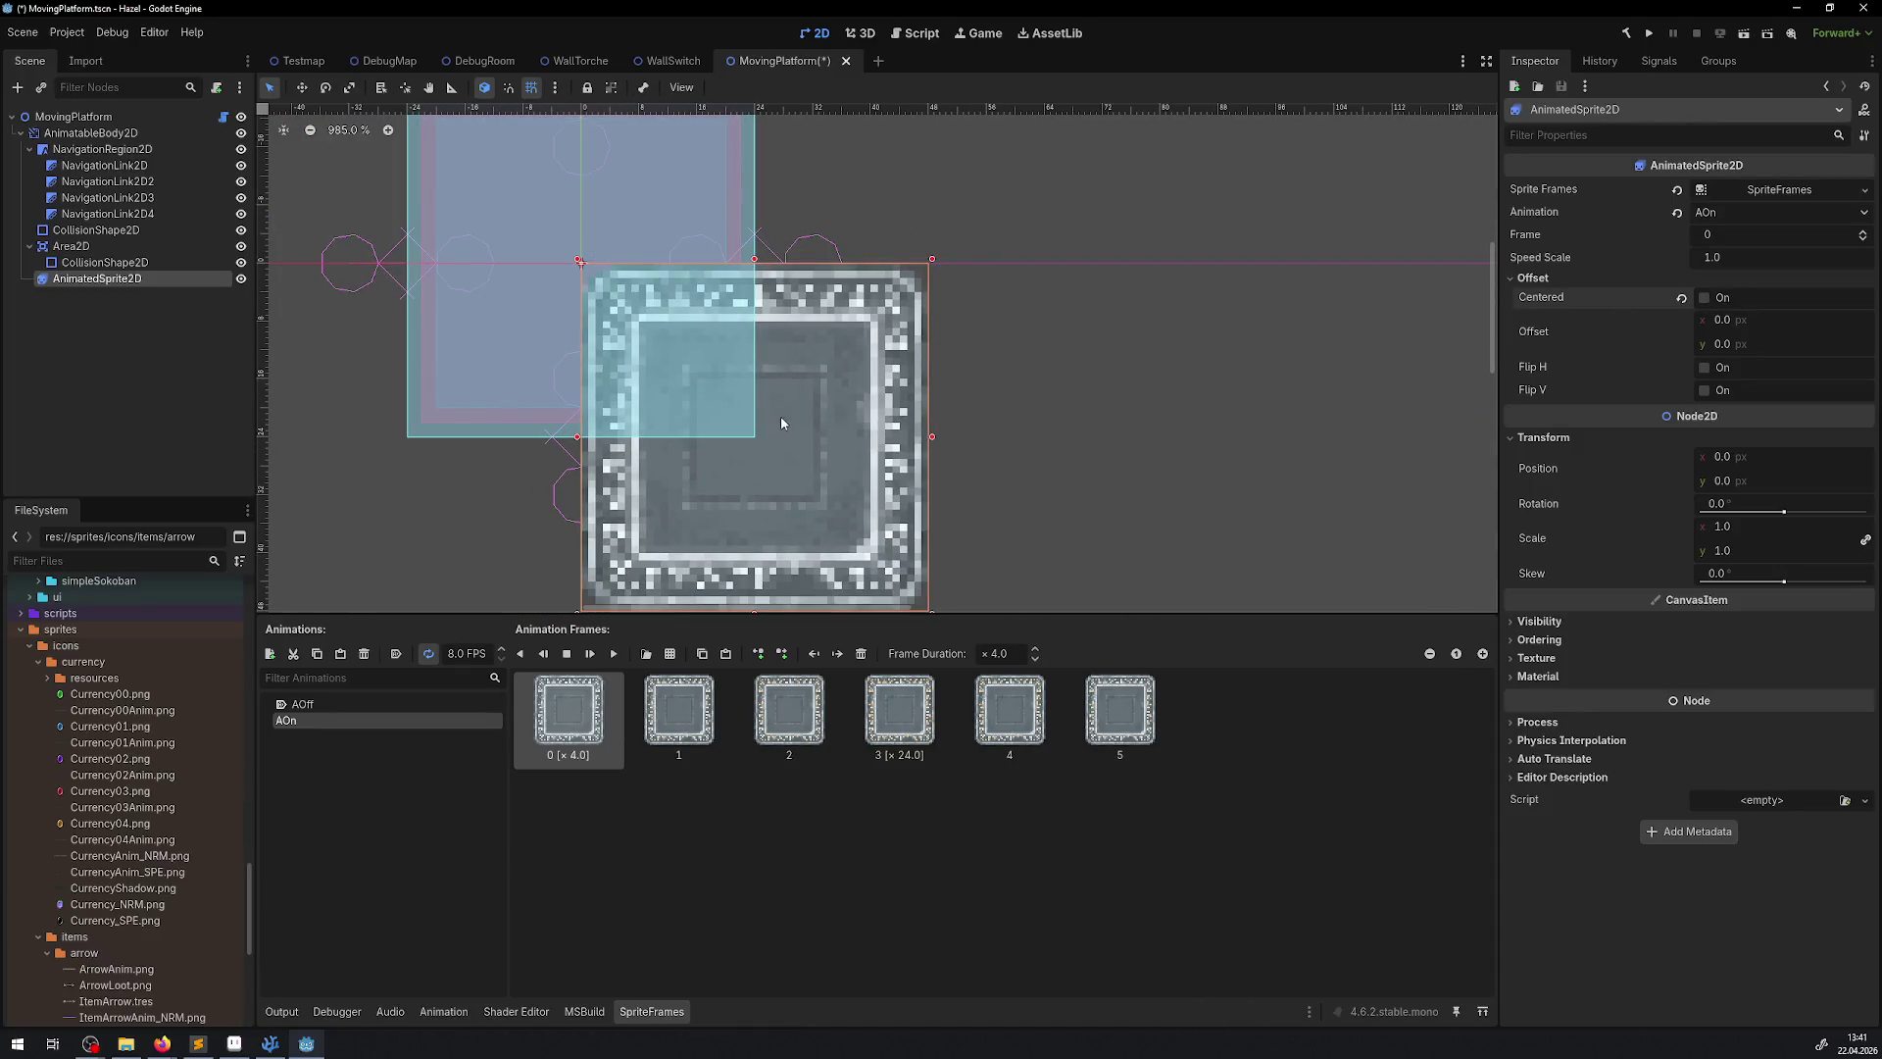
Select the Area2D's CollisionShape2D and review its transform values with the whole platform in view
left_click(77, 263)
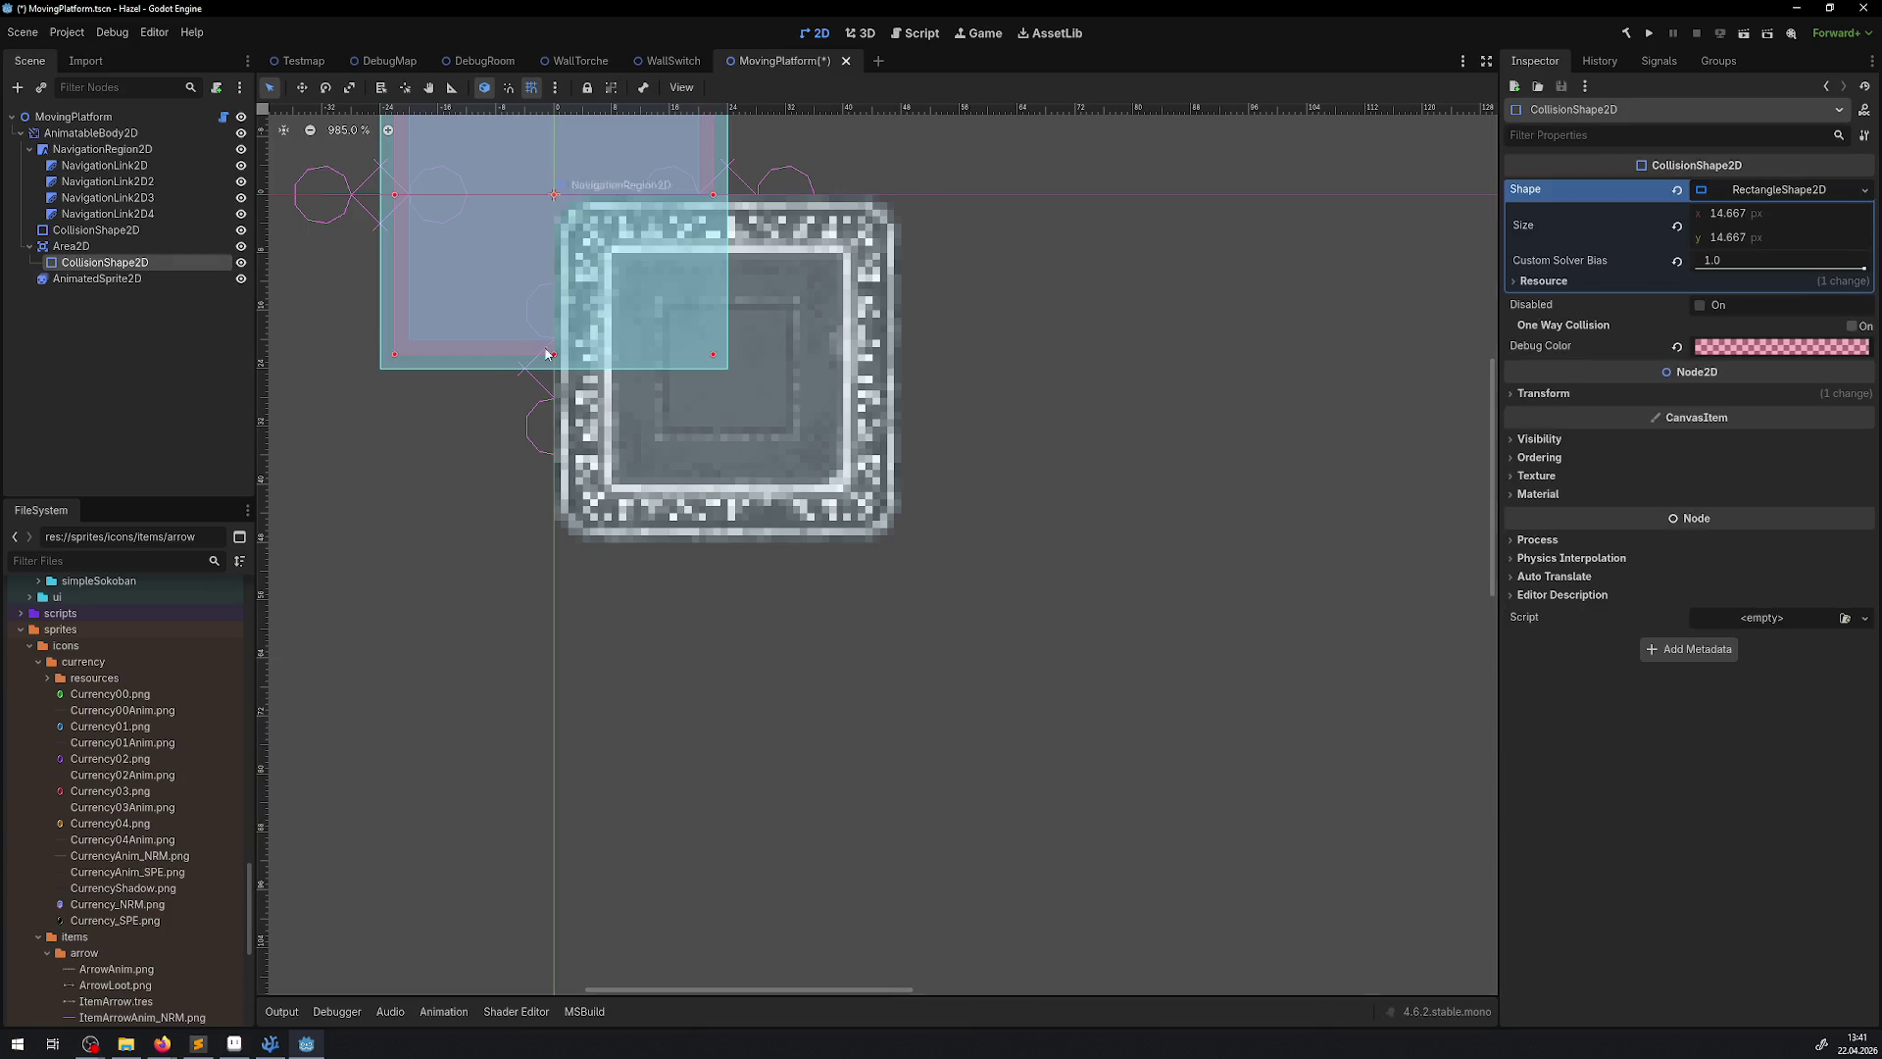
left_click(1544, 394)
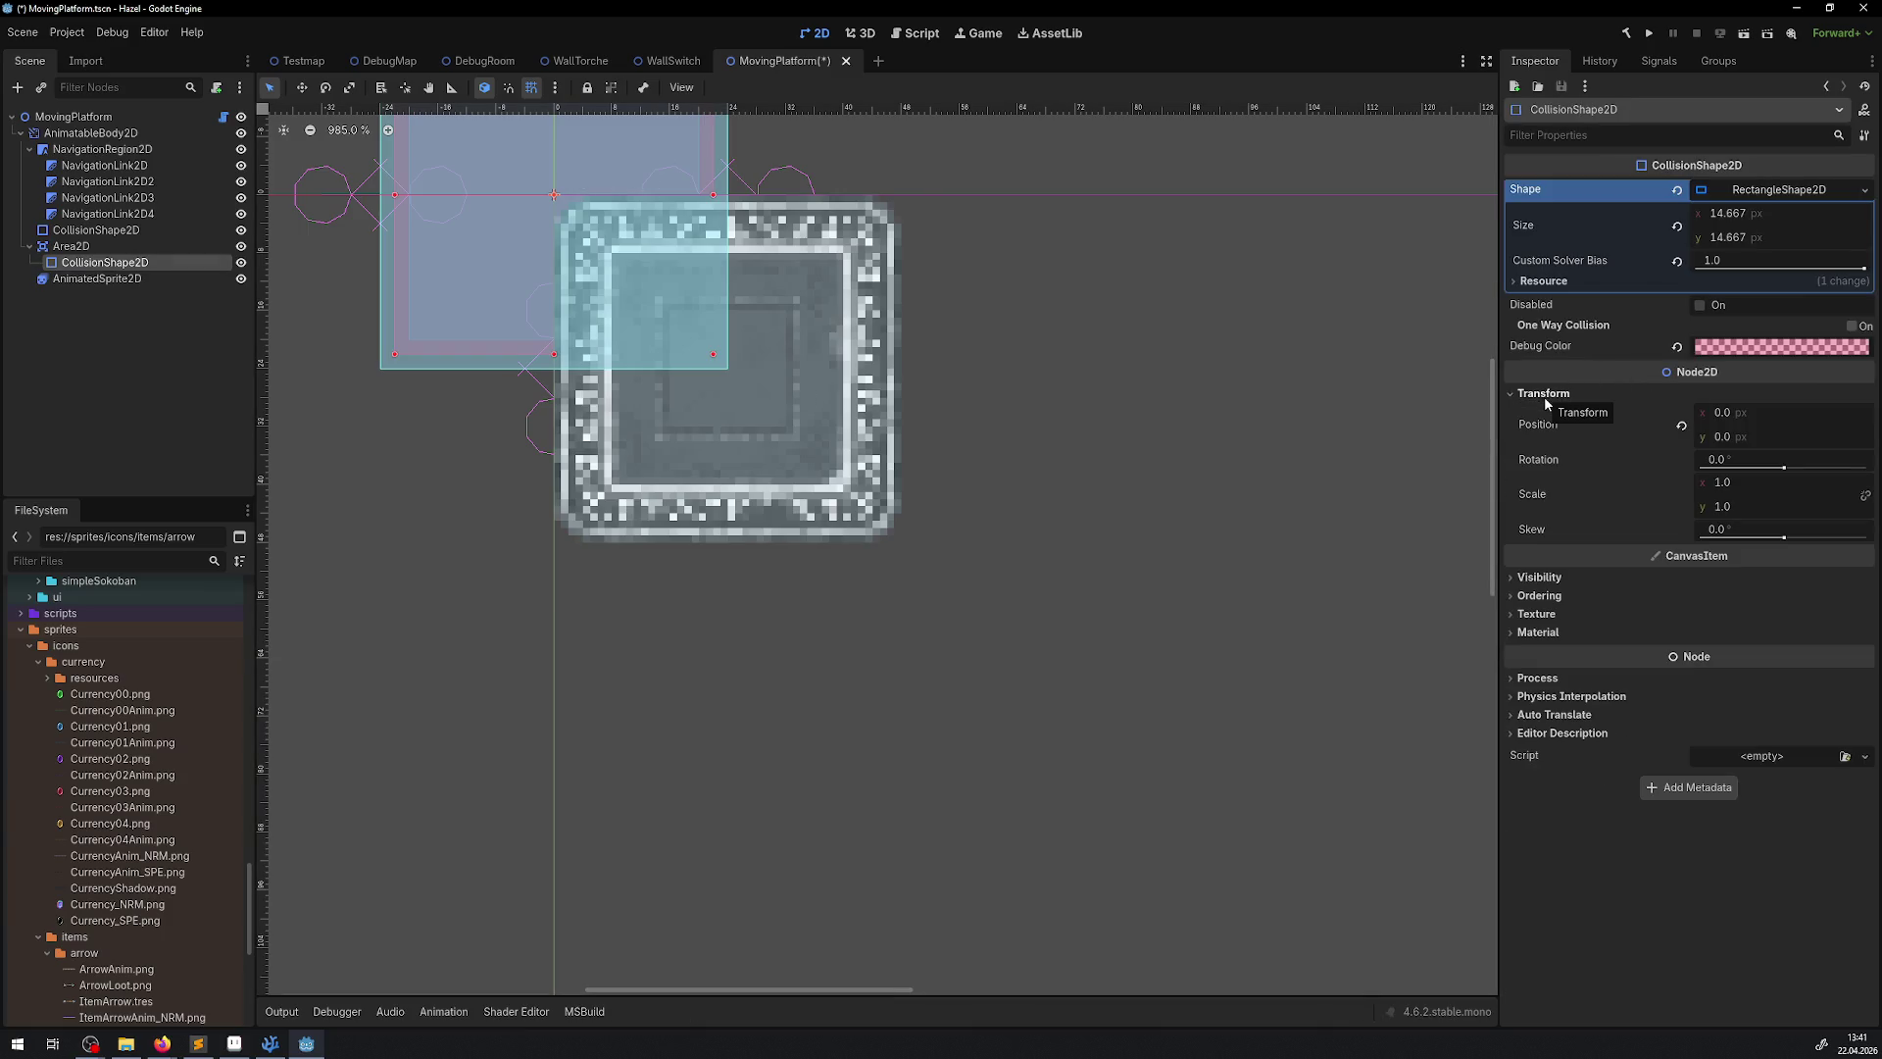
left_click(1543, 396)
left_click_drag(692, 341, 702, 433)
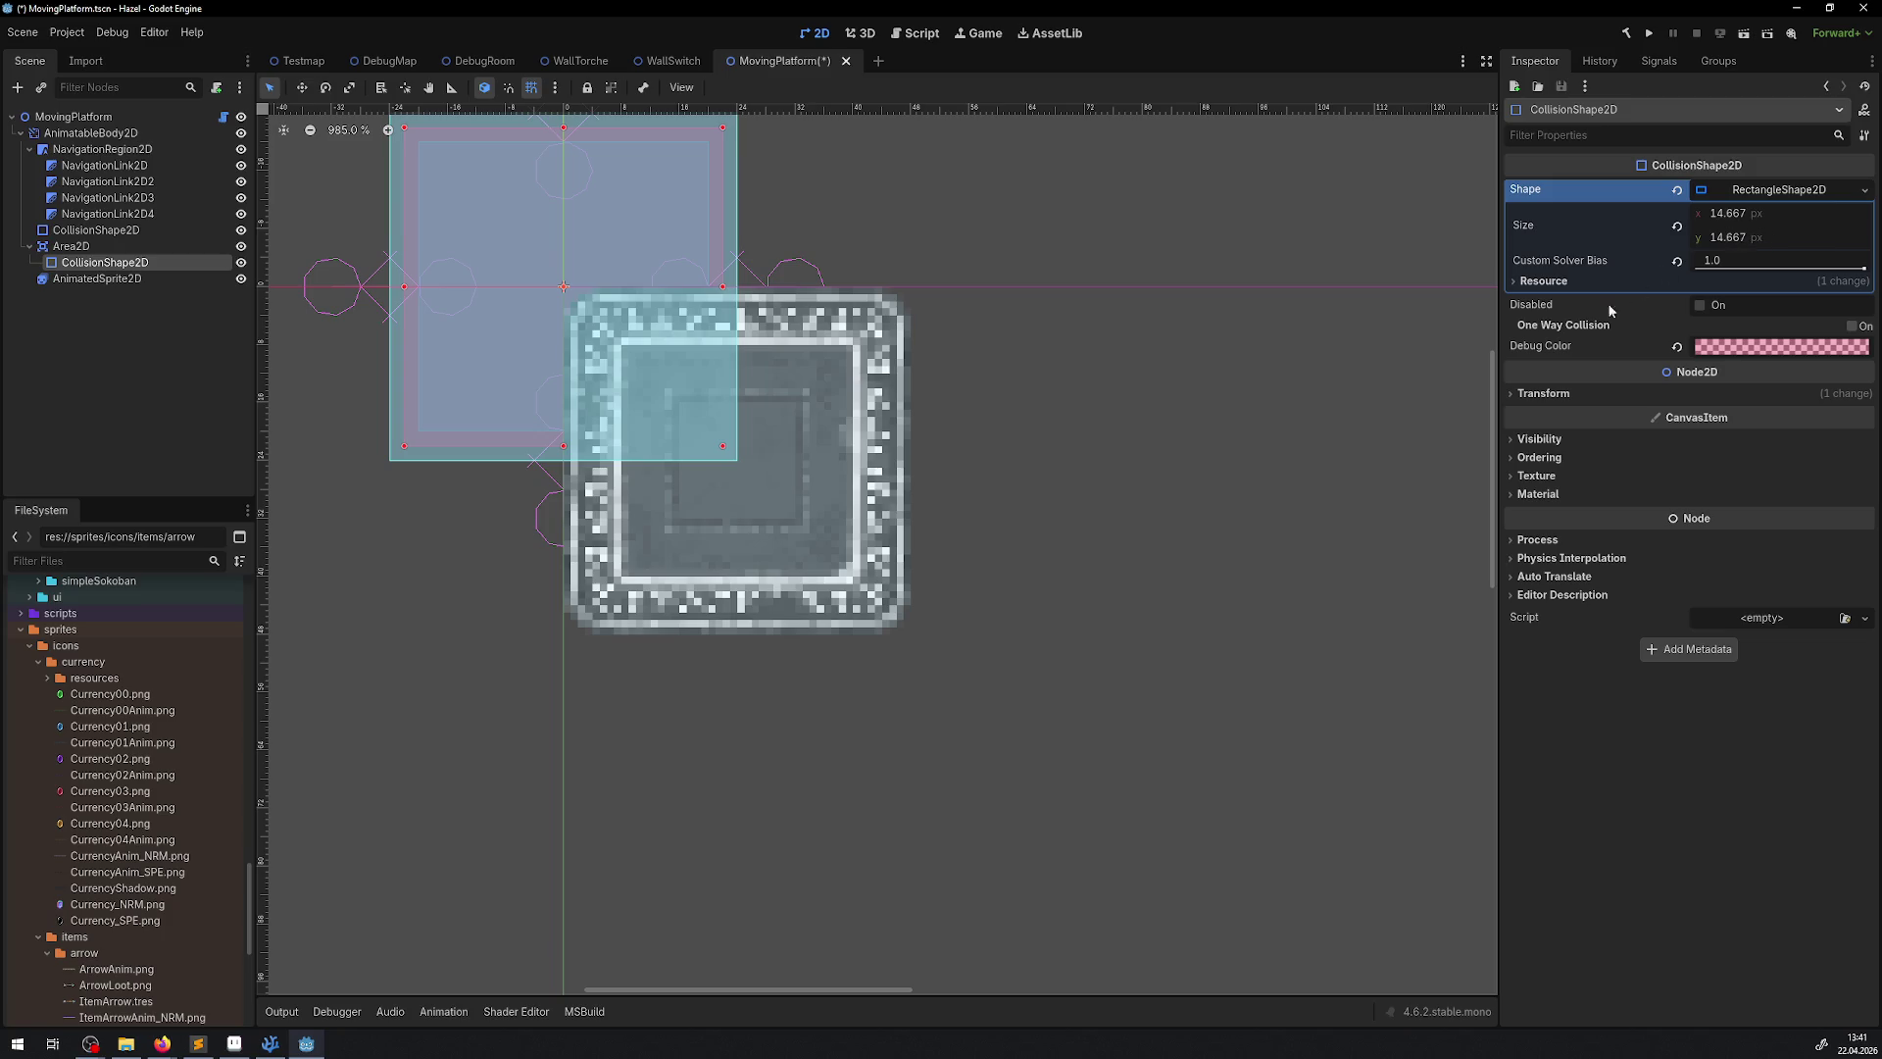
left_click(1544, 393)
left_click(1544, 393)
left_click(1562, 400)
left_click(1565, 397)
Size the Area2D's collision rectangle to 14 × 14 px and lock the shape
left_click(1733, 239)
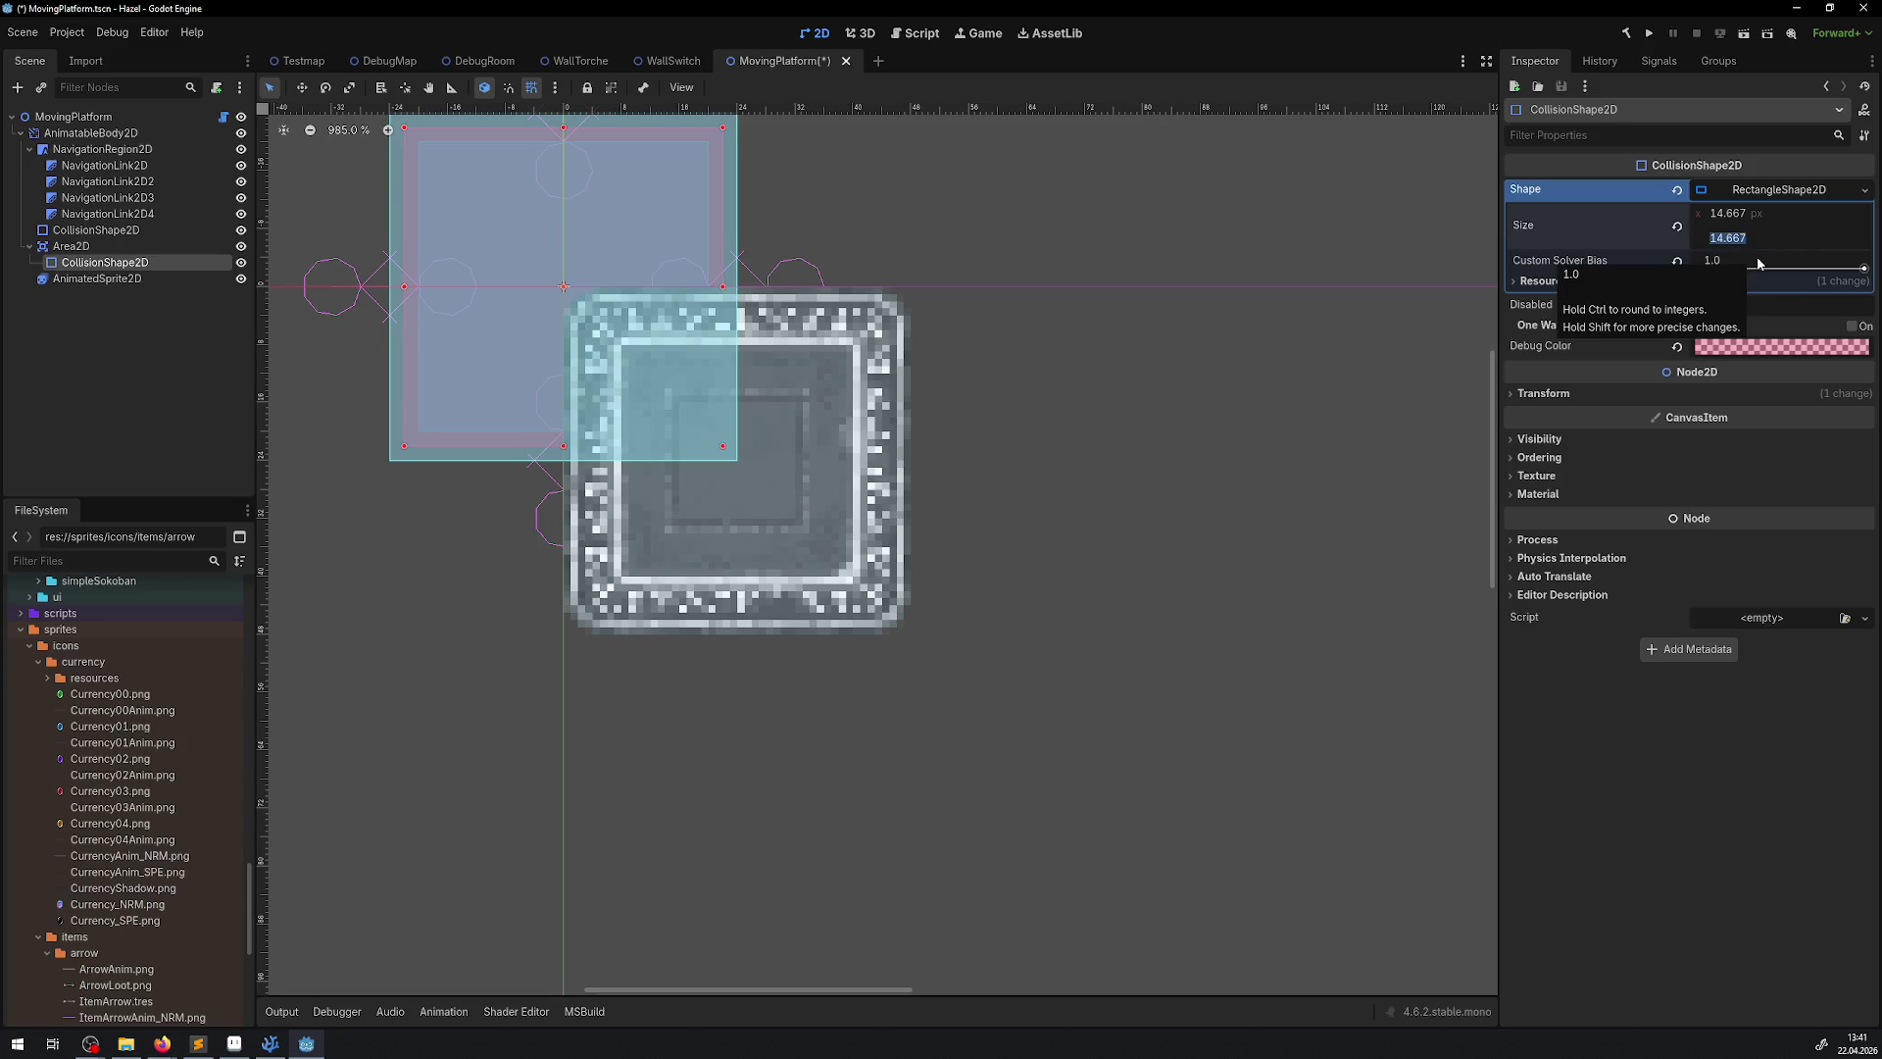
type("14")
key("Return")
left_click(1743, 217)
type("1")
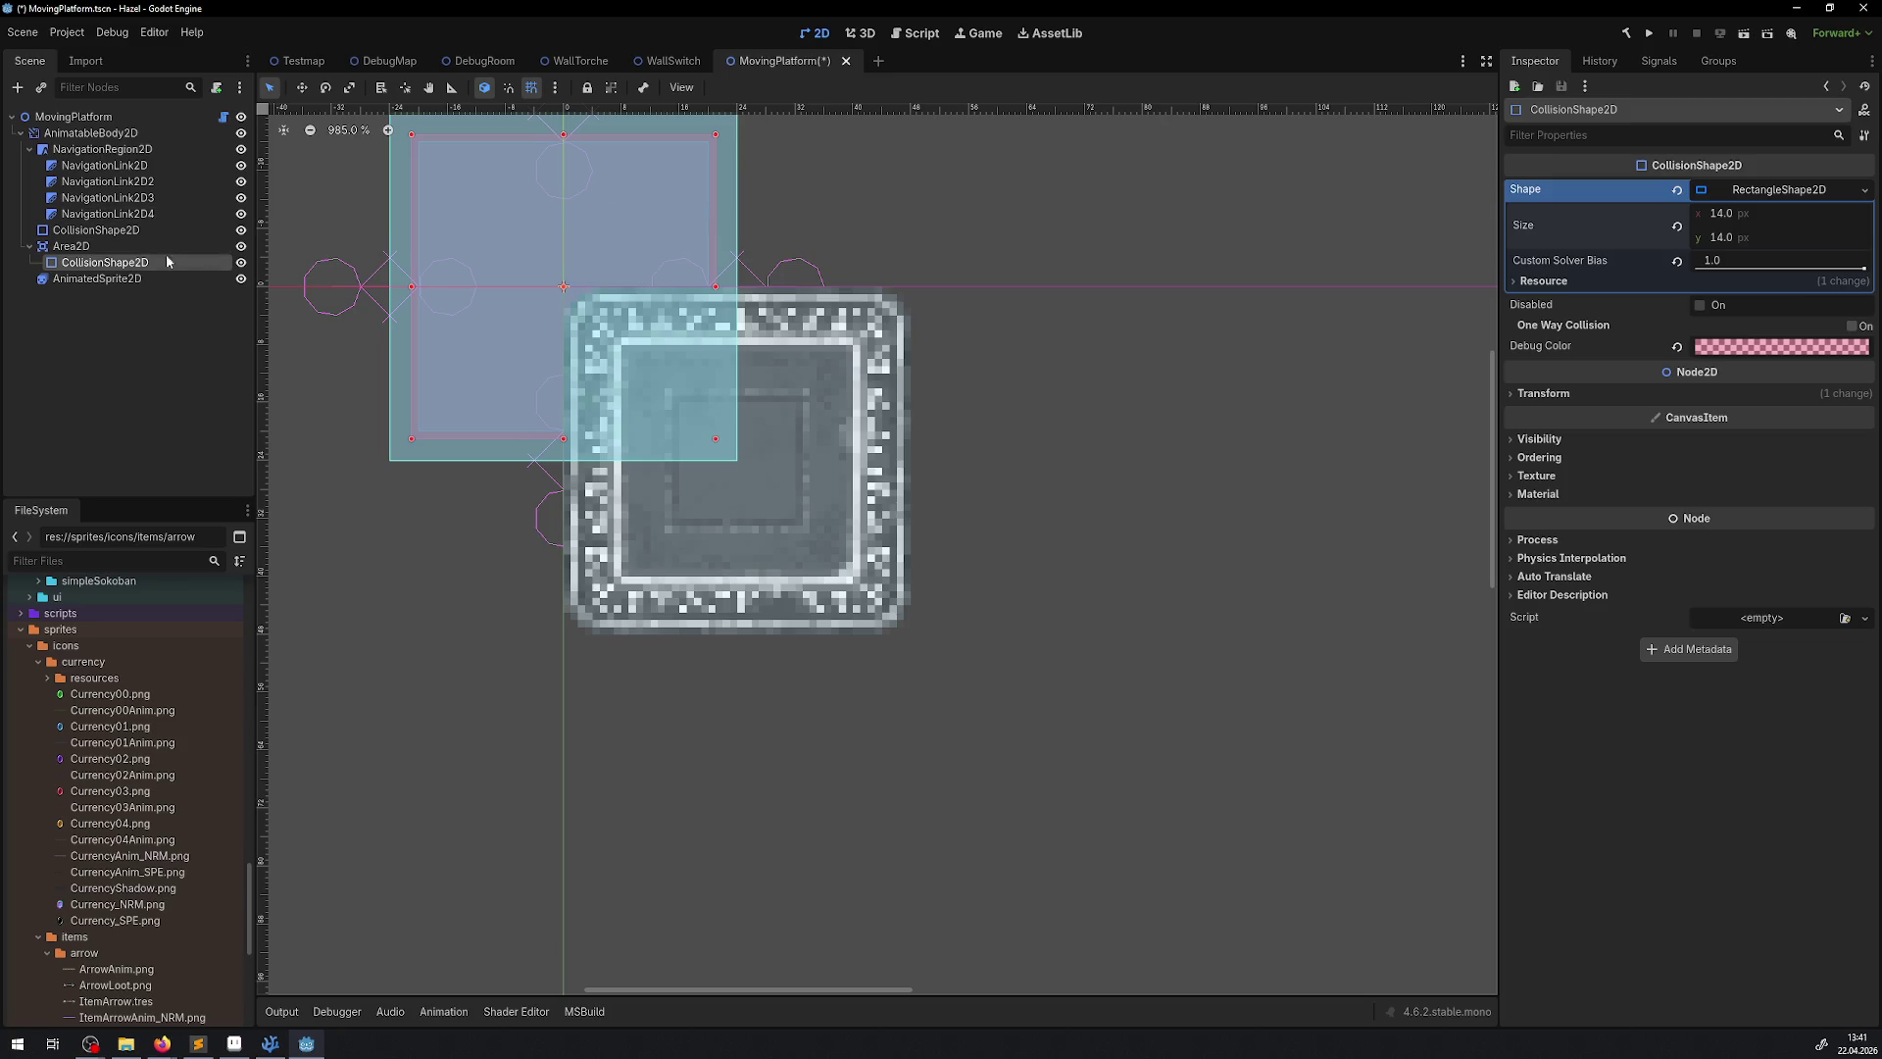
left_click(588, 88)
Move the Area2D 24 px down and right, toggling the platform sprite's visibility to check
left_click(71, 246)
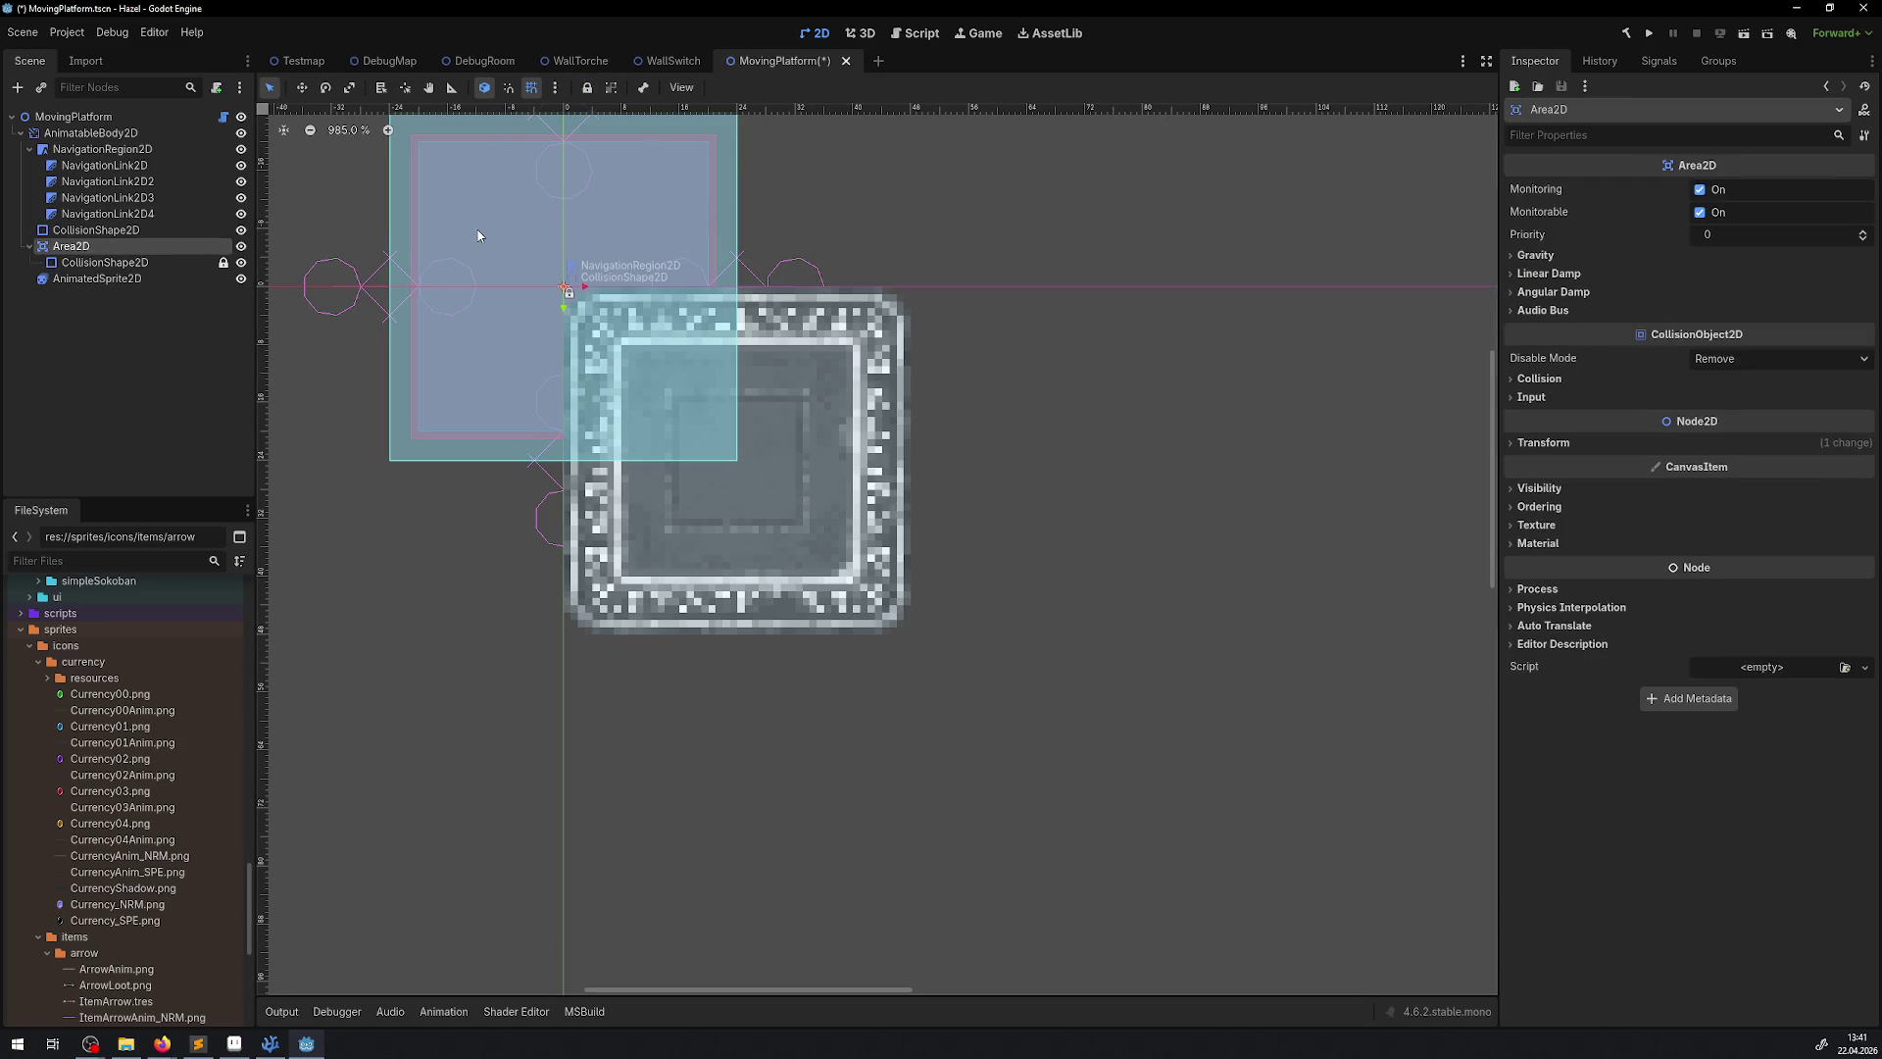
mouse_move(481, 236)
left_mouse_down()
mouse_move(790, 525)
mouse_move(678, 419)
left_mouse_up()
left_click(240, 280)
left_click(240, 280)
left_click(240, 281)
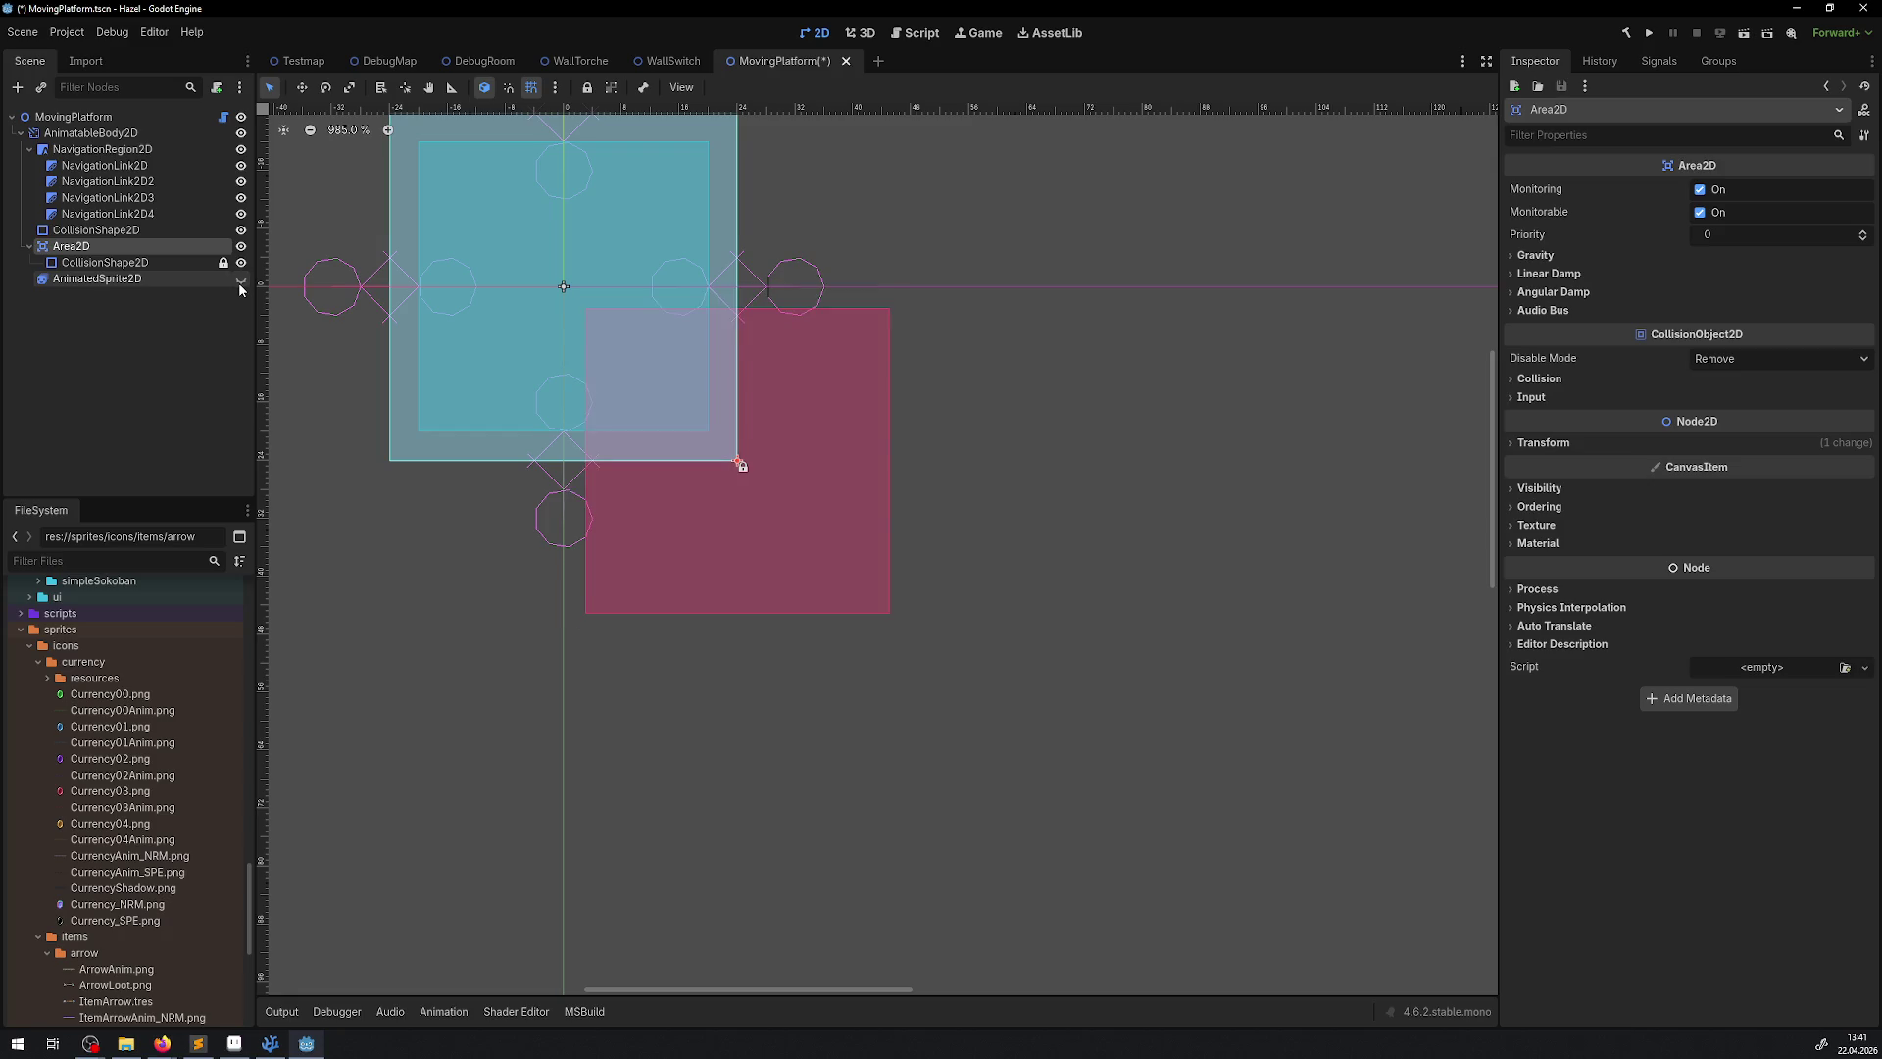
left_click(240, 280)
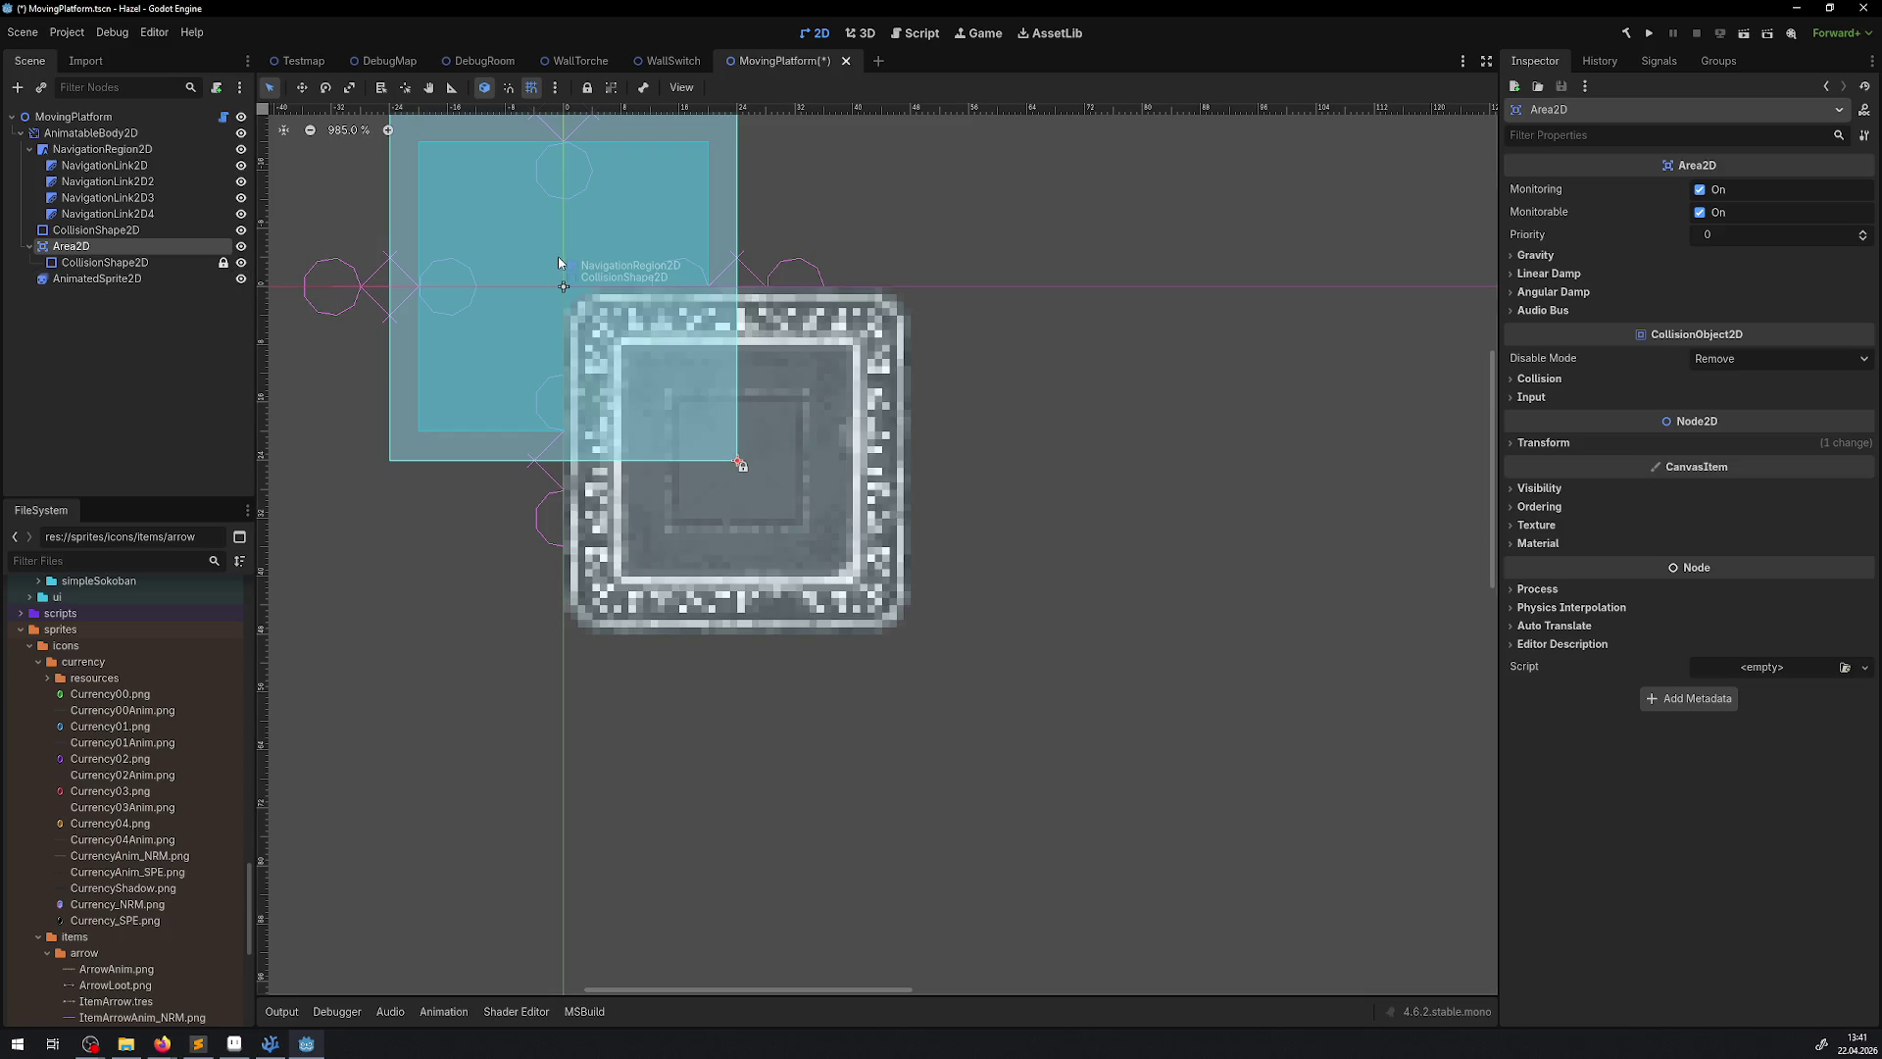
Drag AnimatedSprite2D above NavigationRegion2D so it is AnimatableBody2D's first child
left_click(29, 246)
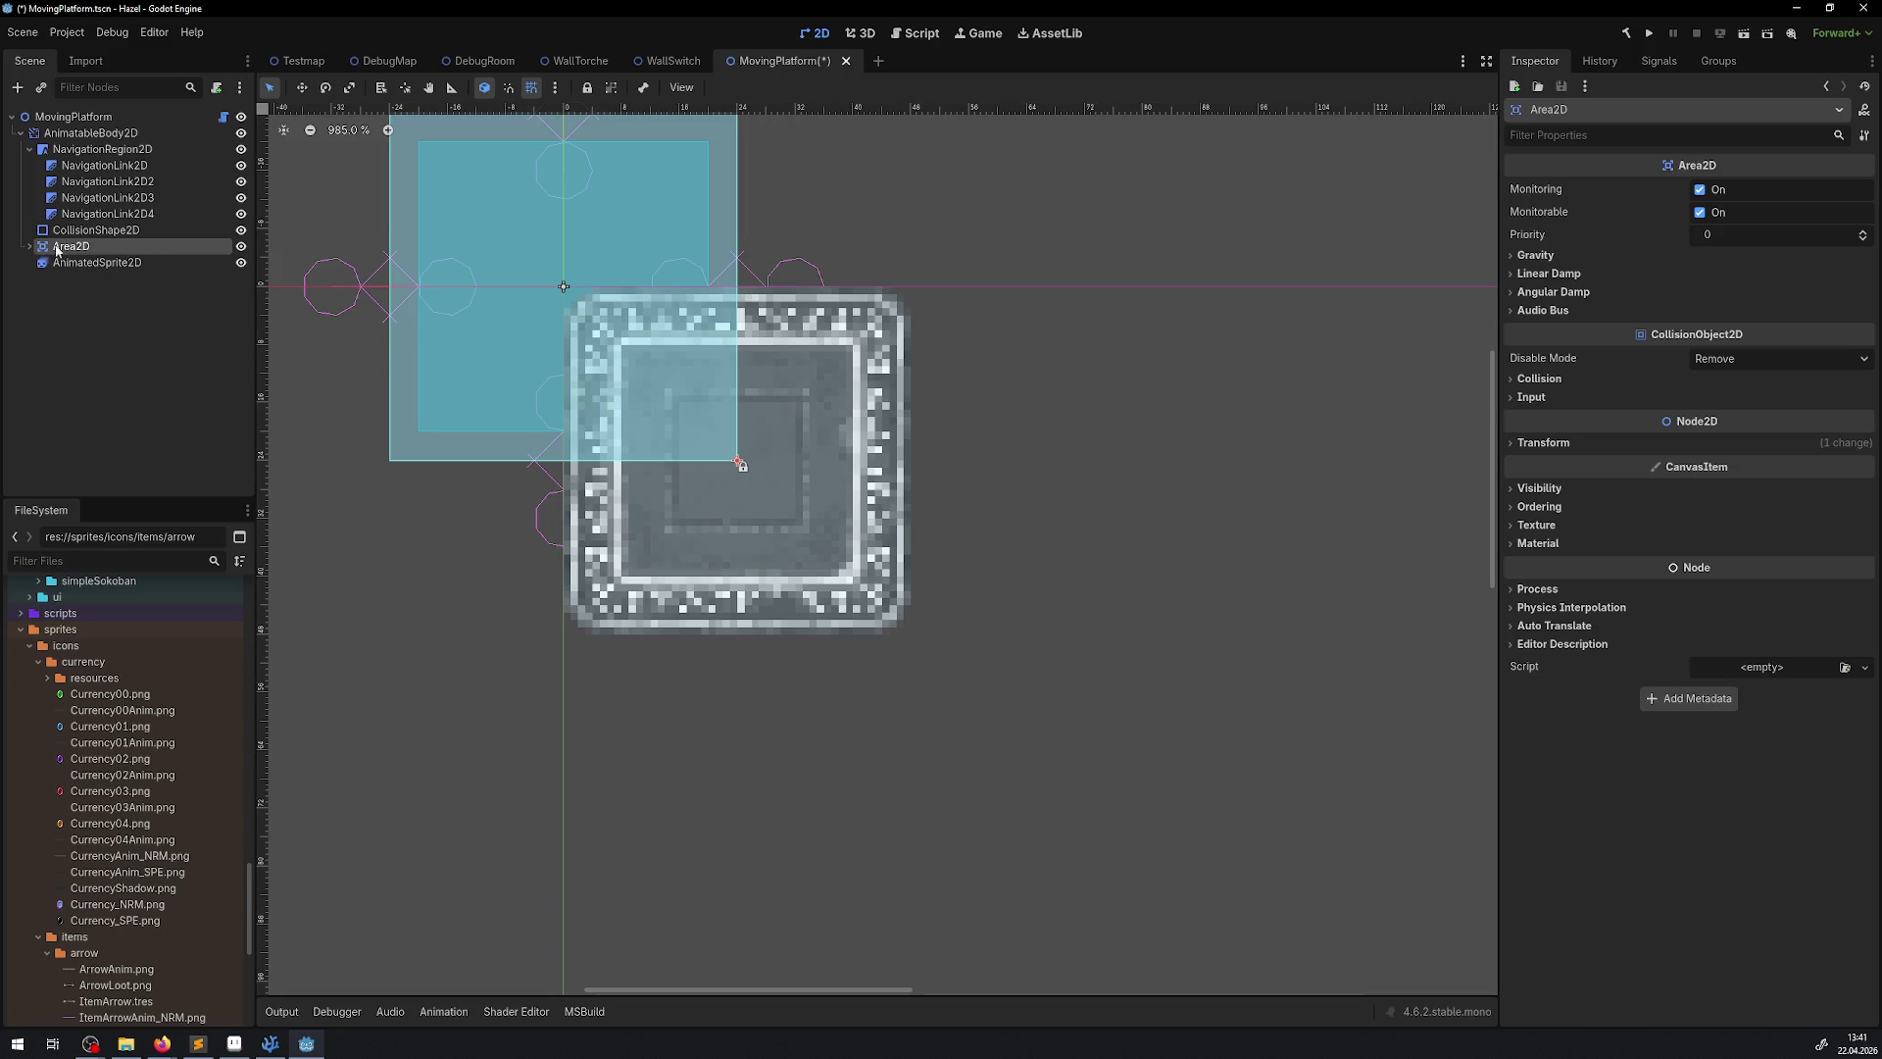
left_click(120, 262)
key("Up")
key("Up")
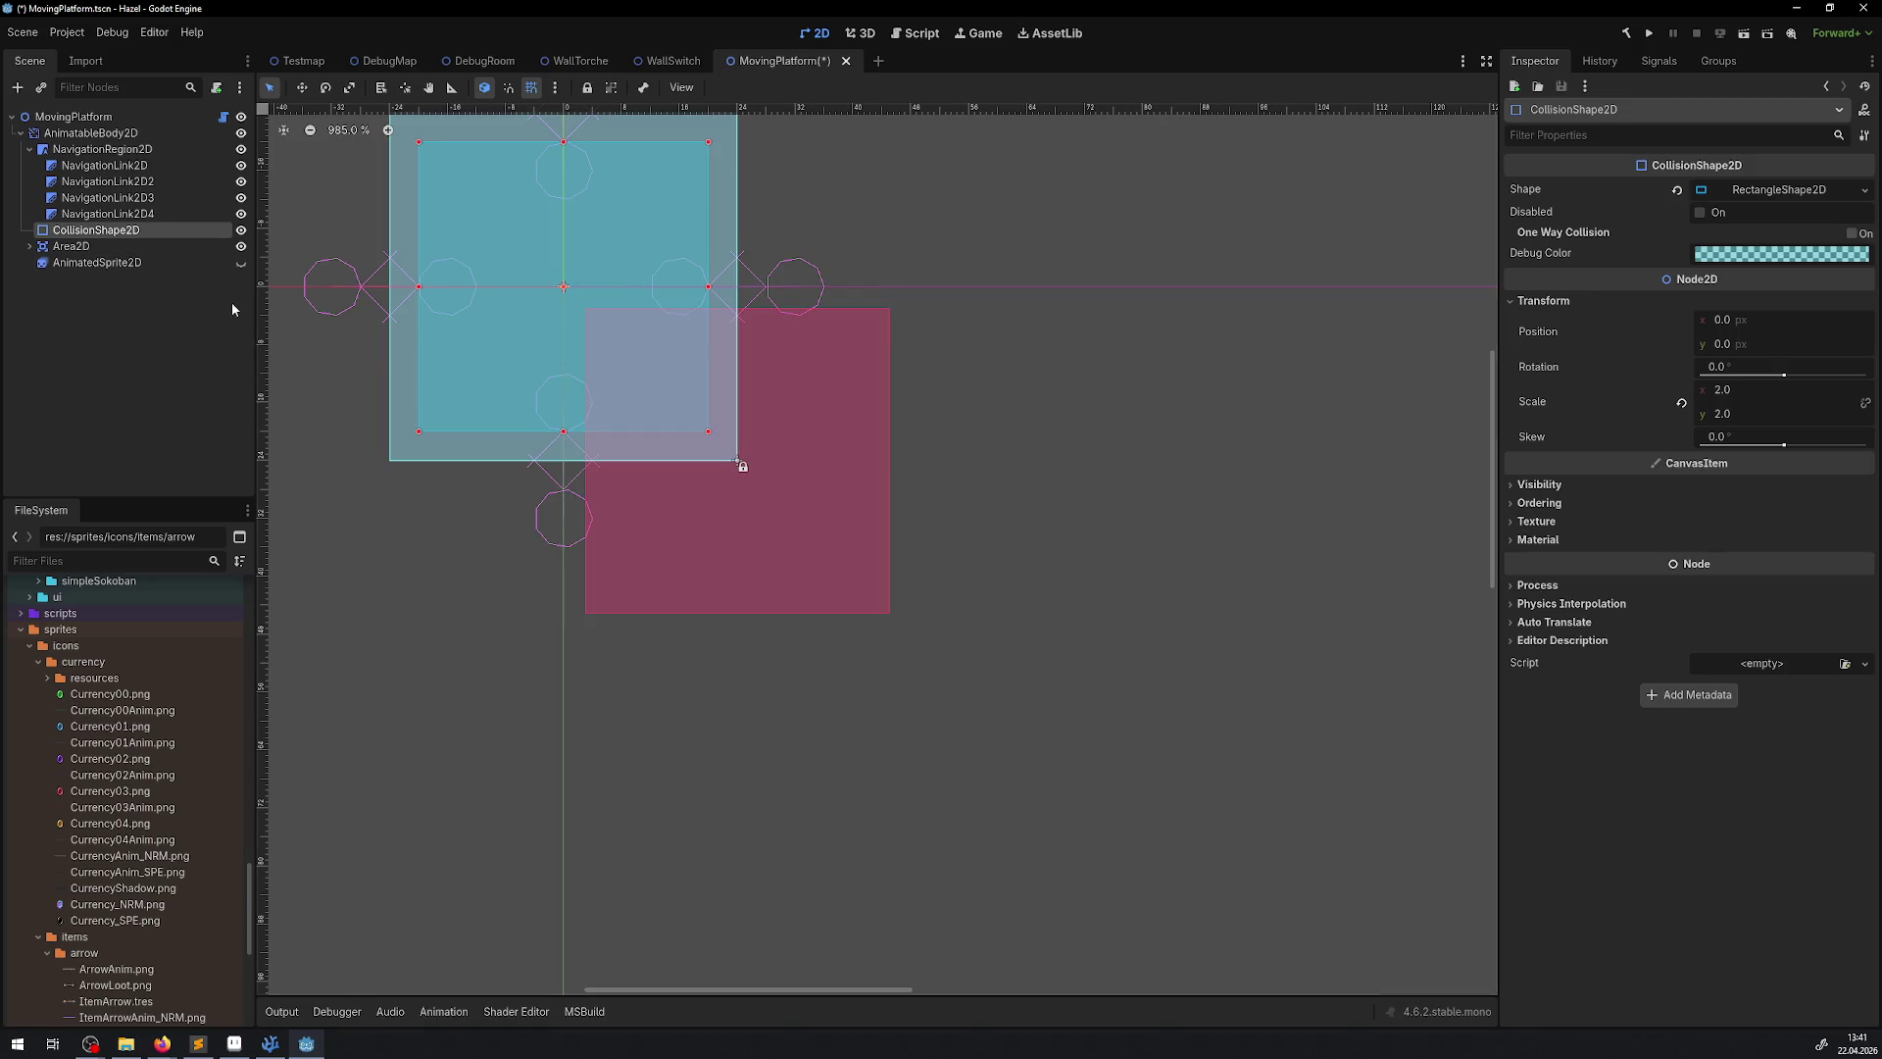
left_click(96, 263)
left_click_drag(96, 262, 81, 147)
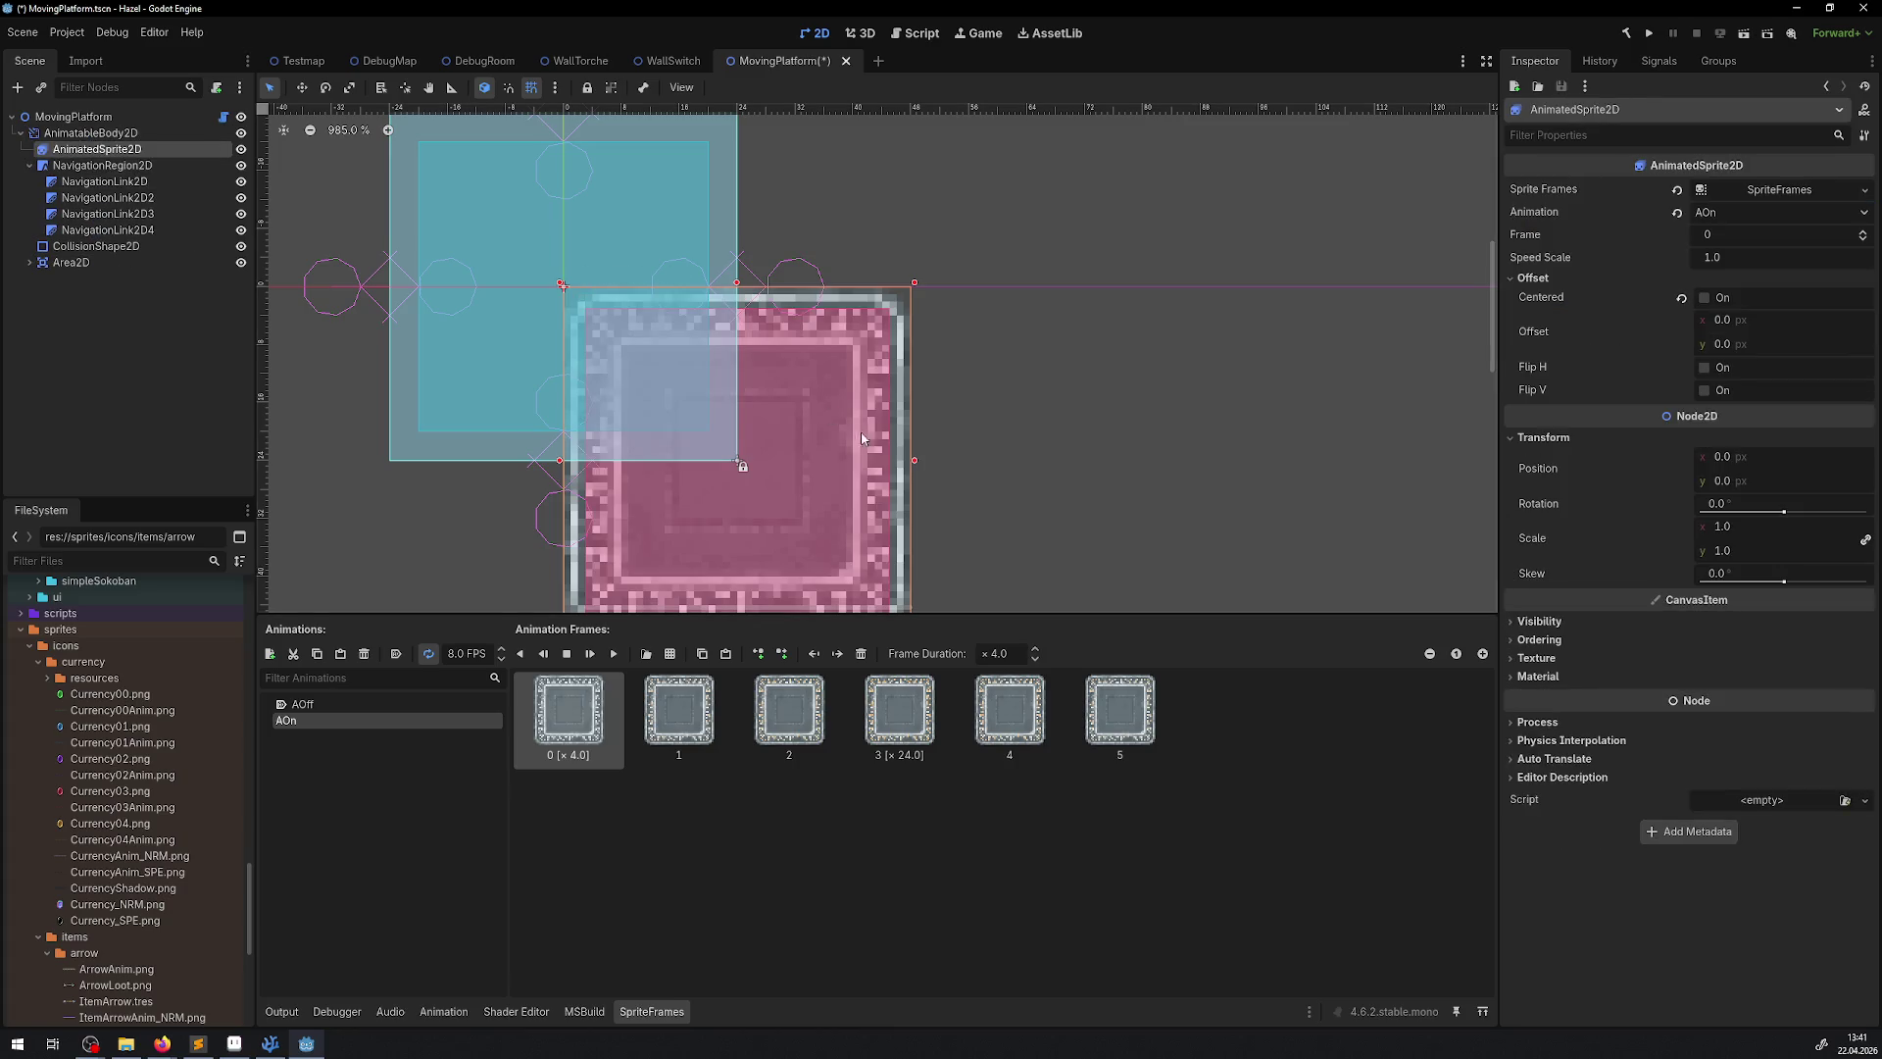
Move the AnimatableBody2D's CollisionShape2D to 24, 24 over the sprite
scroll(882, 379, "down", 2)
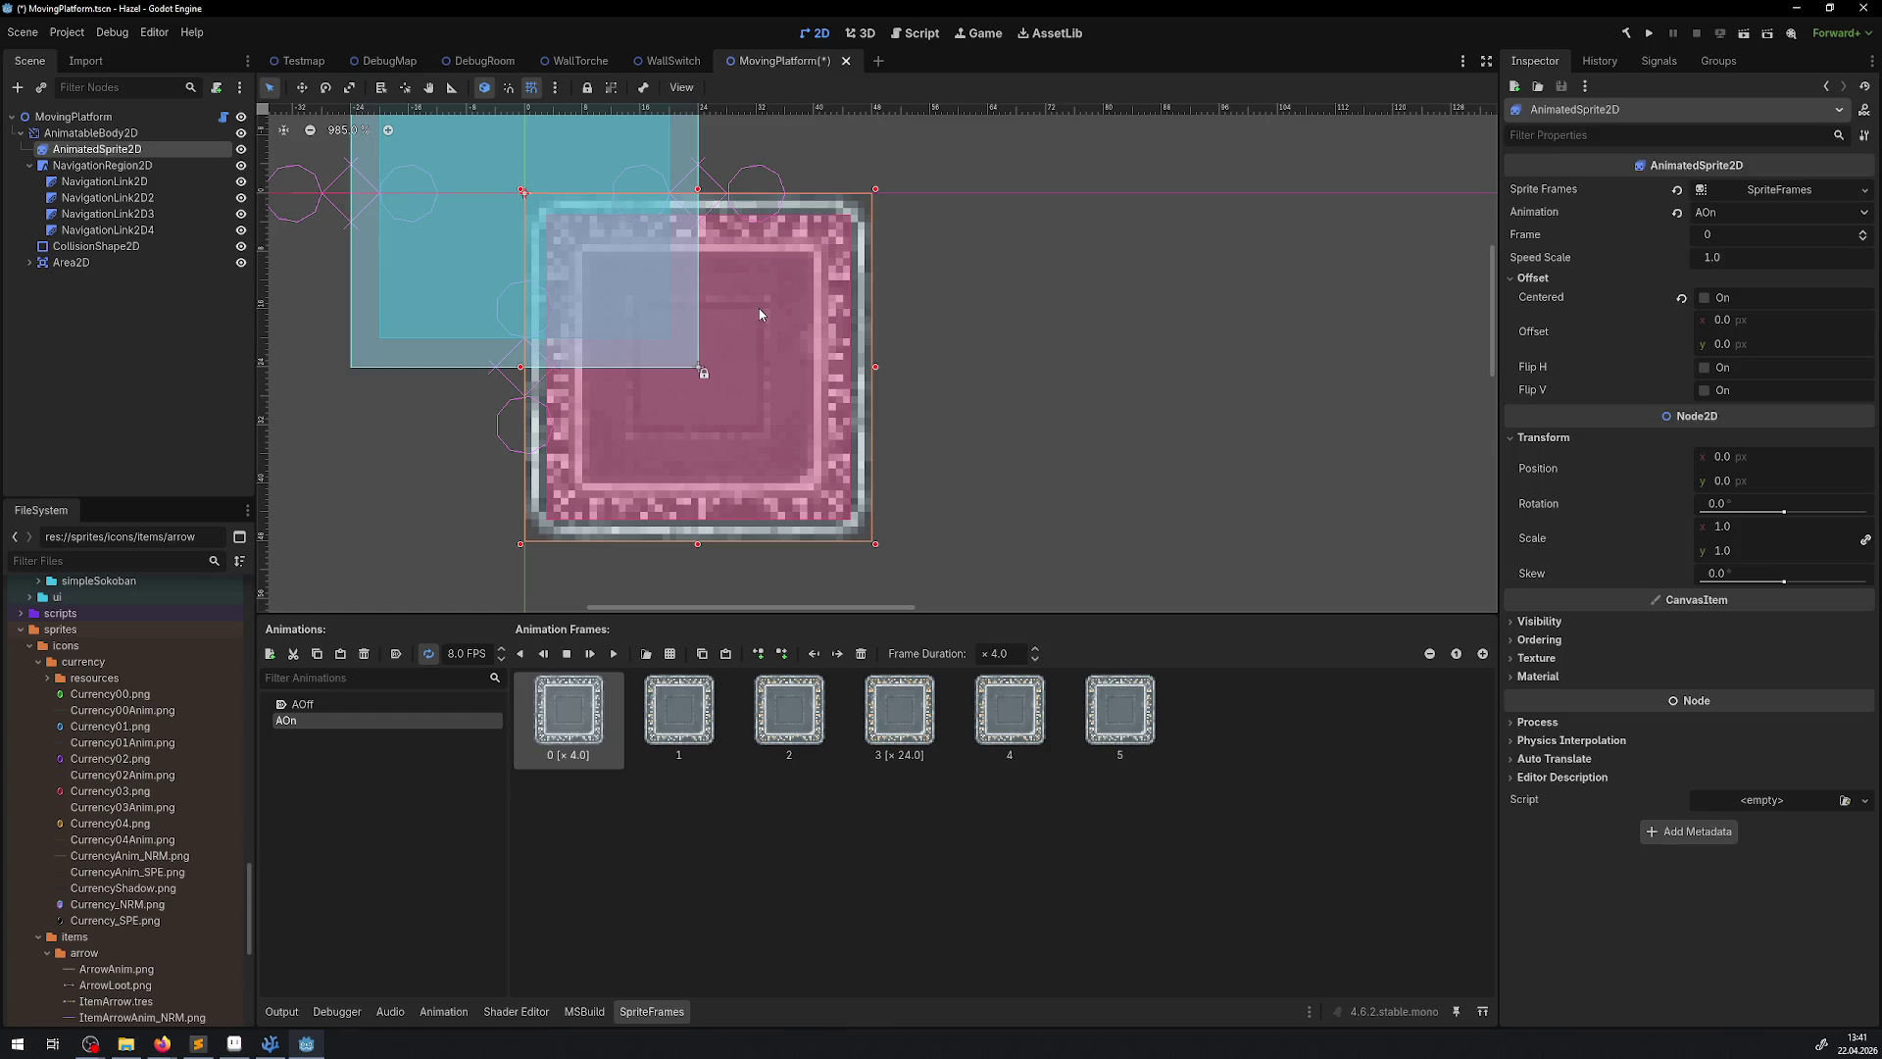
left_click(147, 246)
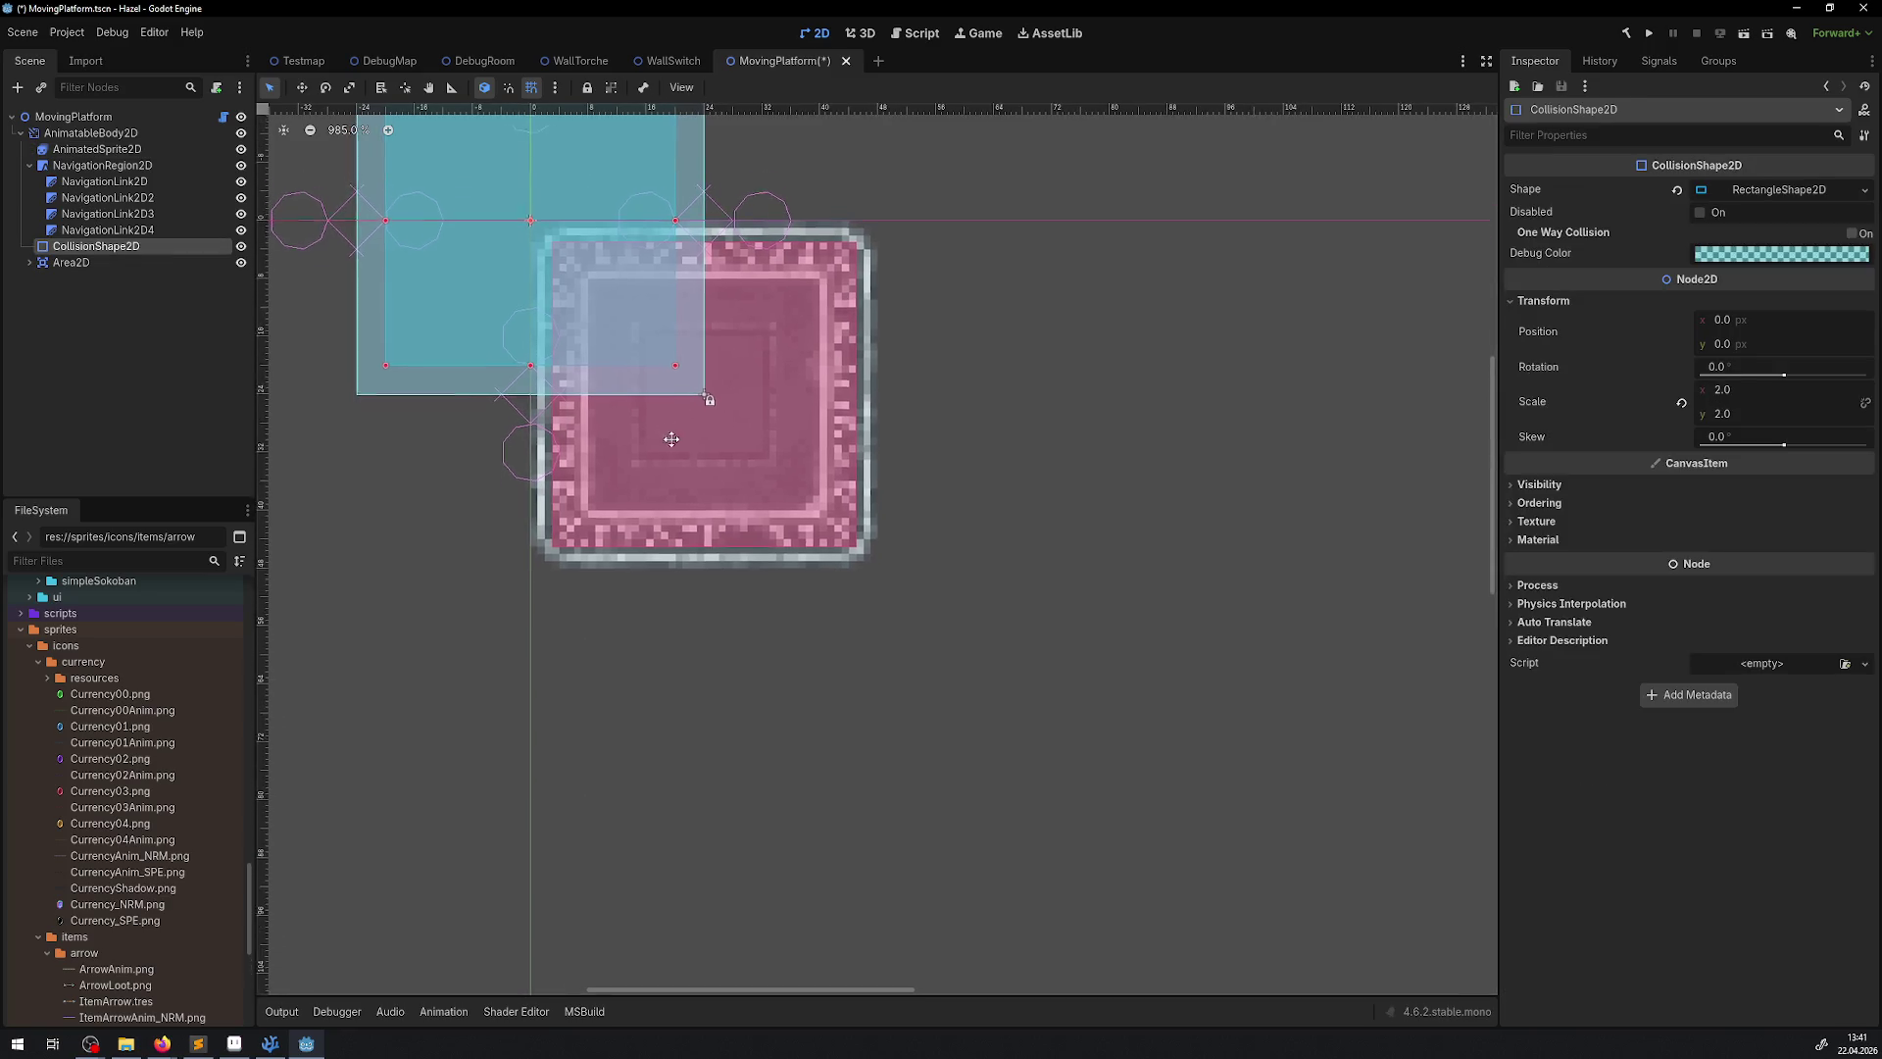
scroll(672, 439, "up", 3)
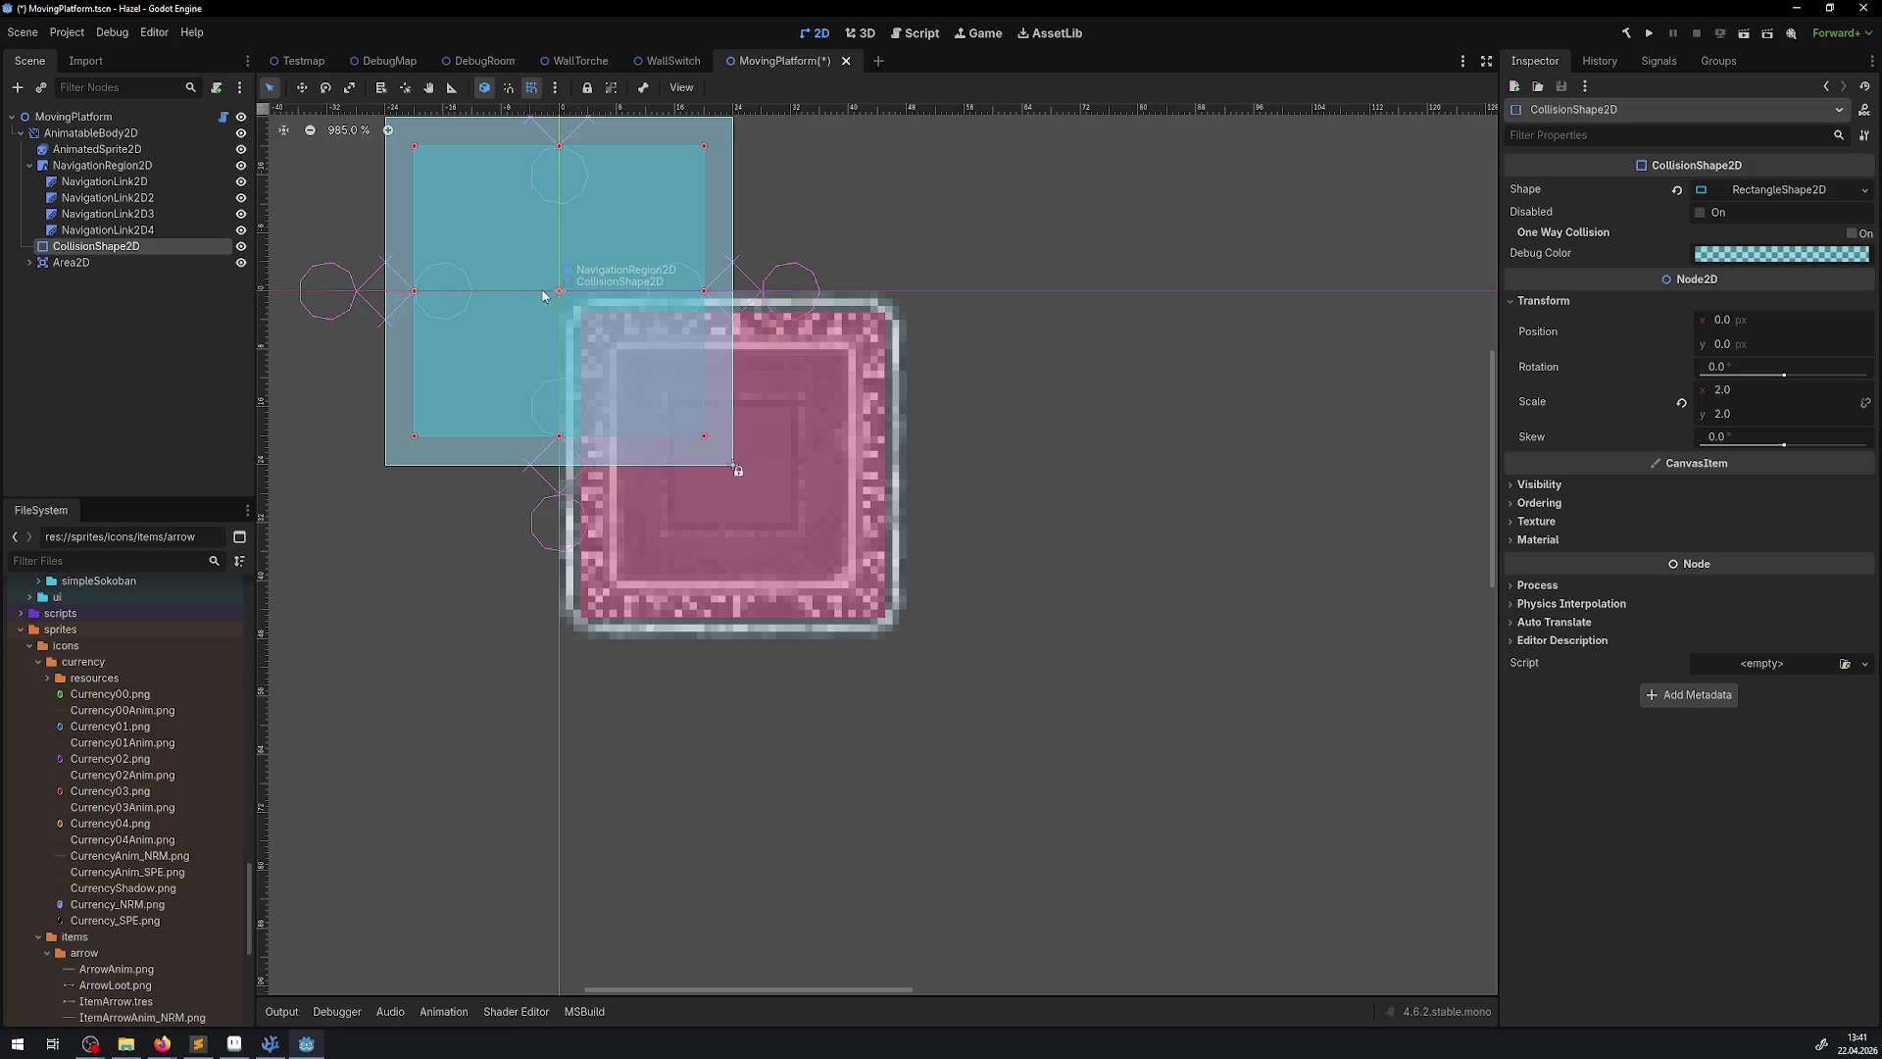
left_click_drag(544, 294, 724, 470)
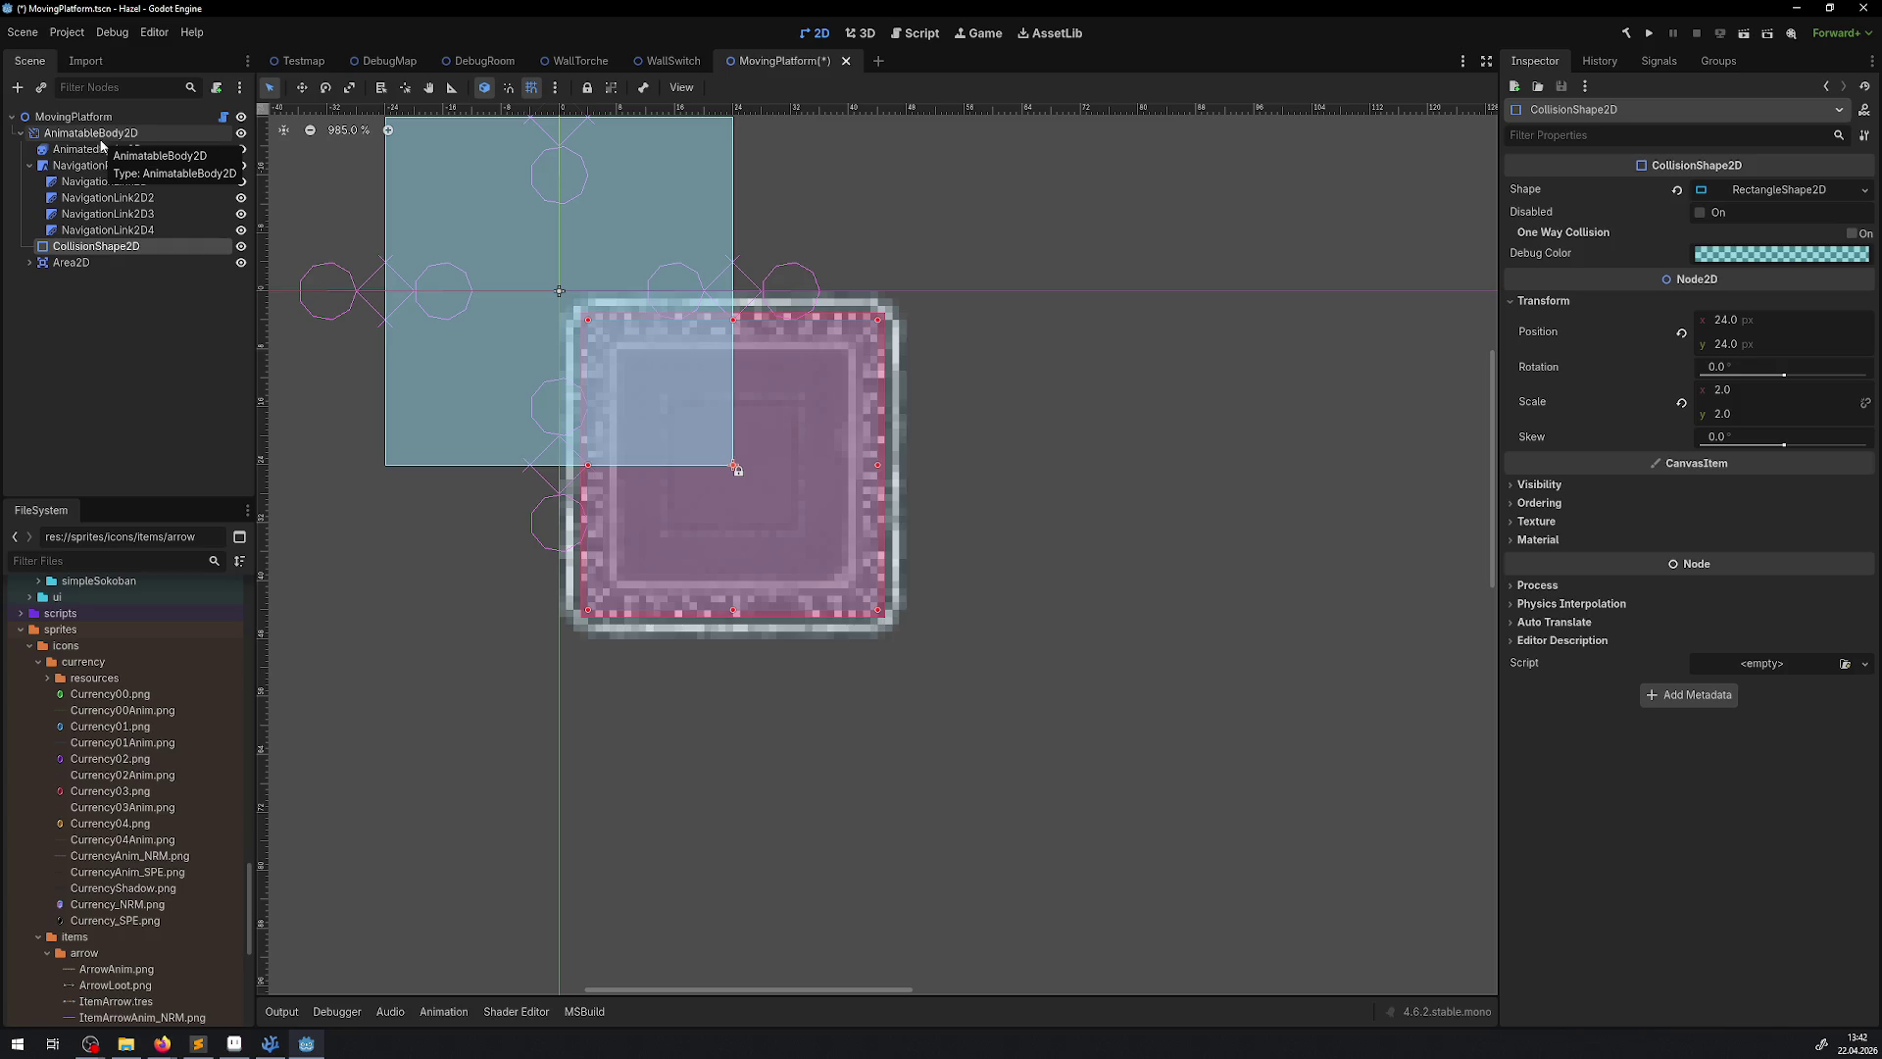
Make the CollisionShape2D's debug colour transparent and save the MovingPlatform scene
left_click(83, 133)
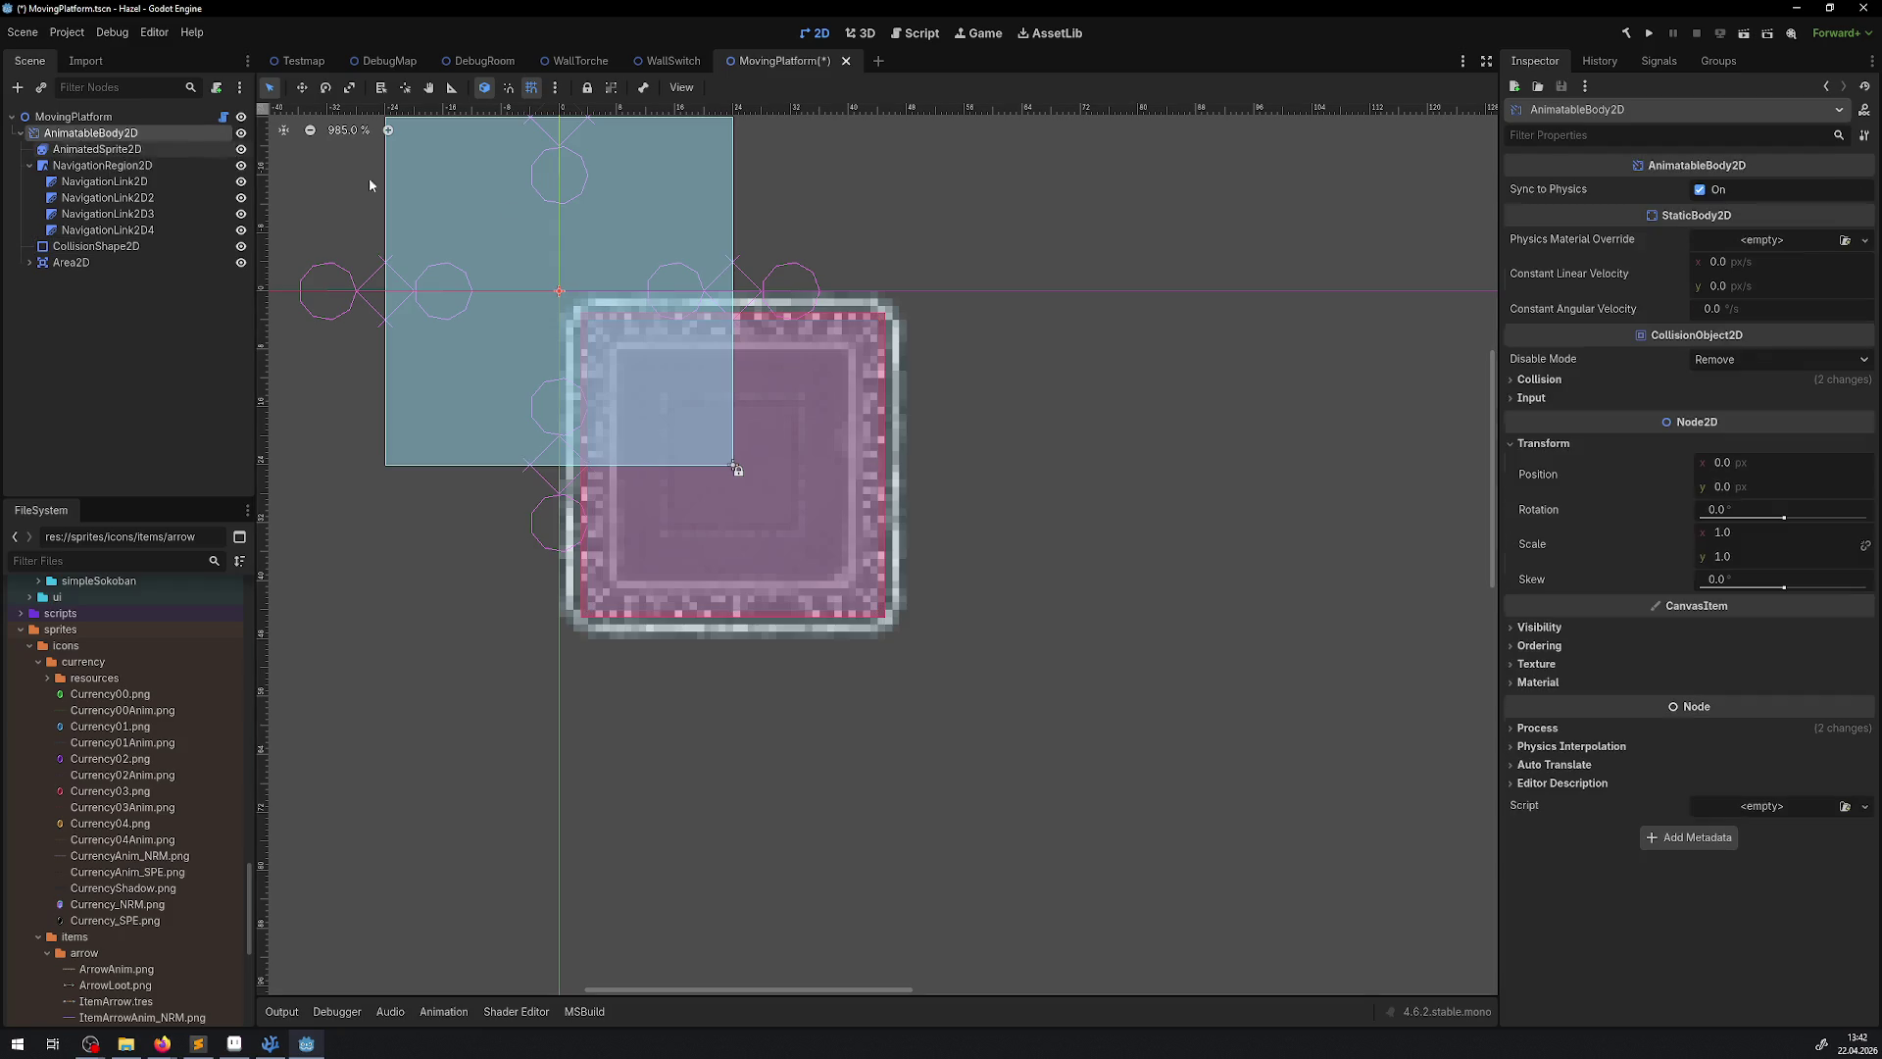
left_click(1549, 398)
left_click(1549, 398)
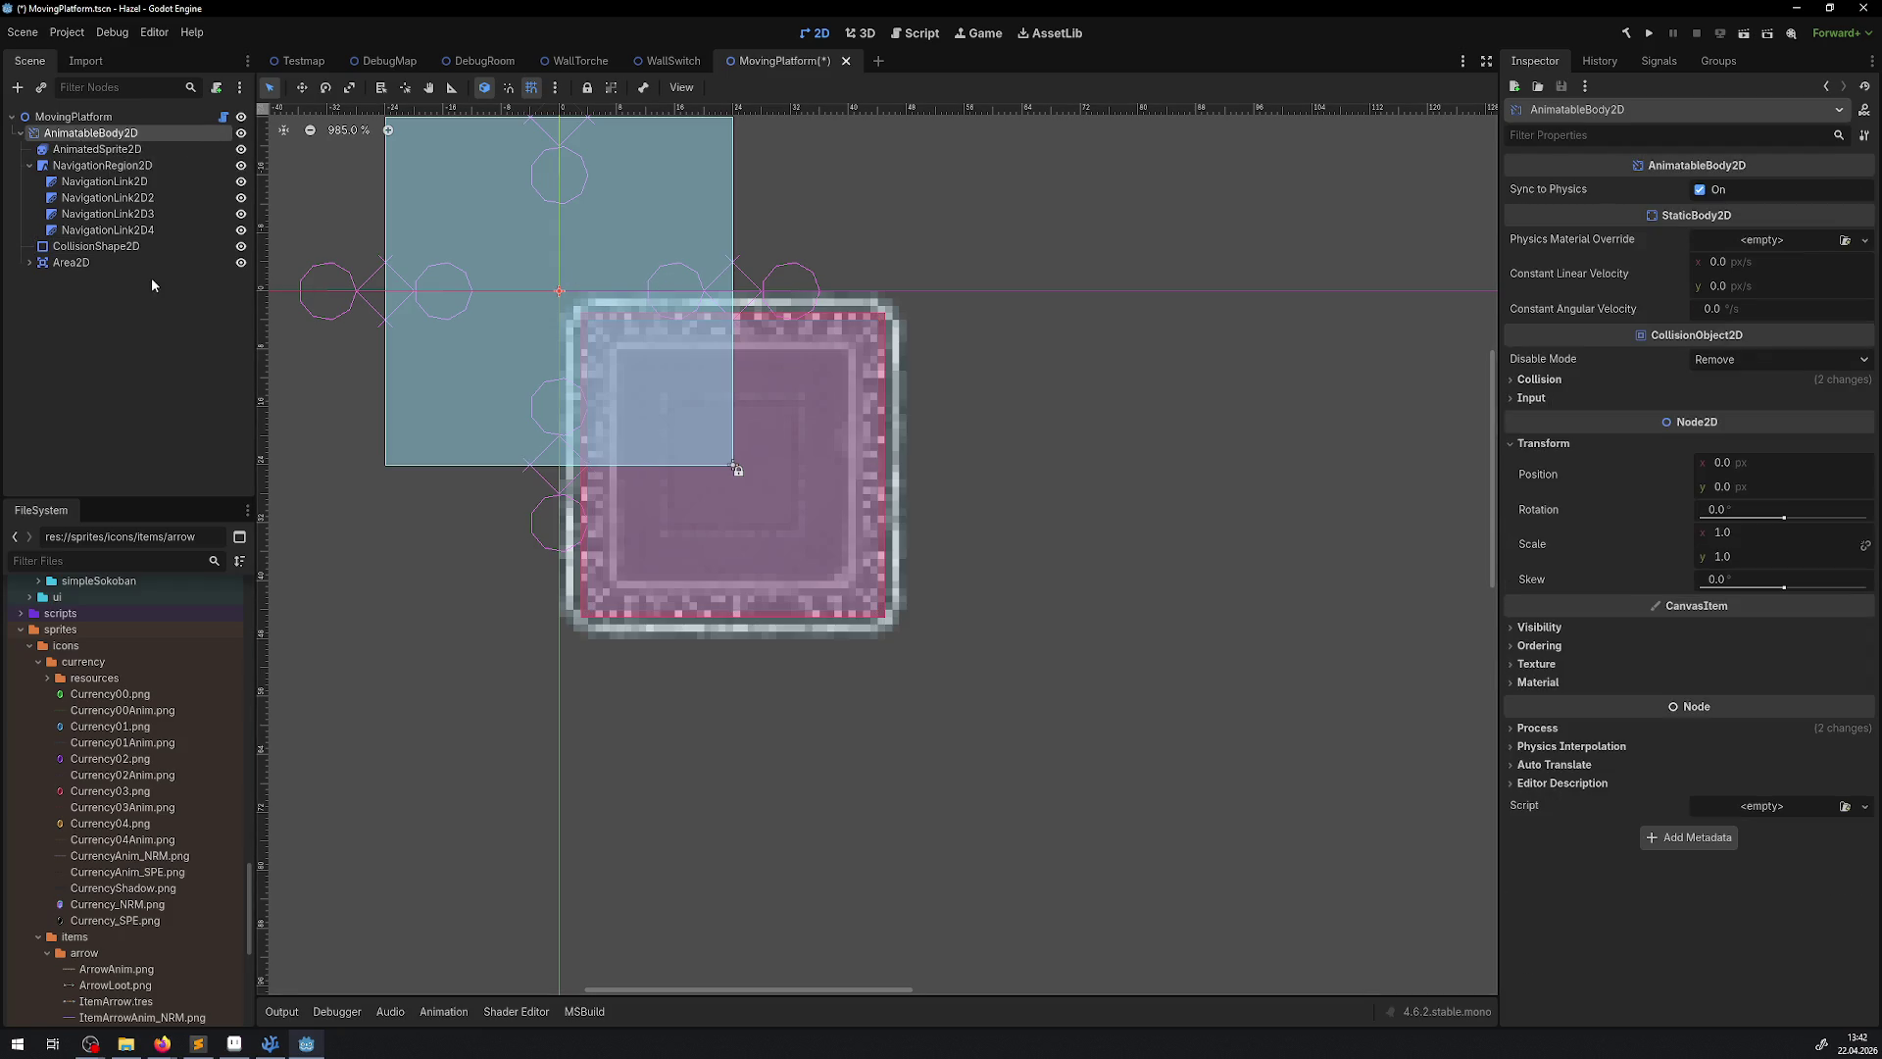
left_click(93, 246)
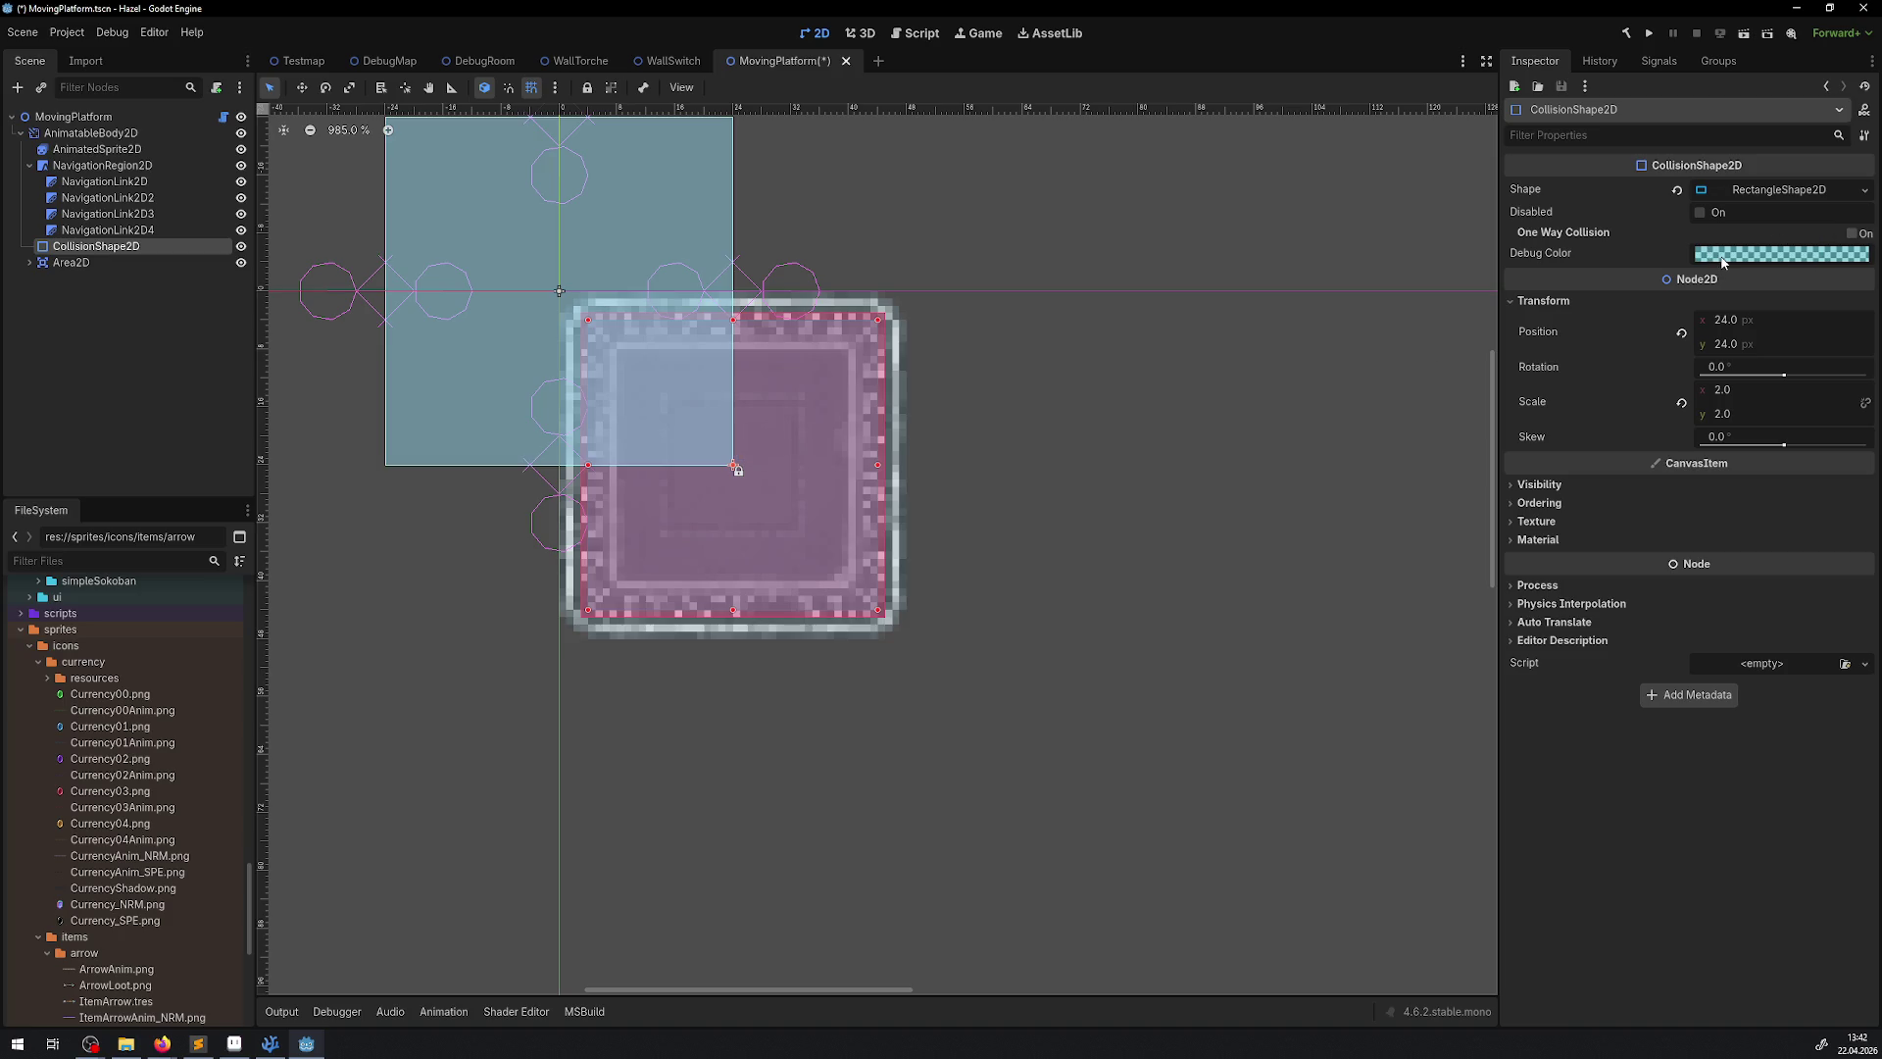
left_click(1722, 254)
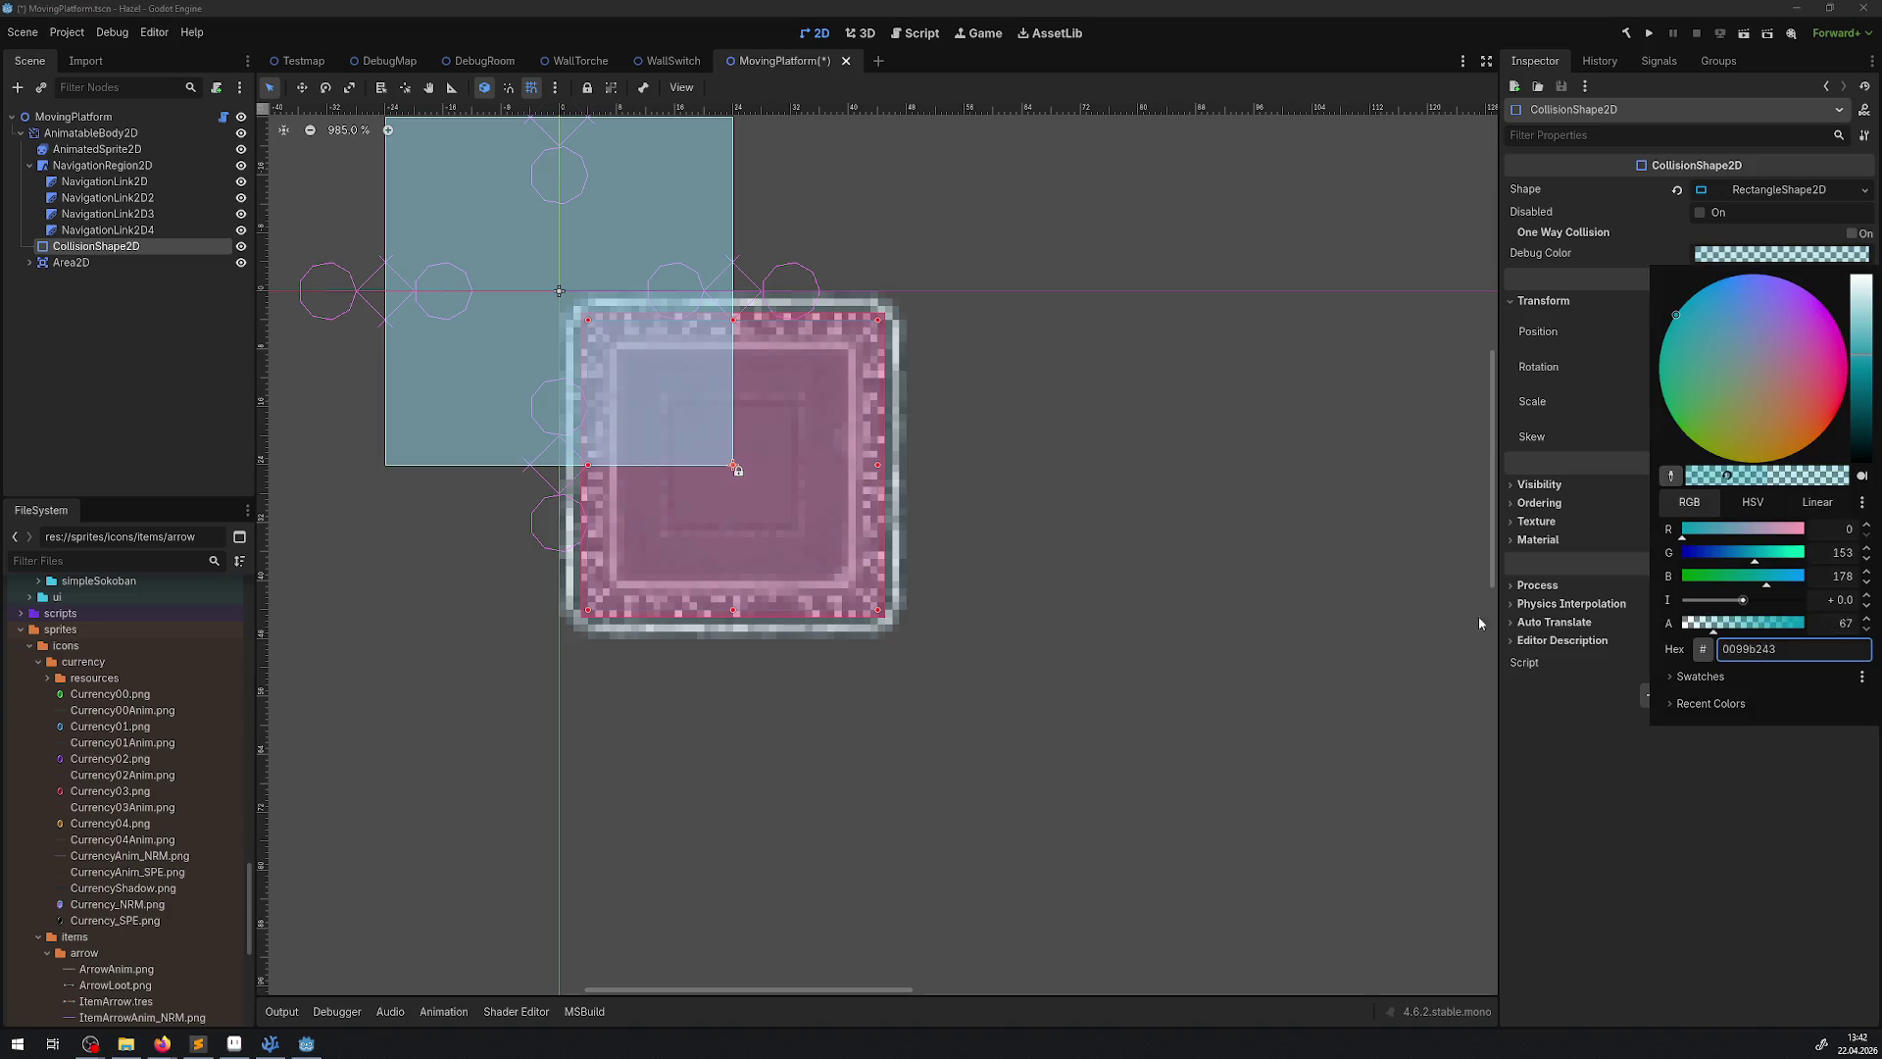
left_click(1233, 567)
key("ctrl+s")
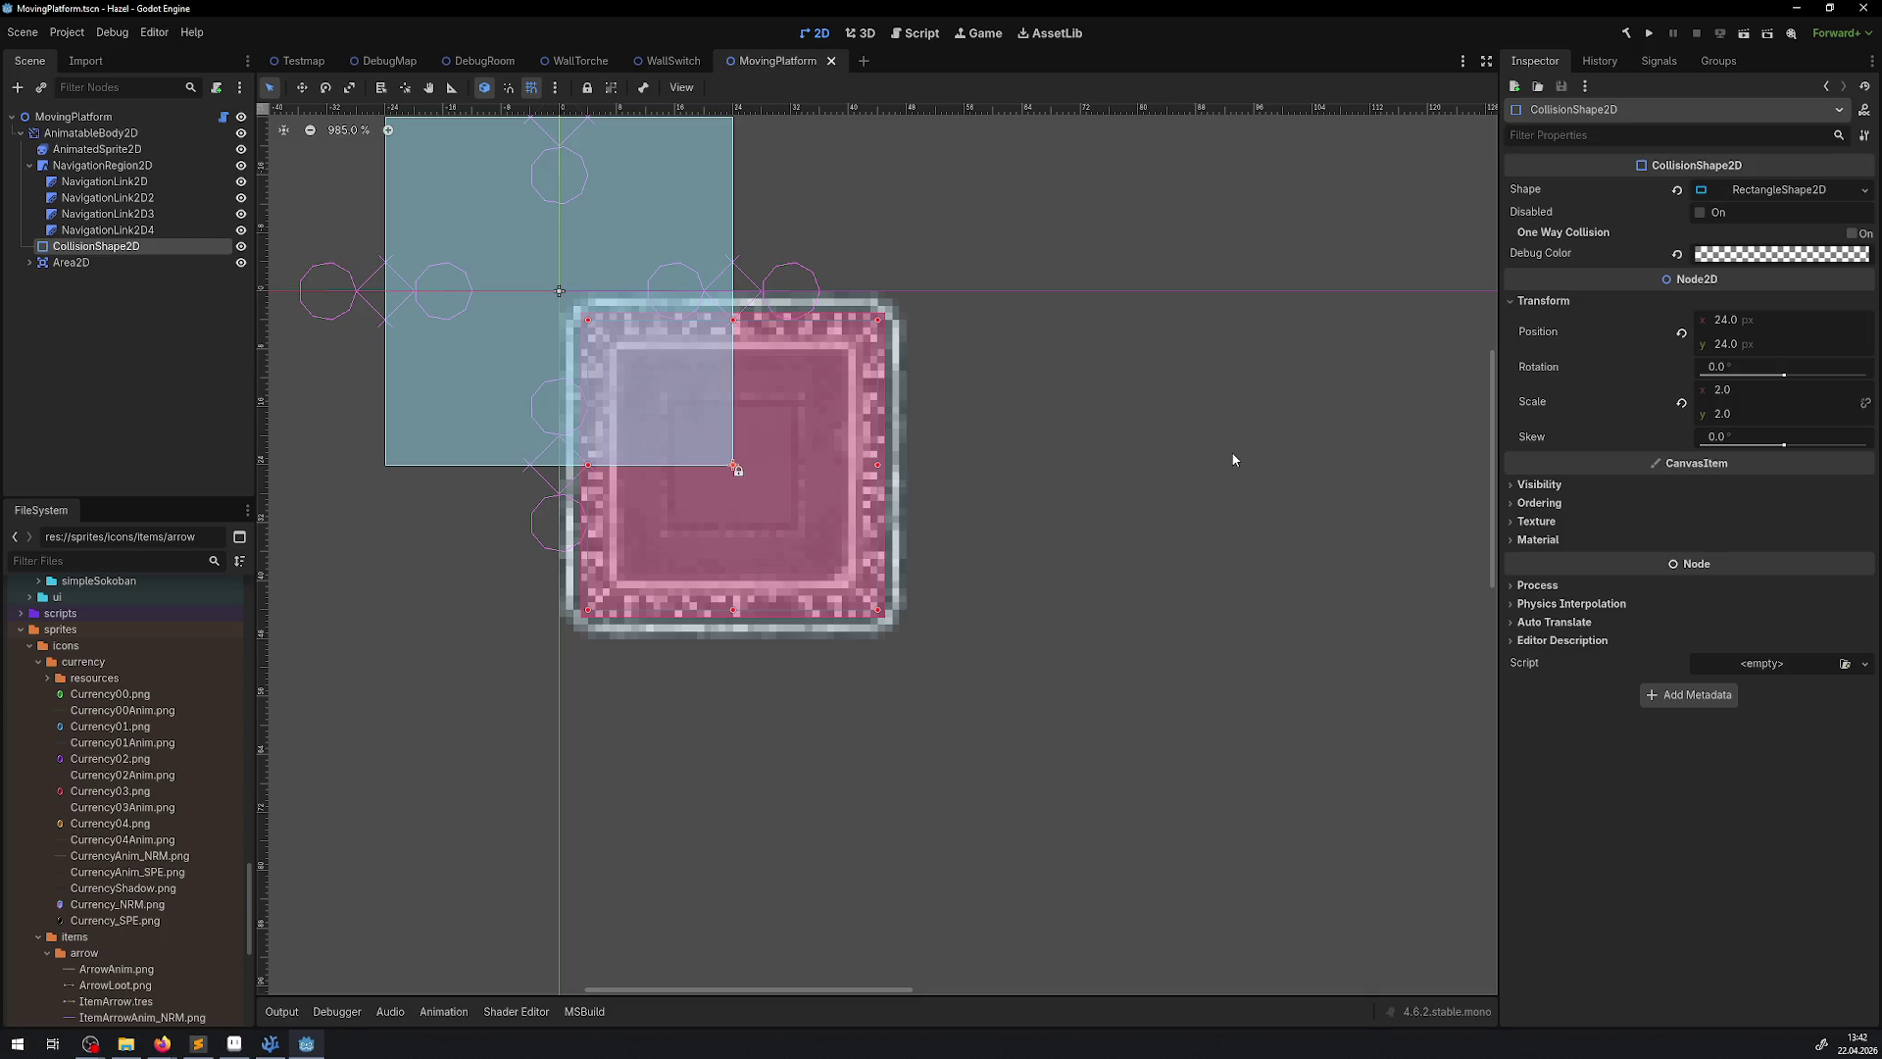
Move NavigationRegion2D 24, 24 onto the platform and save the scene
left_click(104, 165)
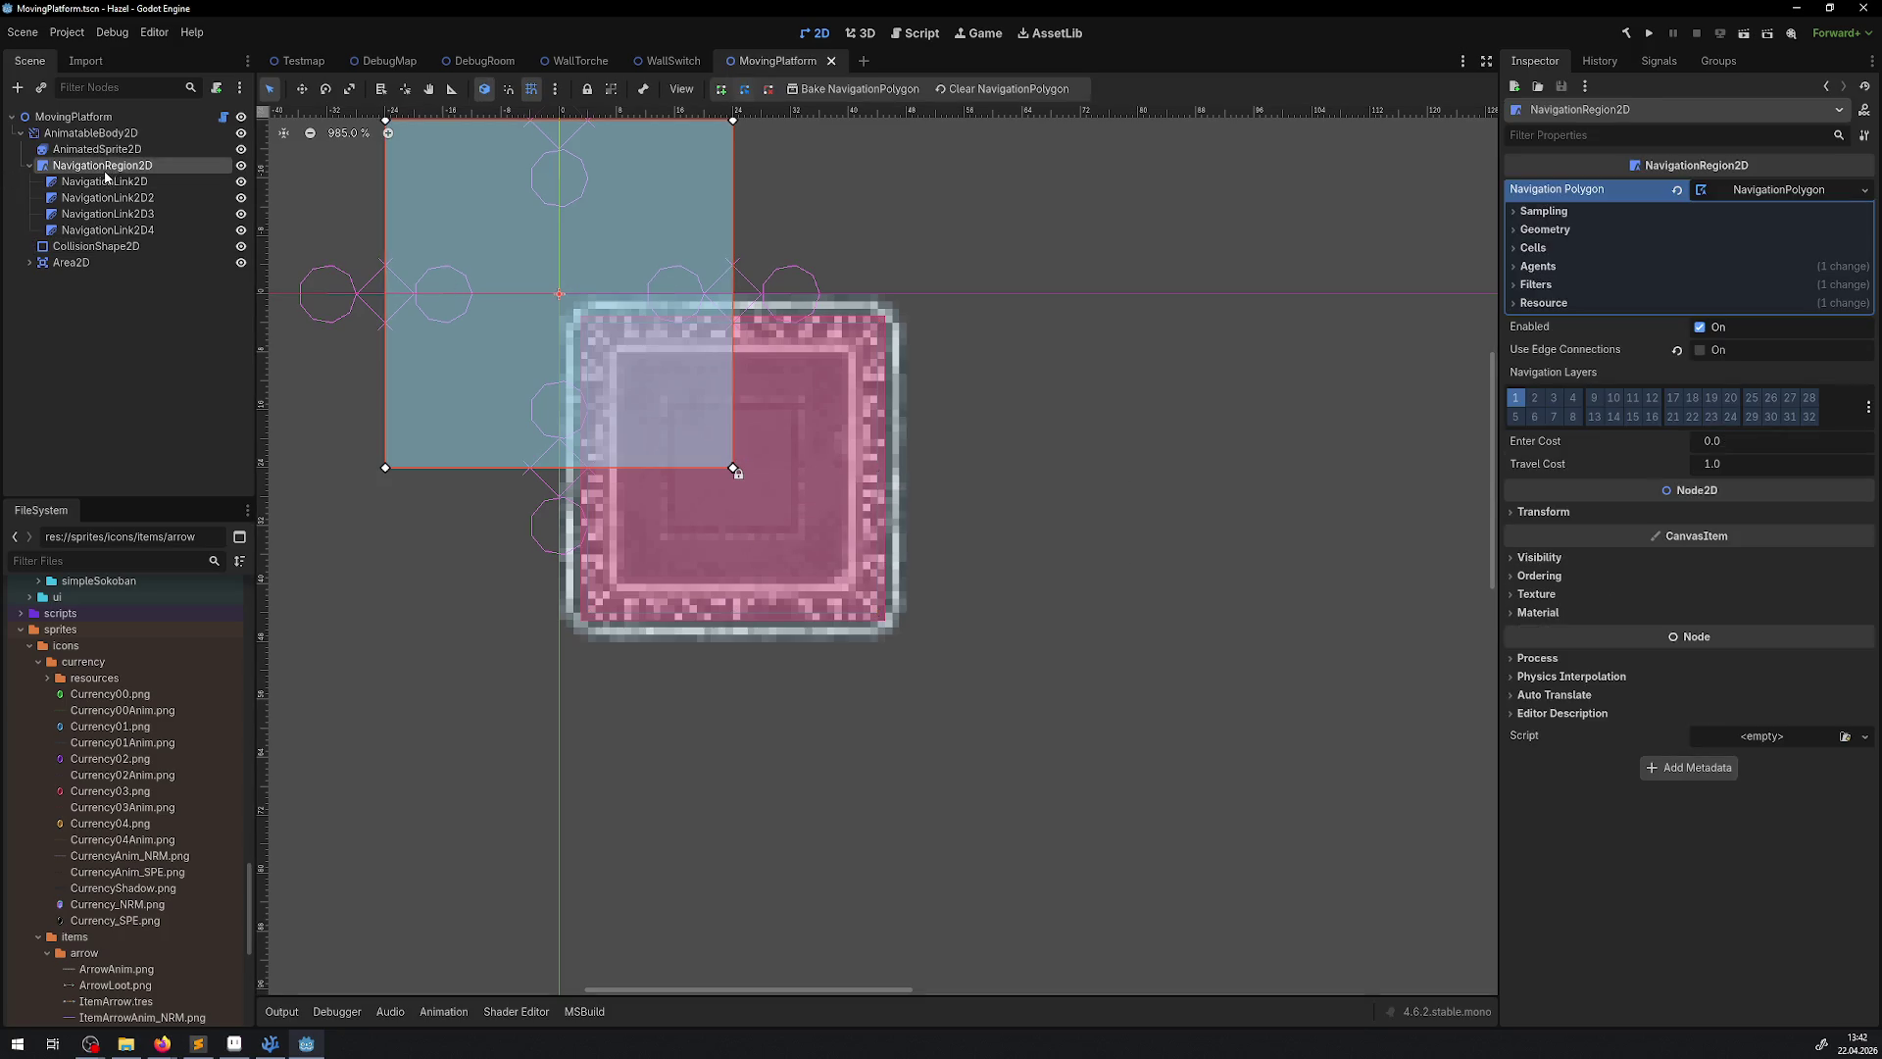
mouse_move(496, 273)
left_mouse_down()
mouse_move(502, 332)
mouse_move(658, 432)
left_mouse_up()
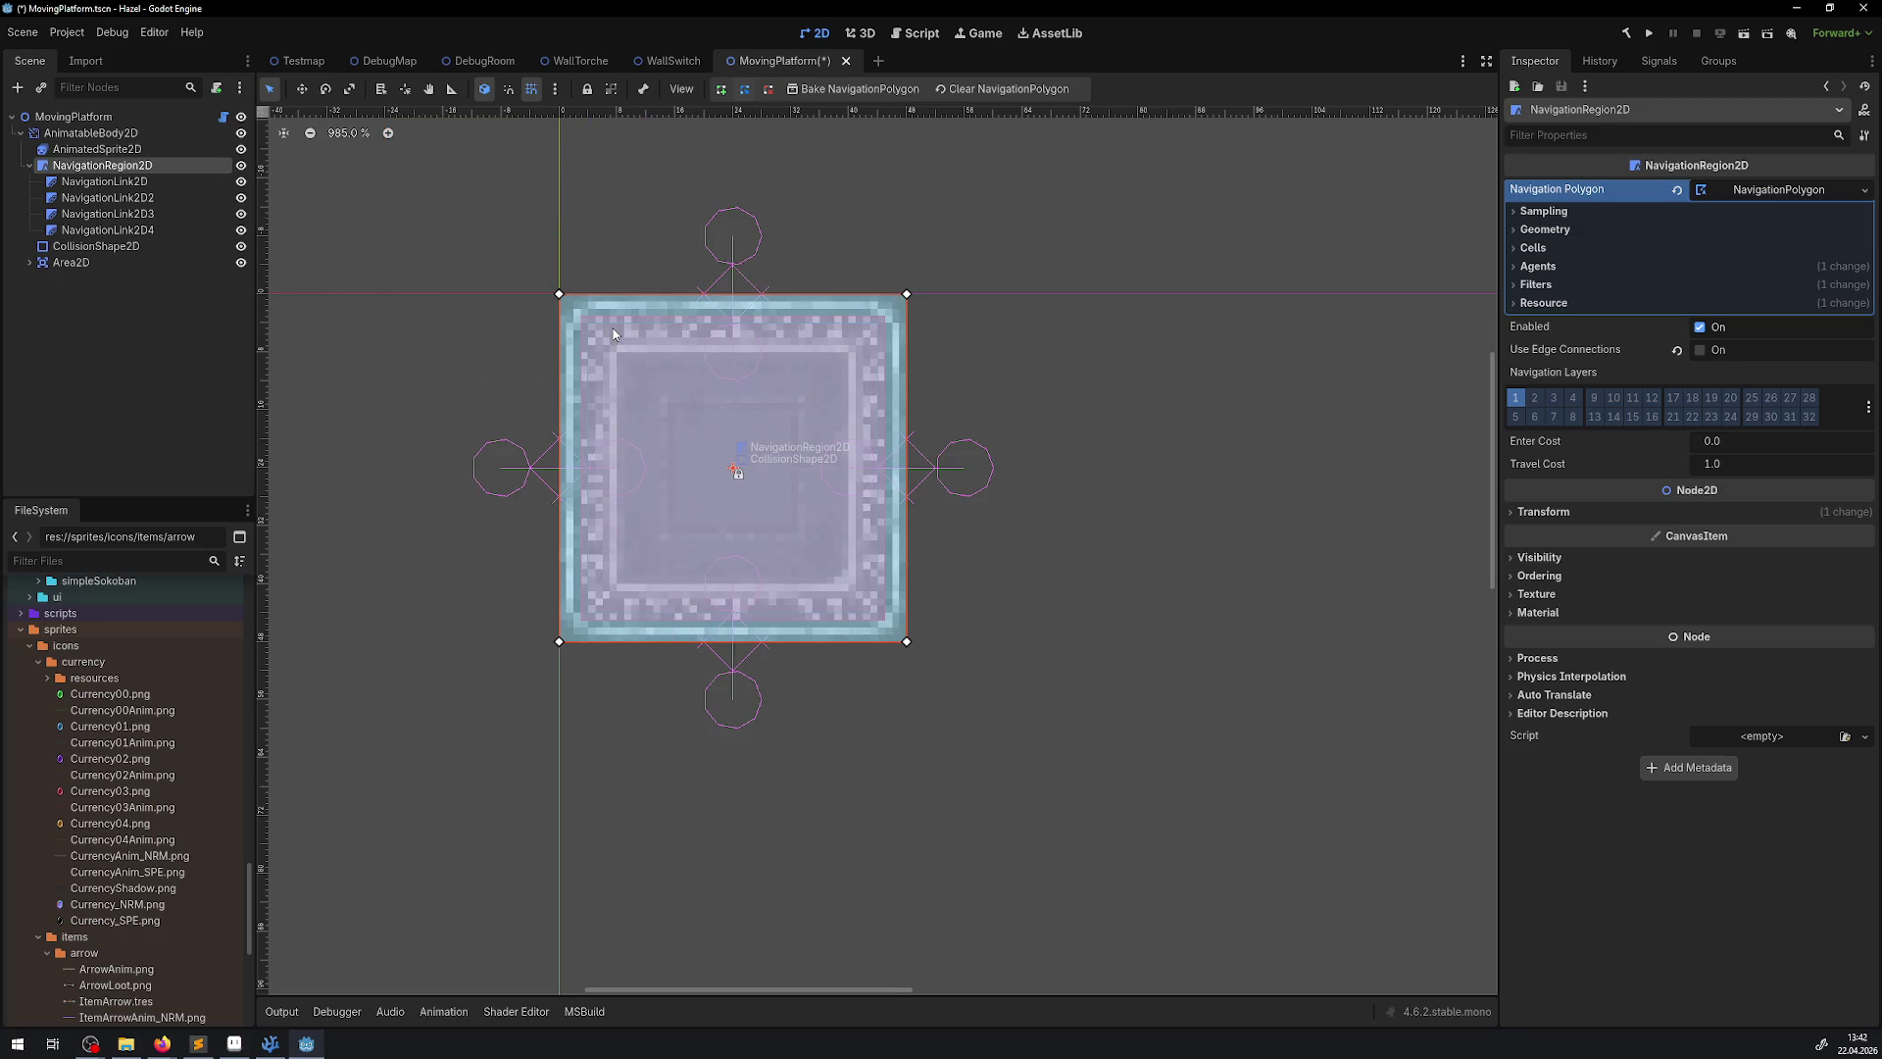
key("ctrl+s")
Check the AnimatedSprite2D, AnimatableBody2D and root nodes, save again, and switch to DebugRoom
left_click(98, 150)
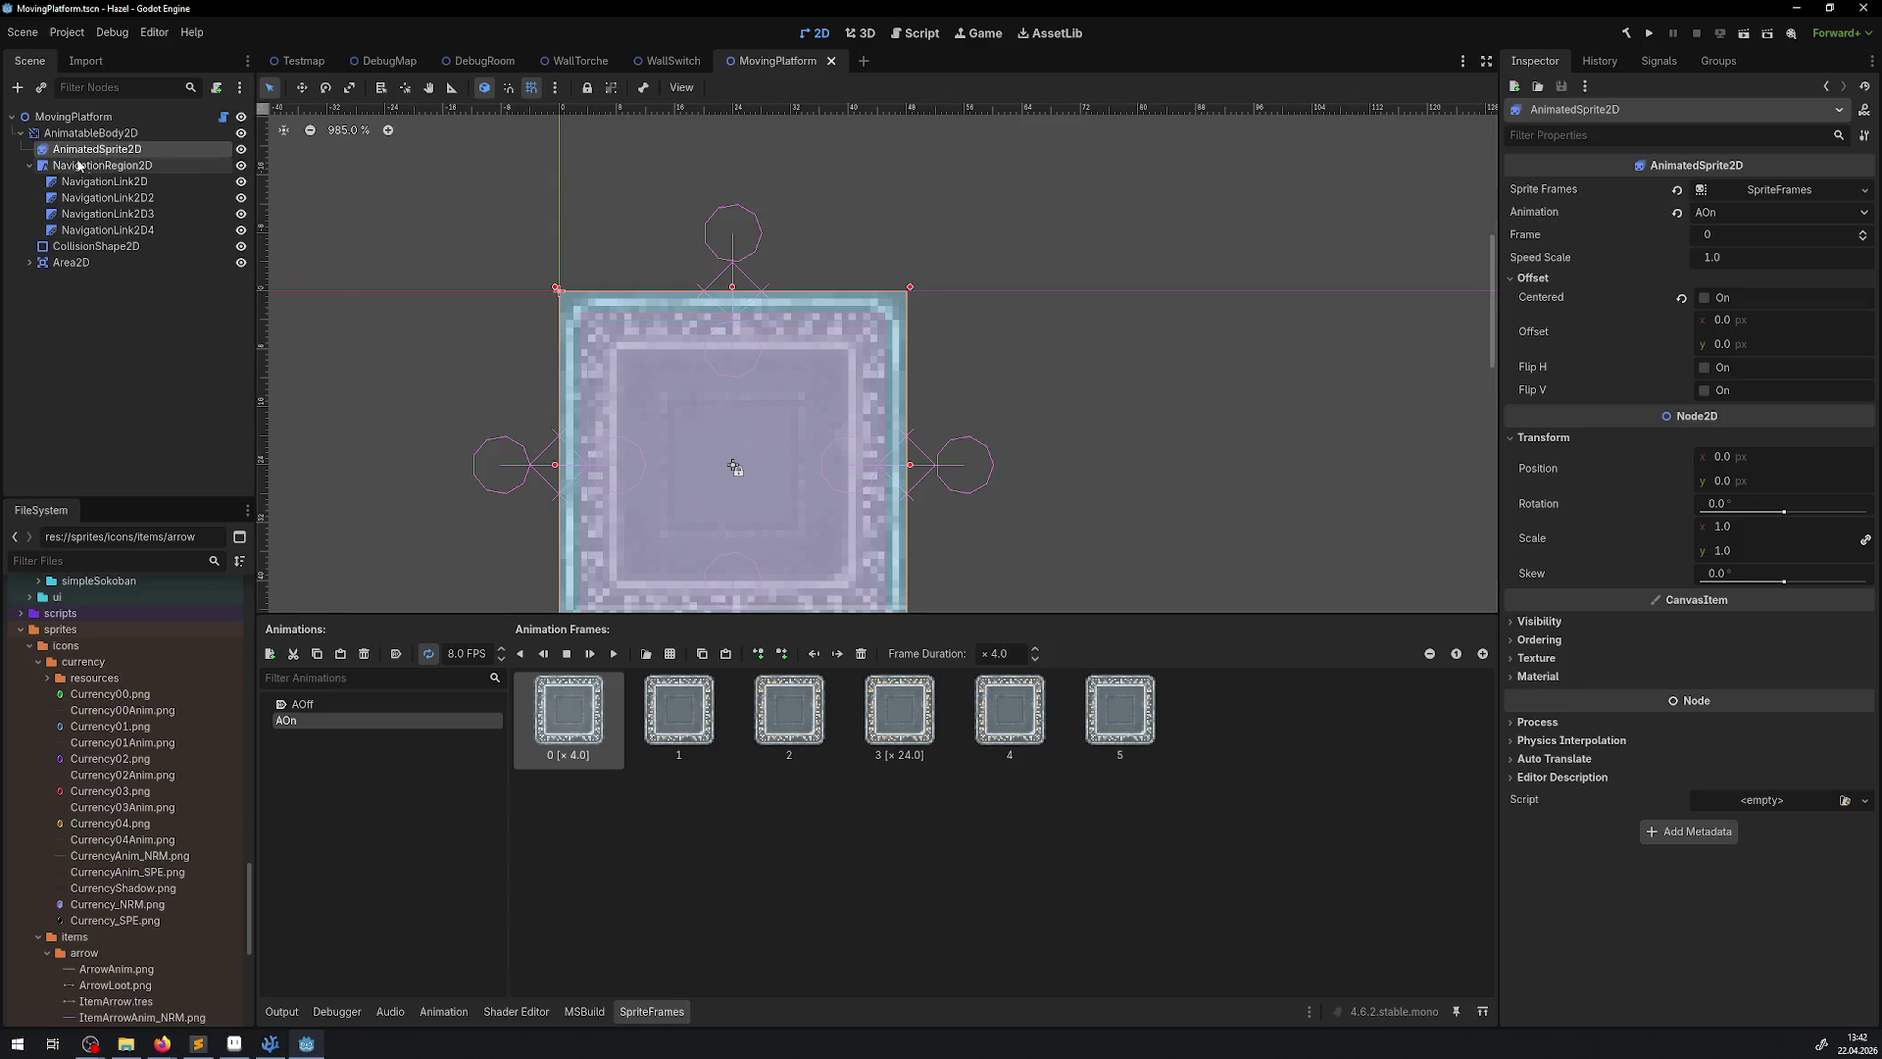
left_click(96, 135)
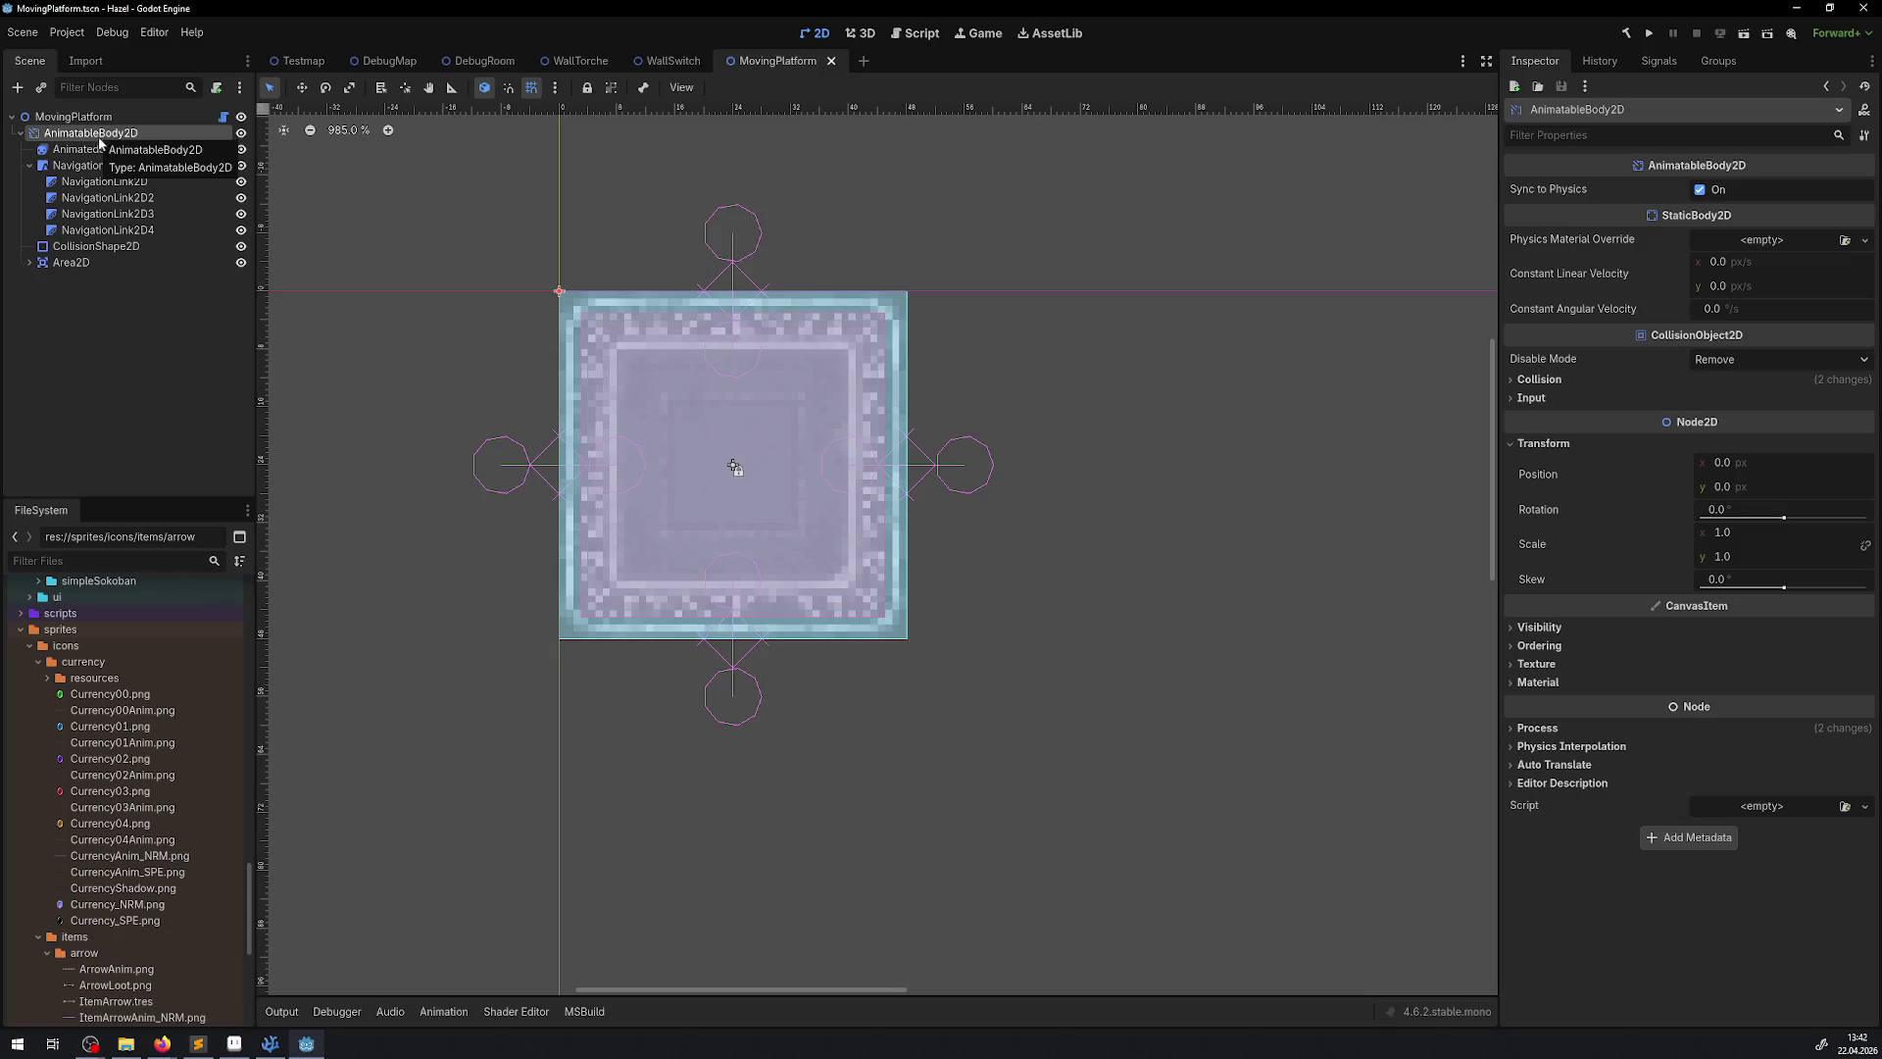
left_click(74, 117)
key("ctrl+s")
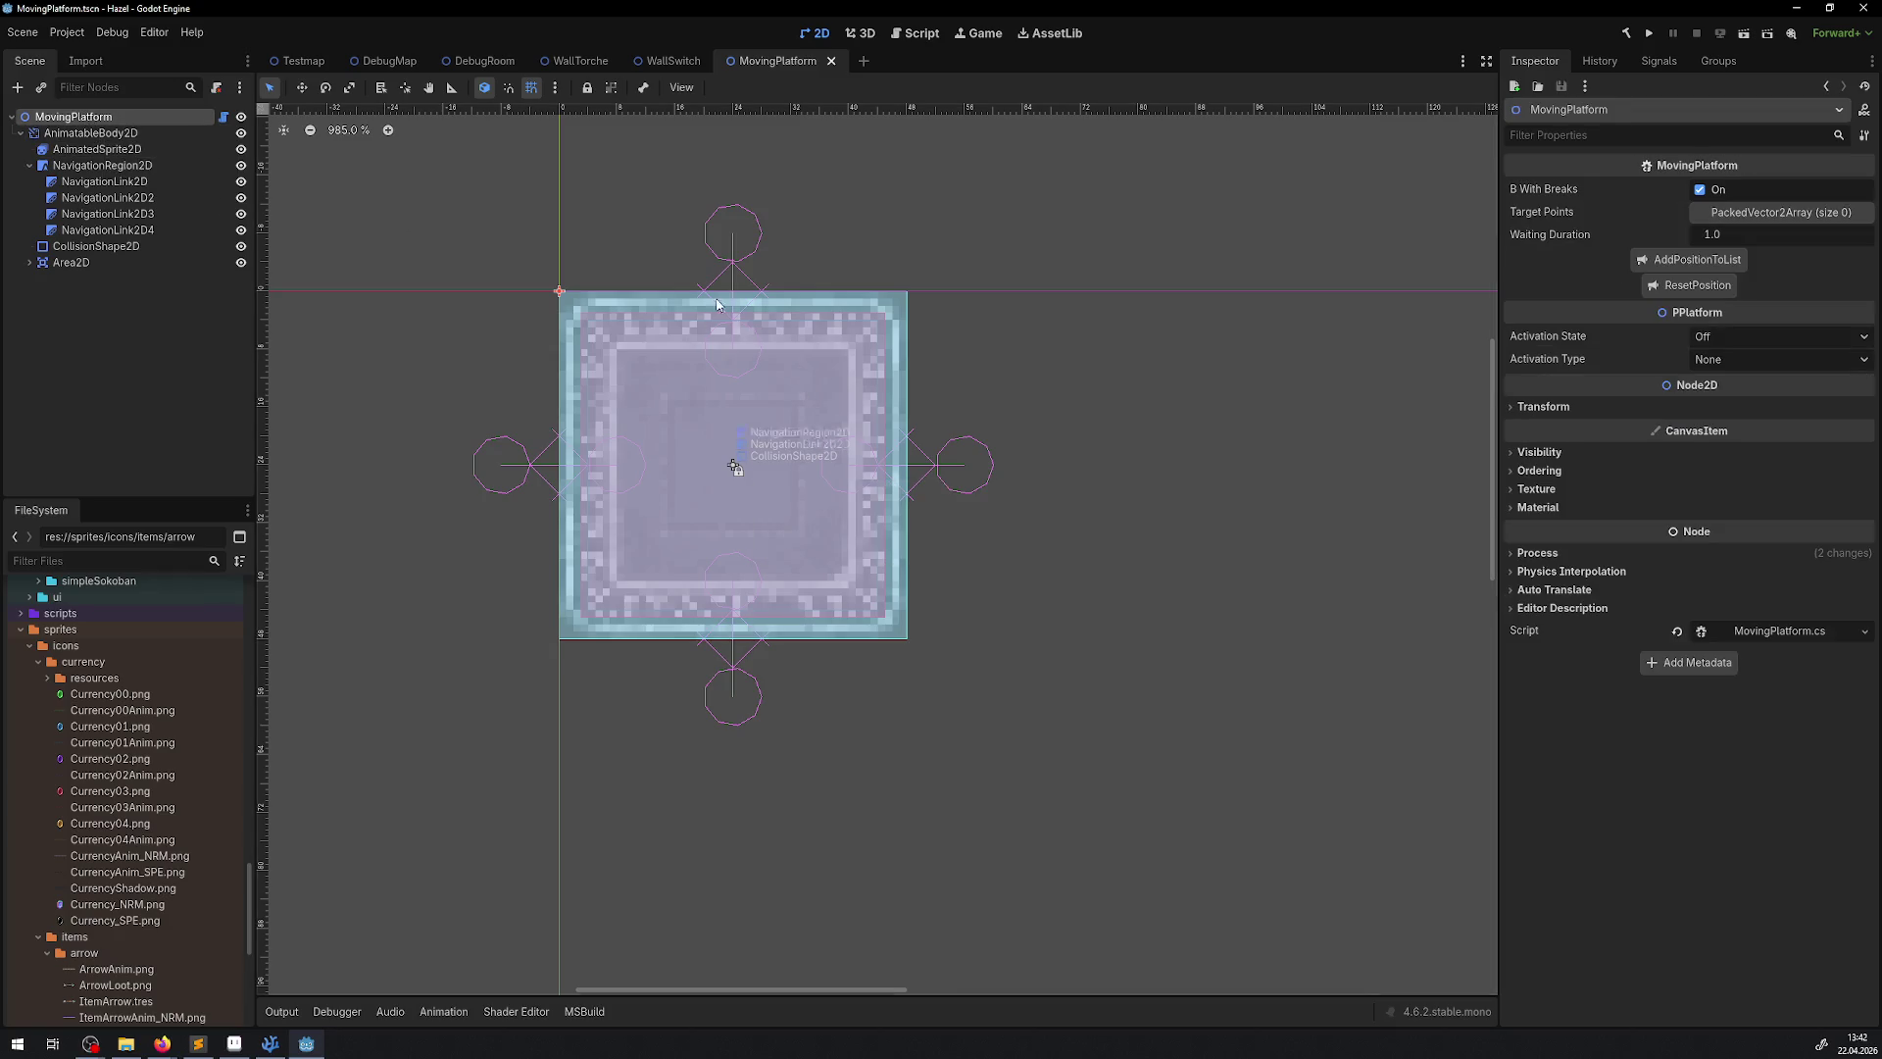
left_click(461, 60)
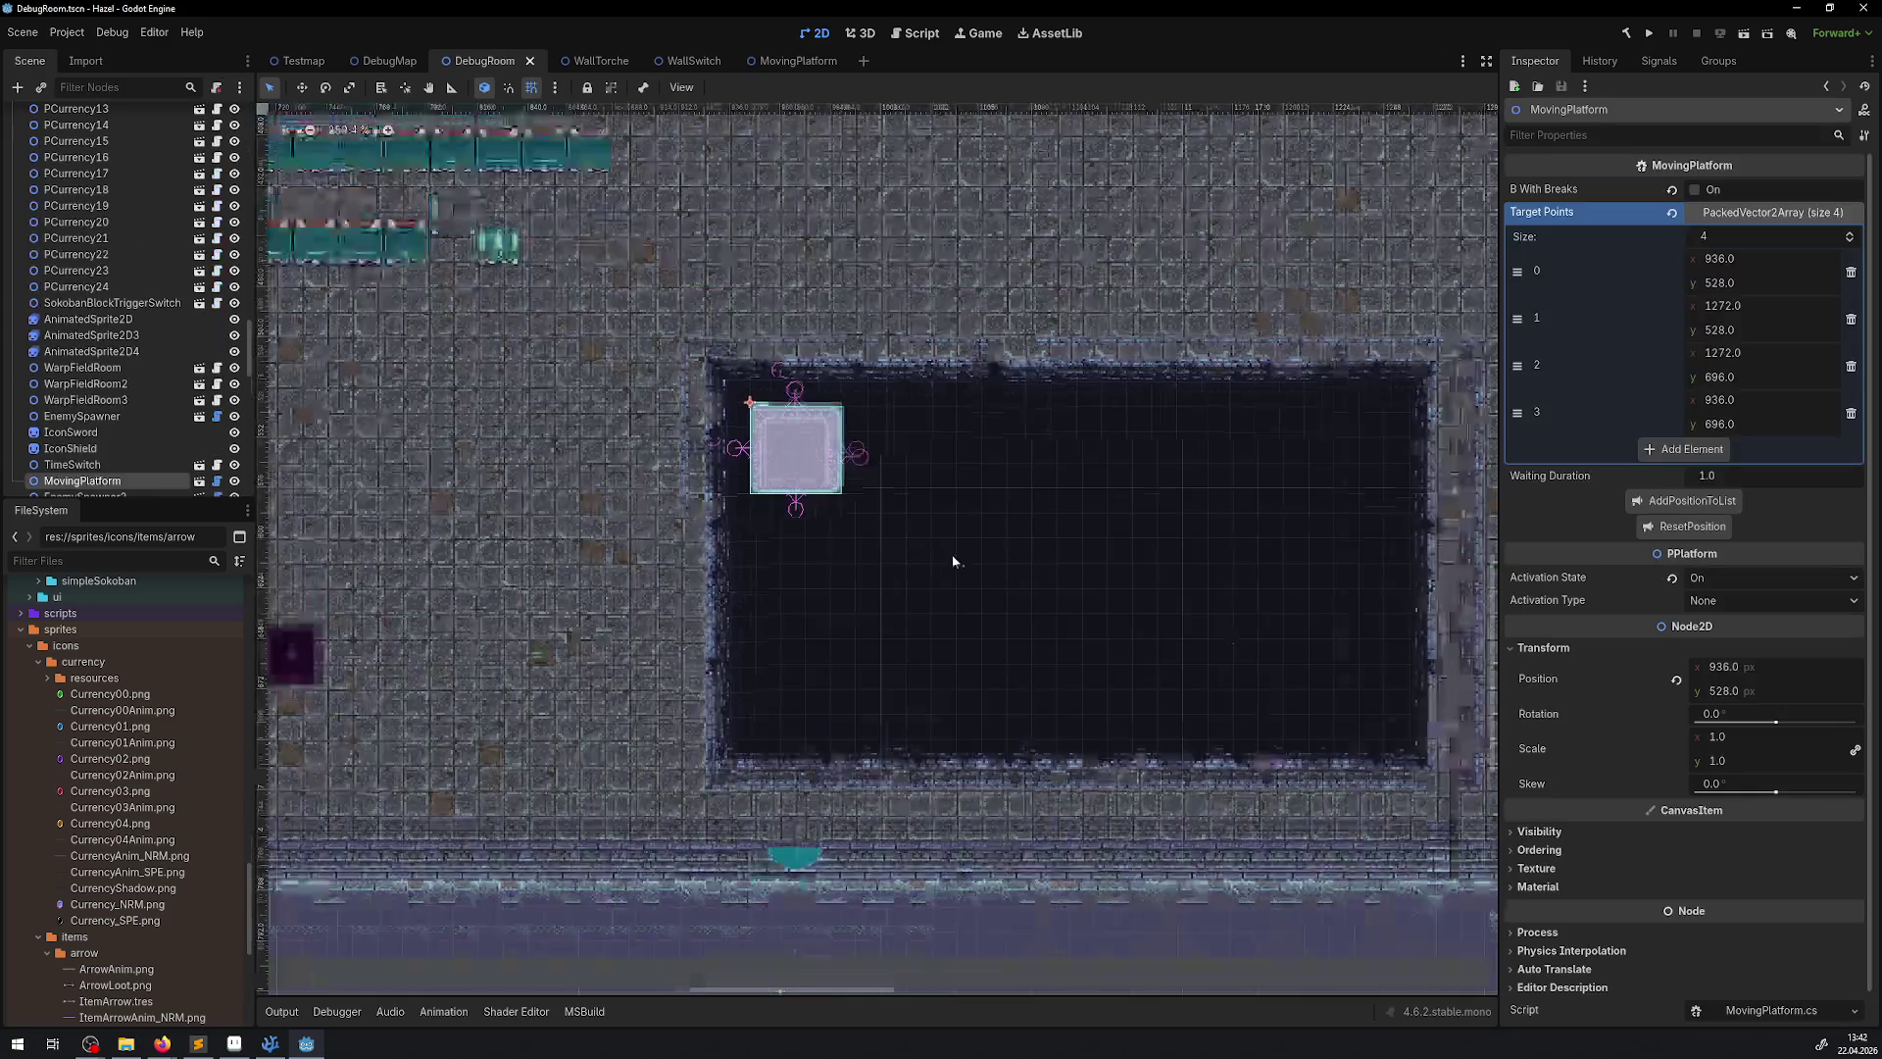
Delete the MovingPlatform's four old target points and reset its position to 0, 0
scroll(908, 534, "down", 5)
scroll(910, 501, "up", 7)
left_click_drag(982, 445, 915, 381)
scroll(862, 466, "right", 3)
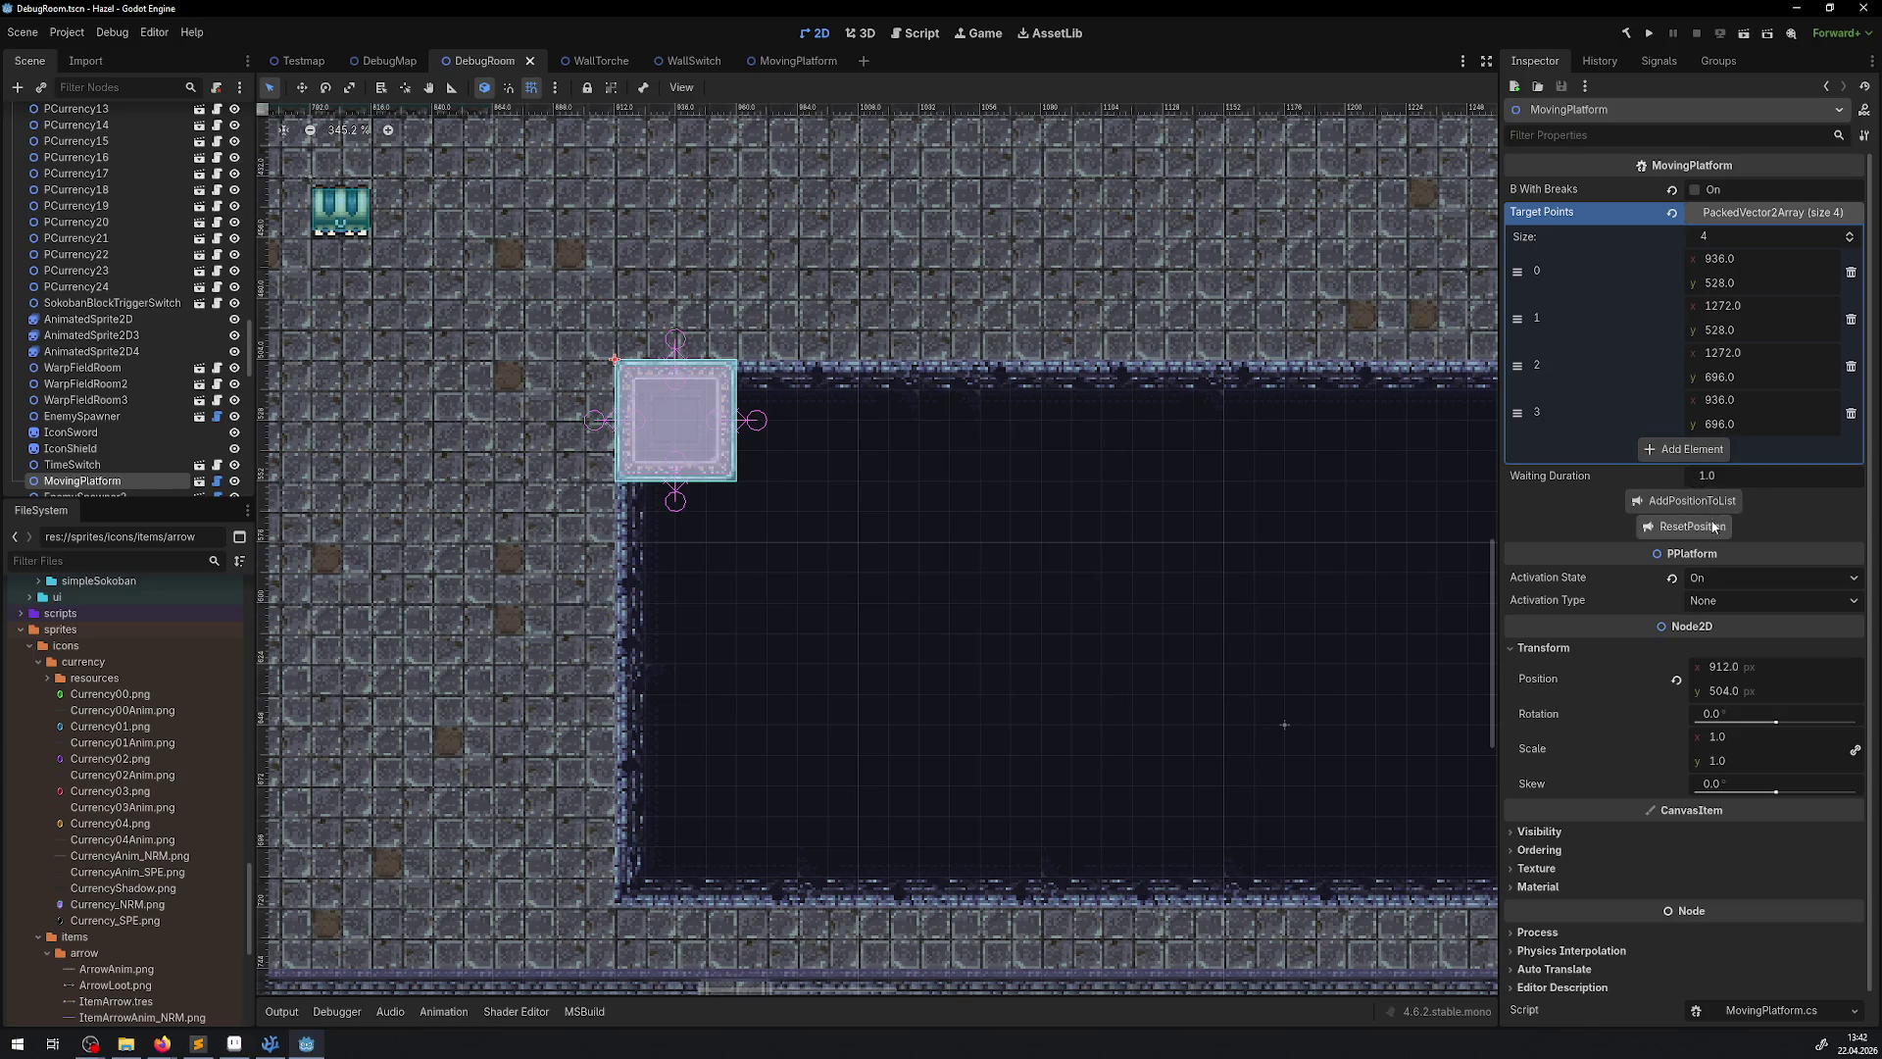
left_click(1851, 413)
left_click(1852, 365)
left_click(1860, 318)
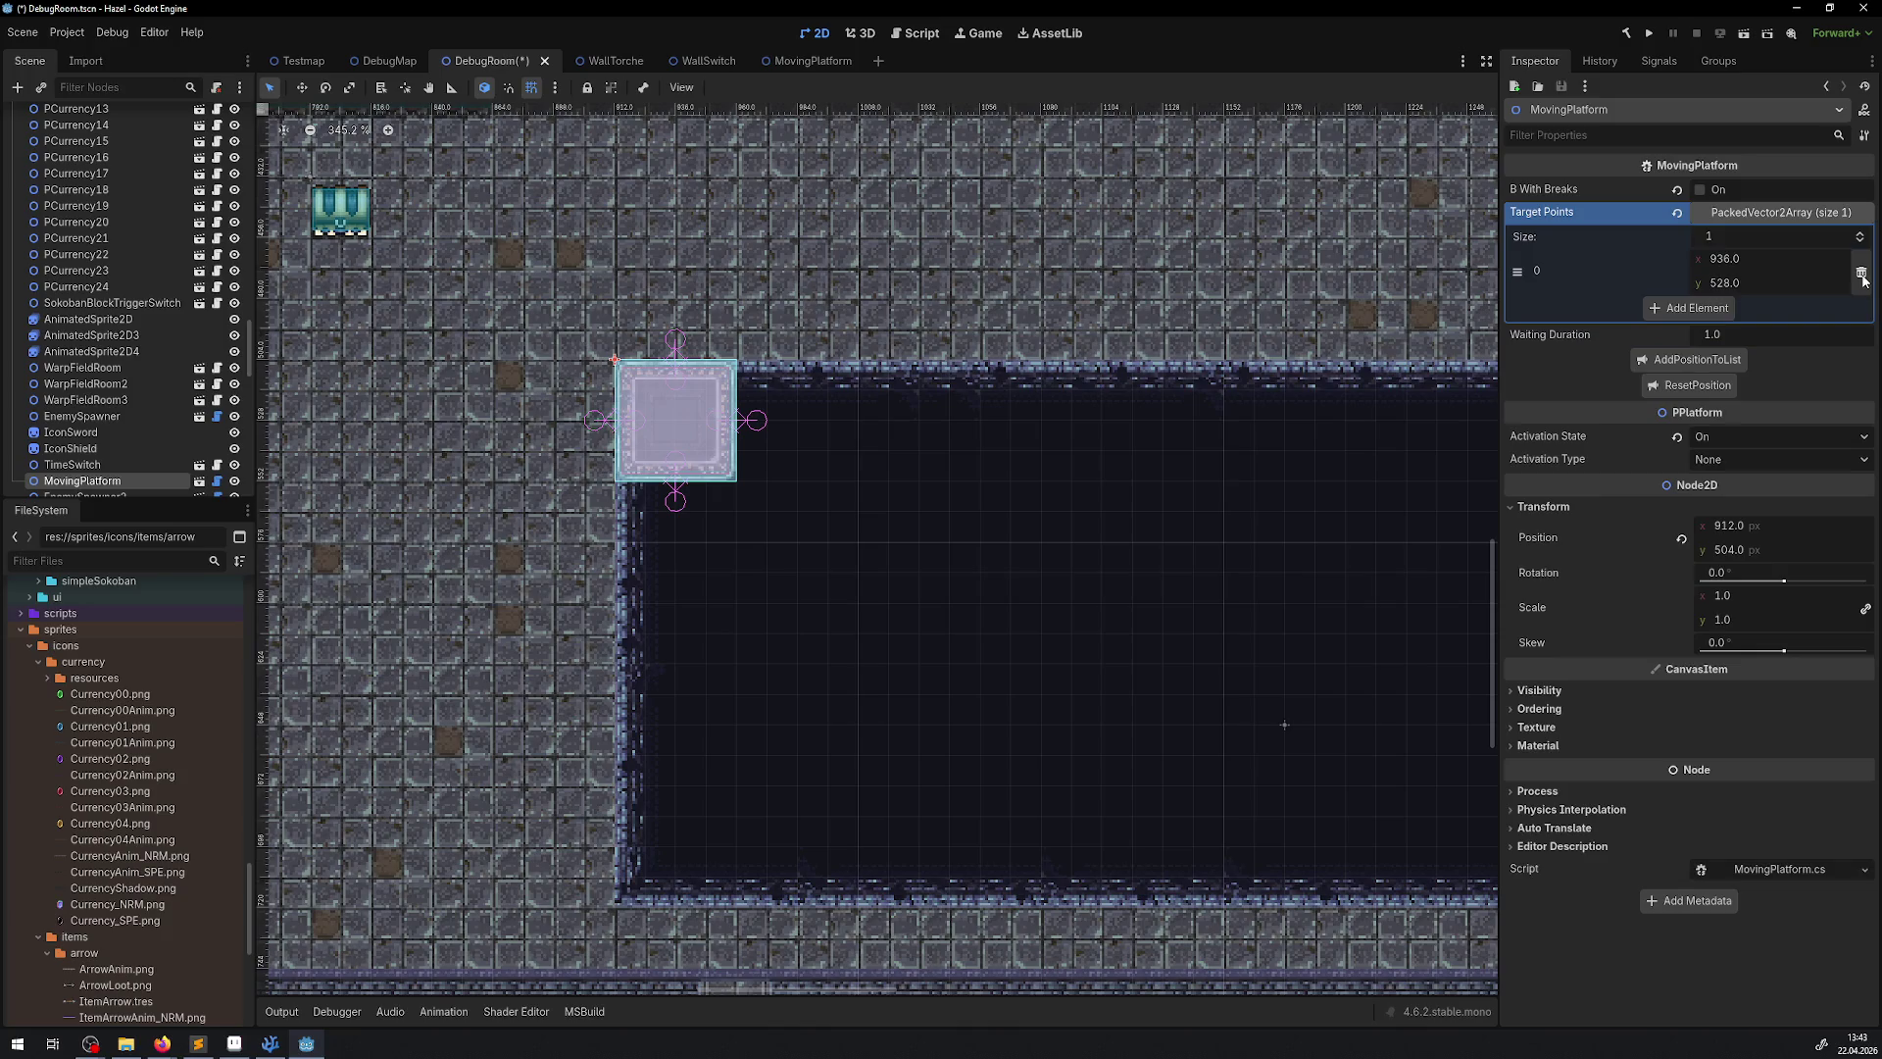
left_click(1861, 274)
left_click(1709, 341)
scroll(896, 419, "down", 7)
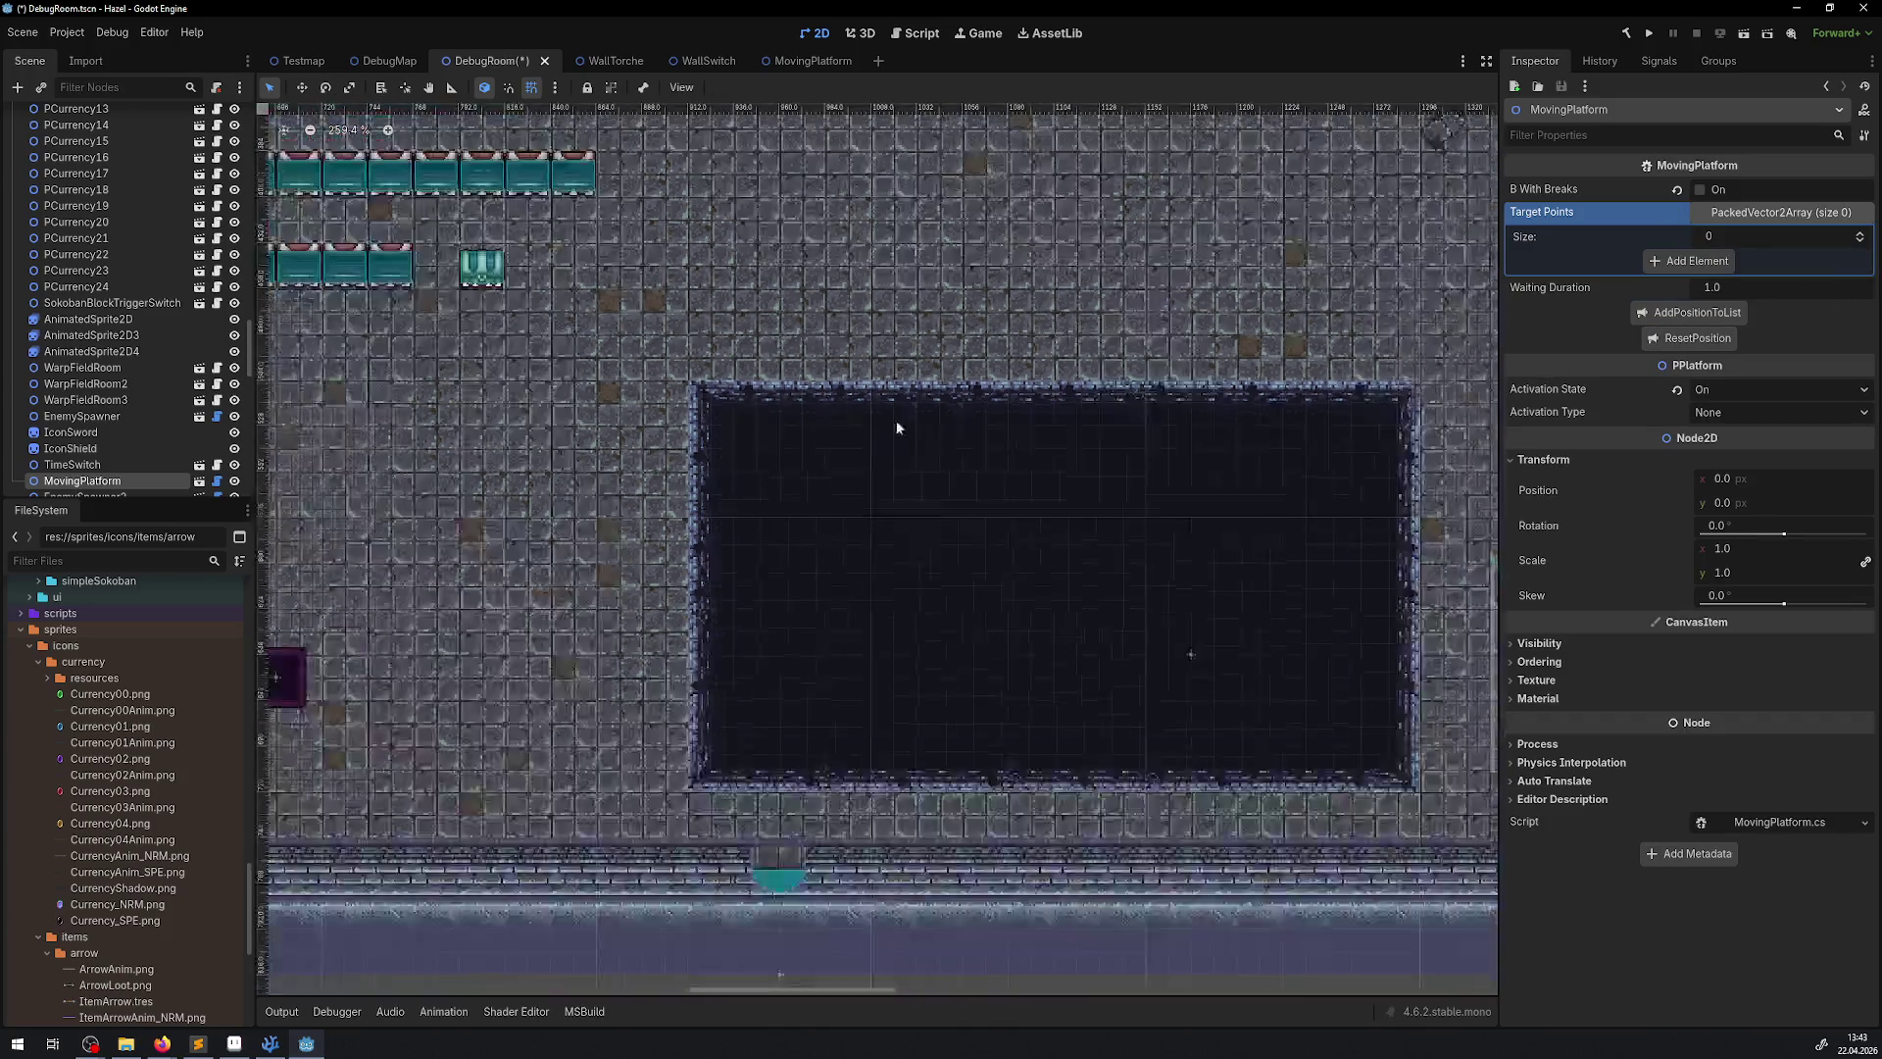
Place the platform at the pit's upper-left corner, 912, 504, and add it as the first target point
mouse_move(769, 500)
left_mouse_down()
mouse_move(1692, 853)
mouse_move(1658, 893)
left_mouse_up()
scroll(775, 421, "up", 8)
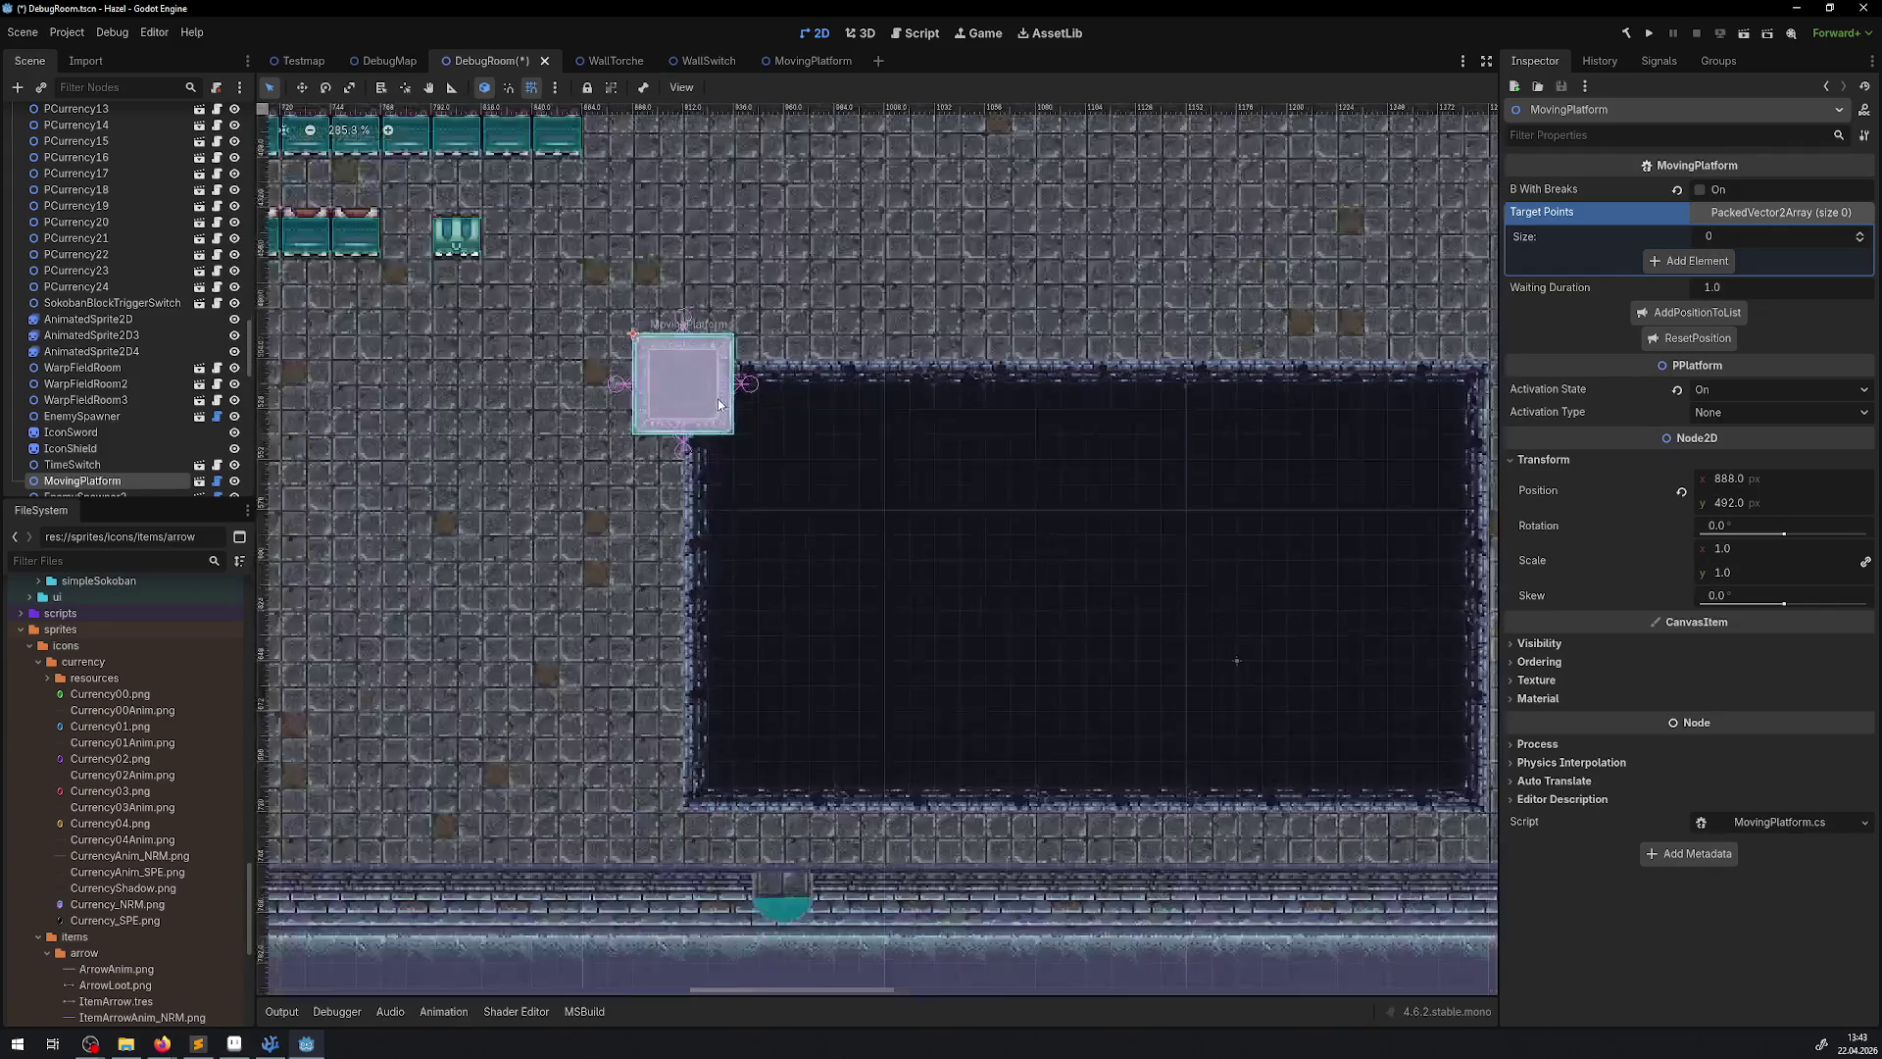
mouse_move(703, 396)
left_mouse_down()
mouse_move(751, 436)
mouse_move(769, 406)
left_mouse_up()
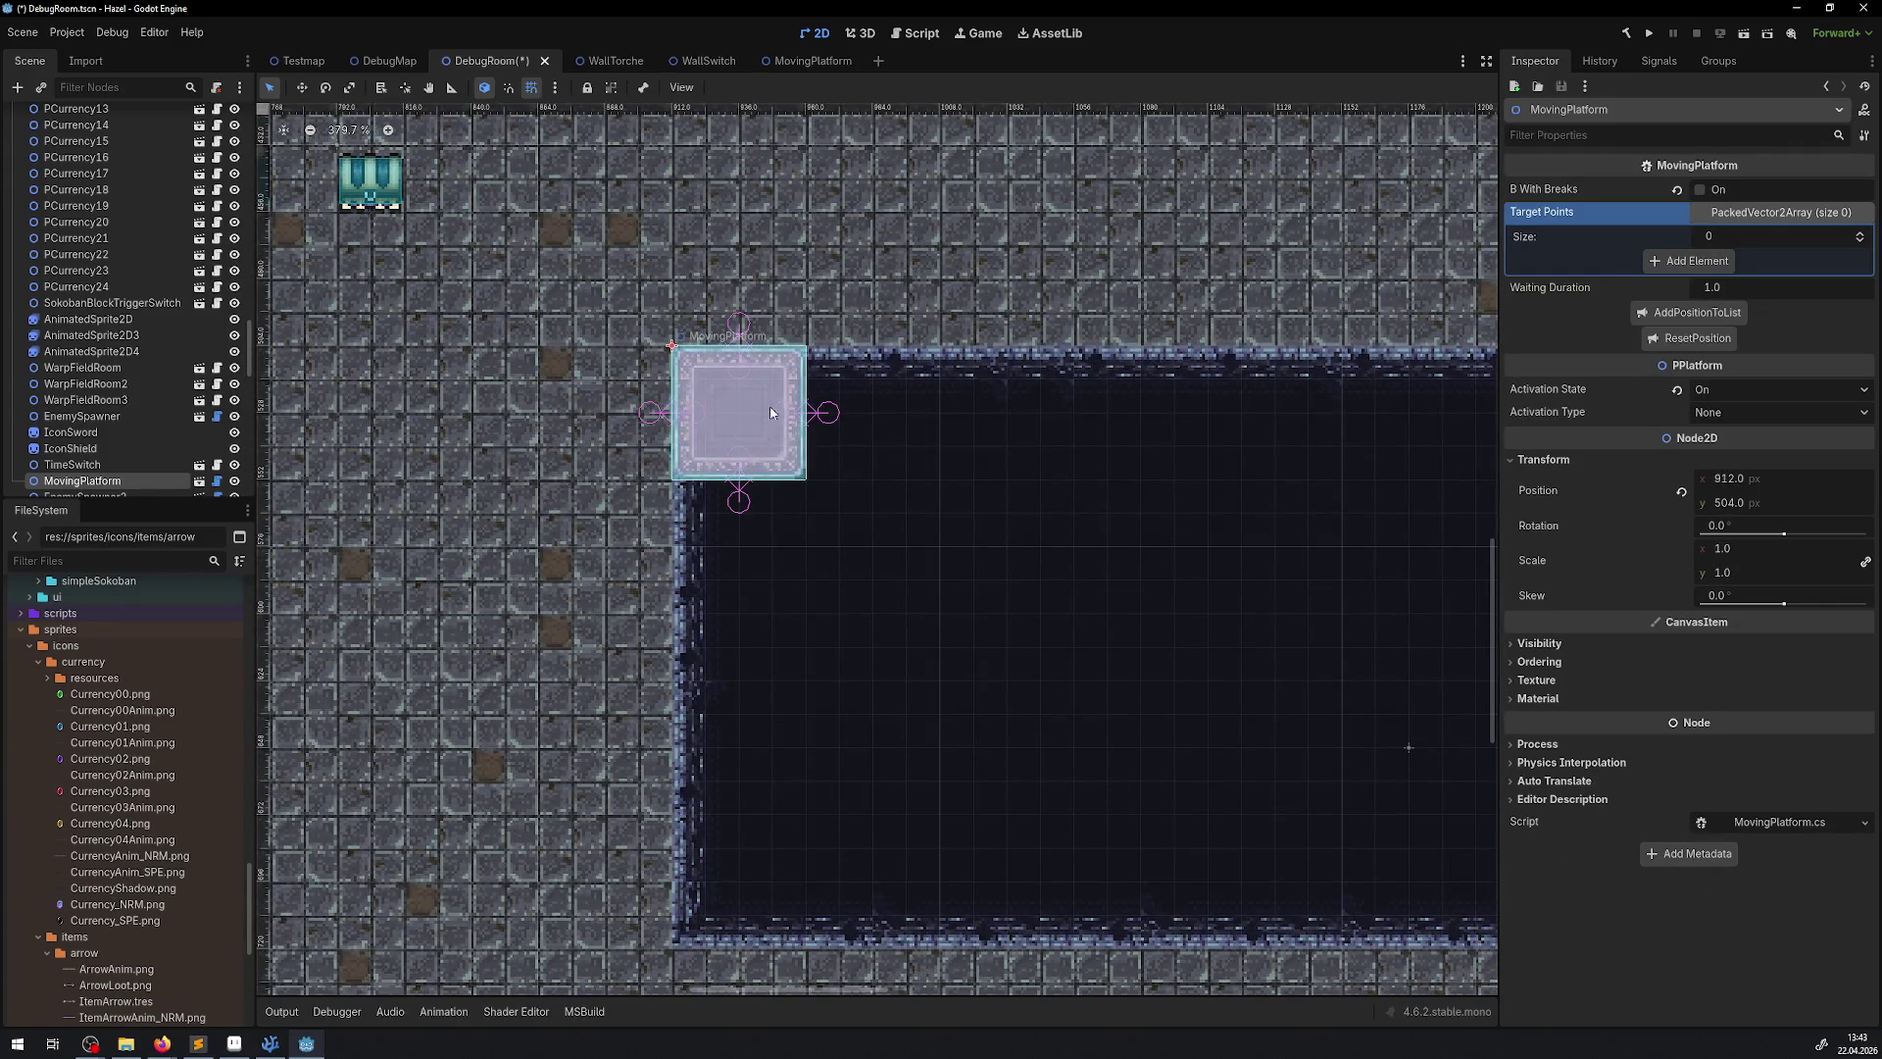
scroll(772, 396, "up", 4)
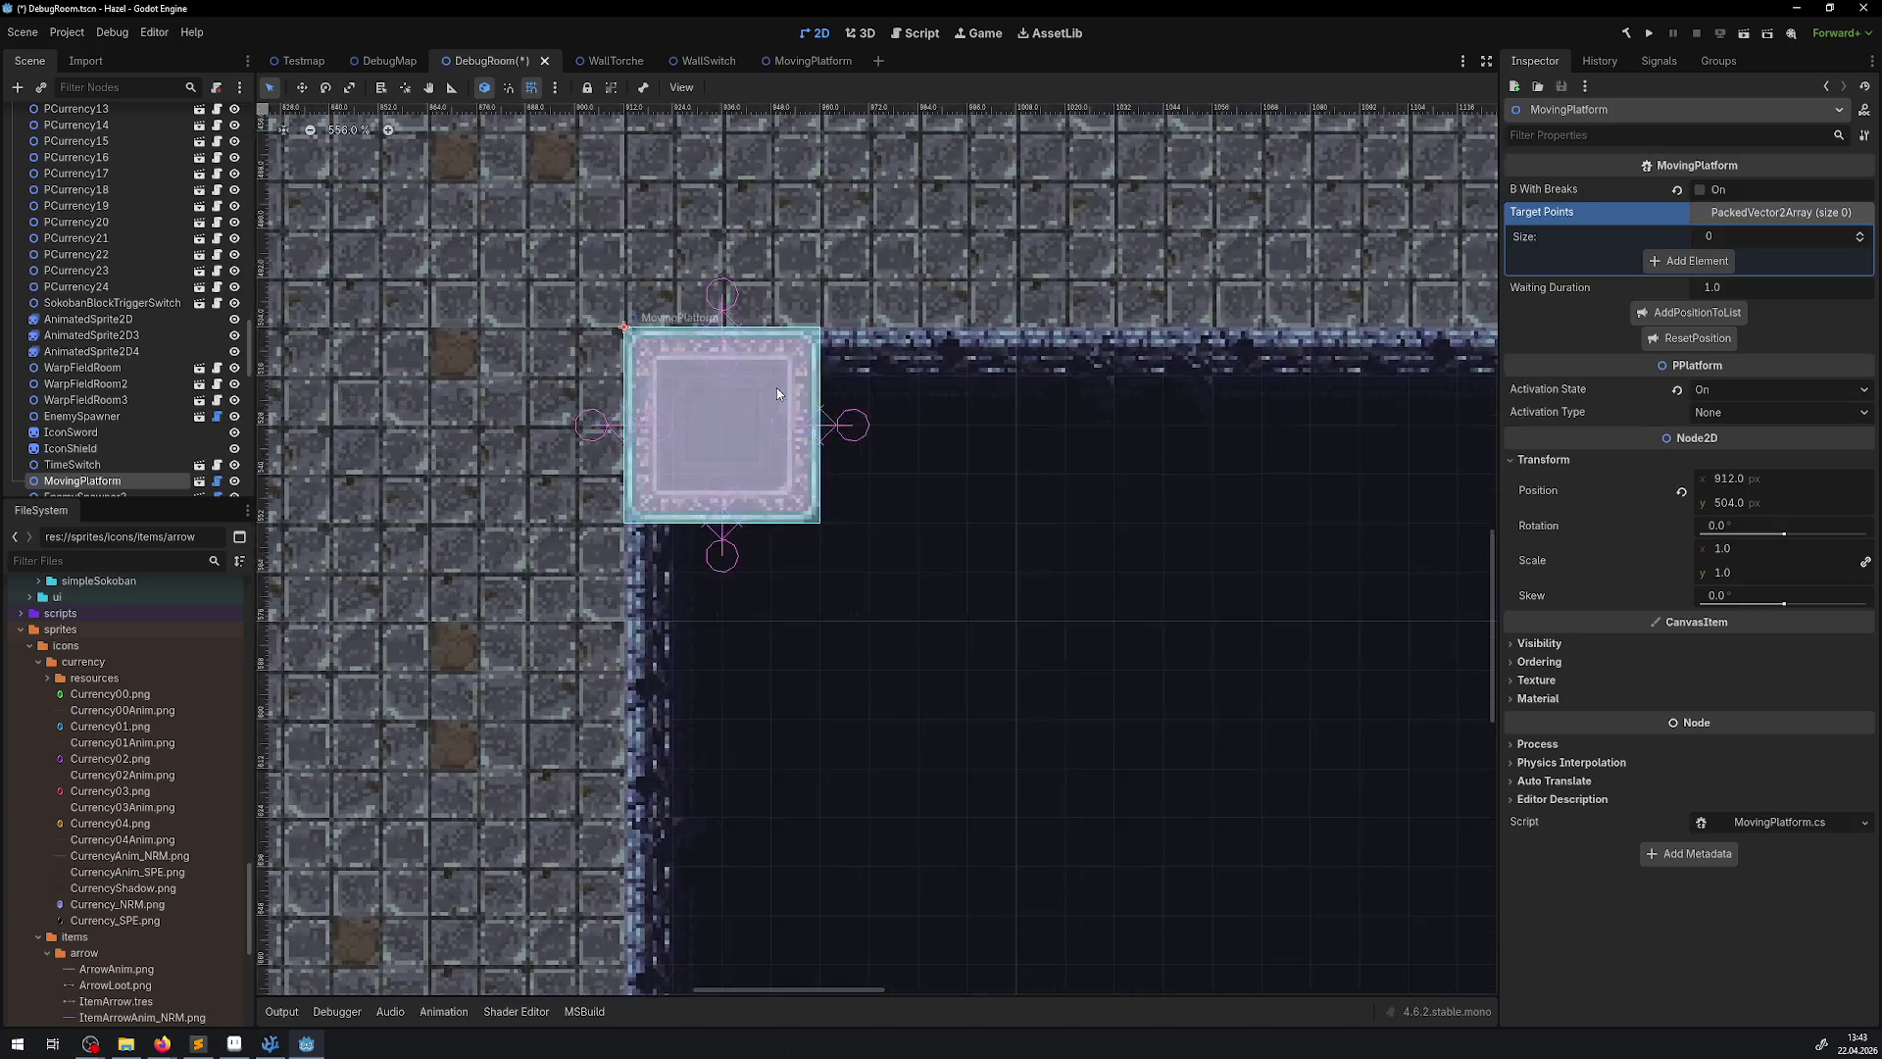
left_click(1680, 315)
Add target points at the remaining corners: 1248,504; 1248,672; 912,672
scroll(995, 535, "down", 3)
mouse_move(1003, 566)
left_mouse_down()
mouse_move(483, 461)
mouse_move(673, 445)
left_mouse_up()
scroll(521, 482, "down", 3)
mouse_move(454, 356)
left_mouse_down()
mouse_move(1278, 360)
mouse_move(1167, 721)
mouse_move(448, 709)
left_mouse_up()
left_click(1675, 363)
left_click(1684, 419)
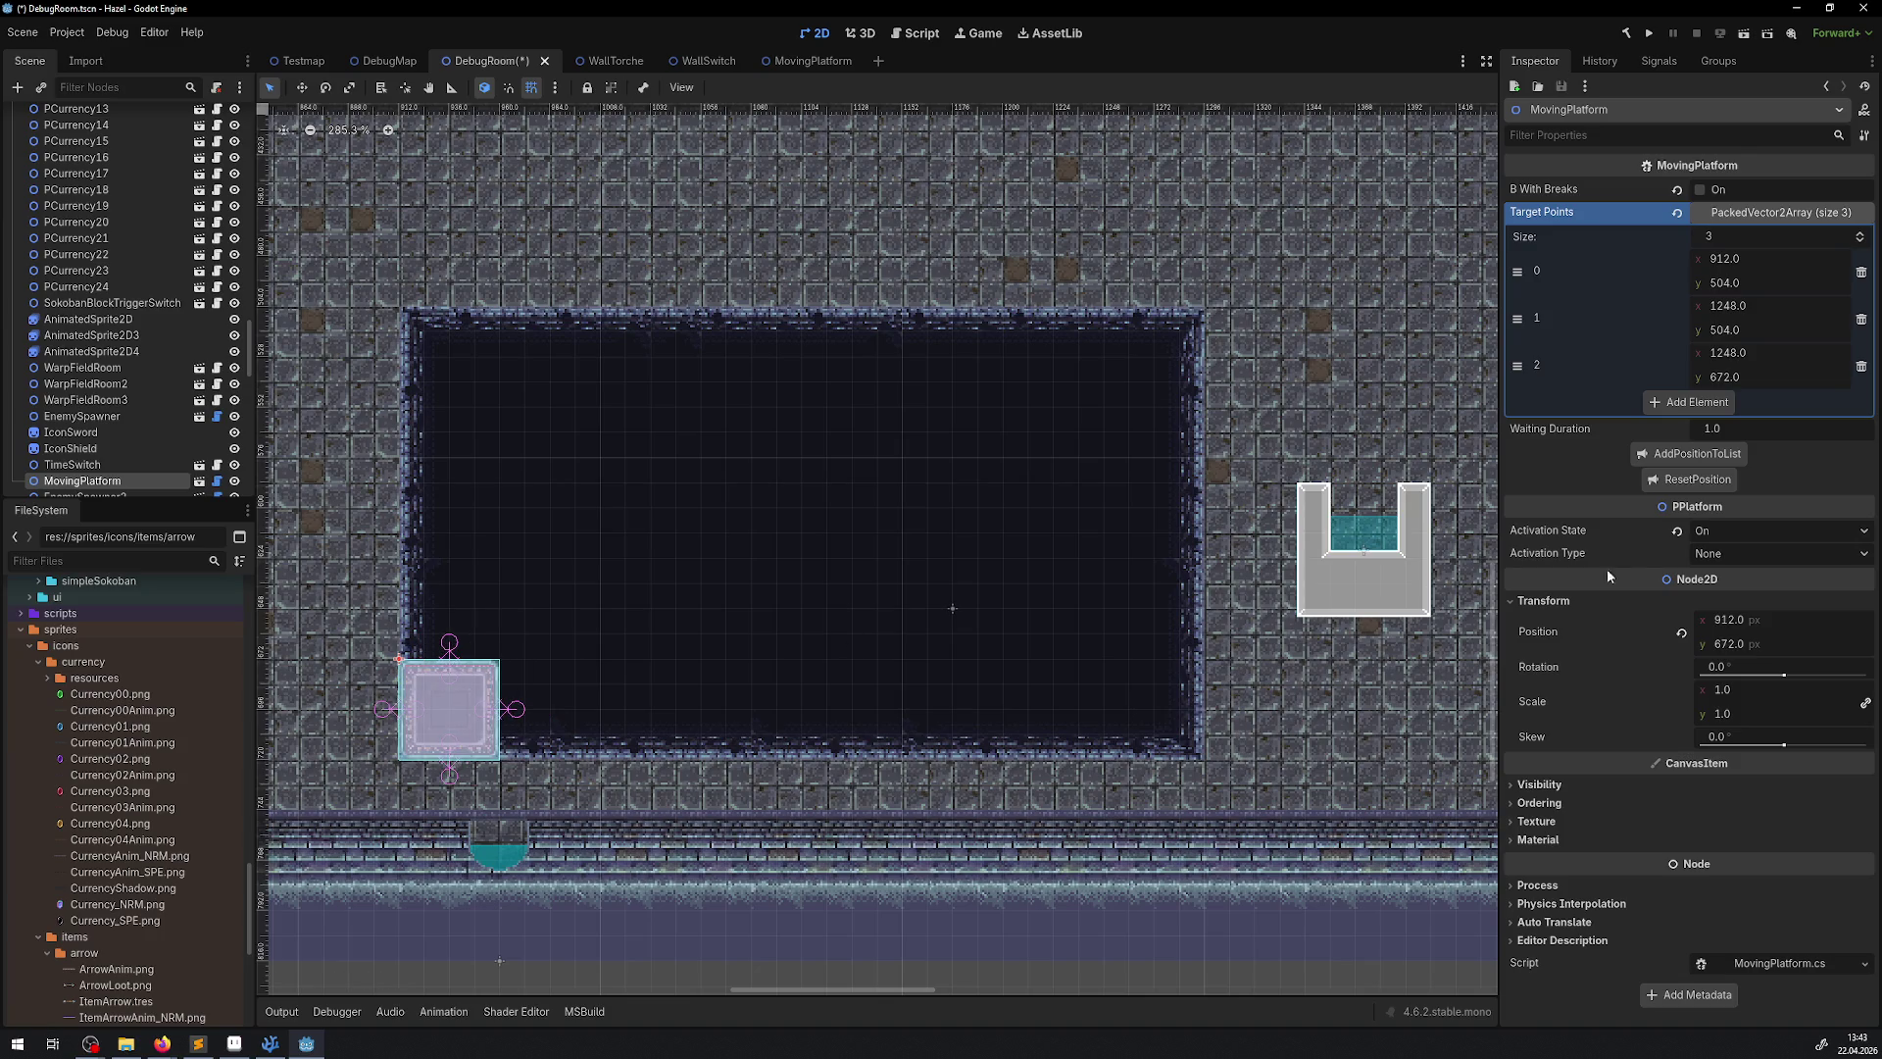
left_click(1714, 455)
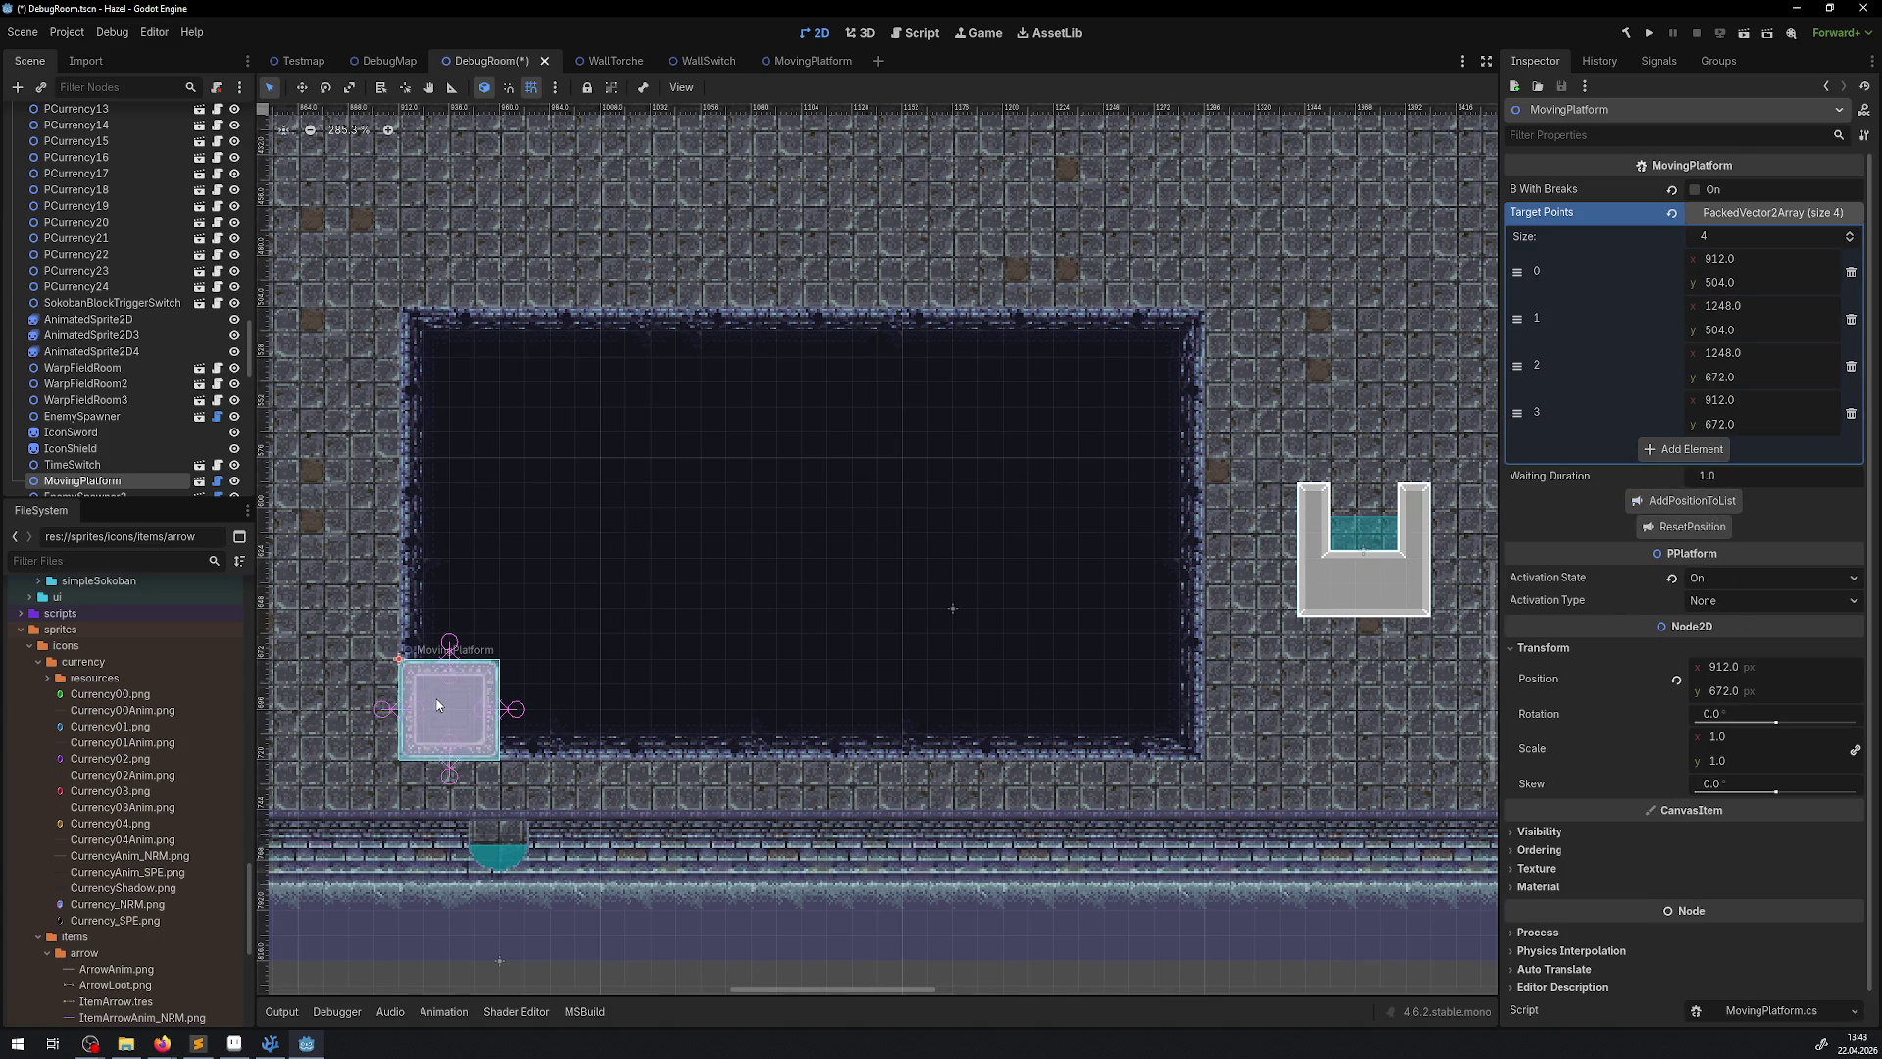
mouse_move(443, 709)
left_mouse_down()
mouse_move(439, 441)
mouse_move(439, 532)
left_mouse_up()
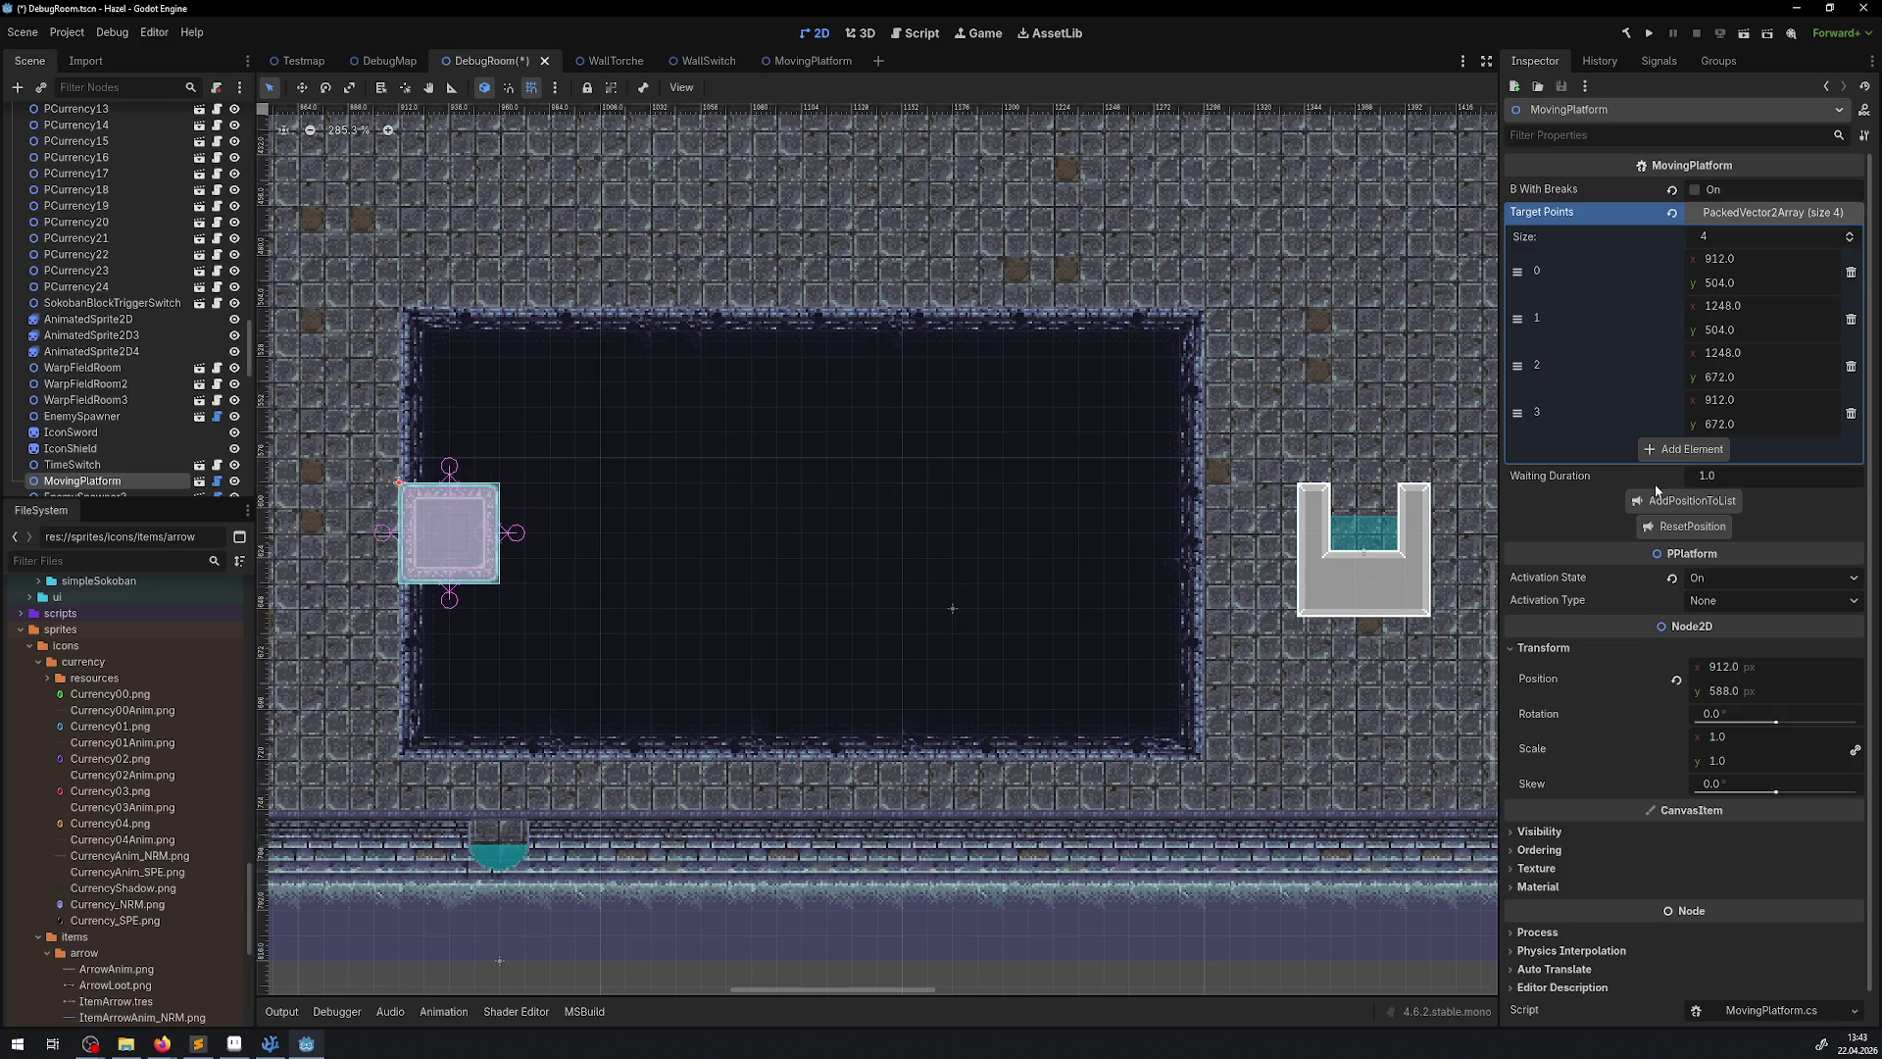
Reset the platform, drag it back to 912, 504, and save DebugRoom
left_click(1682, 535)
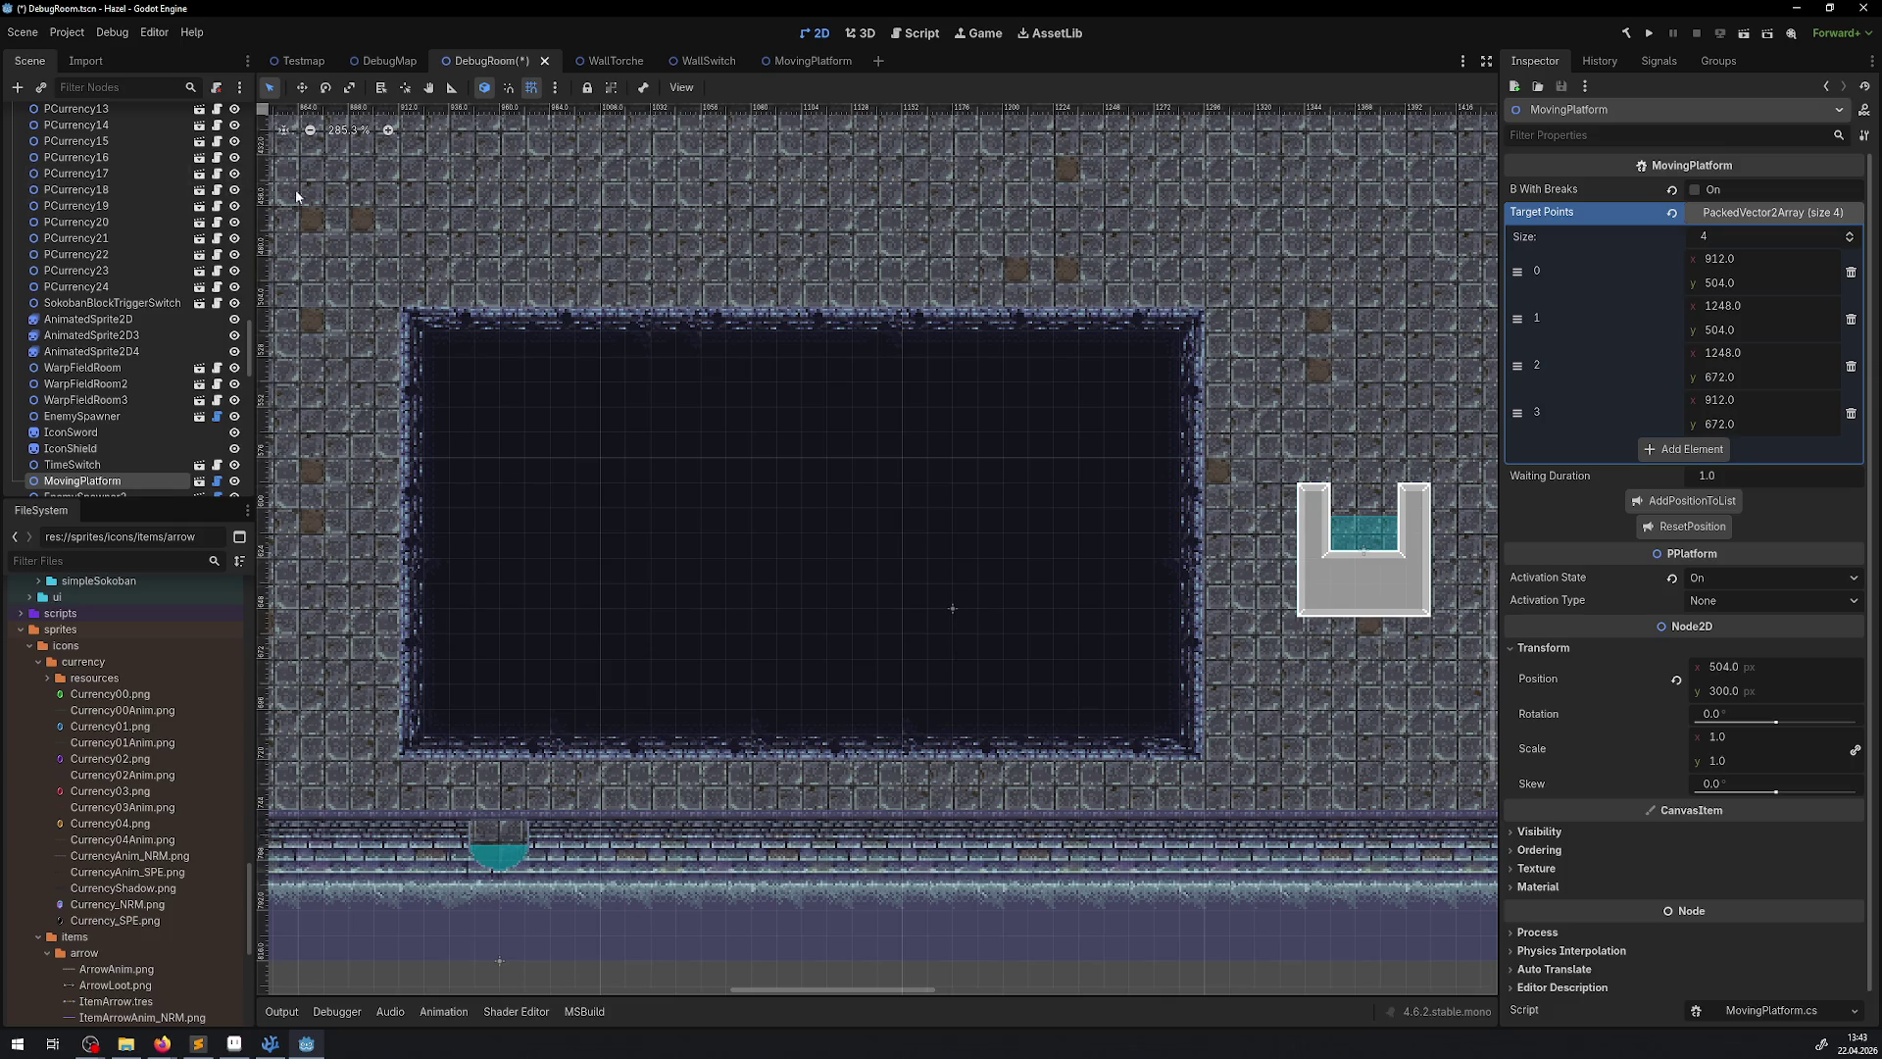
mouse_move(296, 191)
left_mouse_down()
mouse_move(1167, 715)
mouse_move(1292, 686)
mouse_move(1220, 643)
left_mouse_up()
key("ctrl+s")
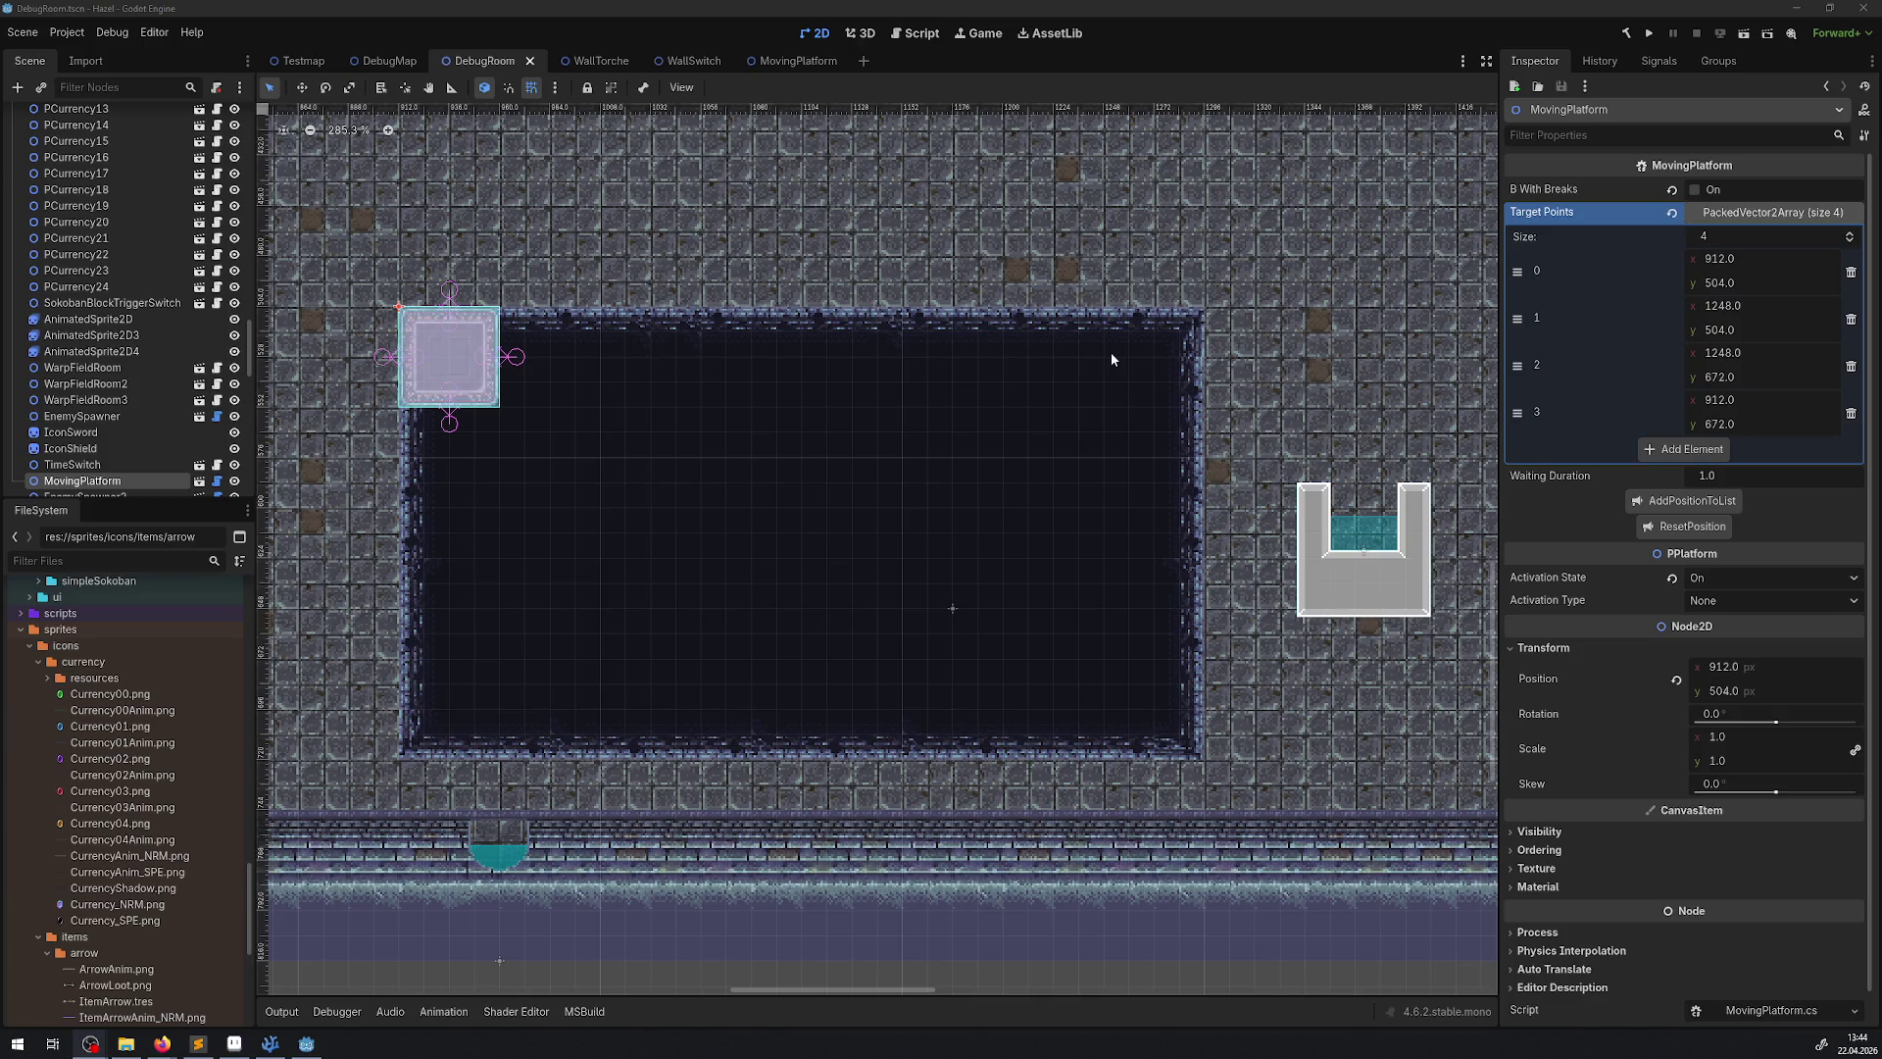
Open the MovingPlatform.cs script in the external code editor
left_click(217, 480)
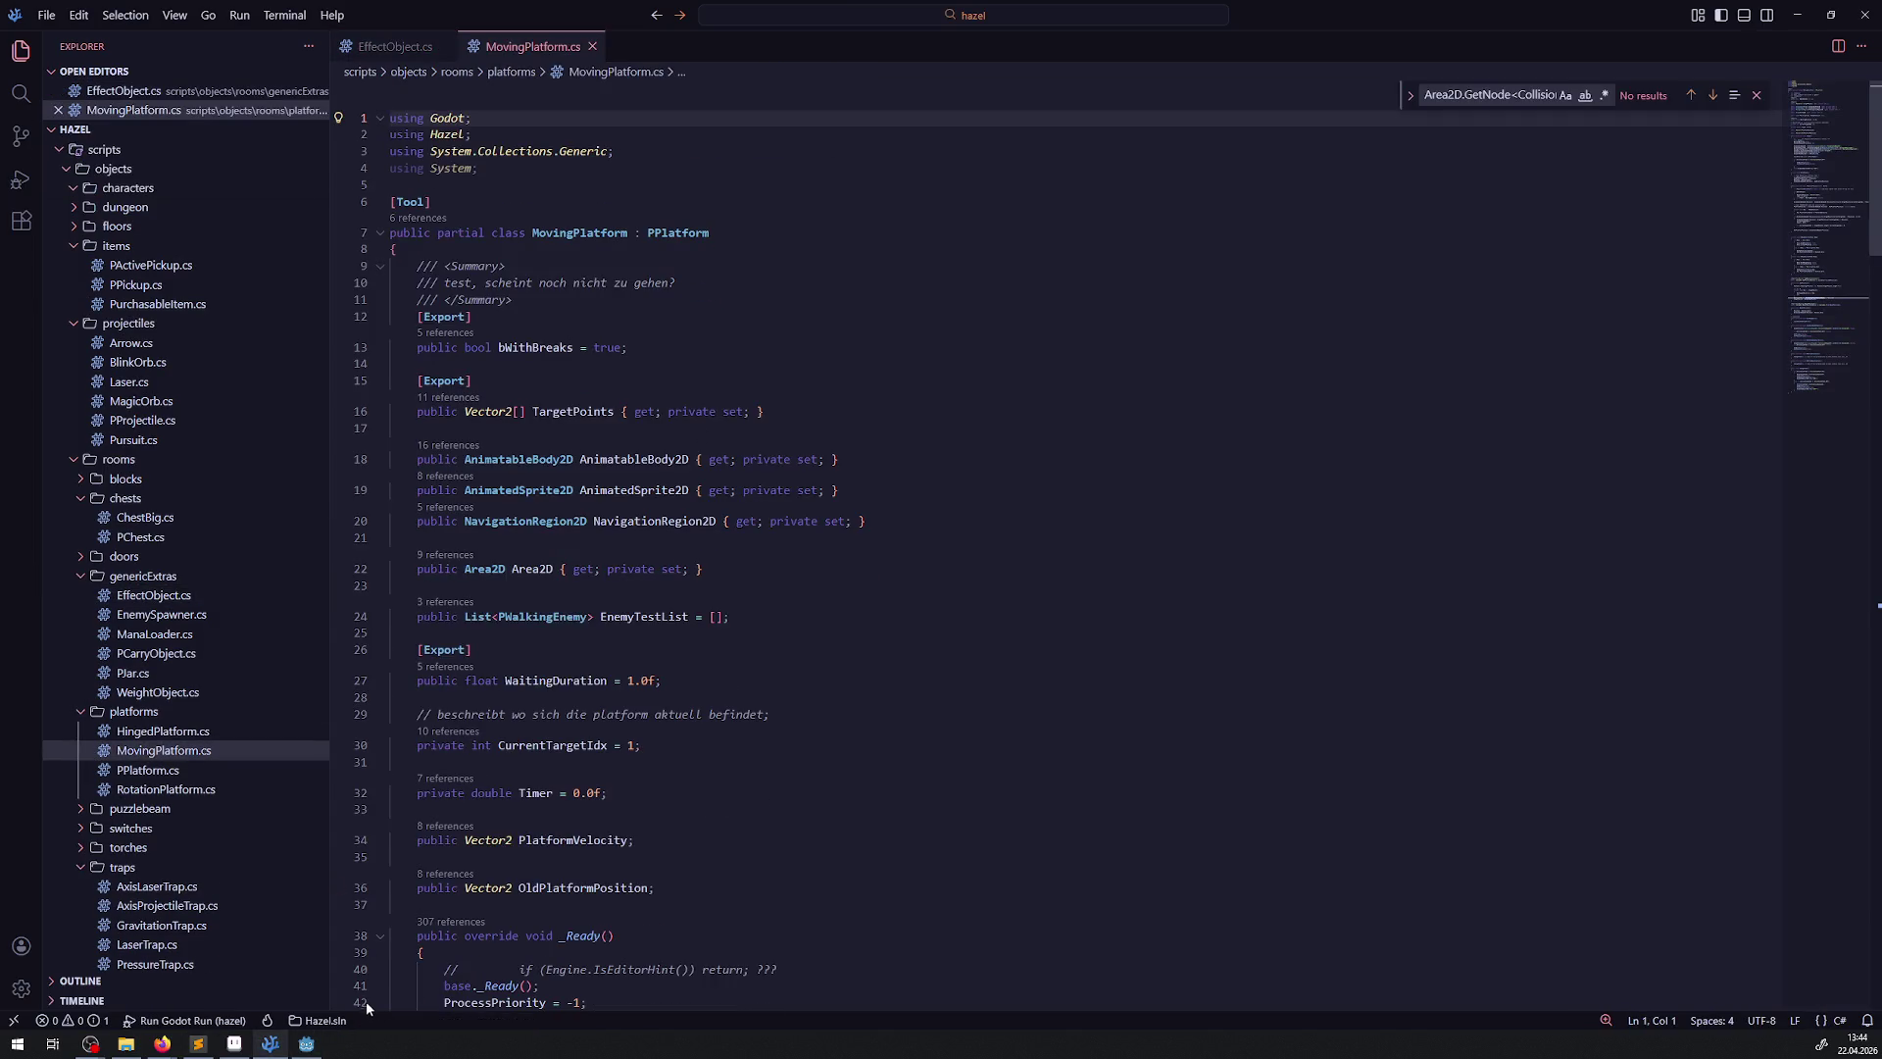
left_click(292, 1049)
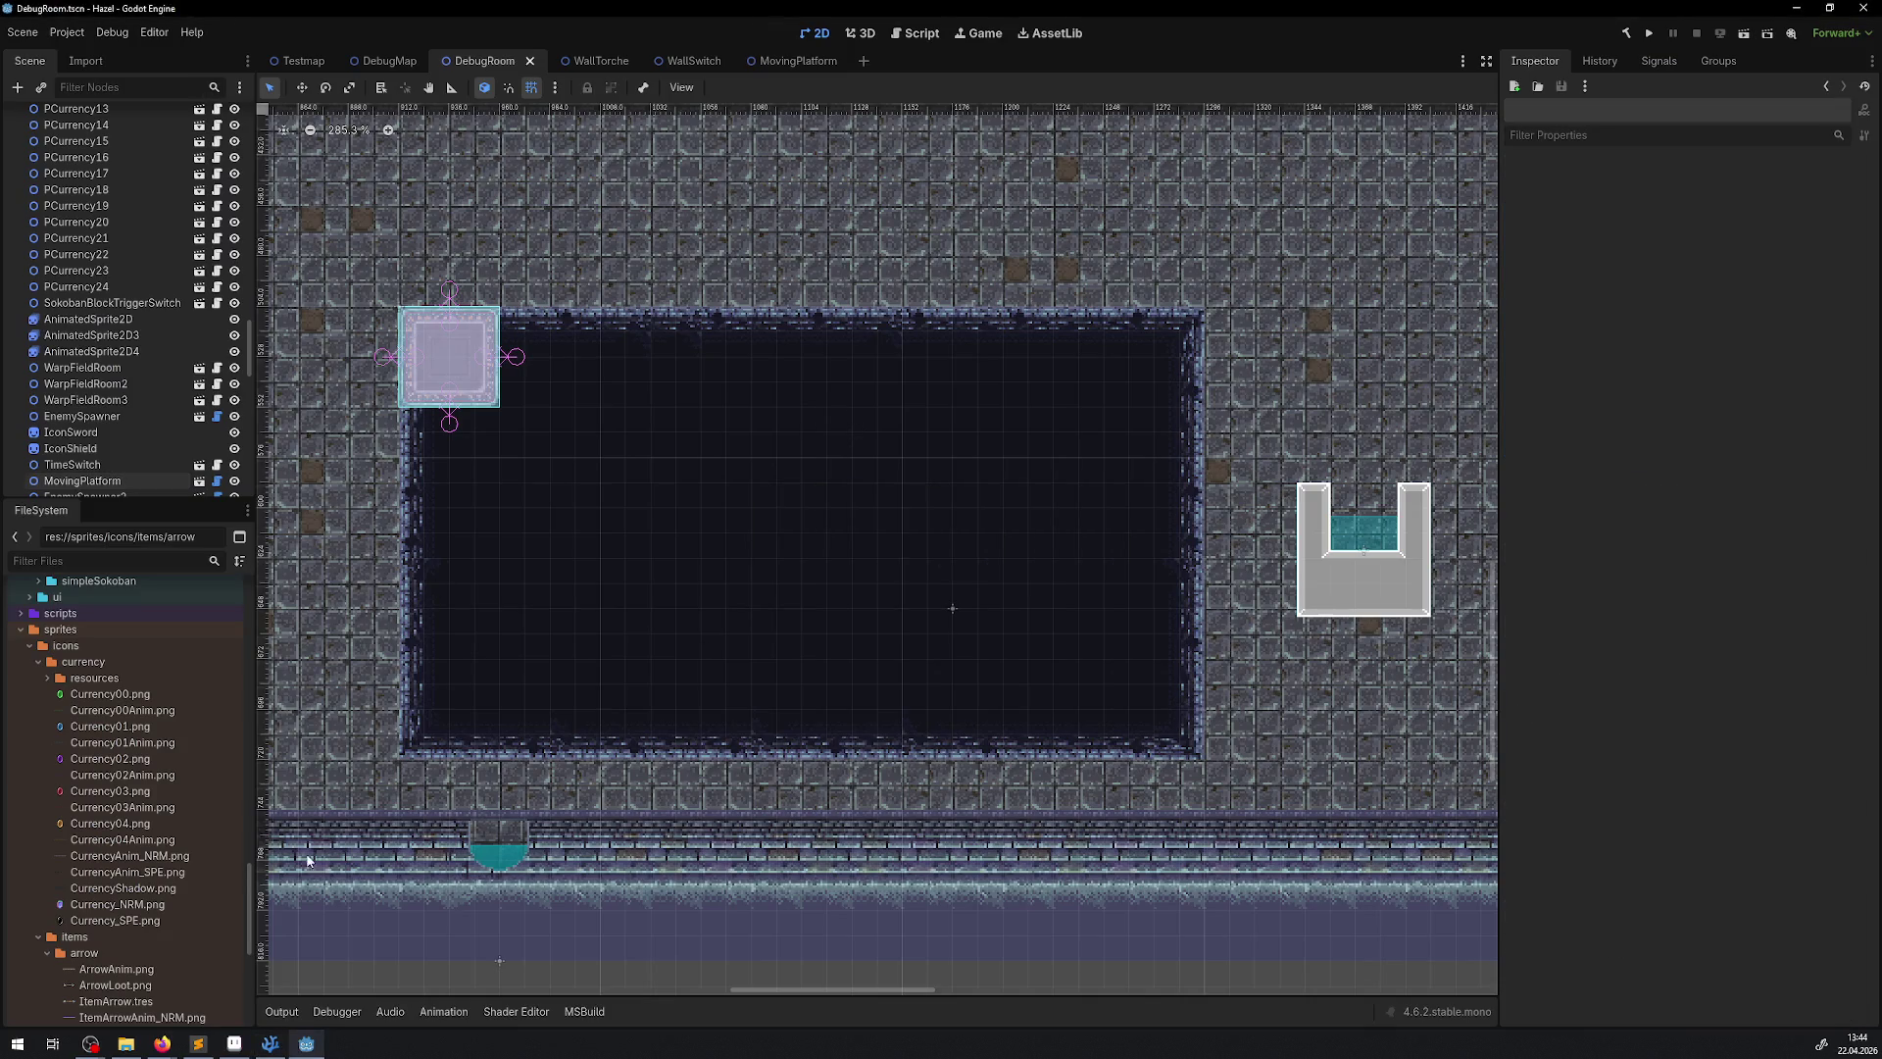
left_click(271, 1043)
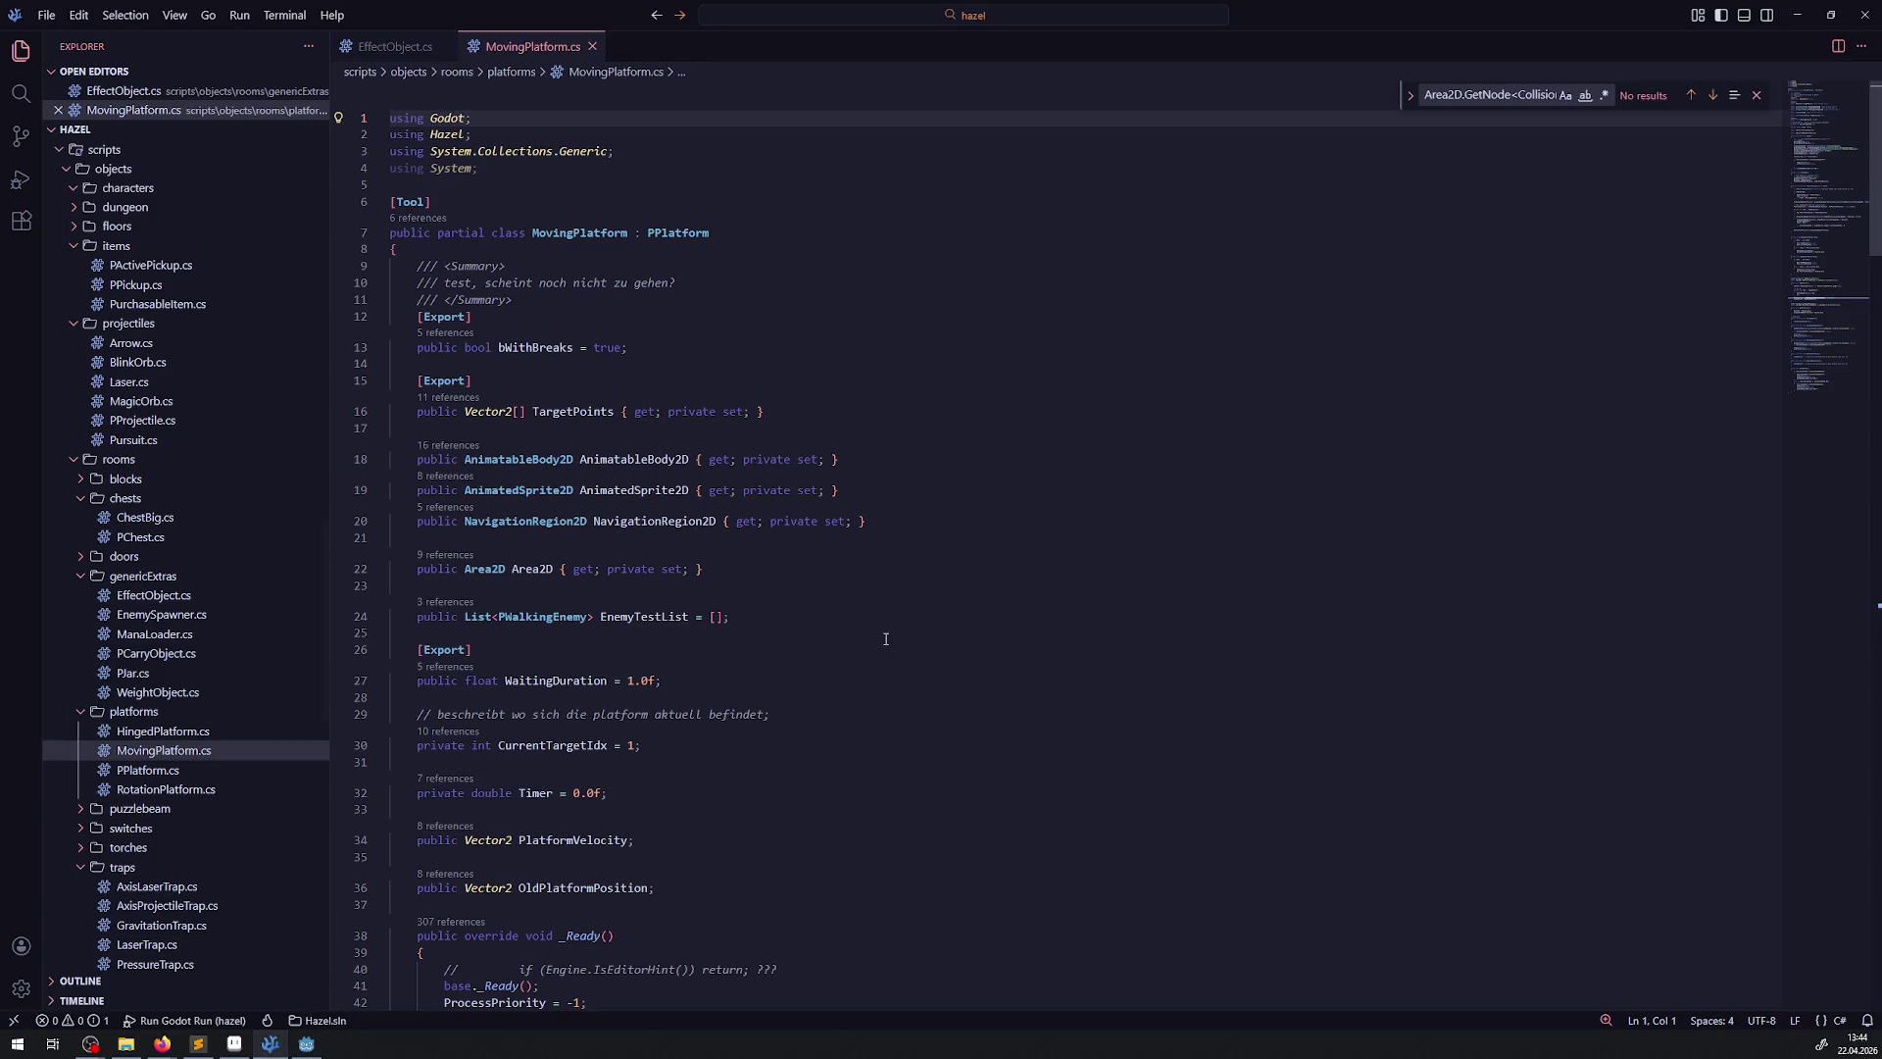
scroll(850, 563, "down", 15)
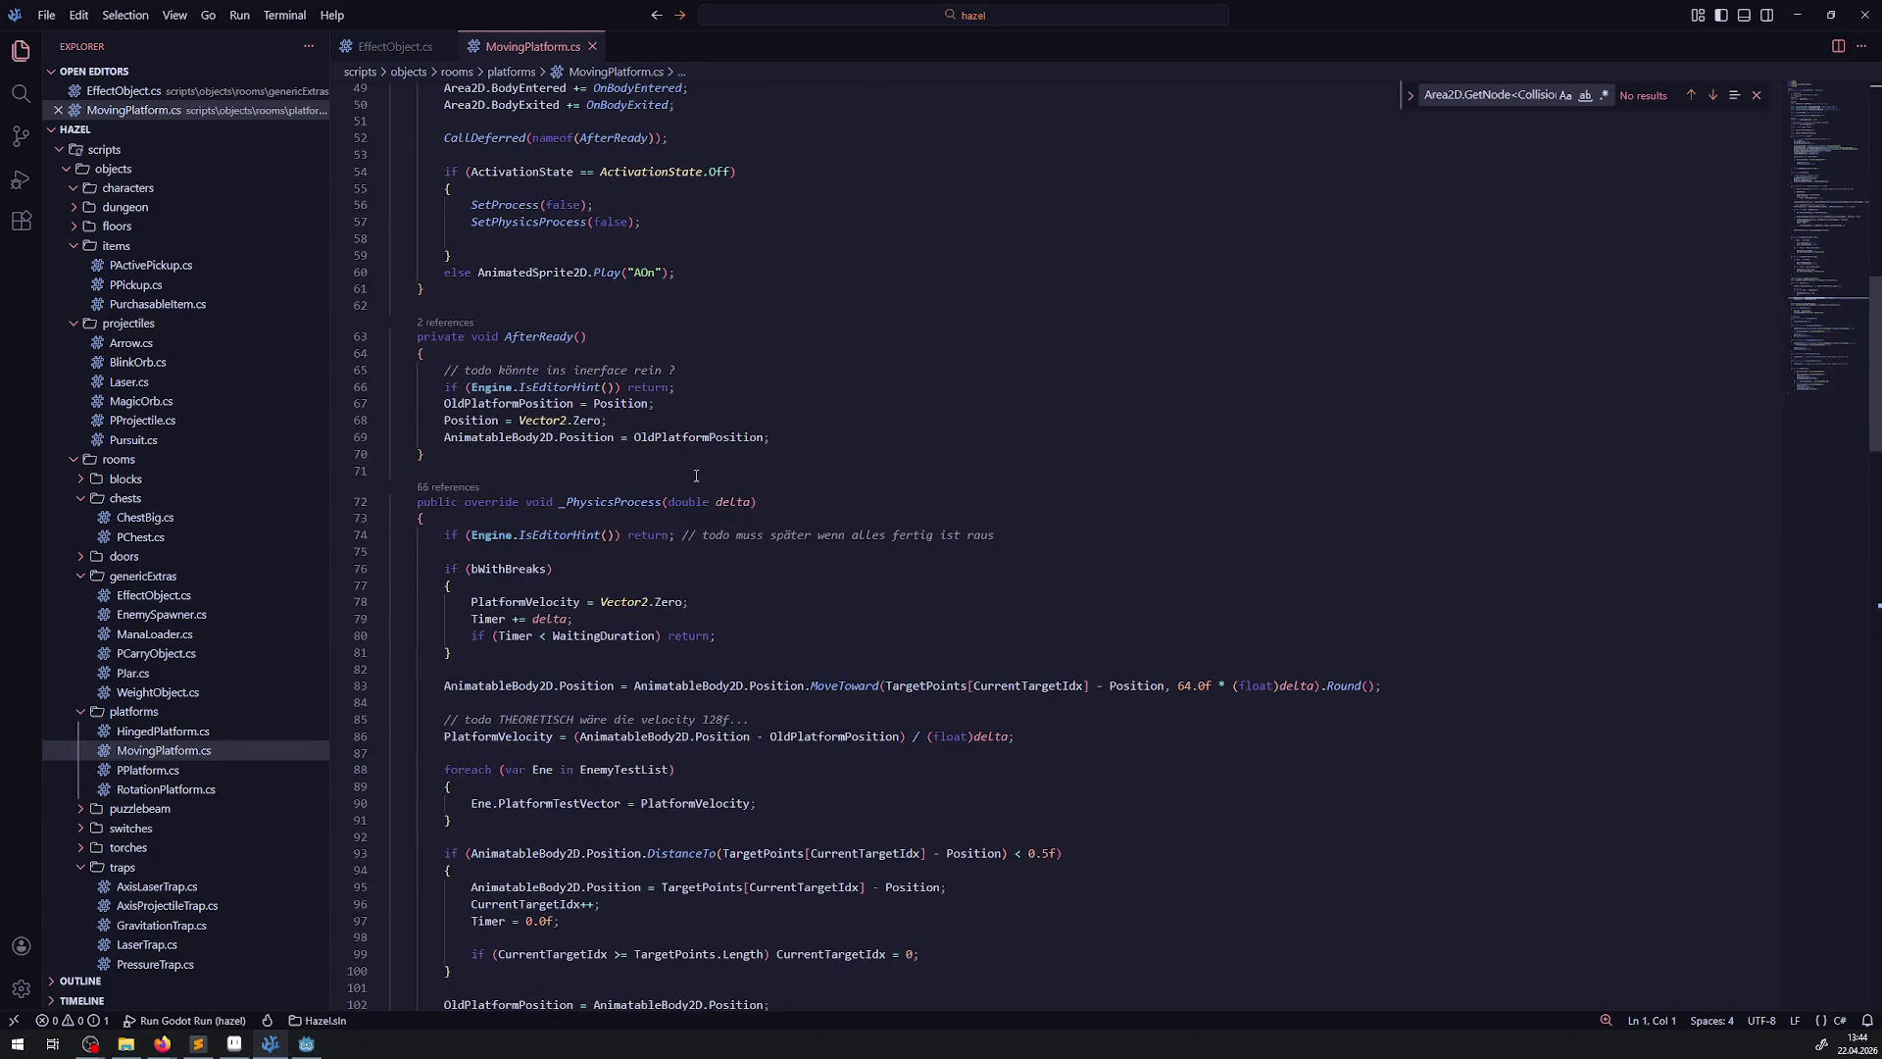
scroll(669, 444, "down", 20)
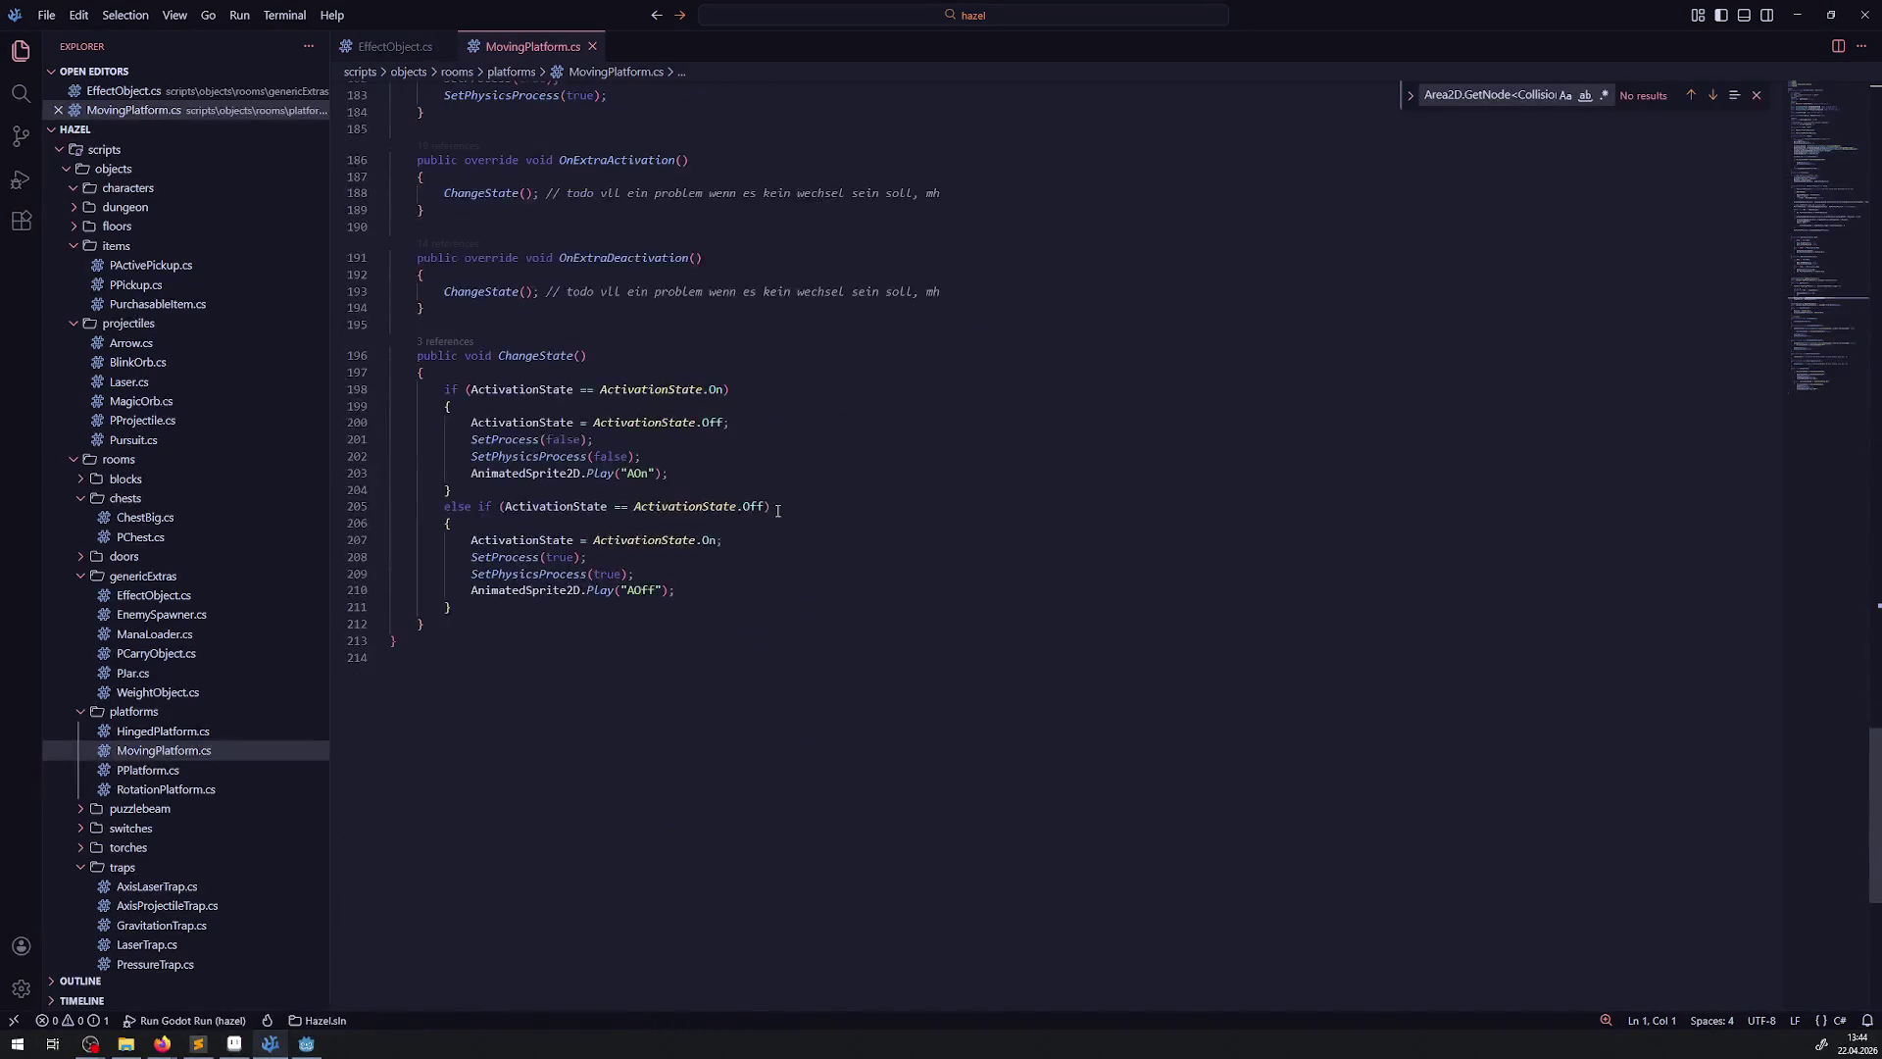
scroll(777, 511, "up", 7)
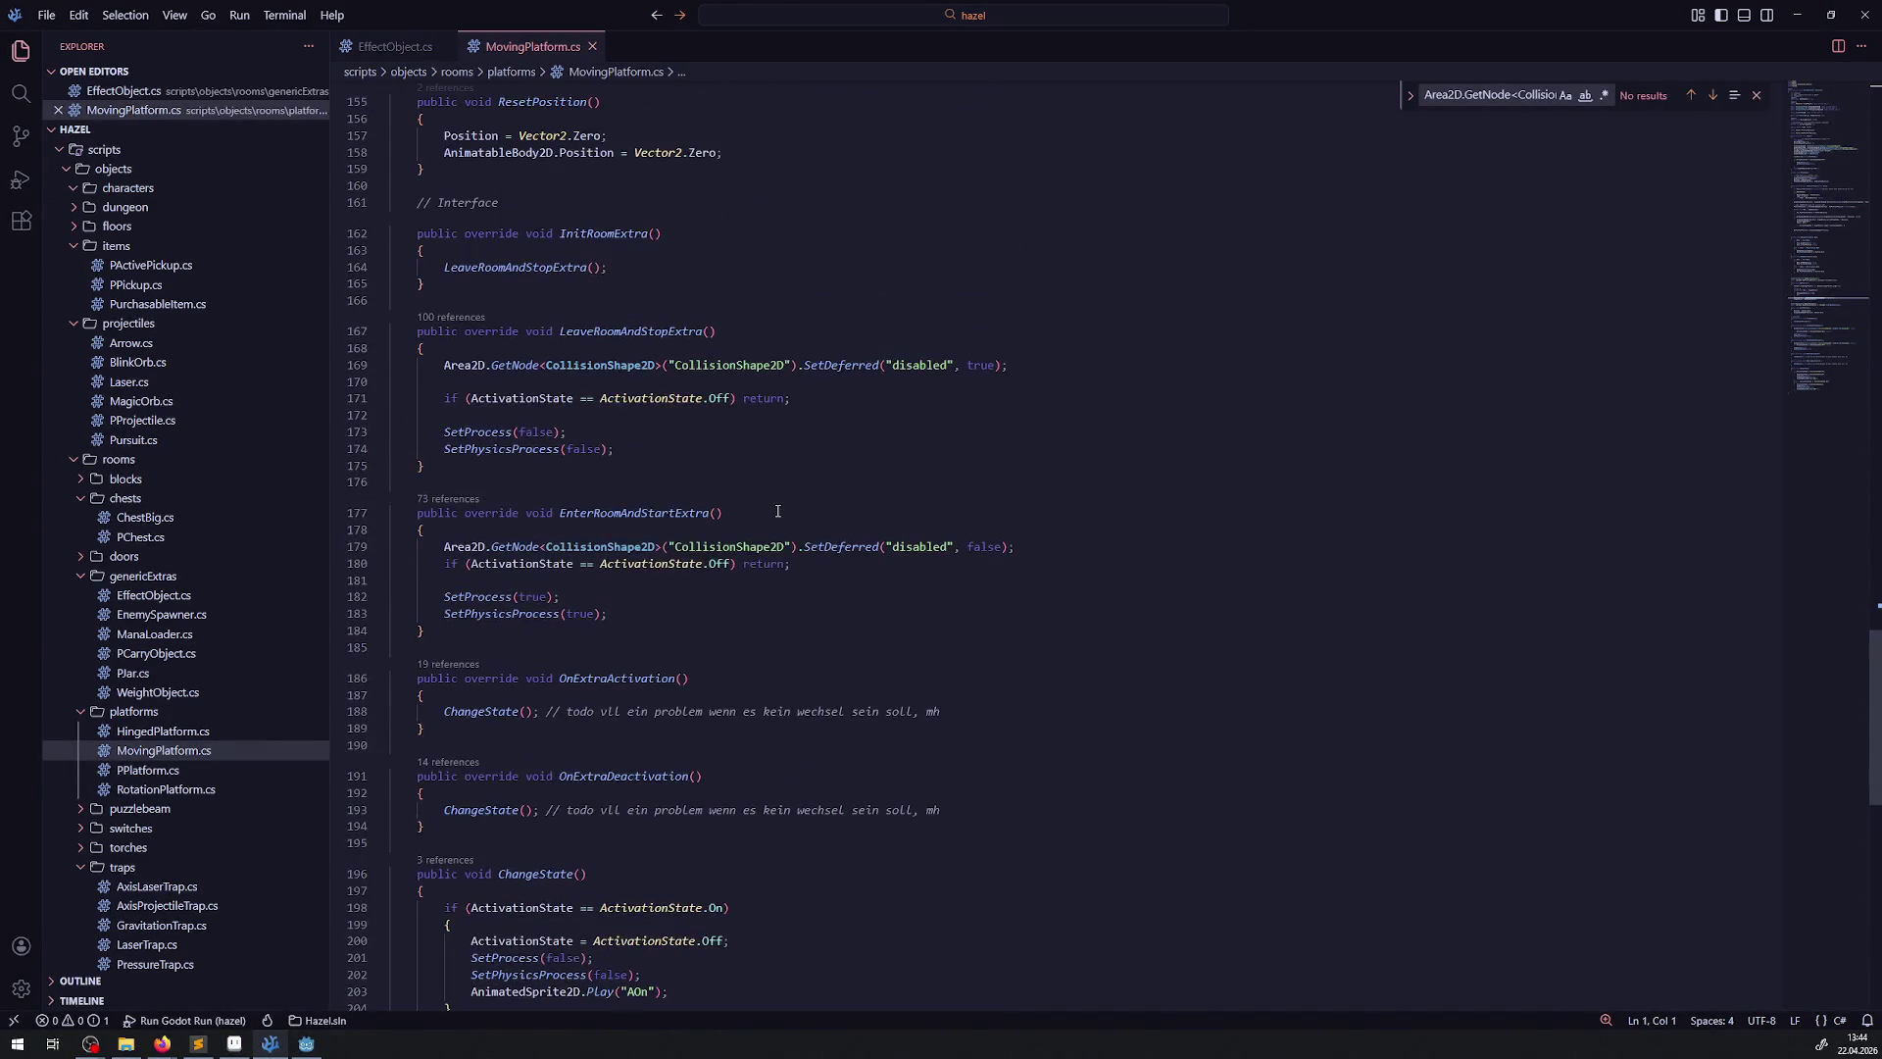
scroll(775, 510, "up", 5)
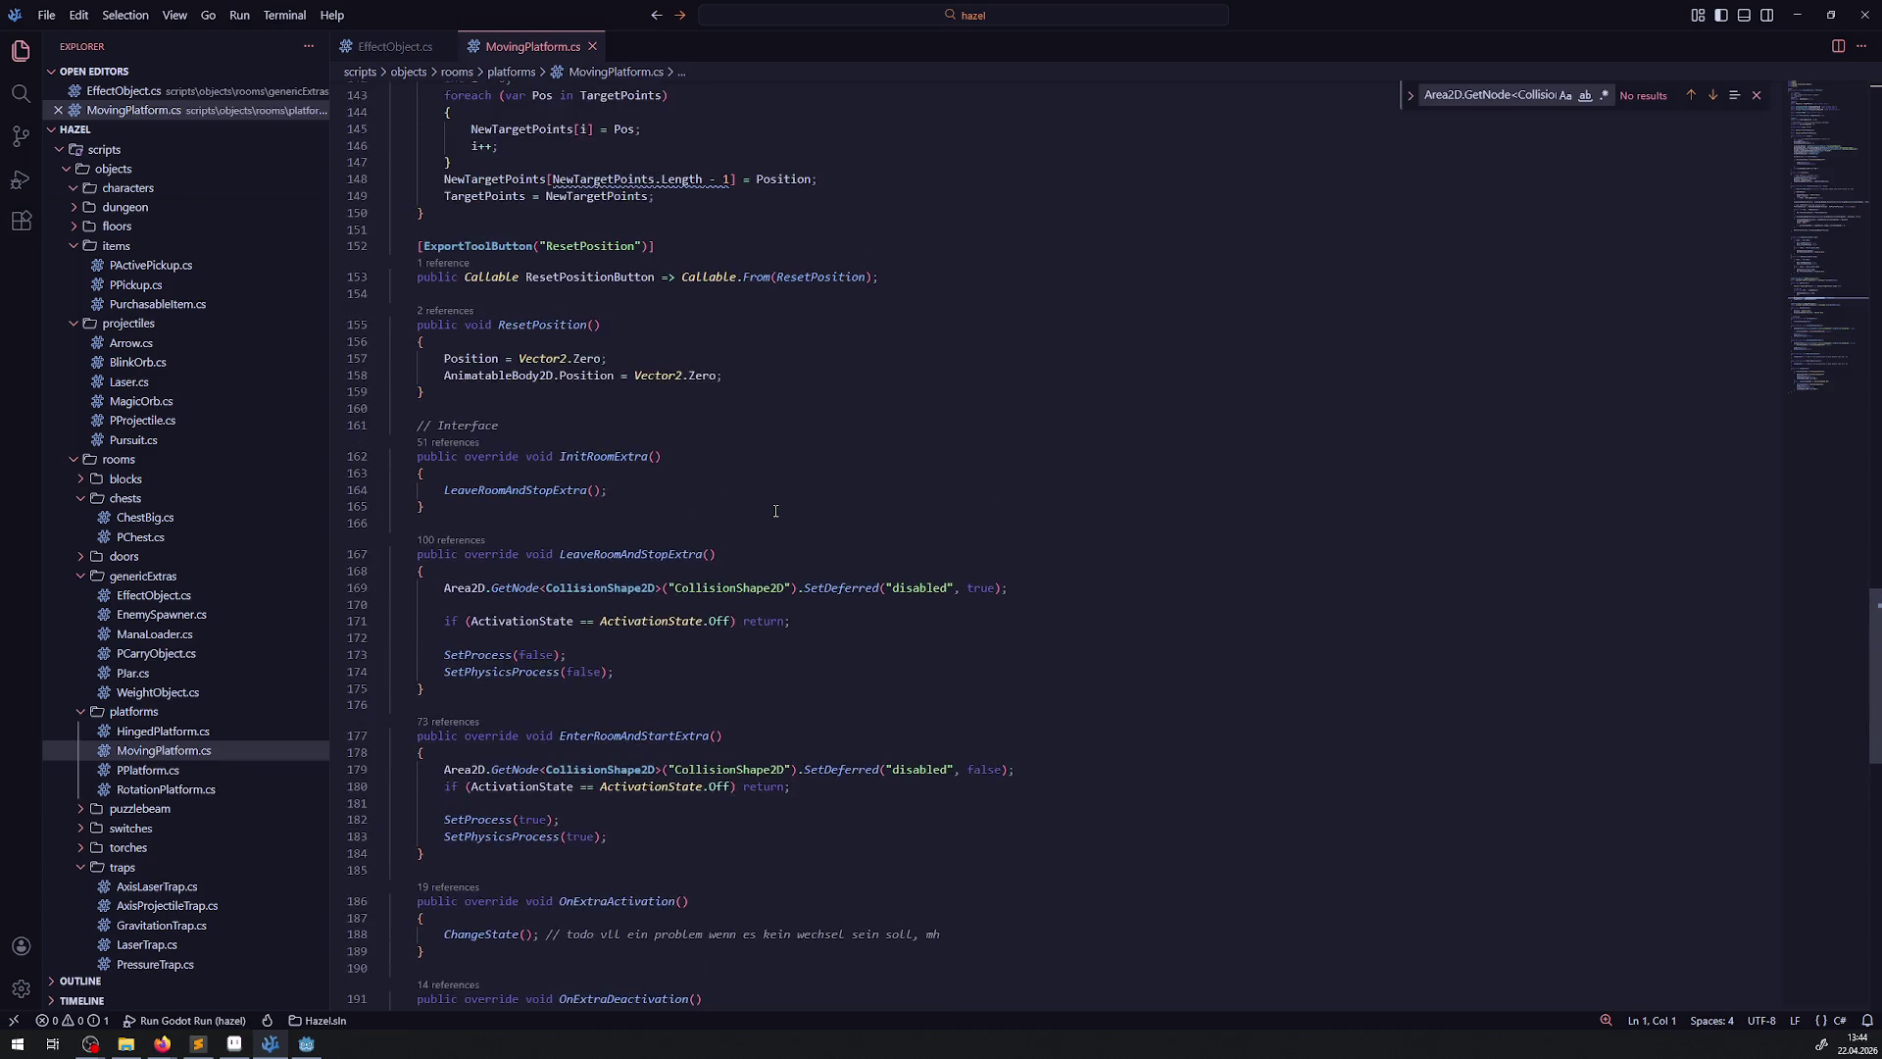
left_click(595, 467)
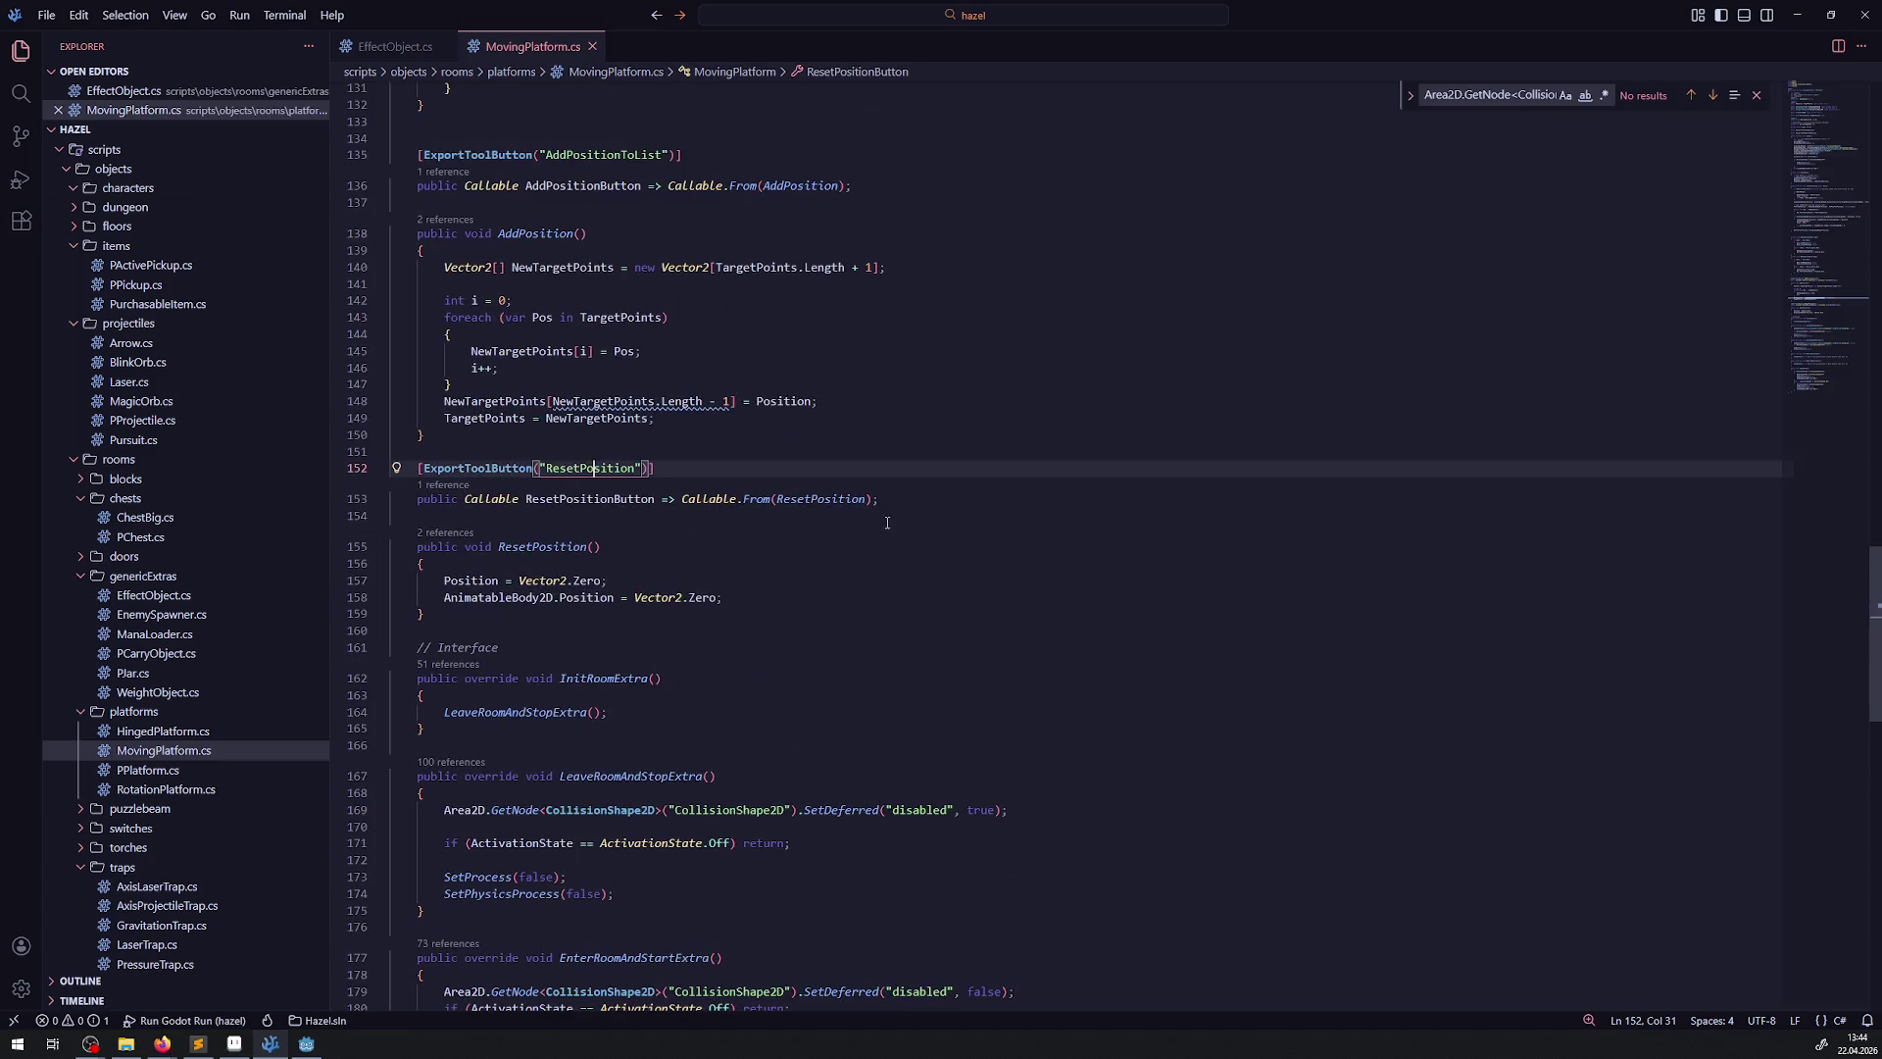
mouse_move(886, 498)
left_mouse_down()
mouse_move(422, 468)
mouse_move(476, 450)
left_mouse_up()
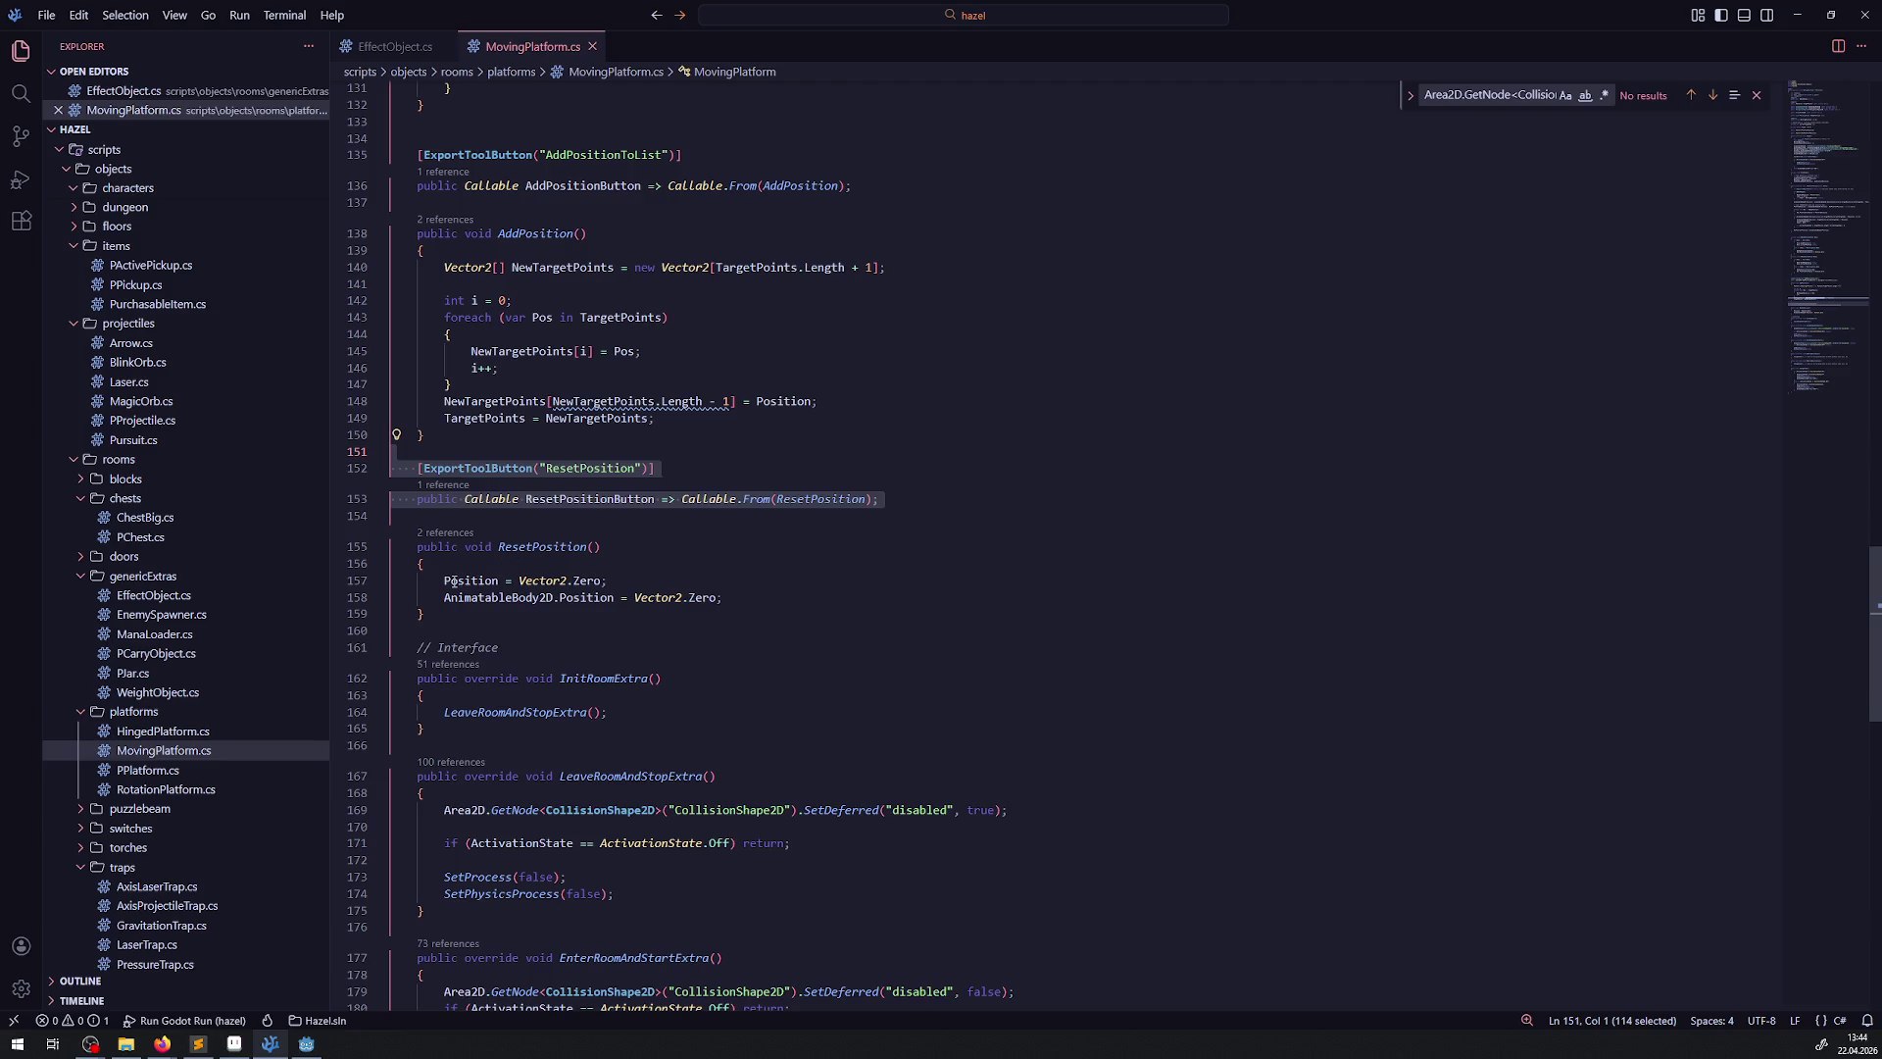
left_click_drag(438, 581, 761, 596)
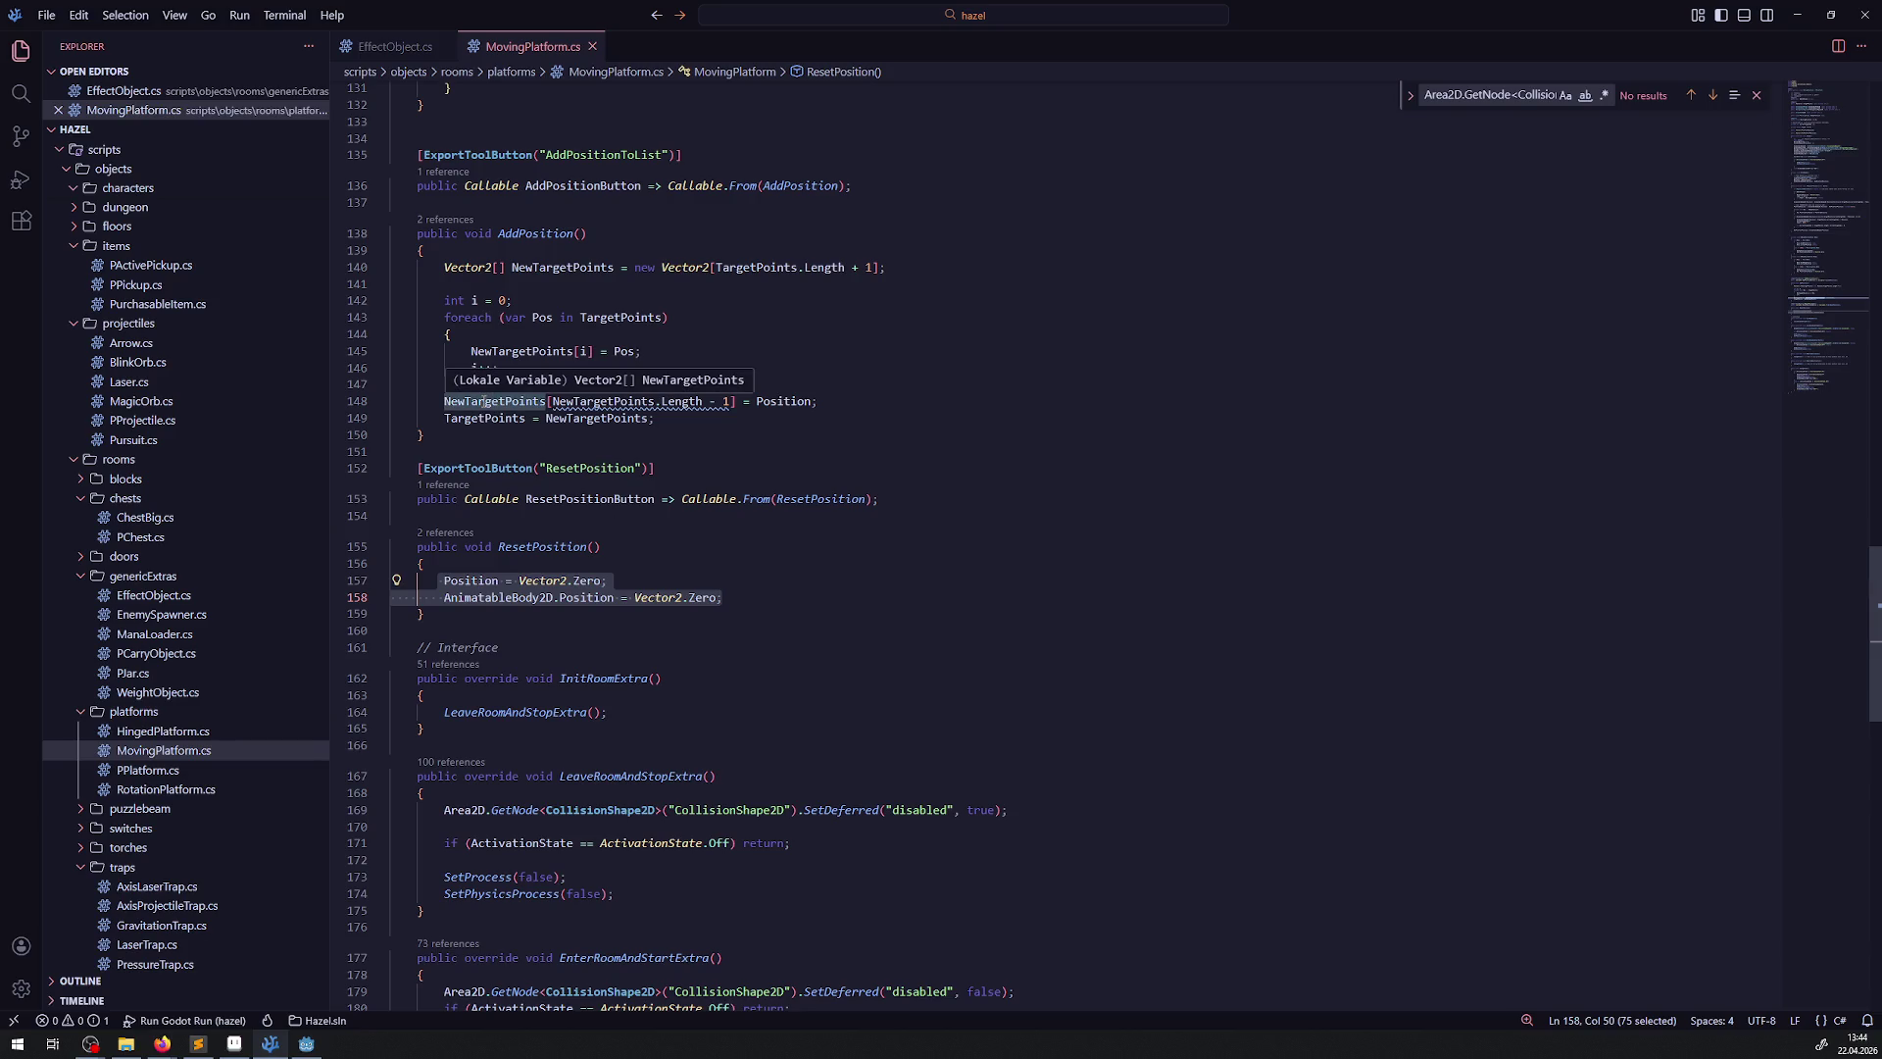
double_click(483, 402)
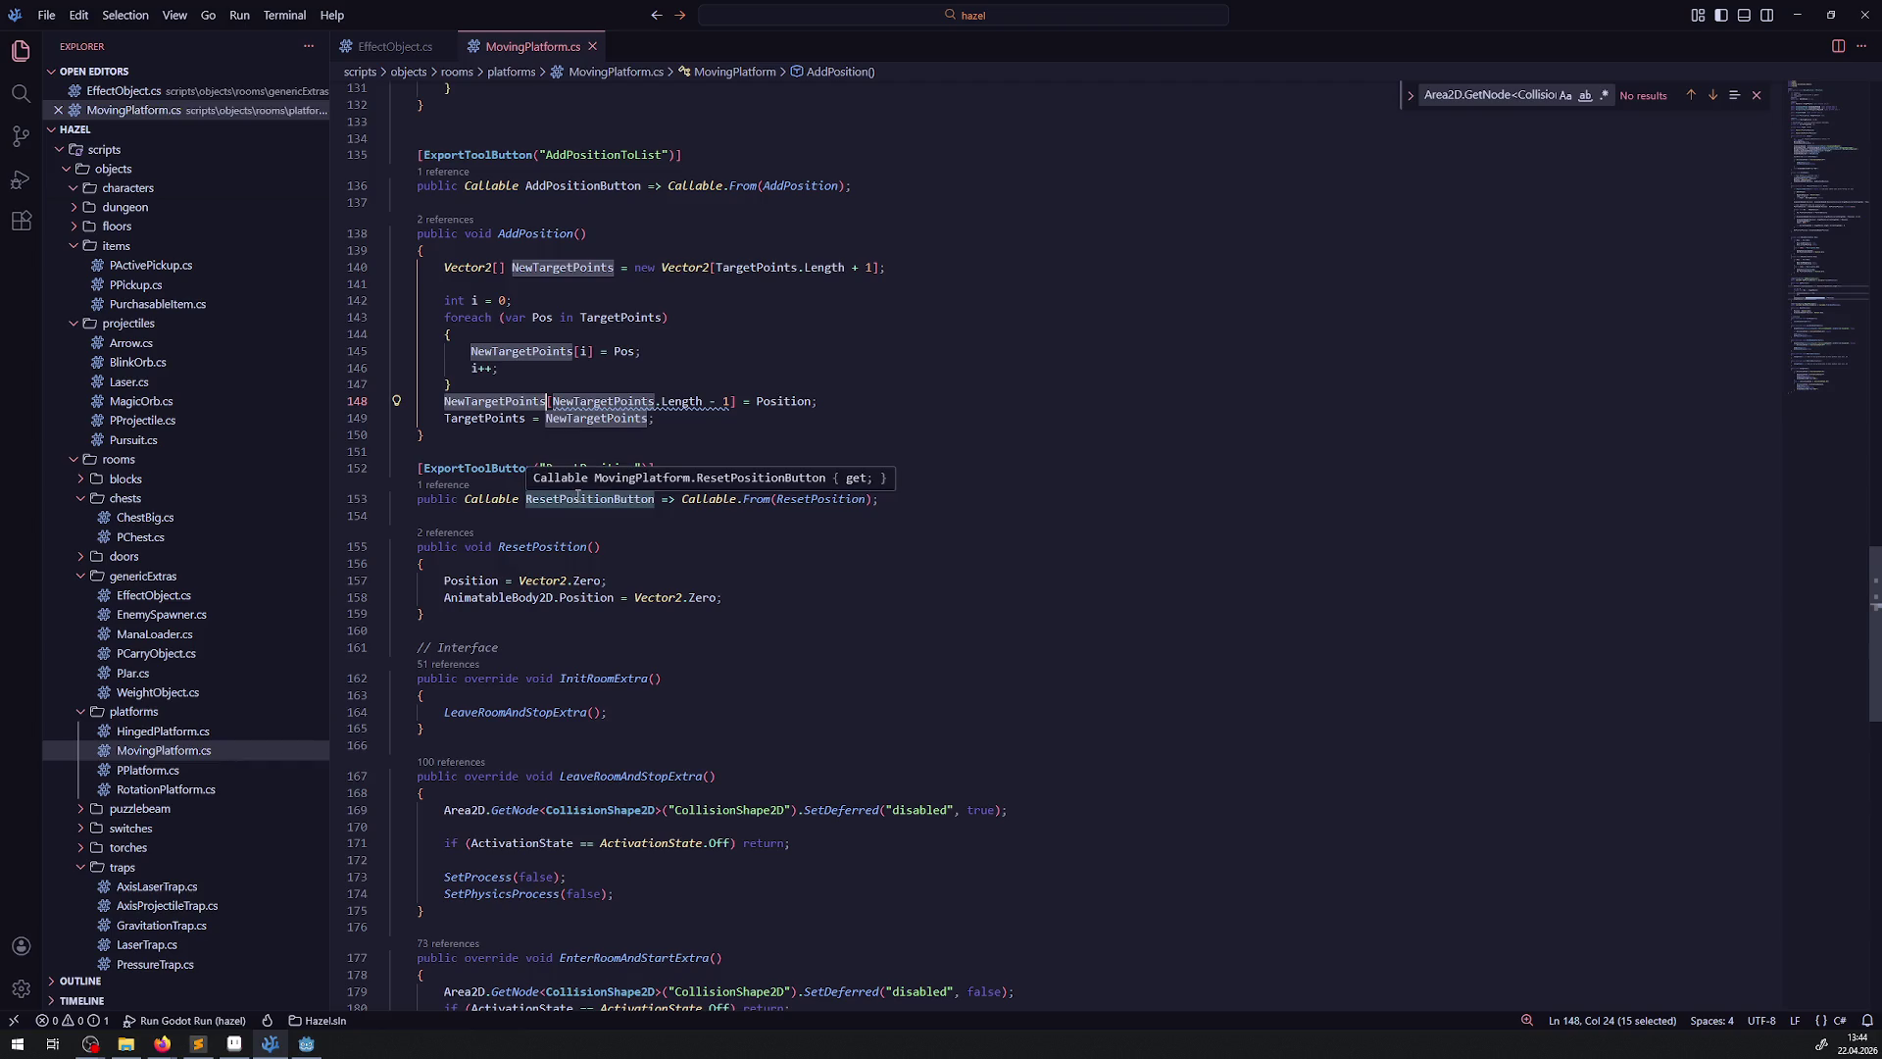
scroll(570, 562, "up", 2)
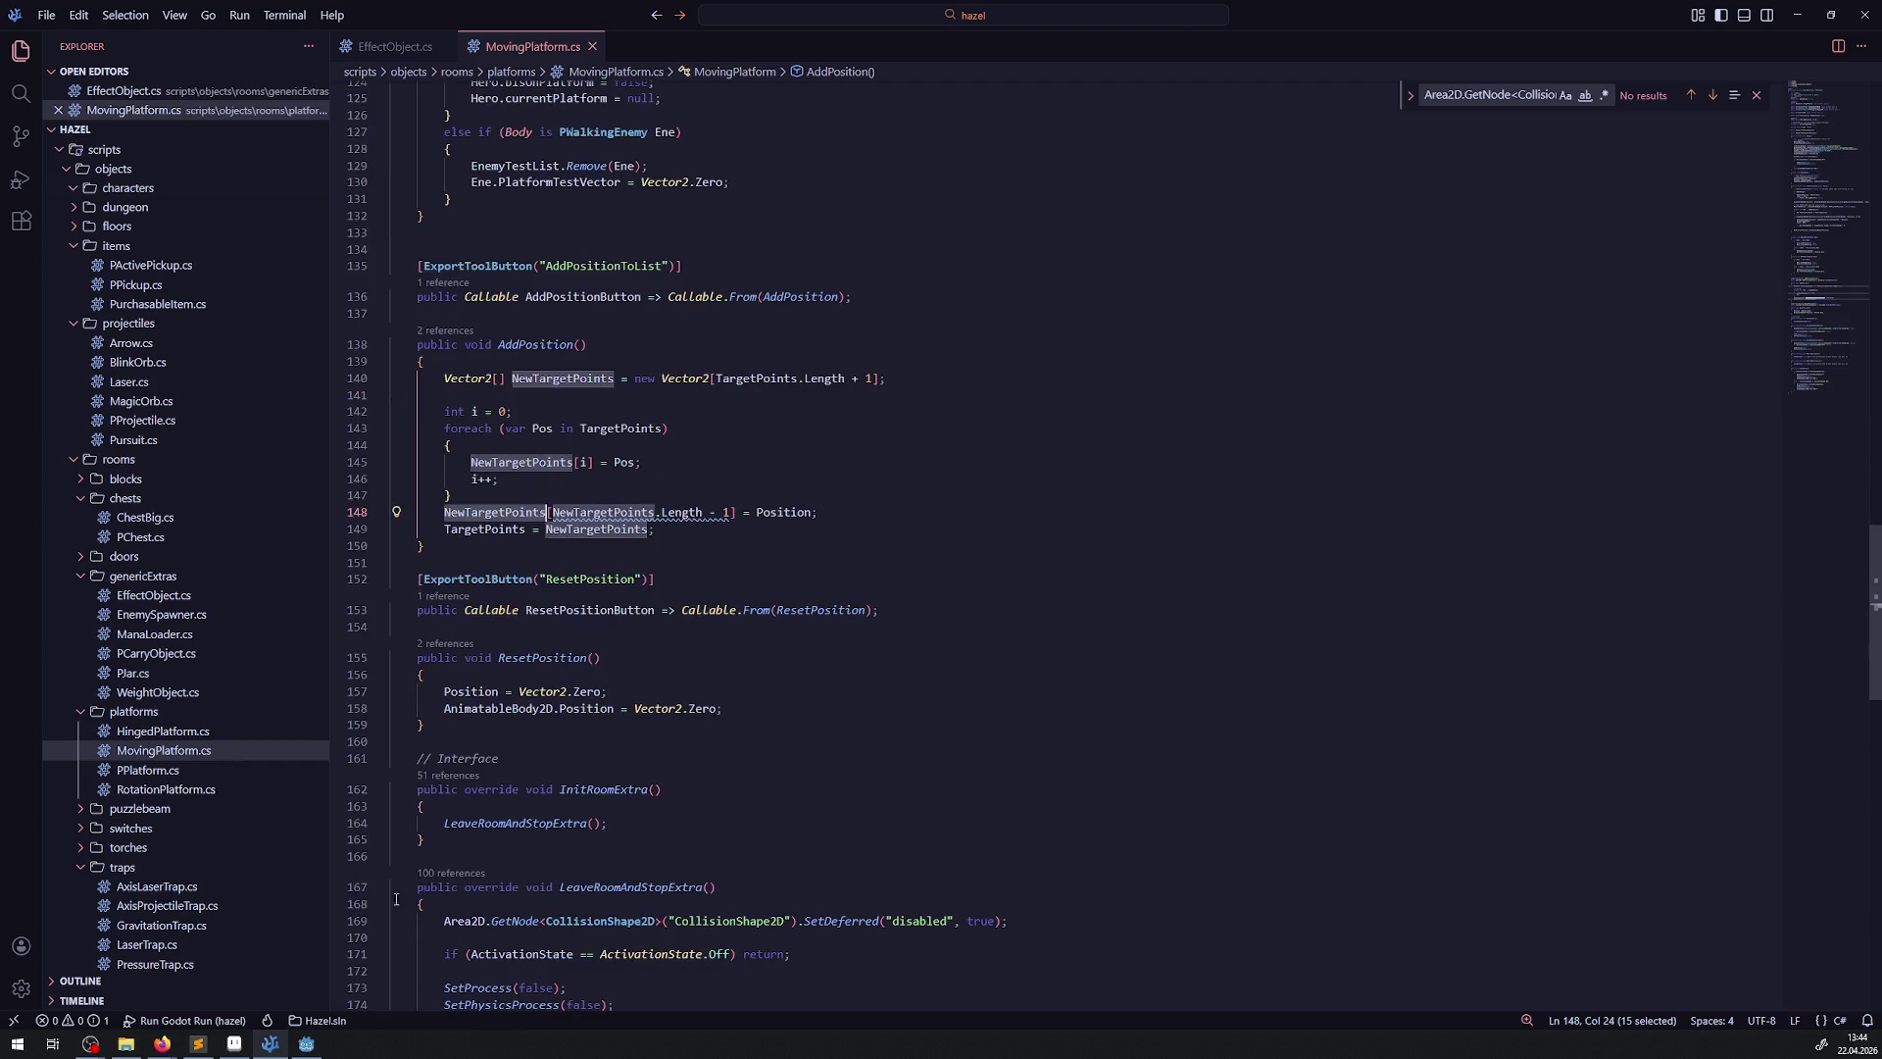
left_click(306, 1043)
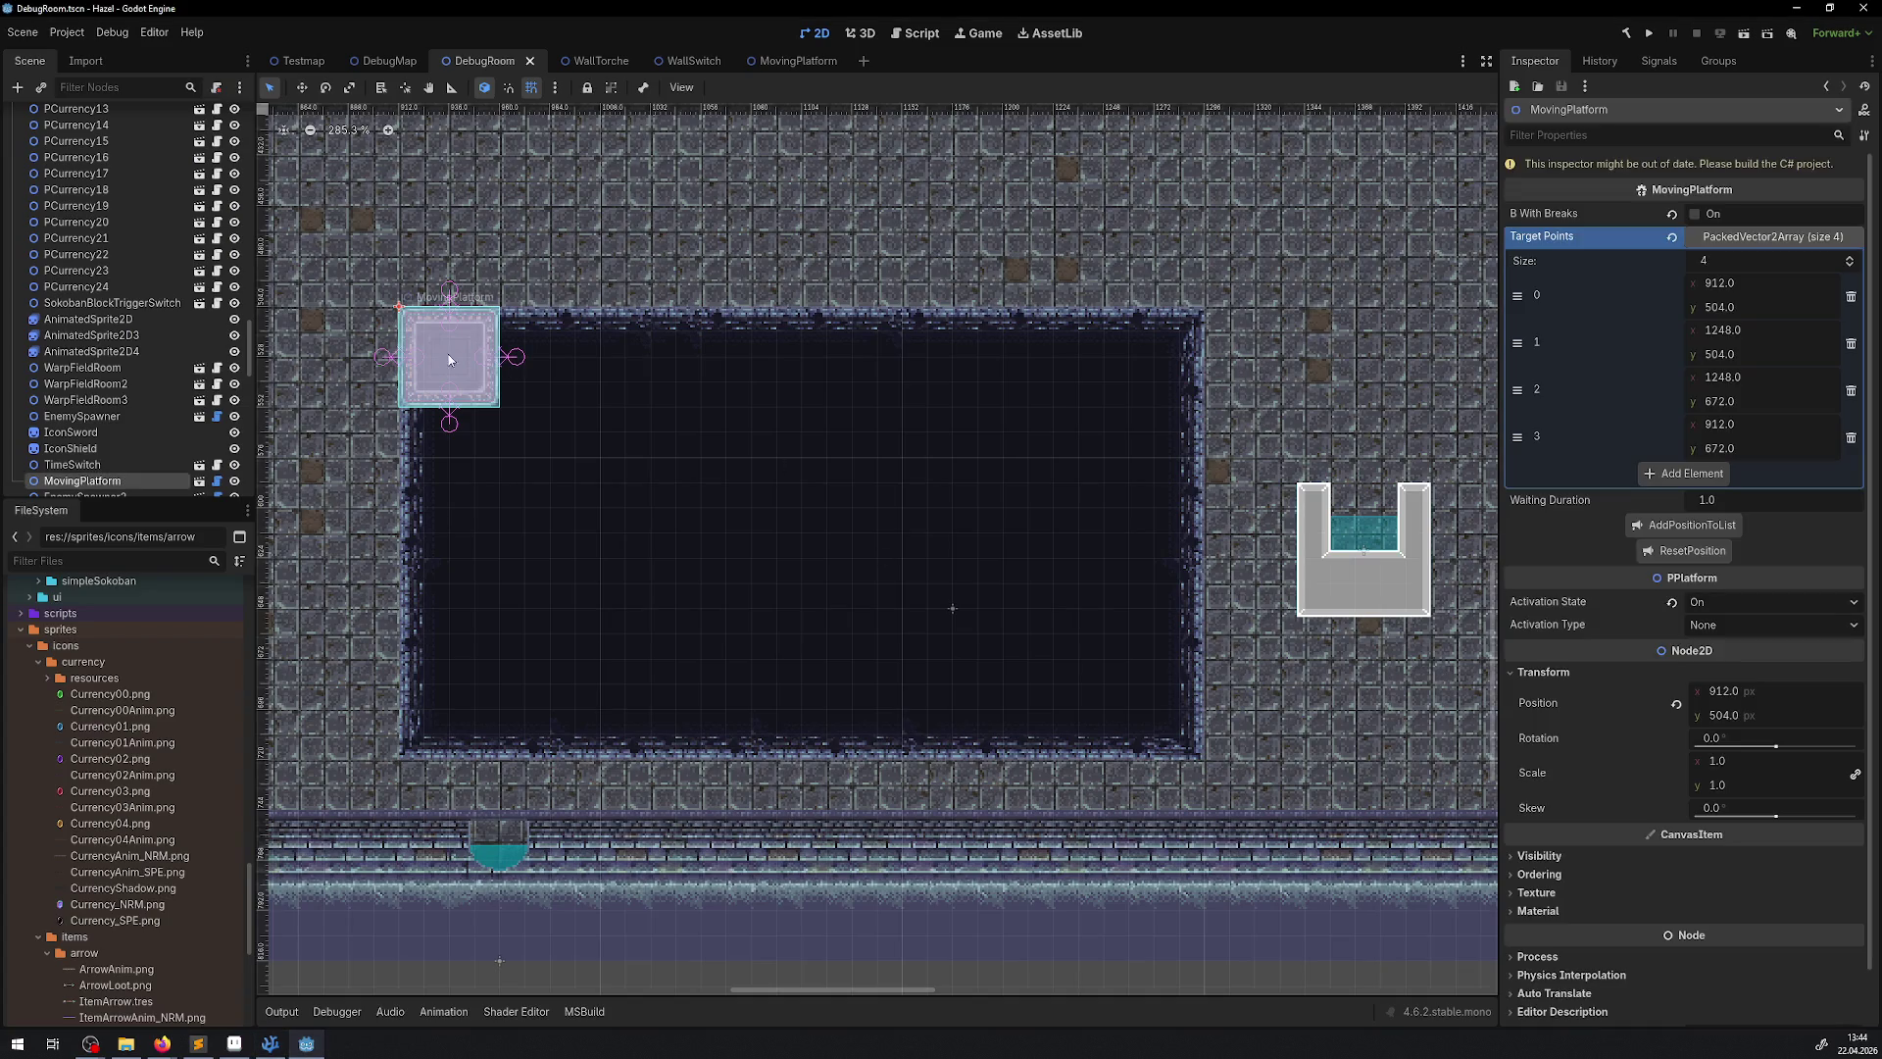
left_click(269, 1043)
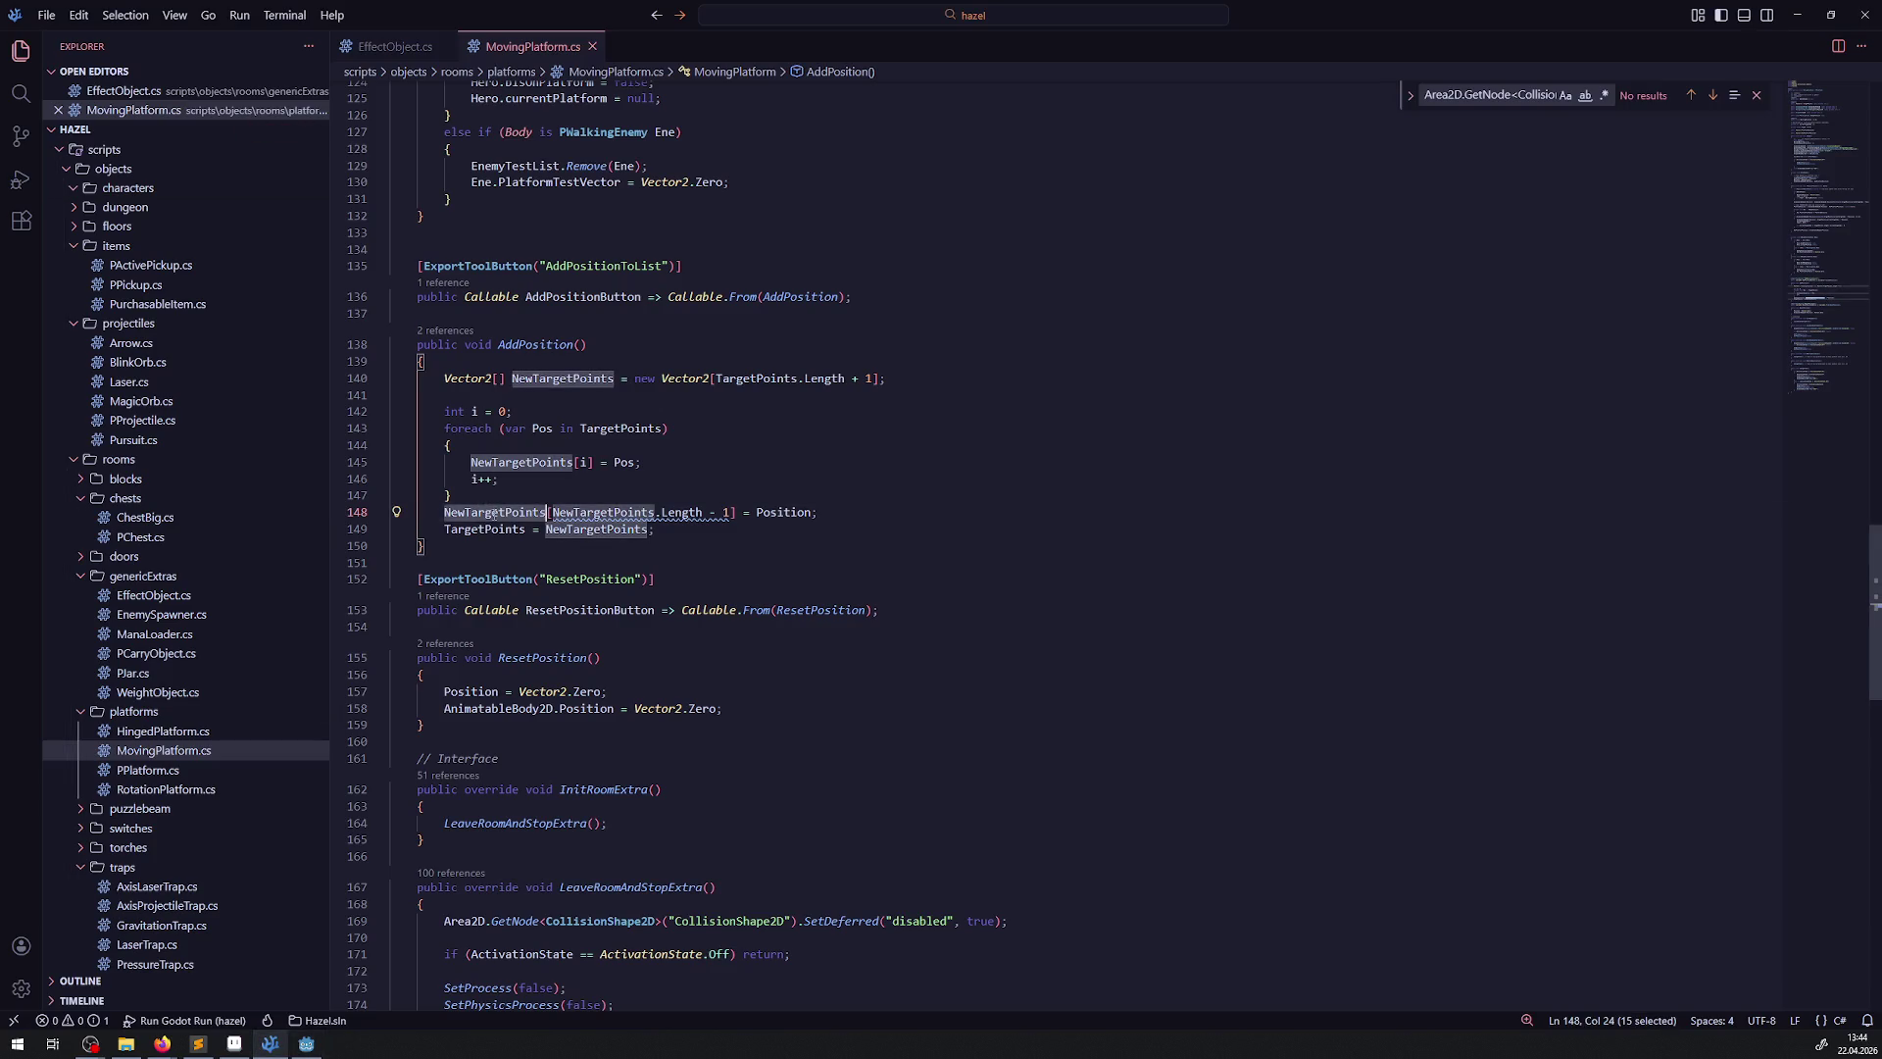
scroll(494, 514, "down", 3)
left_click(753, 561)
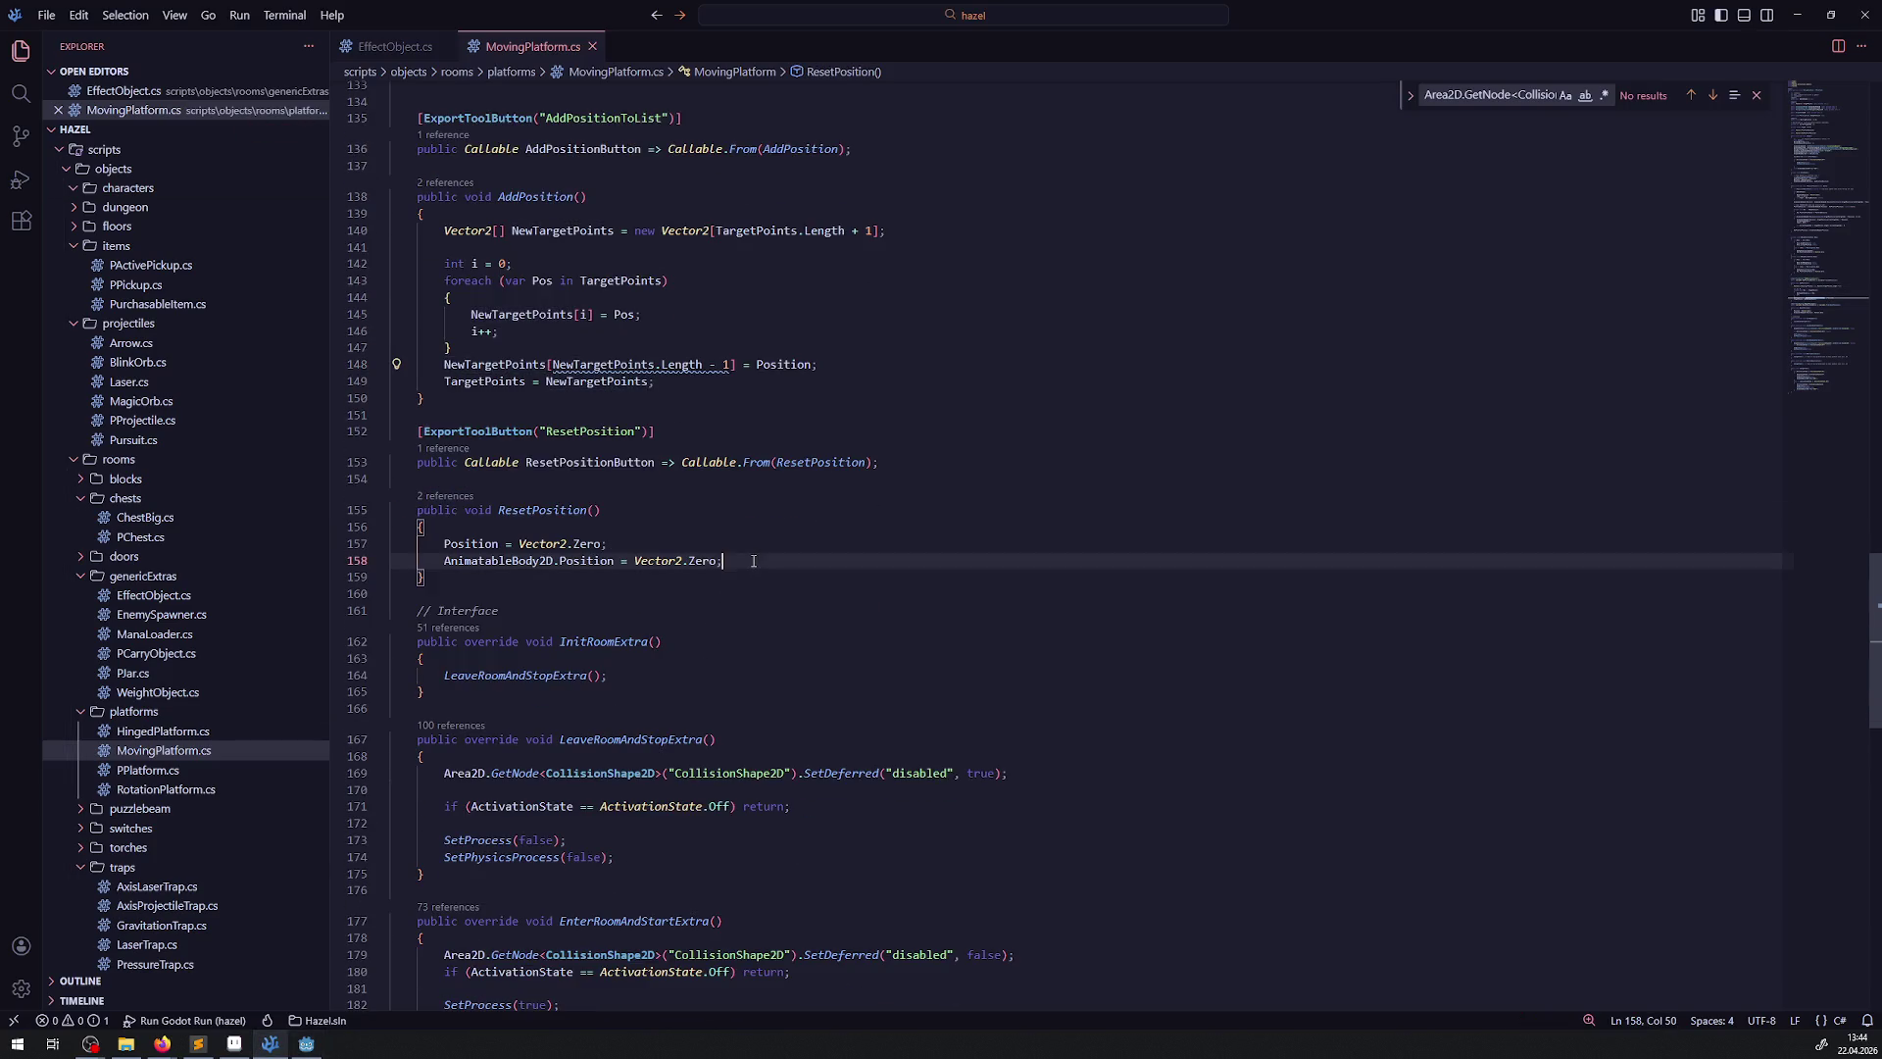
Add the condition 'if(TargetPoints.Length > 0)' below the reset code and save
key("Return")
key("Return")
type("if(")
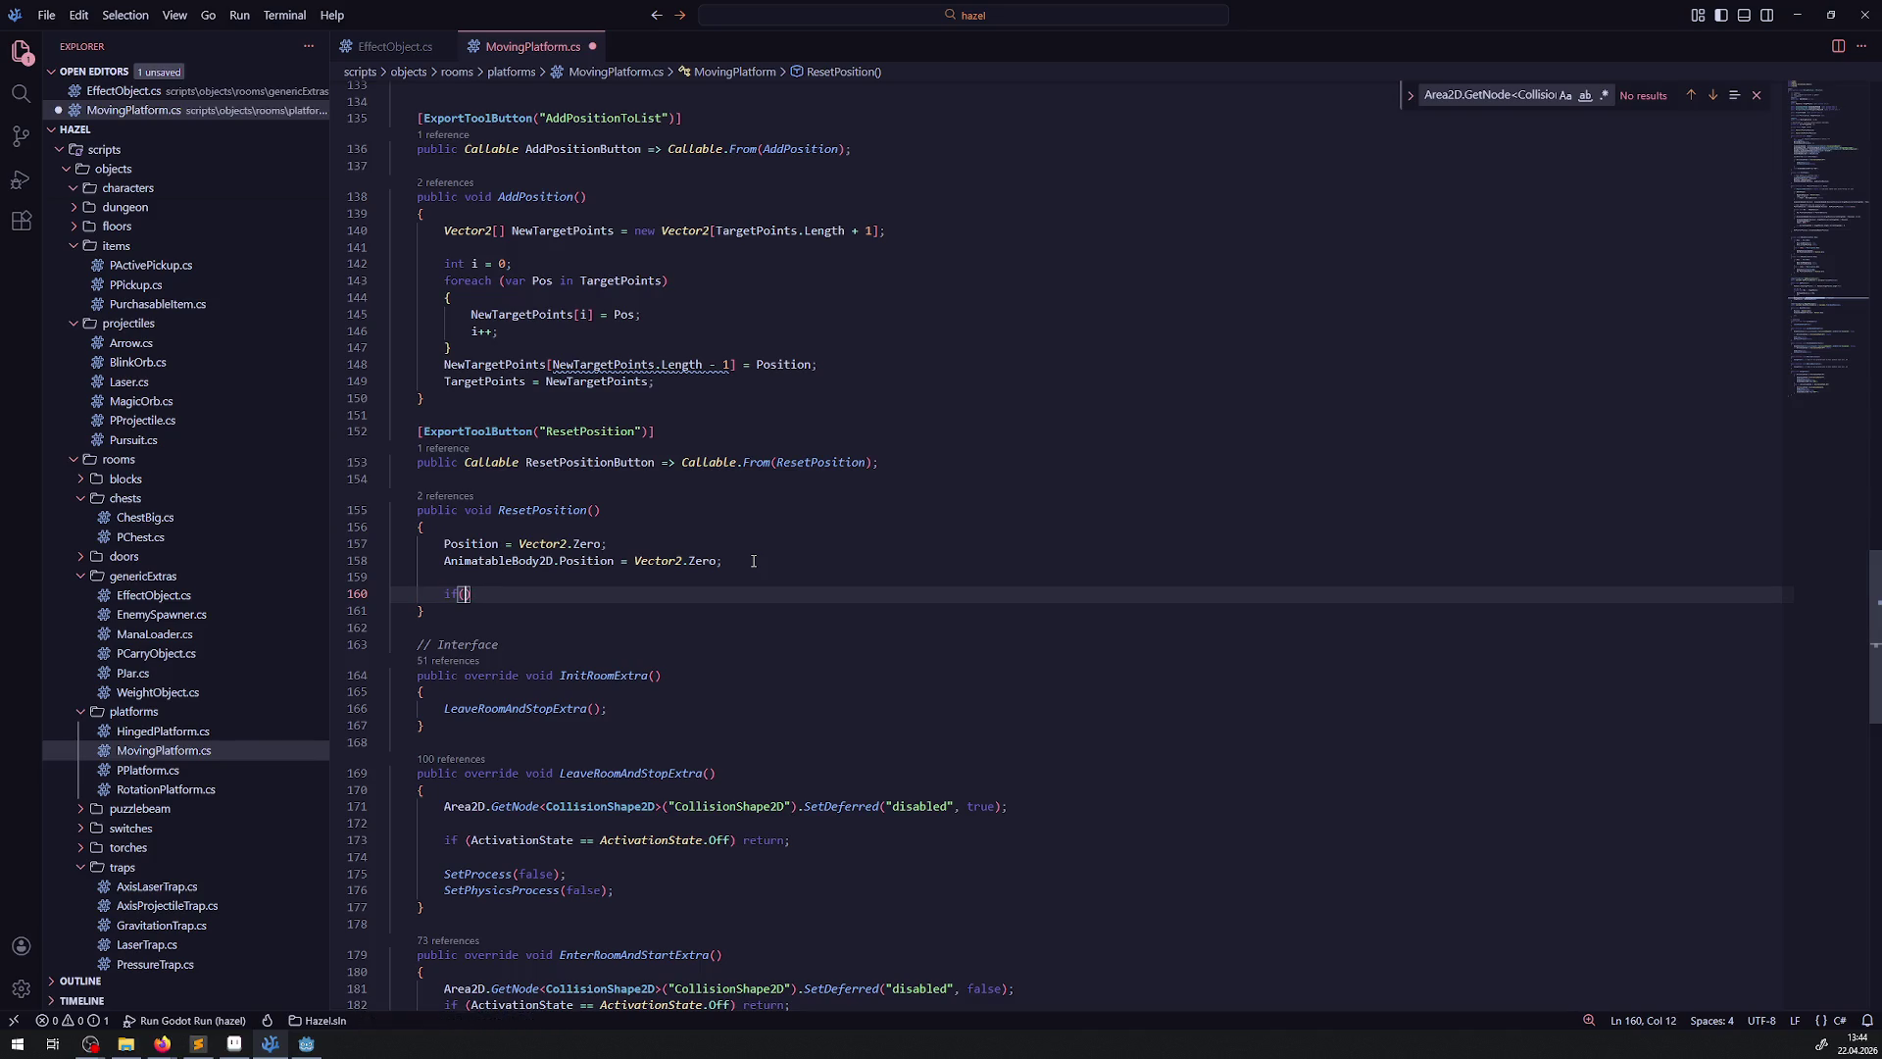
type("NewTargetPoints.")
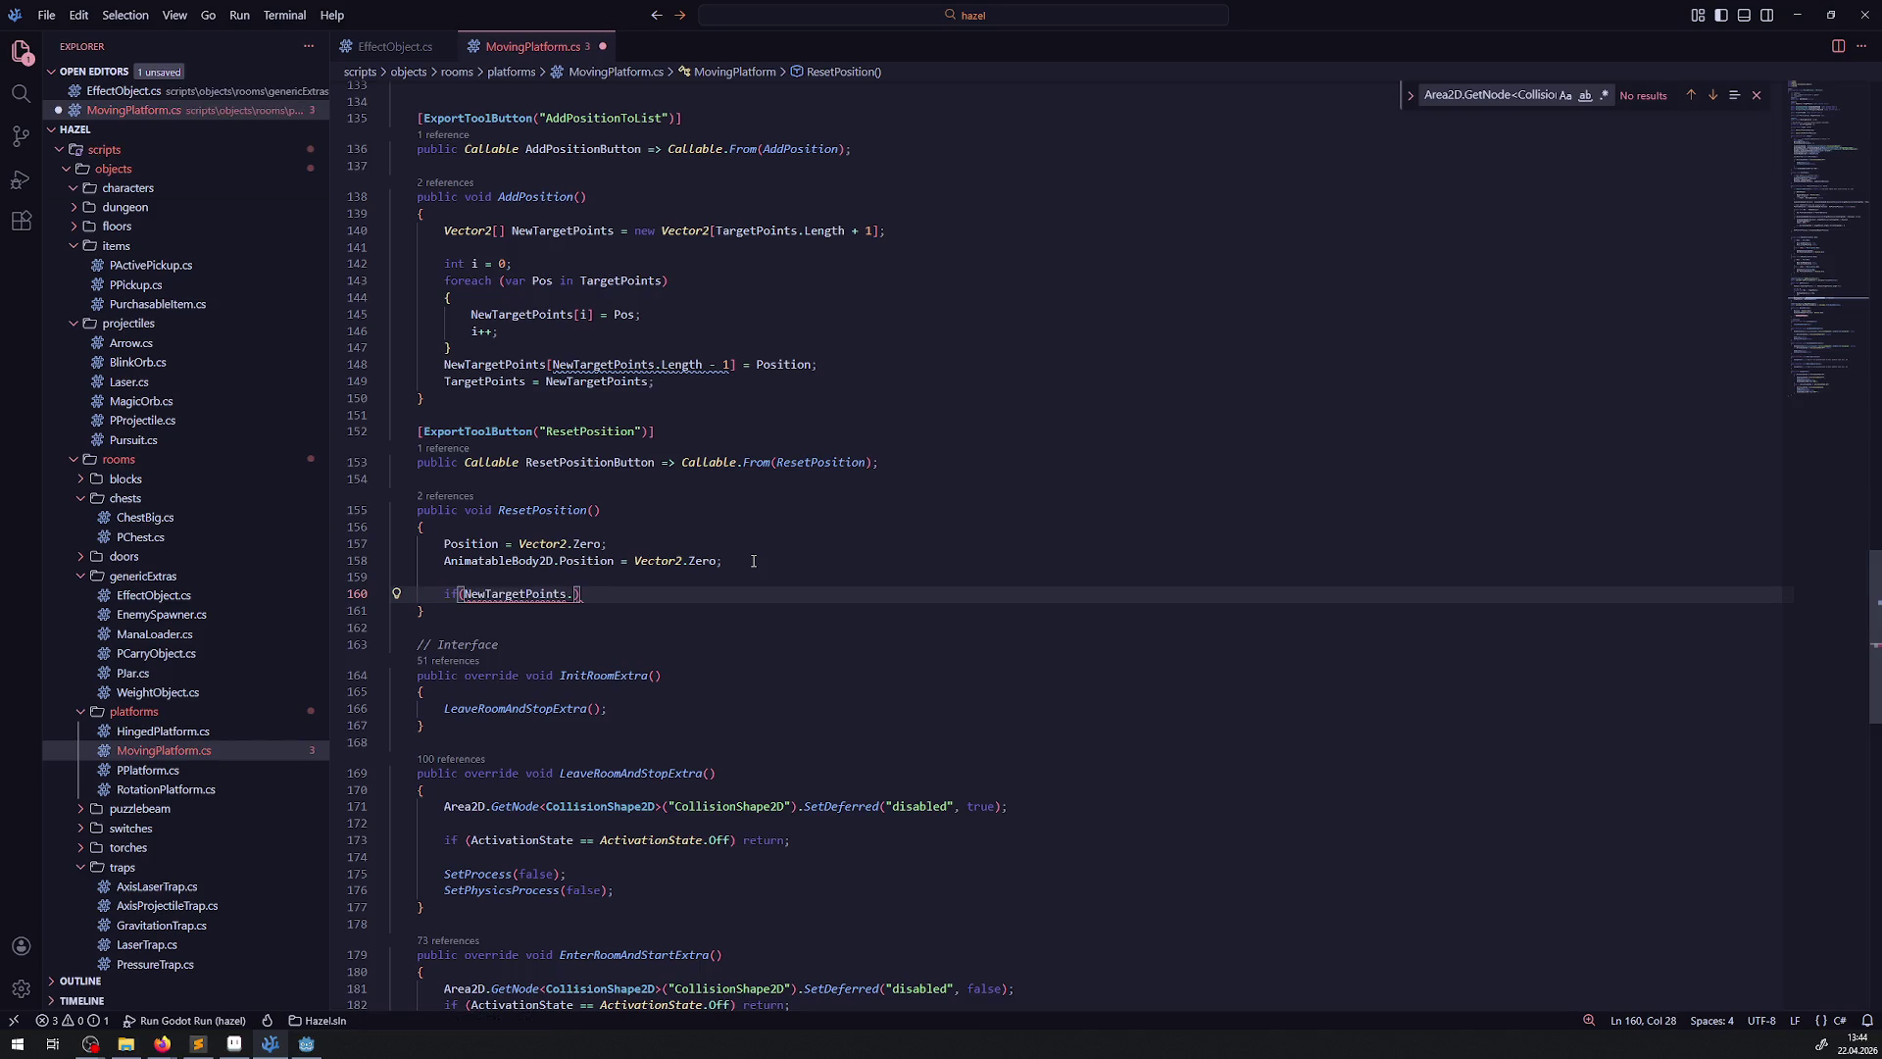
double_click(487, 381)
key("ctrl+c")
double_click(529, 594)
key("ctrl+v")
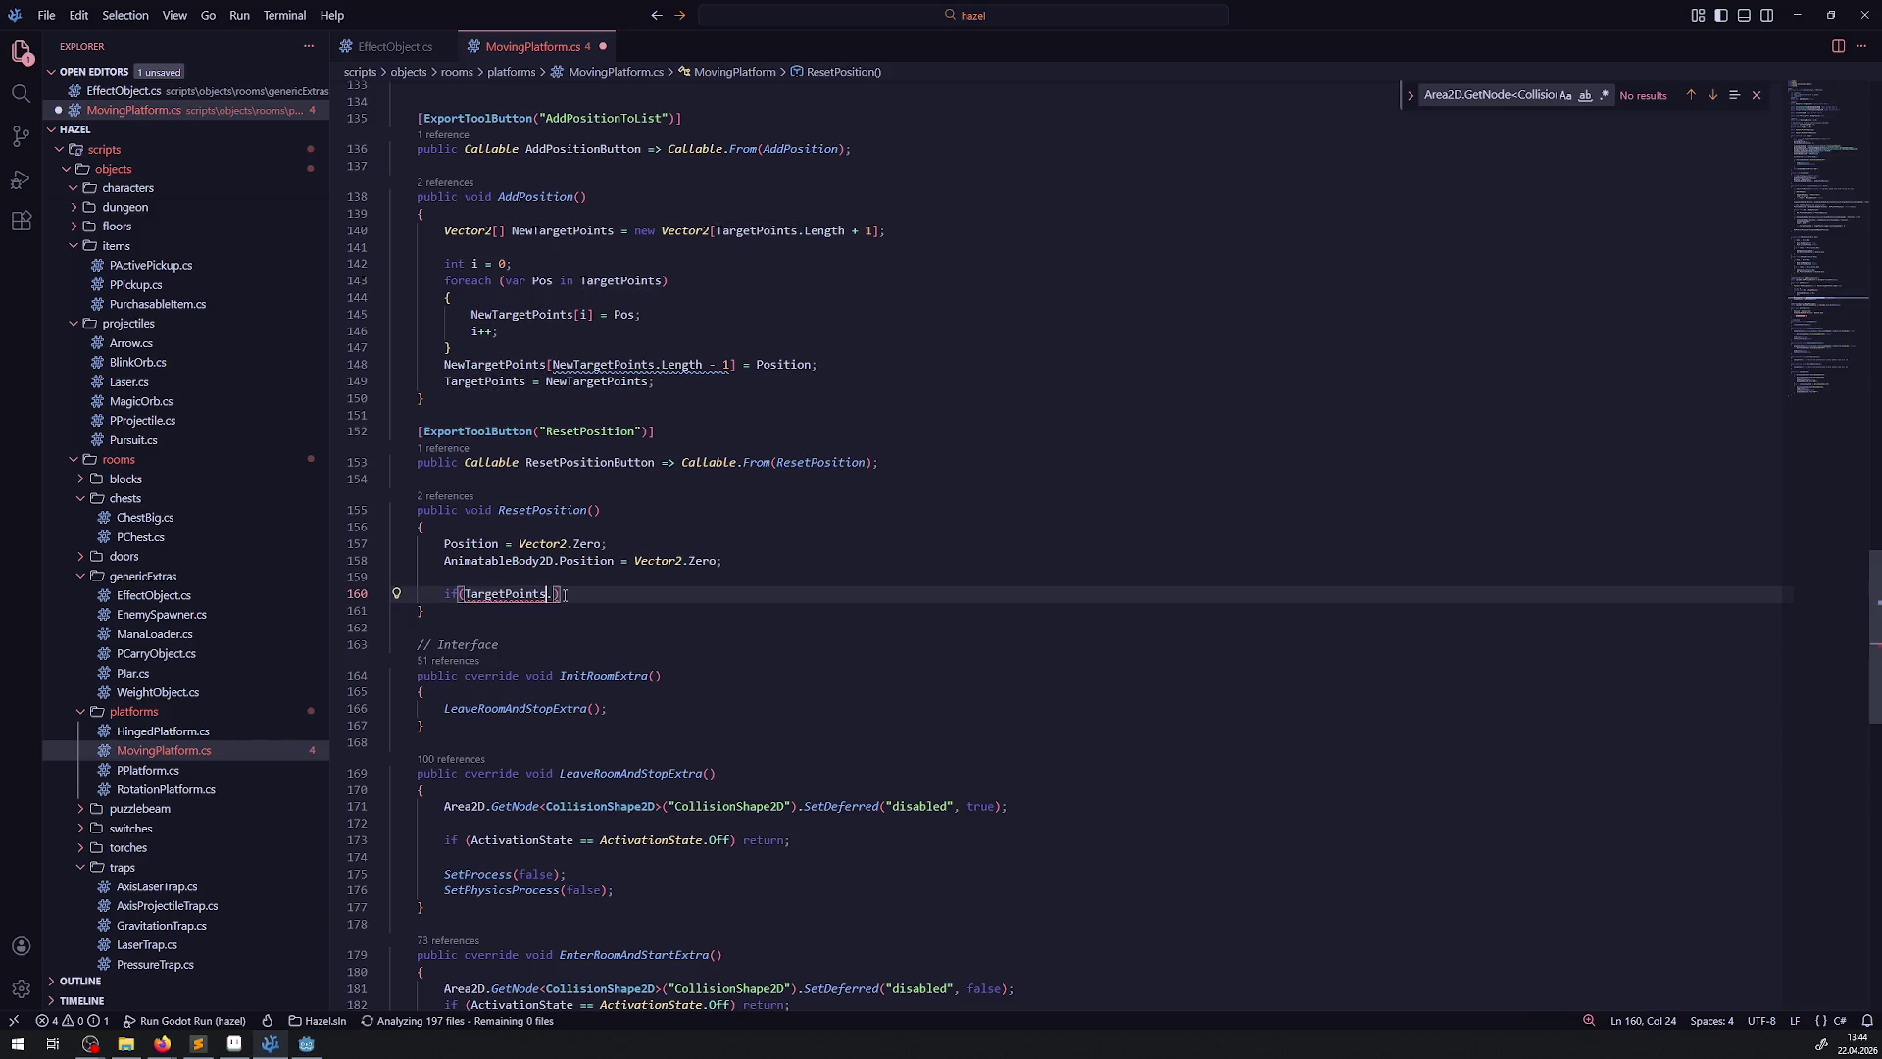
key("Right")
key("ctrl+space")
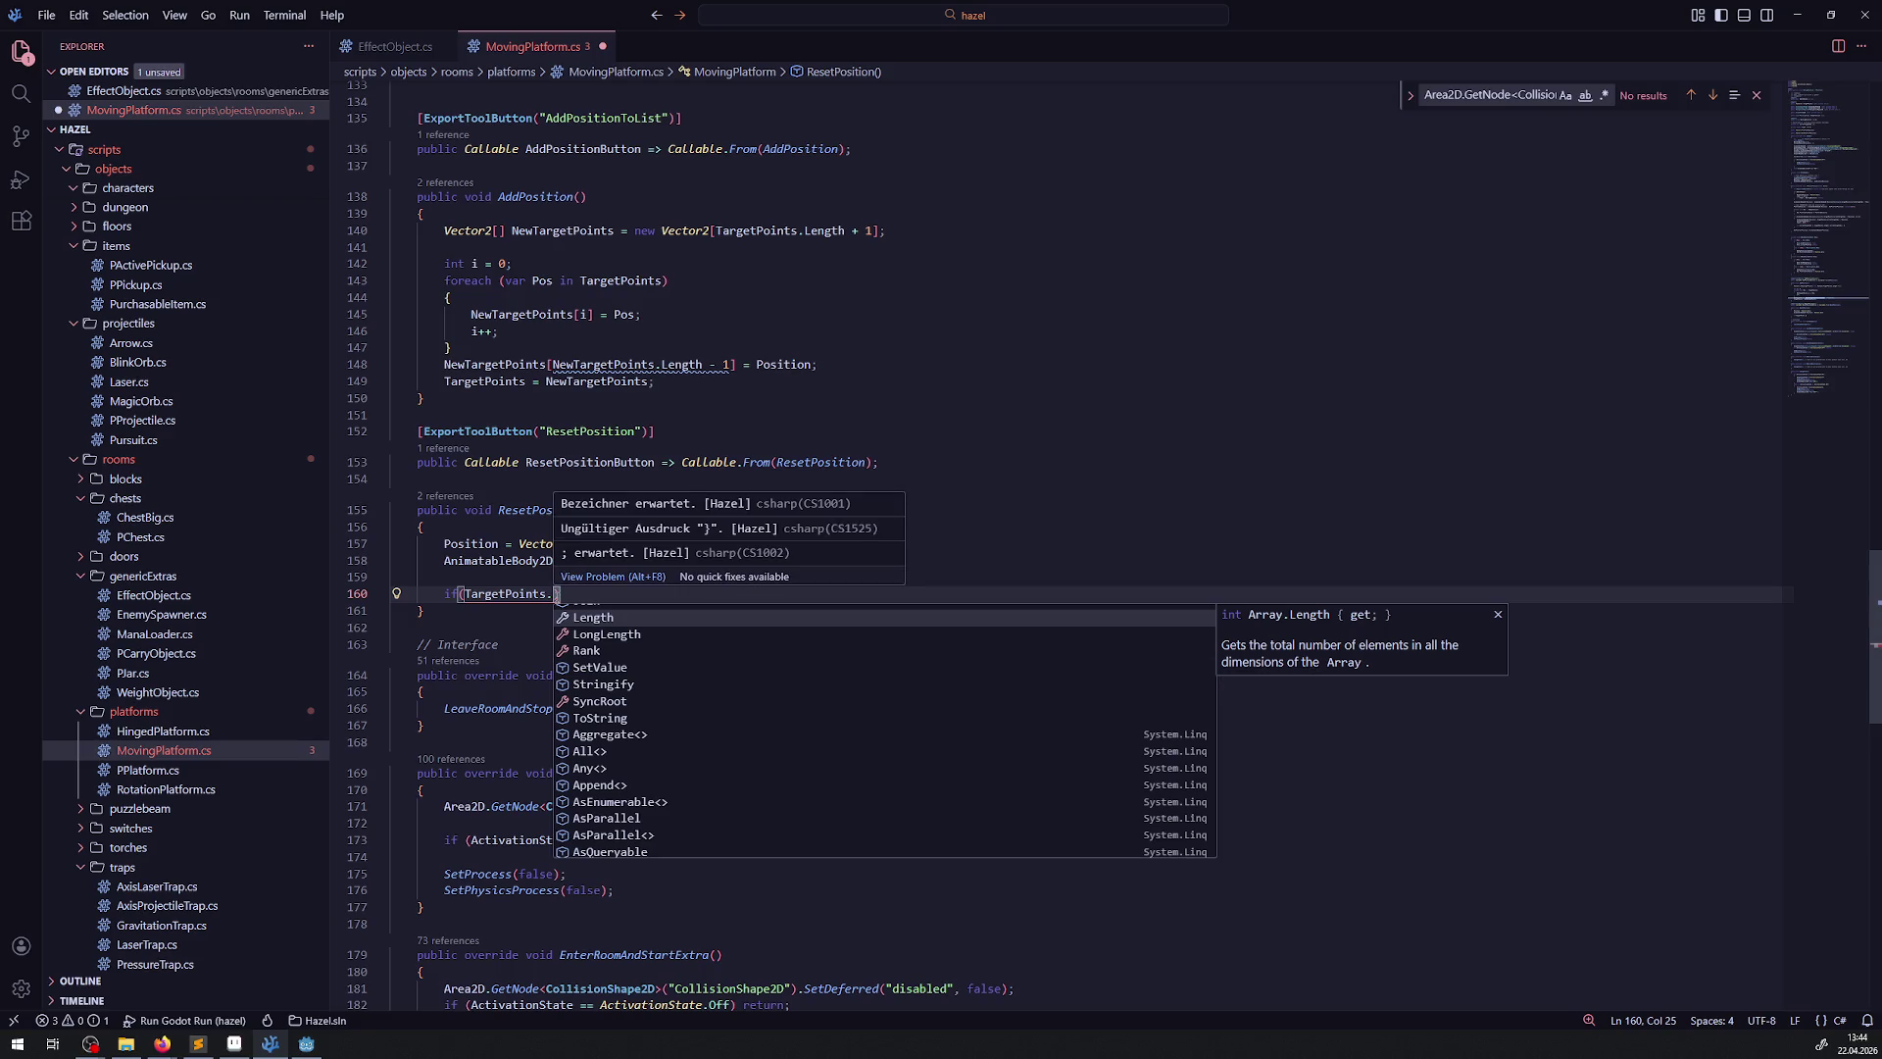
key("Return")
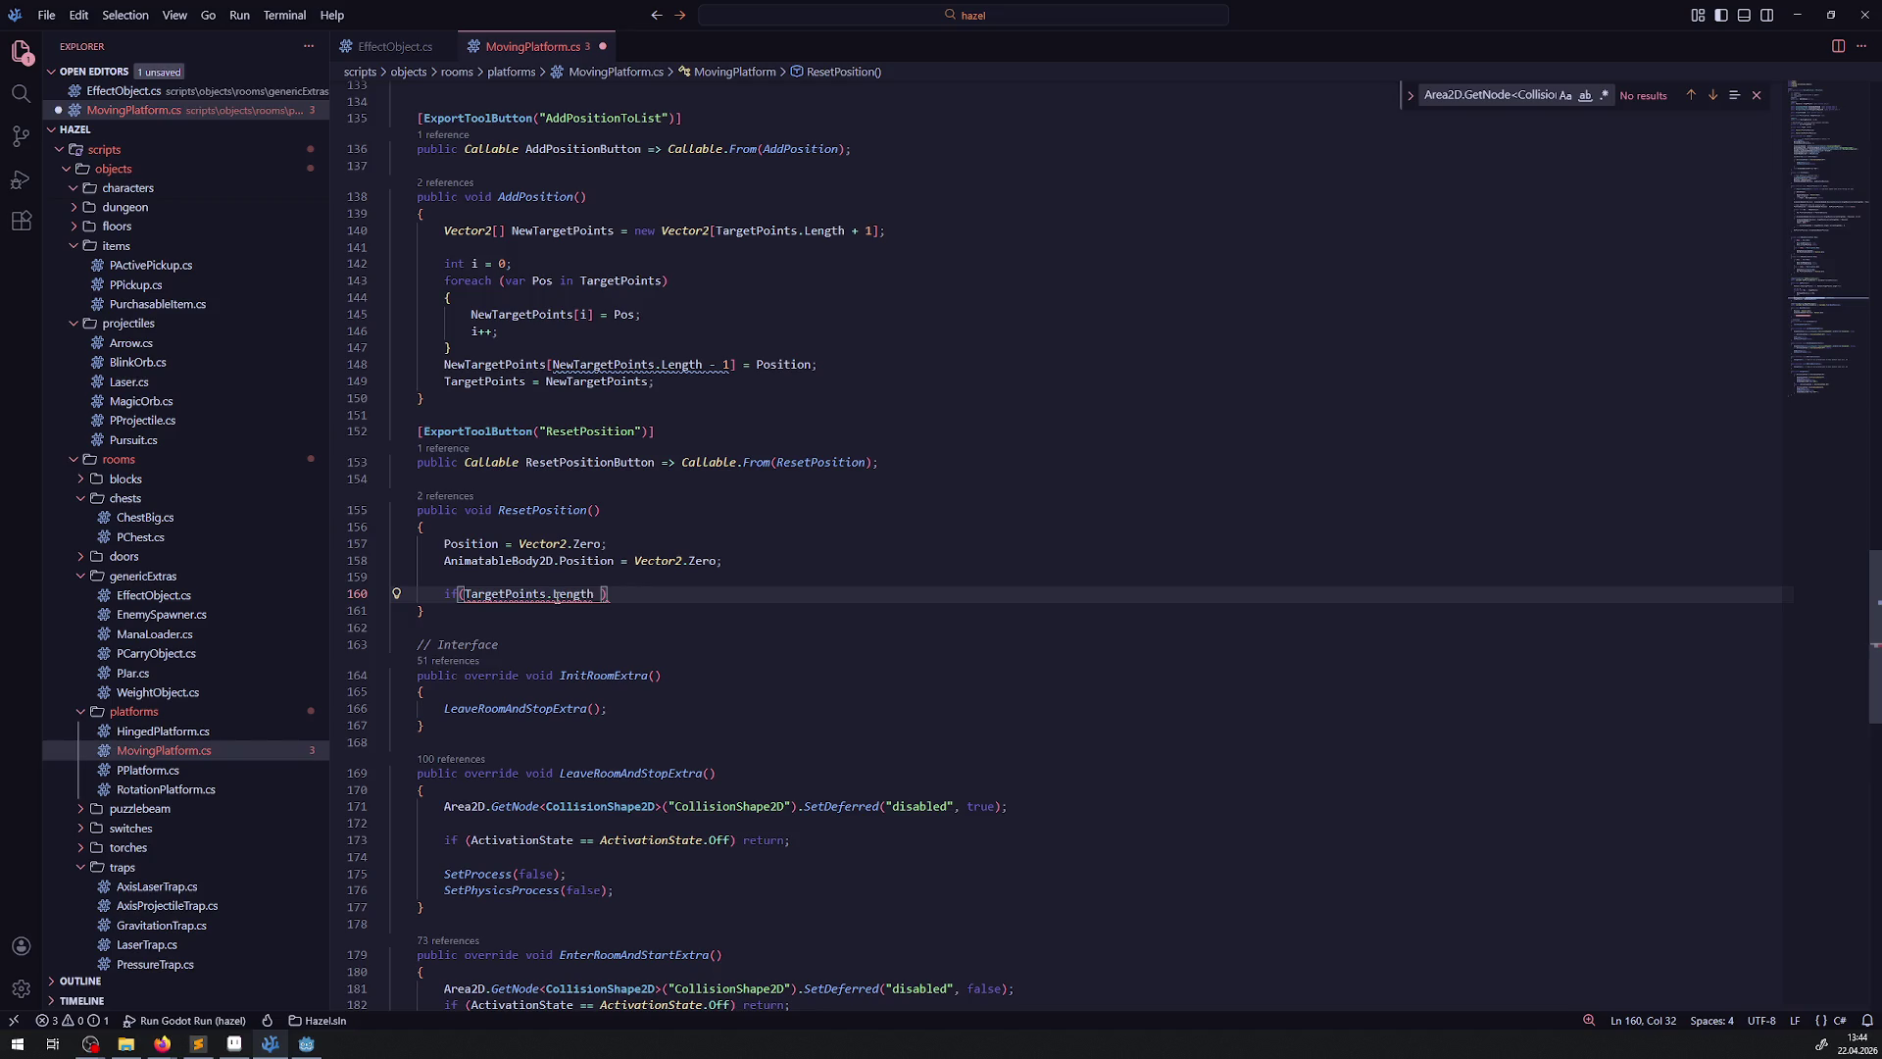
type("!= ")
type("0")
key("BackSpace")
key("BackSpace")
key("BackSpace")
key("BackSpace")
key("BackSpace")
type("> 0)")
key("ctrl+s")
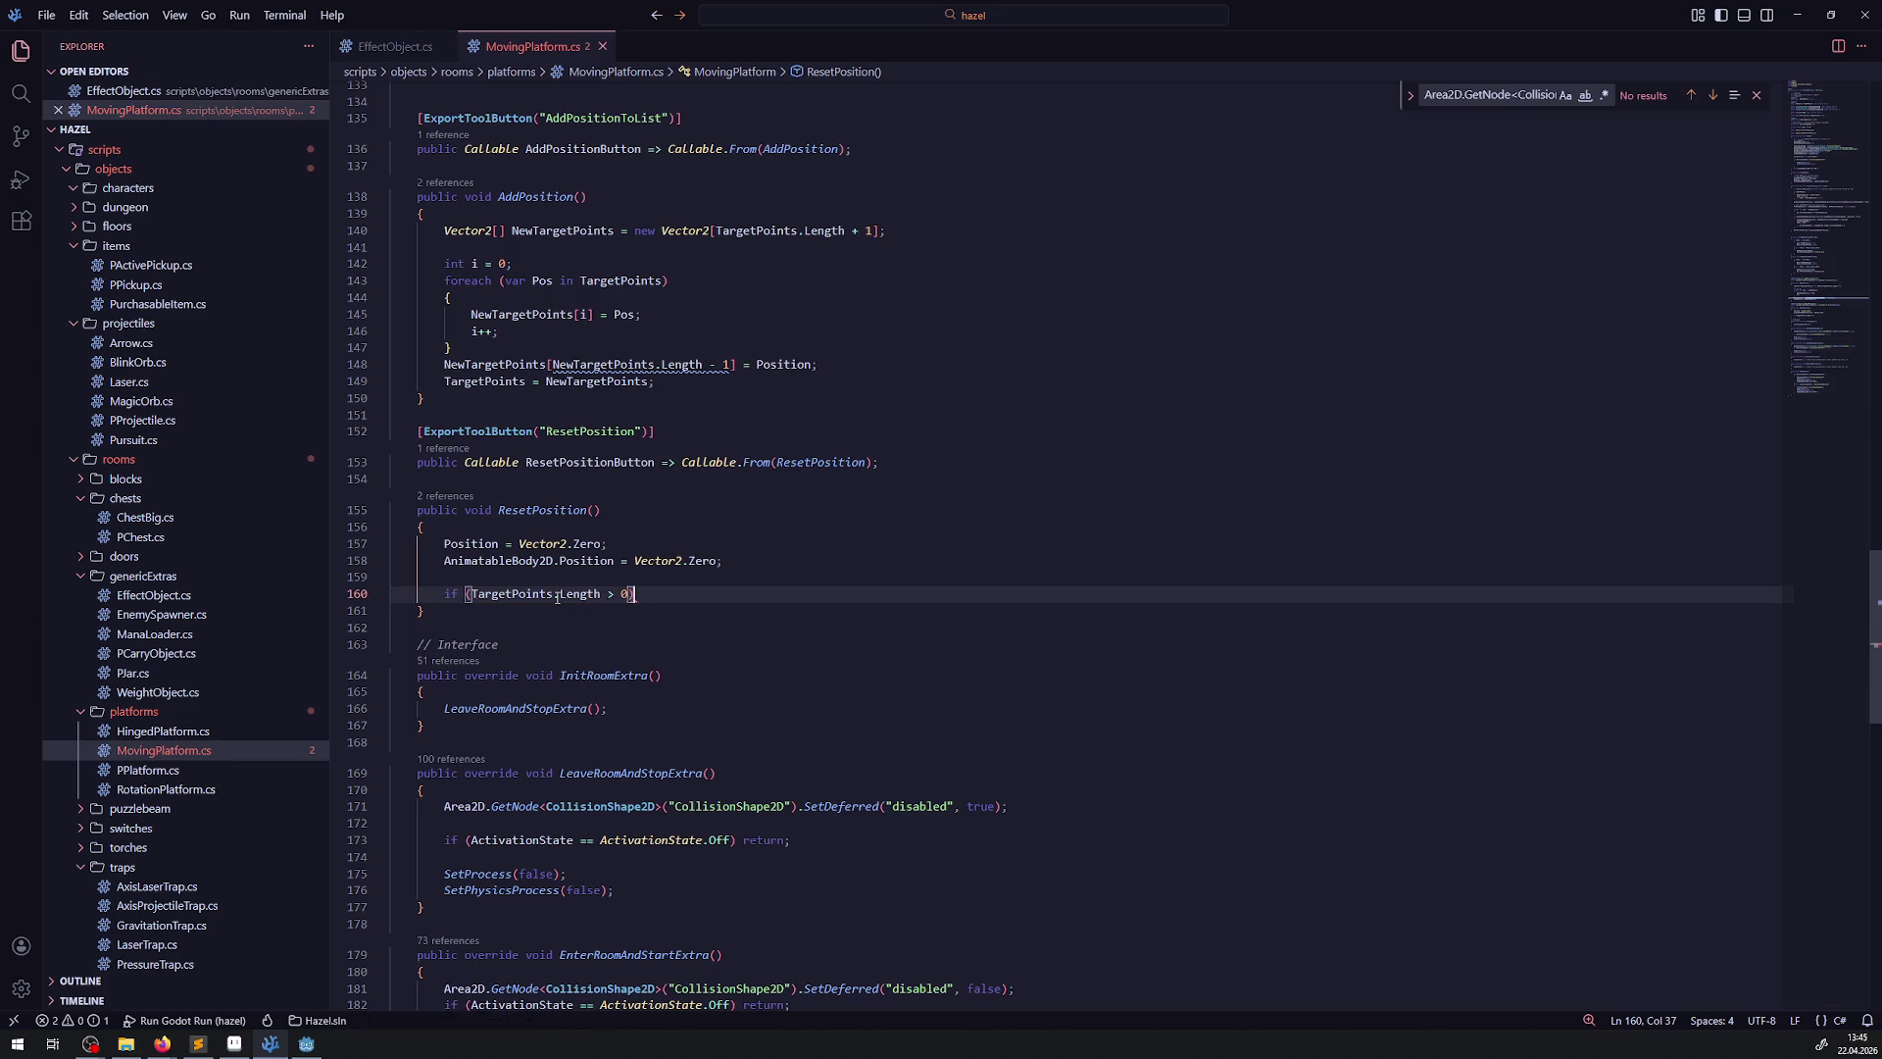
In a new block, set 'AnimatableBody2D.Position = TargetPoints[0];' and save the script
key("Return")
type("{")
key("Return")
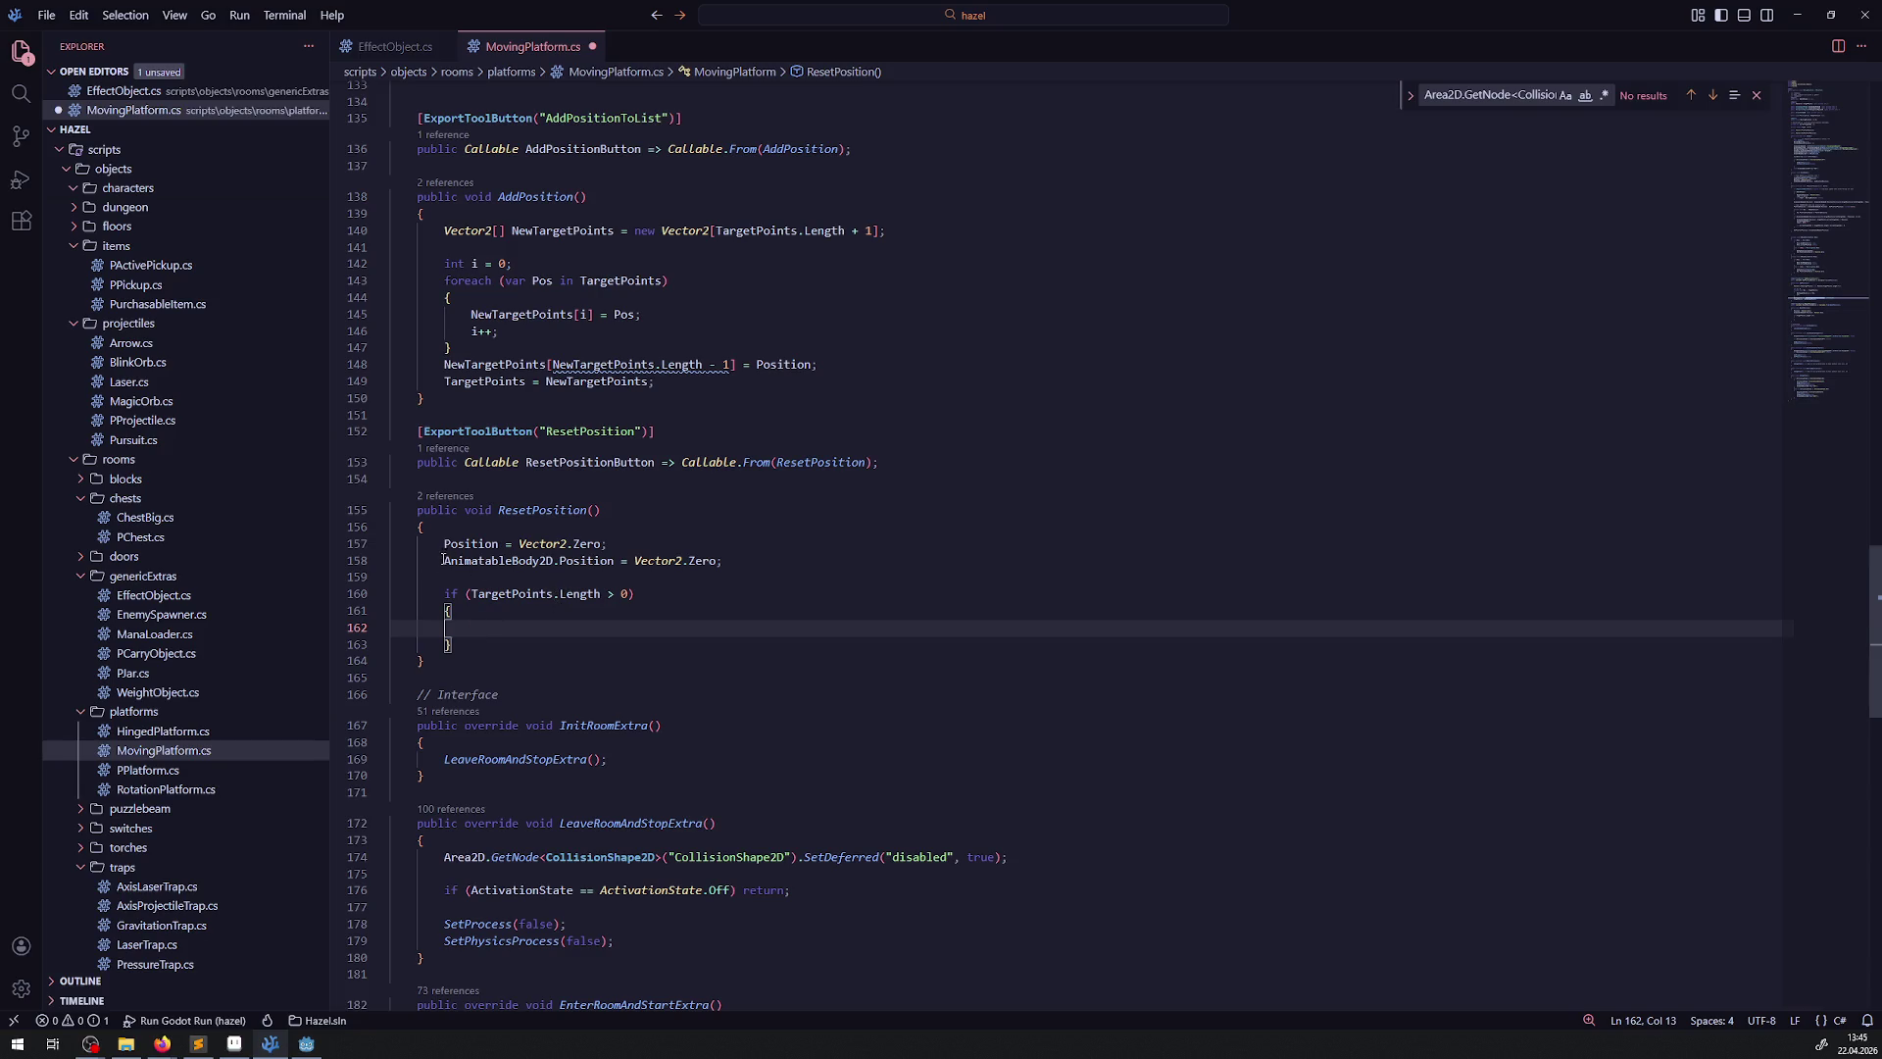
left_click_drag(443, 559, 627, 561)
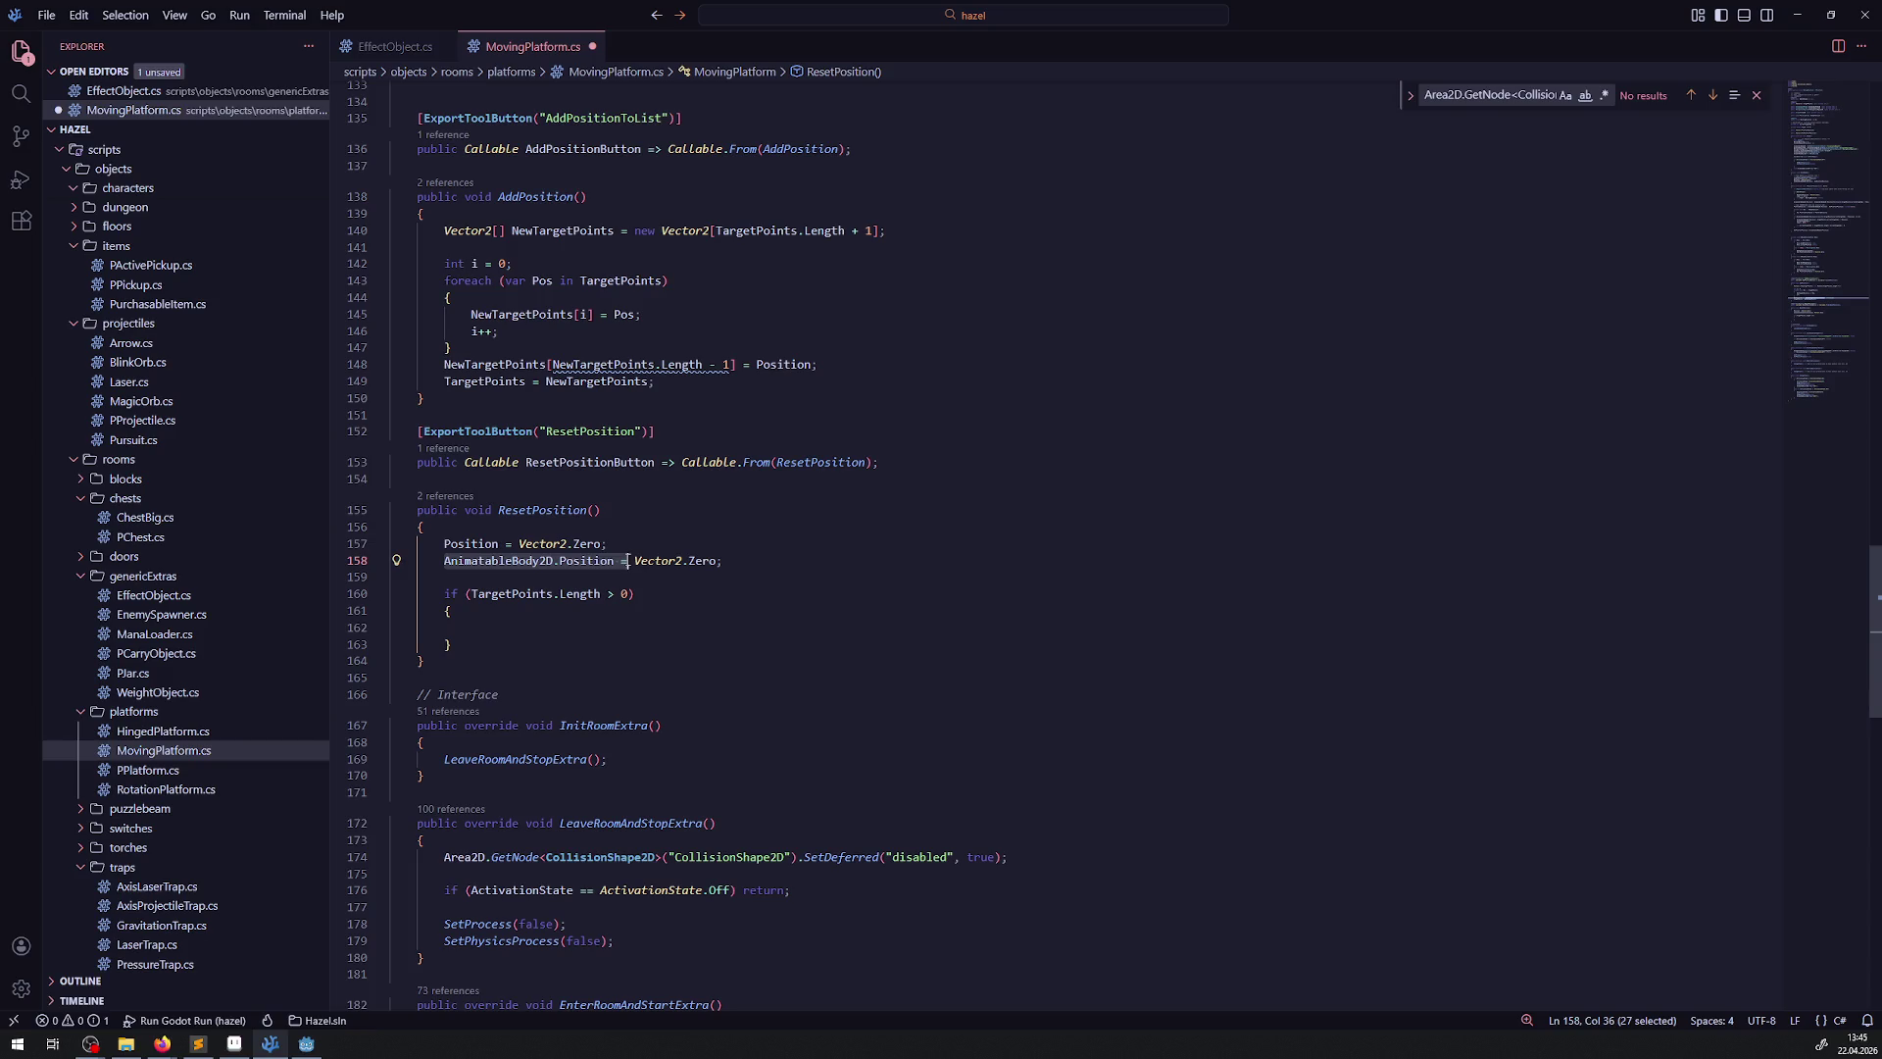
key("ctrl+c")
left_click(484, 629)
key("ctrl+v")
key("ctrl+s")
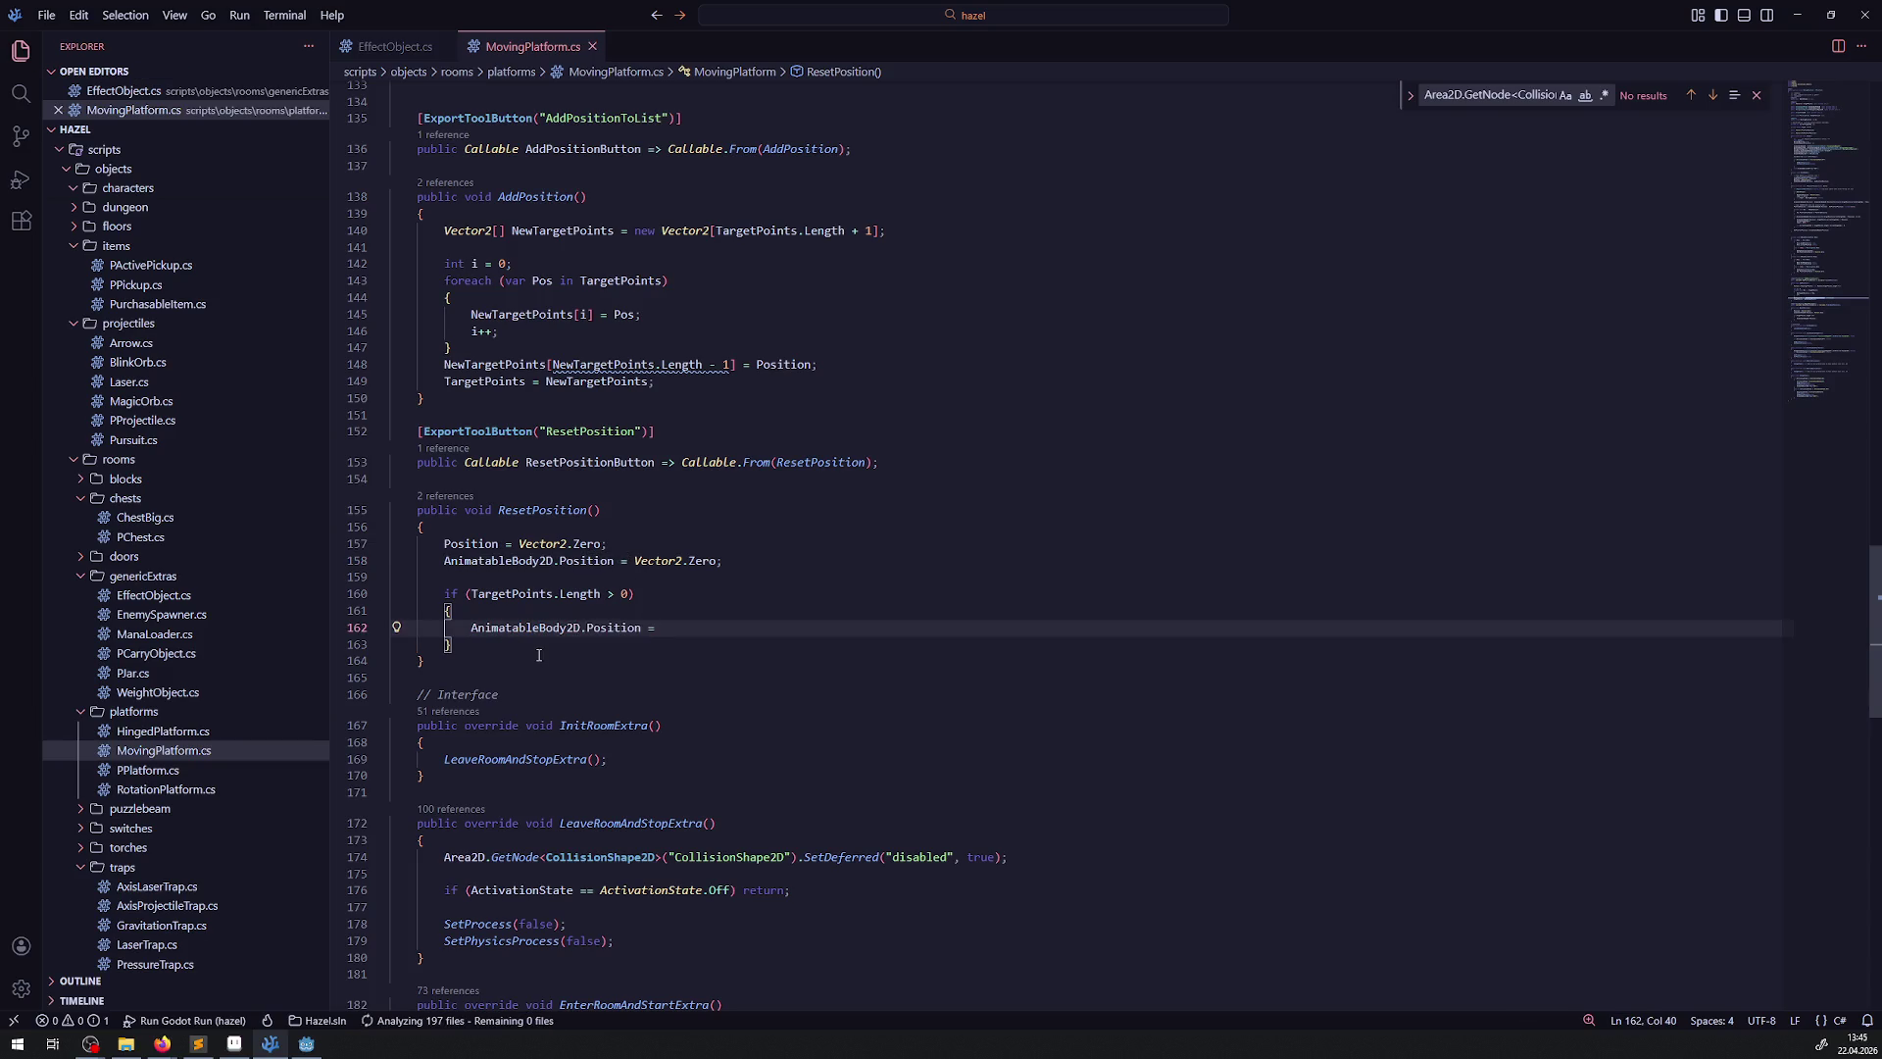
type("TargetPoints")
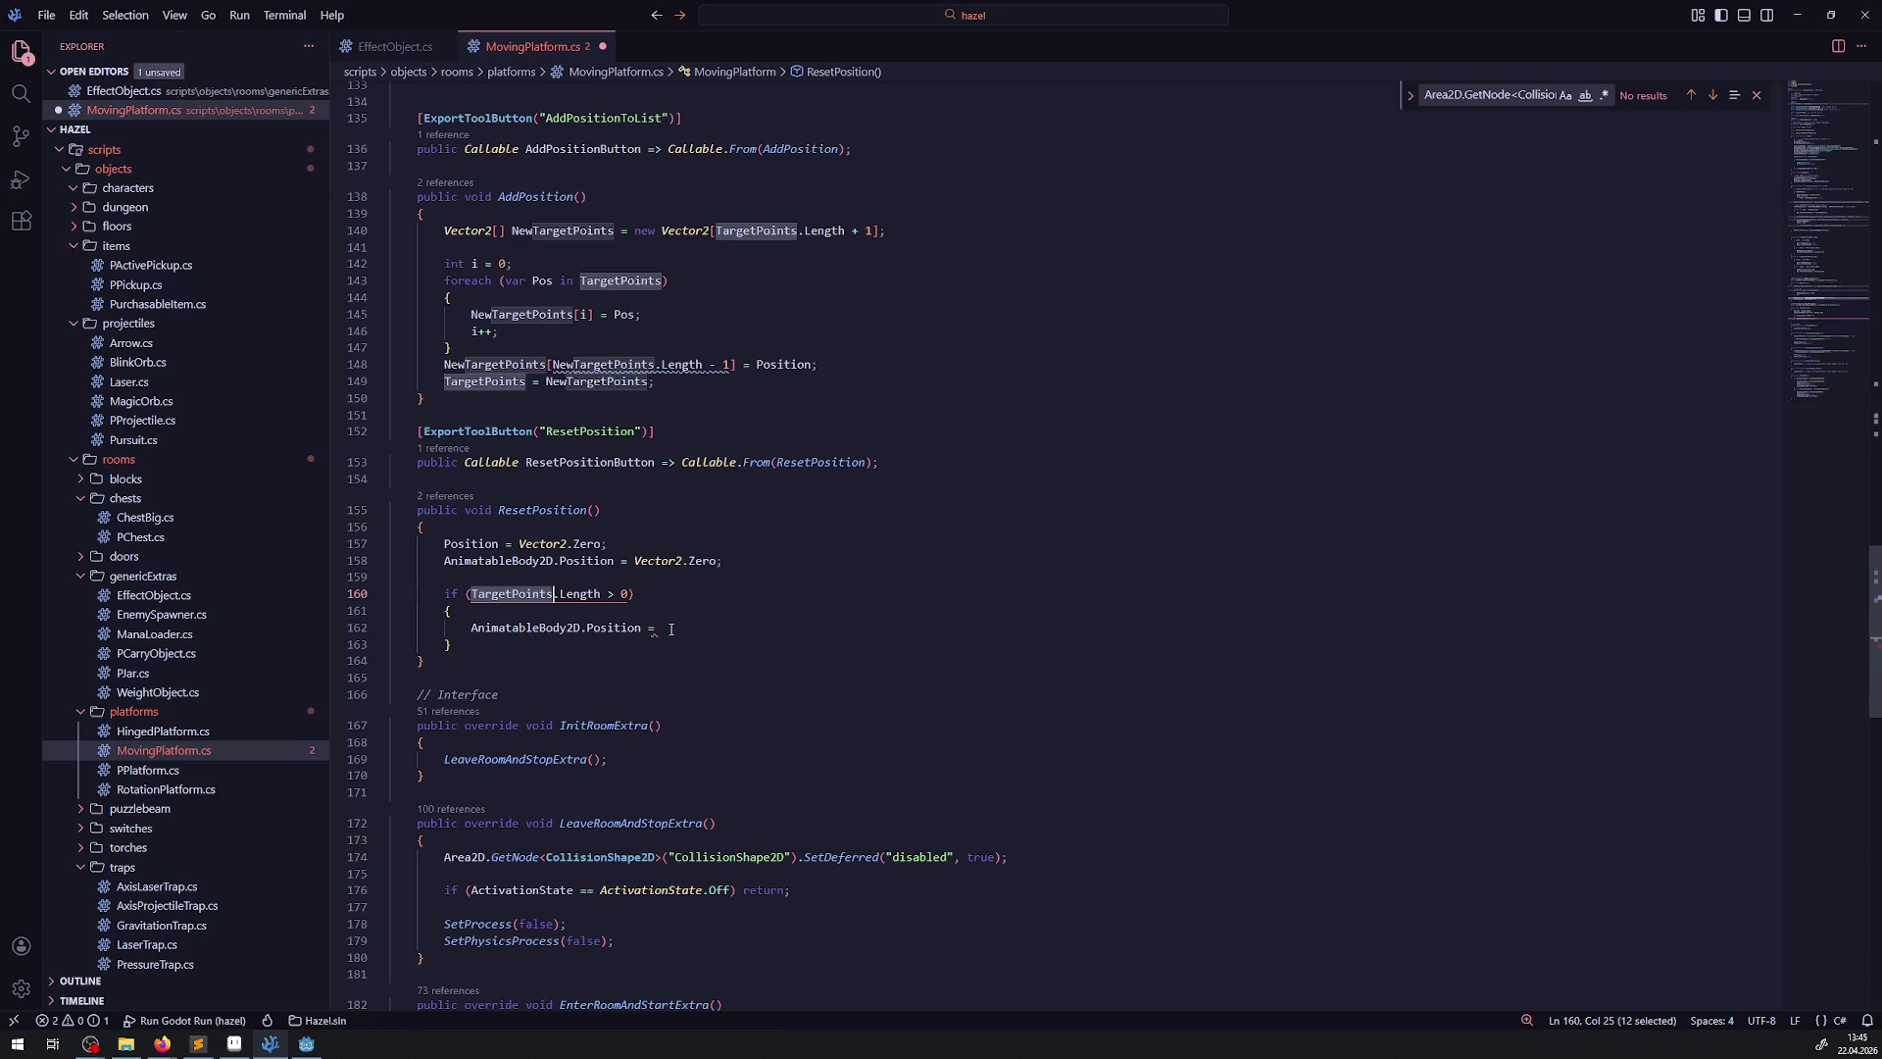
type("[0]")
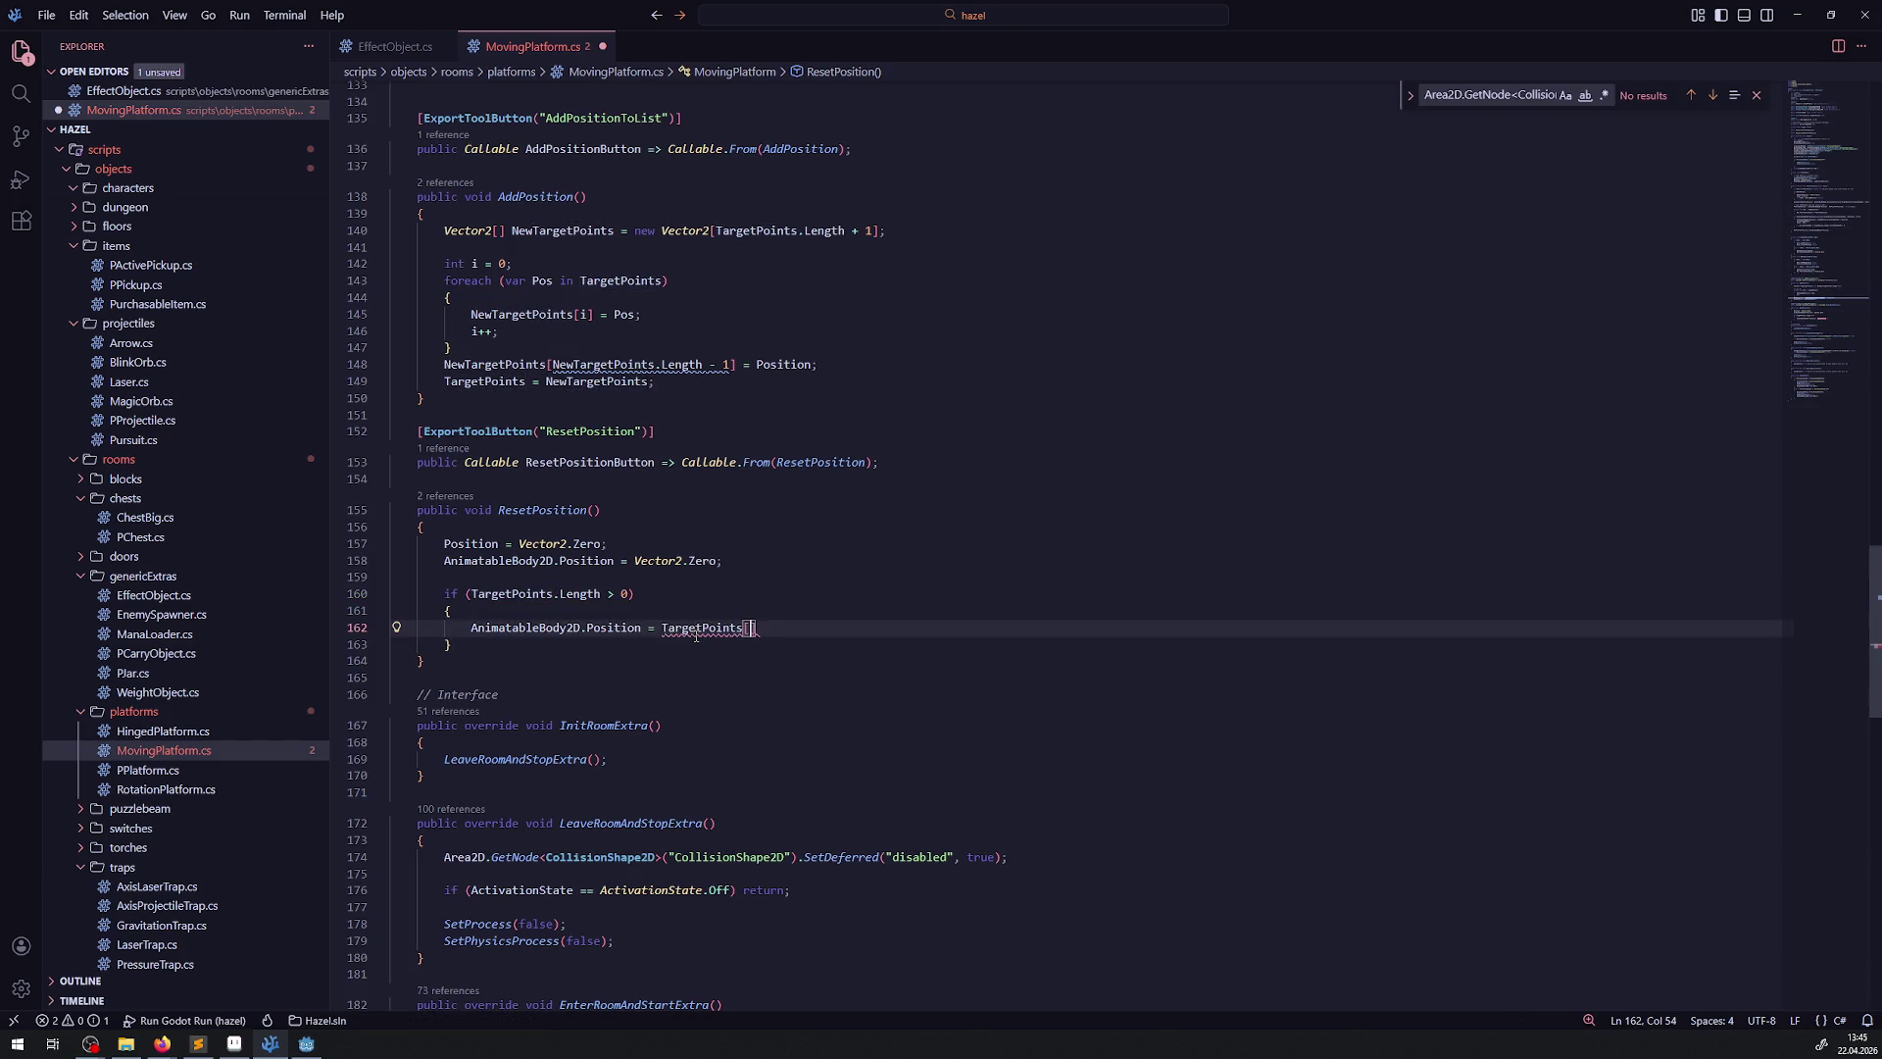
type(";")
key("ctrl+s")
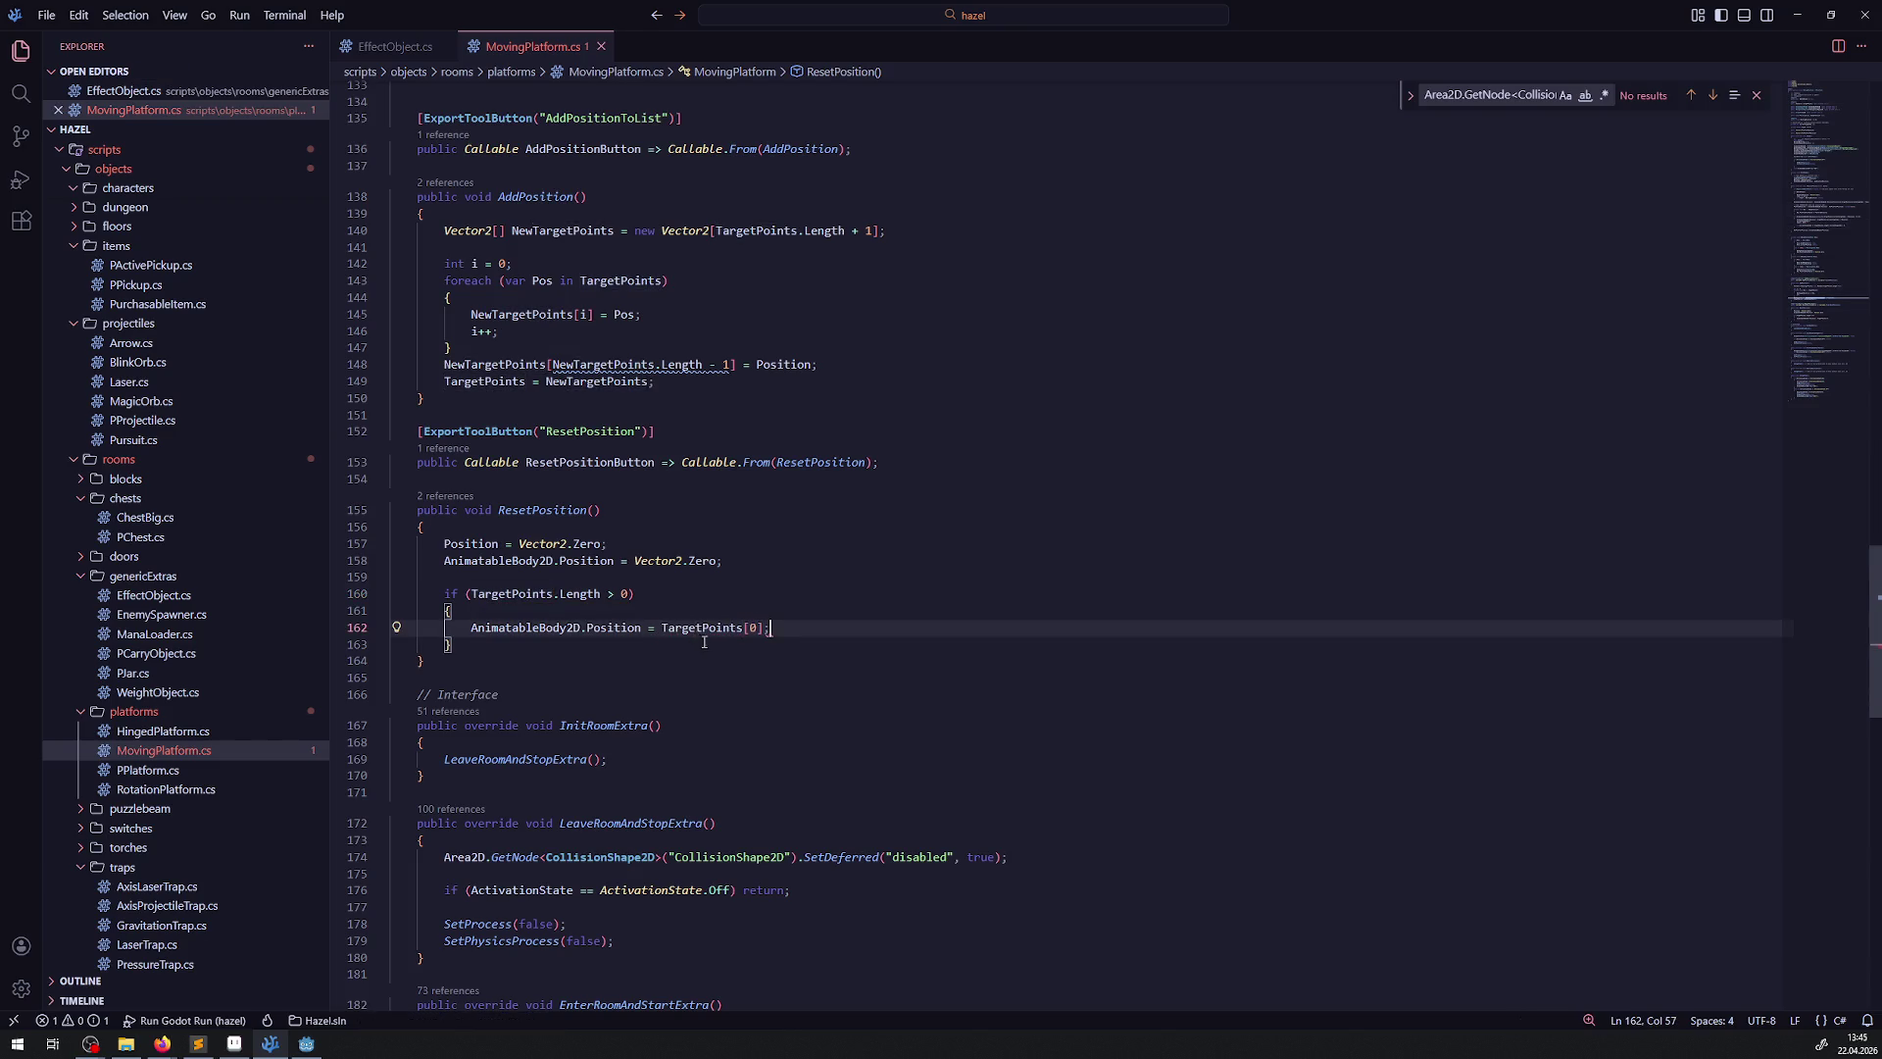
left_click(750, 660)
left_click(307, 1043)
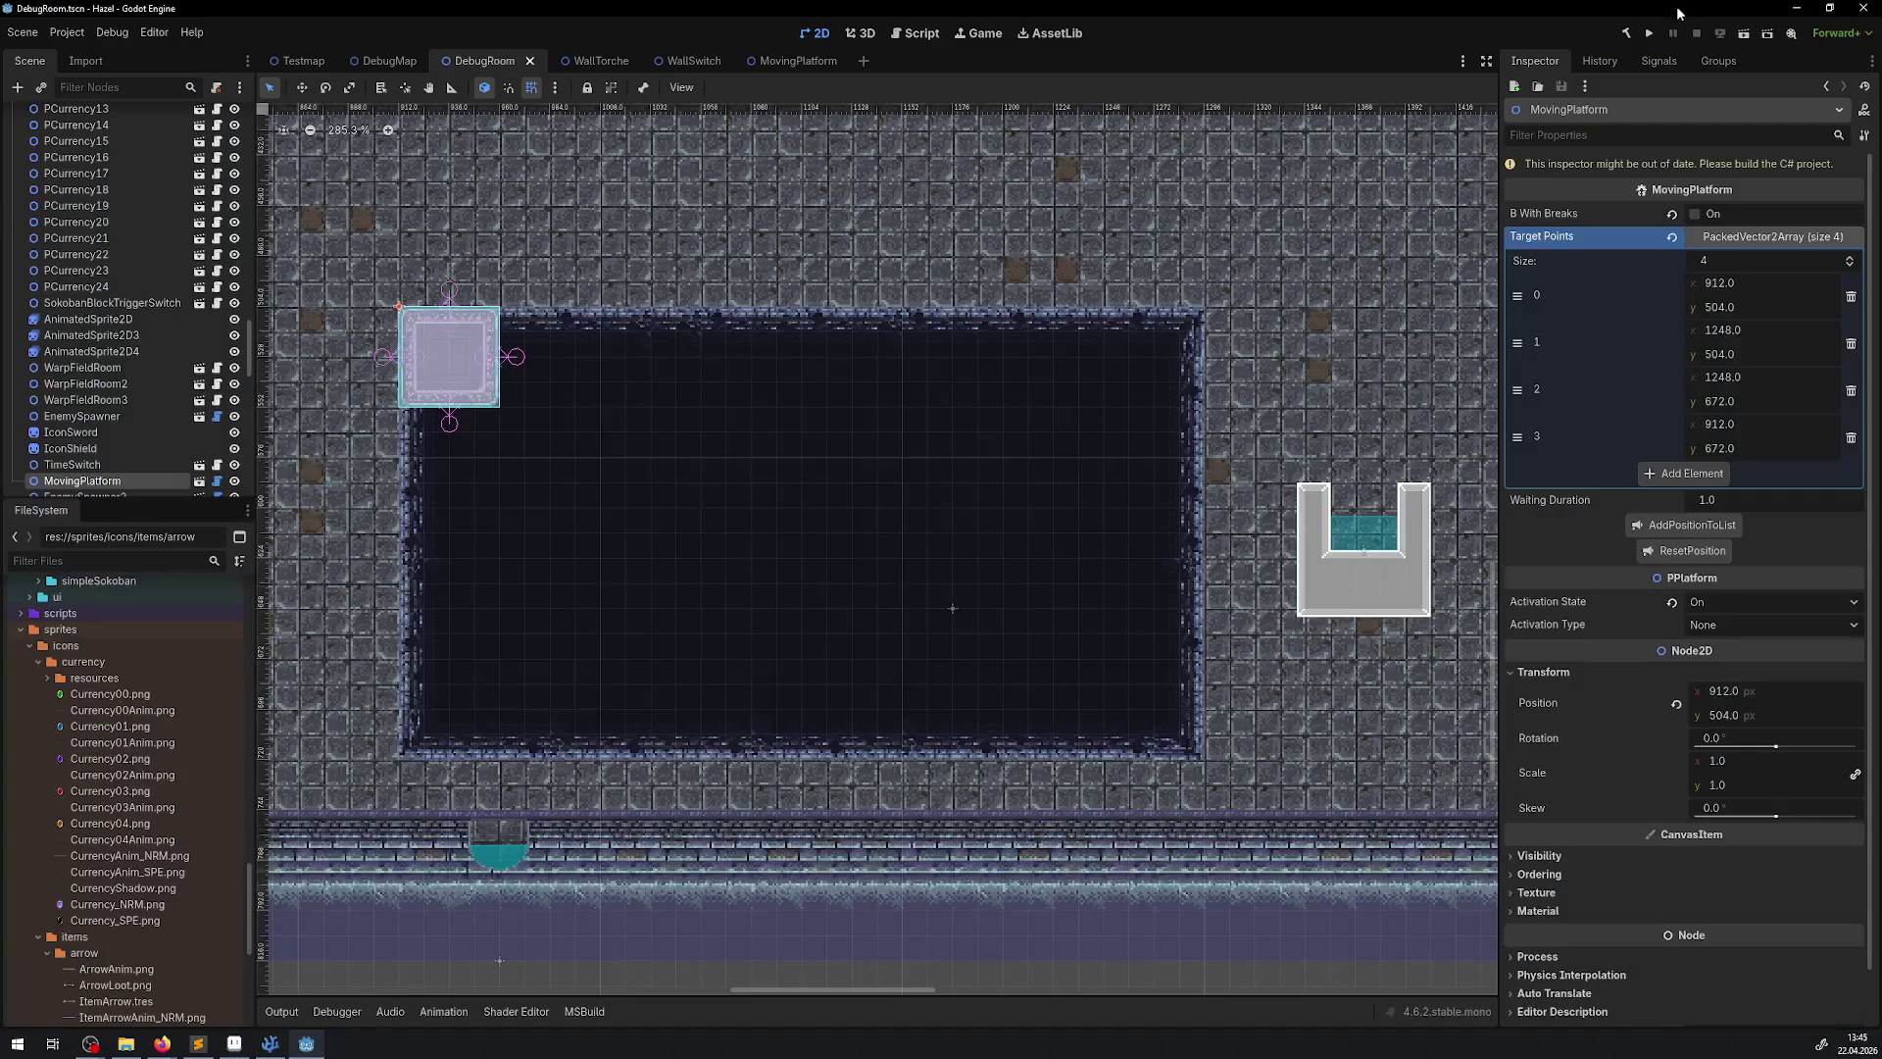
Start a C# build in Godot, then go back to MovingPlatform.cs in VS Code
left_click(1632, 34)
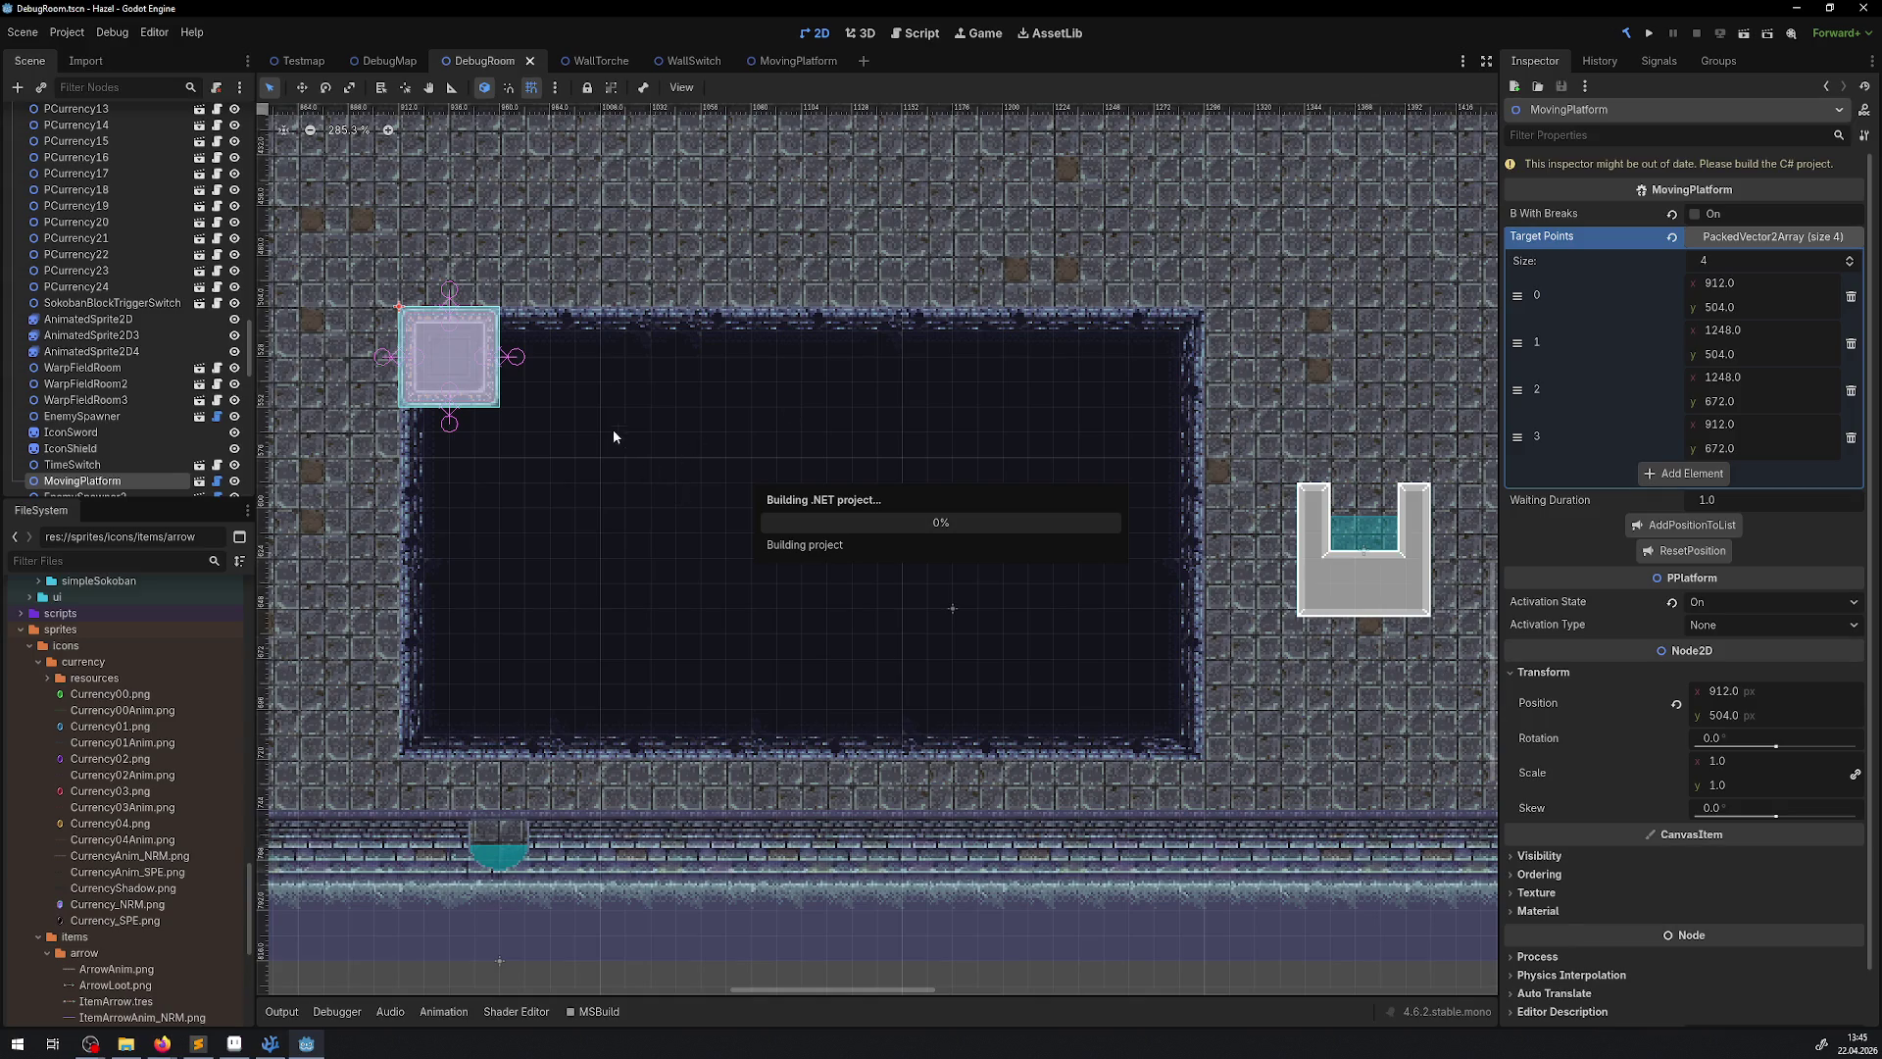
mouse_move(270, 1047)
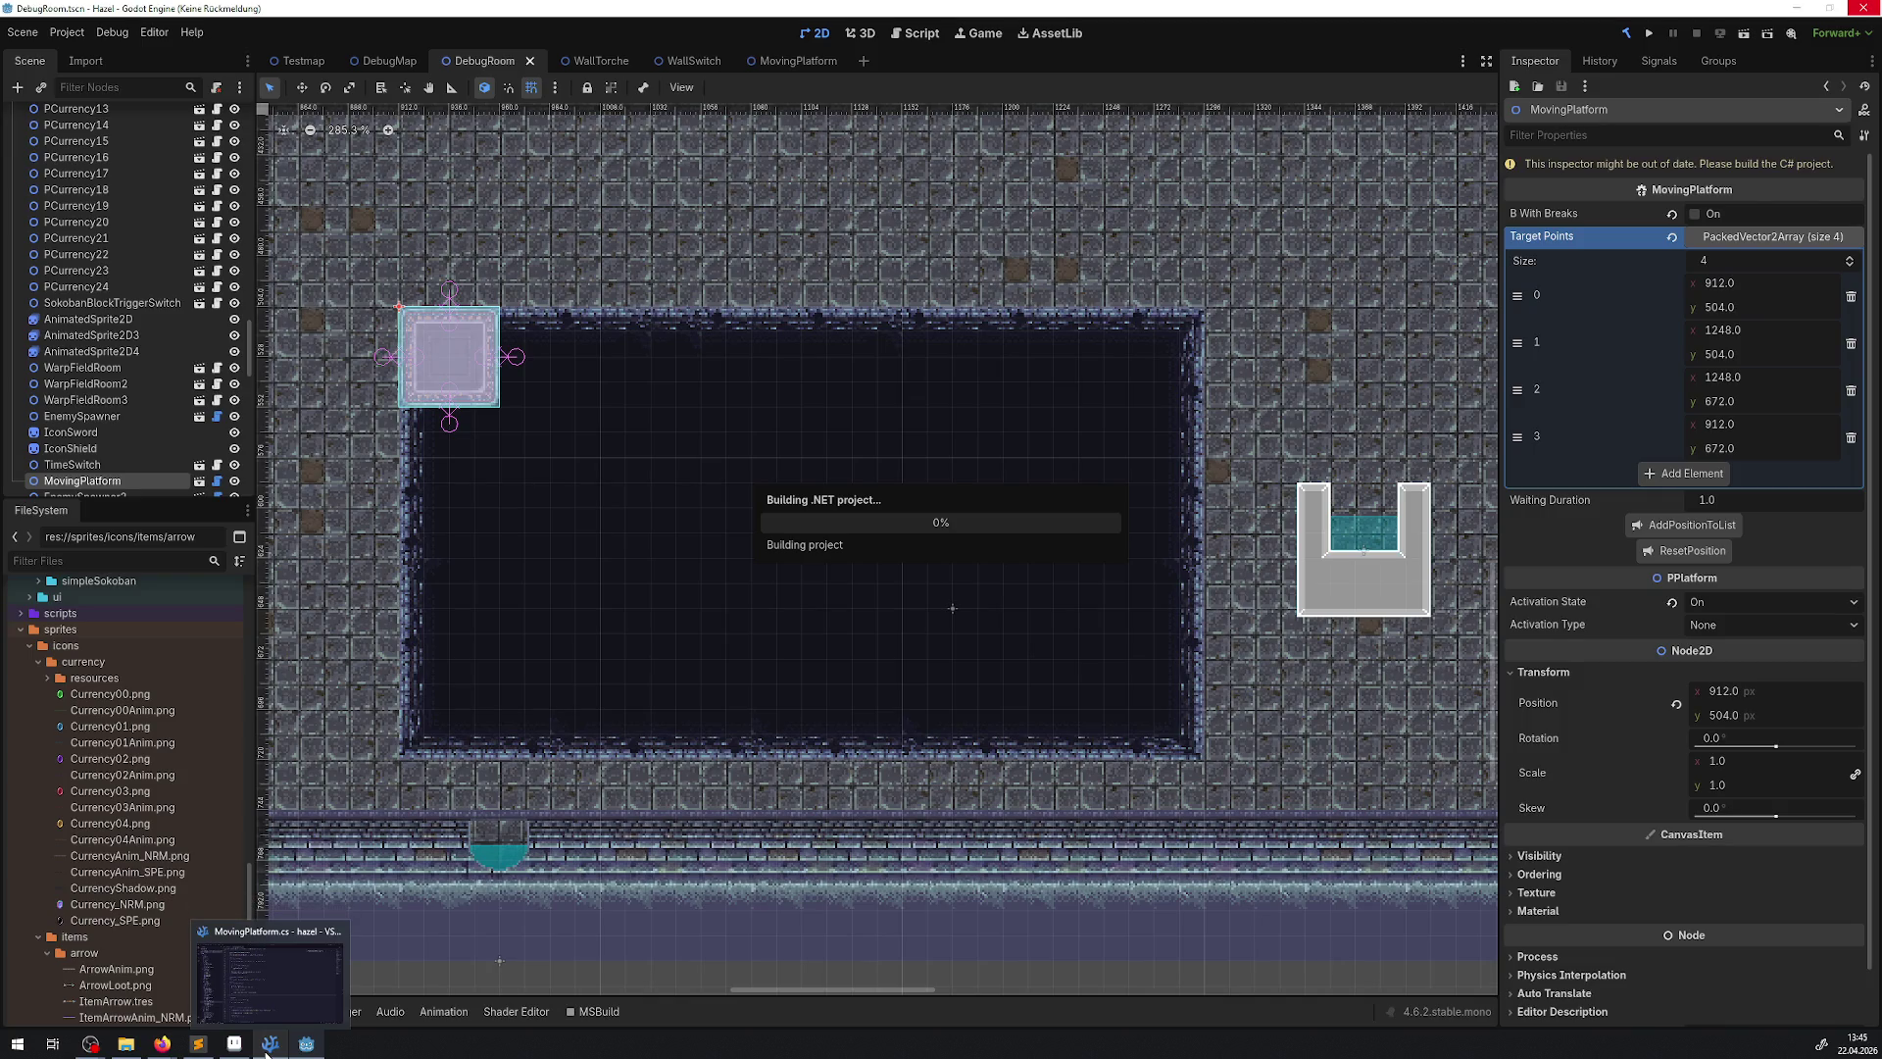
left_click(270, 1045)
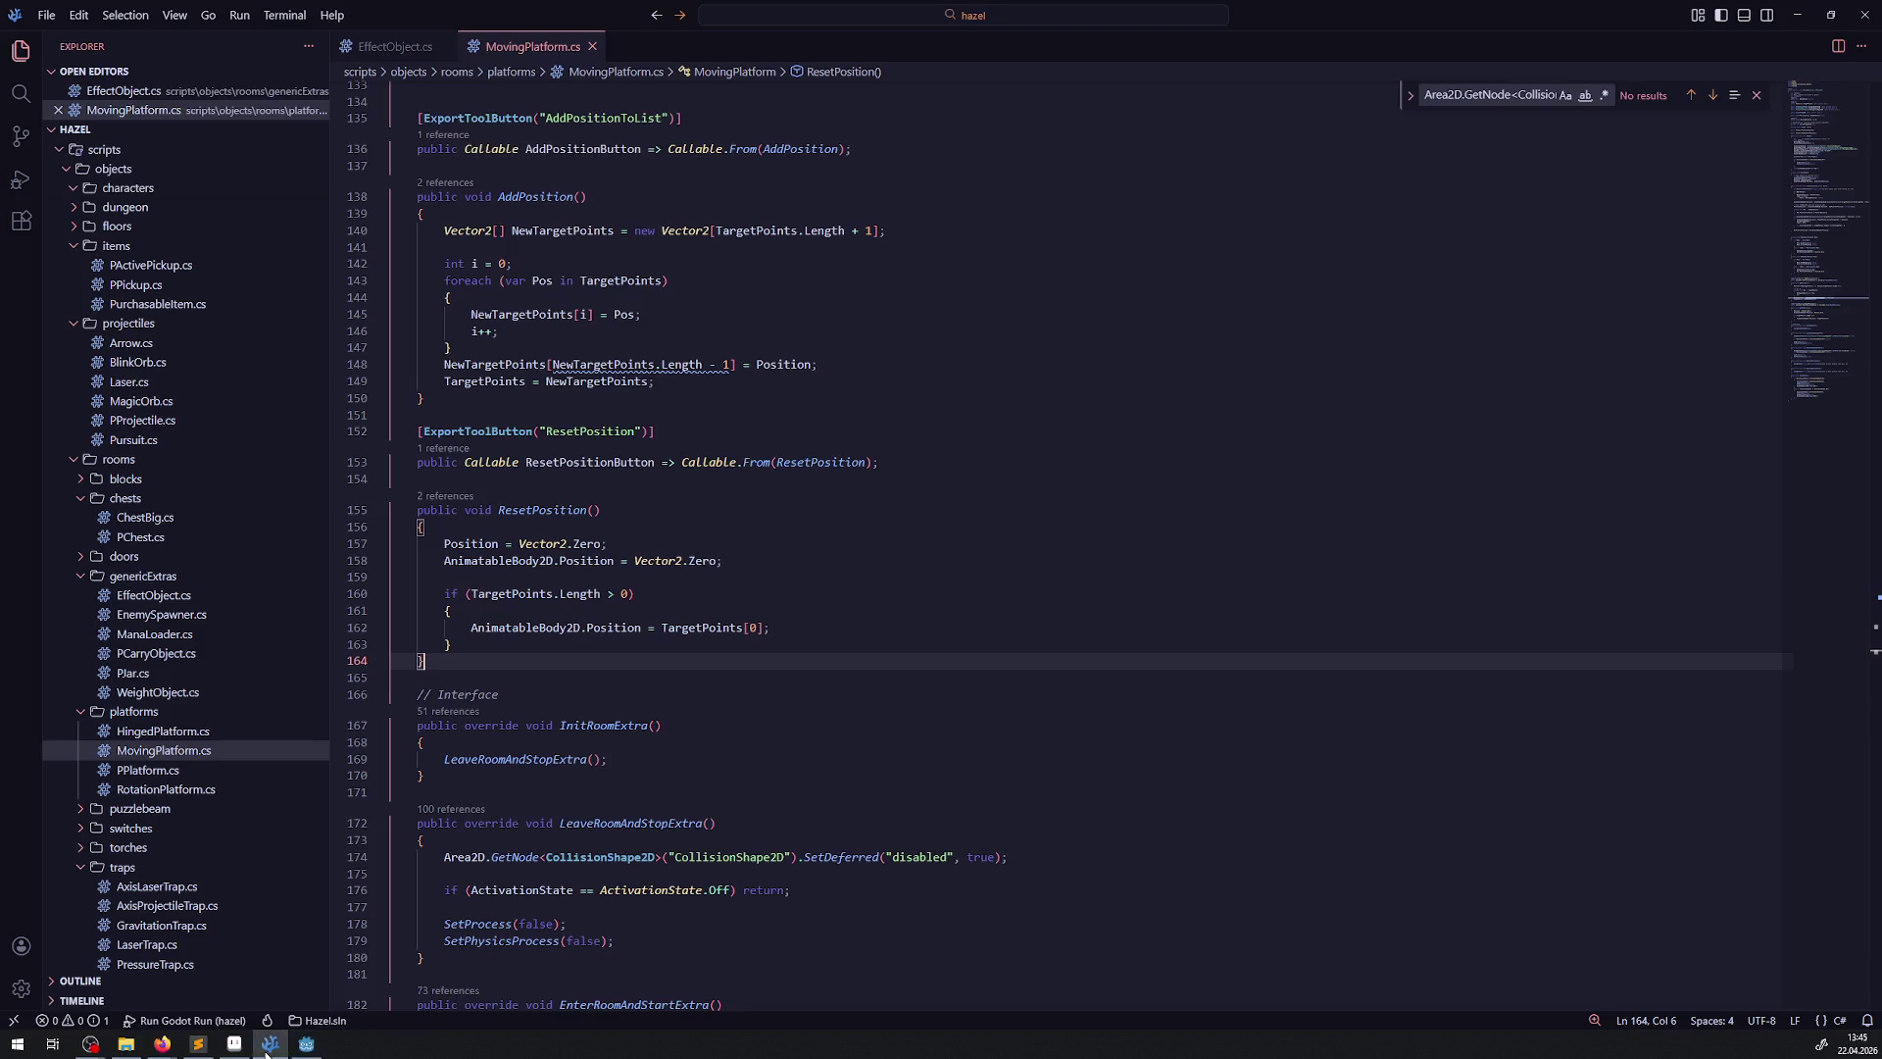
Remove the 'AnimatableBody2D.' prefix on line 162, save, and rebuild in Godot
left_click(497, 560)
left_click(470, 543)
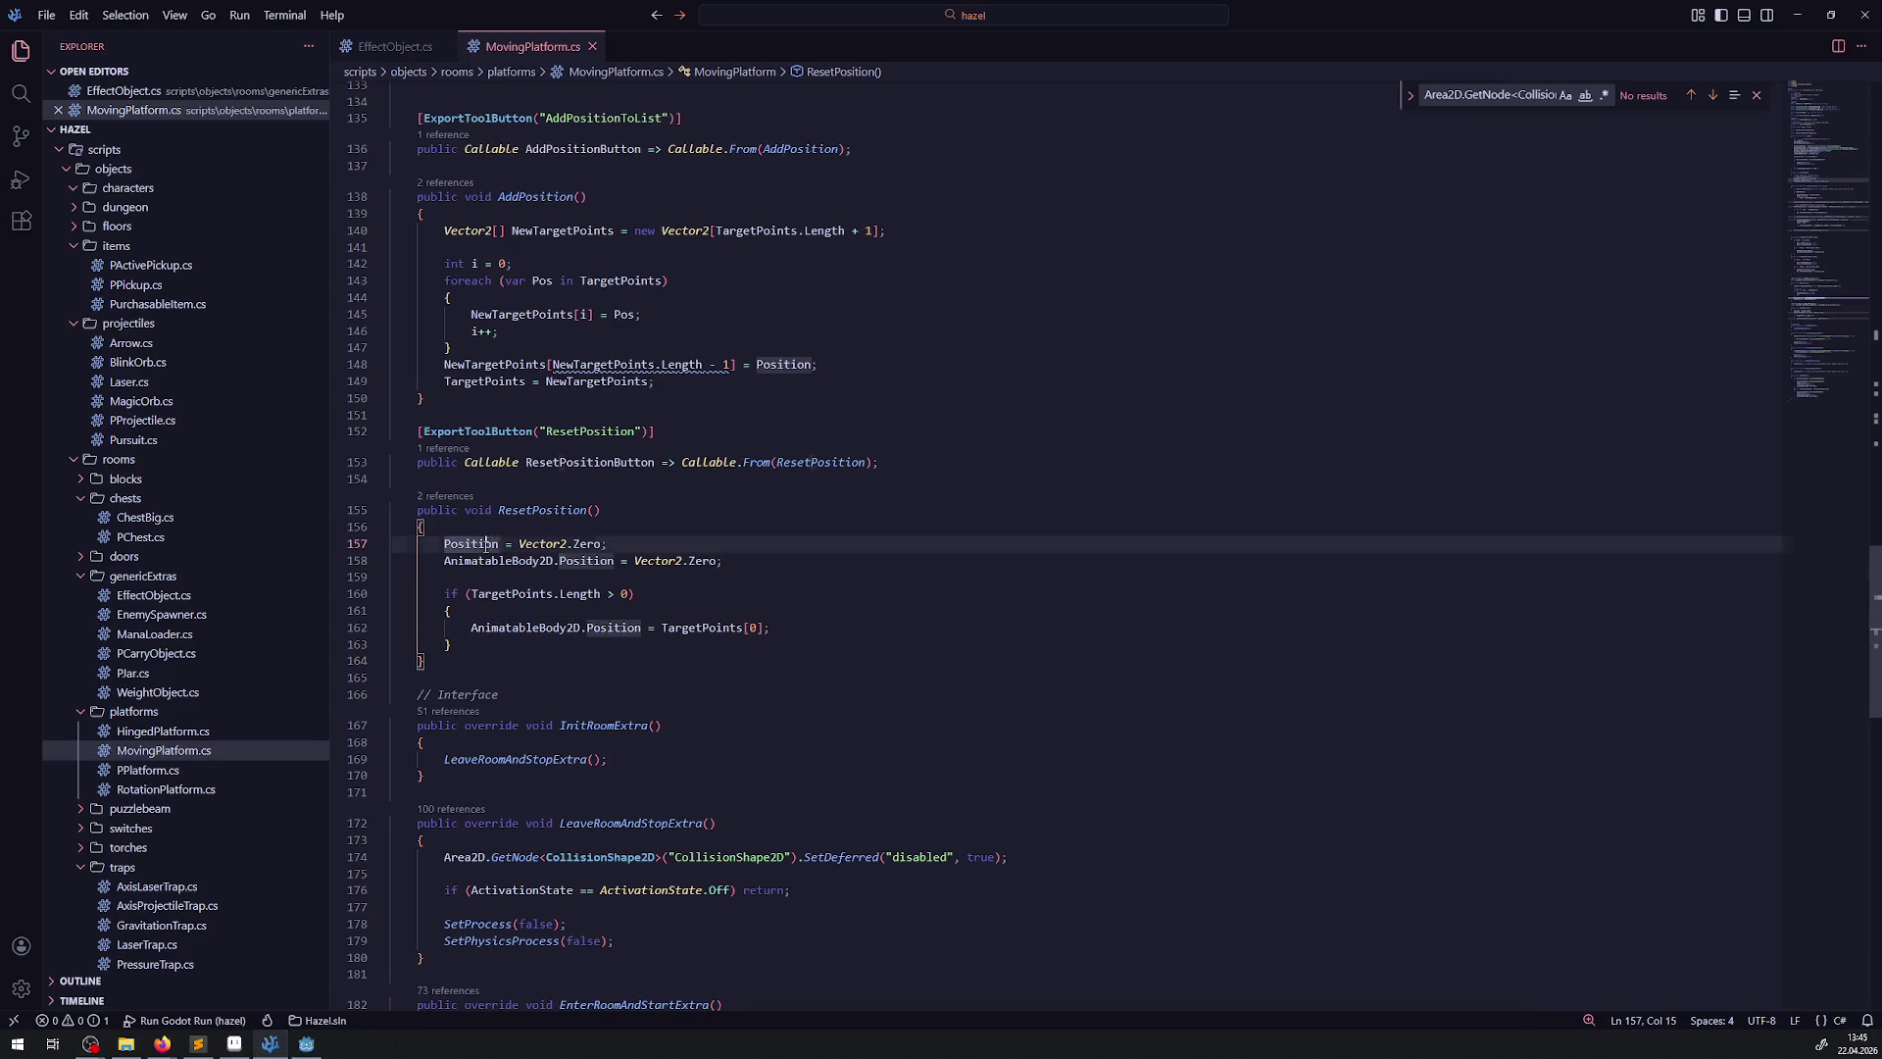
left_click(527, 628)
double_click(527, 627)
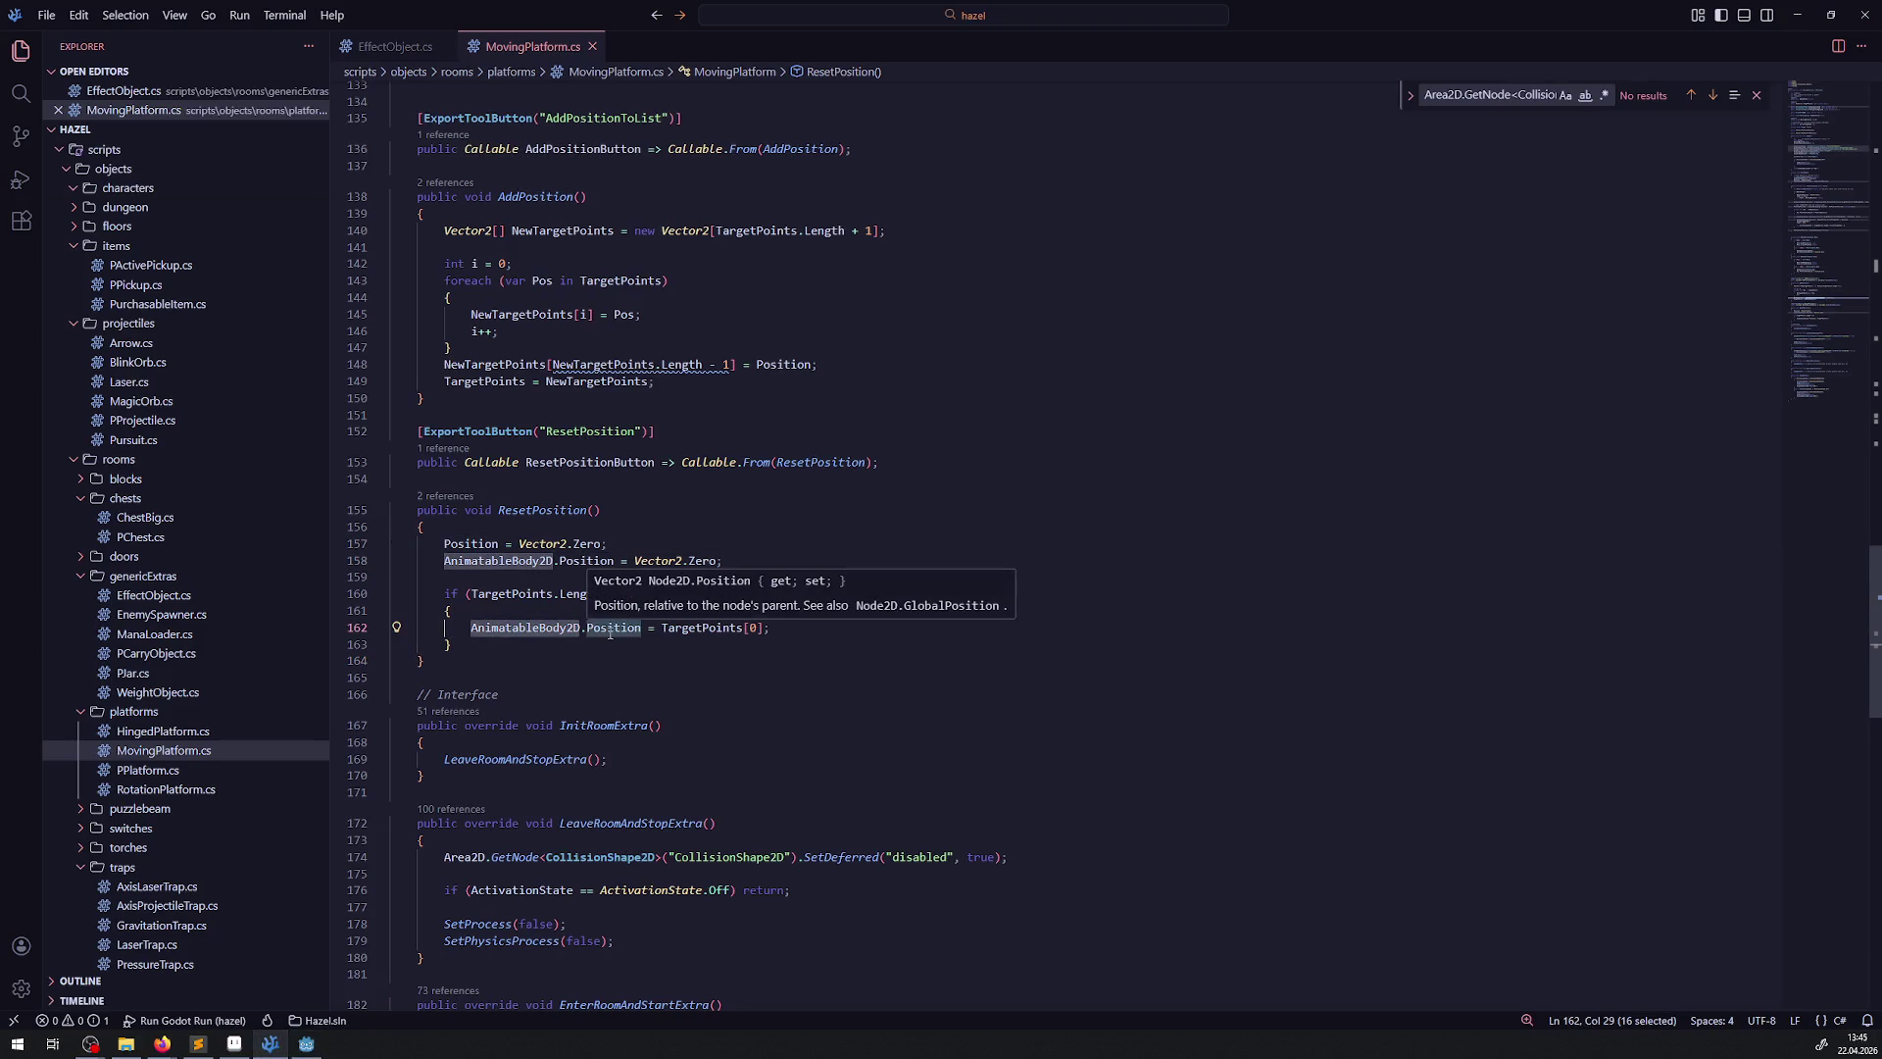
key("Delete")
key("Delete")
key("ctrl+s")
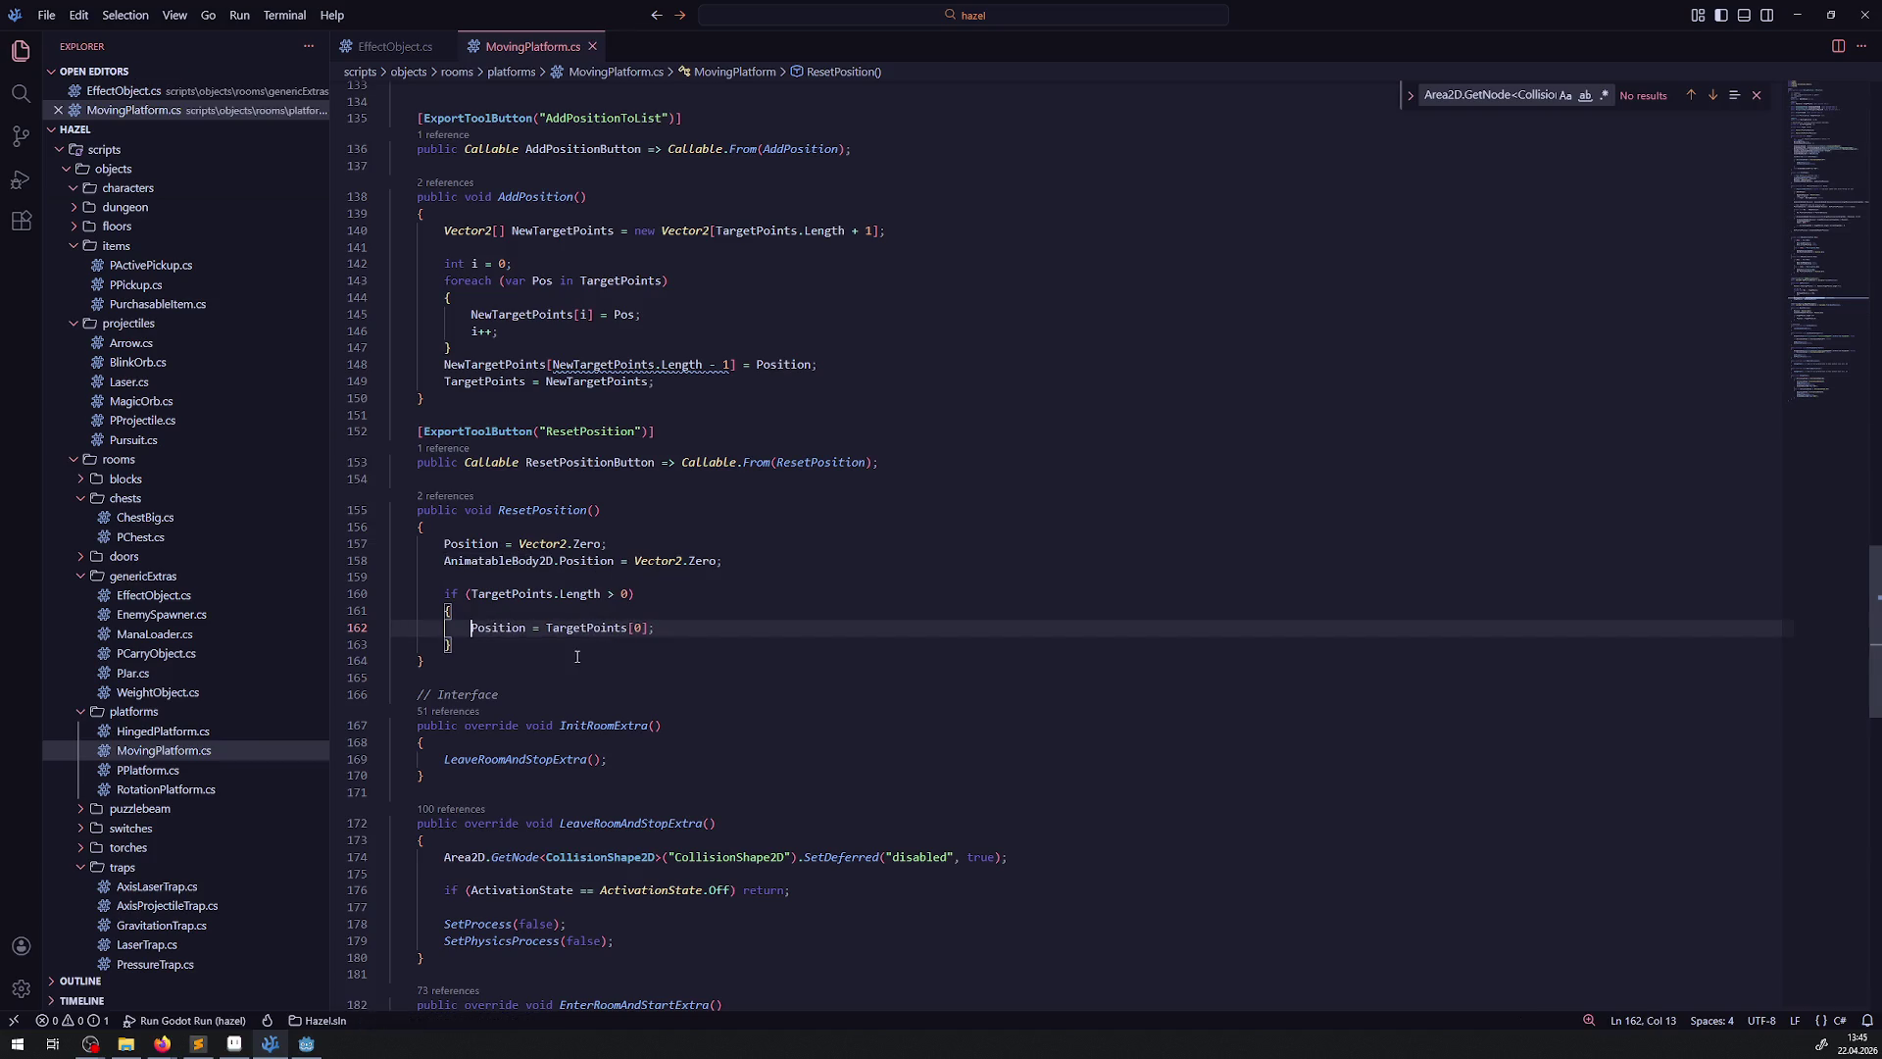
left_click(301, 1046)
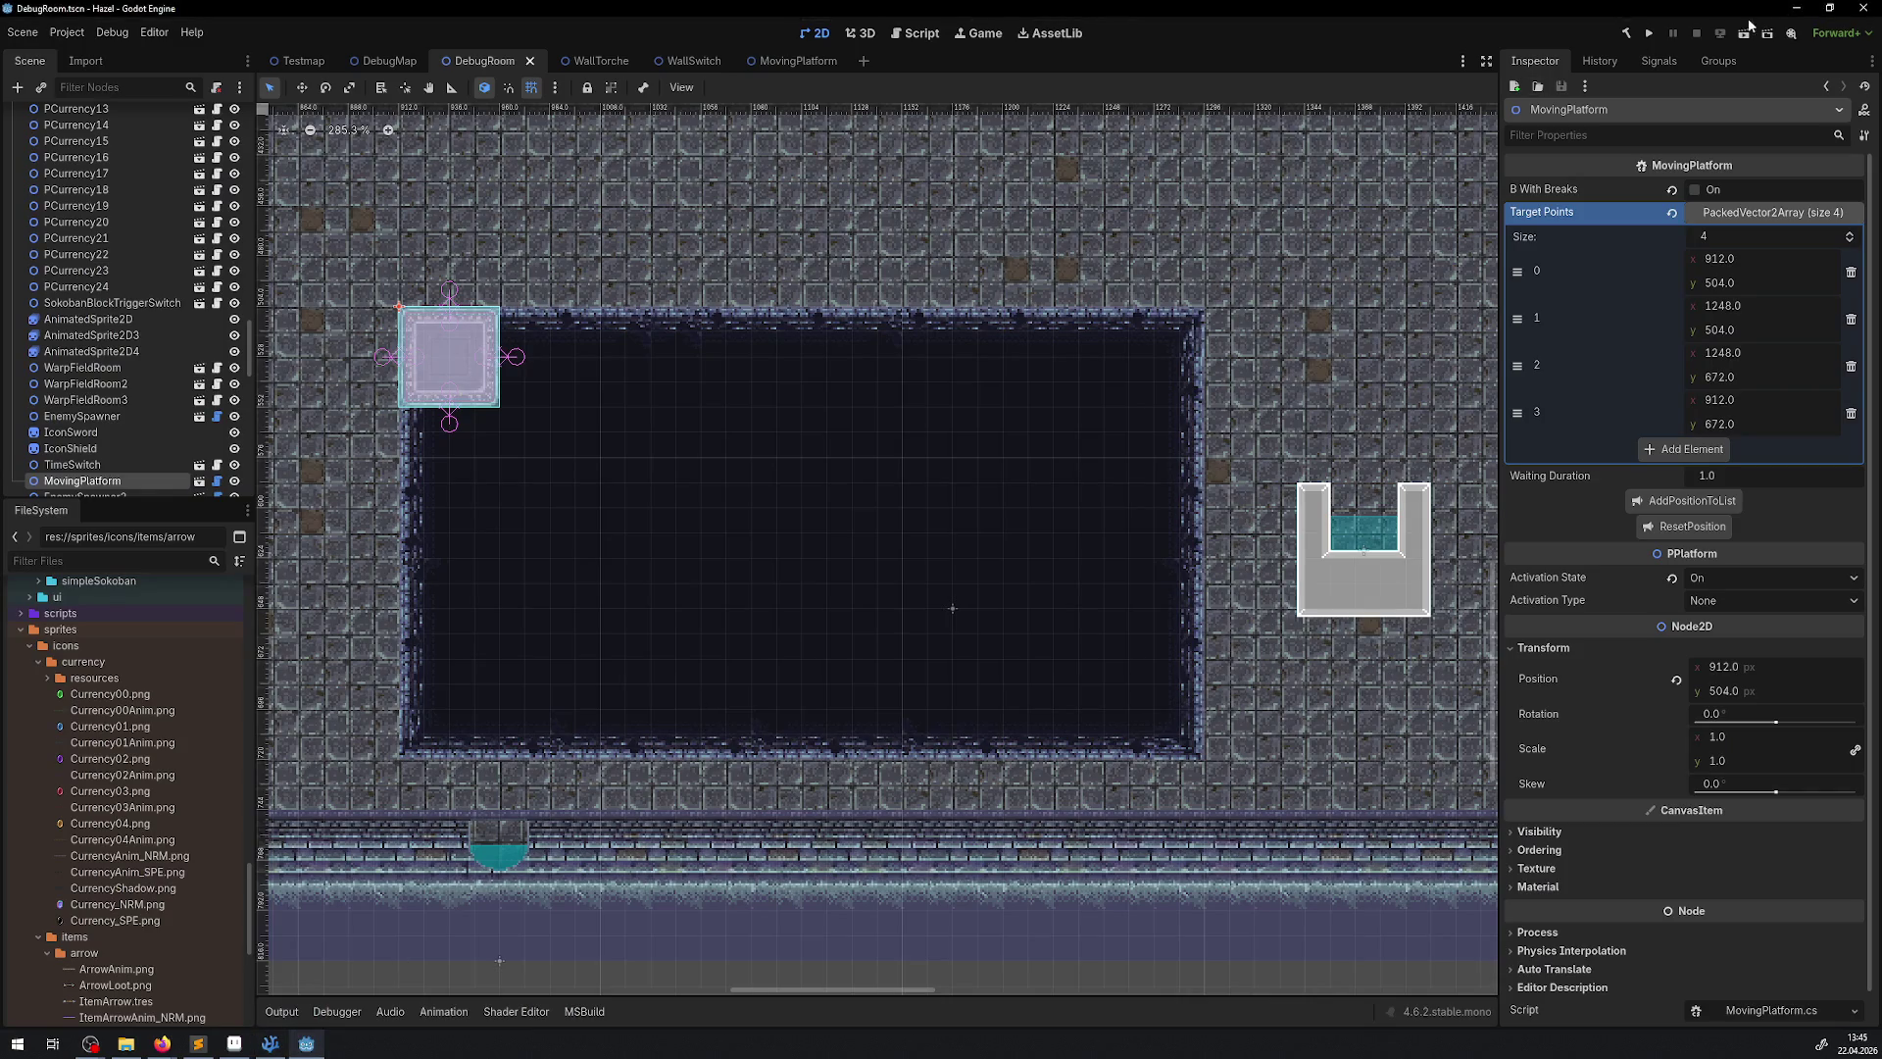
left_click(1630, 35)
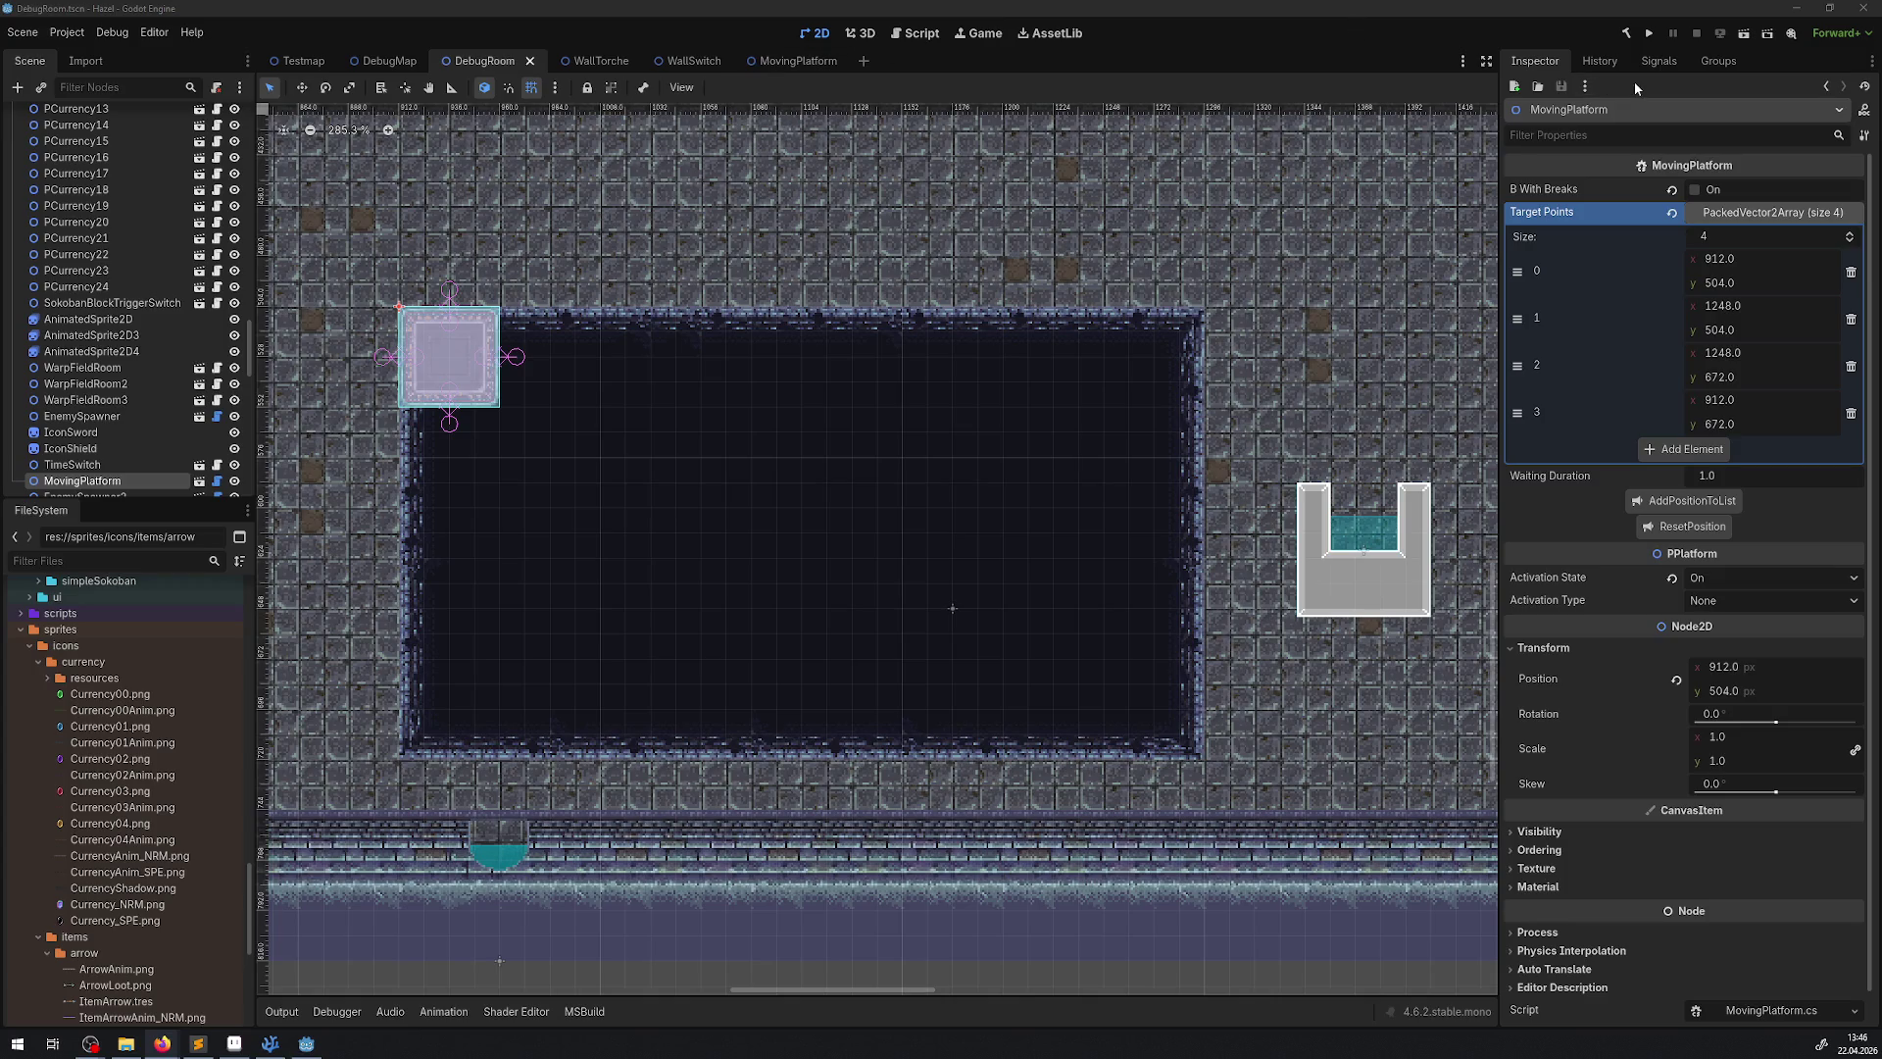
Run the project to launch the Hazel (DEBUG) game window
left_click(1650, 35)
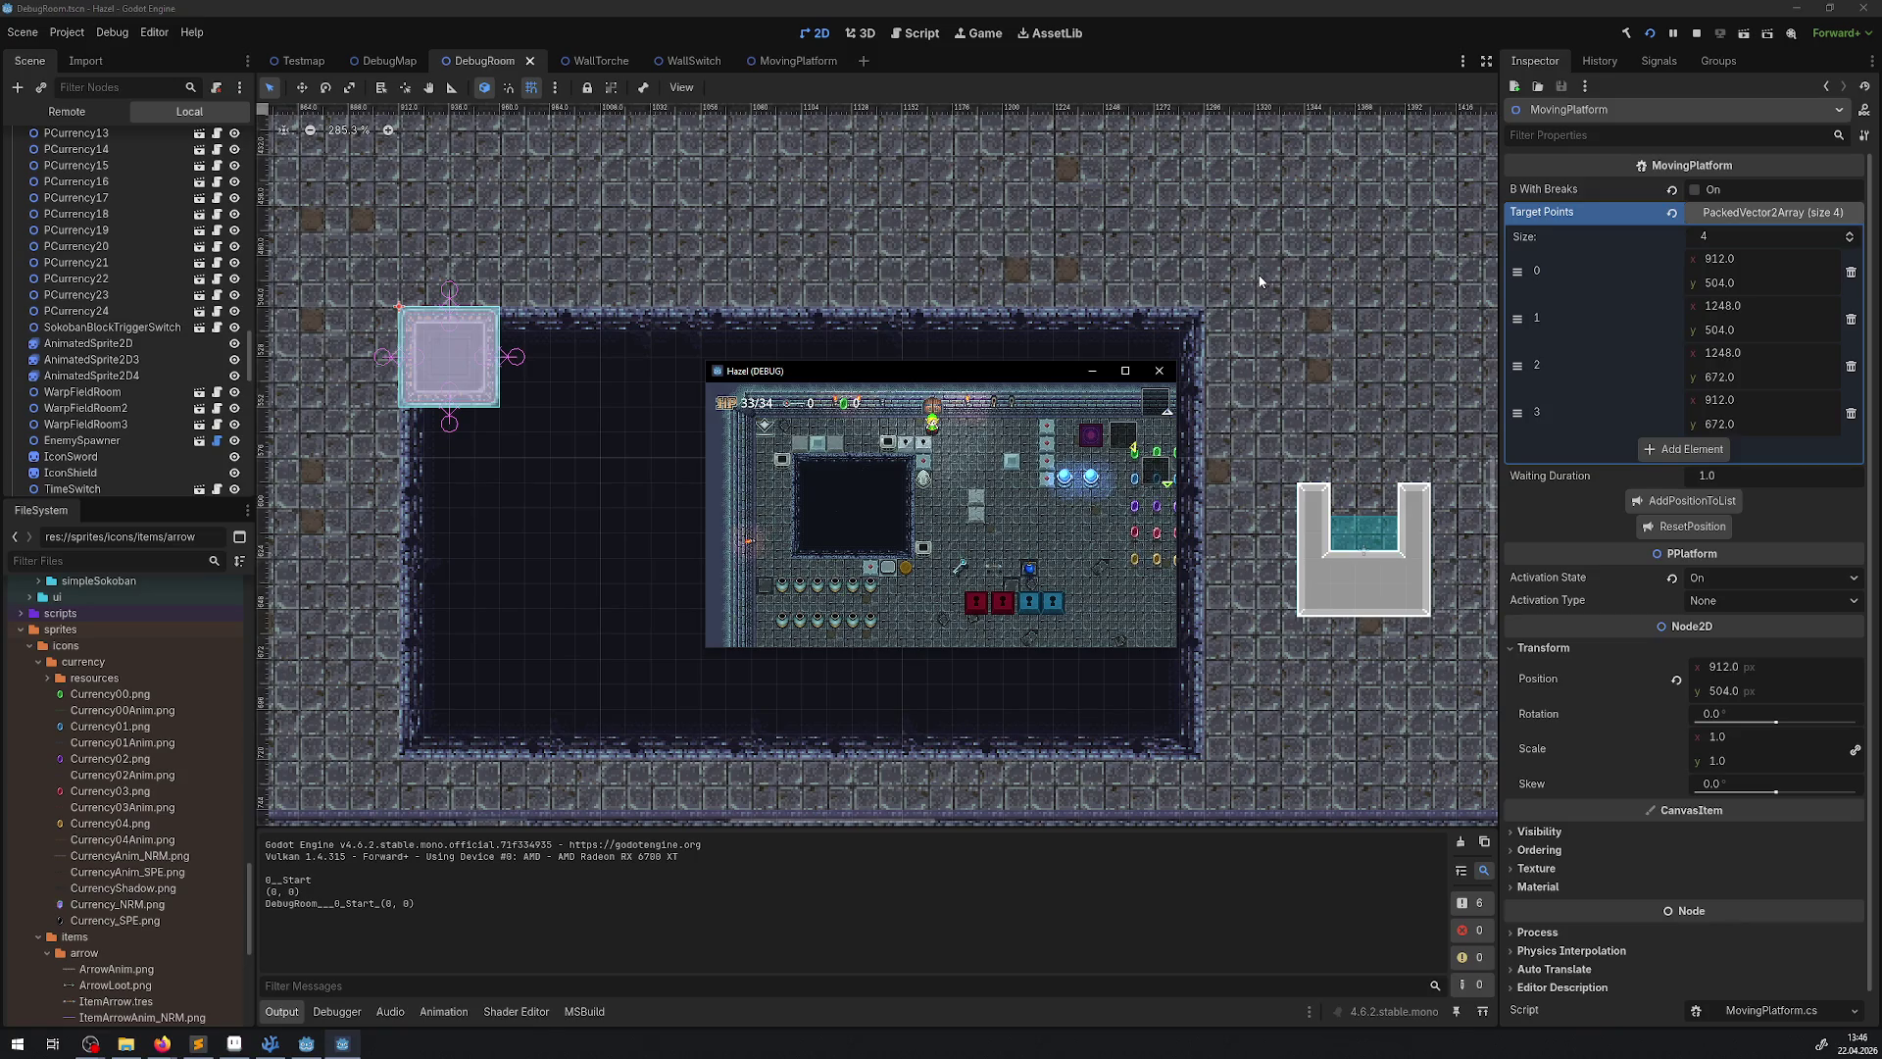
Maximize the game window and walk the player down-right onto the moving platform in the pit
left_click(1125, 370)
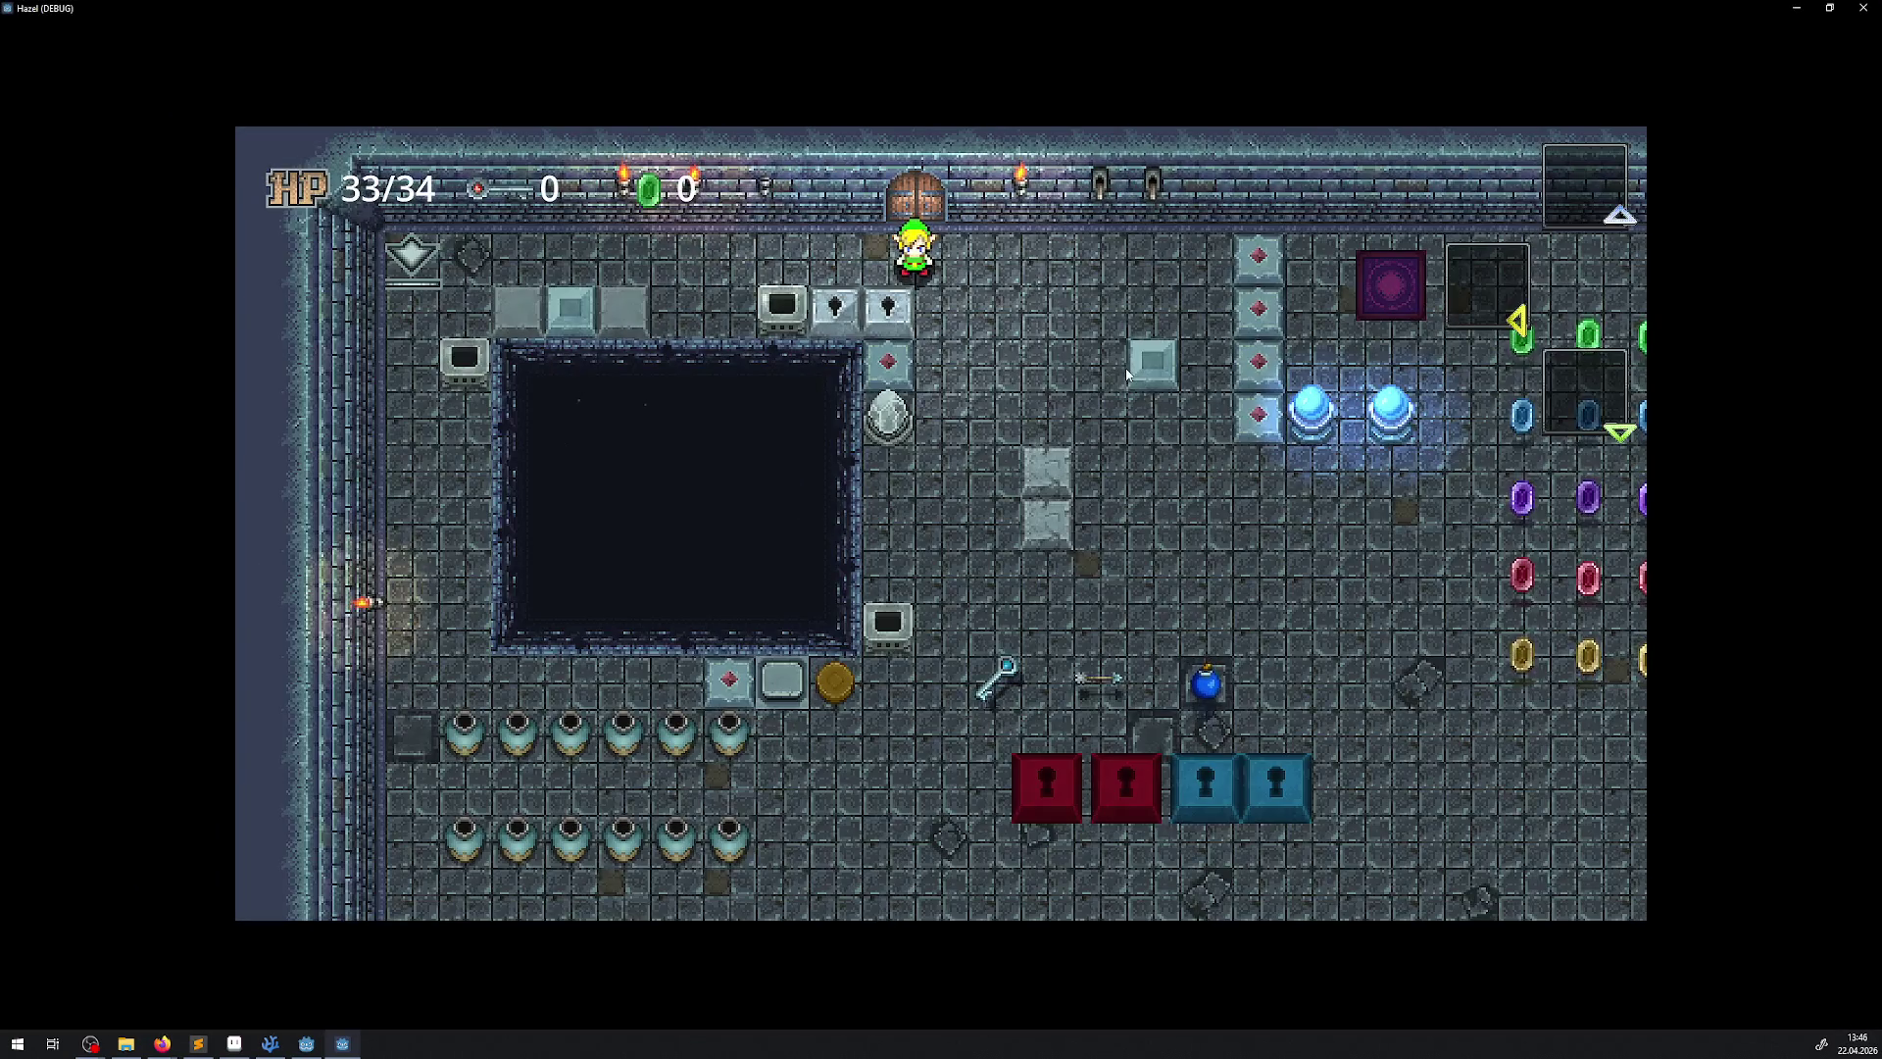
key("Down")
key("Right")
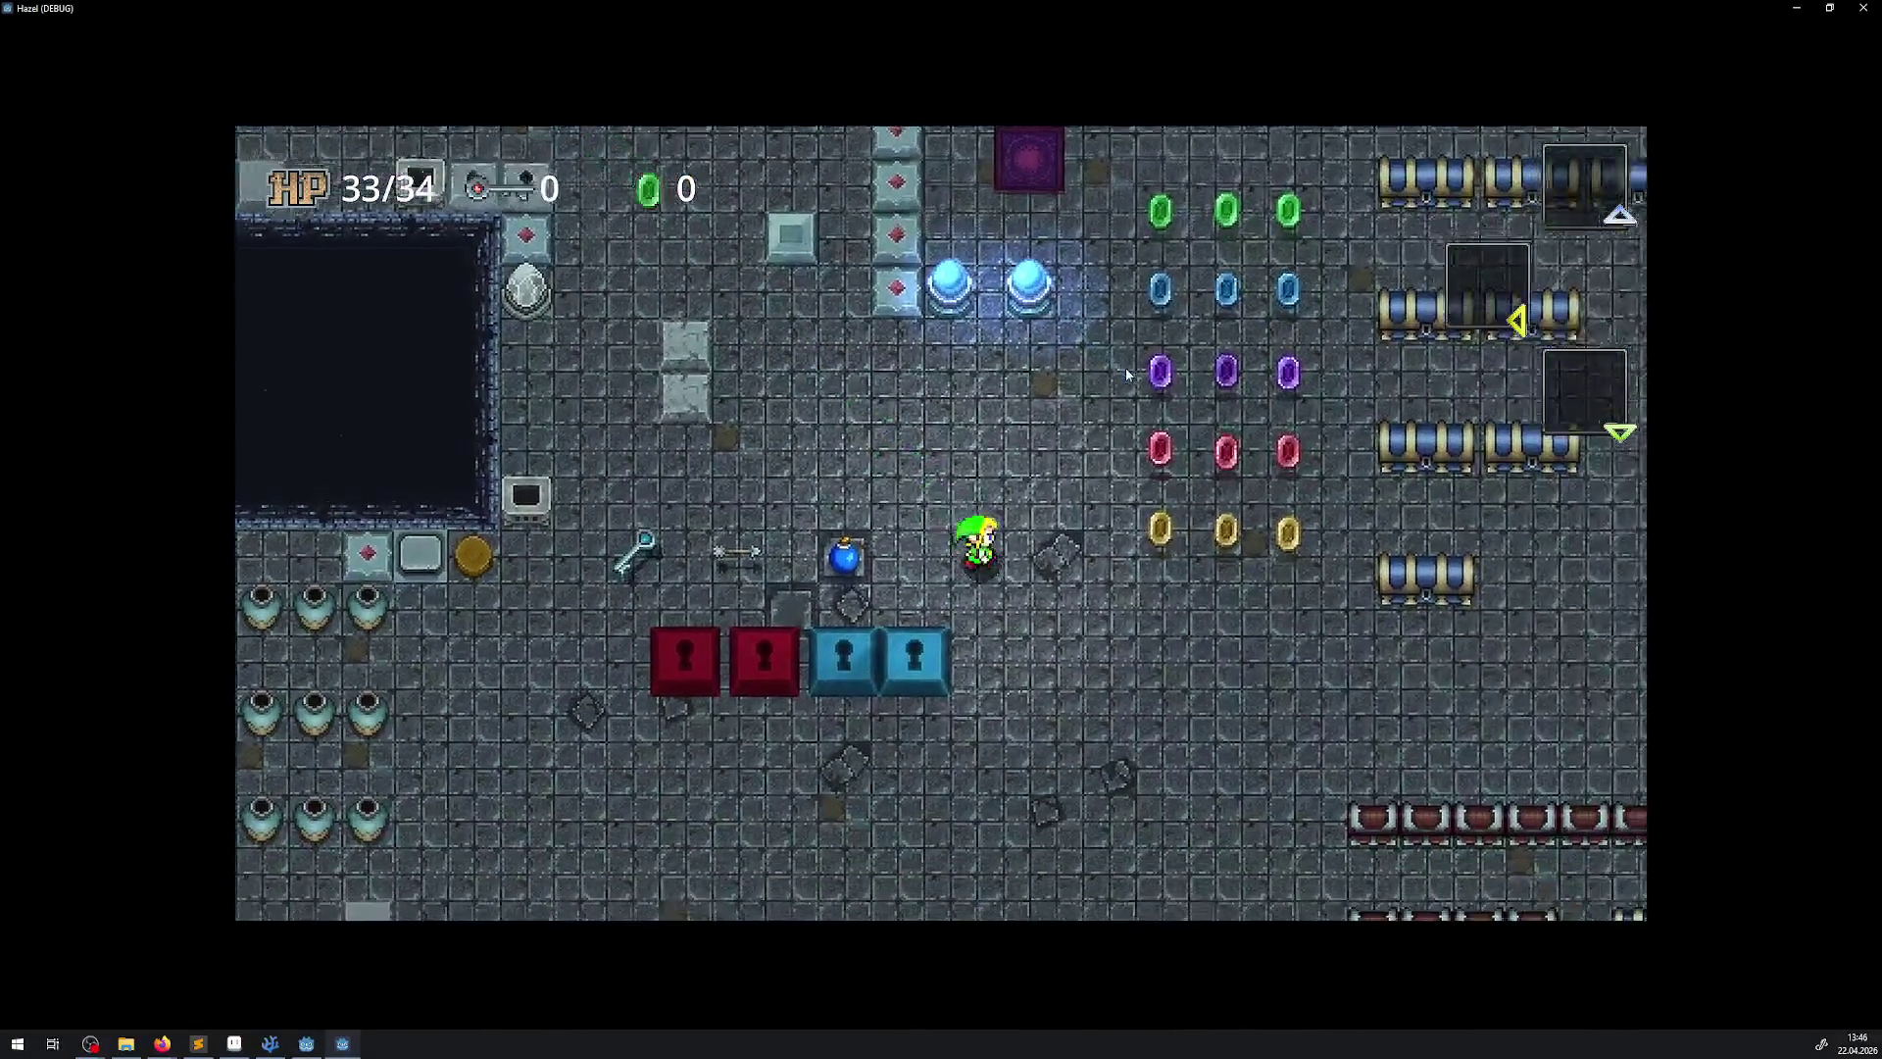
key("Down")
key("Right")
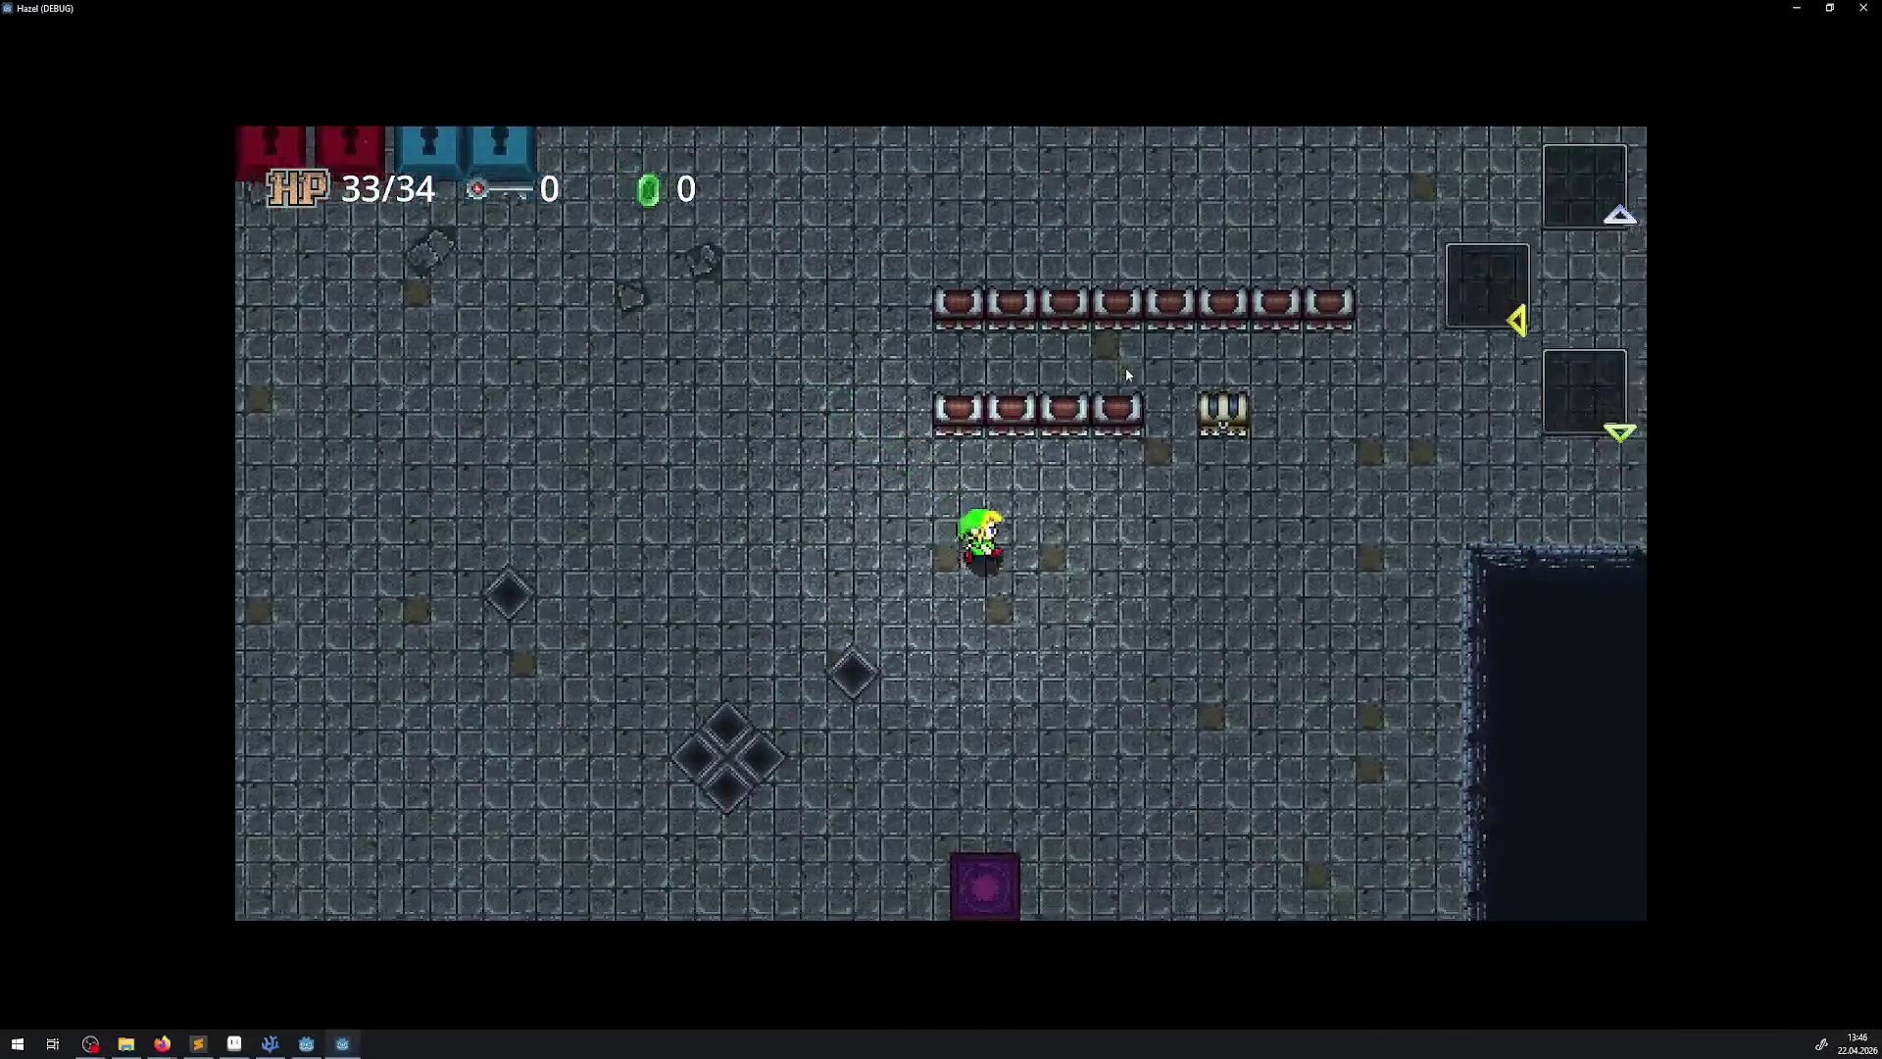
key("Down")
key("Right")
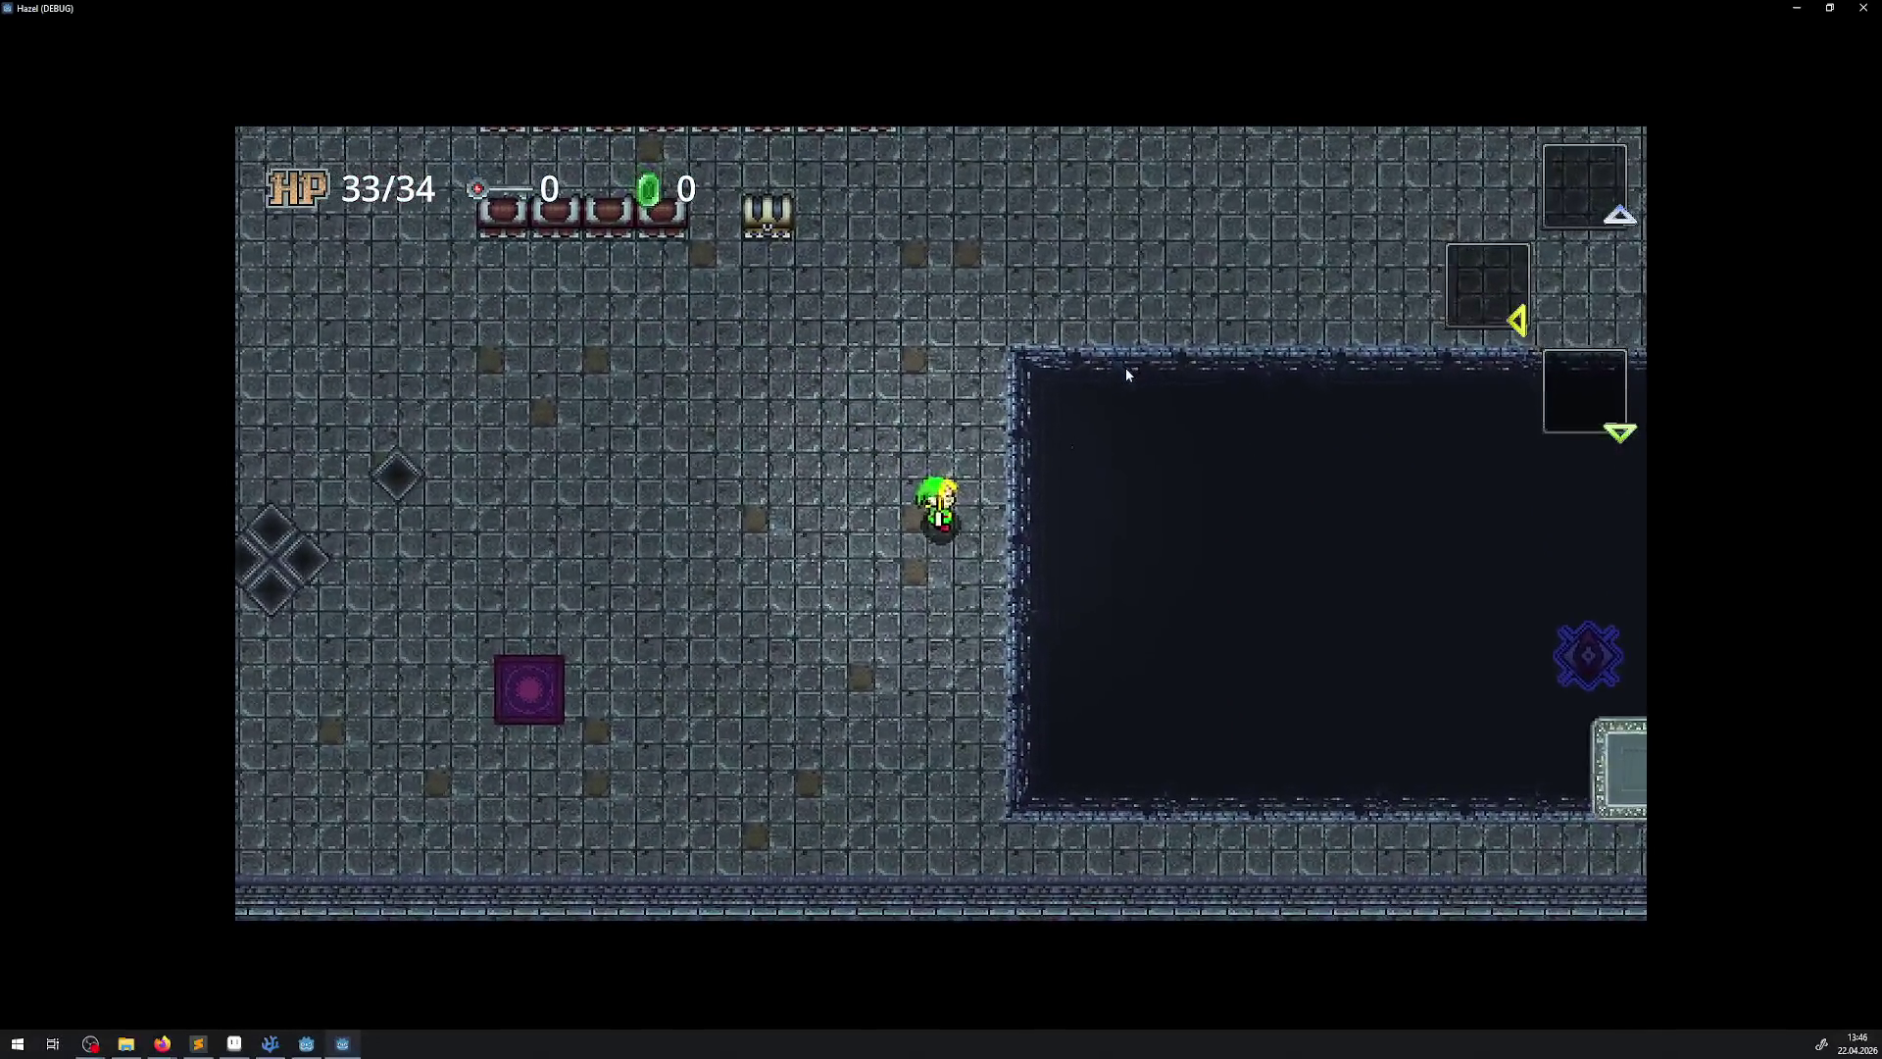
key("Down")
key("Right")
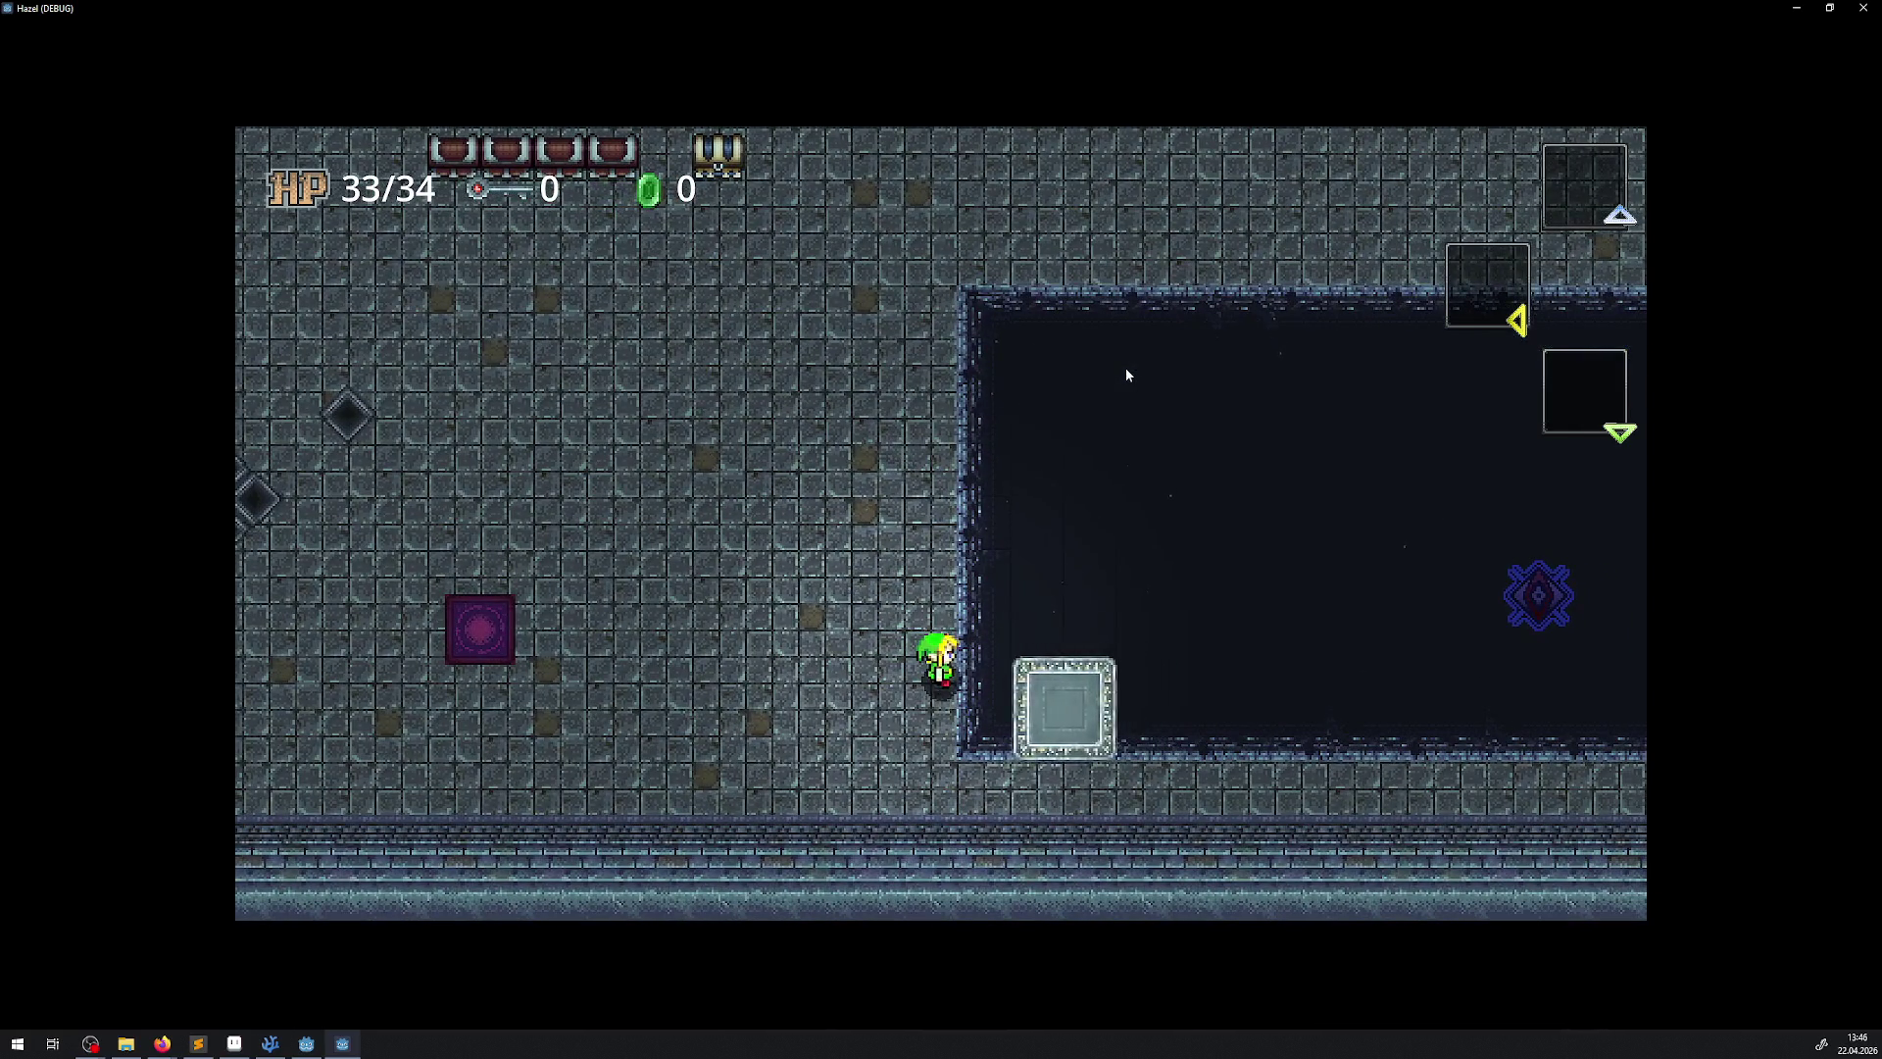
key("Right")
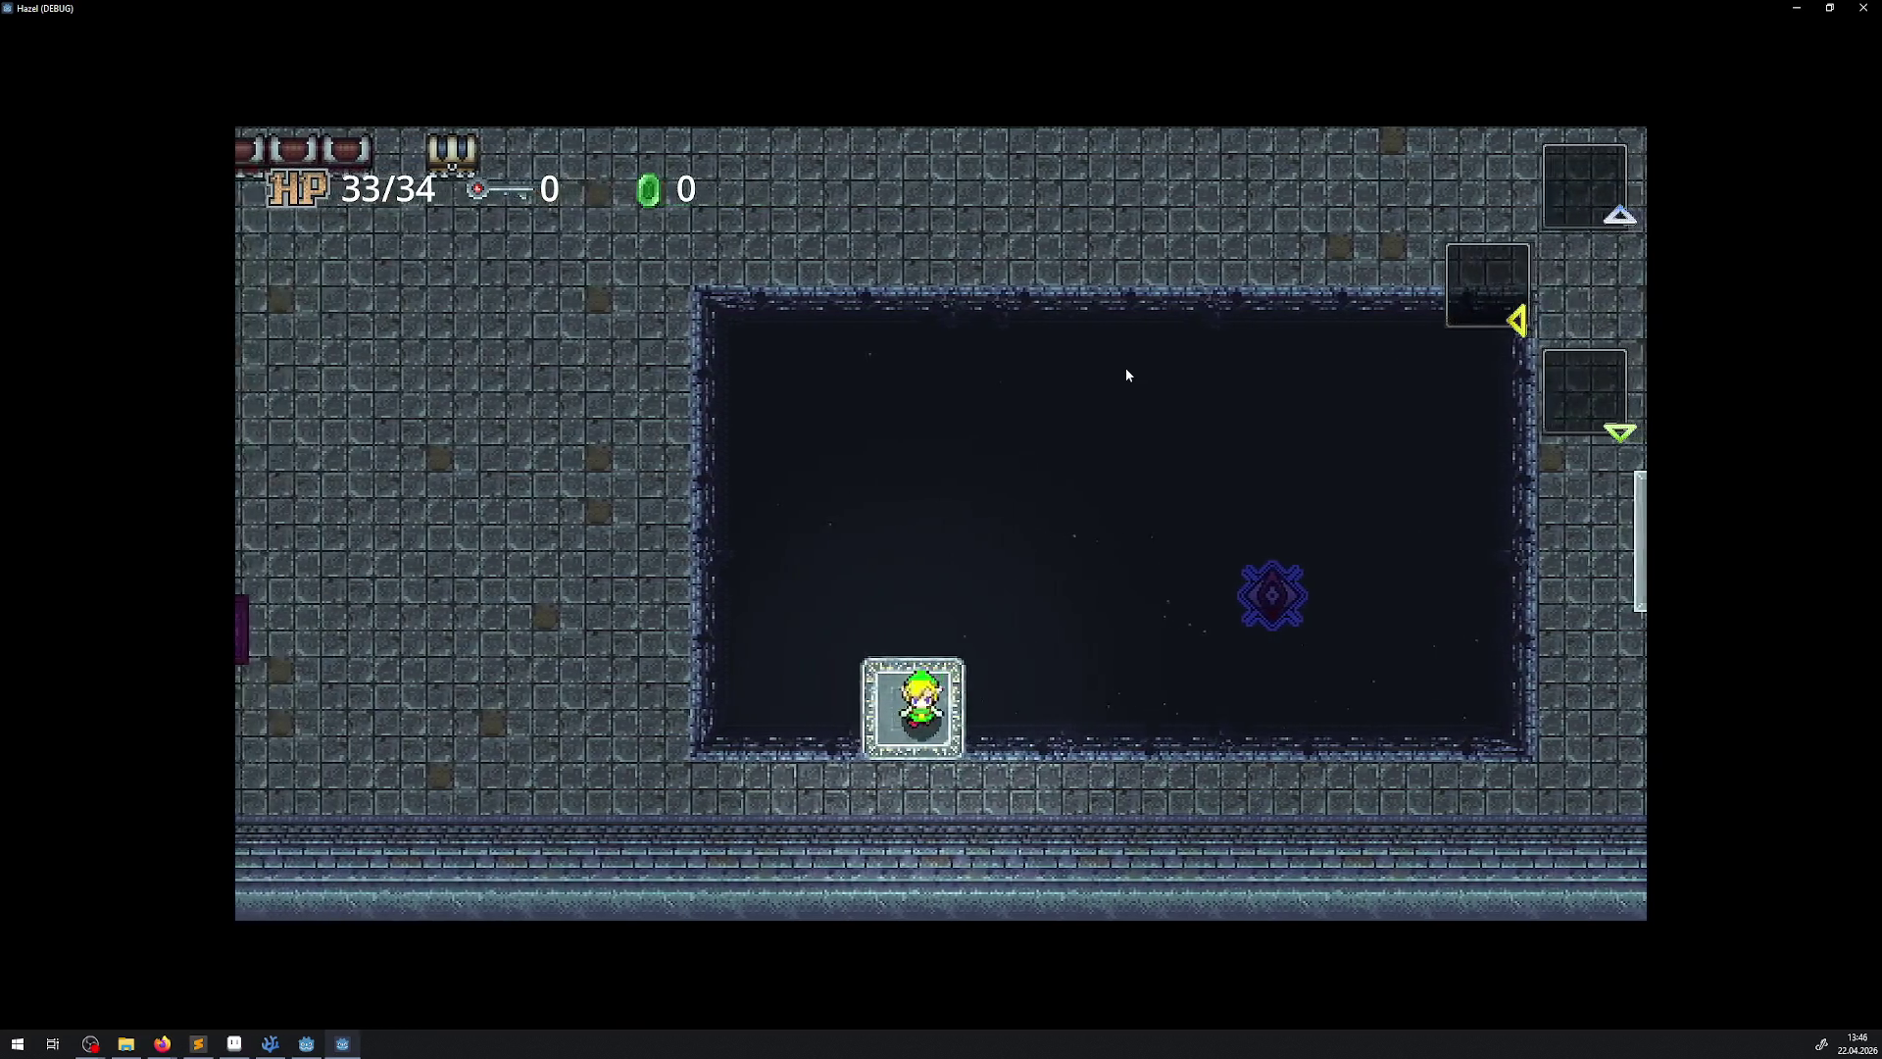
Step off along the pit's right edge, board the platform again, then close the game
key("Down")
key("Right")
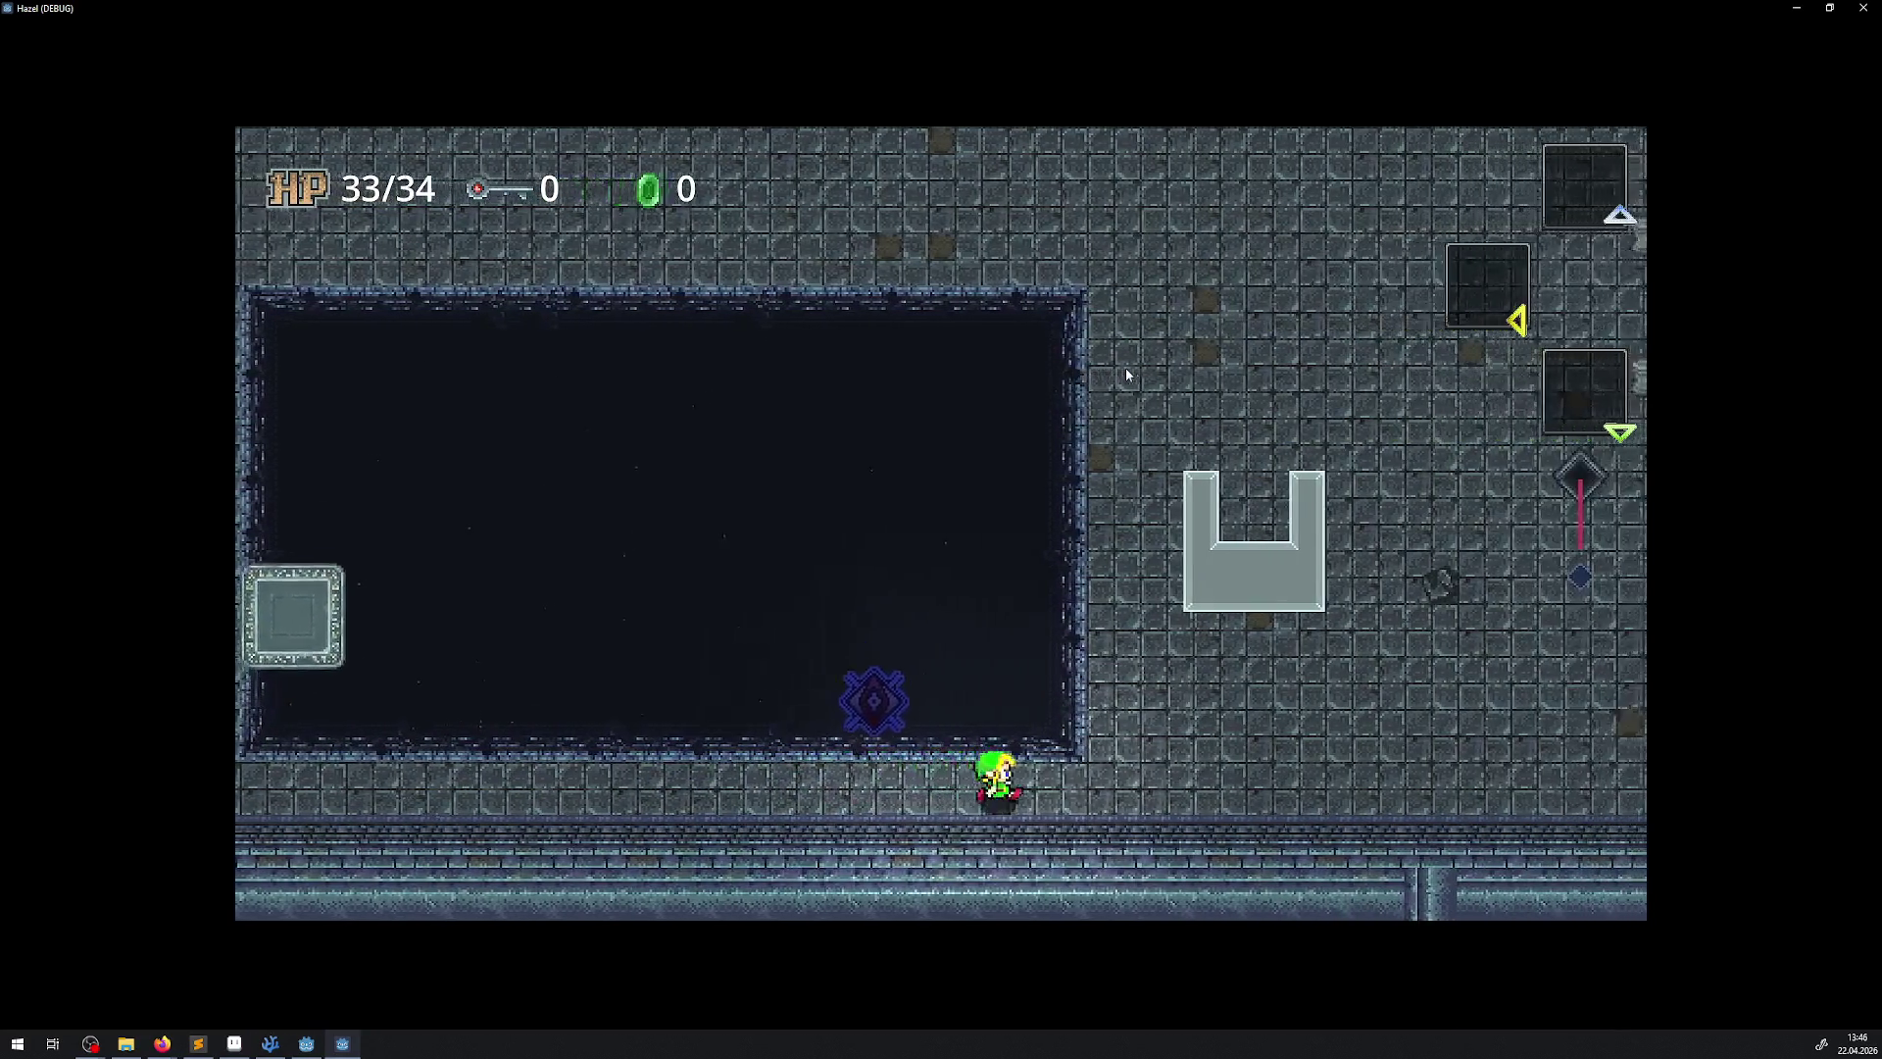
key("Up")
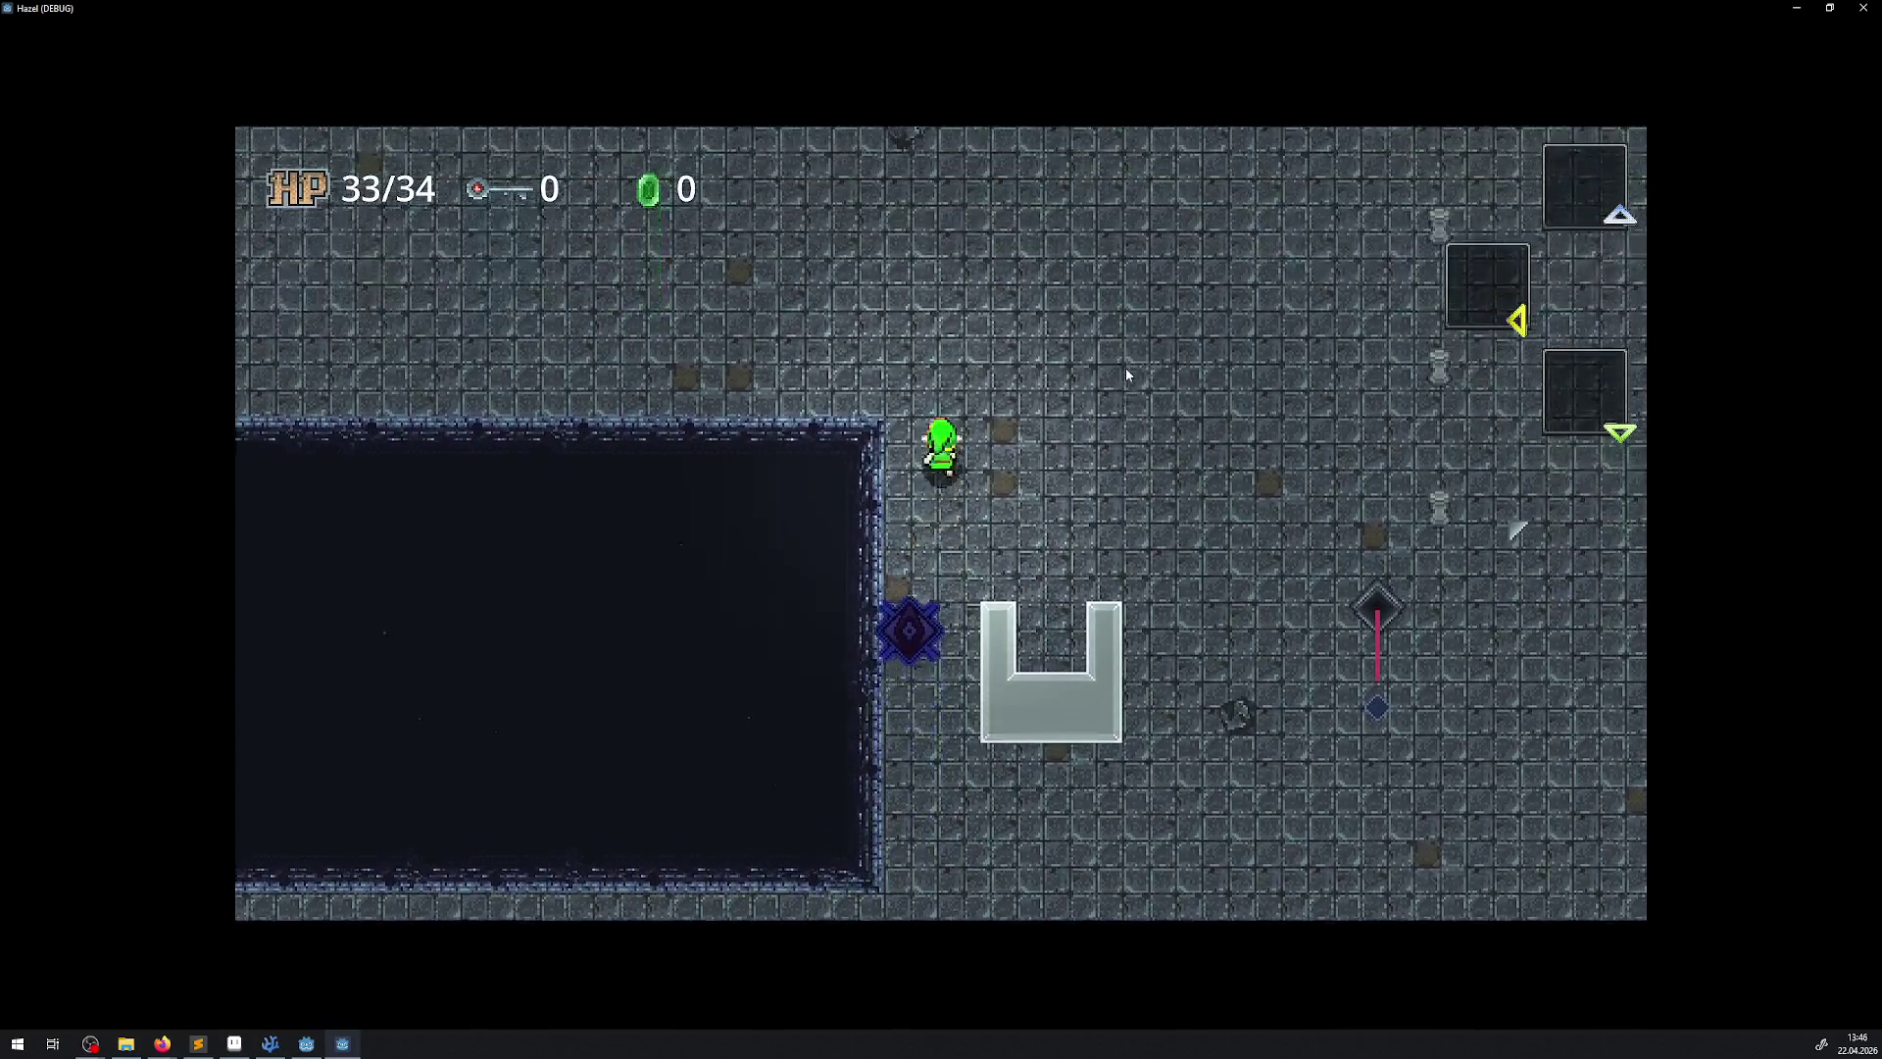
key("Left")
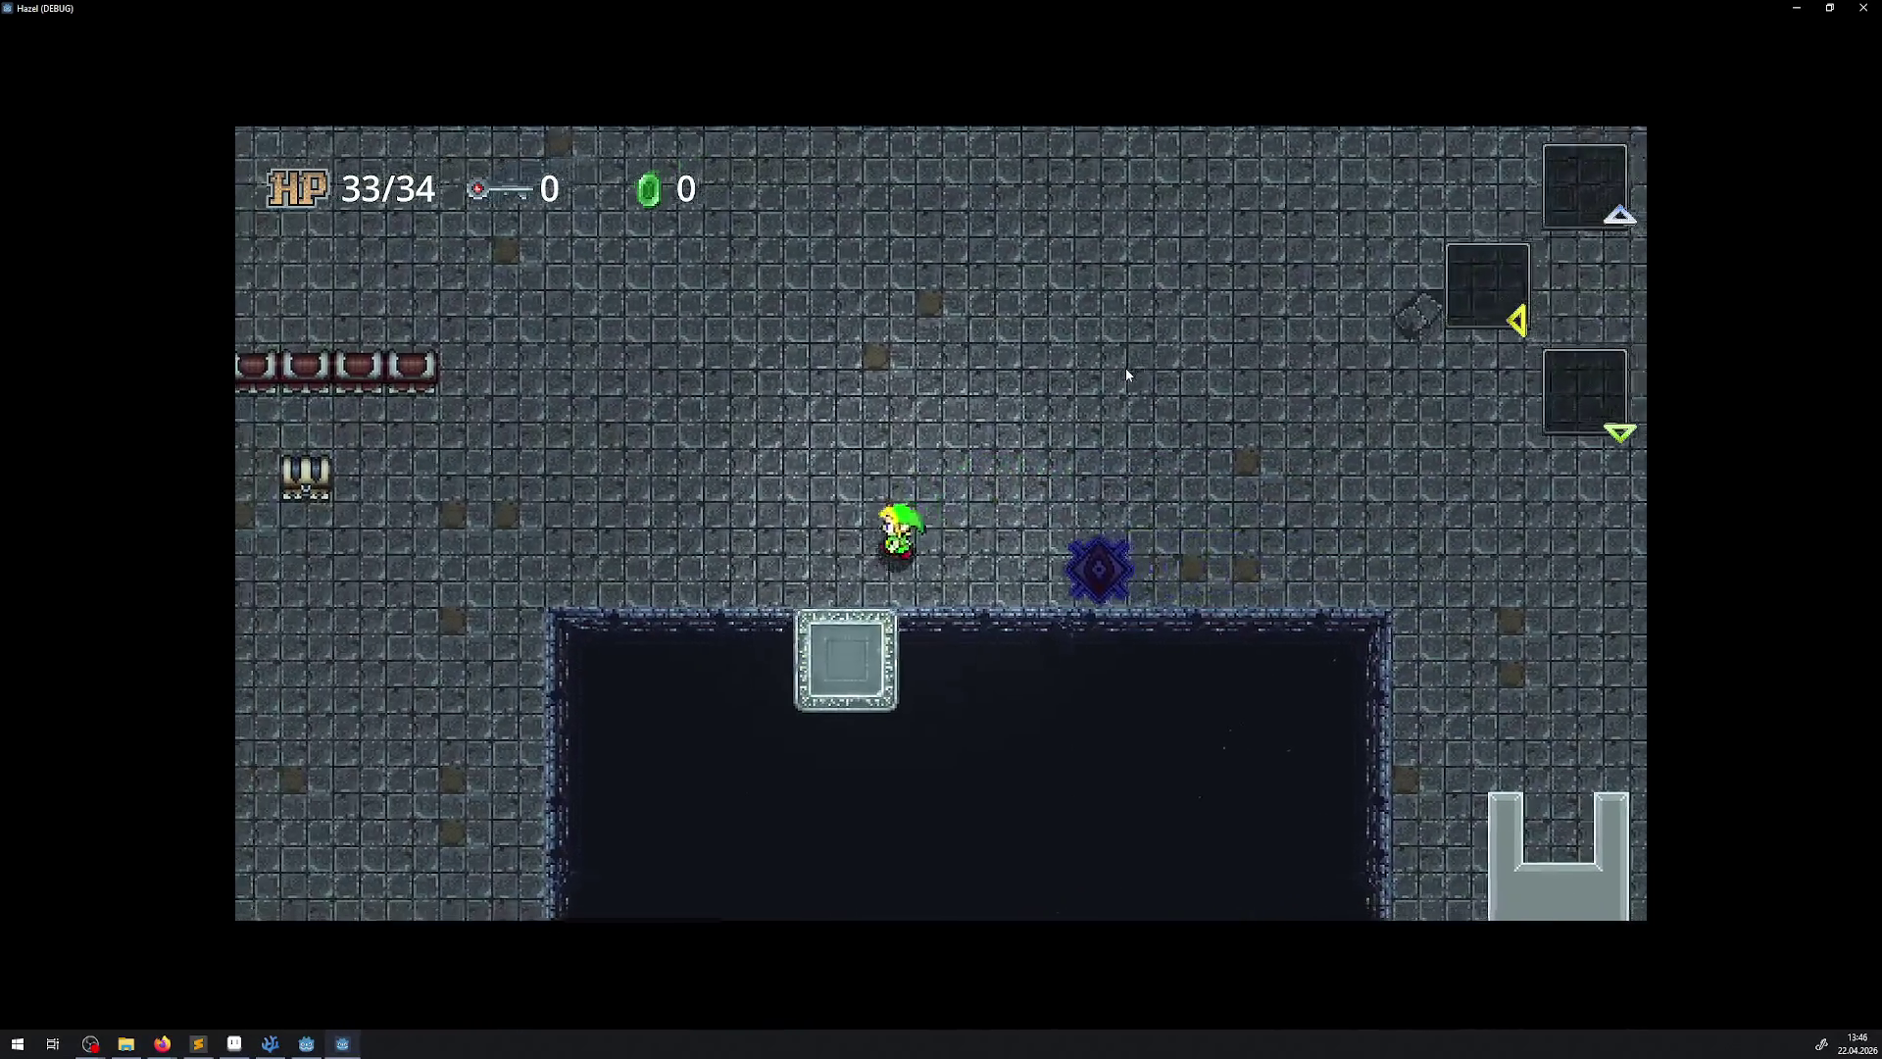
key("Down")
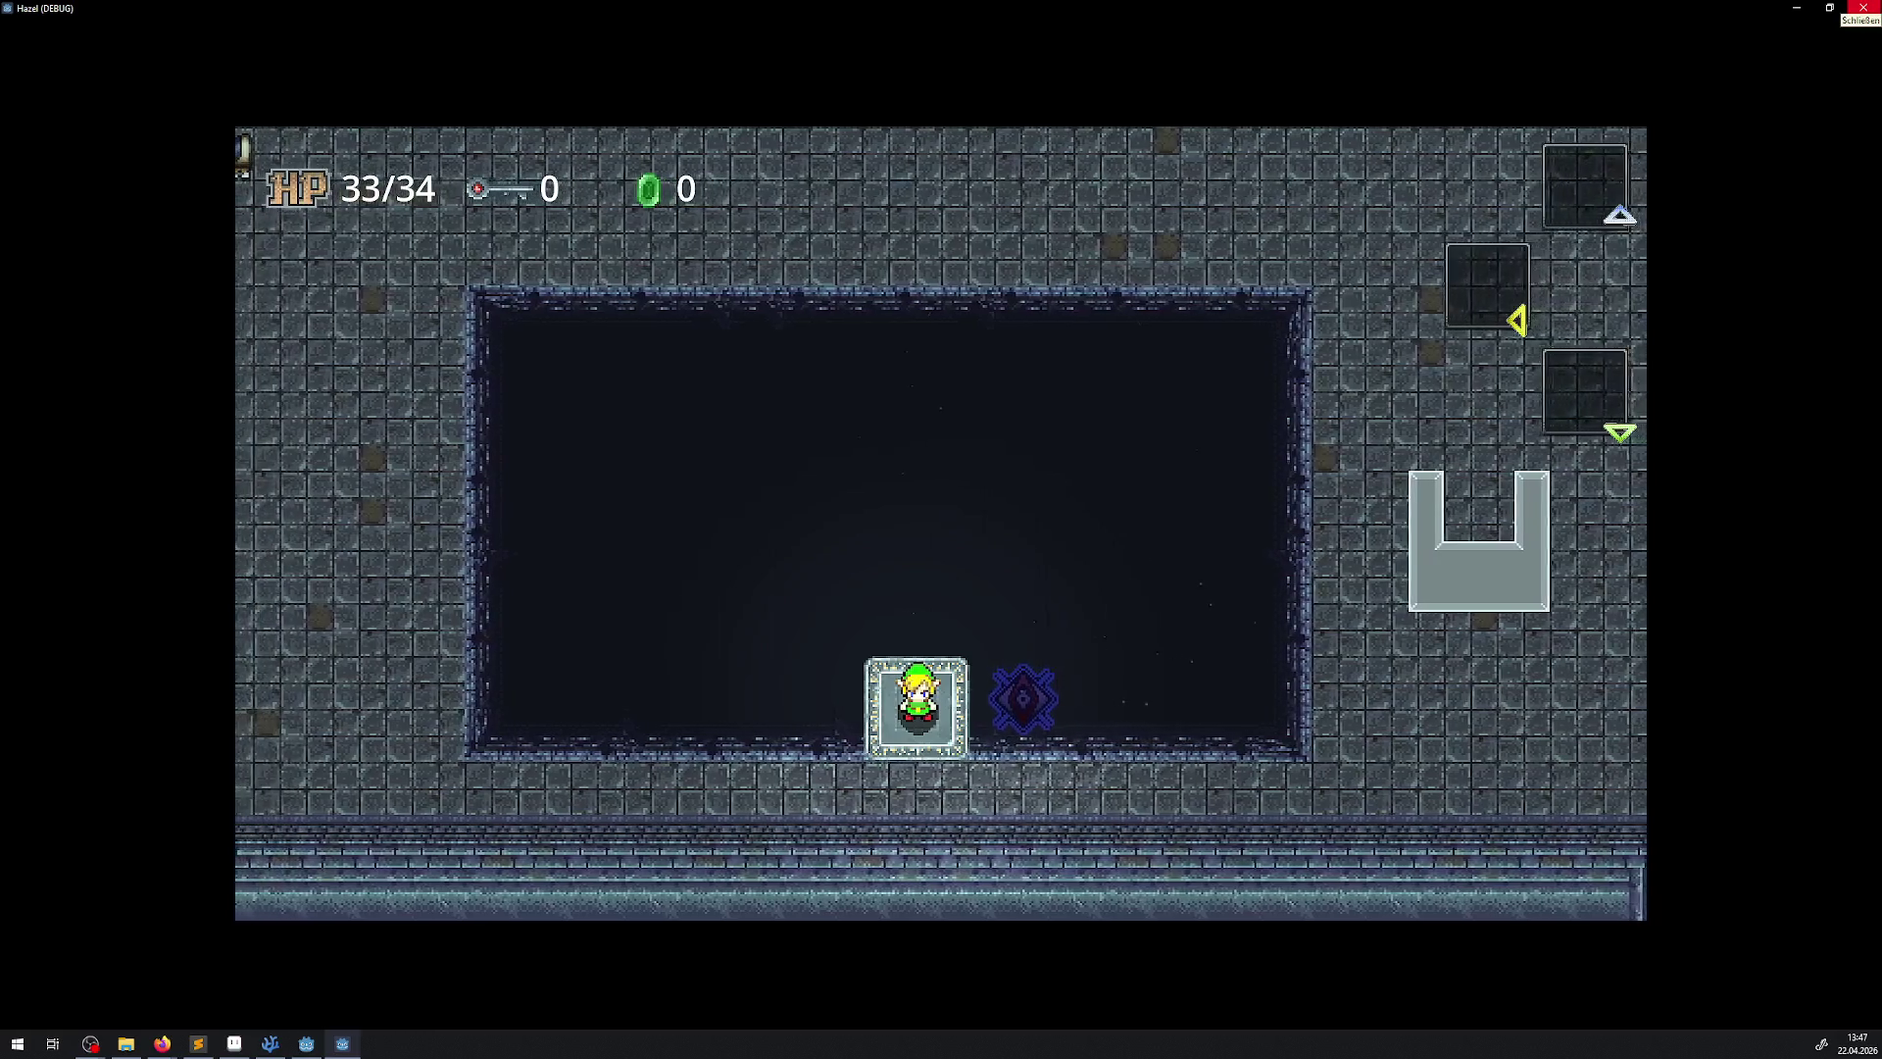
left_click(1862, 8)
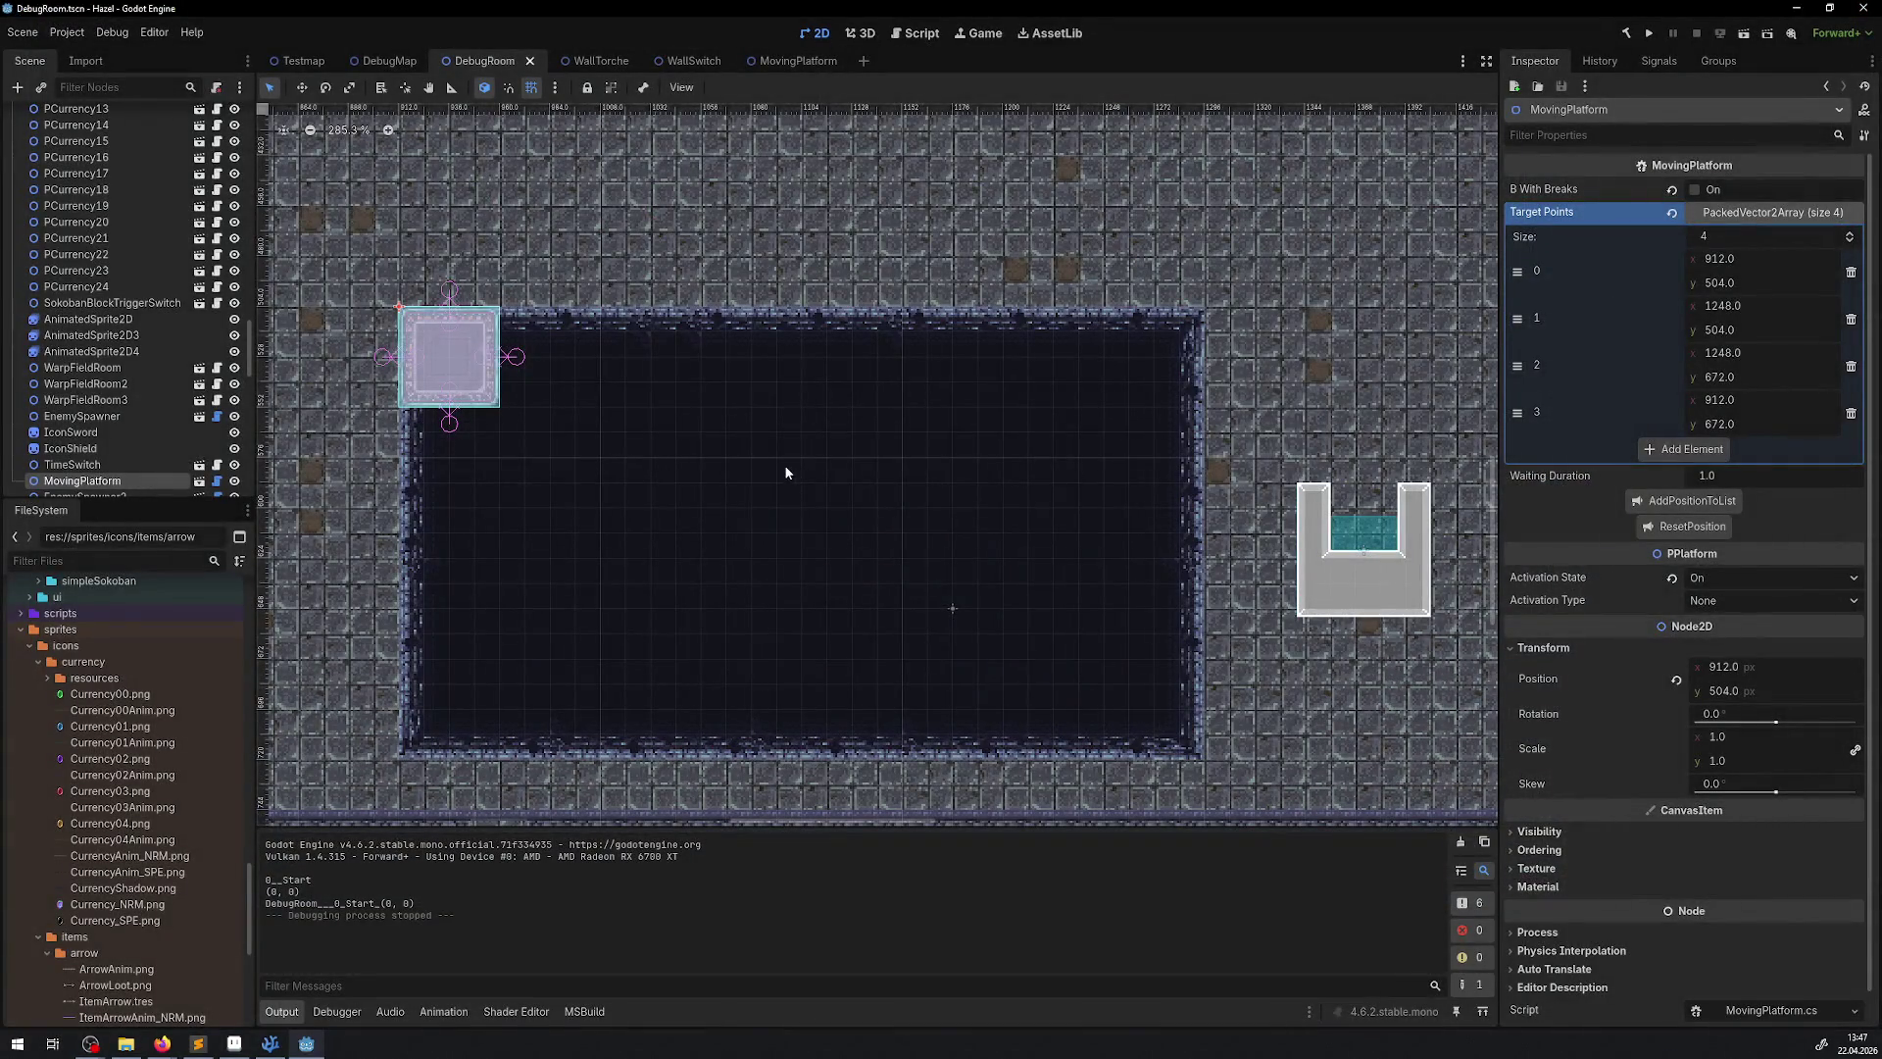
Pan the viewport to the push traps along the room's right wall and select PushTrap3
scroll(790, 455, "down", 6)
scroll(614, 380, "right", 10)
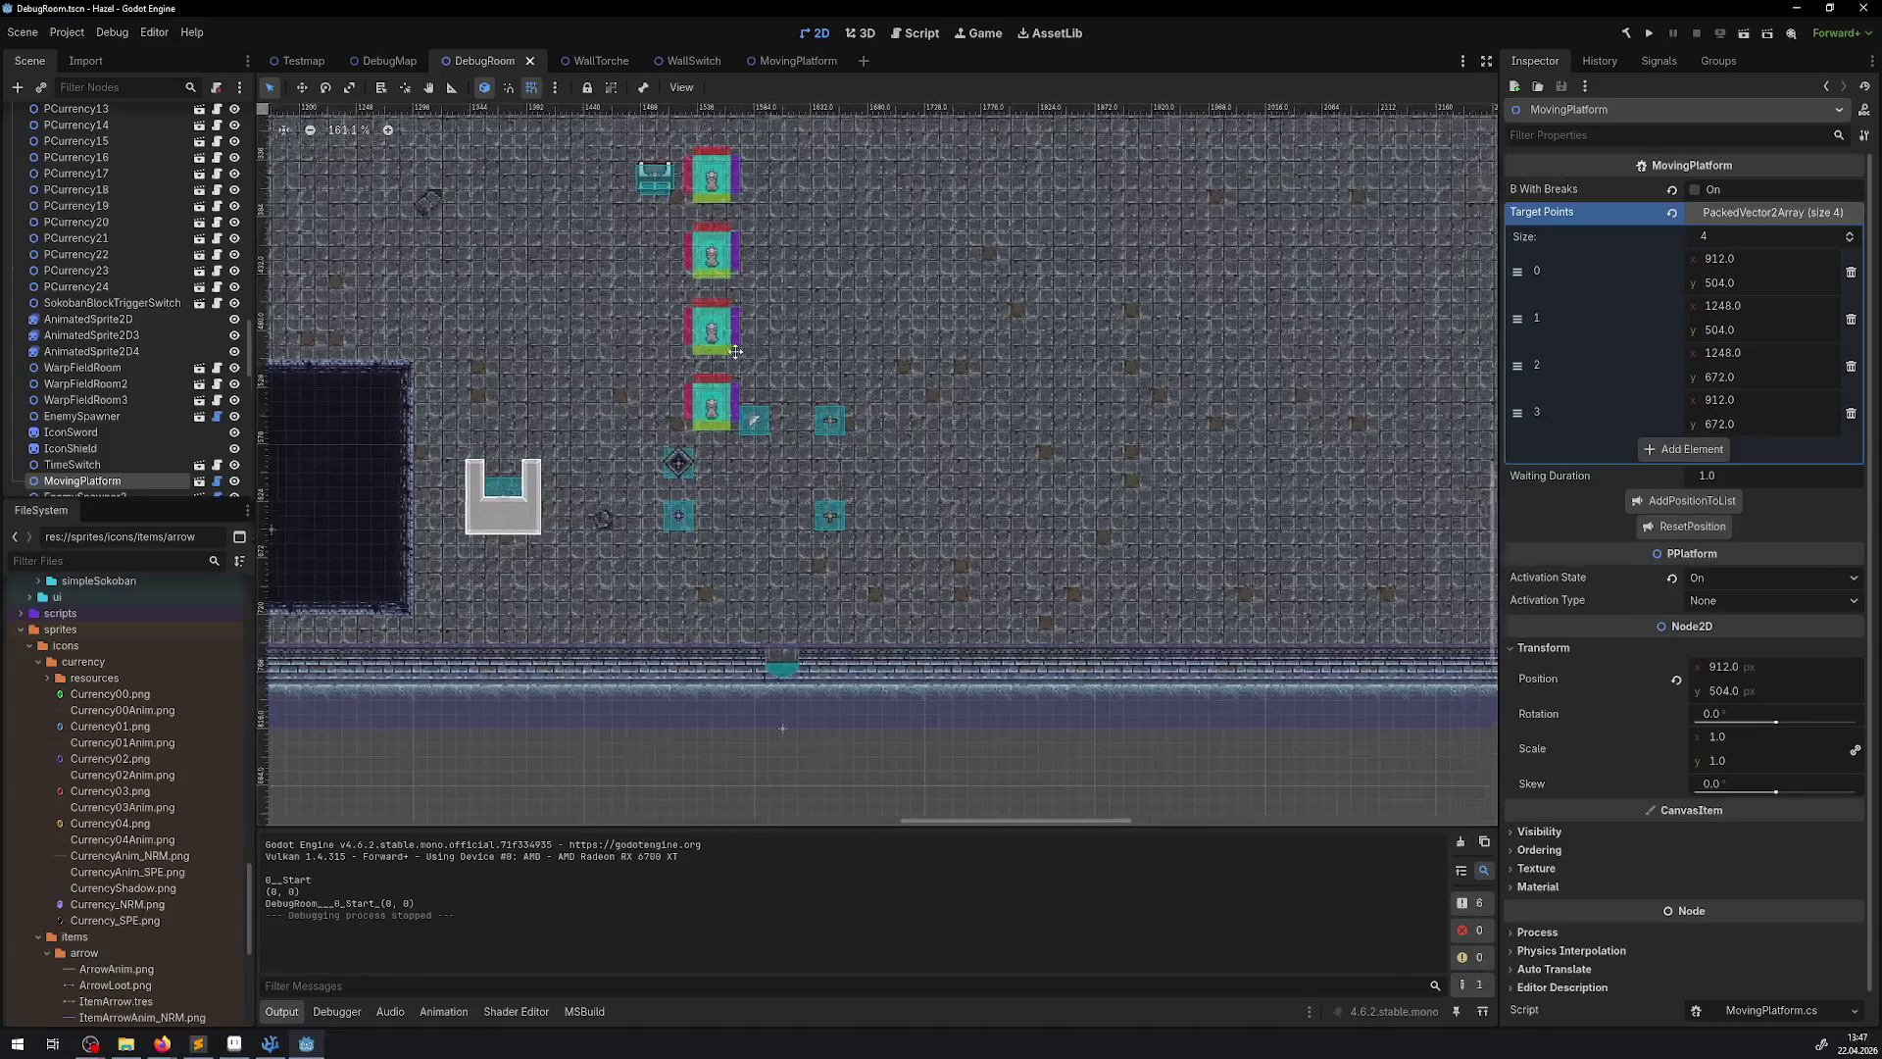
scroll(735, 351, "up", 3)
scroll(643, 480, "right", 3)
scroll(1078, 372, "right", 15)
scroll(980, 411, "up", 3)
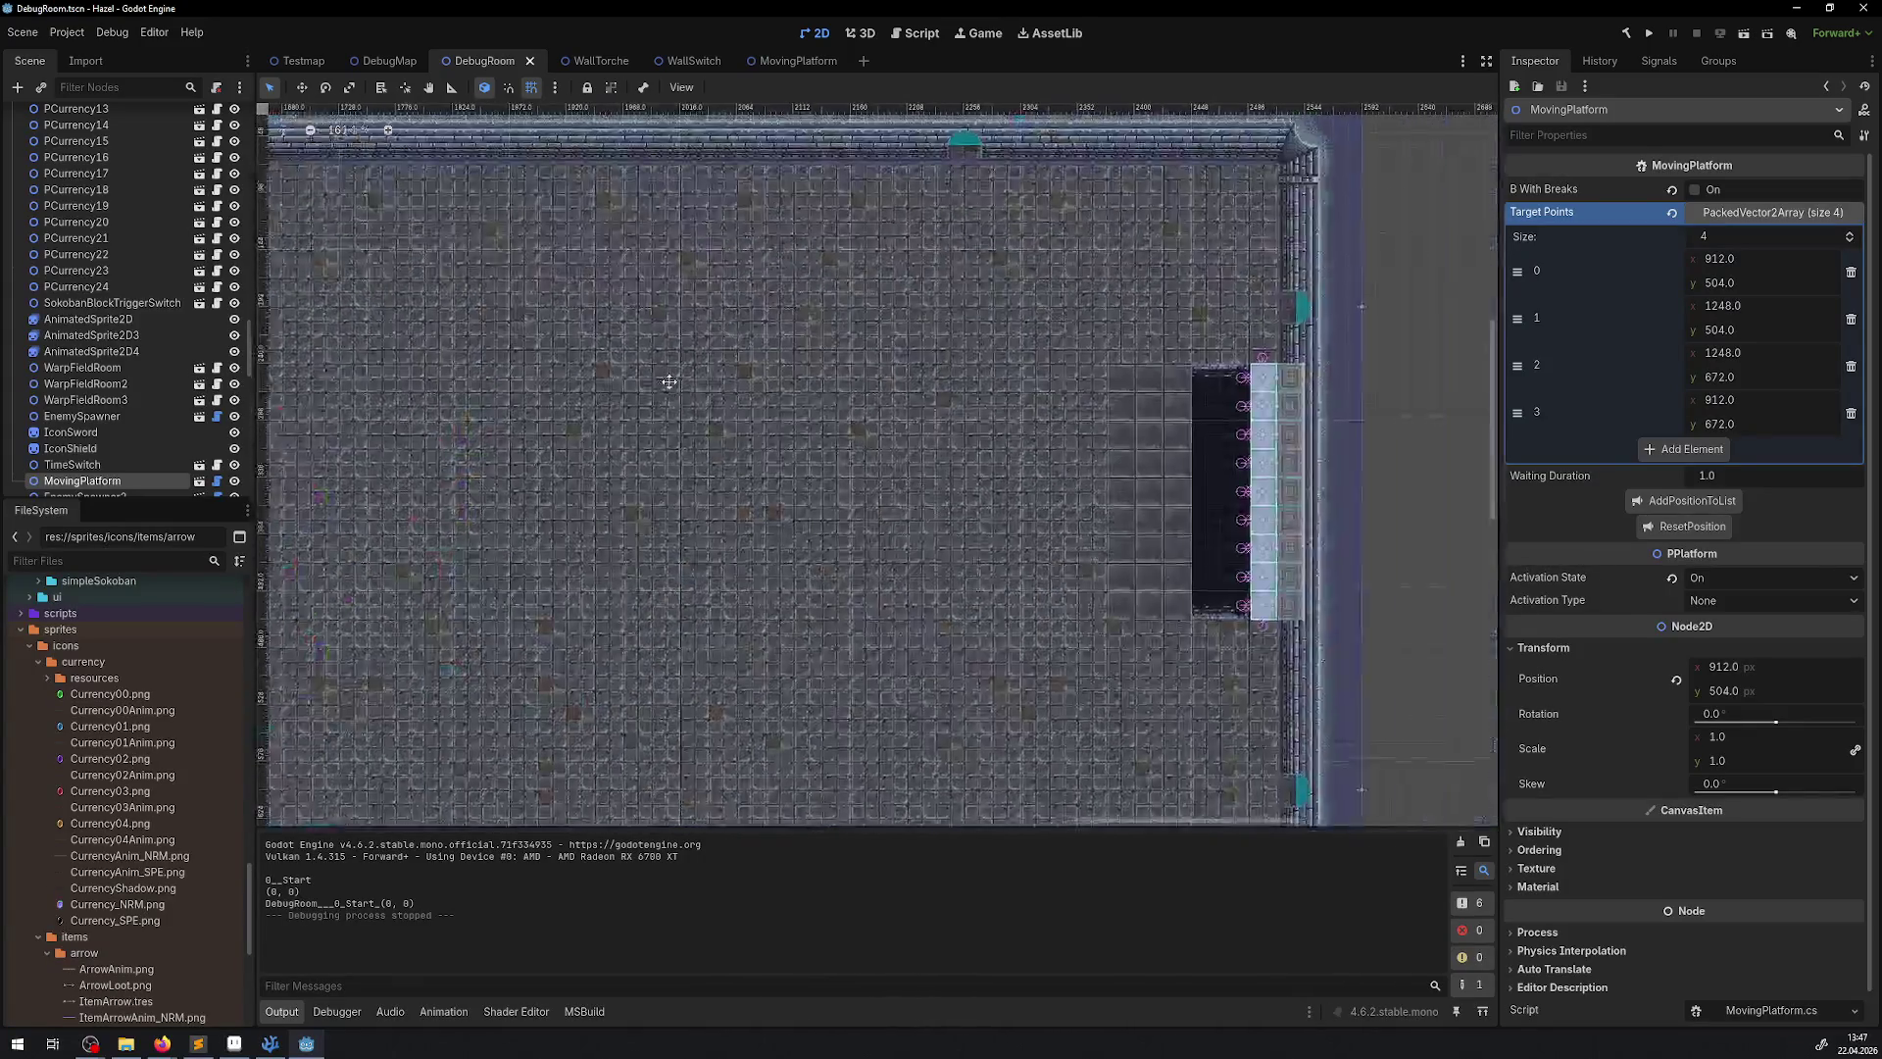
scroll(904, 466, "up", 4)
left_click(944, 441)
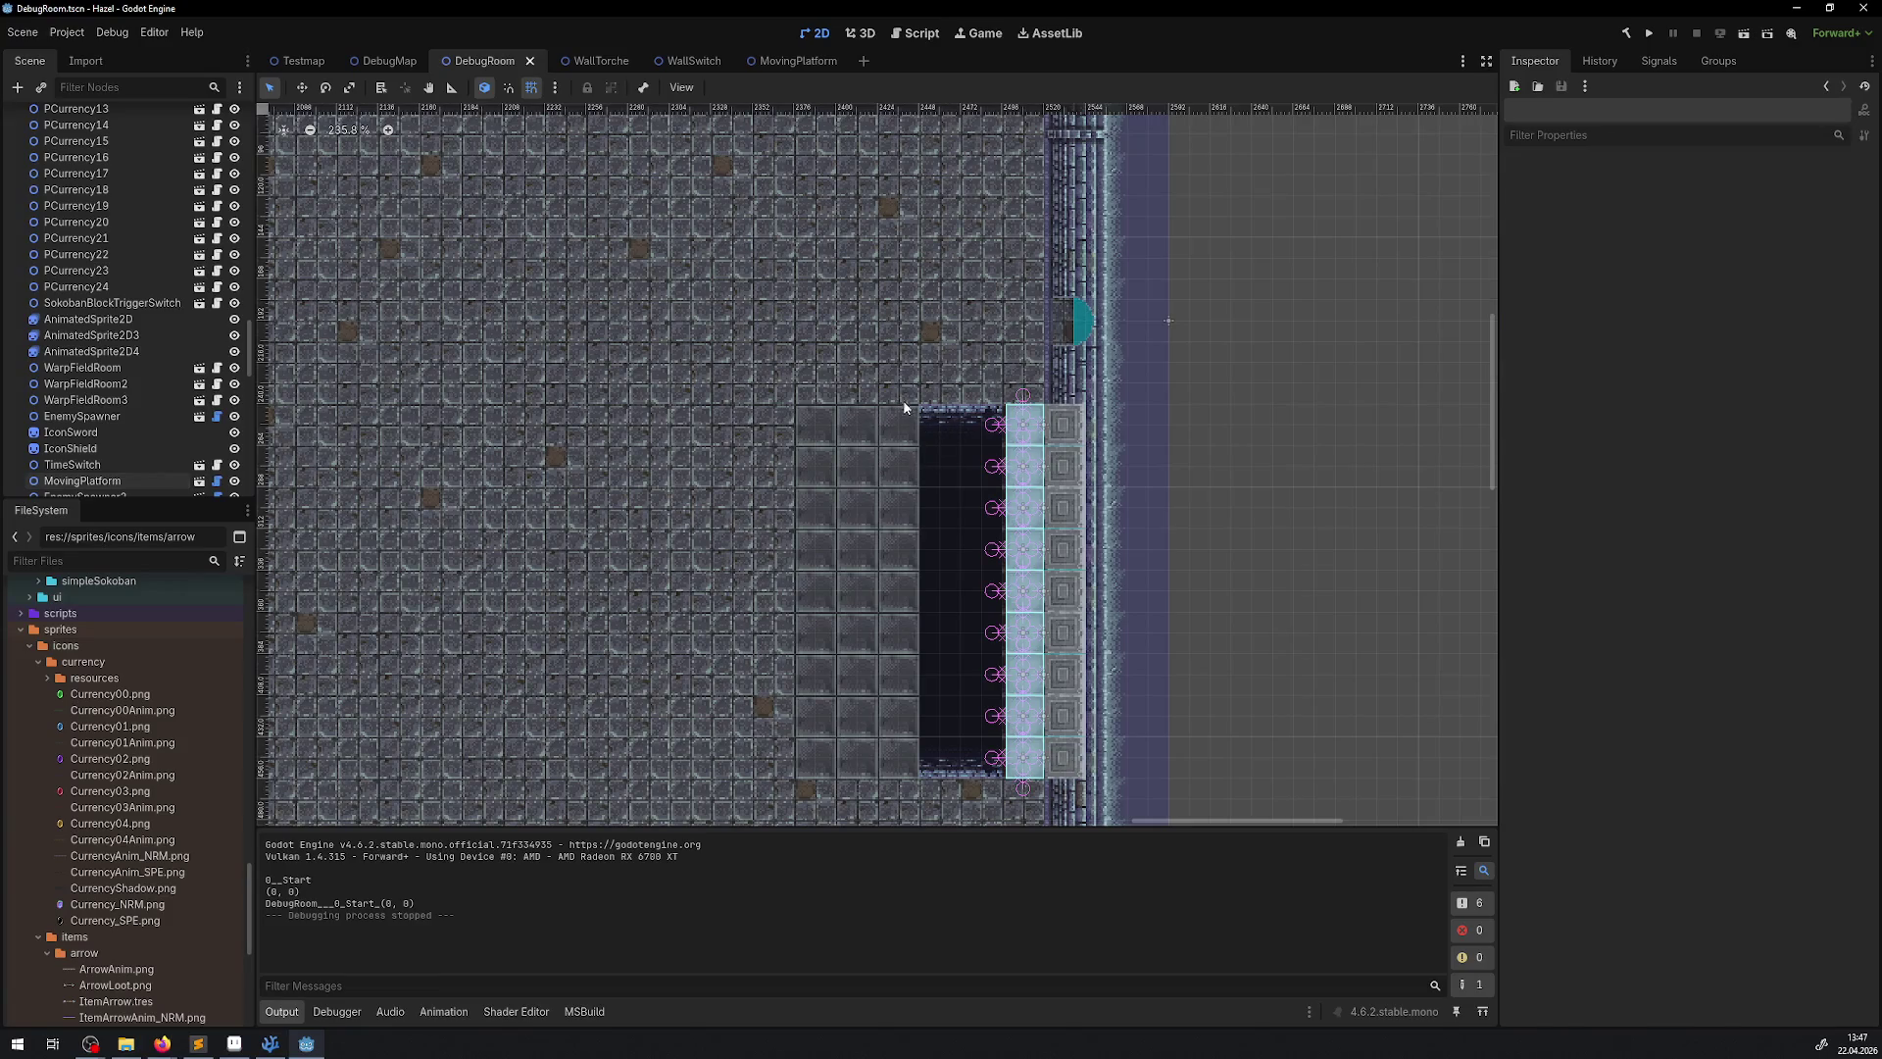
left_click(1026, 429)
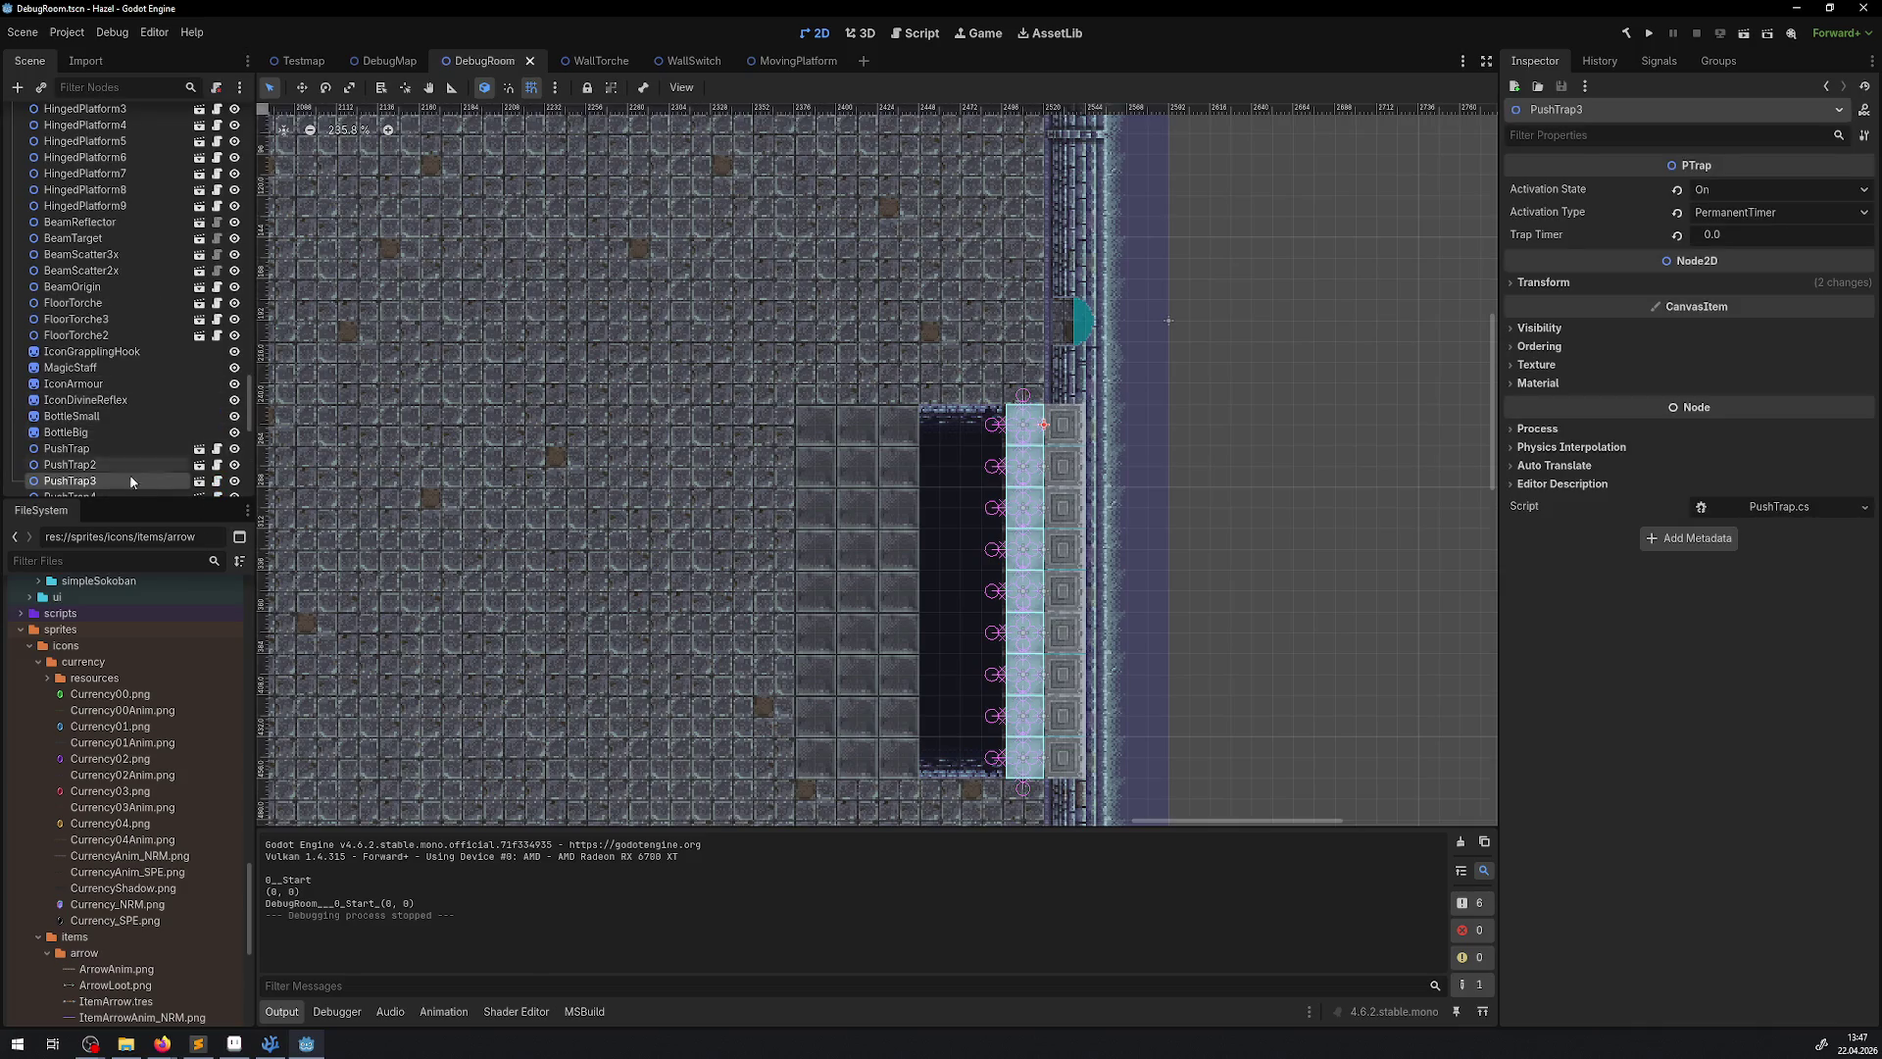
Open the PushTrap scene and uncheck Centered on its AnimatedSprite2D
left_click(200, 480)
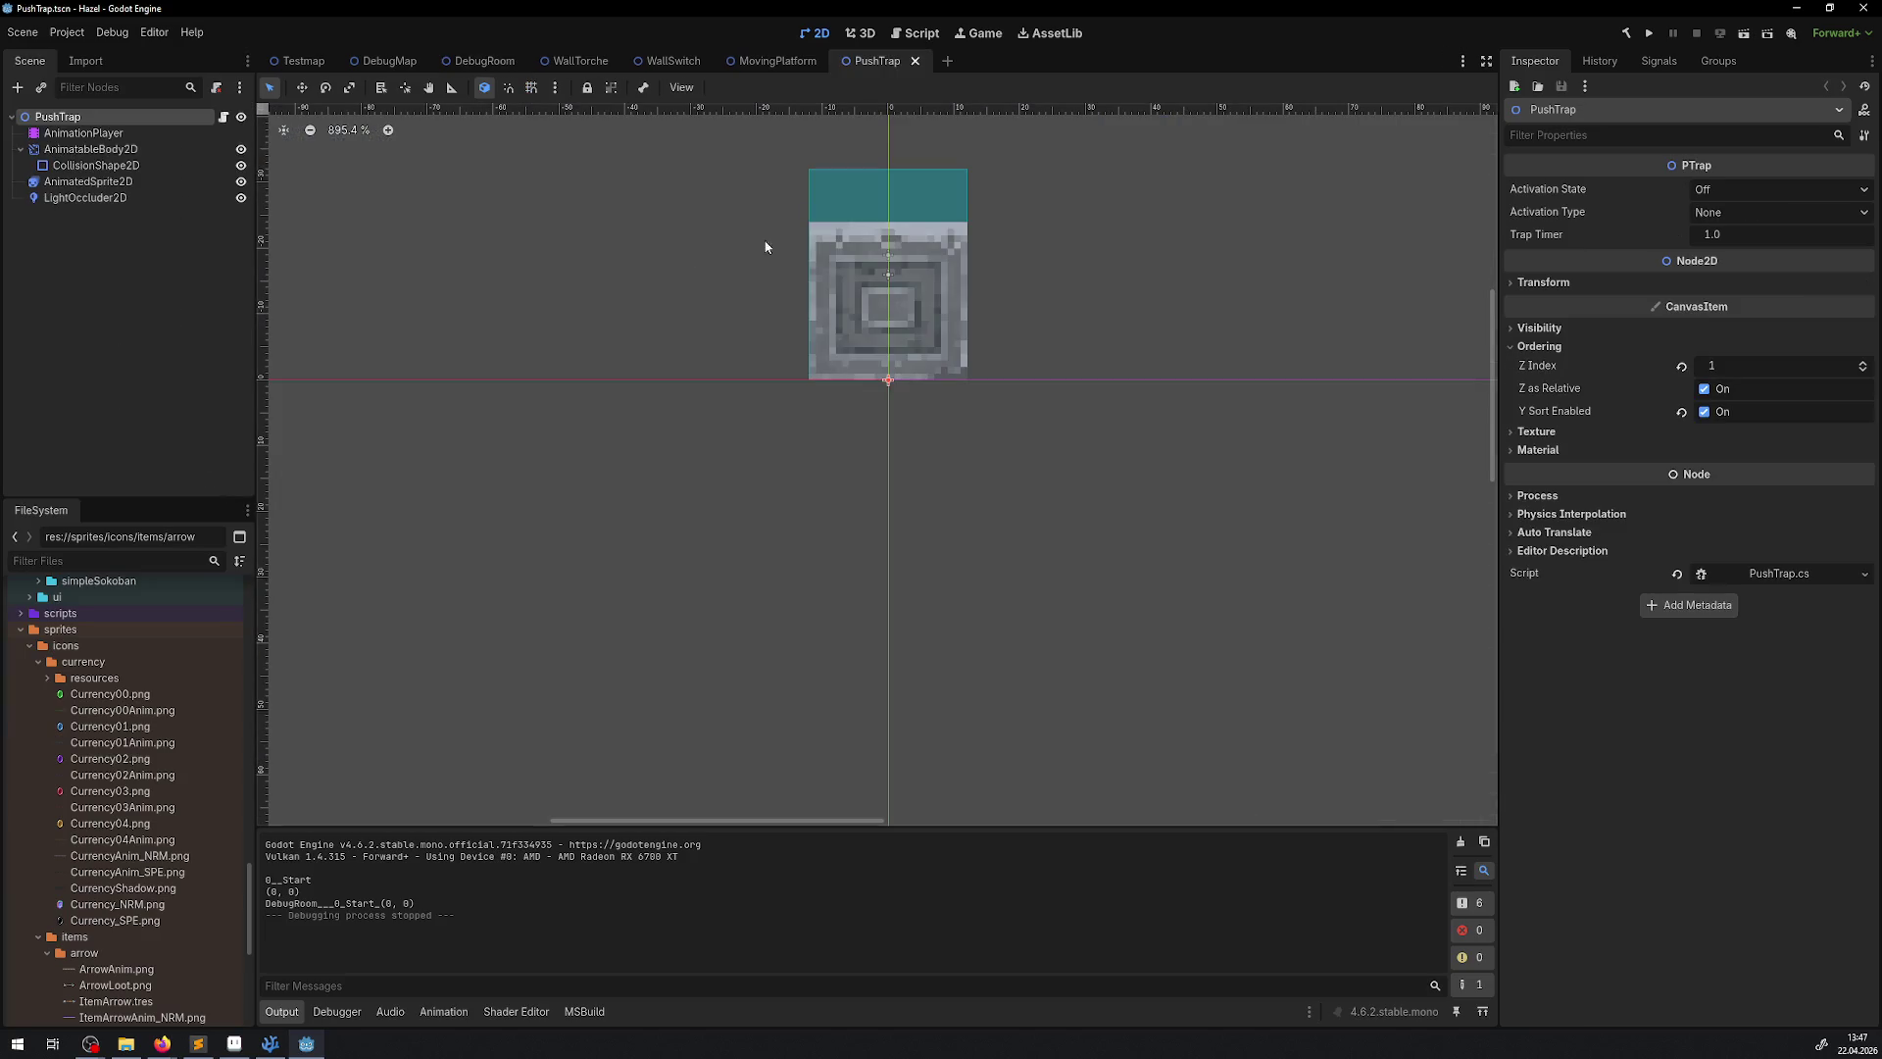
scroll(765, 247, "up", 4)
scroll(848, 350, "down", 2)
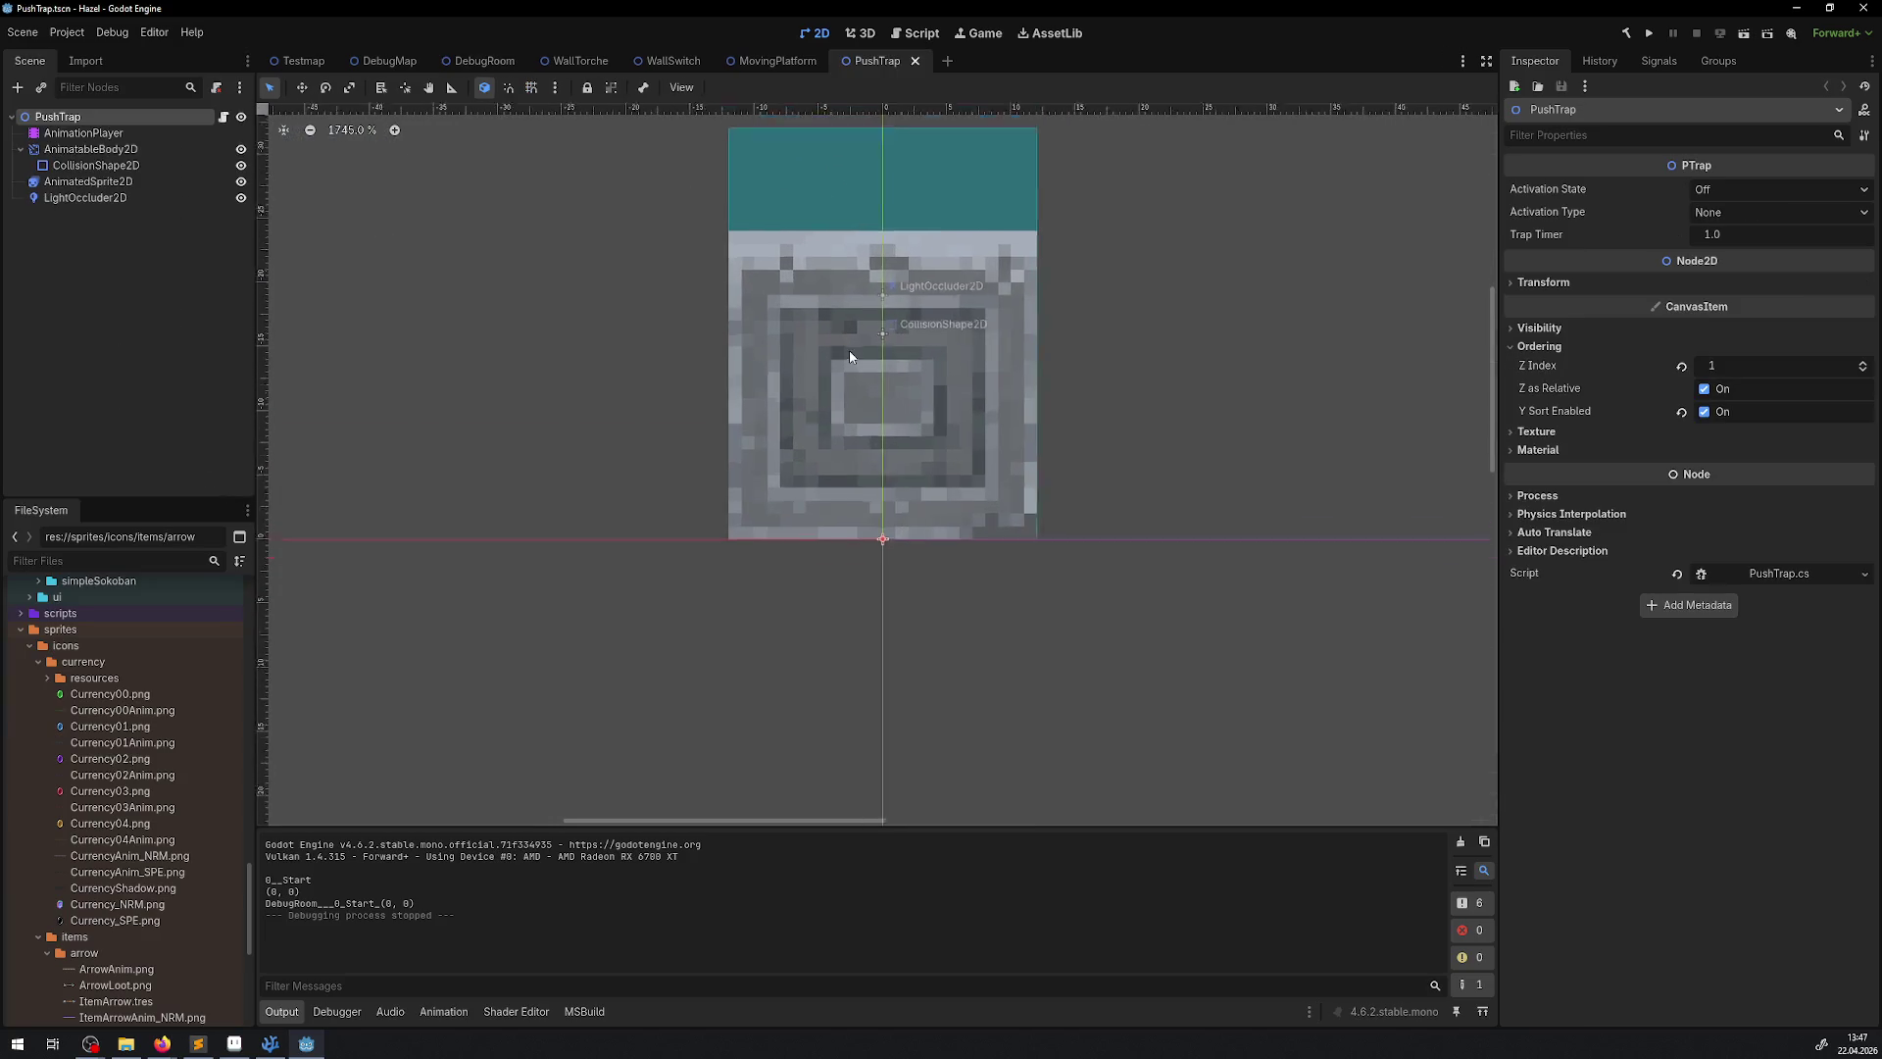
left_click(93, 184)
scroll(632, 390, "right", 2)
scroll(633, 390, "down", 1)
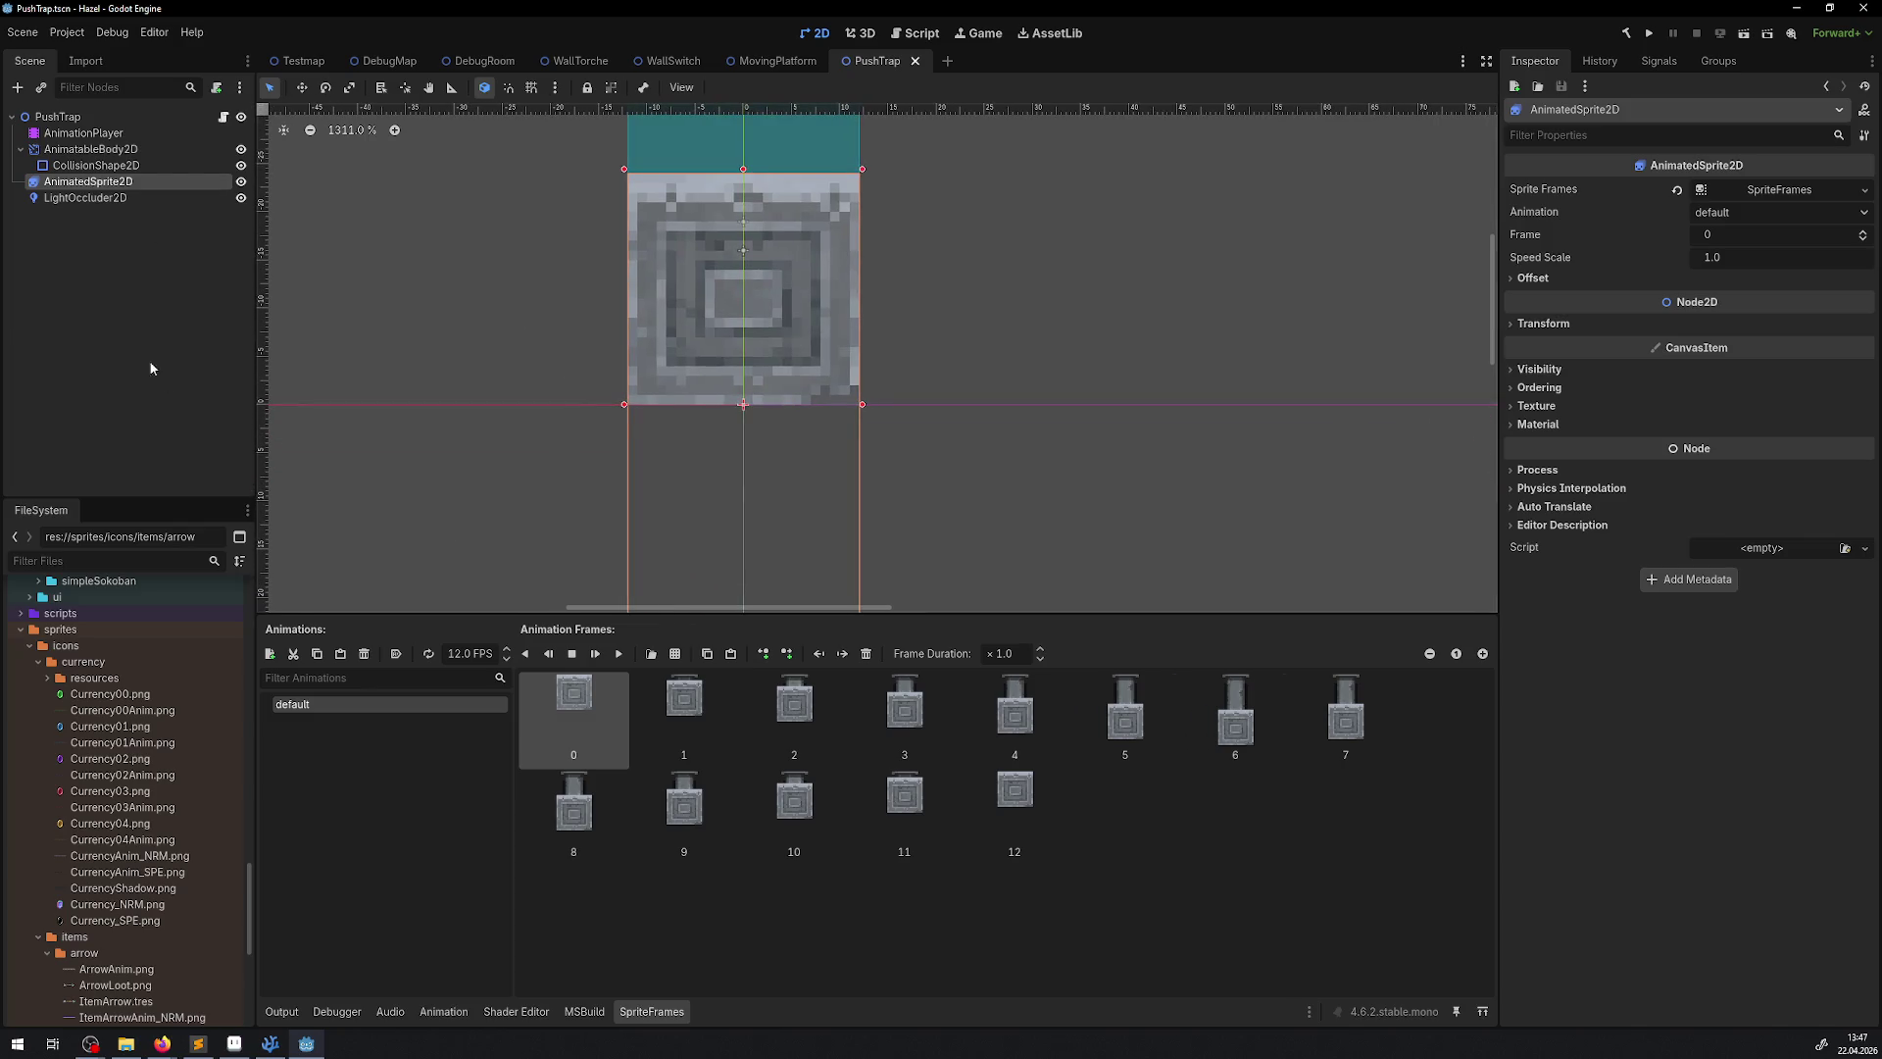
left_click(1534, 278)
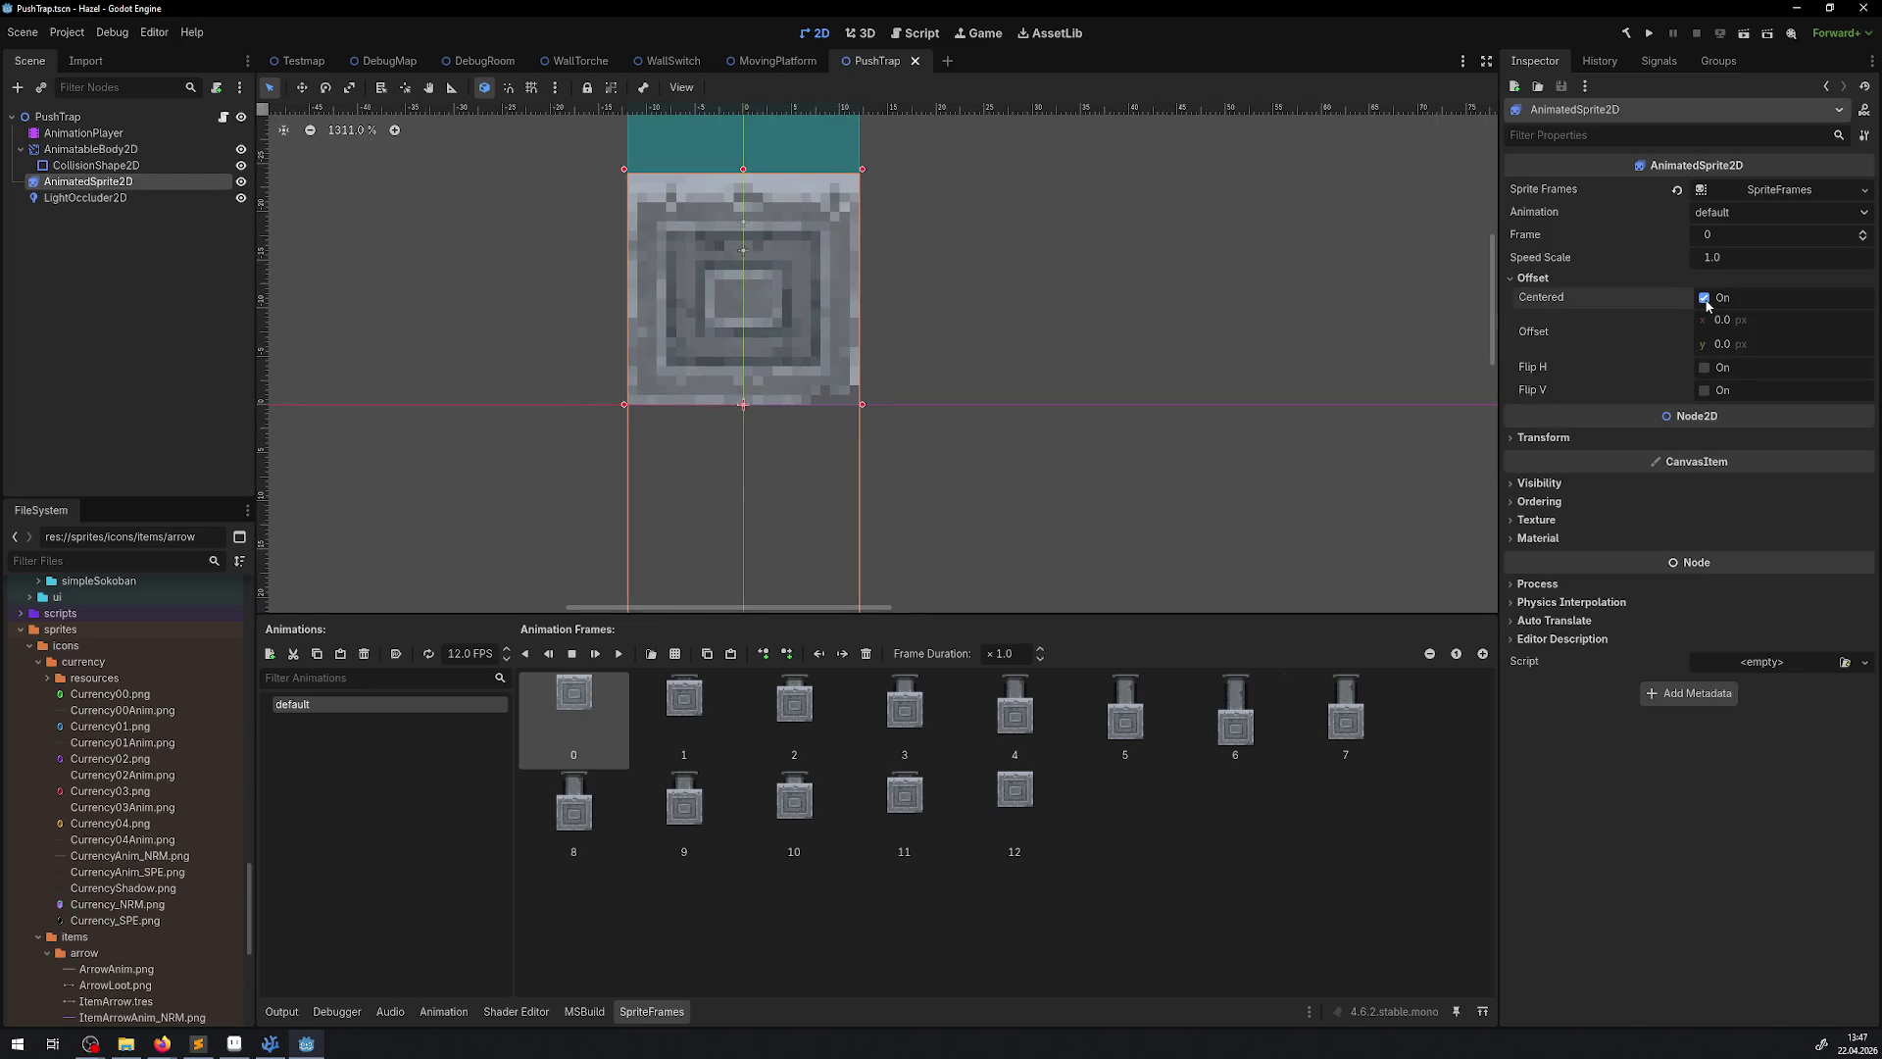
left_click(1704, 300)
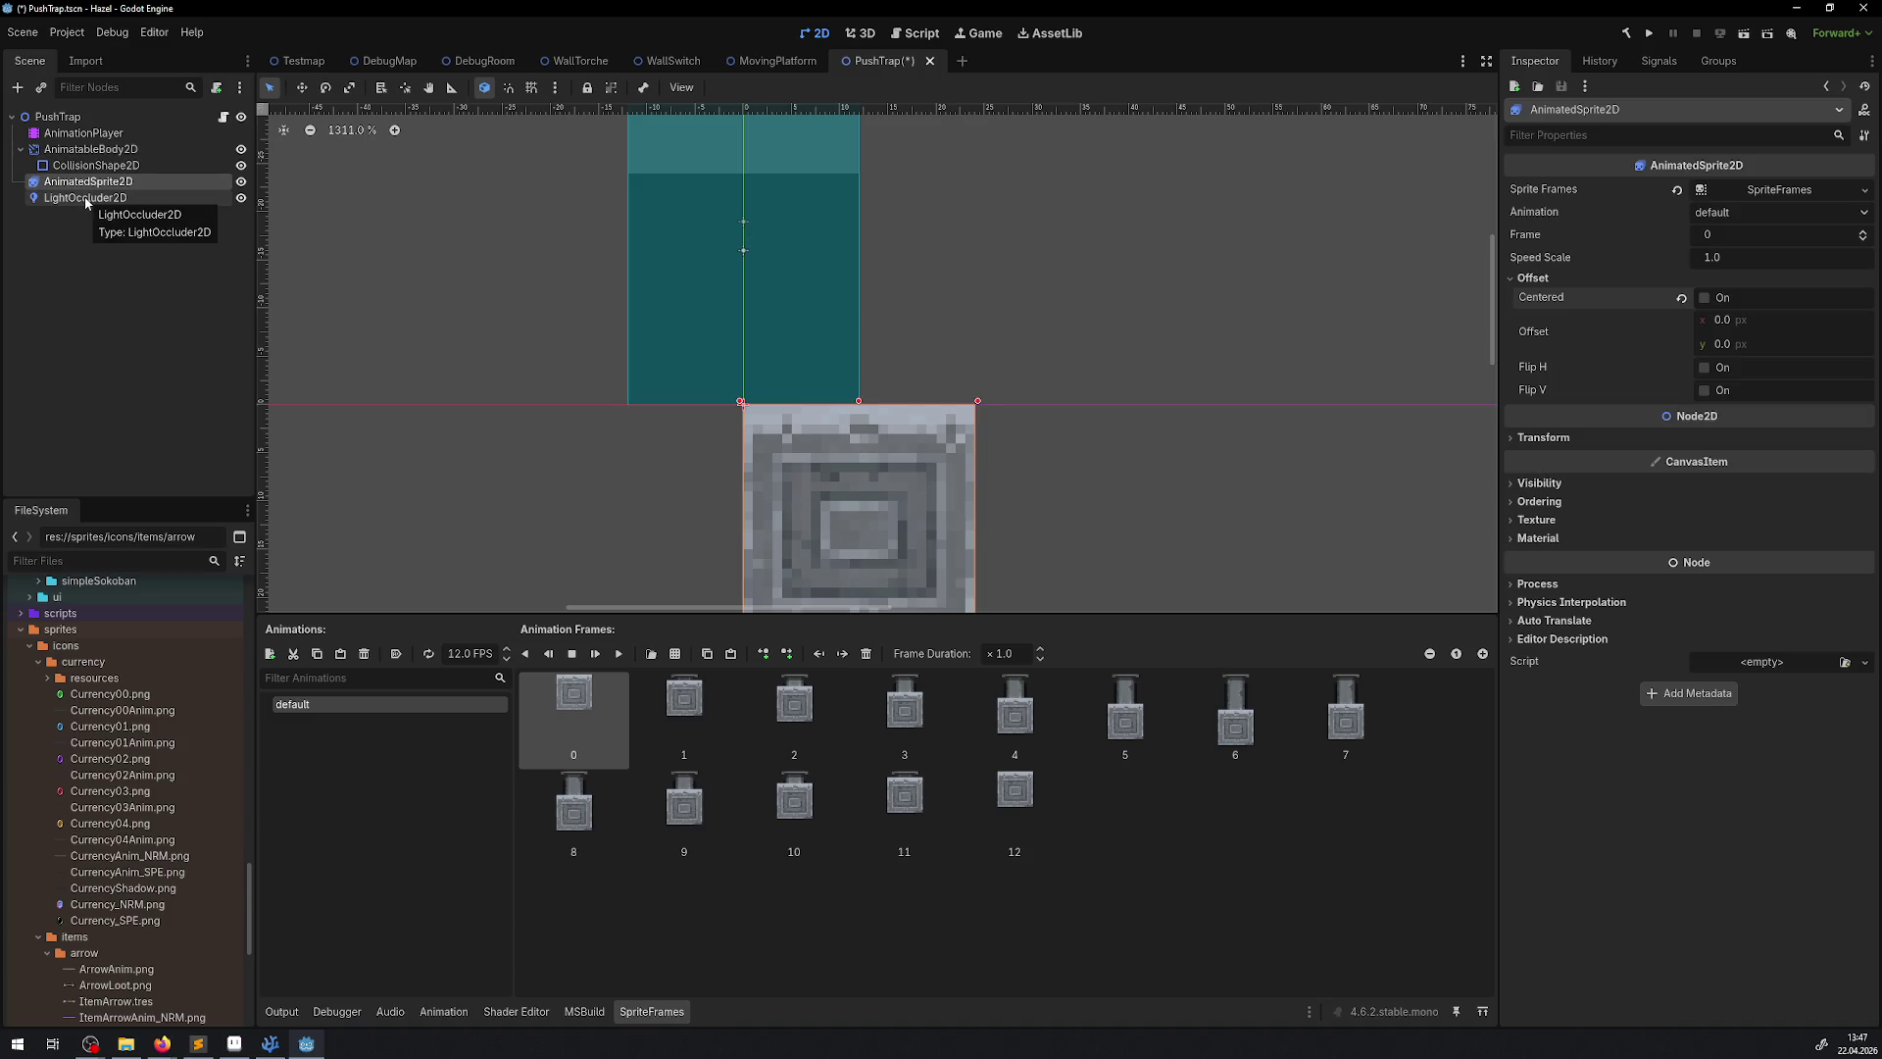
Drag the LightOccluder2D down onto the stone tile and save the scene
left_click(84, 197)
scroll(637, 339, "right", 3)
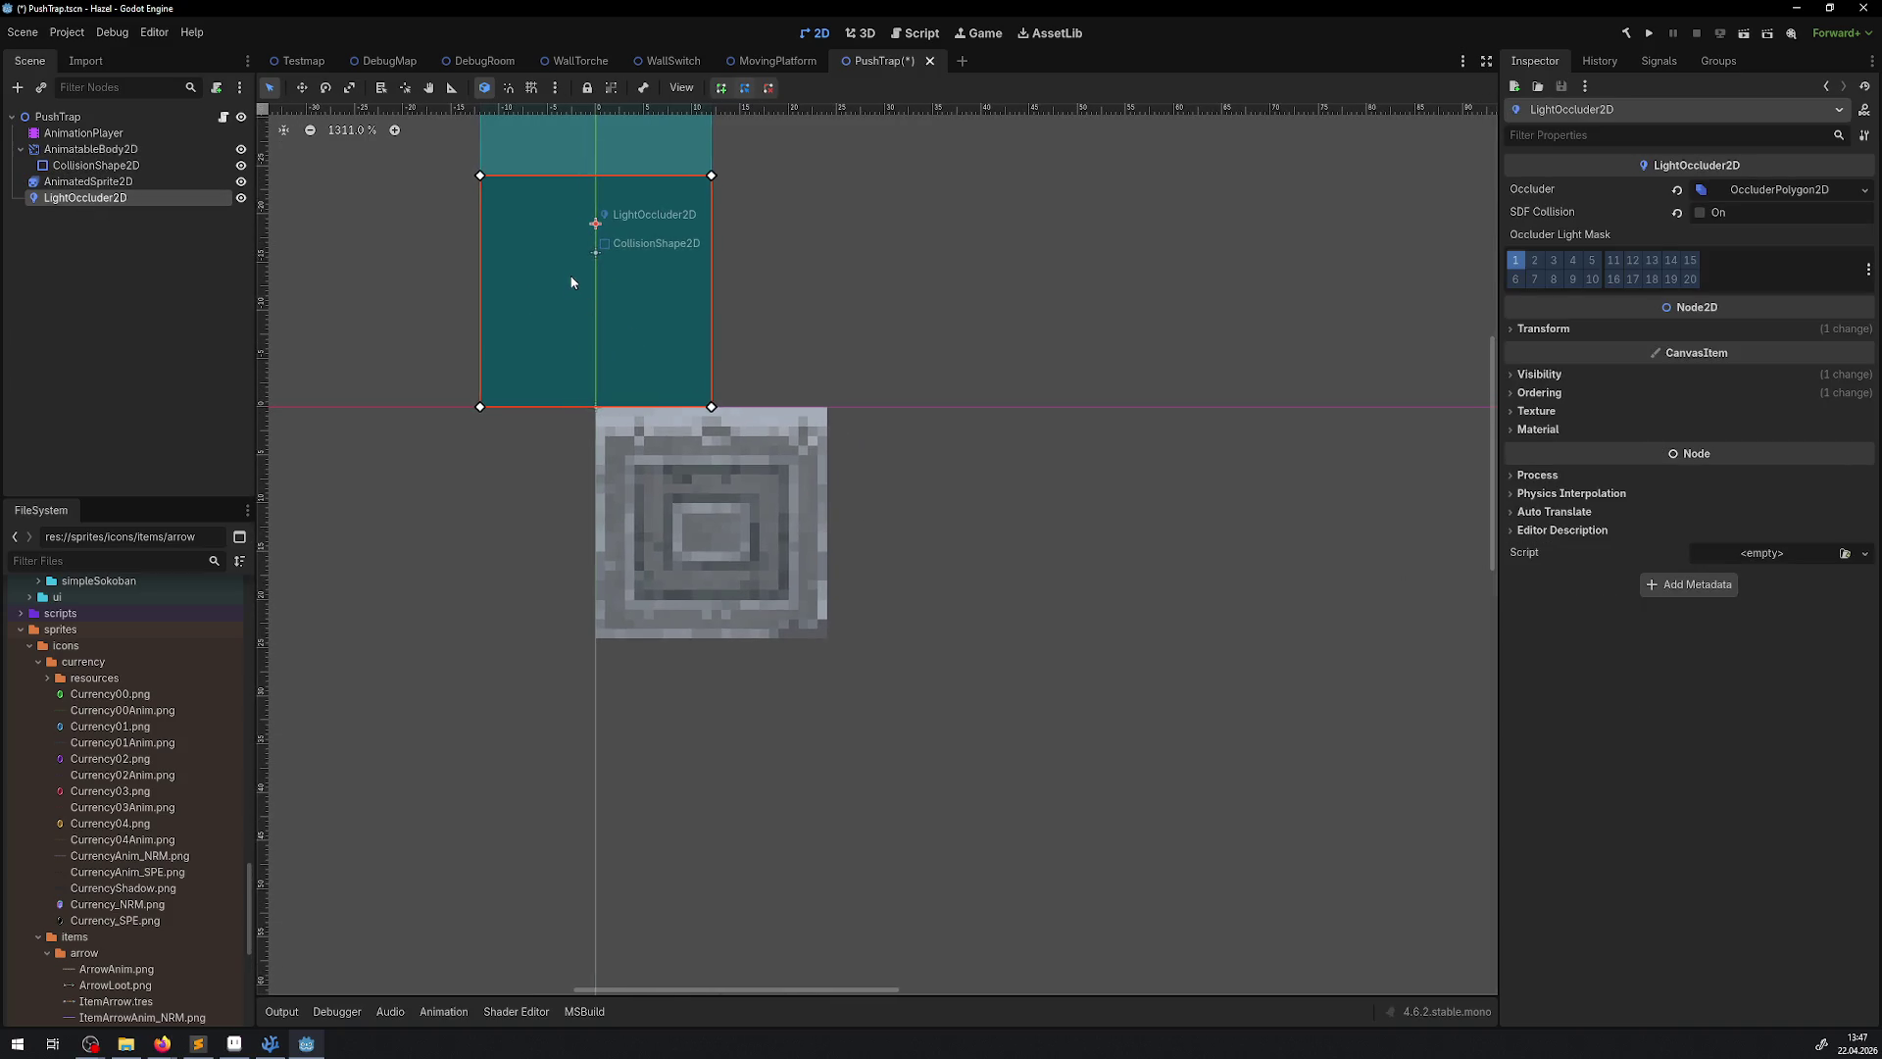
left_click_drag(568, 272, 686, 491)
key("ctrl+s")
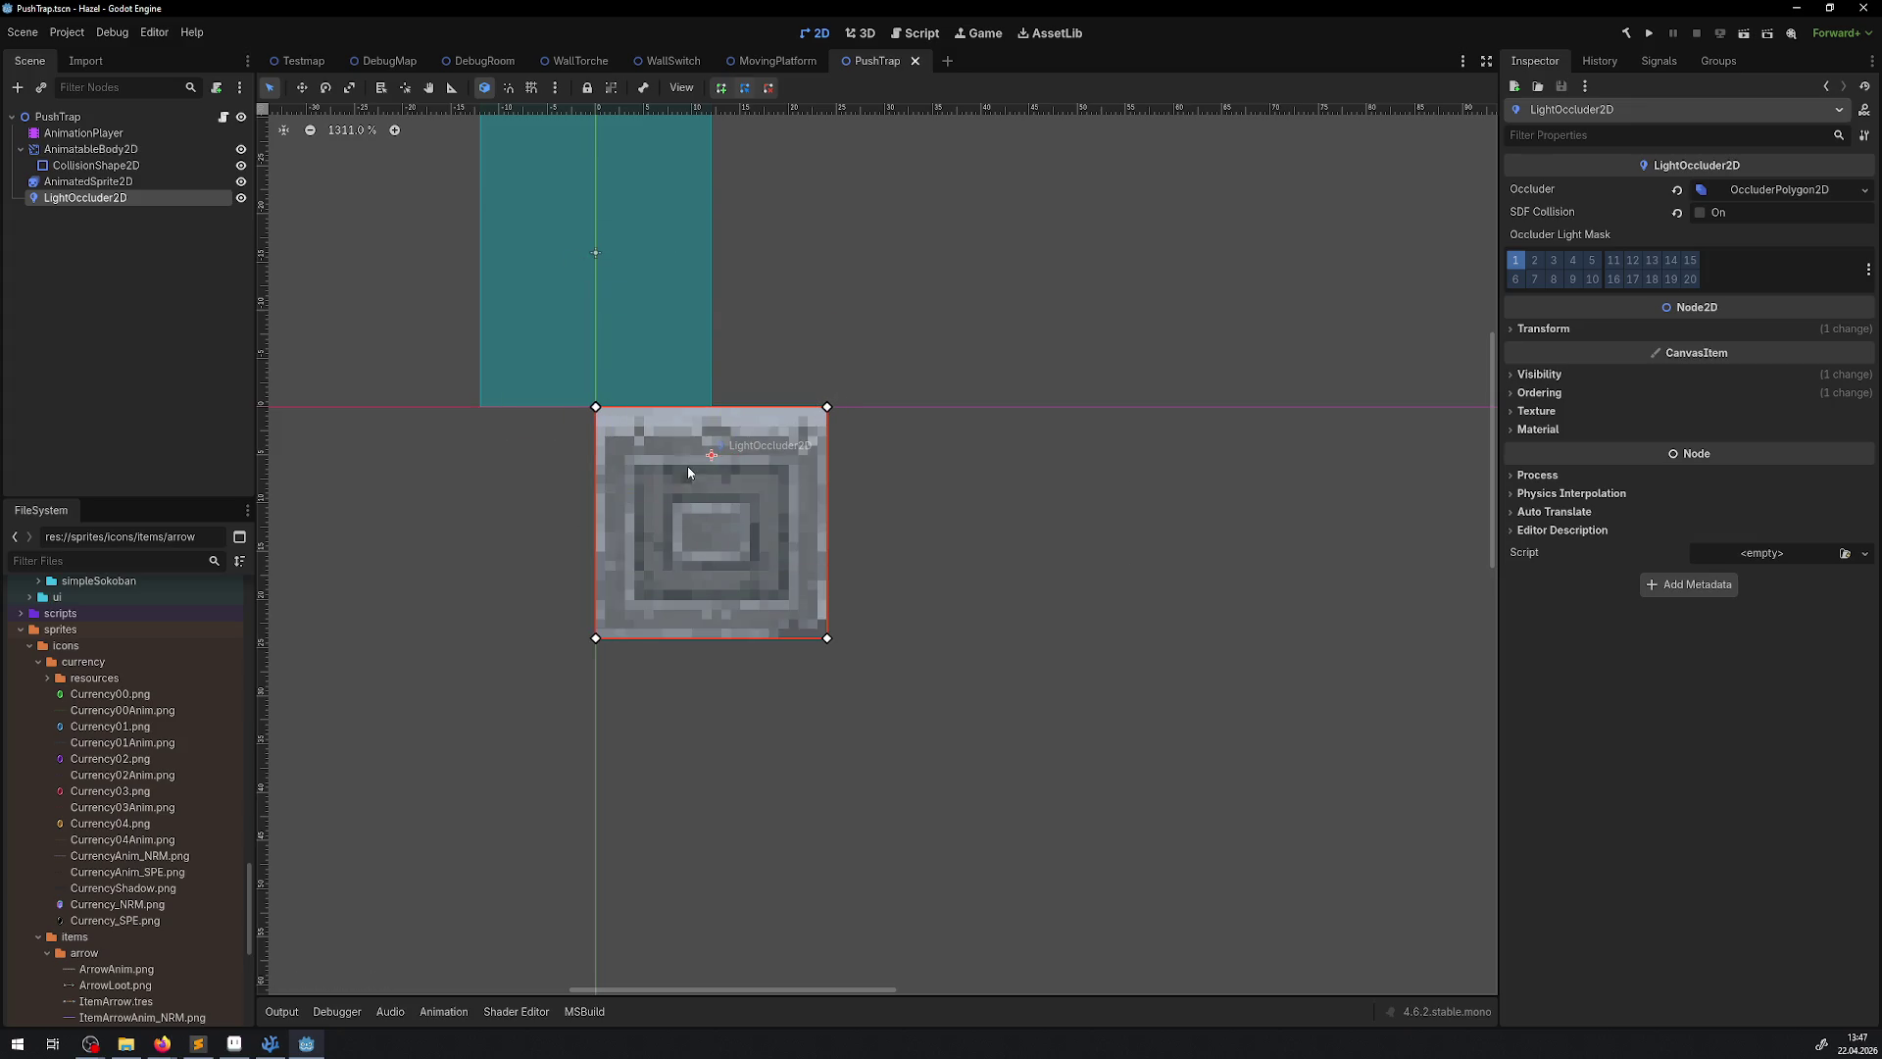
left_click(90, 149)
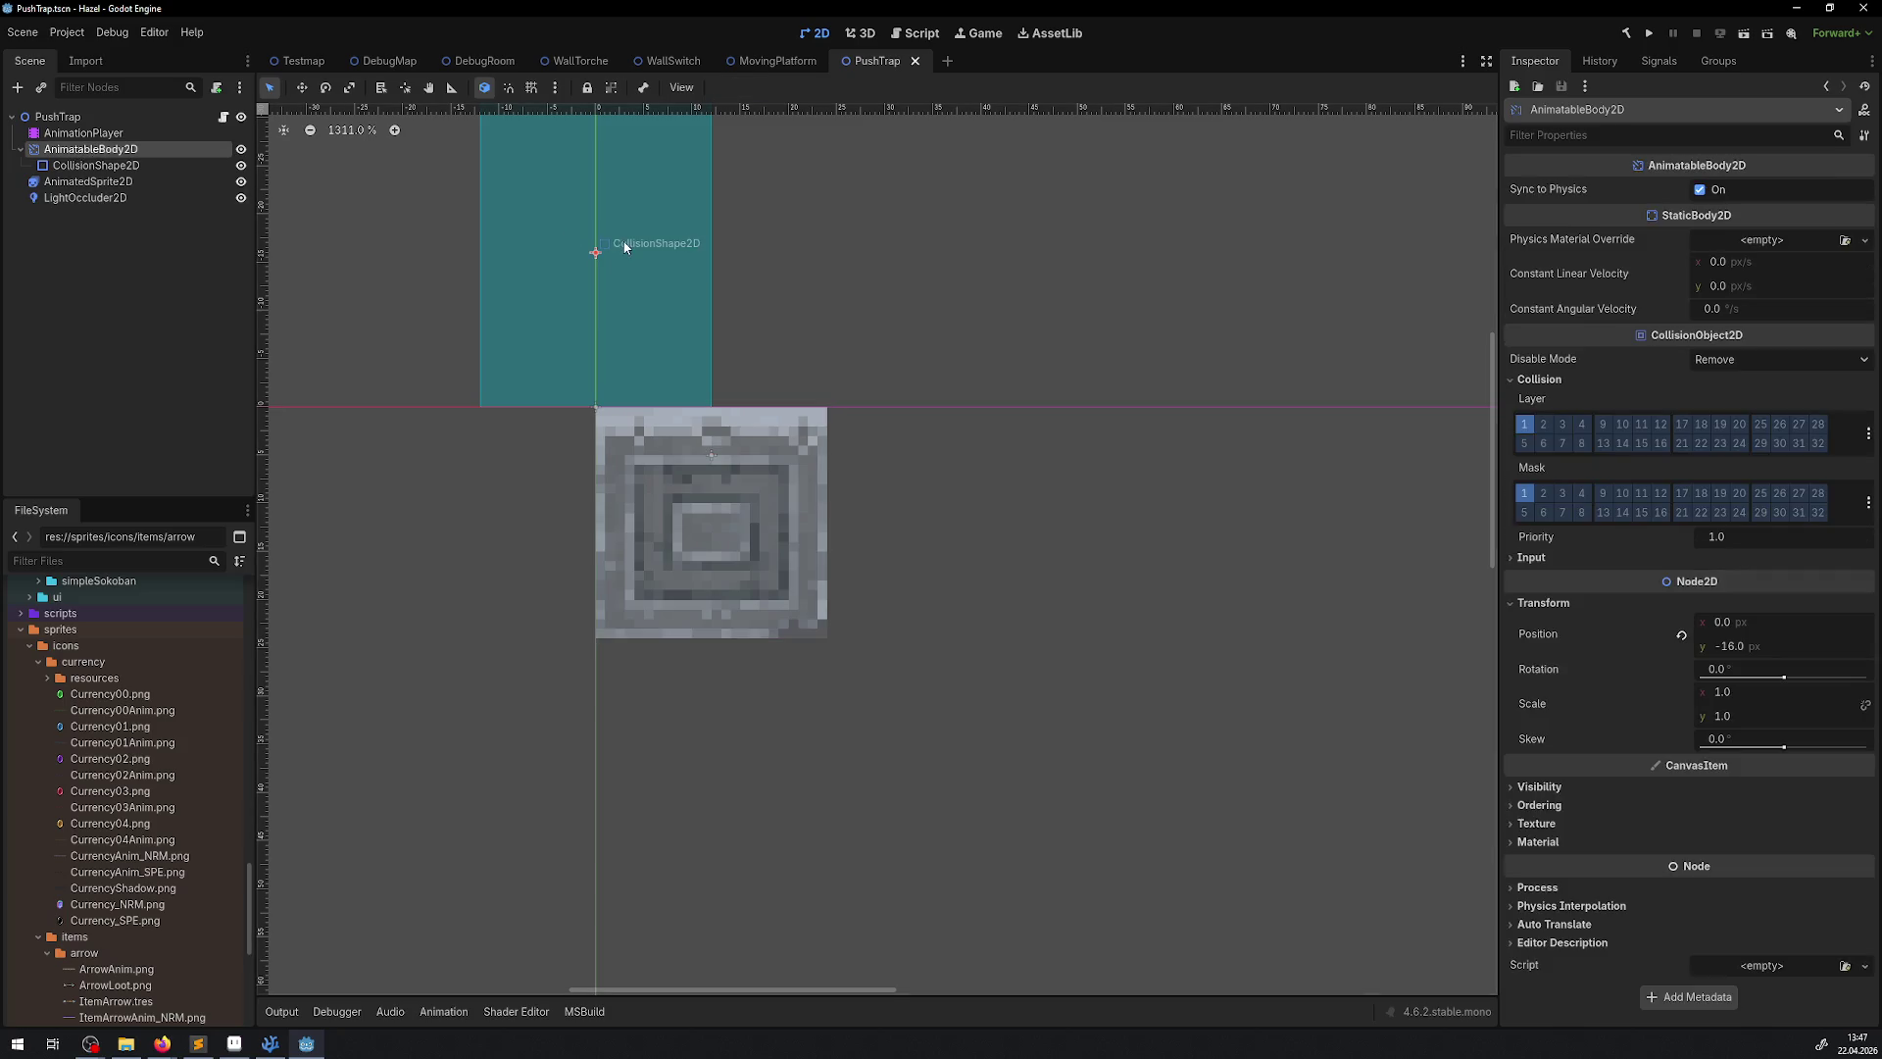
Set the AnimatableBody2D position to (12, 8), save, and select the AnimationPlayer
scroll(604, 259, "down", 2)
left_click_drag(605, 260, 615, 320)
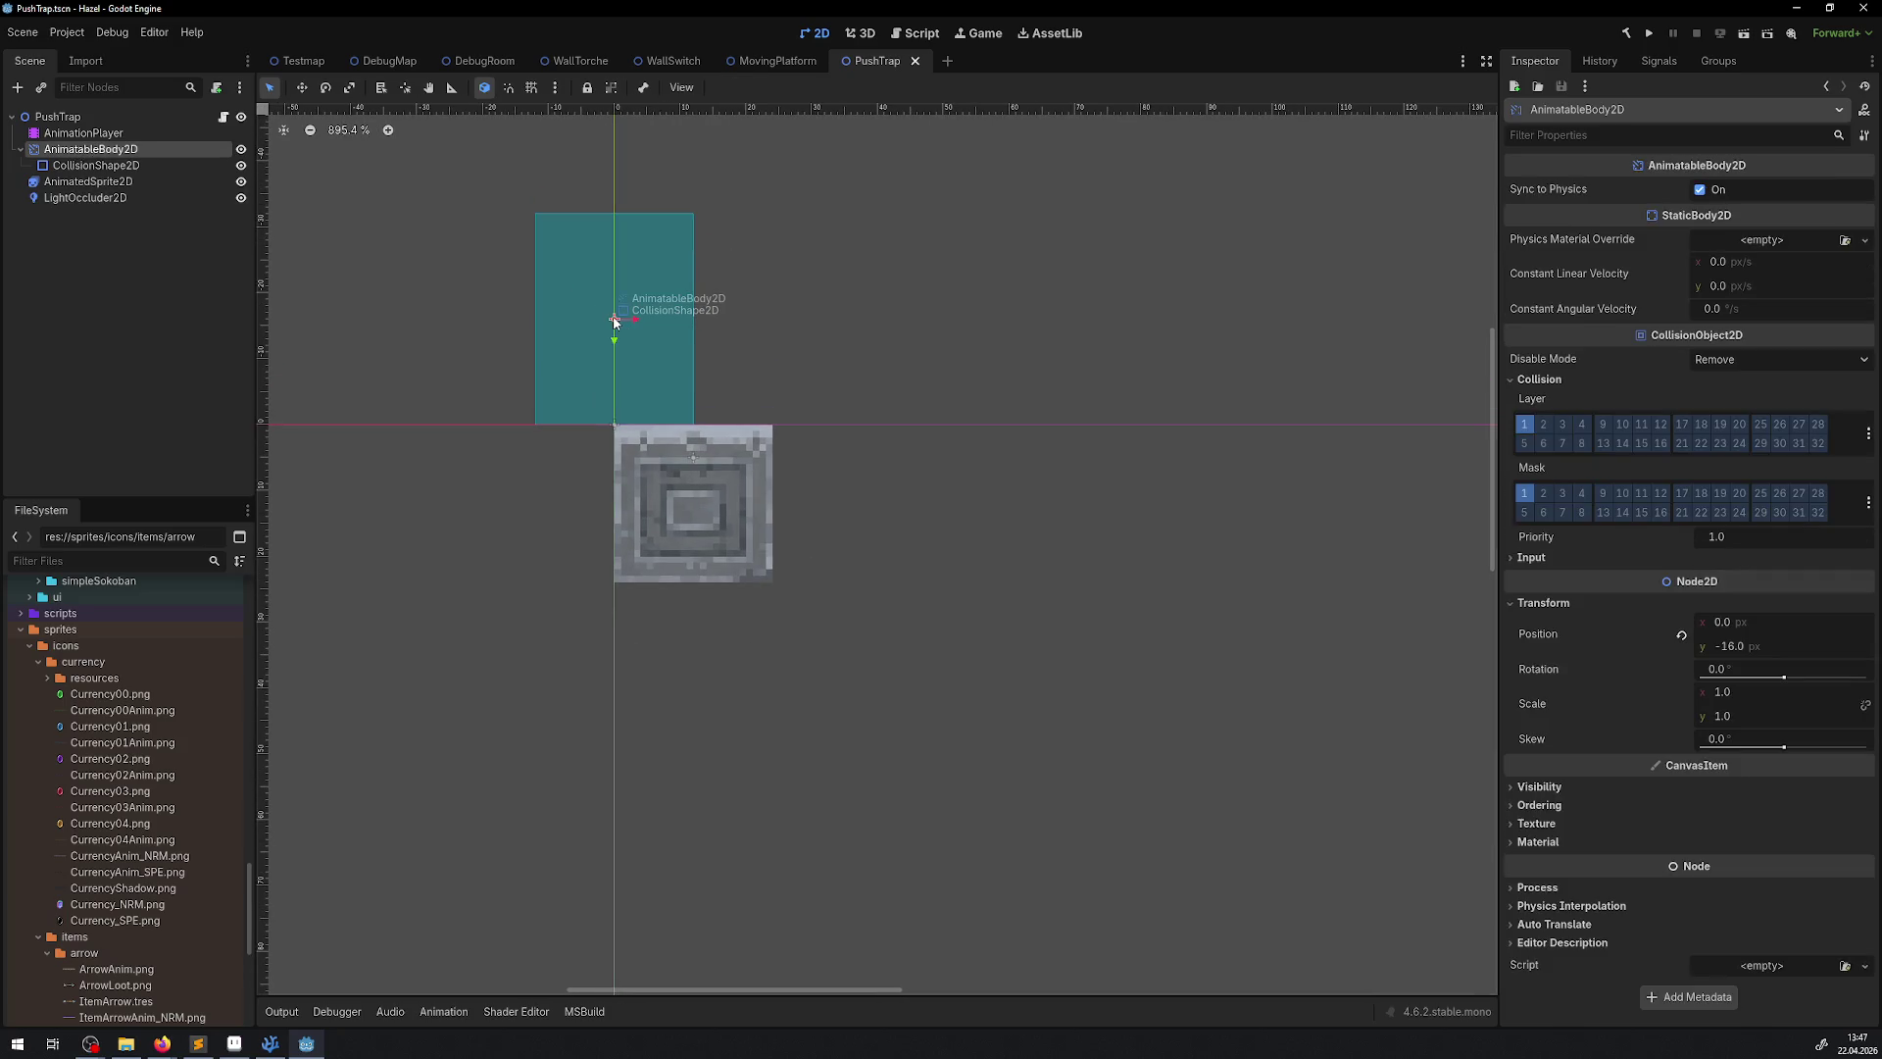
left_click(1751, 624)
type("12")
key("Return")
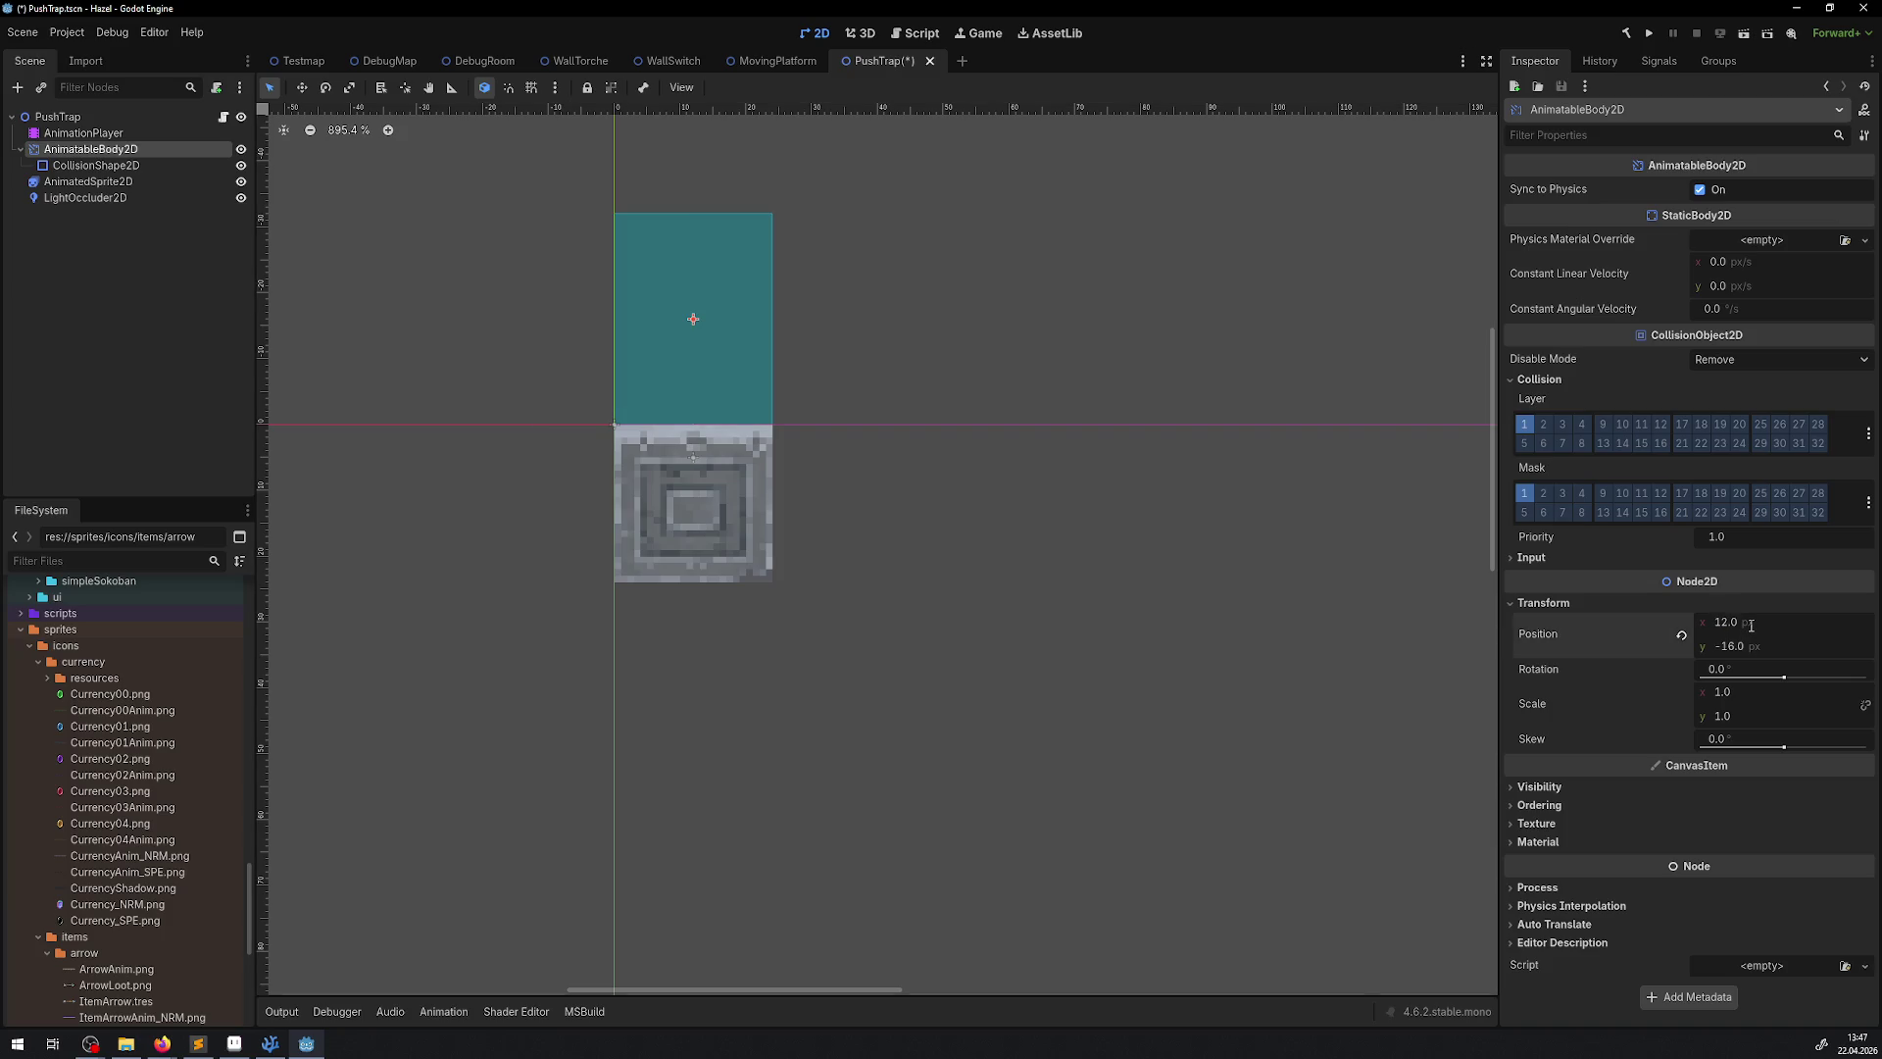
key("Return")
type("12")
key("Return")
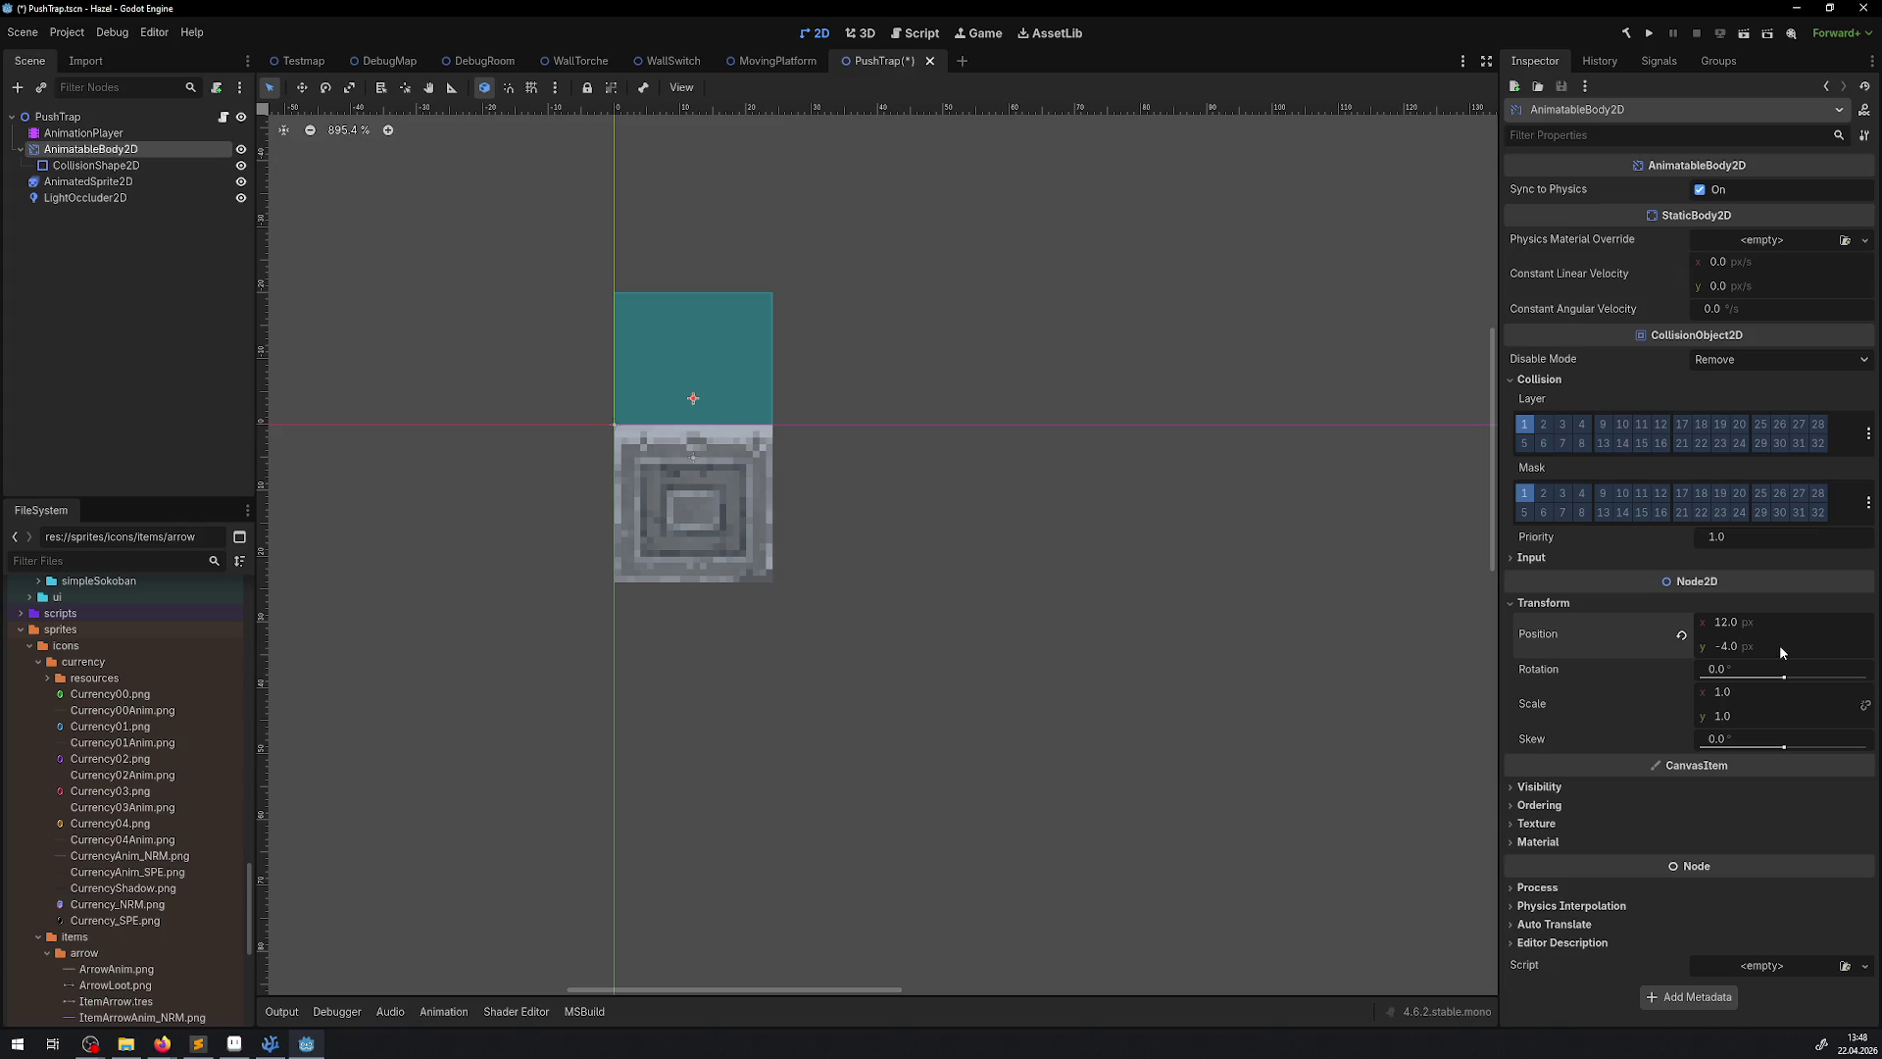
key("ctrl+z")
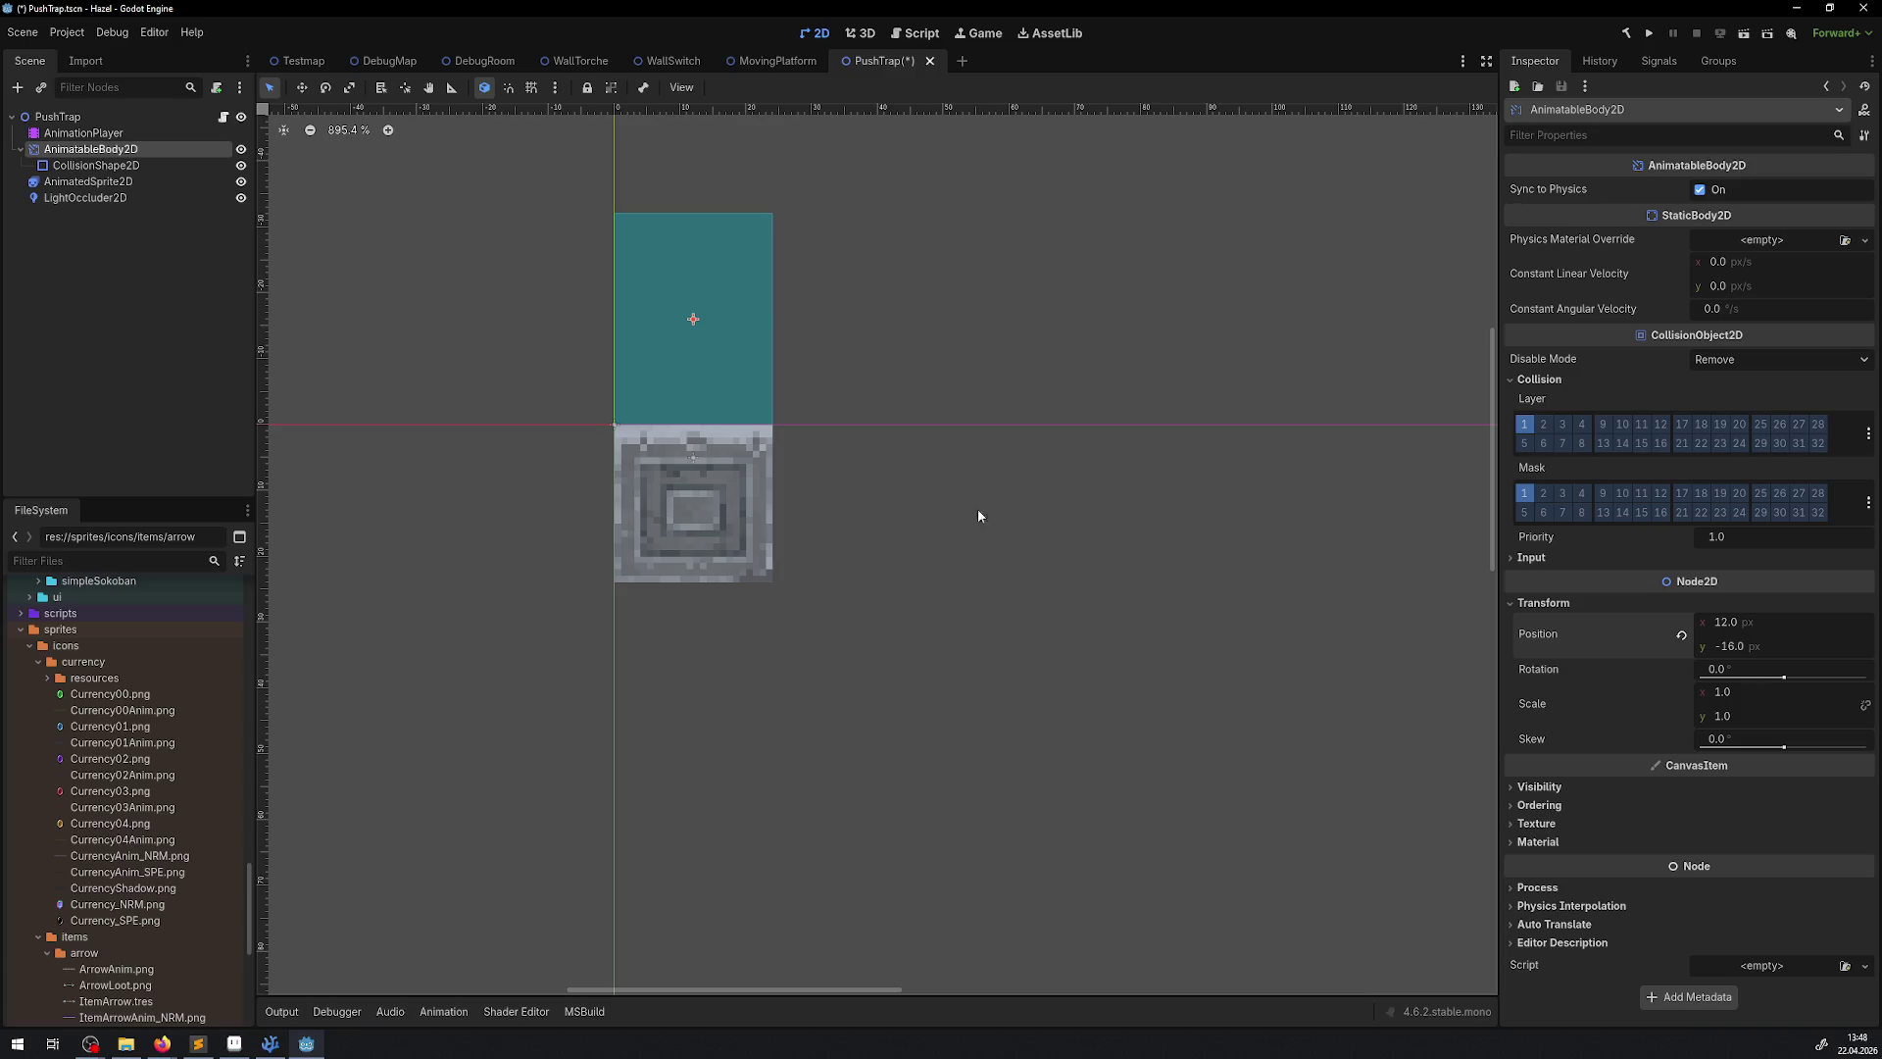
left_click(1793, 643)
key("Return")
key("ctrl+s")
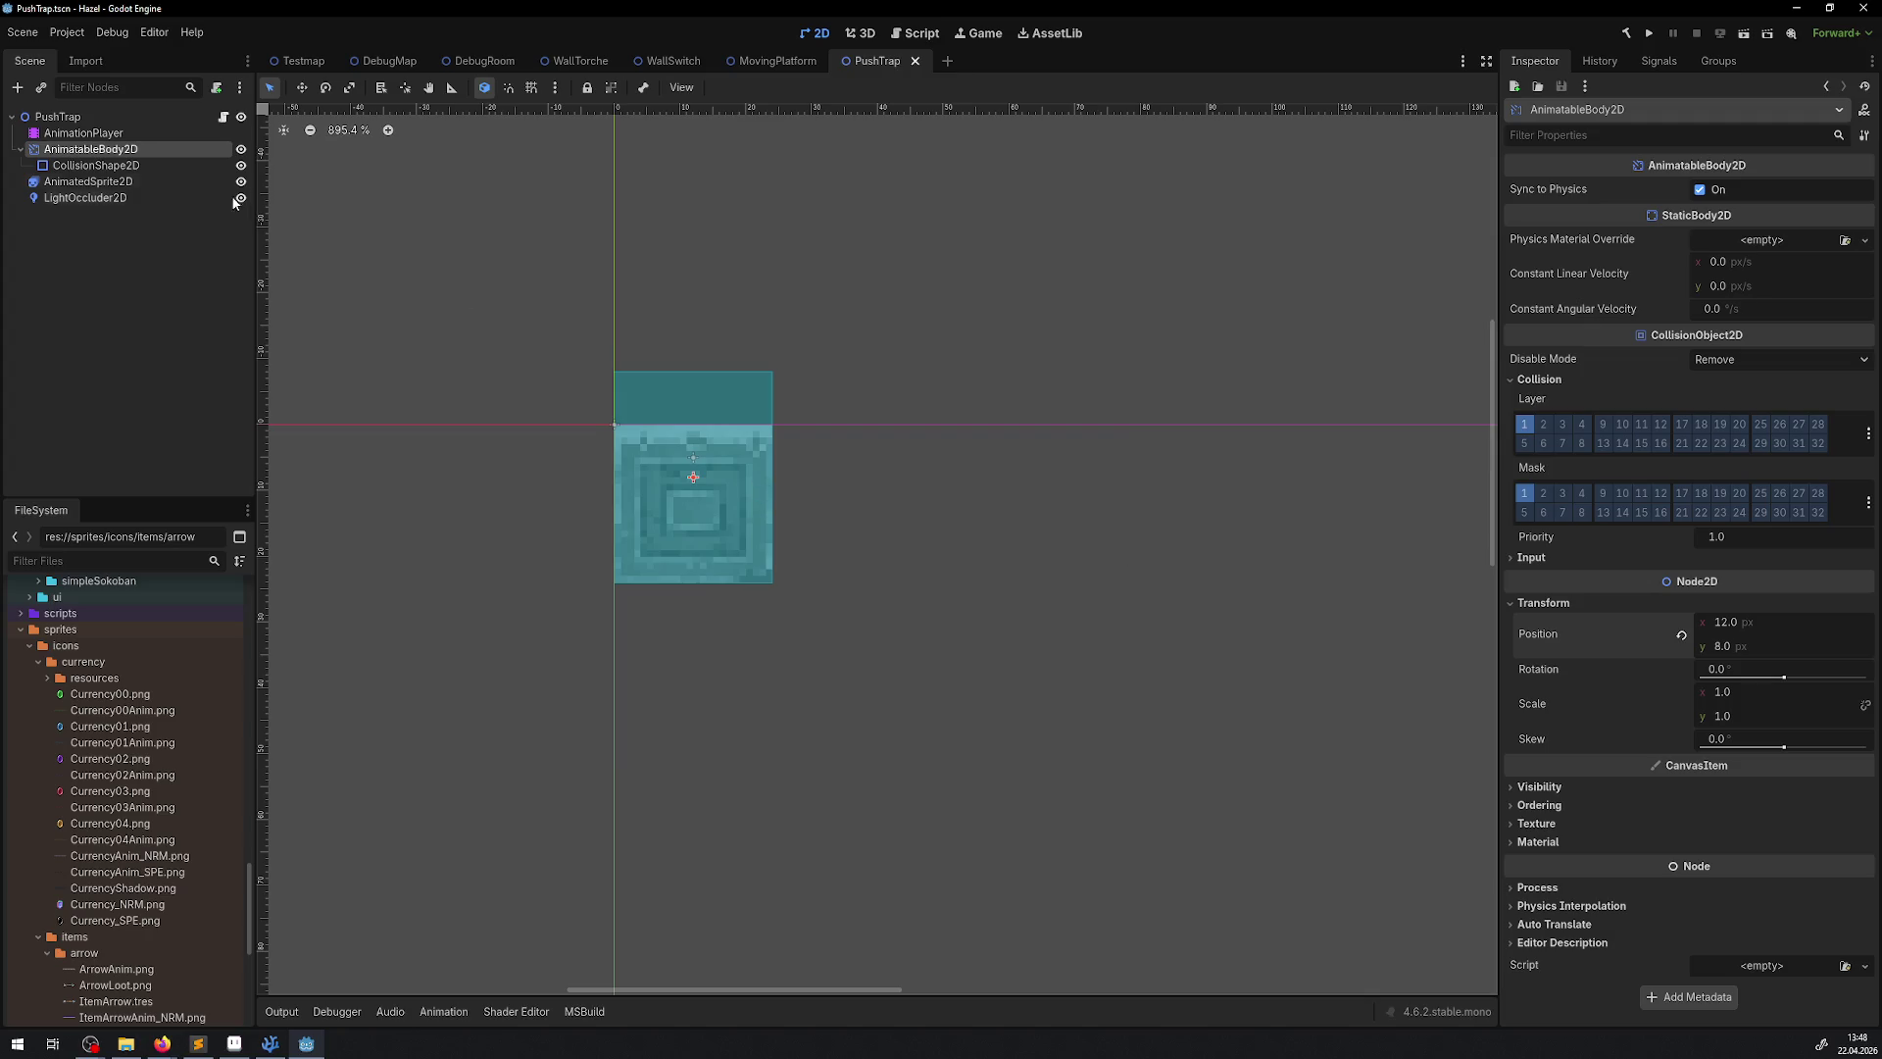
left_click(84, 133)
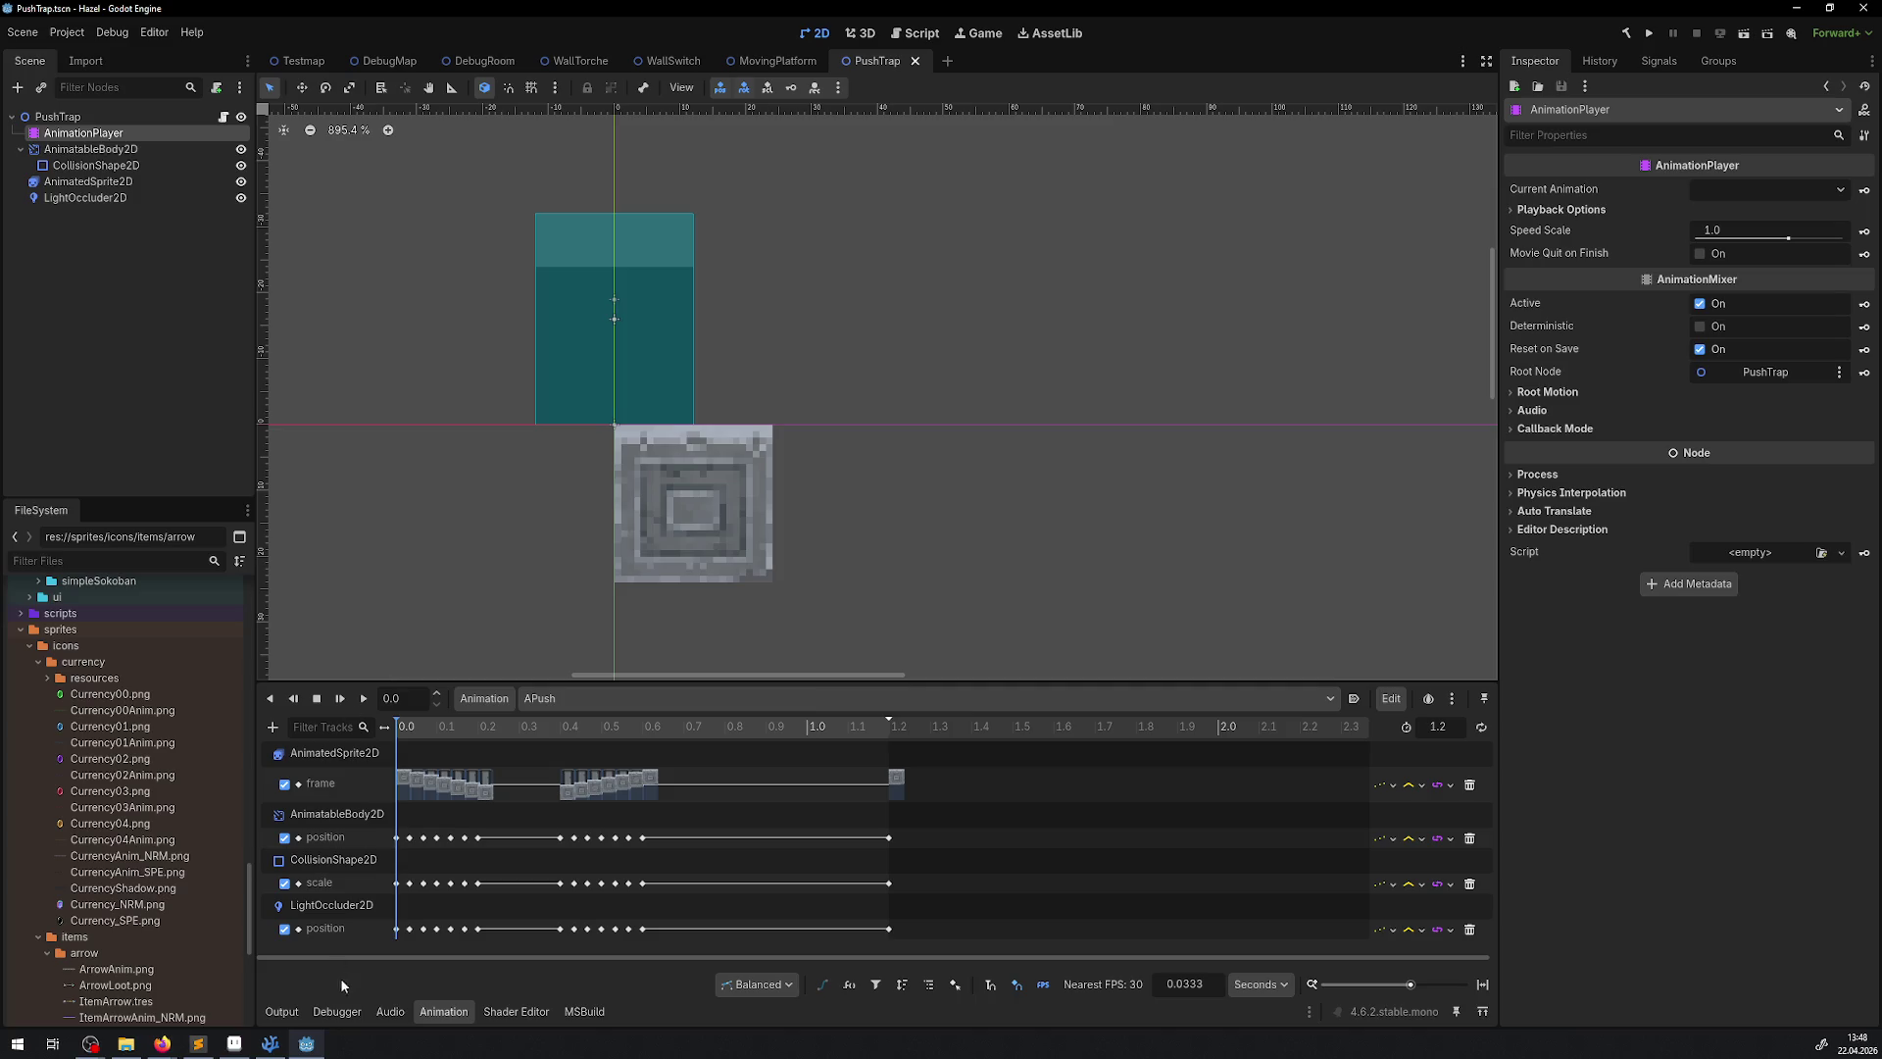
Check the first position keyframe, then drag the light occluder onto the stone tile and view its Transform
left_click(398, 838)
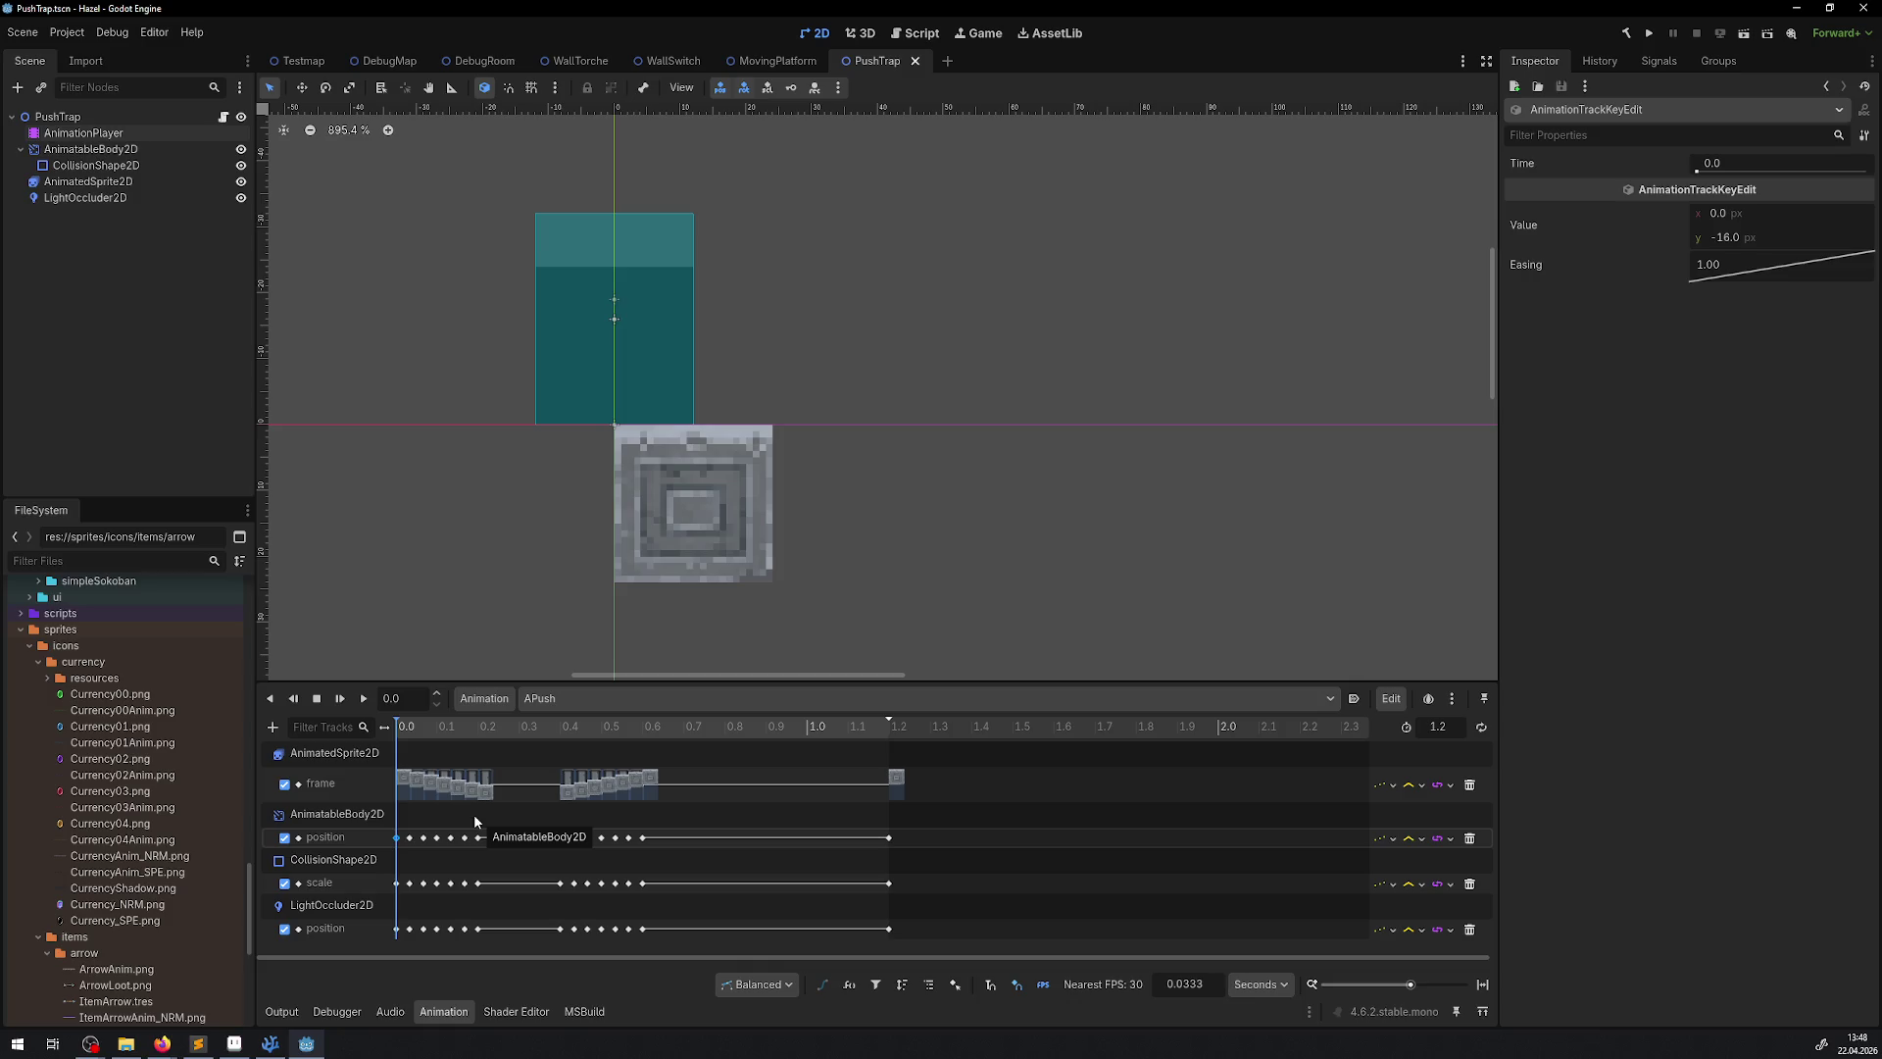
left_click(628, 698)
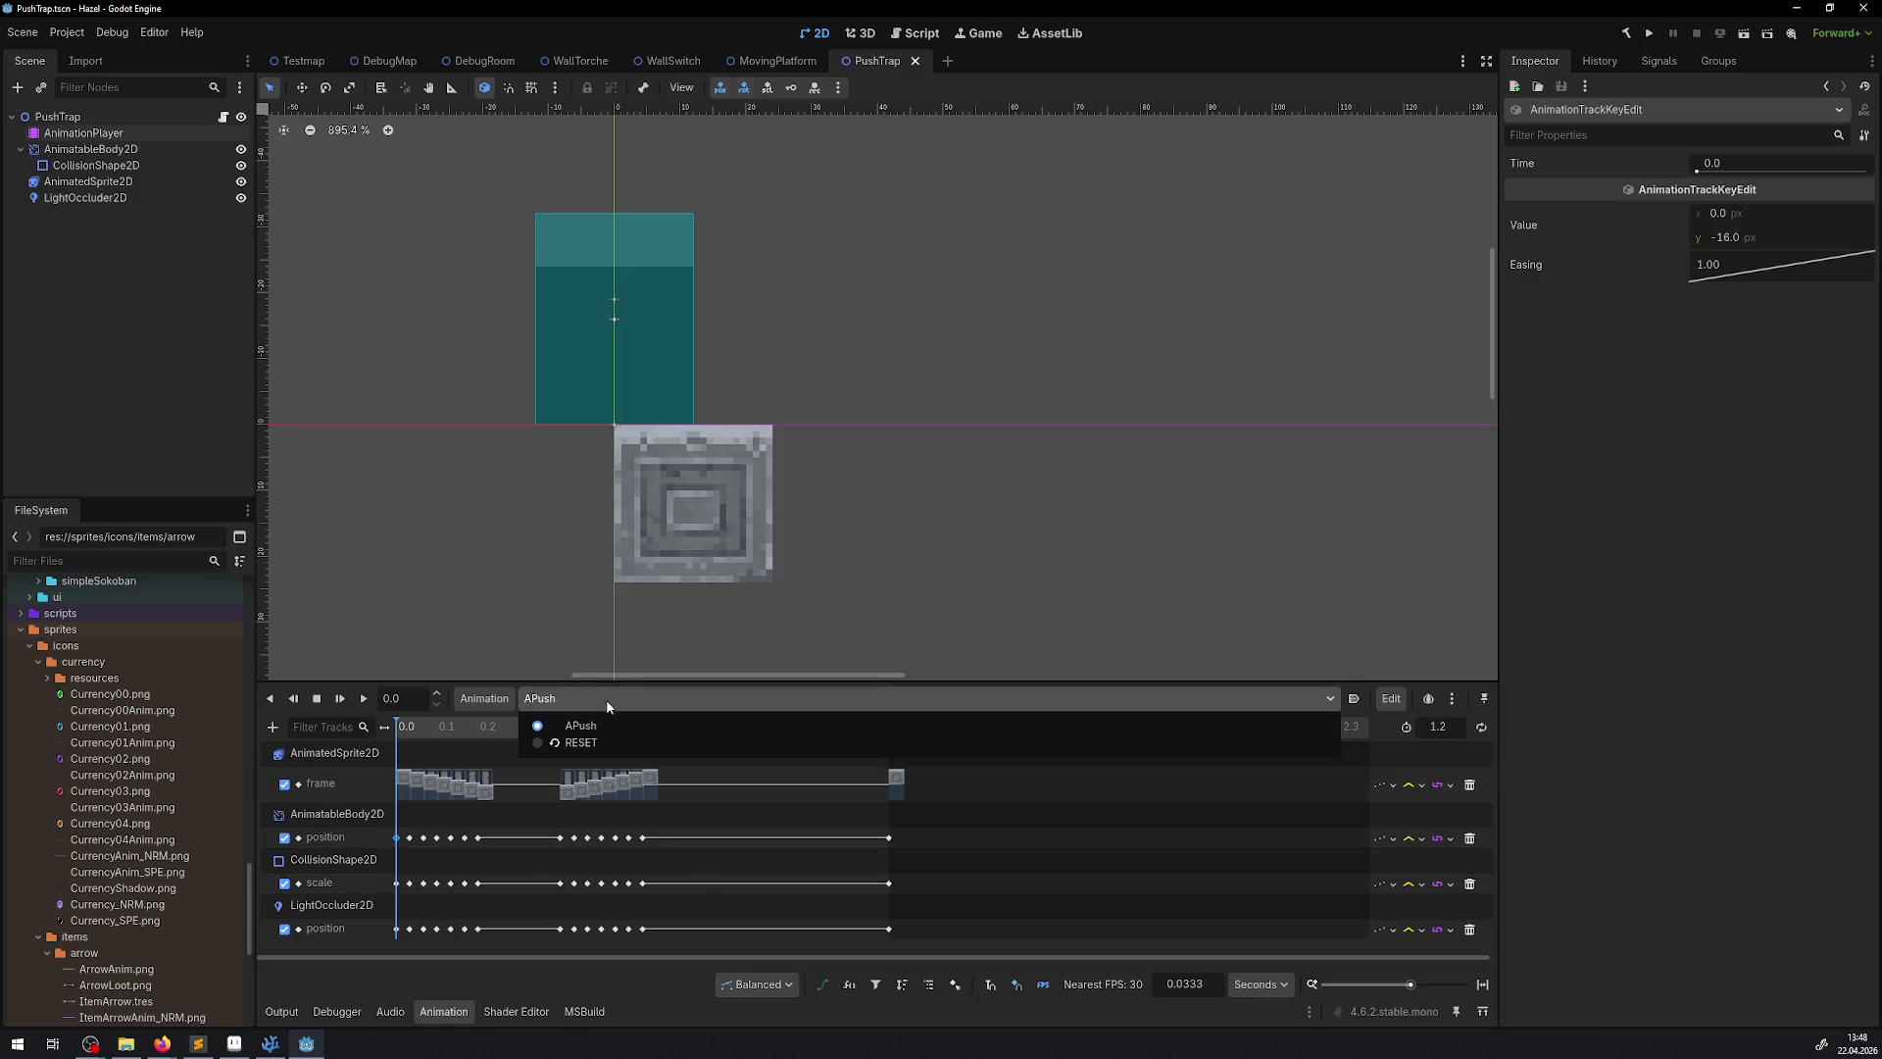
left_click(535, 324)
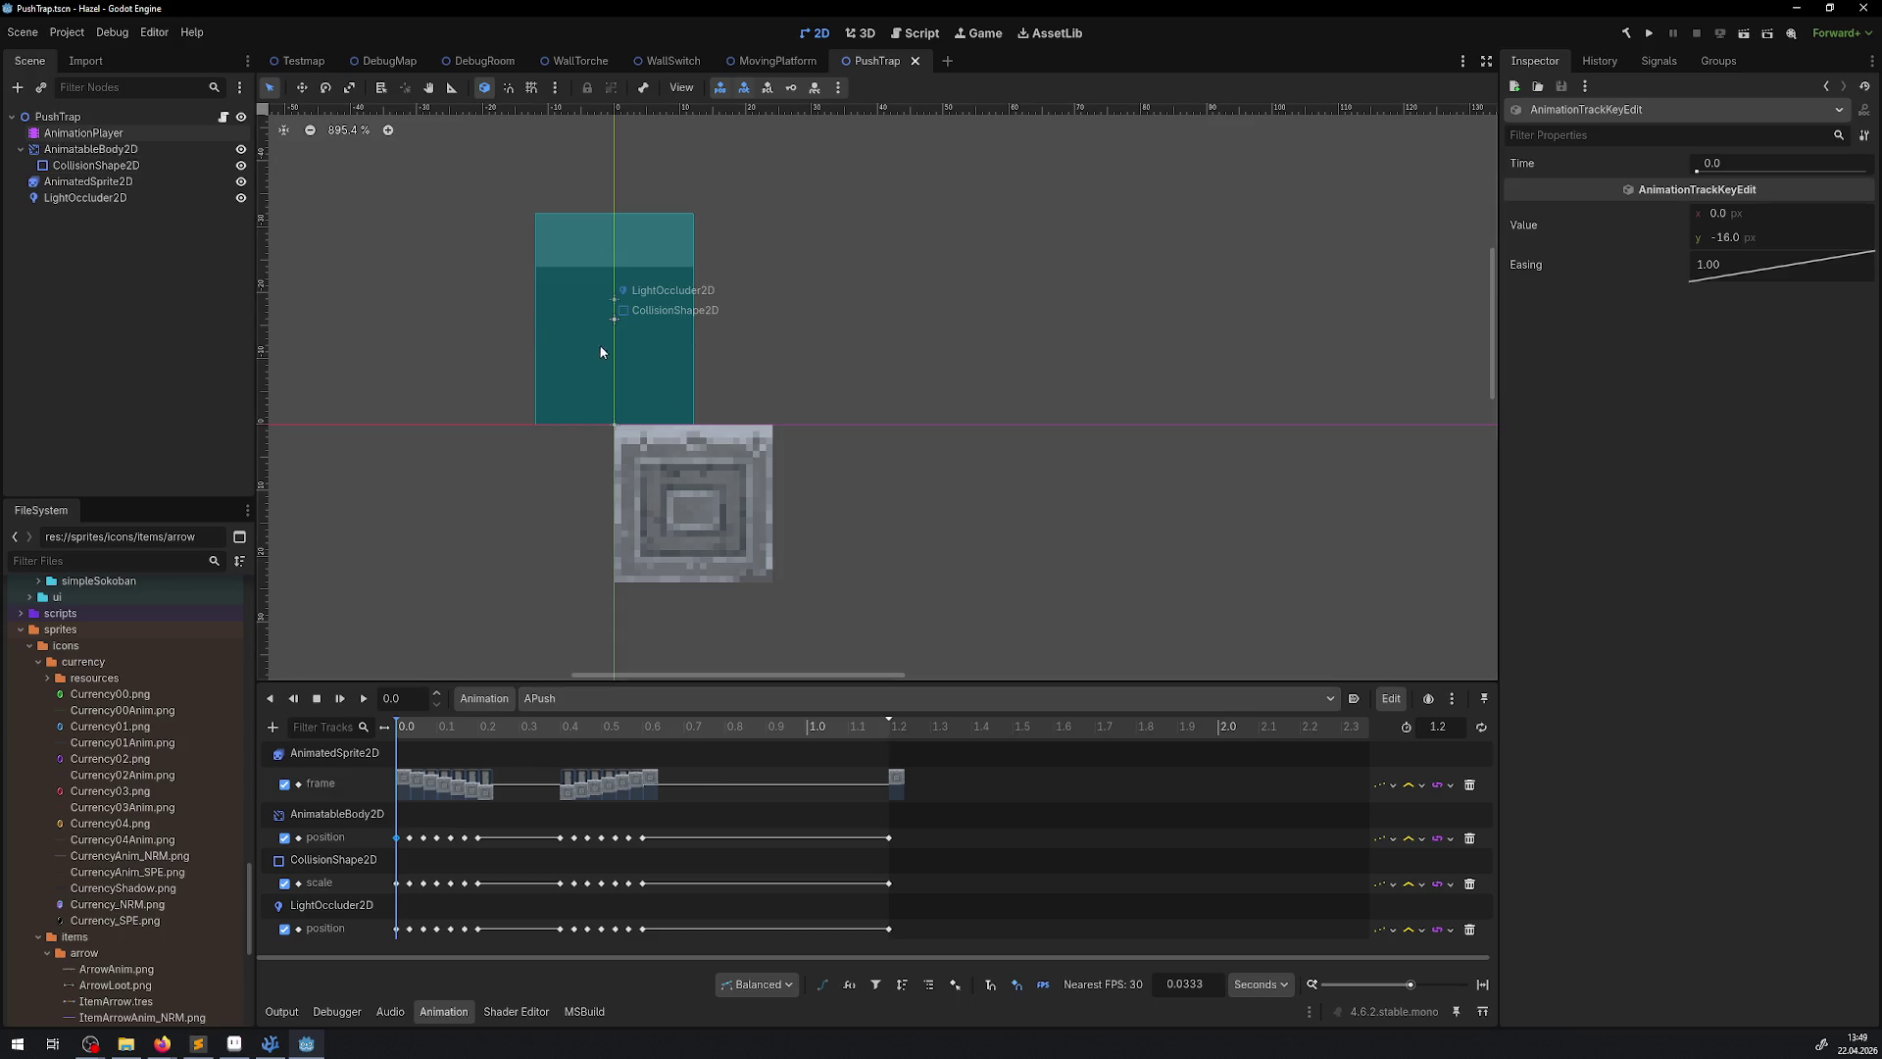
left_click_drag(732, 395, 699, 433)
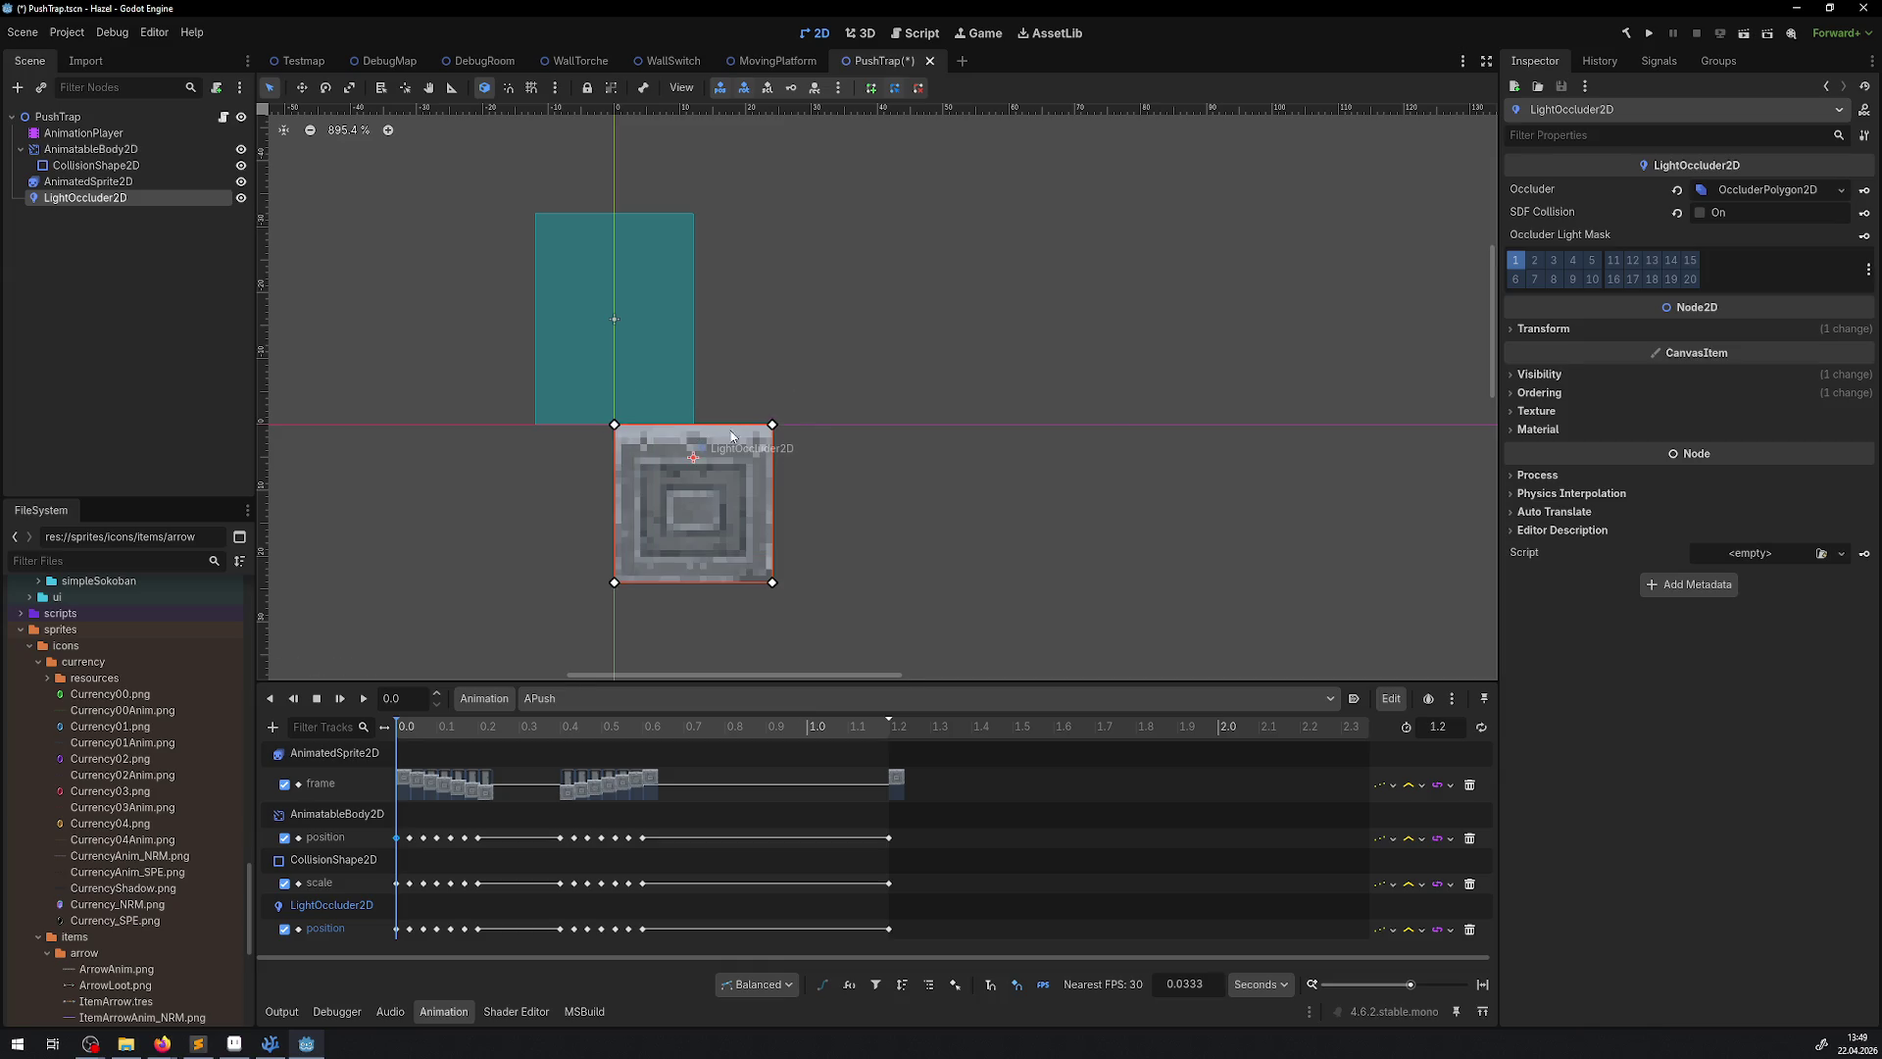
left_click(1536, 329)
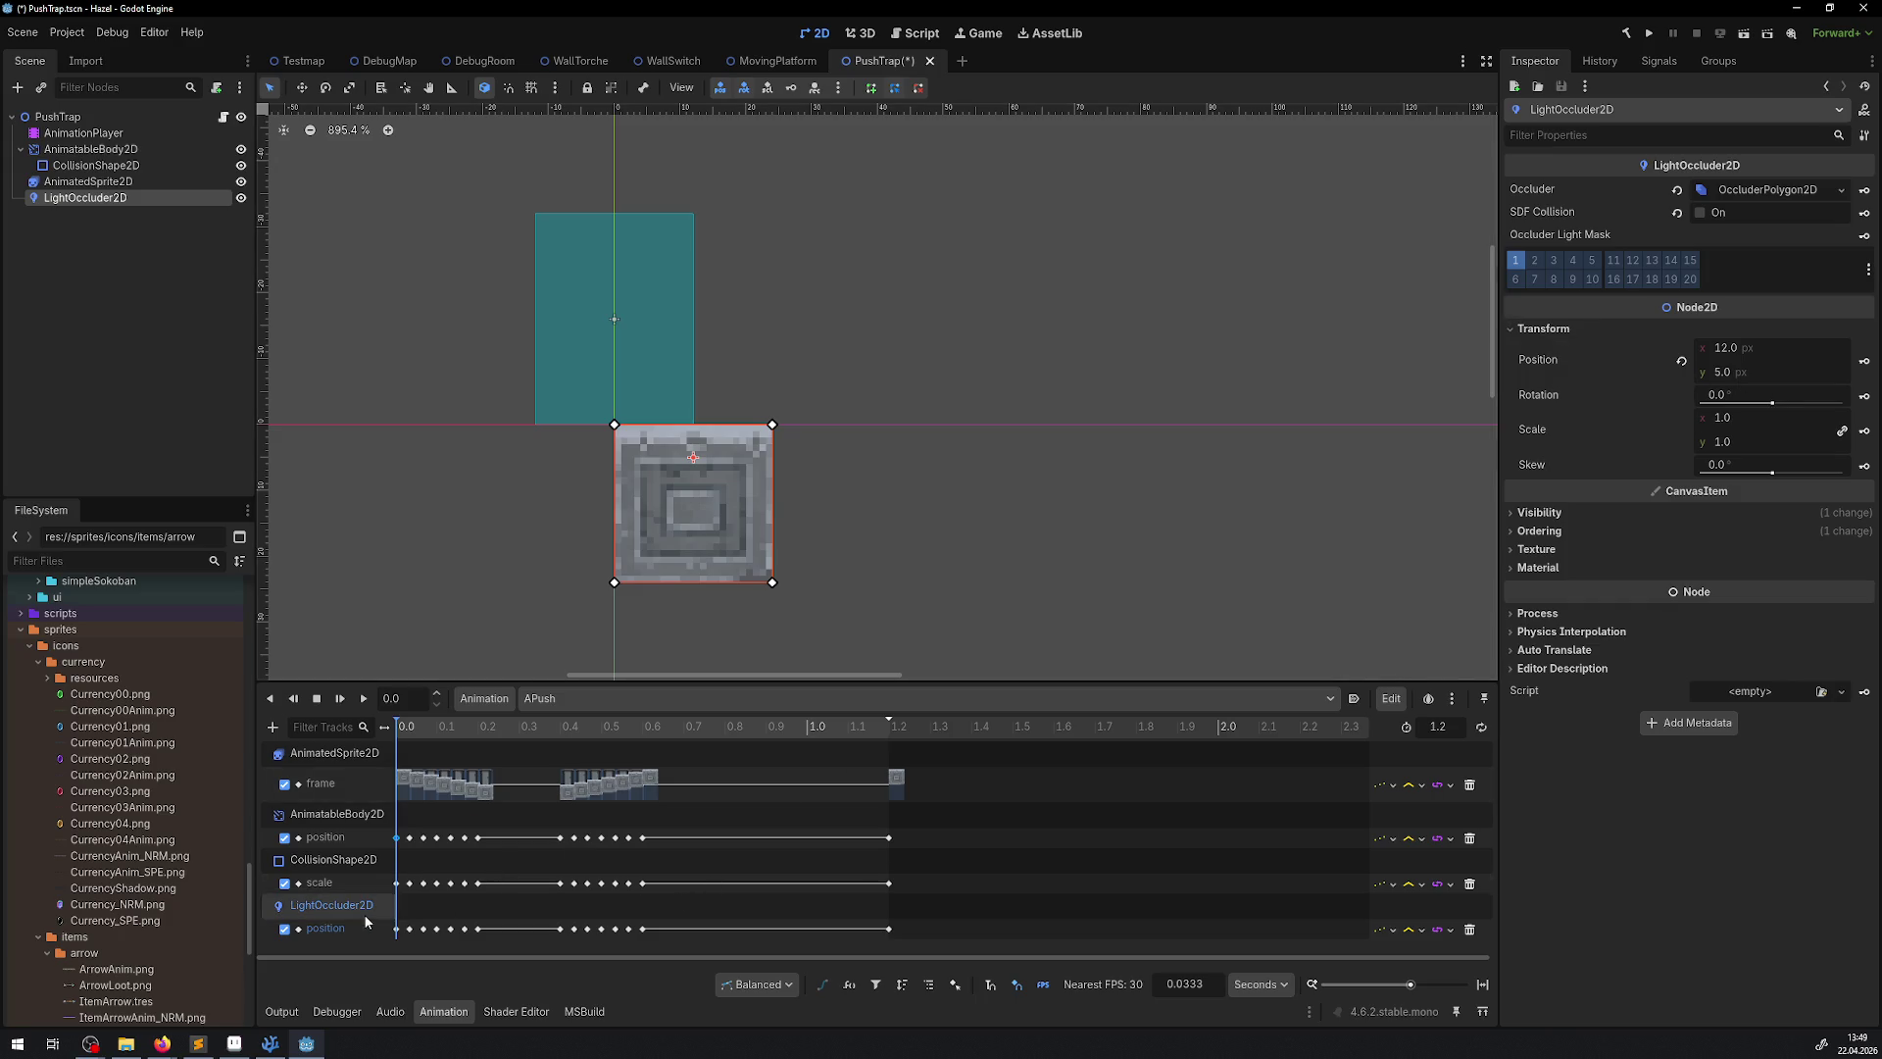
left_click(592, 698)
In the RESET animation, set the occluder's position key to (12, 5) and save
left_click(581, 743)
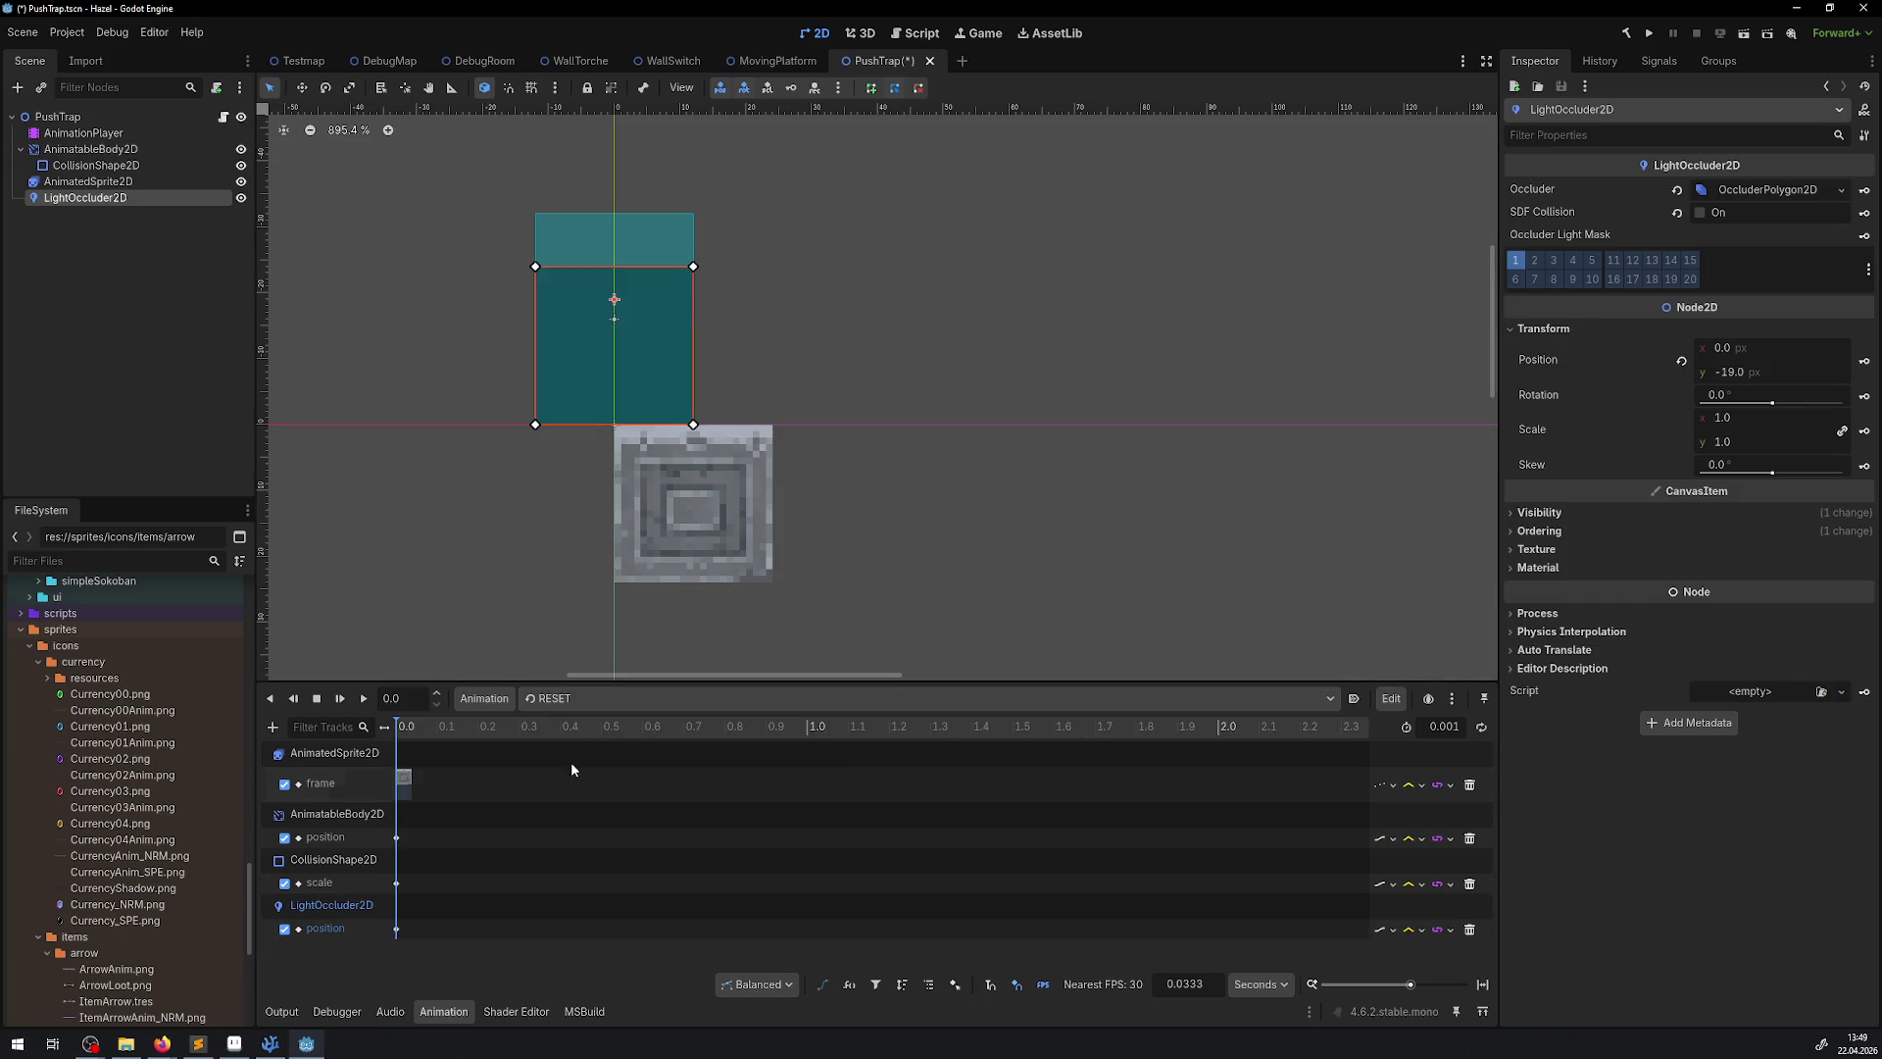
left_click(396, 931)
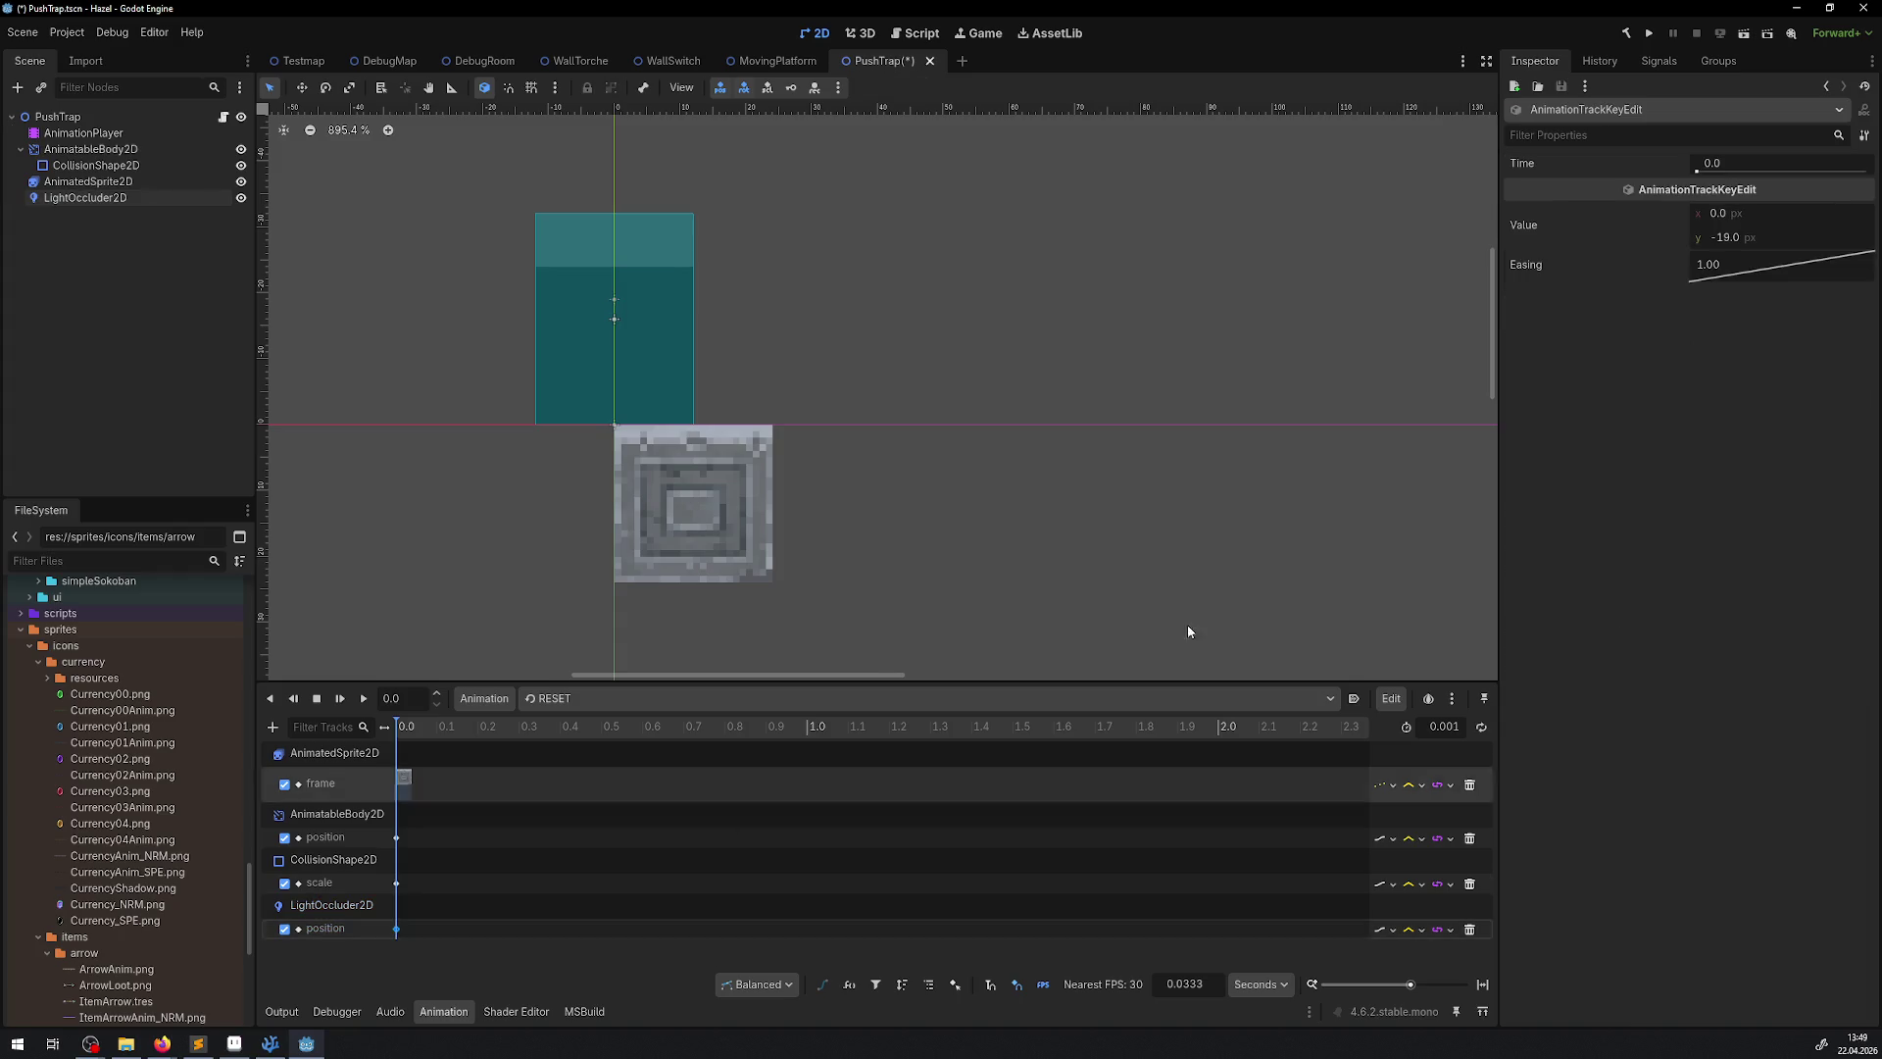
left_click(1741, 213)
type("12")
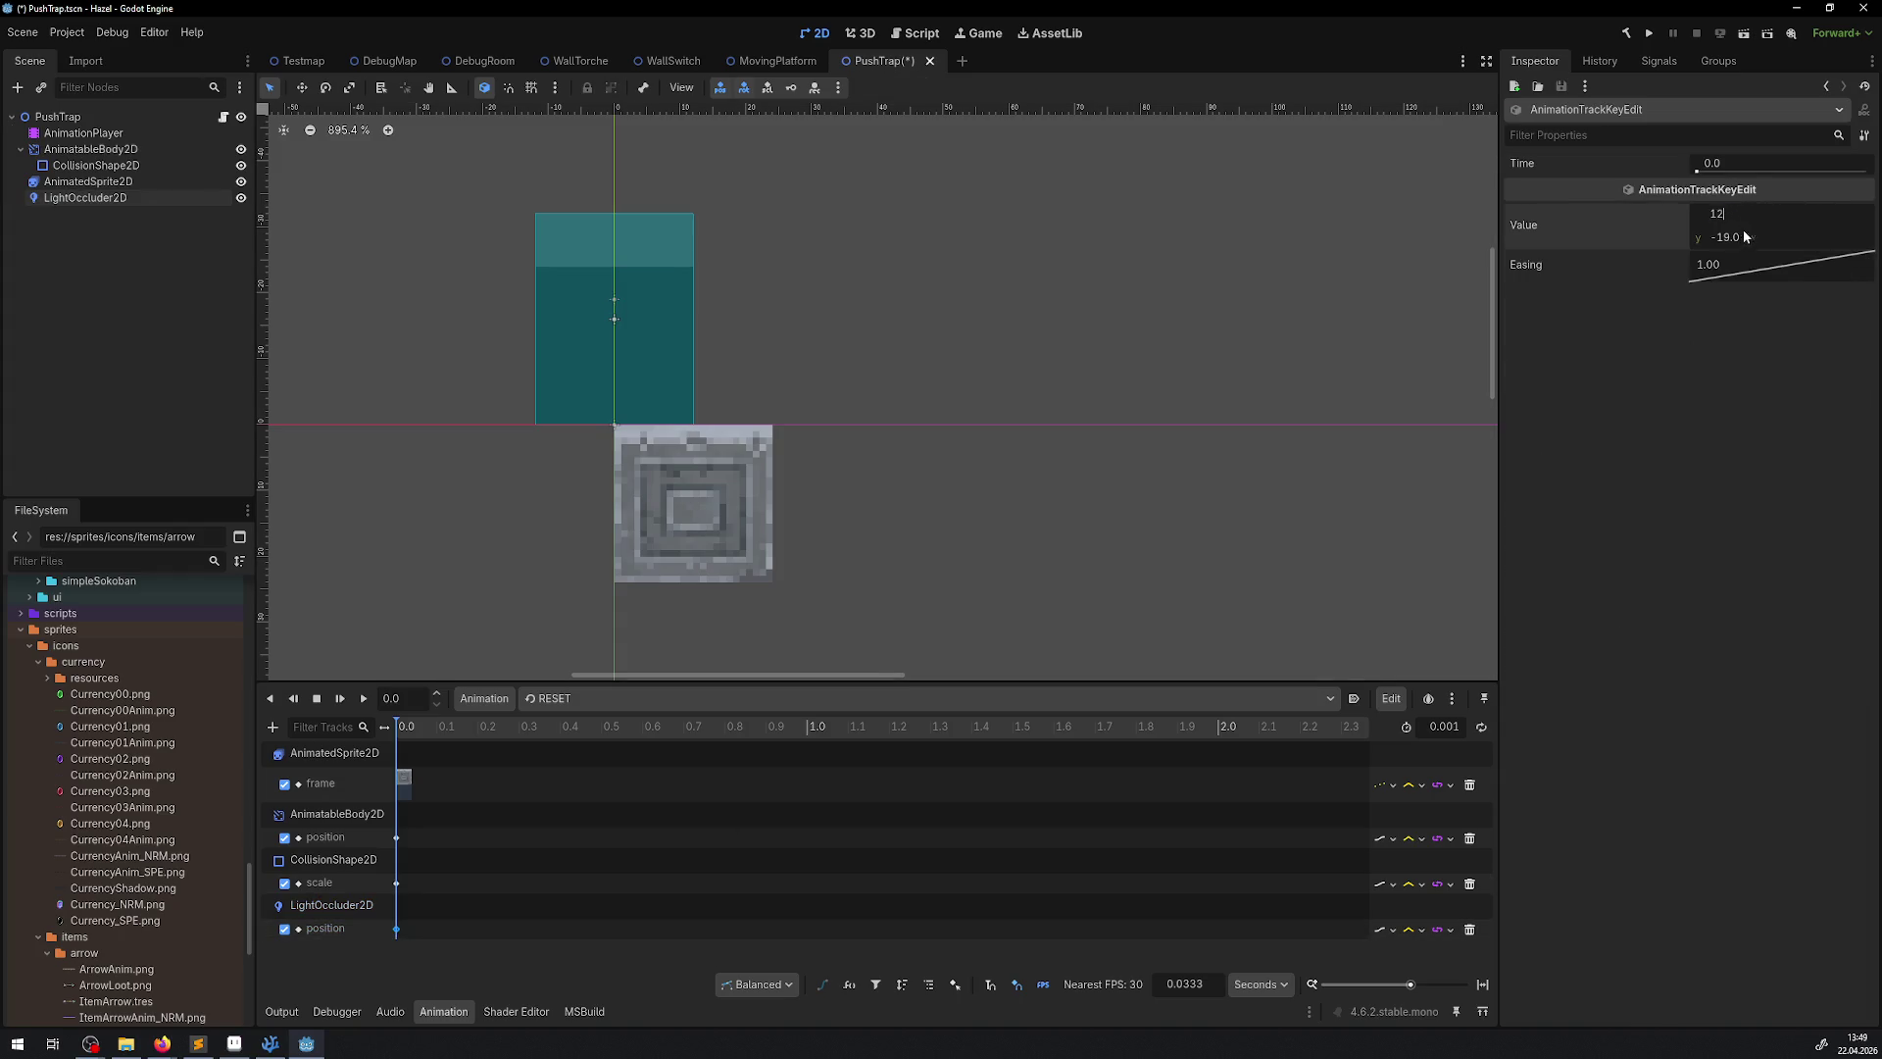
left_click(1738, 237)
type("5")
key("Return")
key("ctrl+s")
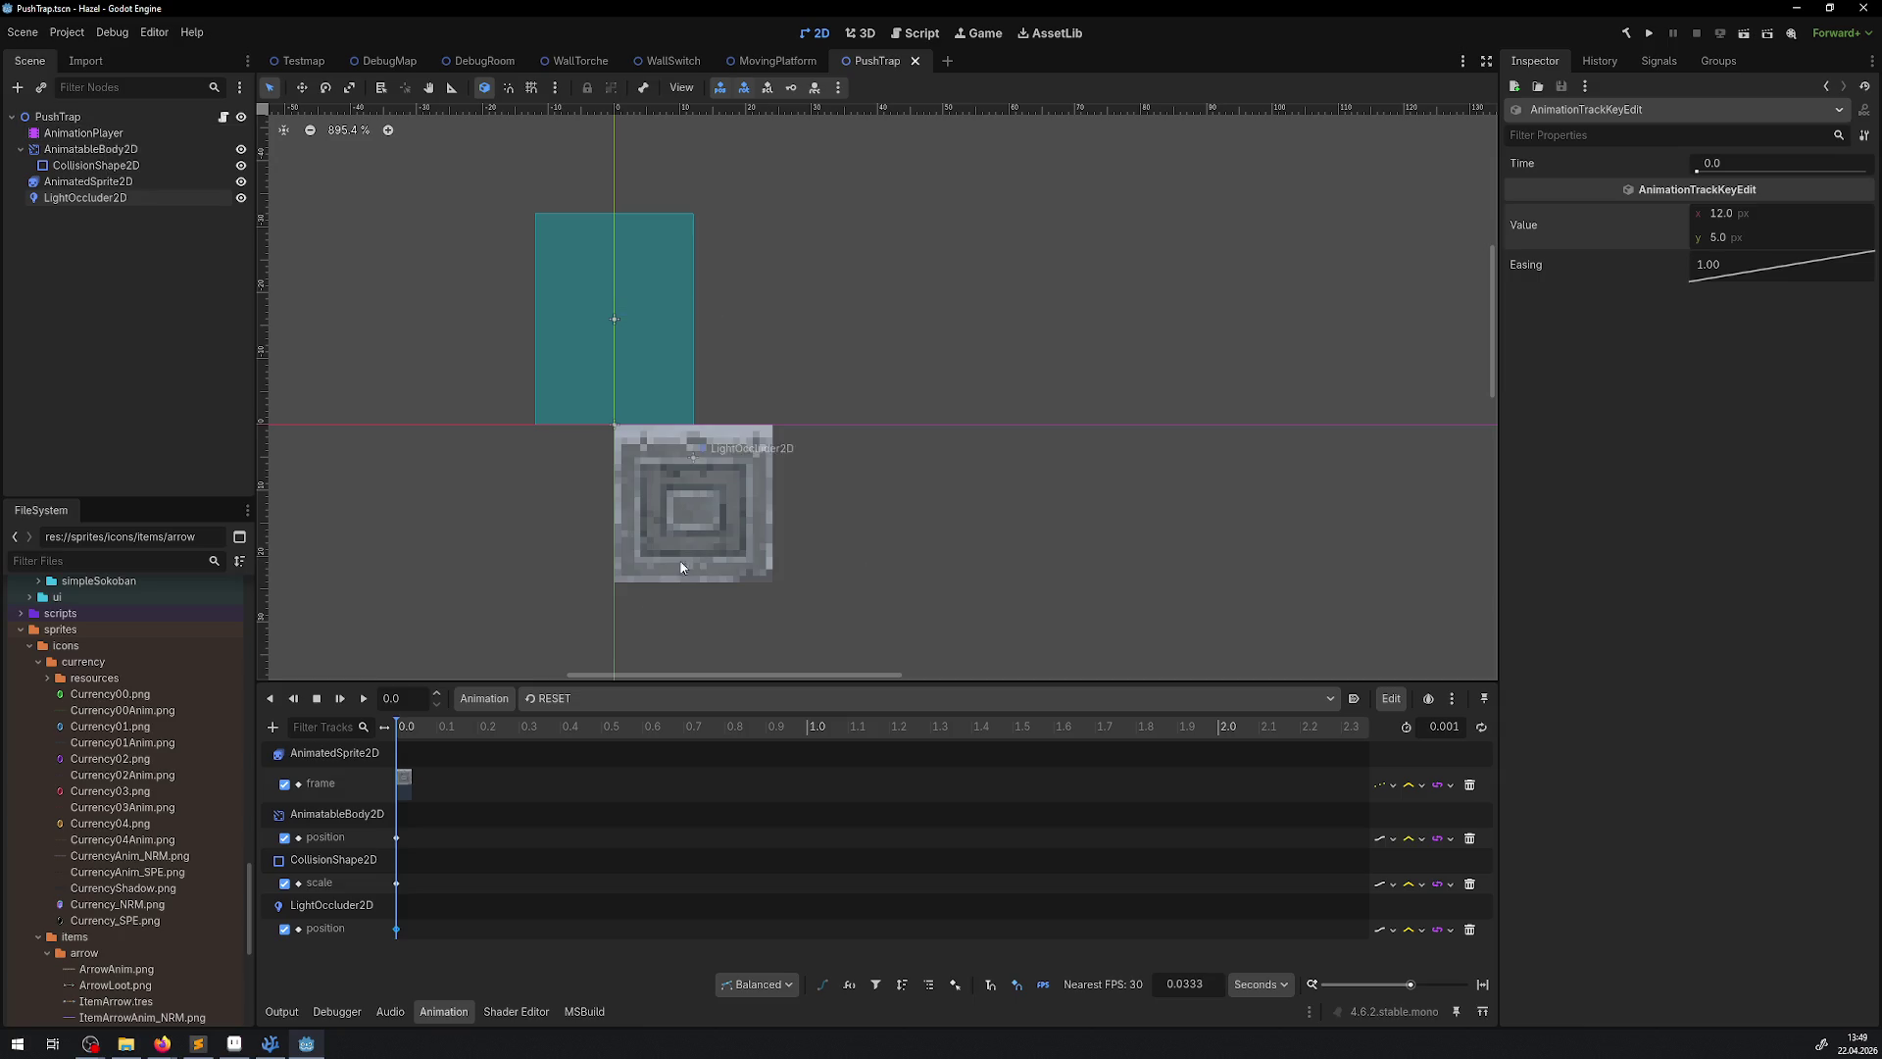
Open the animation library manager via Animation > Manage Animations
left_click(555, 702)
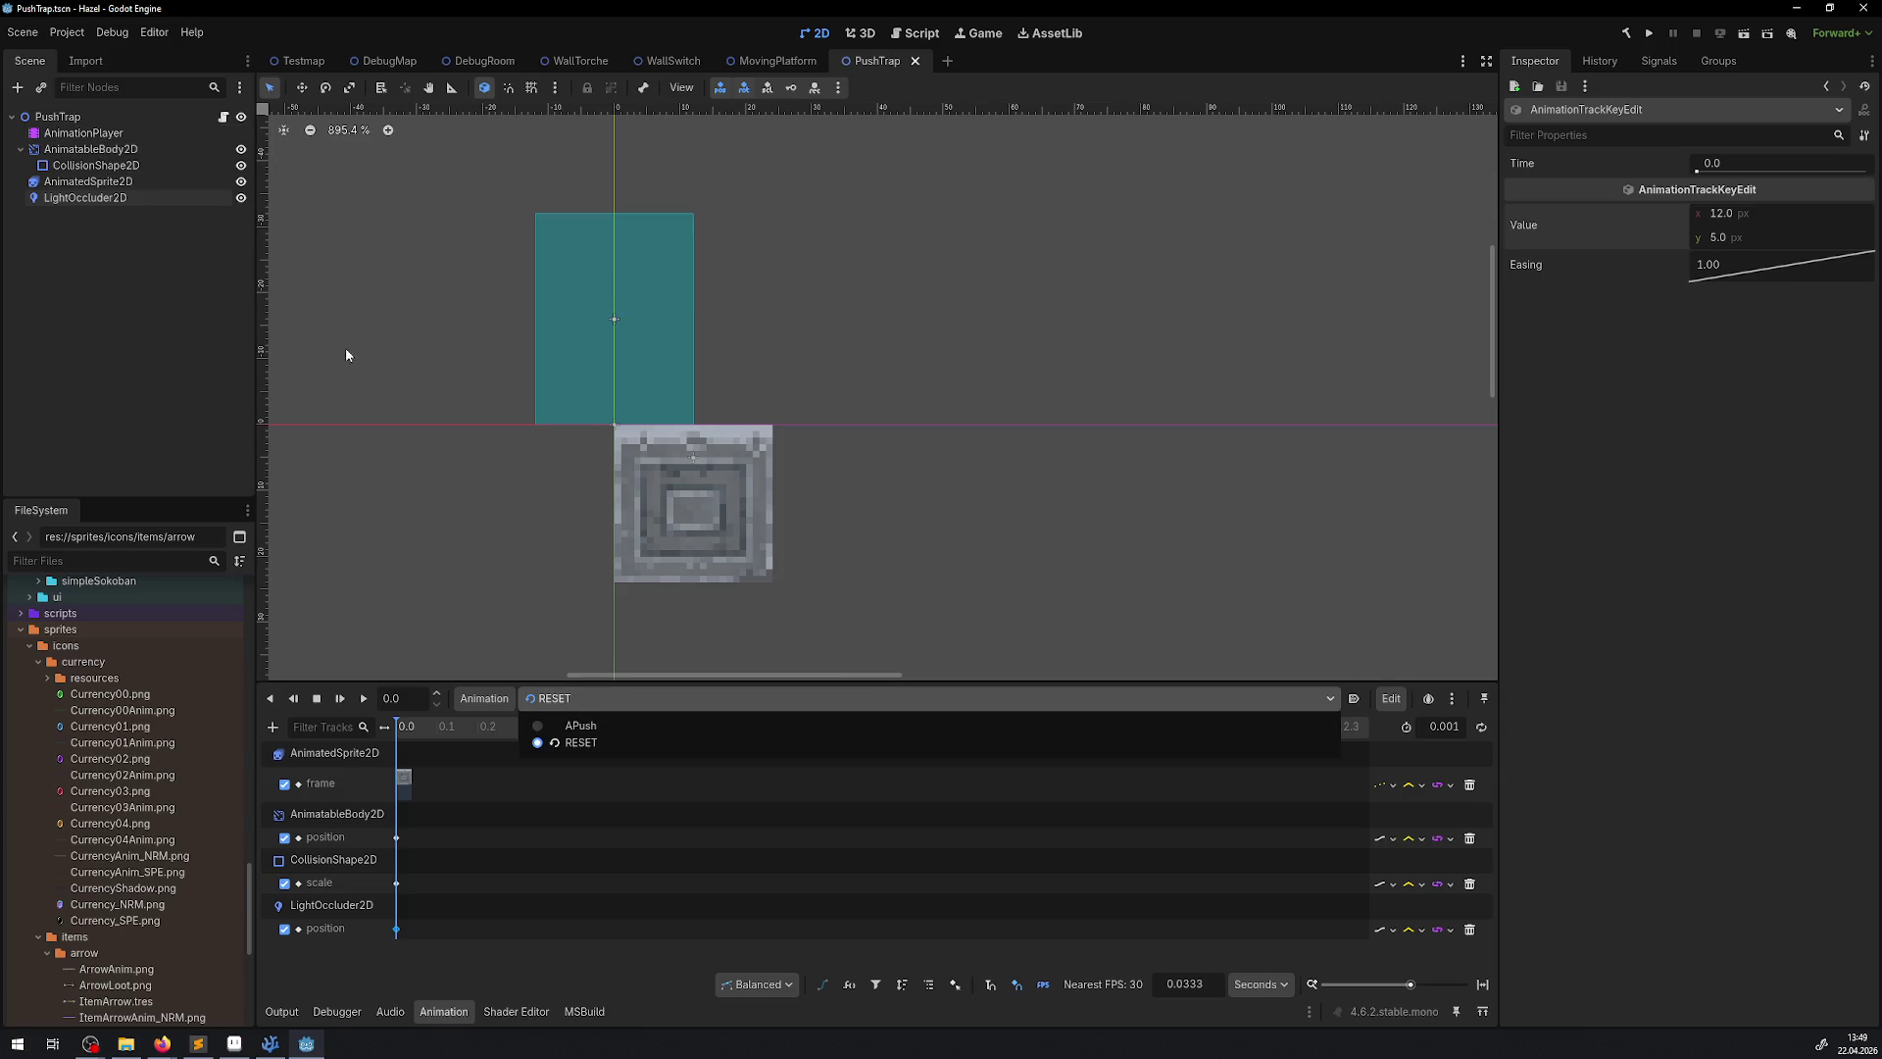
left_click(573, 743)
left_click(485, 698)
left_click(506, 750)
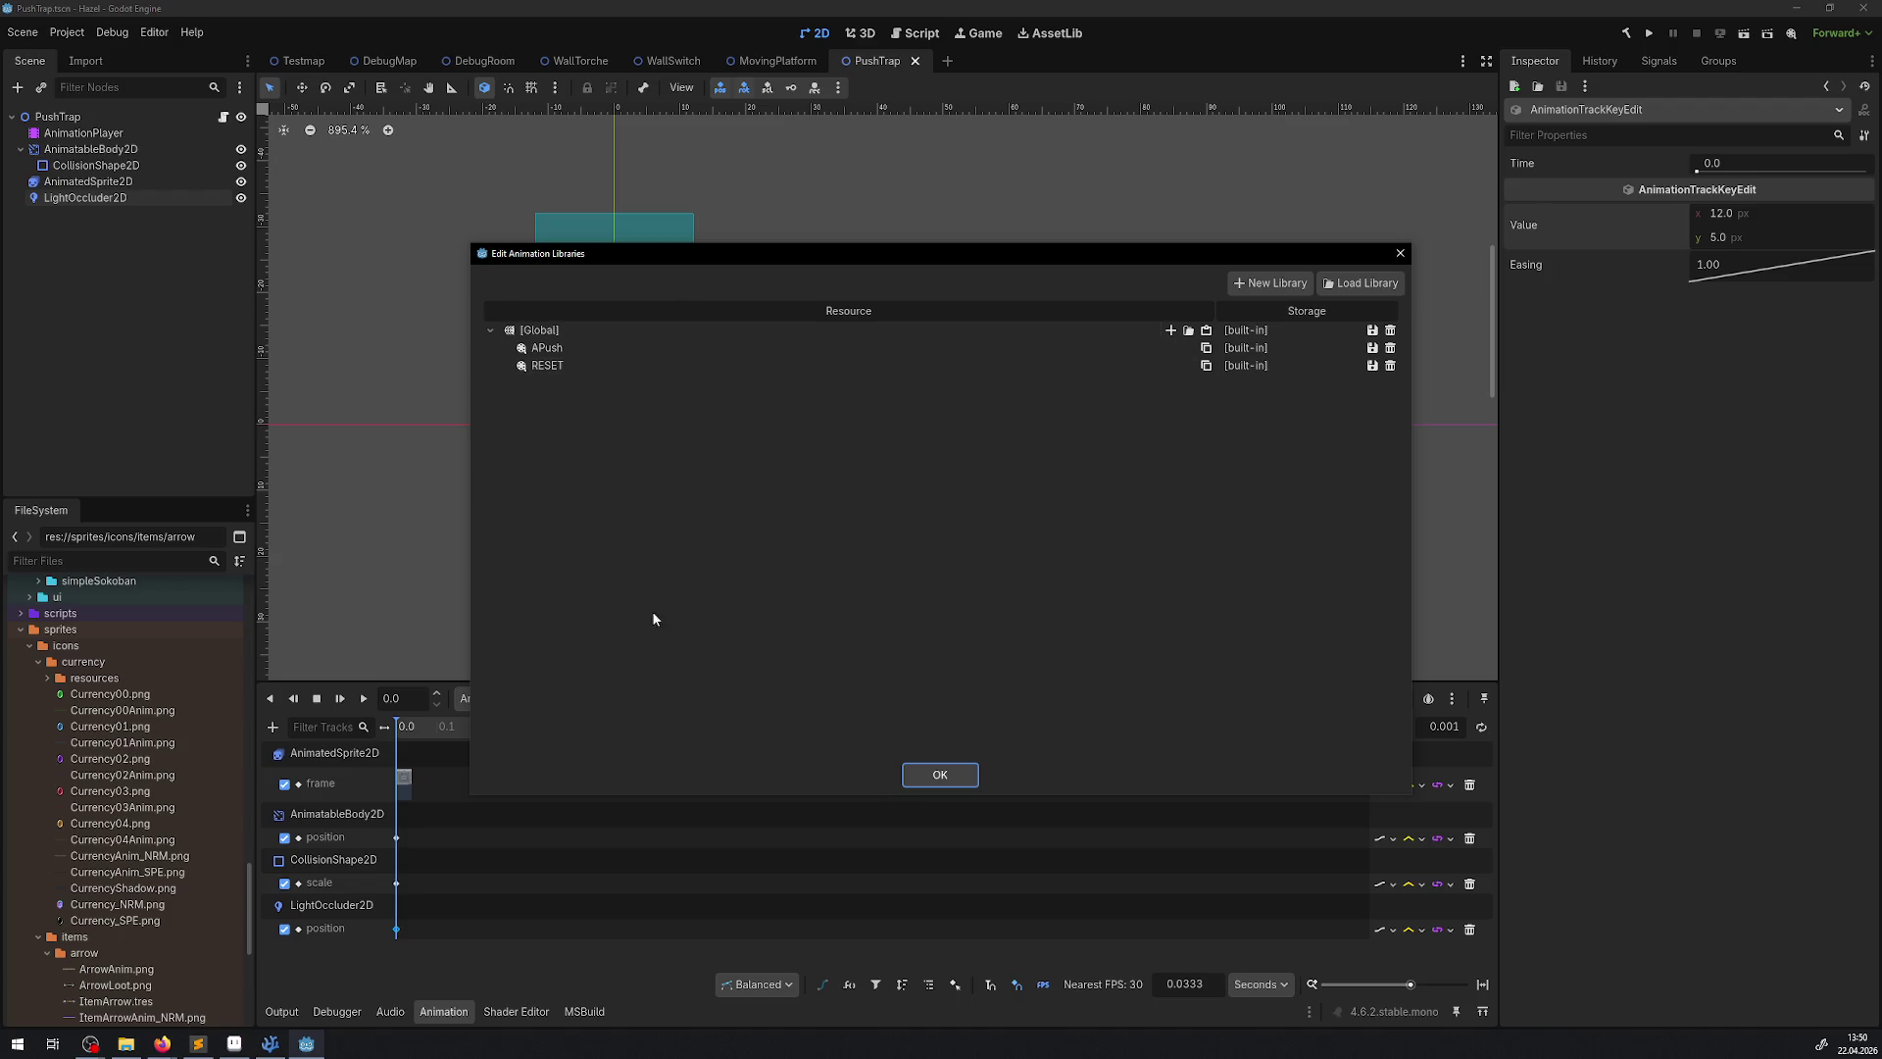
Close the Edit Animation Libraries dialog, leaving the RESET animation name unchanged
double_click(542, 366)
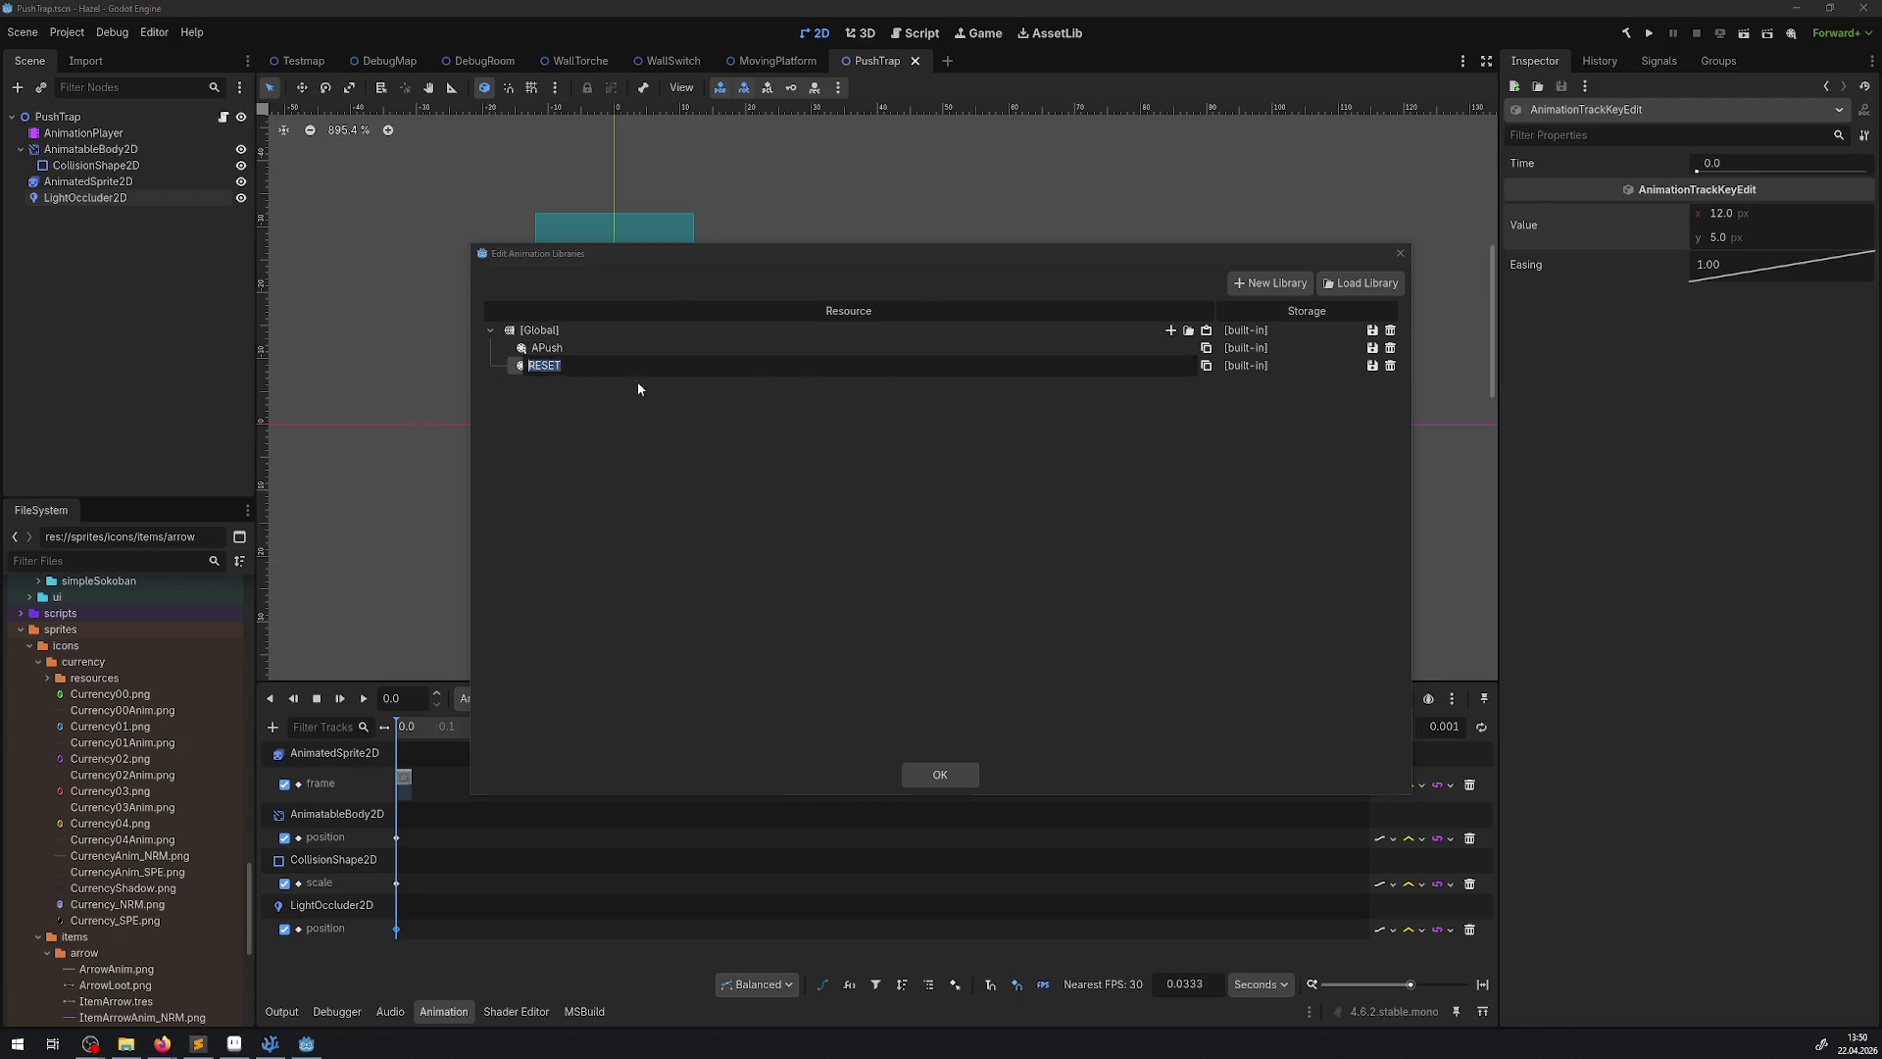
key("Escape")
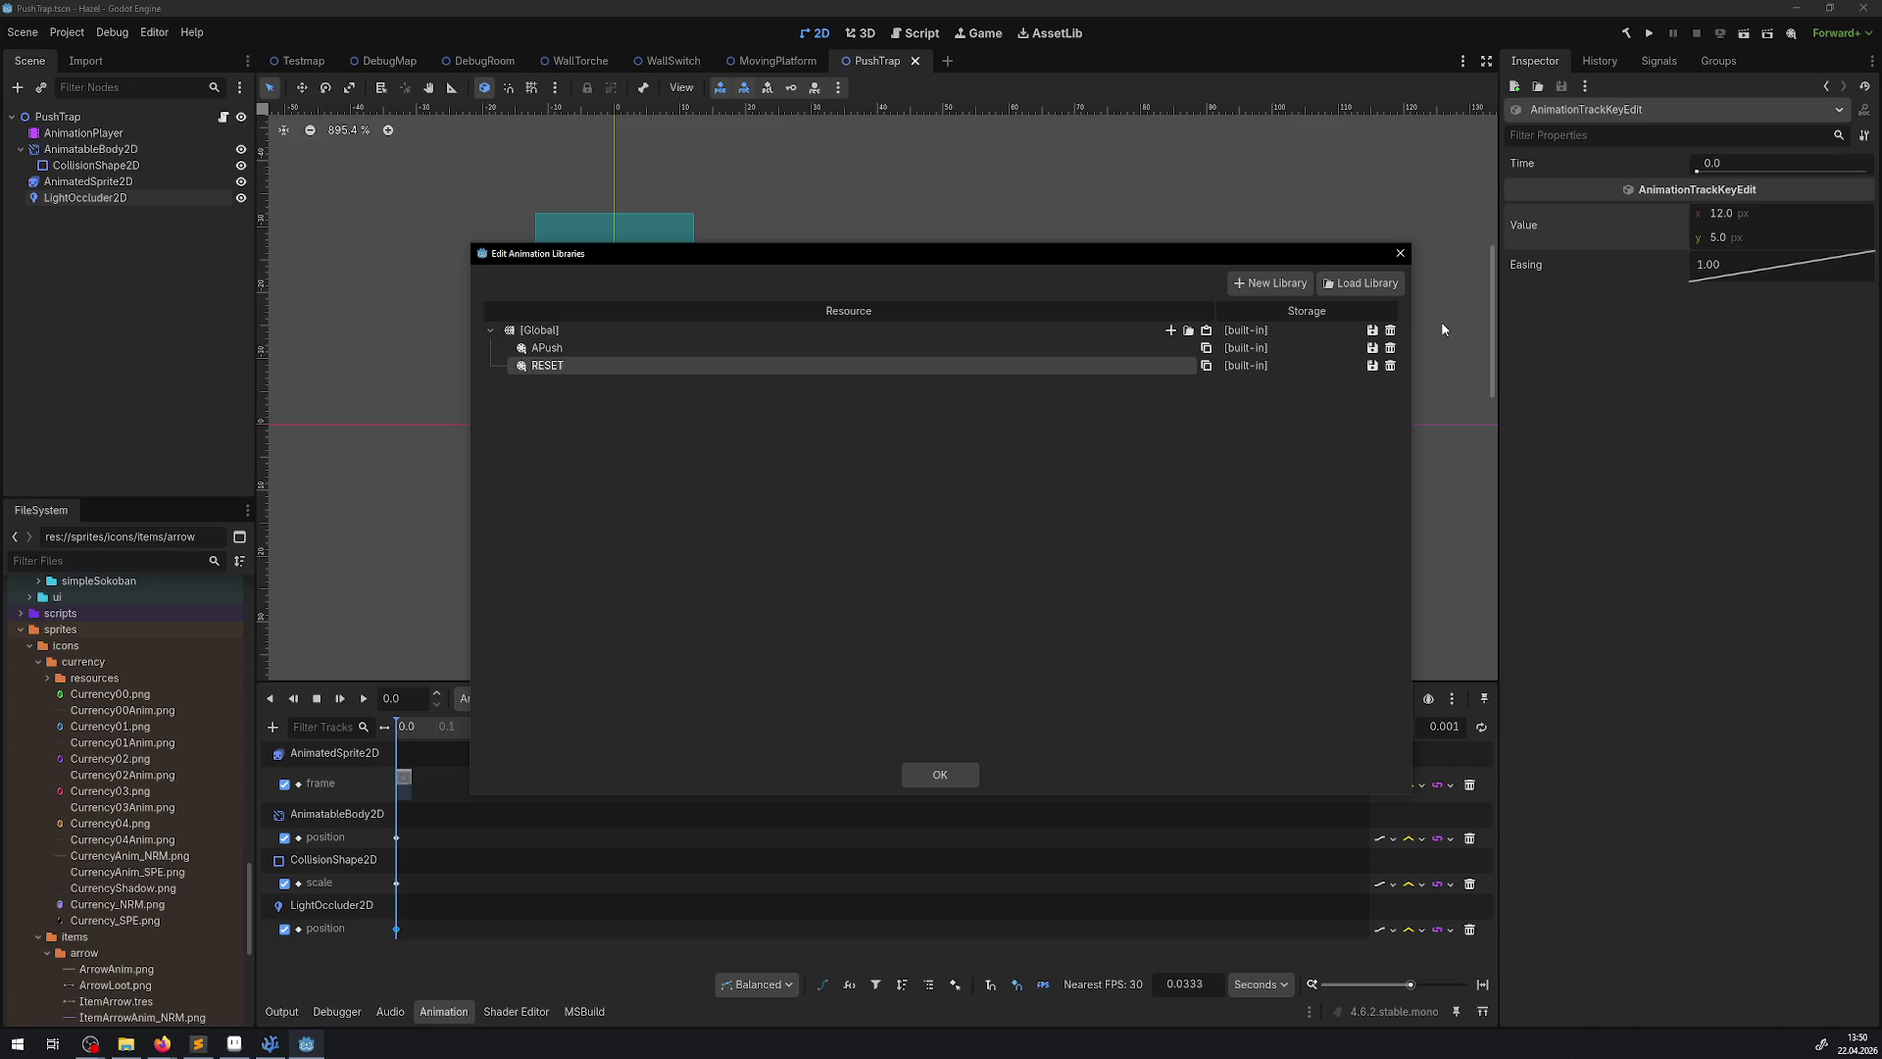
left_click(1400, 253)
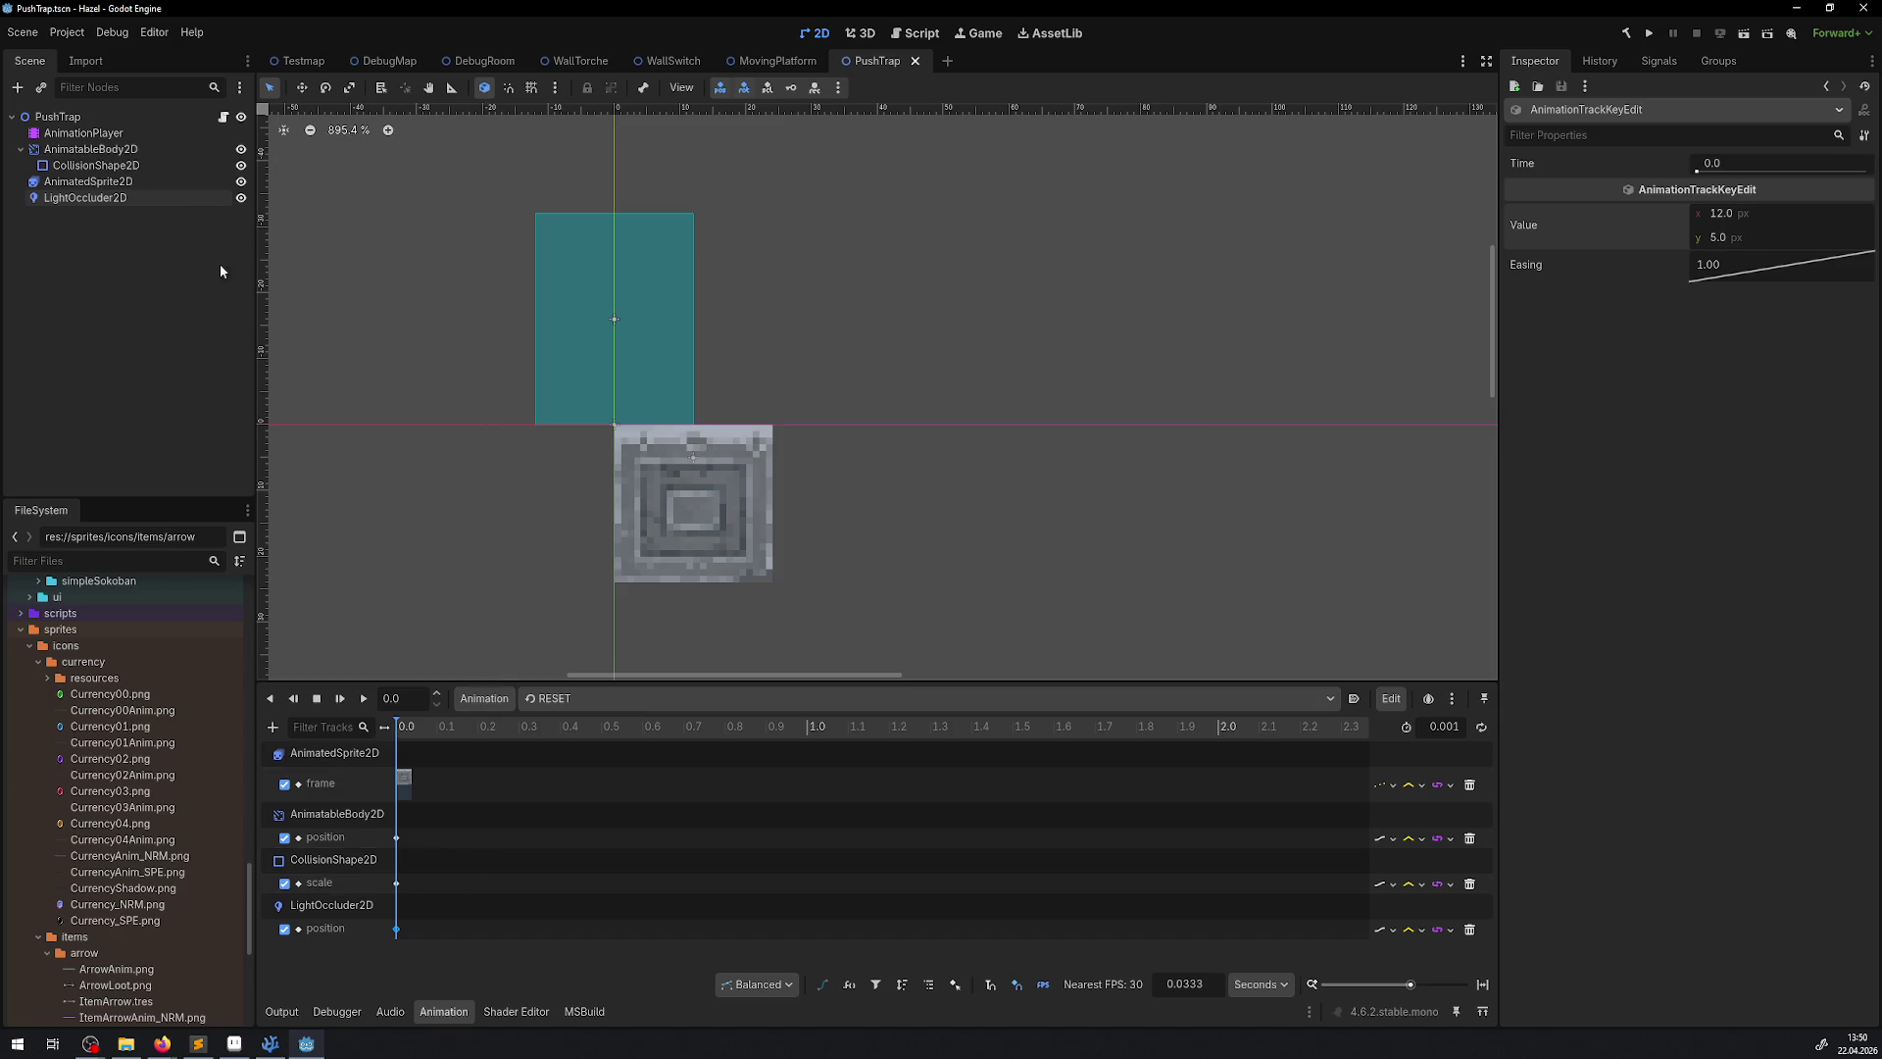
Switch to APush, drag the light occluder onto the stone tile, and save
left_click(593, 699)
left_click(581, 725)
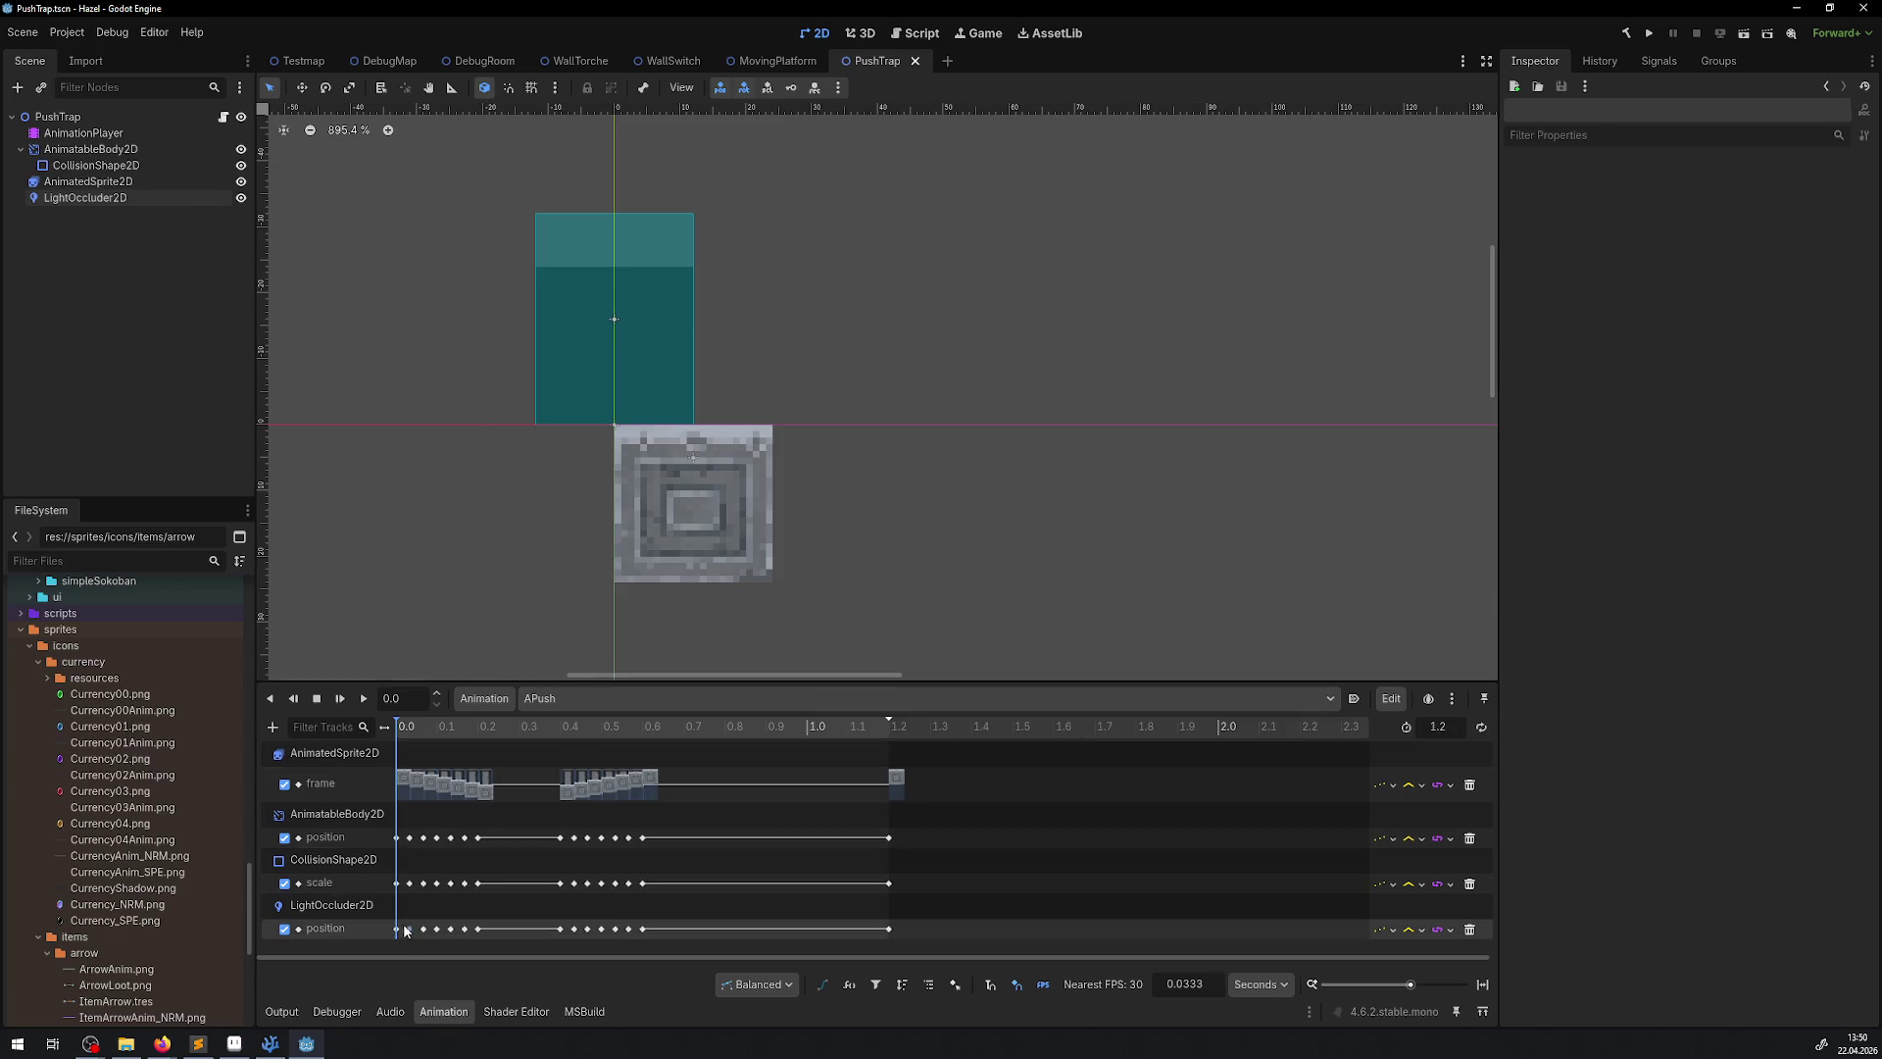
left_click(54, 198)
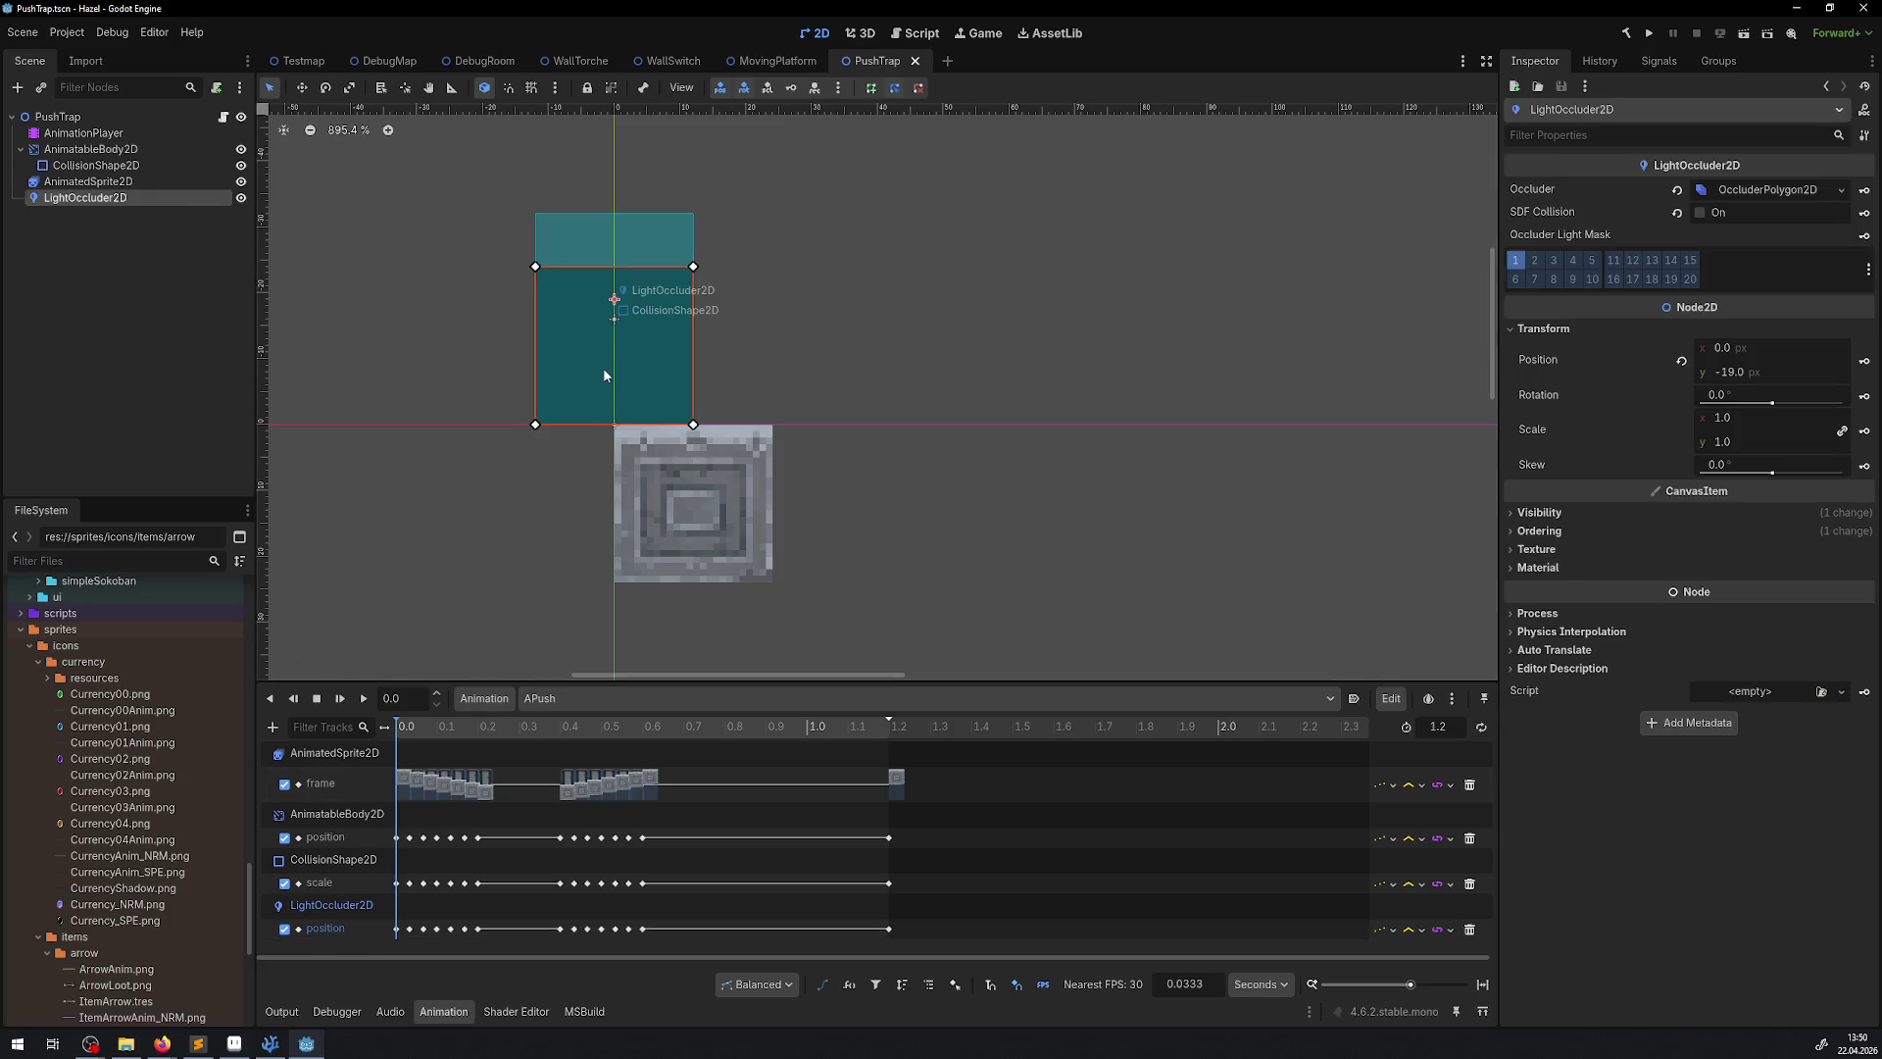
left_click_drag(604, 375, 690, 520)
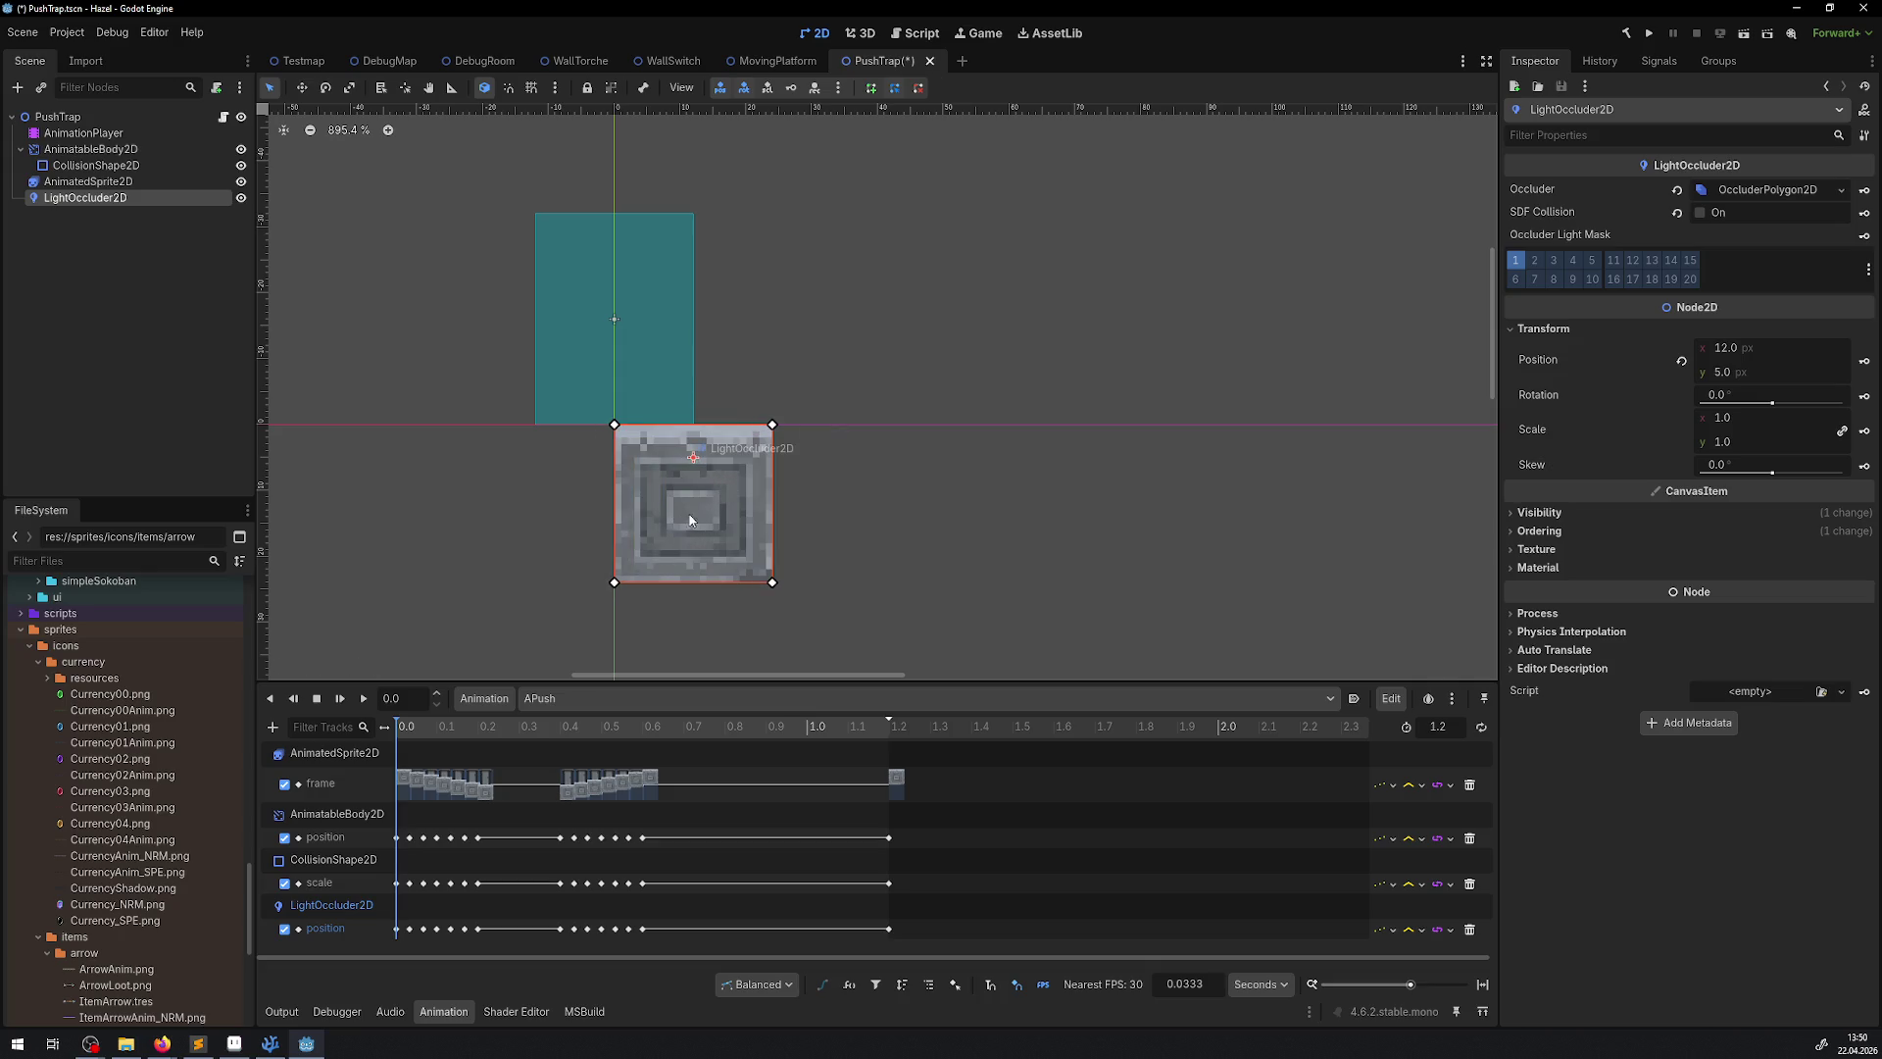
key("ctrl+s")
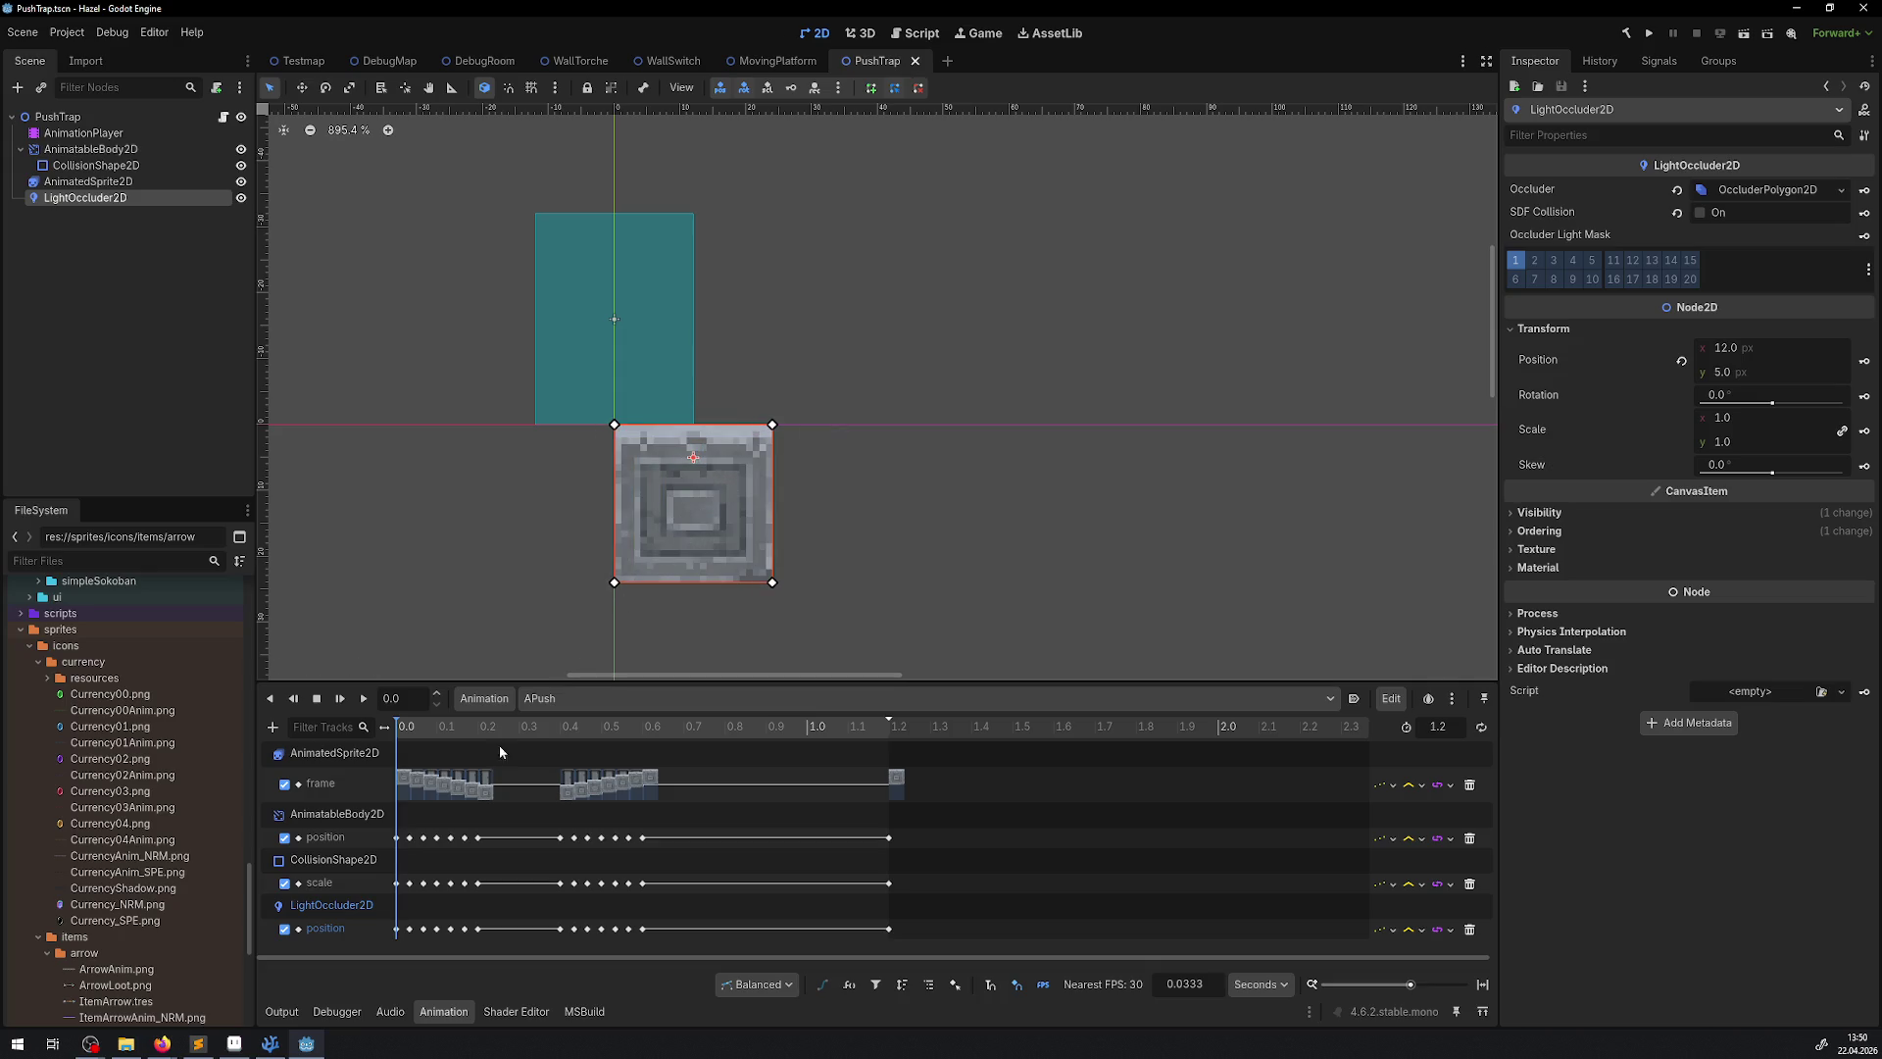
left_click(398, 928)
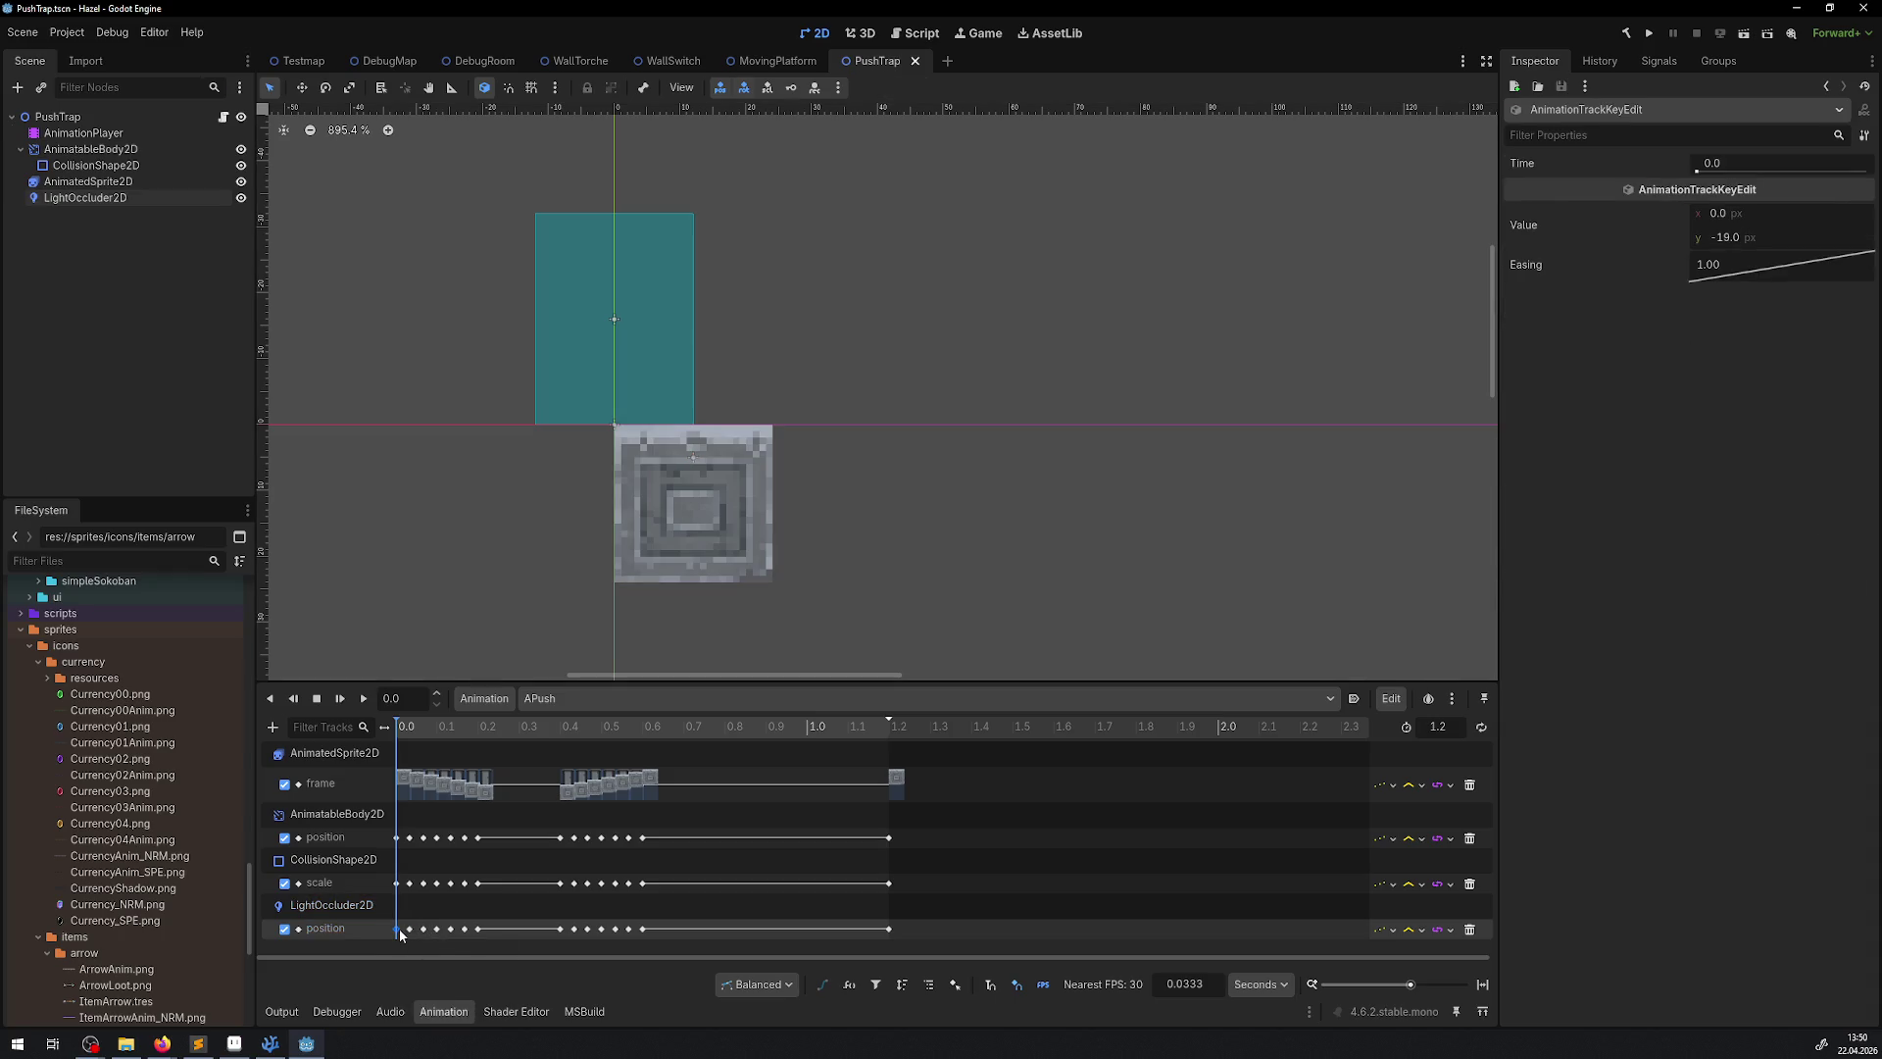
Set the occluder's 0.0 s position key to (12, 5), the 1.2 s key's y to 5, and save
left_click(1724, 213)
type("12")
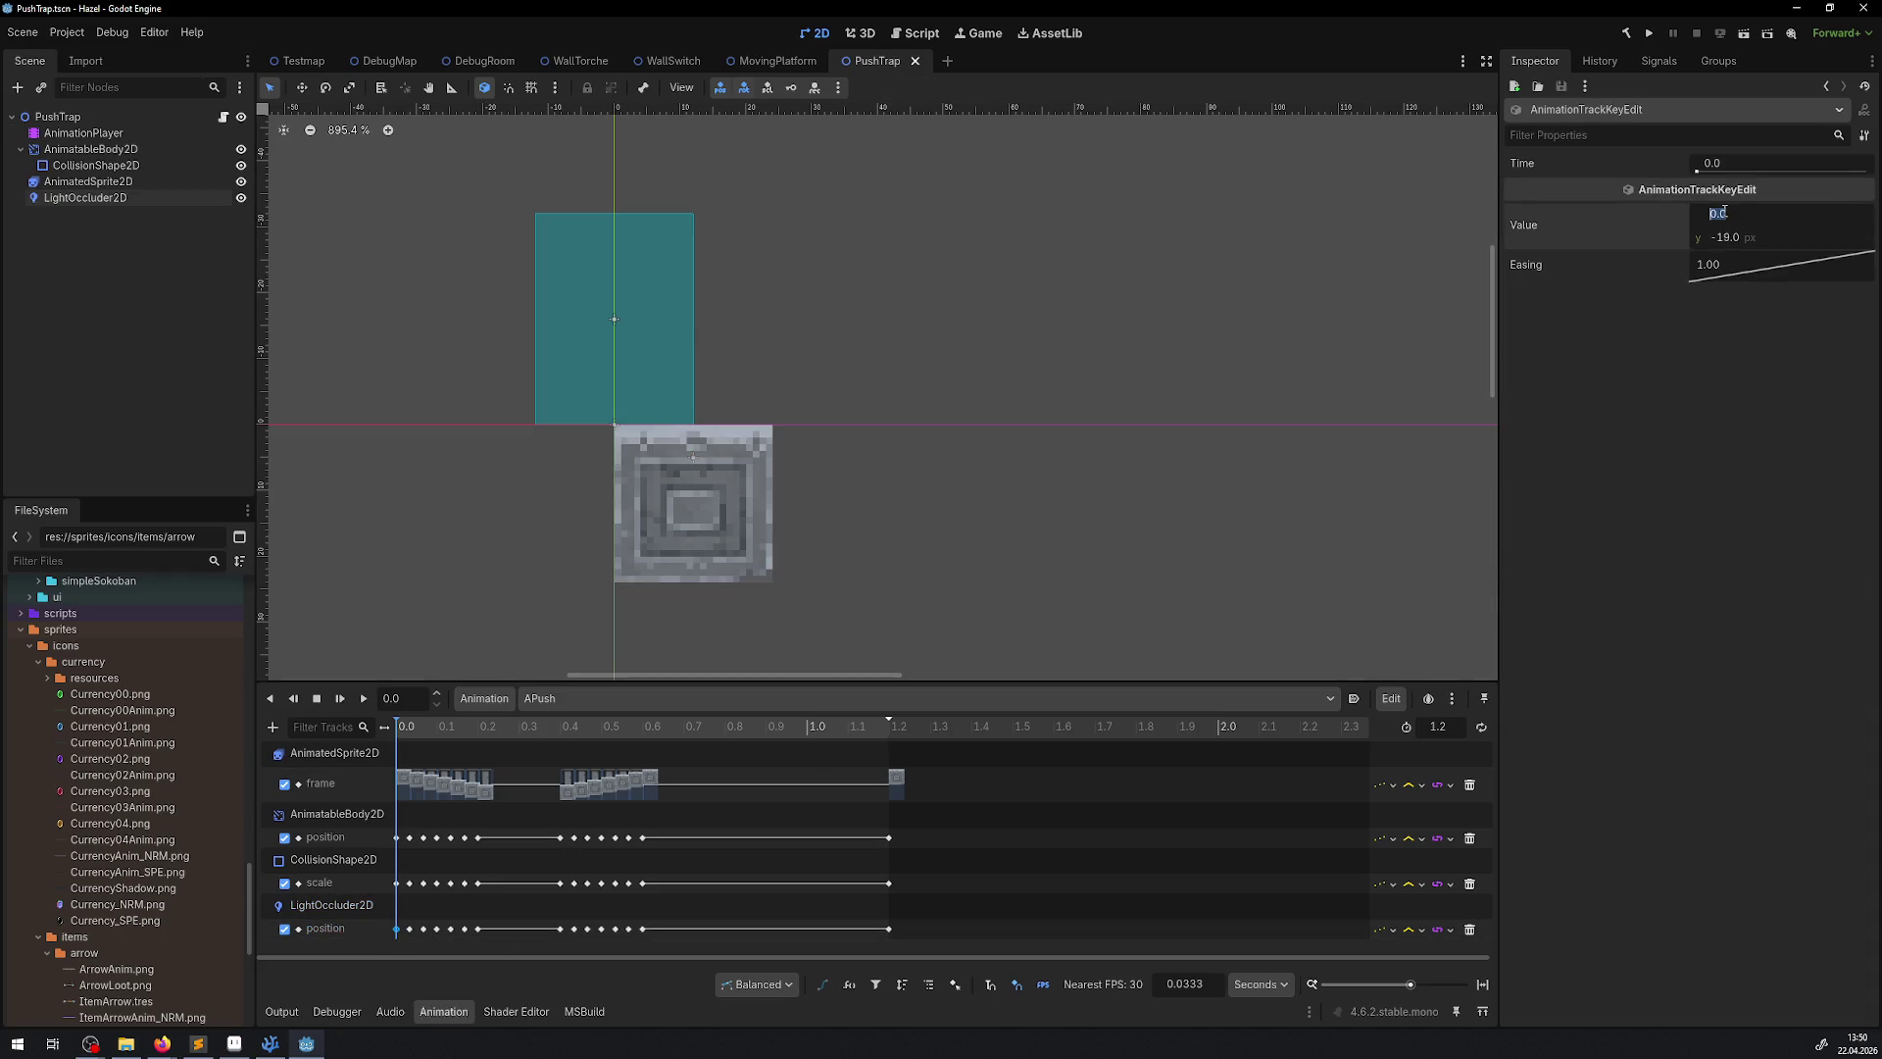
left_click(1727, 239)
type("5")
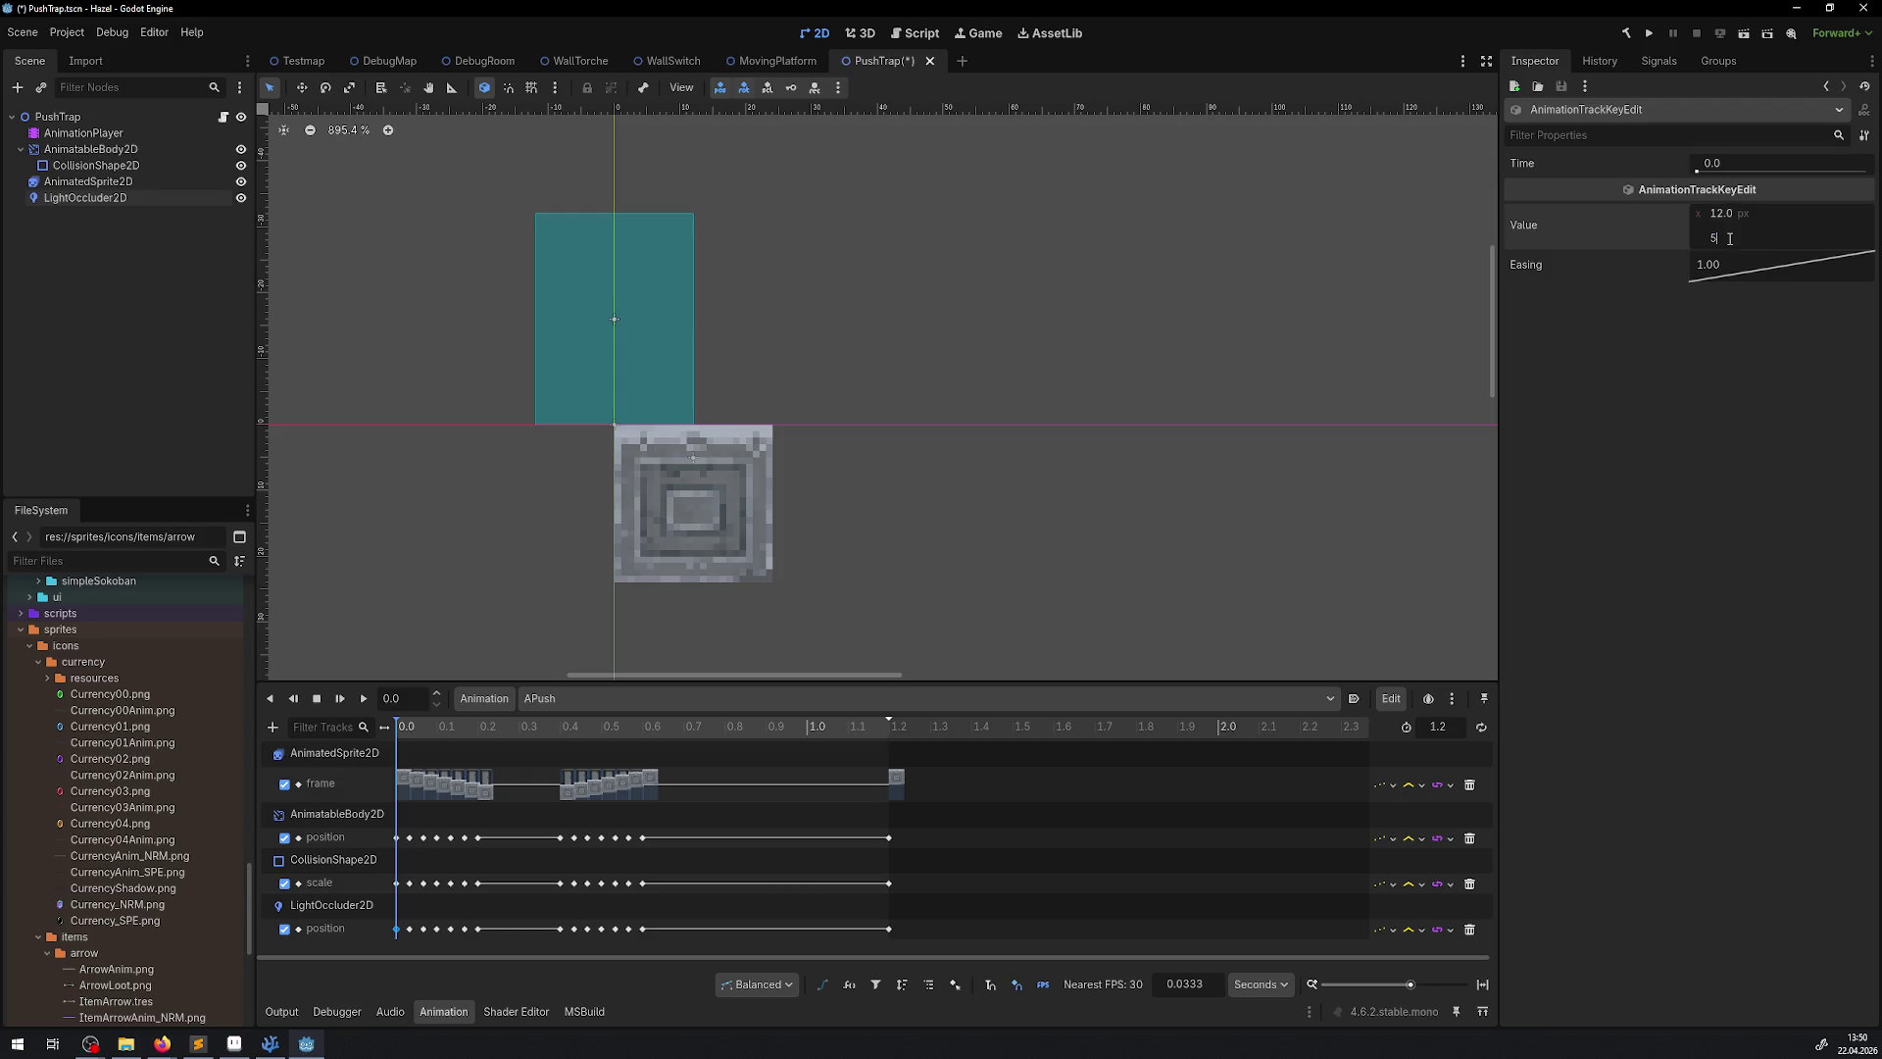
key("Return")
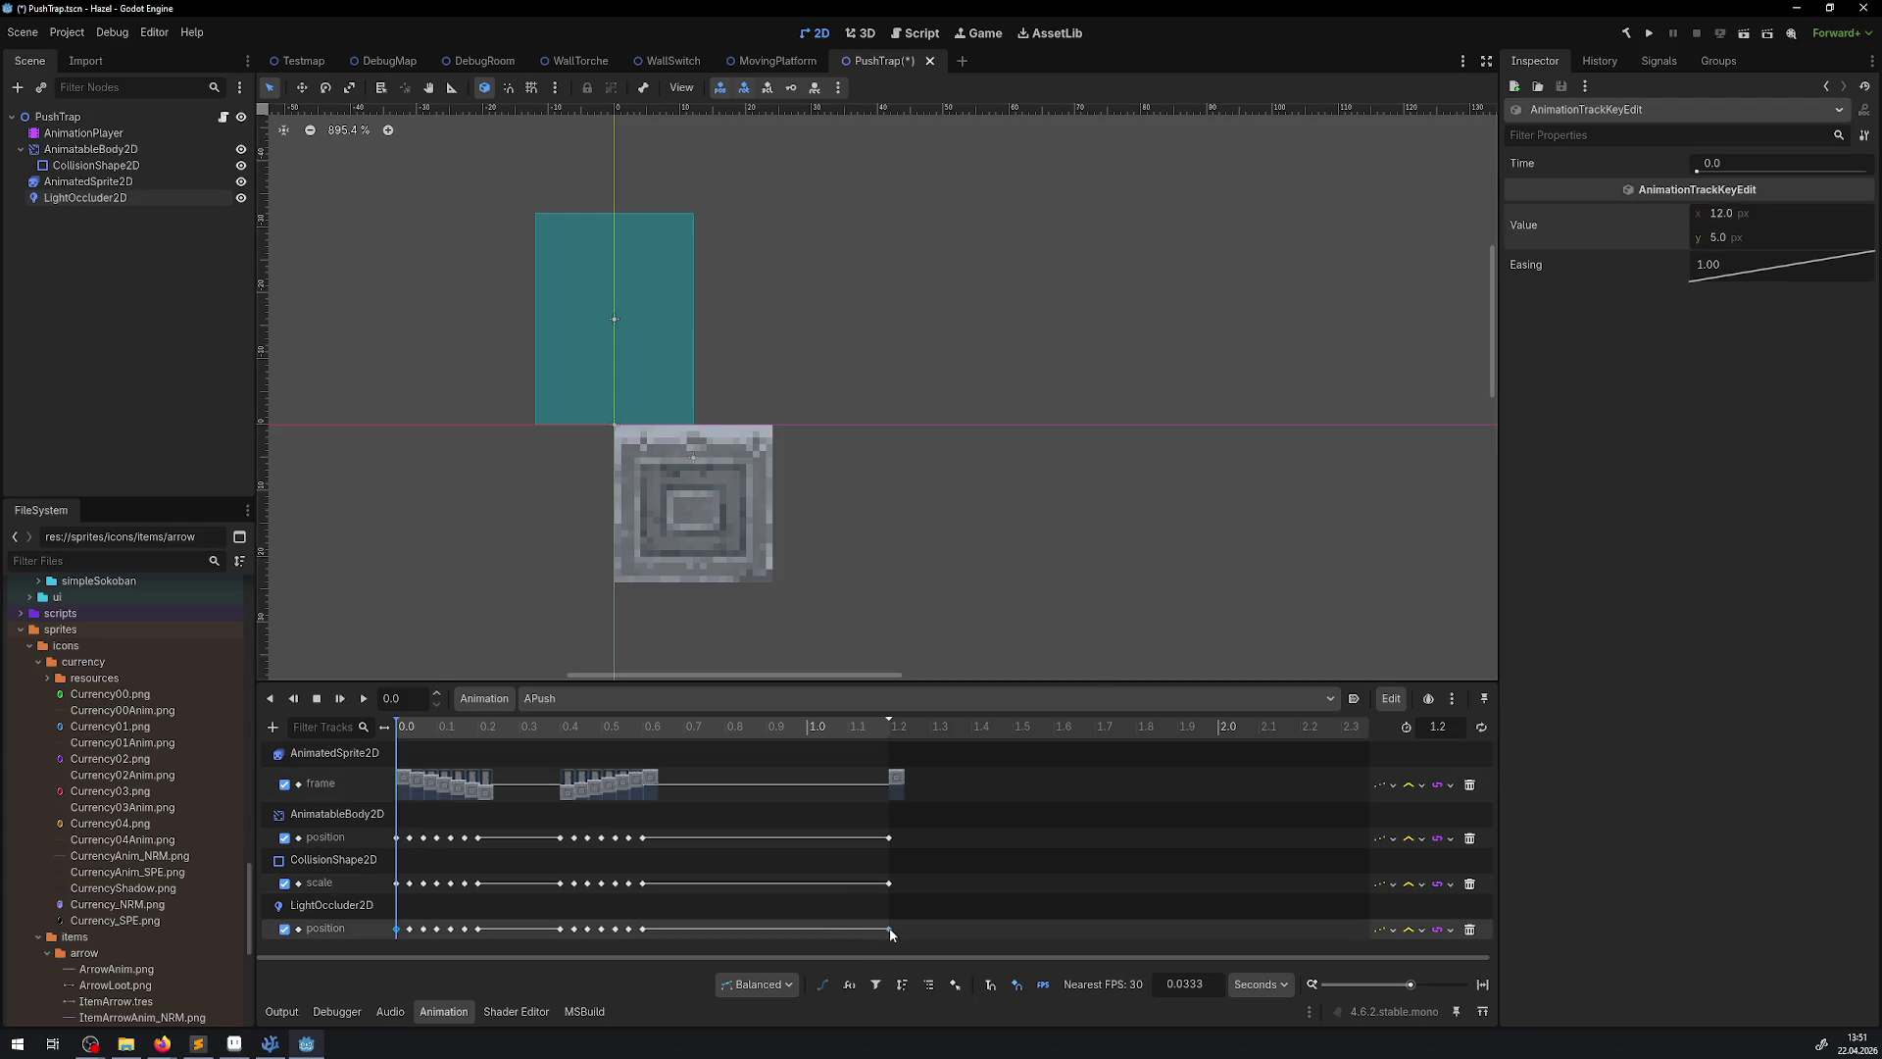
left_click(889, 928)
left_click(1741, 237)
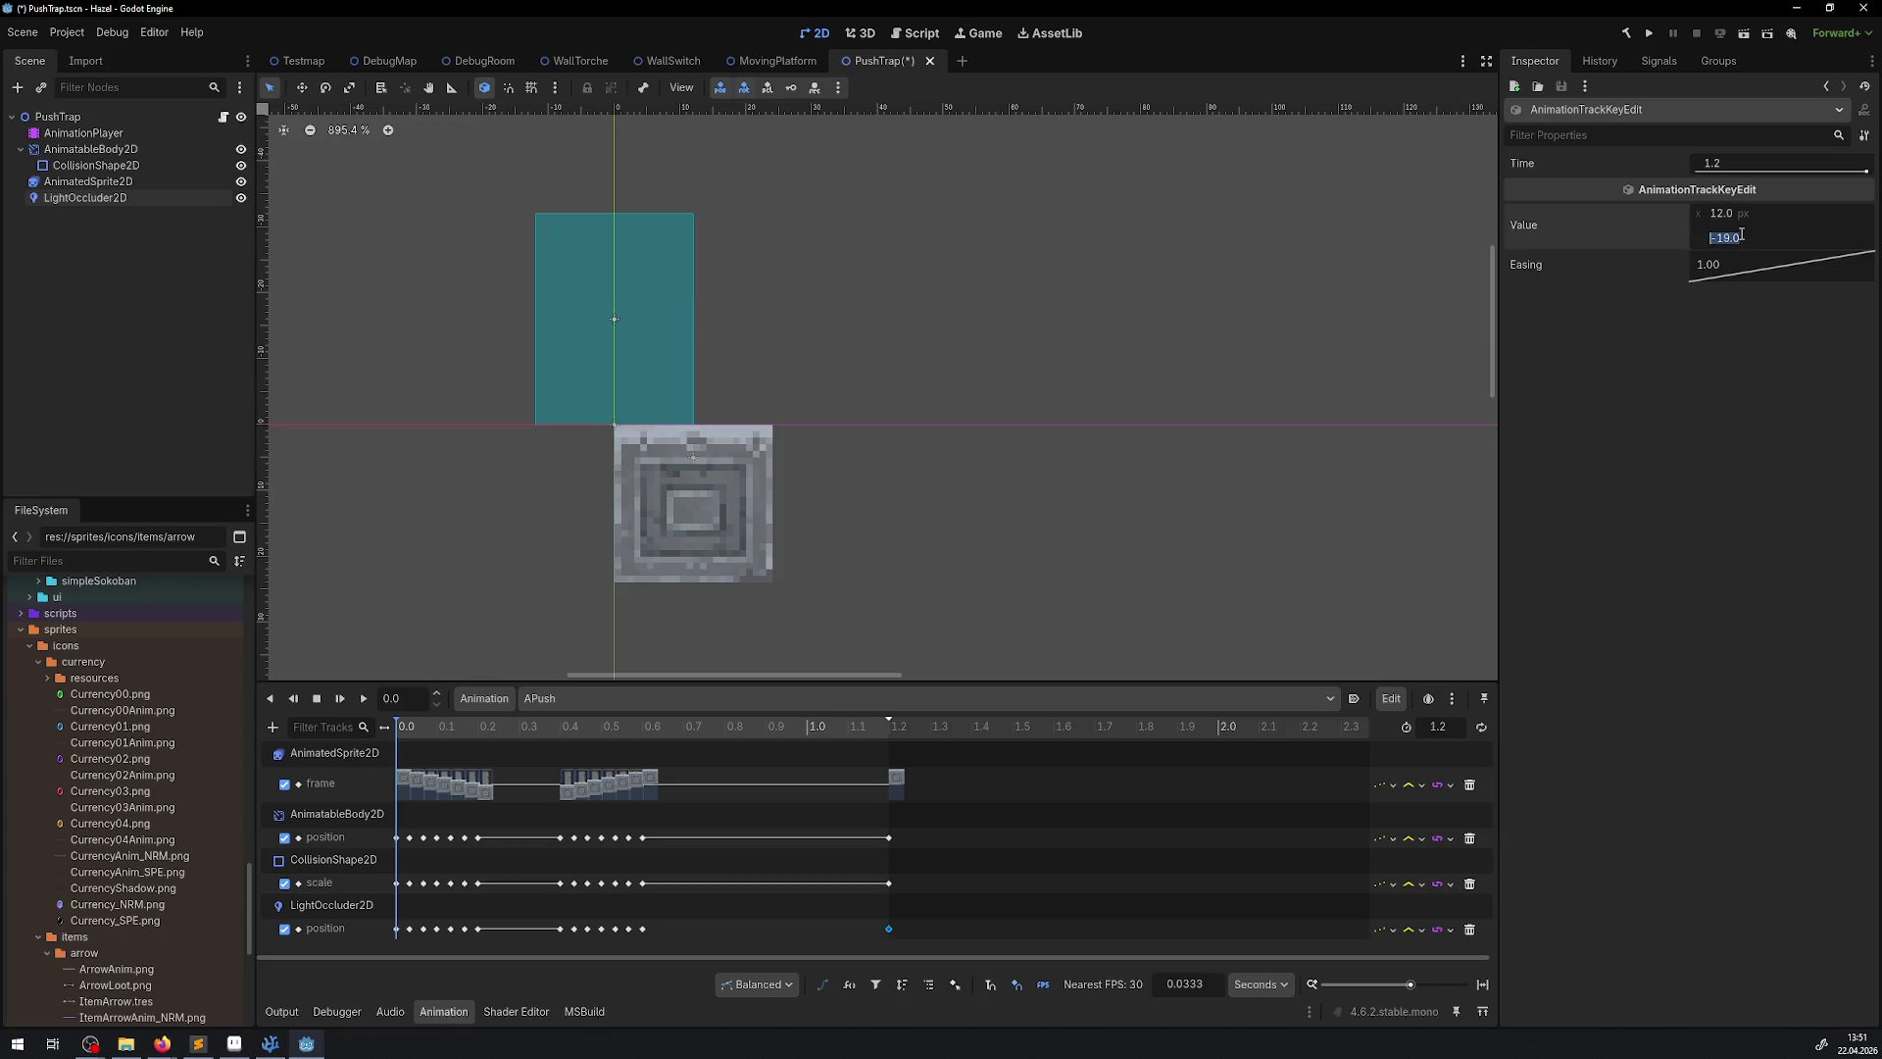
type("5")
key("ctrl+s")
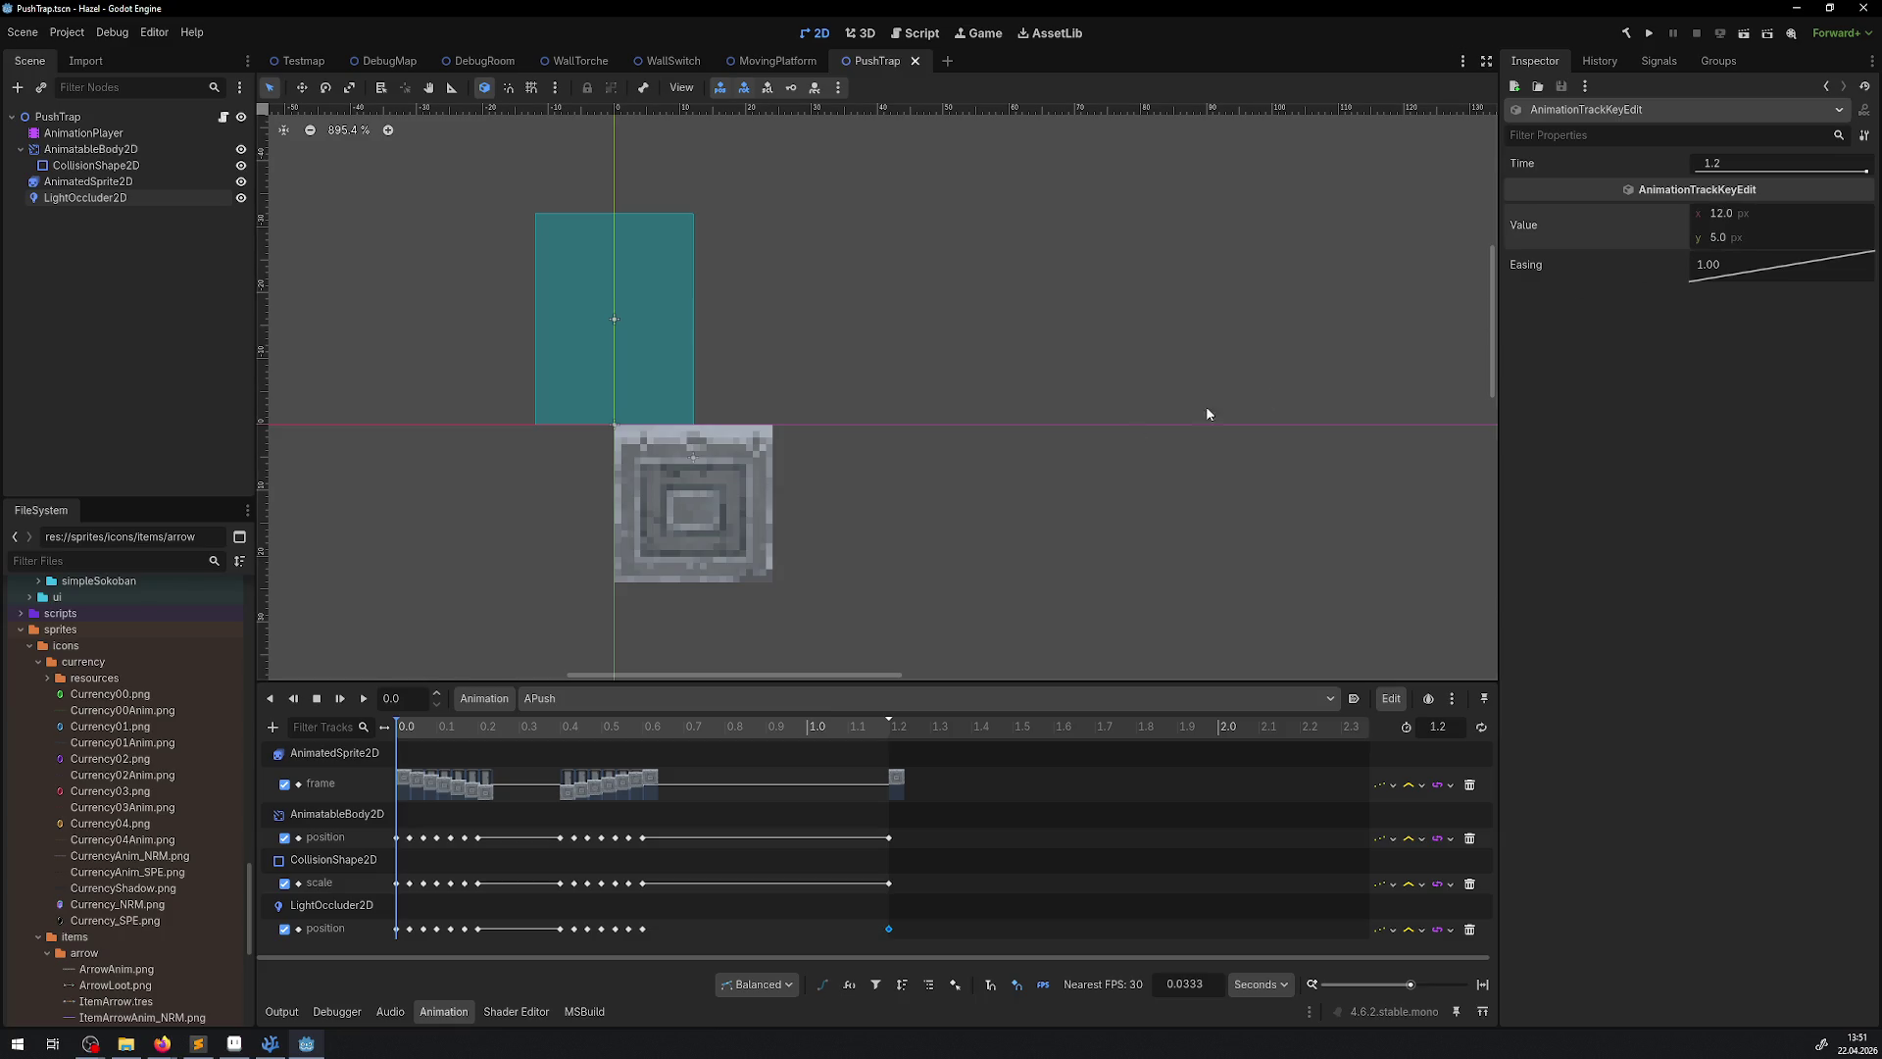
Center the block sprite in view and start editing the 0.0333 s key's x position
scroll(957, 344, "up", 7)
scroll(861, 436, "down", 3)
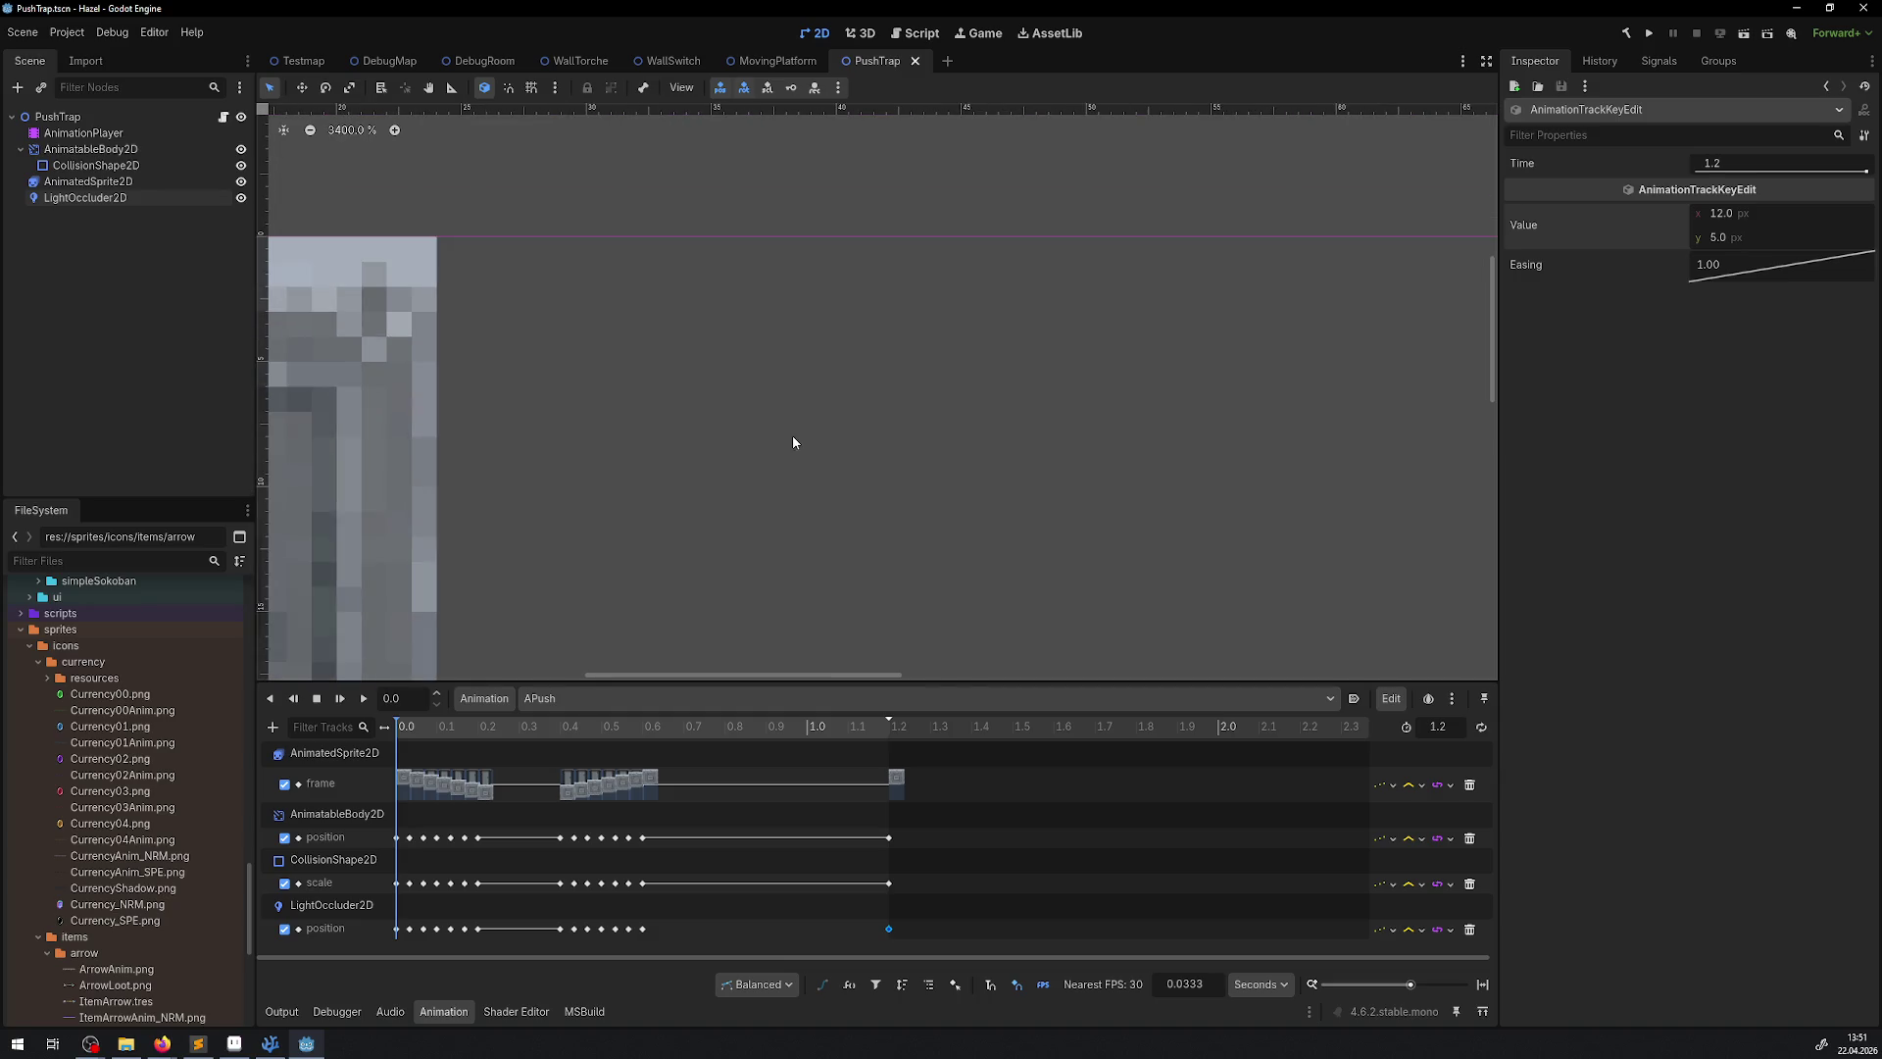
mouse_move(936, 343)
left_mouse_down()
mouse_move(1009, 354)
mouse_move(1013, 404)
left_mouse_up()
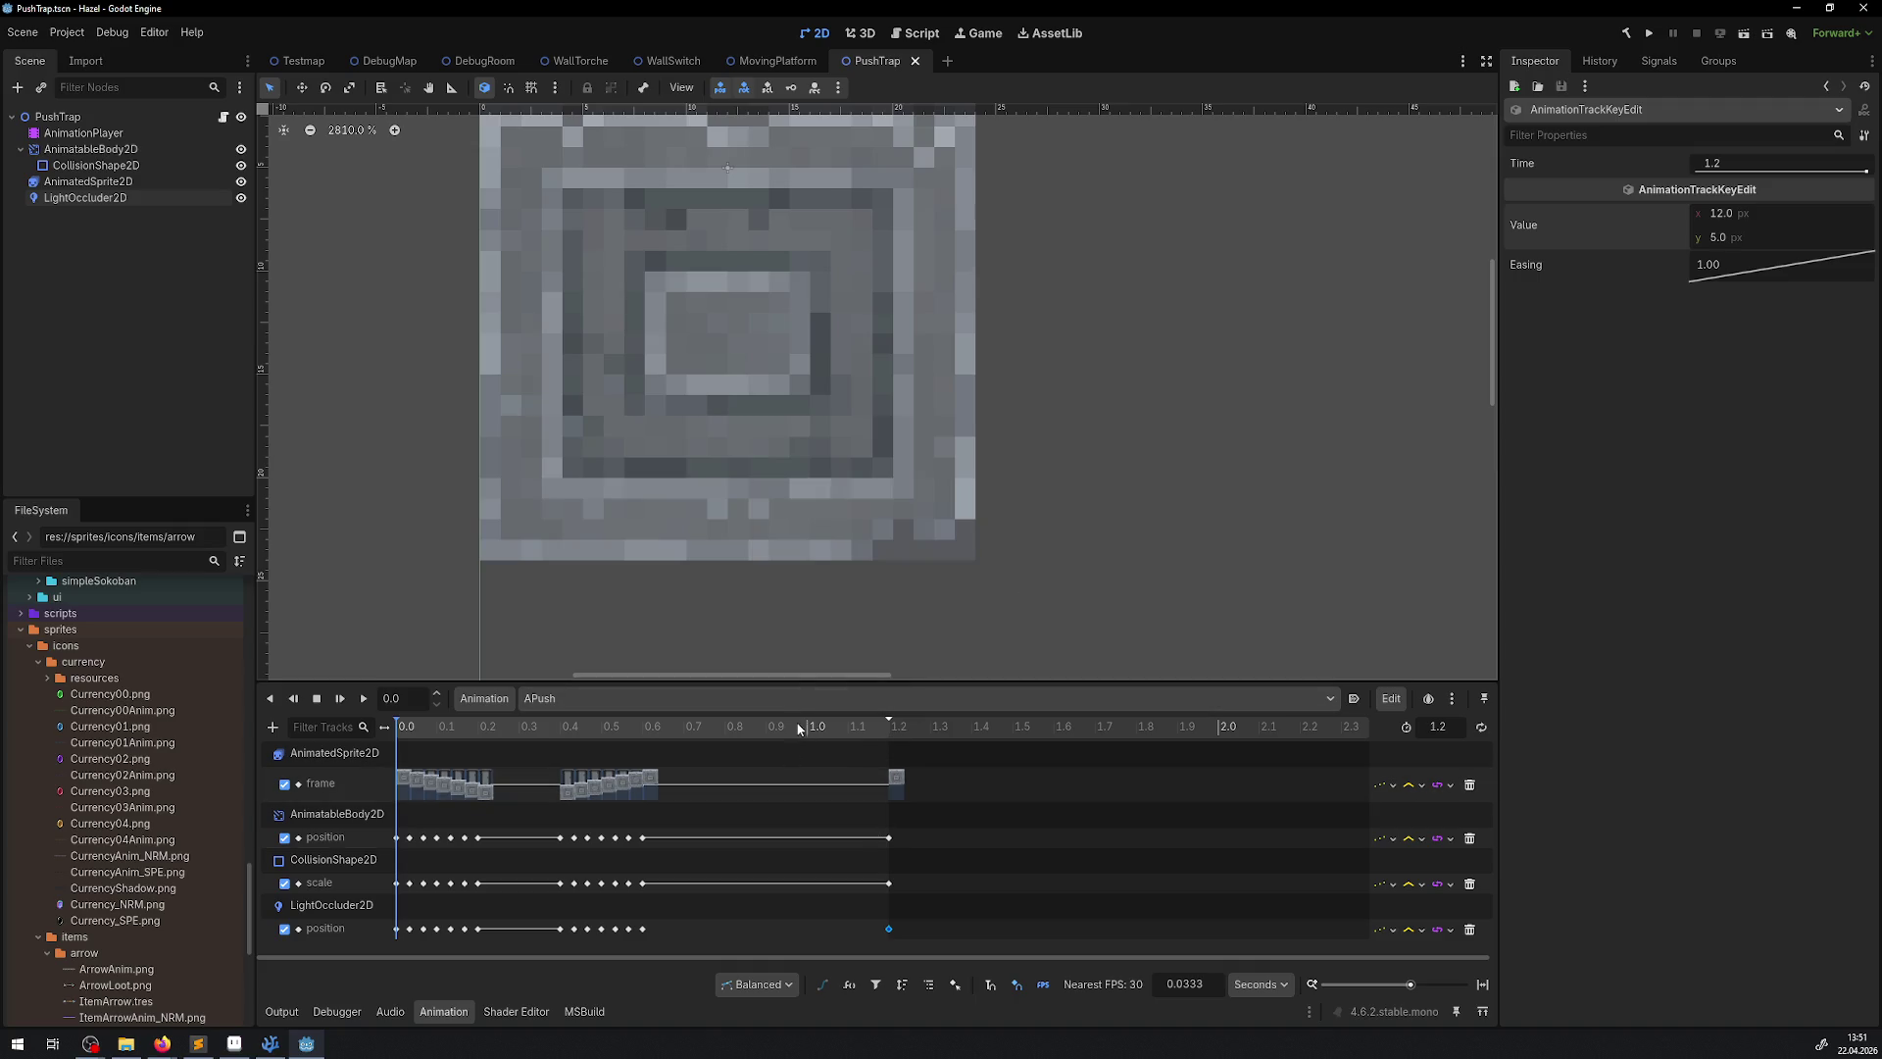
left_click(410, 930)
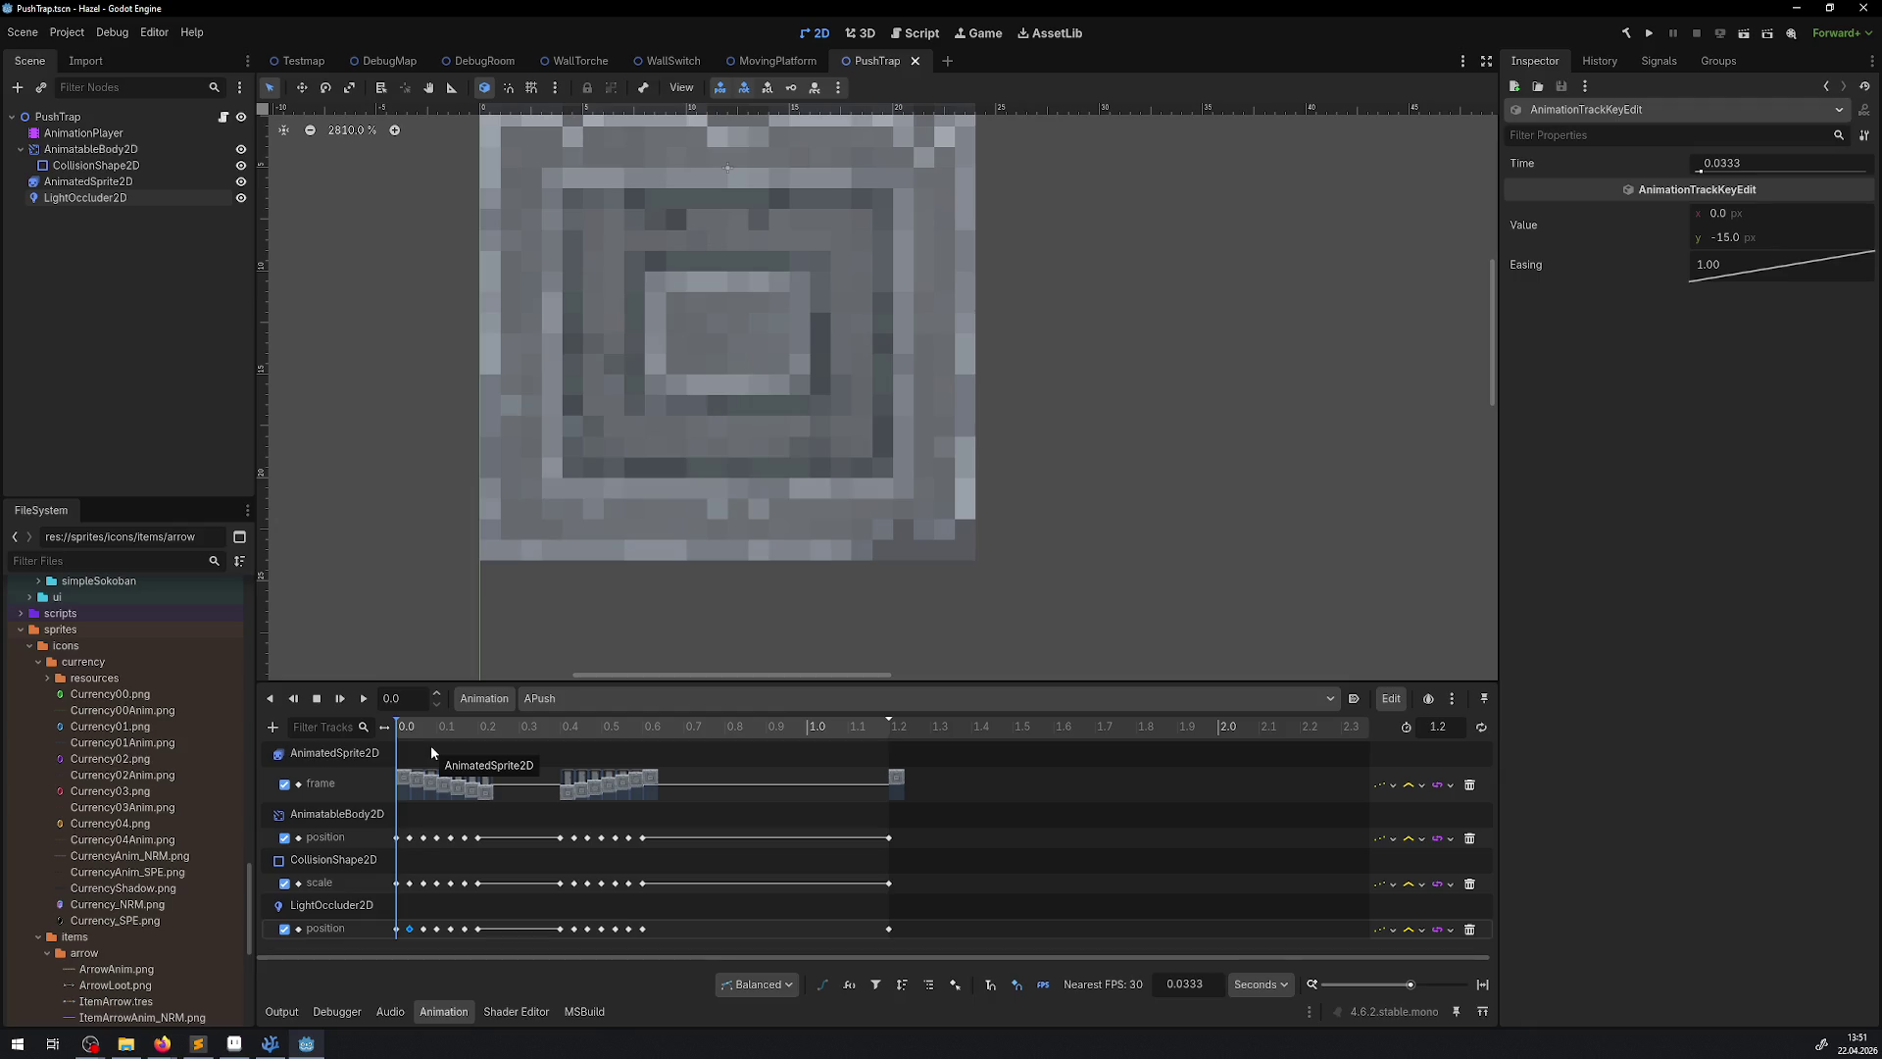
scroll(677, 427, "down", 10)
scroll(715, 435, "up", 4)
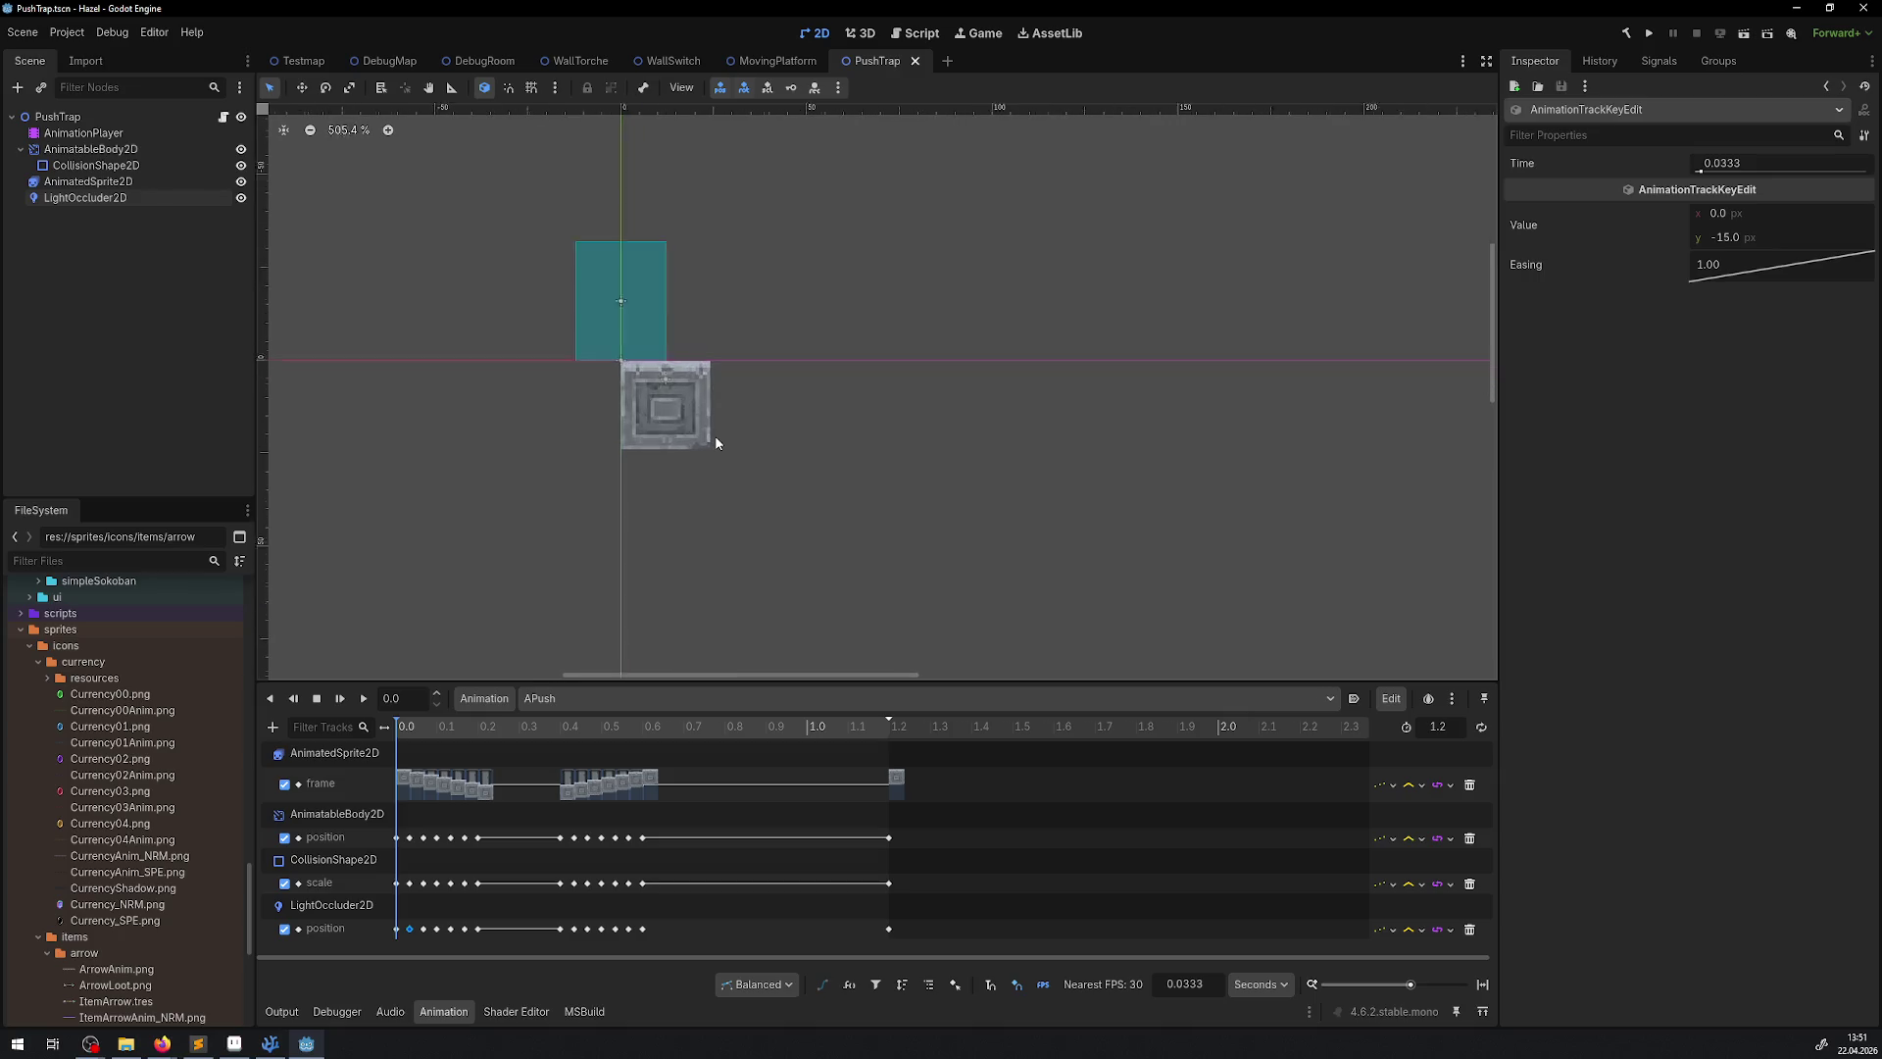
scroll(705, 406, "down", 5)
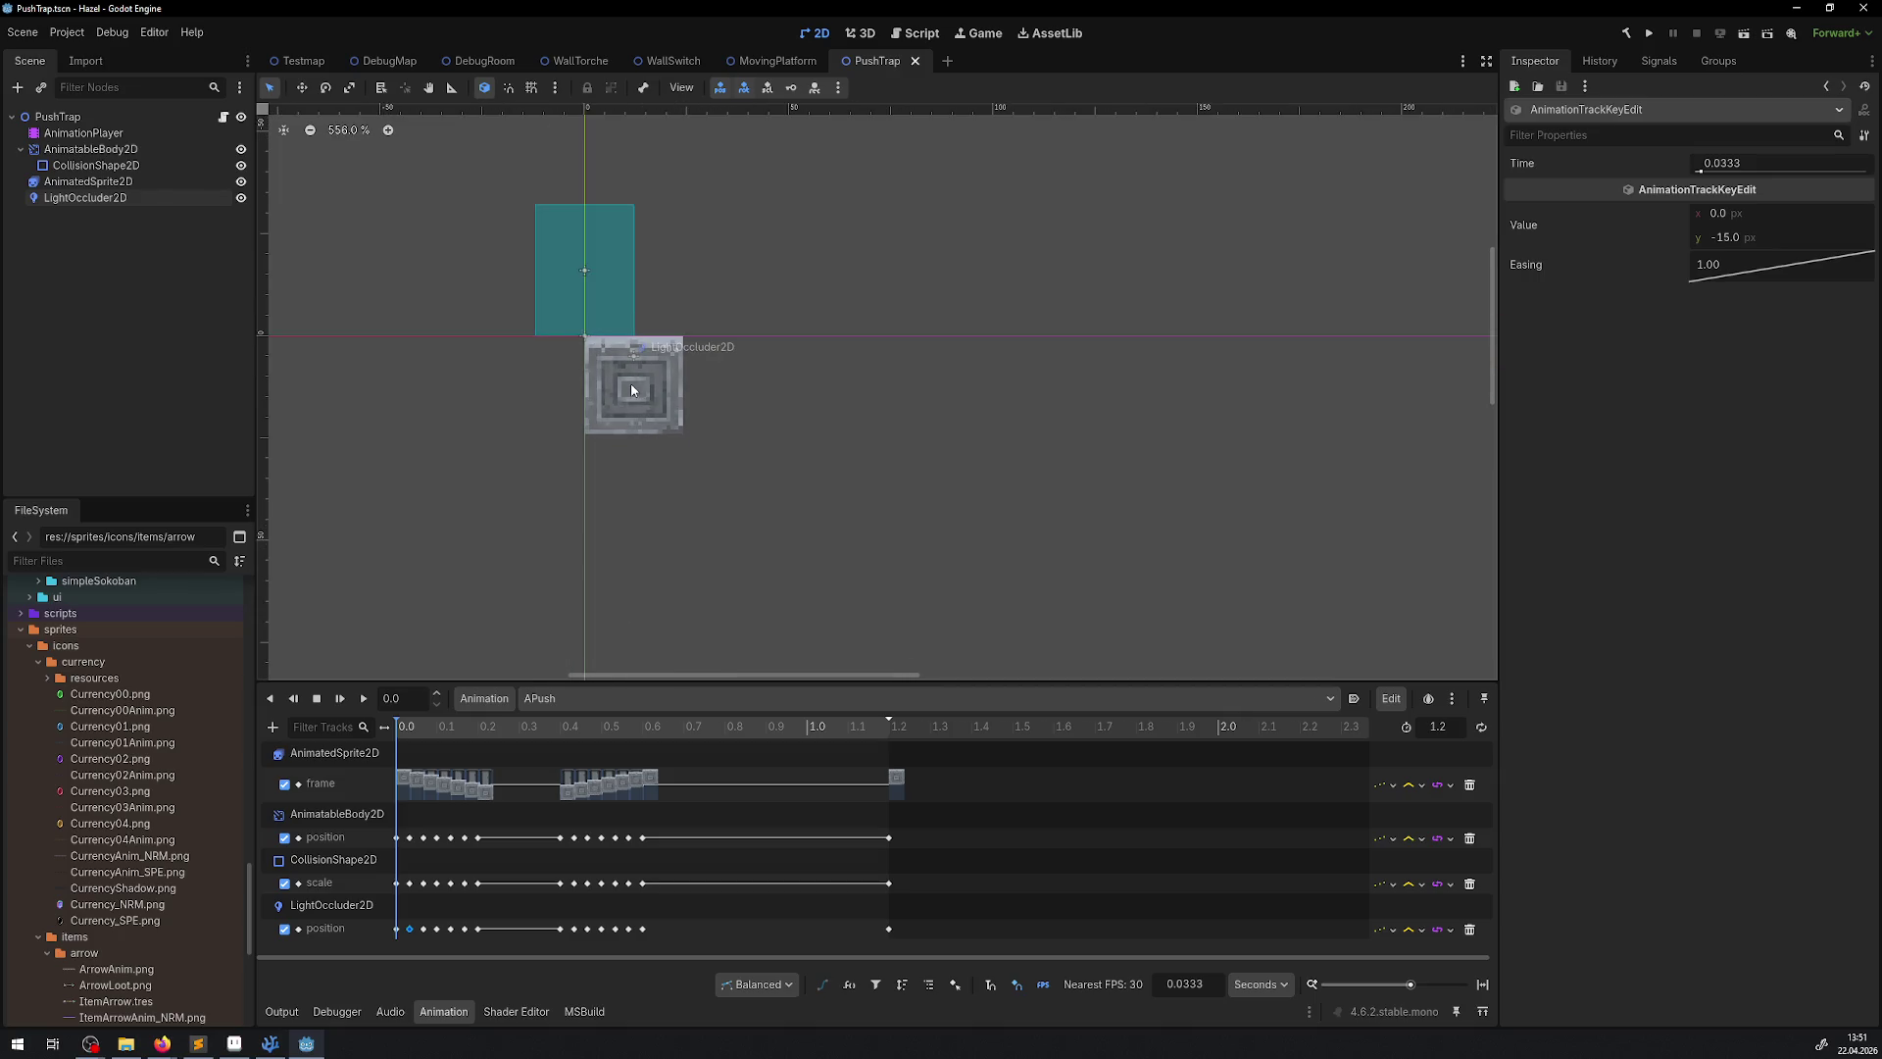
scroll(700, 394, "down", 2)
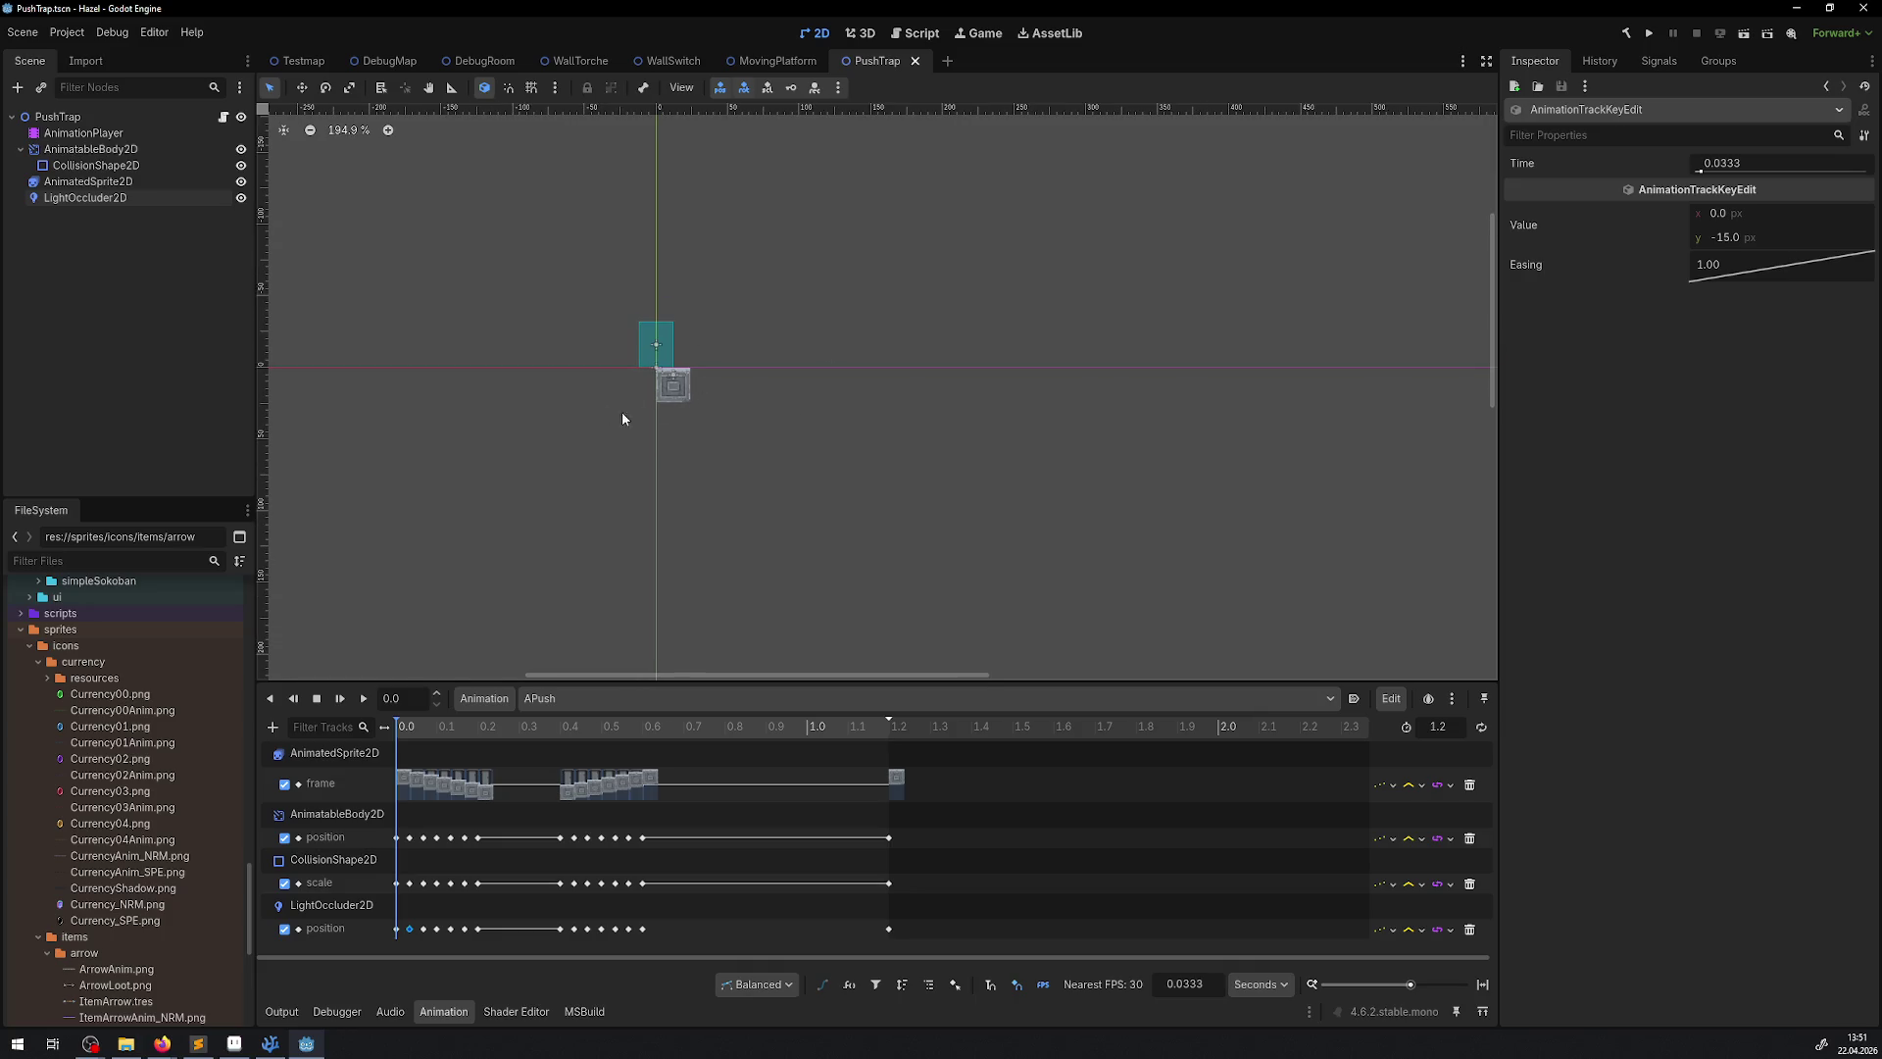
scroll(671, 414, "up", 4)
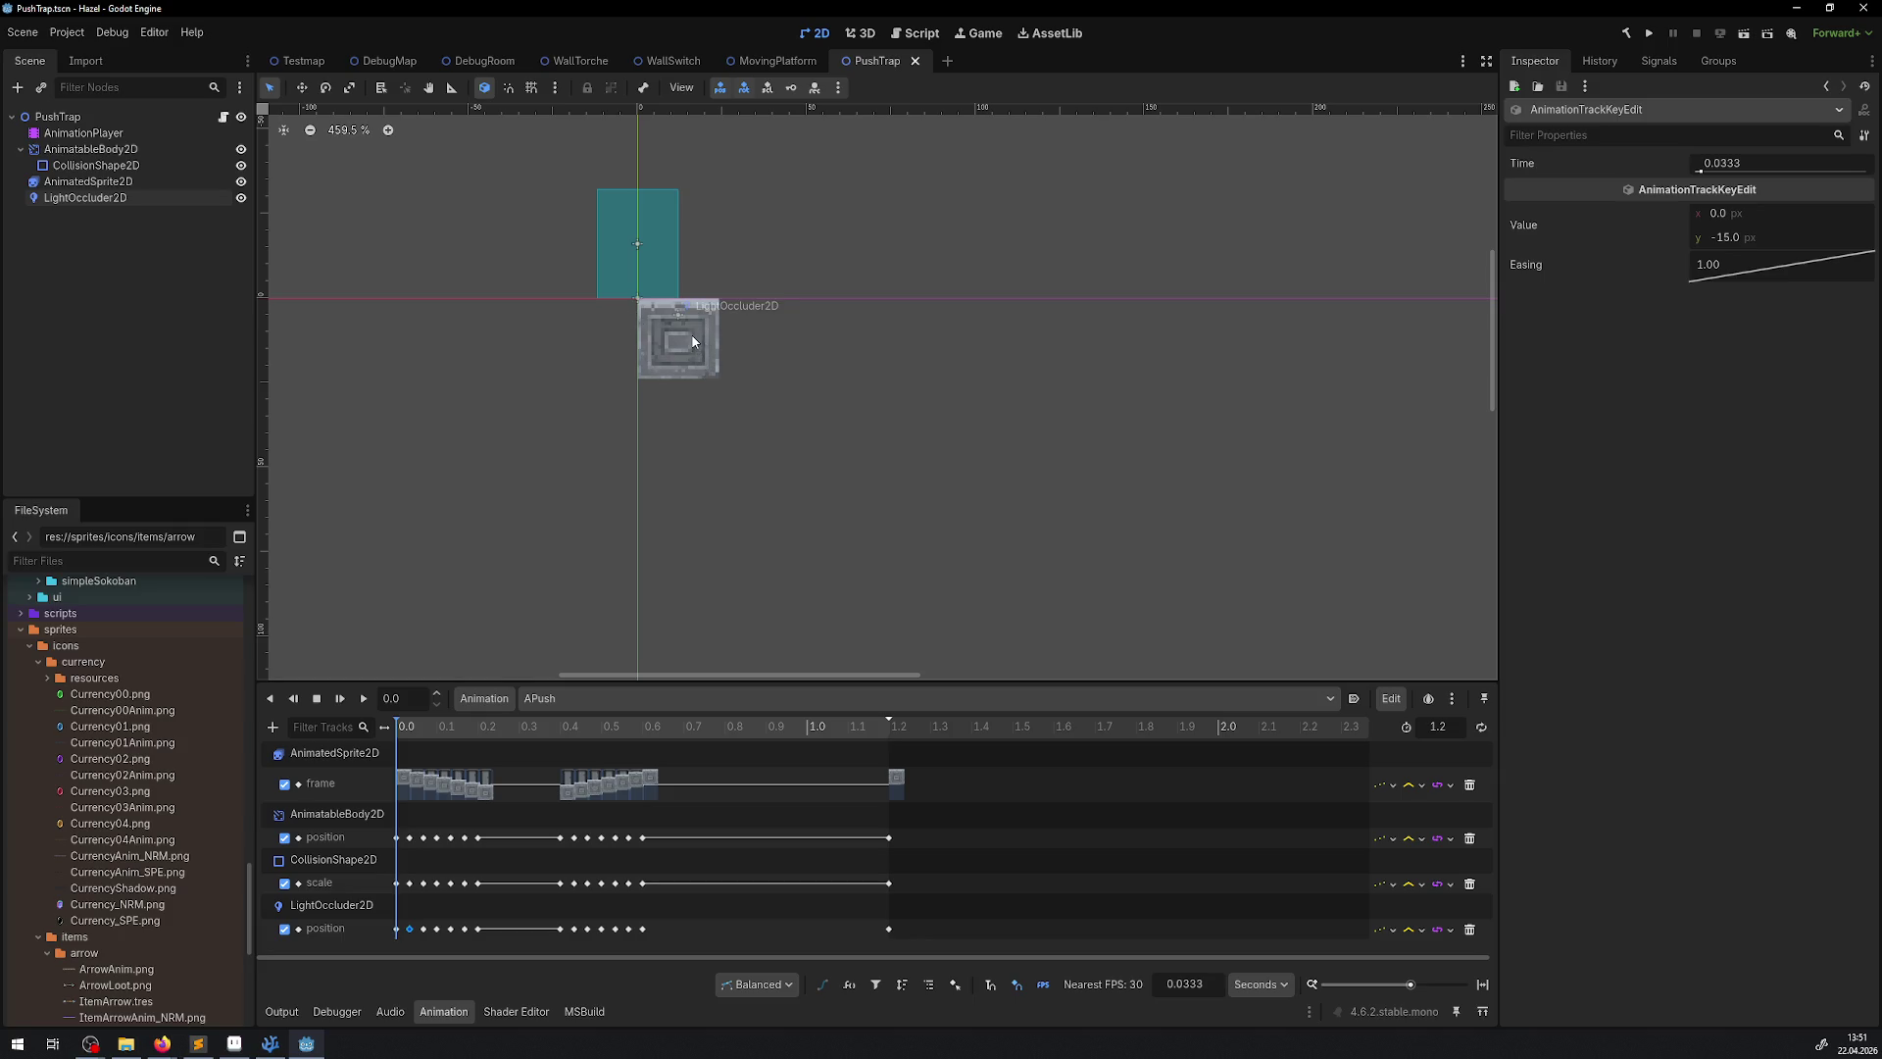
scroll(686, 442, "up", 2)
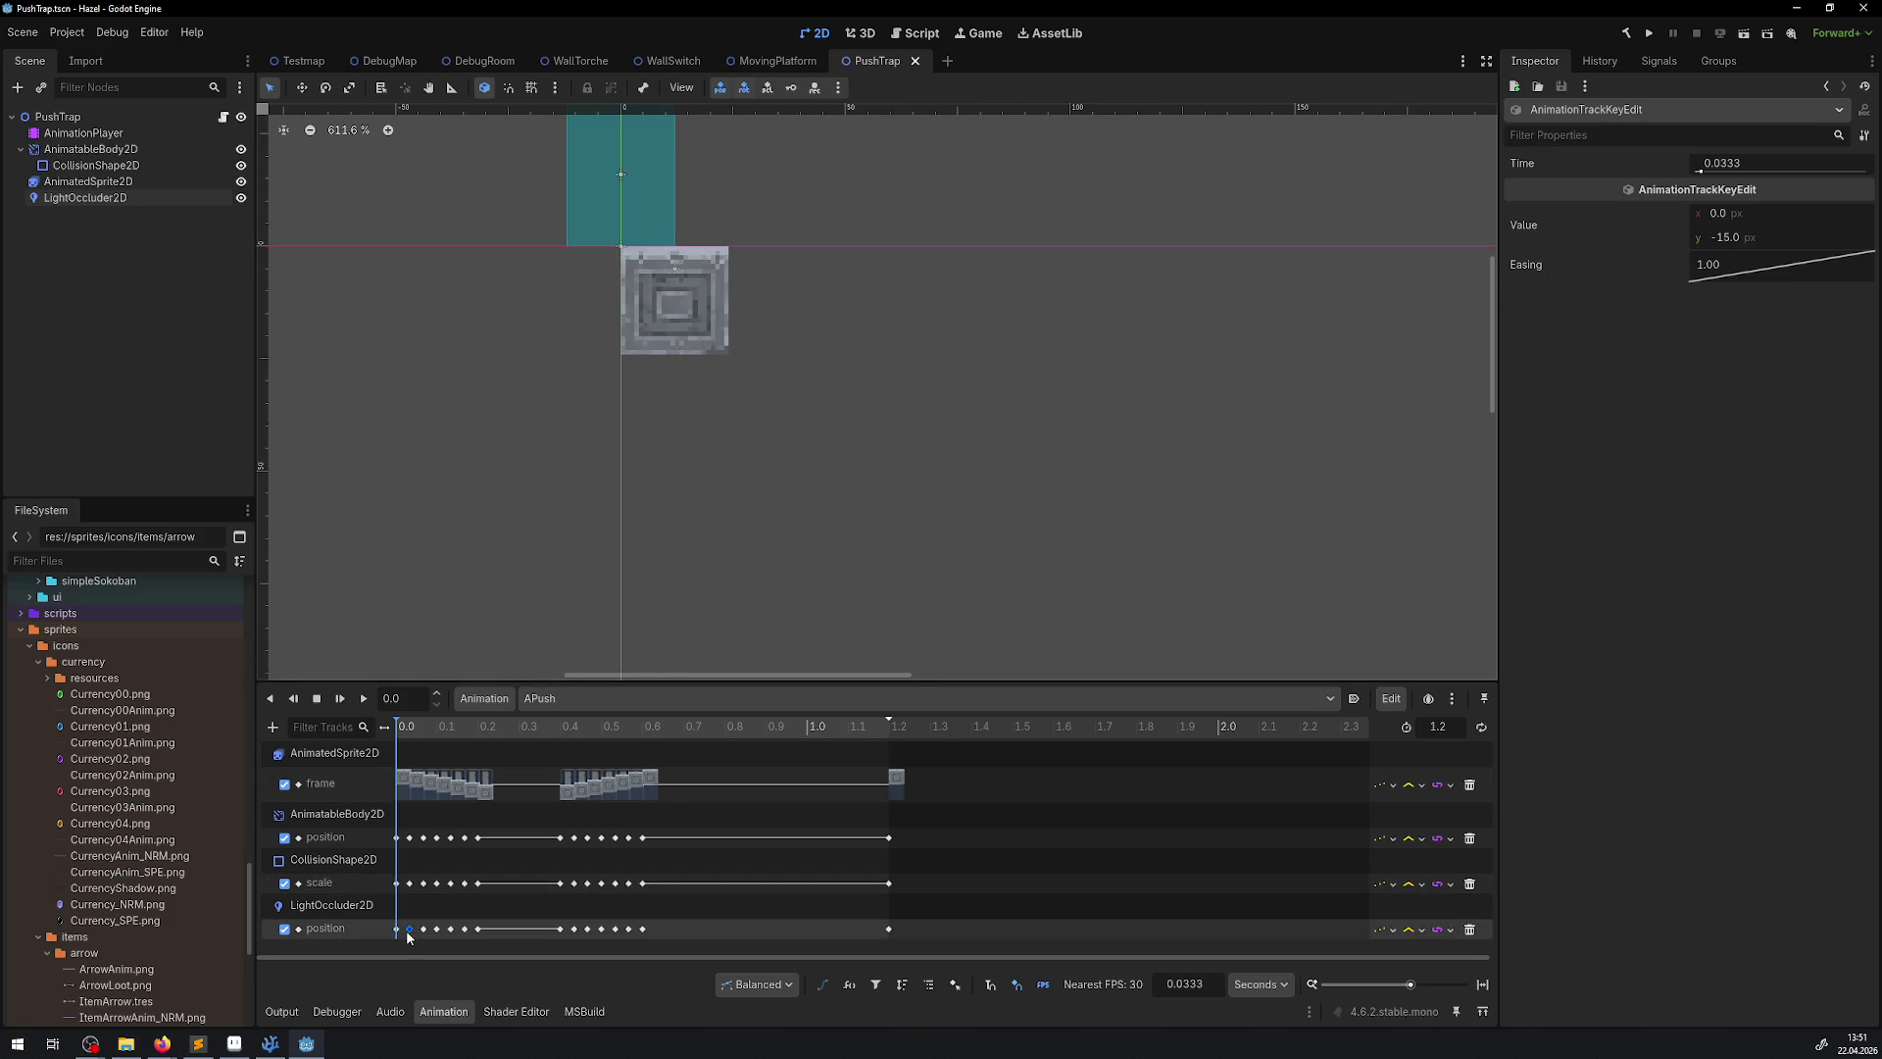
left_click(1796, 217)
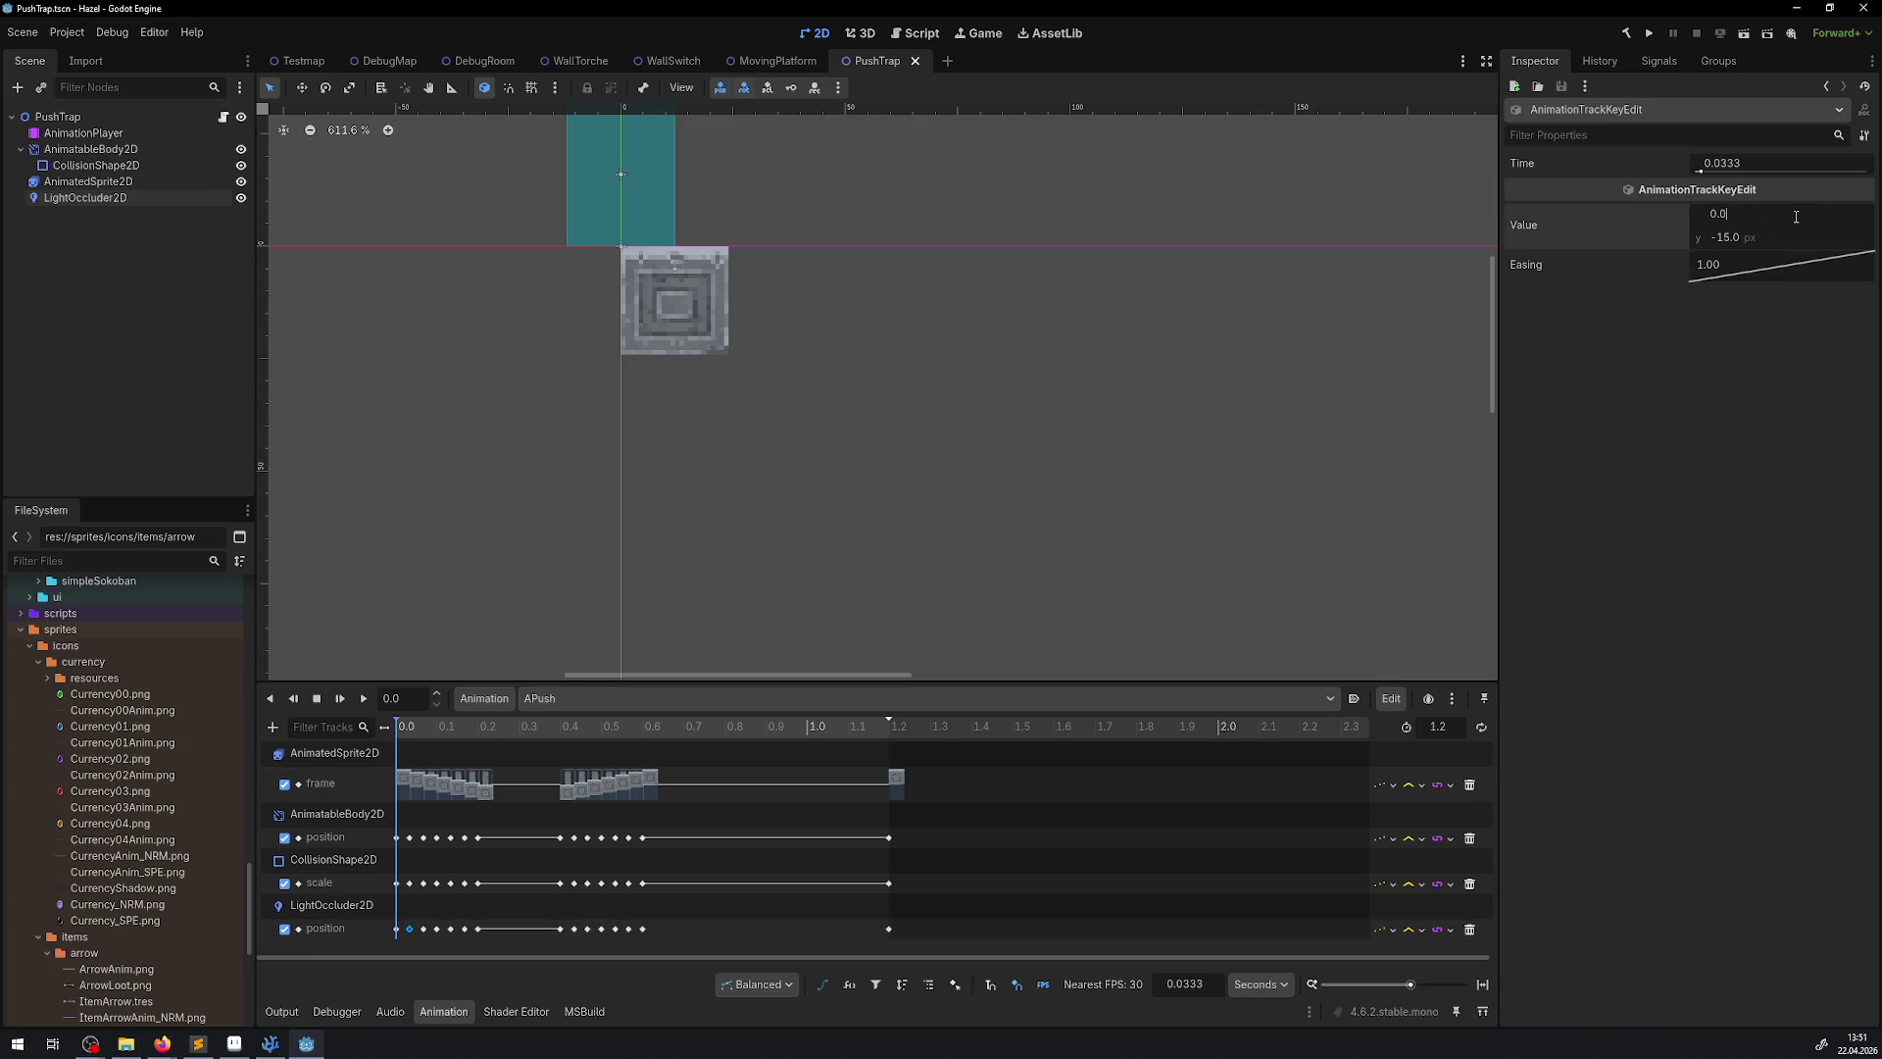
type("12")
Give the 0.0333 s occluder key x 12 and y -10, then save
key("Return")
left_click(1796, 216)
type("12")
left_click(1795, 236)
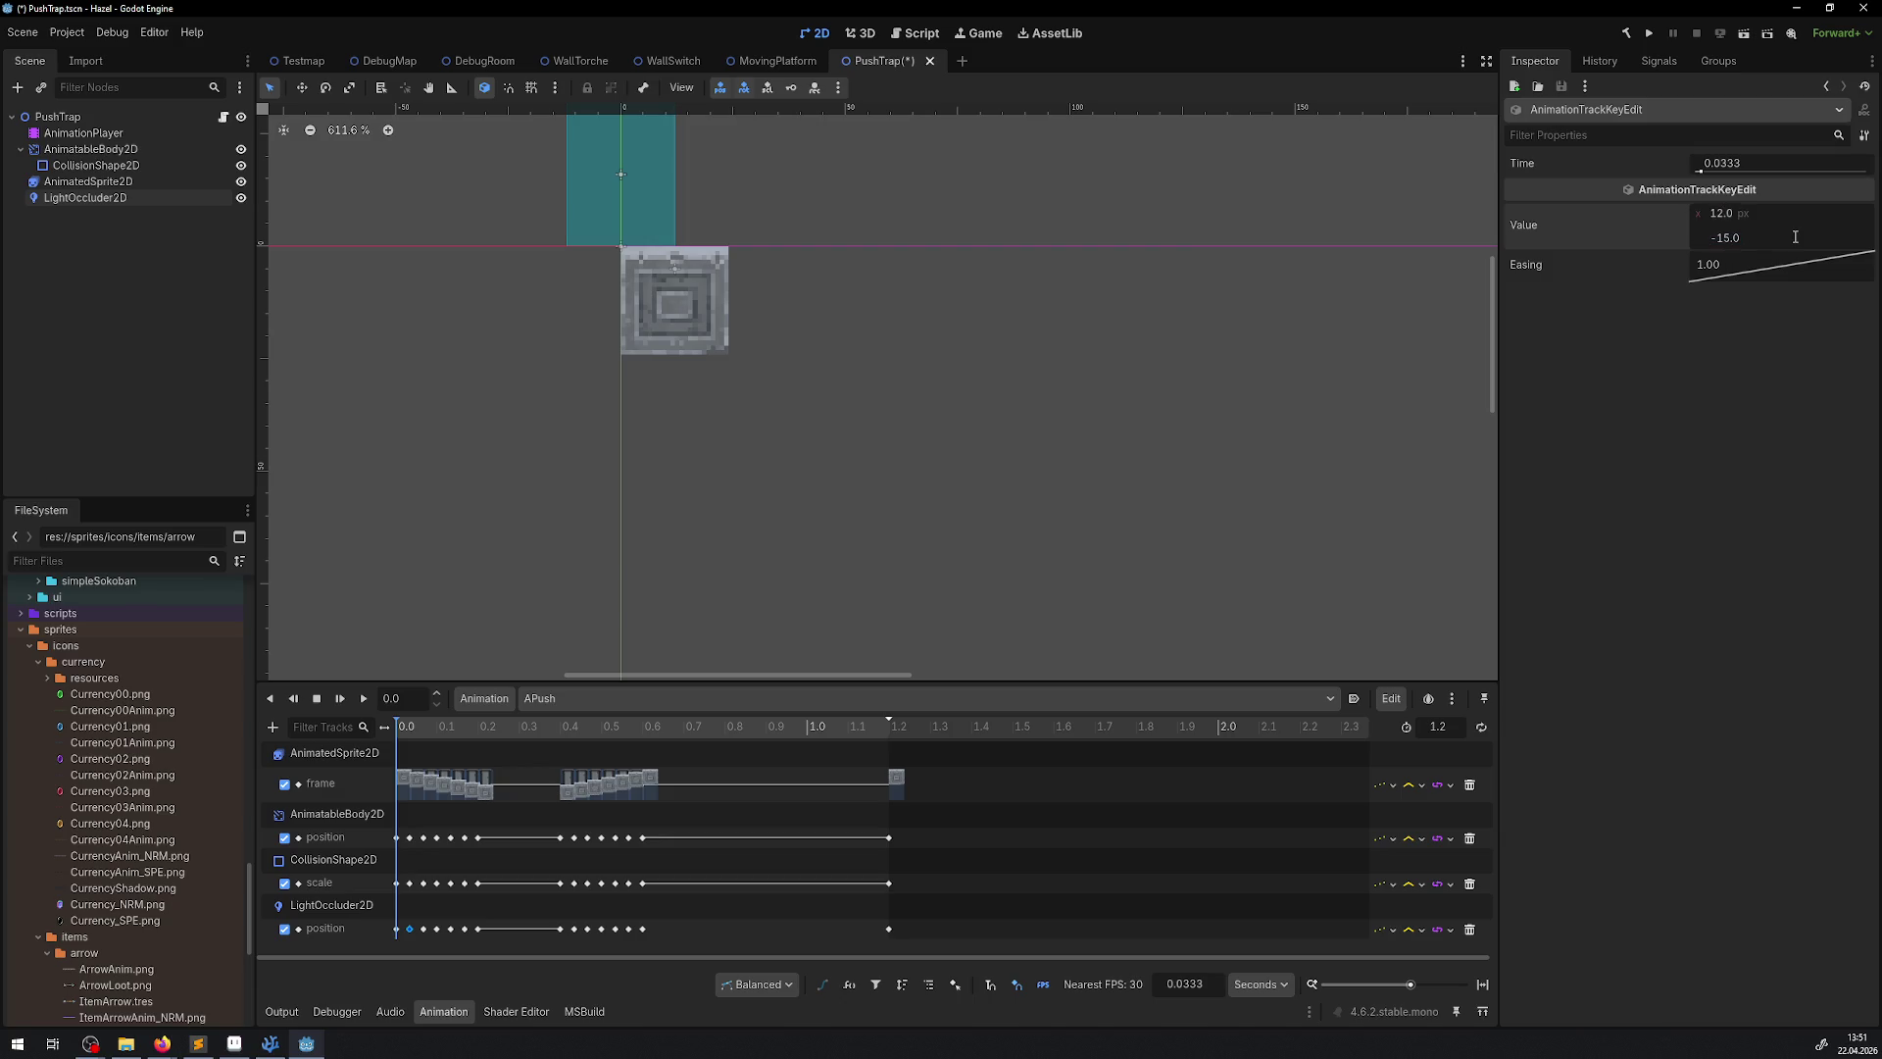
type("+5")
key("Return")
key("ctrl+s")
Step through the occluder keys from 0.0 to 0.2 s, setting their x to 12
left_click(396, 930)
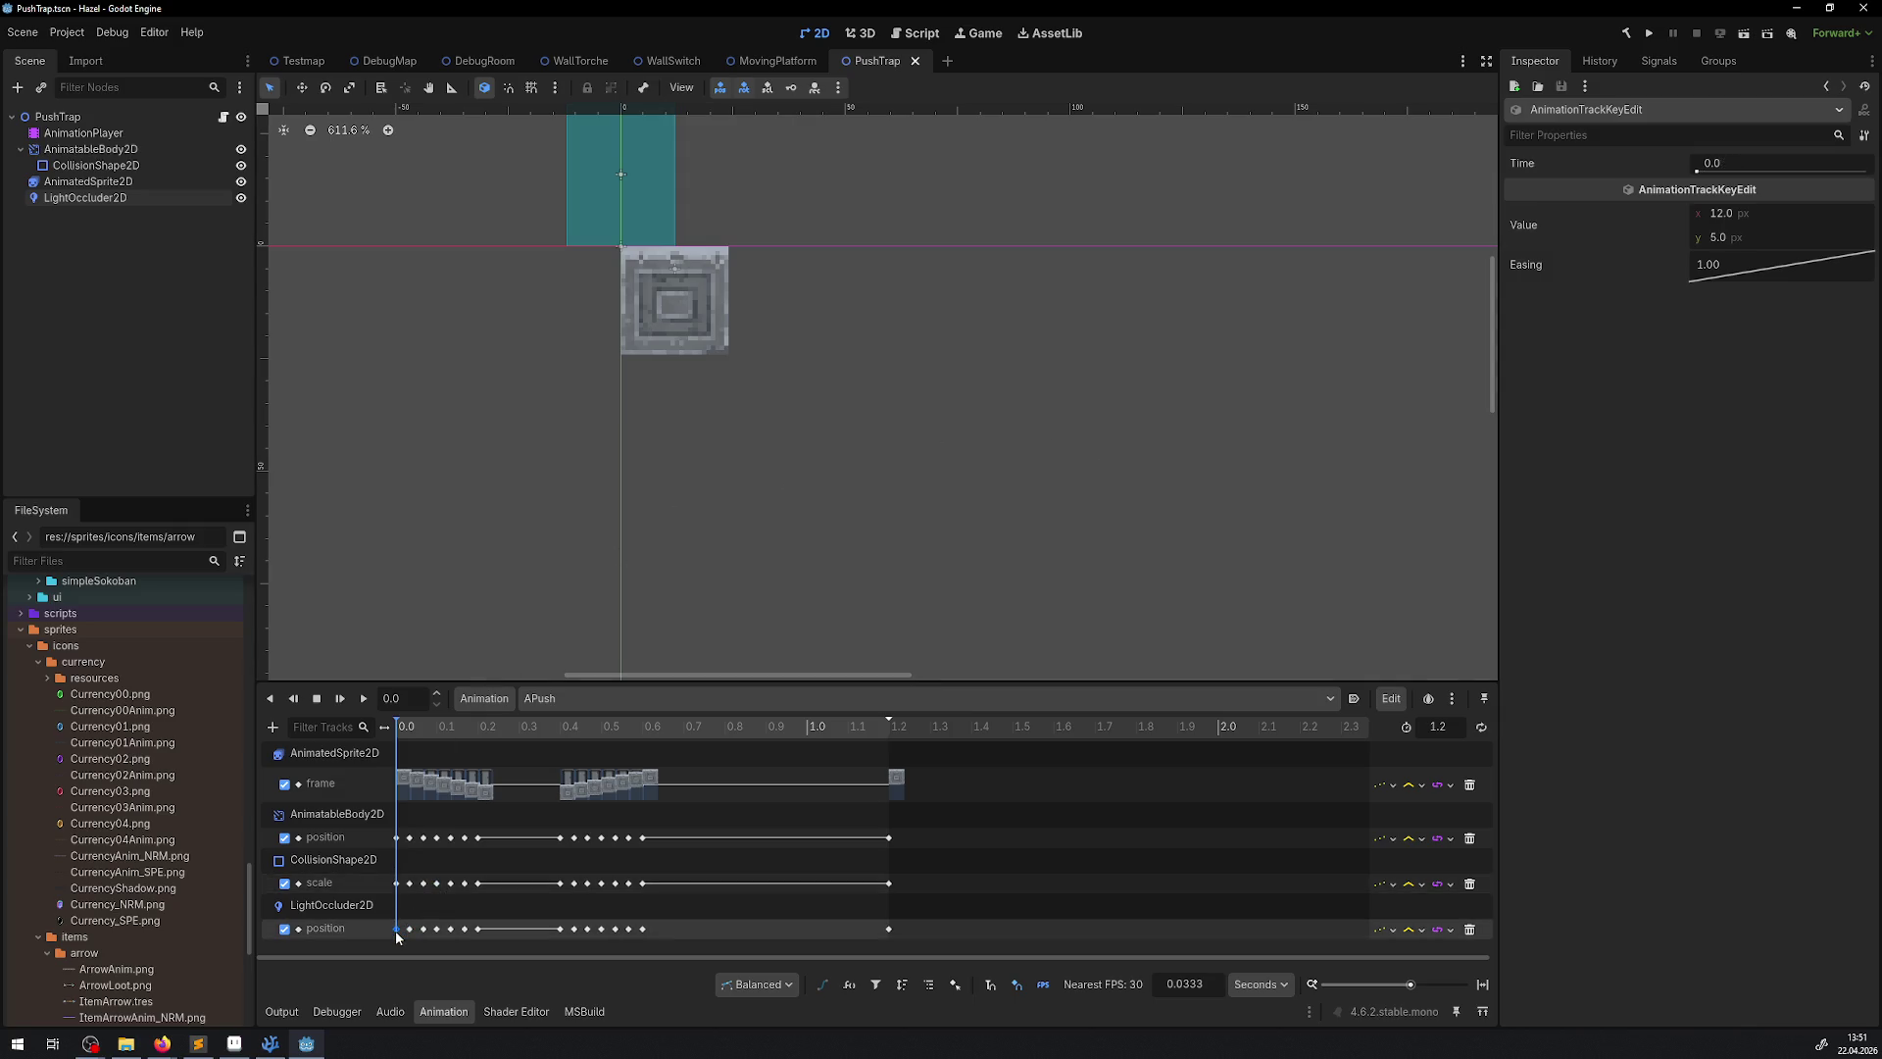
left_click(410, 929)
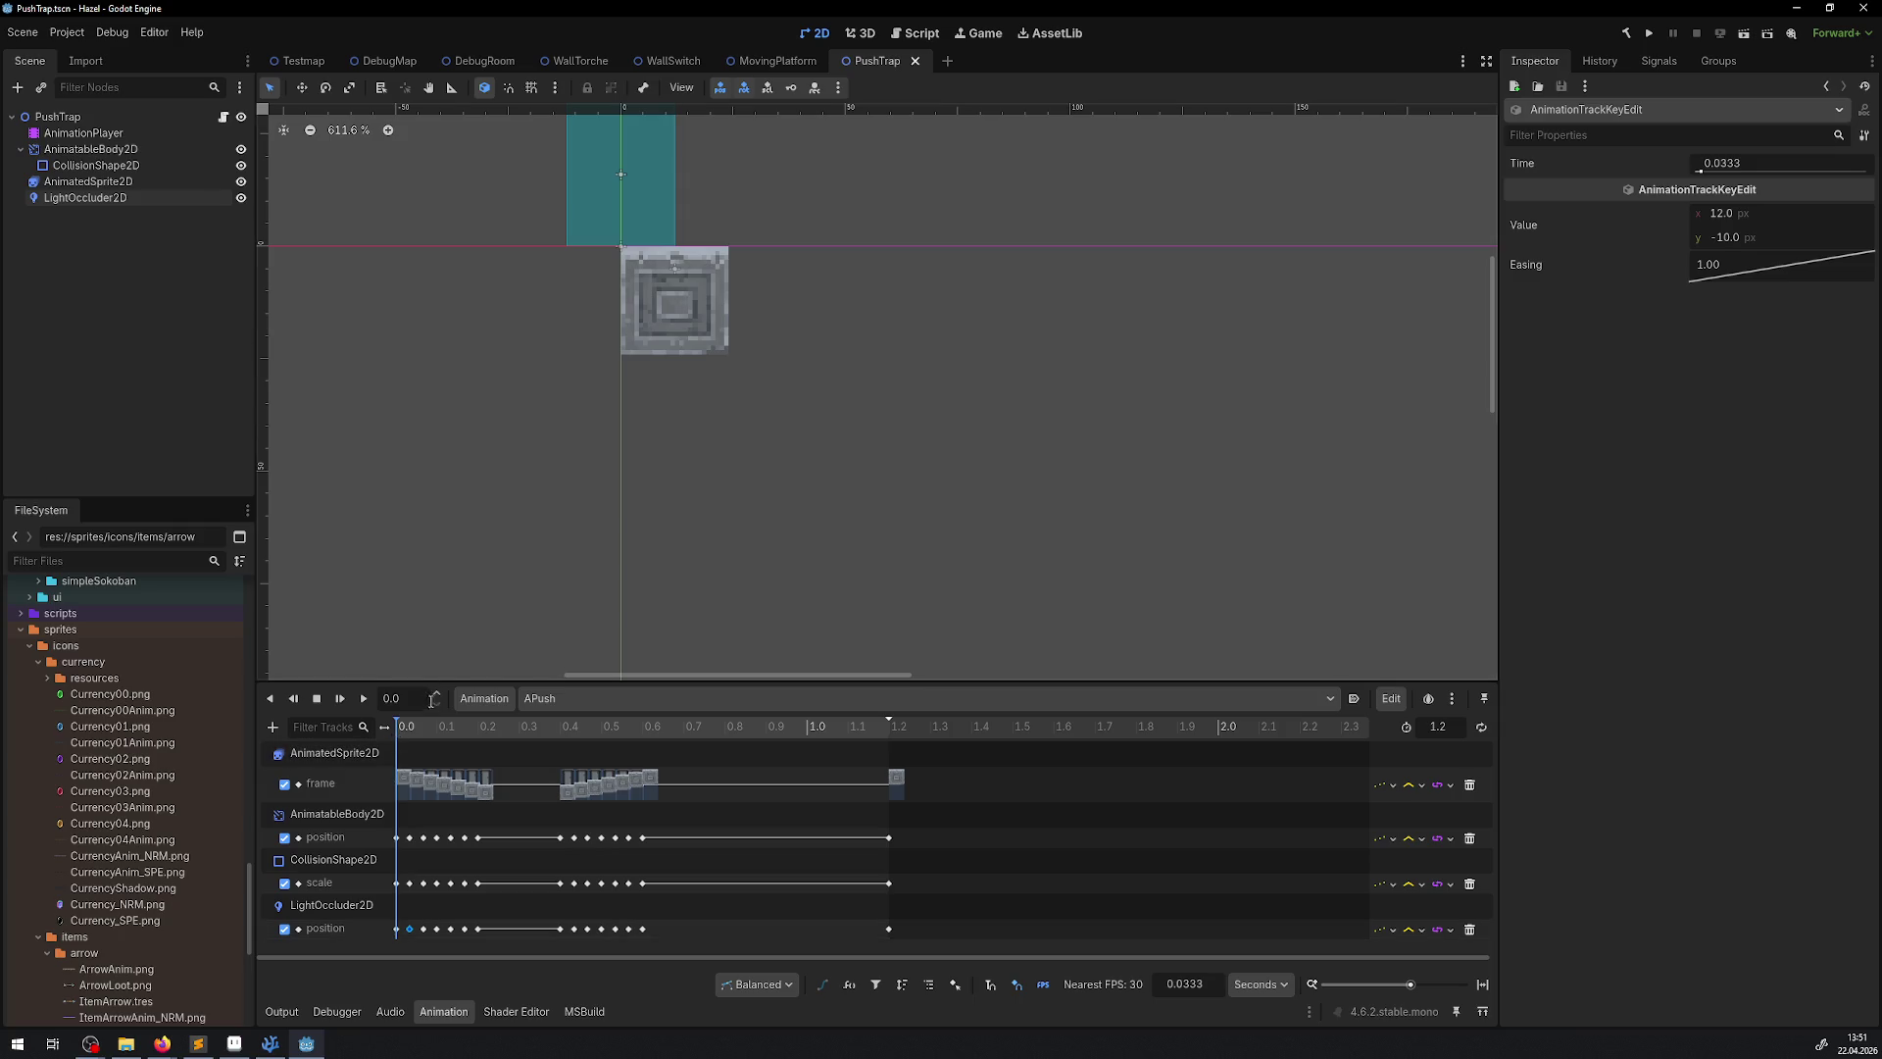
left_click(424, 929)
left_click(1768, 218)
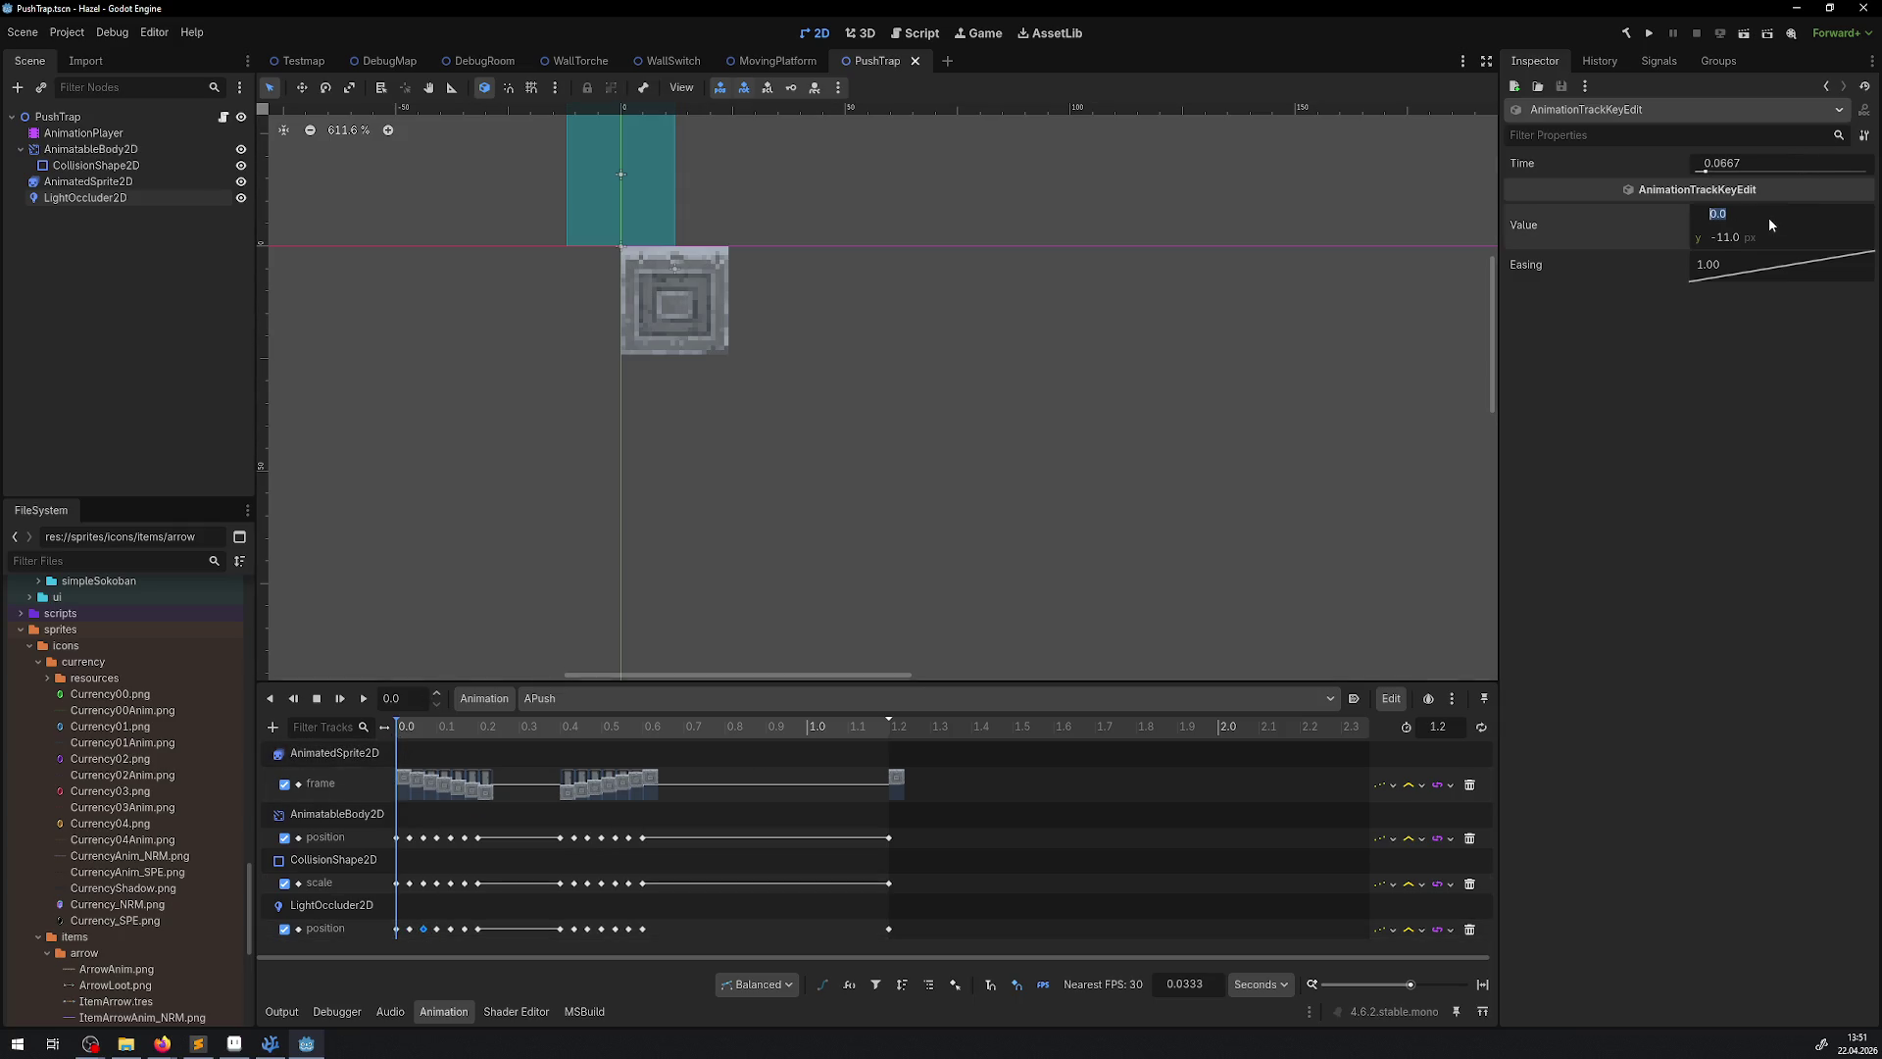
left_click(437, 929)
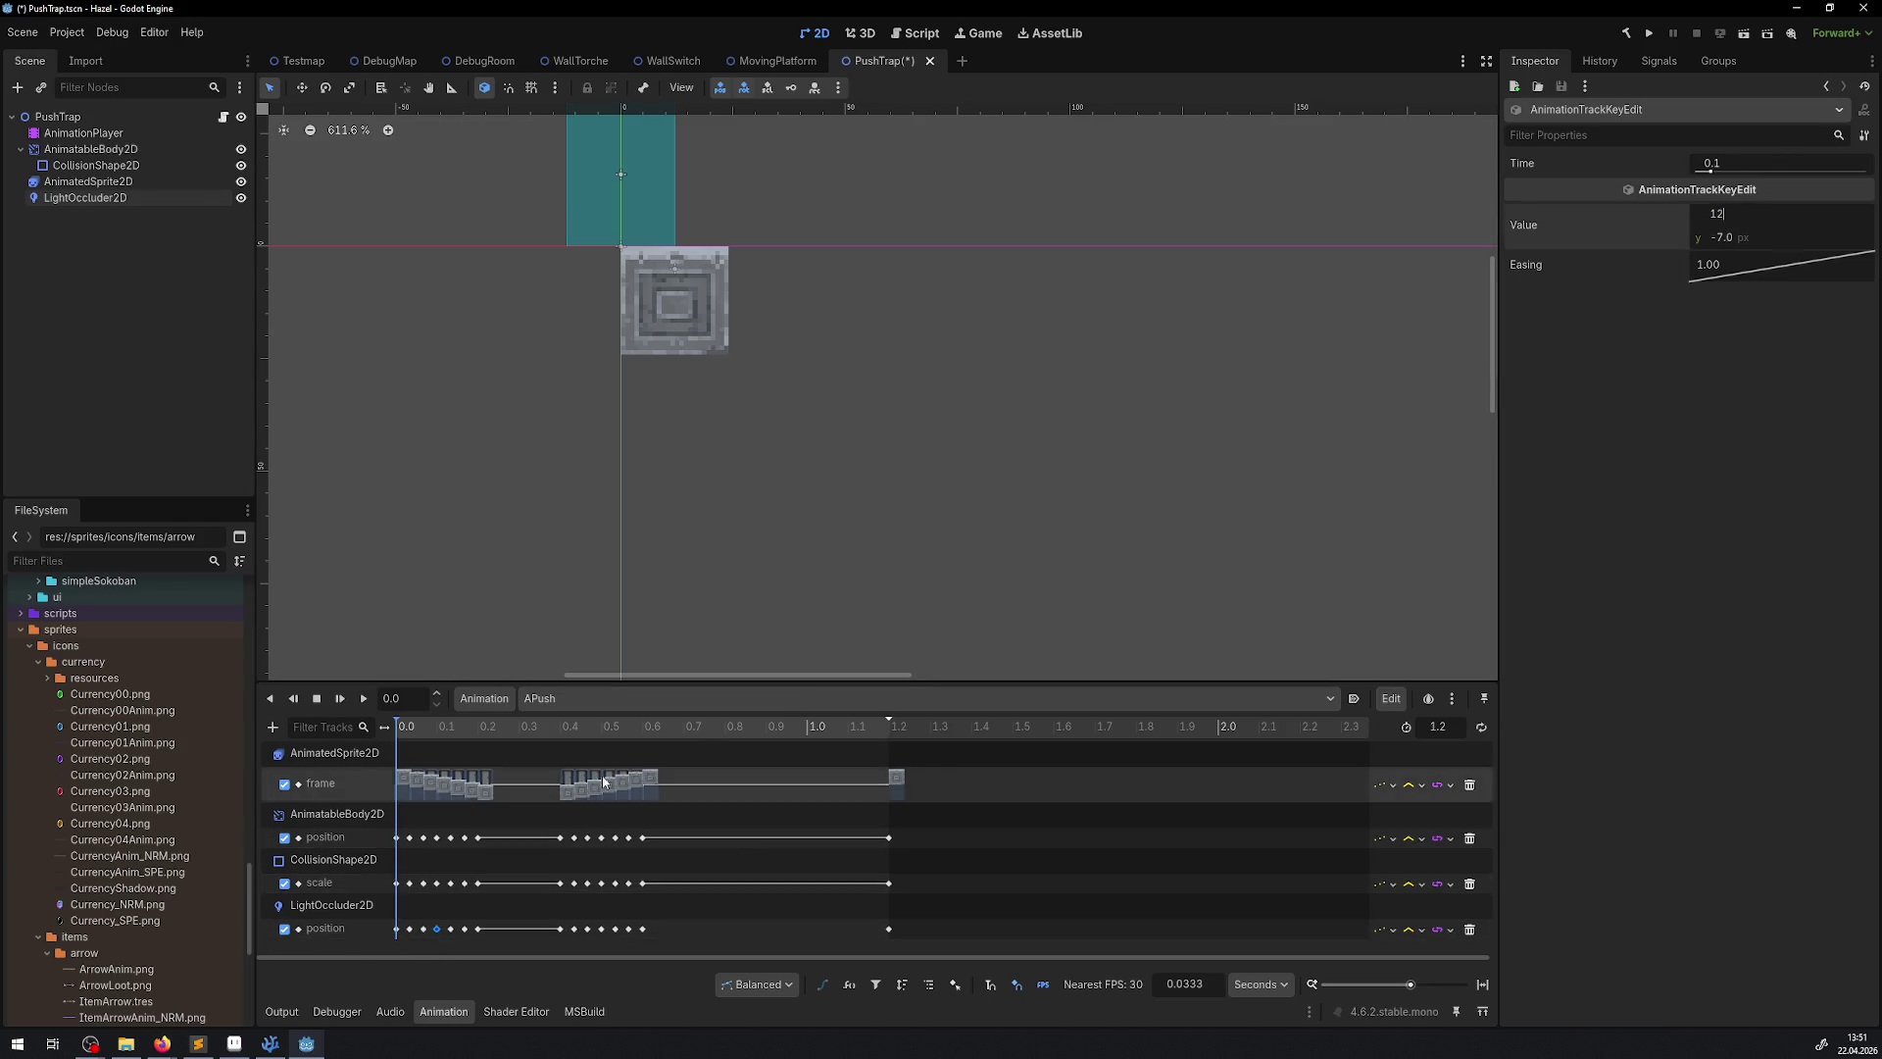
left_click(451, 930)
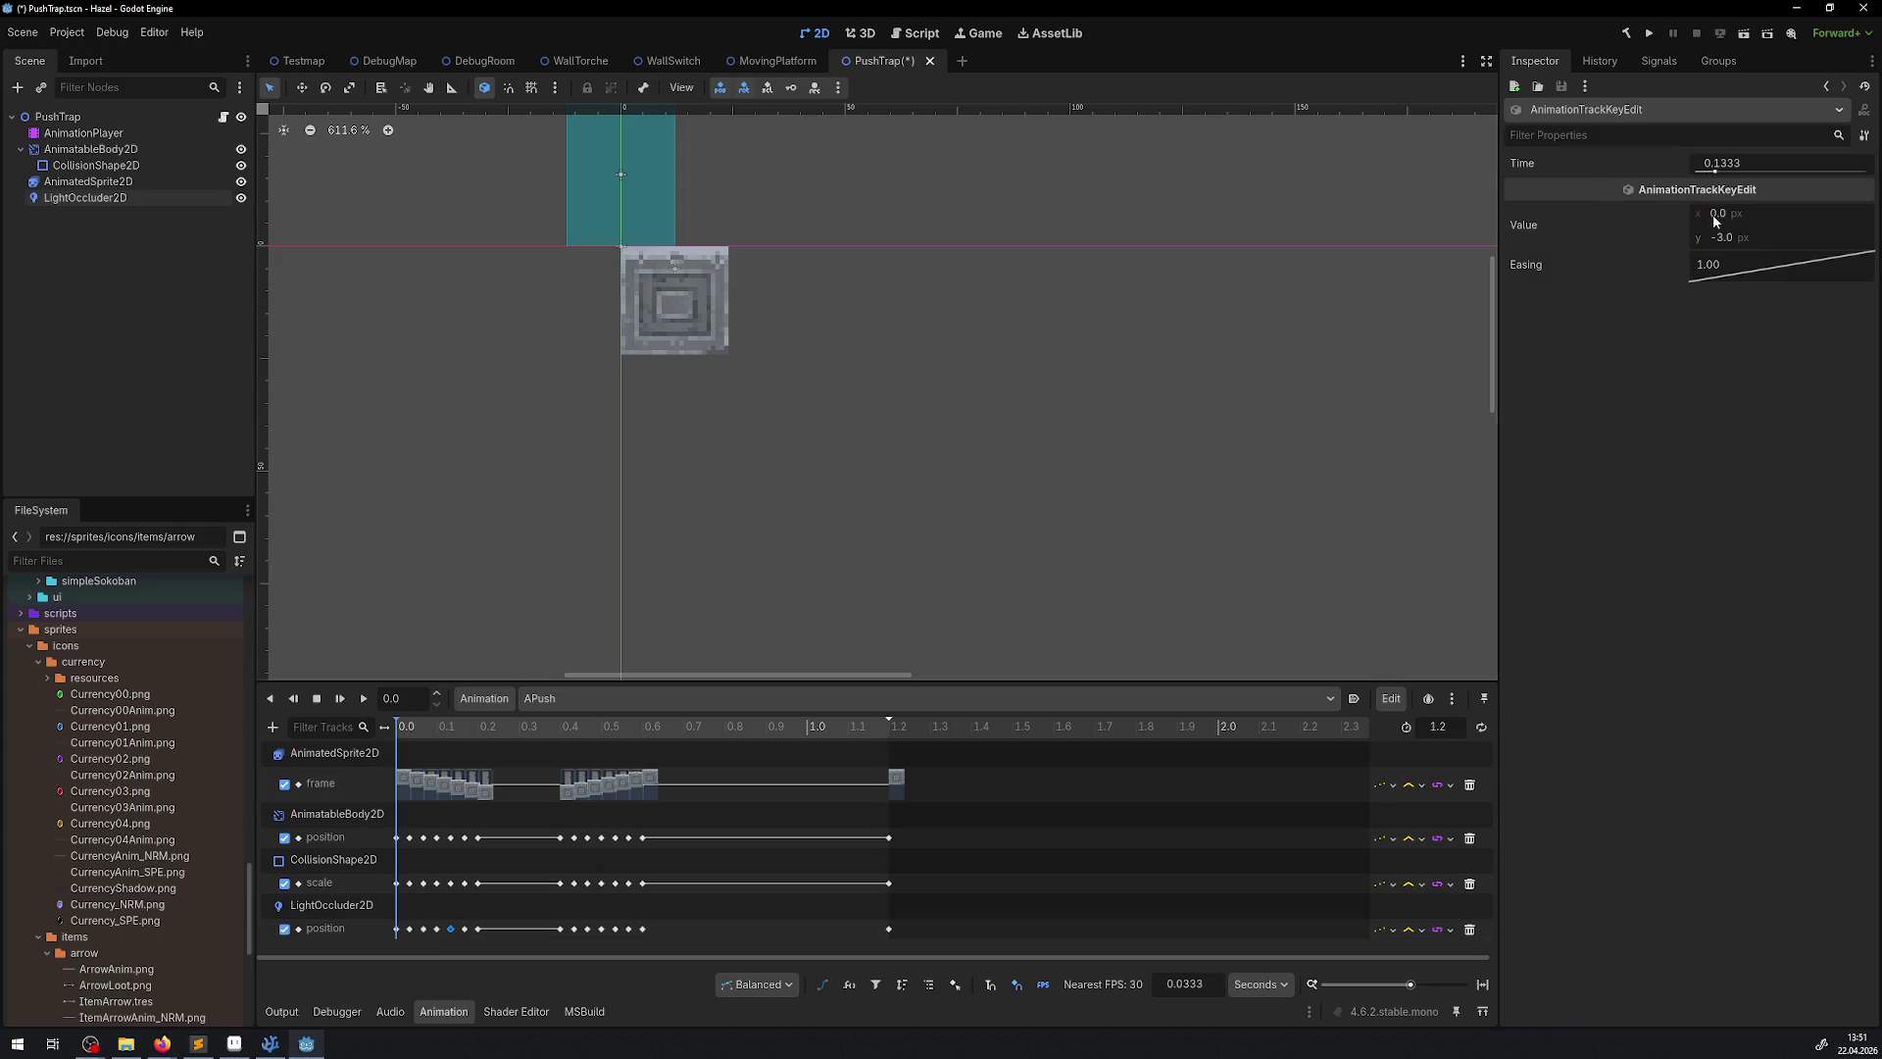
left_click(1715, 214)
type("12")
left_click(465, 929)
left_click(476, 929)
Box-select the occluder position keys from 0.2 to 0.6 s and set their x to 12
left_click(585, 923)
left_click_drag(584, 924, 470, 926)
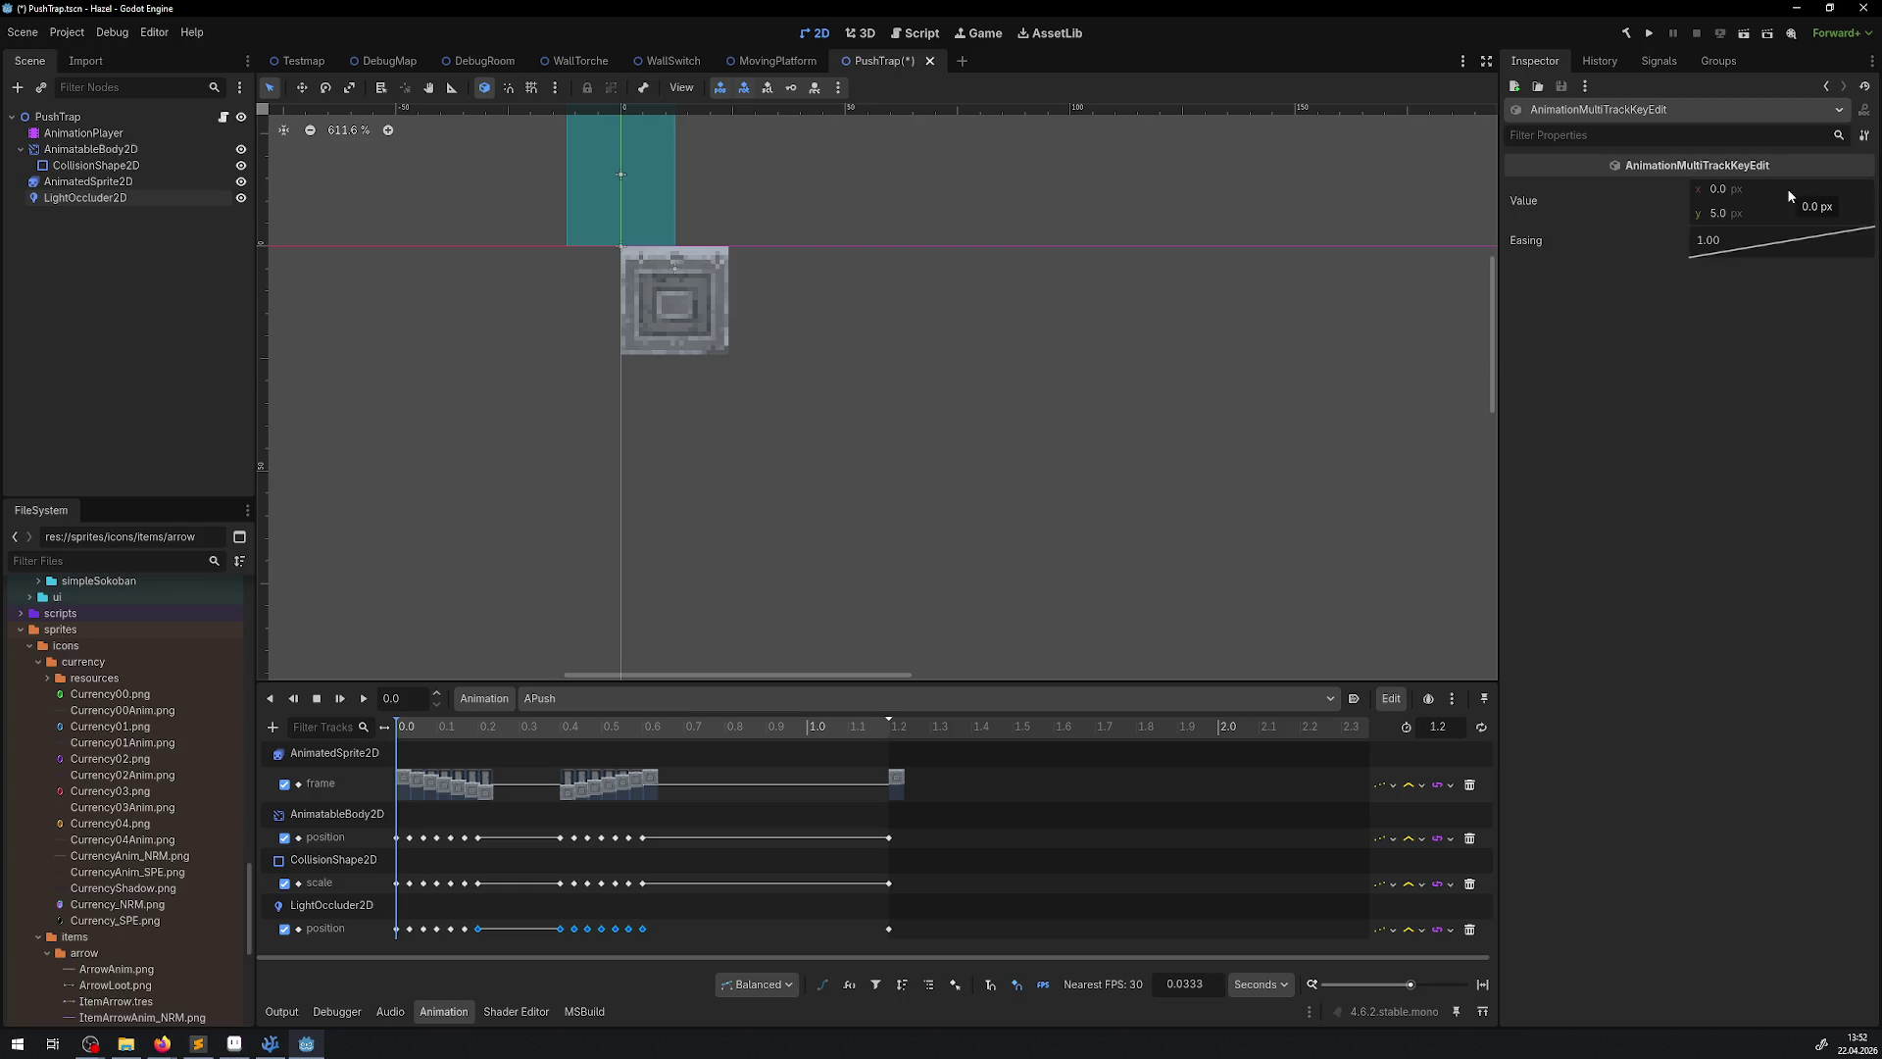
left_click_drag(1786, 188, 1810, 189)
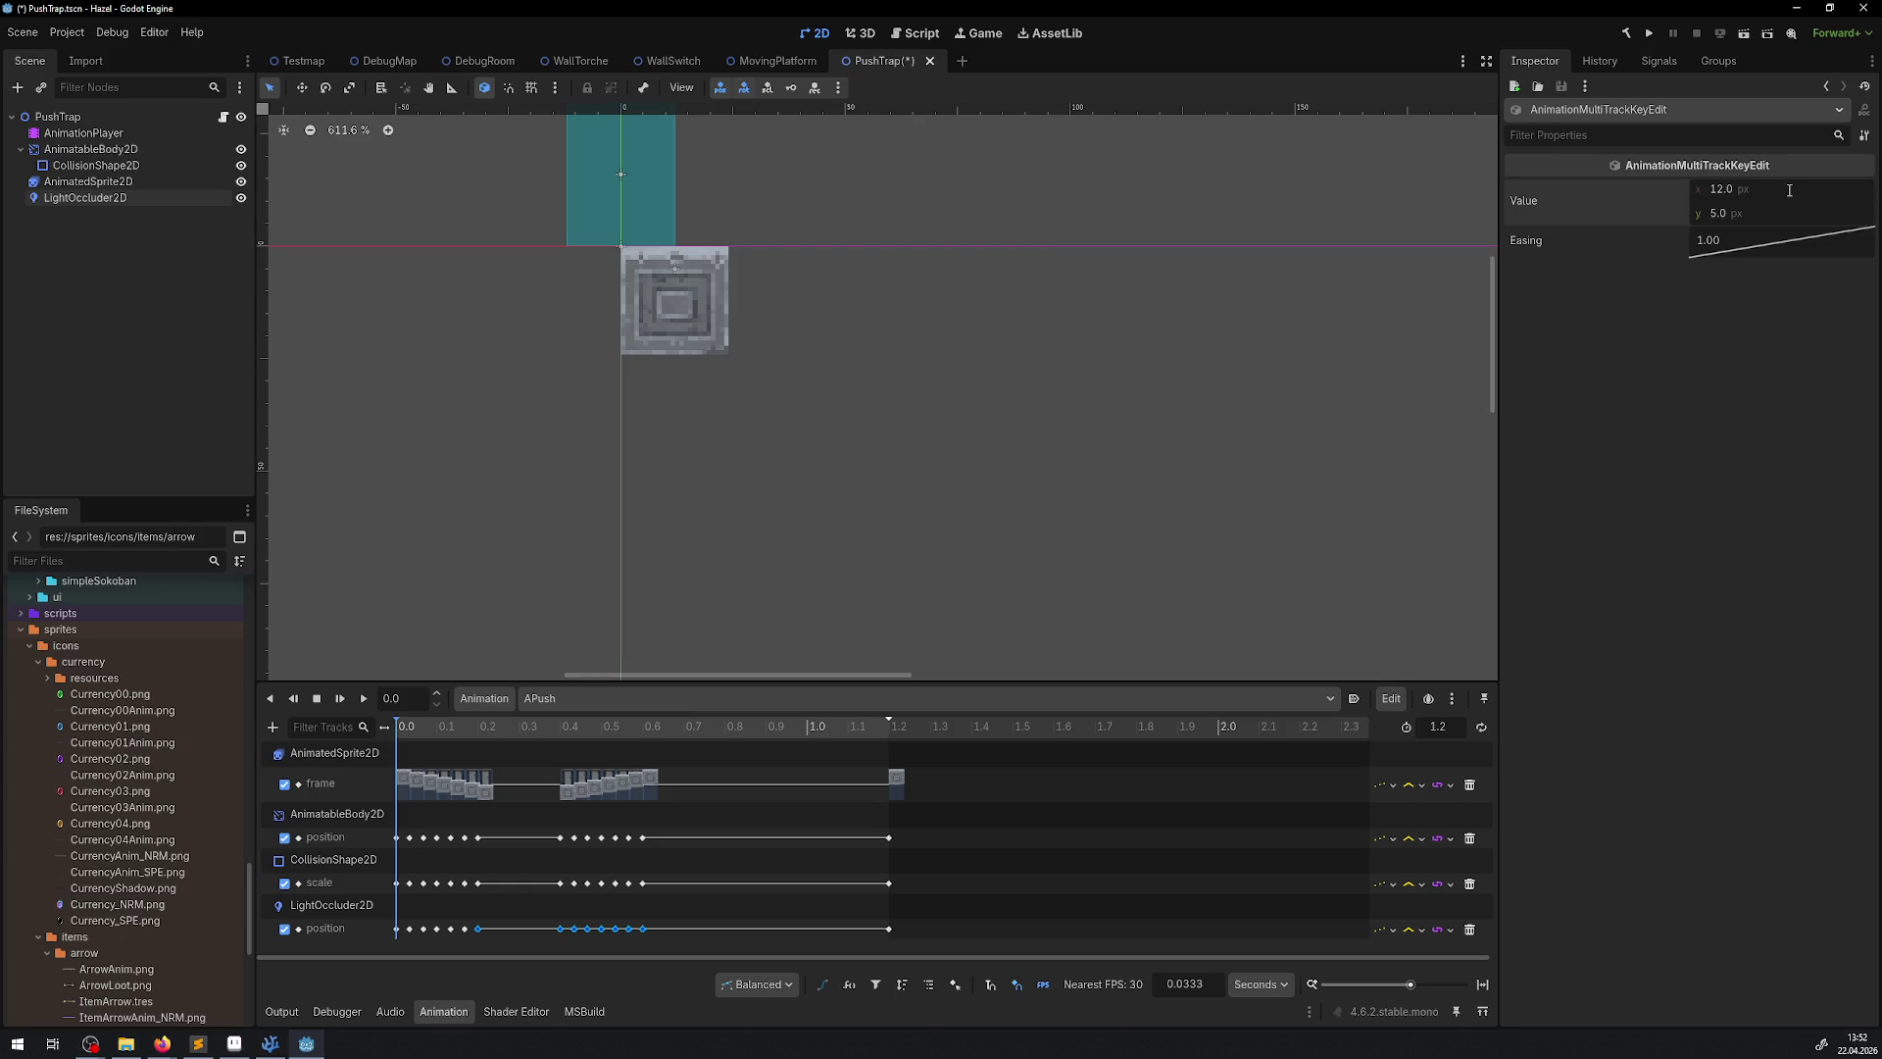
left_click(662, 929)
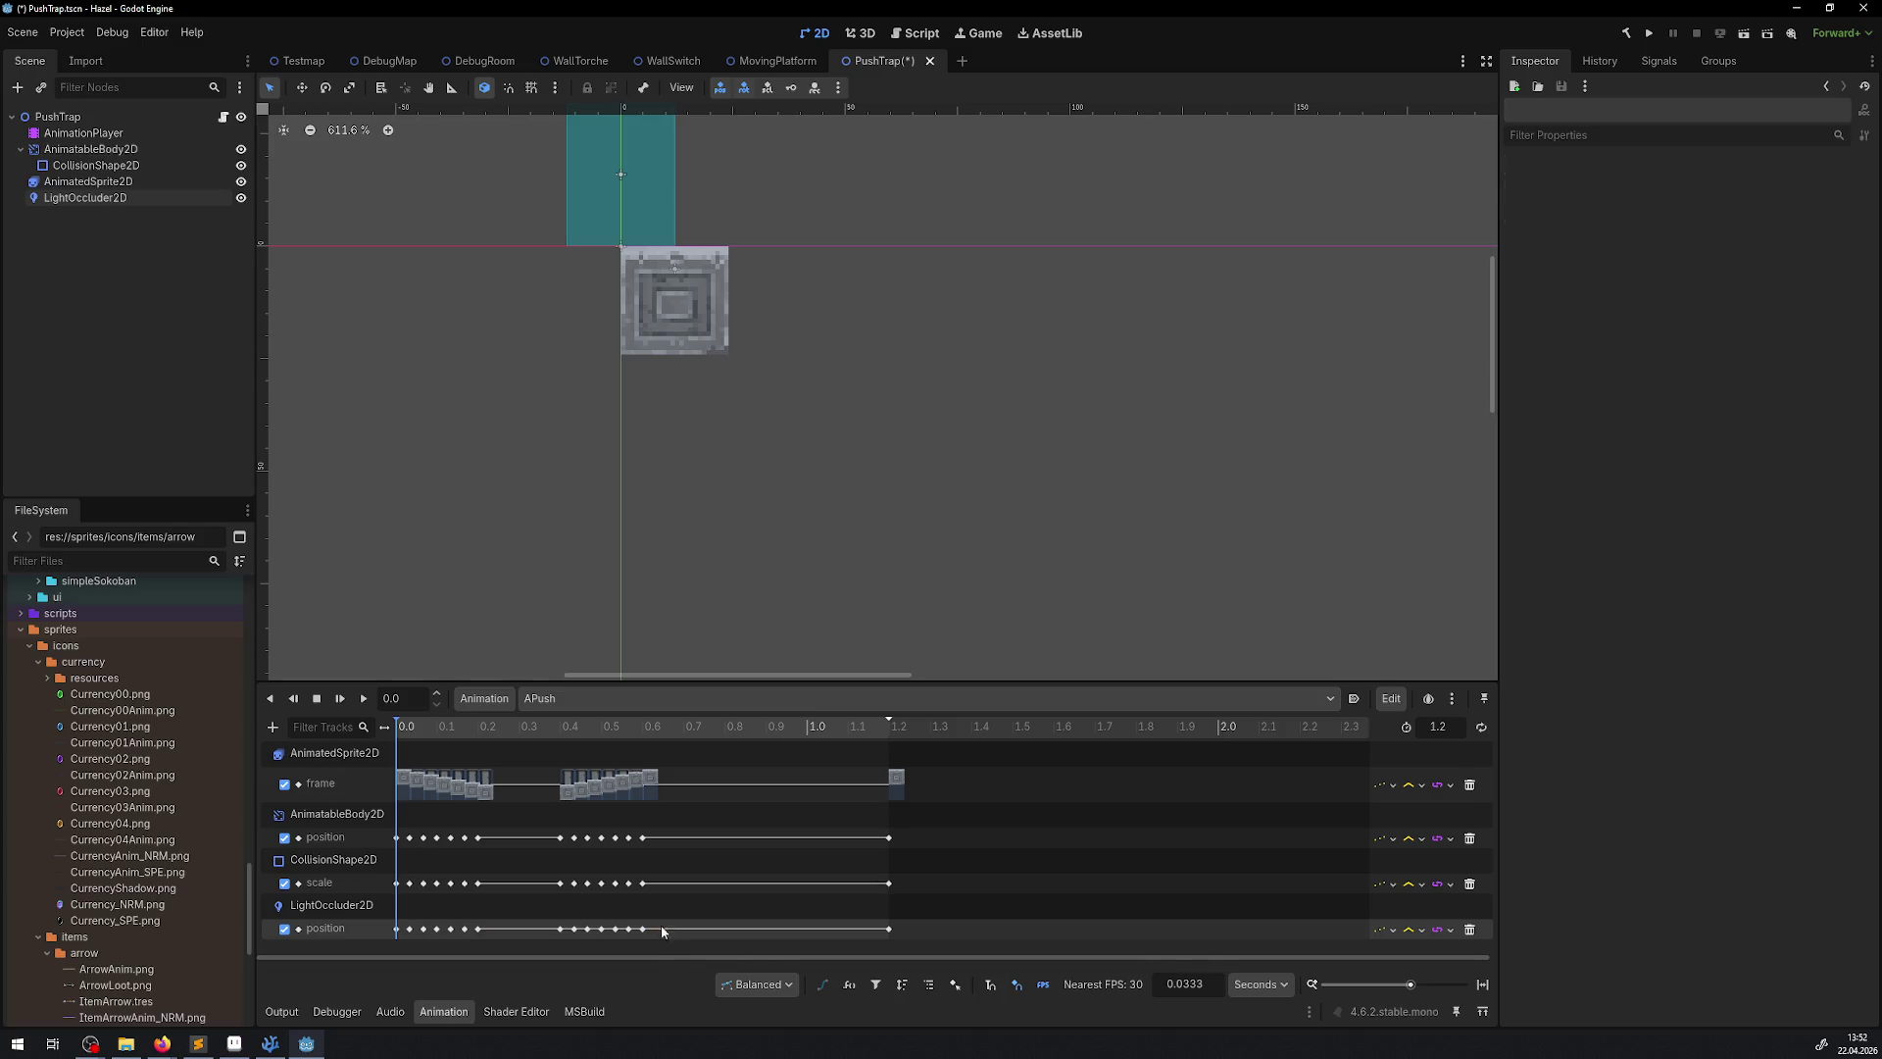
Move the occluder's 0.5 s position key earlier to 0.4667 s
left_click(888, 929)
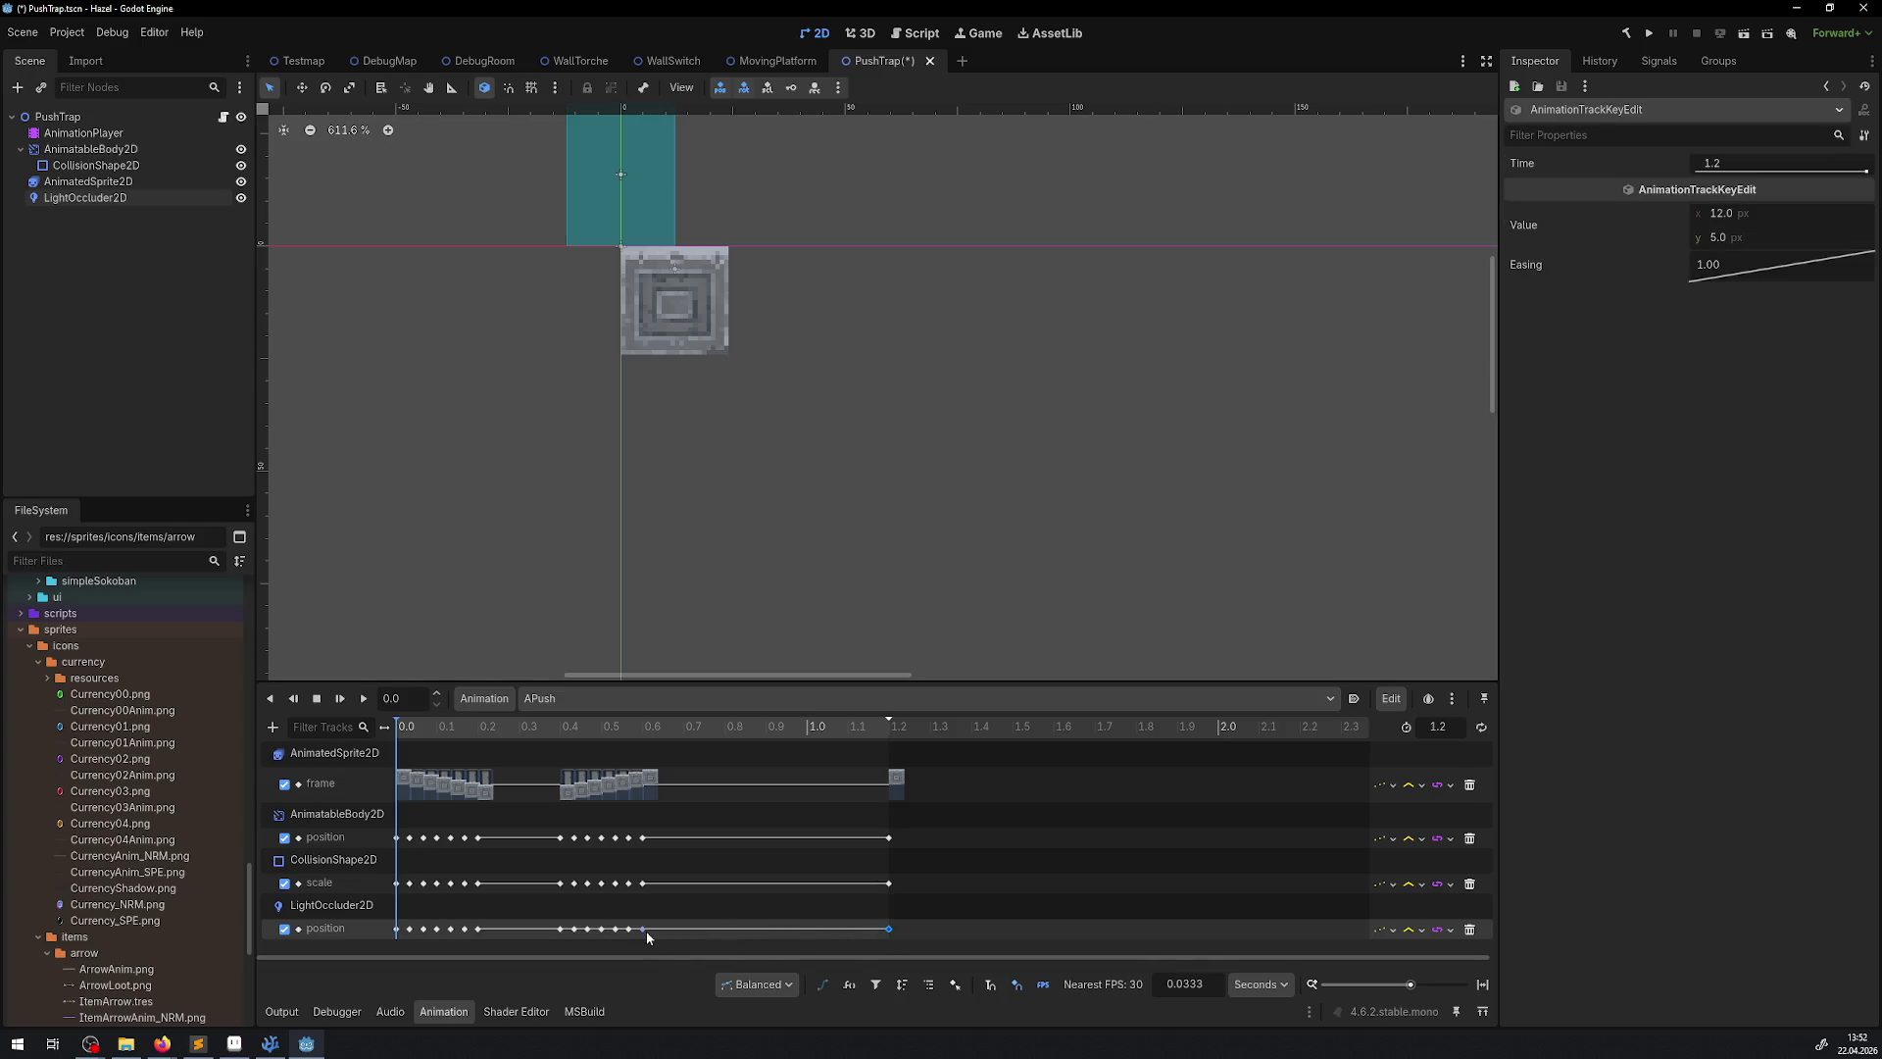
left_click(600, 928)
mouse_move(600, 928)
left_mouse_down()
mouse_move(622, 936)
mouse_move(556, 934)
left_mouse_up()
Check the early occluder keys, scrub to preview the push start, and hide the AnimatedSprite2D
left_click(436, 929)
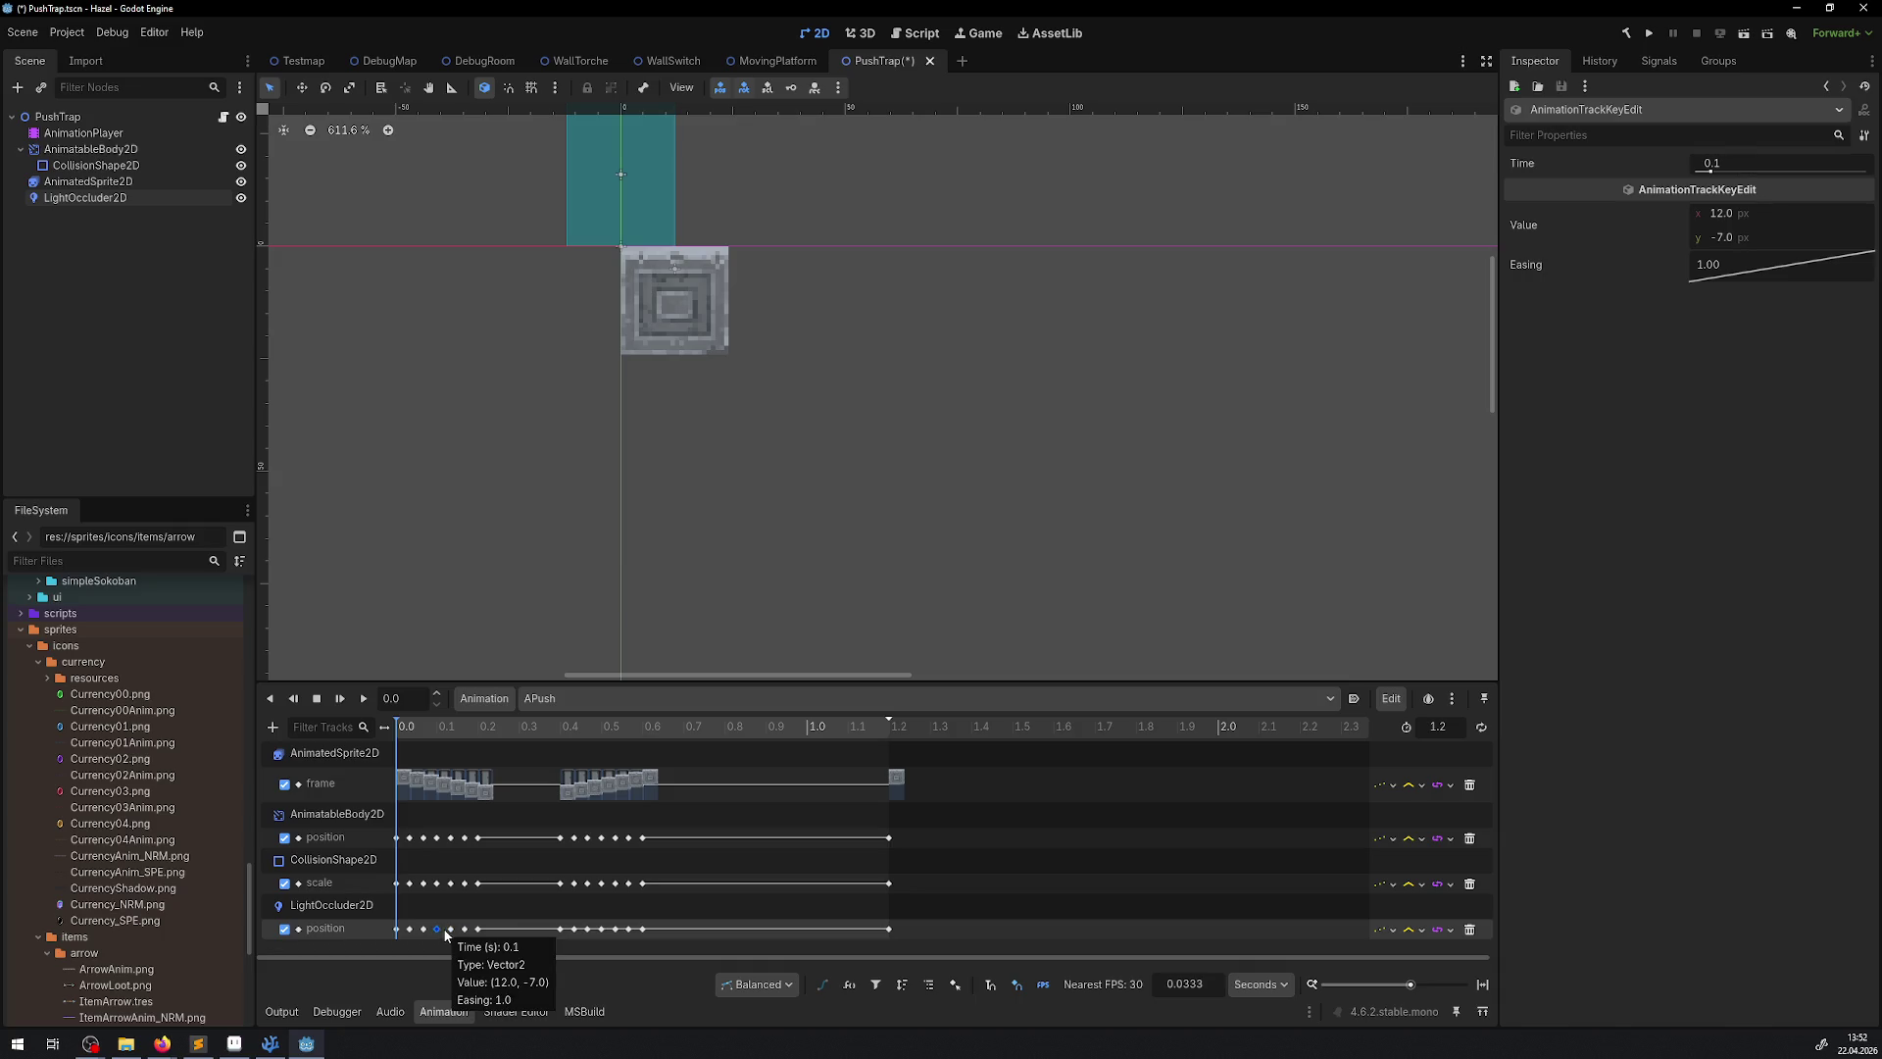
left_click(451, 928)
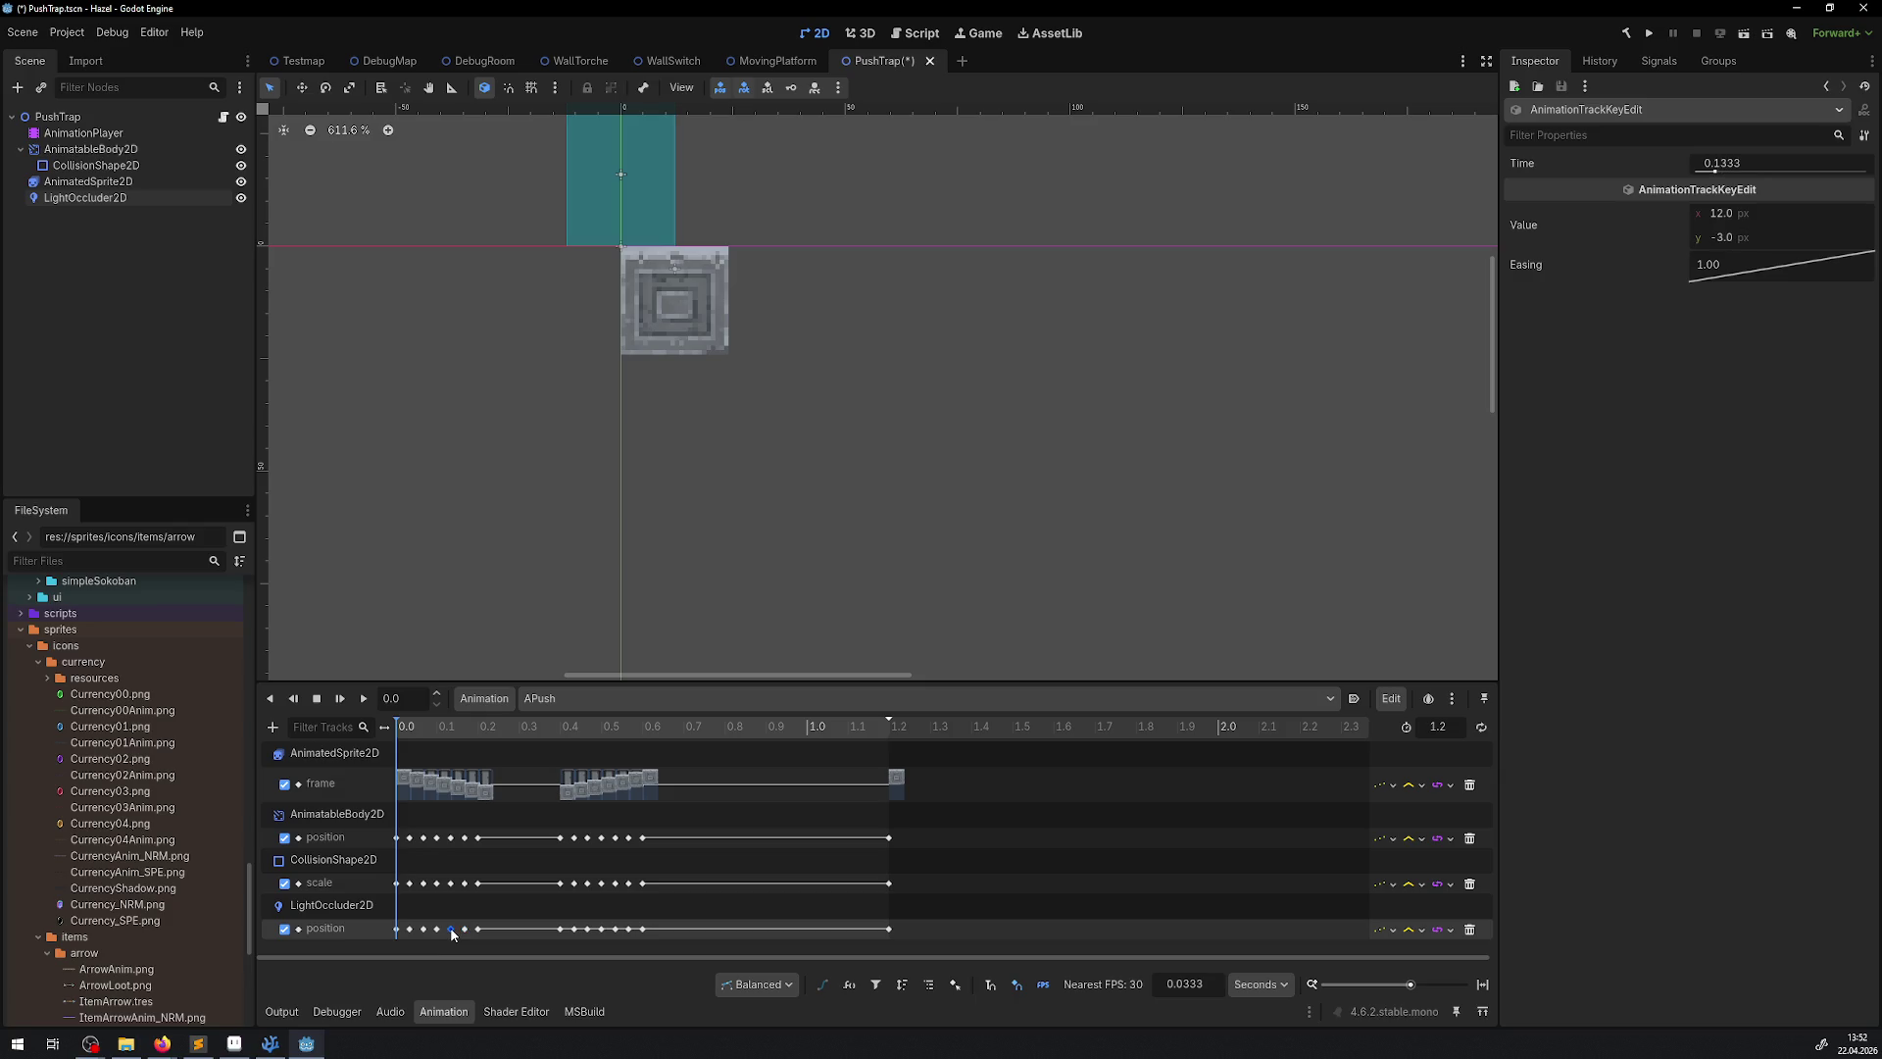
left_click(410, 928)
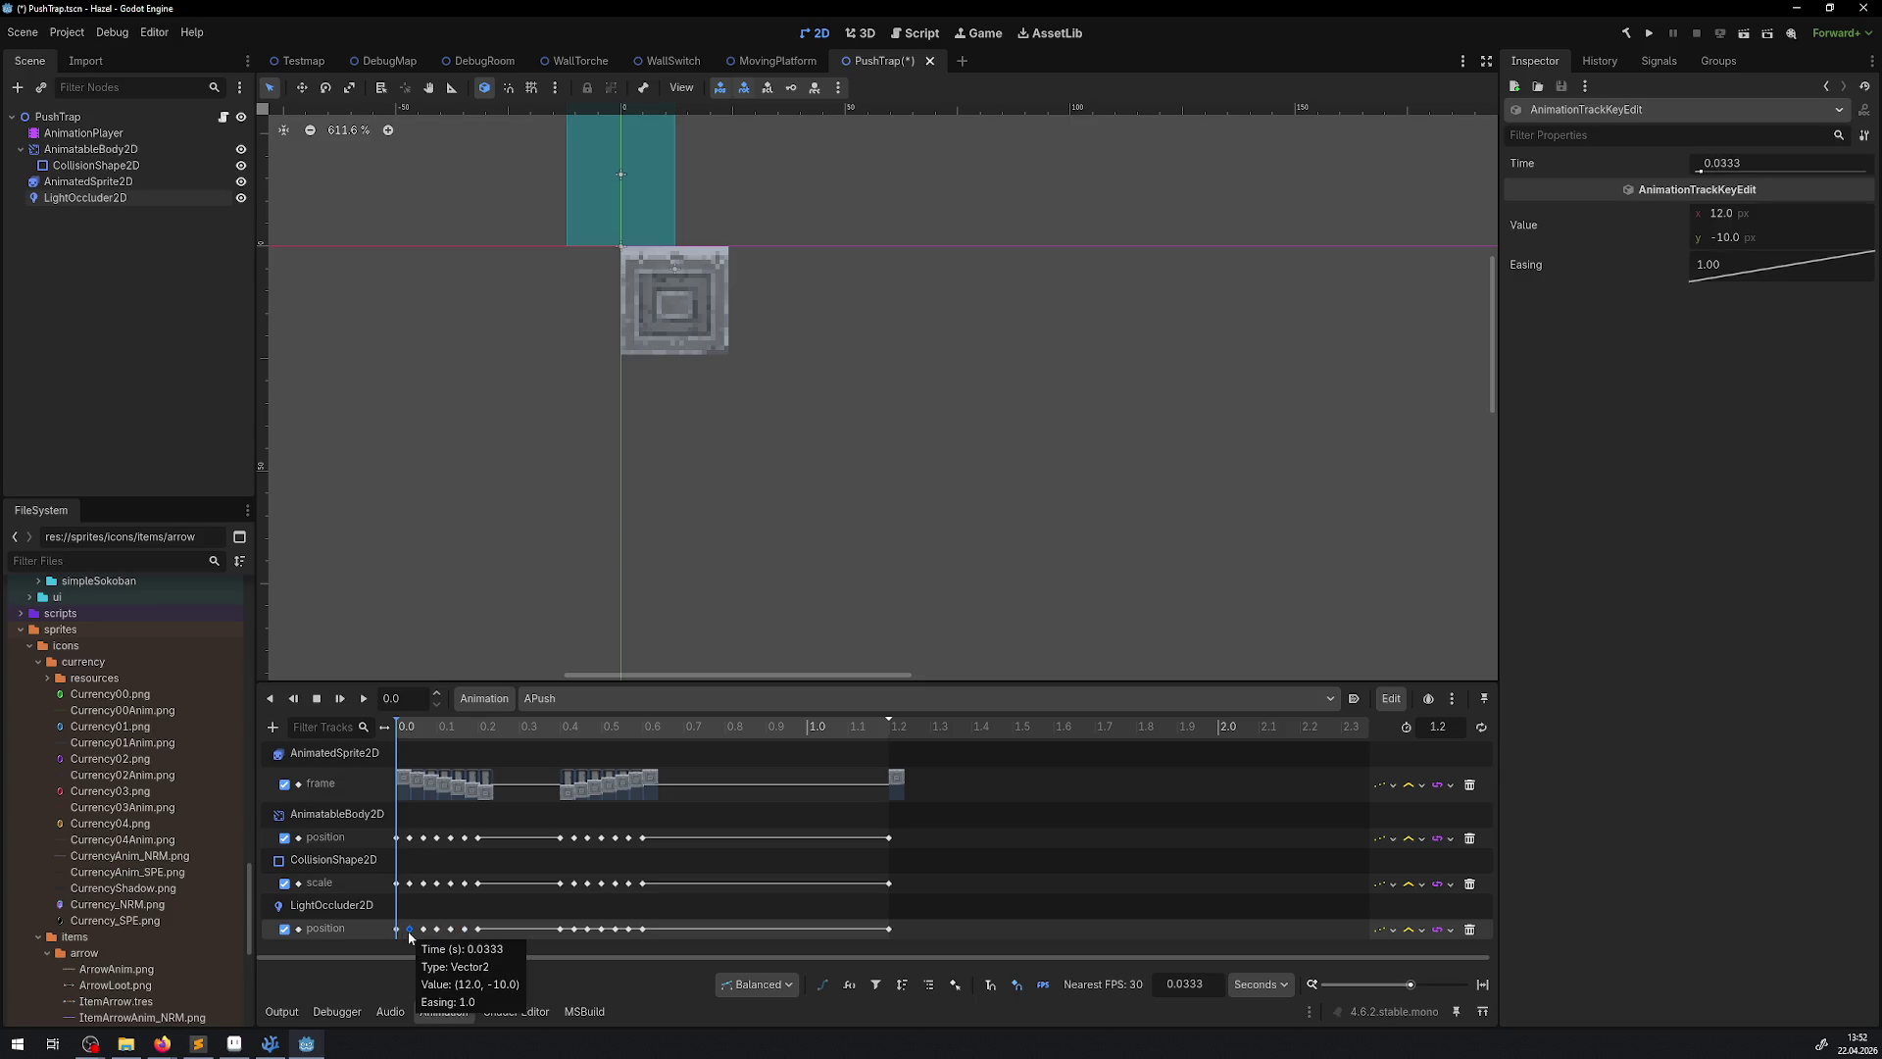
left_click(396, 928)
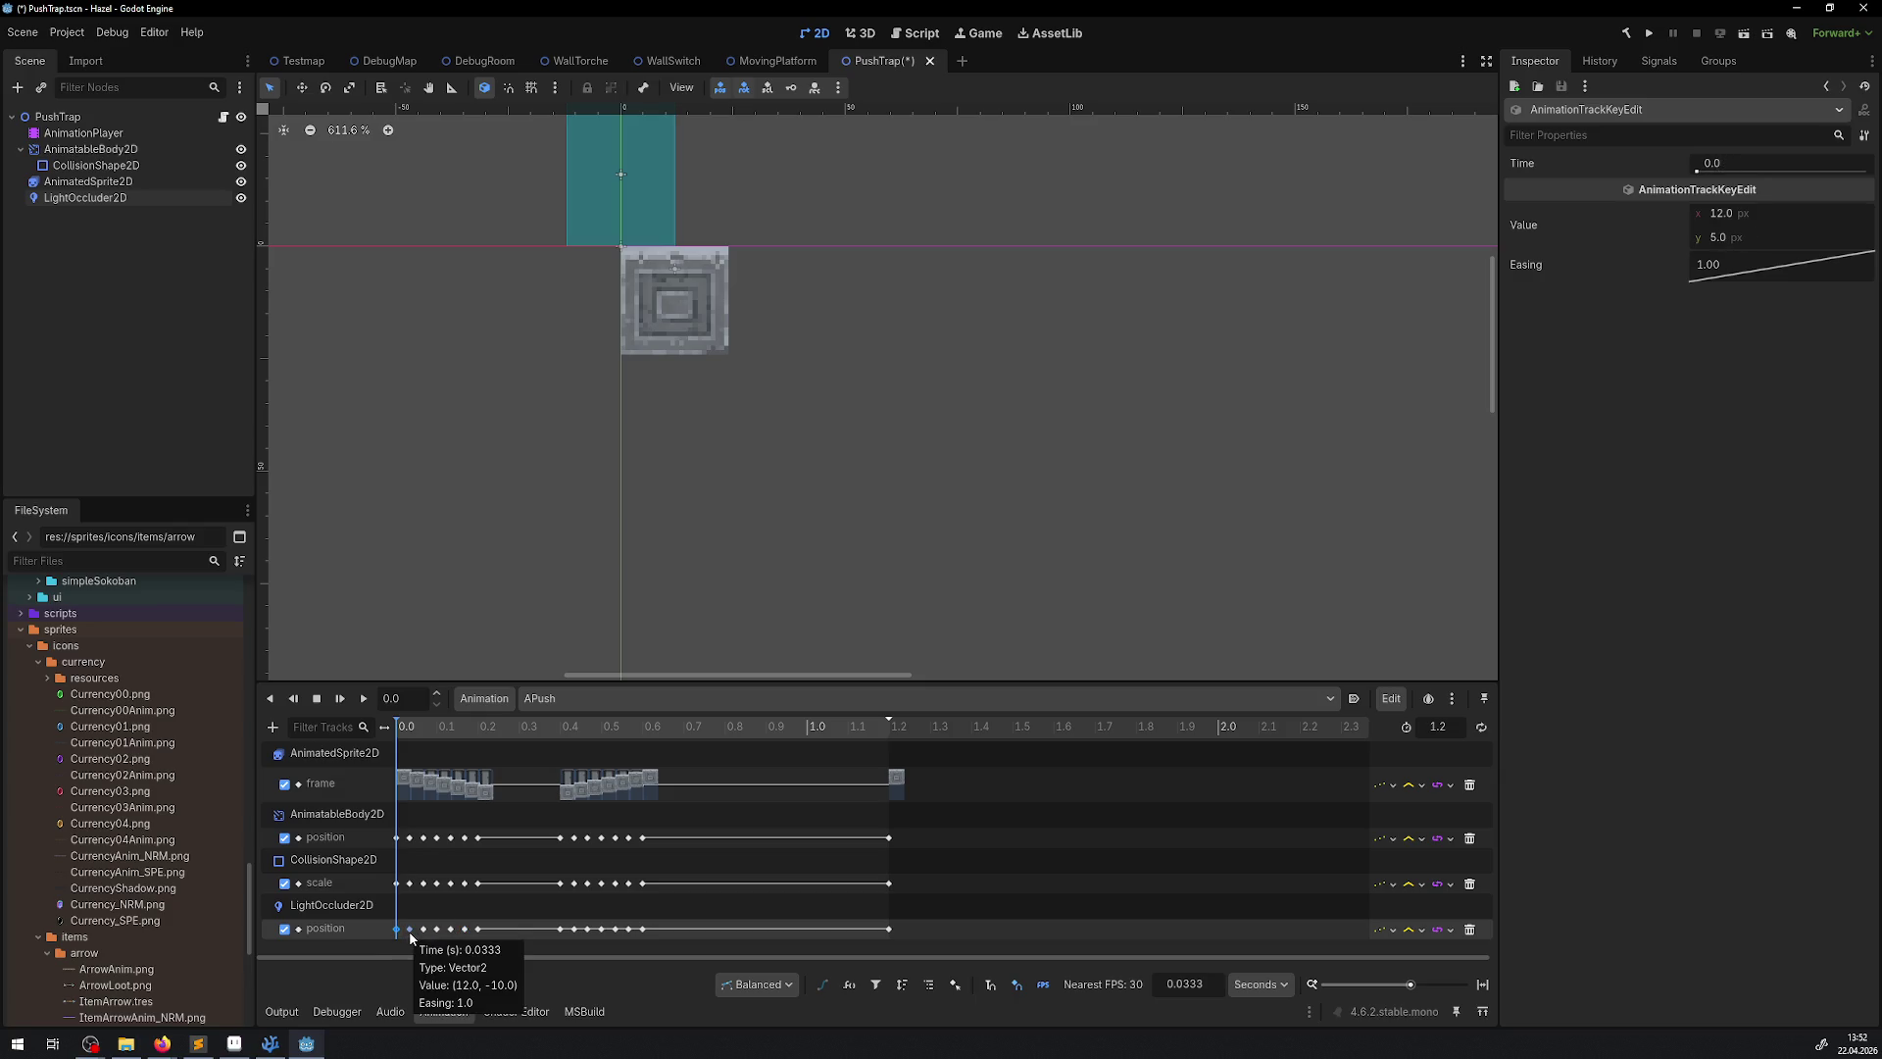
left_click(411, 931)
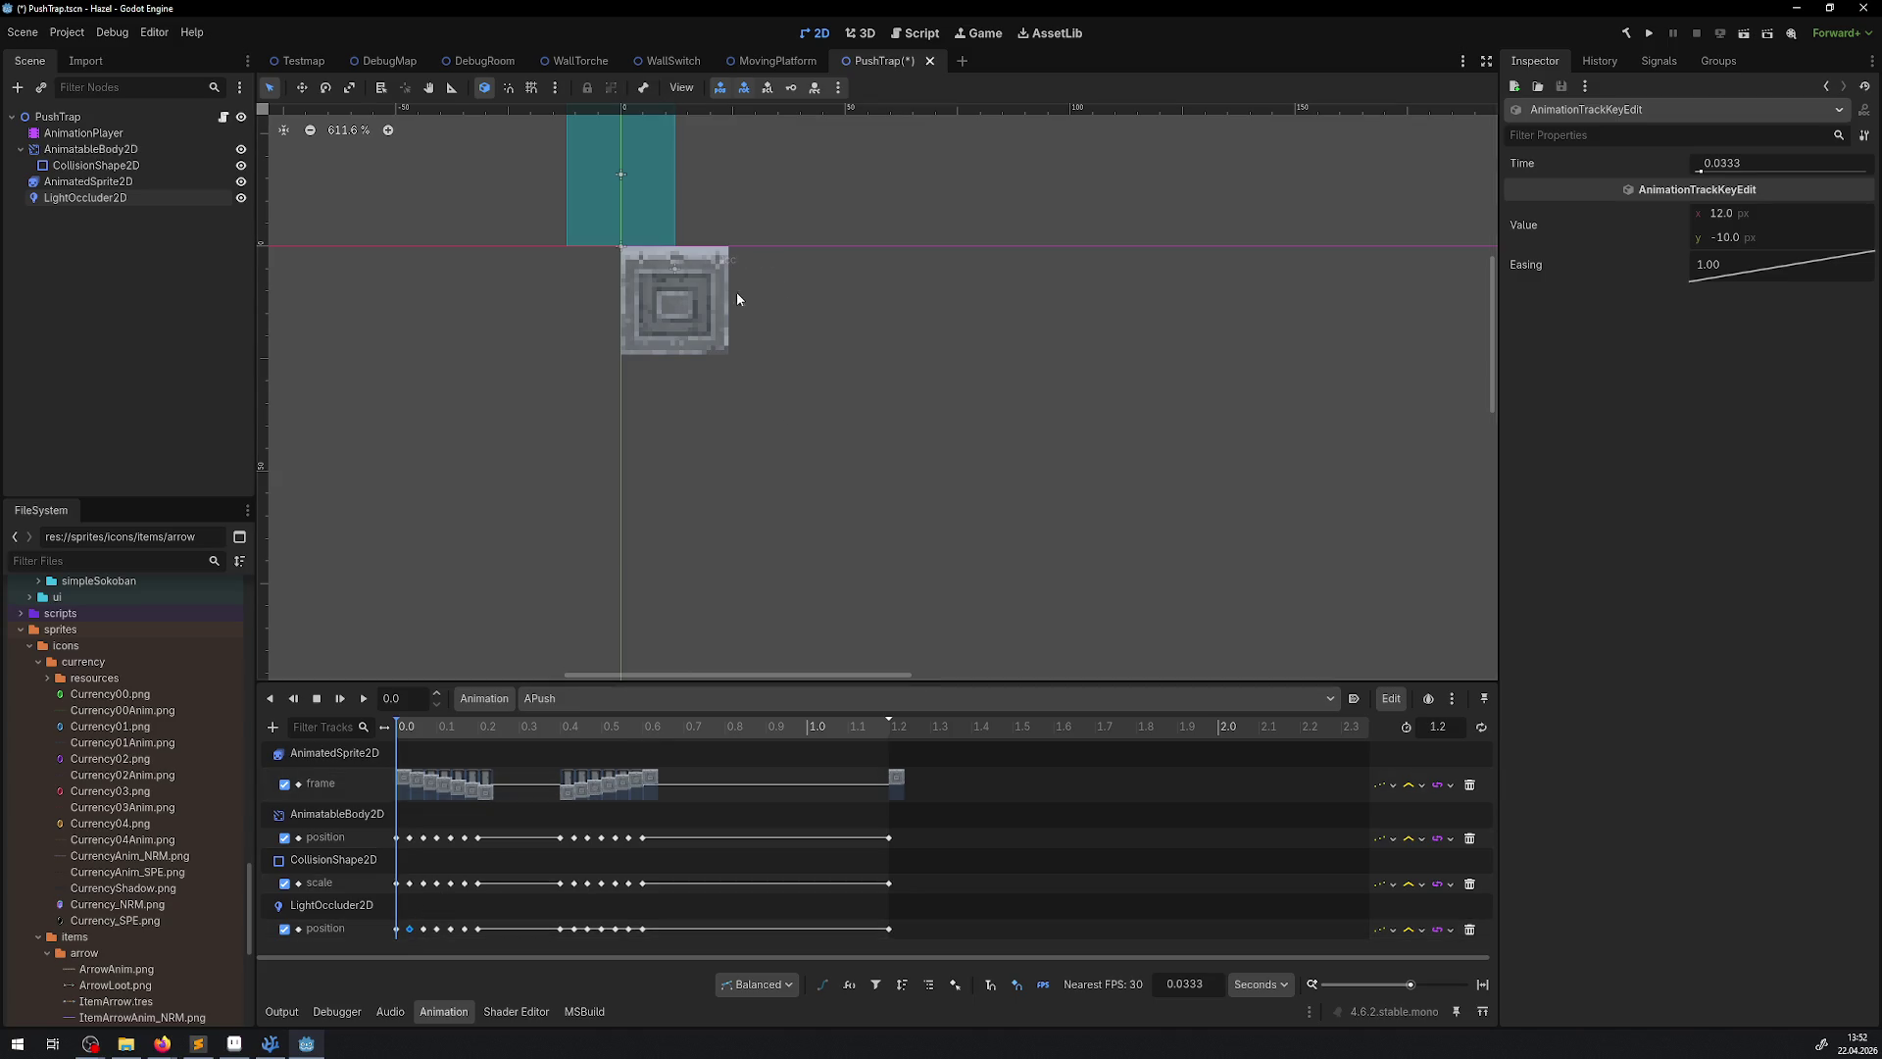
left_click_drag(738, 291, 762, 370)
left_click_drag(401, 727, 397, 732)
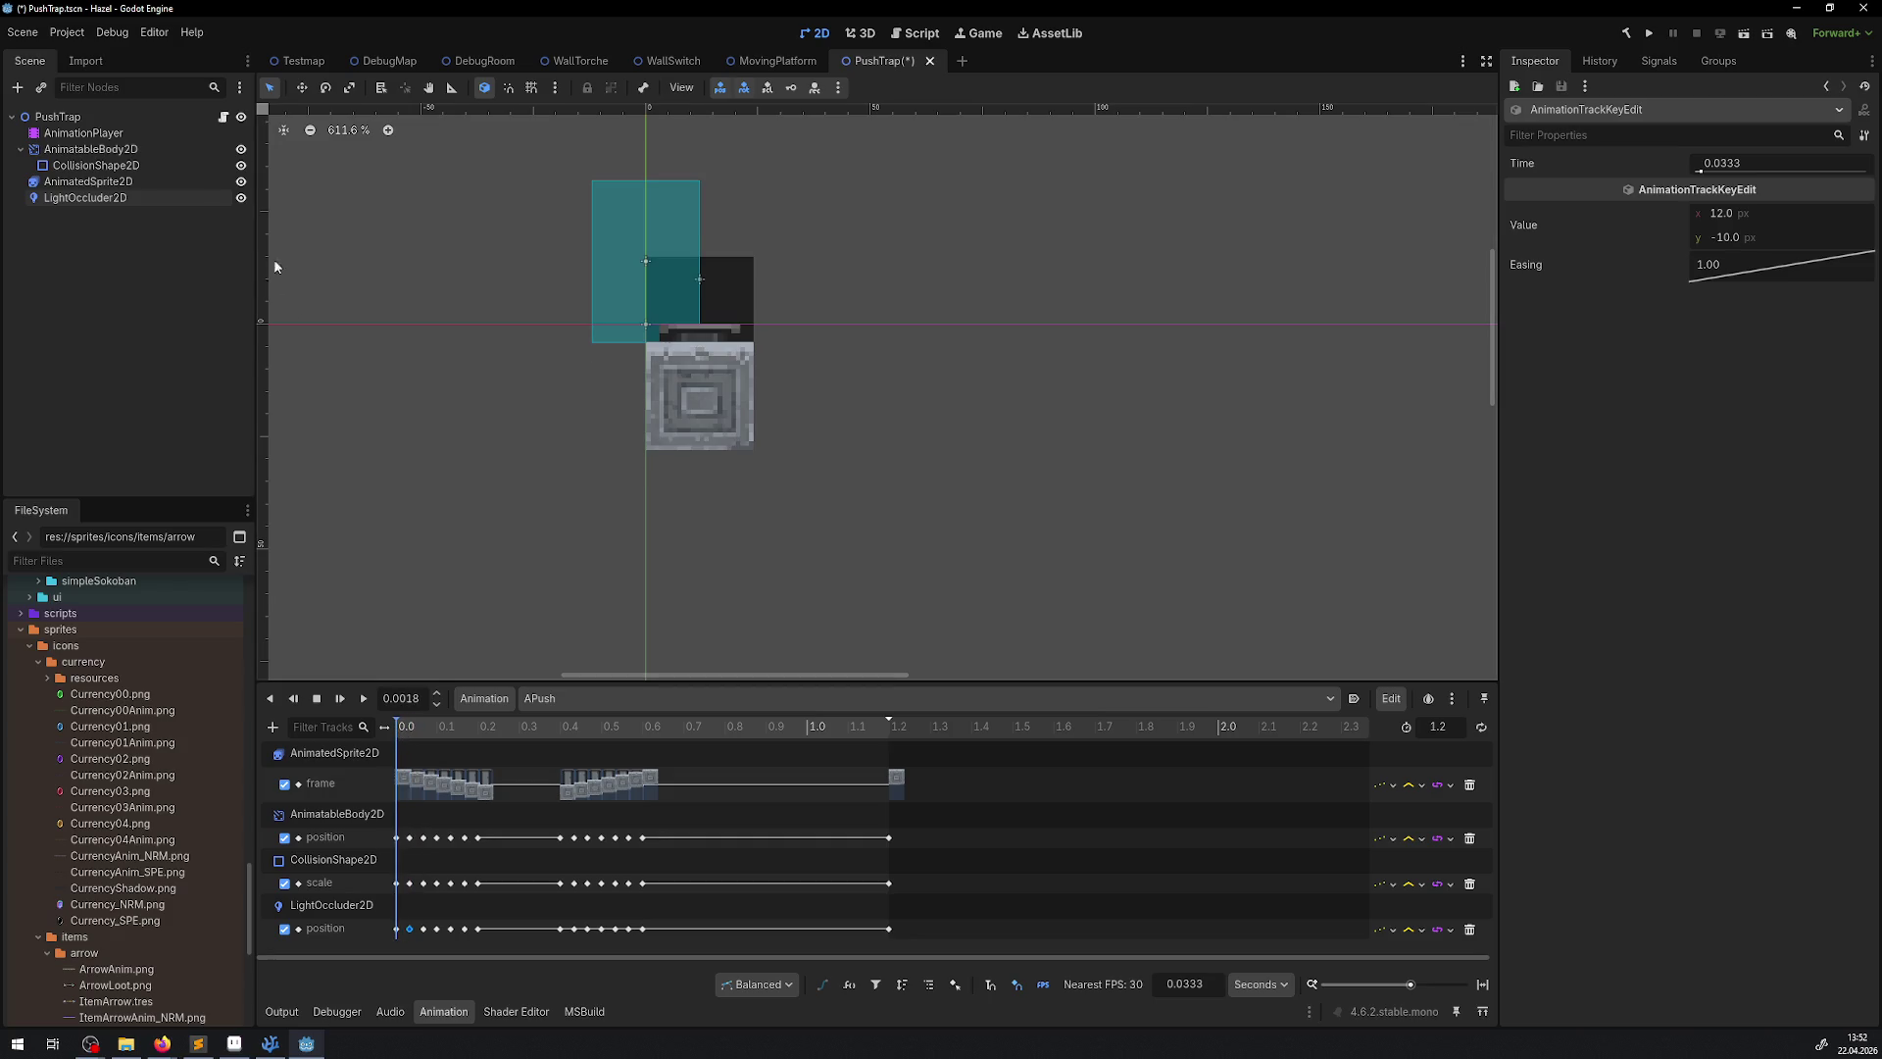
left_click(241, 182)
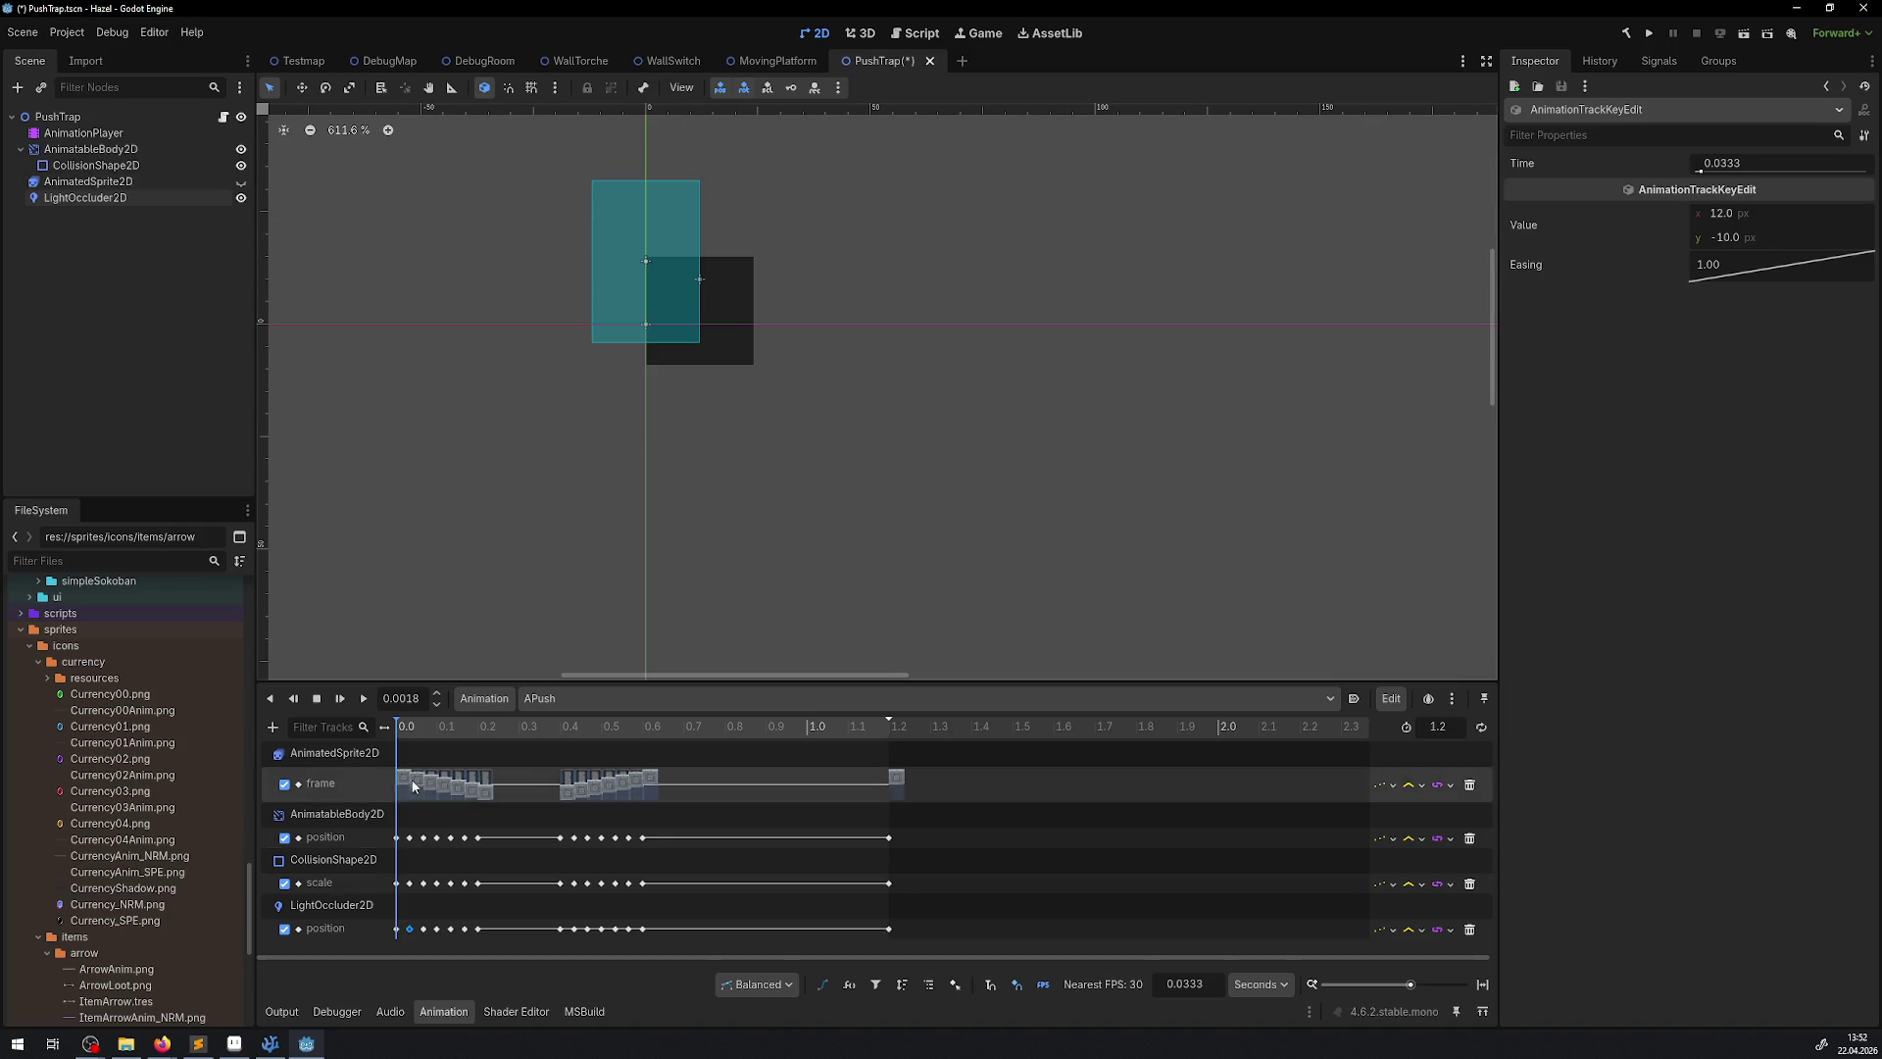
Make the AnimatedSprite2D visible again and adjust the LightOccluder2D's Z Index under Ordering
left_click_drag(402, 731, 366, 726)
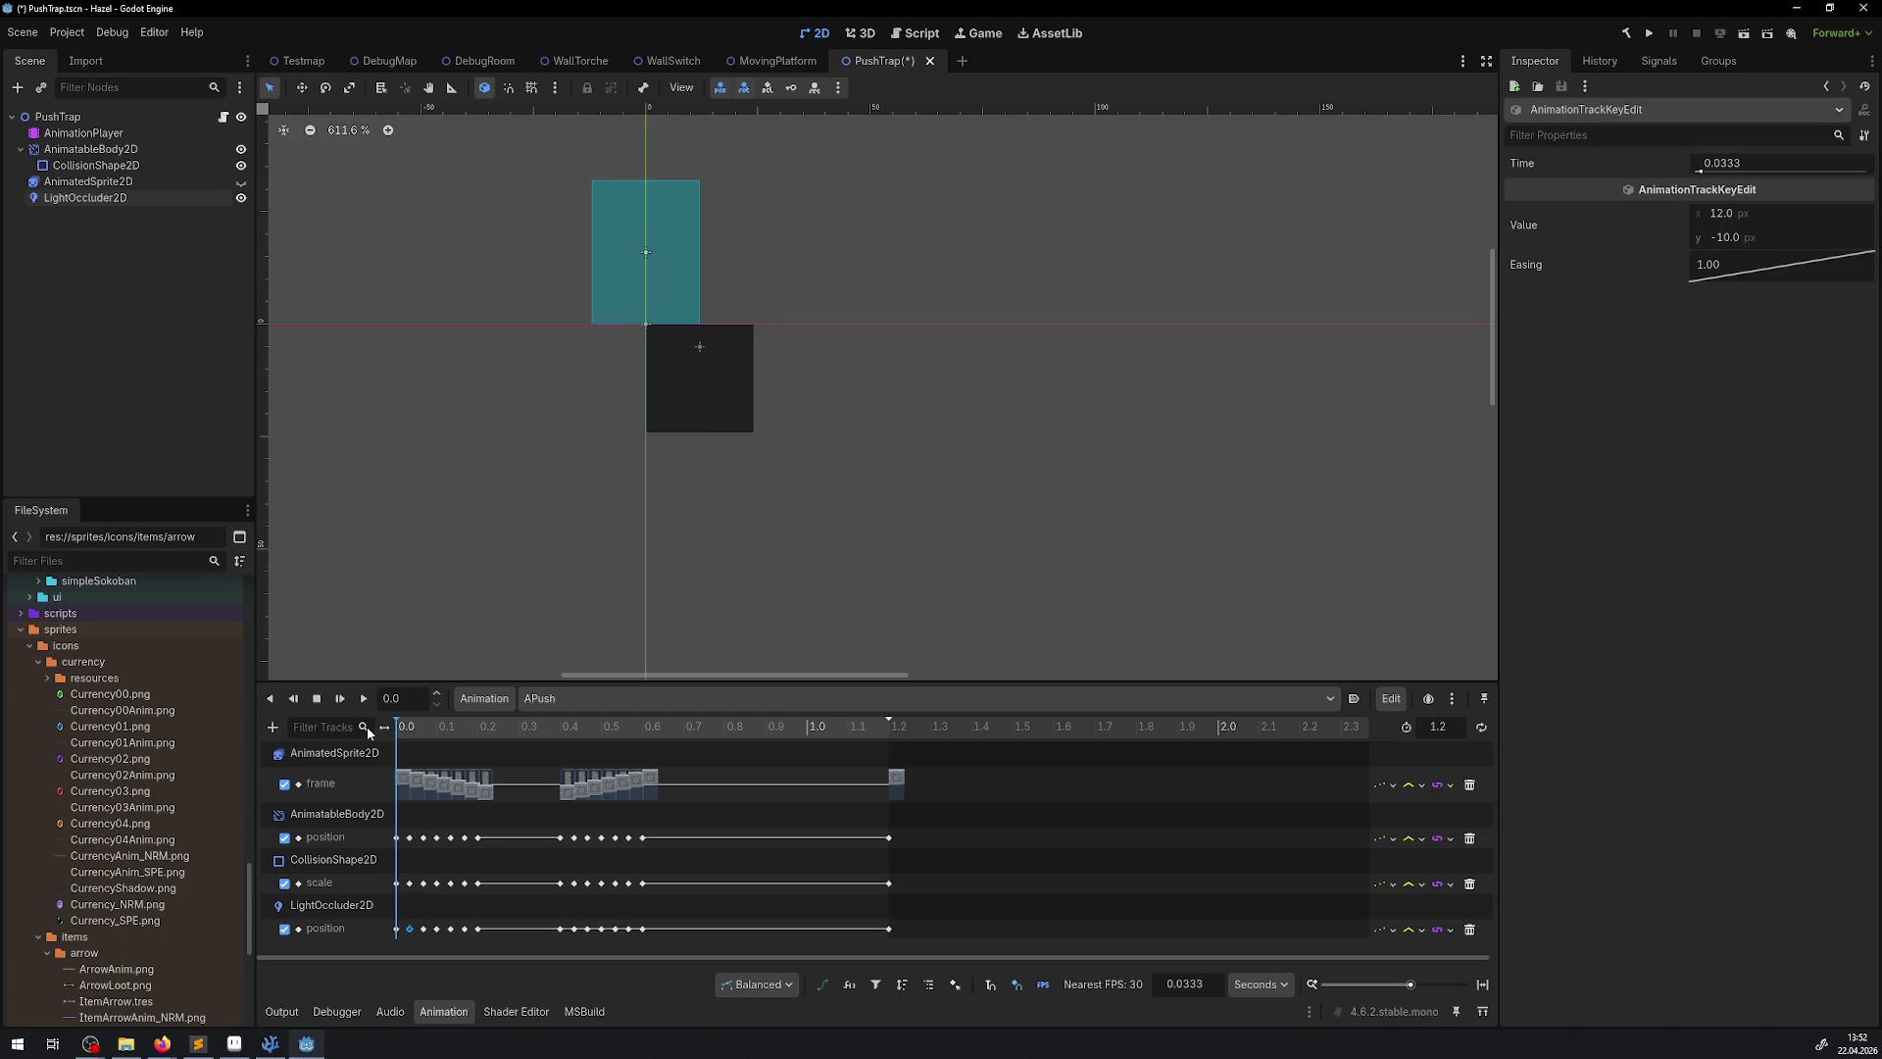
left_click(242, 181)
left_click(129, 197)
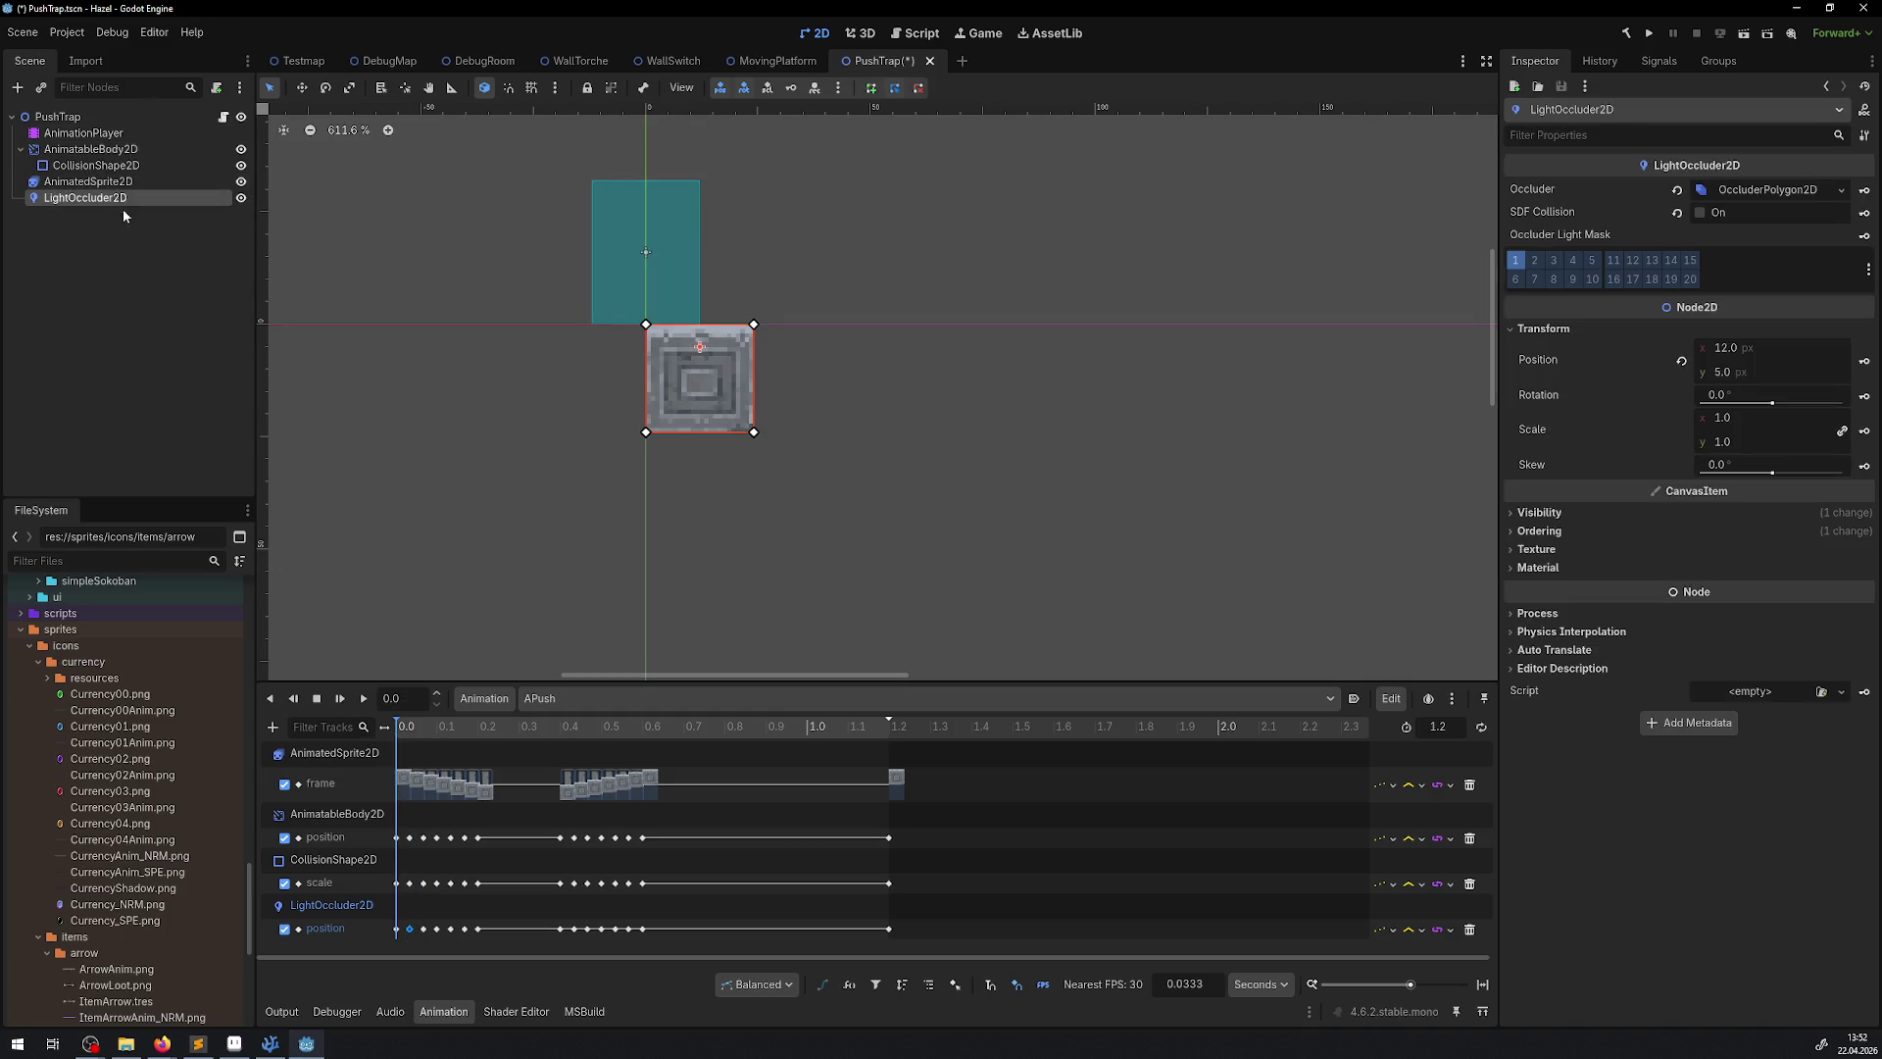
left_click(1539, 531)
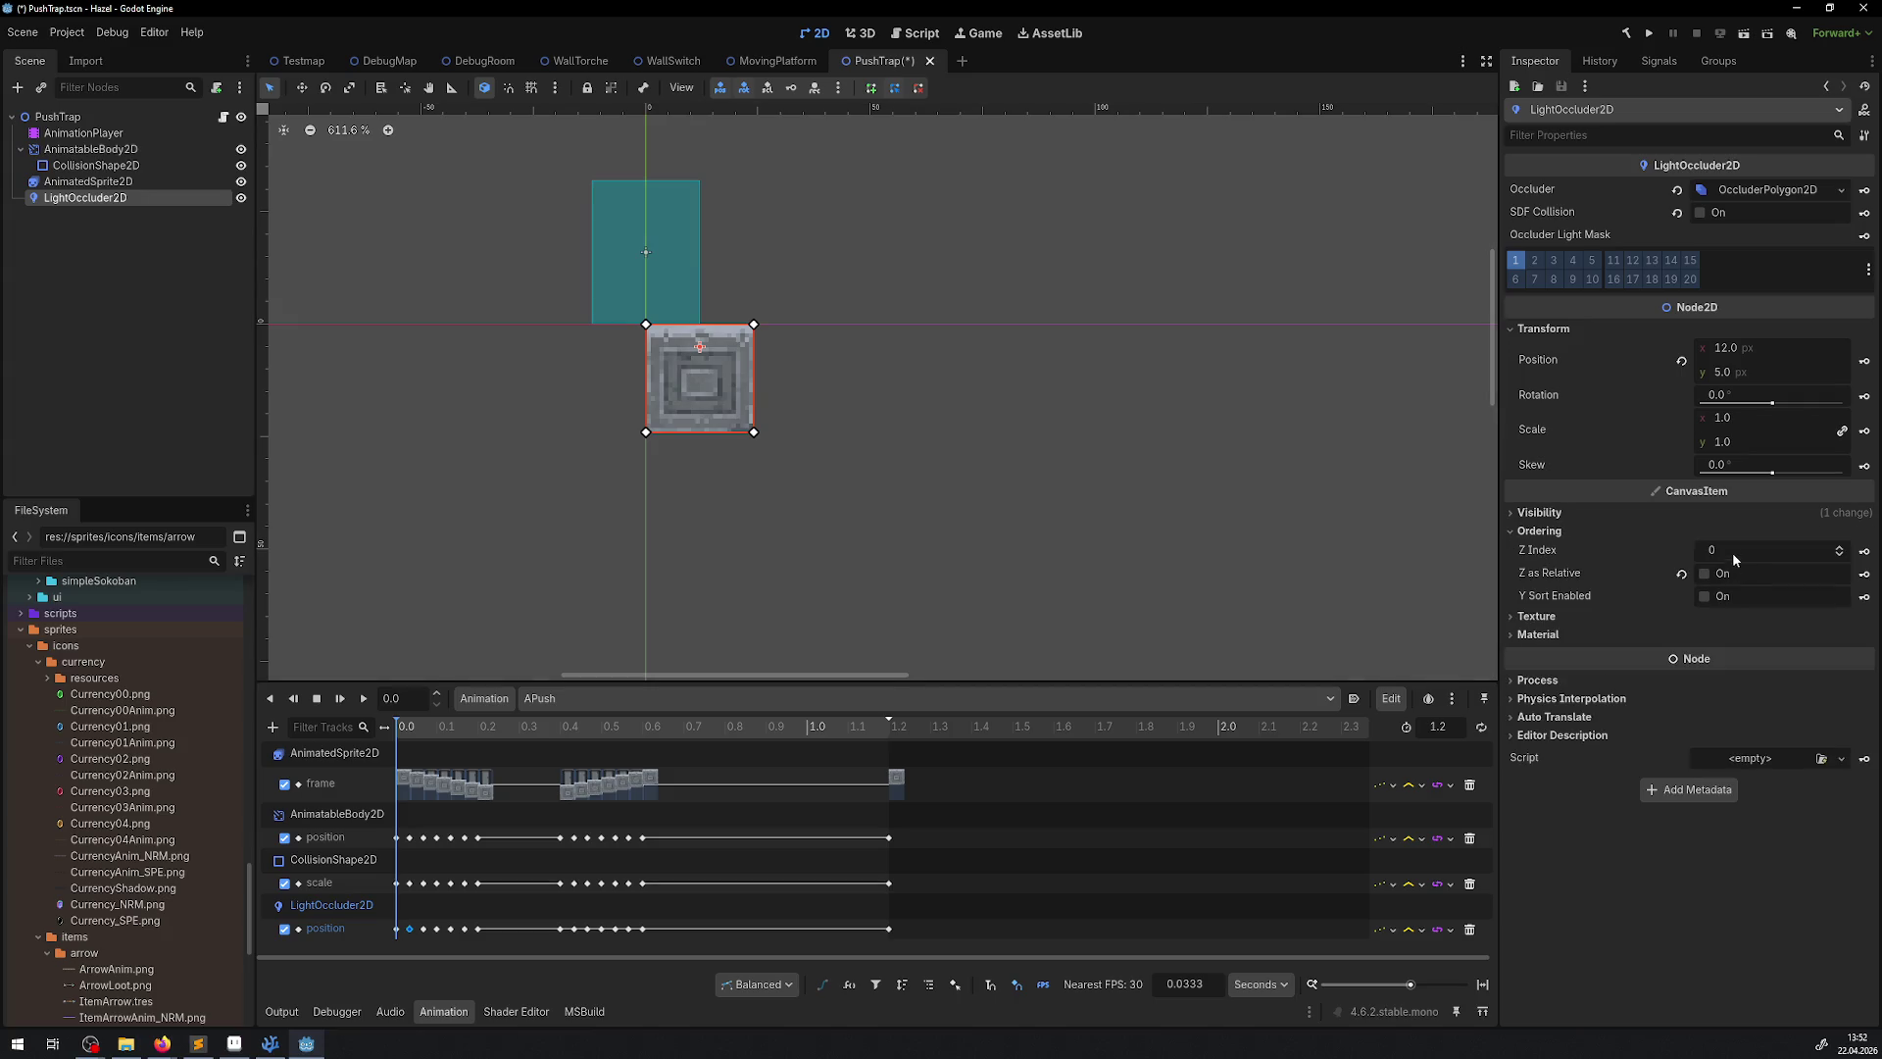
left_click_drag(1732, 551, 1764, 551)
scroll(661, 507, "up", 2)
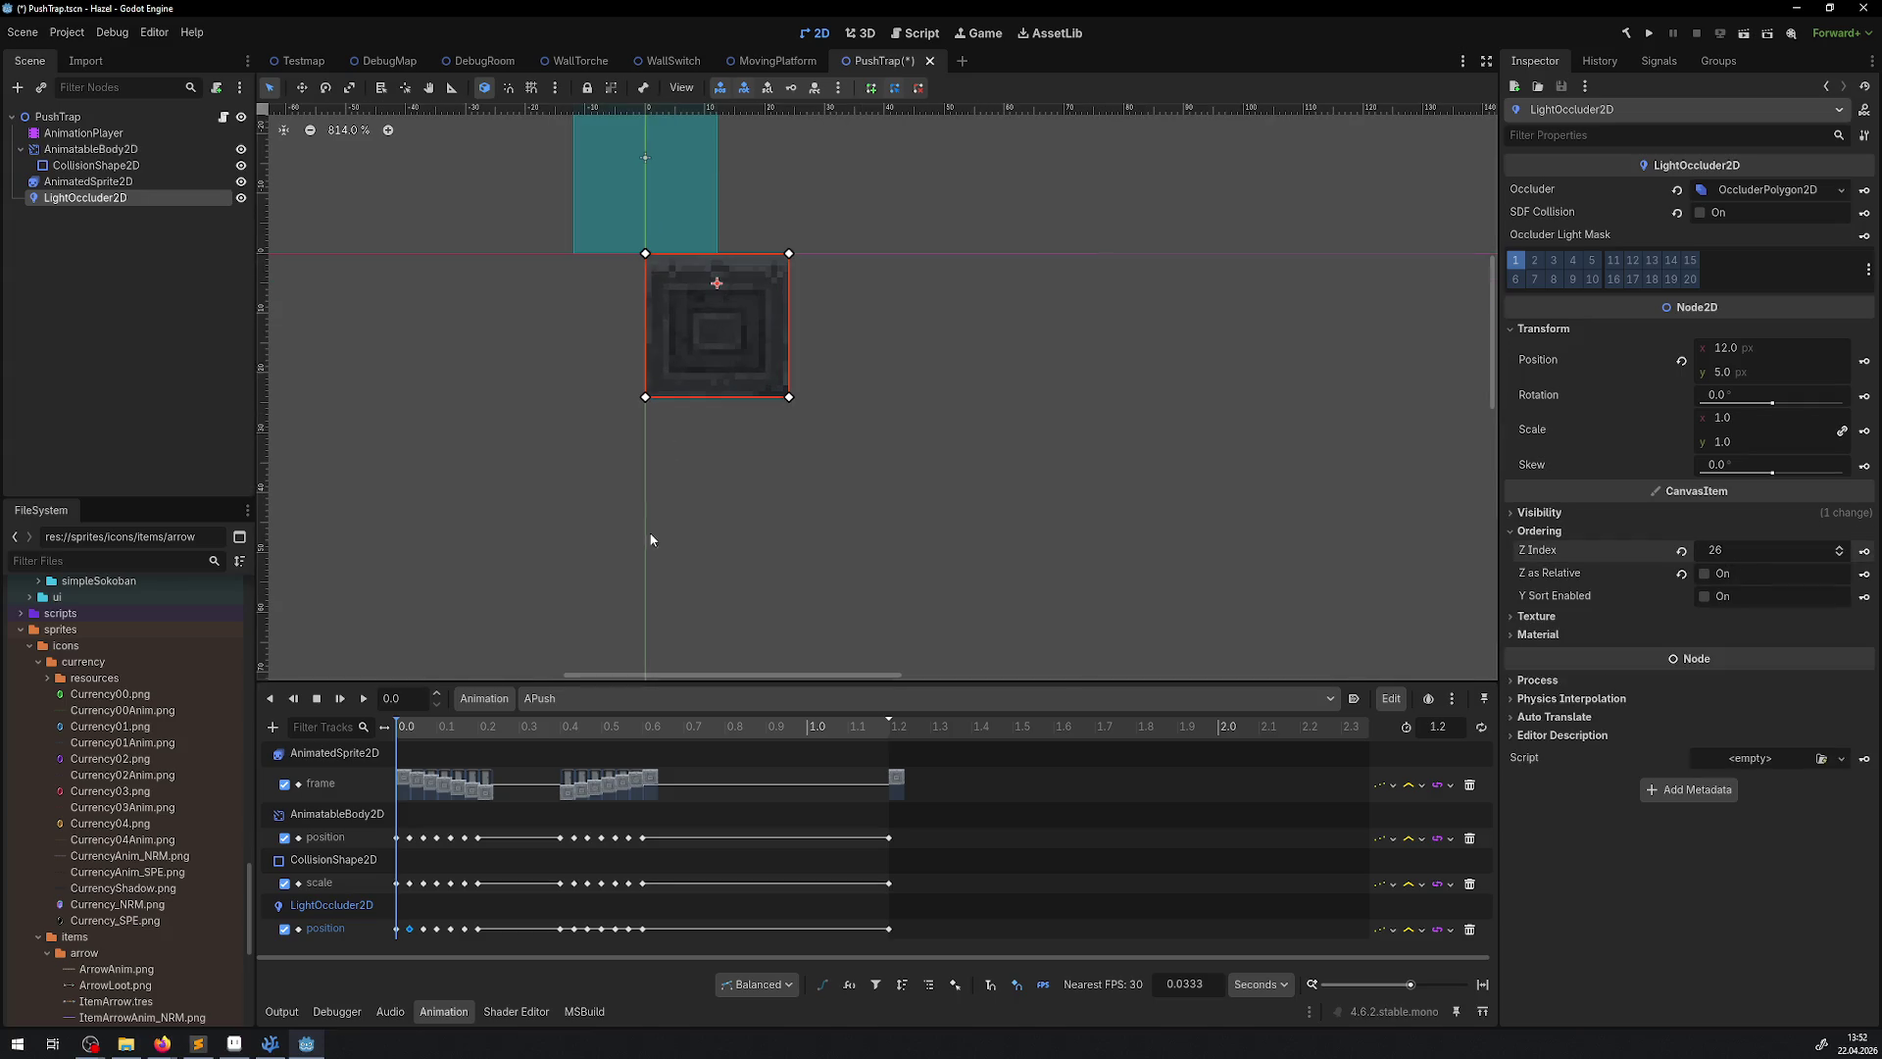
Set the occluder's 0.0333 s position key to y 9 and save PushTrap
left_click(413, 734)
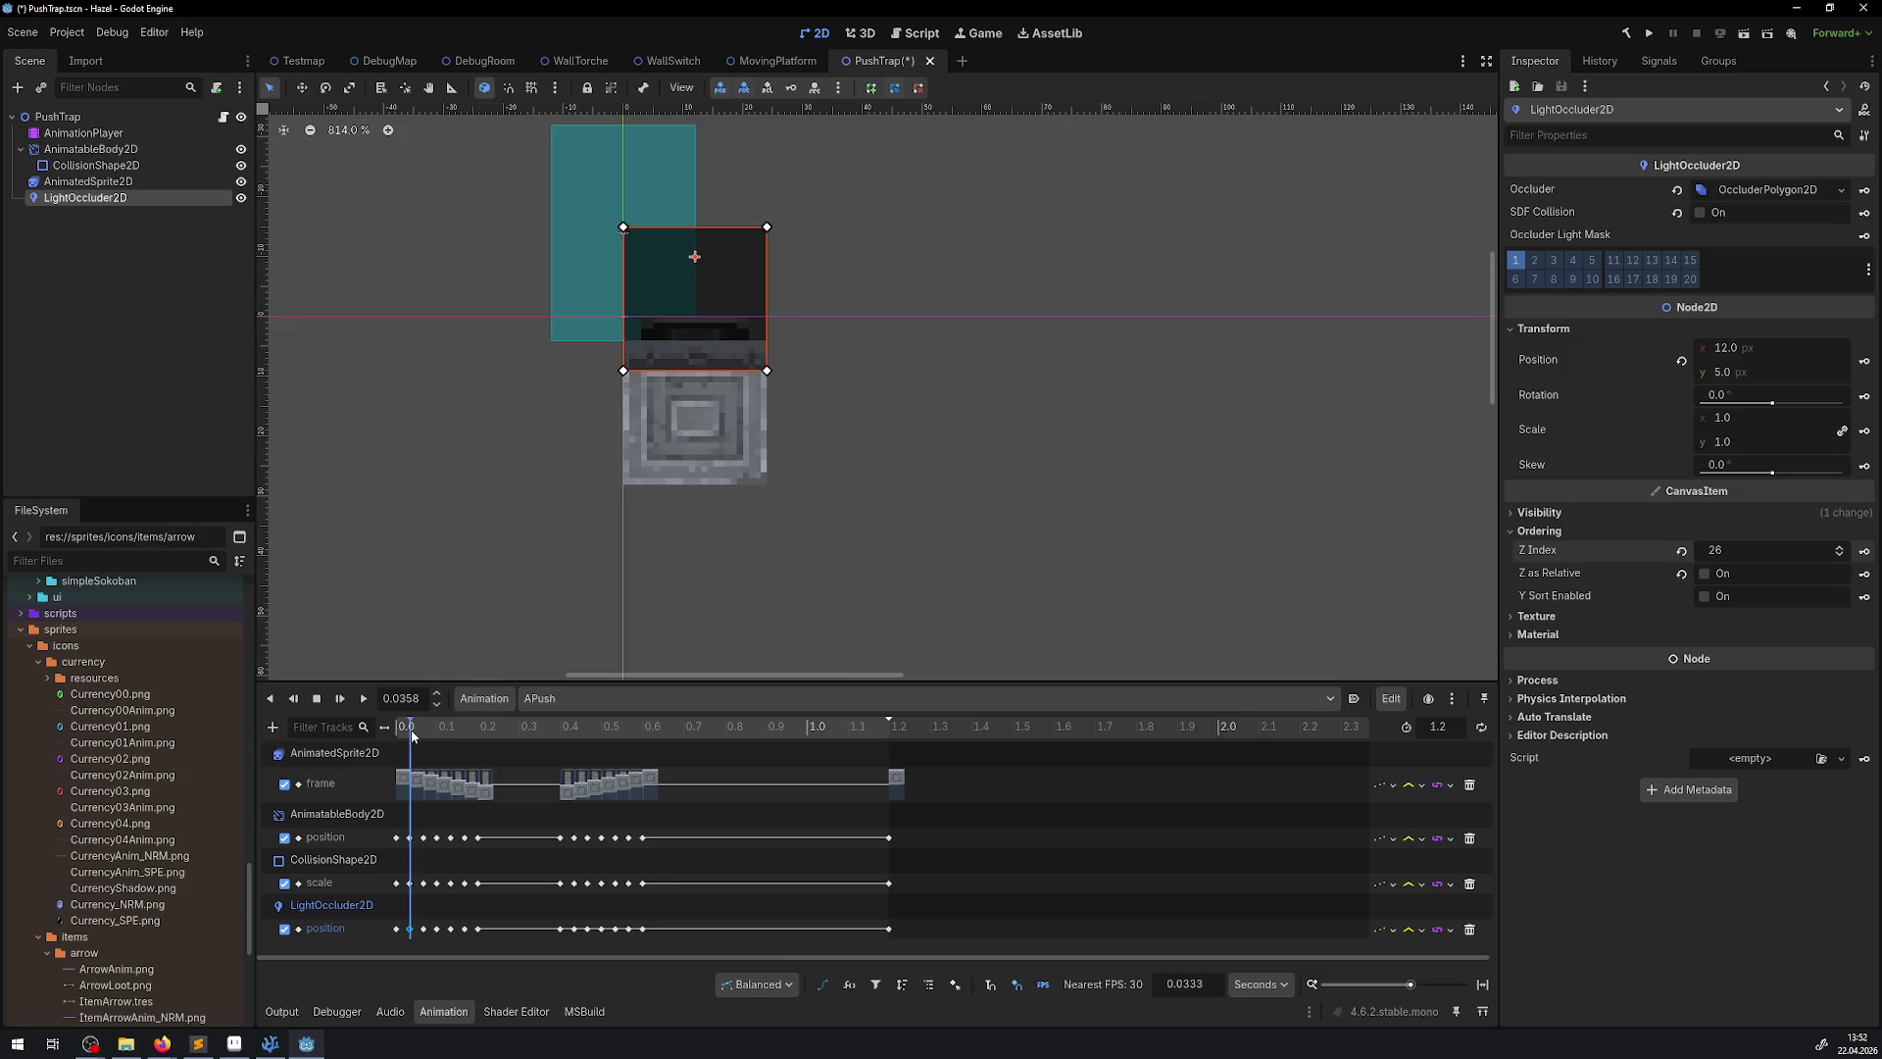
left_click(408, 729)
left_click(405, 934)
left_click(409, 929)
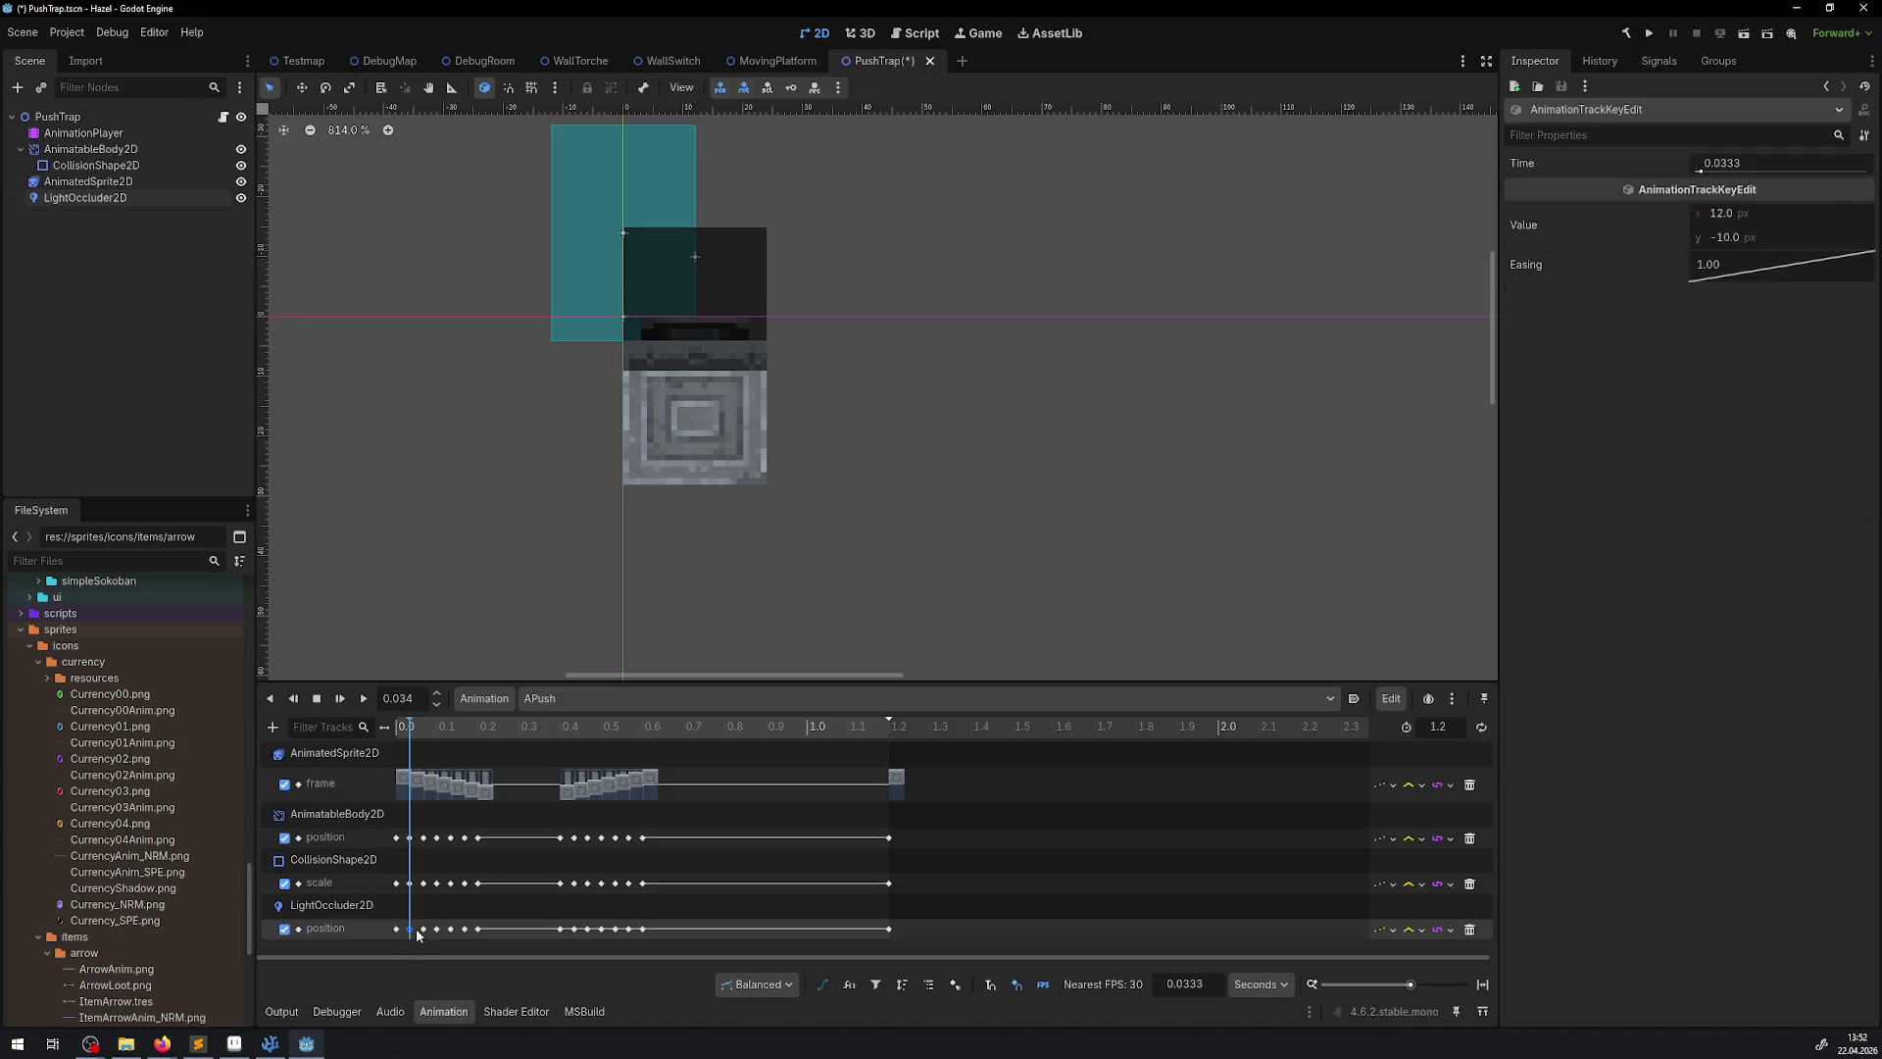
left_click_drag(1725, 242, 1754, 243)
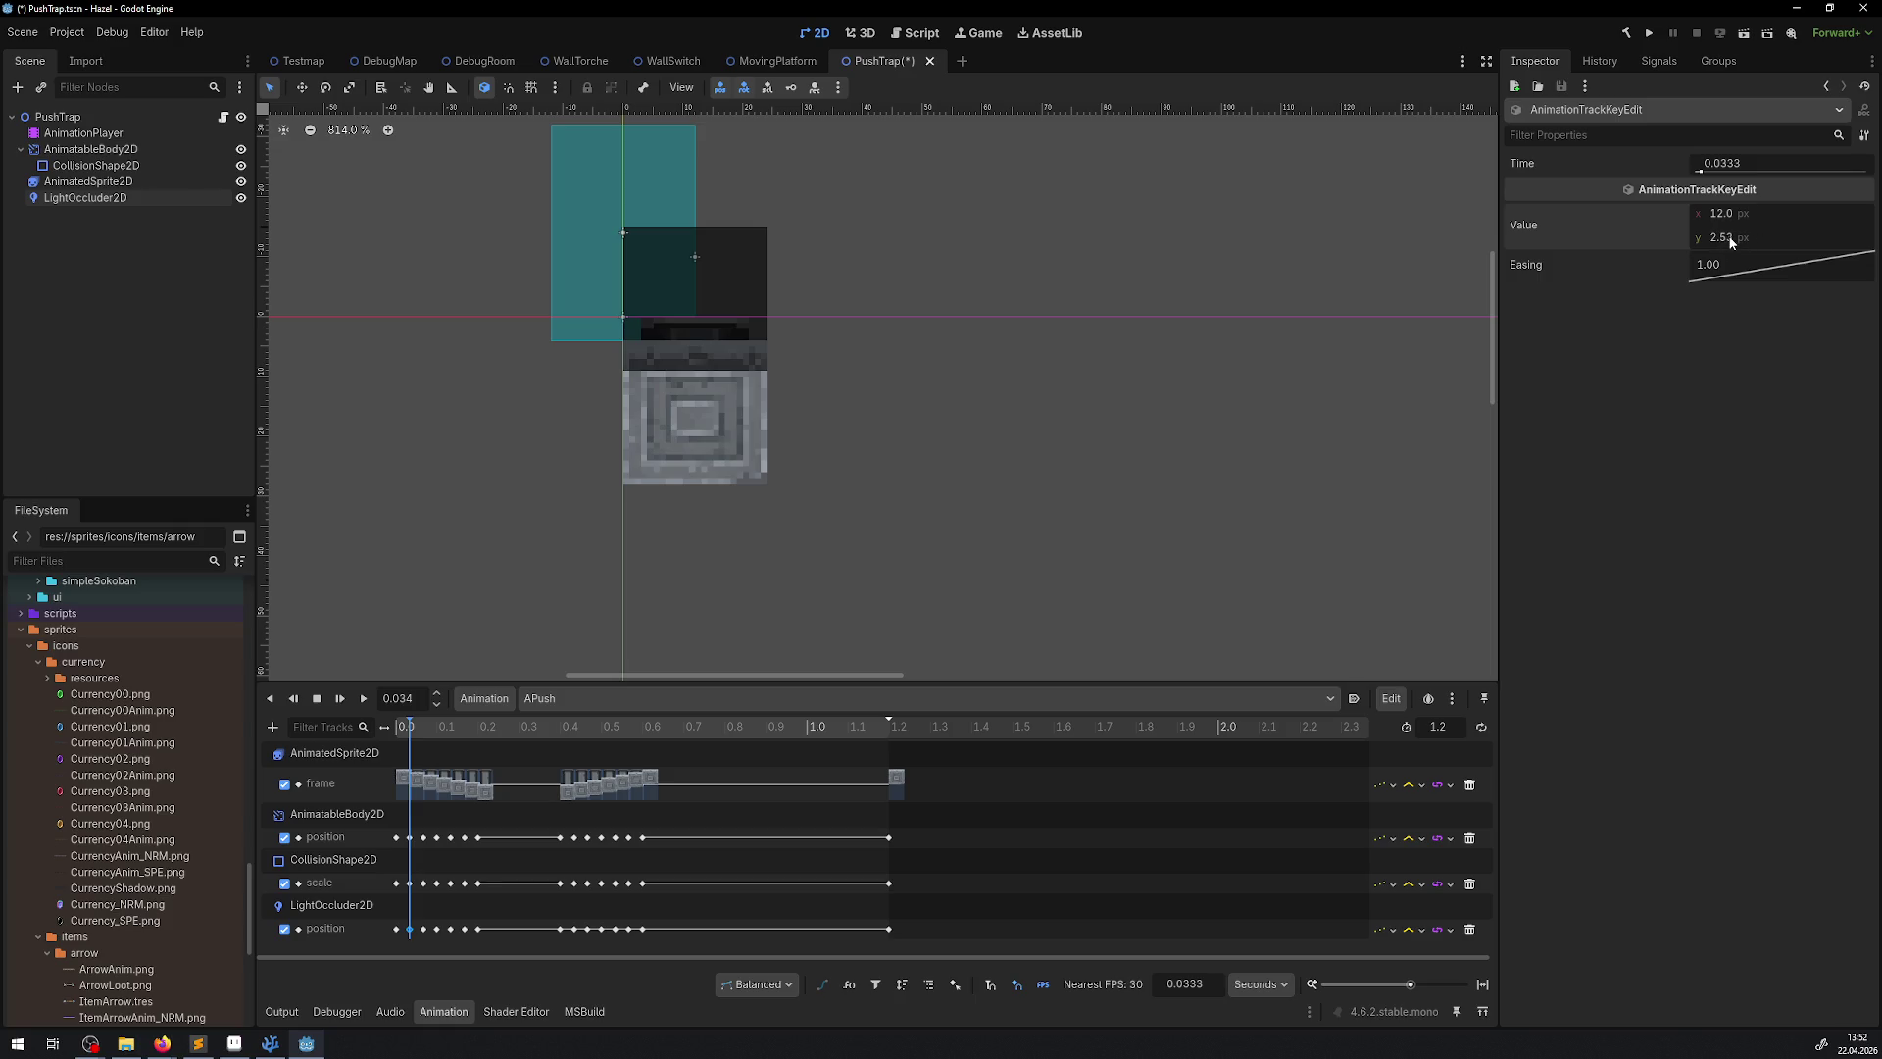
left_click(1725, 237)
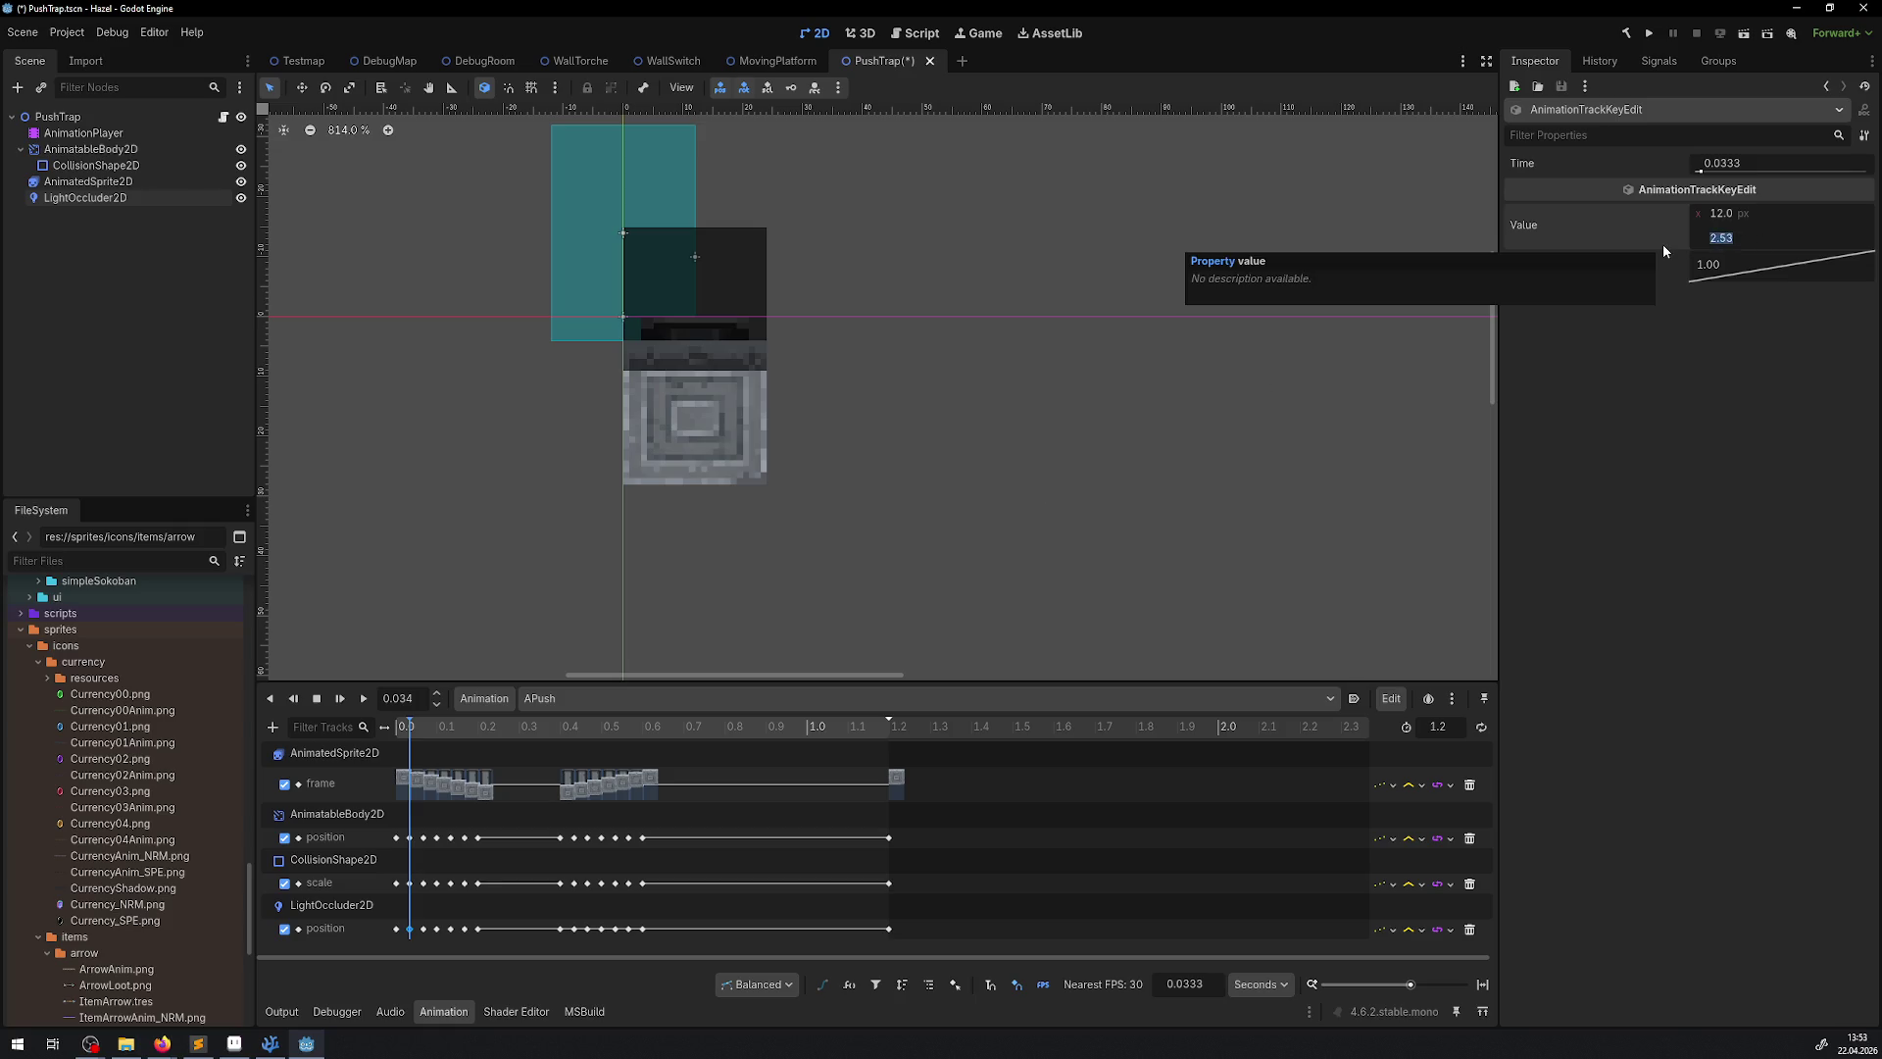
type("7")
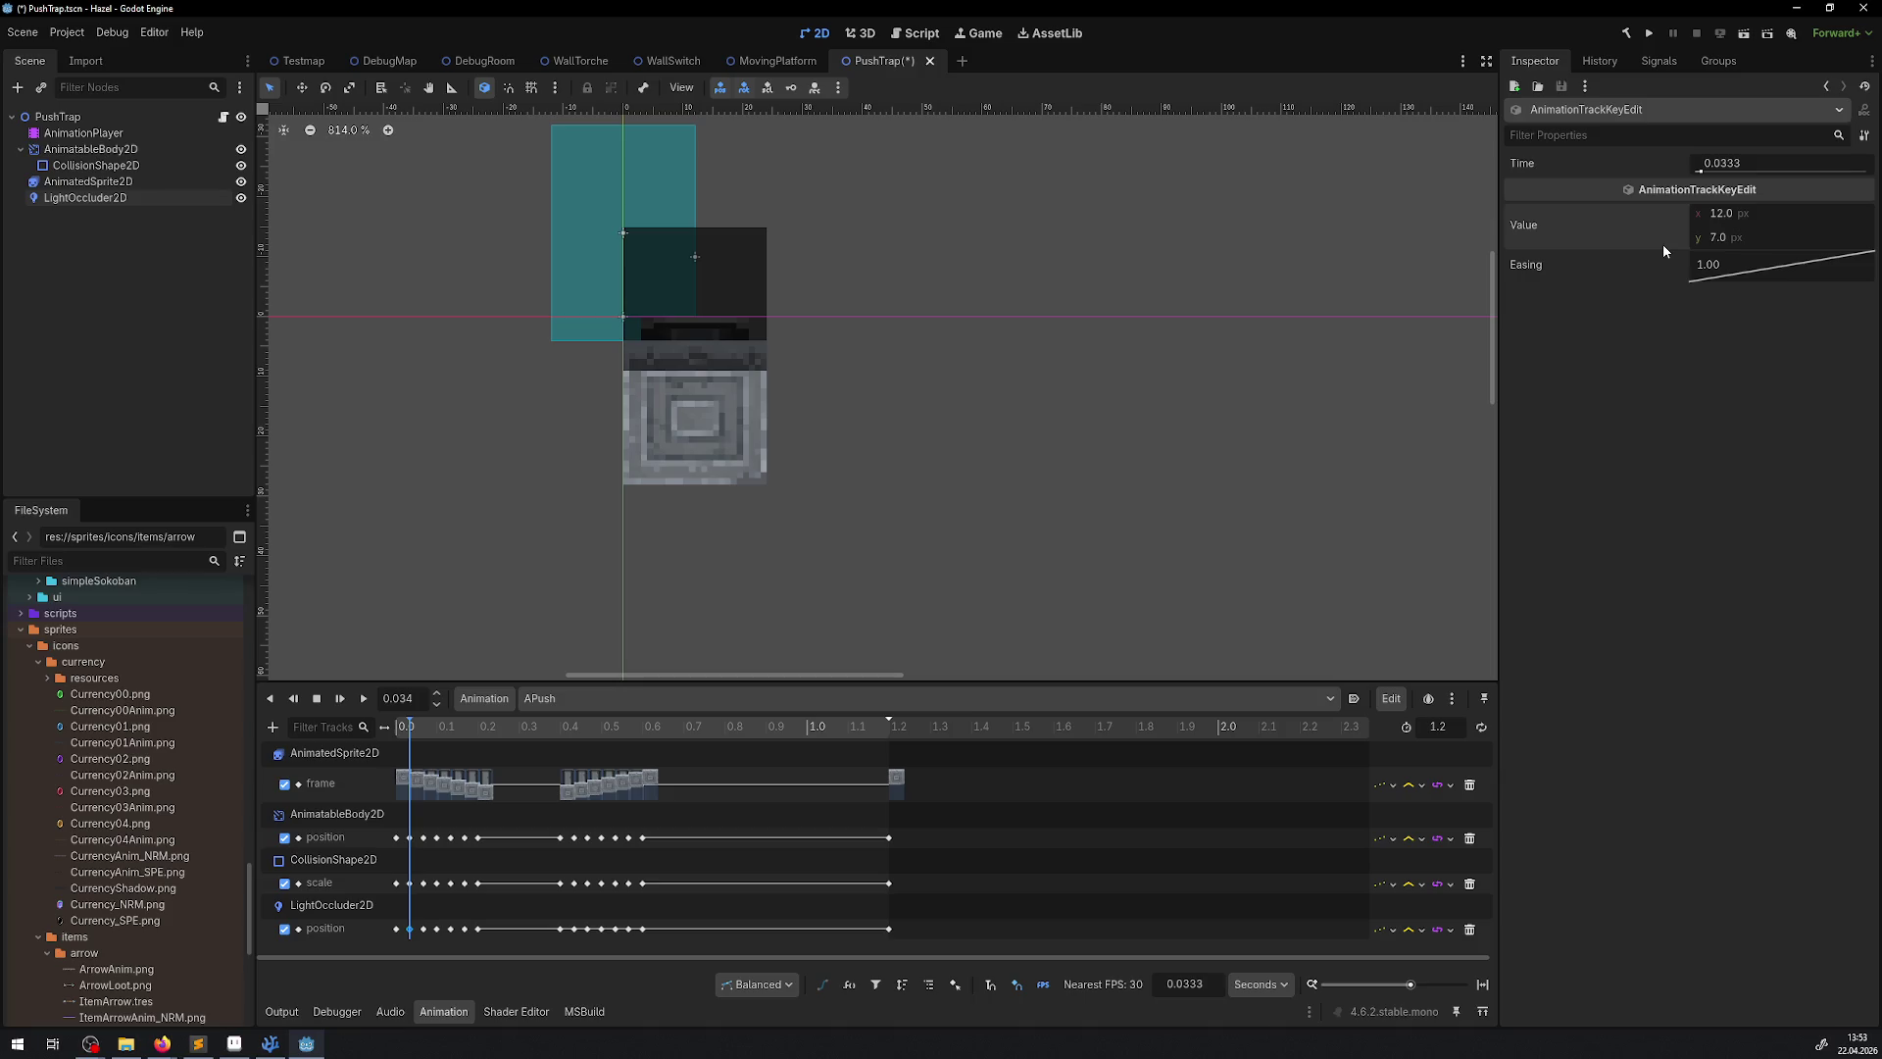
left_click(413, 728)
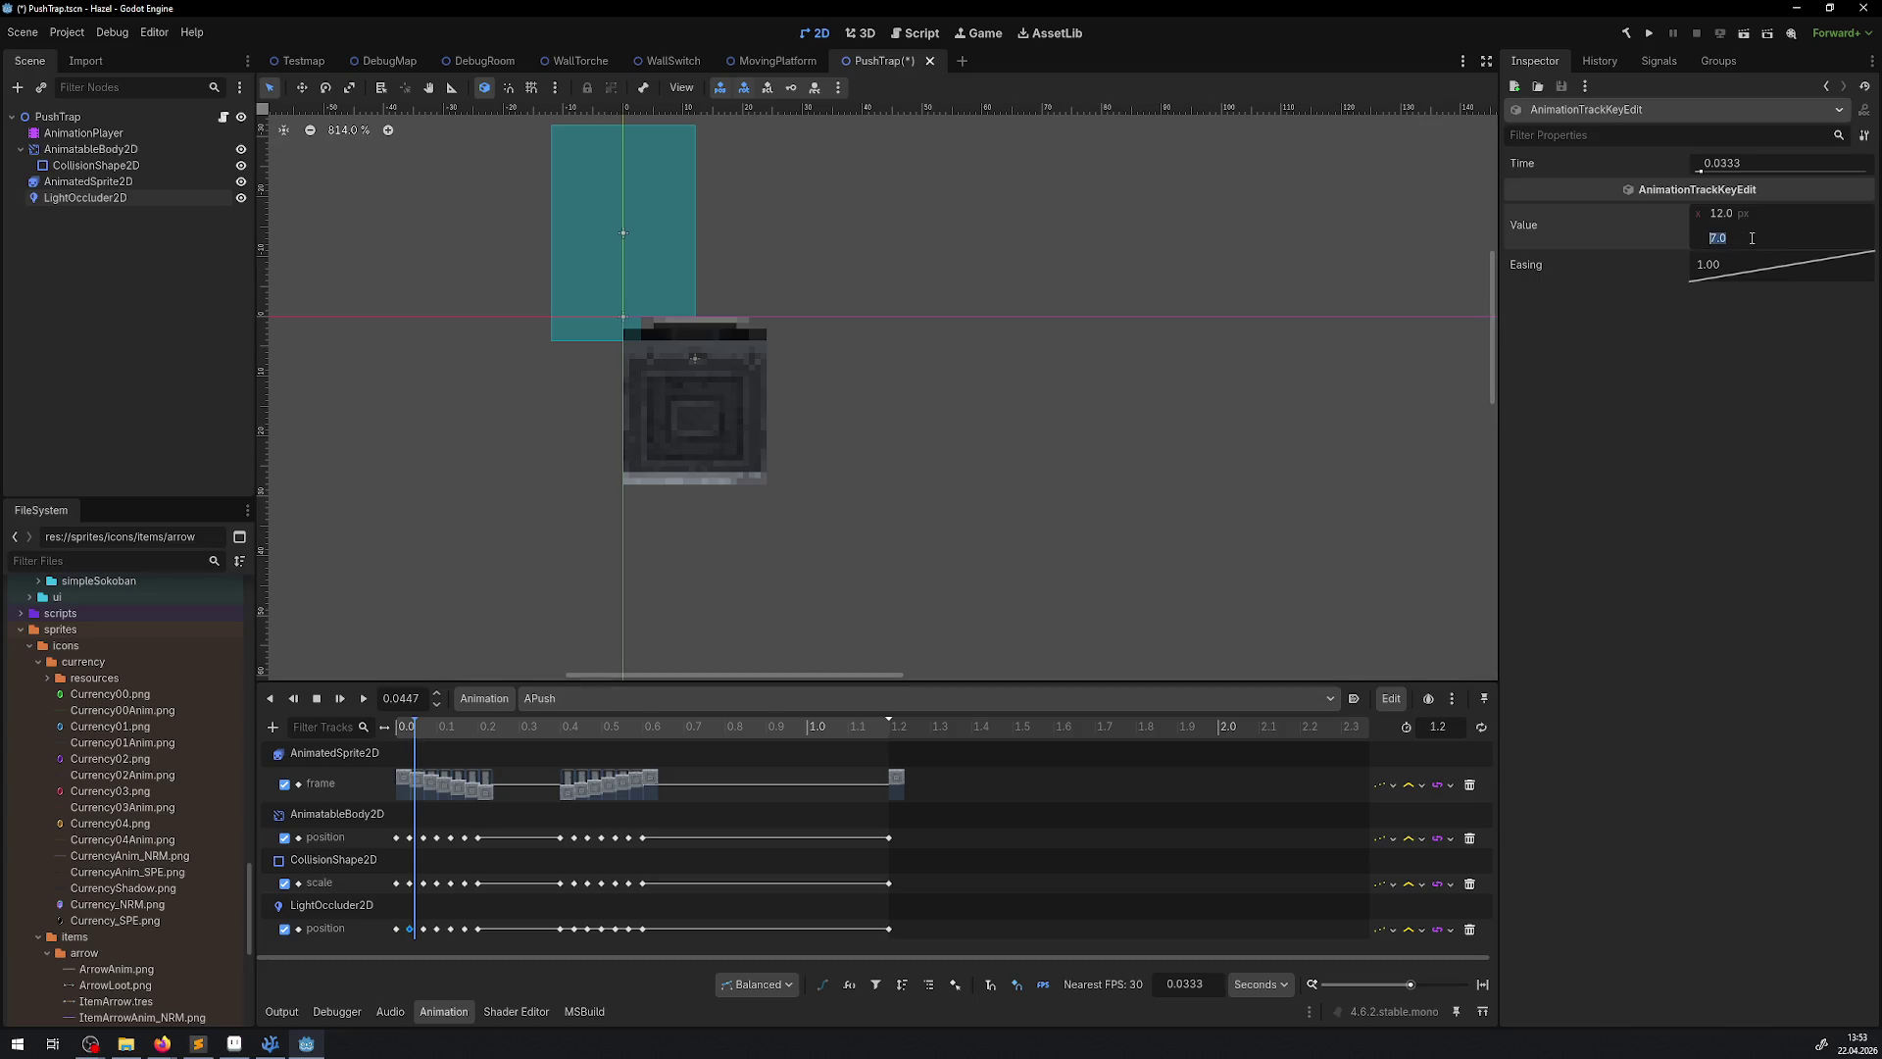
type("9")
key("Return")
key("ctrl+s")
Give the occluder's position keys at 0.0667 and 0.1 s y values 11 and 13
left_click(404, 729)
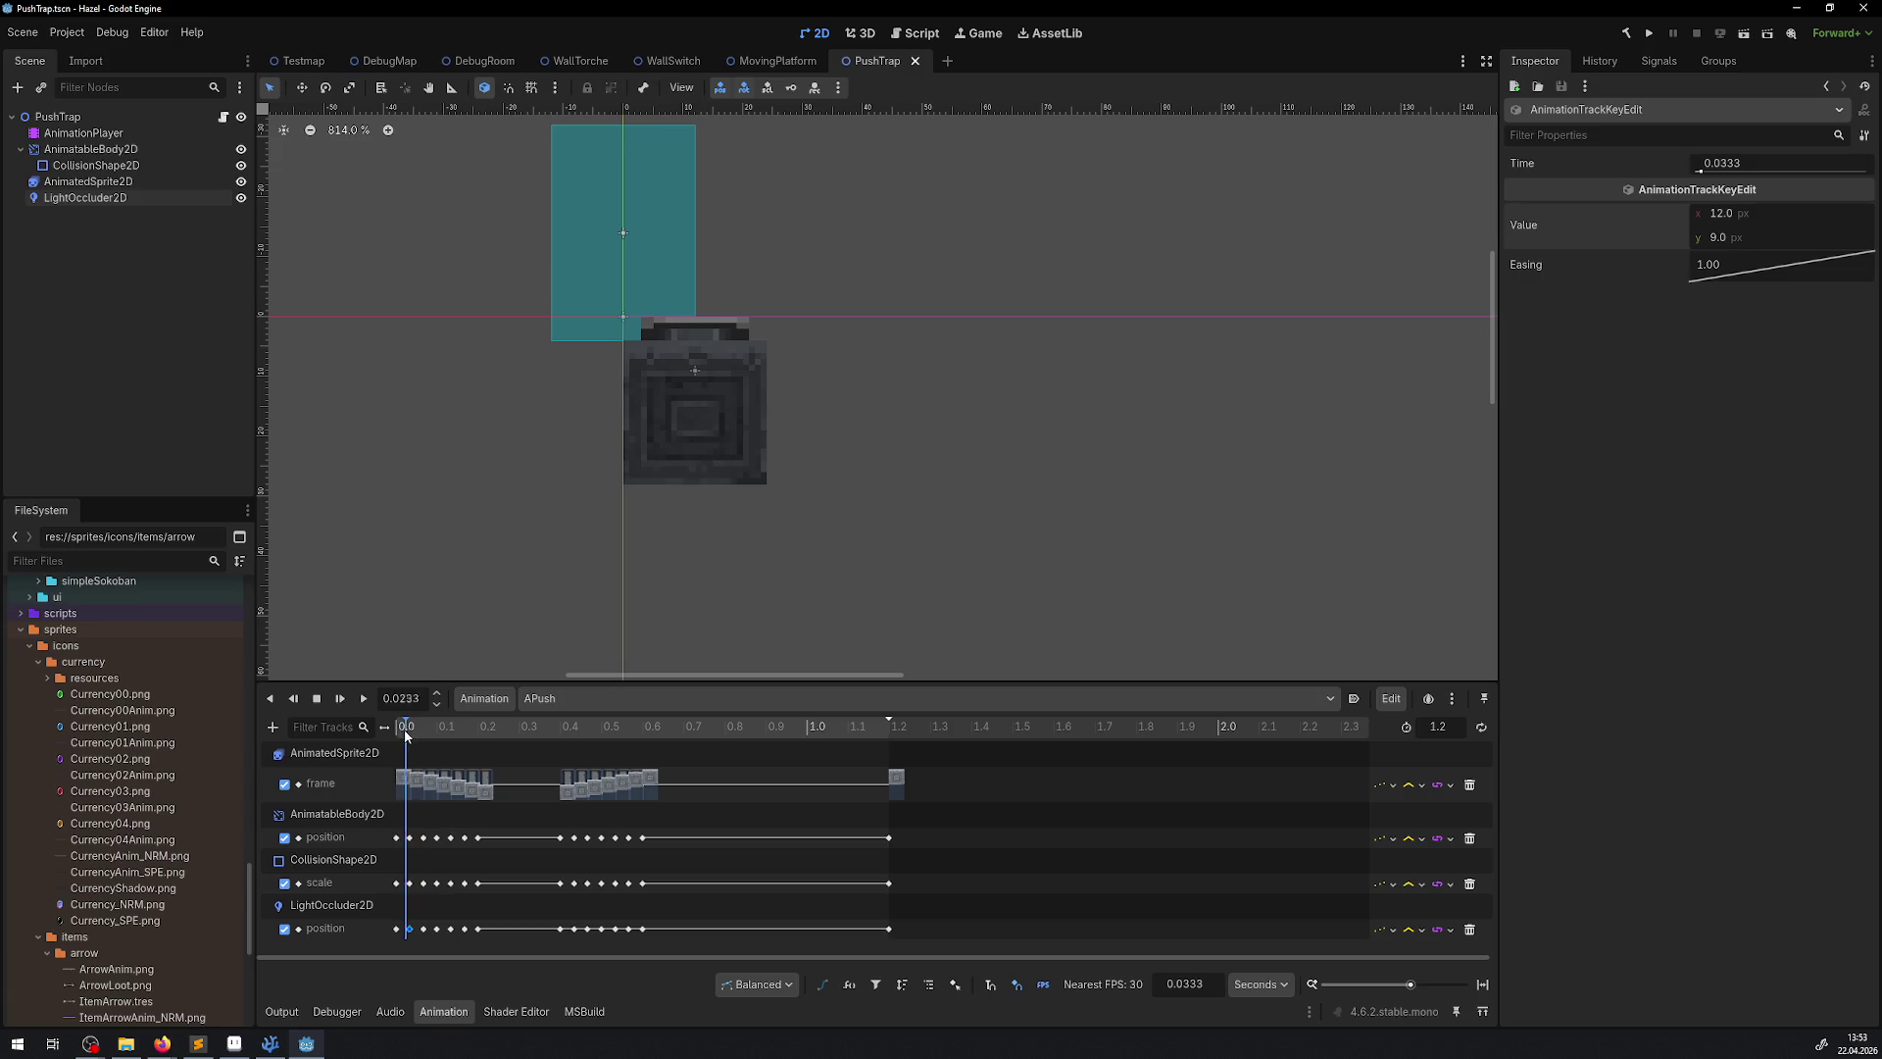
left_click_drag(404, 730, 415, 731)
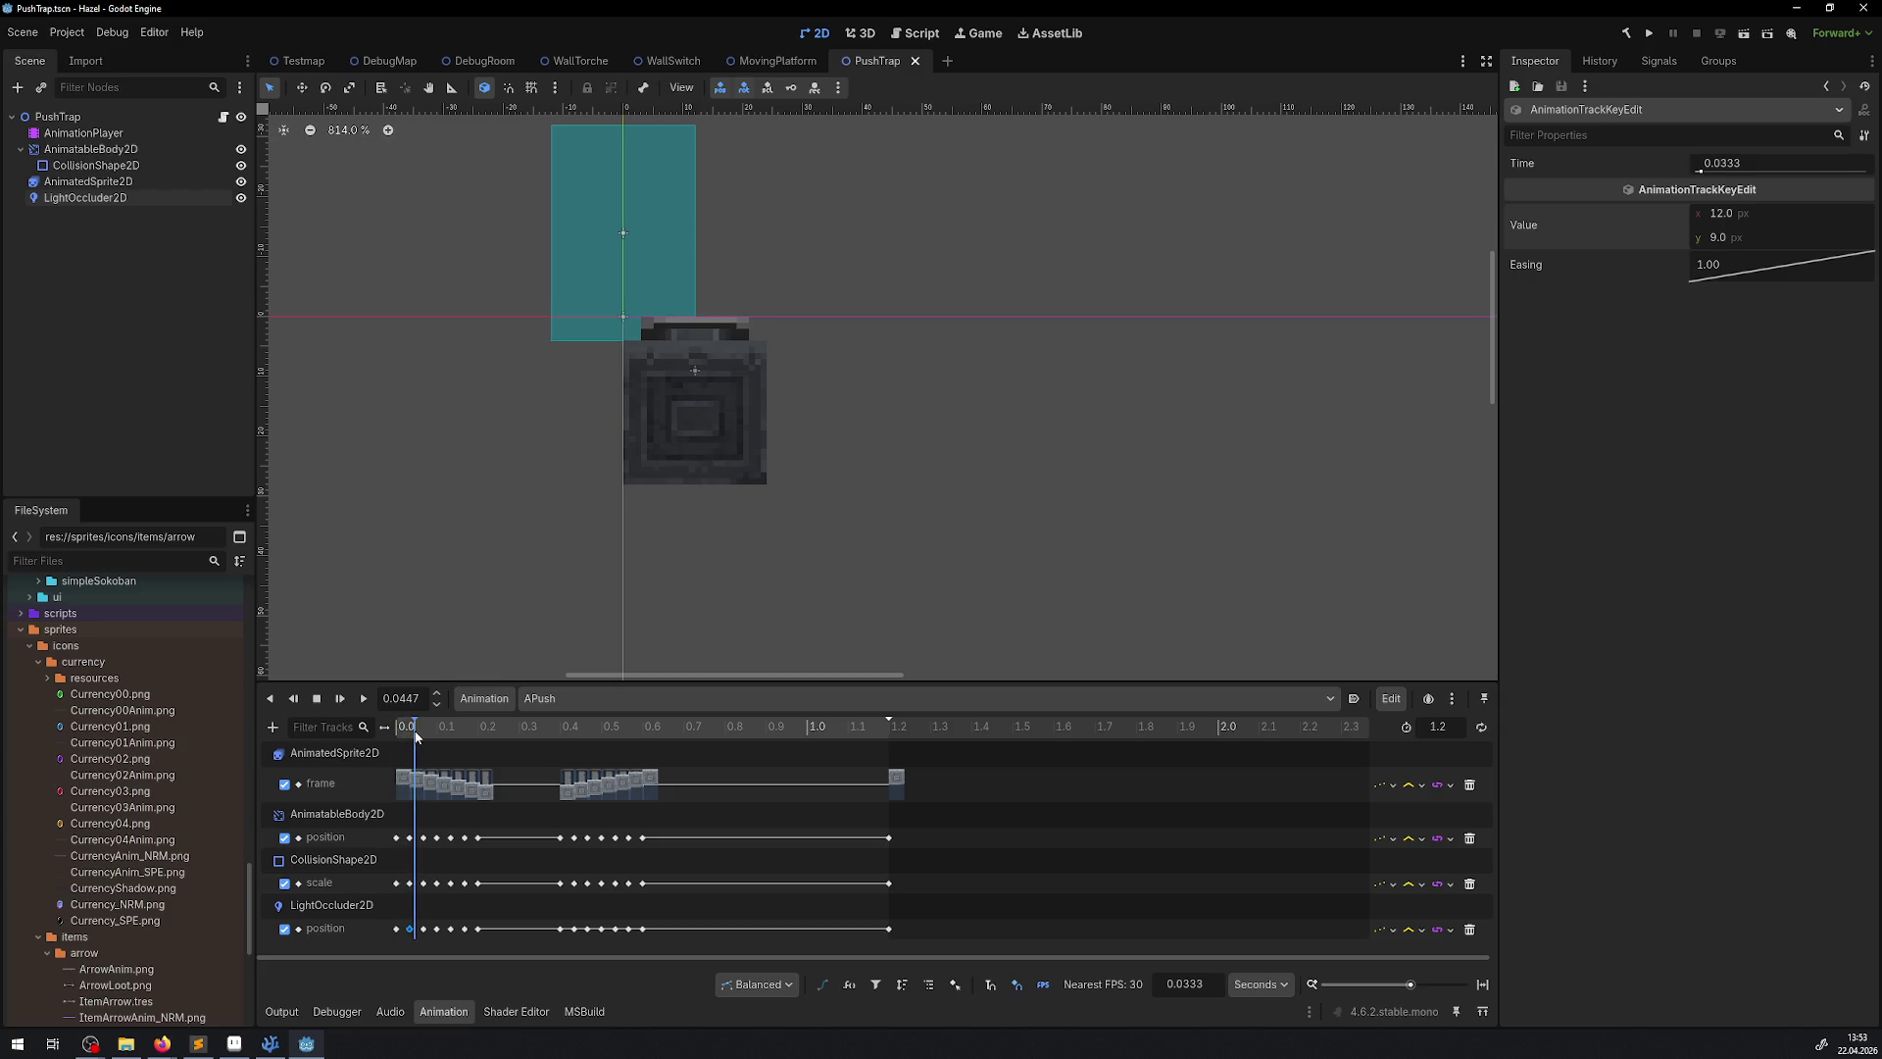
left_click(428, 931)
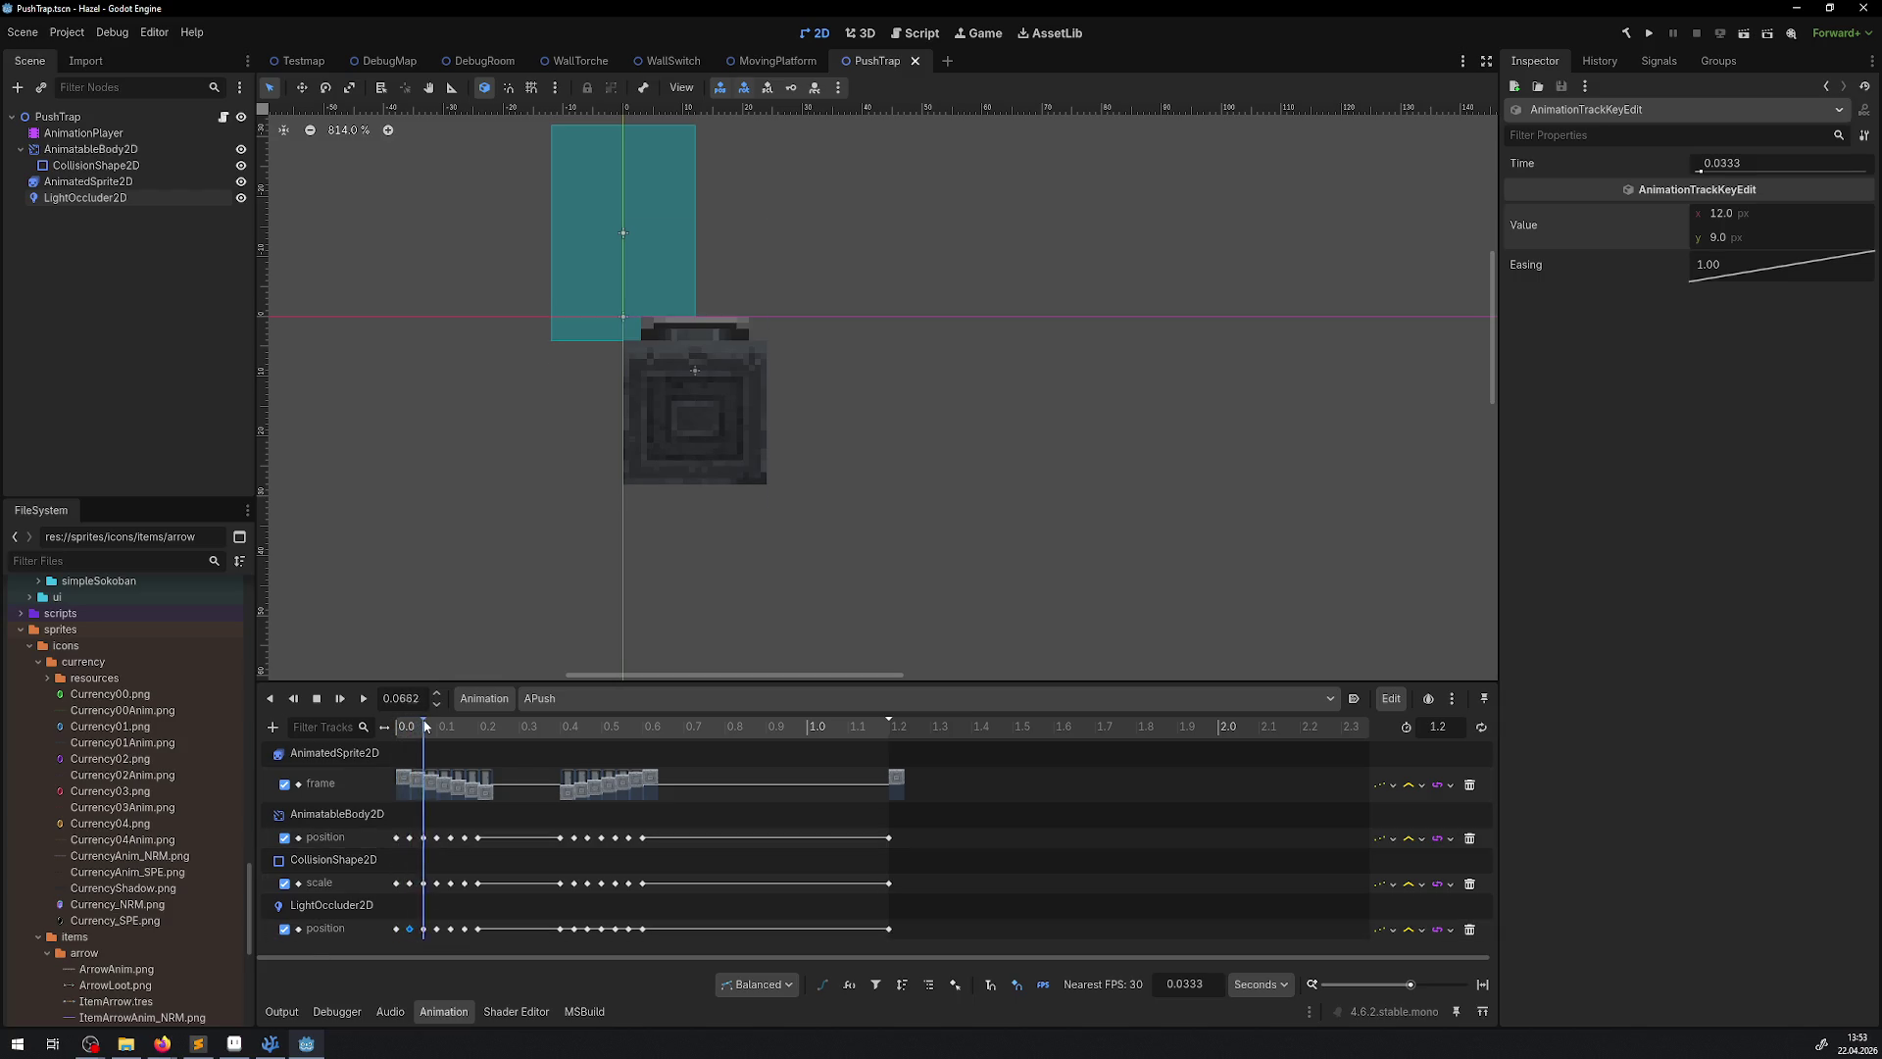
left_click(423, 931)
left_click(1735, 239)
type("11")
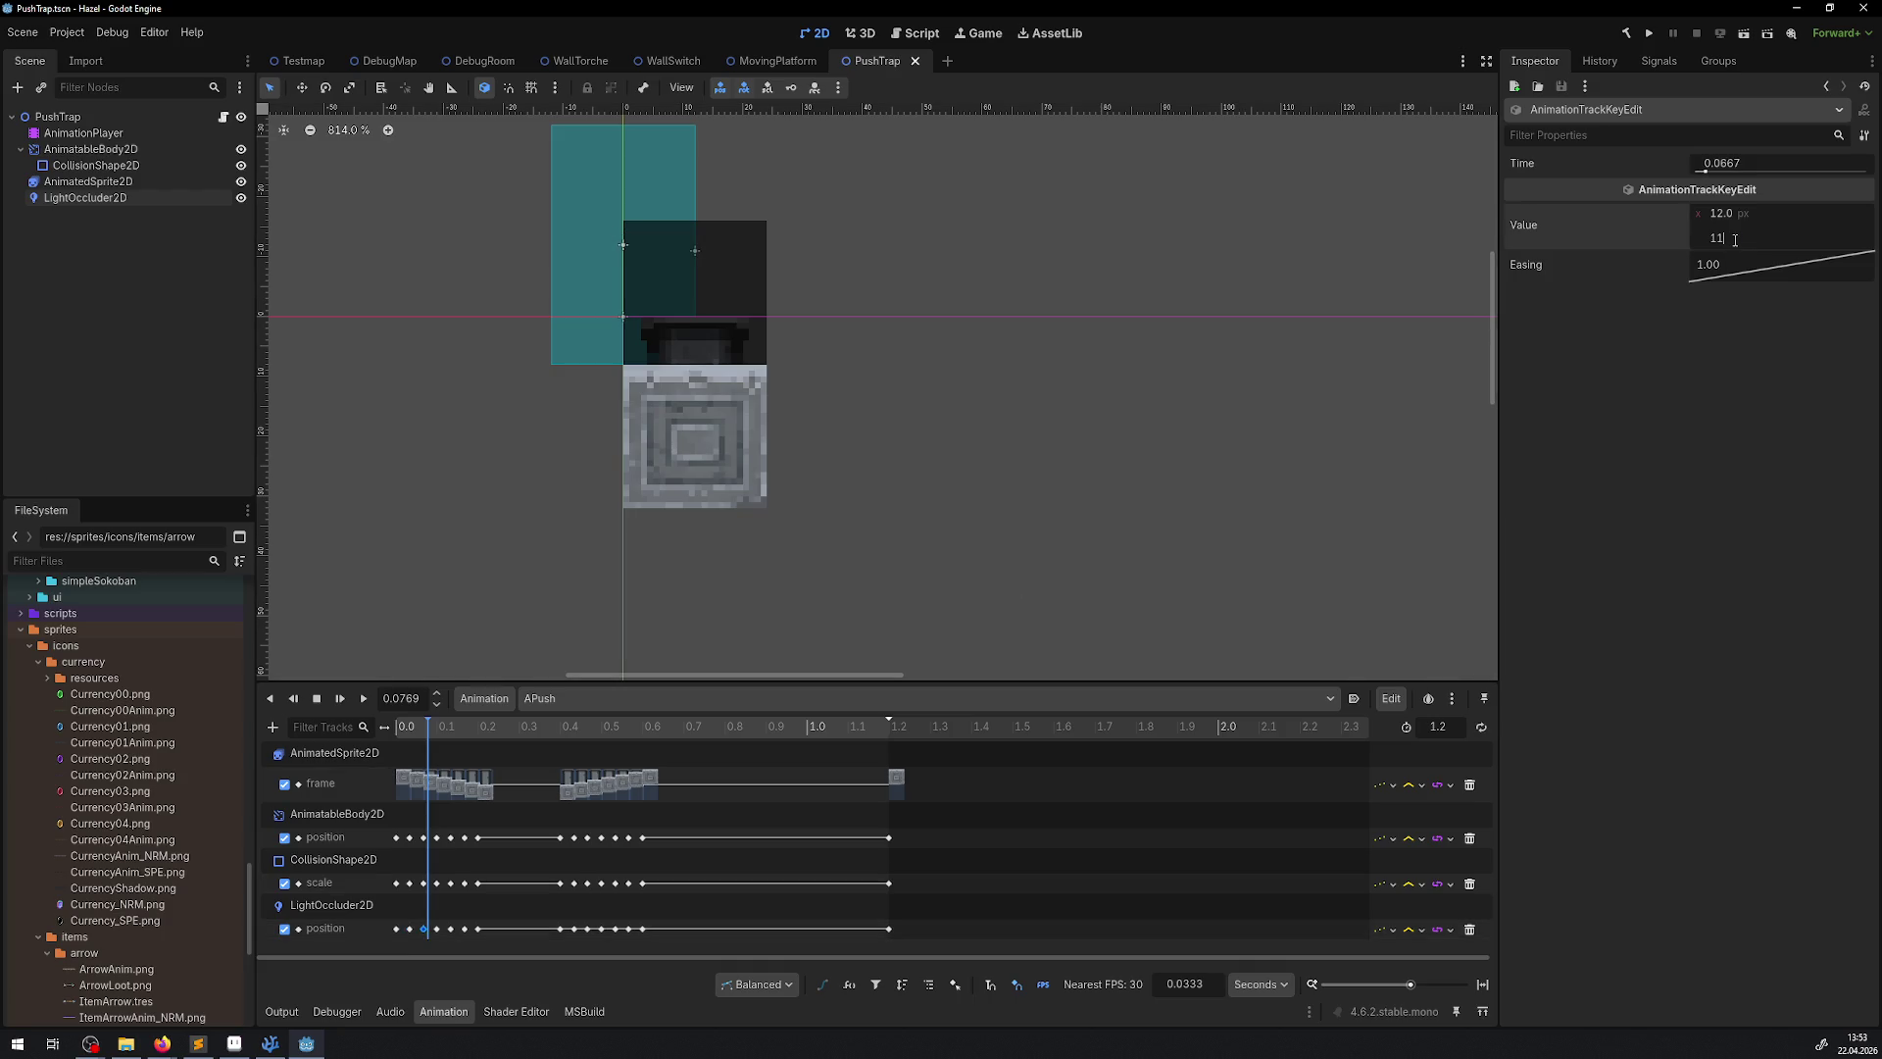
key("Return")
mouse_move(416, 727)
left_mouse_down()
mouse_move(400, 732)
mouse_move(427, 734)
mouse_move(435, 815)
left_mouse_up()
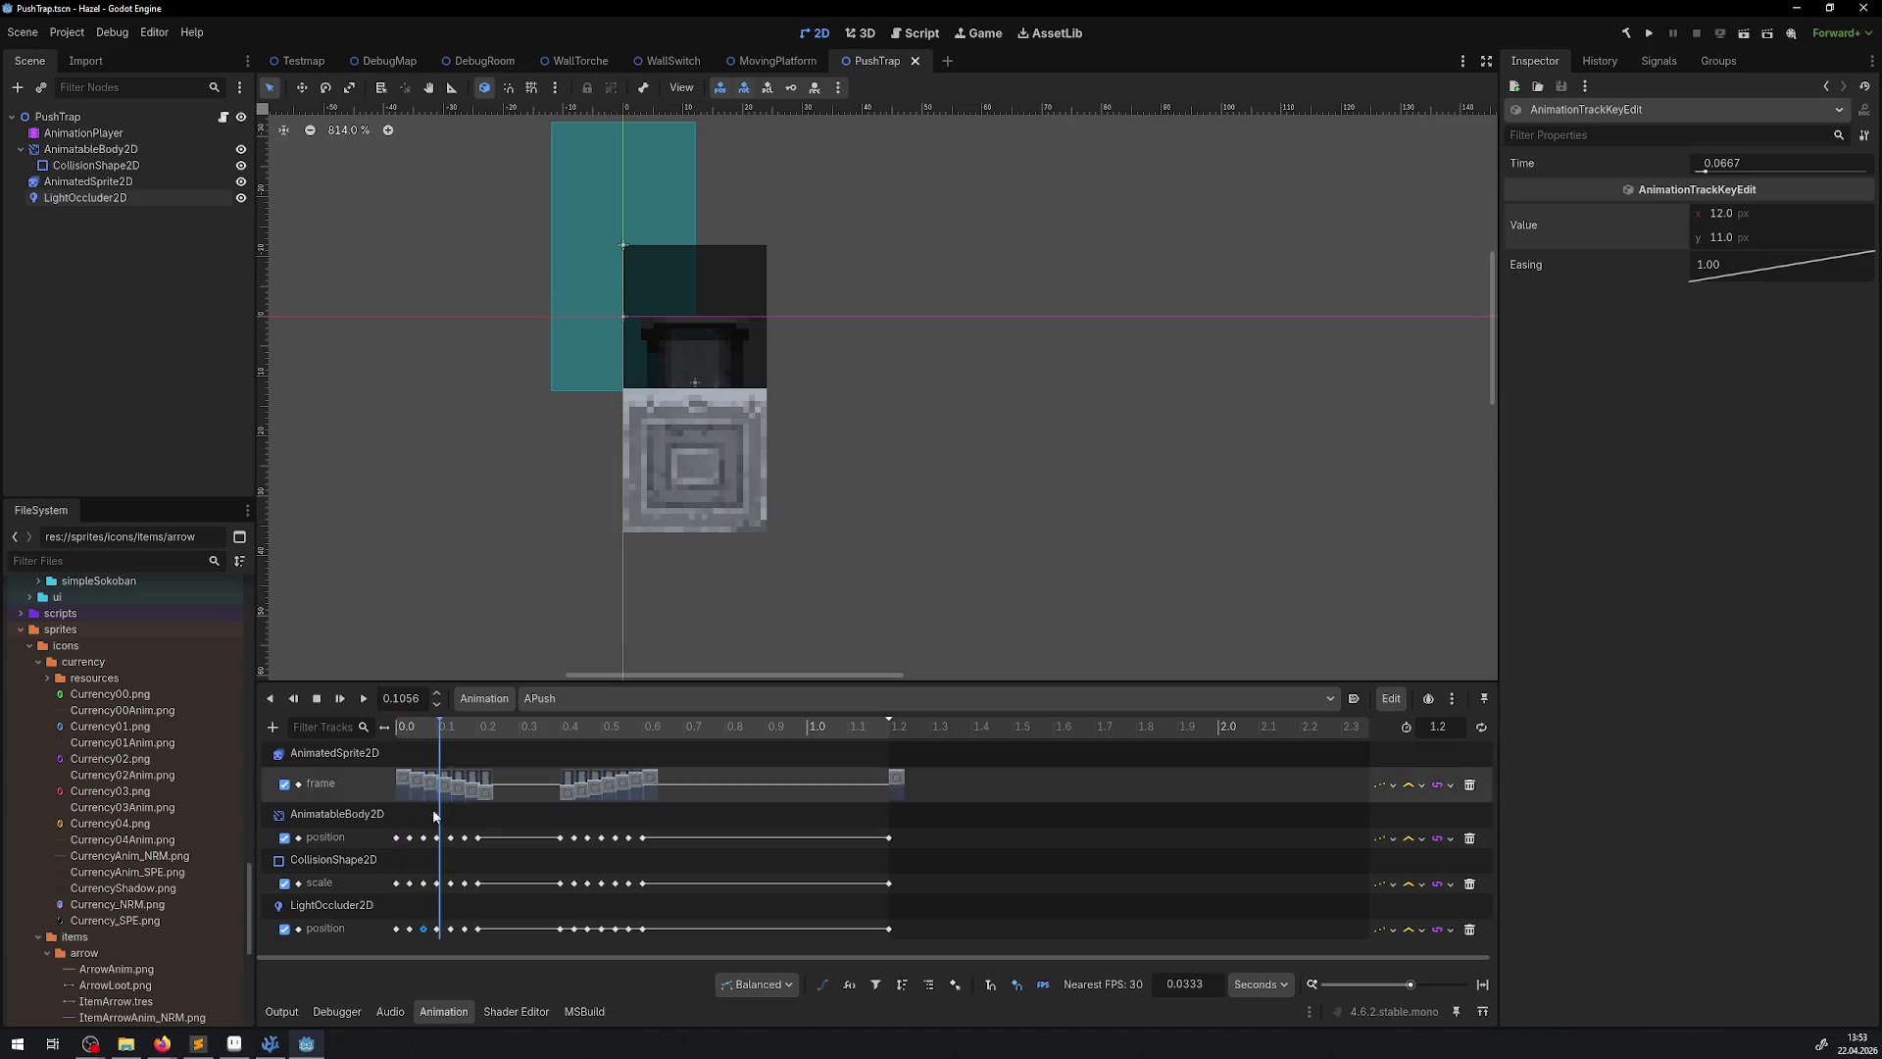
left_click(437, 928)
left_click(1737, 238)
type("13")
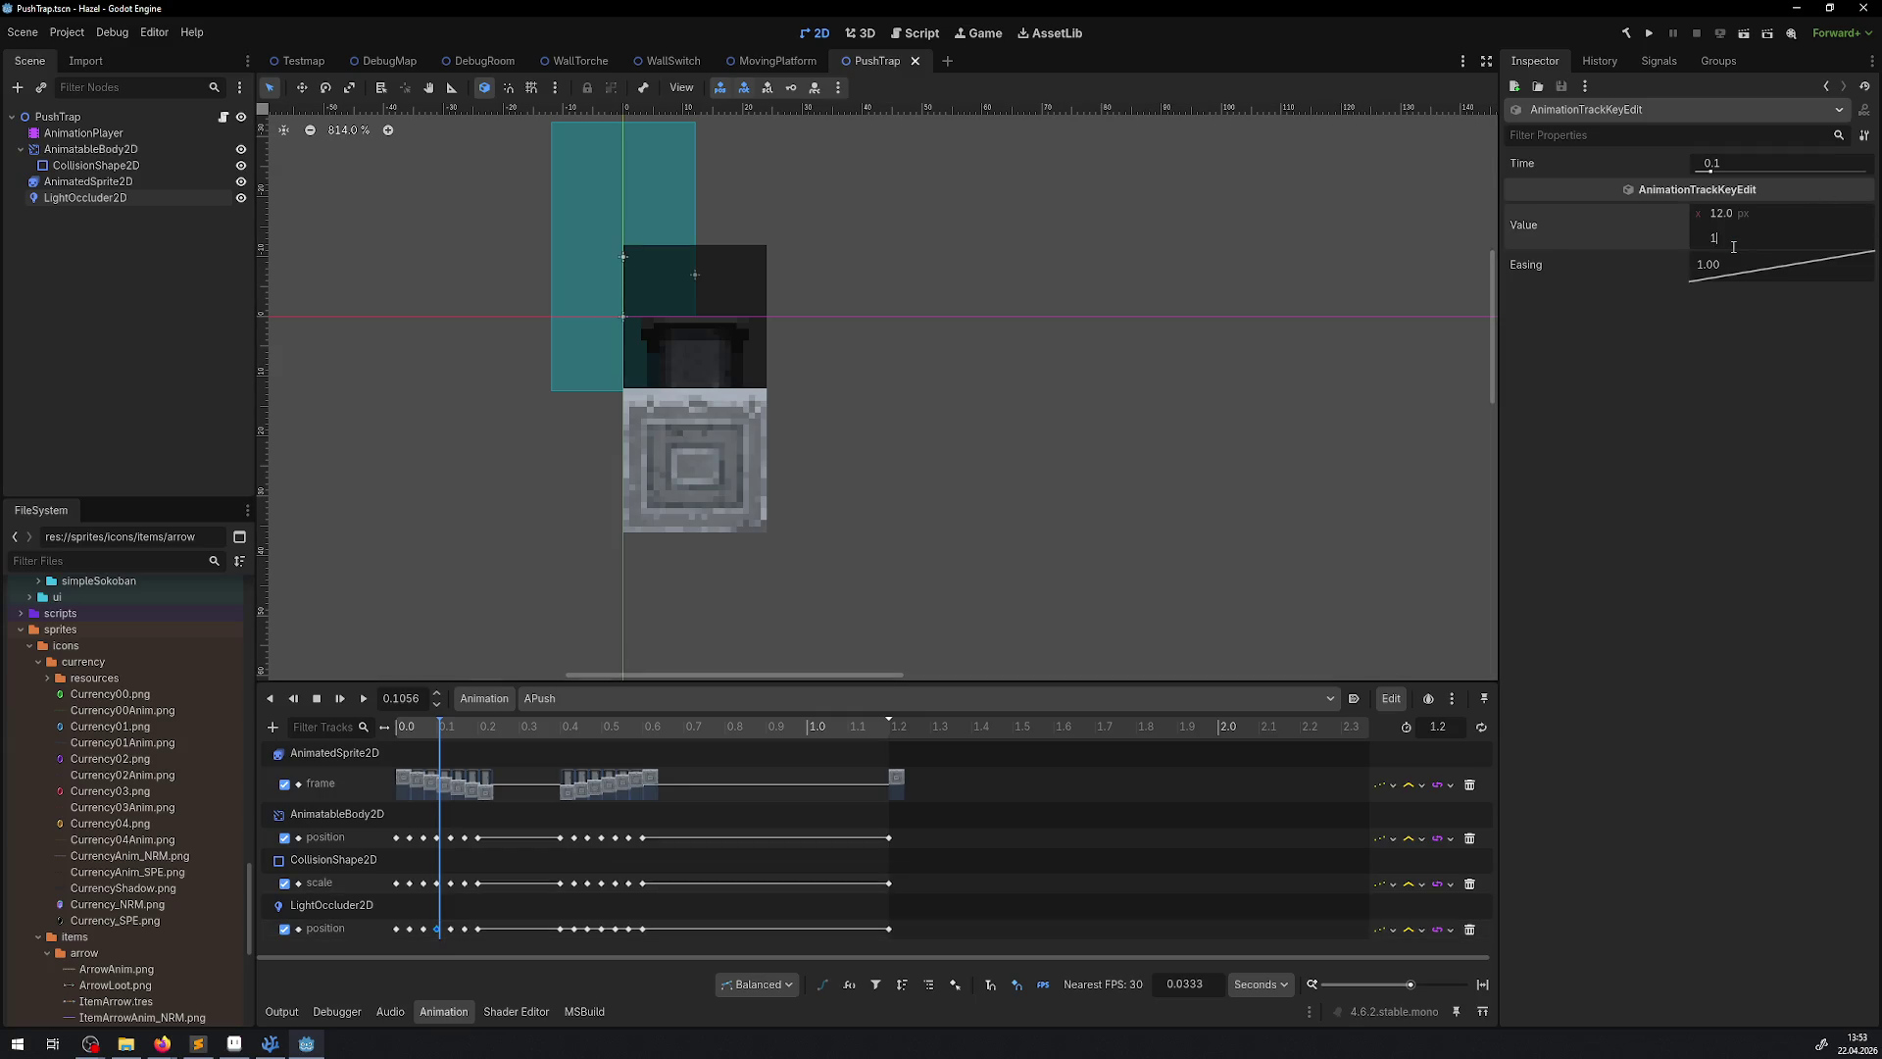
key("Return")
mouse_move(440, 726)
left_mouse_down()
mouse_move(408, 722)
mouse_move(433, 722)
left_mouse_up()
Raise the 0.0667 s occluder key to y 13 and save the scene
left_click(424, 929)
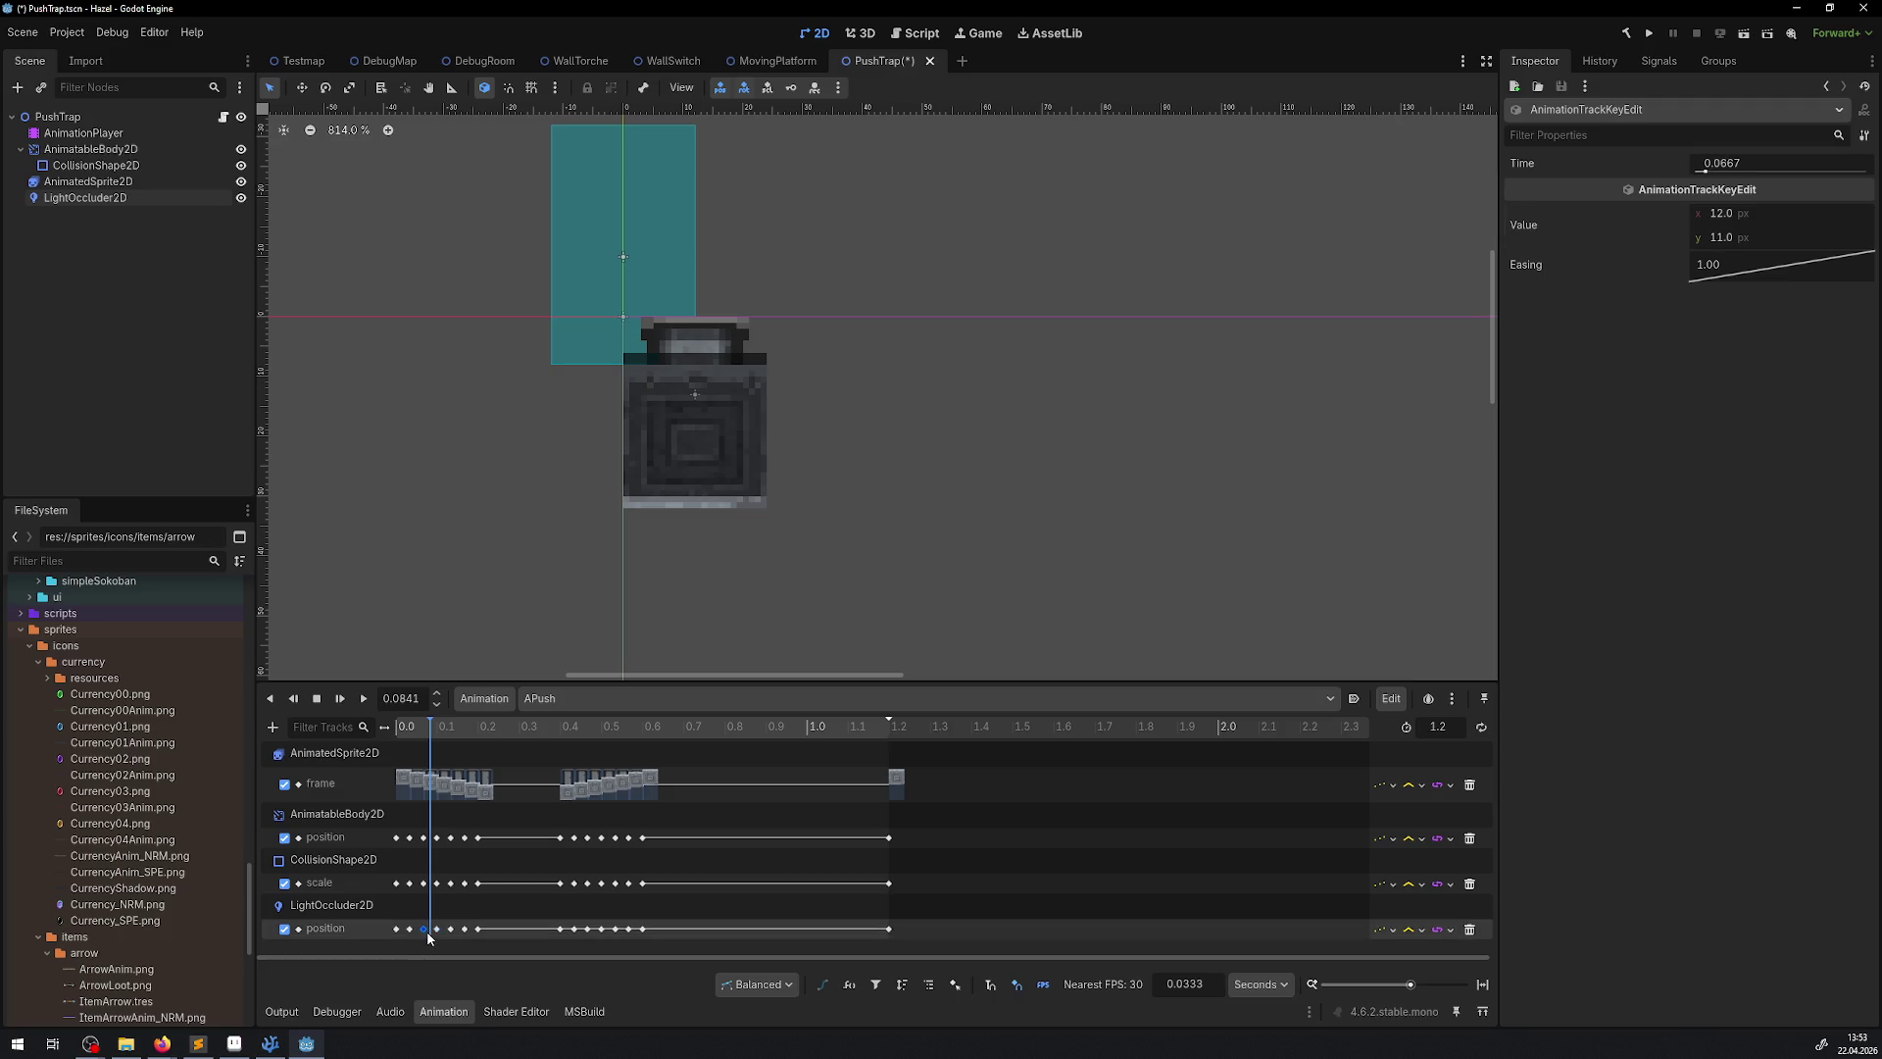
type("13")
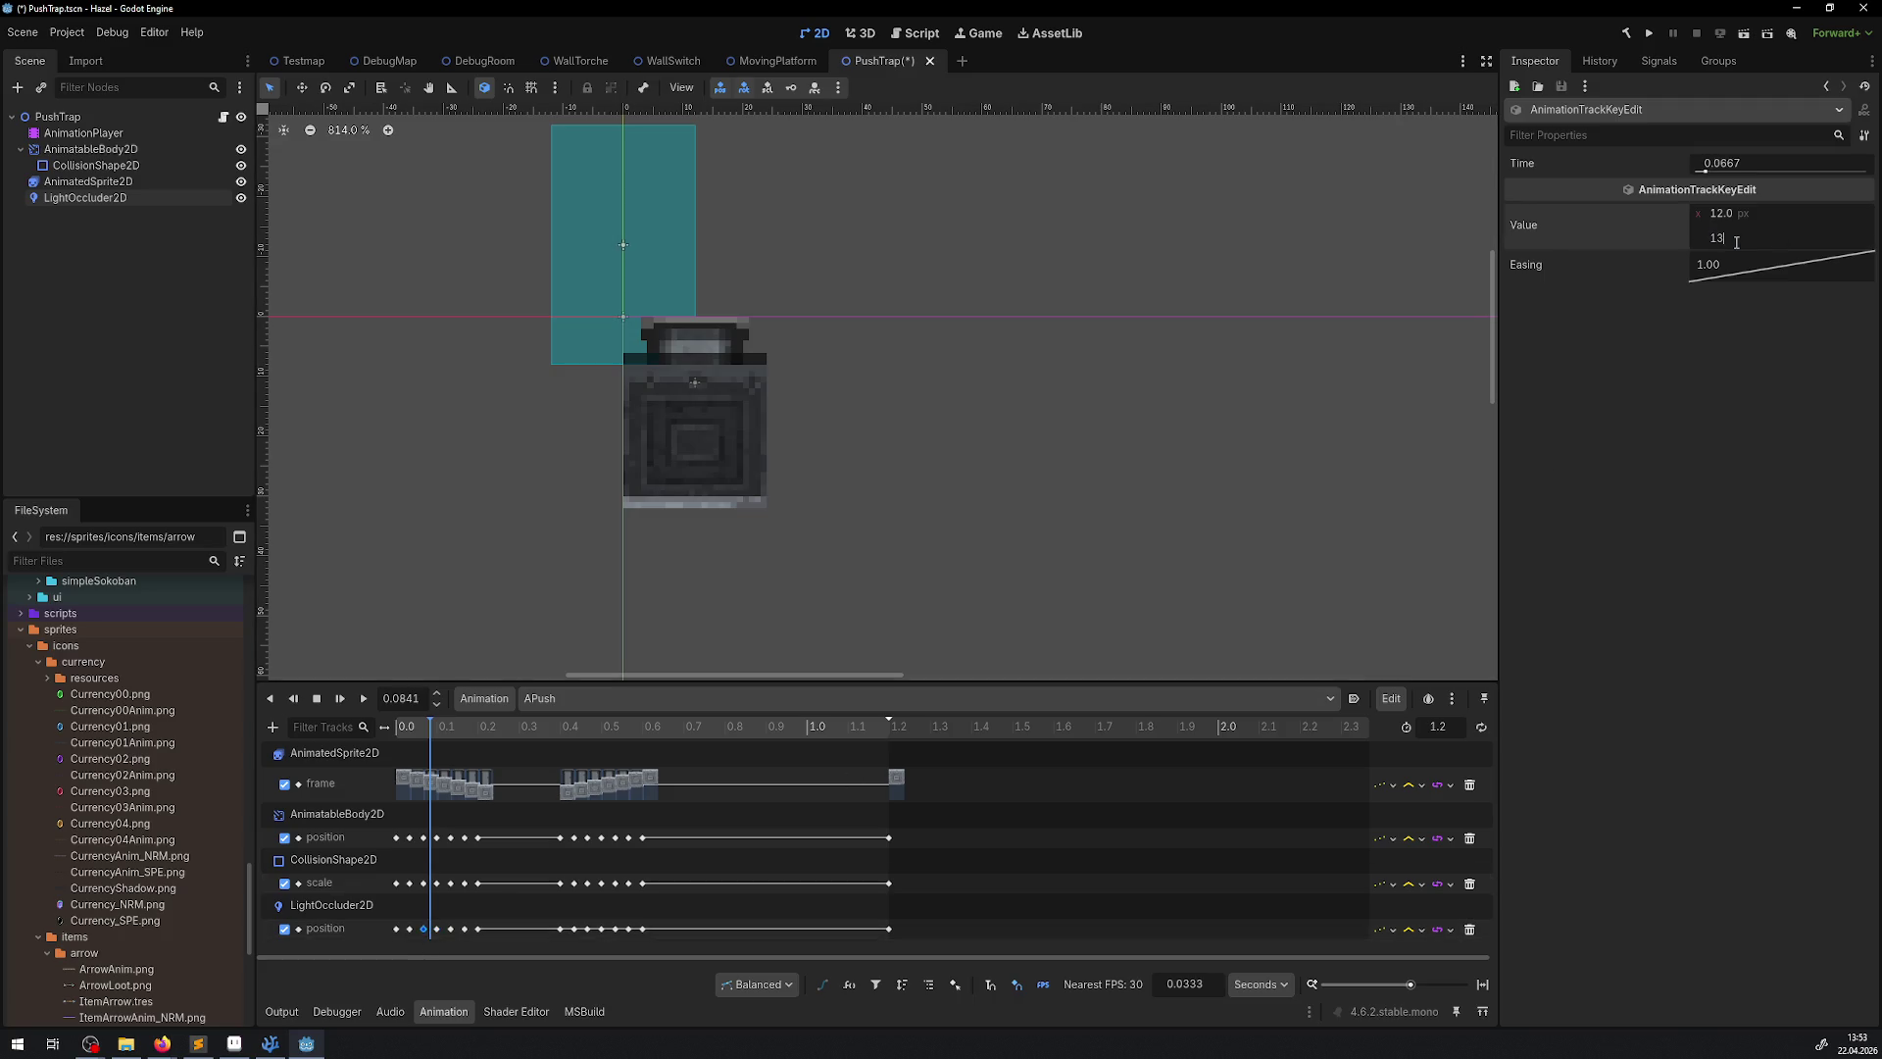
key("Return")
key("ctrl+s")
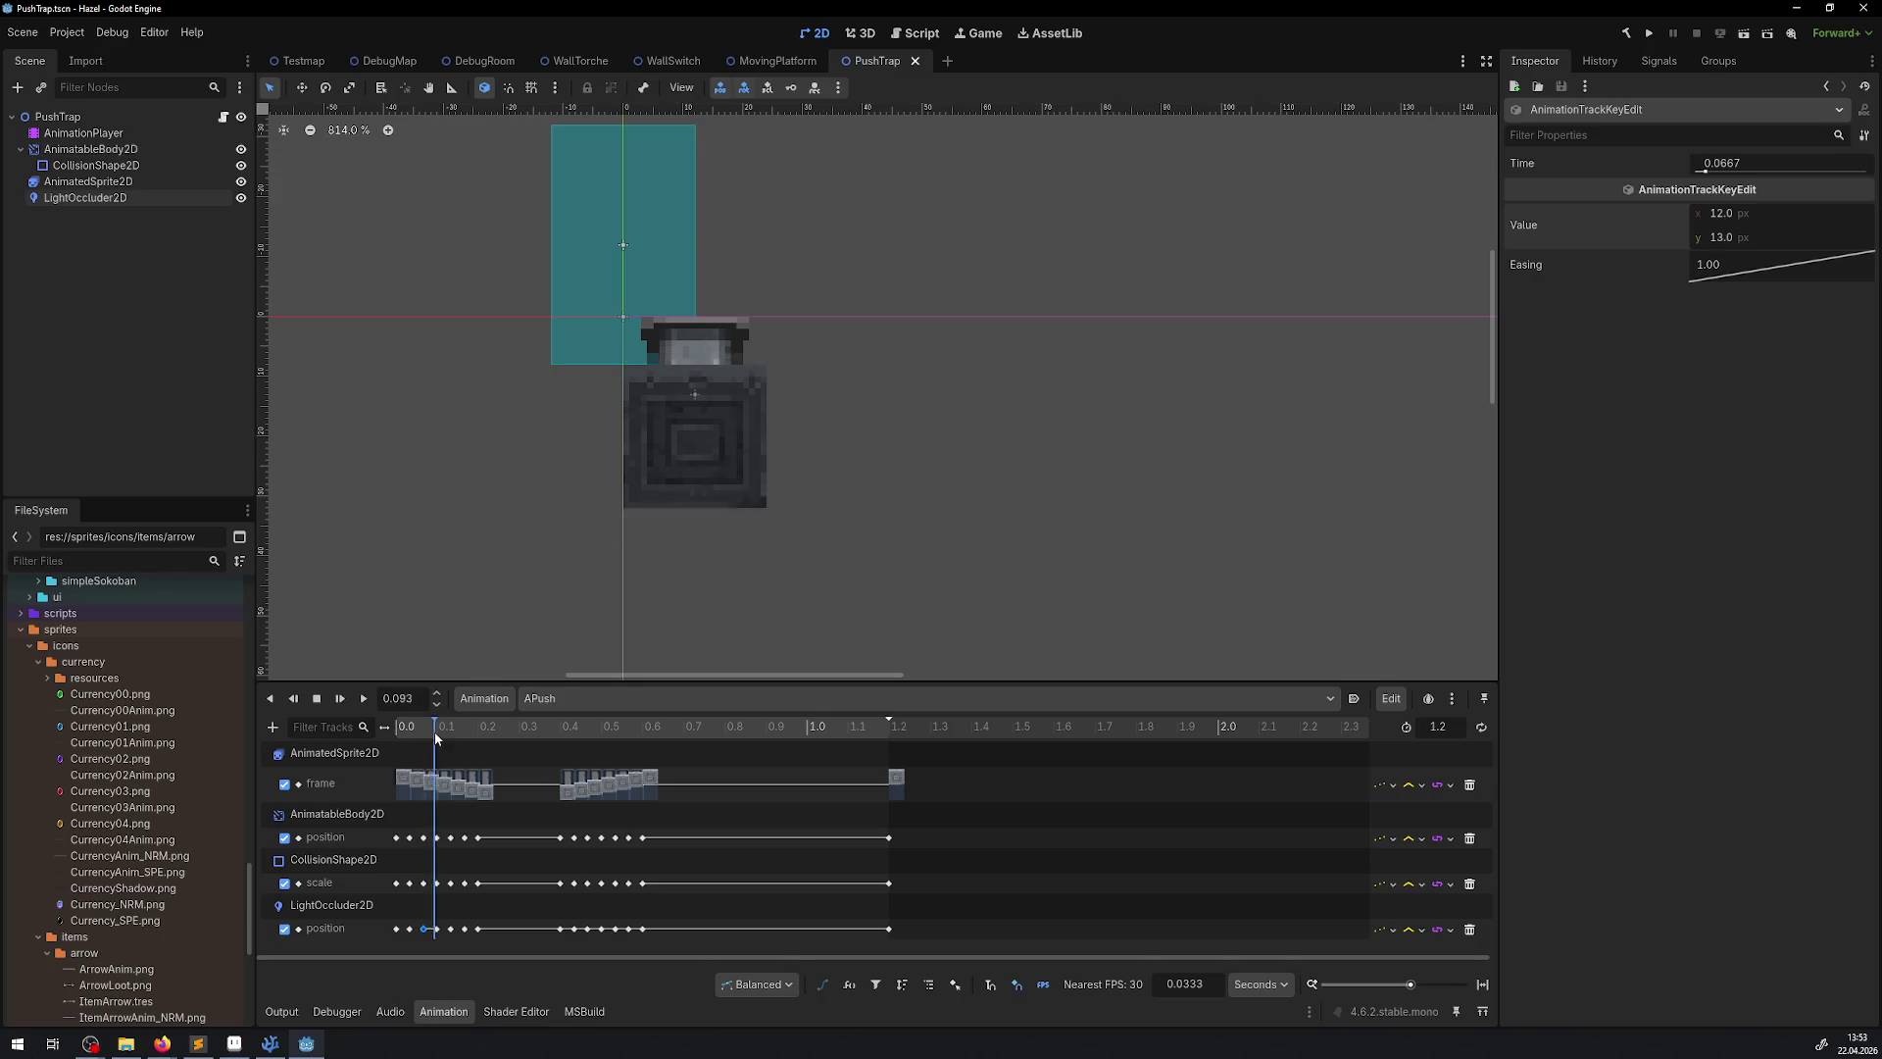
left_click_drag(421, 731, 436, 737)
Raise the 0.1 s occluder key to y 17 and preview the motion
left_click(437, 928)
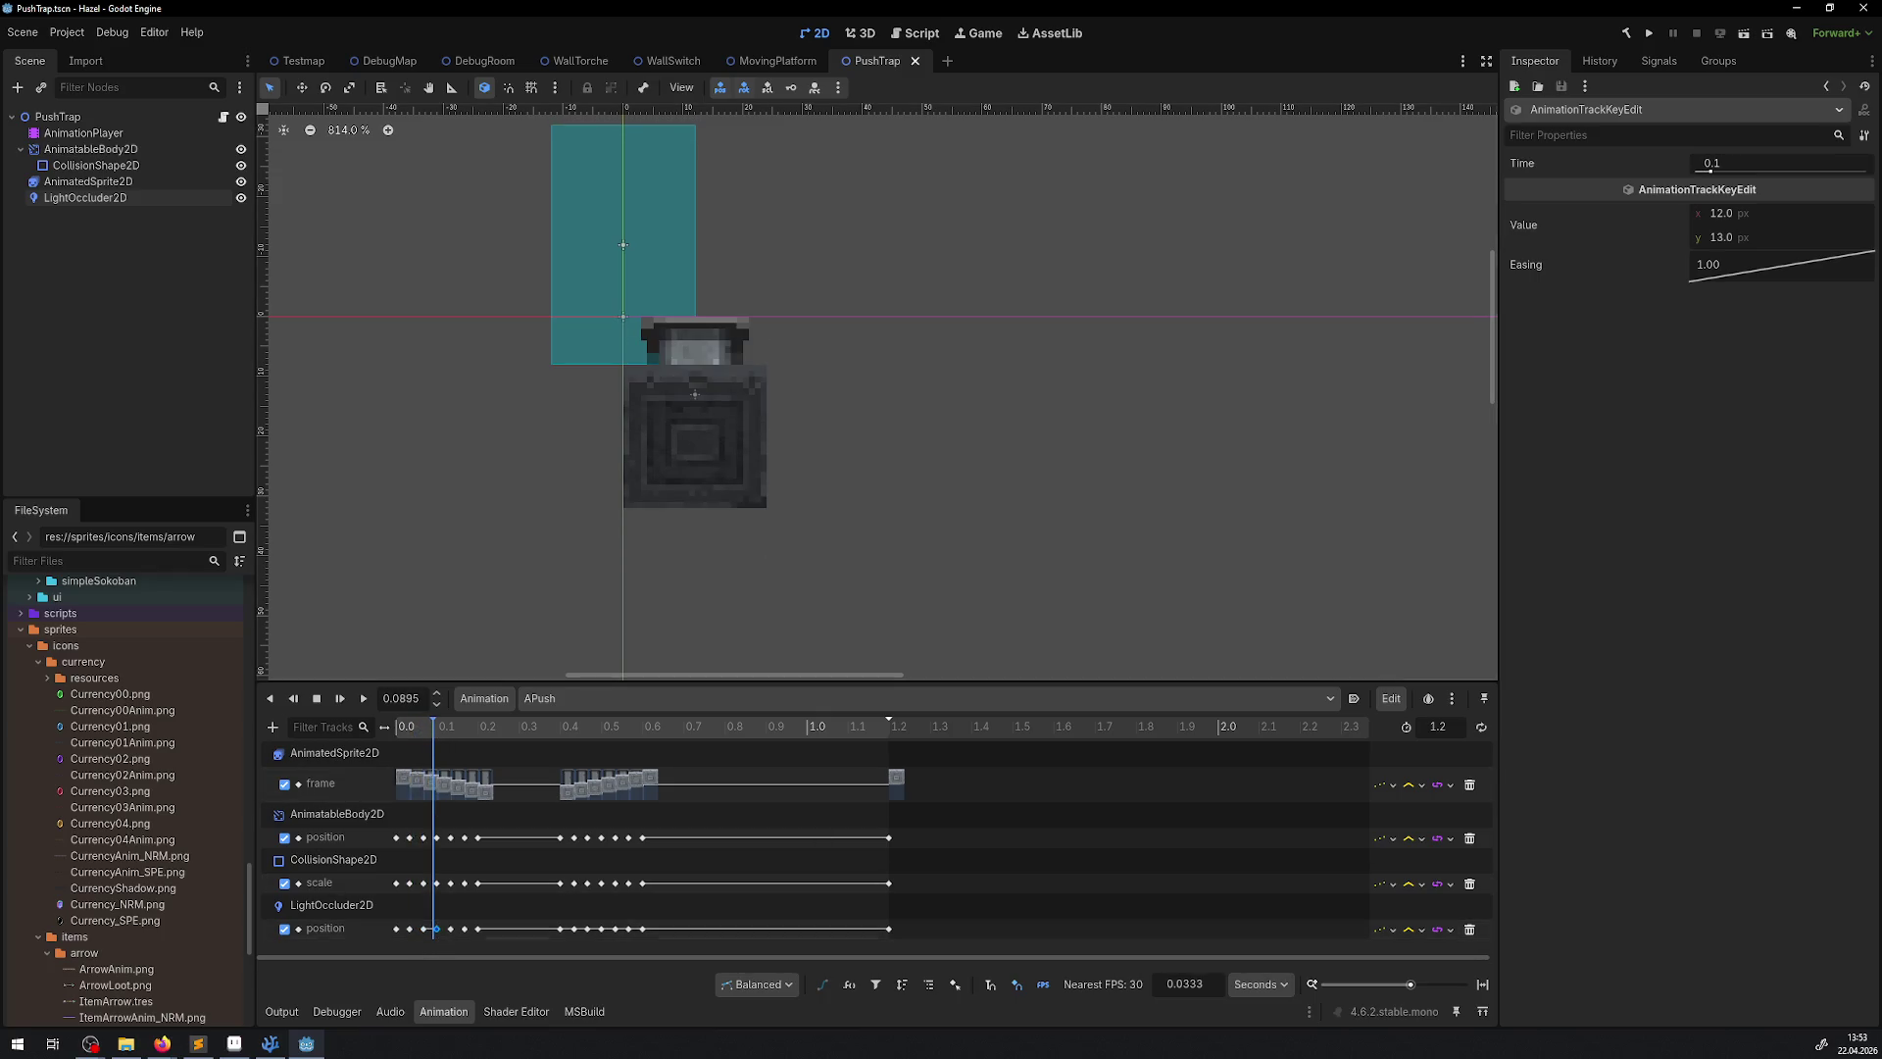
left_click(1786, 240)
type("15")
key("Return")
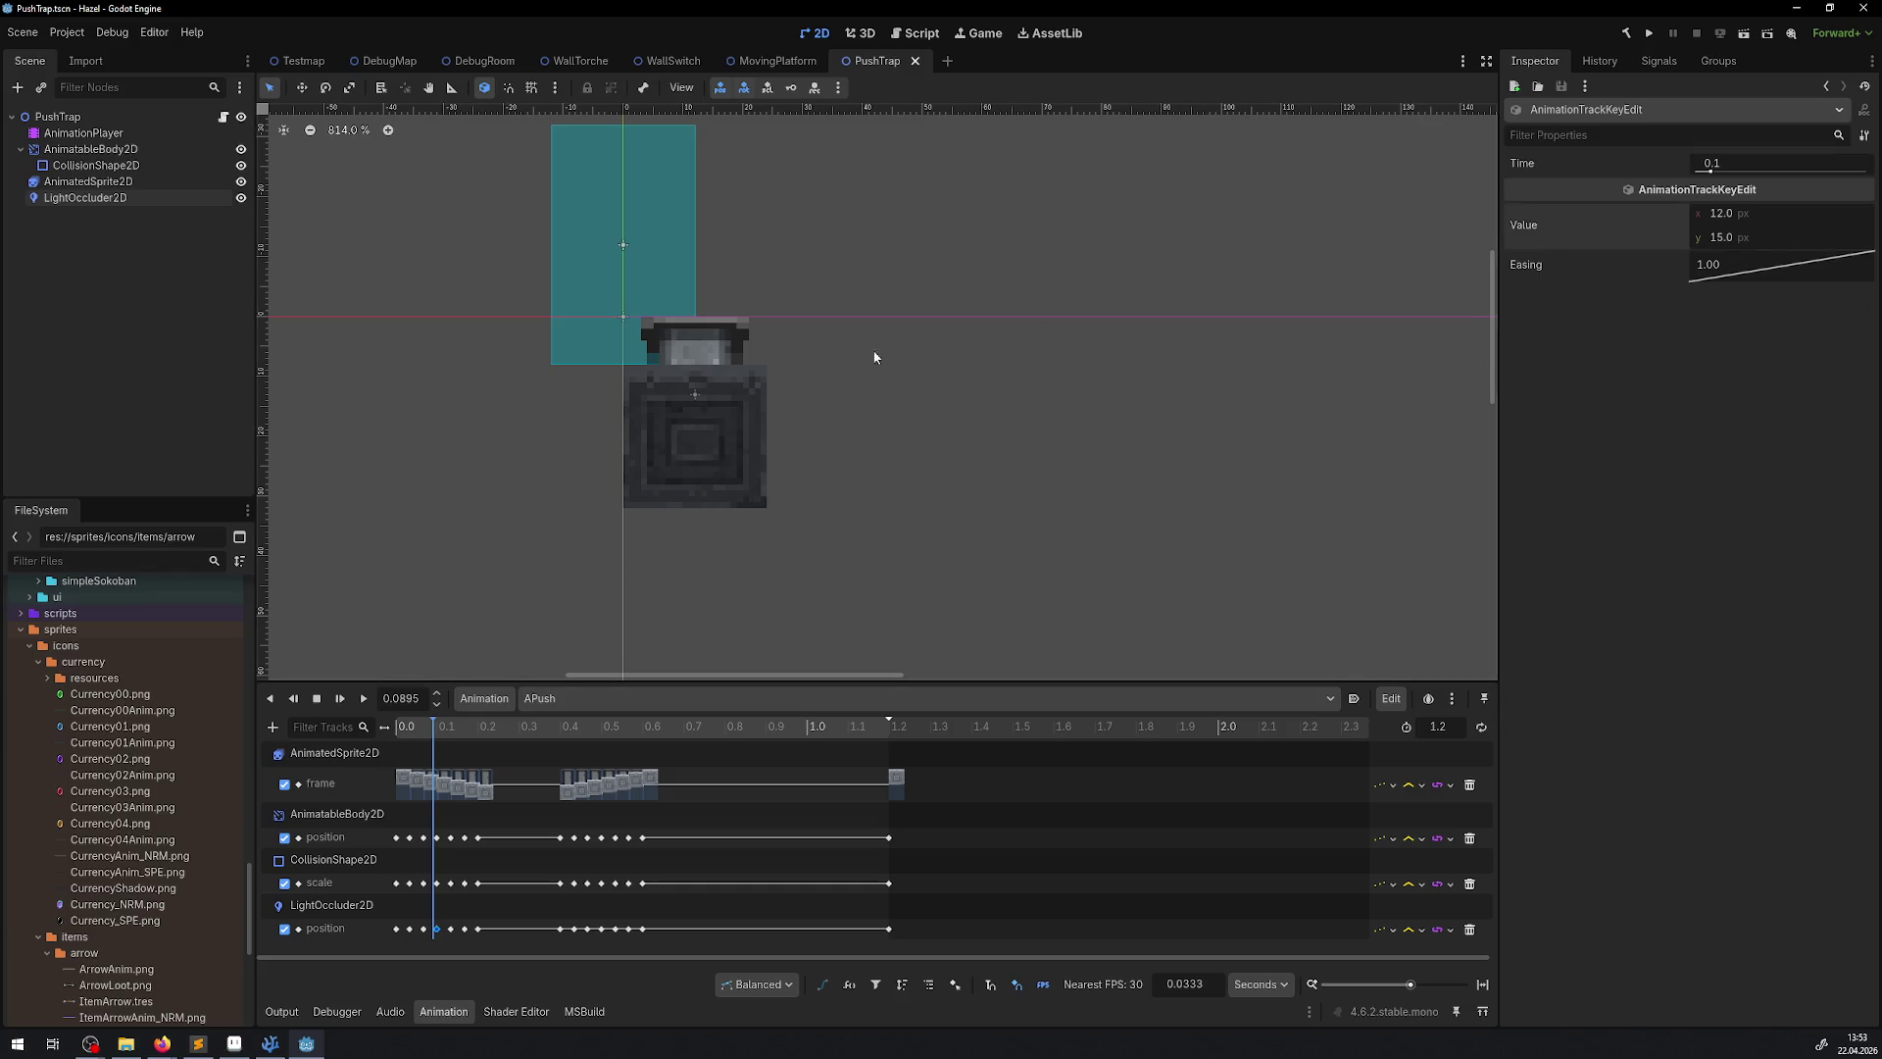
left_click_drag(431, 730, 440, 730)
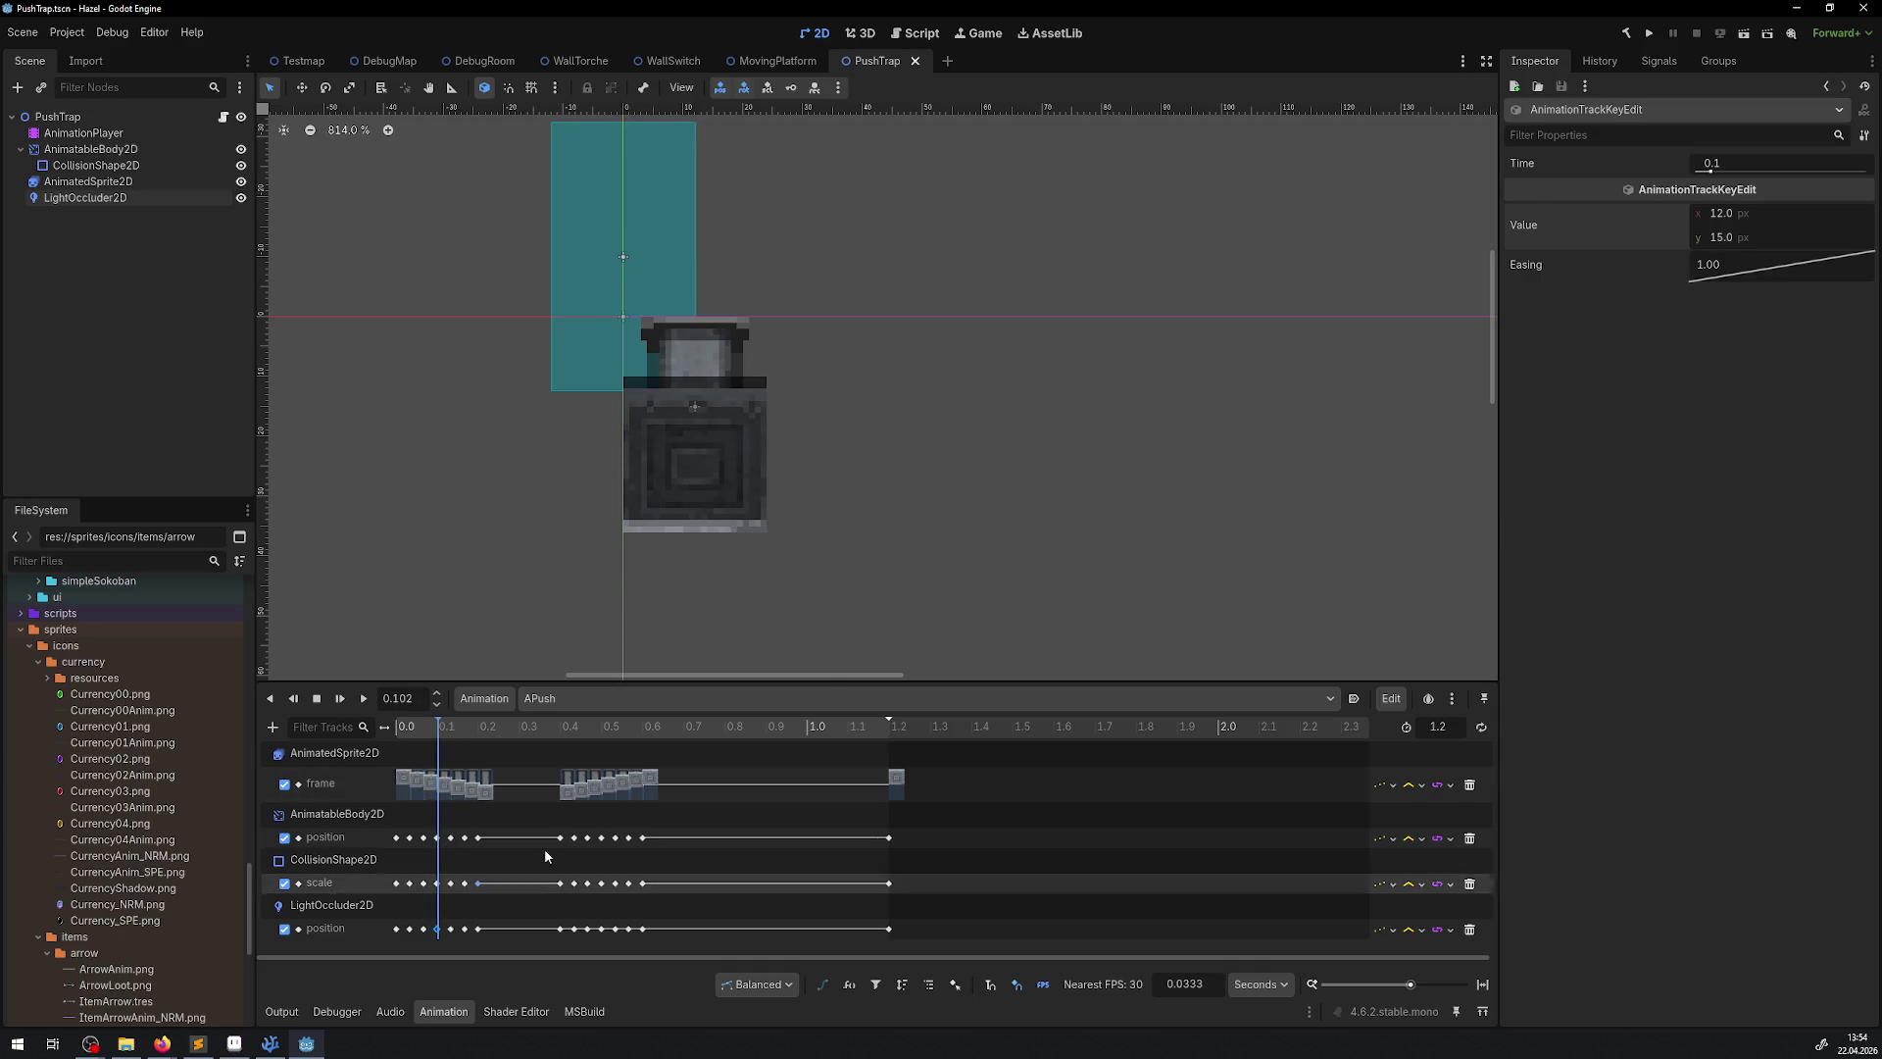
left_click(1778, 239)
type("17")
key("Return")
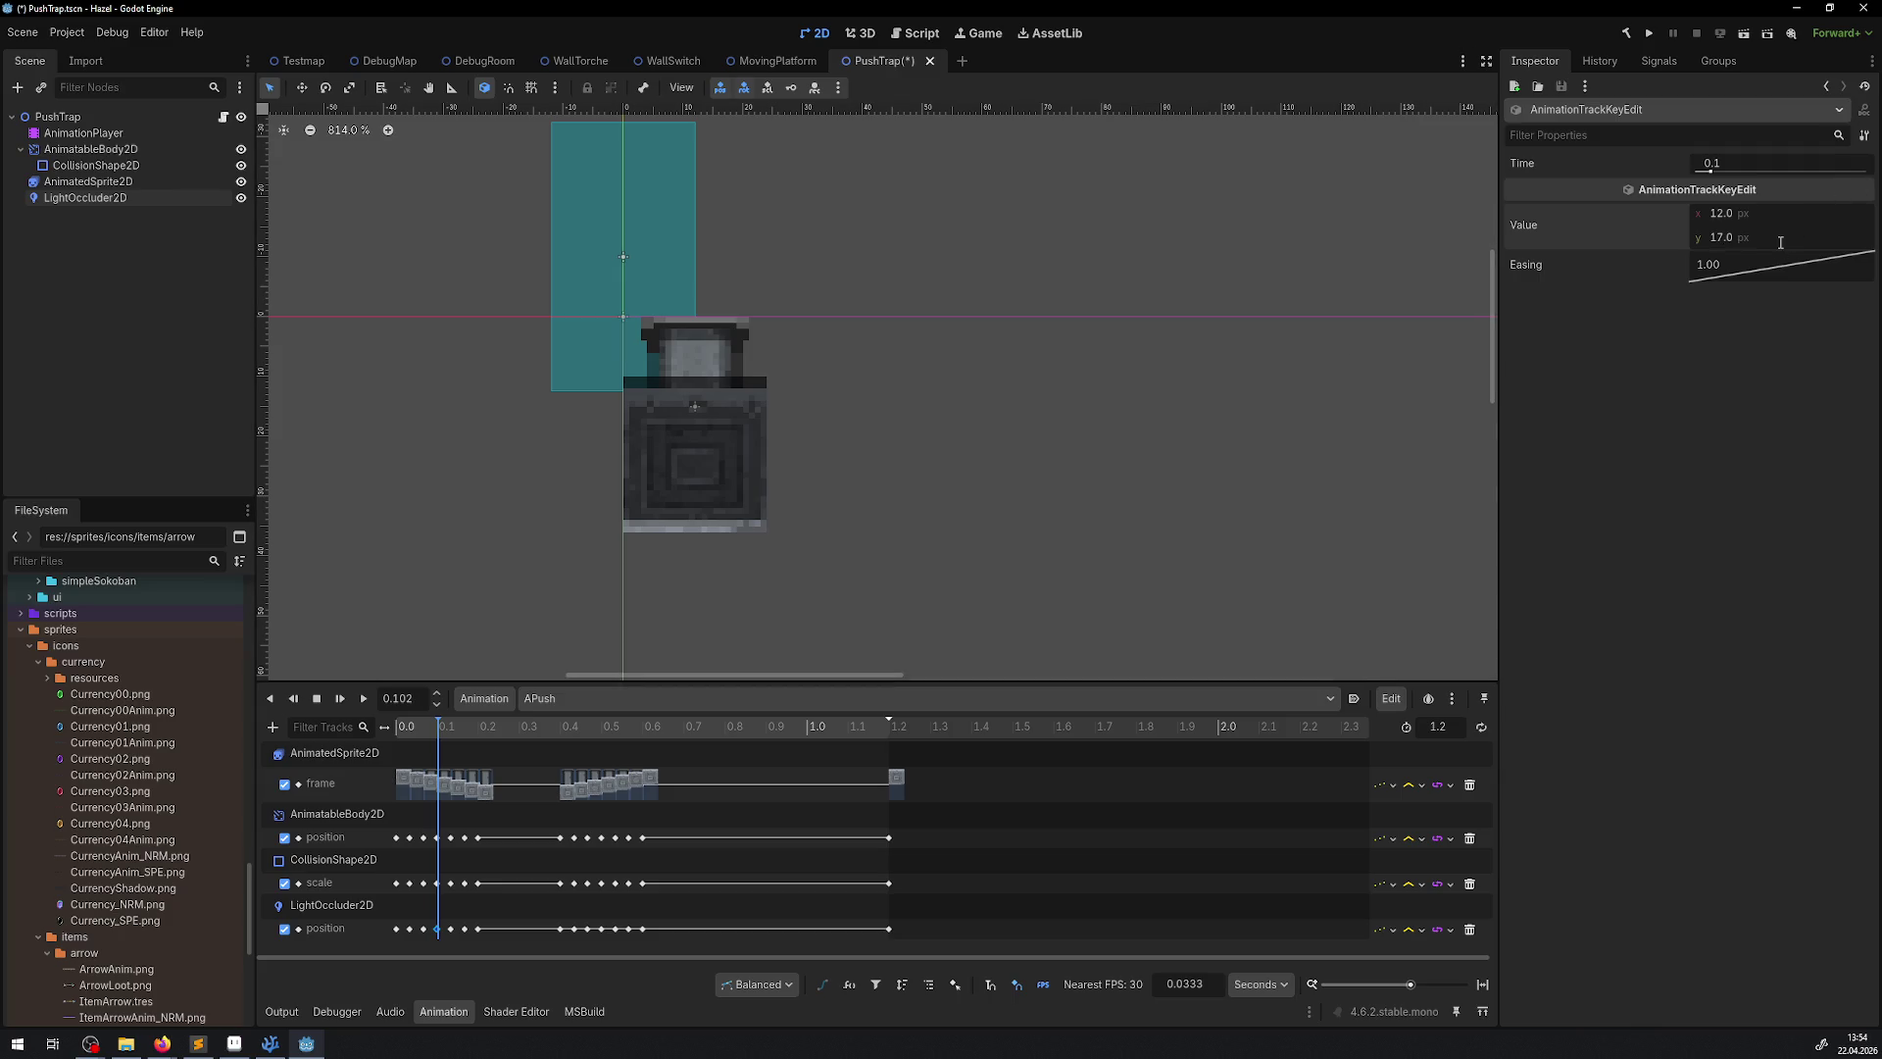
left_click_drag(441, 730, 457, 737)
Set the occluder's 0.1333 s position key to y 21 and save PushTrap
left_click(451, 928)
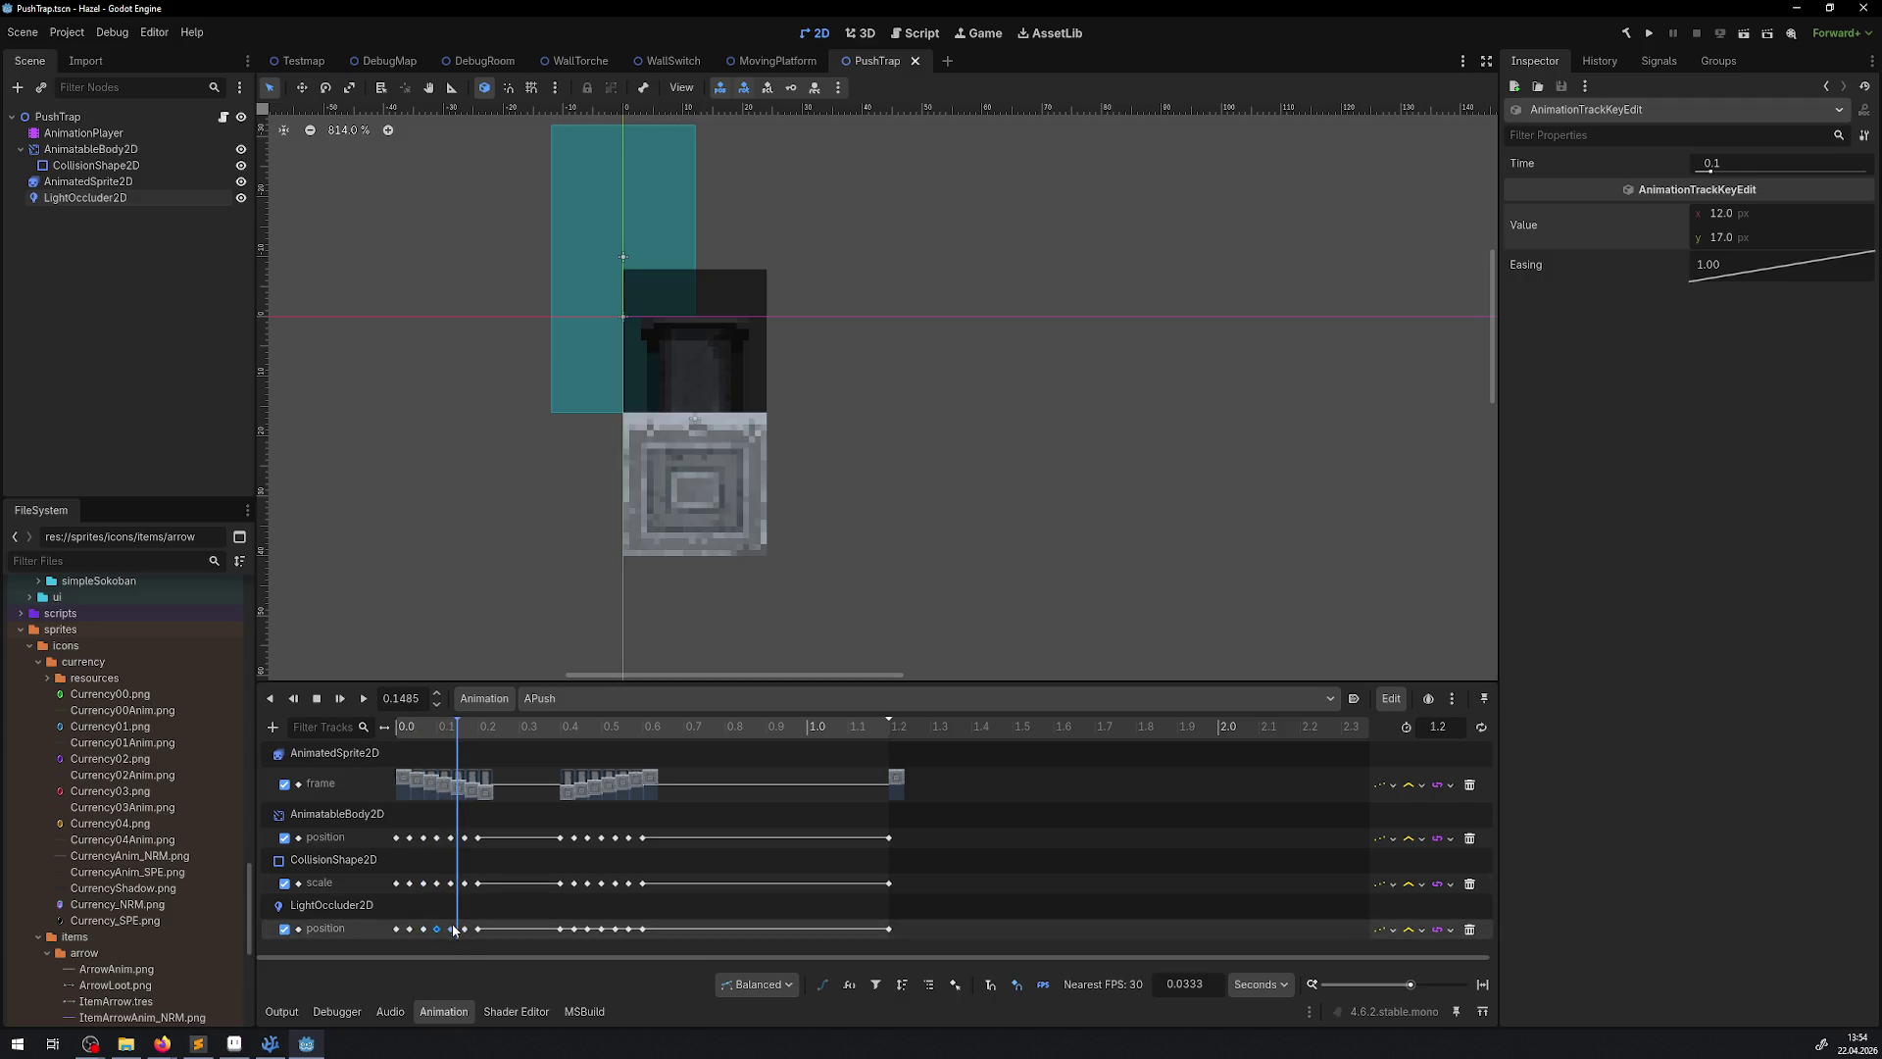
left_click(1727, 238)
type("1")
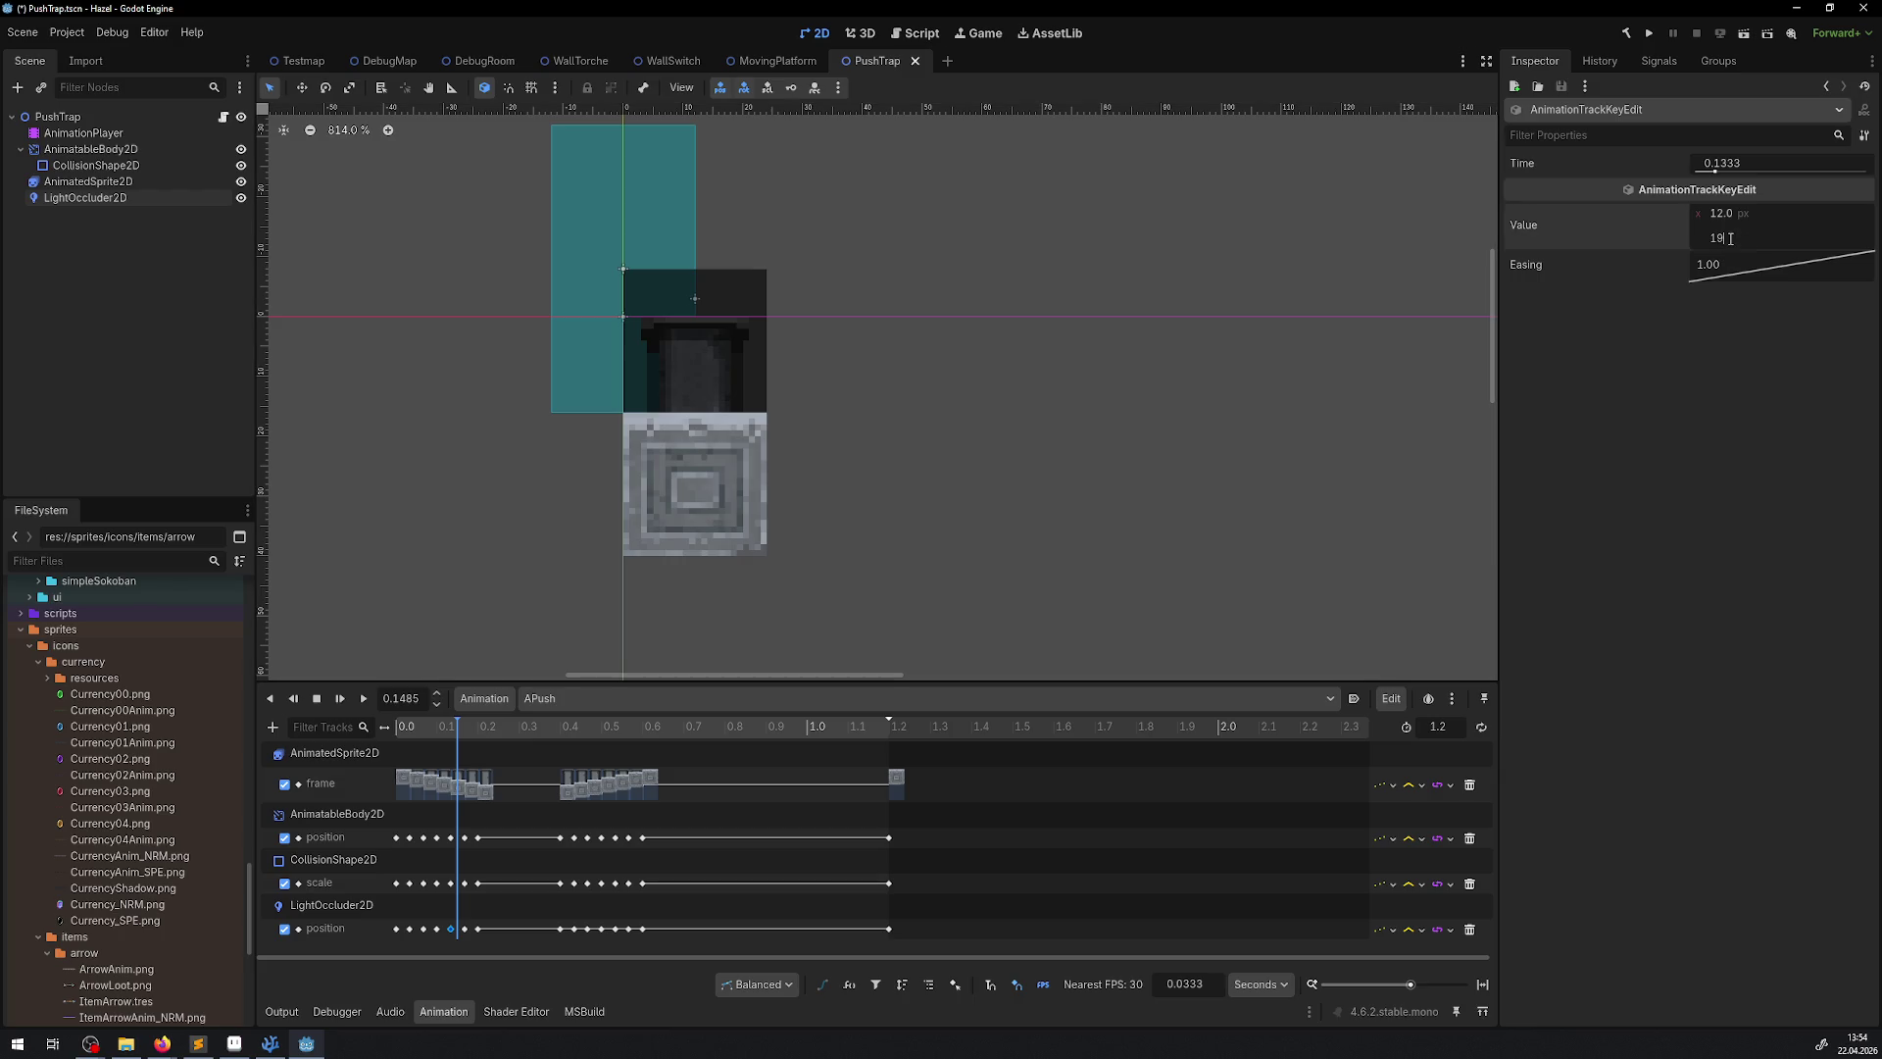
type("9")
key("Return")
mouse_move(457, 733)
left_mouse_down()
mouse_move(428, 733)
mouse_move(463, 736)
left_mouse_up()
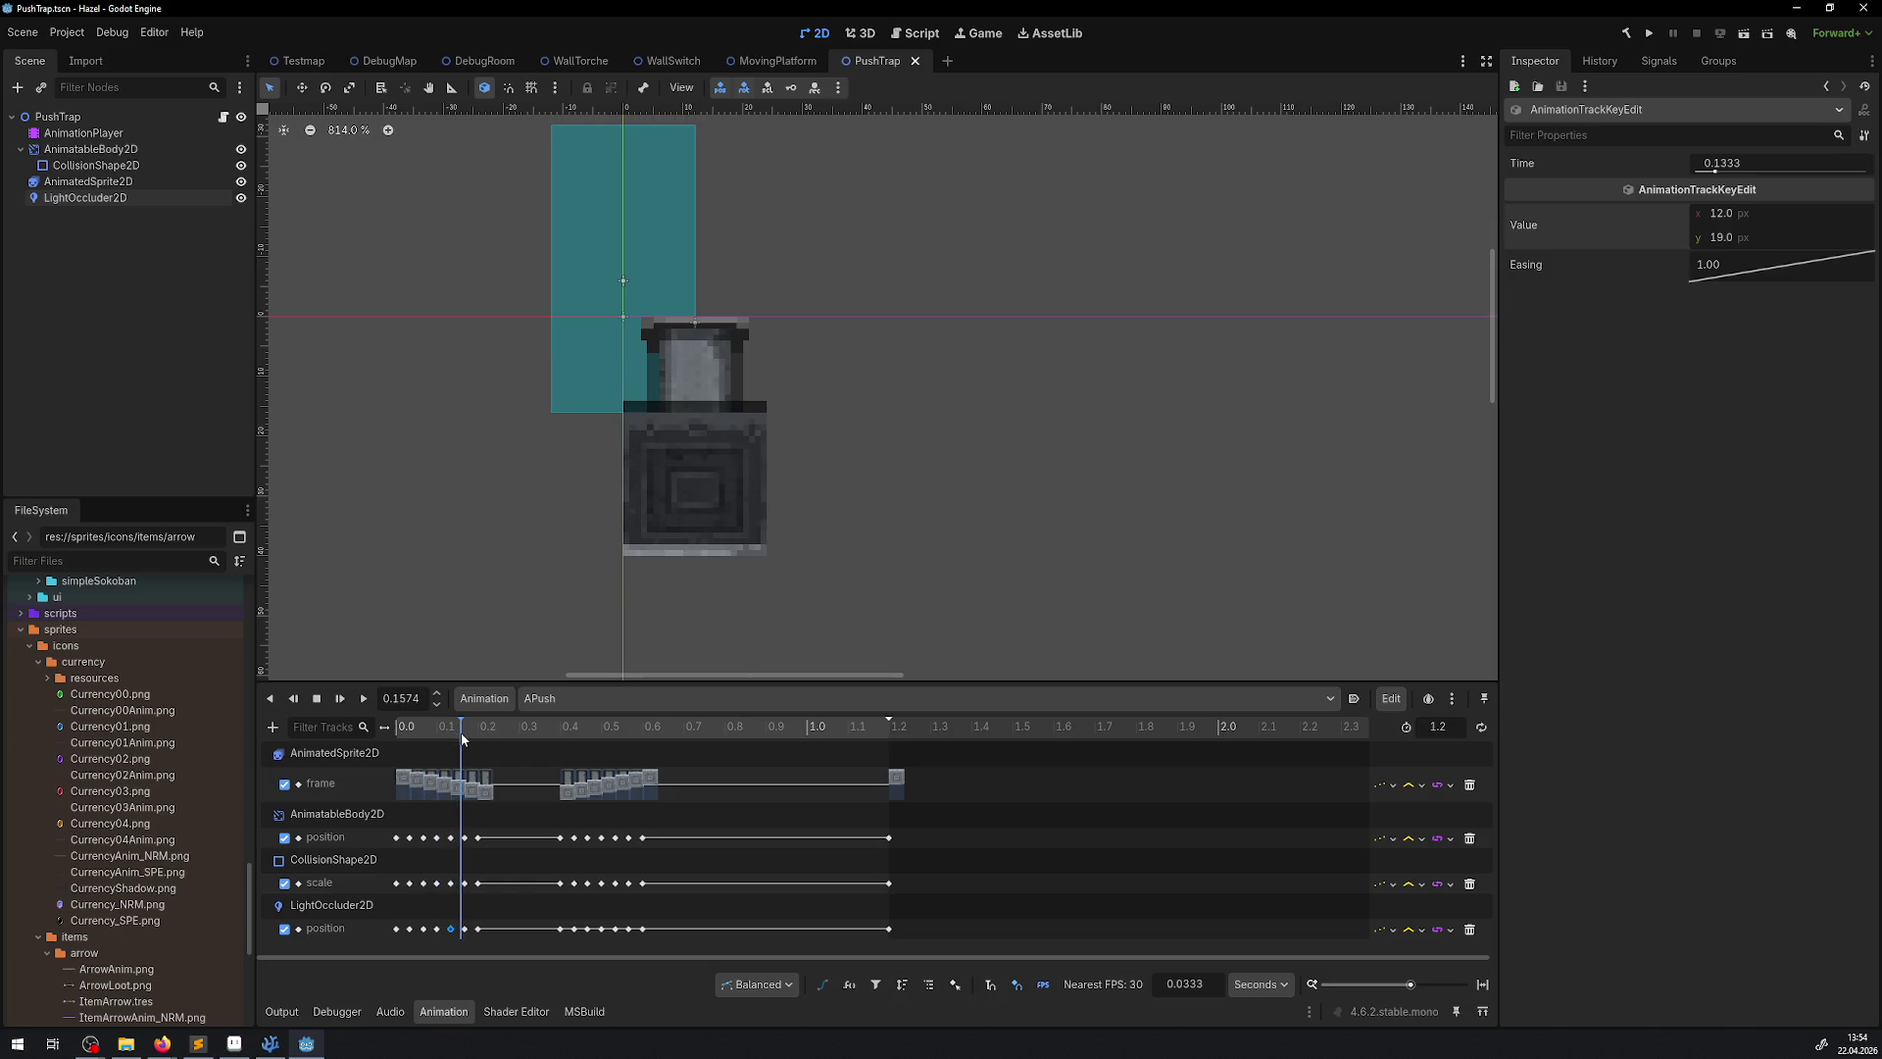
left_click(1721, 237)
type("21")
key("Return")
key("ctrl+s")
left_click_drag(444, 732, 474, 737)
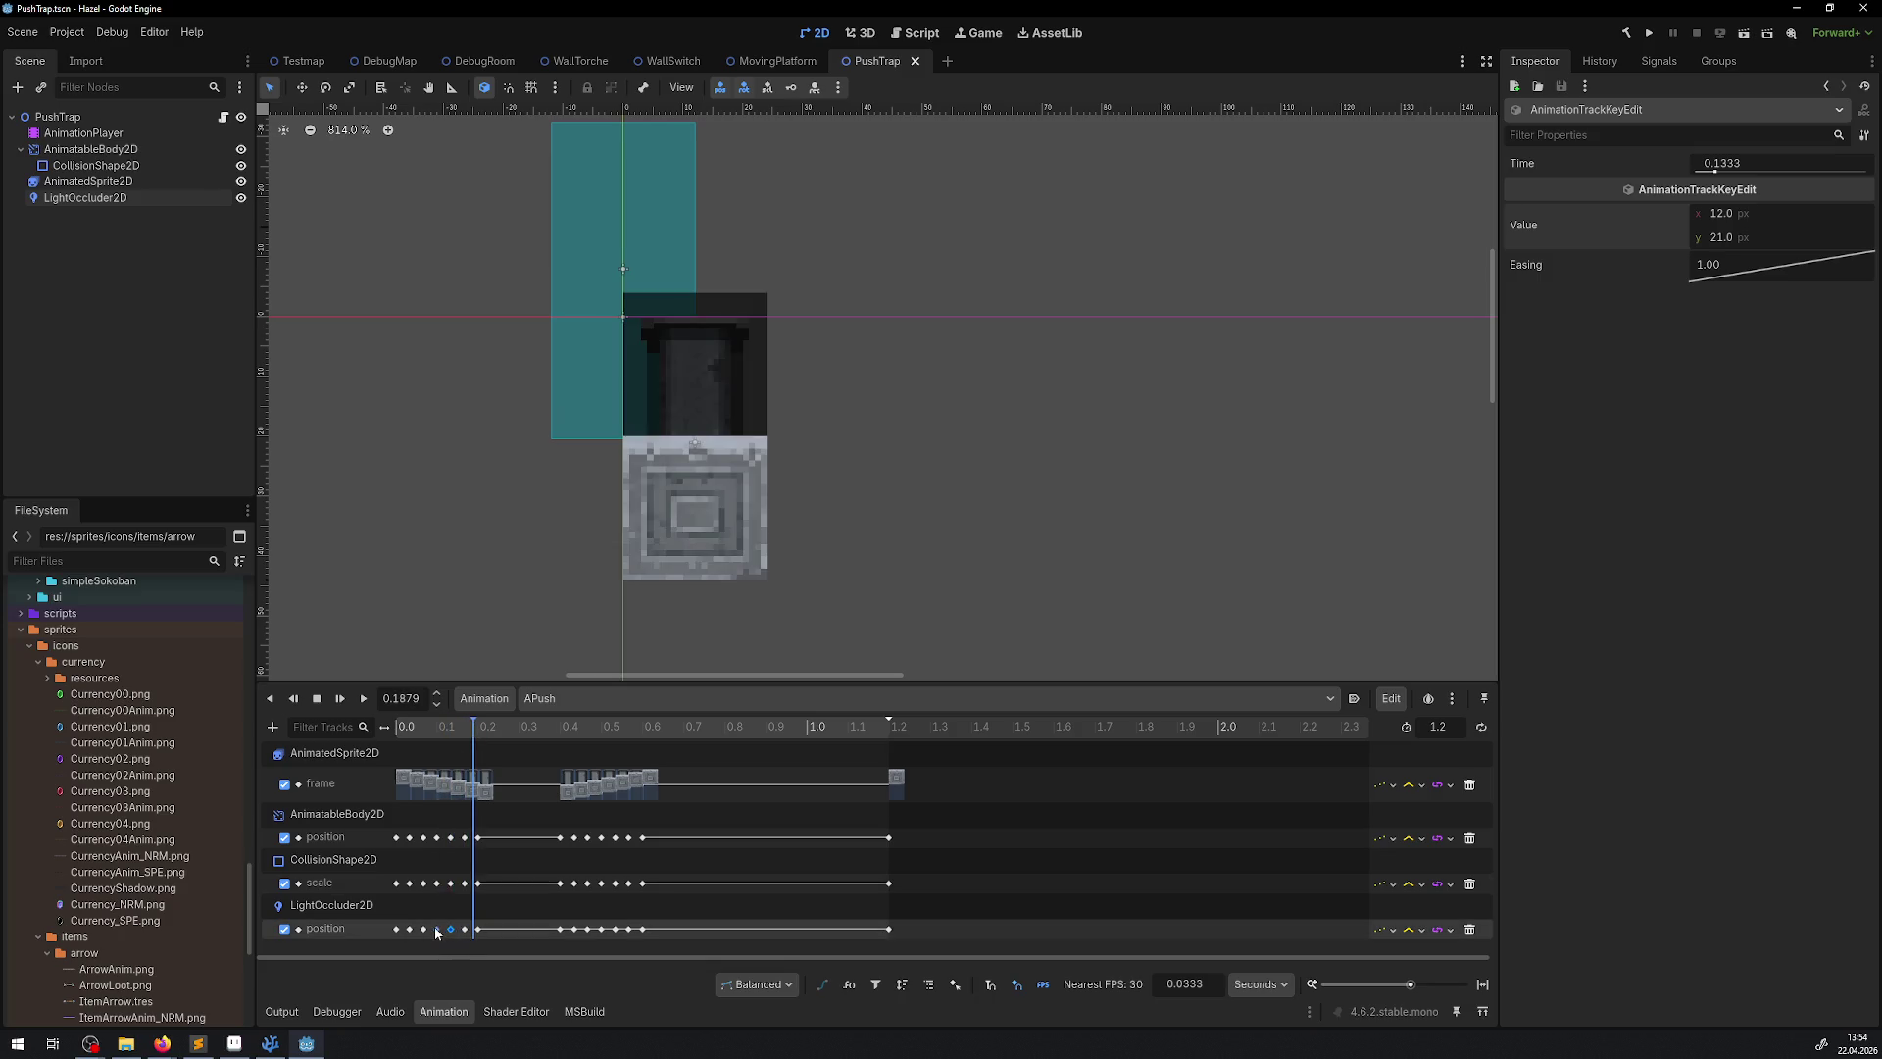
Set the 0.1667 s key to y 25 and the 0.2 s key to y 29, then save
left_click(465, 929)
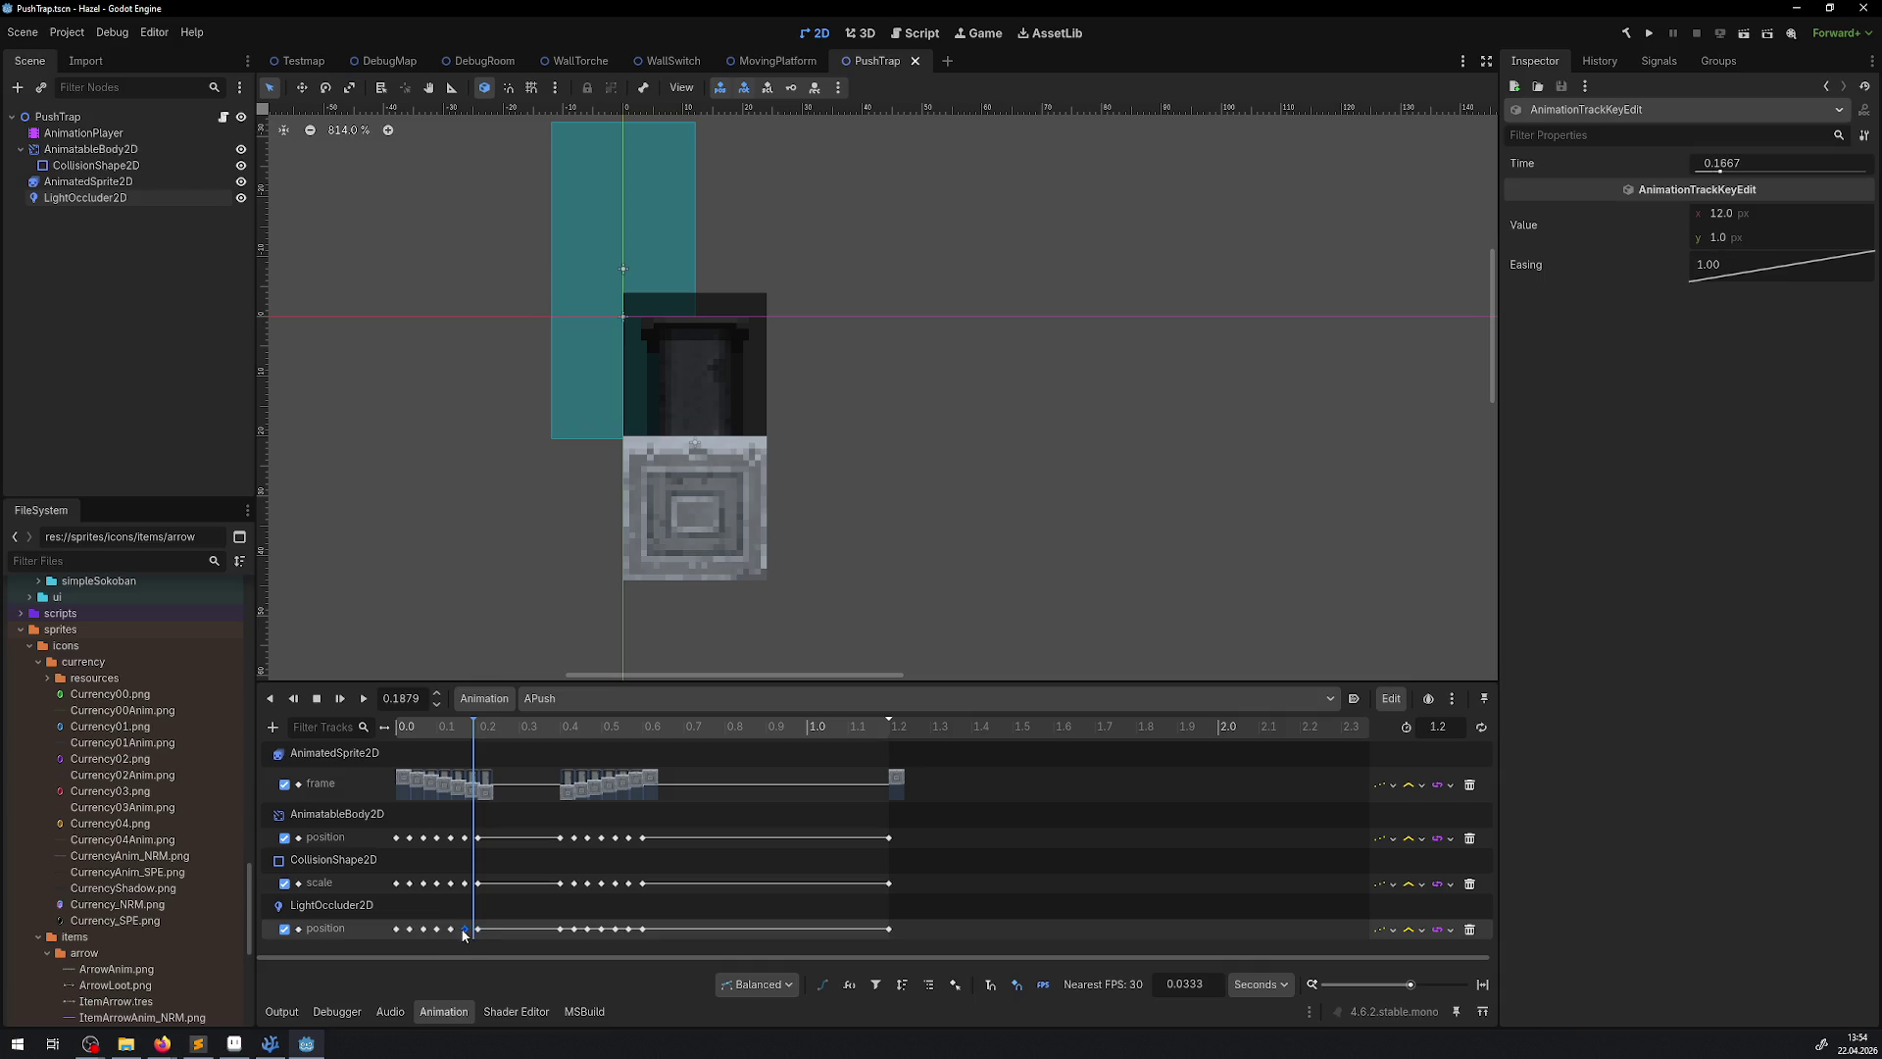
left_click(1739, 239)
type("25")
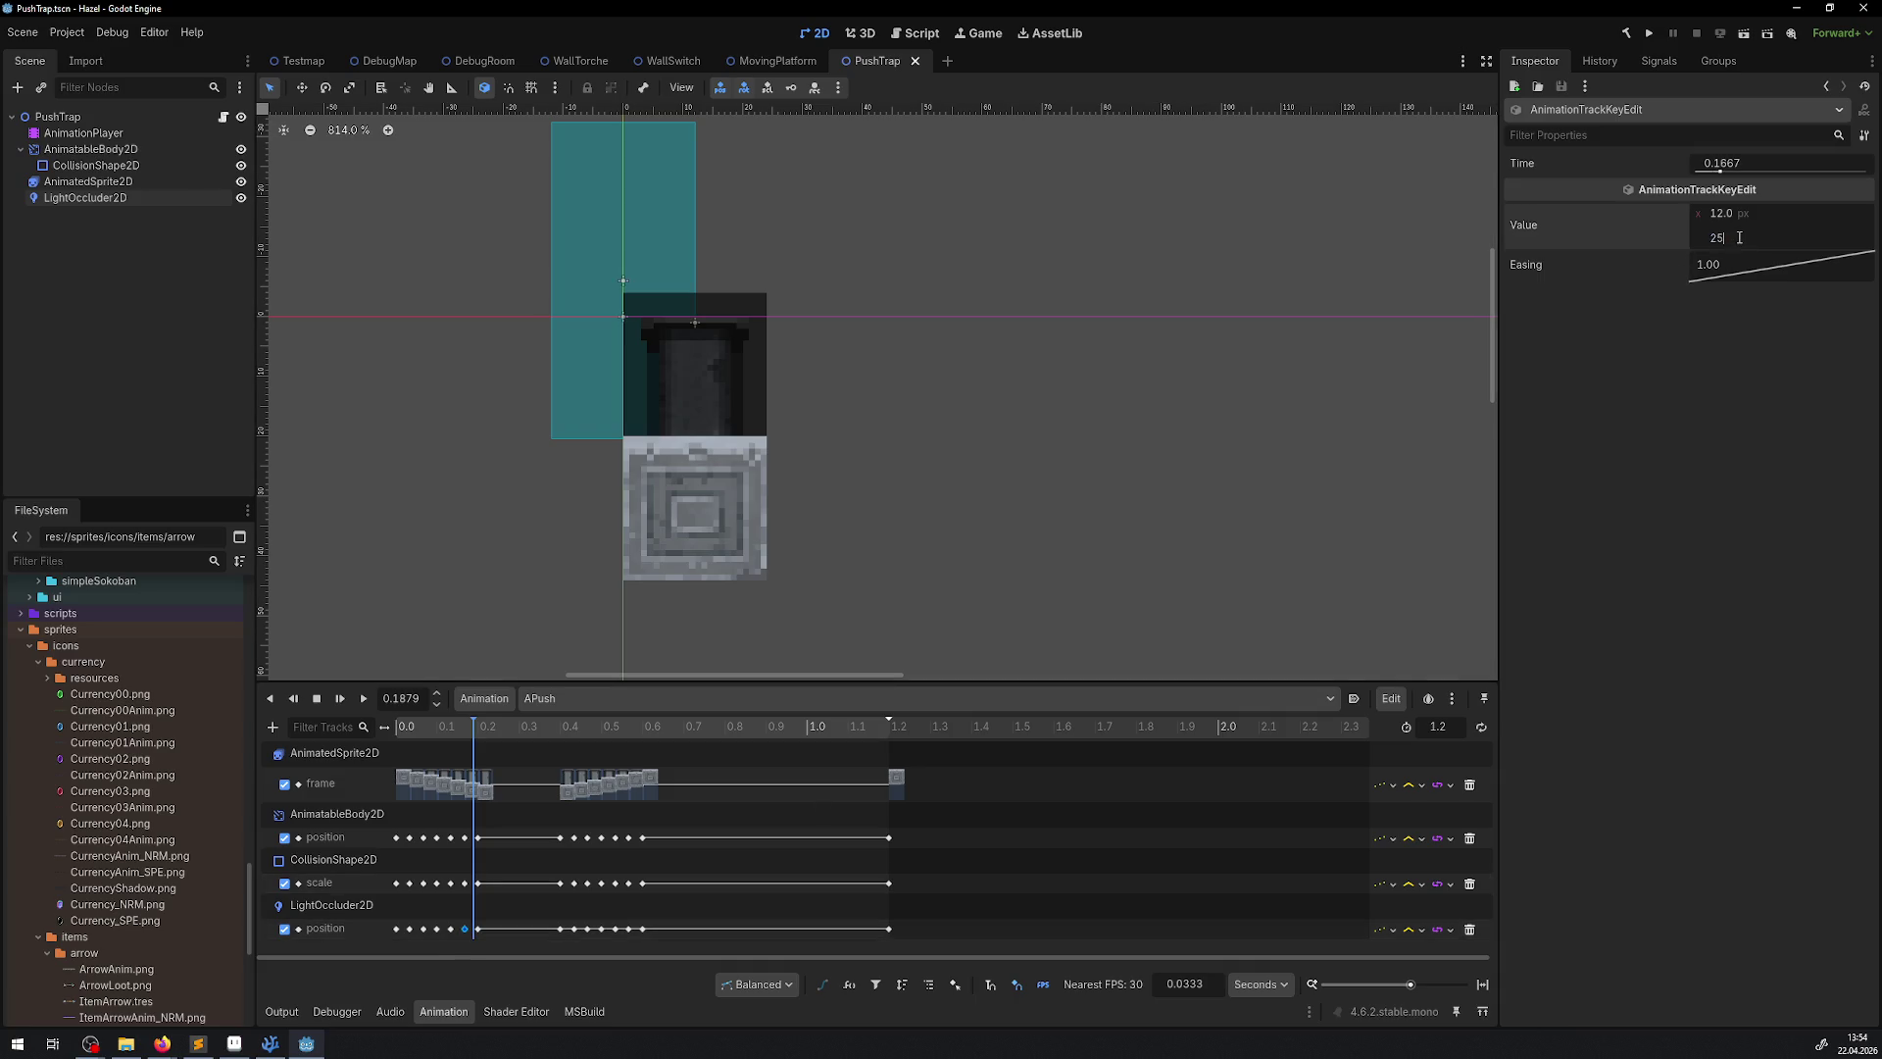
key("Return")
mouse_move(473, 727)
left_mouse_down()
mouse_move(449, 729)
mouse_move(488, 743)
left_mouse_up()
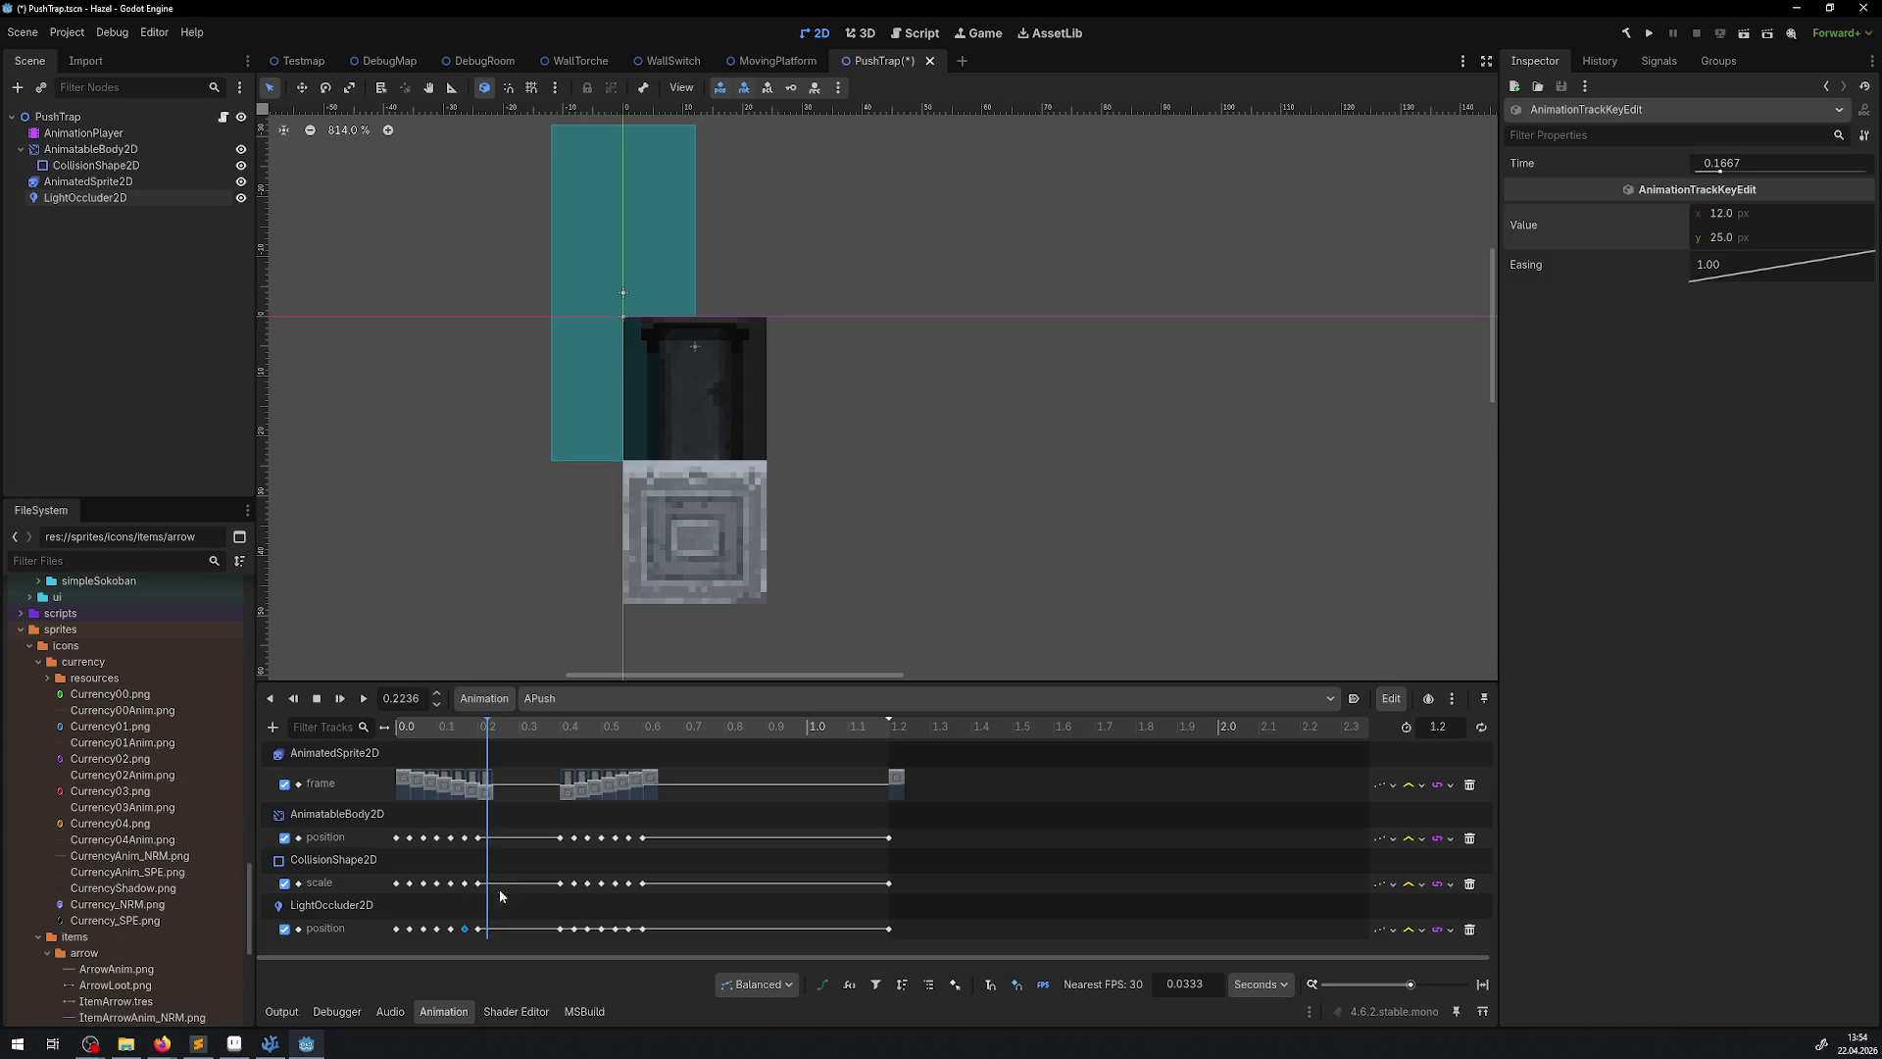
left_click(478, 930)
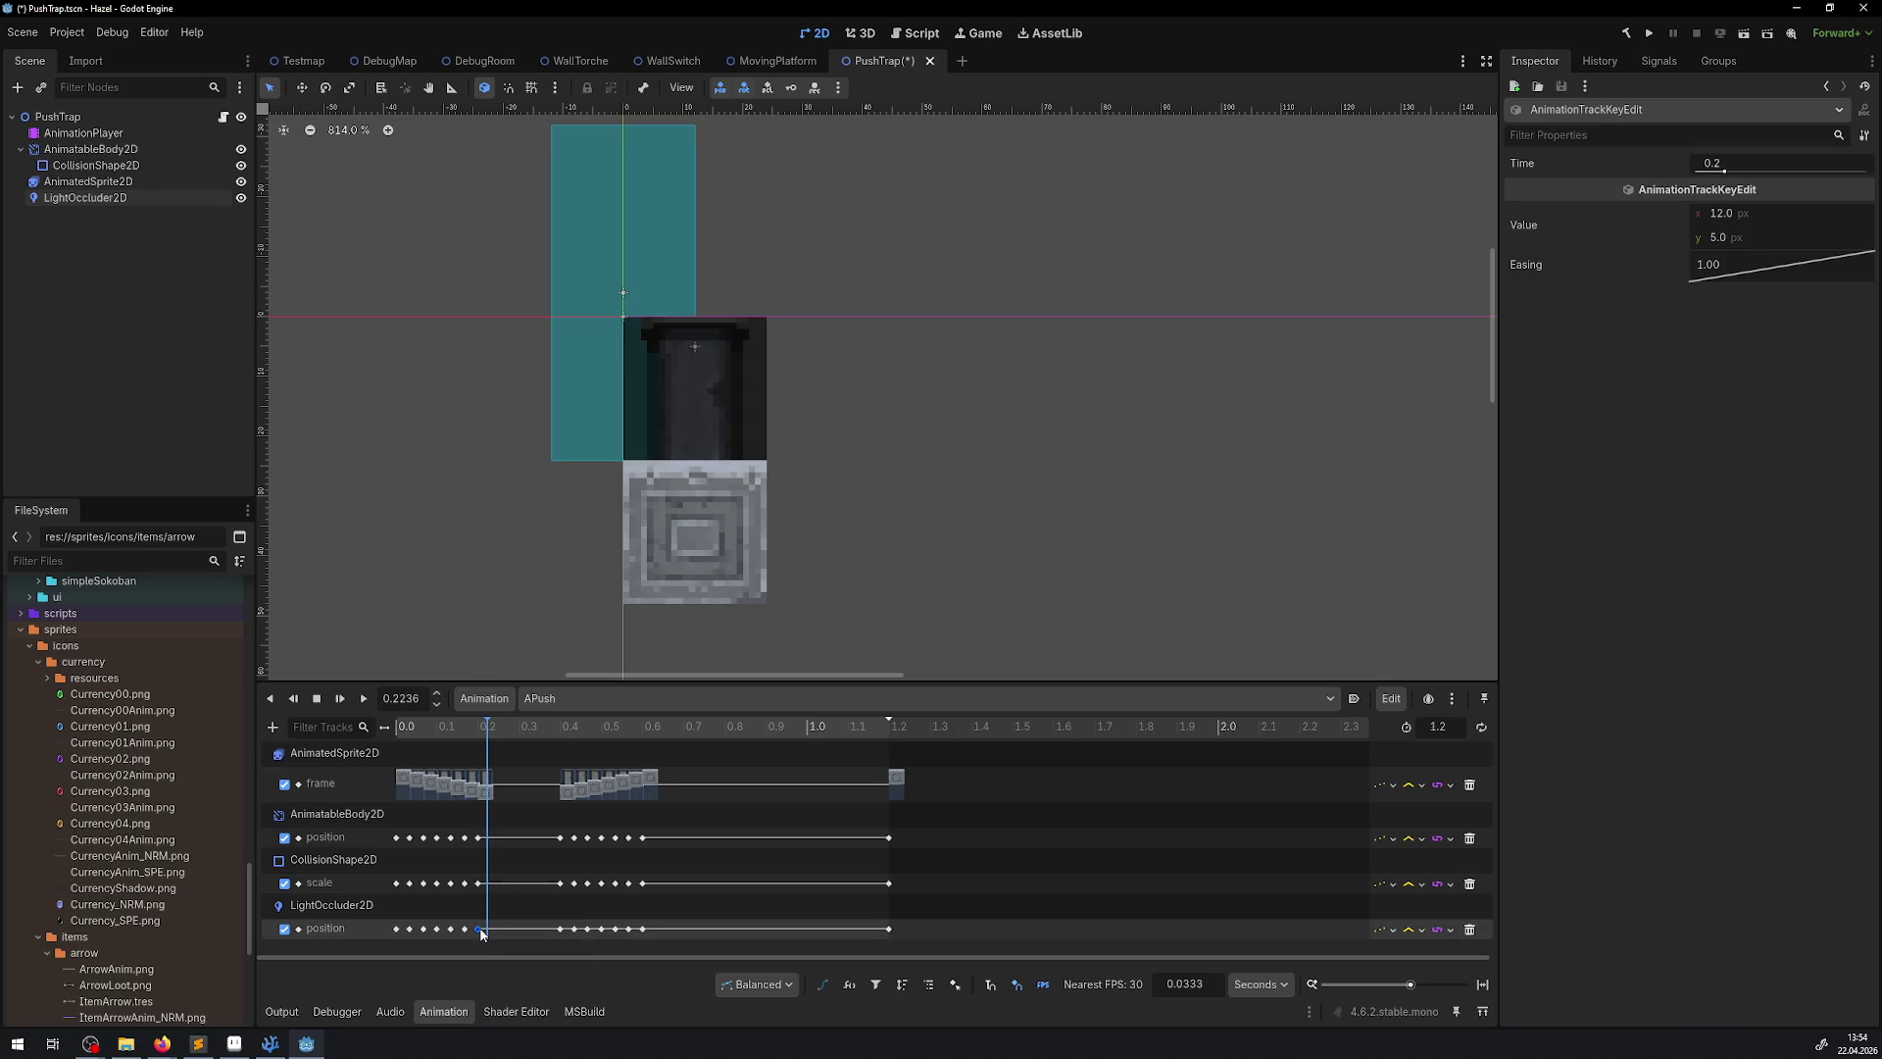
left_click(1725, 240)
type("9")
key("Return")
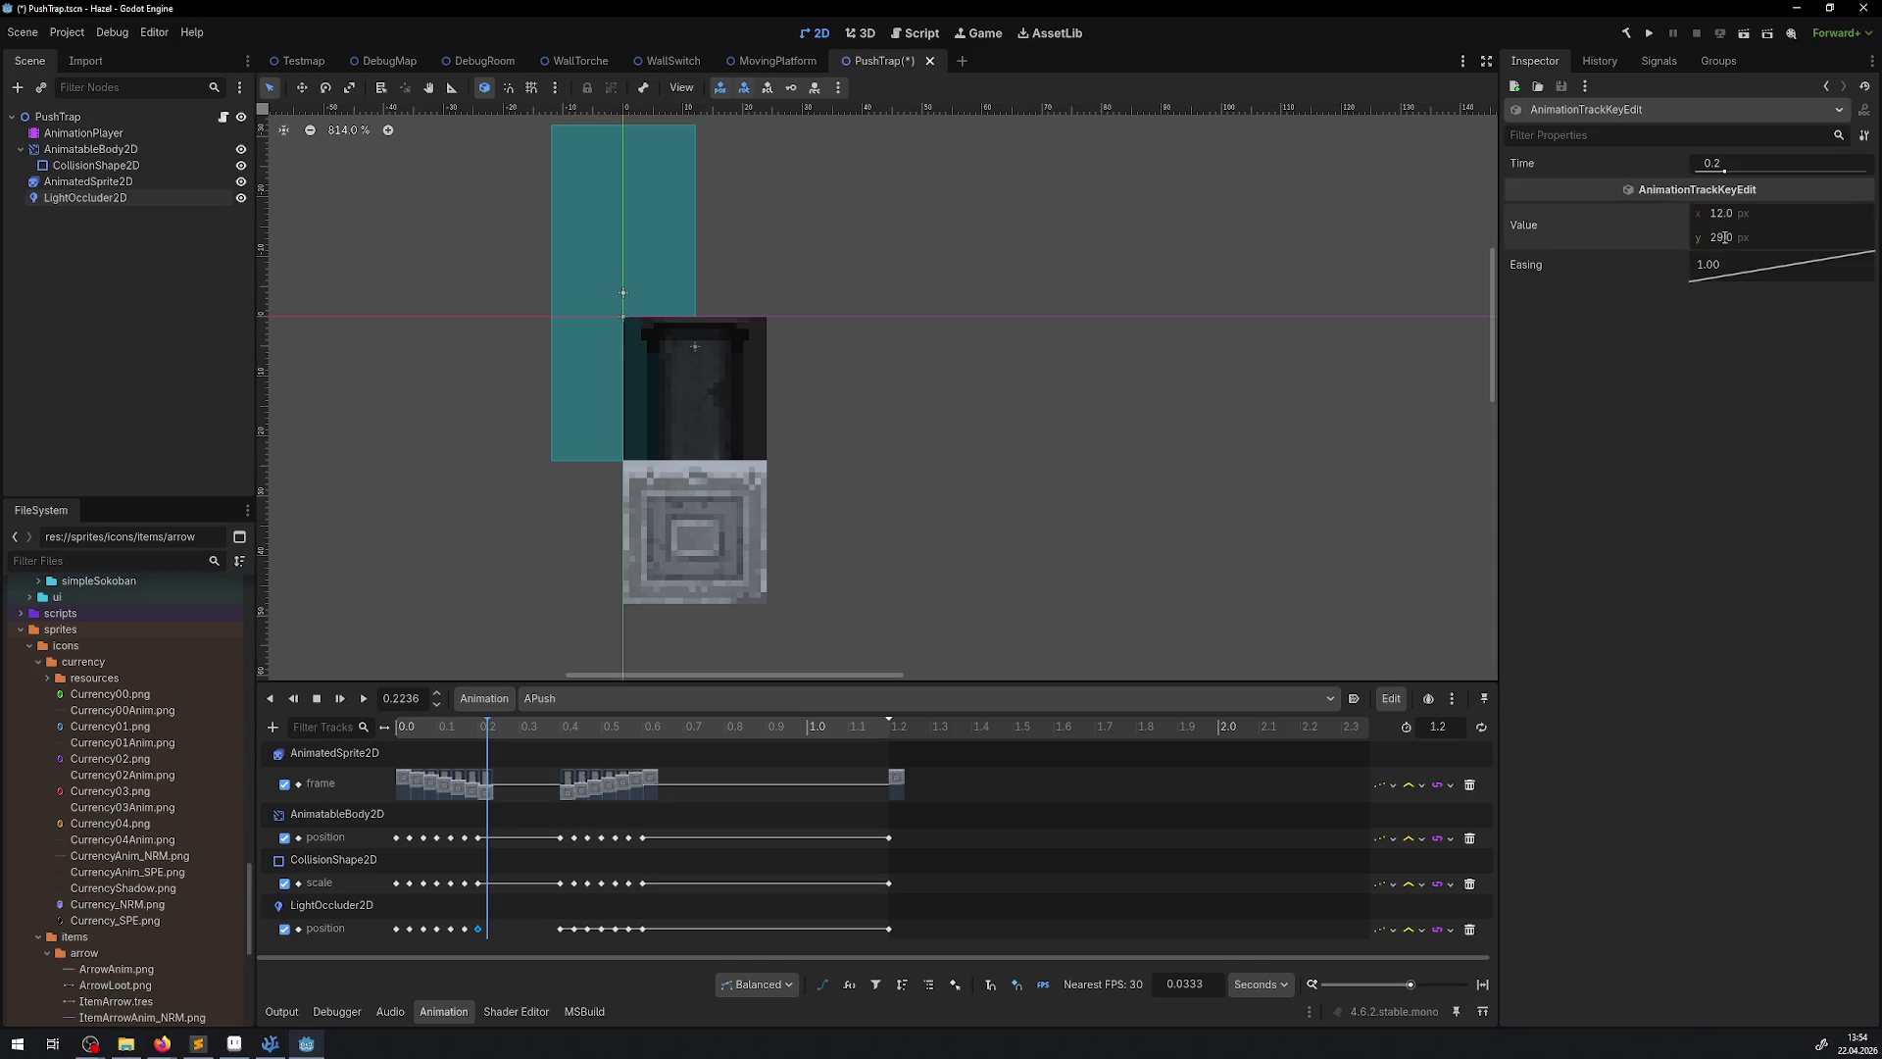
key("ctrl+s")
mouse_move(515, 733)
left_mouse_down()
mouse_move(462, 733)
mouse_move(489, 735)
left_mouse_up()
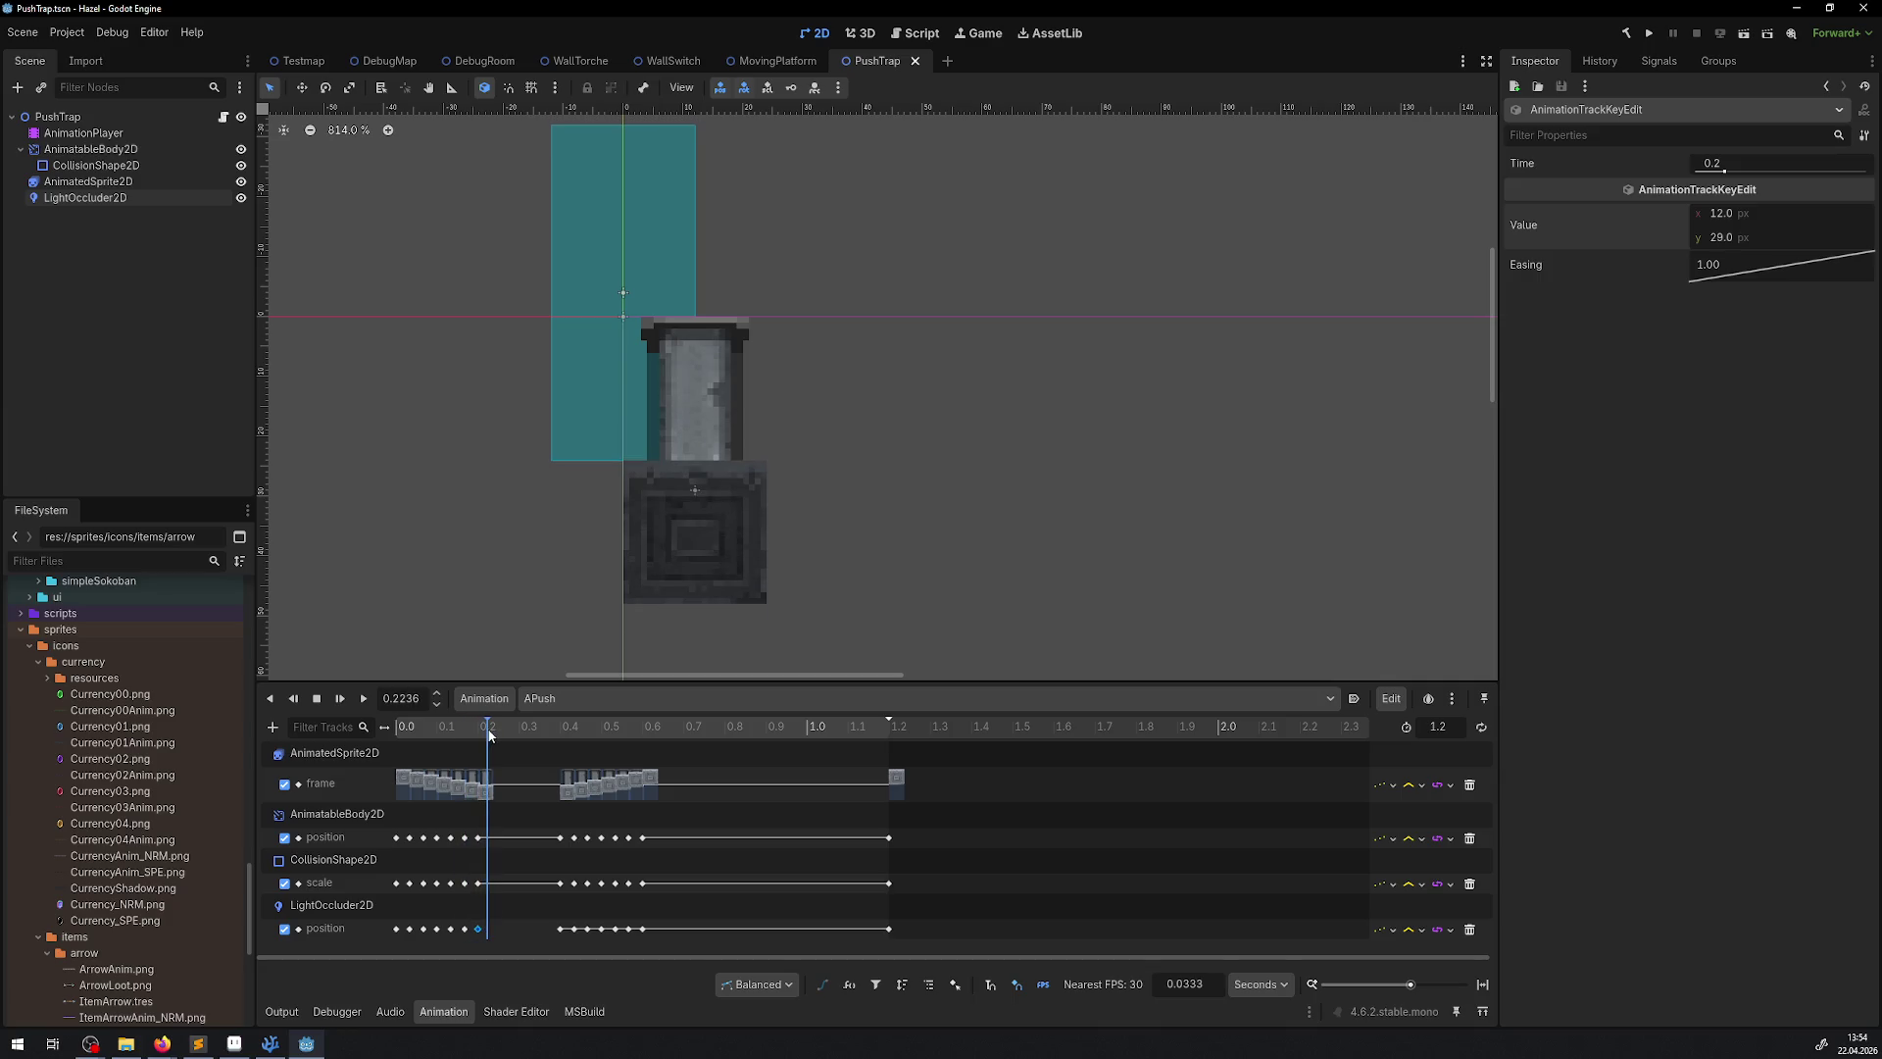
Change the y value of the occluder's 0.4 s position key, then review the 0.2 and 0.1333 s keys
left_click(559, 928)
left_click(1725, 238)
type("2")
key("Return")
left_click(479, 929)
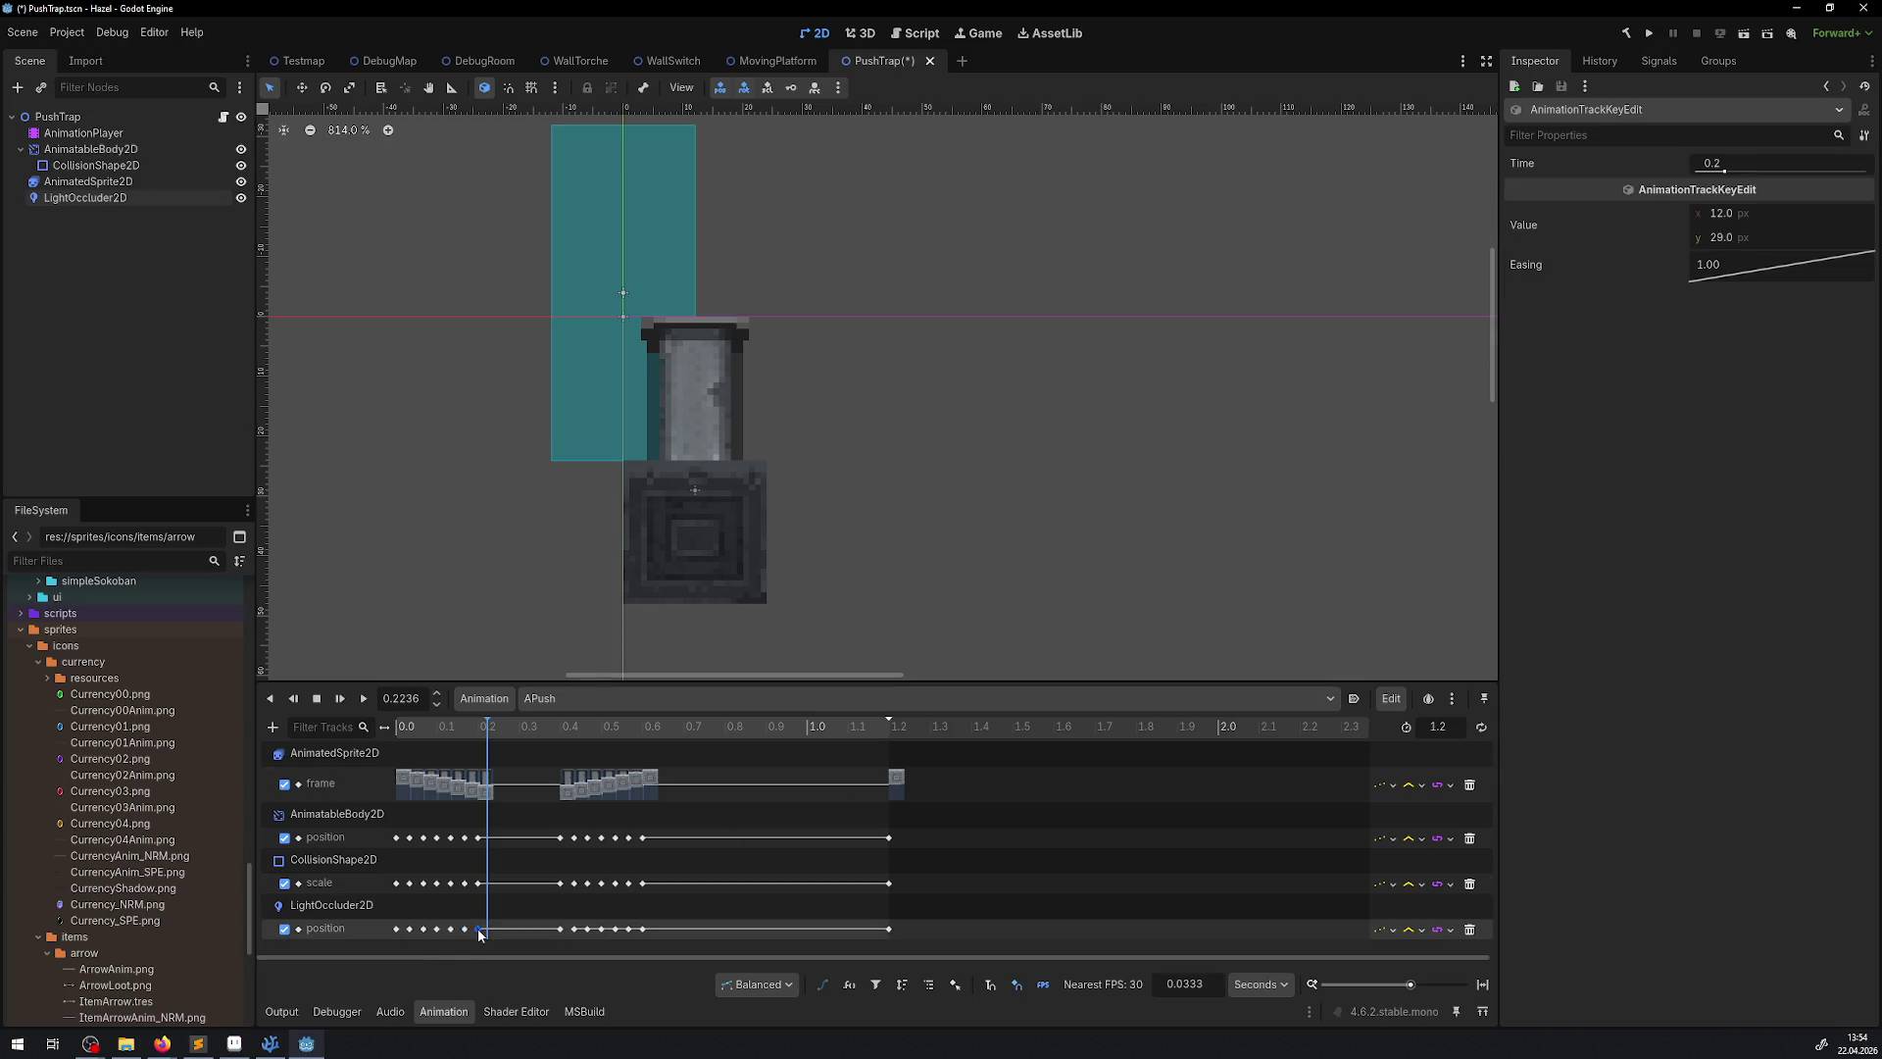
left_click(465, 929)
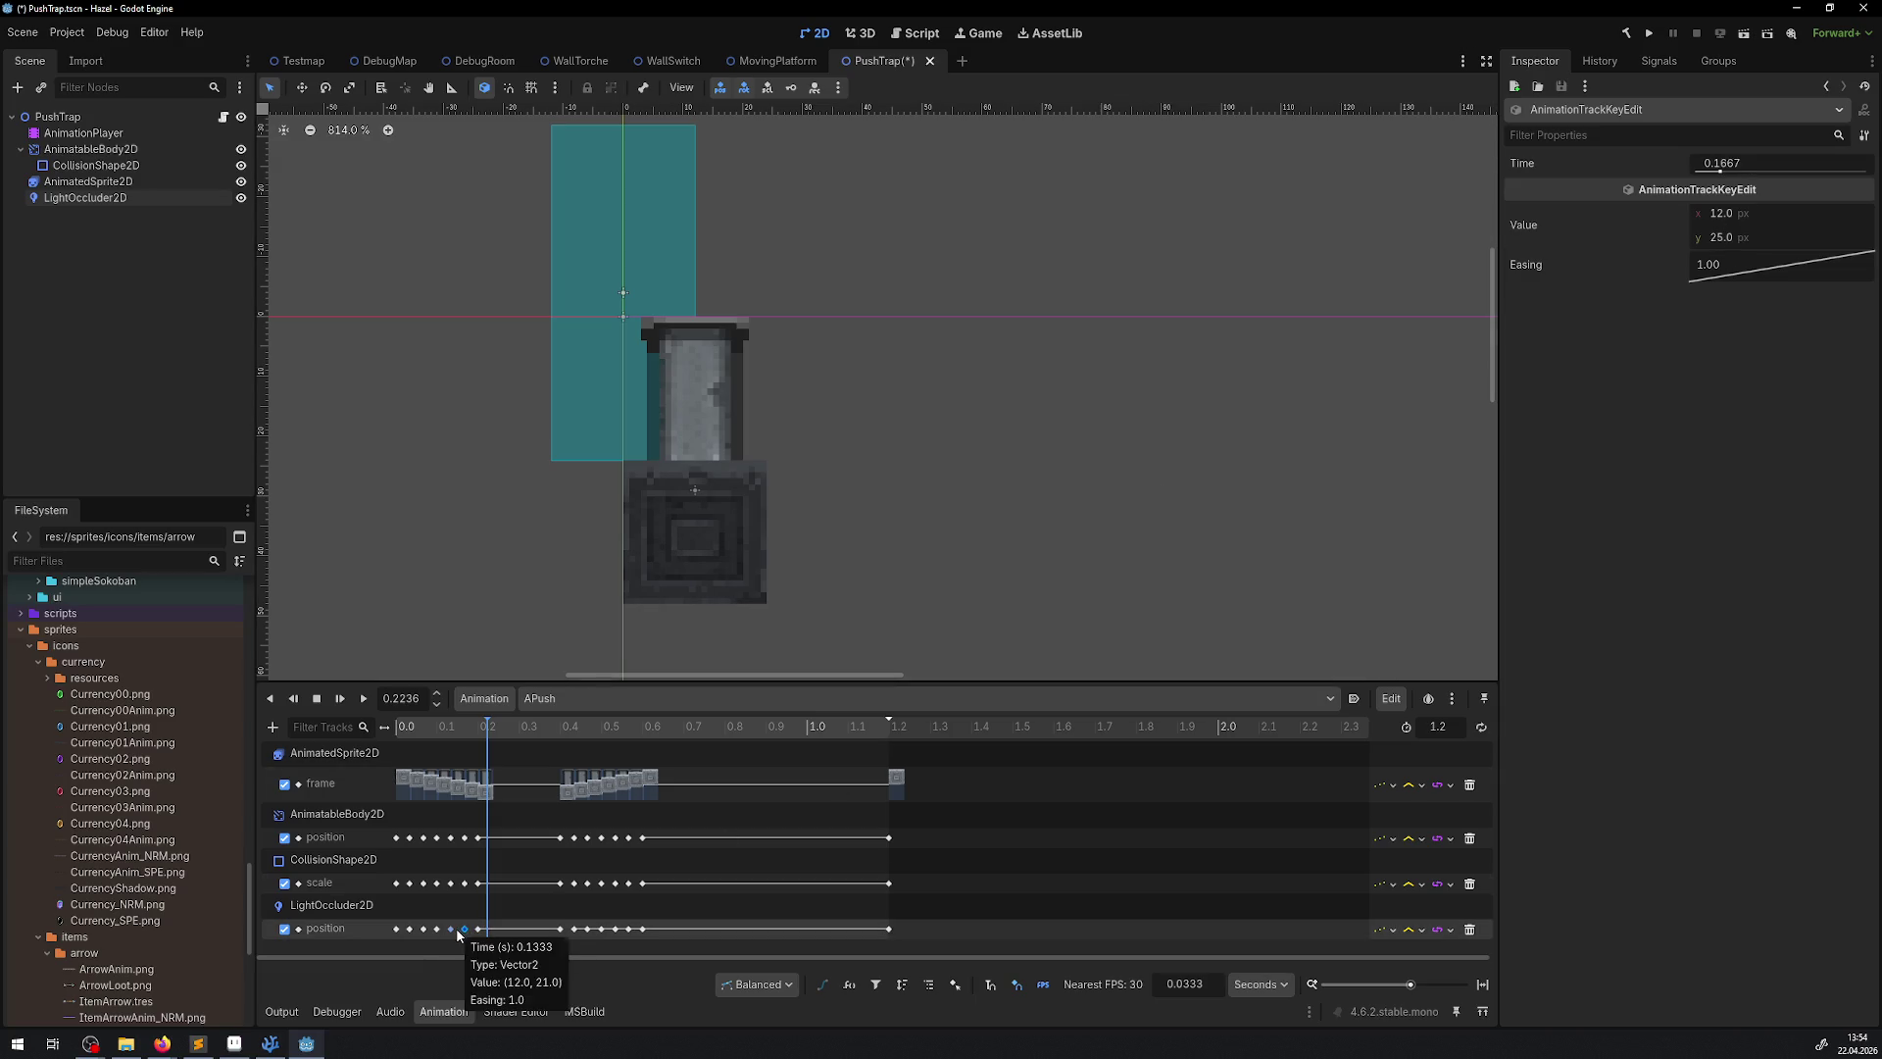
Set the occluder keys at 0.4333 s to y 25 and 0.4667 s to y 21
left_click(452, 929)
left_click(573, 929)
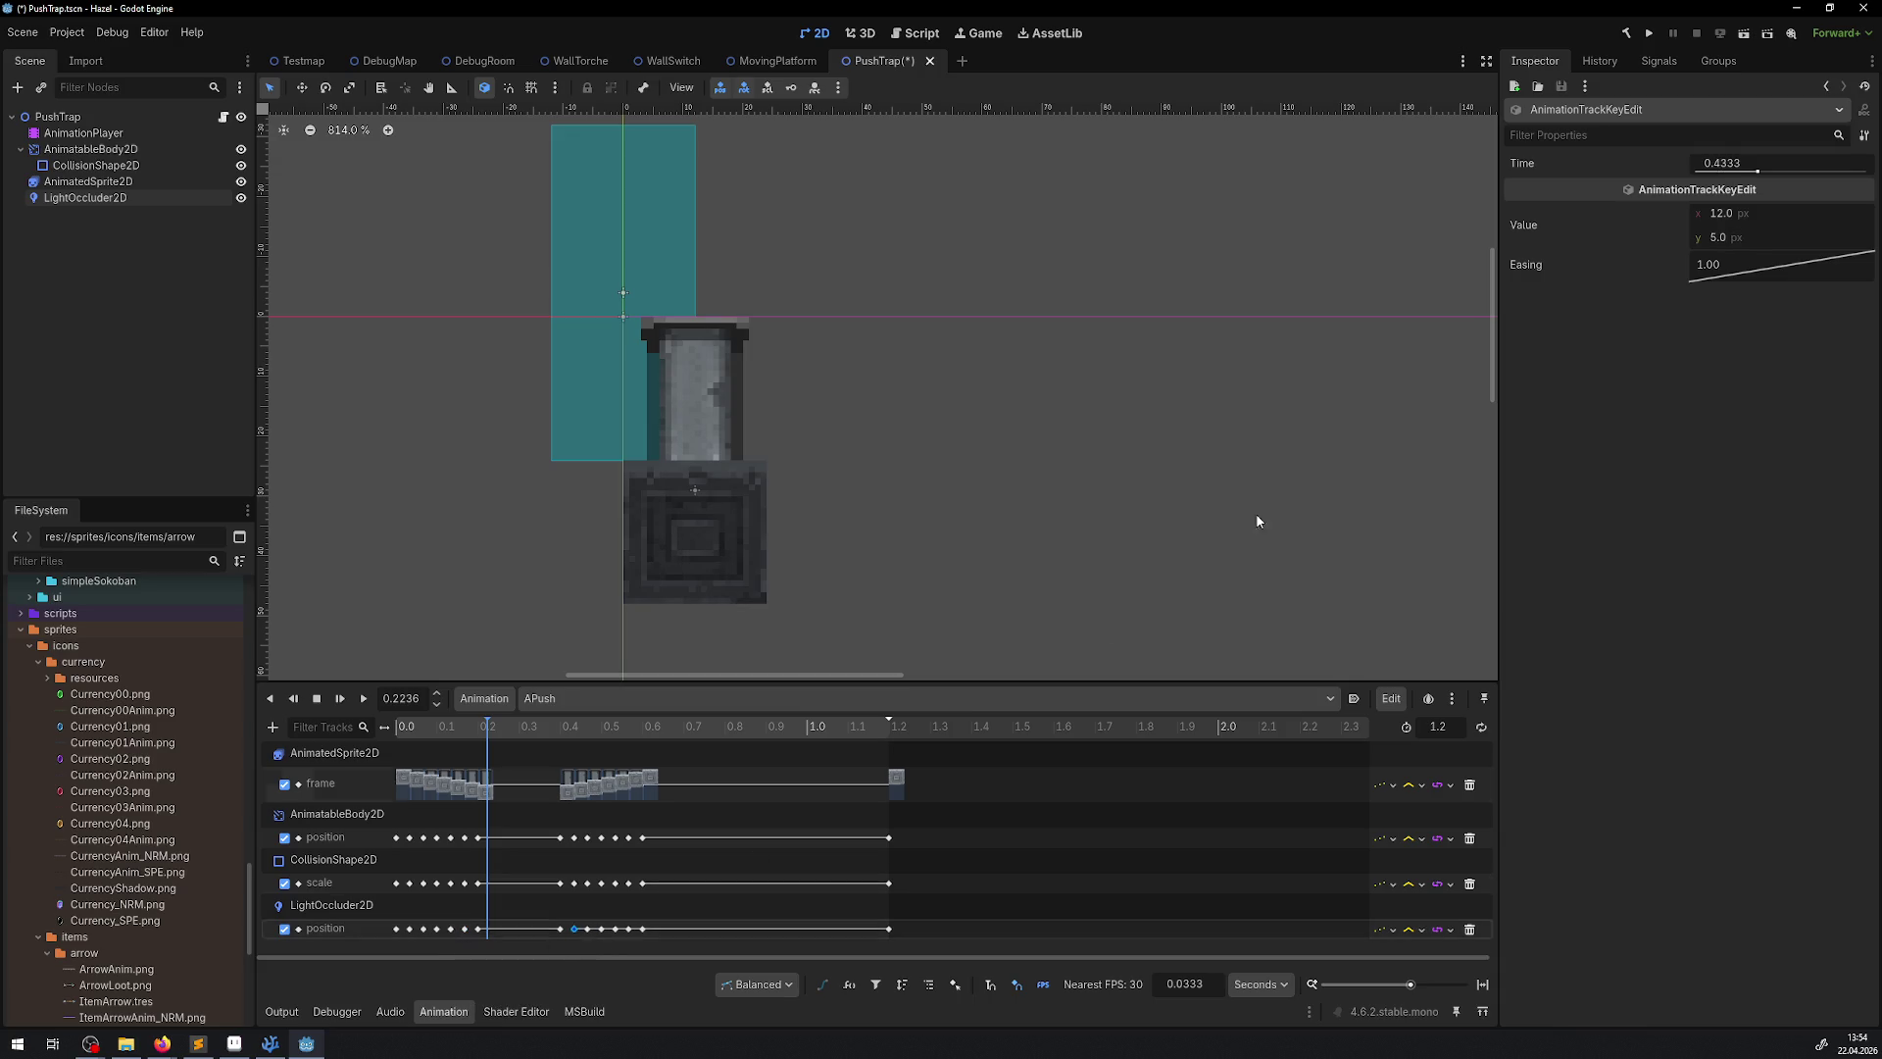
left_click(1727, 239)
type("25")
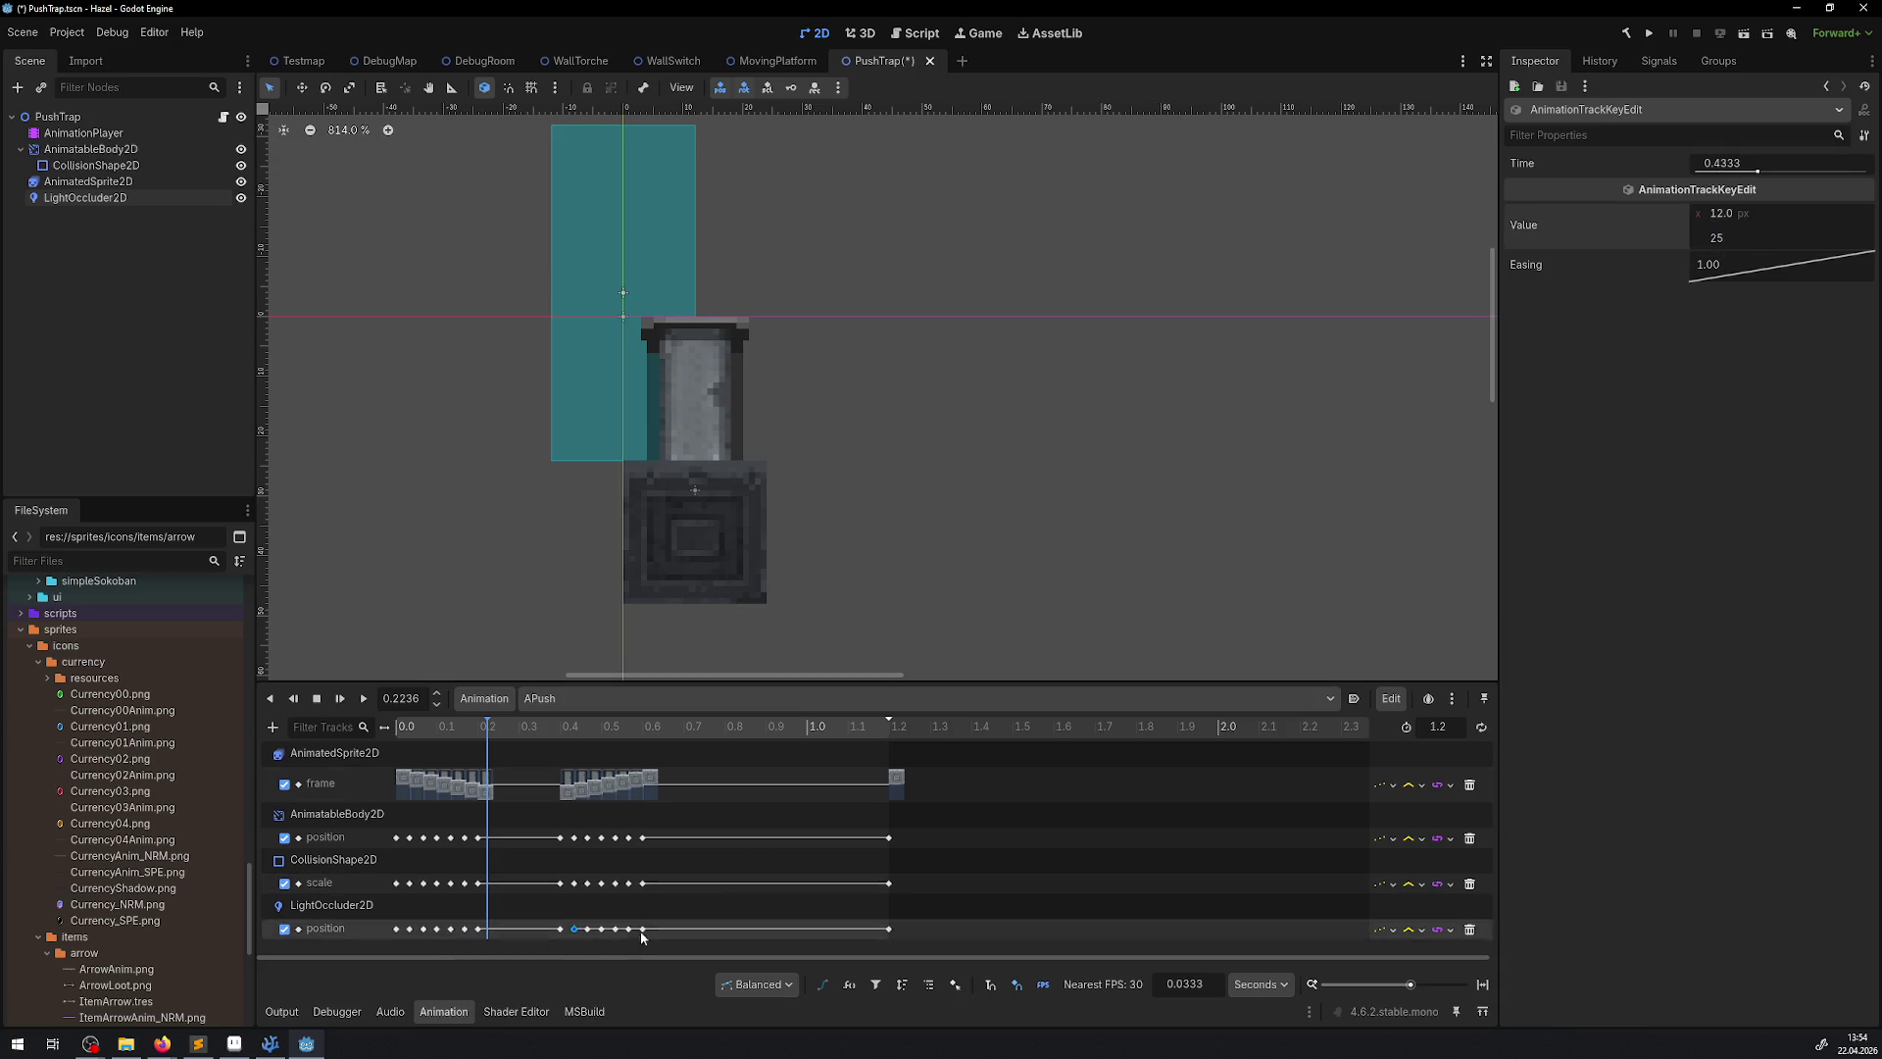
left_click(588, 929)
left_click(1735, 244)
type("21")
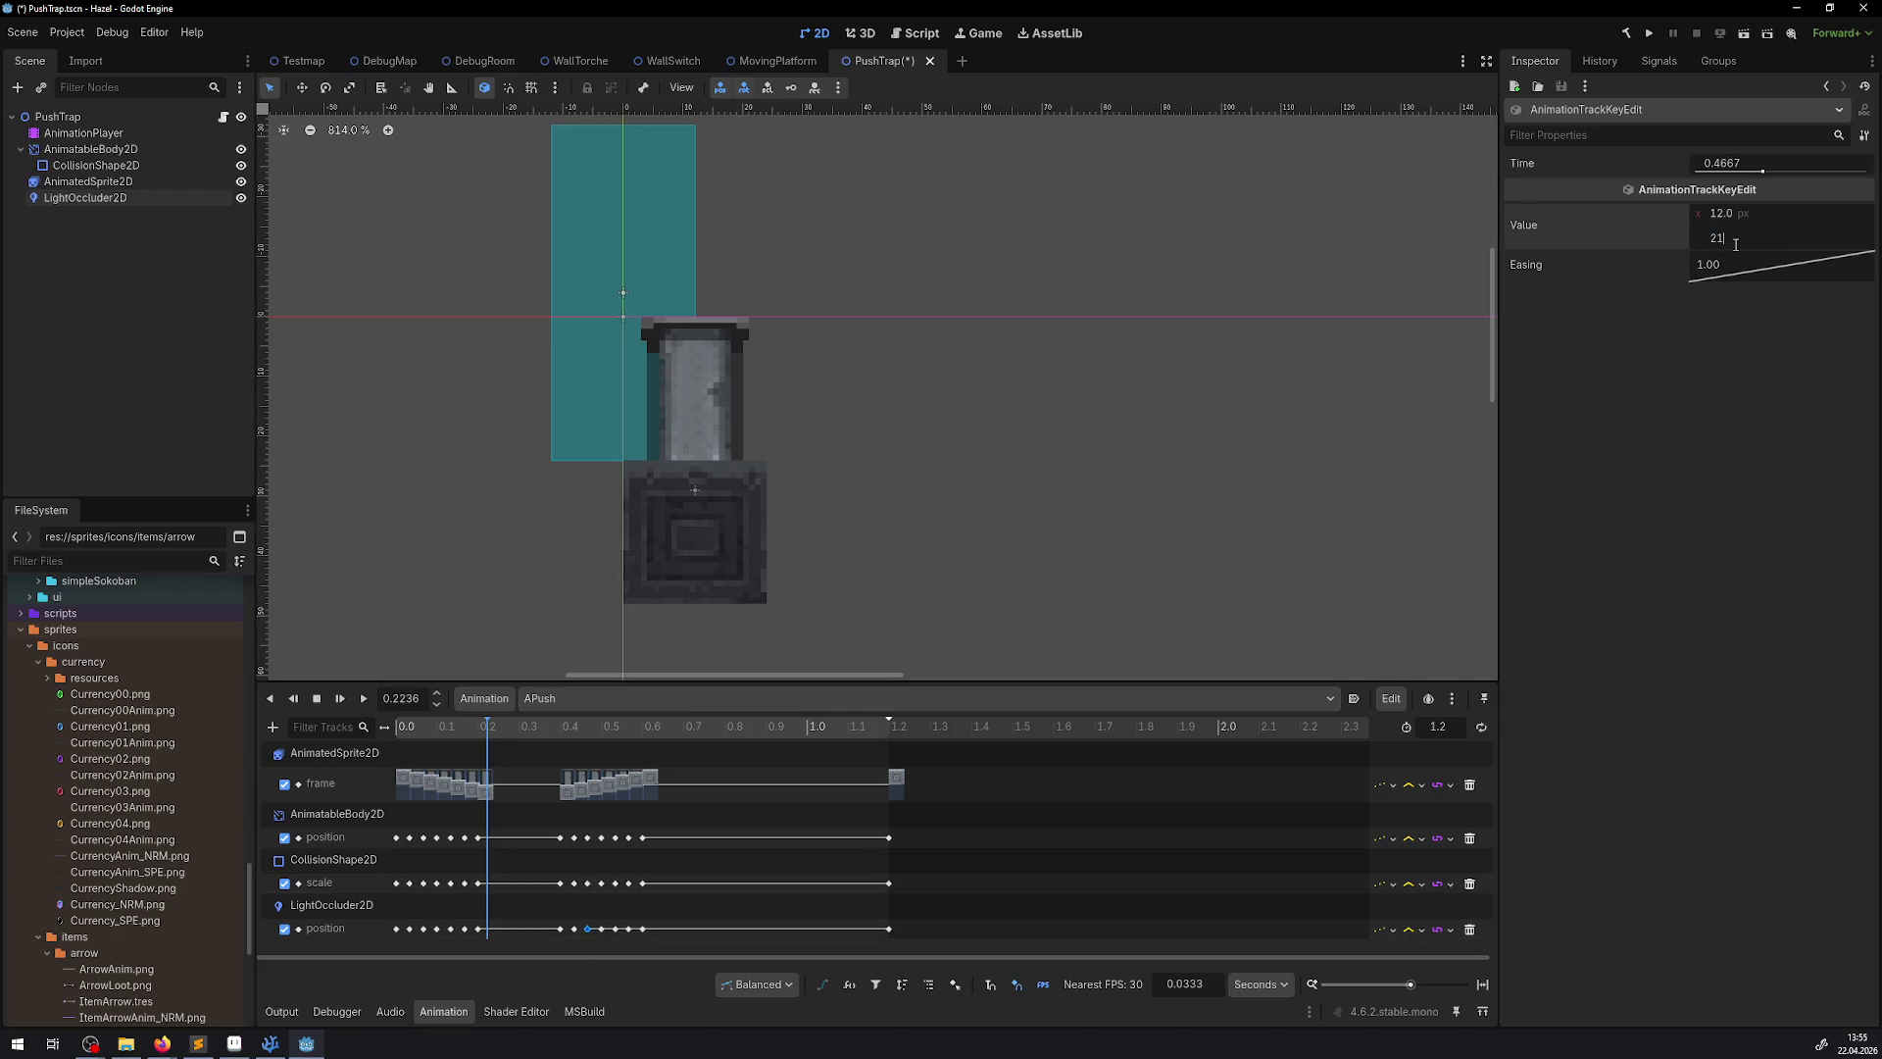
key("Return")
left_click_drag(535, 726, 591, 726)
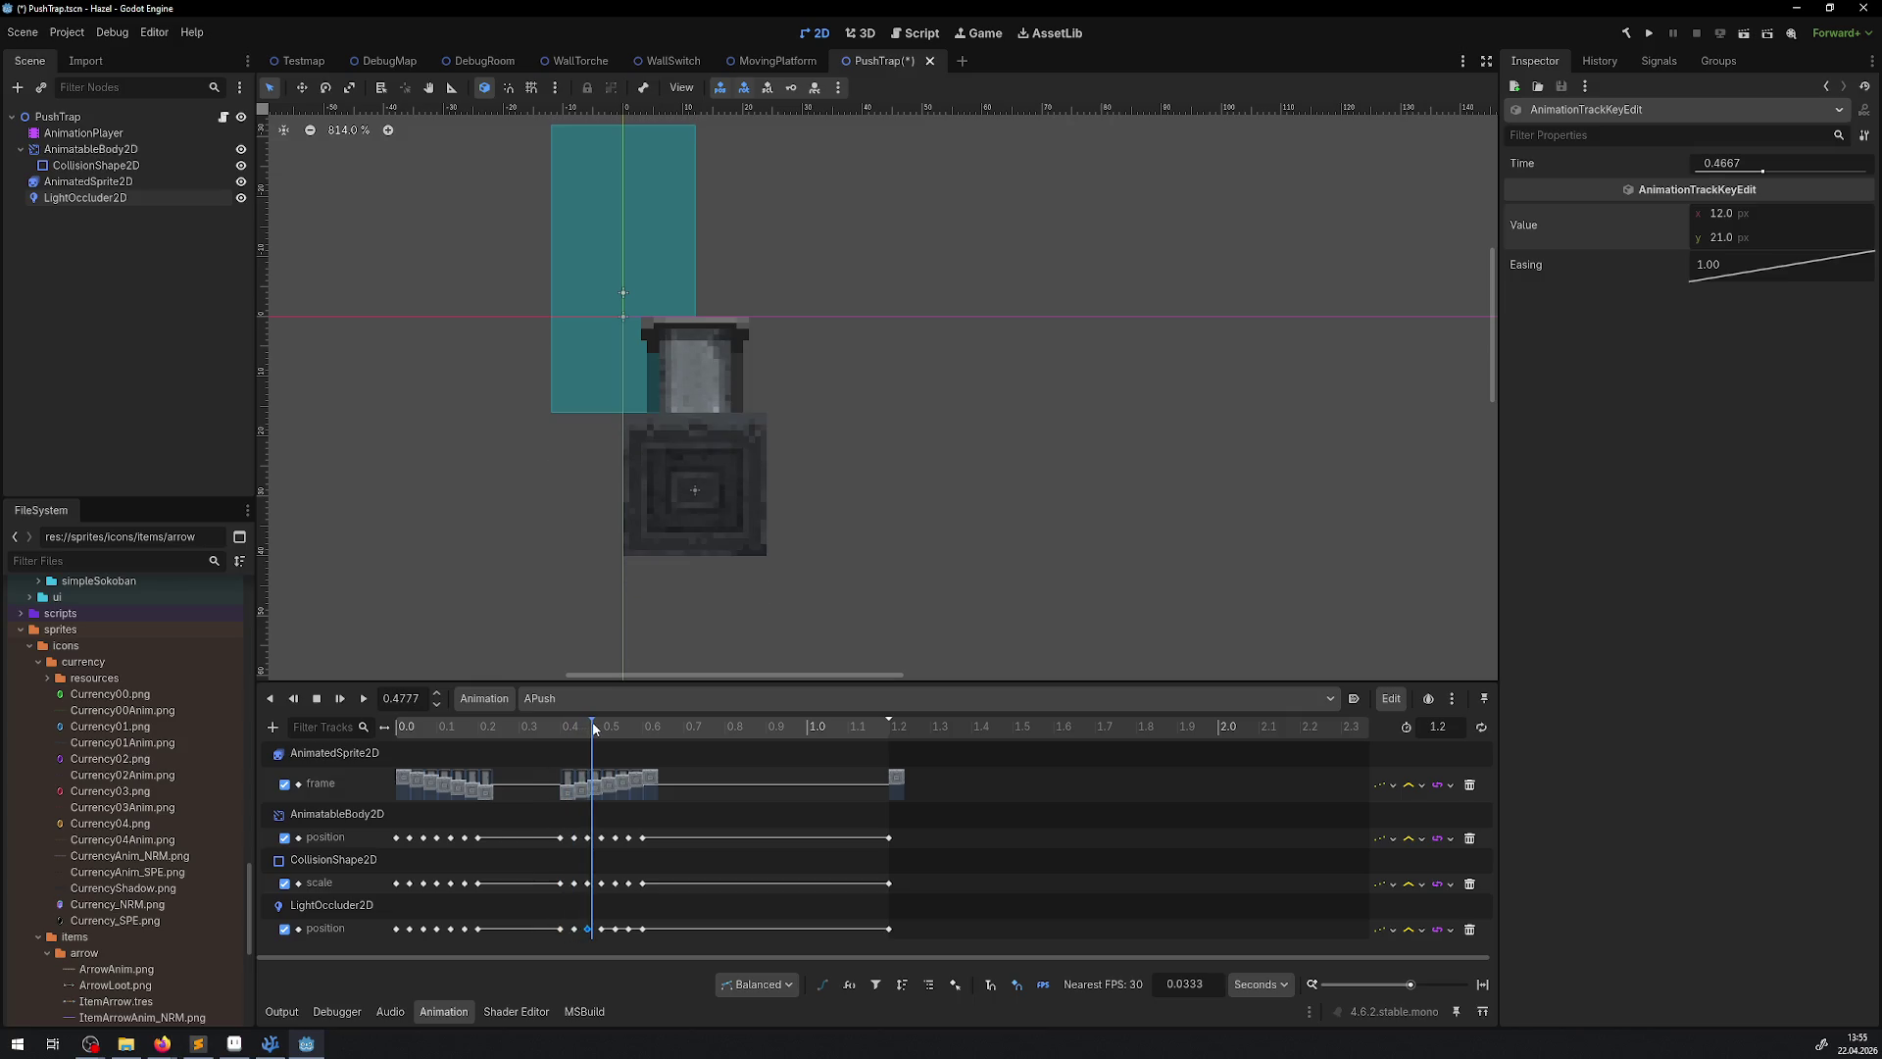
Set the occluder keys at 0.5 s to y 17 and 0.5333 s to y 13
left_click(444, 930)
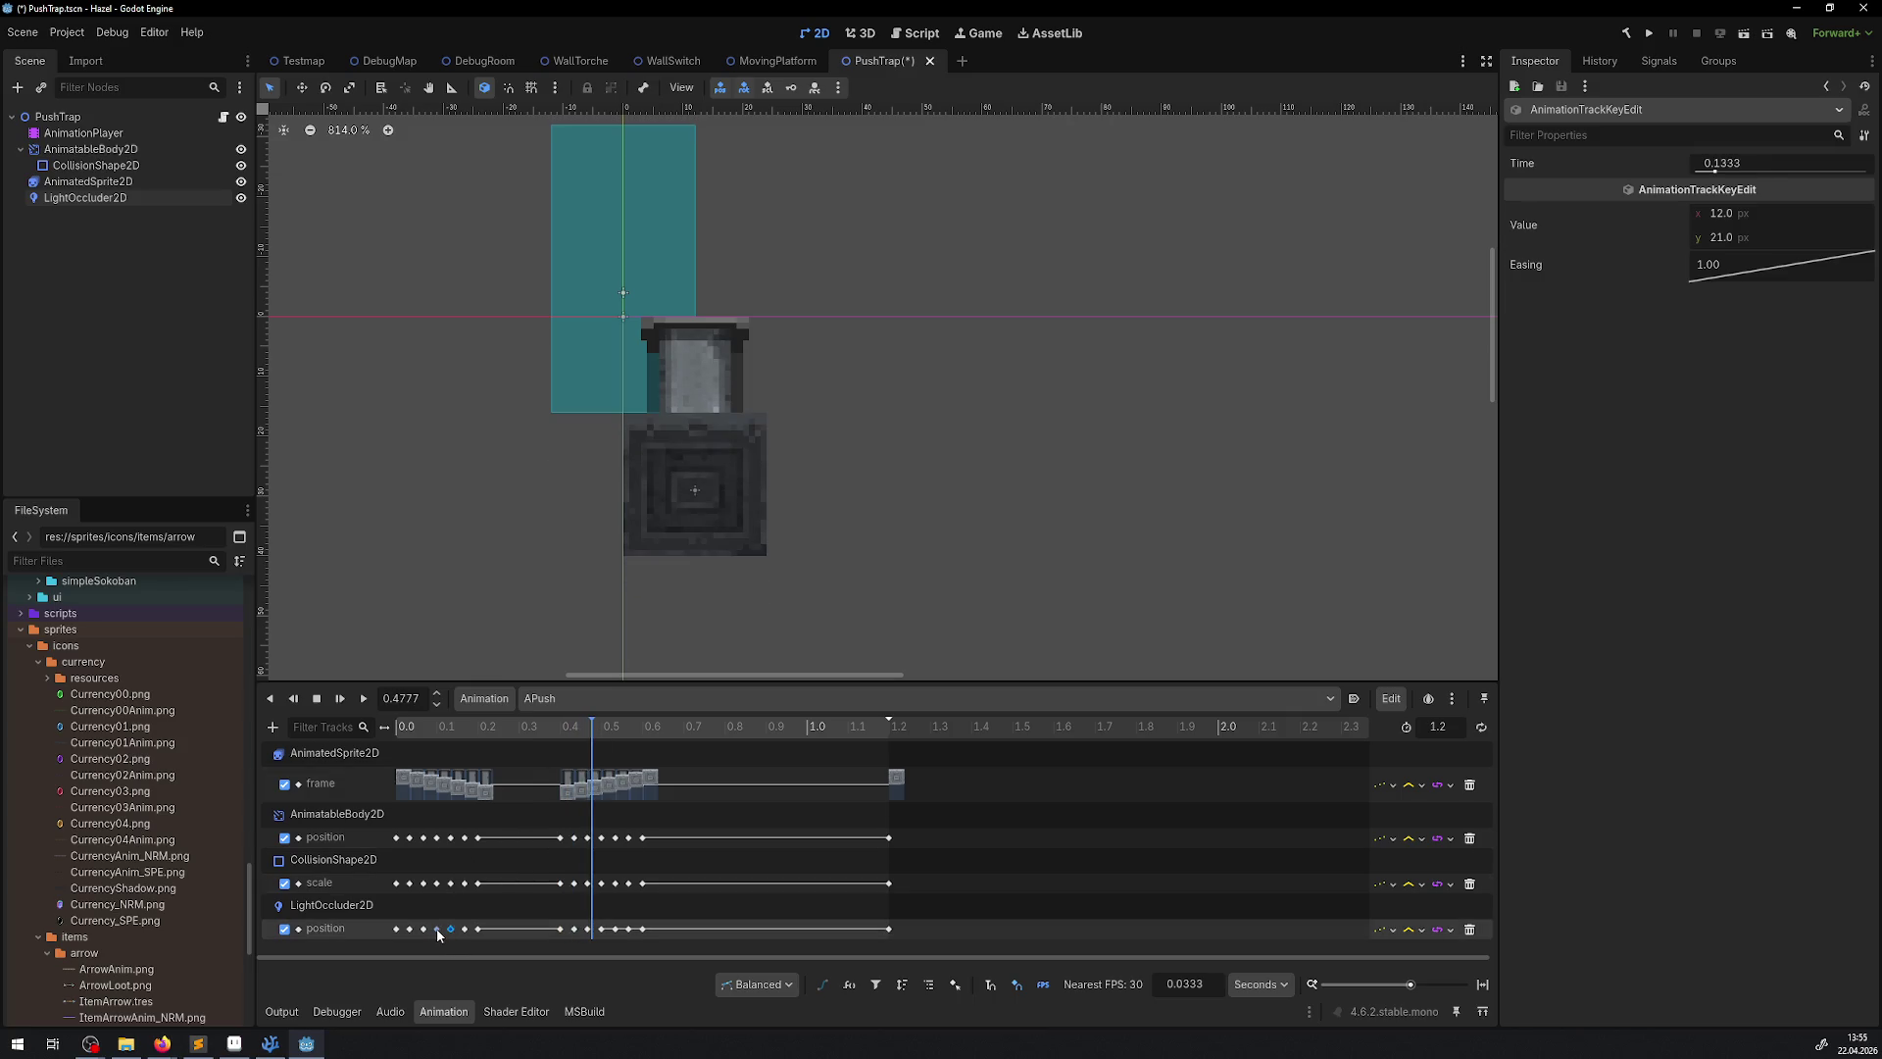
left_click(423, 929)
left_click(601, 930)
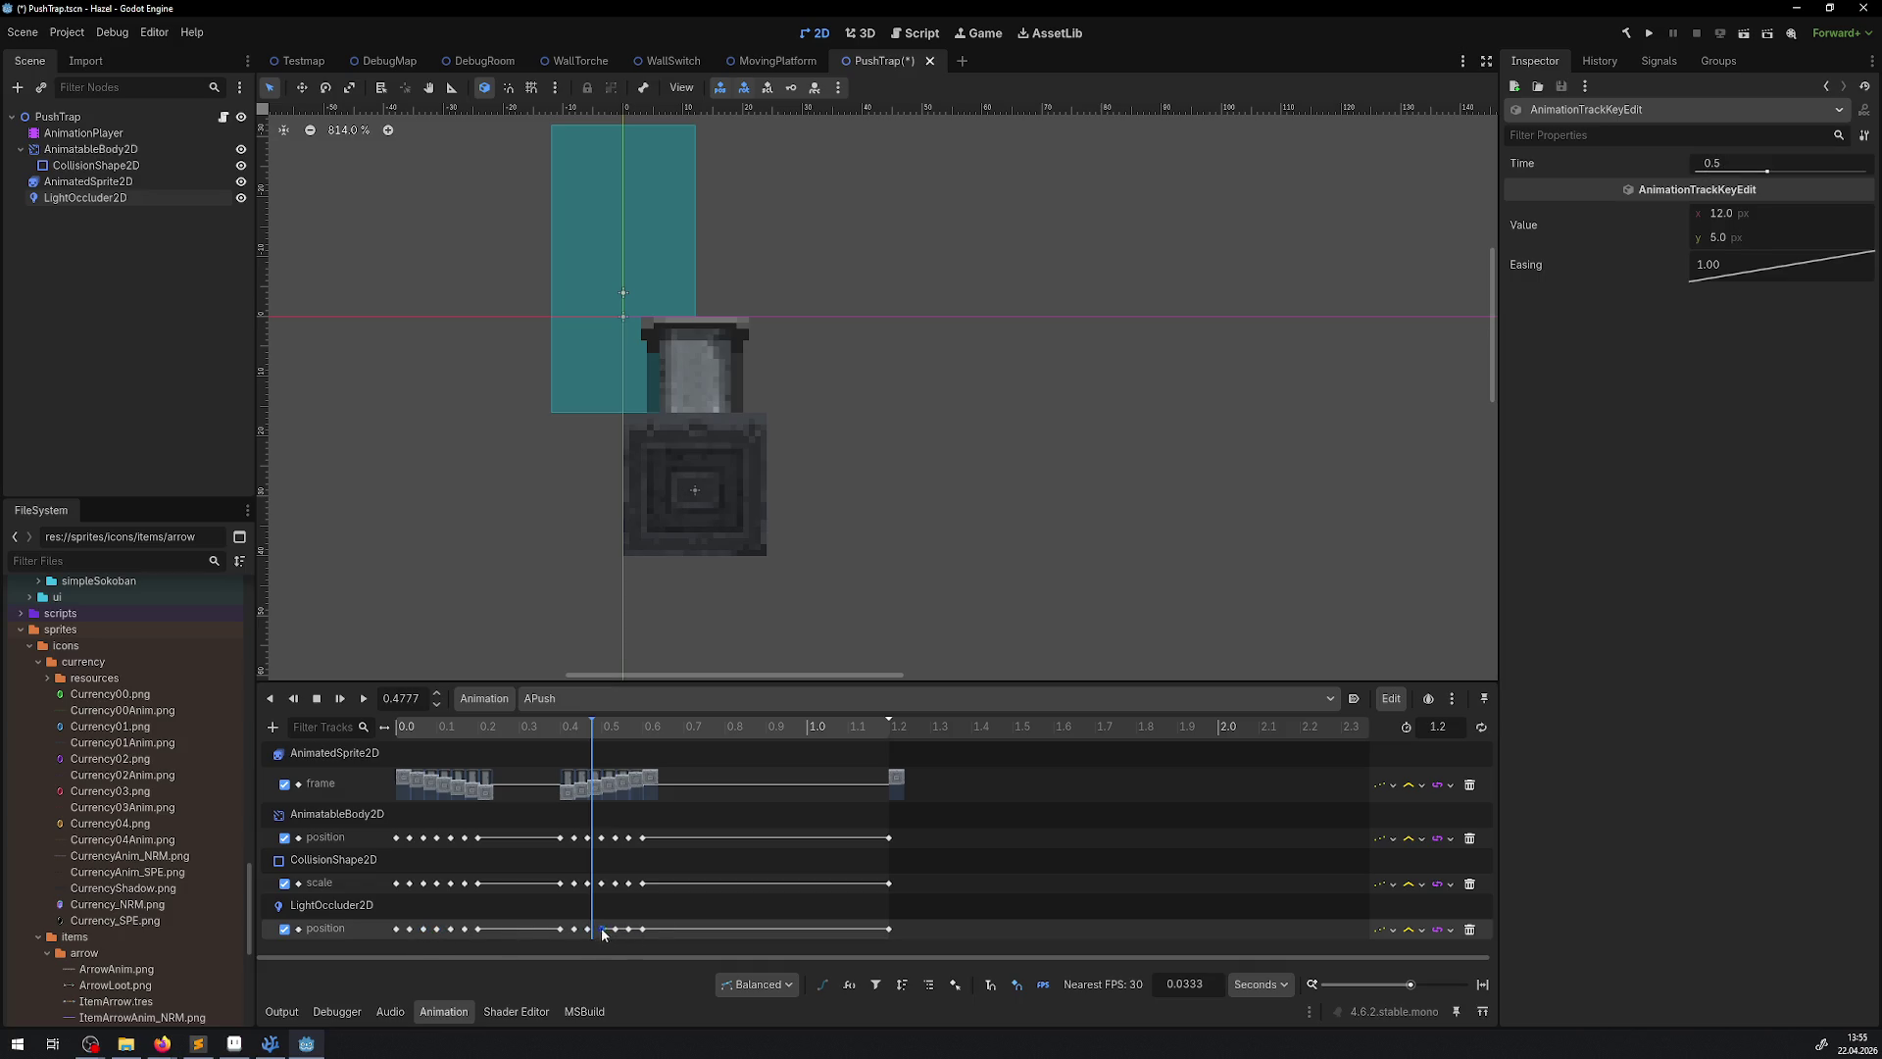
left_click(1722, 238)
type("17")
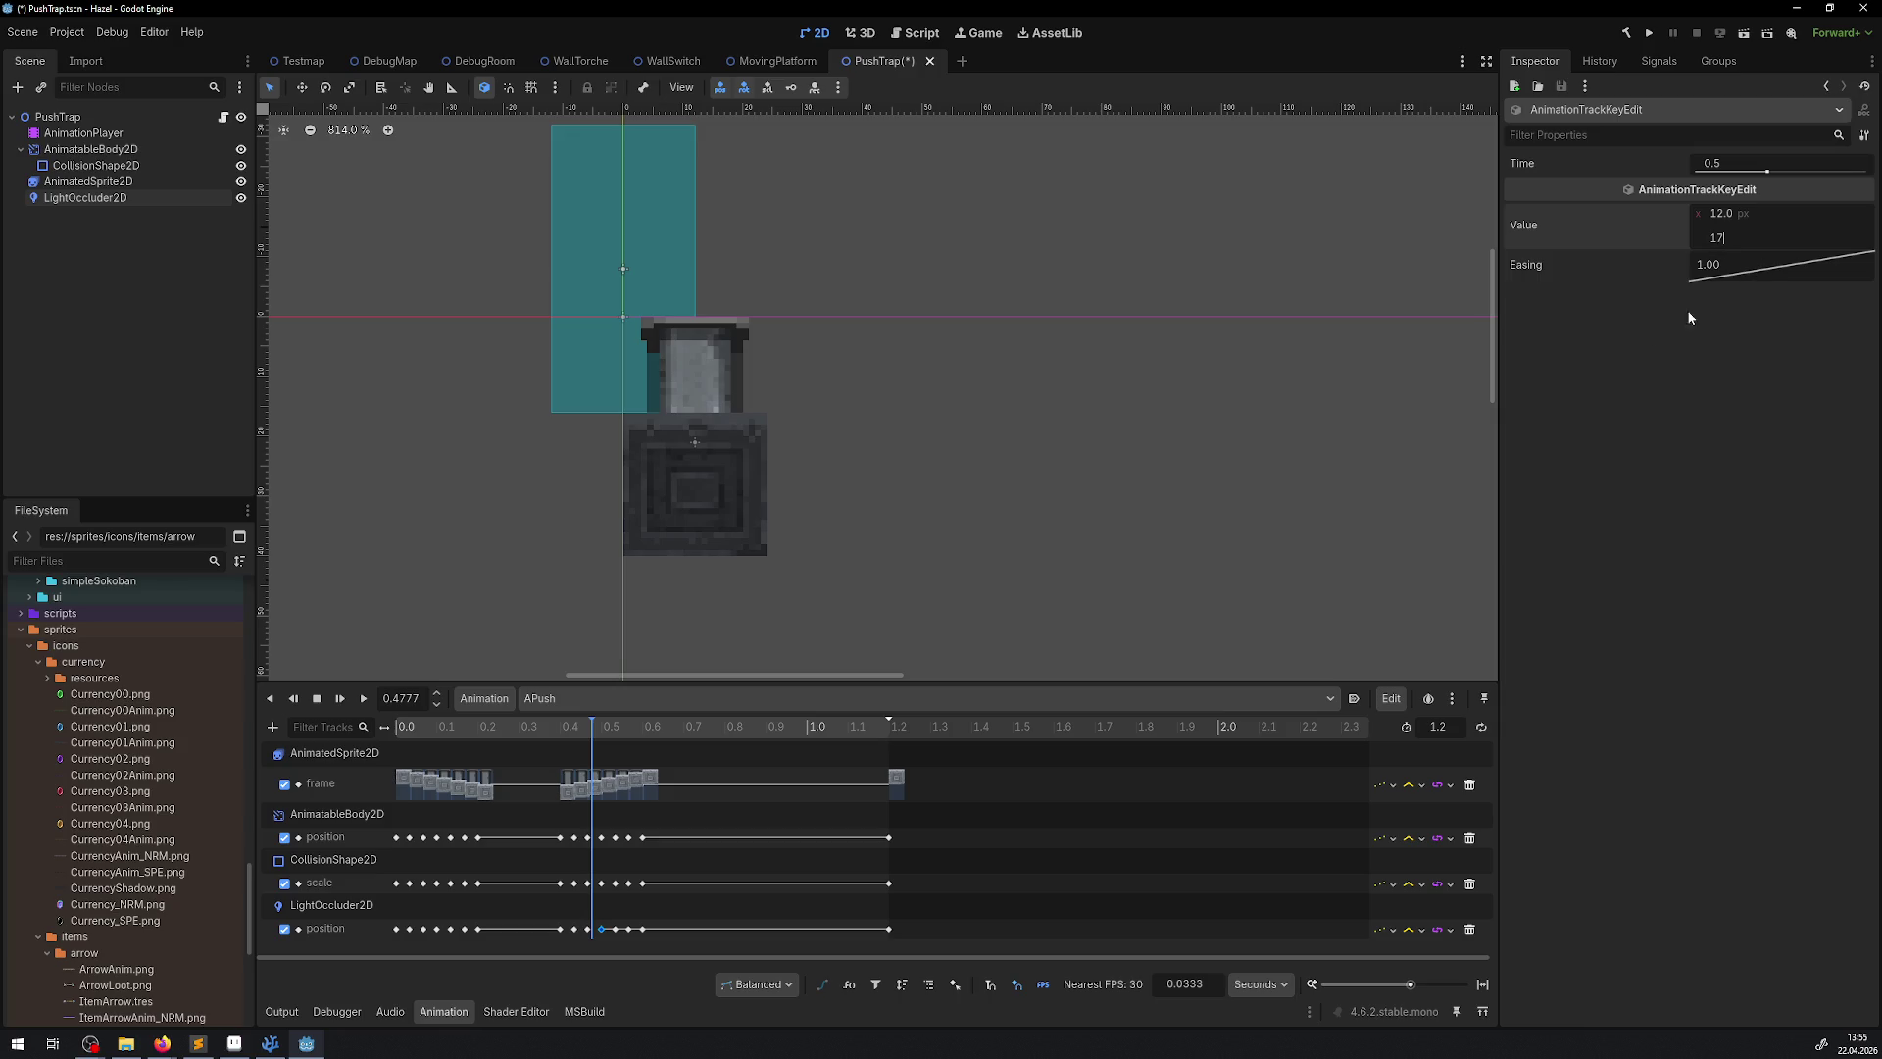
left_click(615, 929)
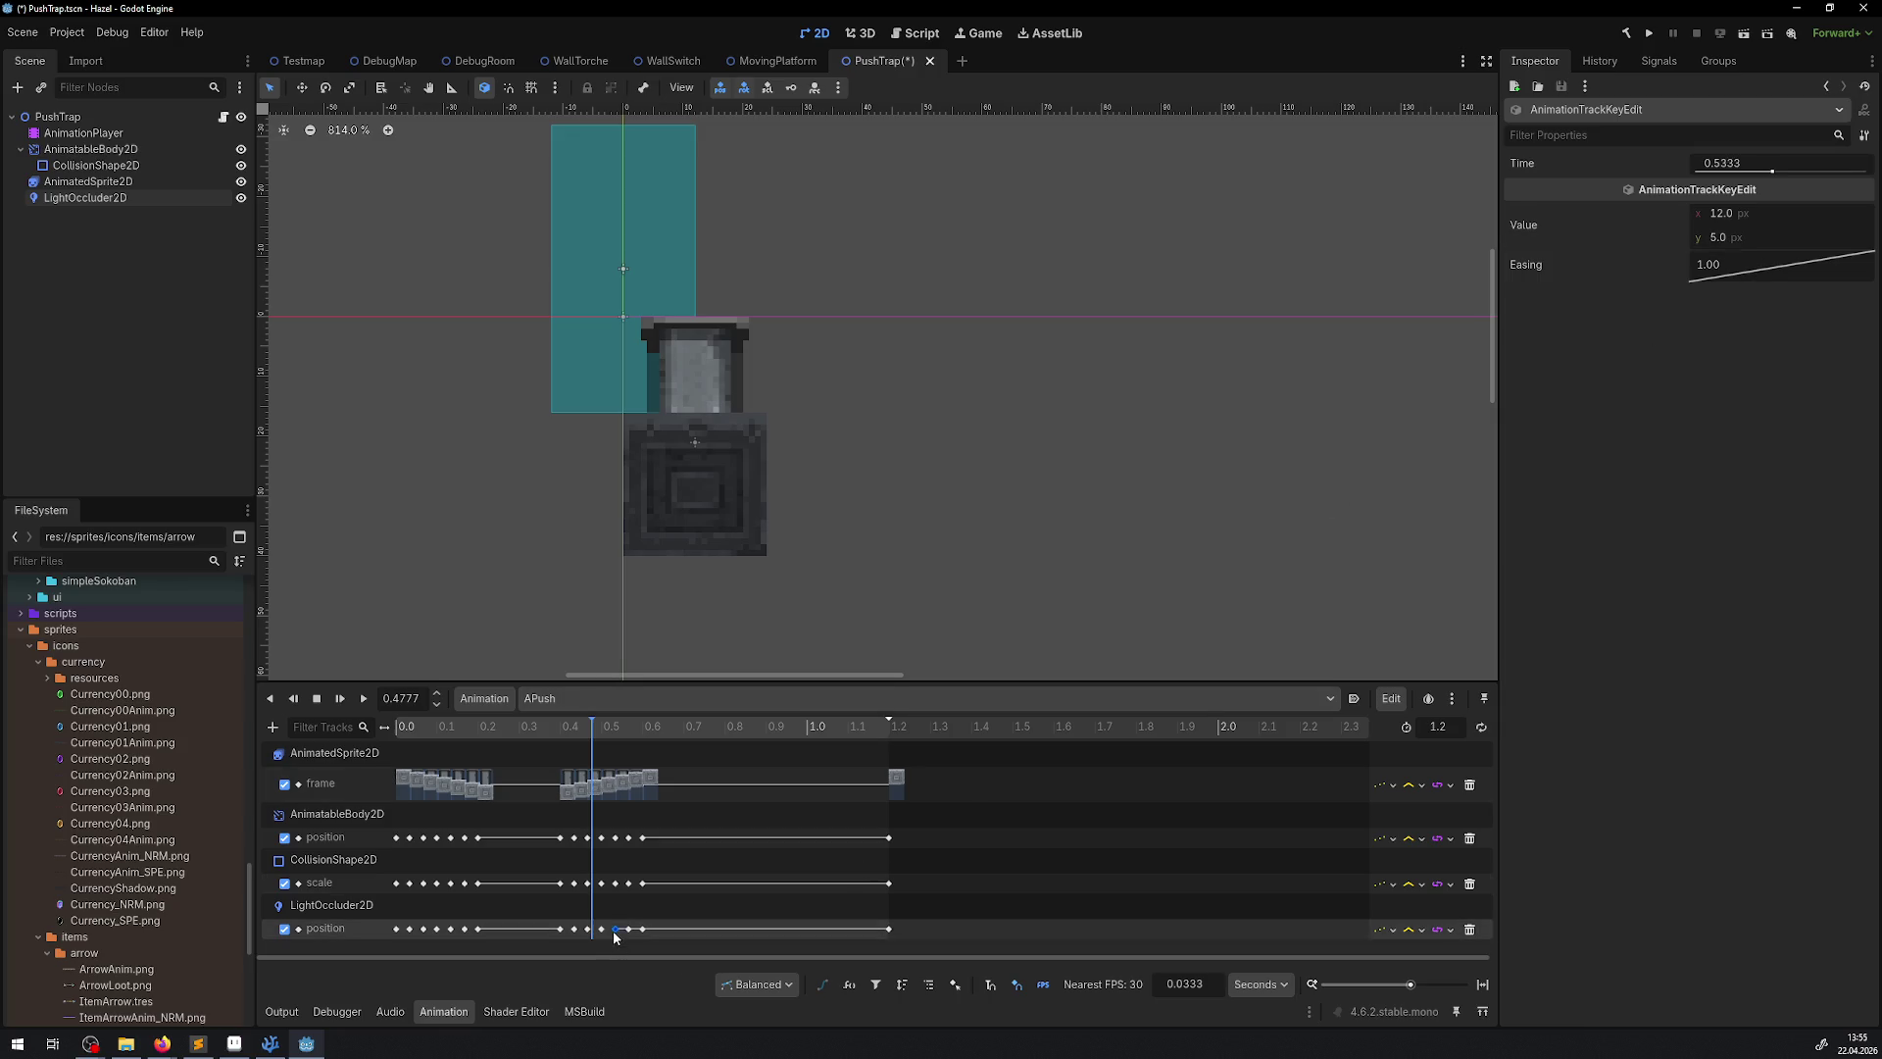
left_click(1725, 239)
type("13")
key("Return")
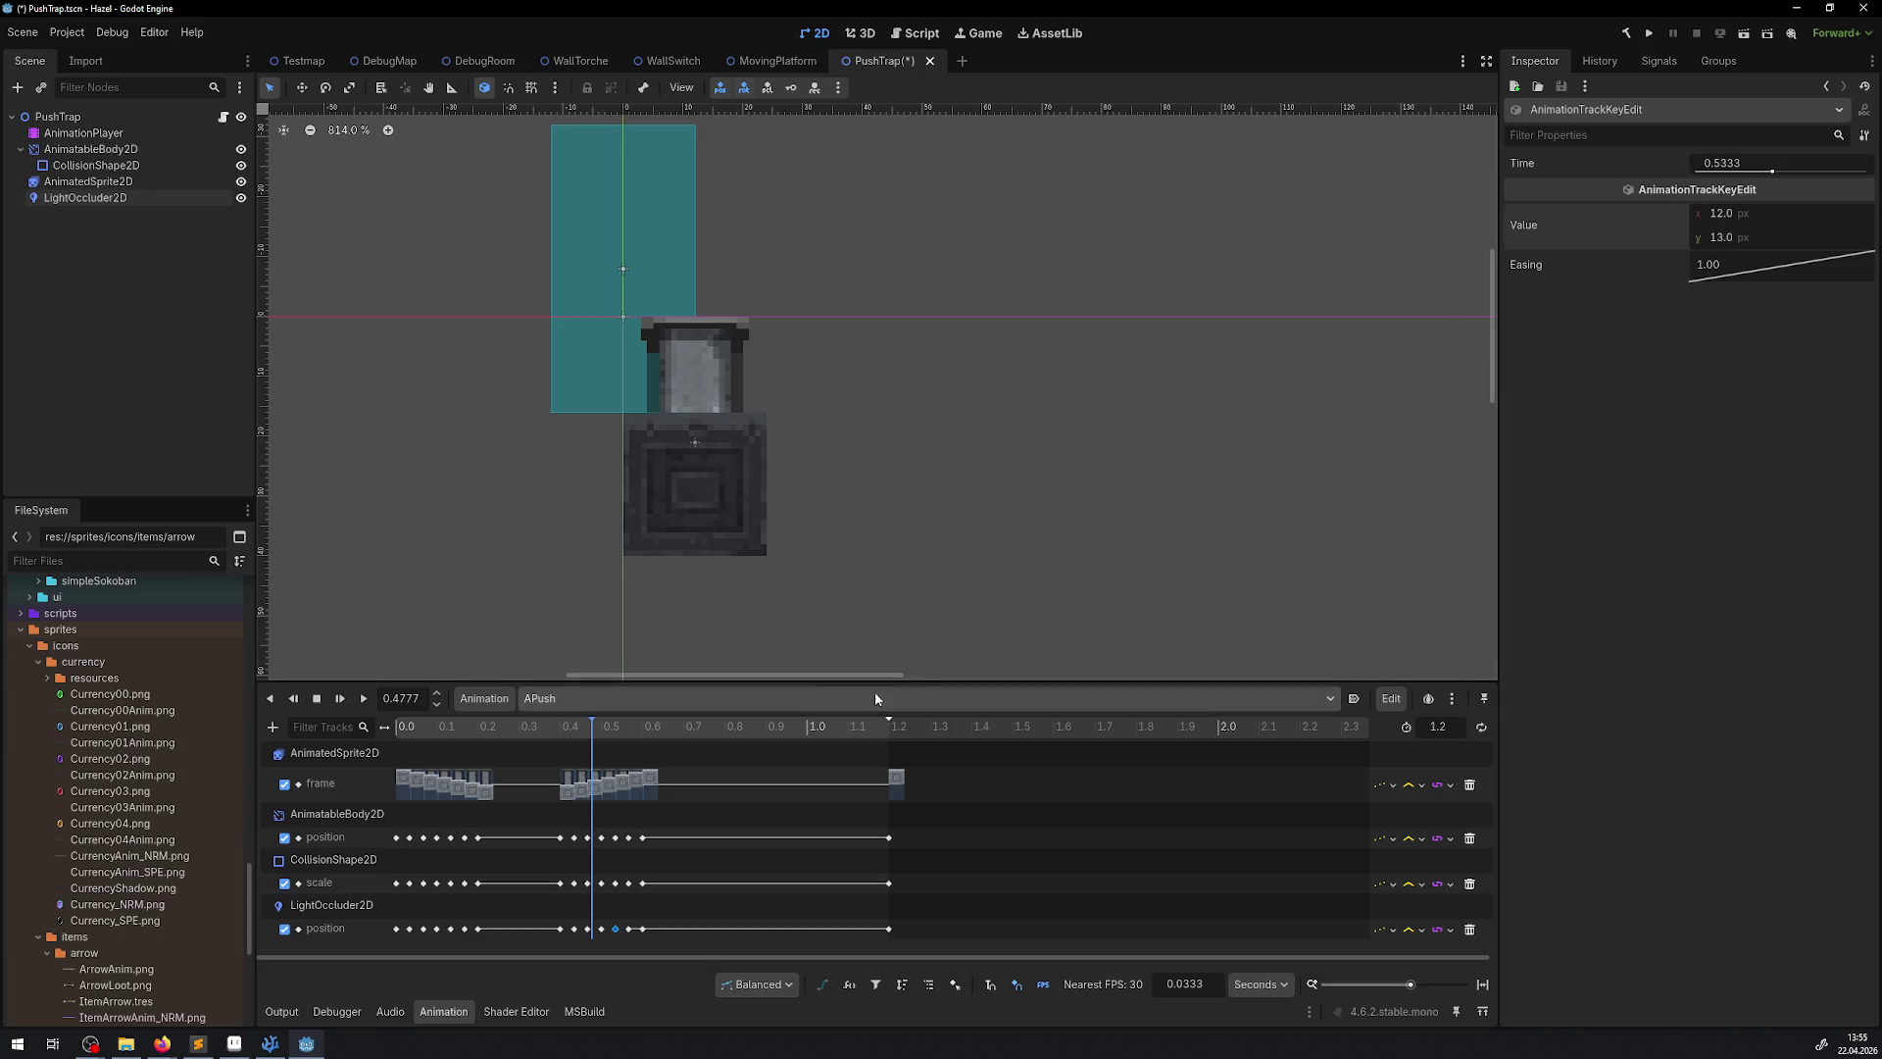
mouse_move(580, 732)
left_mouse_down()
mouse_move(525, 733)
mouse_move(632, 737)
left_mouse_up()
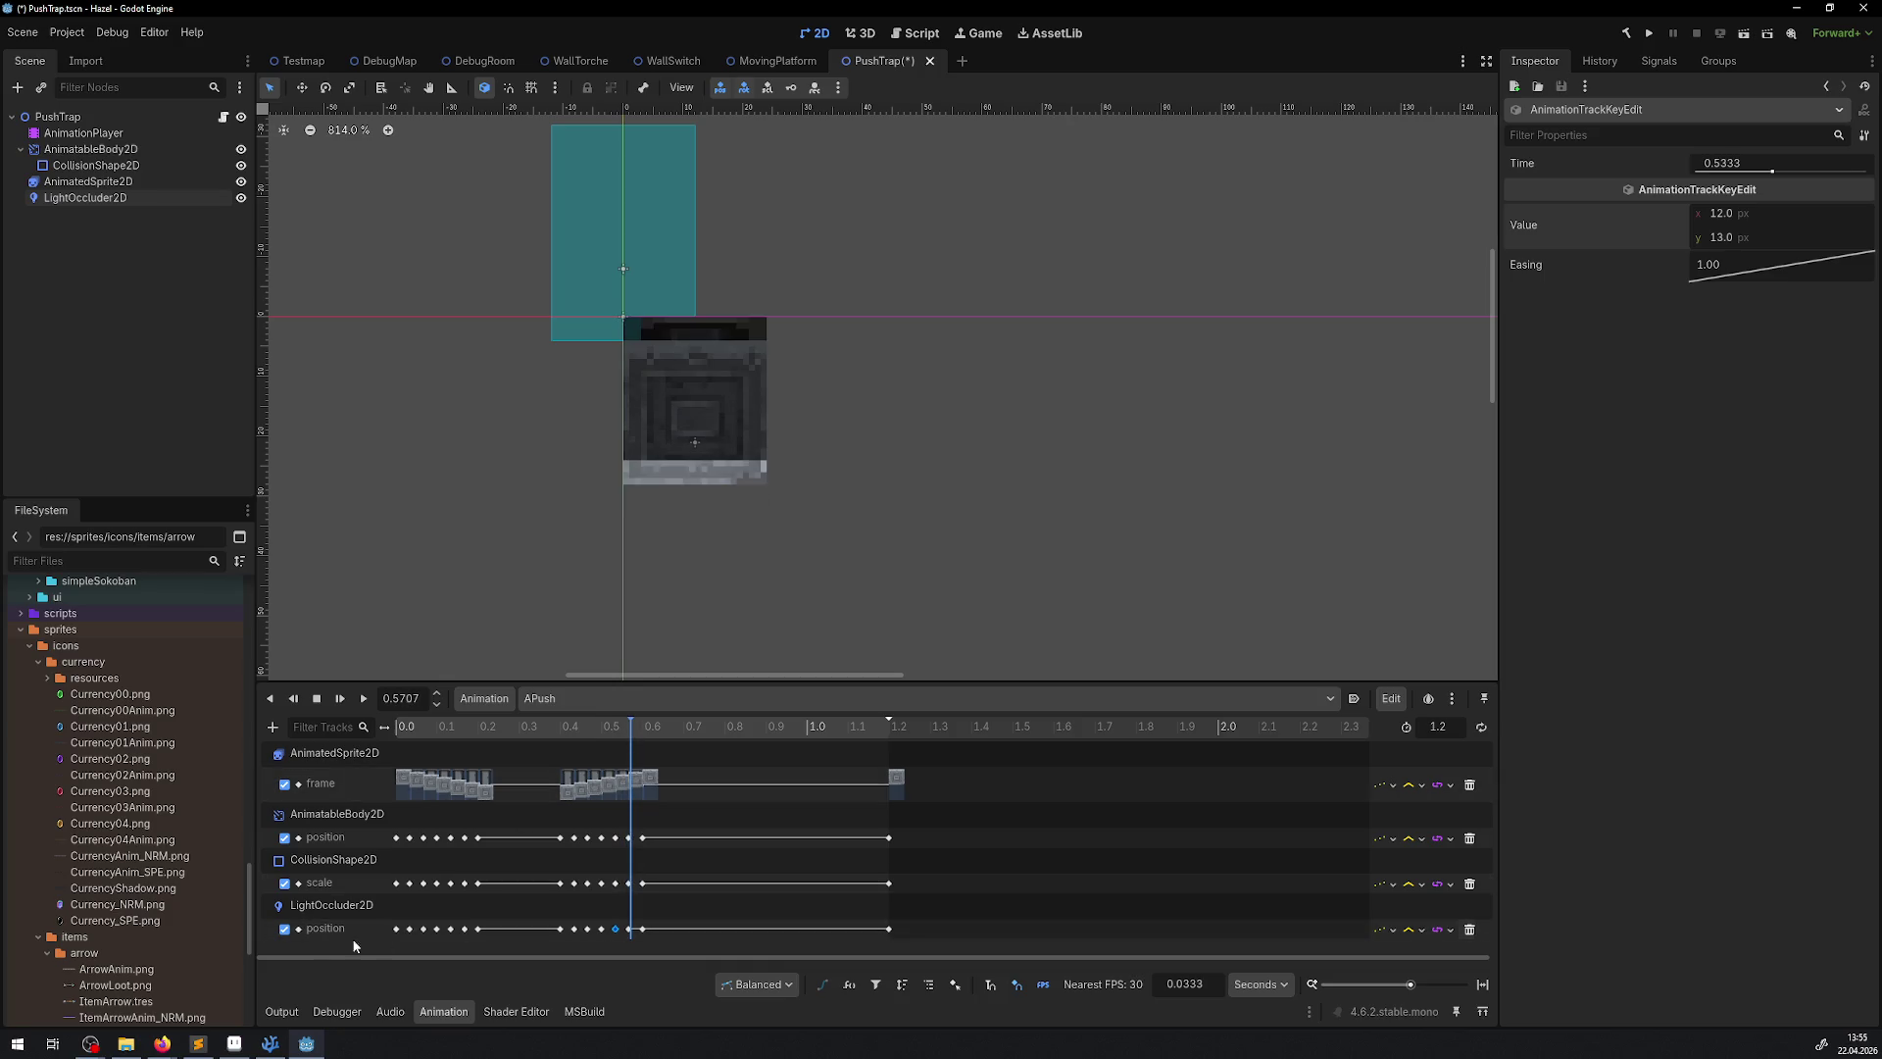
Set the 0.5667 s occluder key to y 9, save PushTrap and replay the animation
left_click(423, 928)
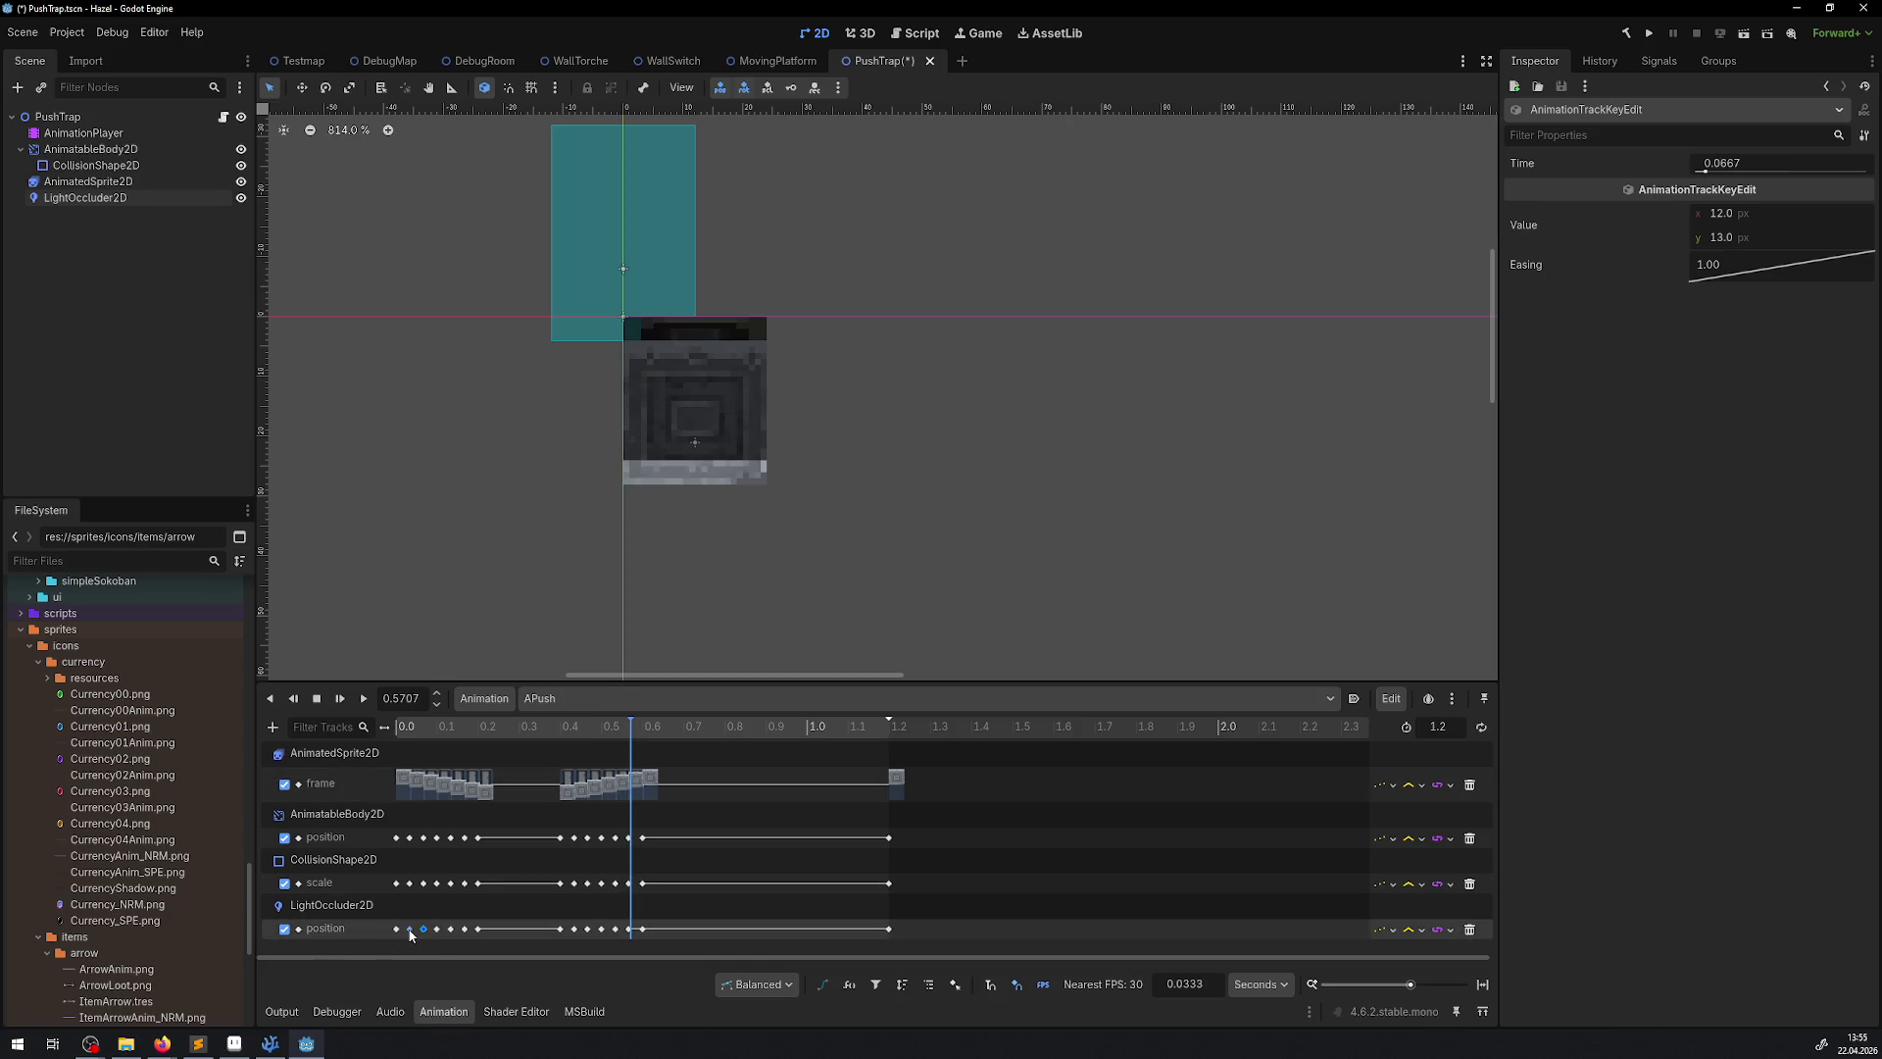
left_click(410, 931)
left_click(397, 929)
left_click(628, 928)
left_click(1721, 236)
type("9")
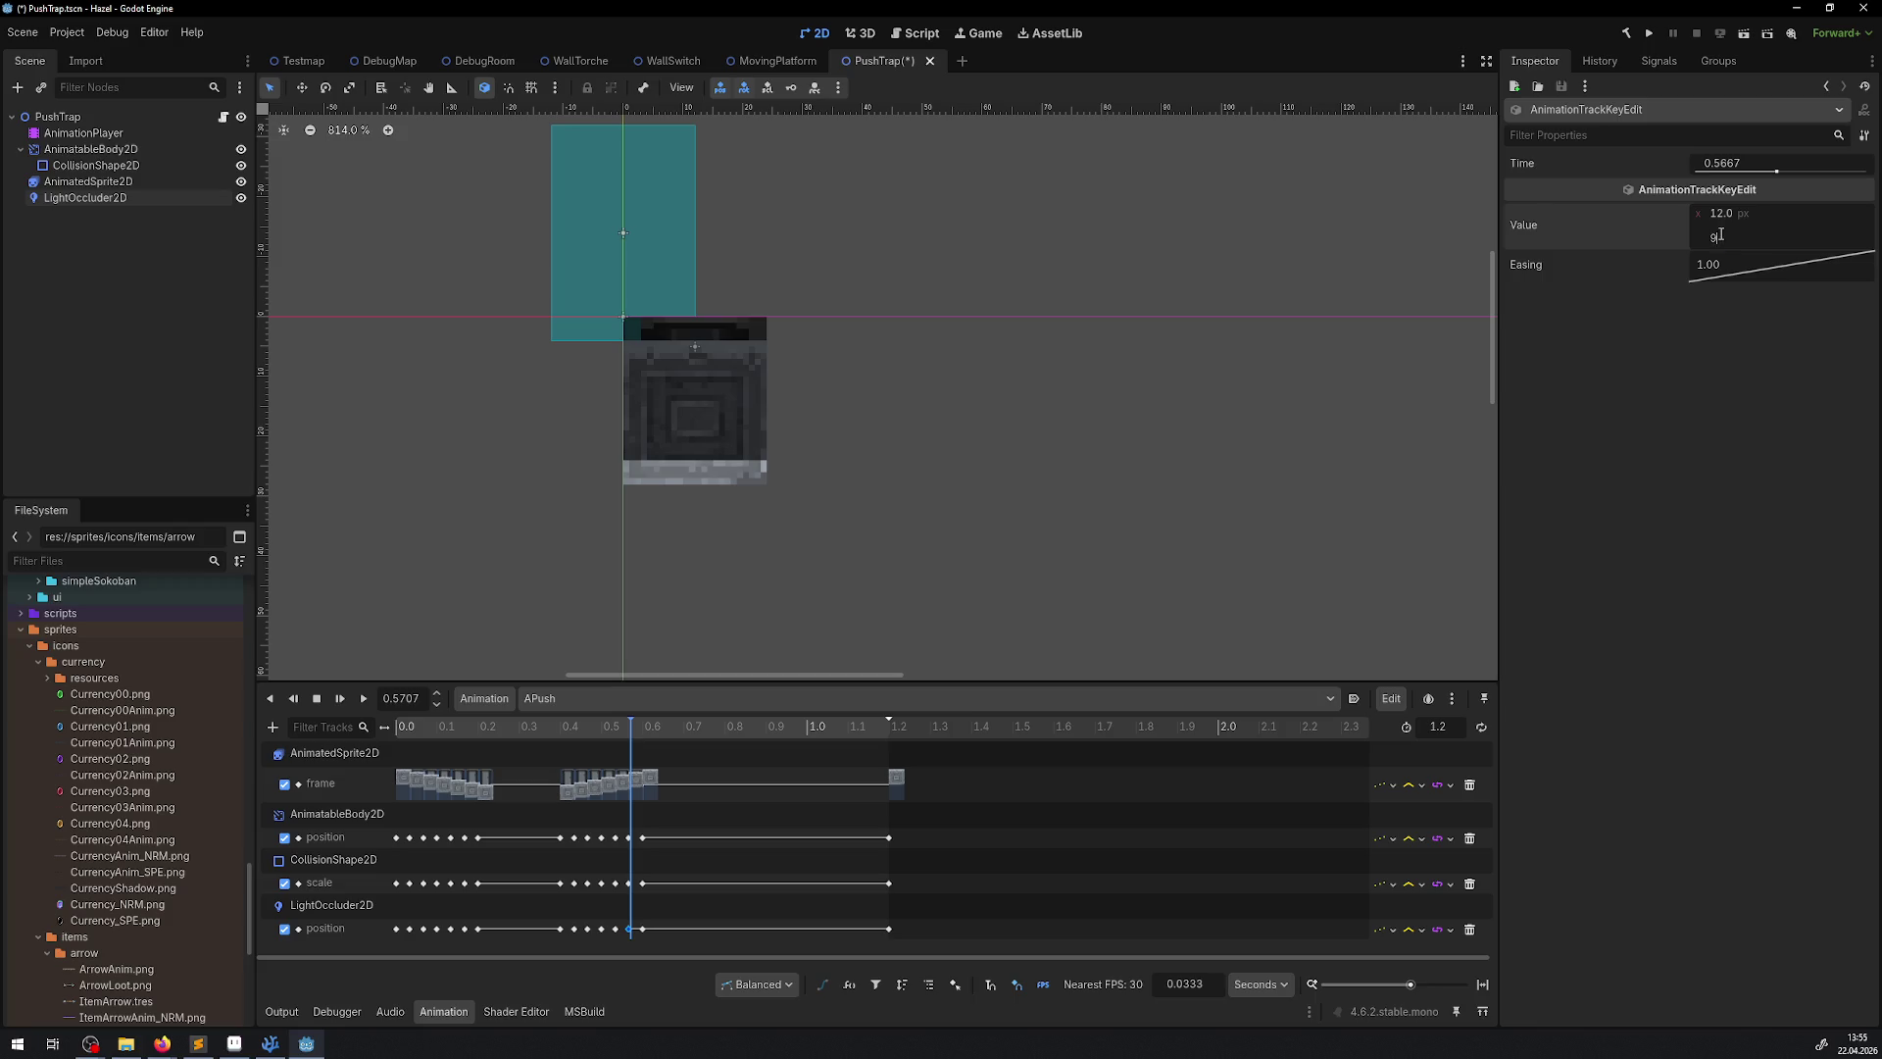
left_click(642, 928)
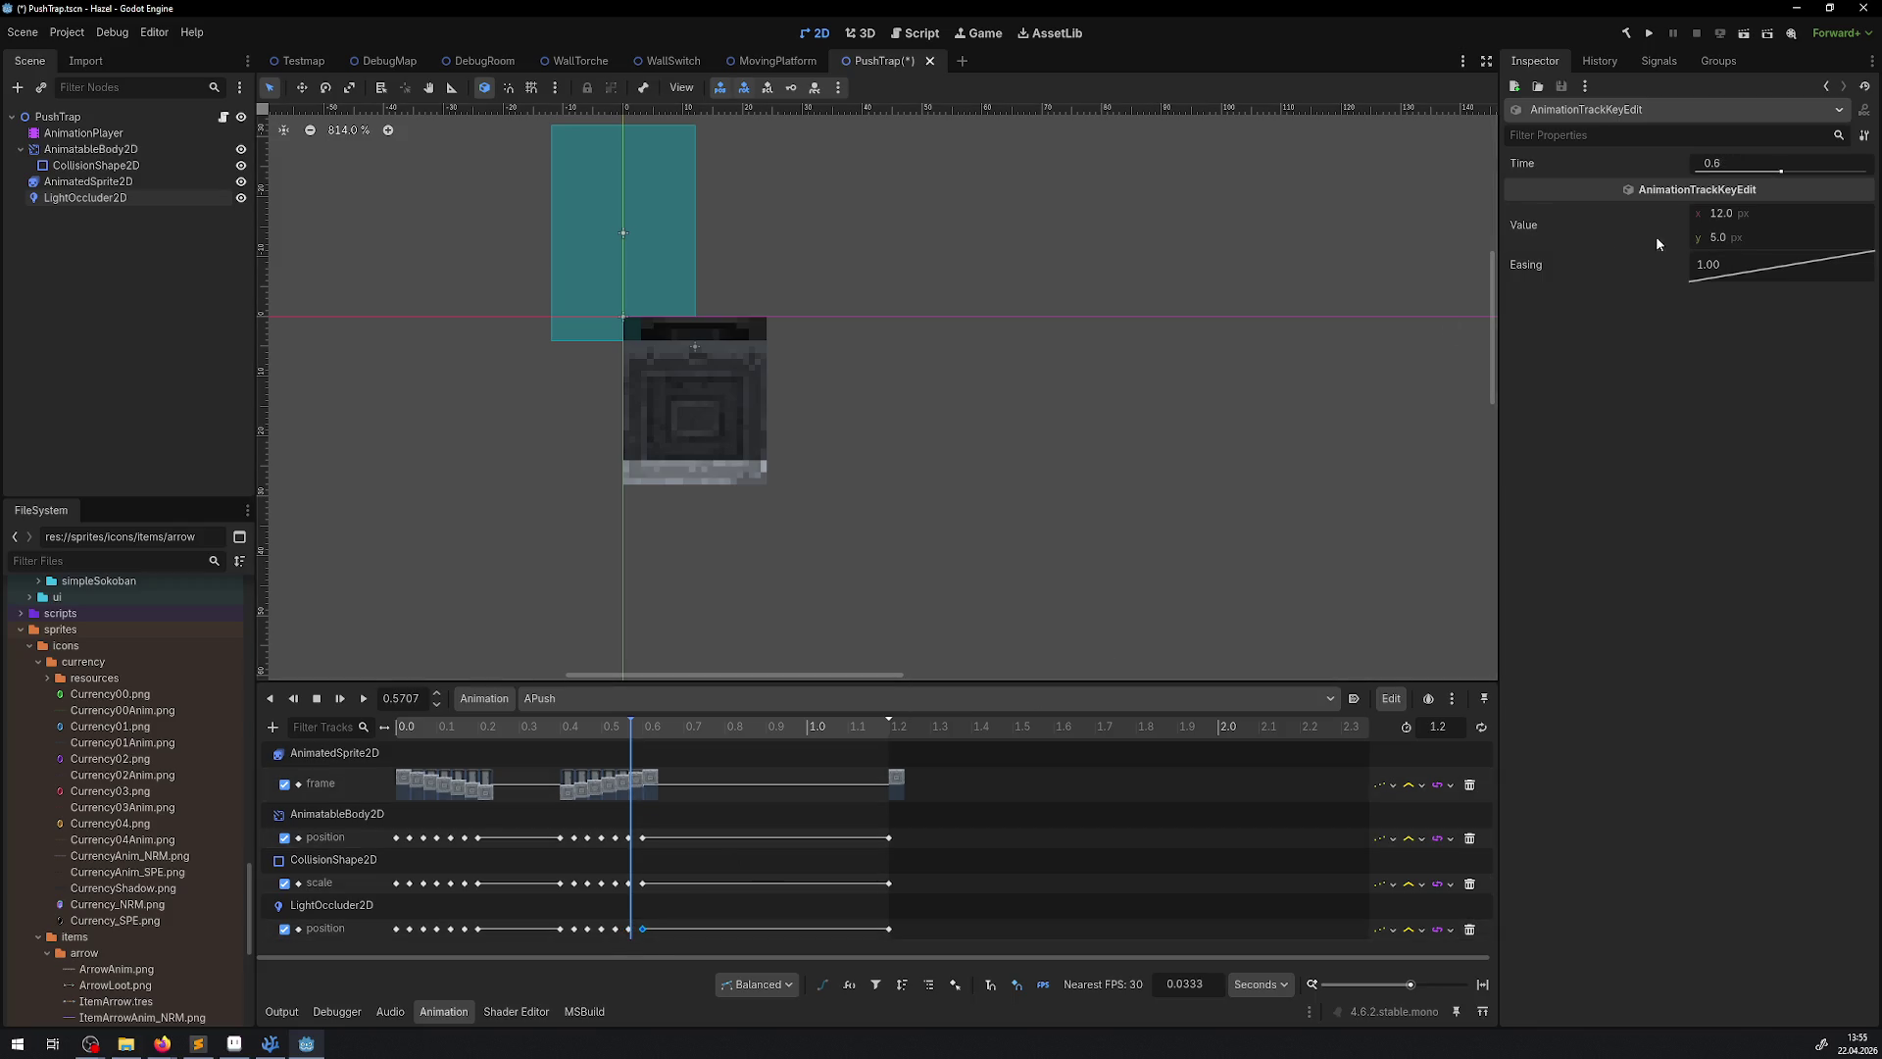
key("ctrl+s")
mouse_move(612, 742)
left_mouse_down()
mouse_move(437, 720)
mouse_move(725, 755)
mouse_move(889, 750)
mouse_move(357, 737)
left_mouse_up()
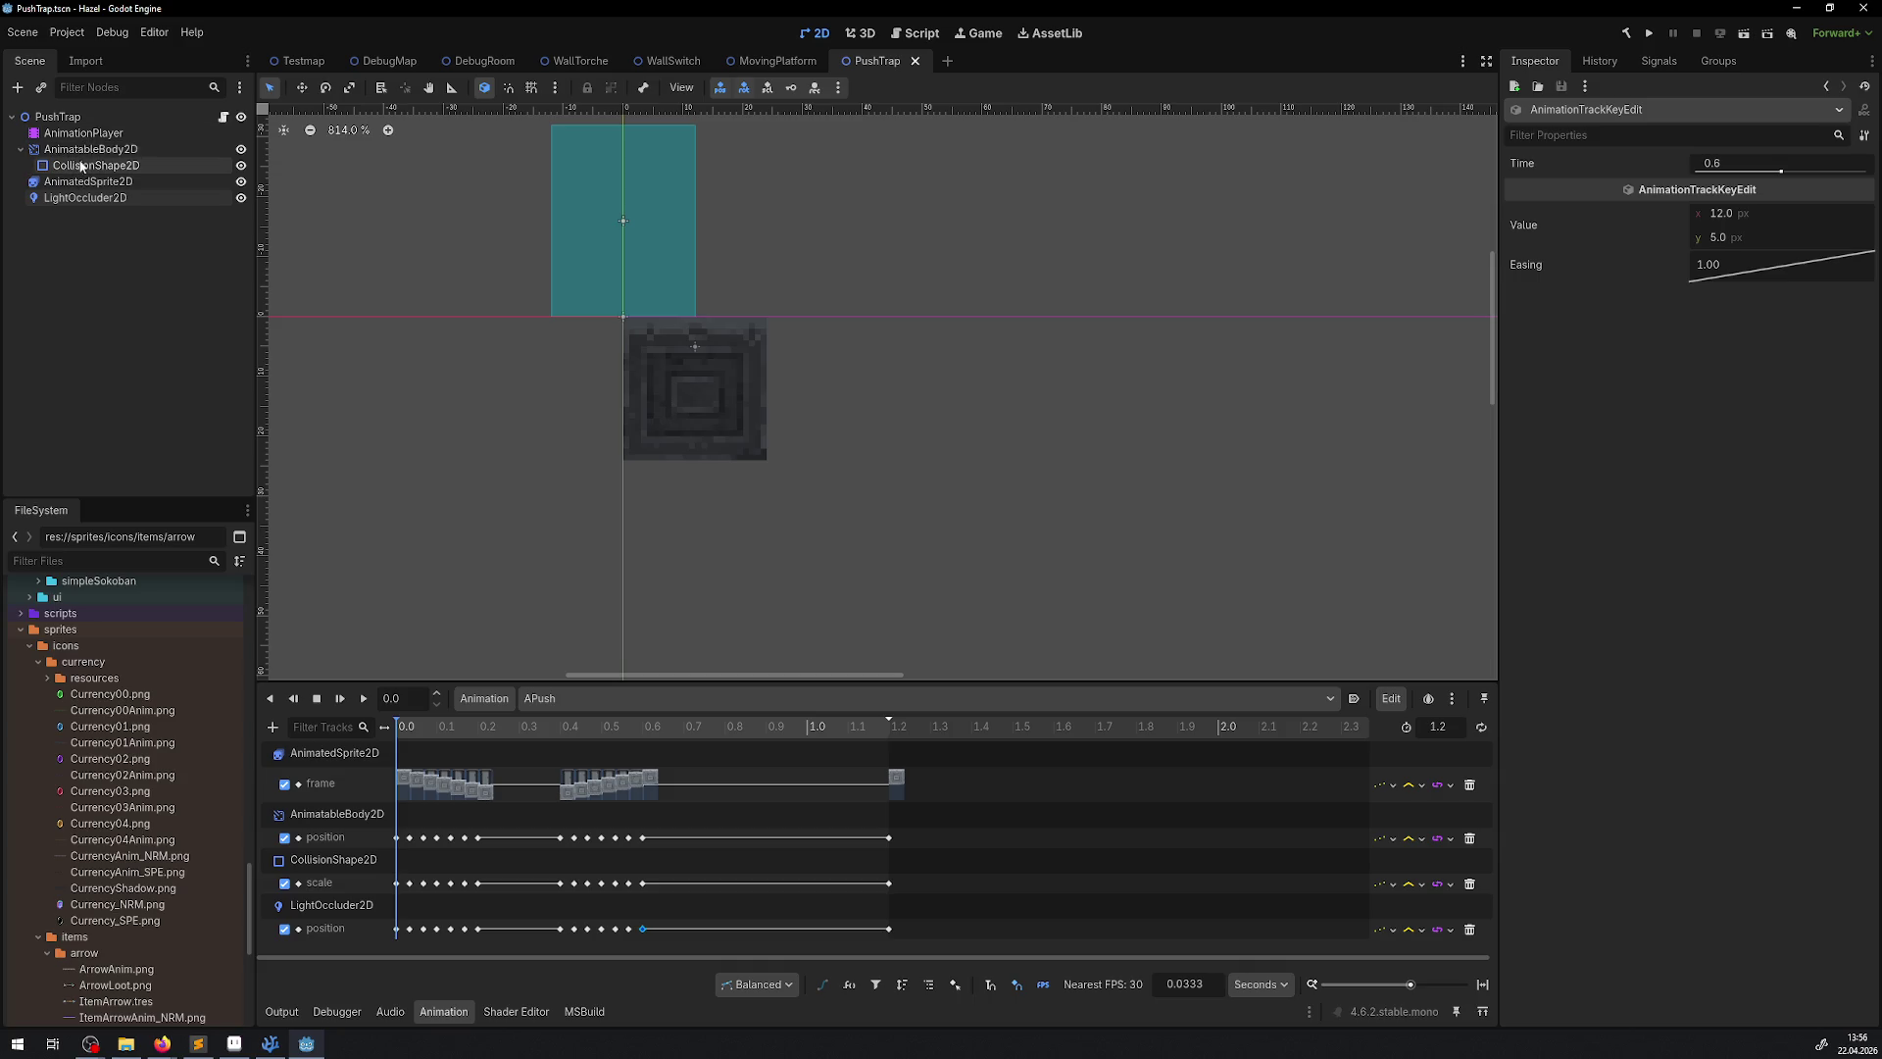
Select CollisionShape2D to show its 24 × 32 px RectangleShape2D at position 0, 0
left_click(83, 149)
left_click(86, 164)
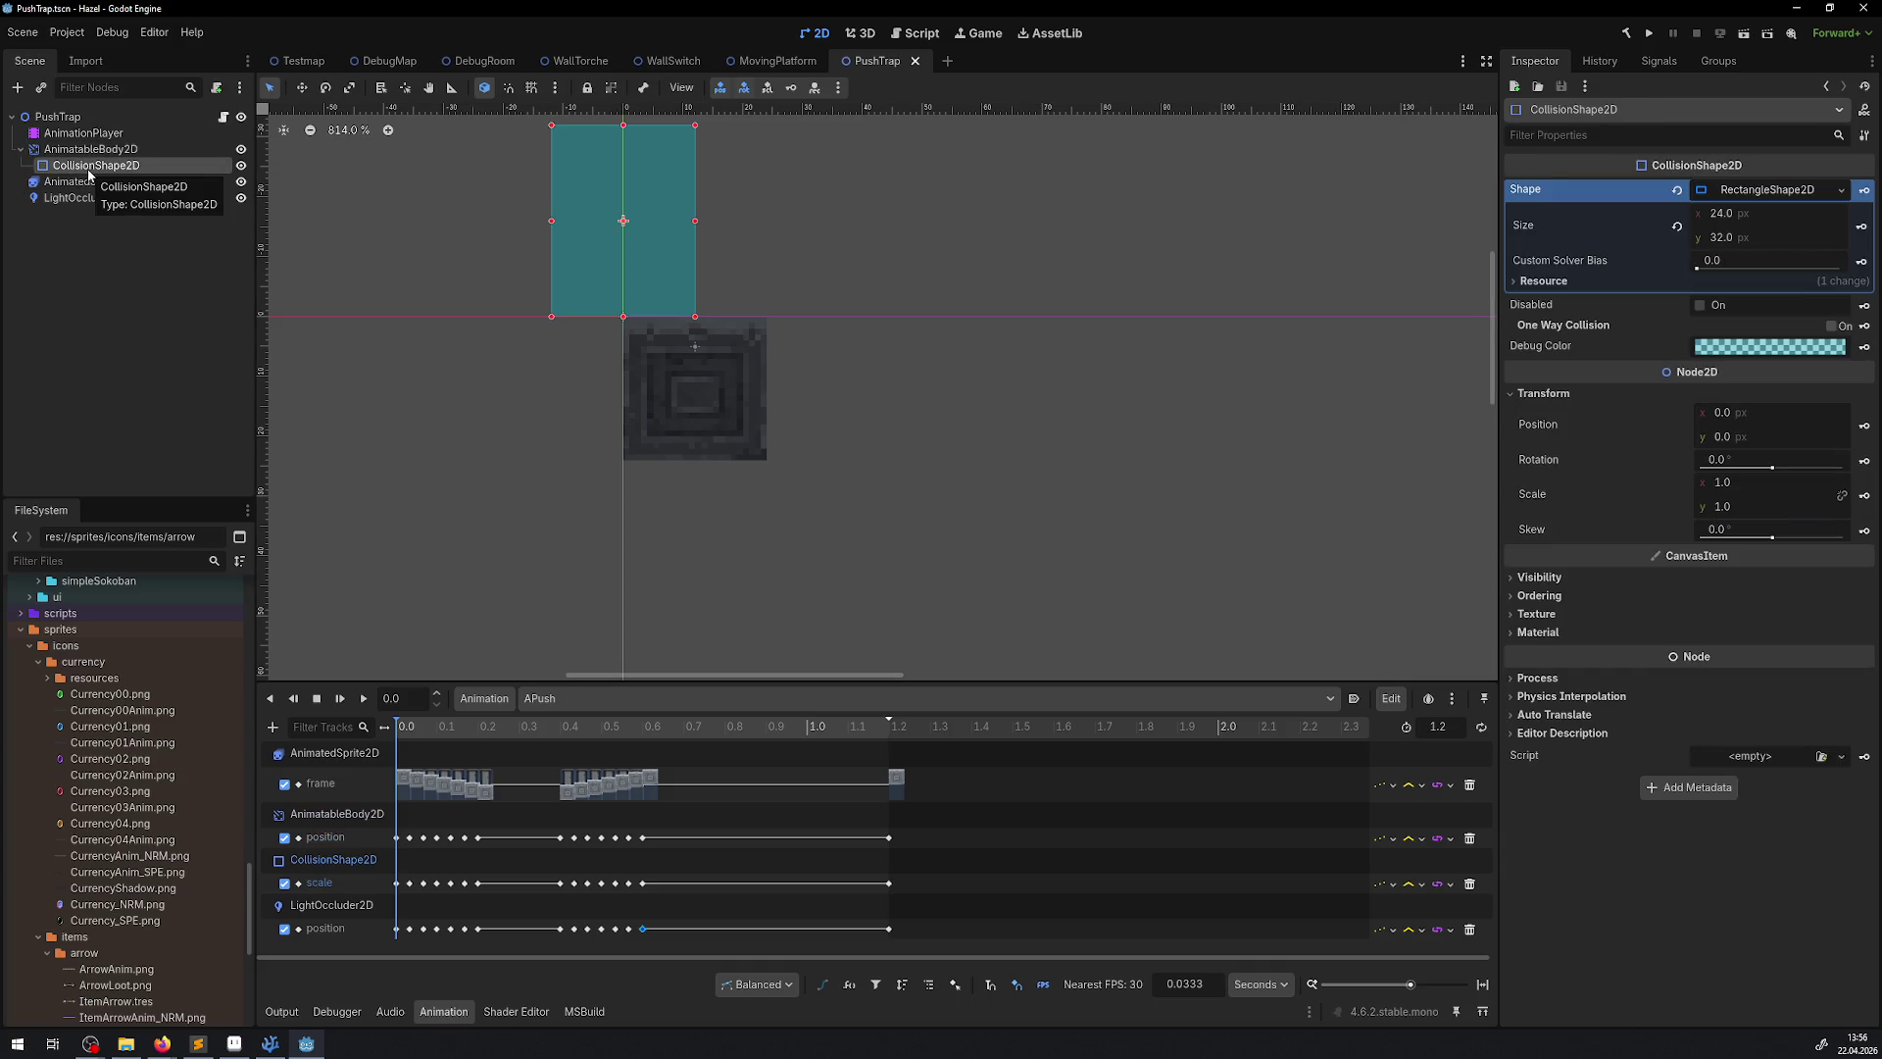
Drag the CollisionShape2D to position 12, 24 over the stone block, preview the animation, and save
left_click(87, 149)
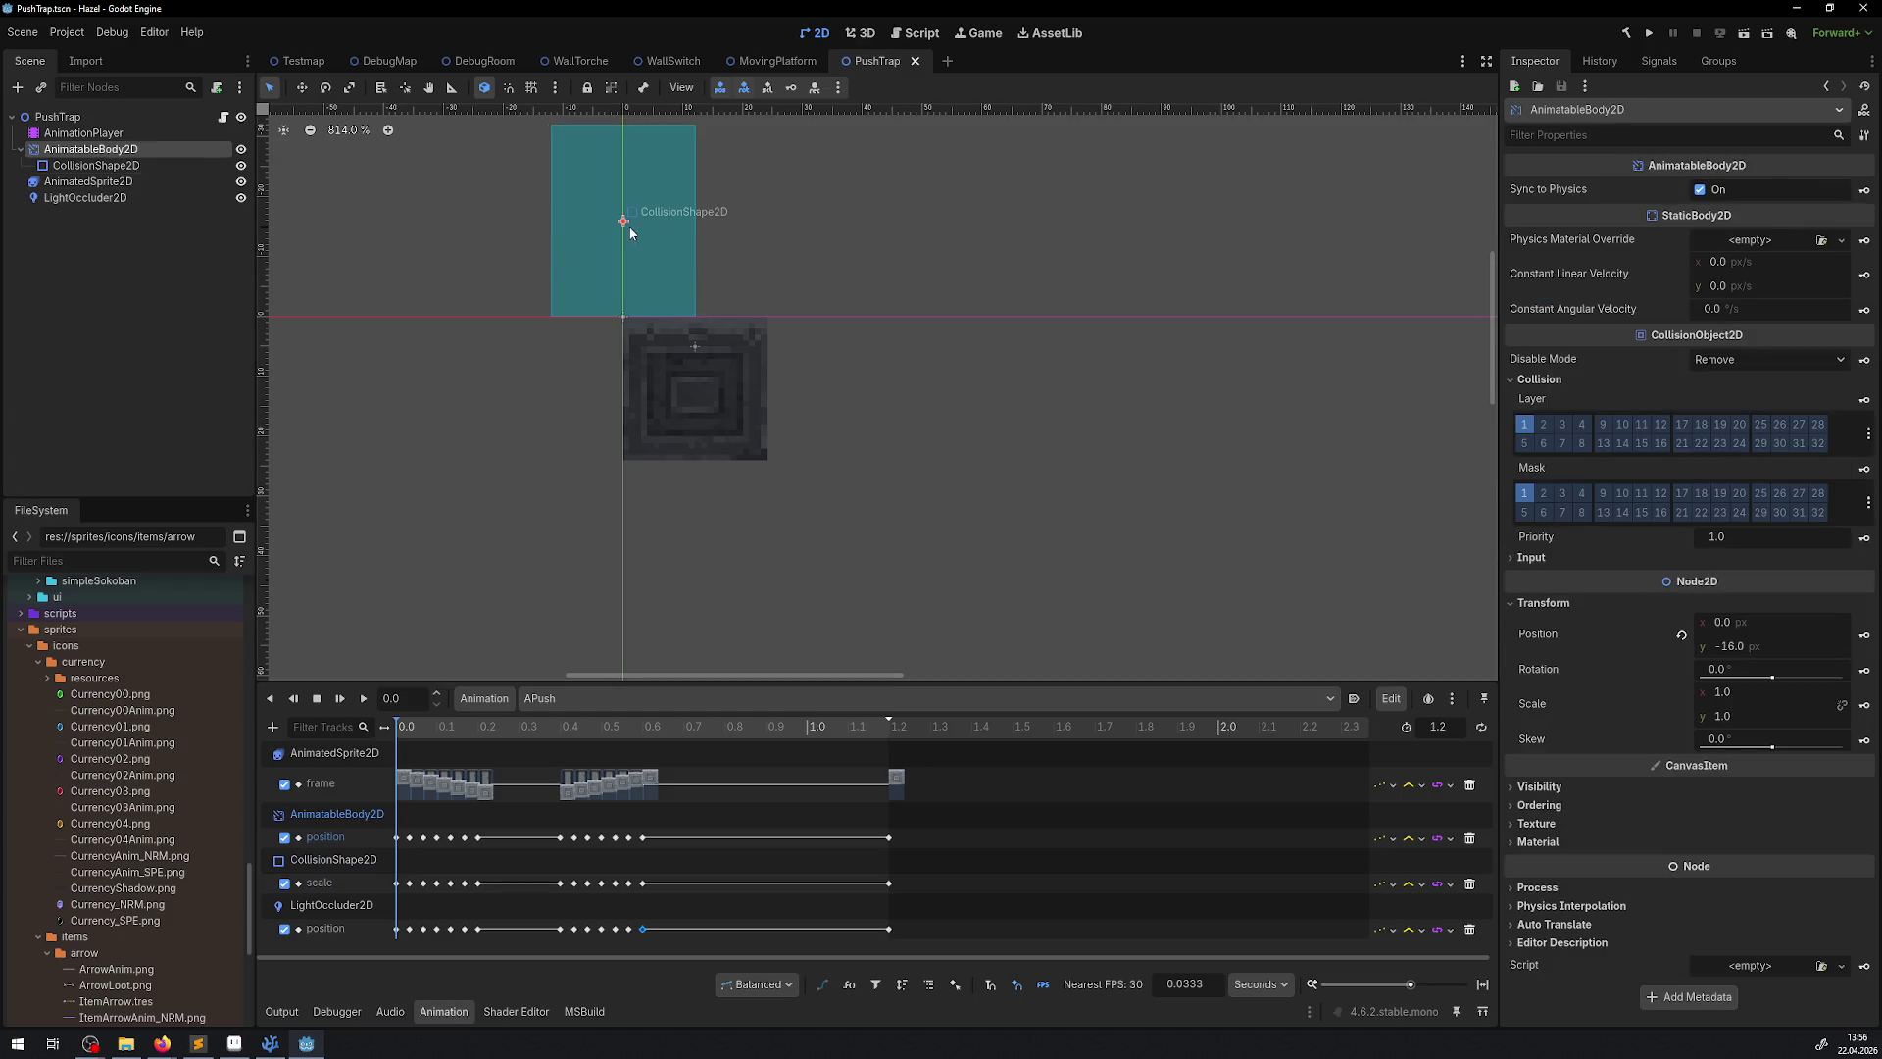
left_click_drag(630, 232, 698, 372)
mouse_move(422, 727)
left_mouse_down()
mouse_move(879, 737)
mouse_move(432, 721)
mouse_move(853, 727)
mouse_move(519, 735)
mouse_move(1037, 755)
mouse_move(421, 747)
mouse_move(861, 757)
mouse_move(412, 725)
mouse_move(352, 599)
left_mouse_up()
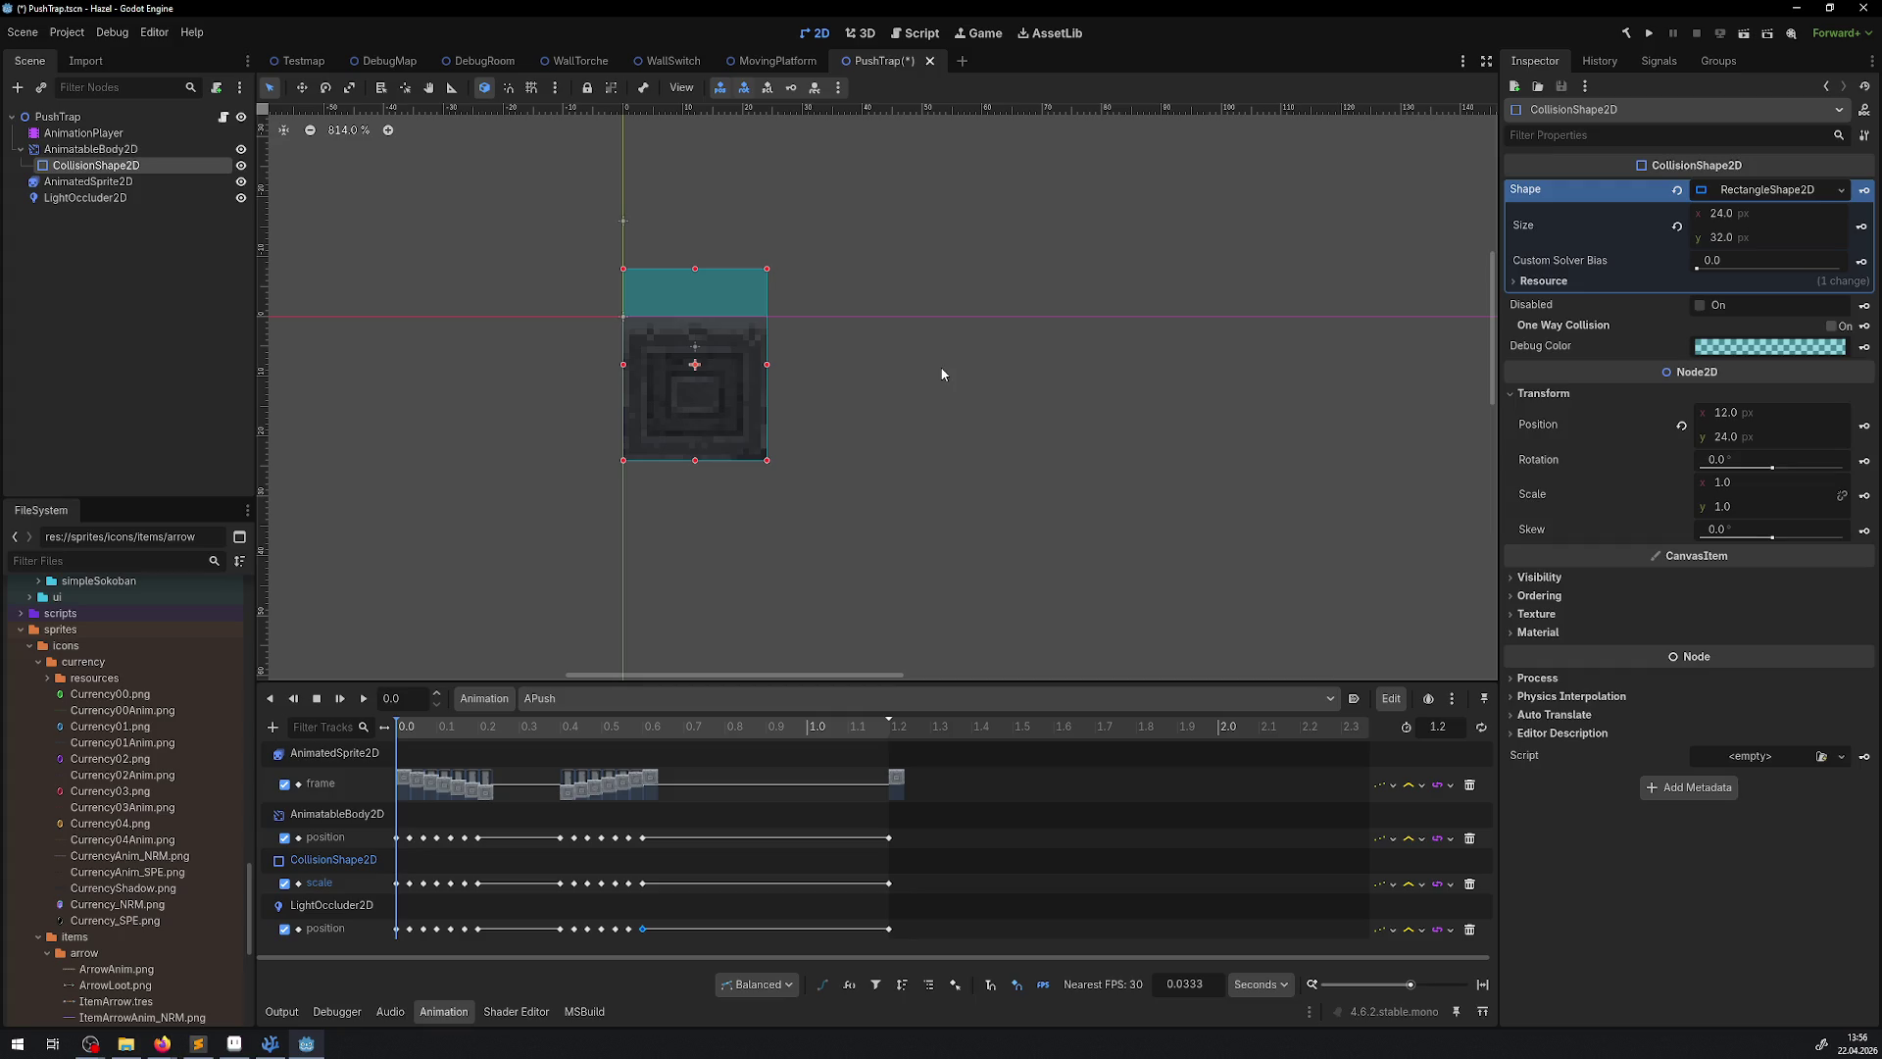
key("ctrl+s")
scroll(563, 501, "up", 2)
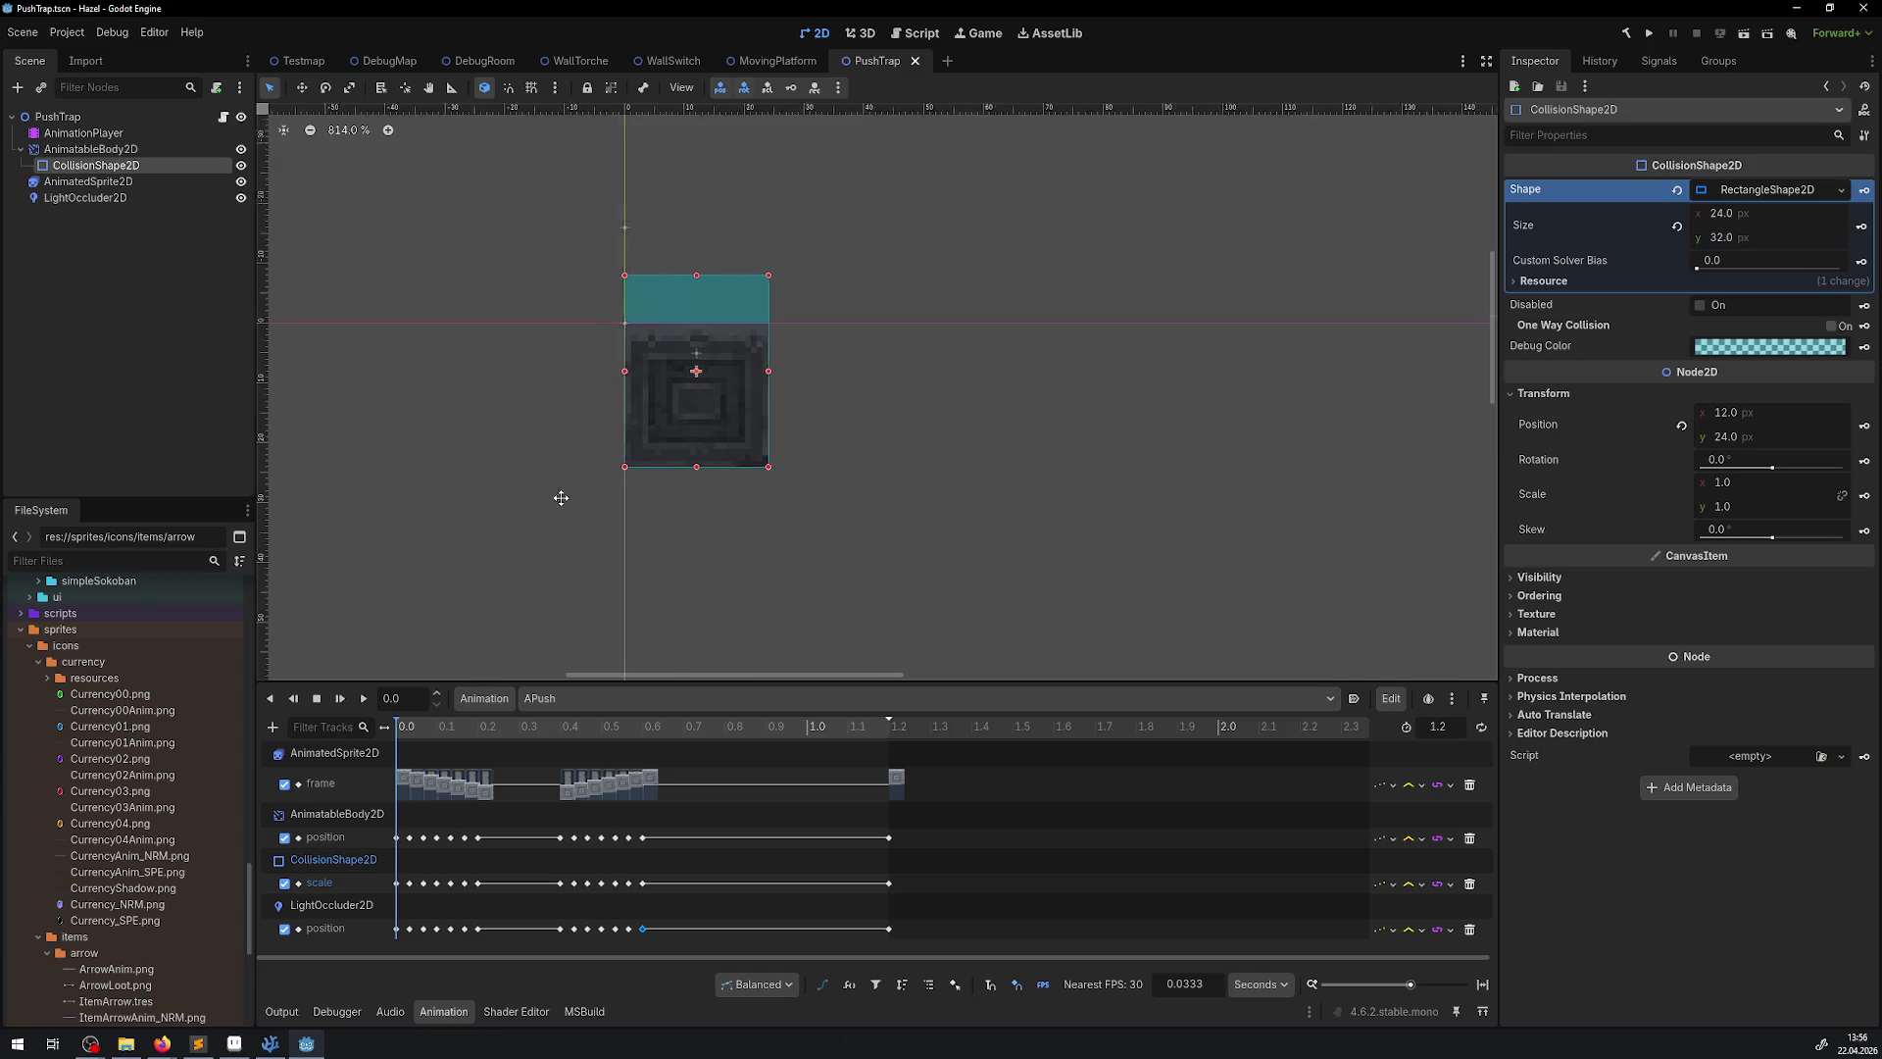
key("ctrl+s")
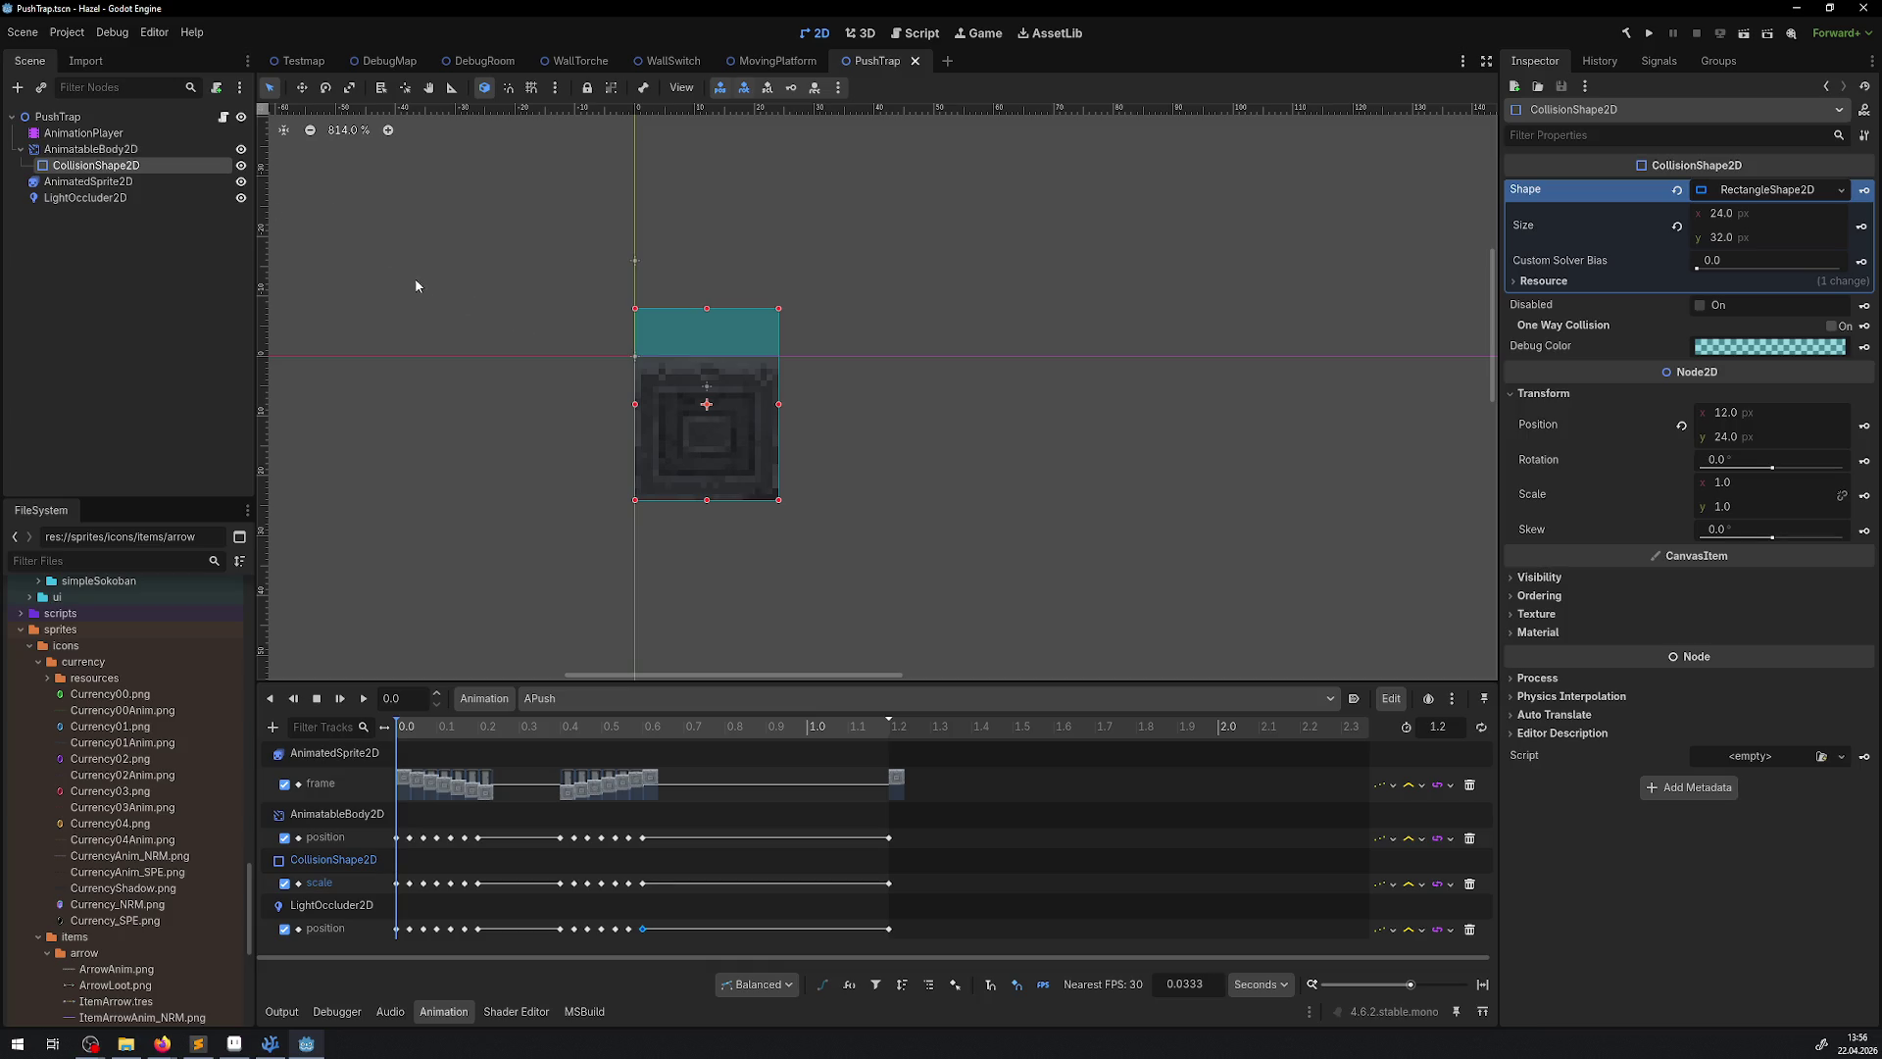
In DebugRoom, select PushTrap through PushTrap9 and drag them 12 px right and 12 px up
left_click(480, 61)
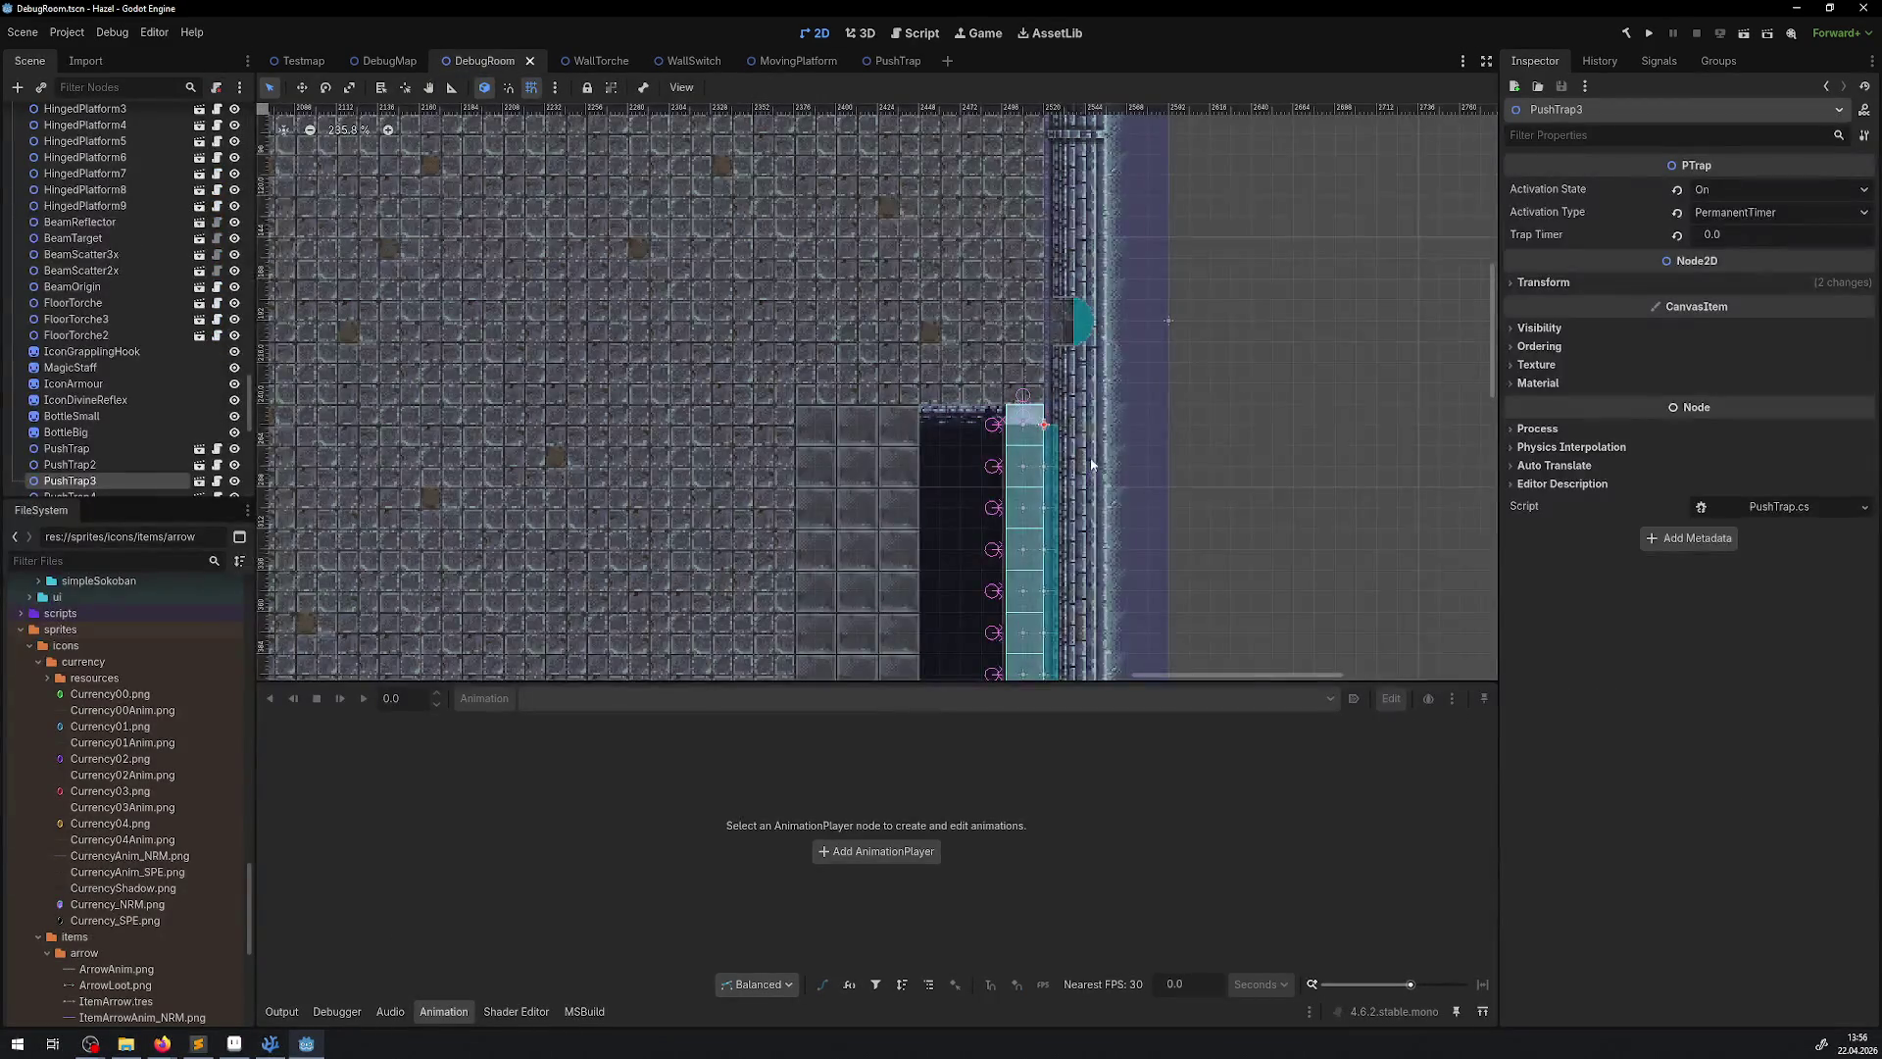
scroll(803, 509, "up", 4)
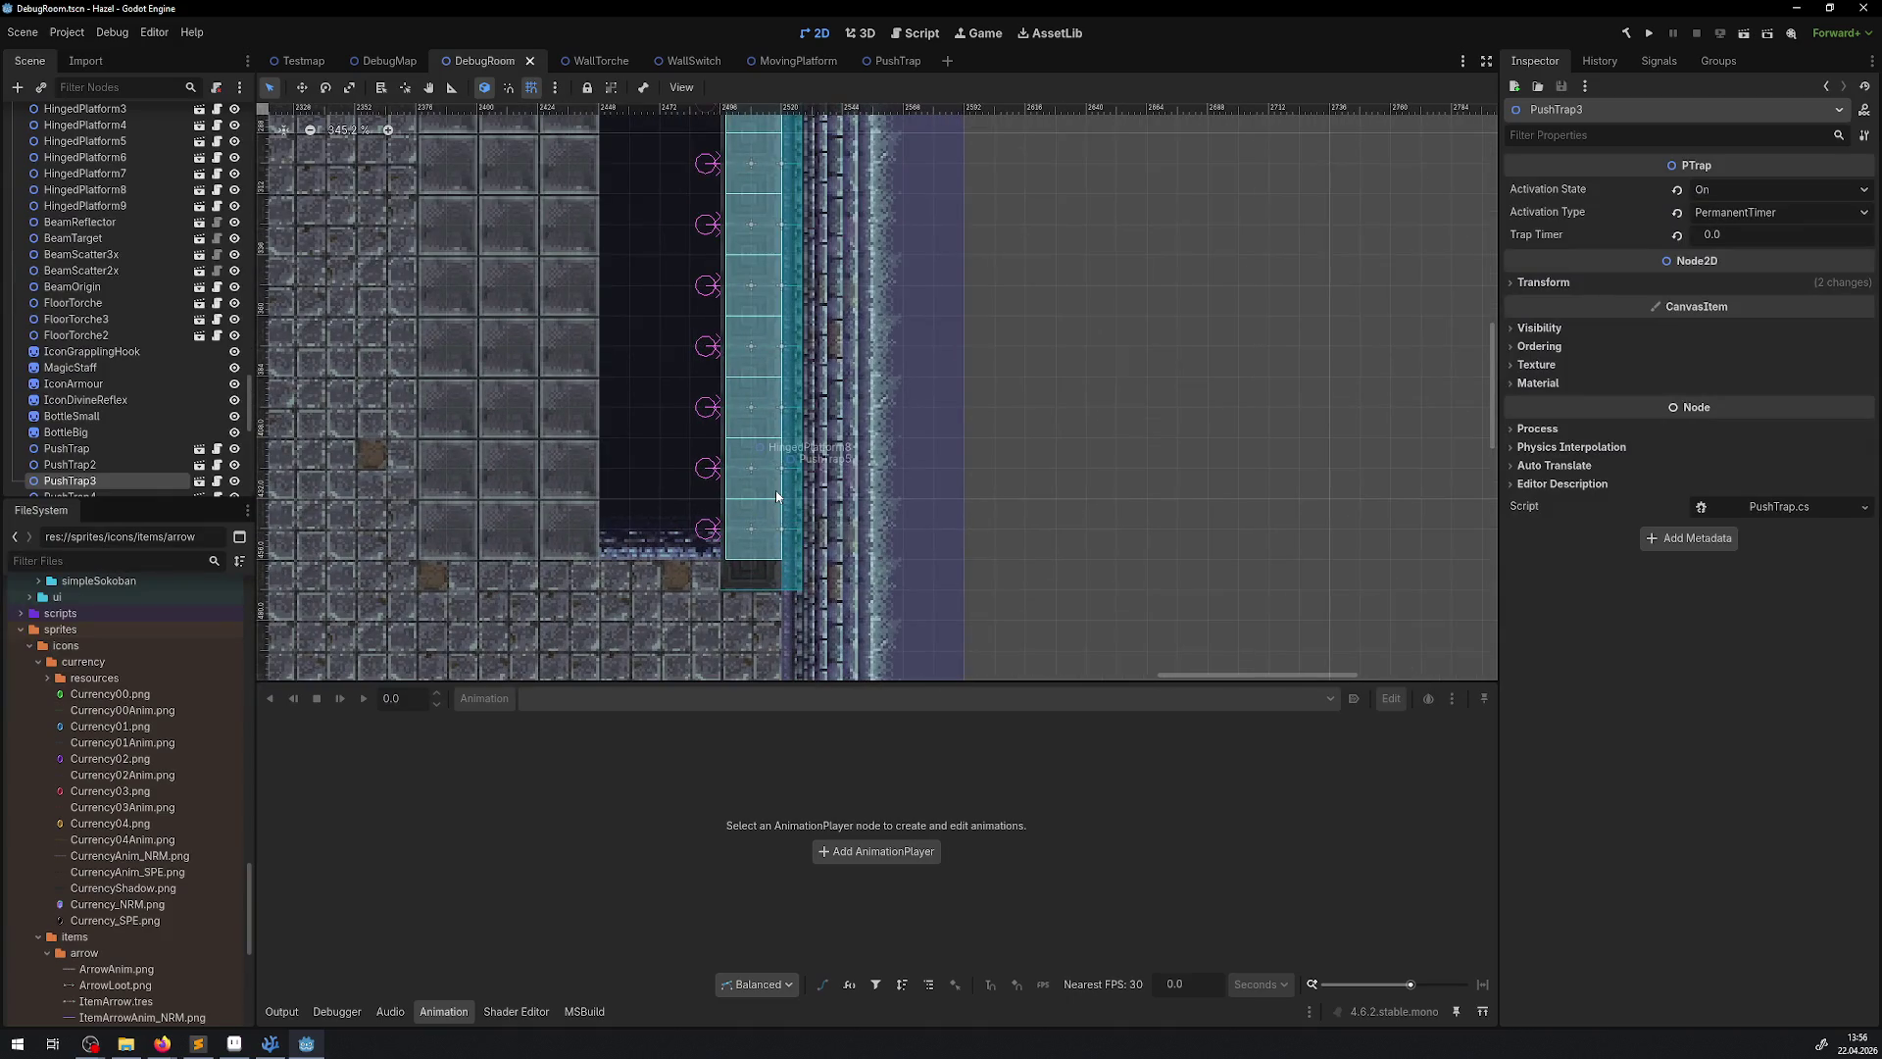
left_click(751, 578)
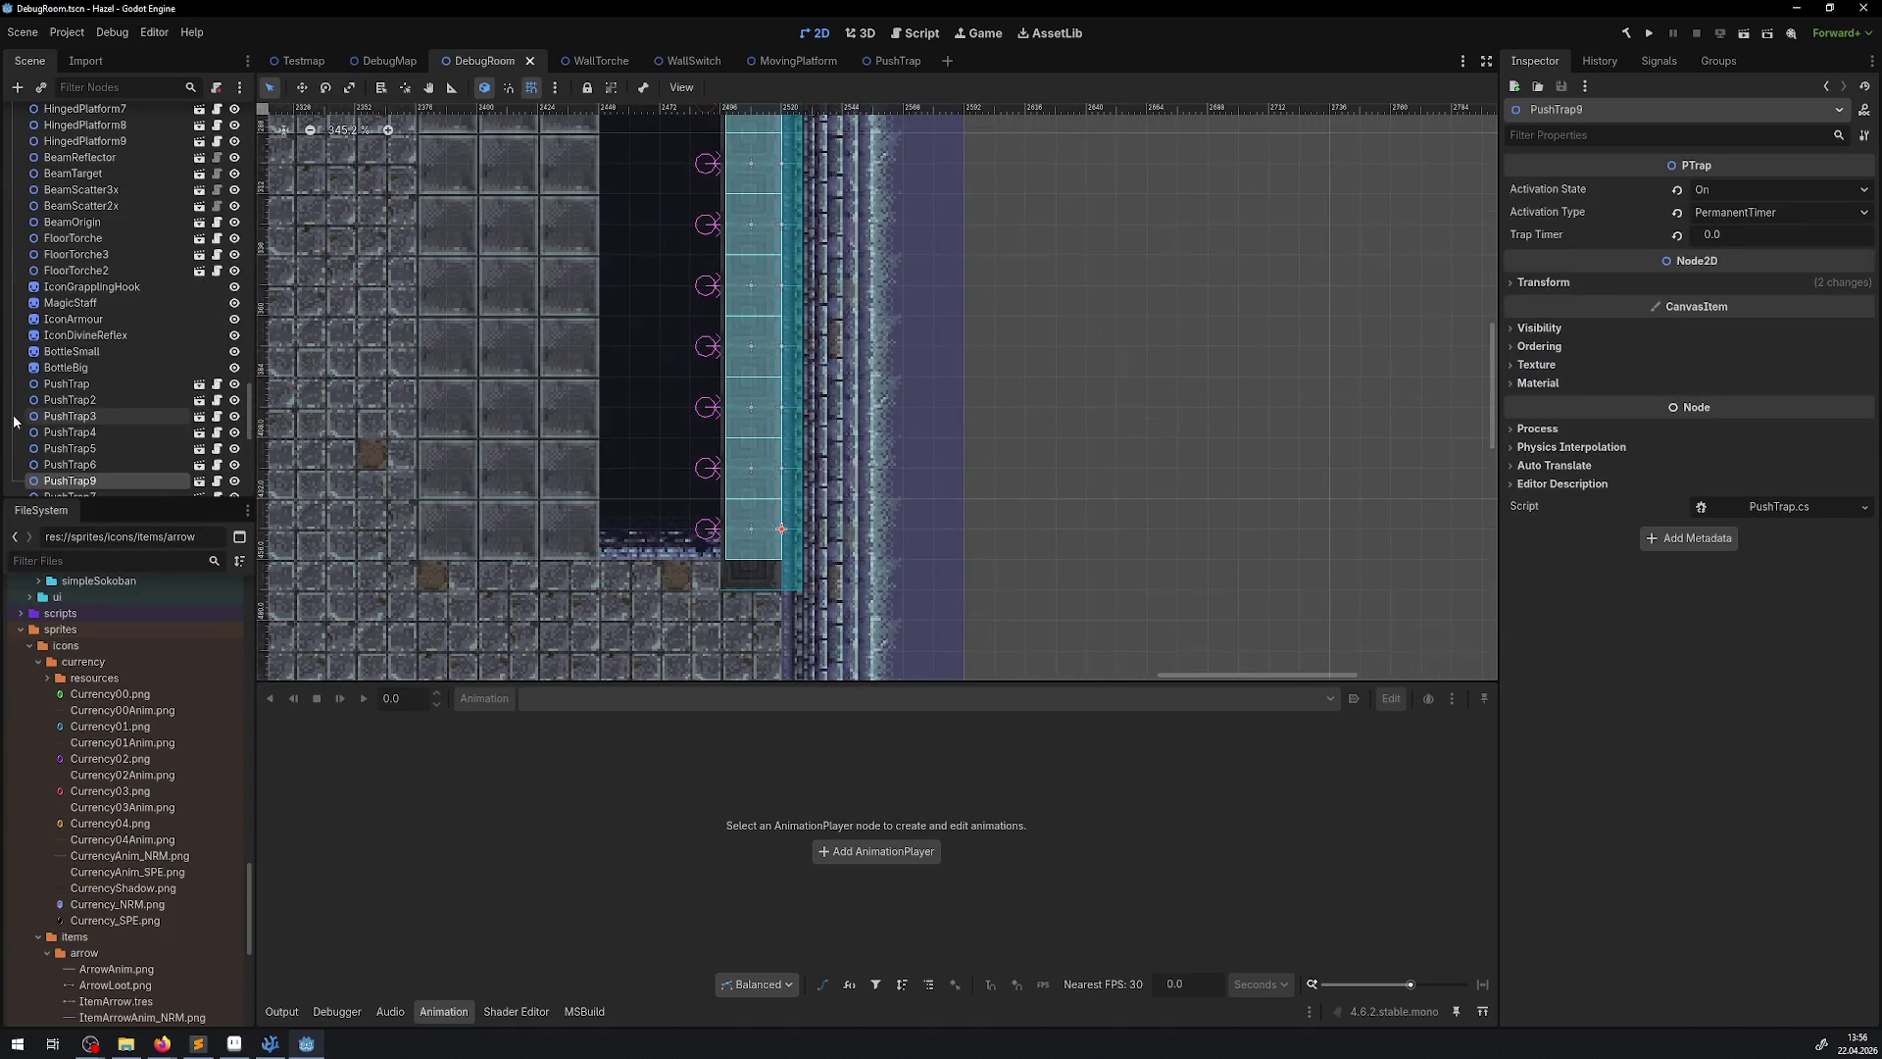
left_click(78, 242)
left_click(98, 371, "shift")
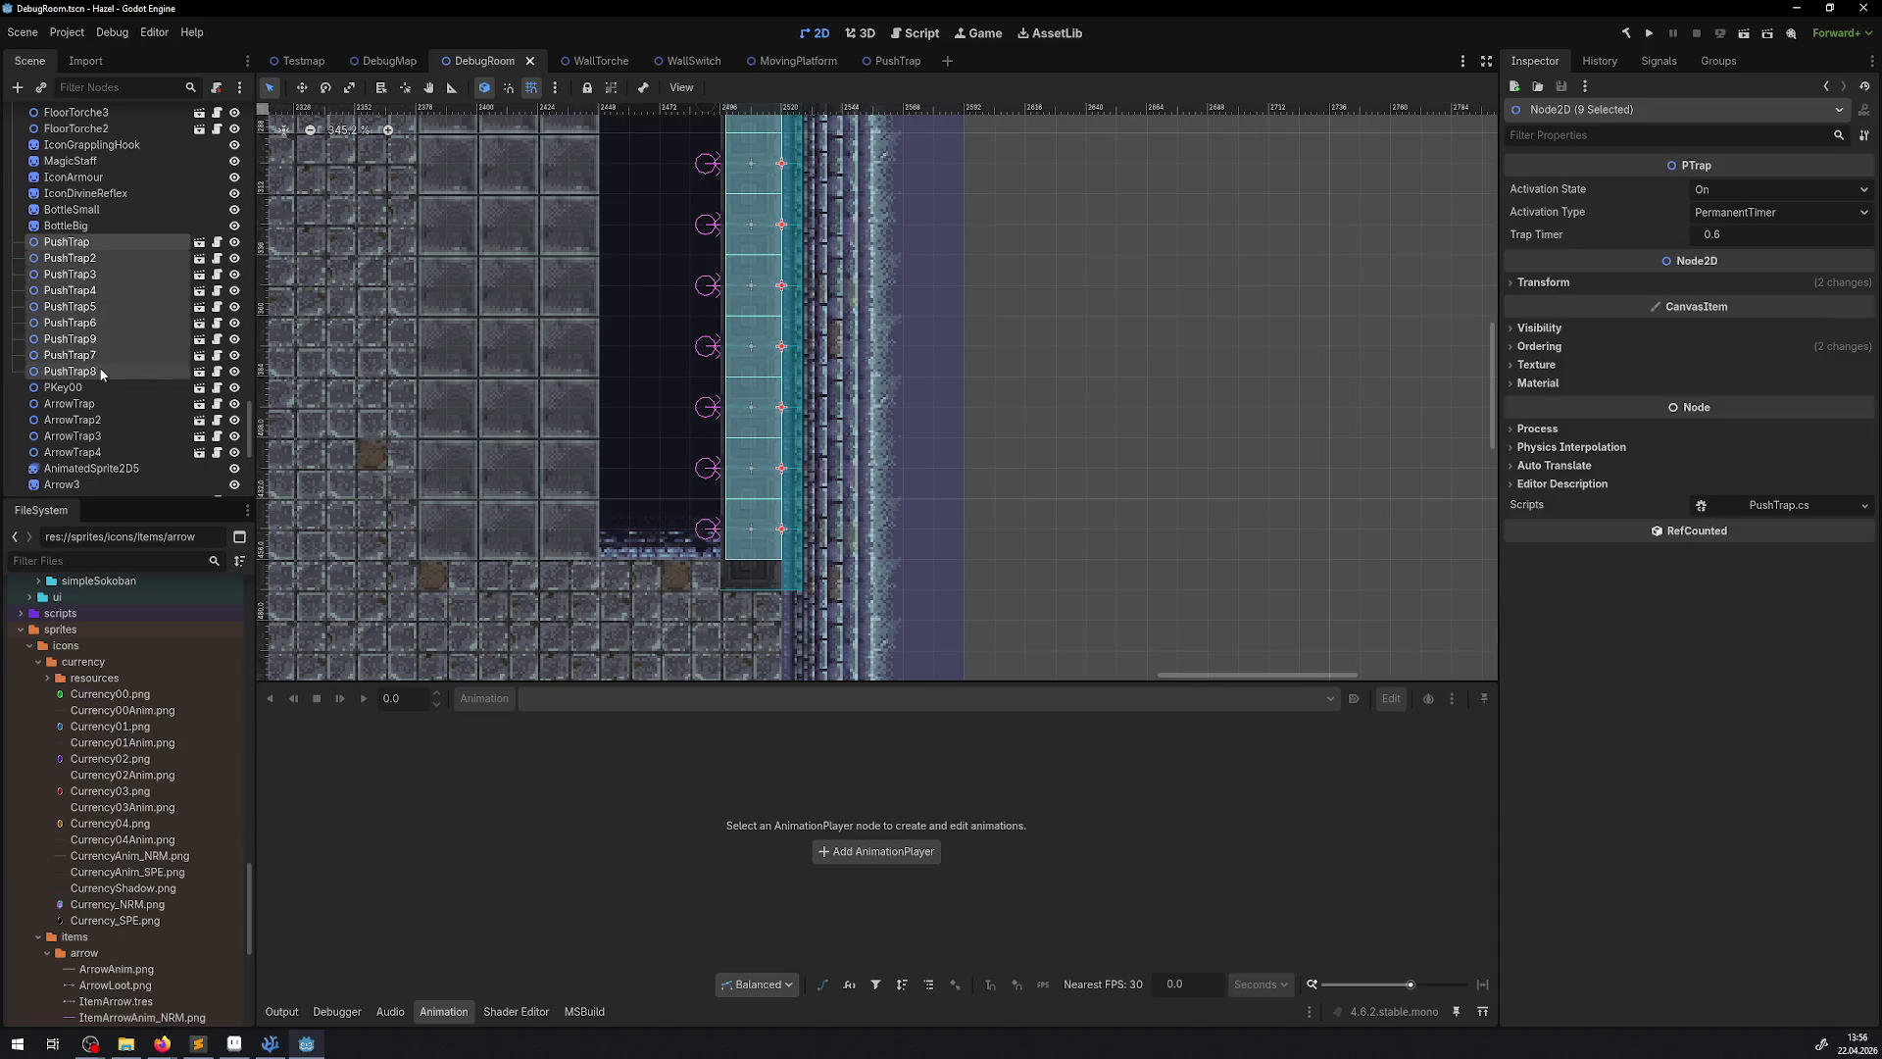
scroll(784, 365, "down", 2)
left_click_drag(781, 312, 806, 303)
scroll(806, 303, "up", 5)
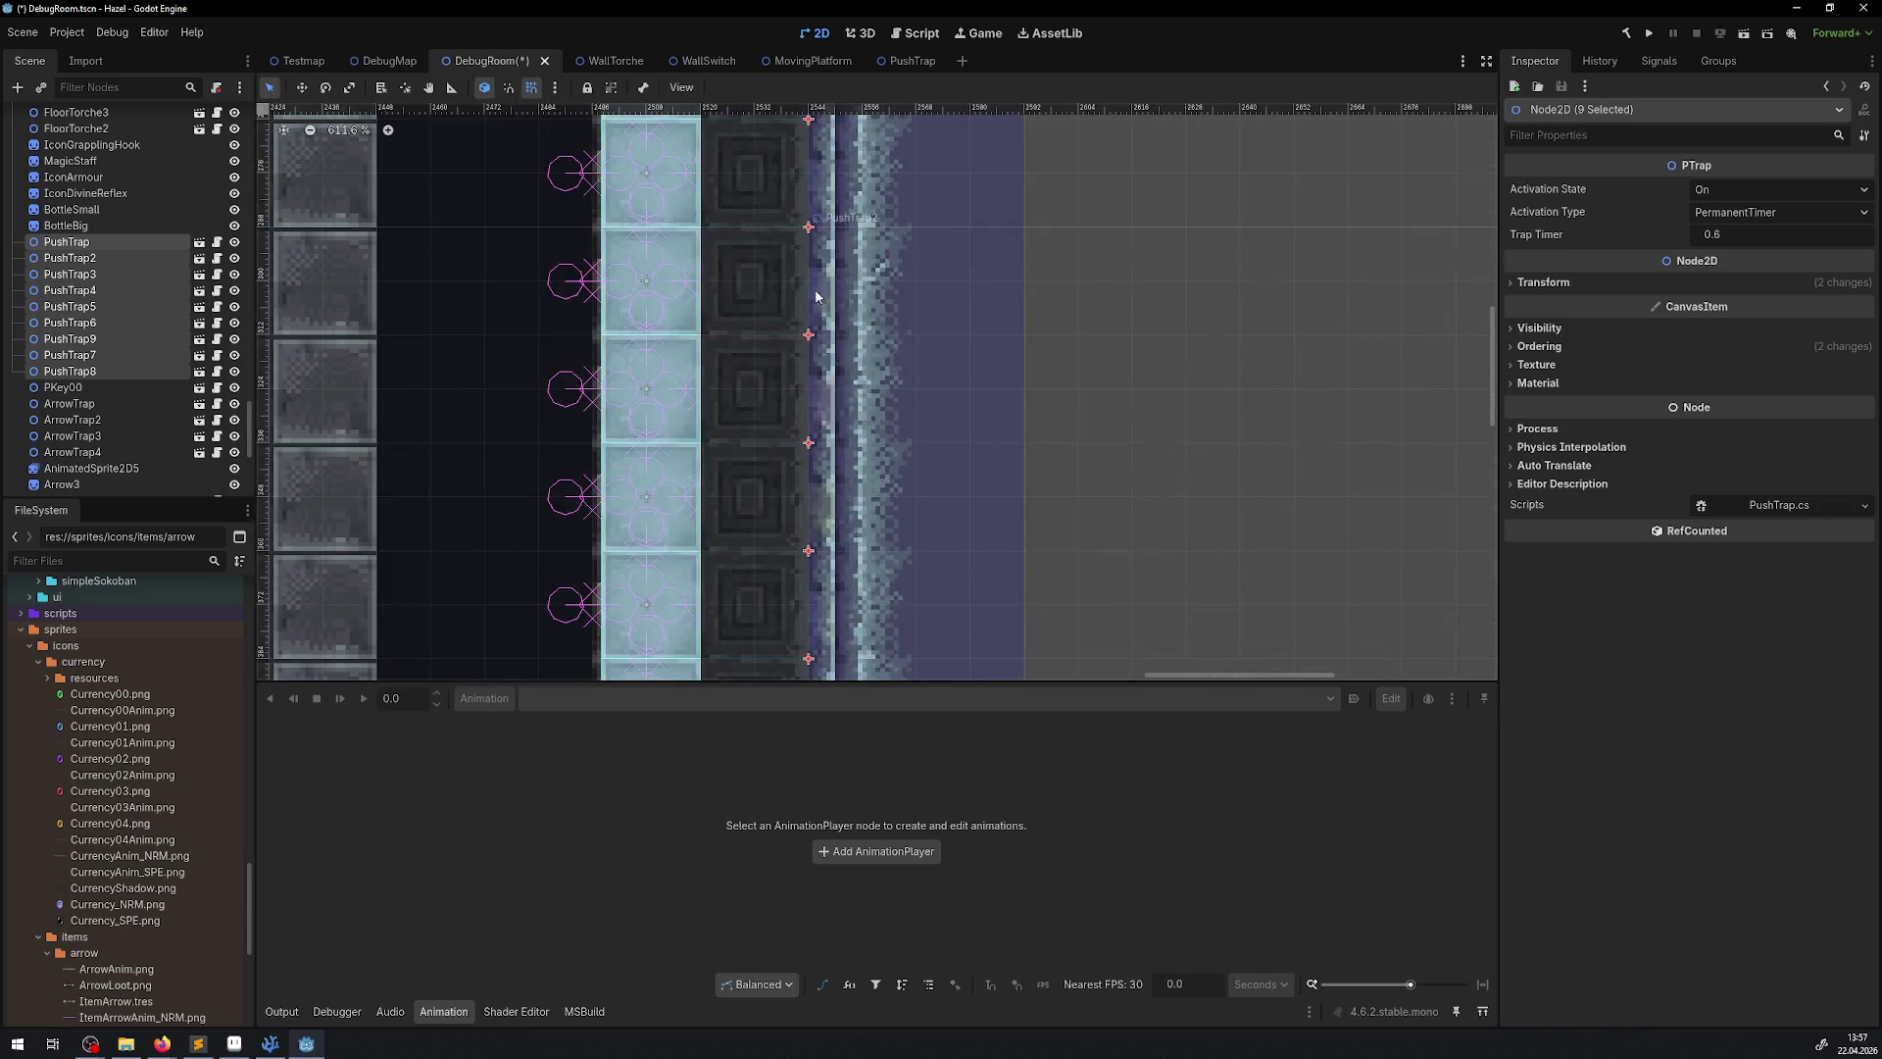
left_click(890, 65)
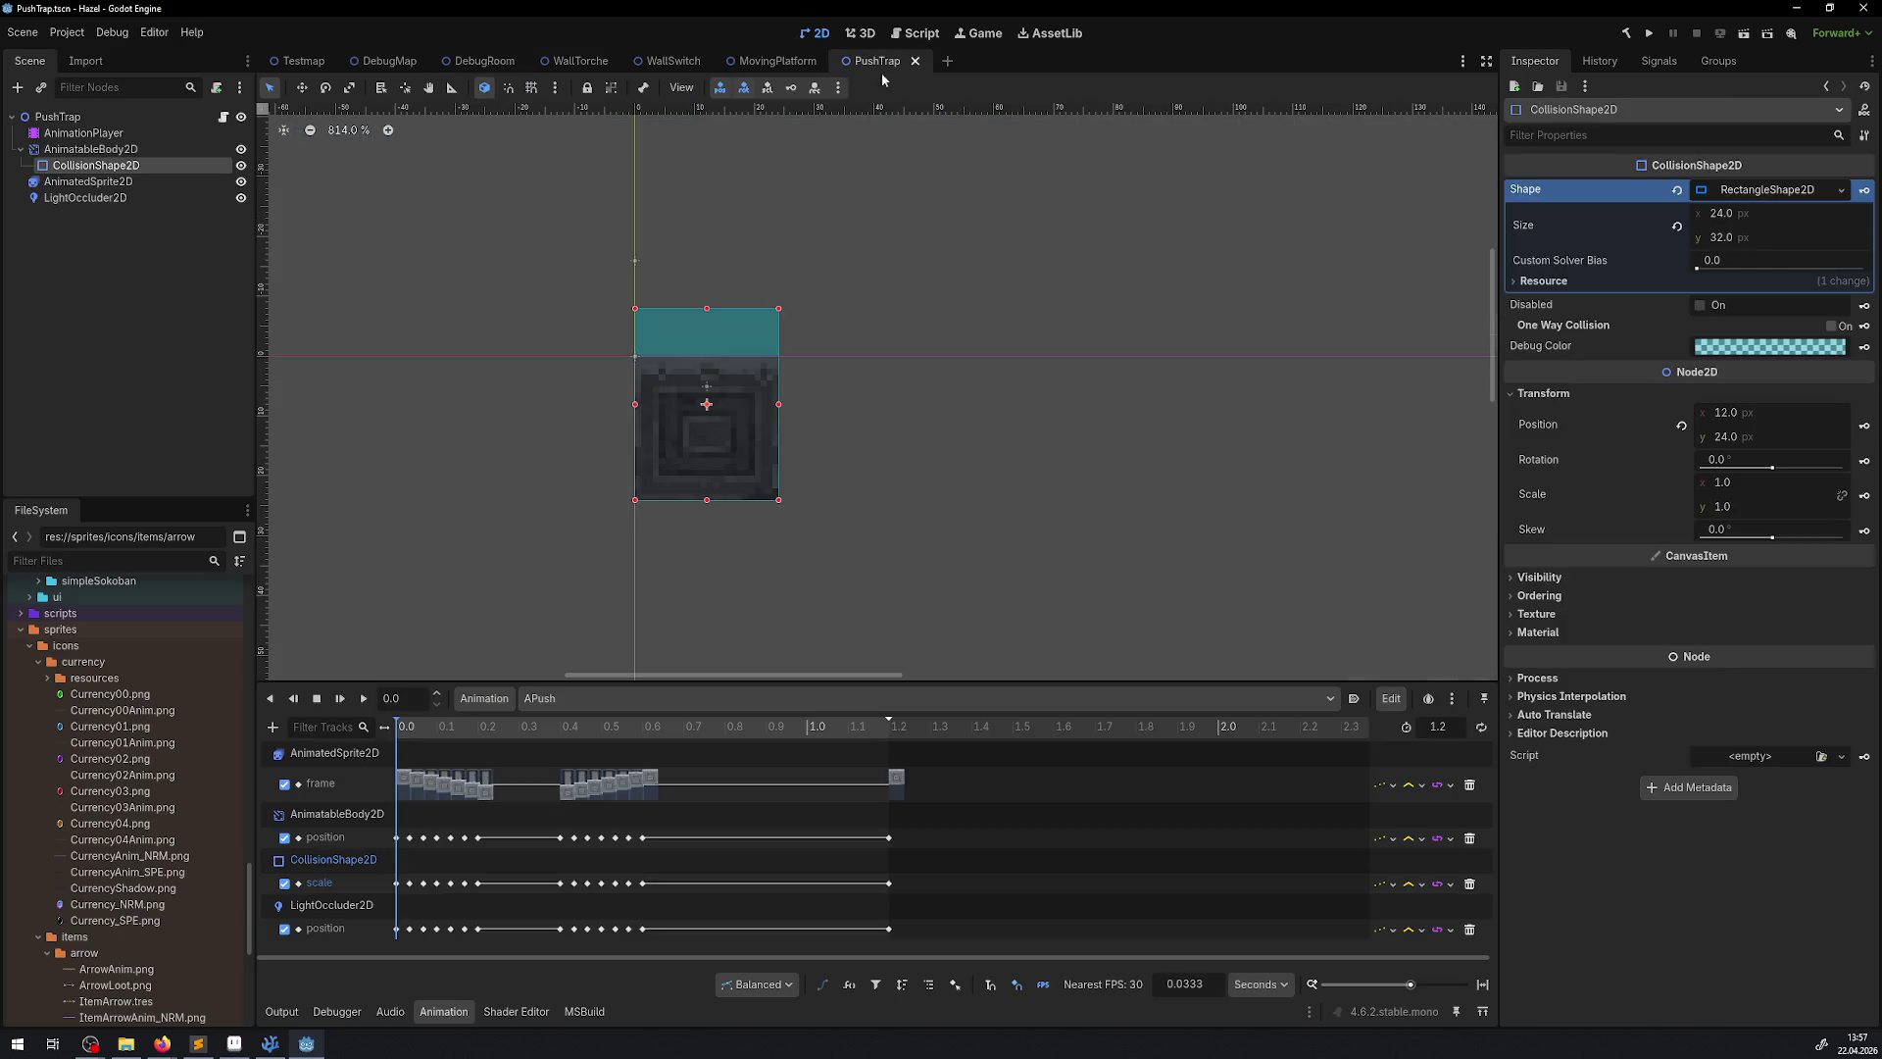
Set the LightOccluder2D's Z Index to 0, save PushTrap, and run the project
left_click(123, 197)
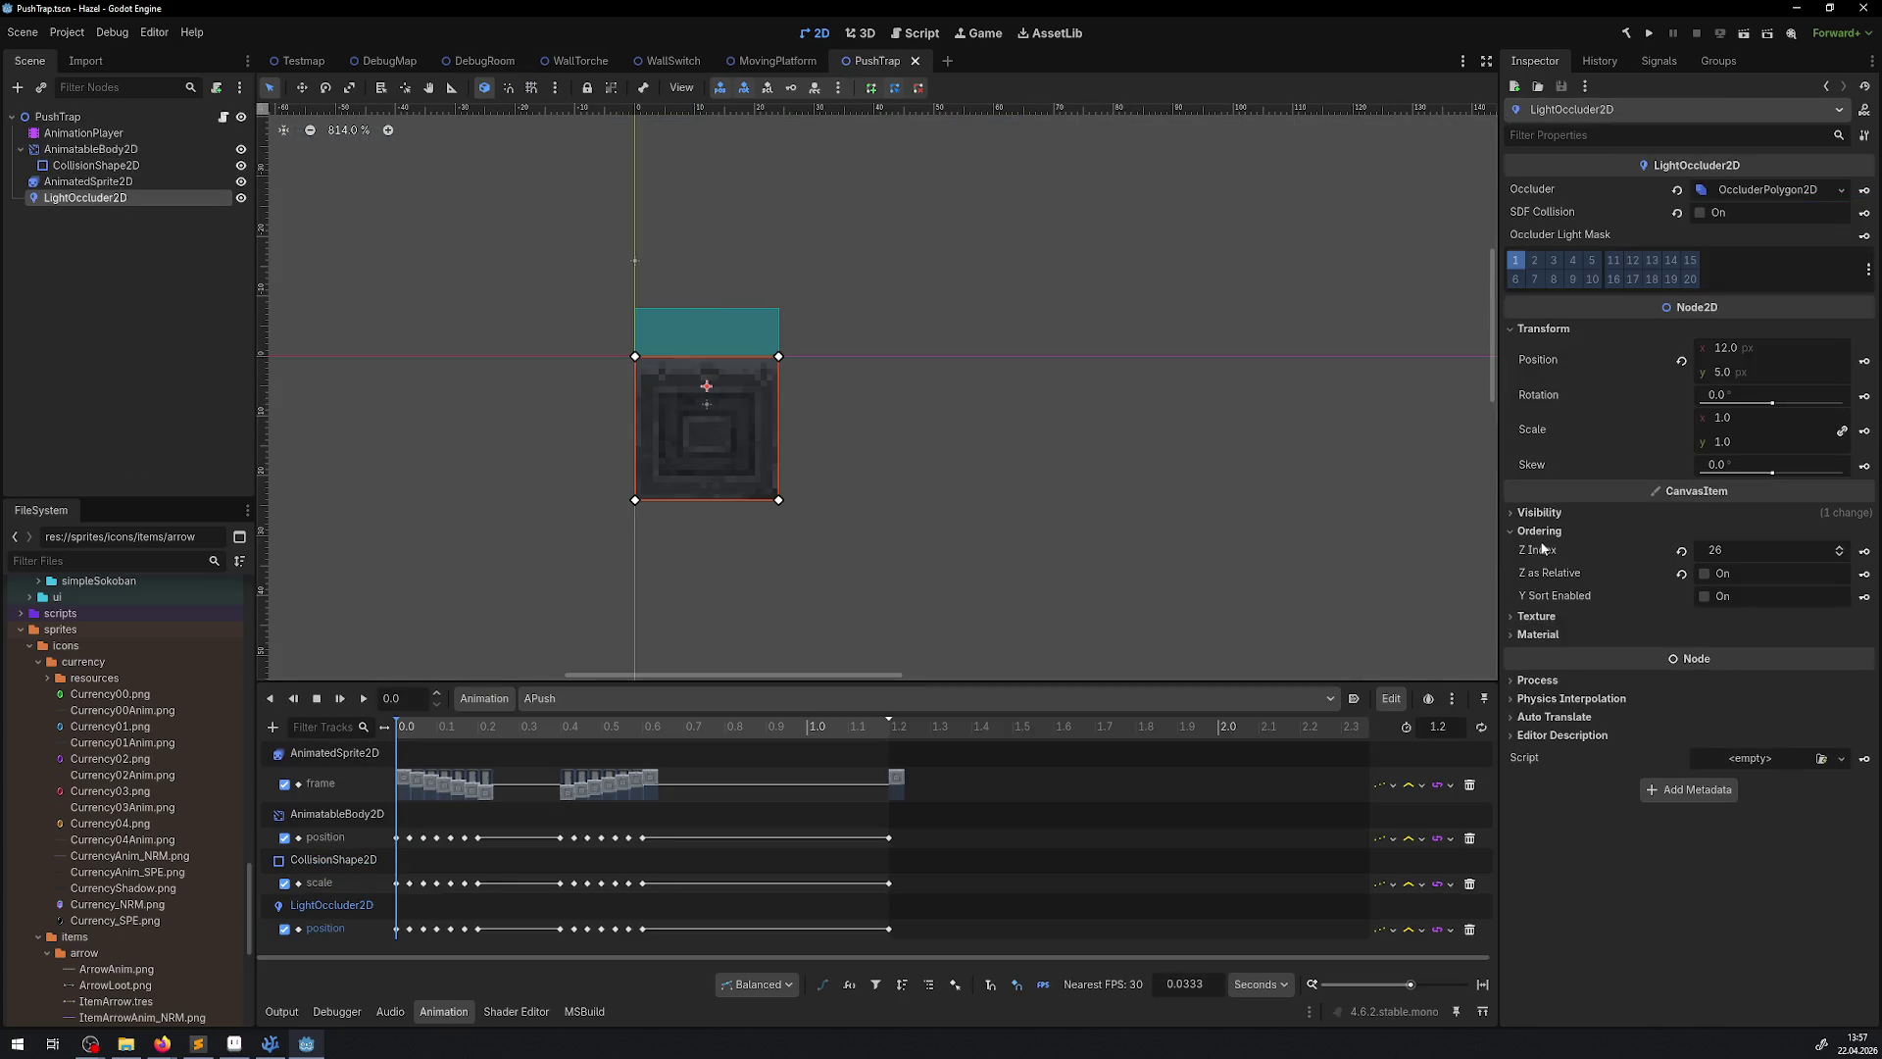
left_click(1717, 550)
type("0")
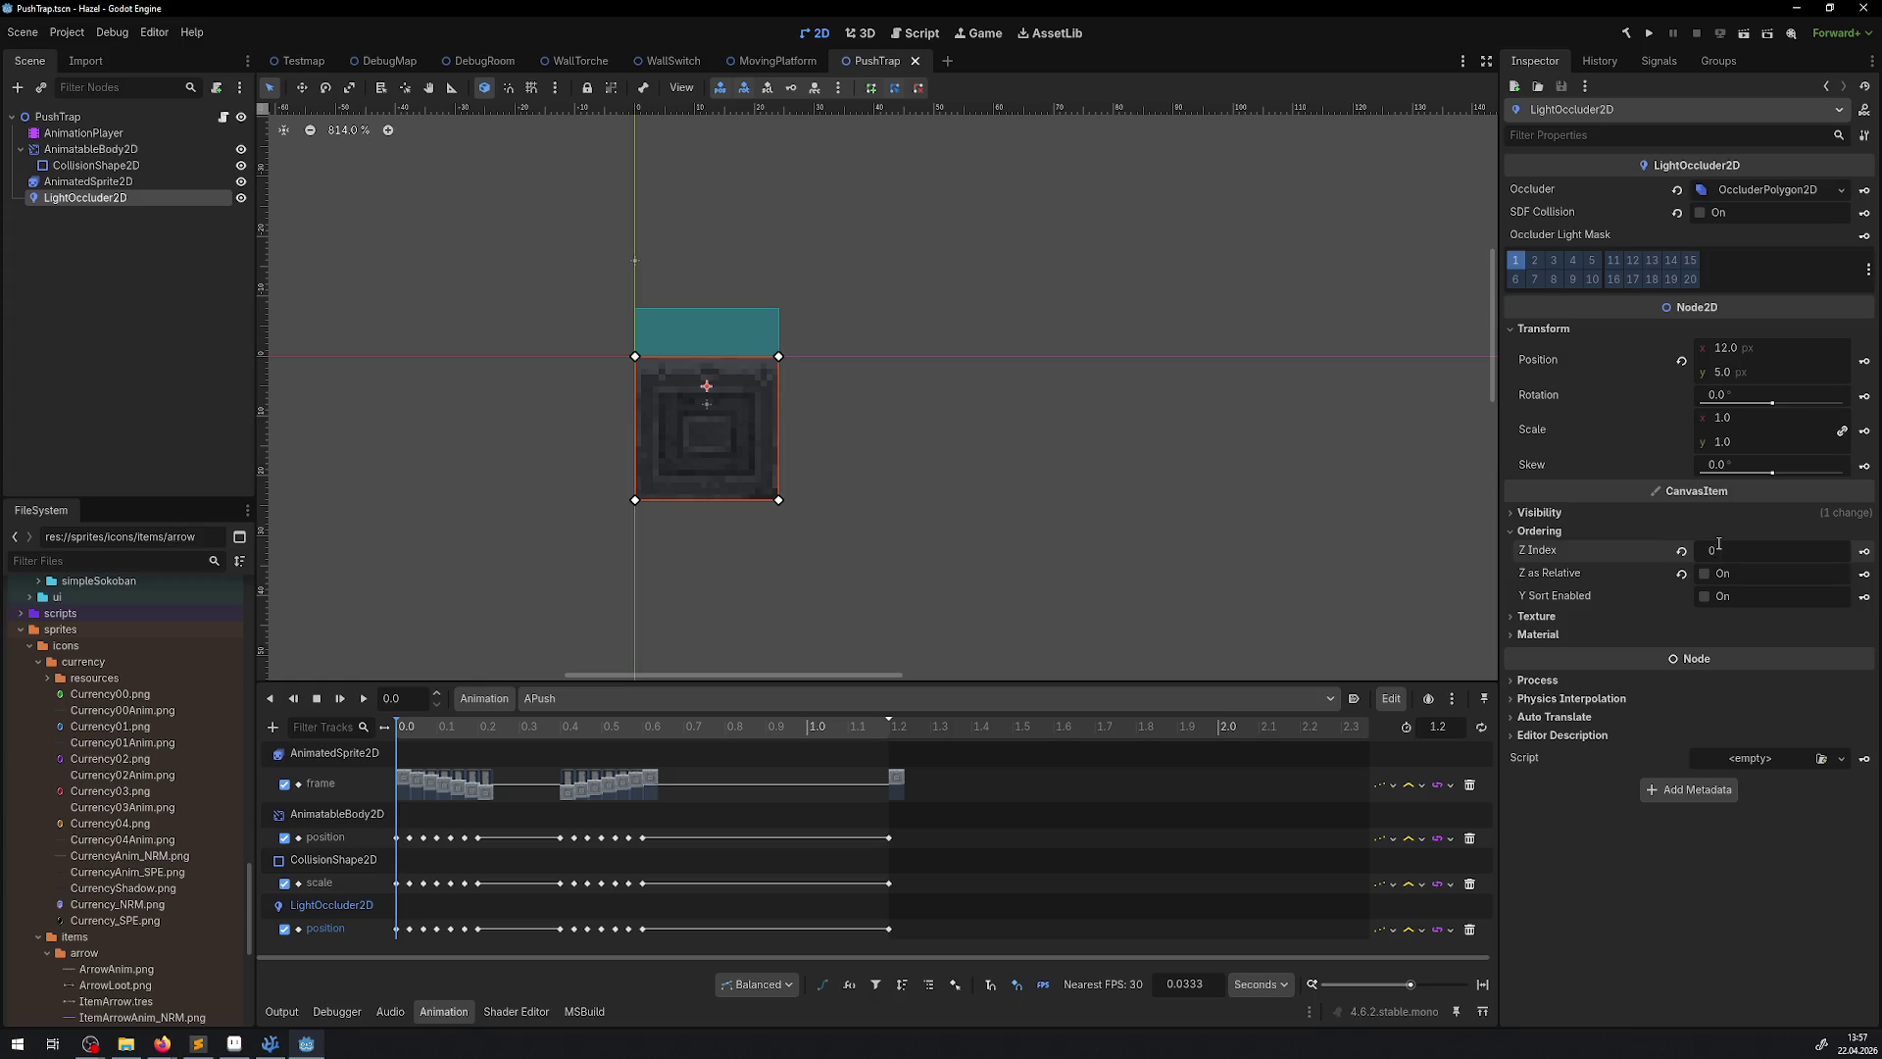
key("Return")
key("ctrl+s")
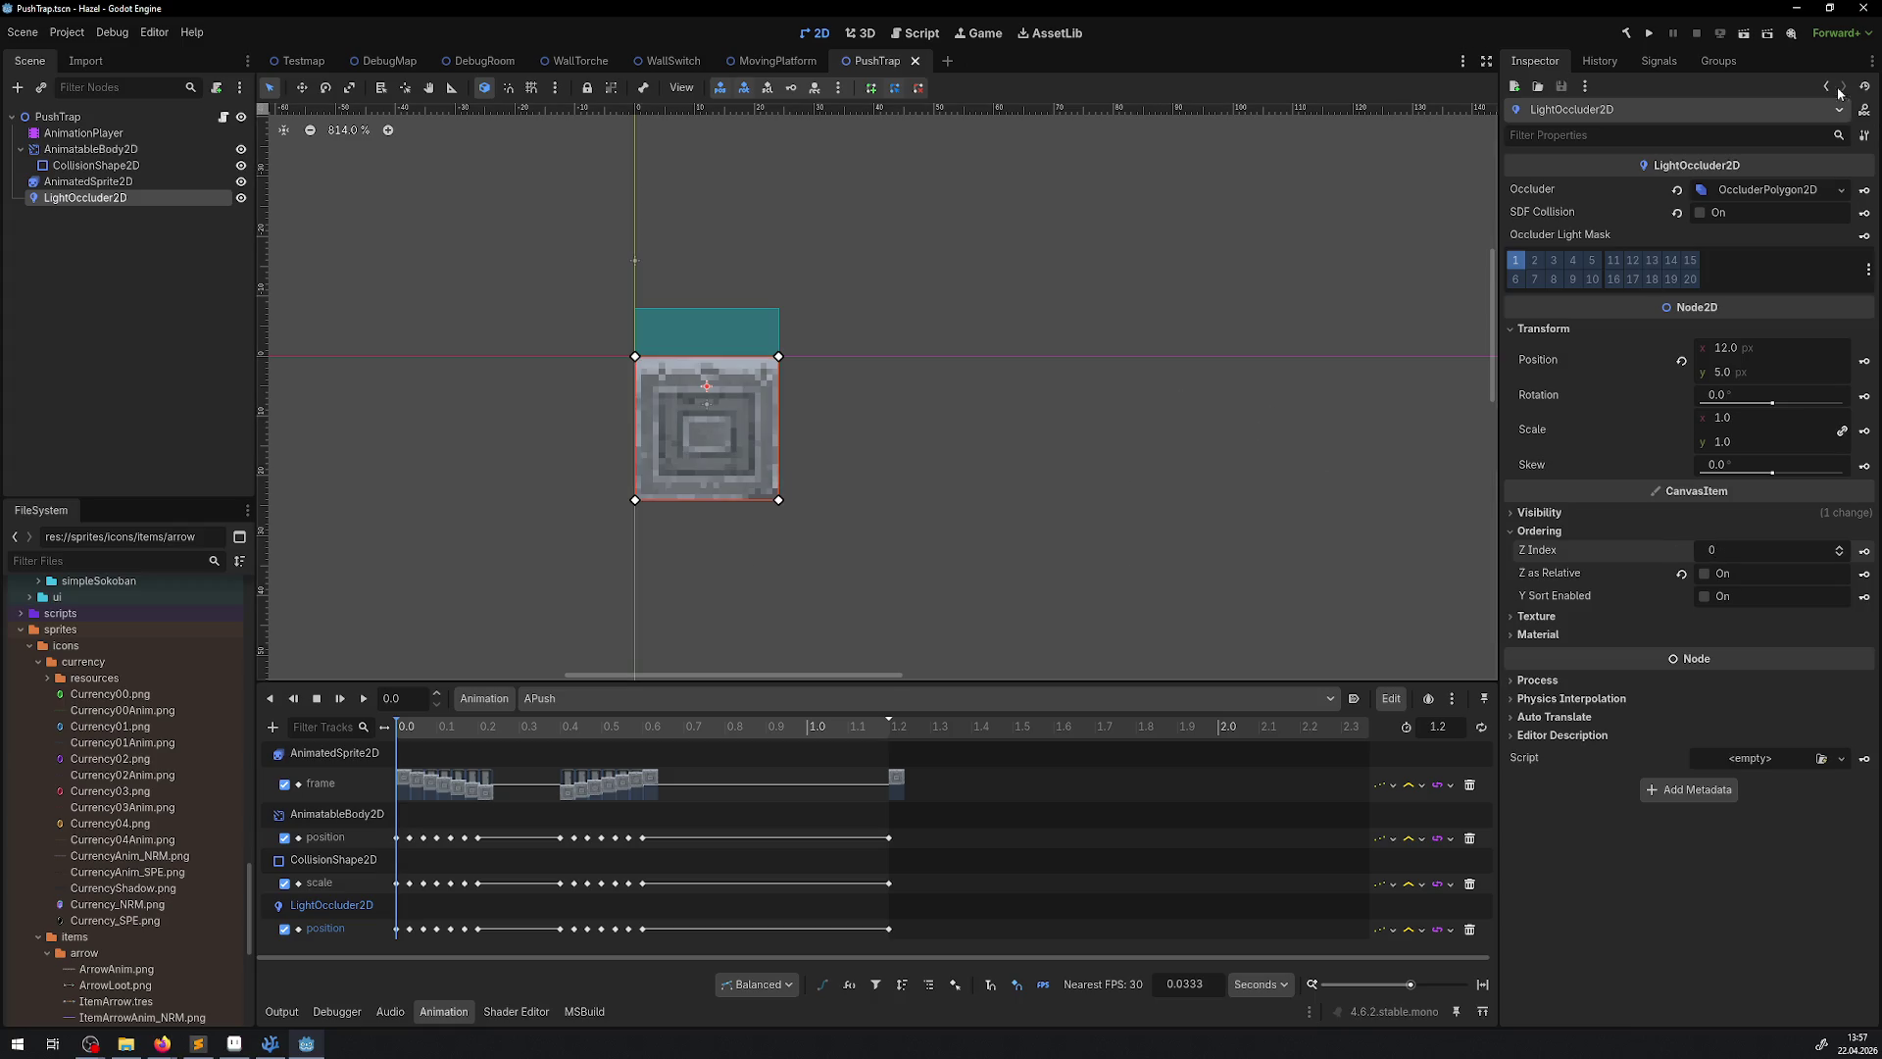
left_click(1649, 33)
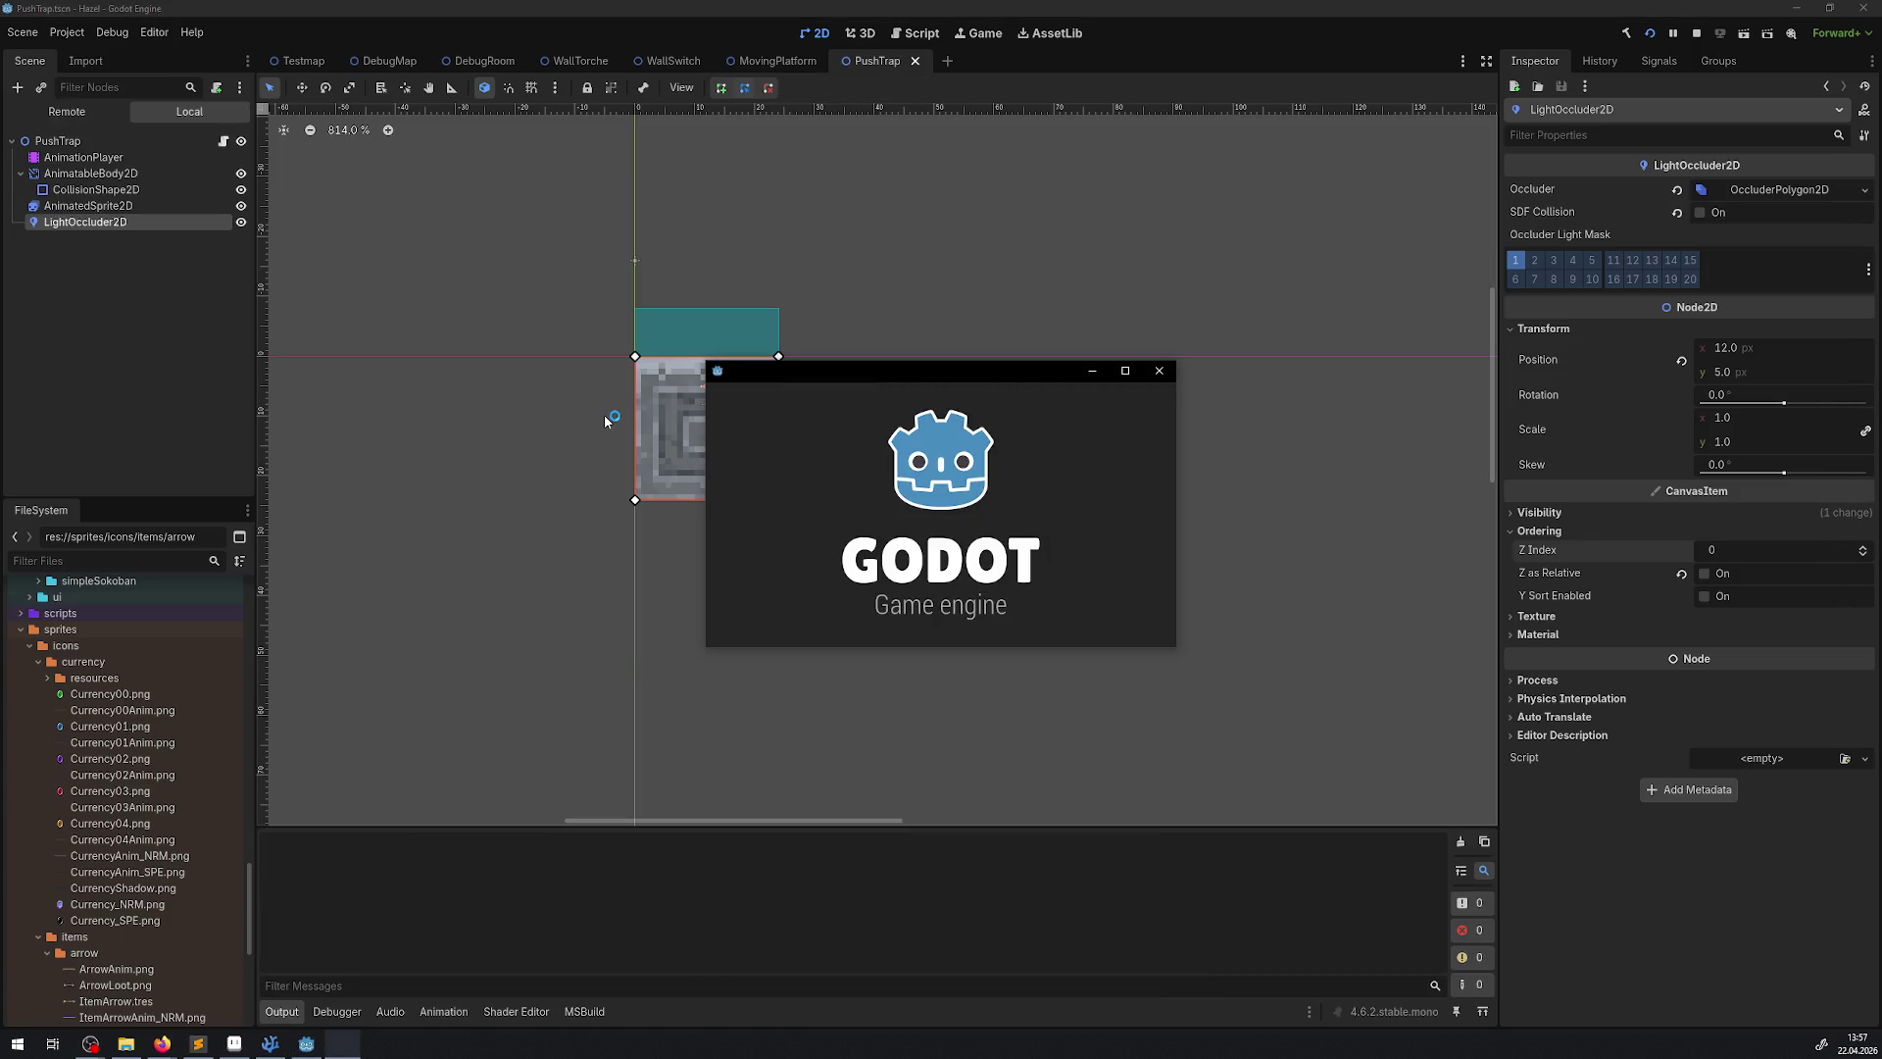
Maximize the game window, collect rupees in the first room, and check the inventory menu
left_click(1125, 371)
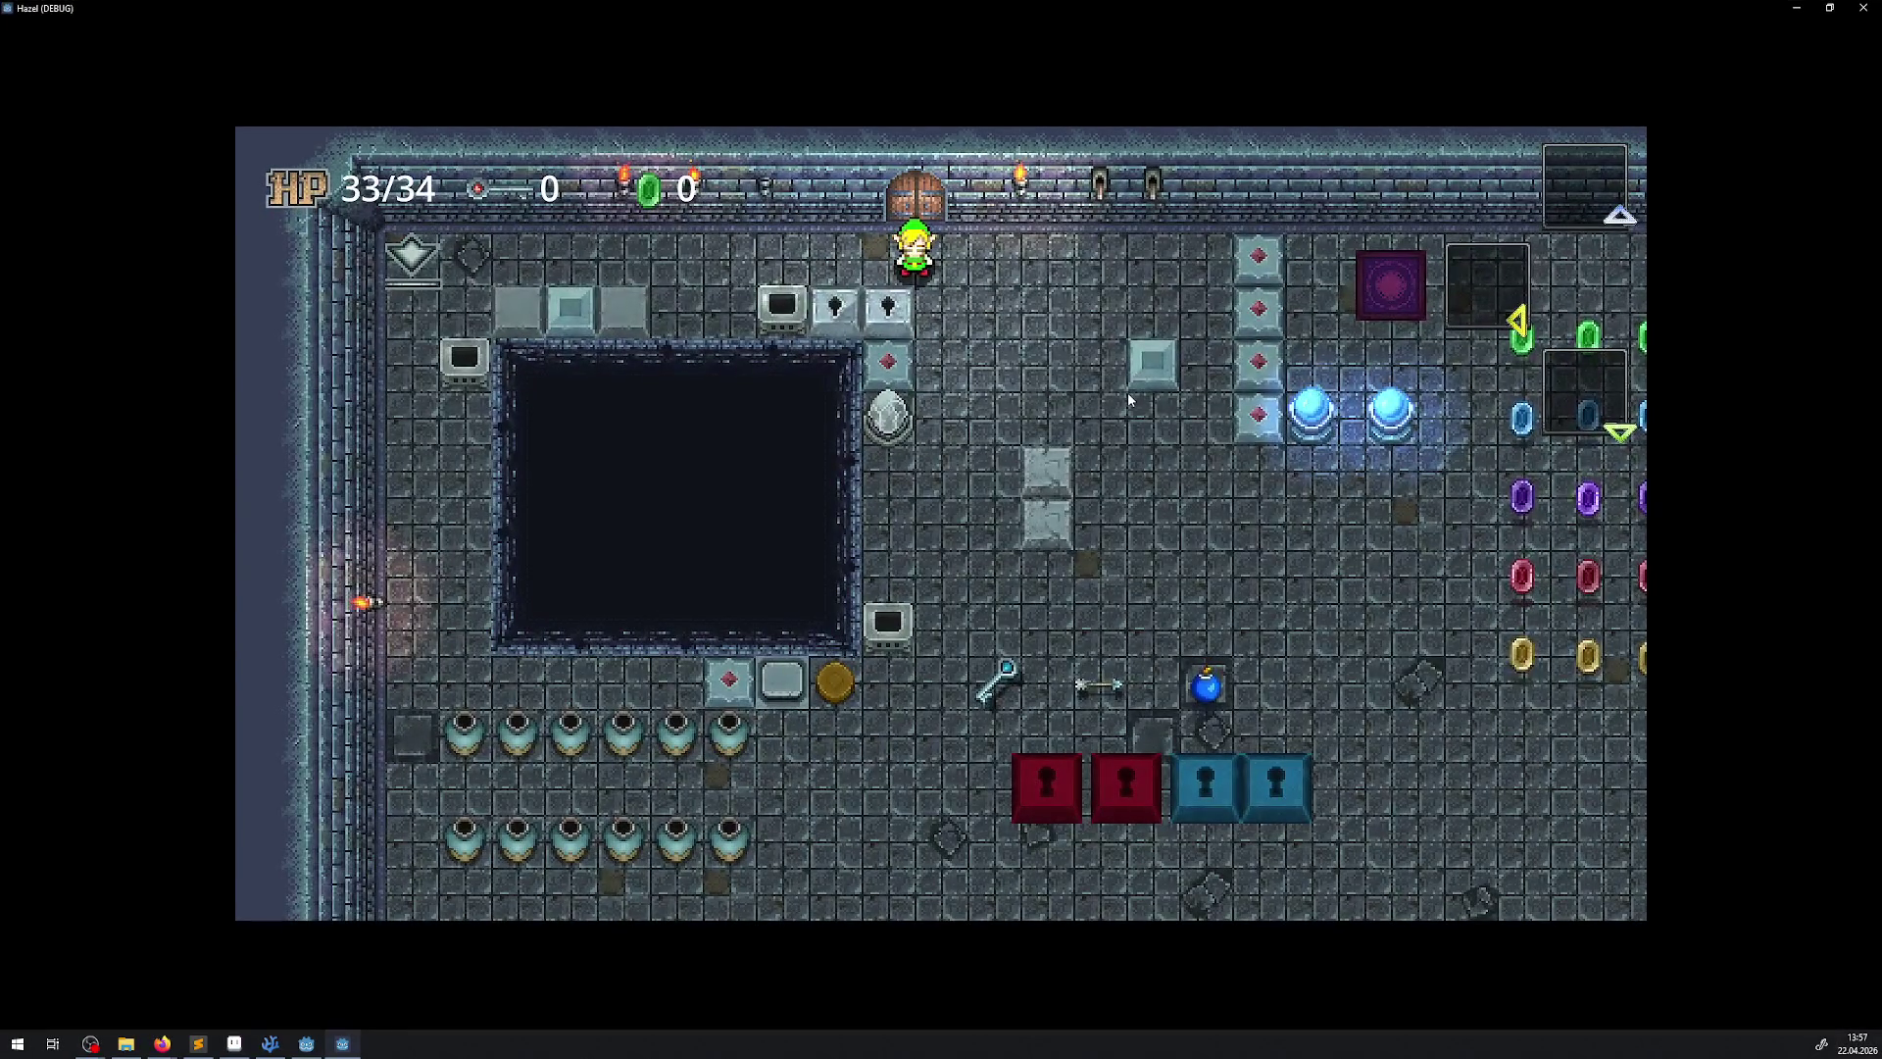
key("Down")
key("Right")
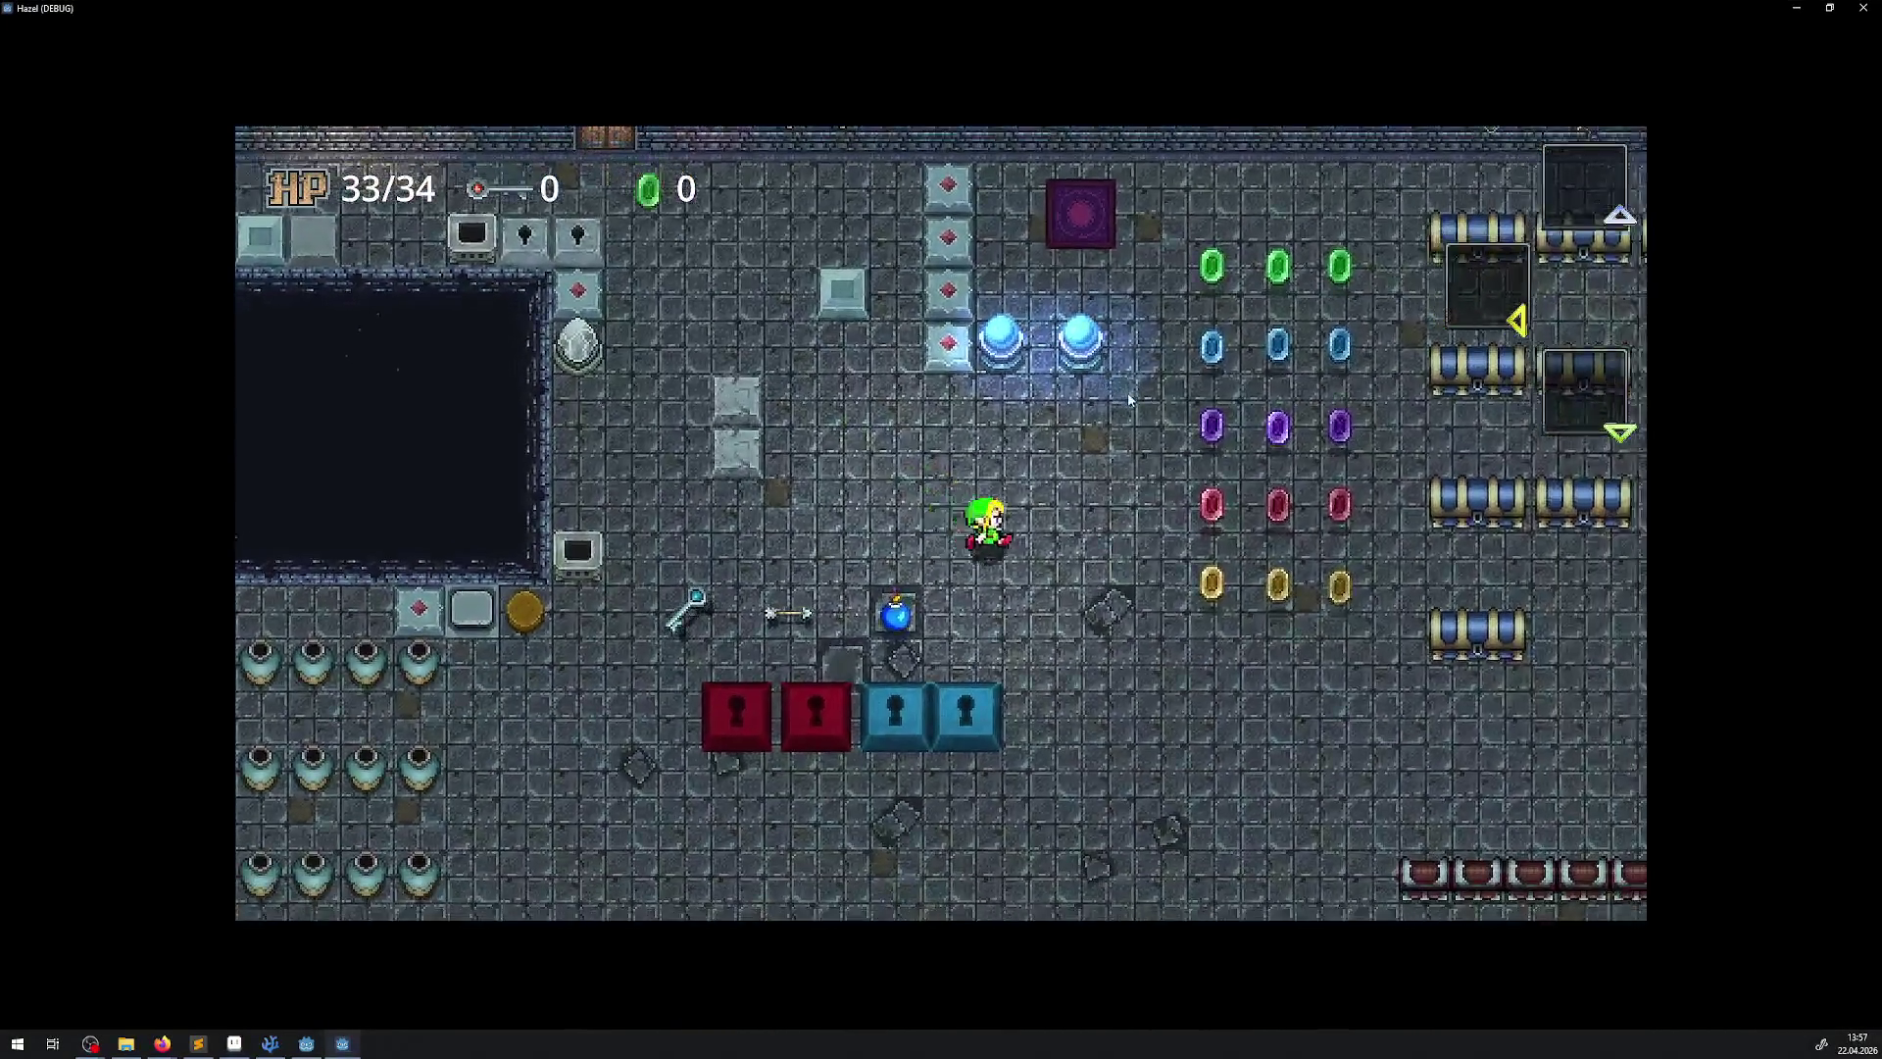
key("Right")
key("Up")
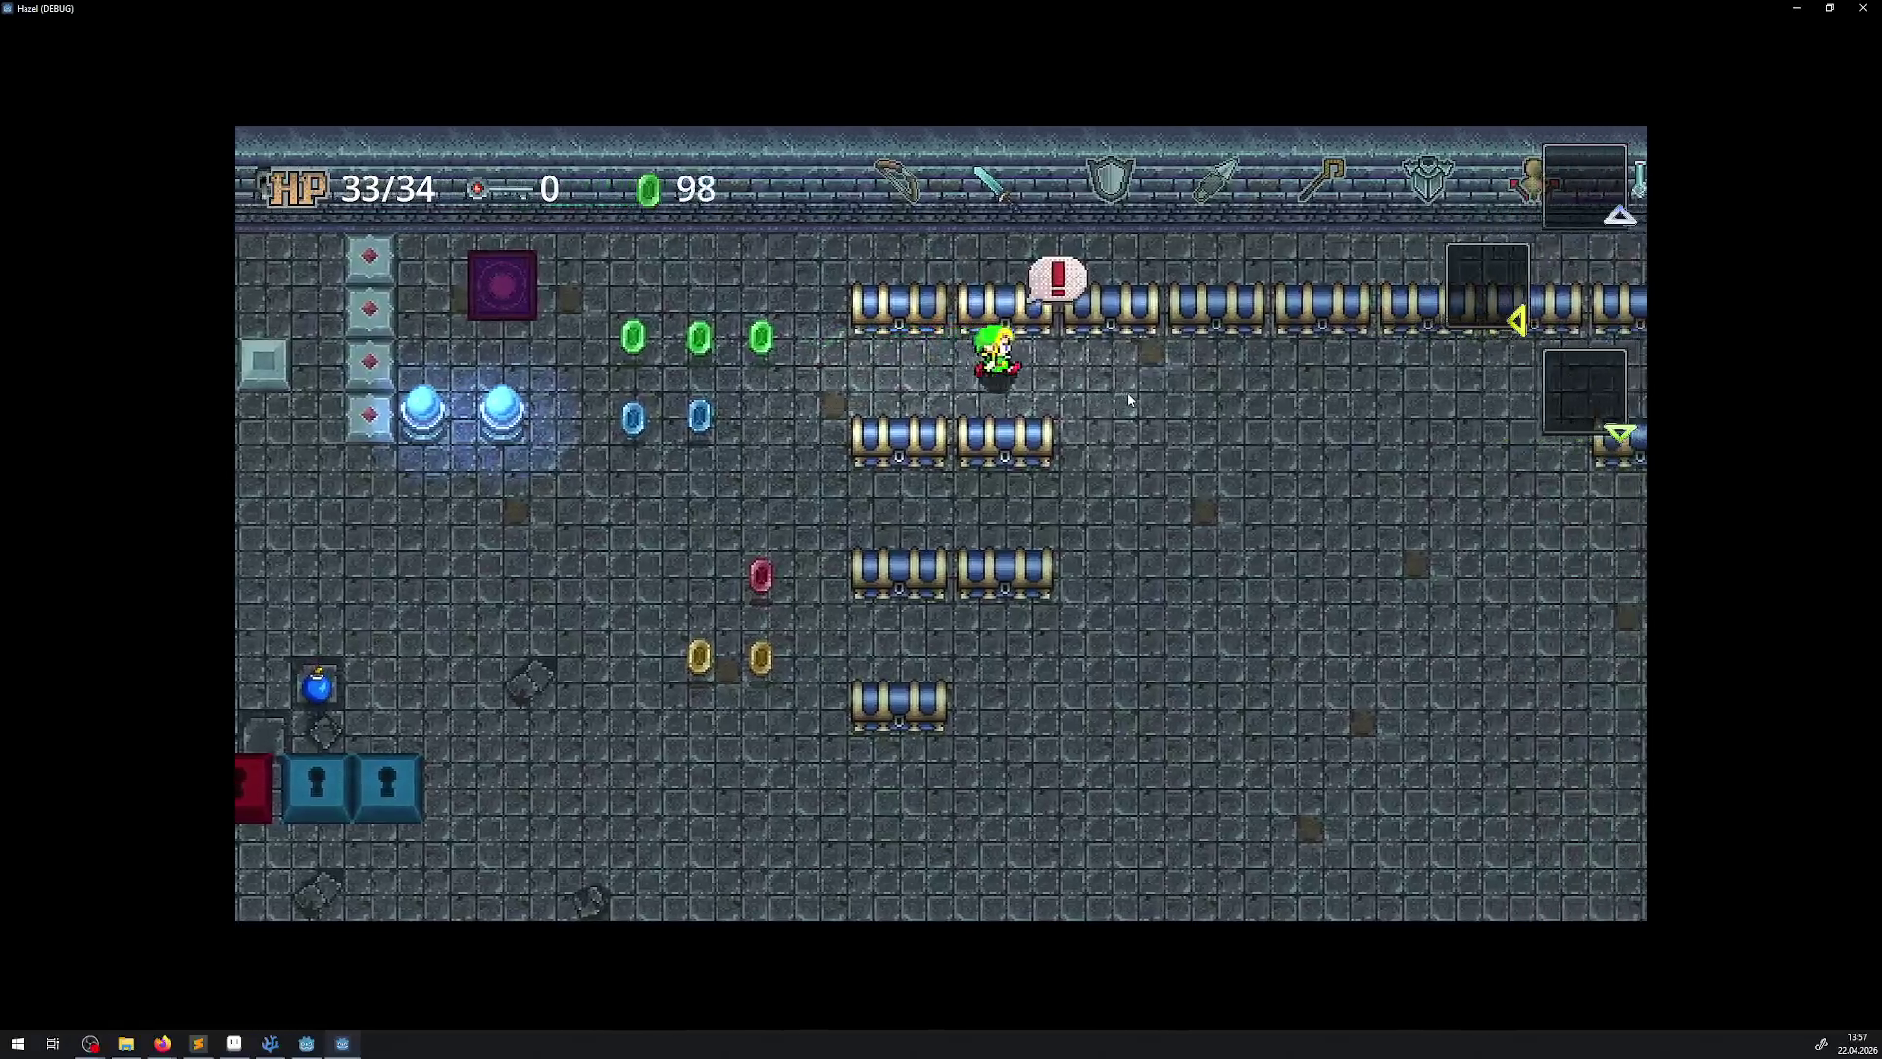
key("Left")
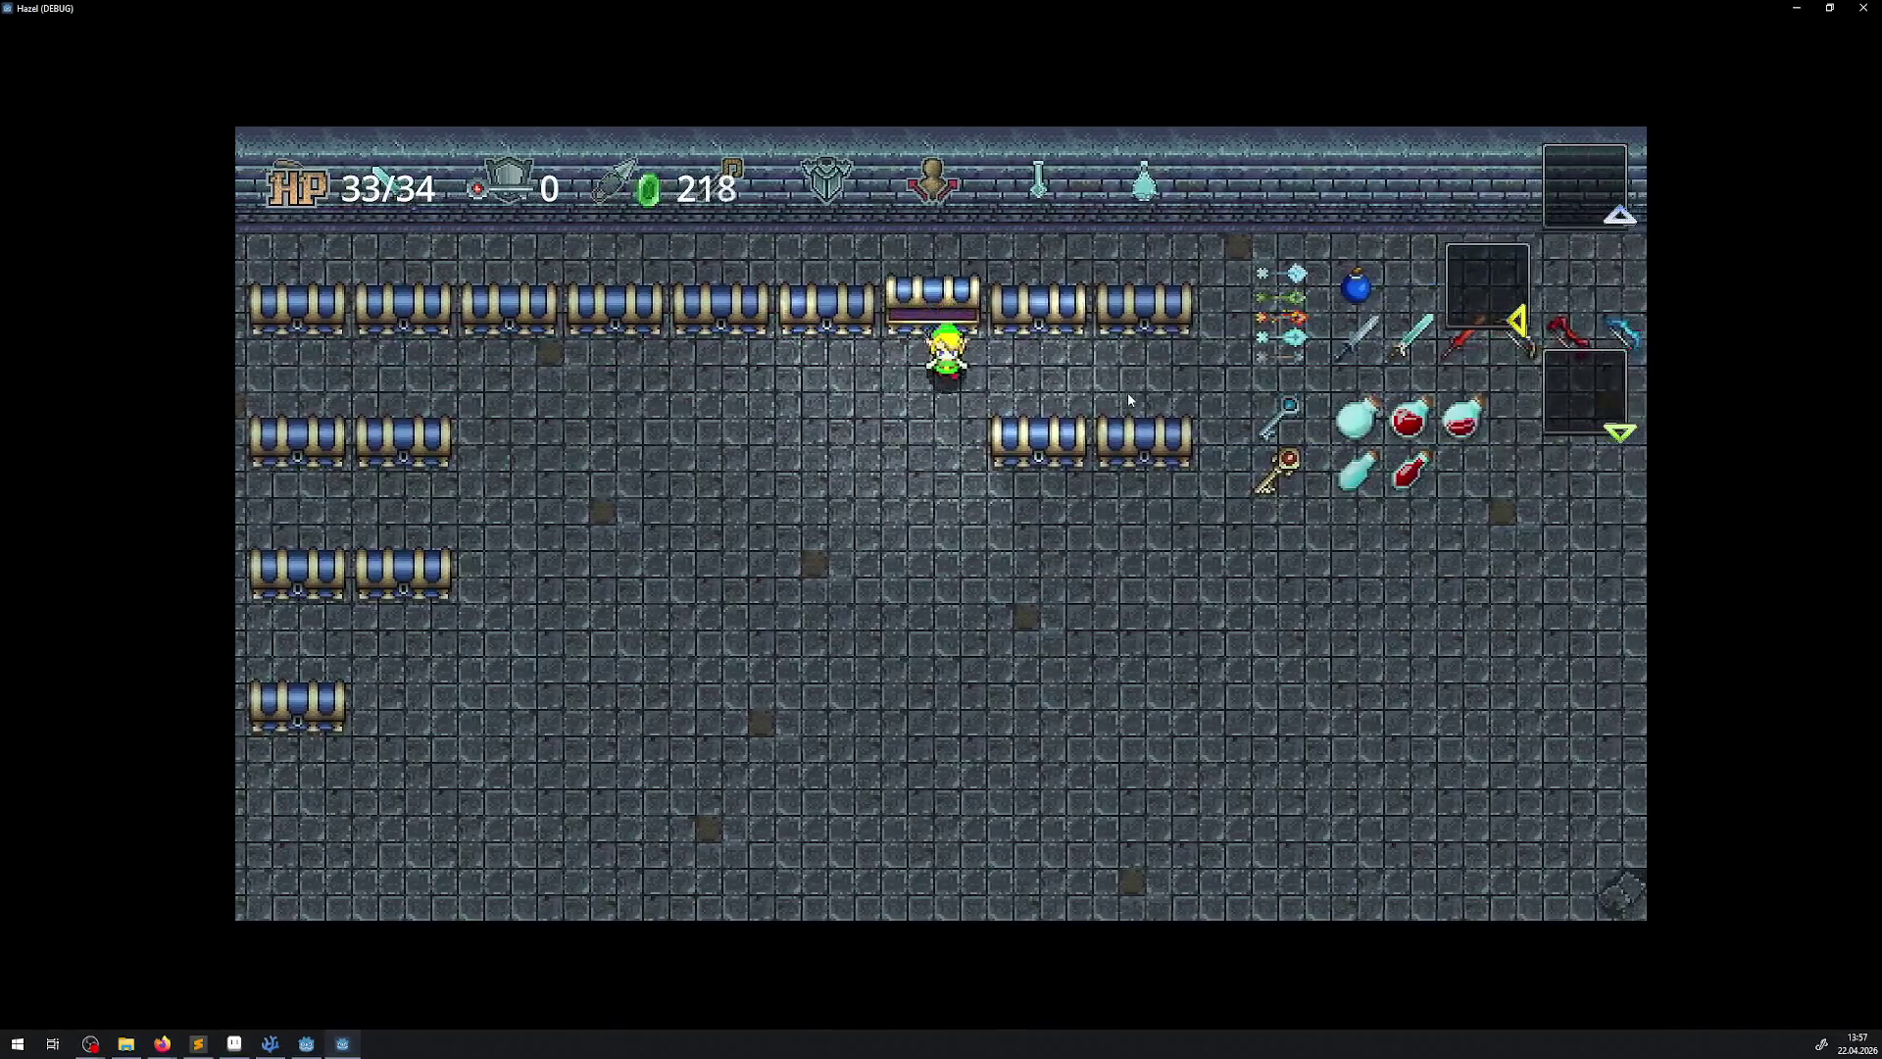
key("Down")
key("Escape")
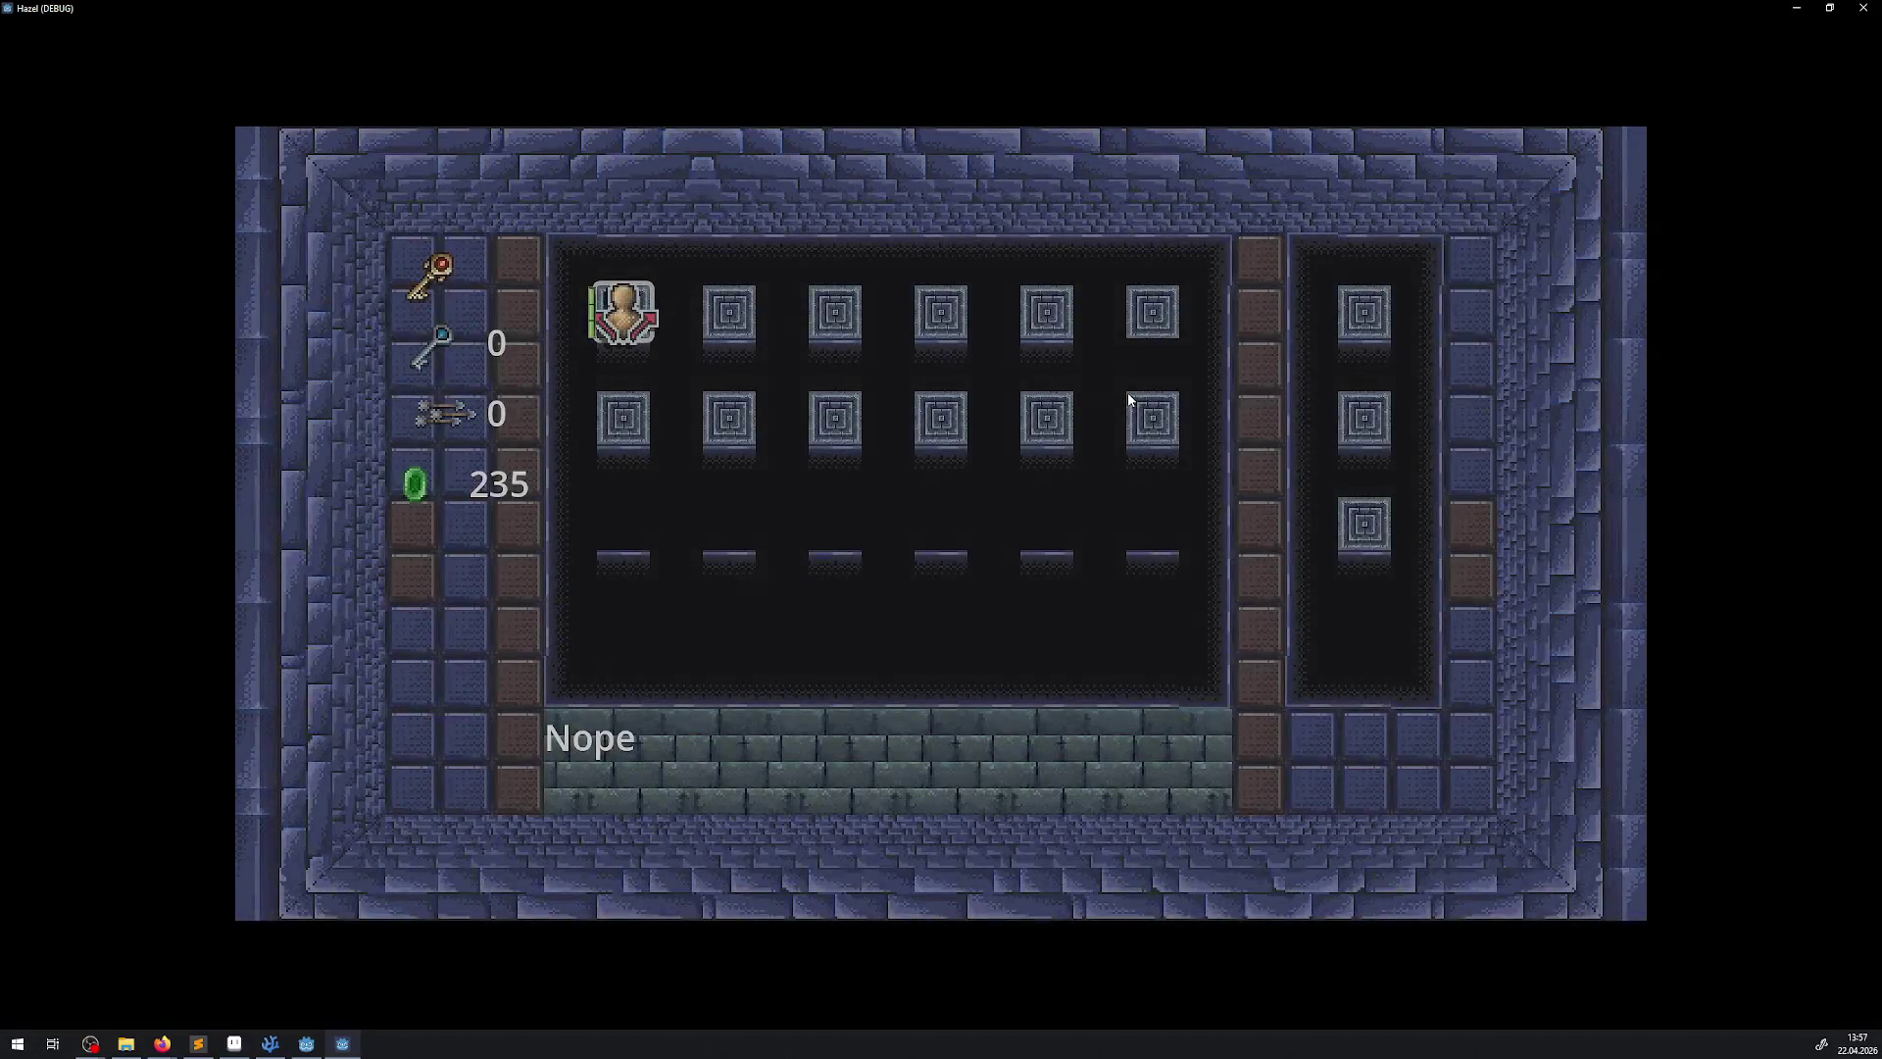
key("Escape")
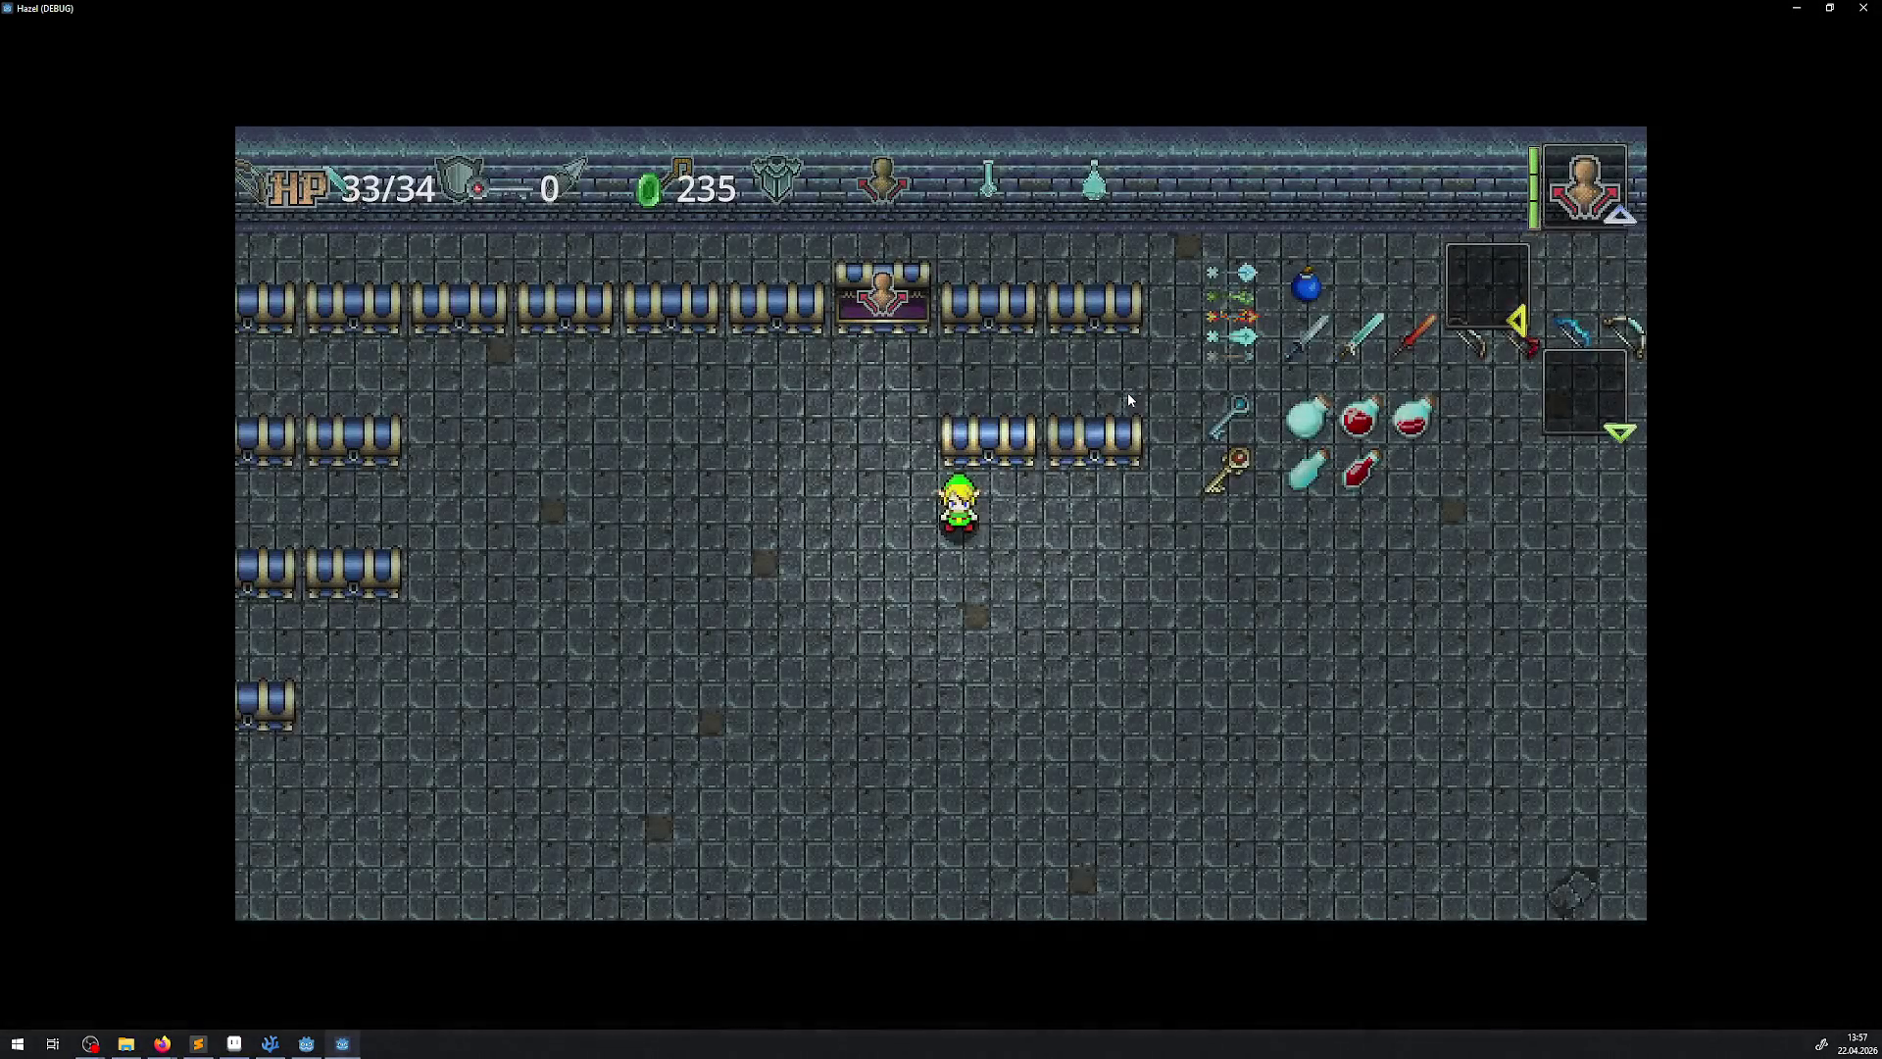
Walk along the right wall past the chests and drop through the pit into the room below
key("Right")
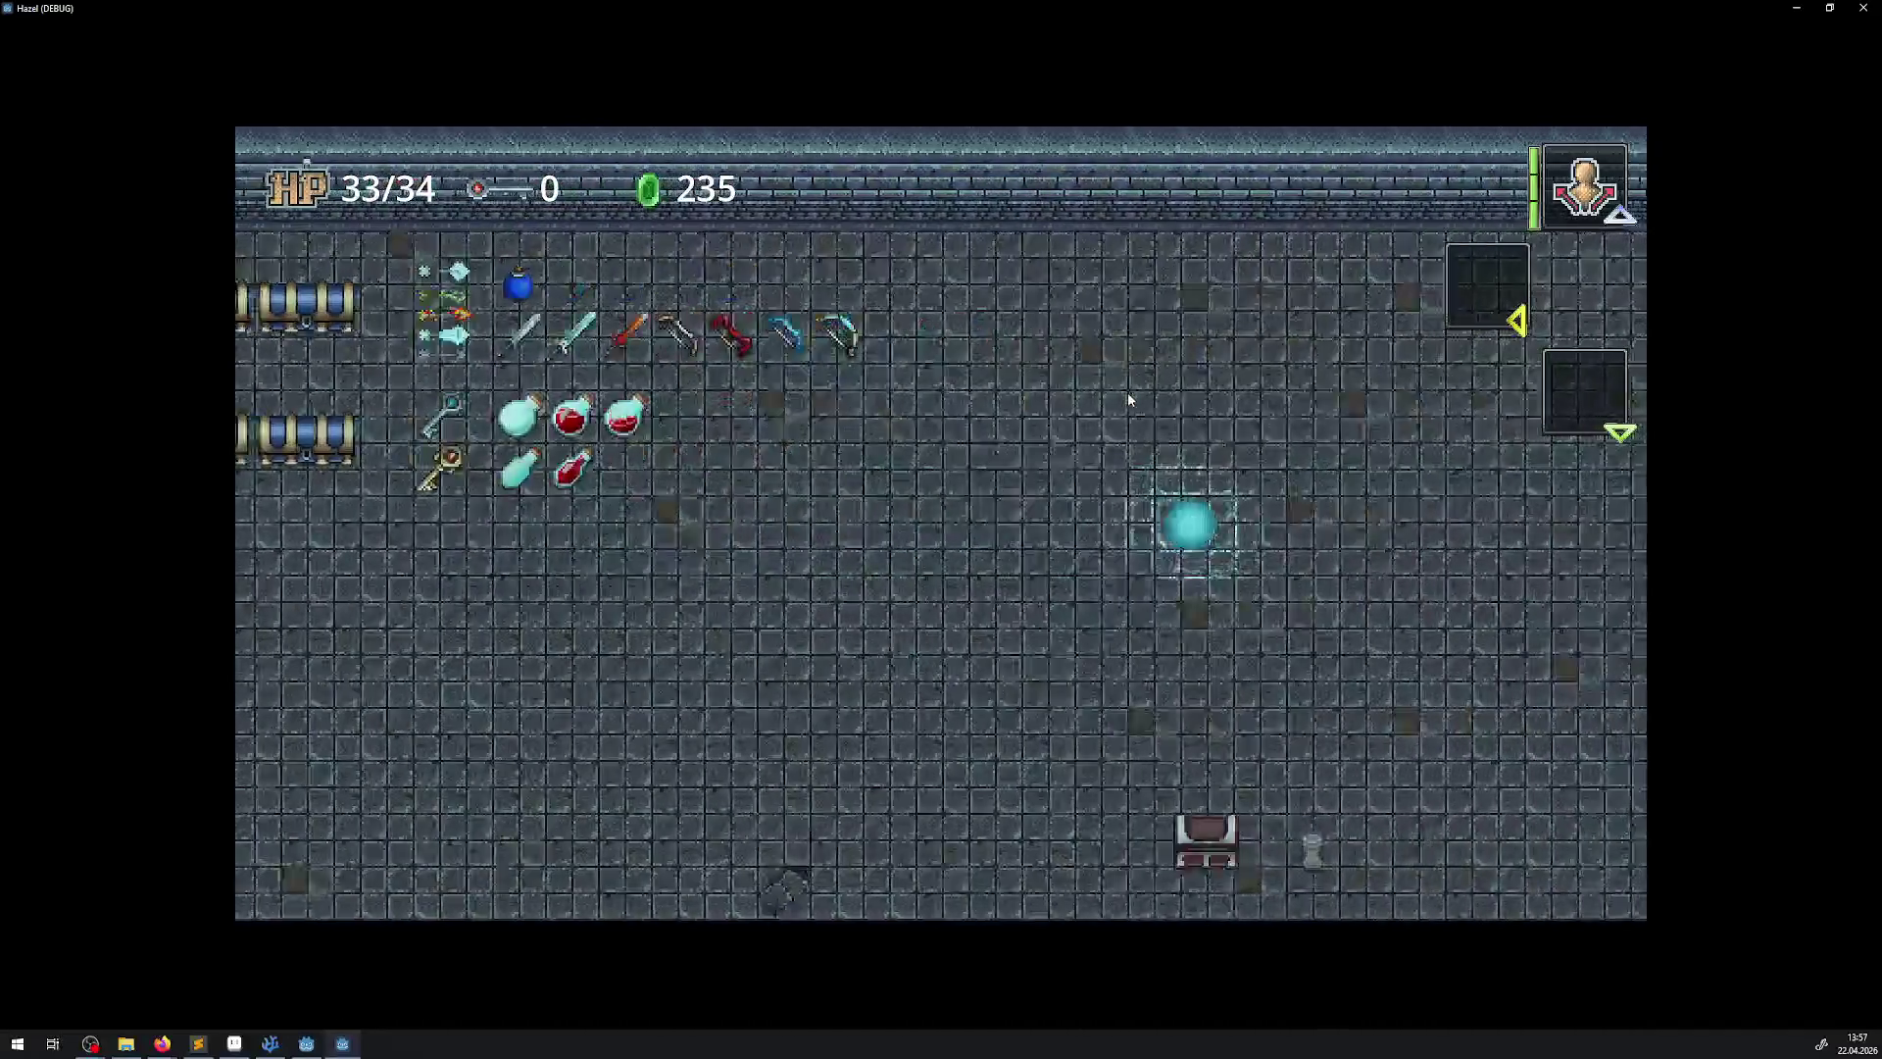
key("Right")
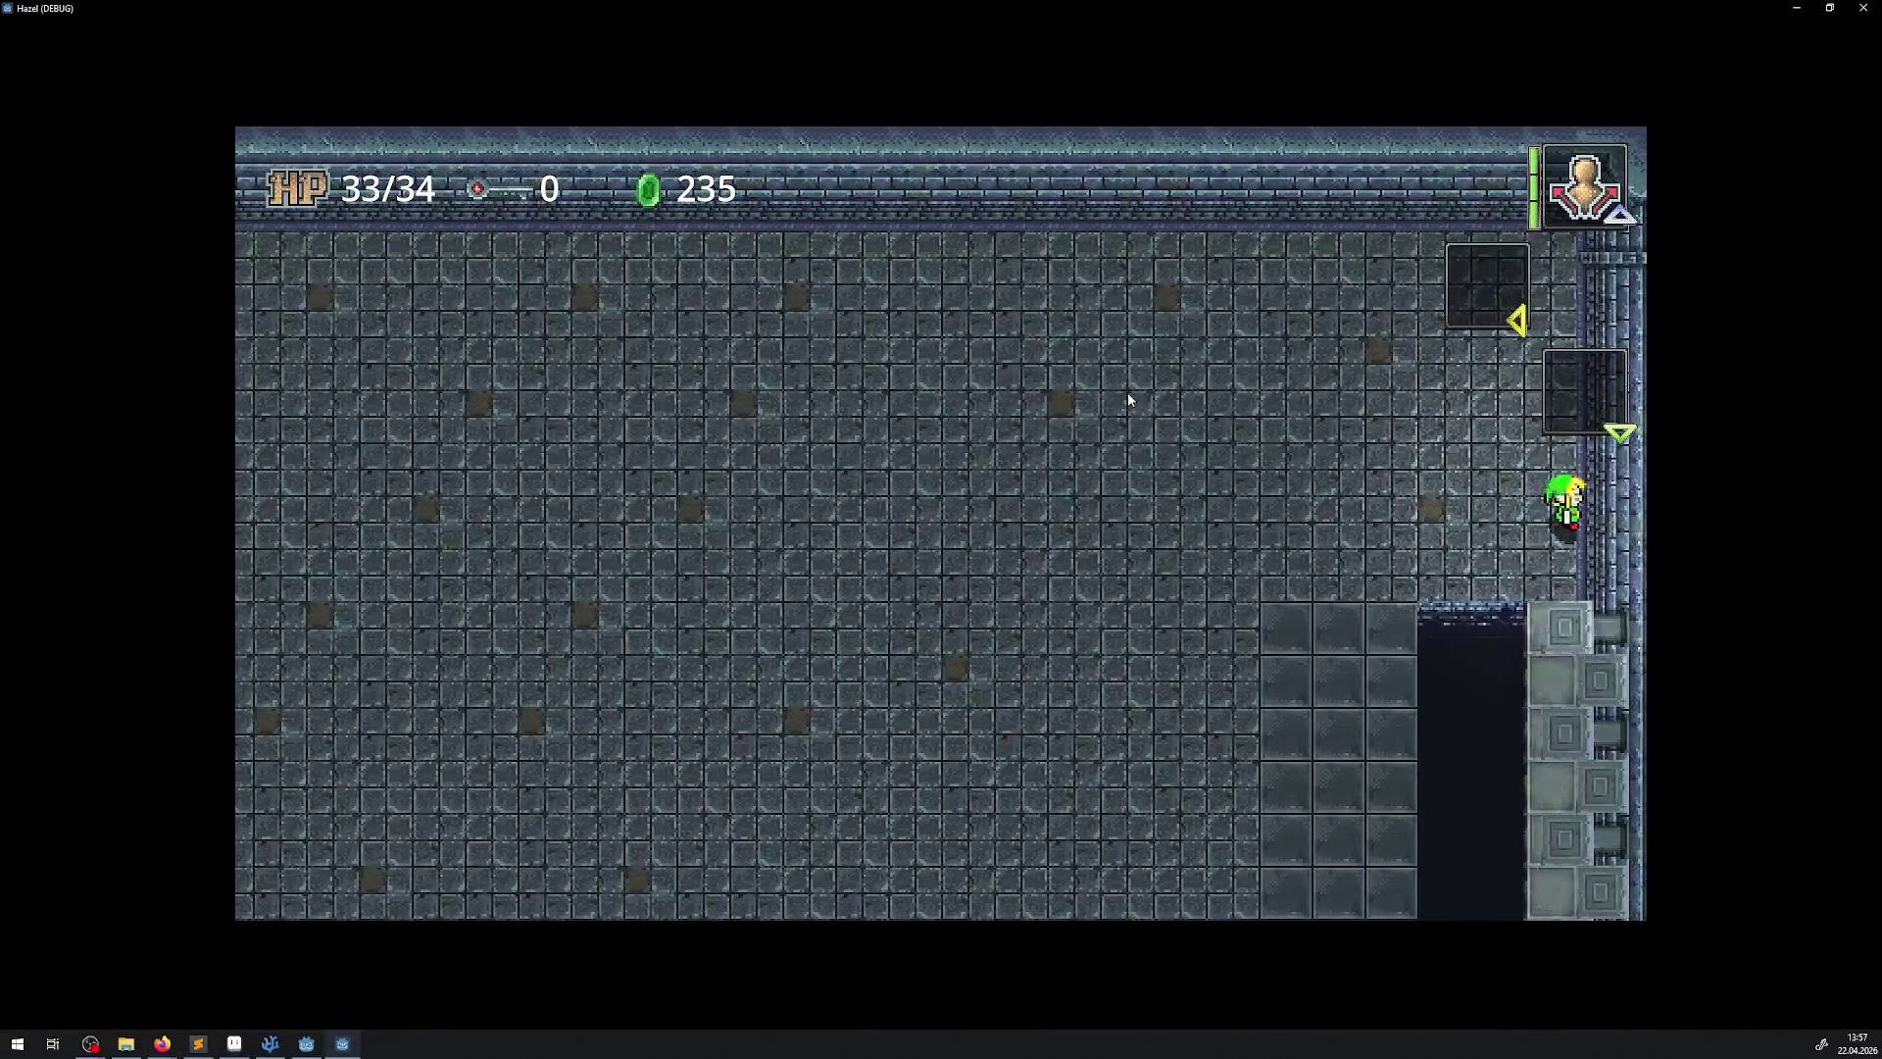
key("Down")
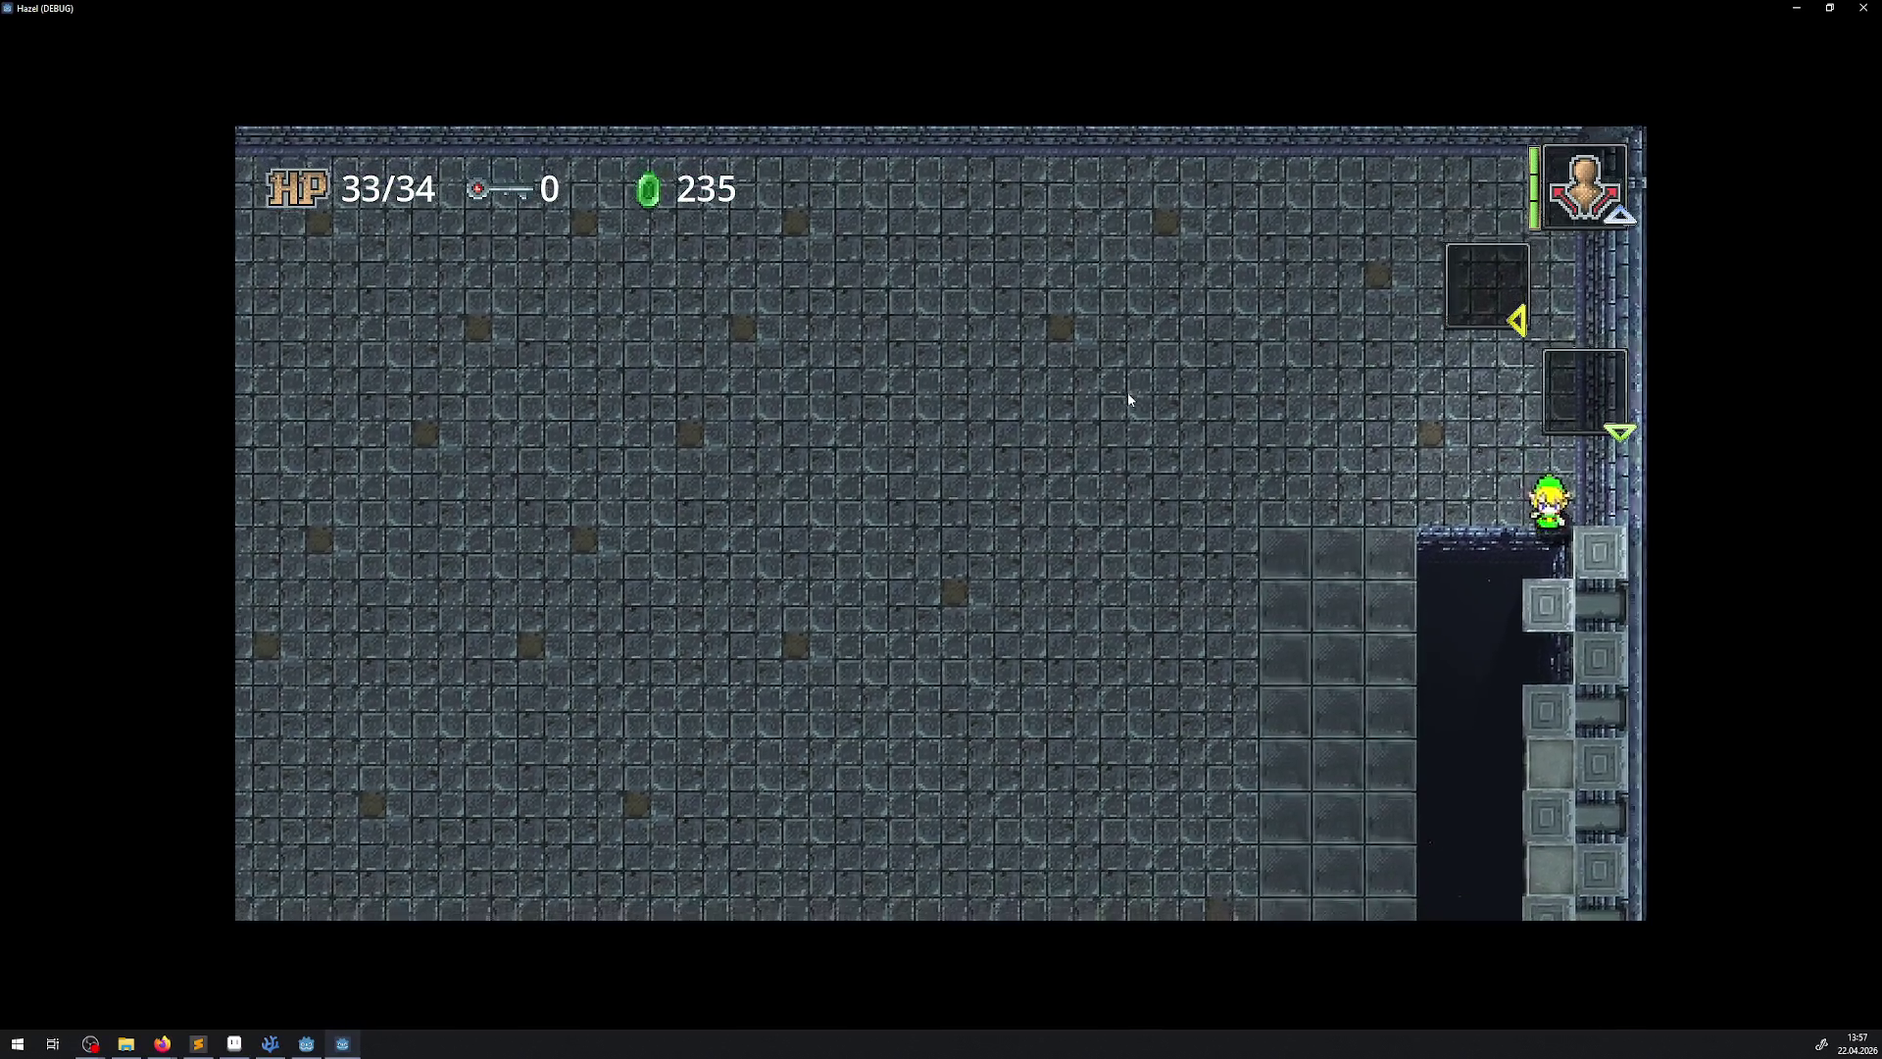
key("Down")
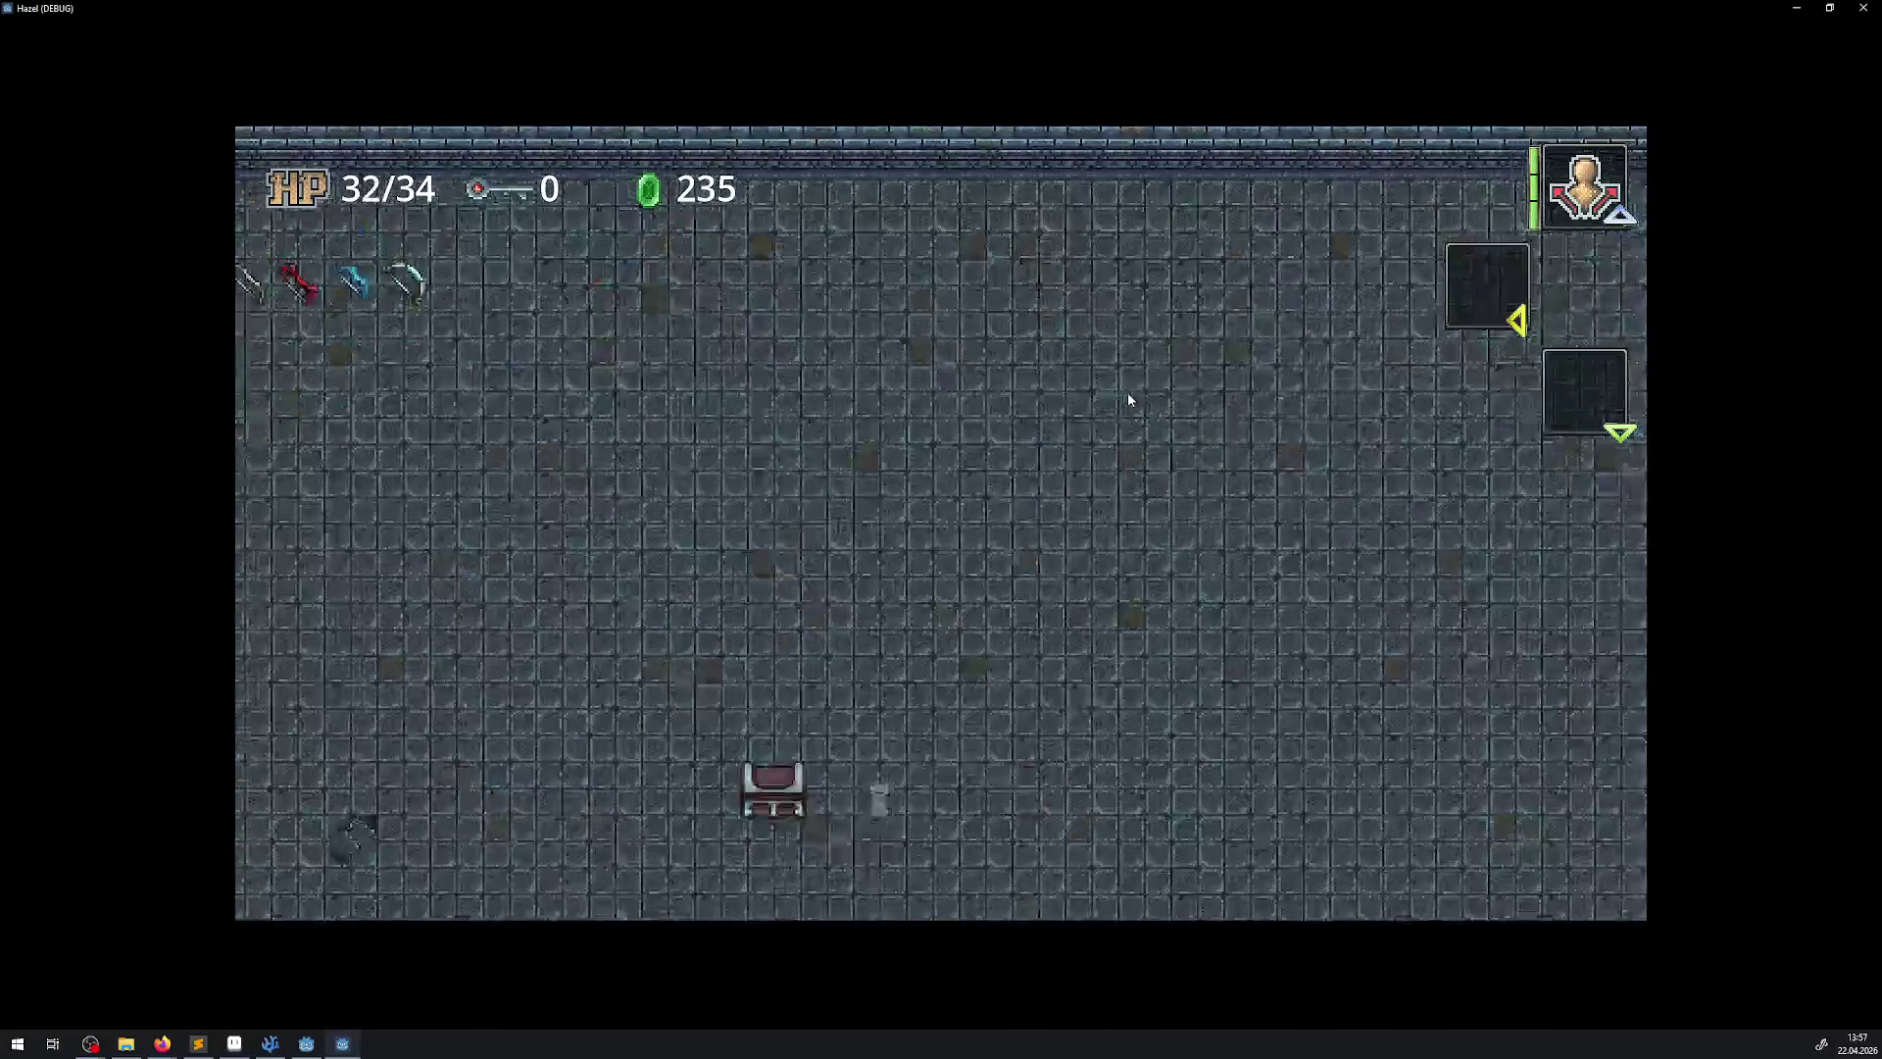
key("Down")
key("Right")
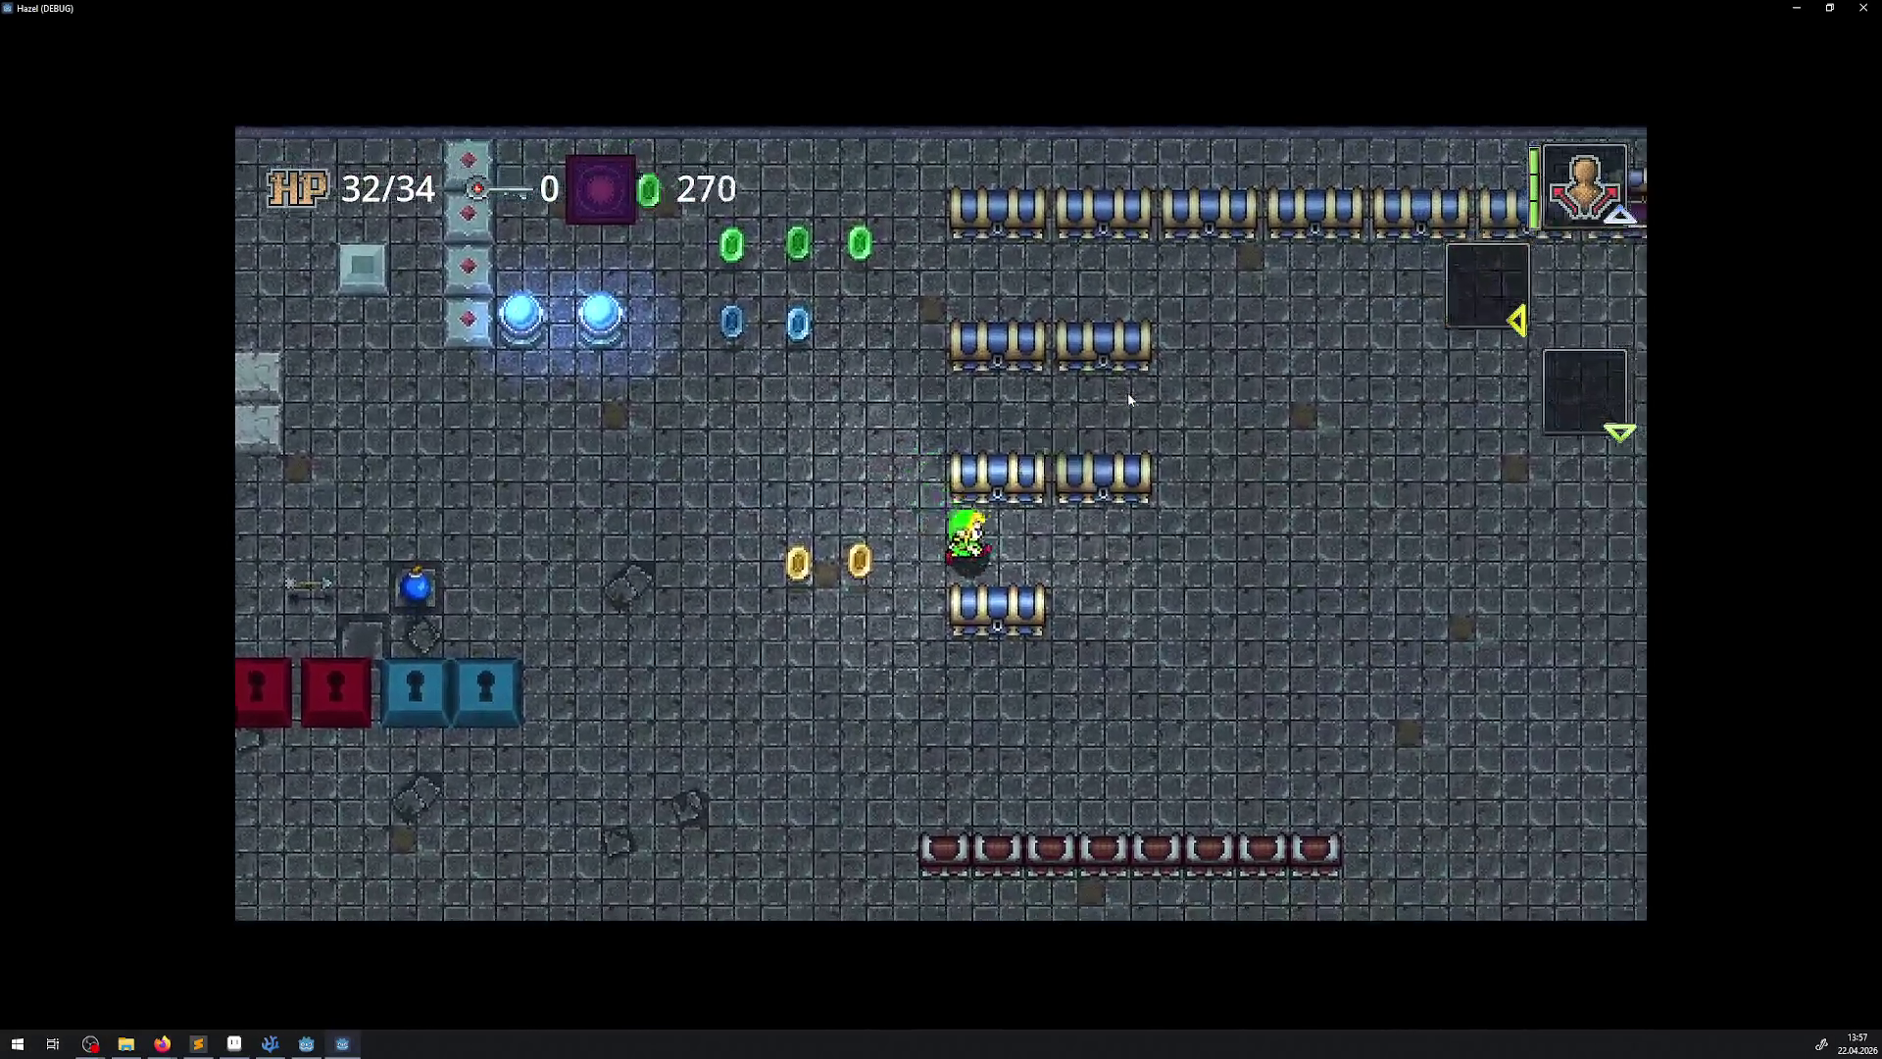
key("Right")
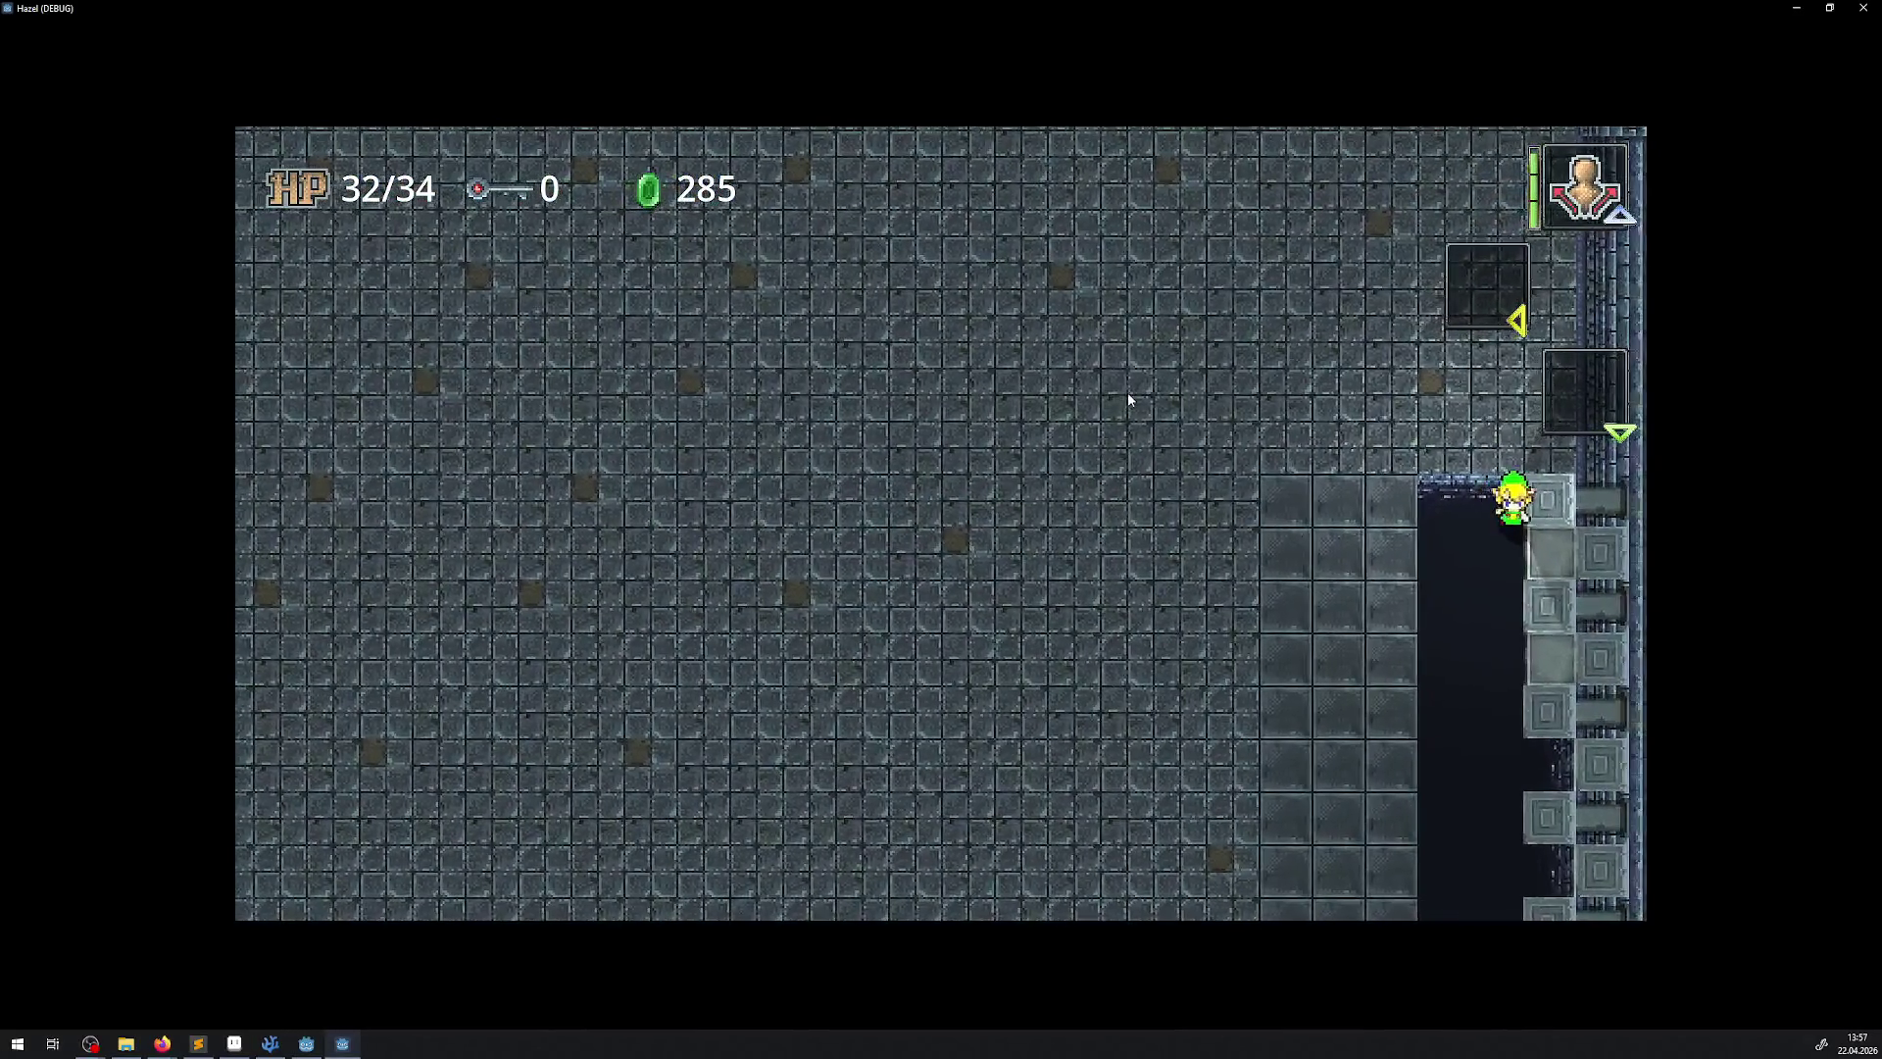
key("Down")
Cross the lower room to the right wall and step into the dark pit
key("Right")
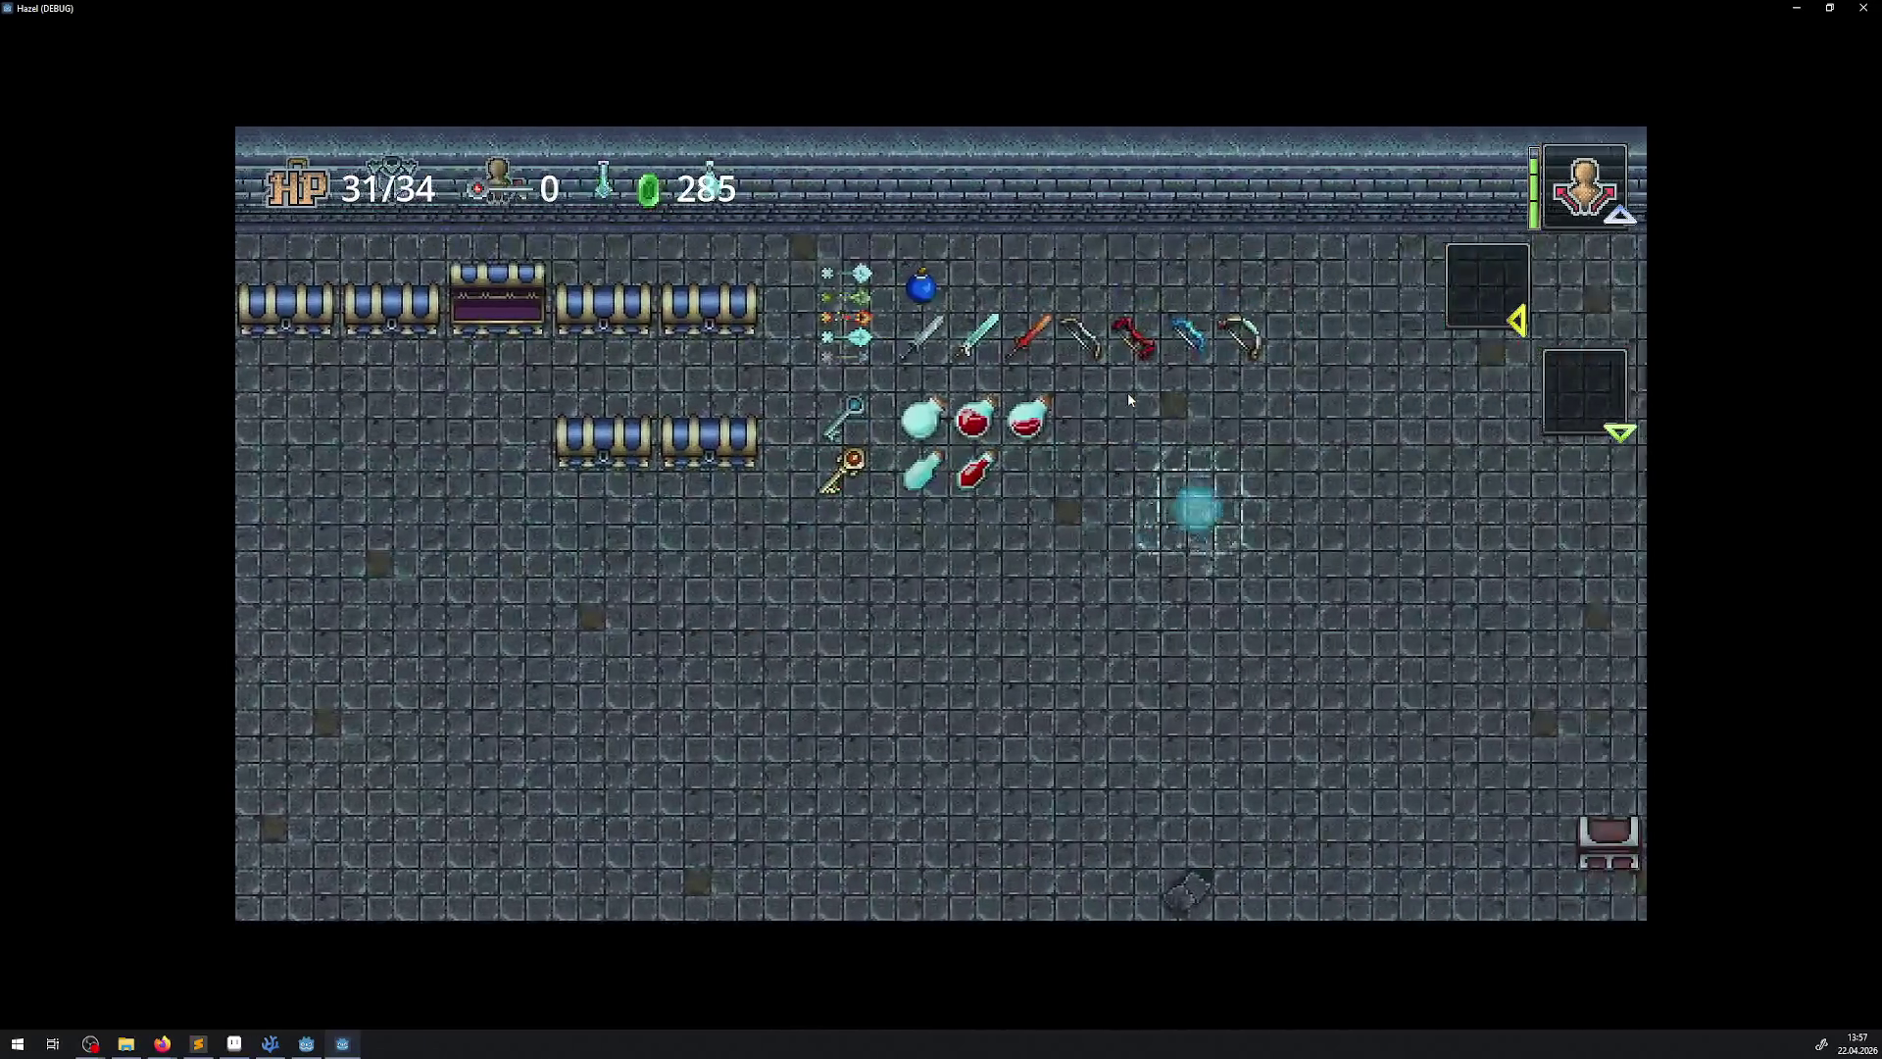
key("Right")
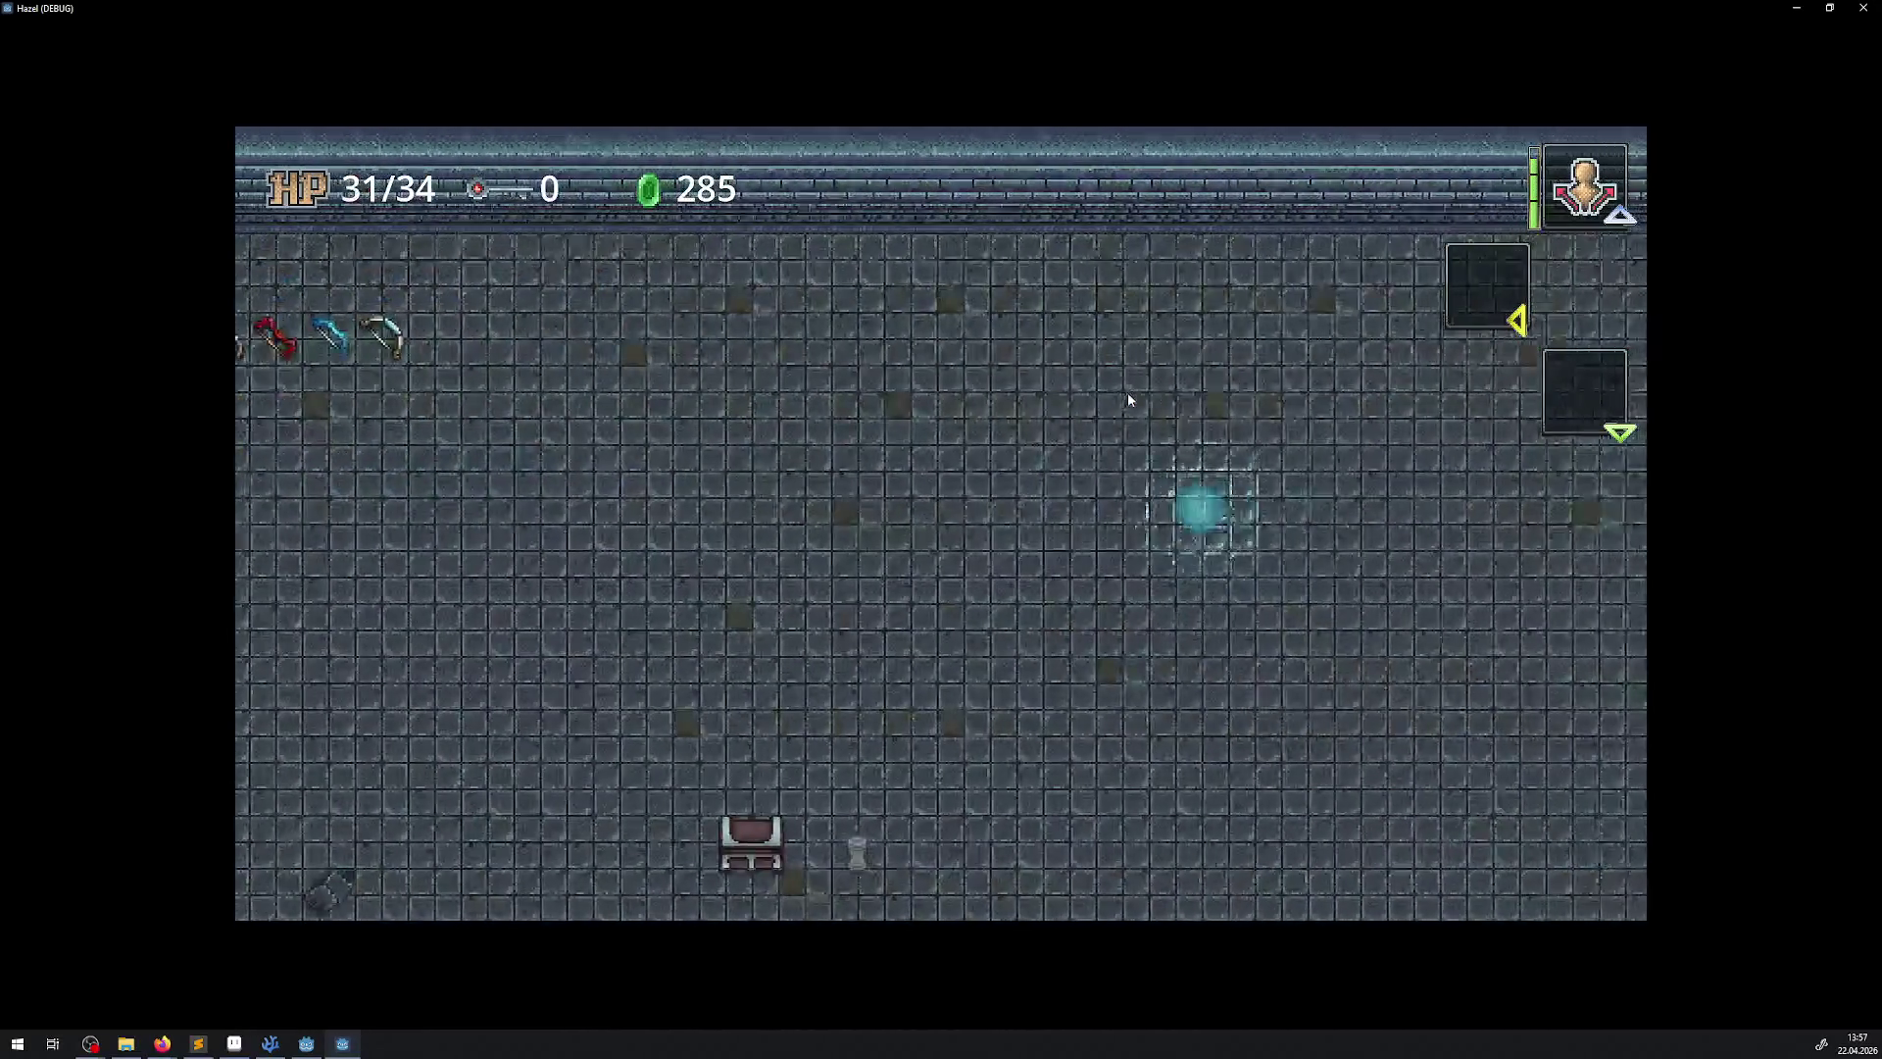
key("Down")
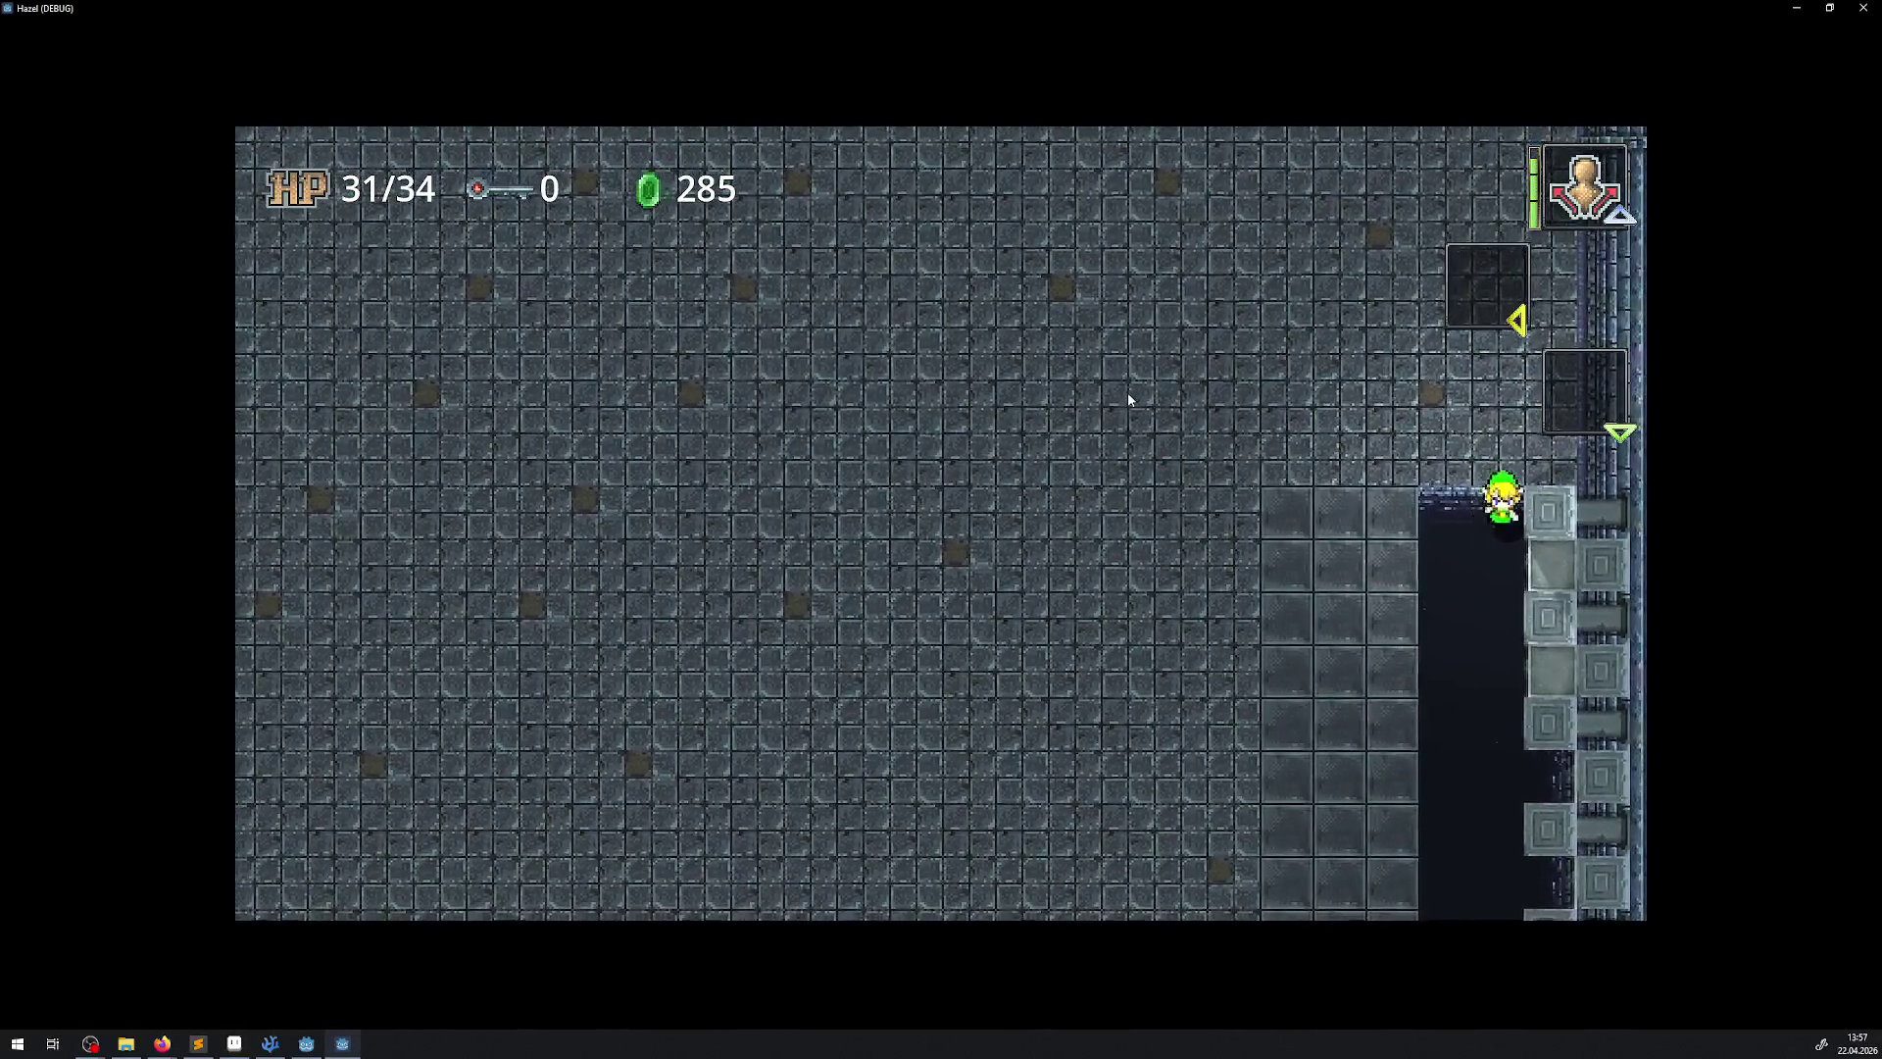
key("Down")
After respawning, step into the pit again, then walk right into the push-trap room
key("Right")
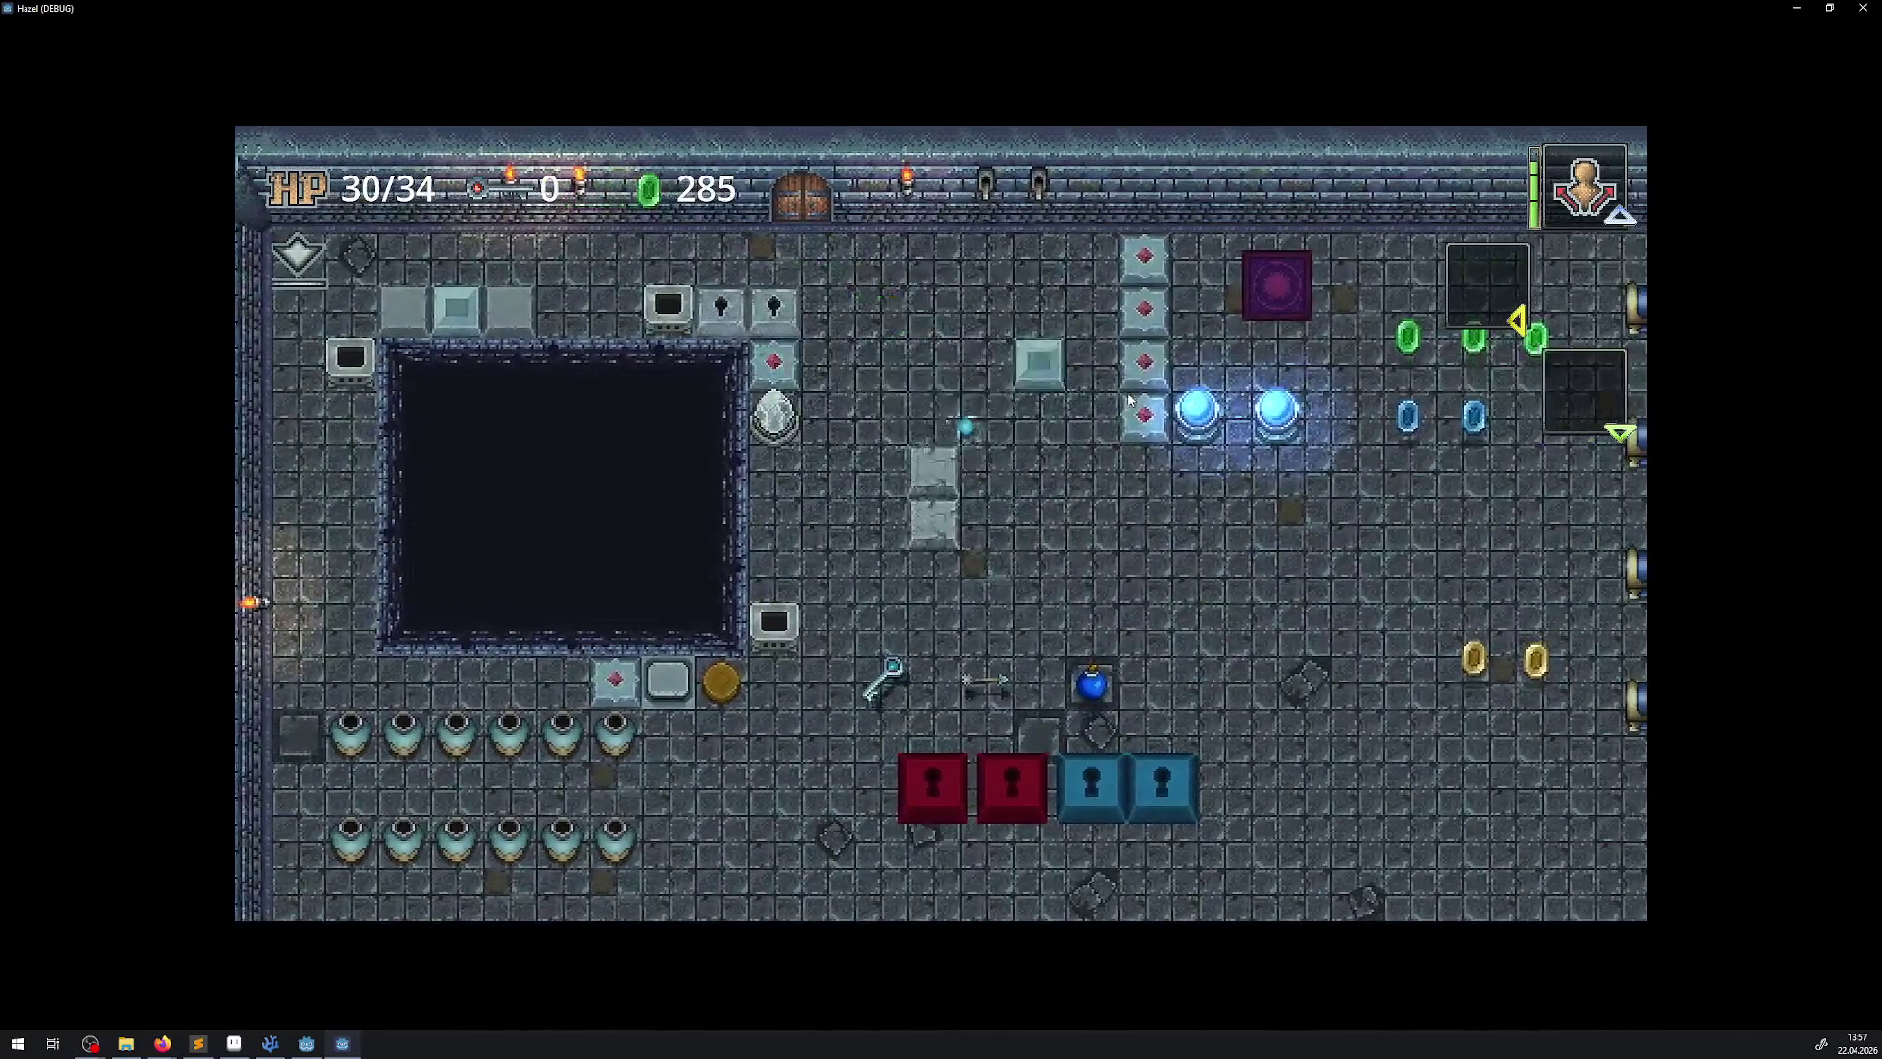
key("Right")
key("Down")
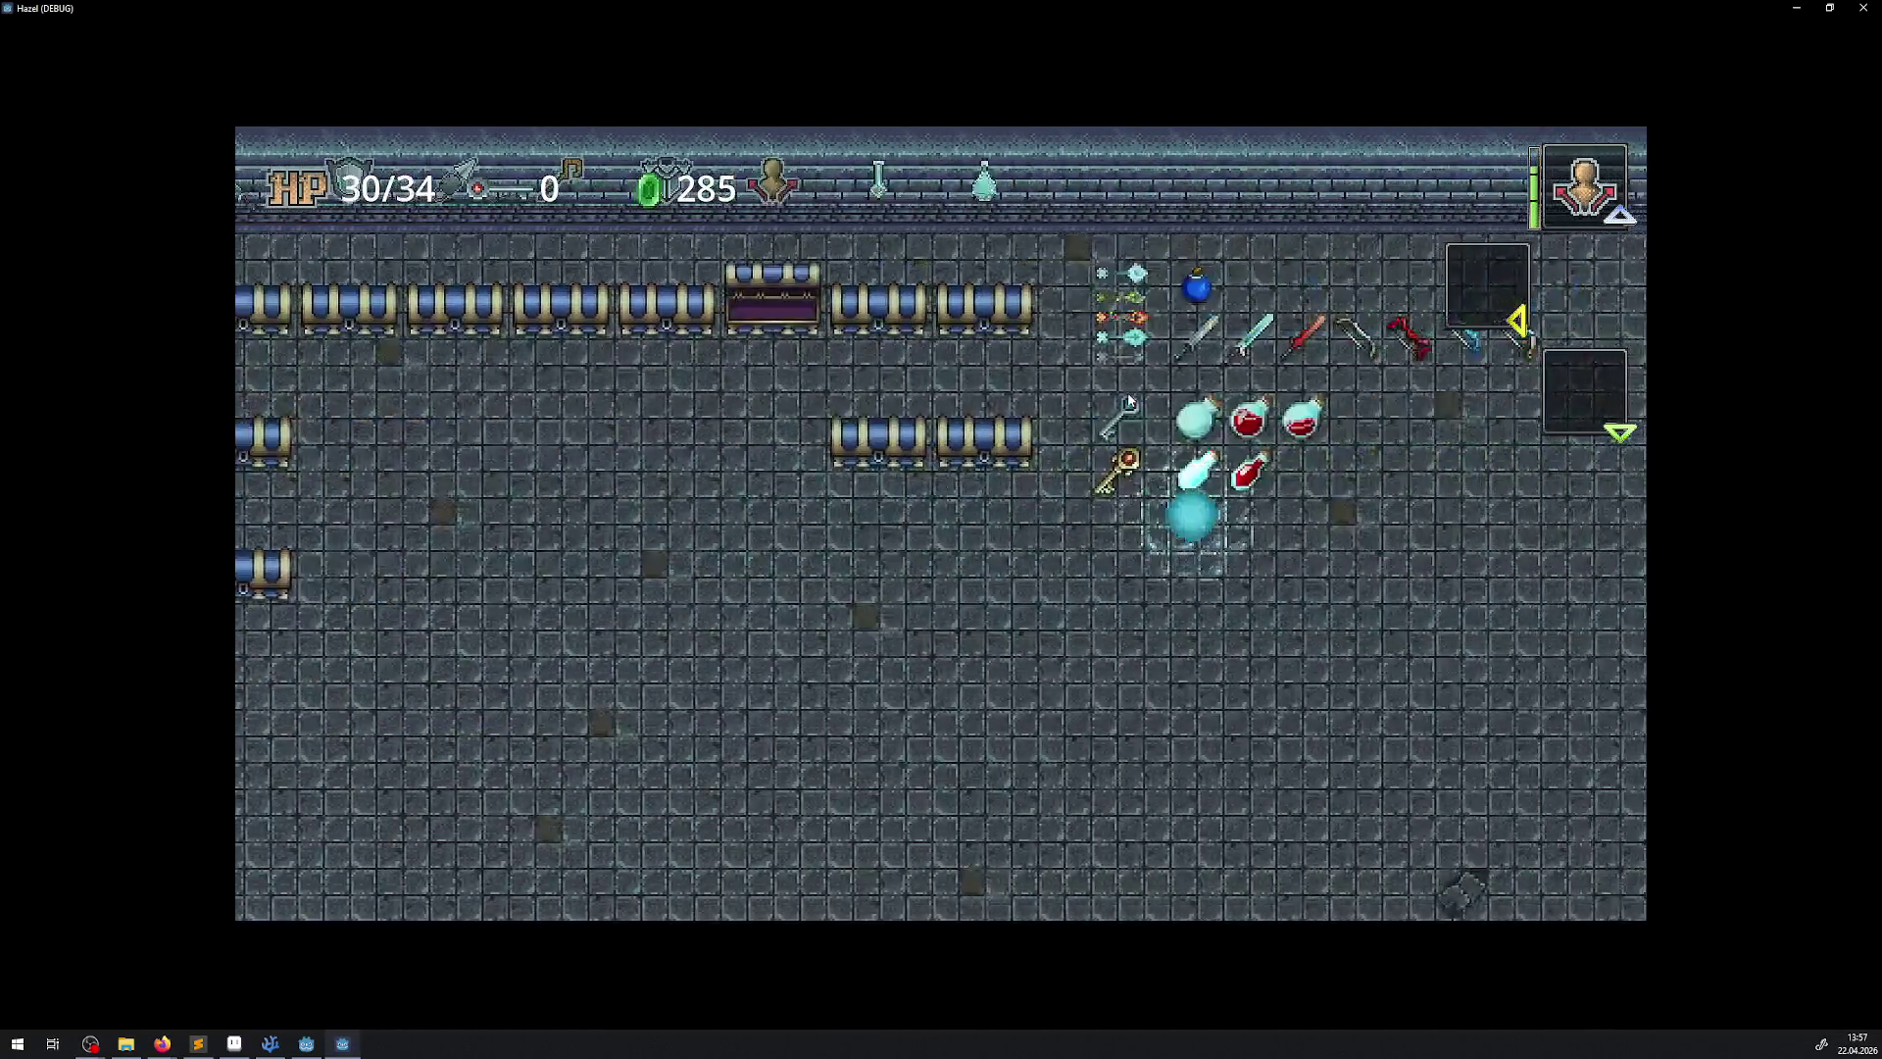
key("Right")
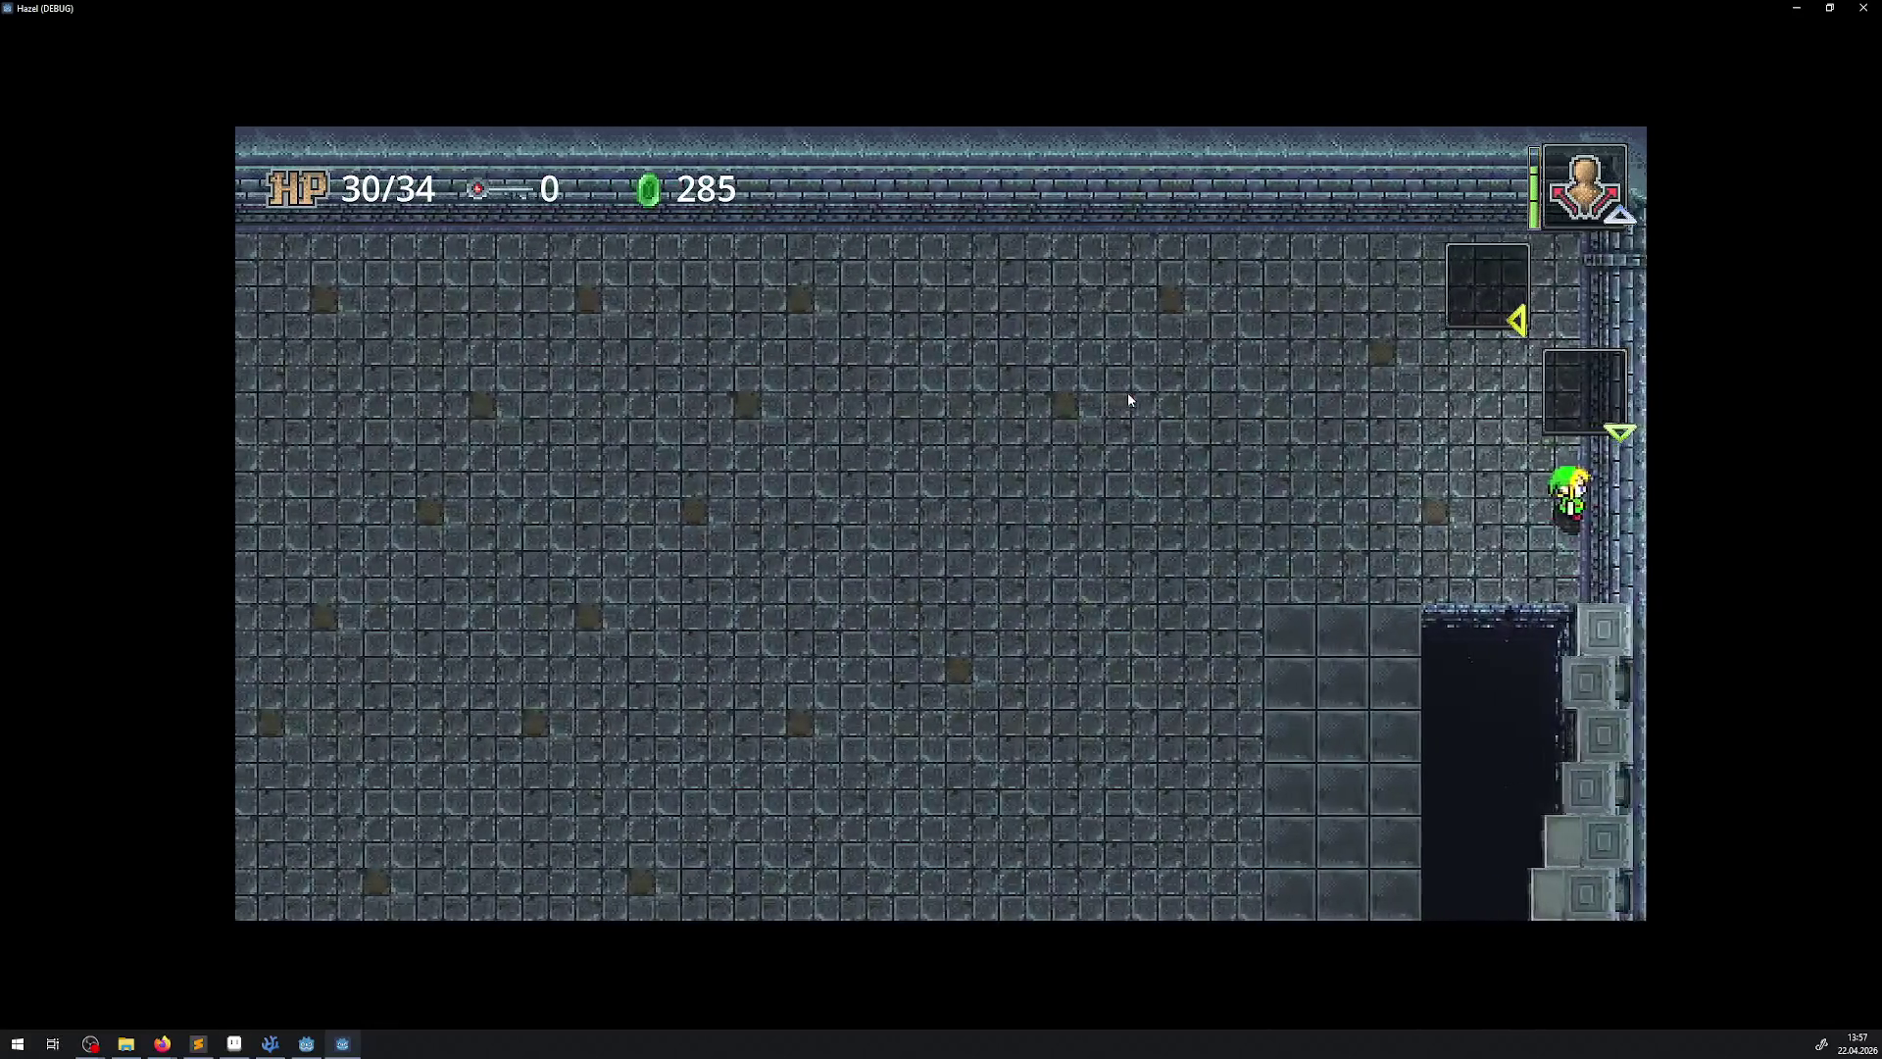
key("Down")
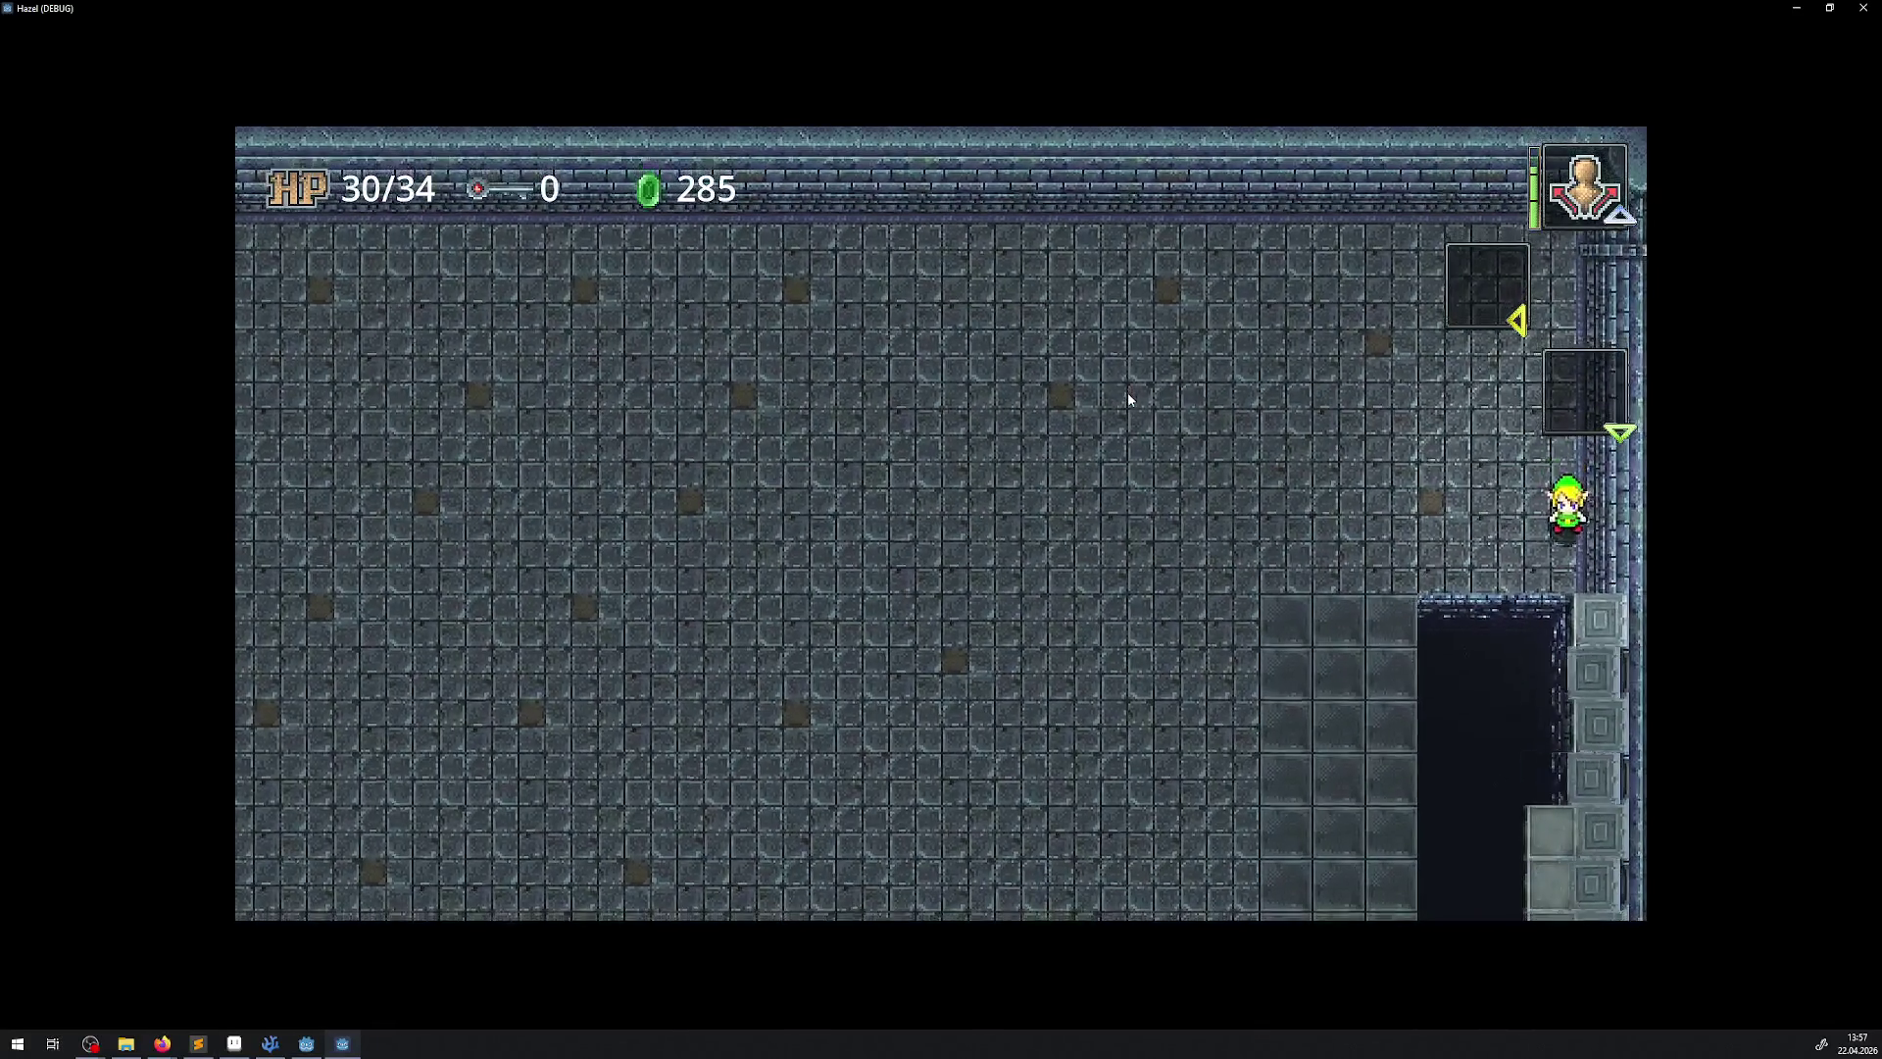
key("Left")
key("Down")
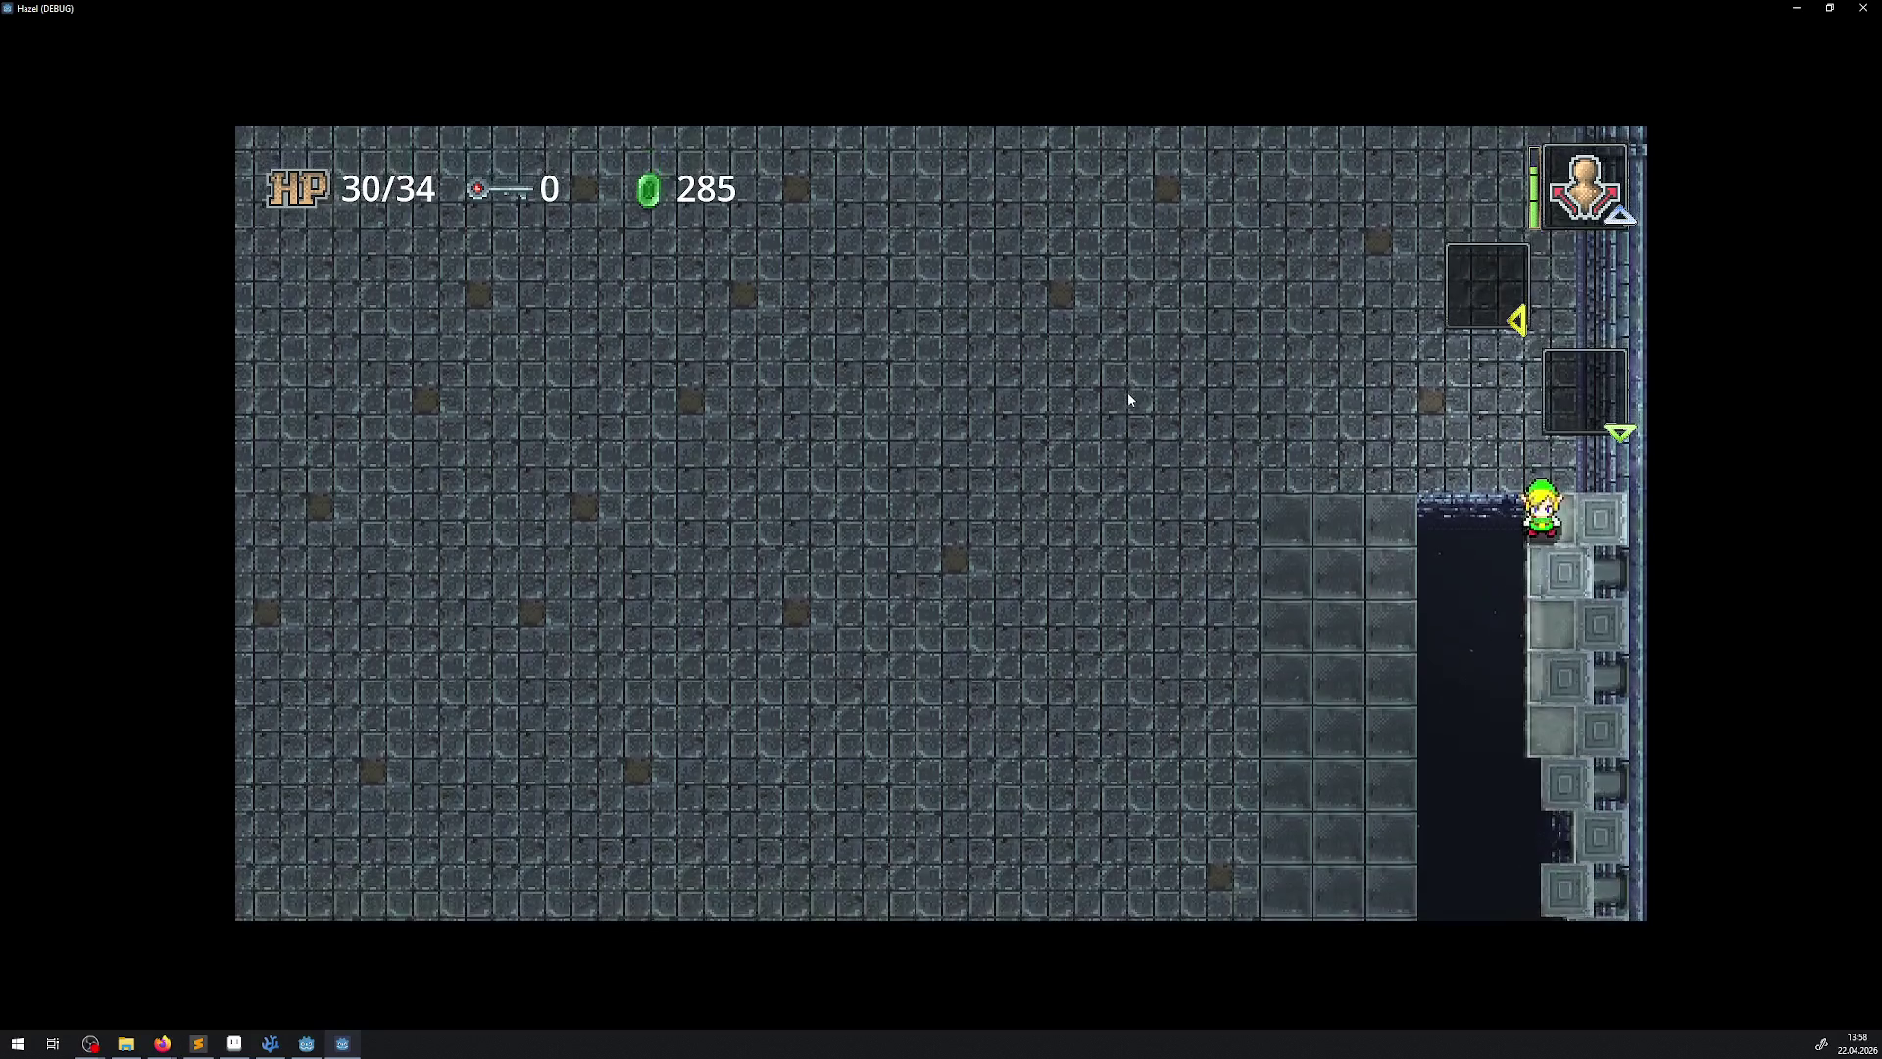
key("Left")
key("Right")
key("Down")
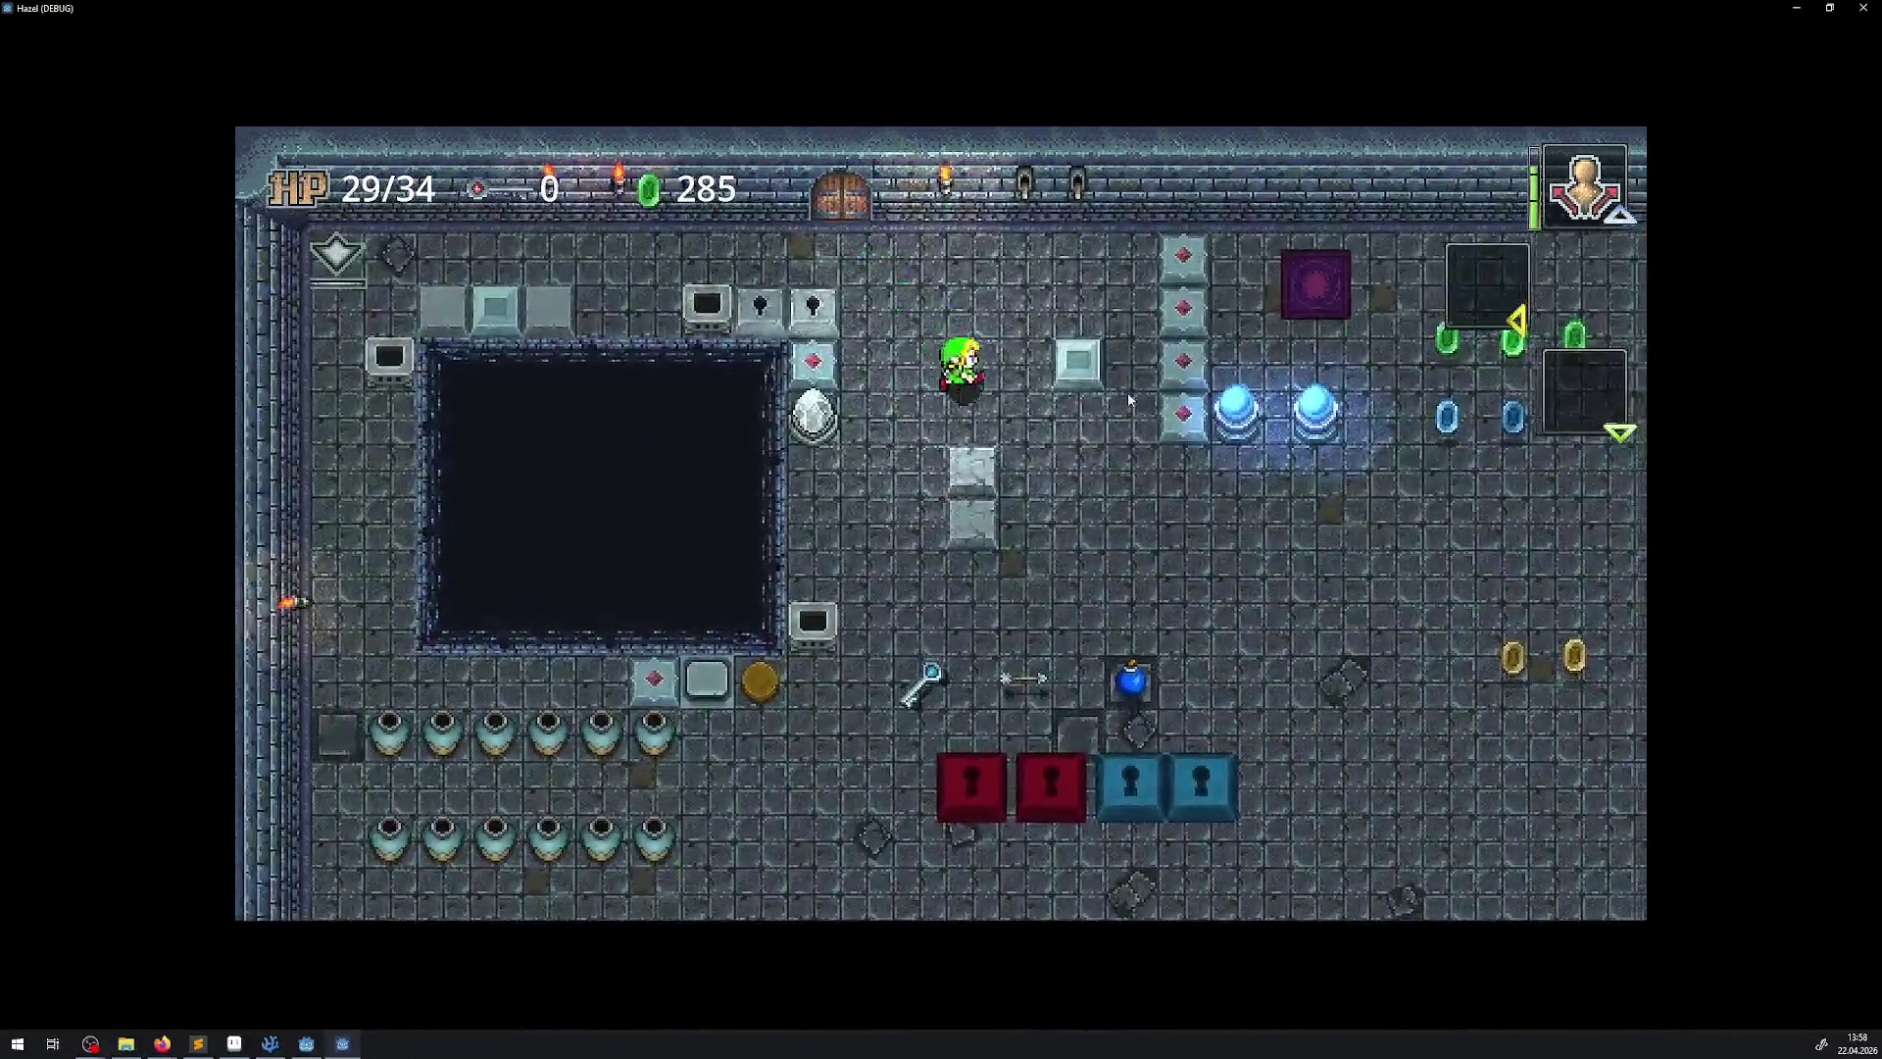
key("Right")
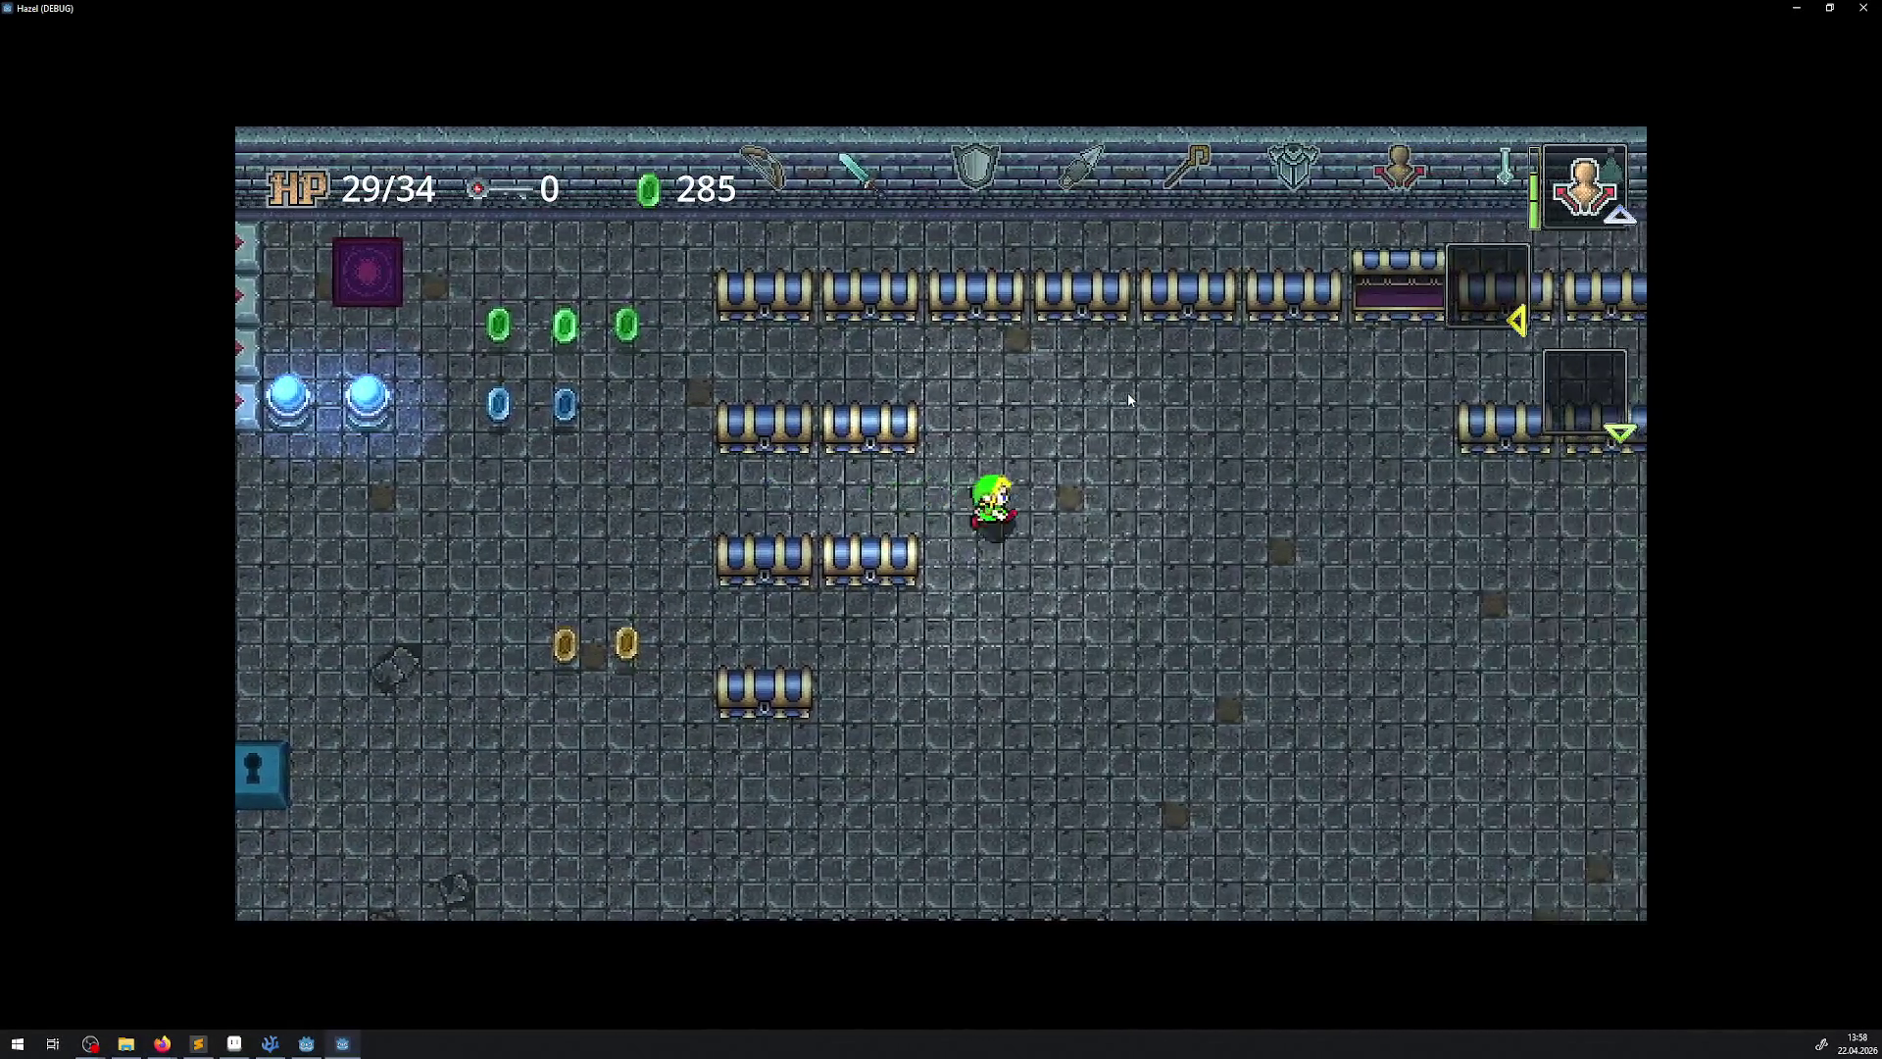
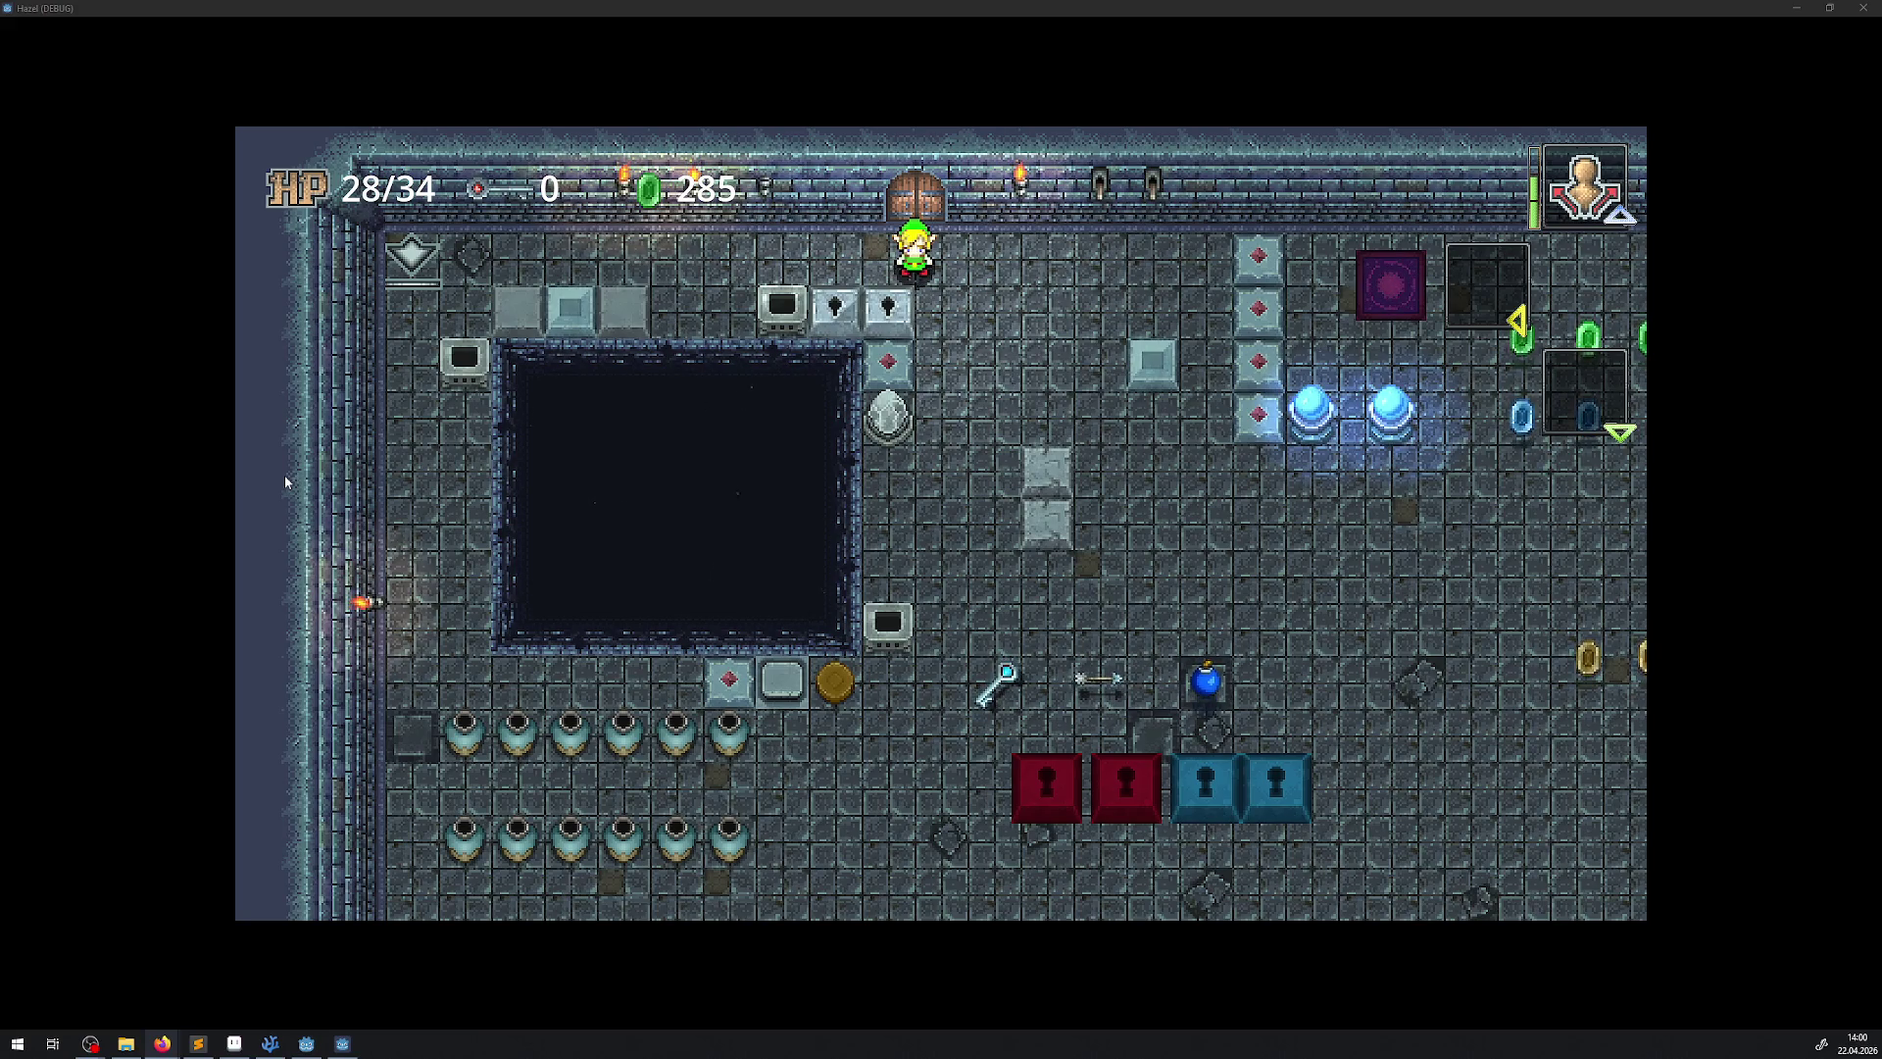
Close the running game and the PushTrap, MovingPlatform, WallSwitch and WallTorche scene tabs
left_click(1862, 8)
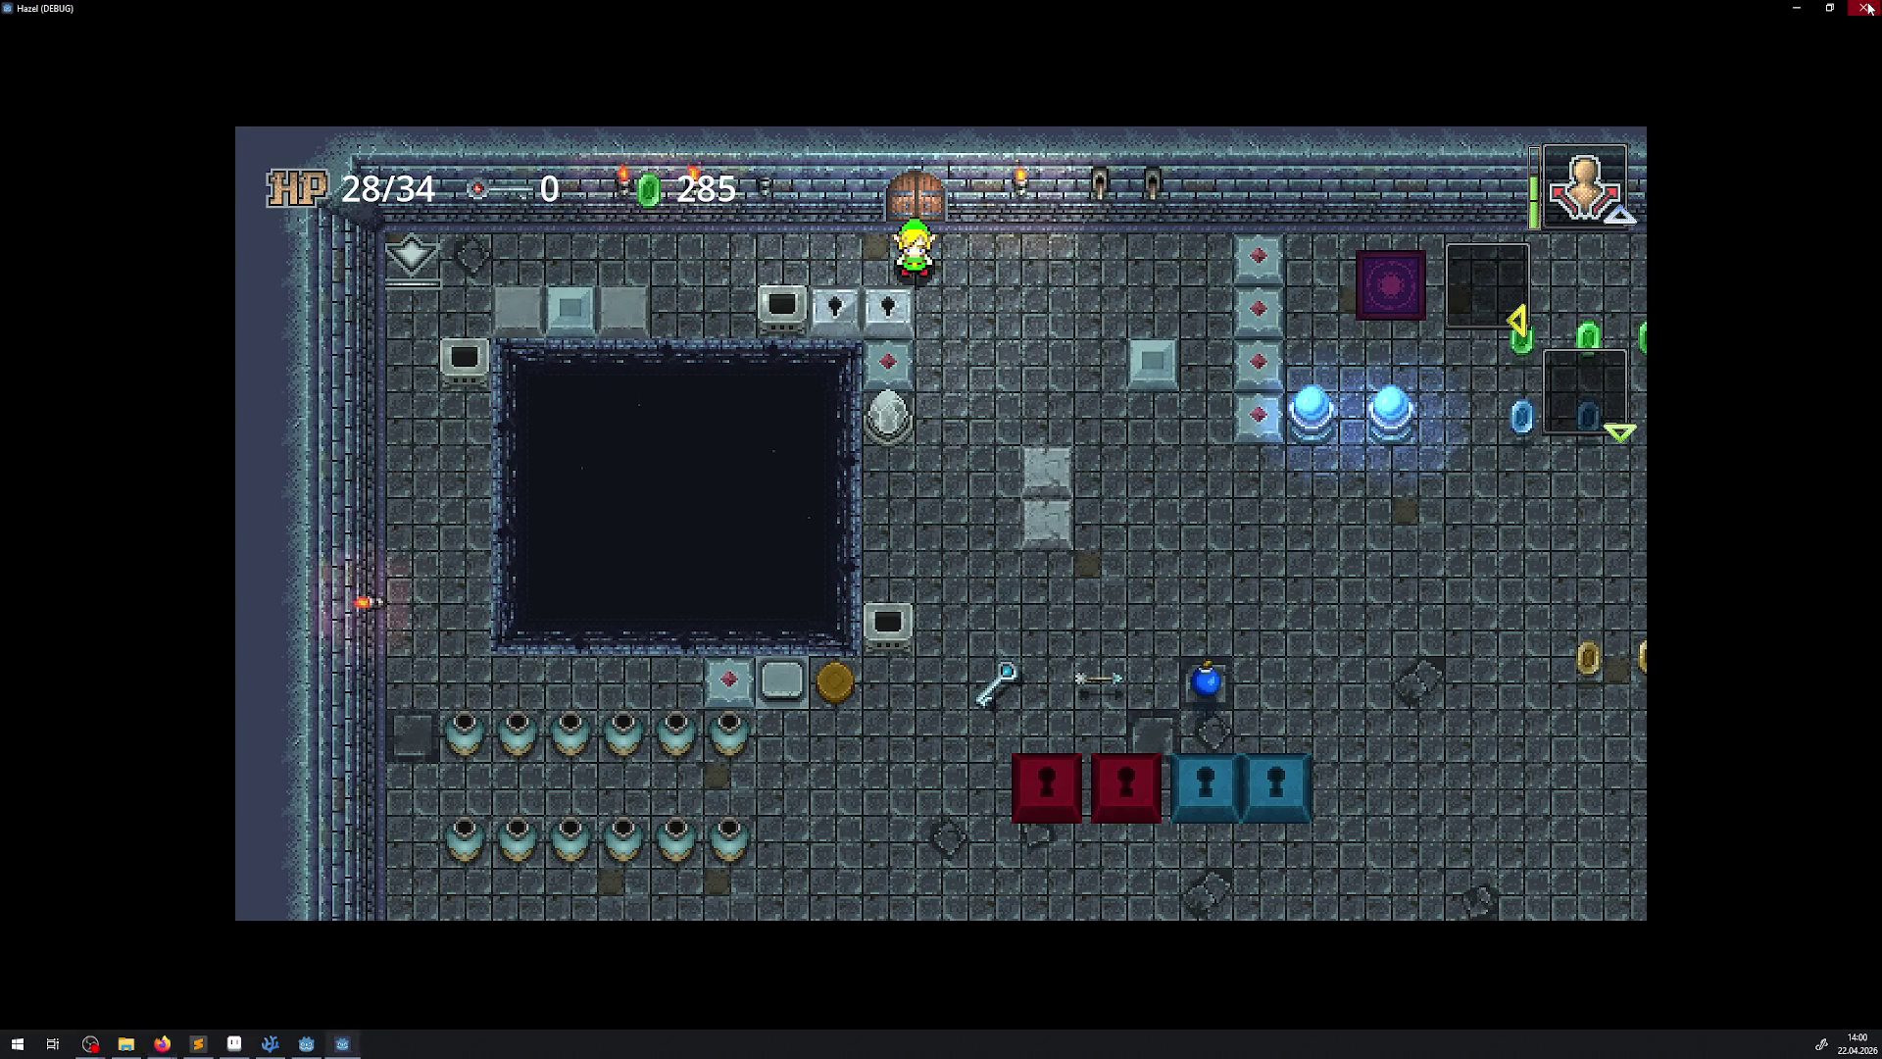
left_click_drag(890, 355, 884, 370)
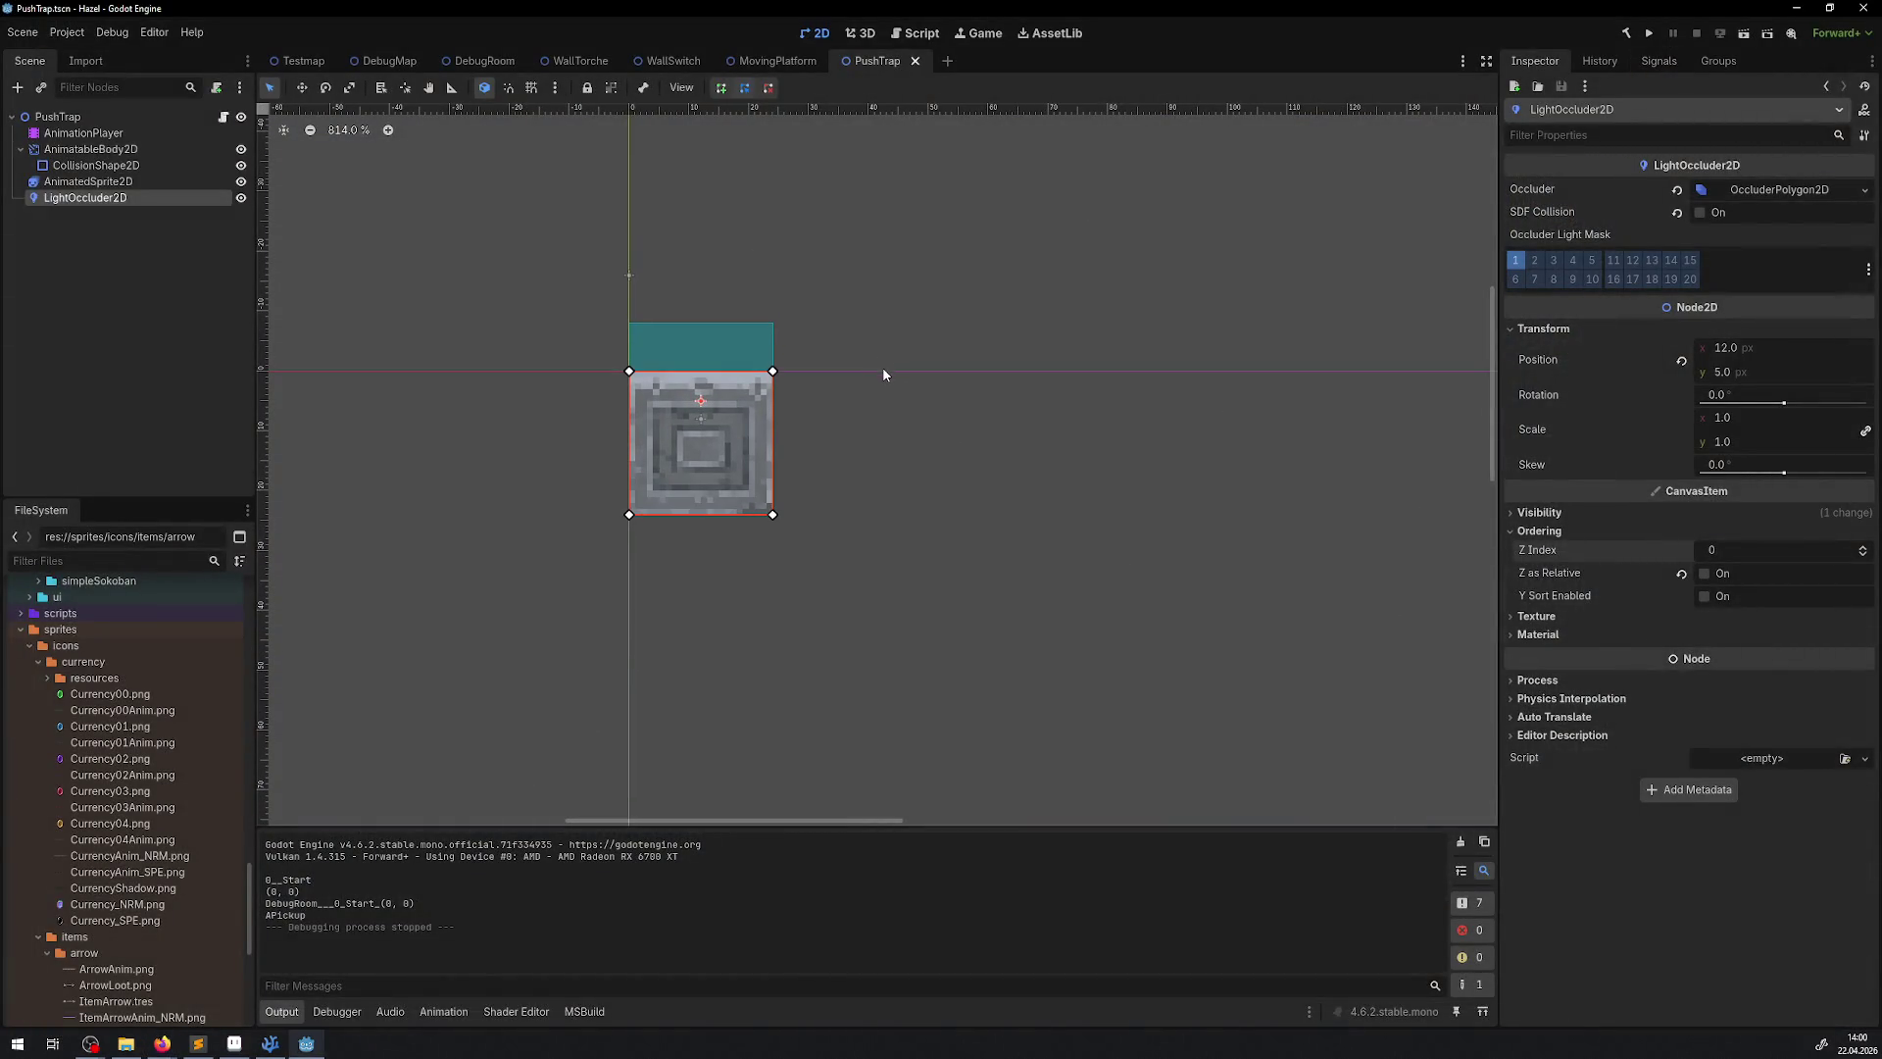
left_click(915, 60)
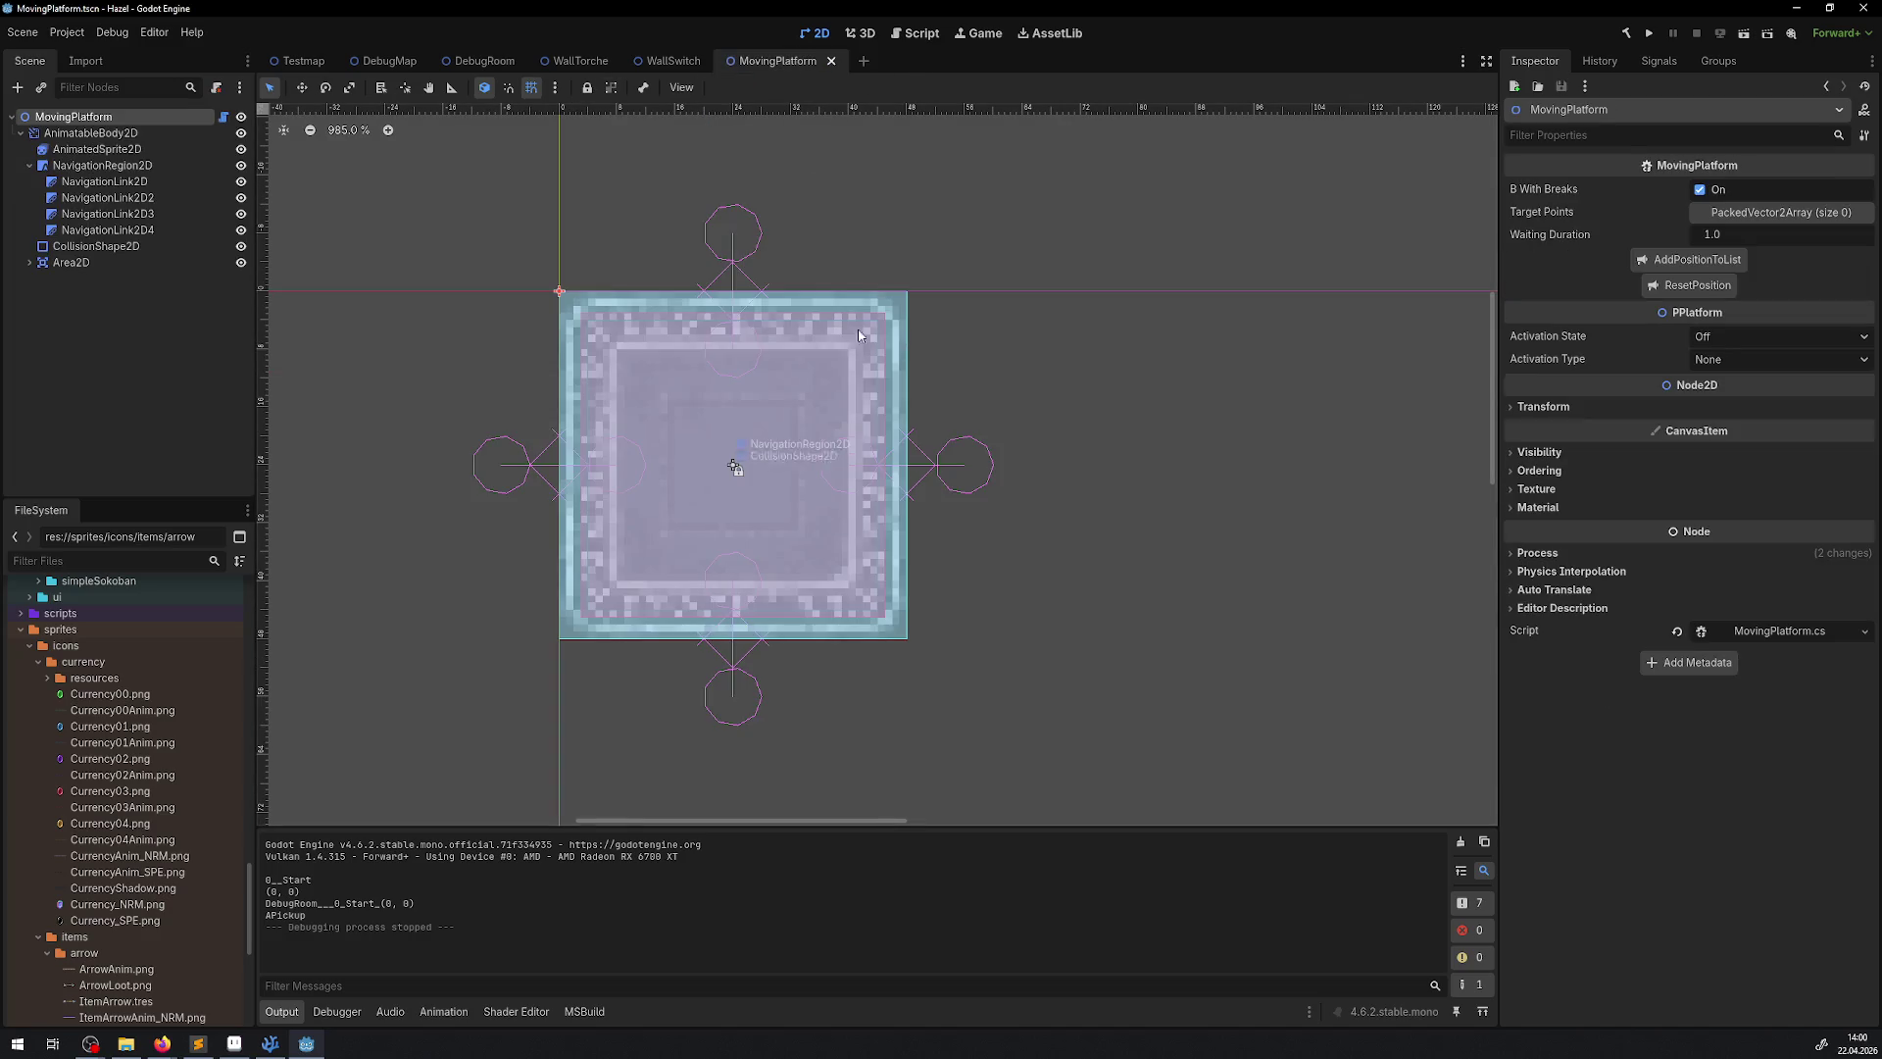
left_click(833, 62)
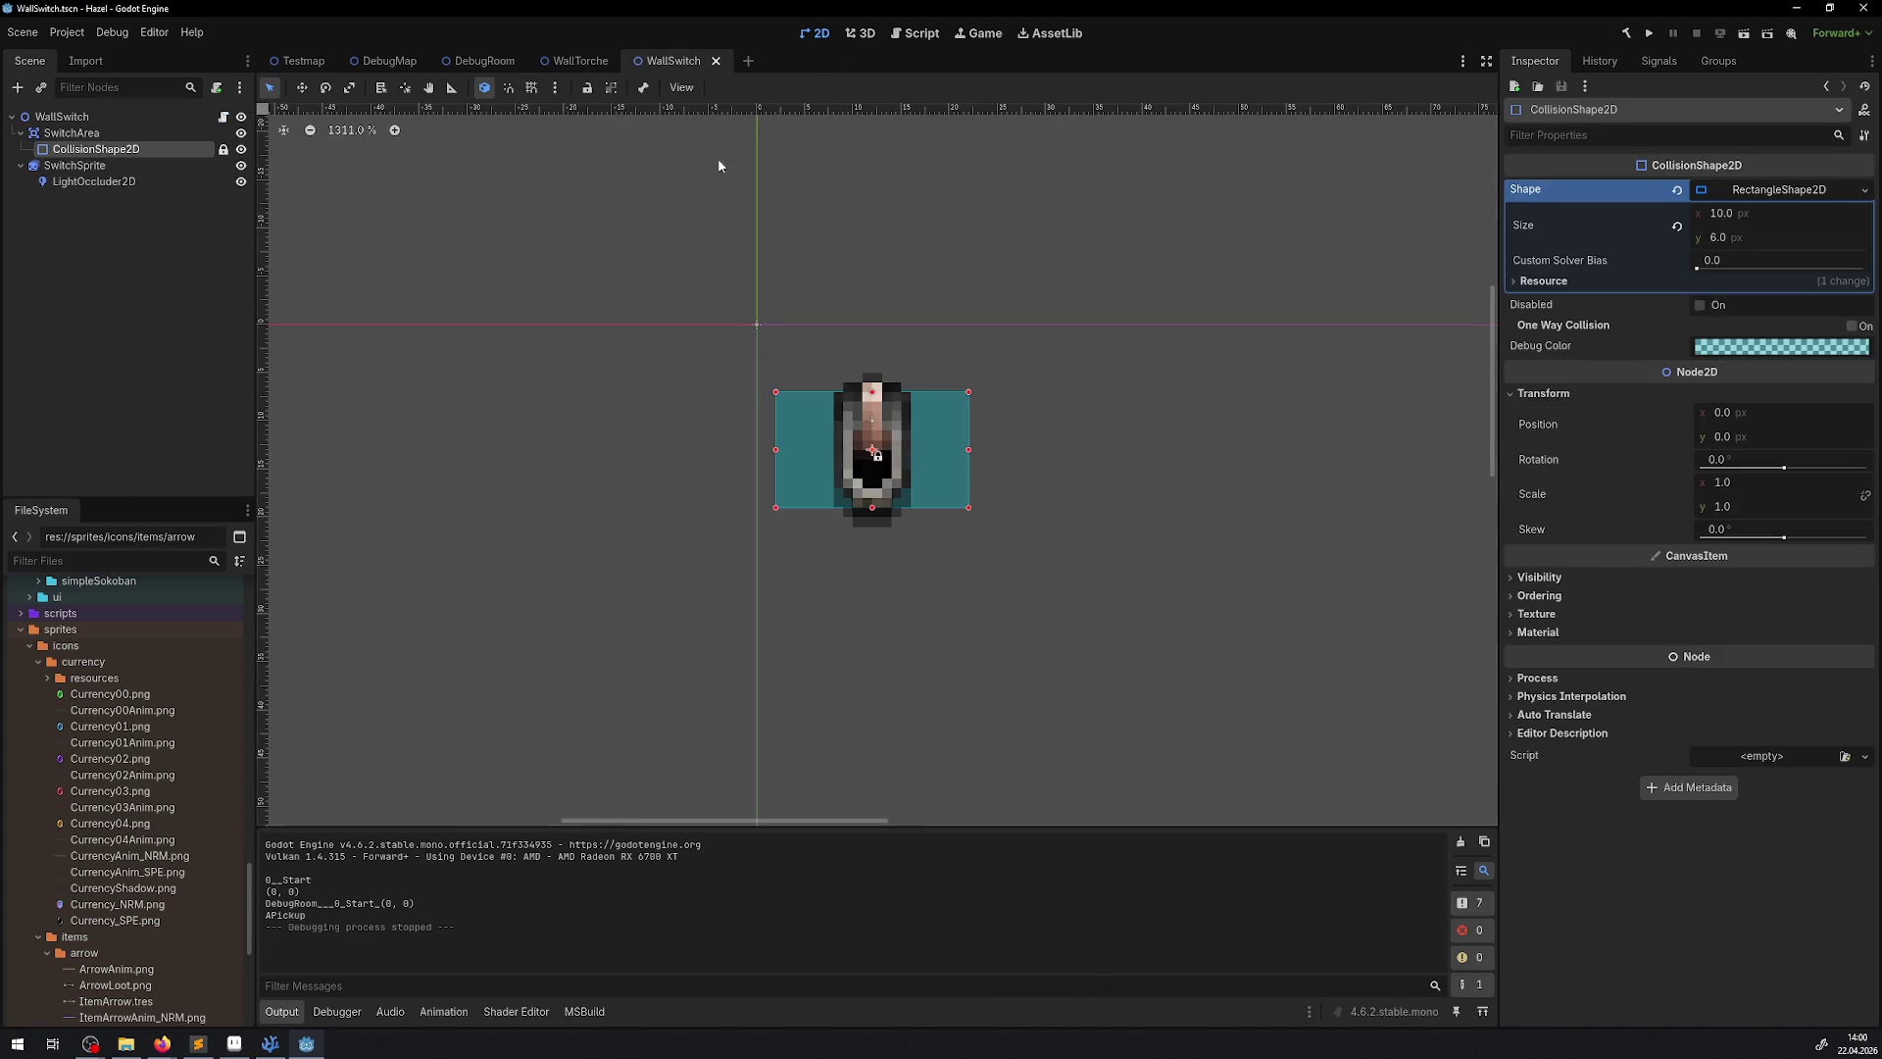
left_click(715, 61)
left_click(628, 61)
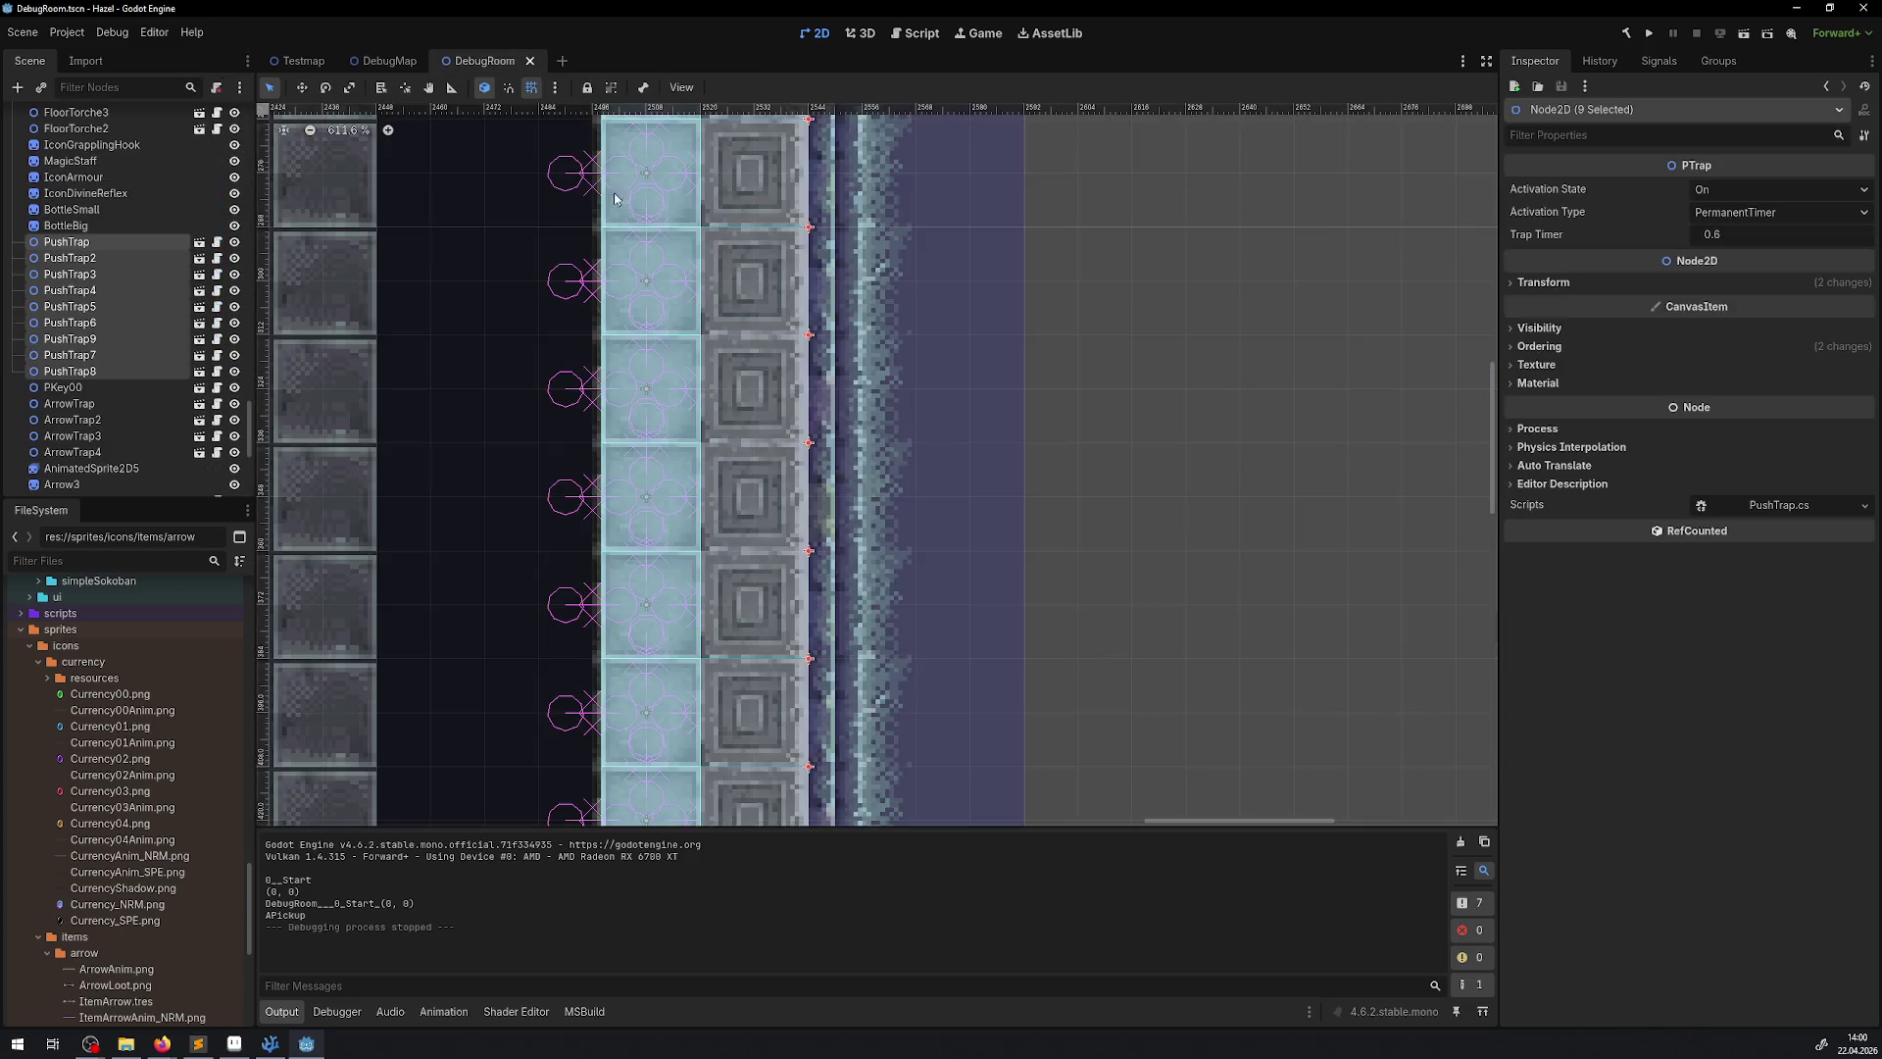
Hide the PushTrap, open the HingedPlatform scene beneath it, then unhide the trap and save DebugRoom
scroll(991, 351, "down", 6)
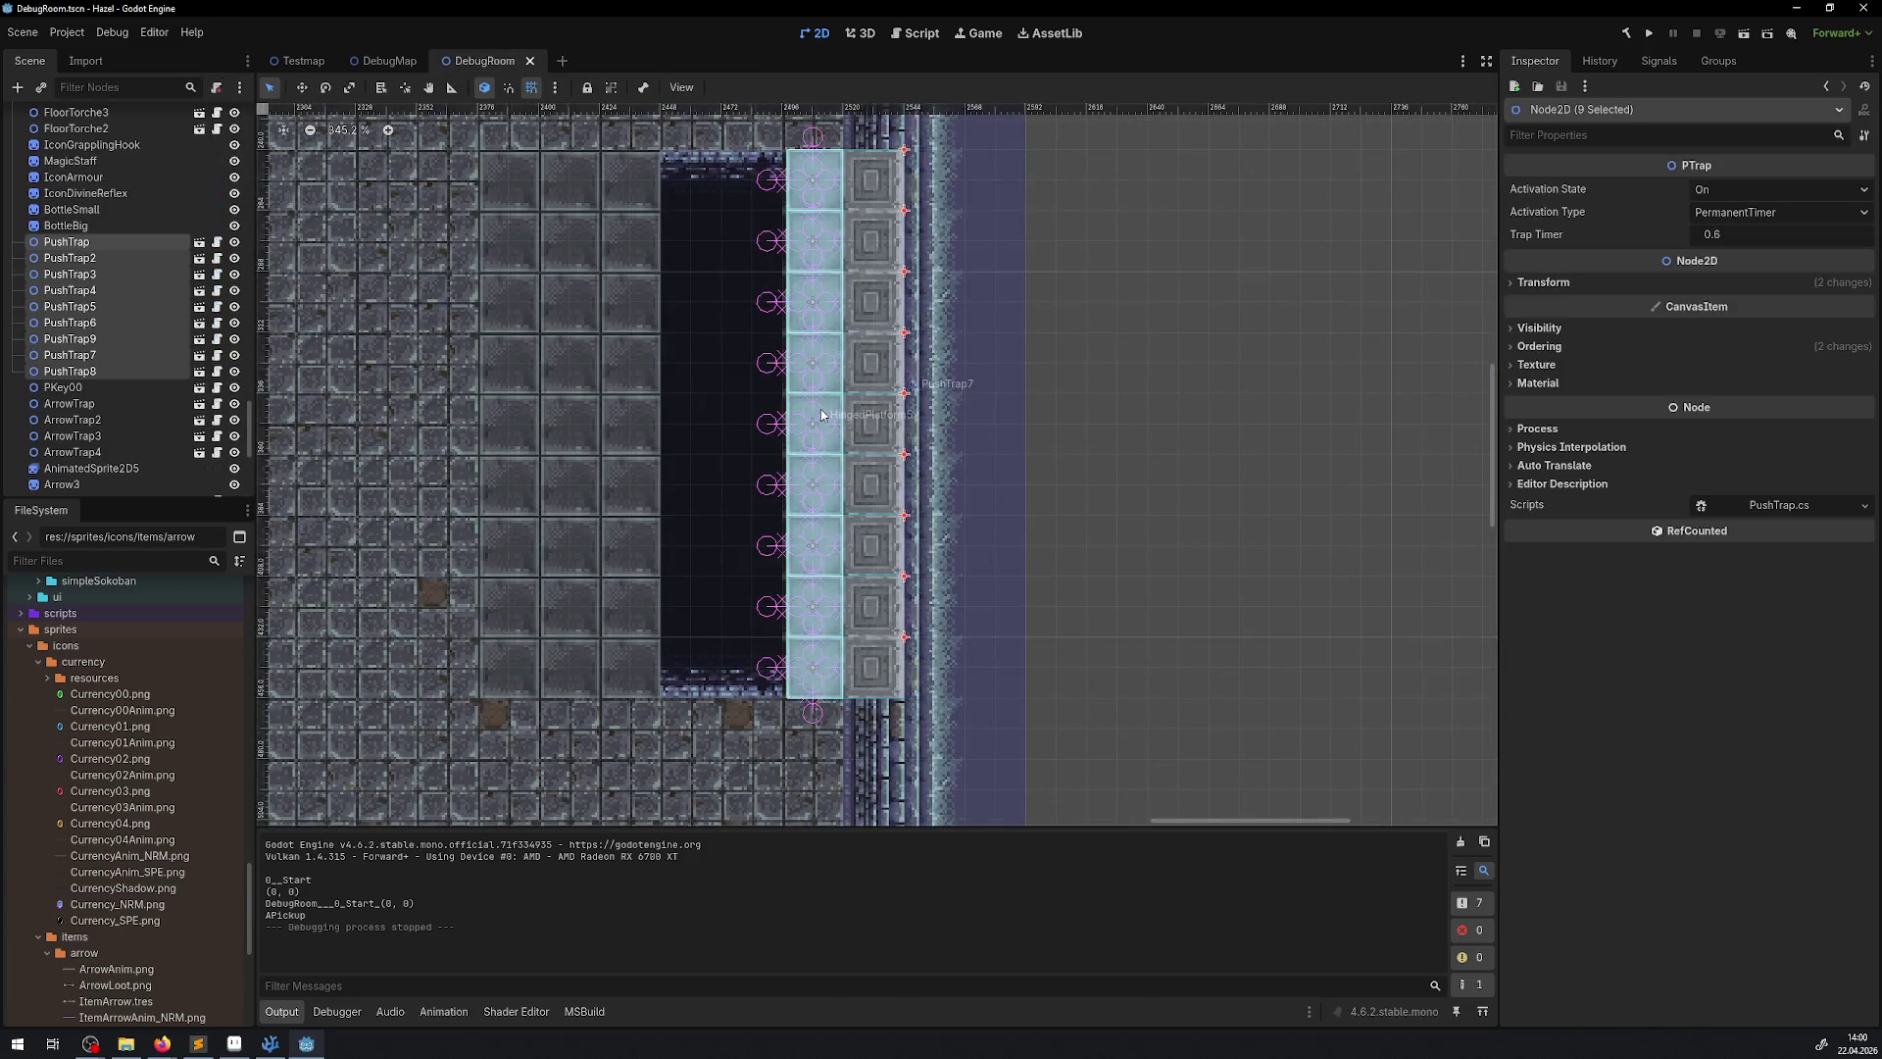
left_click(157, 388)
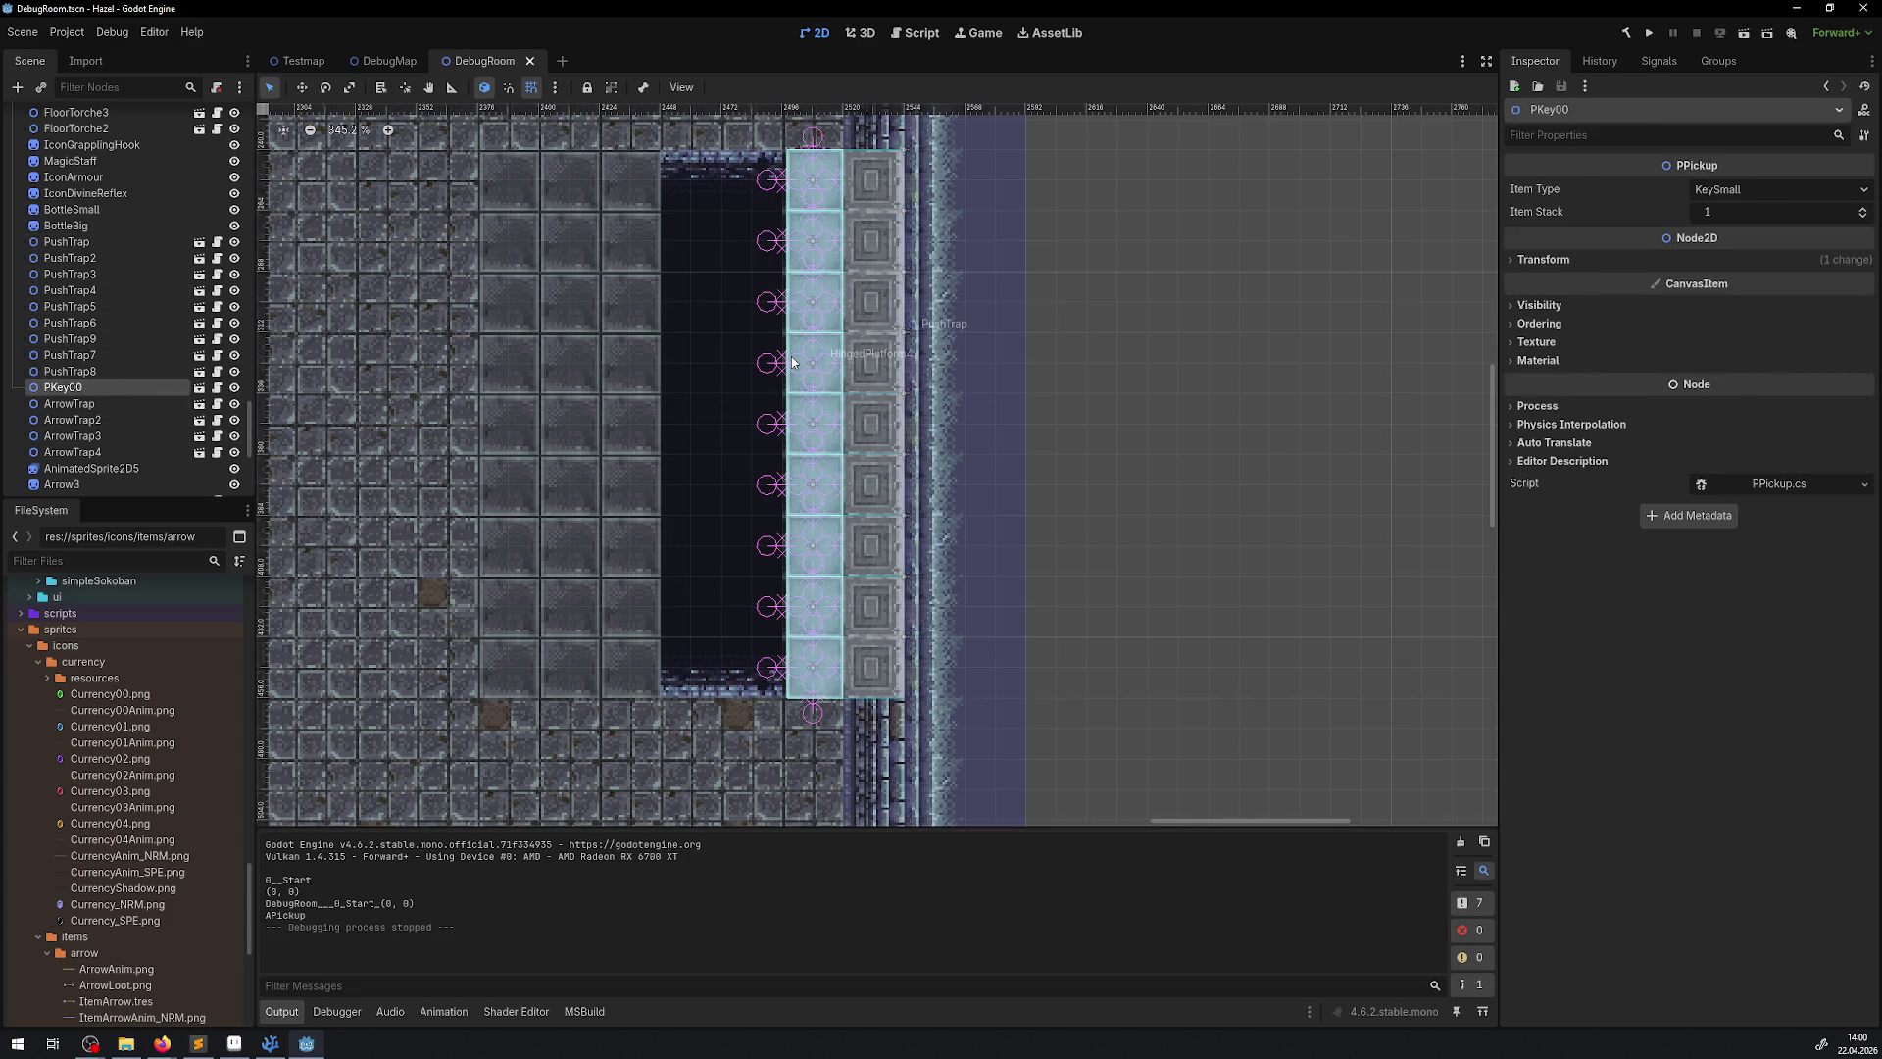
left_click(117, 242)
left_click(235, 242)
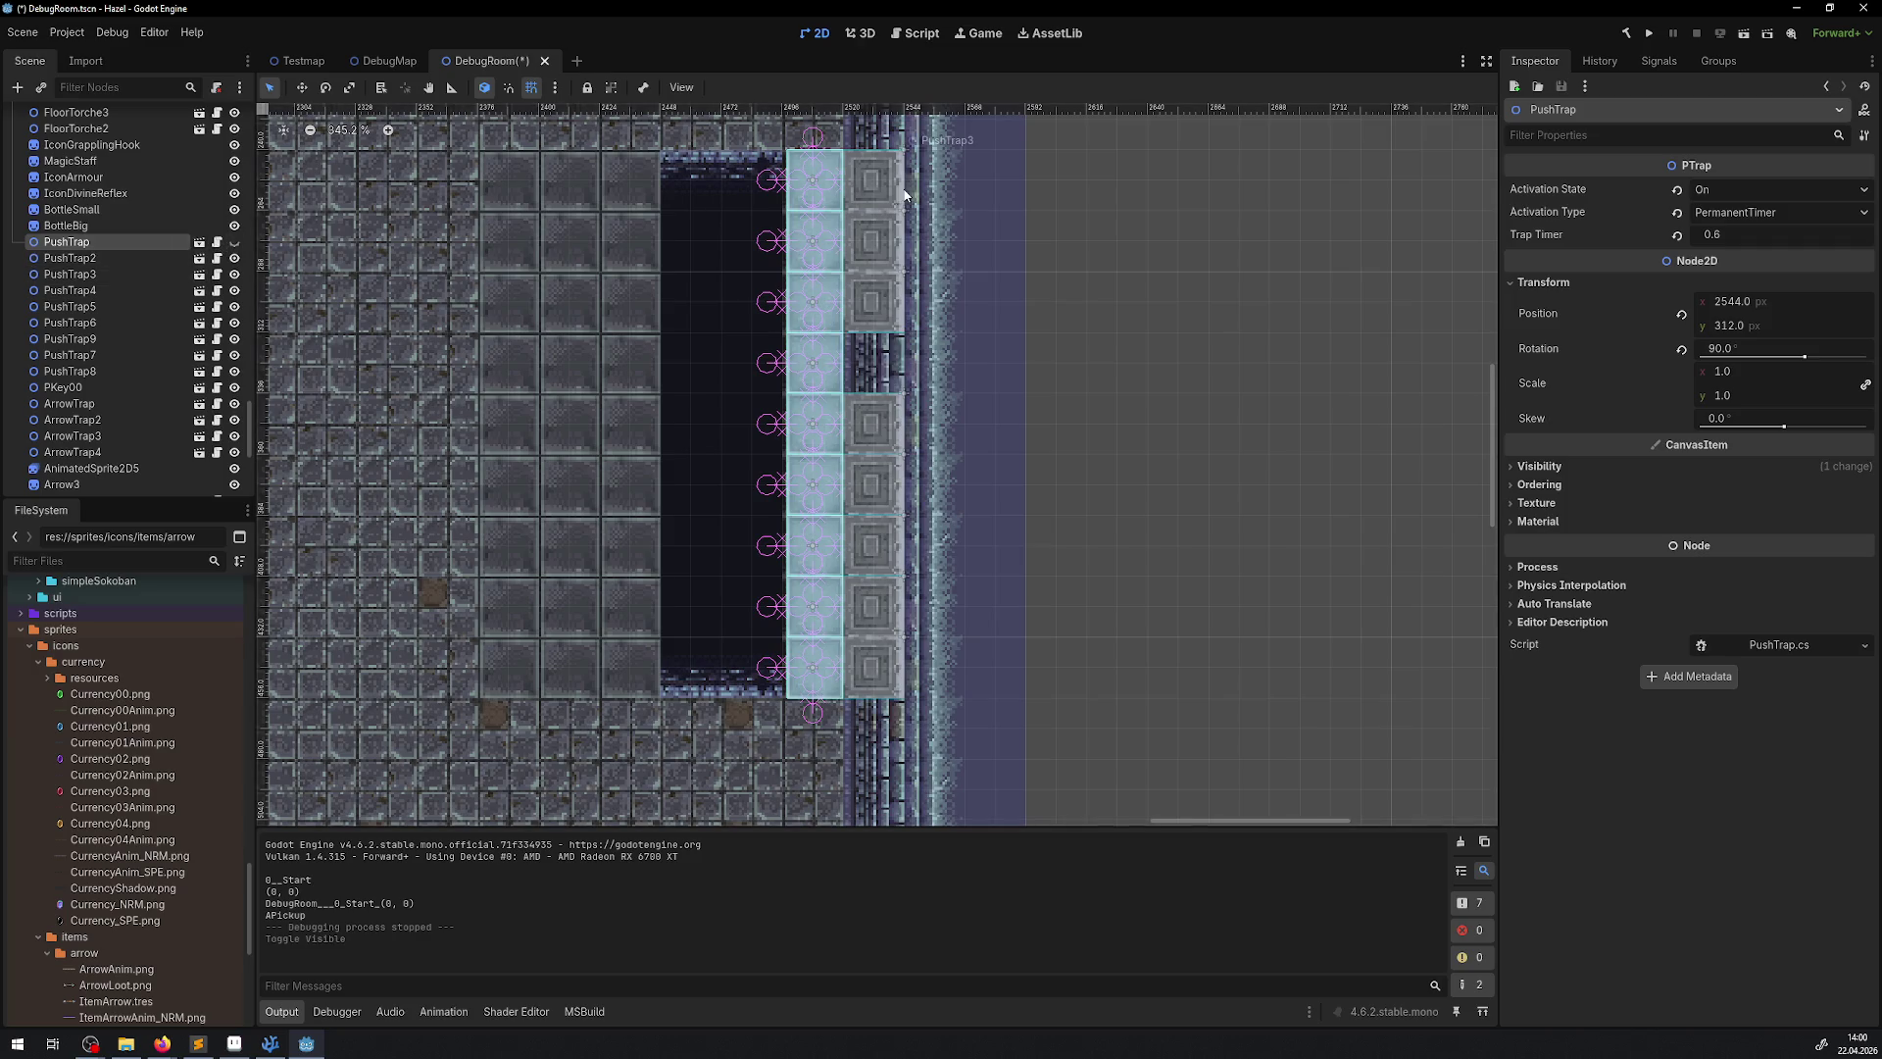
left_click(771, 361)
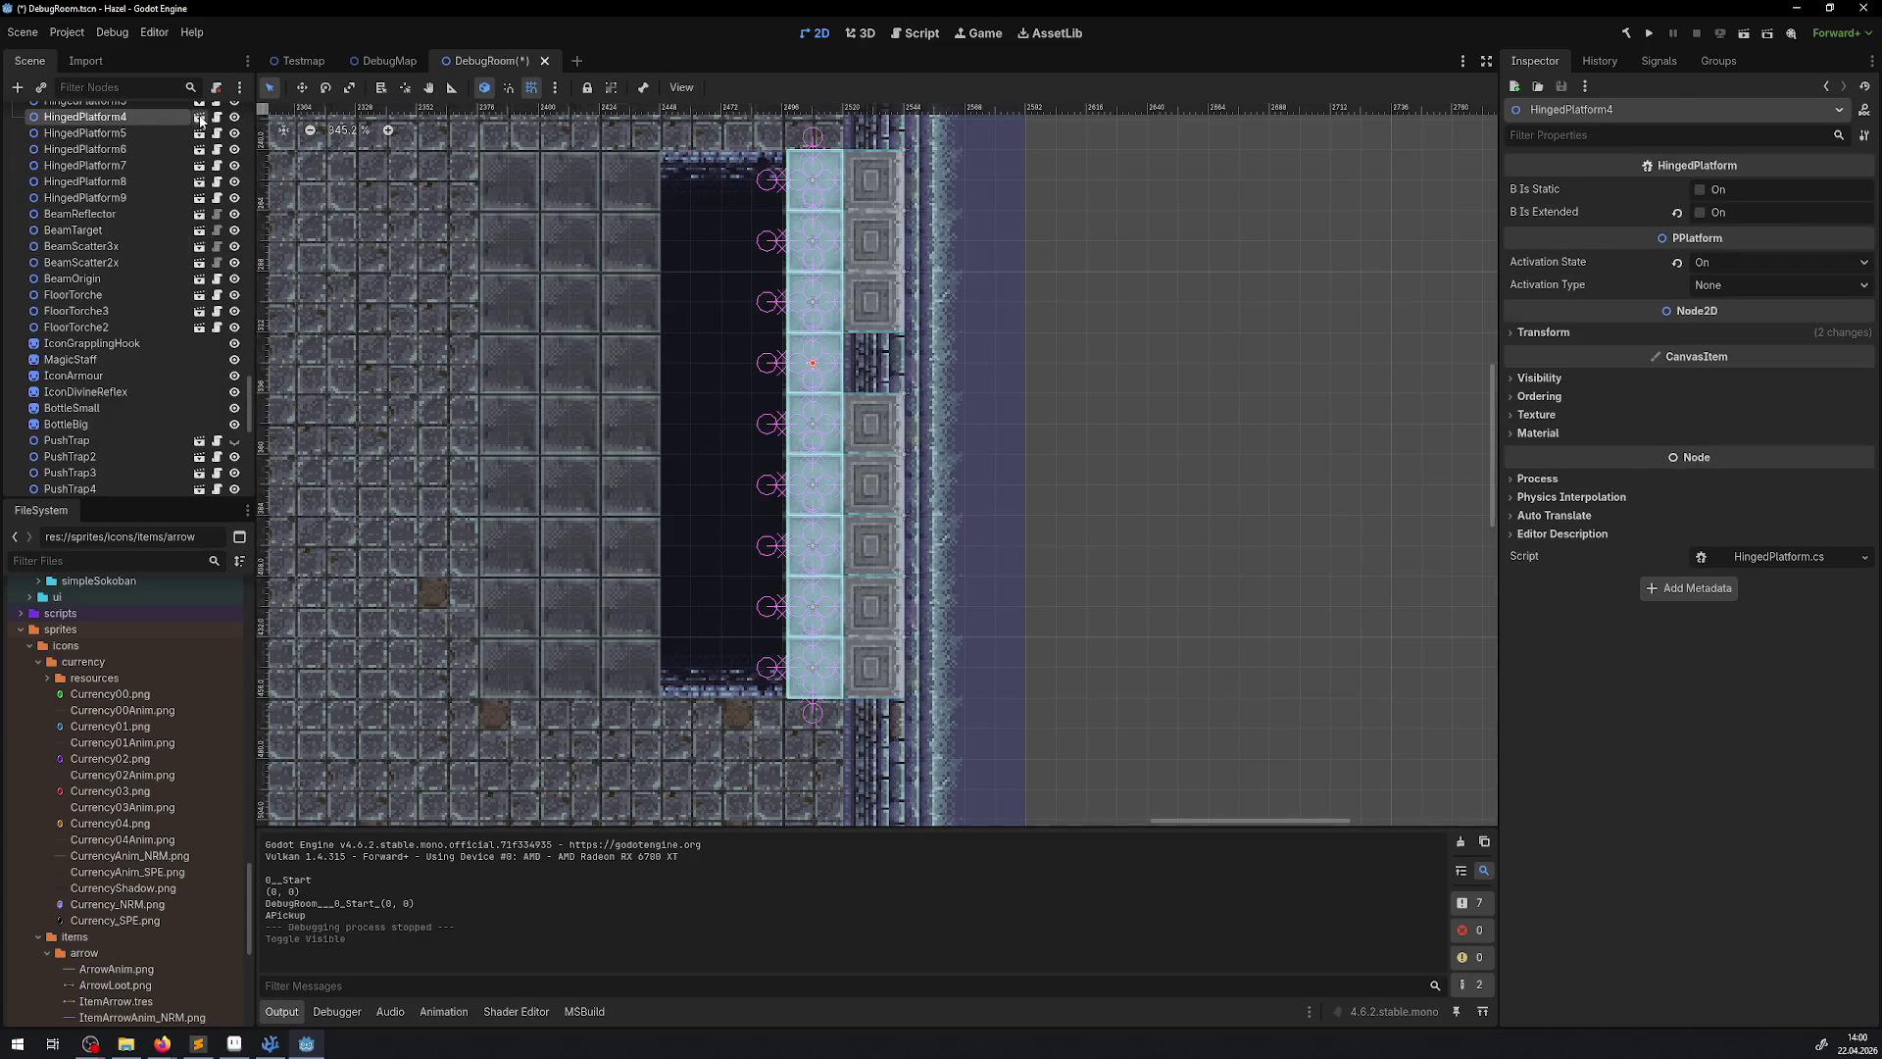
left_click(199, 117)
left_click(487, 61)
left_click(234, 441)
key("ctrl+s")
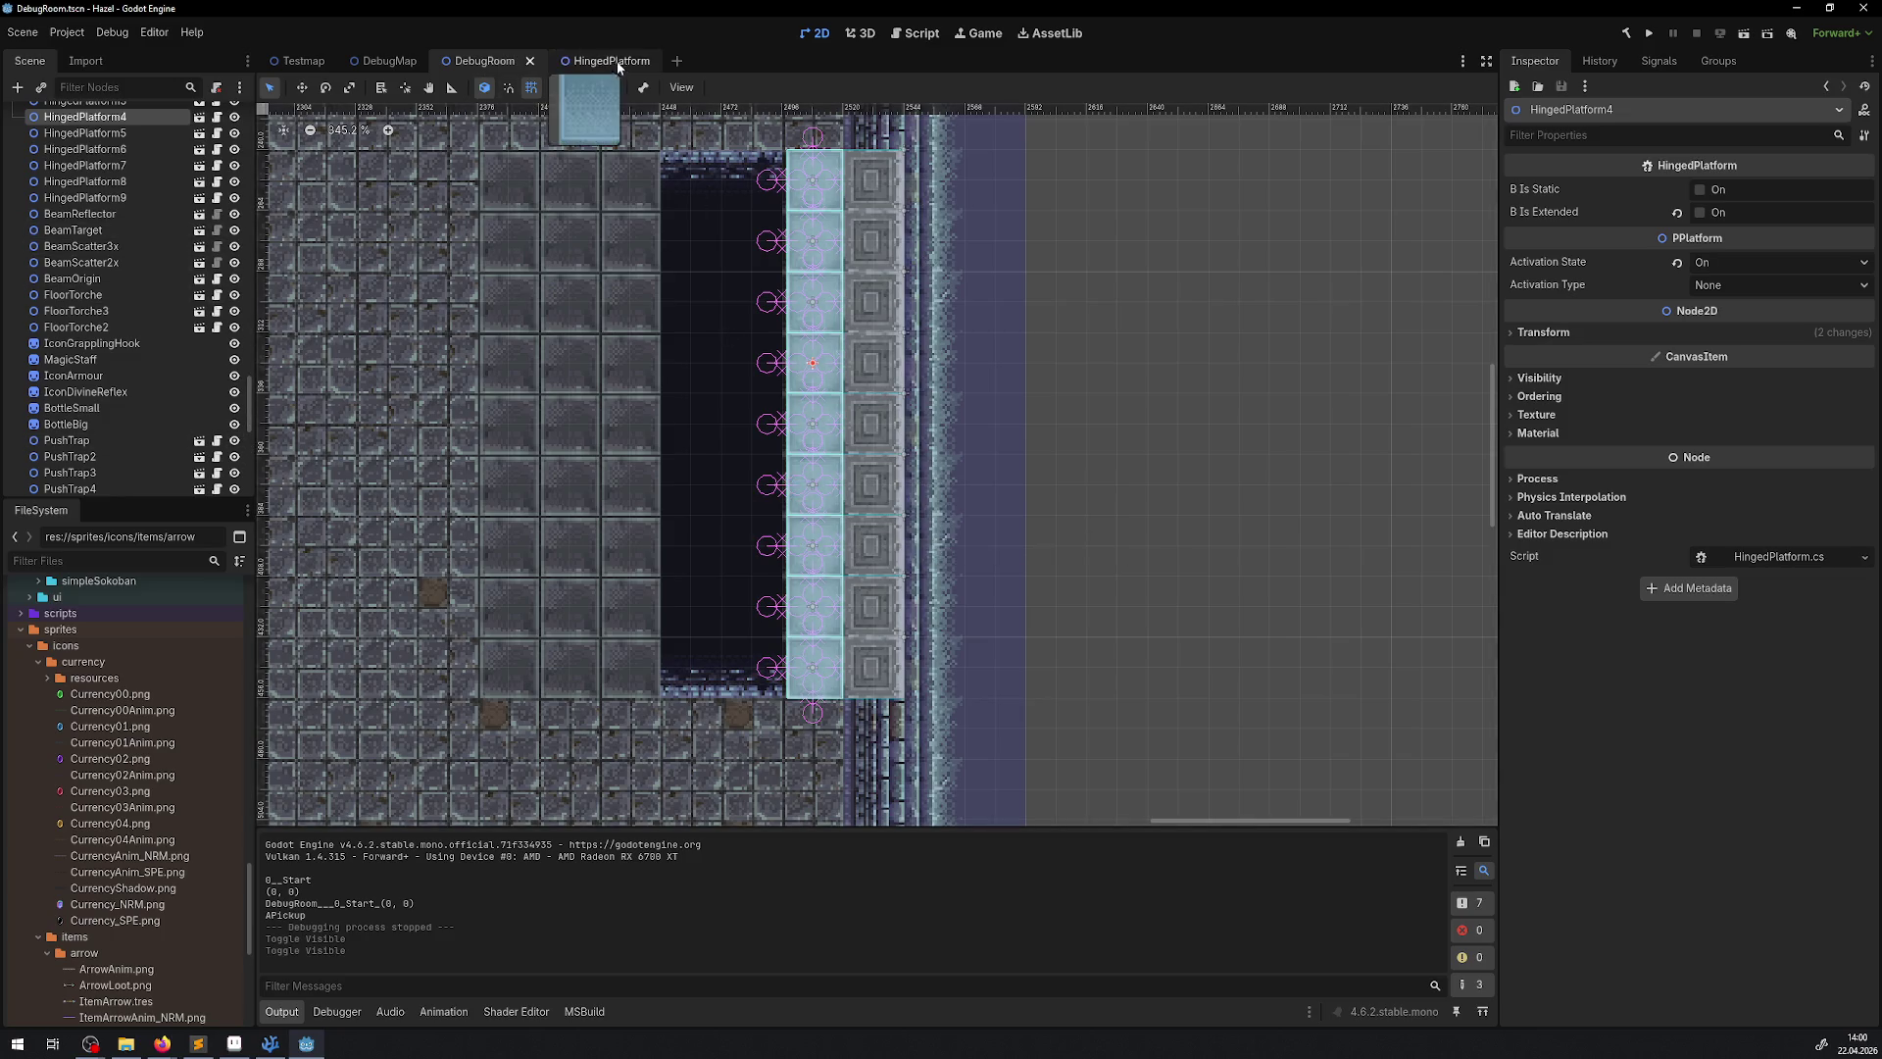
Uncheck Centered on the HingedPlatform's AnimatedSprite2D so it draws from its top-left corner, and save
left_click(621, 63)
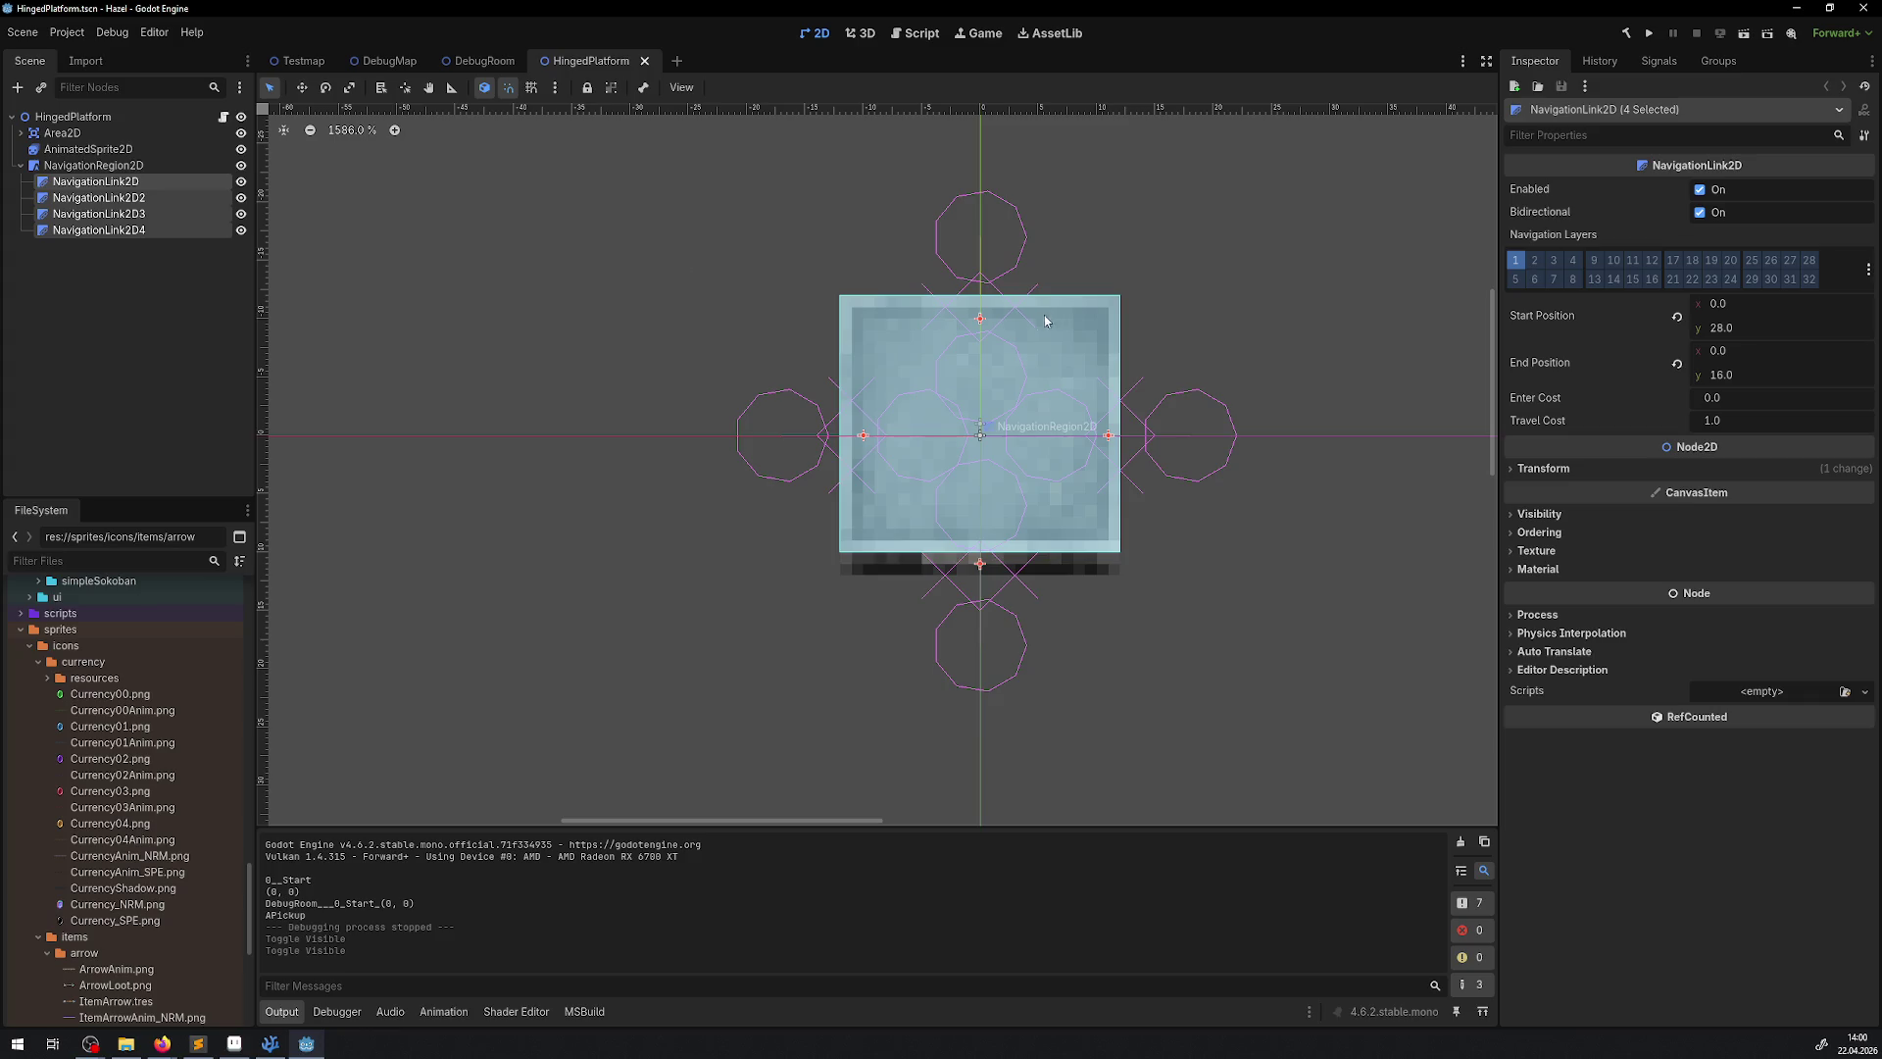
mouse_move(1042, 314)
left_mouse_down()
mouse_move(525, 280)
mouse_move(567, 267)
left_mouse_up()
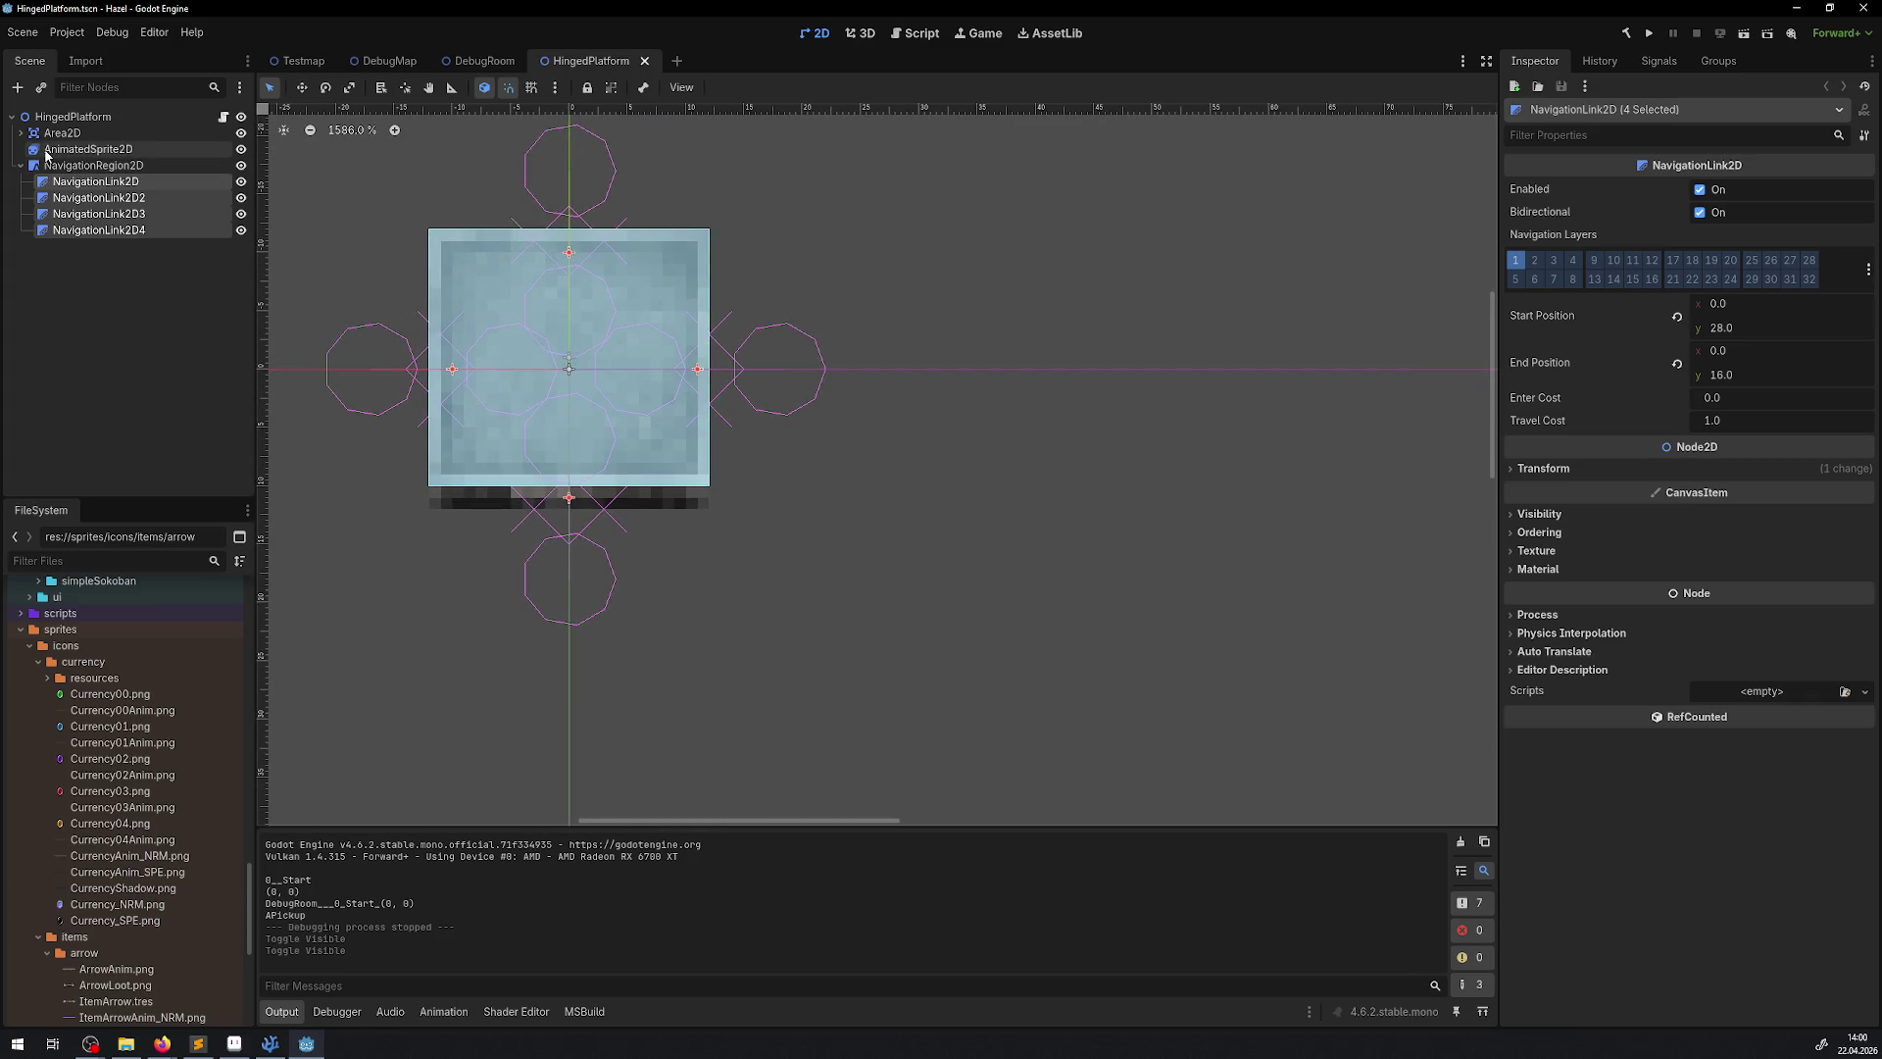
left_click(79, 149)
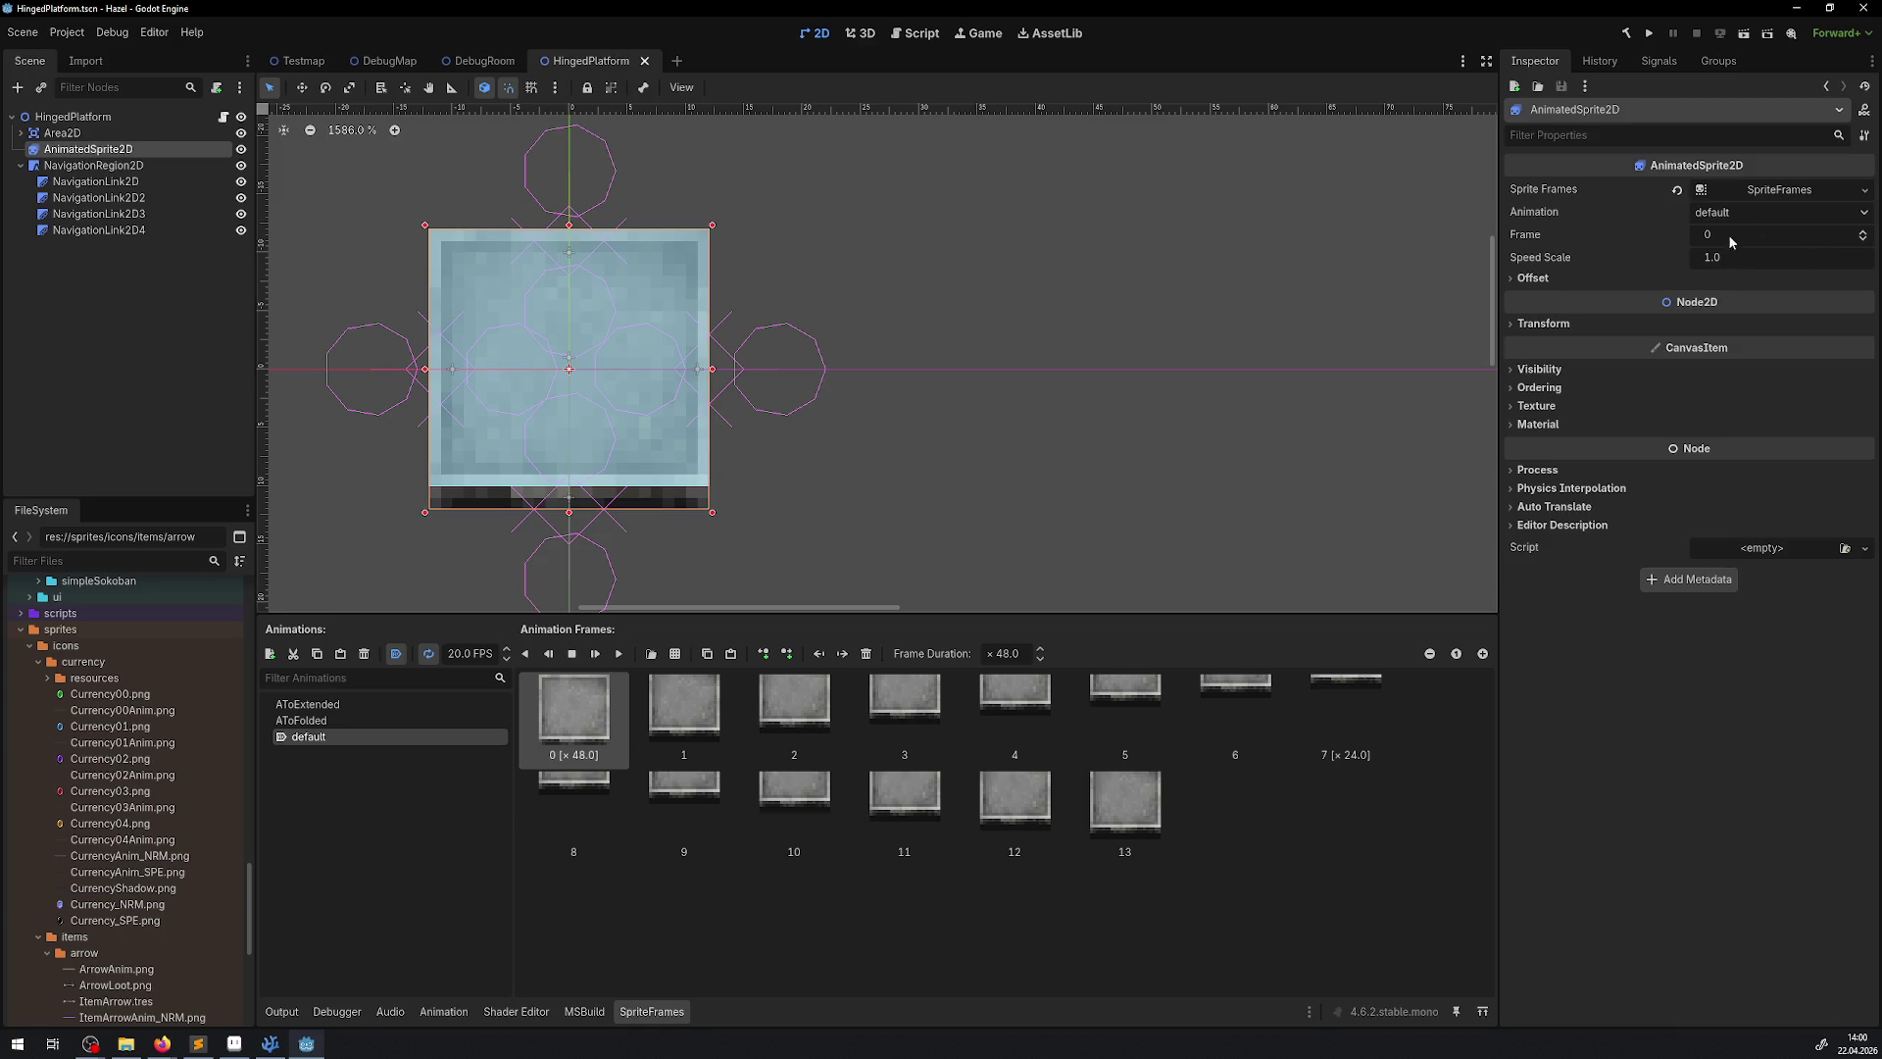
left_click(1534, 279)
left_click(1705, 298)
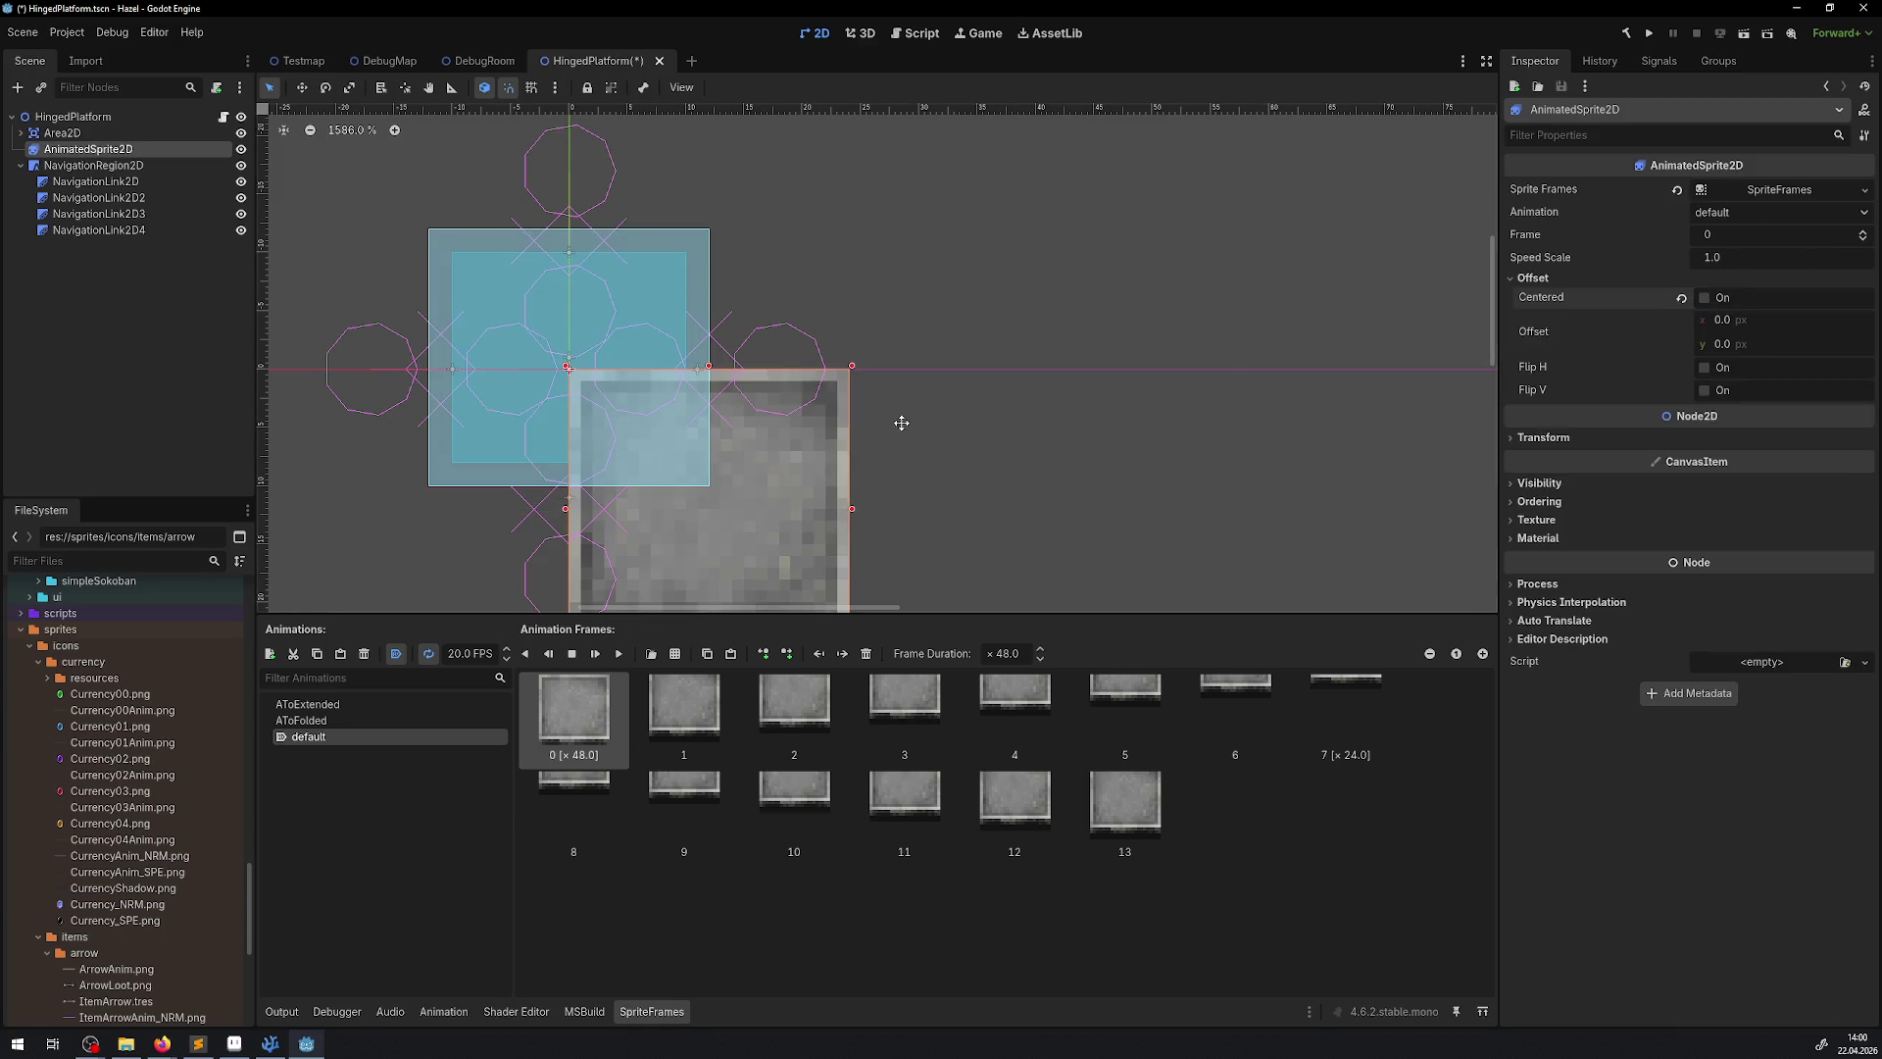
left_click_drag(902, 423, 811, 312)
key("ctrl+s")
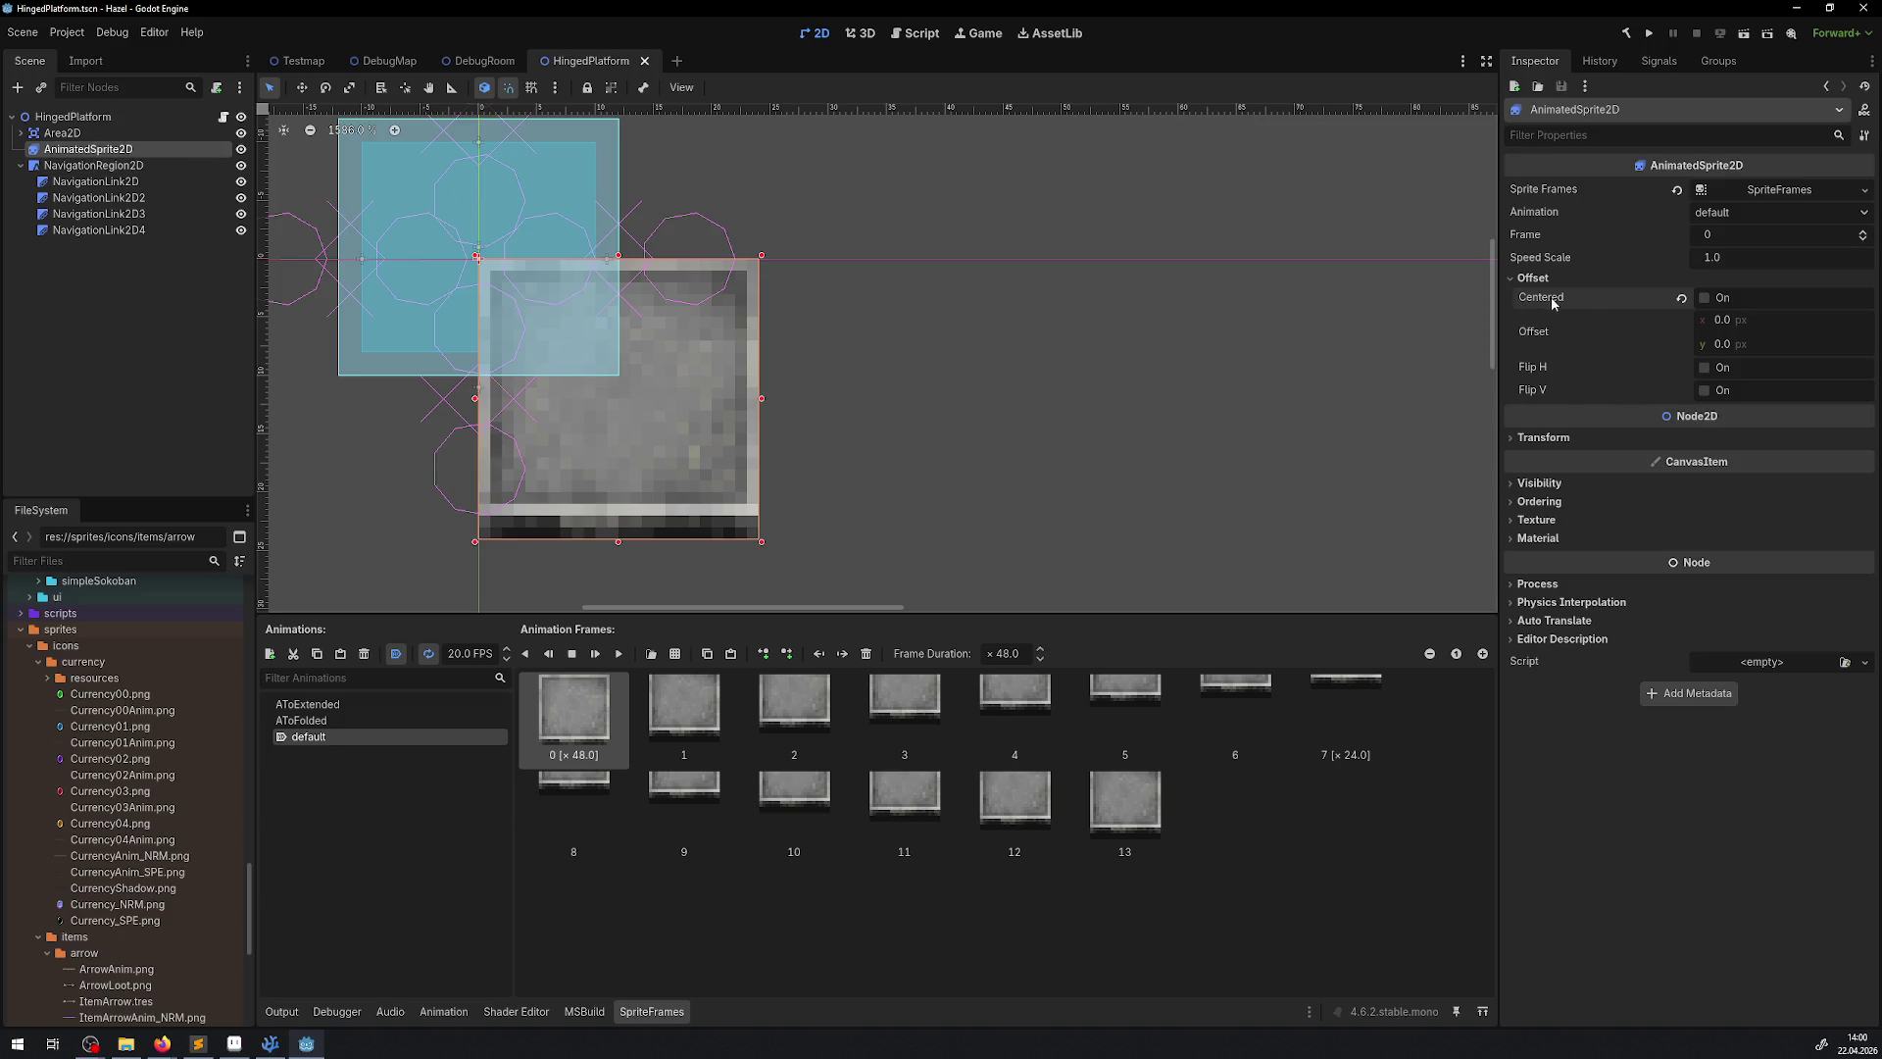
mouse_move(1545, 302)
left_click_drag(646, 404, 683, 438)
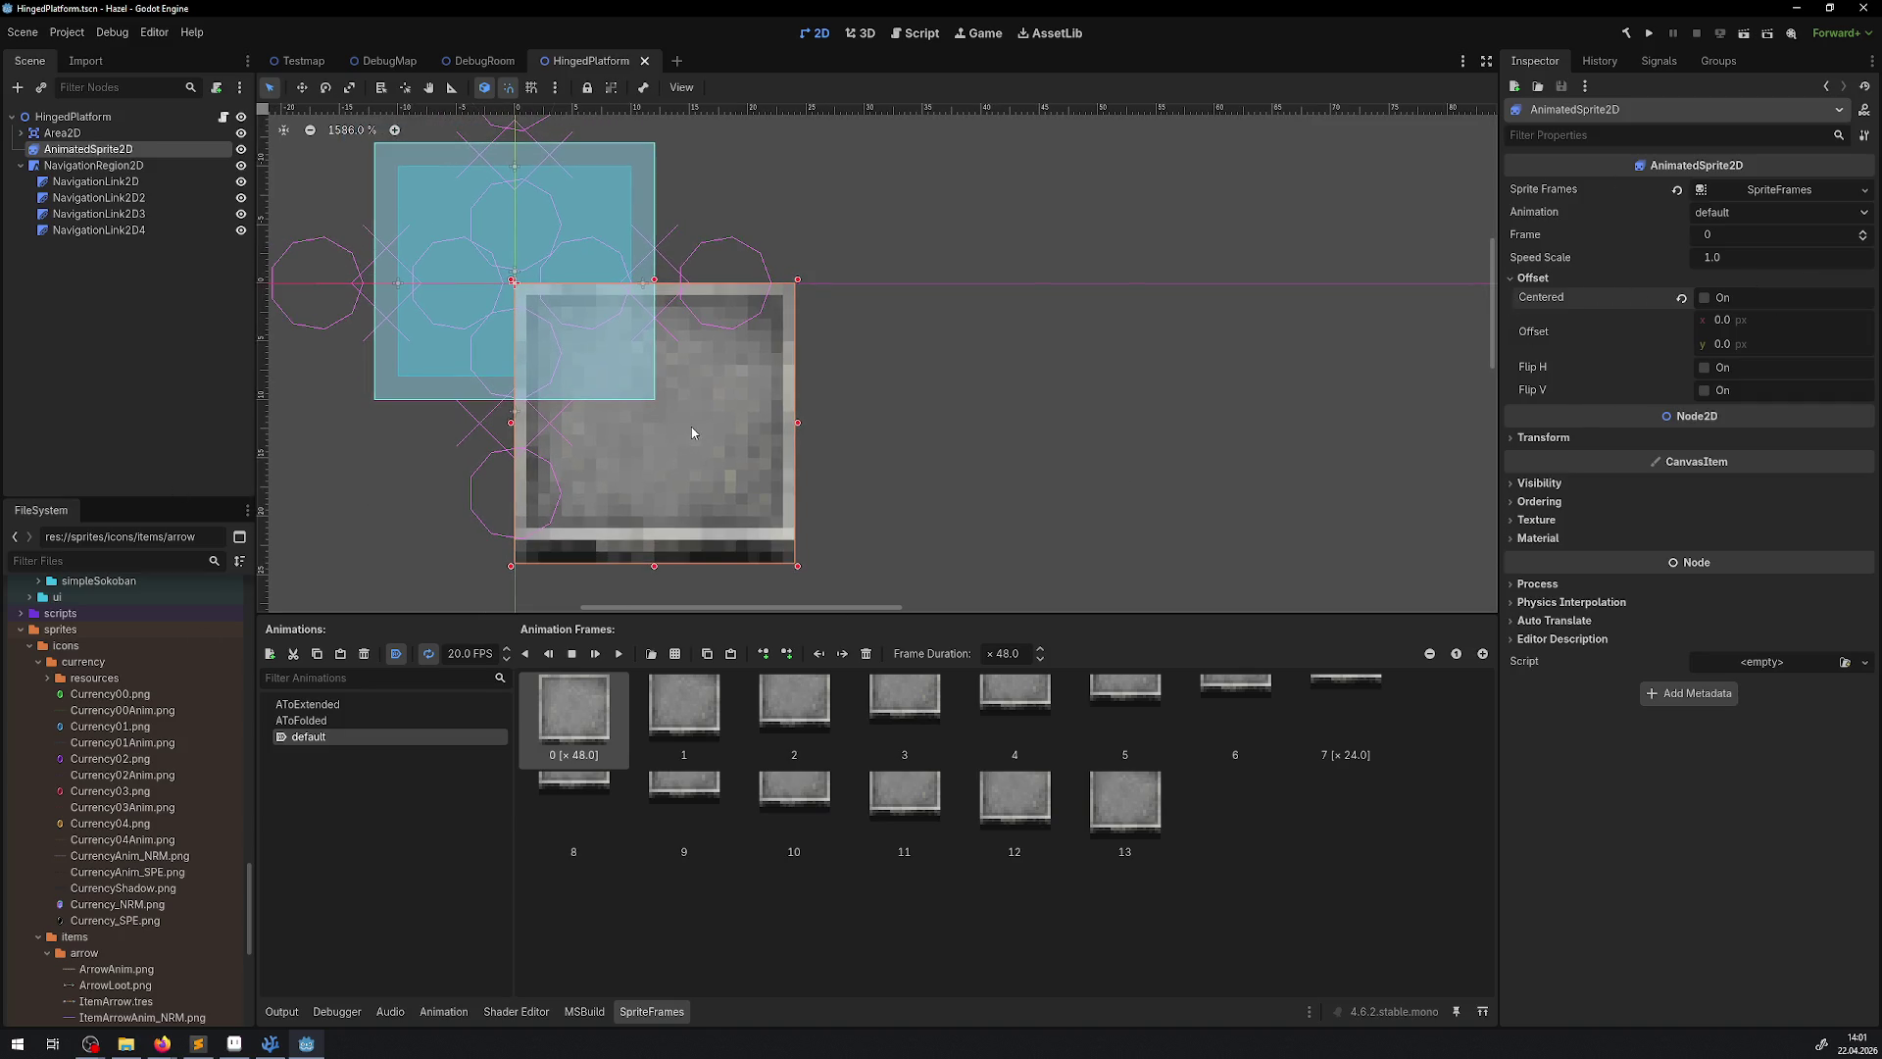
left_click(61, 132)
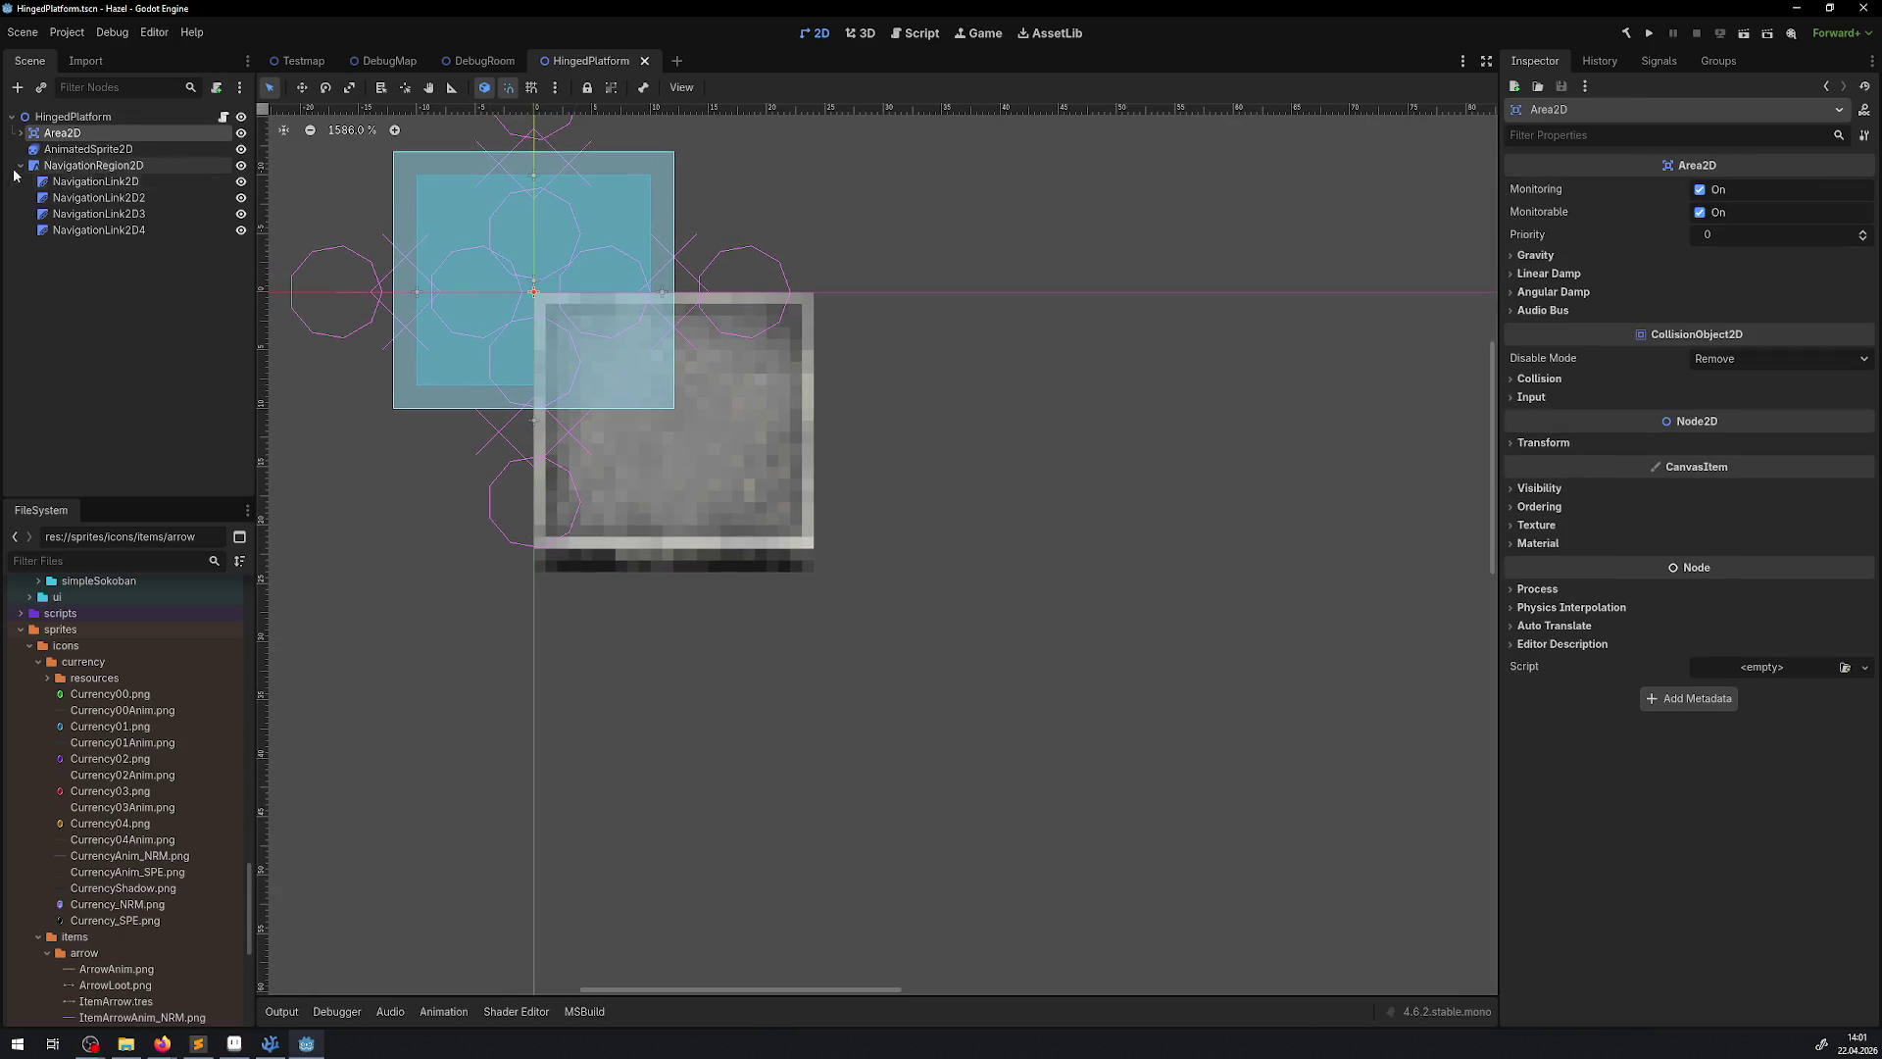
Move the NavigationRegion2D 12 px right and down to line up with the sprite
left_click(93, 165)
left_click_drag(548, 270, 689, 413)
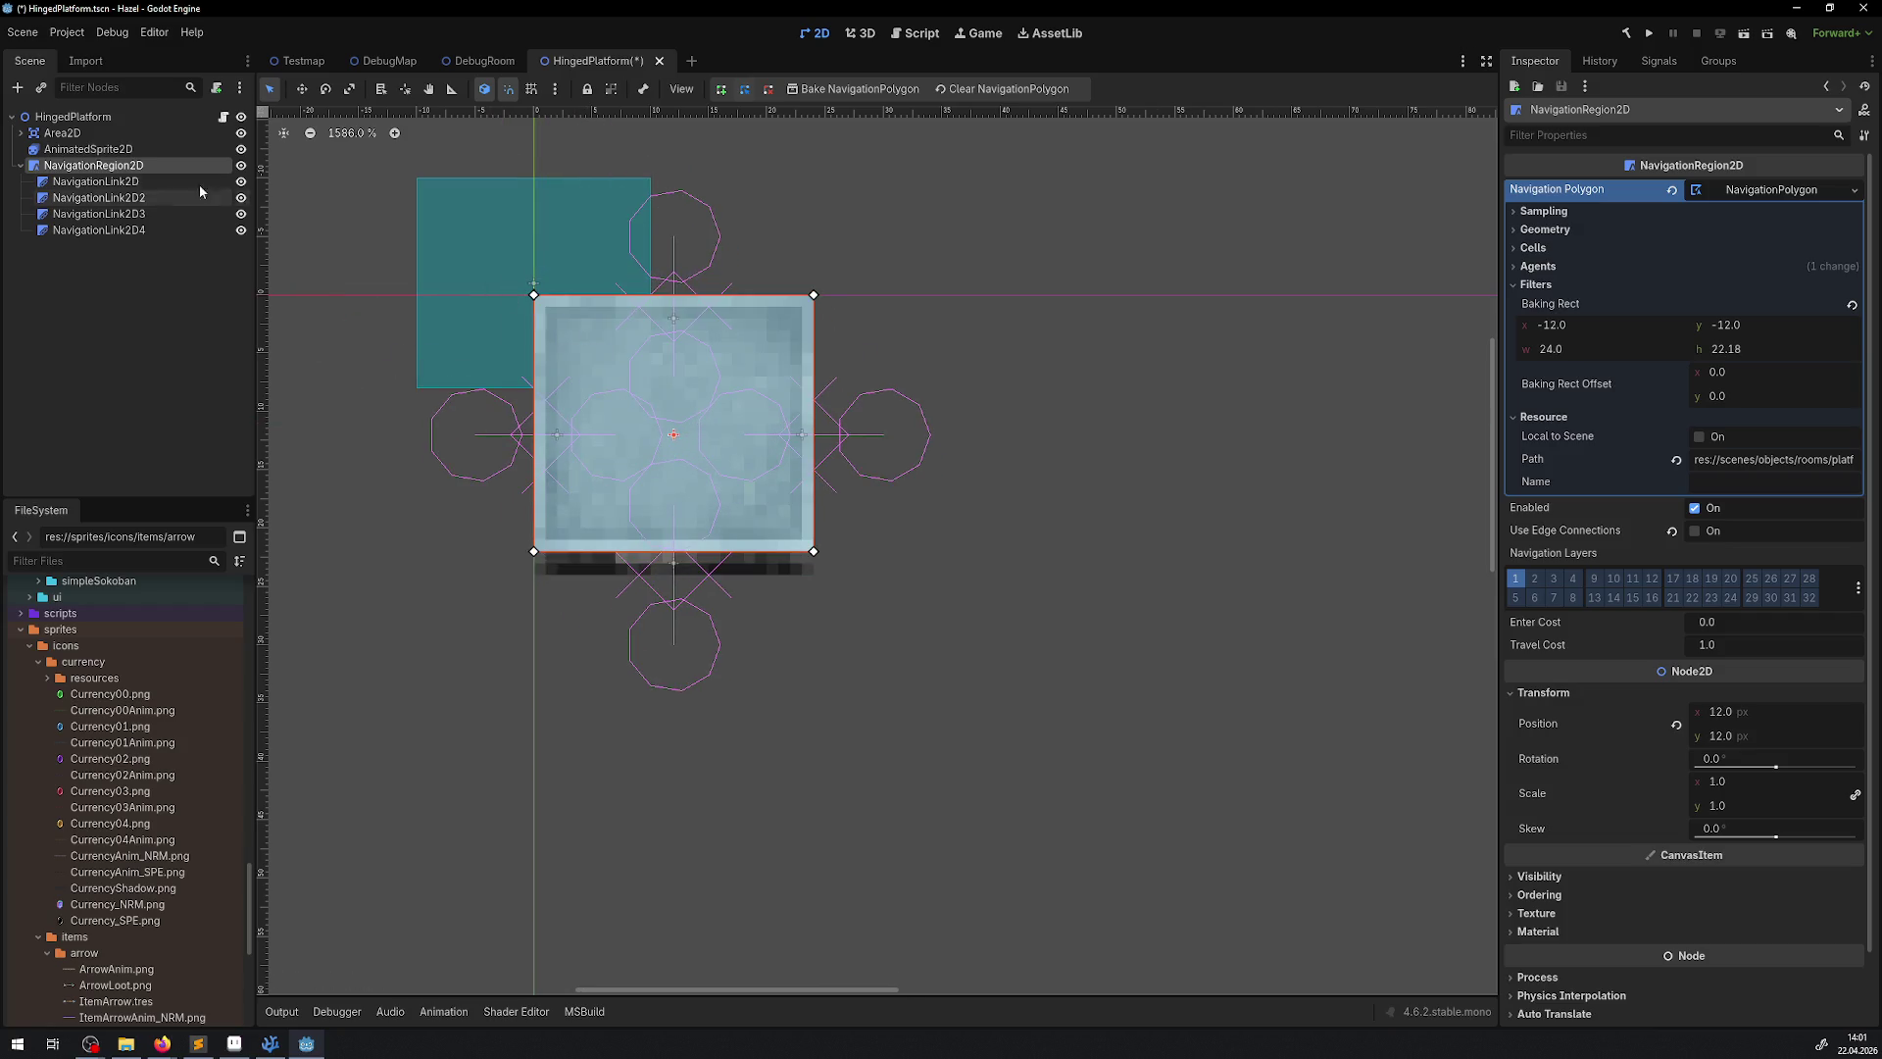
left_click(86, 148)
Set the Area2D's CollisionShape2D position y to 0 and save the scene
left_click(80, 134)
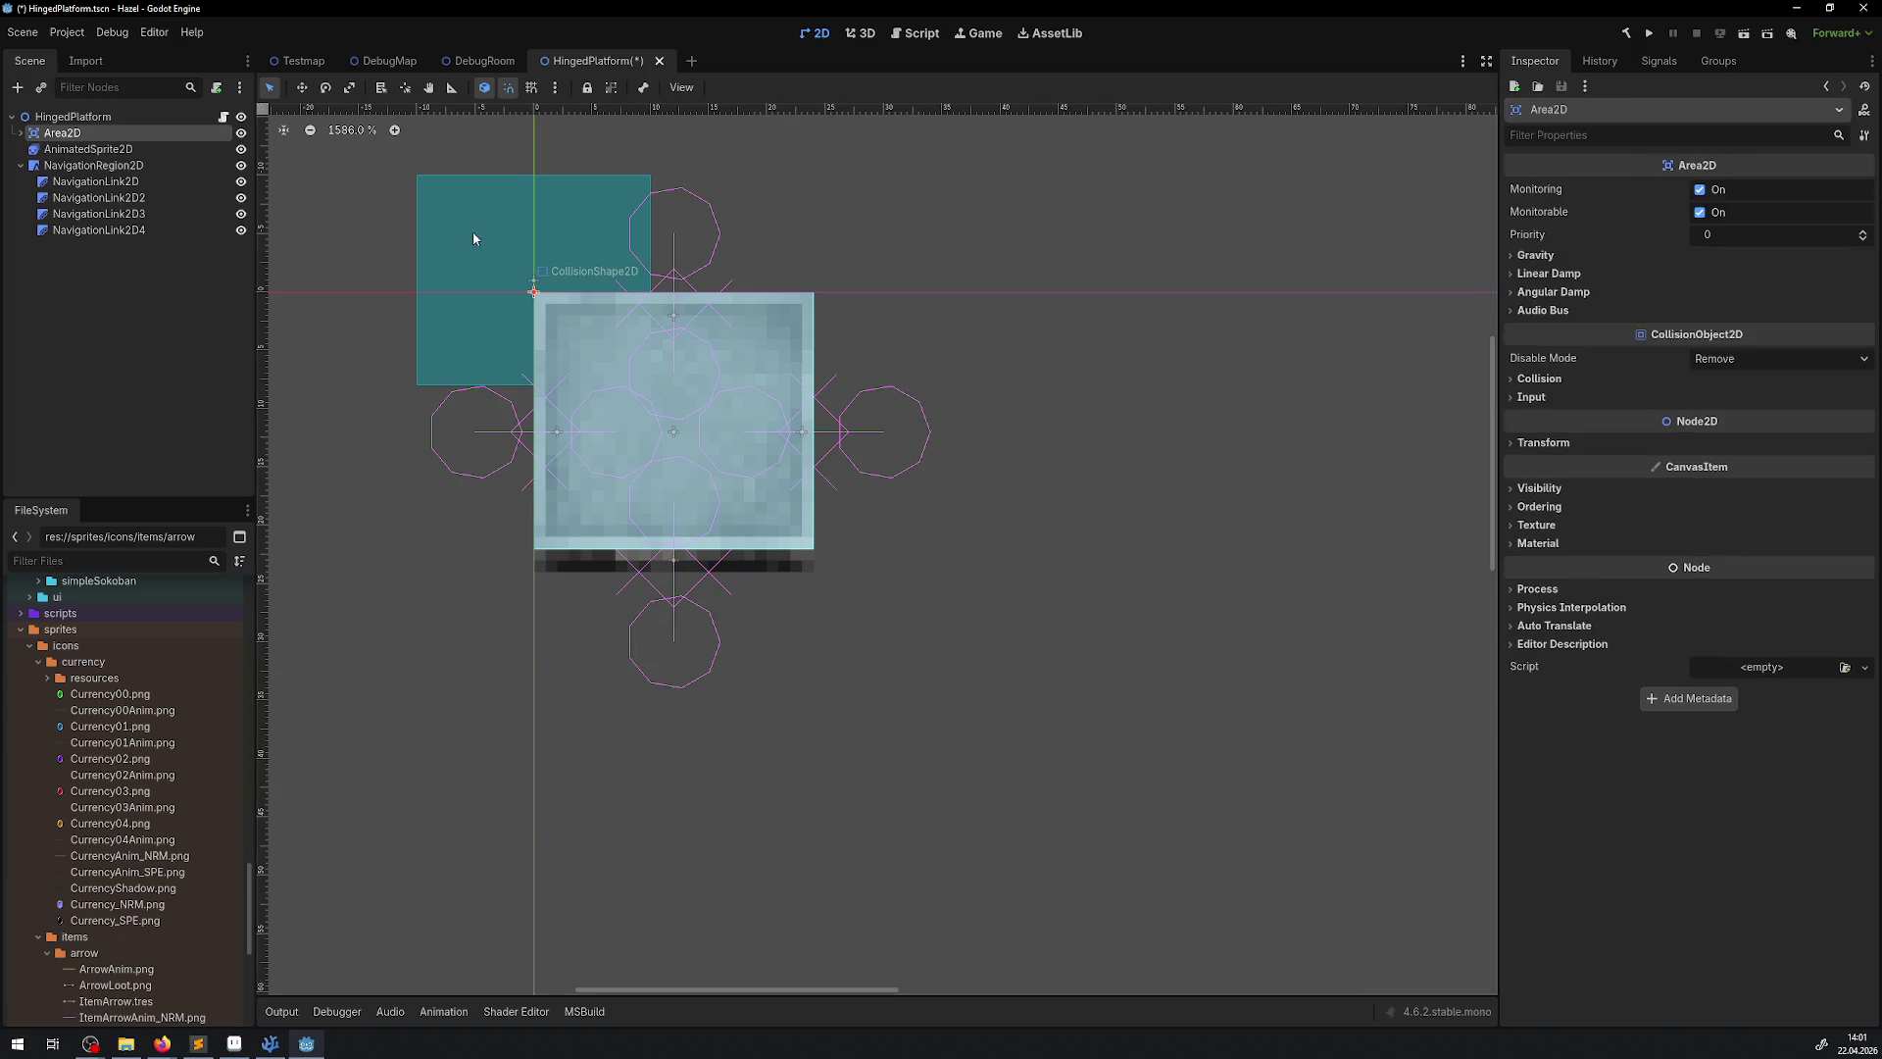
left_click(20, 133)
left_click(76, 152)
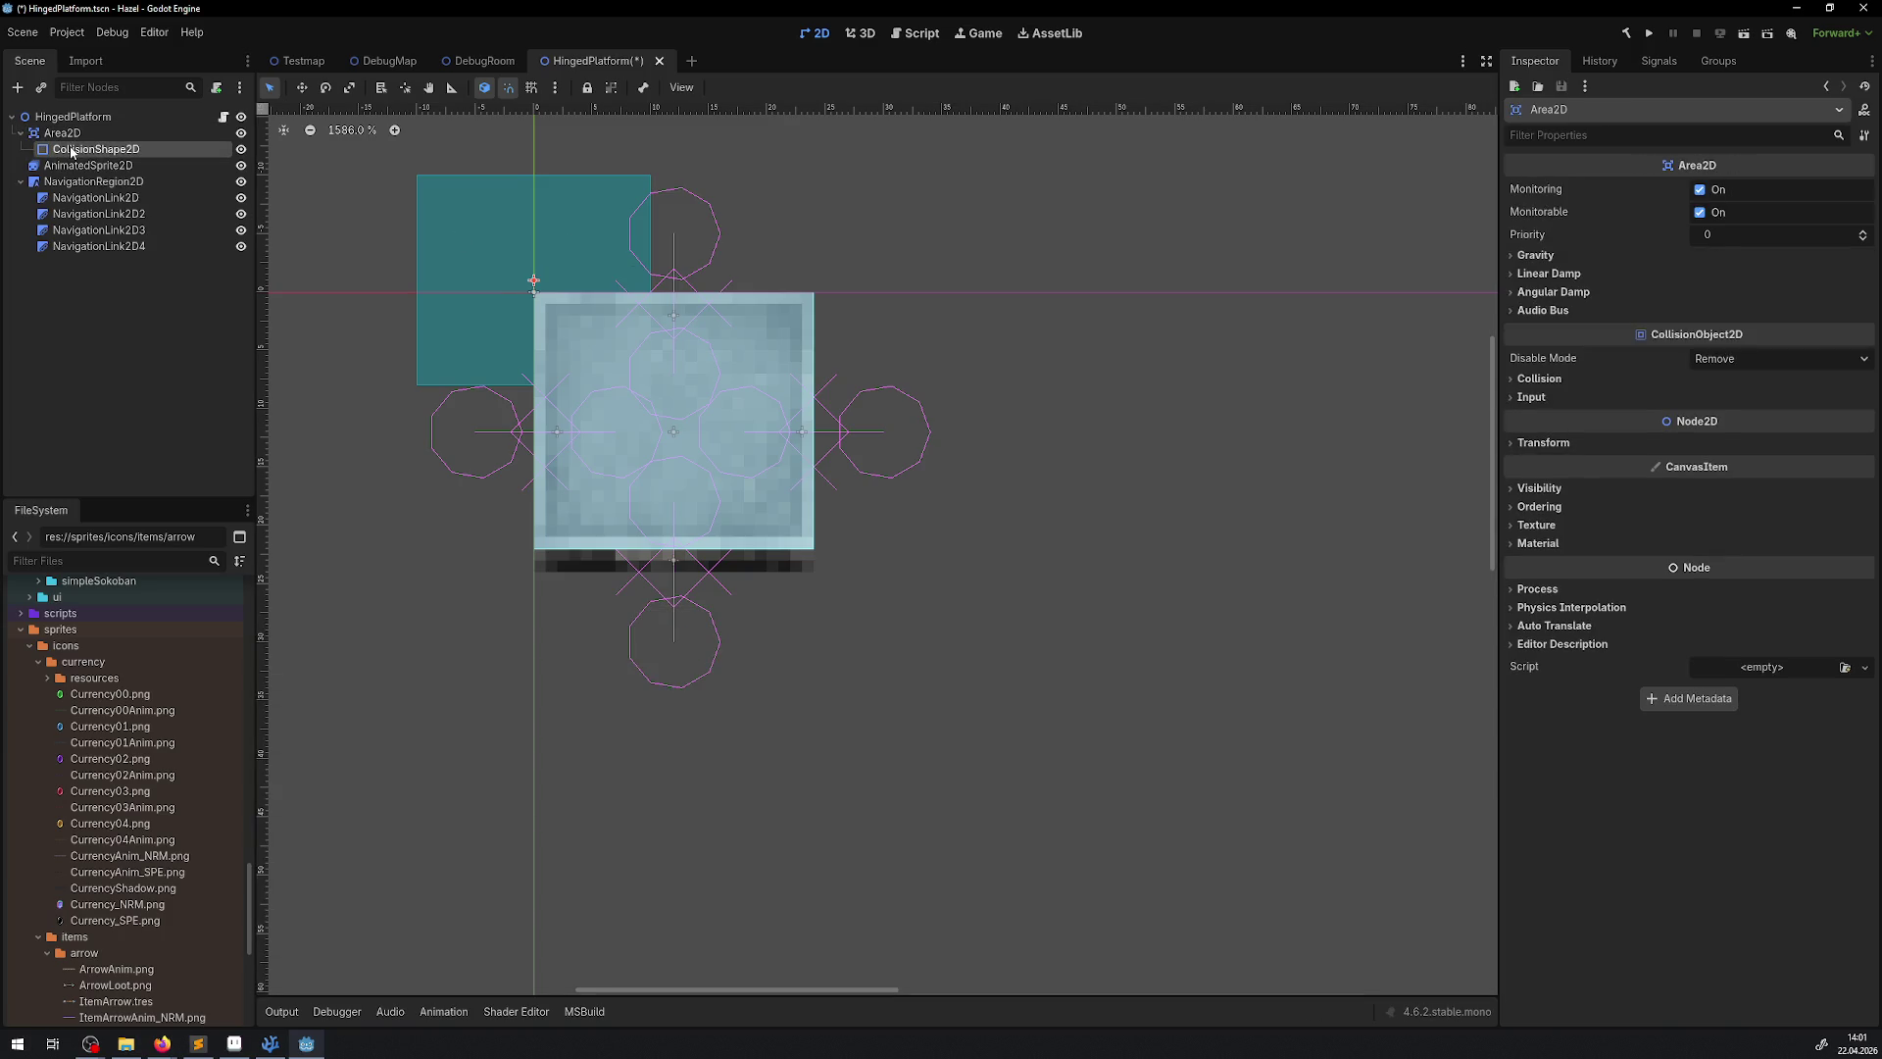
left_click(1543, 301)
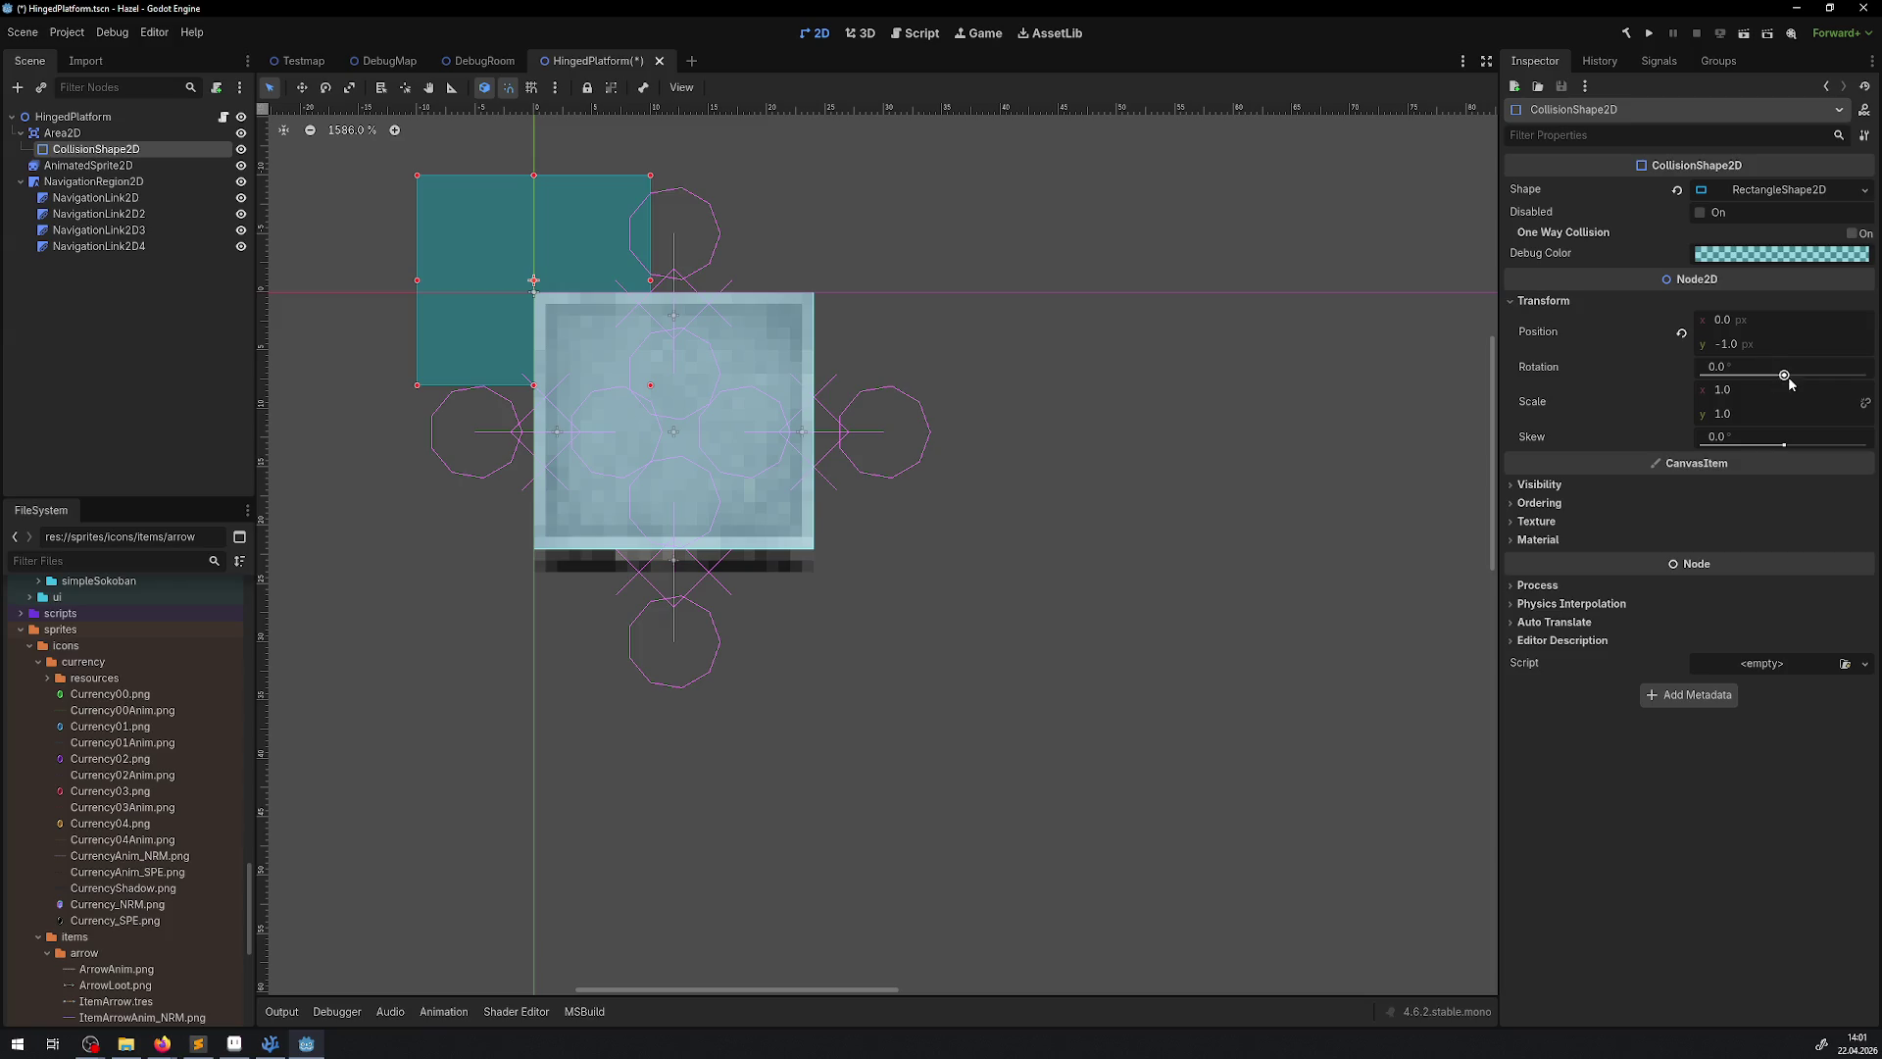
left_click(1762, 352)
type("0")
key("Return")
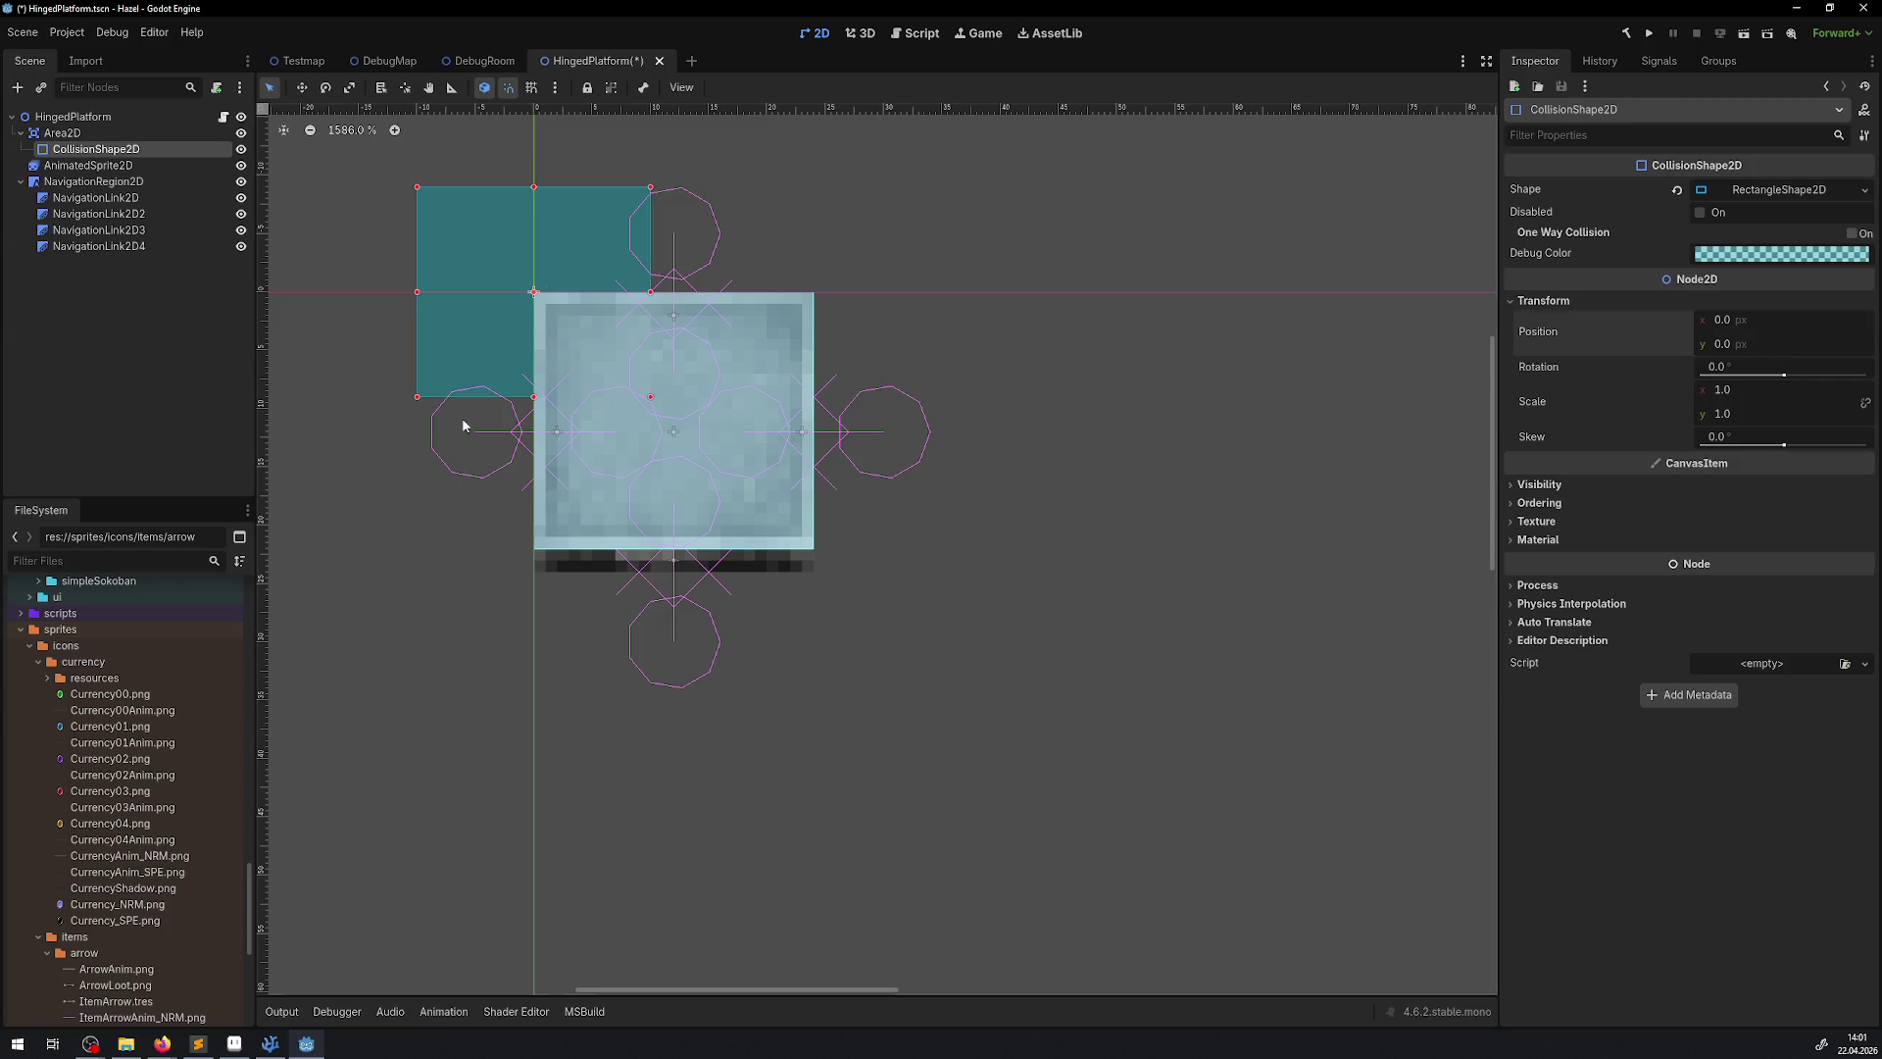
key("ctrl+s")
Move the Area2D 12 px right and 11 px down, save, and start the .NET build
left_click(21, 132)
left_click(62, 132)
left_click_drag(616, 240, 659, 368)
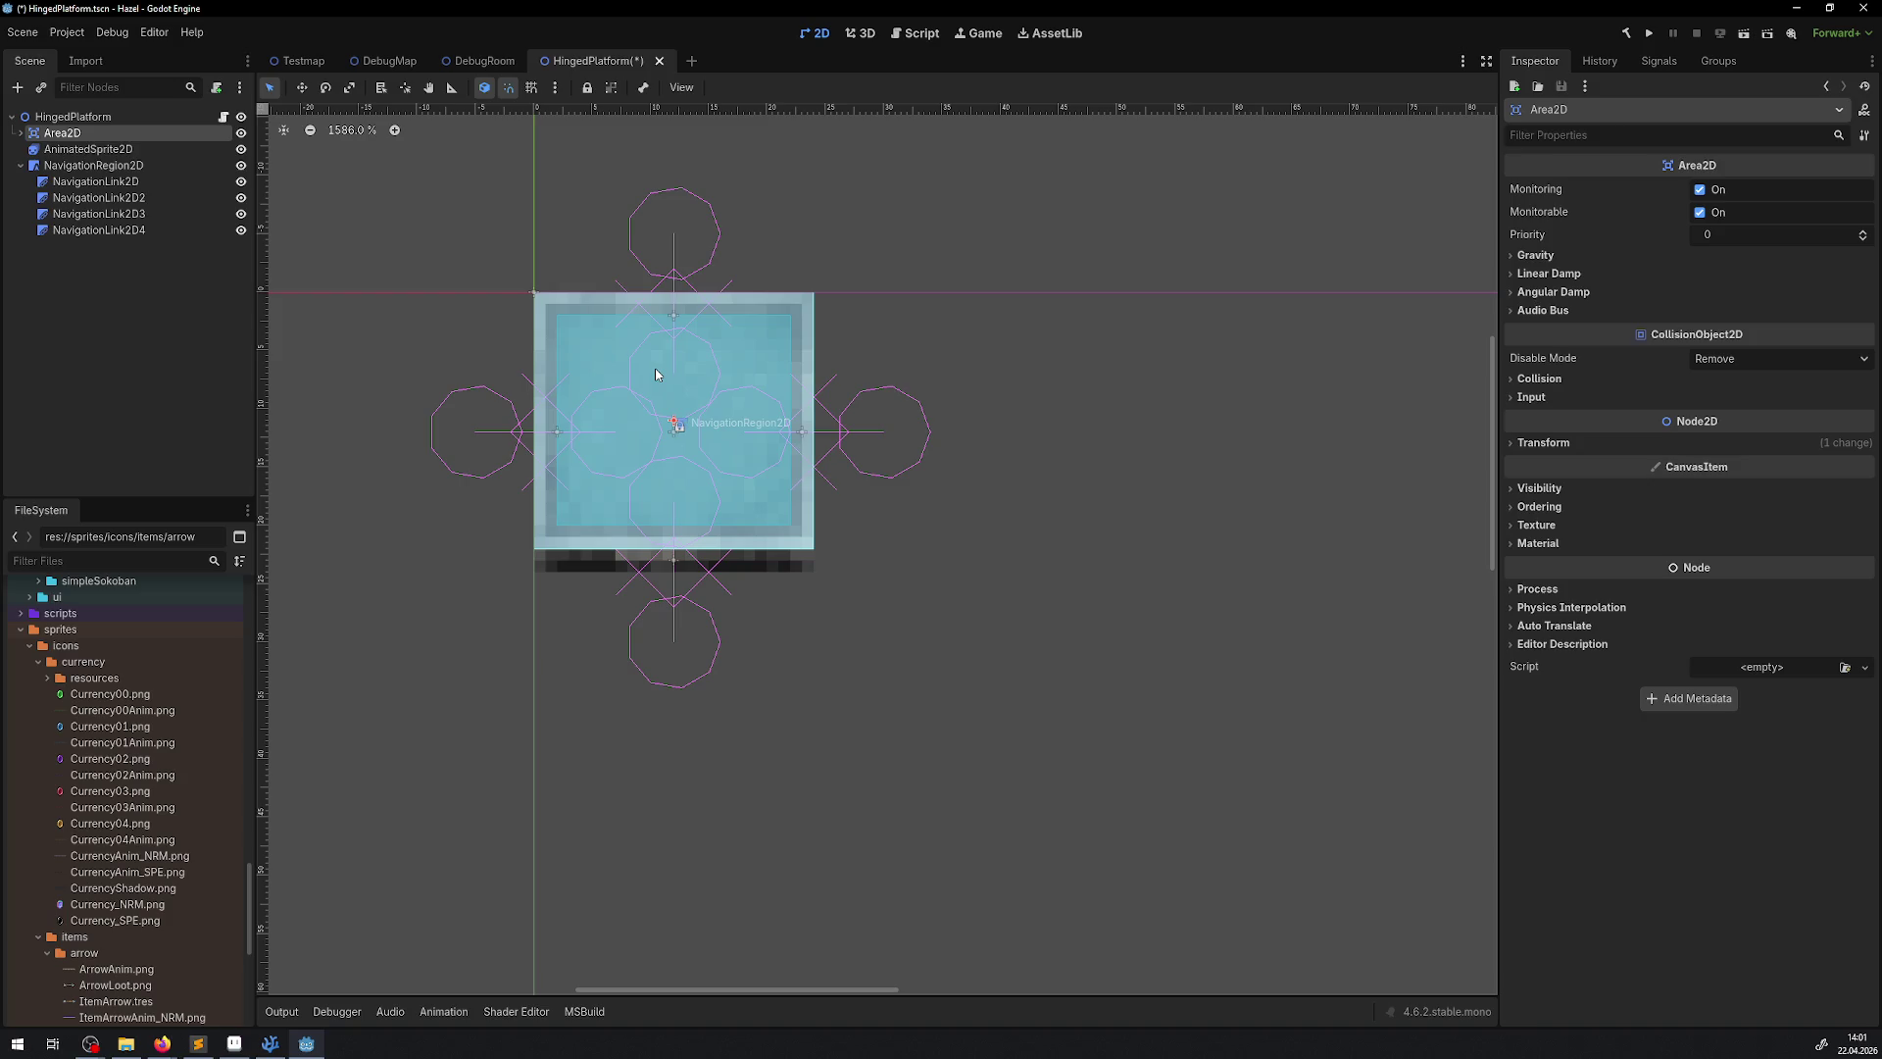
key("ctrl+s")
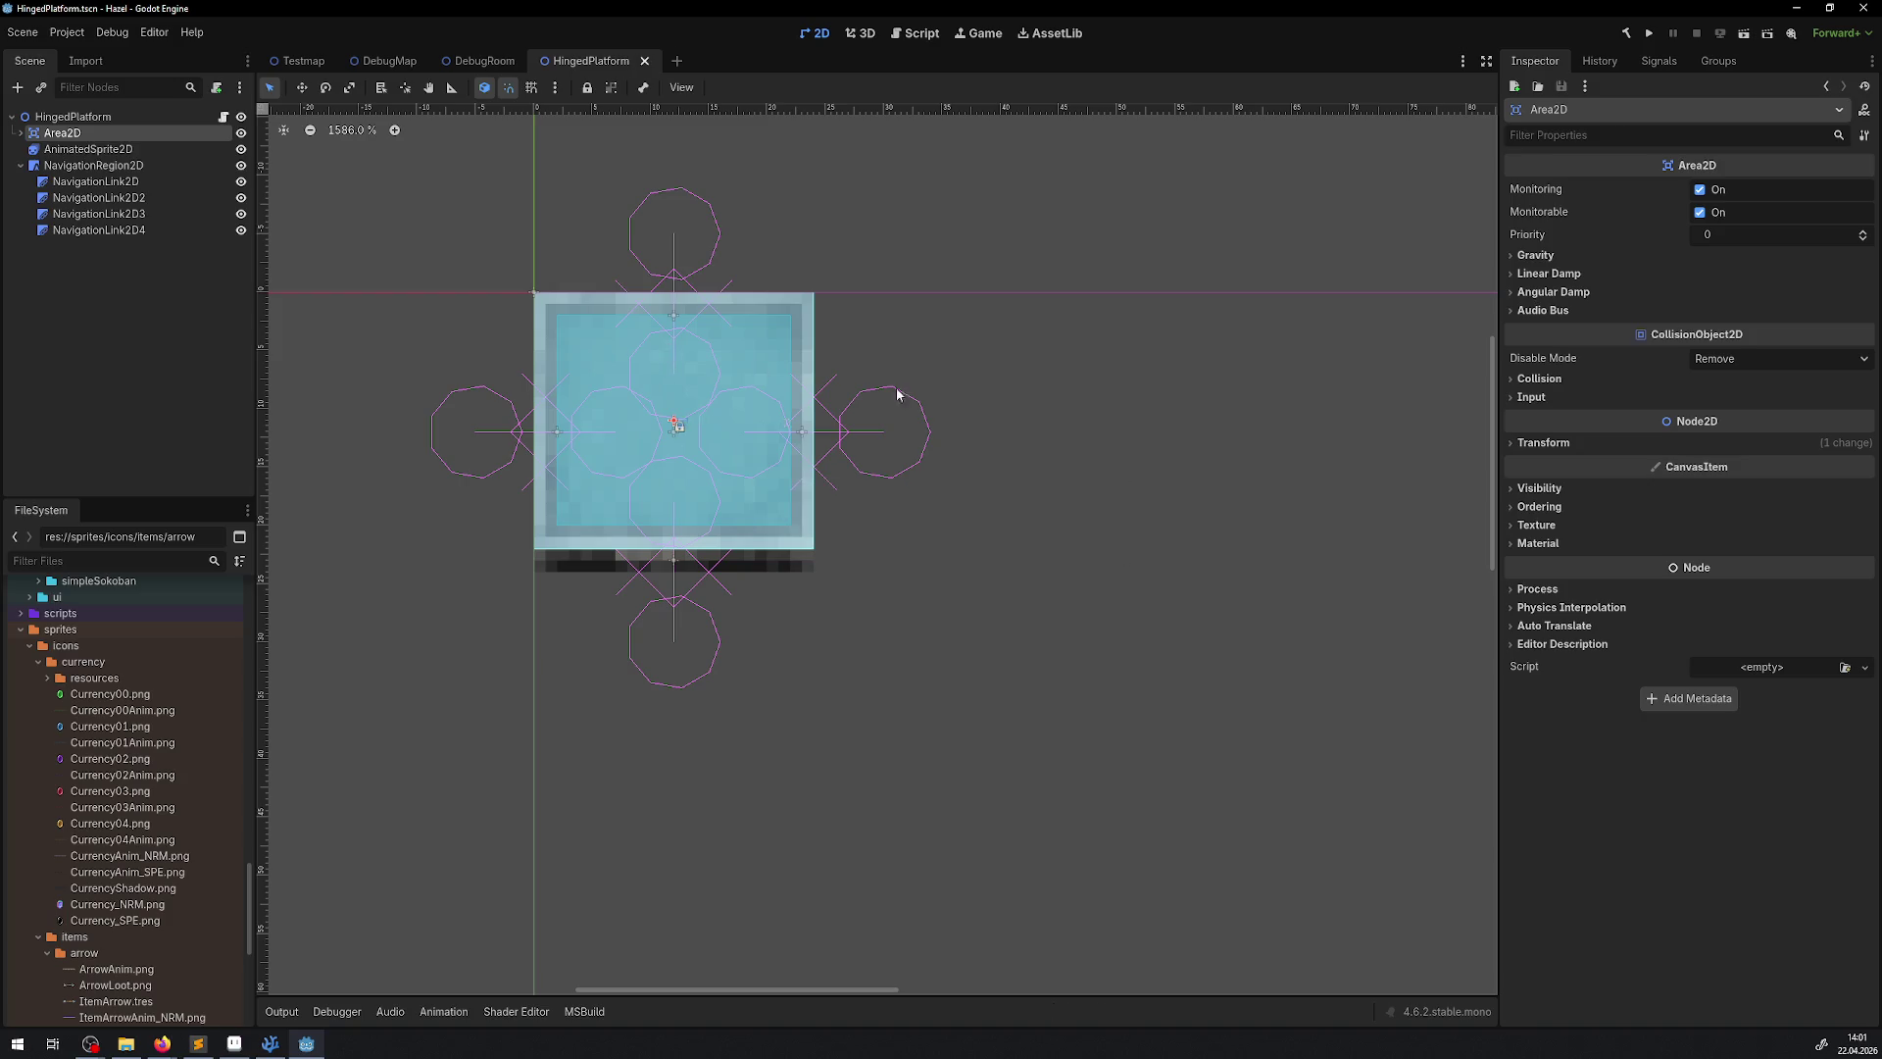
left_click(1535, 378)
left_click(1526, 381)
left_click(1626, 34)
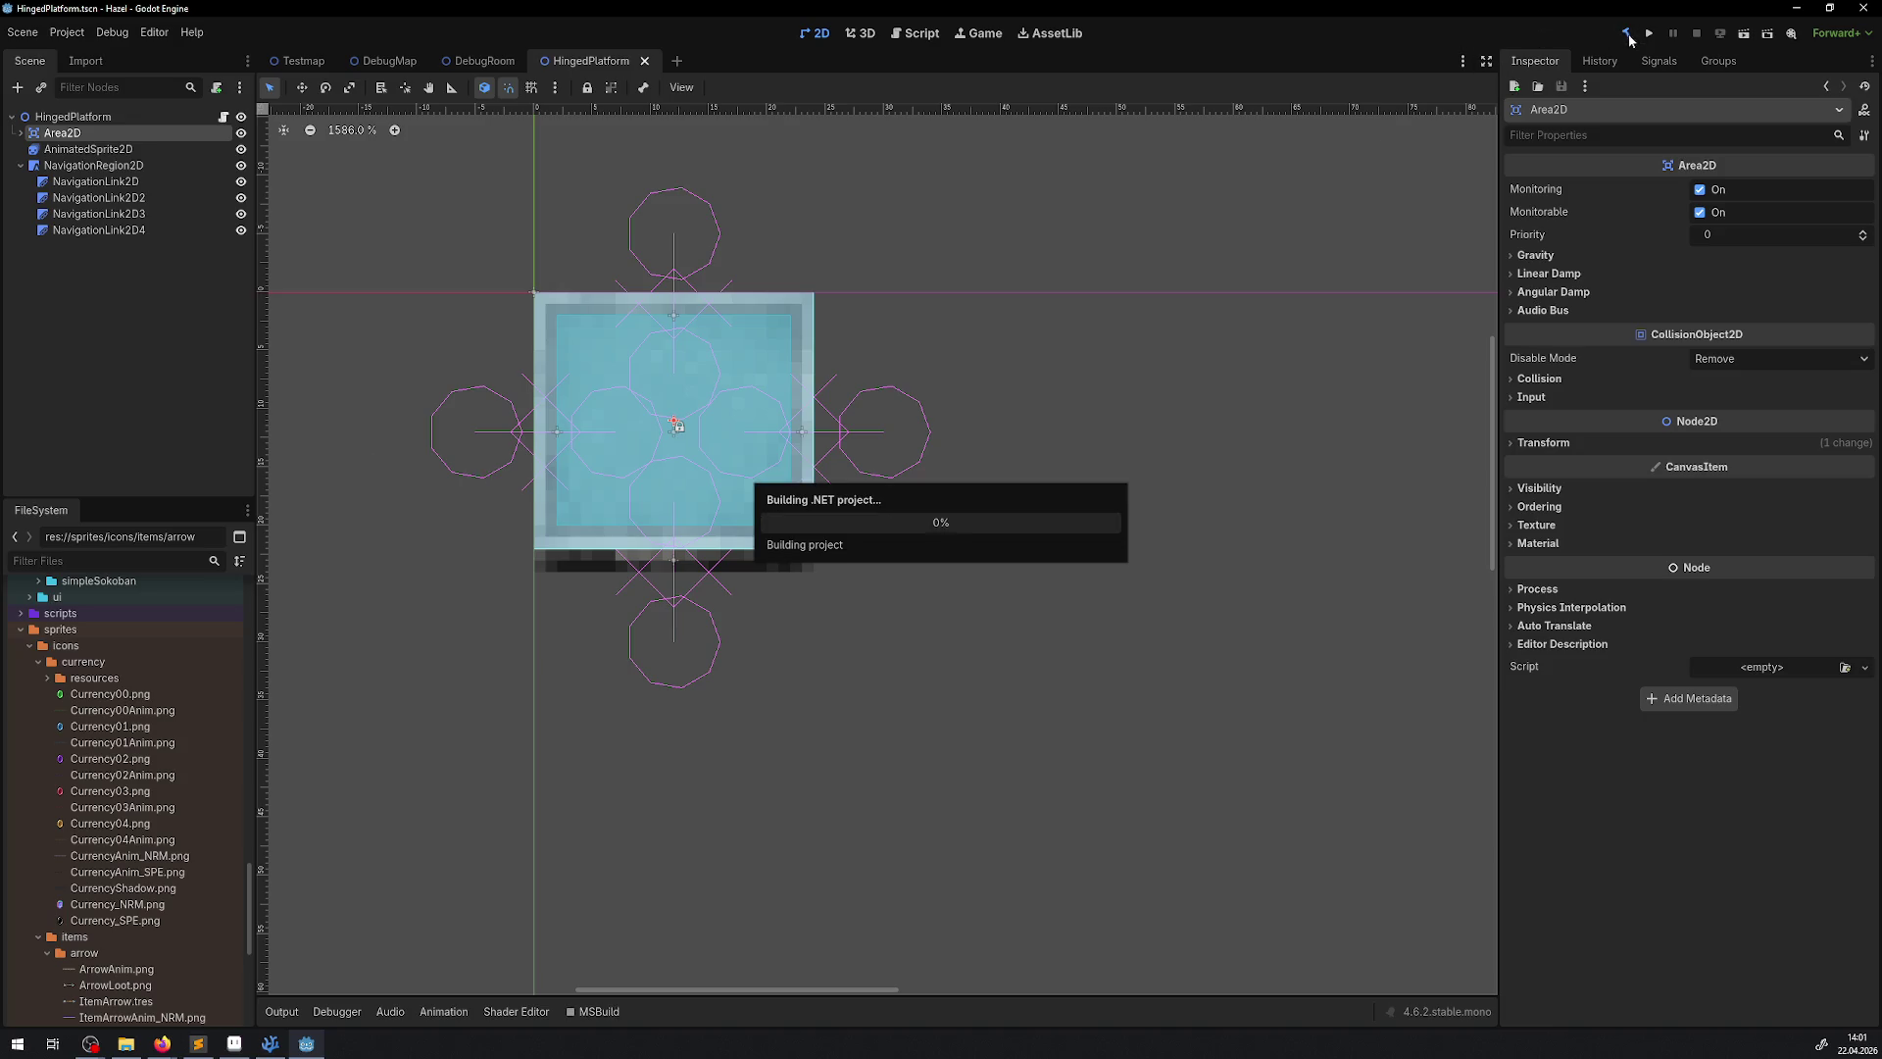
Select HingedPlatform through HingedPlatform9 in DebugRoom, move them by (12, -12) px, and run the game
left_click(480, 61)
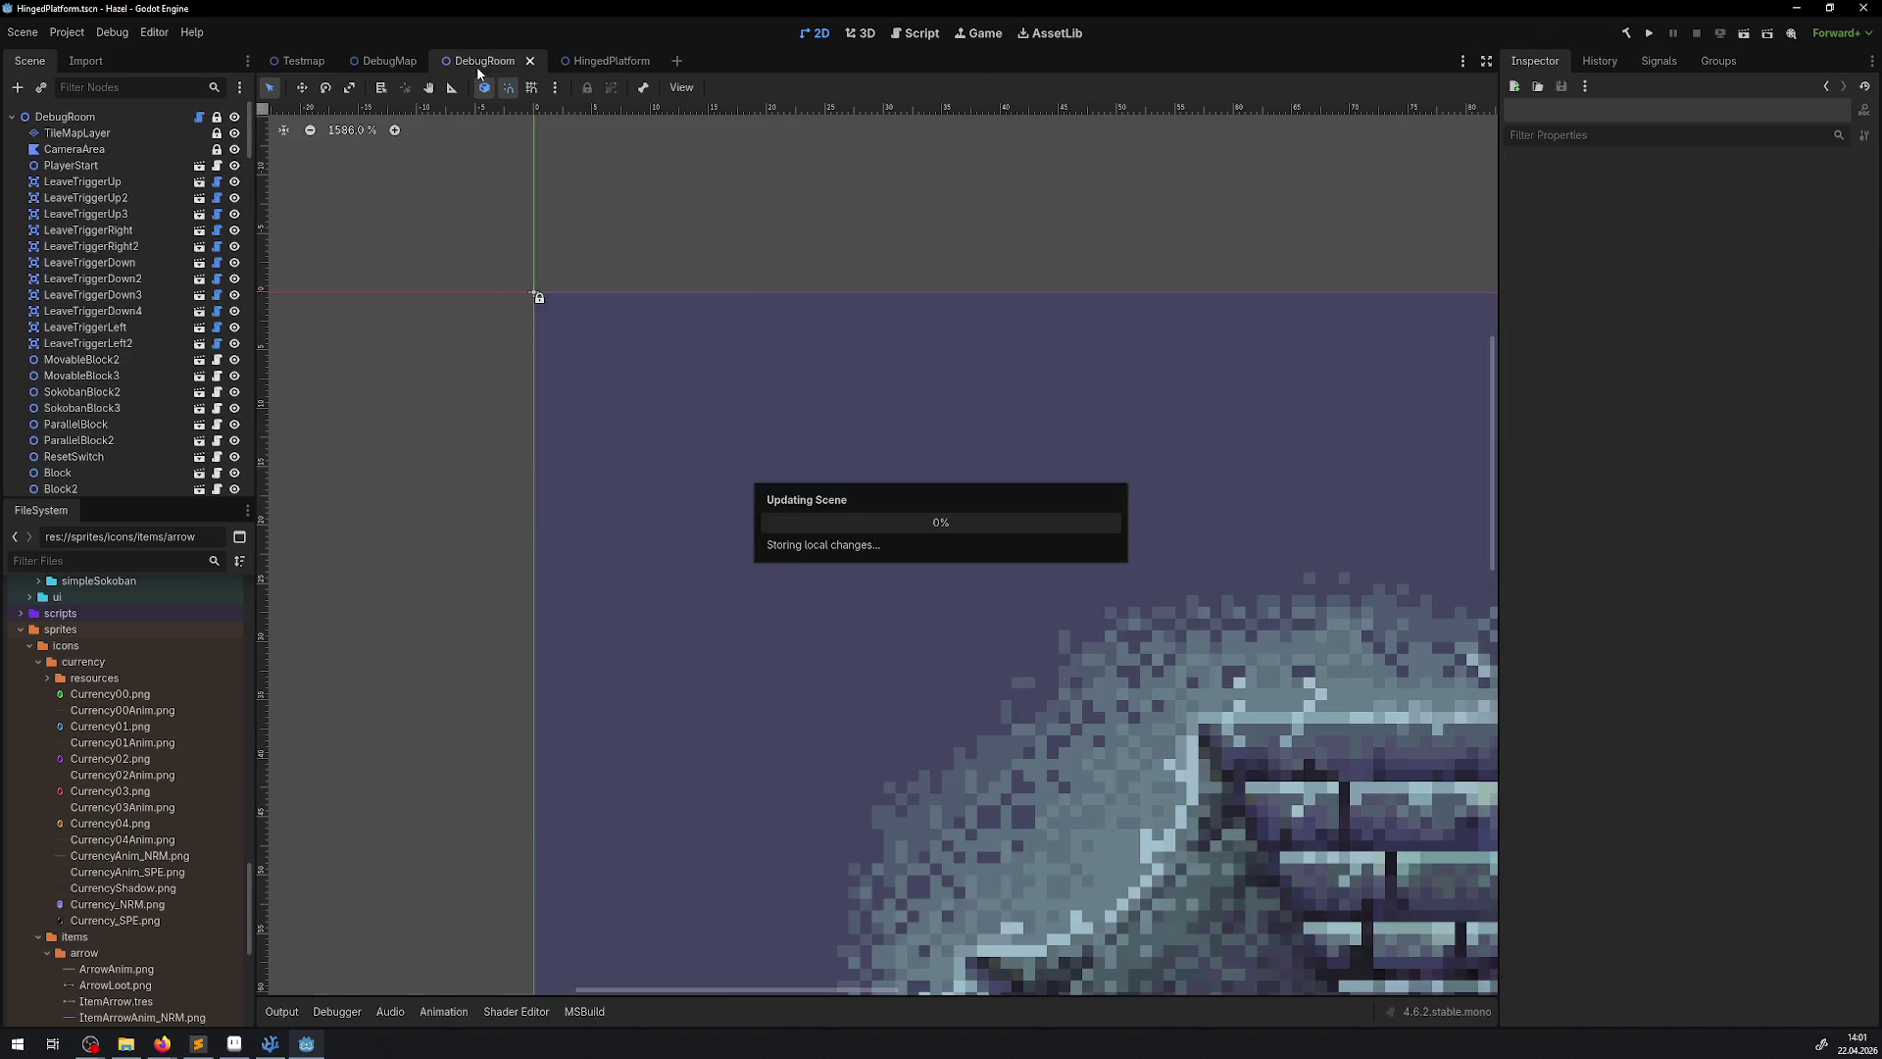
scroll(98, 392, "down", 2)
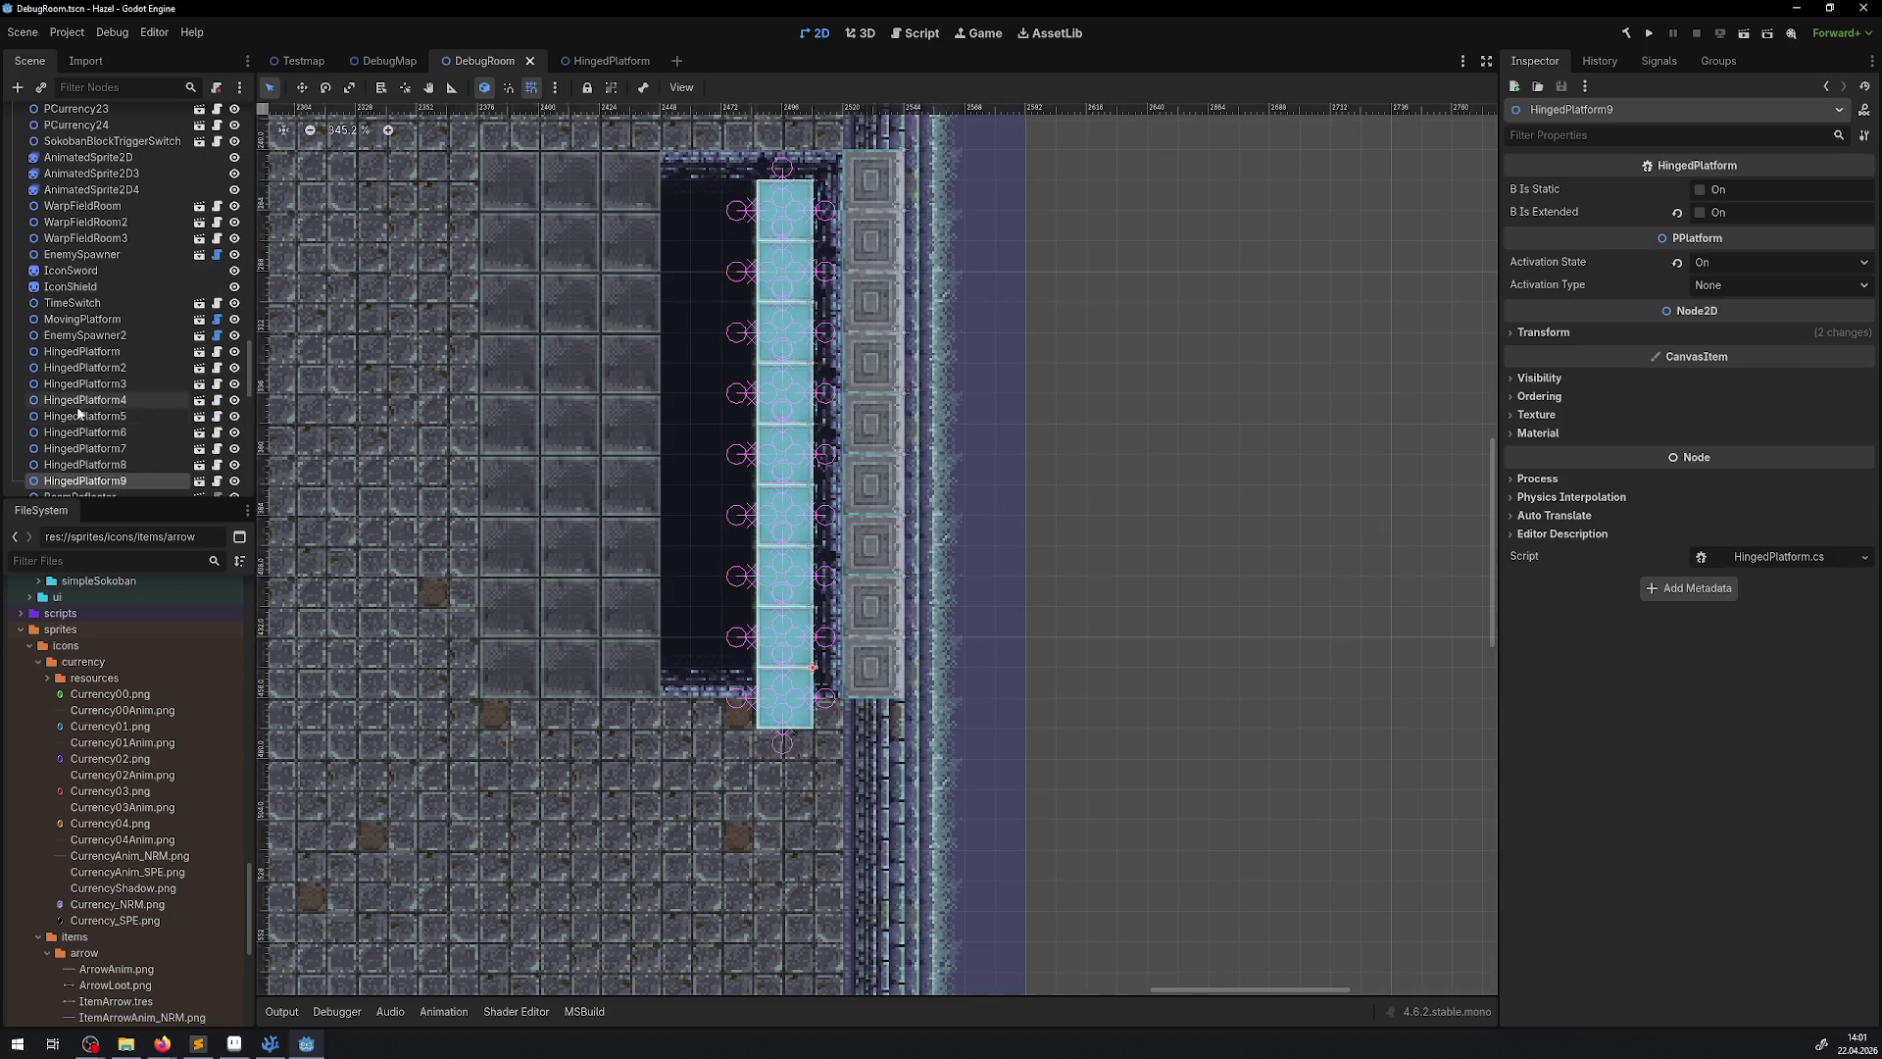
left_click(84, 480)
left_click(91, 355, "shift")
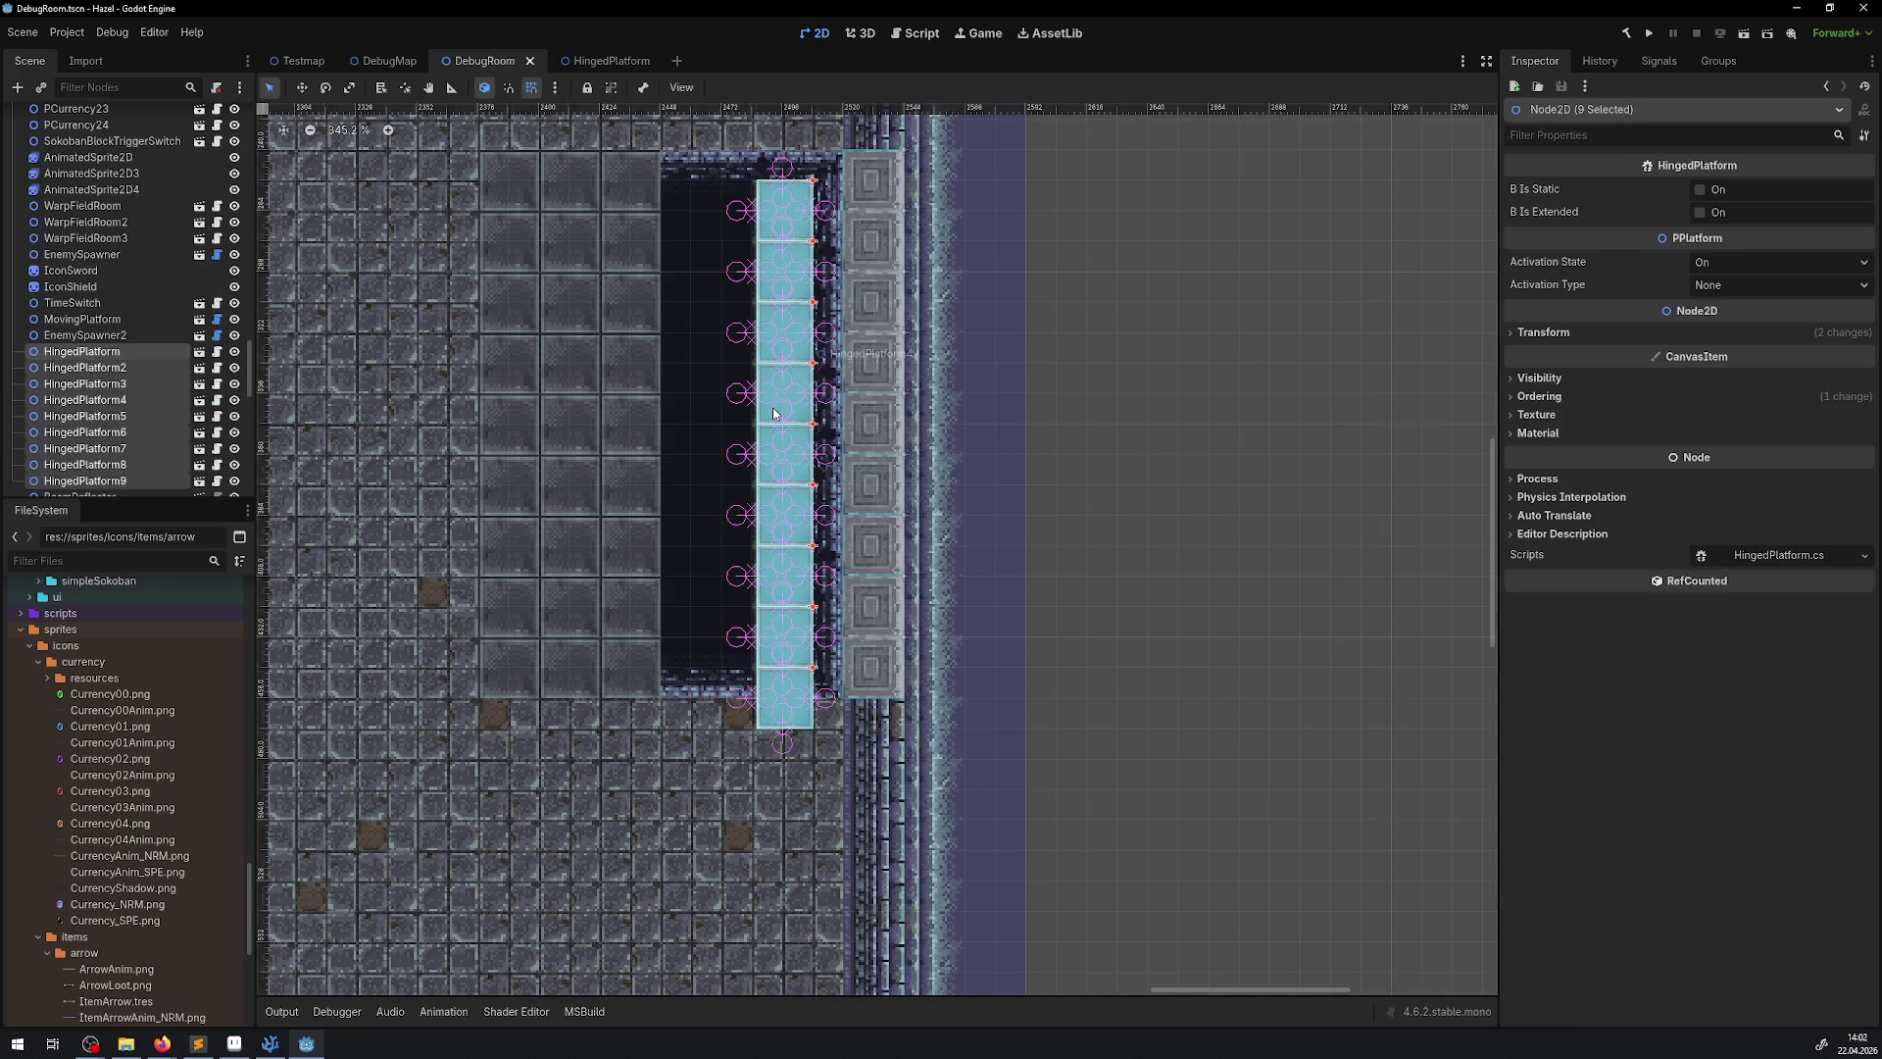
mouse_move(773, 414)
left_mouse_down()
mouse_move(774, 384)
mouse_move(743, 383)
mouse_move(804, 379)
left_mouse_up()
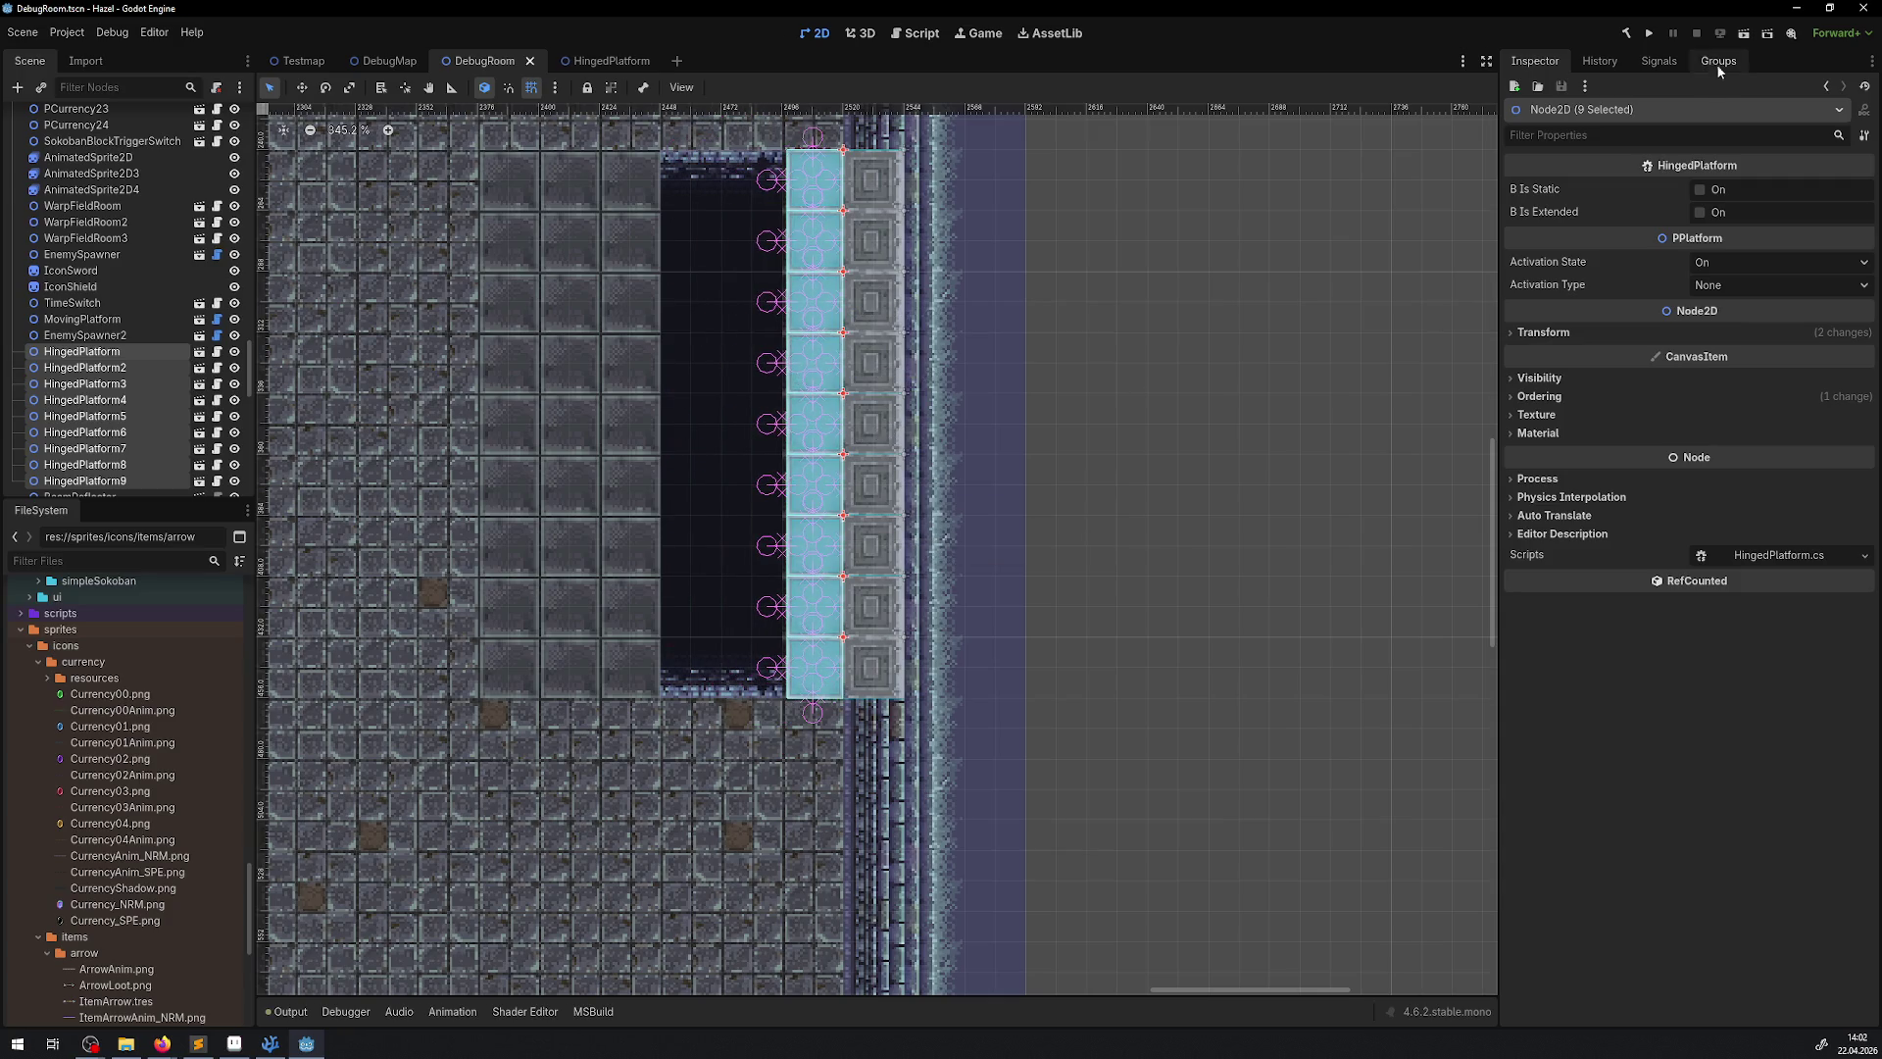
left_click(1649, 39)
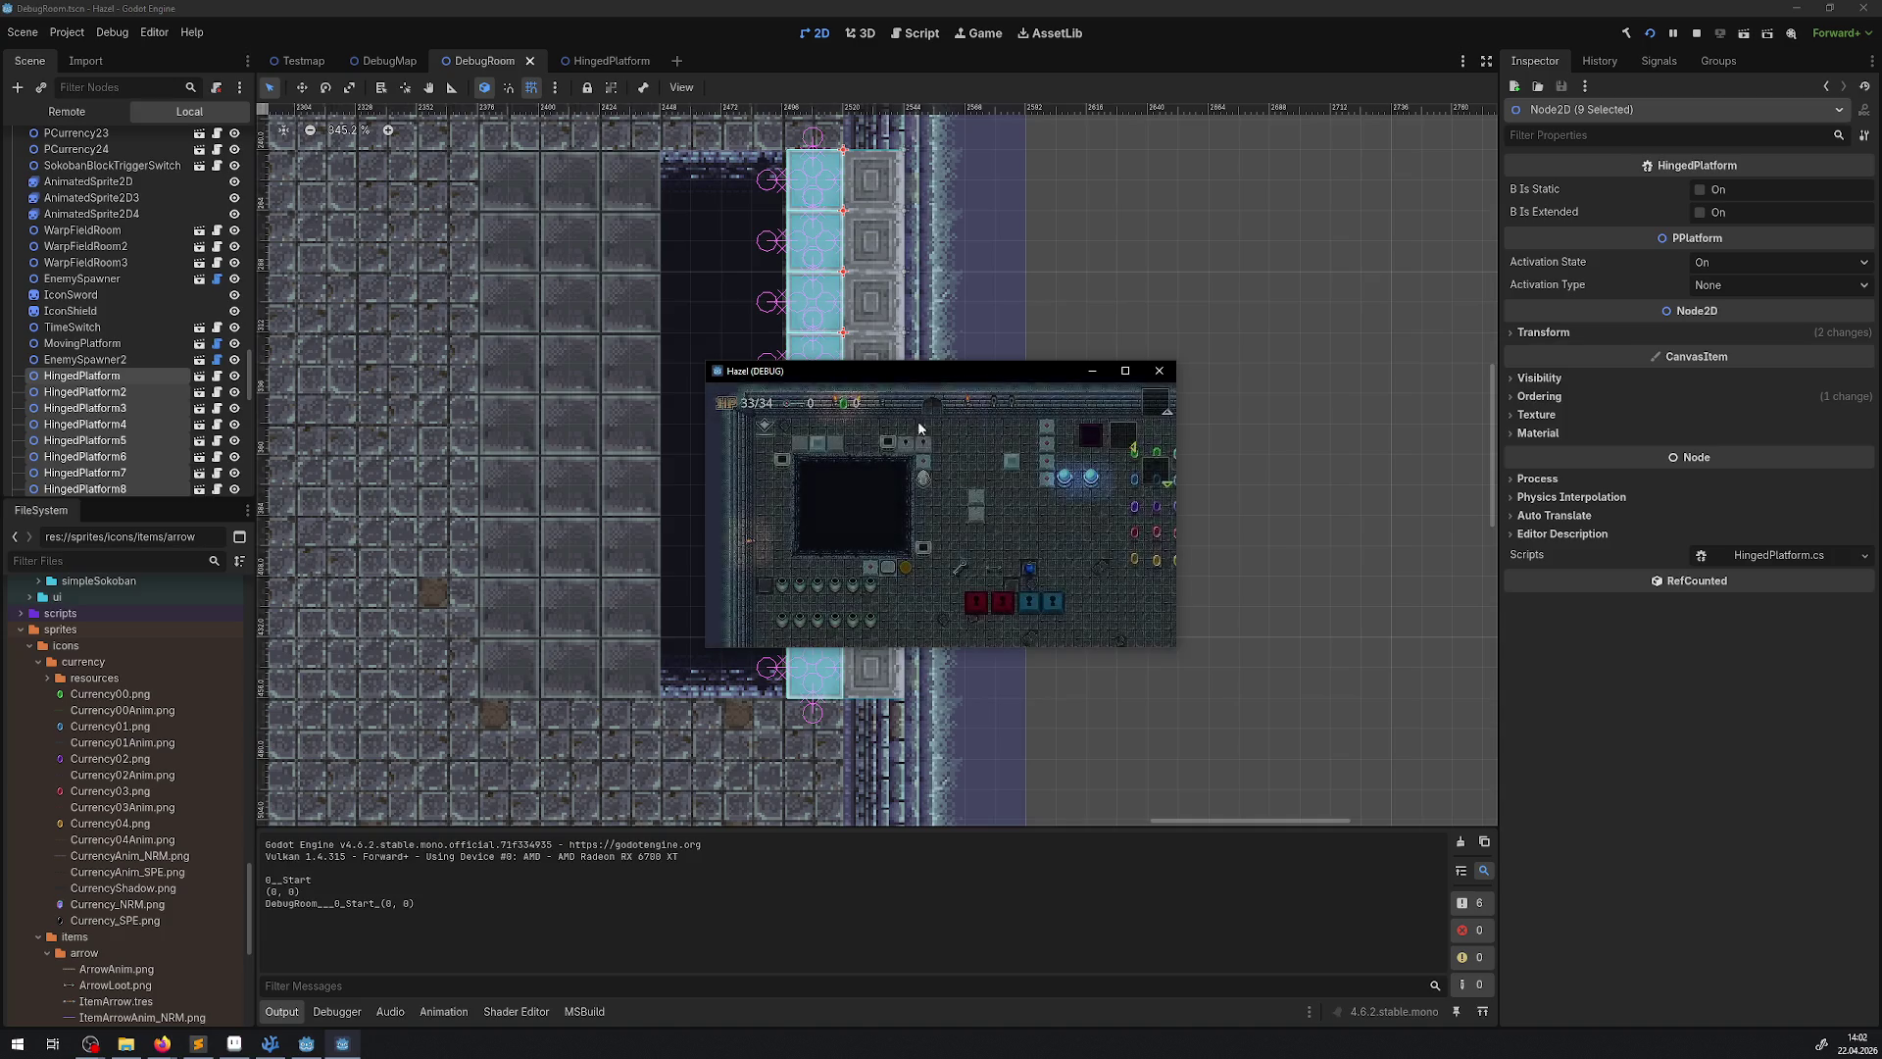
Set Activation State to Off on PushTrap through PushTrap8, save DebugRoom and run with F5
left_click(1159, 371)
left_click(849, 238)
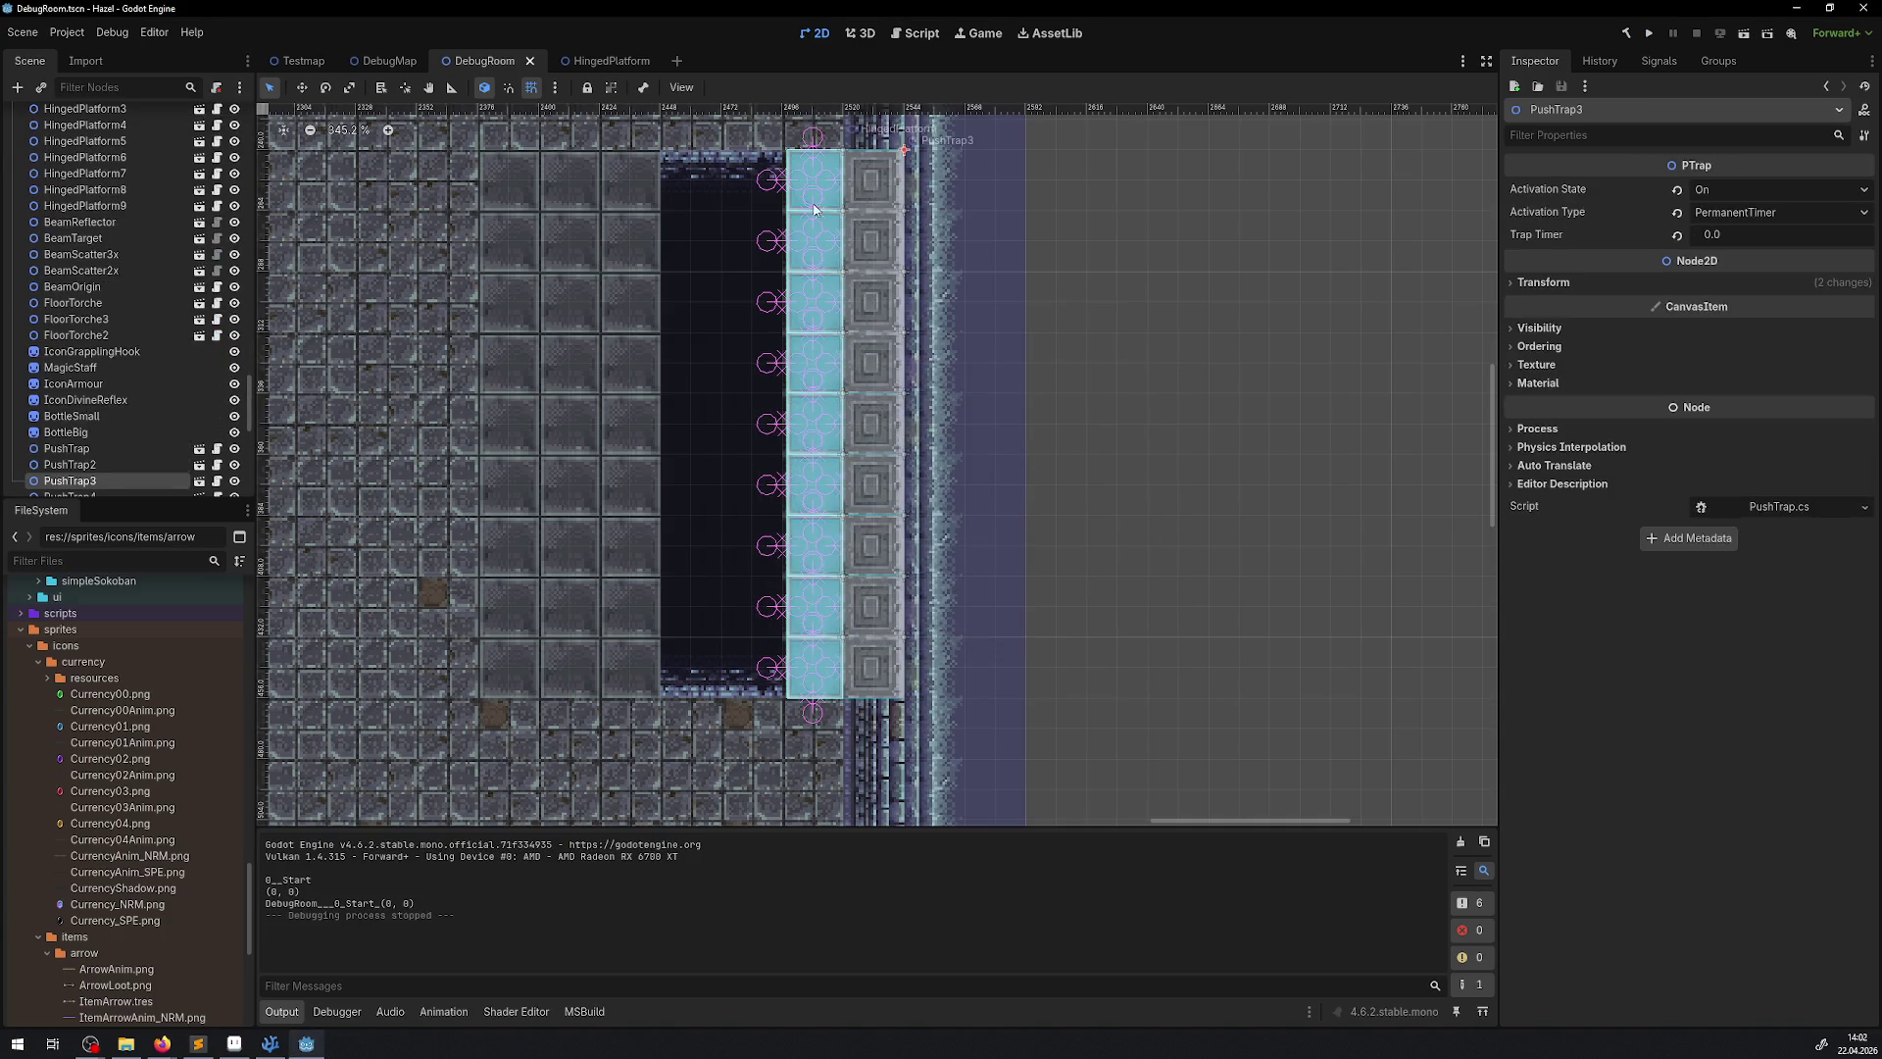
scroll(183, 388, "down", 5)
left_click(93, 346, "shift")
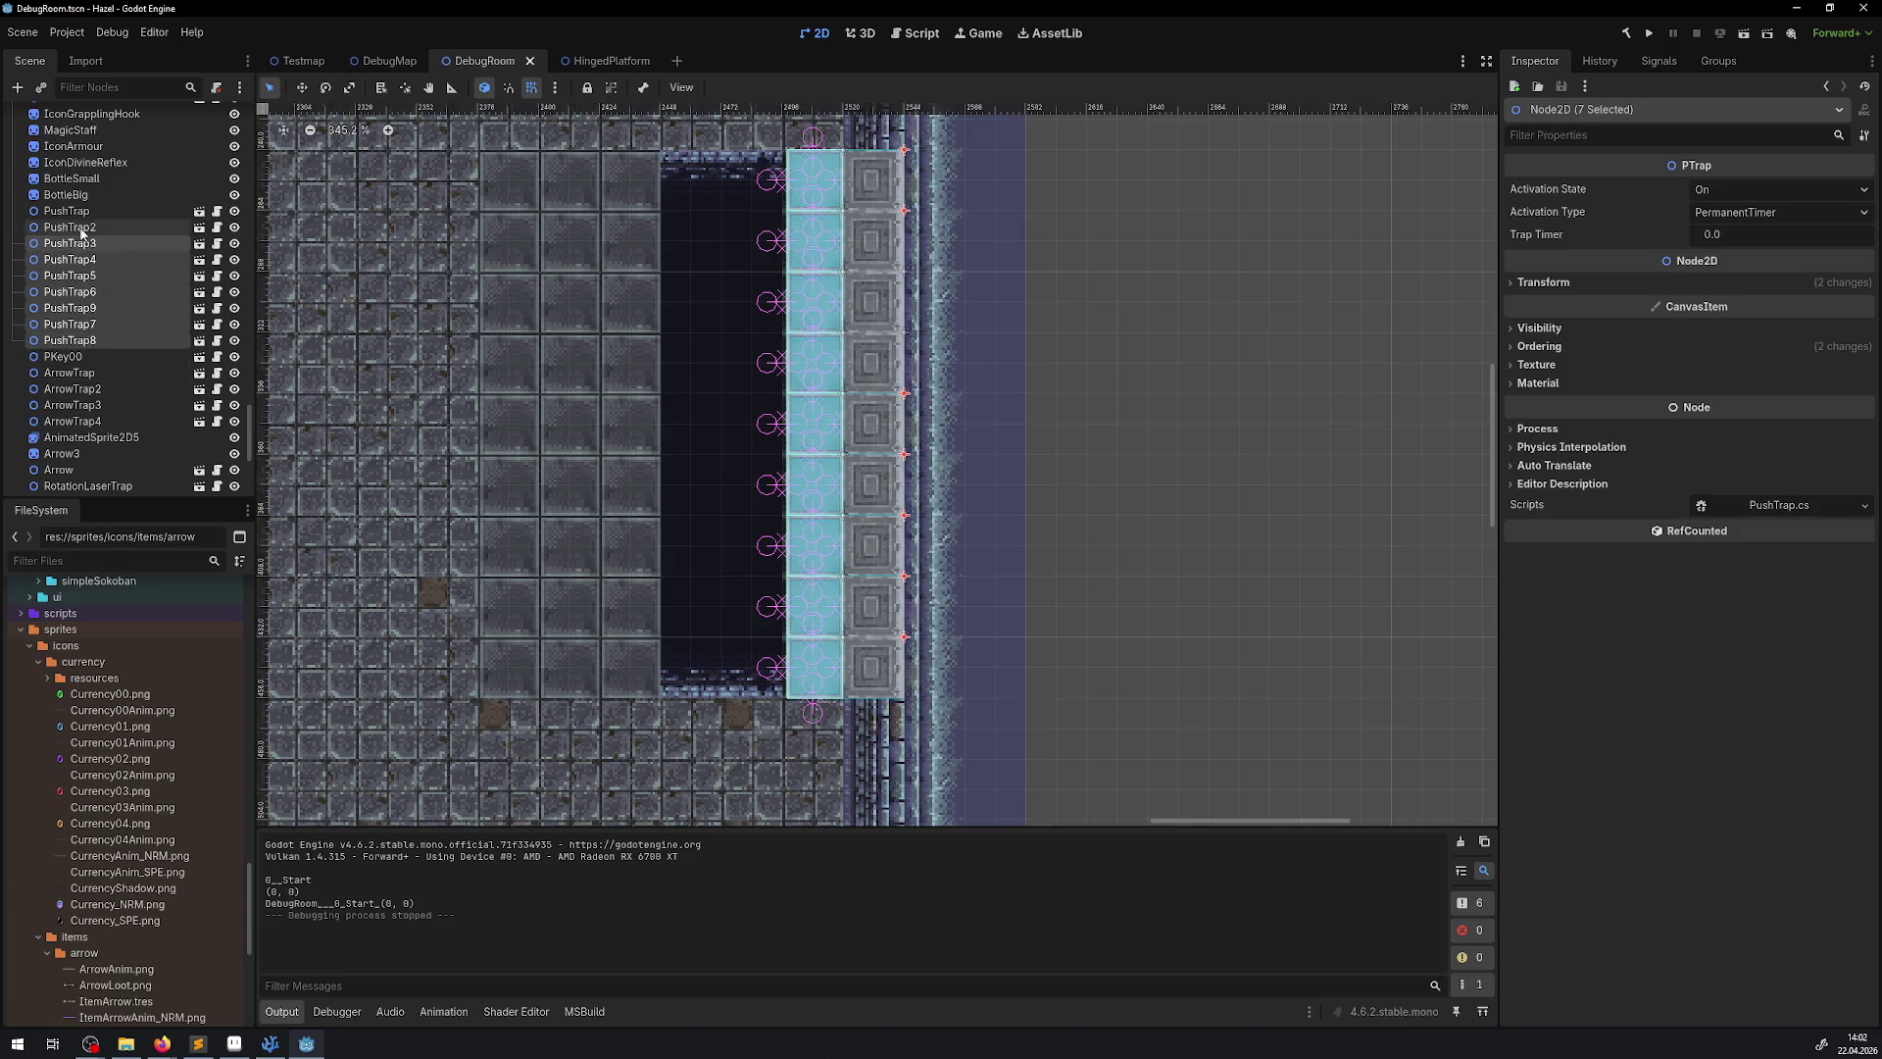
left_click(71, 218, "shift")
left_click(1715, 201)
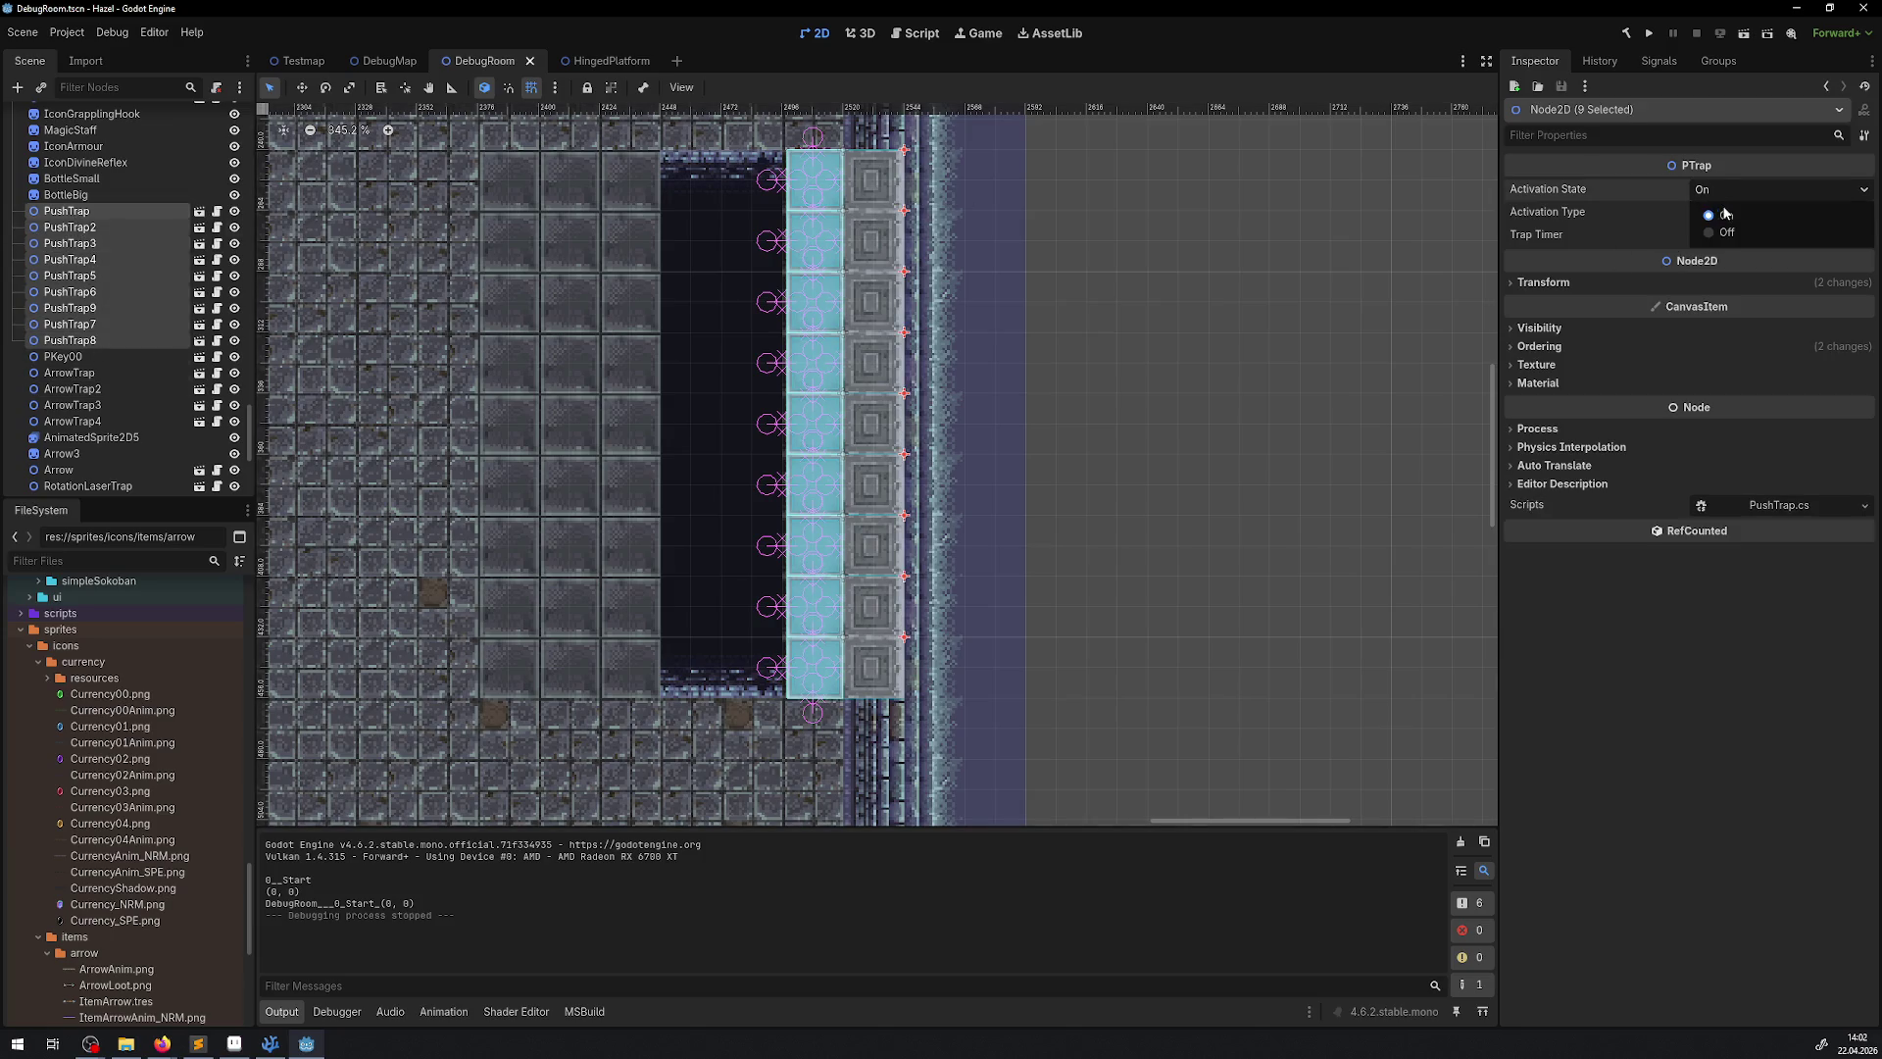
left_click(1711, 233)
key("ctrl+s")
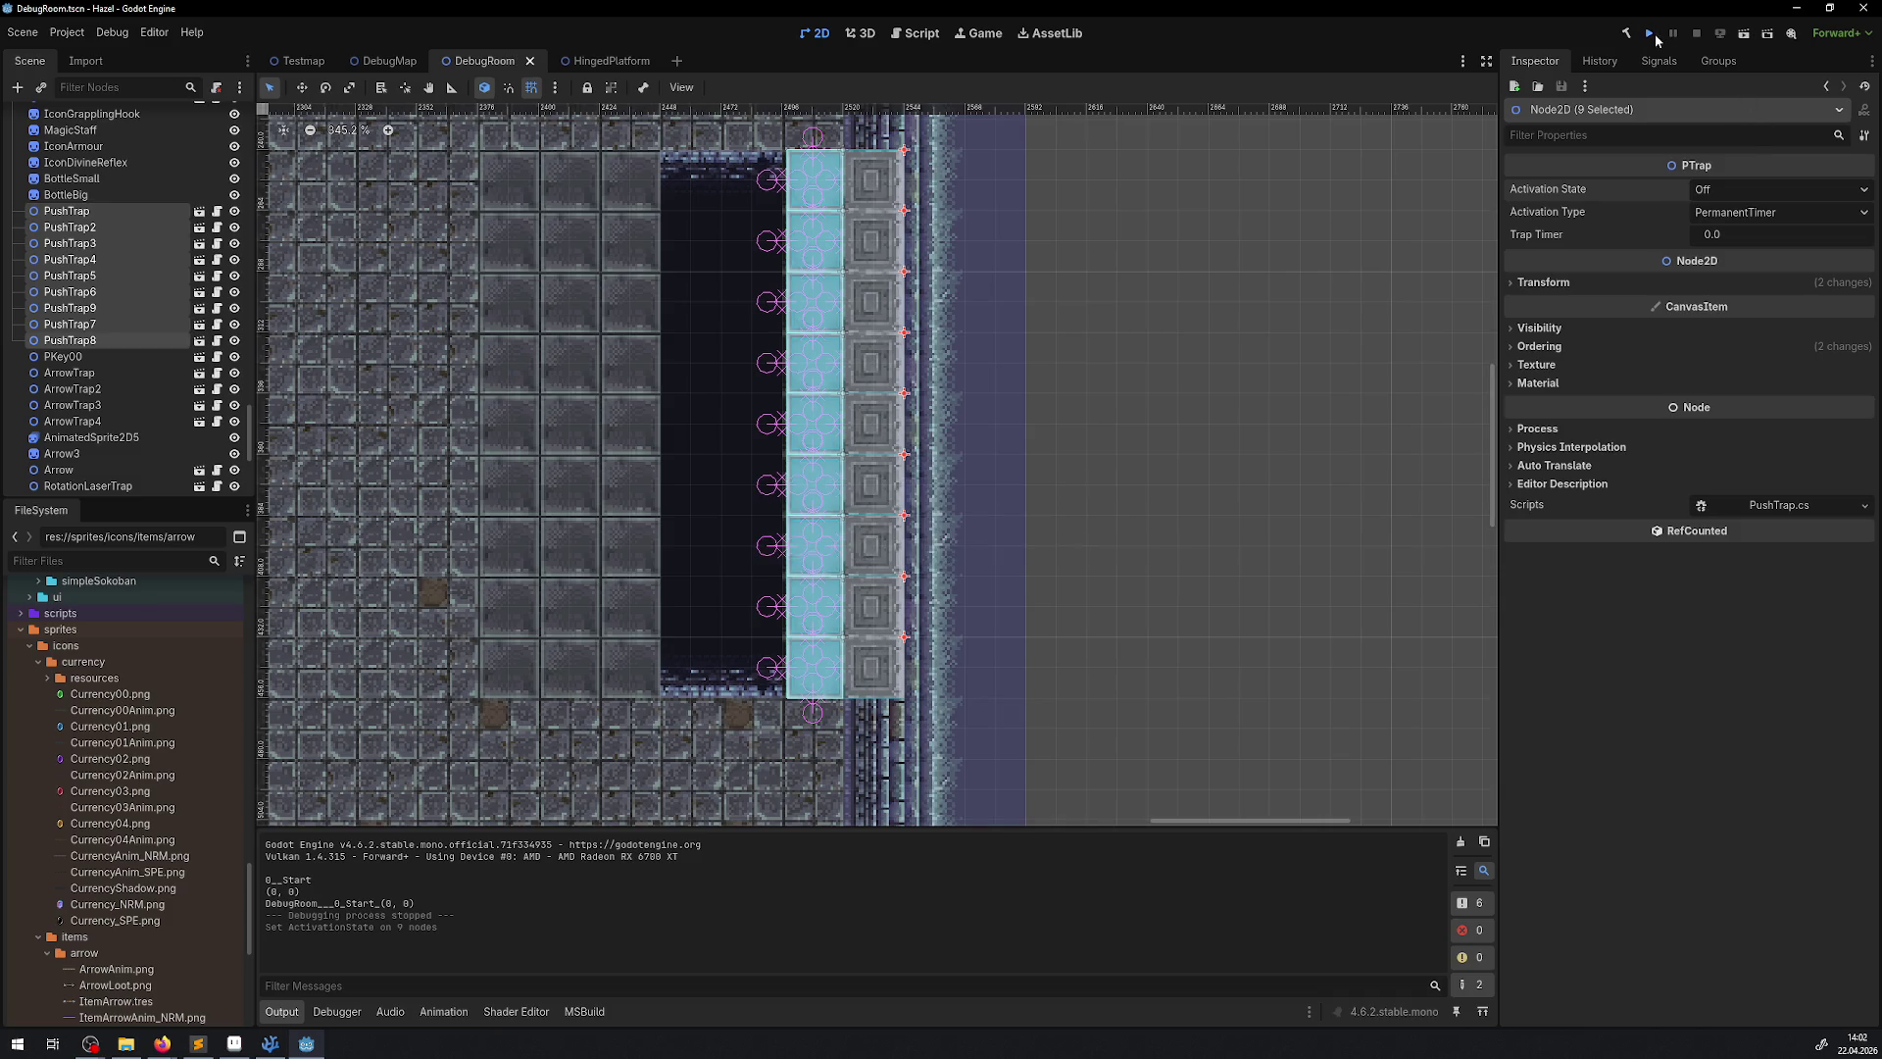
key("F5")
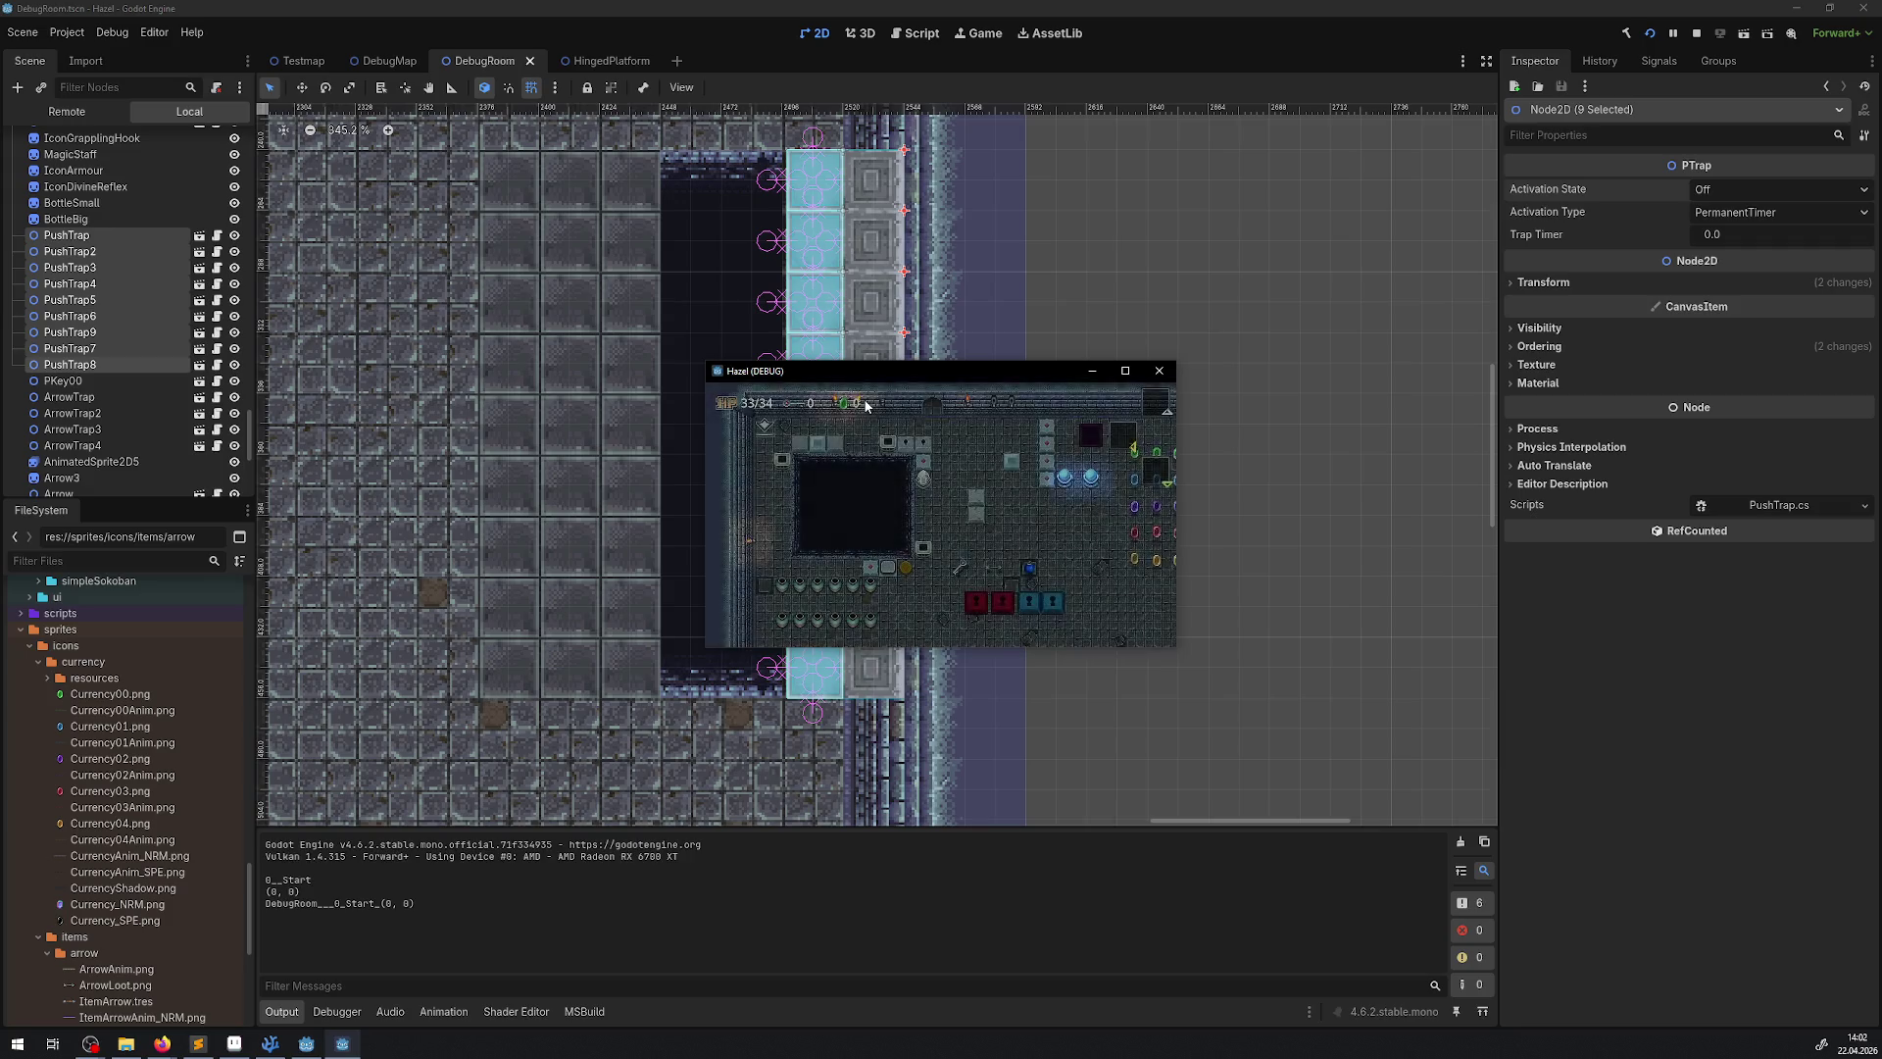
left_click(1125, 370)
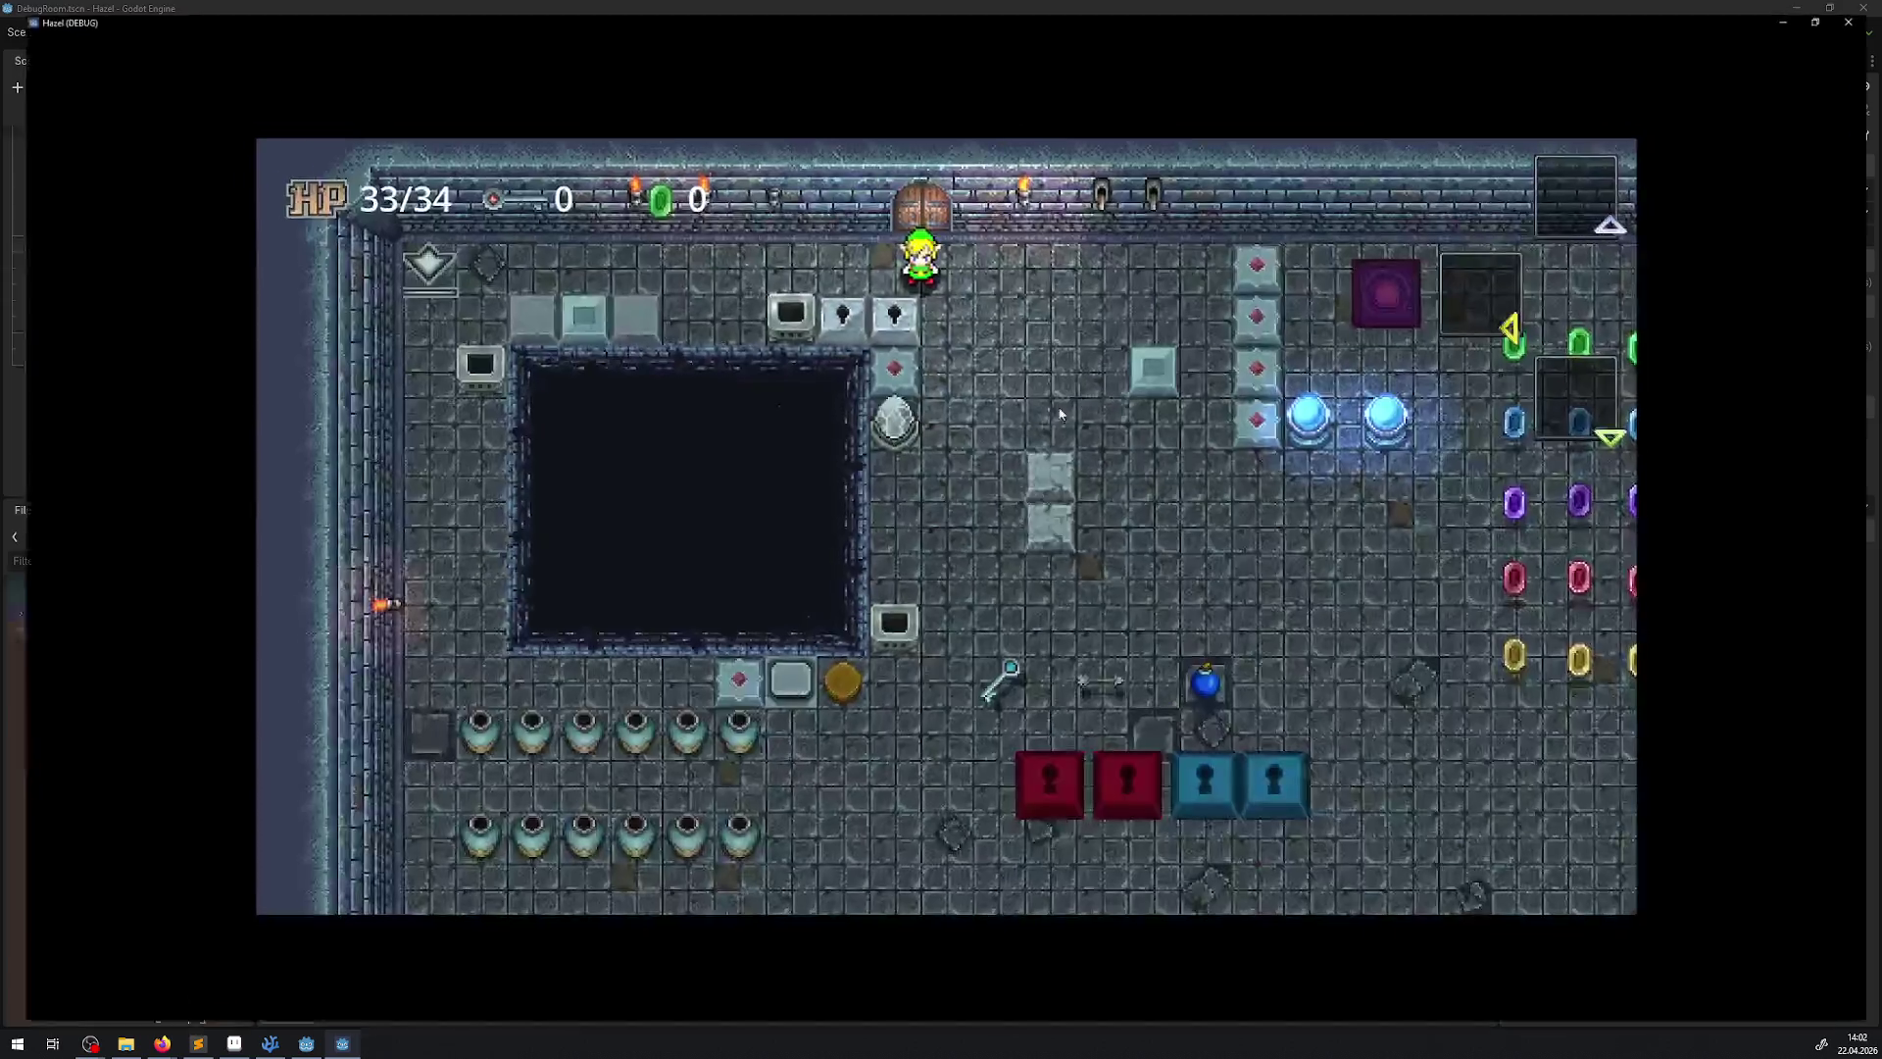
Walk the hero around the first room collecting the blue and green gems, then drop into the pit
key("Down")
key("Right")
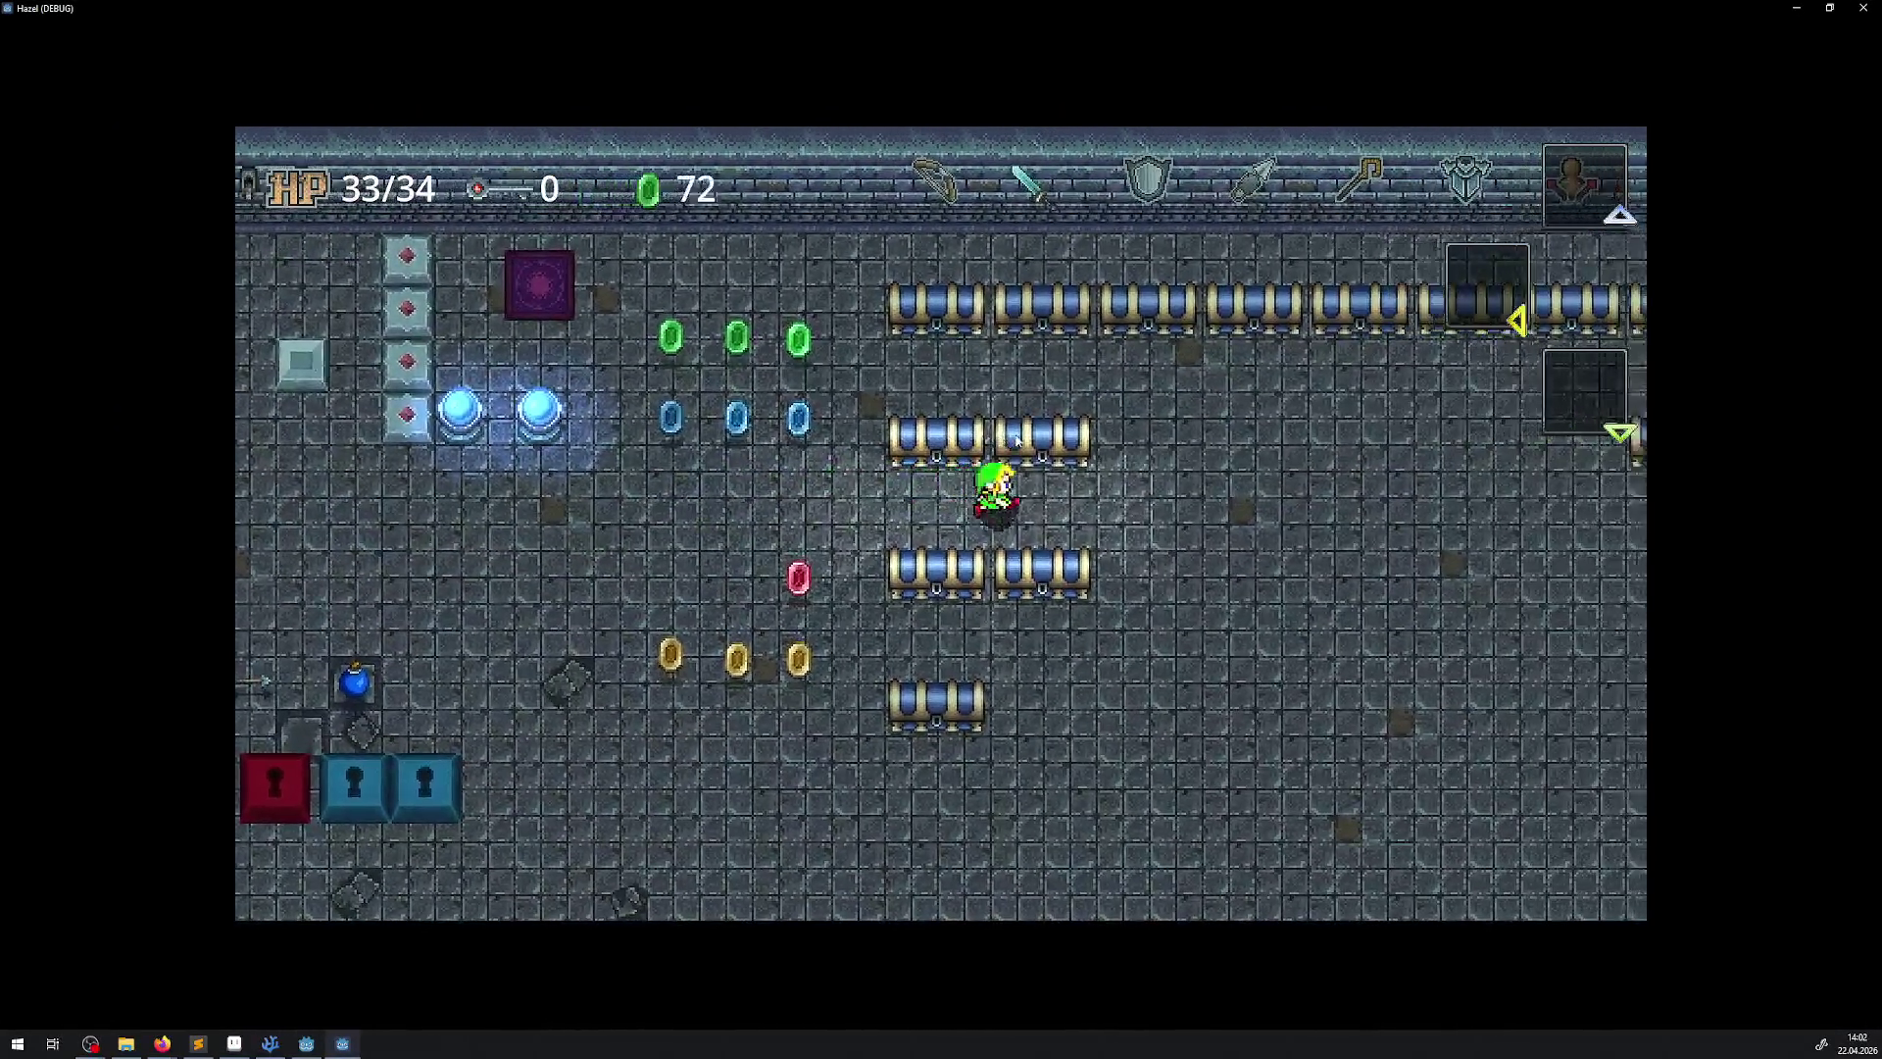
key("Left")
key("Up")
key("Right")
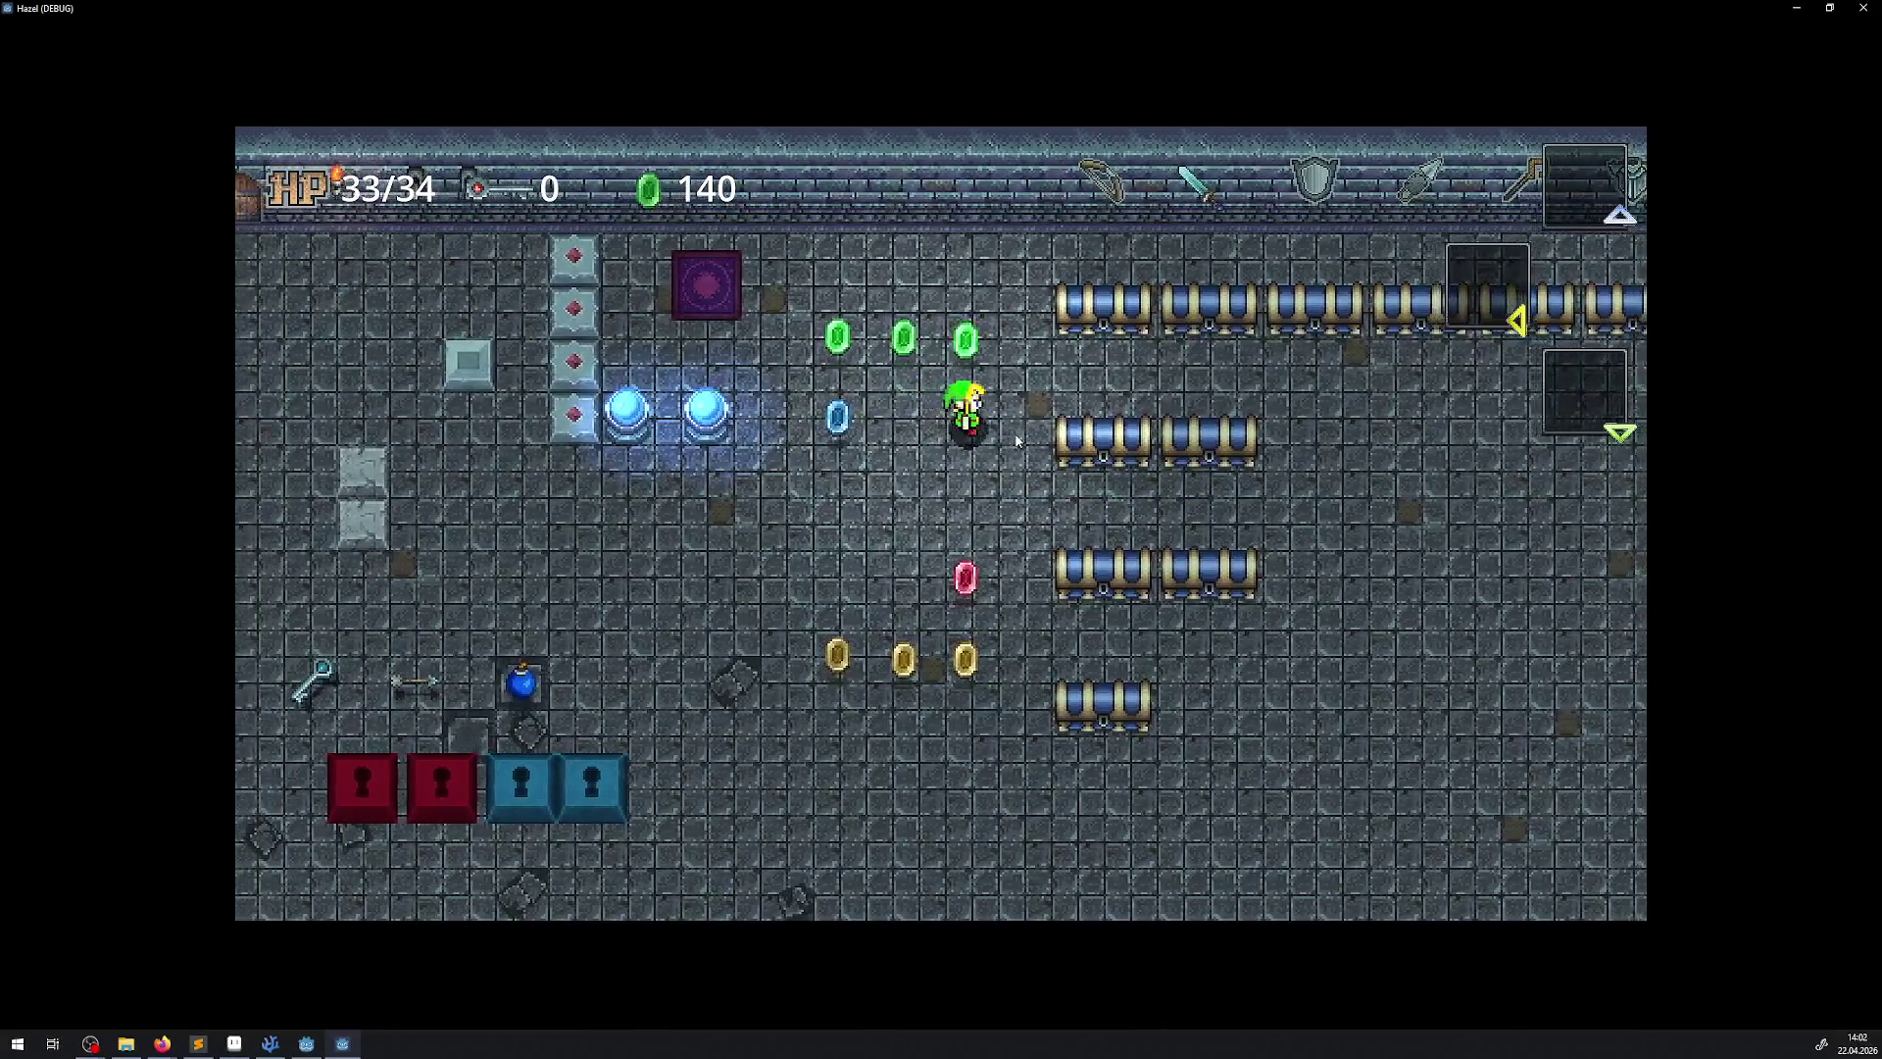
key("Left")
key("Right")
key("Up")
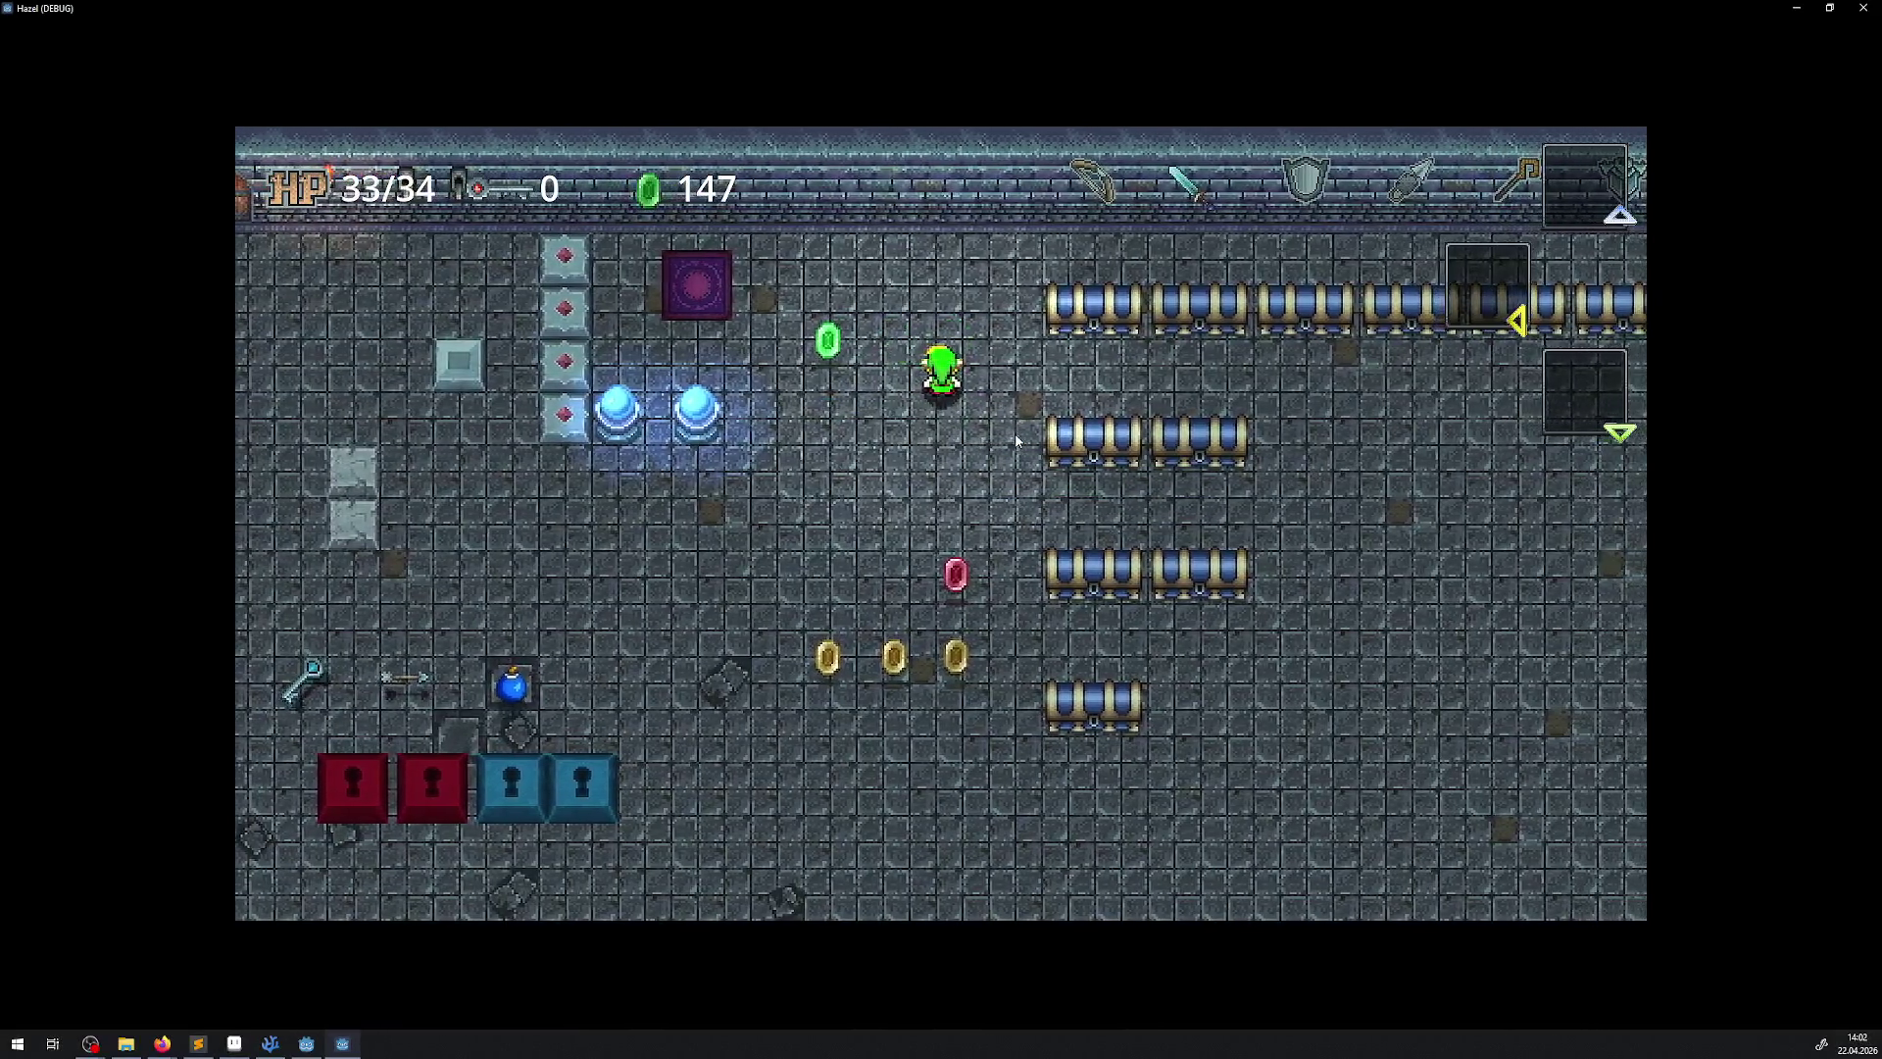
key("Down")
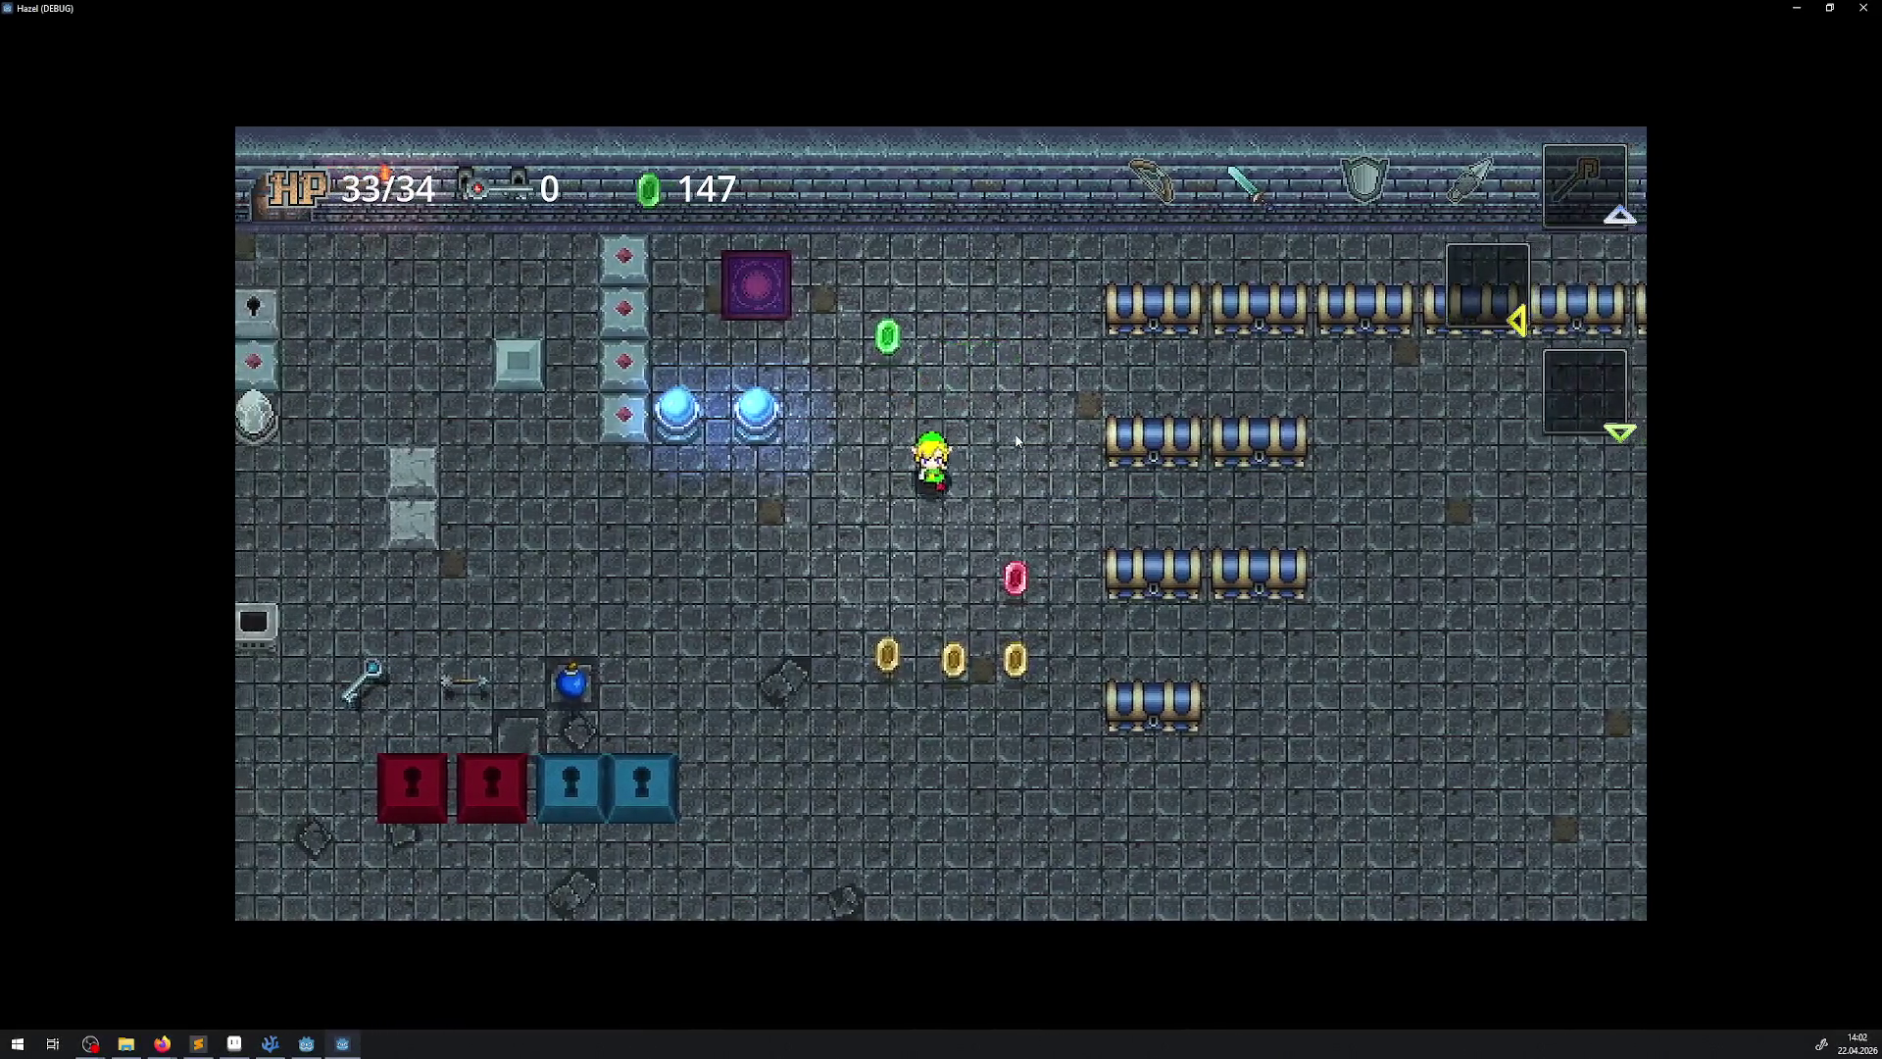
key("Right")
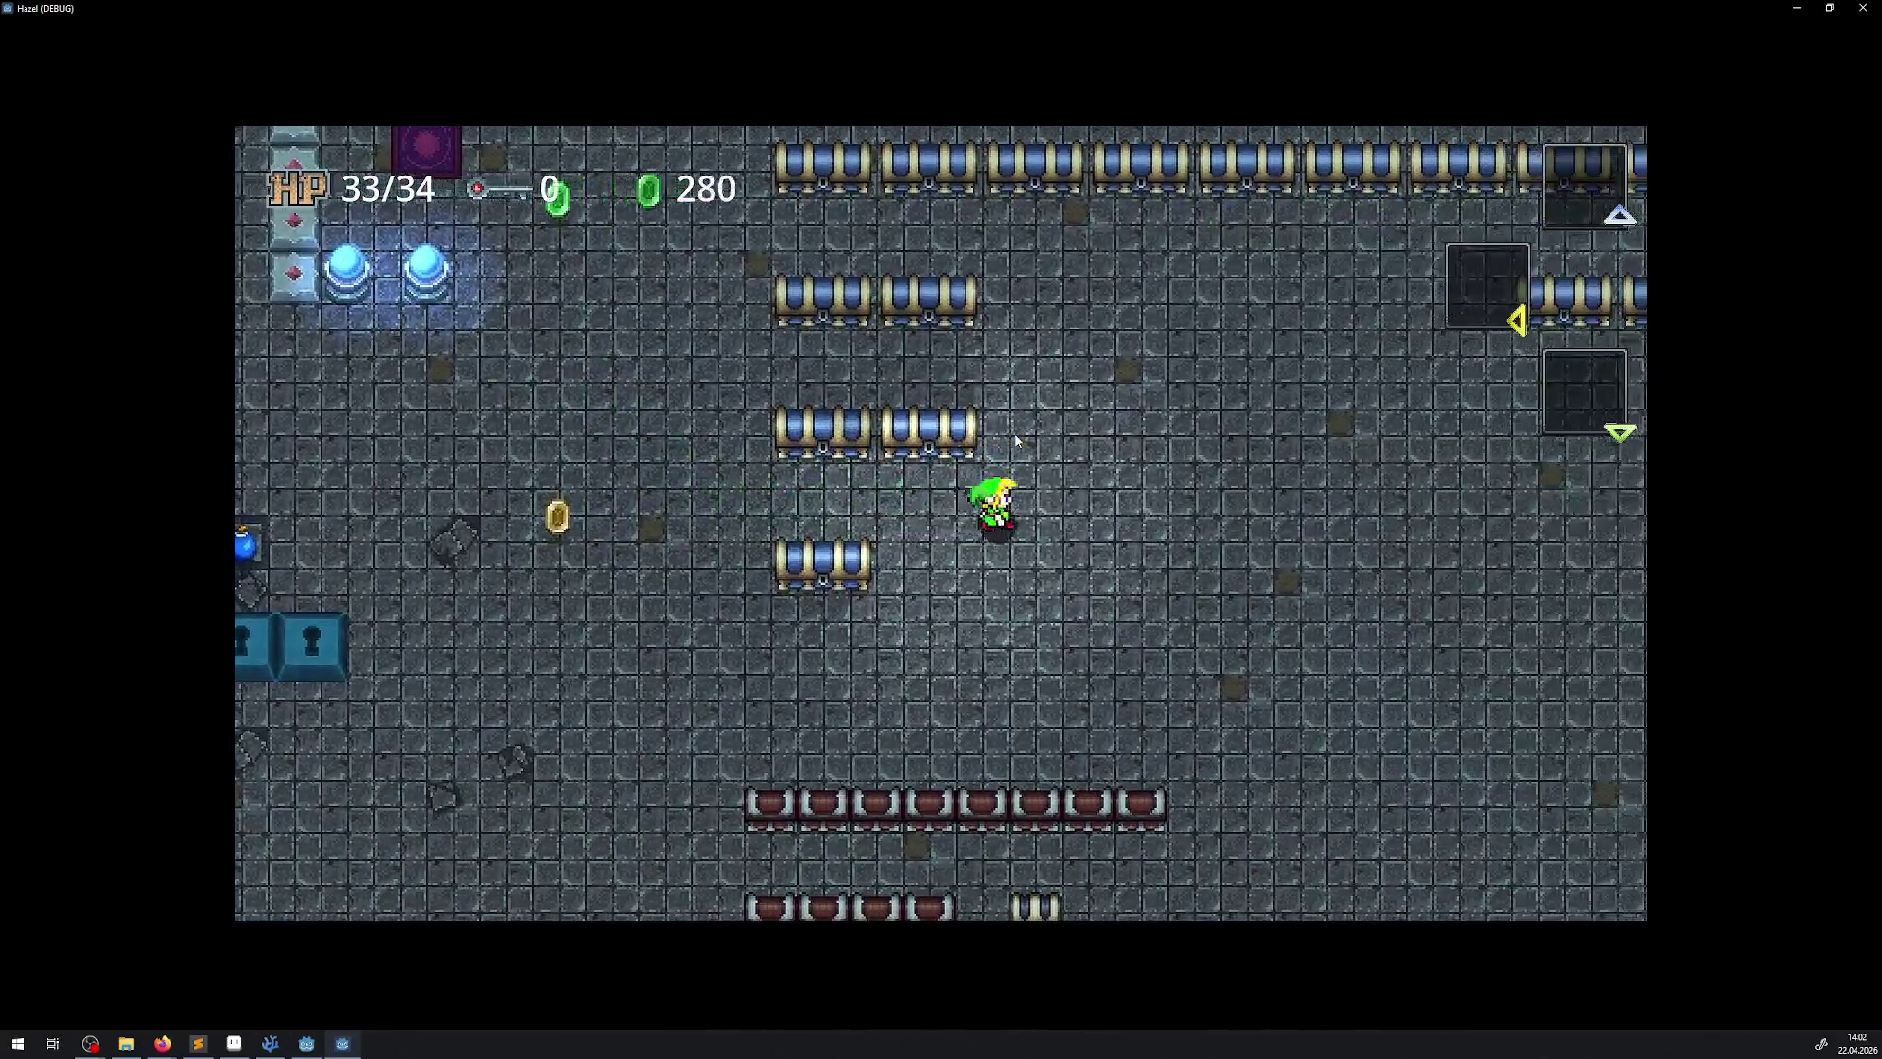
key("Right")
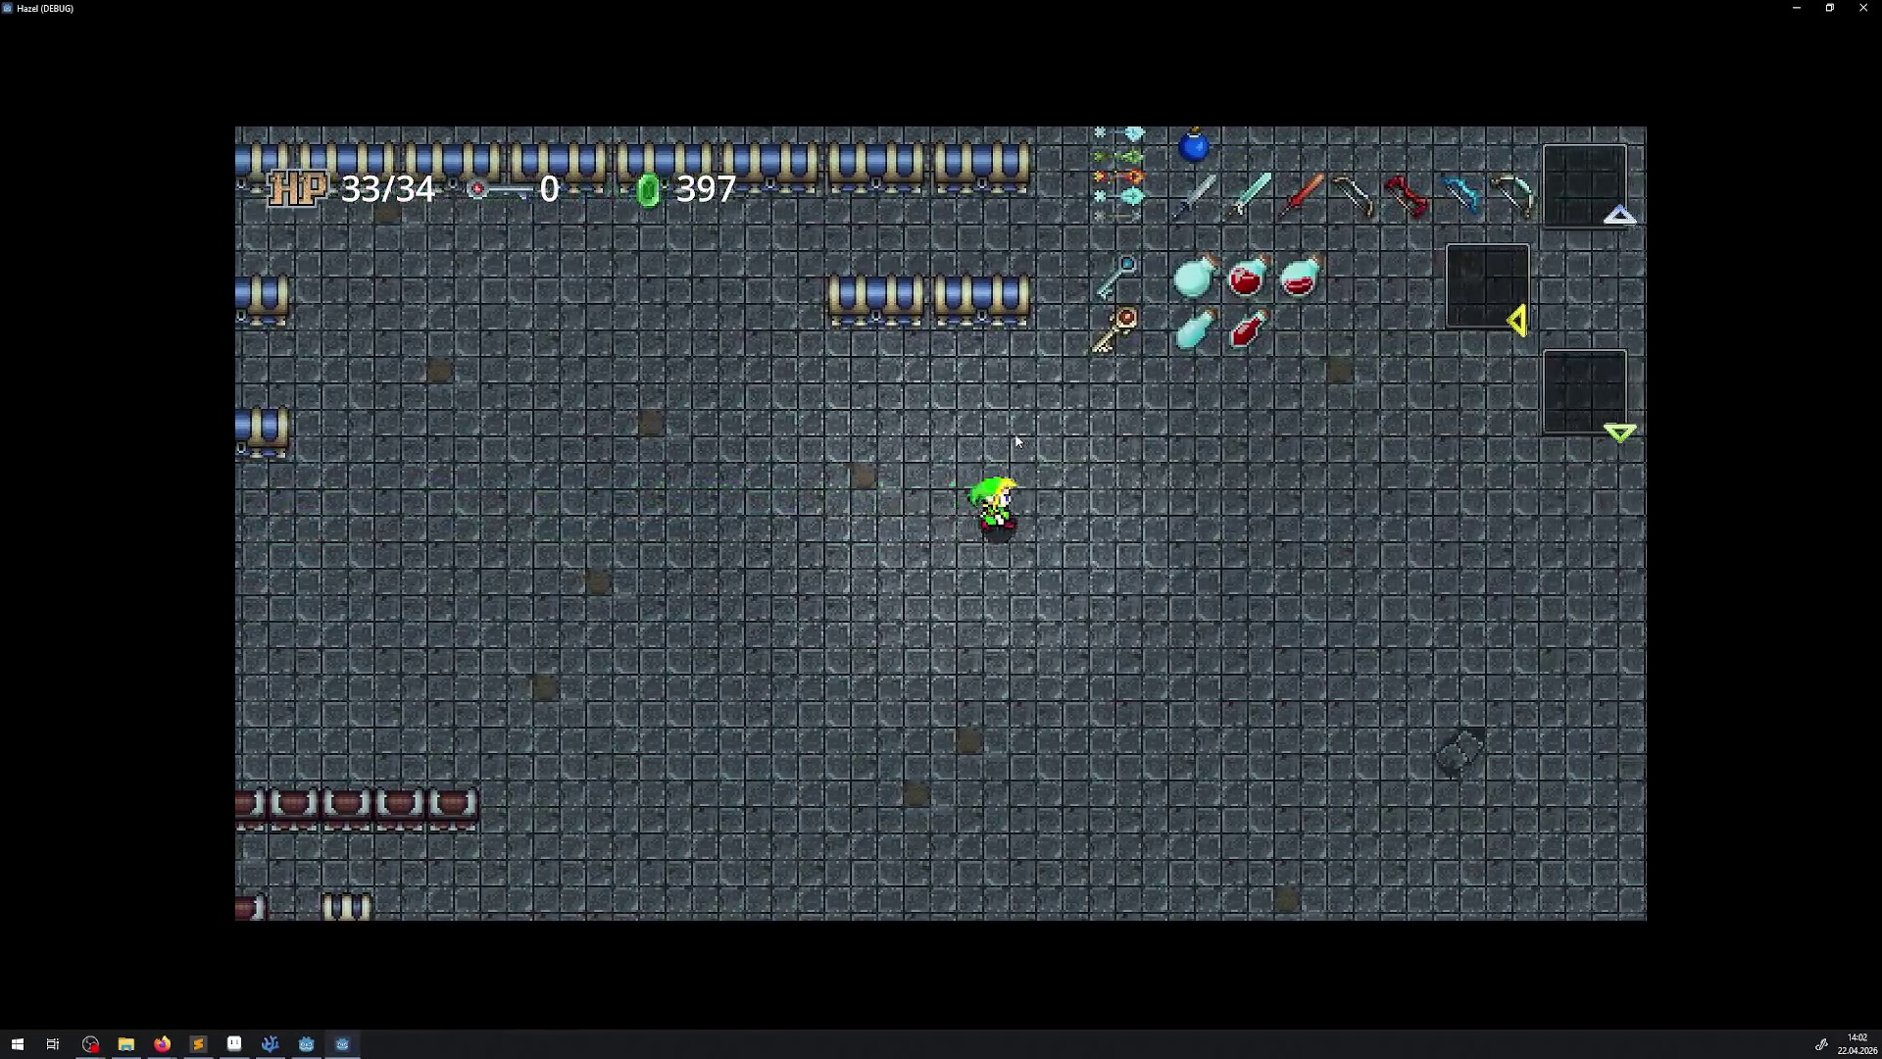
key("Right")
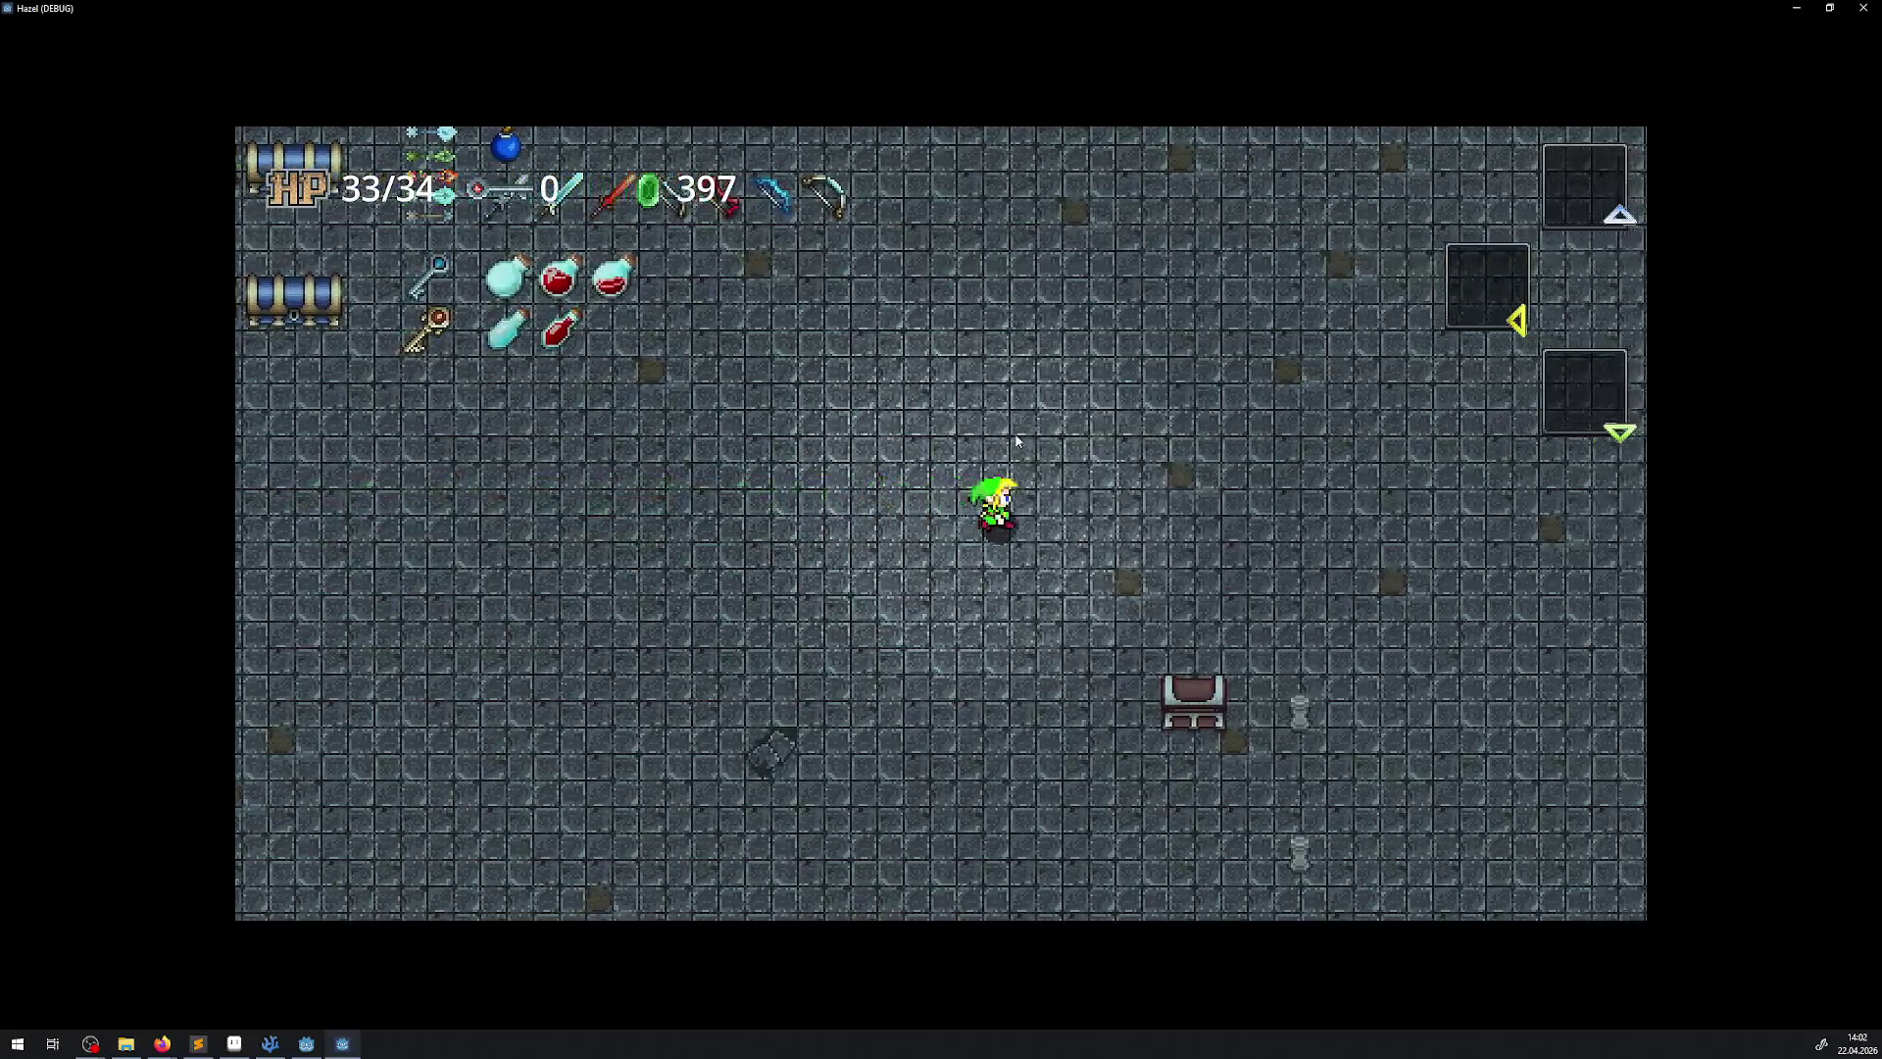
key("Right")
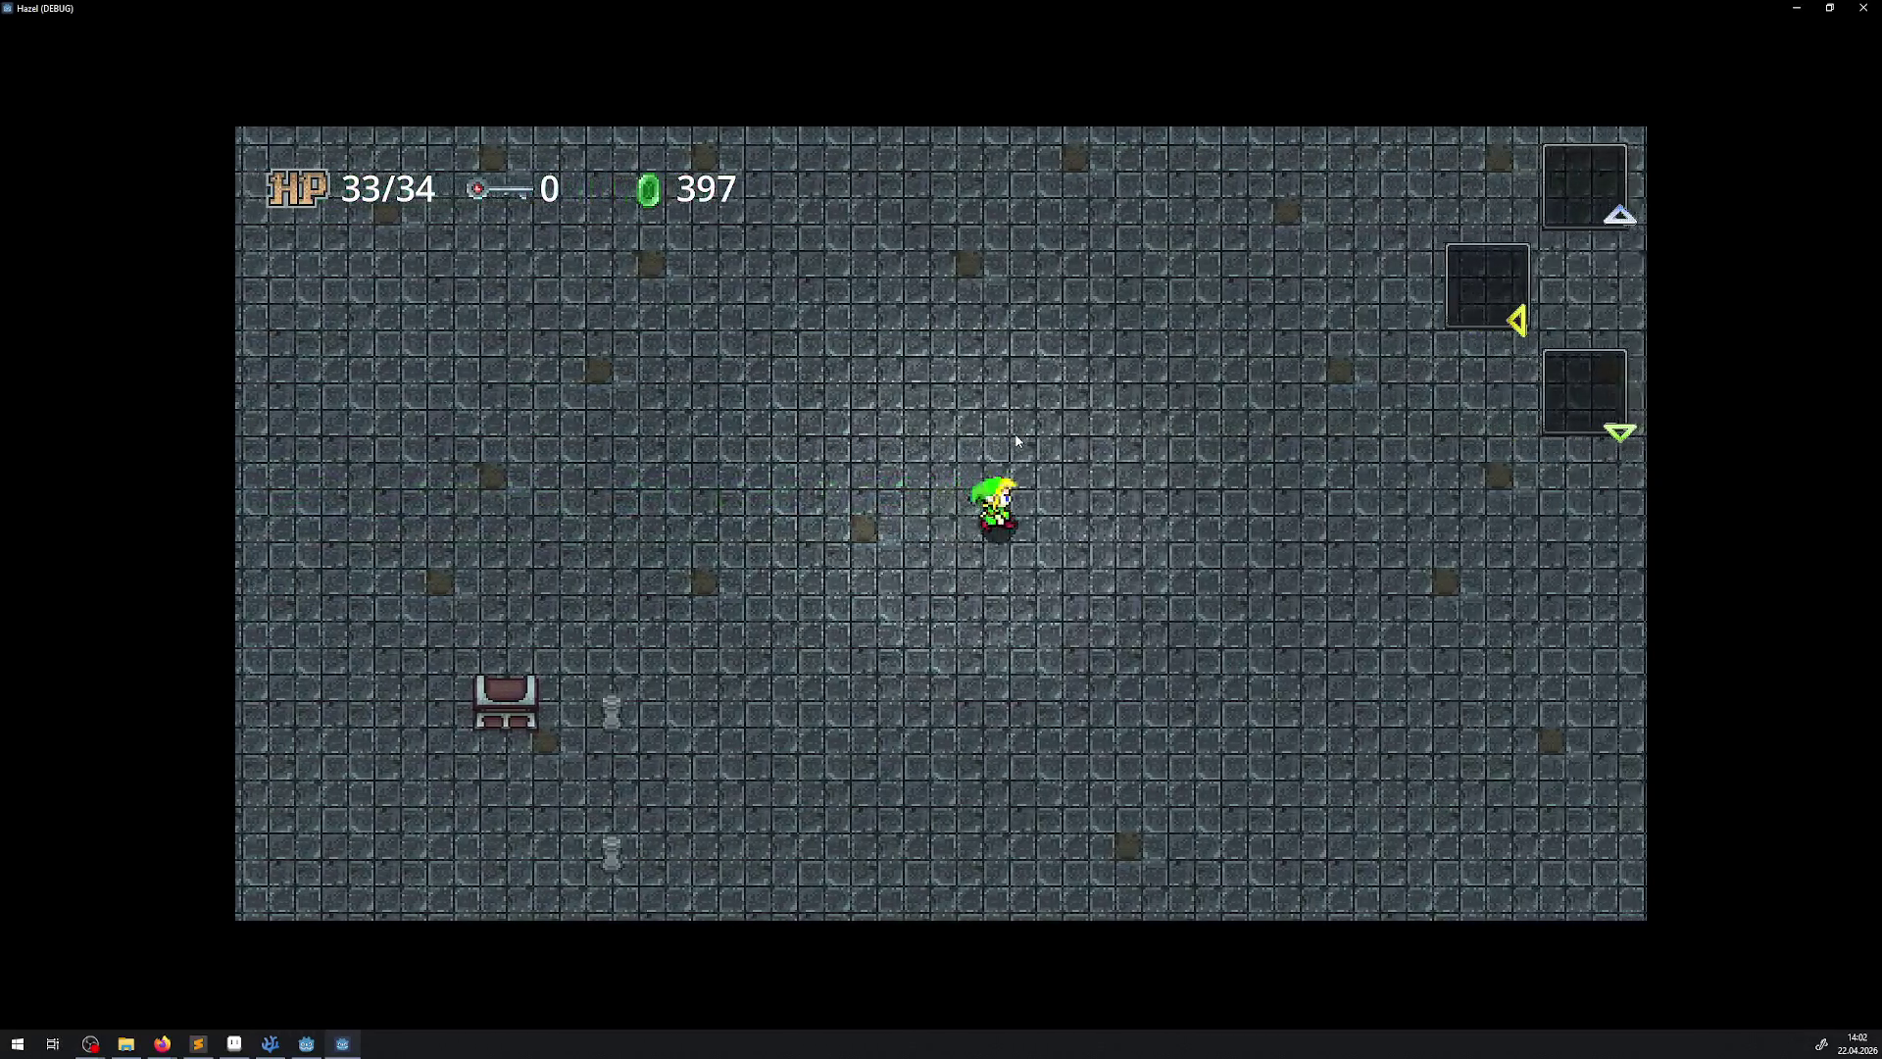
key("Right")
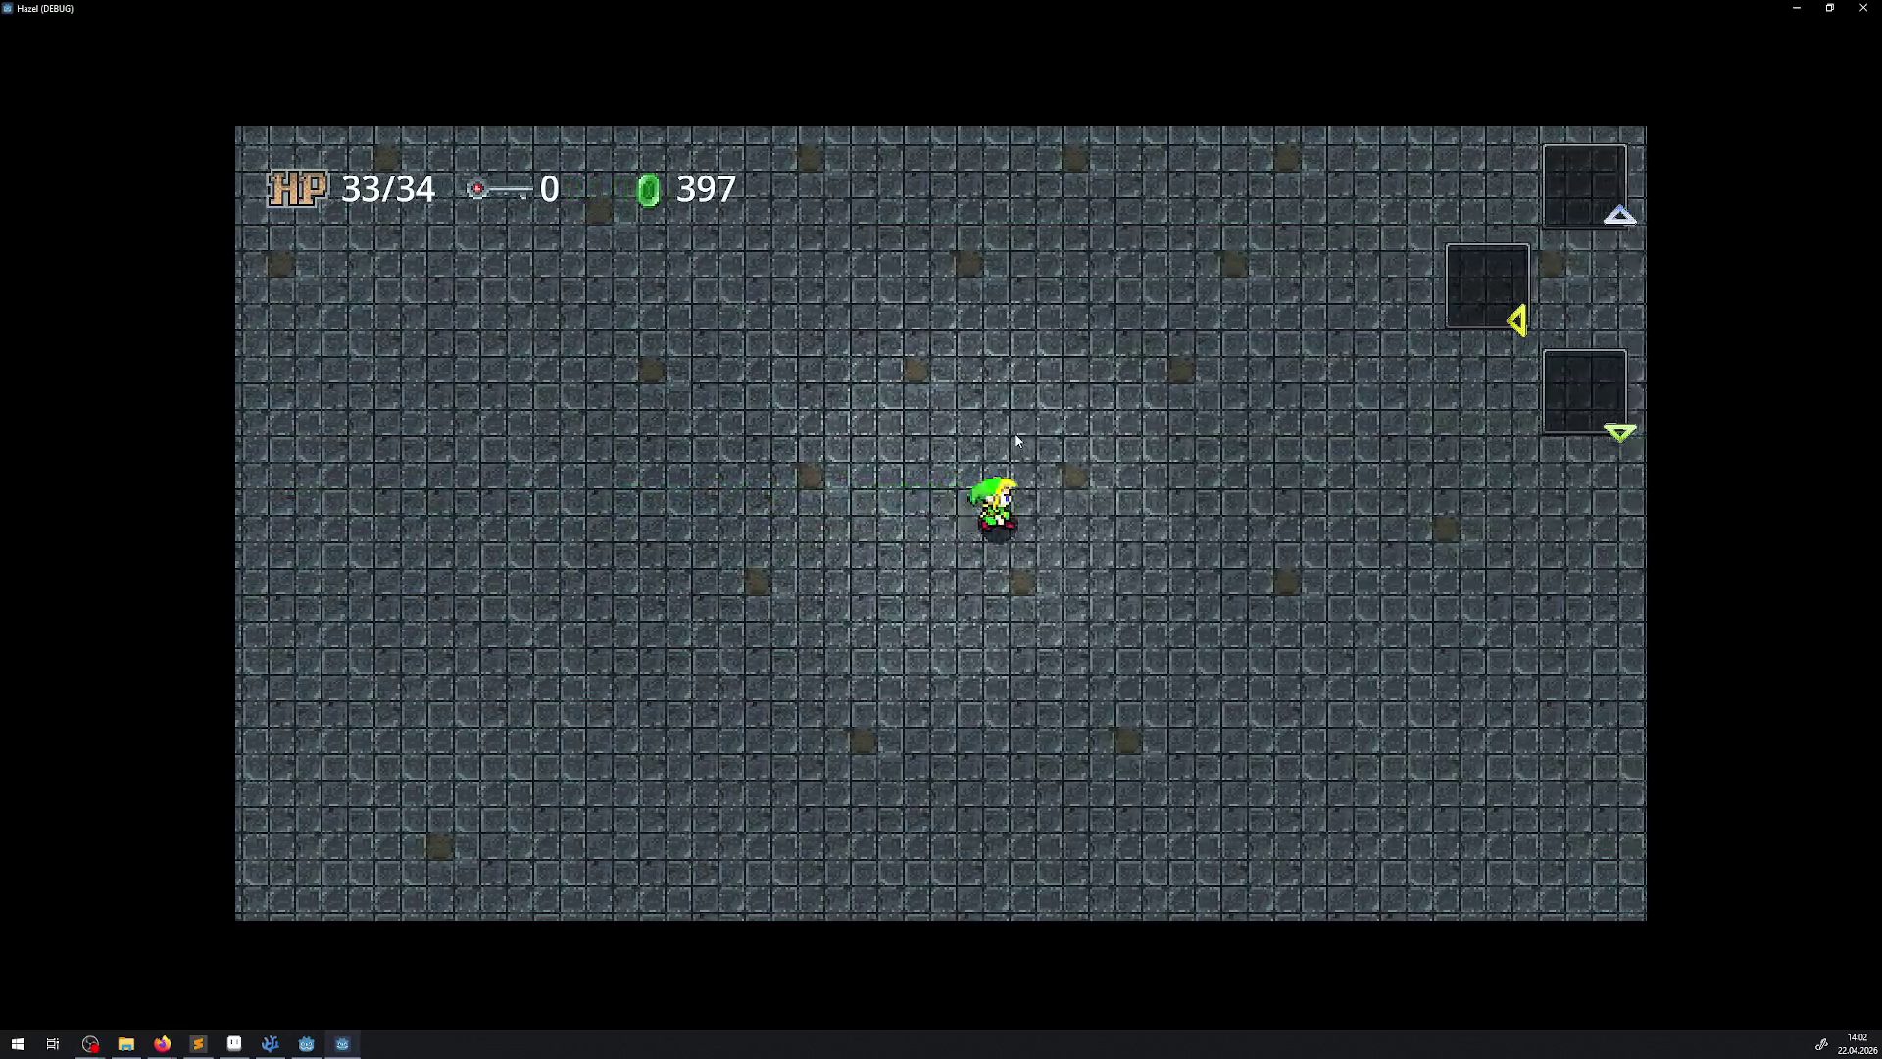
key("Right")
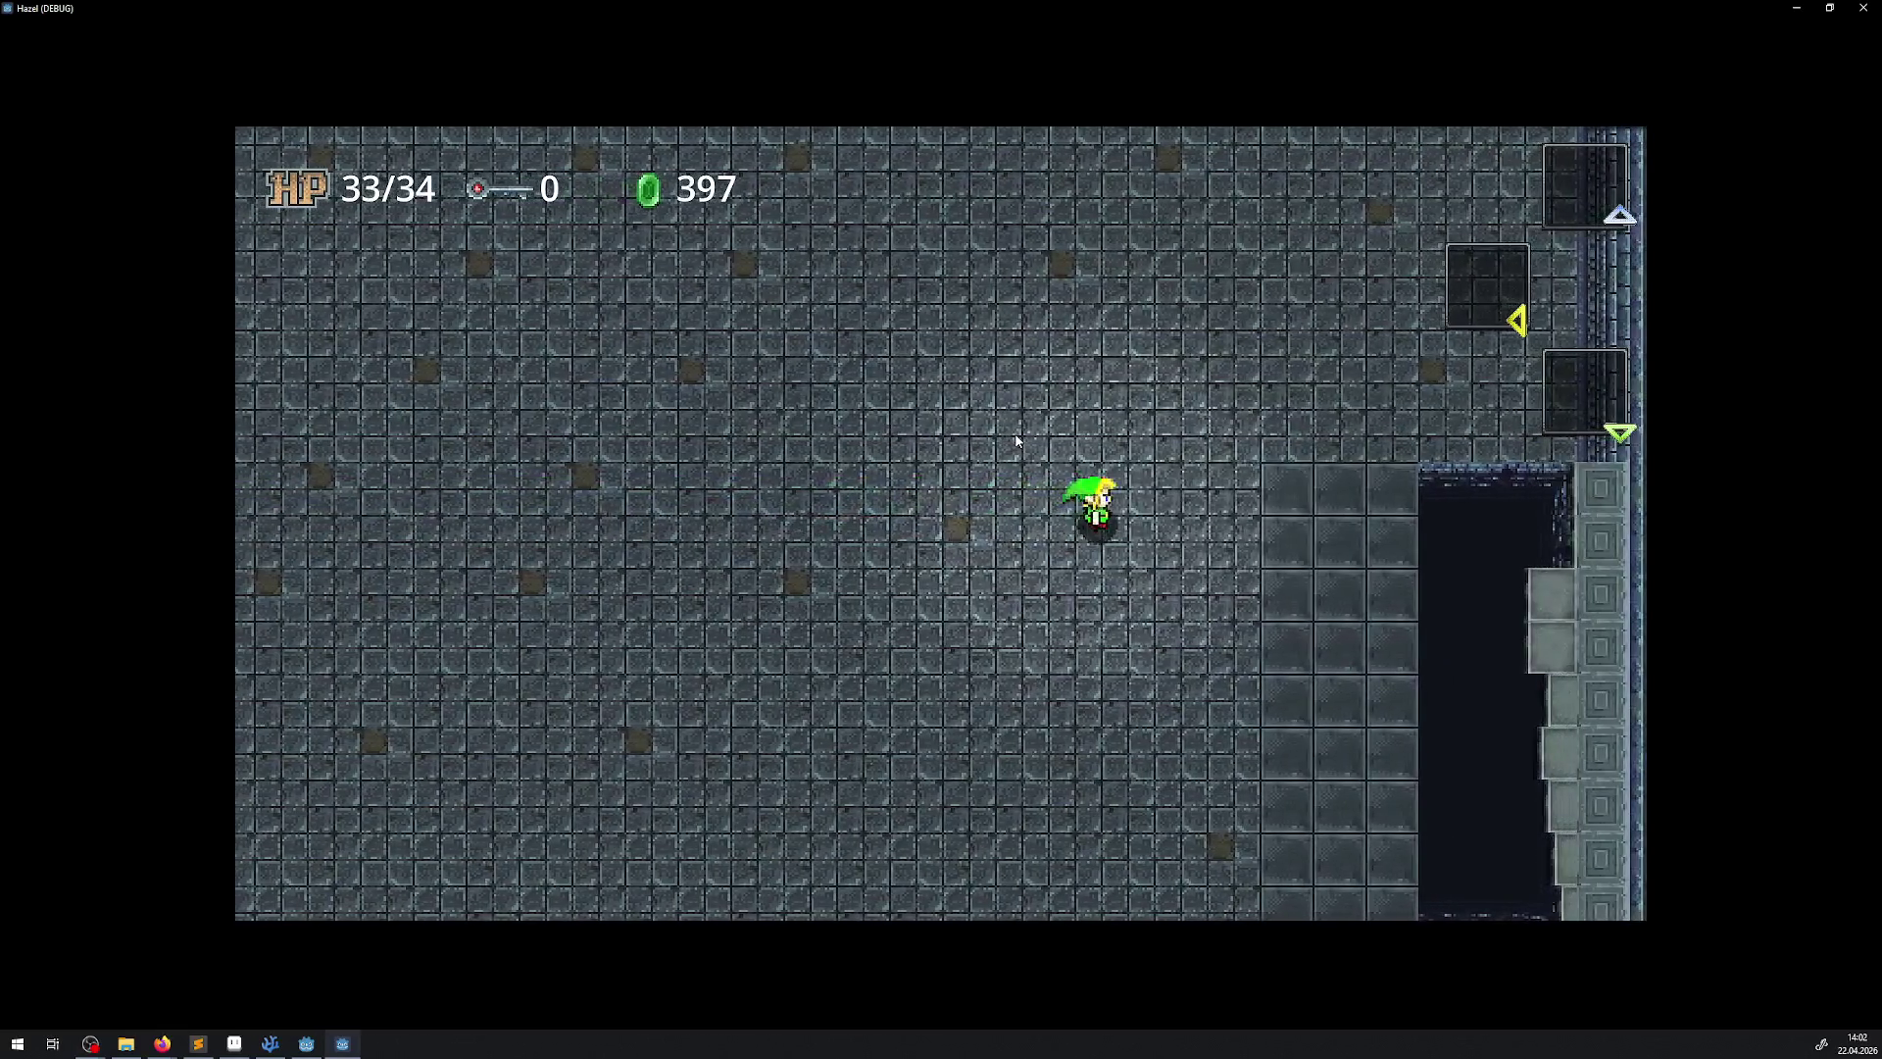
key("Right")
key("Up")
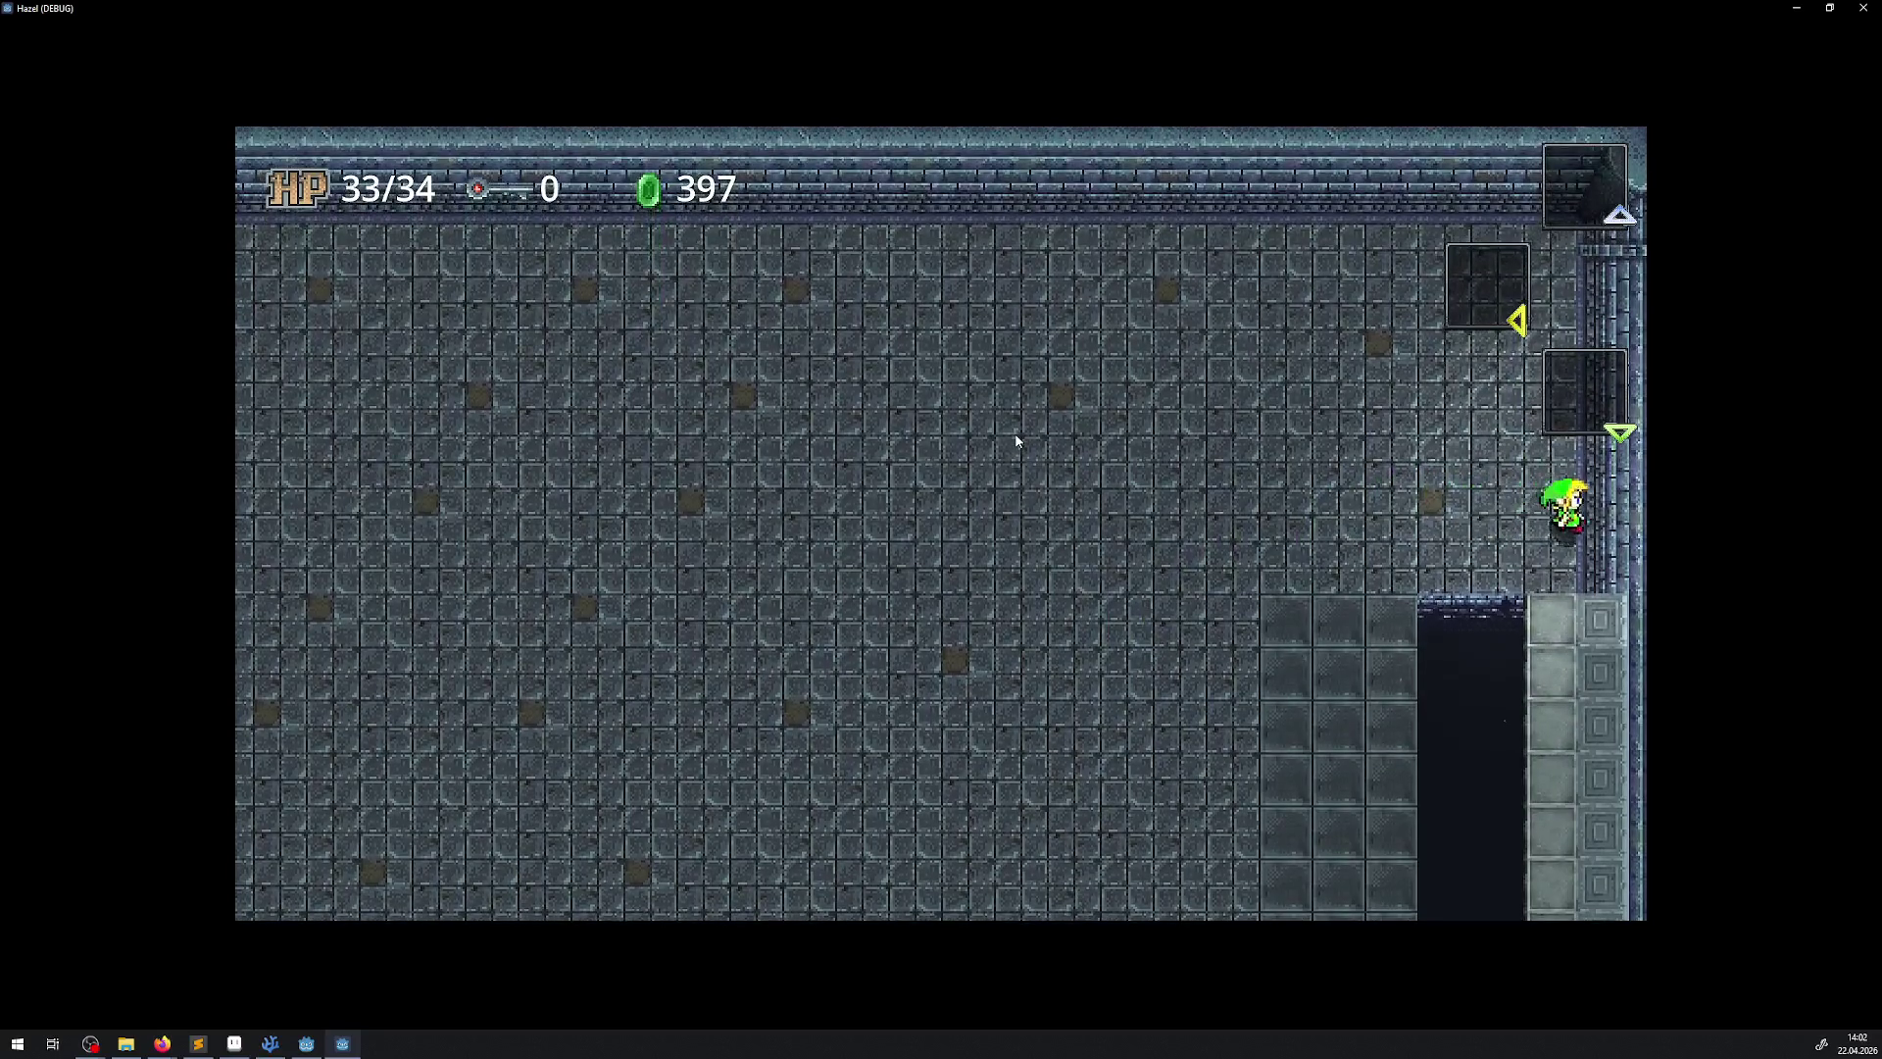
key("Down")
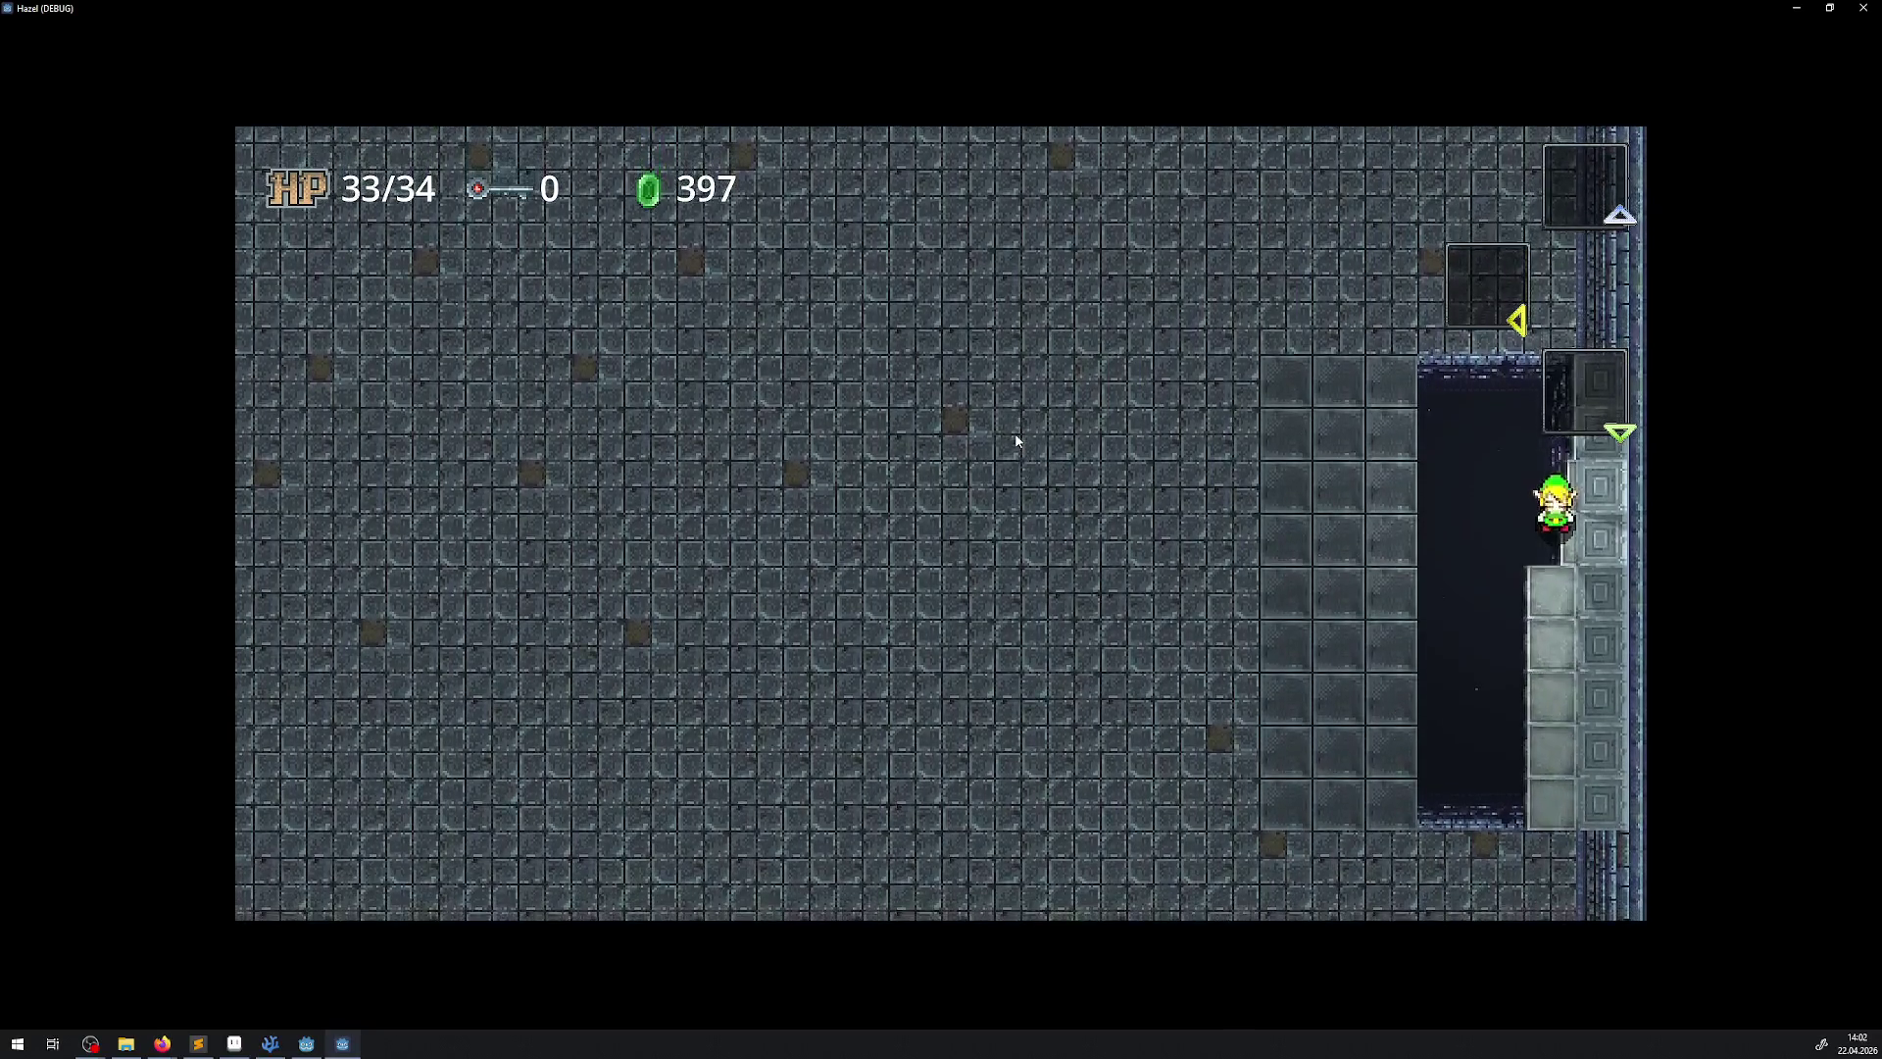
key("Left")
Walk right through the lower room collecting rupees, ending on the extended hinged platform over the pit
key("Down")
key("Right")
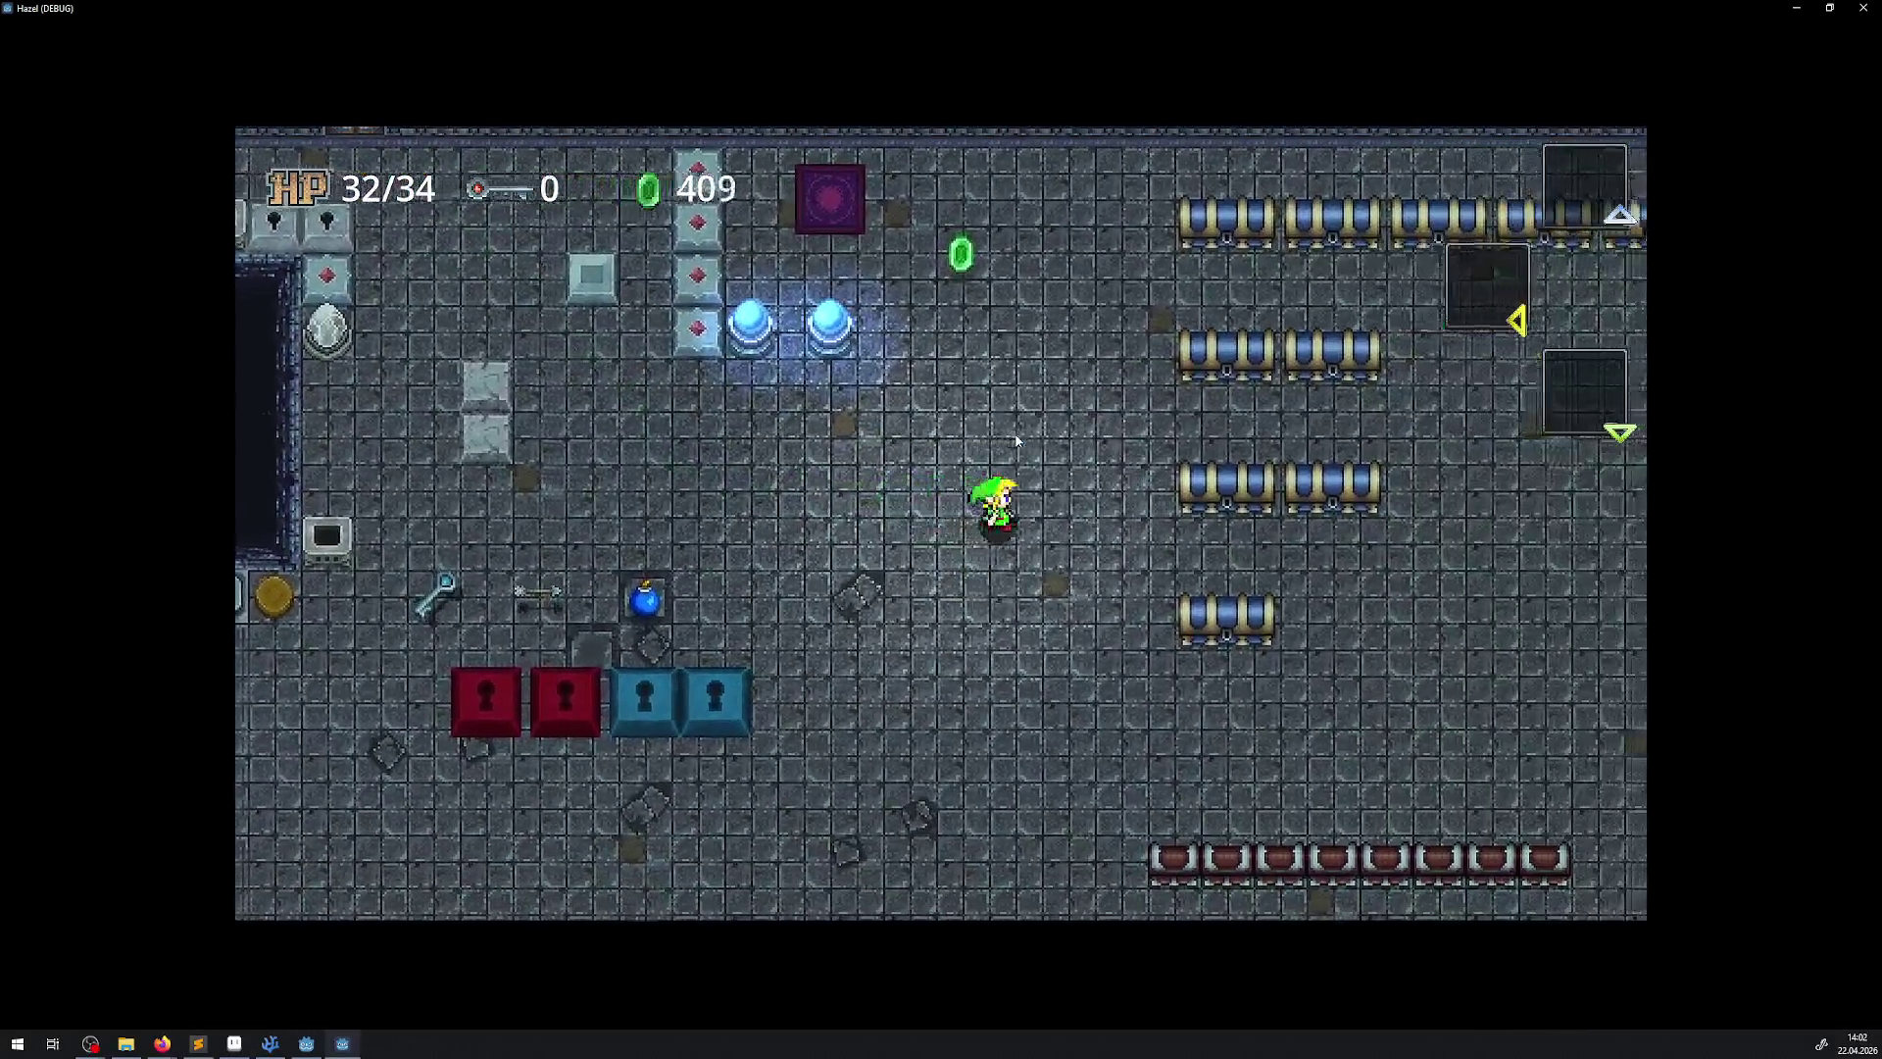
key("Right")
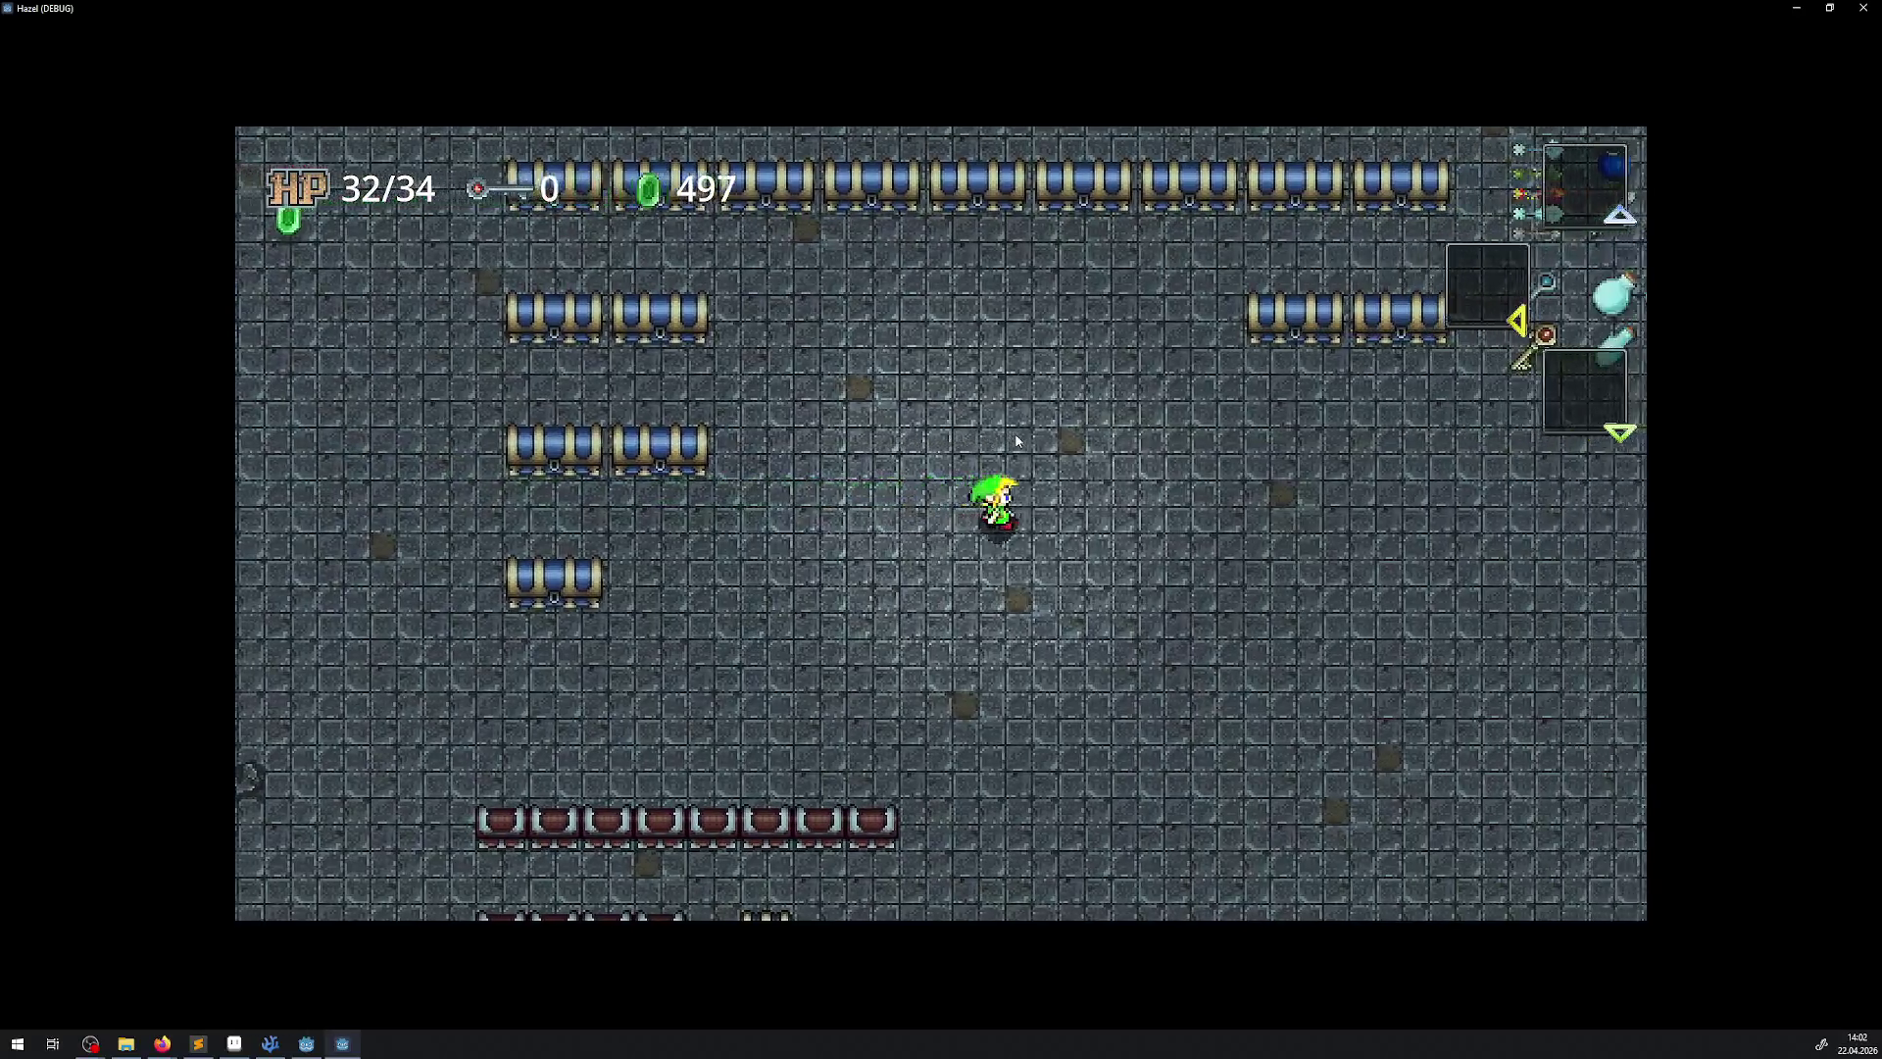
key("Right")
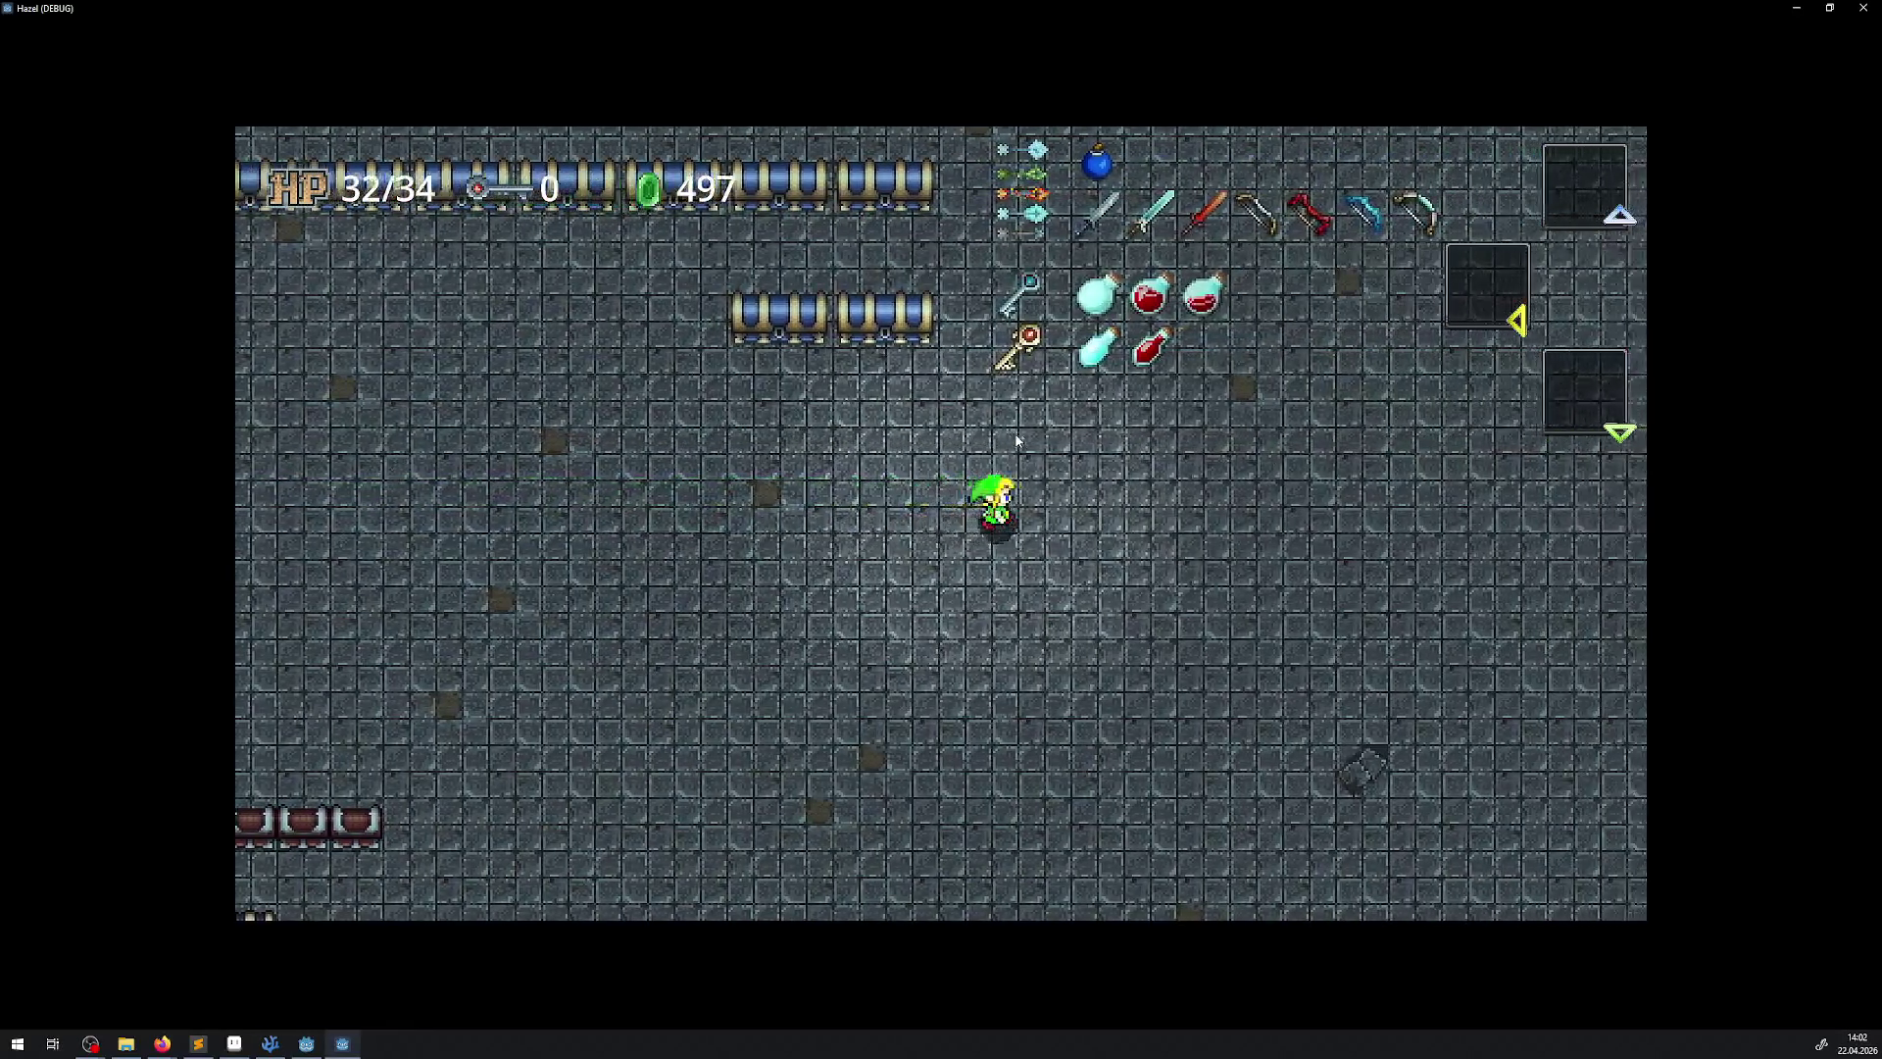
key("Up")
key("Right")
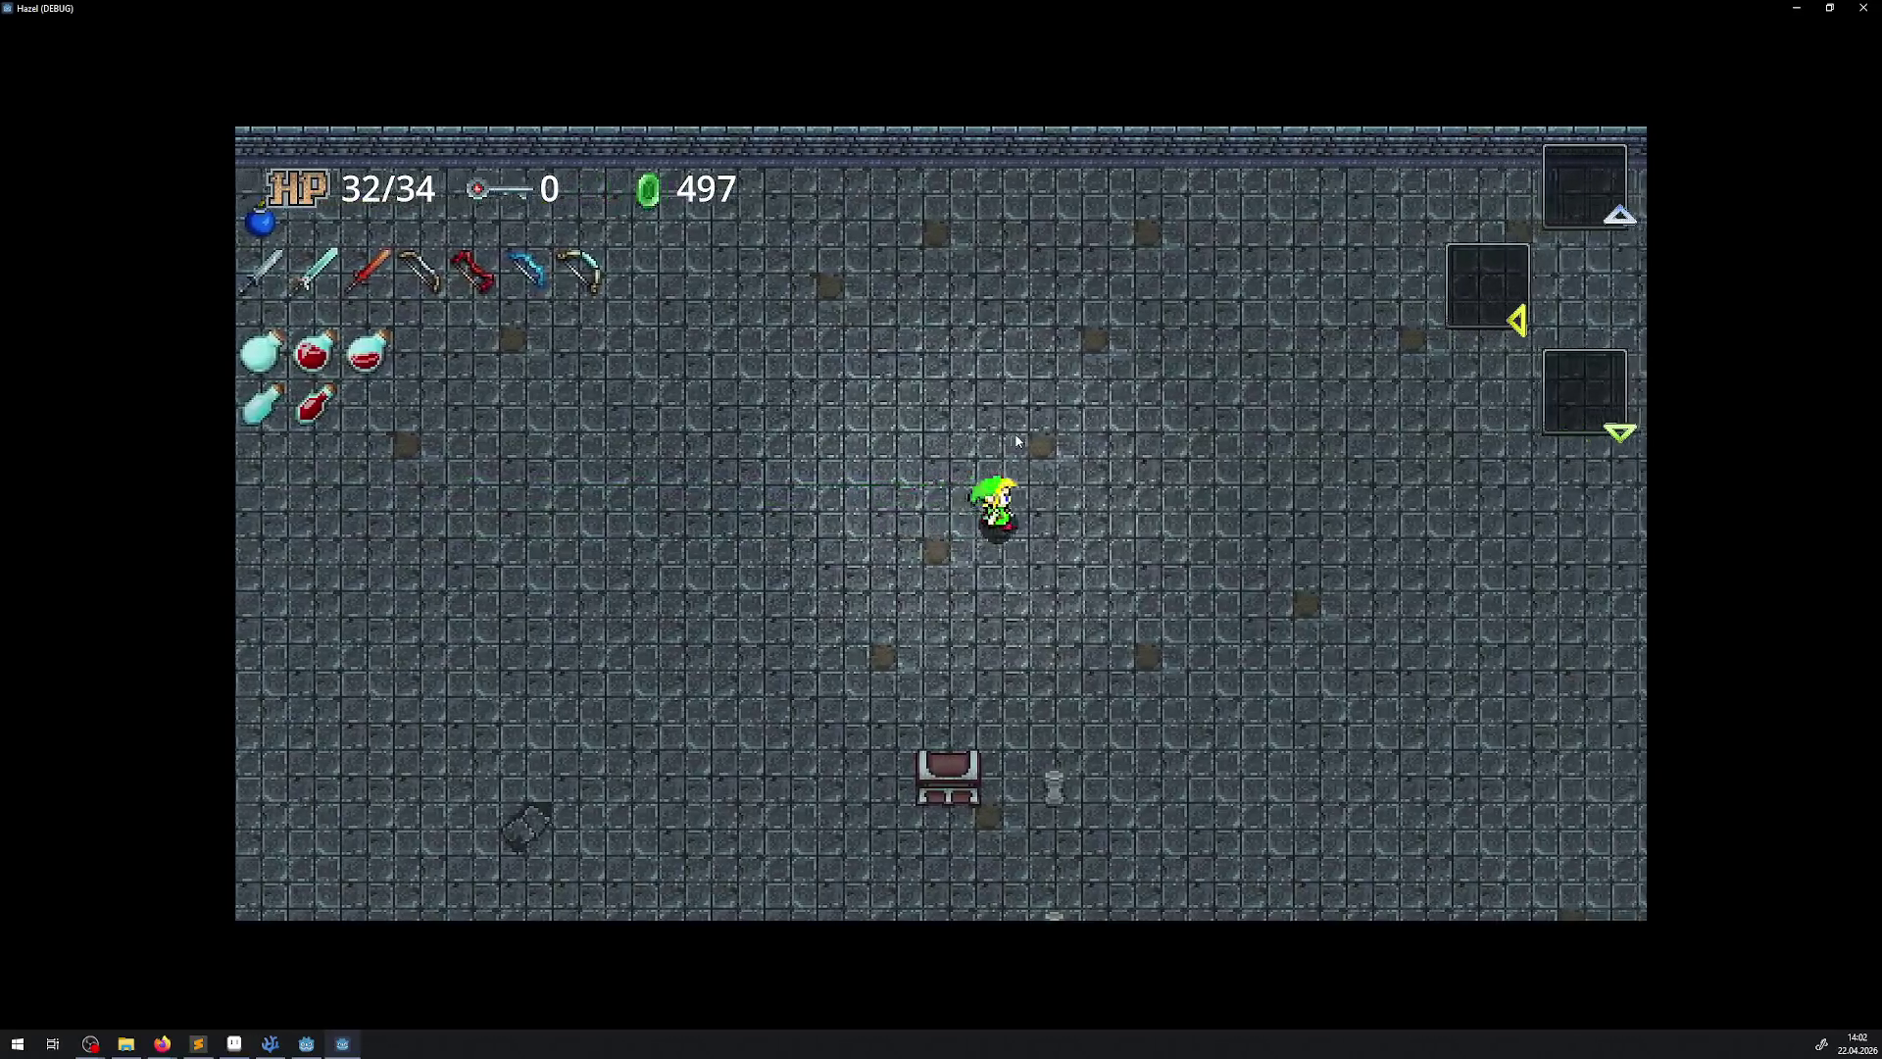
key("Right")
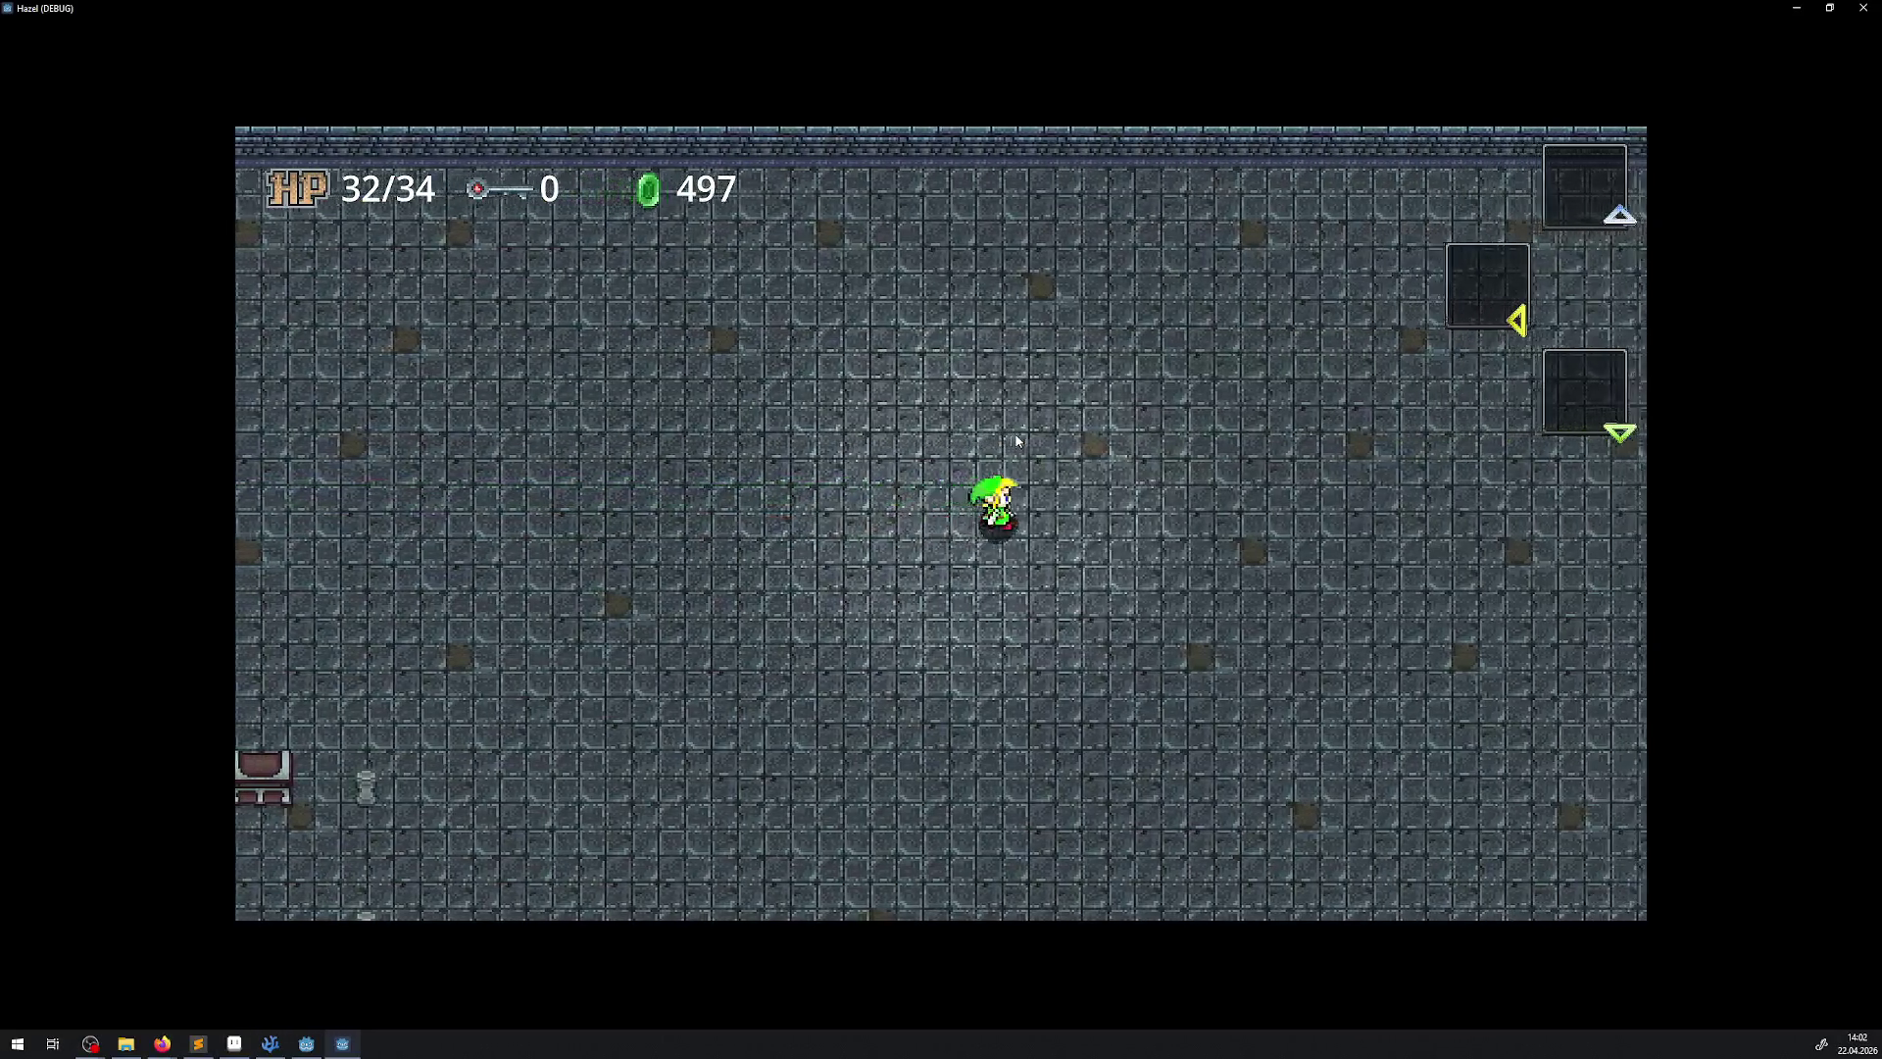
key("Right")
key("Up")
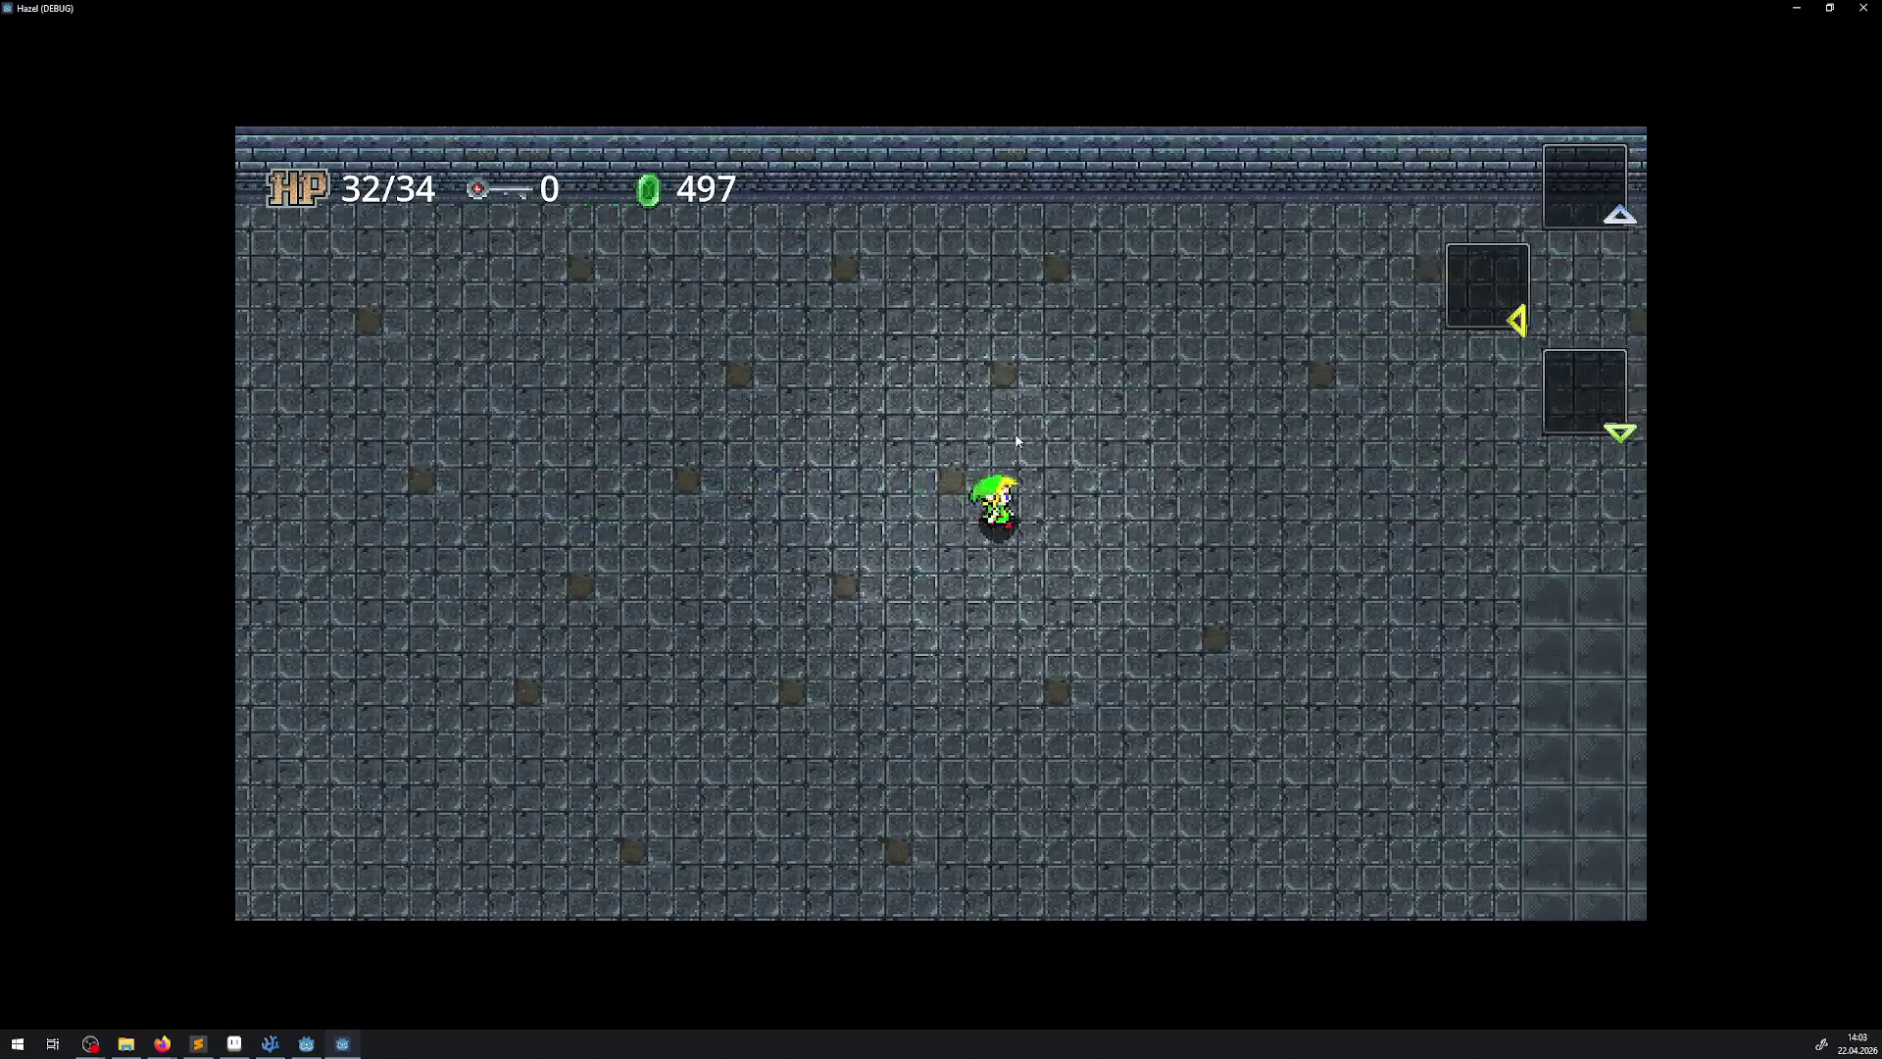
key("Right")
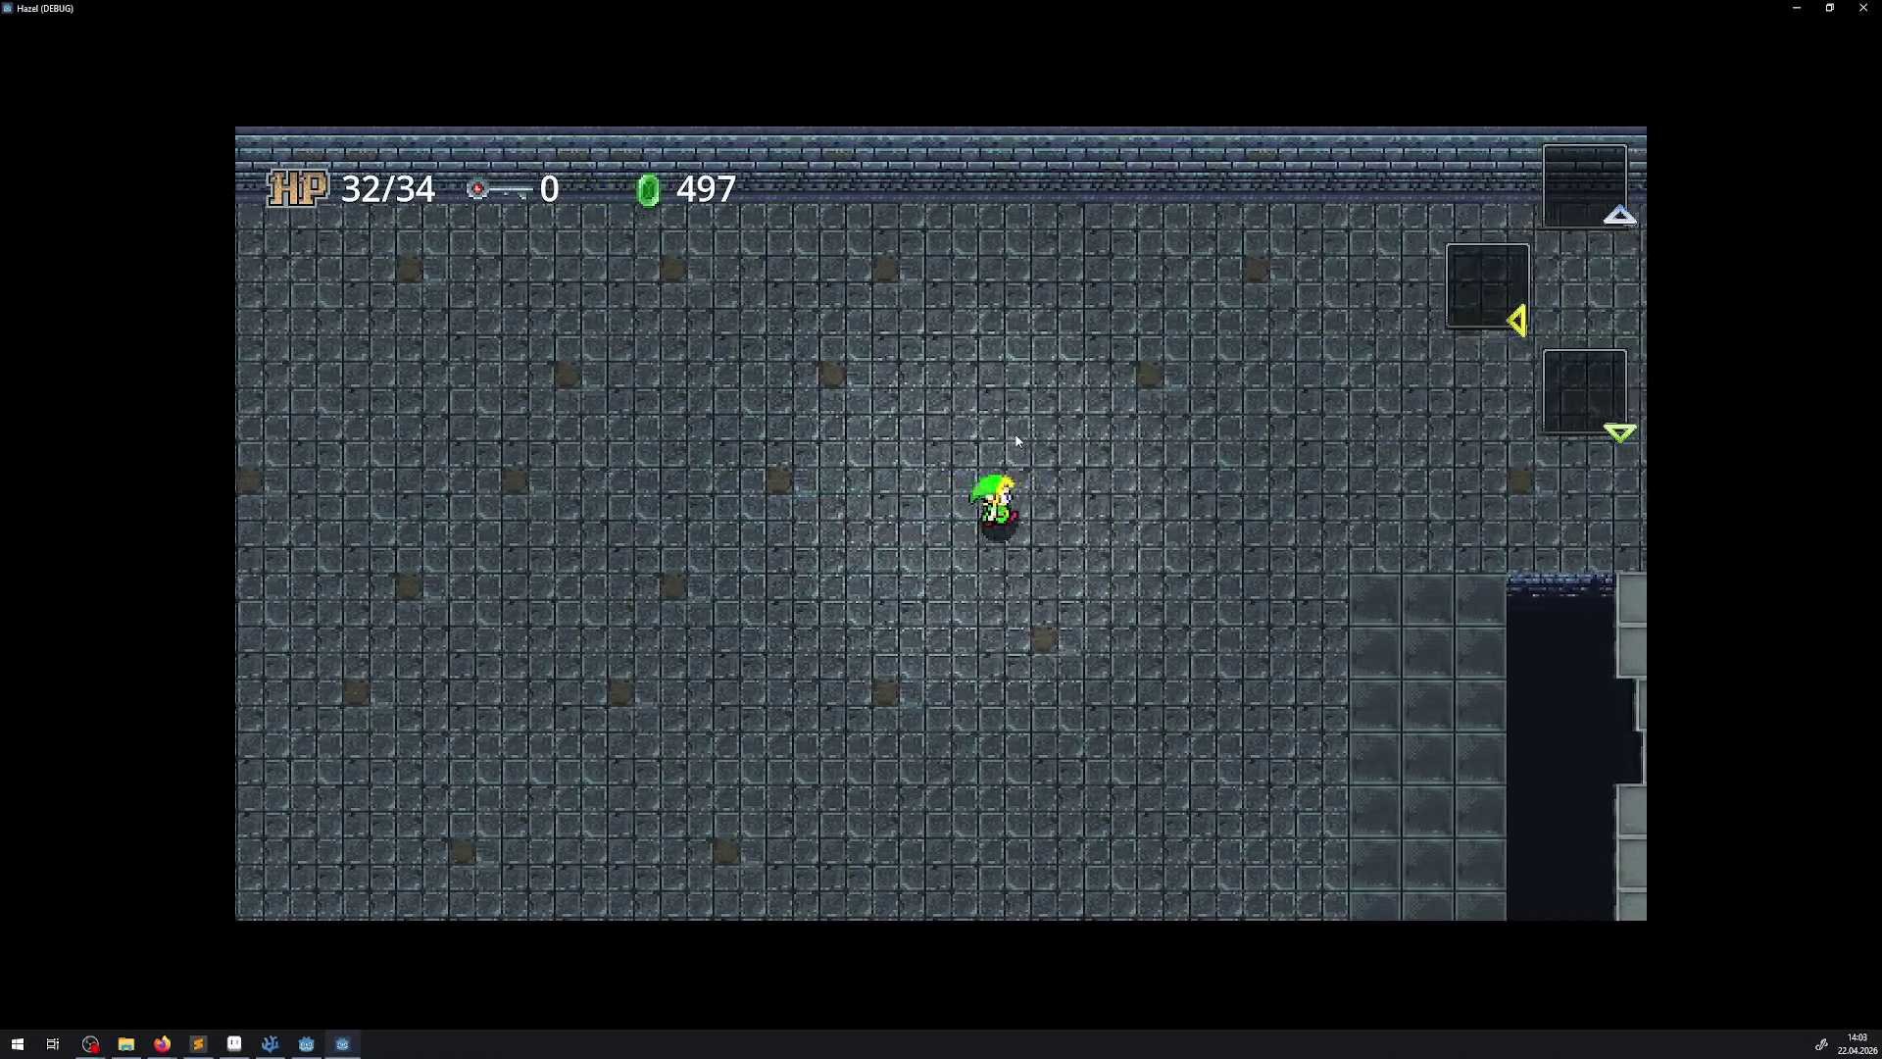
key("Down")
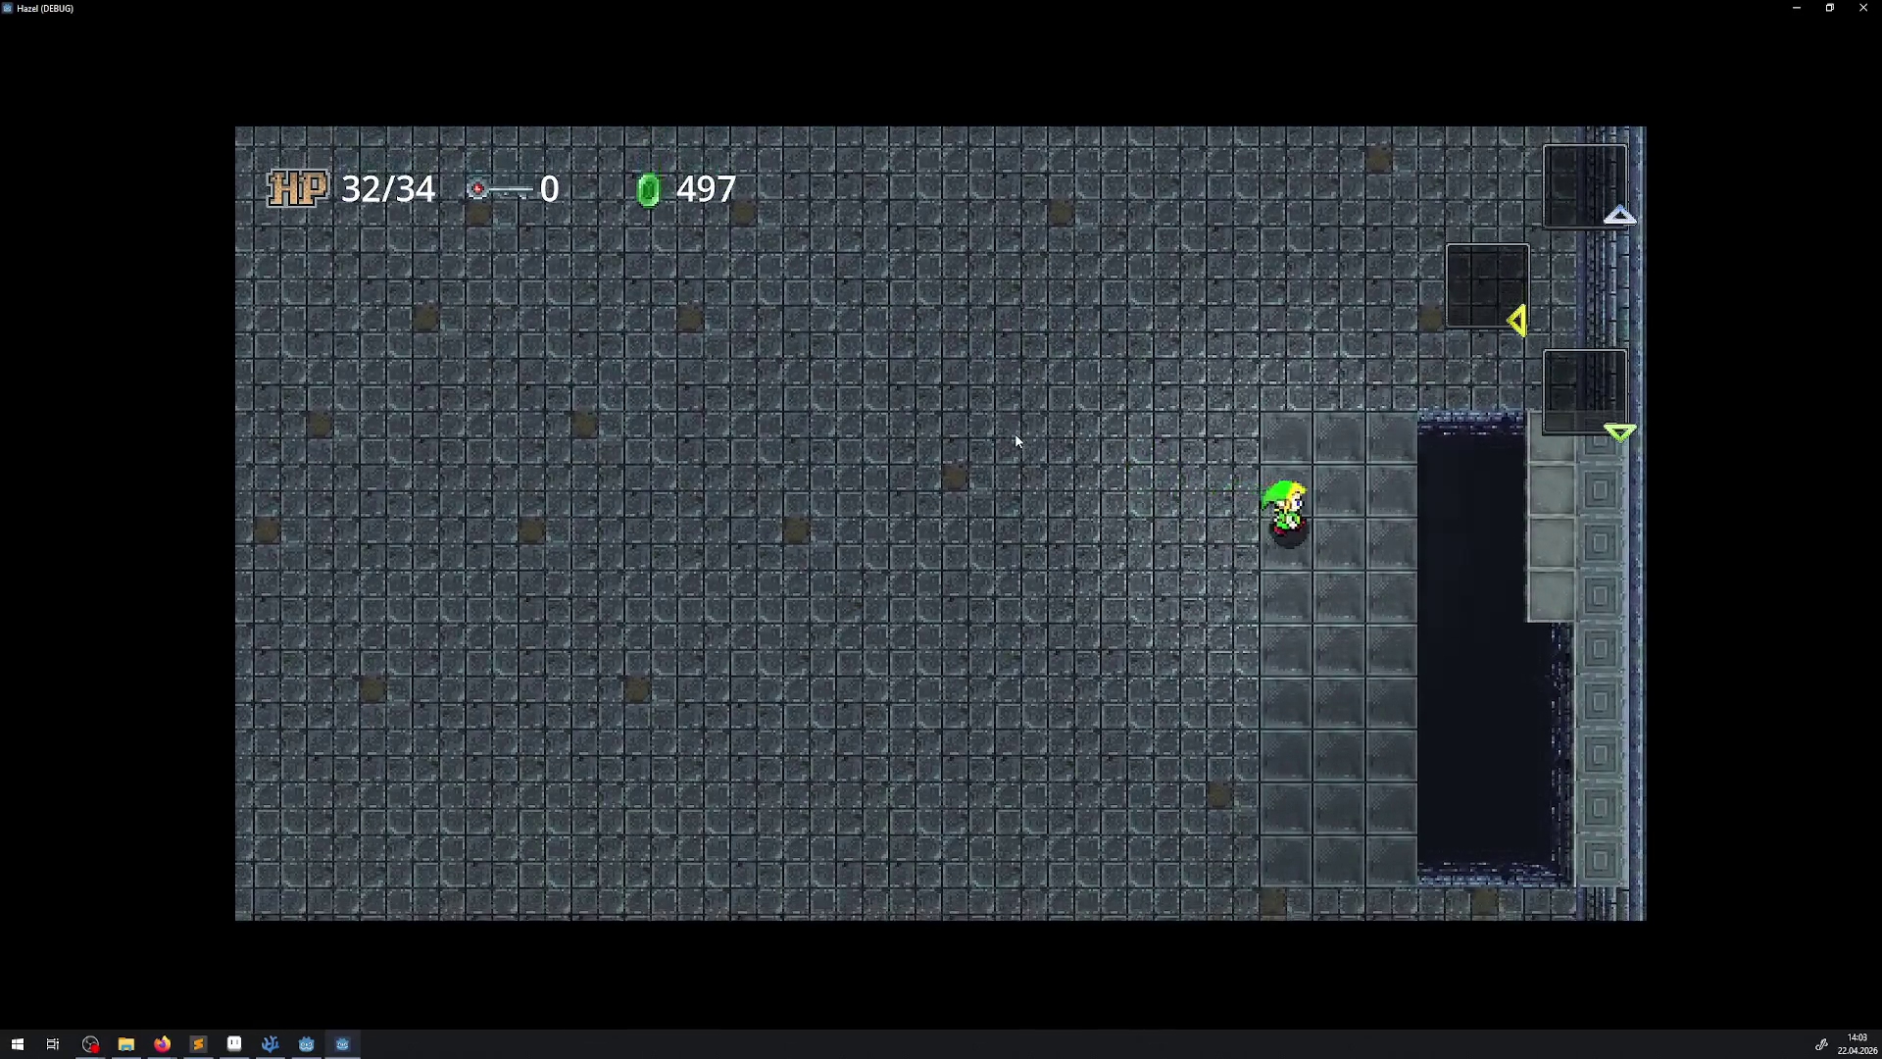
key("Right")
key("Up")
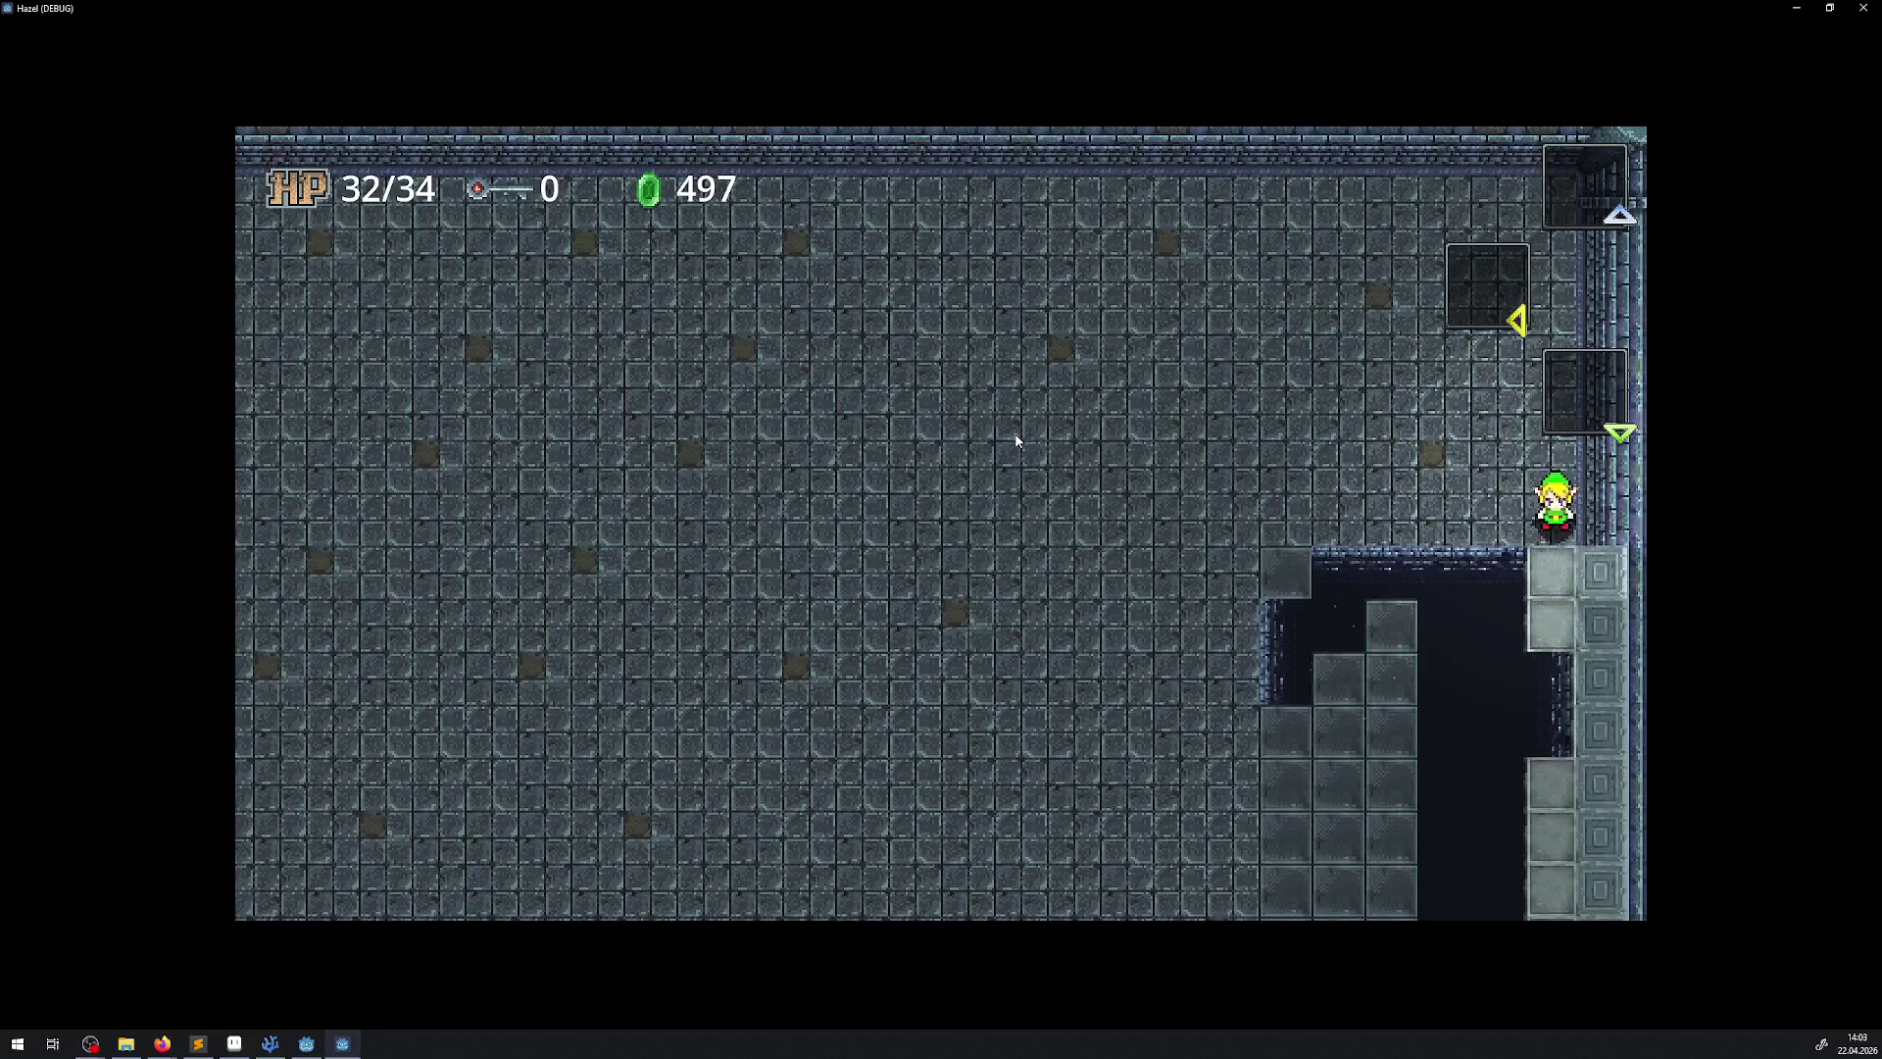
key("Down")
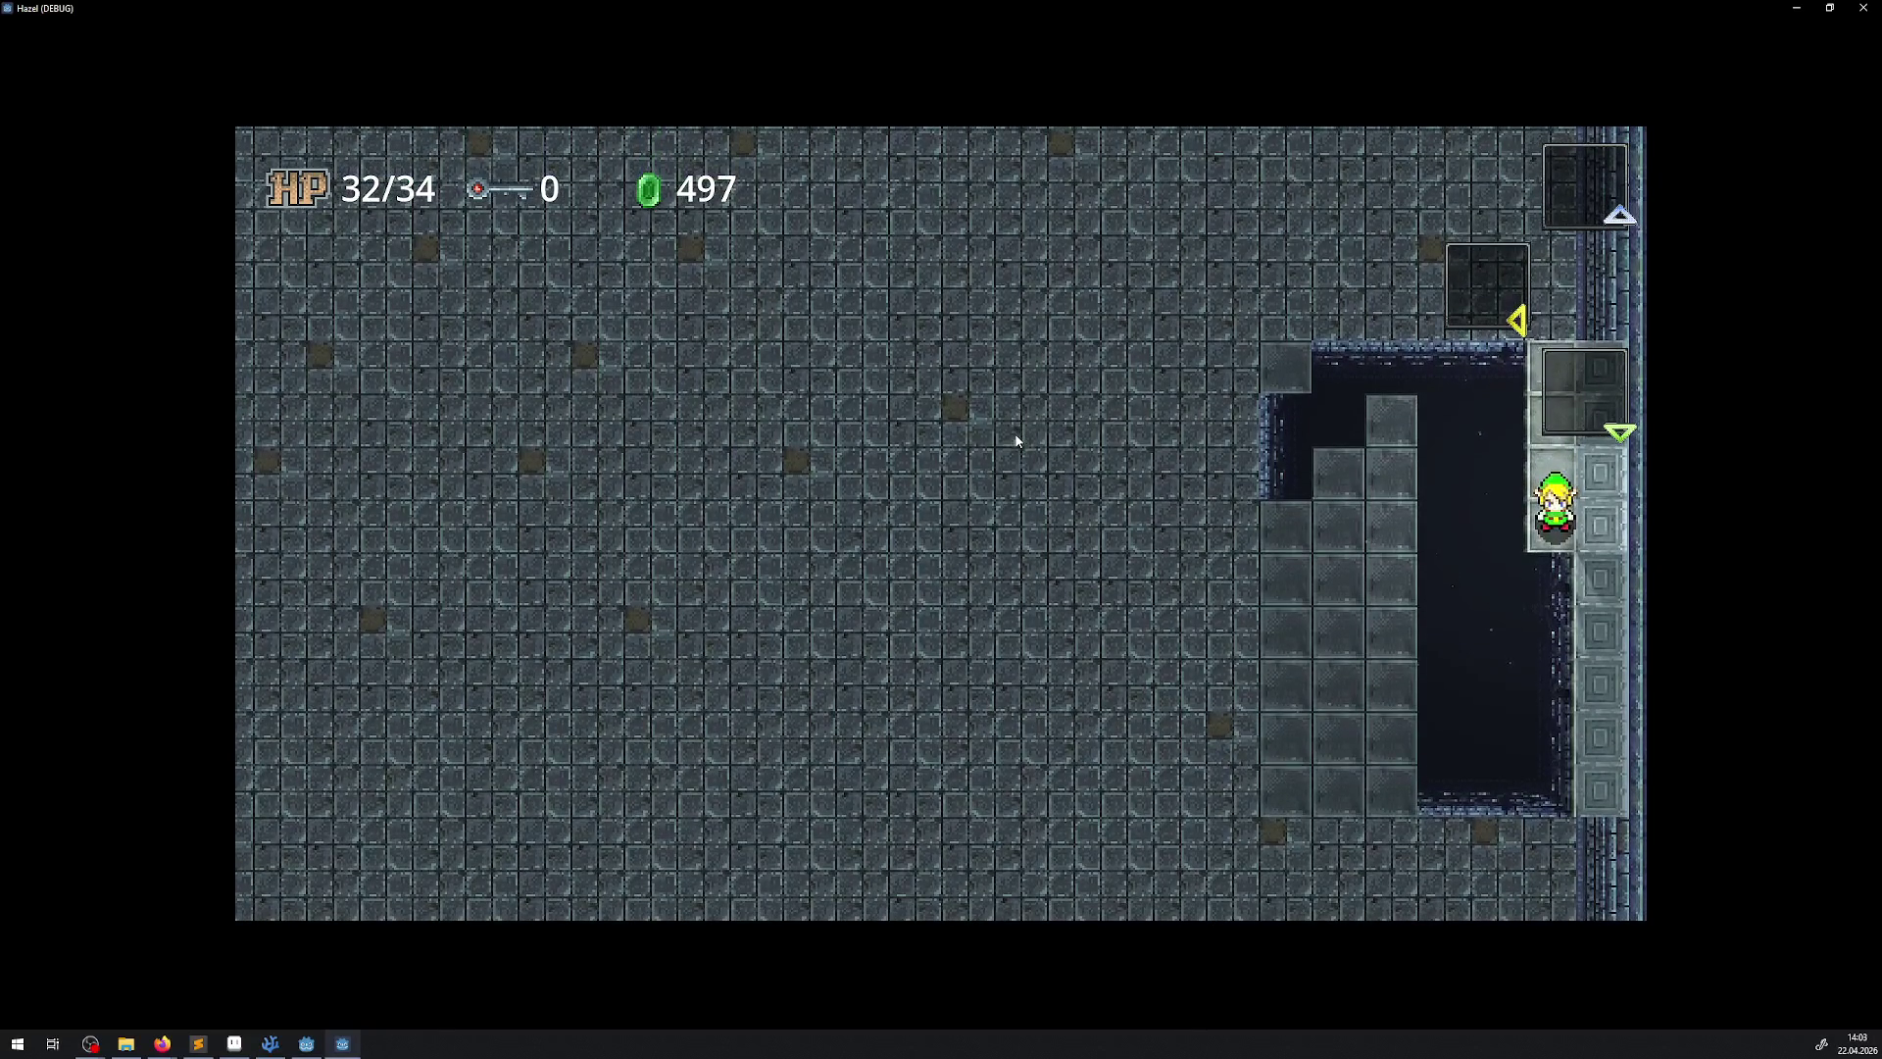
key("Down")
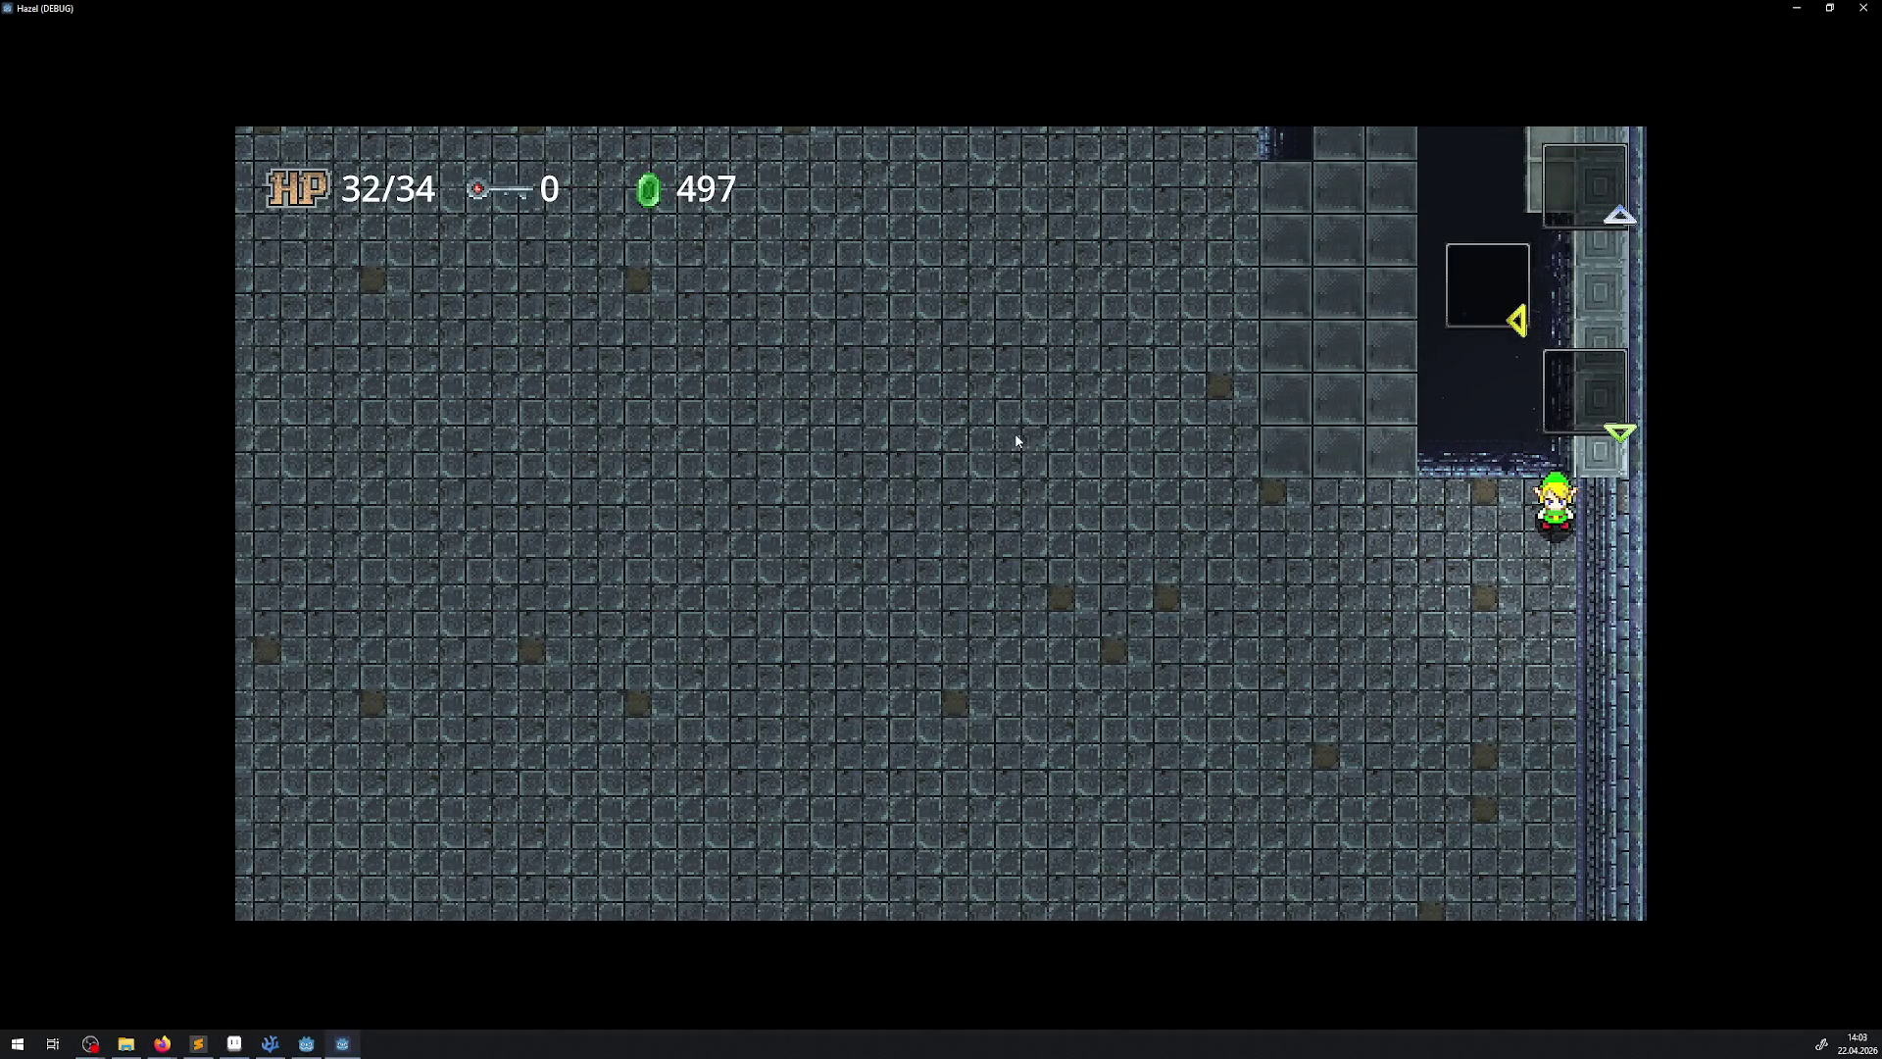
key("Up")
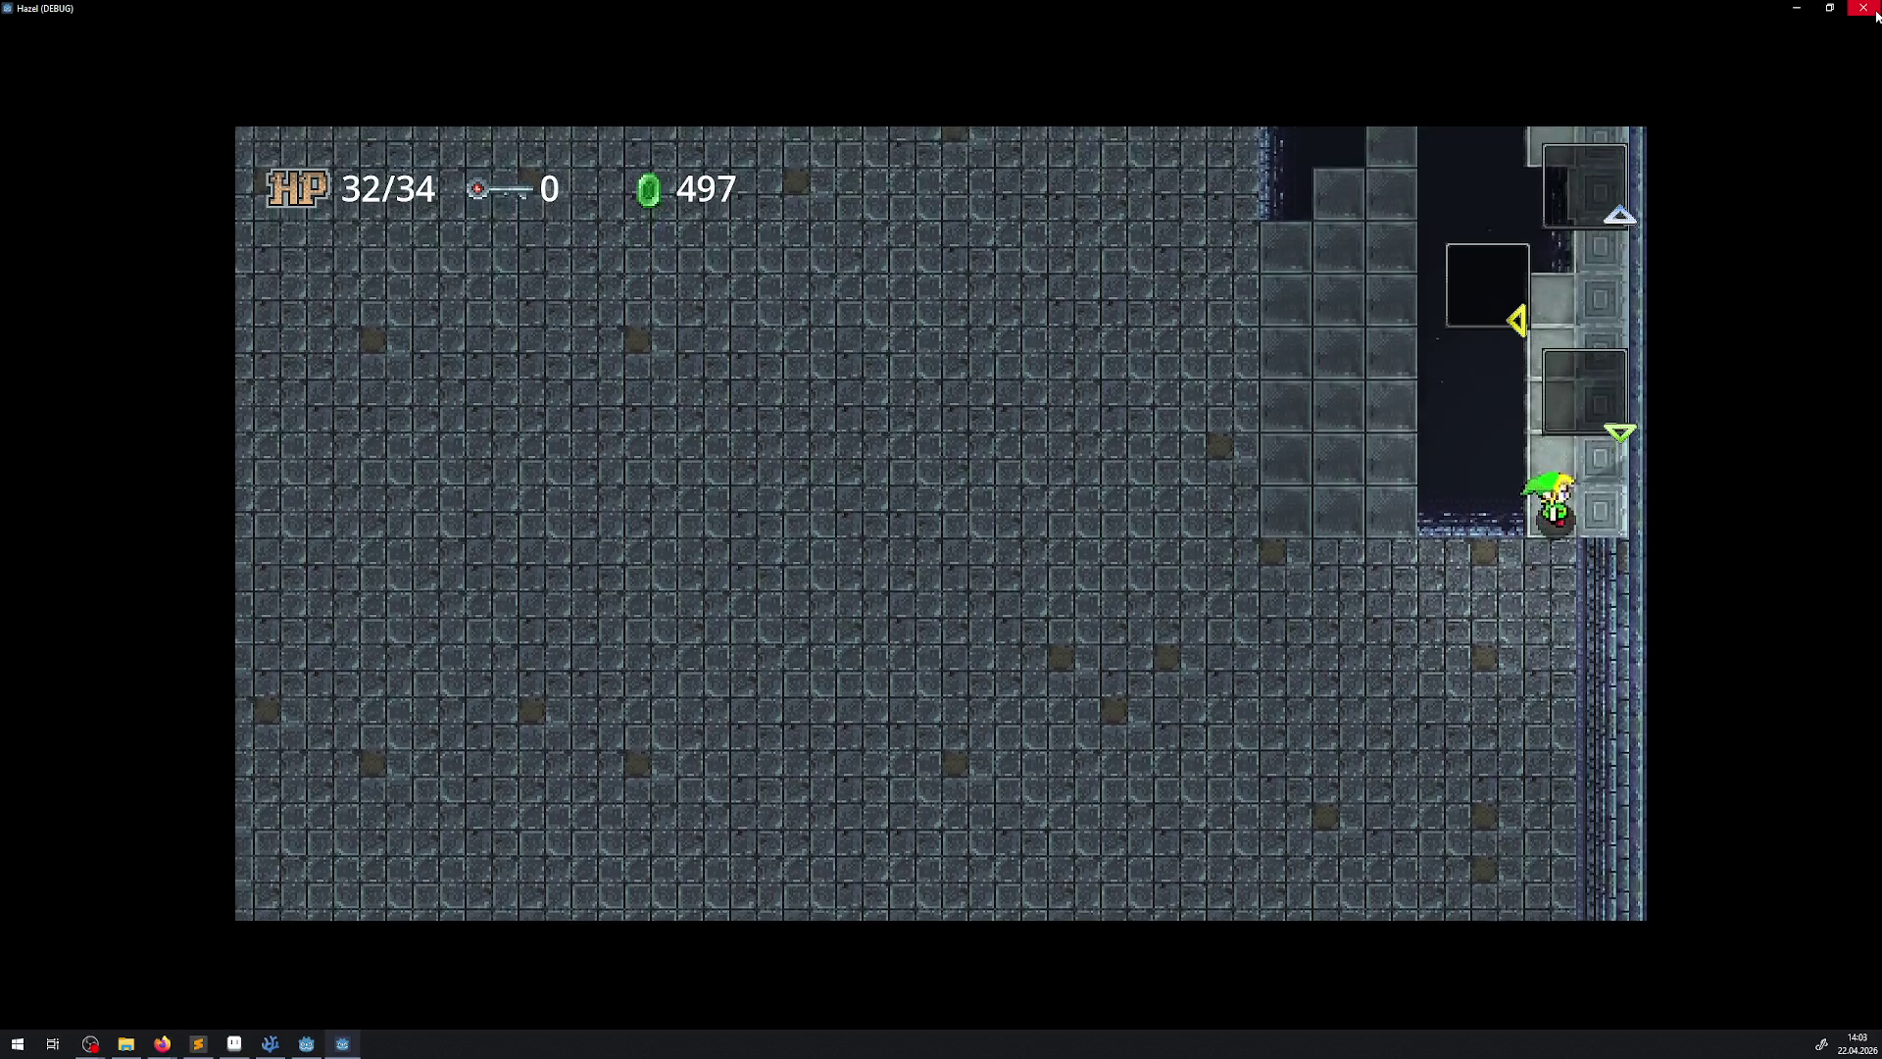
key("Down")
key("Up")
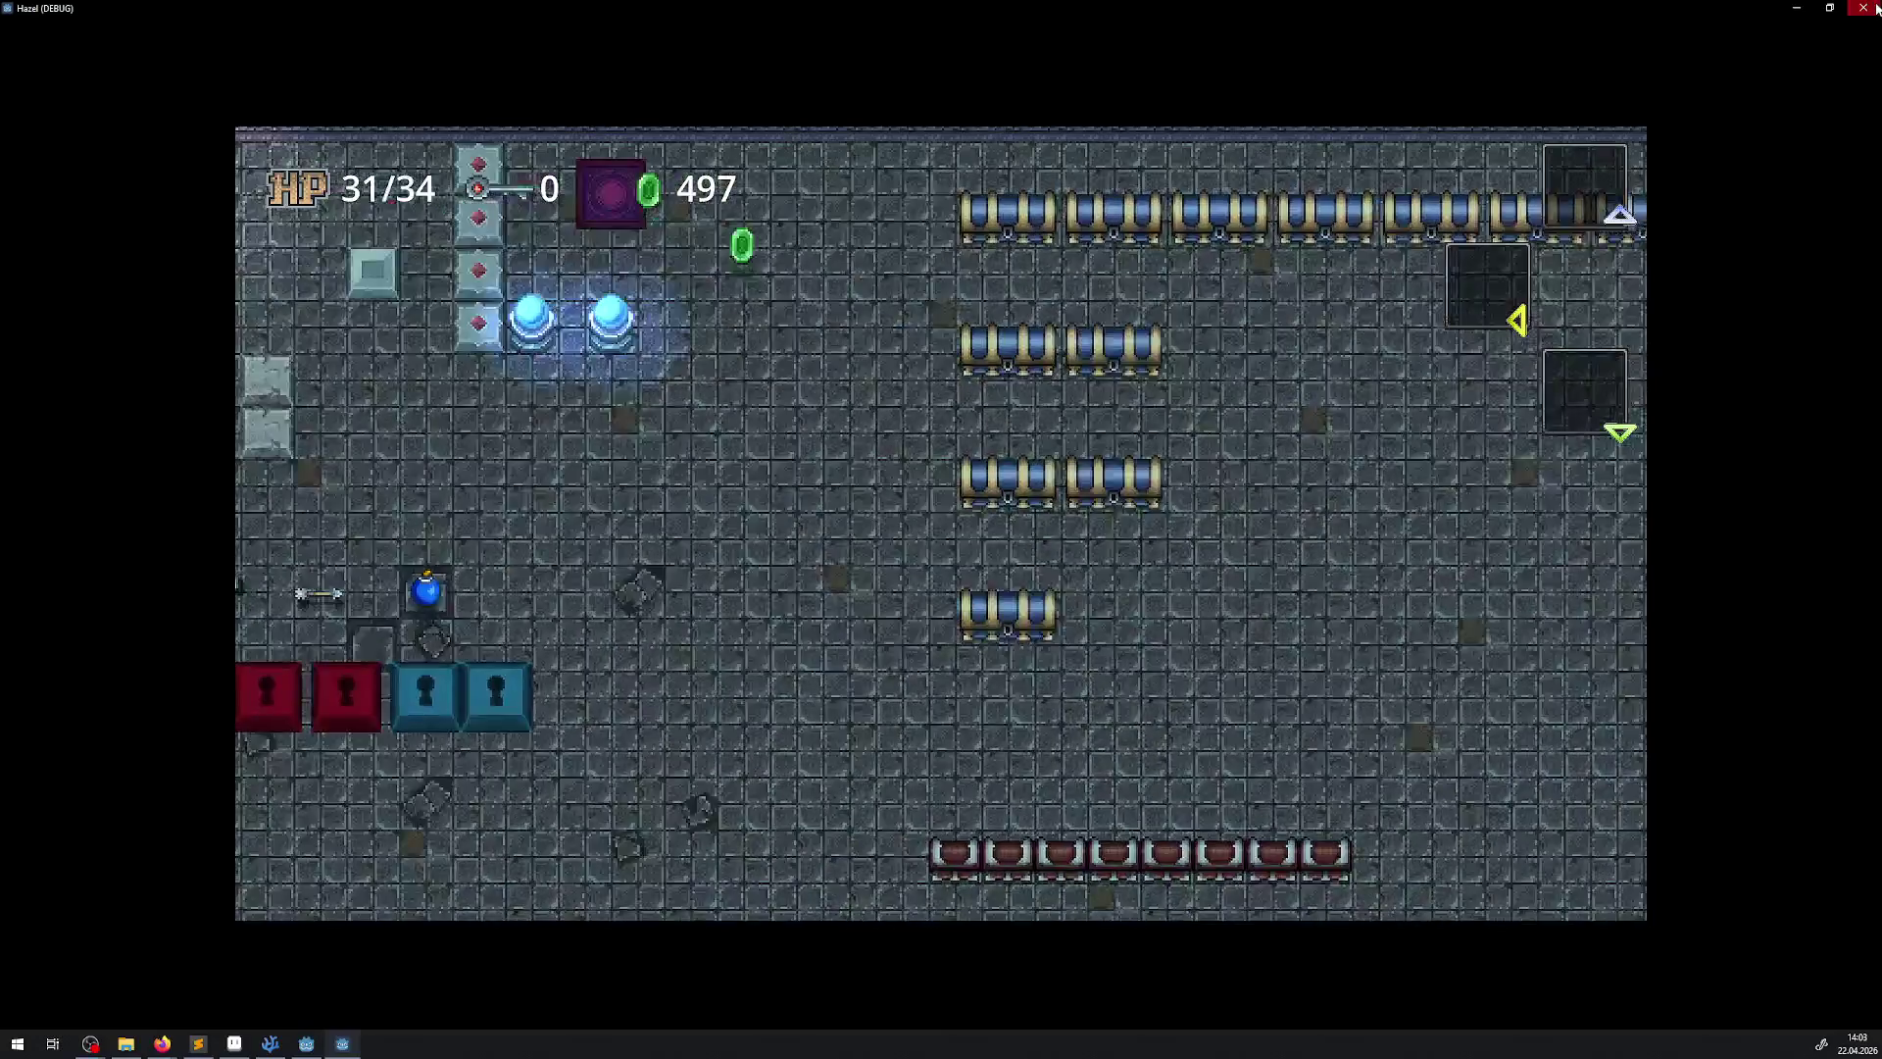
Close the game, set the nine PushTraps' Activation State back to On, and select PCurrency20
left_click(1862, 7)
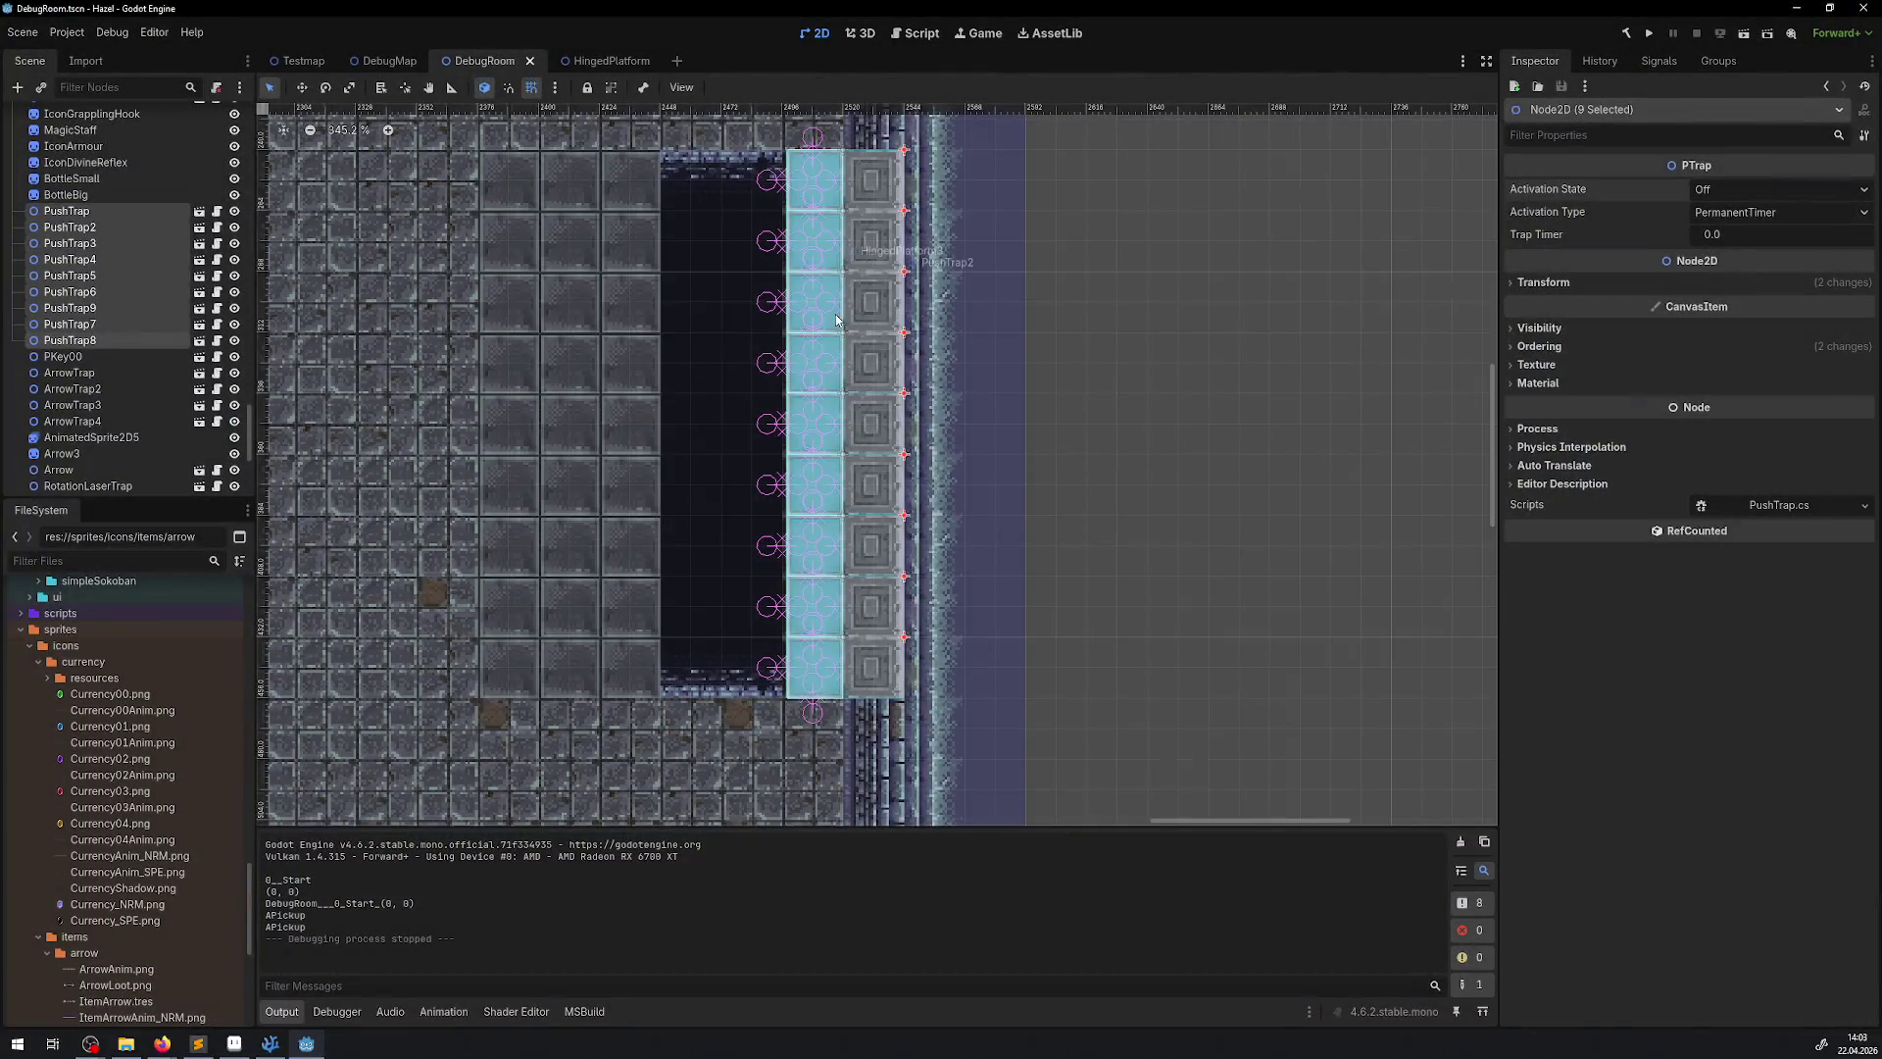
left_click(1821, 192)
left_click(1755, 233)
scroll(1090, 652, "down", 6)
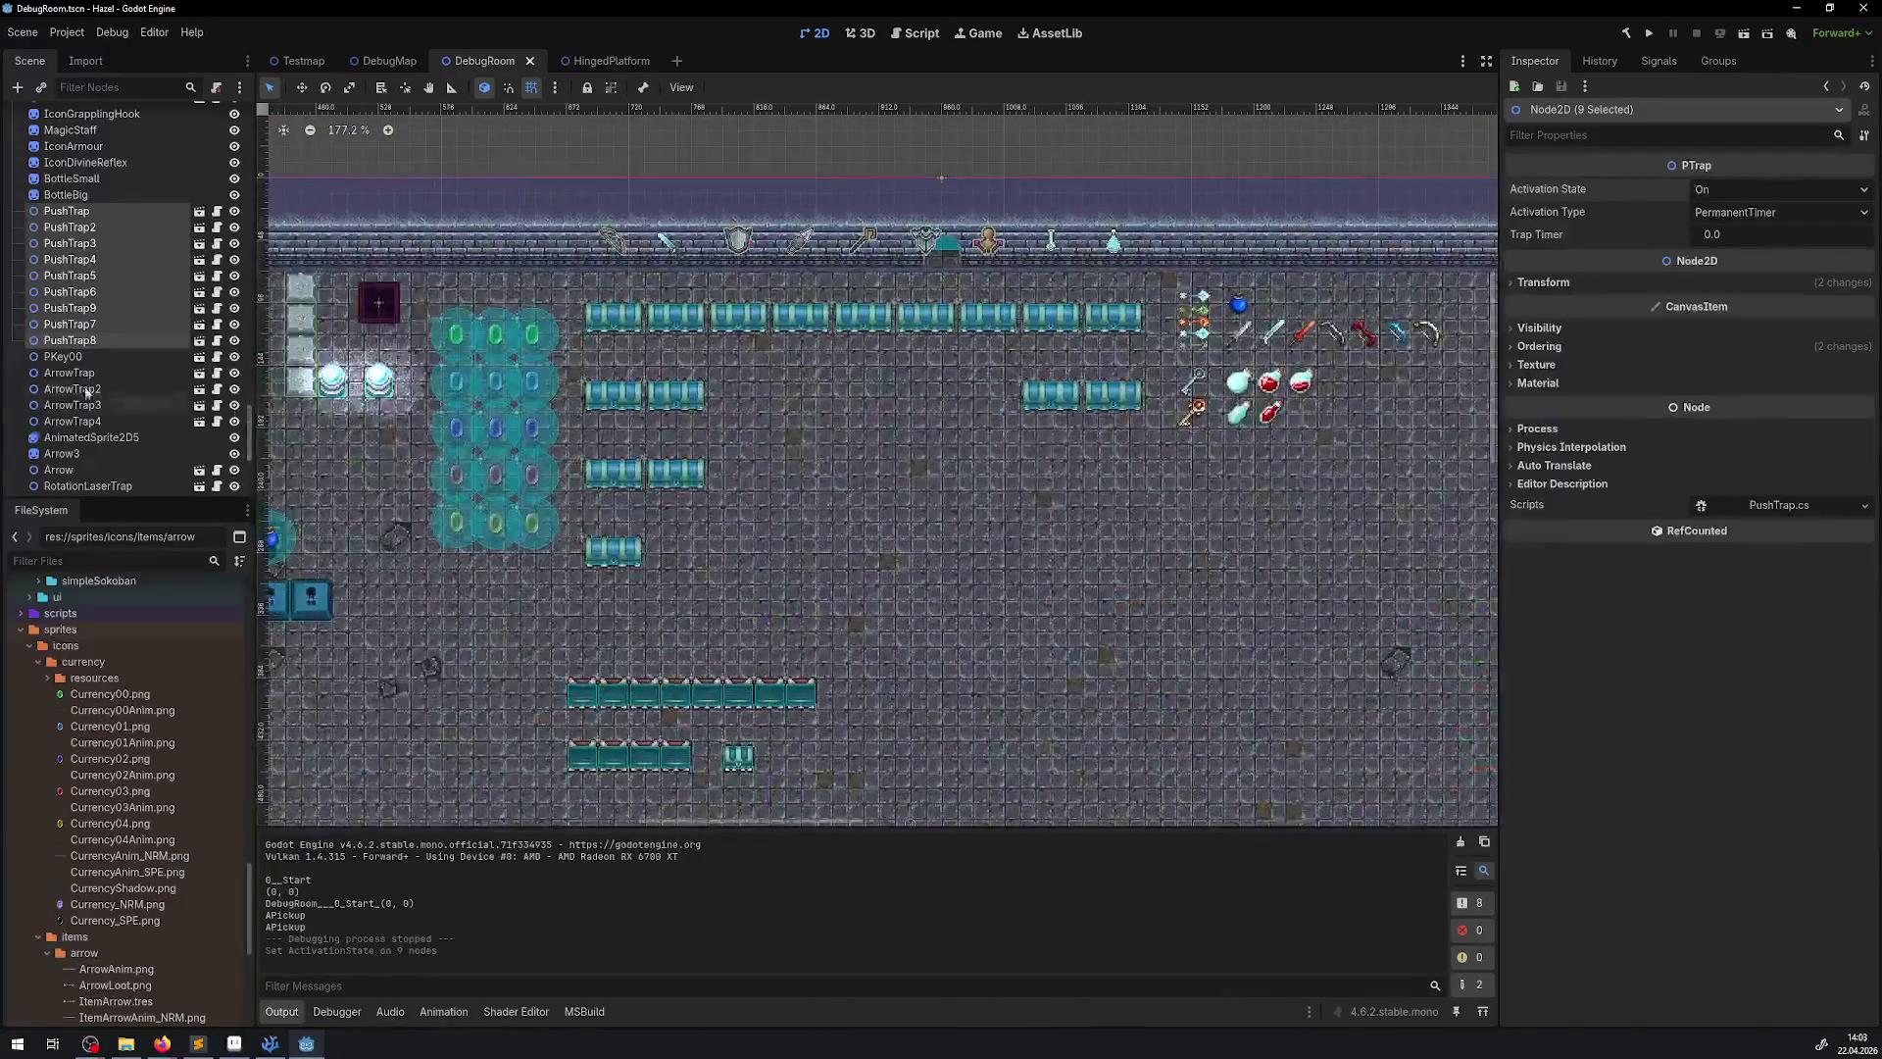
left_click(465, 333)
left_click_drag(464, 328, 620, 323)
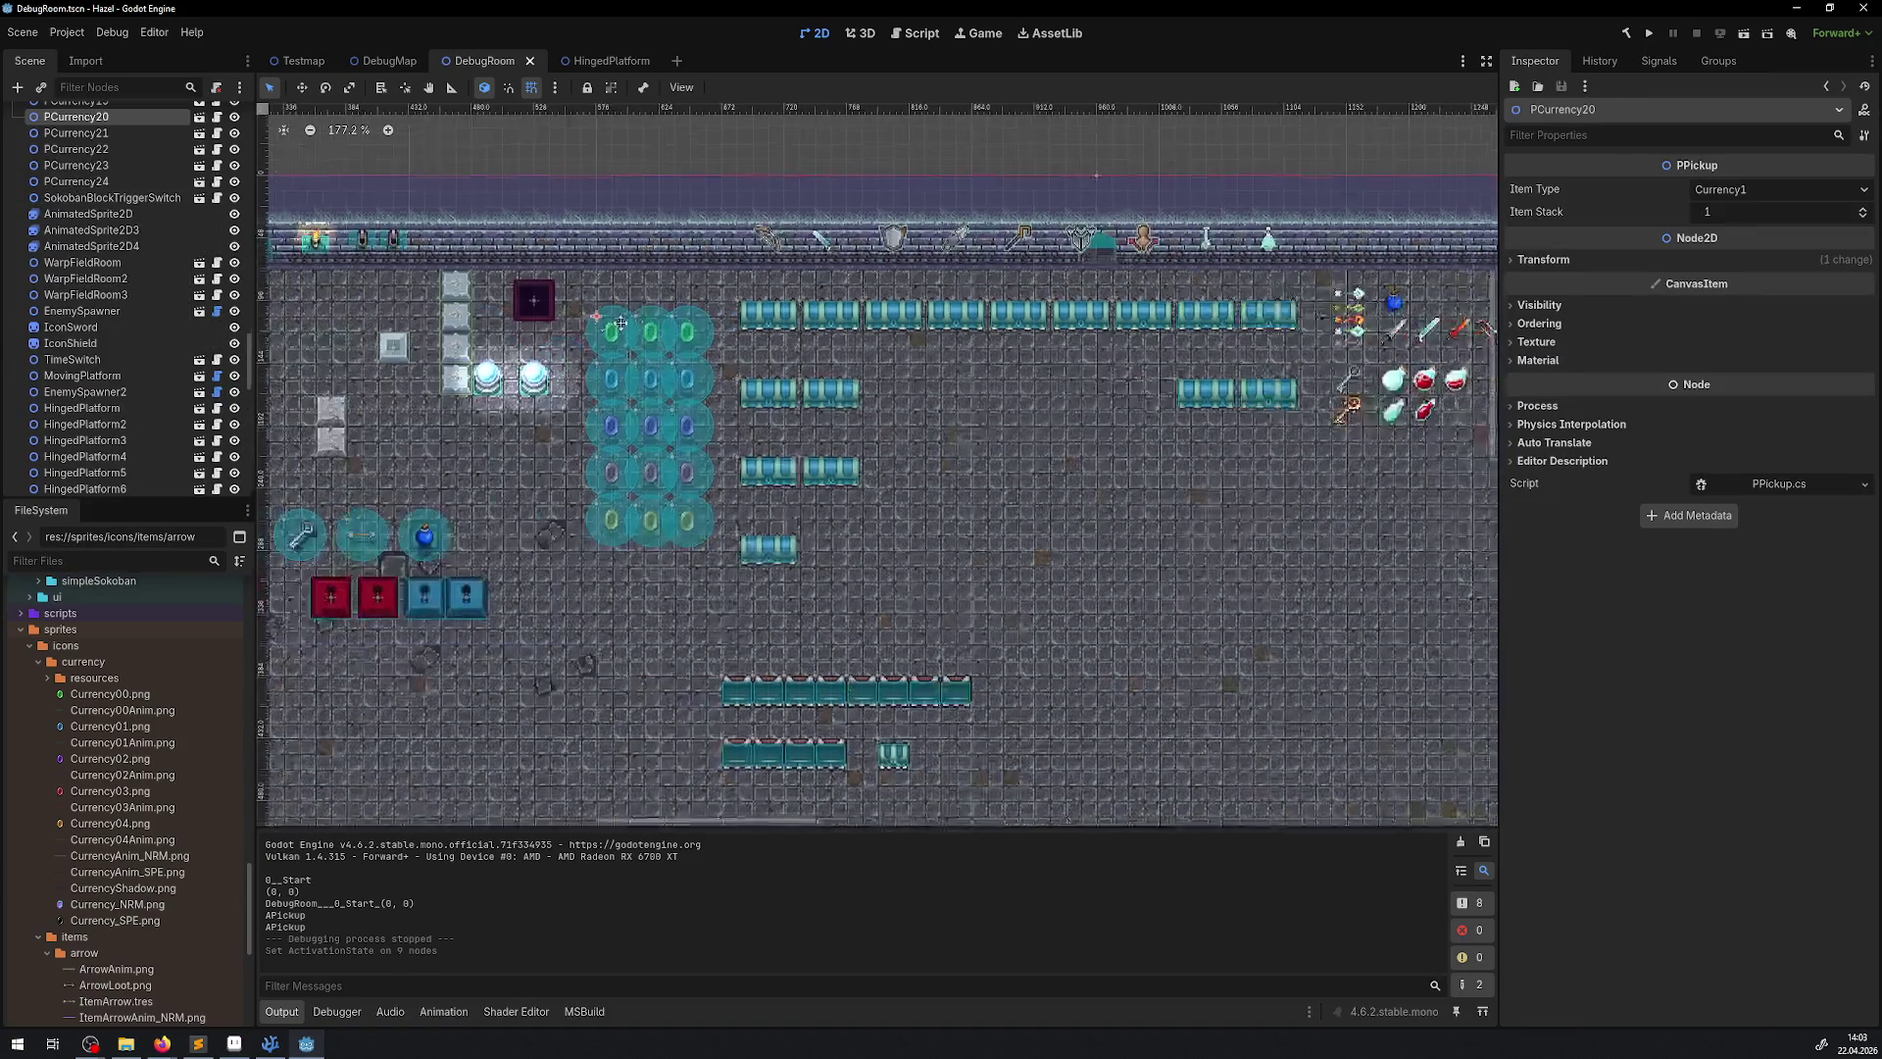
scroll(621, 323, "up", 3)
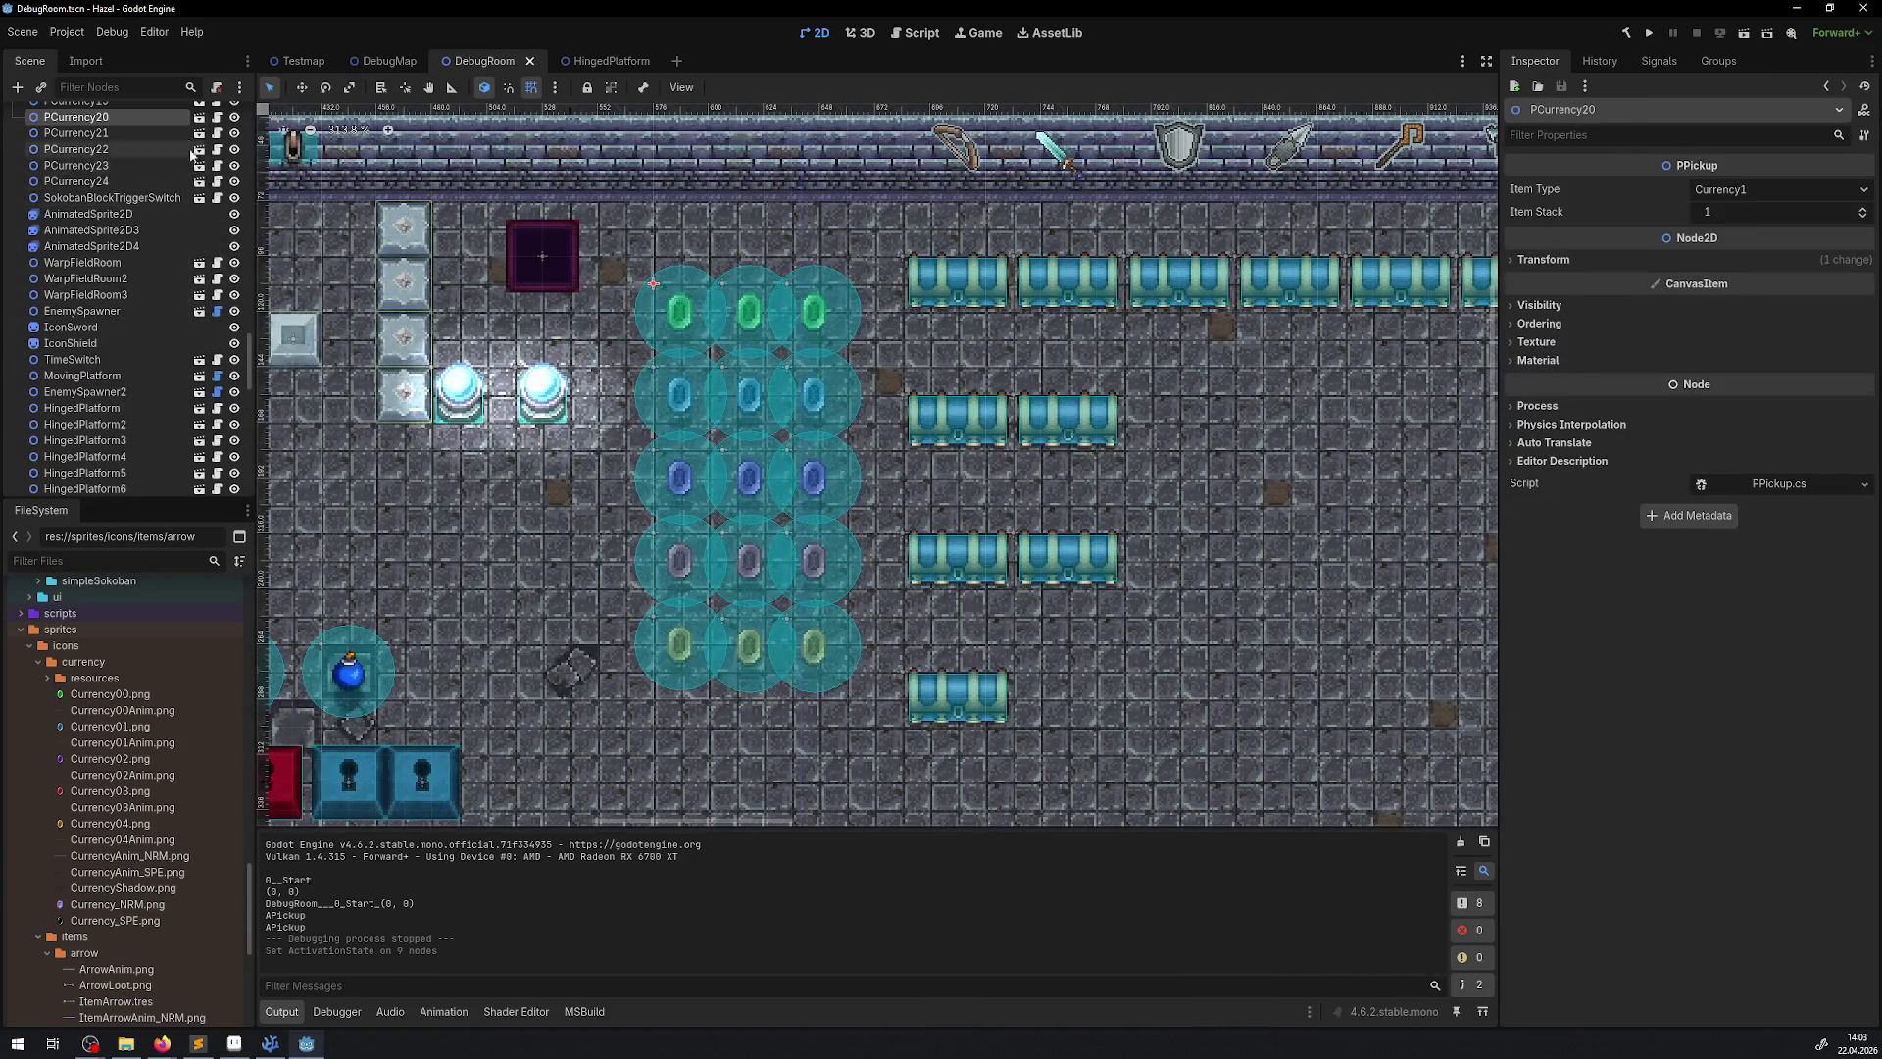
Open the PCurrency00 scene and show its ADisappearing animation in the AnimationPlayer timeline
left_click(199, 124)
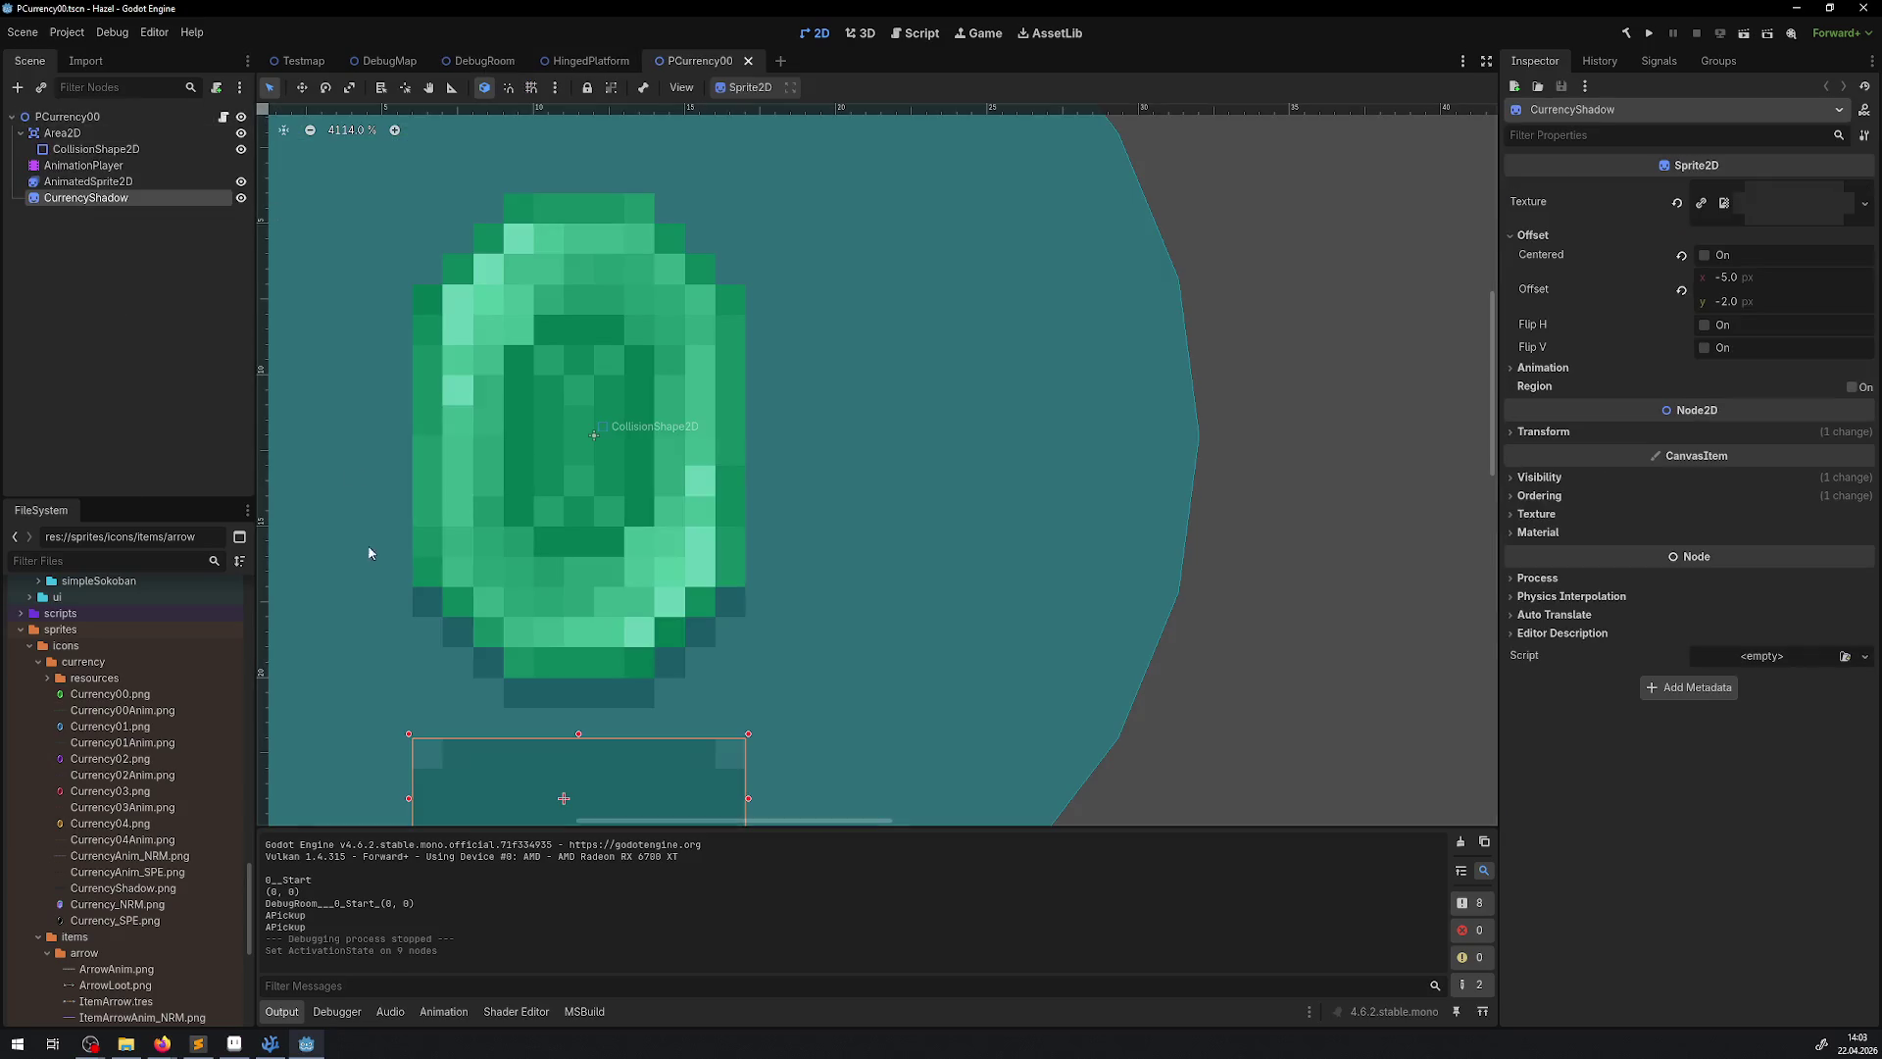
left_click(143, 165)
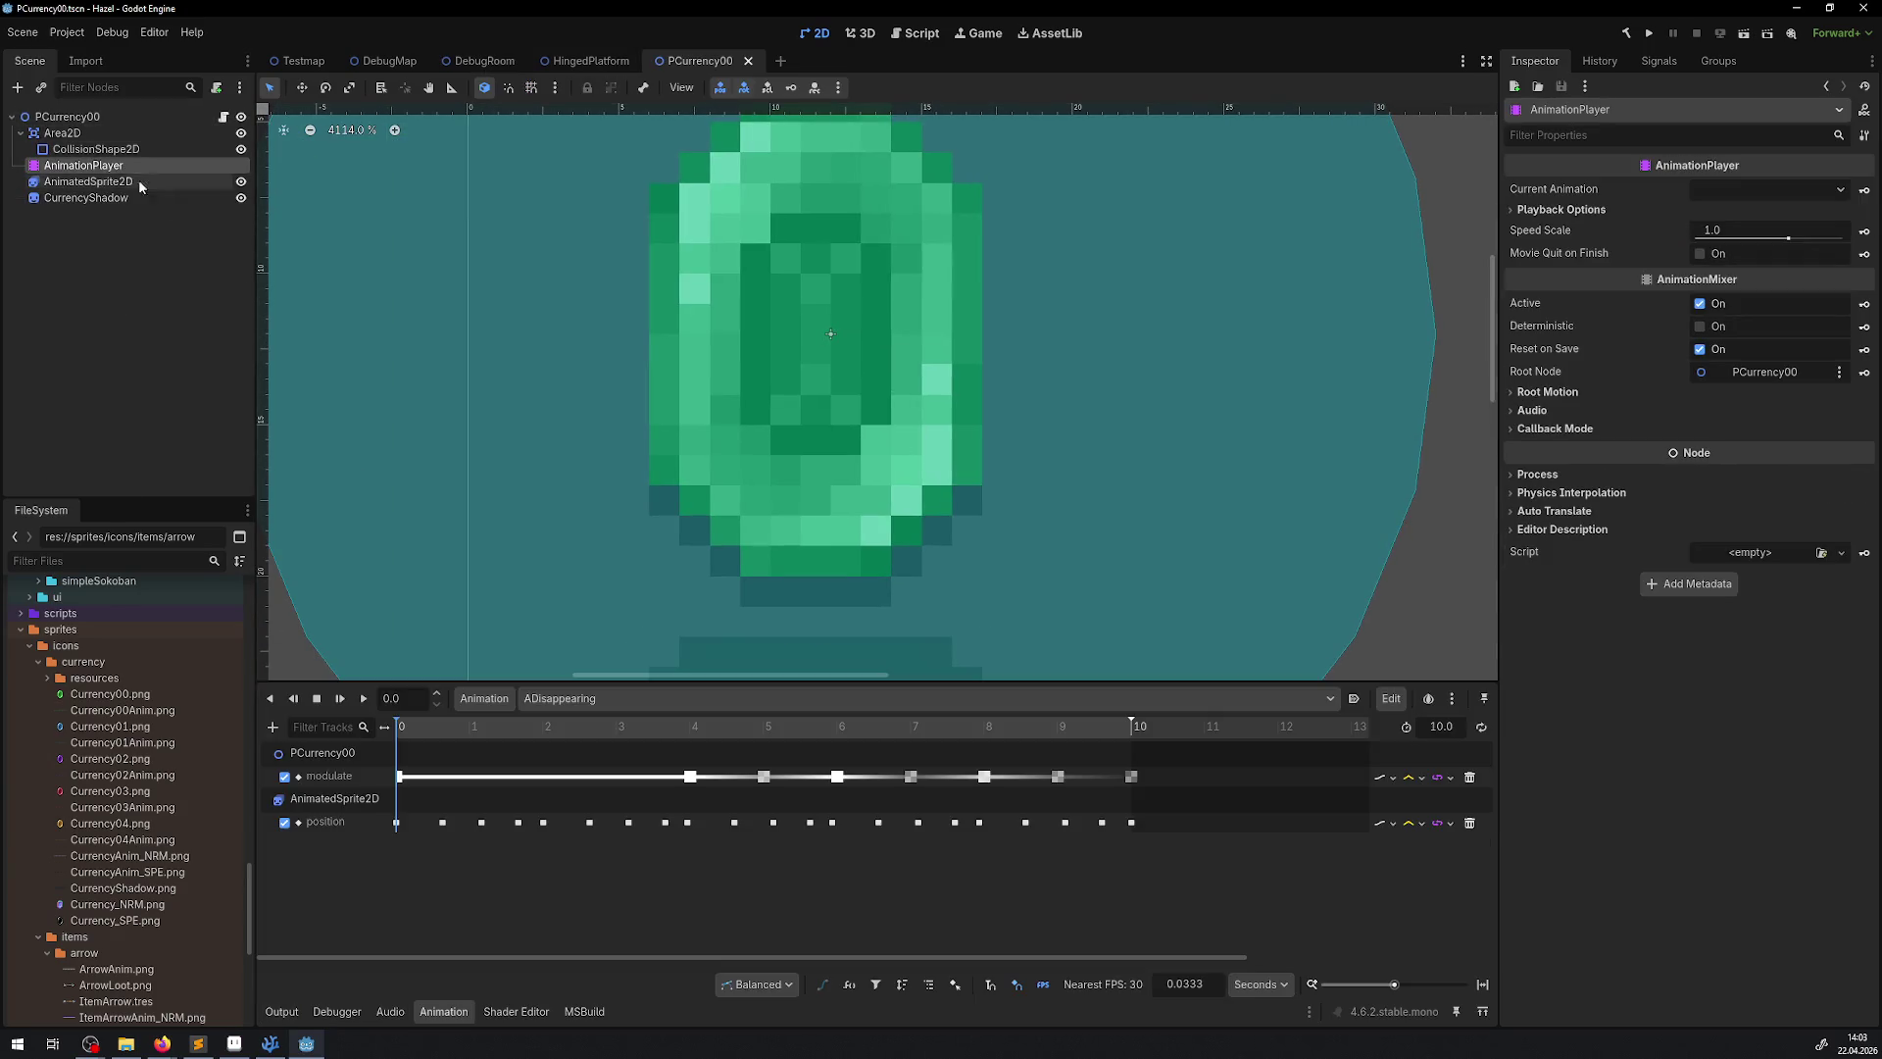
scroll(620, 624, "down", 2)
left_click(562, 698)
left_click(561, 698)
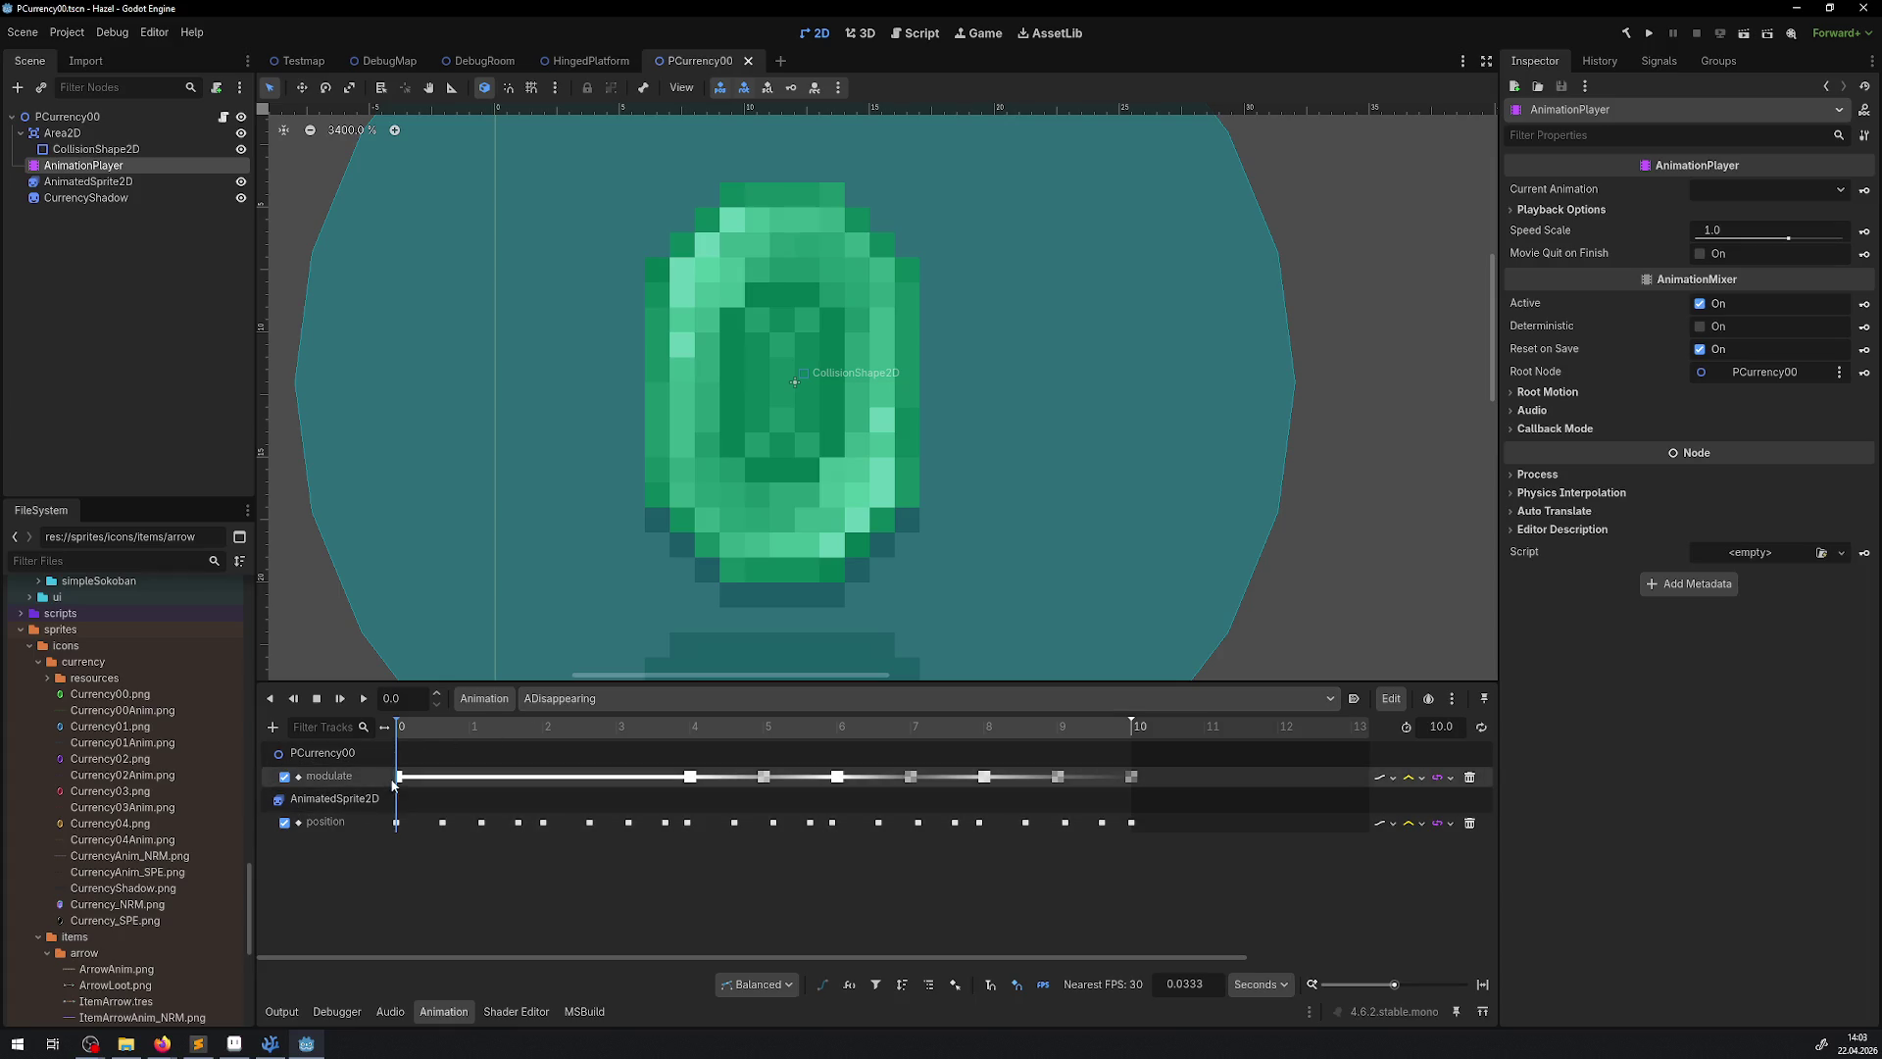
double_click(349, 821)
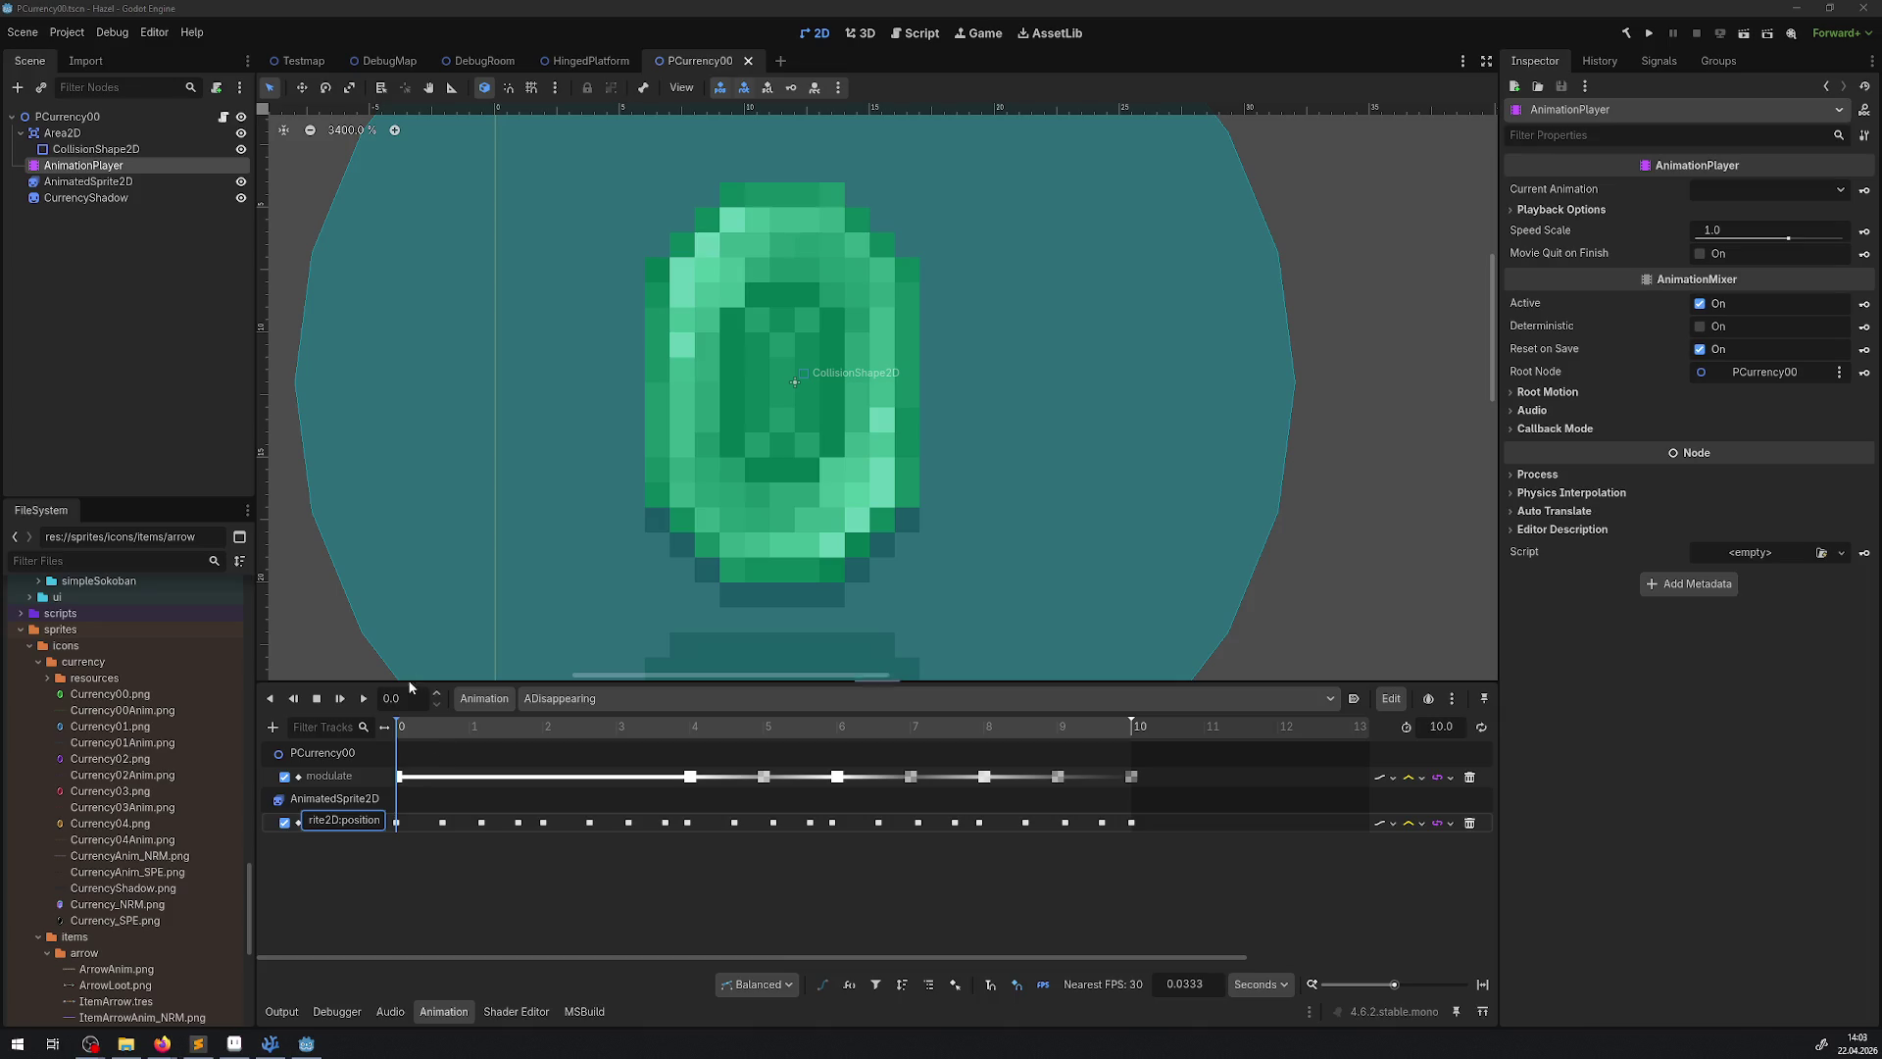
key("Escape")
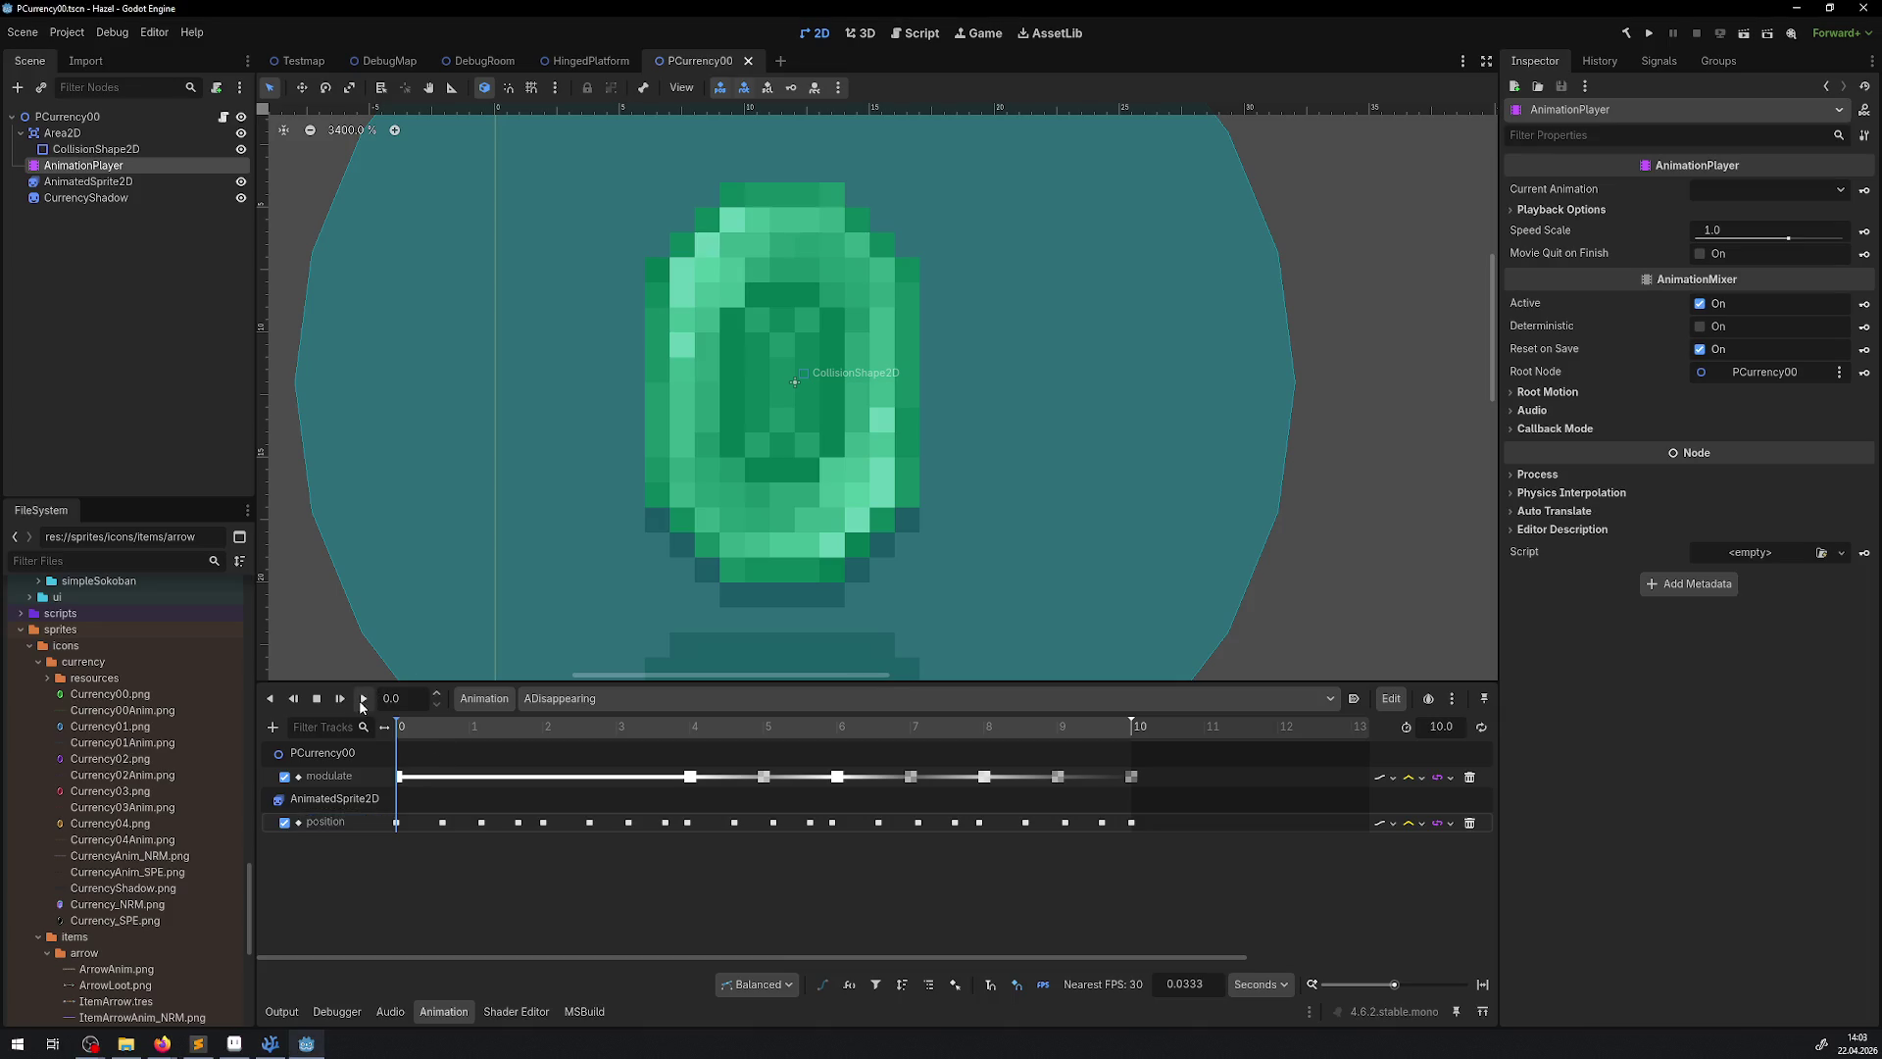
Play the ADisappearing animation preview, then stop it and rewind to 0
left_click(362, 701)
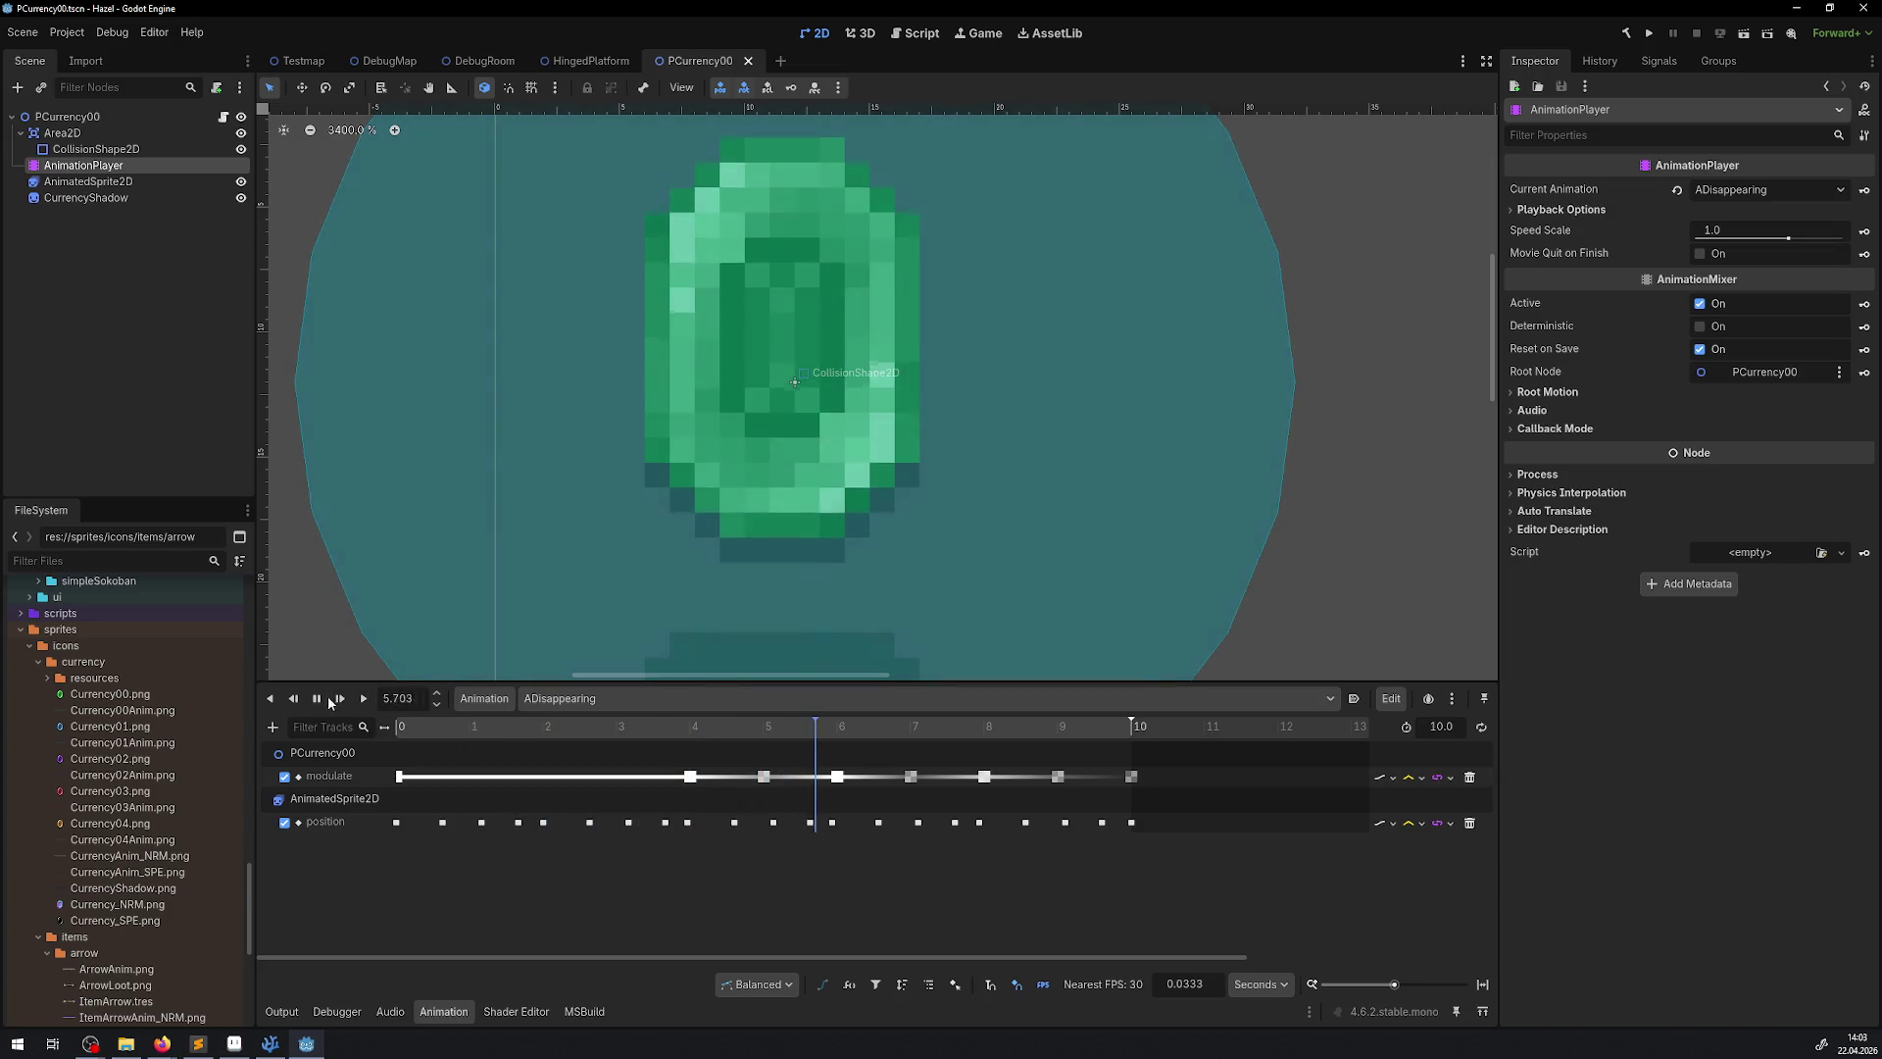
left_click(328, 699)
left_click(317, 698)
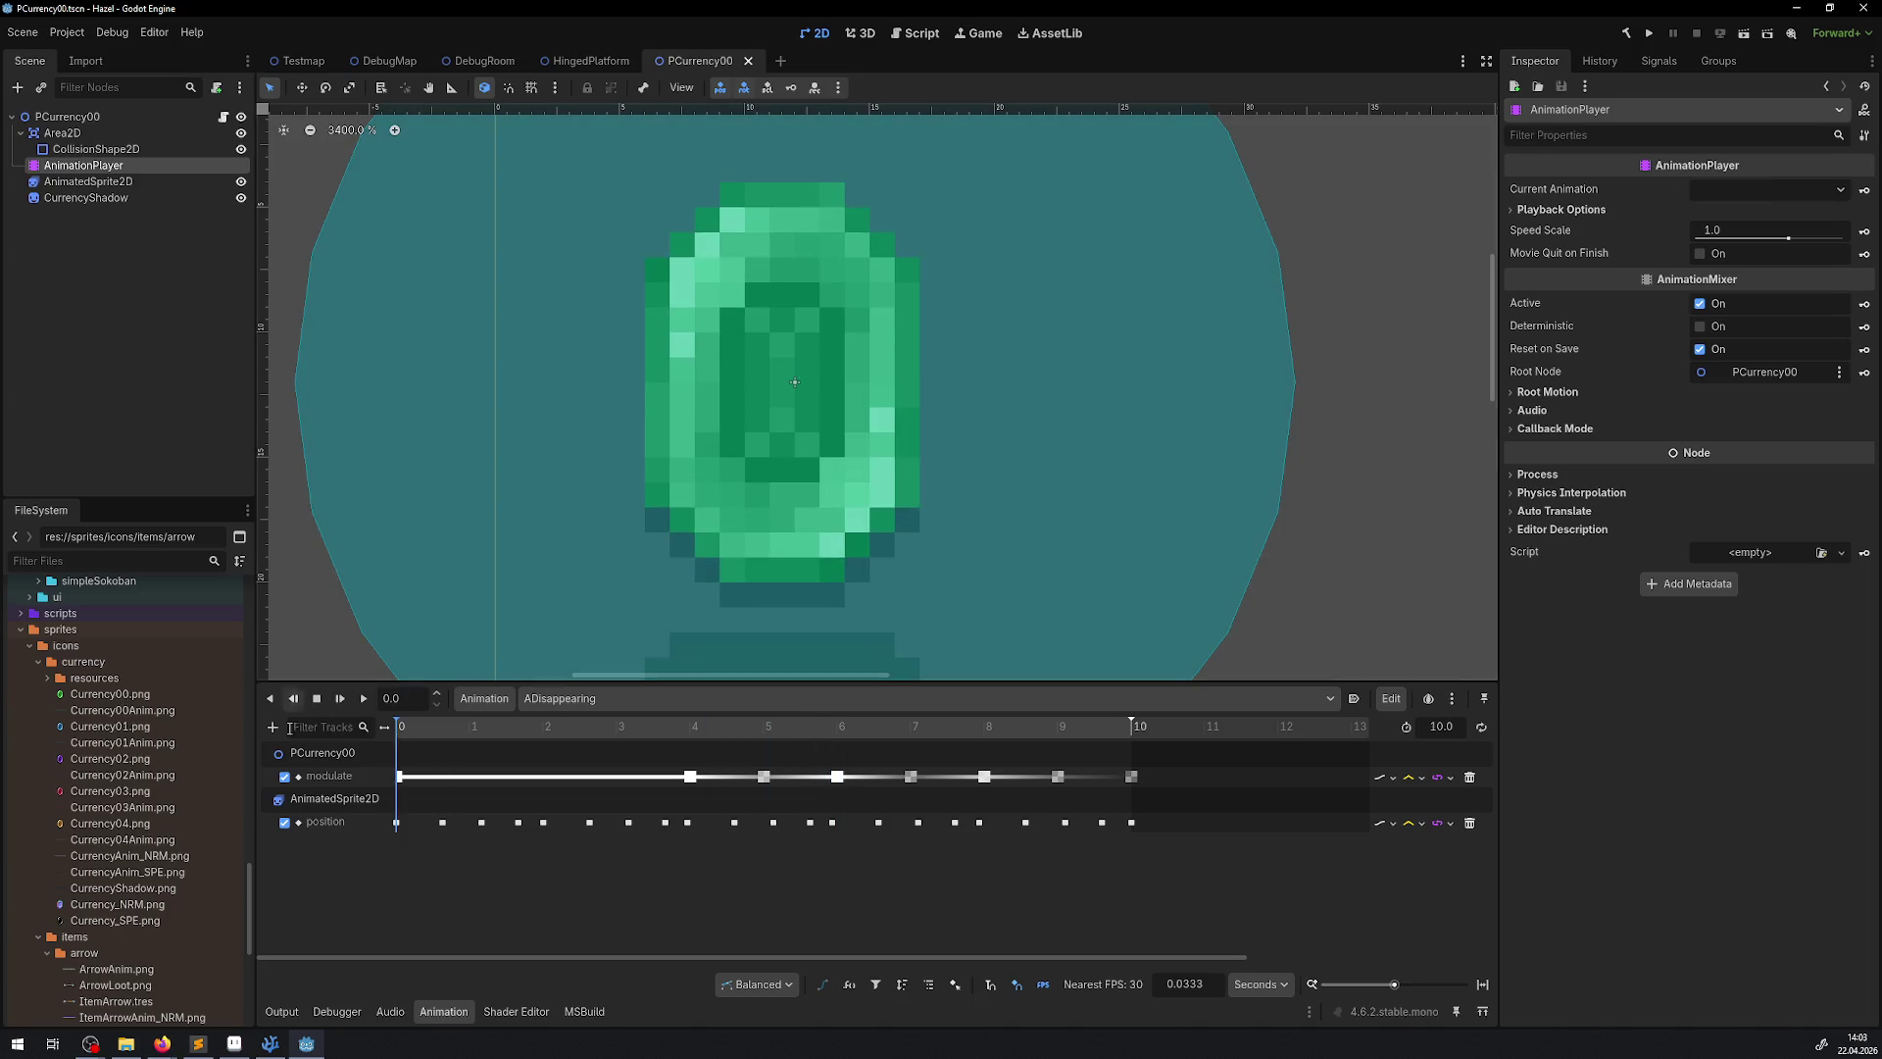
scroll(539, 501, "down", 6)
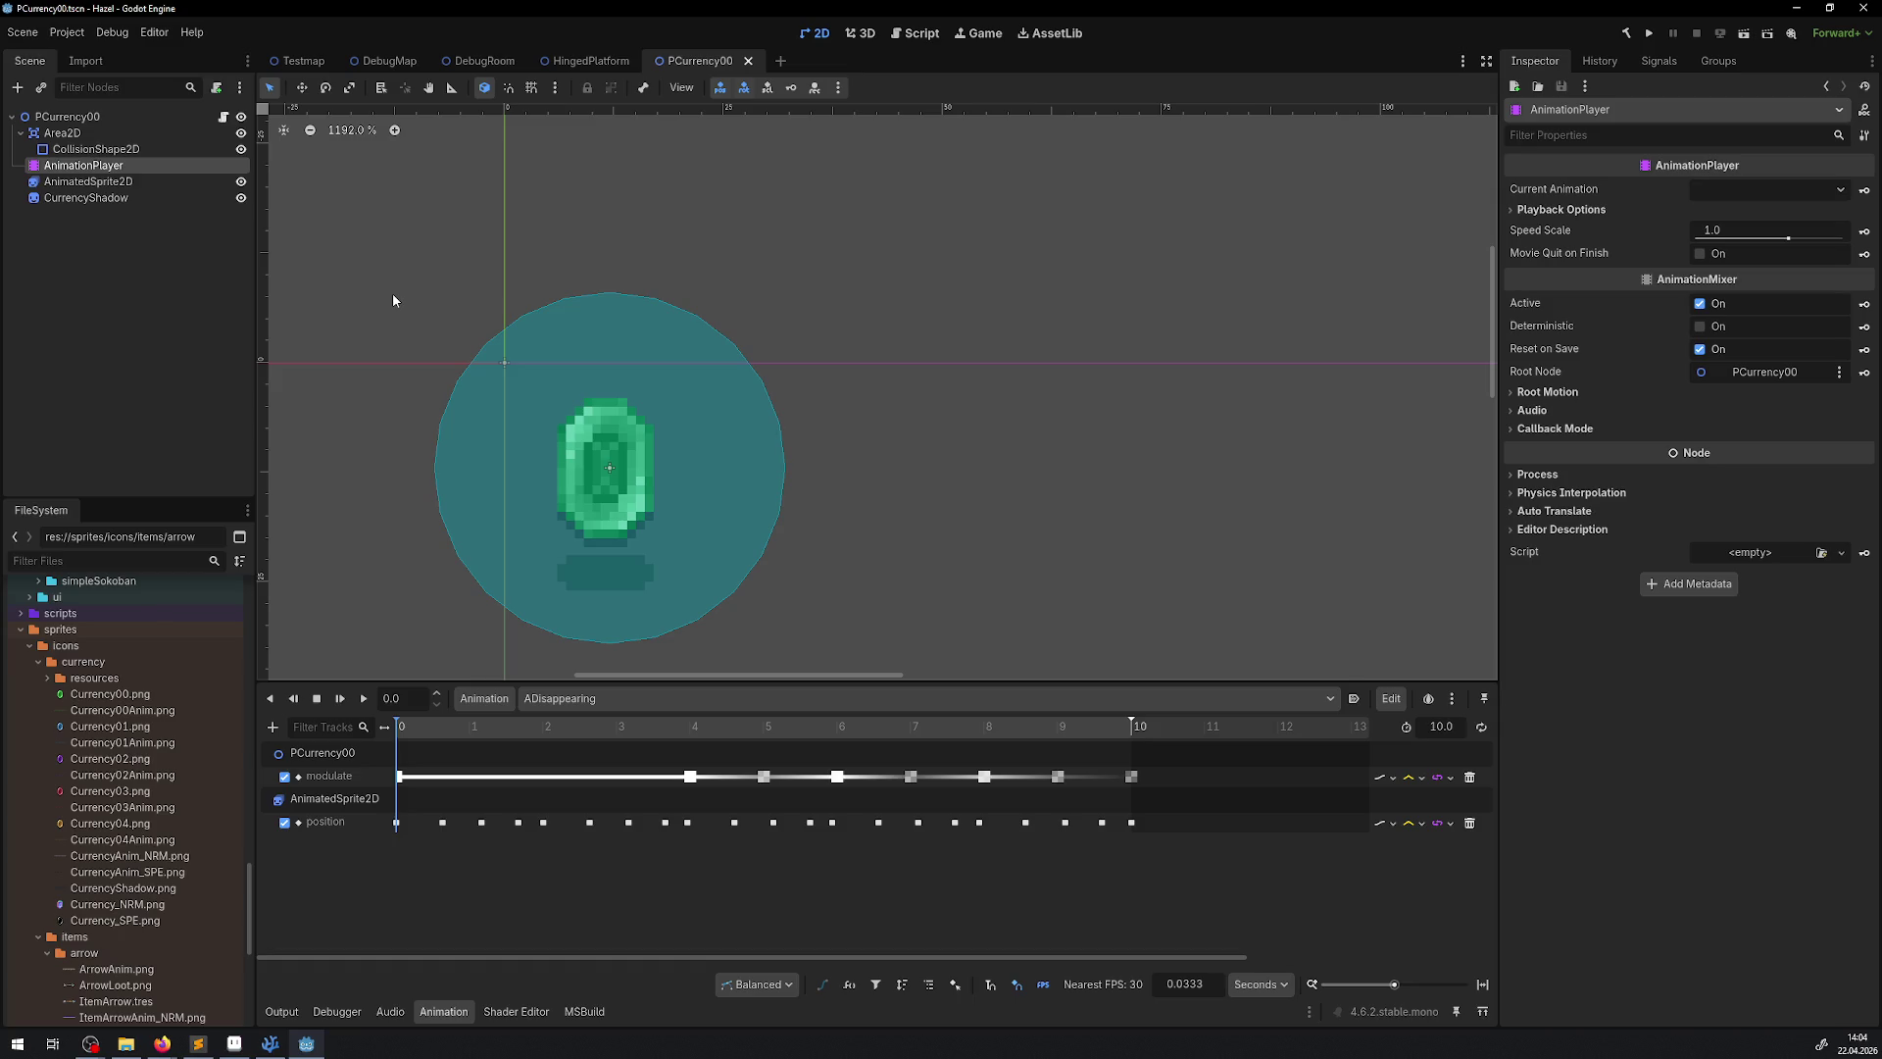
left_click(224, 117)
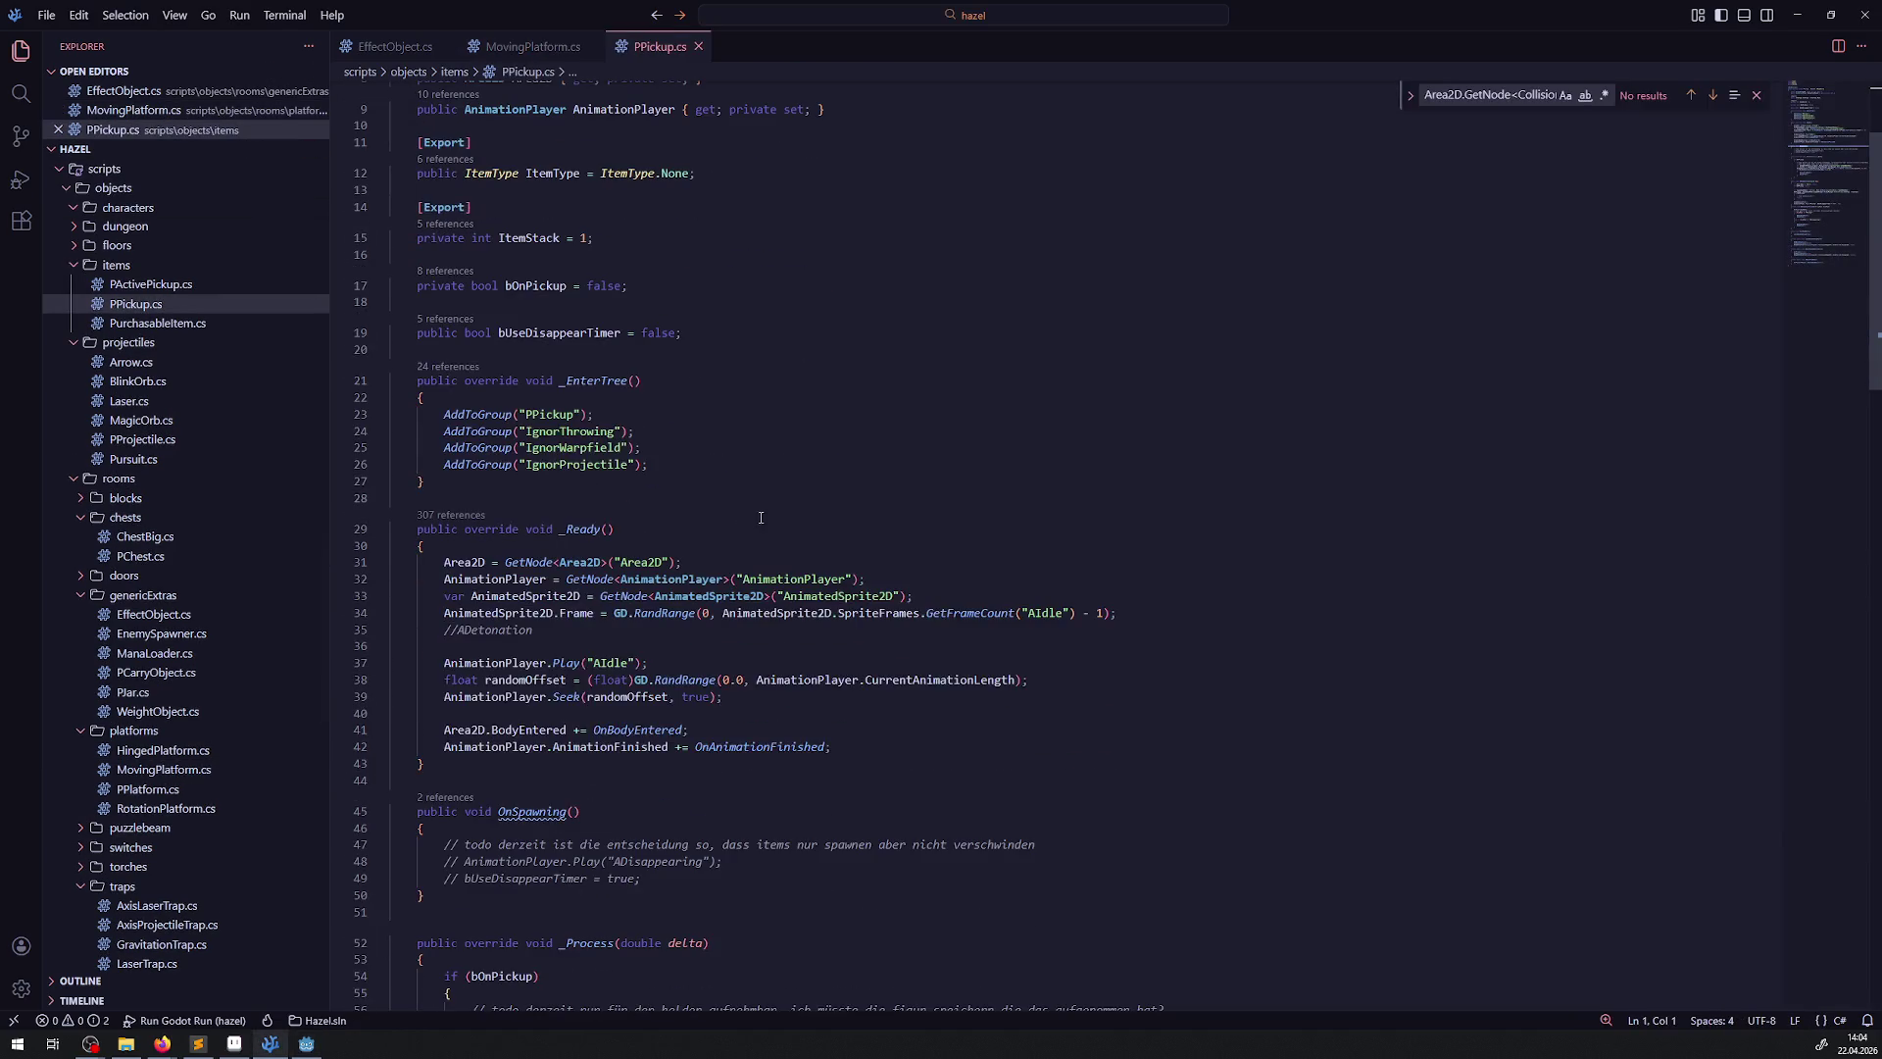
Append '+ new Vector2(12, 12)' to the GlobalPosition update on line 60 of PPickup.cs and save
scroll(759, 517, "down", 10)
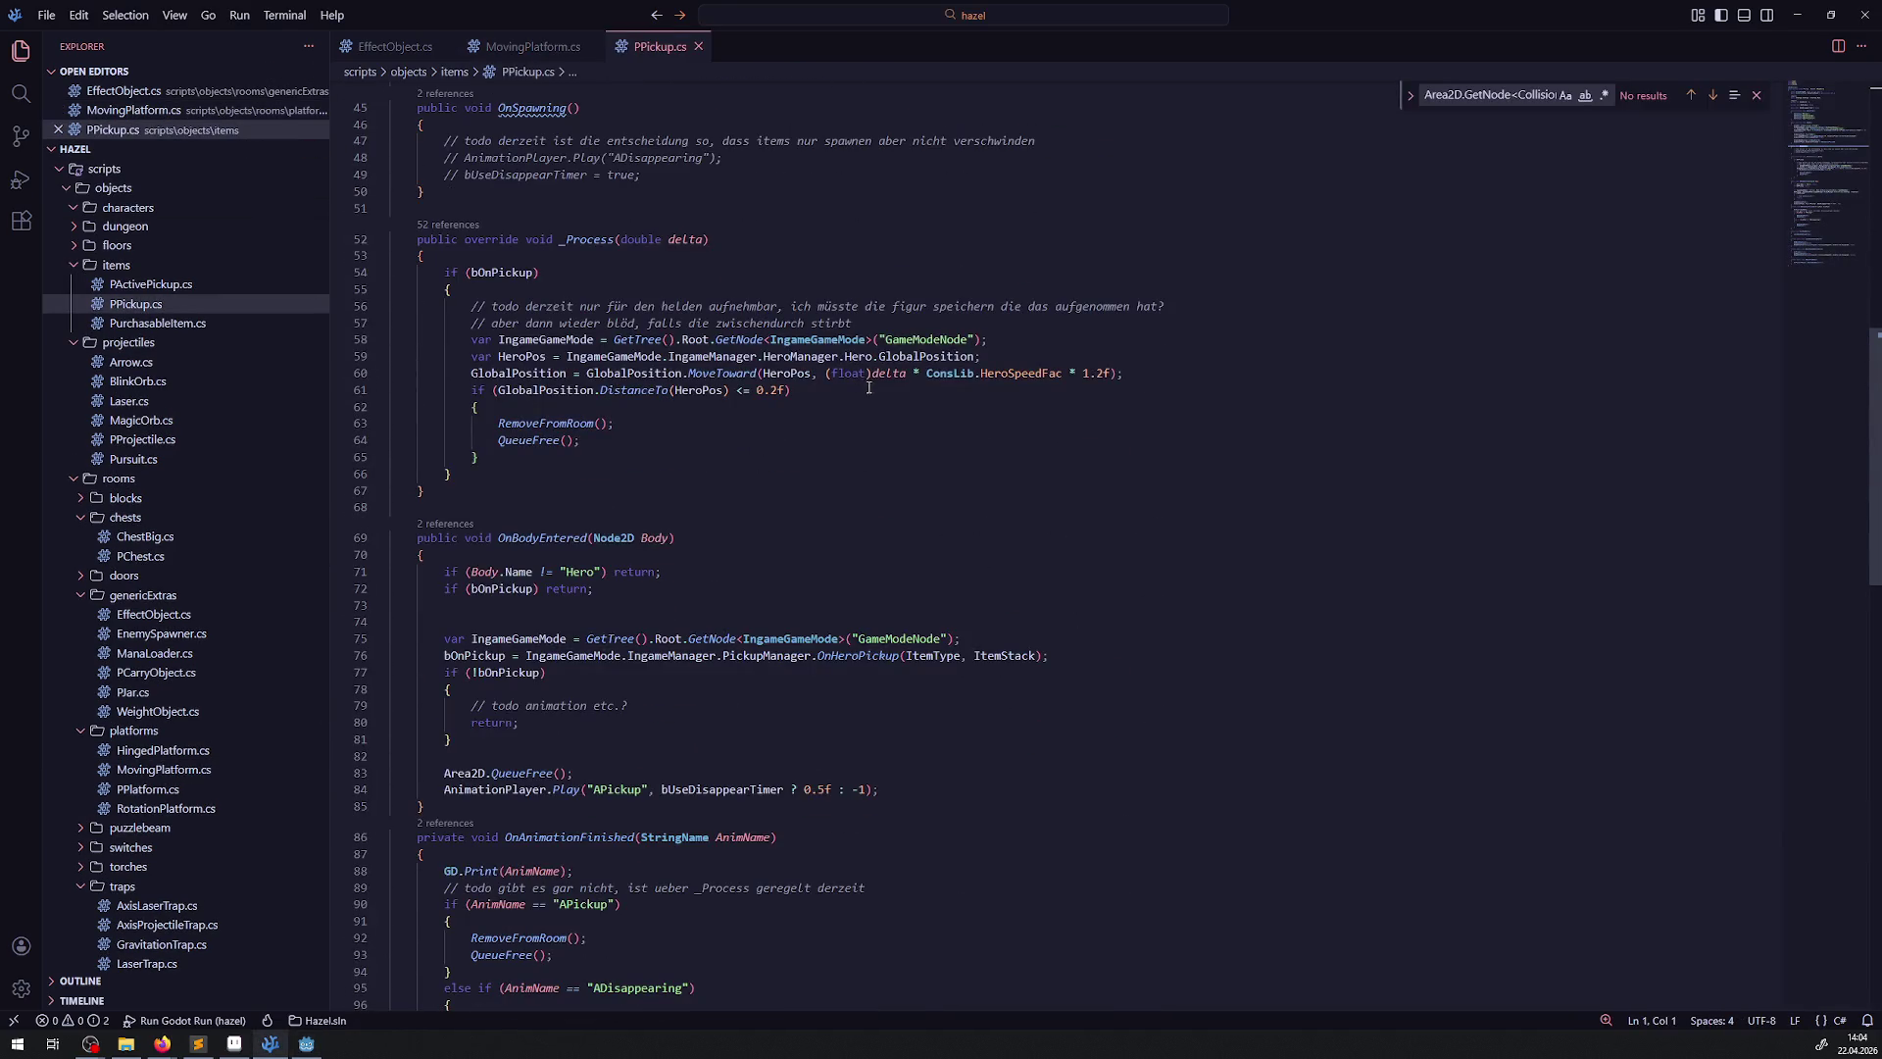
double_click(545, 373)
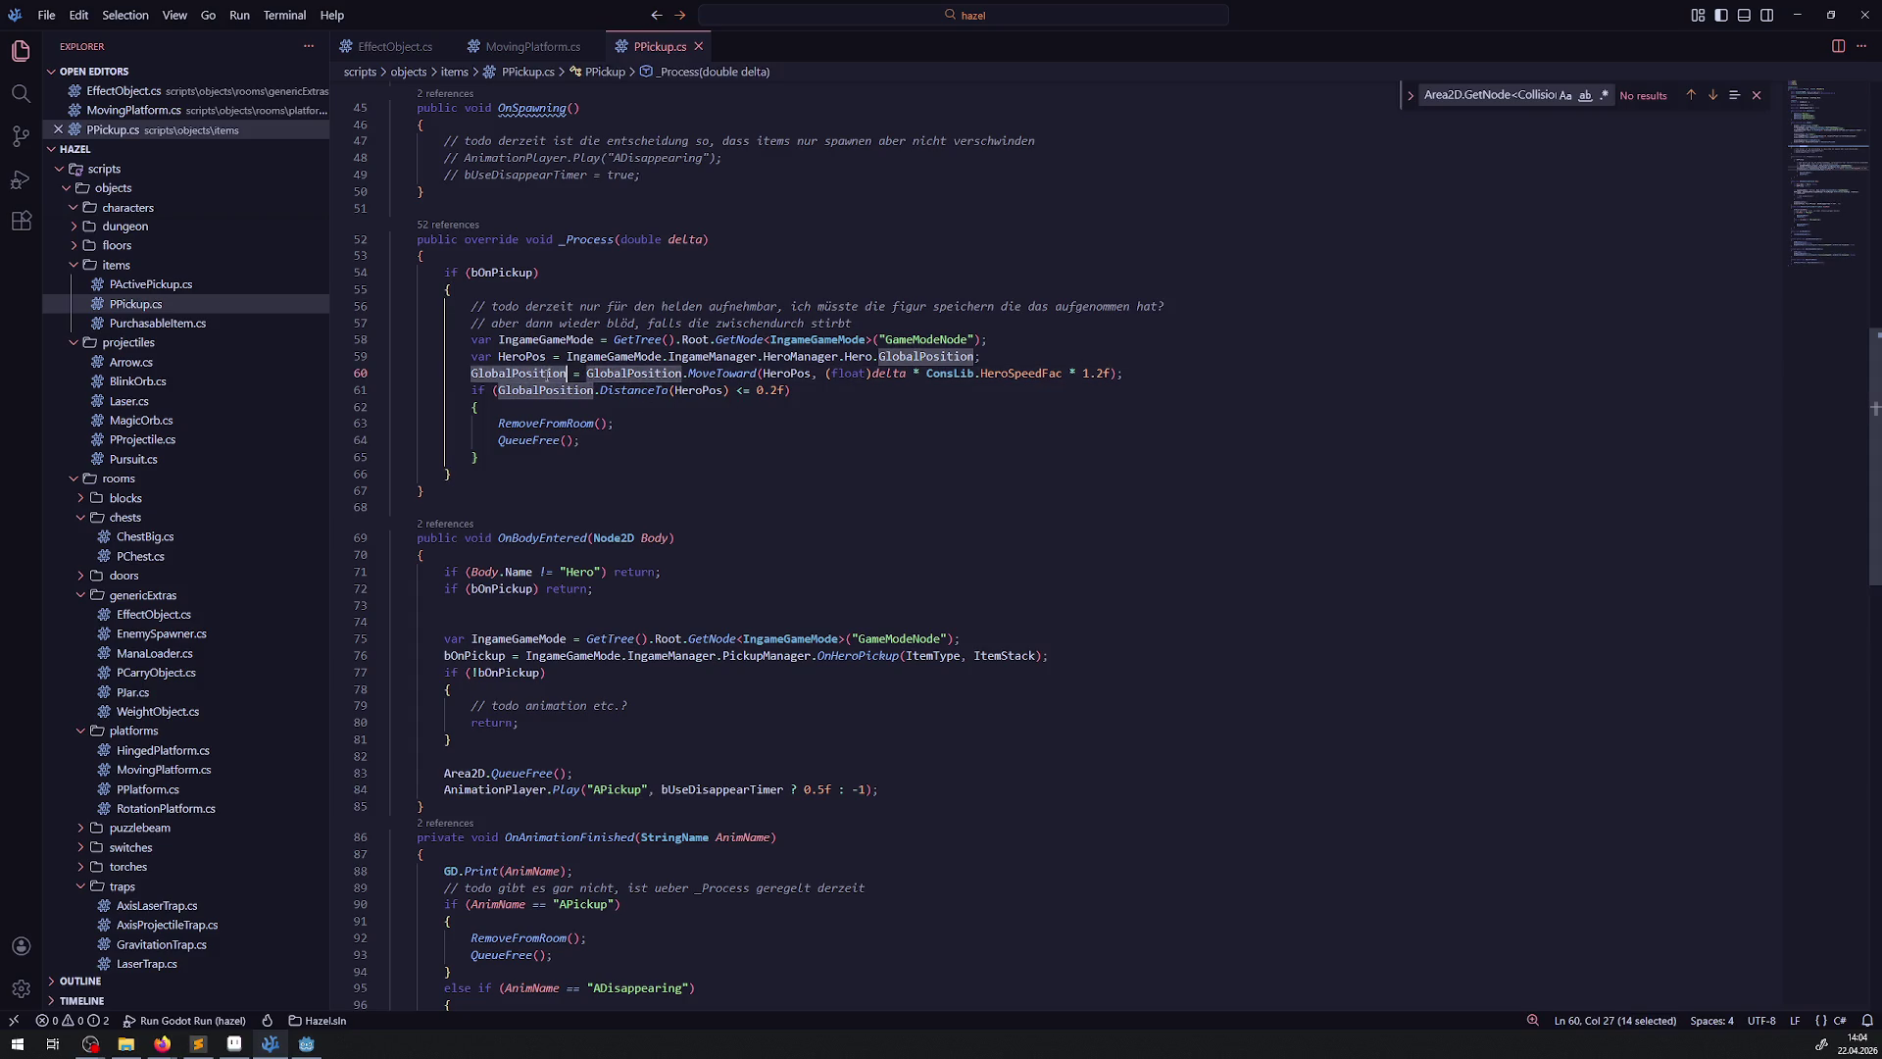
left_click(1119, 374)
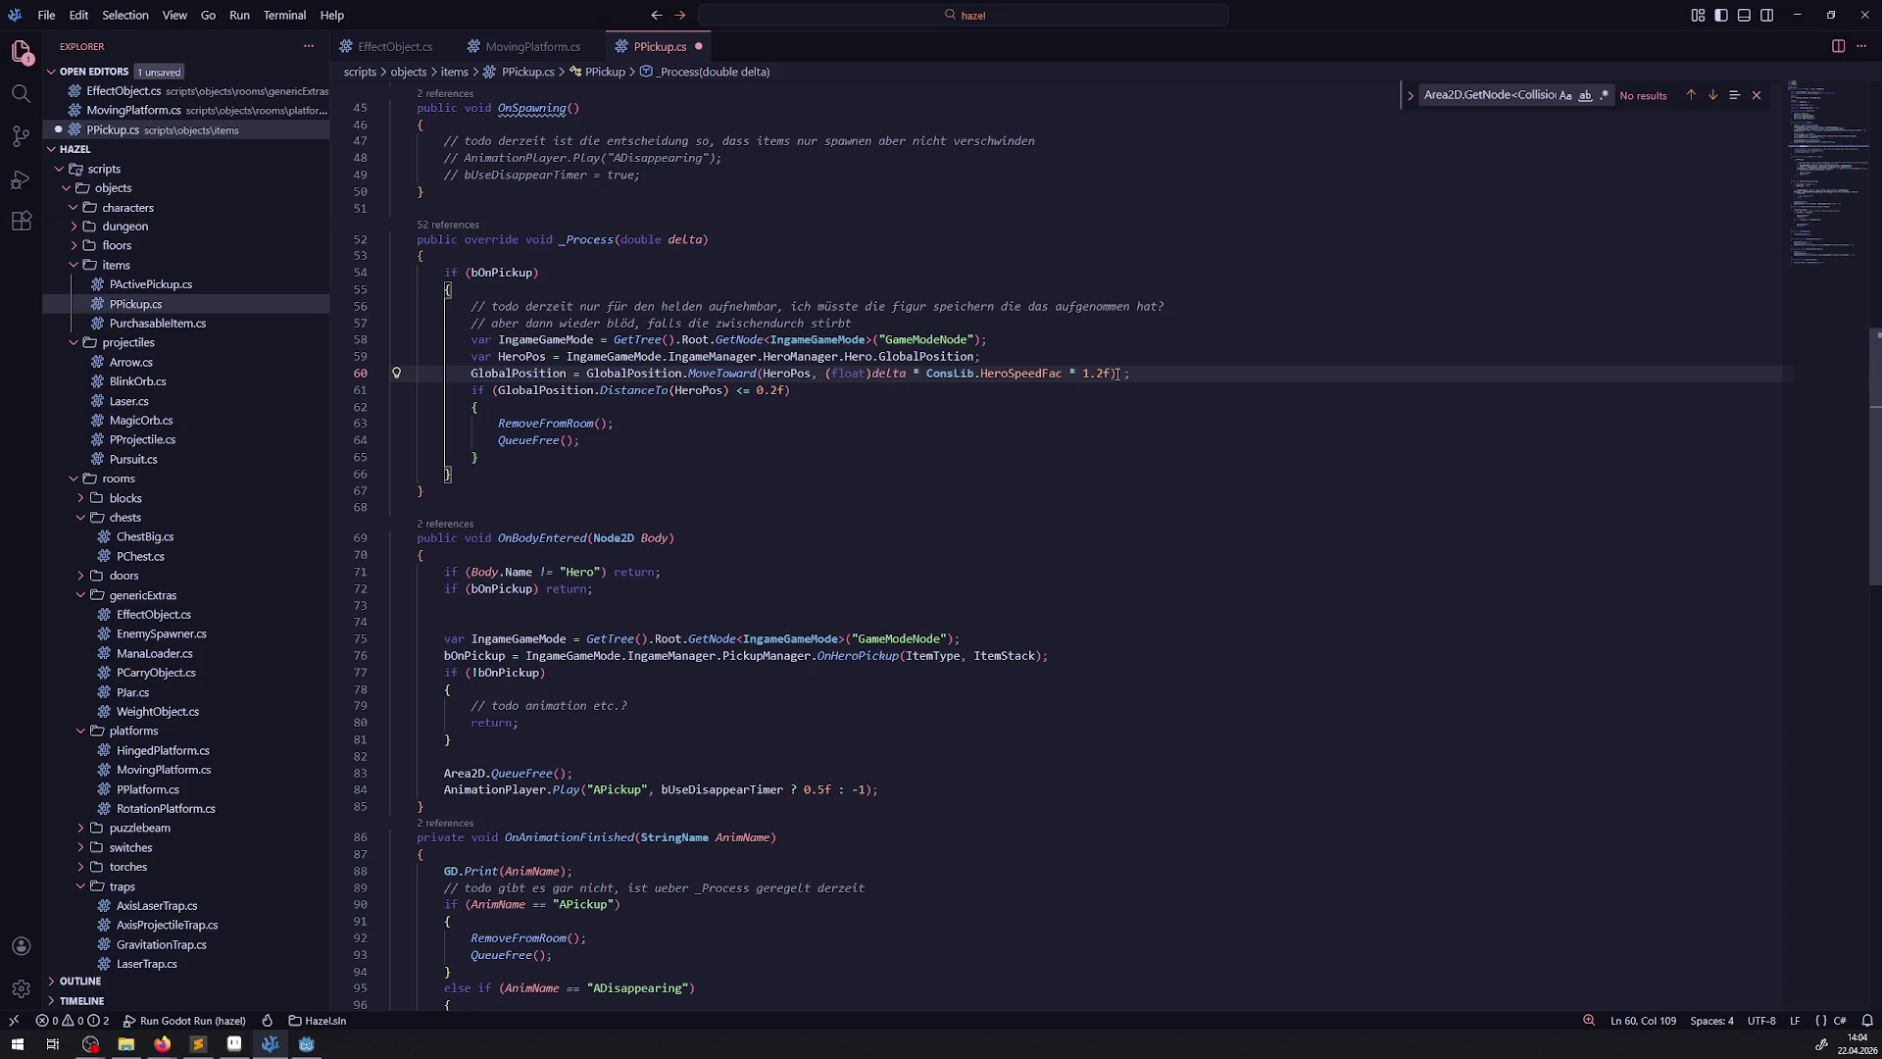
type("+ ")
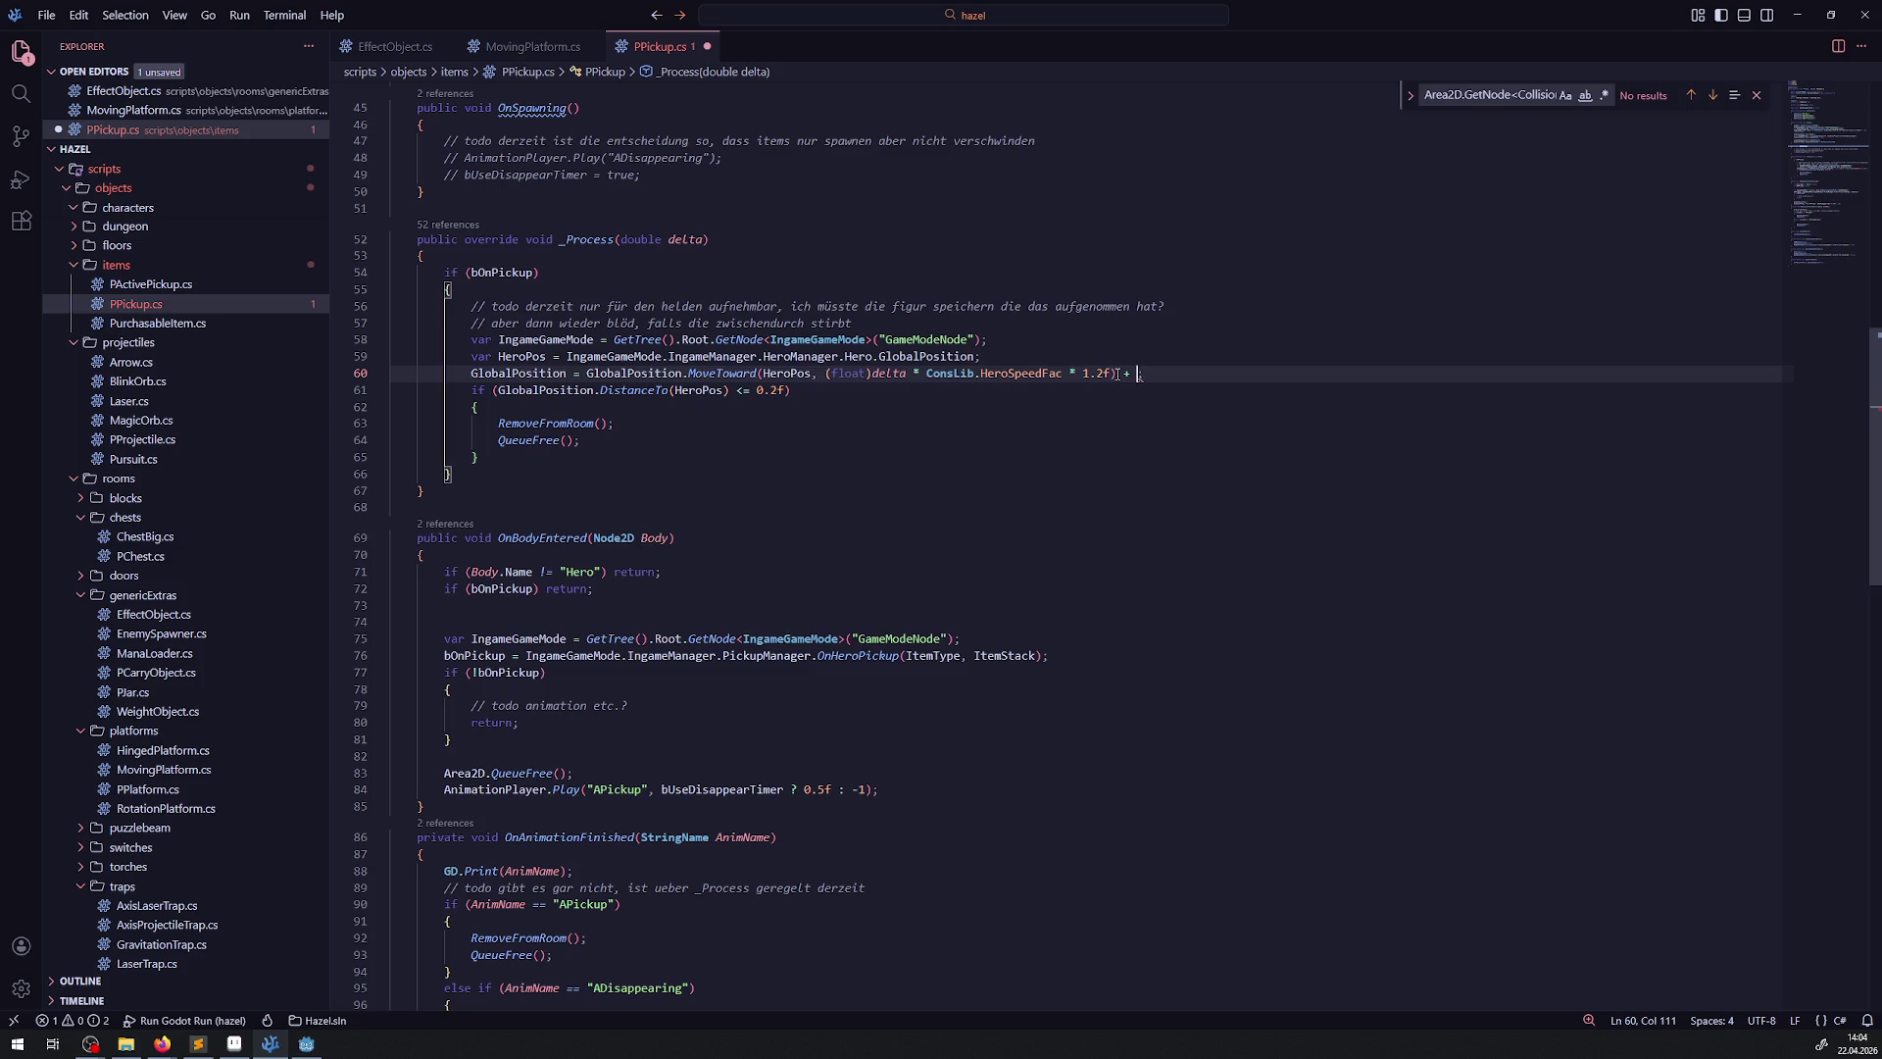
type("new Vecto")
type("r")
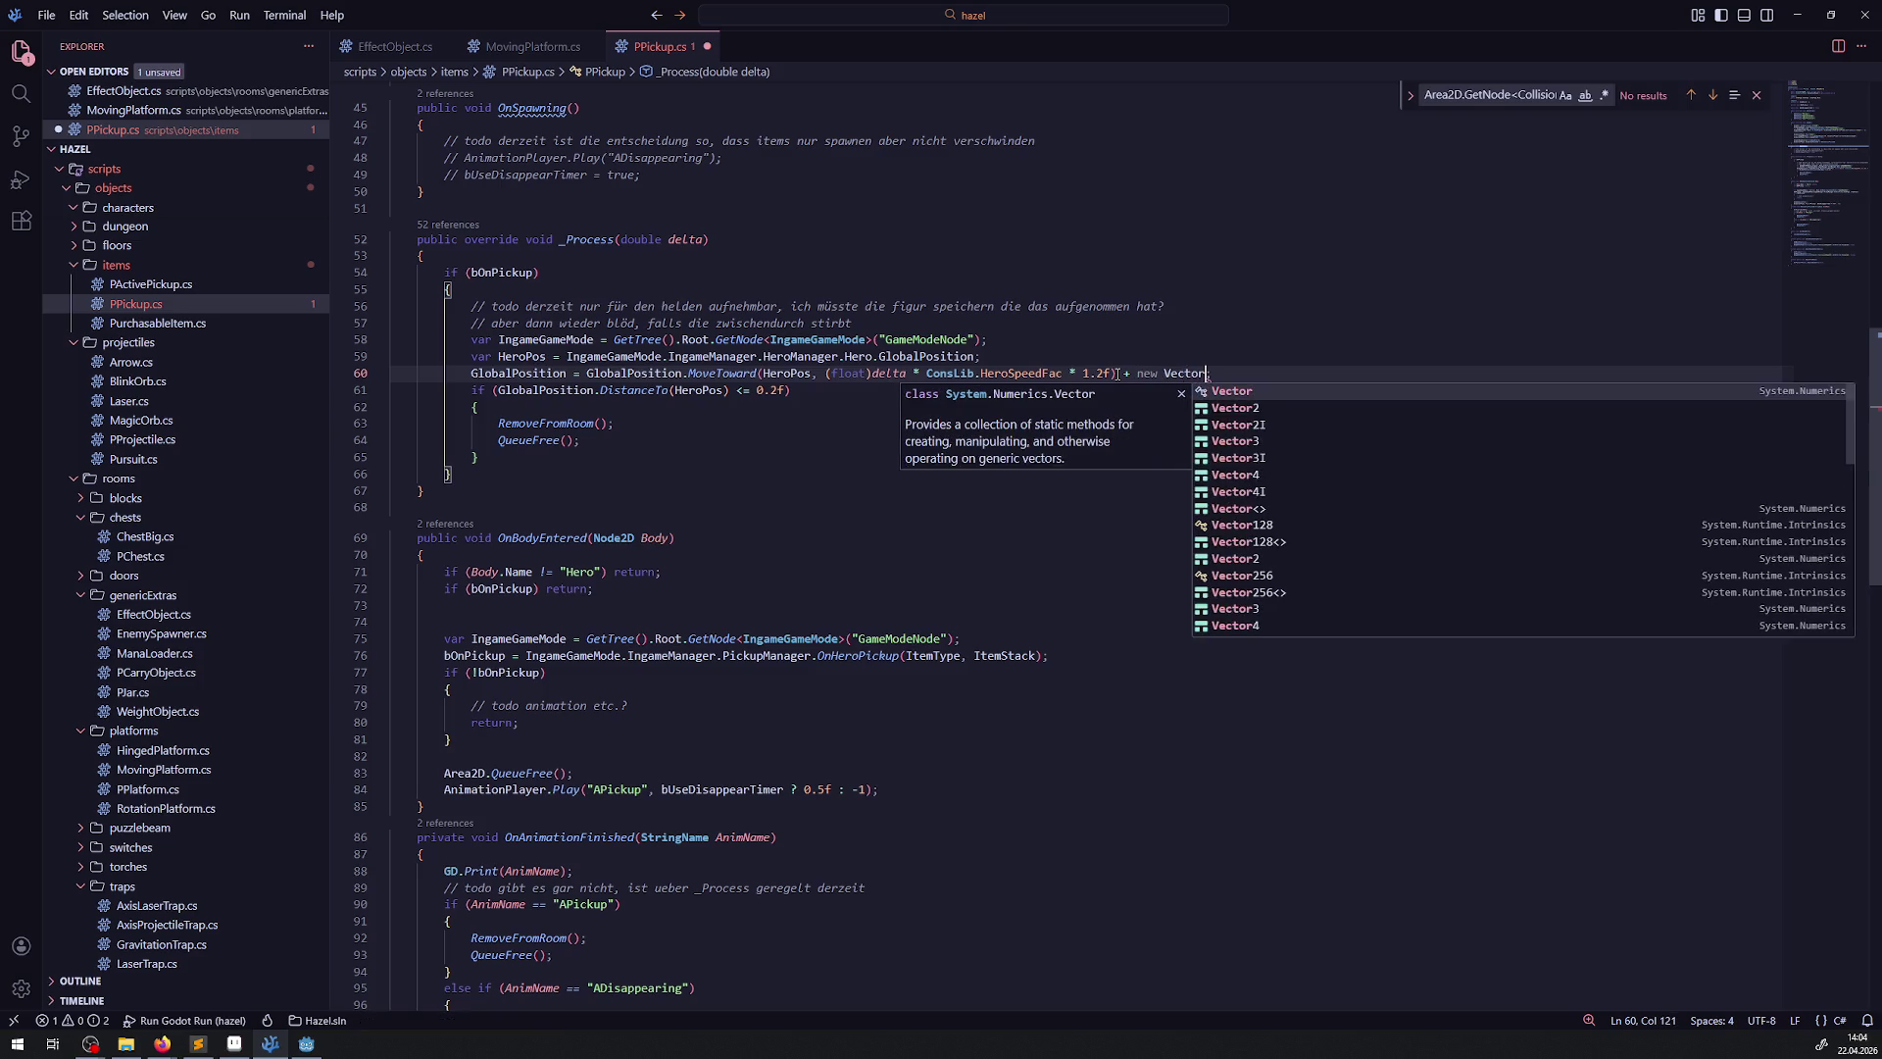
key("Tab")
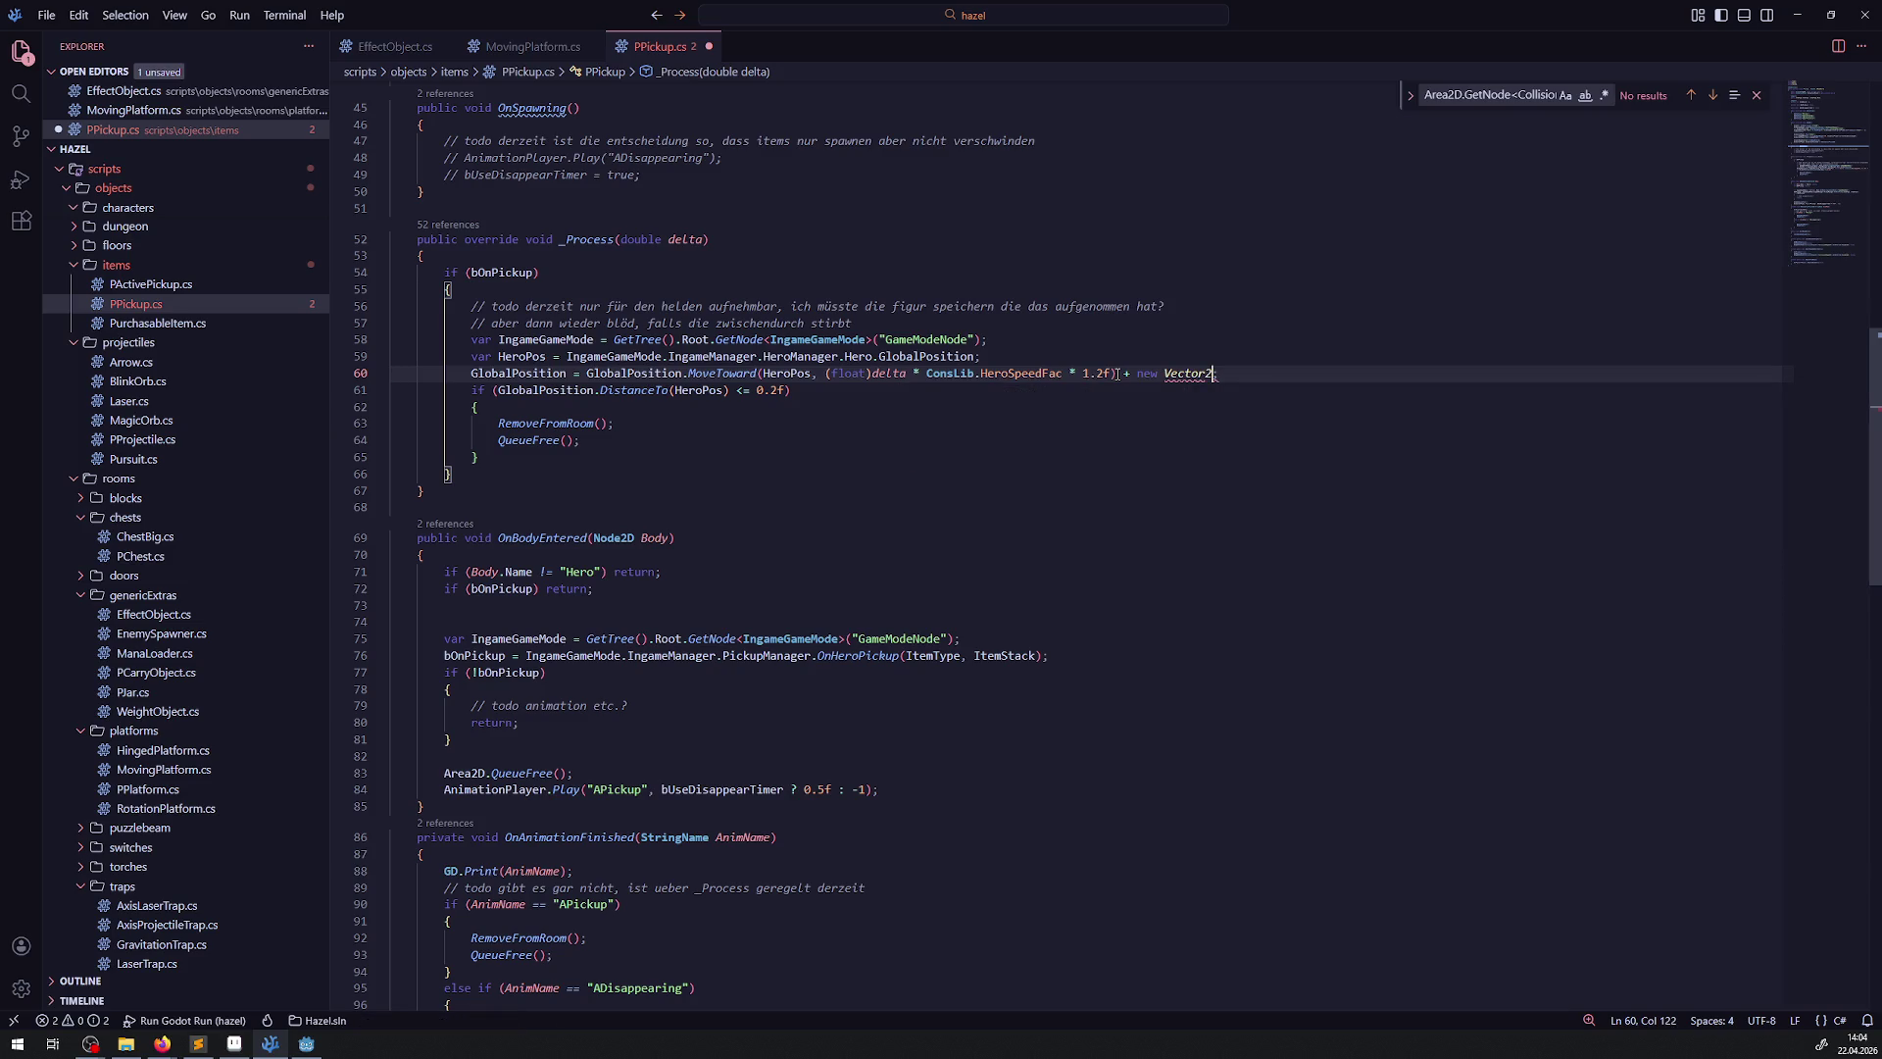
type("(12, 12);")
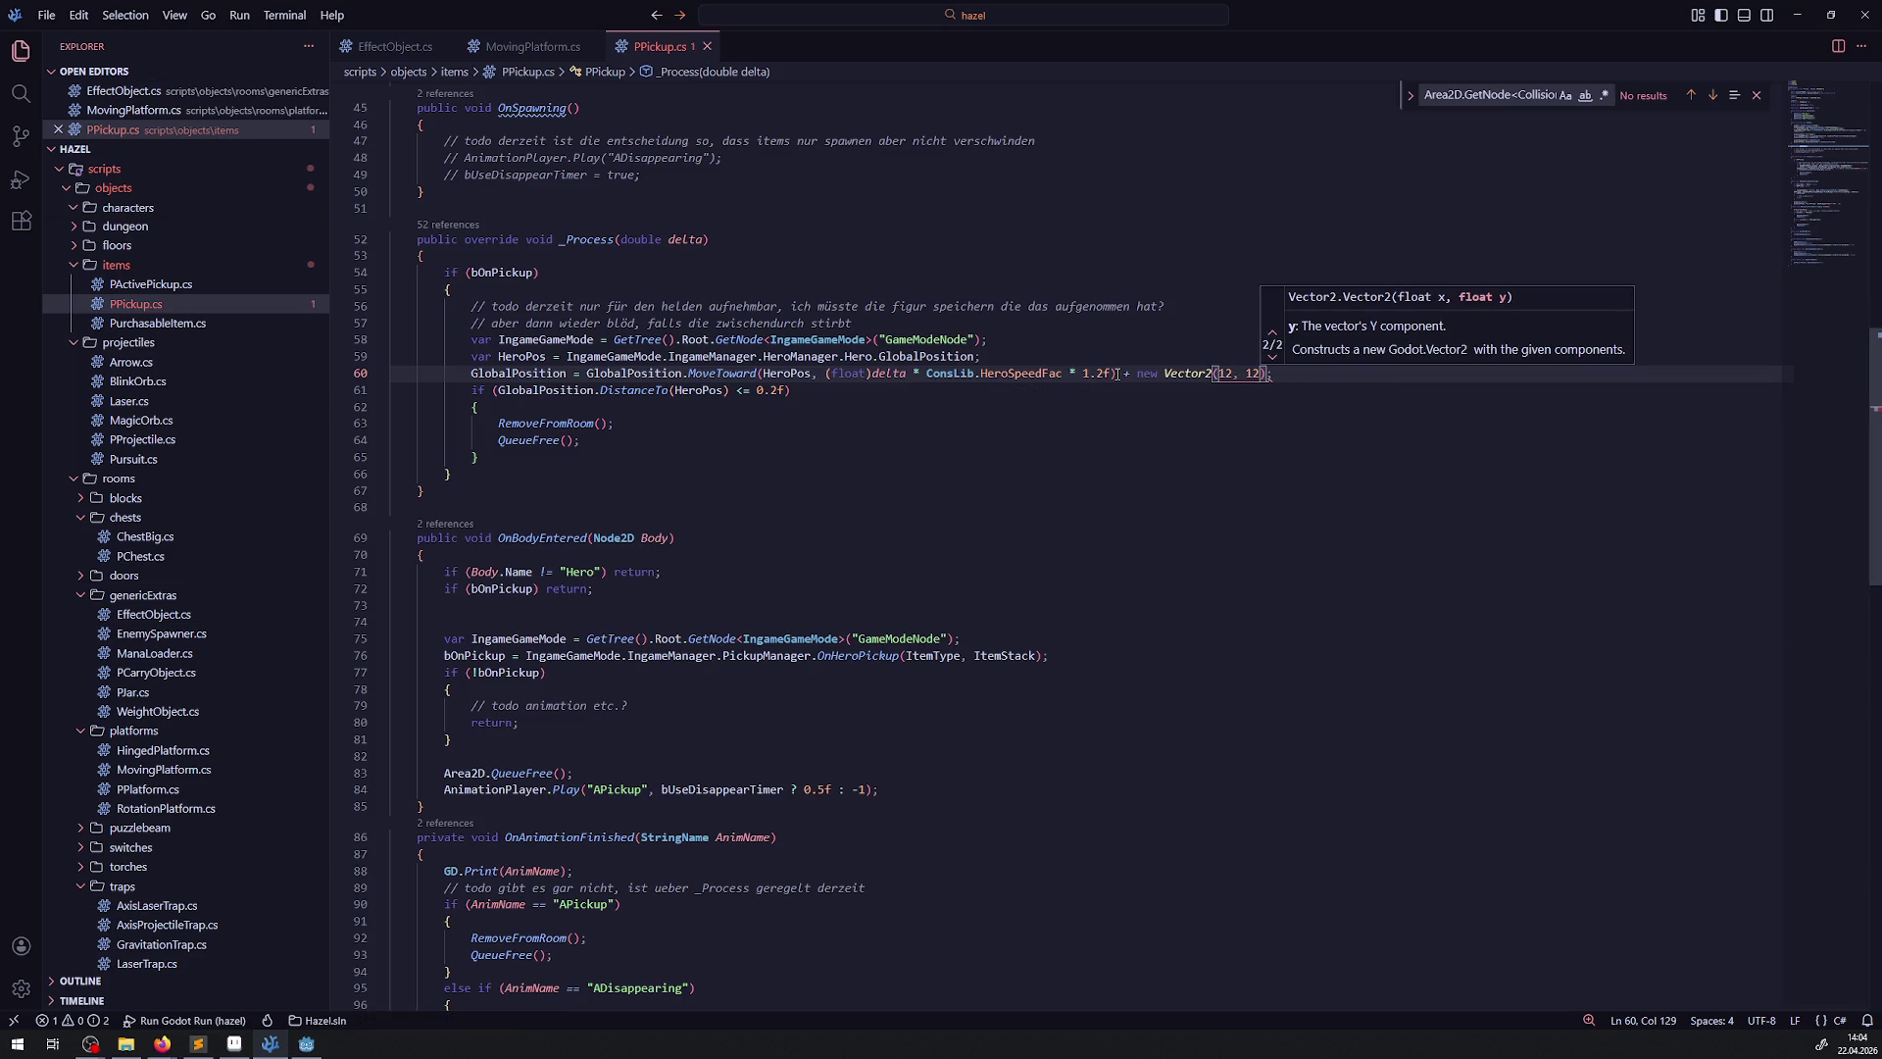
key("ctrl+s")
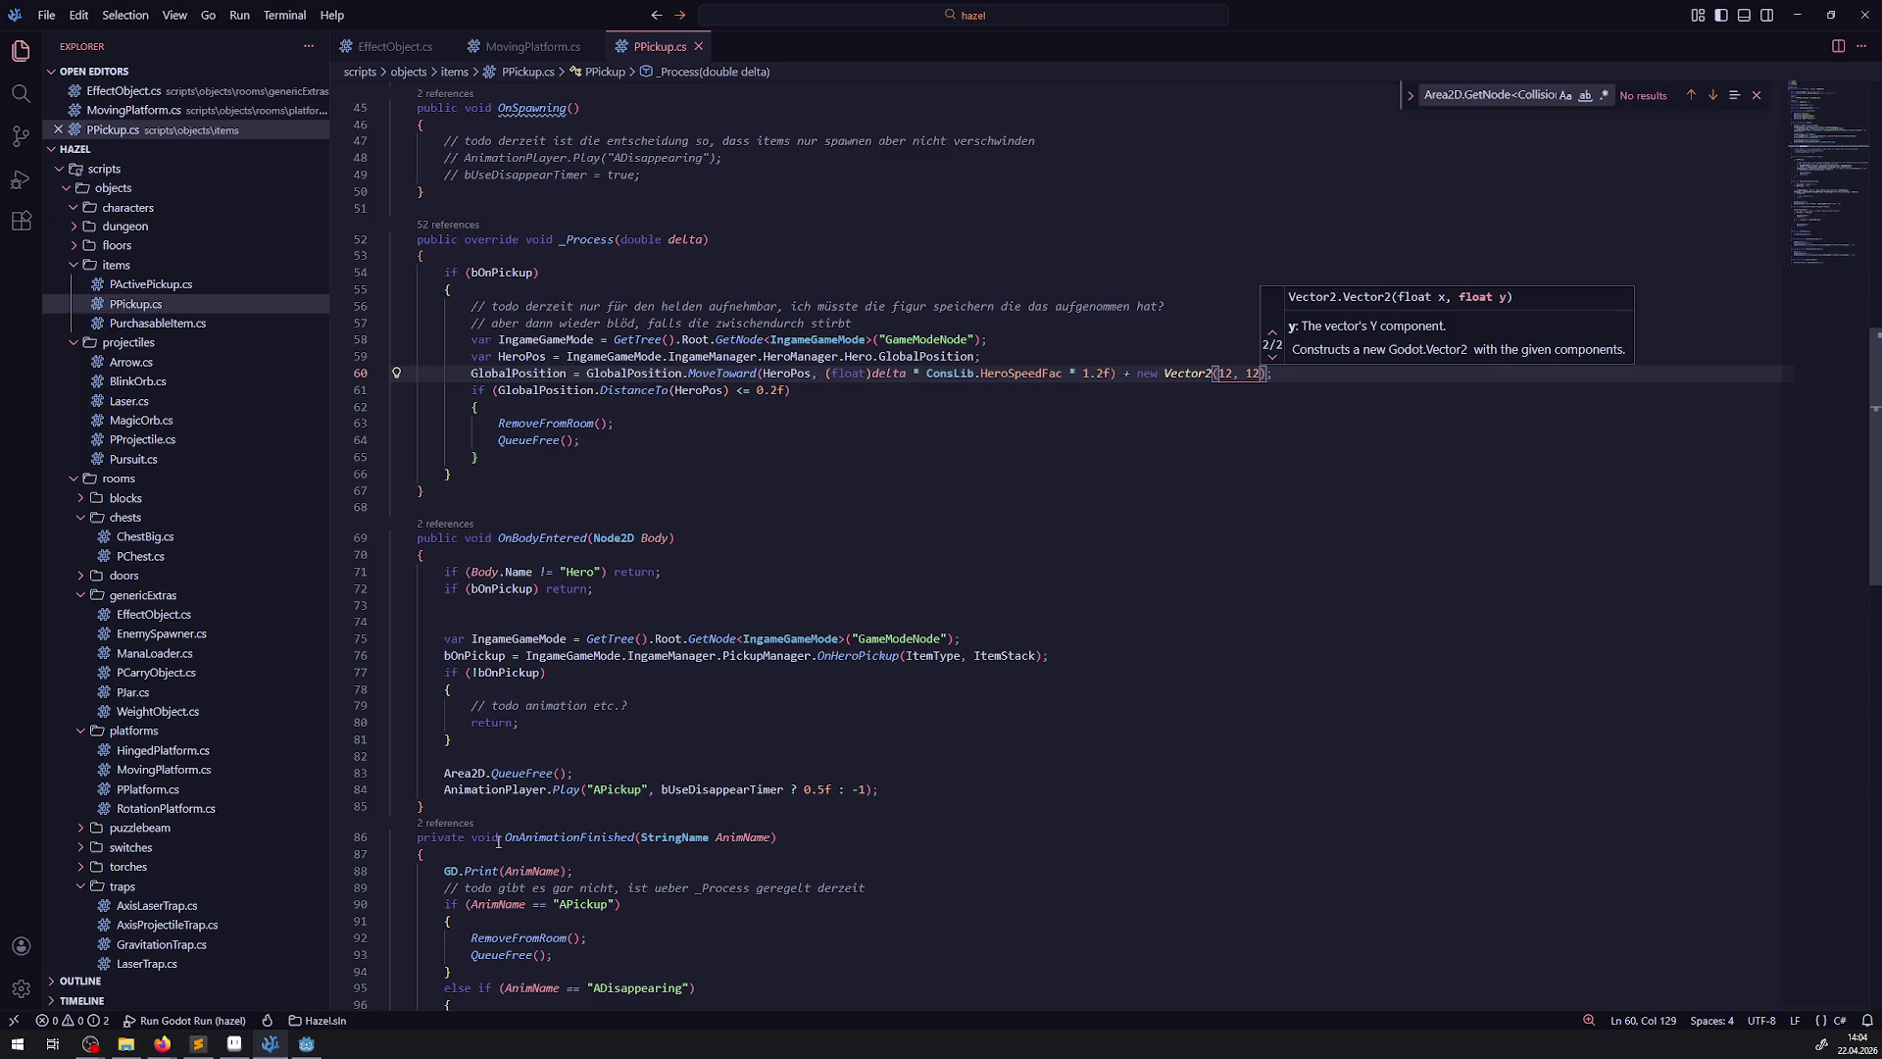
key("alt+Tab")
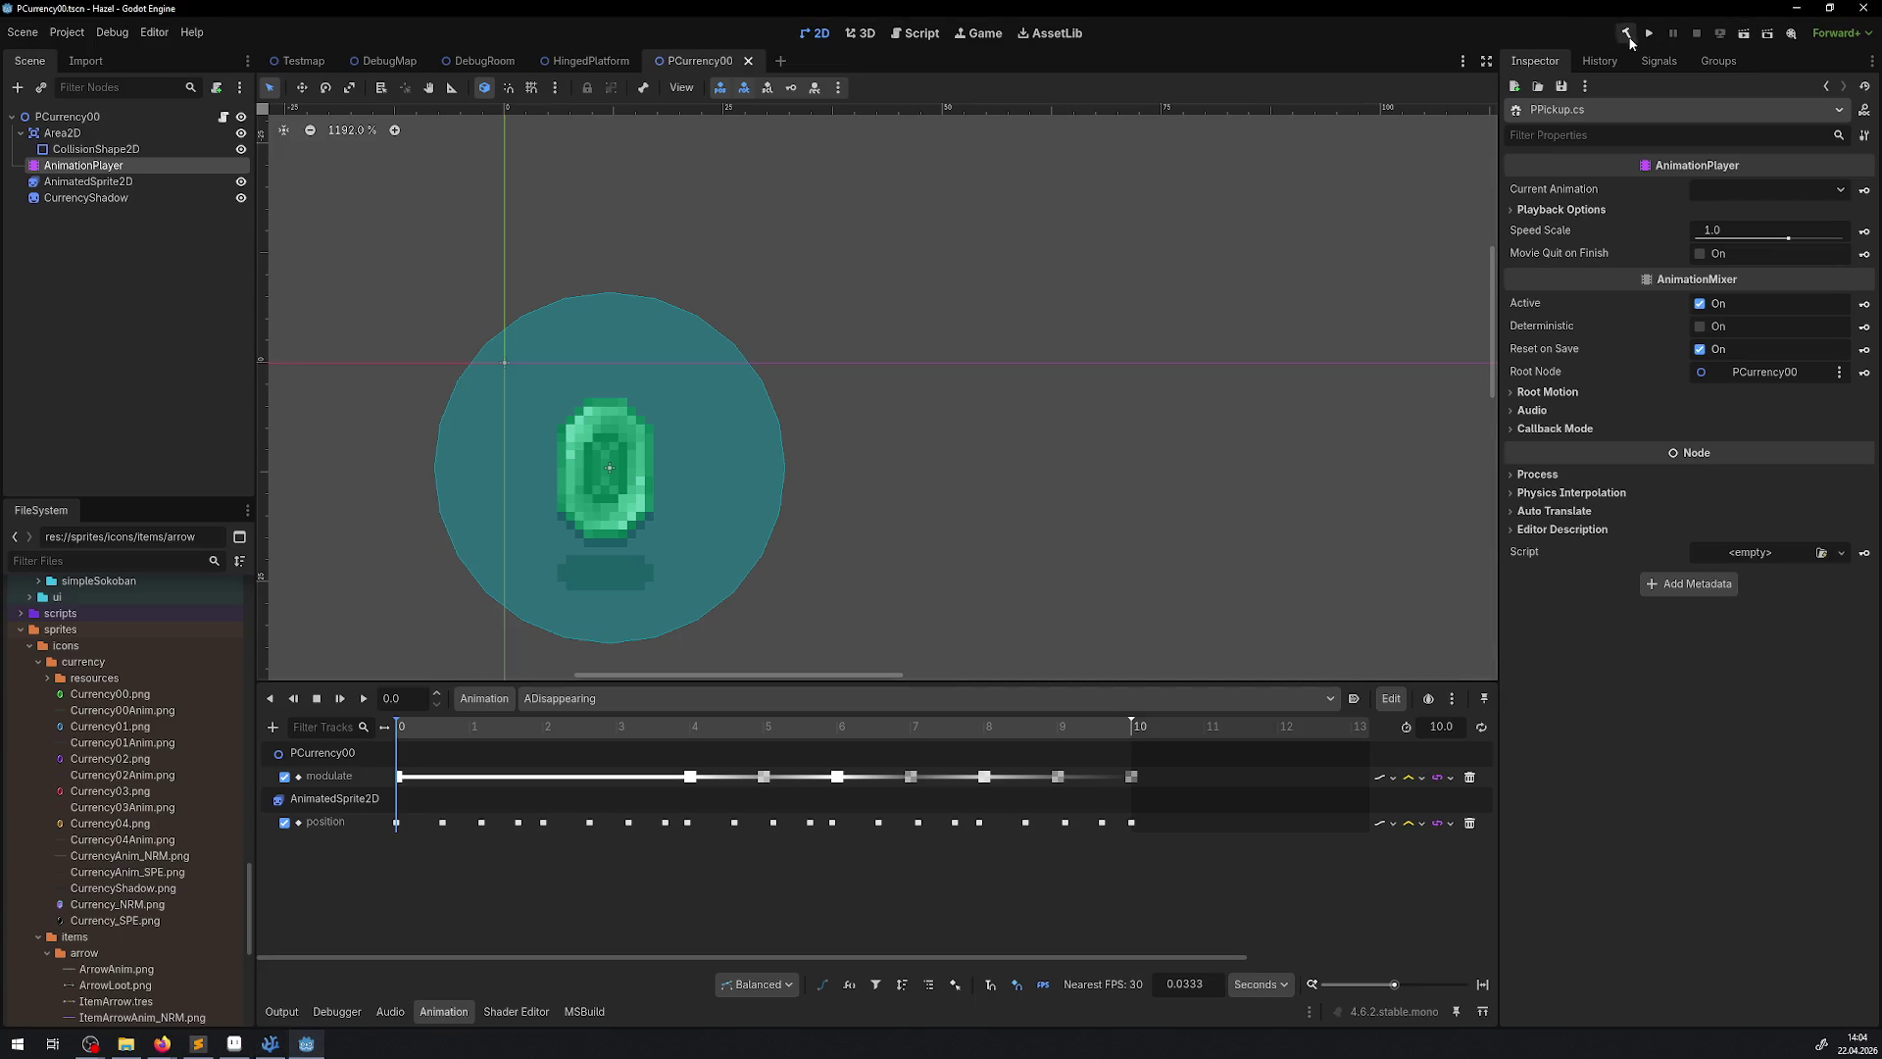
Build the .NET project, run the game and maximize its window
left_click(1626, 37)
left_click(1653, 33)
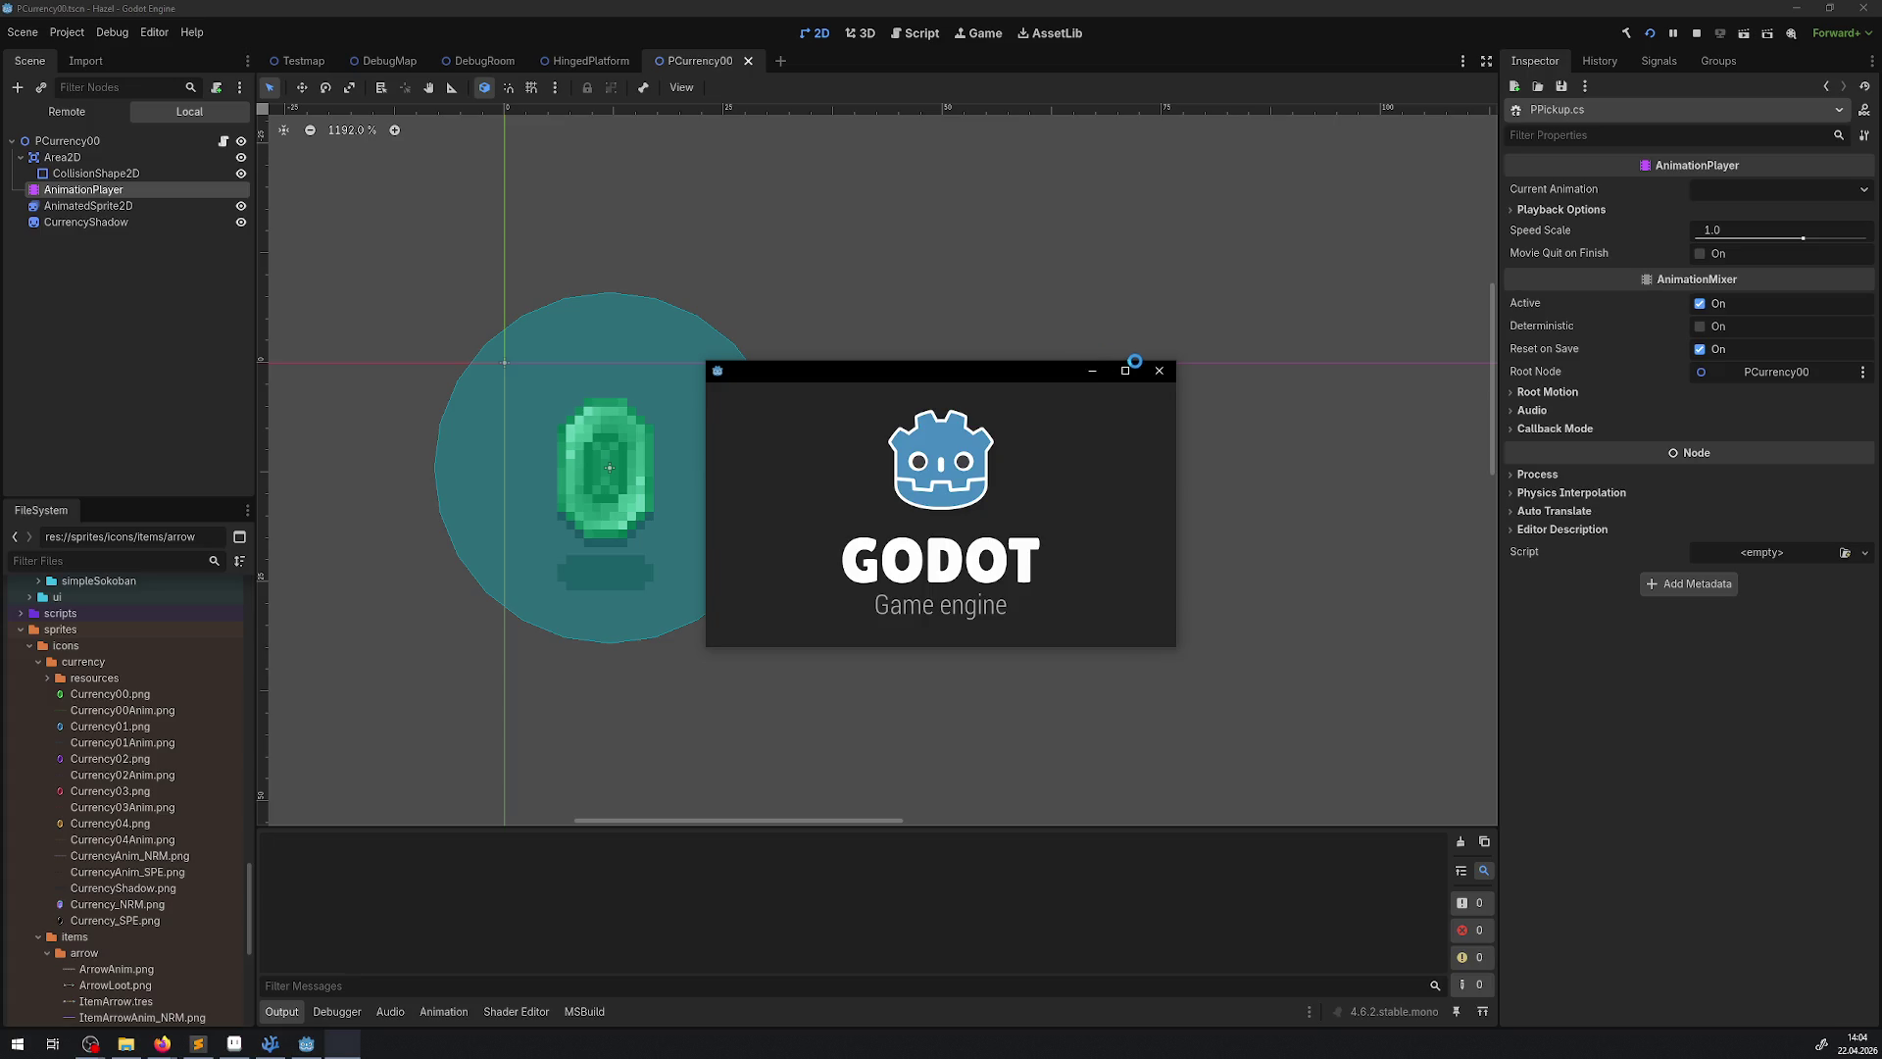
left_click(1129, 369)
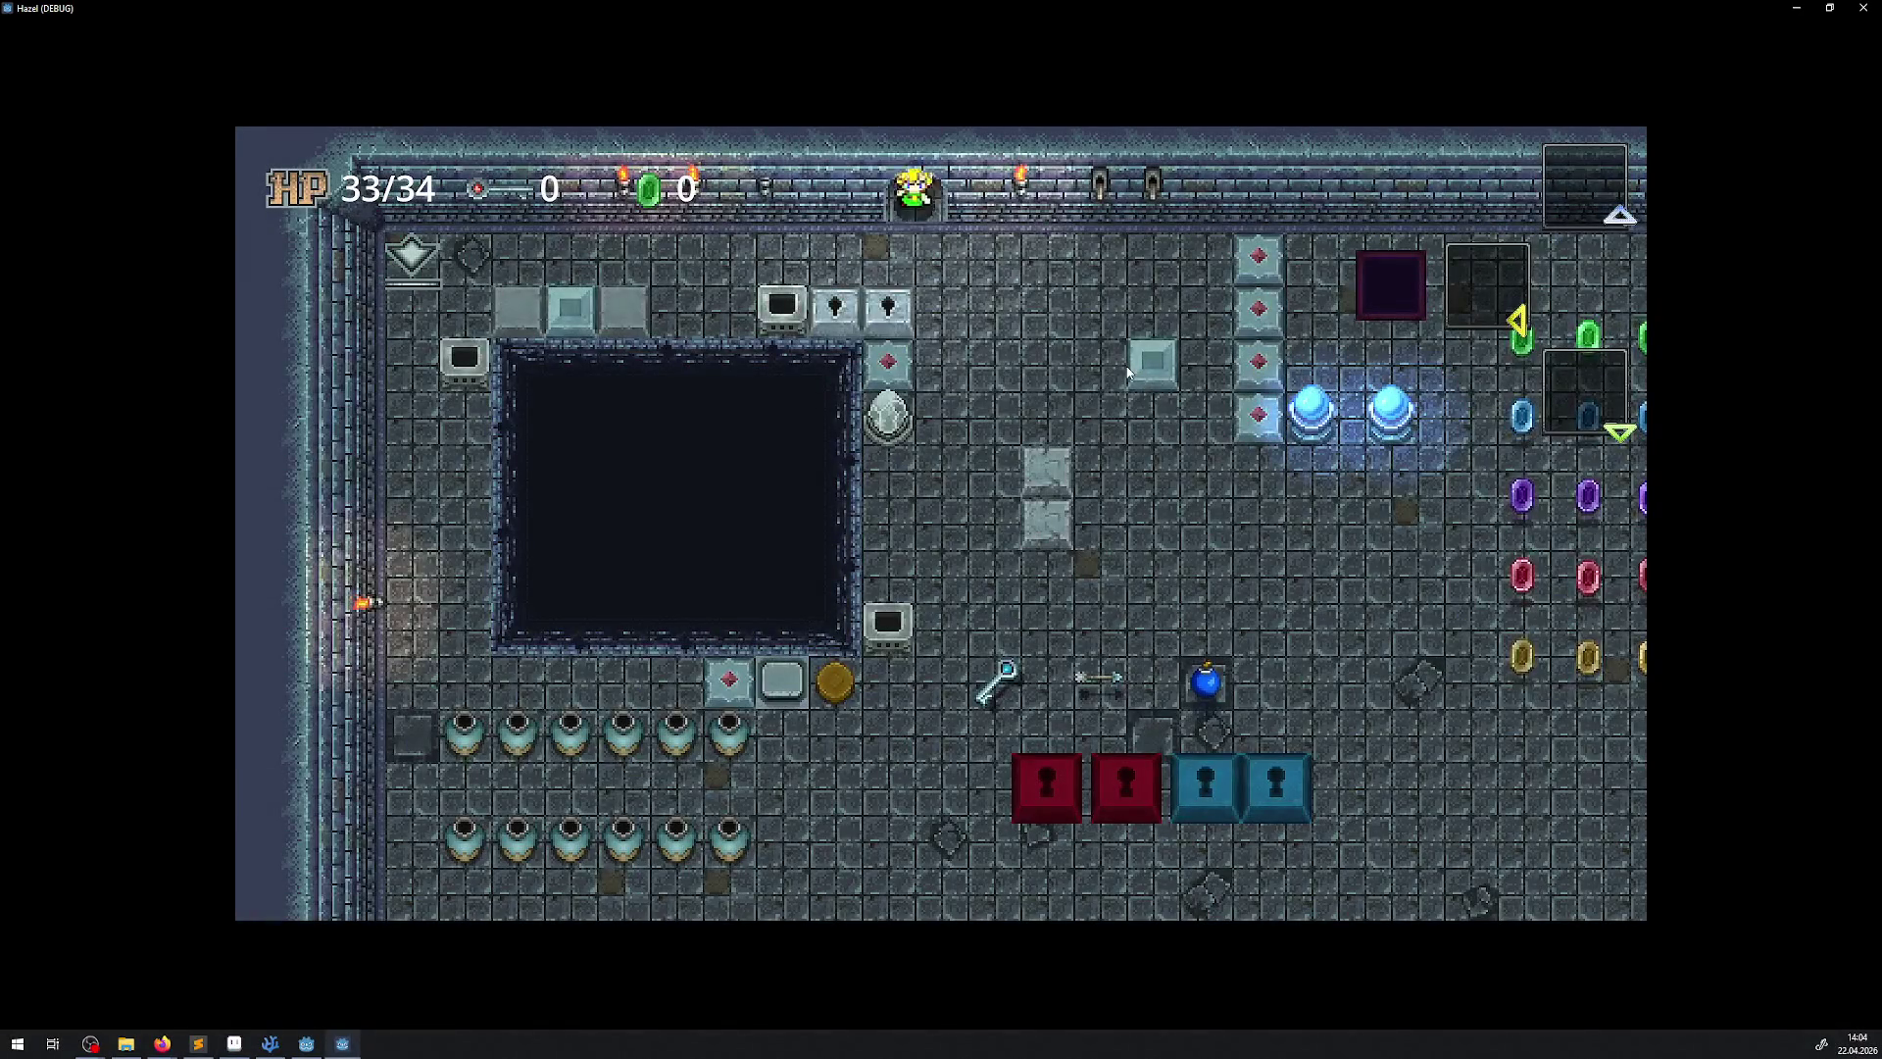
Walk the hero around the gem grid, raising the counter to 498, and pick up the key
key("Down")
key("Right")
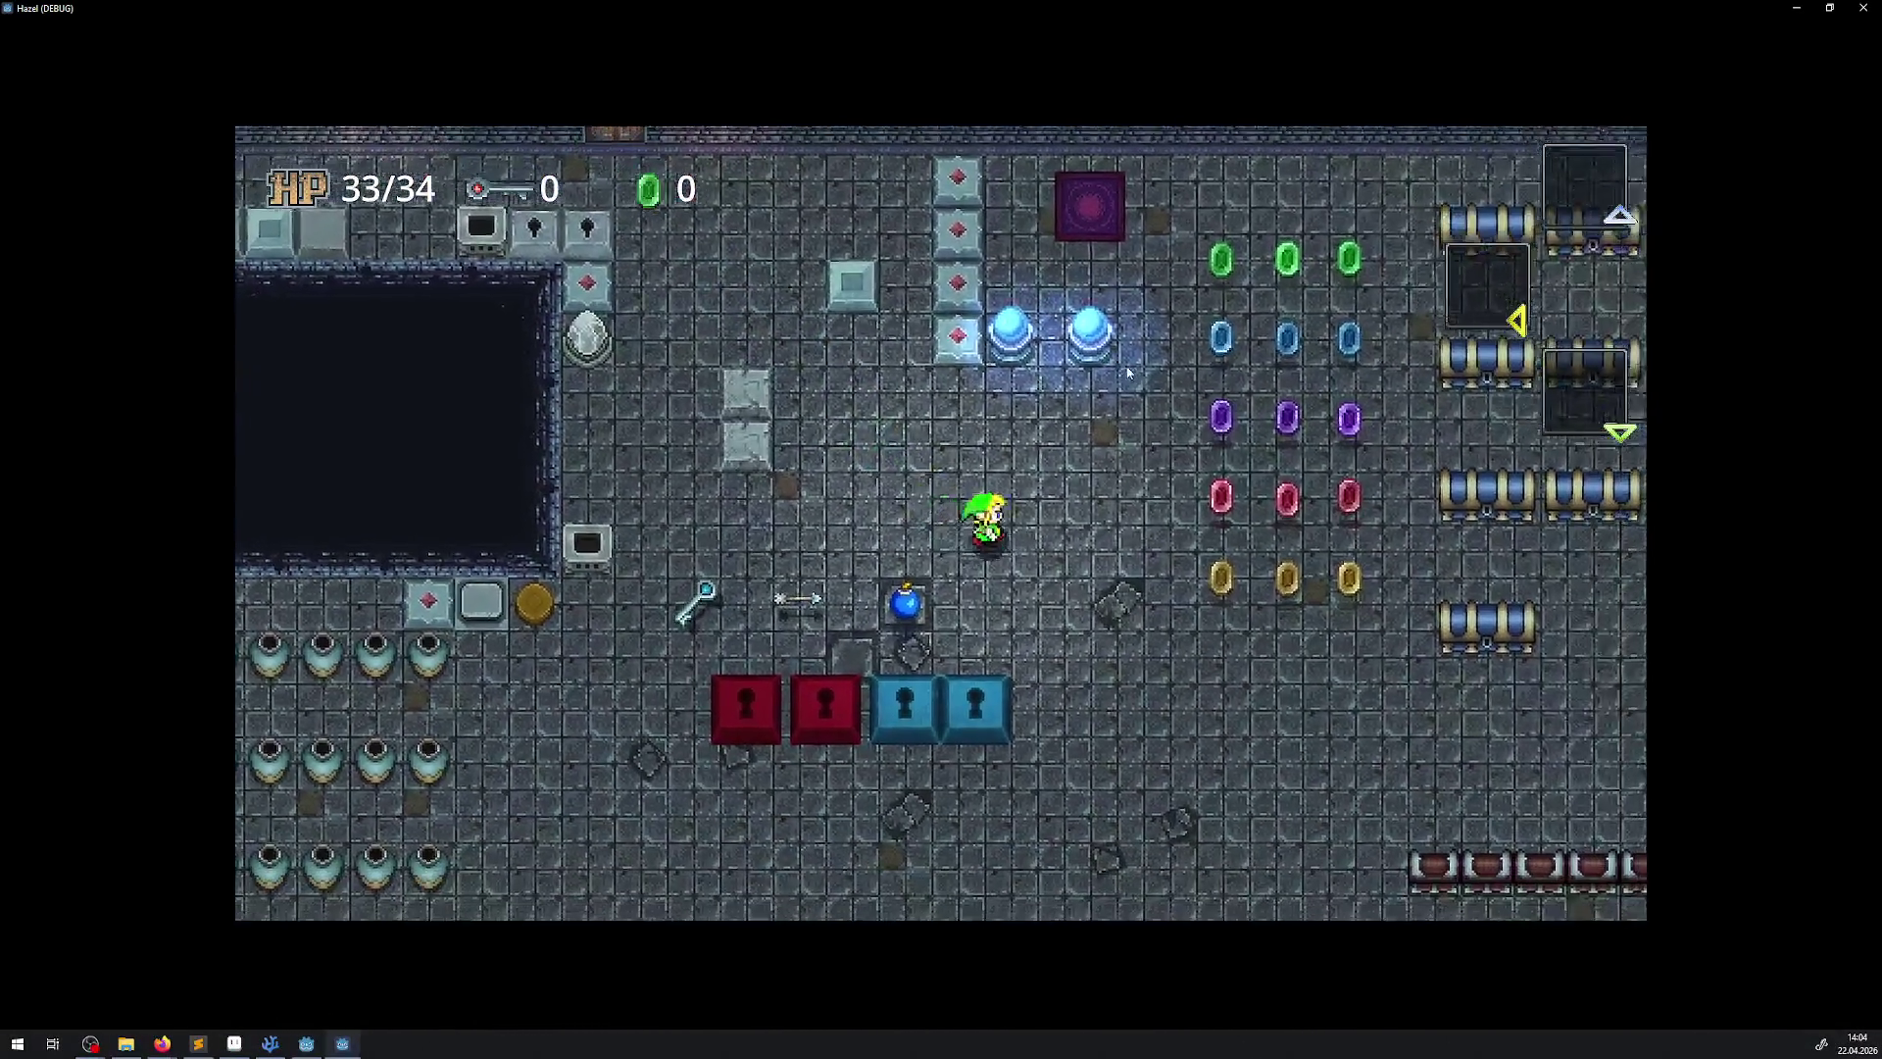
key("Right")
key("Up")
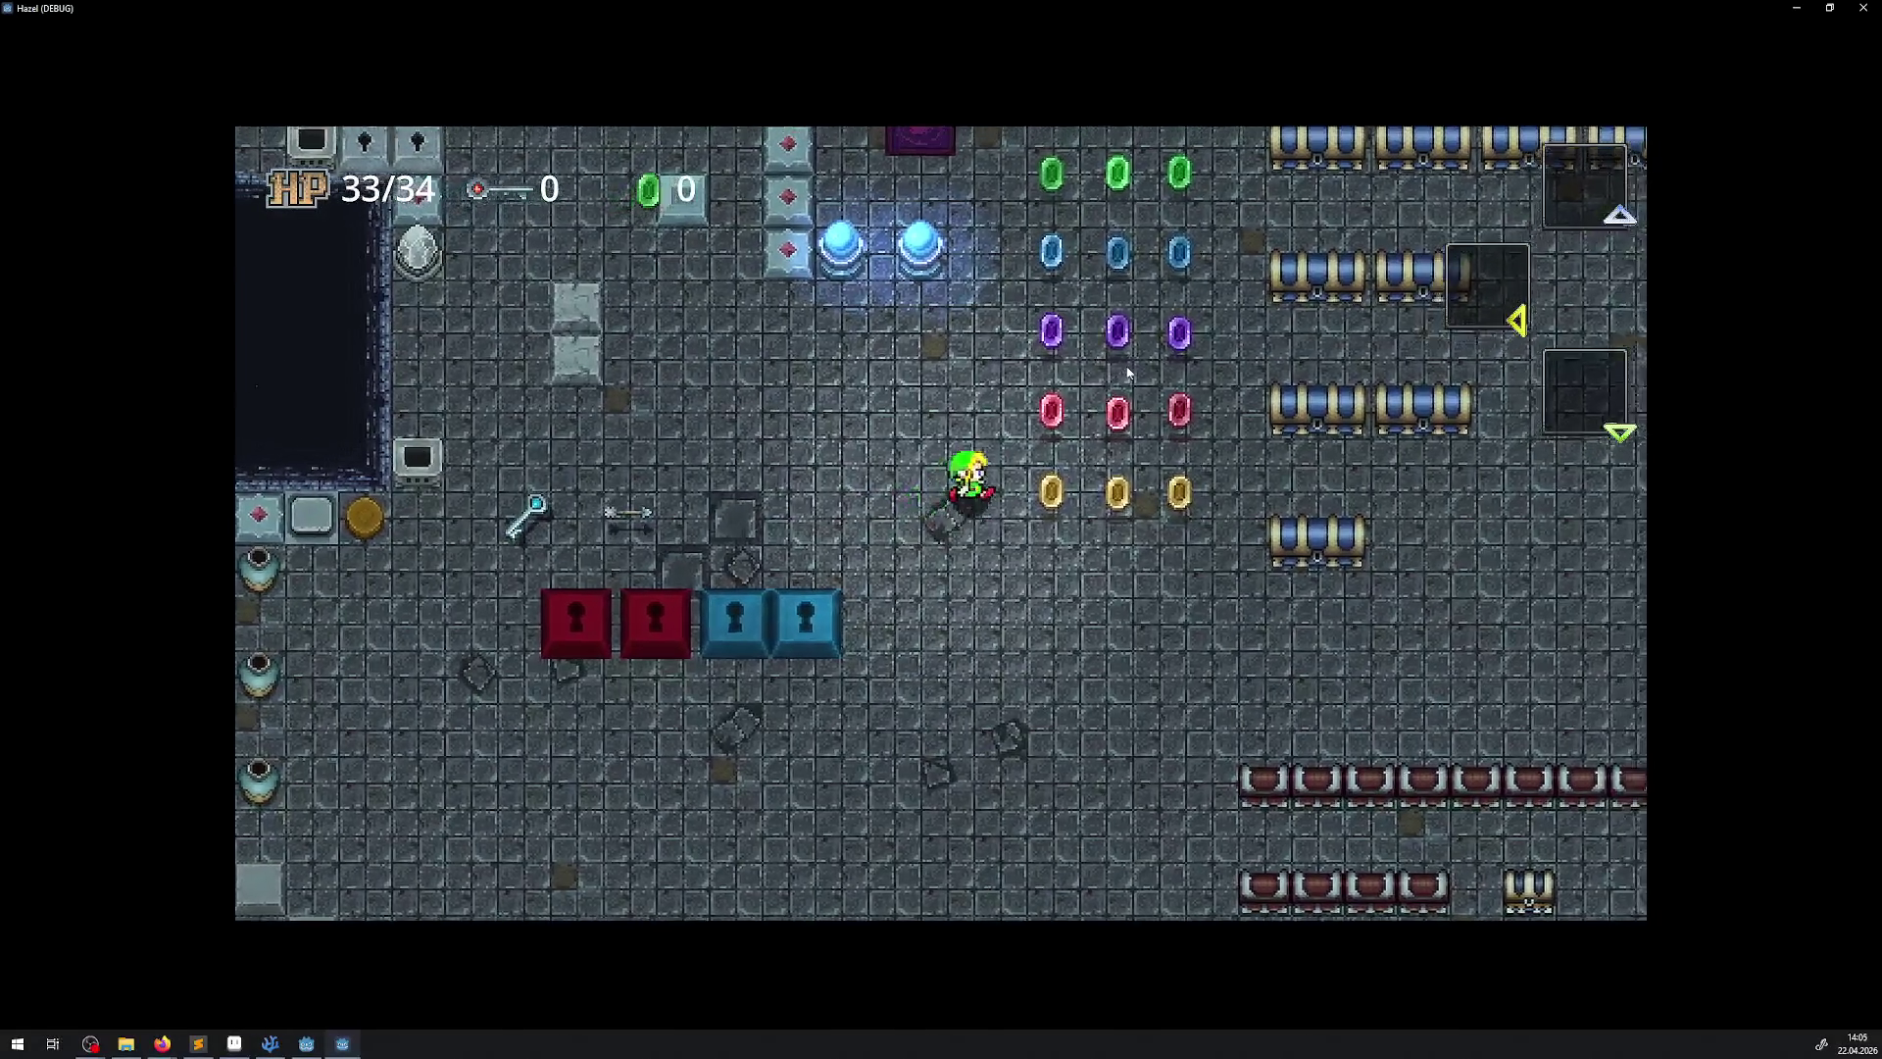
key("Up")
key("Left")
key("Down")
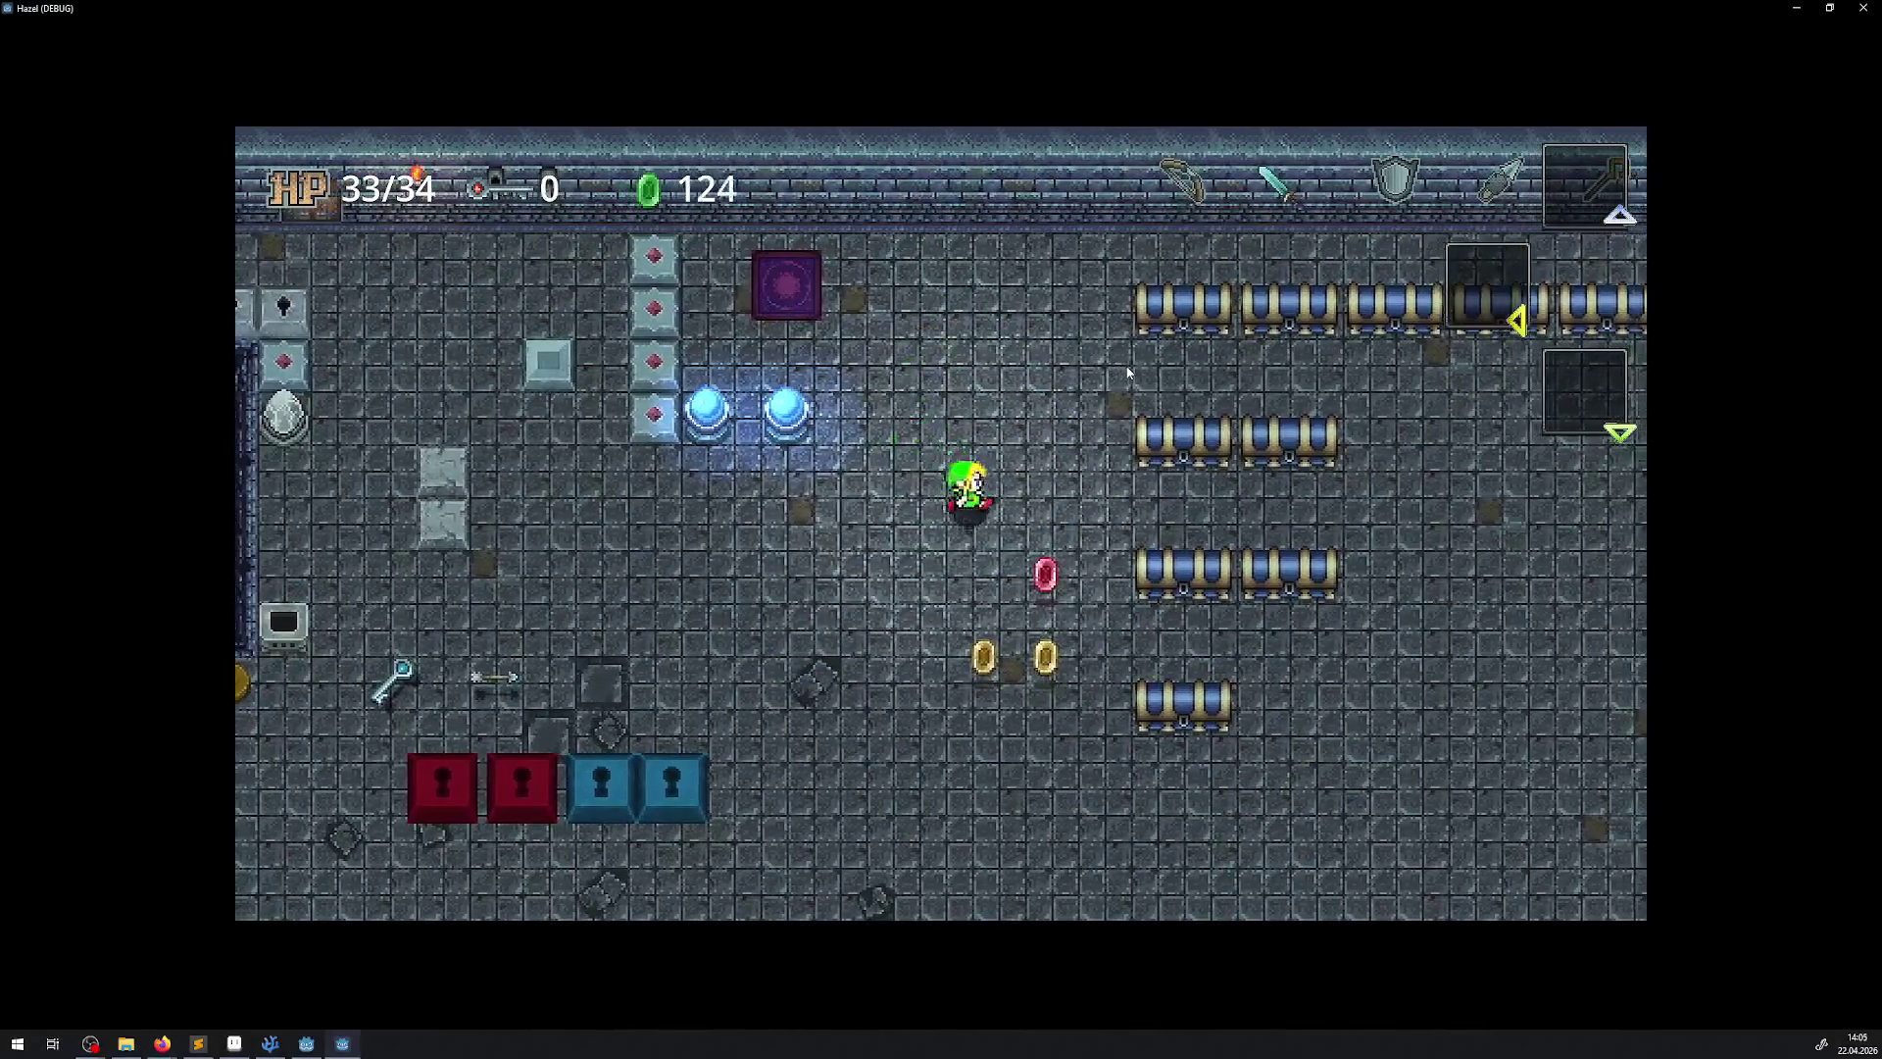
key("Down")
key("Left")
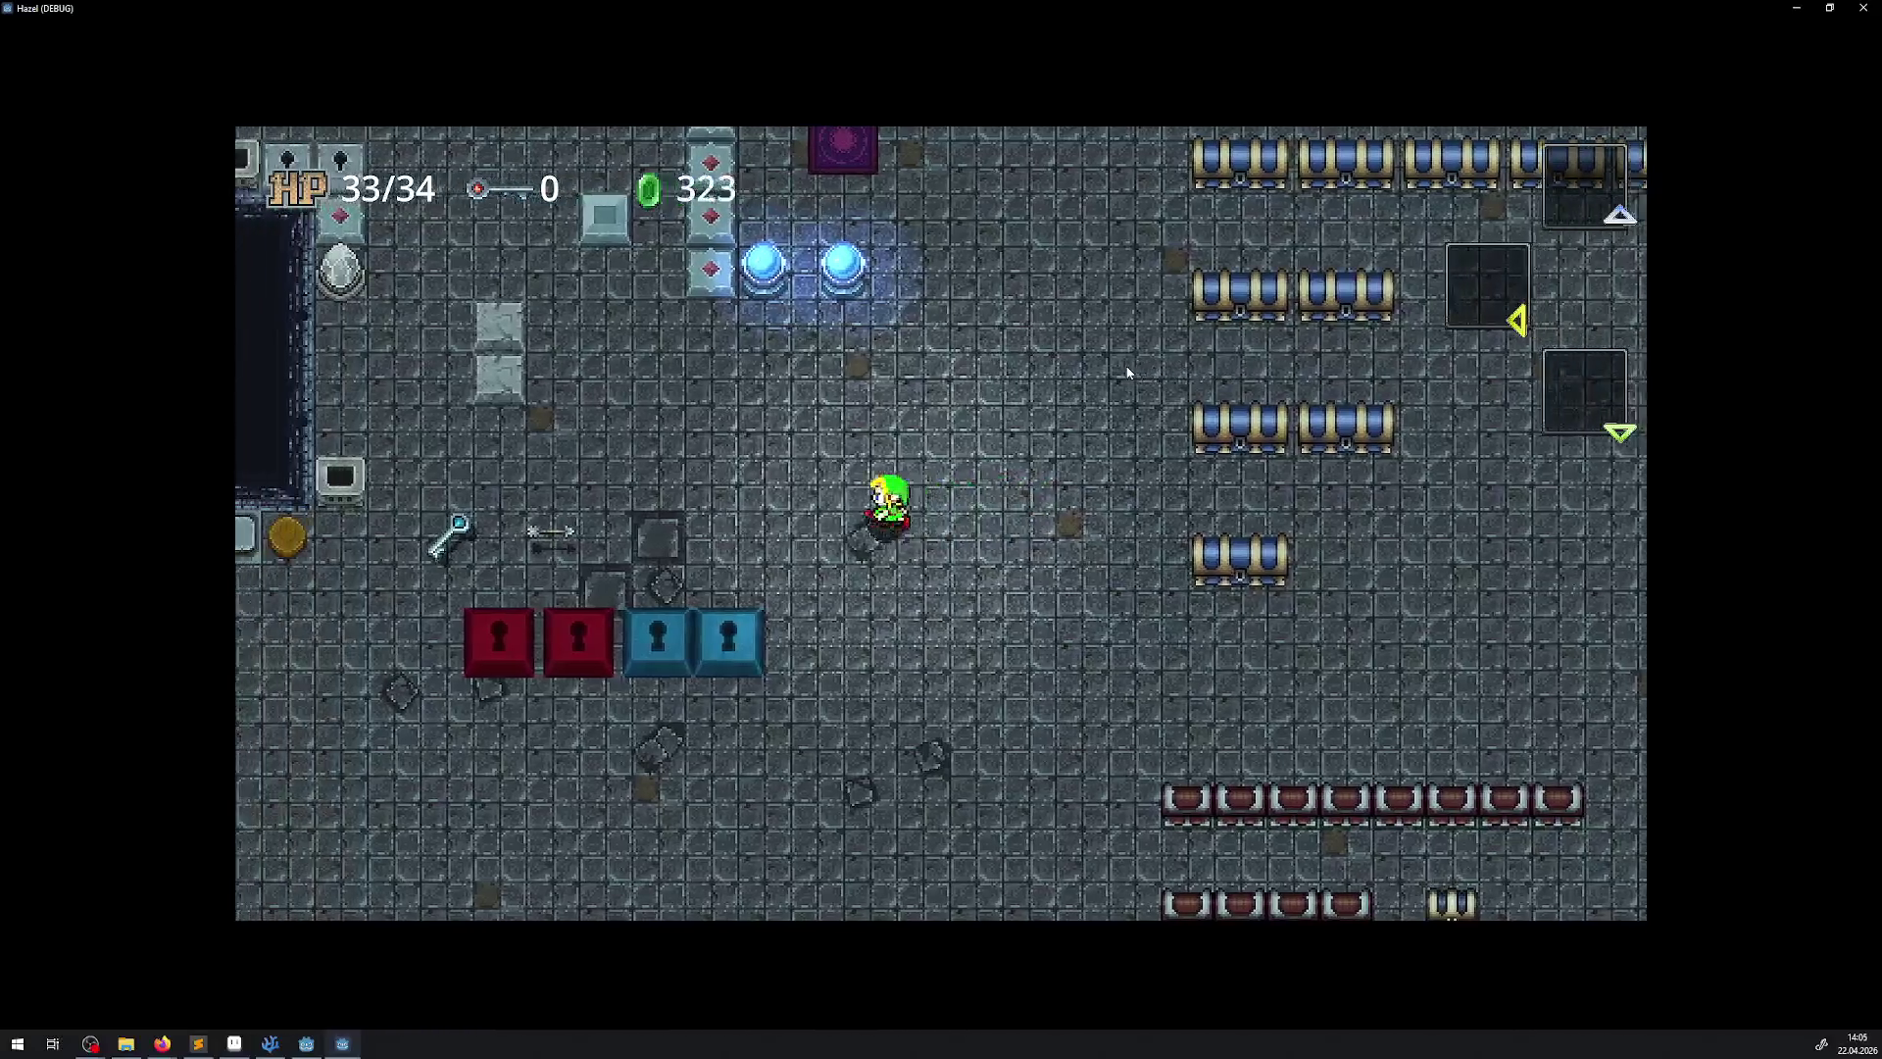
key("Left")
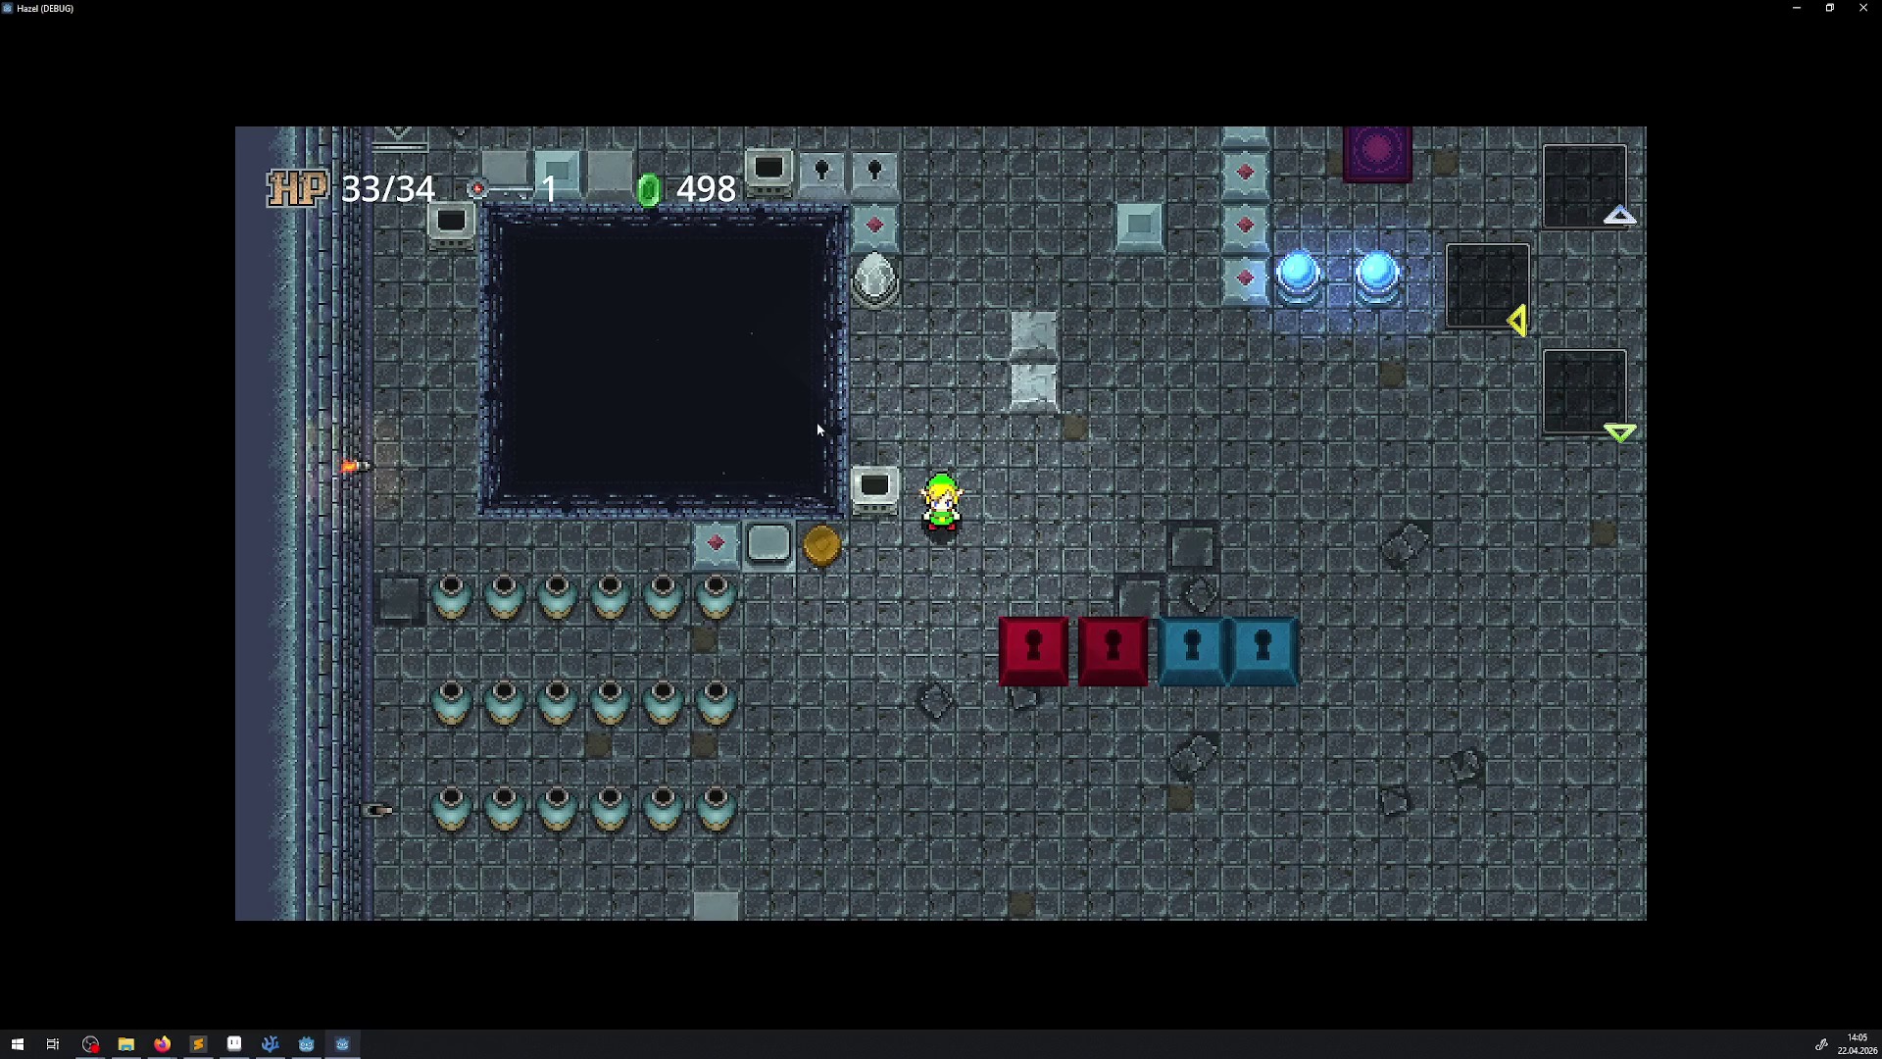
Stop the game and change the plus before the offset on line 60 to a minus
left_click(1863, 8)
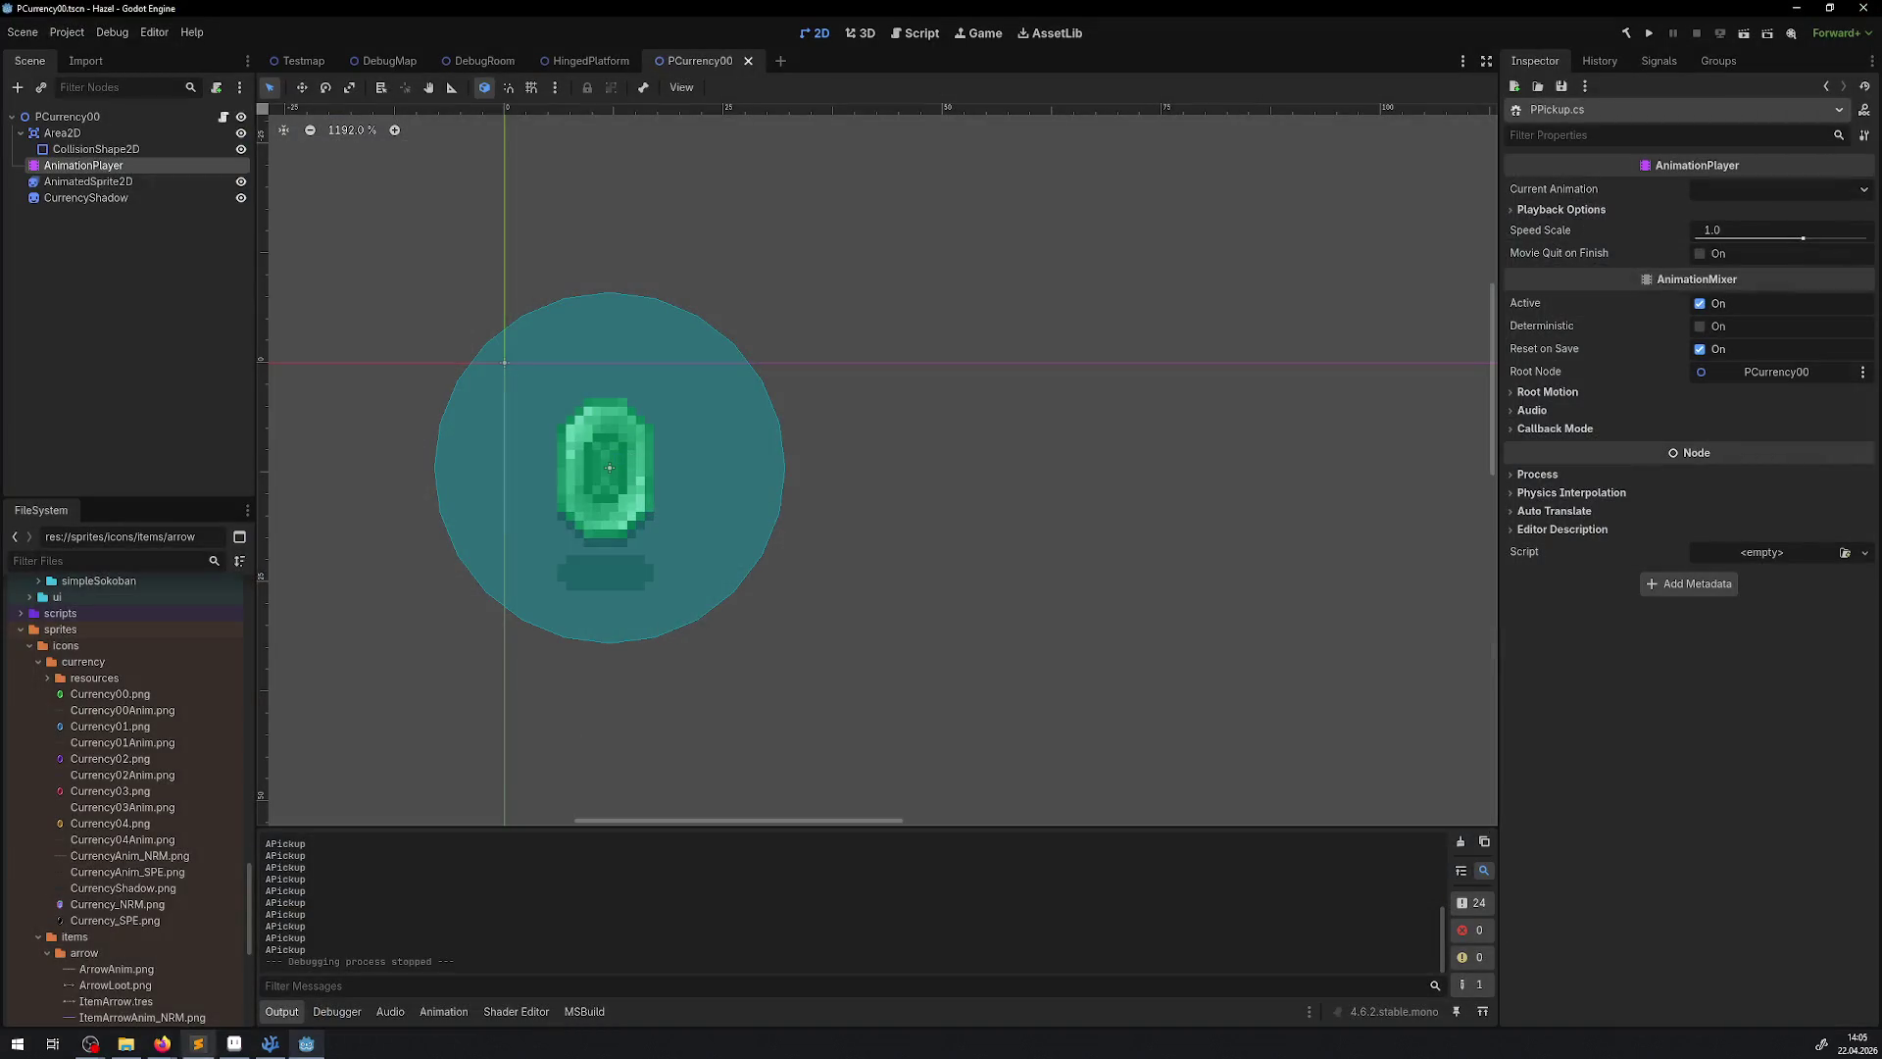
left_click(266, 1045)
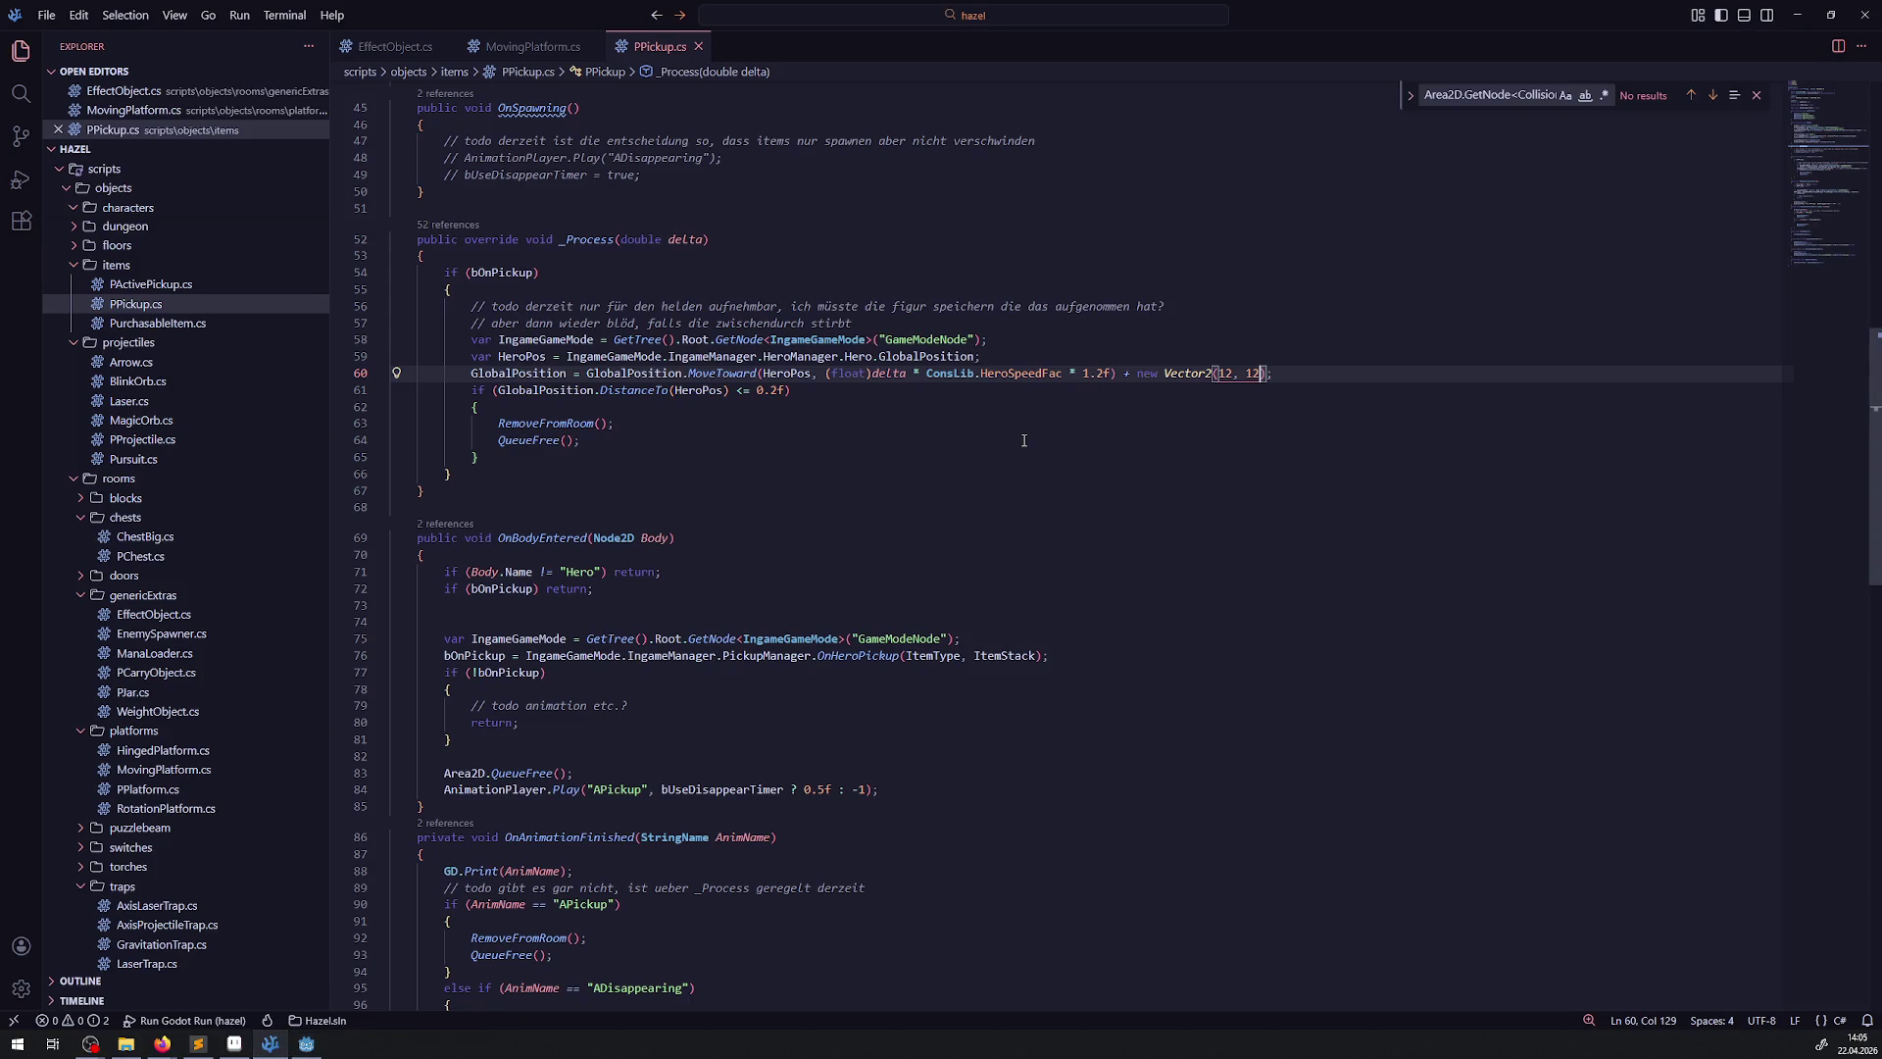
left_click(1131, 375)
key("BackSpace")
key("BackSpace")
type("-")
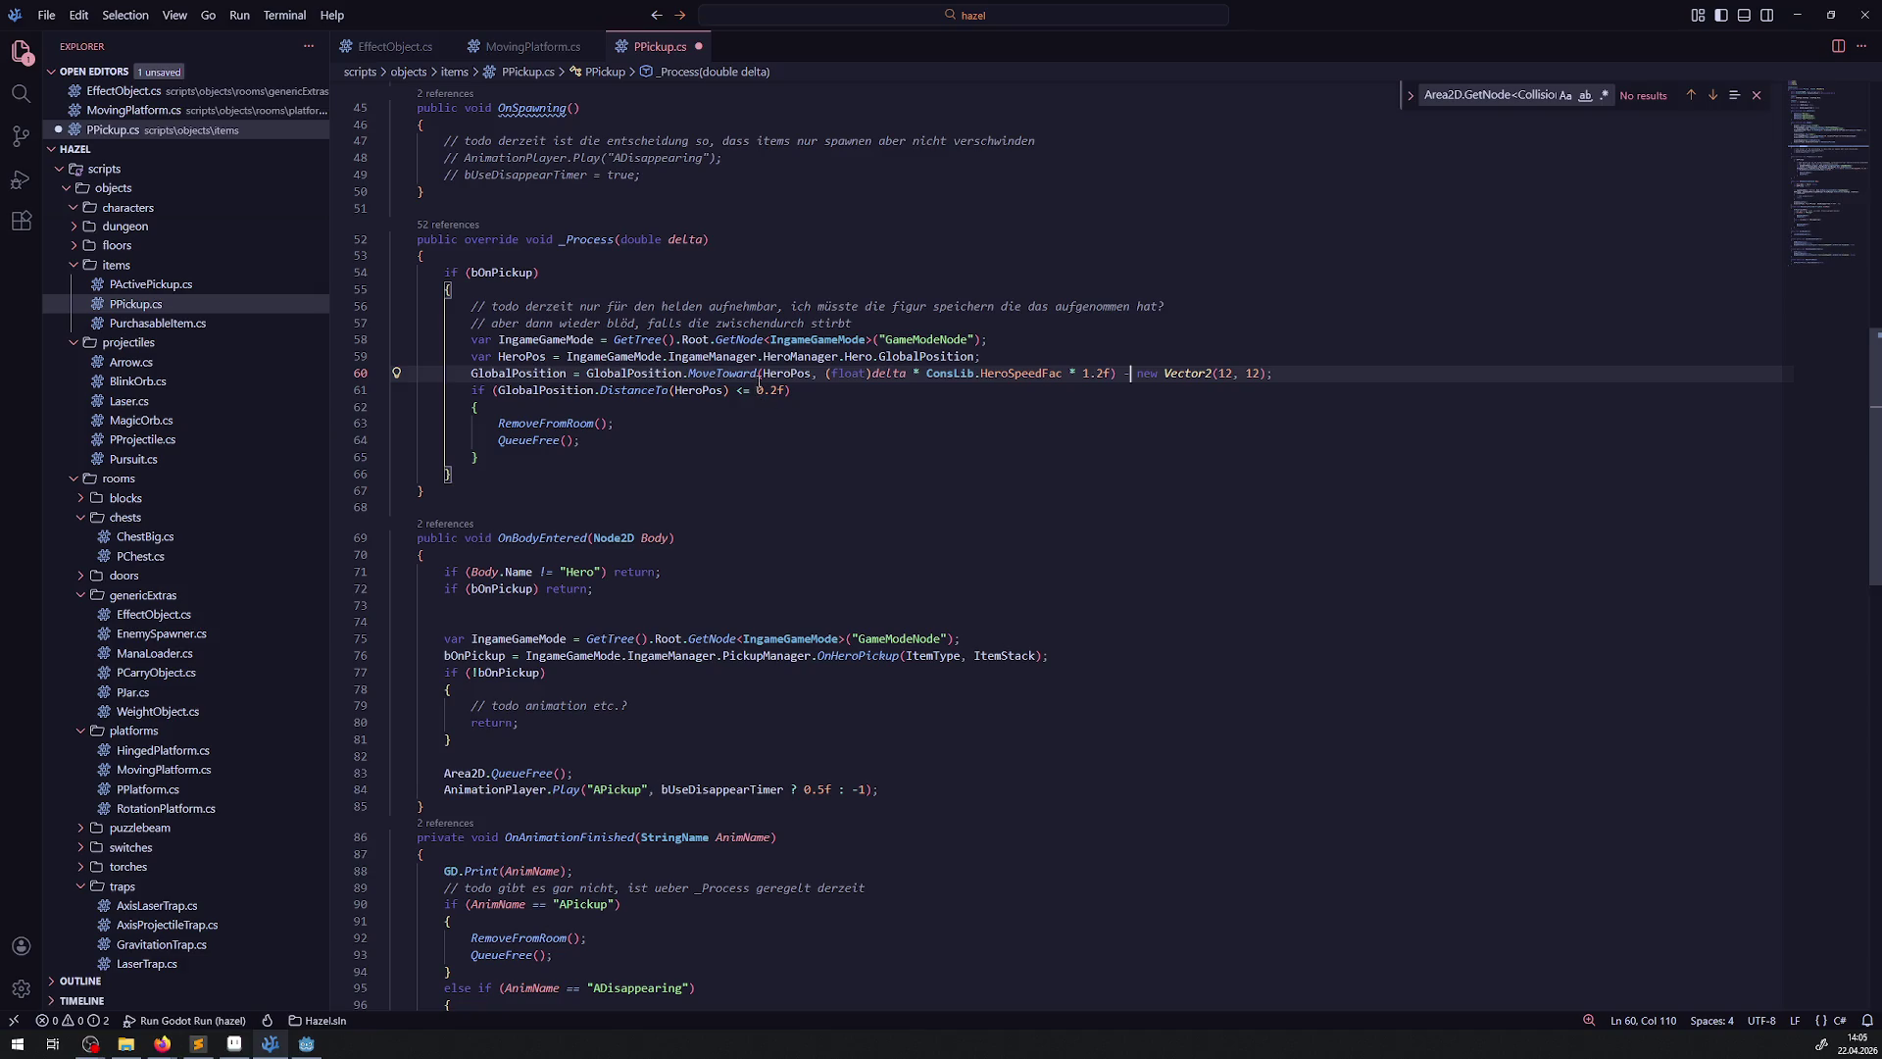
Remove the Vector2 offset and the stray space from line 60, then save PPickup.cs
double_click(926, 356)
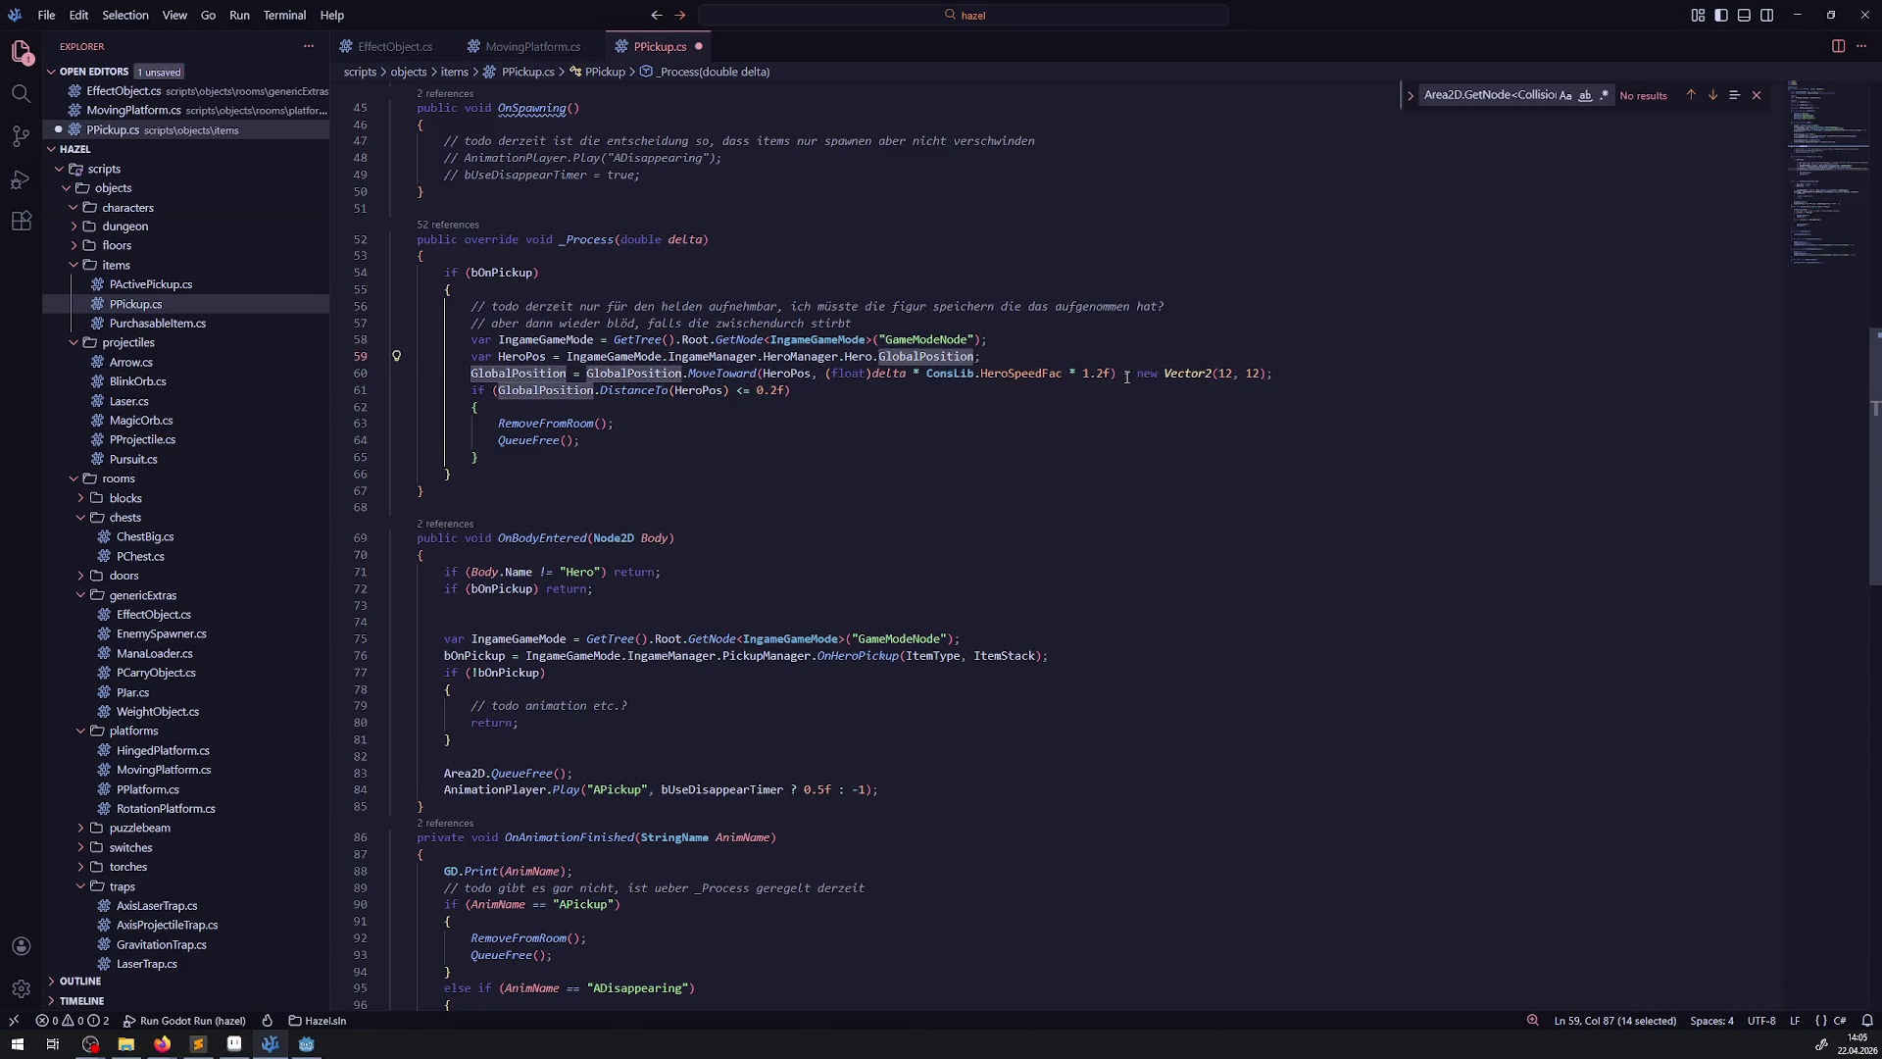
left_click_drag(1125, 374, 1267, 375)
key("ctrl+c")
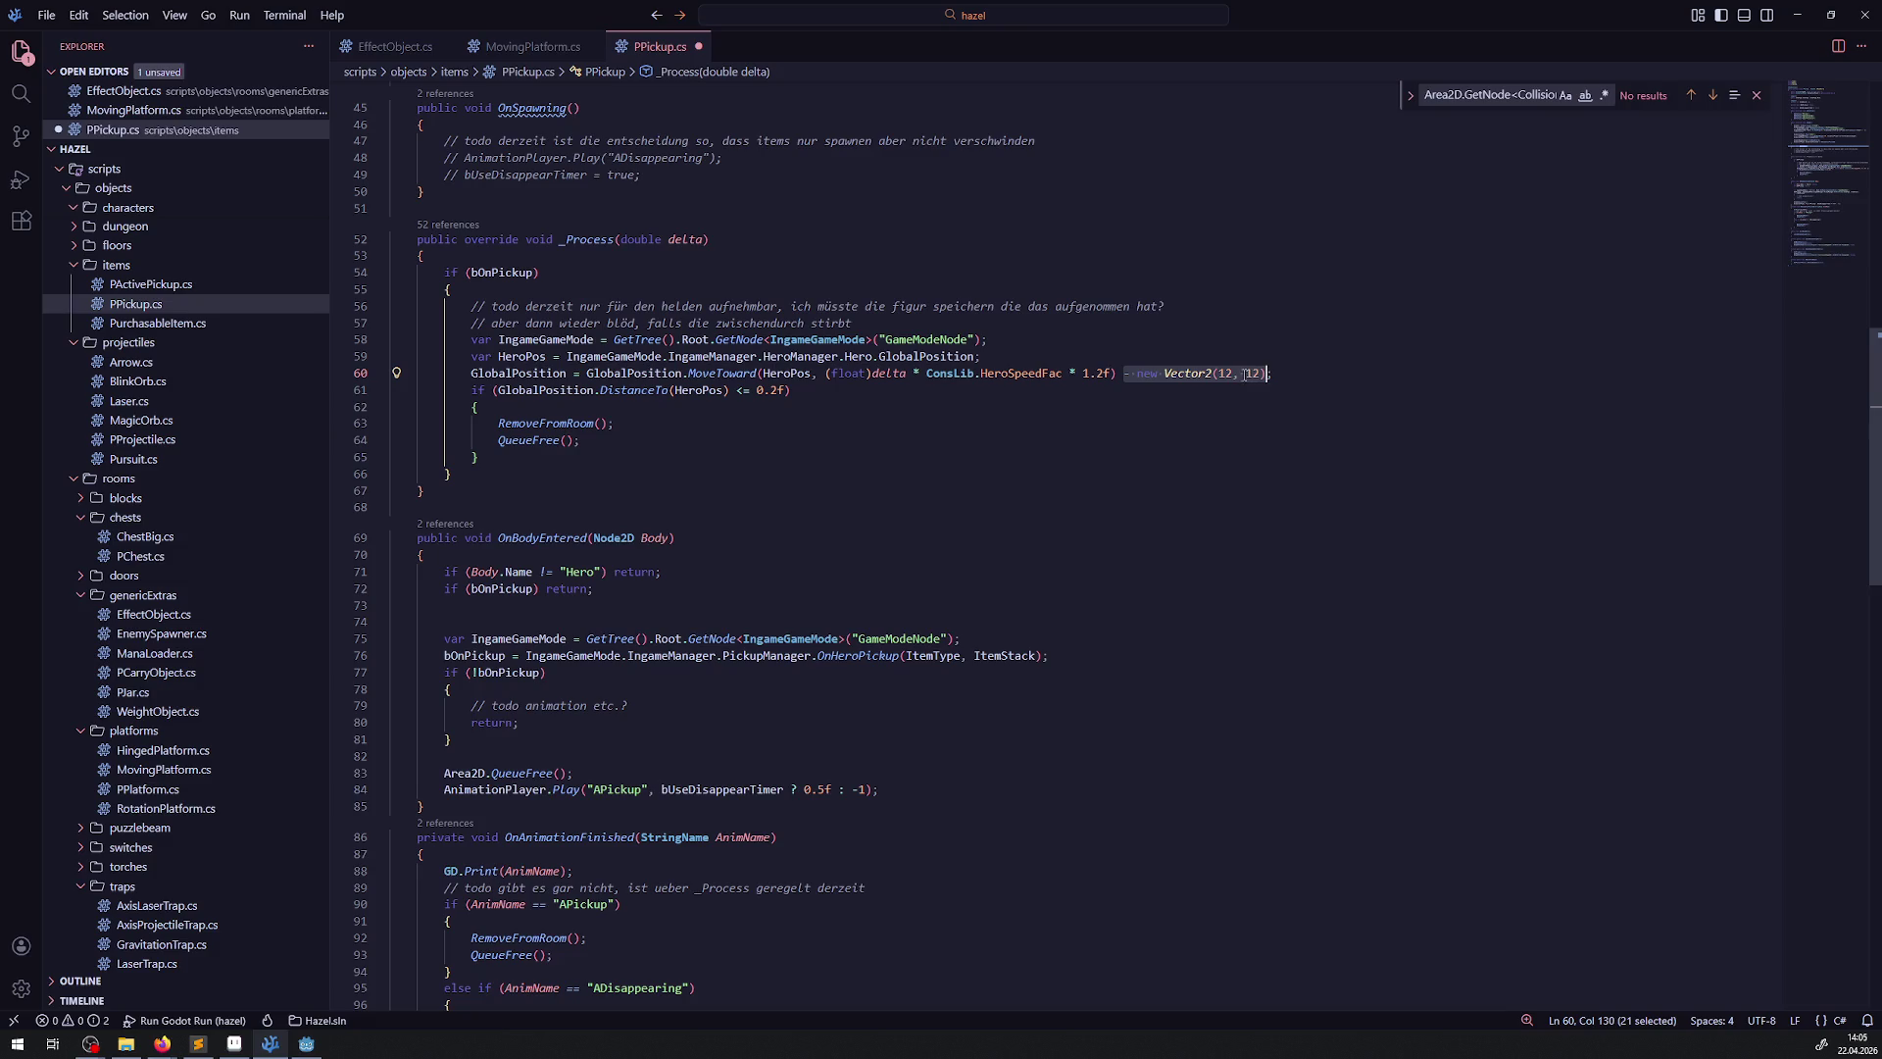
key("Delete")
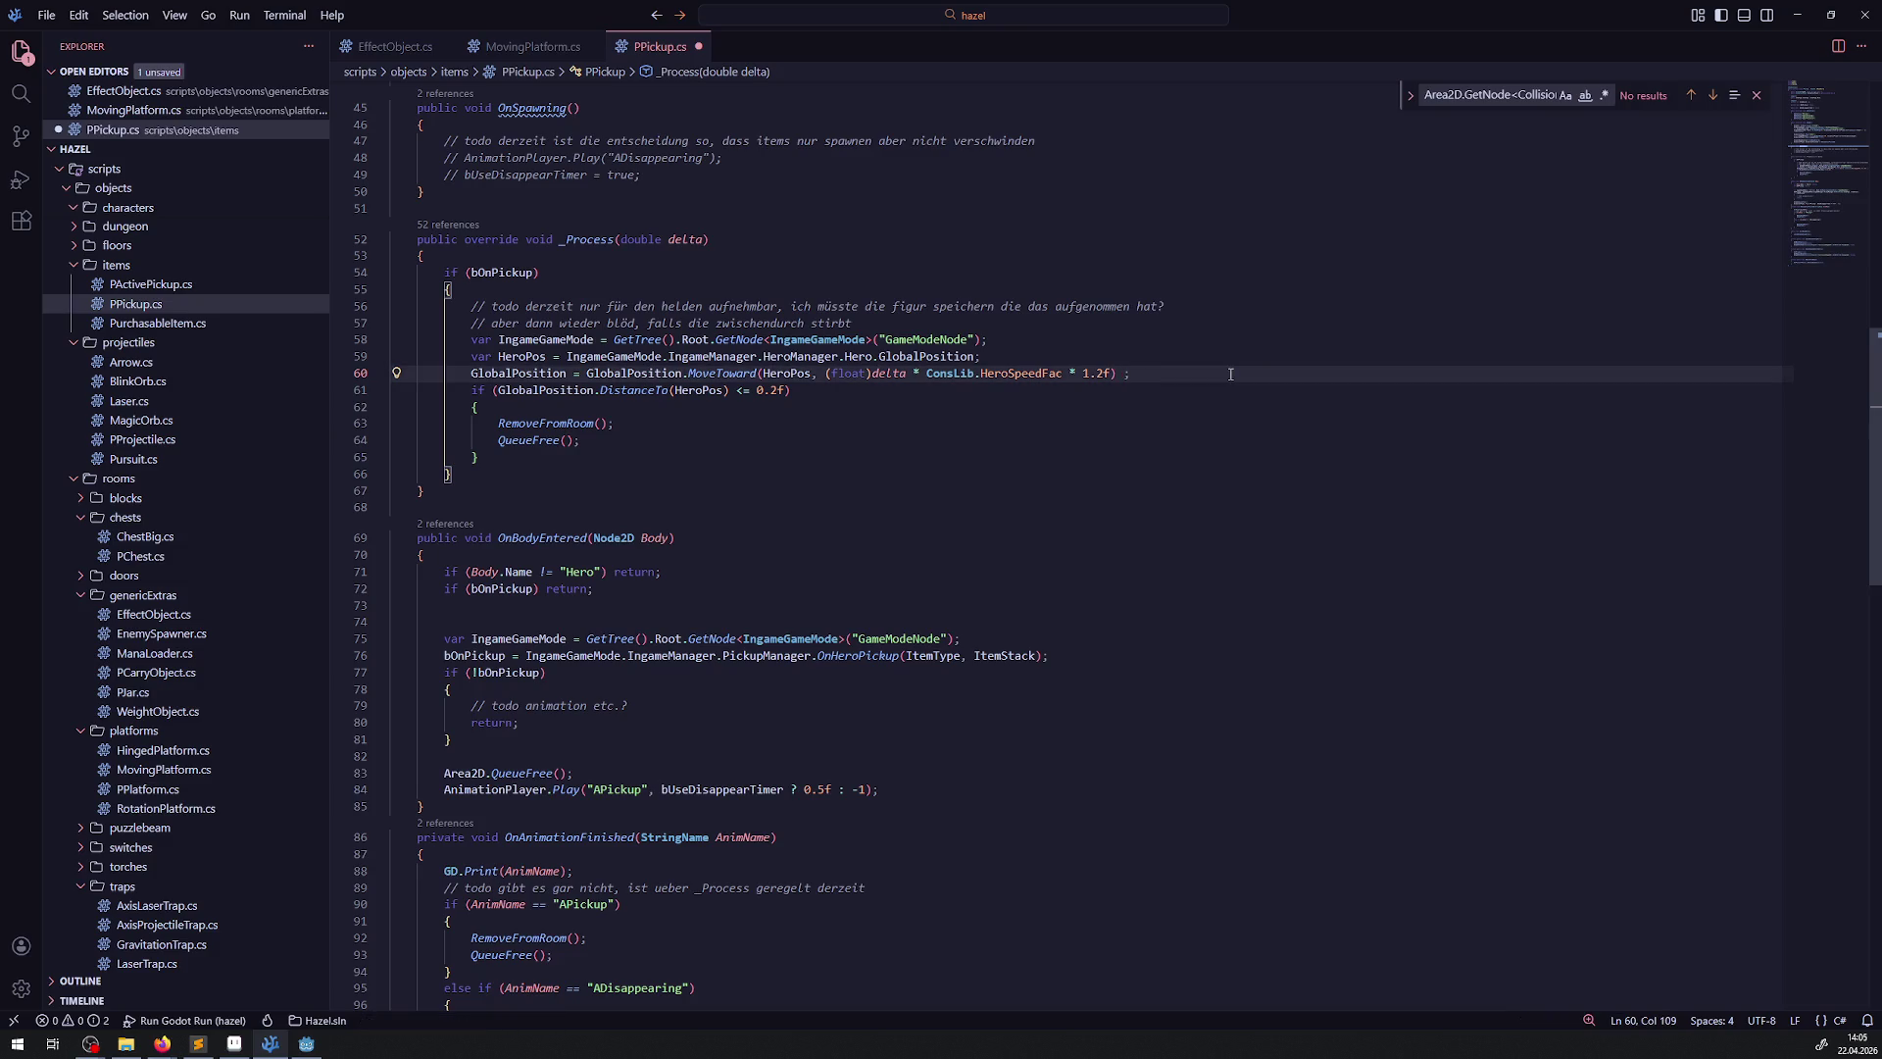
key("BackSpace")
key("ctrl+s")
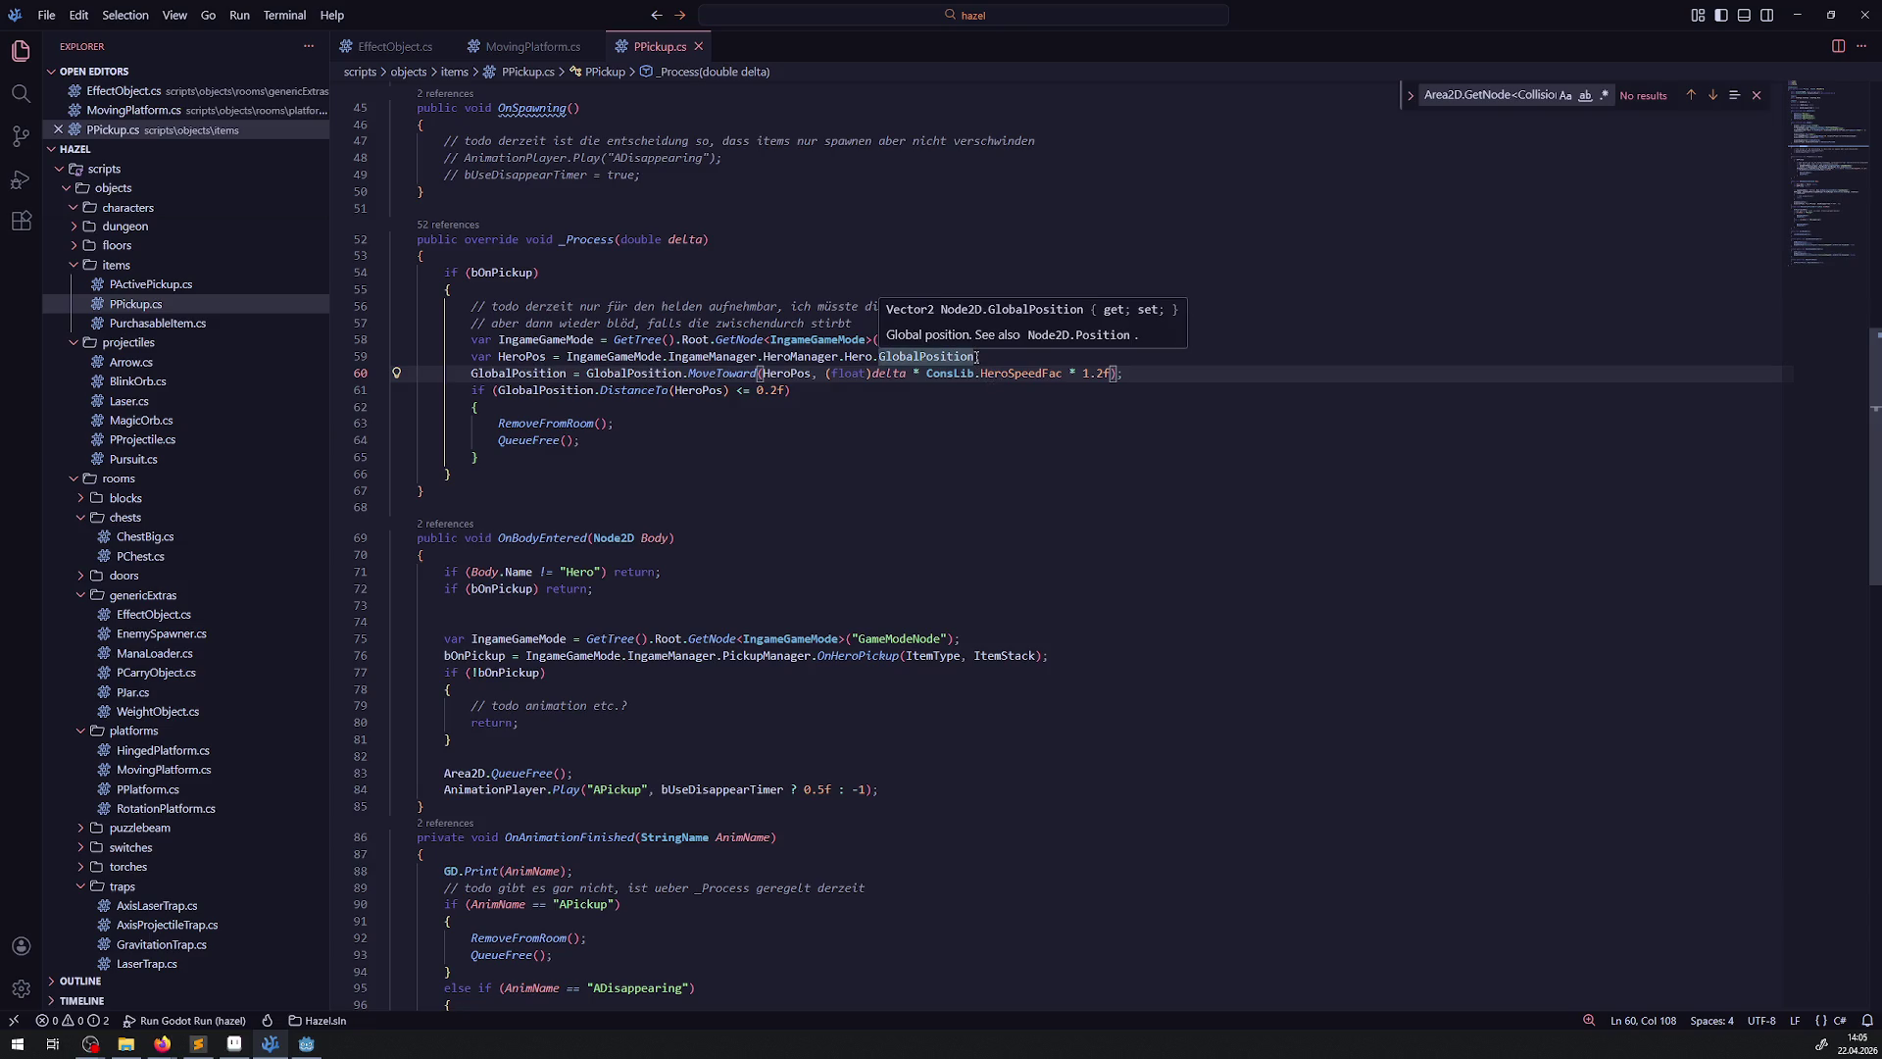
Paste the '- new Vector2(12, 12)' offset after GlobalPosition on line 59
left_click(977, 357)
key("ctrl+v")
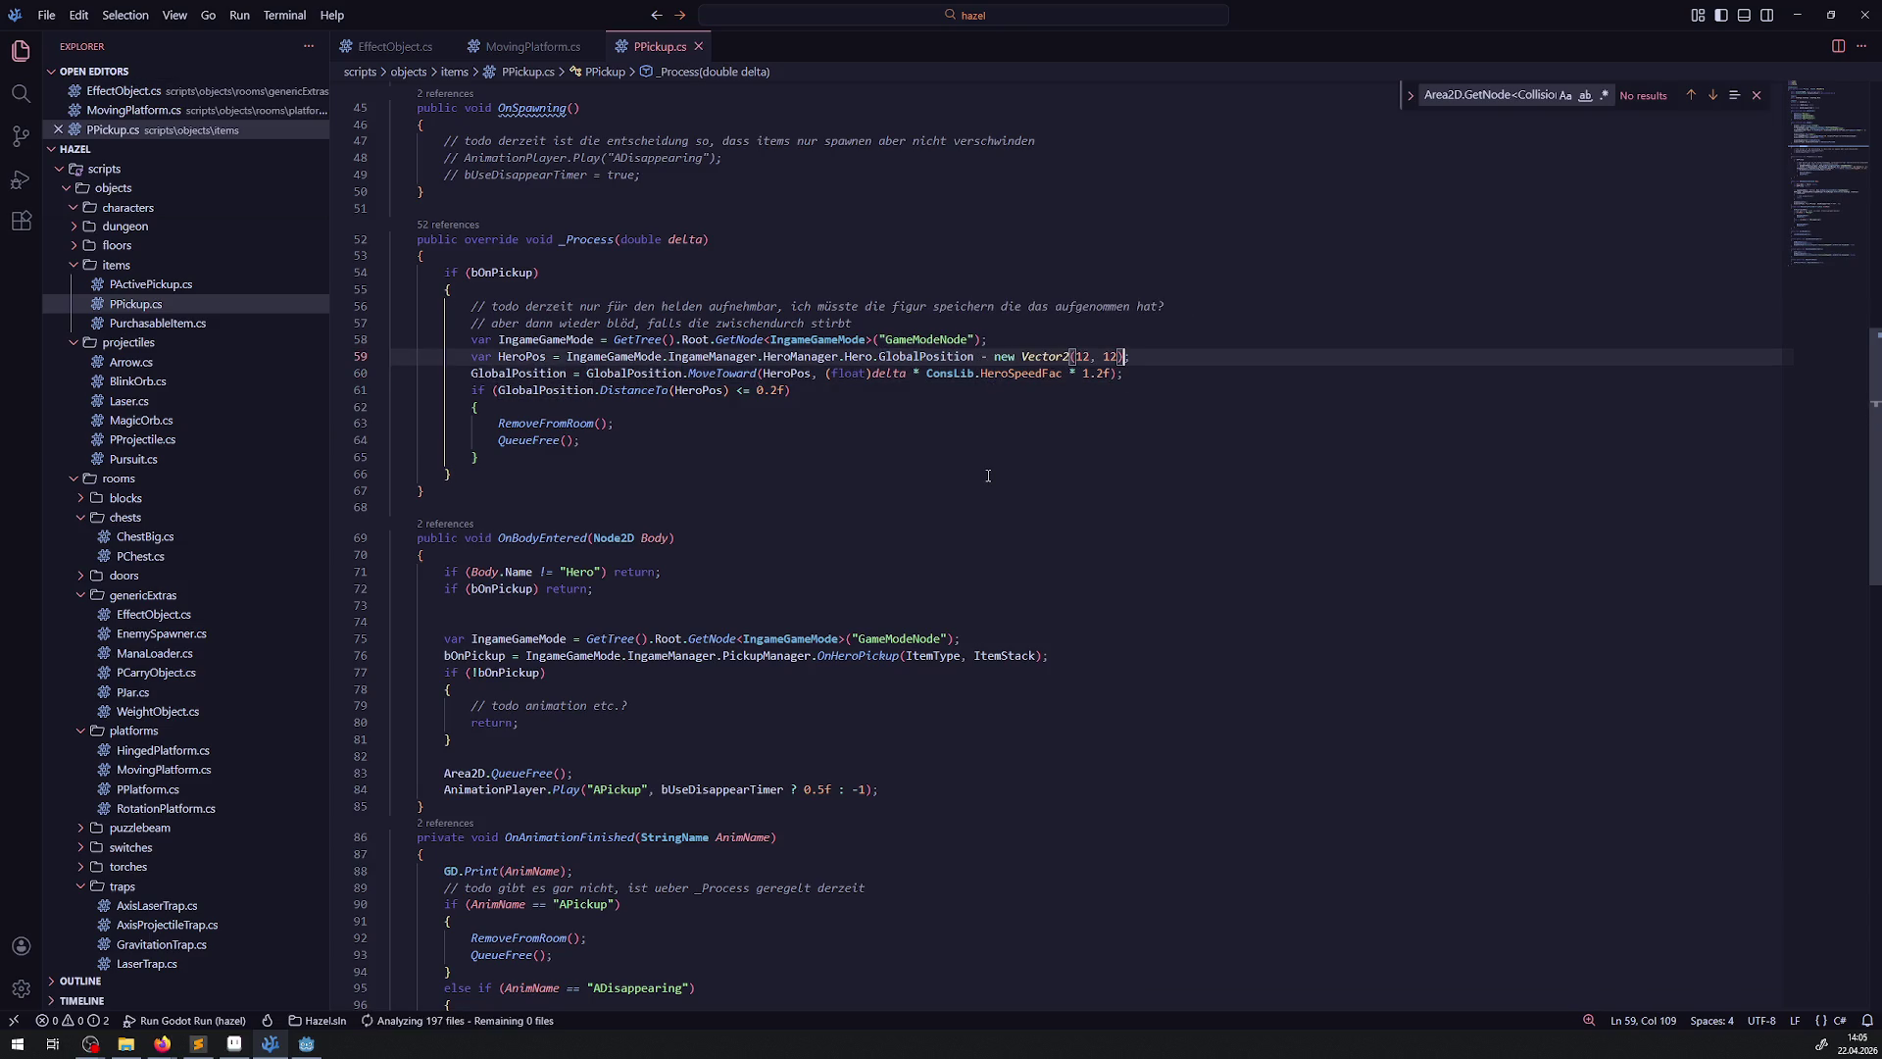
left_click(988, 458)
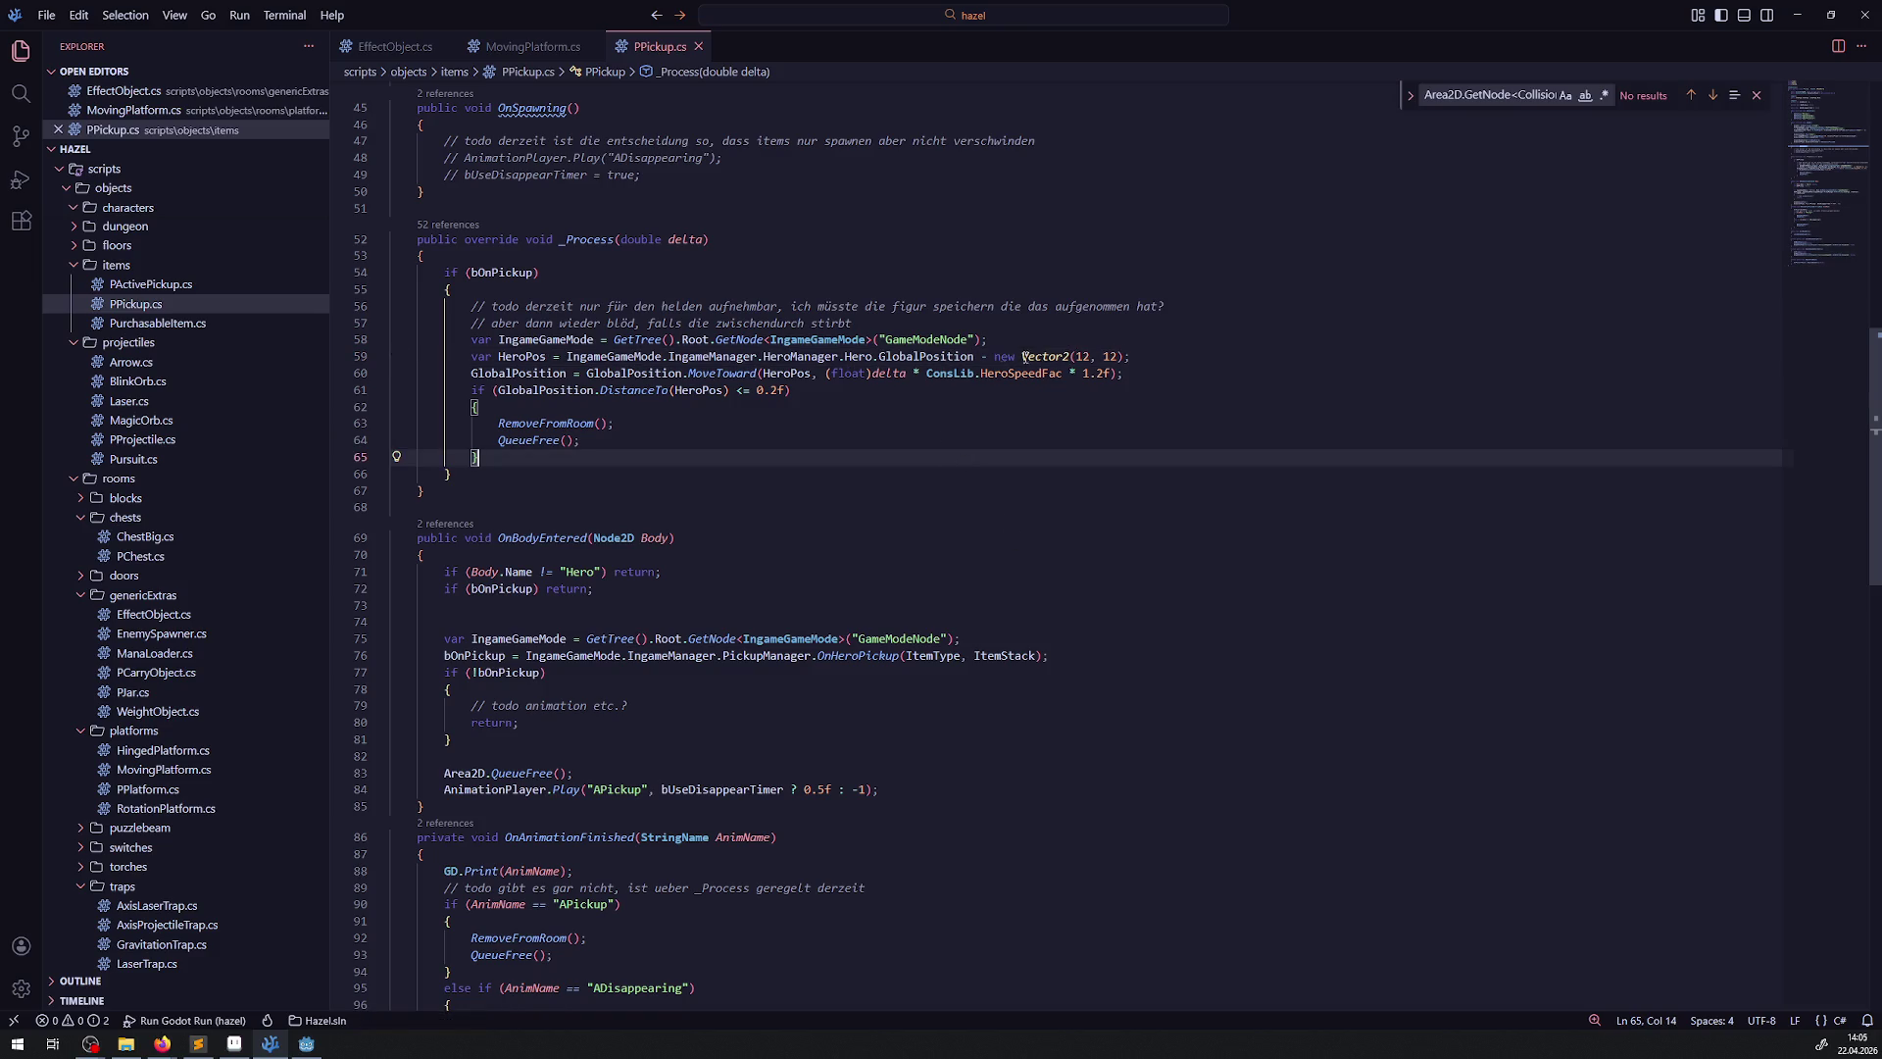
left_click(307, 1044)
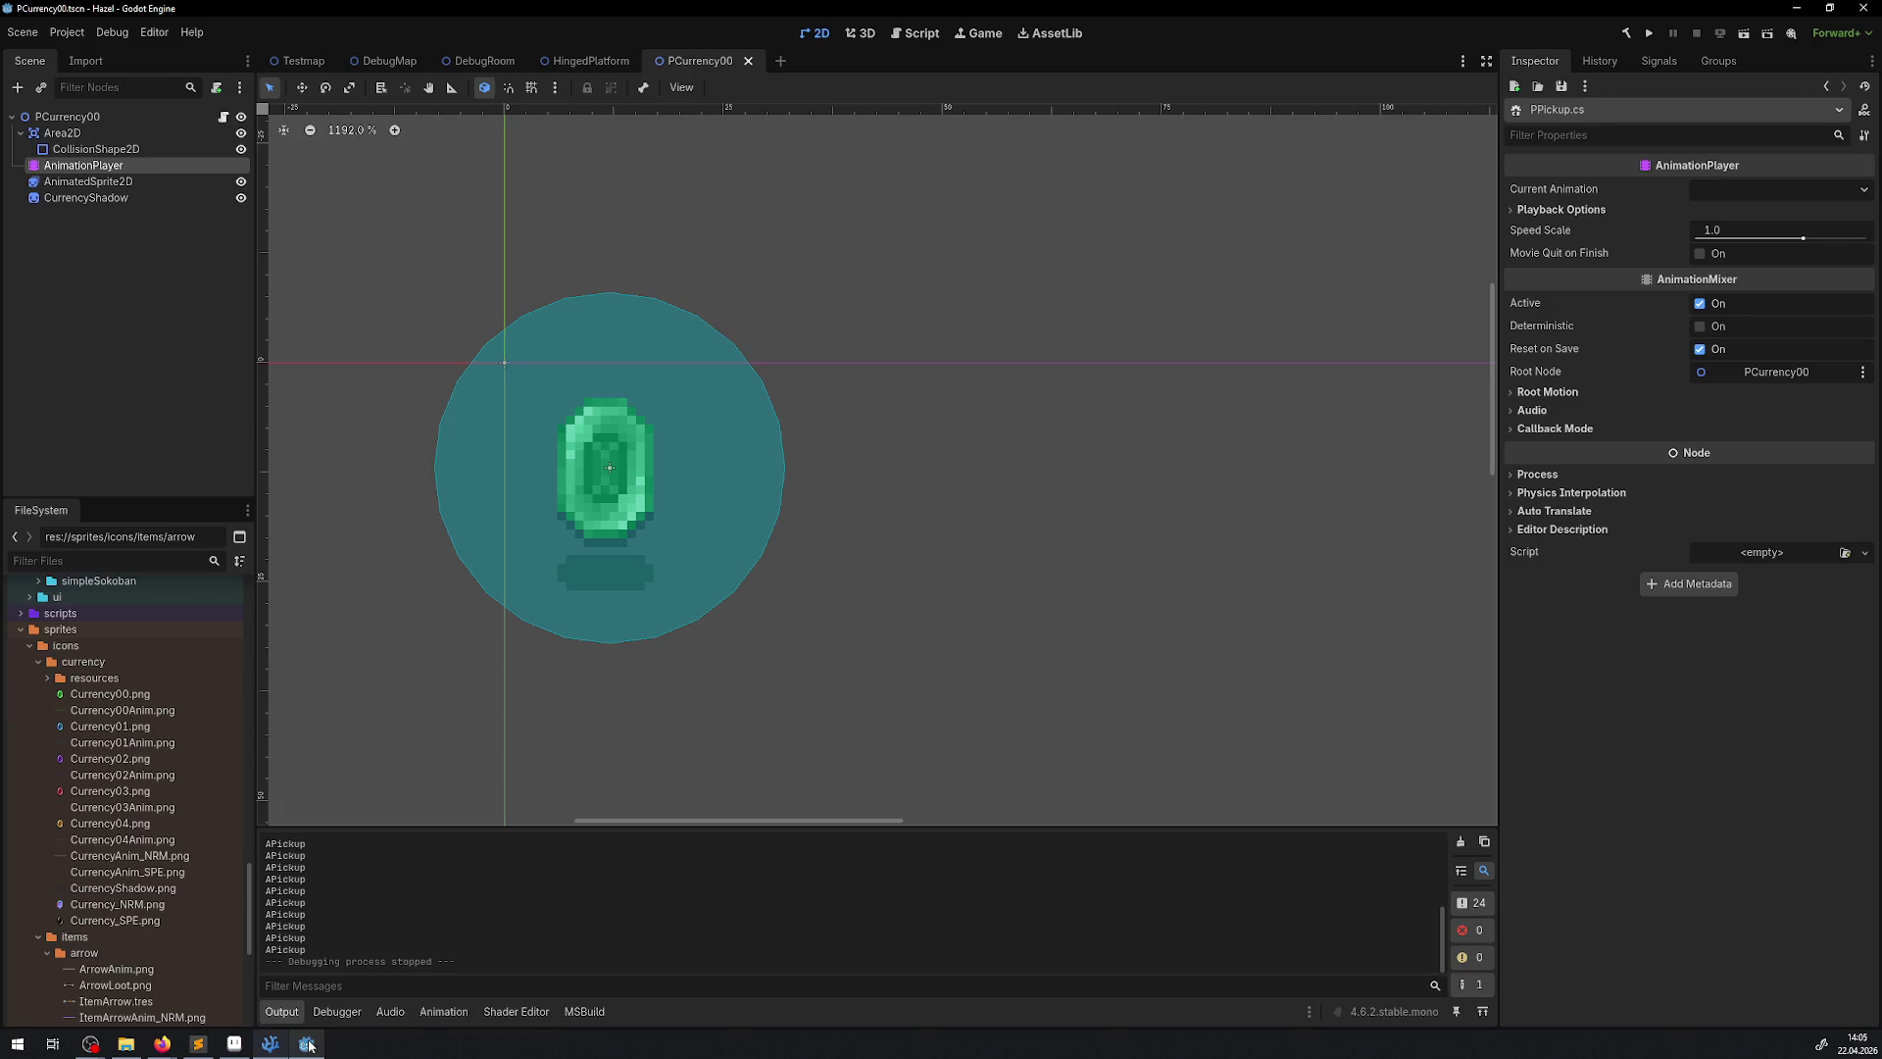
Run the game full screen and walk the hero through the green, purple, red, gold and blue rupees
left_click(1651, 33)
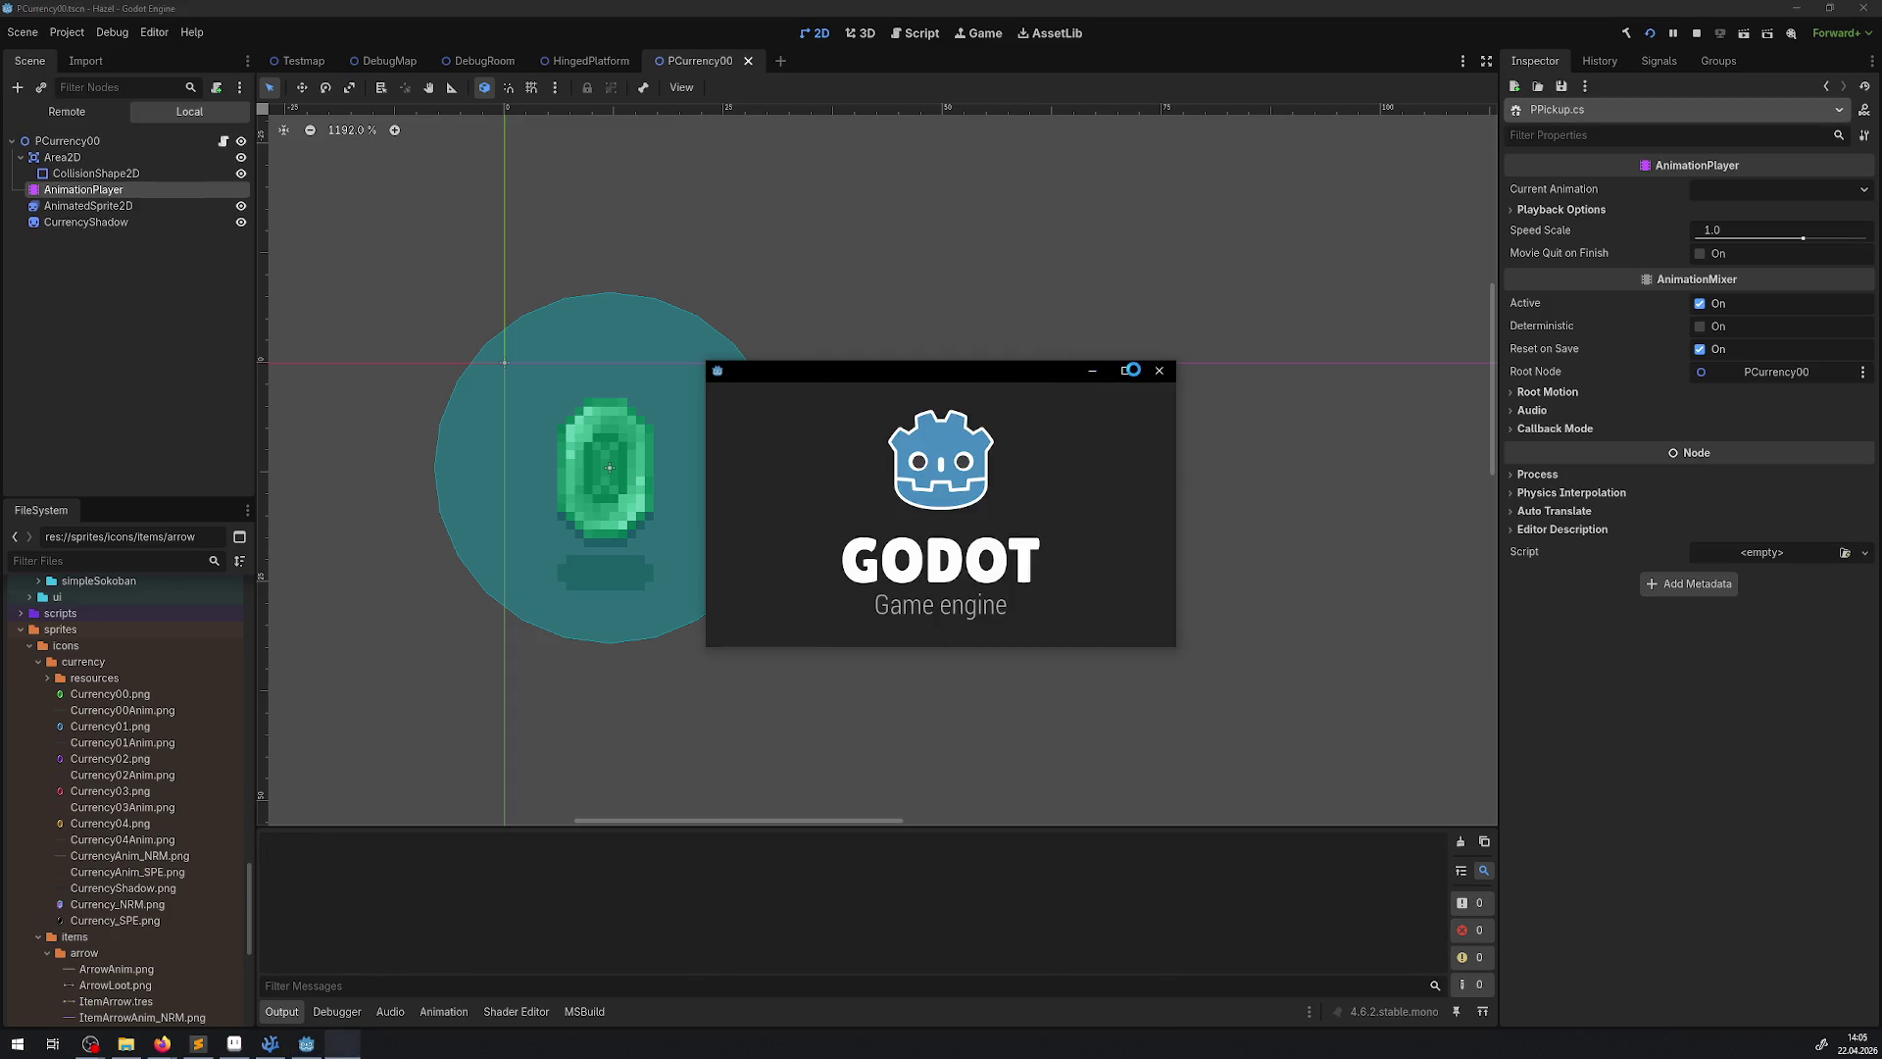
left_click(1129, 370)
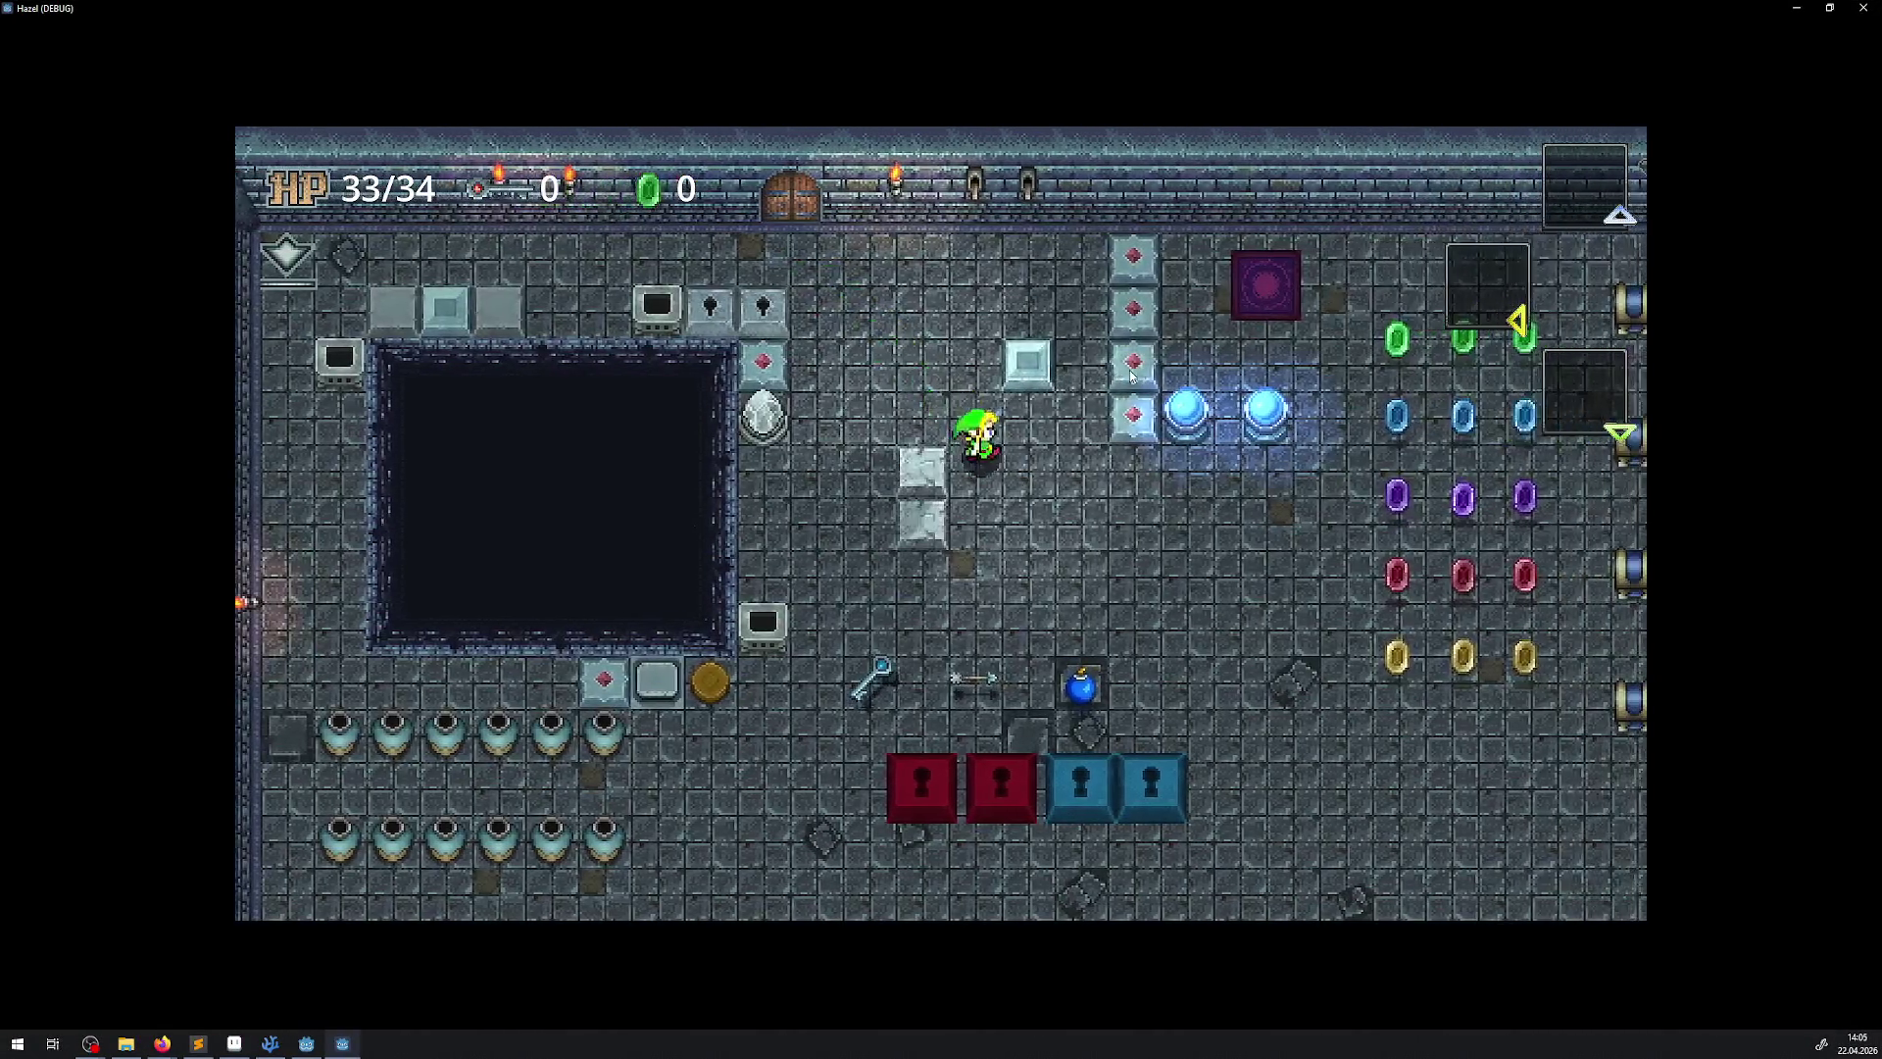
key("Right")
key("Down")
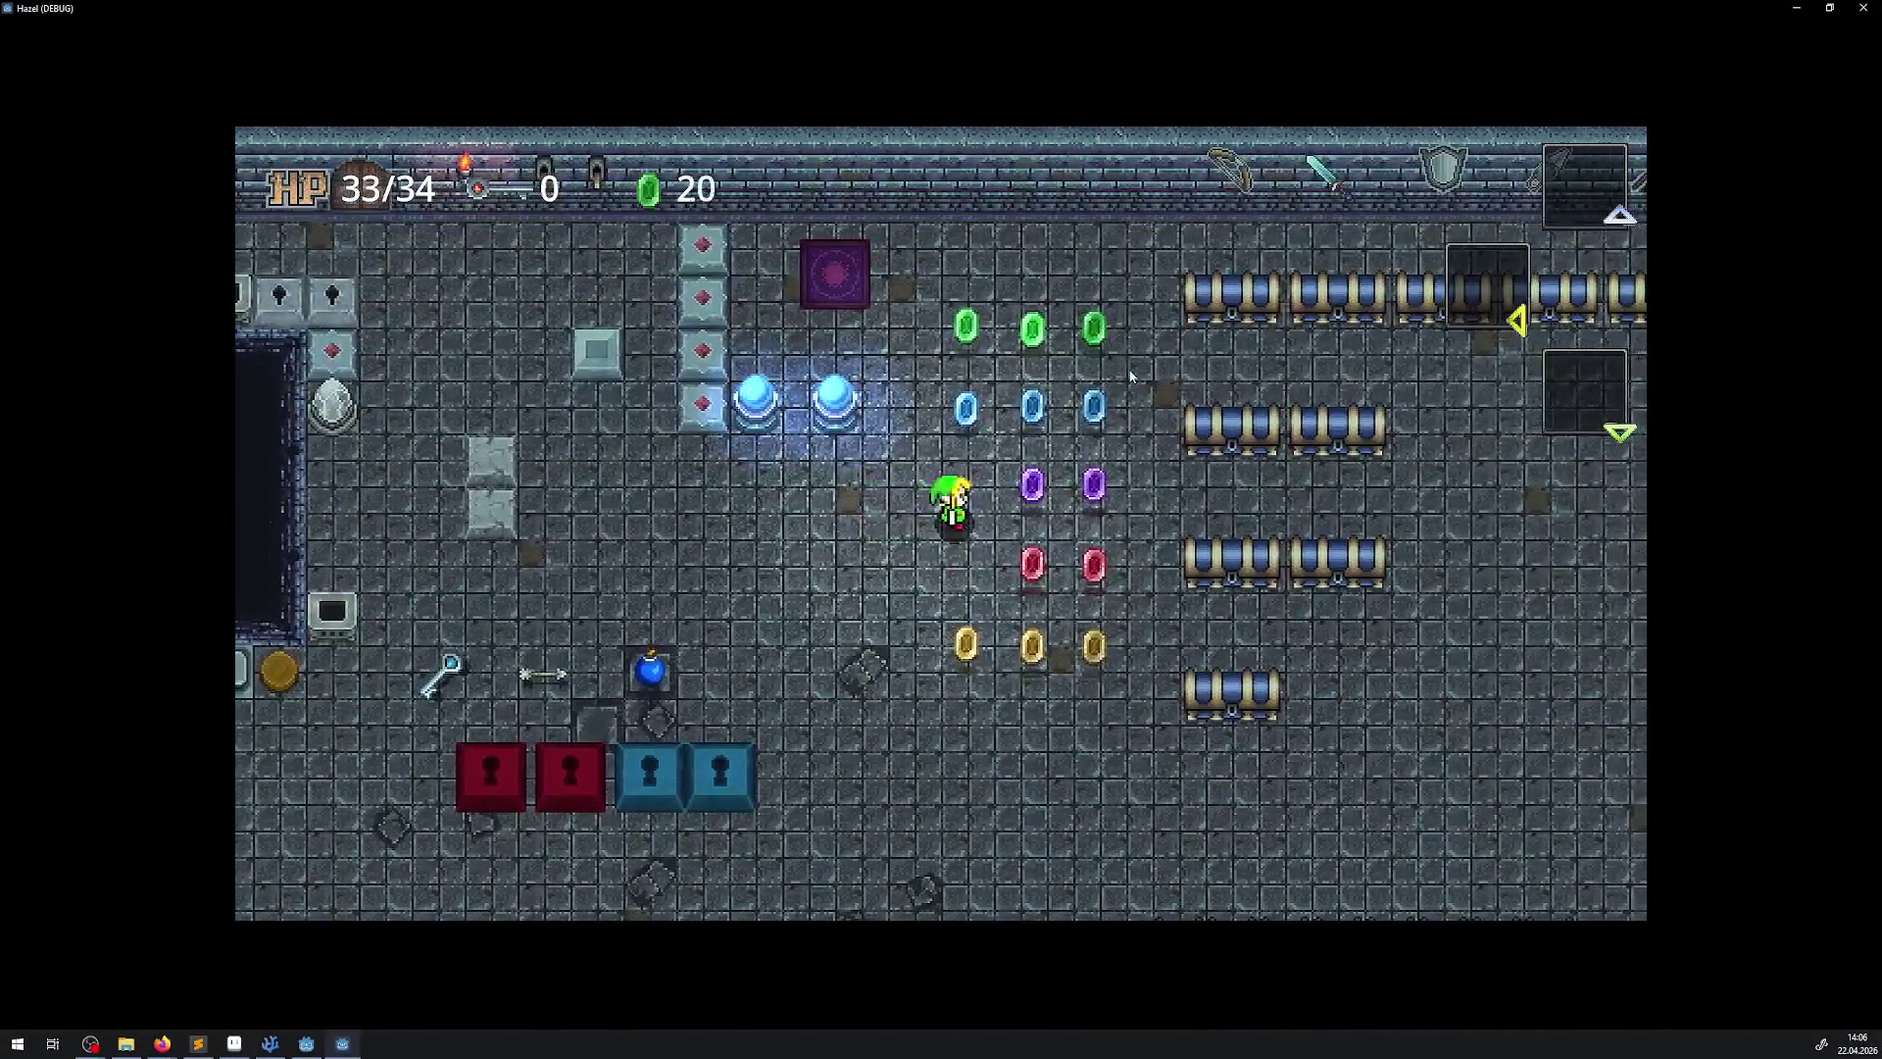
key("Right")
key("Down")
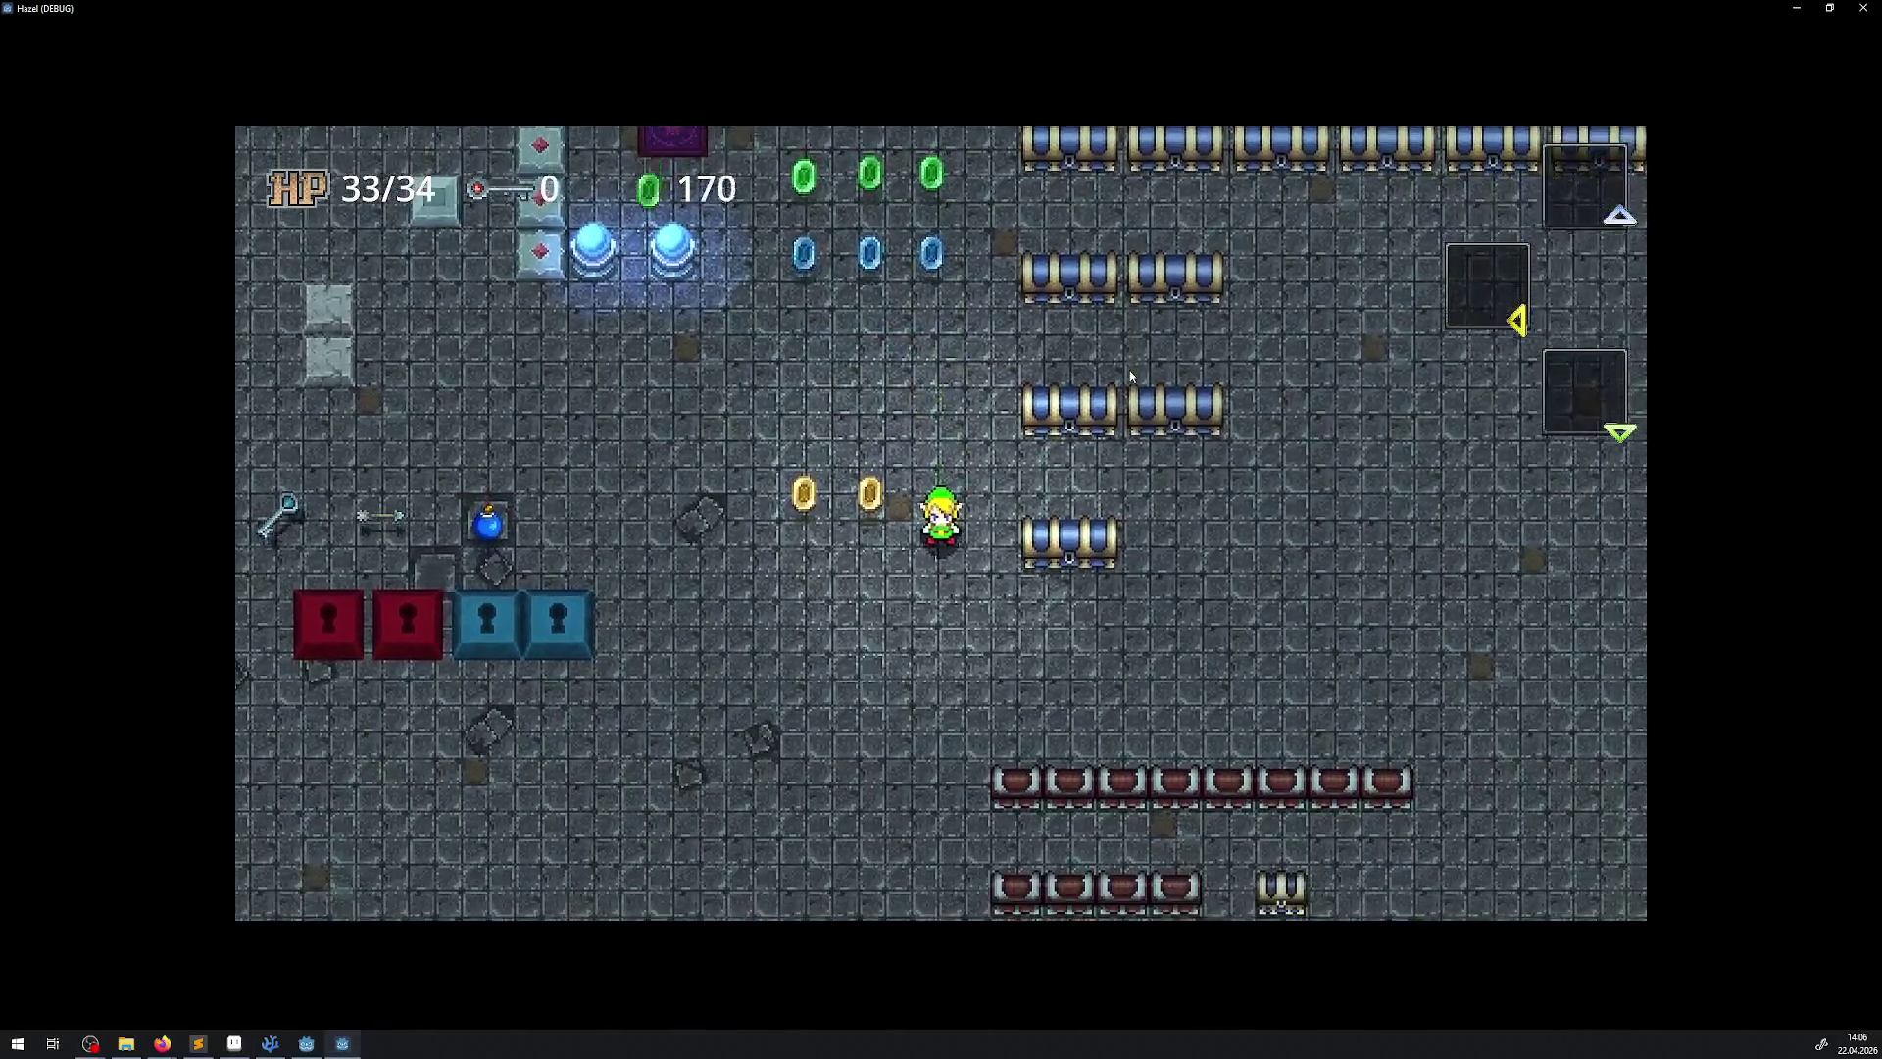
key("Left")
key("Right")
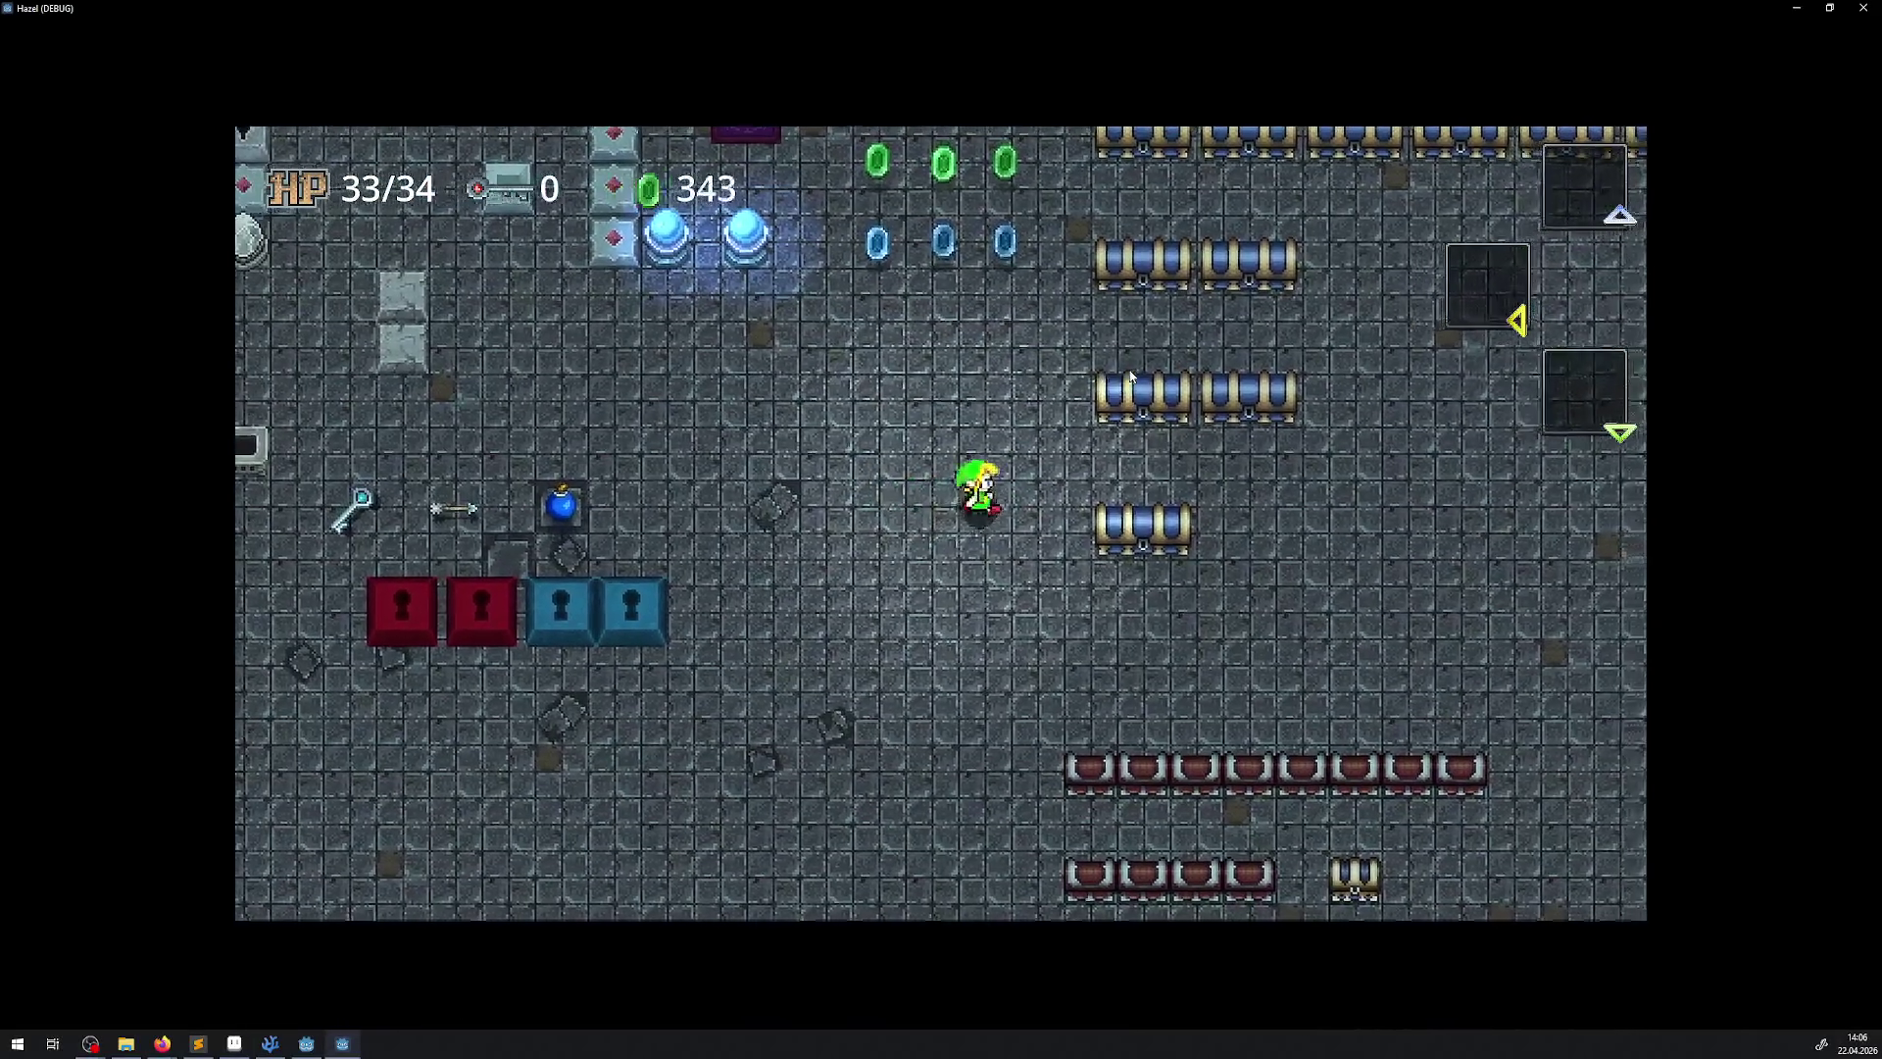
key("Up")
key("Up")
key("Left")
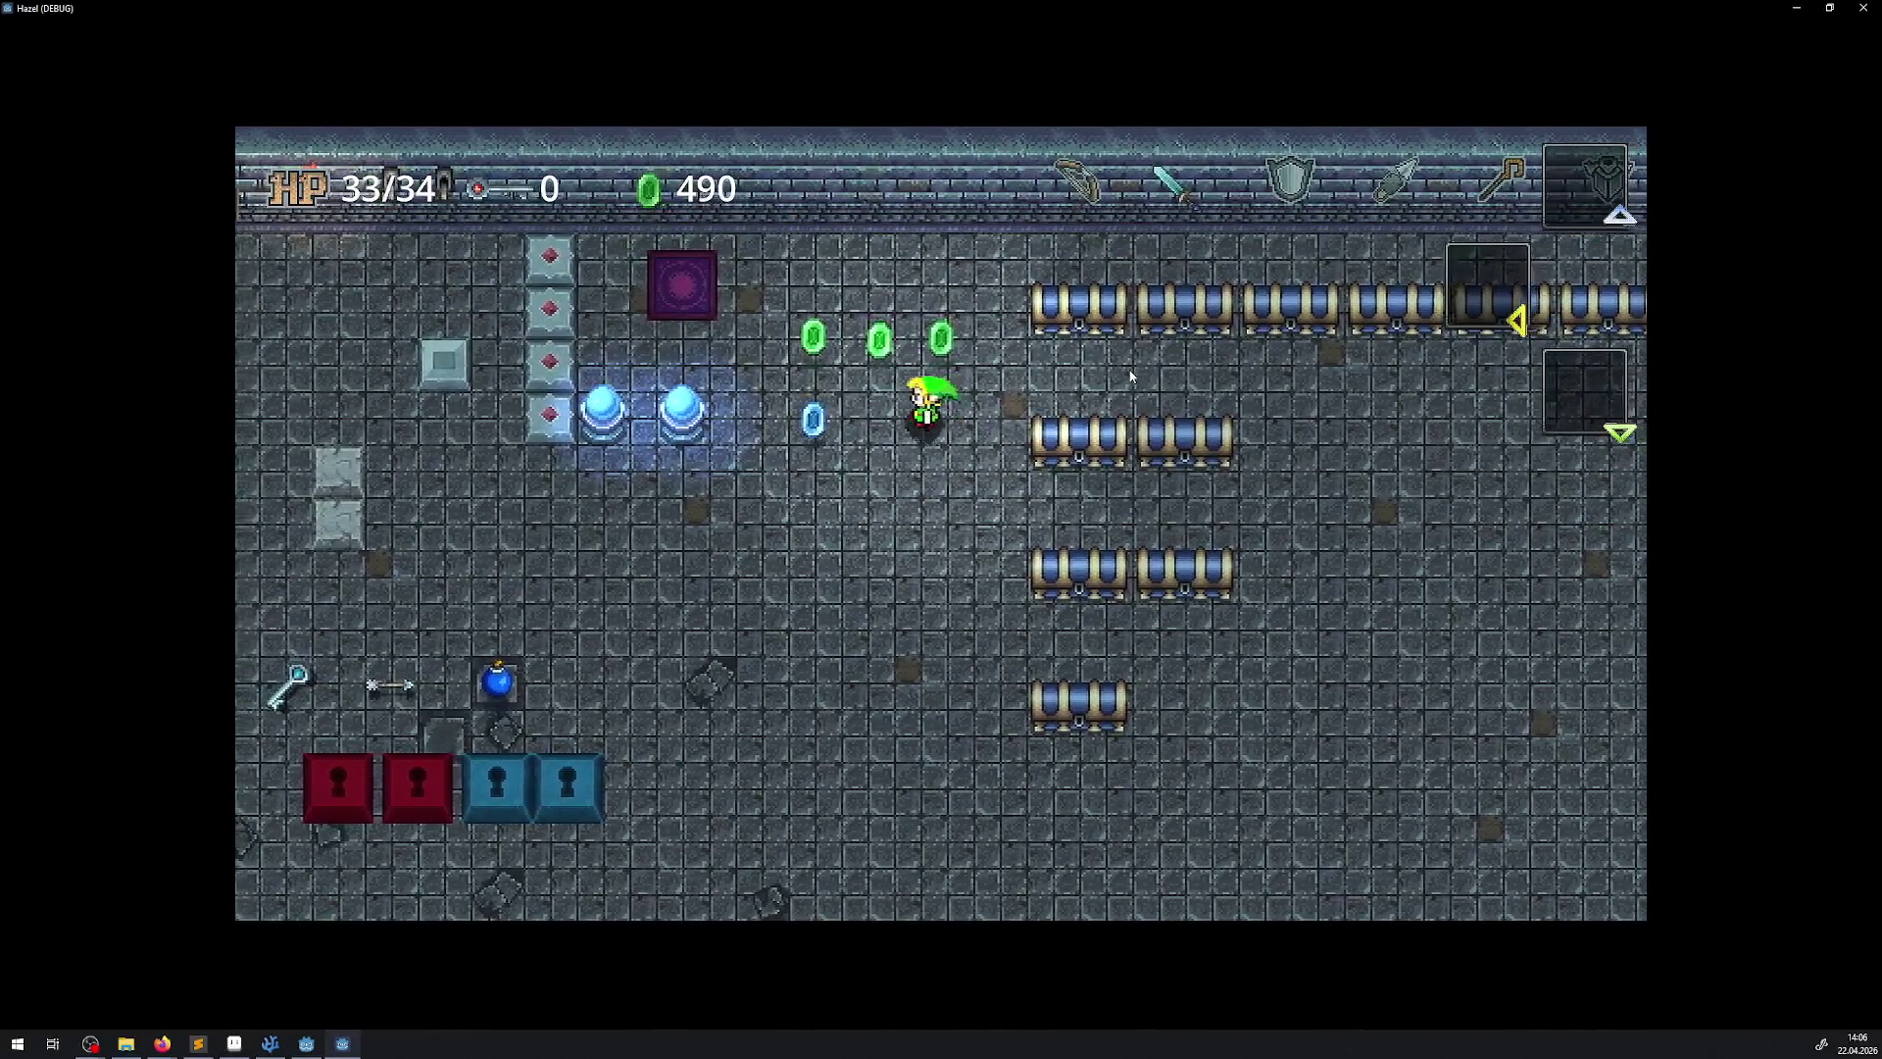
key("Up")
key("Left")
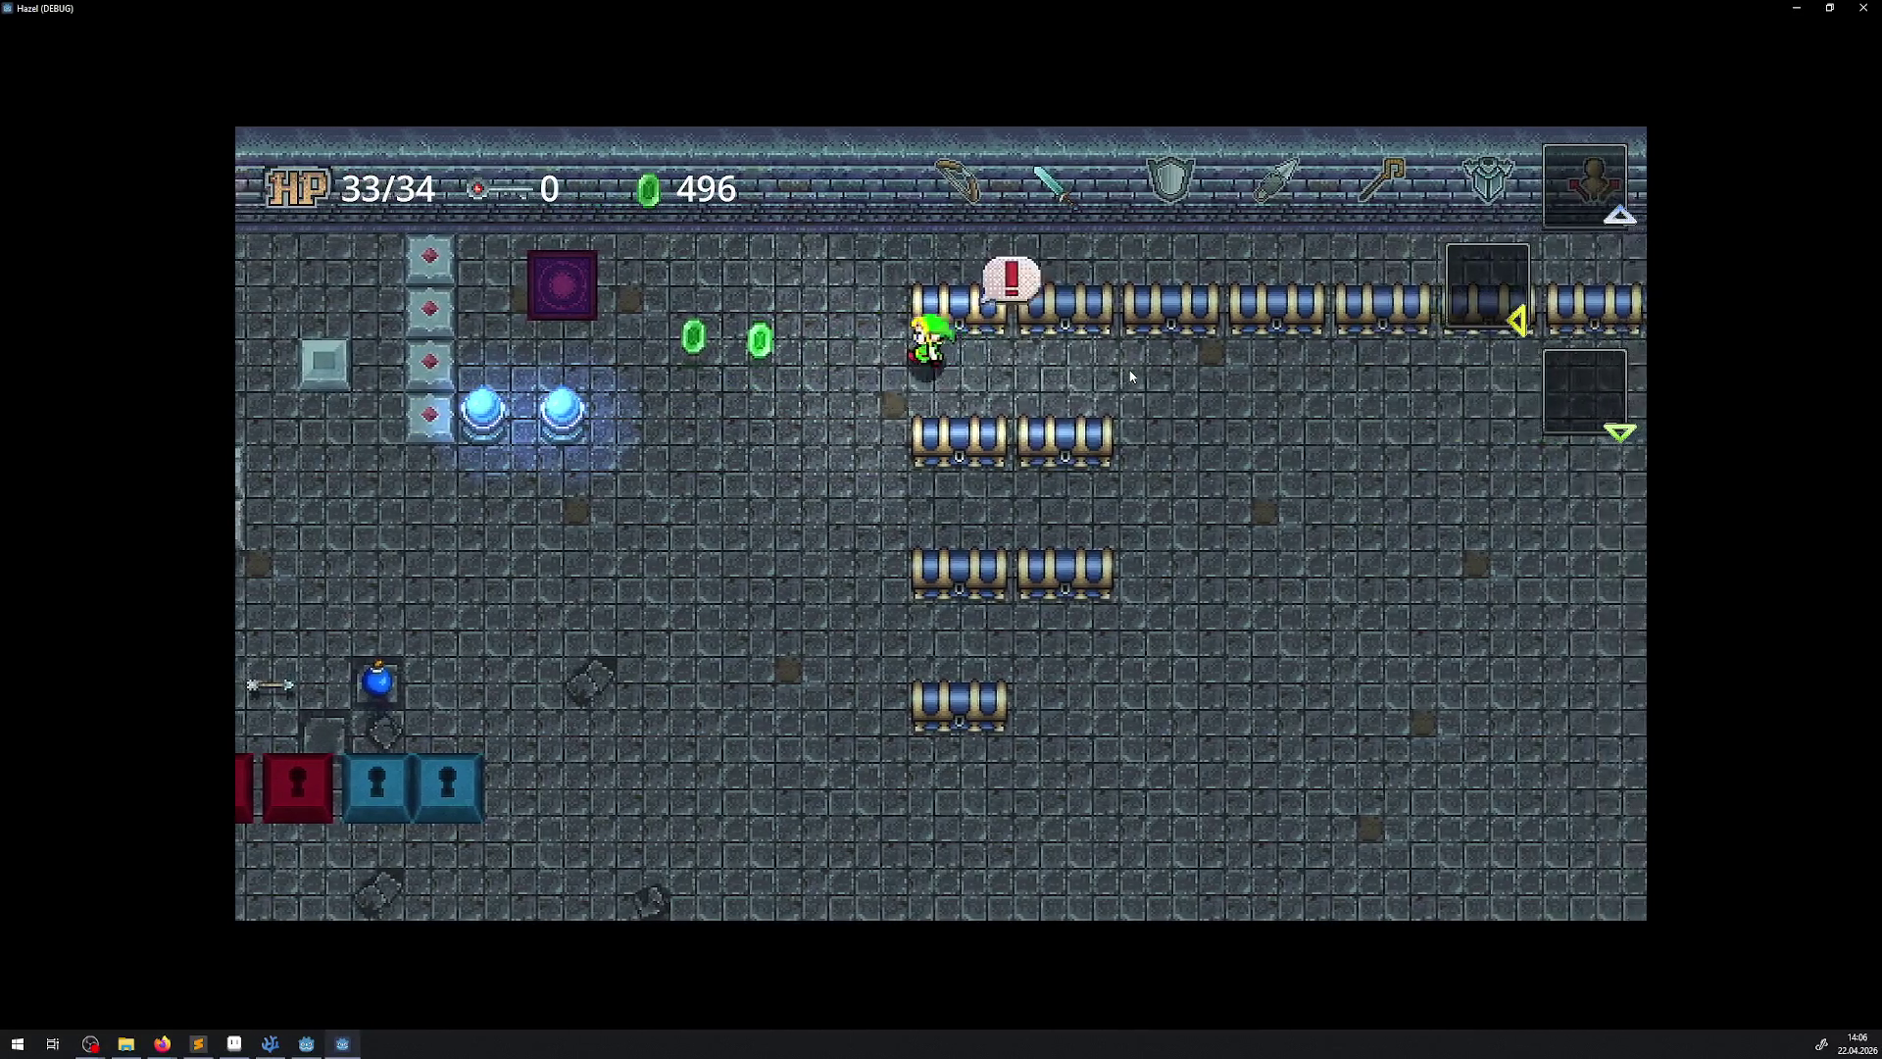
Collect the last green rupees and walk to the key, reaching 498, then stop the game
key("Right")
key("Left")
key("Up")
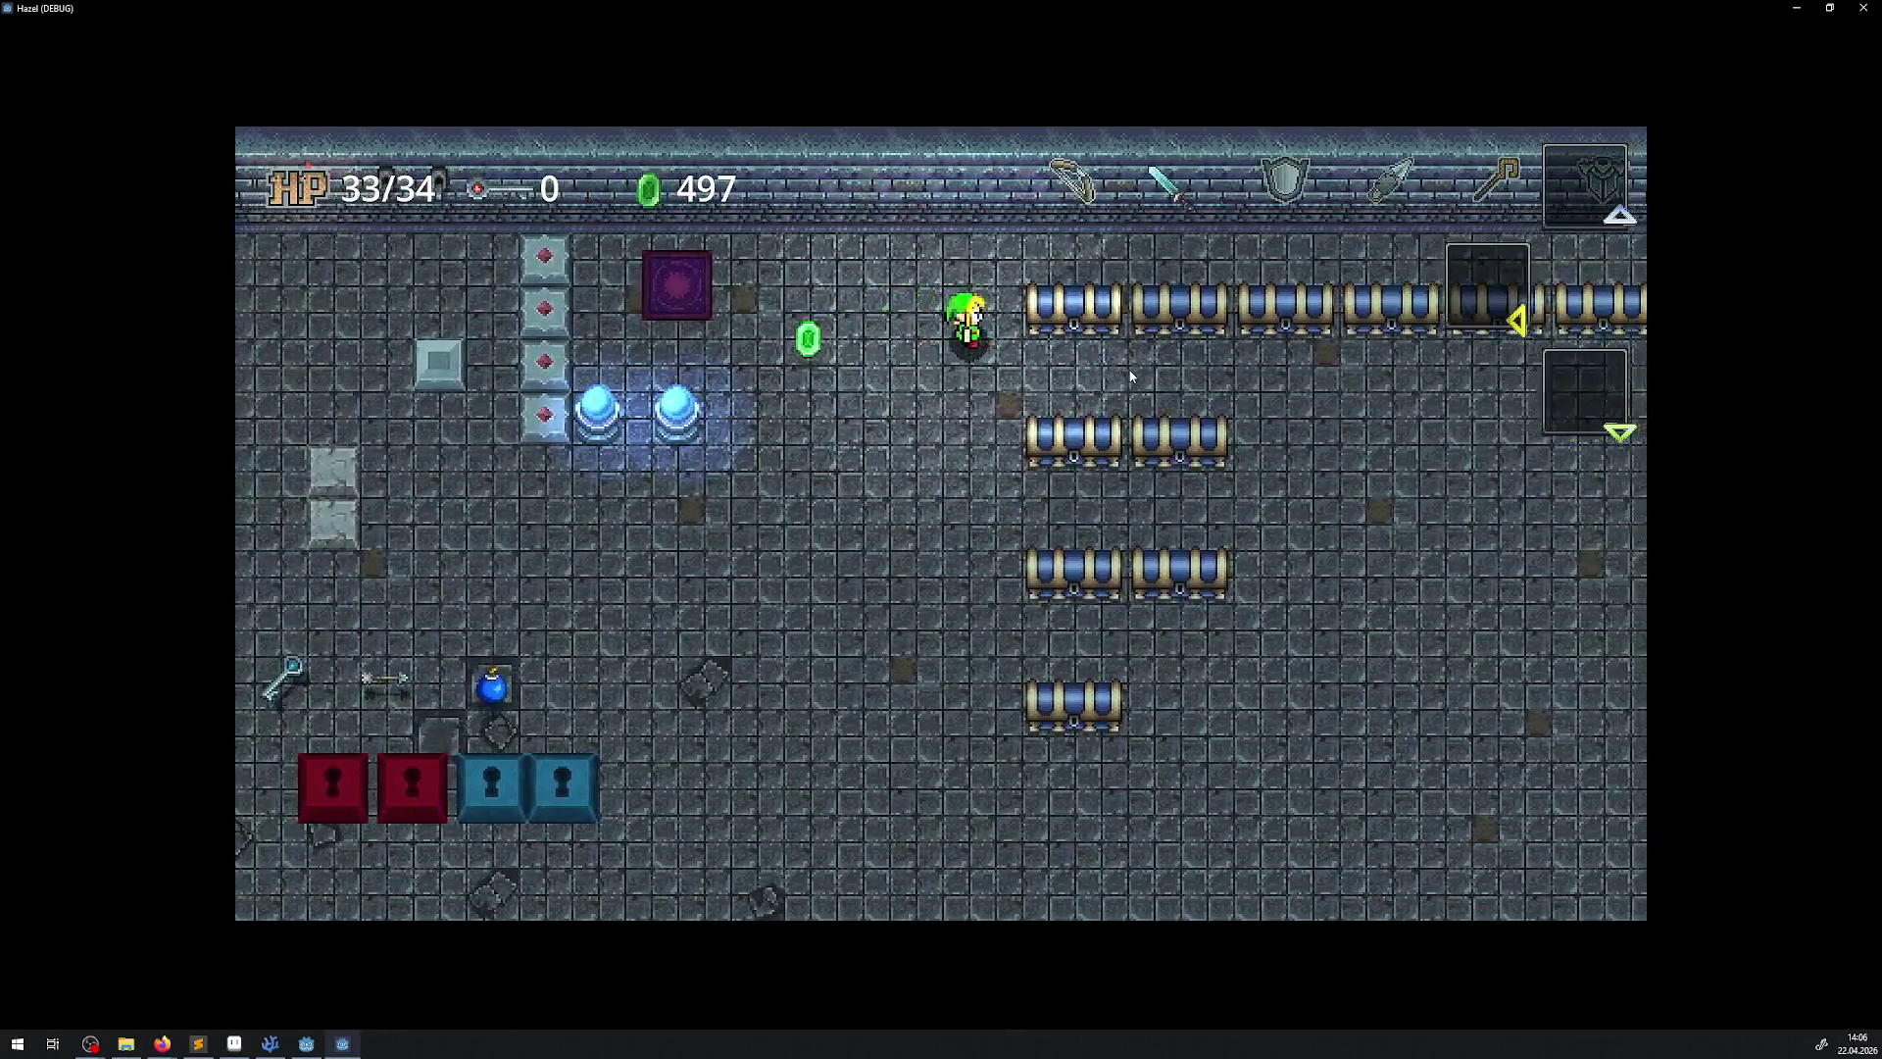
key("Left")
key("Right")
key("Left")
key("Down")
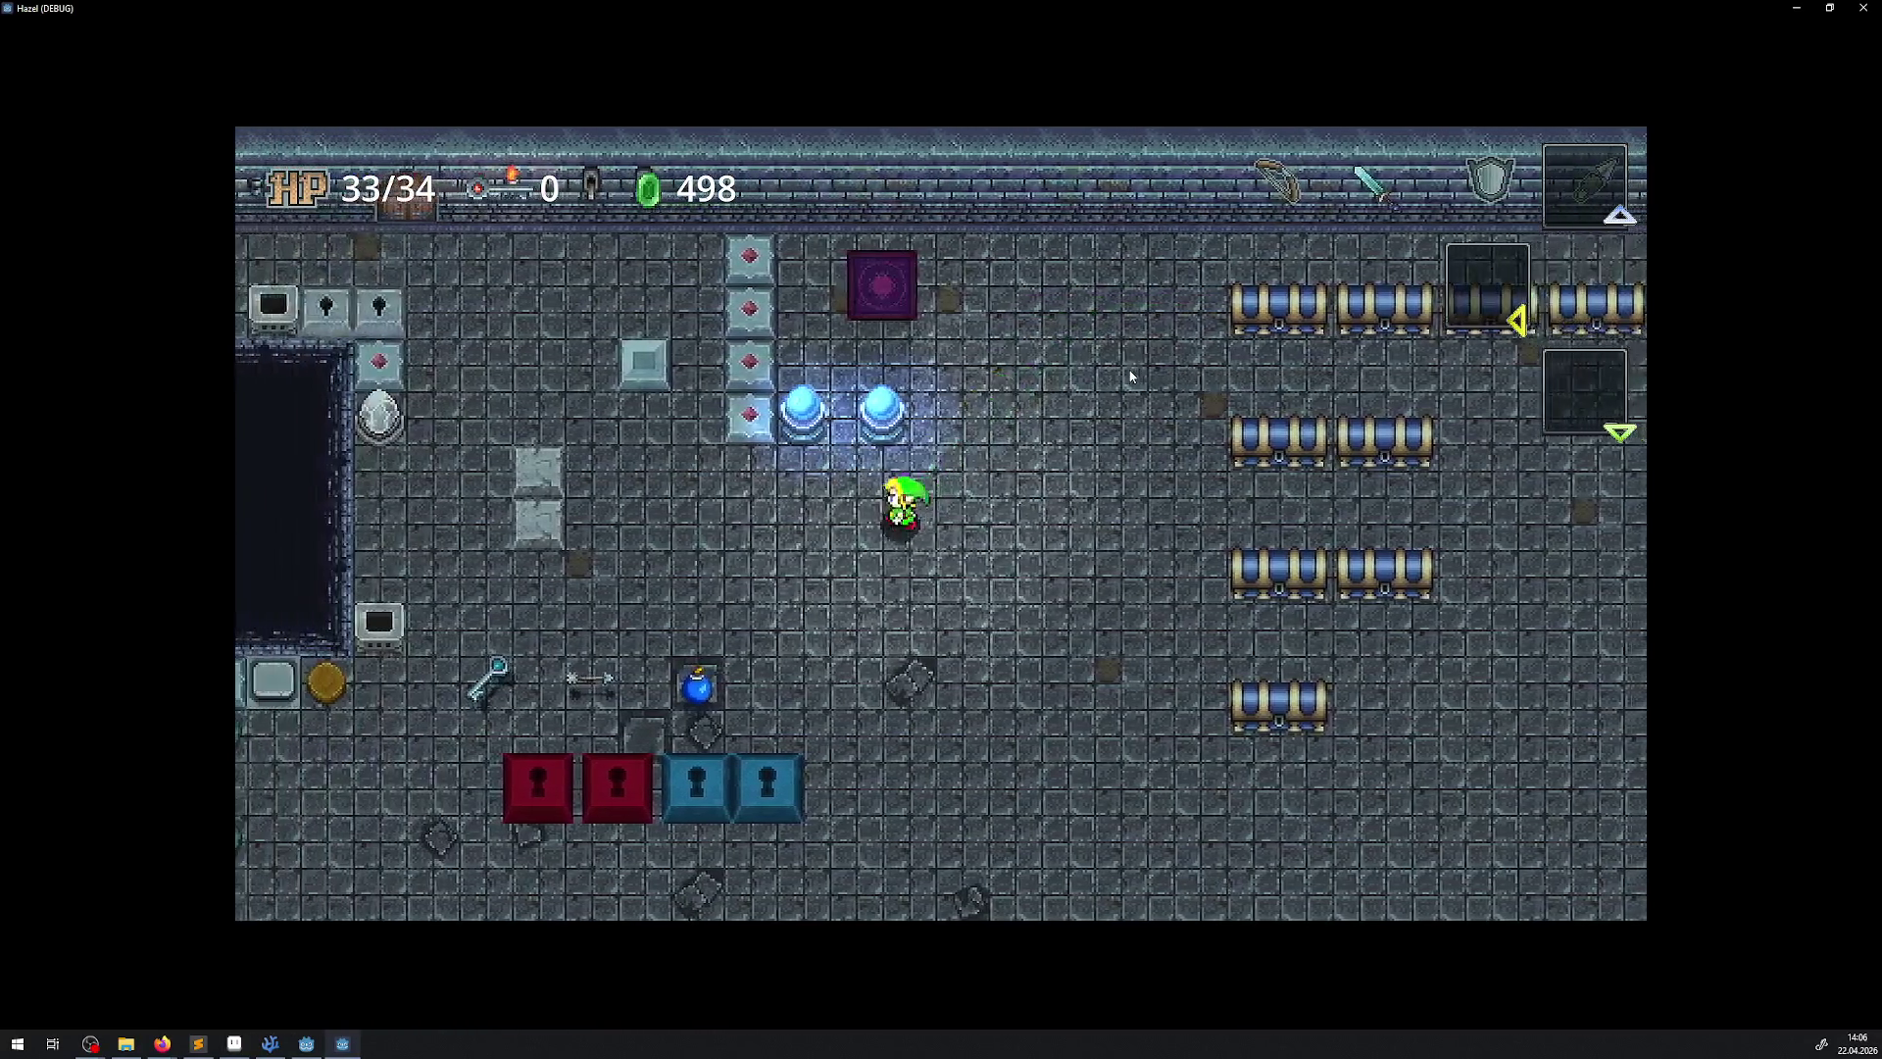
key("Down")
key("Left")
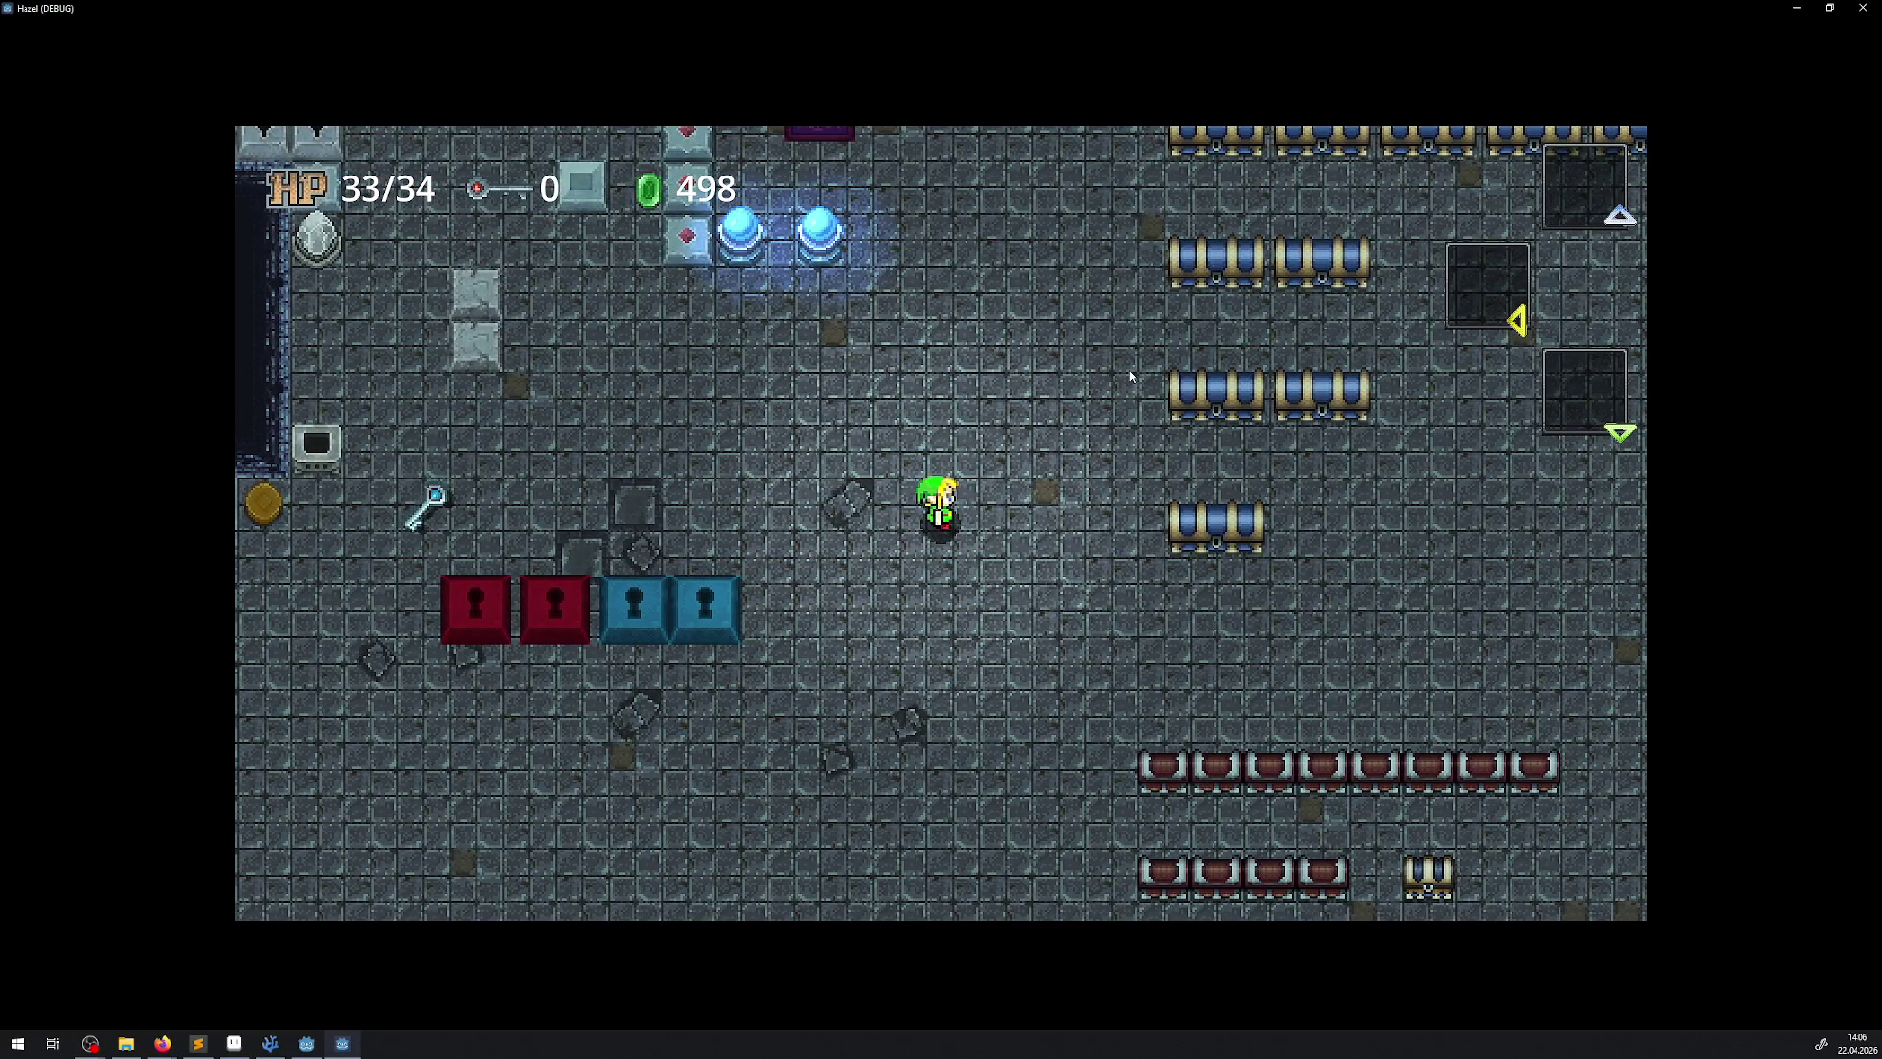
key("Up")
key("Left")
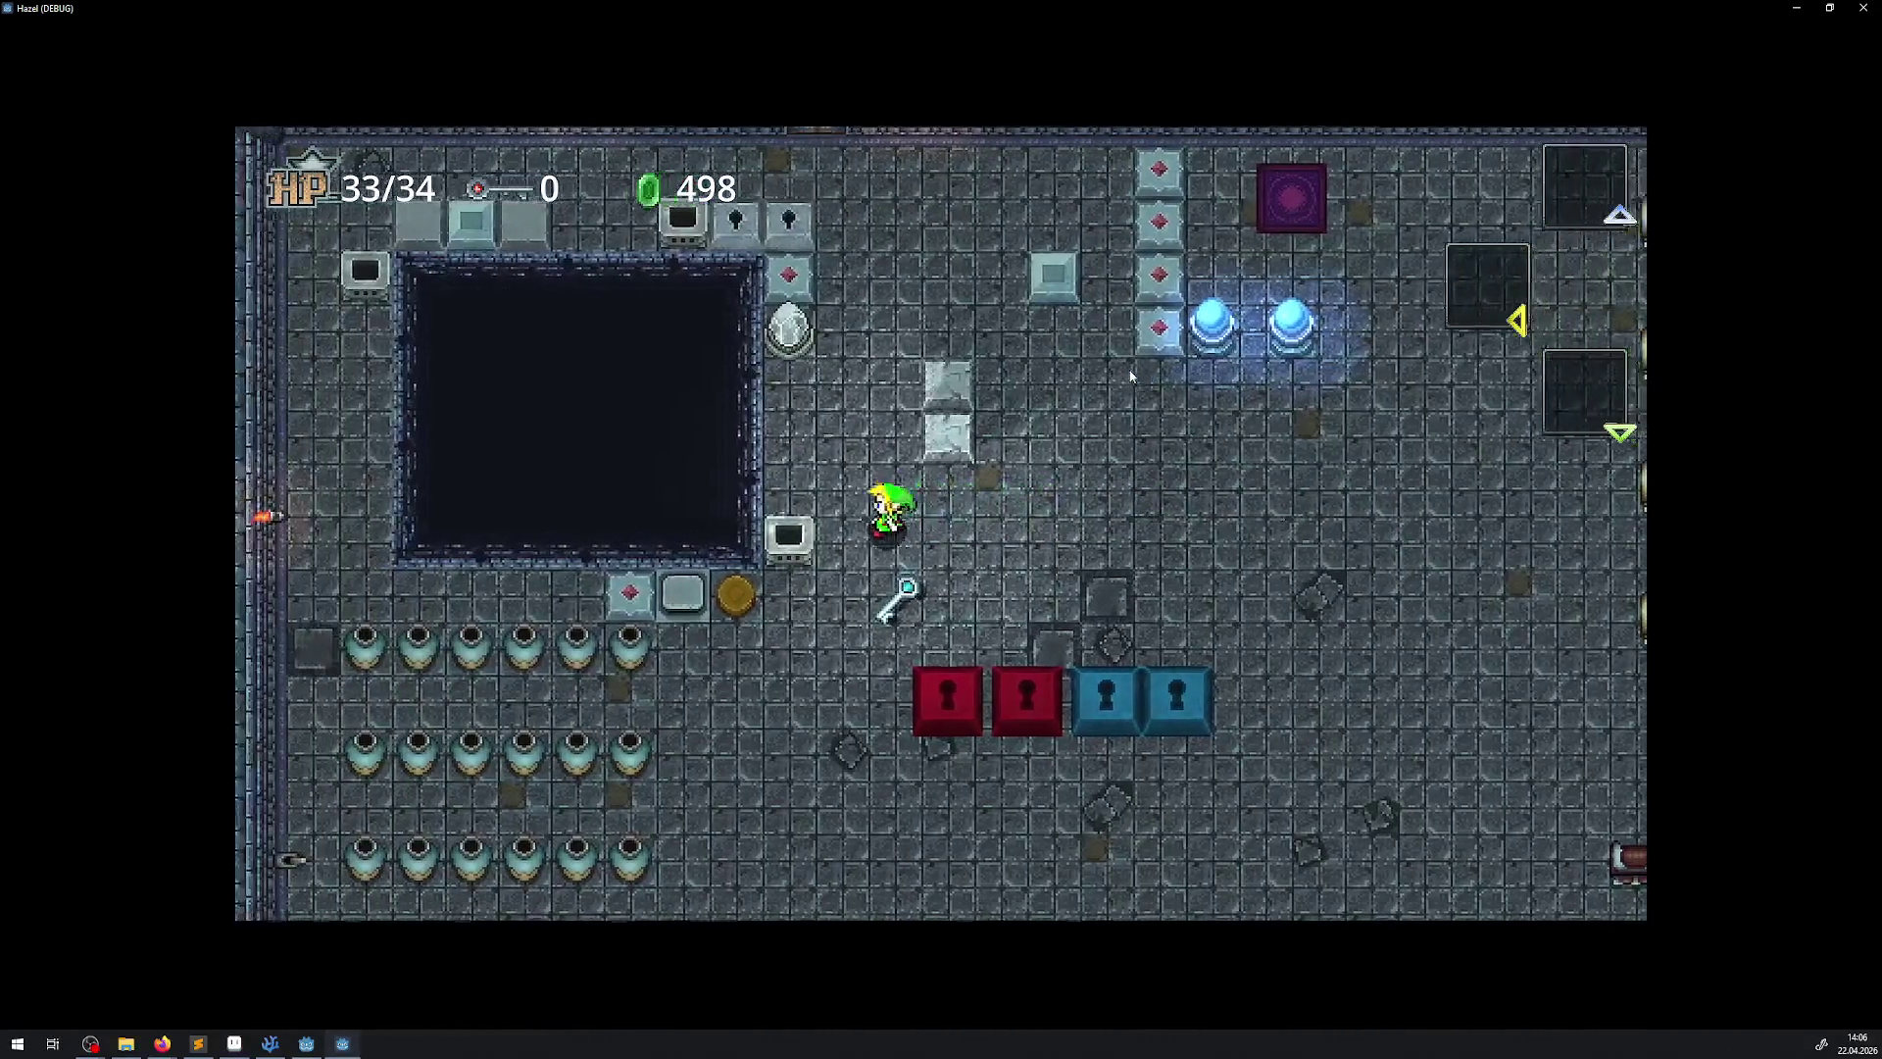
key("Down")
key("F8")
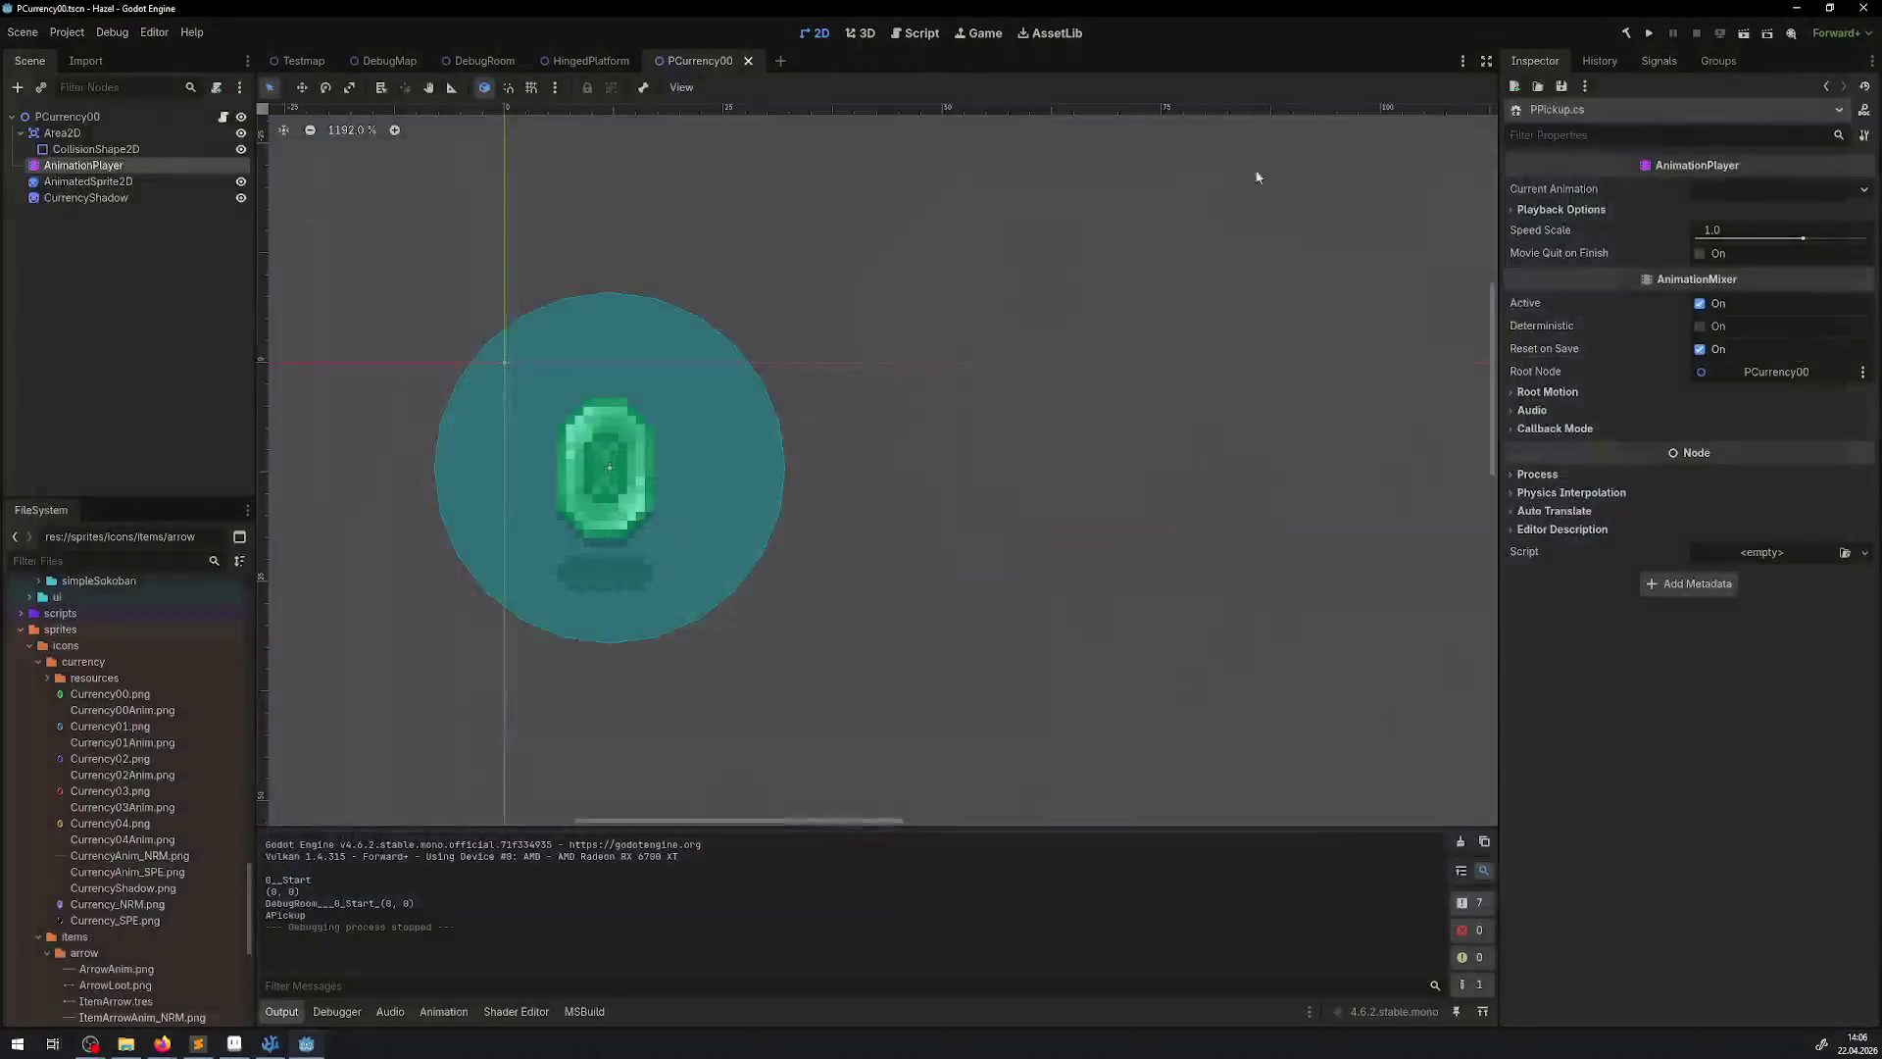
Make line 59's offset Vector2(-12, -12) and save PPickup.cs
left_click(271, 1045)
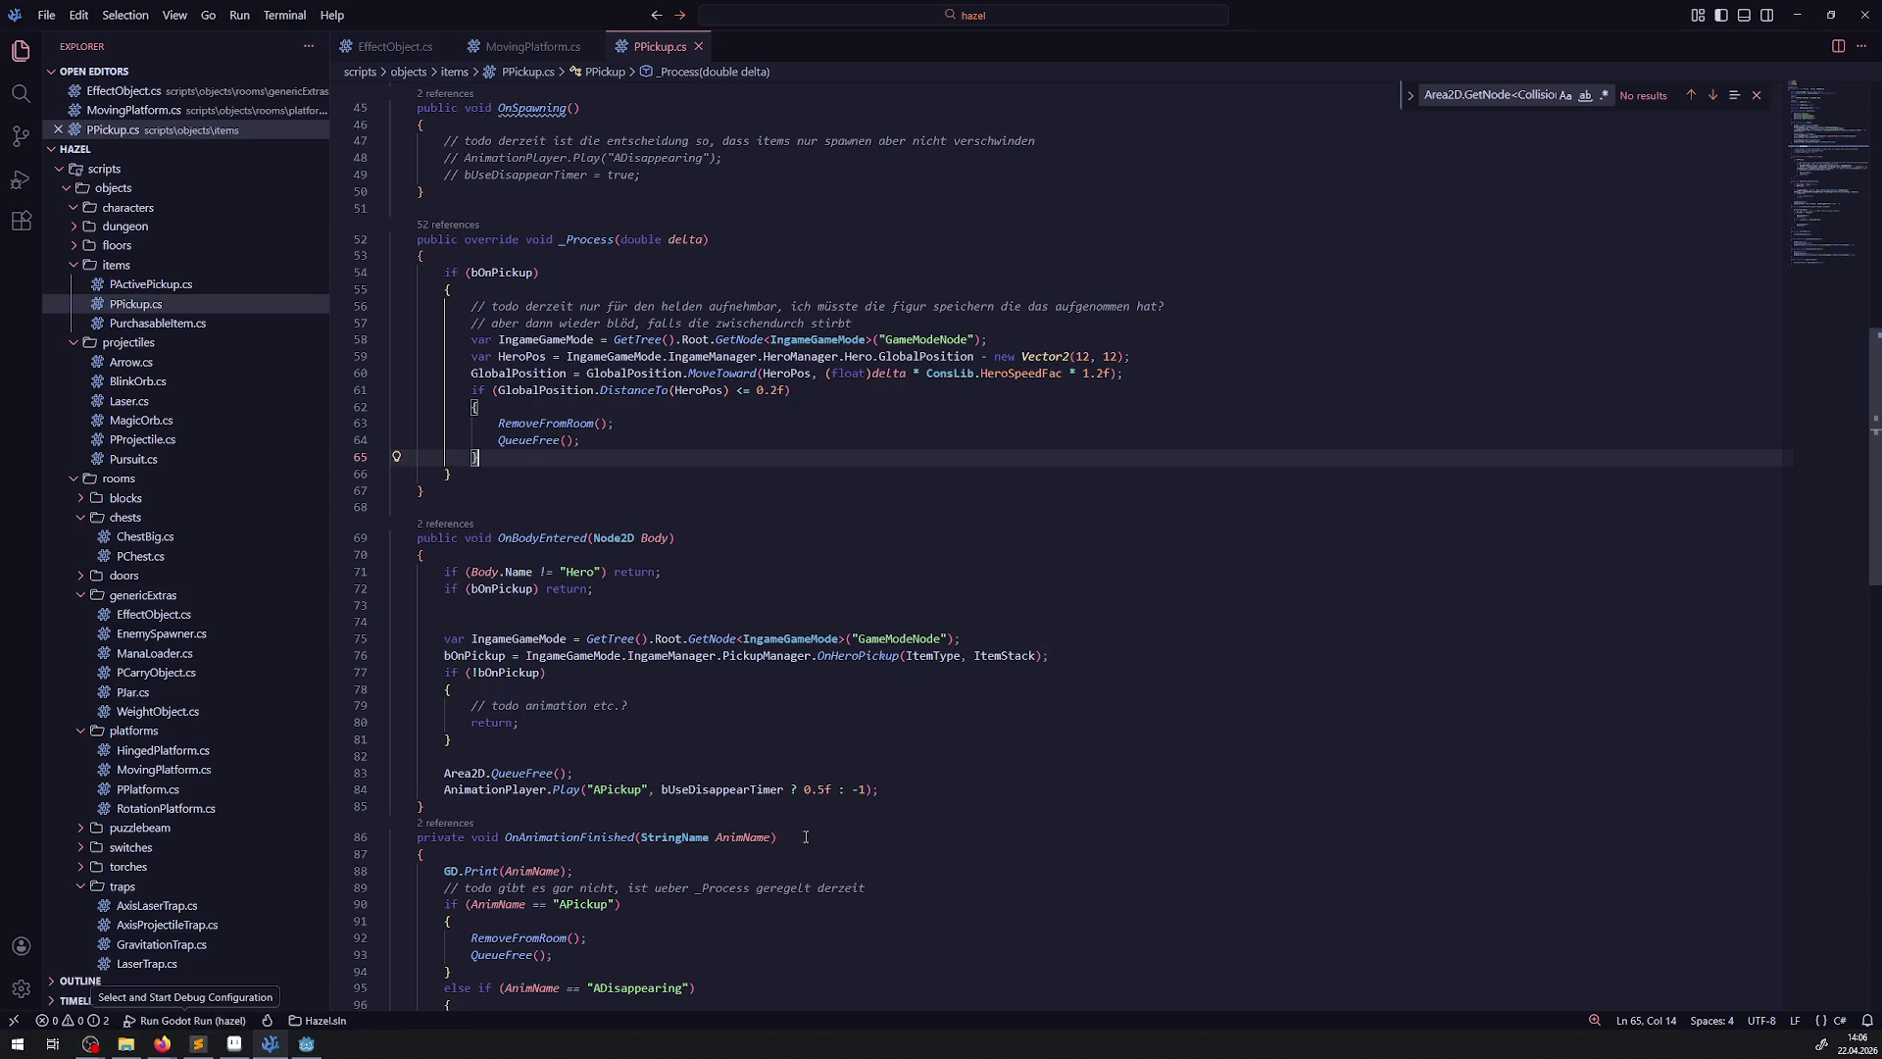
left_click(1075, 355)
type("-")
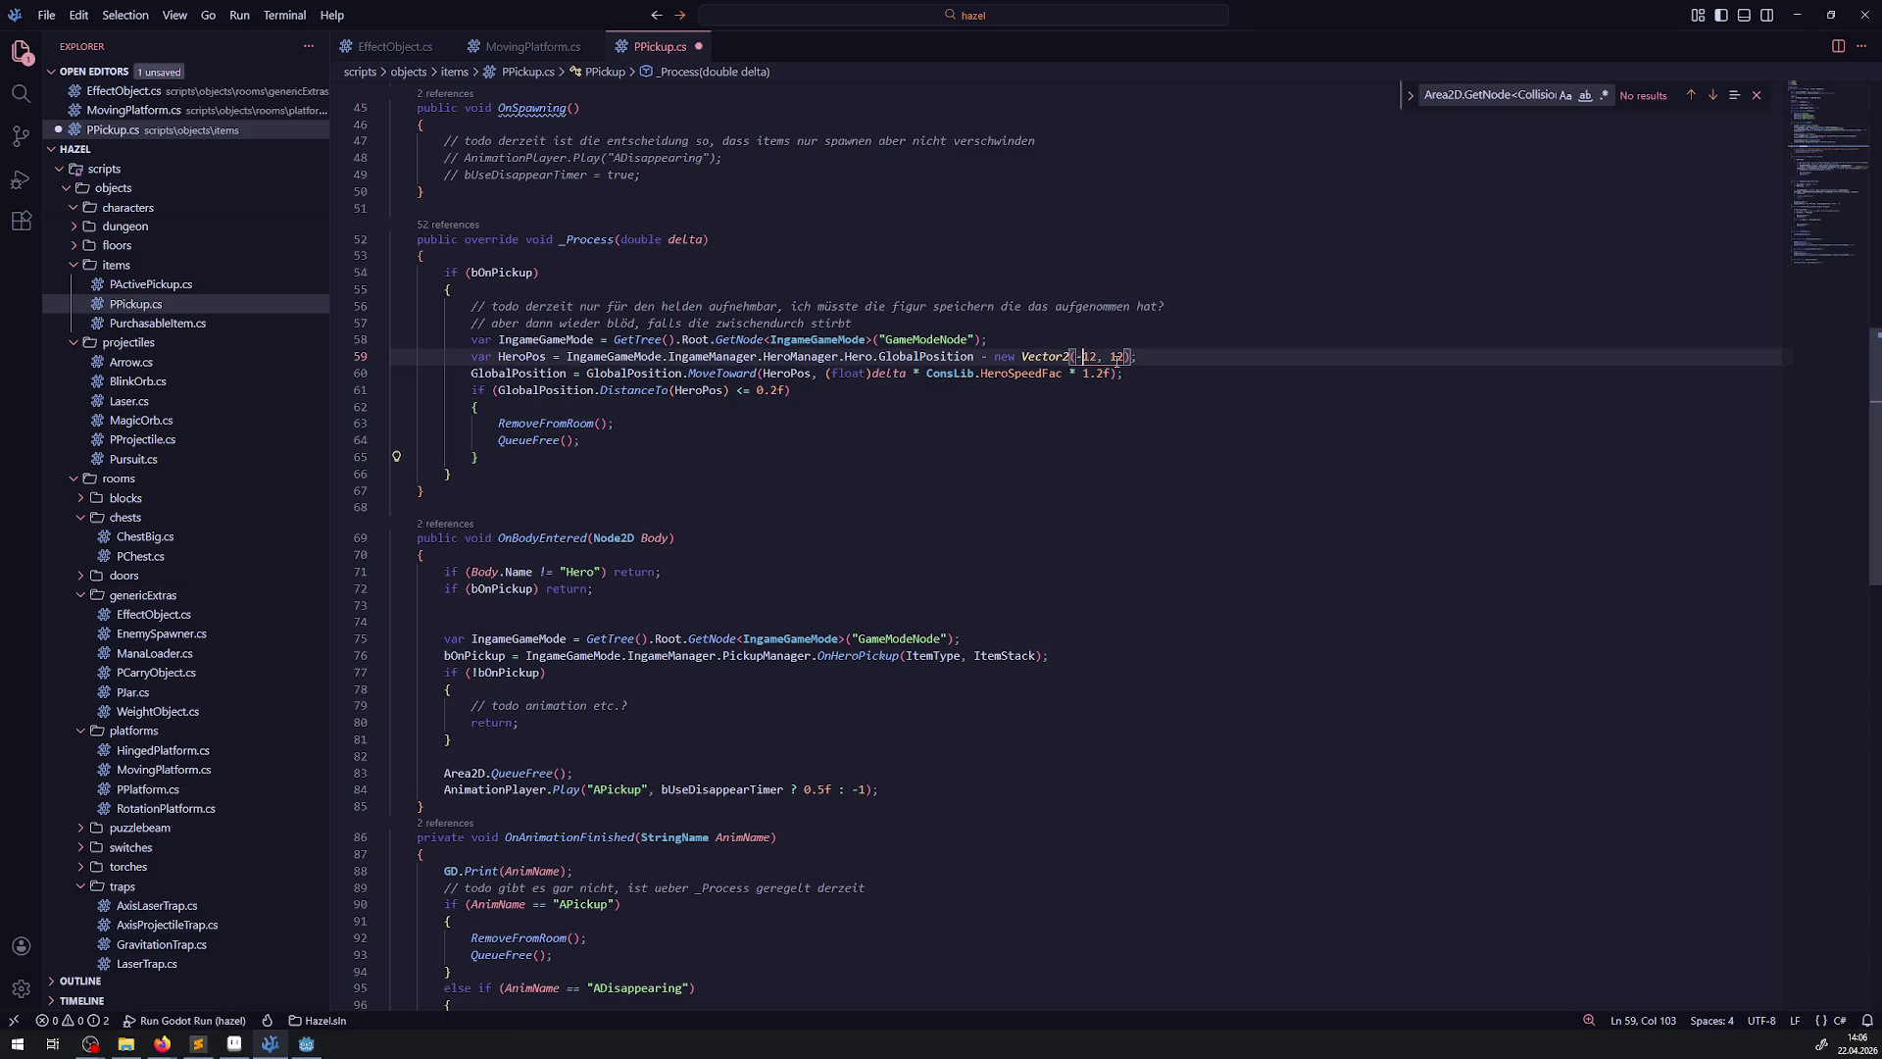
left_click(1104, 355)
type("-")
key("ctrl+s")
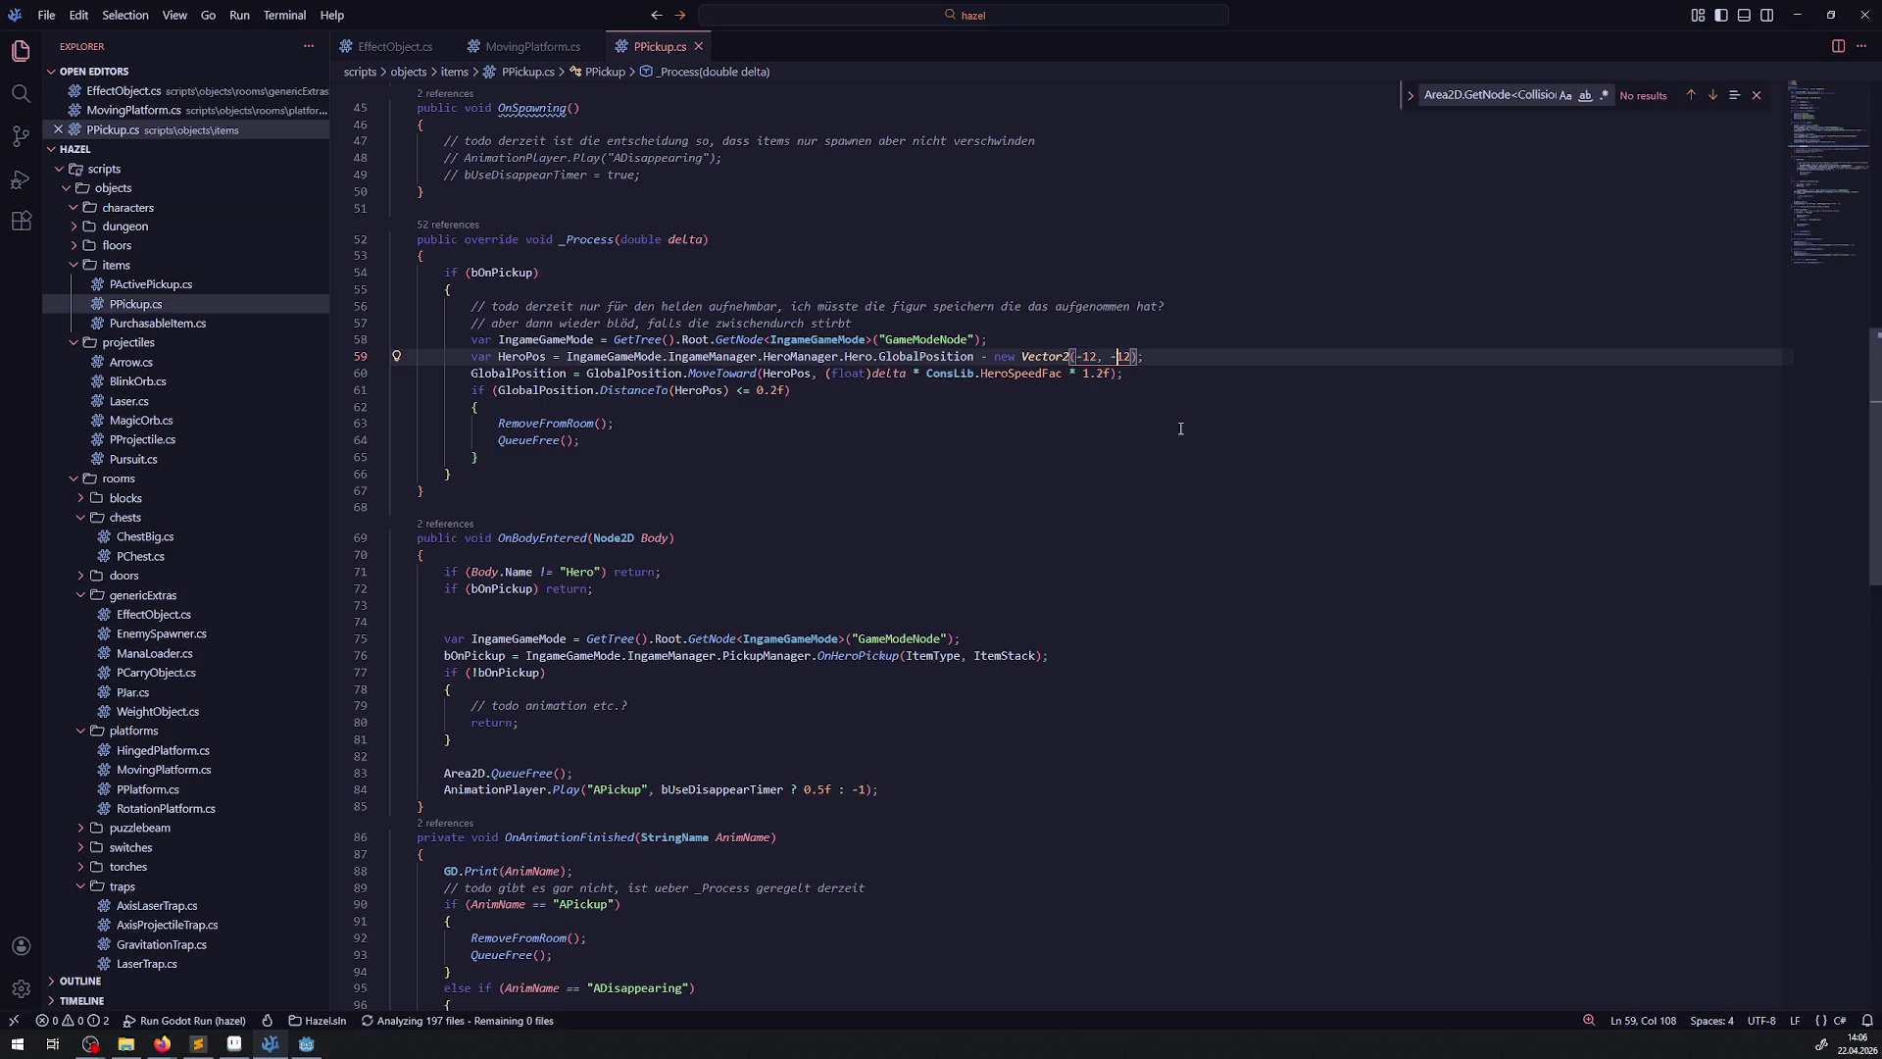
left_click(307, 1044)
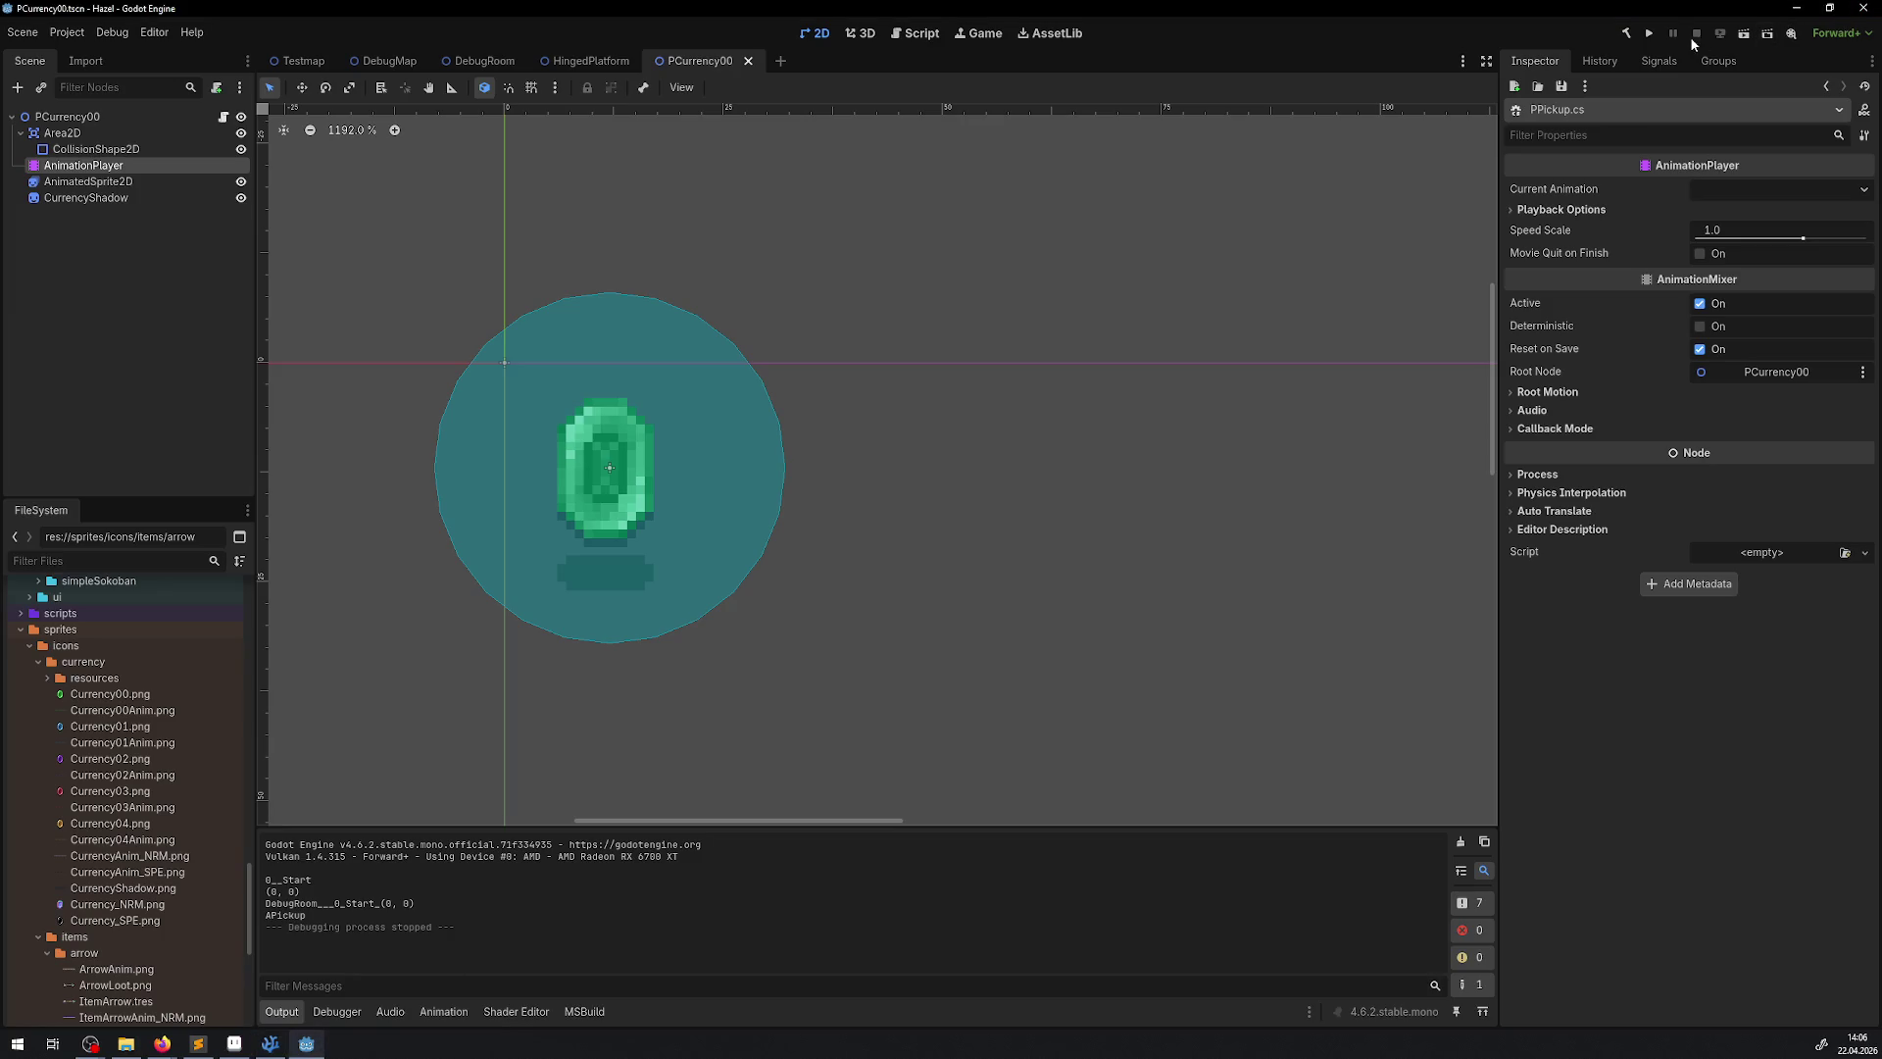
Run the game full screen and walk the hero into the gem rows
left_click(1648, 34)
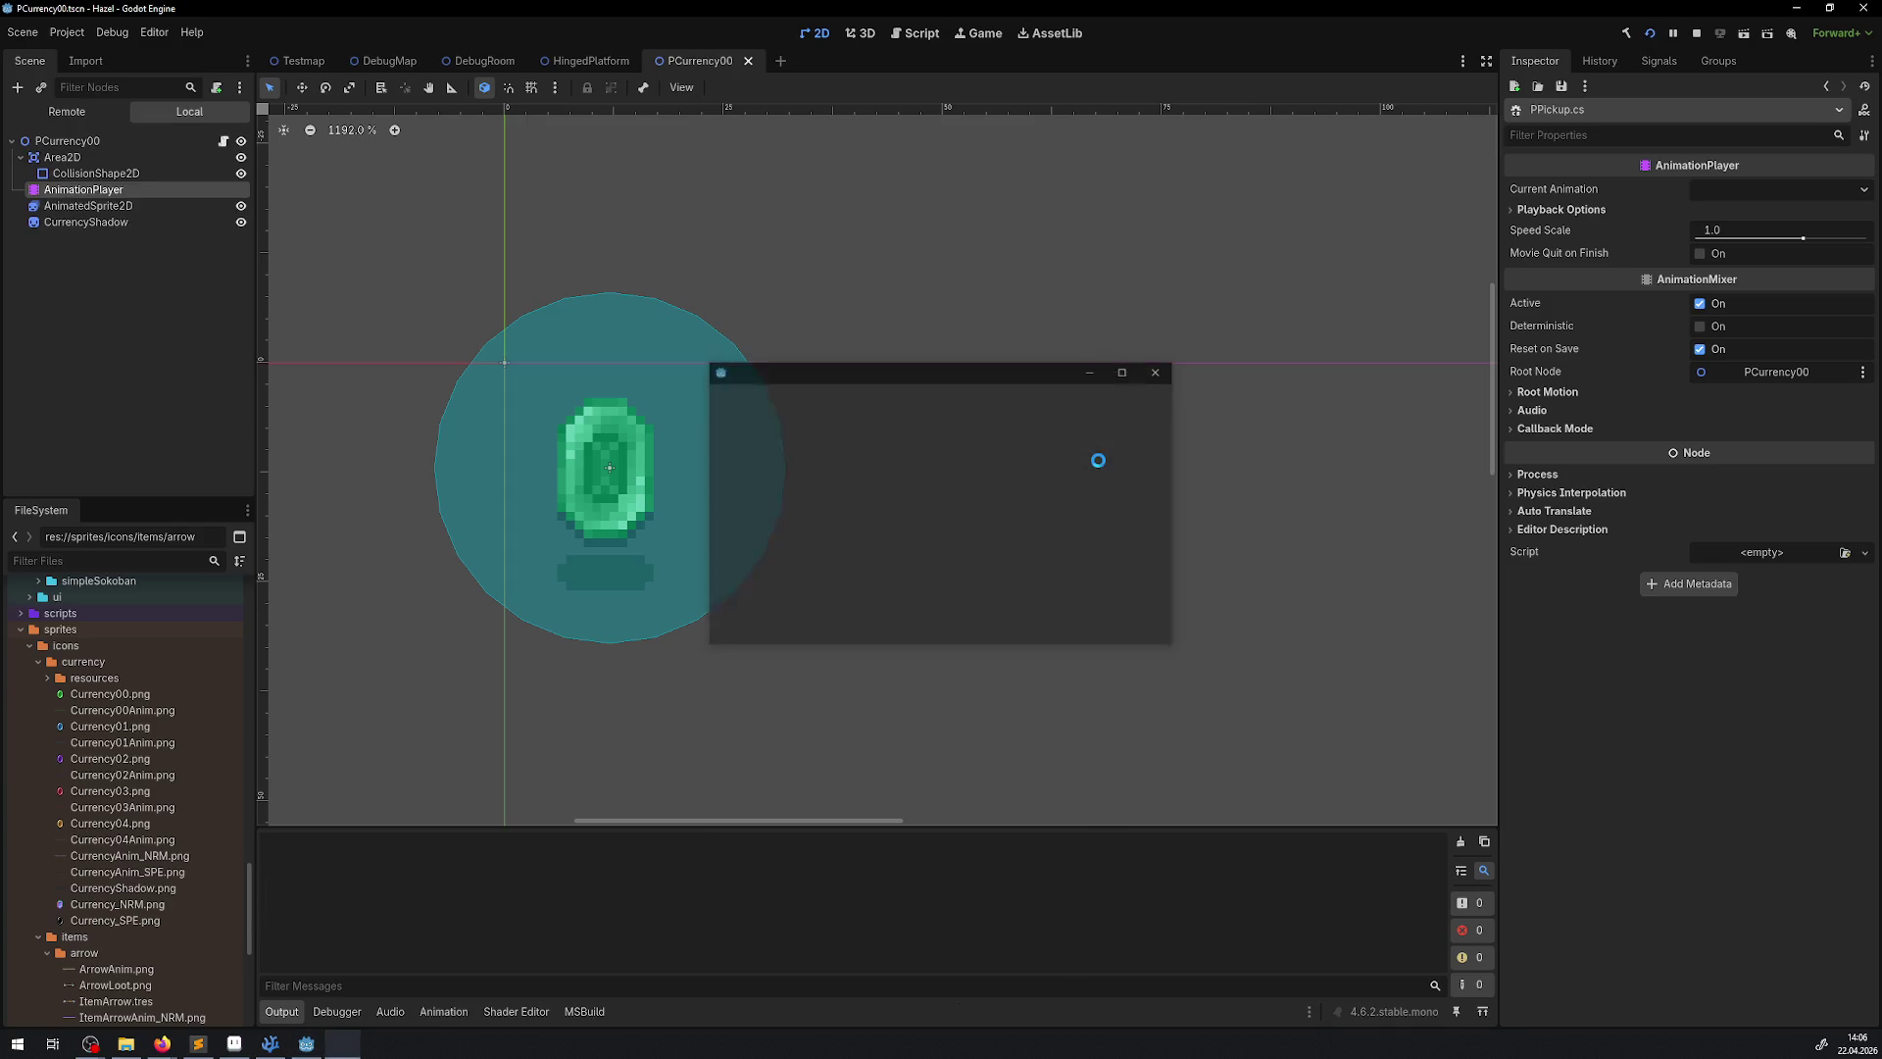
left_click(1128, 372)
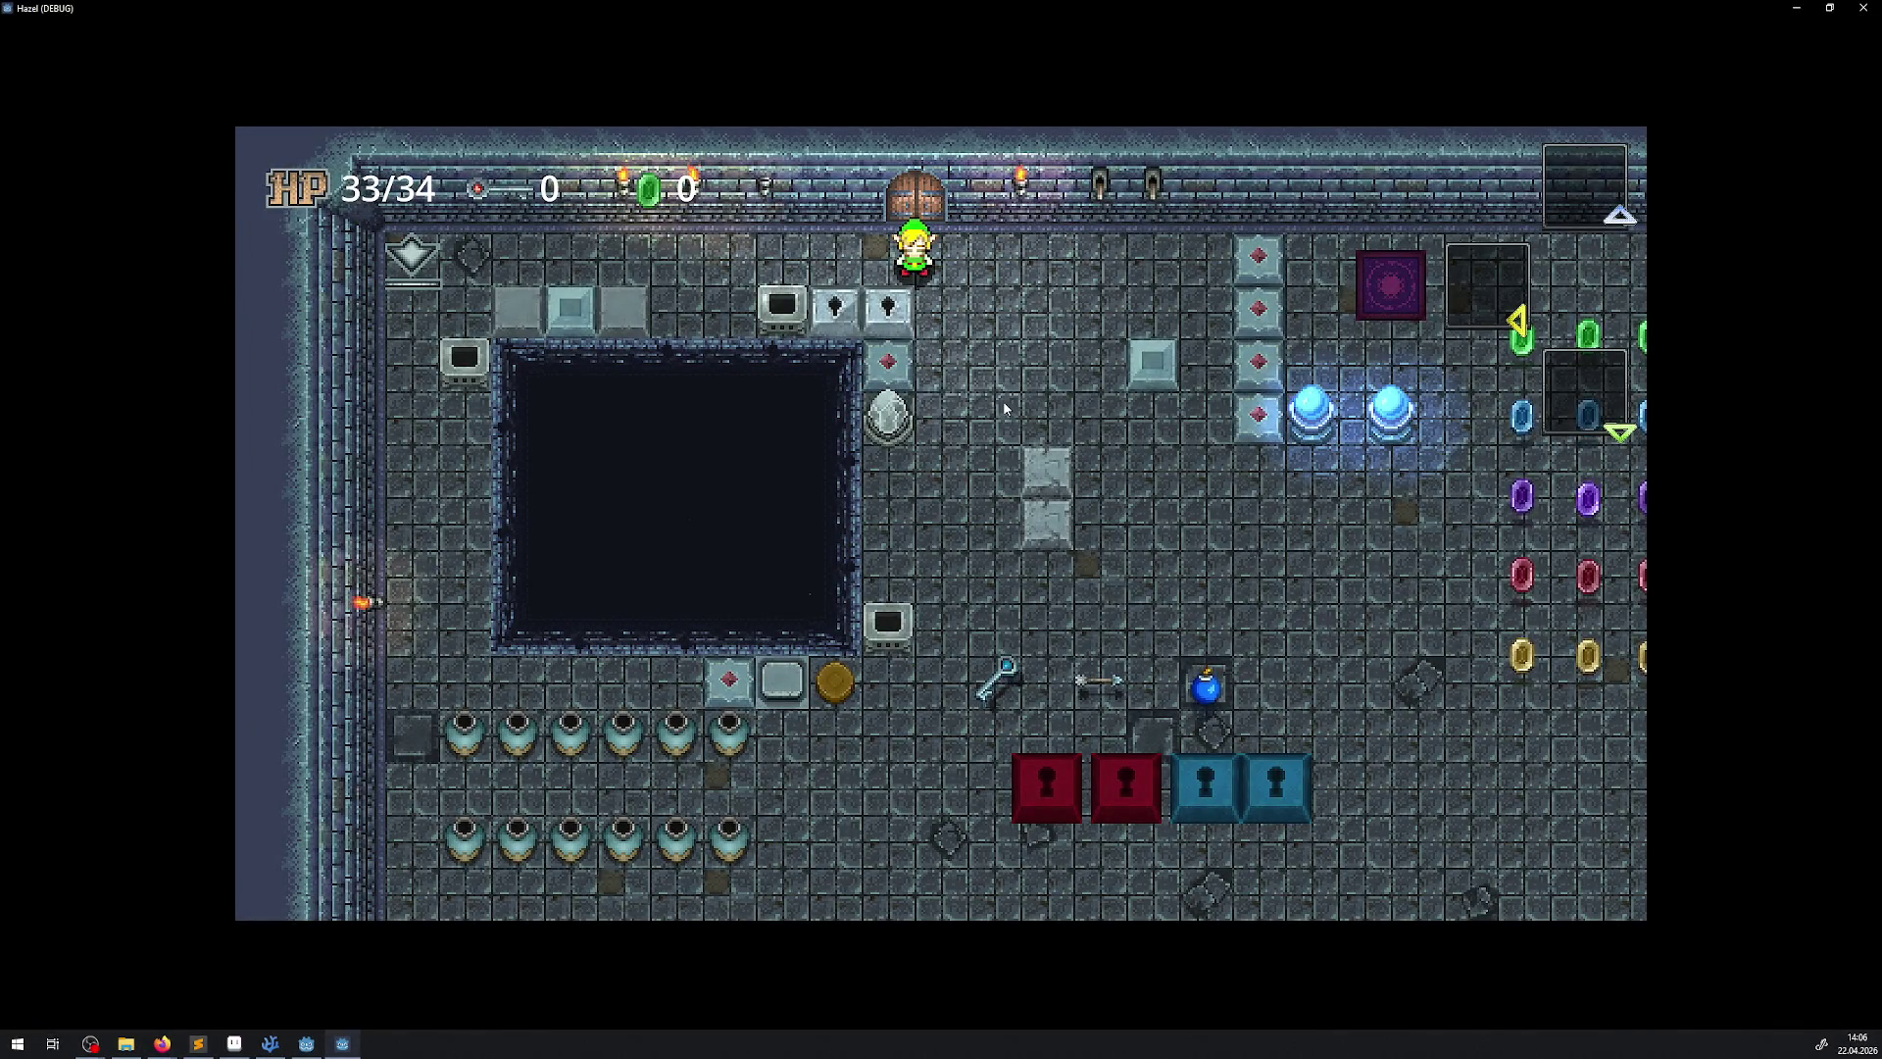
key("Down")
key("Right")
key("Right")
key("Down")
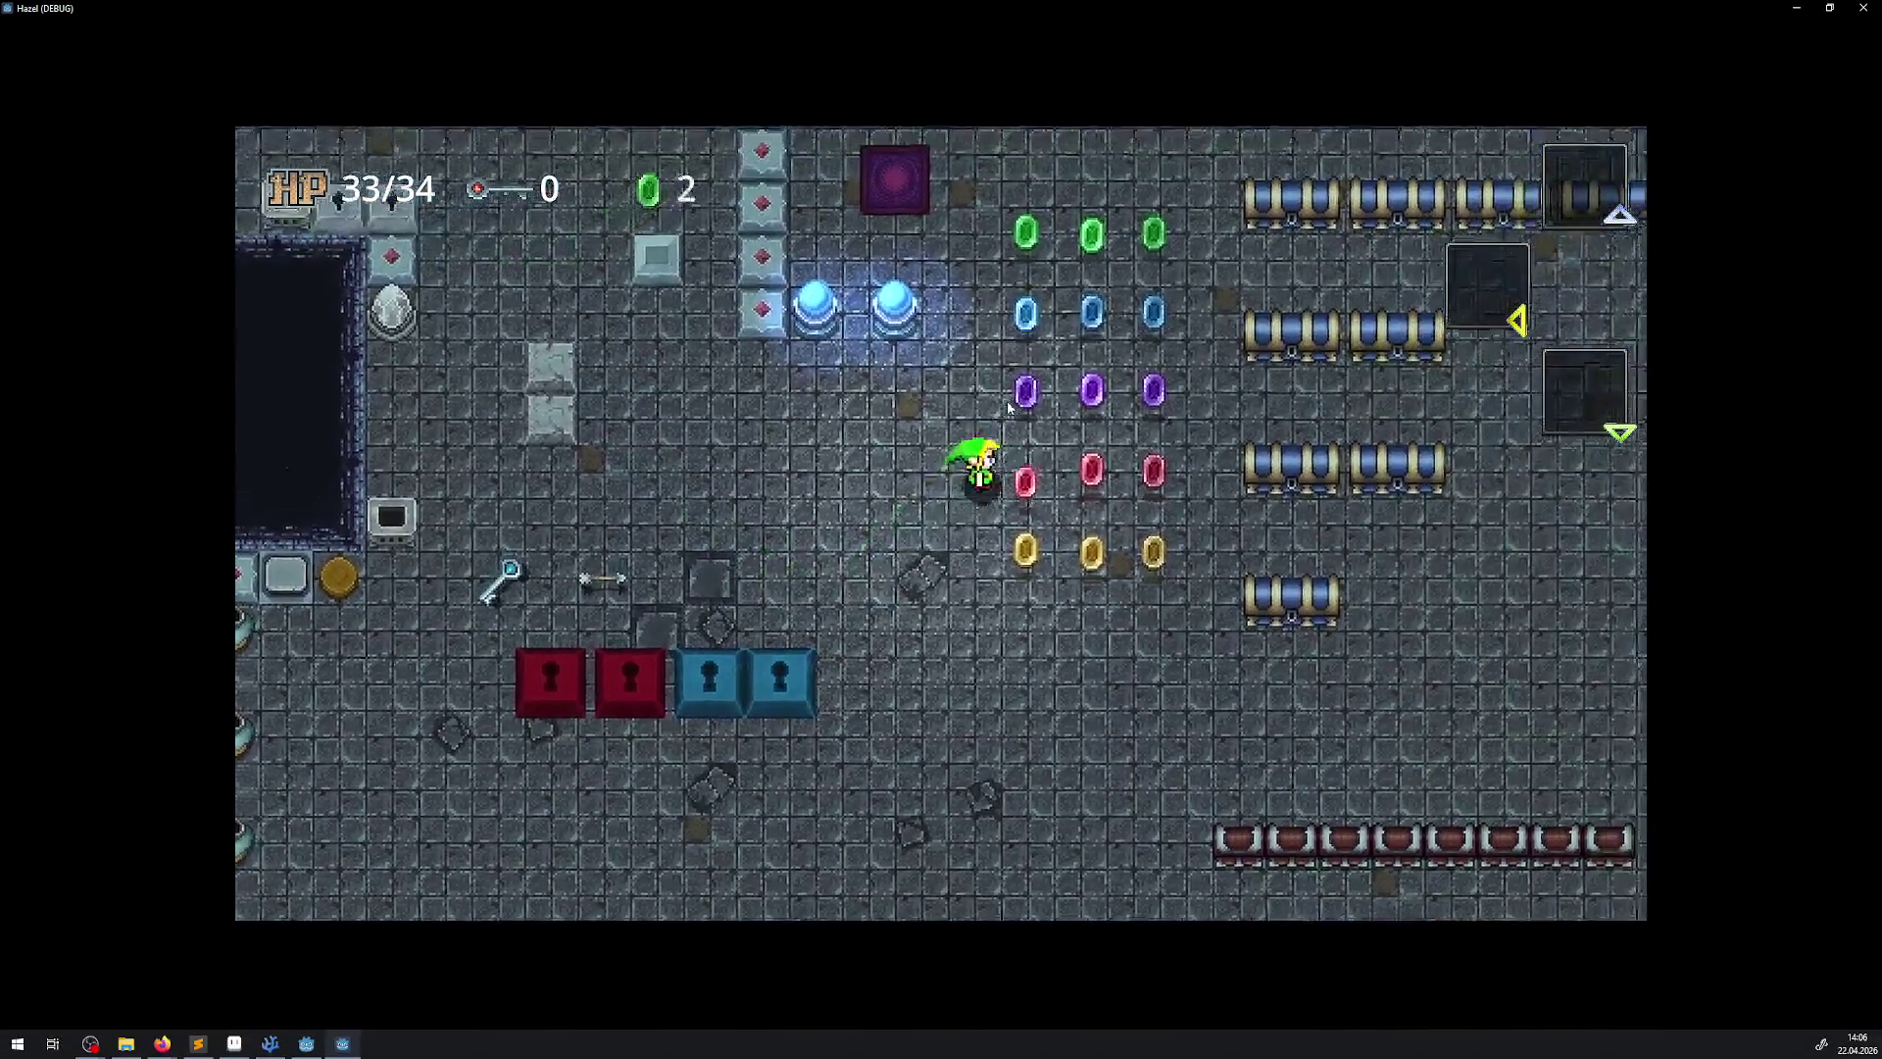
key("Up")
key("Right")
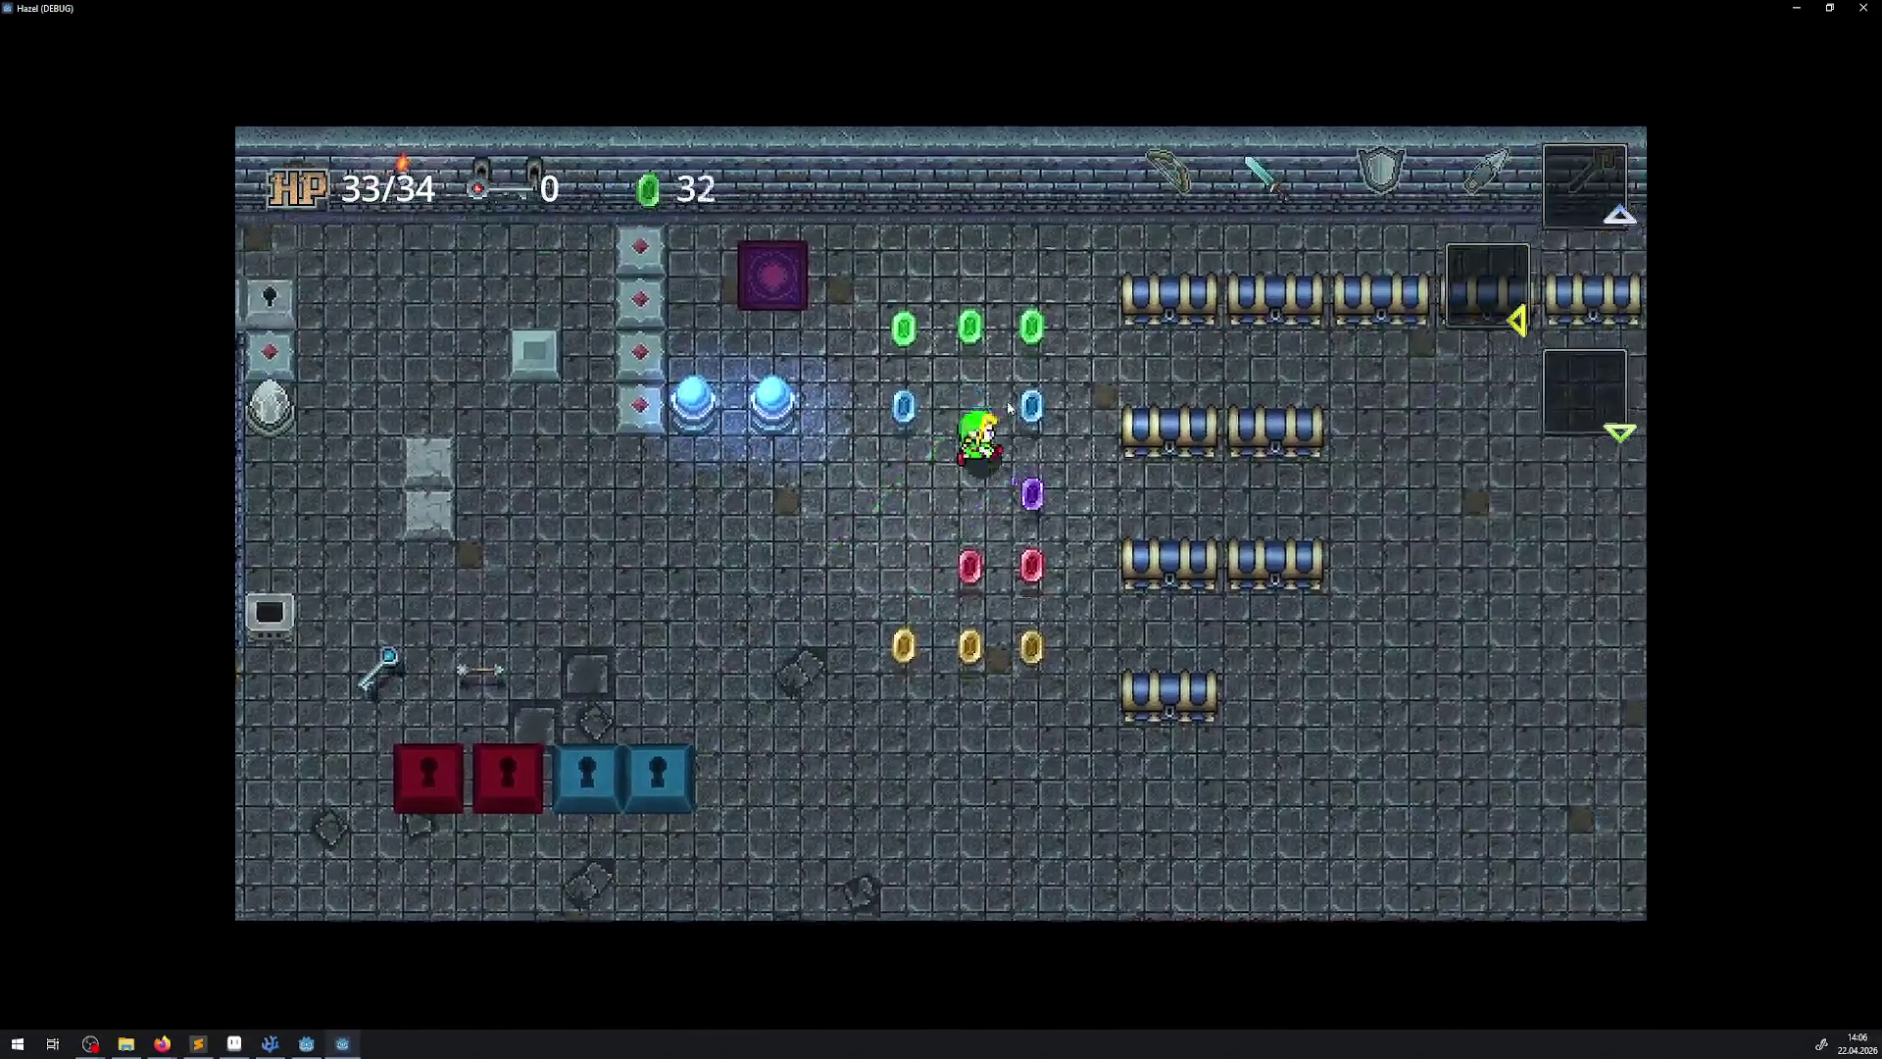
Collect the purple, red, gold and green gems up to 498, then quit to the code editor
key("Left")
key("Down")
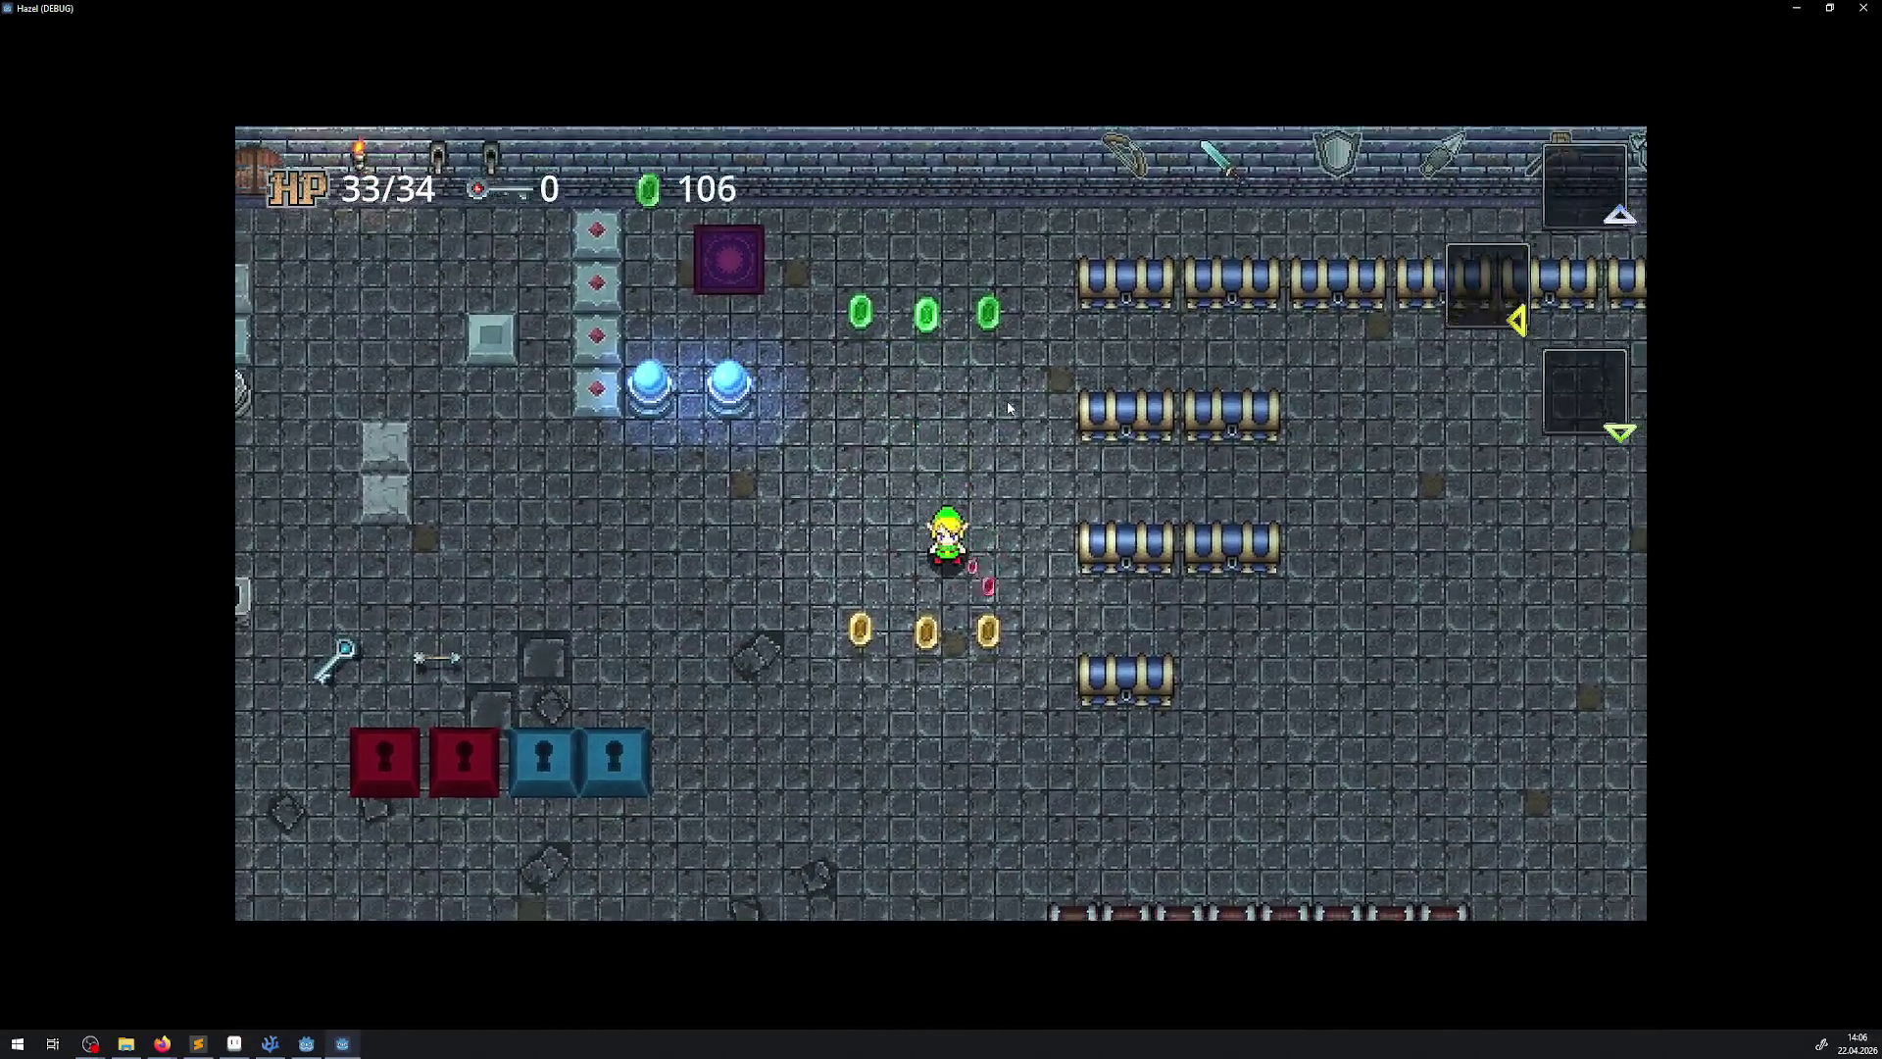
key("Down")
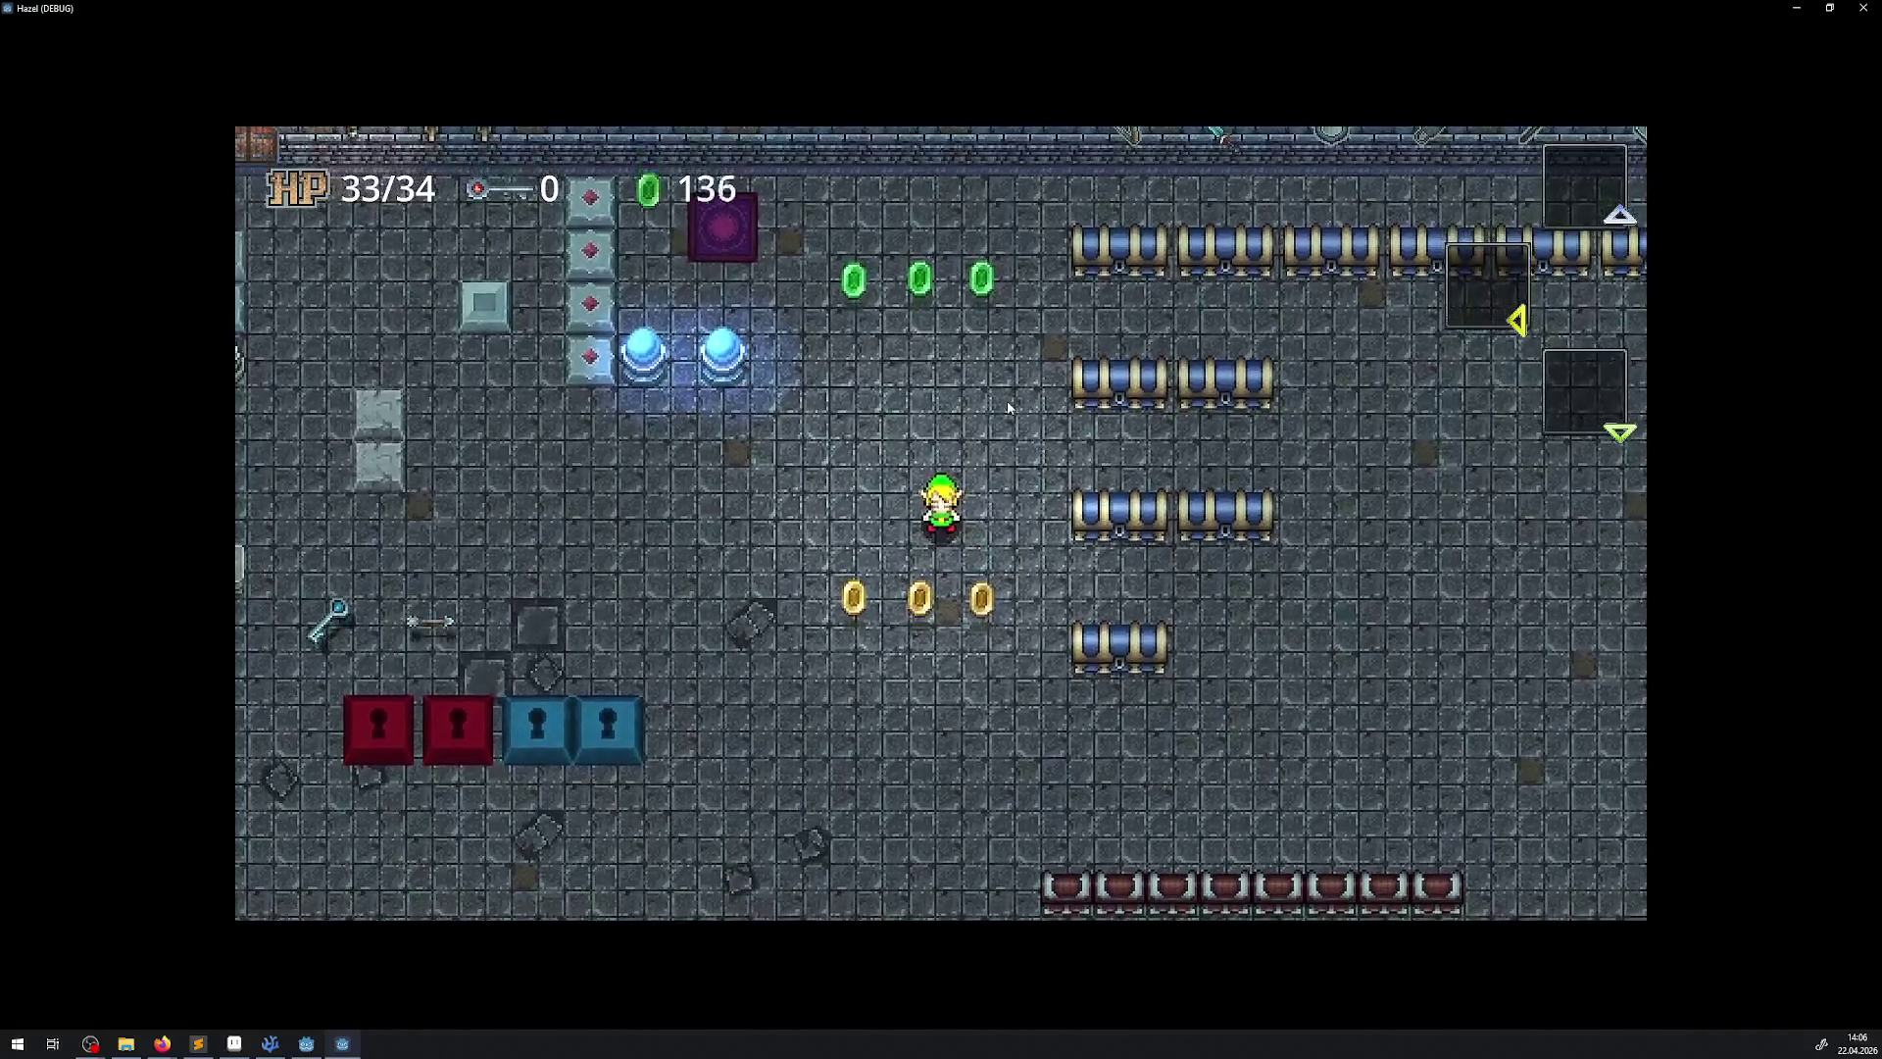
key("Left")
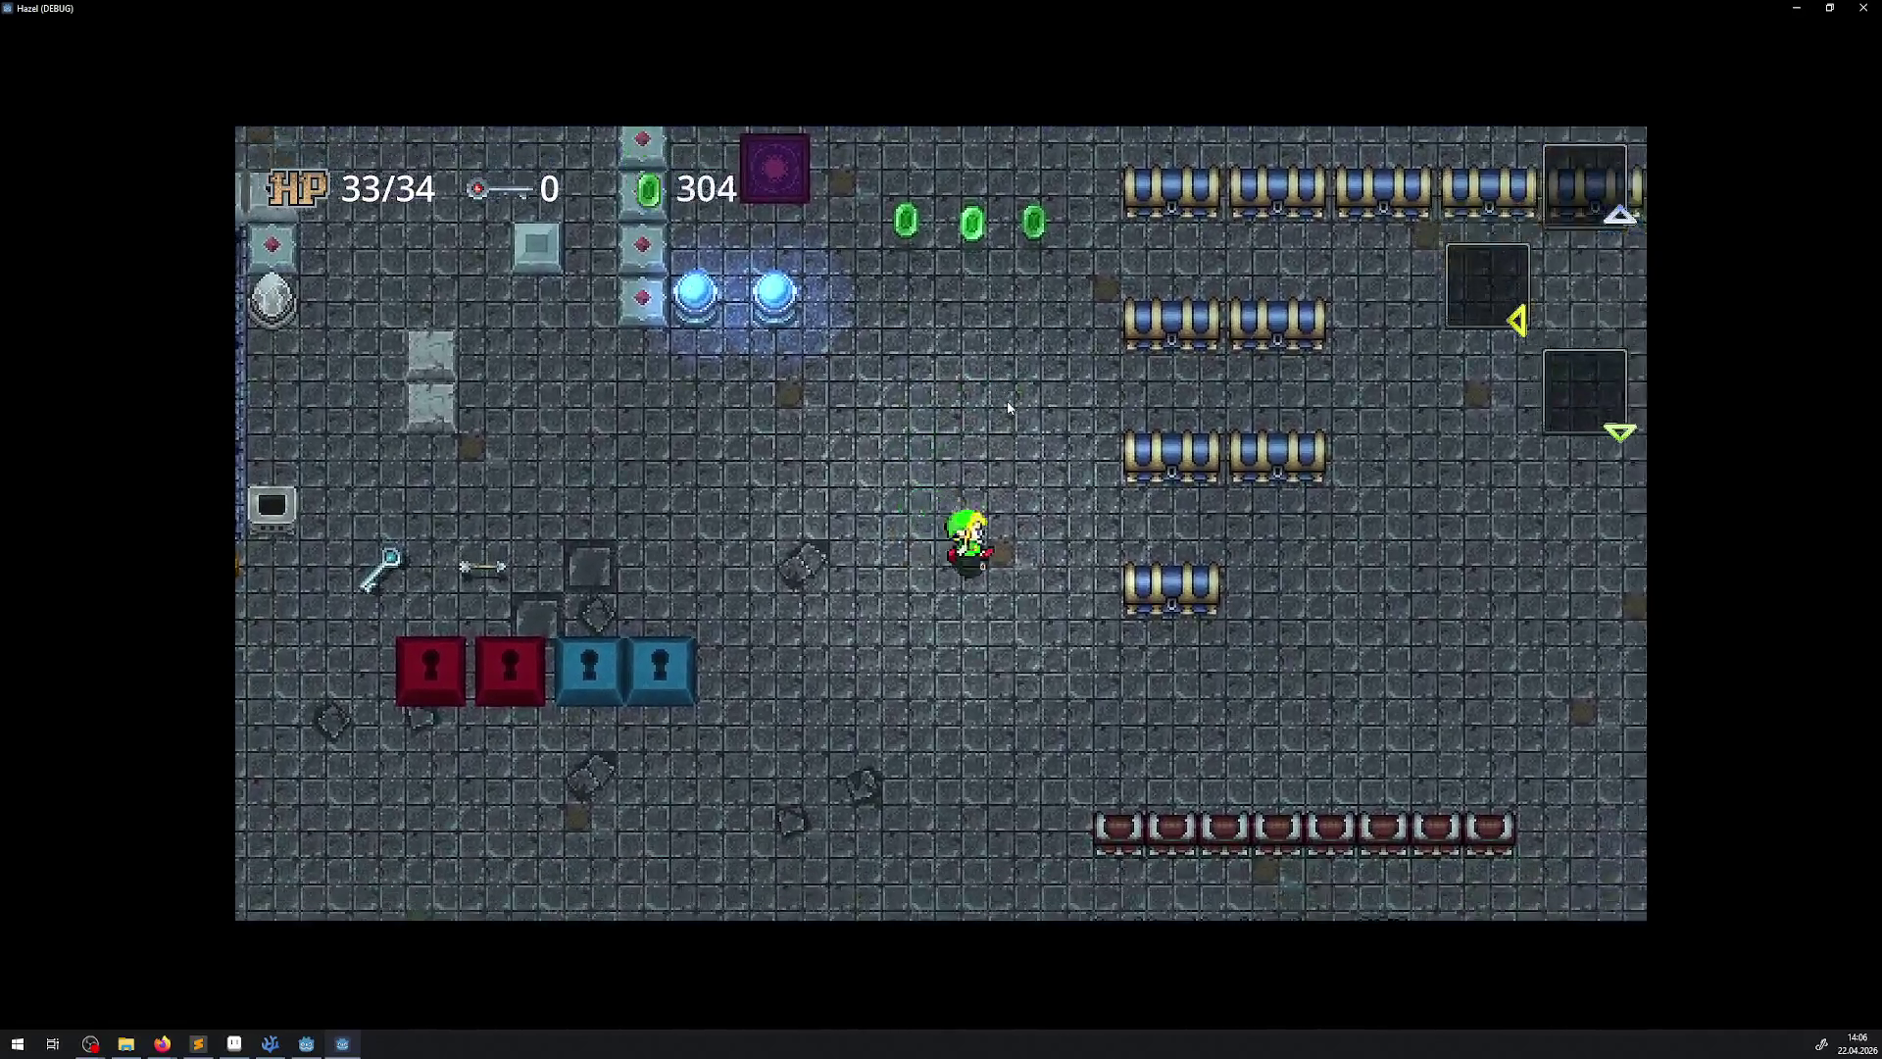
key("Up")
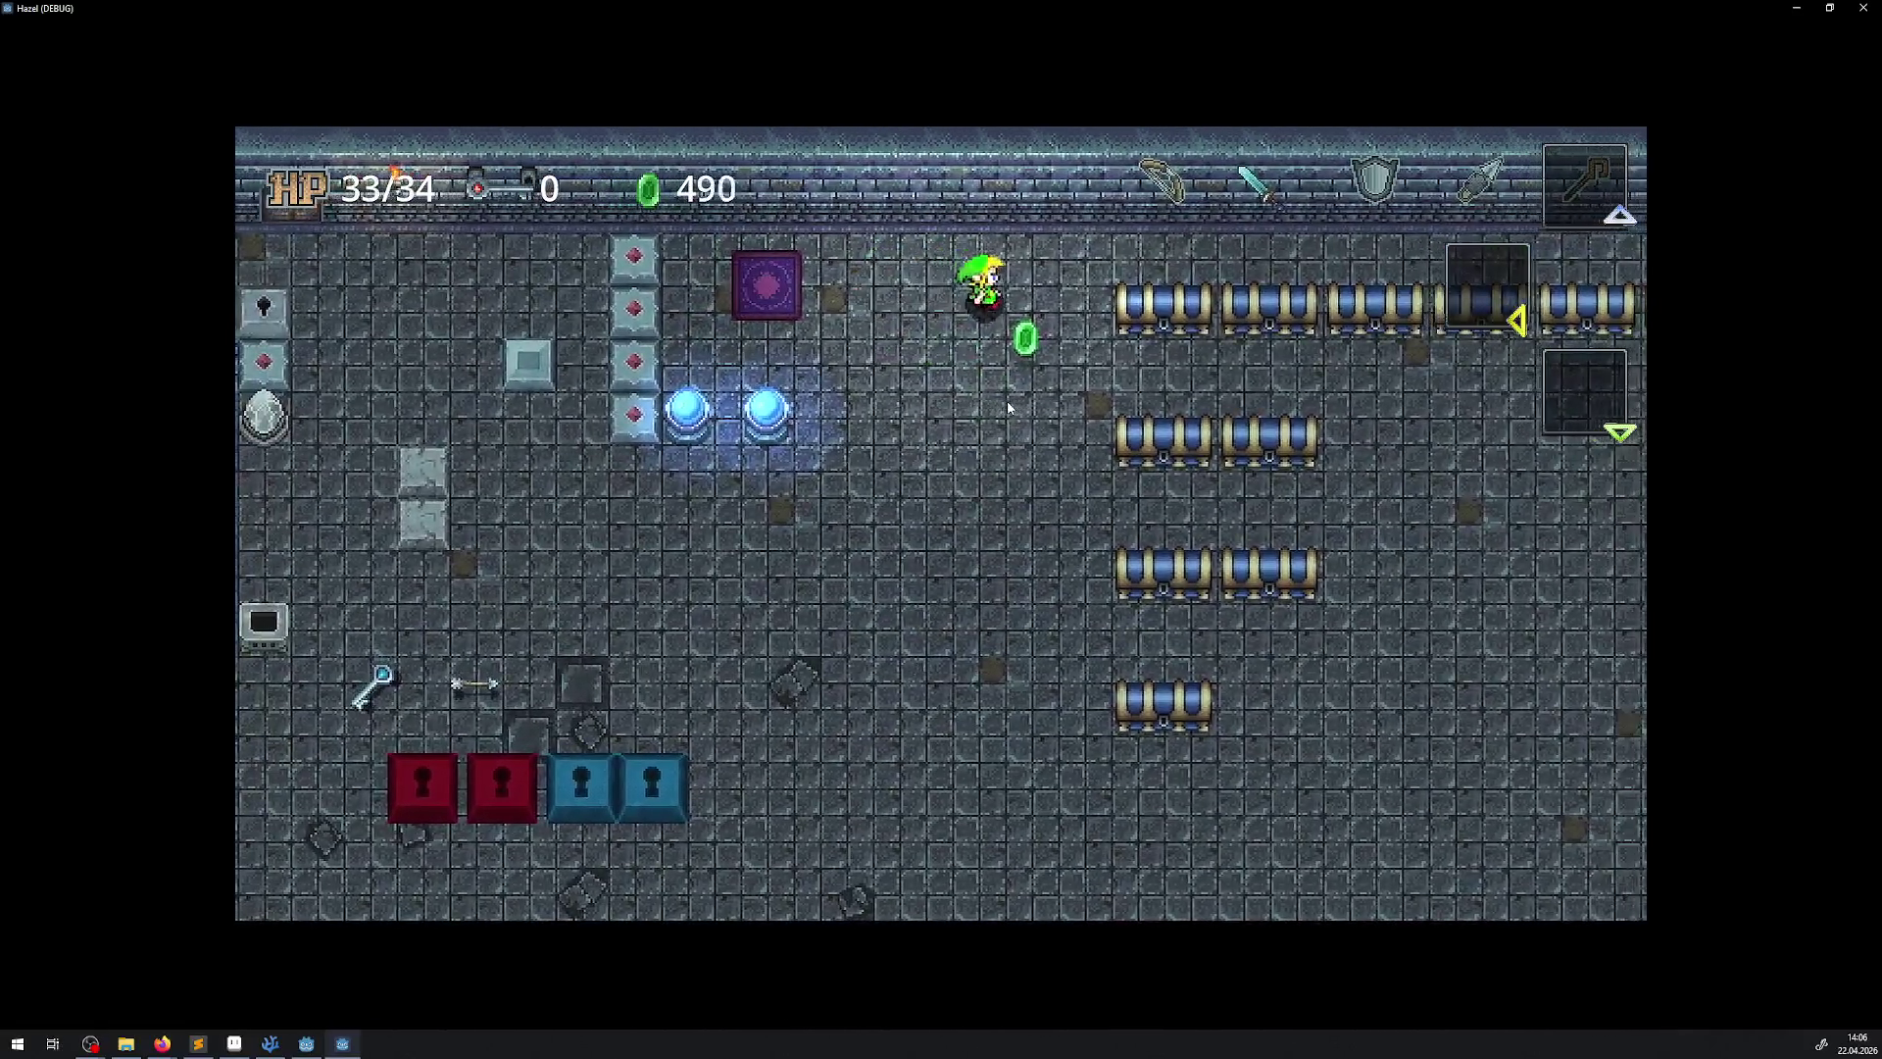
key("Down")
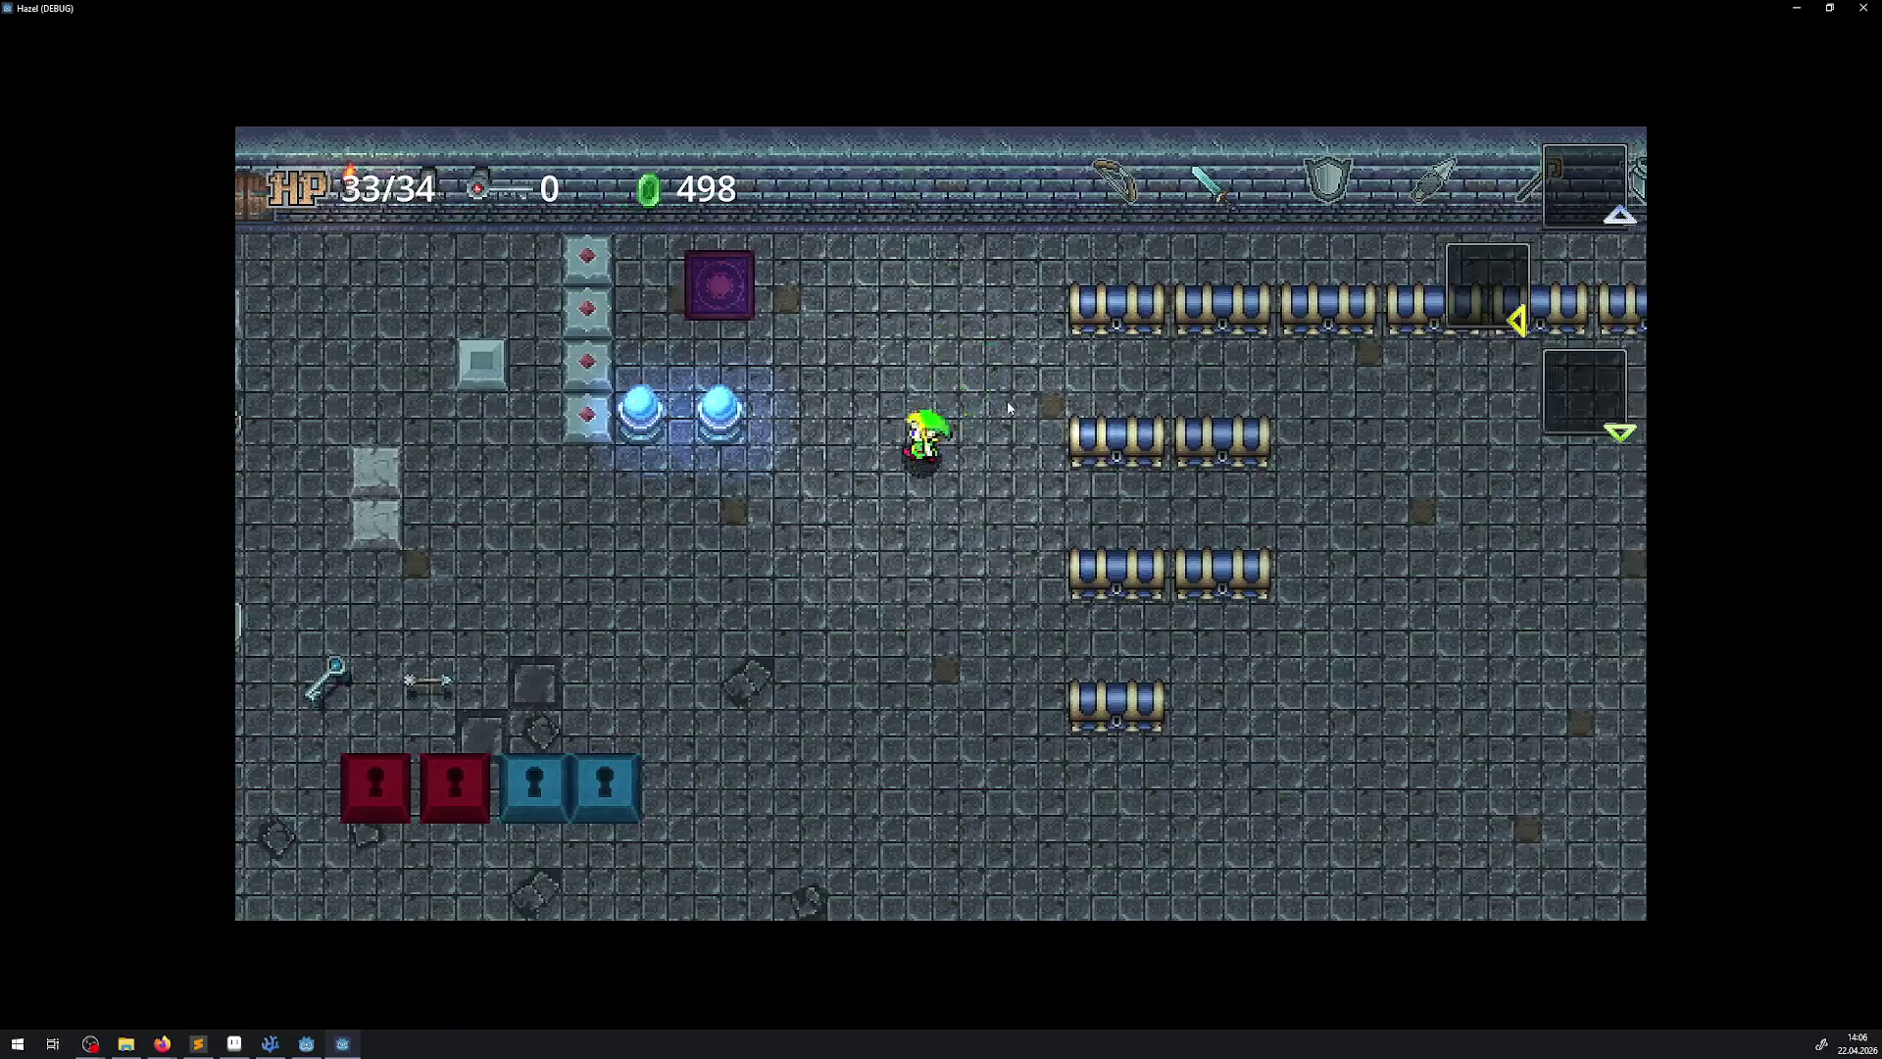
key("Left")
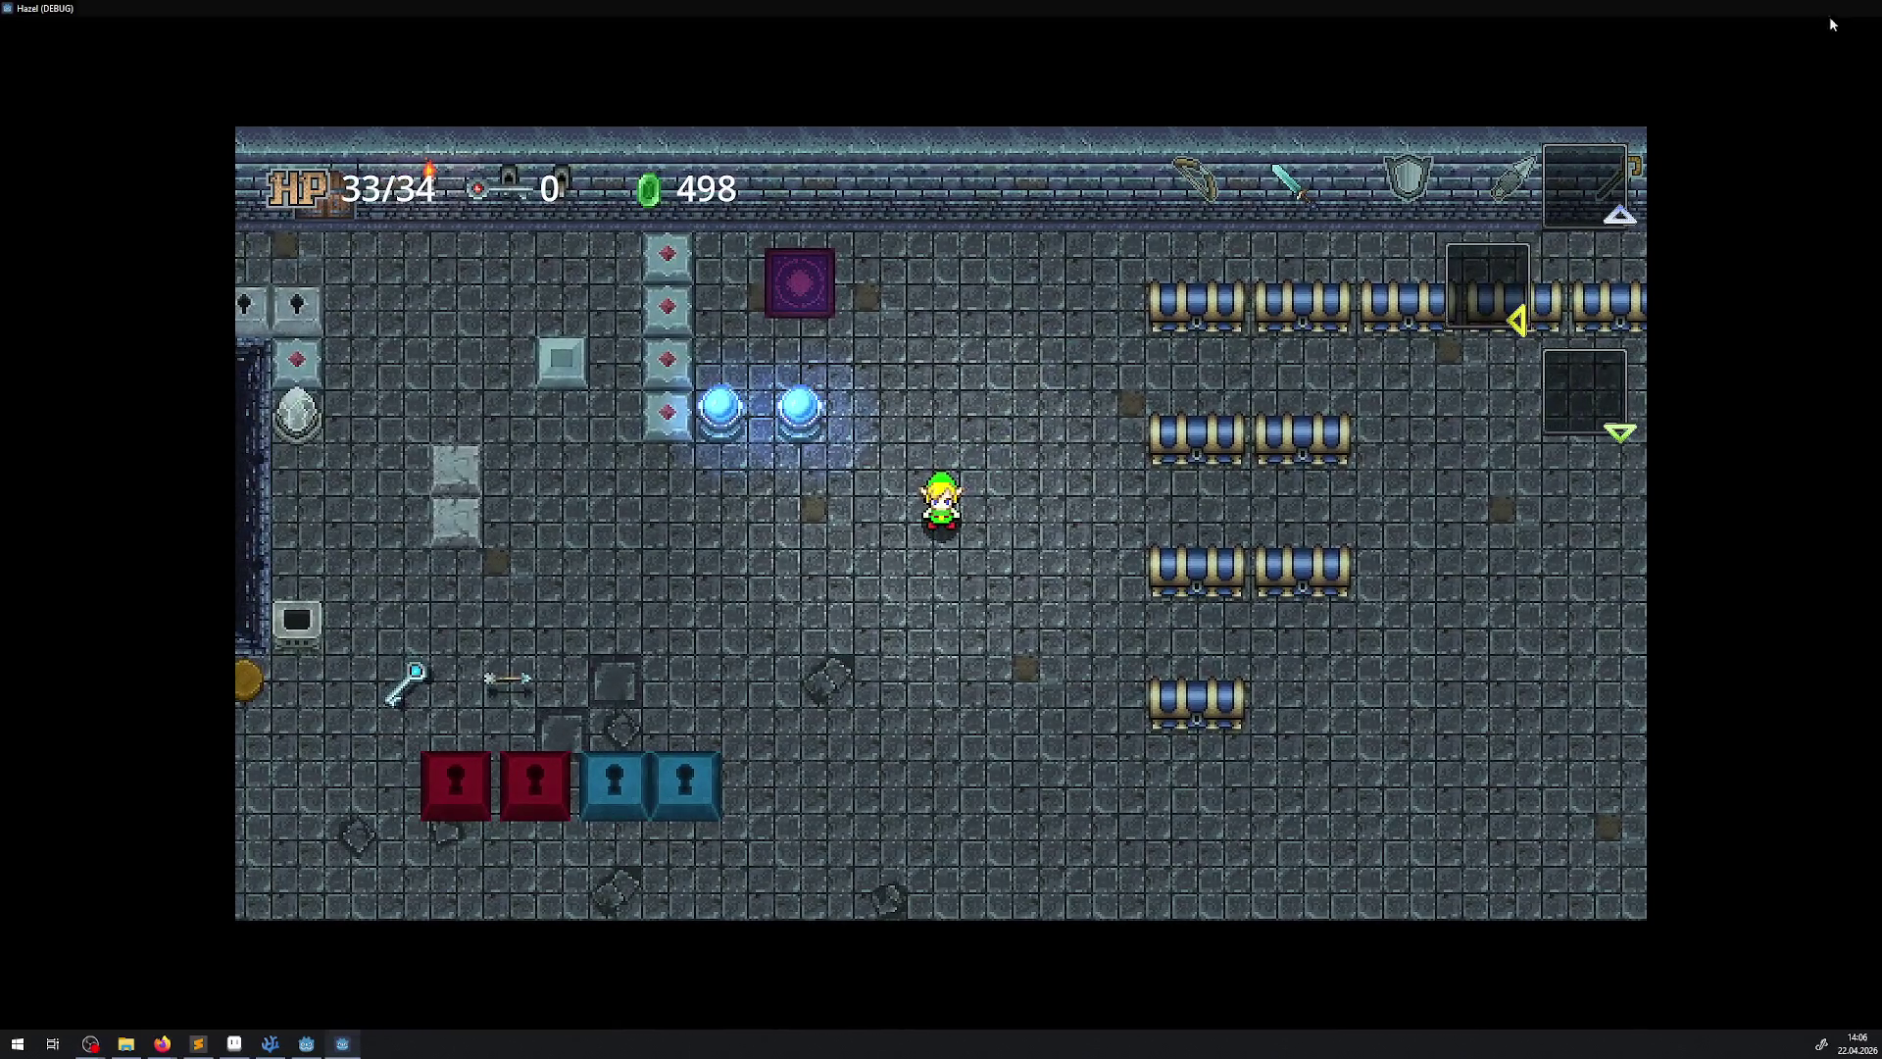
key("Escape")
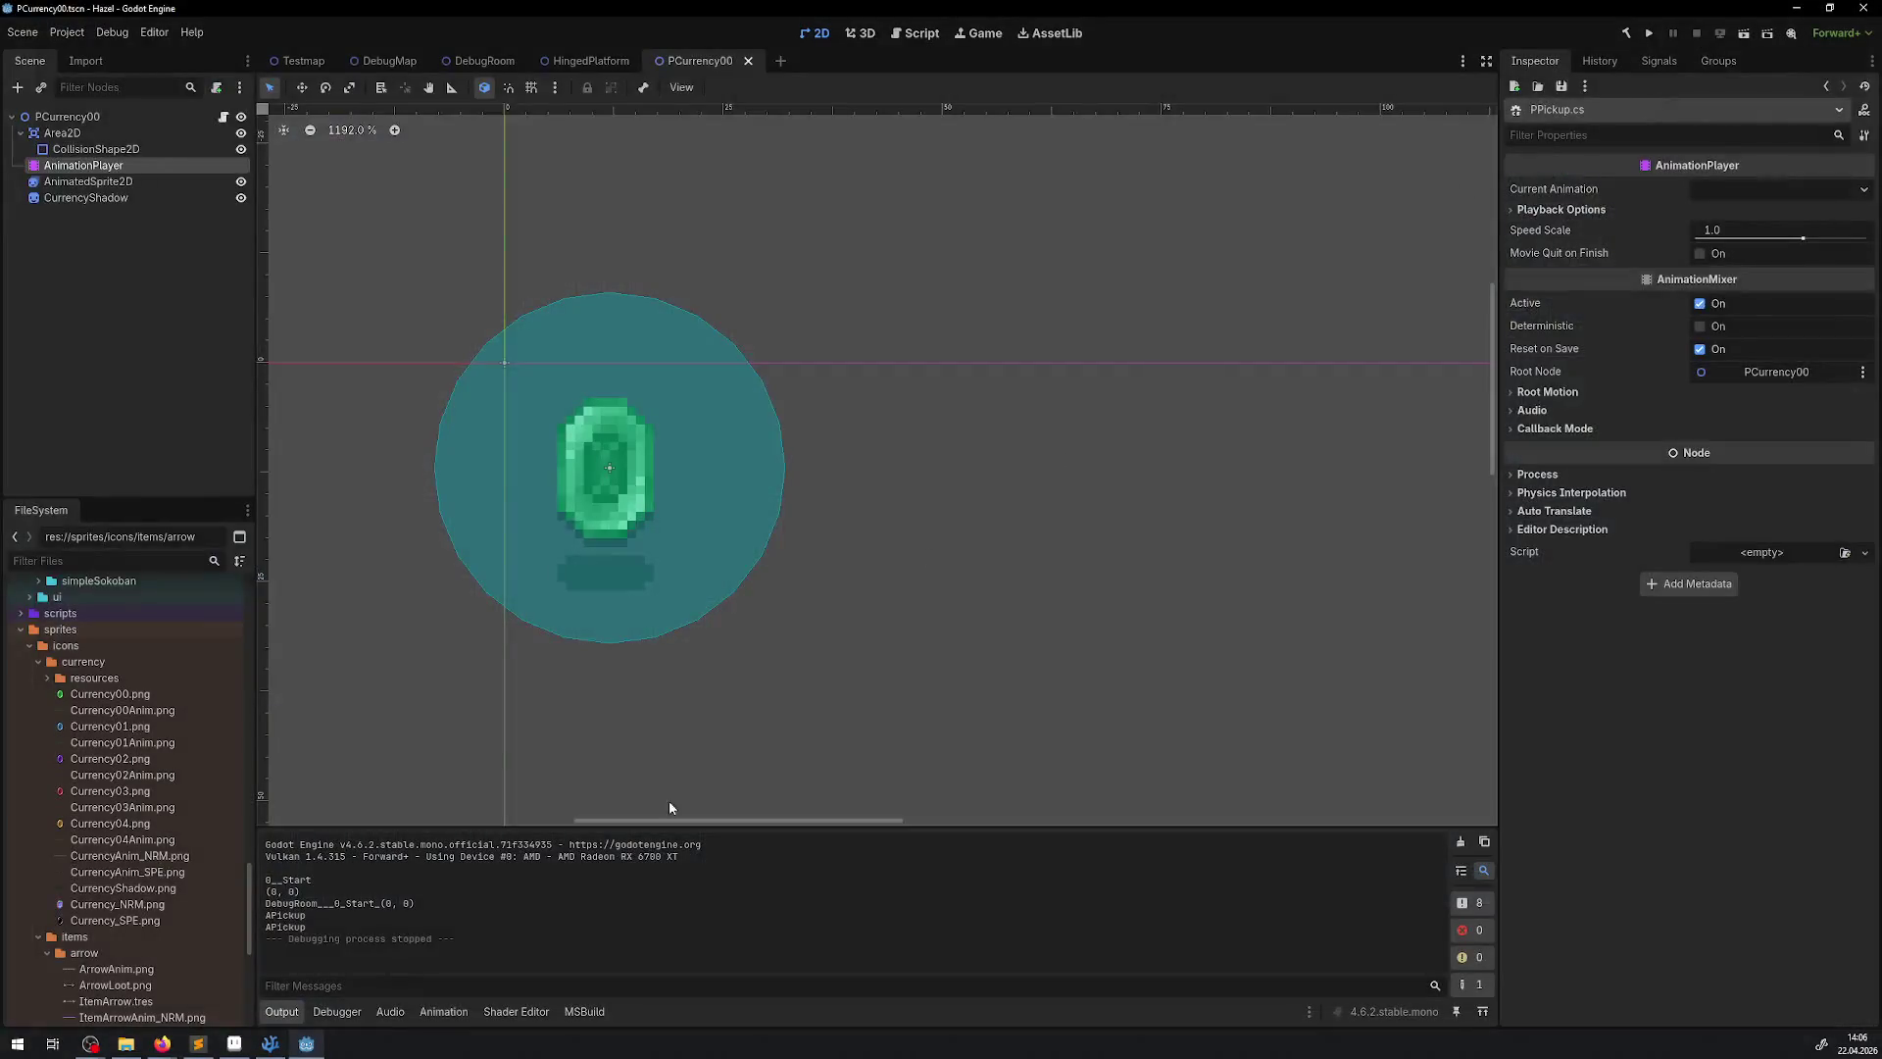
left_click(269, 1043)
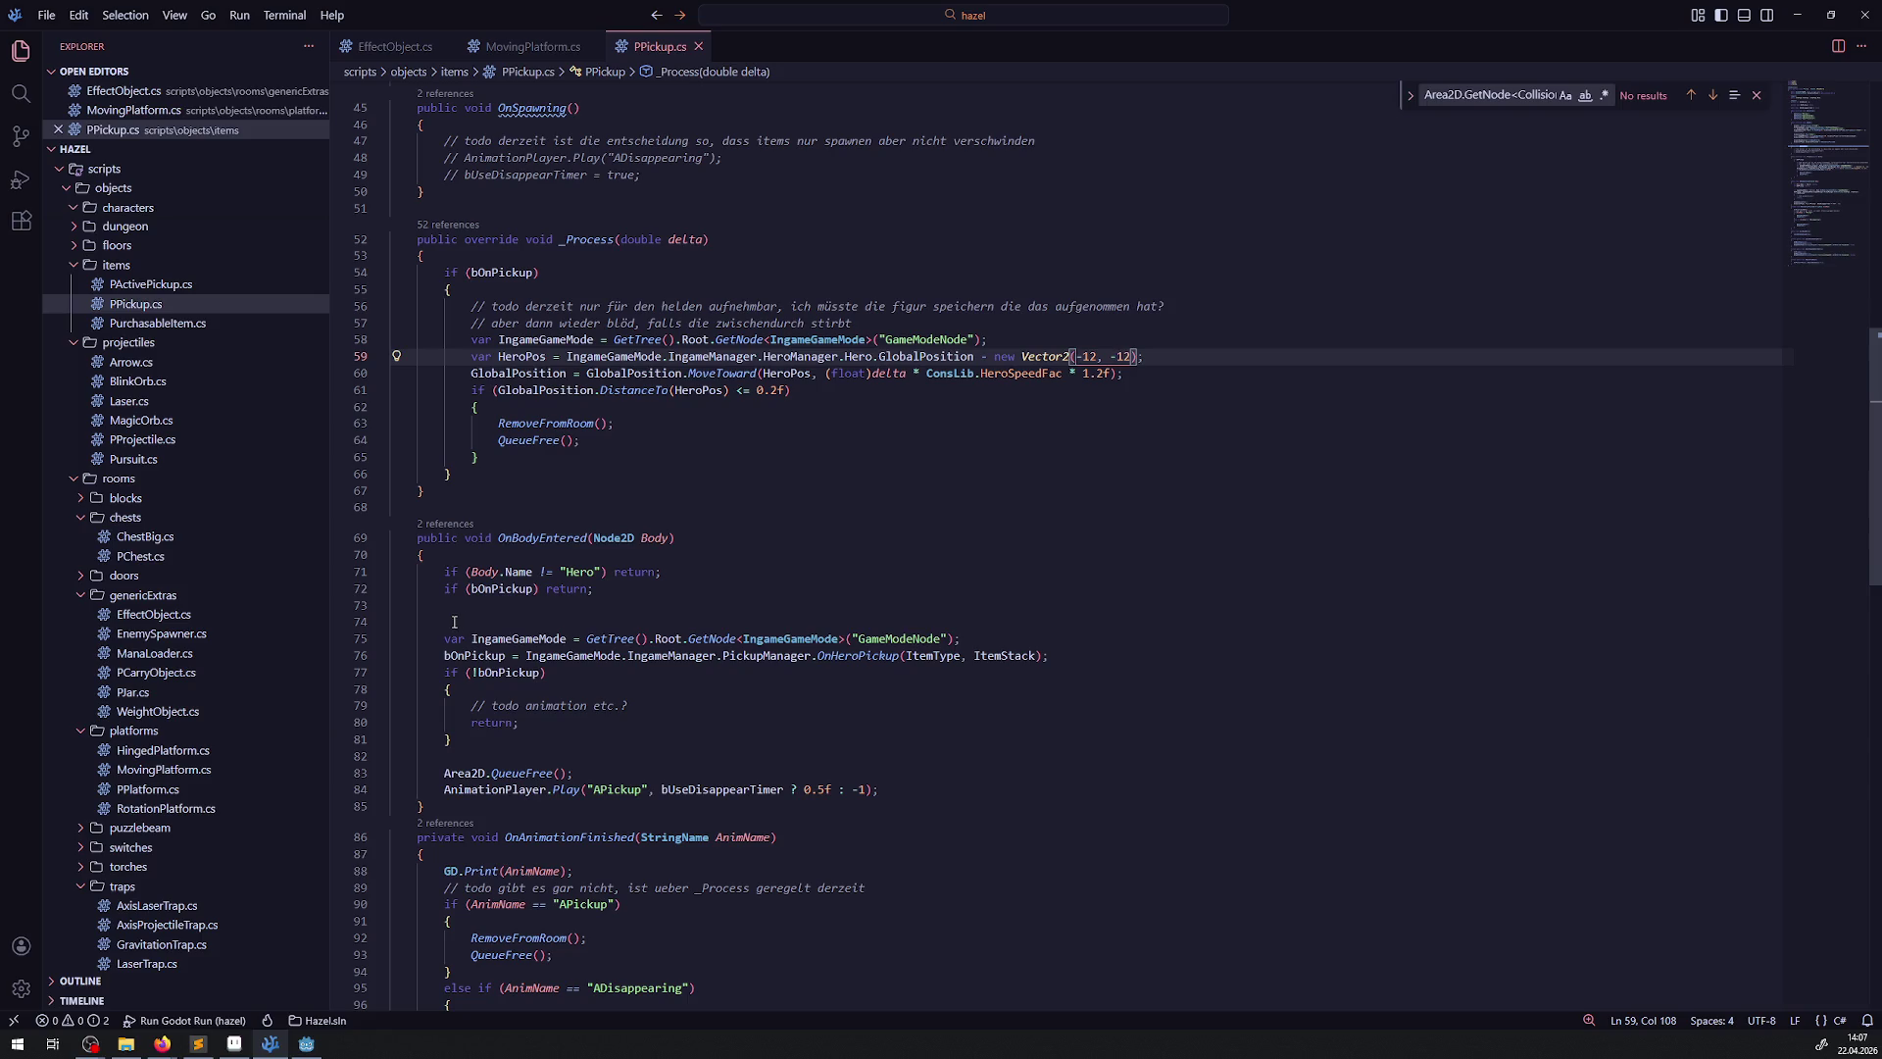
Make line 59 add new Vector2(-12, -12) to the hero's GlobalPosition and save PPickup.cs
left_click(984, 359)
mouse_move(998, 381)
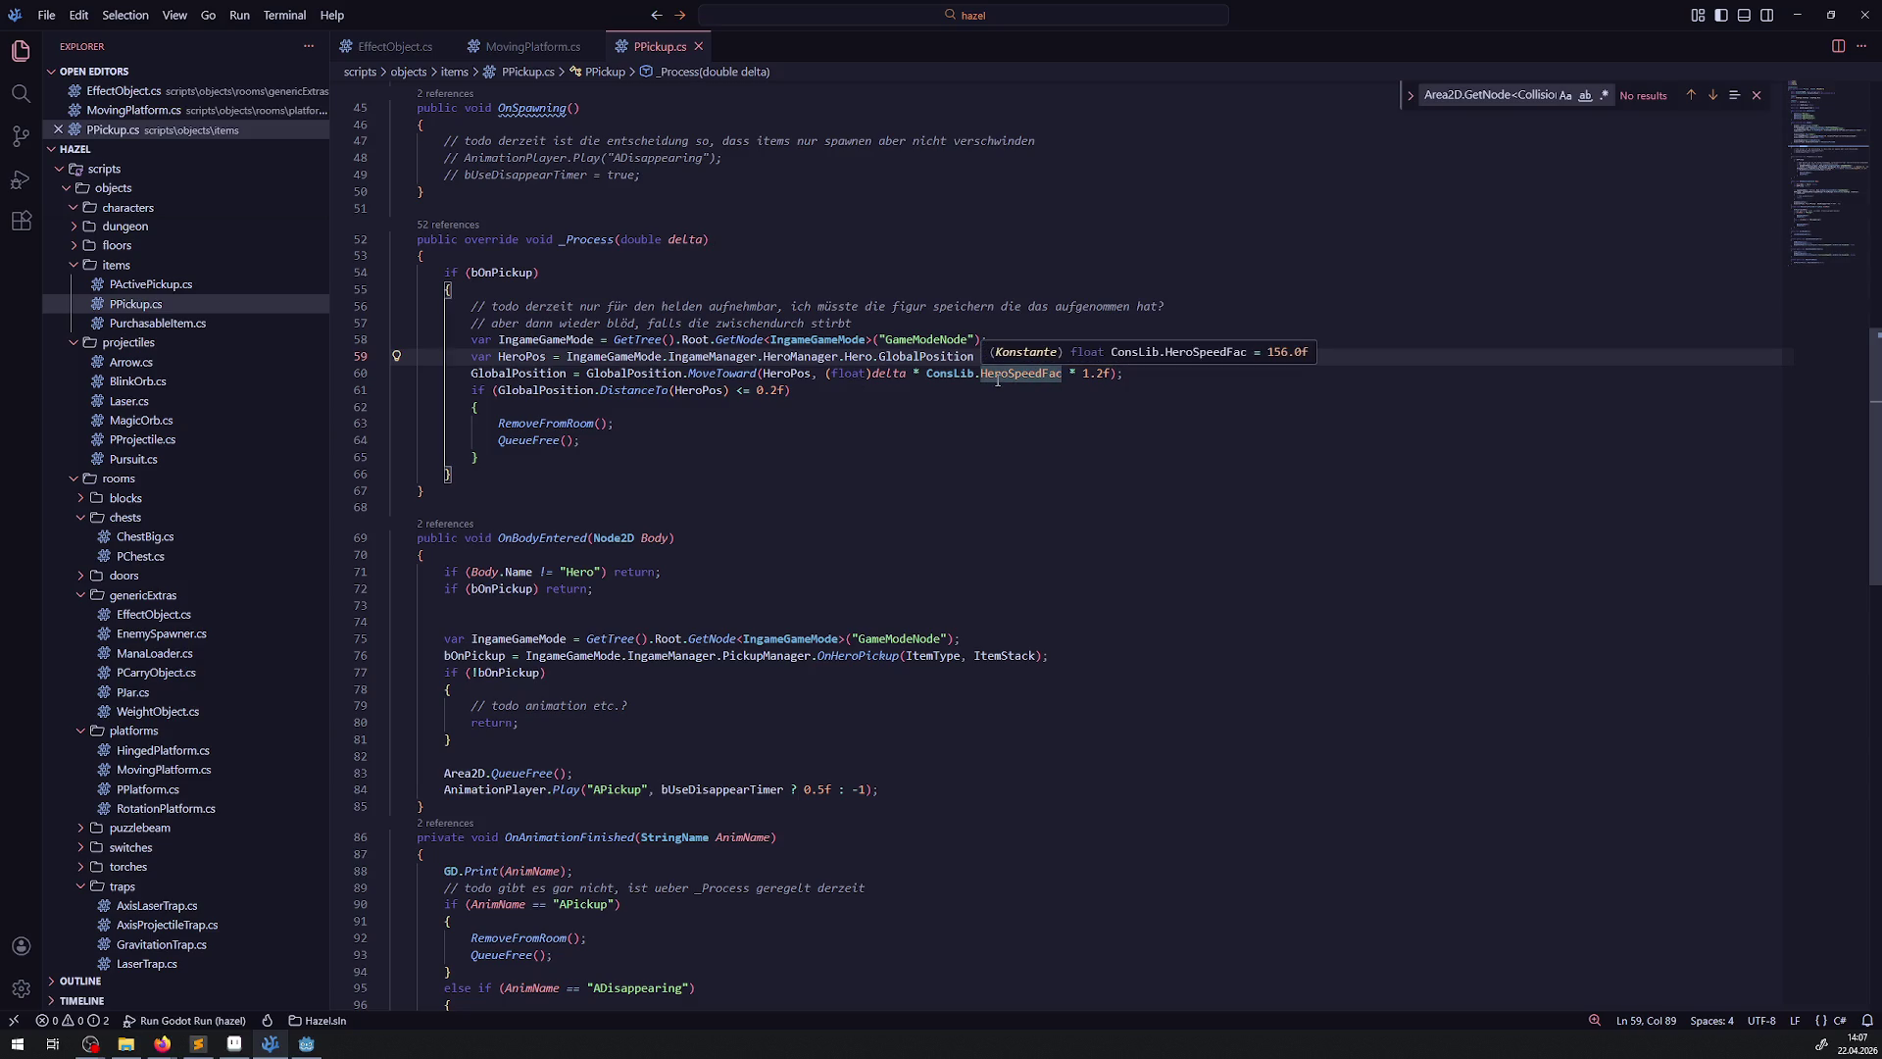
key("ctrl+z")
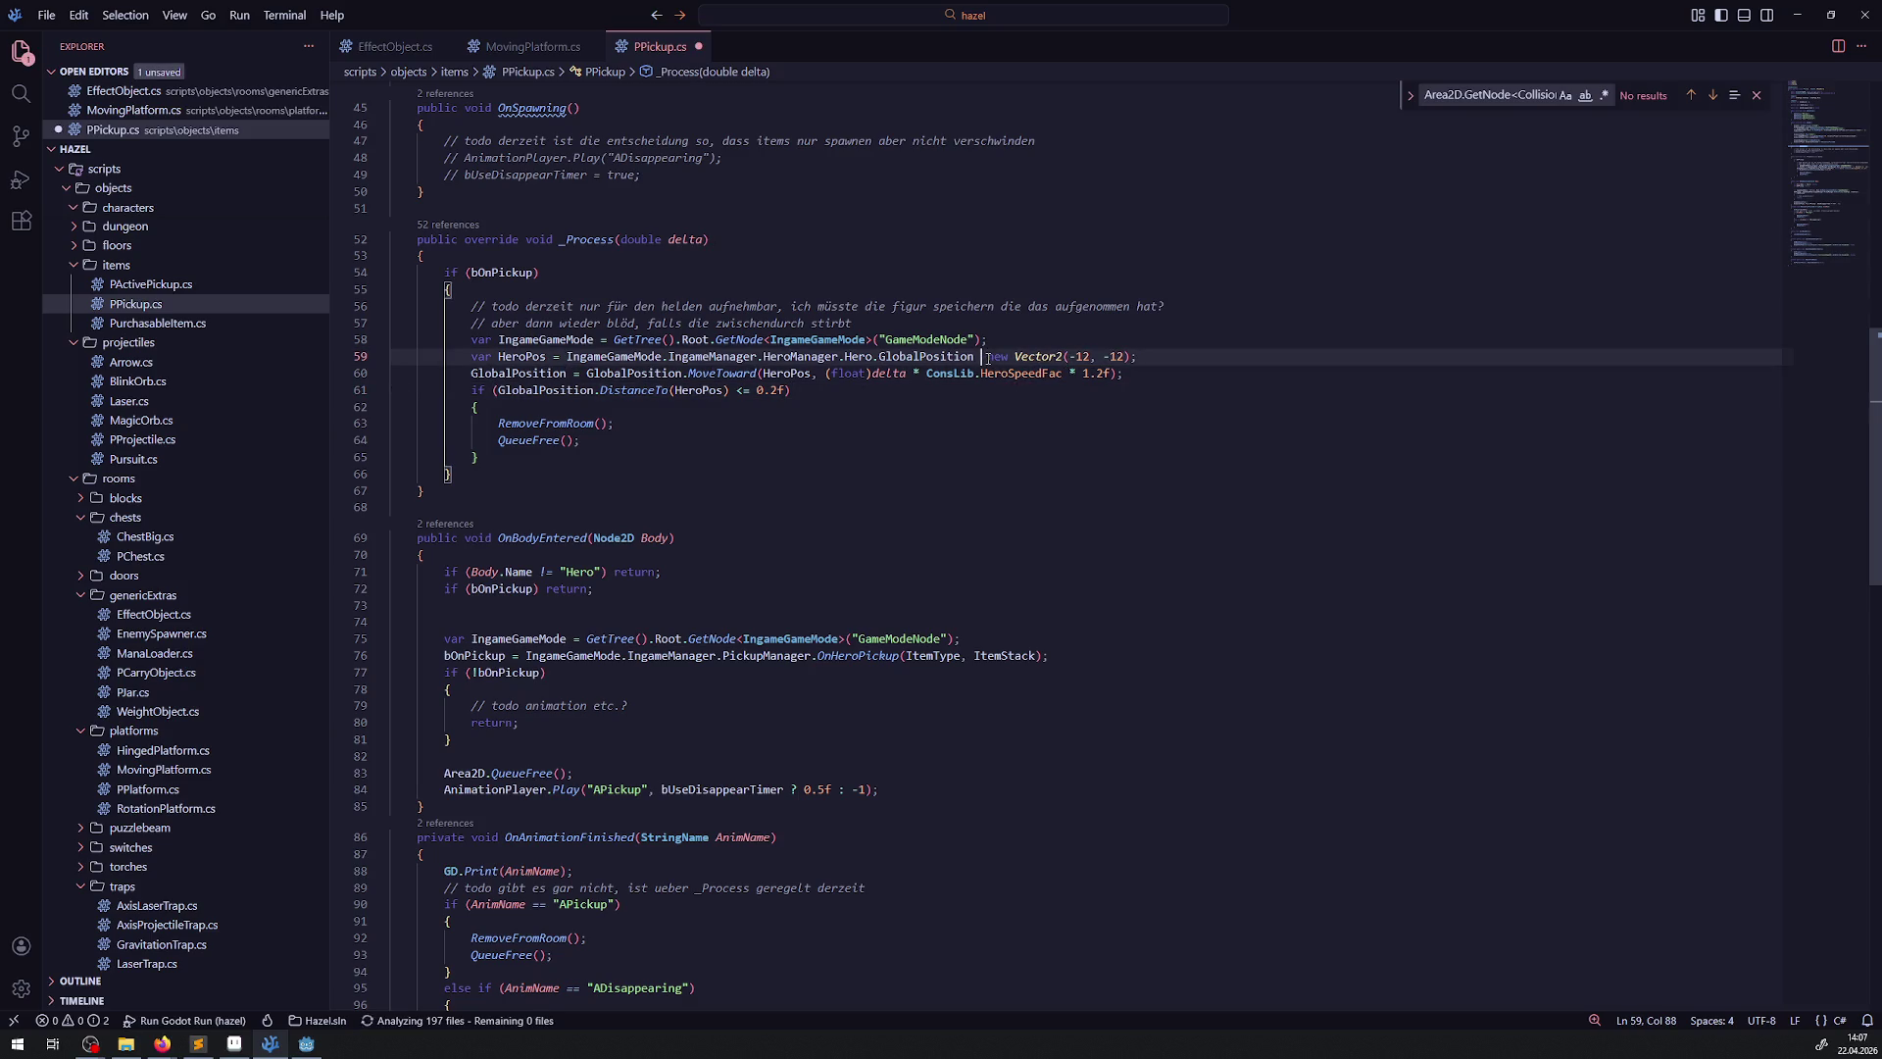
type("+")
left_click(1020, 471)
key("ctrl+s")
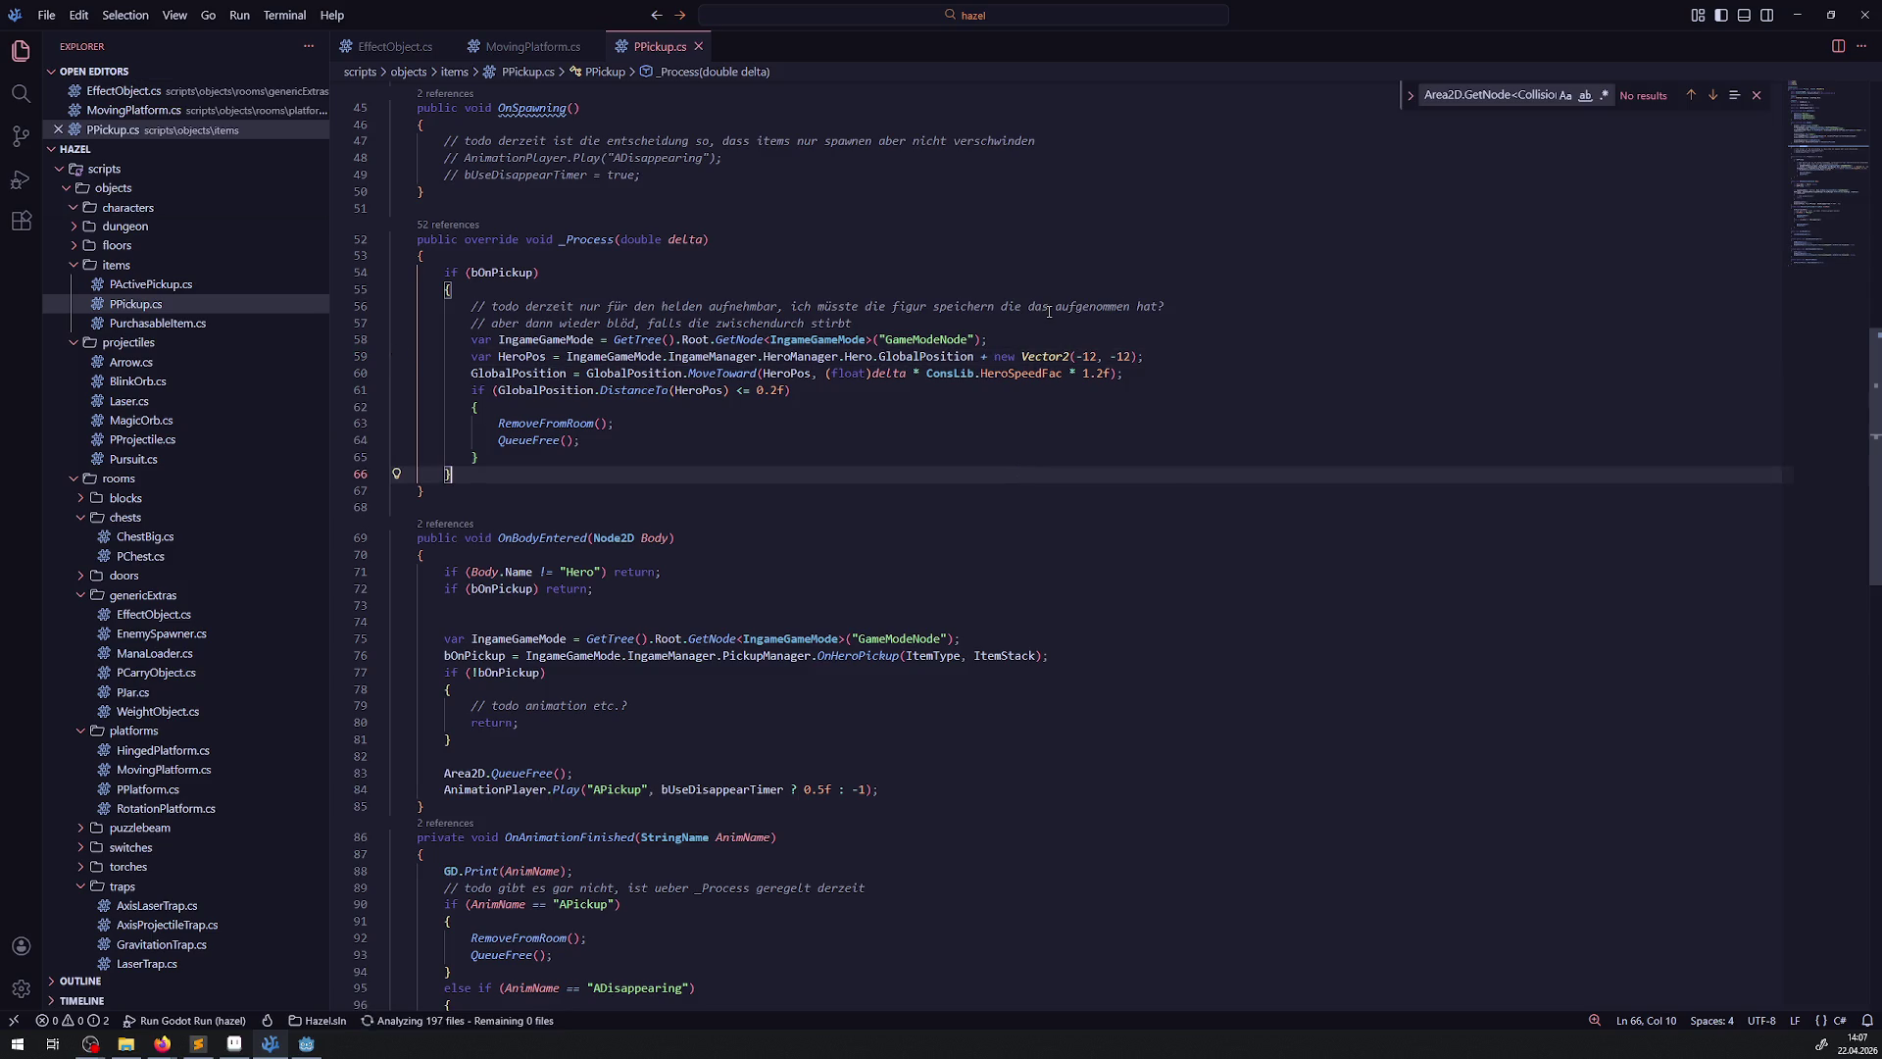
left_click(306, 1043)
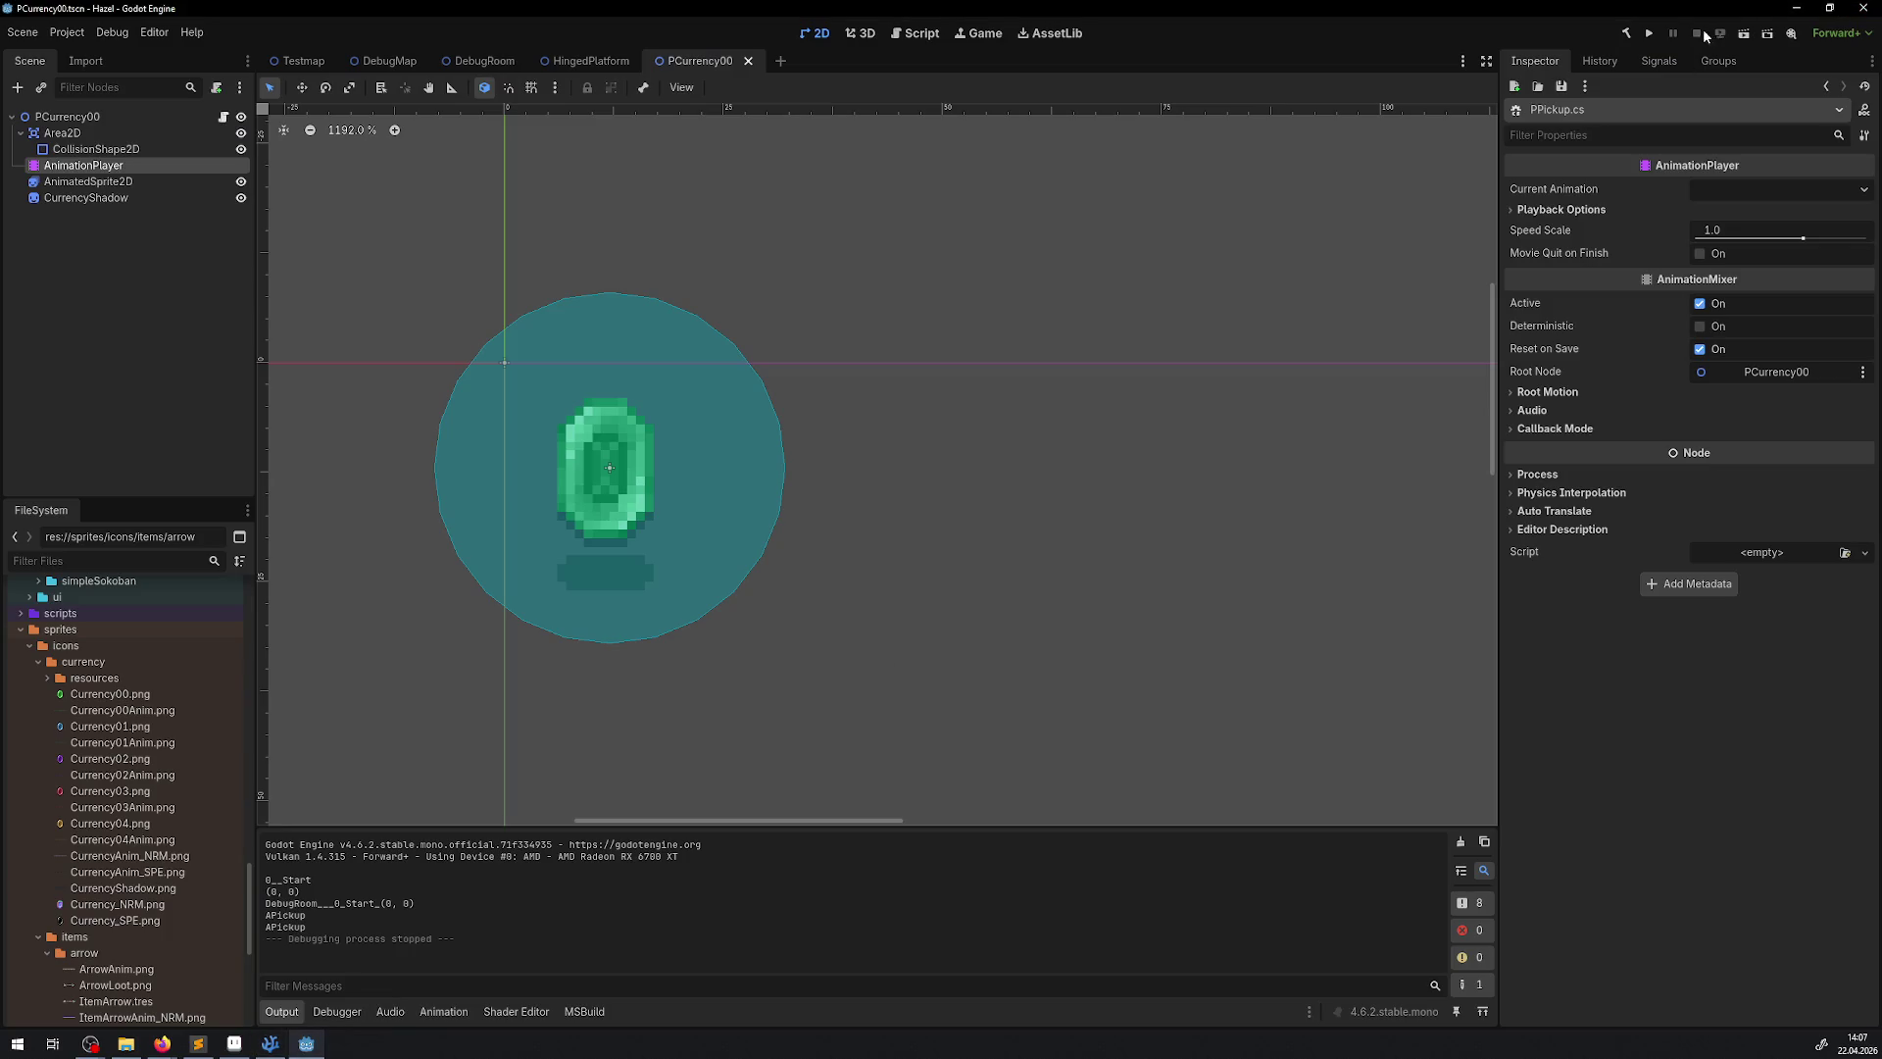
Run the game full screen and walk the hero through the red, purple and gold rupees
left_click(1648, 35)
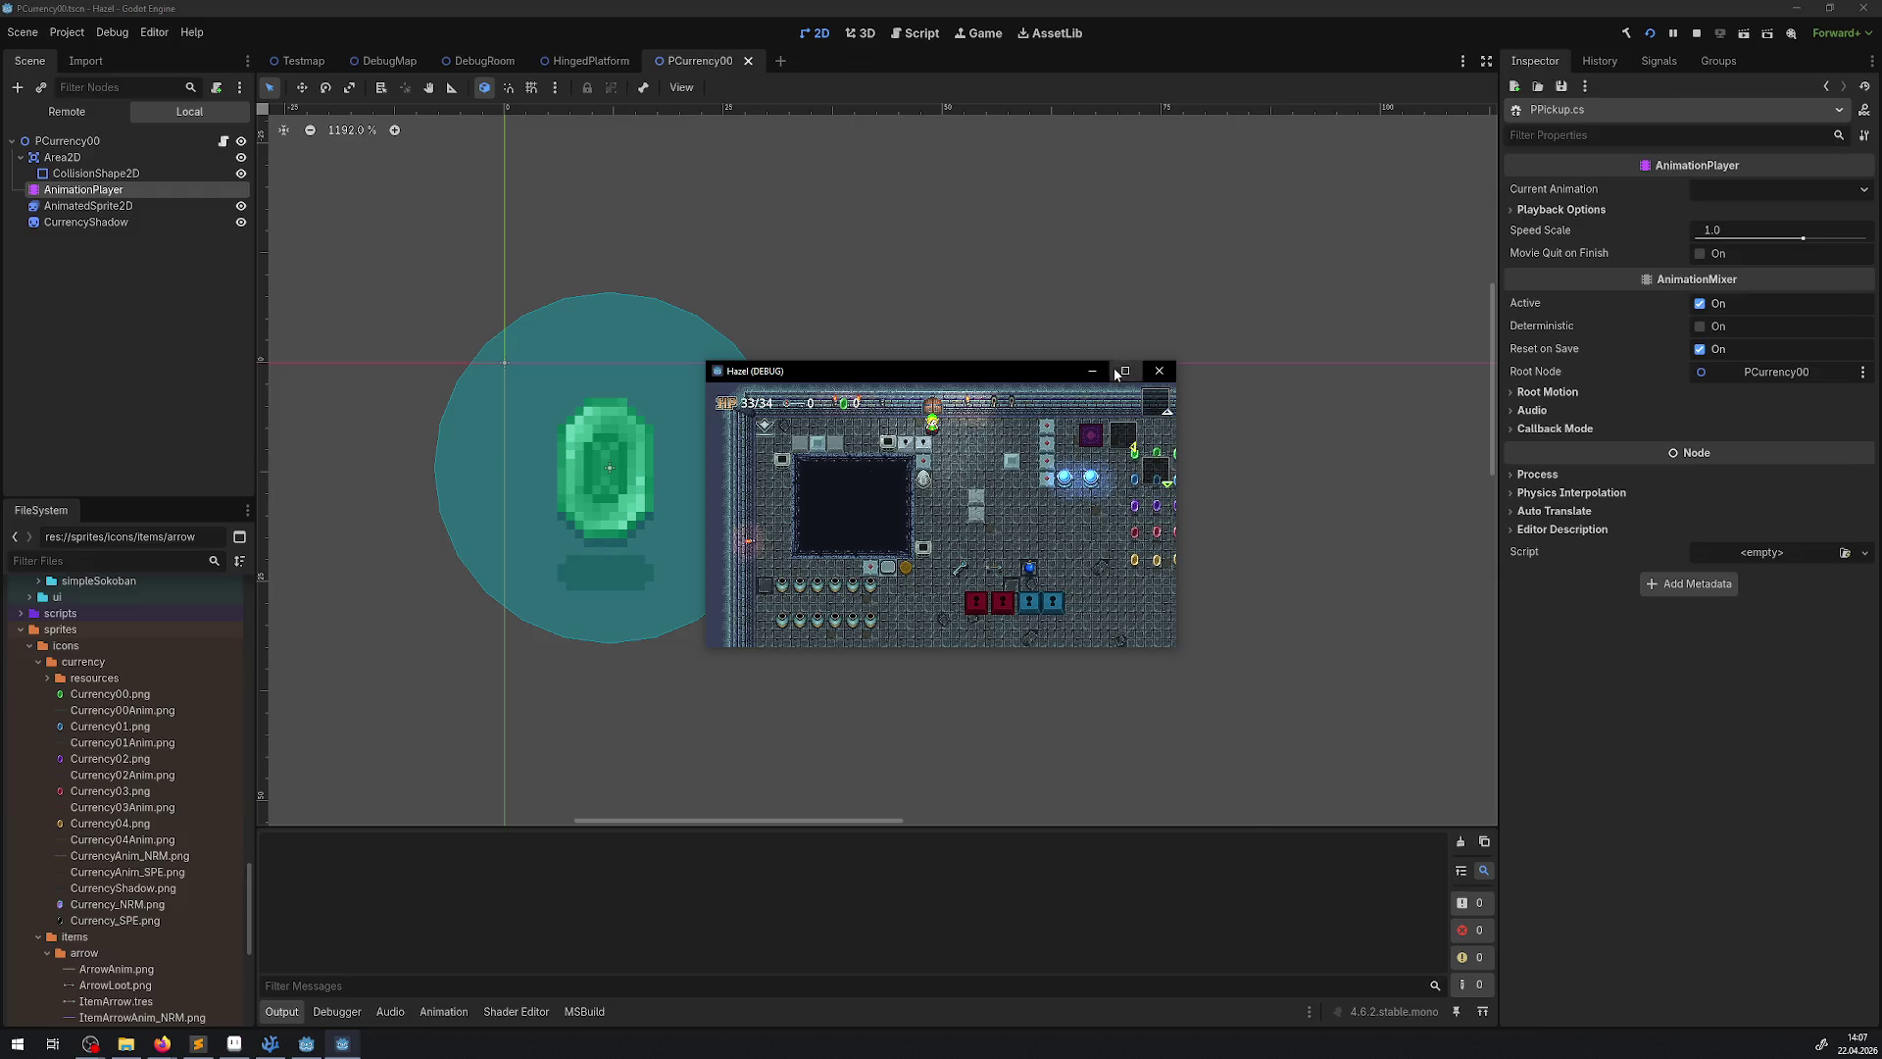
left_click(1125, 371)
key("Down")
key("Right")
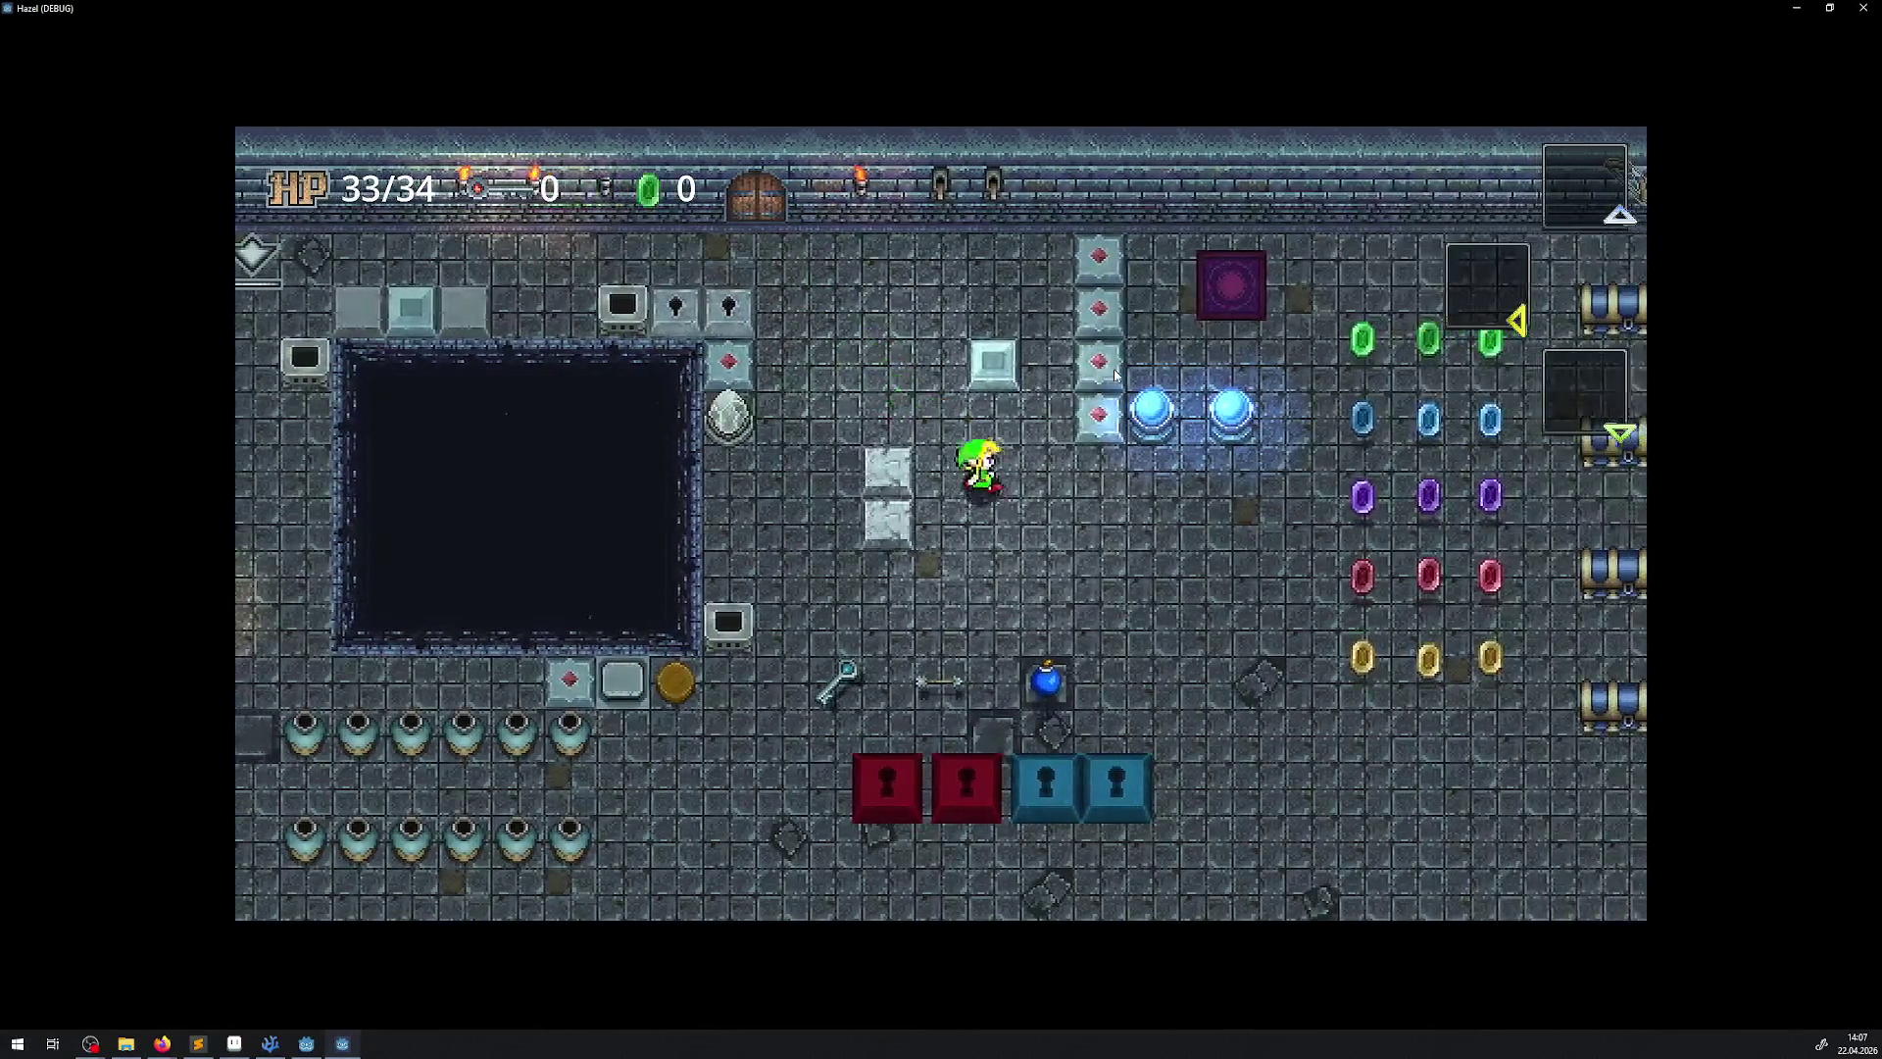
key("Right")
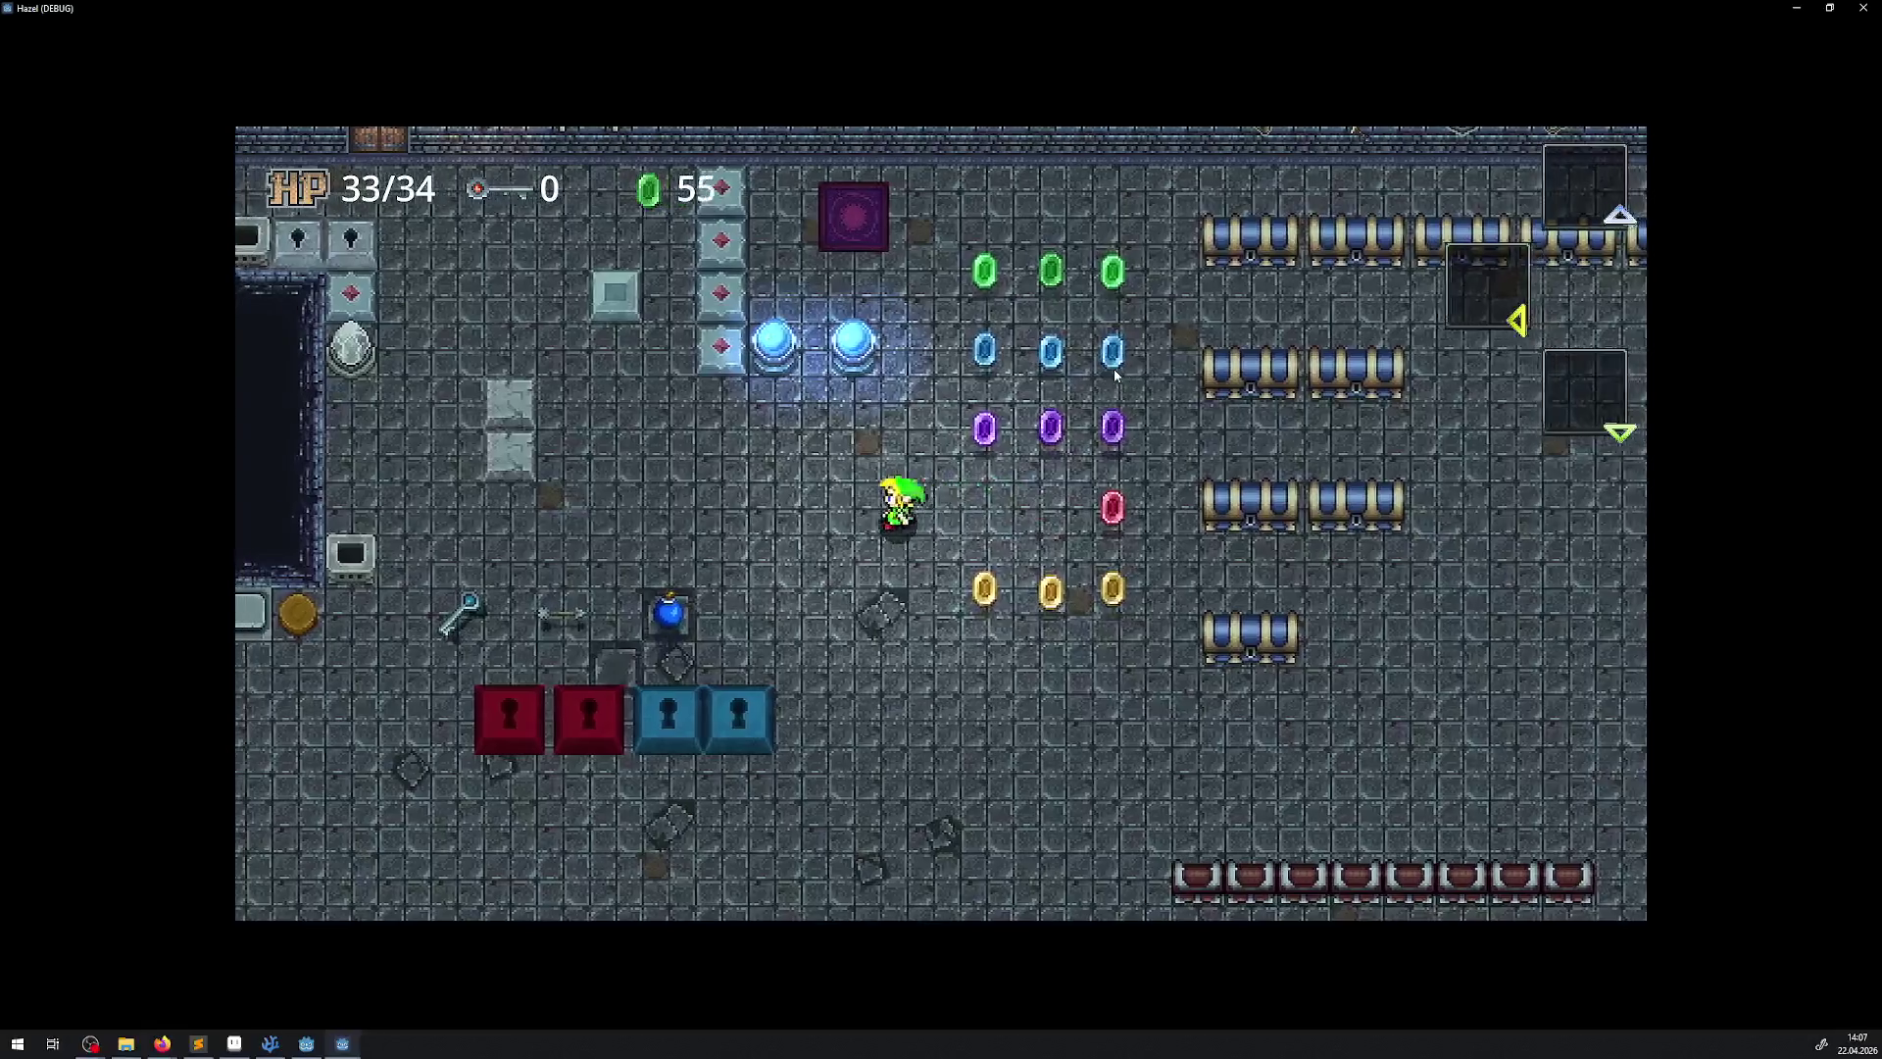
key("Up")
key("Up")
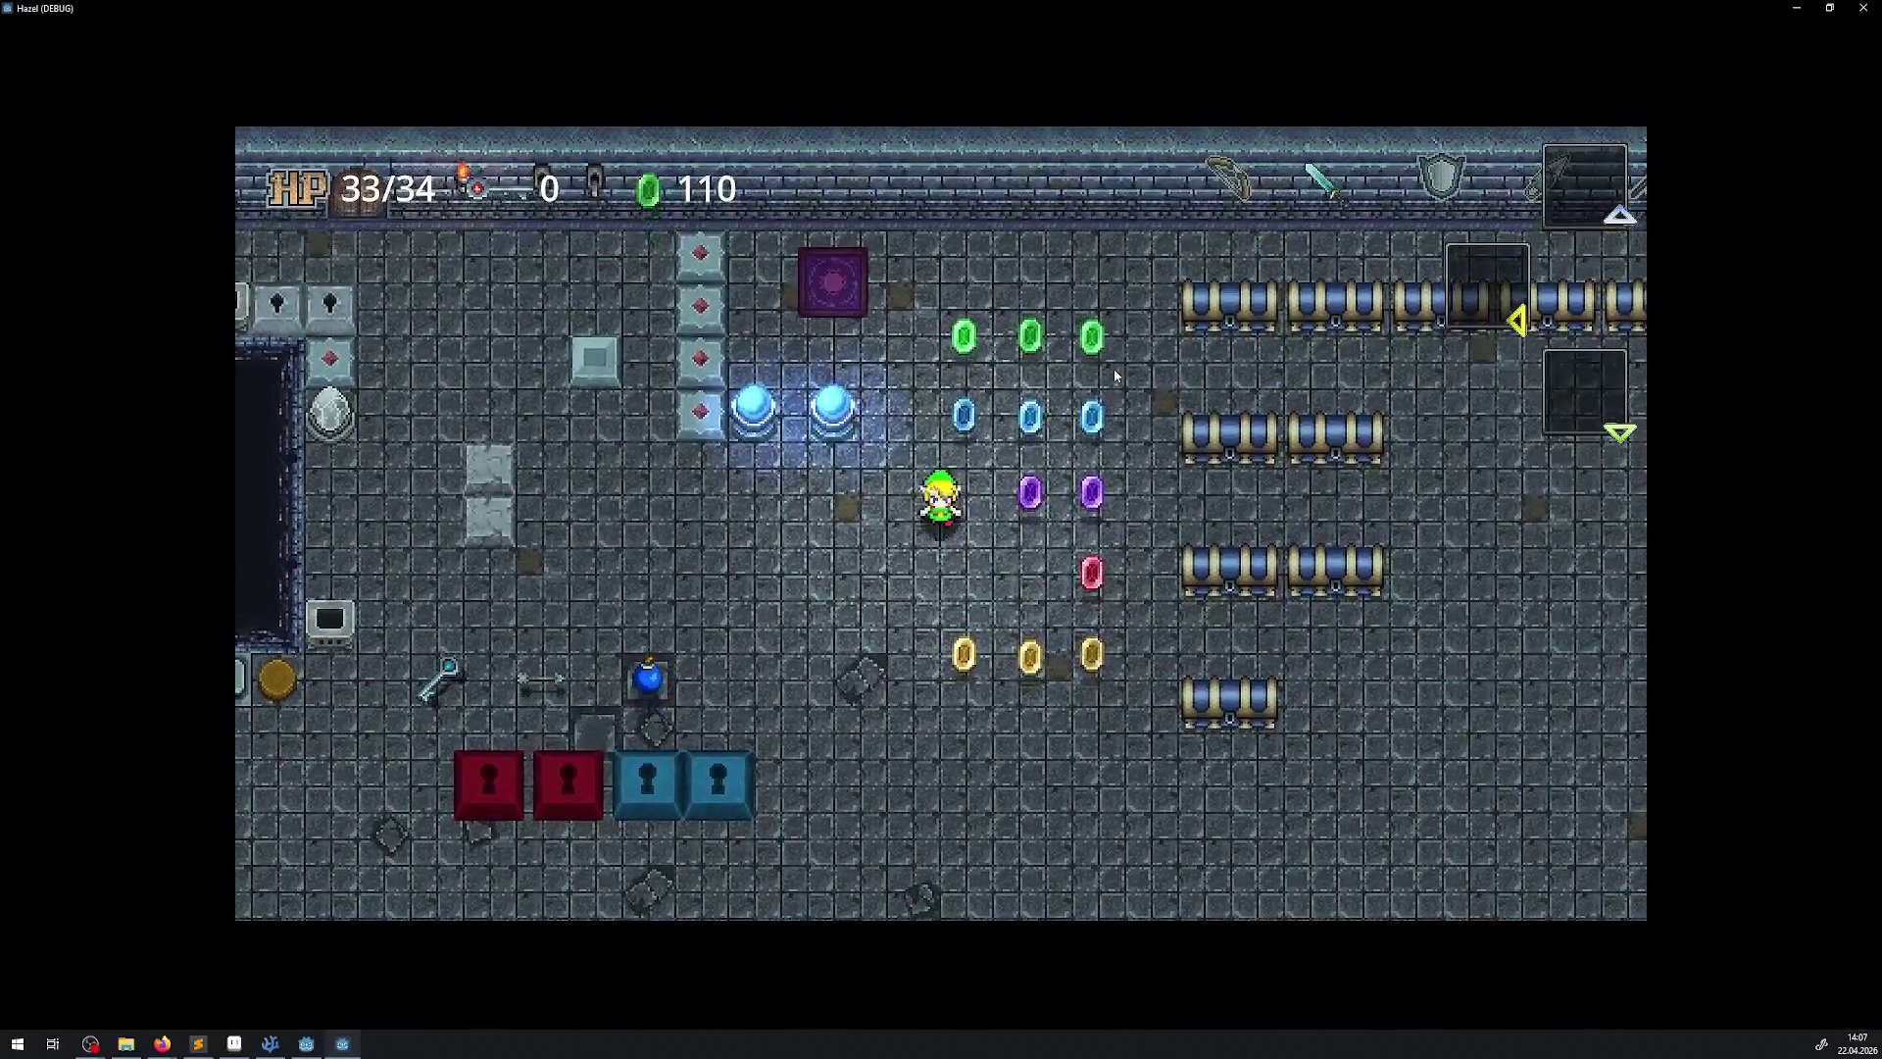
key("Down")
Collect the remaining gold, green and blue rupees, reaching 493, then stop the game
key("Down")
key("Right")
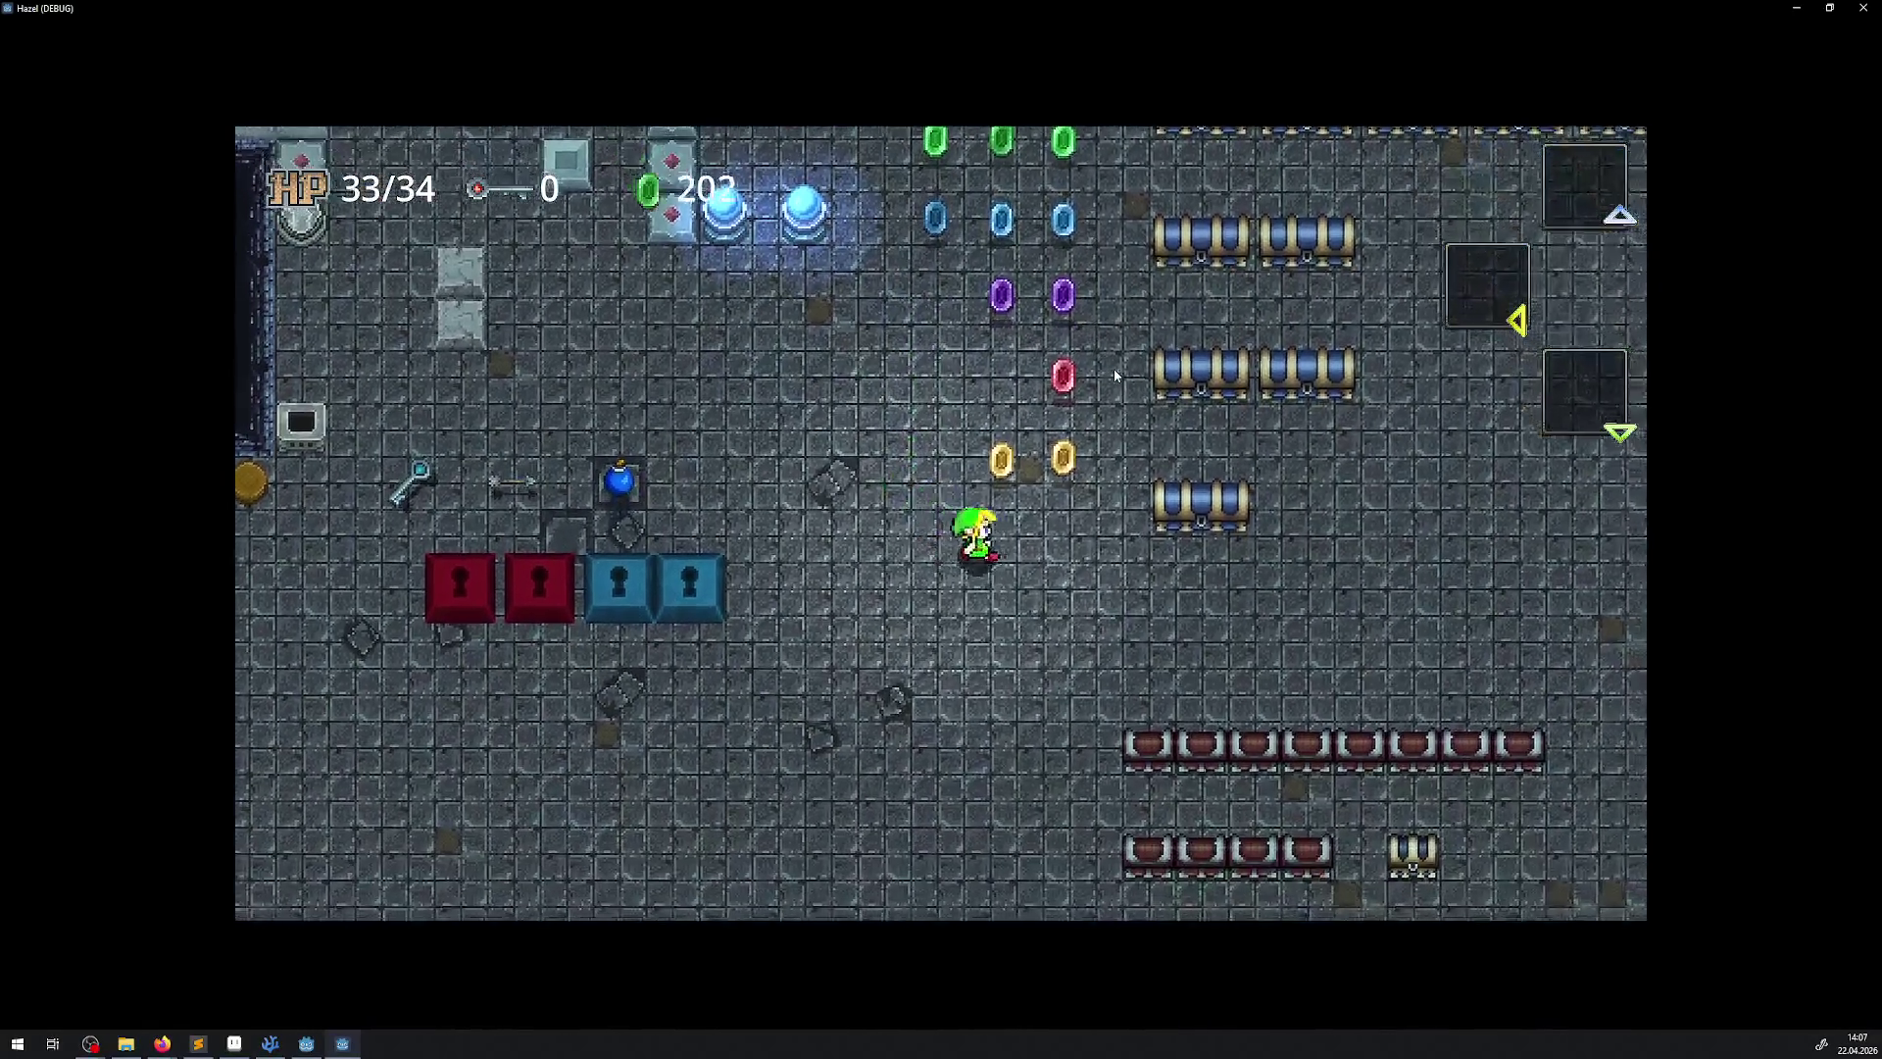
key("Down")
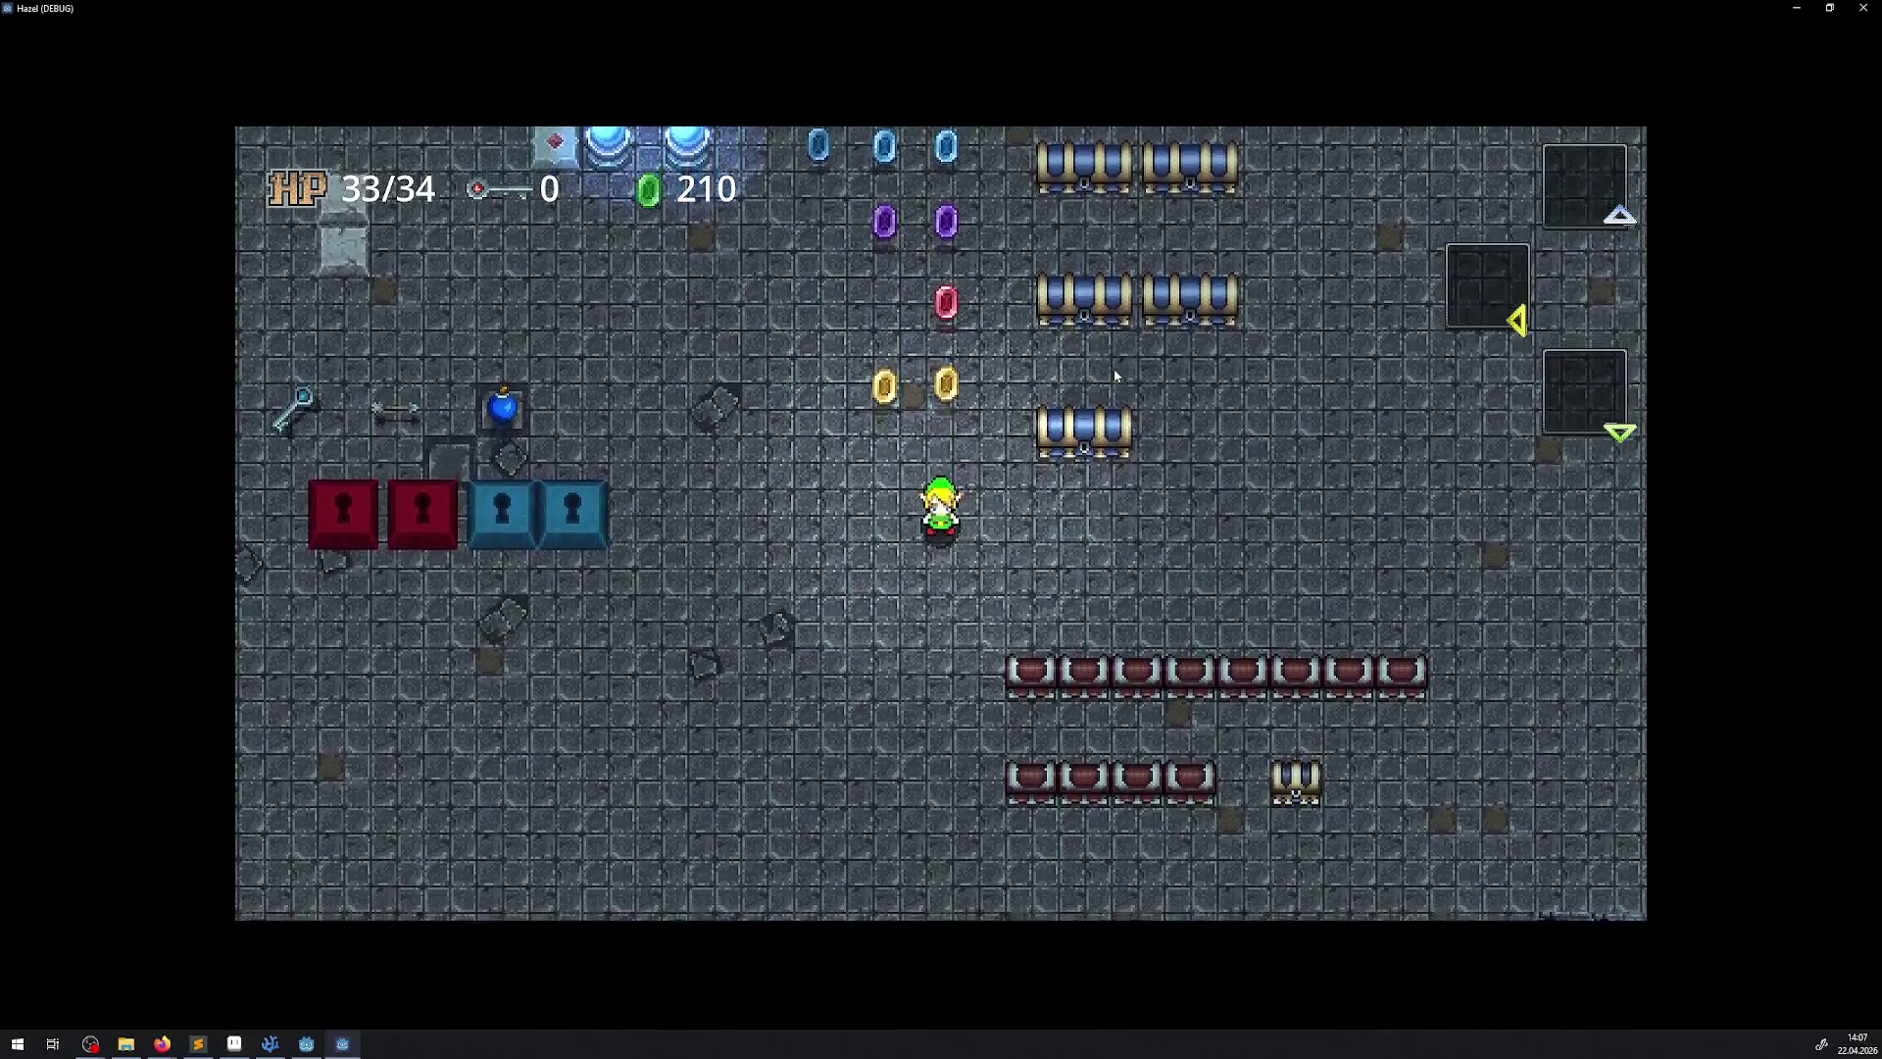
key("Up")
key("Down")
key("Down")
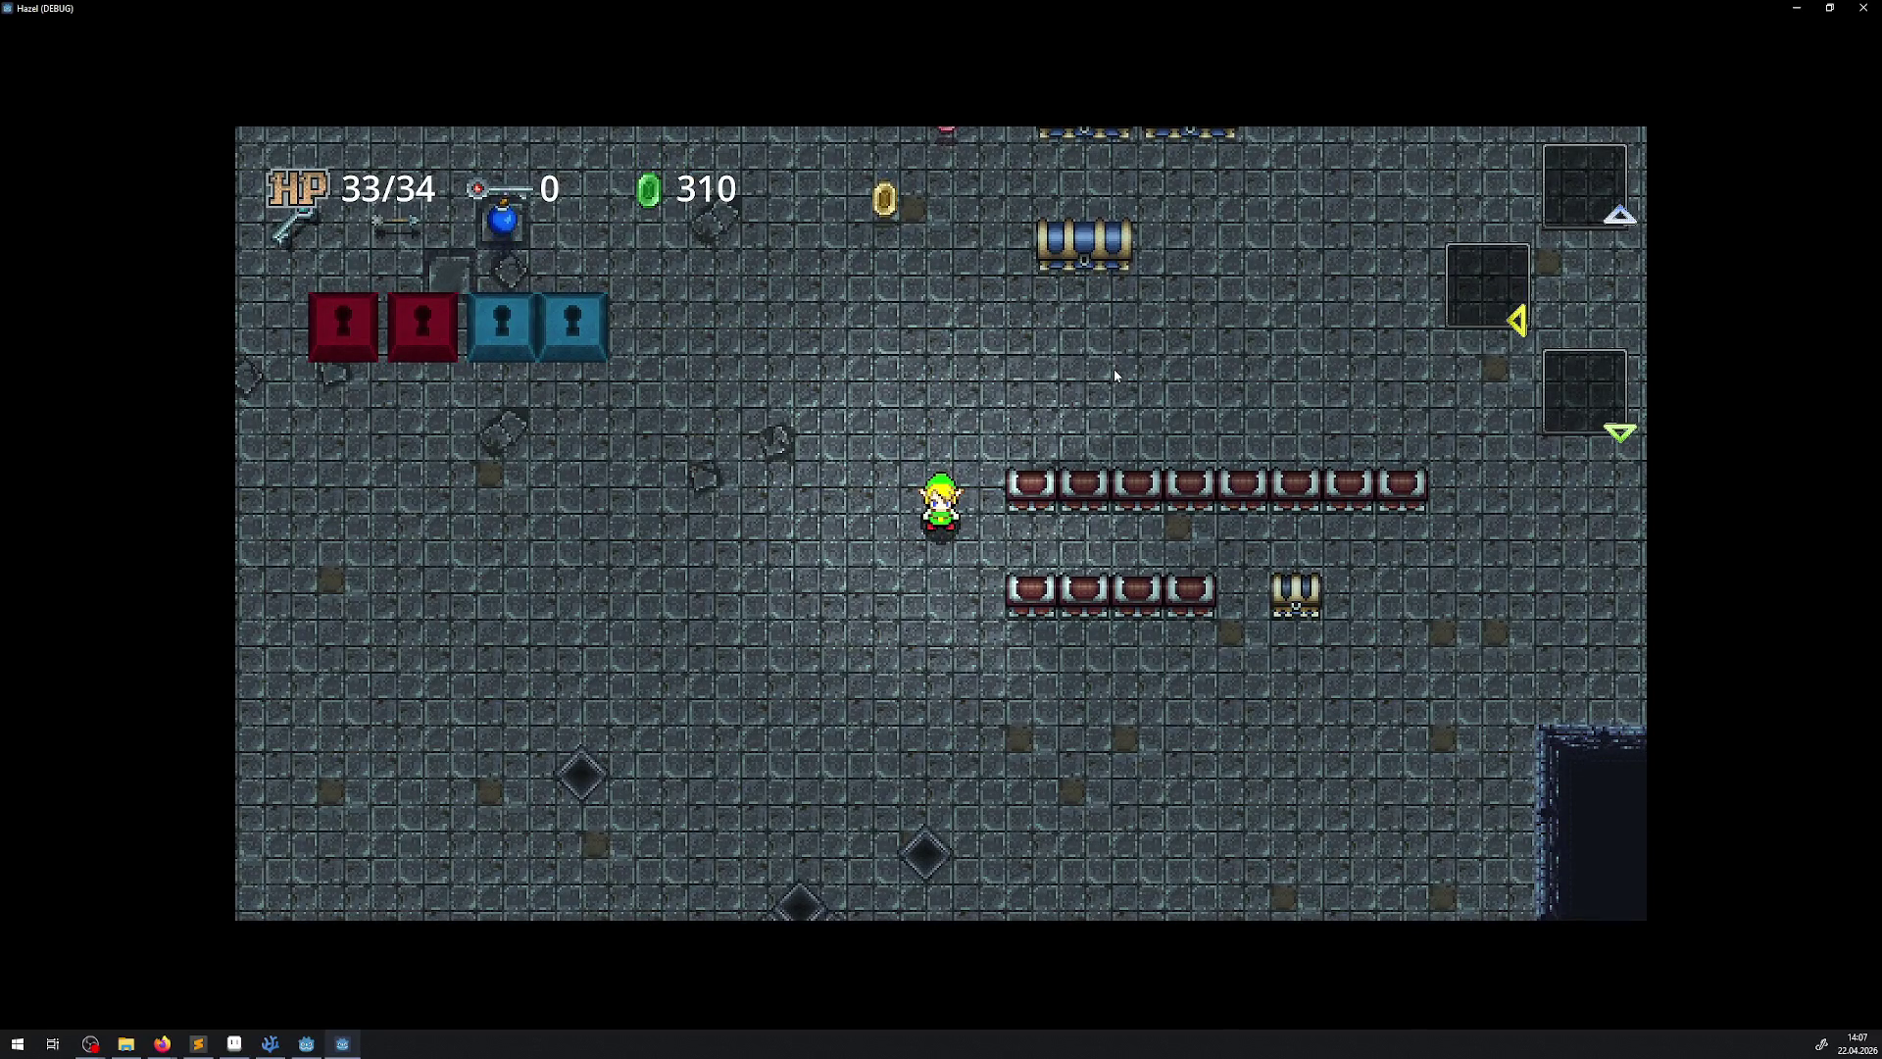
key("Up")
key("Up")
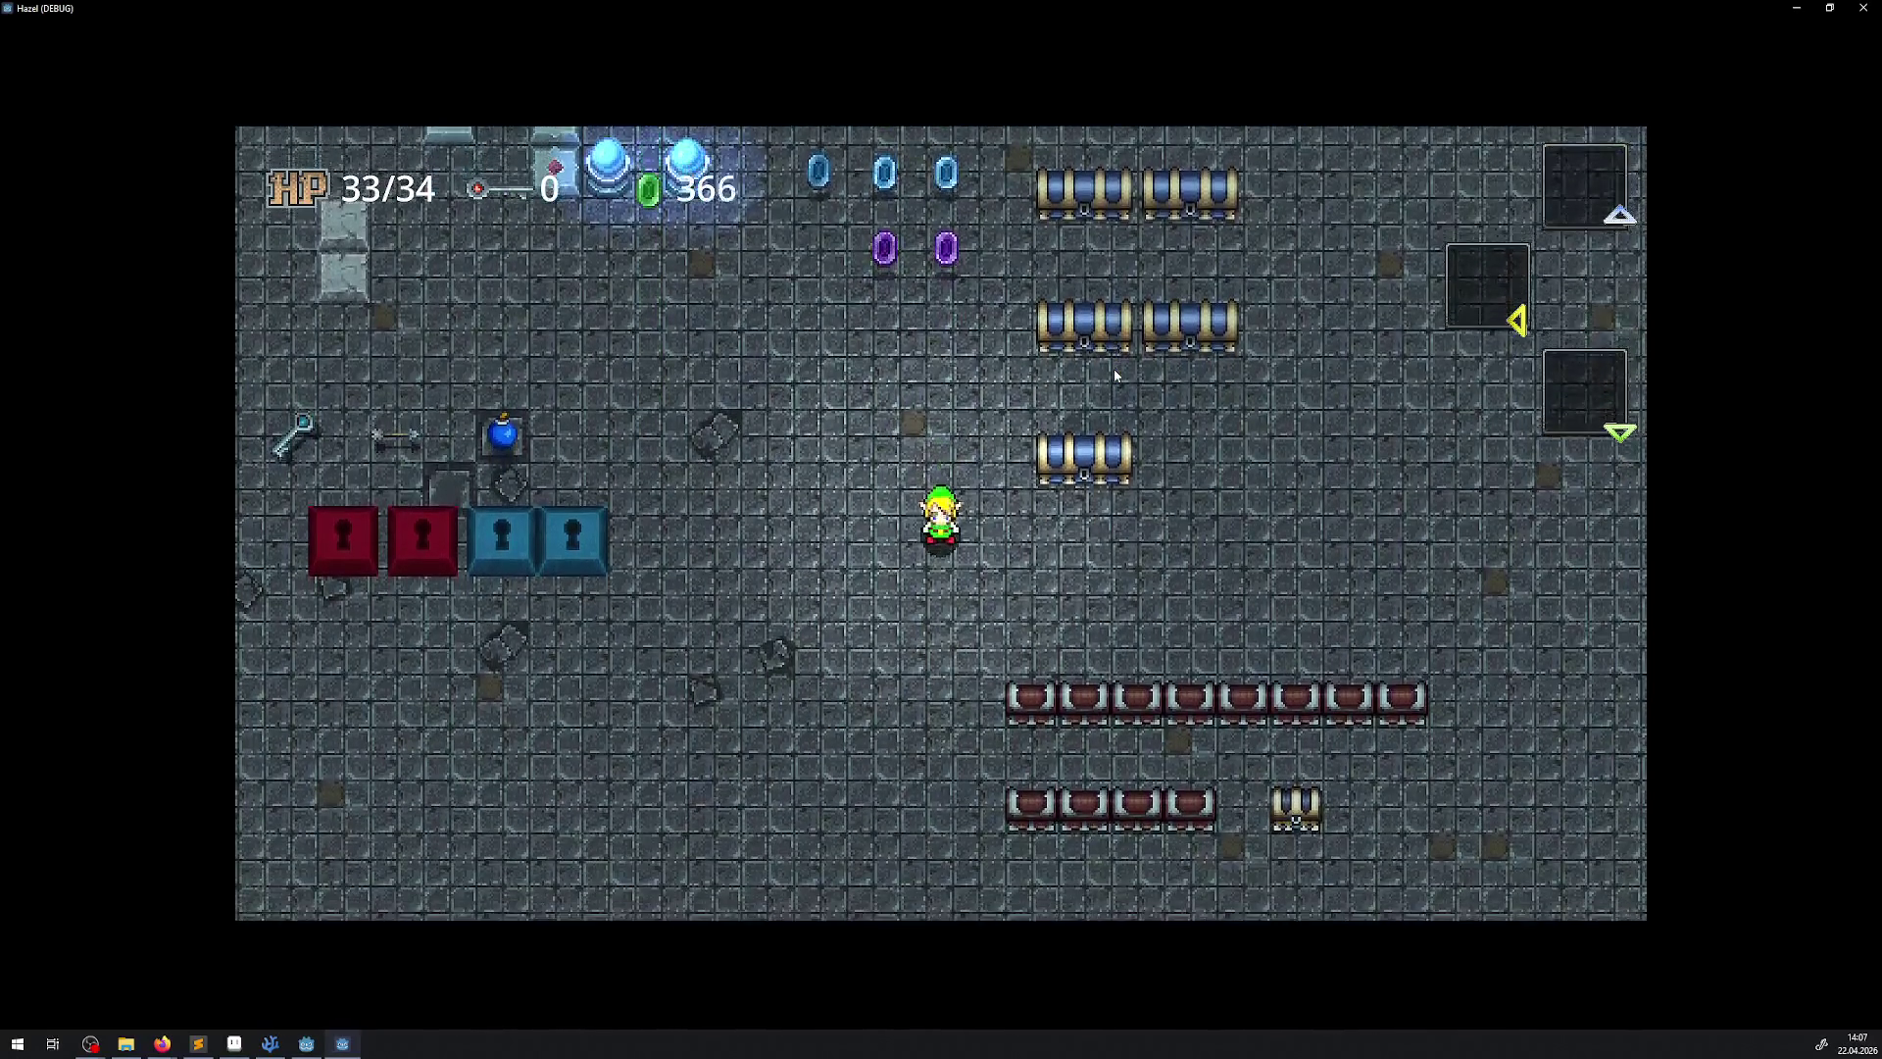
key("Down")
key("Up")
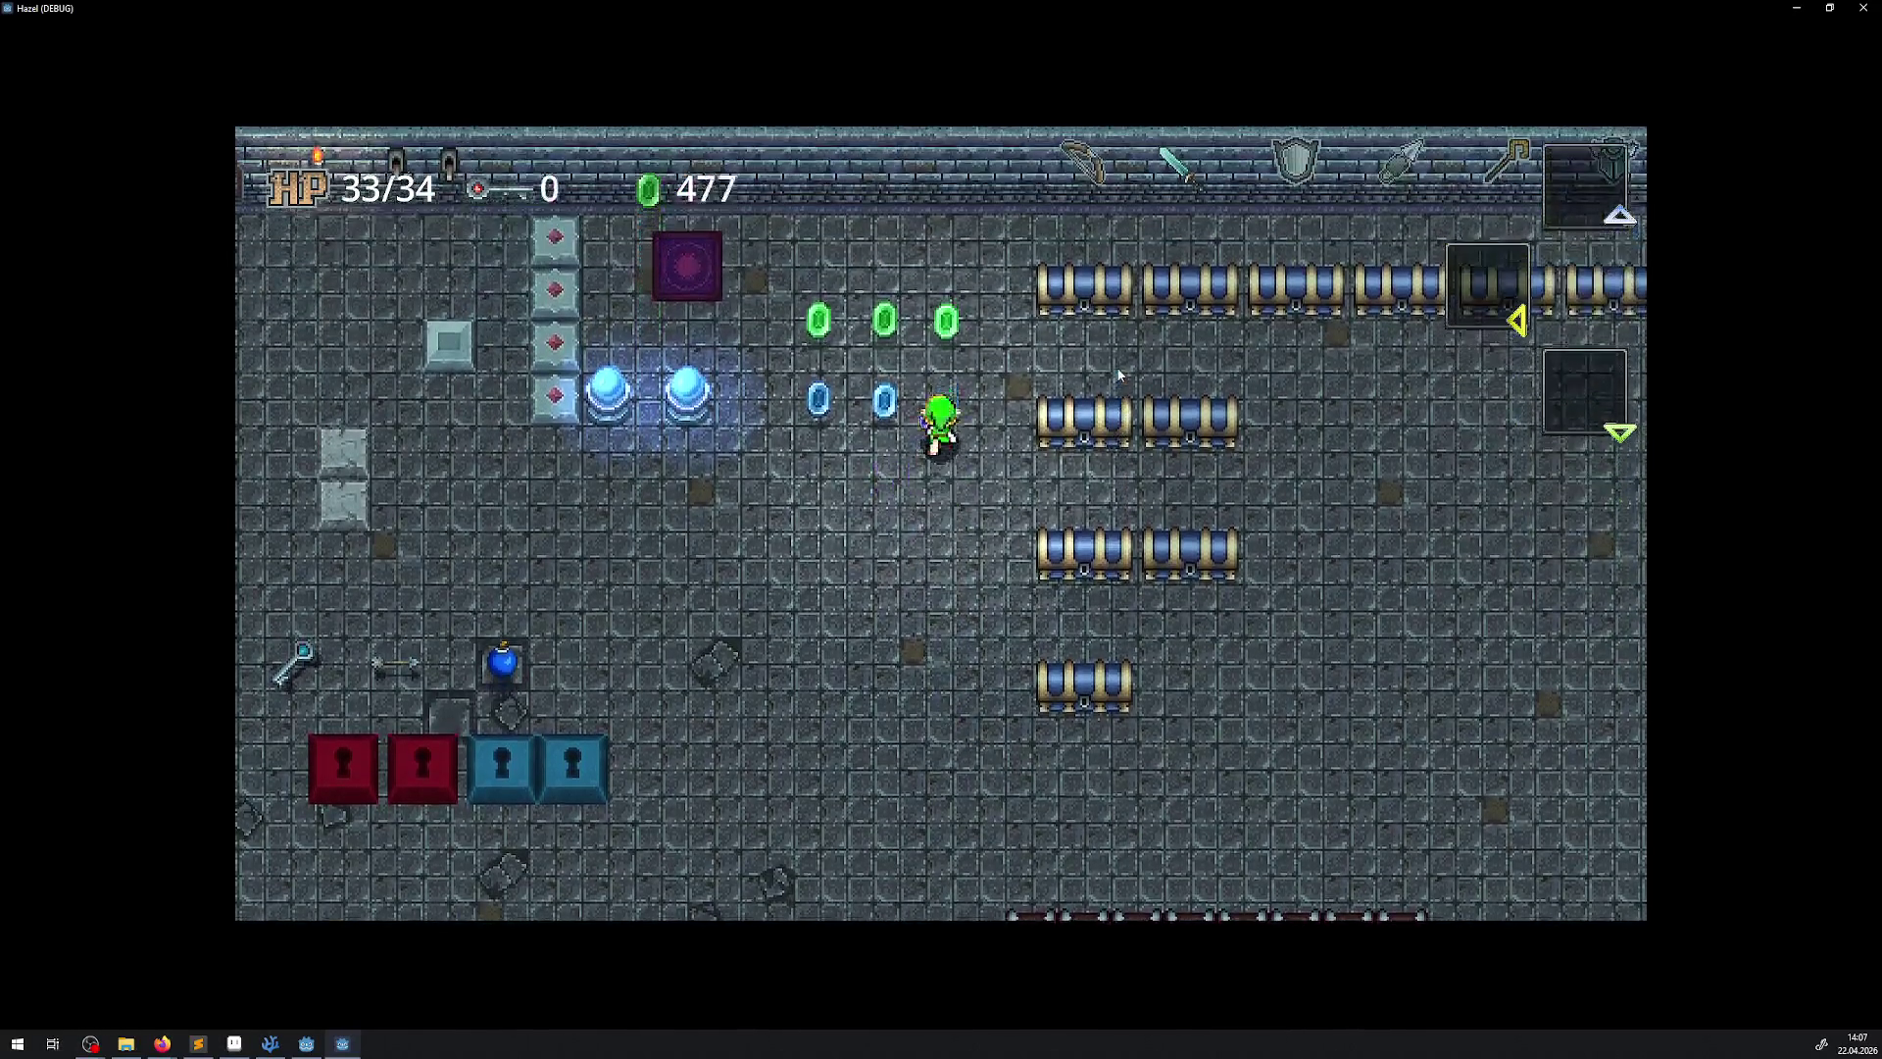
key("Left")
key("Right")
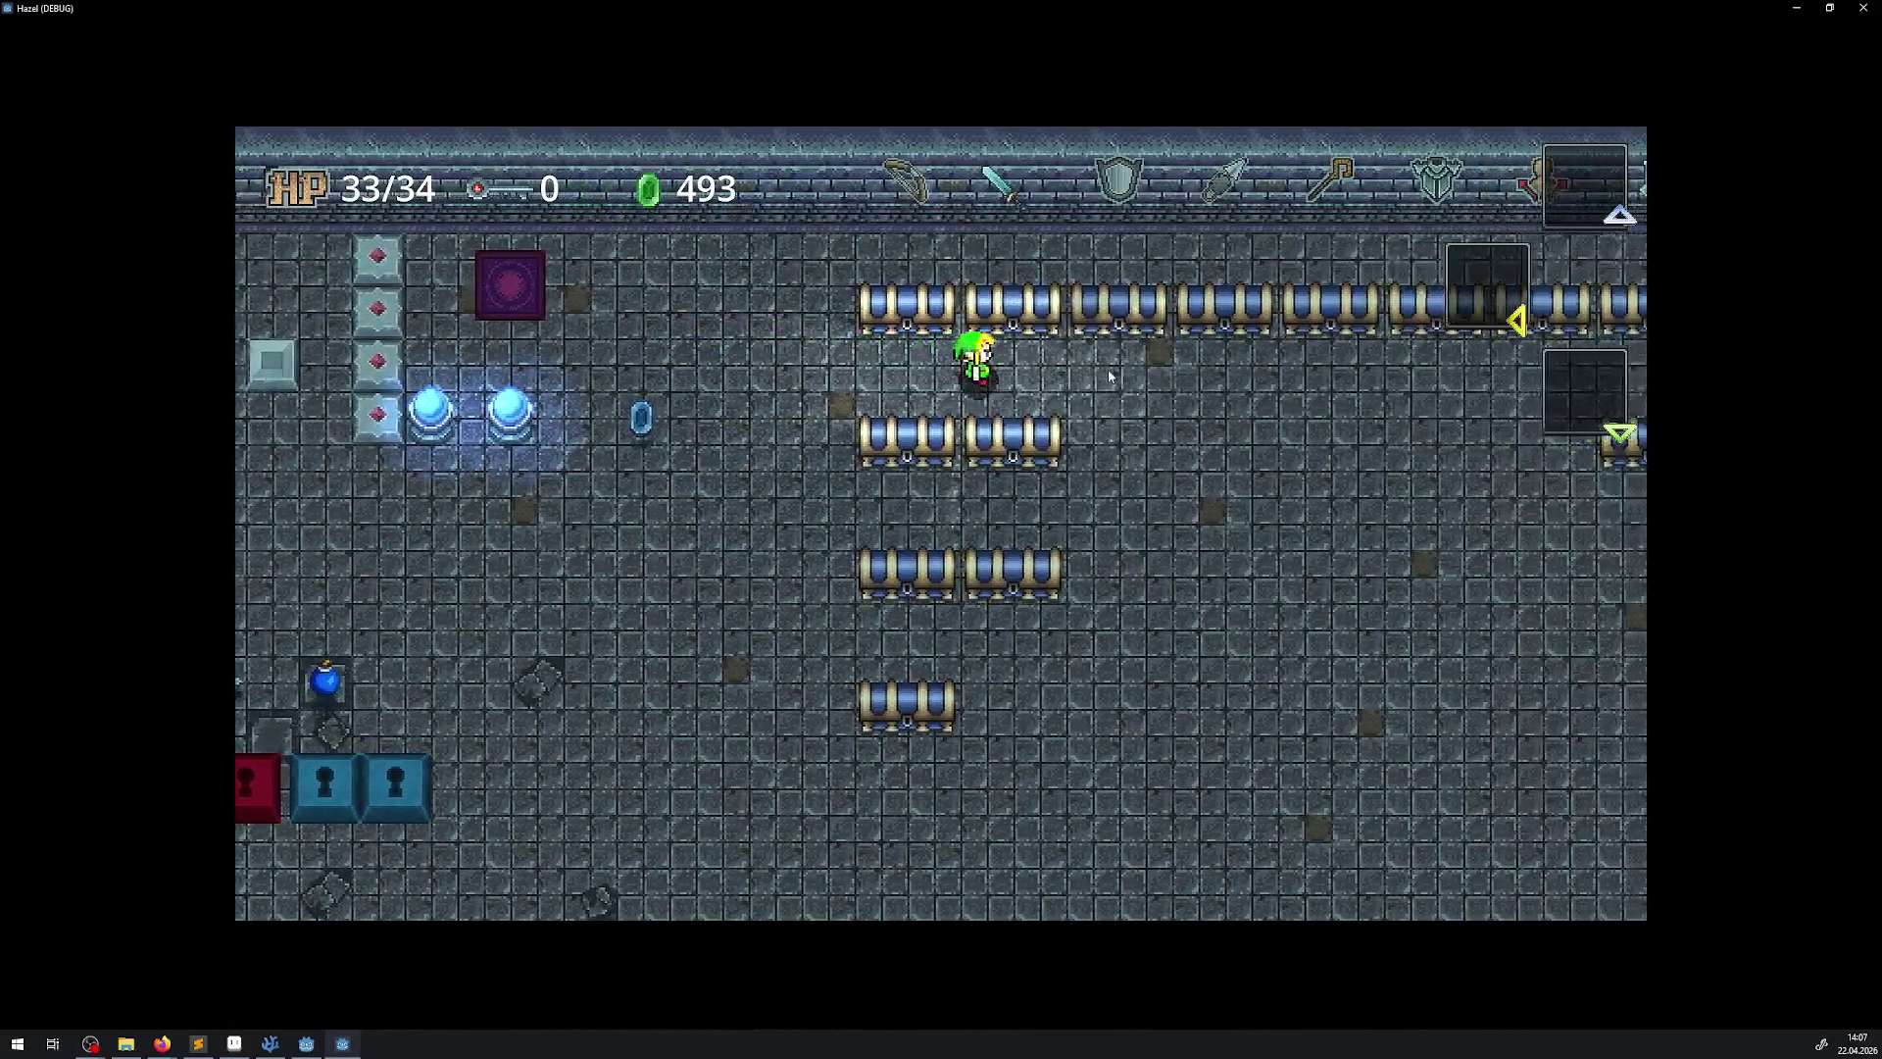
key("F8")
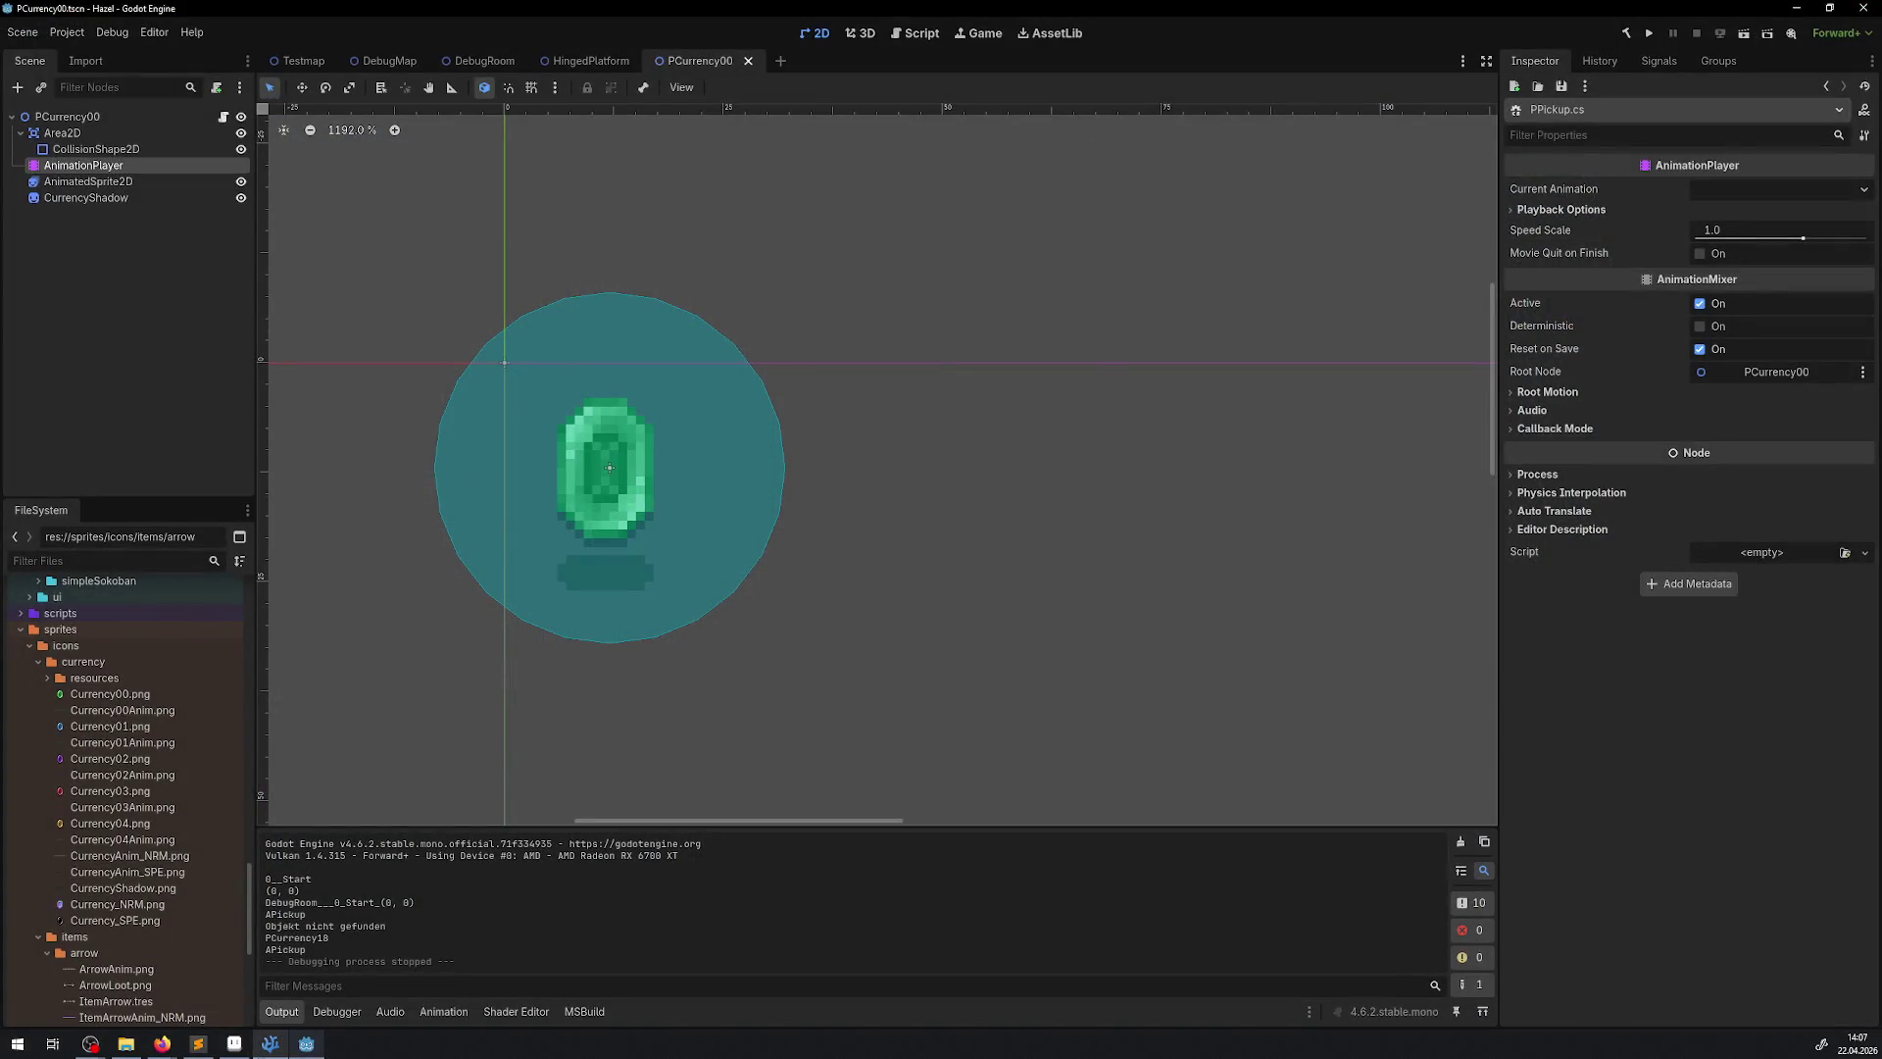
Review PPickup.cs, then select the gem's AnimatedSprite2D node in the PCurrency00 scene
left_click(269, 1043)
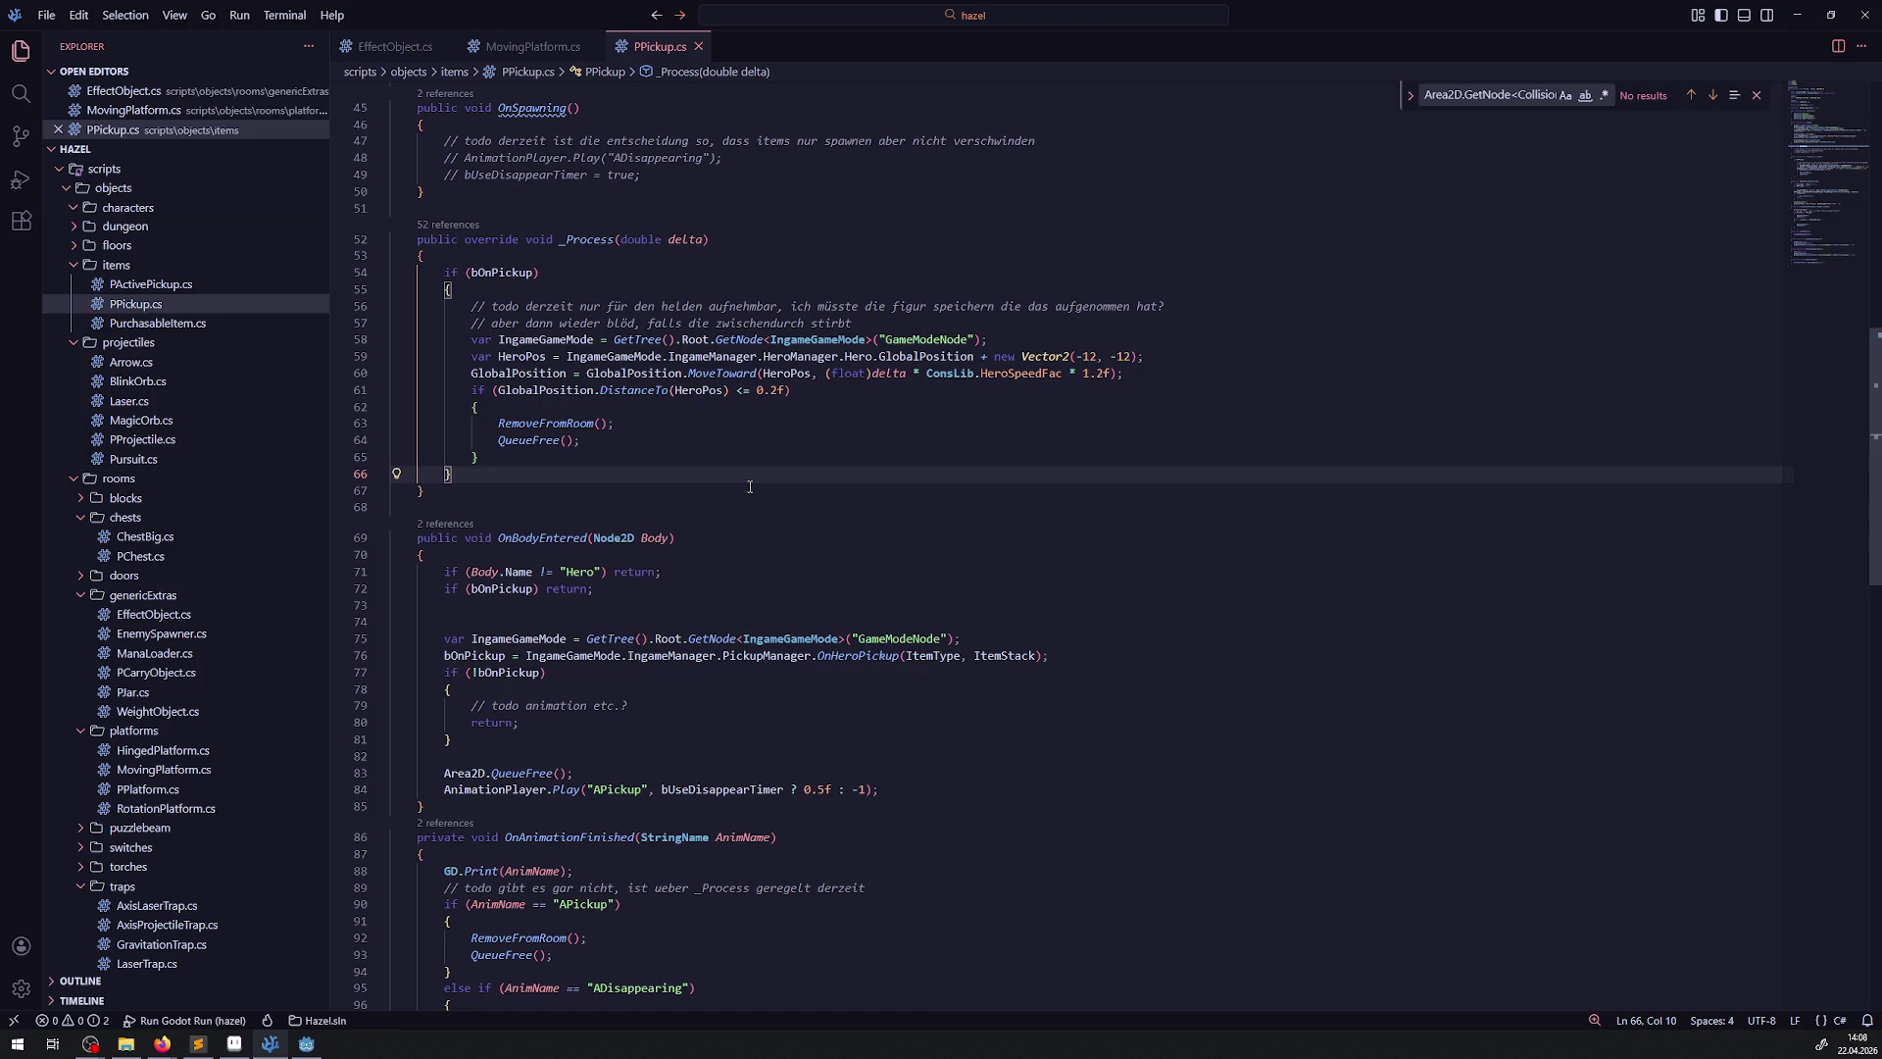
left_click(307, 1043)
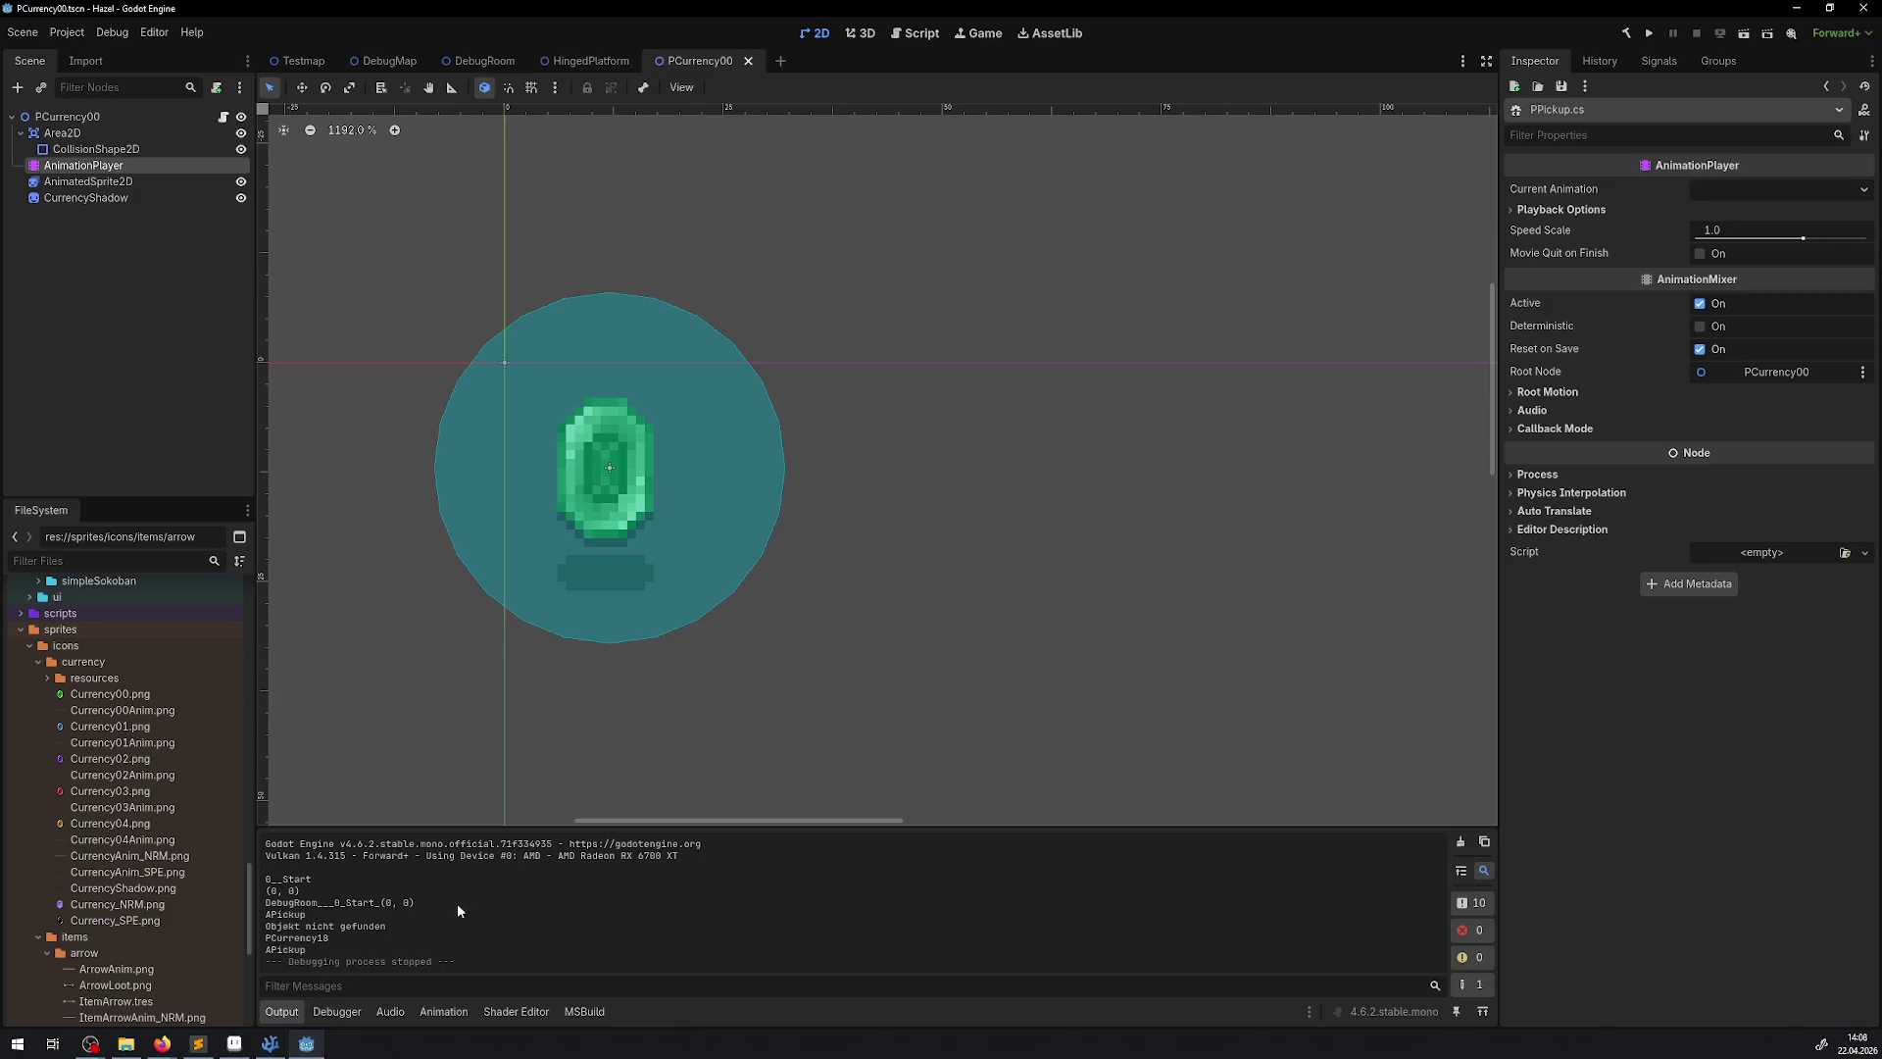
left_click(82, 214)
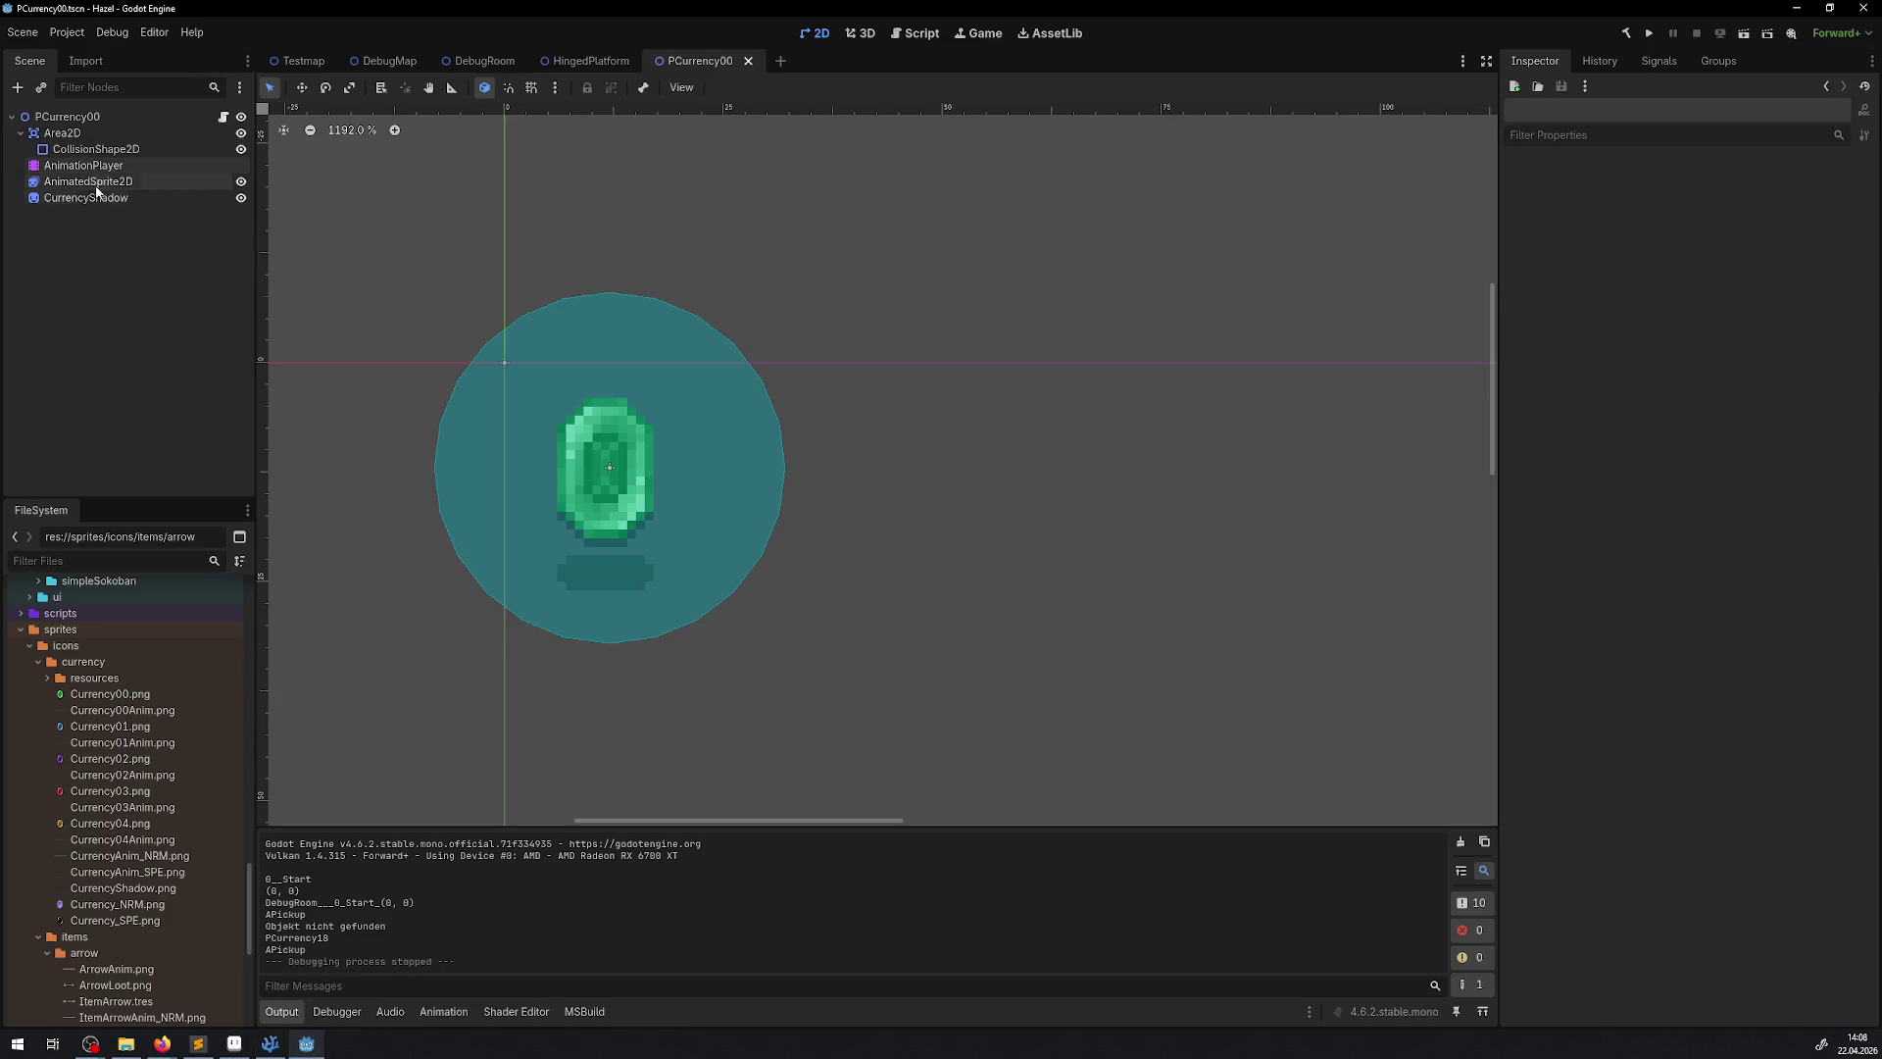
left_click(93, 197)
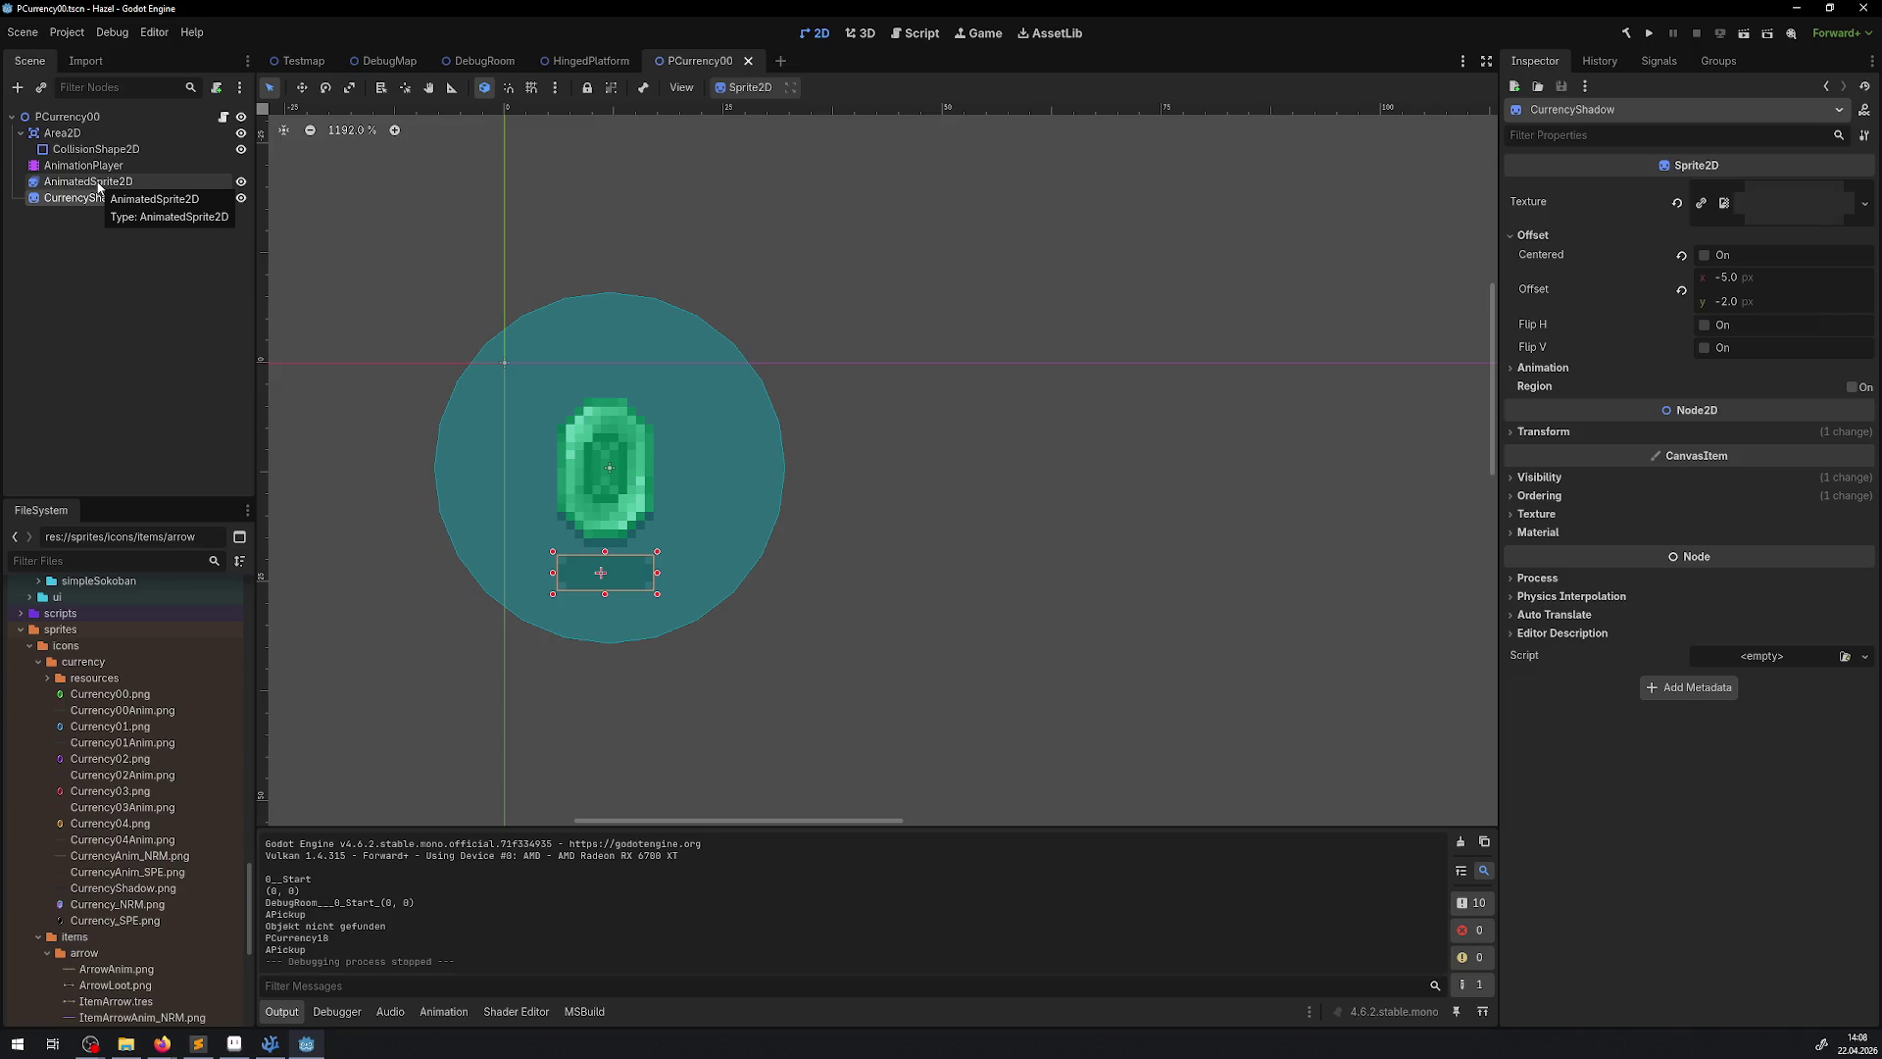
left_click(98, 184)
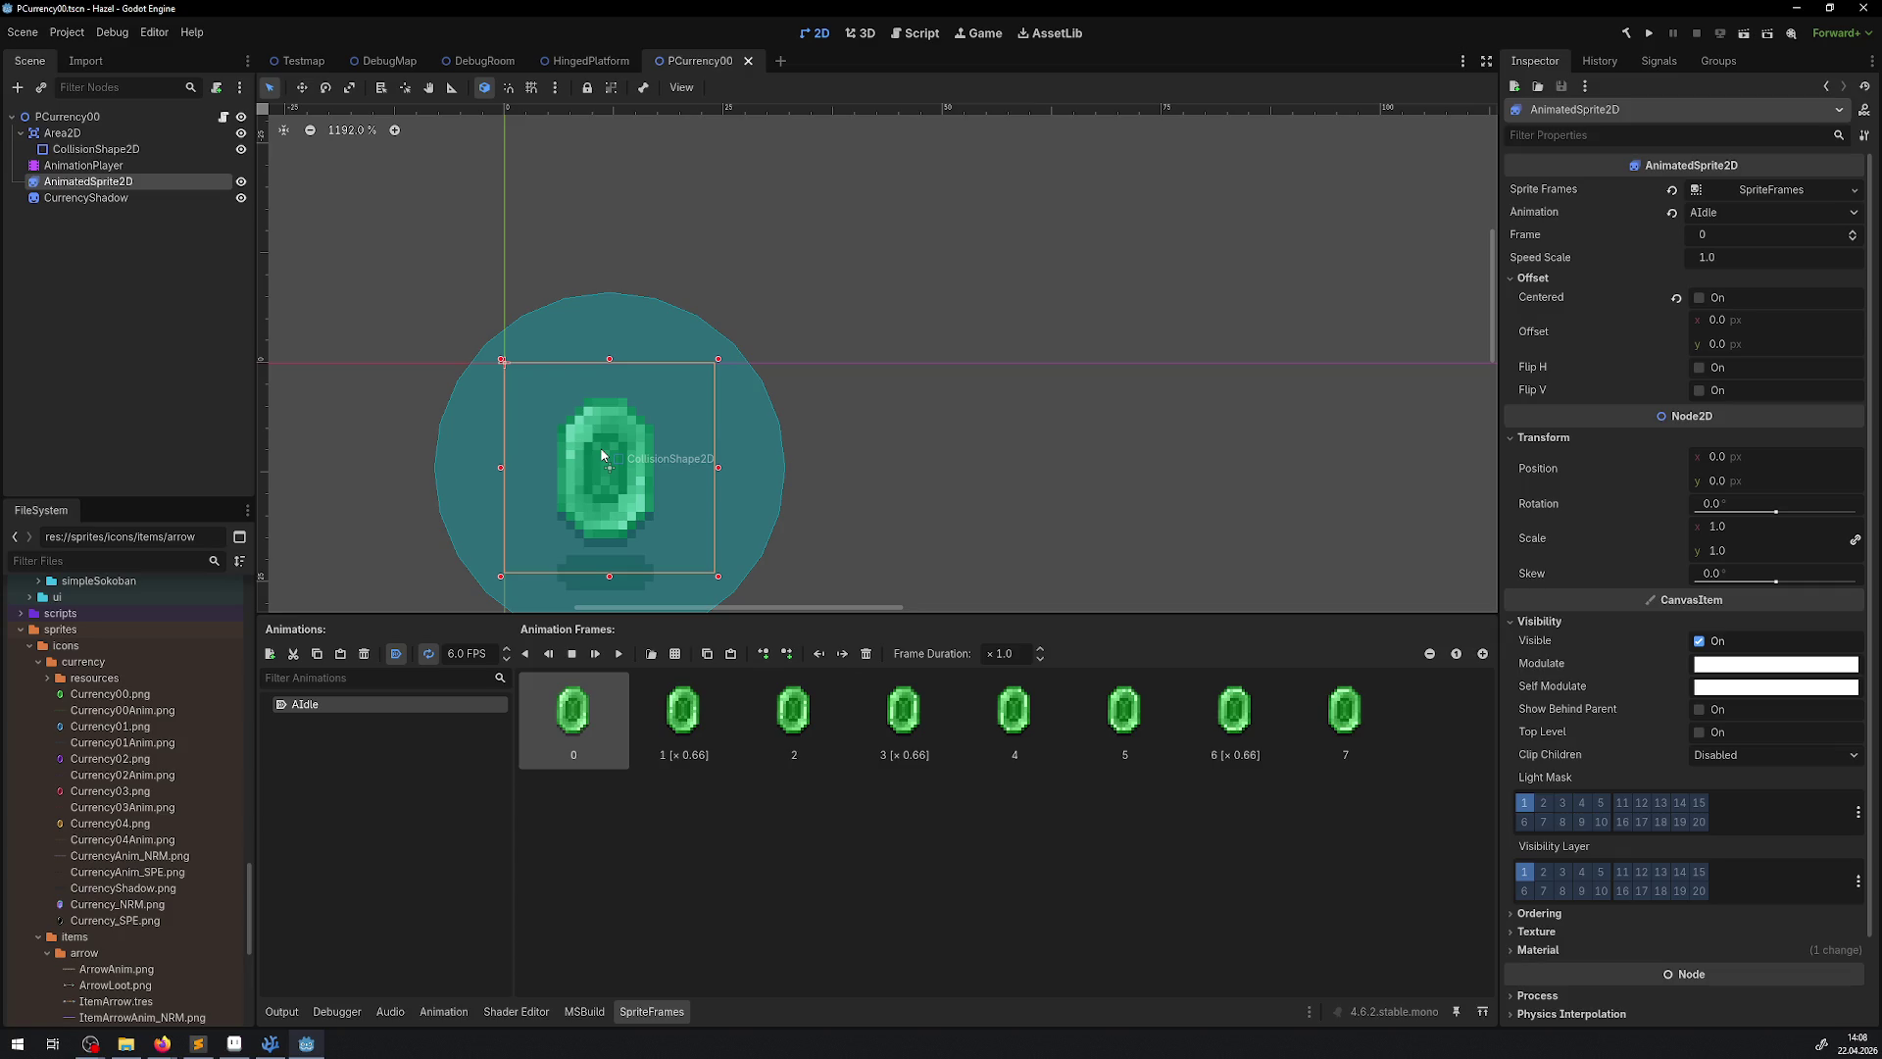
Measure the gem sprite from its centre to its corner with the Ruler tool
mouse_move(572, 65)
left_click(453, 89)
mouse_move(610, 467)
left_mouse_down()
mouse_move(500, 354)
mouse_move(610, 359)
mouse_move(580, 419)
mouse_move(506, 467)
left_mouse_up()
left_click(281, 1050)
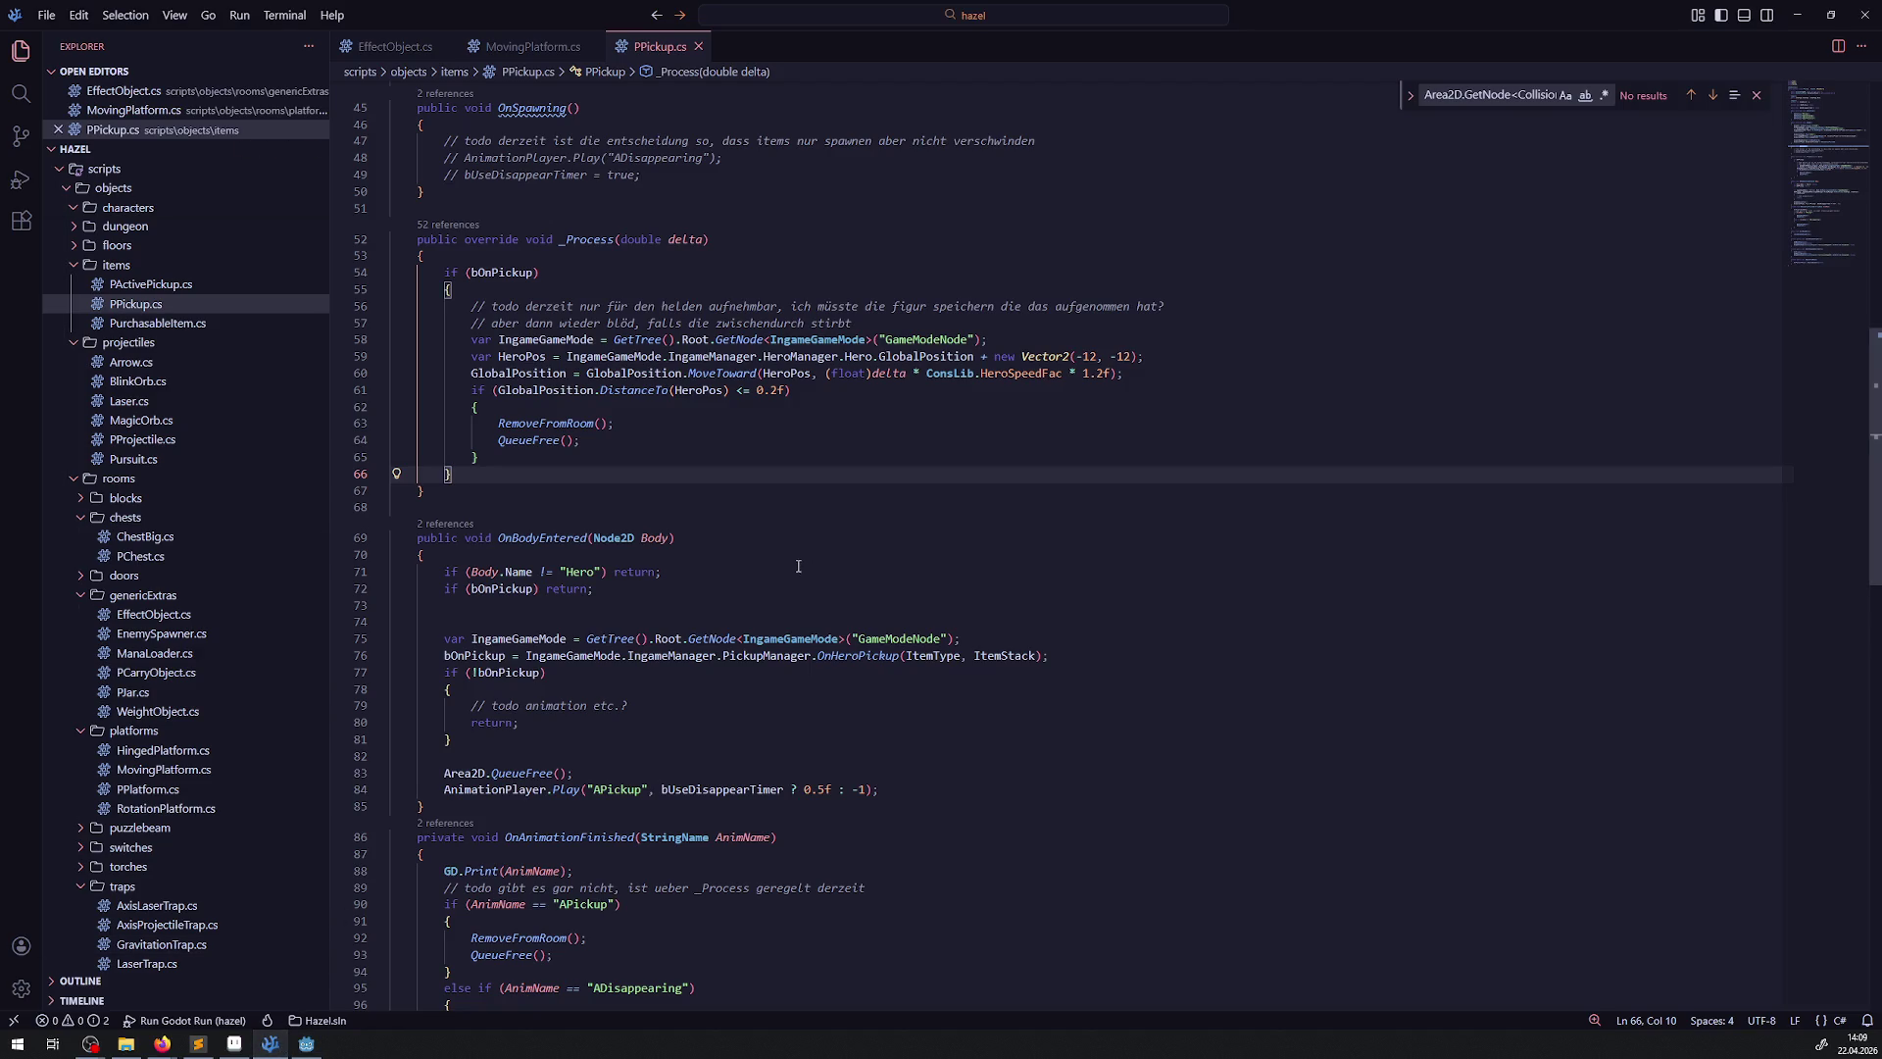
Open the DebugRoom scene, zoom in, and measure from the blue gem to the orb switch
left_click(306, 1043)
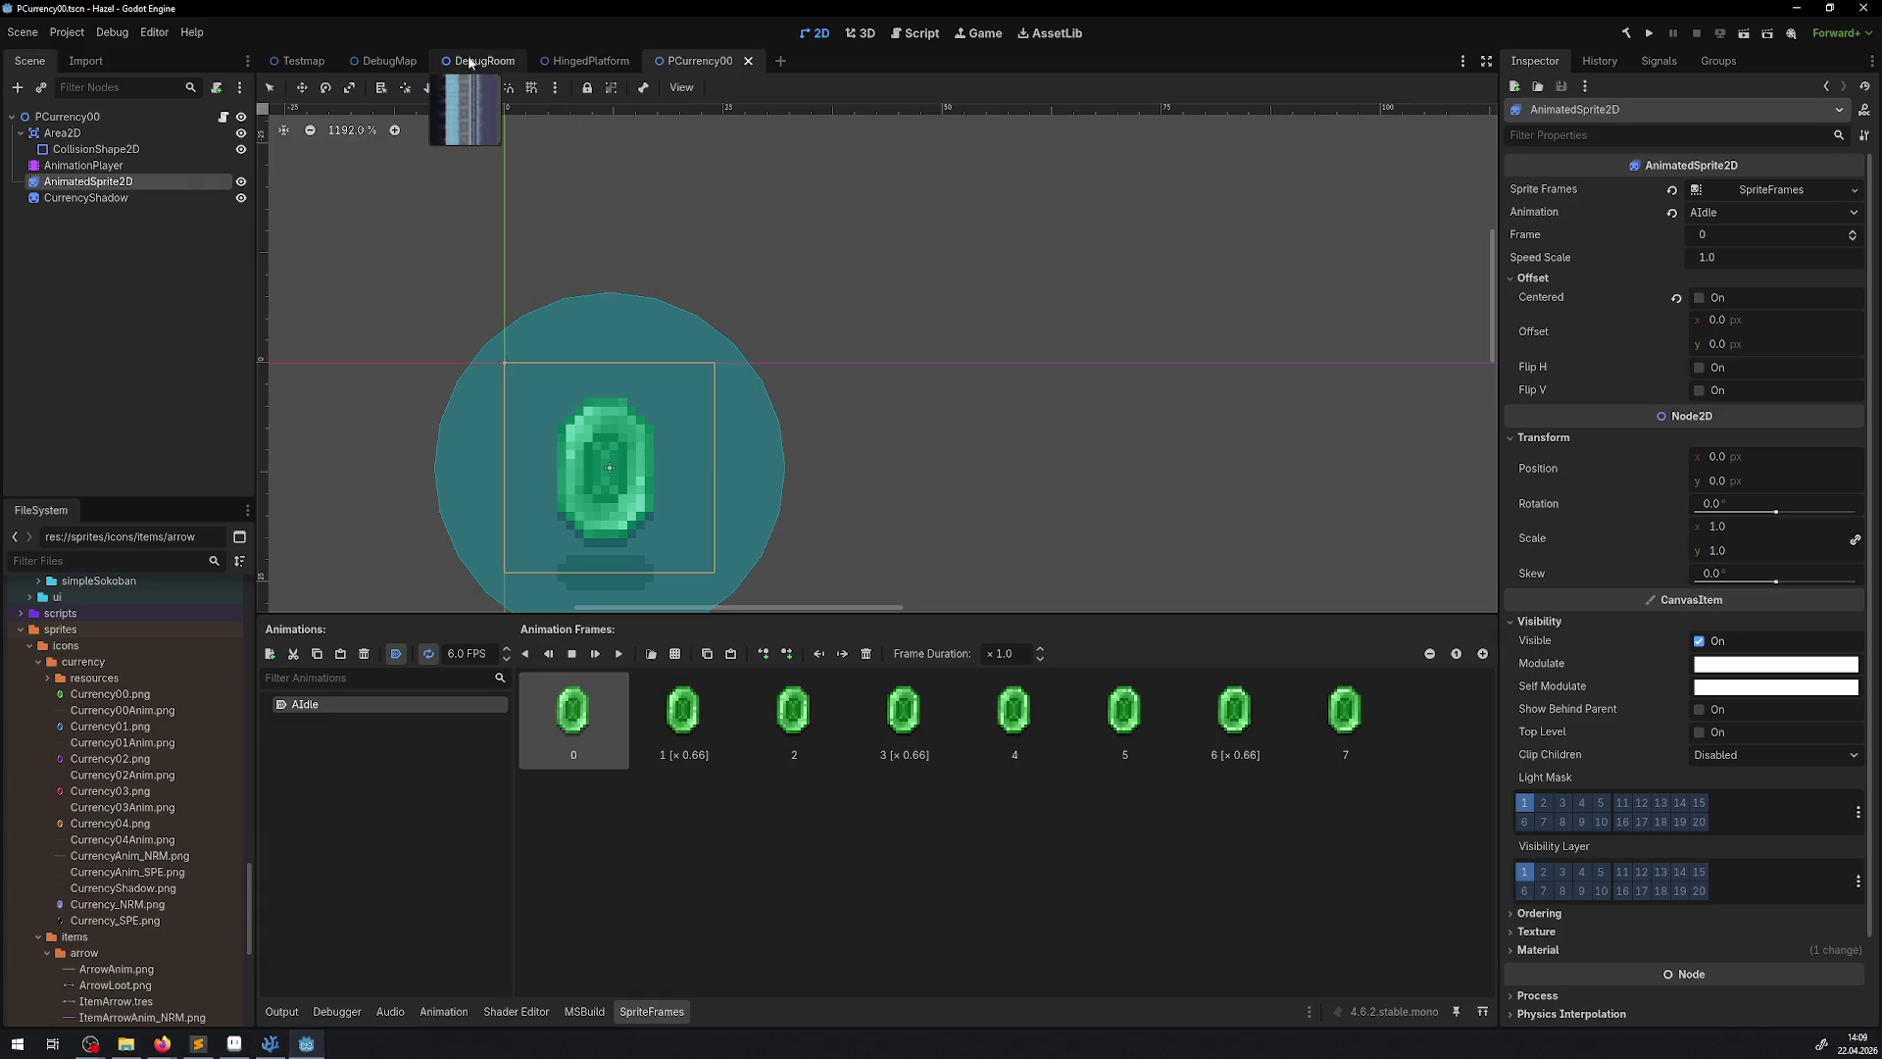
left_click(490, 63)
scroll(704, 435, "up", 4)
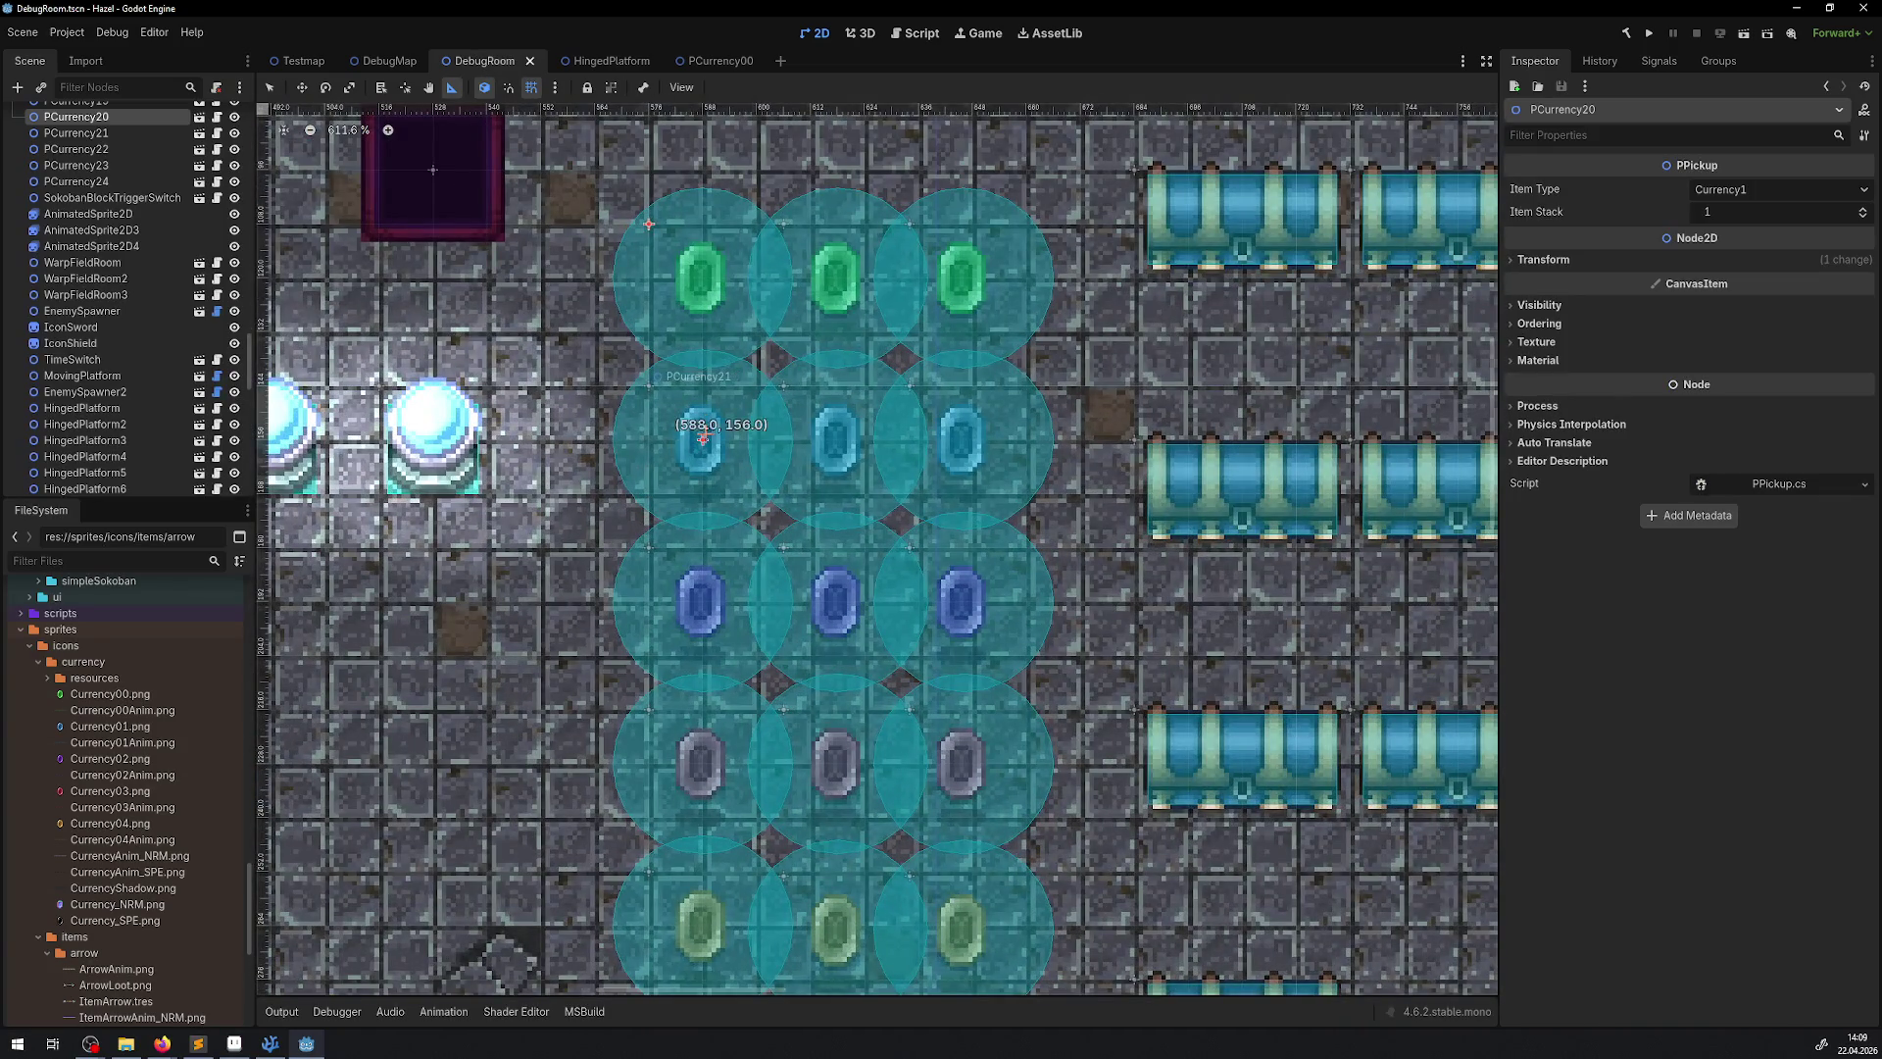
mouse_move(704, 435)
left_mouse_down()
mouse_move(439, 428)
mouse_move(479, 428)
mouse_move(490, 384)
left_mouse_up()
left_click_drag(650, 385, 490, 389)
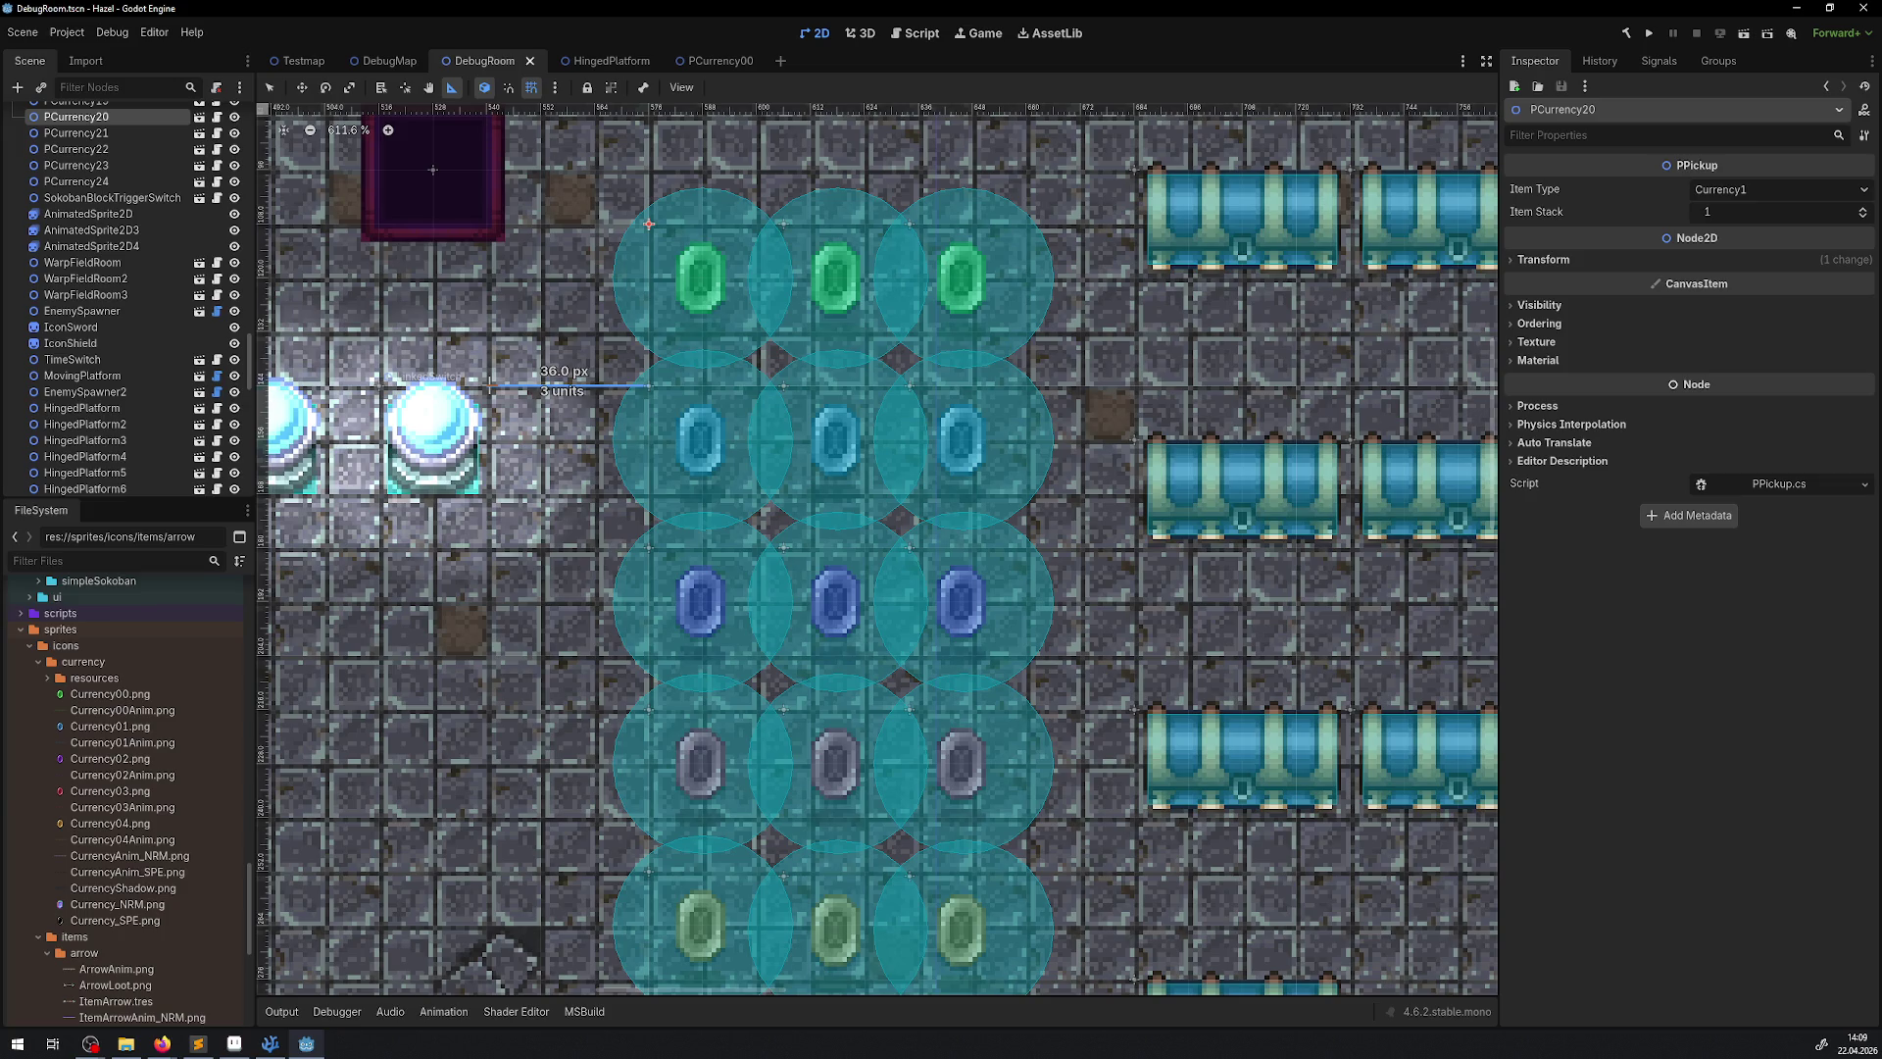
left_click_drag(490, 385, 490, 385)
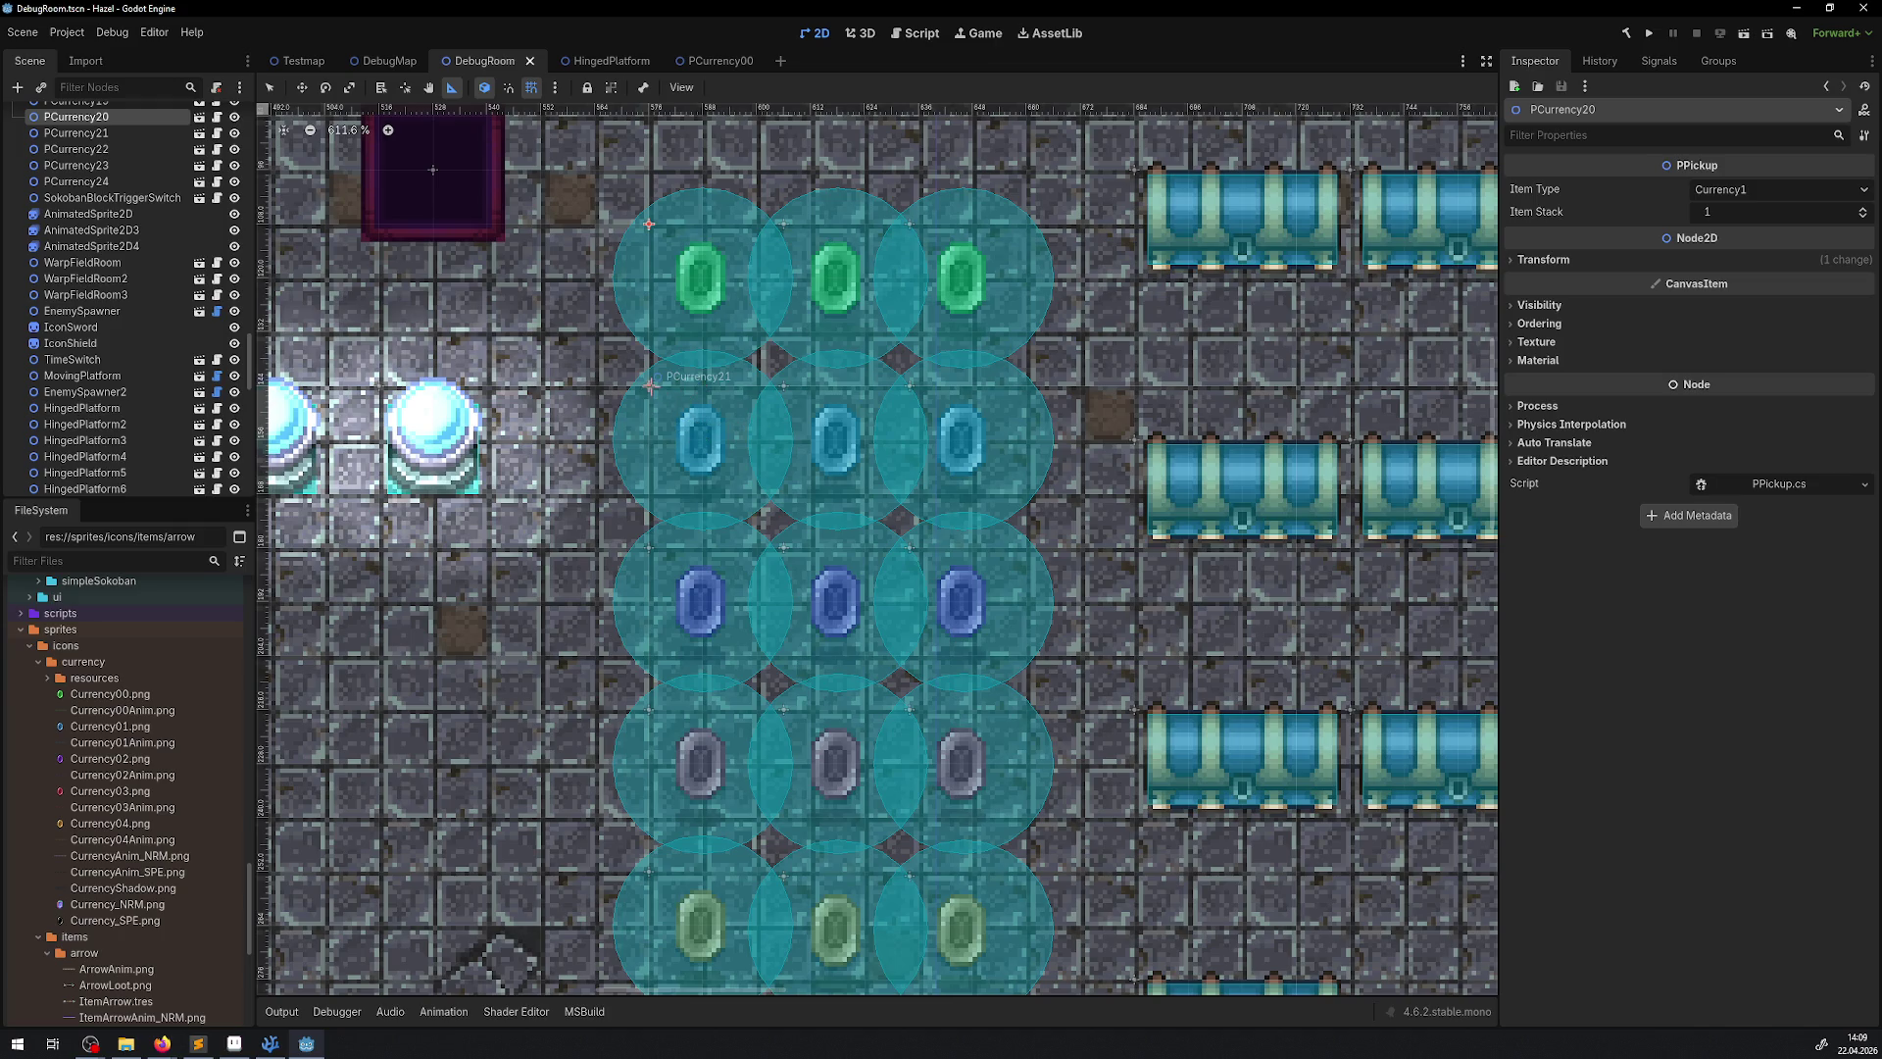
left_click_drag(650, 386, 595, 332)
mouse_move(435, 334)
left_mouse_down()
mouse_move(694, 443)
mouse_move(439, 384)
left_mouse_up()
mouse_move(648, 386)
left_mouse_down()
mouse_move(441, 385)
mouse_move(447, 326)
left_mouse_up()
Repeat Ruler measurements from the gem's centre and edge to the orb's centre
mouse_move(698, 441)
left_mouse_down()
mouse_move(381, 335)
mouse_move(432, 334)
mouse_move(427, 391)
mouse_move(487, 387)
mouse_move(435, 416)
left_mouse_up()
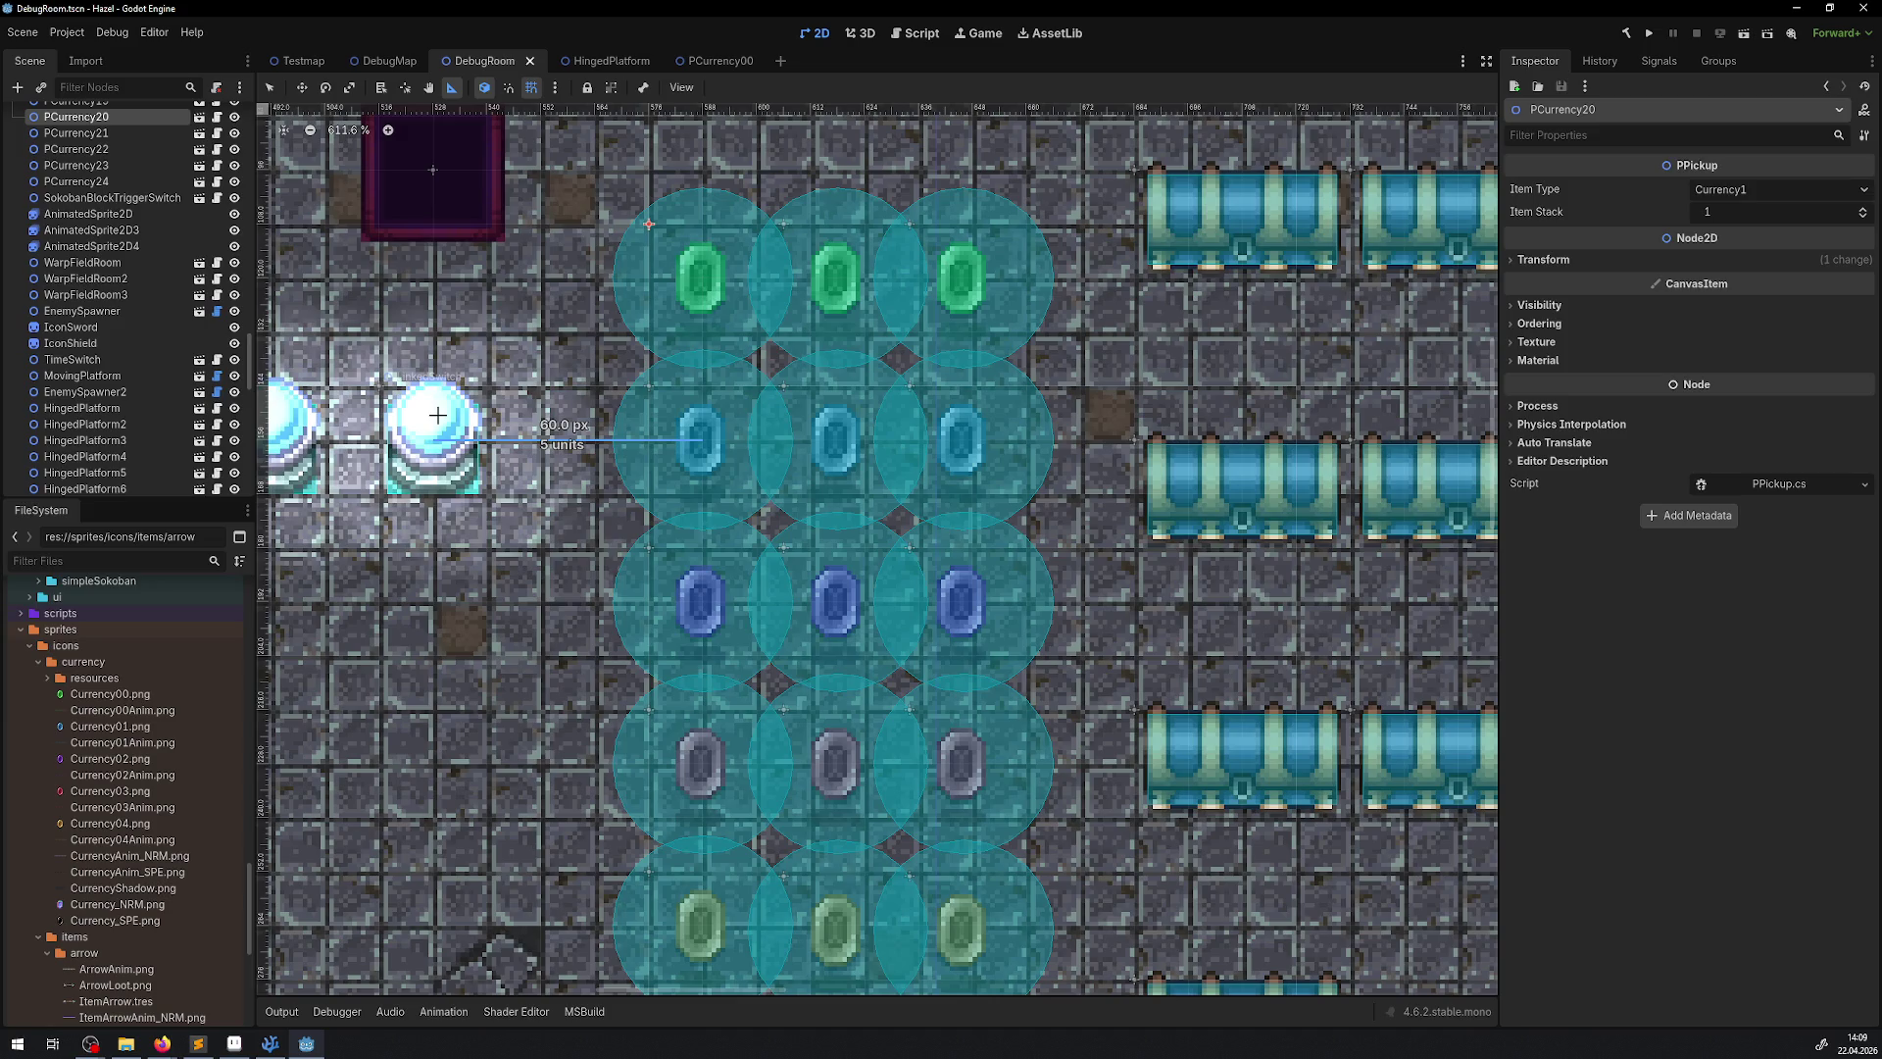
mouse_move(648, 386)
left_mouse_down()
mouse_move(382, 385)
mouse_move(384, 350)
mouse_move(392, 394)
mouse_move(440, 442)
left_mouse_up()
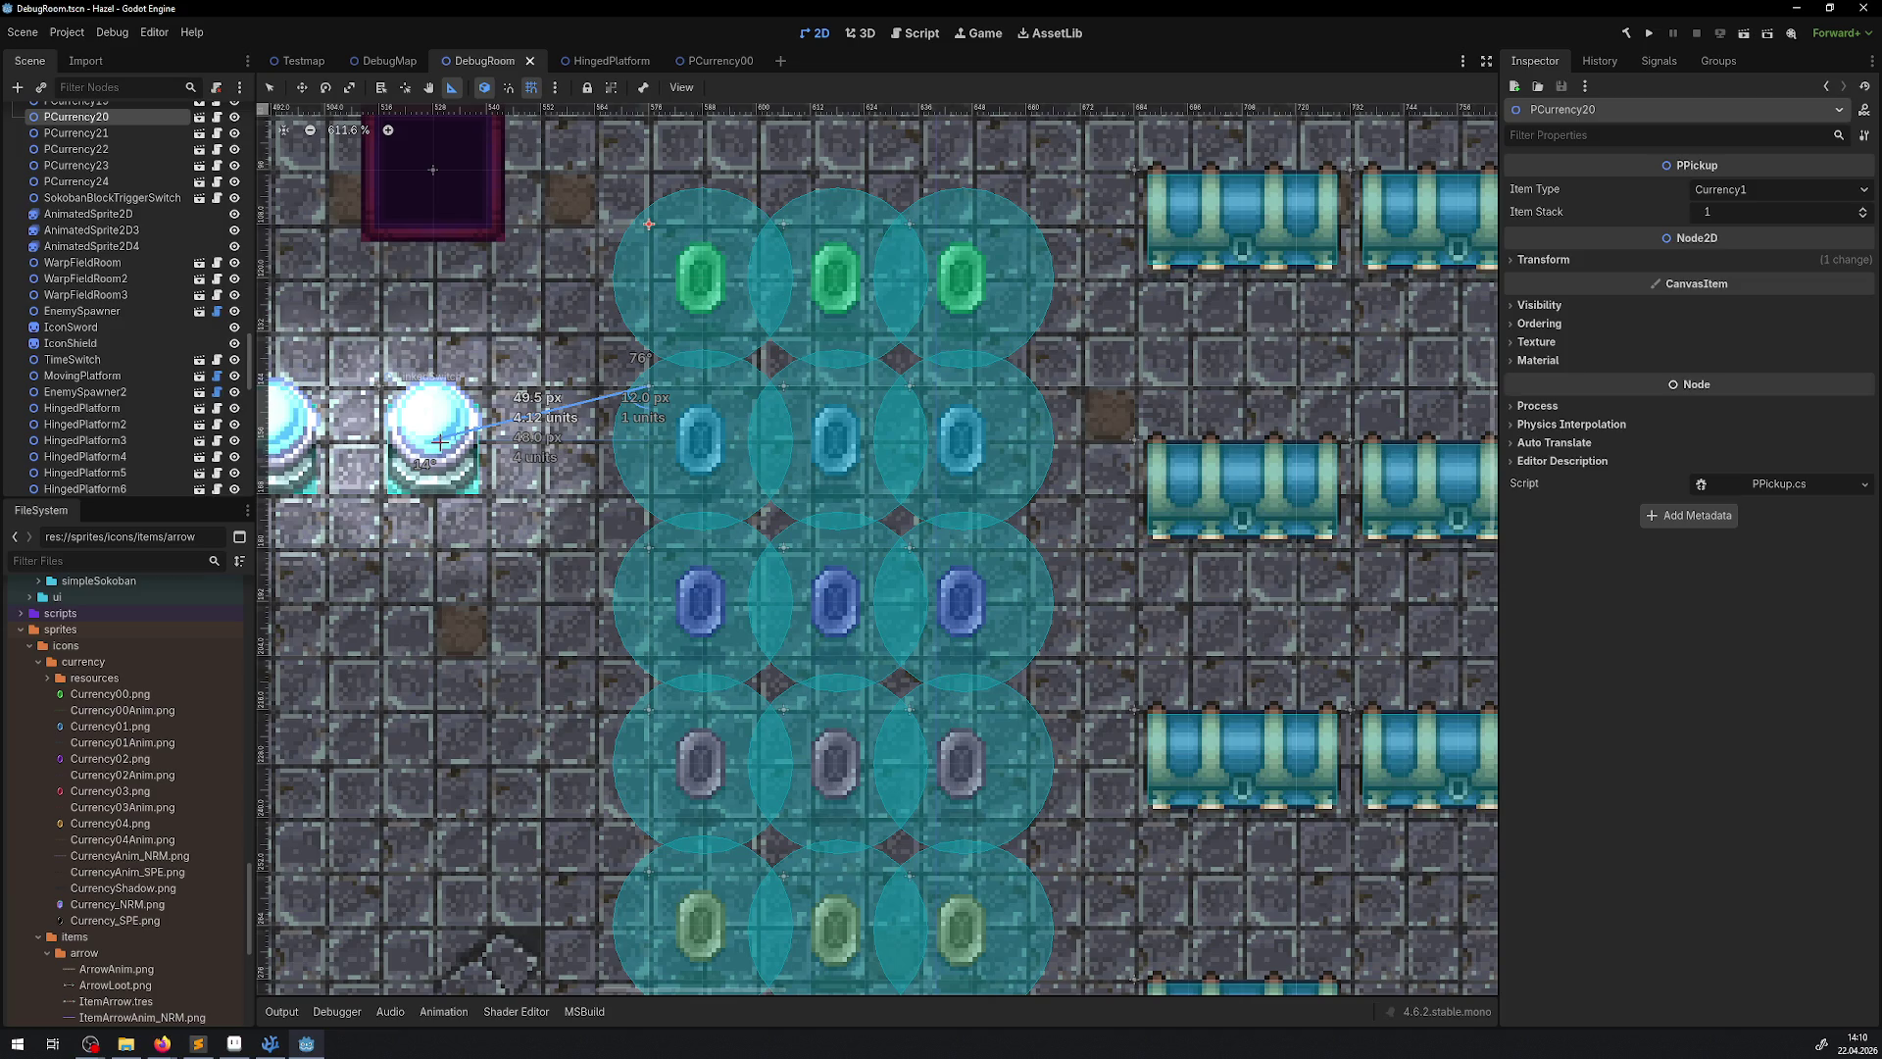
left_click_drag(439, 442, 397, 388)
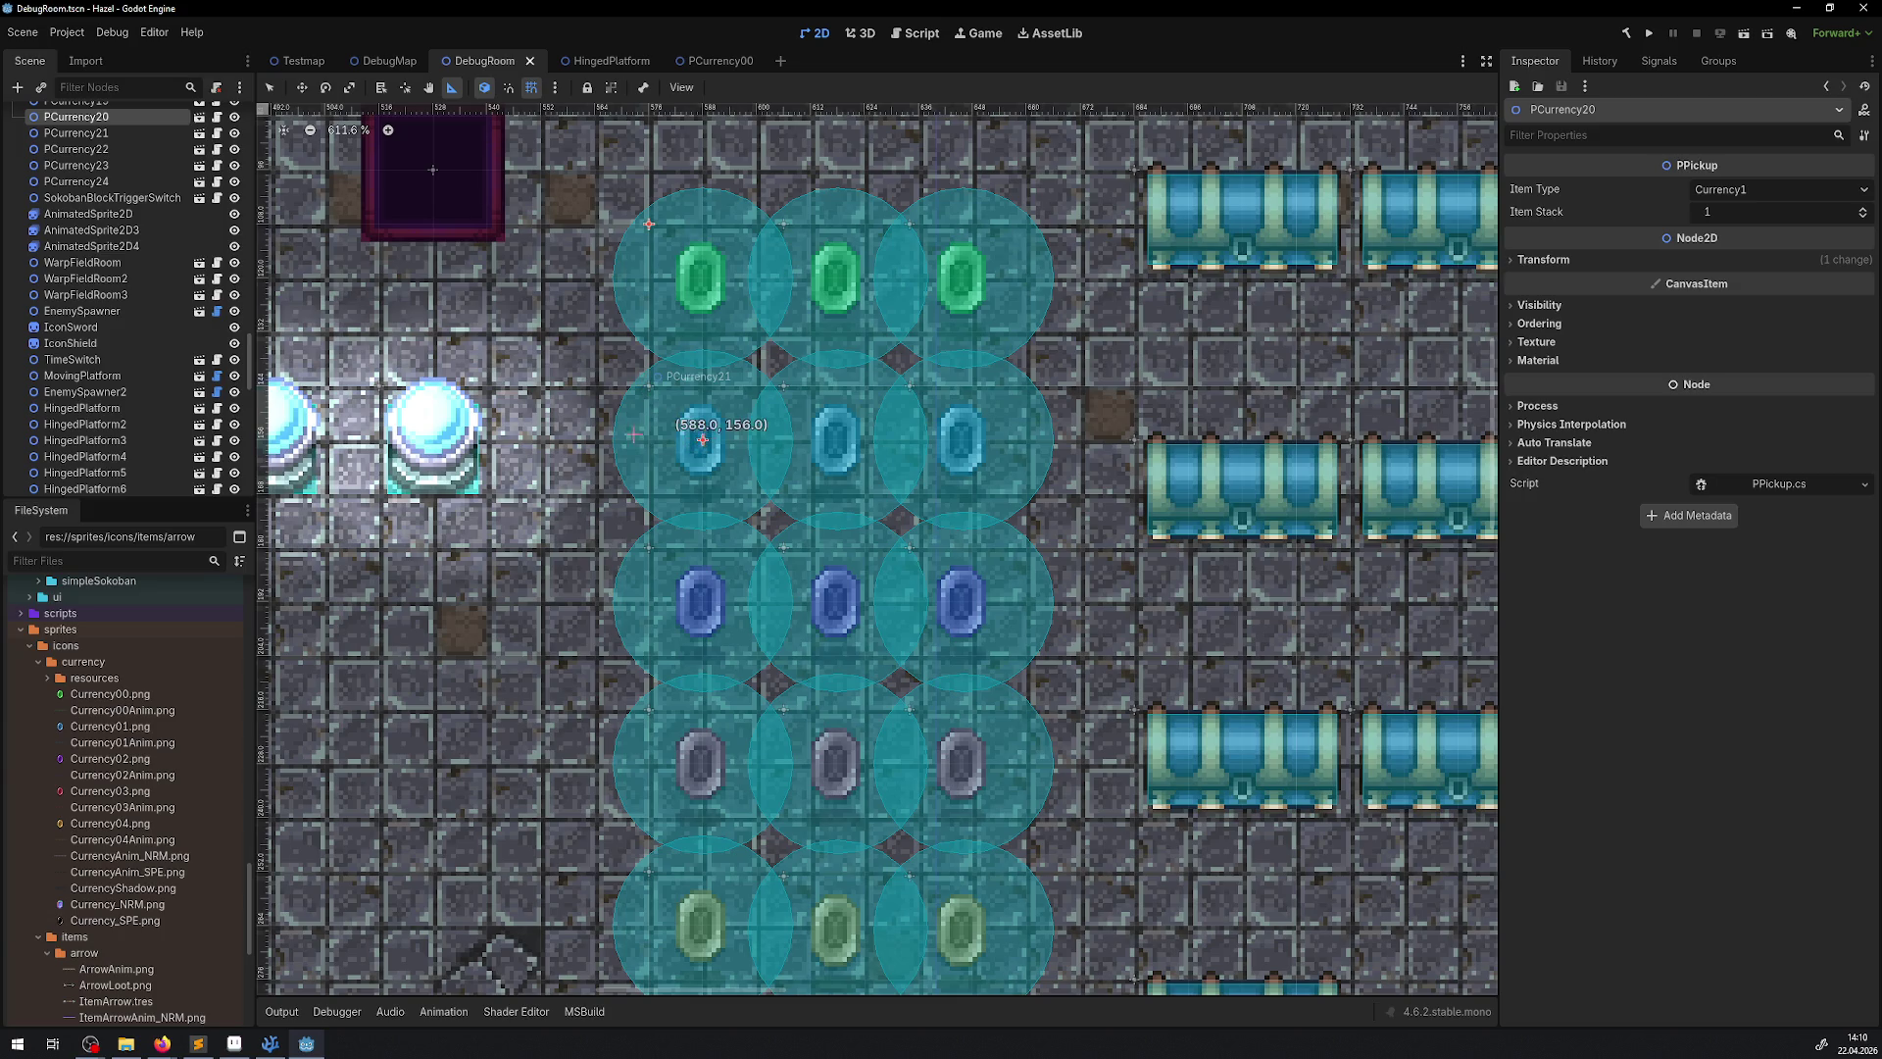
left_click_drag(702, 439, 440, 432)
left_click_drag(623, 391, 429, 441)
left_click_drag(626, 396, 445, 444)
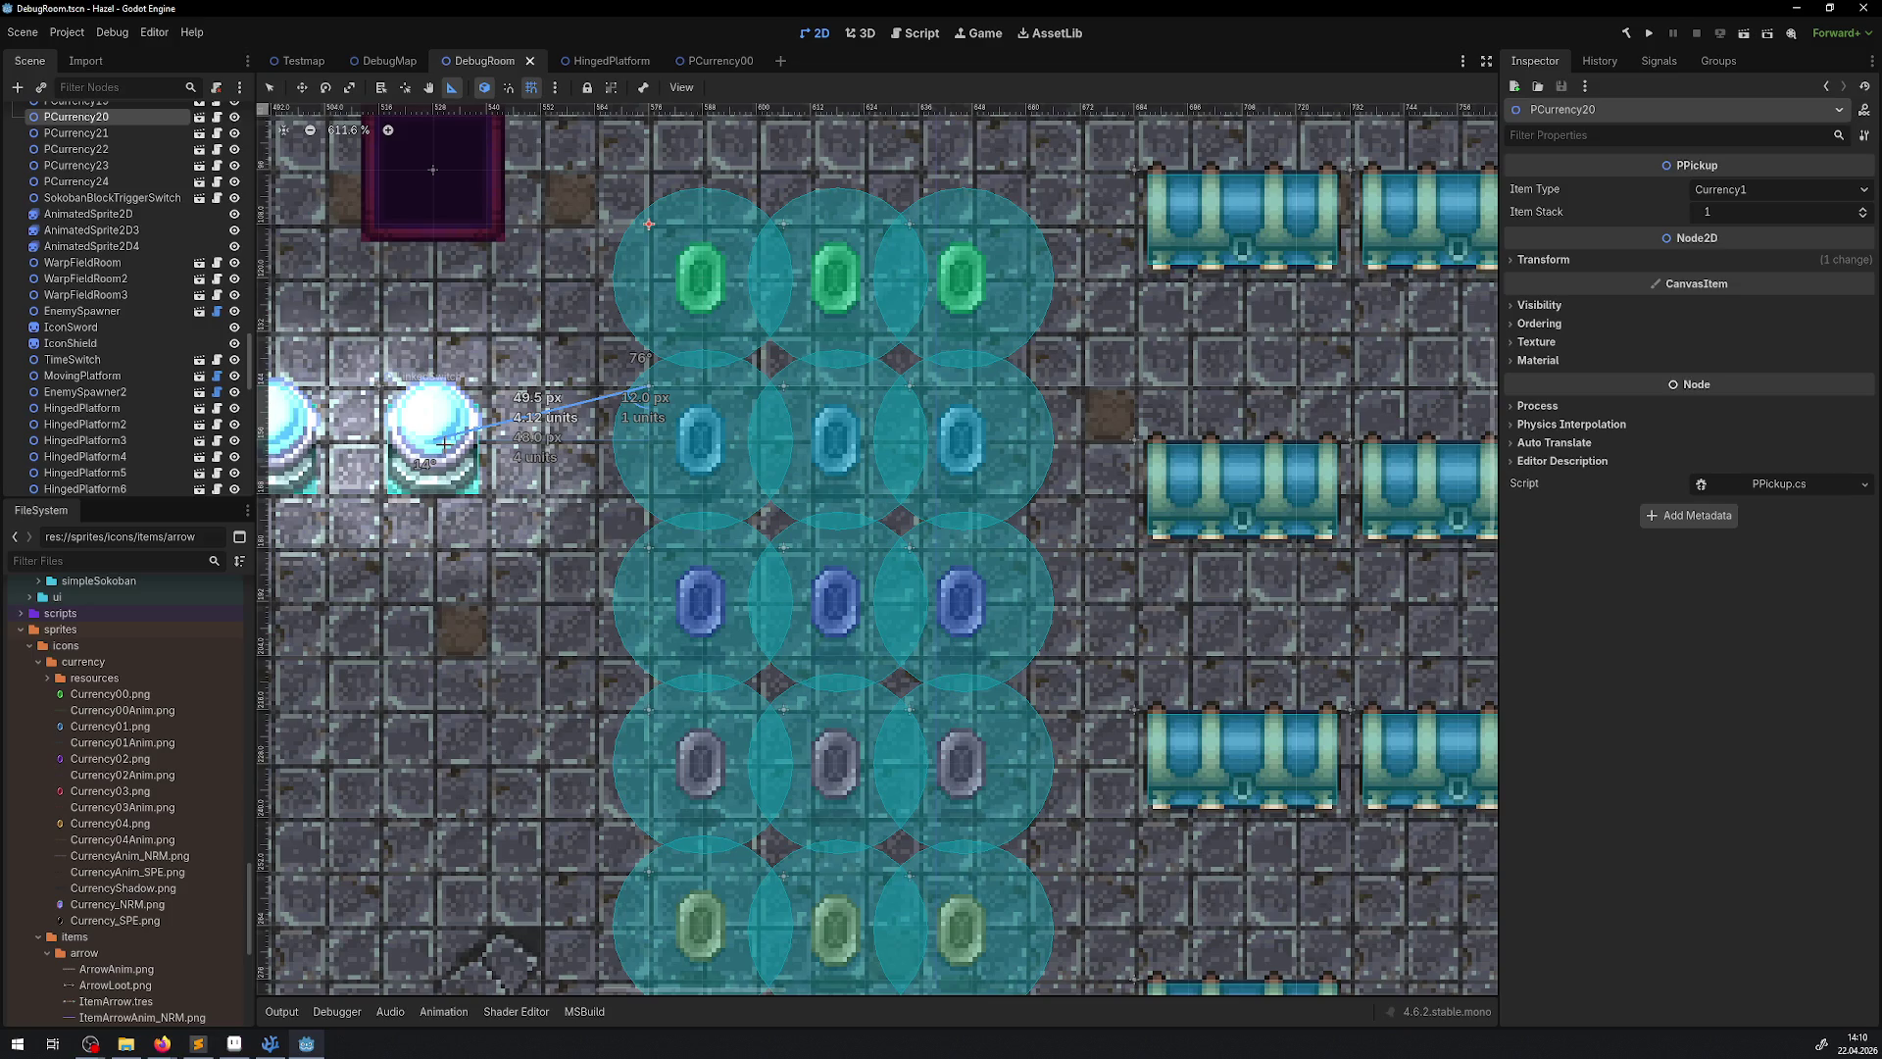
left_click_drag(650, 385, 380, 384)
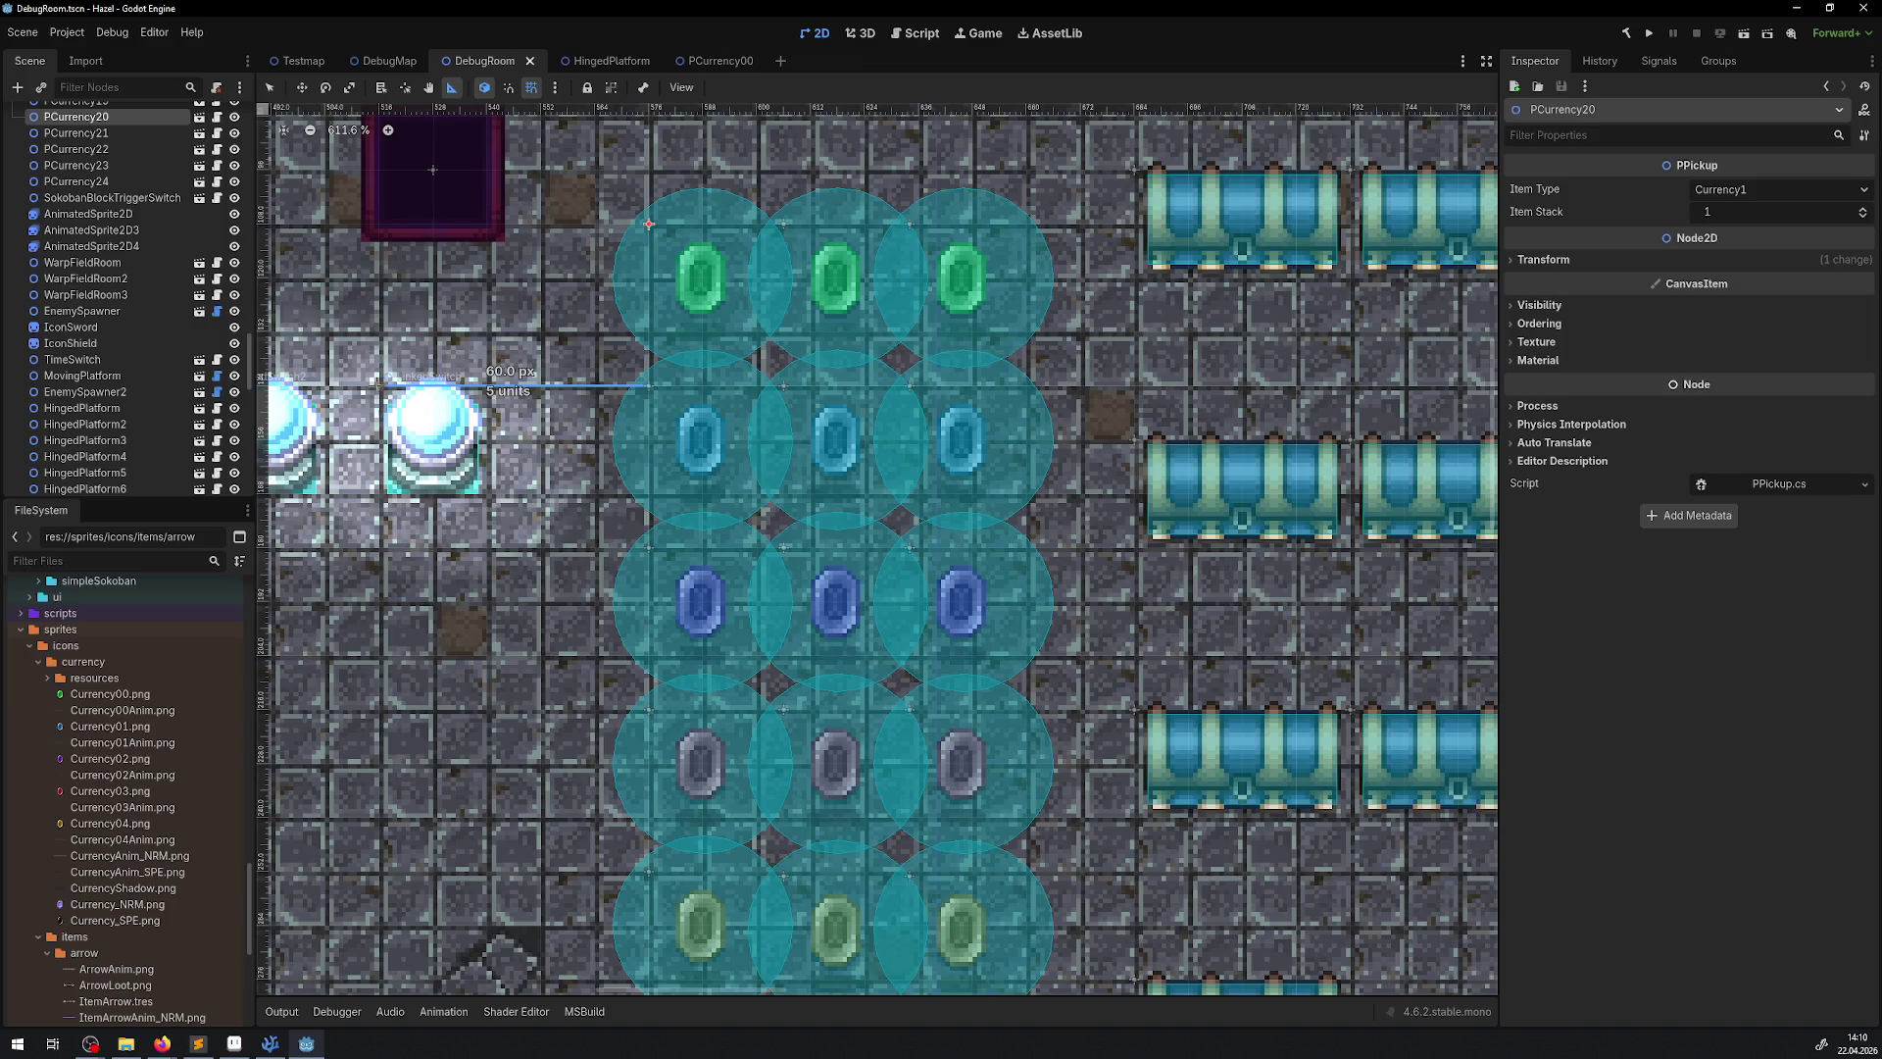
left_click_drag(701, 438, 409, 426)
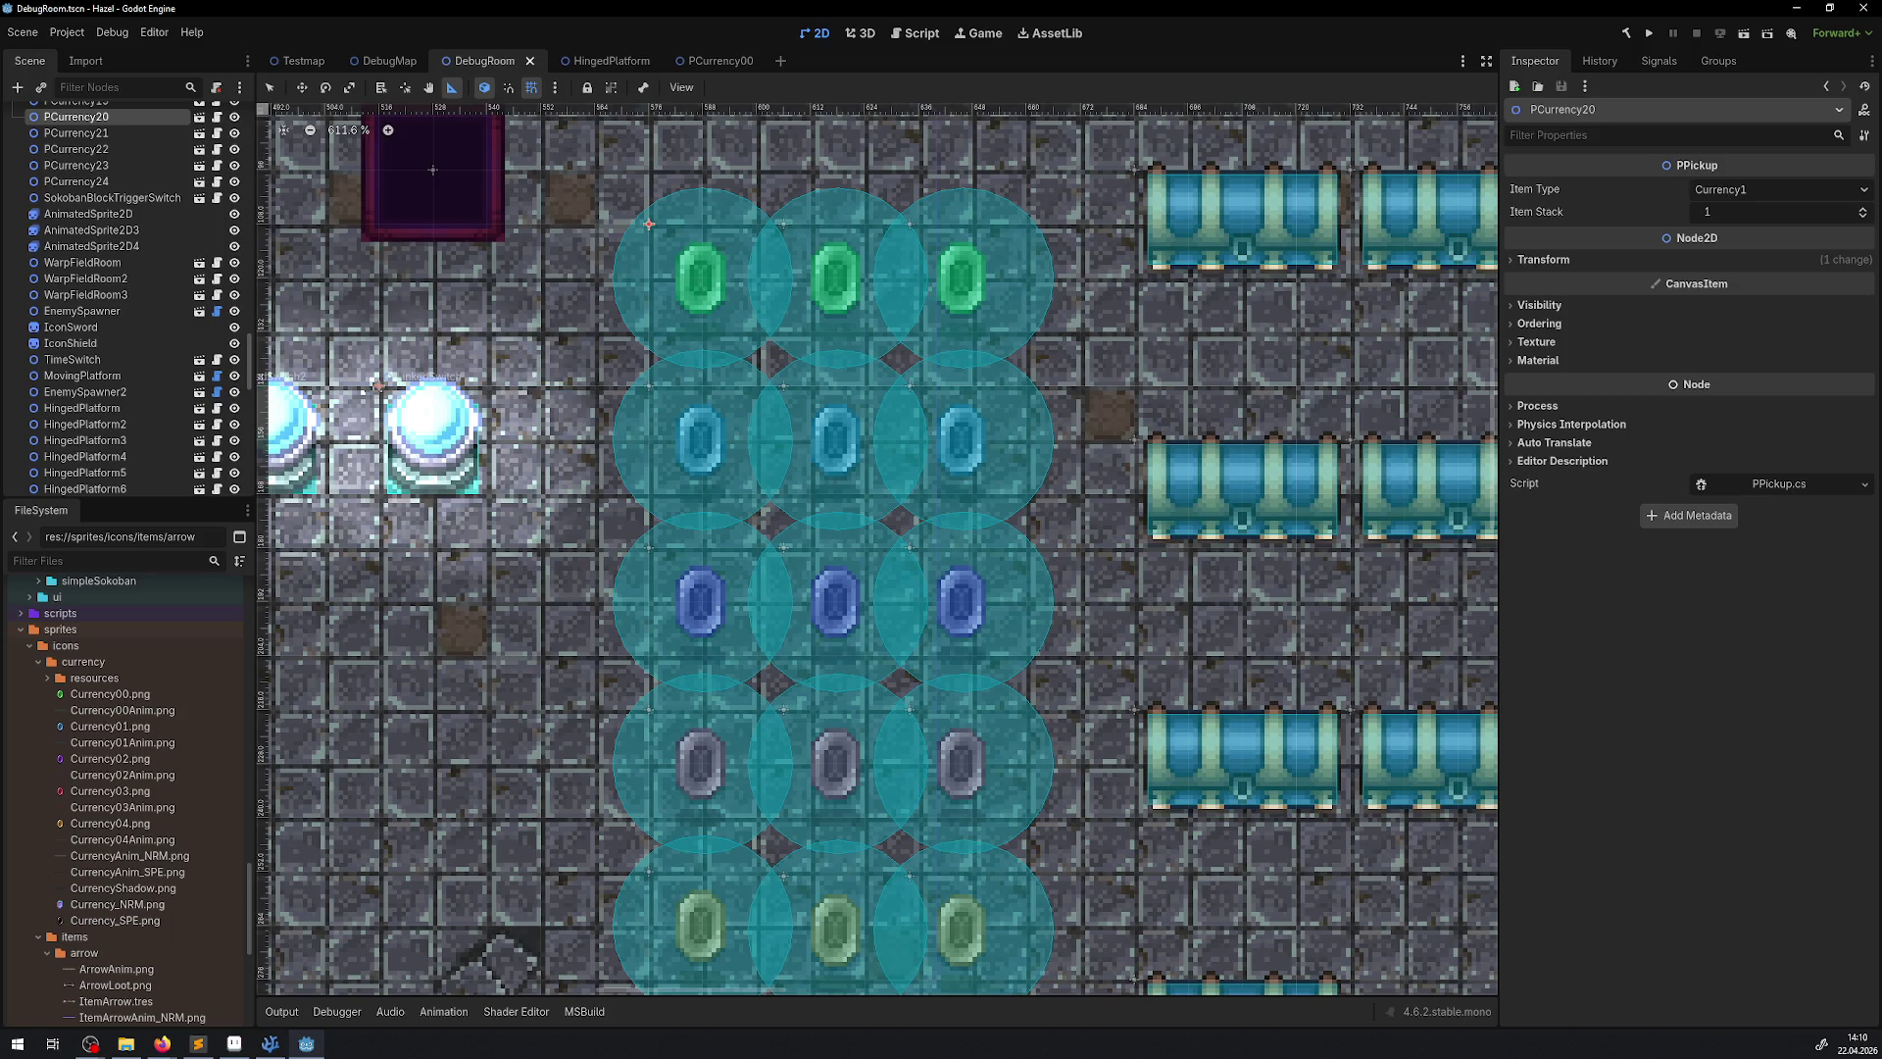
Run the game full screen, collect the blue, purple and green rupees up to 248, then stop it
left_click(1648, 35)
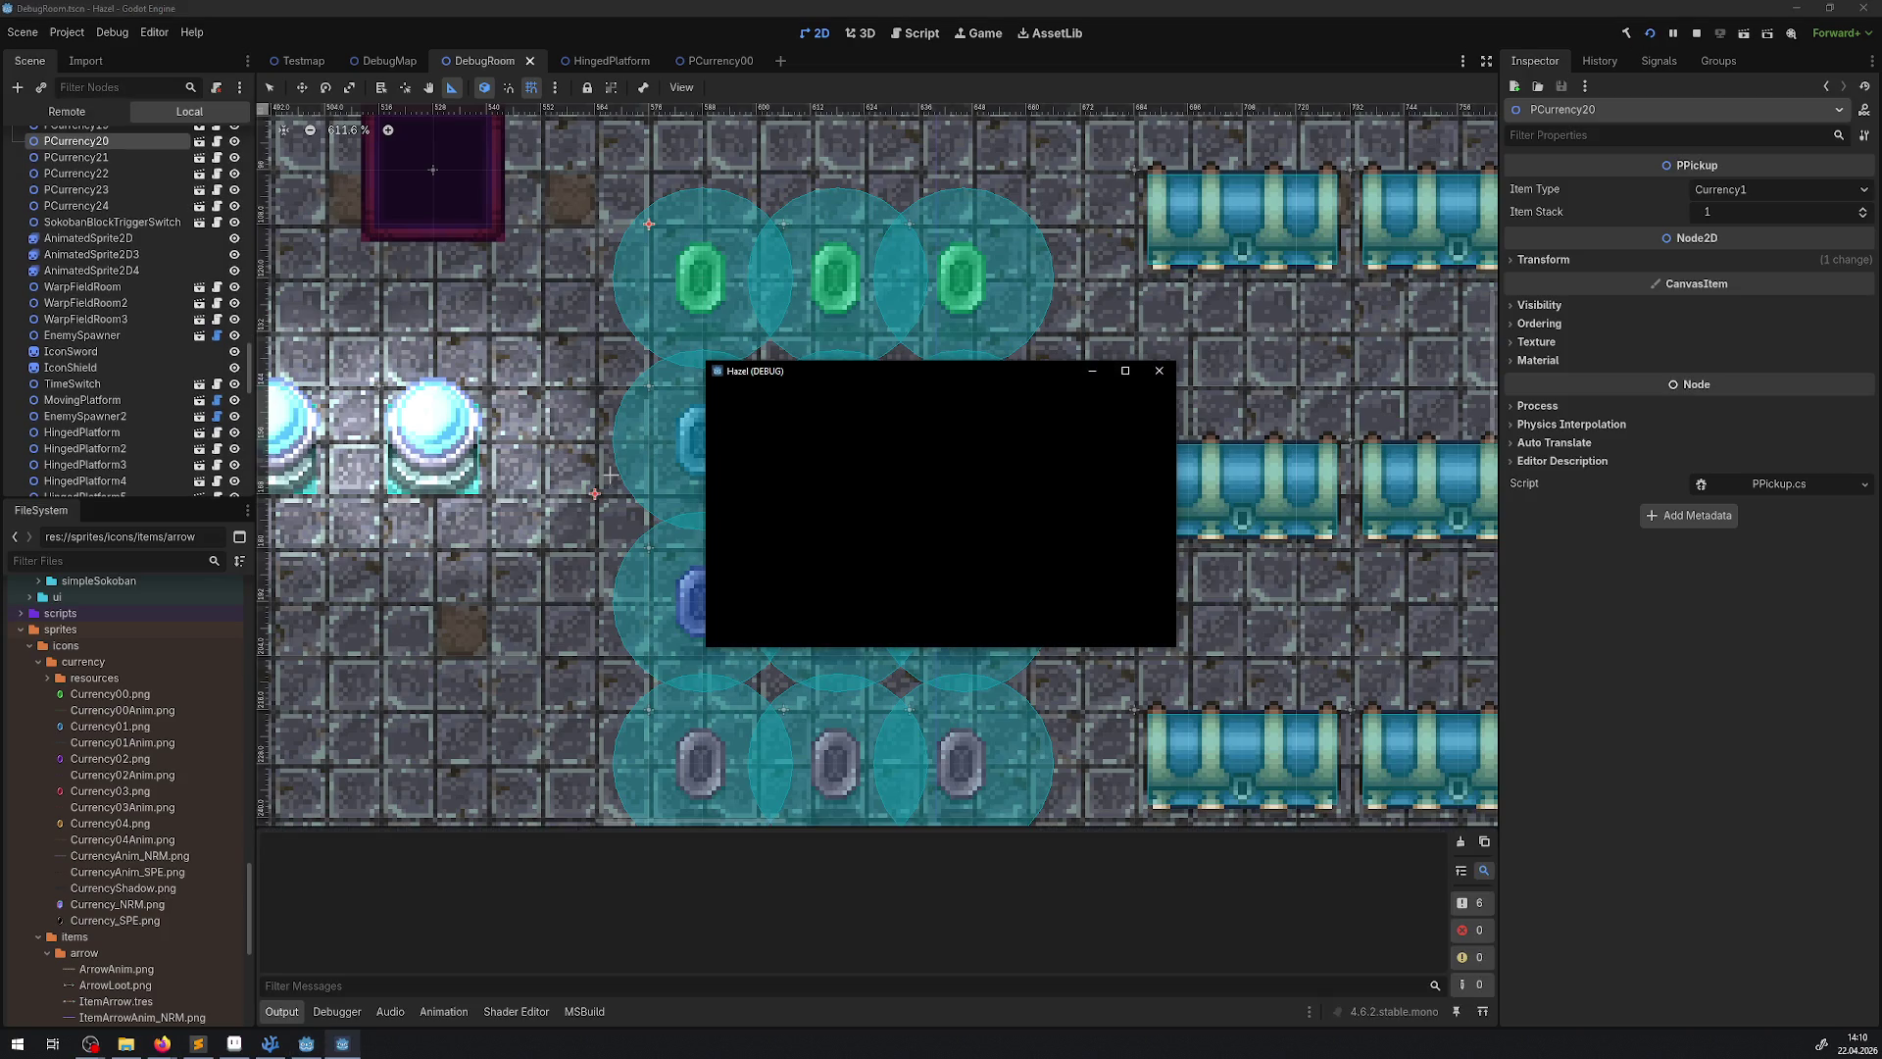
left_click(1124, 371)
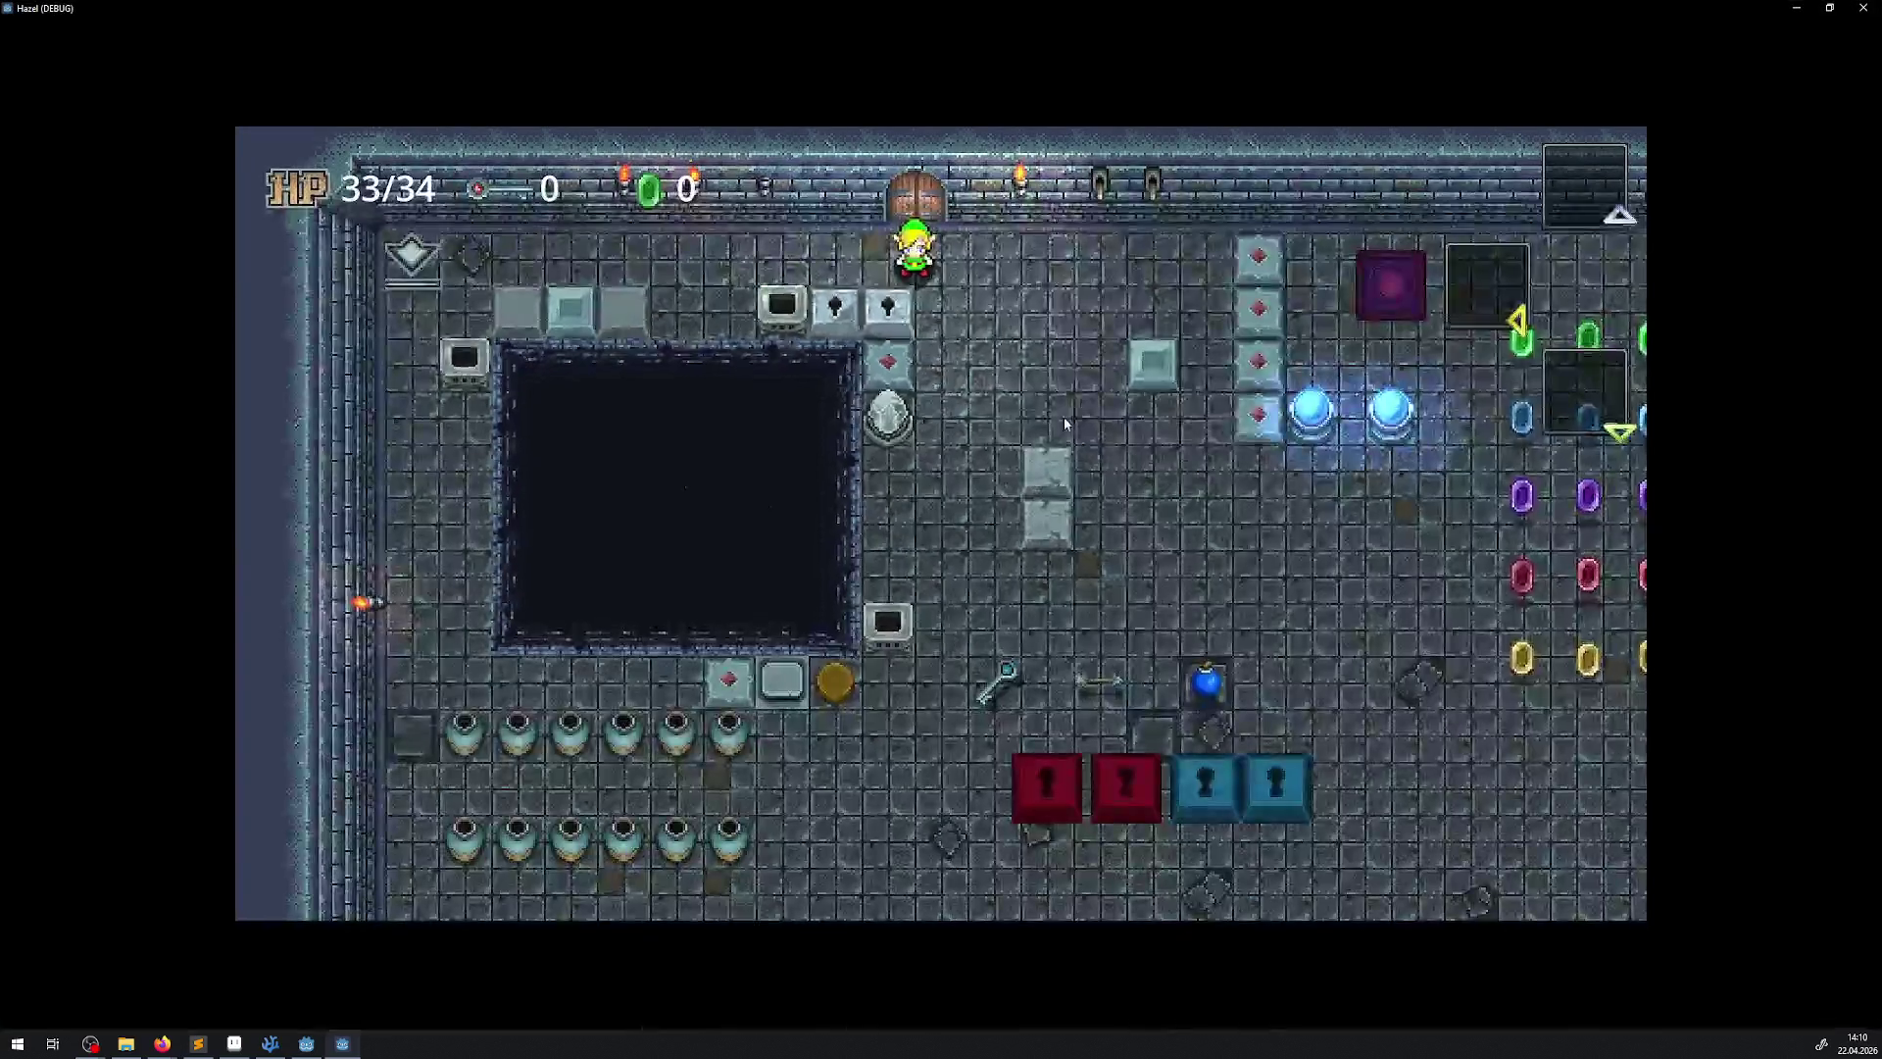
key("Down")
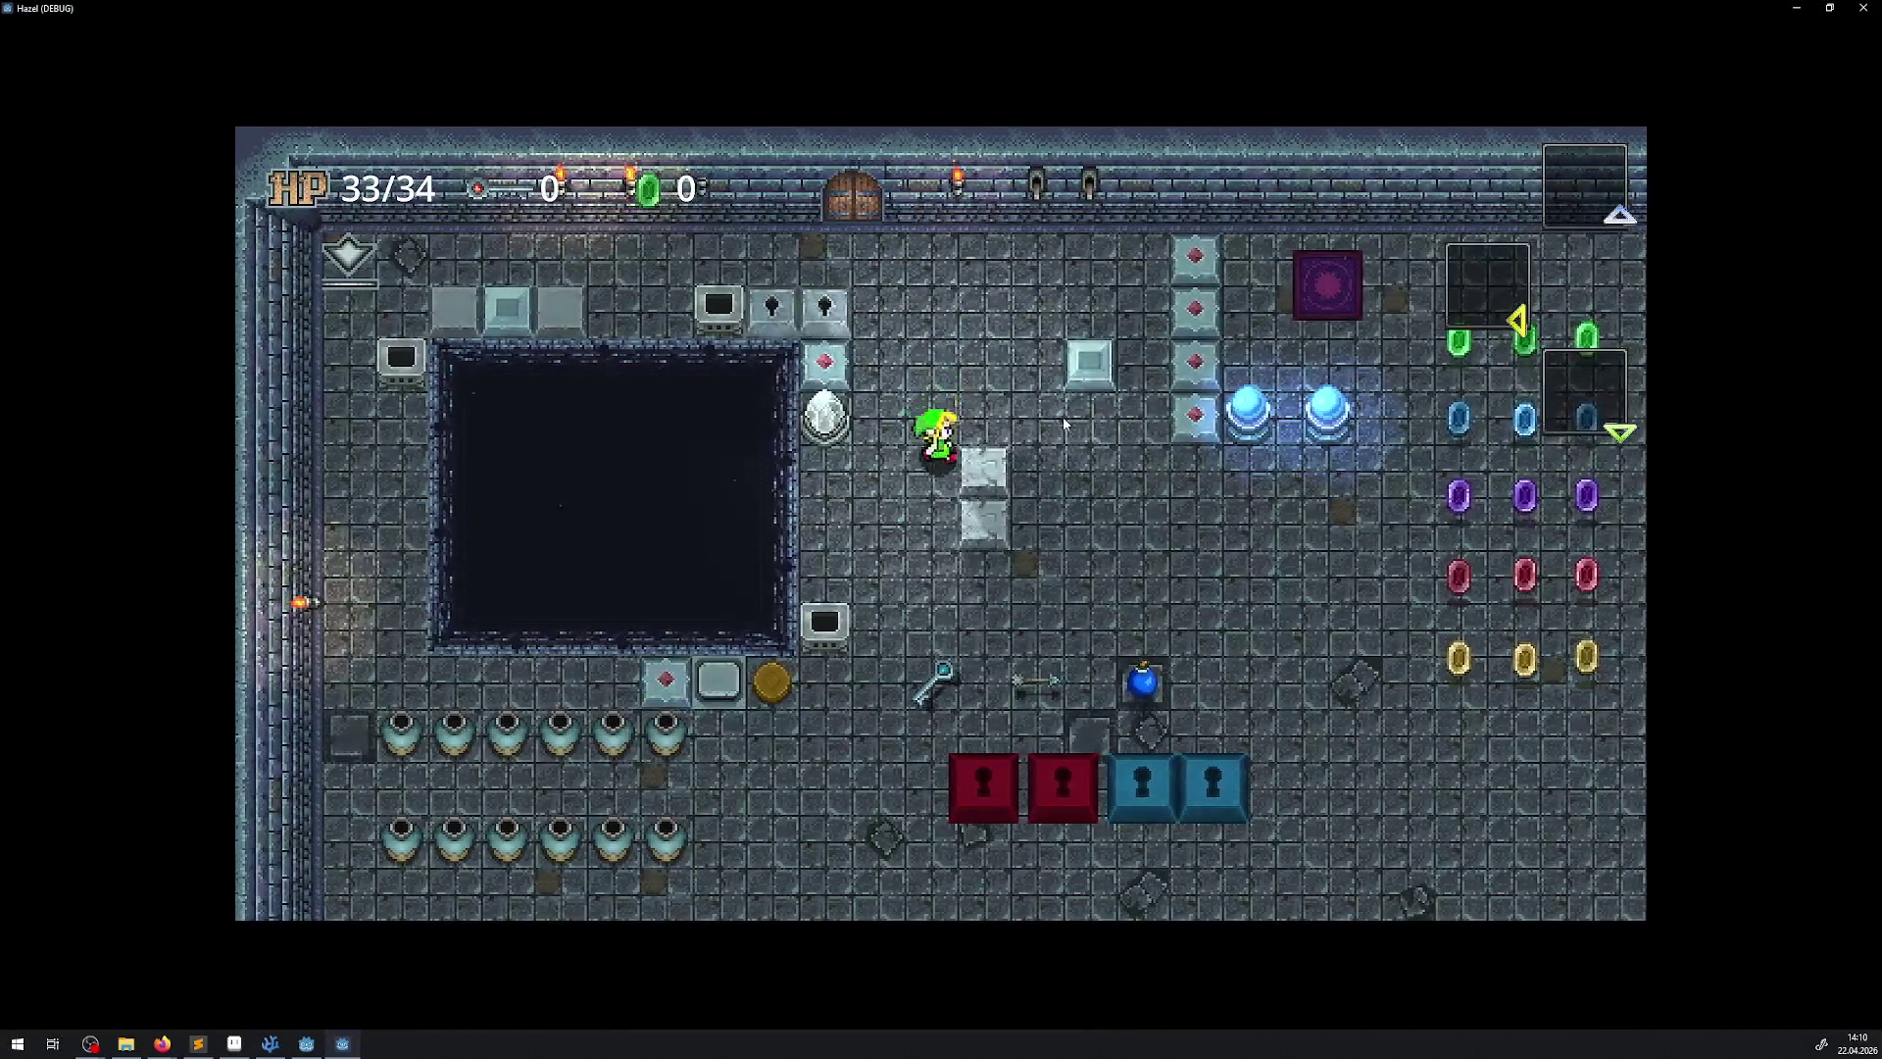
key("Right")
key("Right")
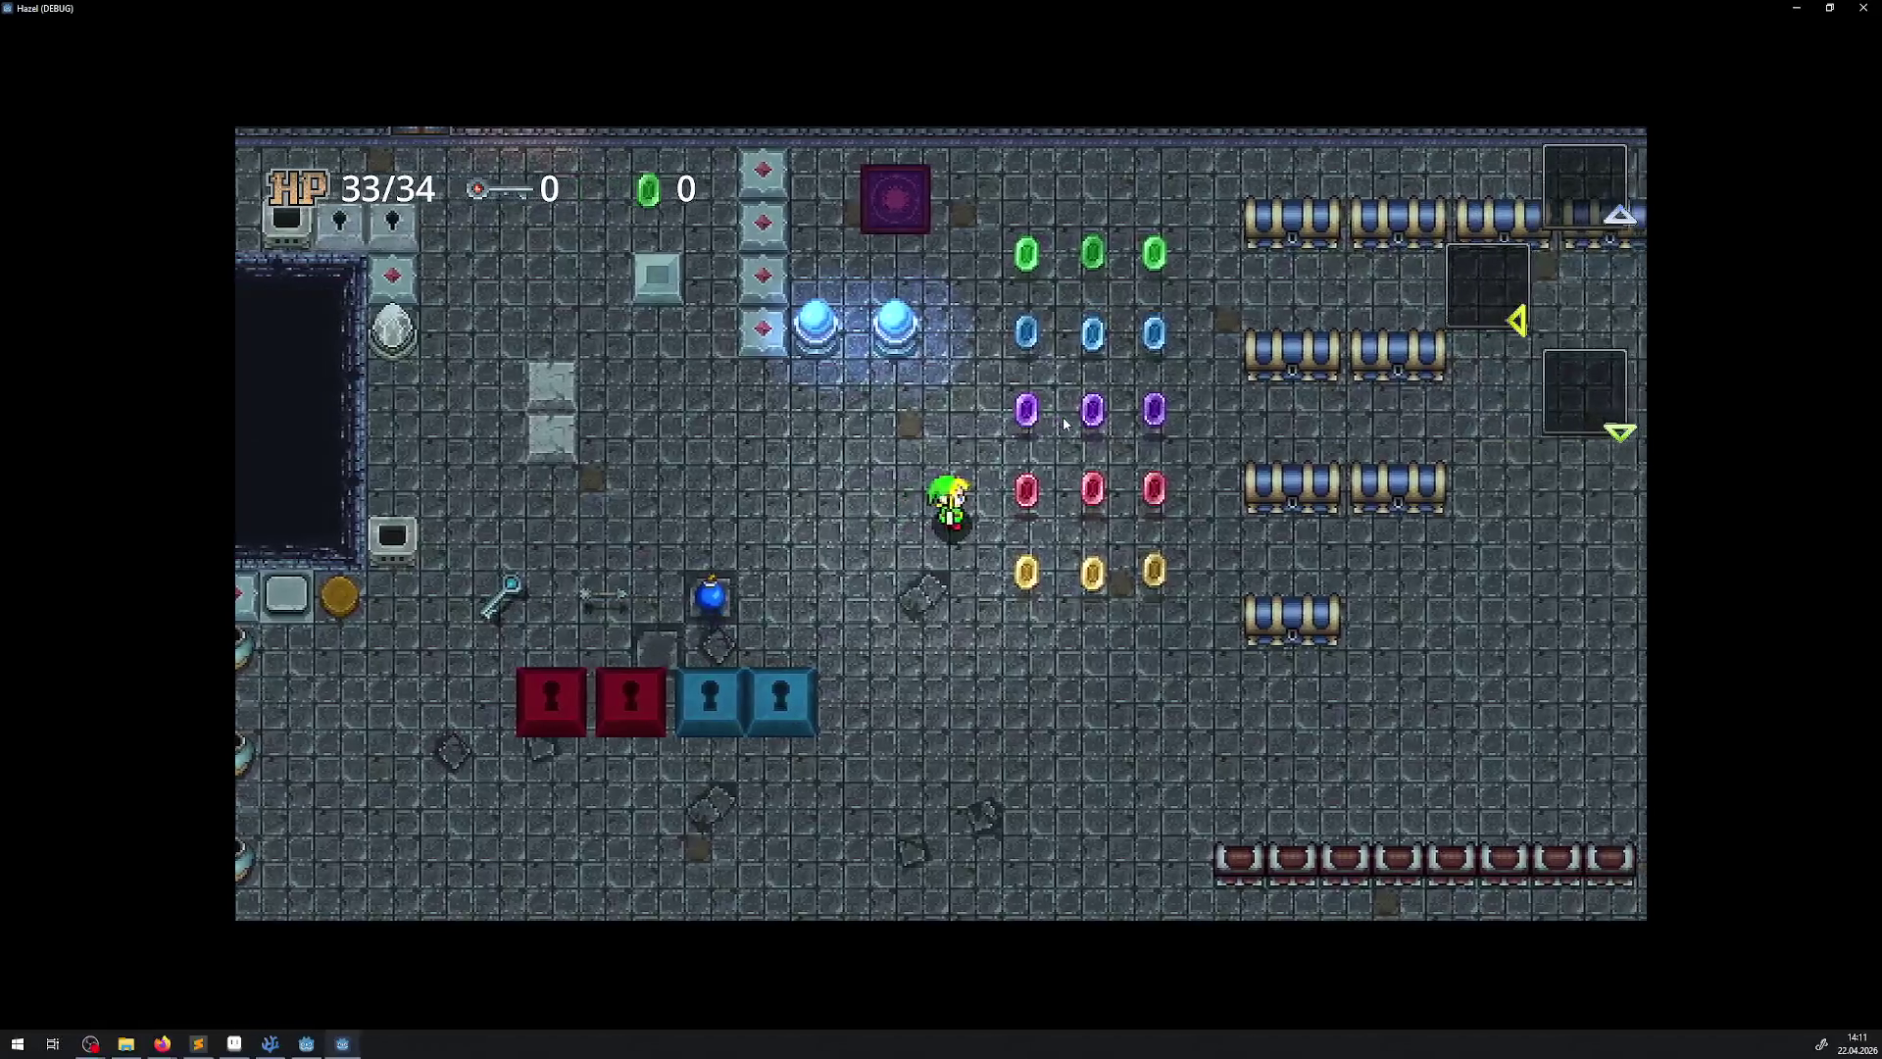
key("Right")
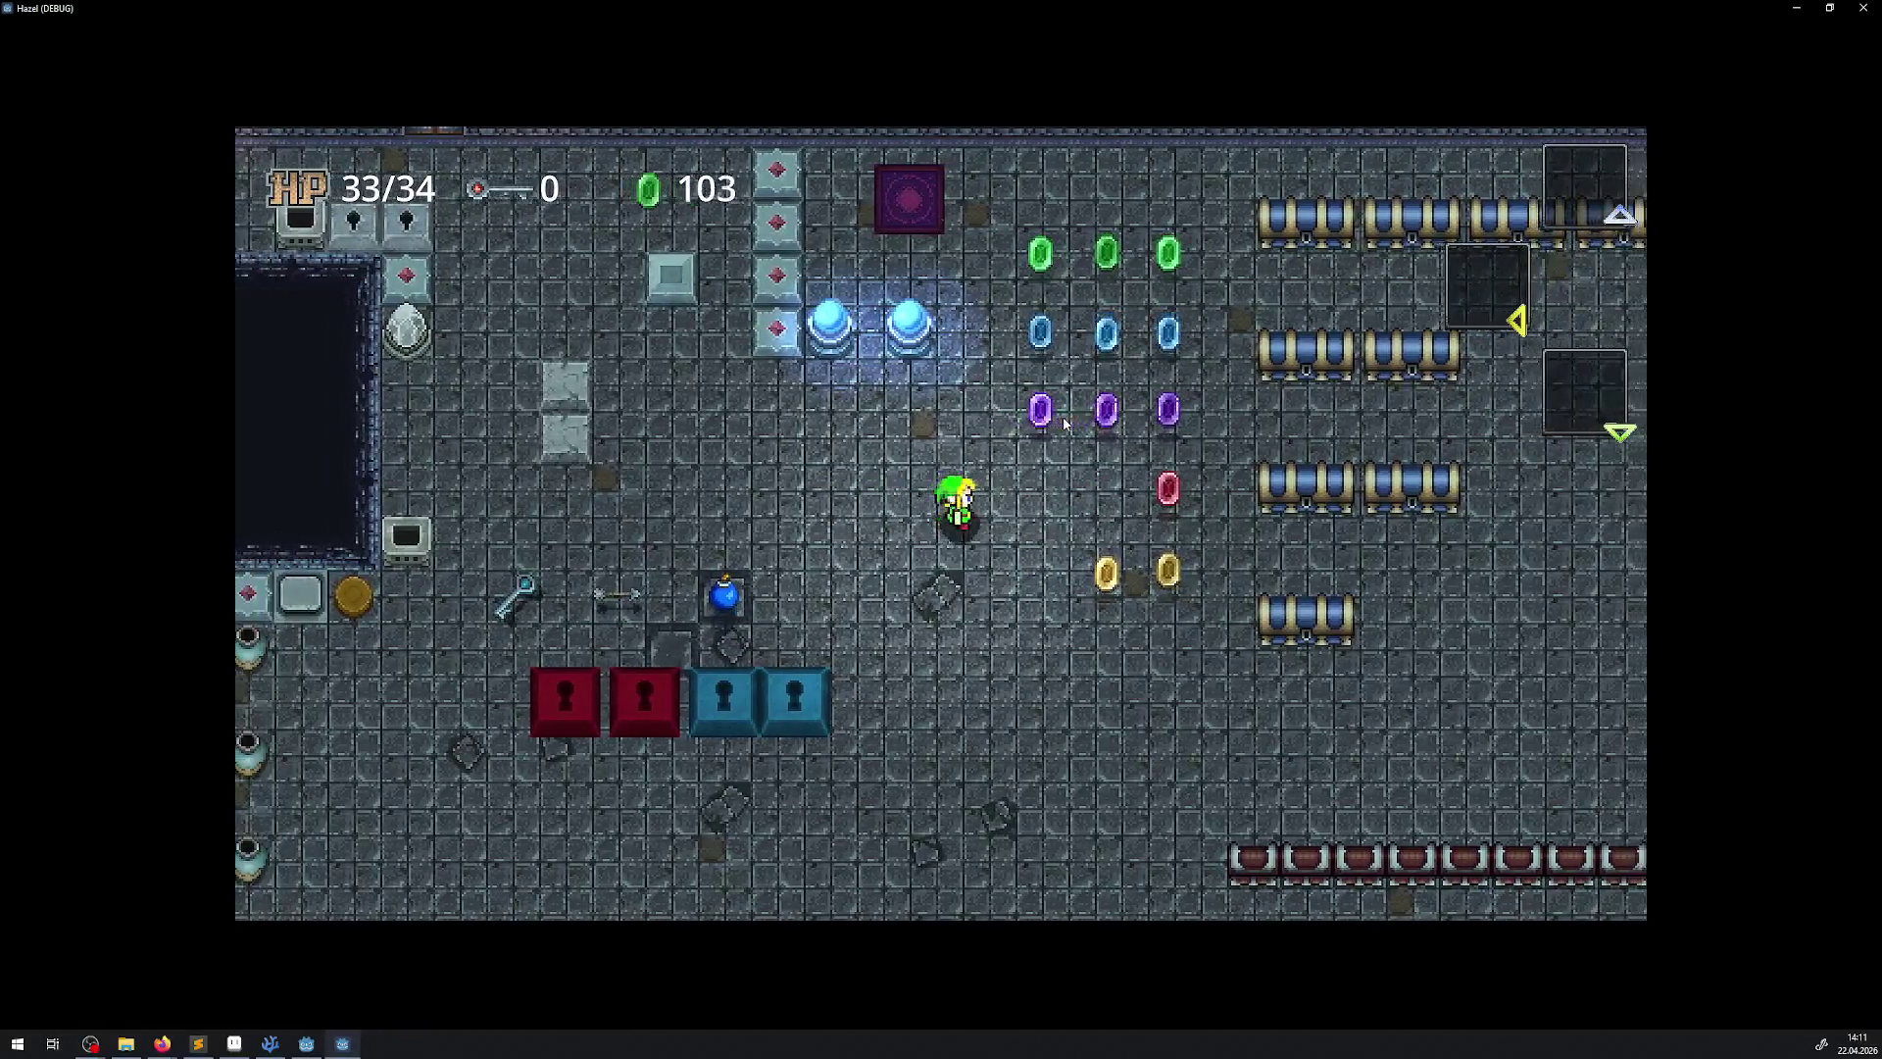
key("Up")
key("Right")
key("Up")
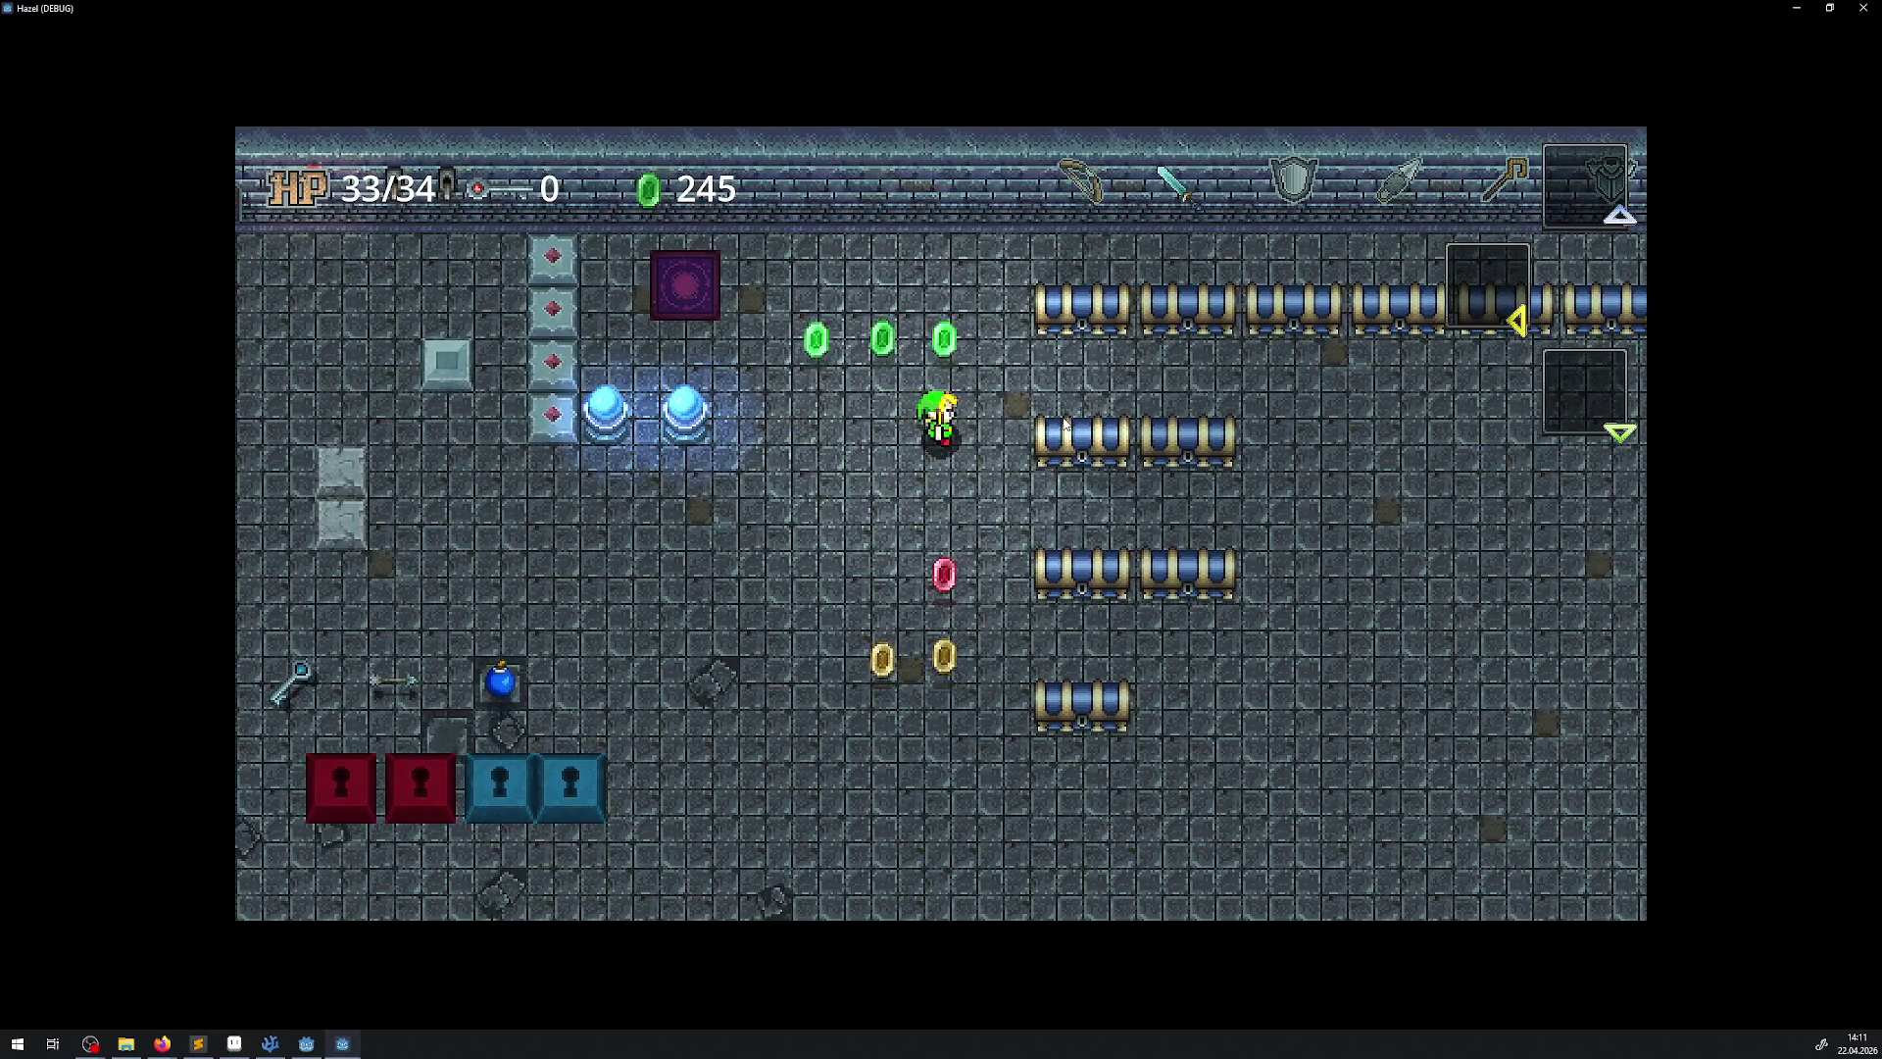
key("Up")
key("Left")
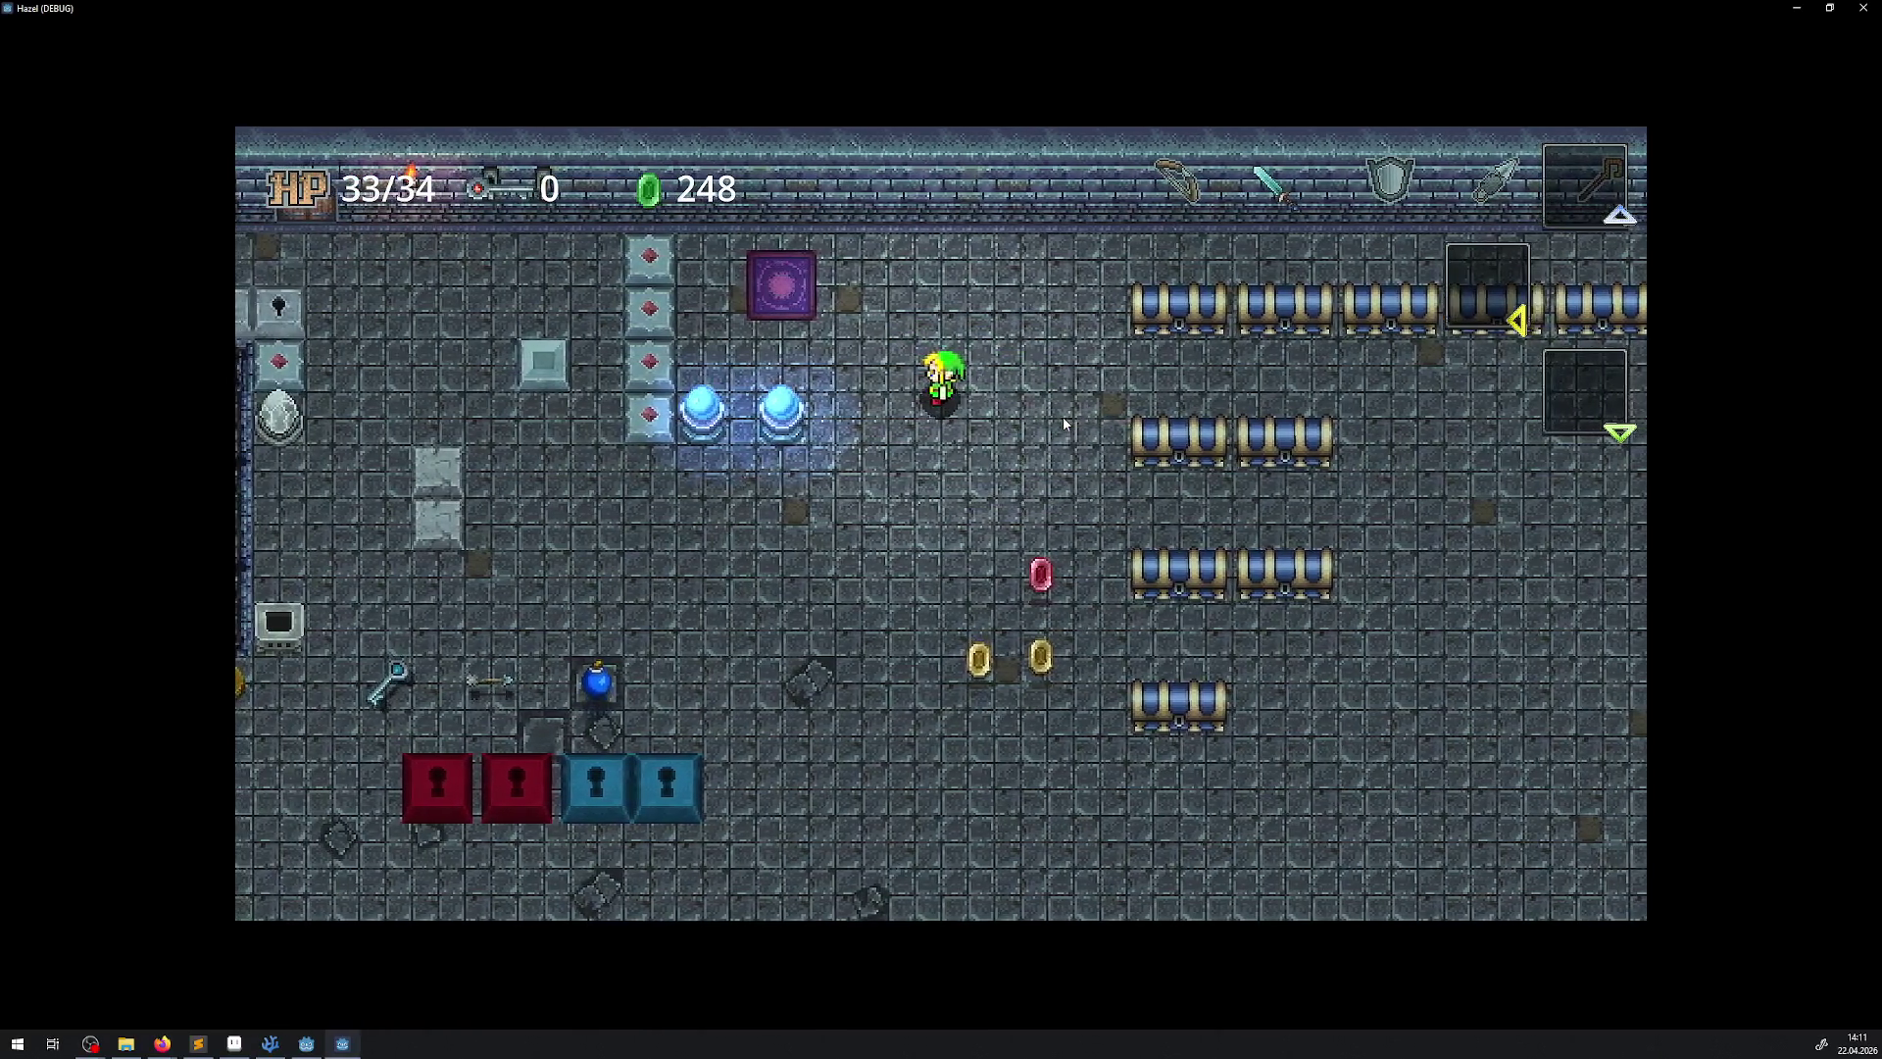
key("Escape")
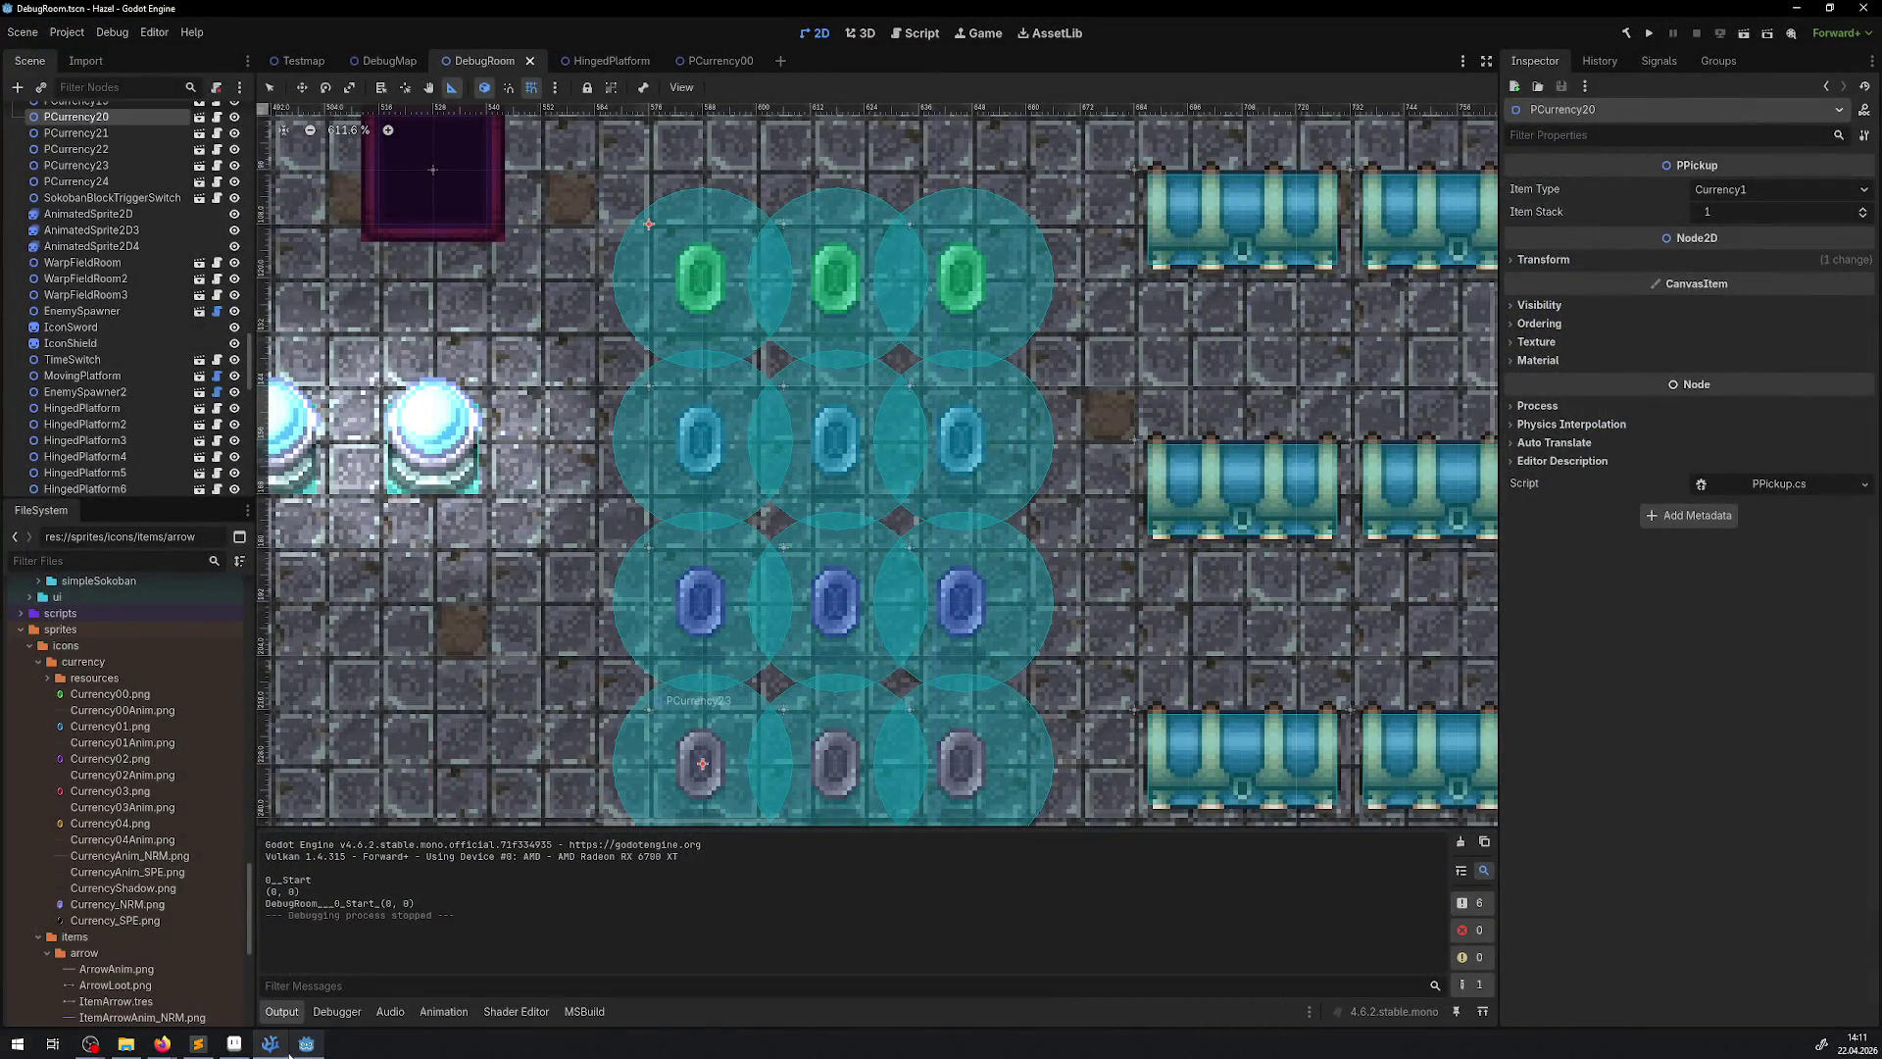
Replace both -12 values on line 59 with -6, giving Vector2(-6, -6), and save
left_click(271, 1043)
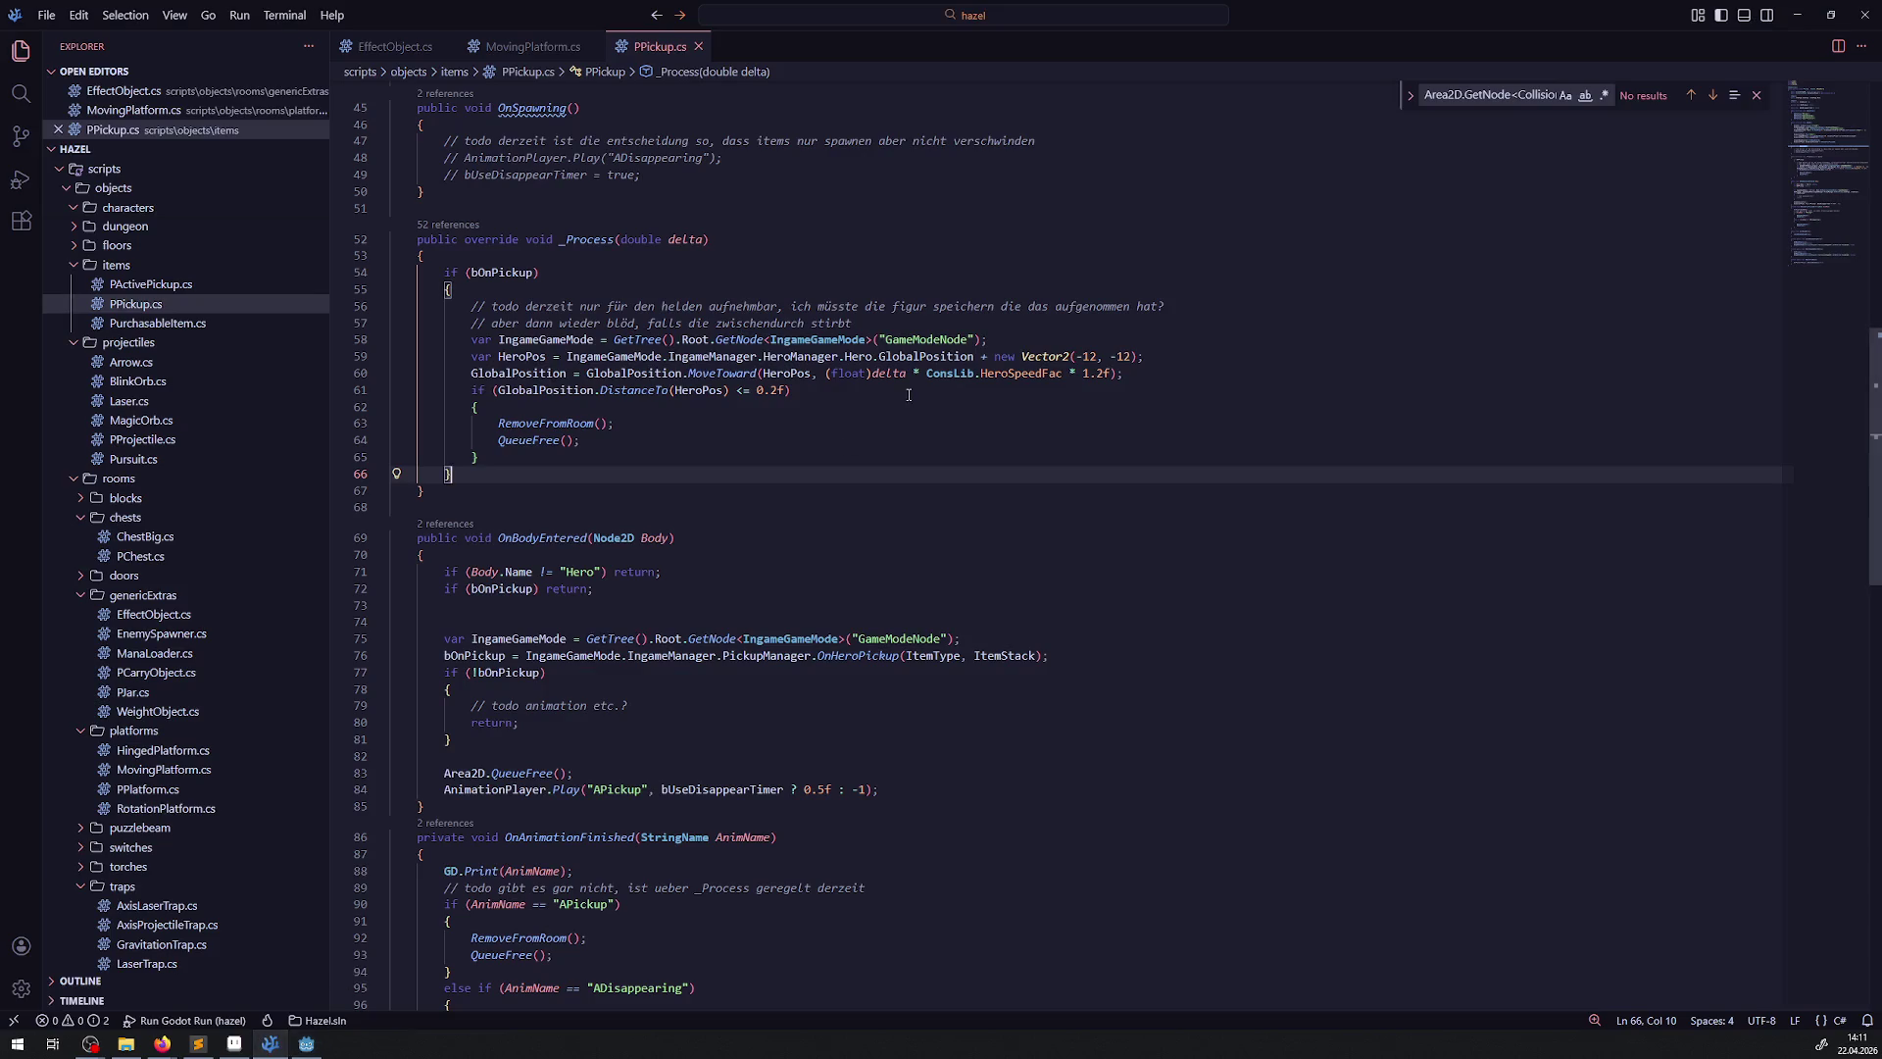
double_click(1091, 359)
key("ctrl+d")
type("6")
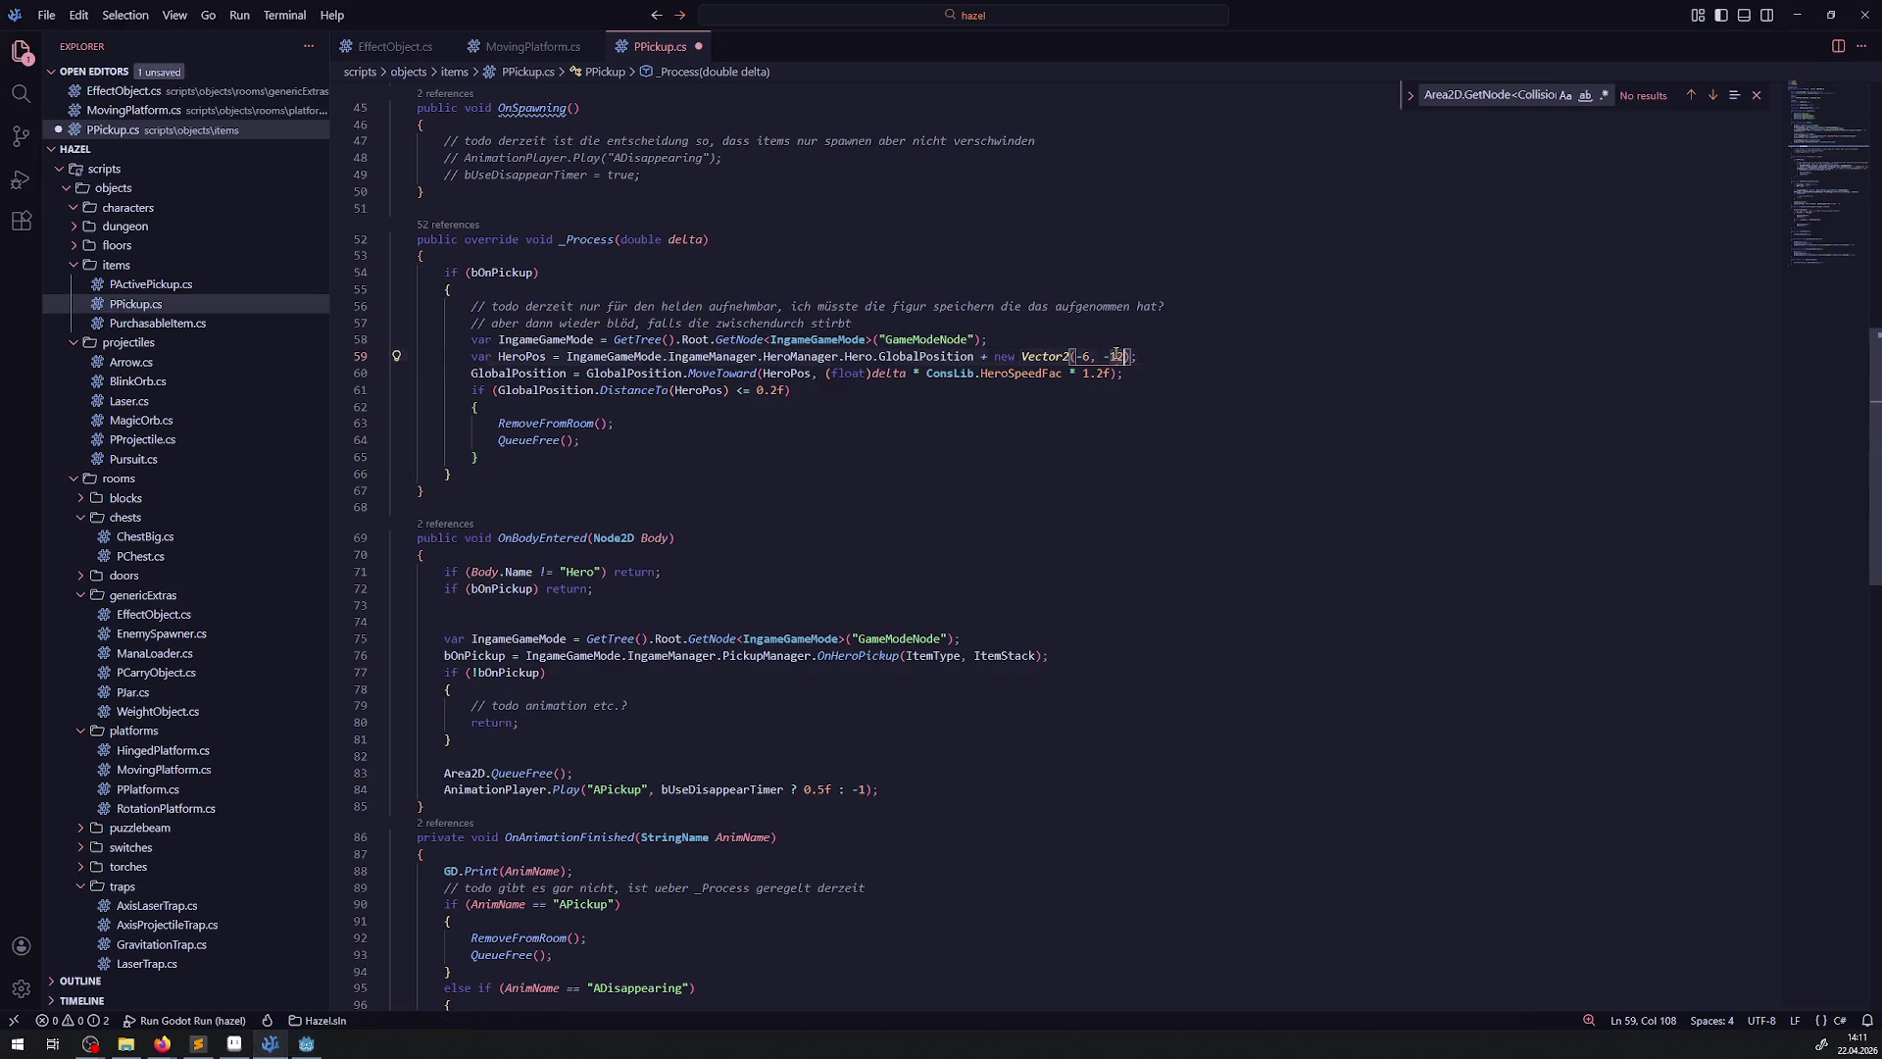
left_click(1100, 452)
key("ctrl+s")
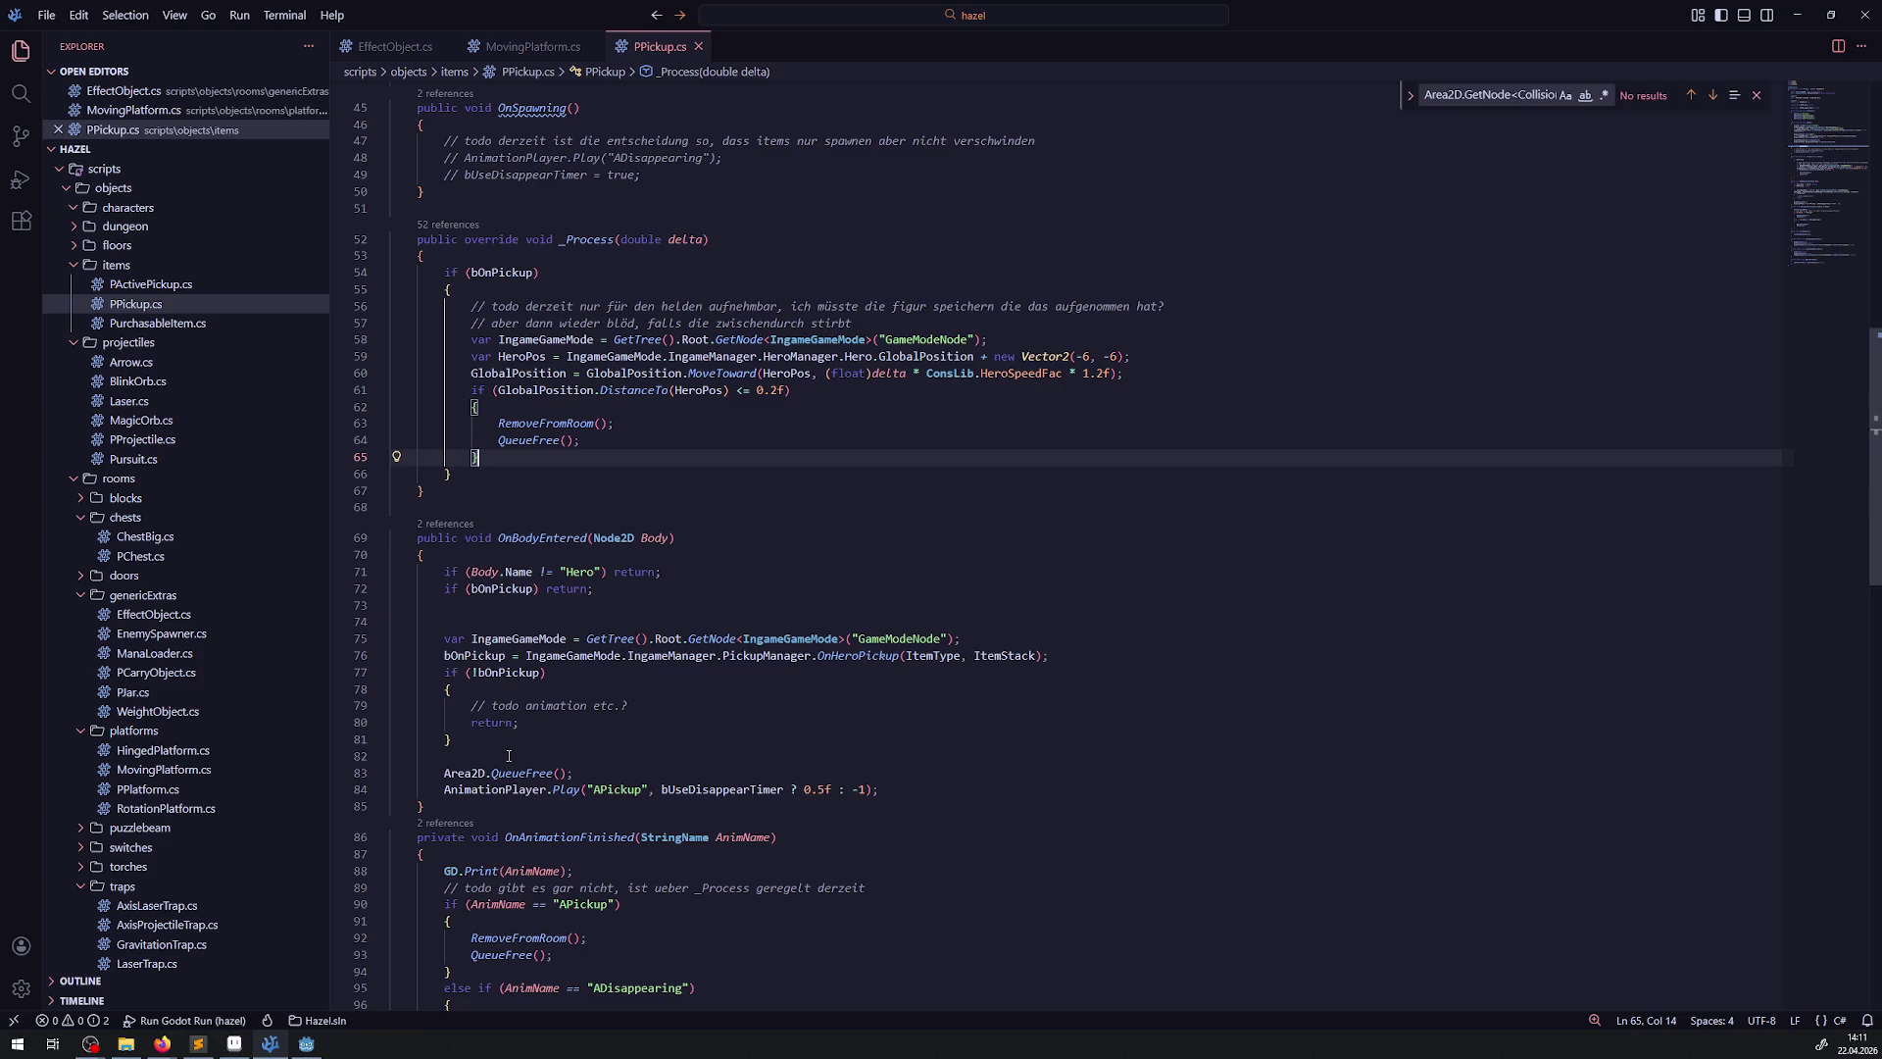
mouse_move(310, 1049)
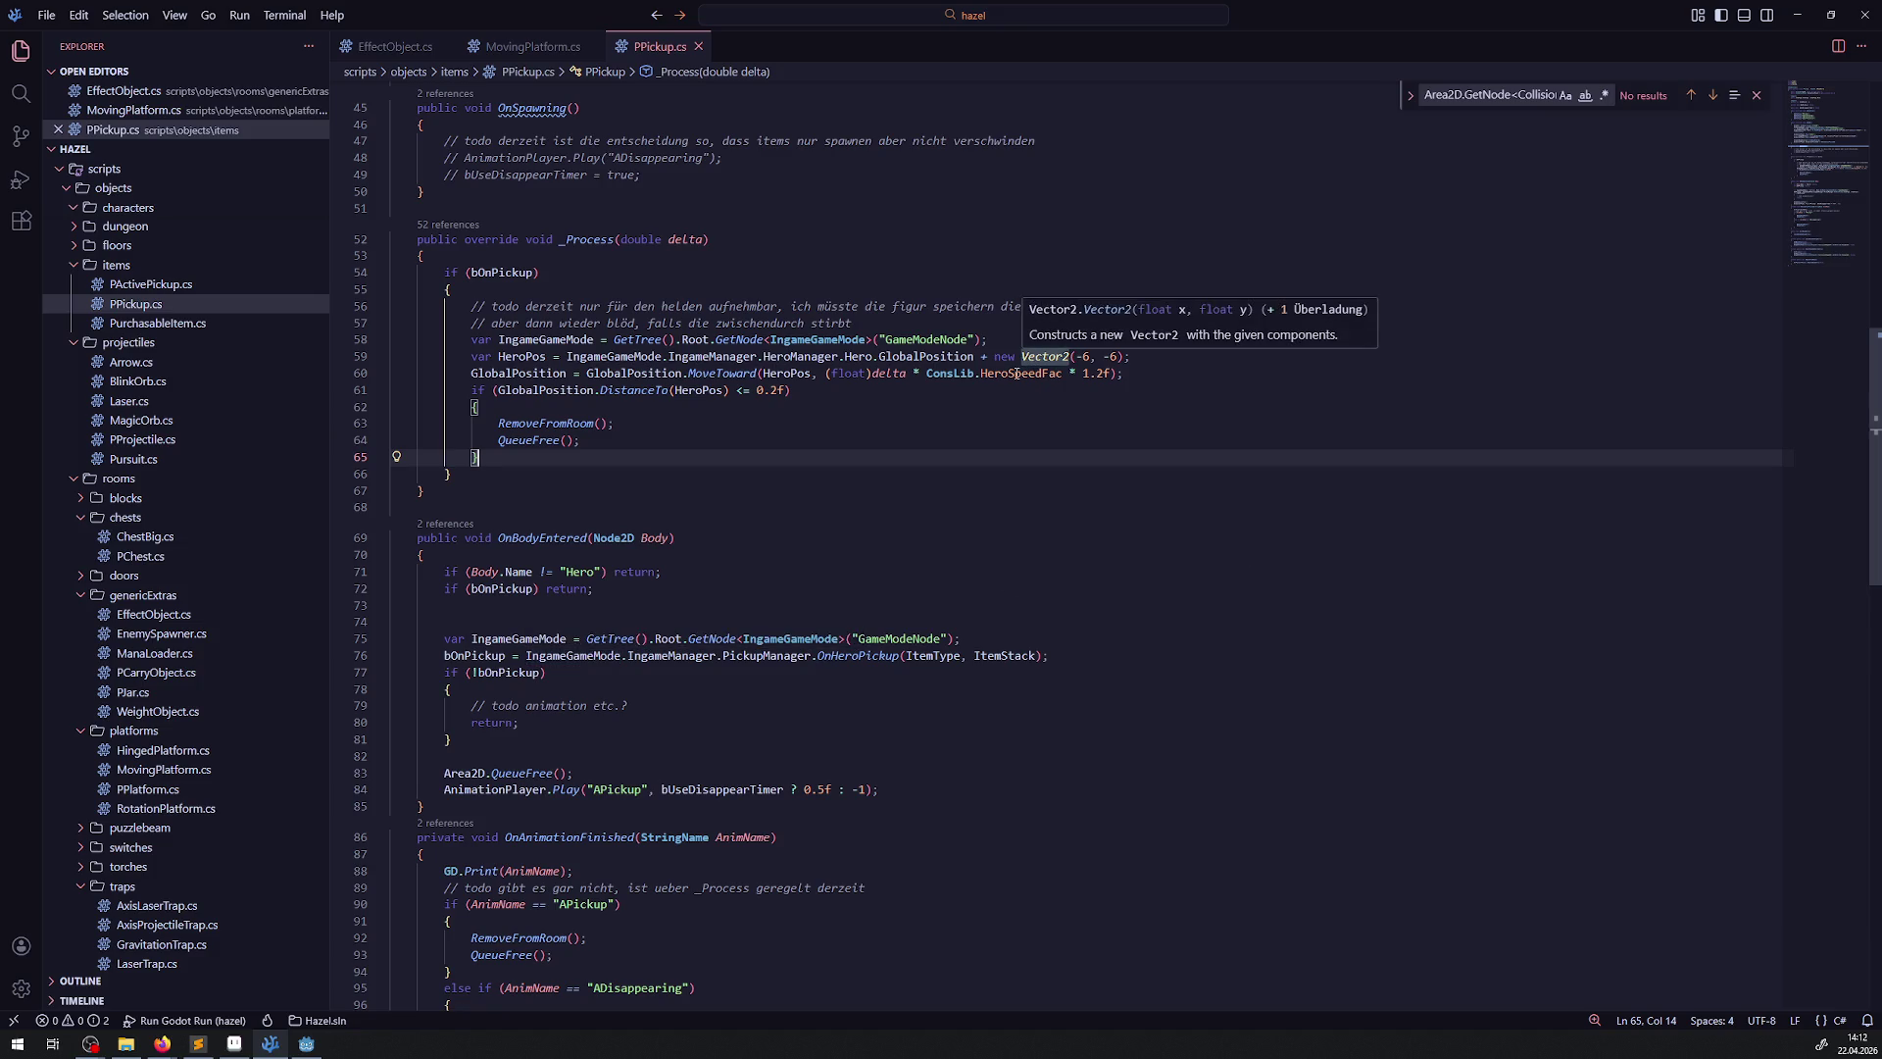
Open the PCurrency00 scene and measure the sprite's distance from the scene origin with the ruler
left_click(316, 1043)
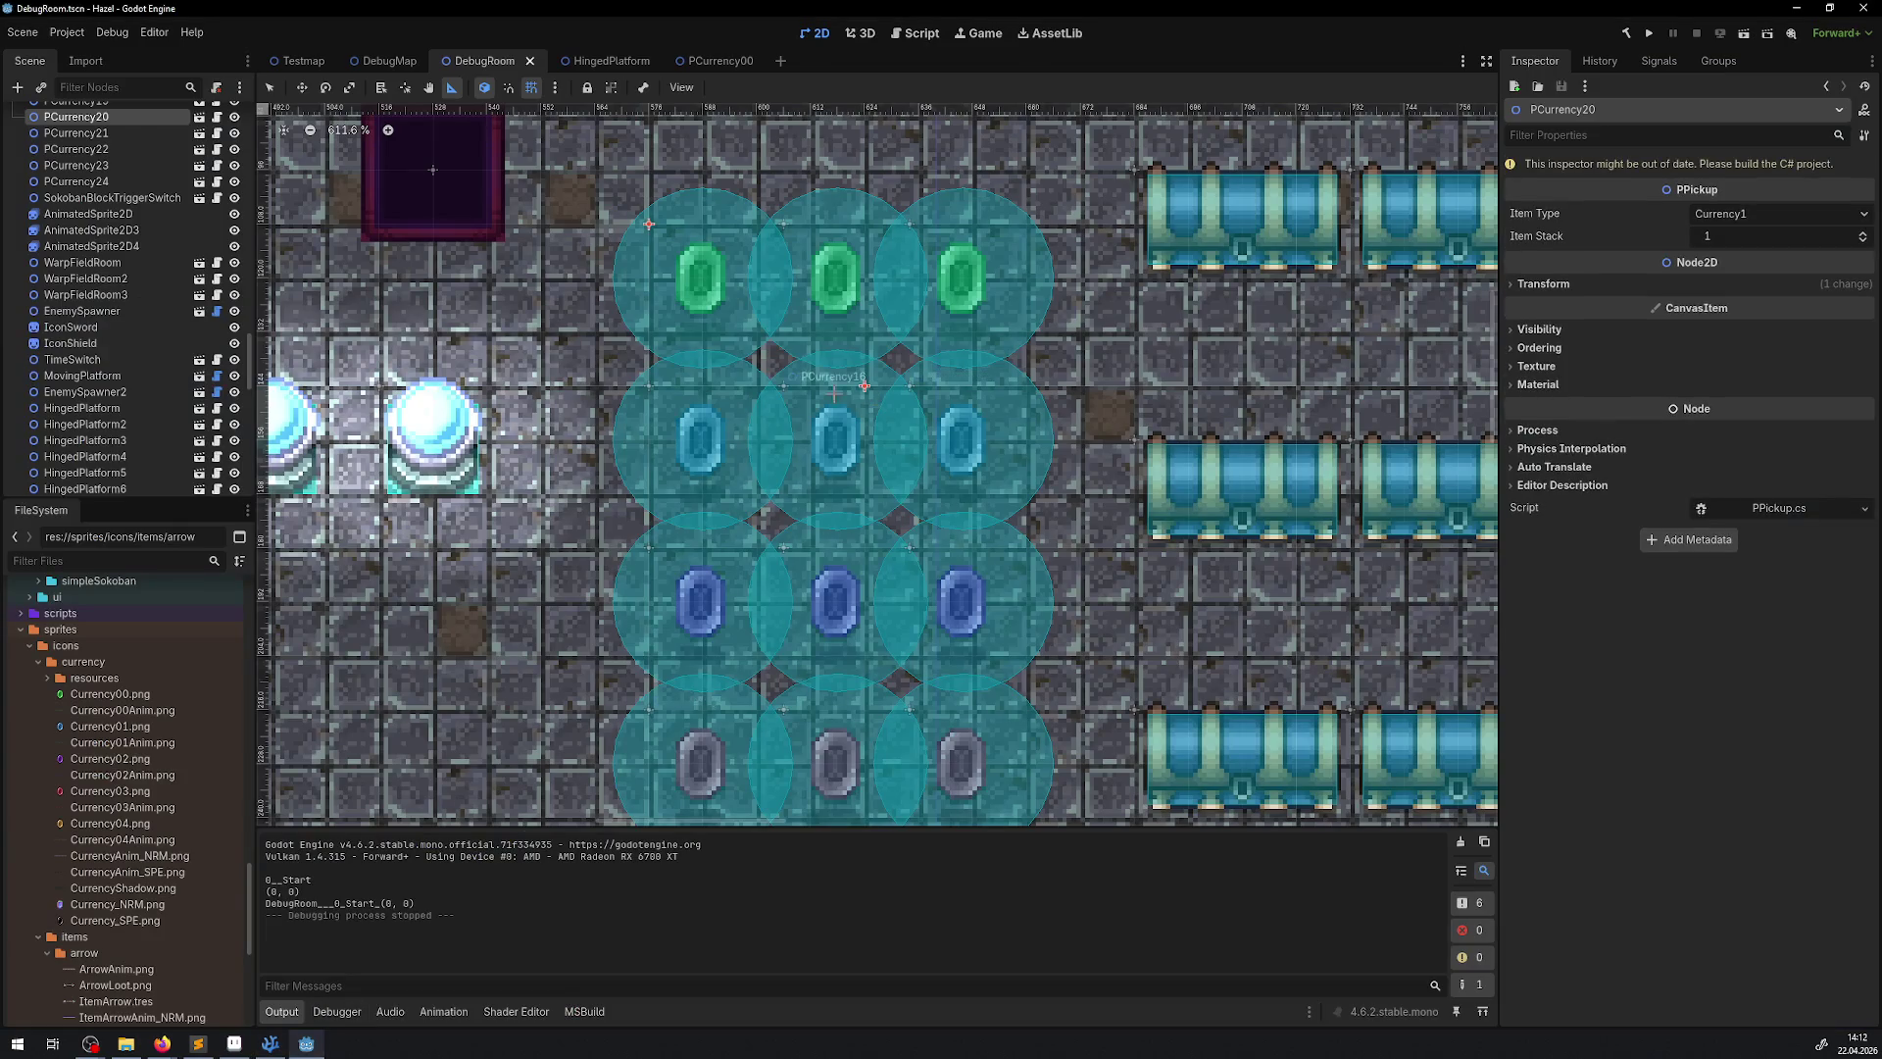
left_click(694, 64)
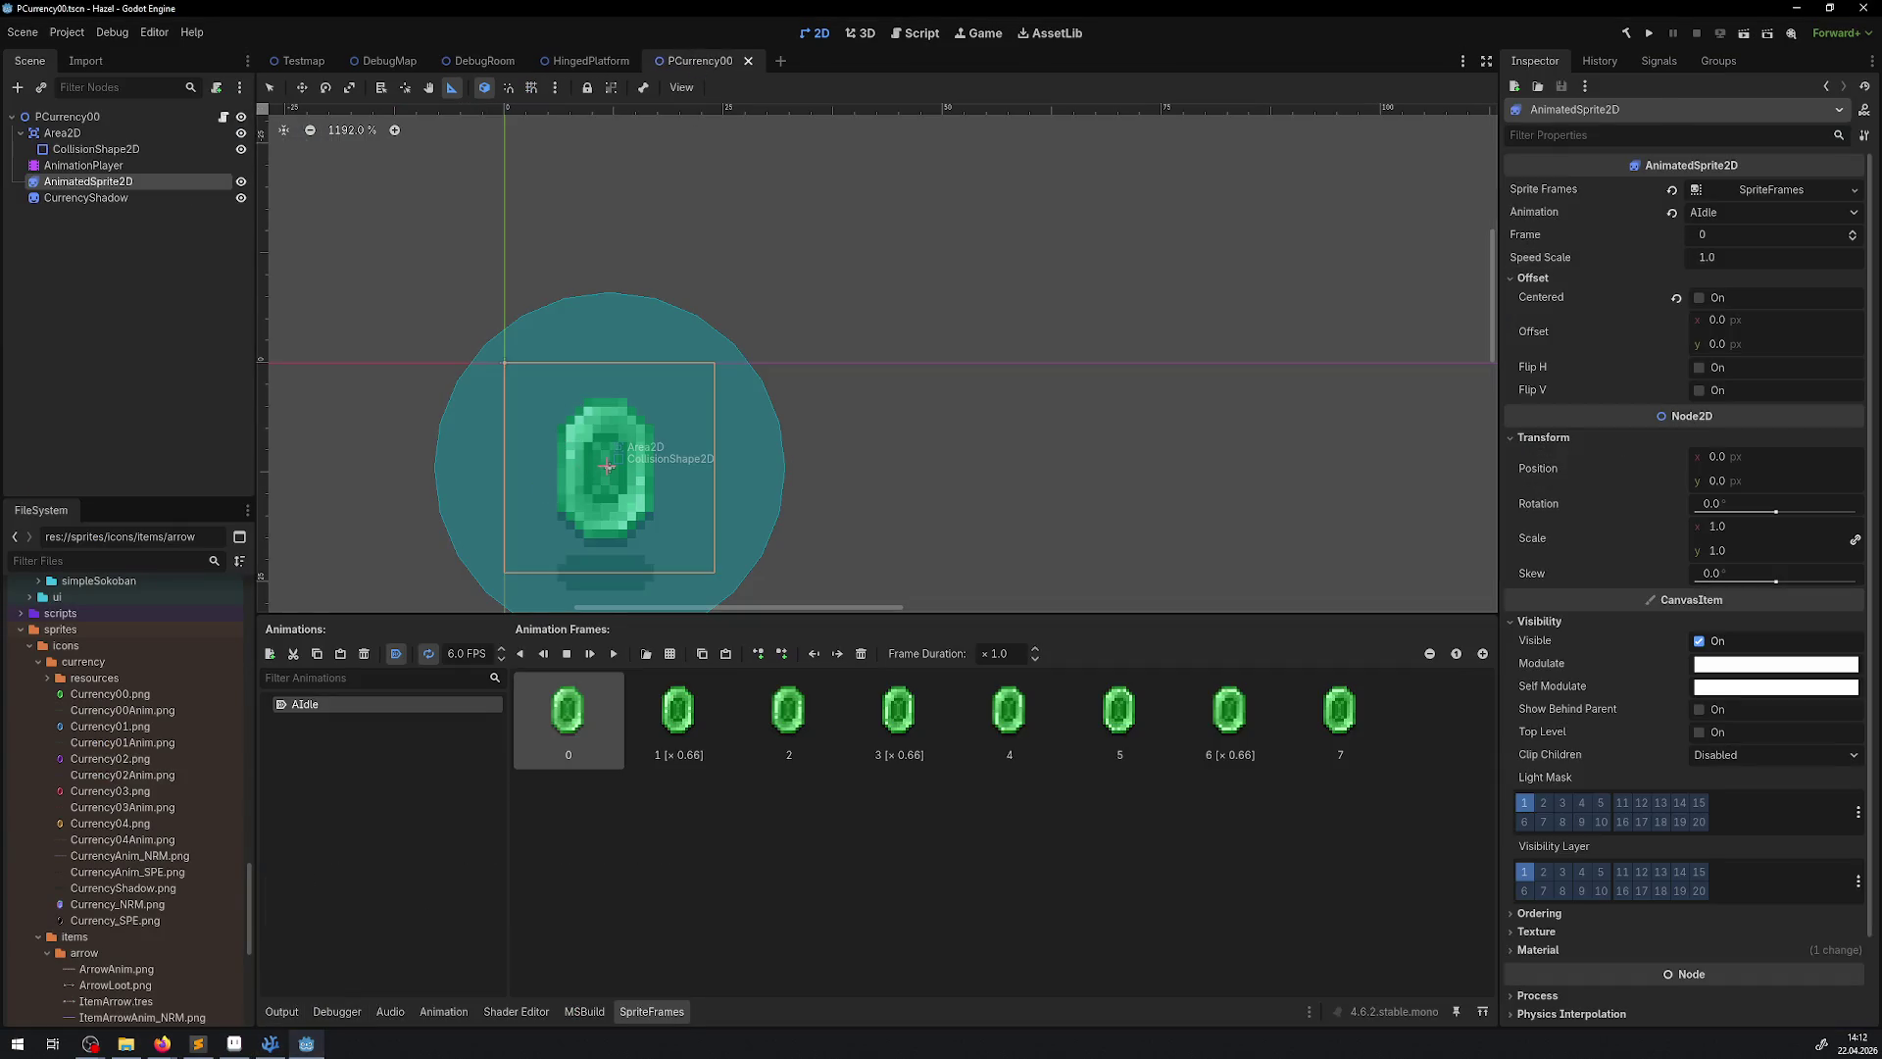
left_click_drag(609, 468, 503, 364)
left_click_drag(605, 463, 611, 463)
left_click_drag(609, 463, 610, 463)
Check the Area2D position (12, 12) and root node, then rebuild the C# project
left_click(86, 133)
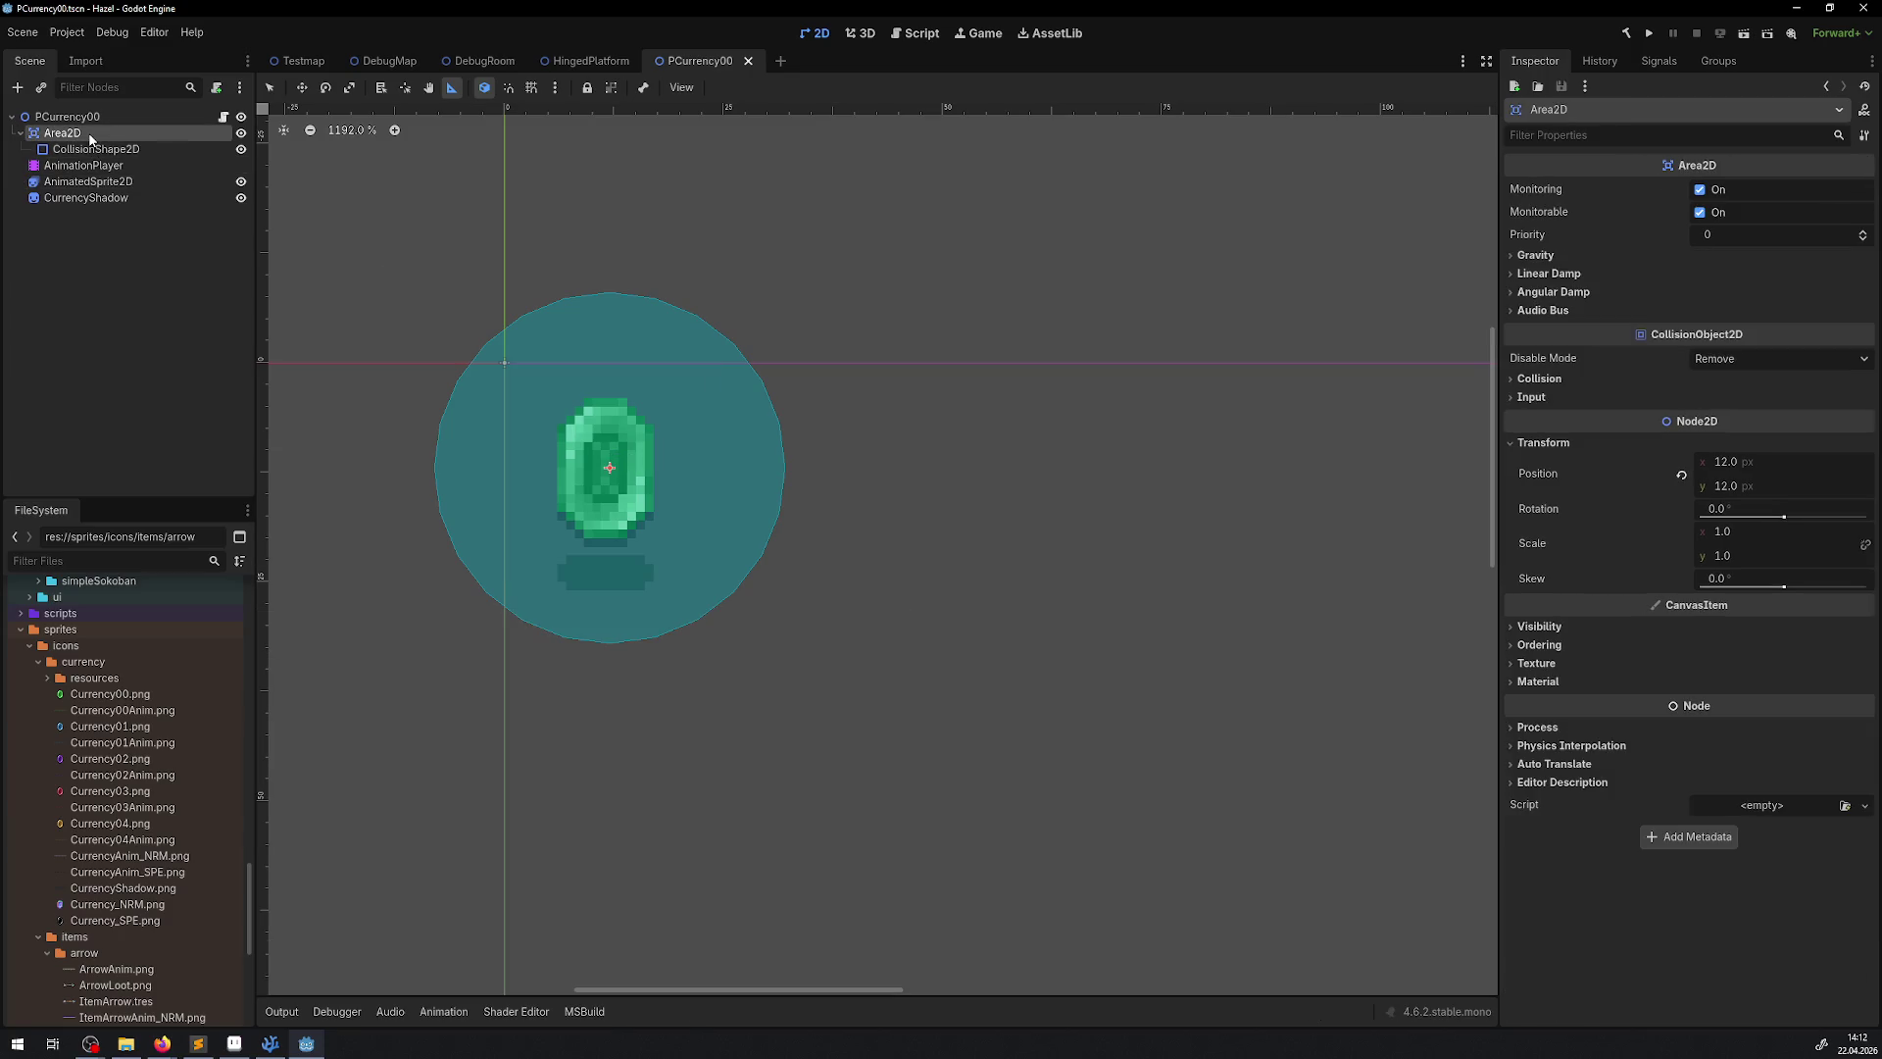
left_click(69, 116)
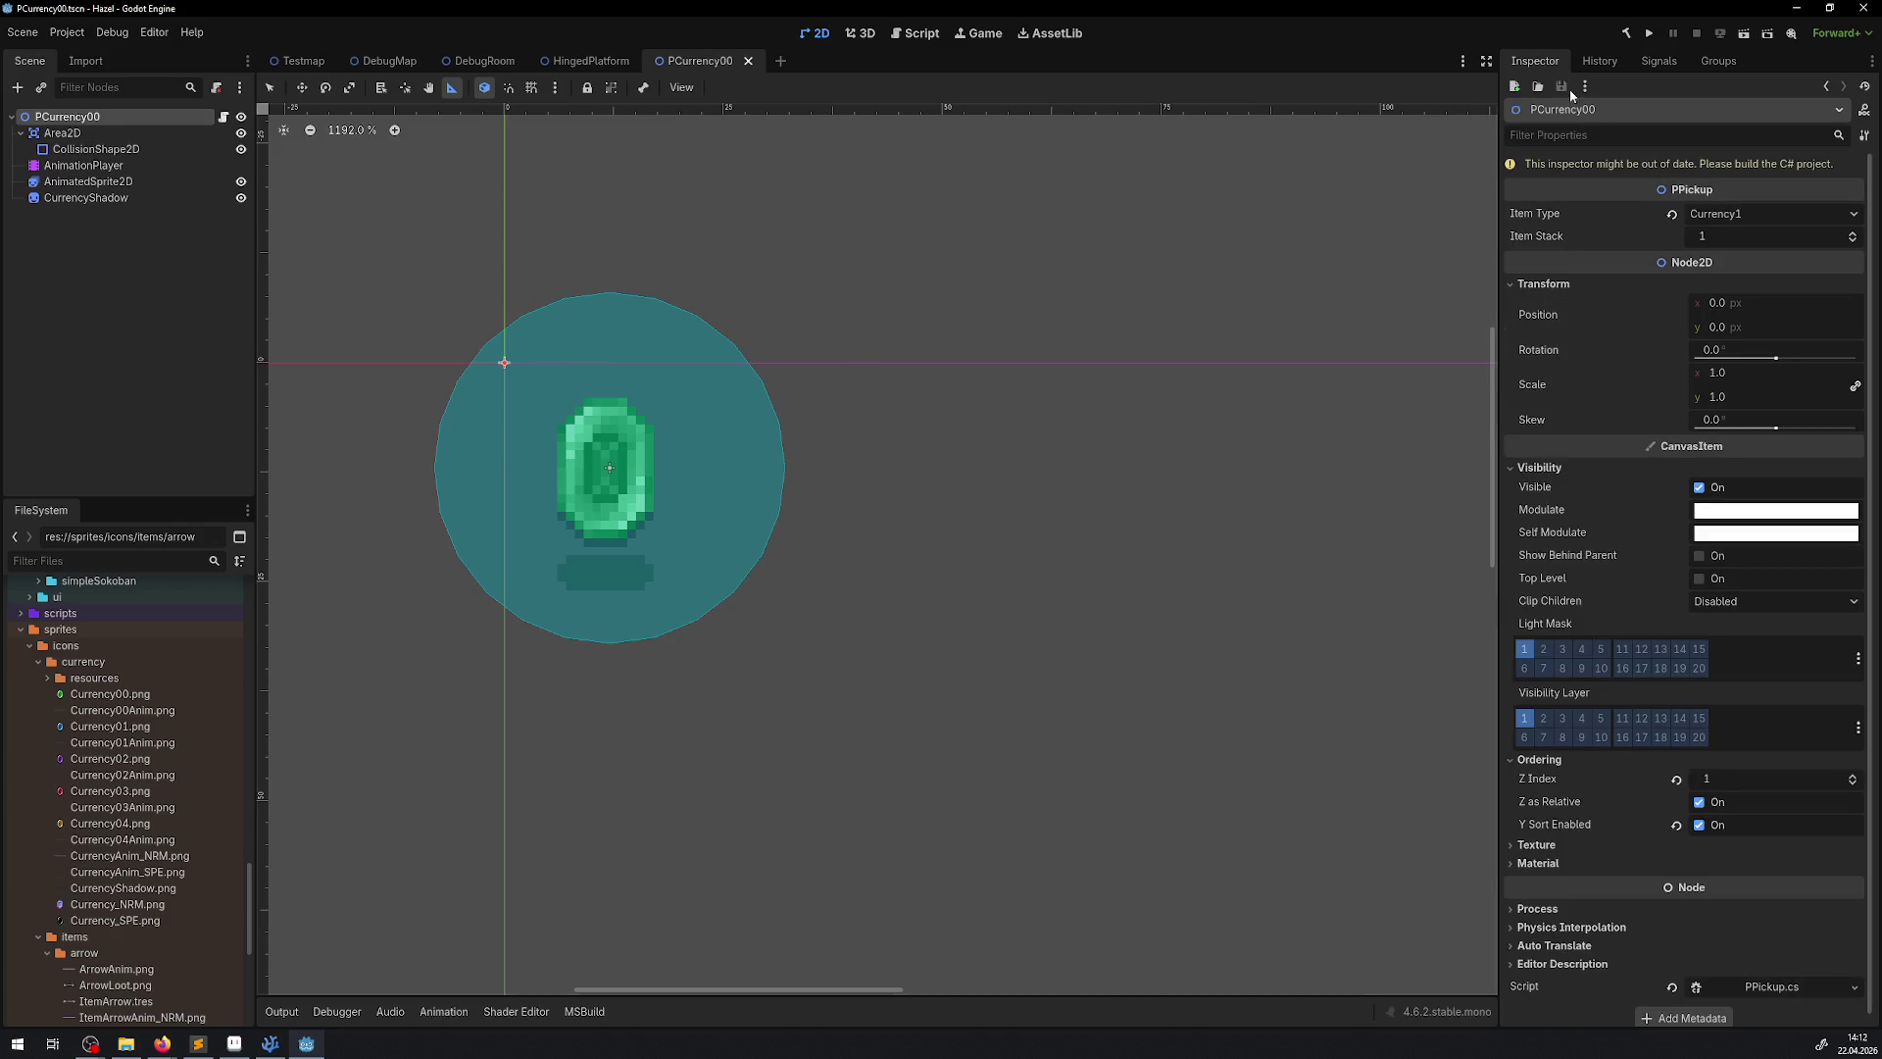
left_click(1623, 34)
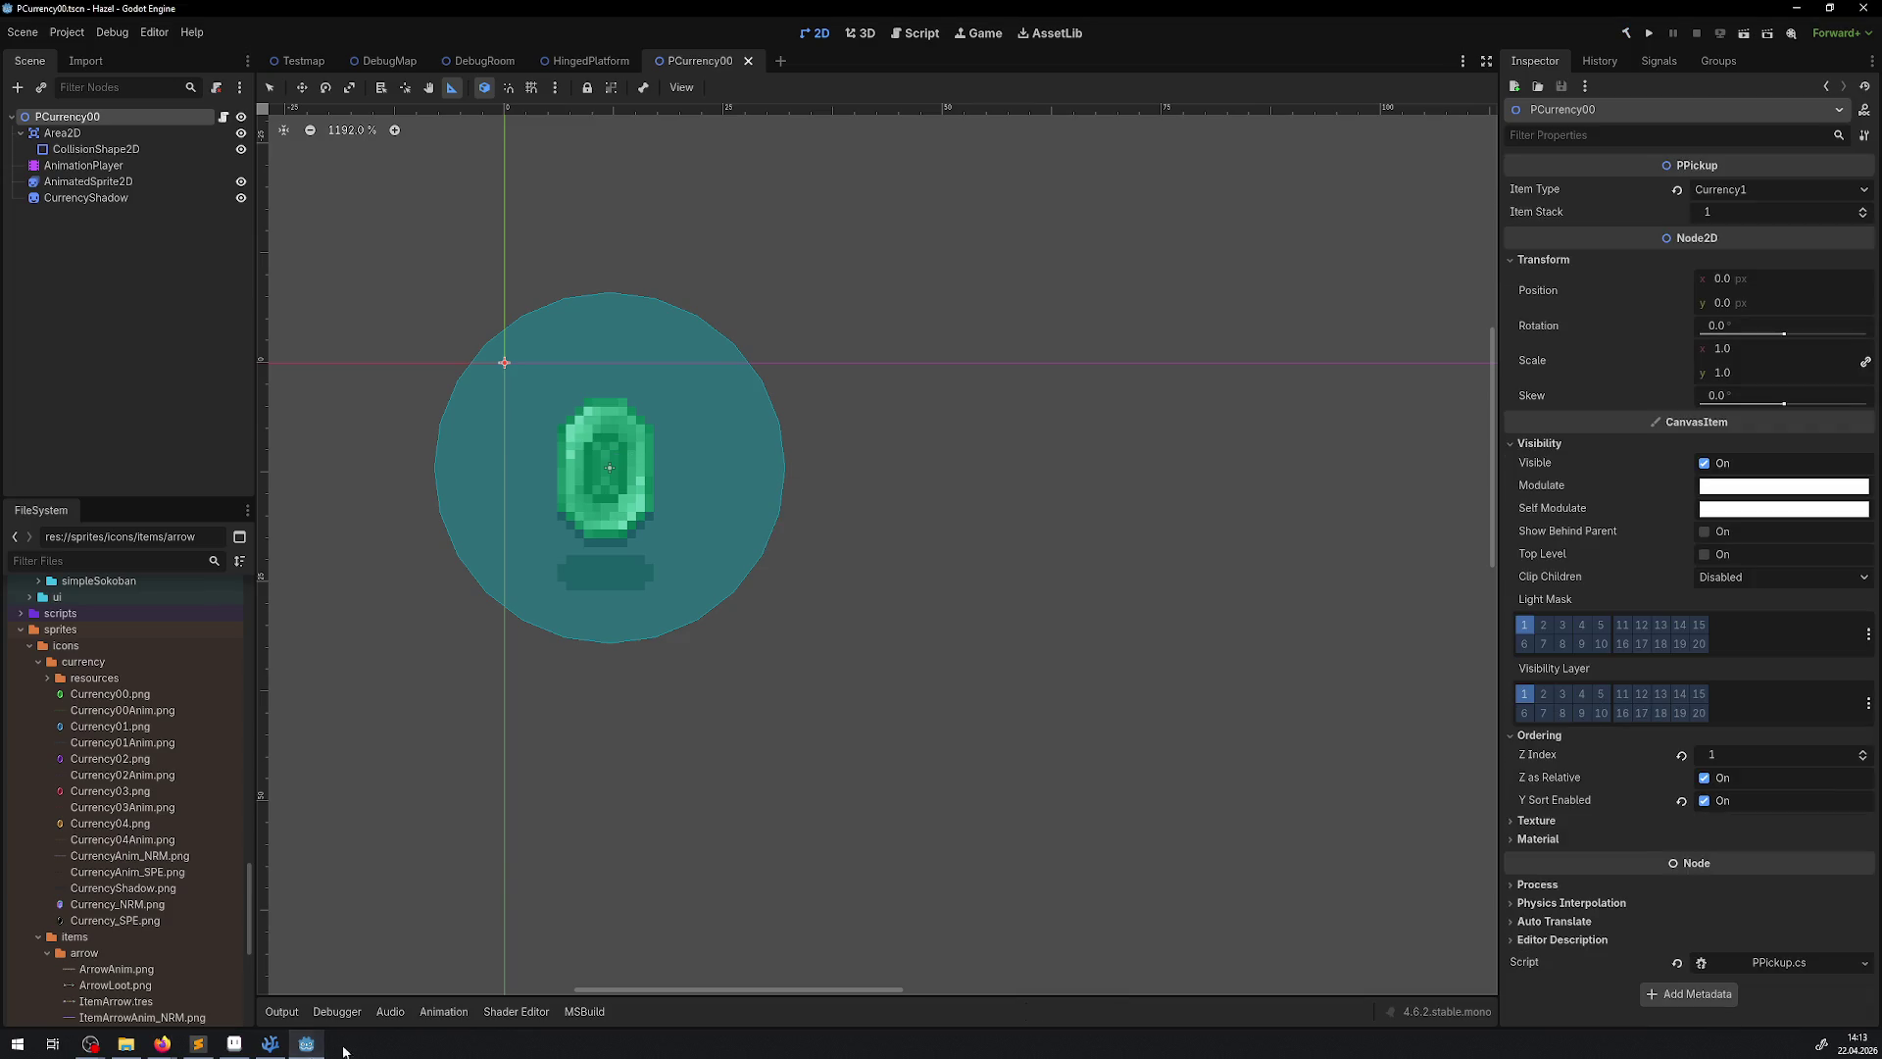
mouse_move(271, 1047)
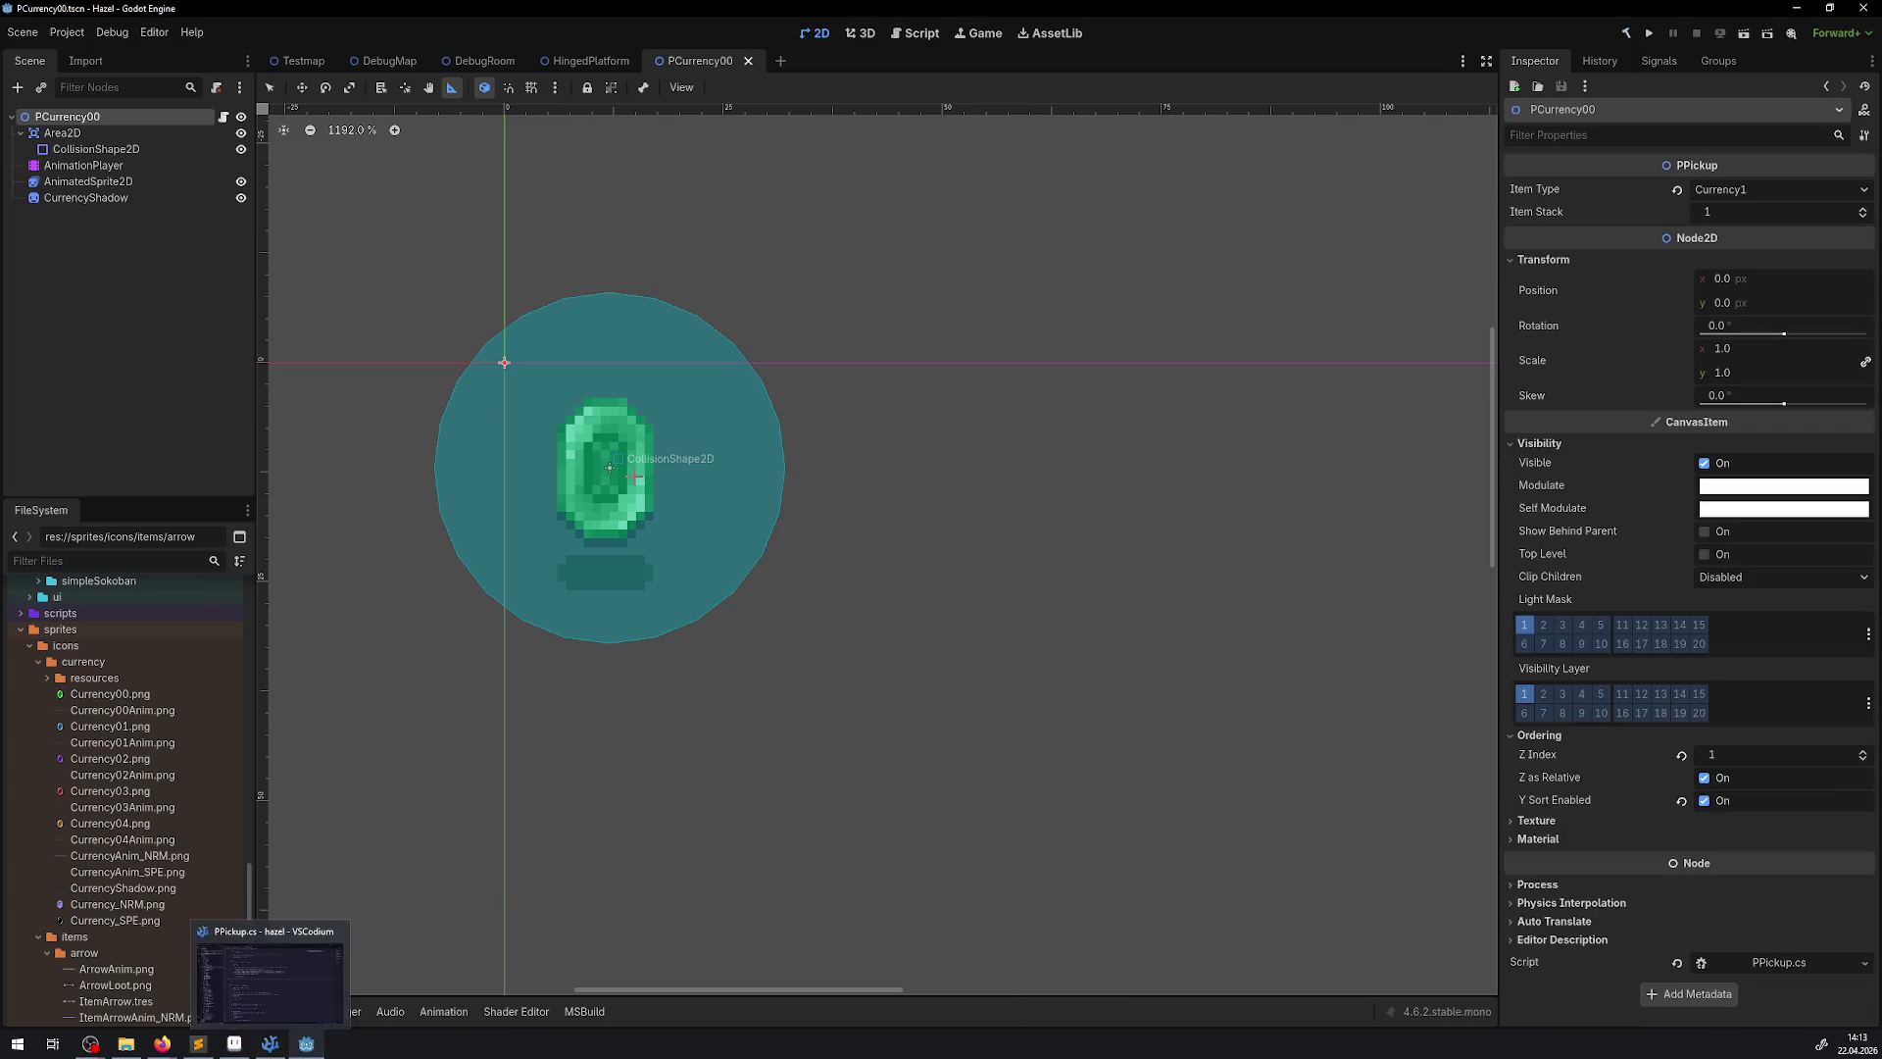
left_click(272, 1046)
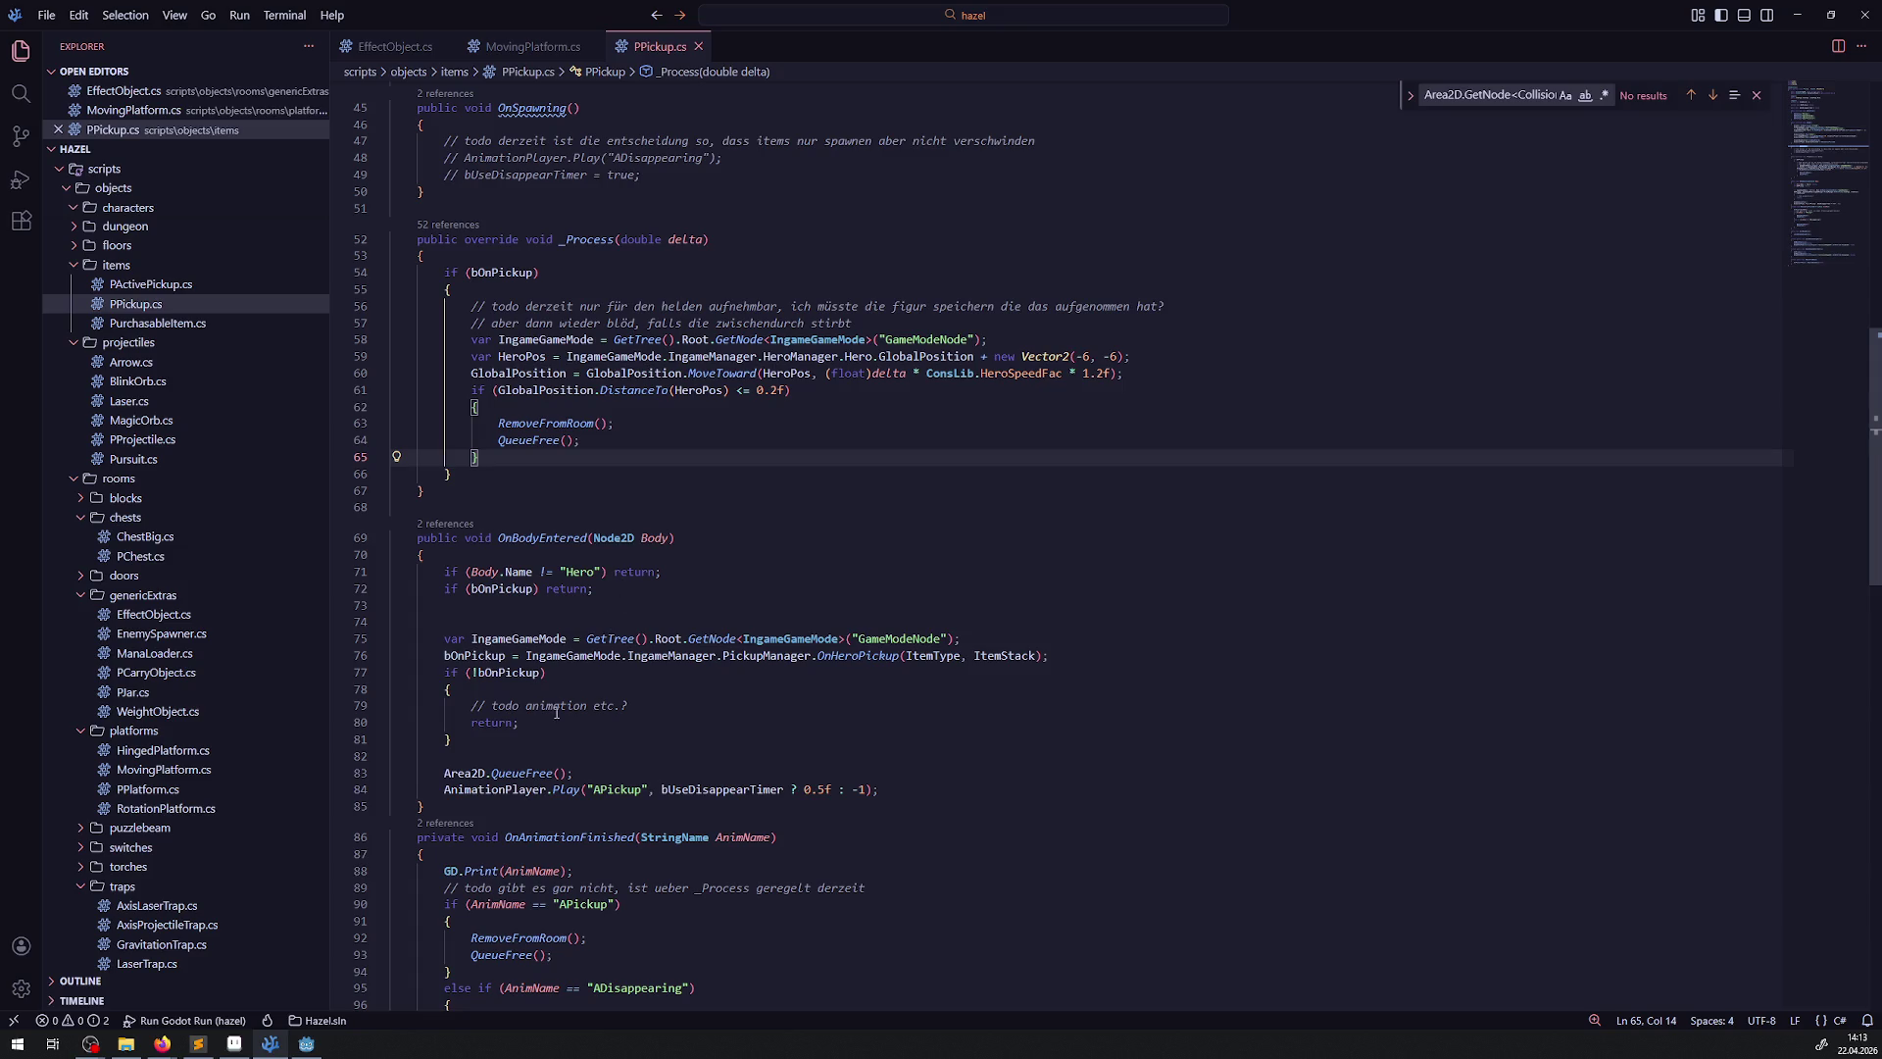
key("alt+Tab")
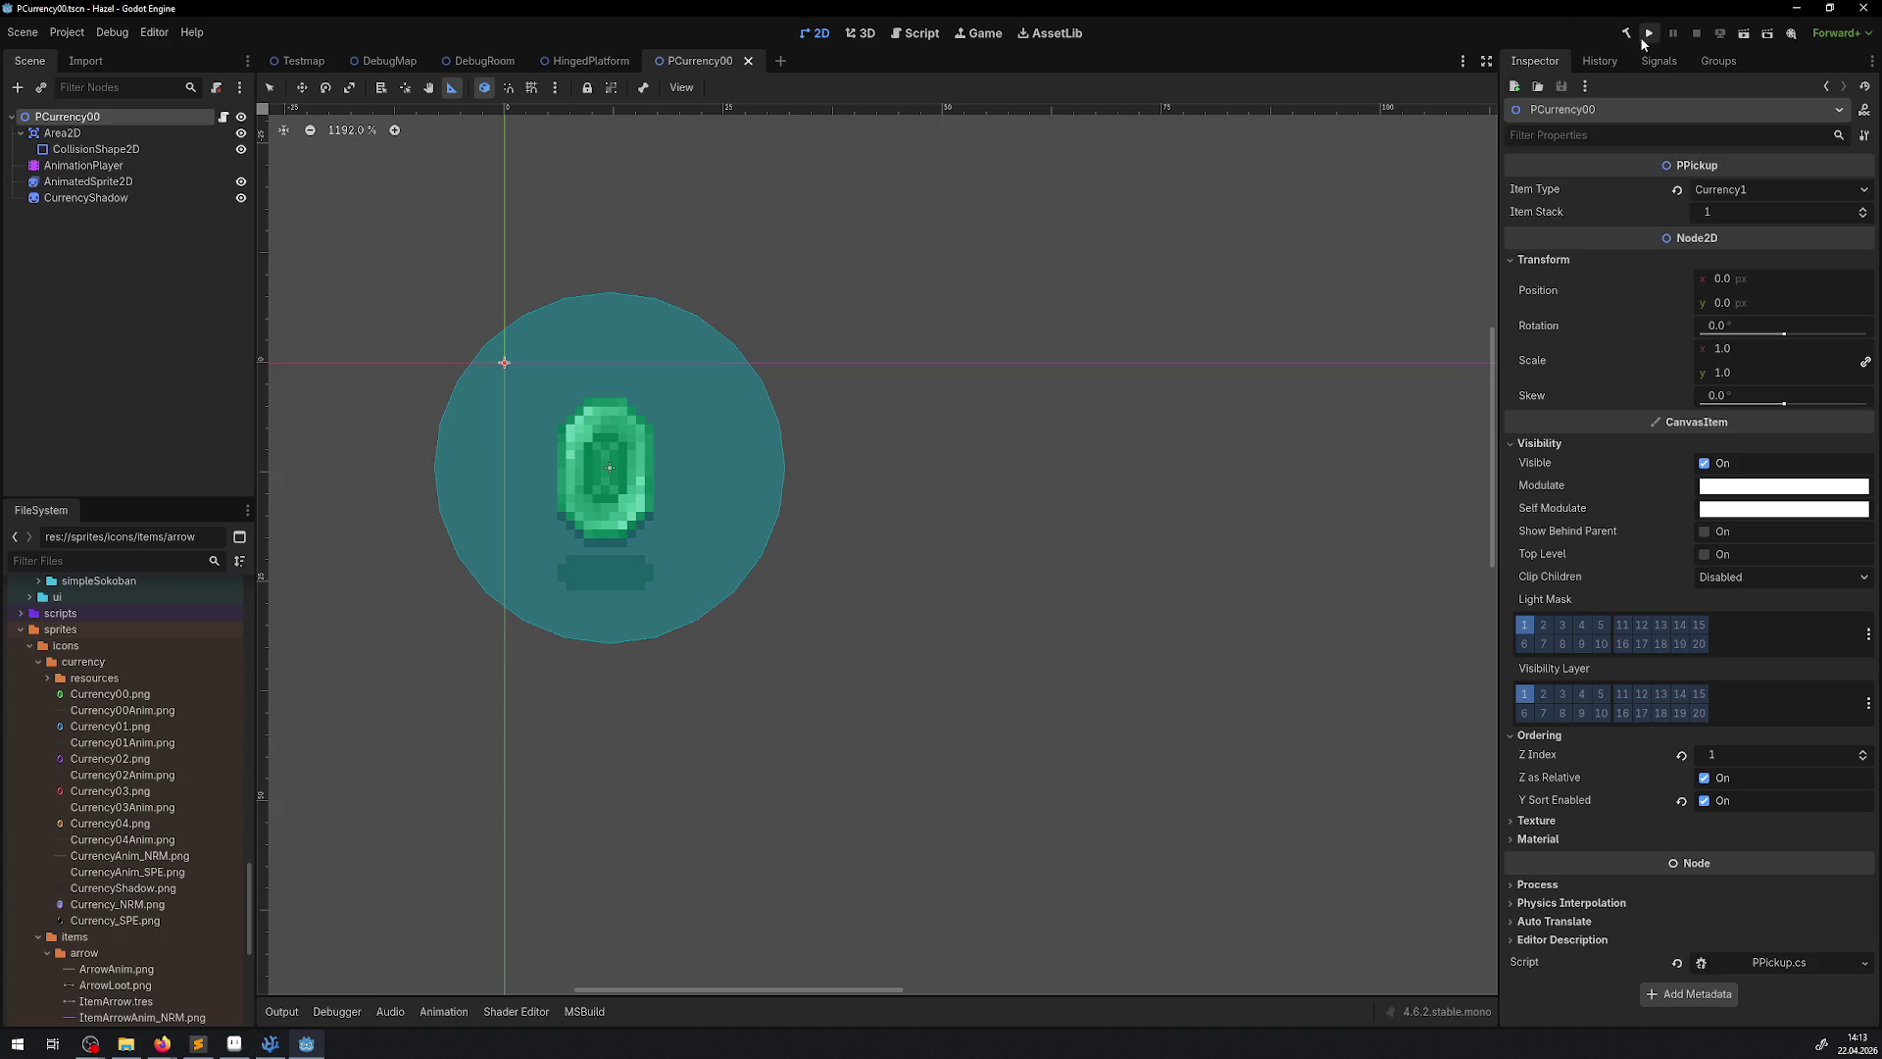
Run the game full screen and walk the hero through the grid collecting the rupees
left_click(1650, 34)
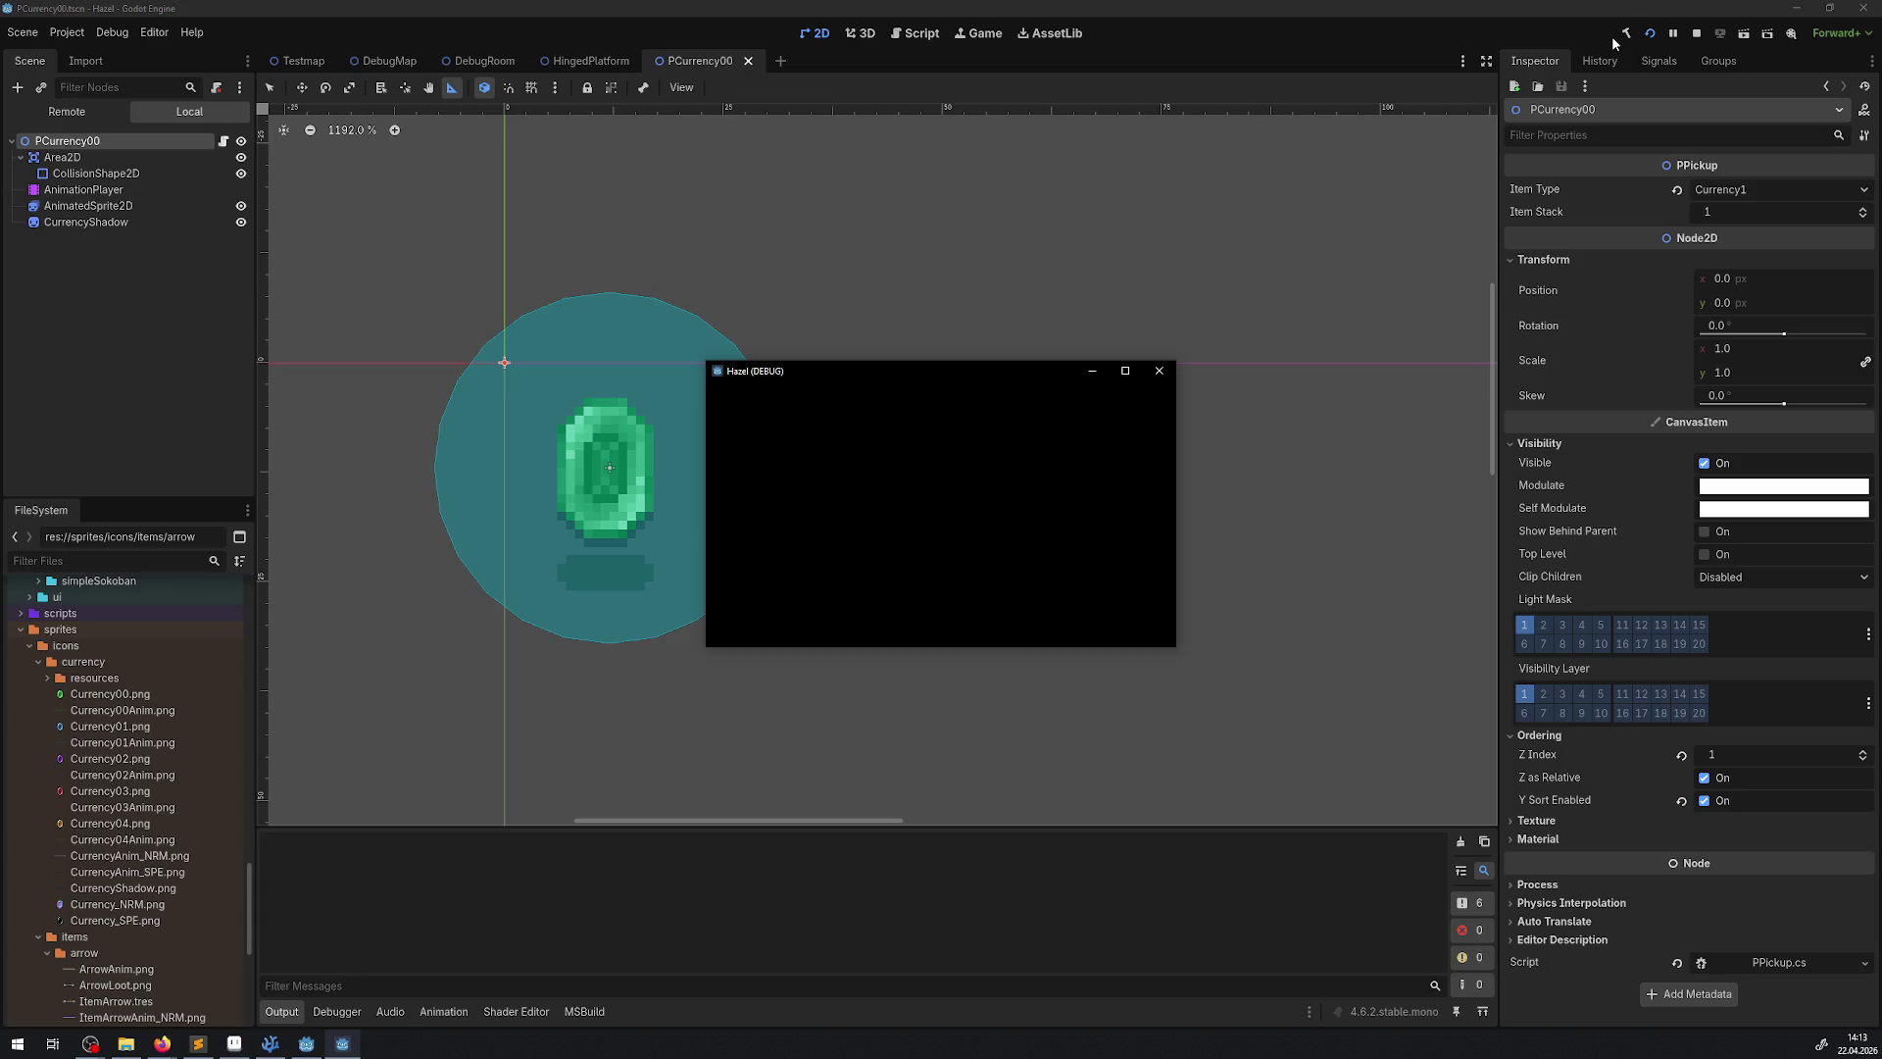
left_click(1124, 370)
key("Down")
key("Right")
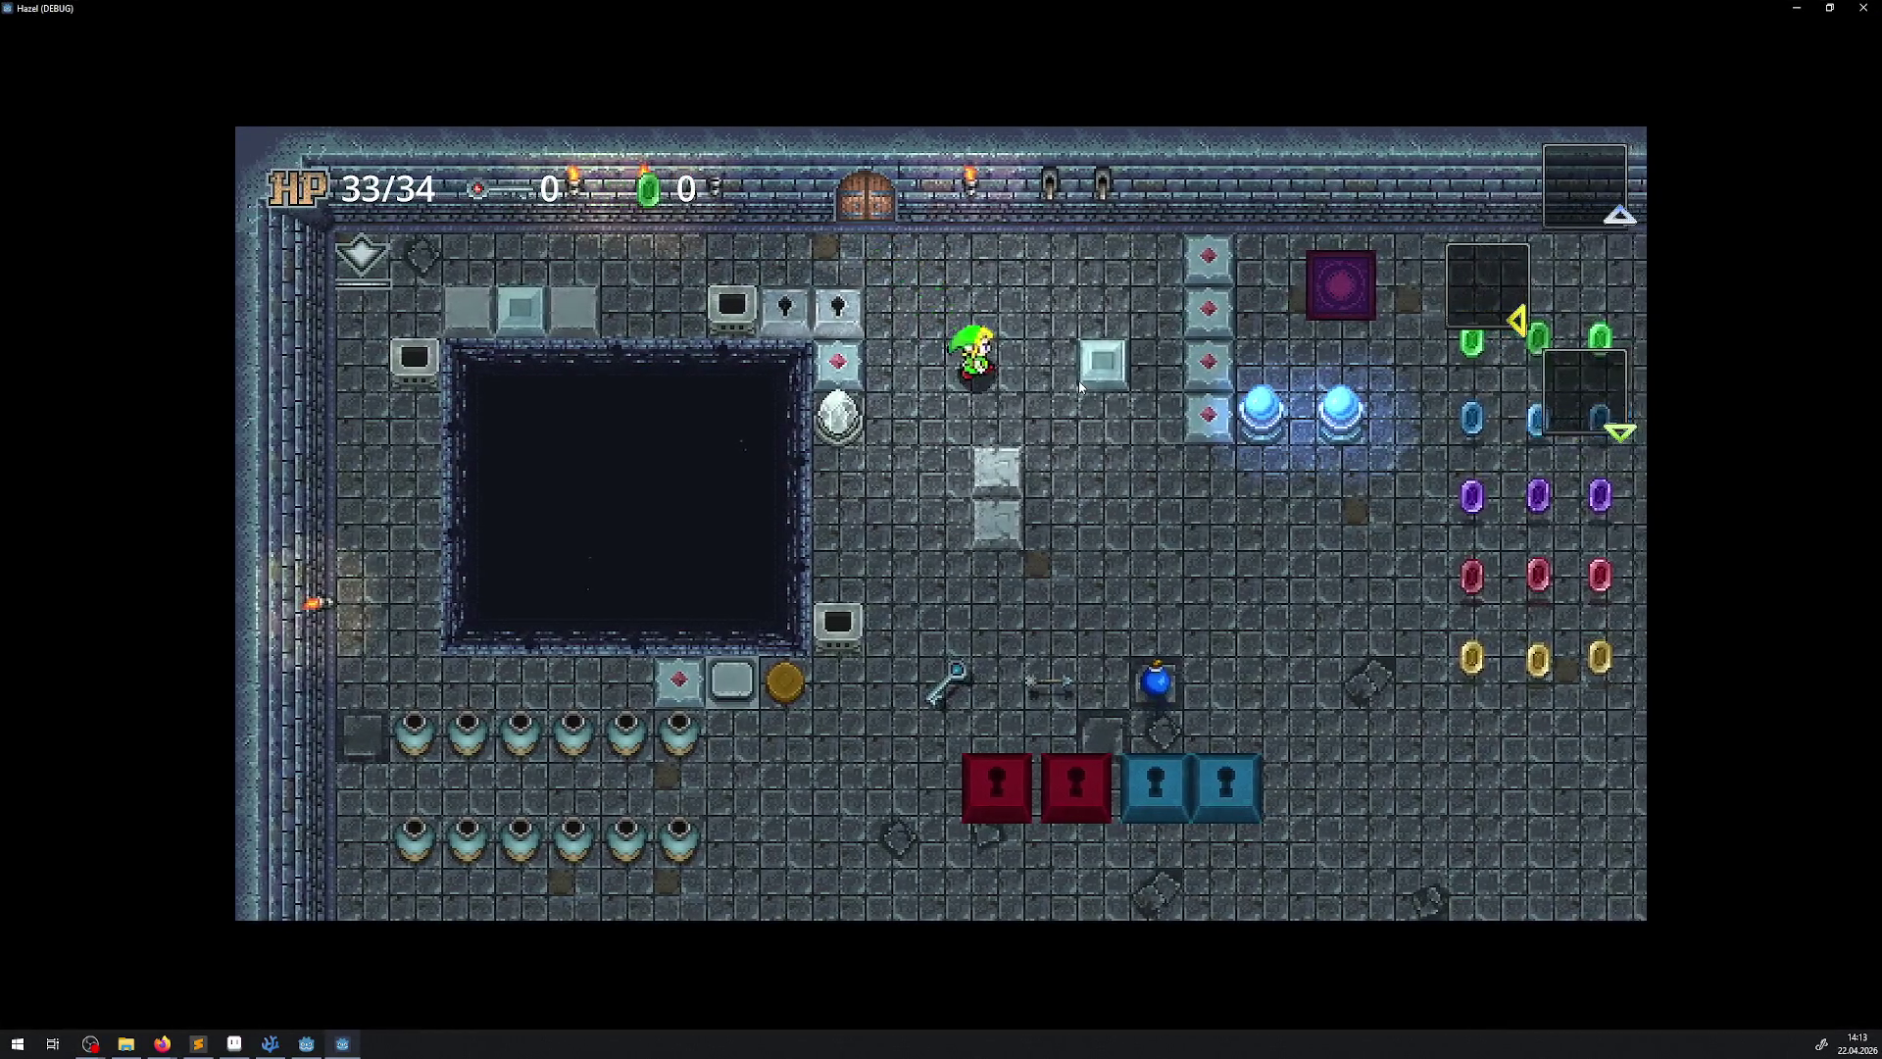
key("Right")
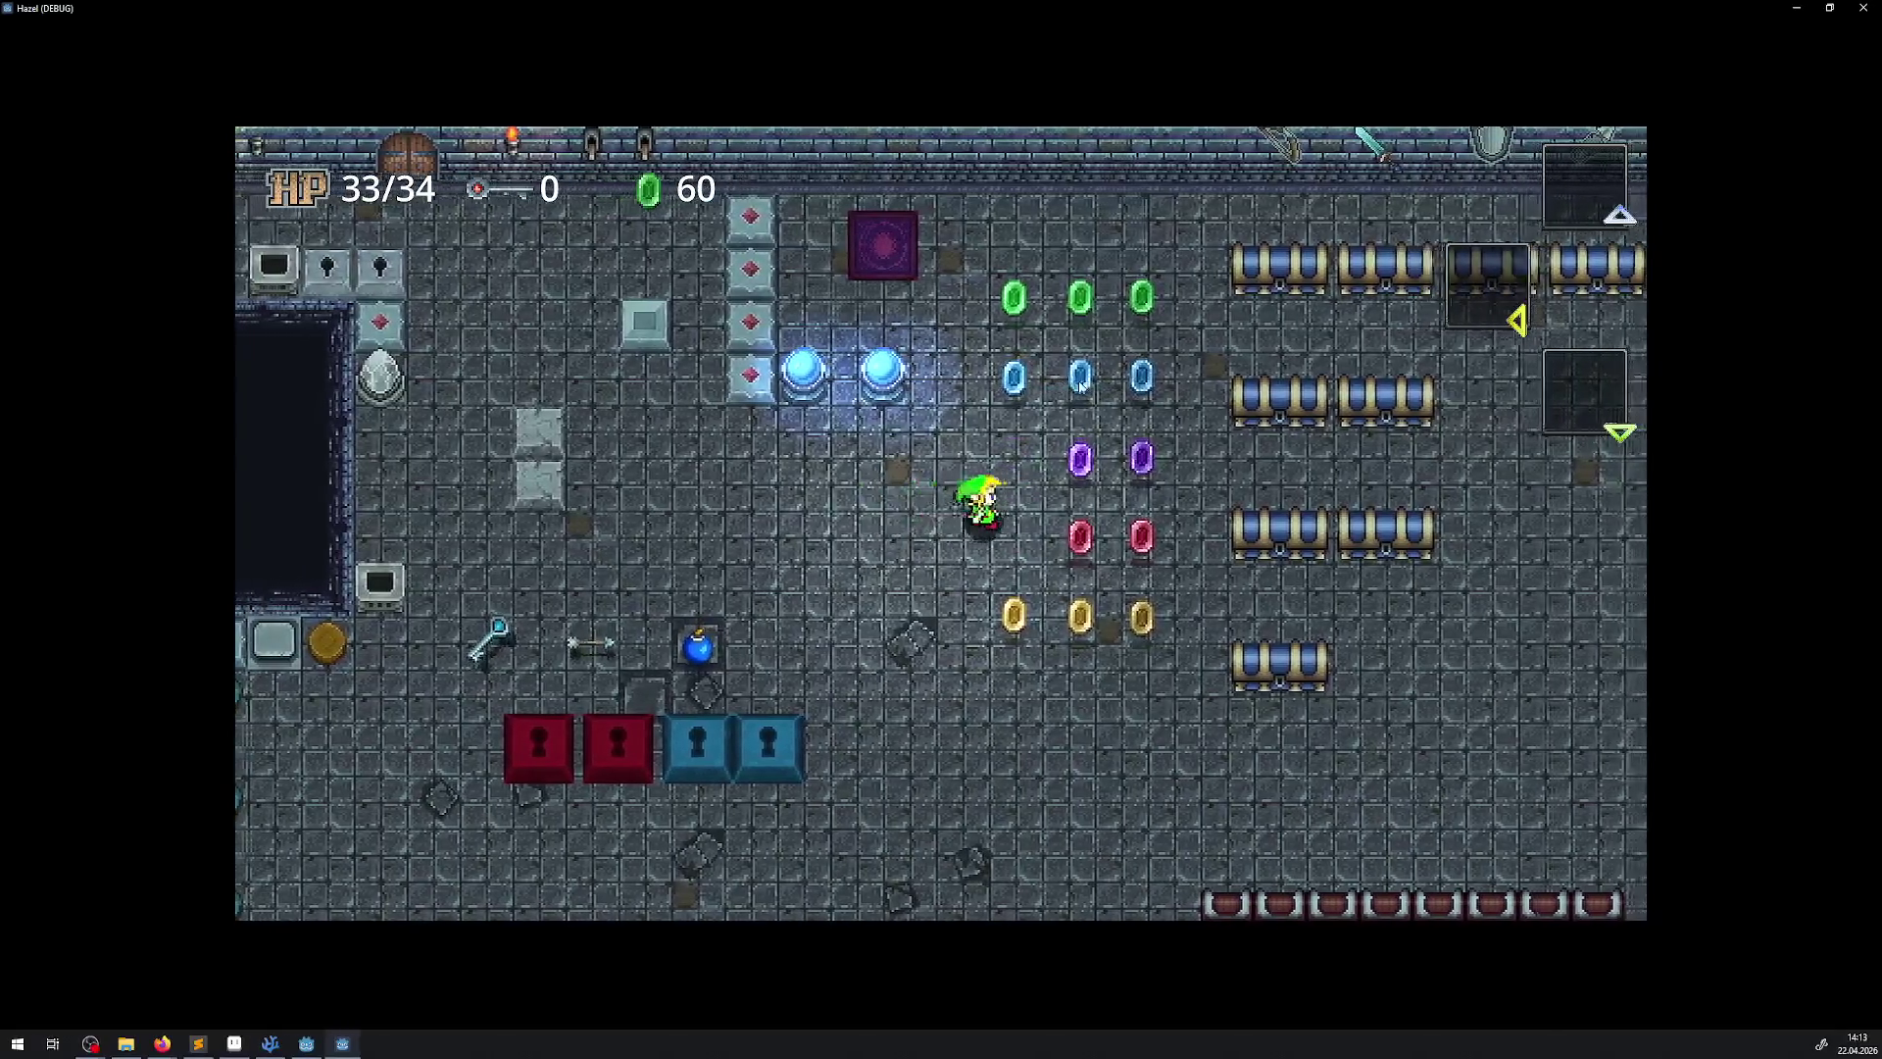
key("Right")
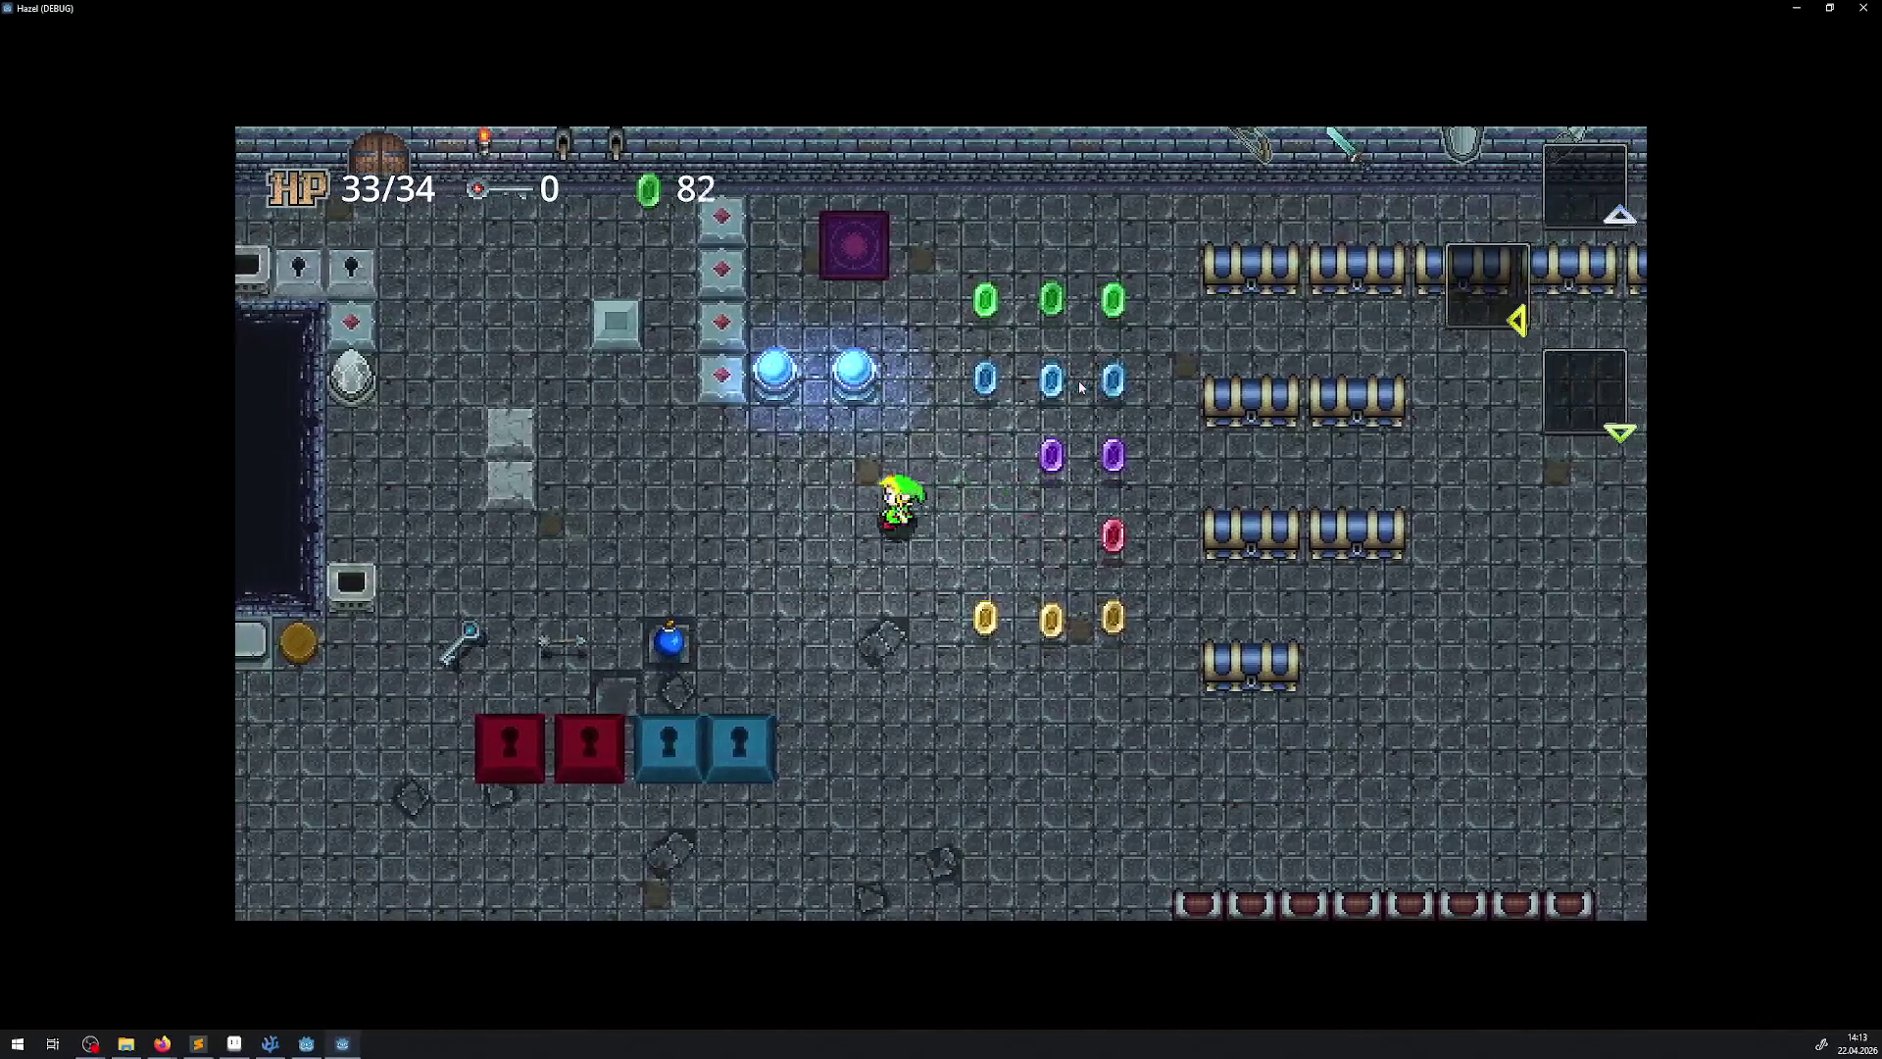
key("Down")
key("Left")
key("Up")
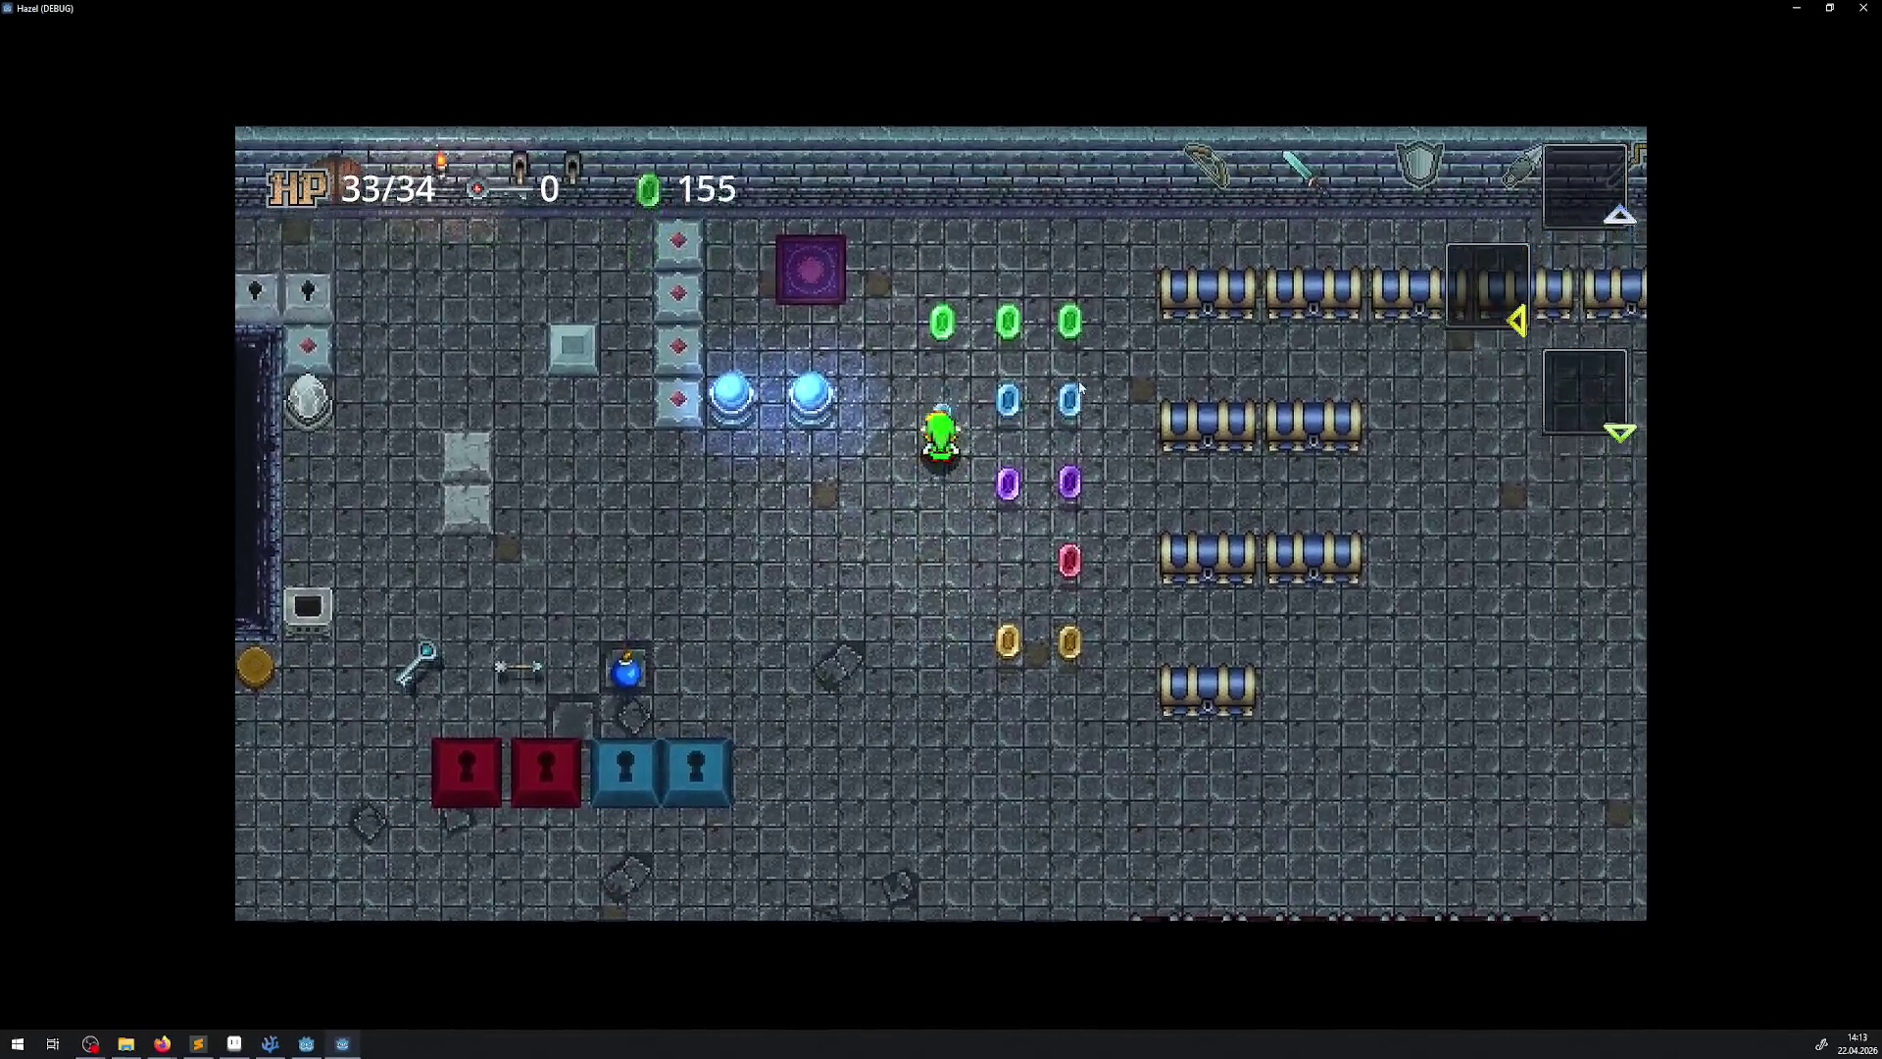
key("Right")
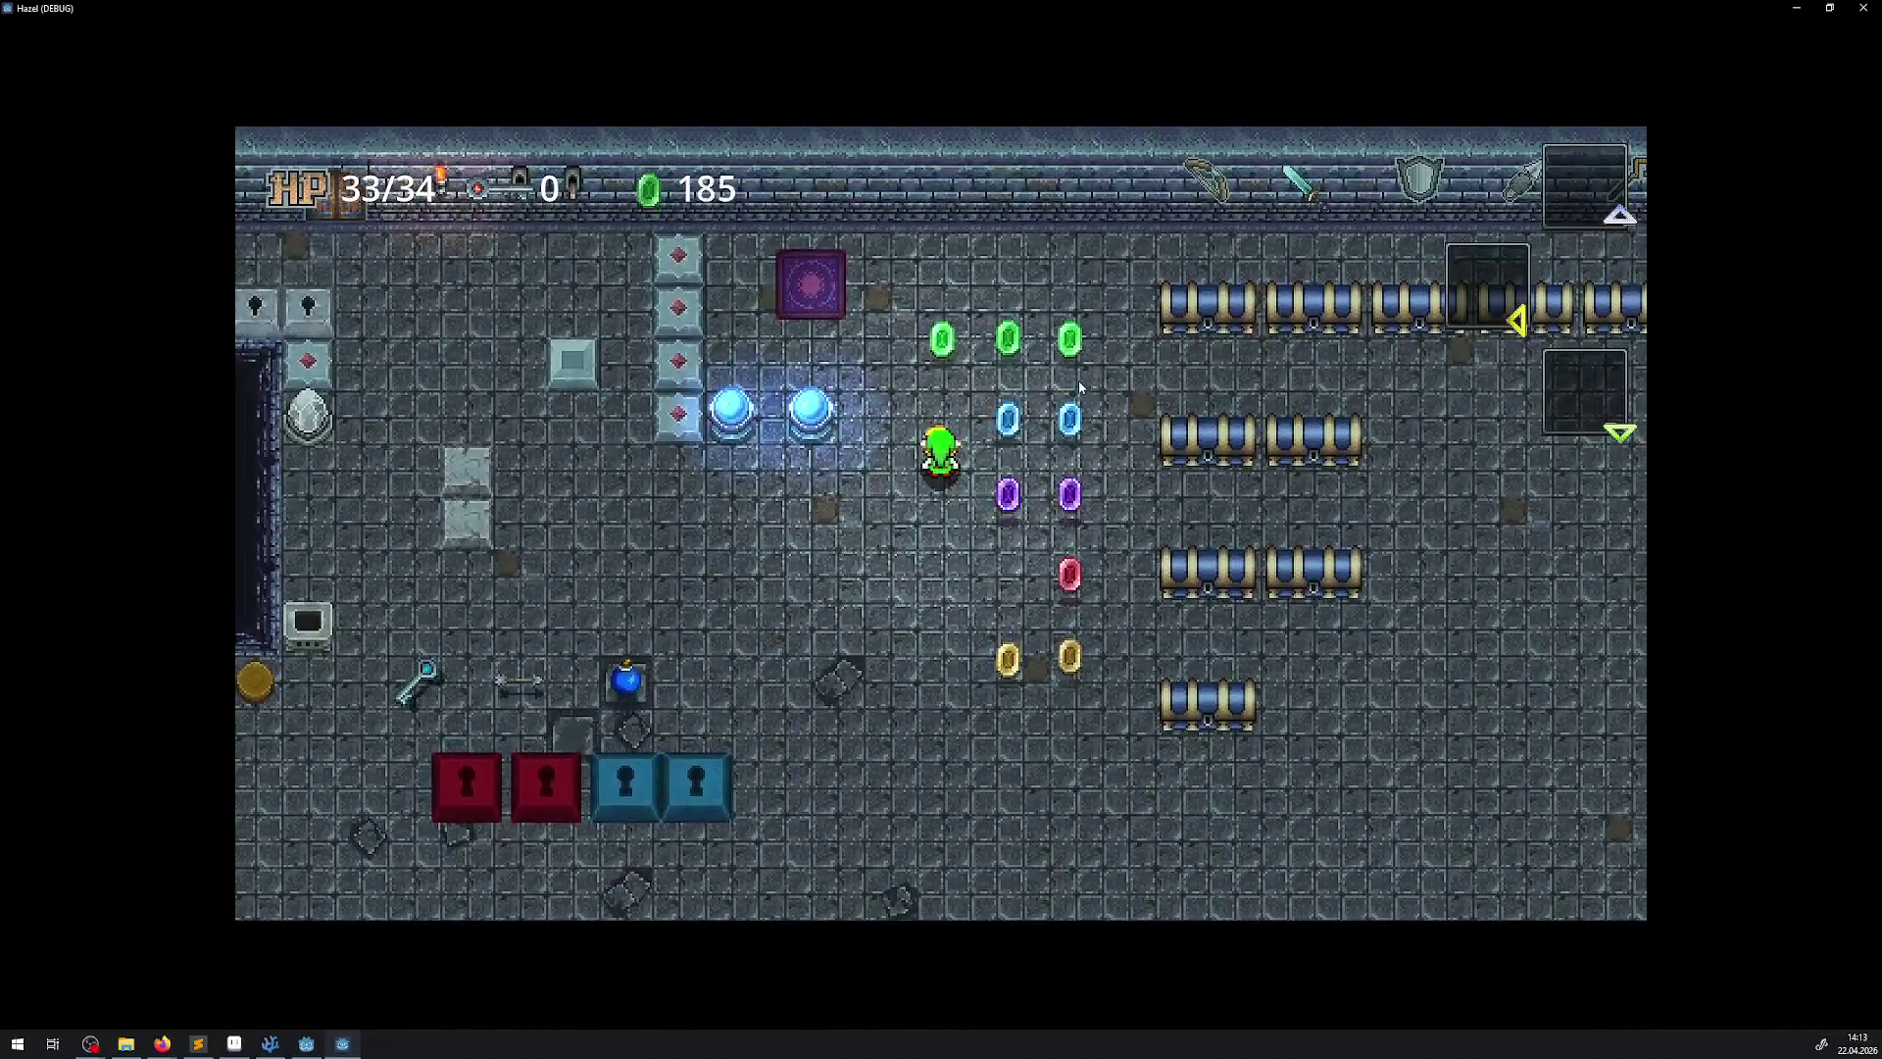
key("Left")
key("Right")
key("Left")
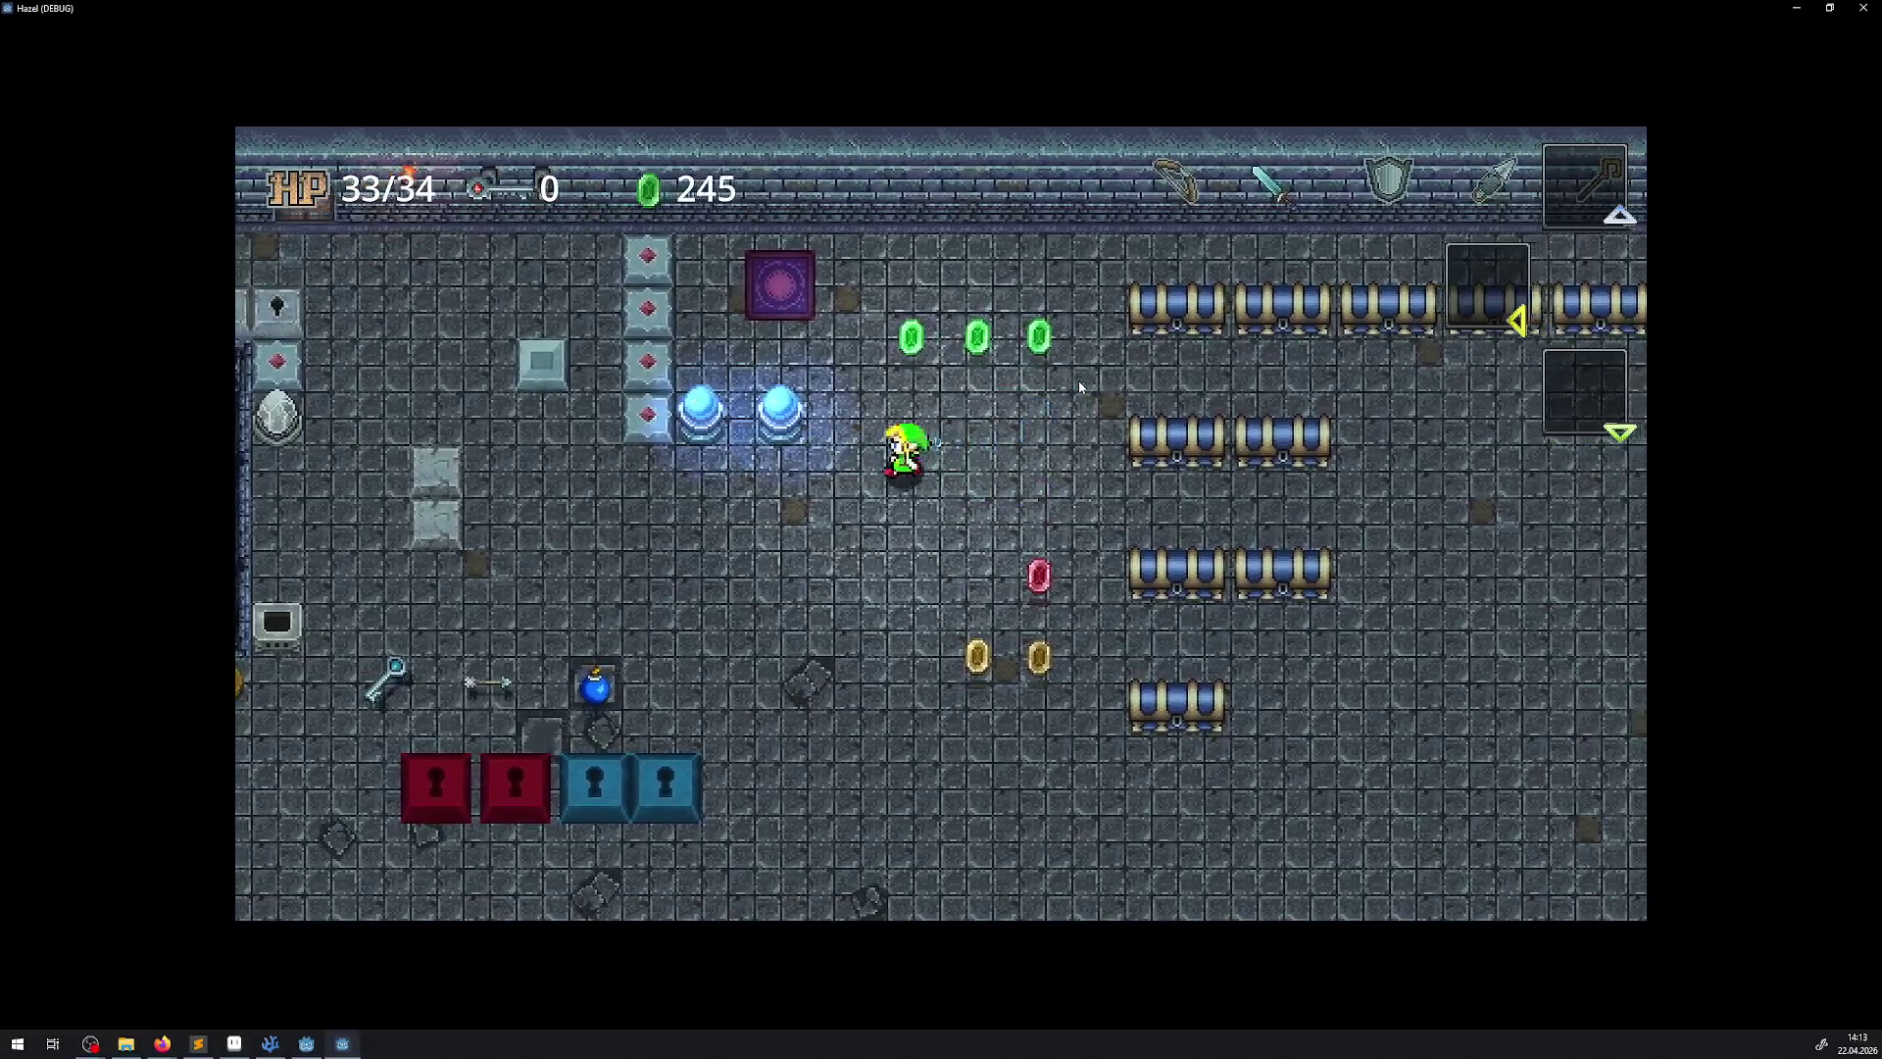
key("Left")
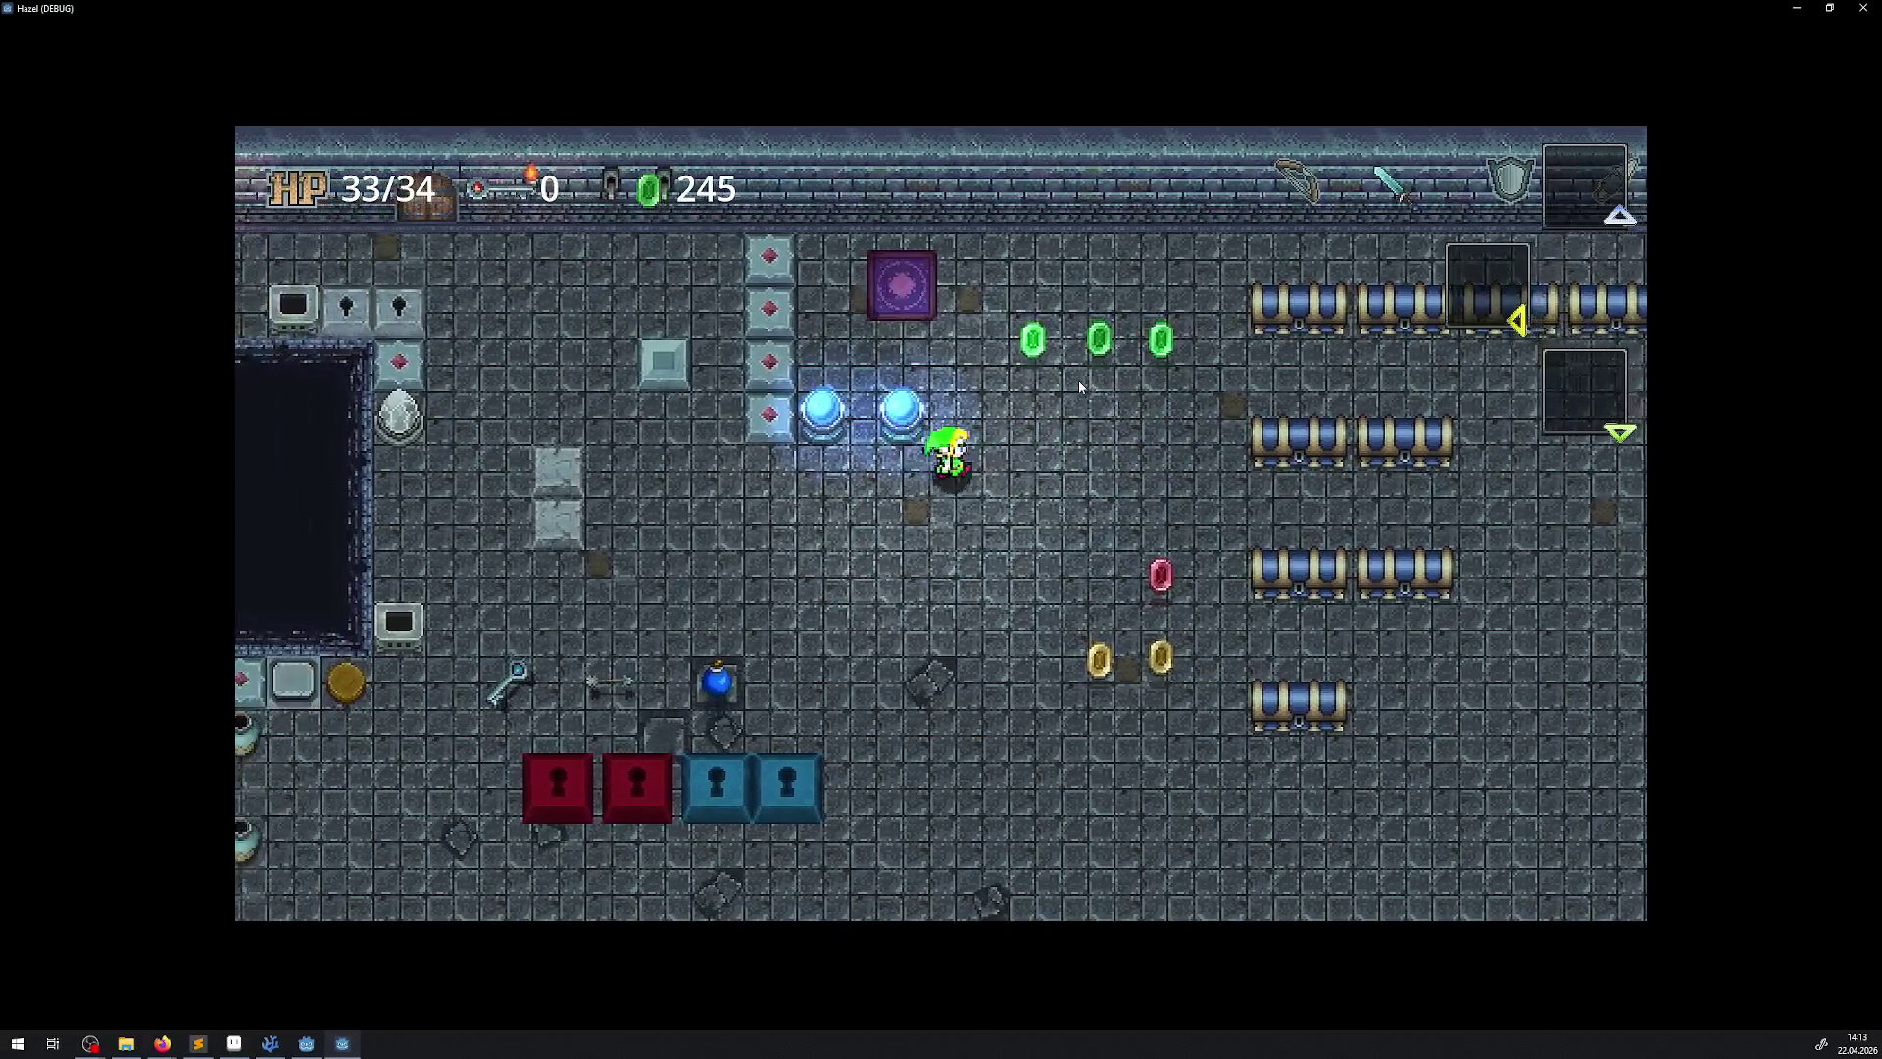
key("Right")
key("Up")
key("Left")
key("Right")
key("Down")
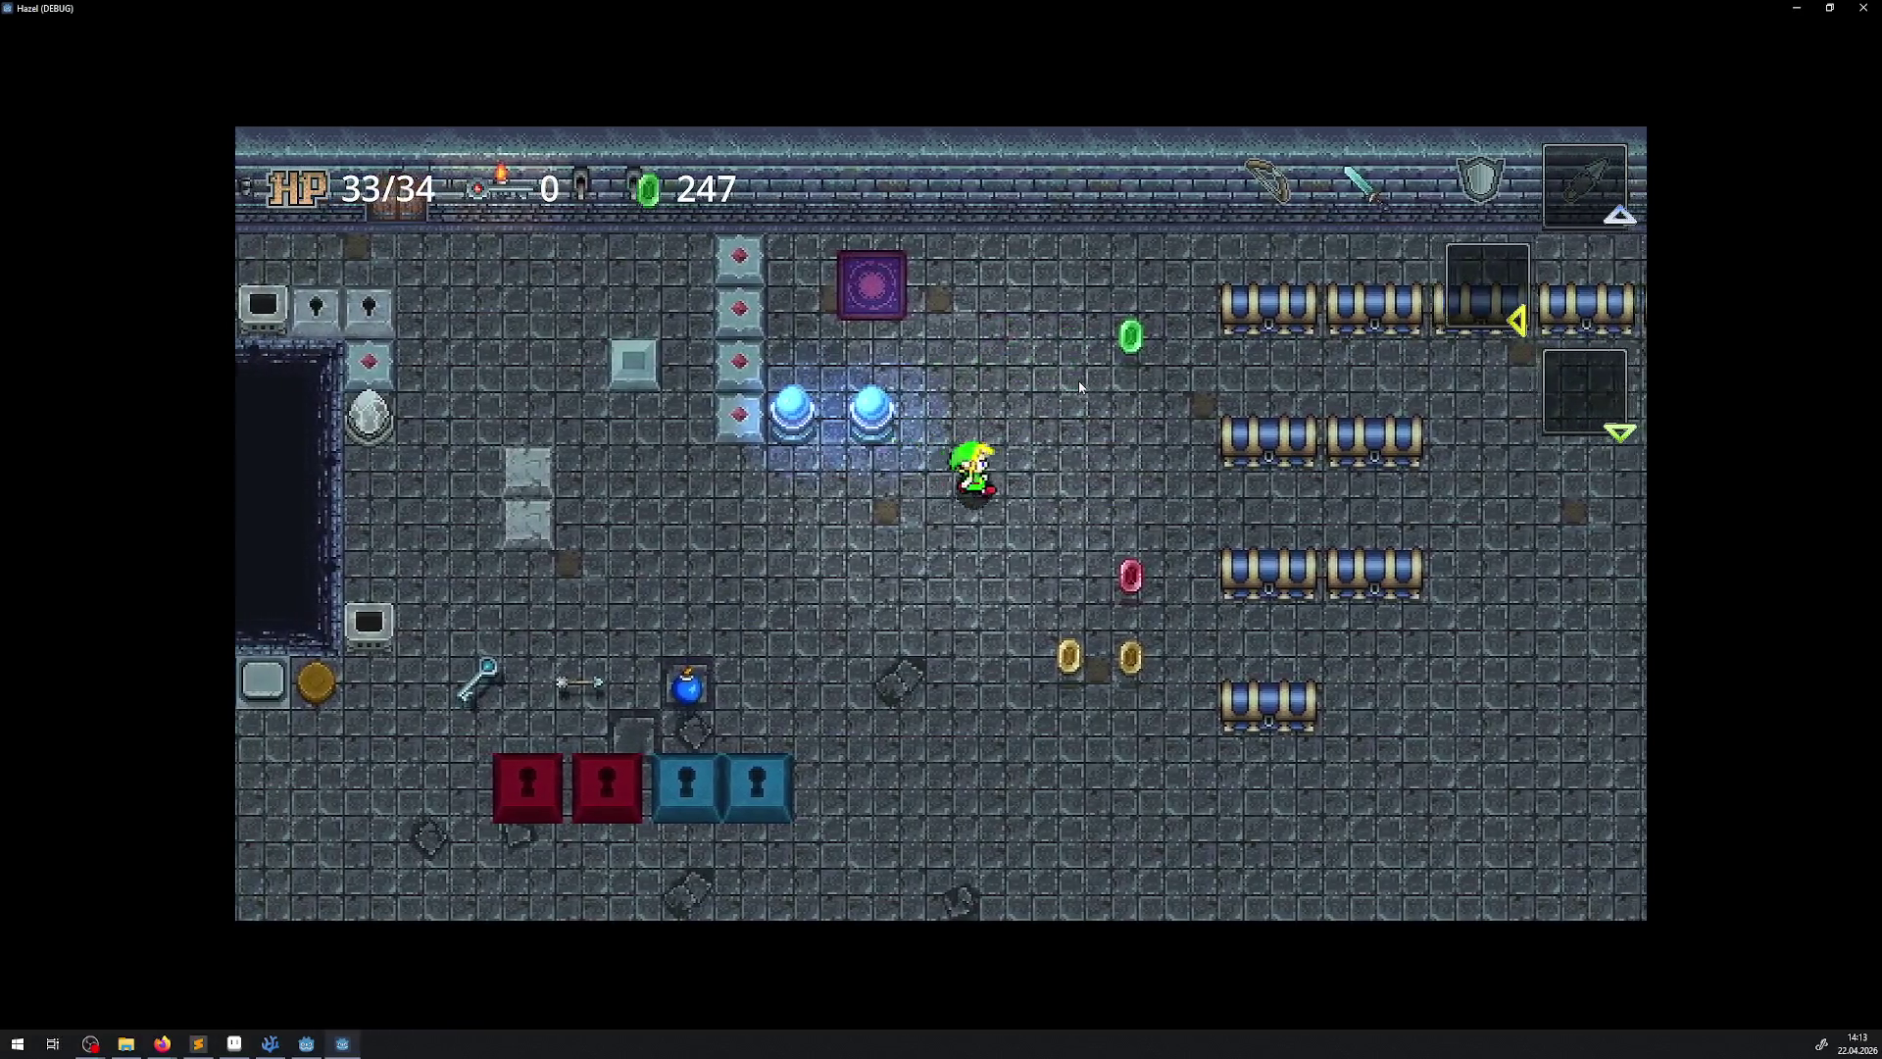
key("Right")
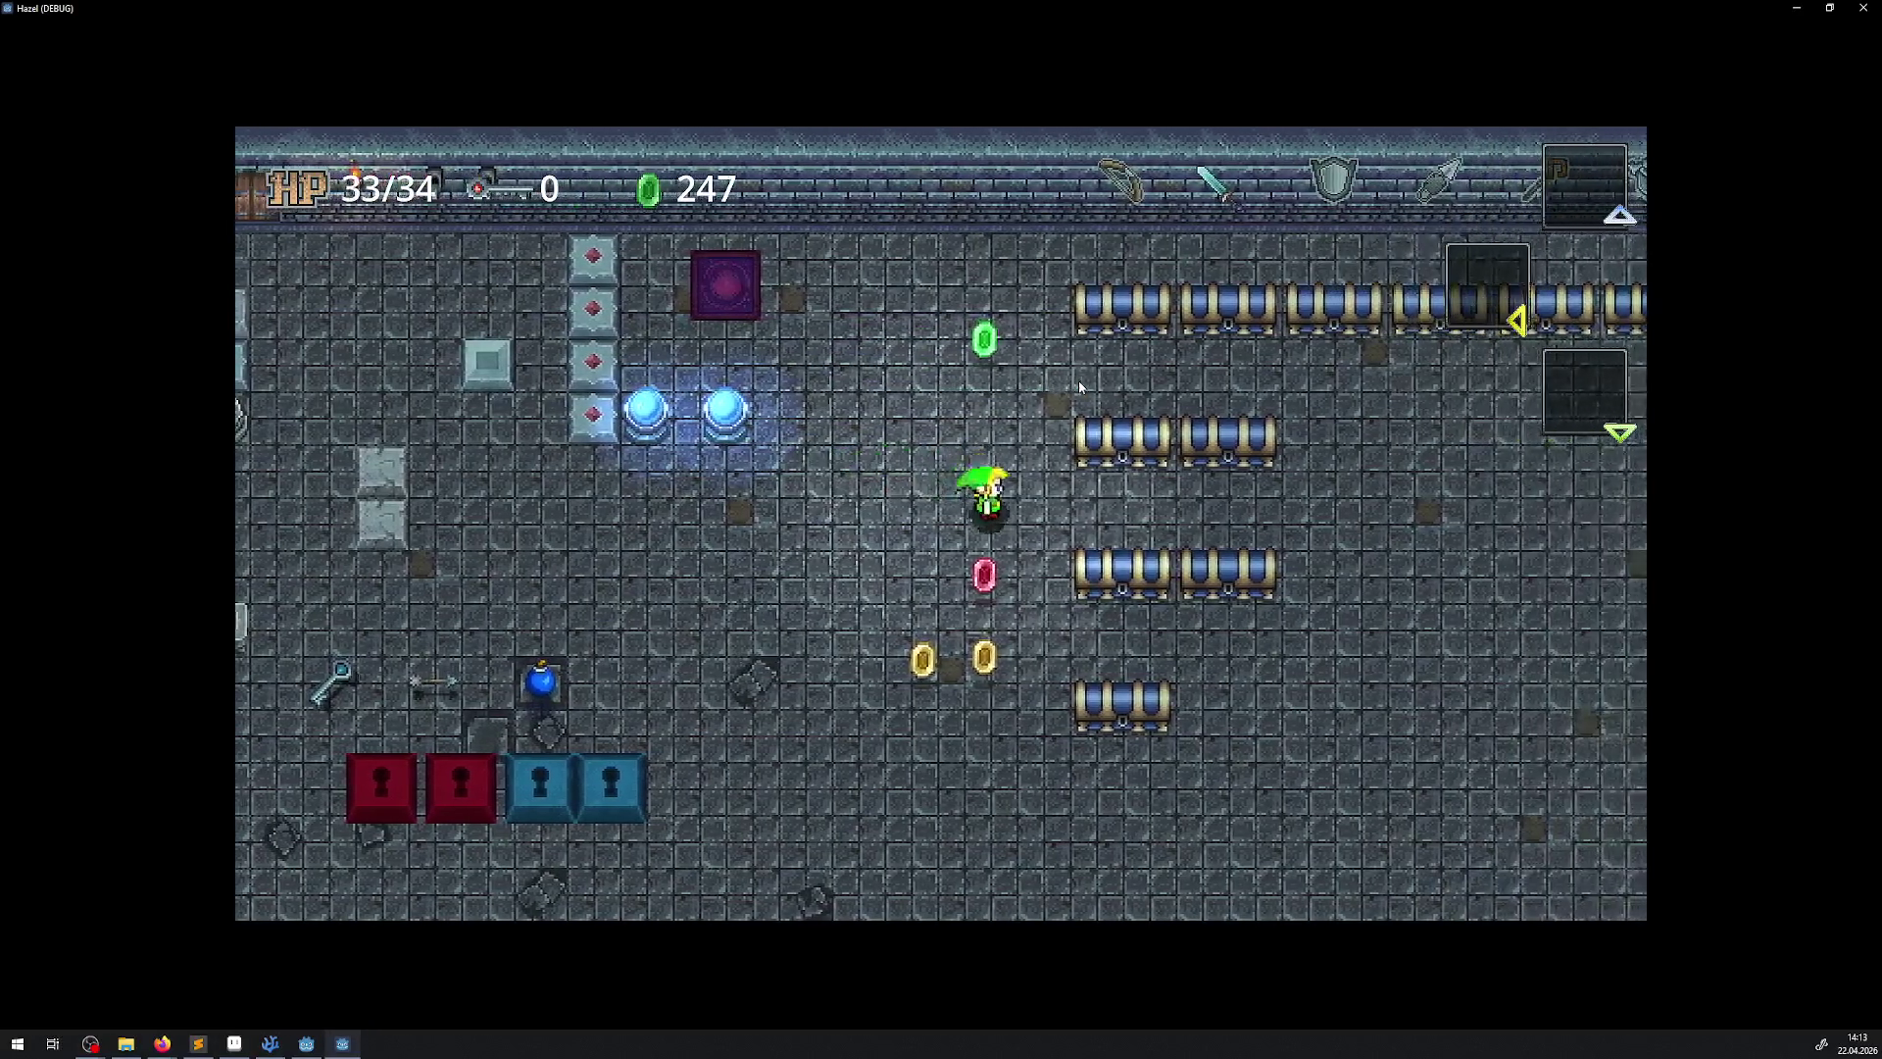
key("Down")
key("Up")
key("Left")
key("Down")
key("Up")
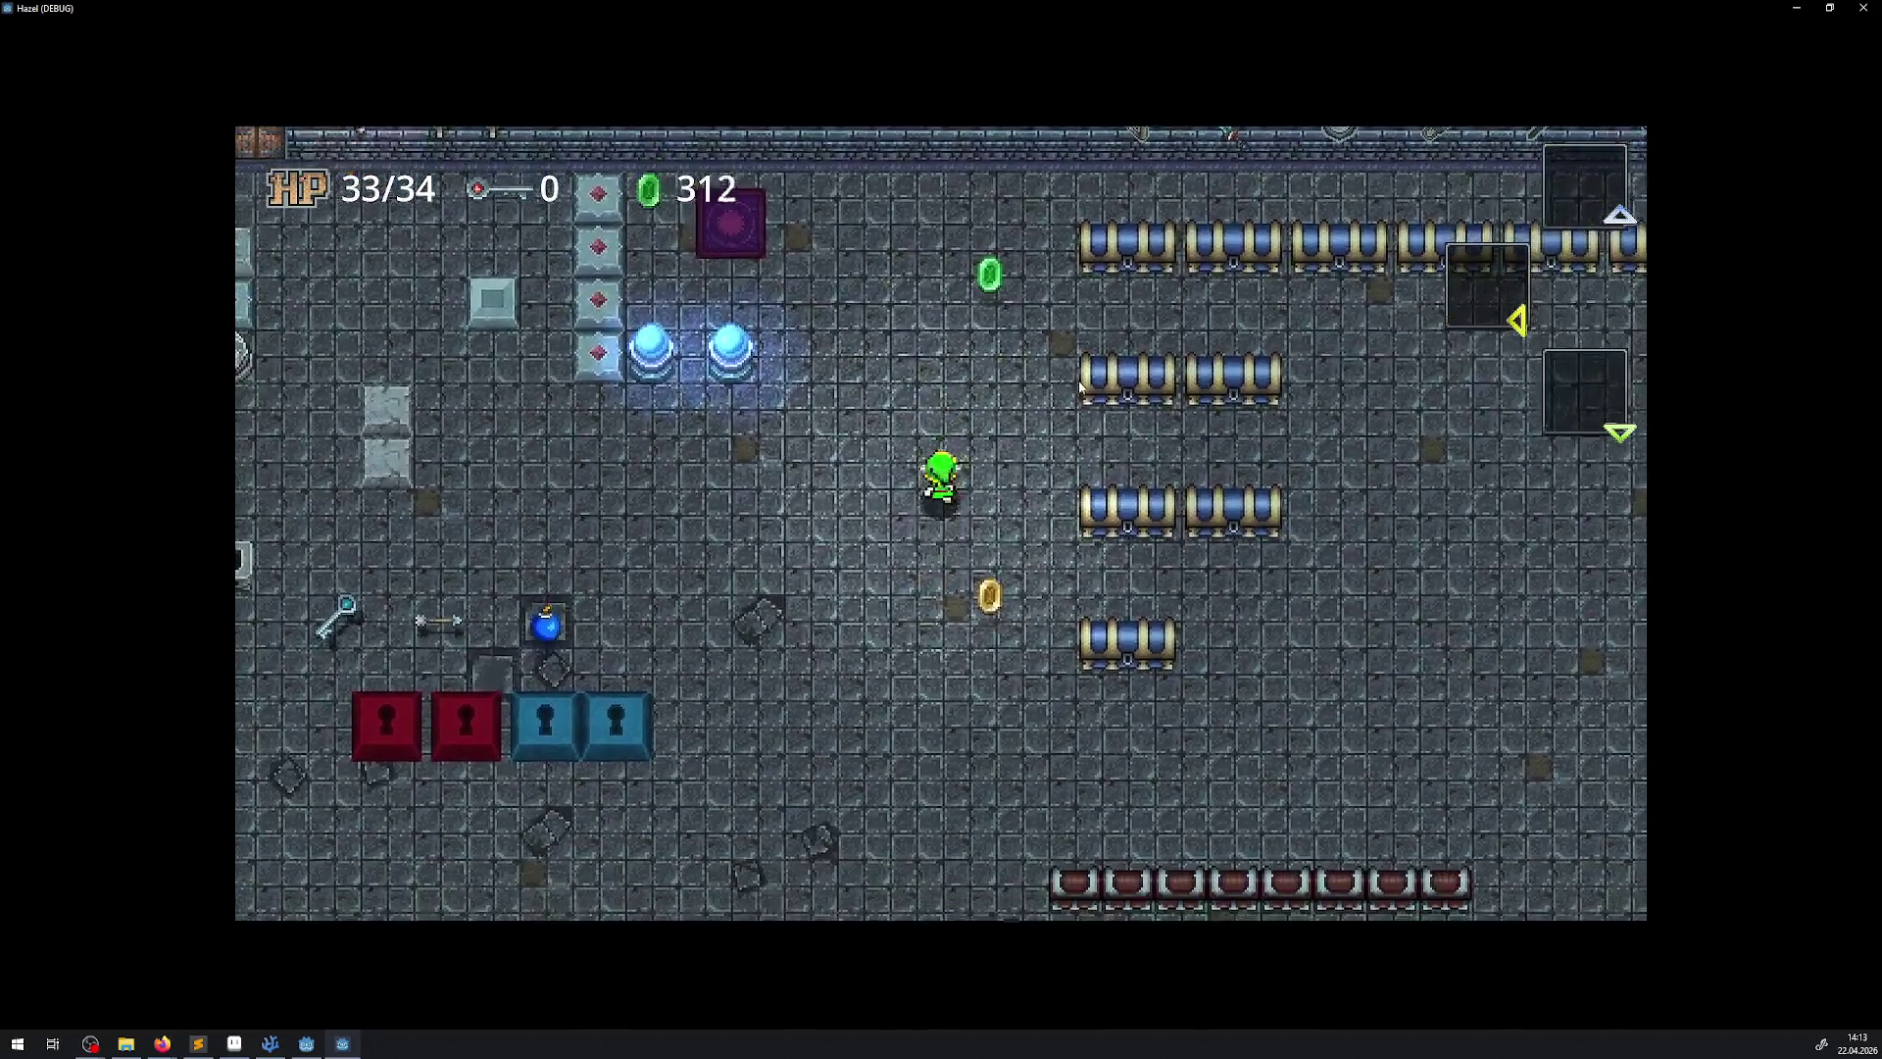
key("Up")
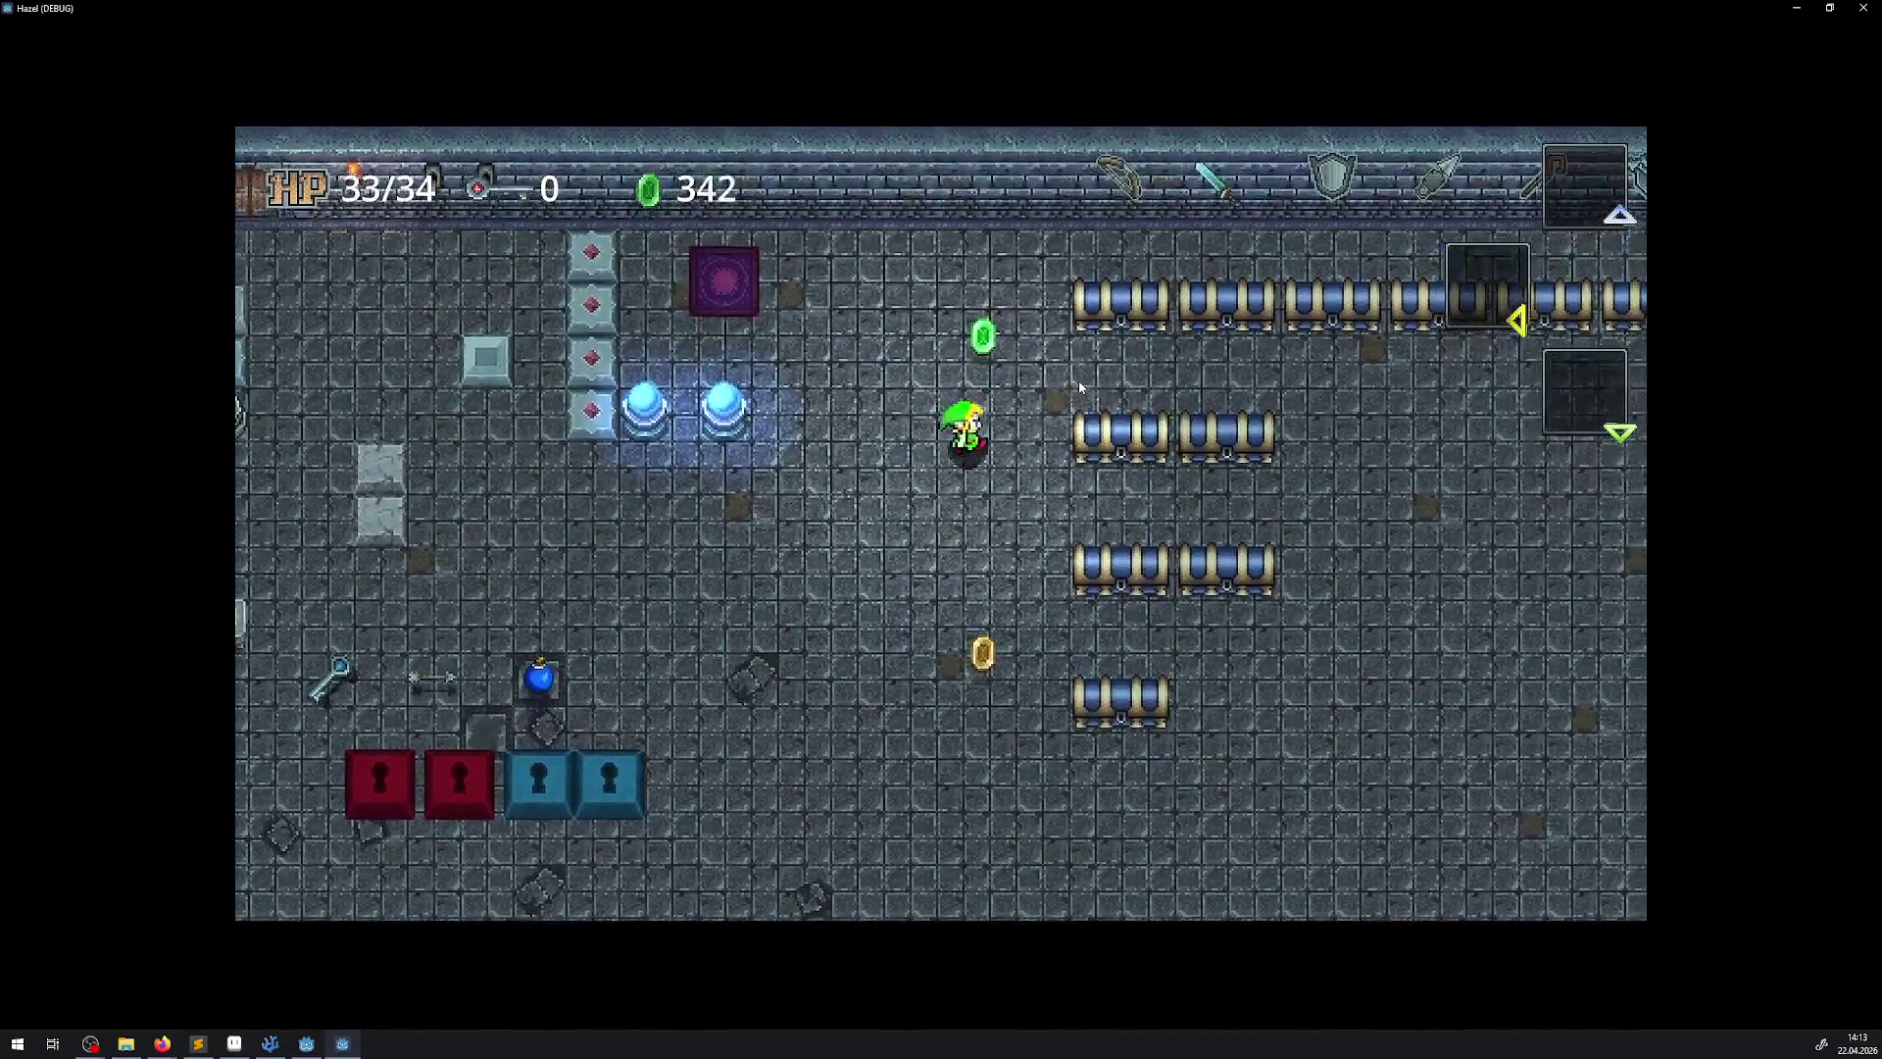
key("Down")
key("Up")
key("Left")
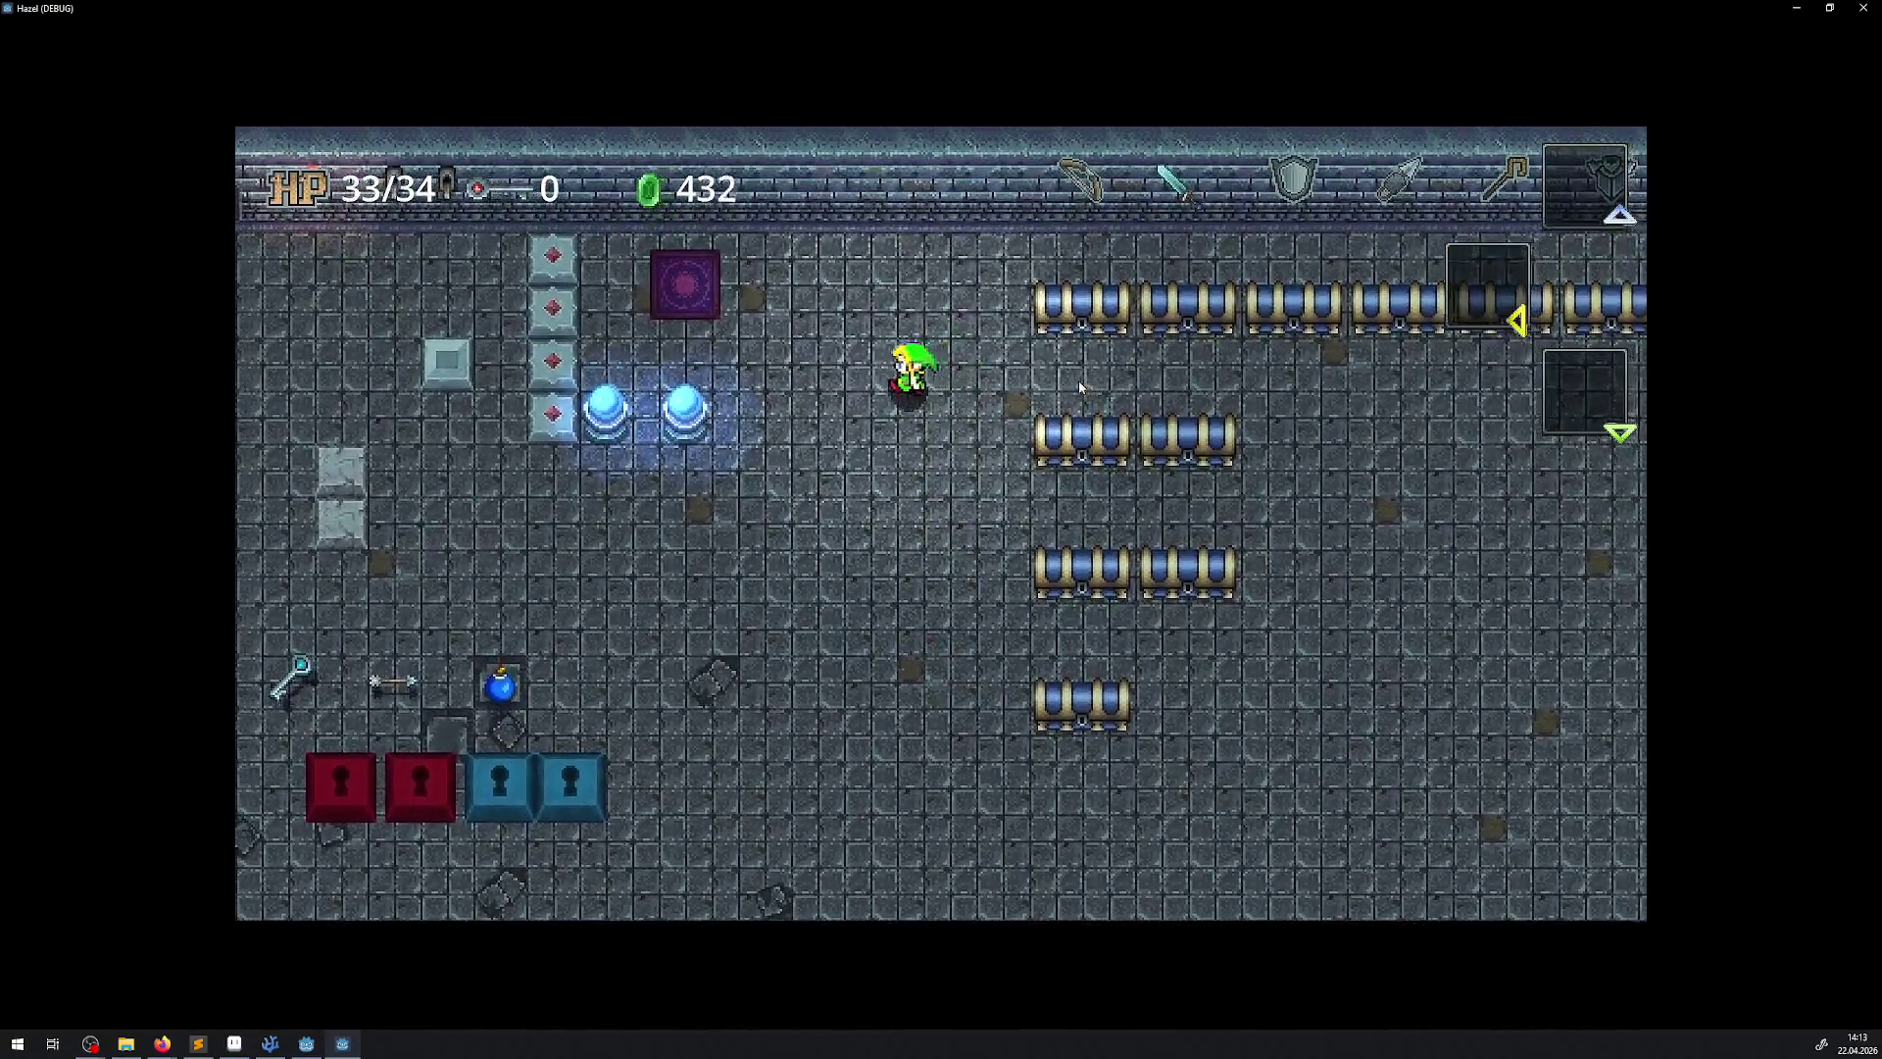
key("Down")
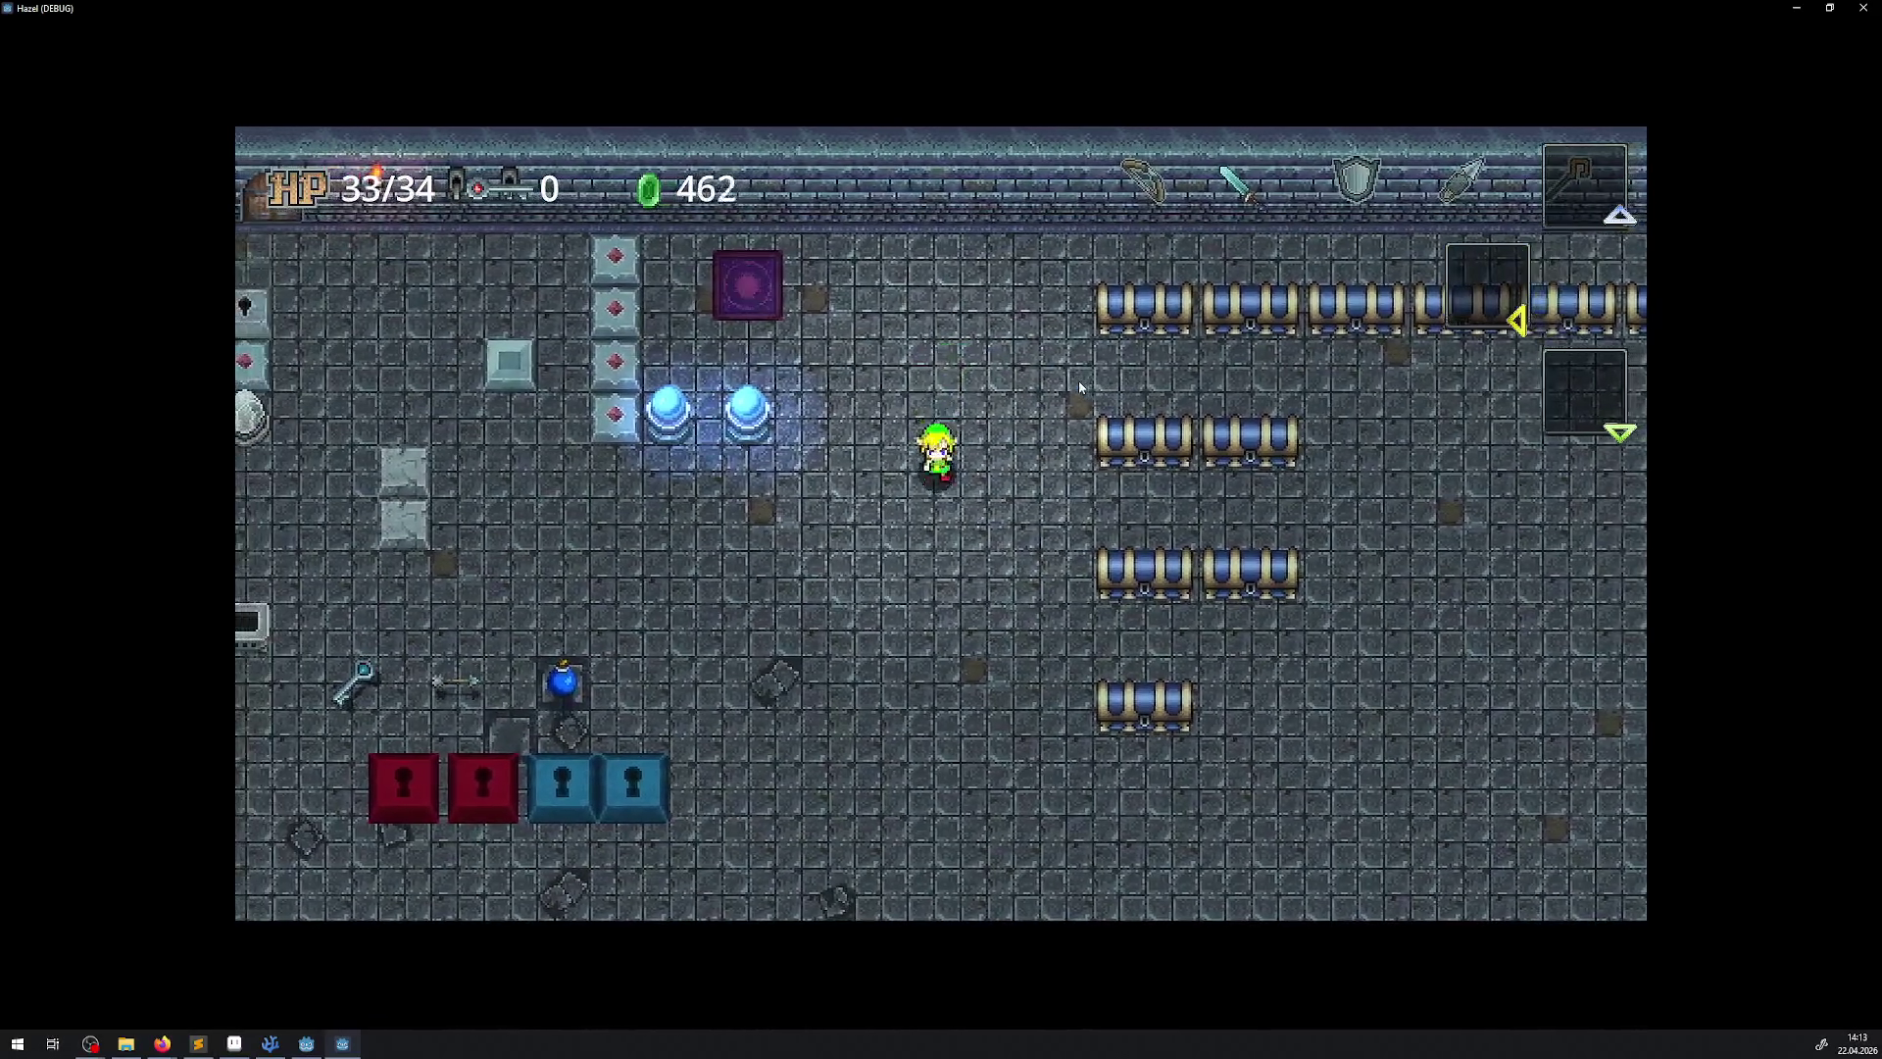
Walk the hero around the room to pick up the key, then close the game
key("Left")
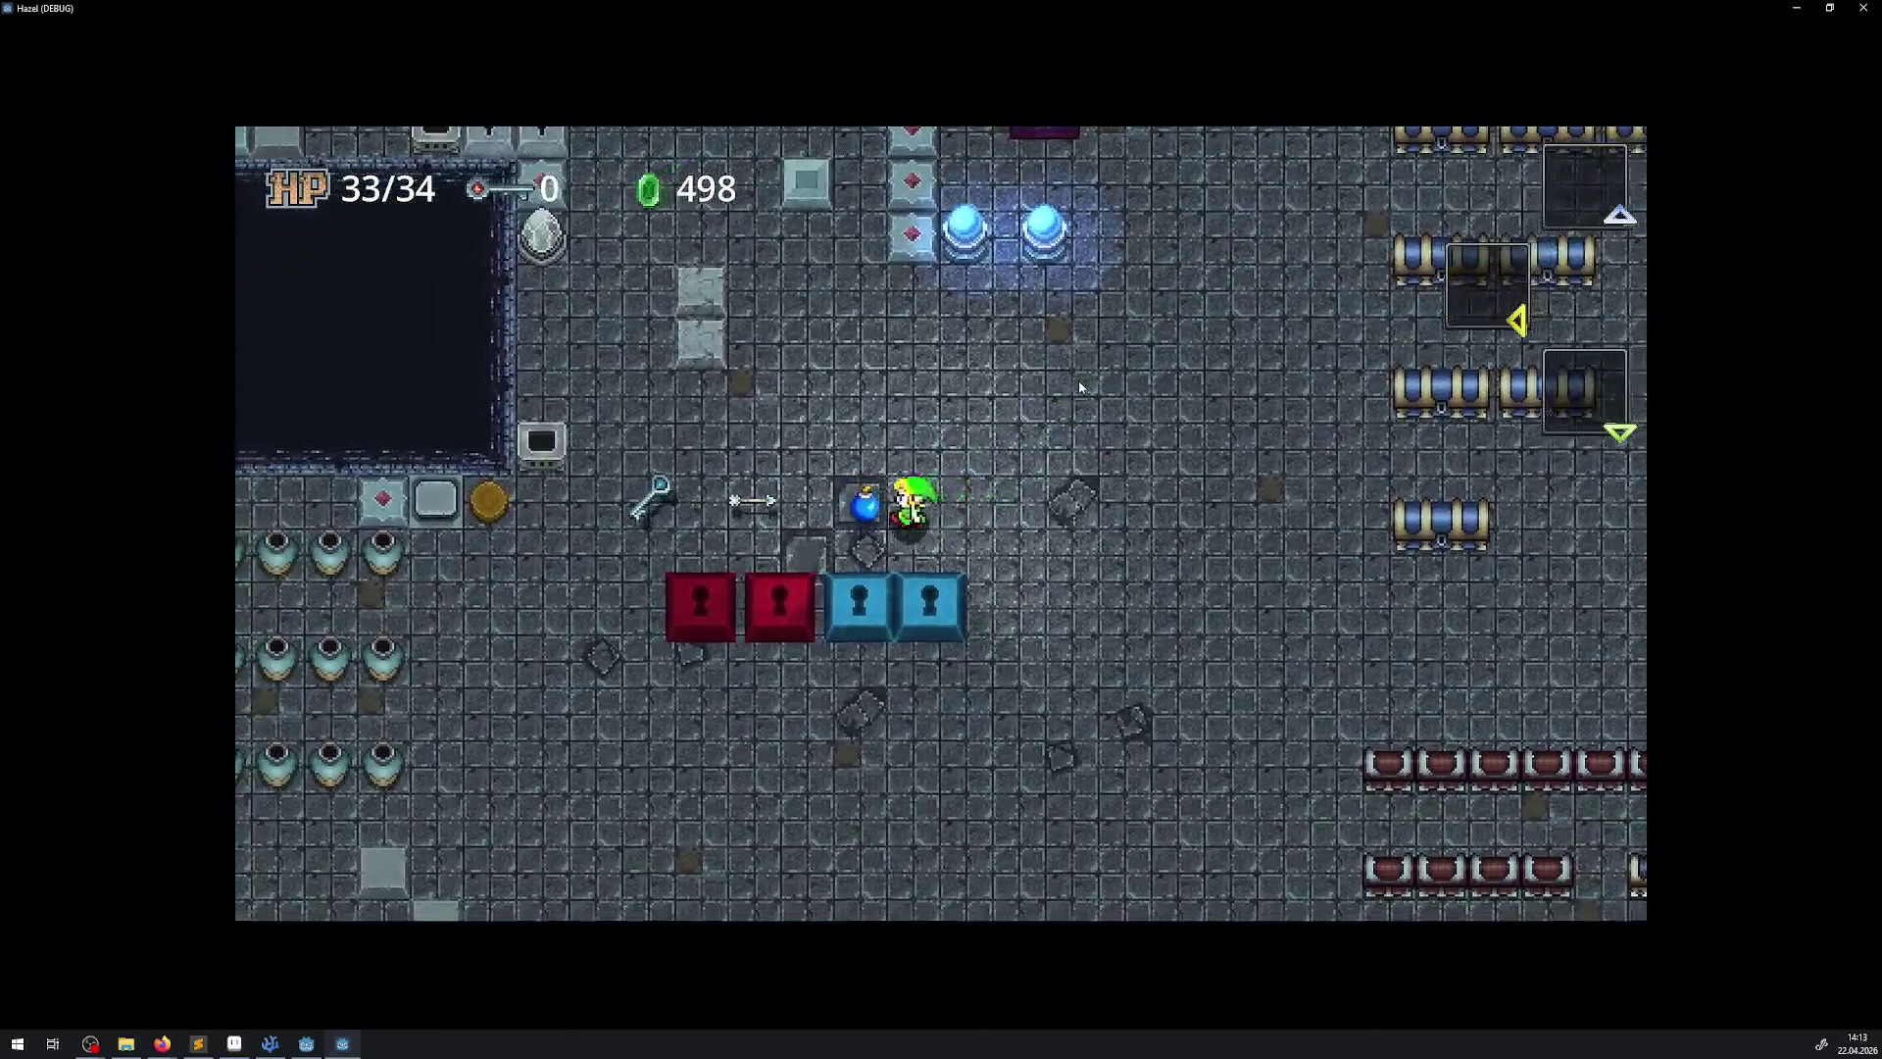
key("Right")
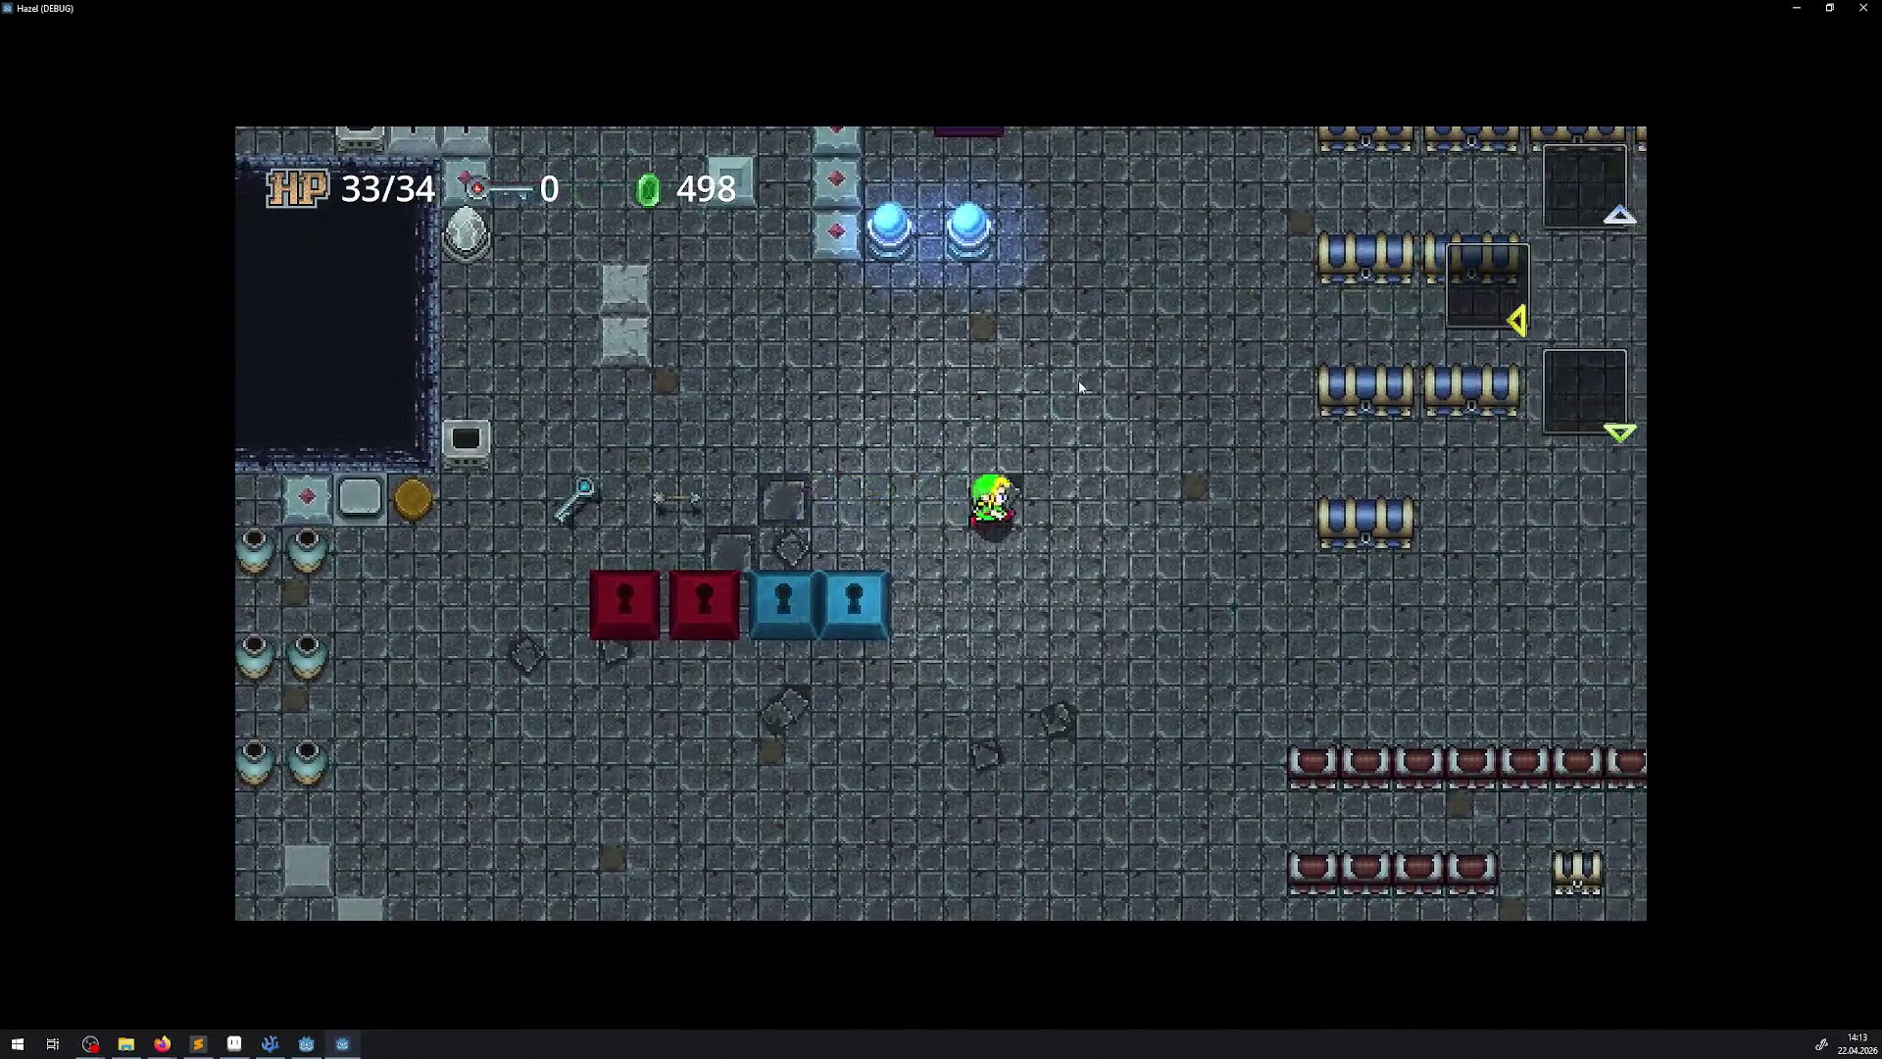
key("Left")
key("Right")
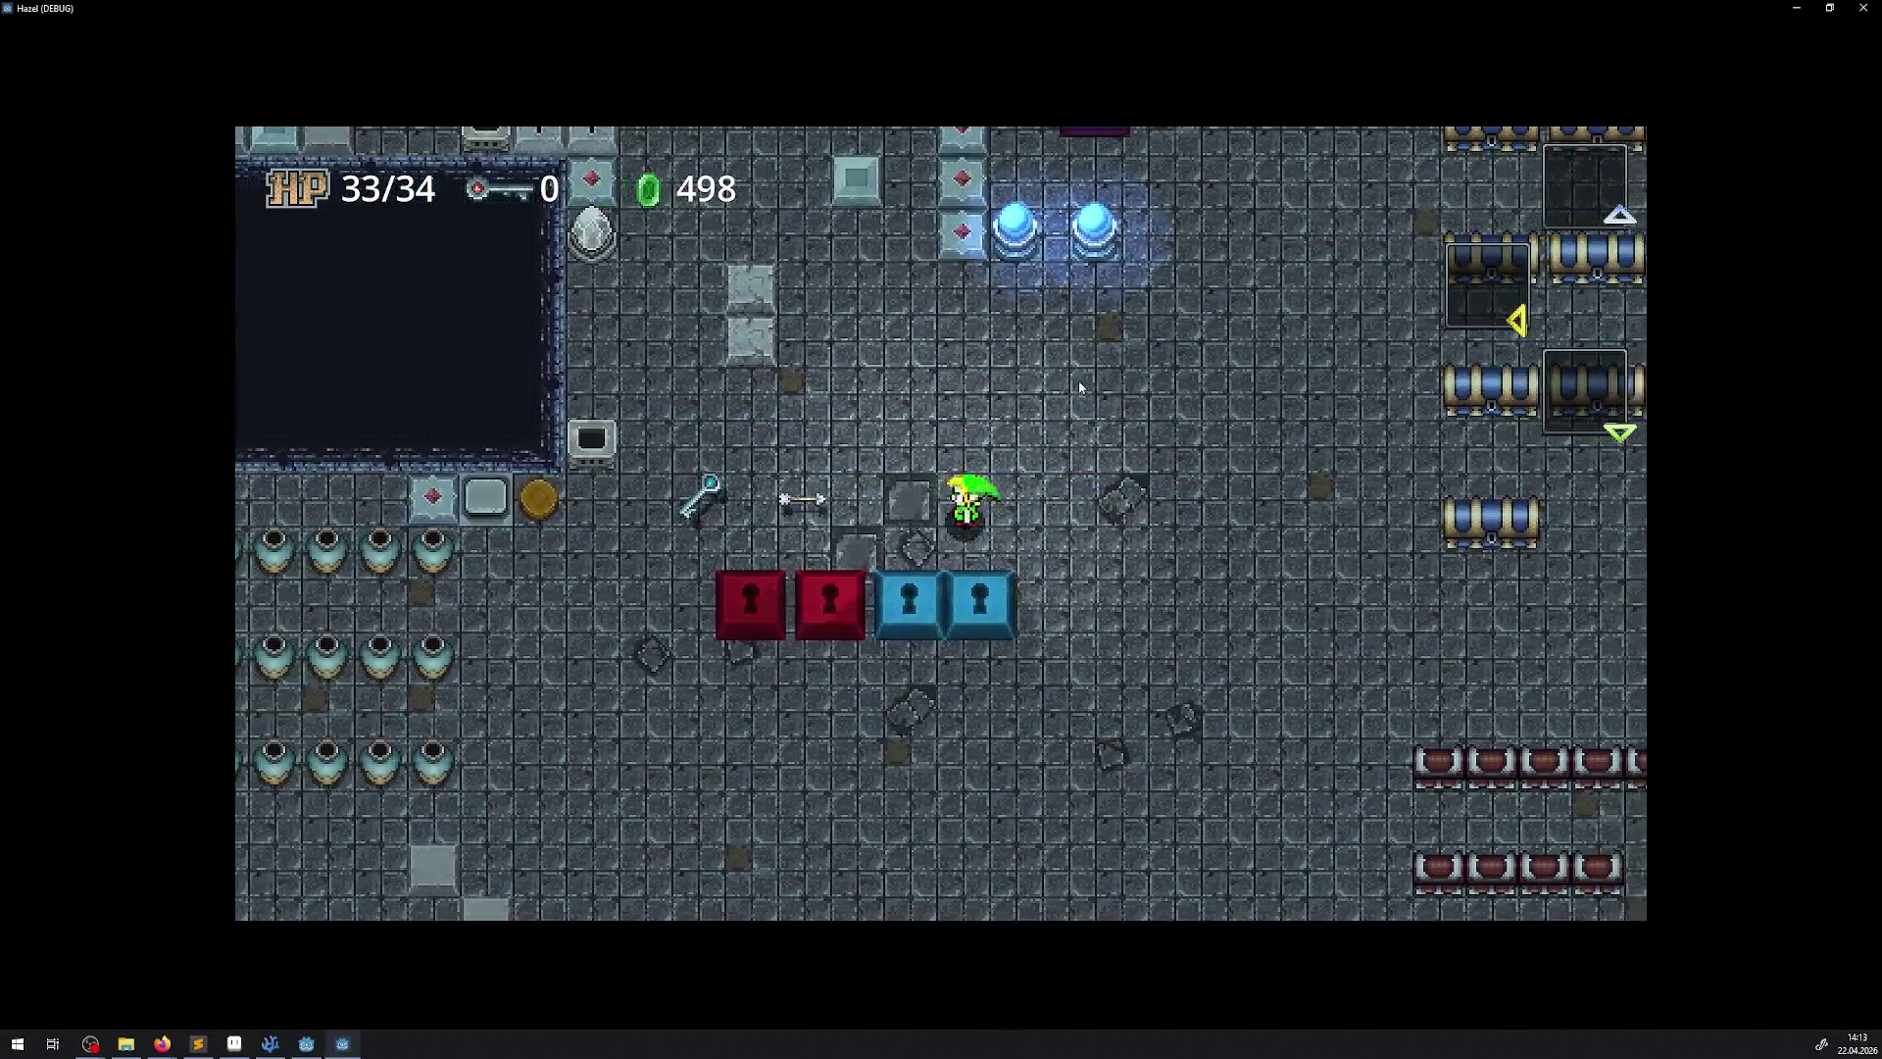
key("Left")
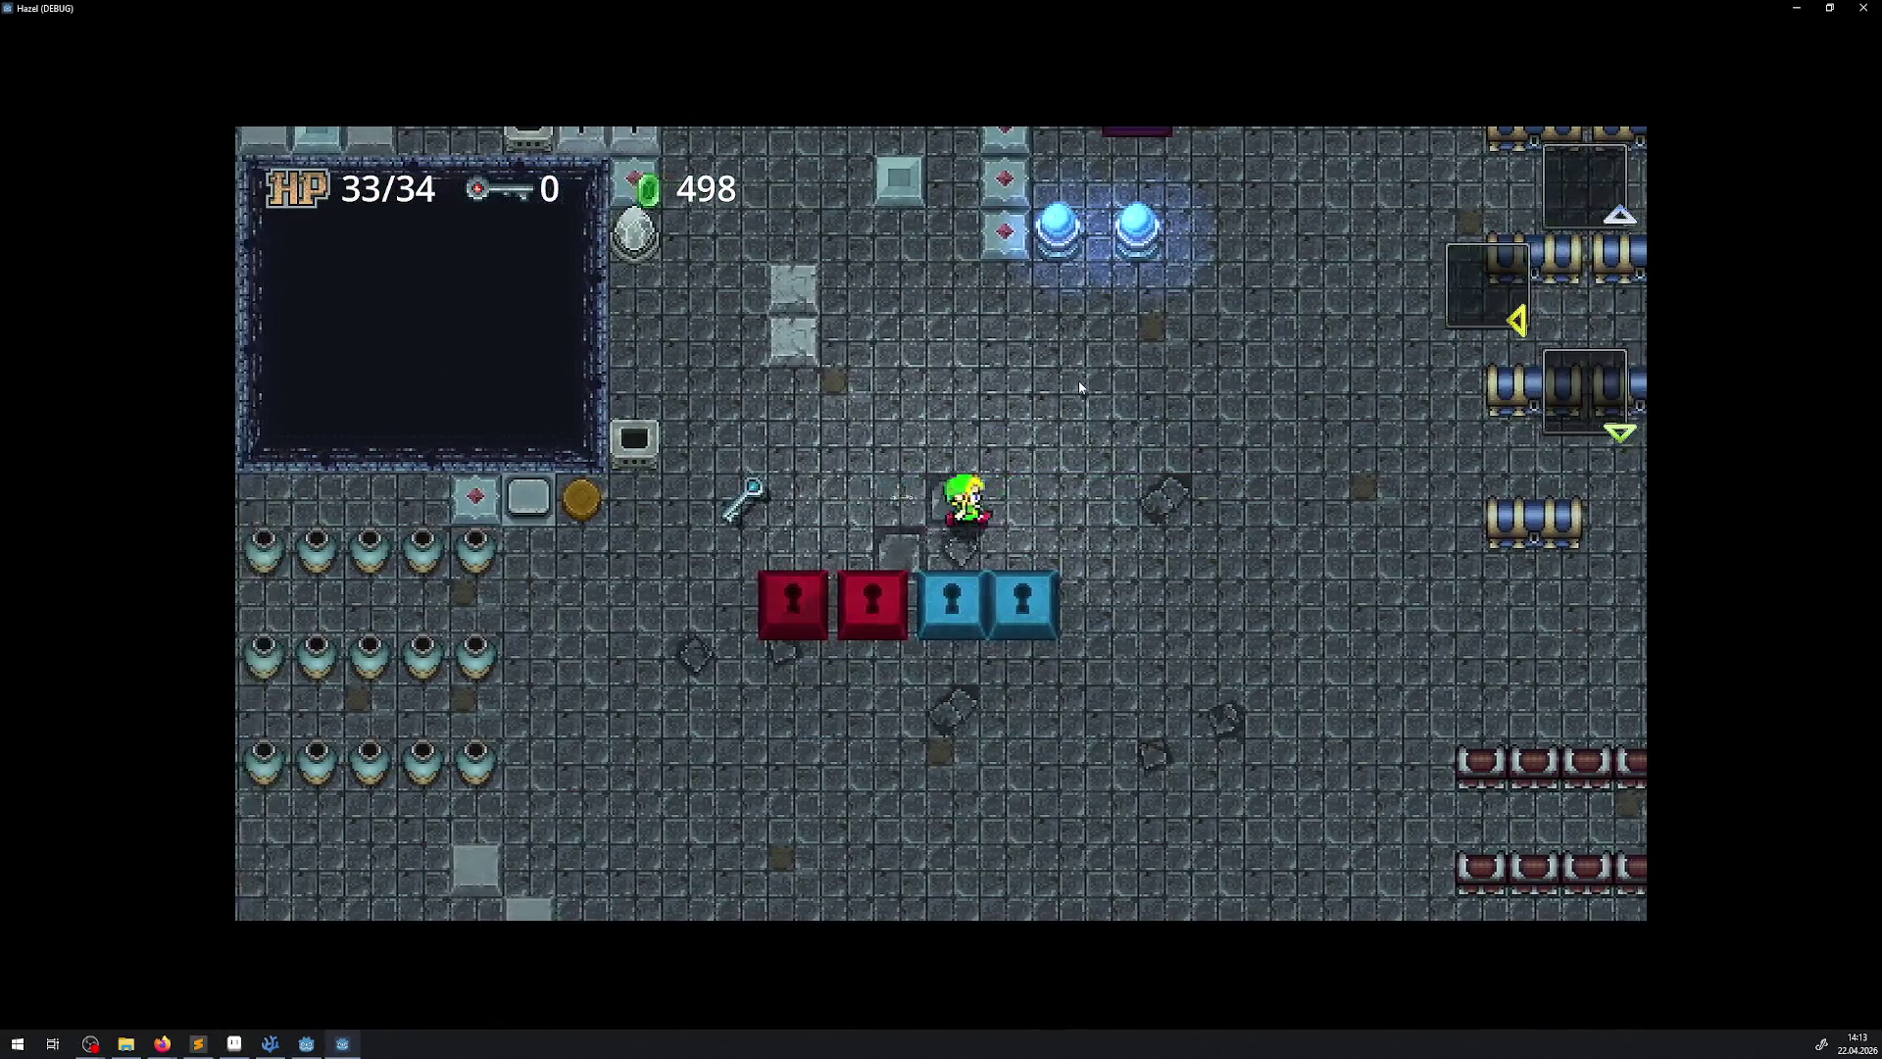
key("Right")
key("Left")
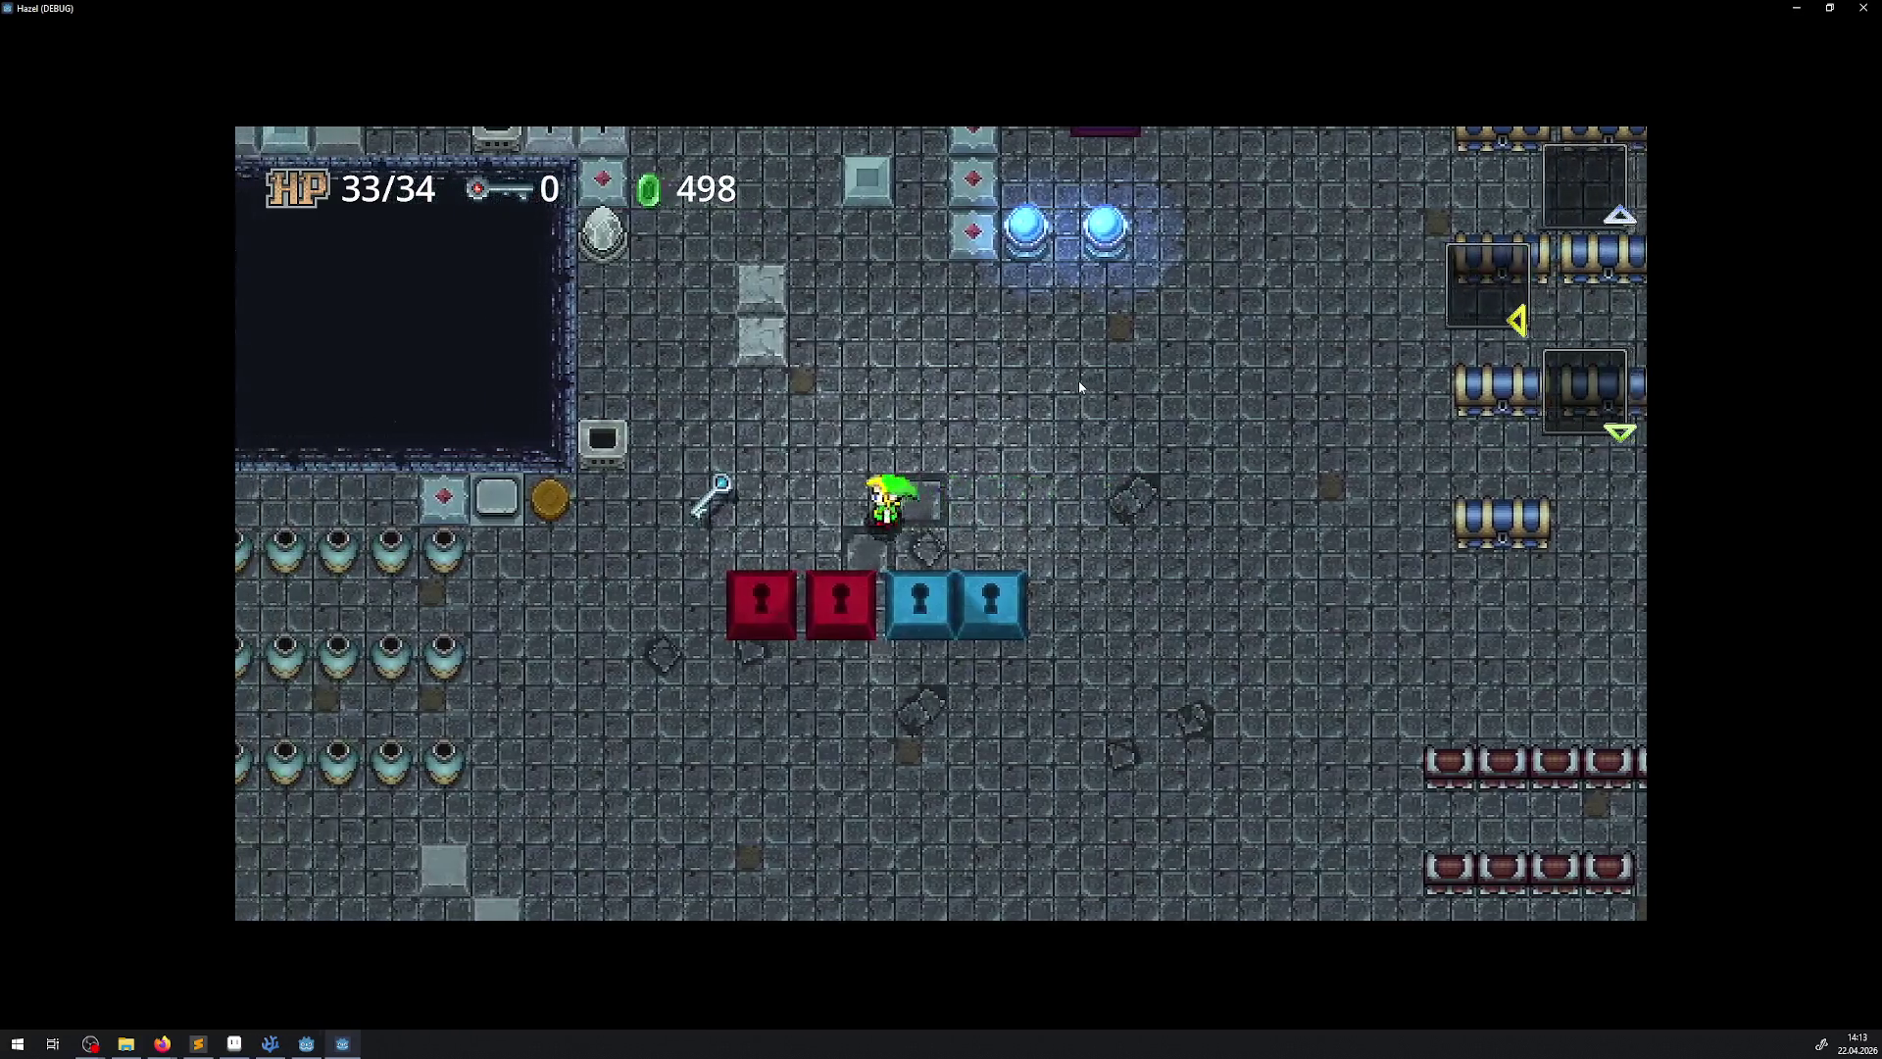
key("Up")
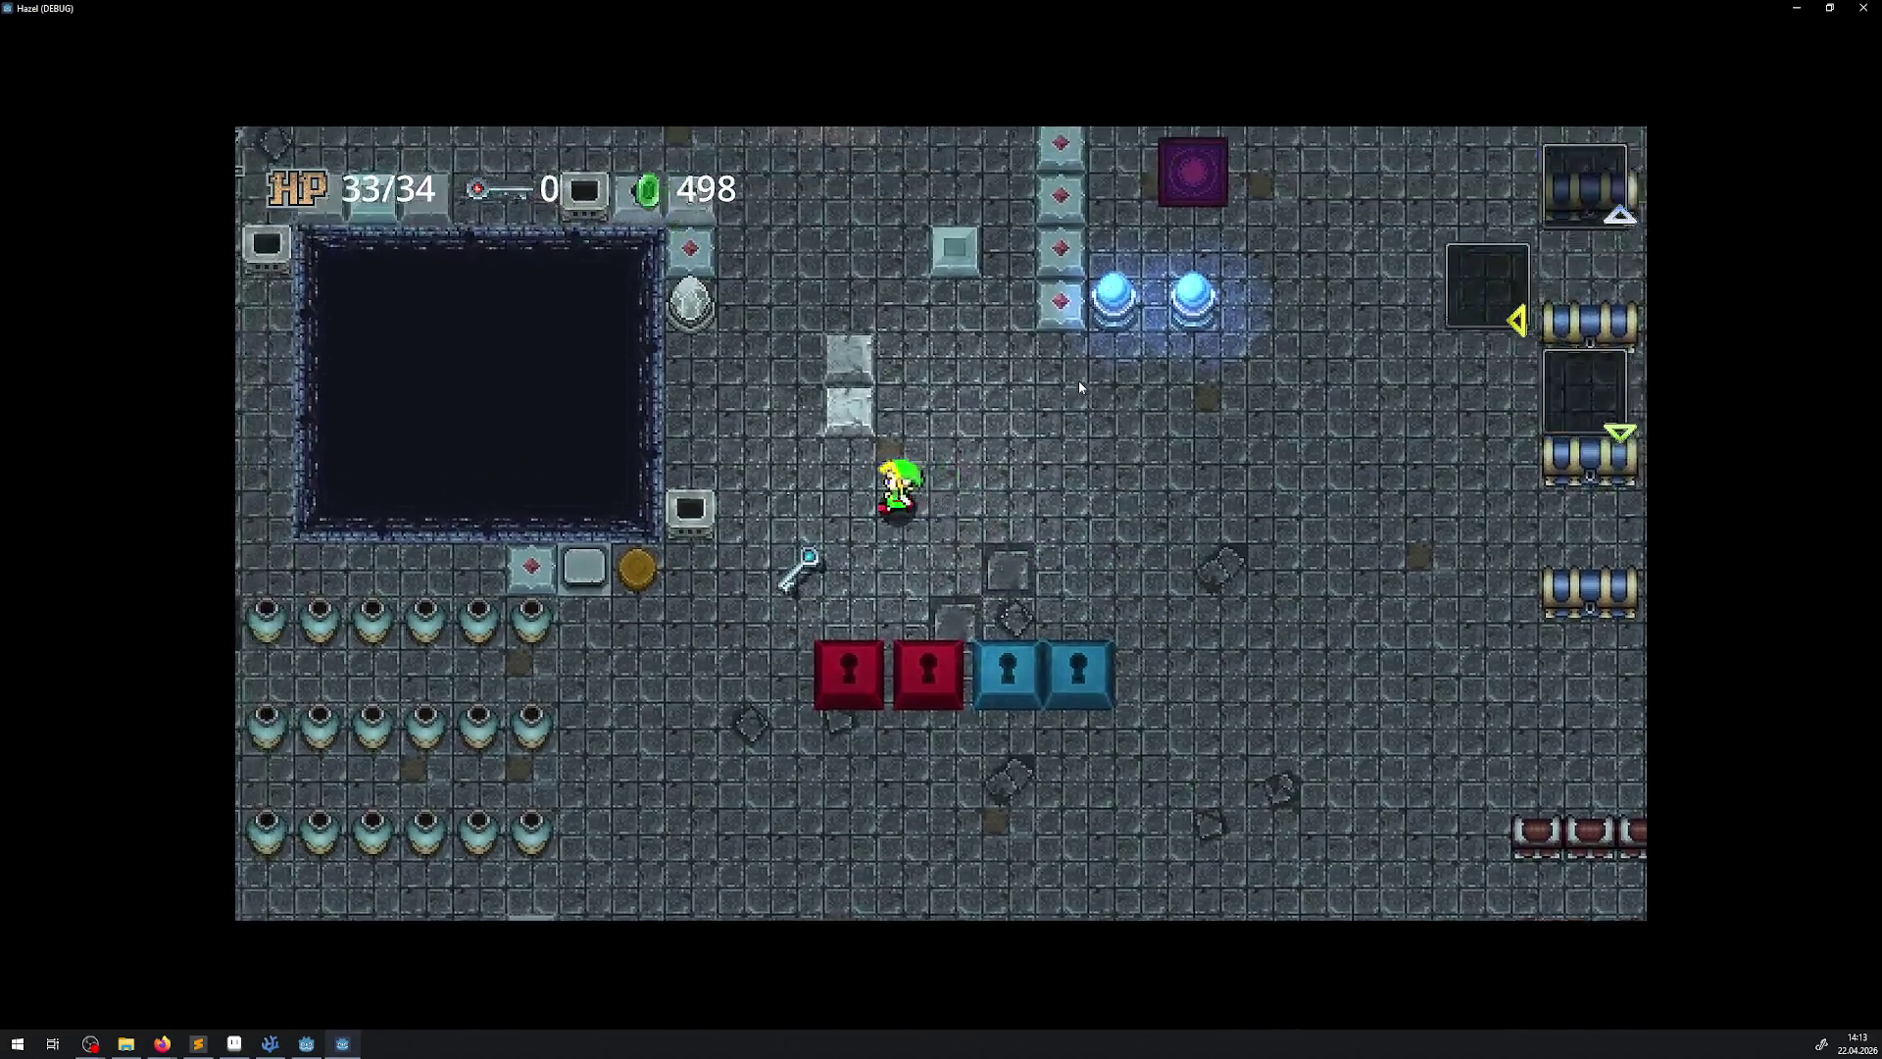
key("Left")
key("Right")
key("Up")
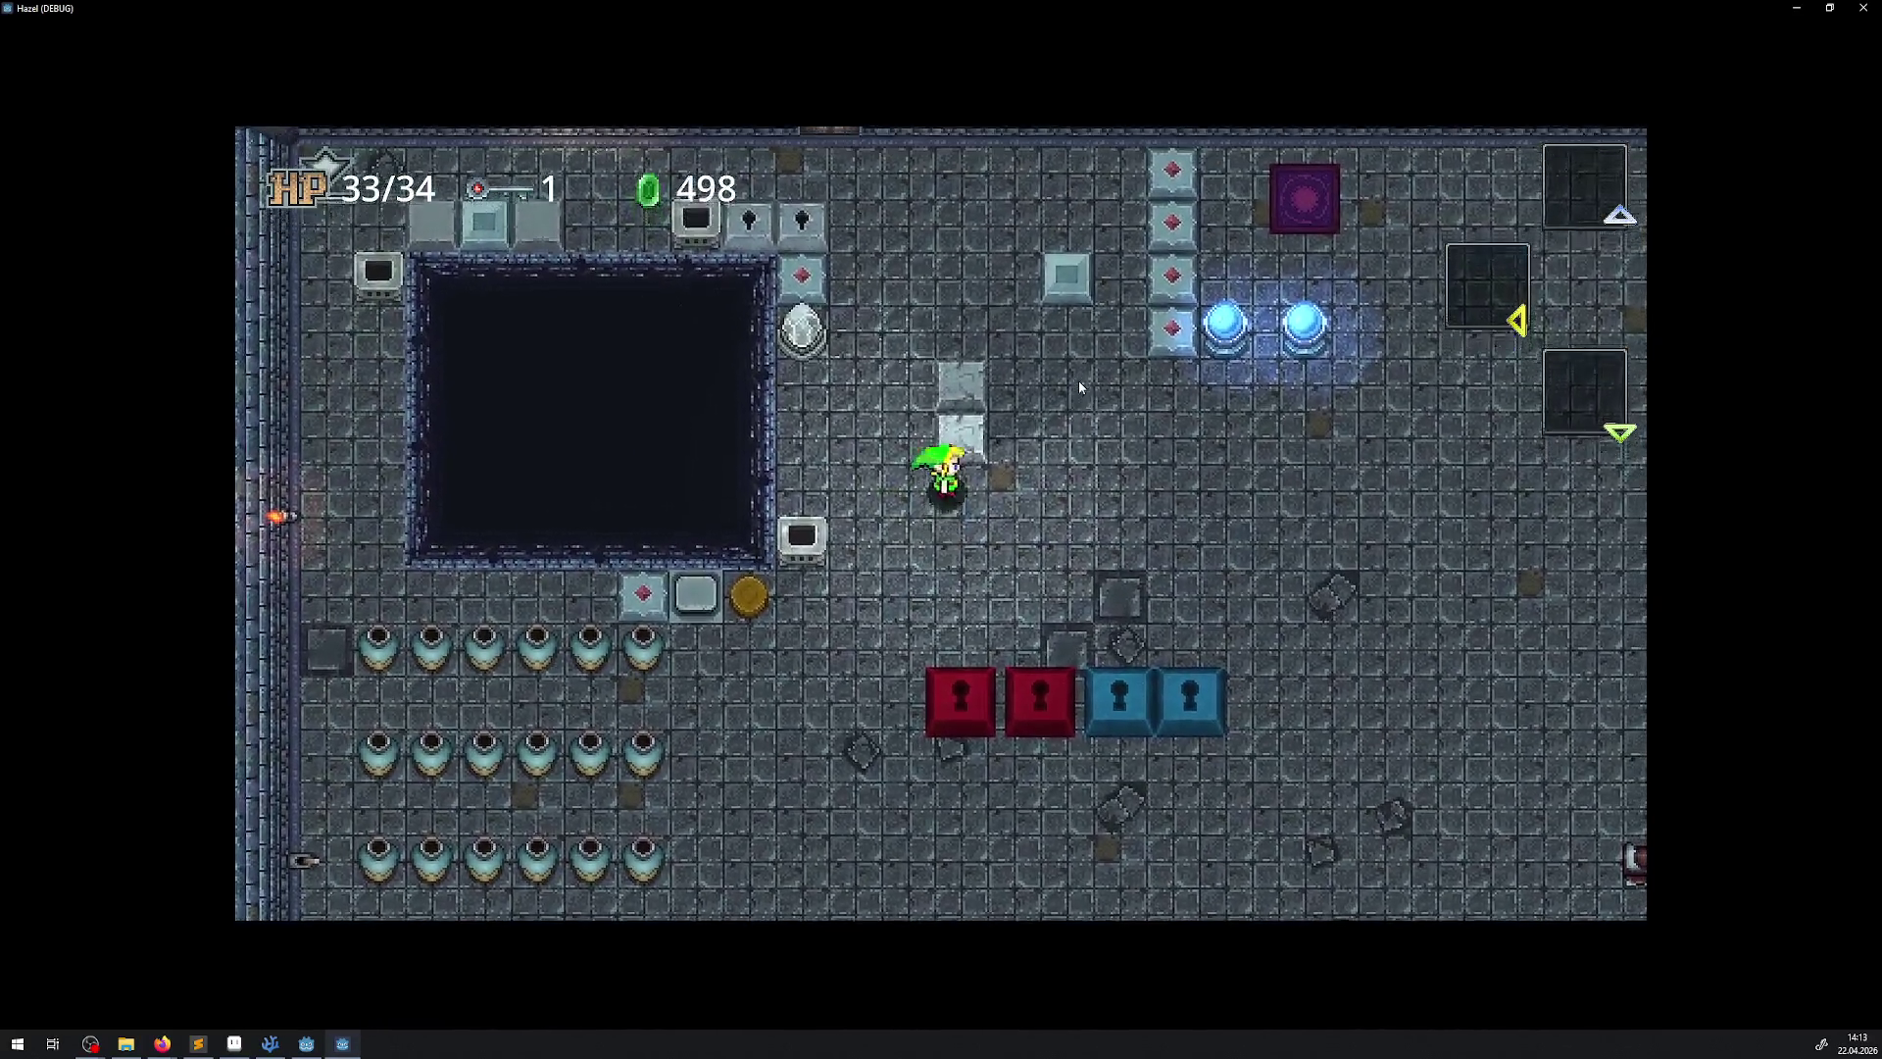
key("Right")
key("Up")
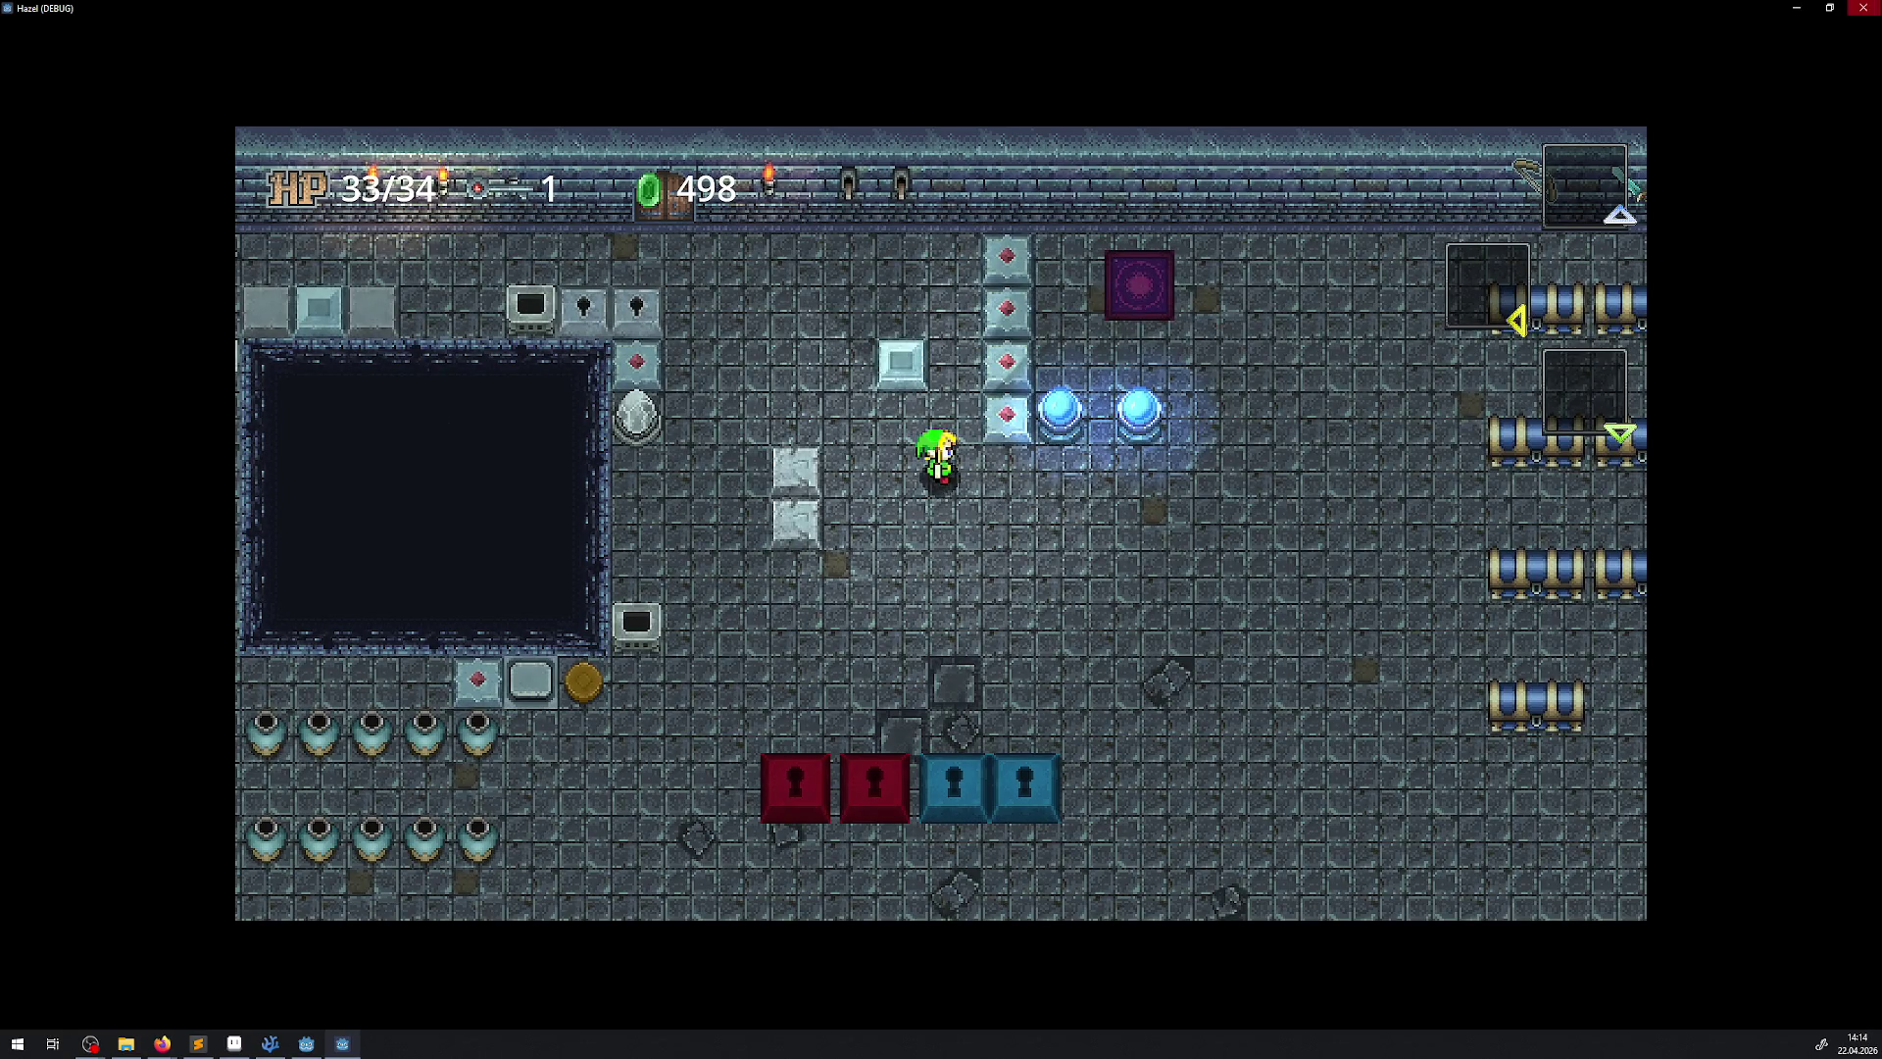
left_click(1863, 8)
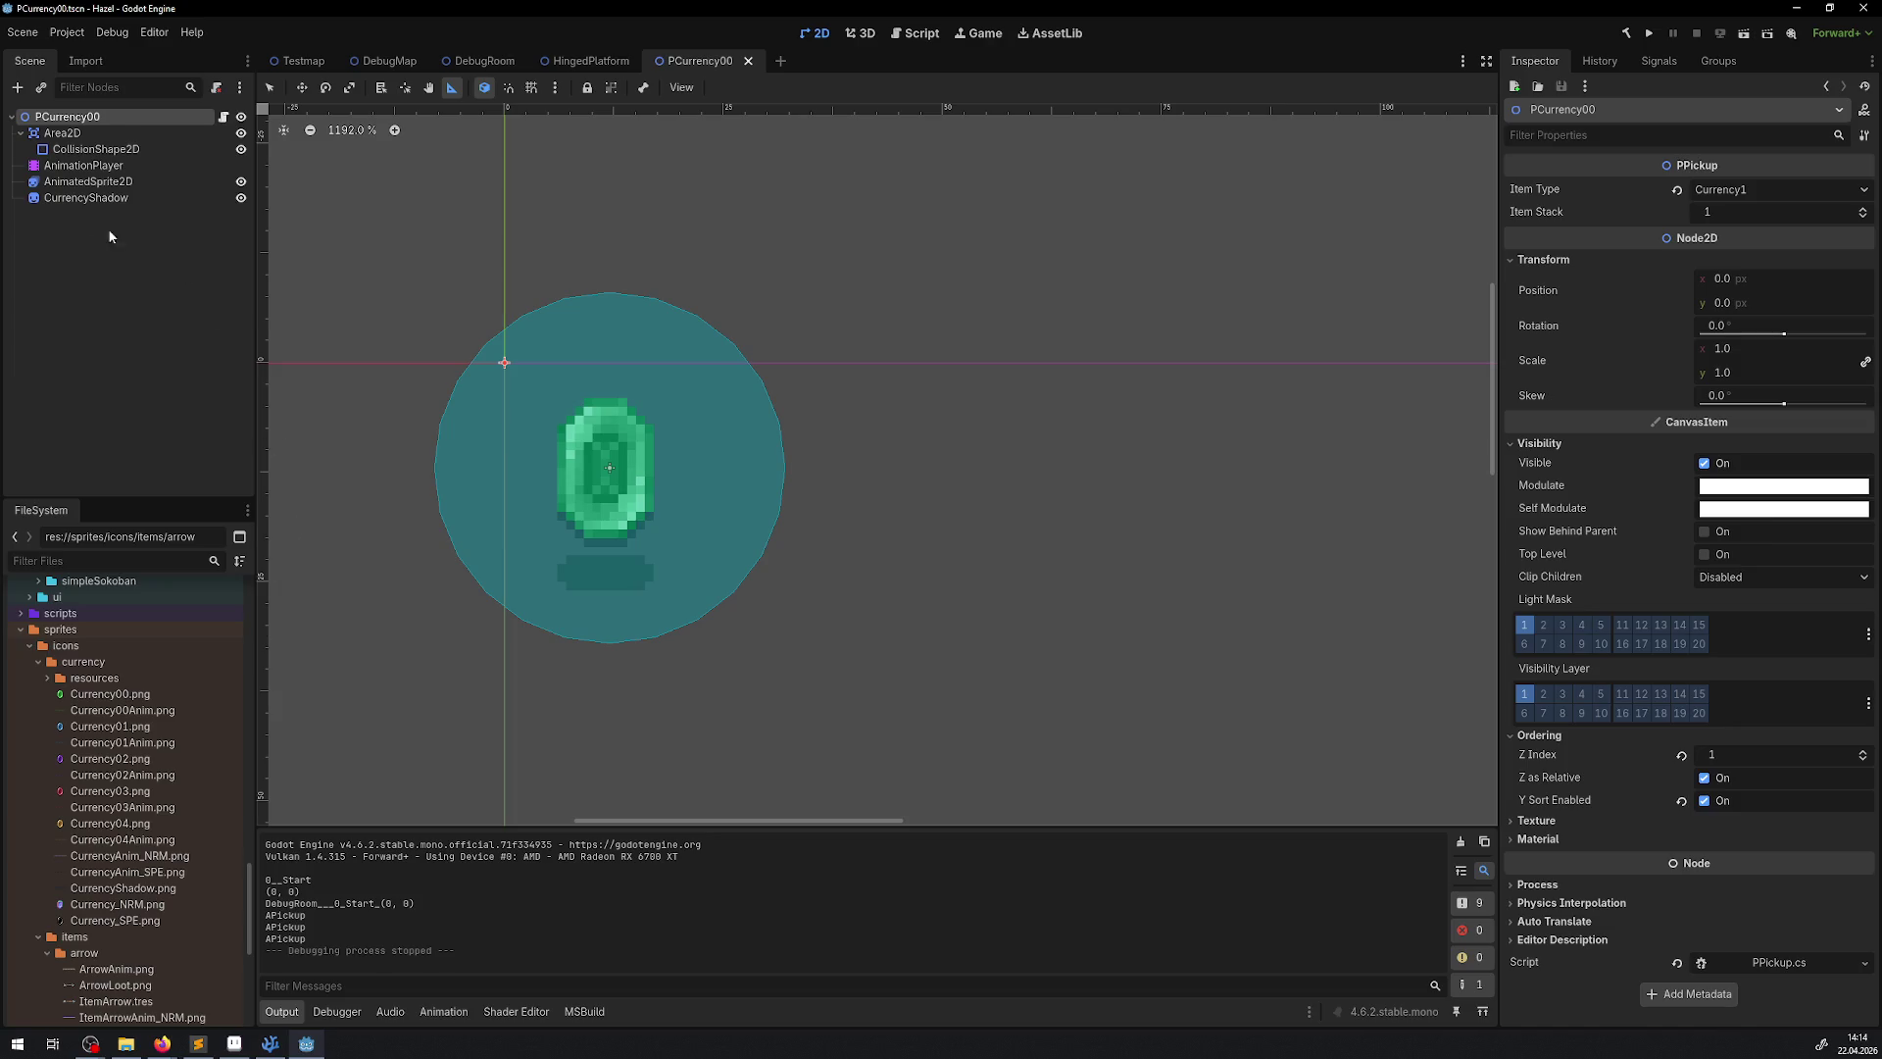
Select the coin's AnimationPlayer, switch to the APickup animation and preview it
left_click(83, 165)
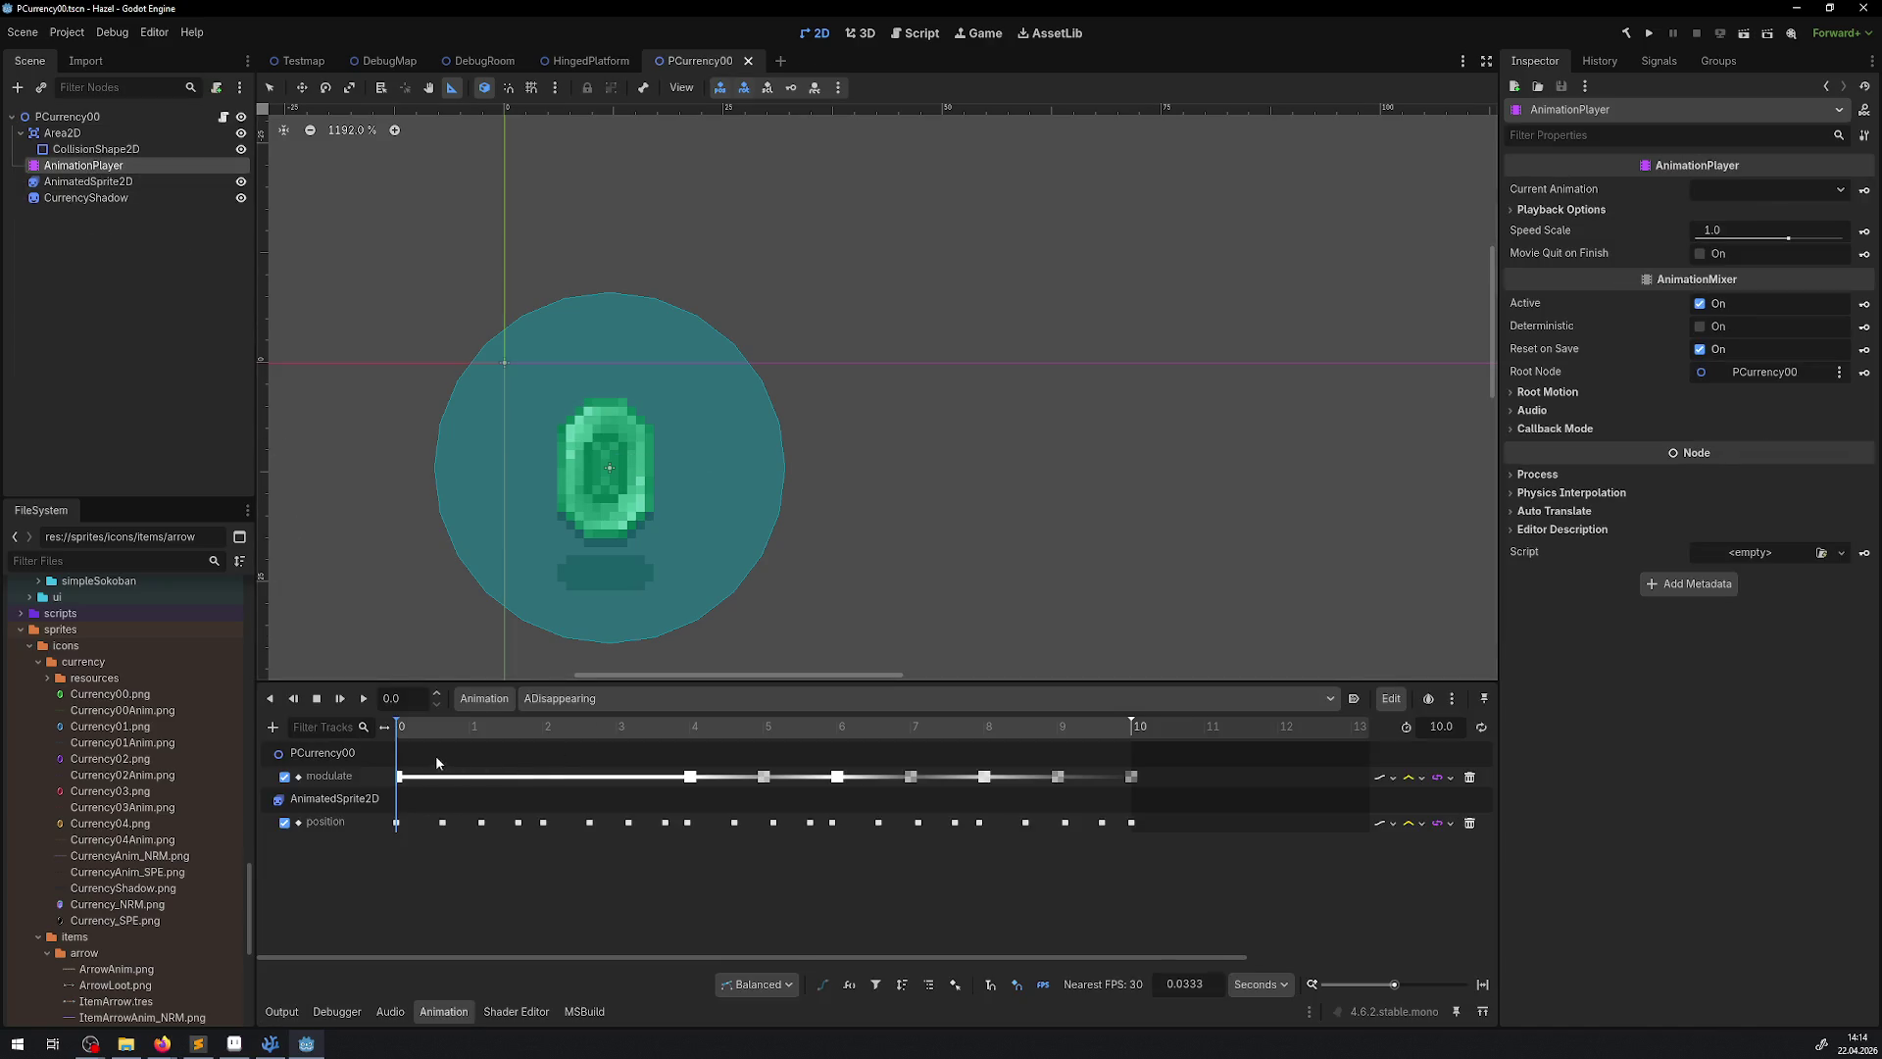
left_click(578, 697)
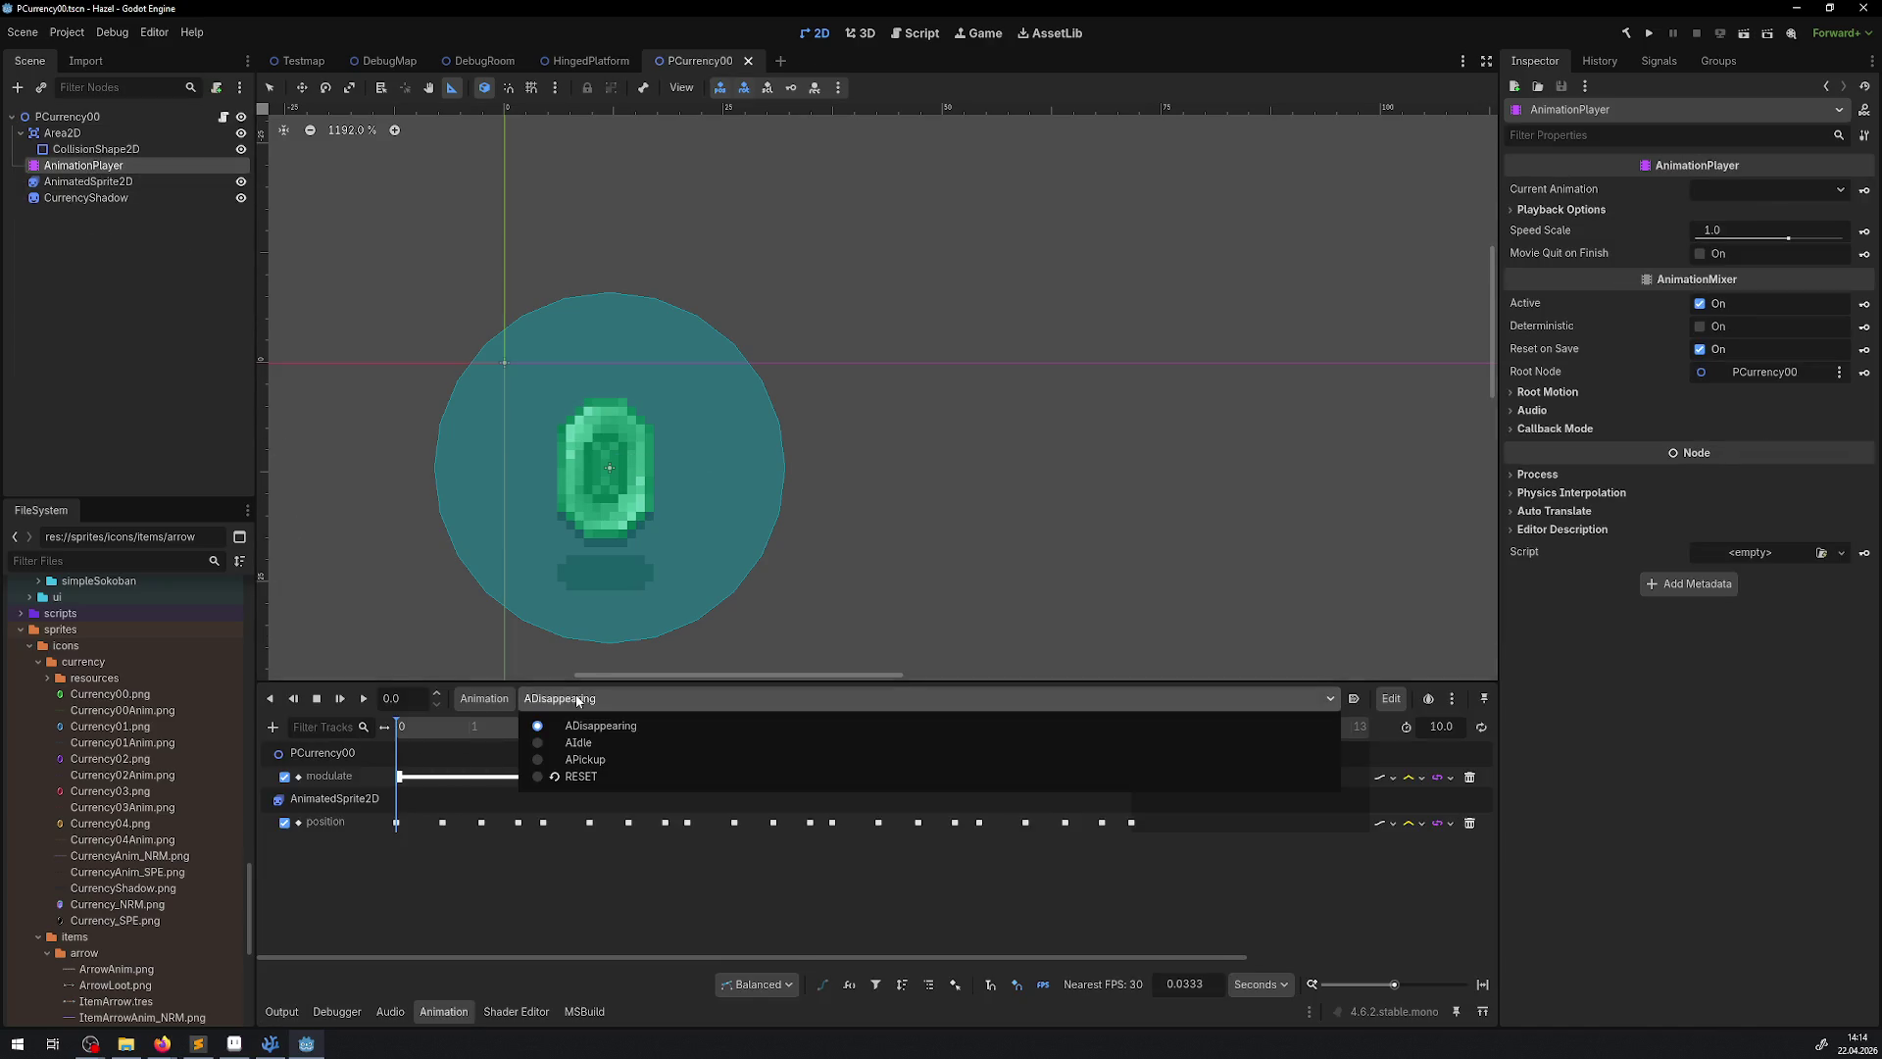
left_click(592, 761)
scroll(432, 754, "up", 5)
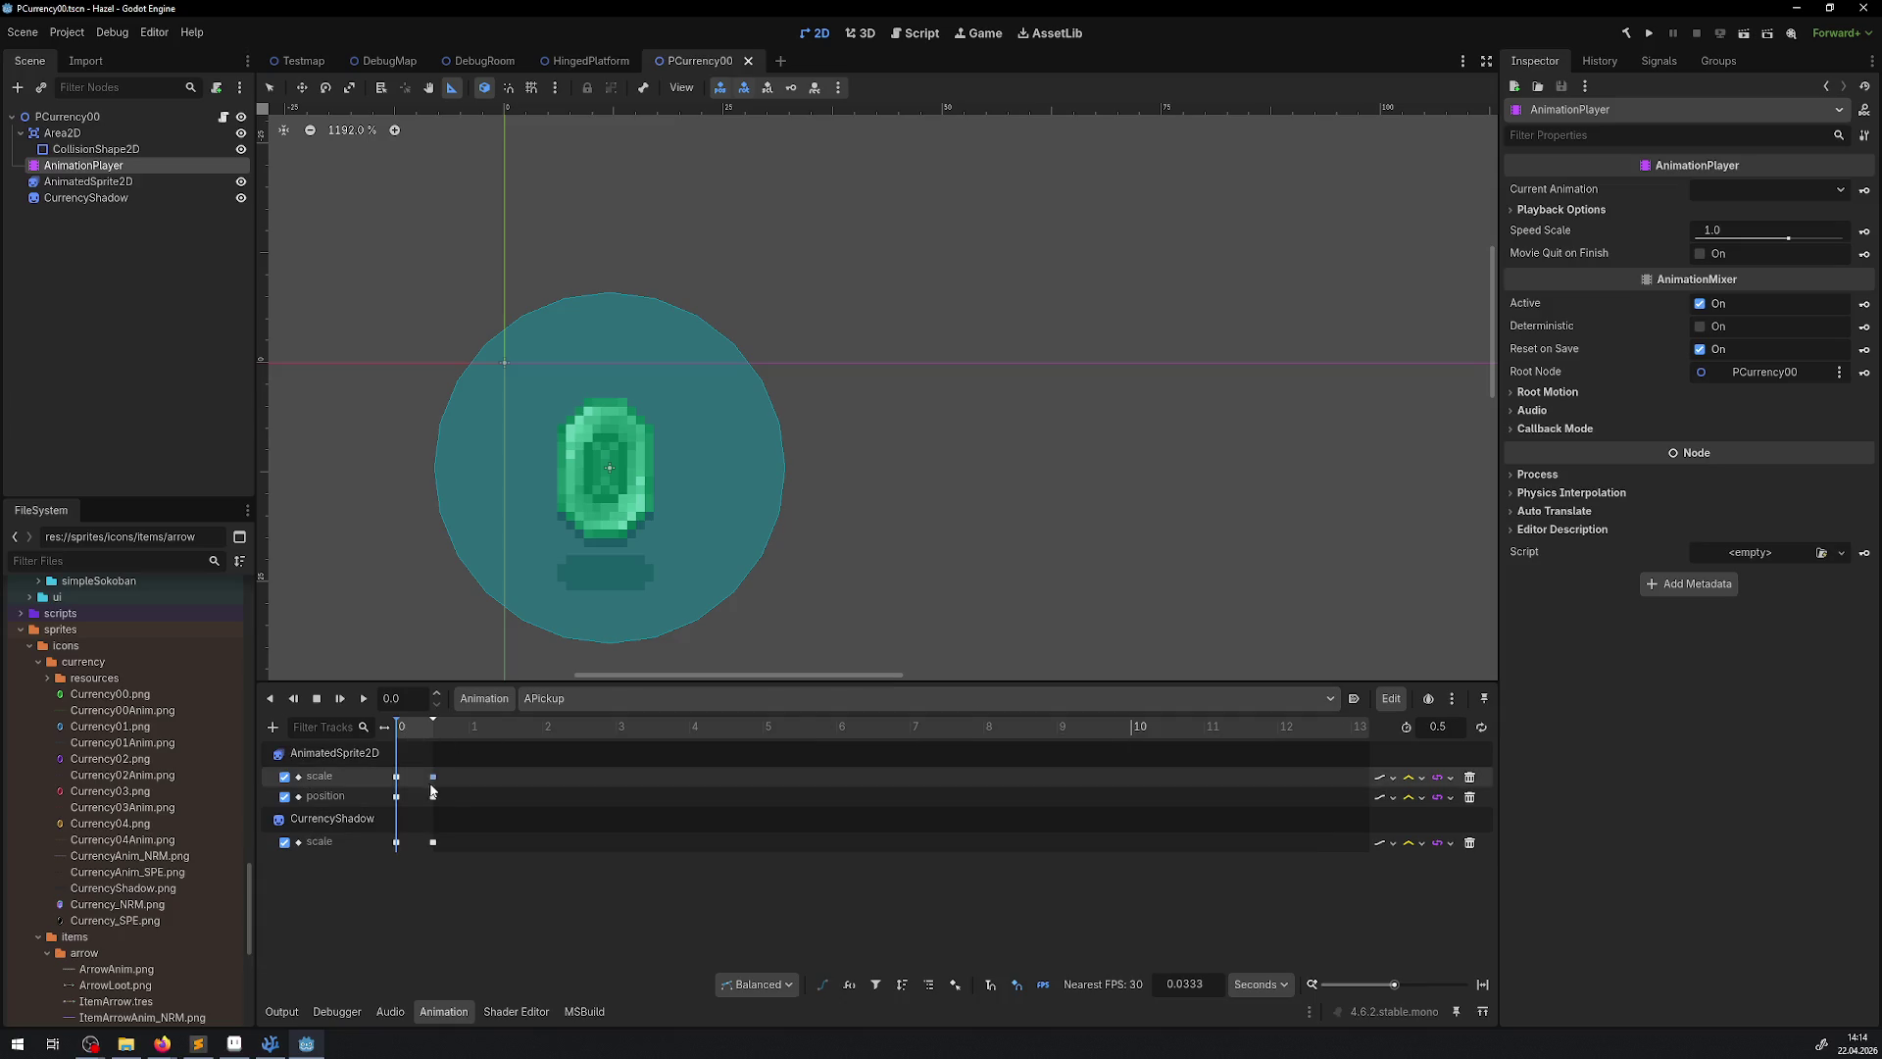
mouse_move(426, 726)
left_mouse_down()
mouse_move(548, 733)
mouse_move(368, 745)
mouse_move(511, 729)
mouse_move(392, 740)
left_mouse_up()
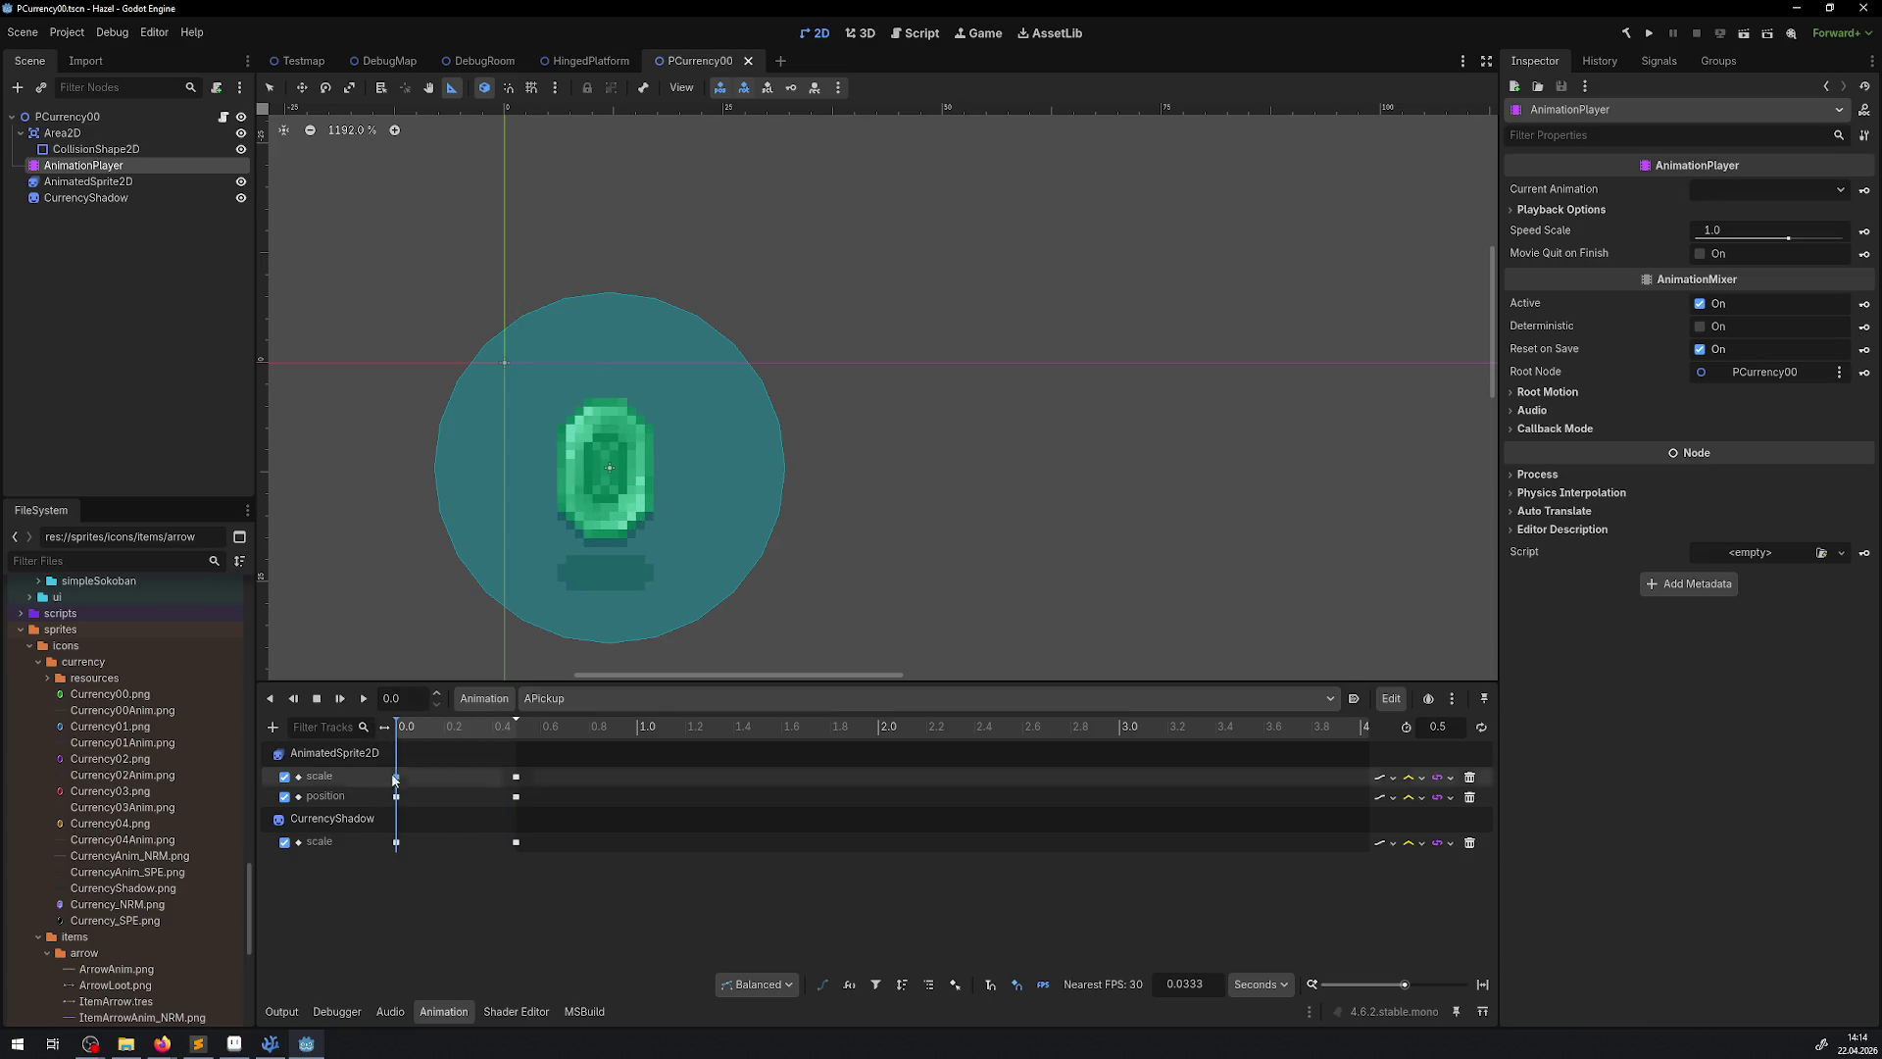
Disable the AnimatedSprite2D scale and position tracks, save the scene, and run the game
left_click(396, 796)
left_click(396, 777)
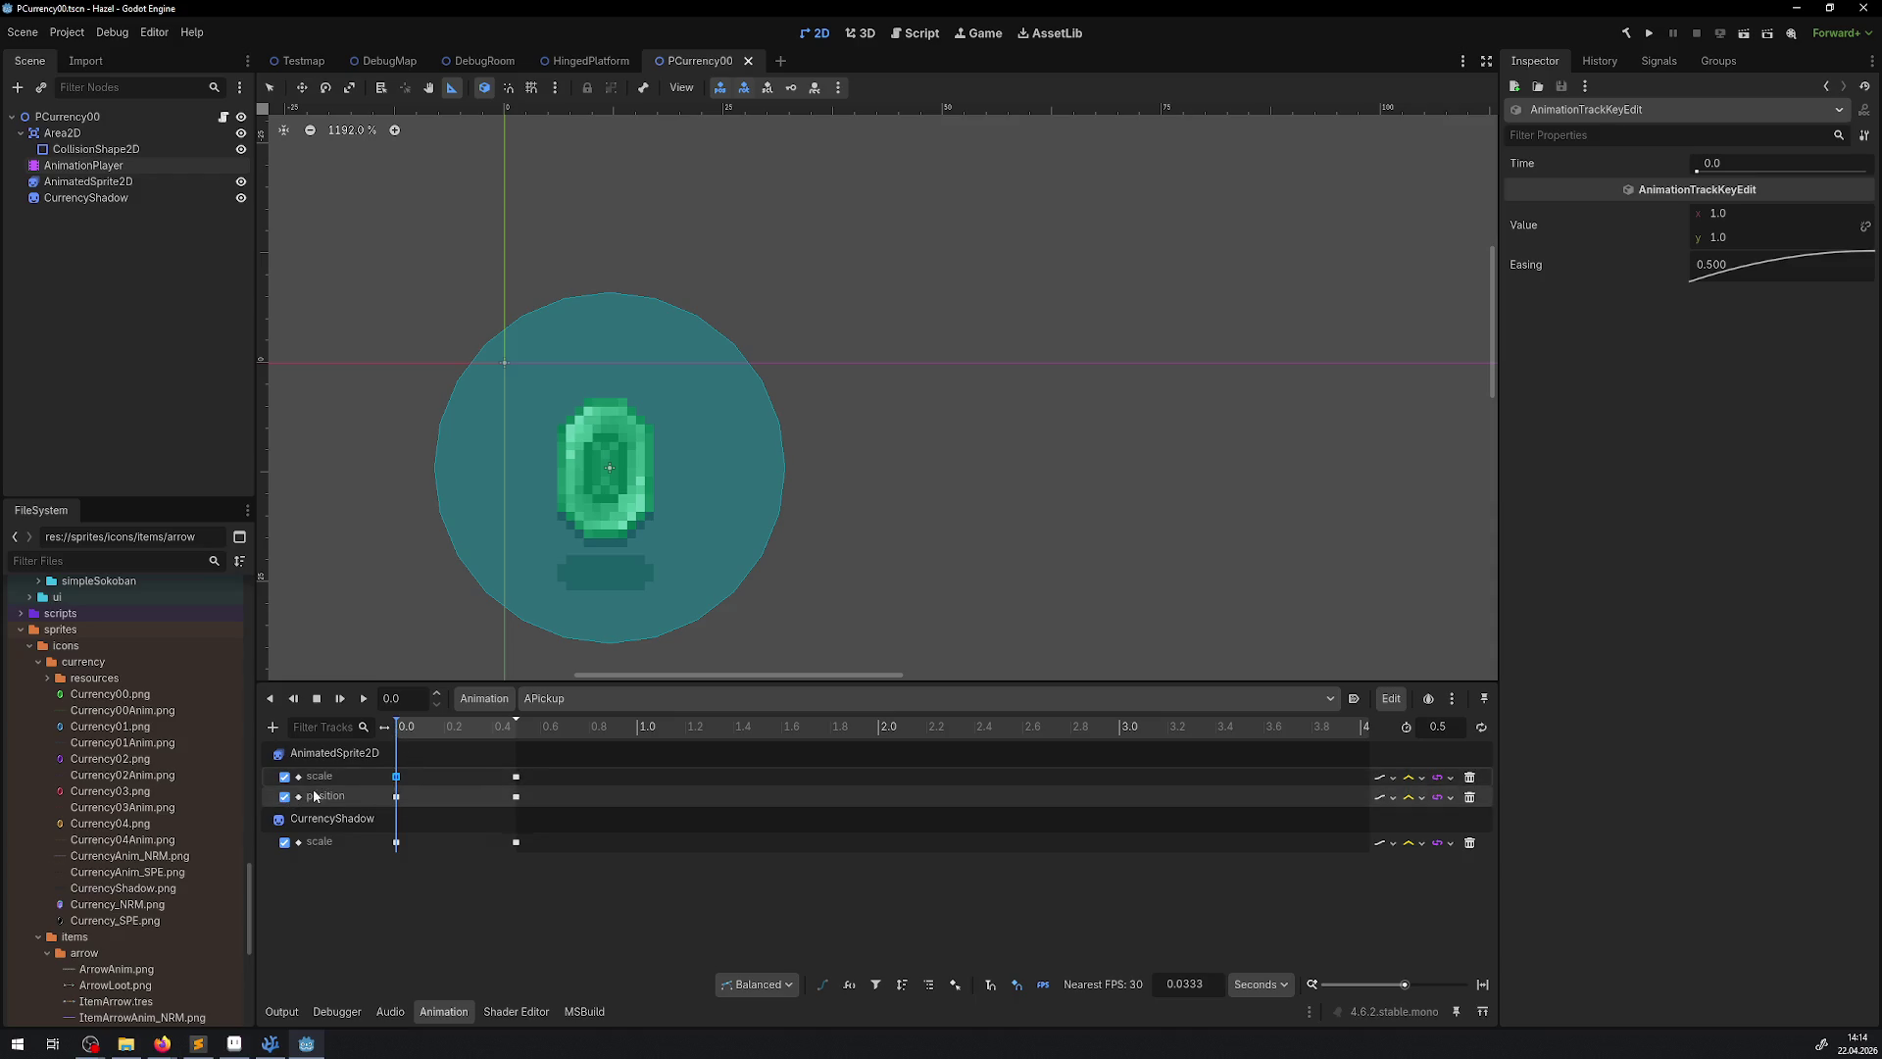
left_click(285, 776)
mouse_move(404, 726)
left_mouse_down()
mouse_move(528, 732)
mouse_move(365, 731)
mouse_move(552, 728)
mouse_move(382, 736)
left_mouse_up()
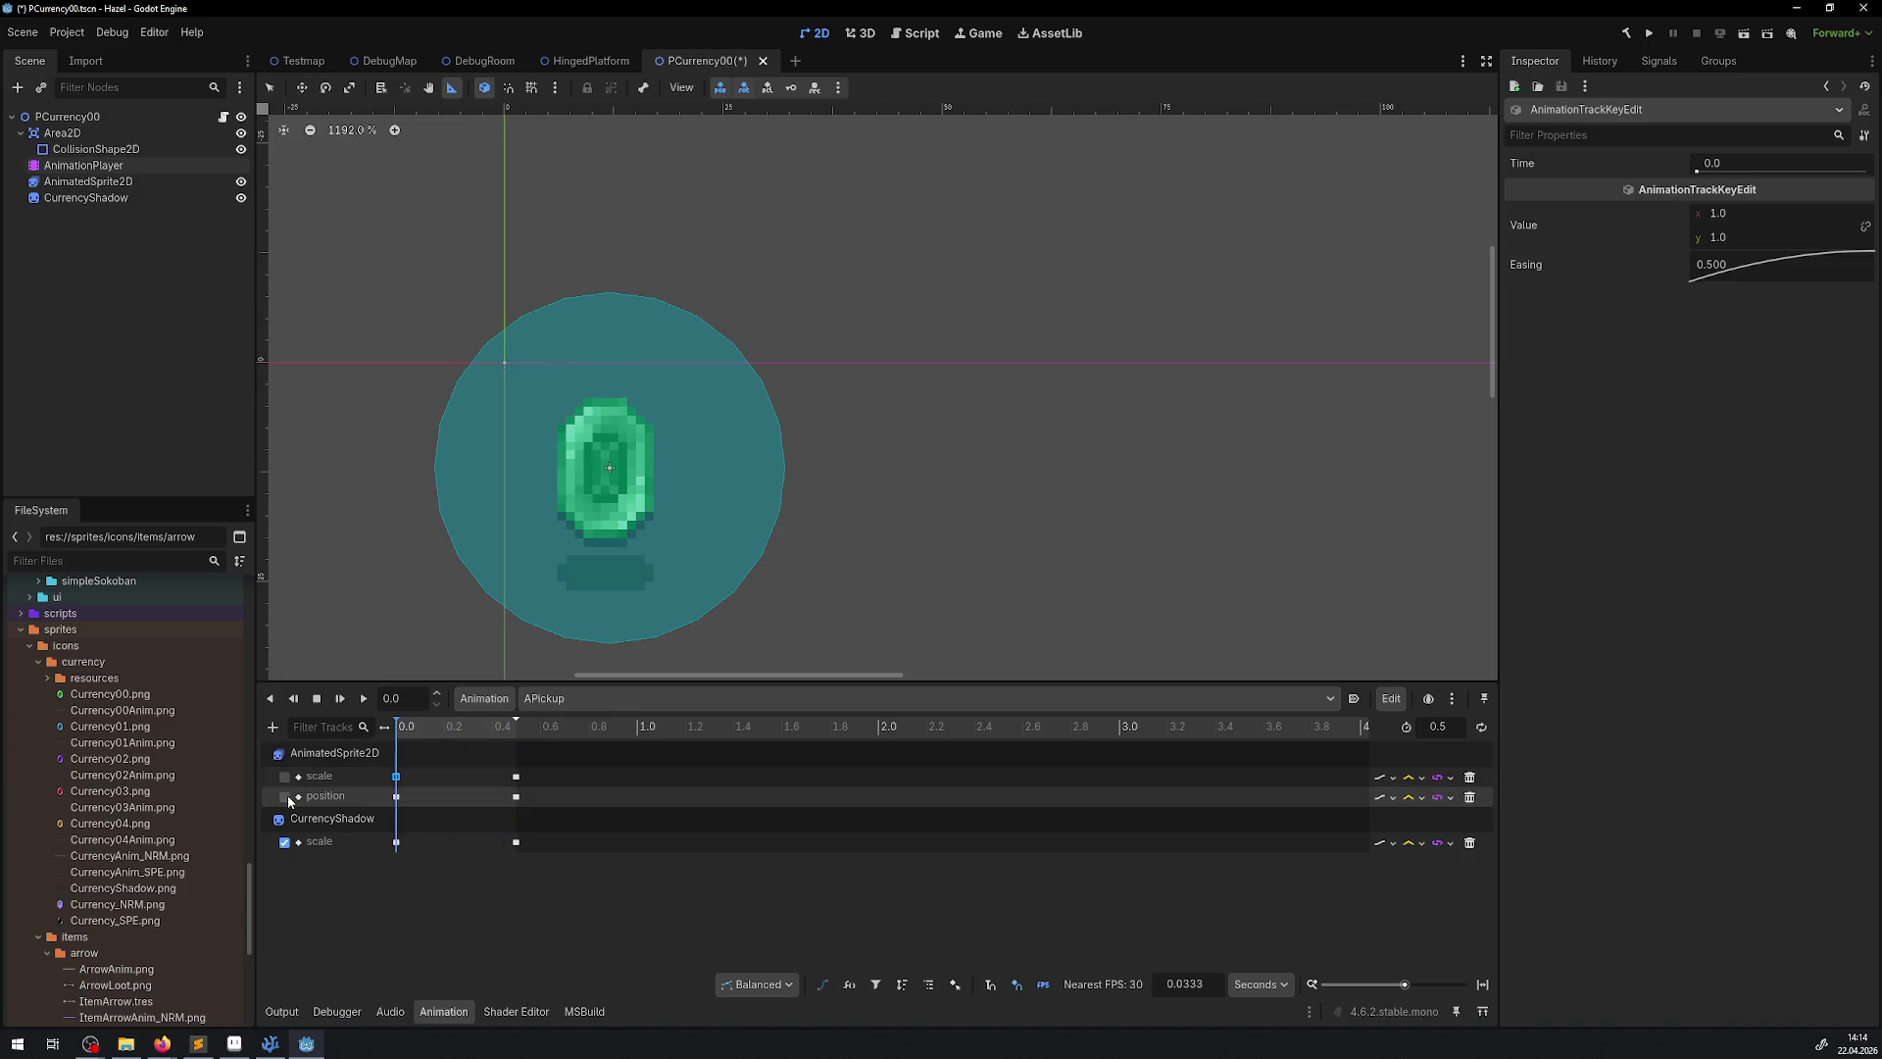
key("ctrl+s")
mouse_move(417, 732)
left_mouse_down()
mouse_move(520, 728)
mouse_move(392, 732)
left_mouse_up()
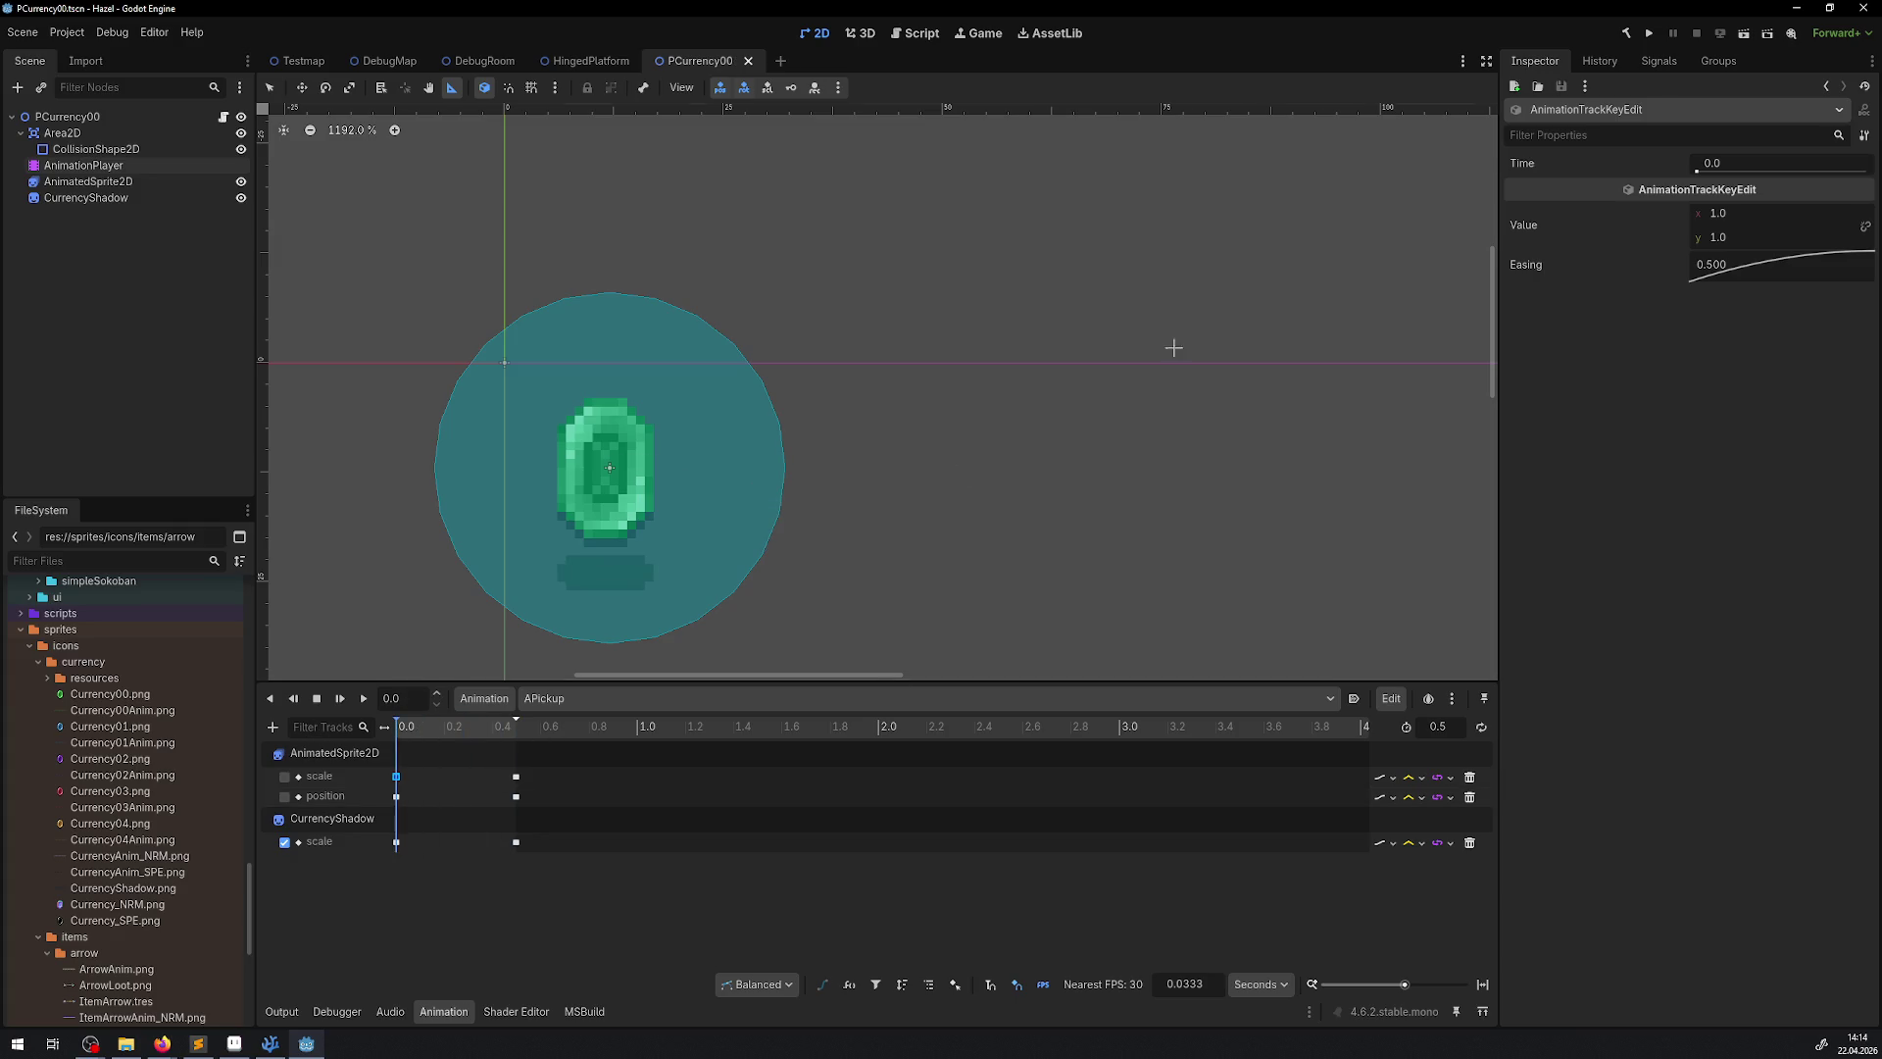
left_click(1646, 36)
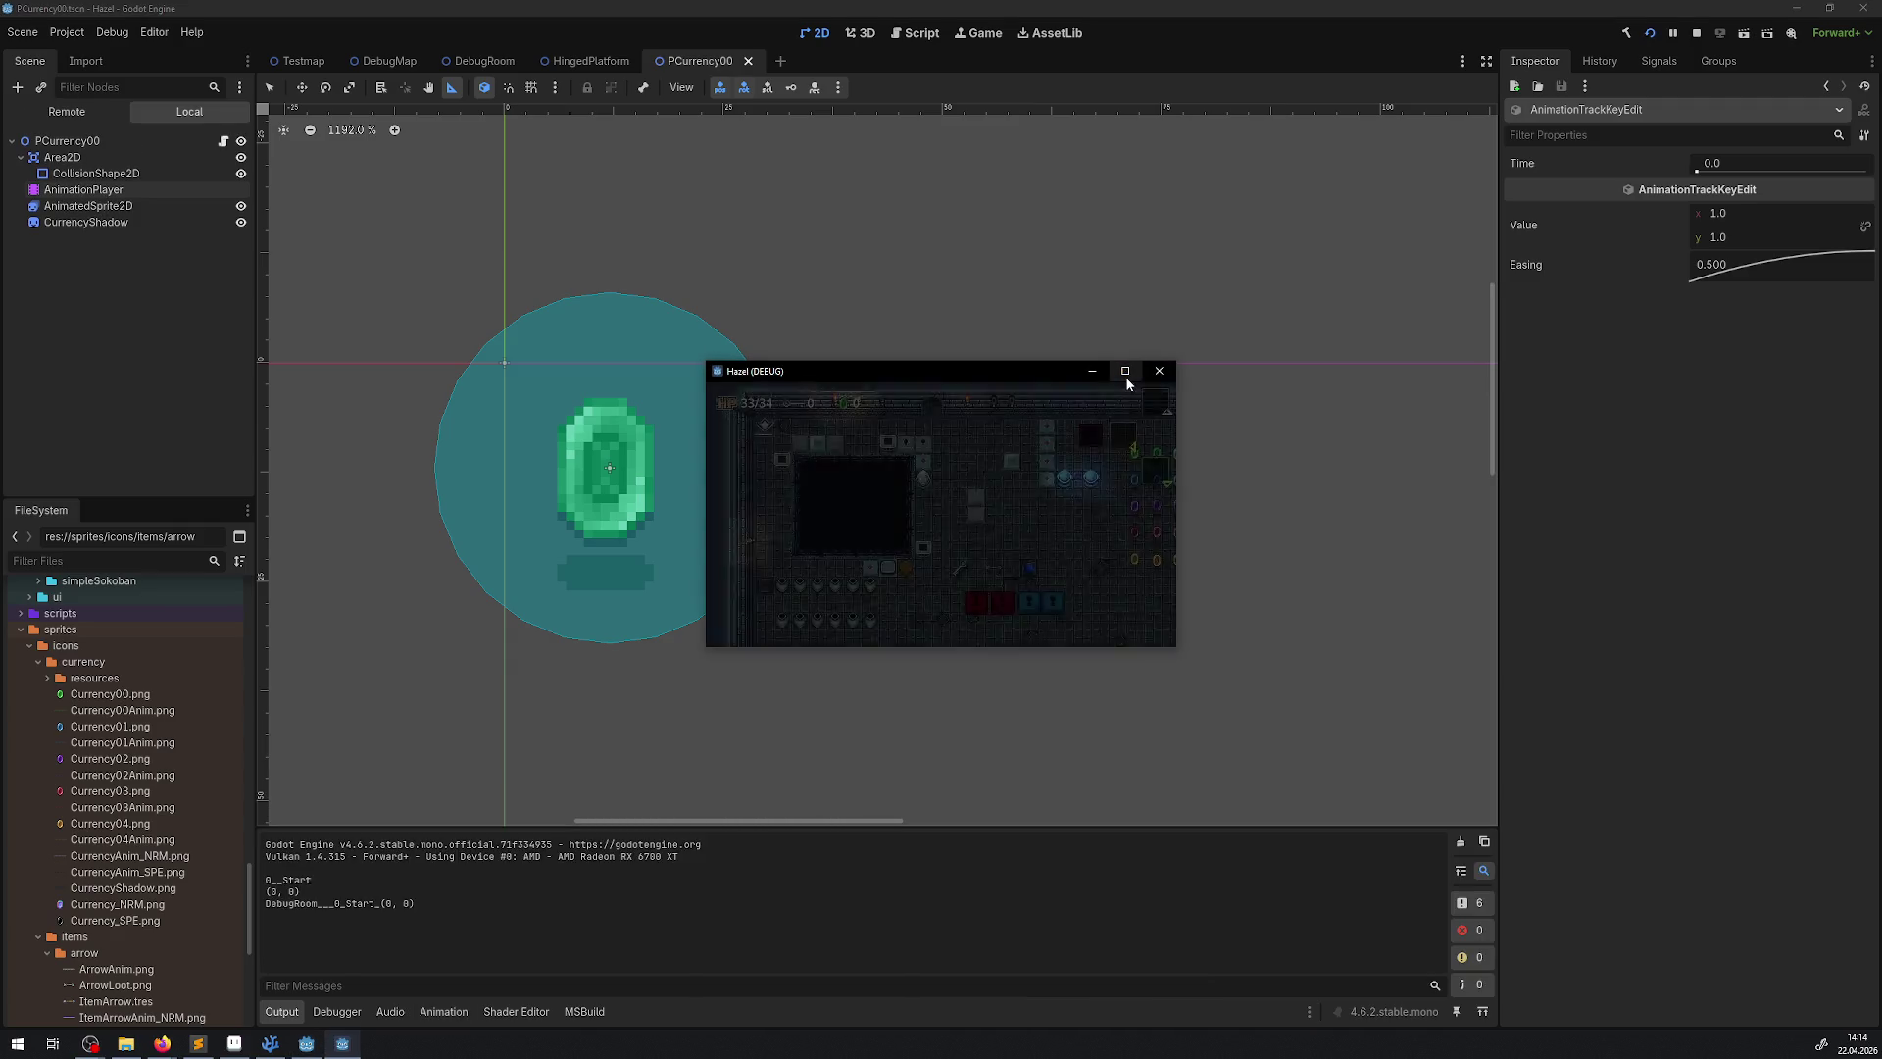
key("Down")
key("Right")
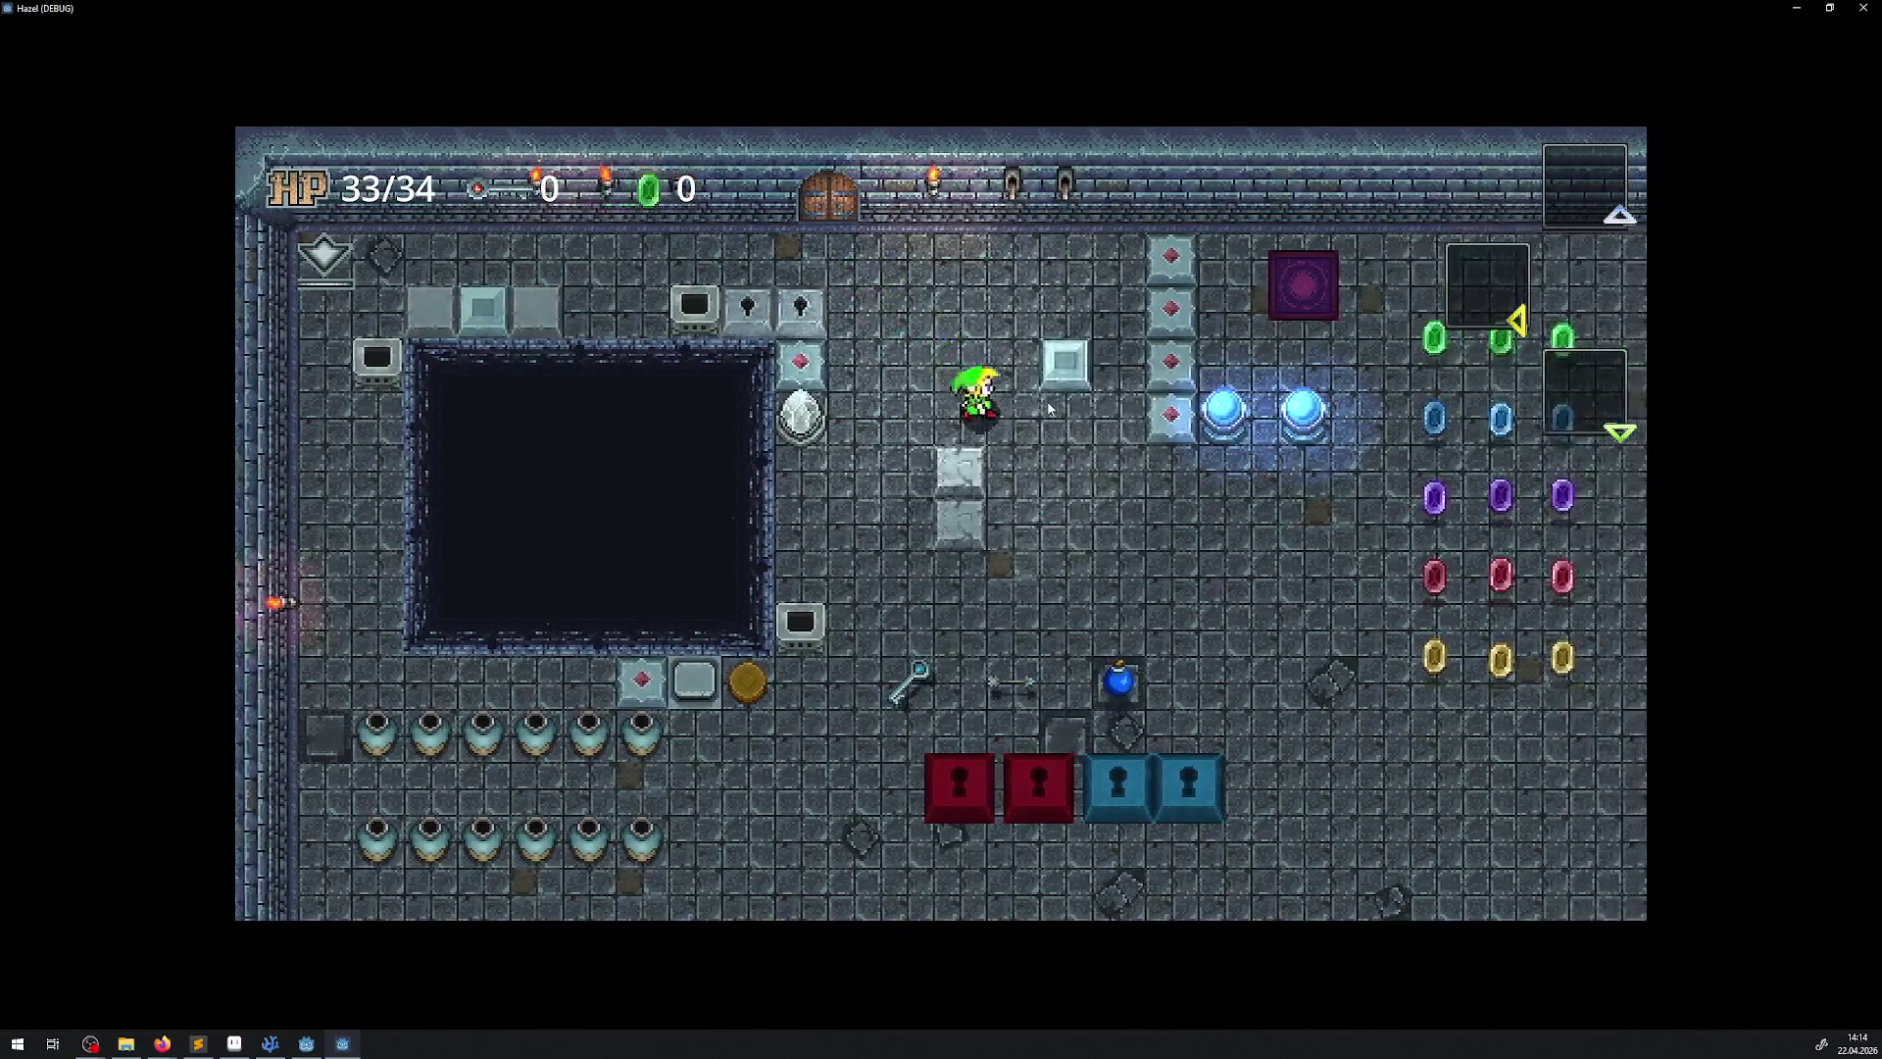
key("Right")
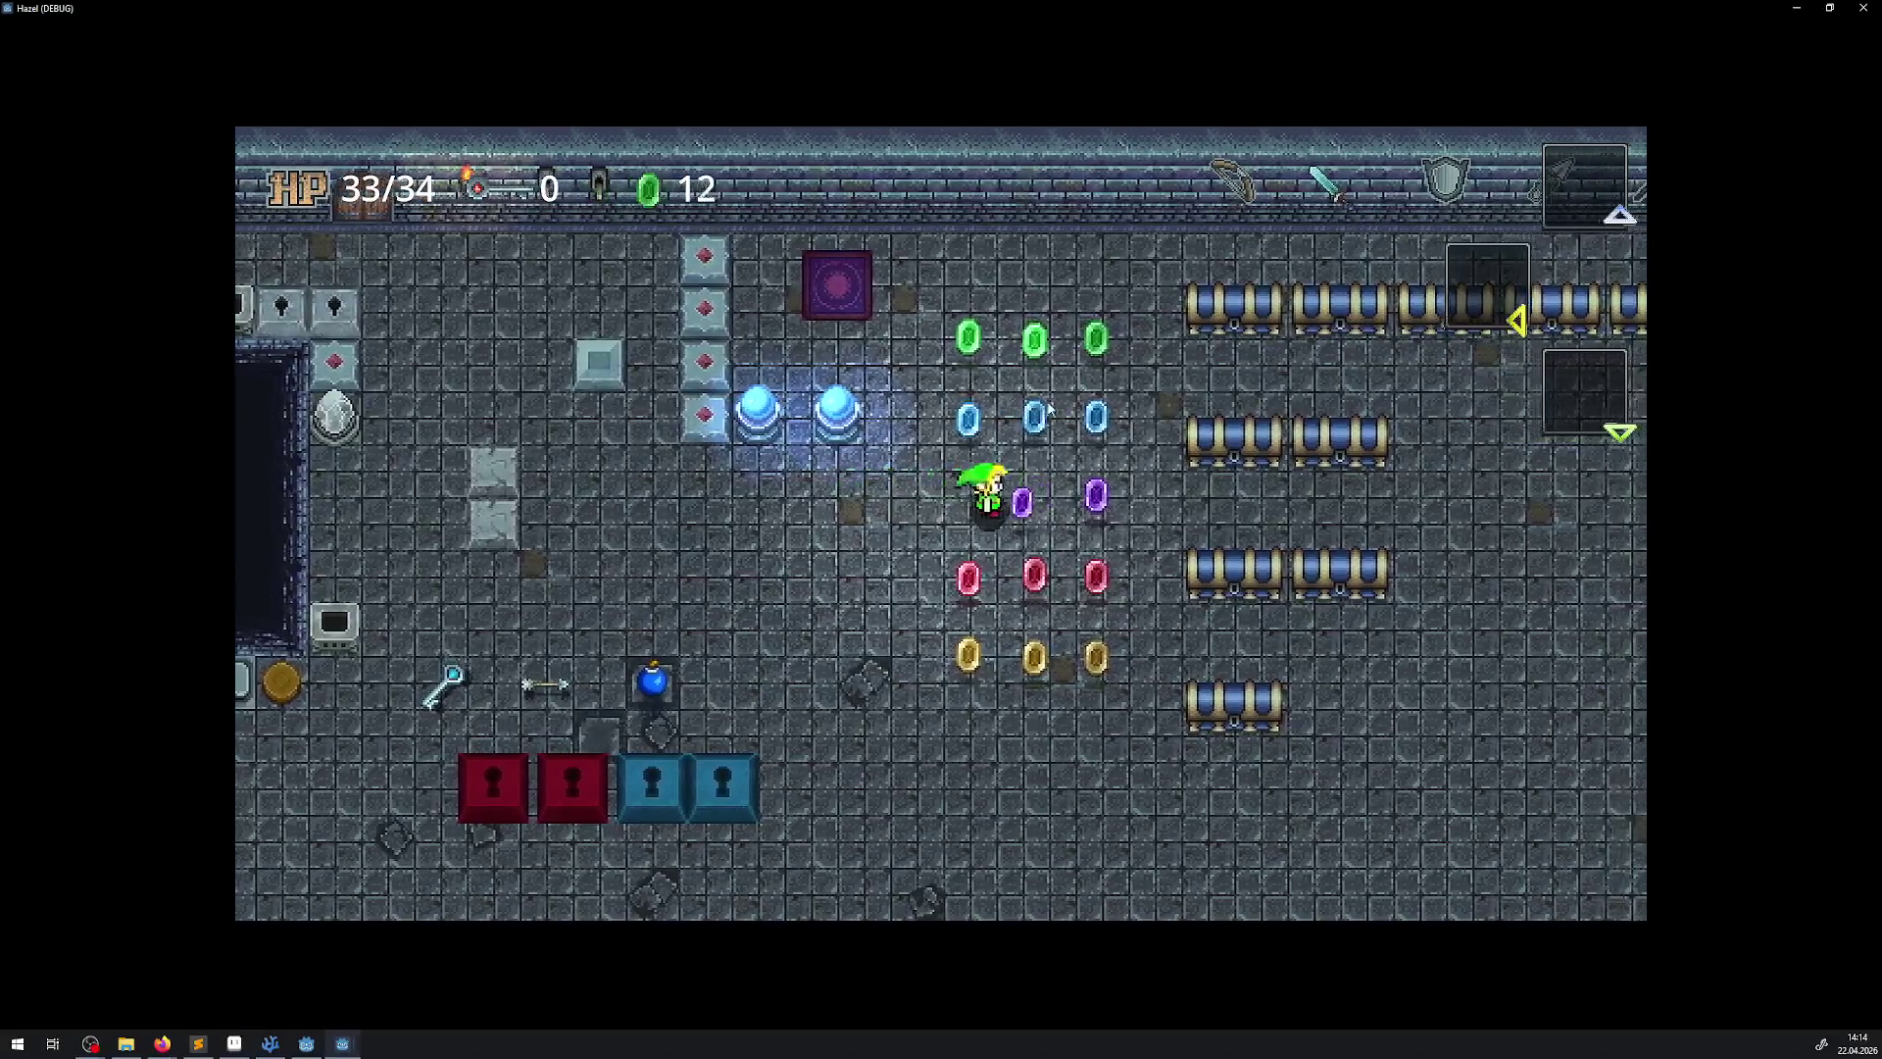
key("Left")
key("Right")
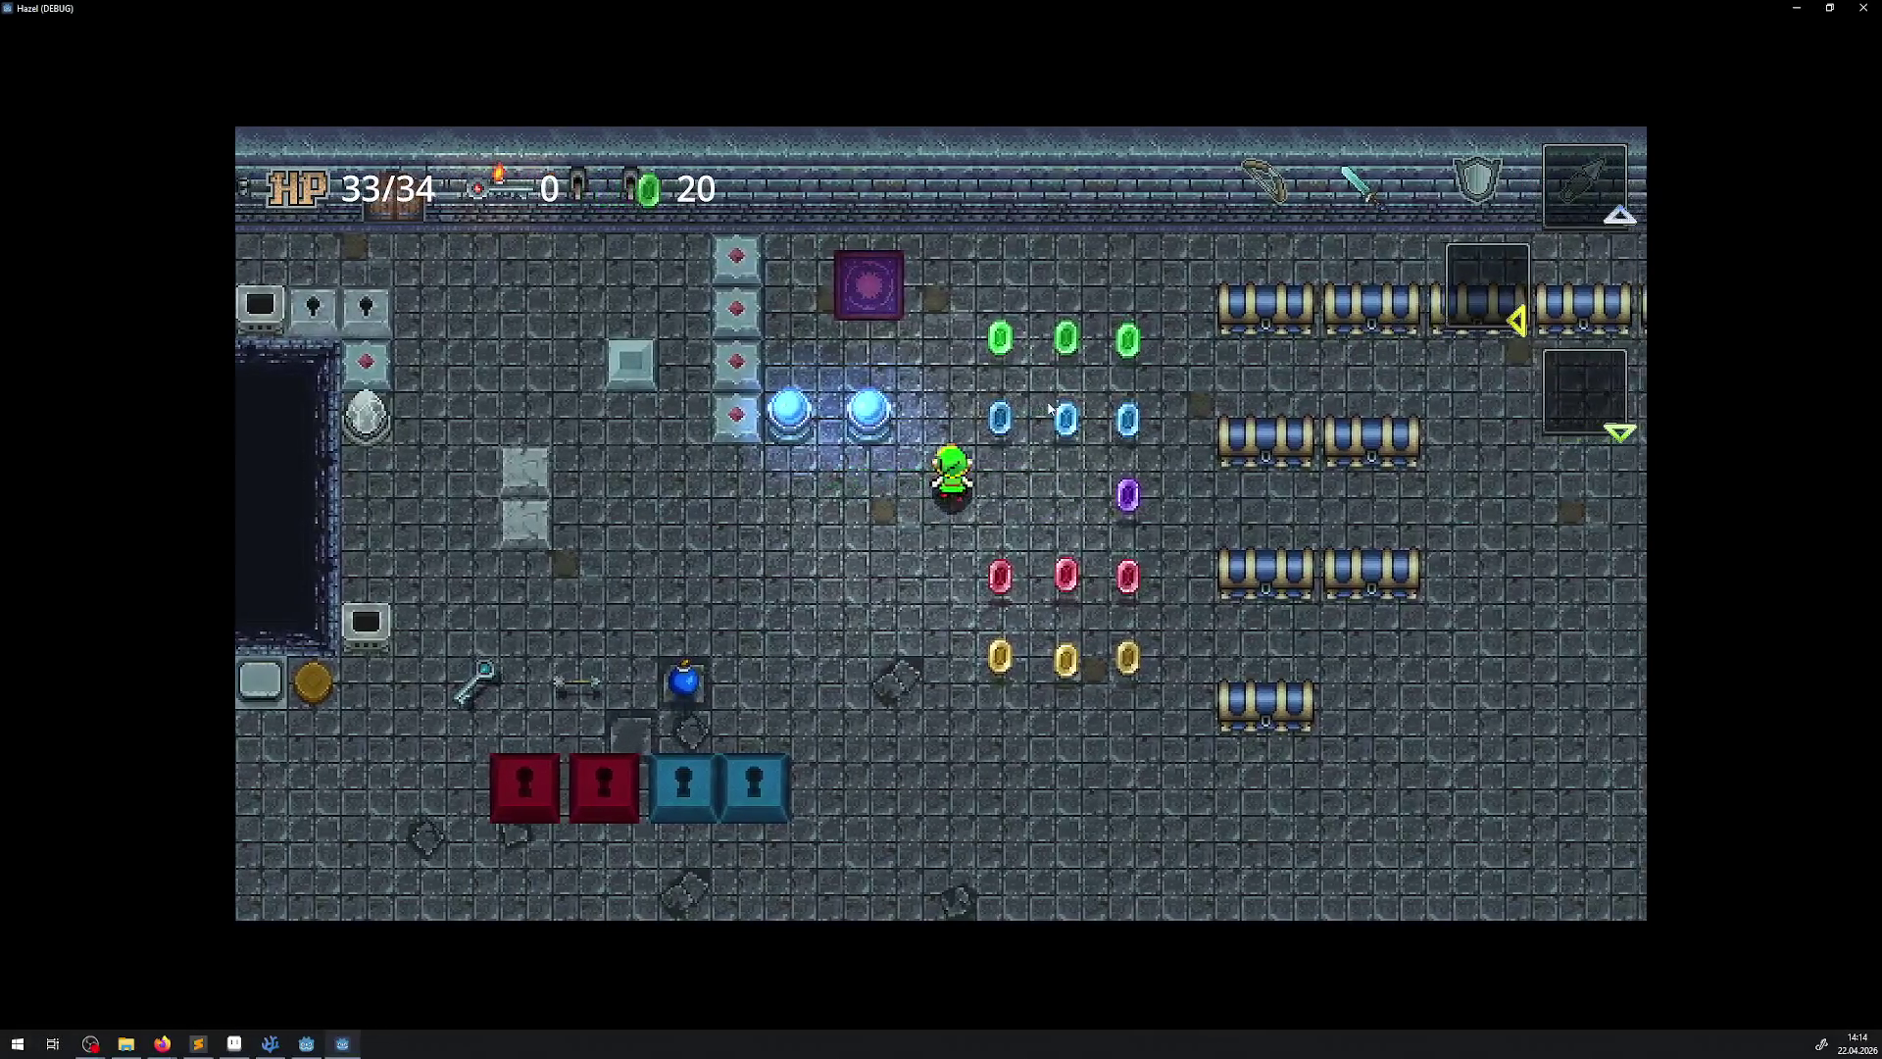
key("Up")
key("Right")
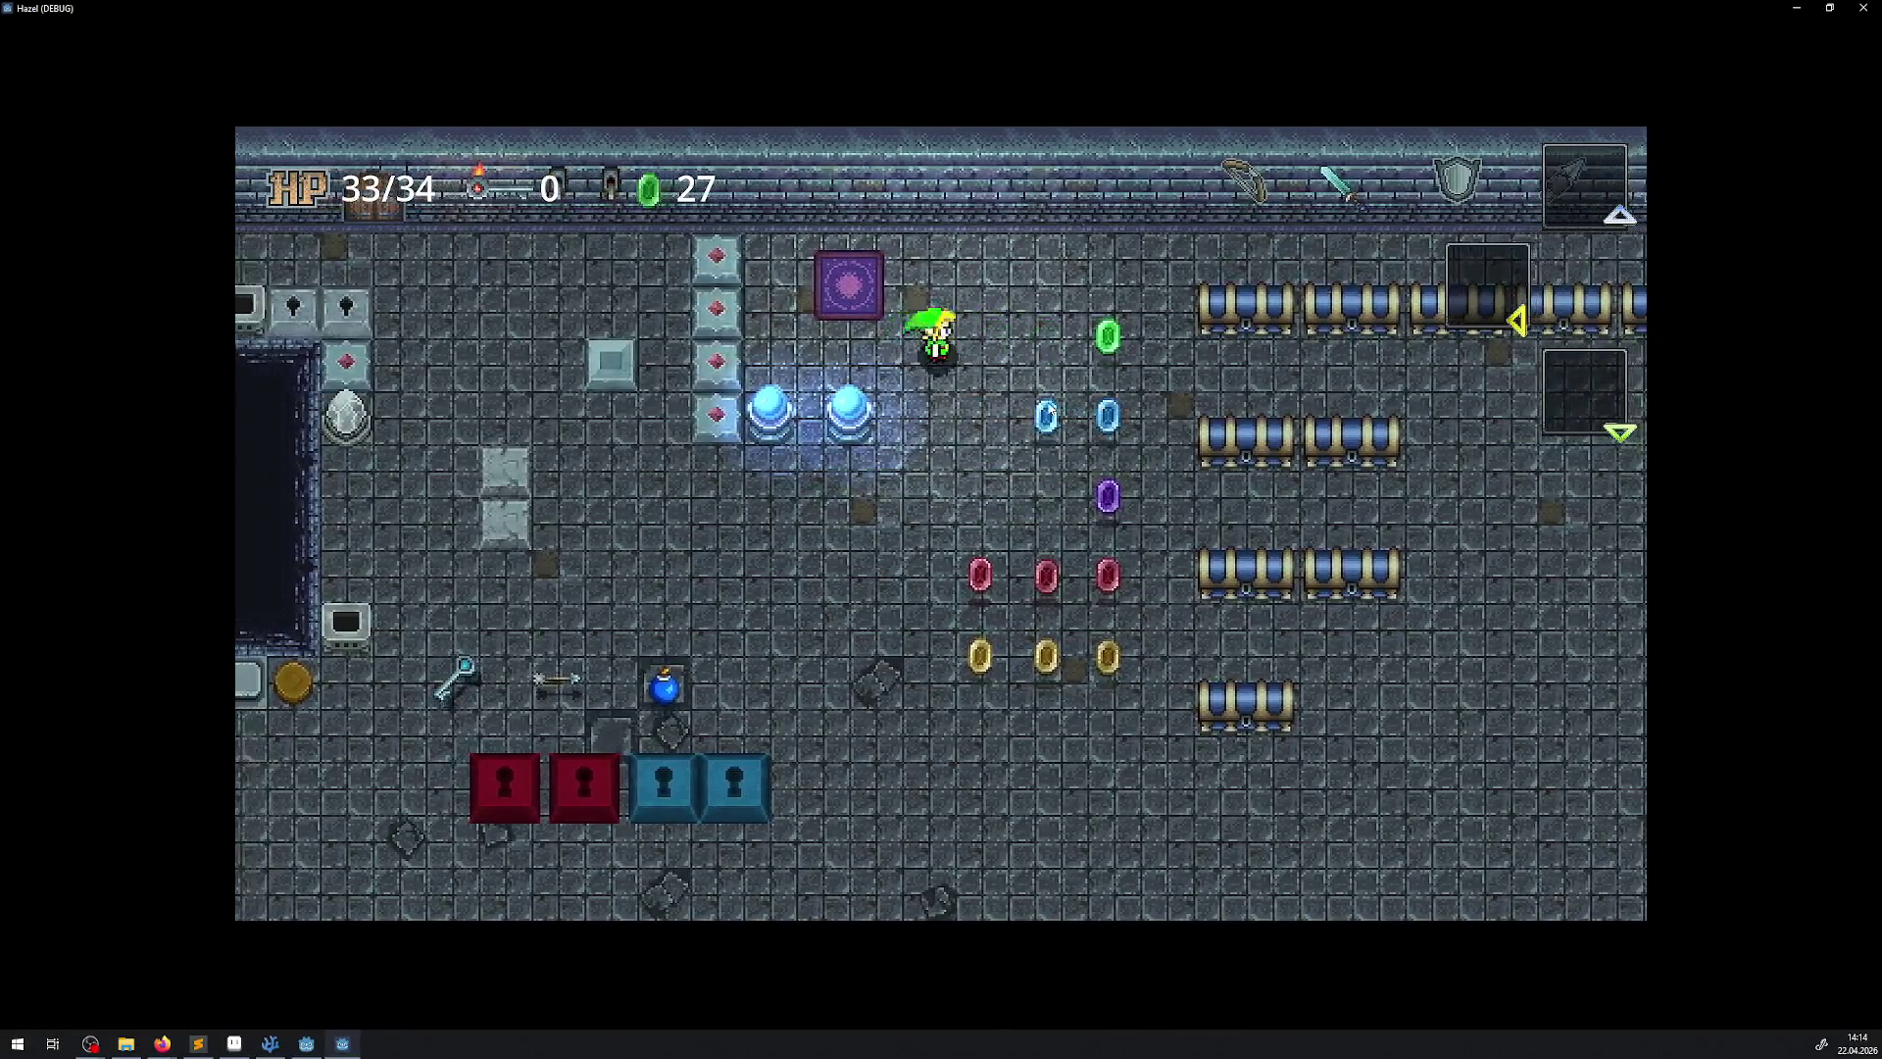
key("Right")
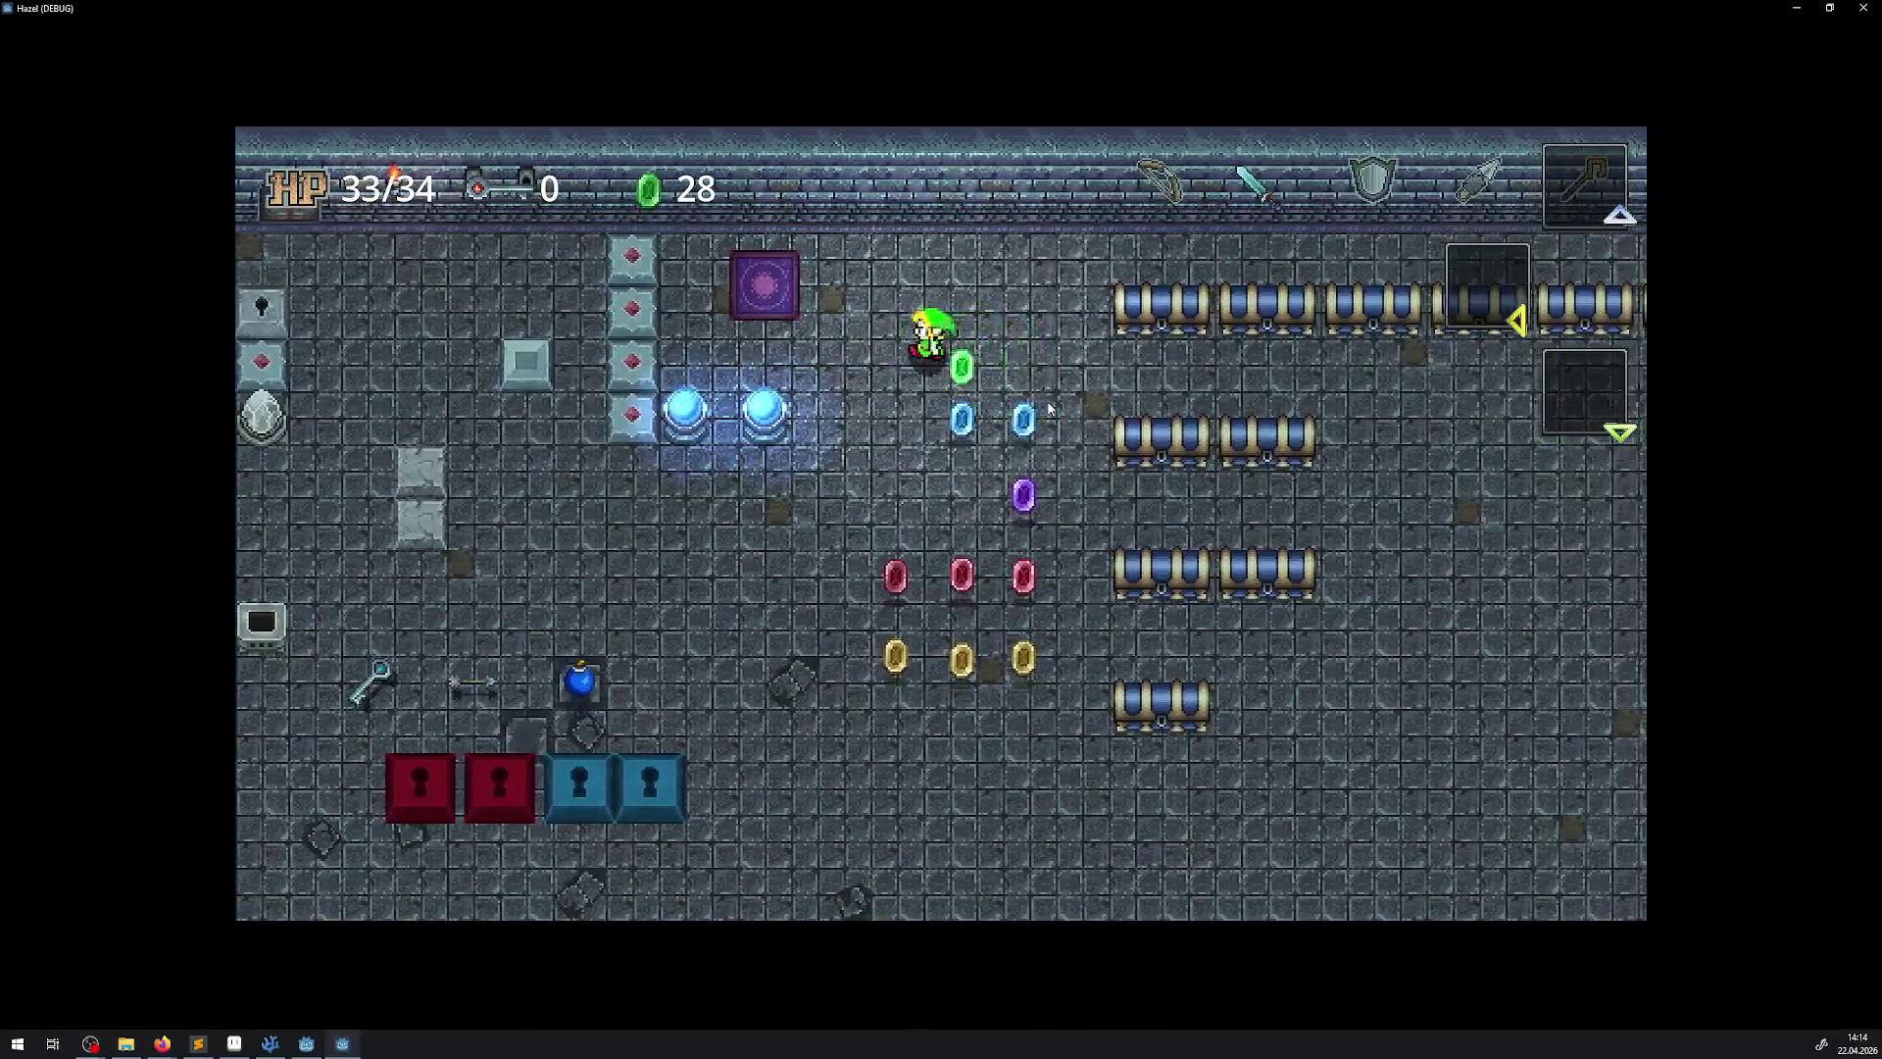
key("Left")
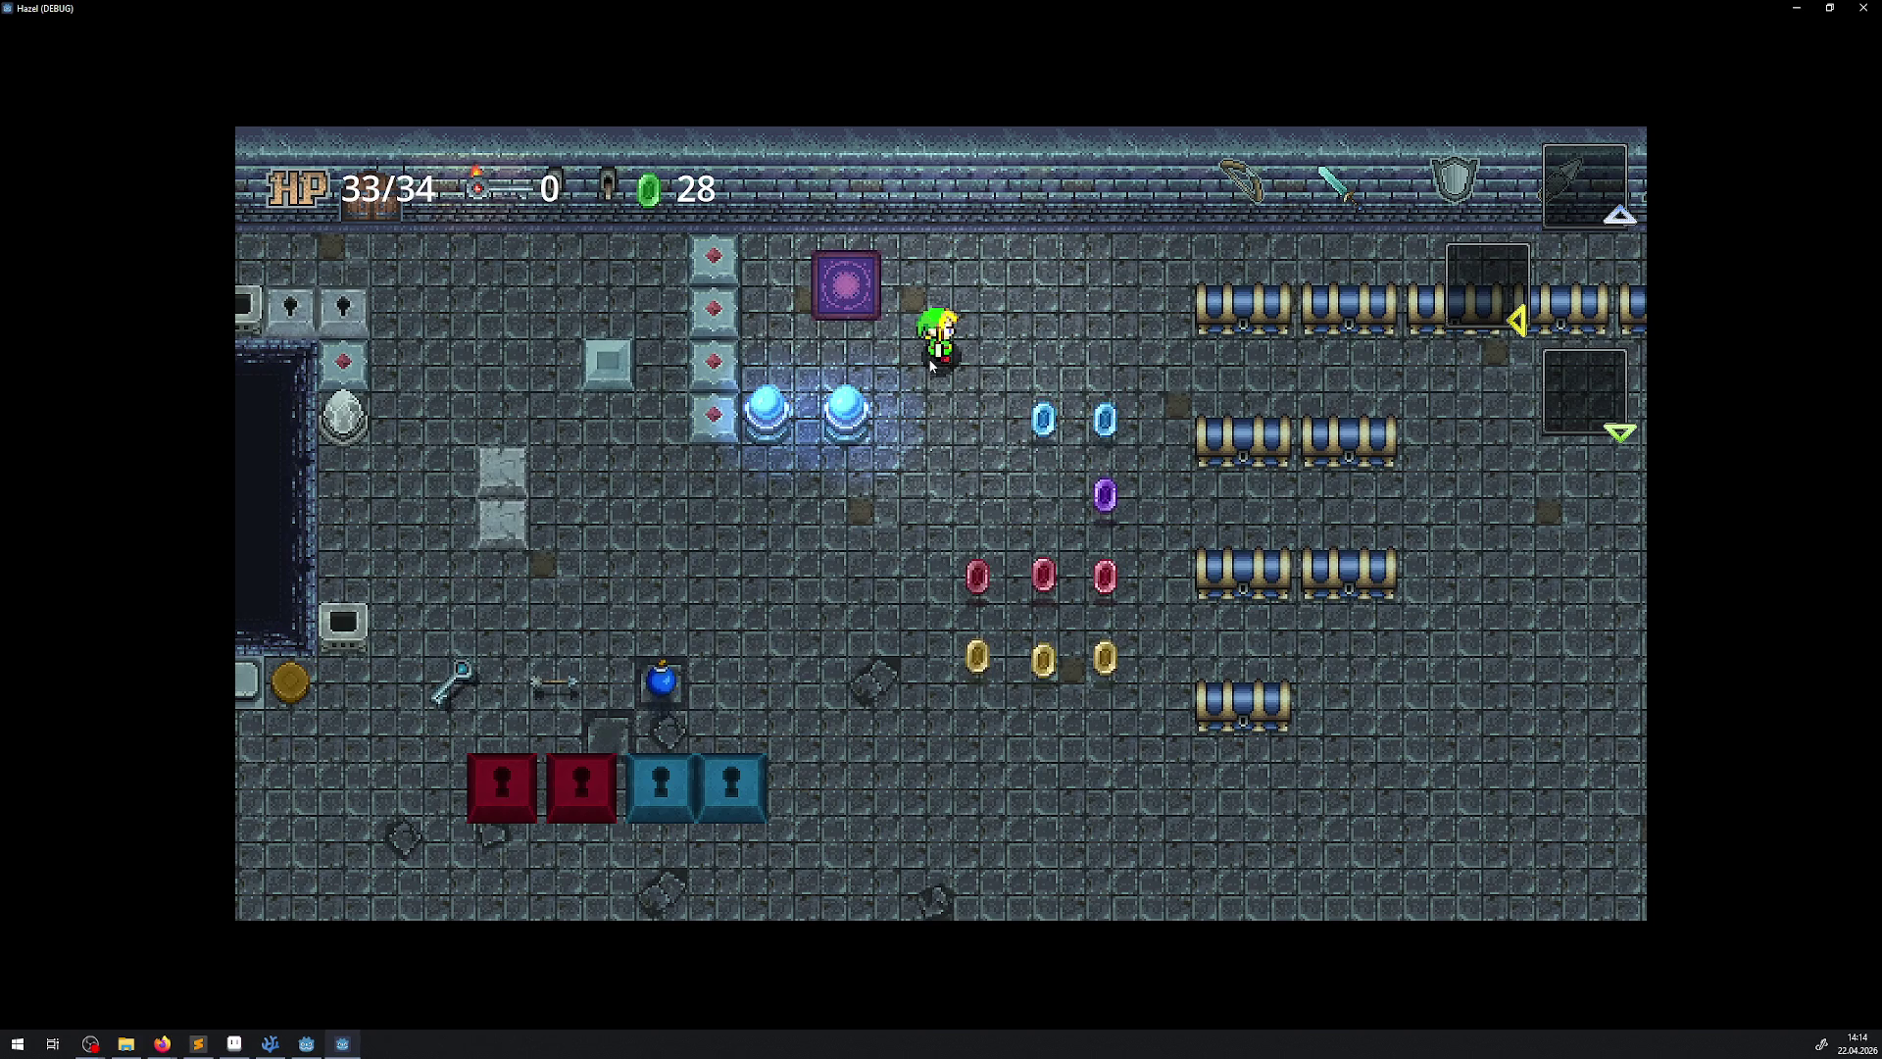
key("Escape")
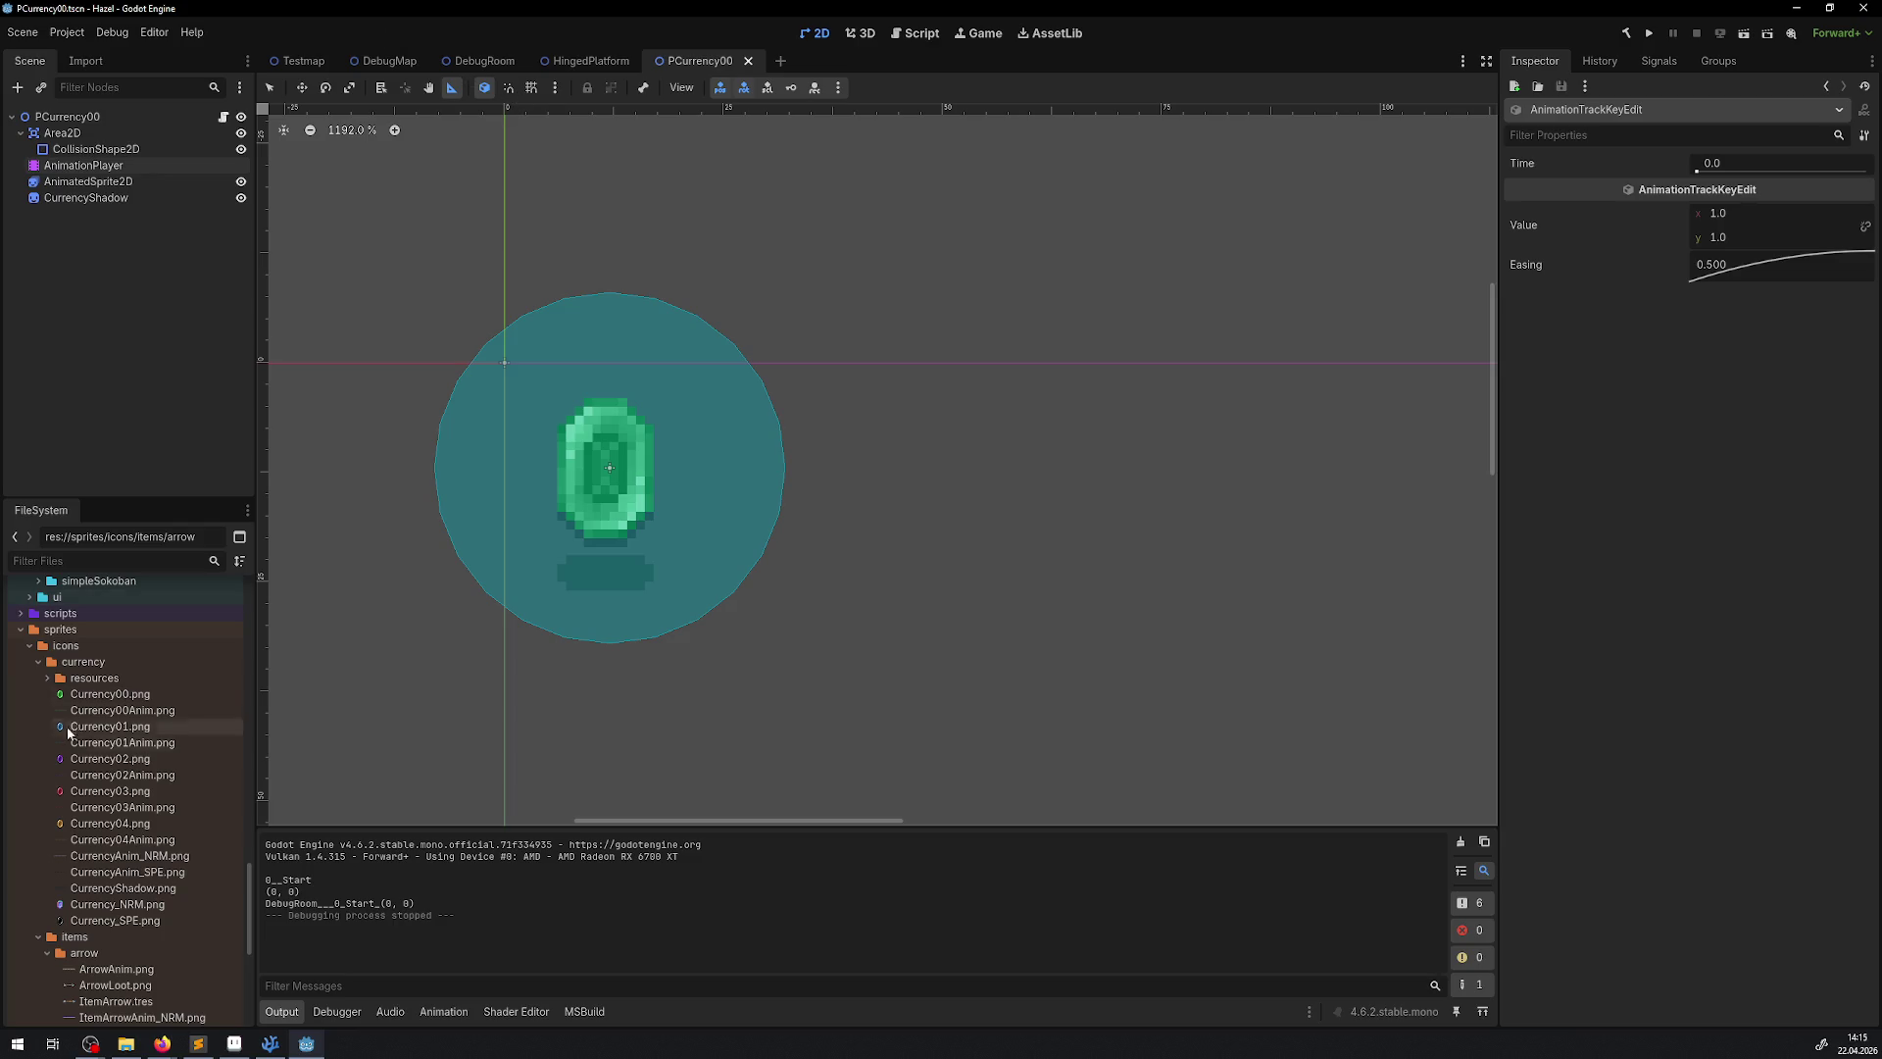
Open Hero.tscn from characters/hero and inspect the CarryObjectLocation, Location and Hero root nodes
scroll(56, 824, "up", 10)
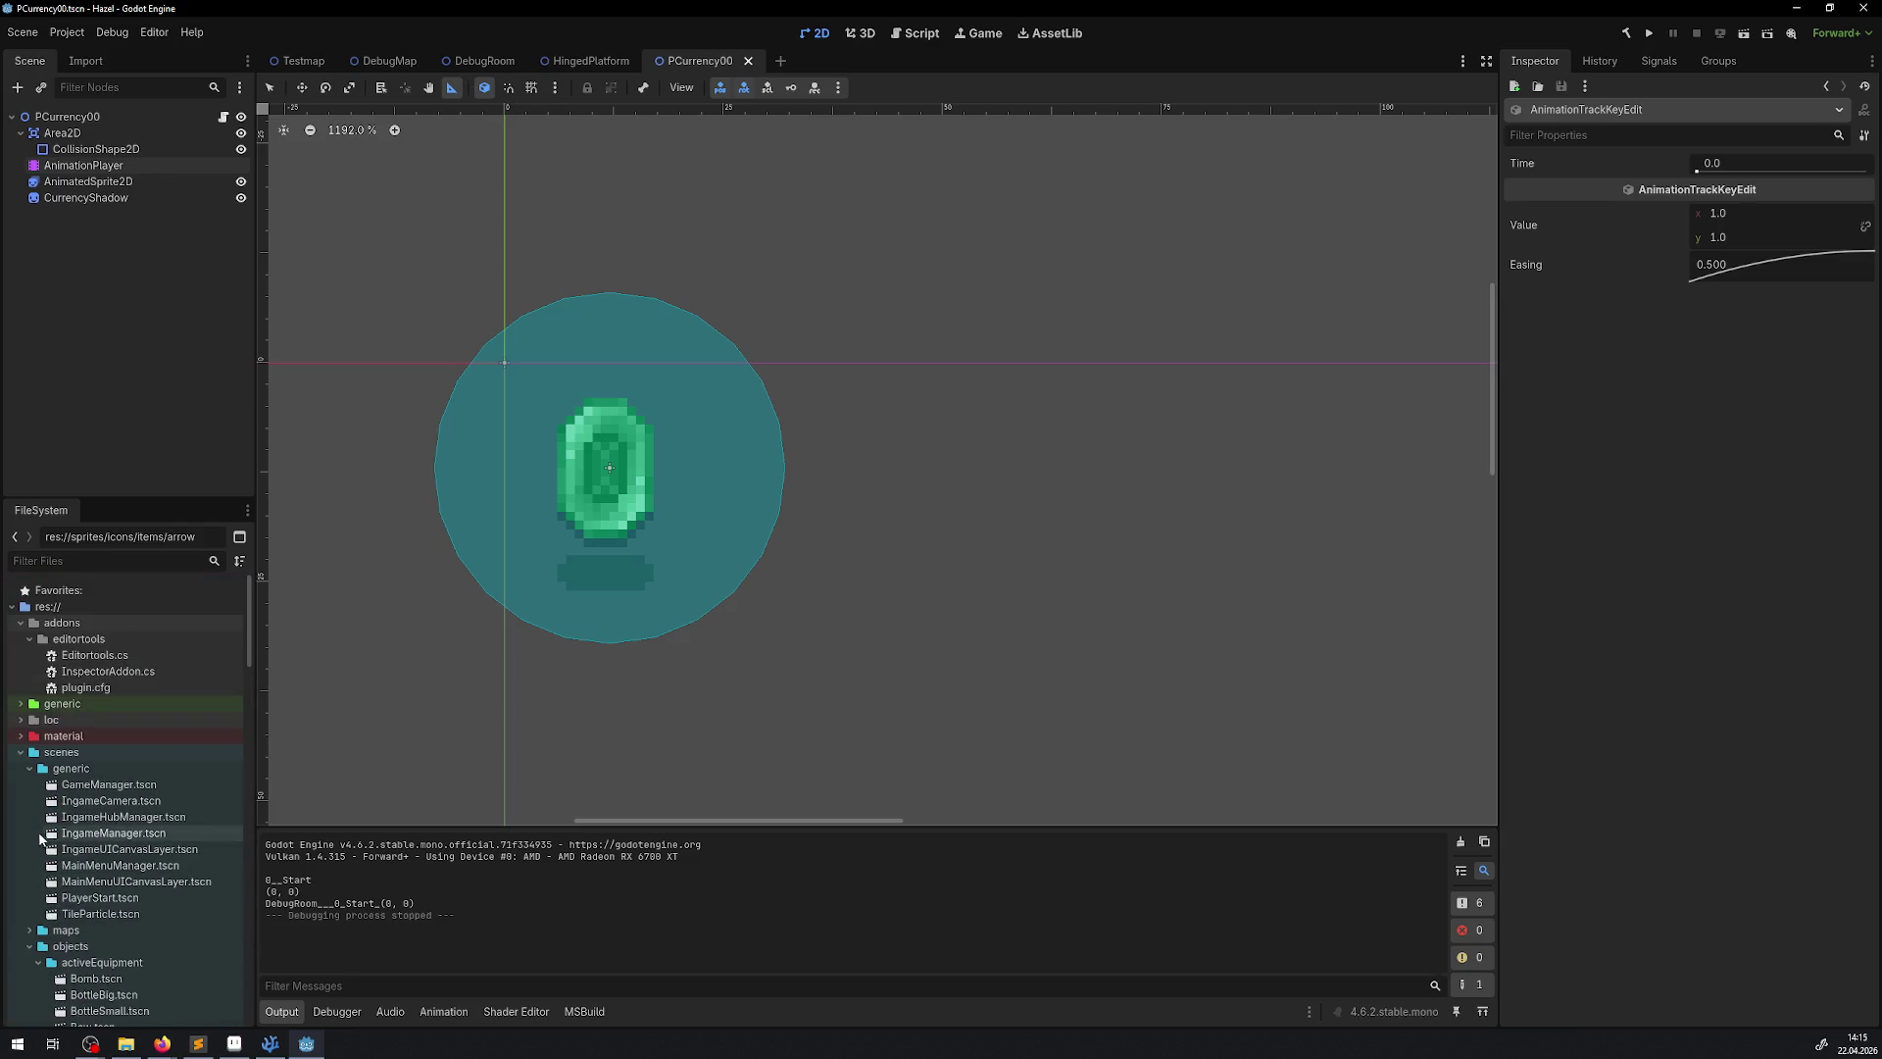
scroll(39, 838, "down", 10)
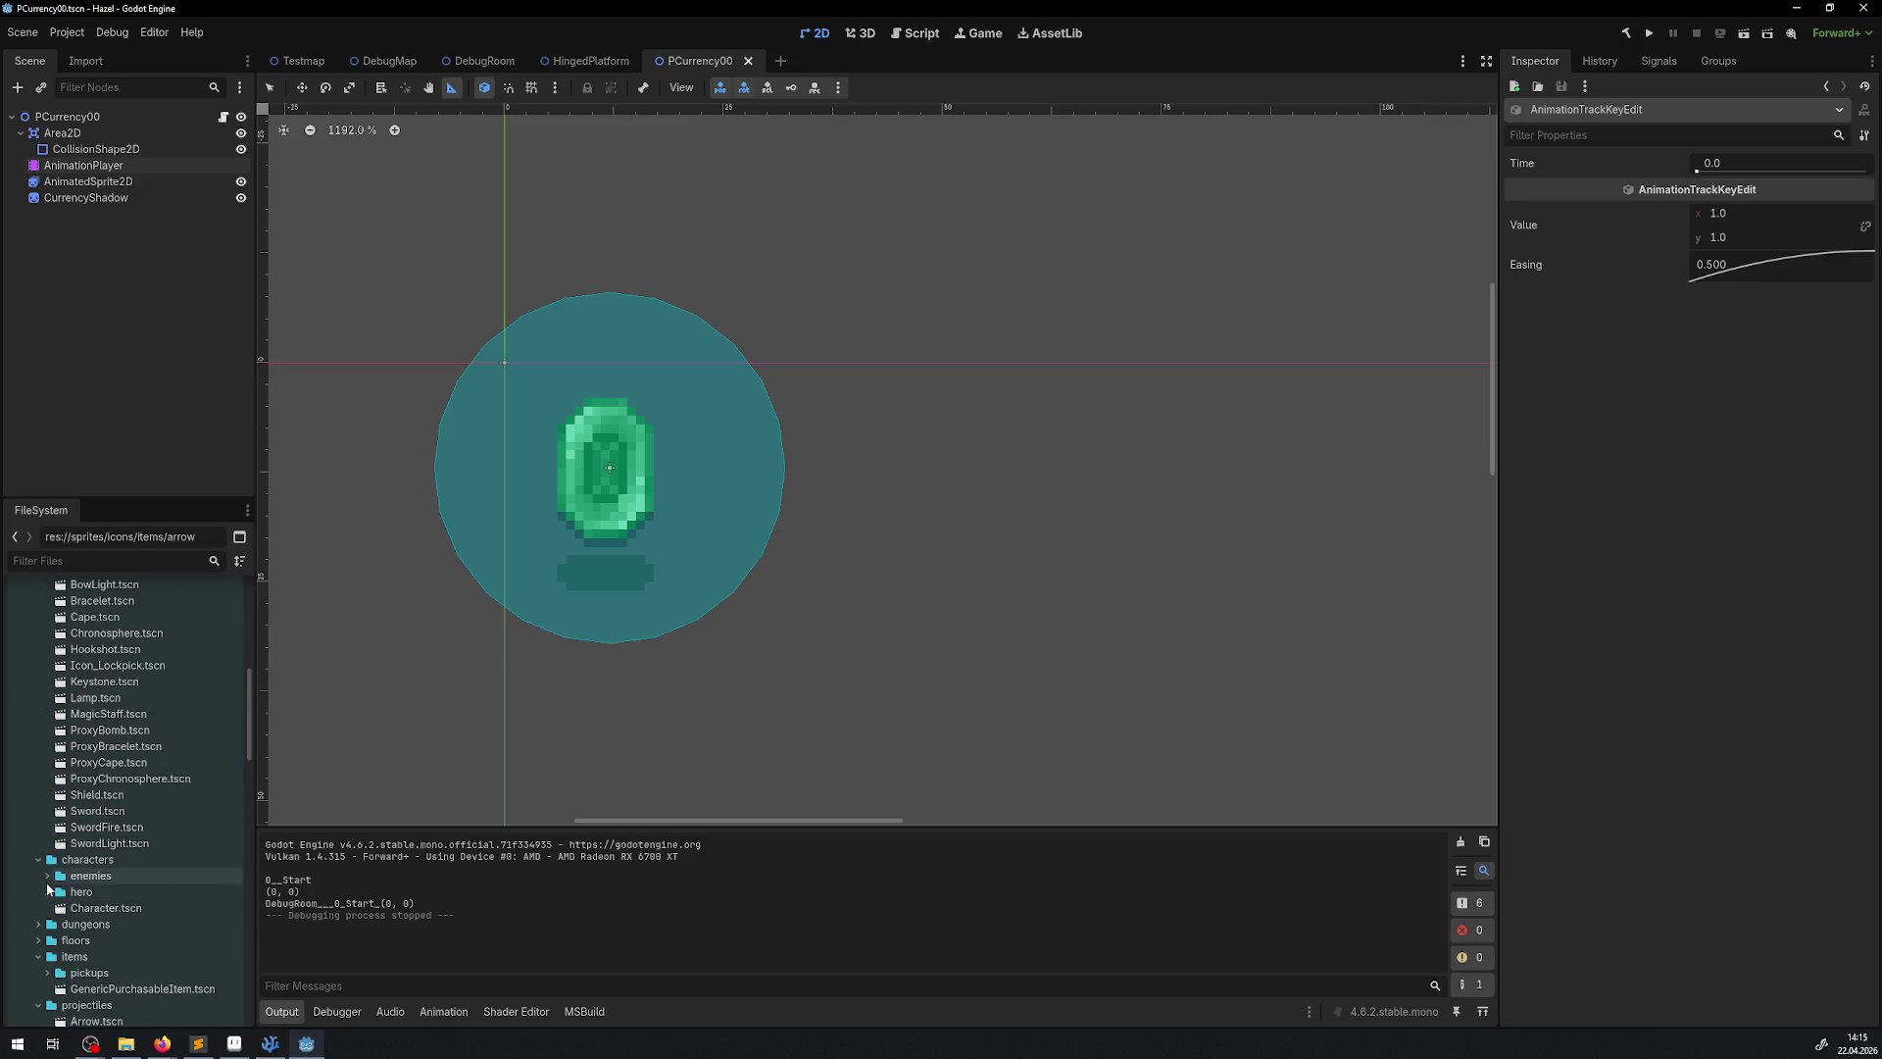
left_click(47, 891)
double_click(98, 907)
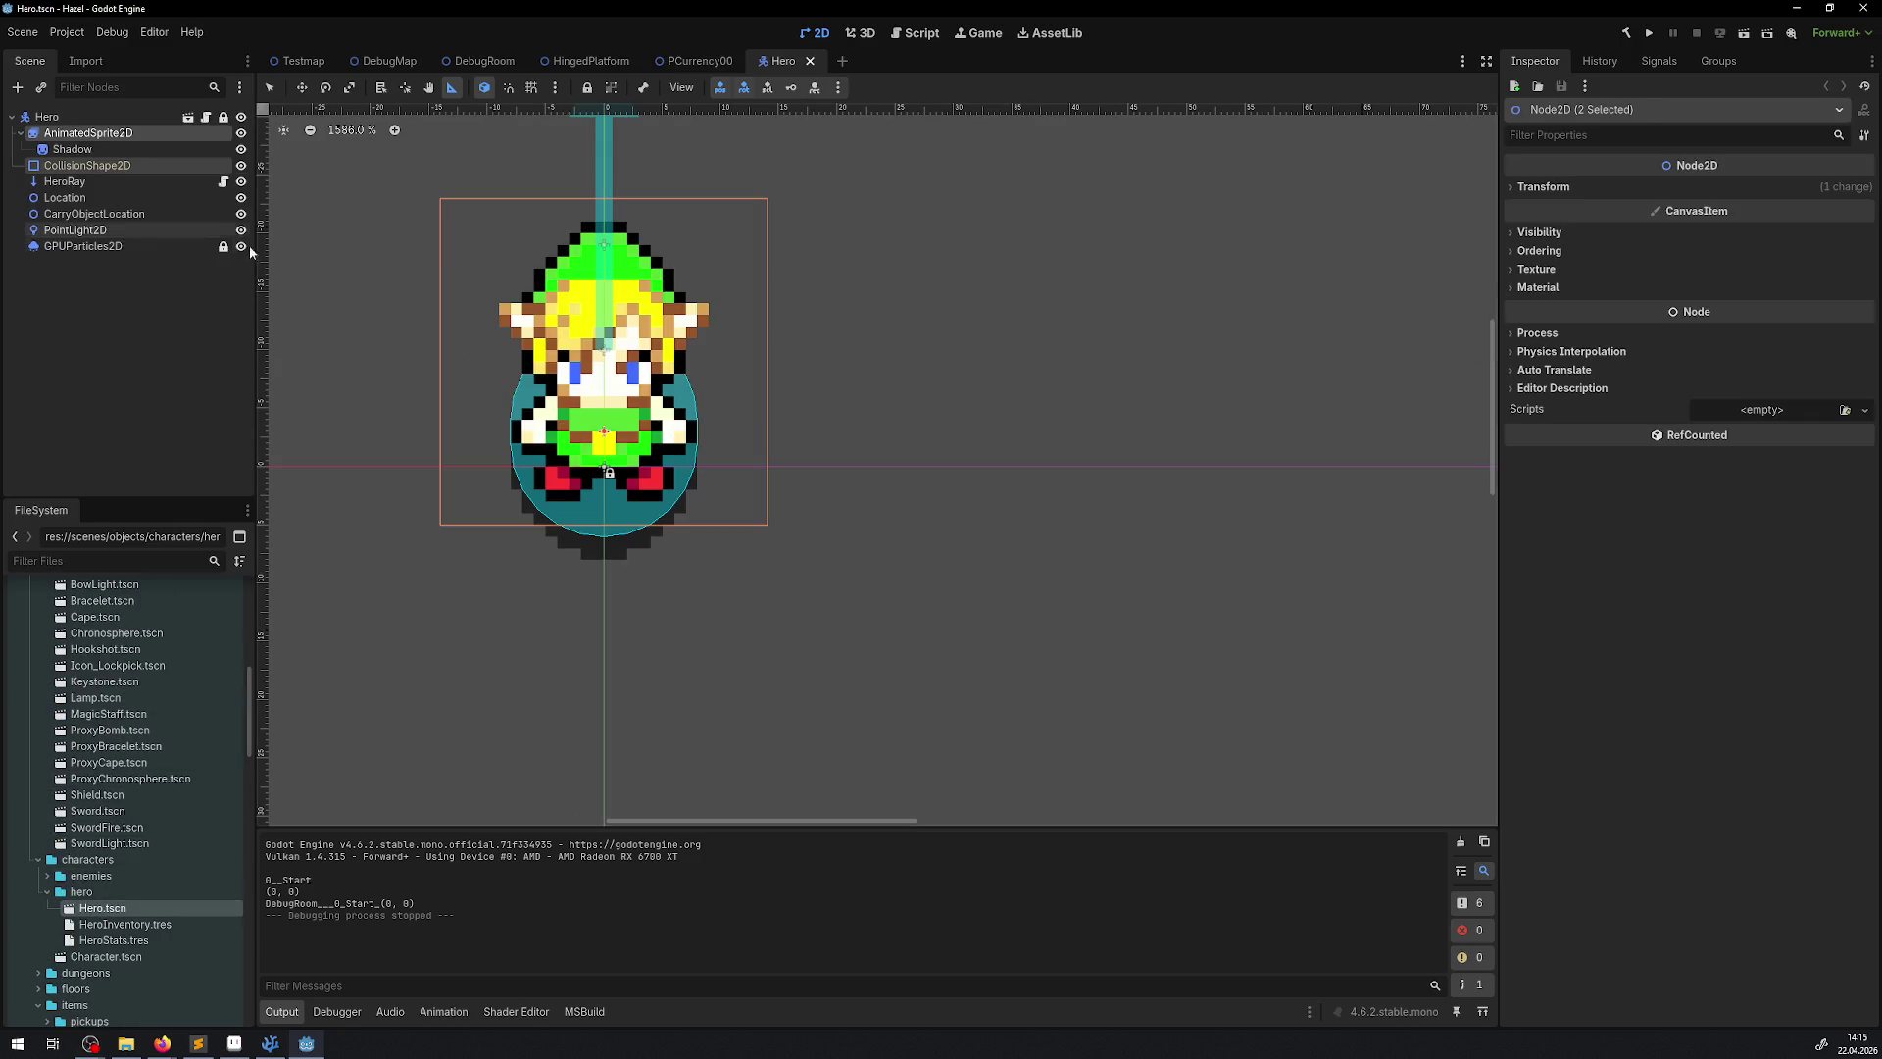
left_click(95, 212)
scroll(573, 319, "up", 2)
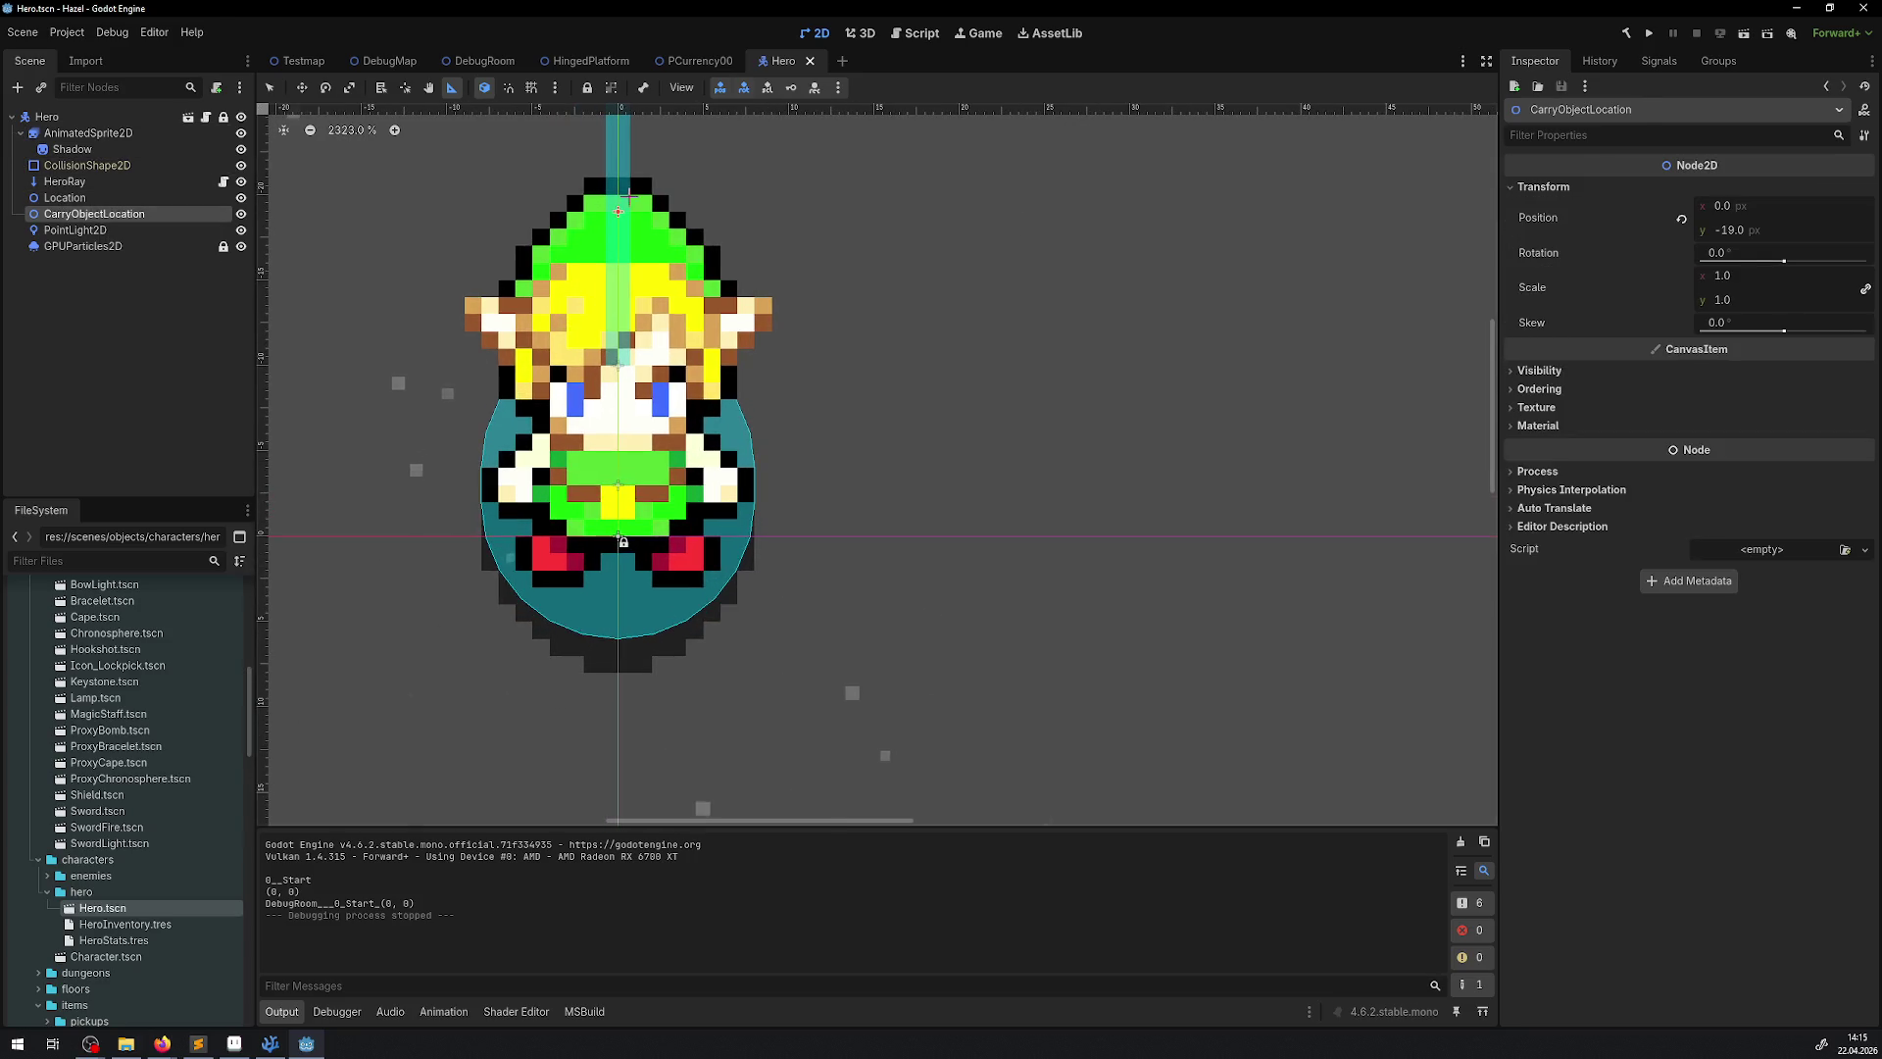
left_click(69, 198)
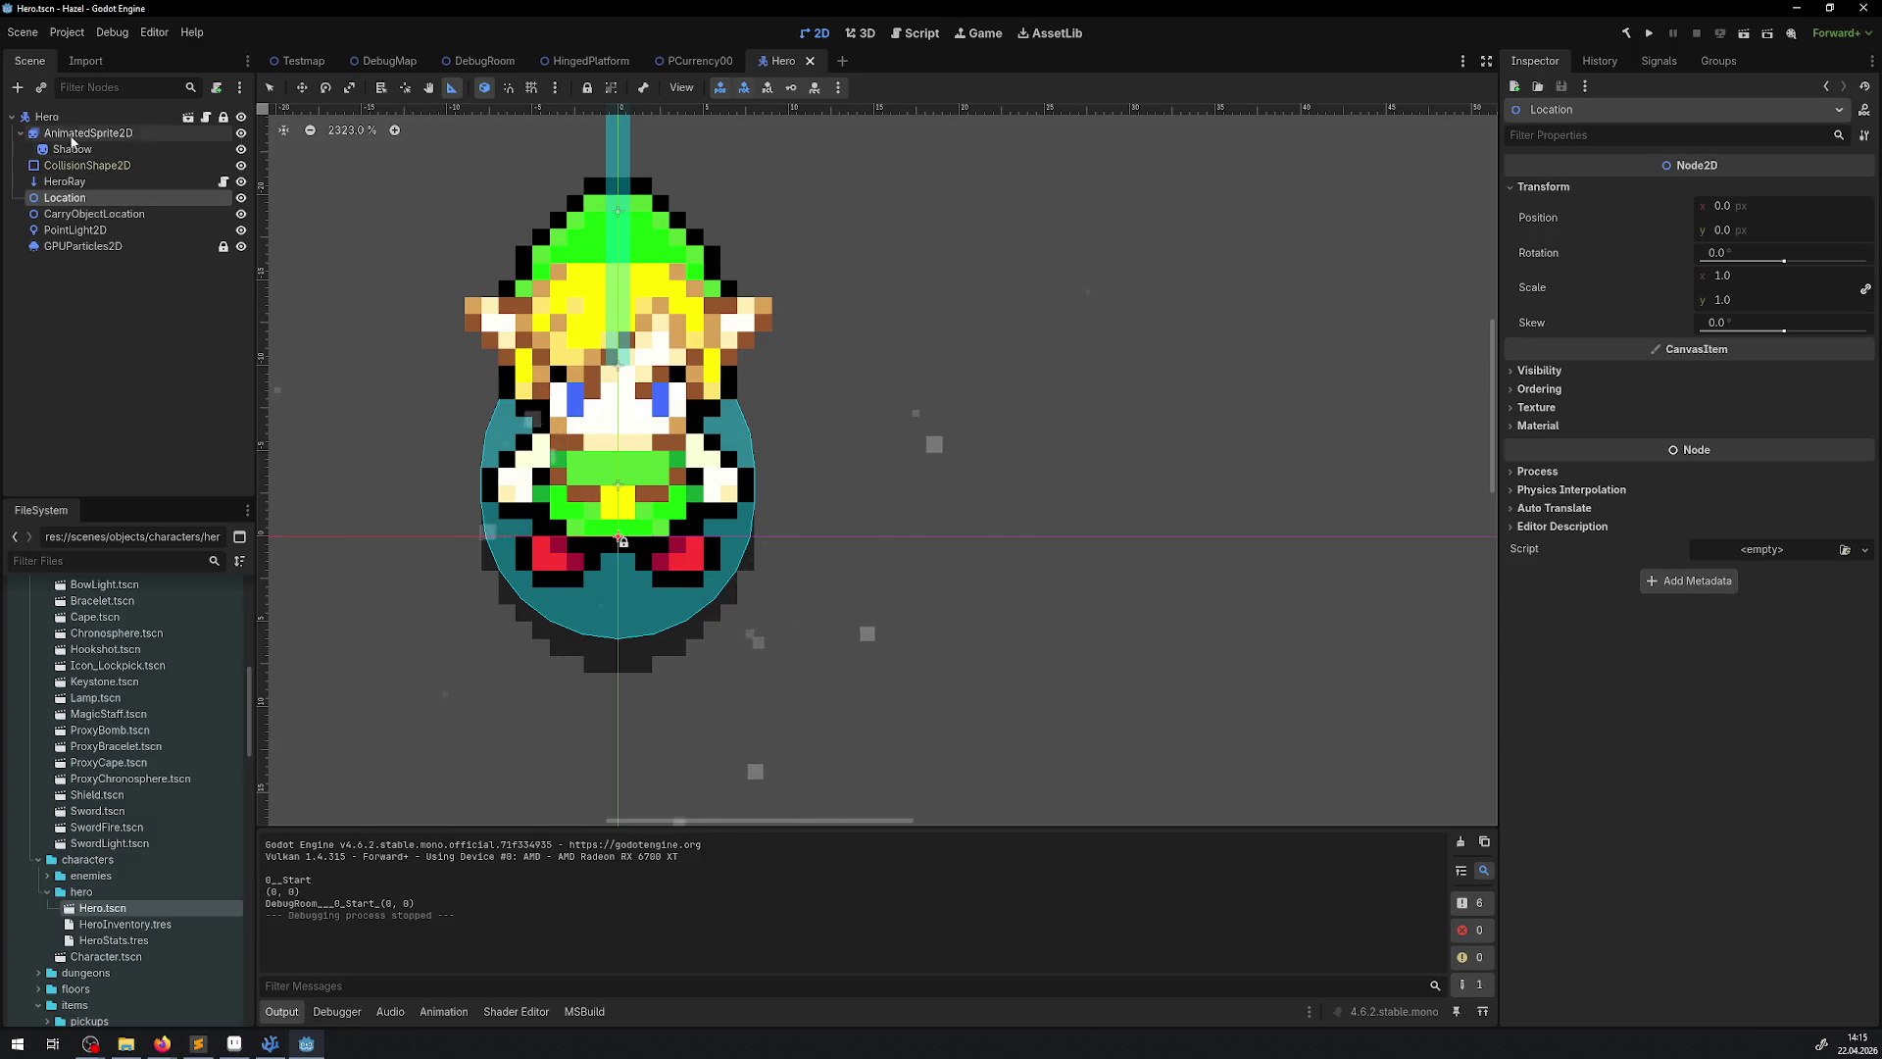
left_click(46, 117)
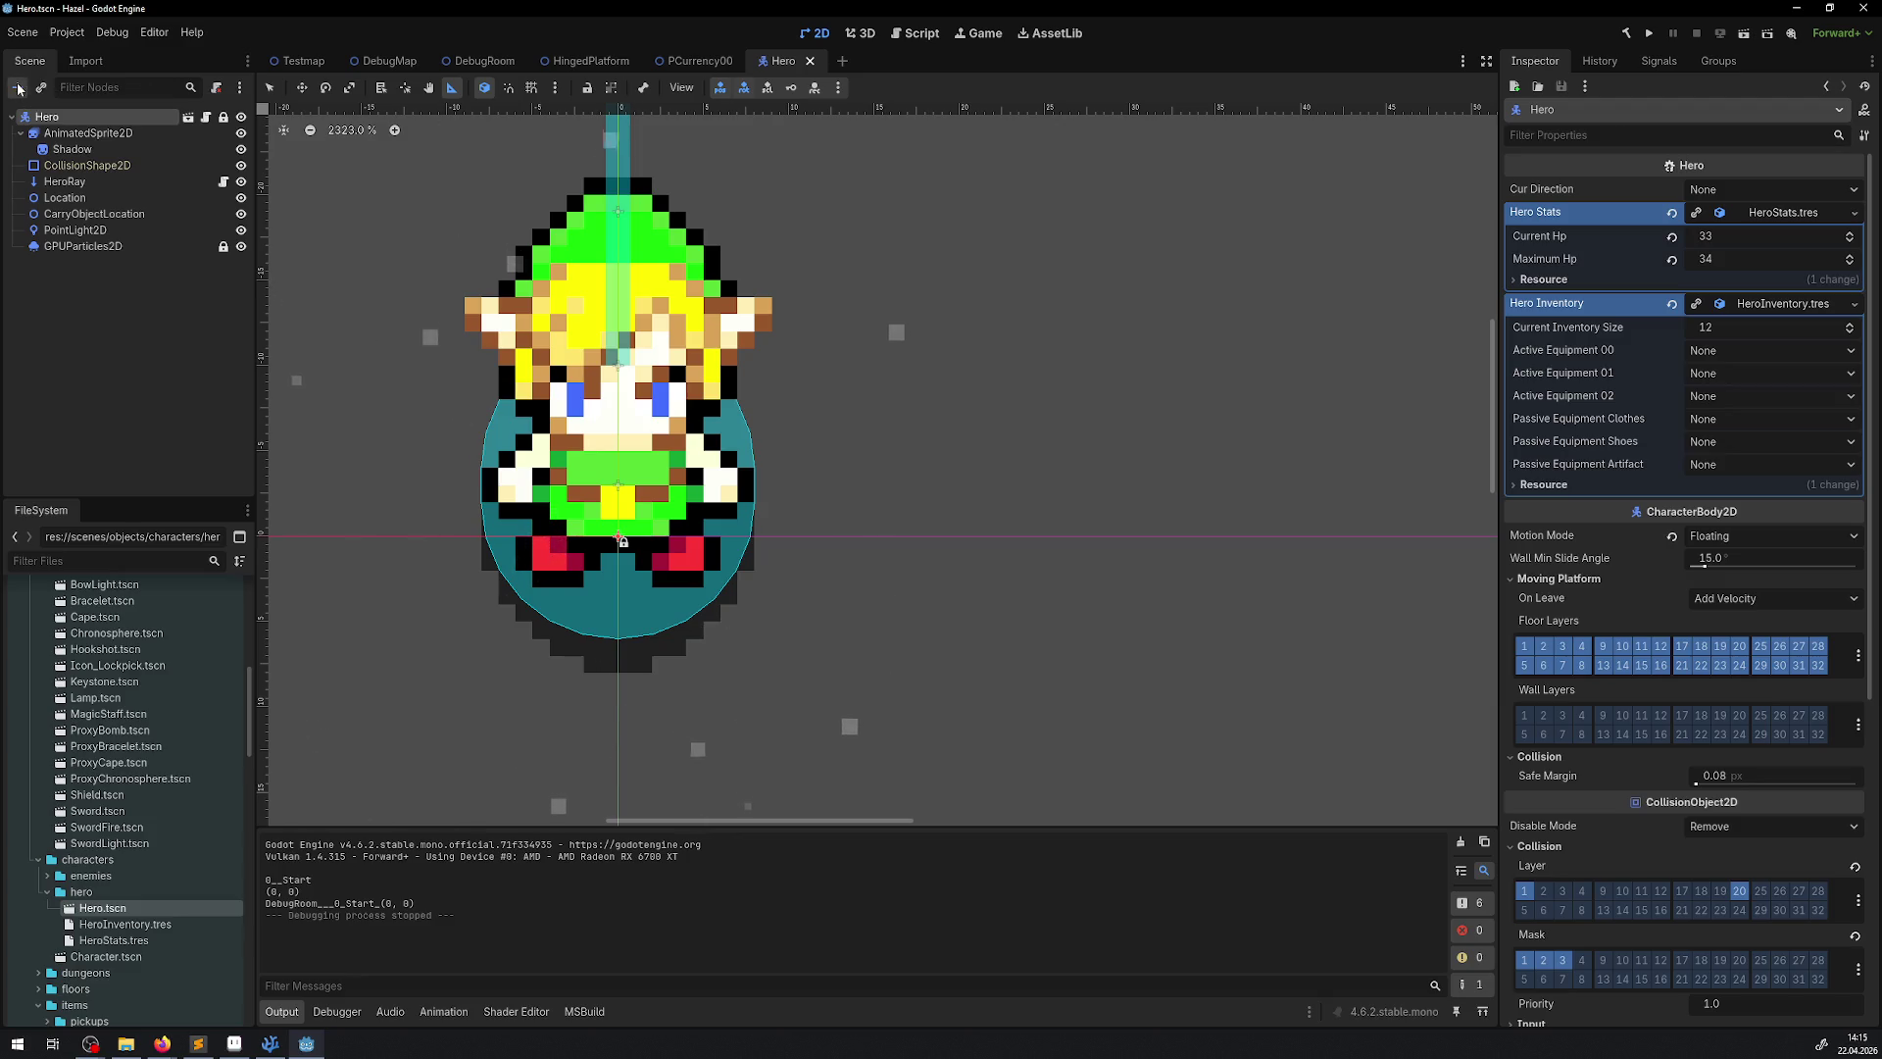
left_click(18, 90)
Add a Node2D child under Hero and name it MiddleLocation
type("n")
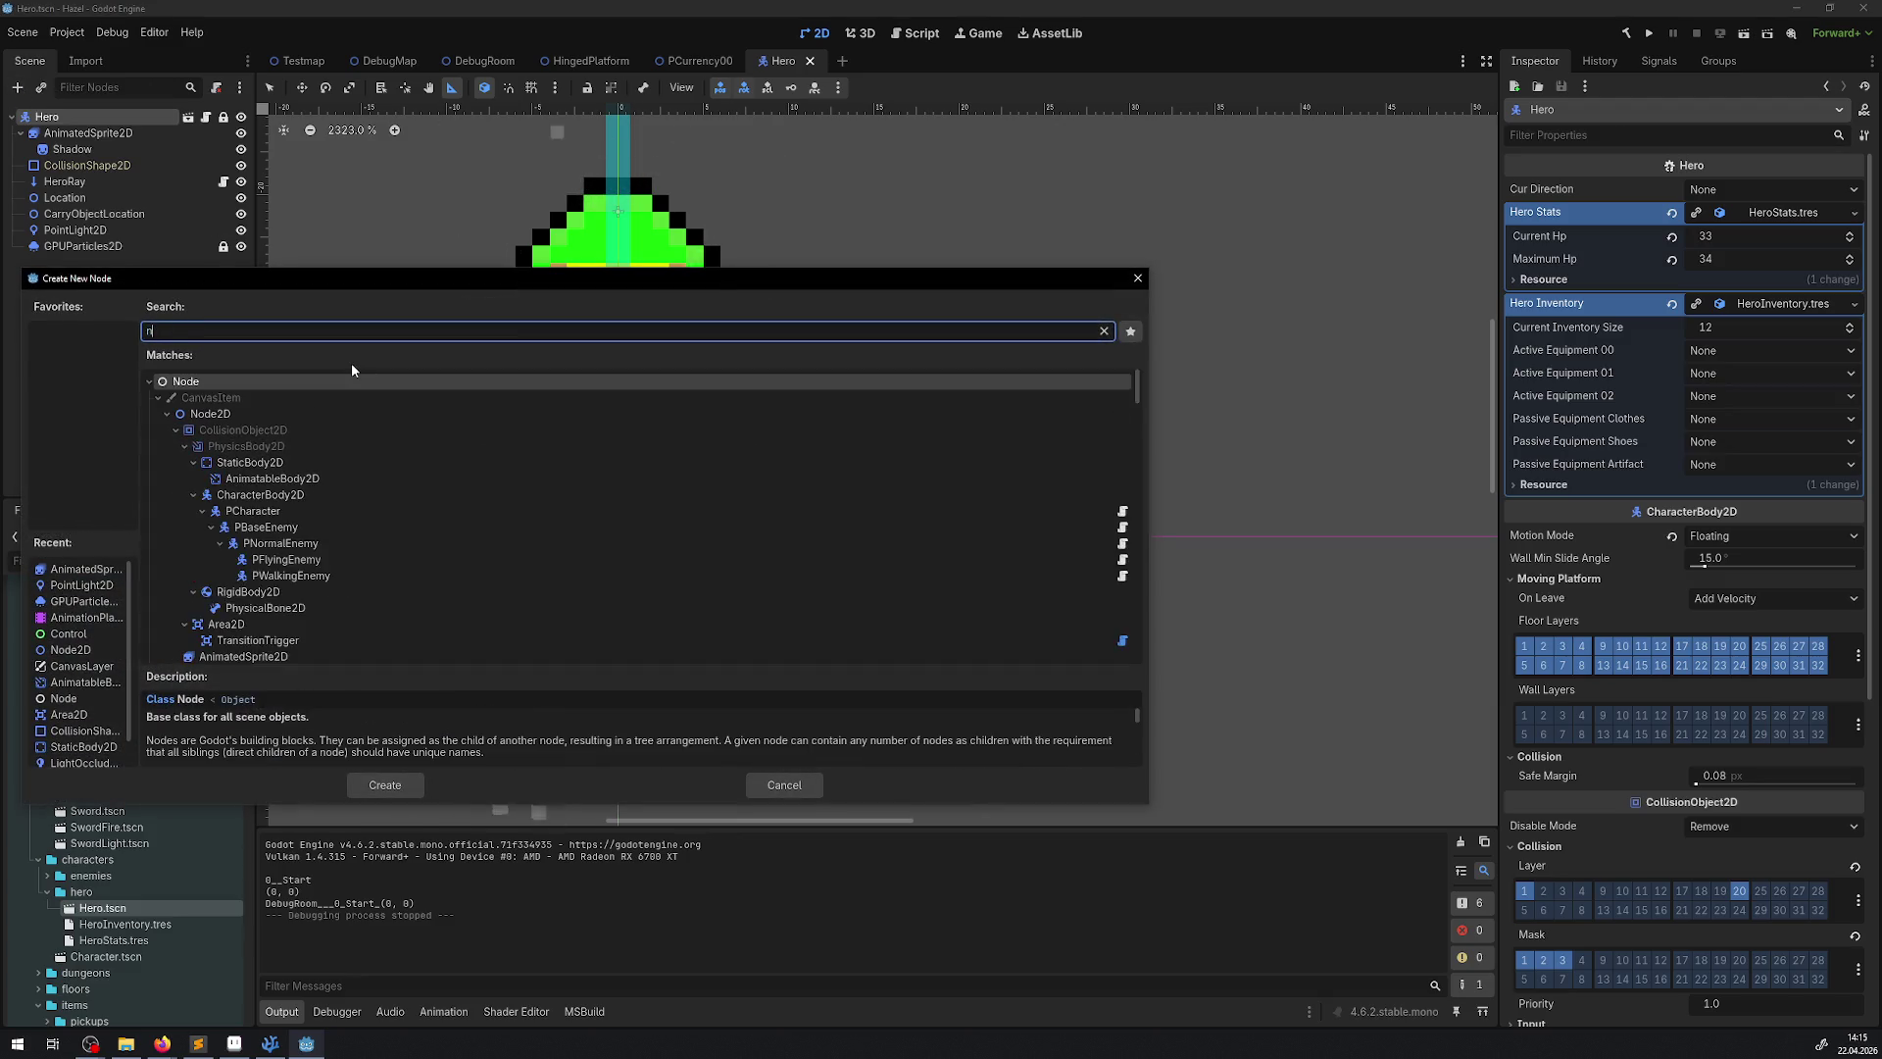
type("ode")
left_click(257, 420)
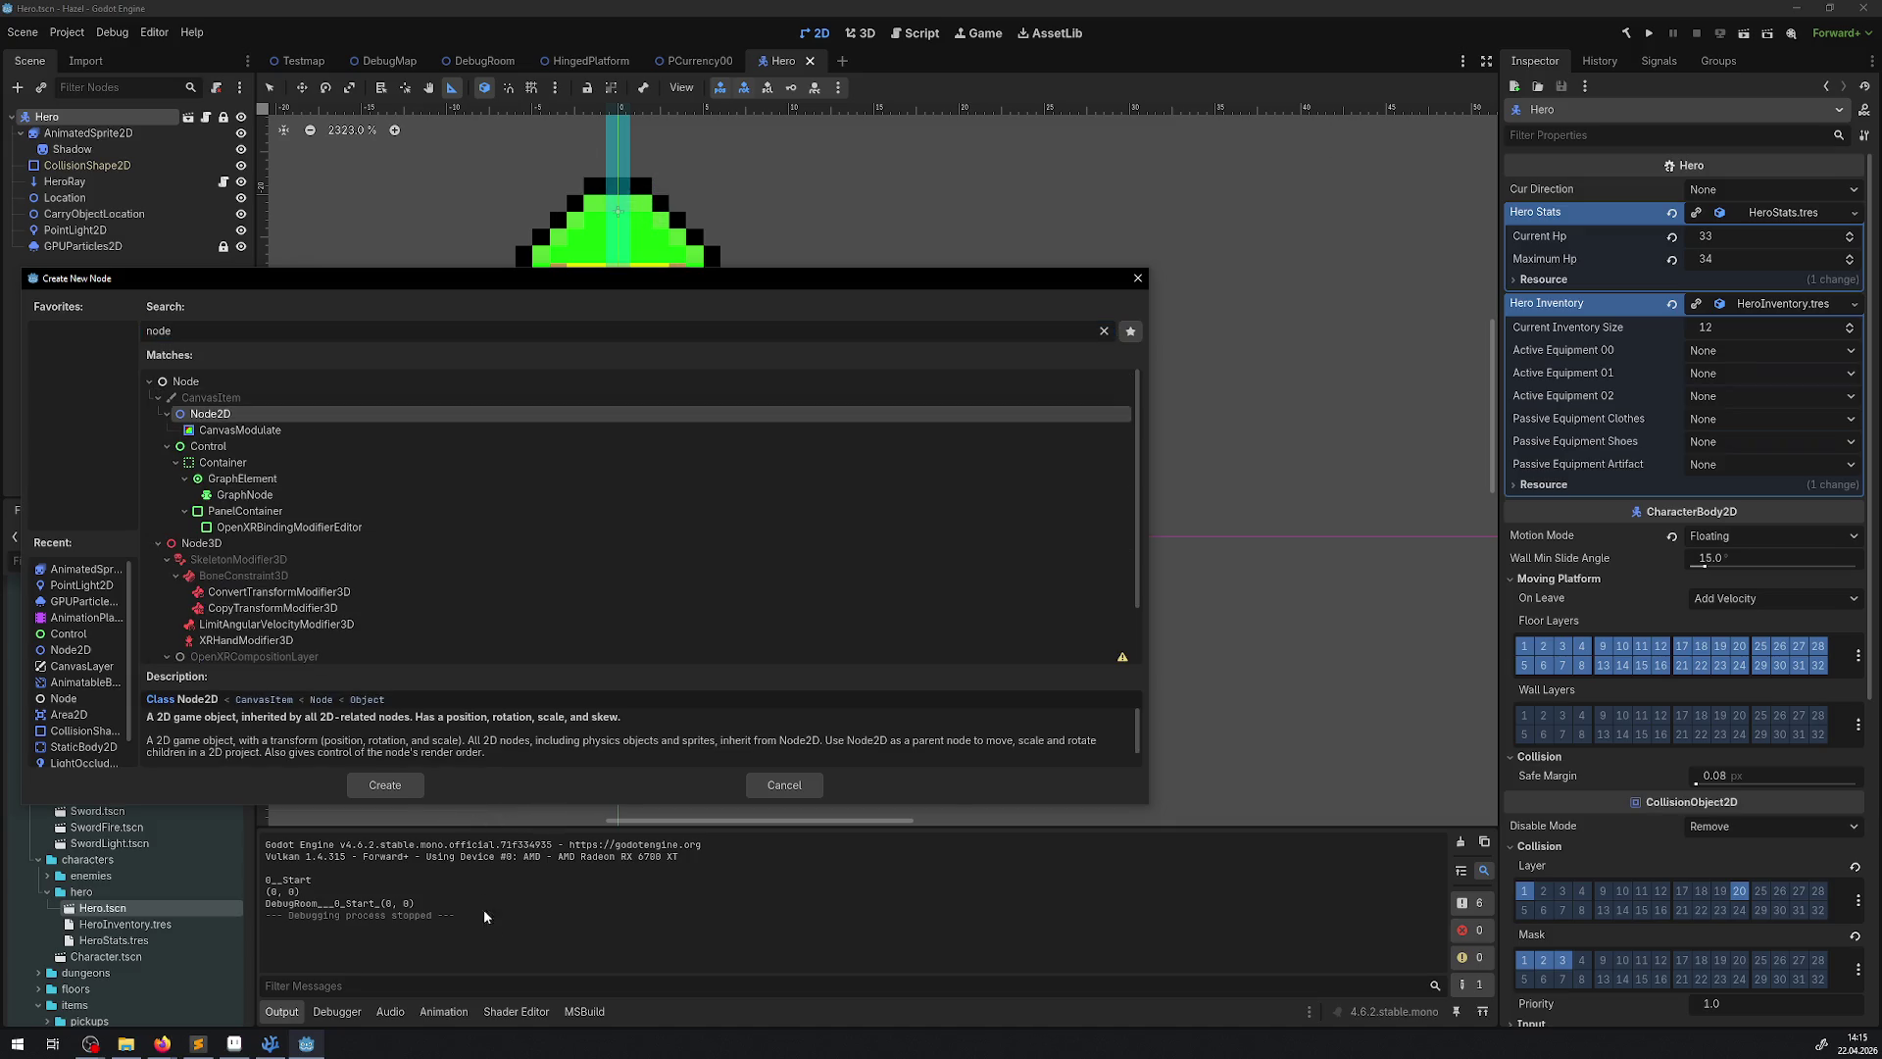
left_click(396, 789)
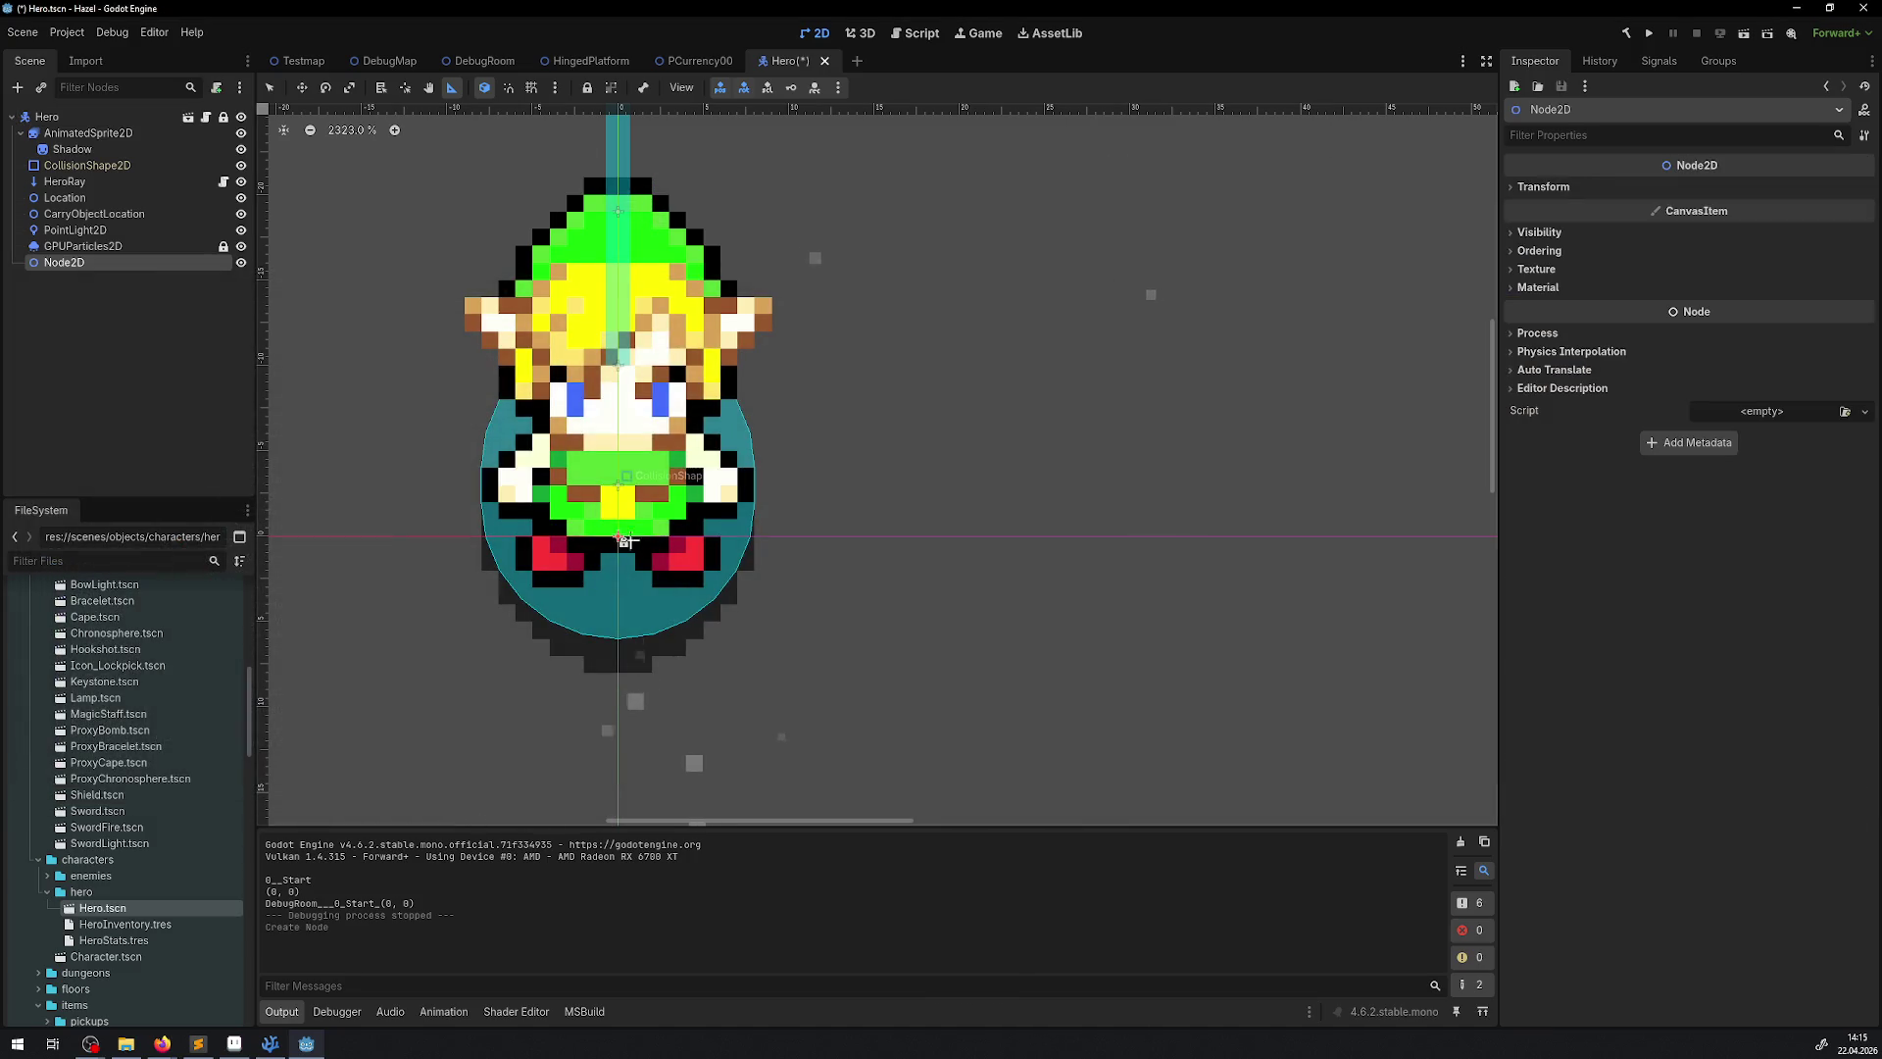
double_click(83, 266)
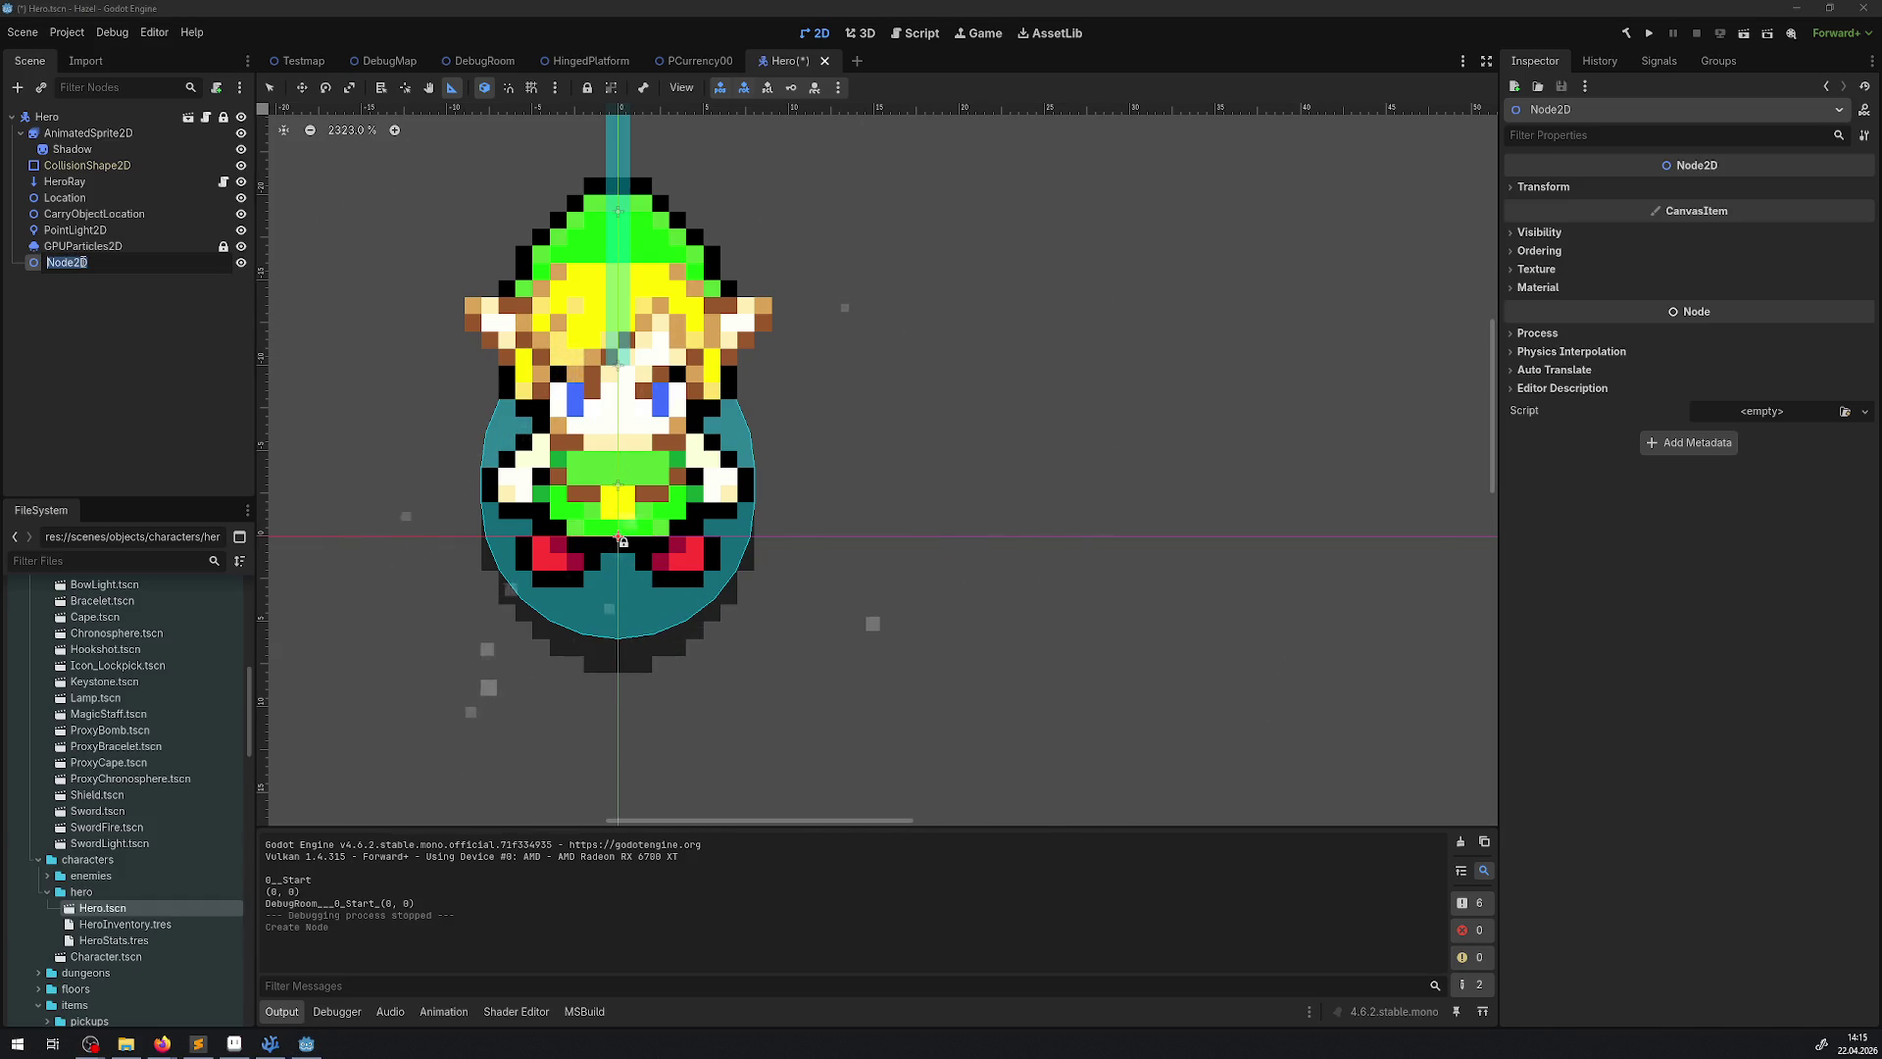
type("Middle")
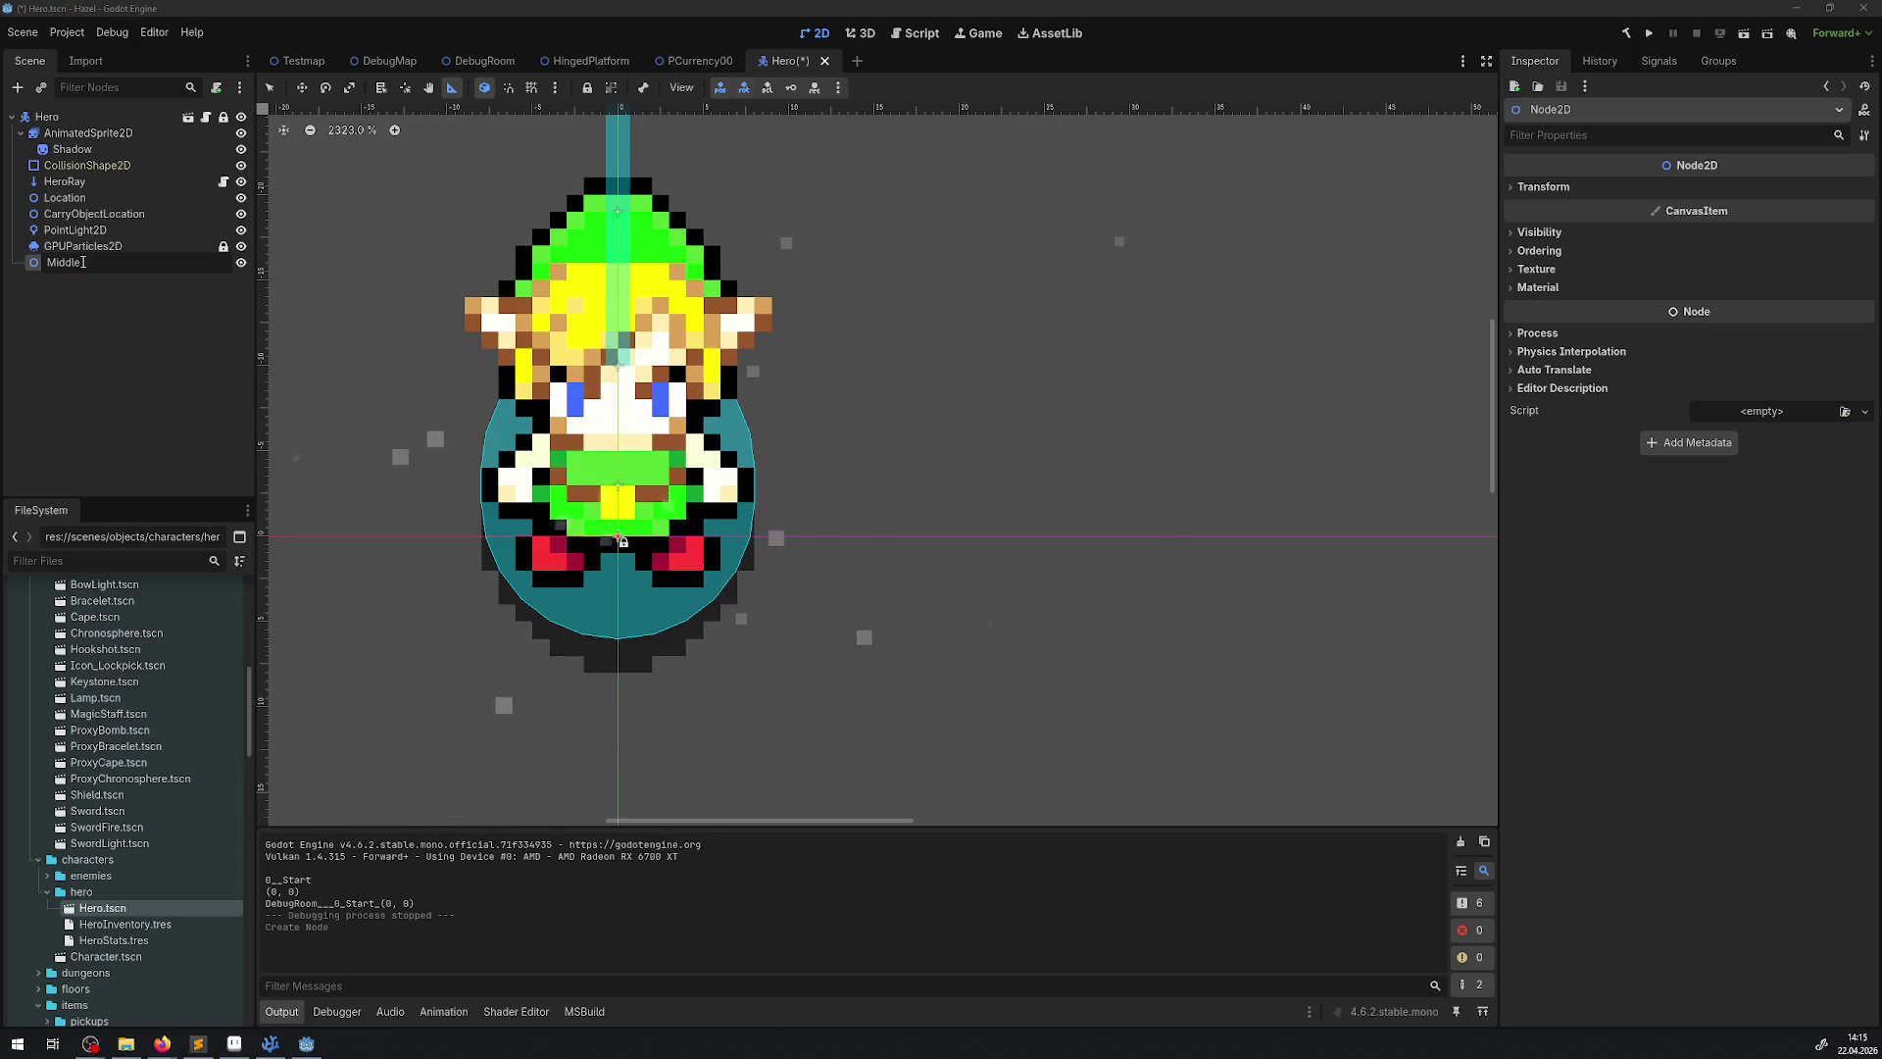
type("Location")
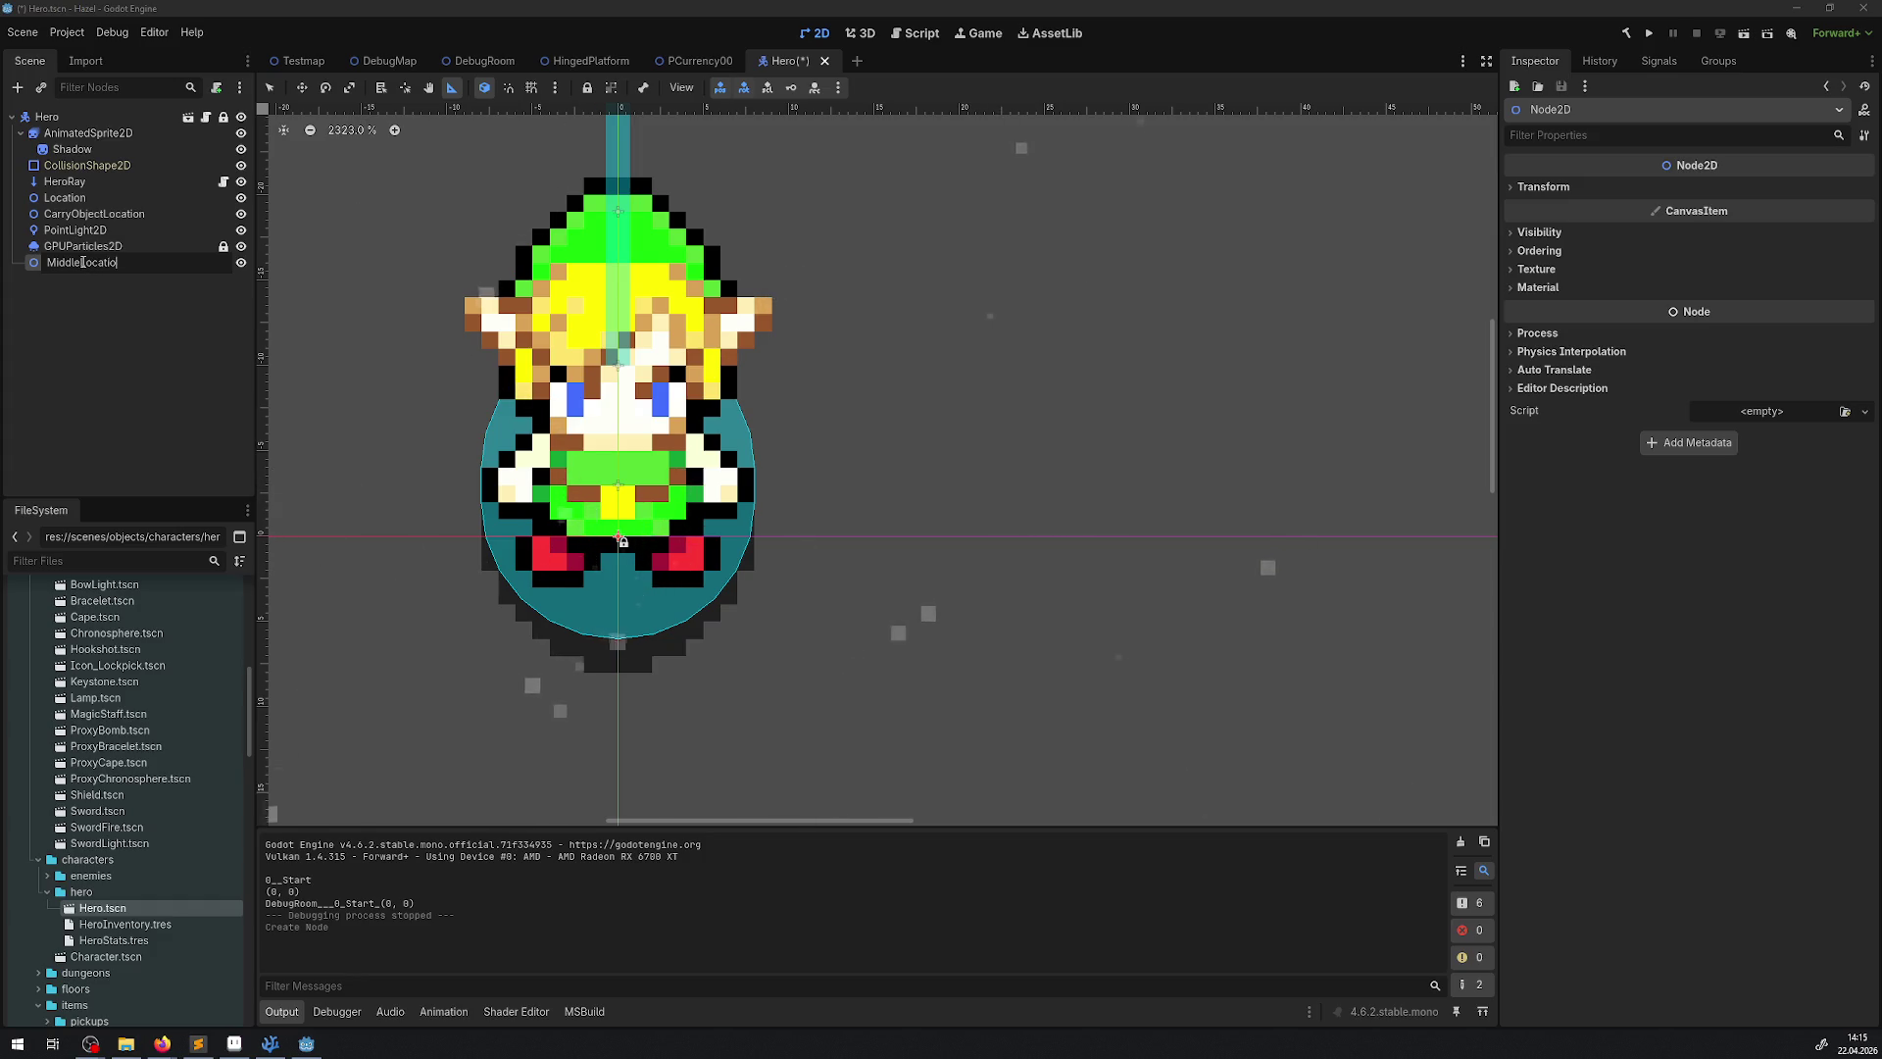
key("Return")
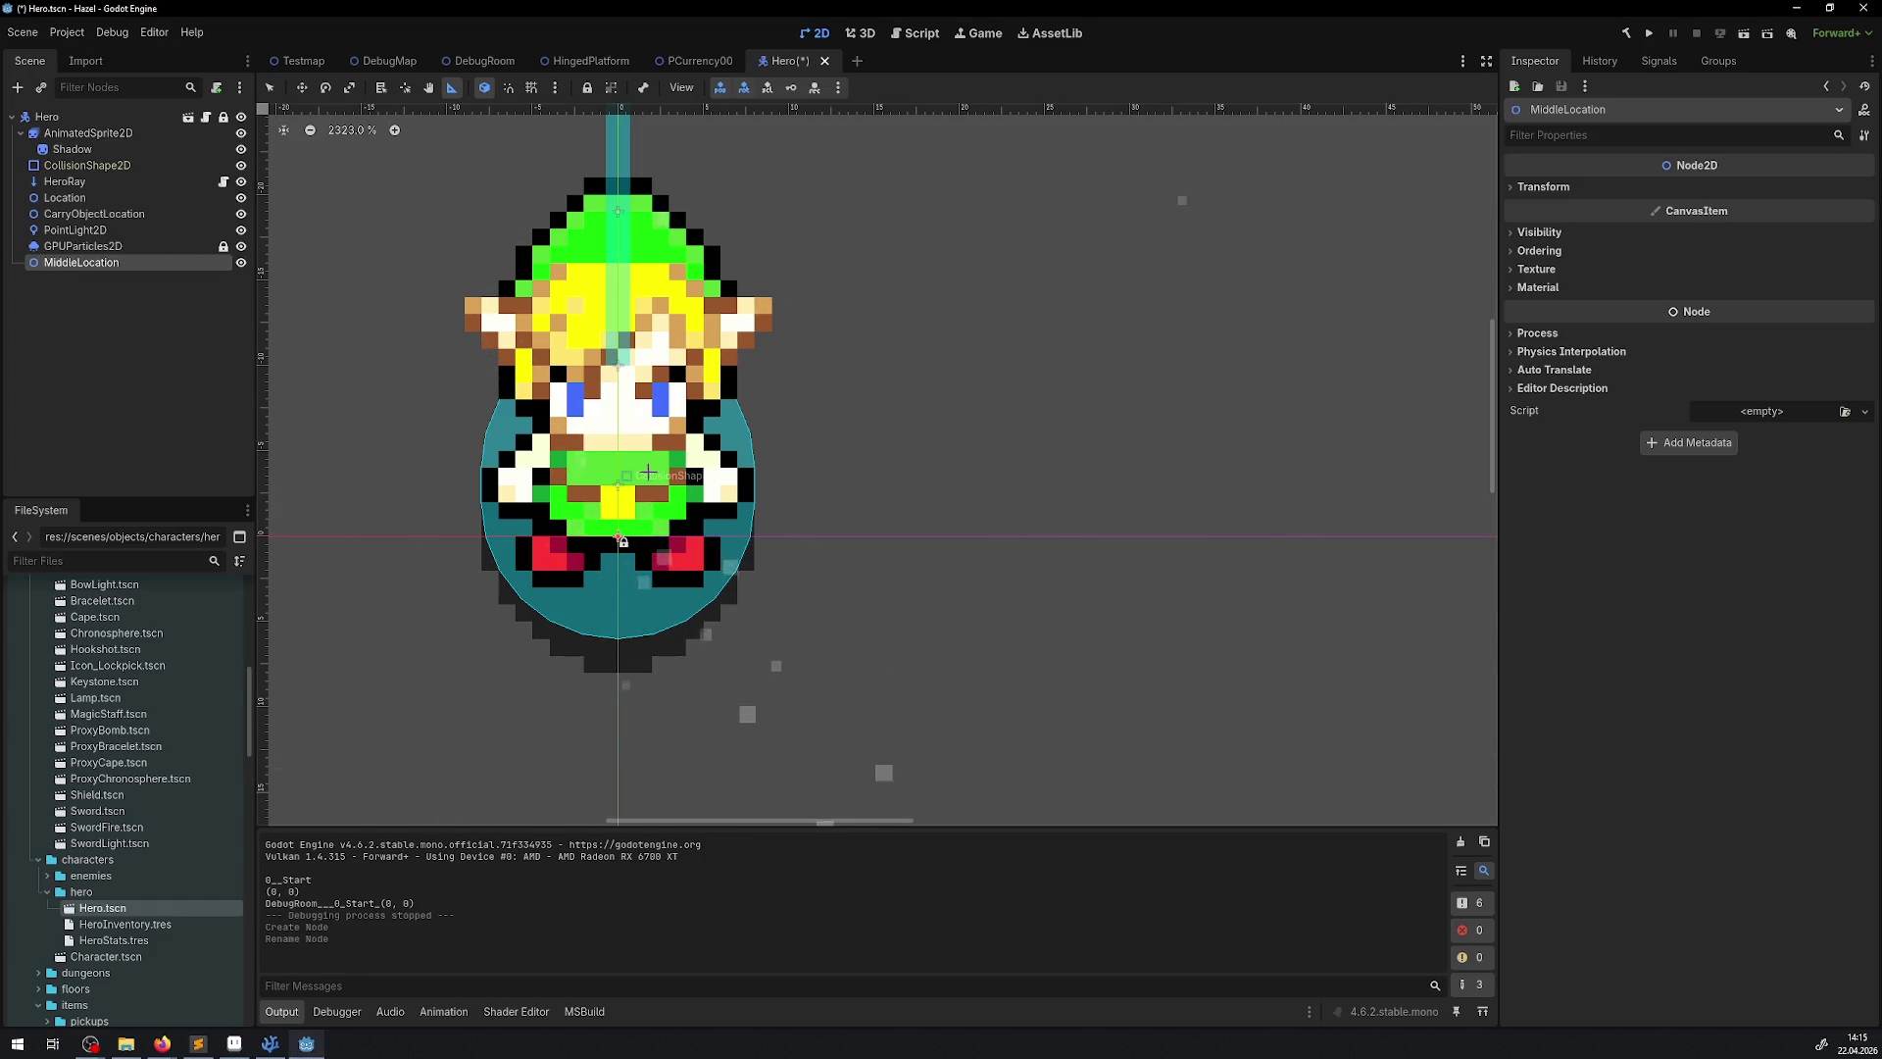
Move MiddleLocation up to (0, -6) at the hero's middle and save the scene
left_click(268, 87)
left_click_drag(620, 538, 618, 432)
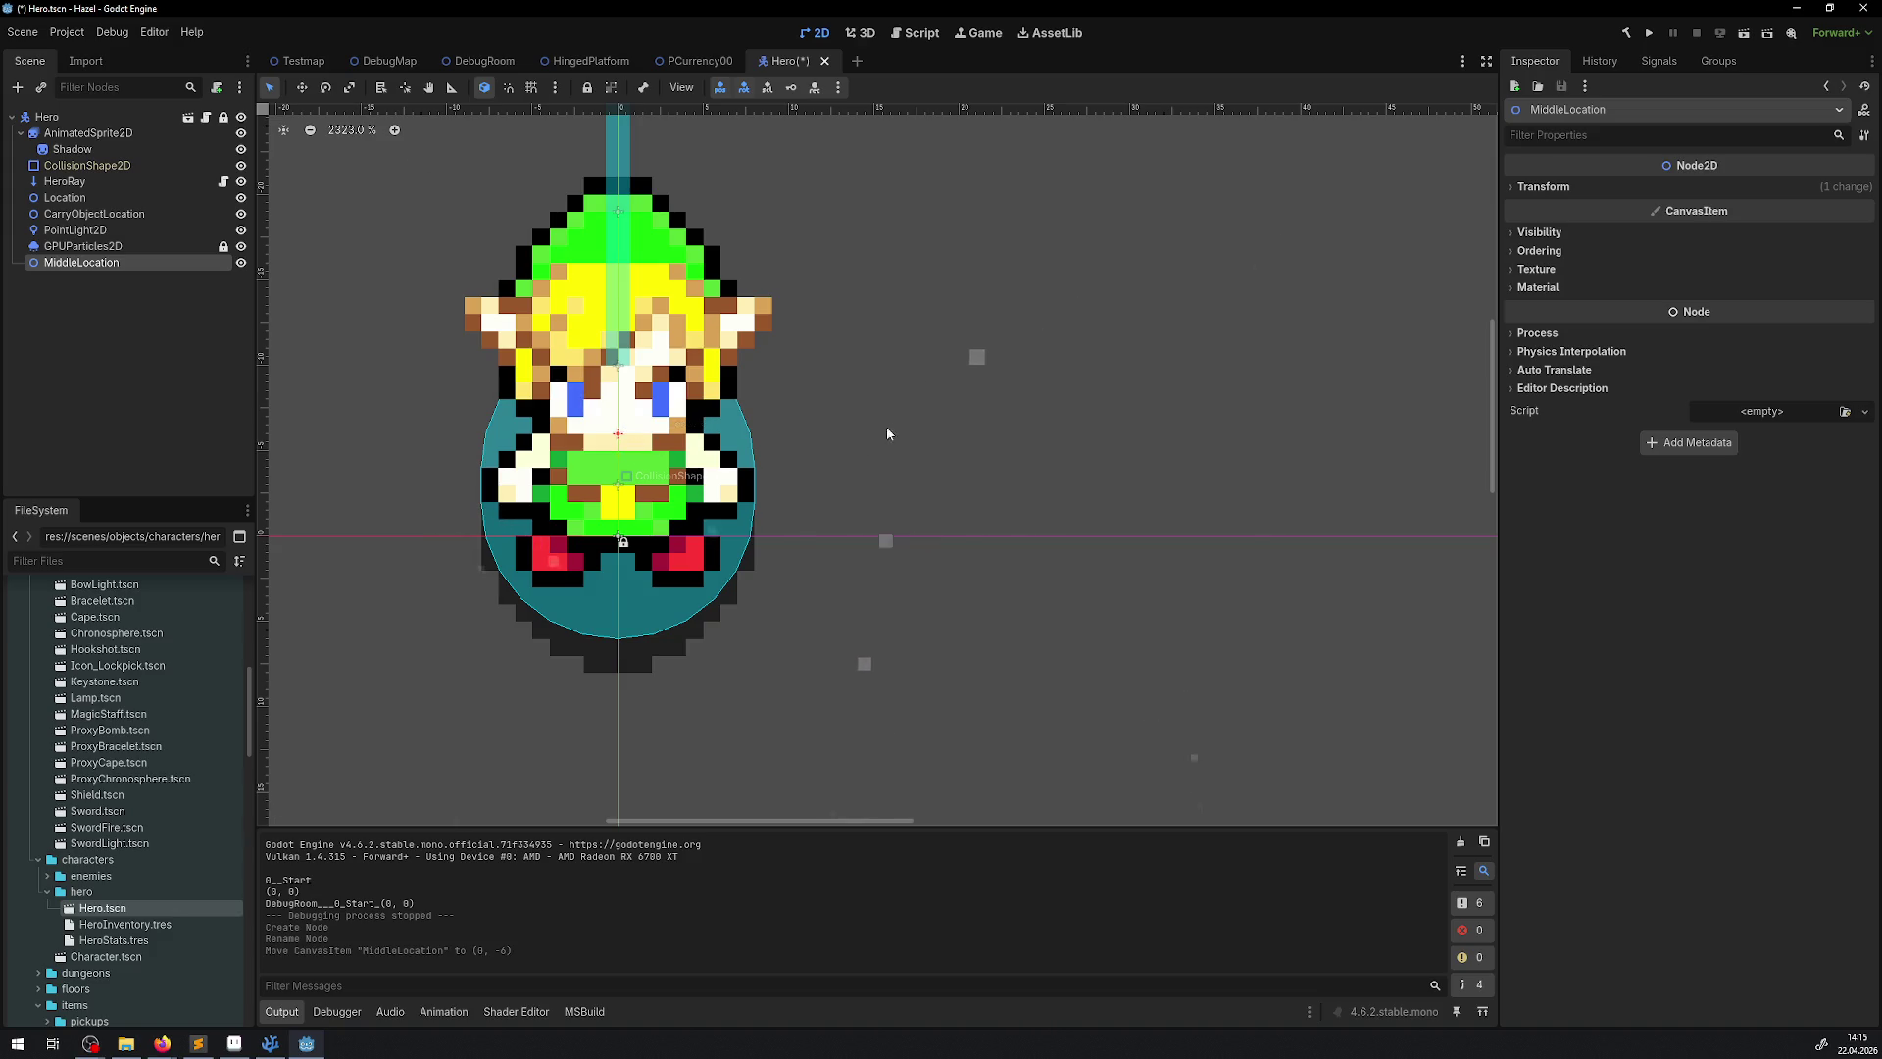
key("ctrl+s")
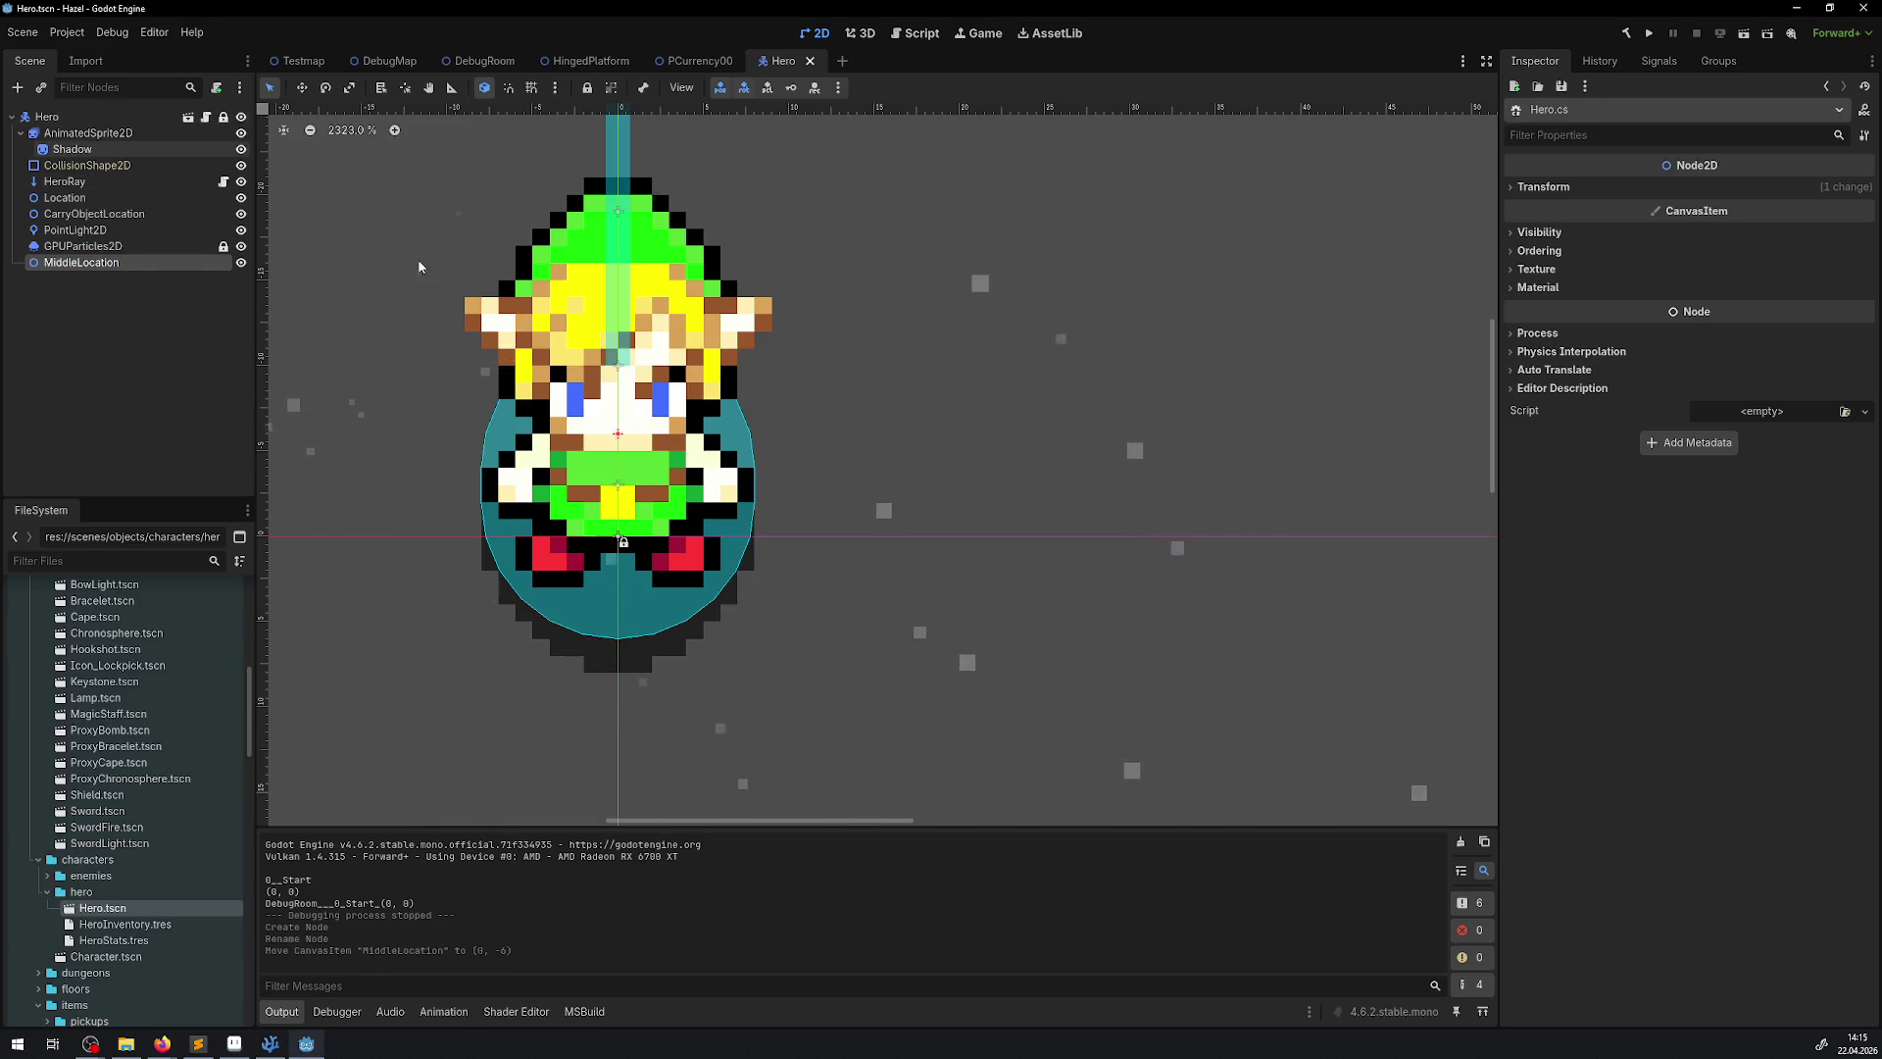
key("alt+Tab")
Open the PCharacter.cs script from the Explorer
scroll(591, 485, "down", 3)
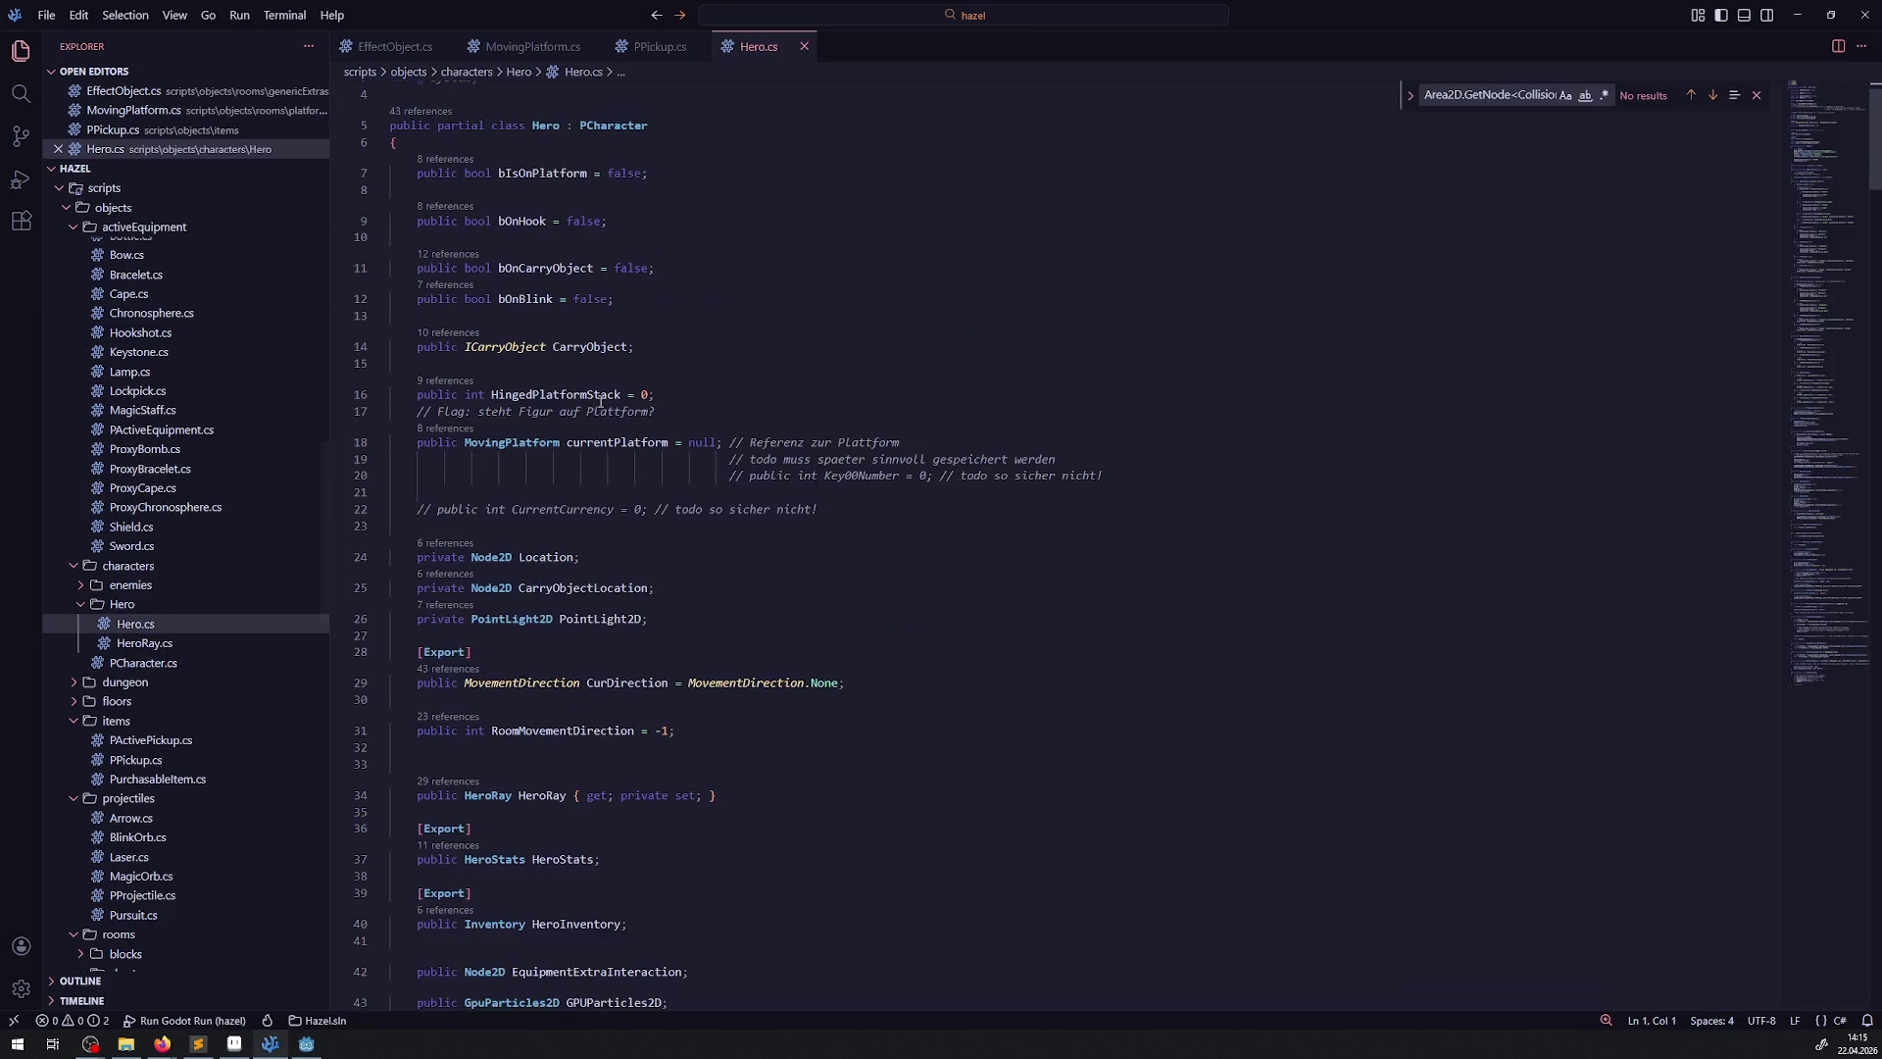
scroll(591, 484, "down", 2)
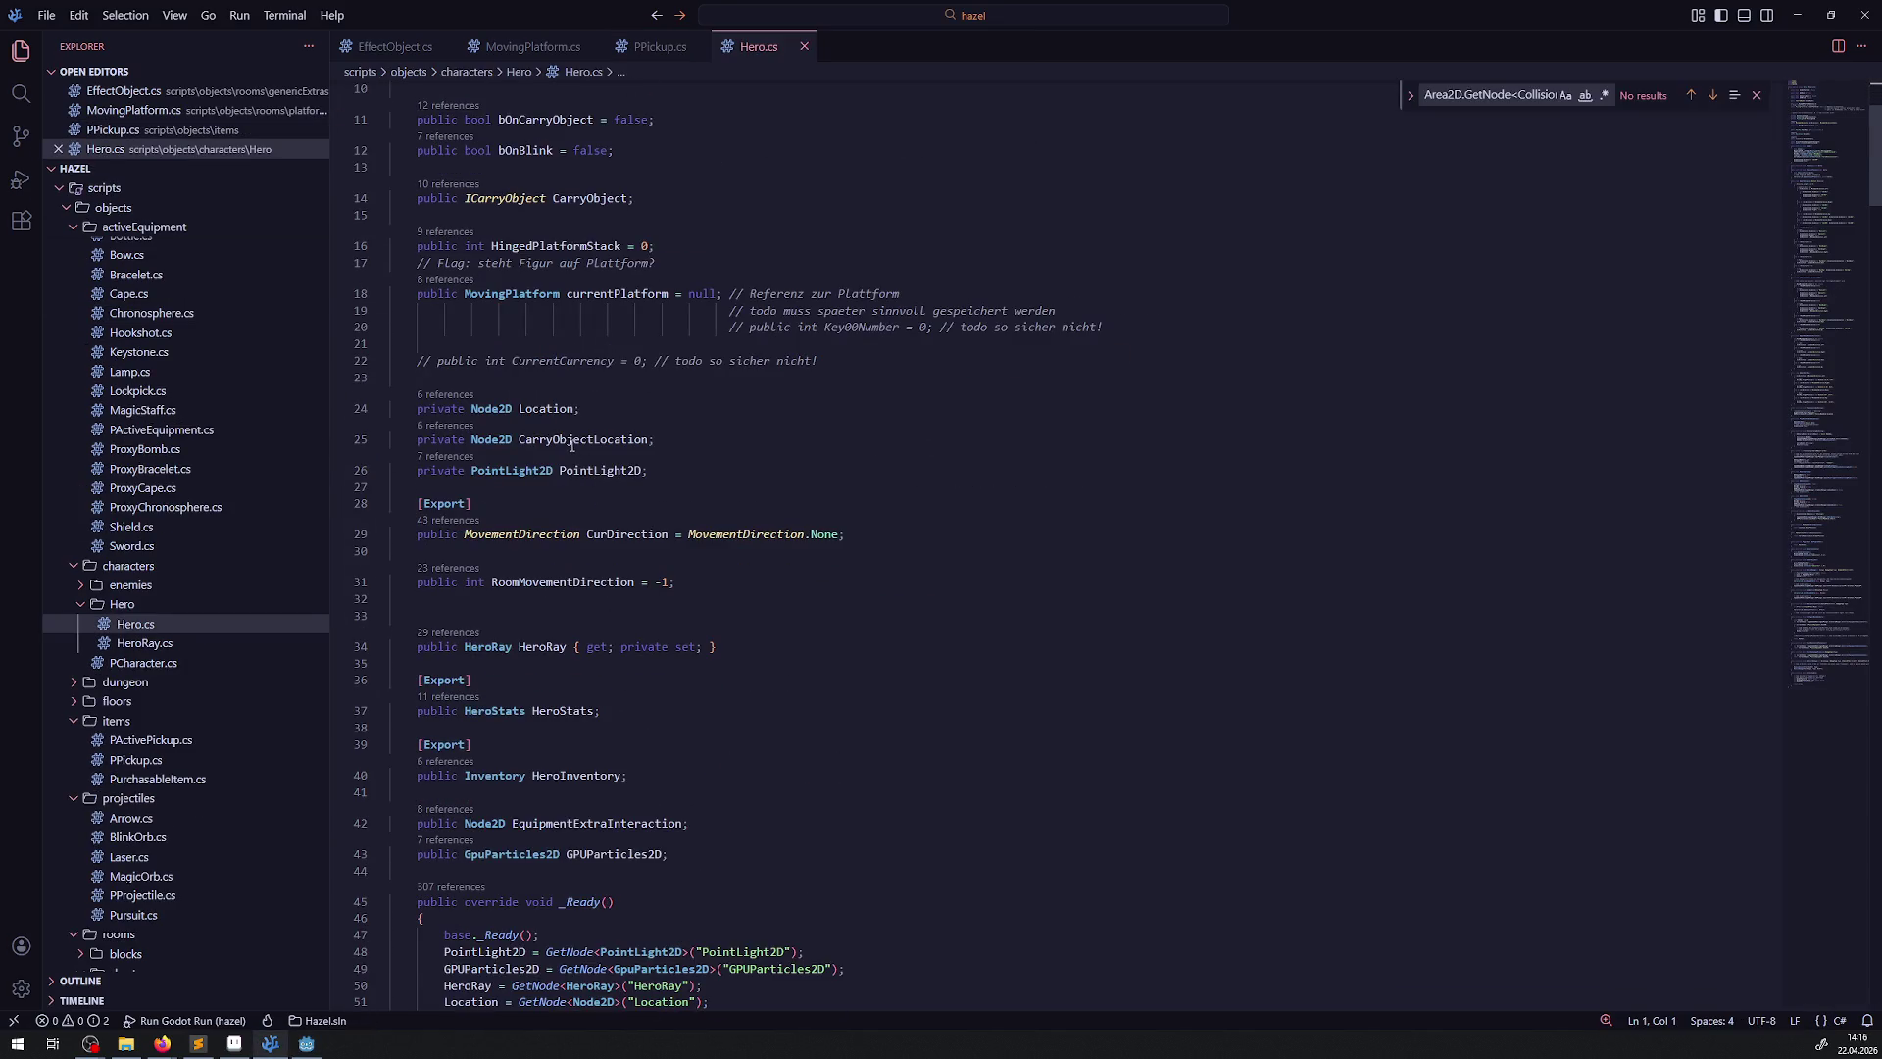
mouse_move(572, 445)
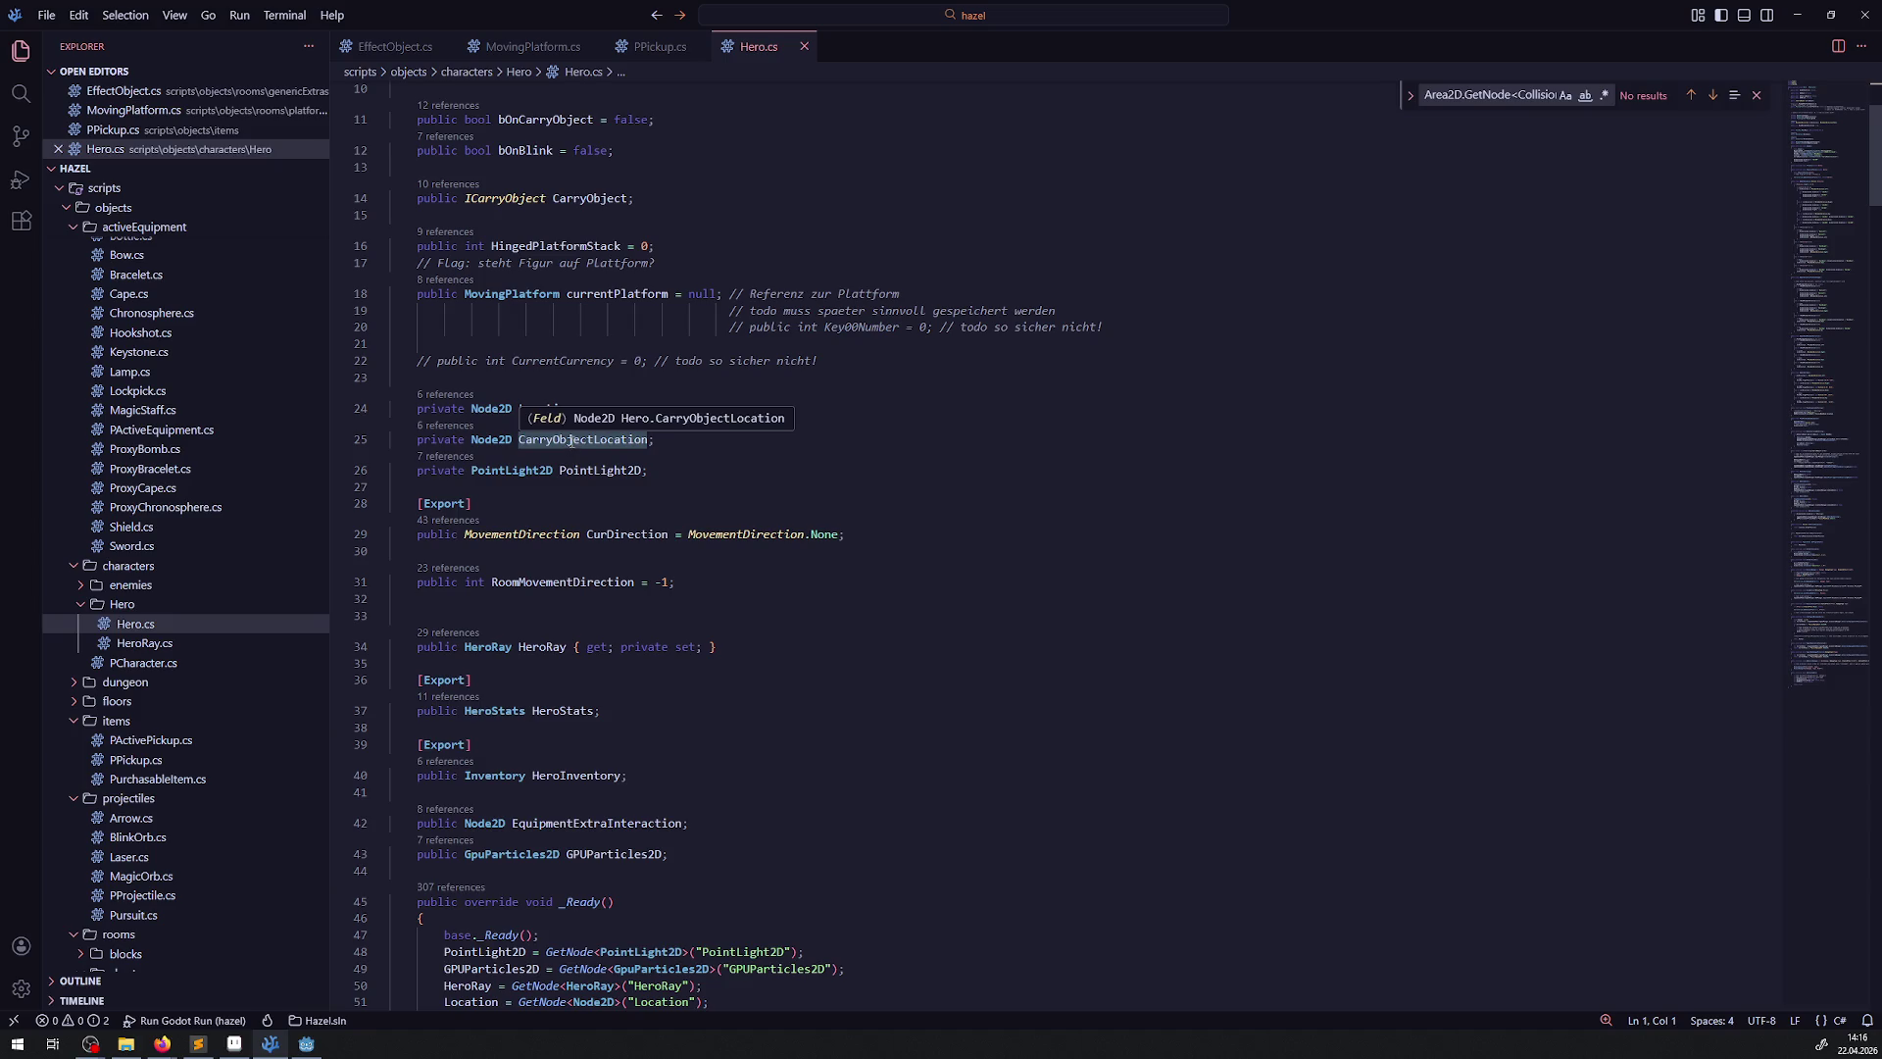
left_click(186, 666)
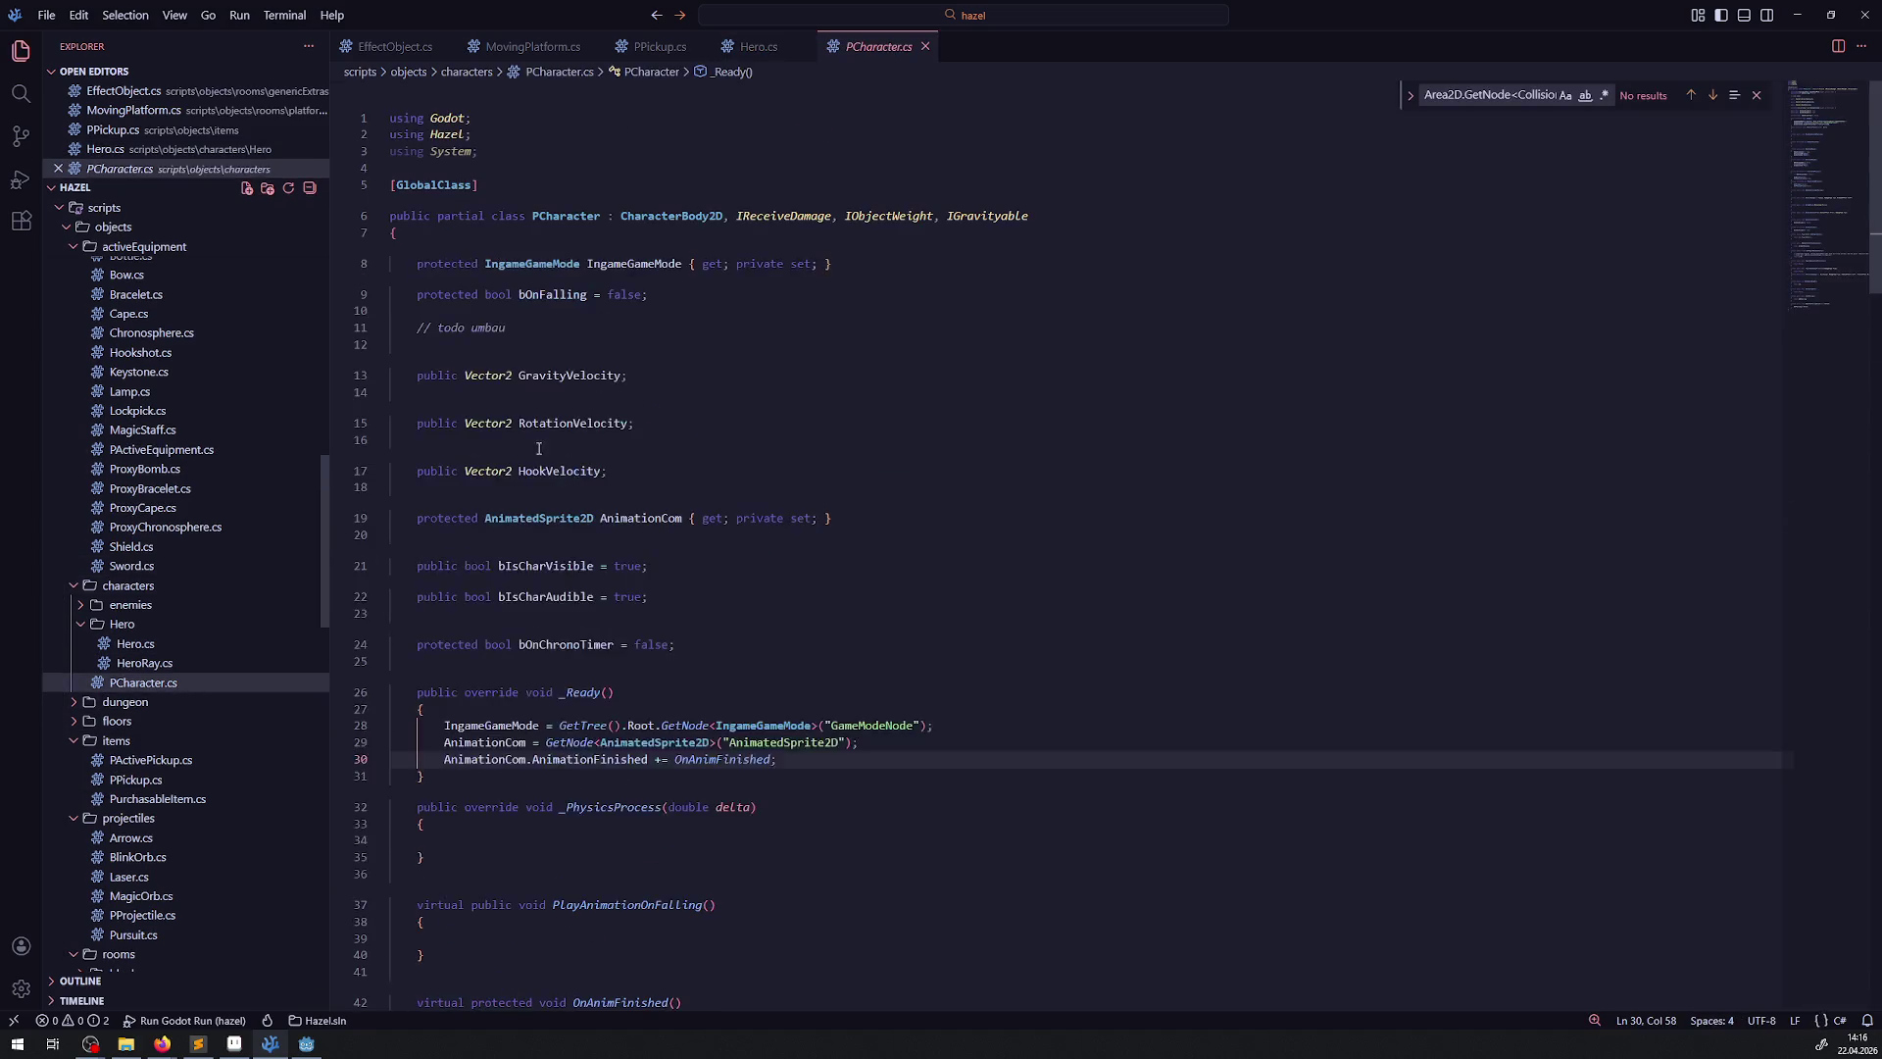
Add 'protected Node2D MiddleLocation;' after the bOnChronoTimer field and save PCharacter.cs
left_click(715, 646)
key("Return")
key("Return")
type("pro")
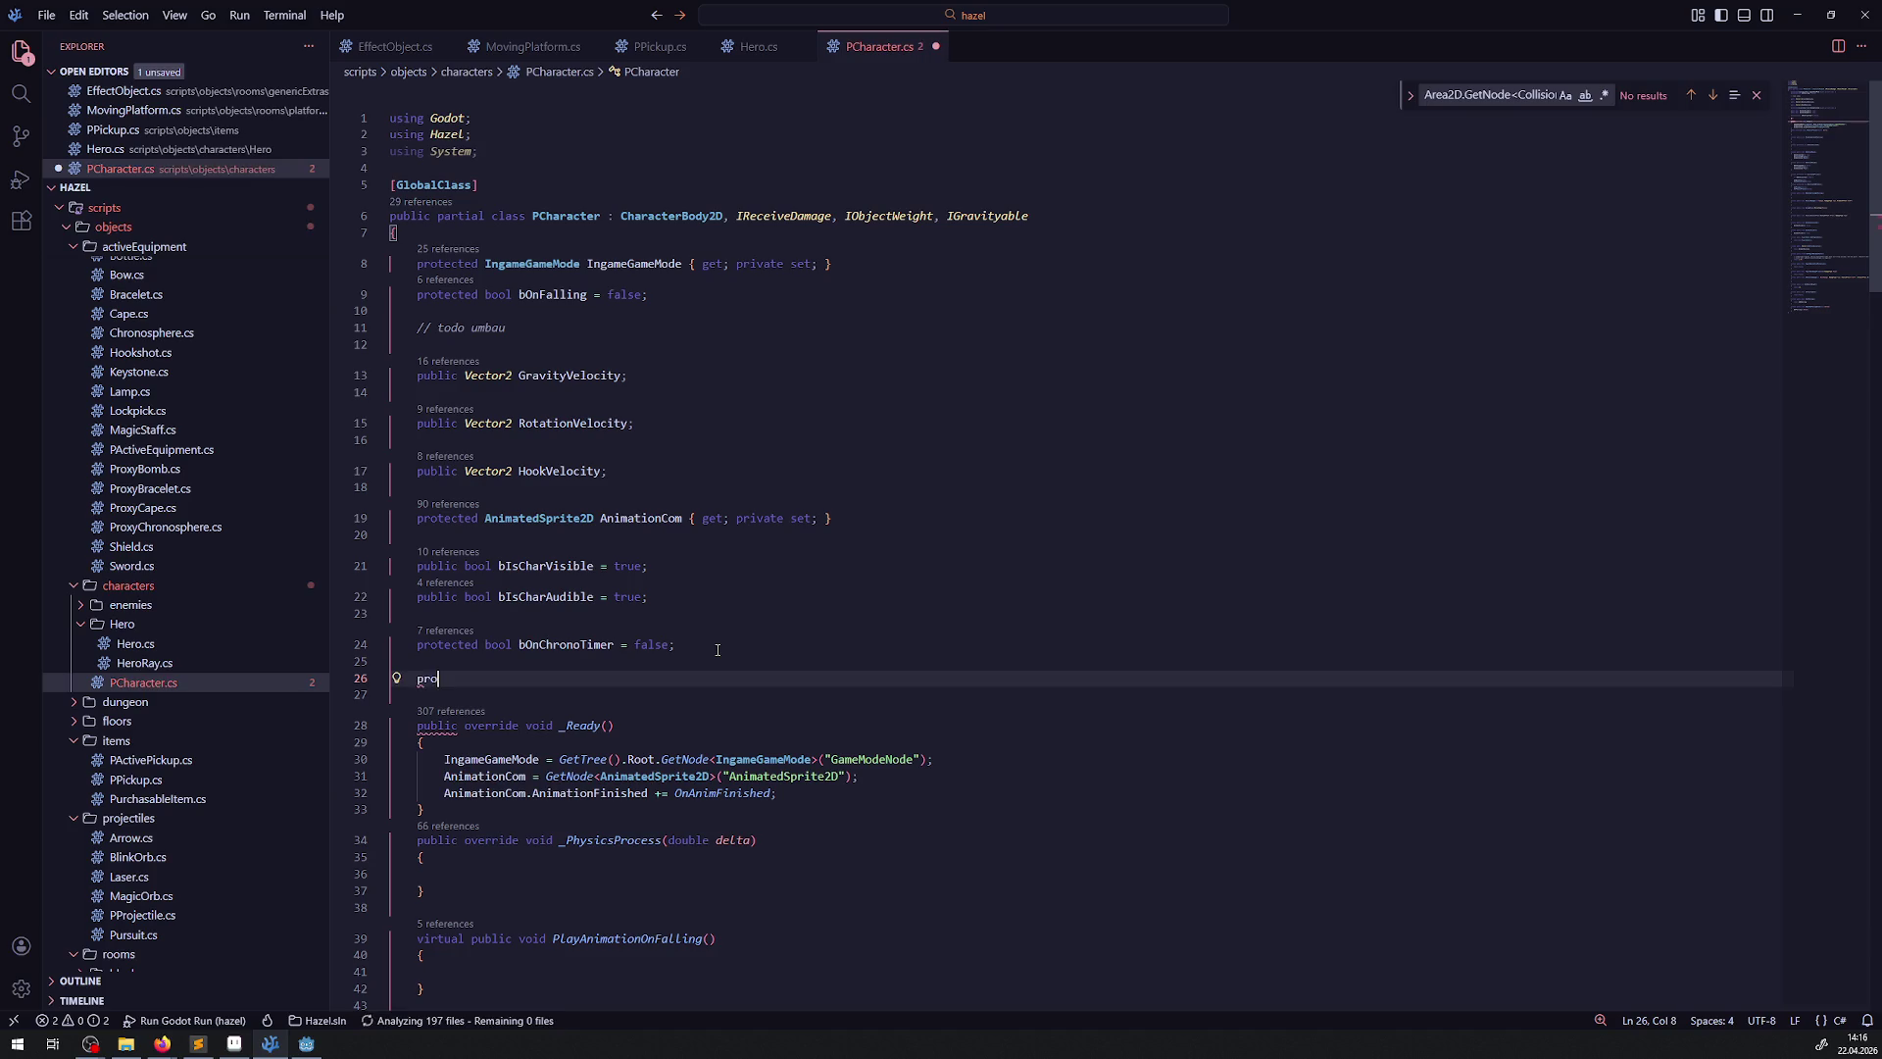
type("tected ")
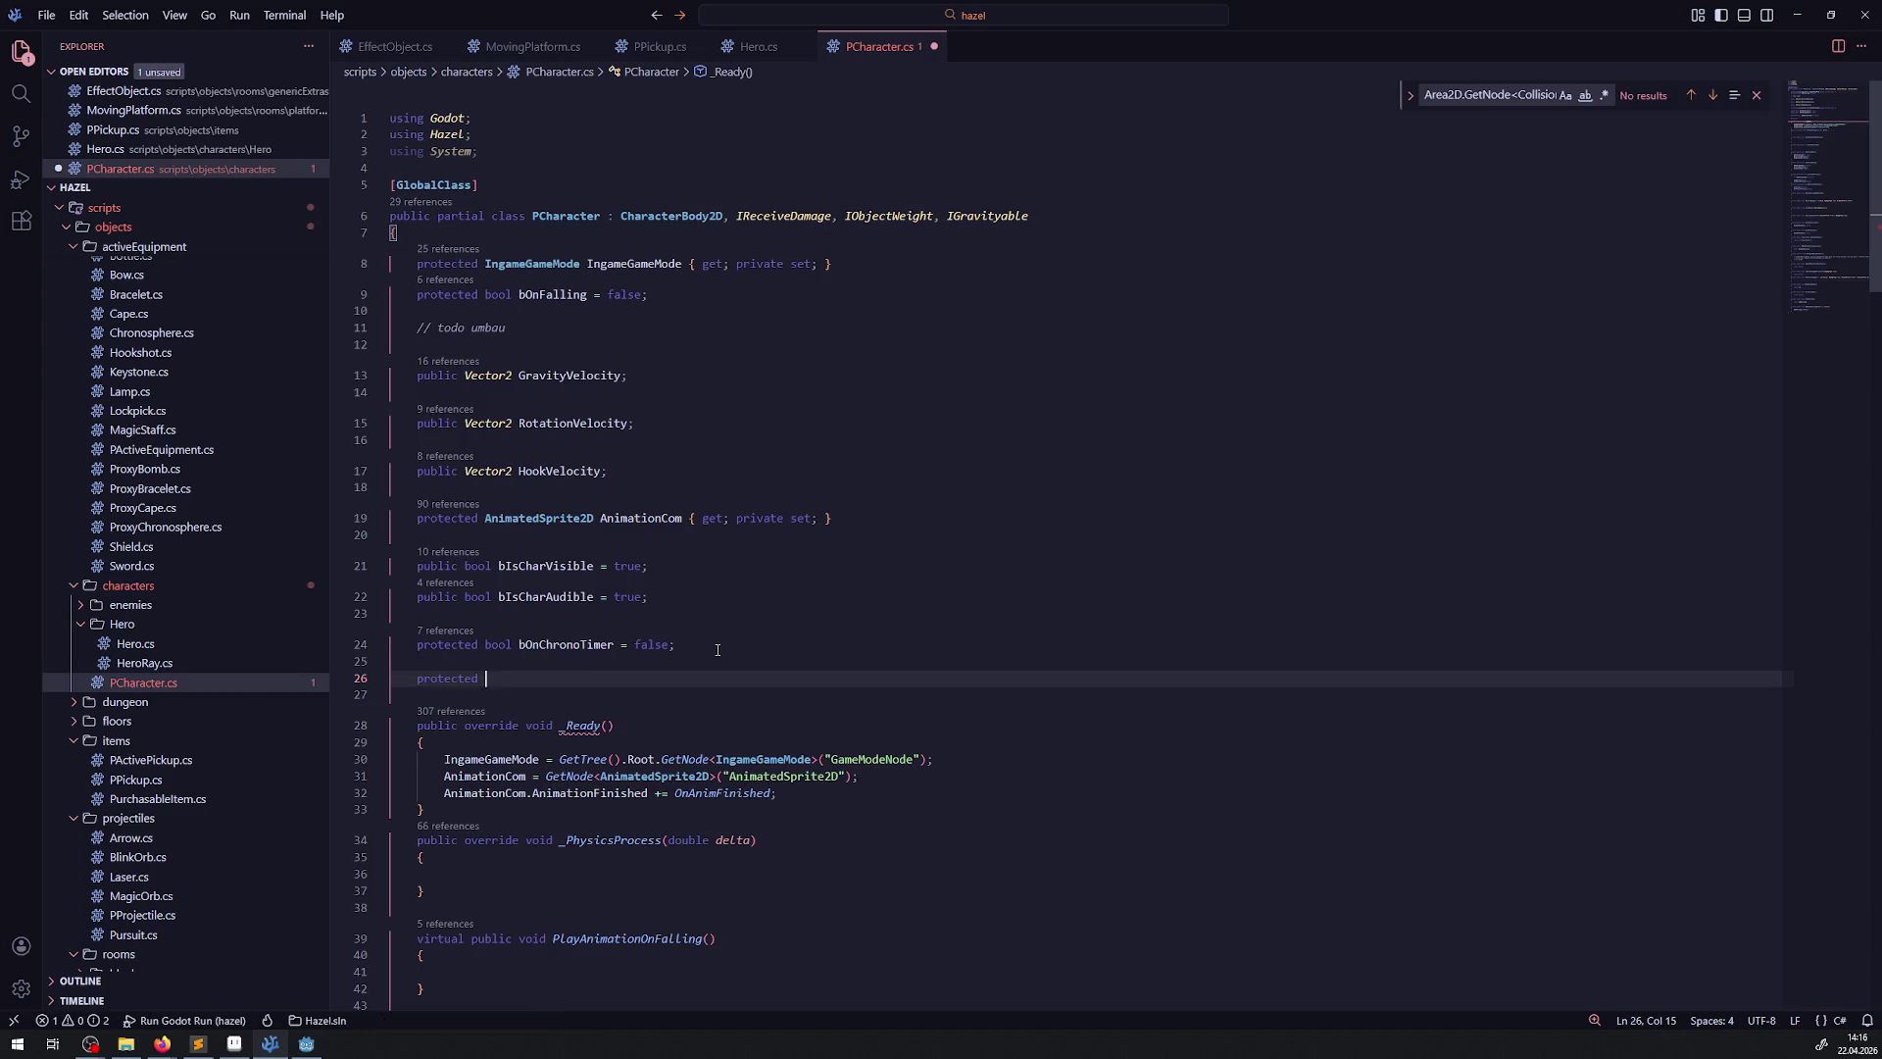
type("Nodes2D MiddleLocation")
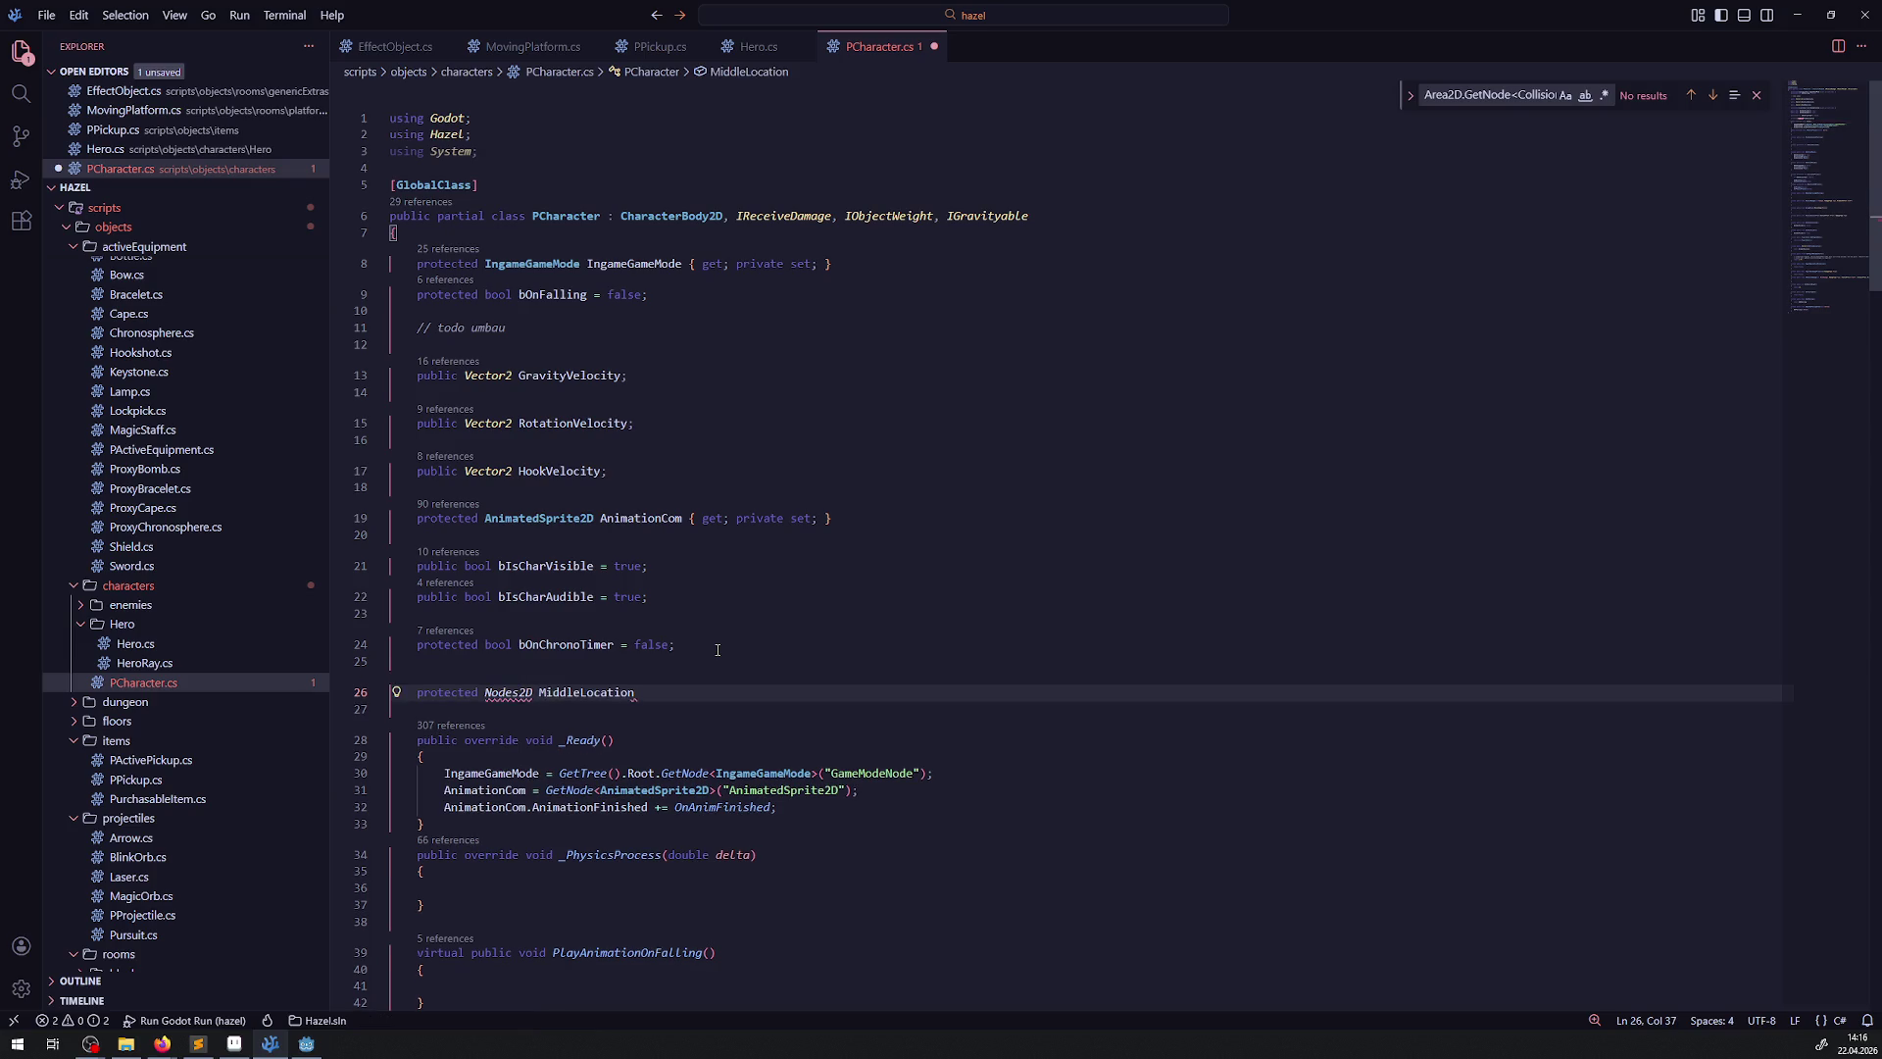
key("ctrl+Left")
key("Left")
key("BackSpace")
key("End")
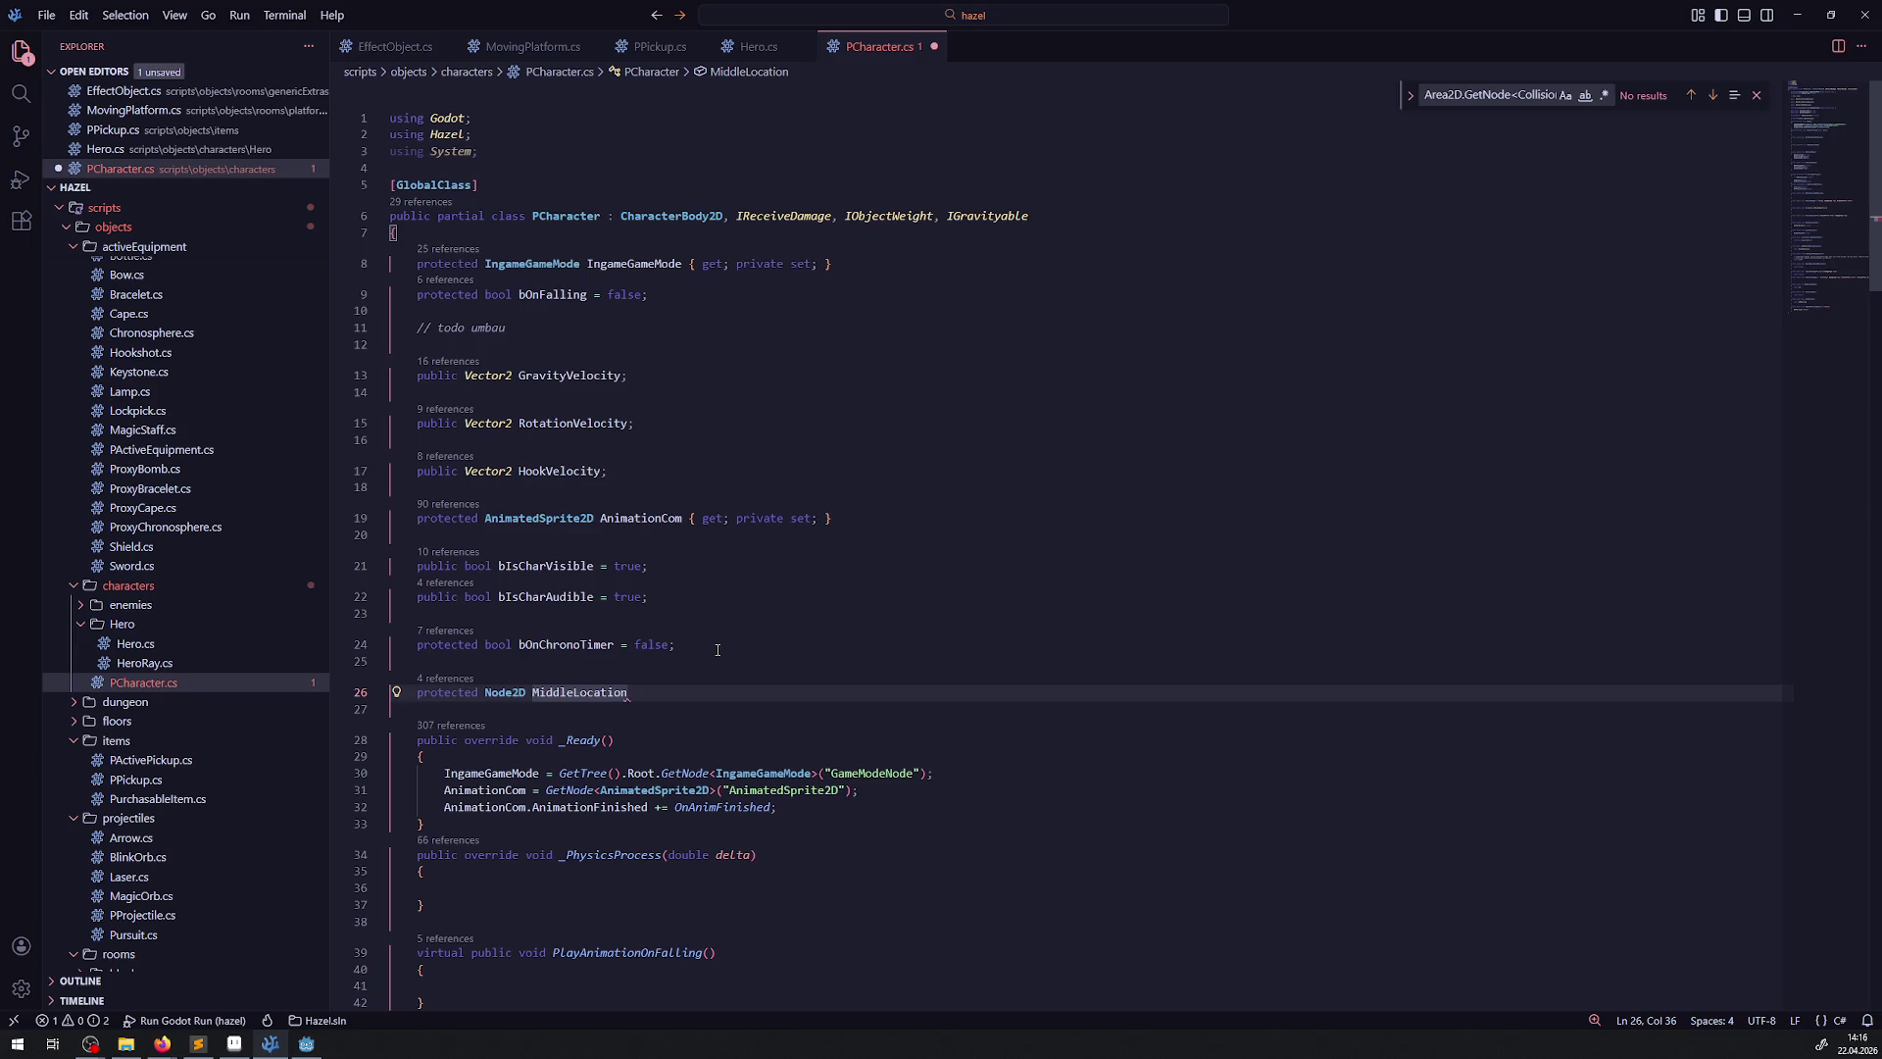
type(";")
key("ctrl+s")
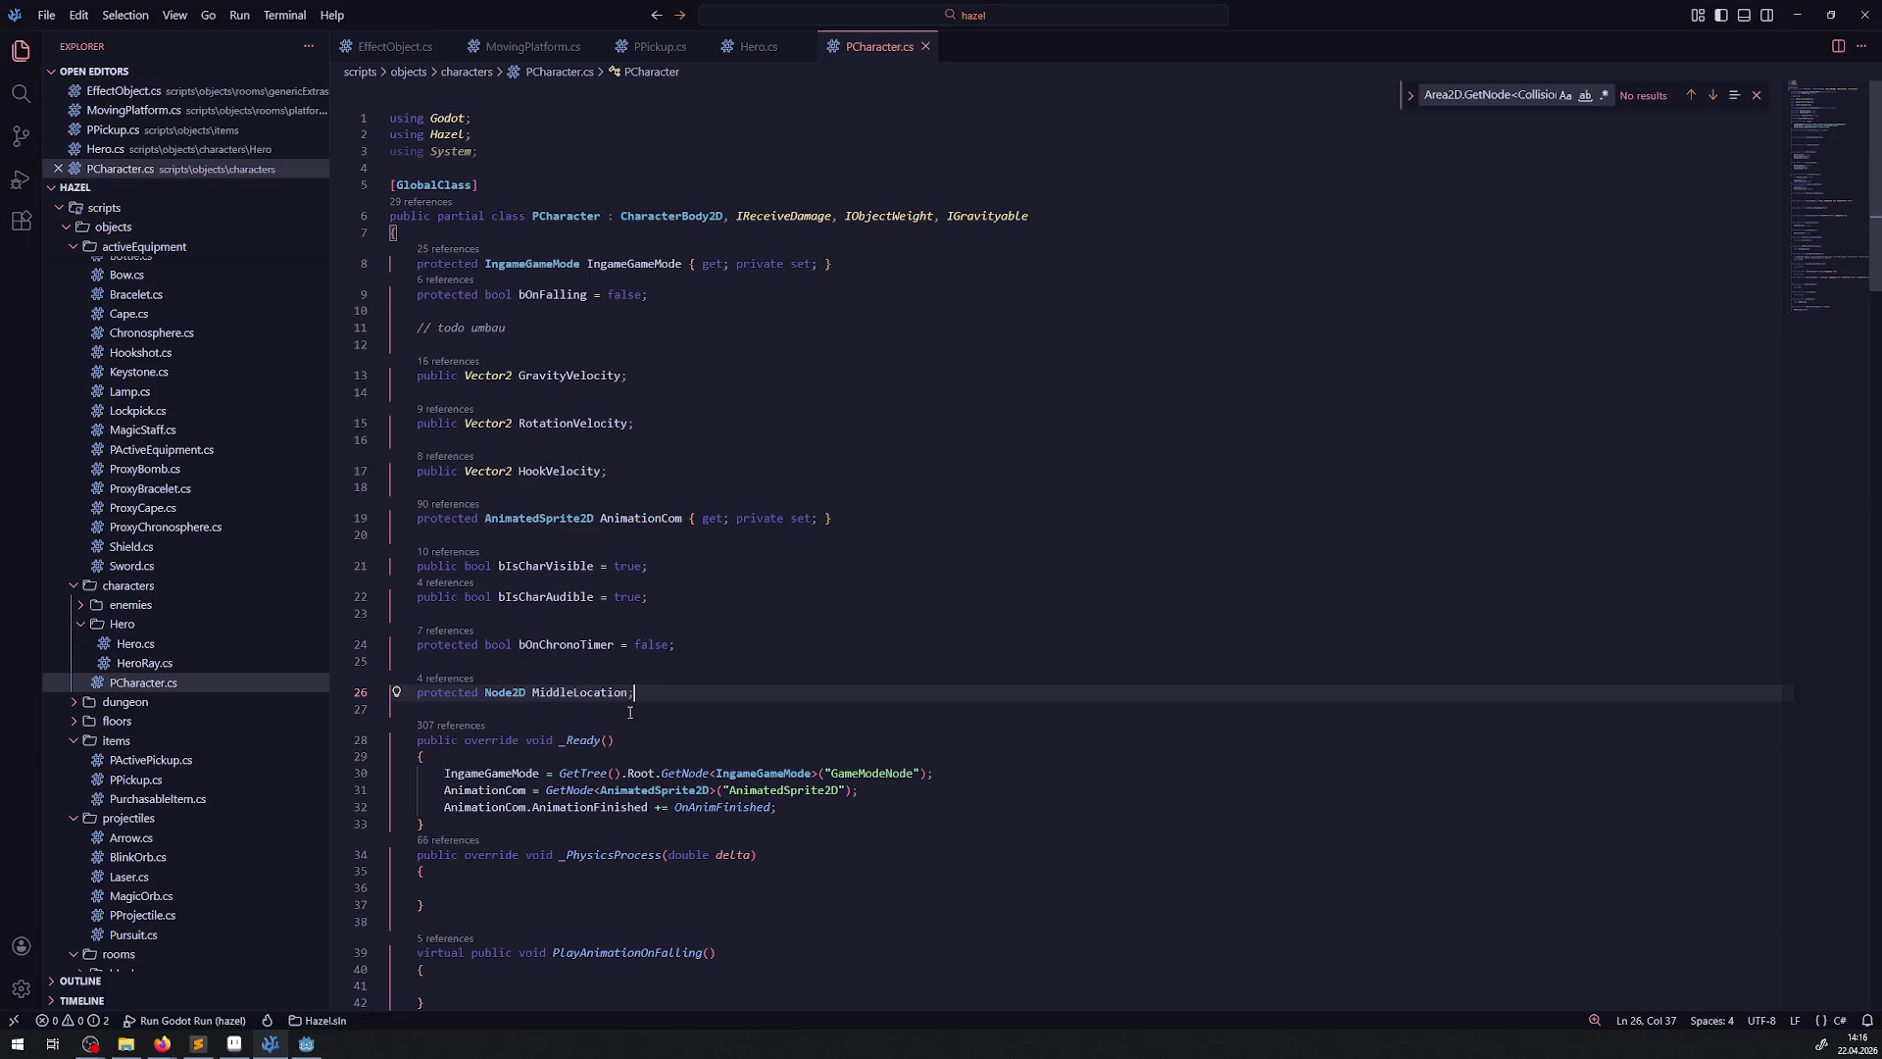
double_click(594, 694)
key("ctrl+c")
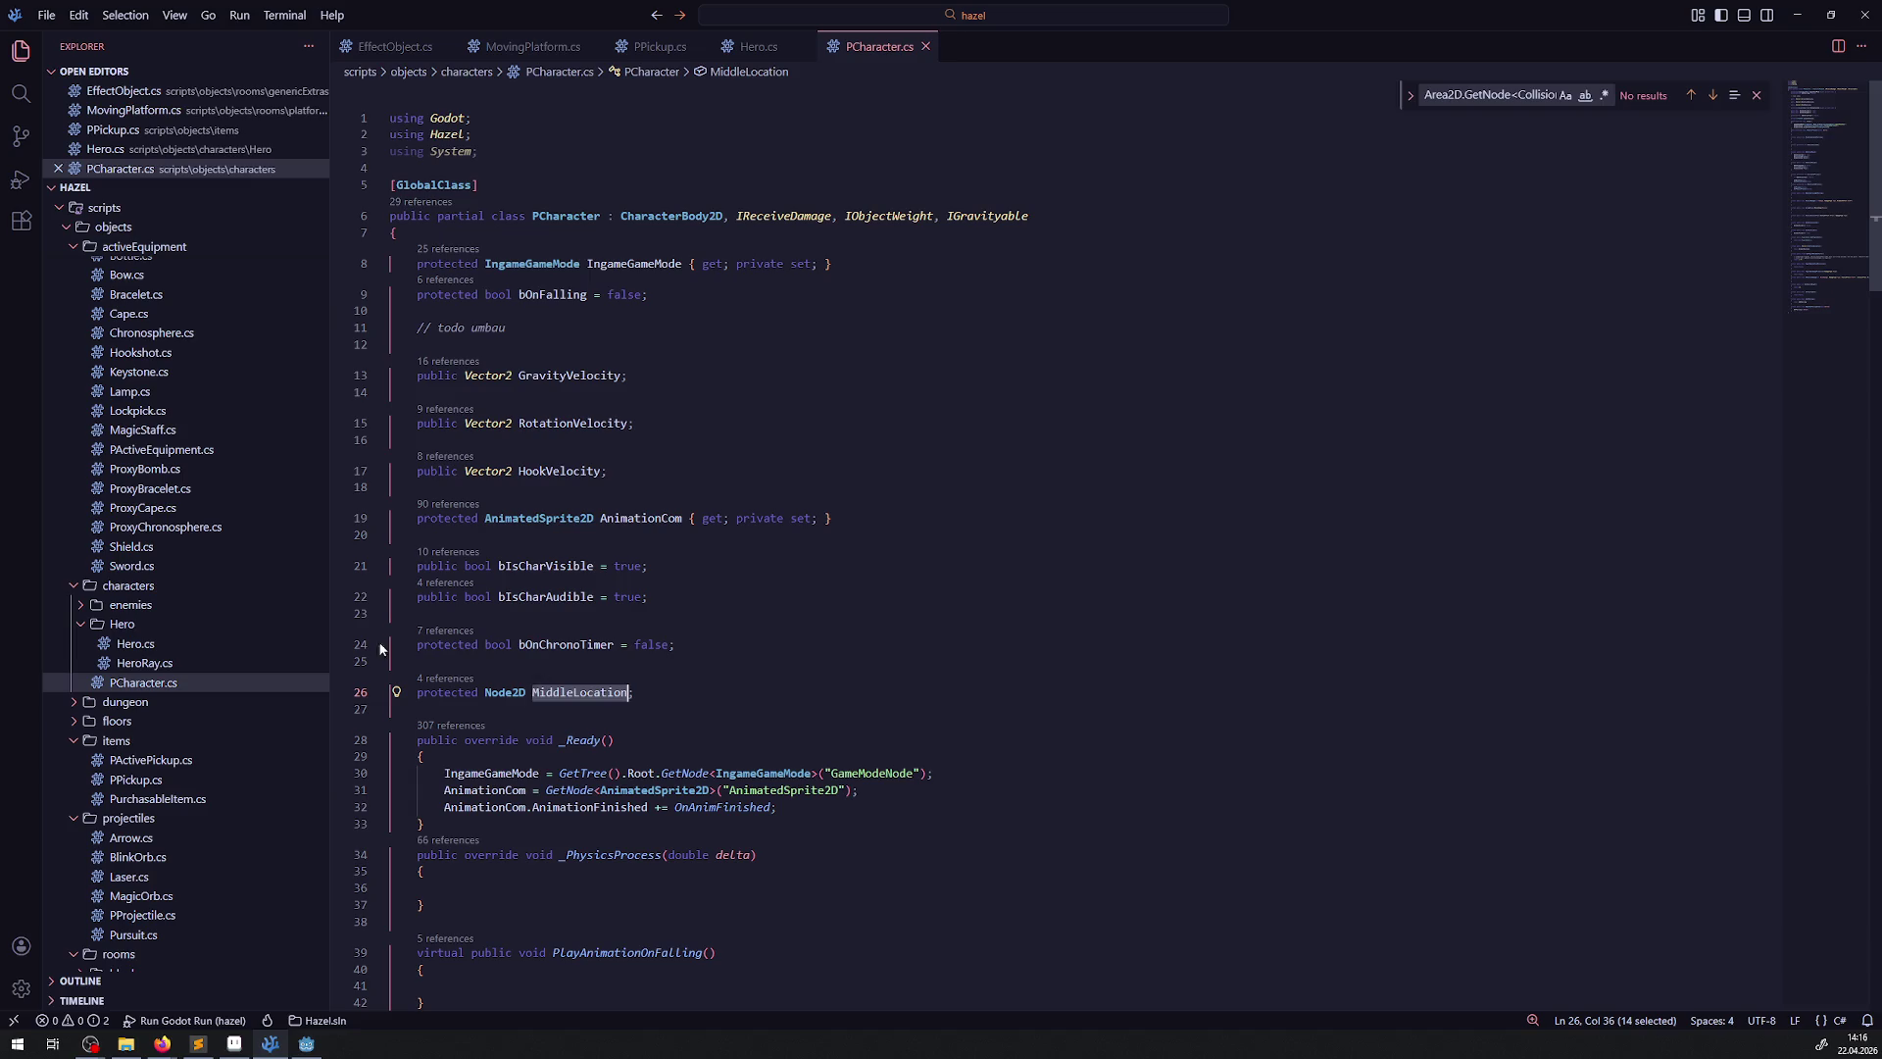
left_click(147, 643)
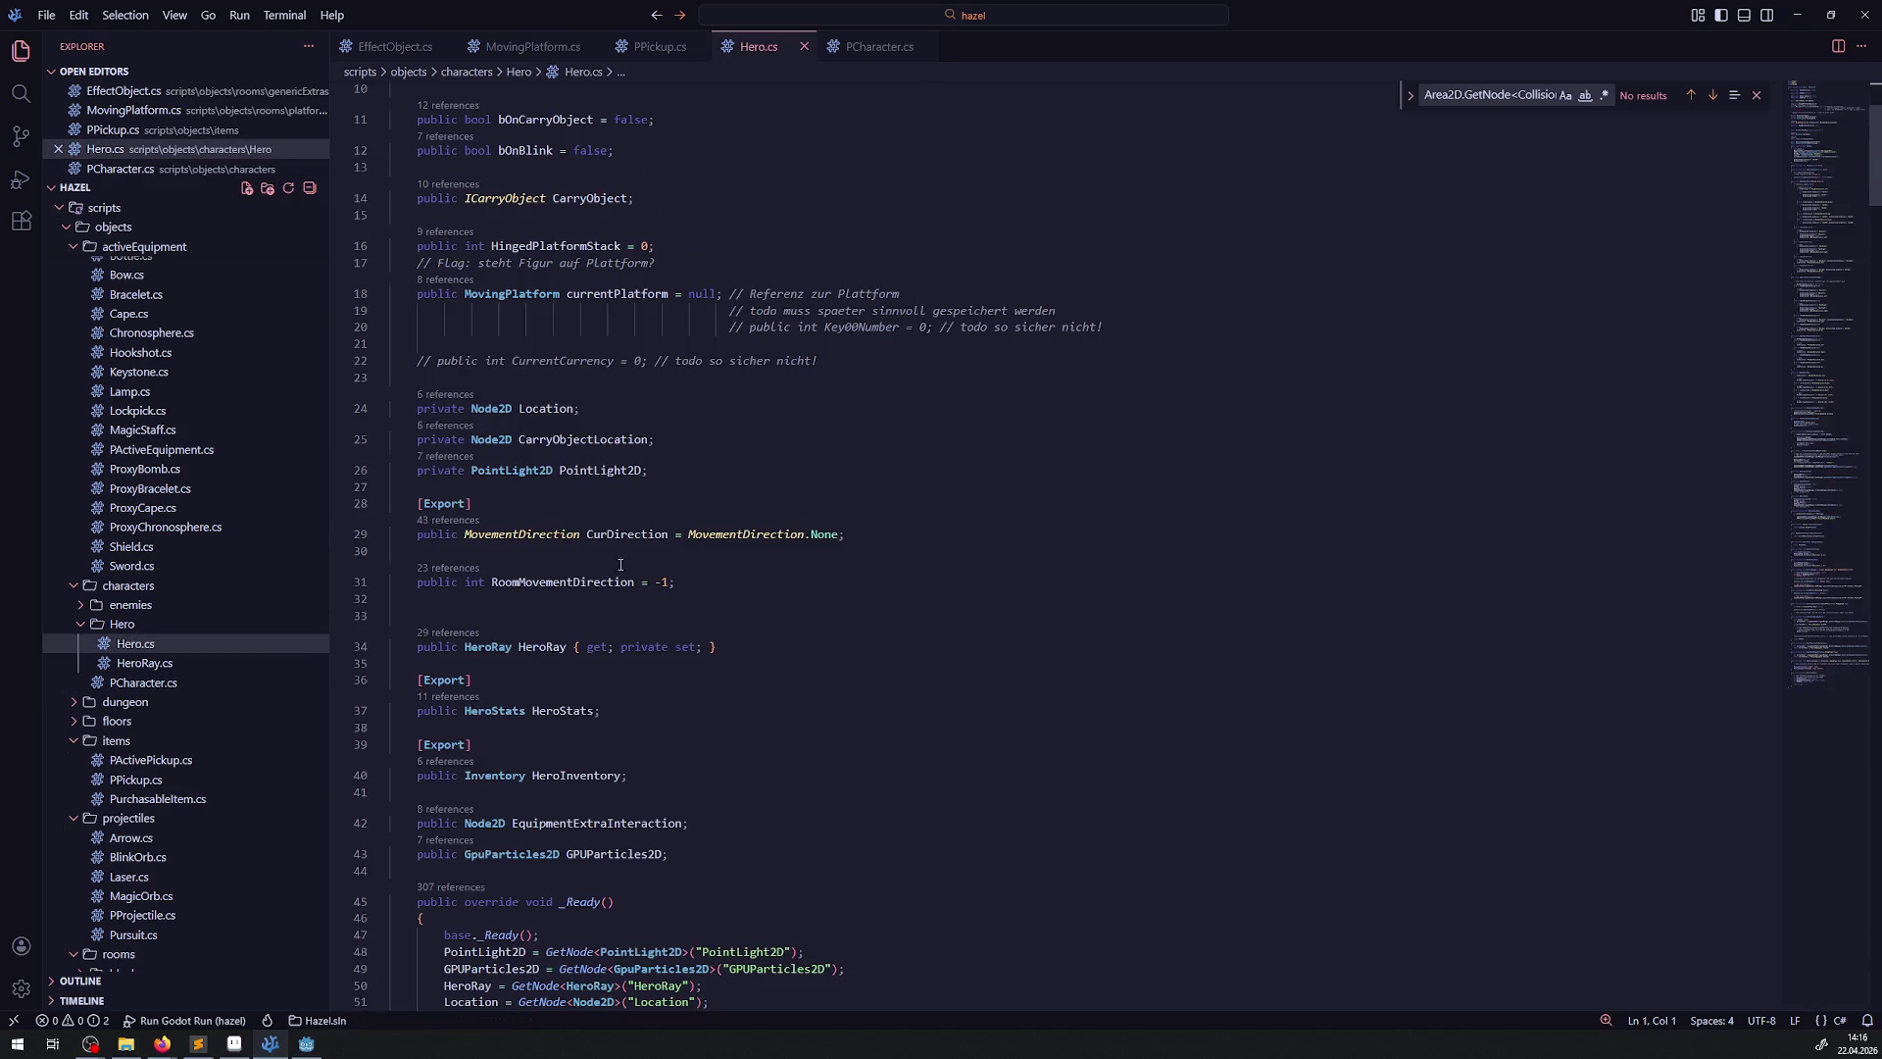
Duplicate the CarryObjectLocation lookup line in _Ready and change it to fetch MiddleLocation
scroll(620, 565, "down", 3)
left_click(674, 799)
key("shift+alt+Down")
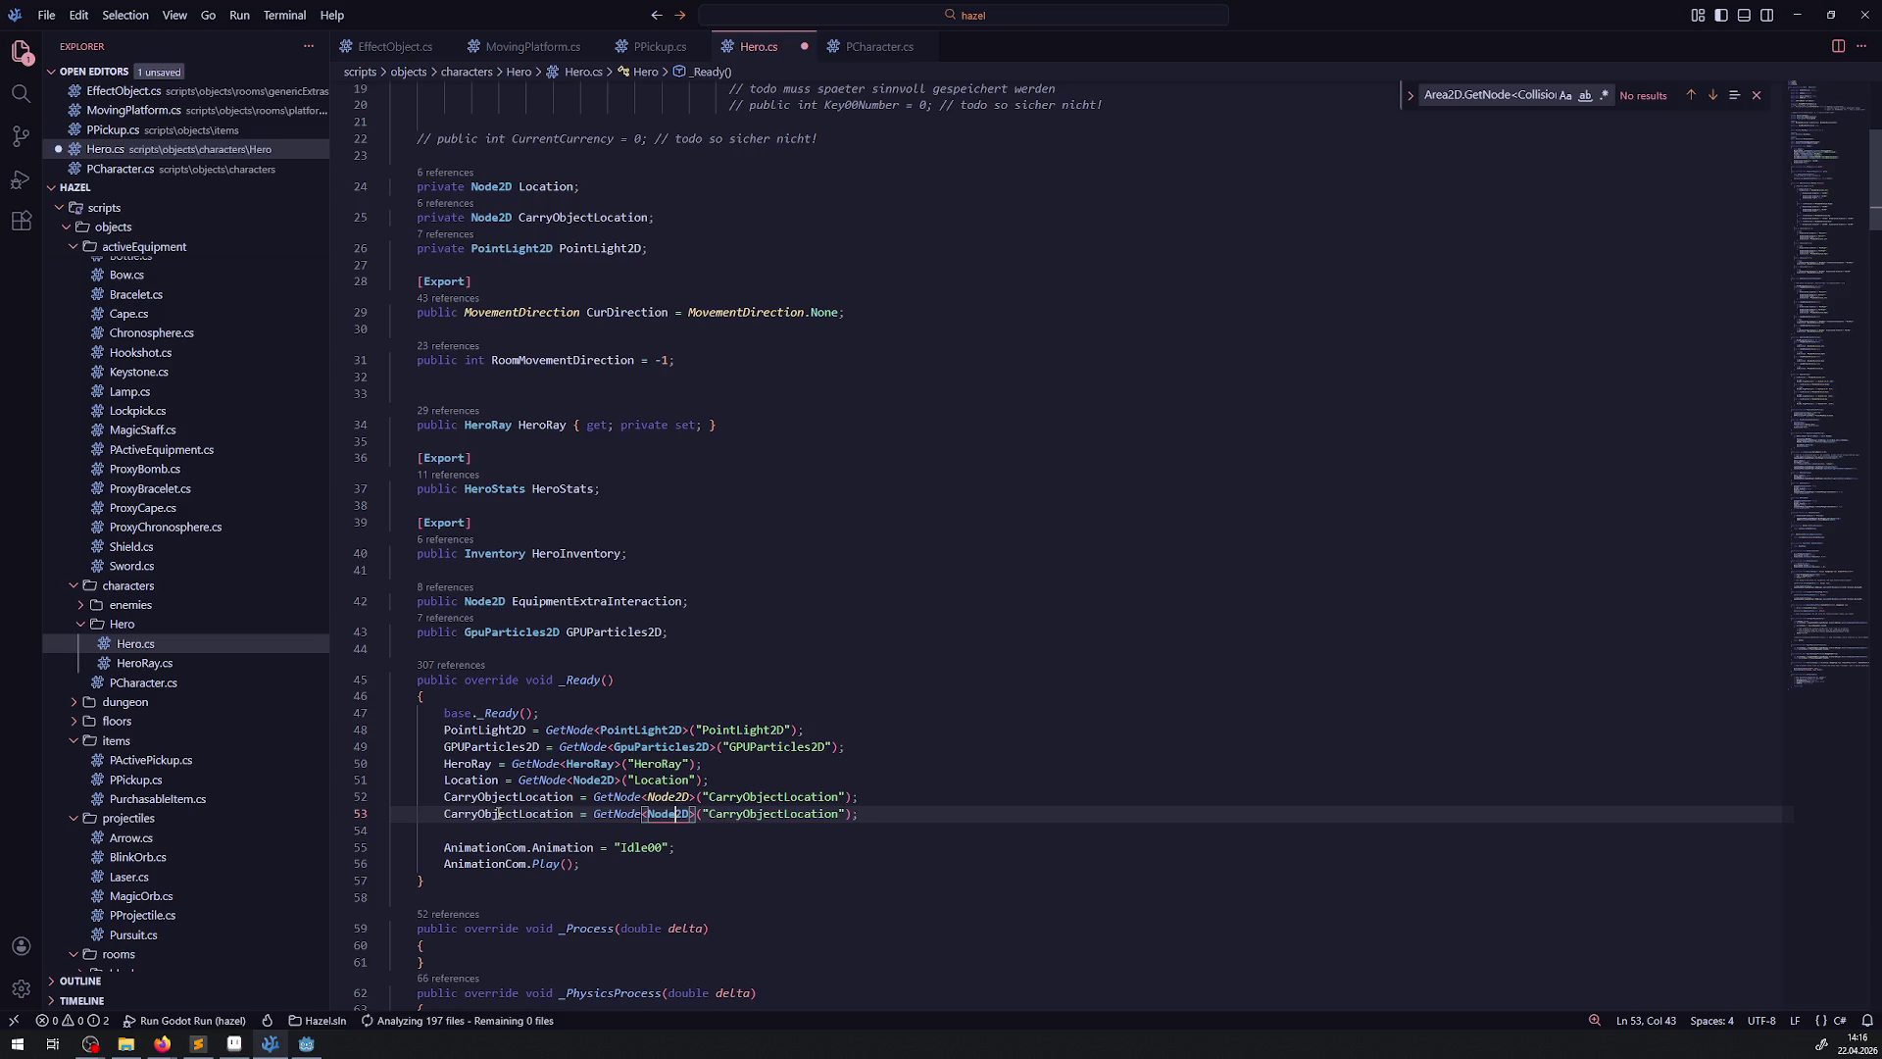
double_click(507, 813)
key("ctrl+v")
double_click(736, 818)
key("ctrl+v")
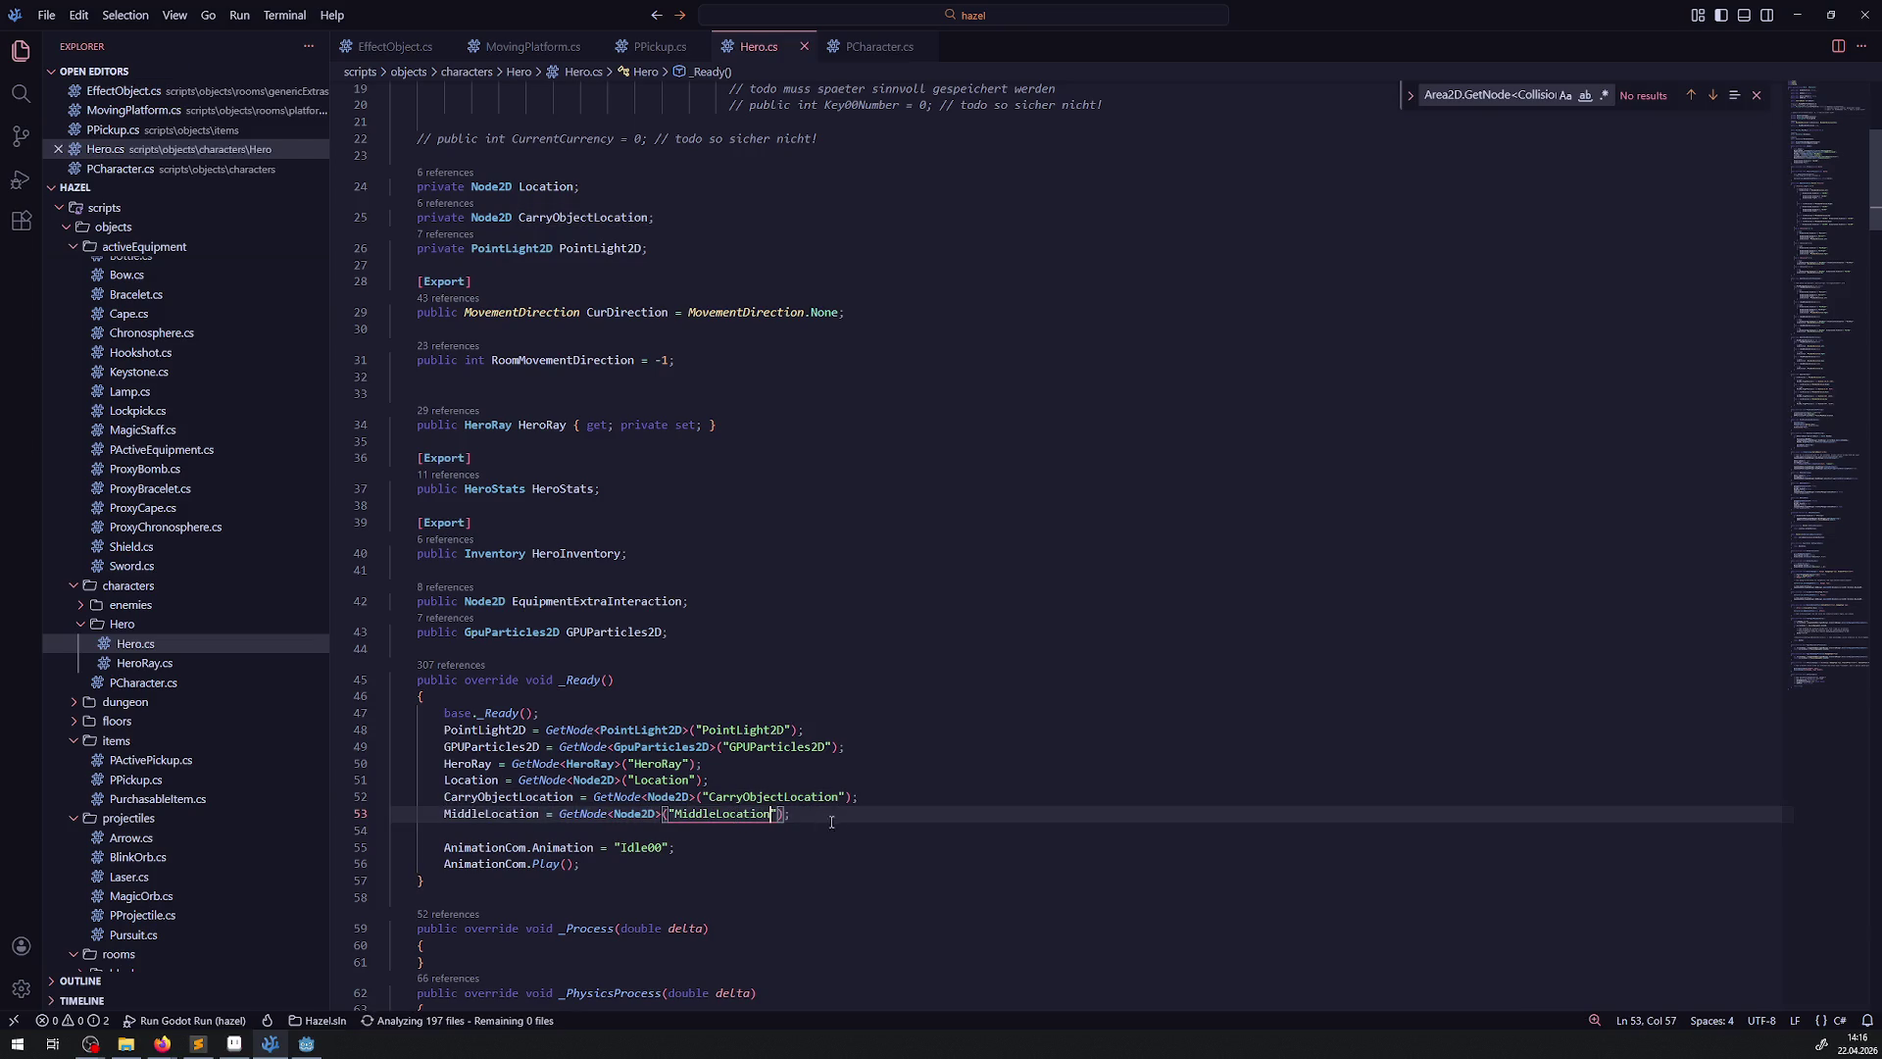
left_click(841, 817)
Append a '// todo auch für gegner' comment to the new line and save Hero.cs
type("/7 todo ")
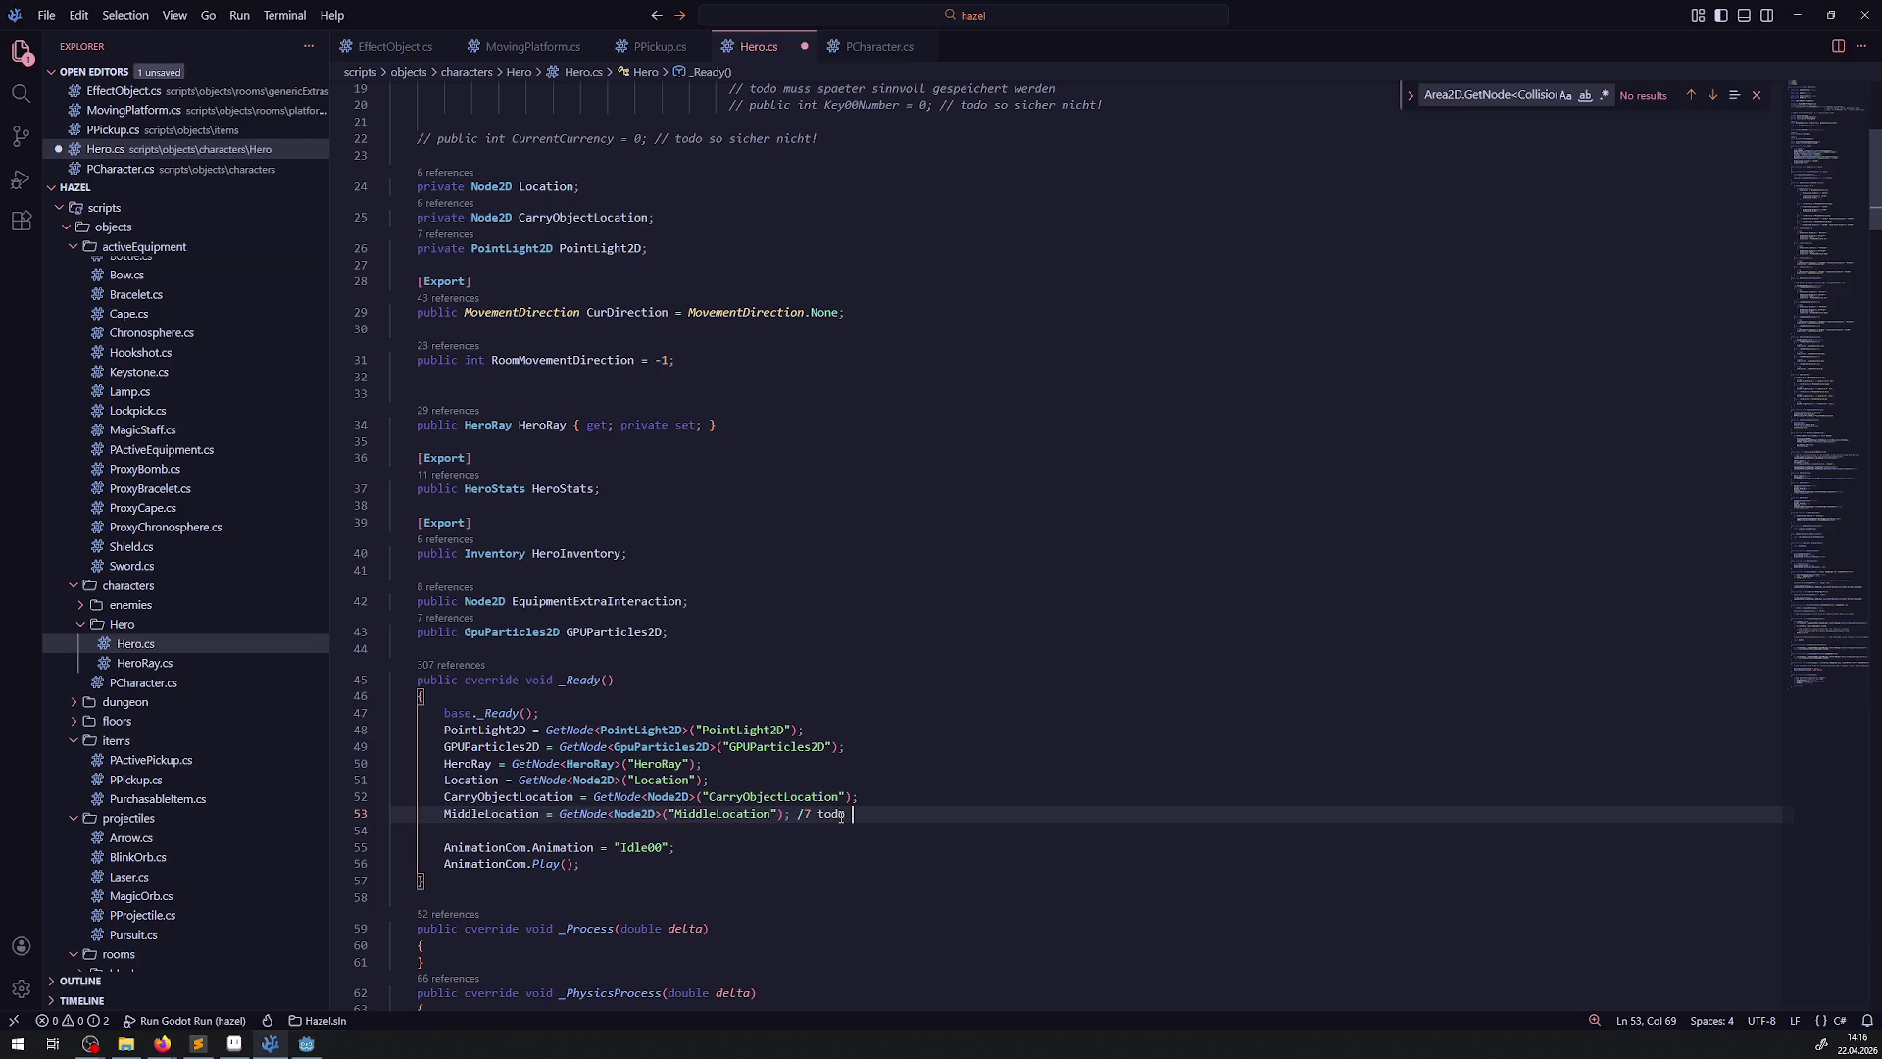
type("auch für gegner n")
key("ctrl+Left")
key("ctrl+Left")
key("ctrl+Left")
key("Left")
key("BackSpace")
type("/")
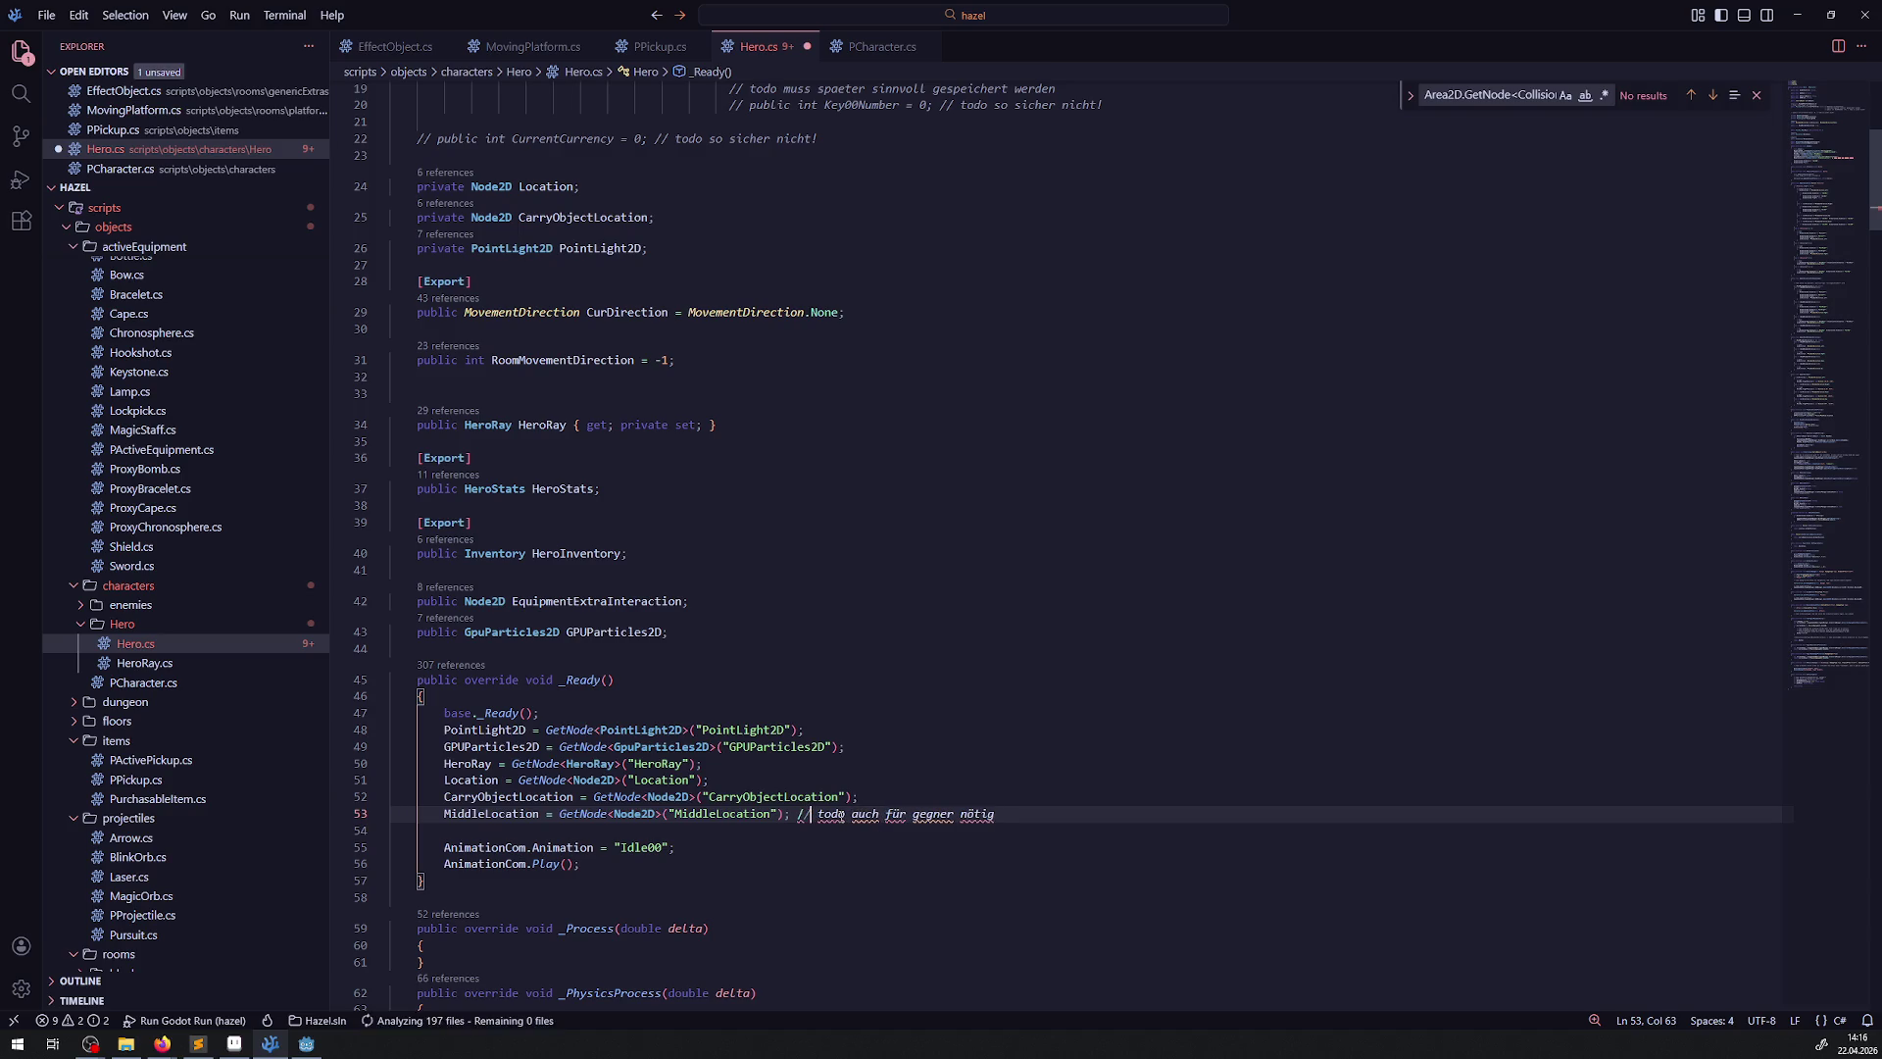
key("ctrl+s")
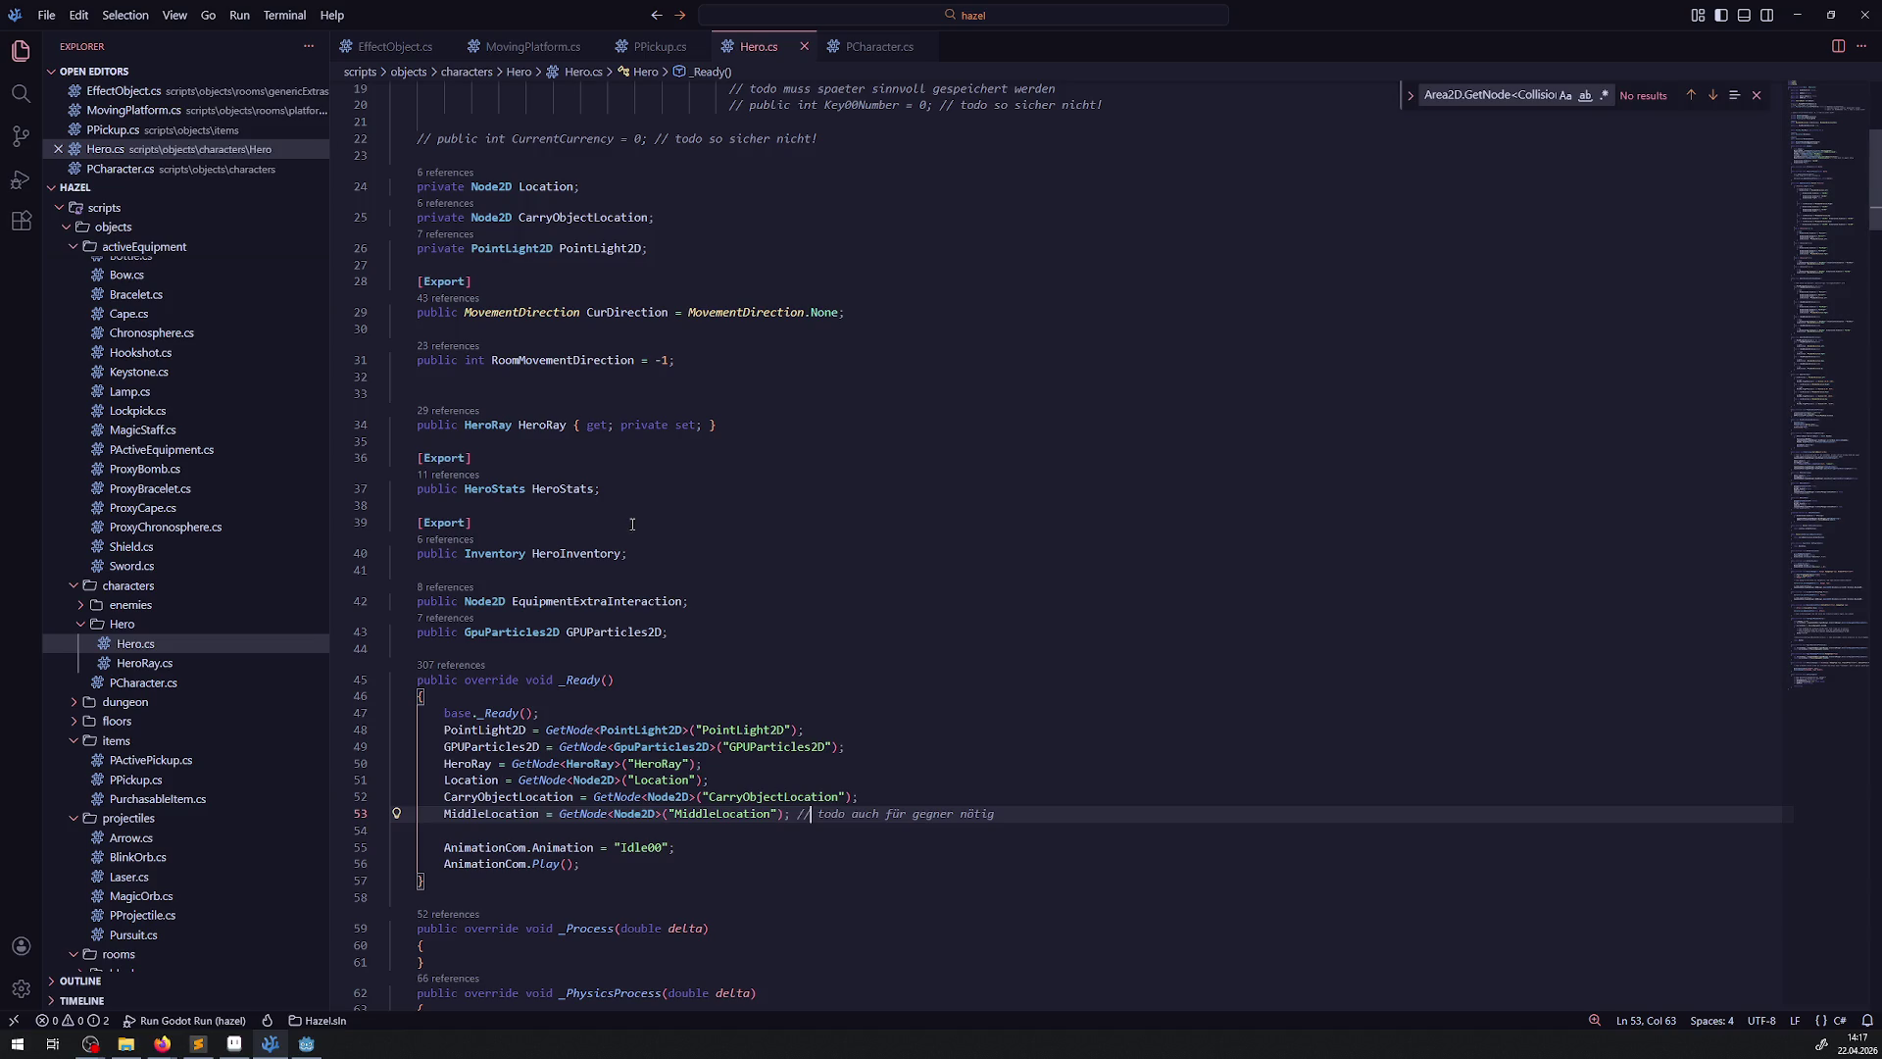
left_click_drag(632, 525, 649, 447)
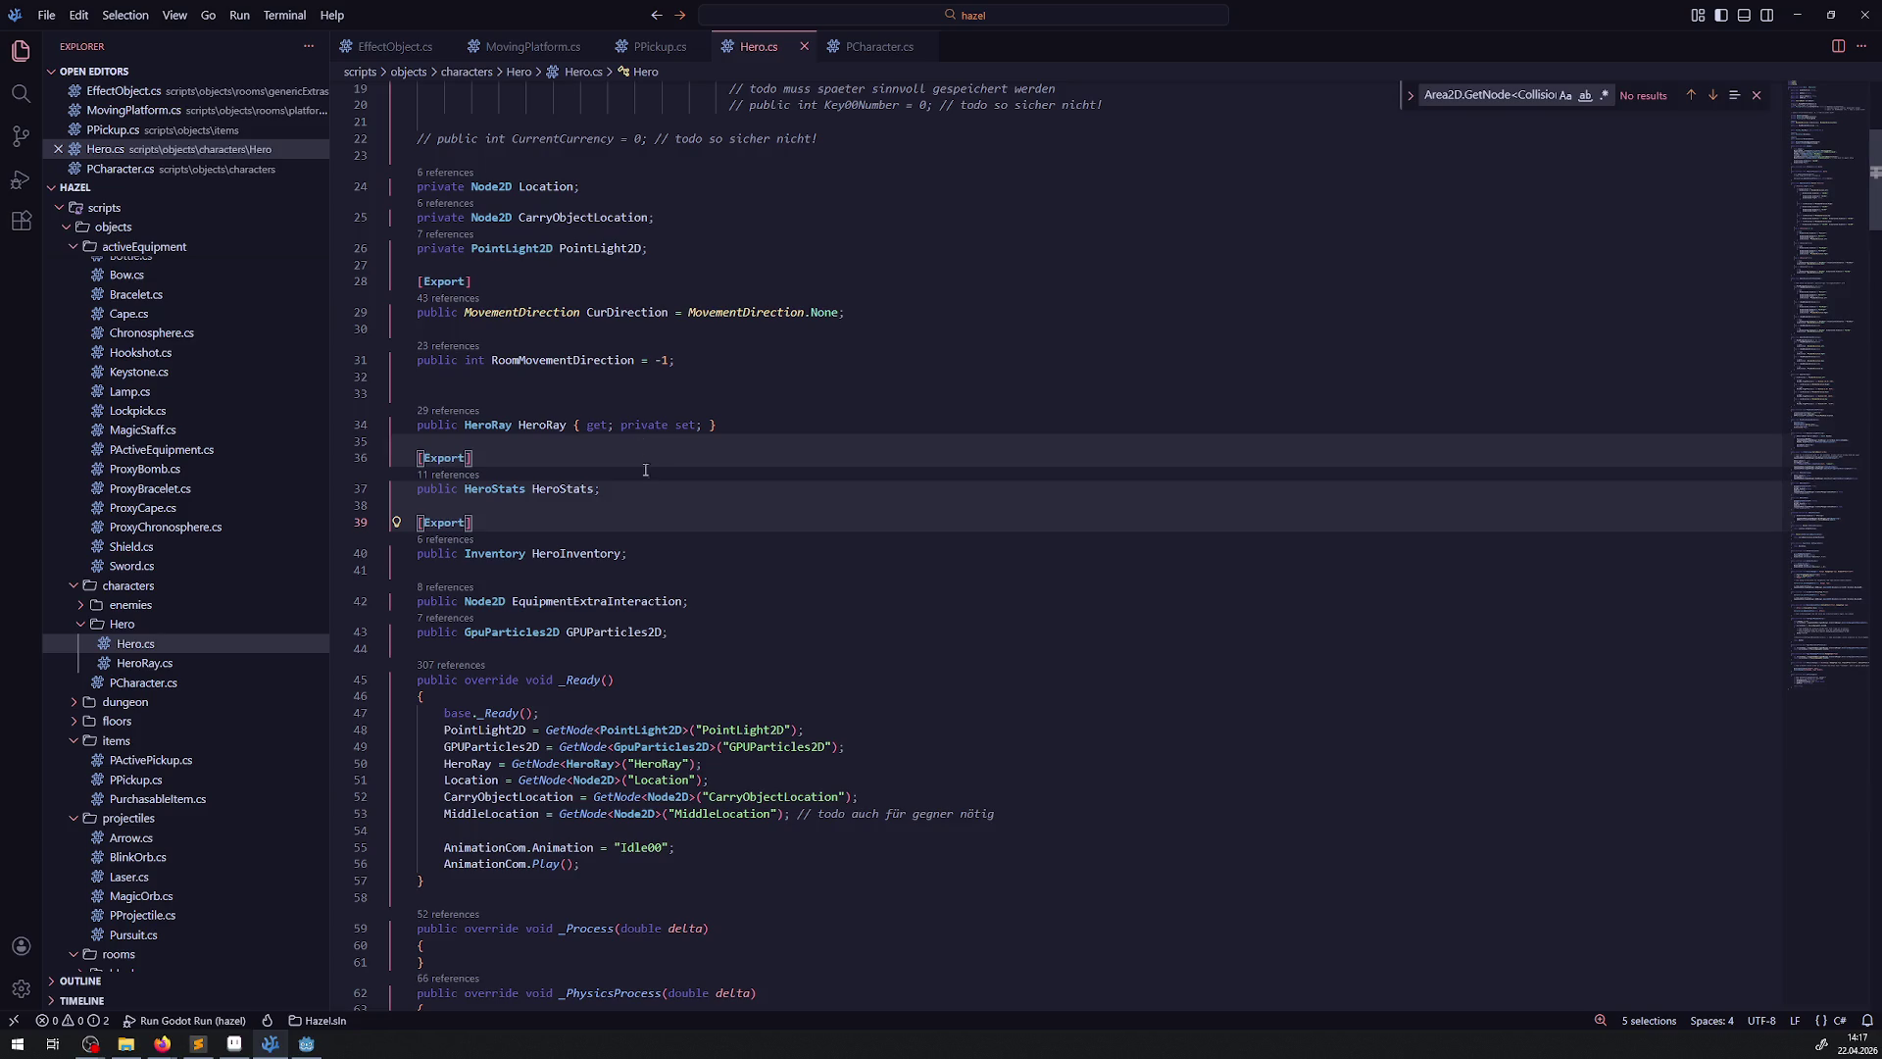
key("Escape")
scroll(545, 771, "down", 20)
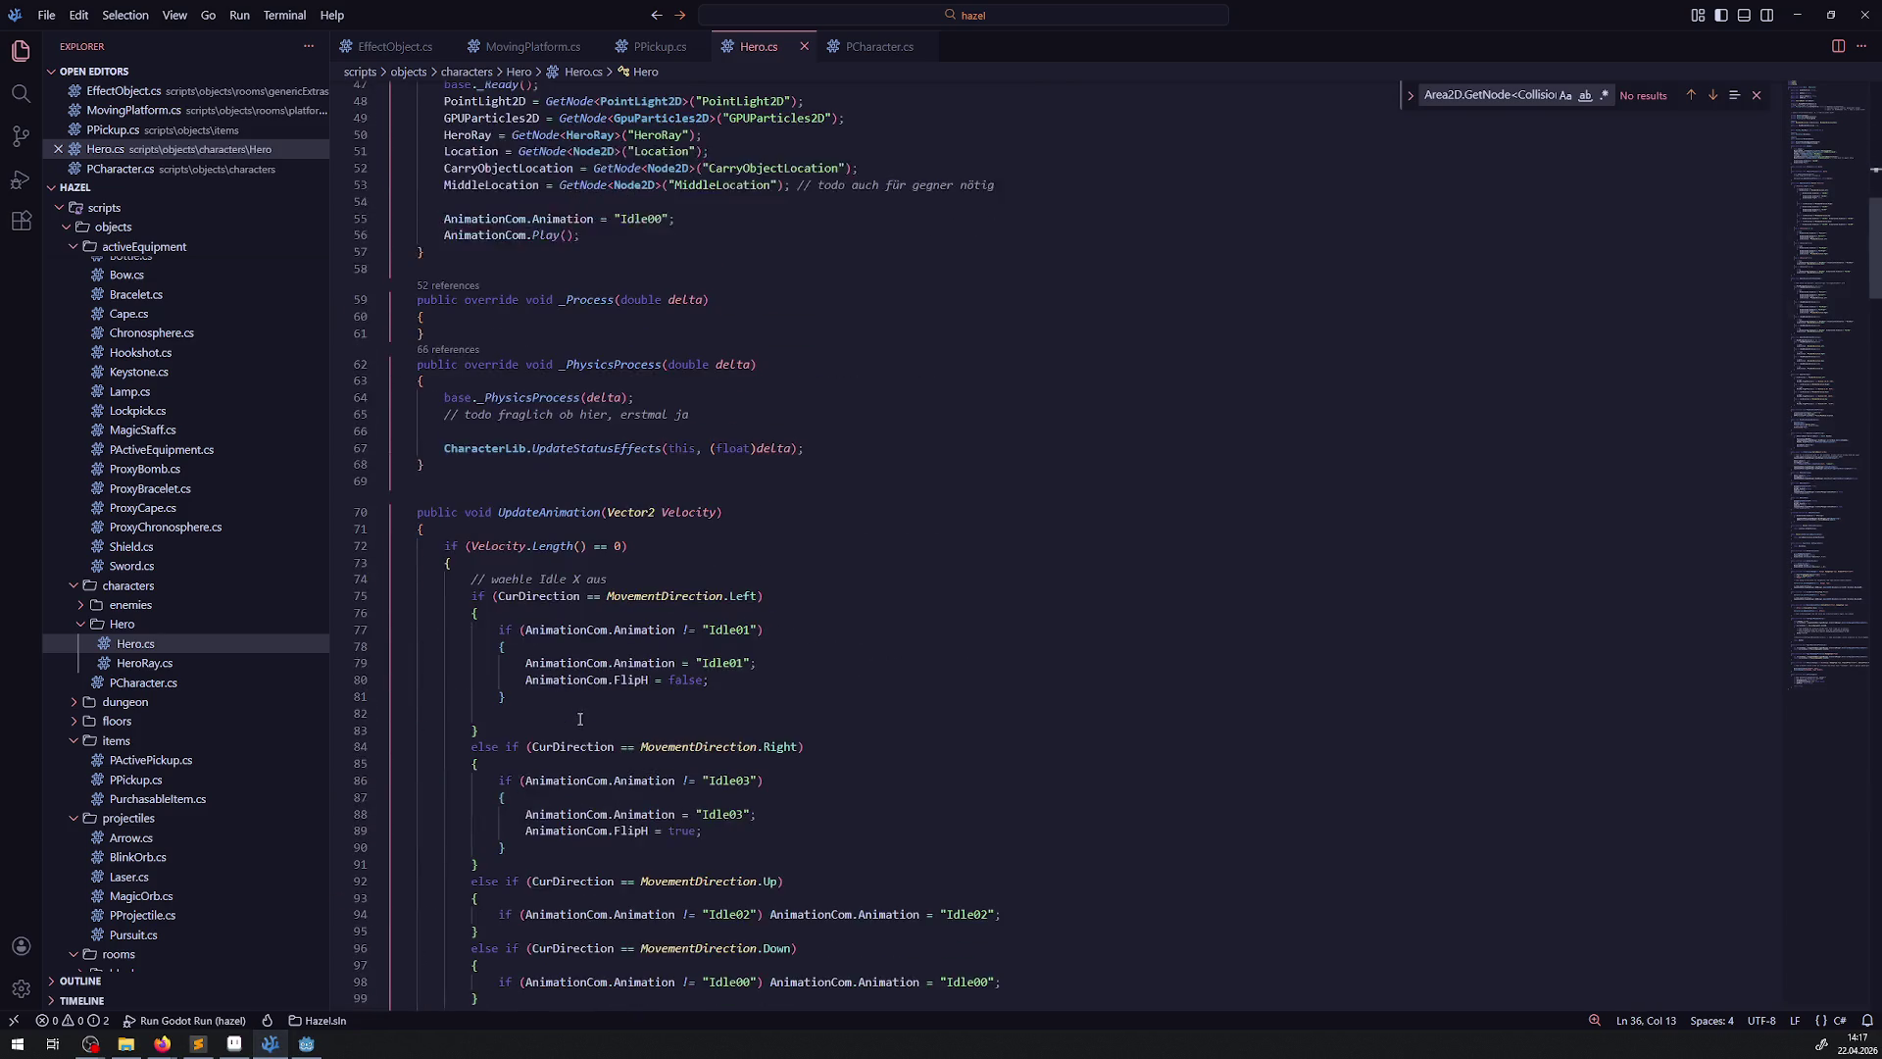
scroll(631, 549, "down", 5)
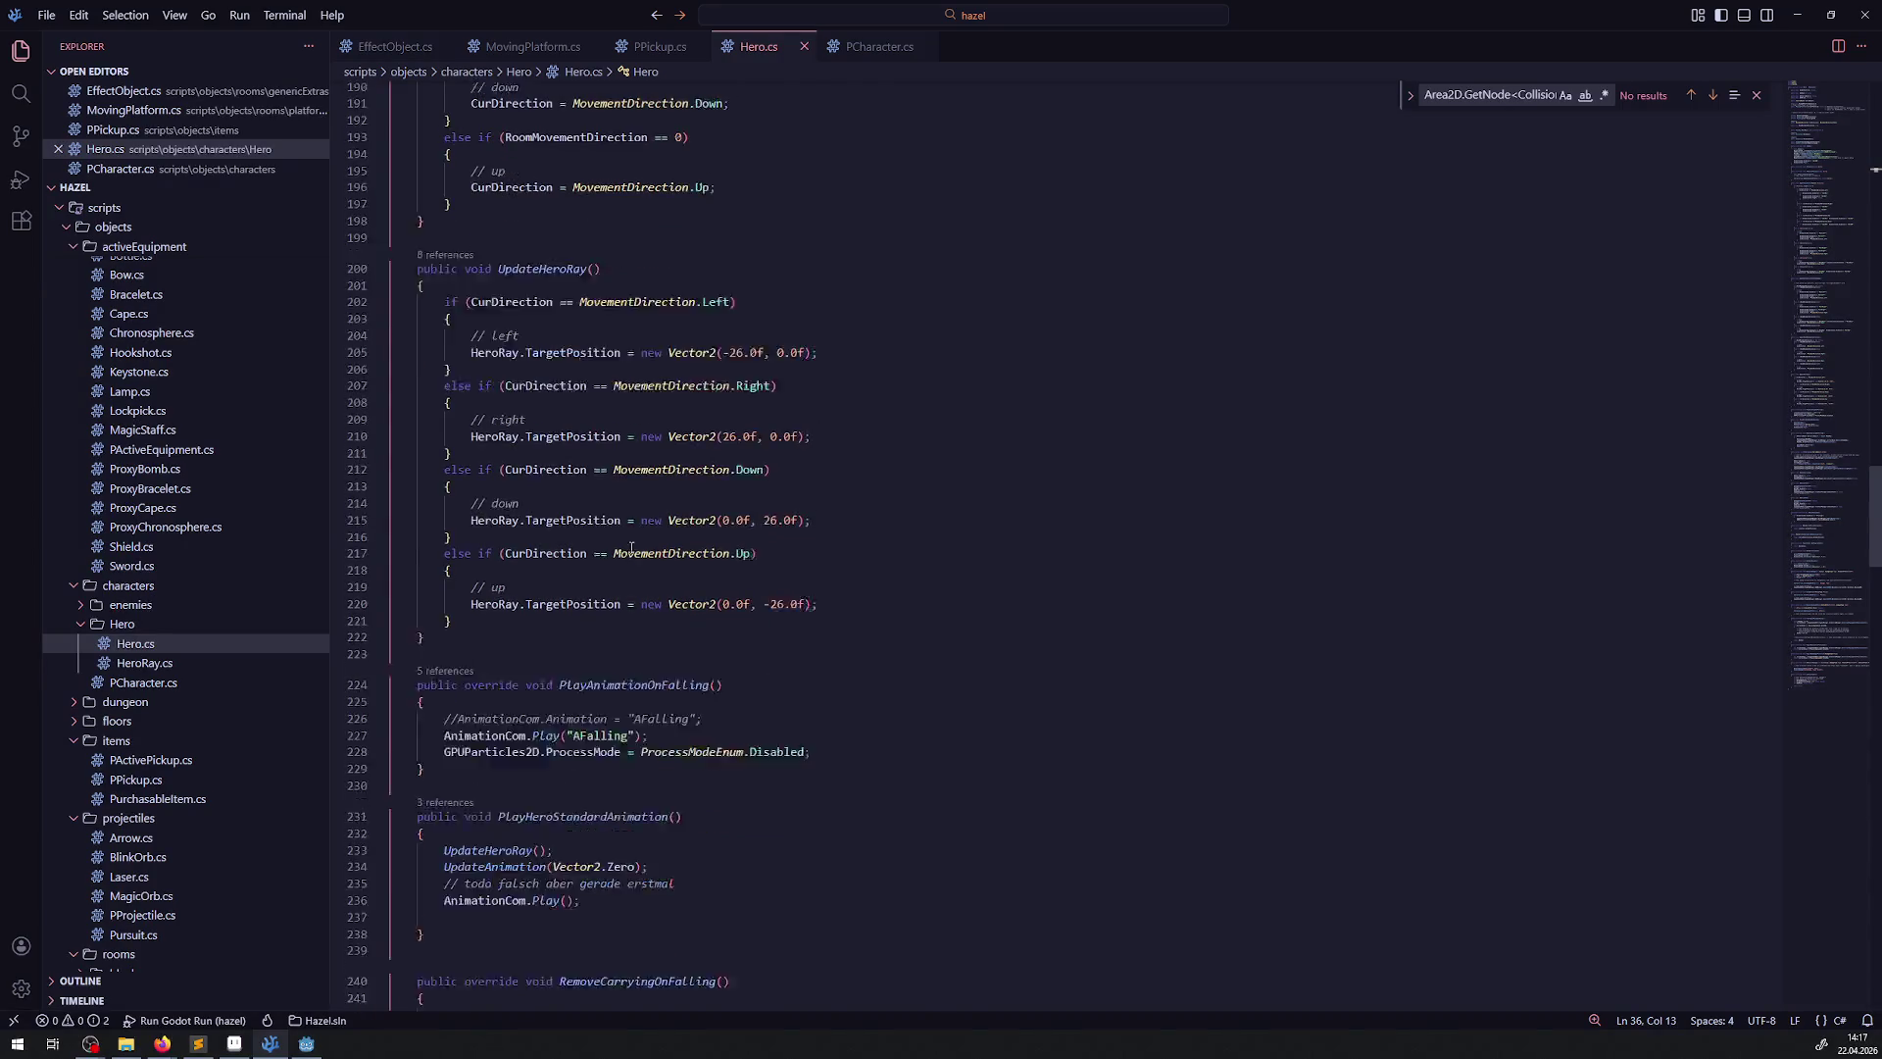
Duplicate the GetGroundLocation method in PCharacter.cs directly below the original
left_click(868, 46)
scroll(593, 589, "down", 6)
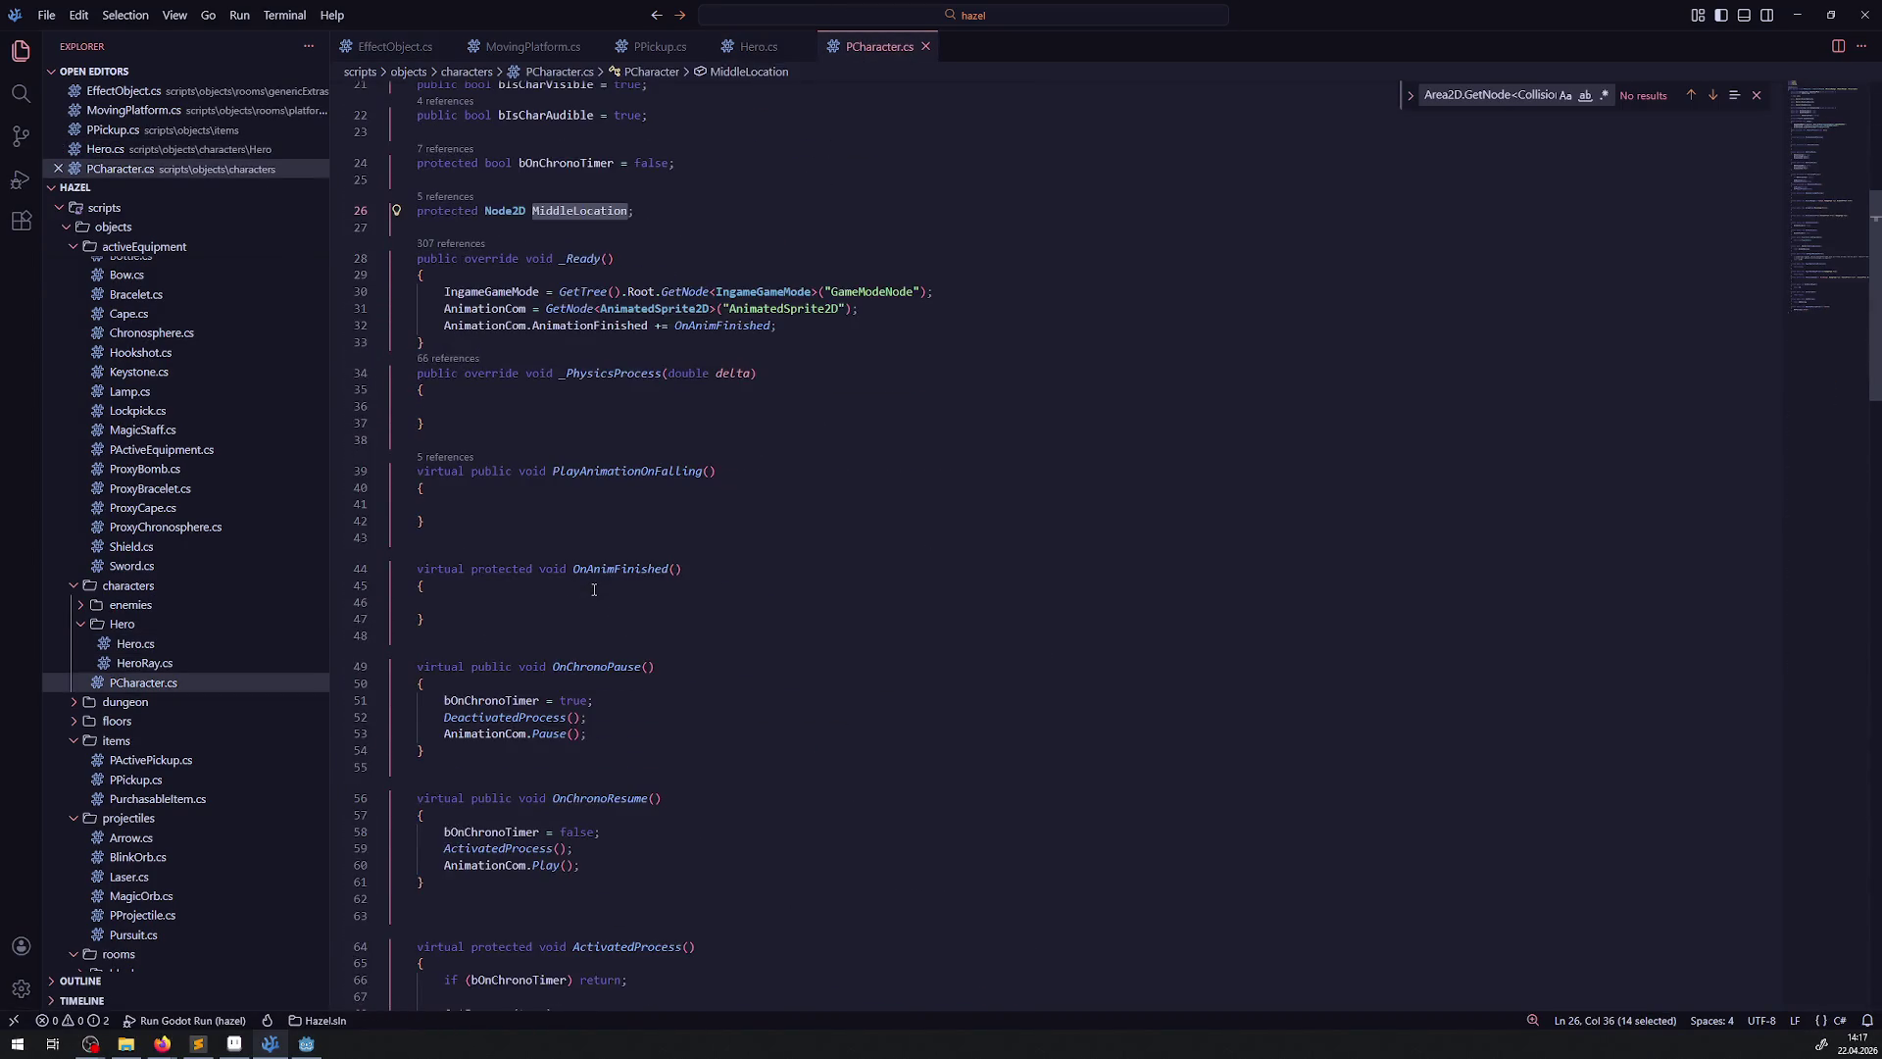
scroll(603, 774, "down", 15)
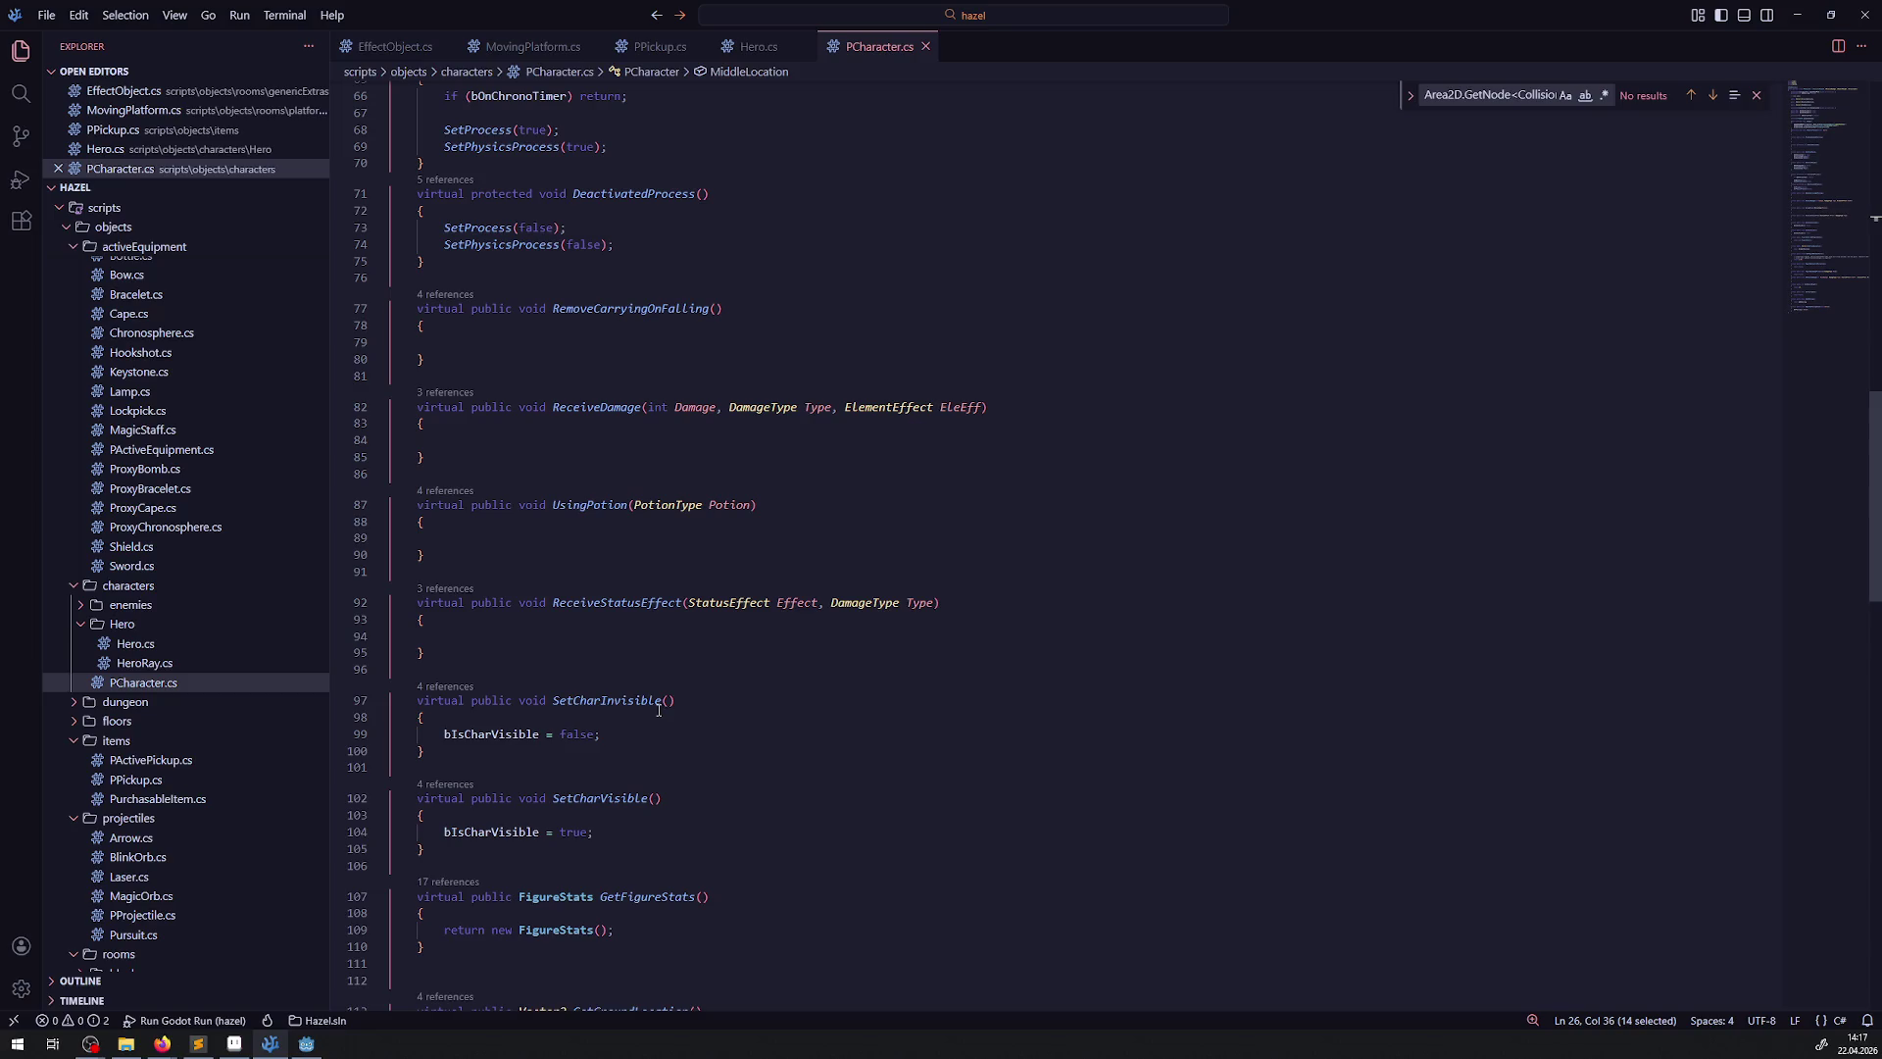
scroll(721, 775, "down", 5)
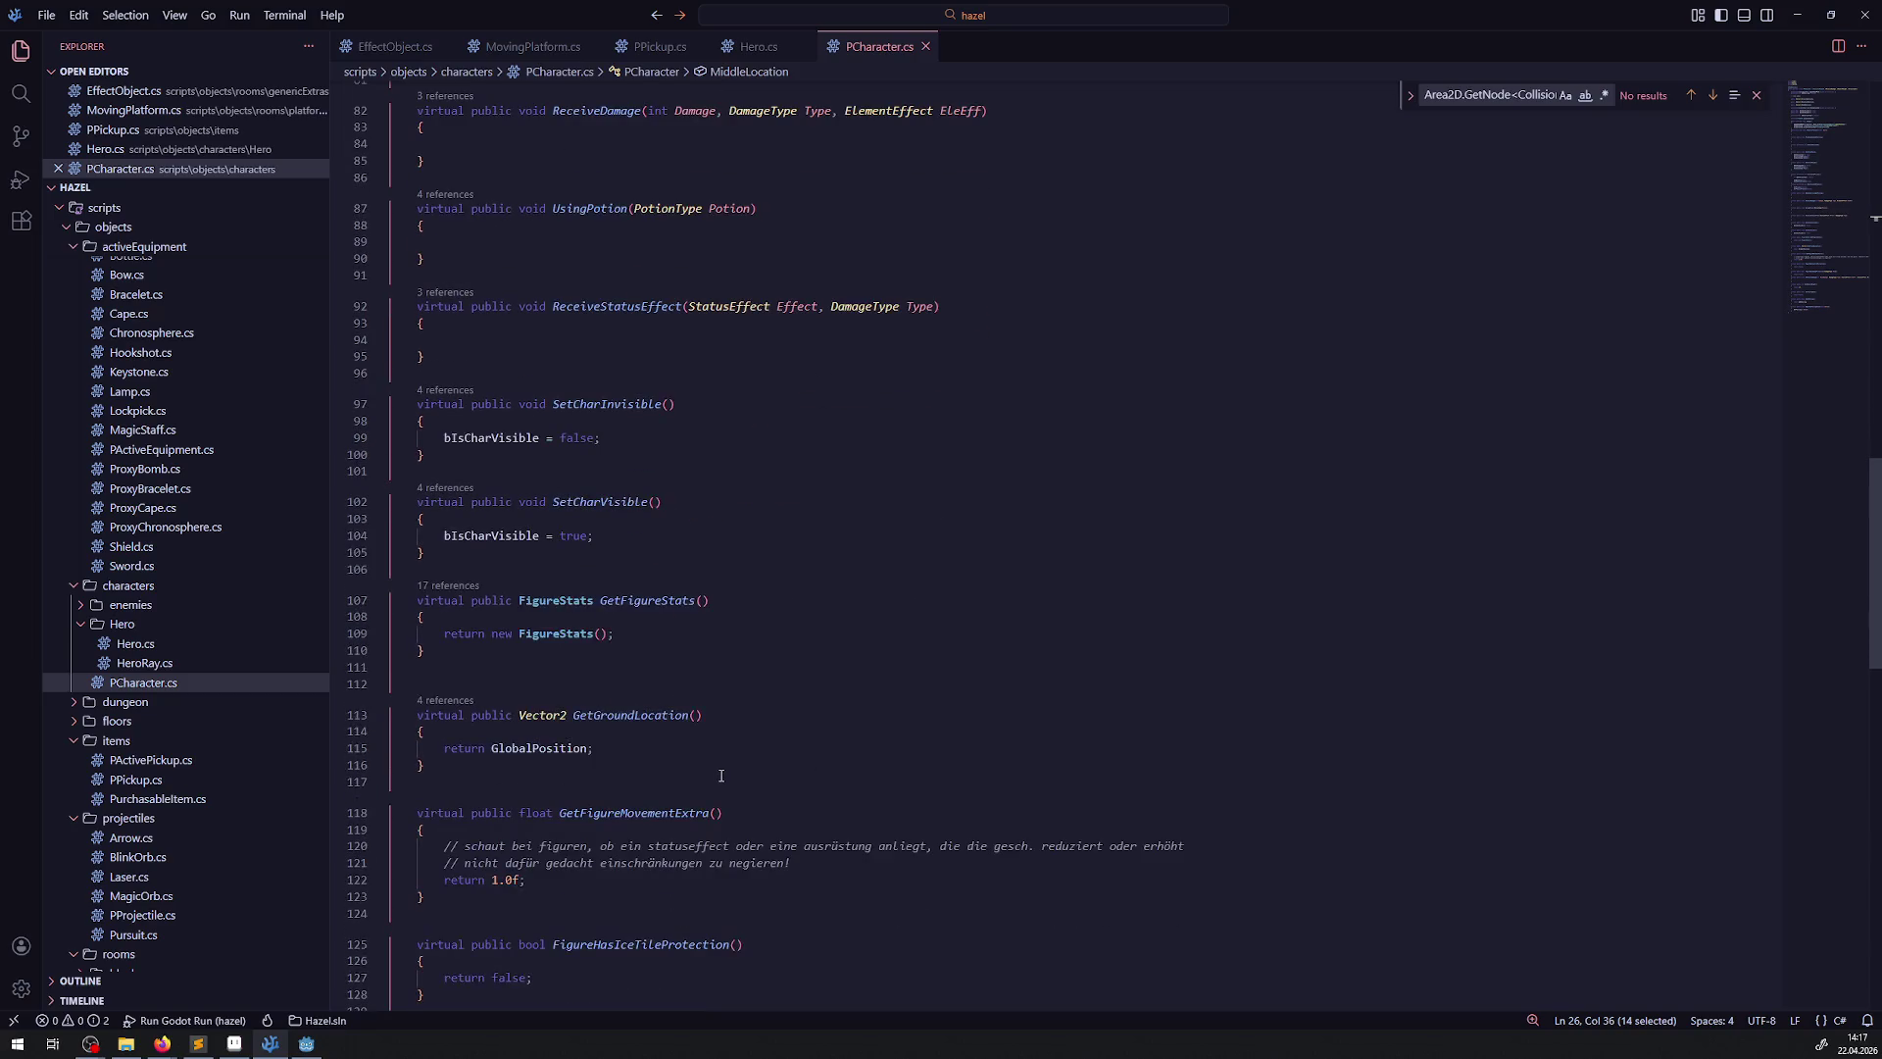
scroll(721, 766, "down", 2)
left_click_drag(686, 617, 393, 567)
key("ctrl+c")
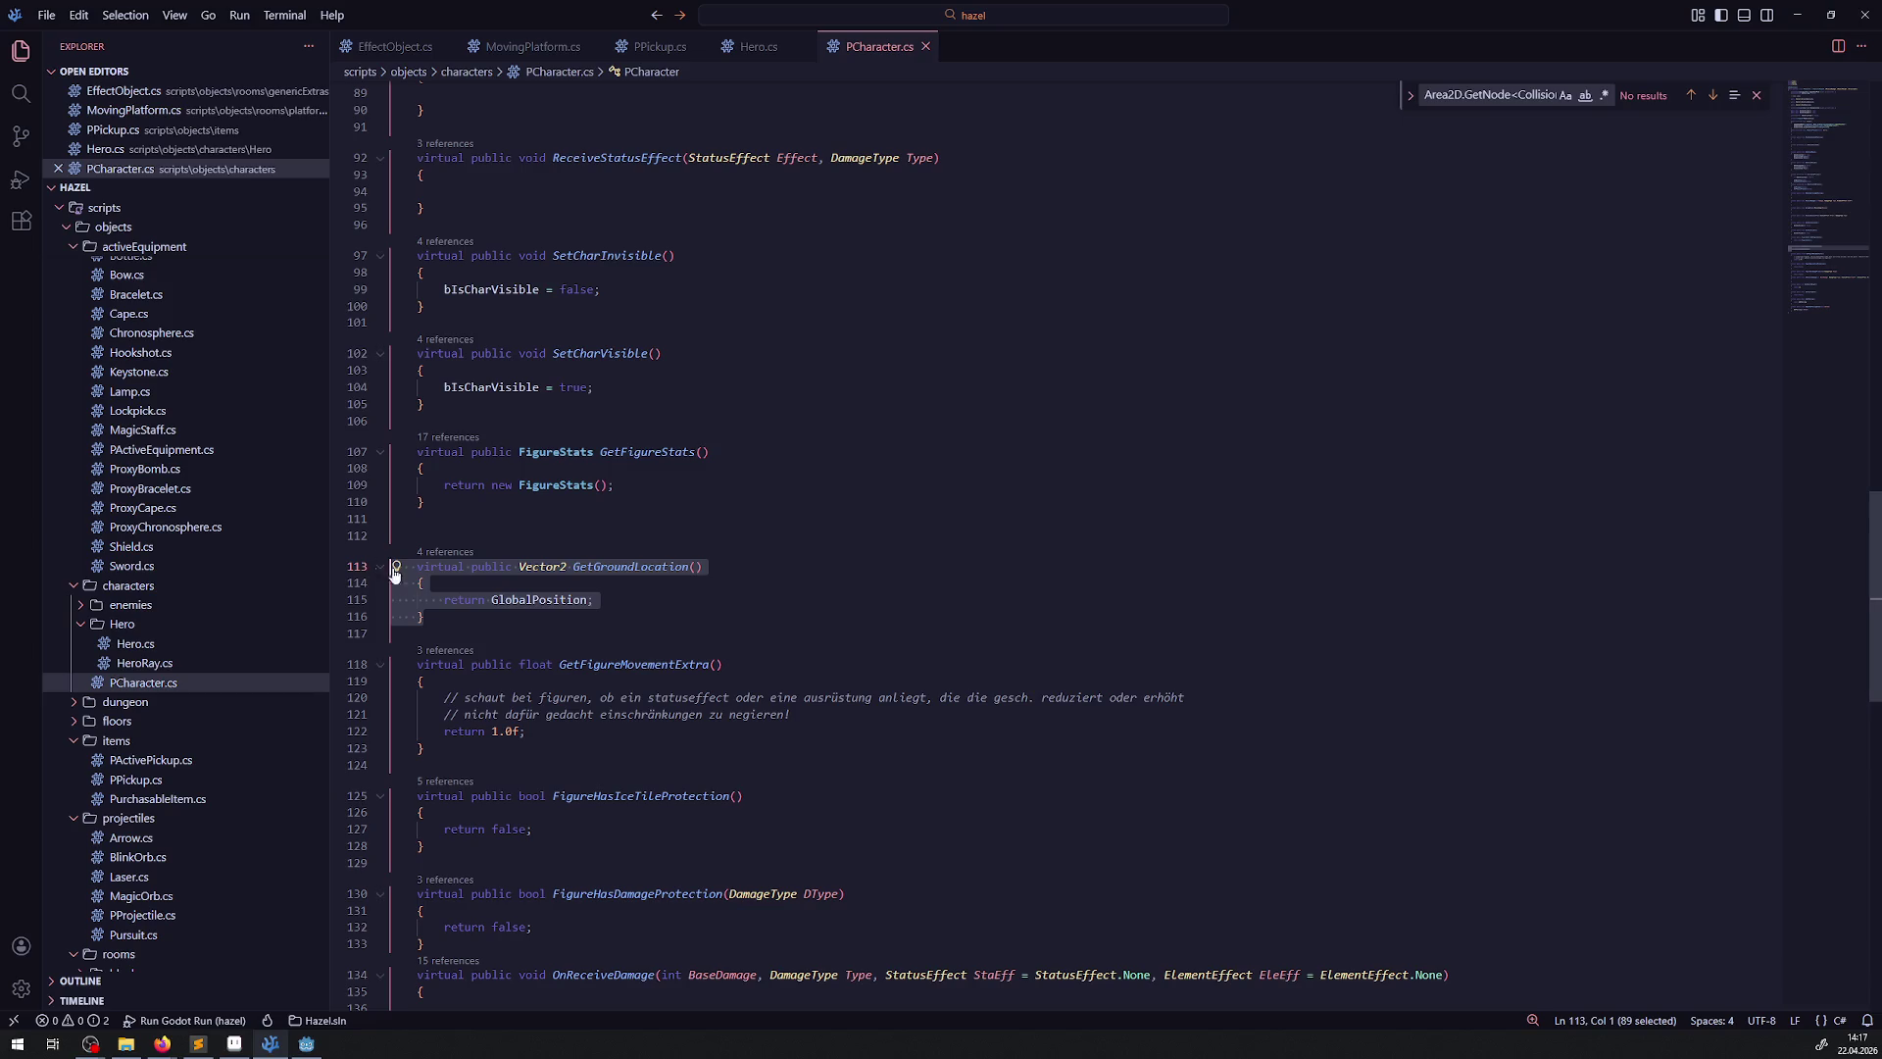
left_click(491, 633)
key("Return")
key("Return")
key("Up")
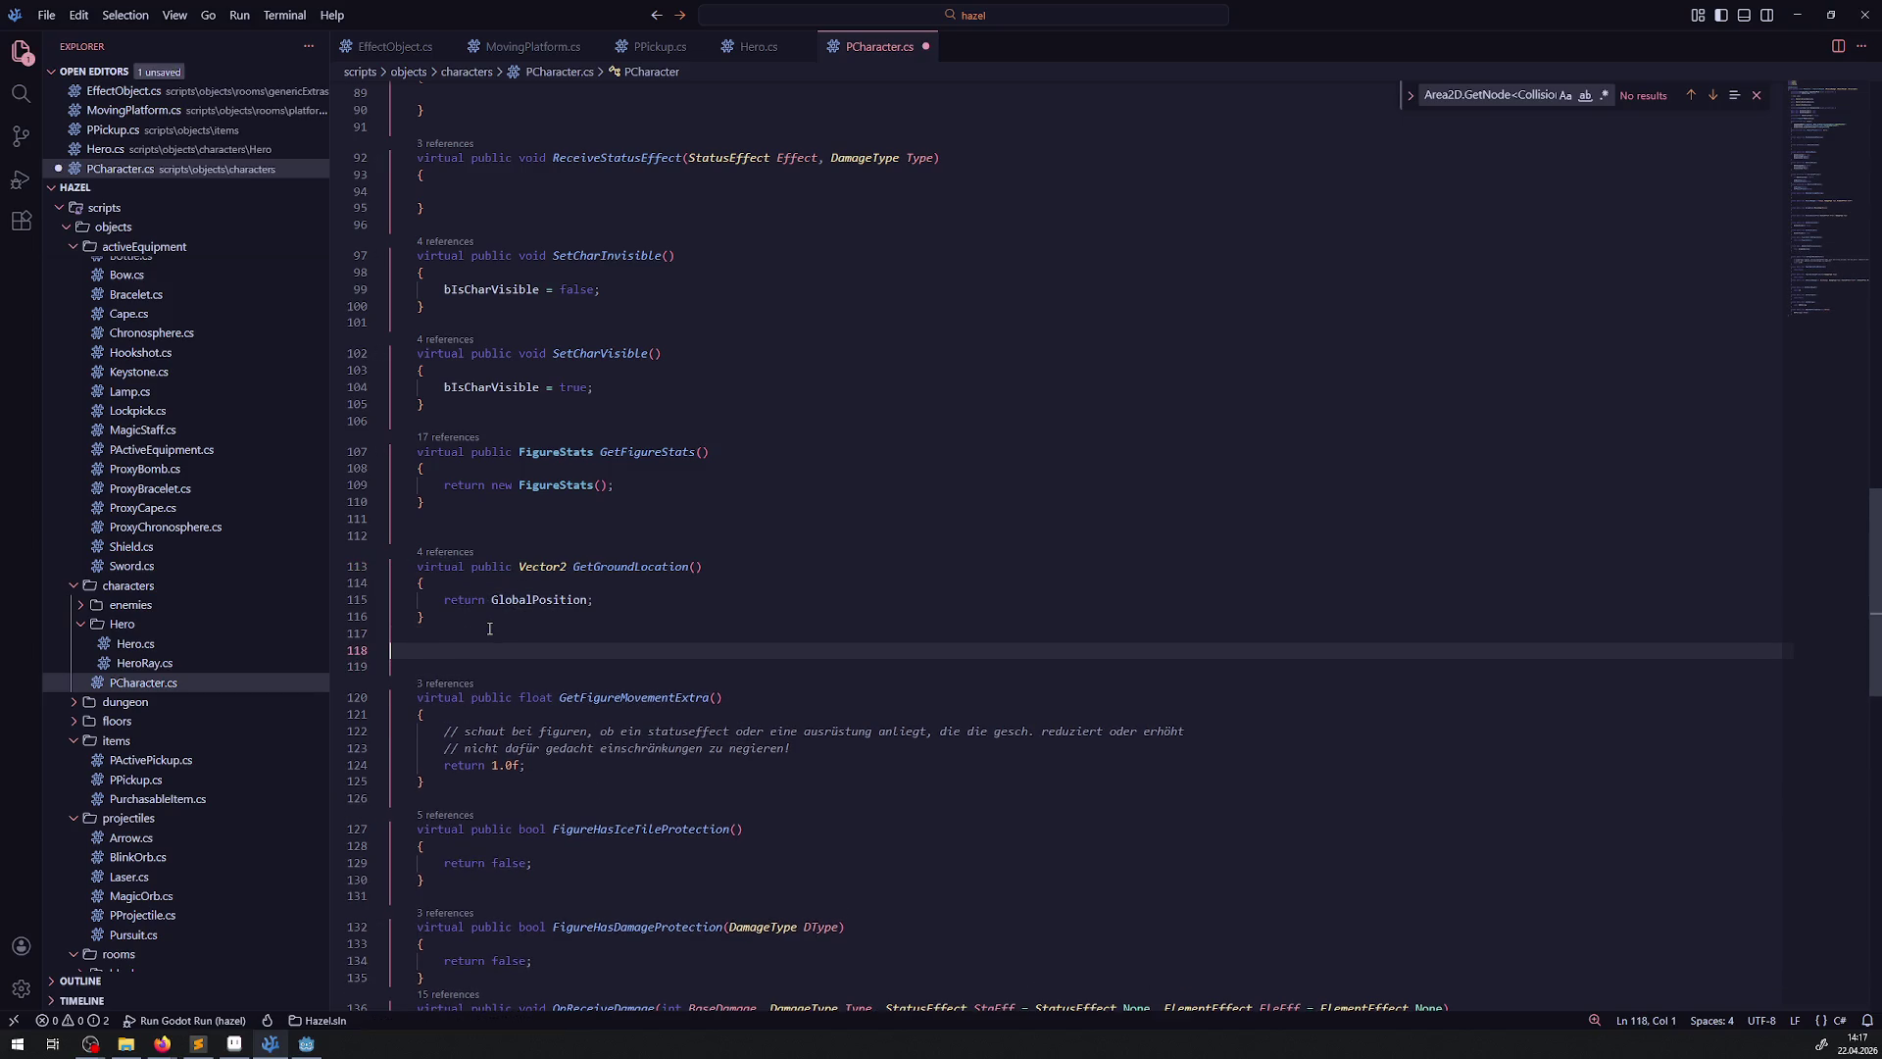
key("ctrl+v")
Rename the copied method to GetMiddleLocation
left_click_drag(594, 665, 642, 665)
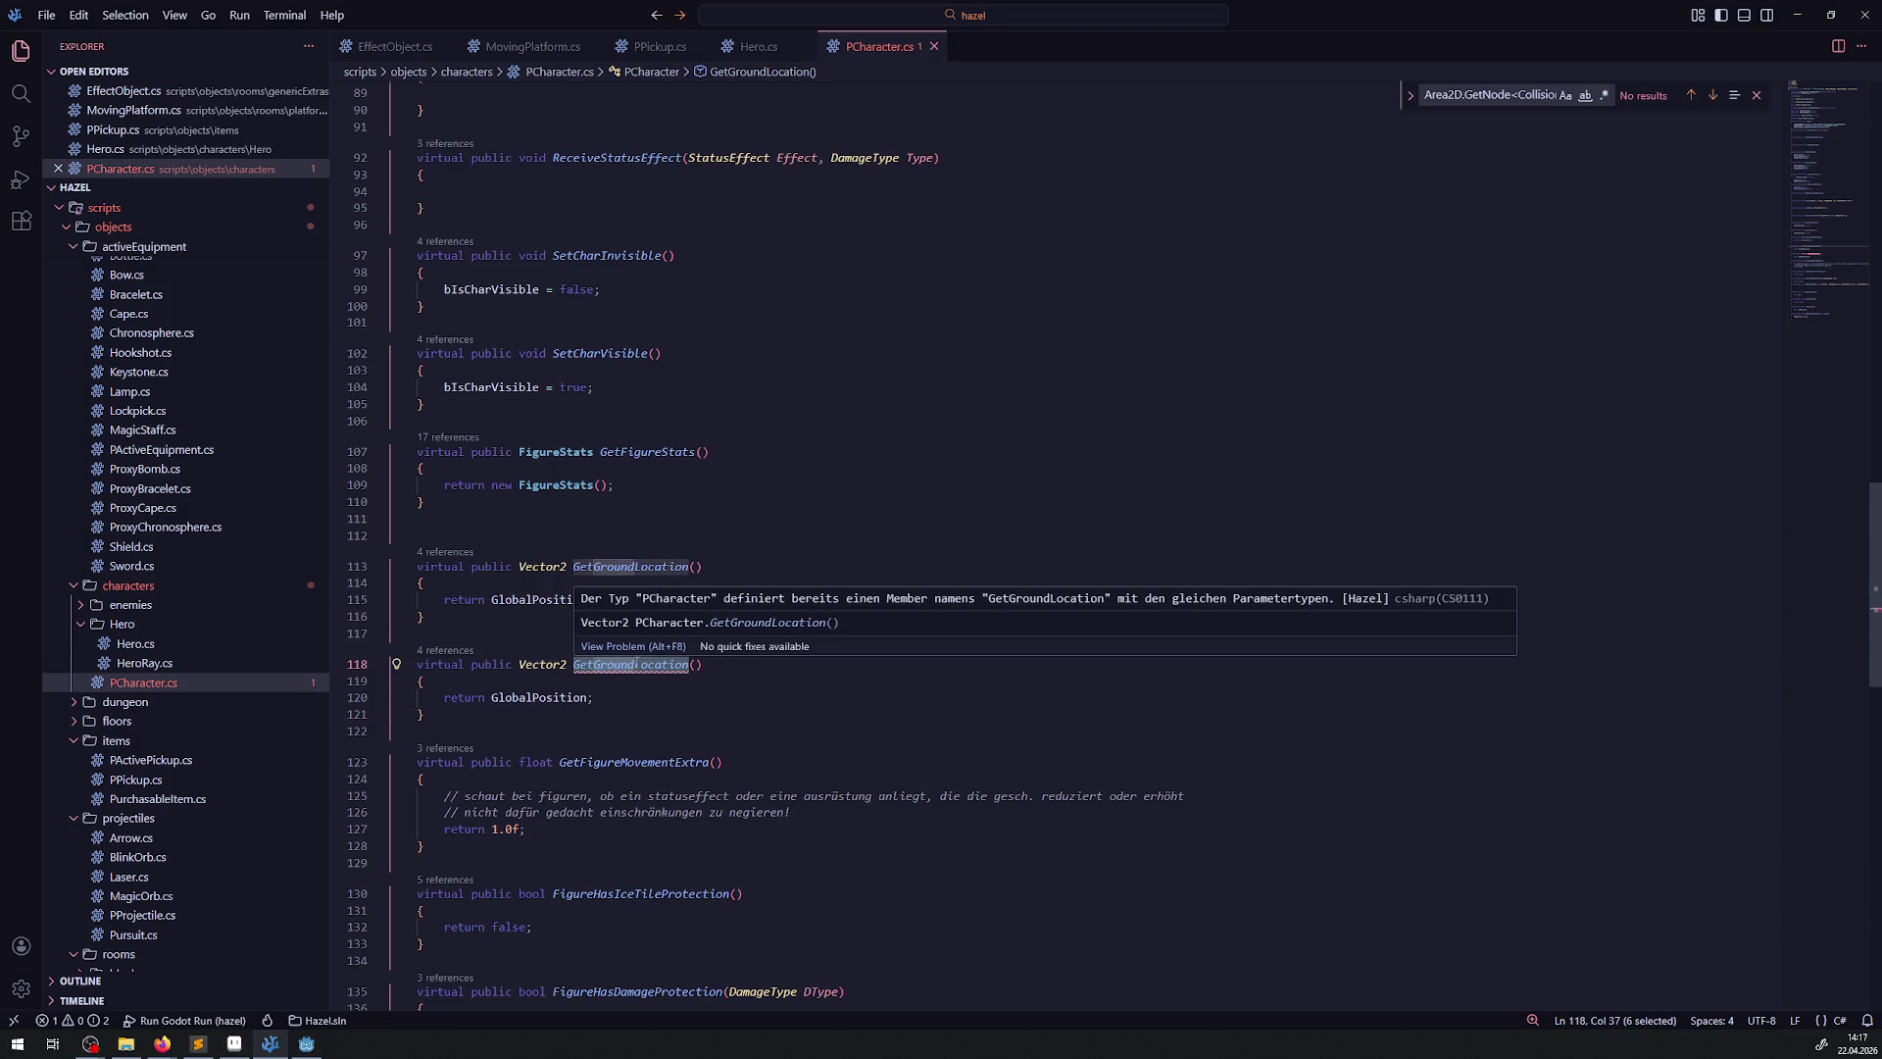
type("Middle")
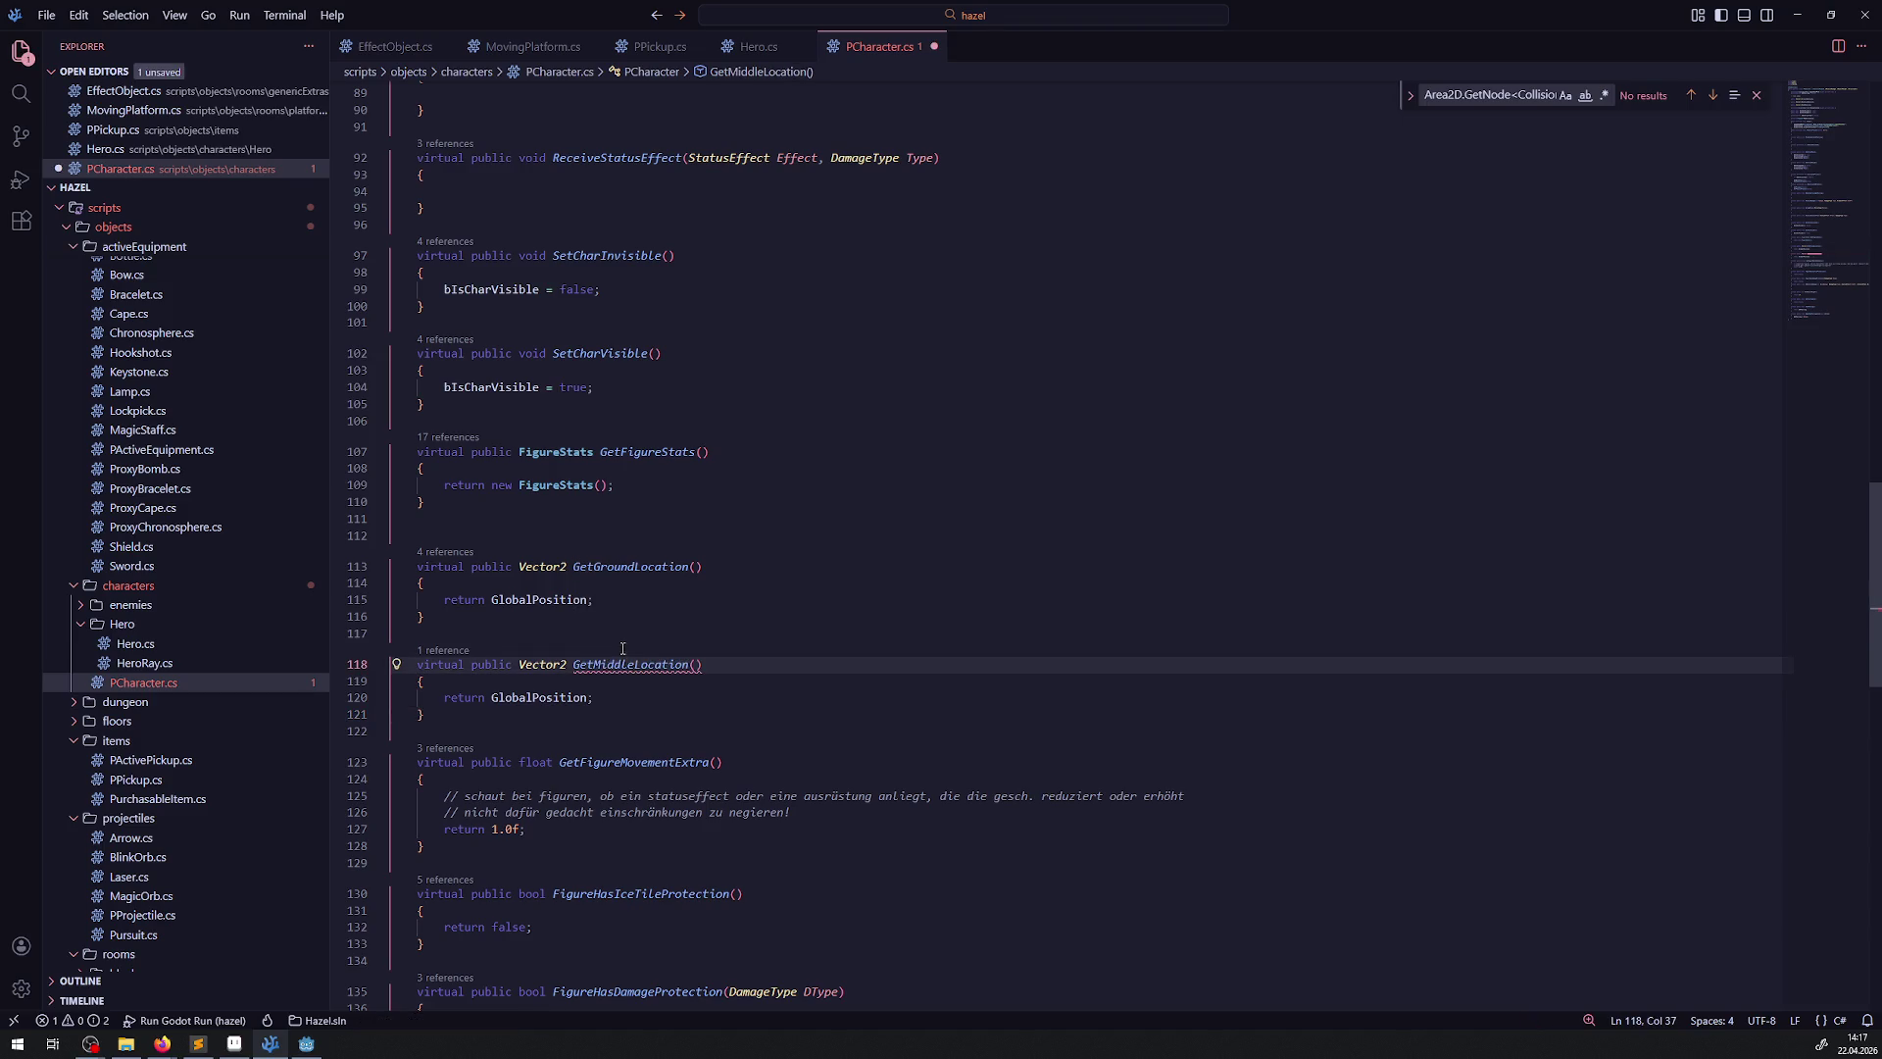
scroll(600, 599, "up", 5)
scroll(588, 627, "down", 1)
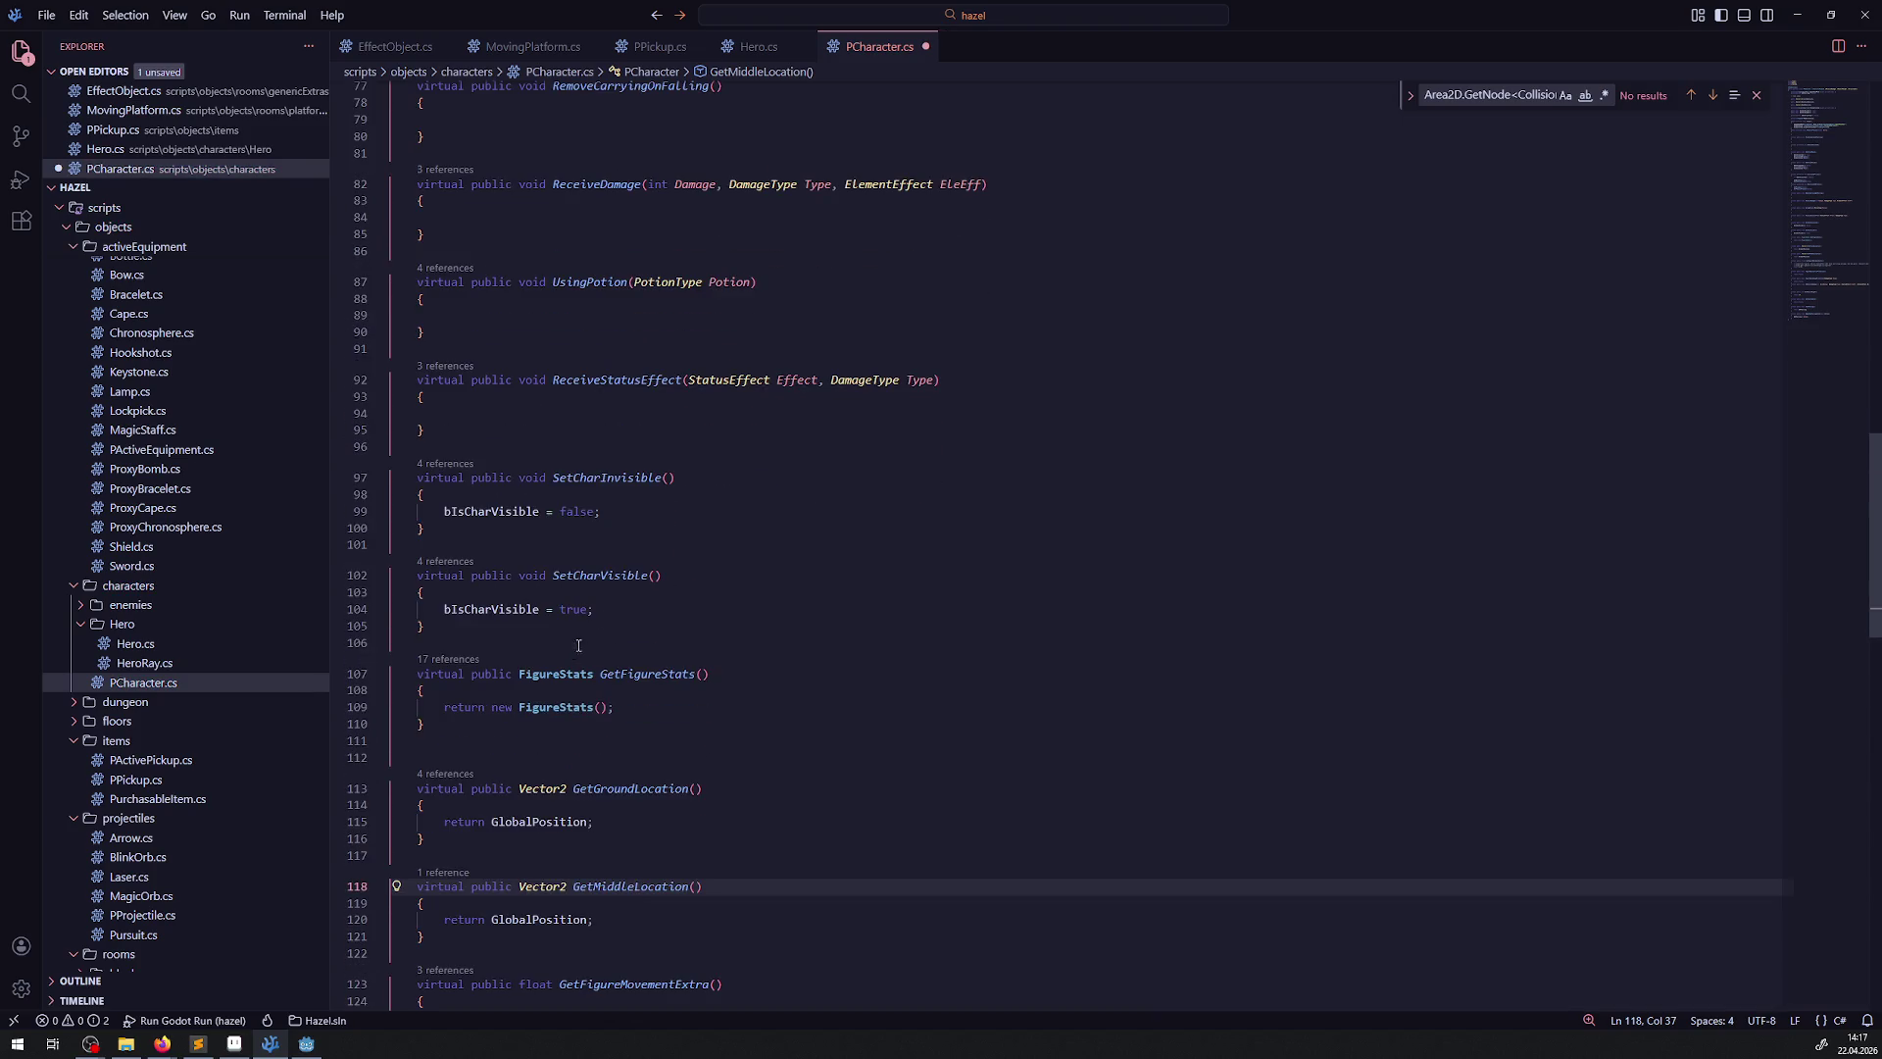
left_click_drag(482, 939, 423, 885)
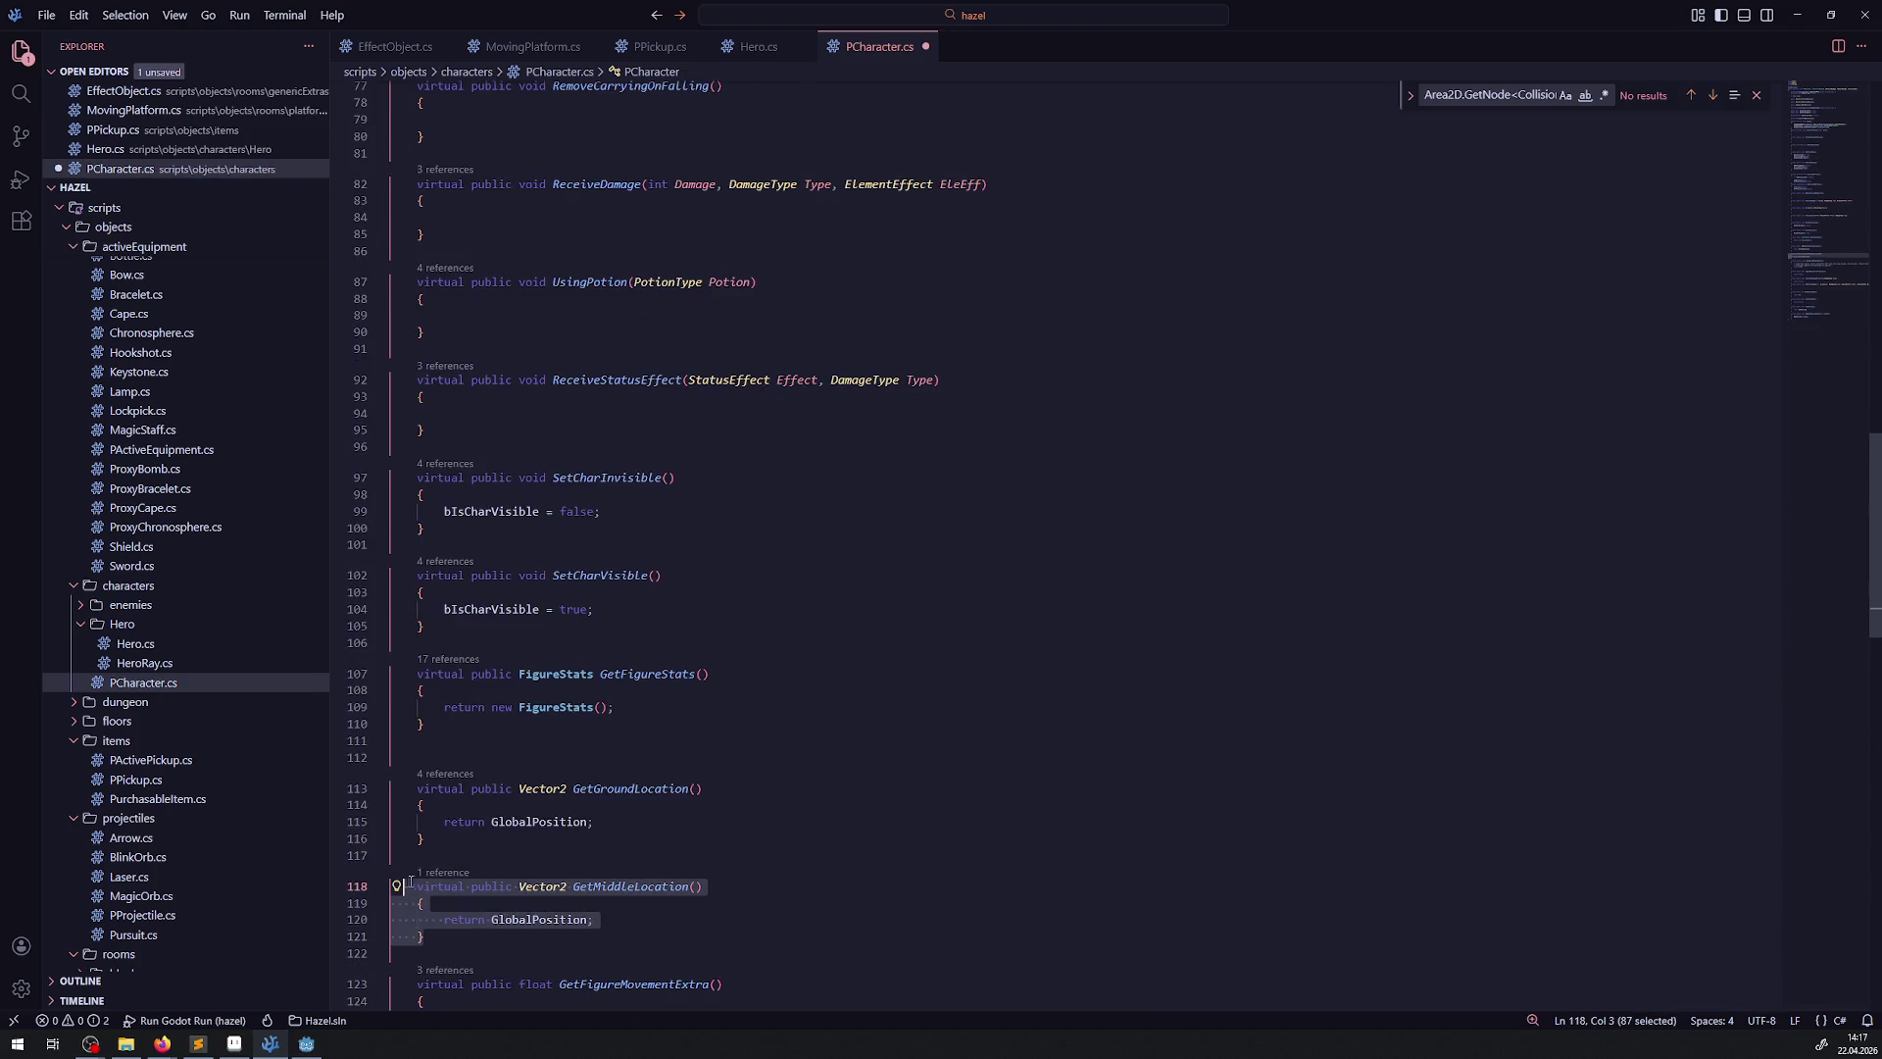
scroll(537, 866, "up", 20)
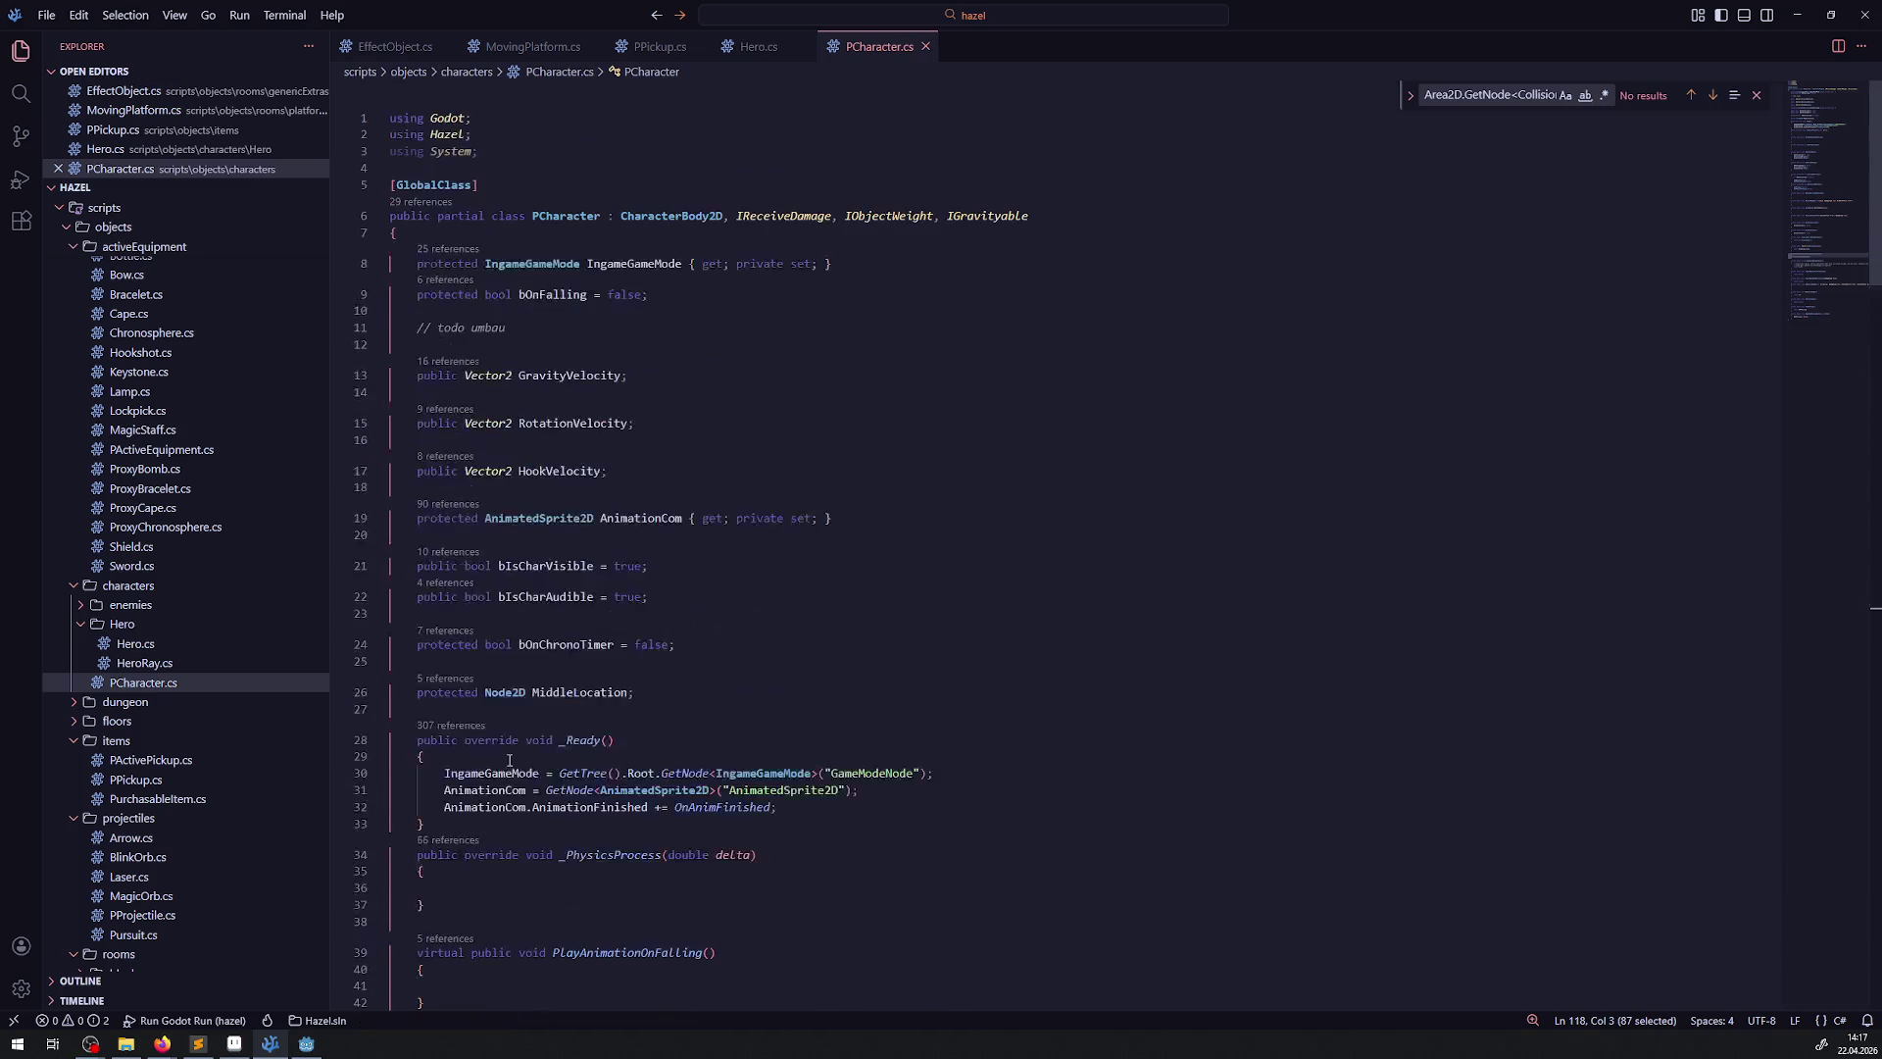
Make GetMiddleLocation return MiddleLocation.GlobalPosition, save, and copy the method name
double_click(562, 692)
key("ctrl+c")
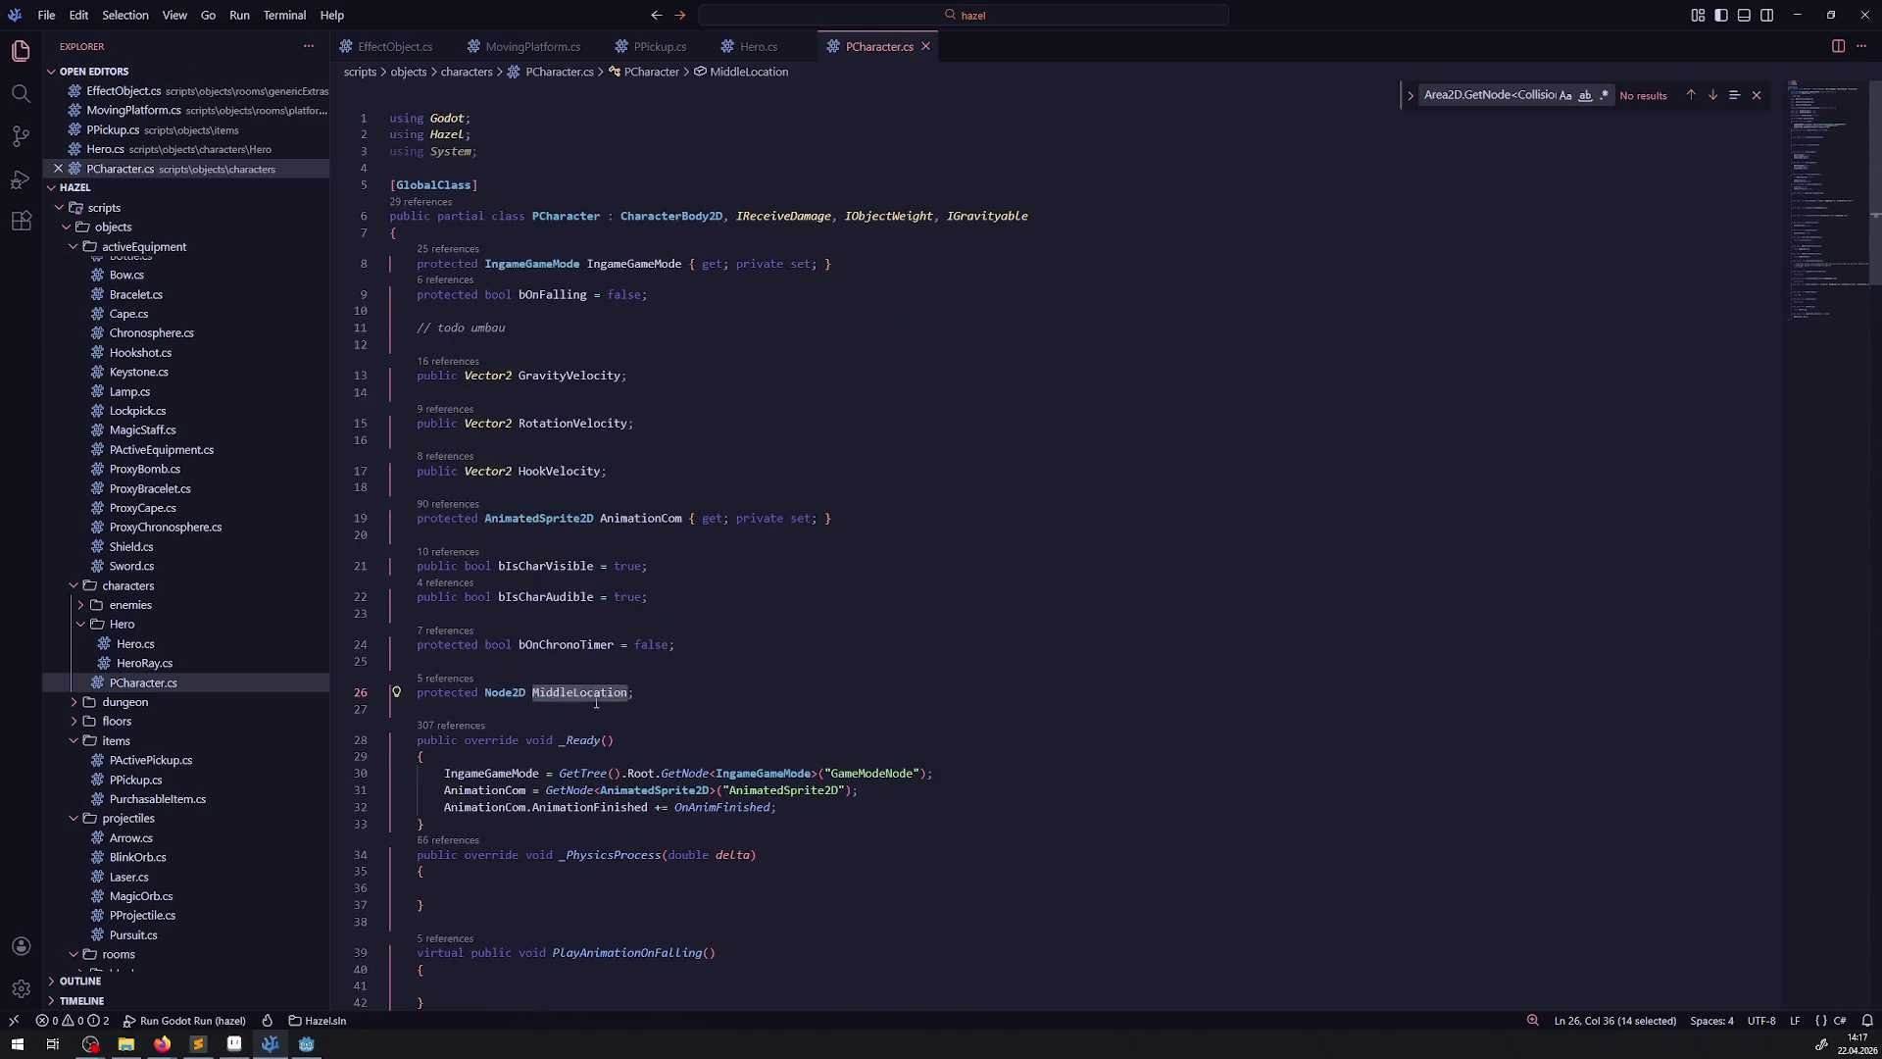
scroll(607, 691, "down", 19)
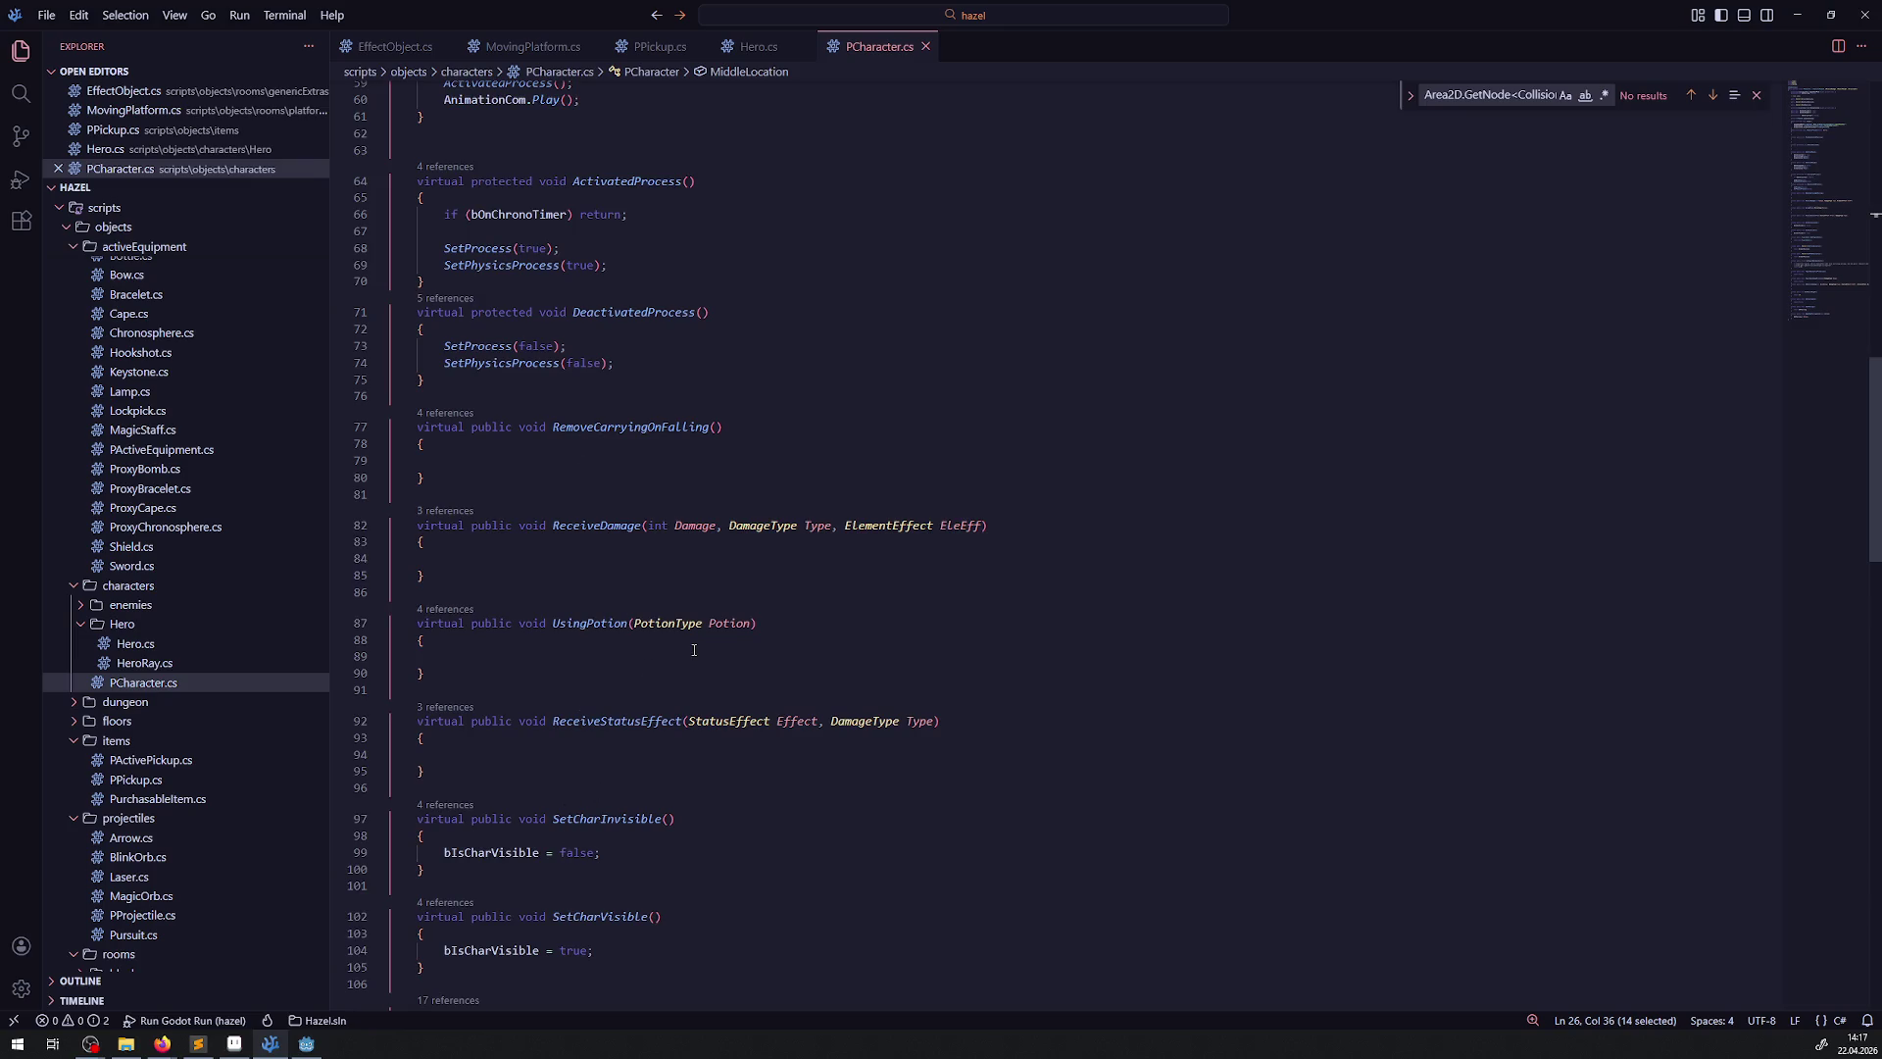
mouse_move(687, 628)
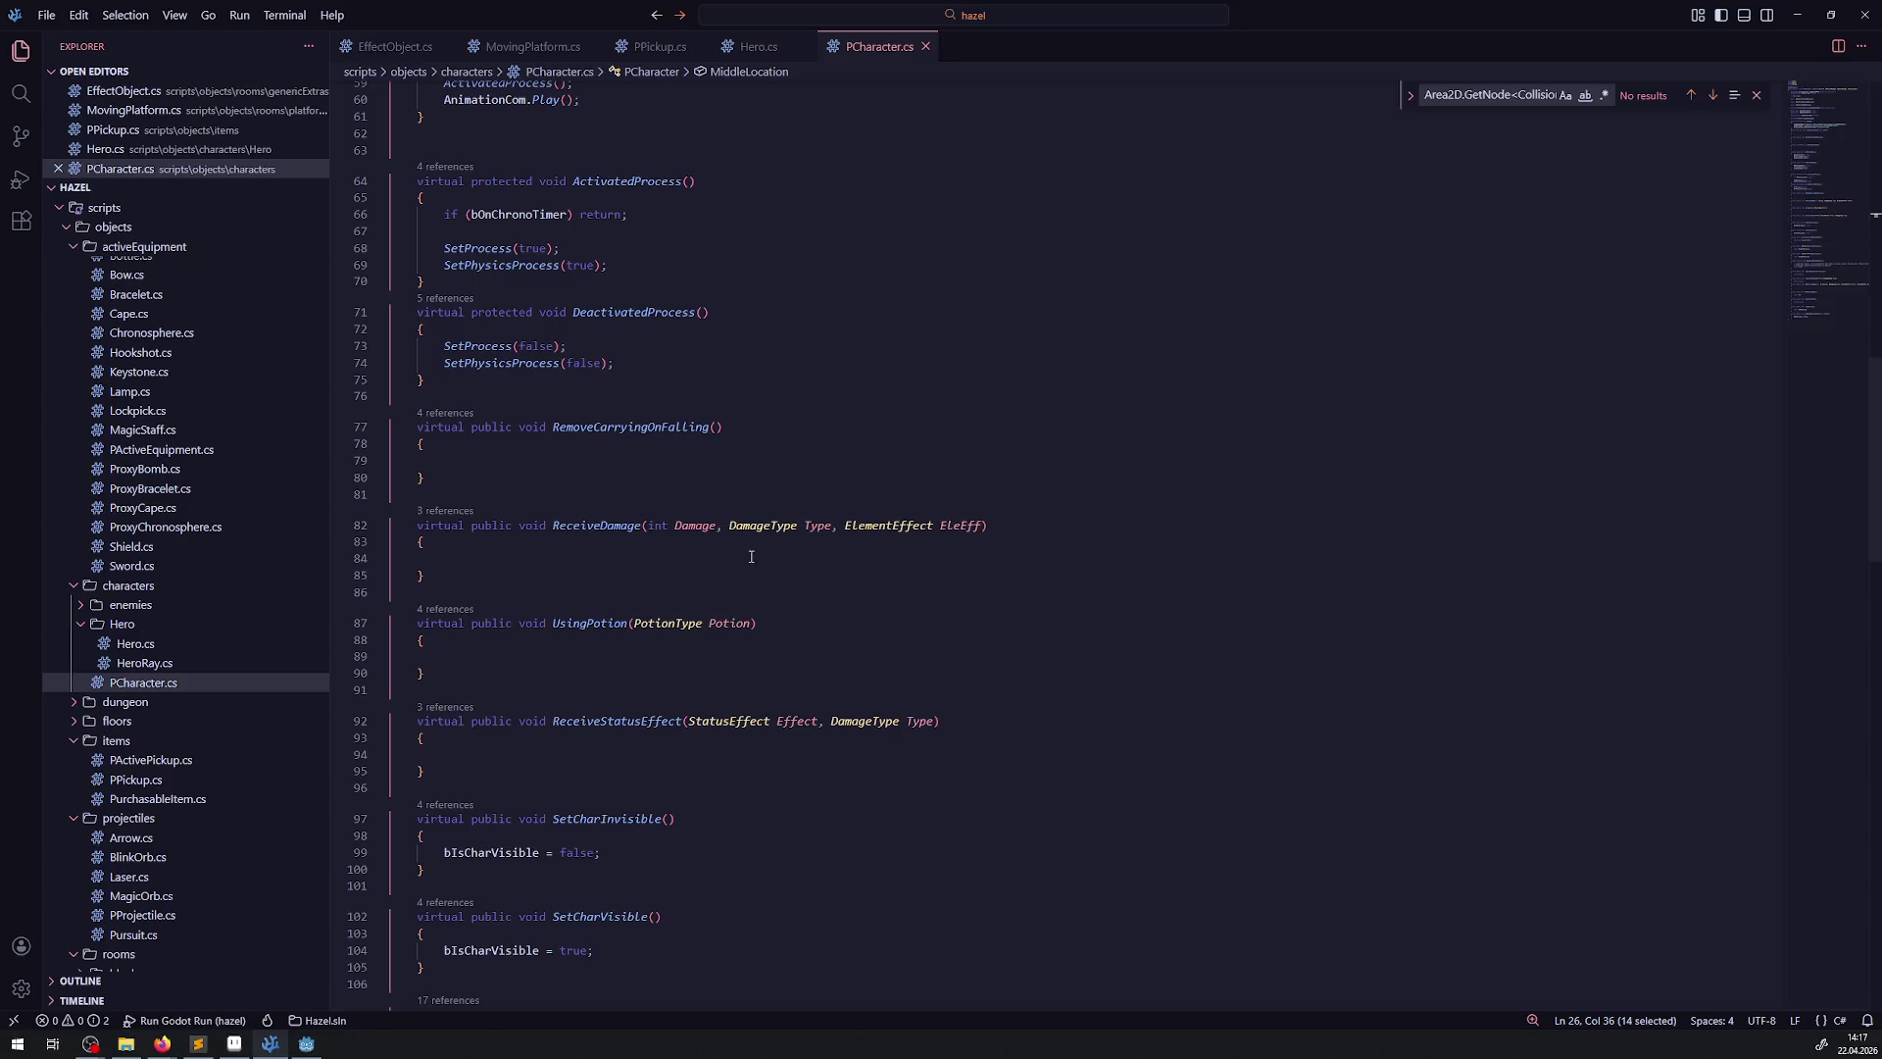
scroll(532, 672, "down", 5)
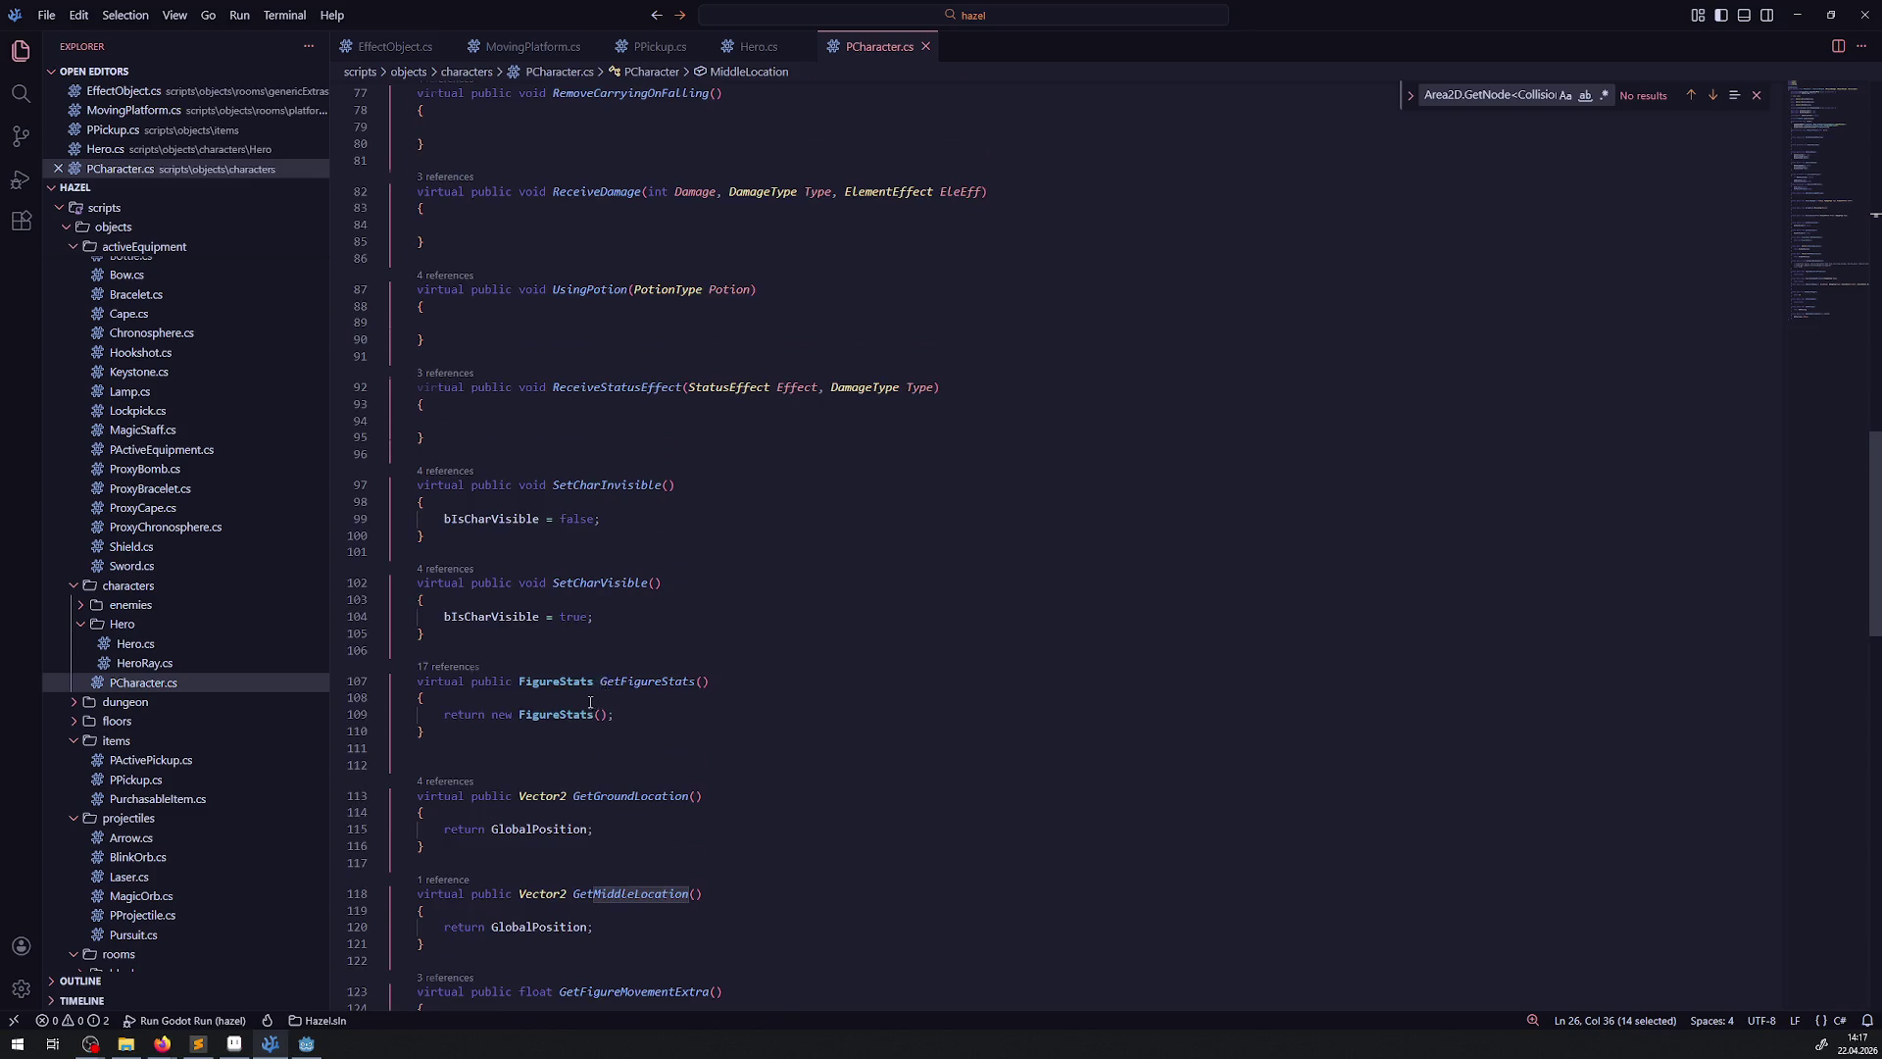
double_click(539, 705)
key("ctrl+v")
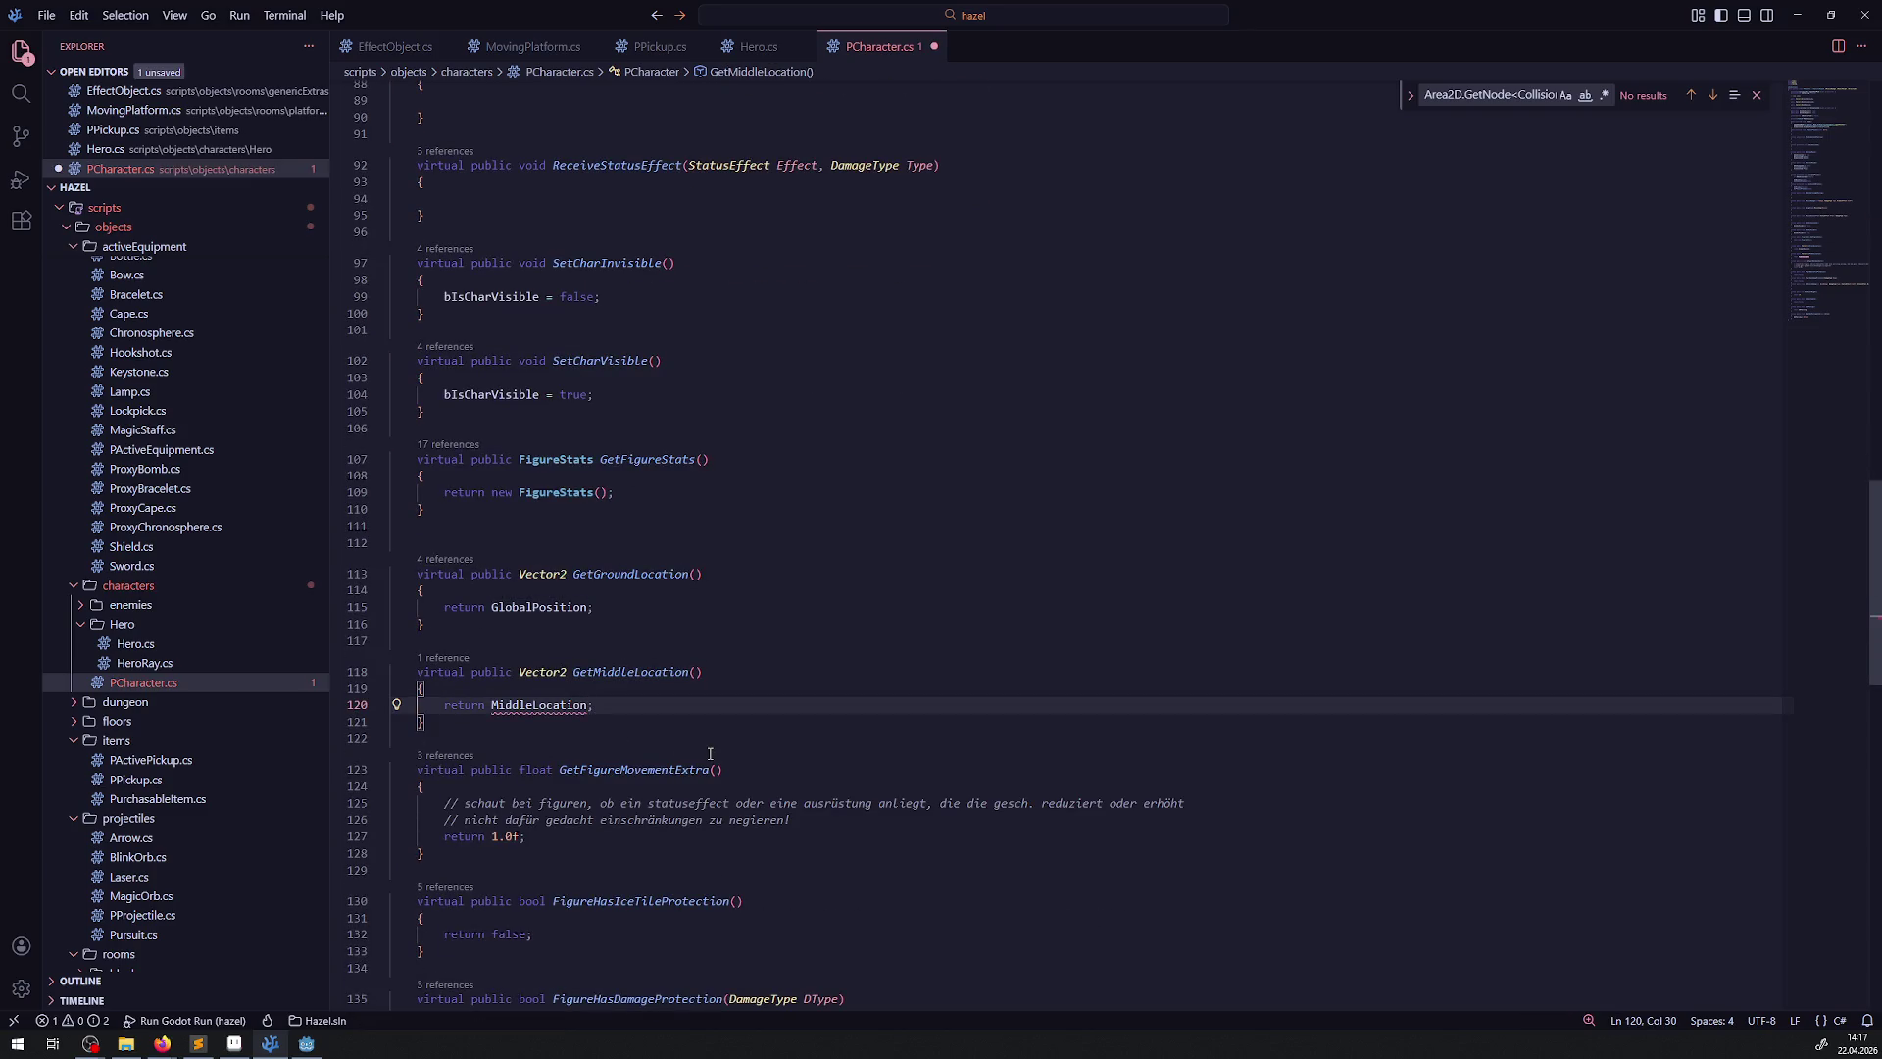
type(".Glob")
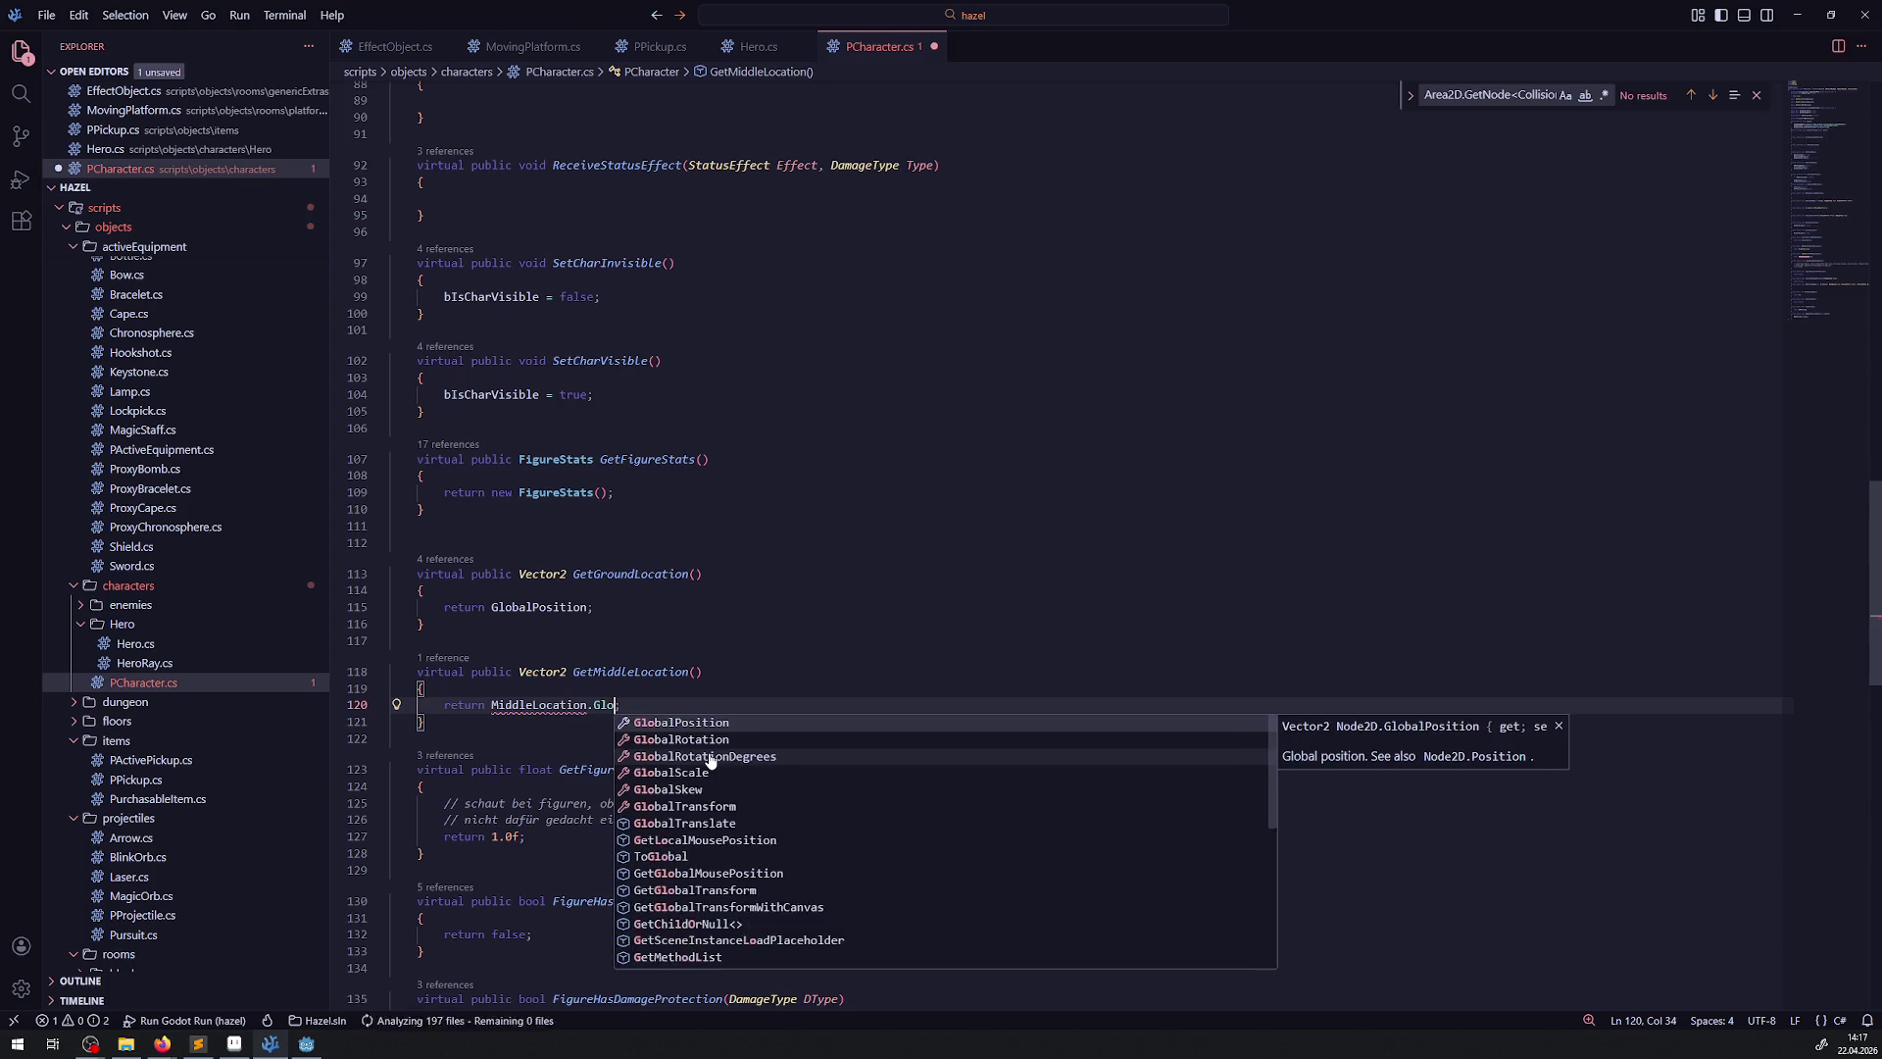
key("Return")
key("ctrl+s")
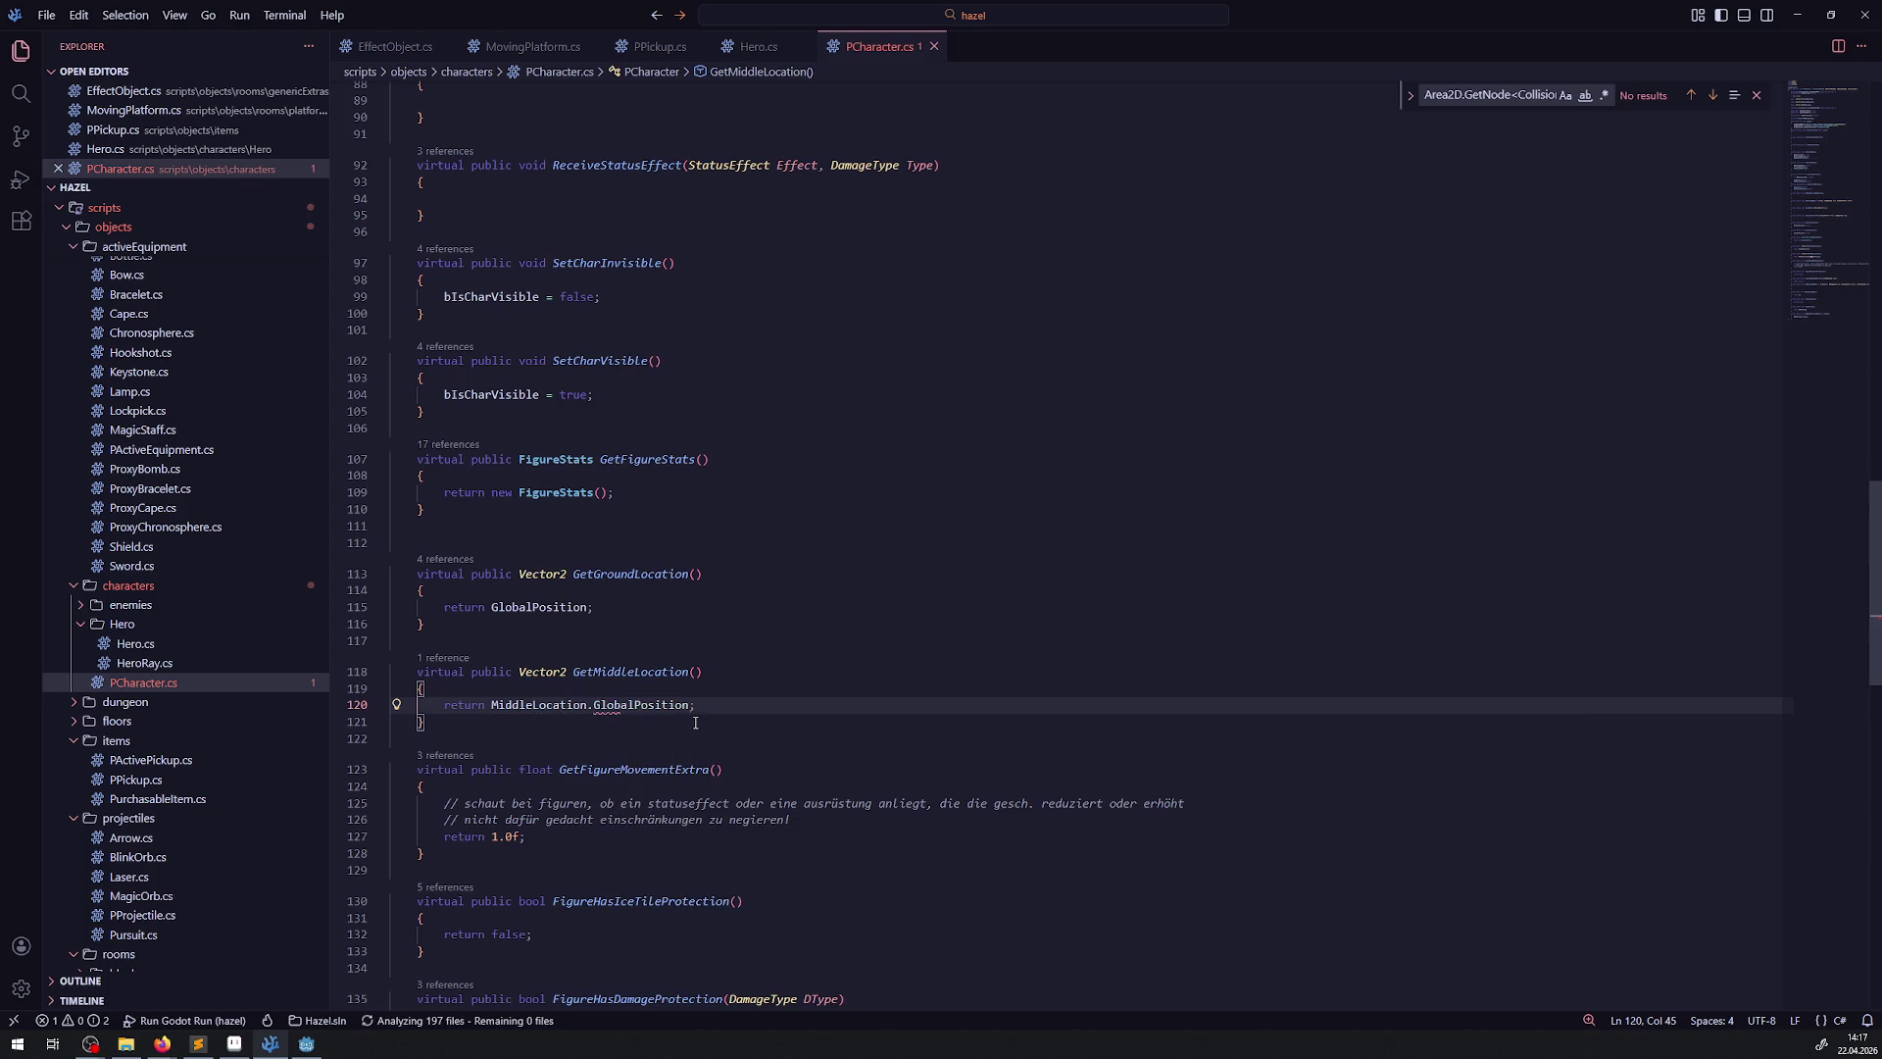
double_click(632, 671)
key("ctrl+c")
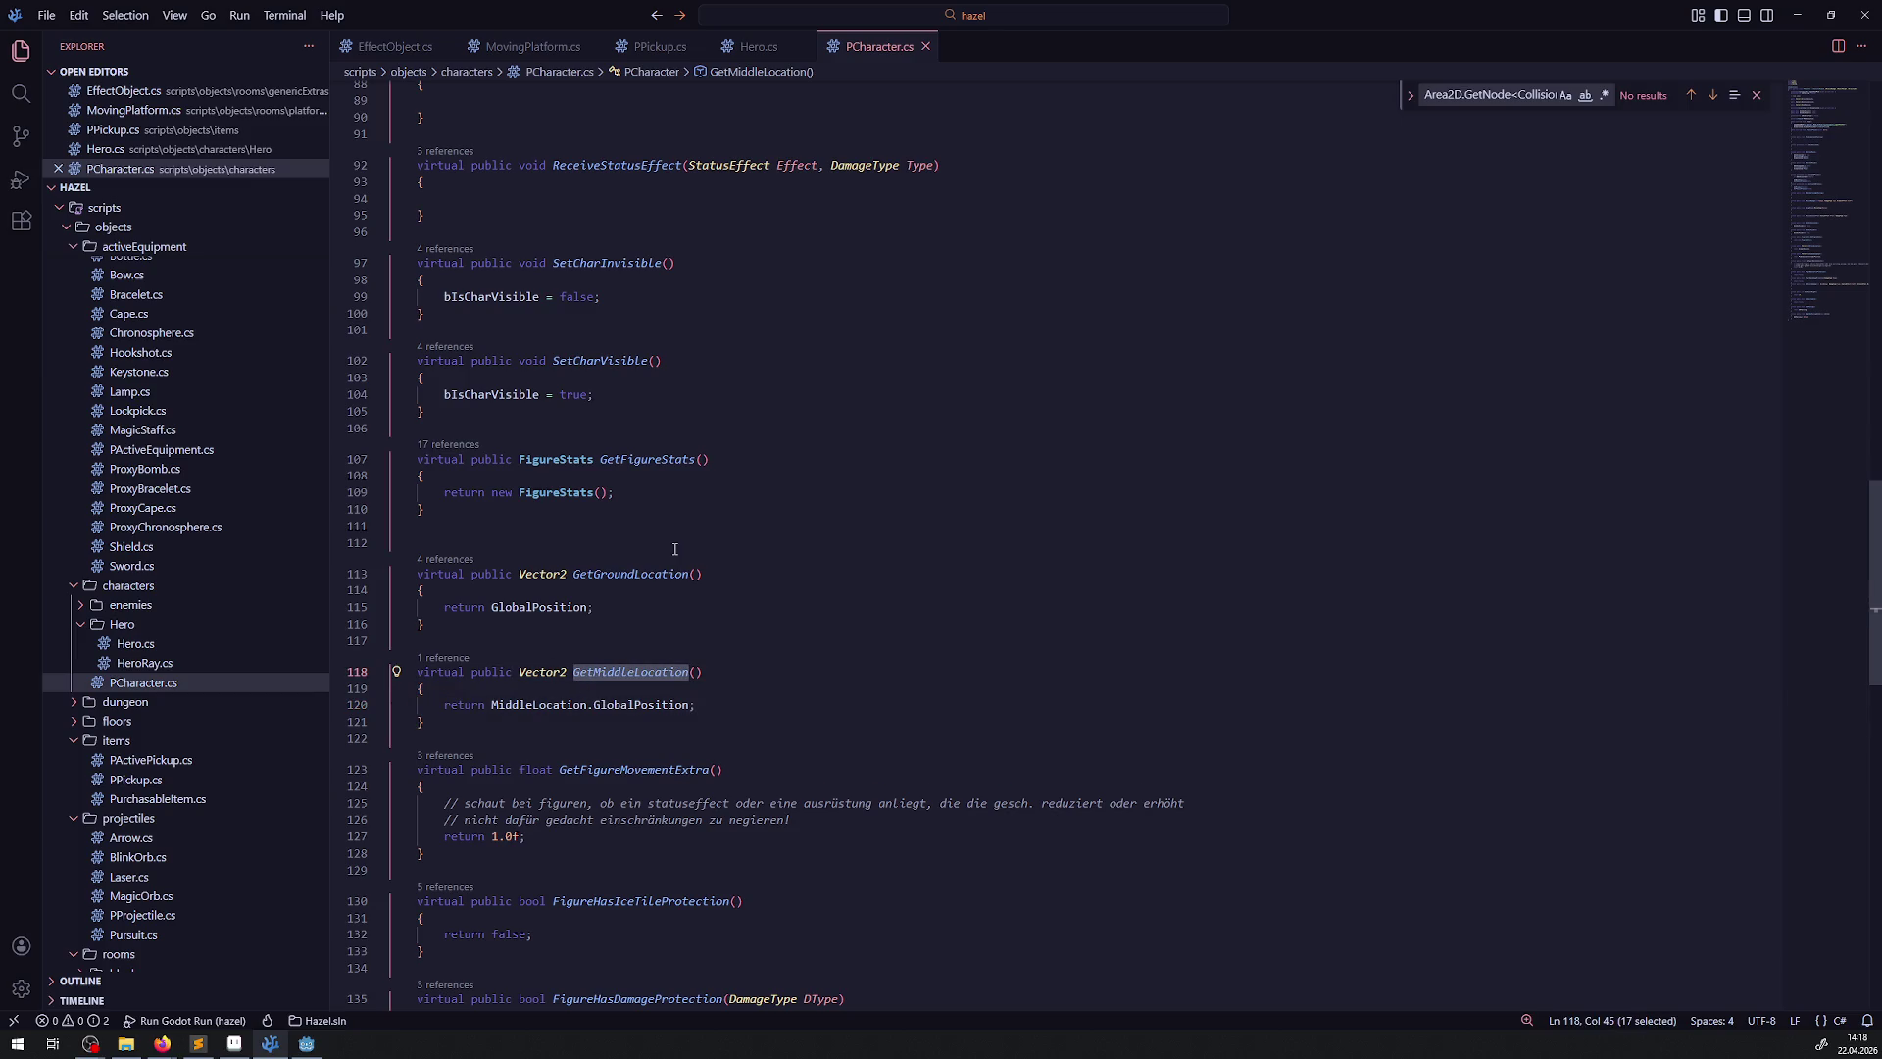
left_click(758, 46)
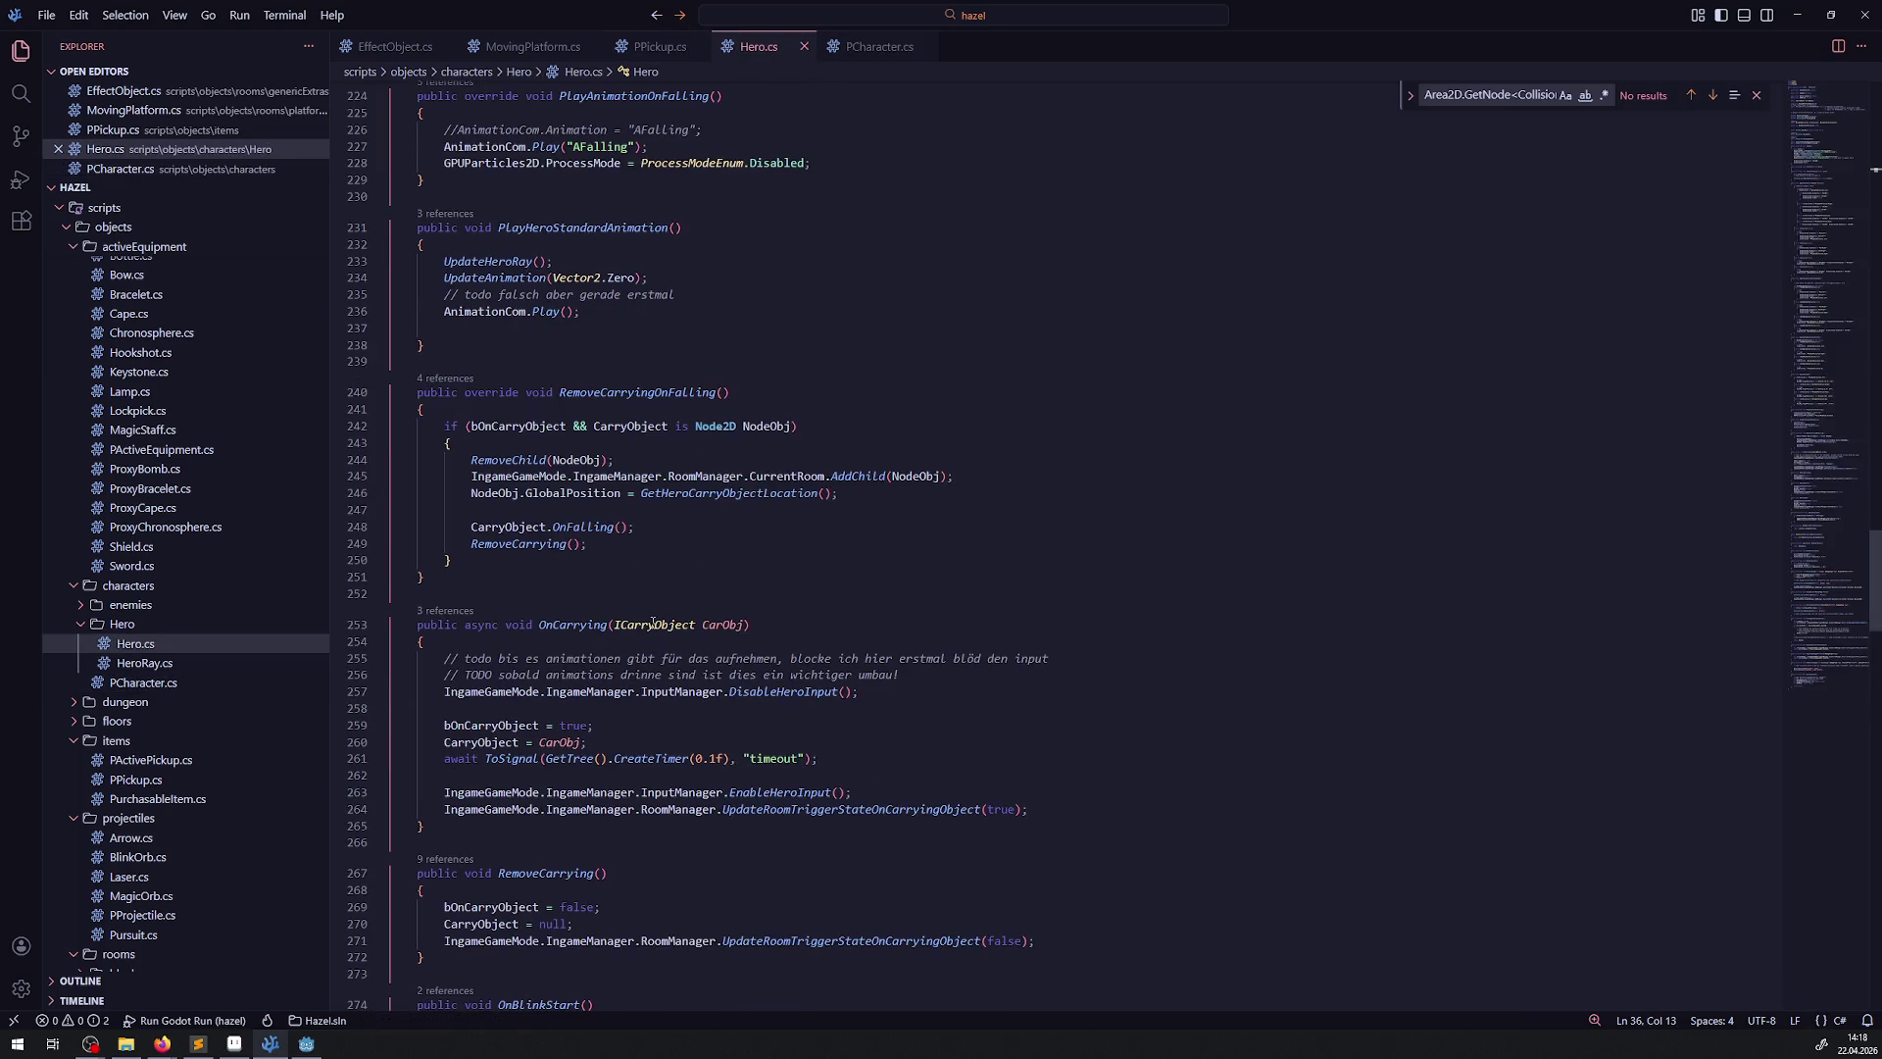
In PPickup.cs, set HeroPos from Hero.GetMiddleLocation() without the (-6, -6) offset, and save
scroll(694, 592, "up", 5)
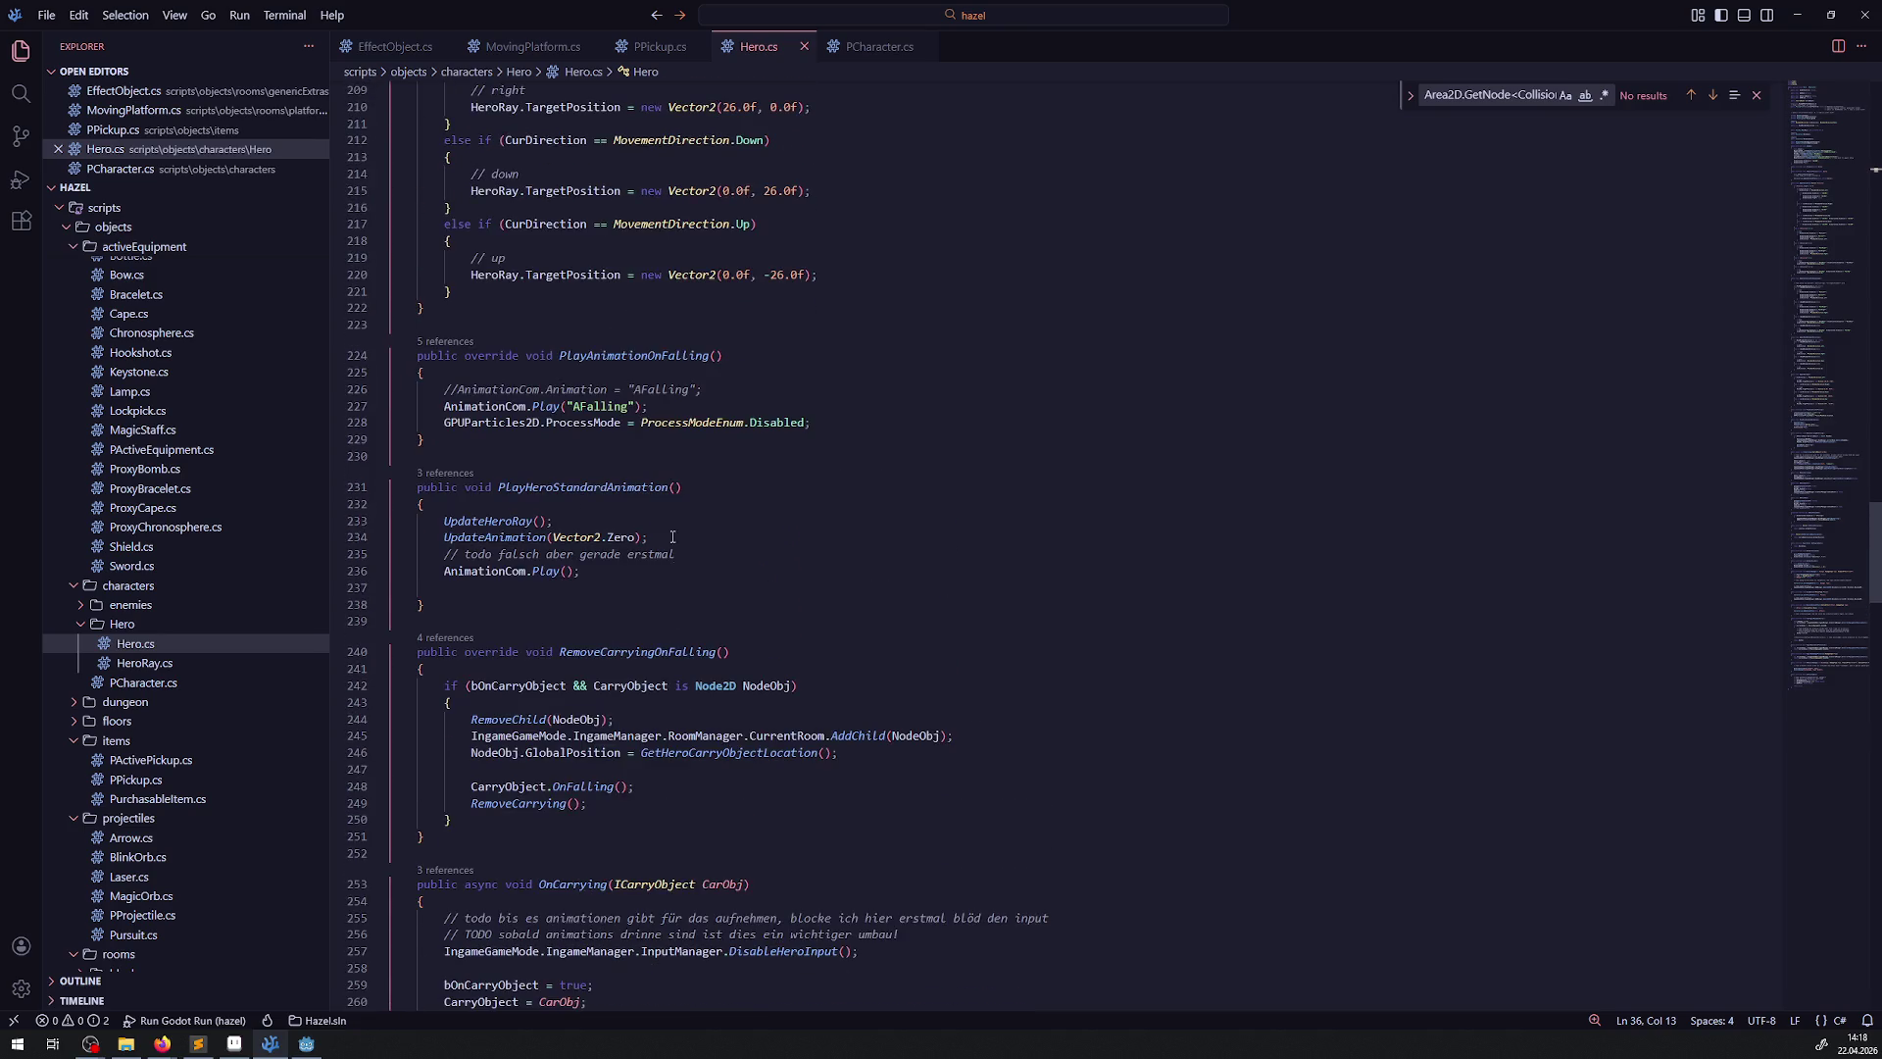
left_click(660, 46)
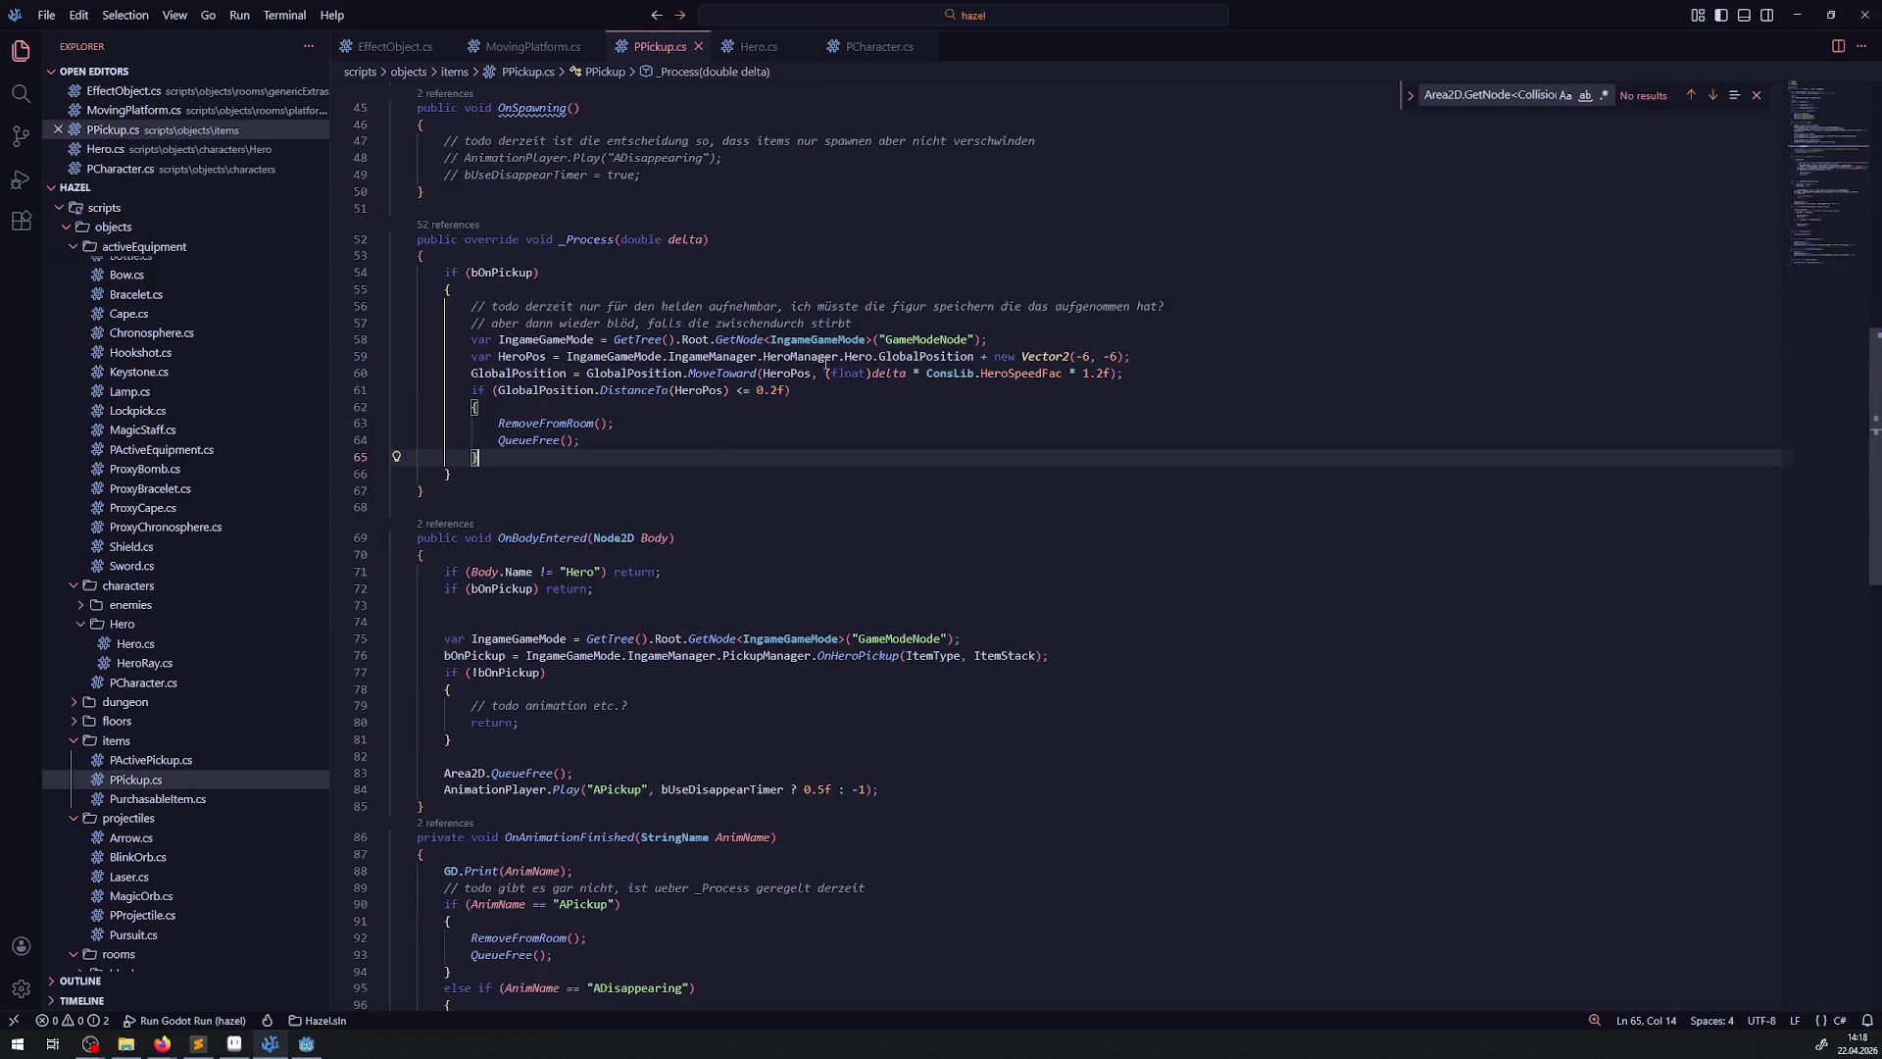
double_click(949, 357)
key("ctrl+v")
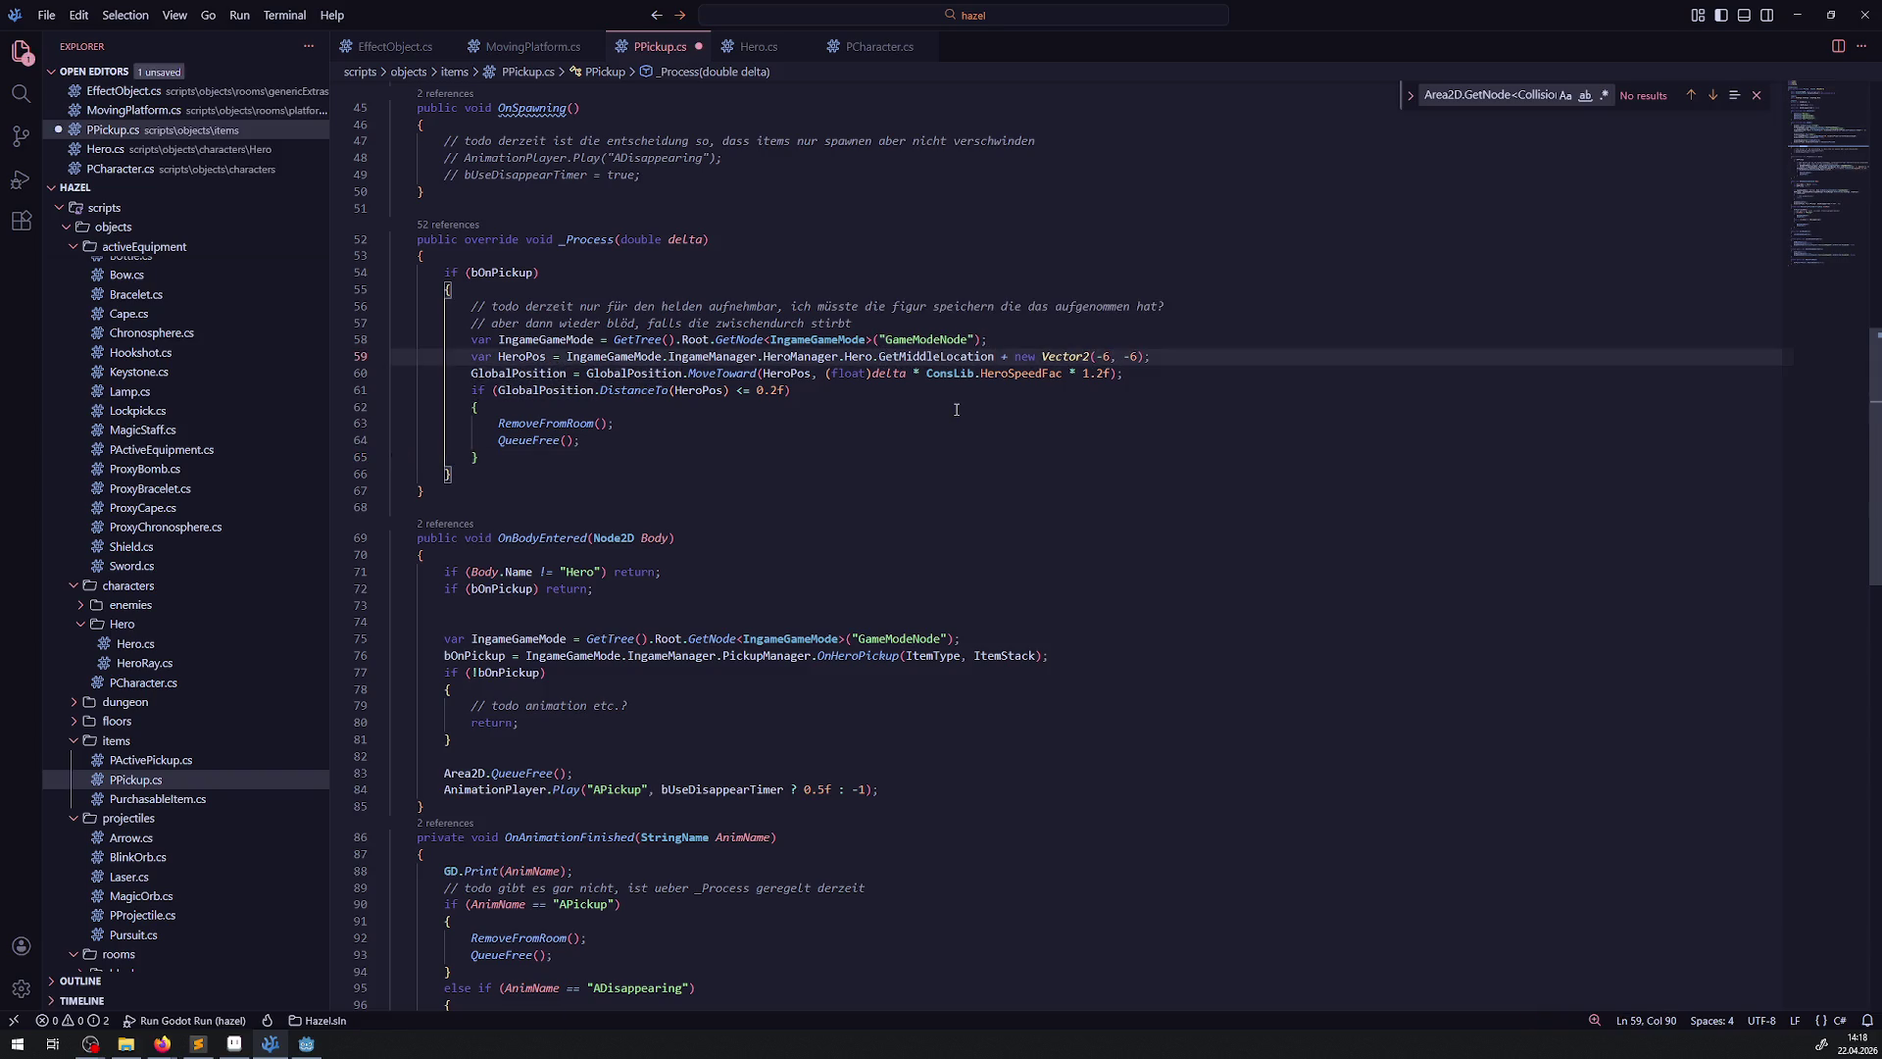
type("()")
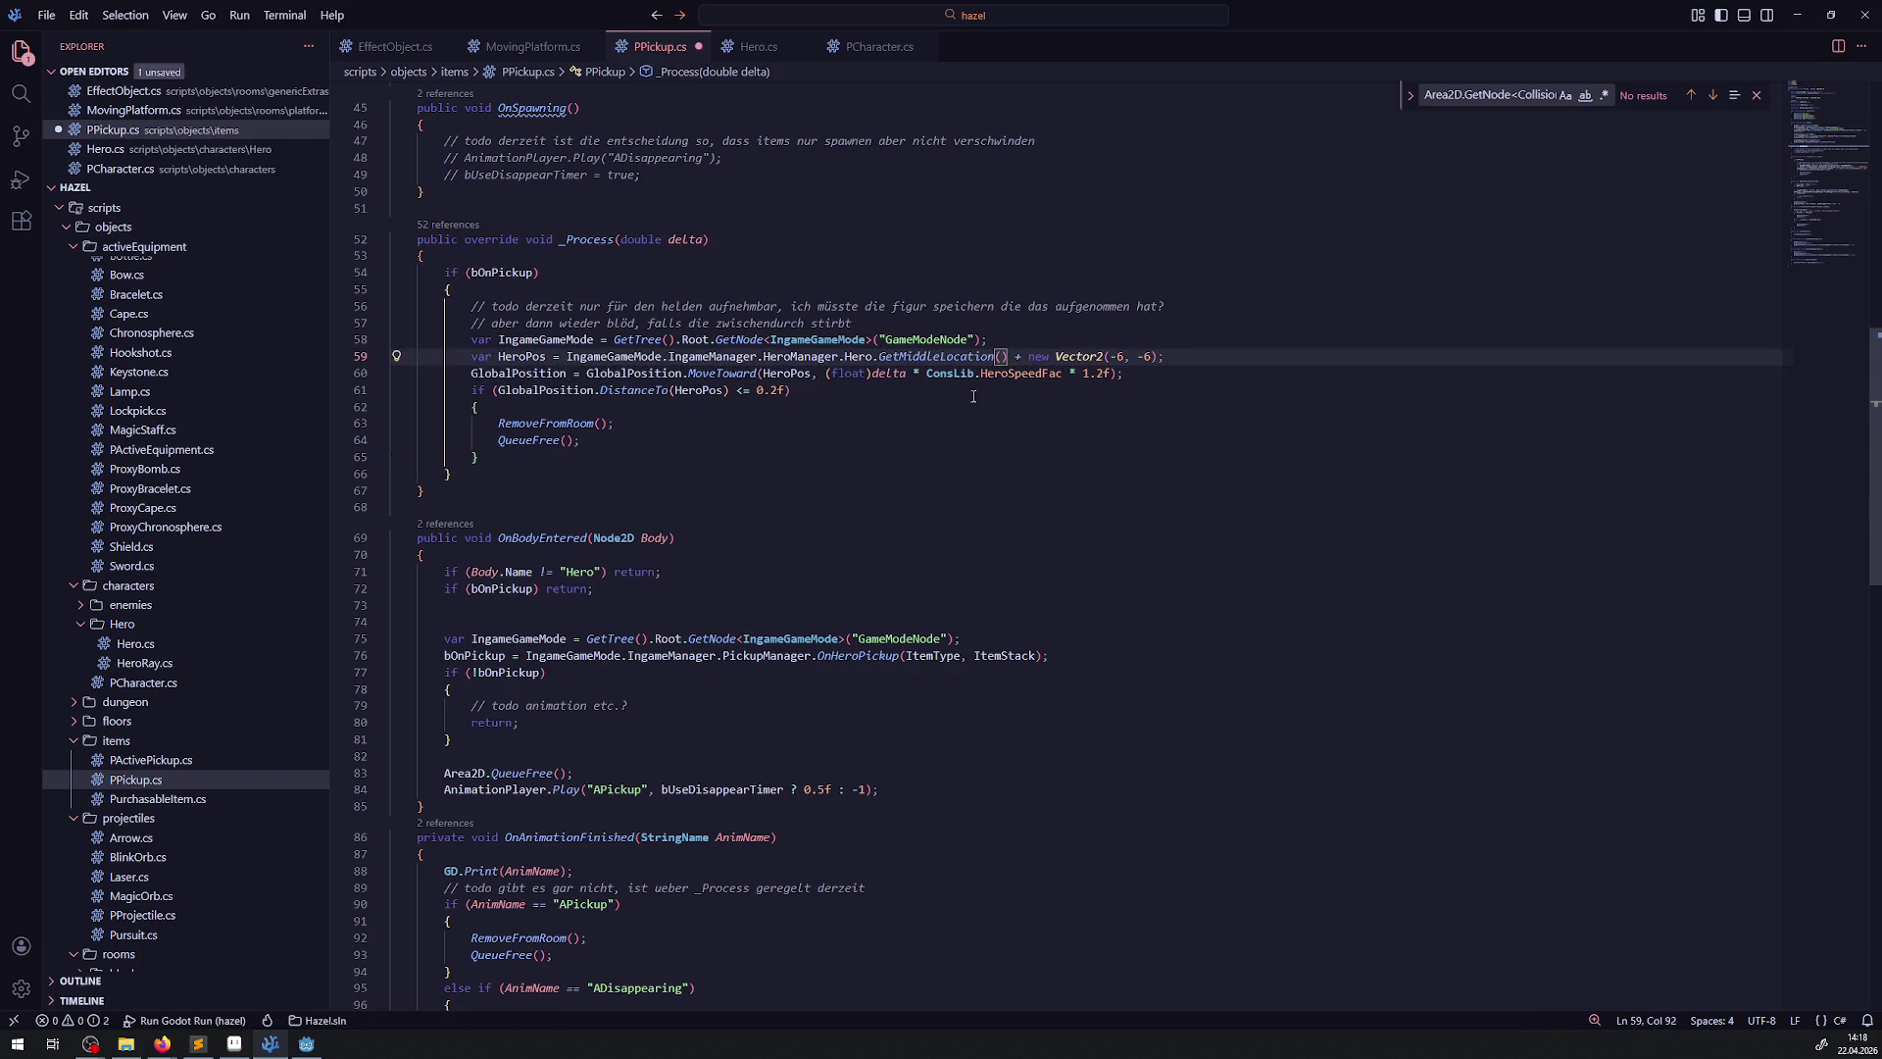
left_click_drag(1013, 357, 1158, 357)
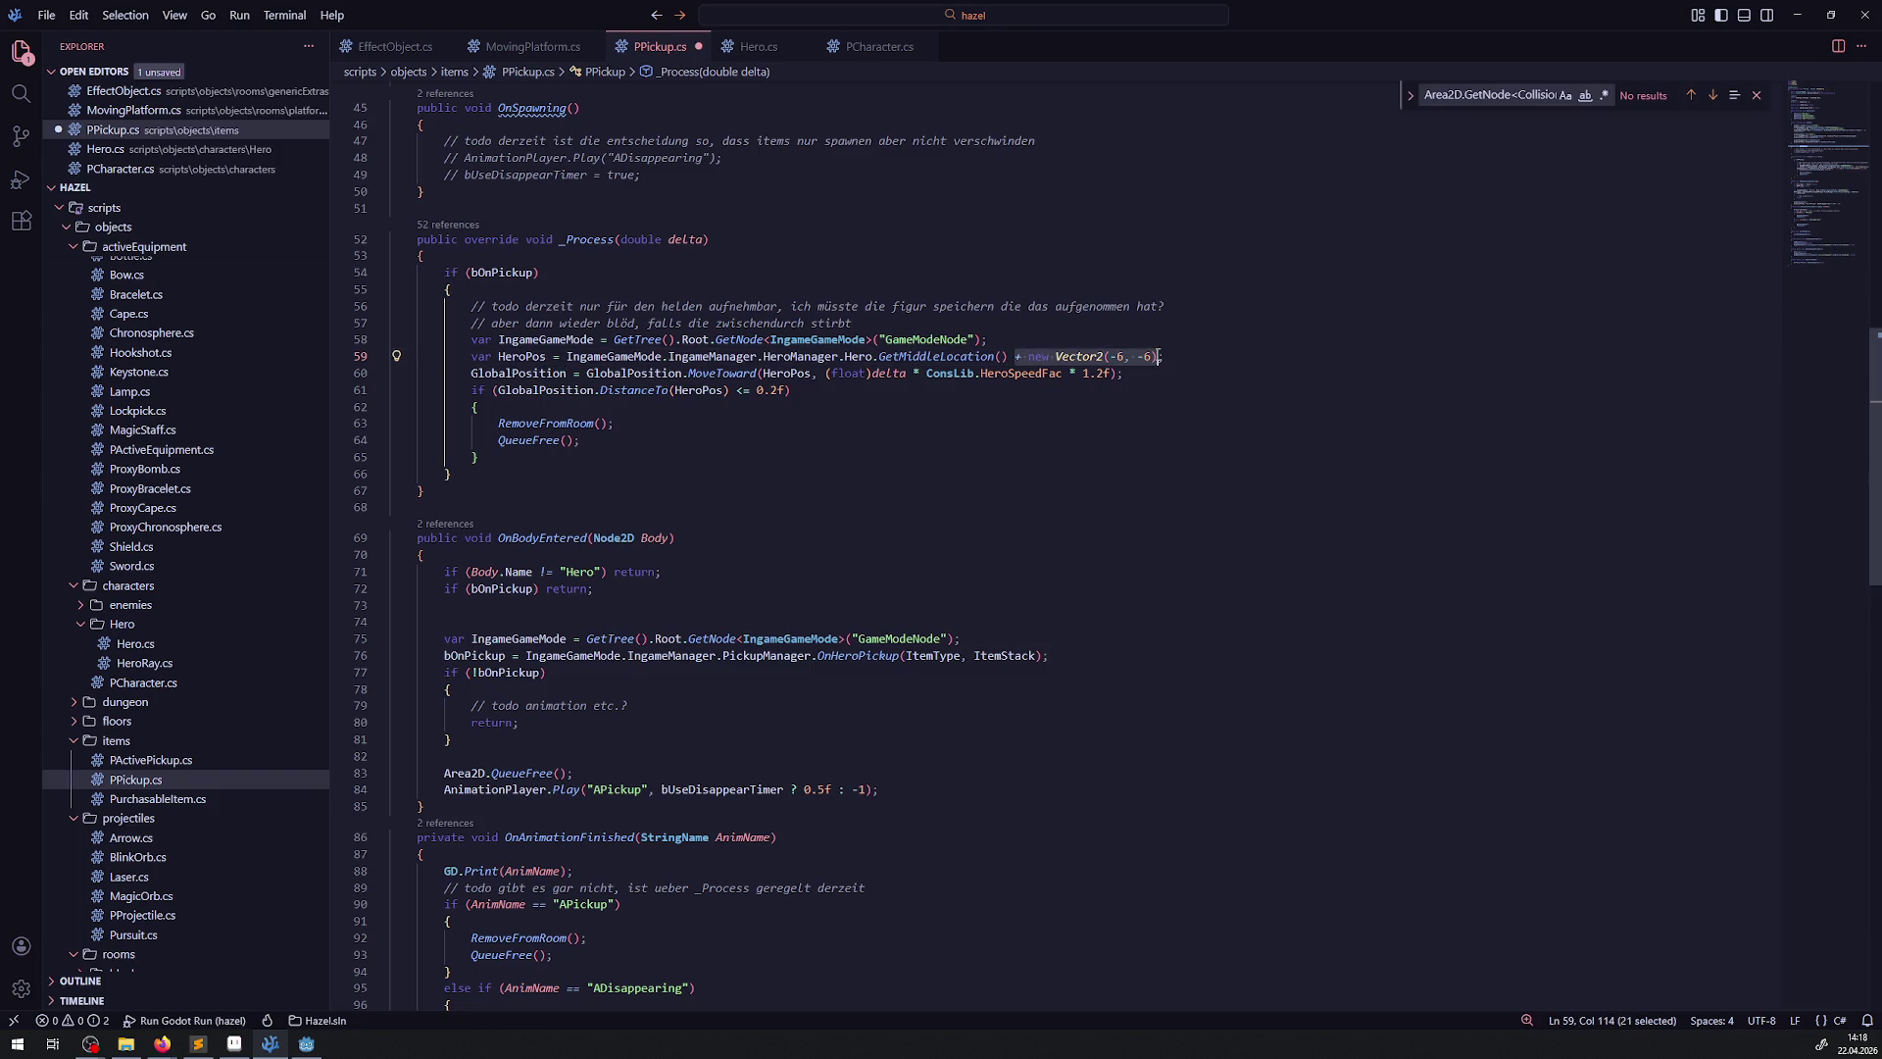
key("BackSpace")
key("ctrl+s")
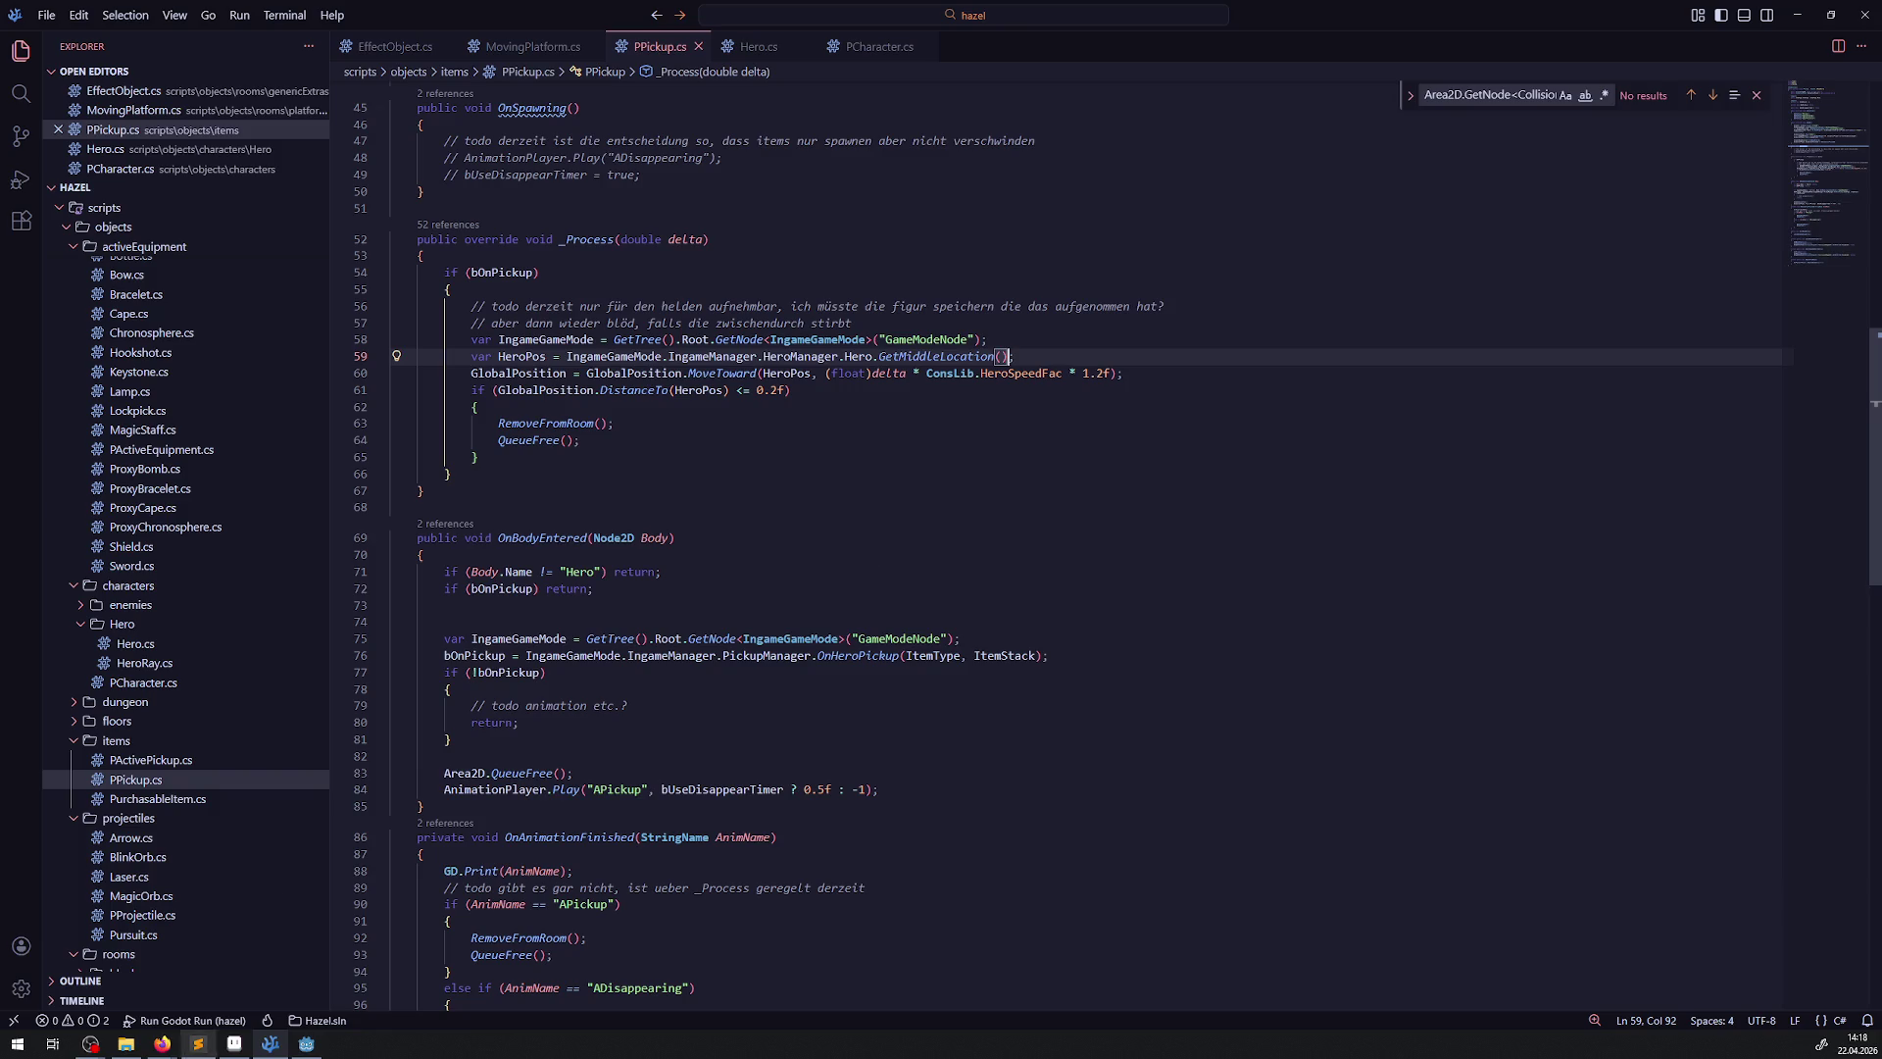
left_click(307, 1043)
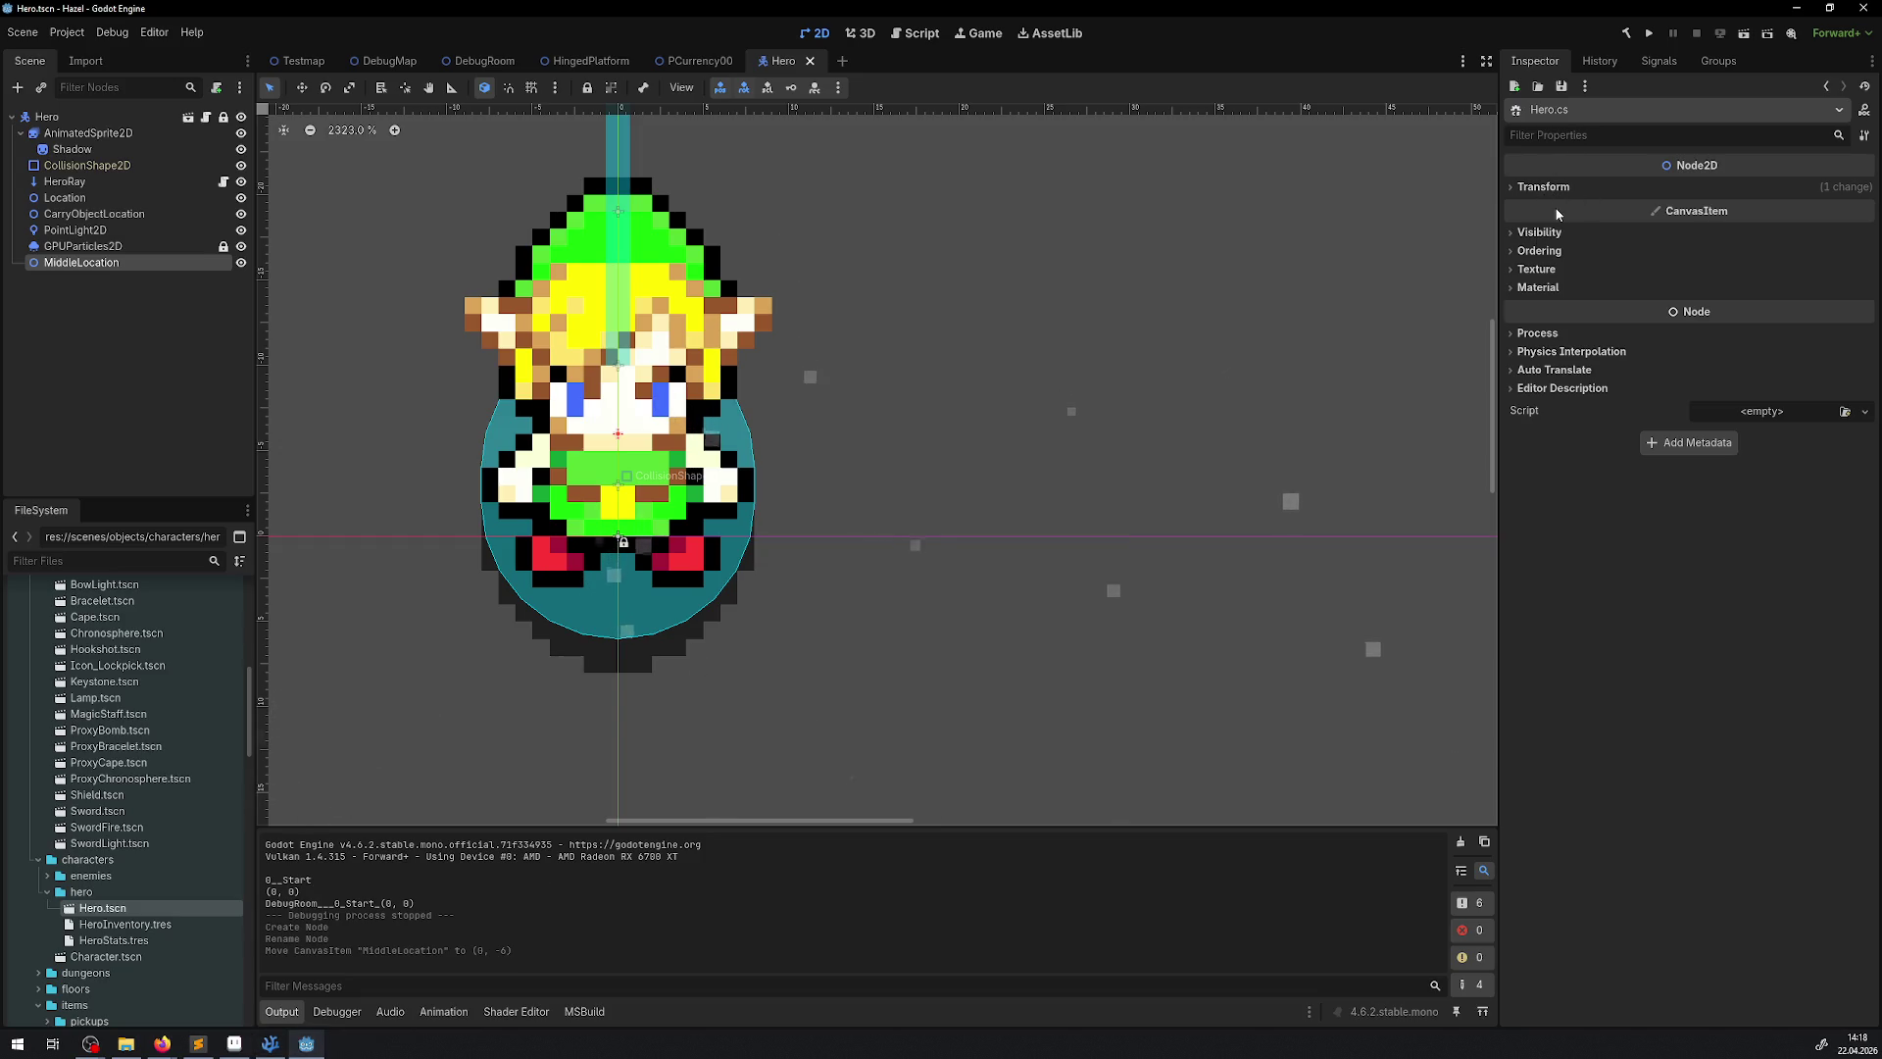
Rebuild the .NET project and run the game from the DebugRoom scene
left_click(1625, 32)
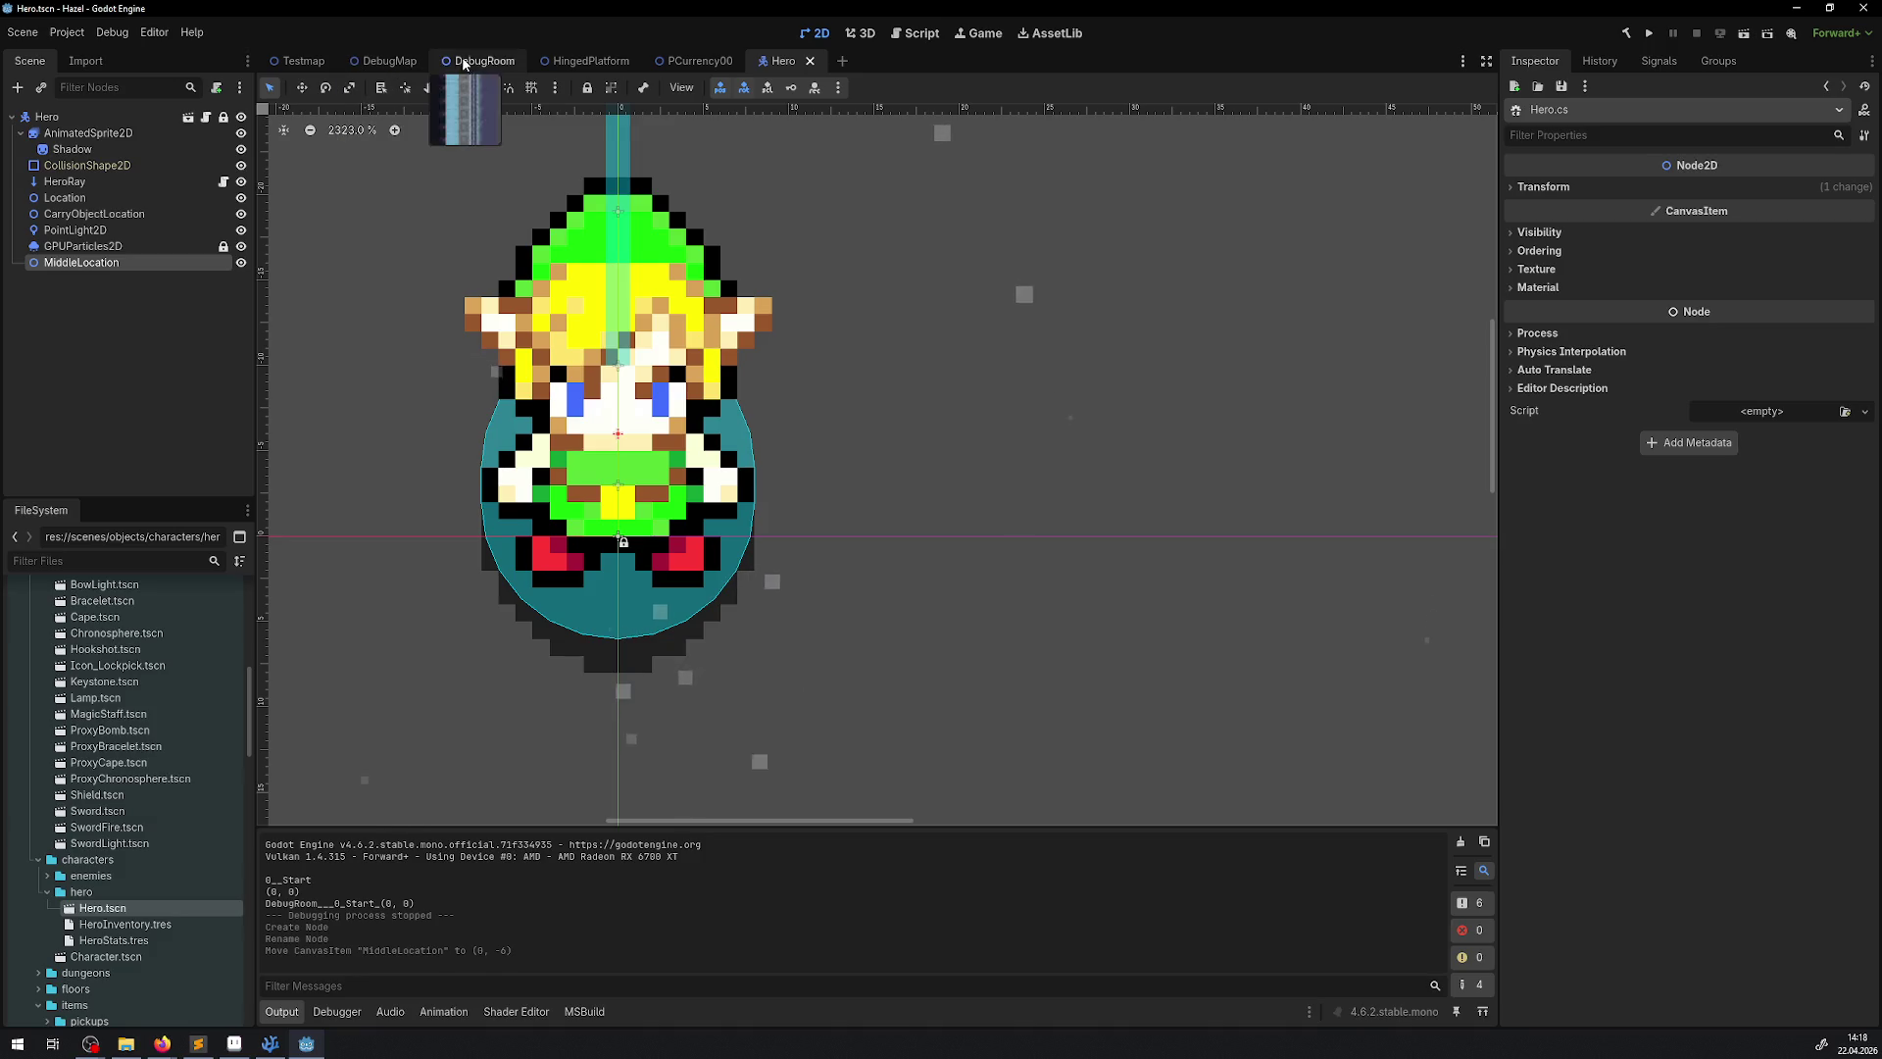
left_click(496, 62)
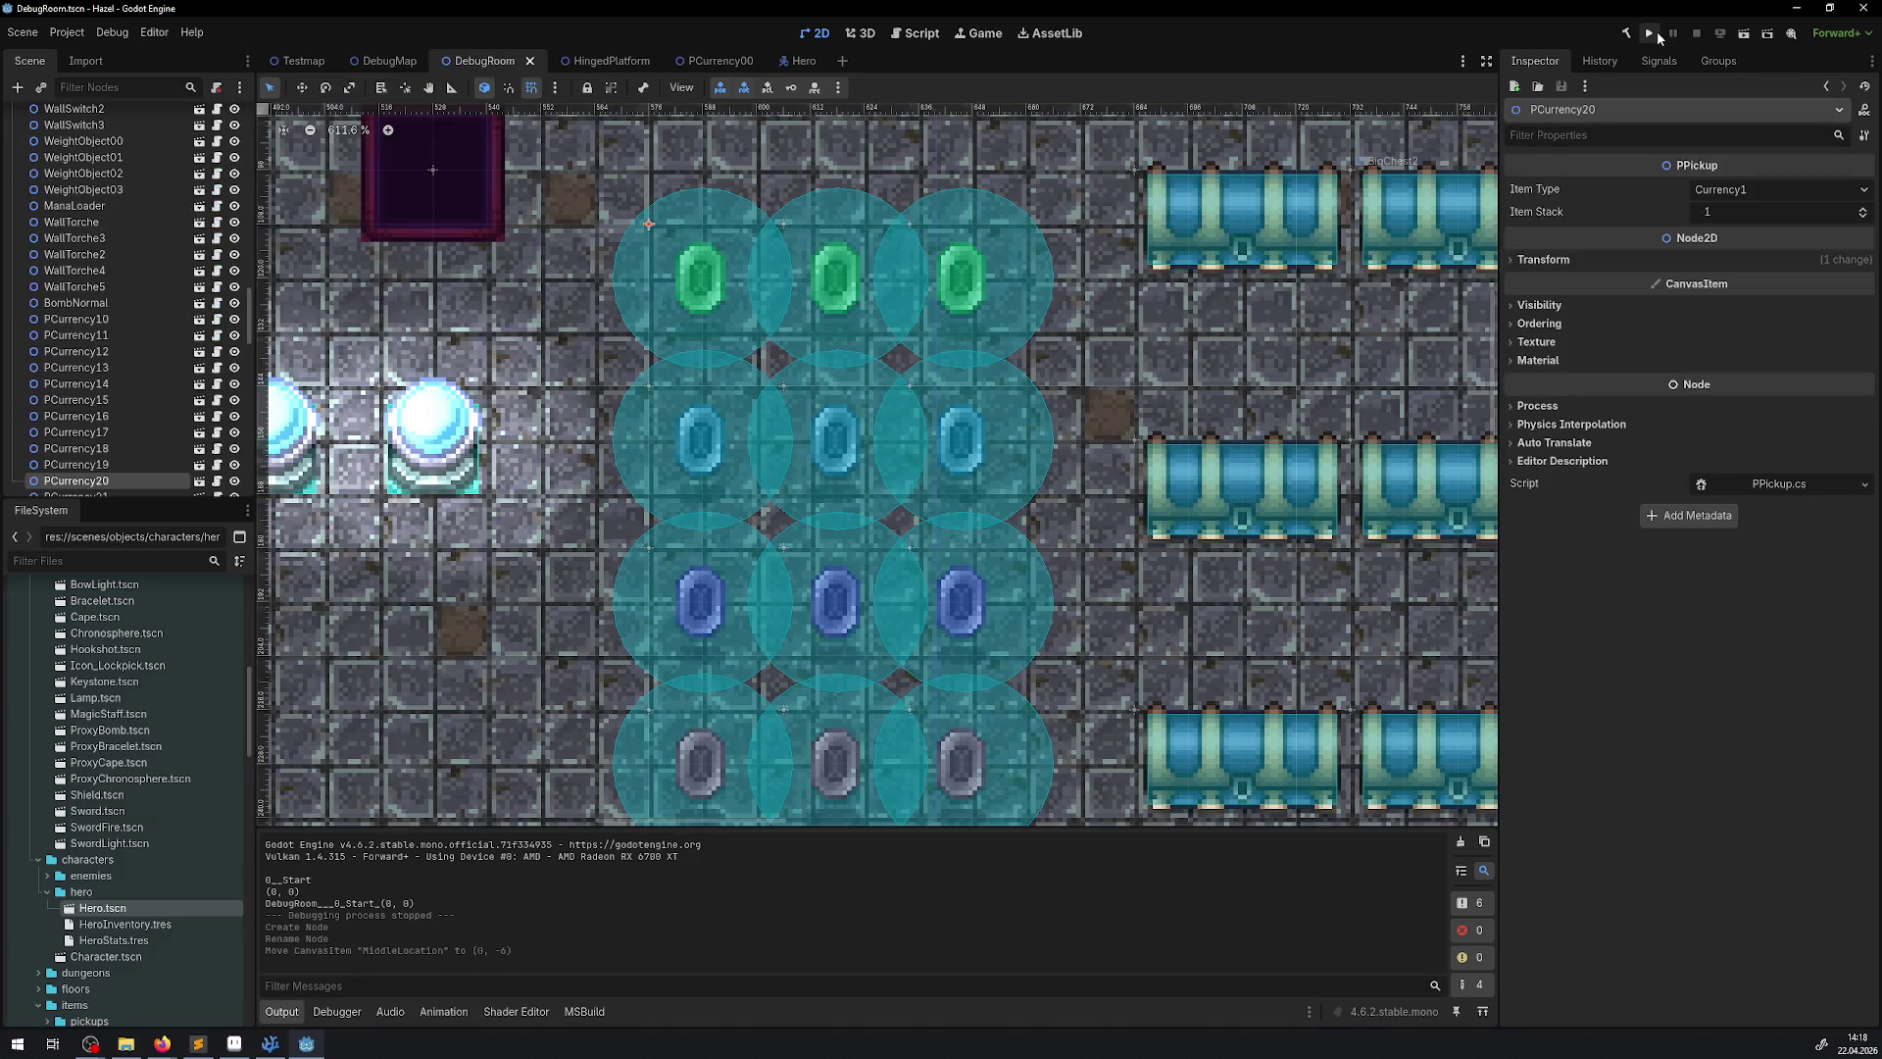
left_click(1656, 32)
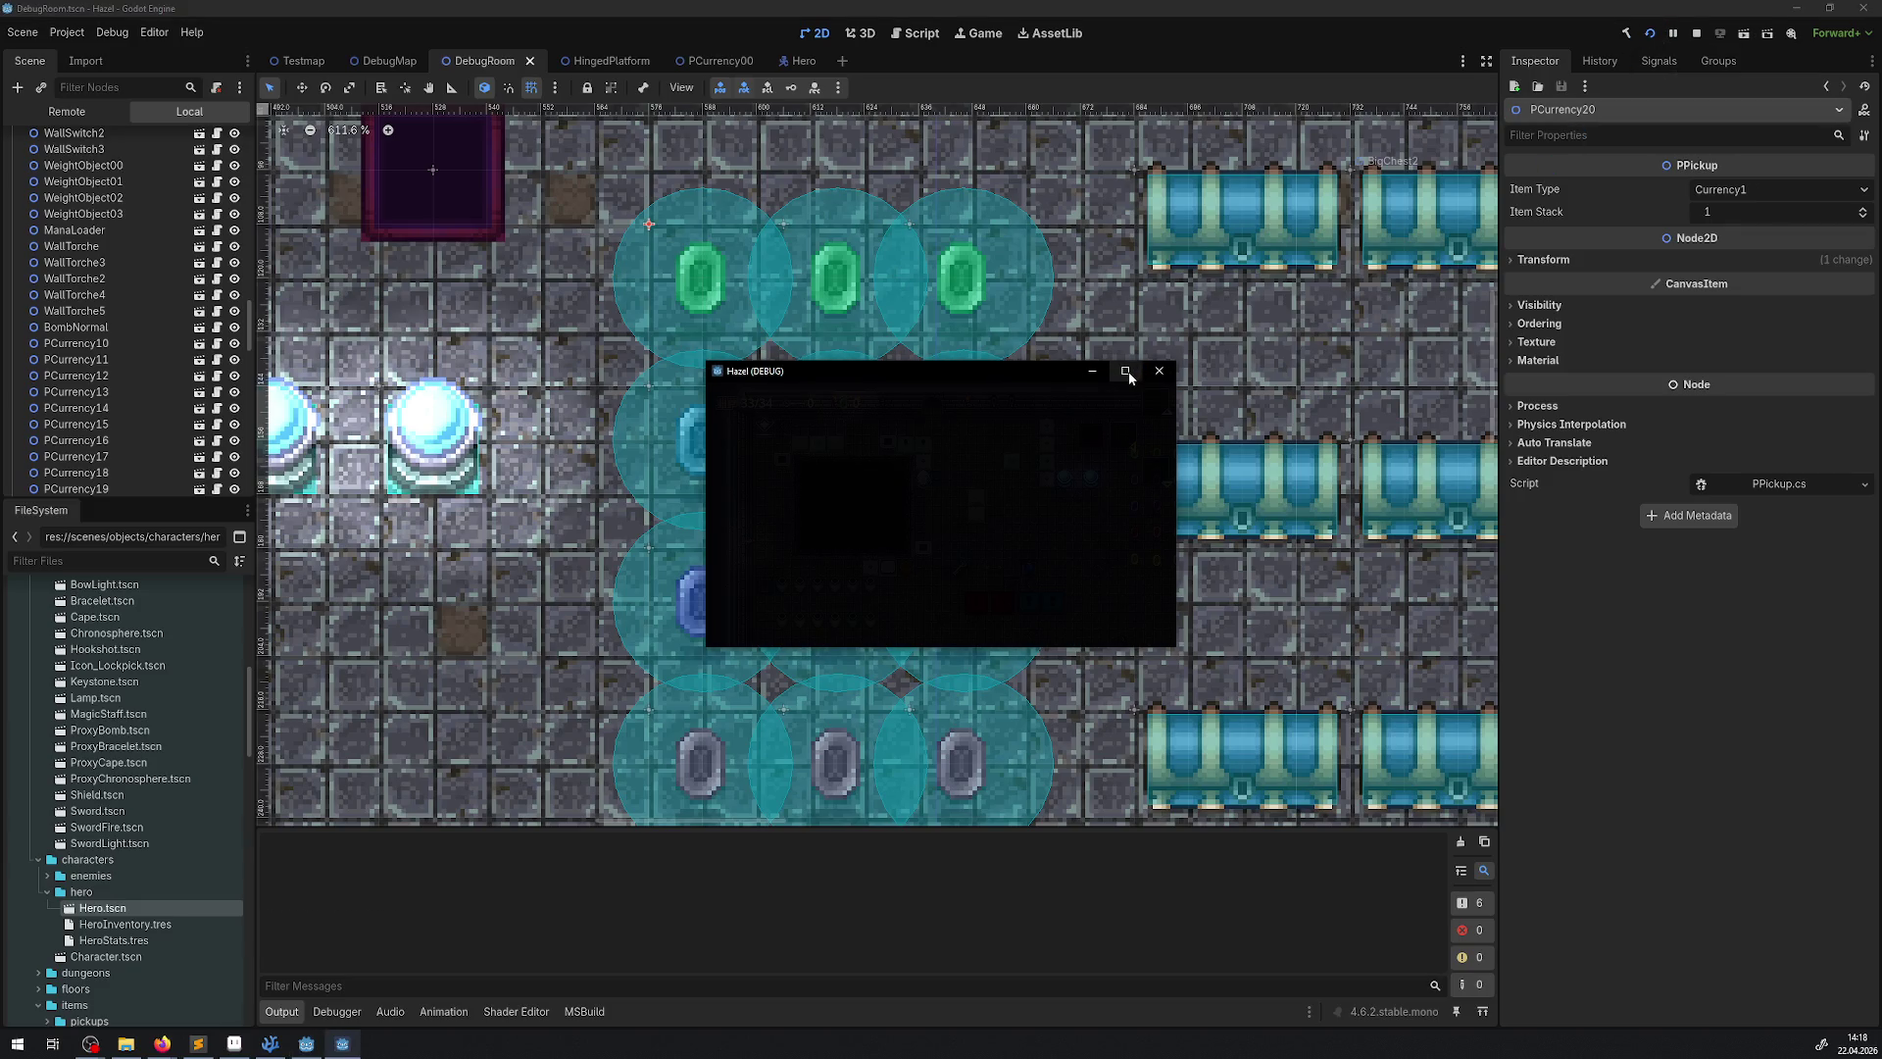
Walk the hero over three green rupees to reach a gem count of 3, then stop the game
key("Down")
key("Right")
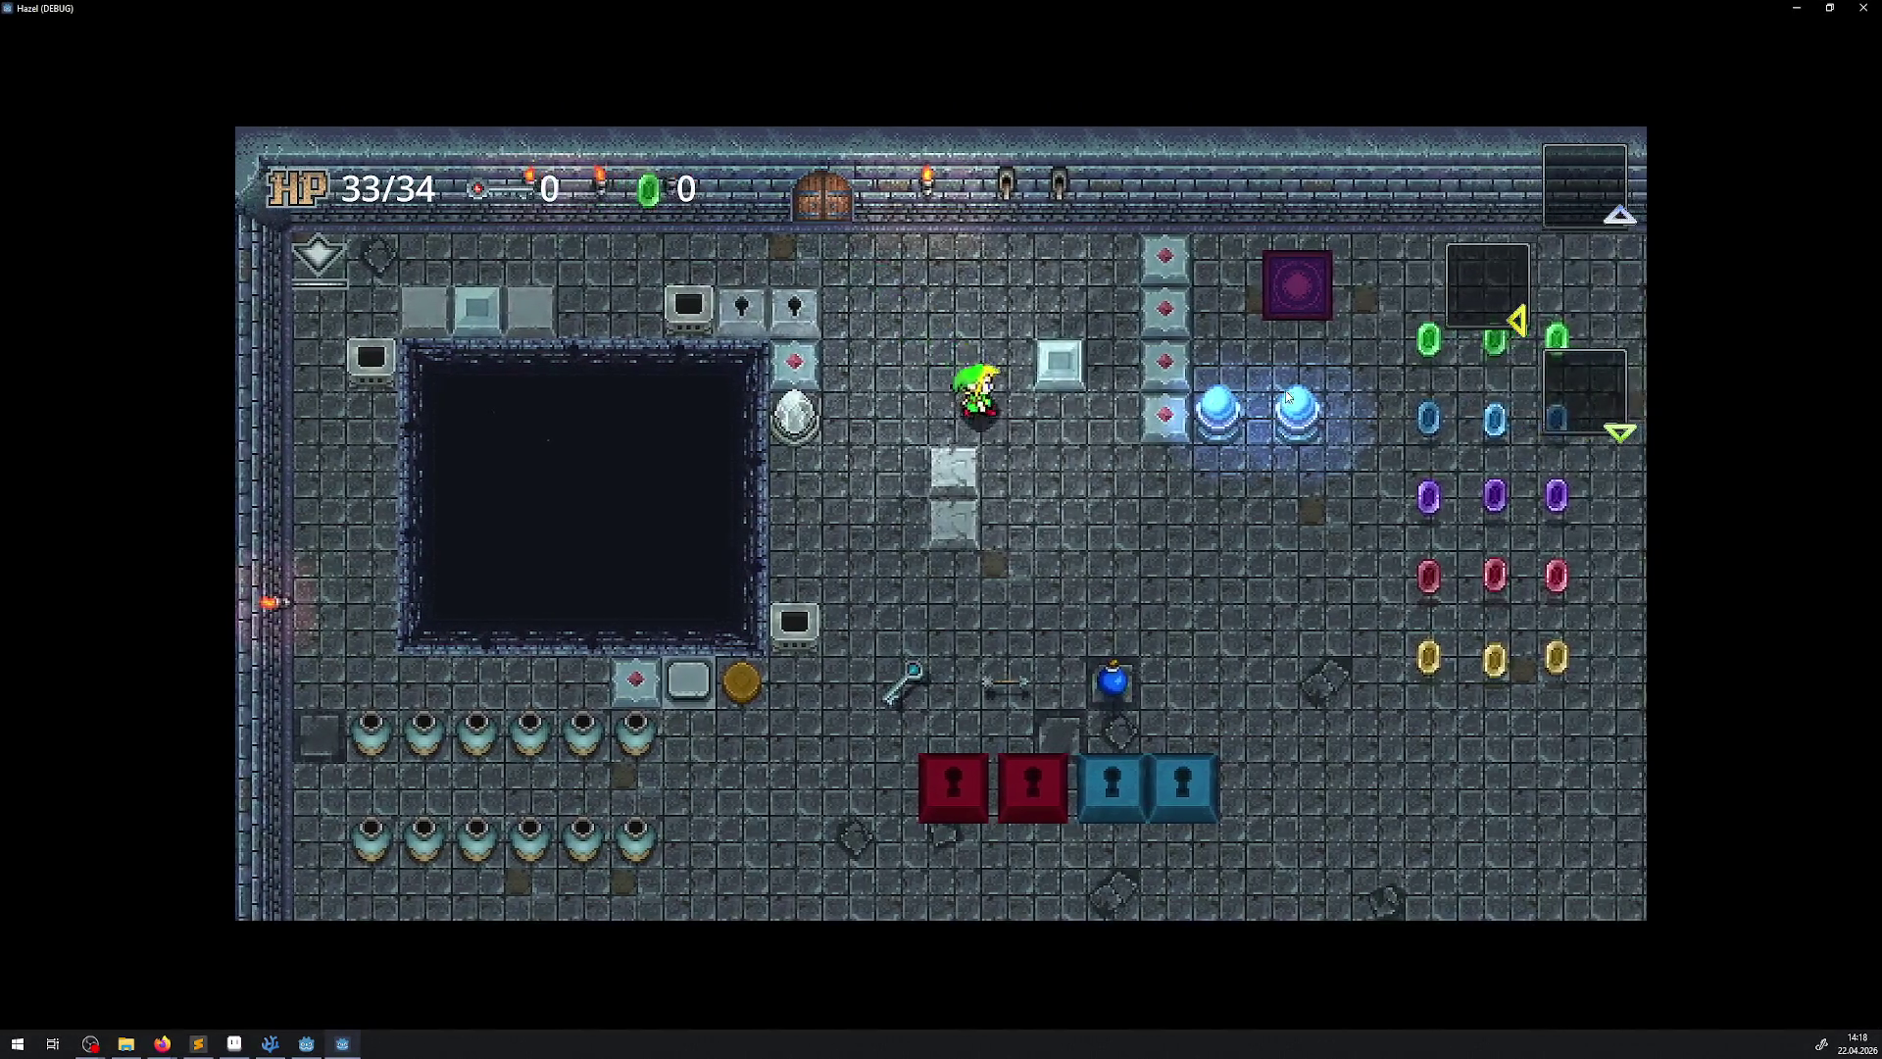
key("Right")
key("Up")
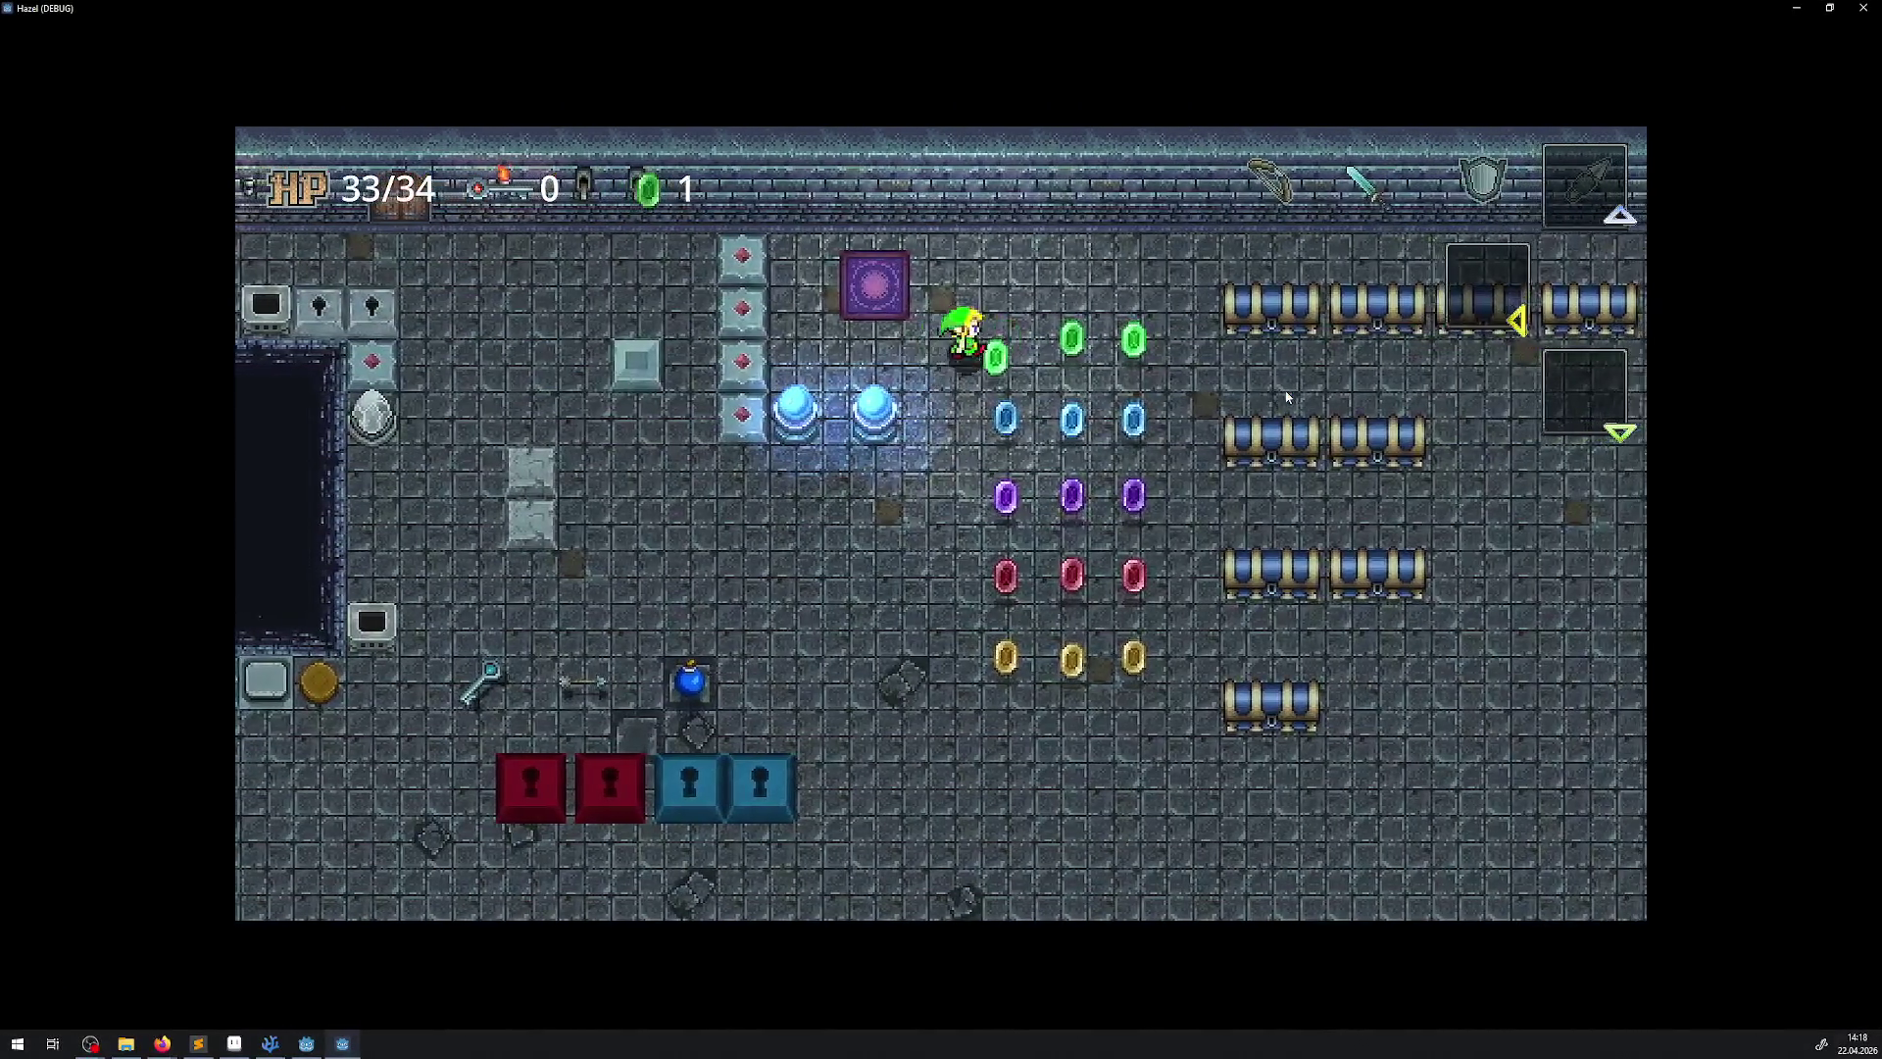
key("Left")
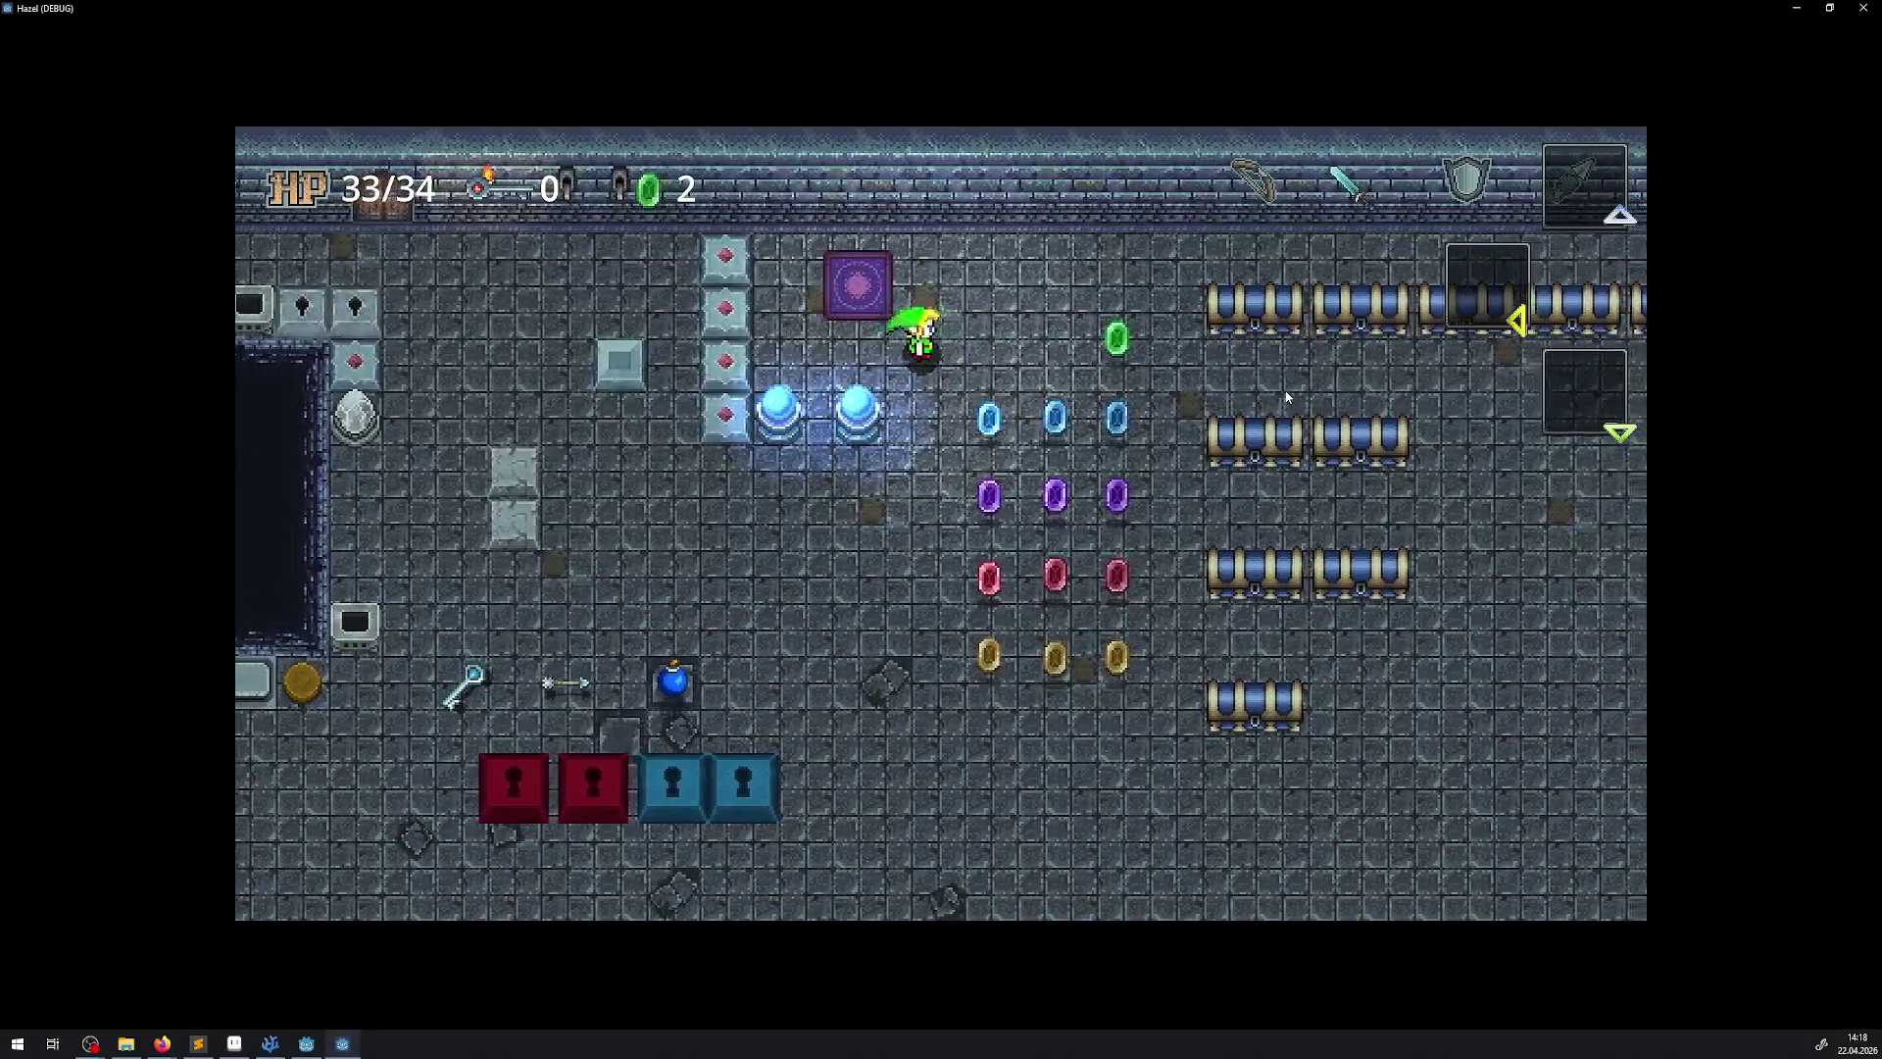
key("Right")
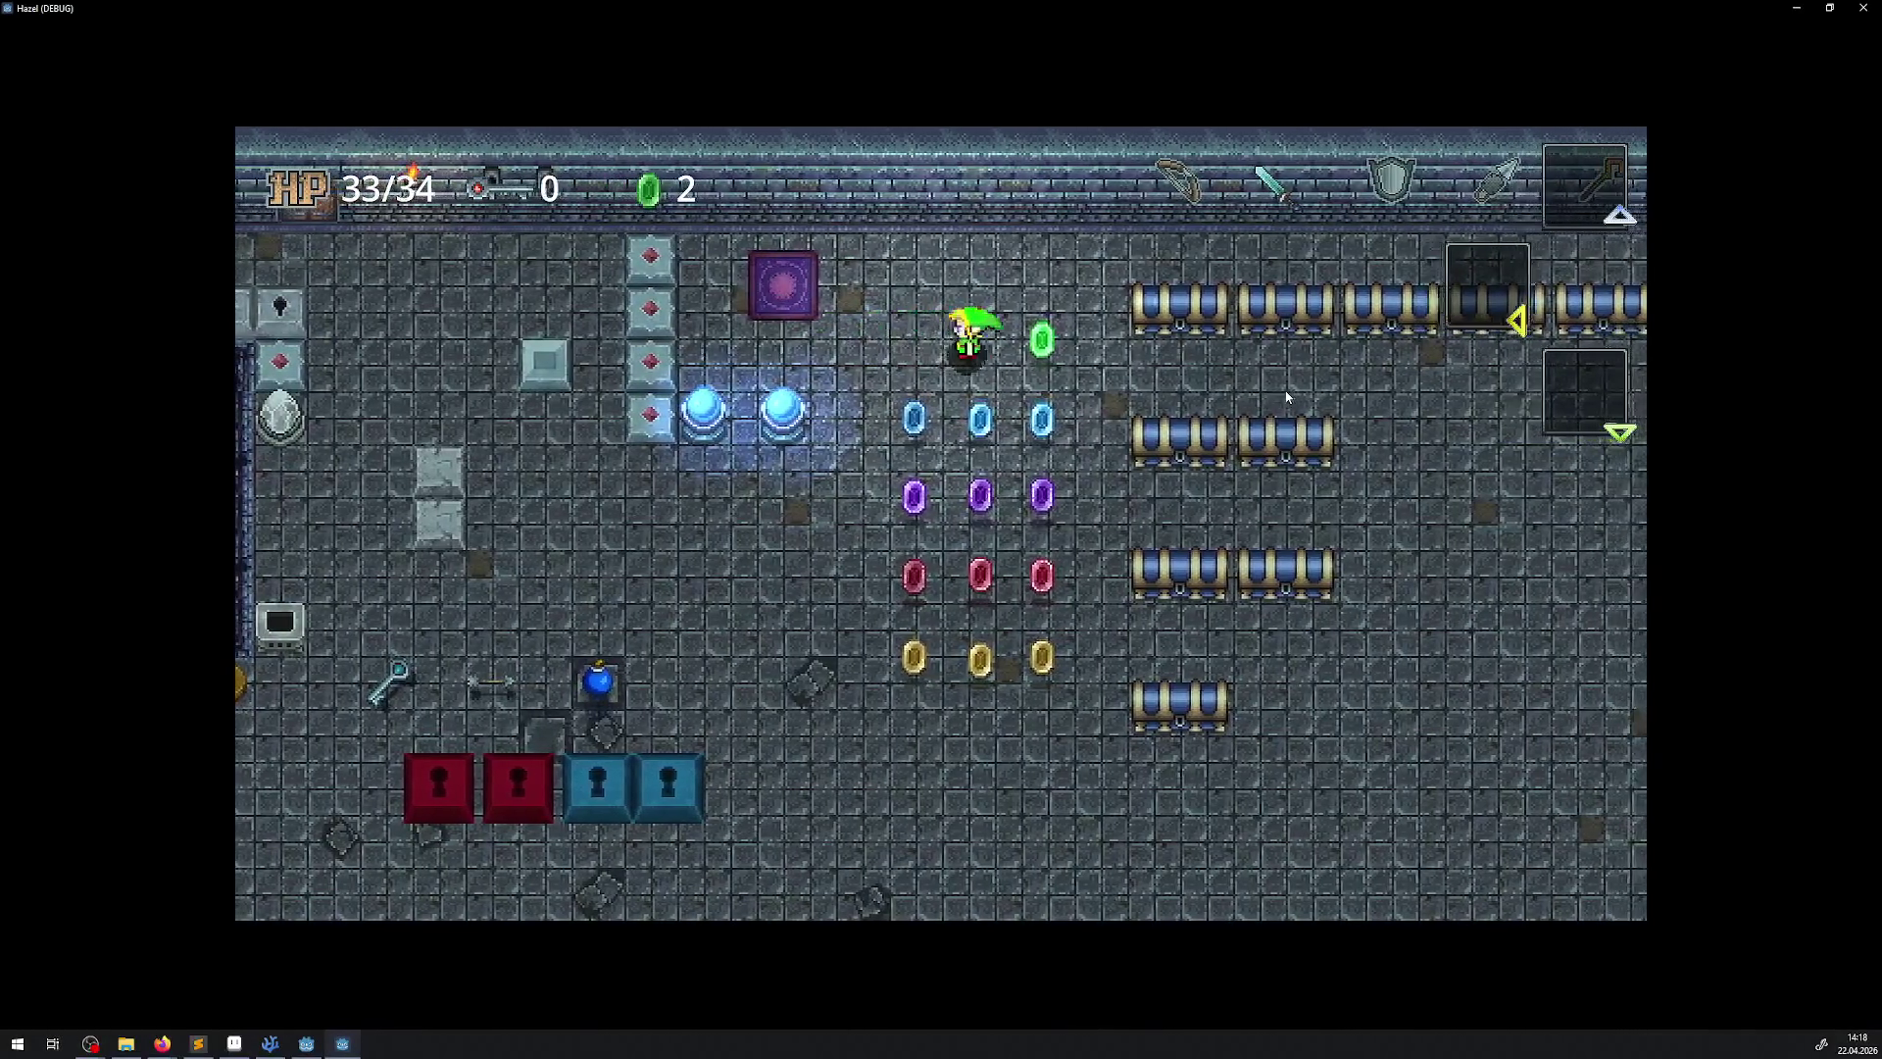
key("Left")
key("Left")
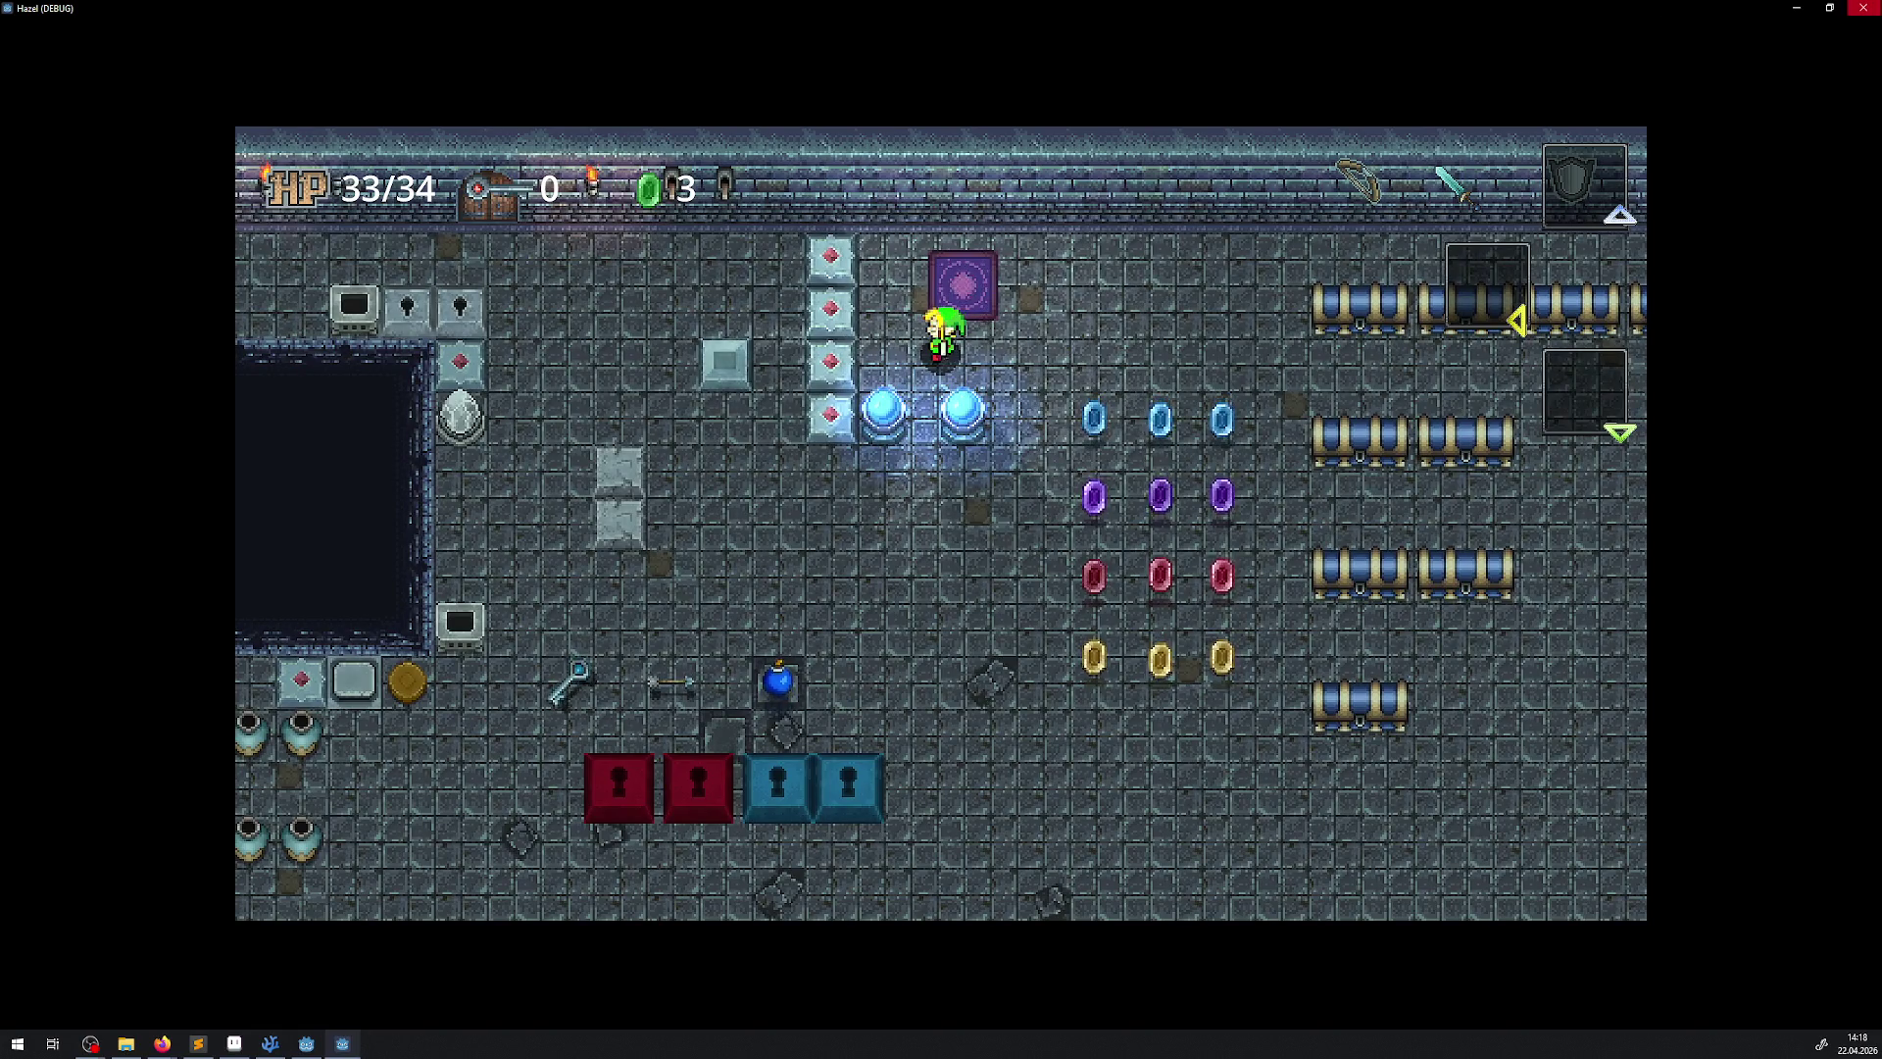
key("F8")
left_click(709, 59)
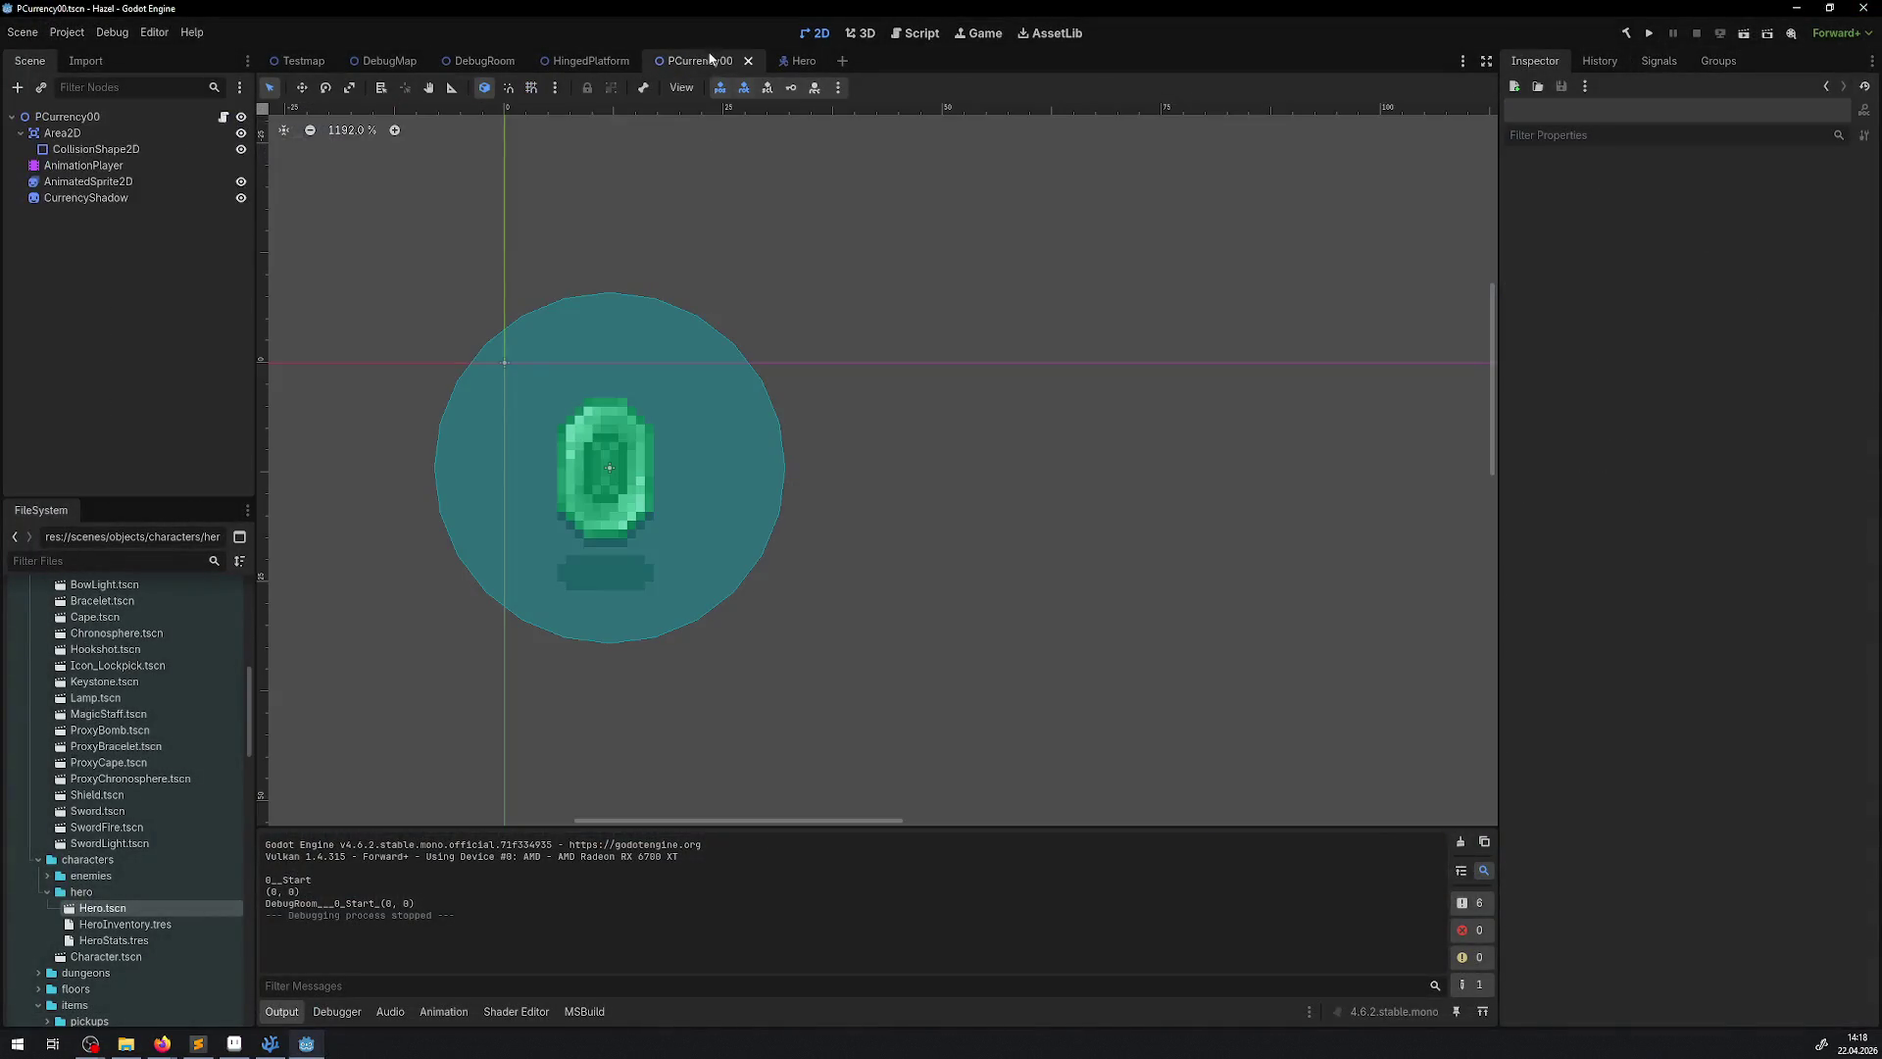
Inspect the APickup animation tracks on PCurrency00's AnimationPlayer, then run the project again
left_click(84, 165)
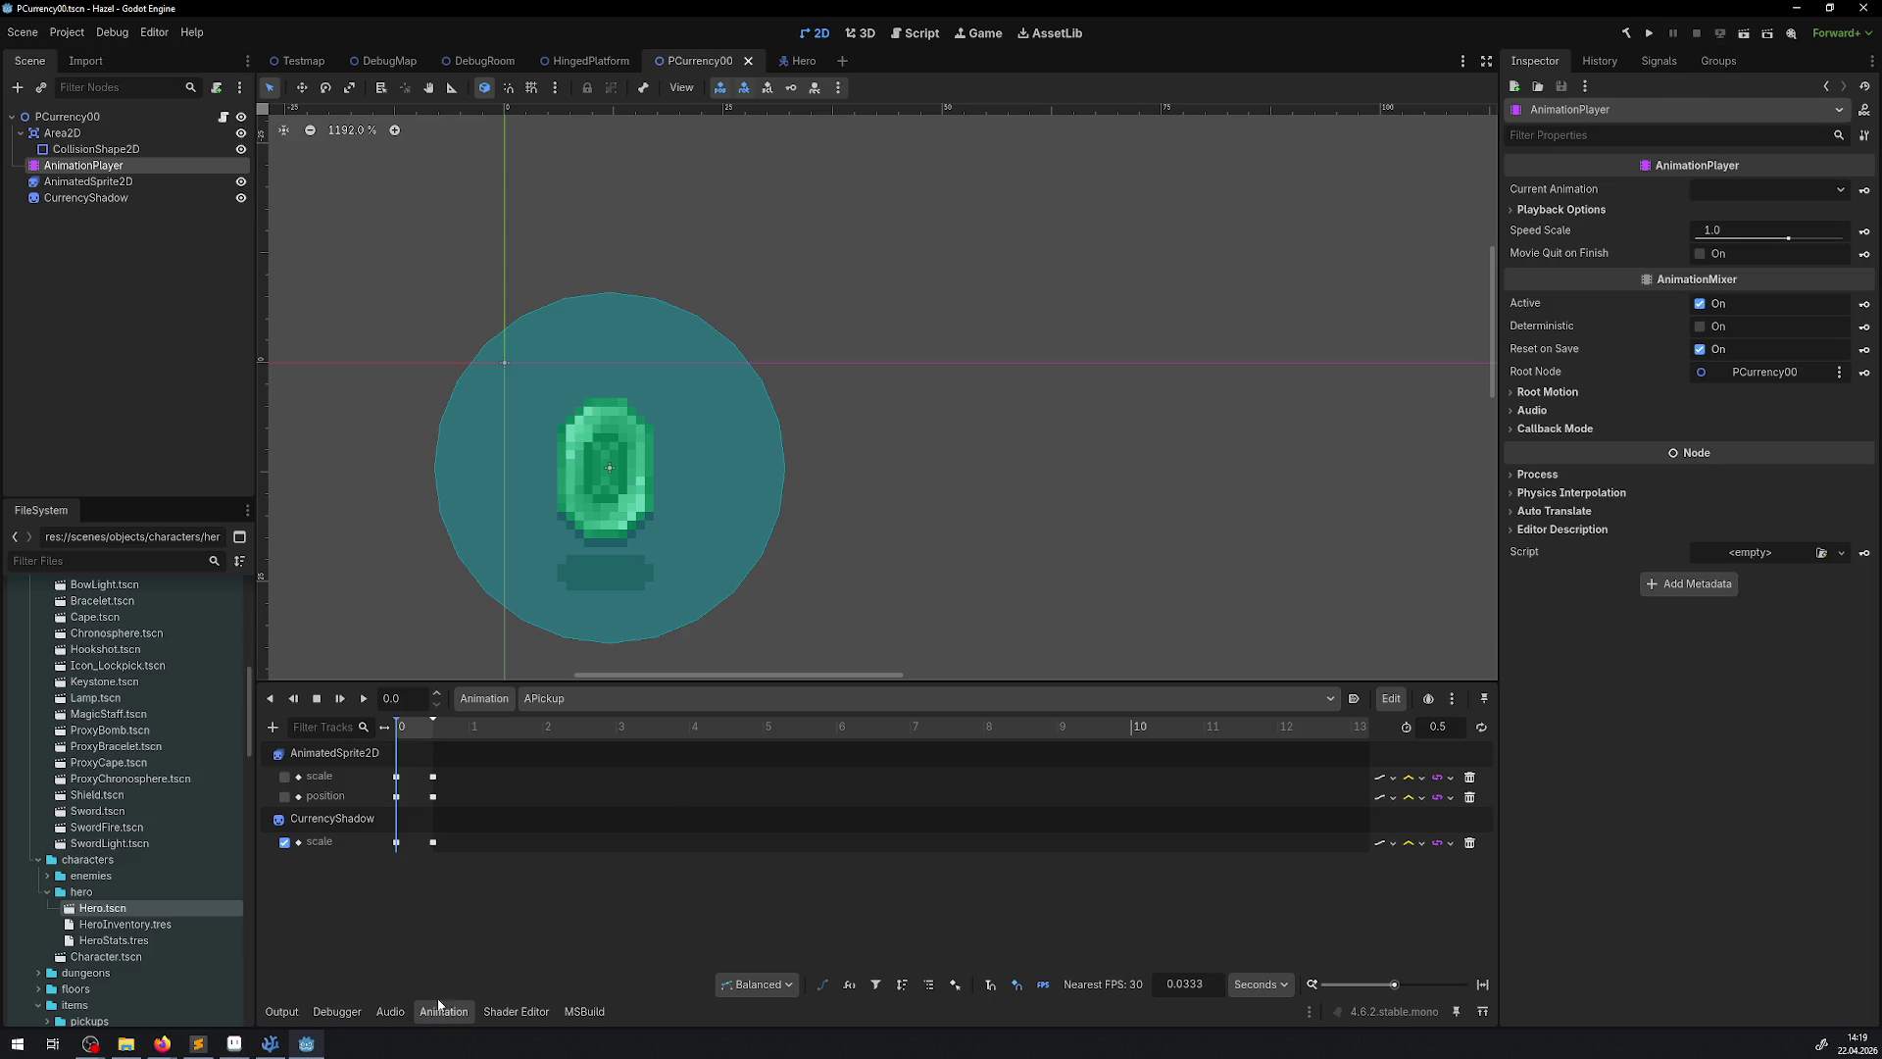
left_click(269, 1047)
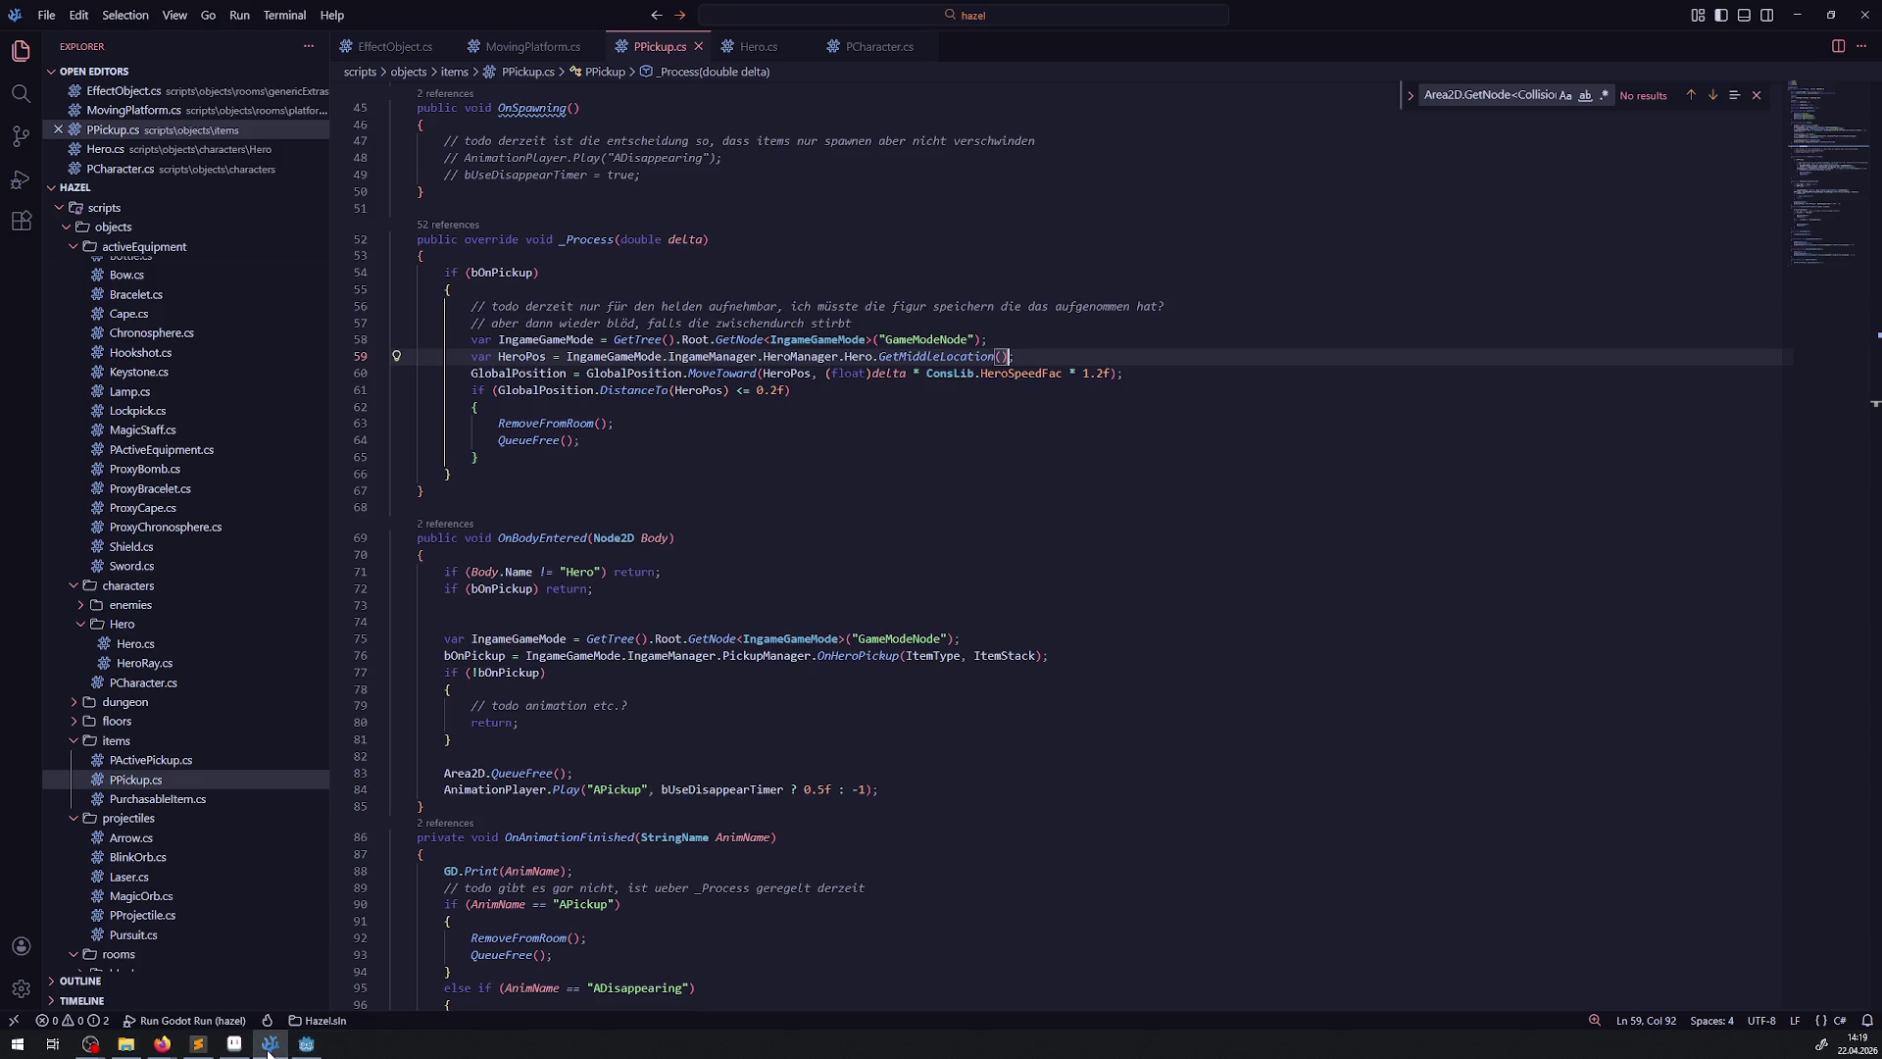
left_click(269, 1050)
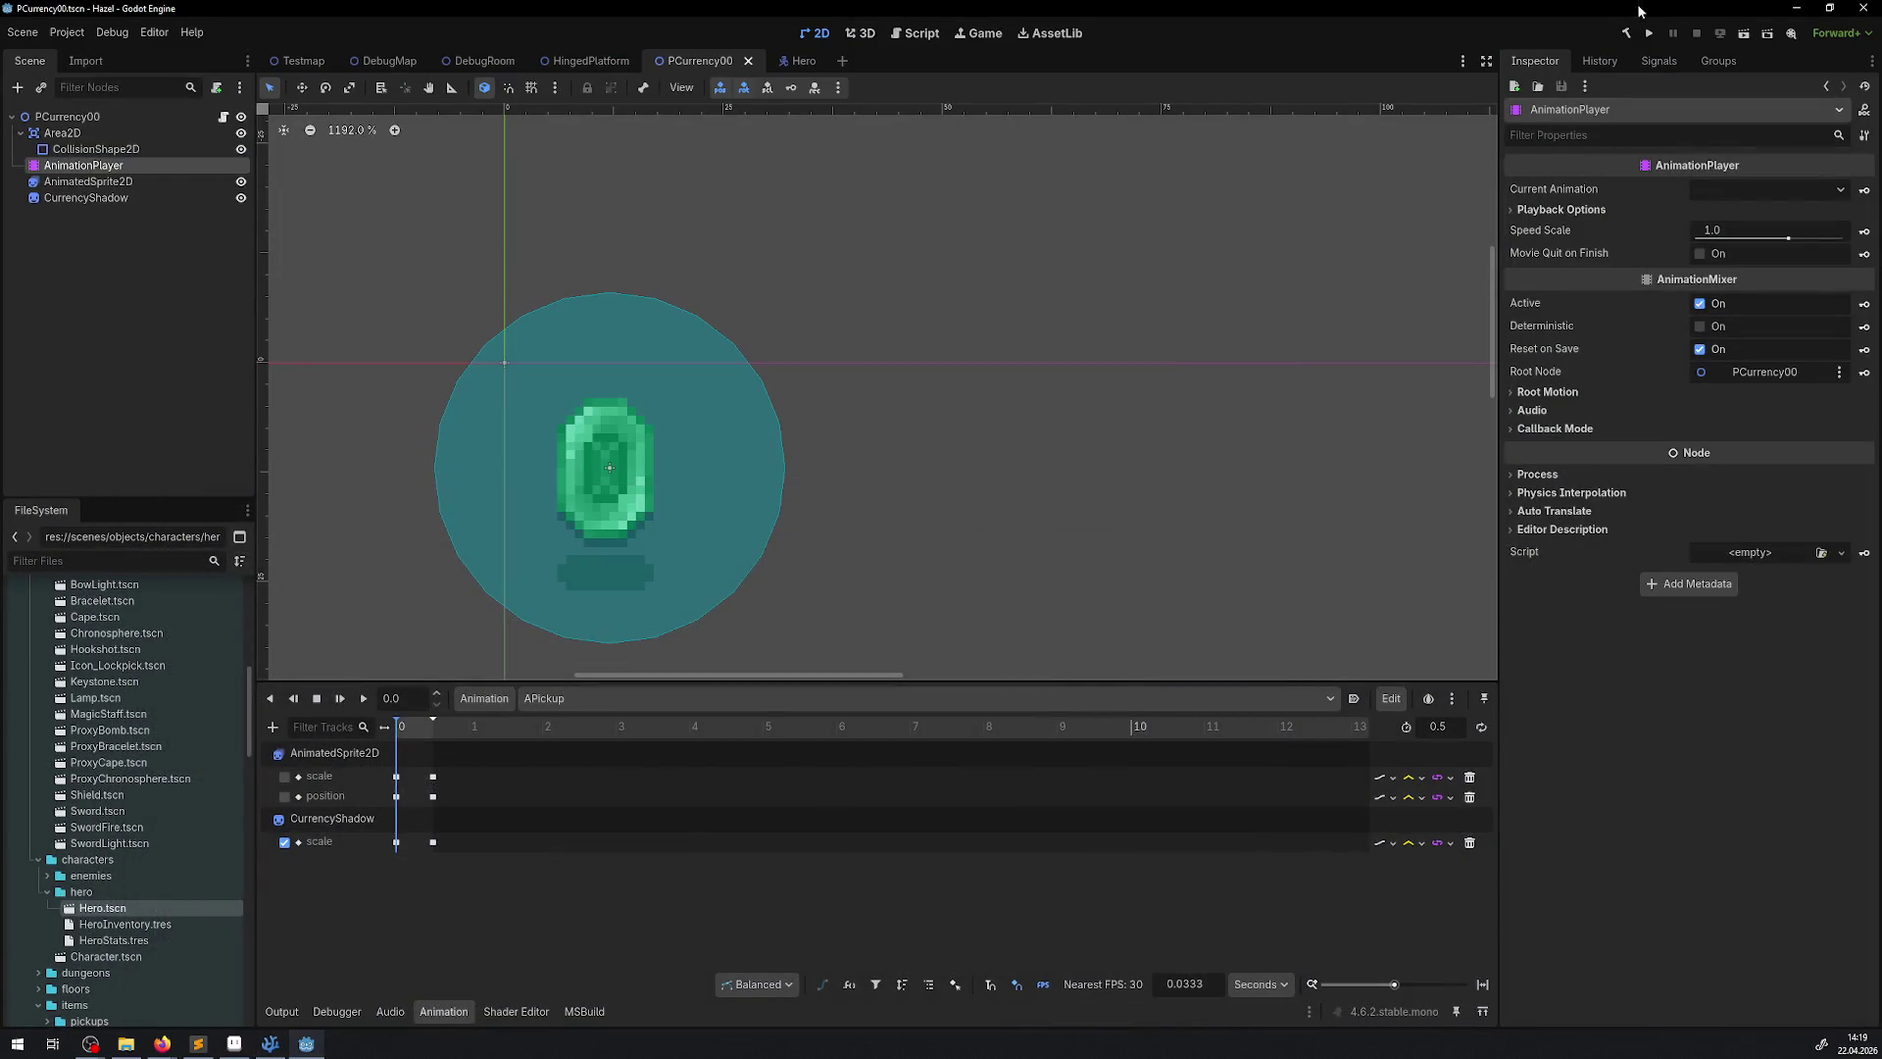
left_click(1657, 33)
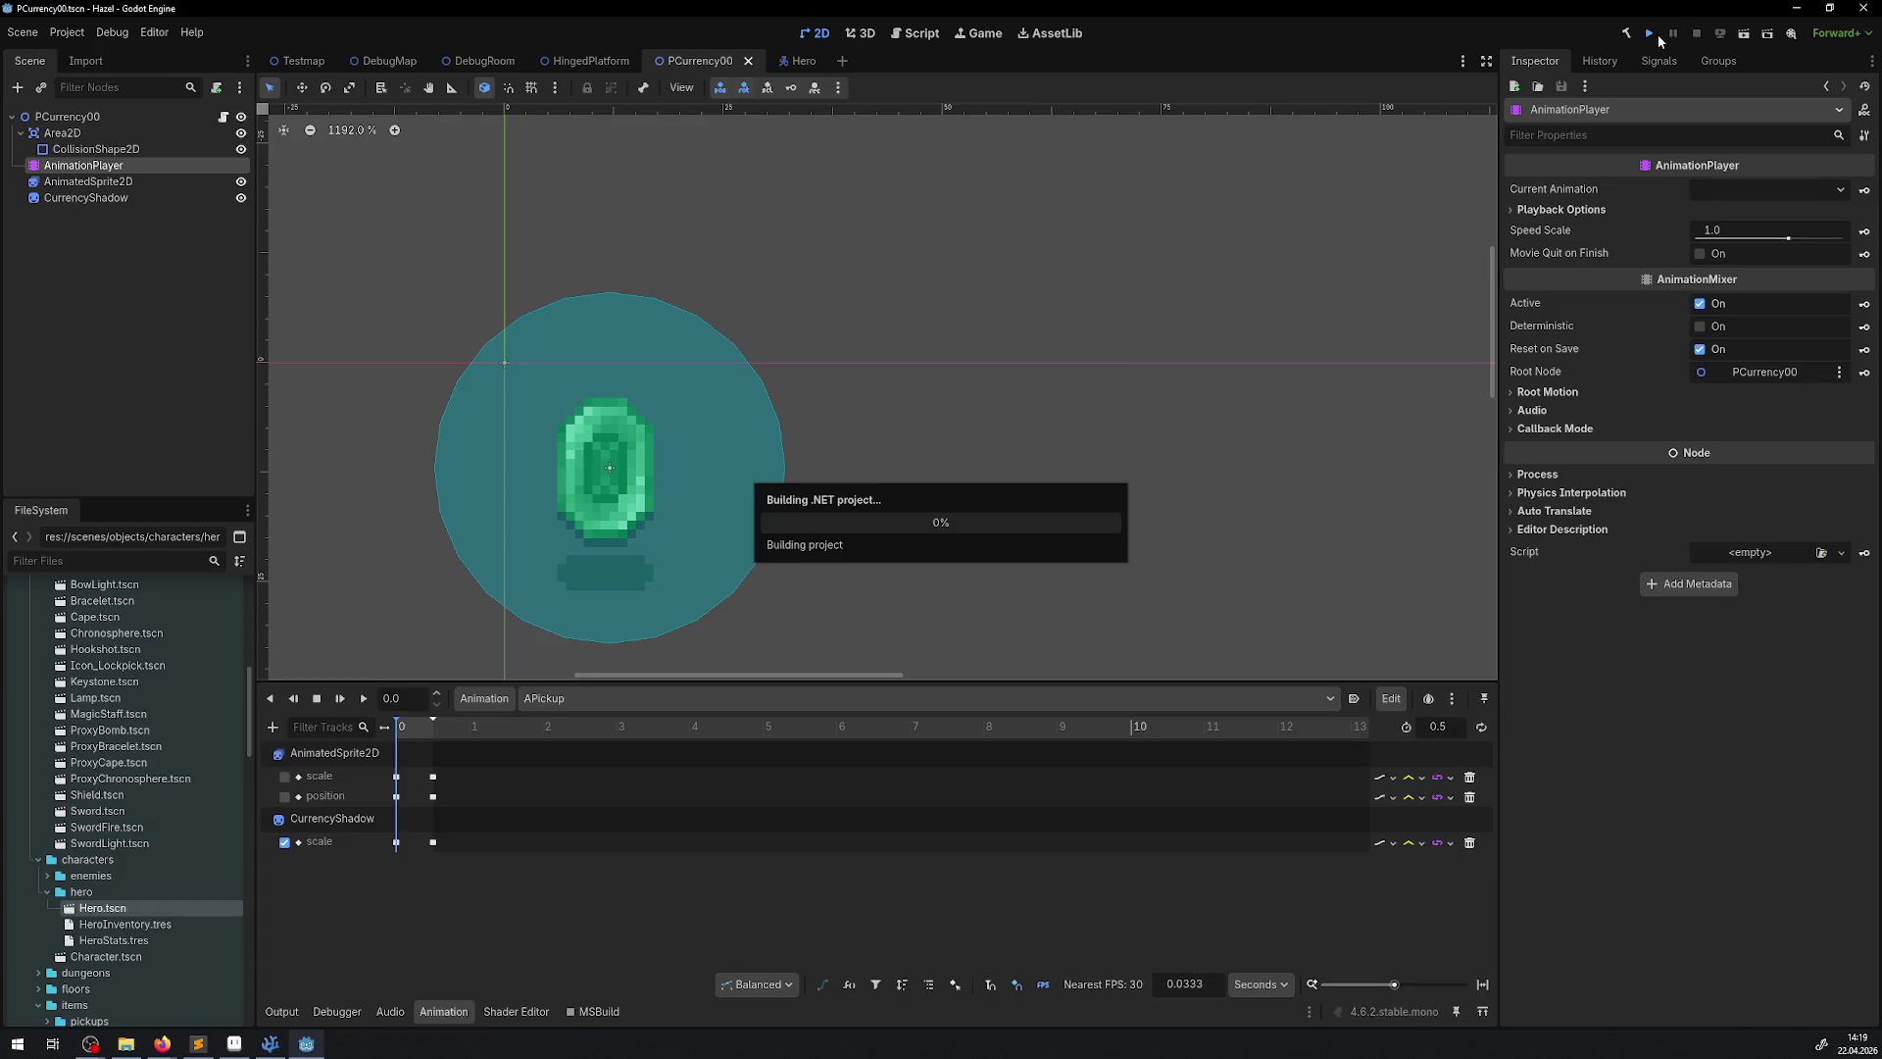
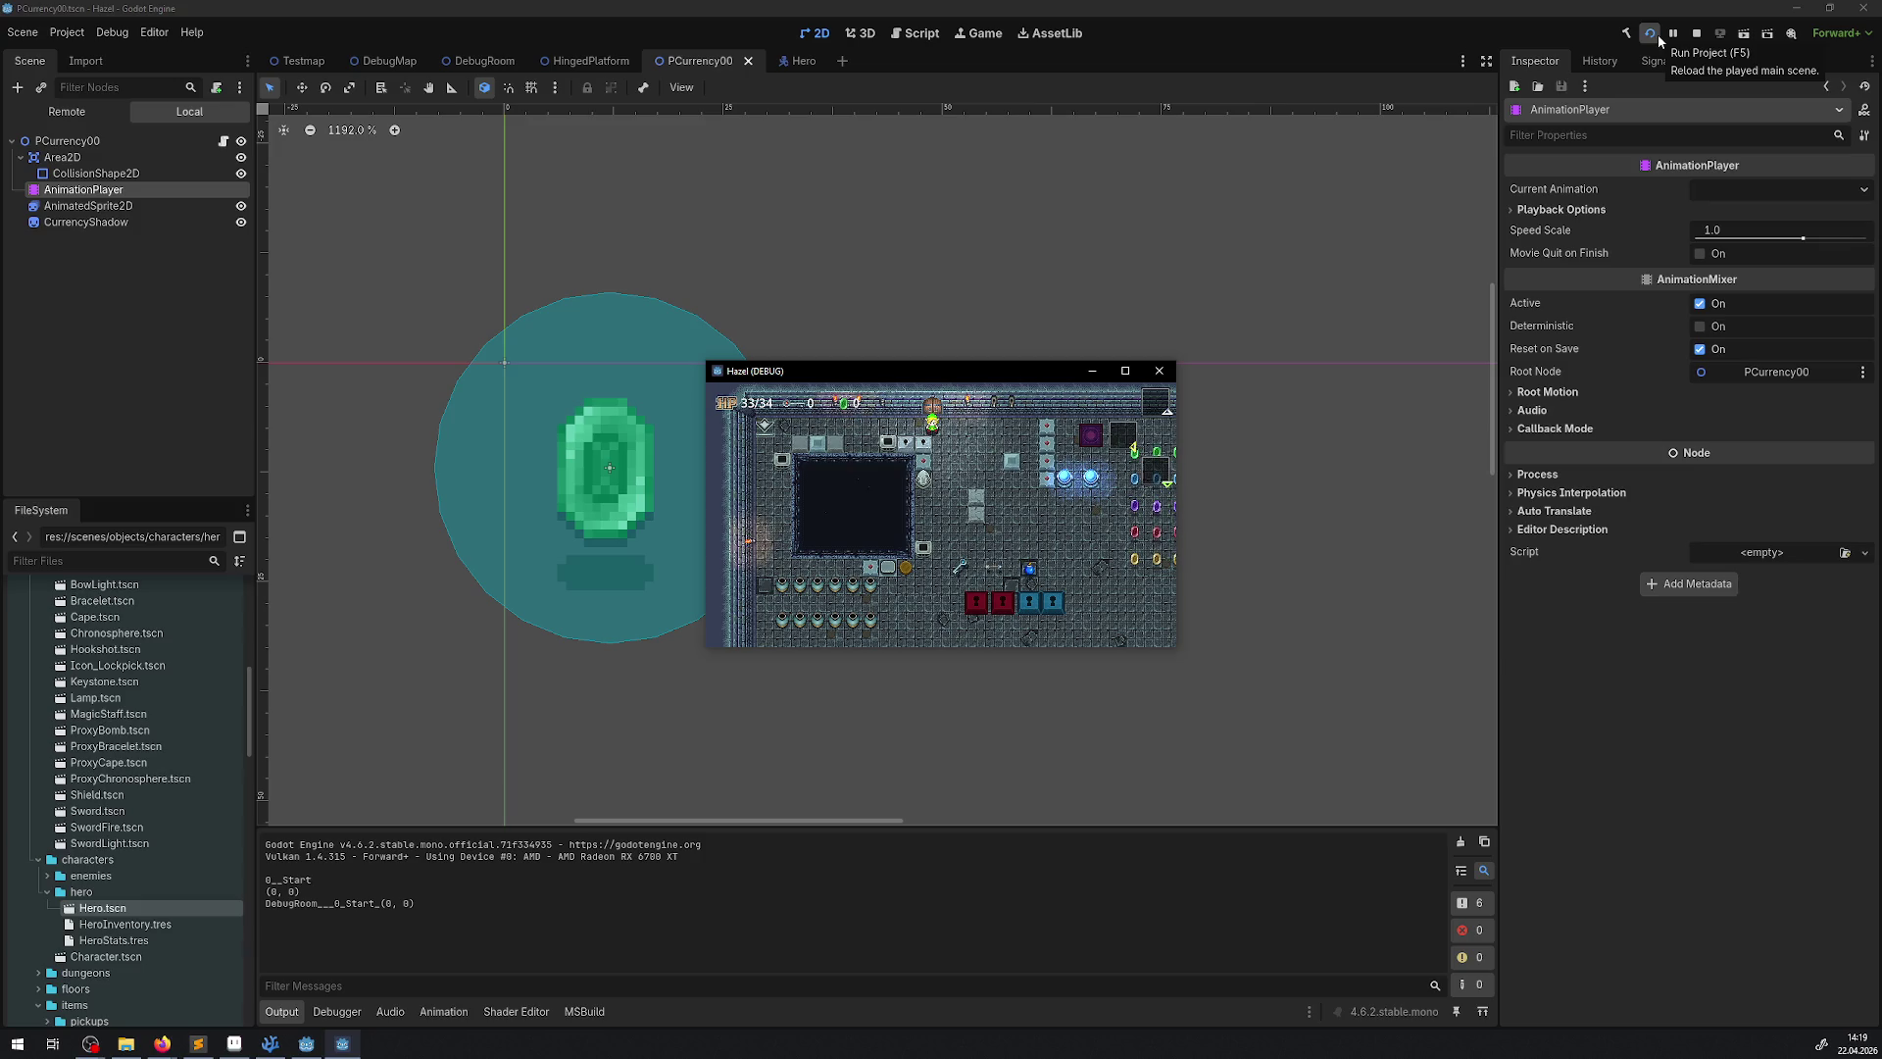
Maximize the Hazel (DEBUG) game window and walk the hero toward the rows of gems
left_click(1123, 372)
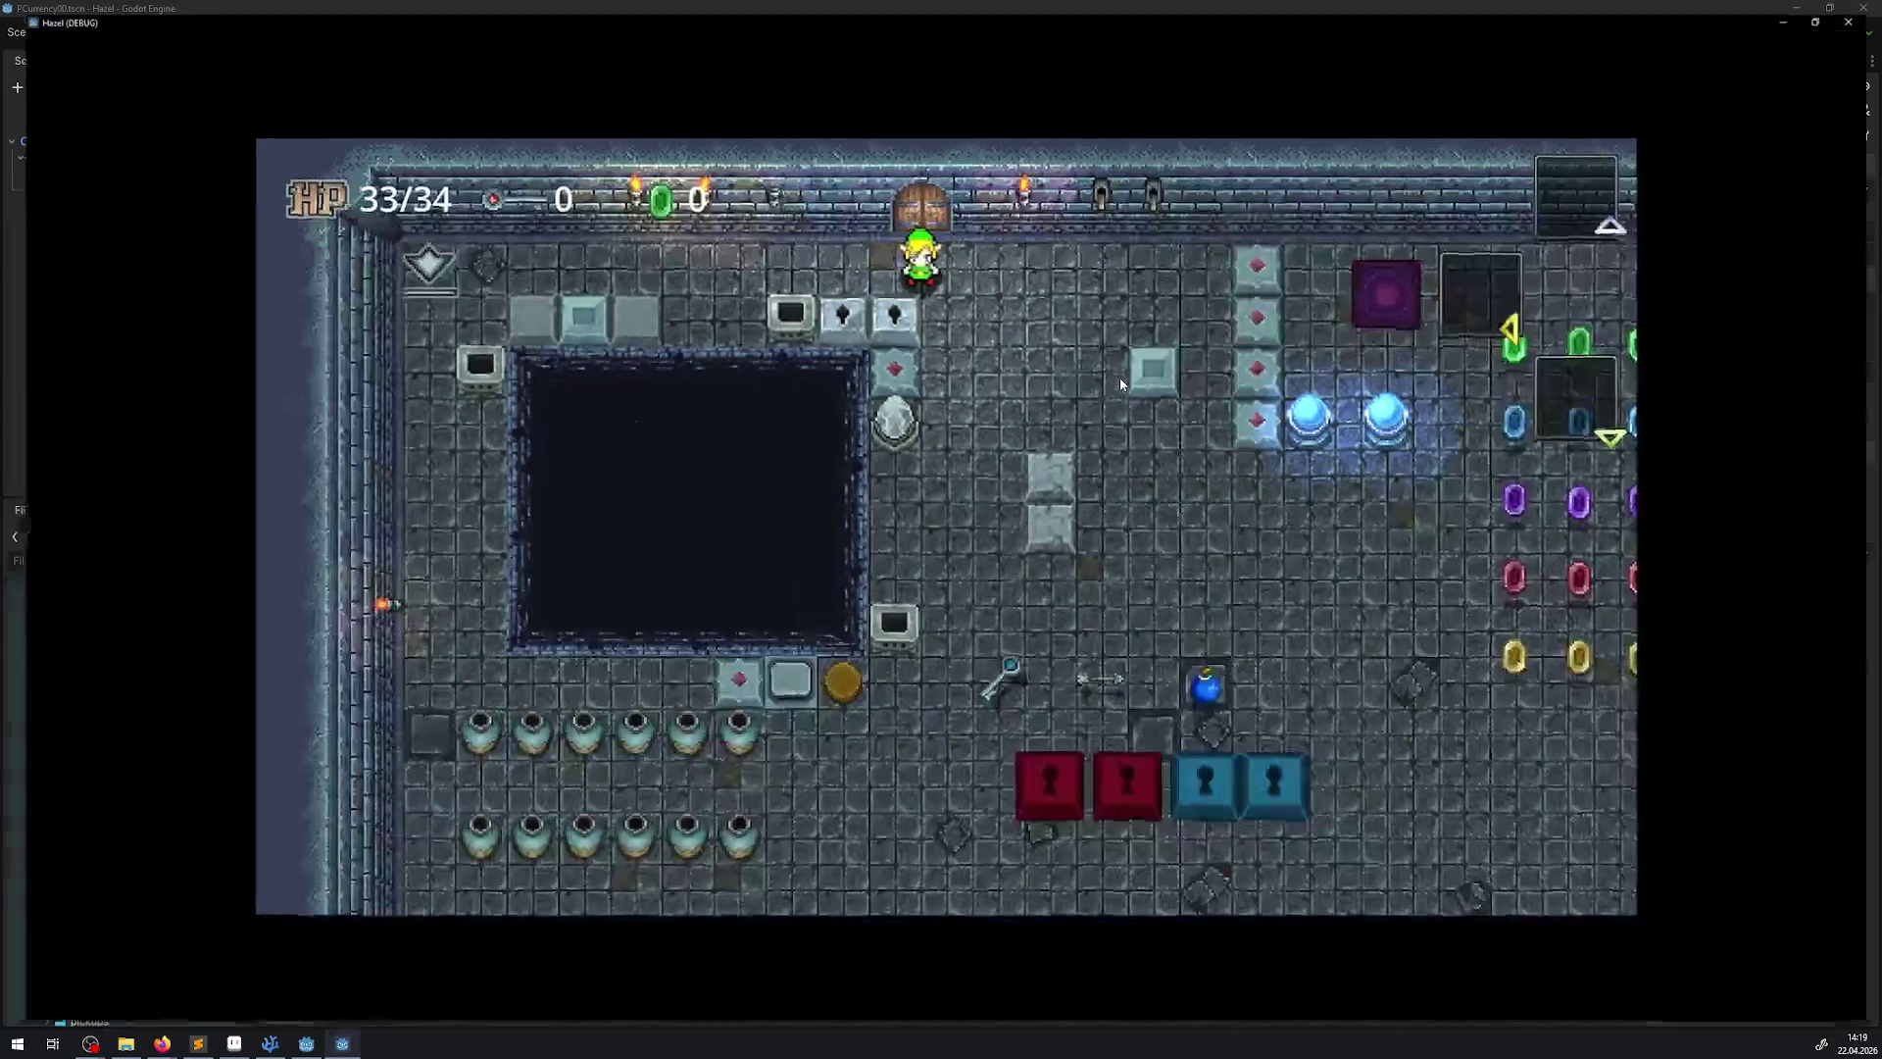
key("Right")
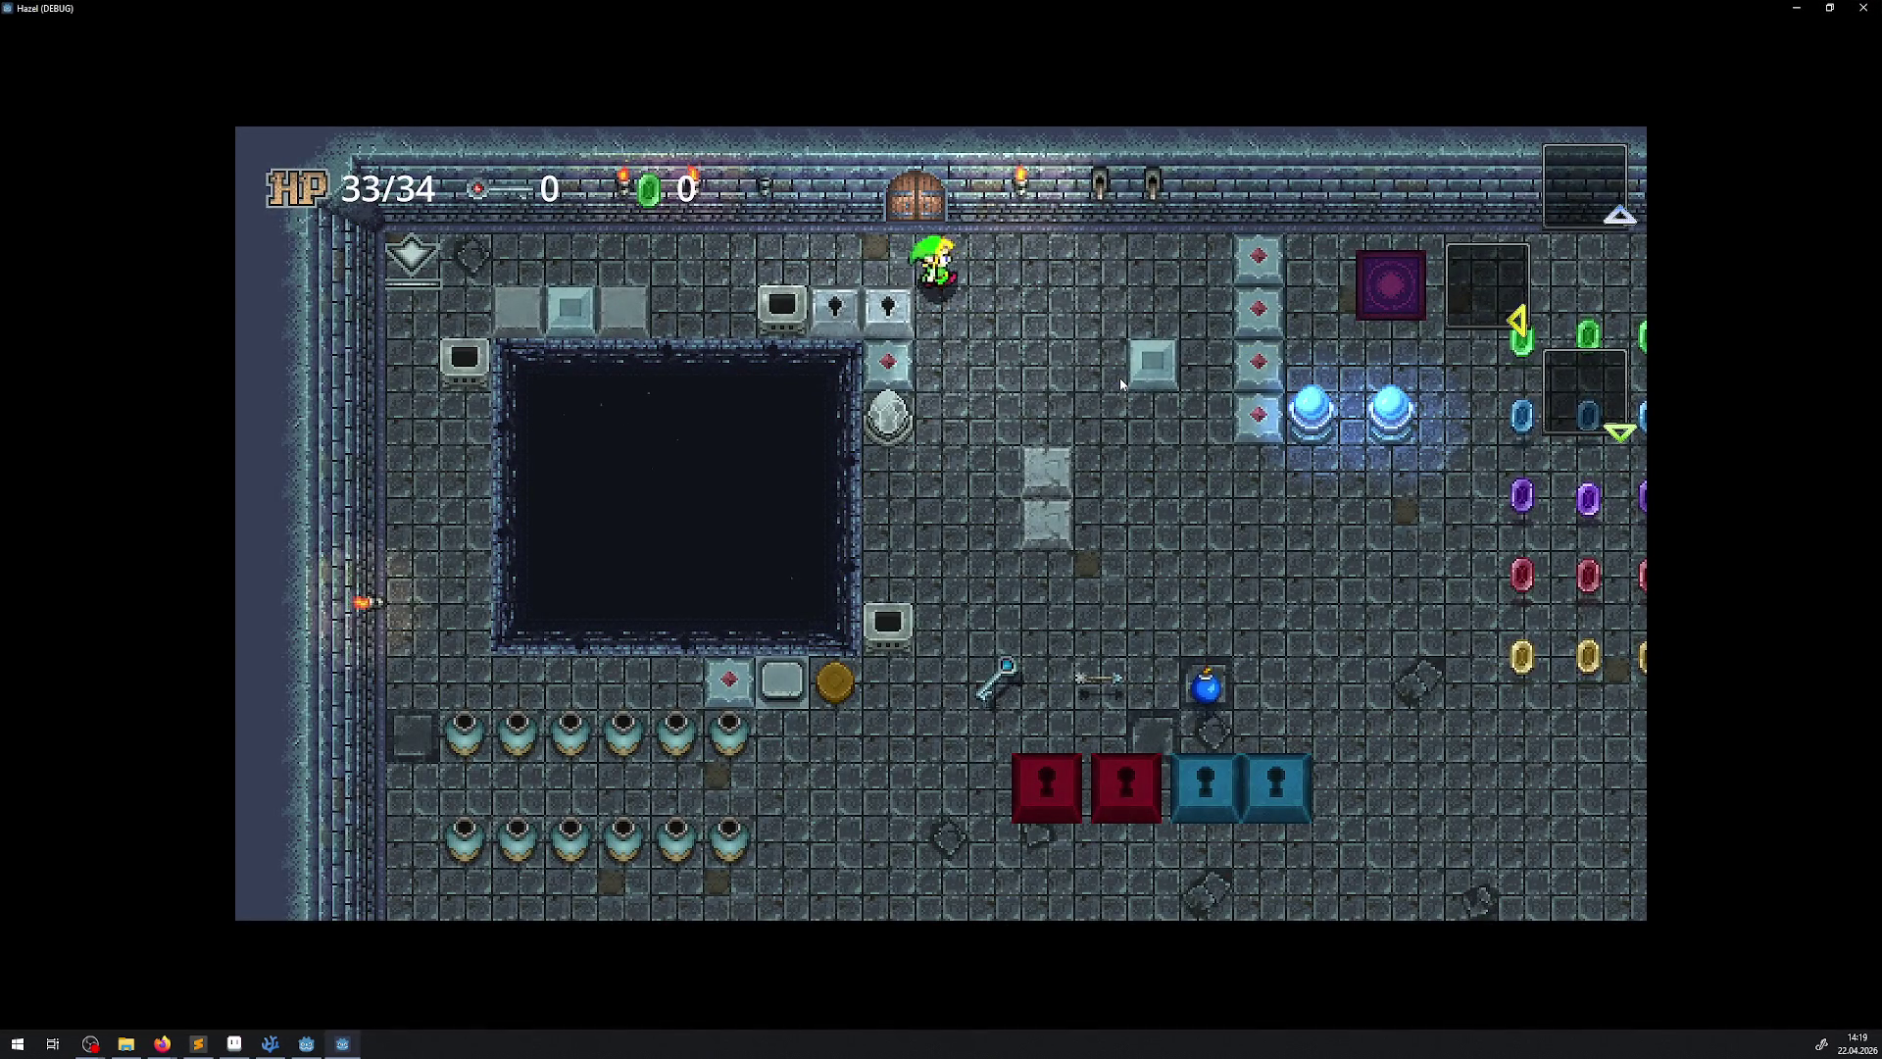
key("Down")
key("Right")
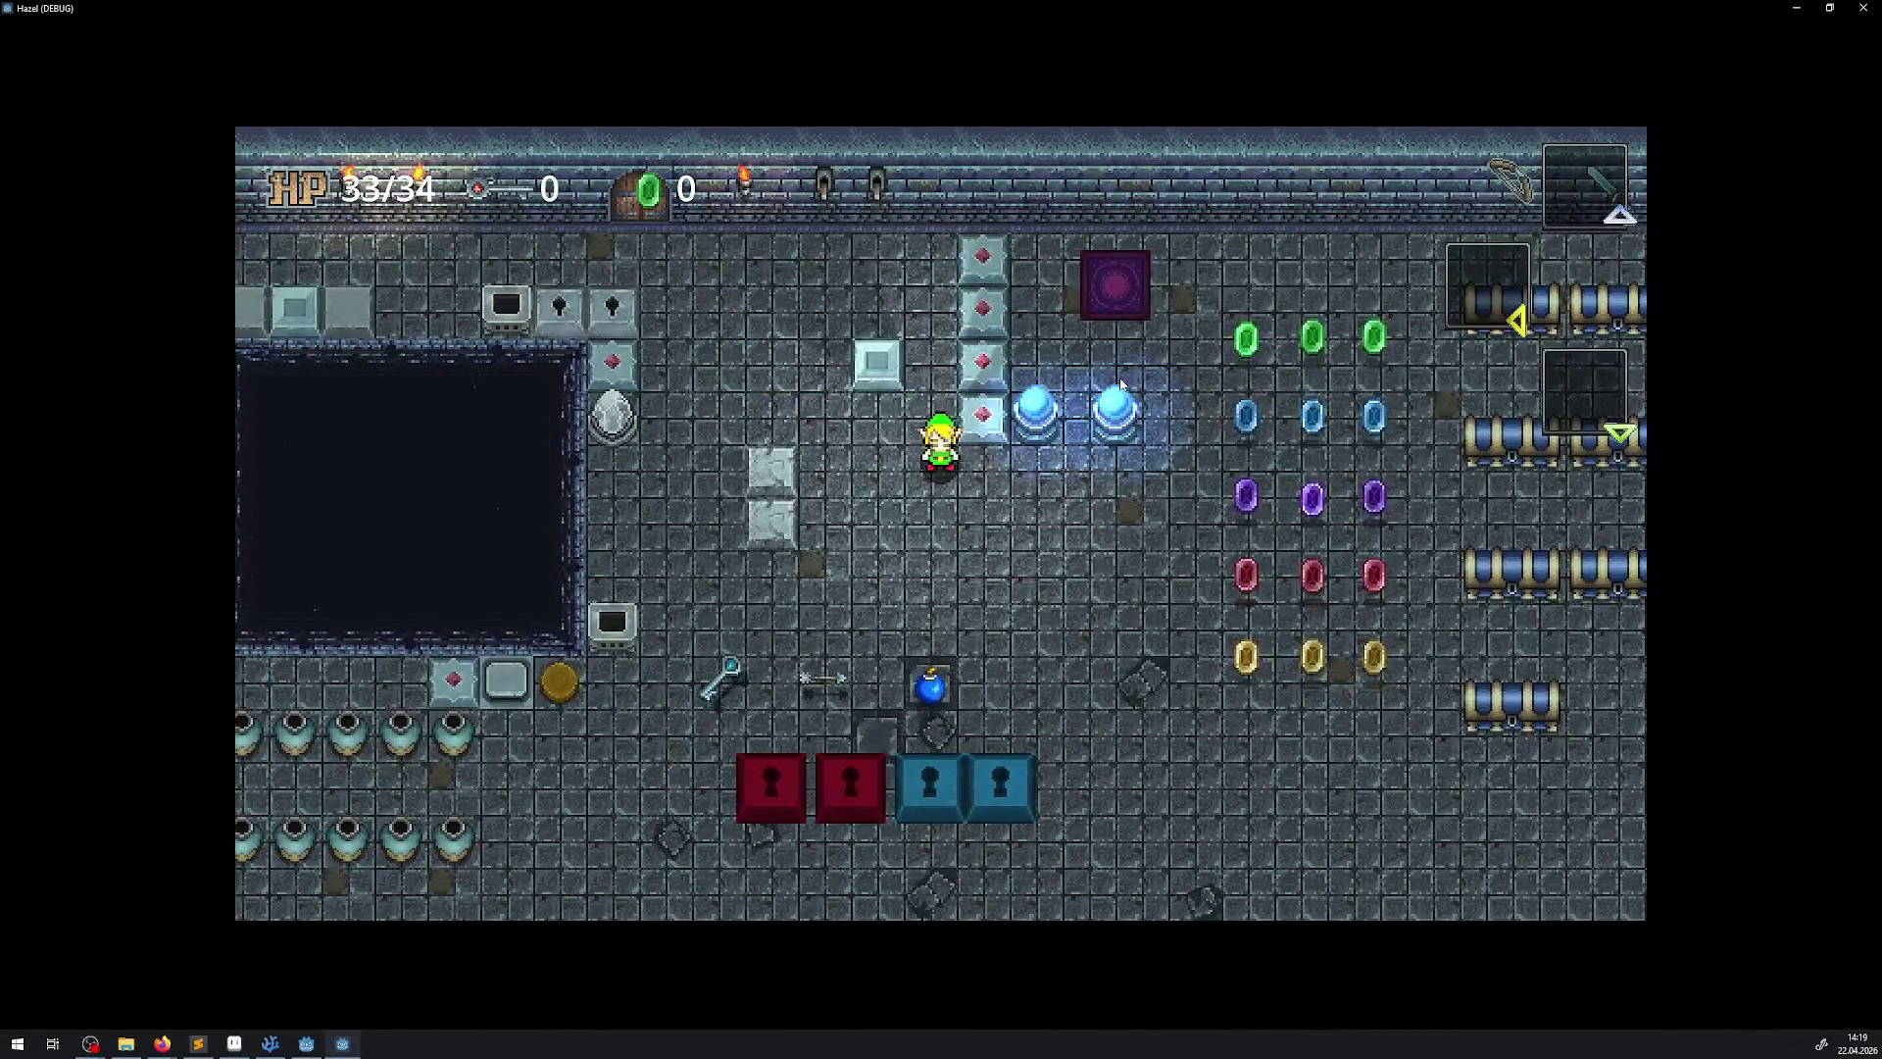
key("Right")
key("Up")
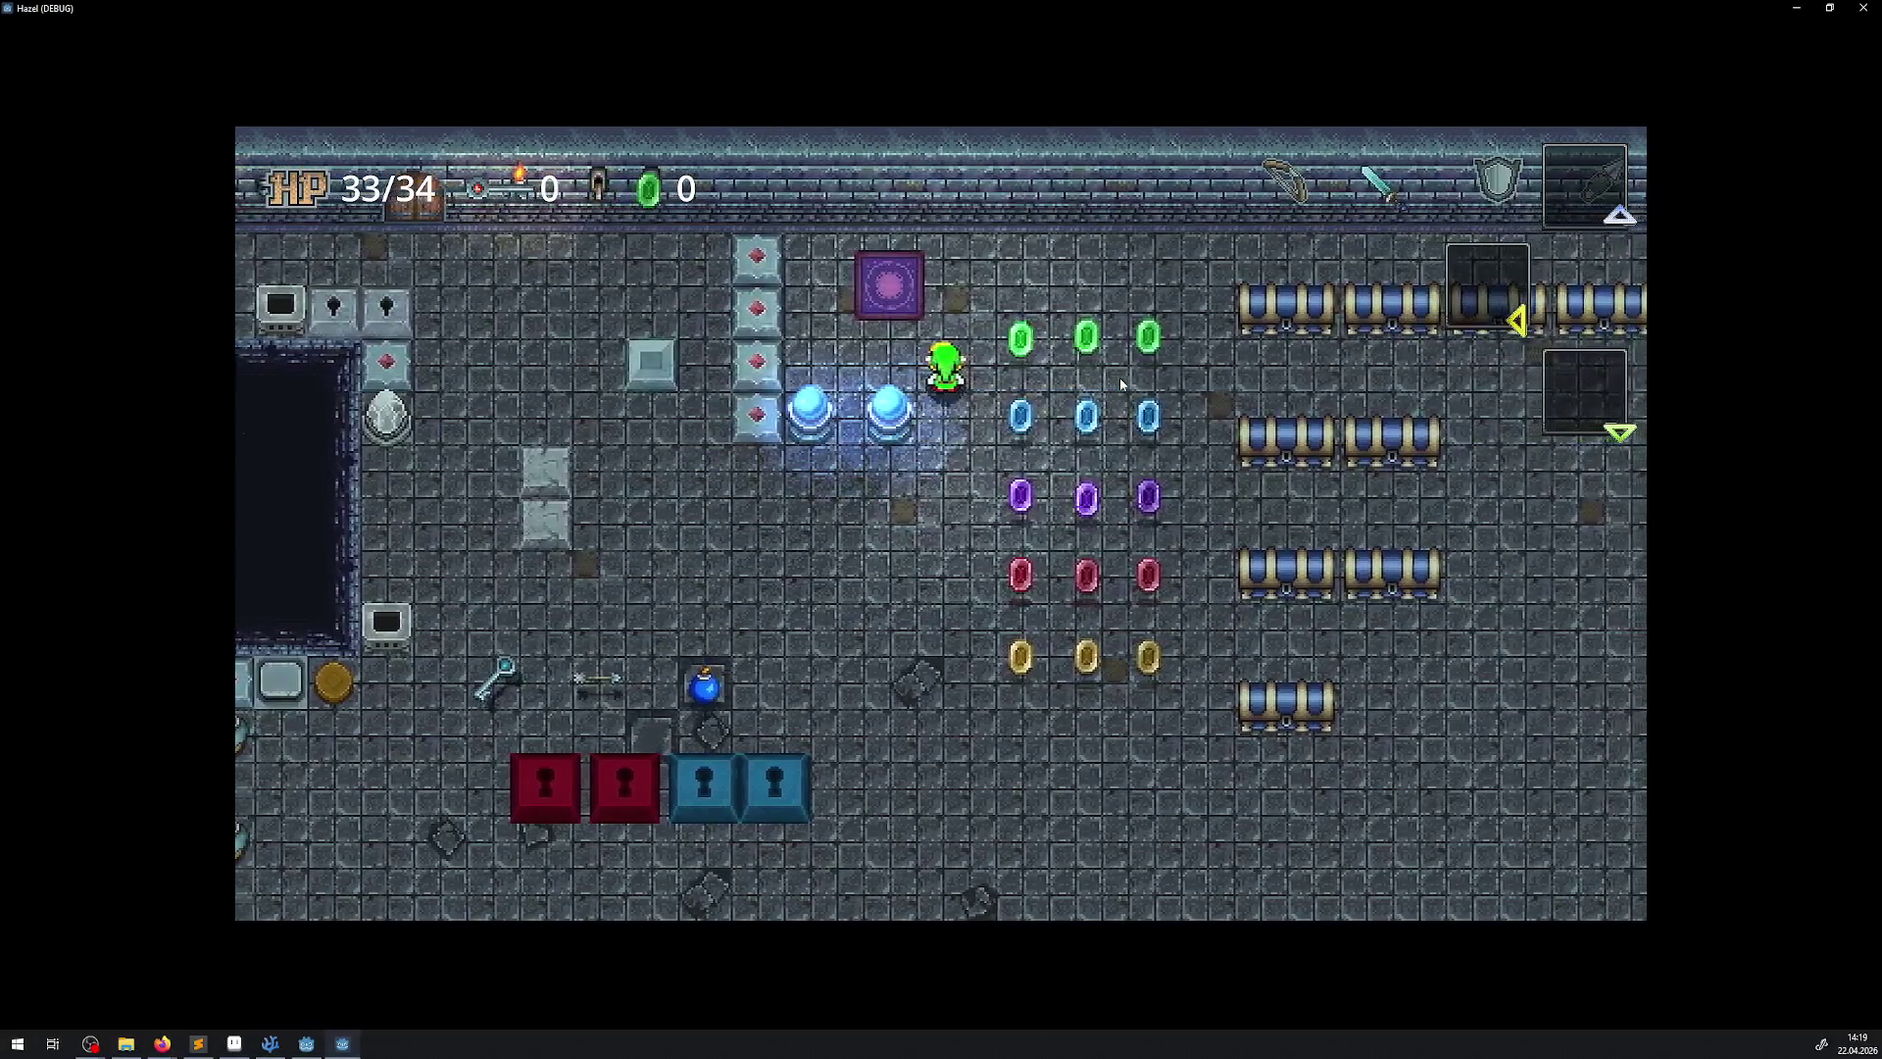
Collect green gems until the counter reads 8, then stop the game
key("Right")
key("Up")
key("Left")
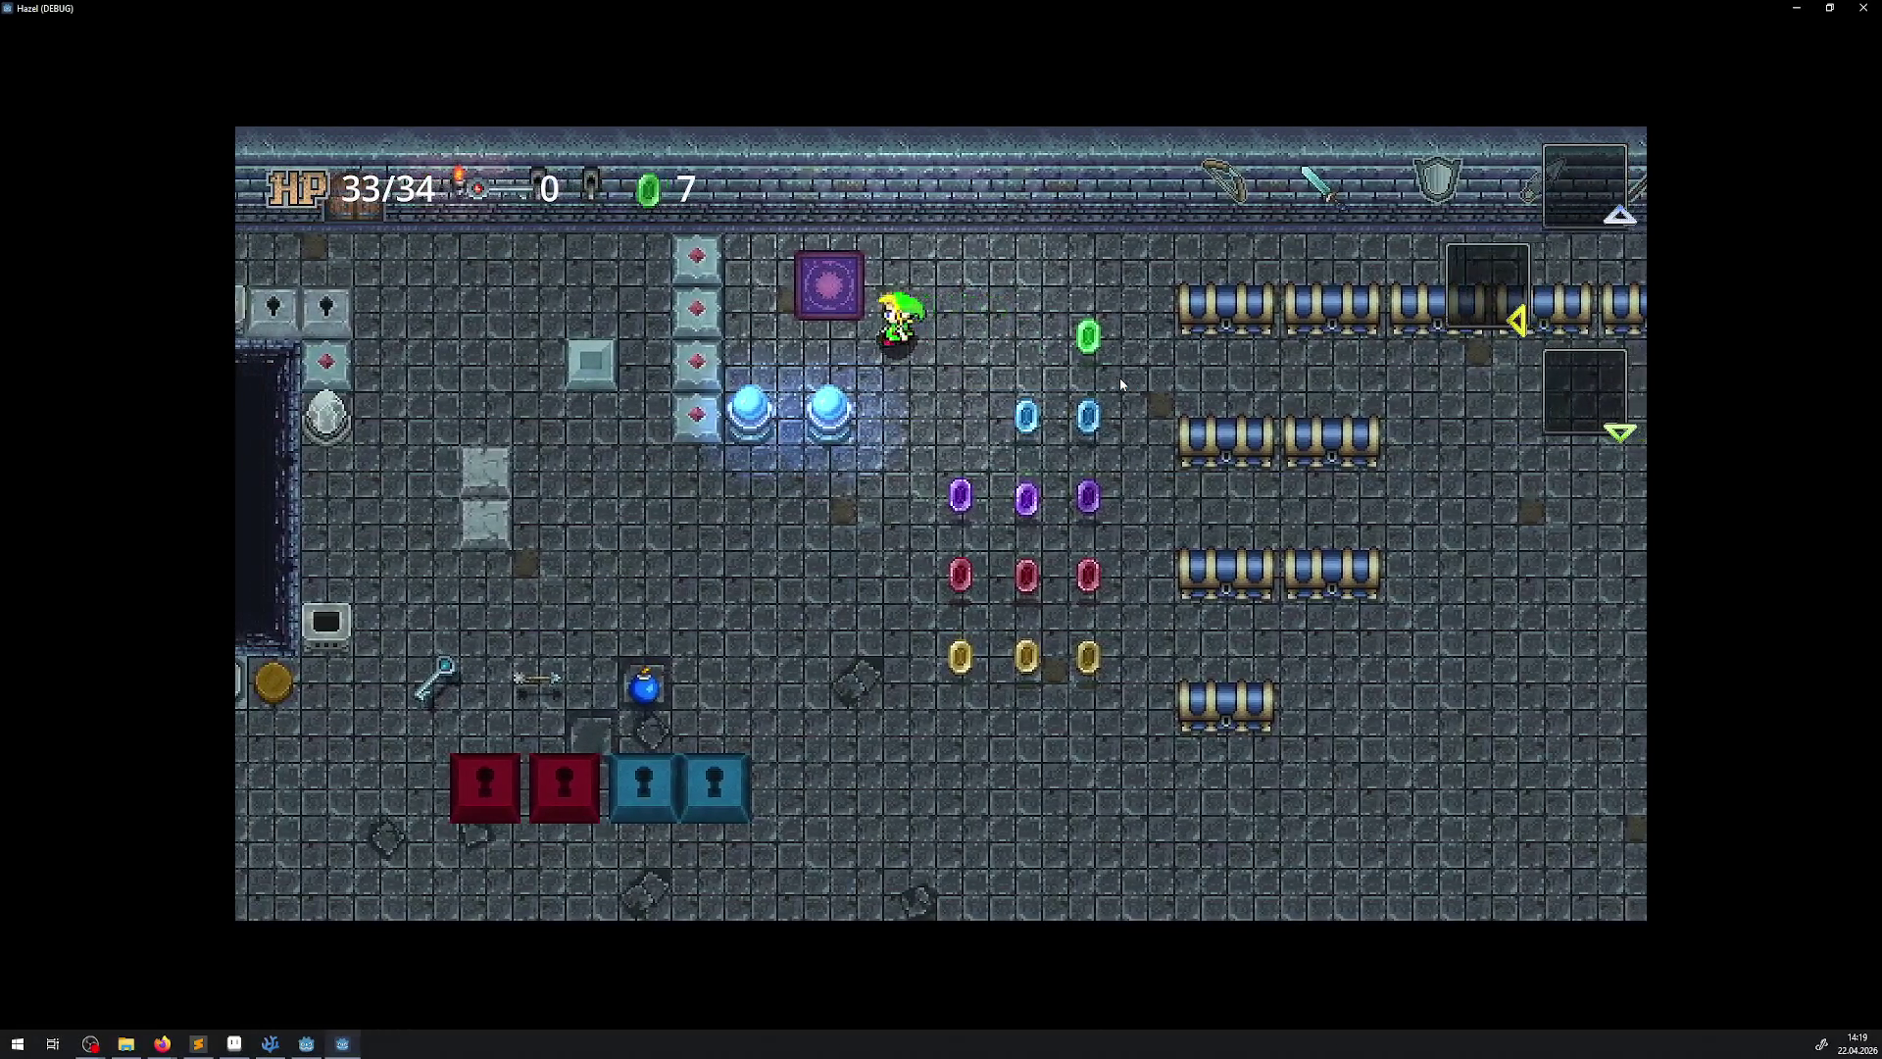
key("Right")
key("Up")
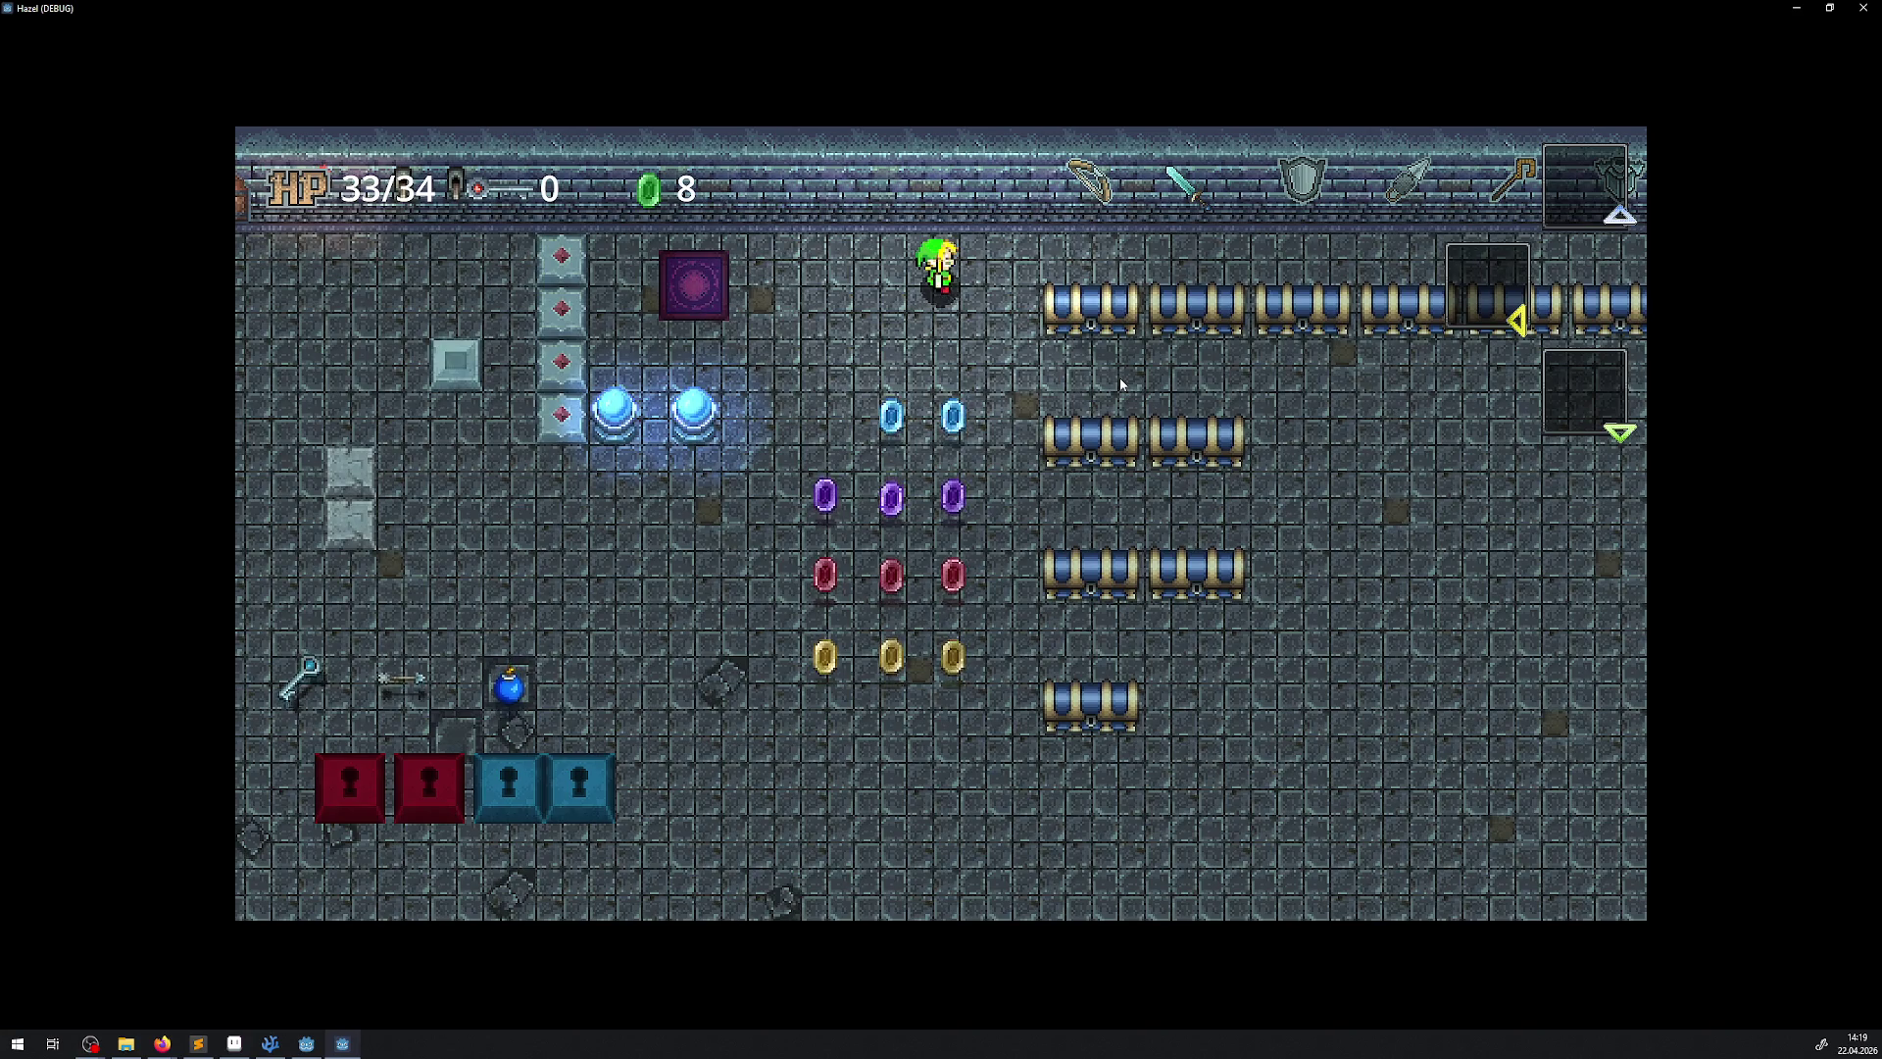
key("alt+F4")
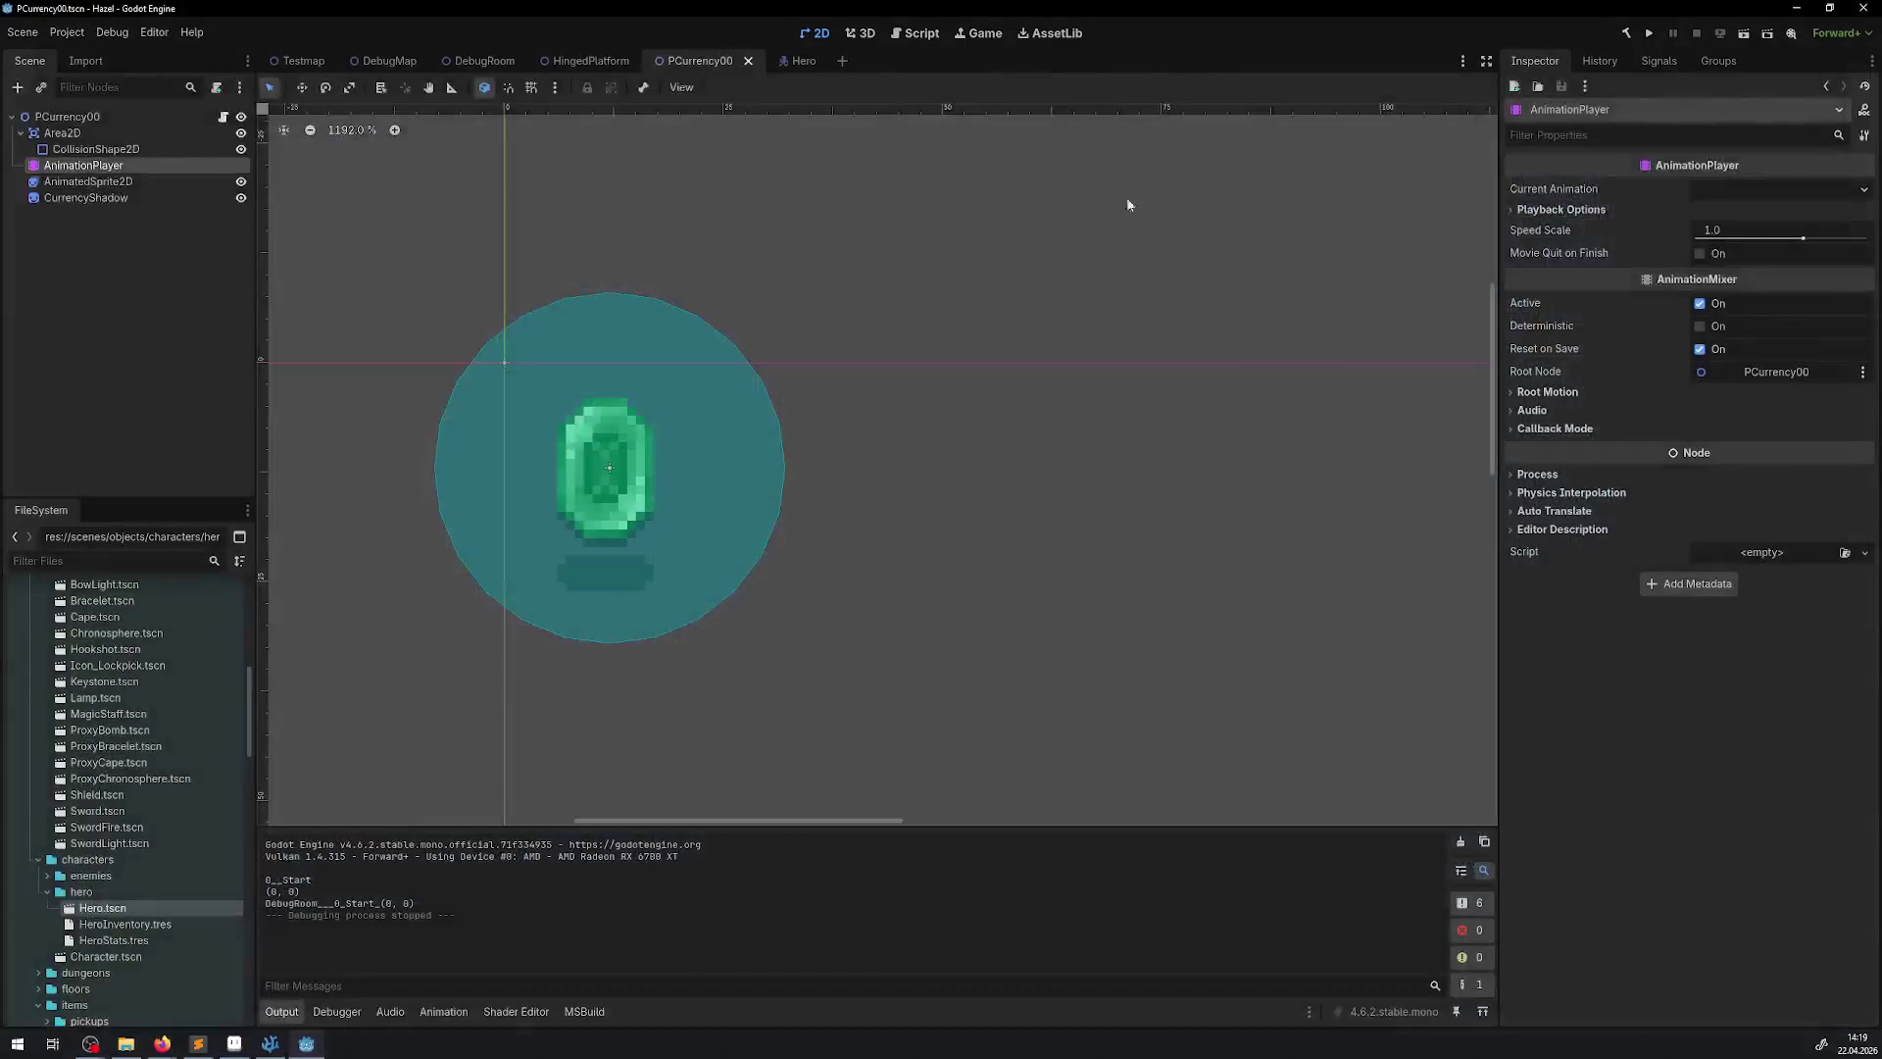
In PPickup.cs line 59, append ' + new Vector2(-12, -12)' after GetMiddleLocation()
left_click(271, 1043)
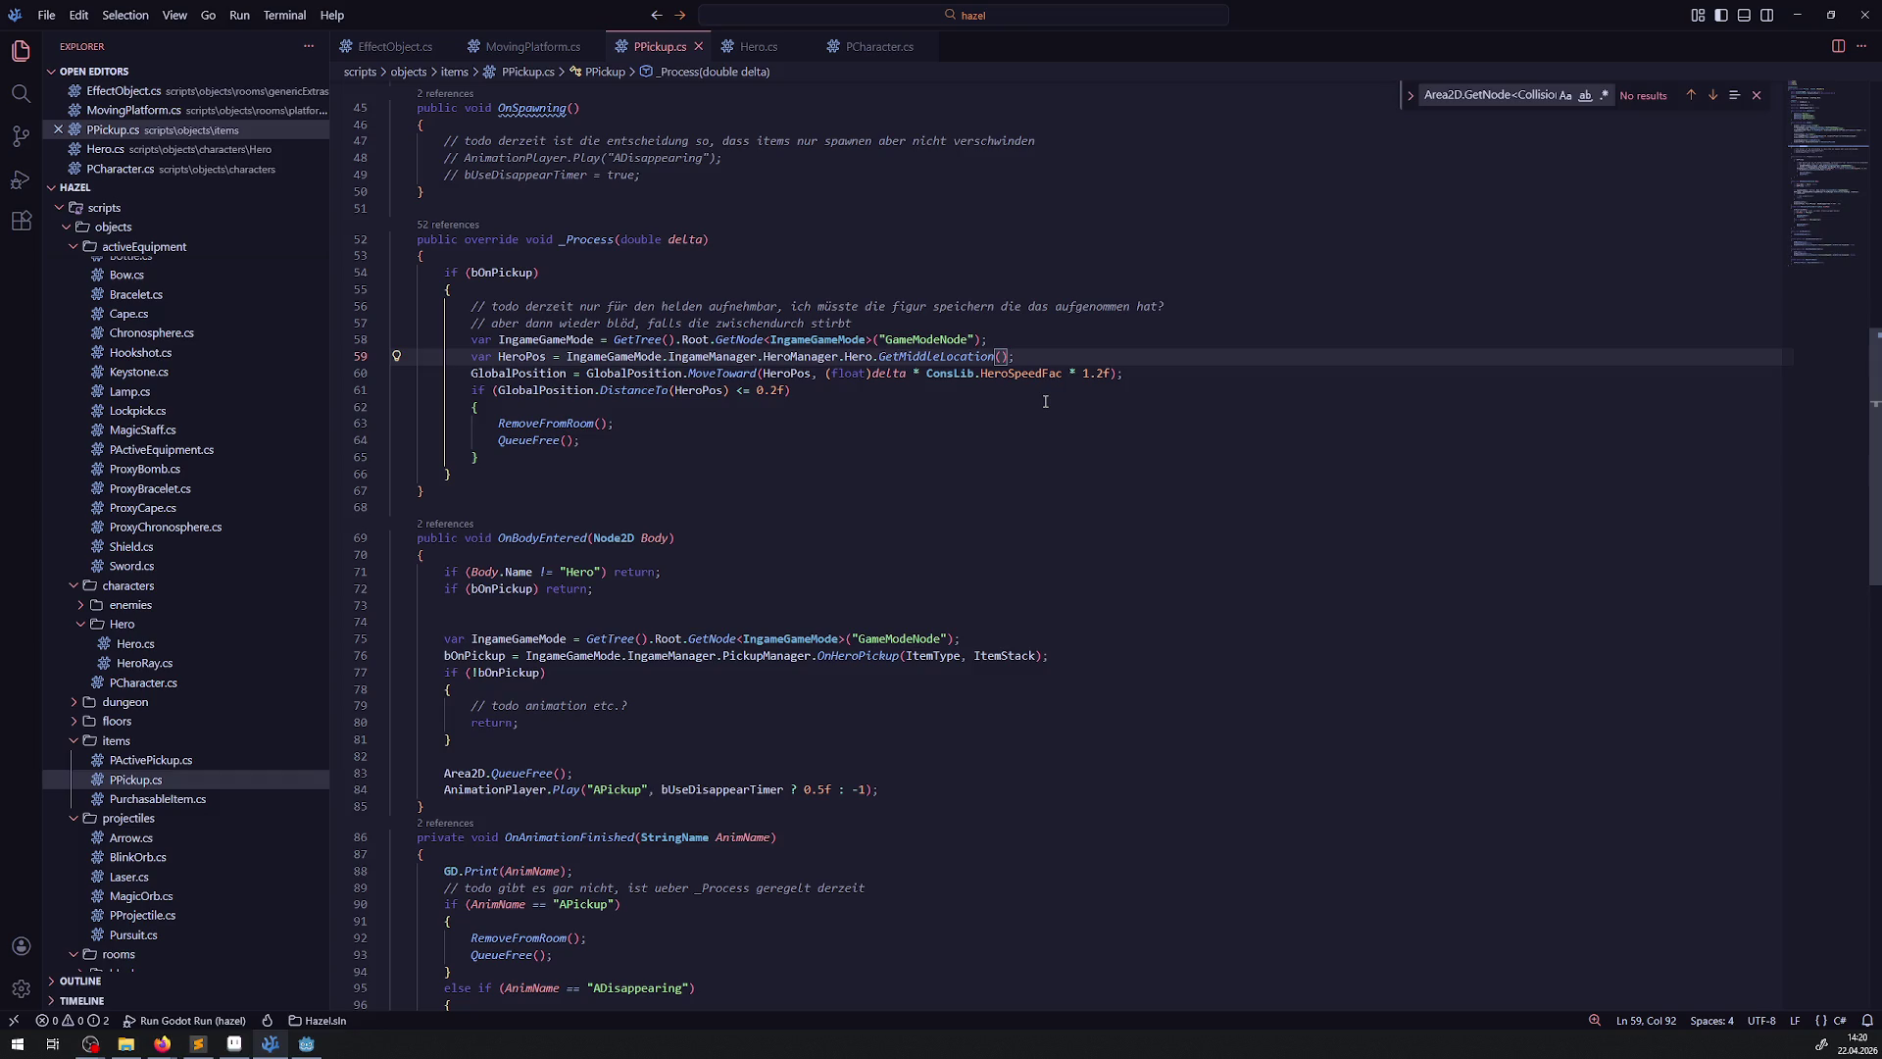
type("+ Ve")
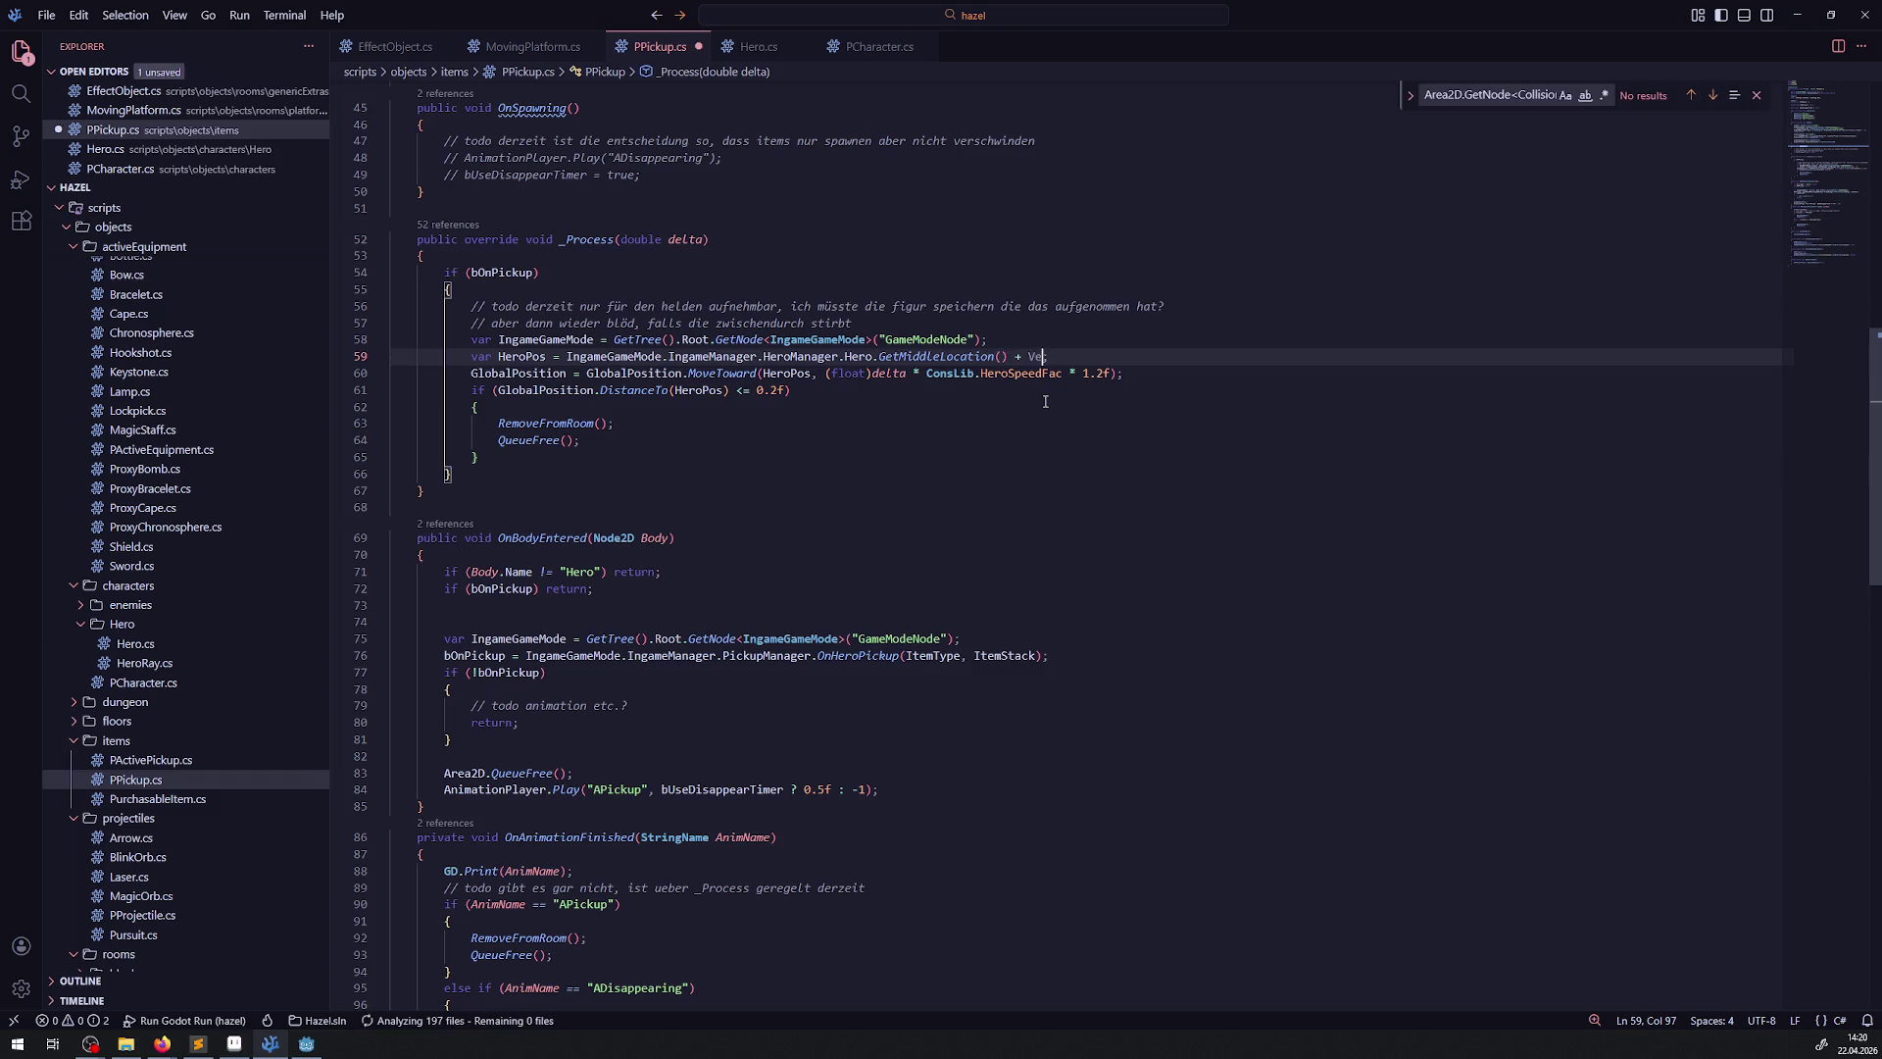
type("ctor;")
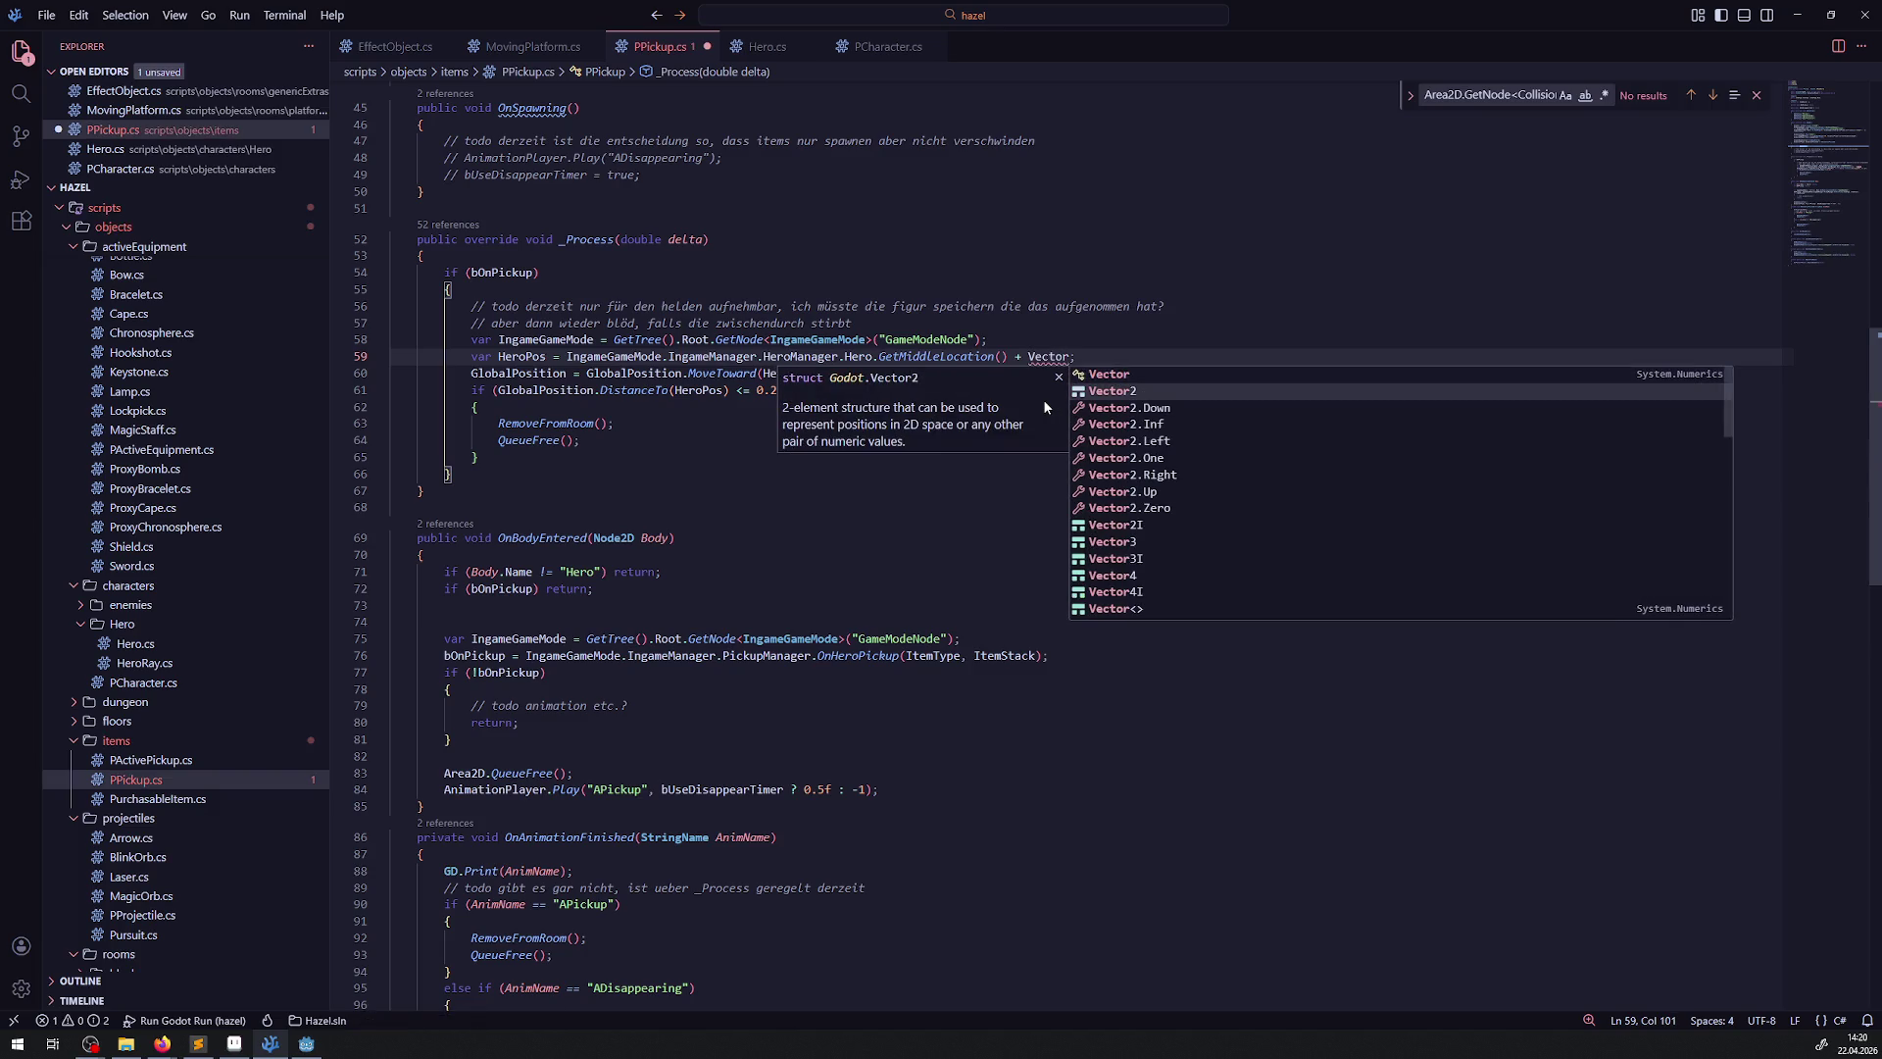
key("Return")
key("ctrl+Left")
type("n")
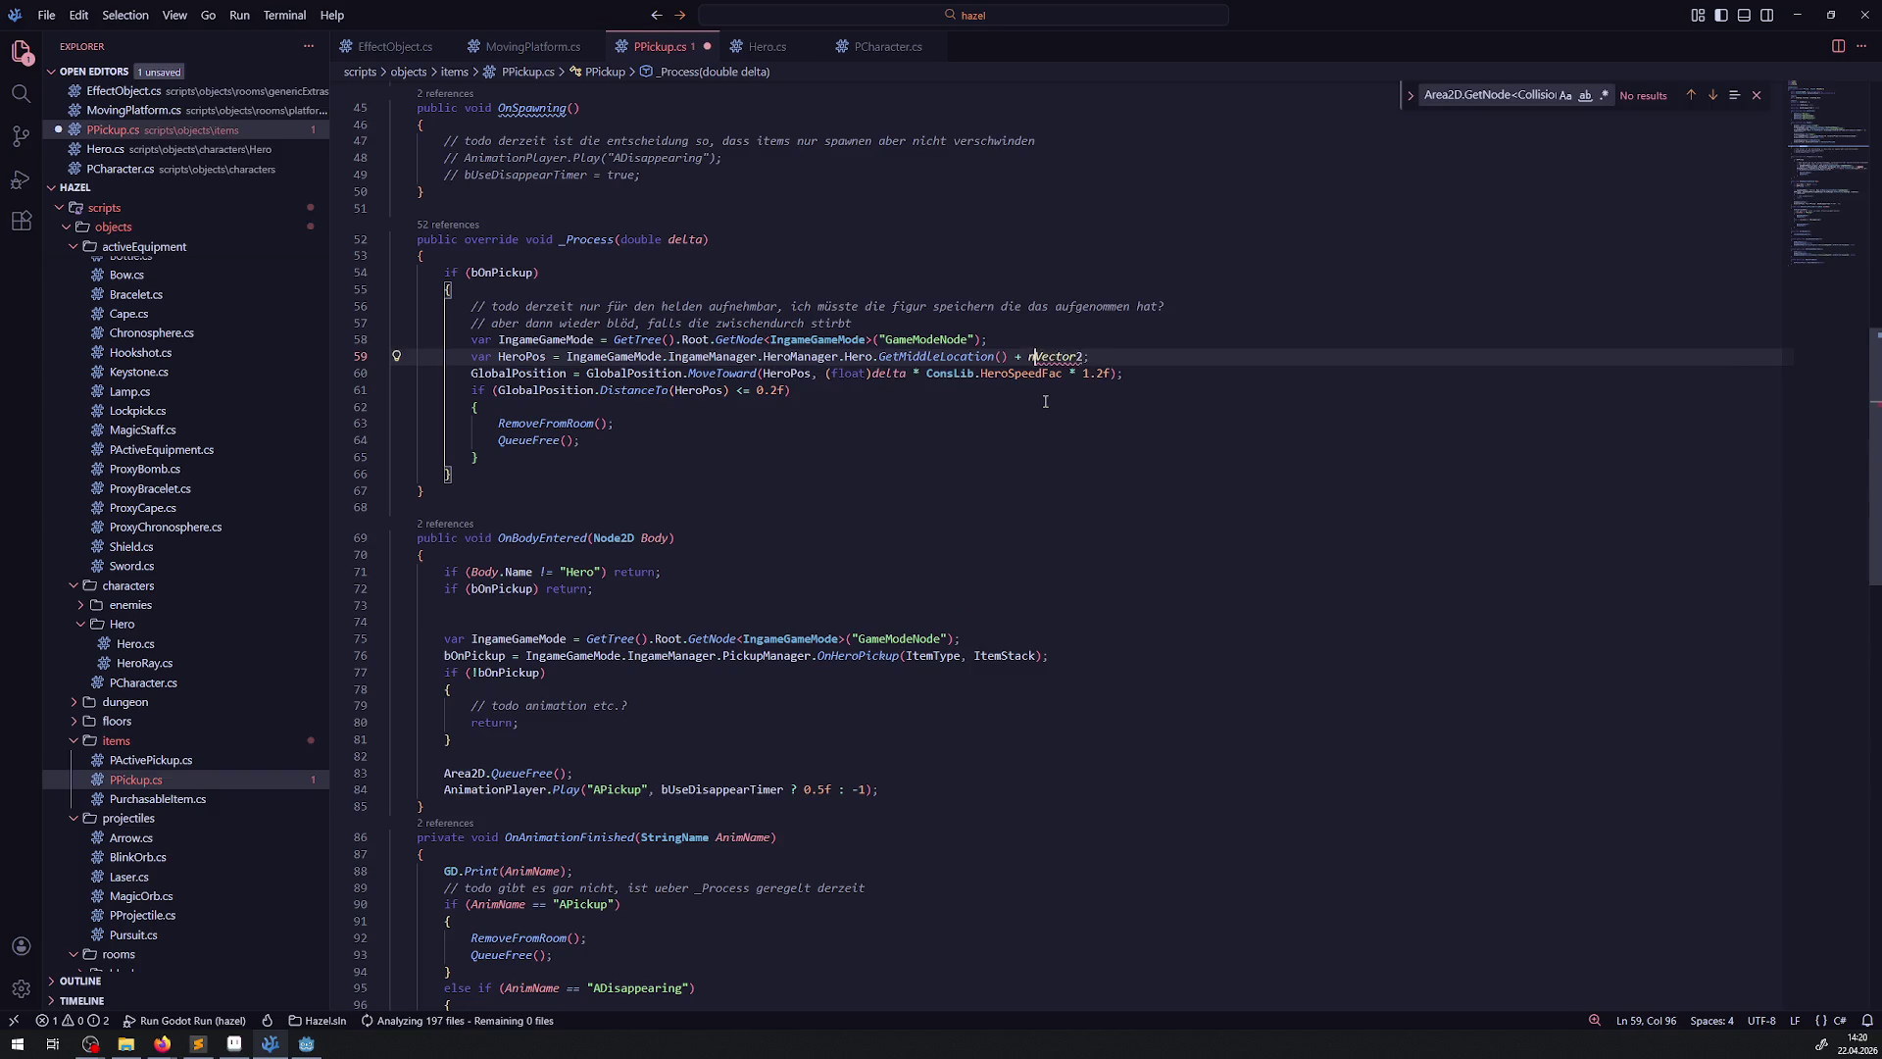
type("ew")
key("ctrl+Right")
type("(-12,")
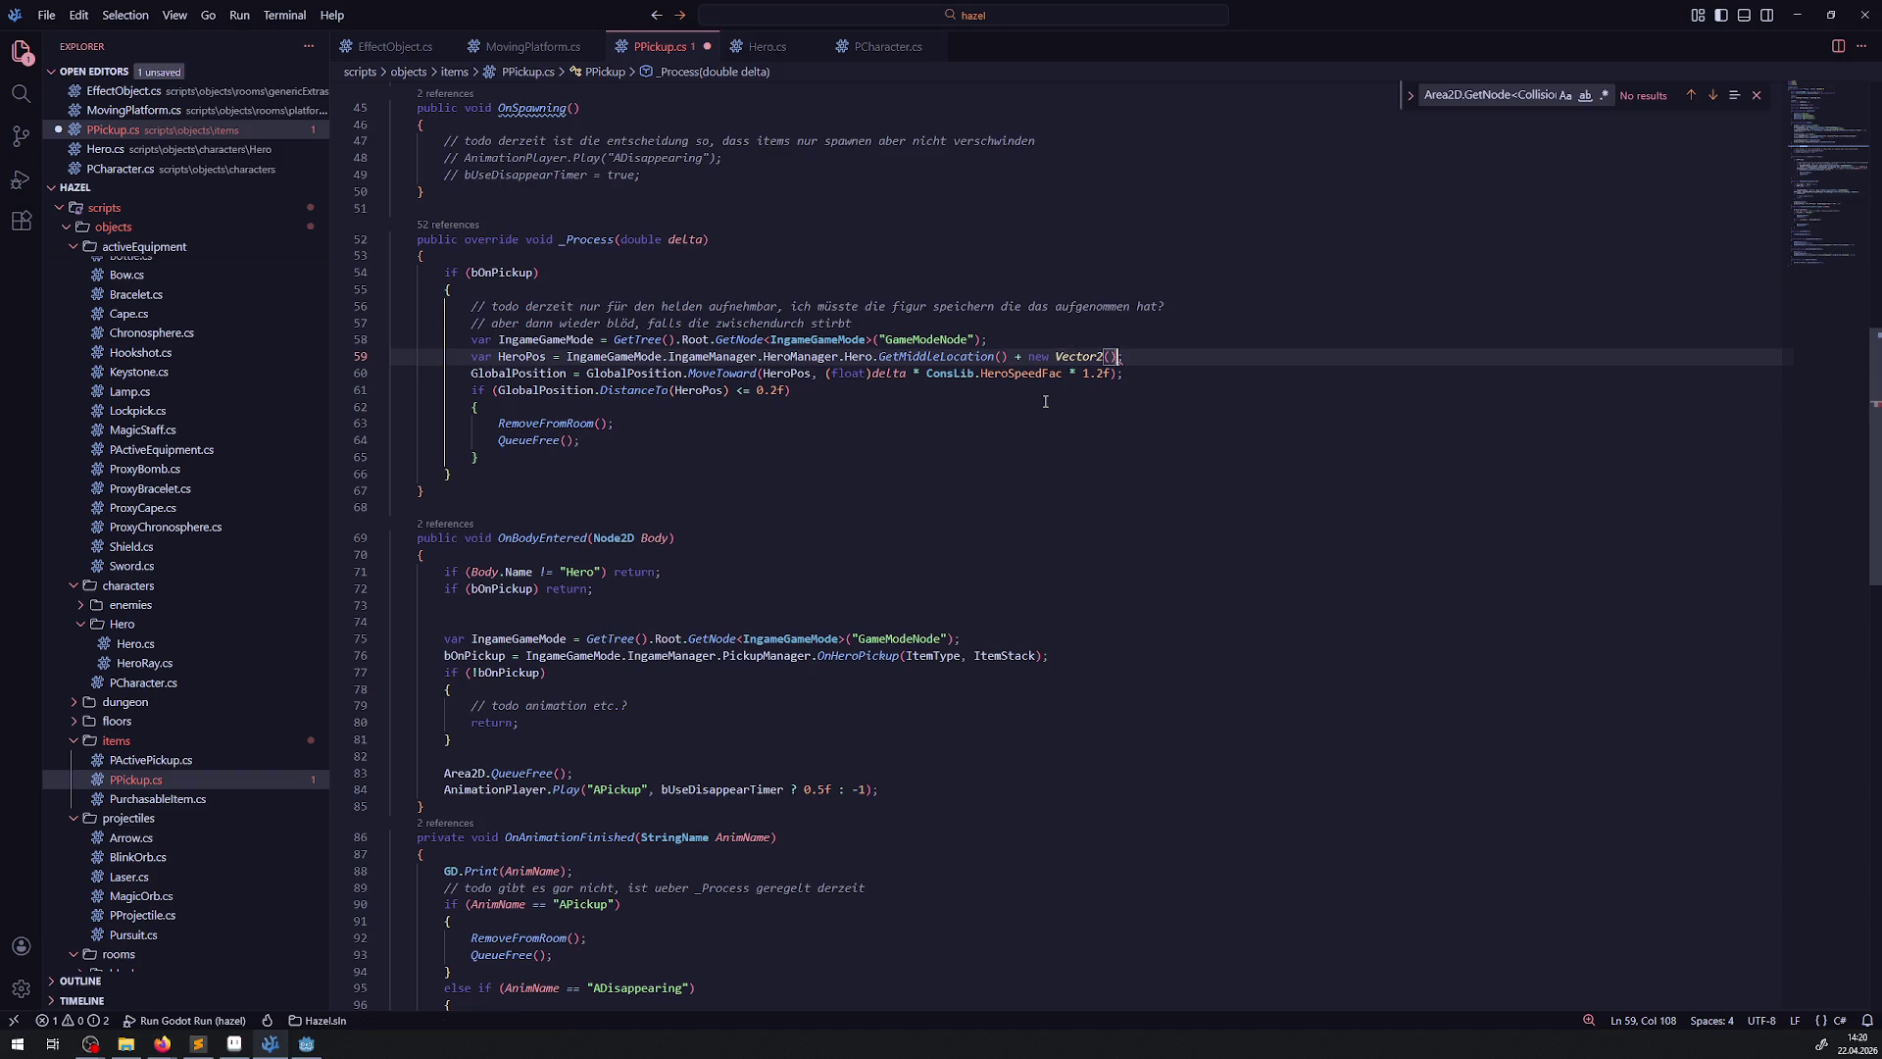
type(" -12")
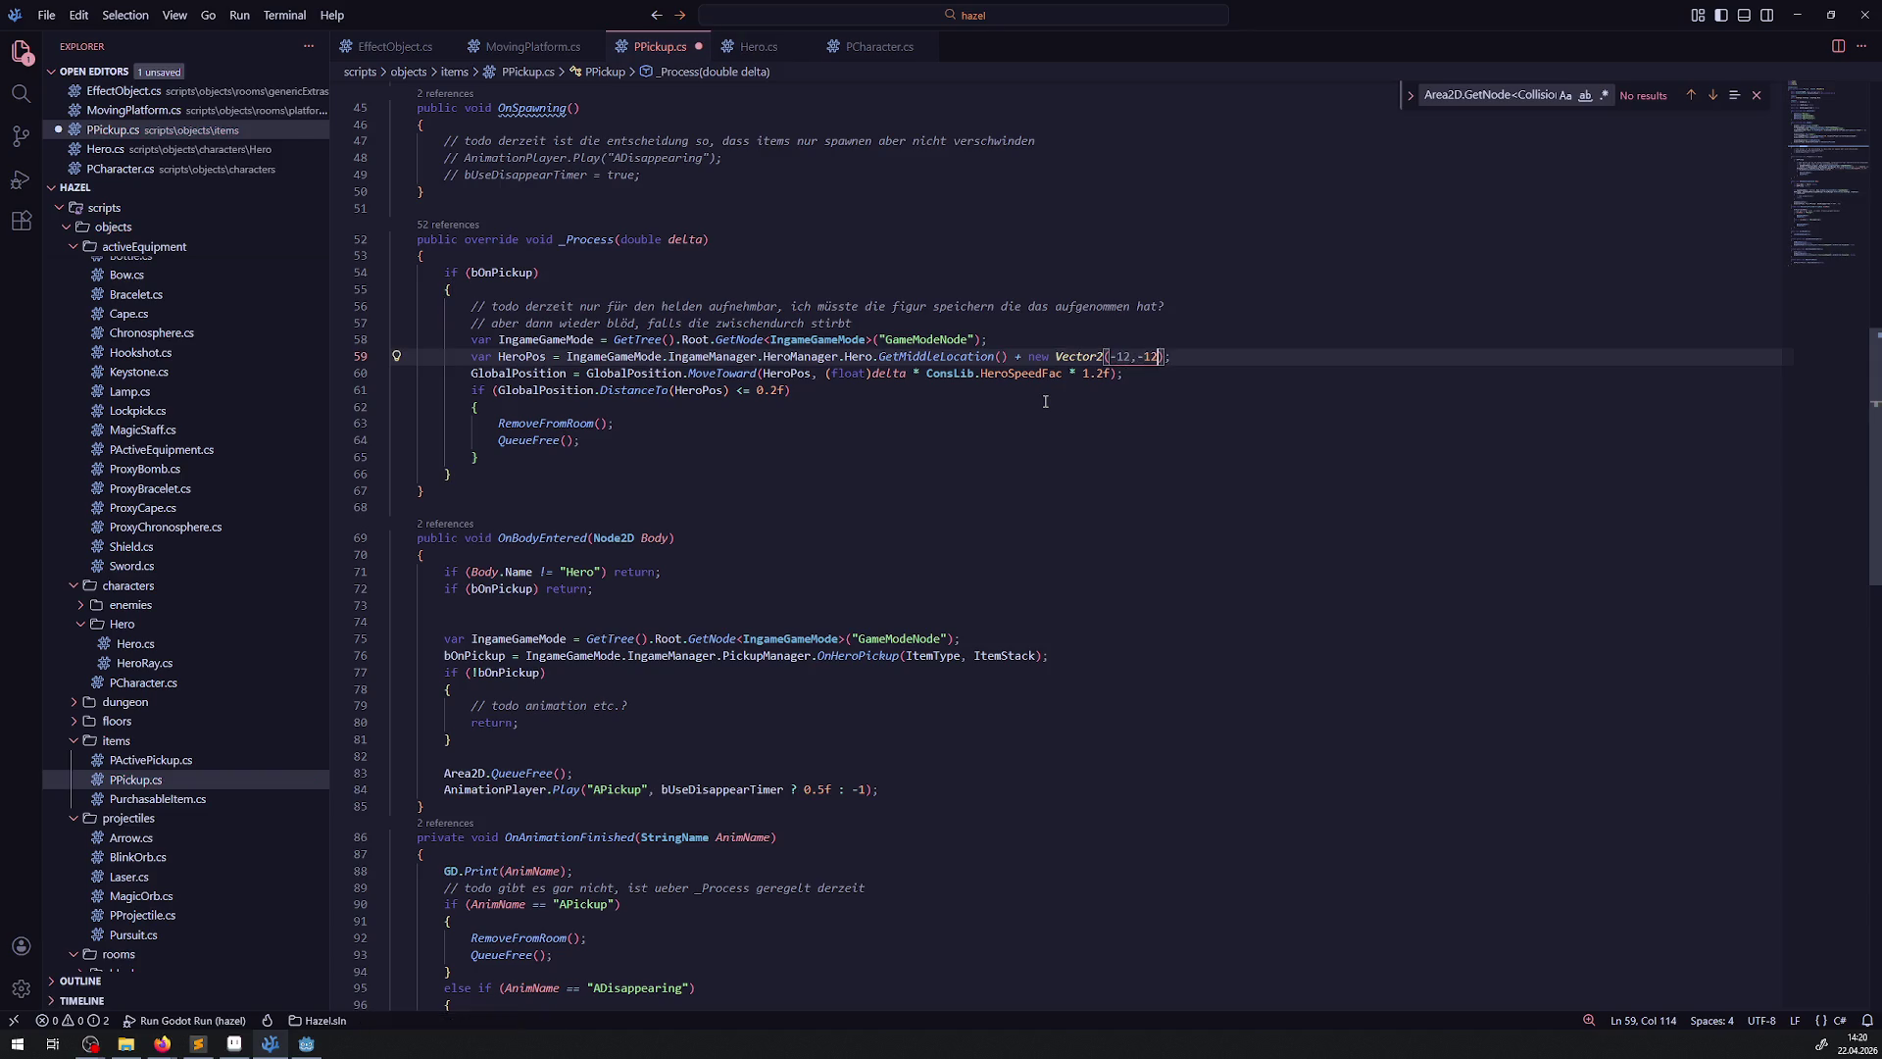
left_click(307, 1043)
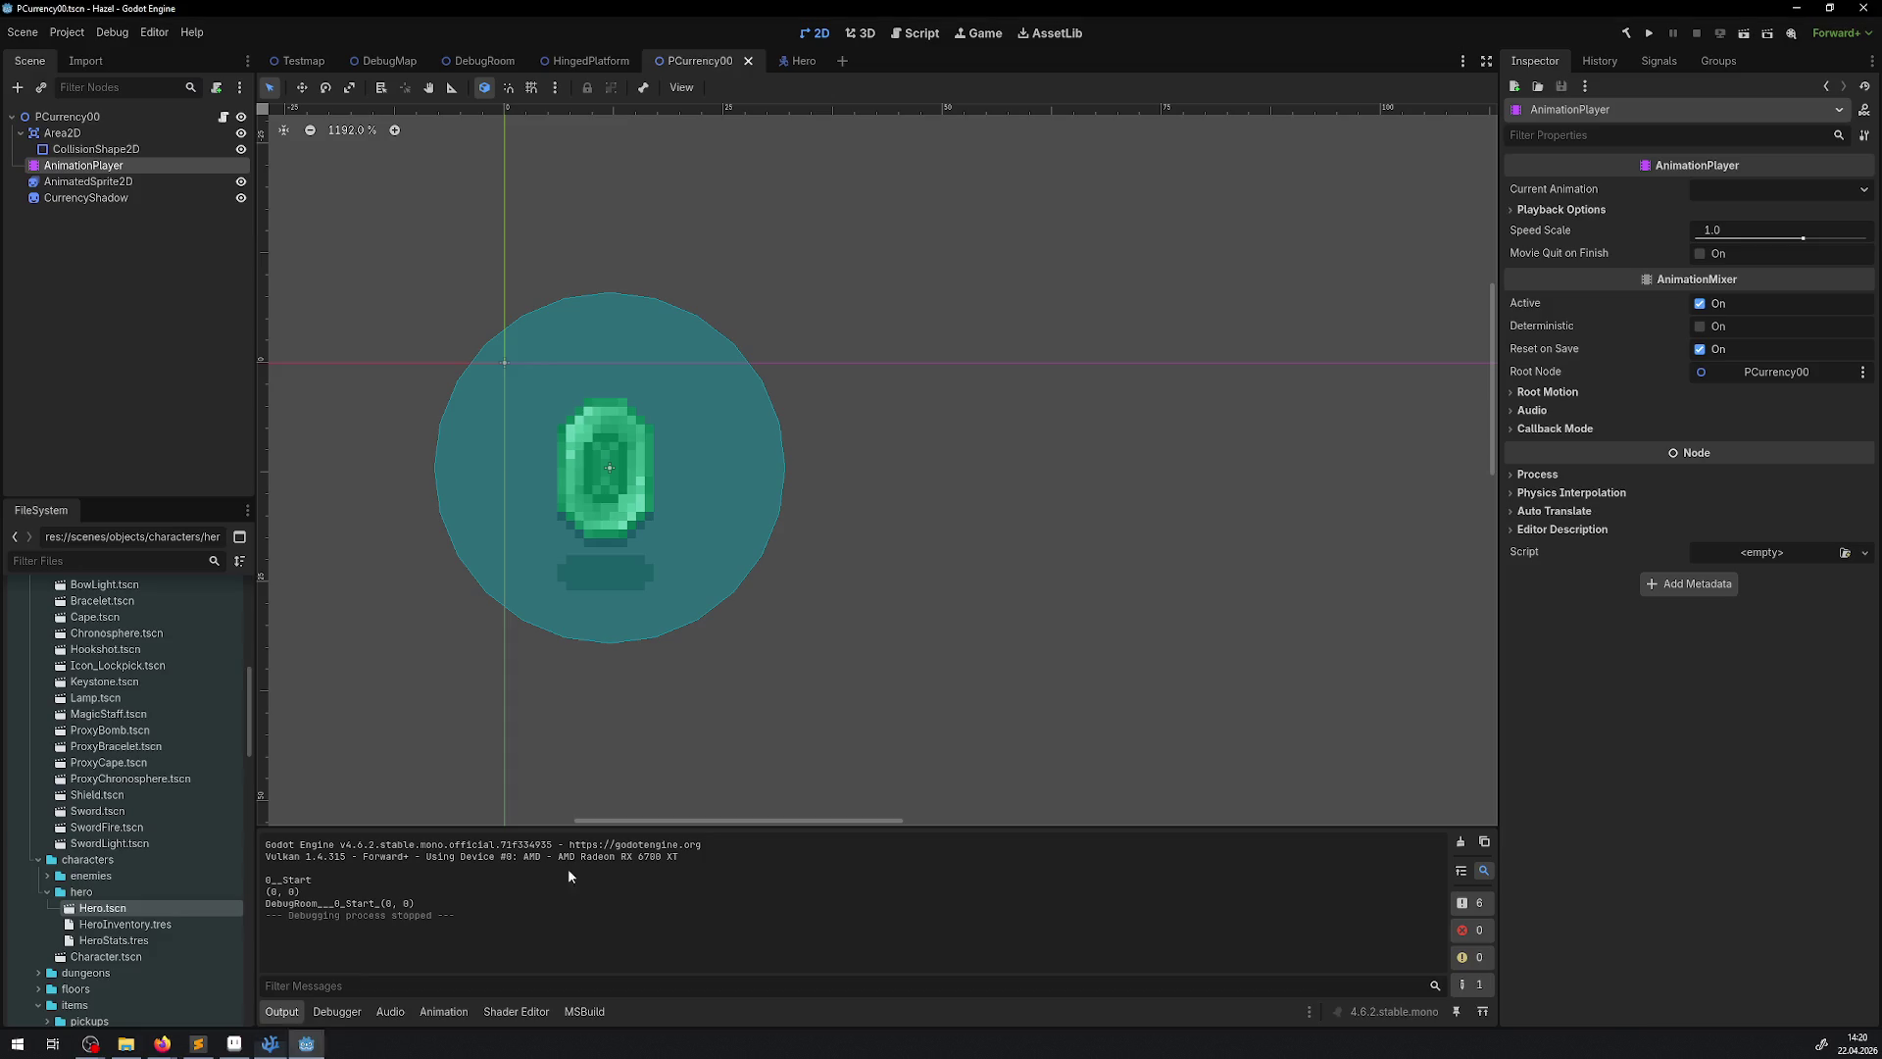
Rebuild the .NET project, run it, and maximize the game window
left_click(1626, 32)
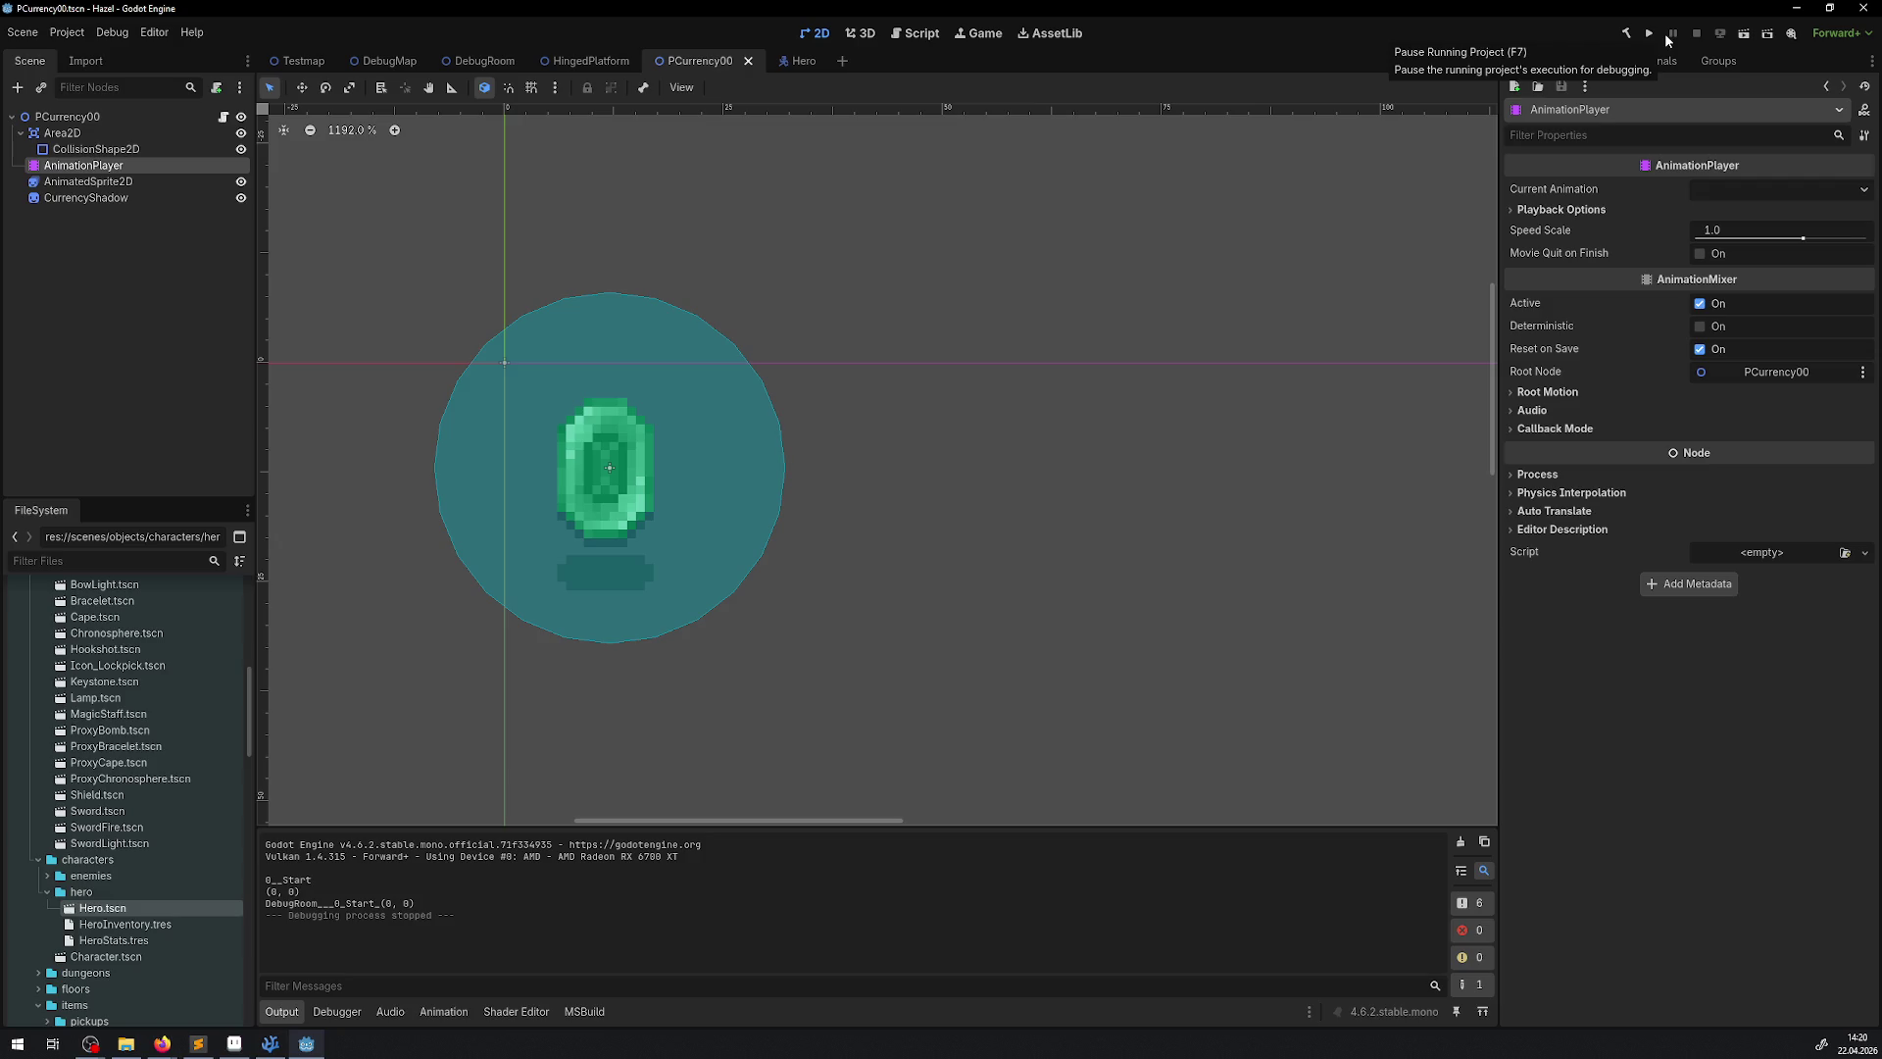
left_click(1649, 34)
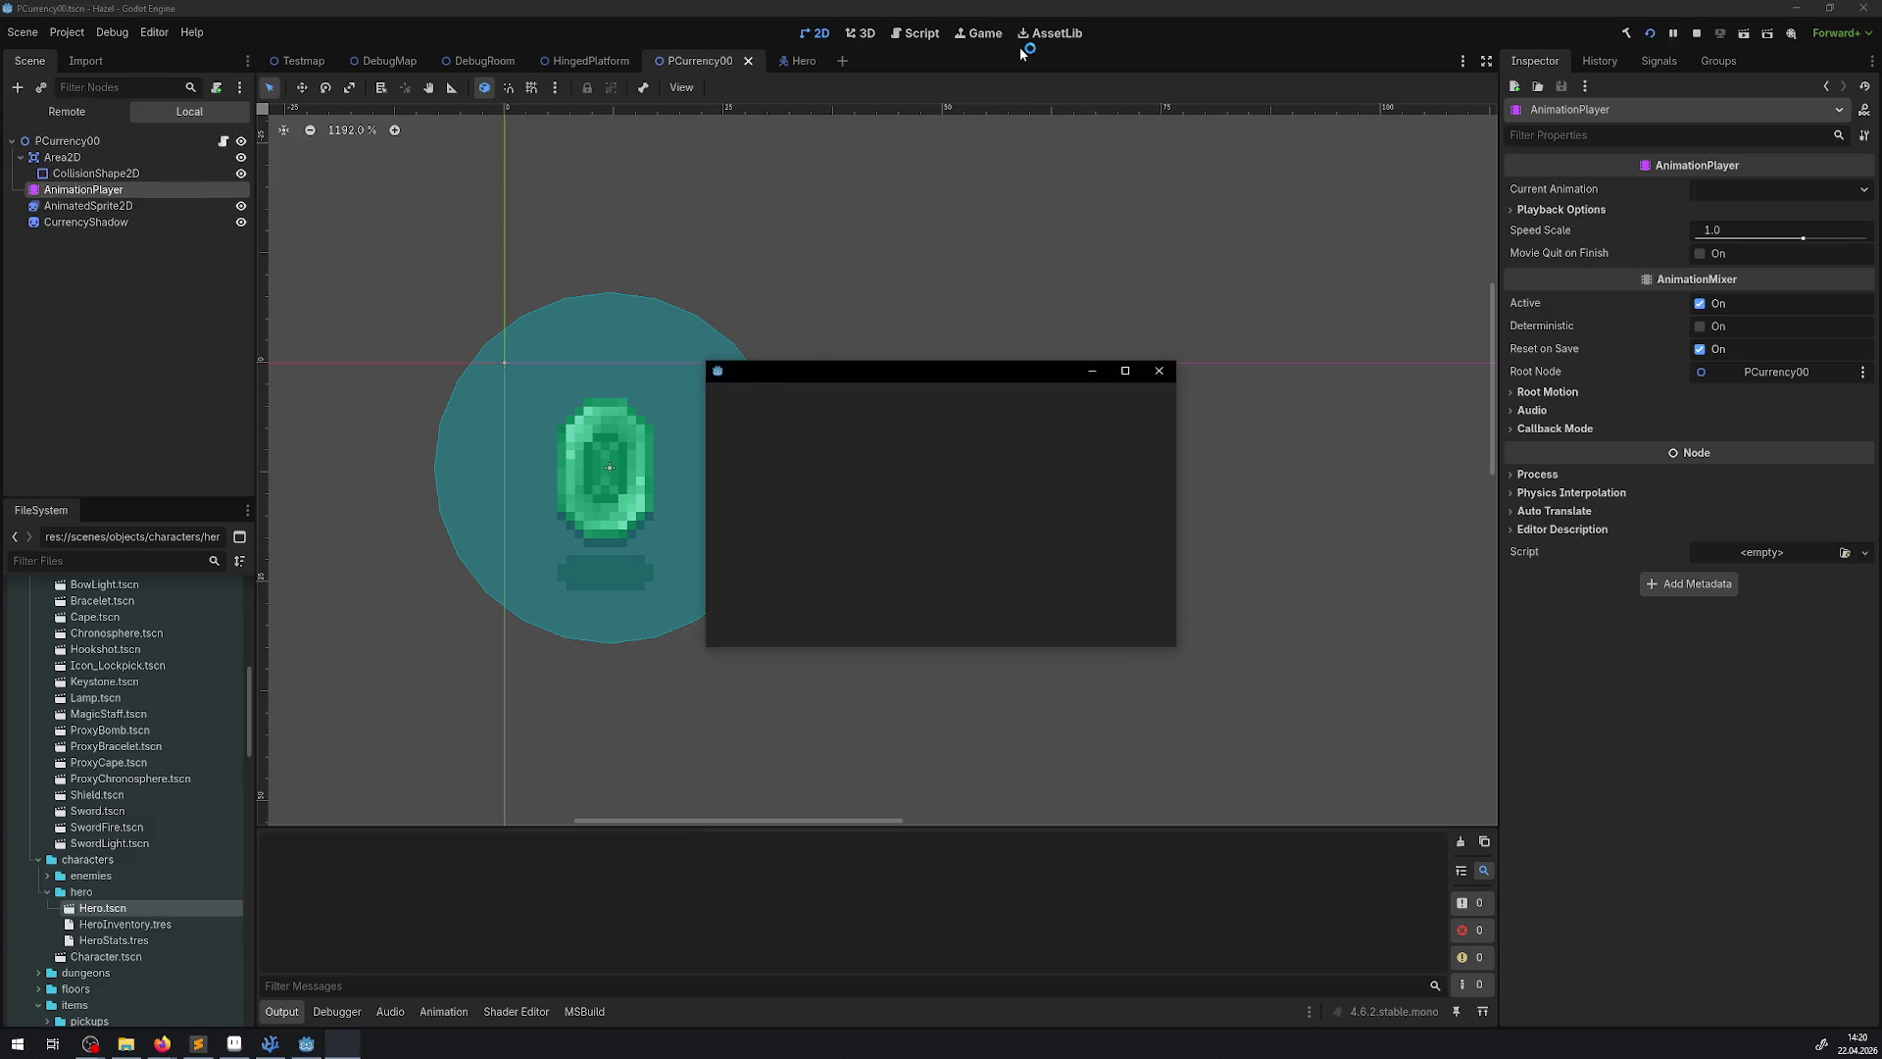
left_click(1125, 370)
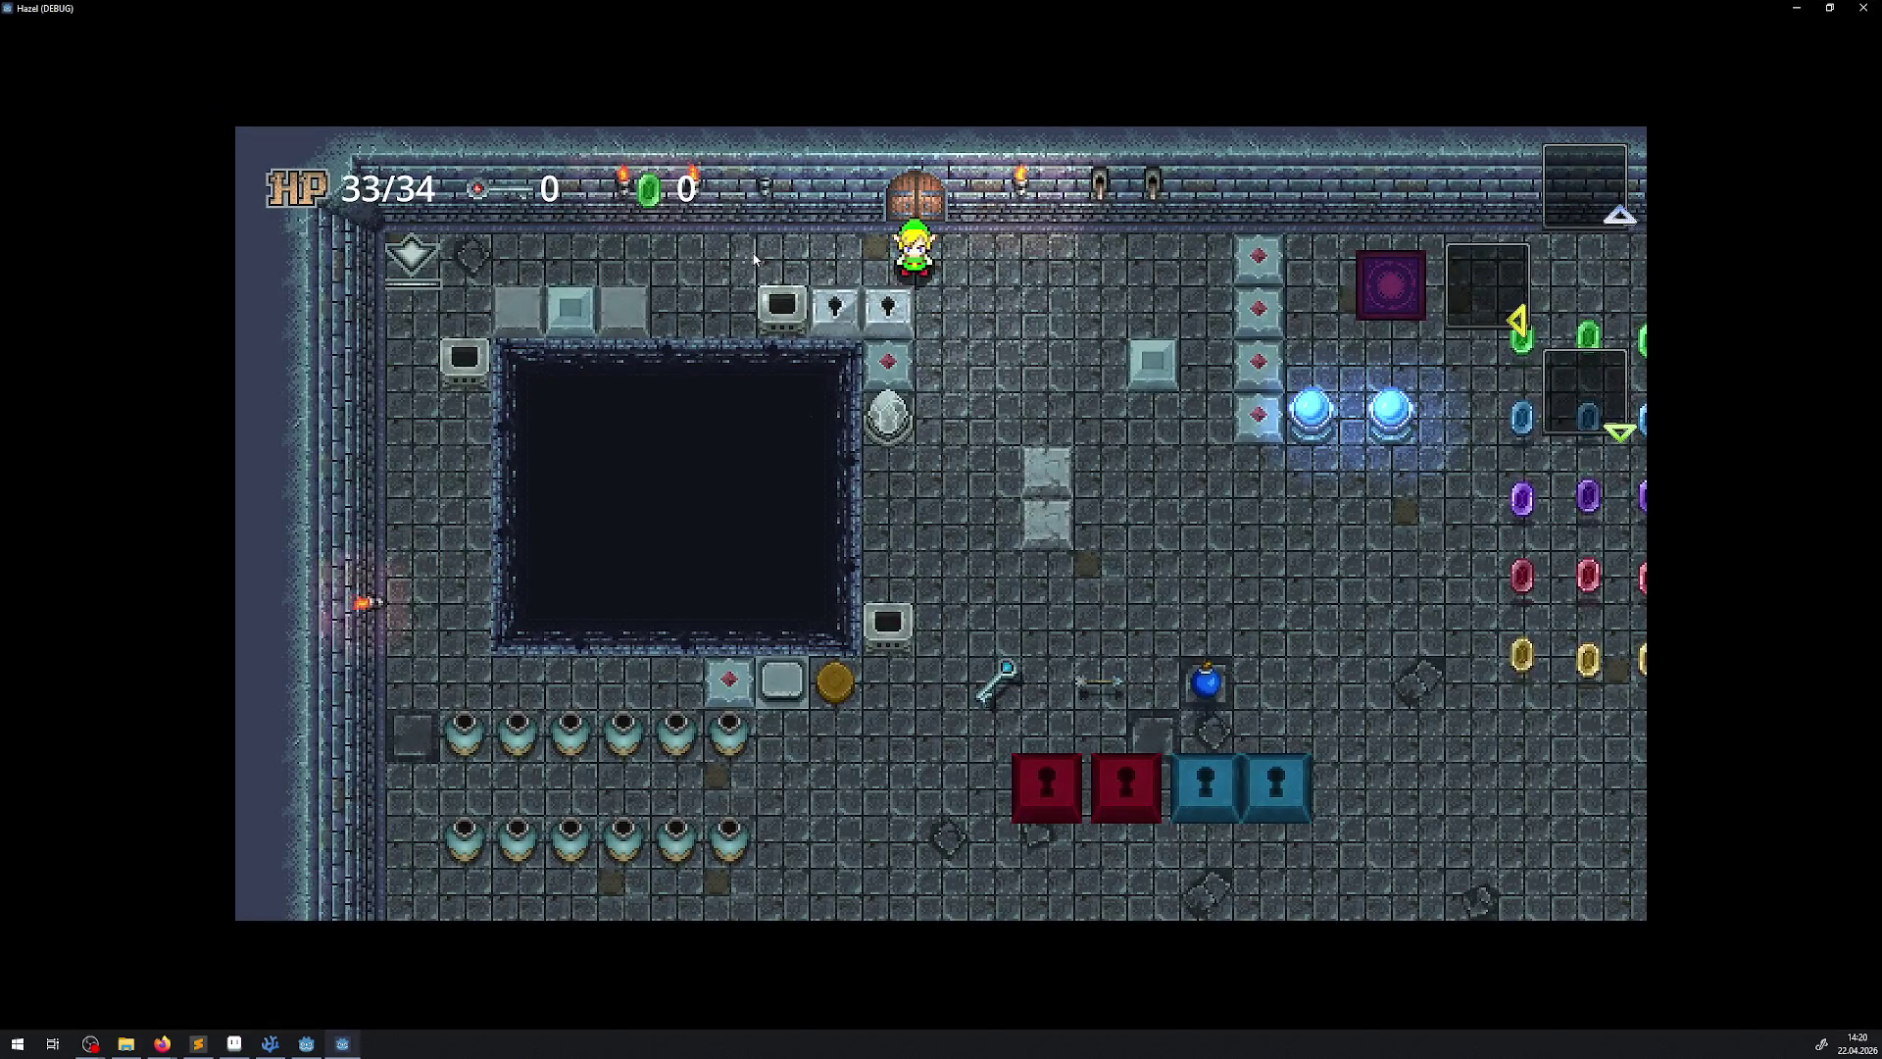
Walk the hero across the room collecting three green gems, then stop the game
key("Down")
key("Right")
key("Right")
key("Down")
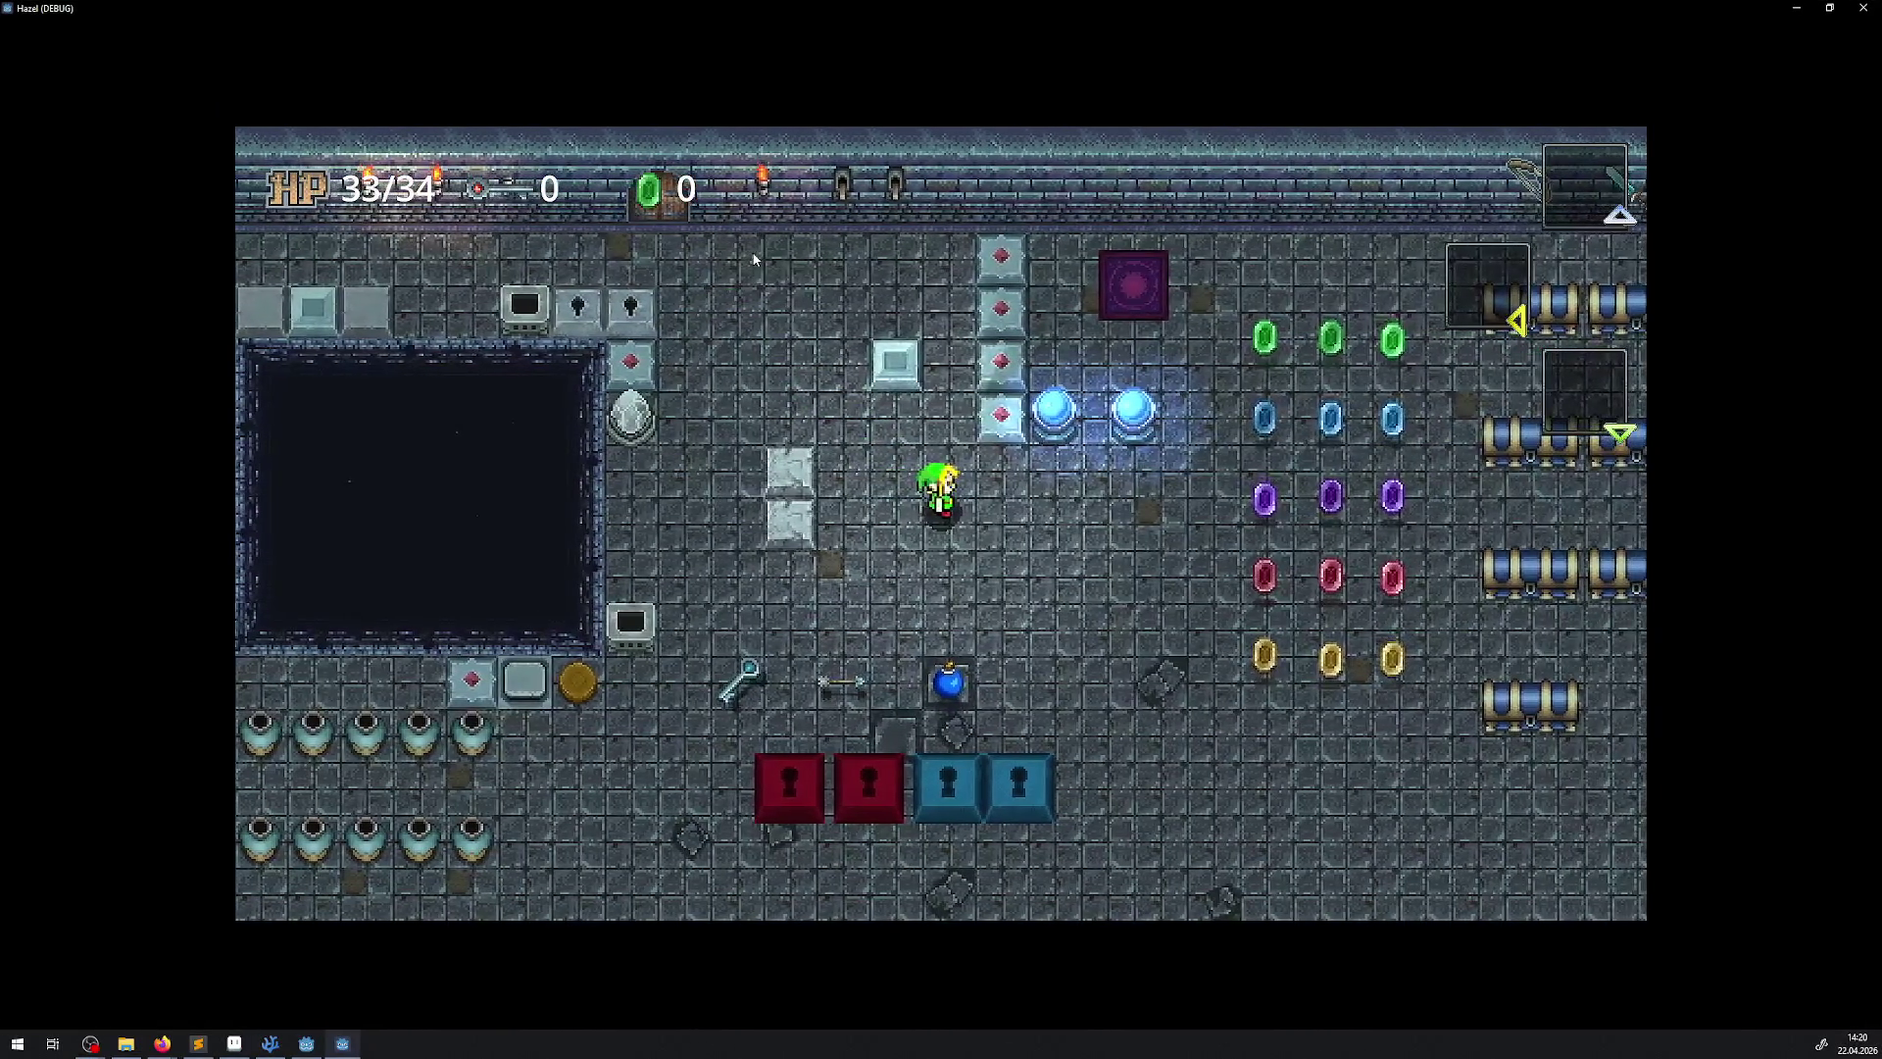
key("Right")
key("Up")
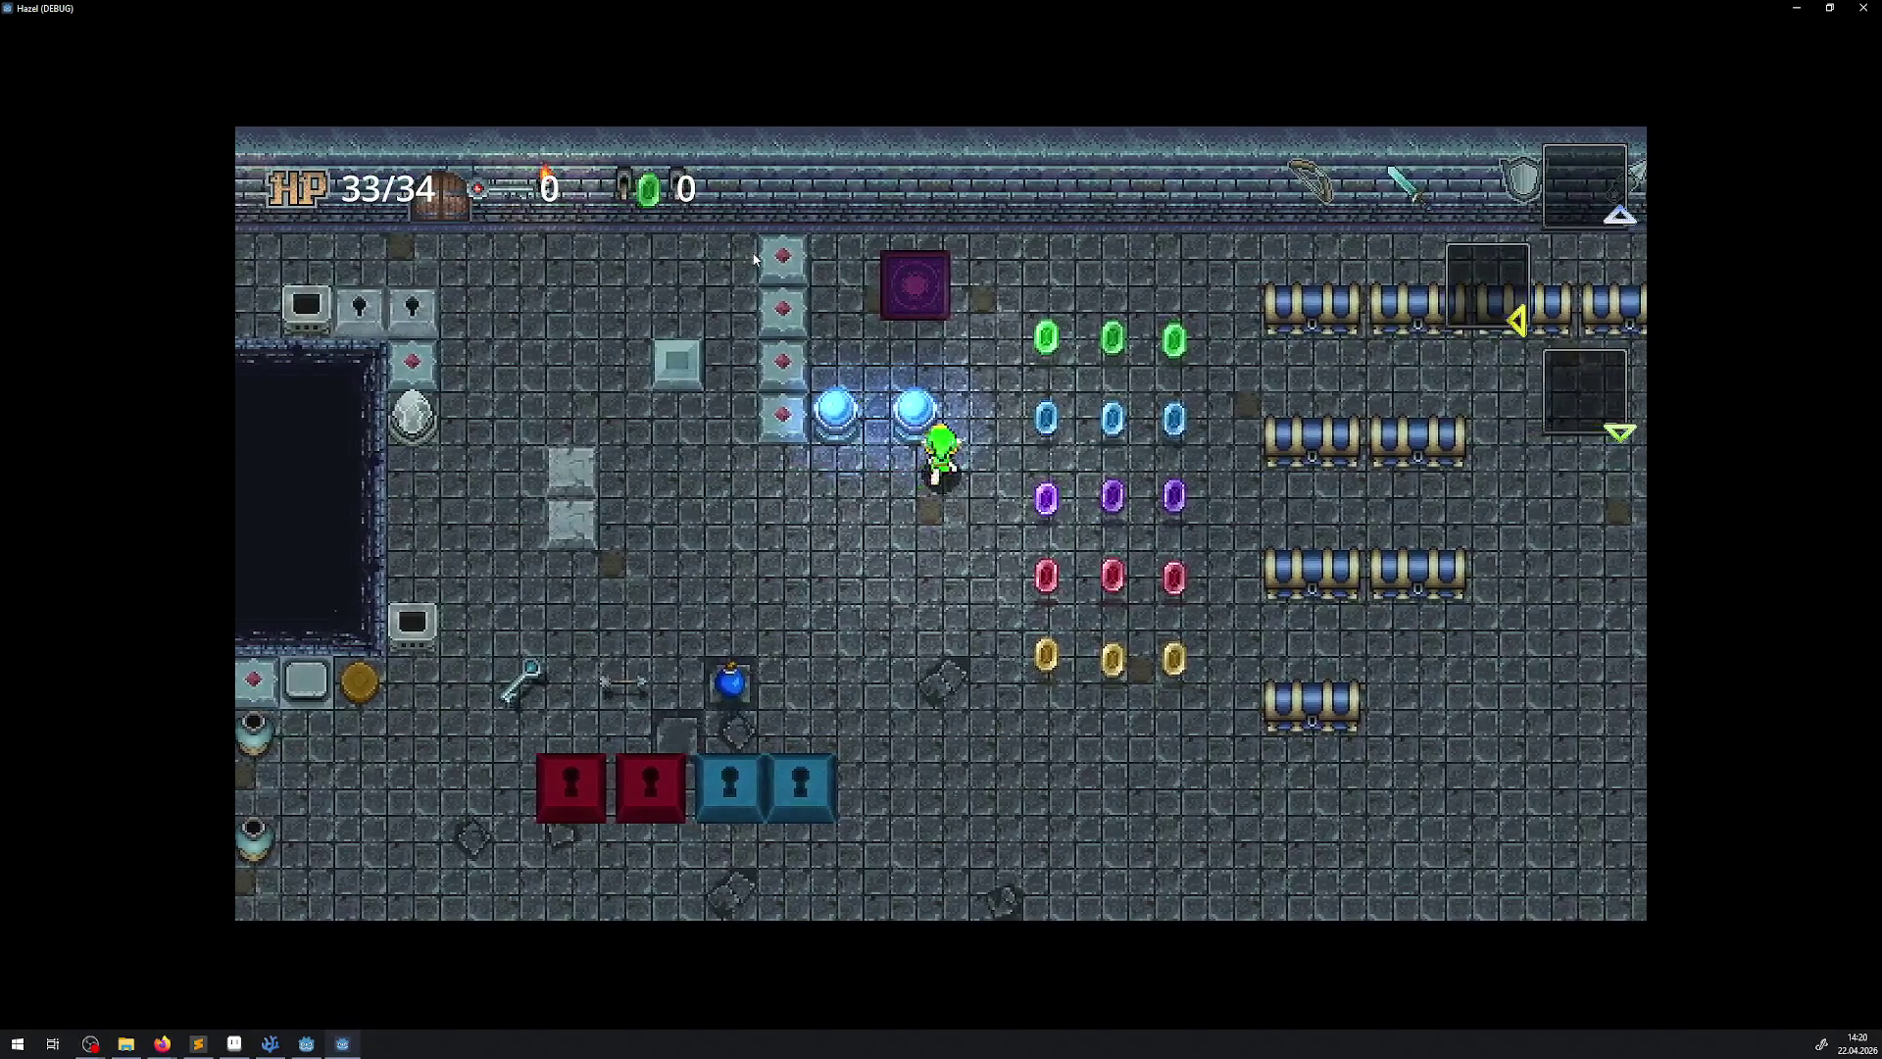
key("Right")
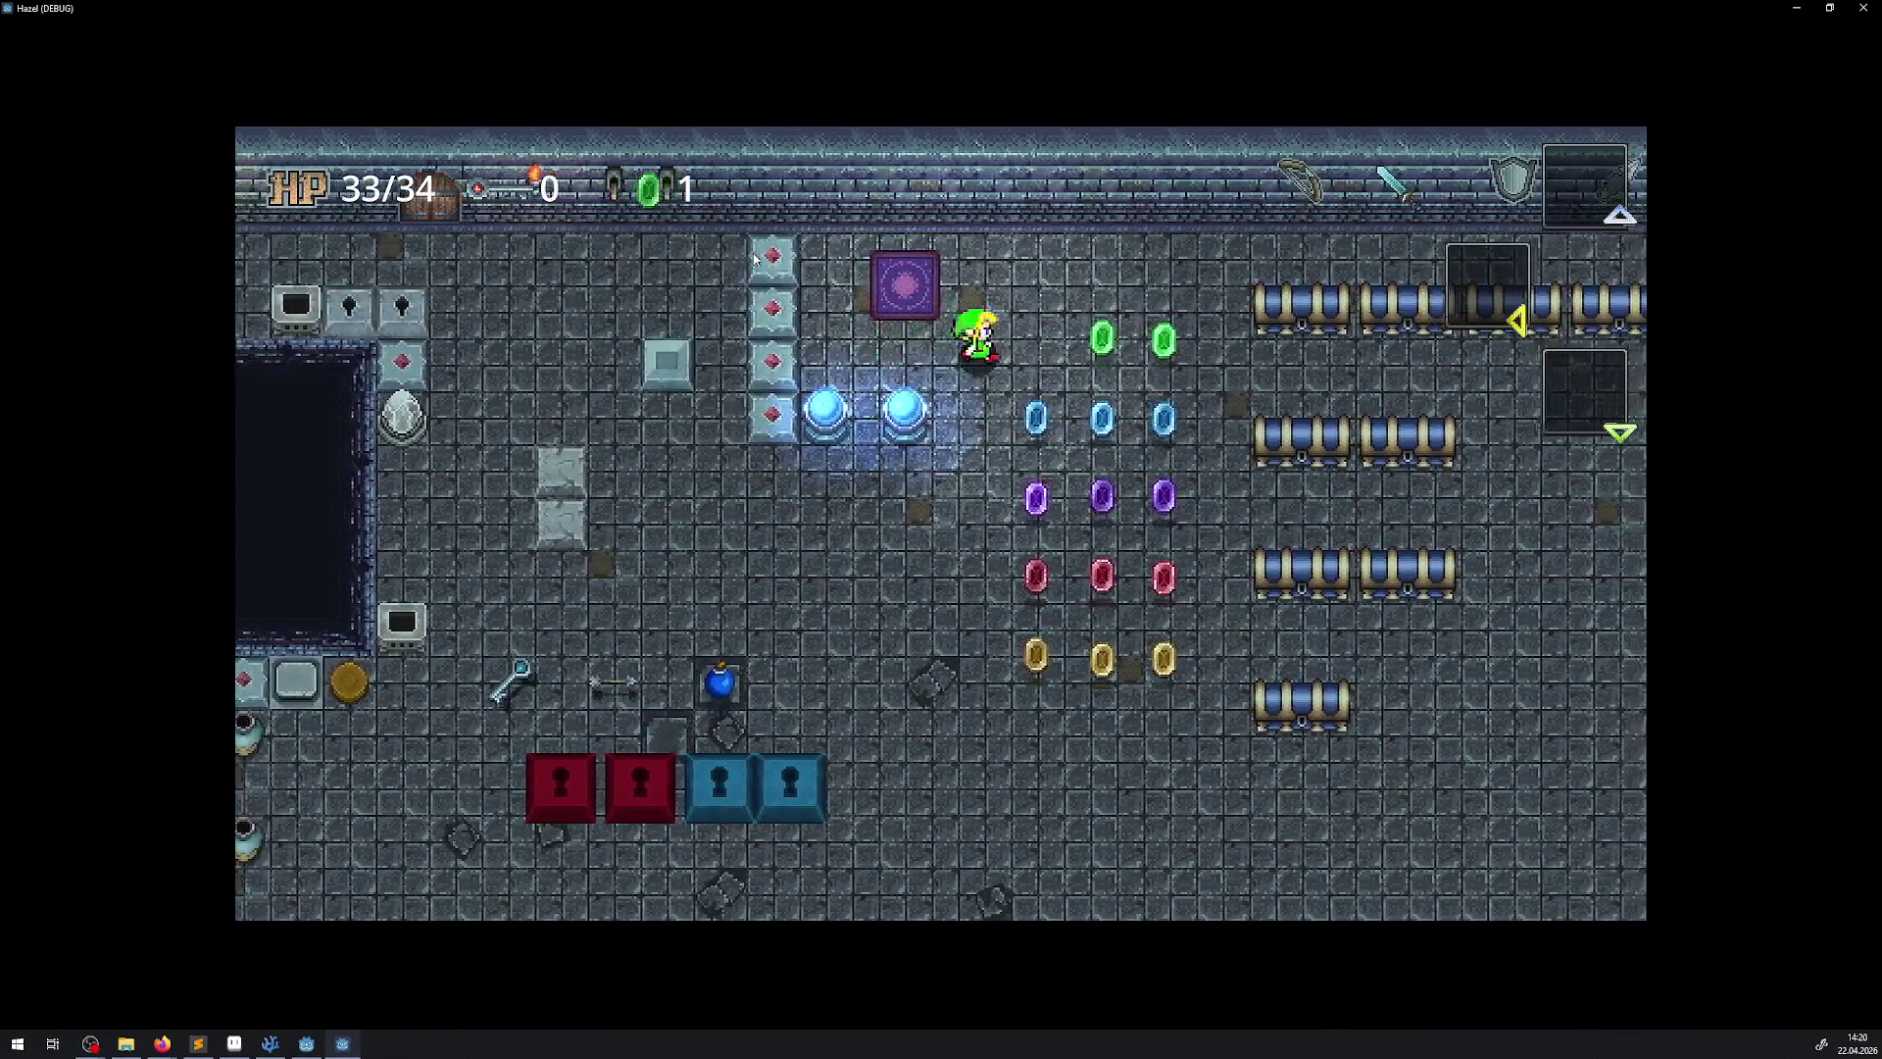
key("Left")
key("Right")
key("Up")
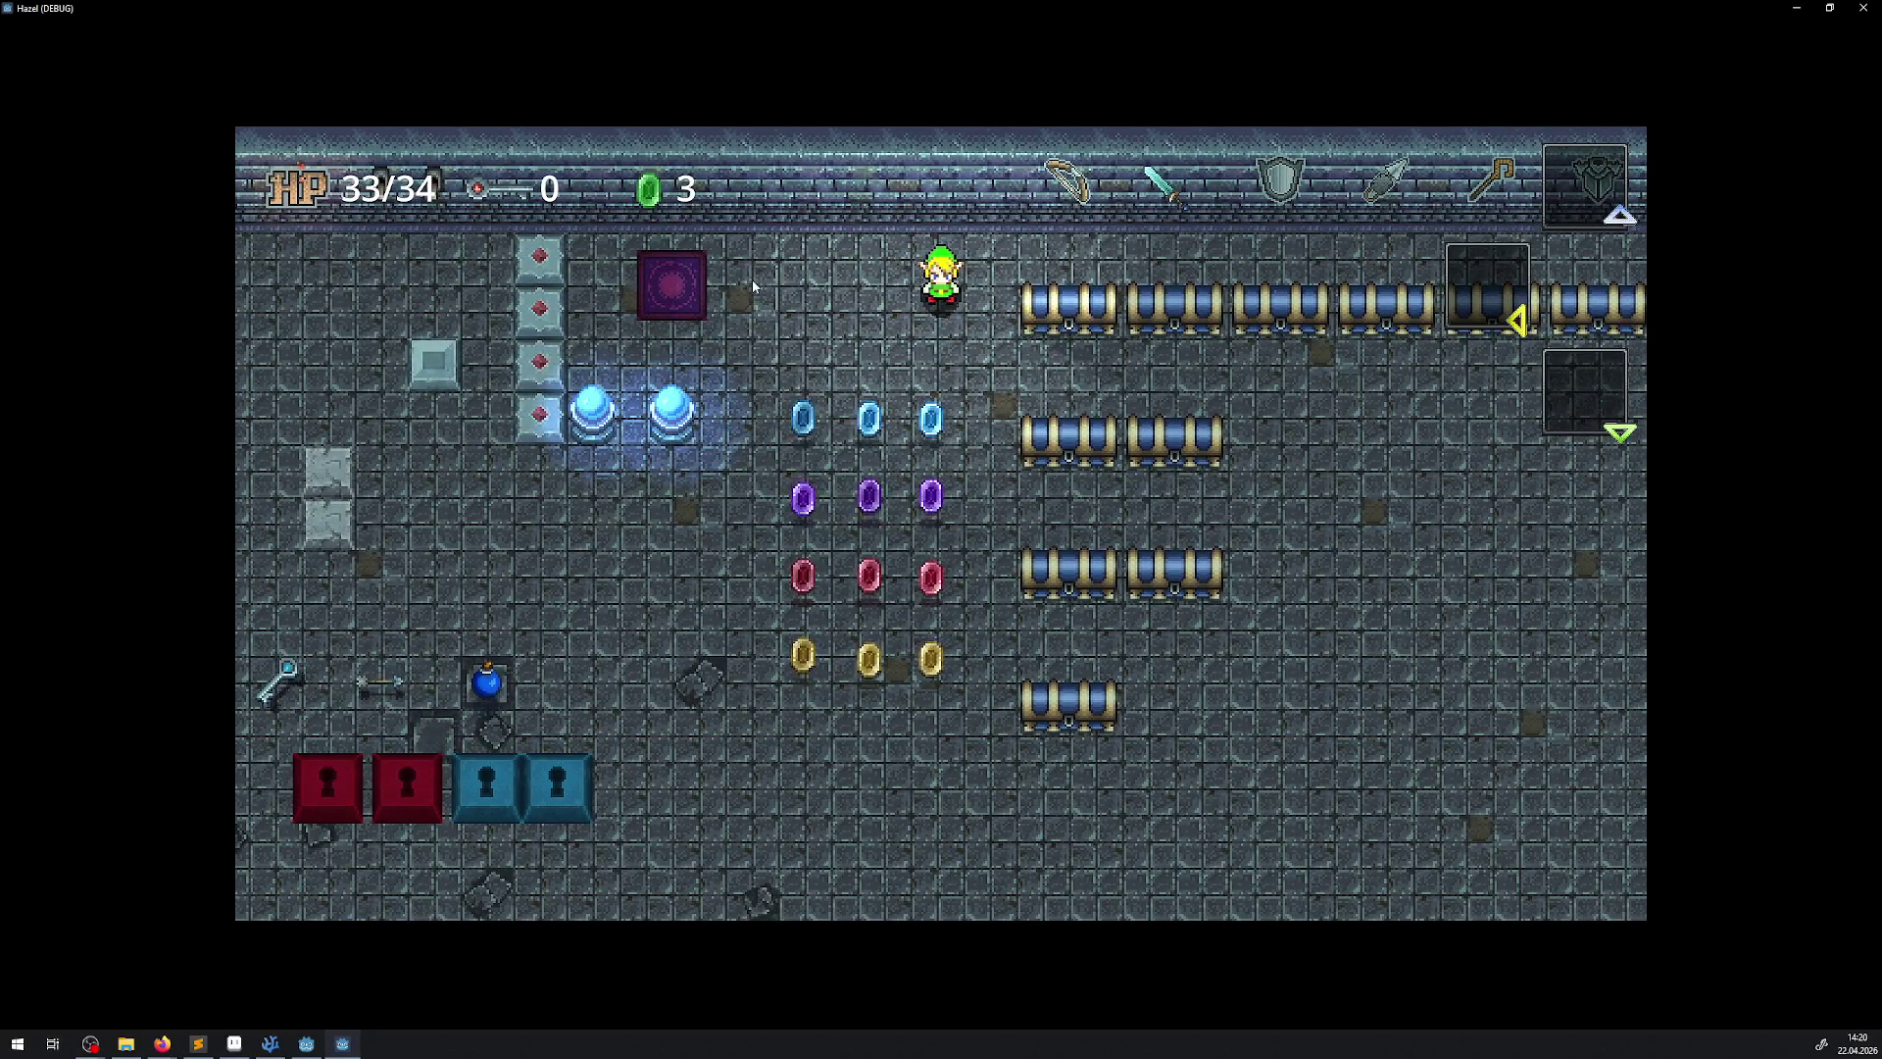
left_click(1856, 8)
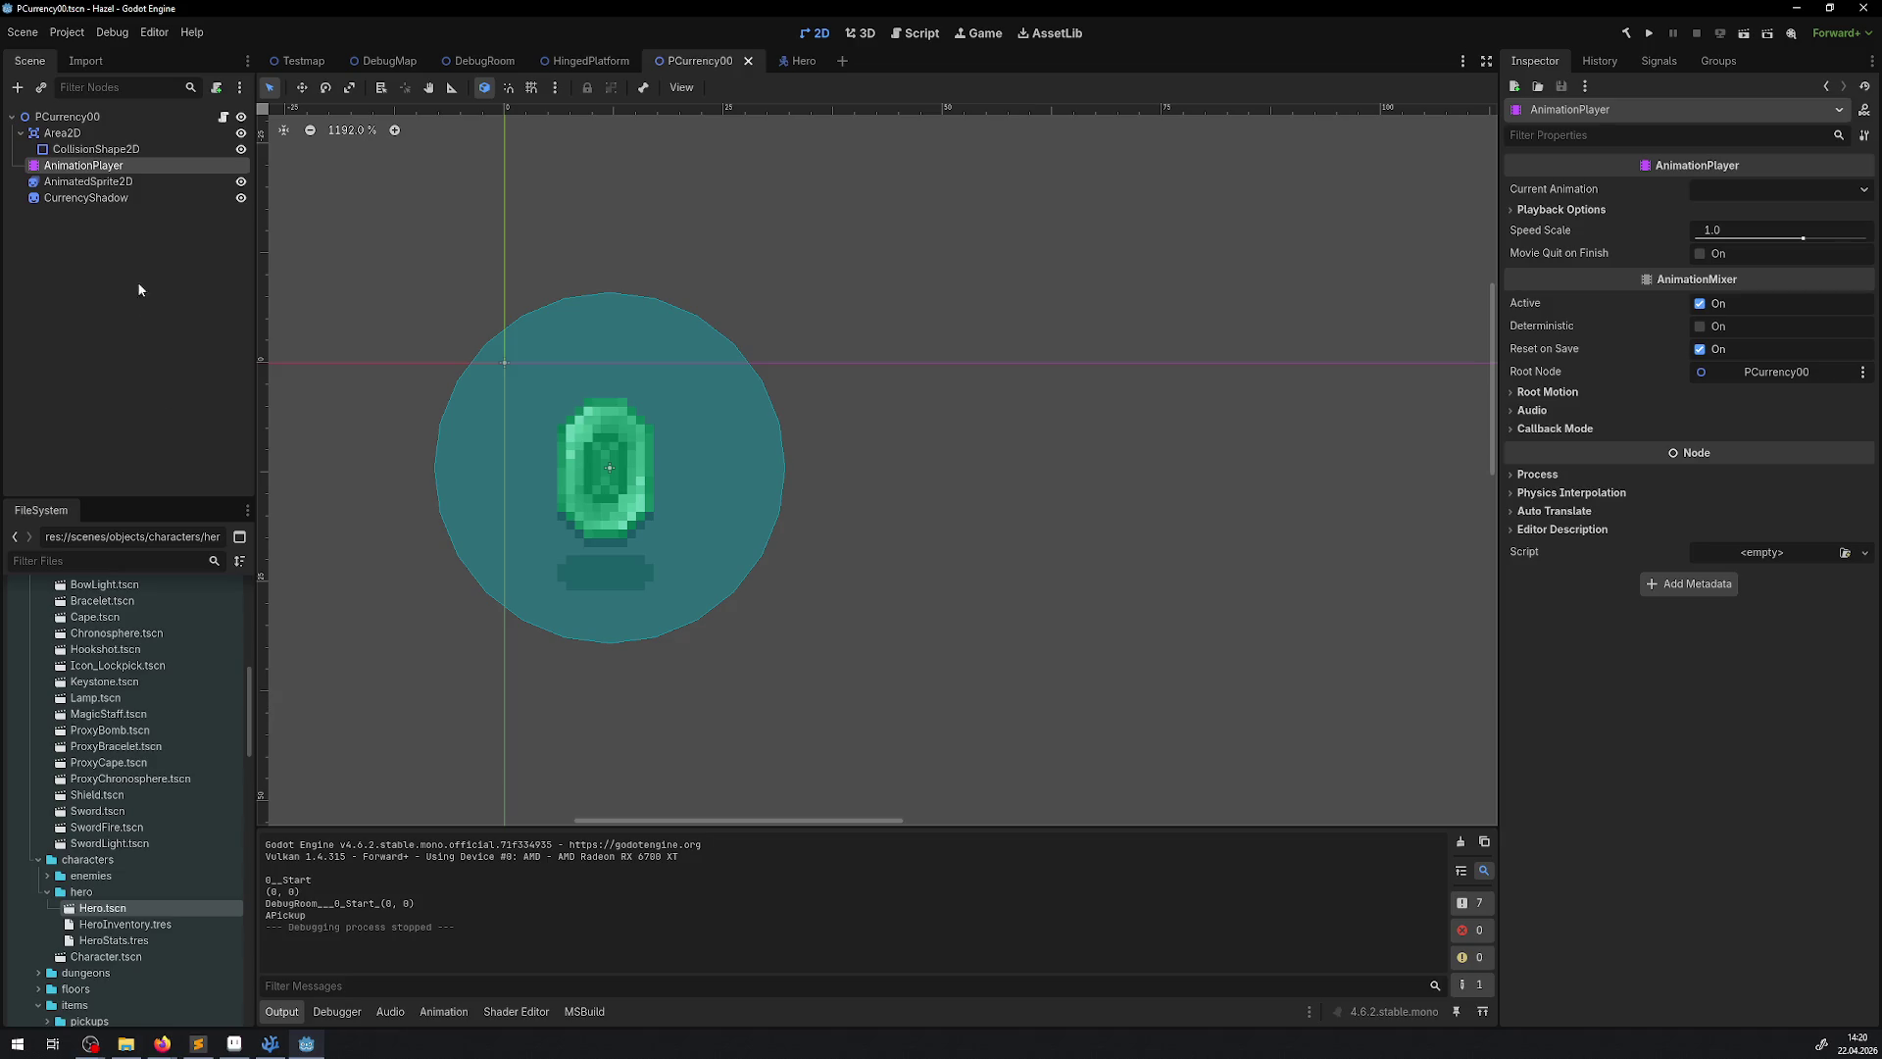
Delete APickup's AnimatedSprite2D position track, save, enable its scale track, and scrub the timeline
left_click(443, 1011)
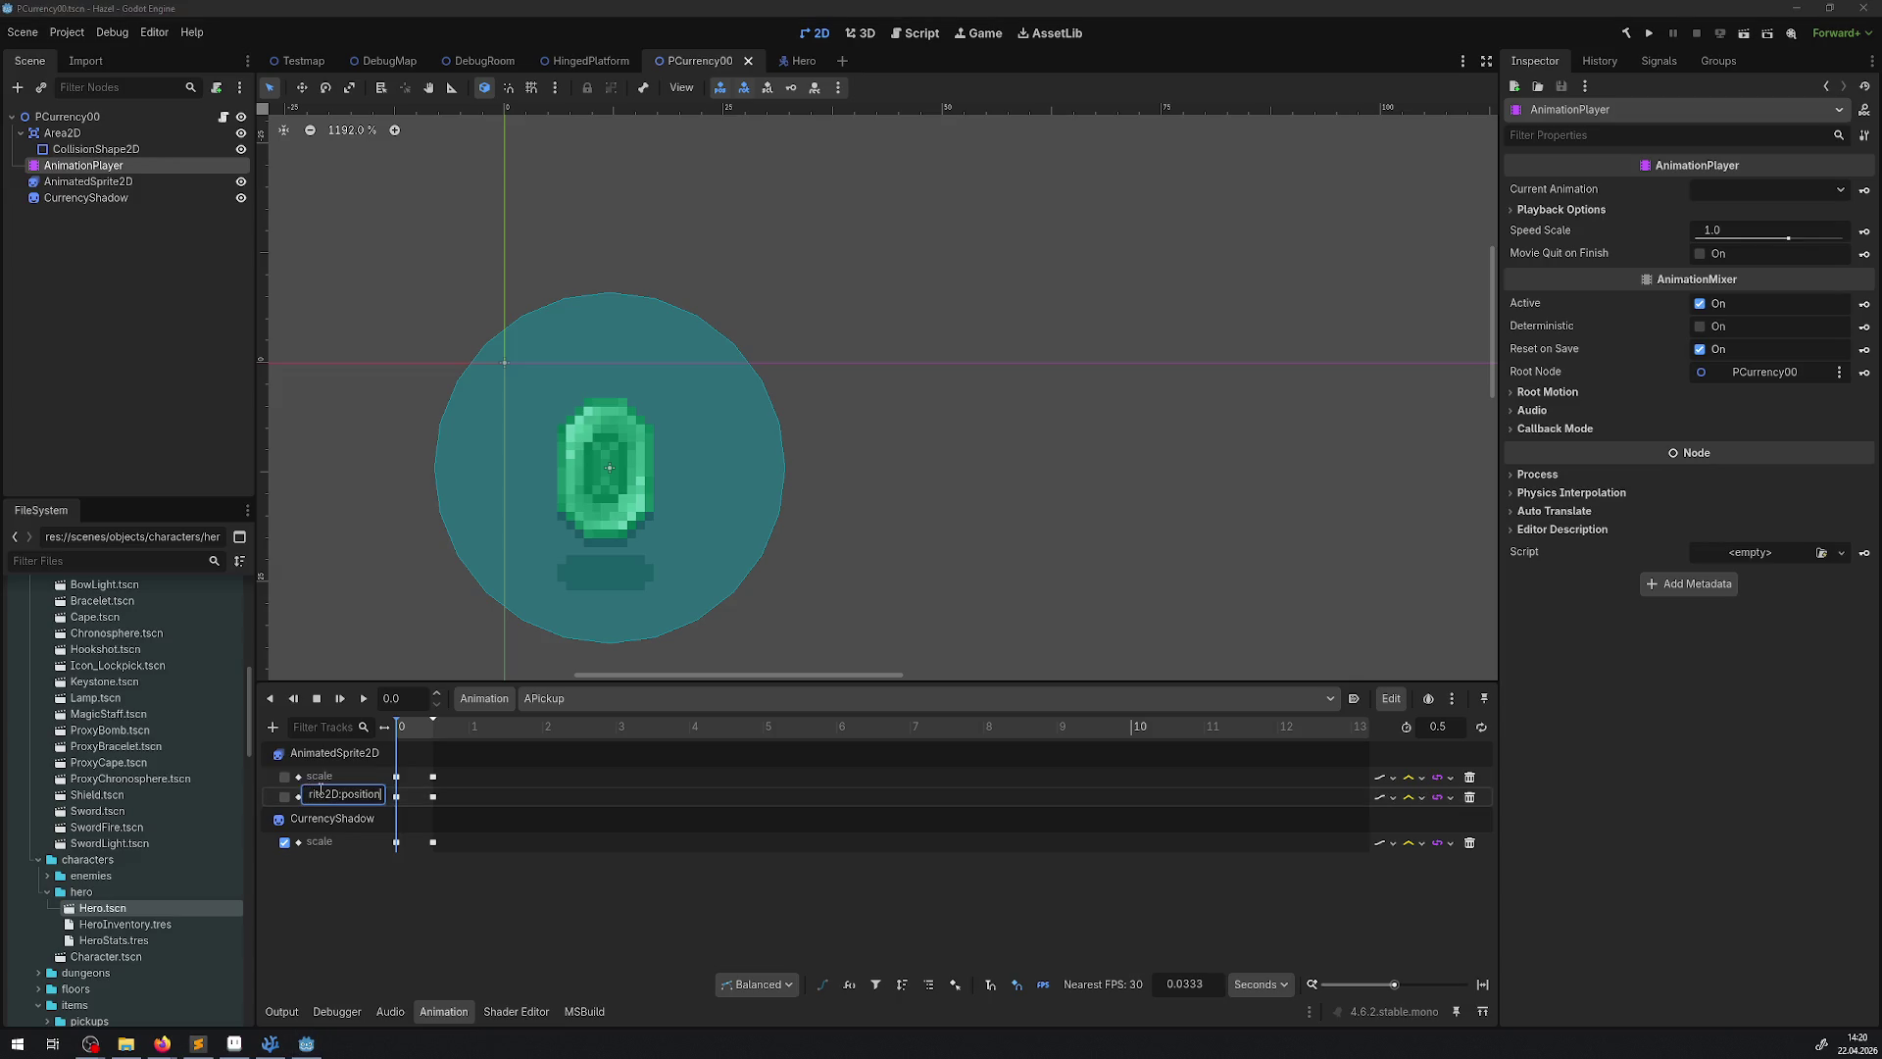
left_click(1469, 797)
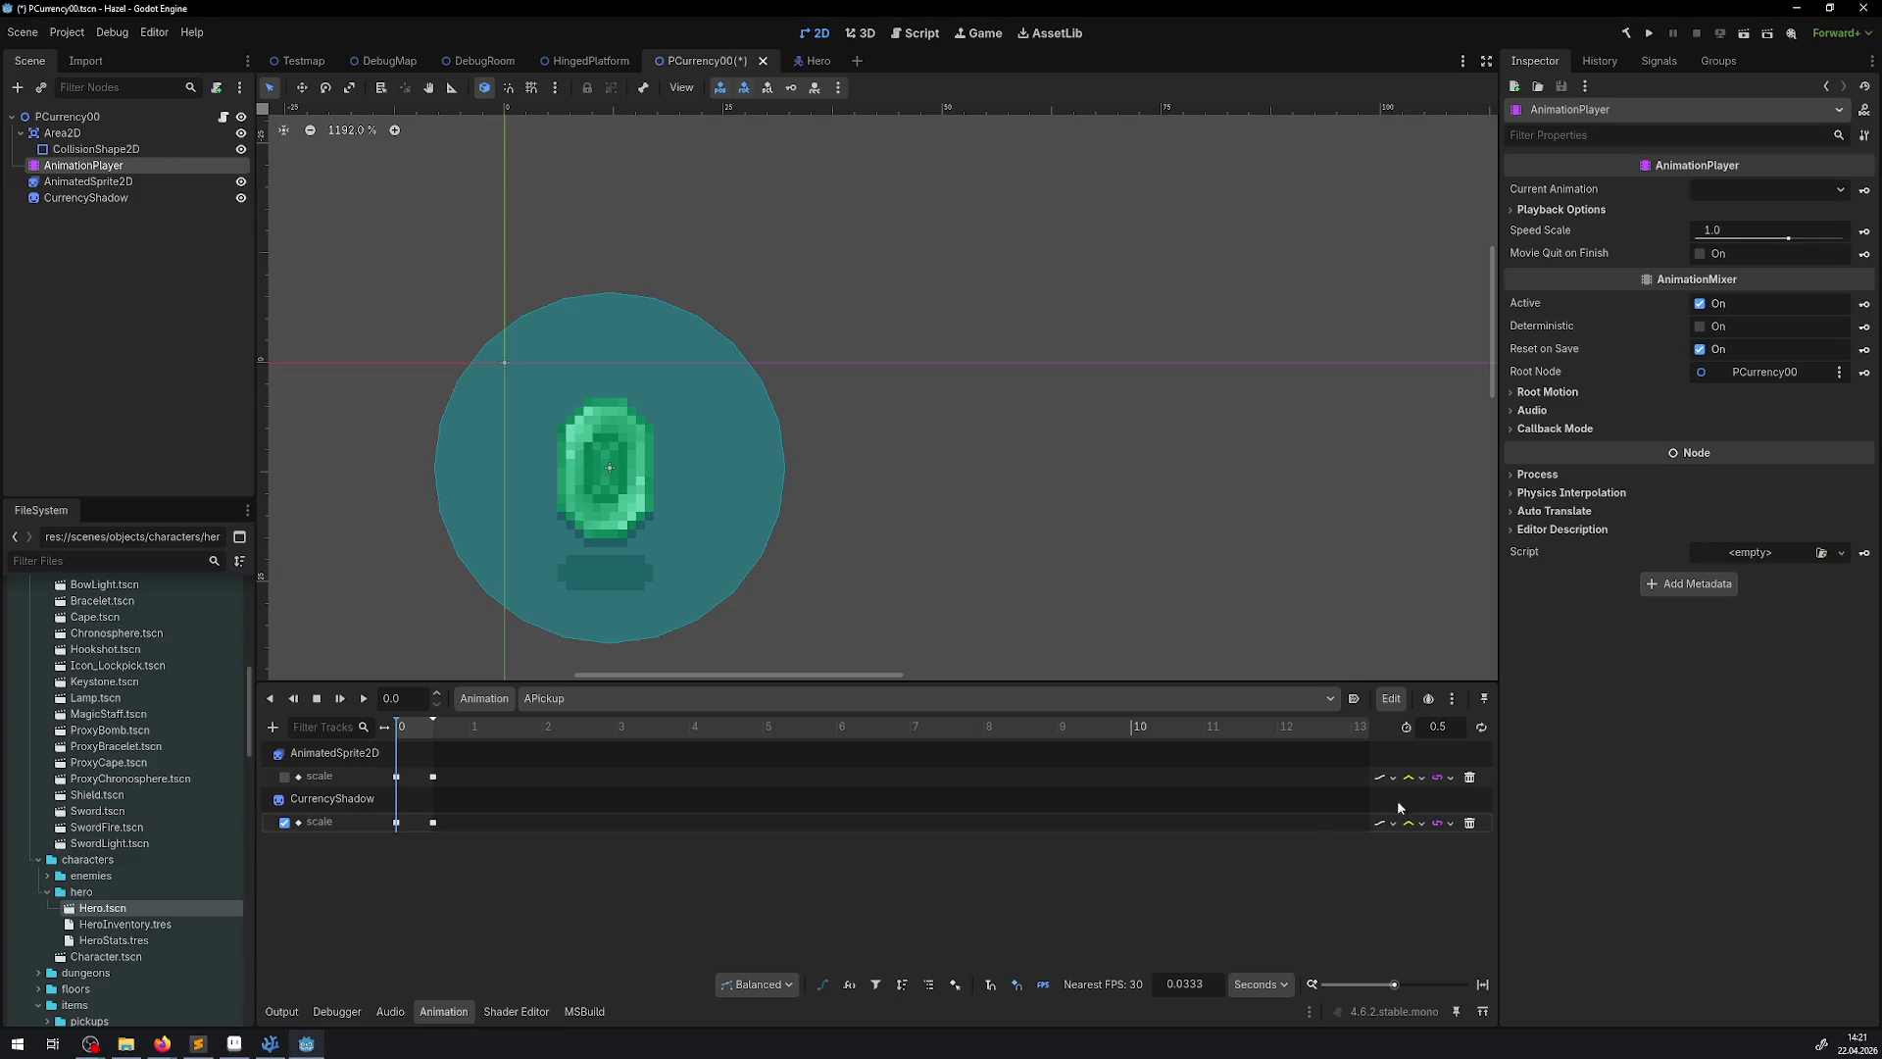
key("ctrl+s")
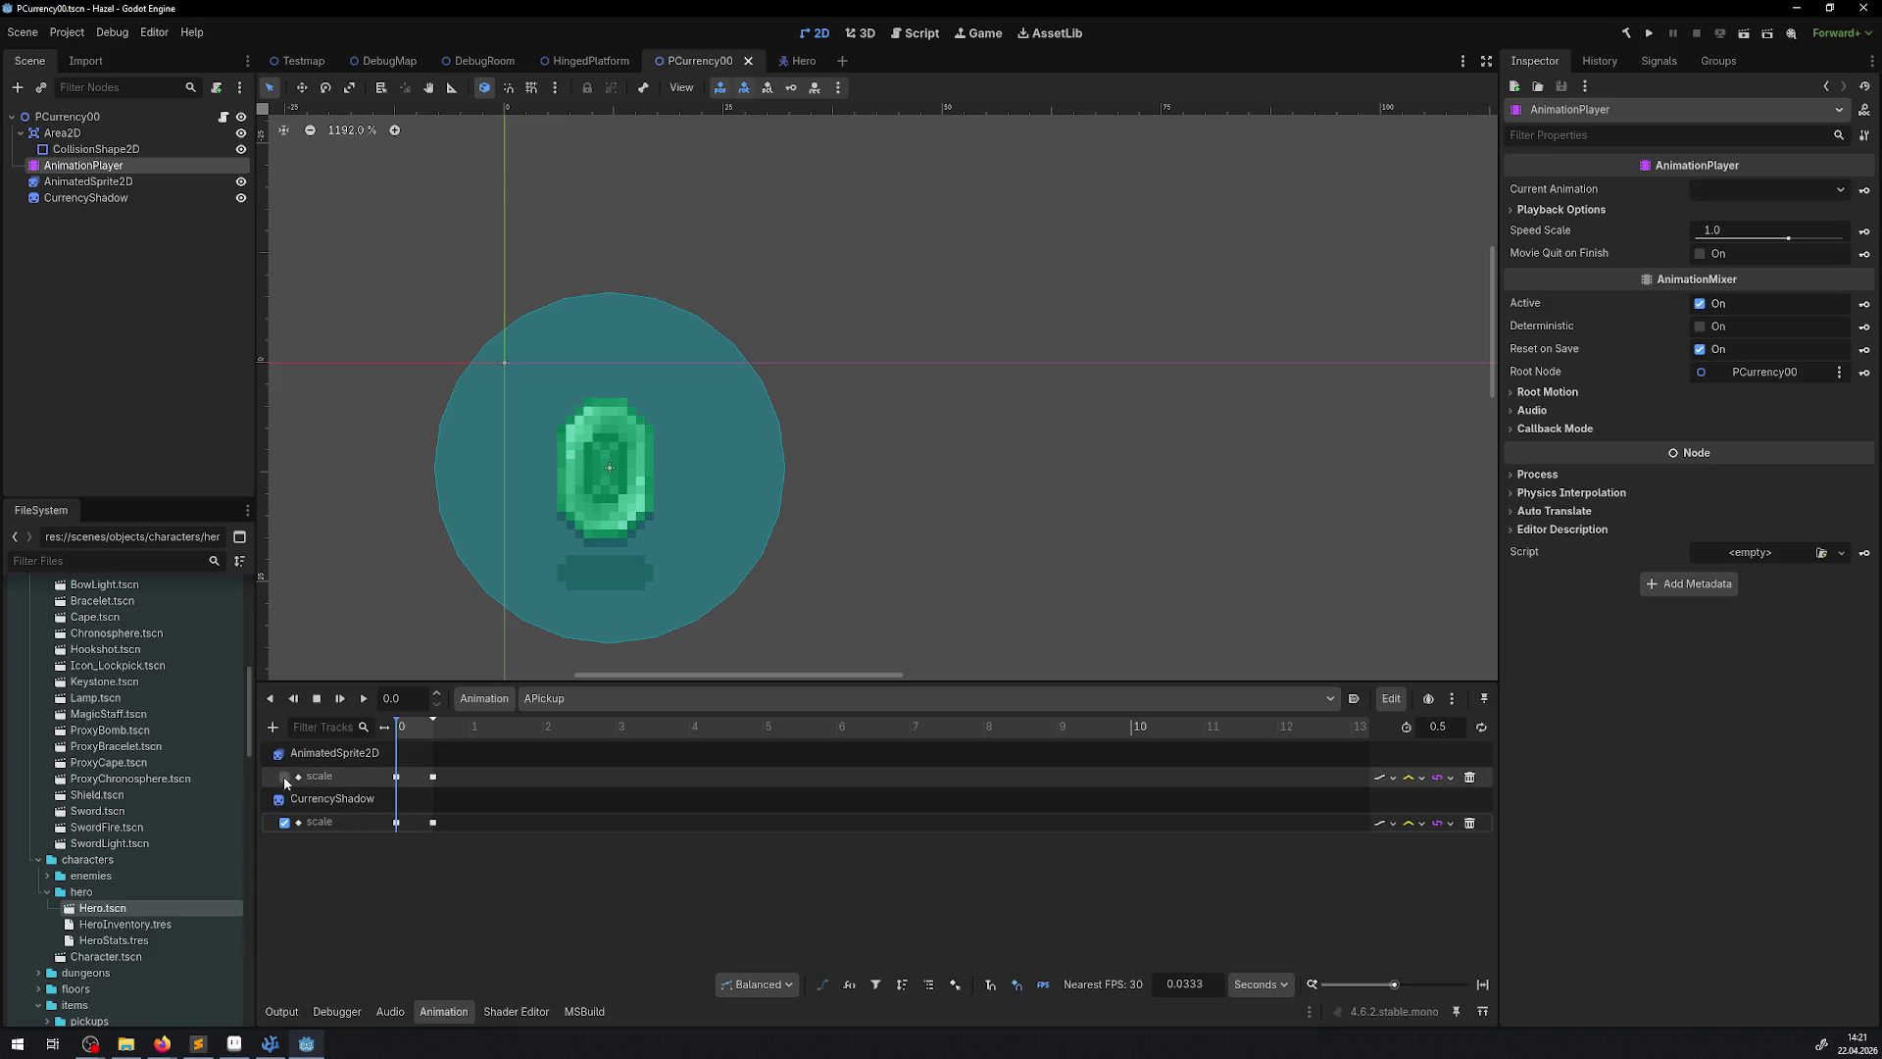
left_click(283, 777)
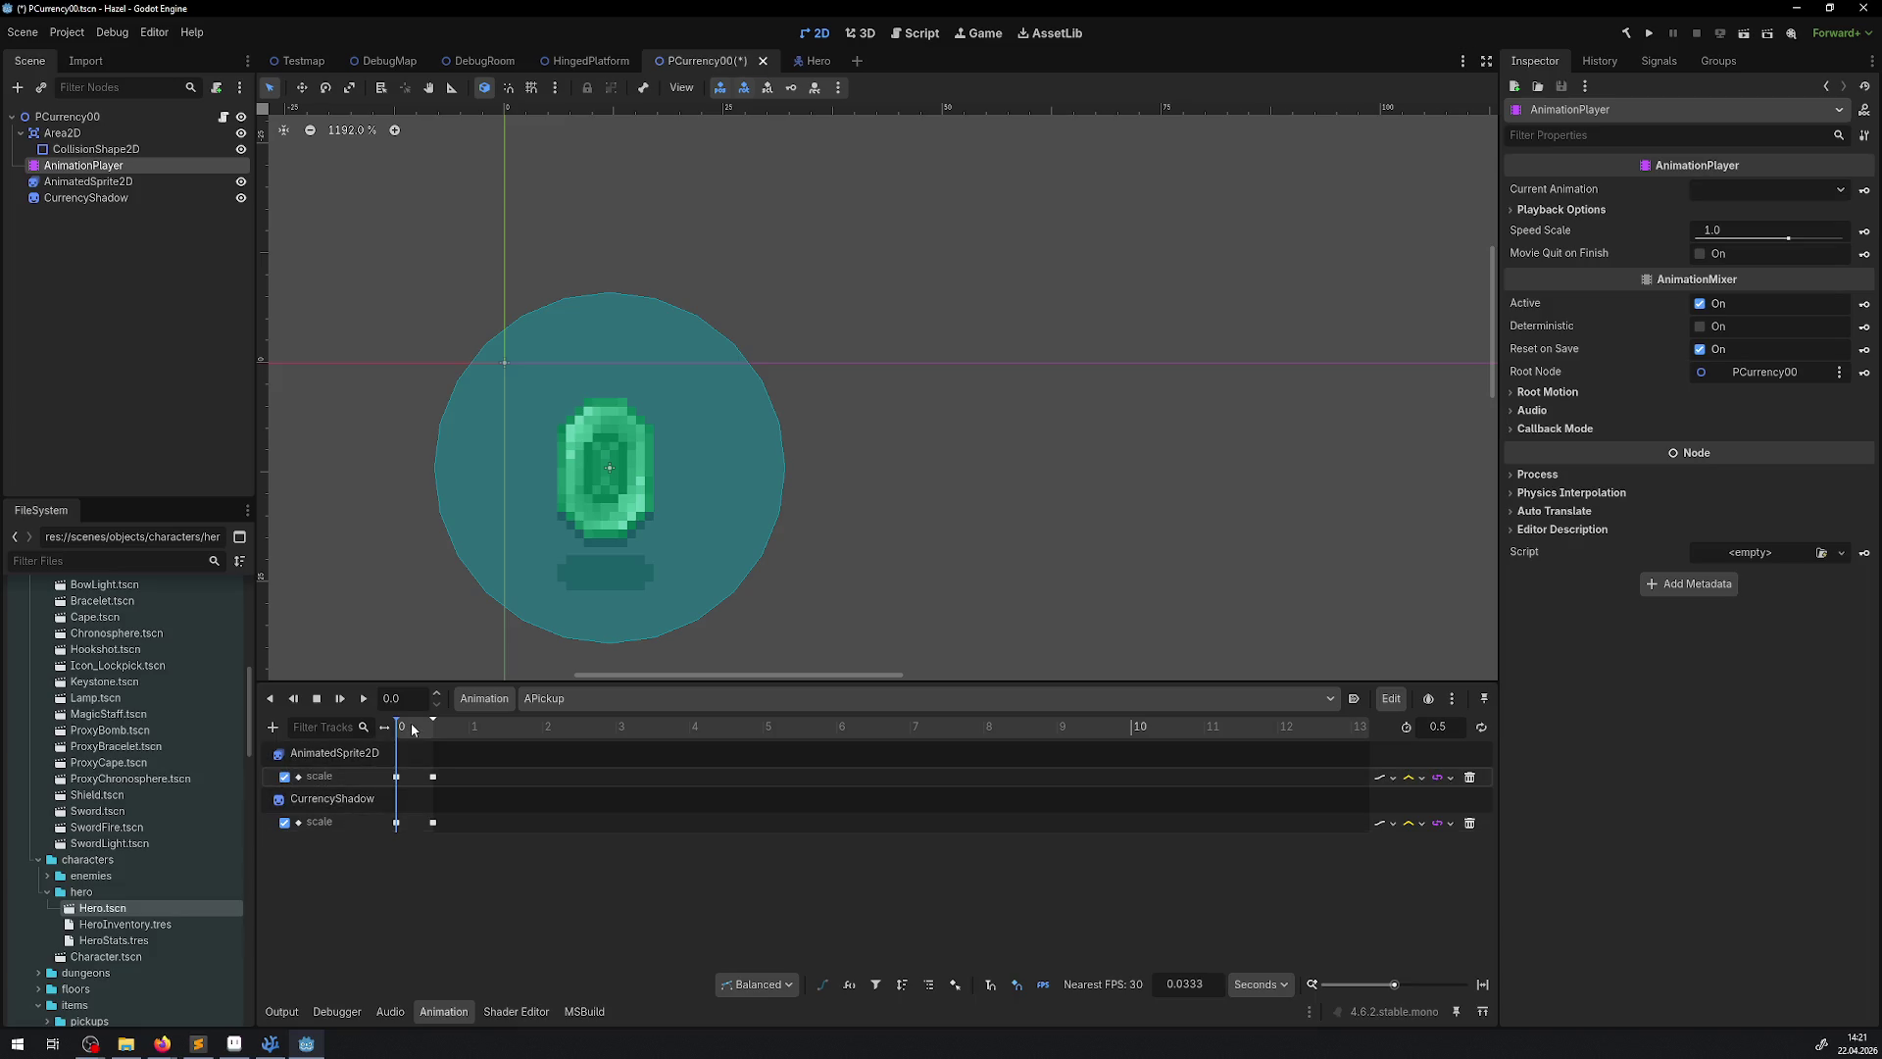
mouse_move(412, 729)
left_mouse_down()
mouse_move(429, 729)
mouse_move(397, 730)
mouse_move(435, 735)
mouse_move(403, 731)
left_mouse_up()
mouse_move(397, 730)
left_mouse_down()
mouse_move(439, 729)
mouse_move(396, 735)
left_mouse_up()
left_click(110, 183)
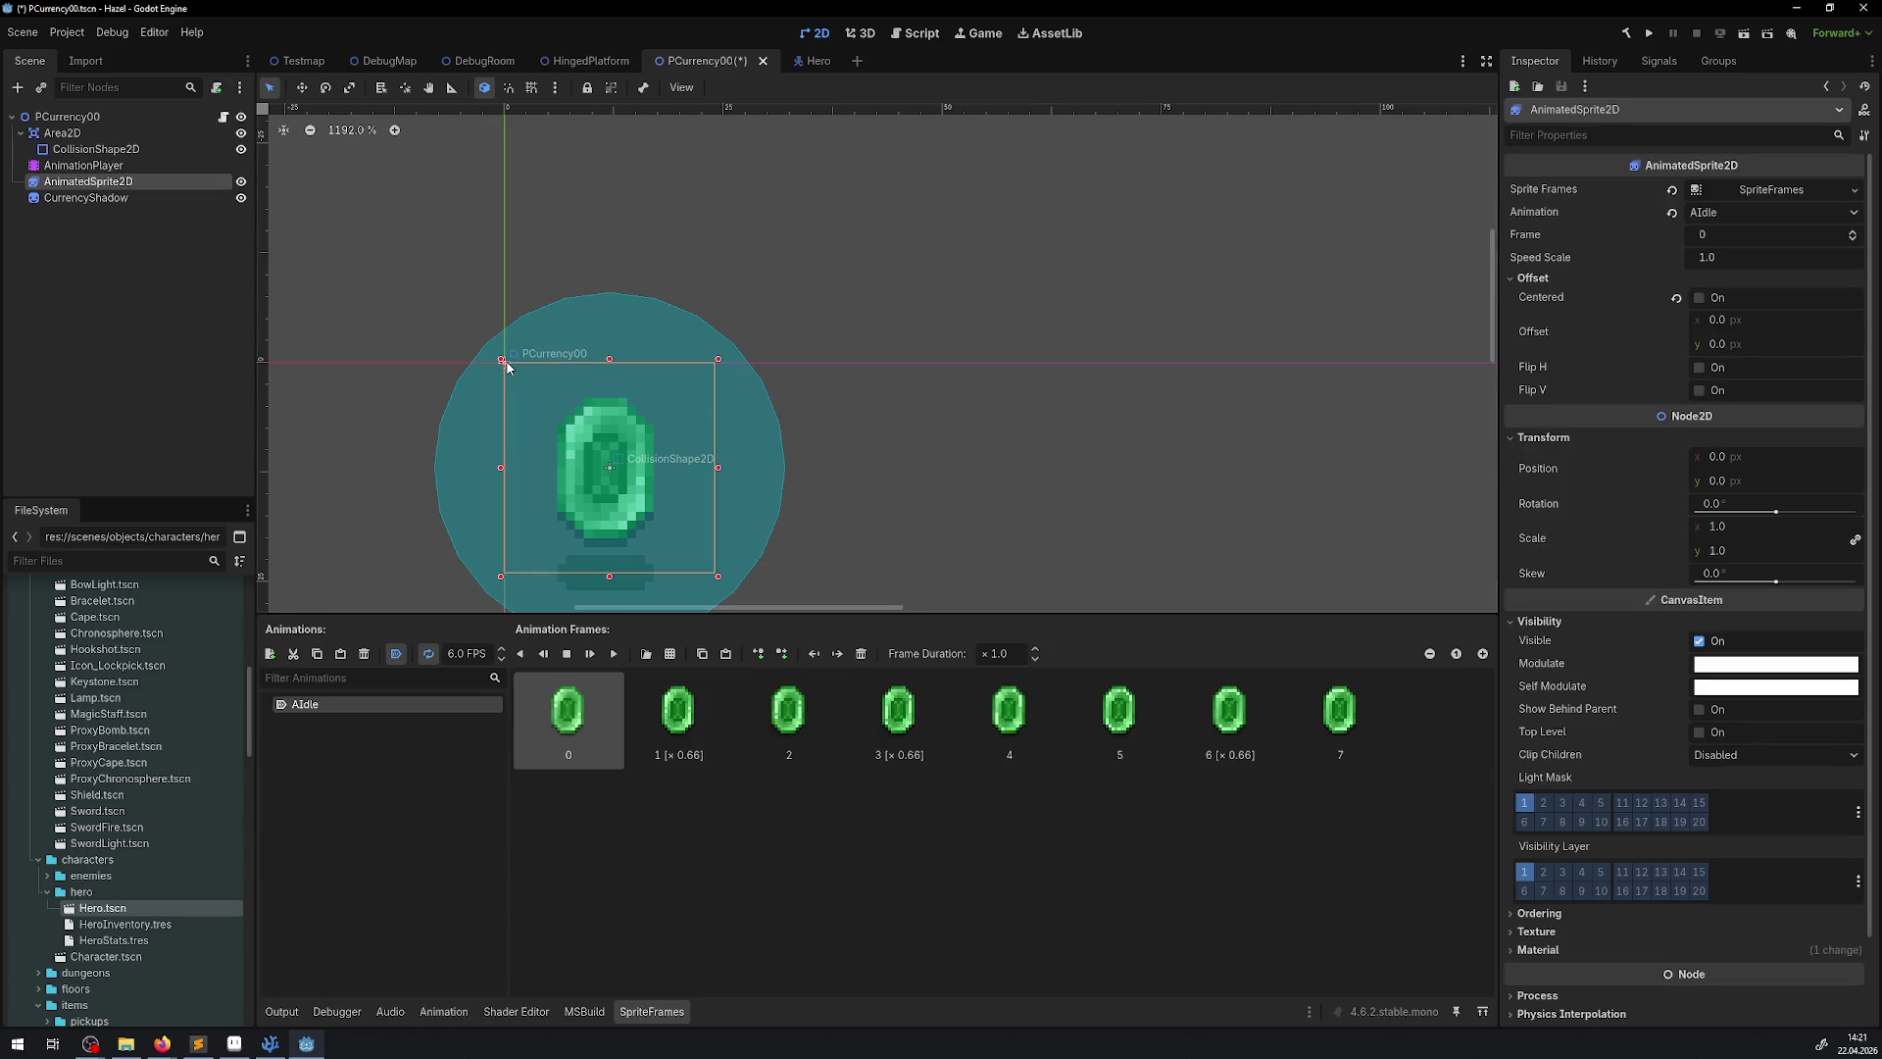
mouse_move(1723, 343)
left_mouse_down()
mouse_move(1754, 343)
mouse_move(1284, 343)
mouse_move(1509, 343)
left_mouse_up()
left_click(1723, 344)
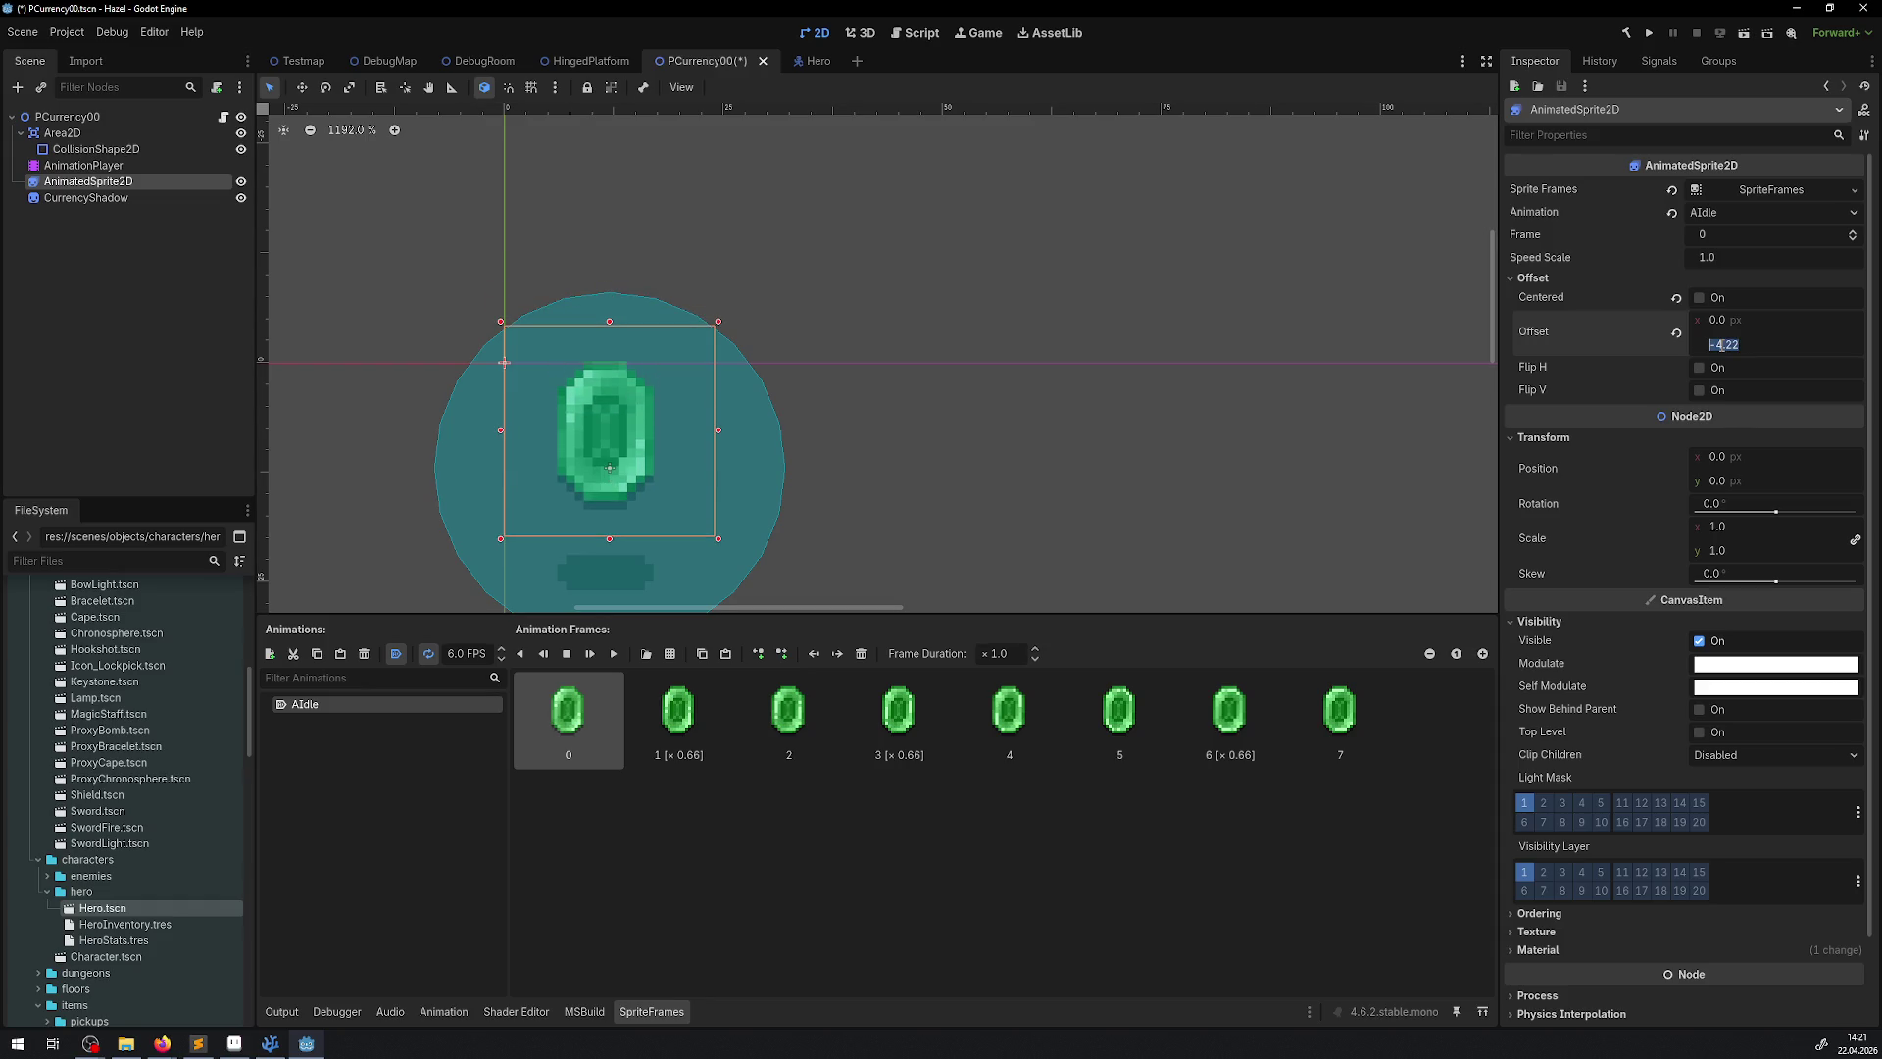
type("0")
key("Return")
key("ctrl+s")
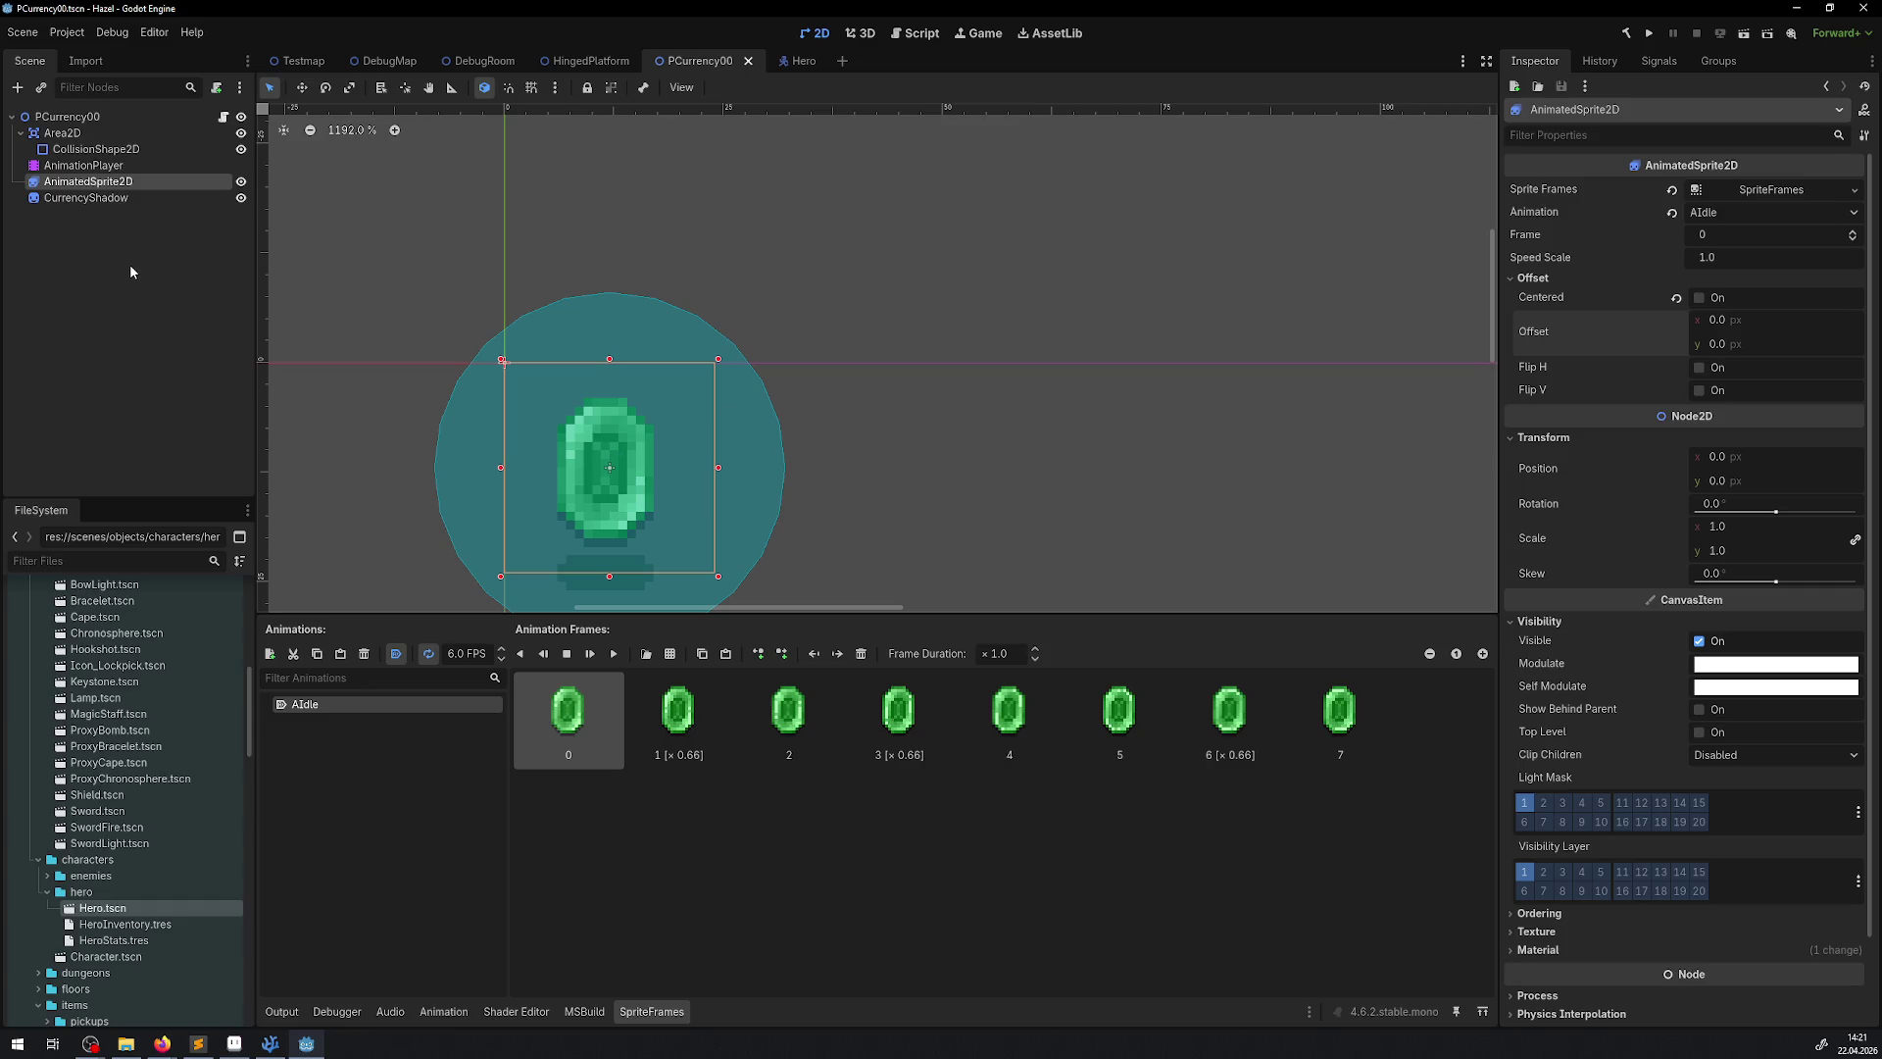
left_click(69, 115)
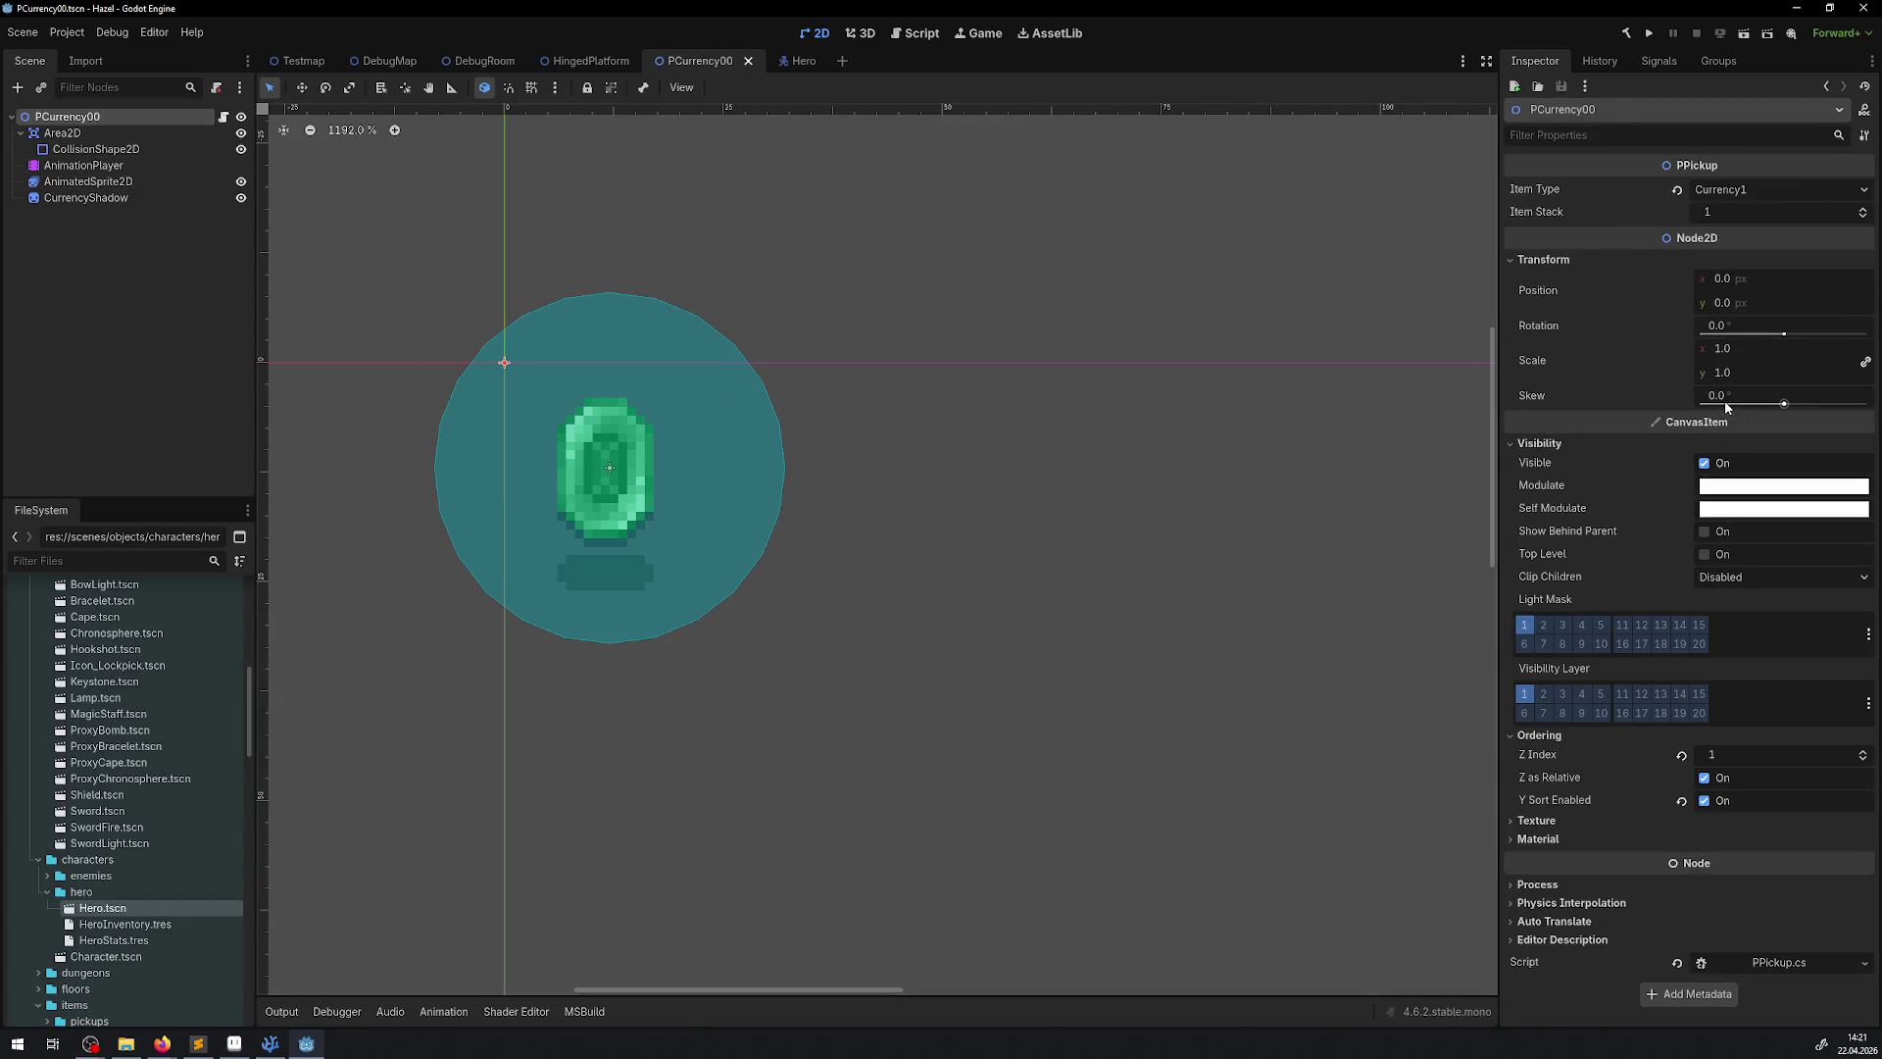
mouse_move(1742, 381)
left_mouse_down()
mouse_move(1662, 380)
mouse_move(1717, 380)
mouse_move(1678, 380)
left_mouse_up()
left_click(1742, 379)
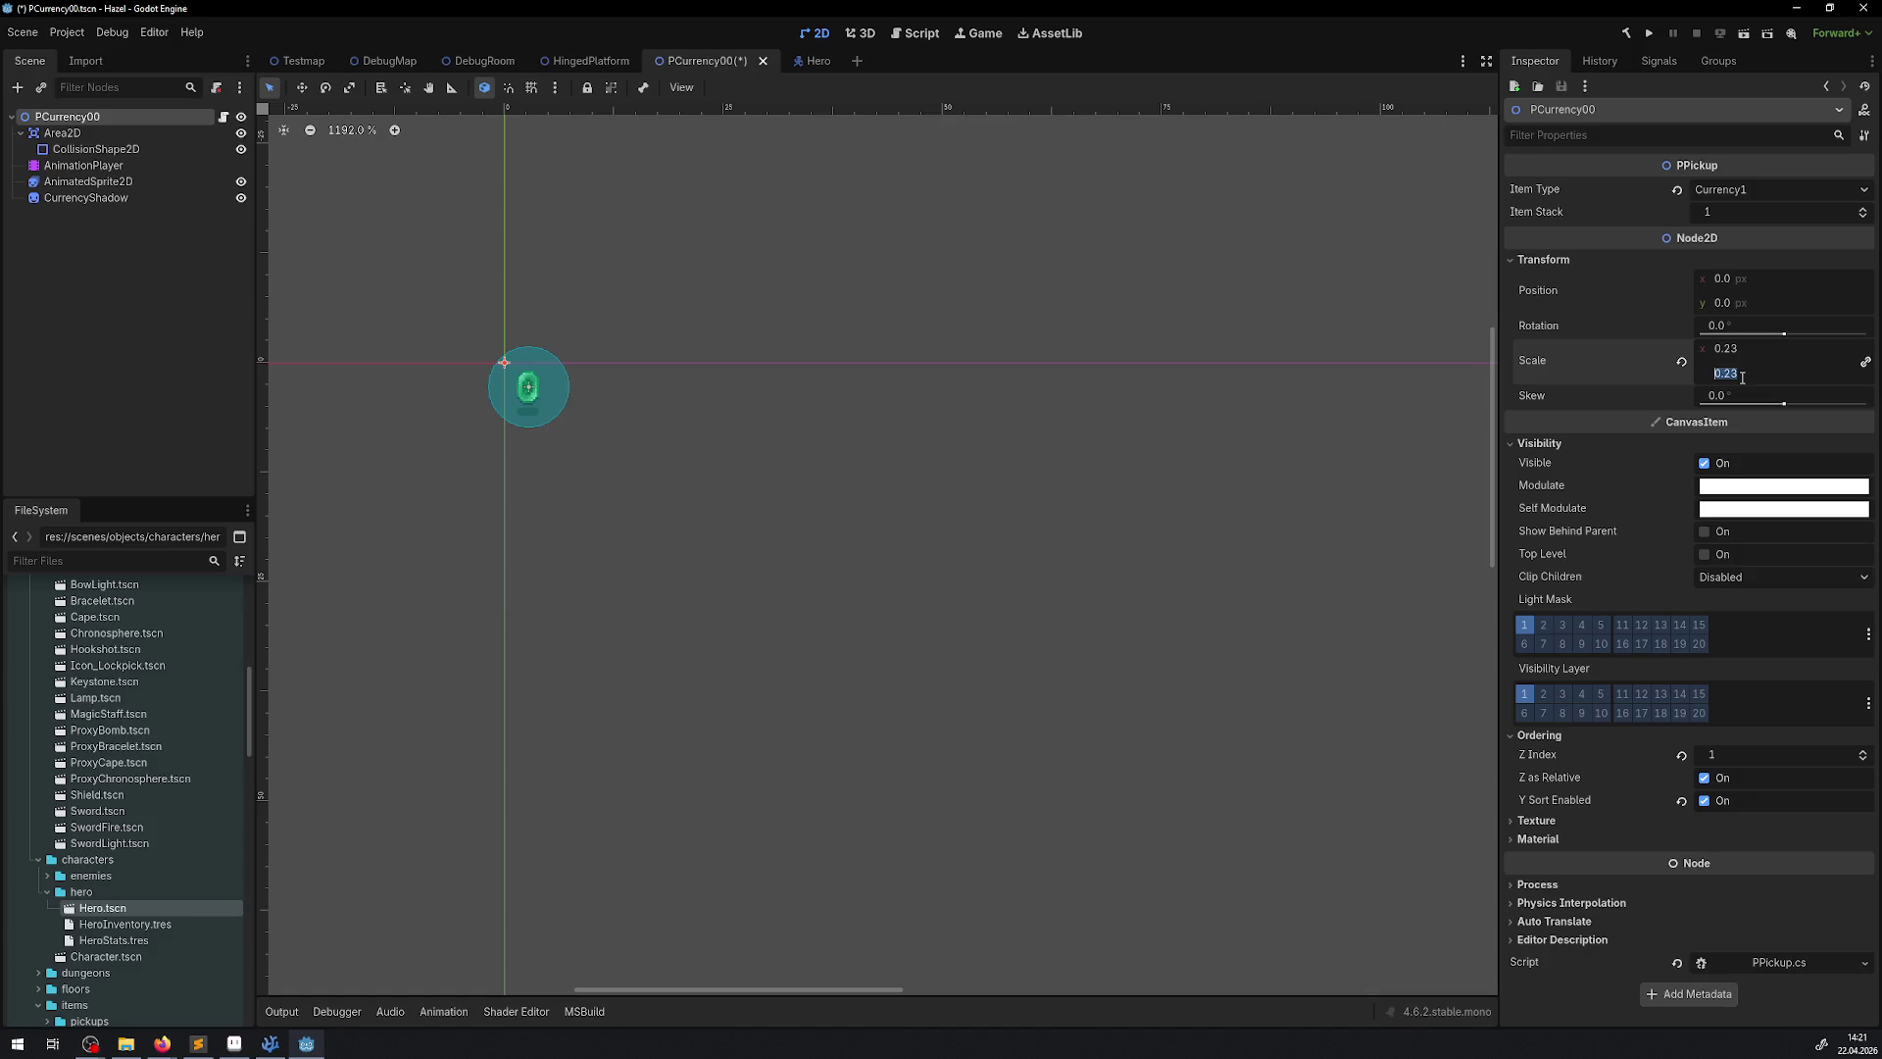
type("1")
key("Return")
key("ctrl+s")
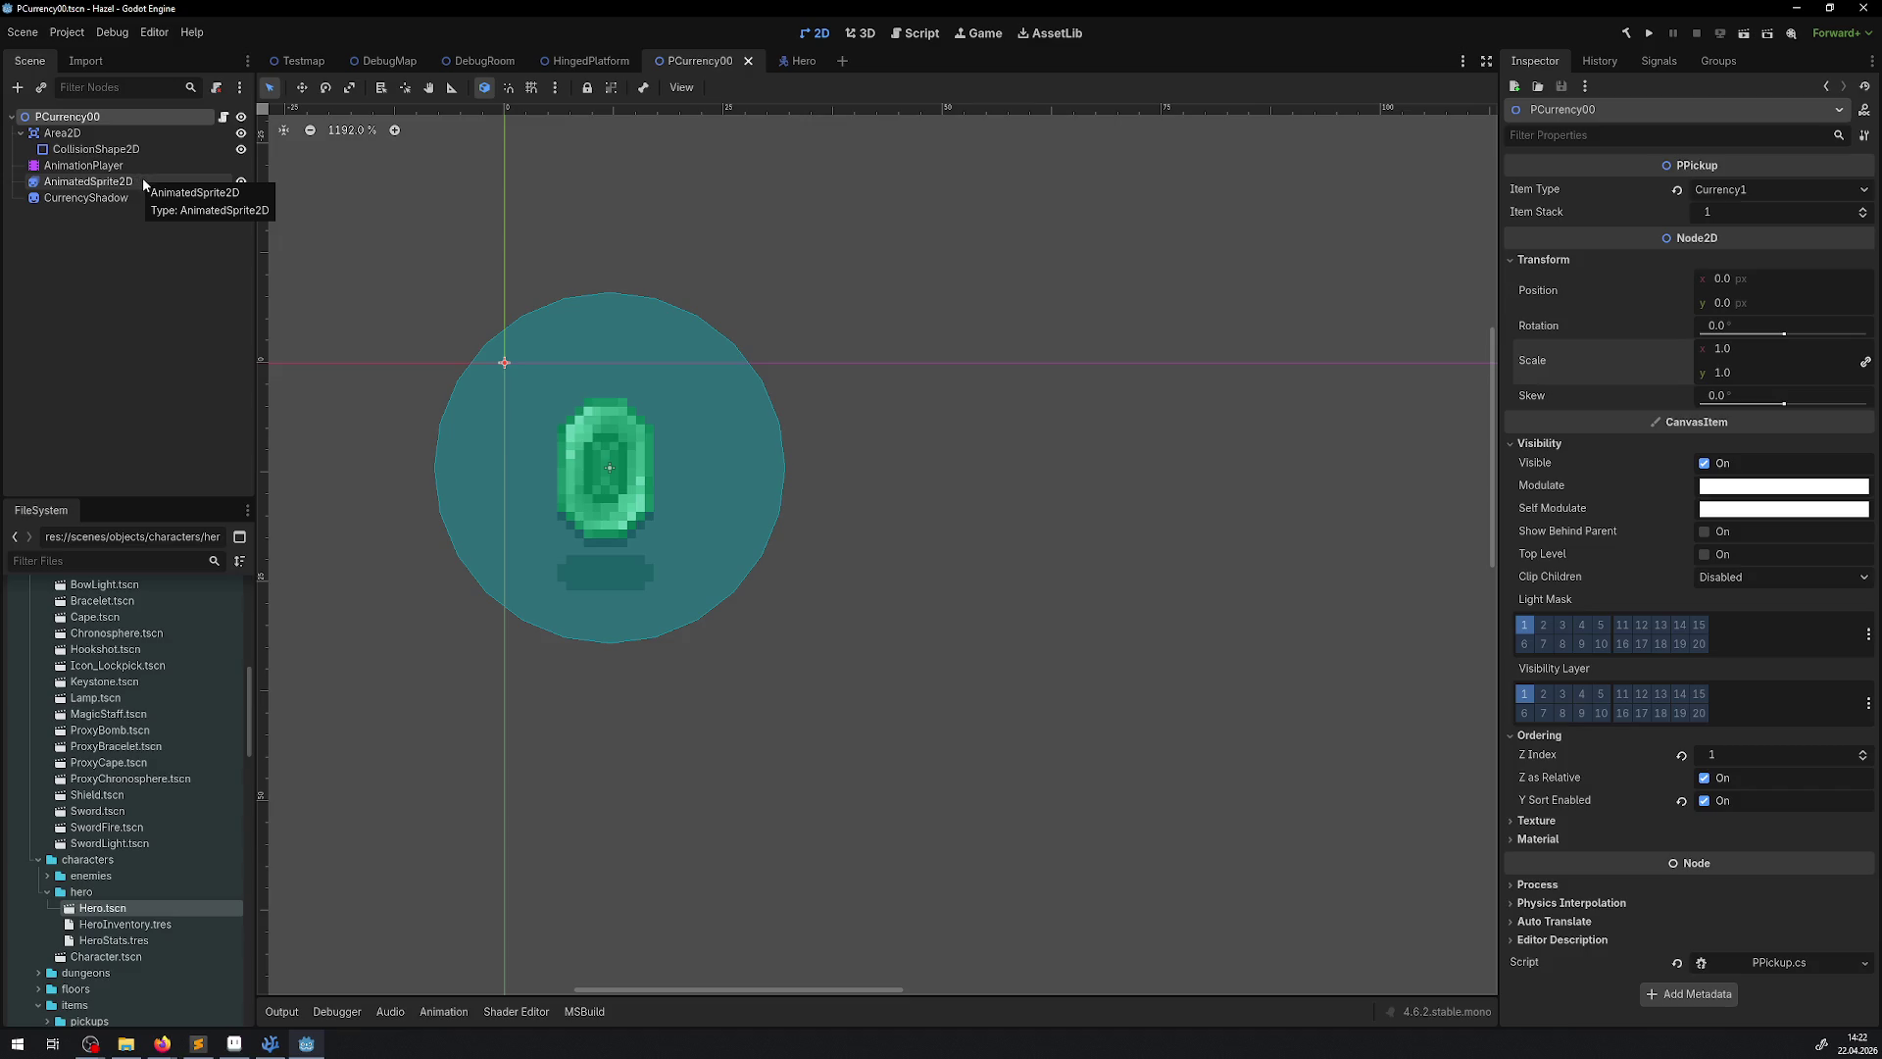
Select the AnimationPlayer and scrub part-way through the APickup animation
left_click(78, 166)
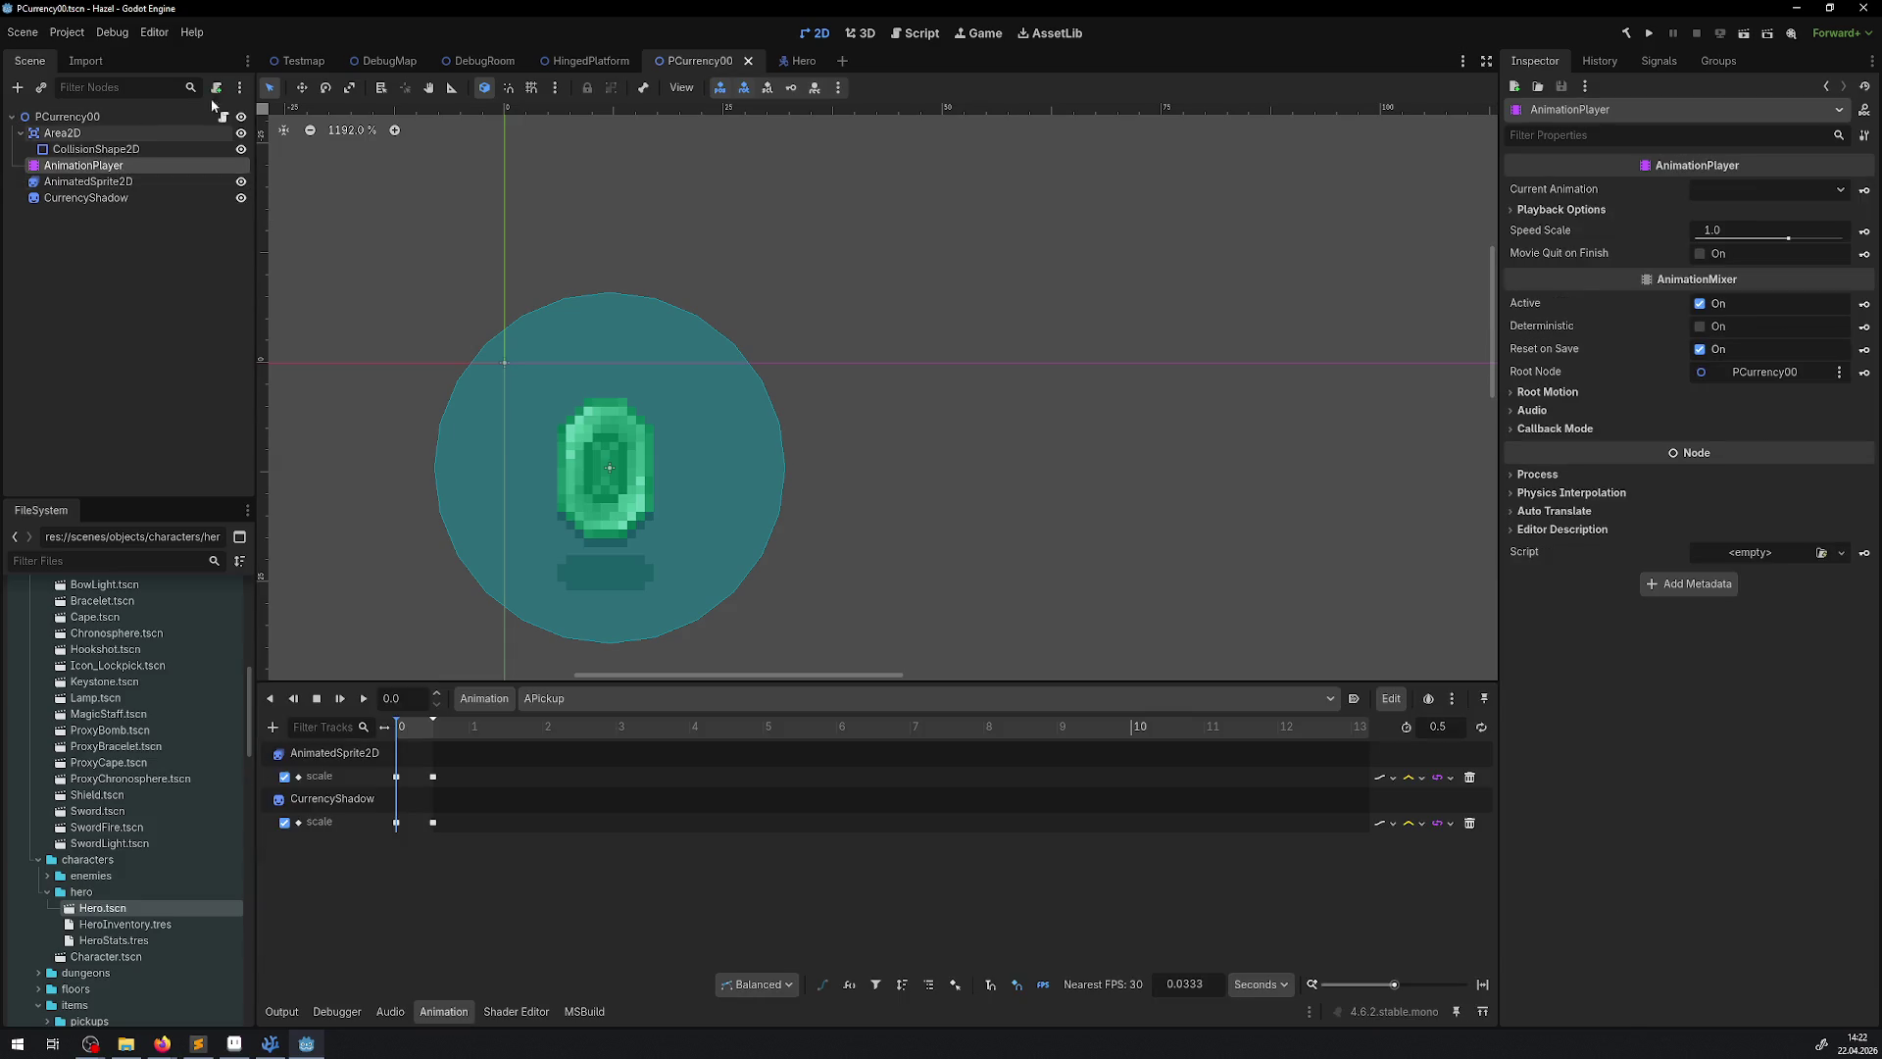
left_click(78, 183)
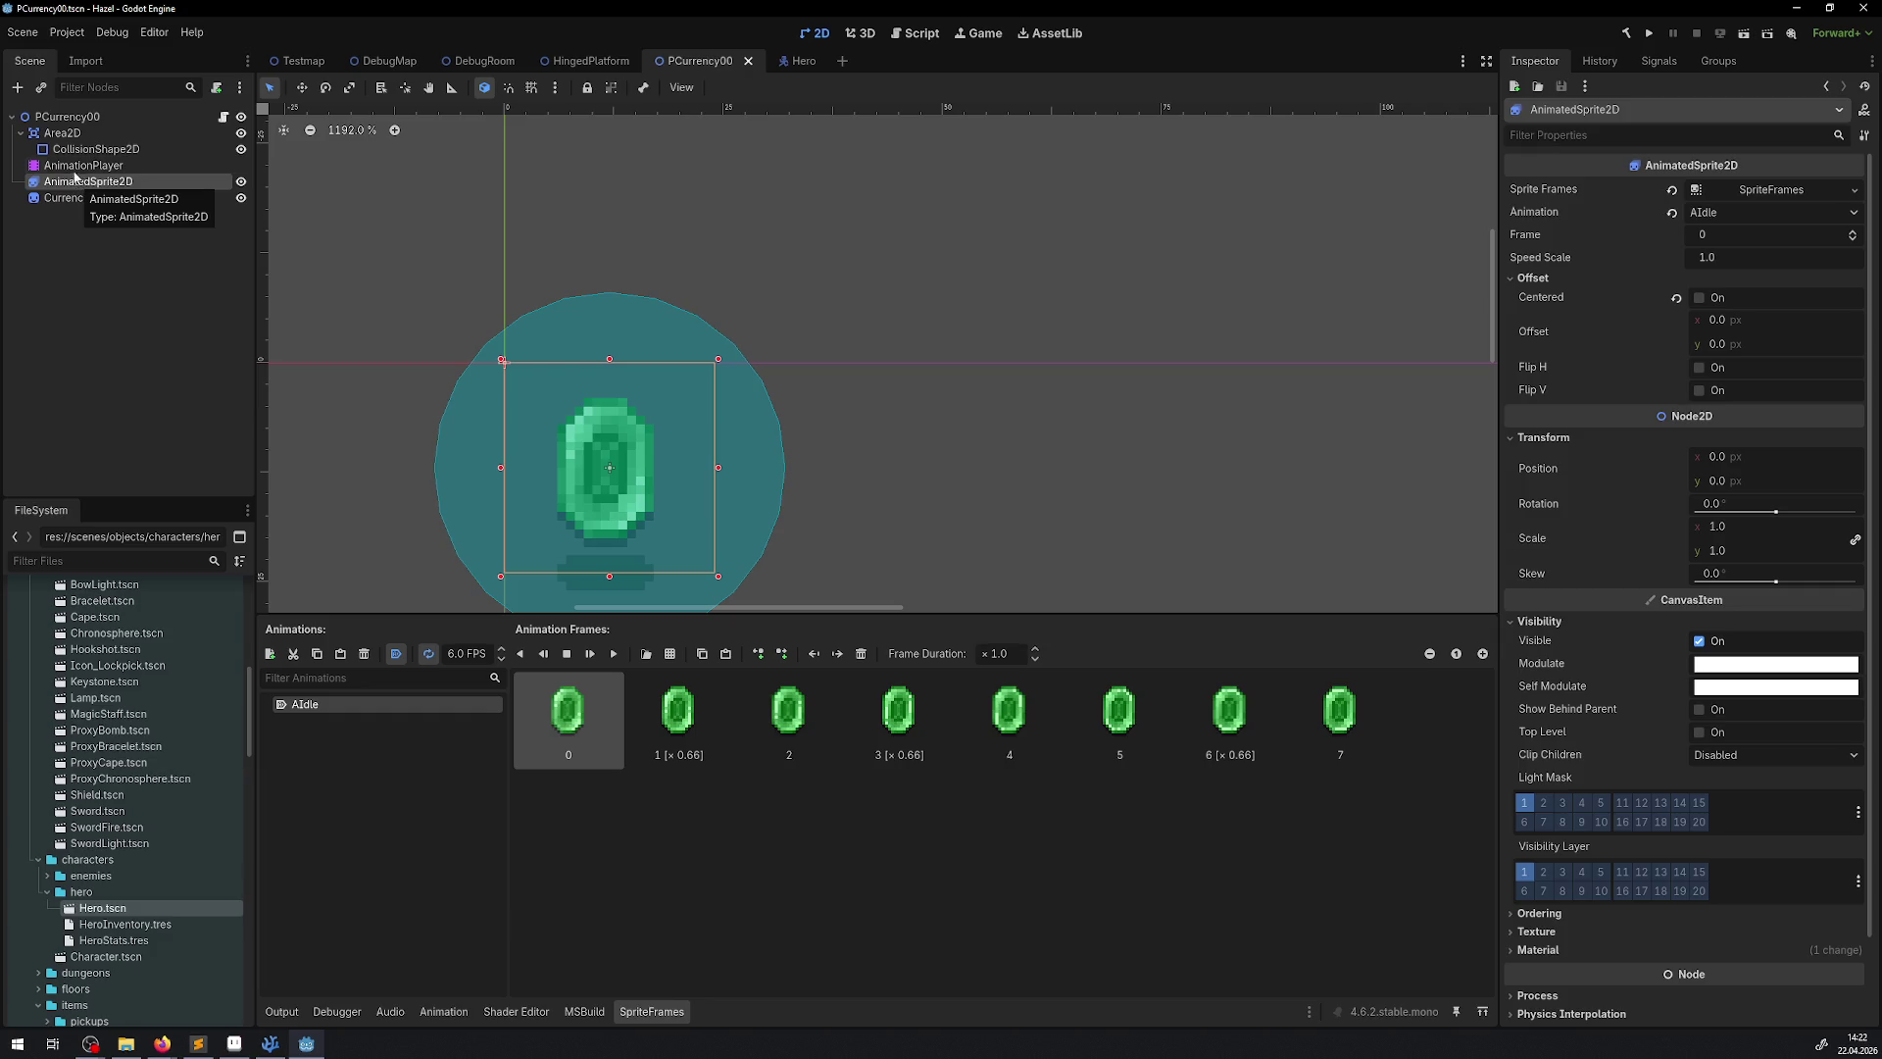
left_click(72, 164)
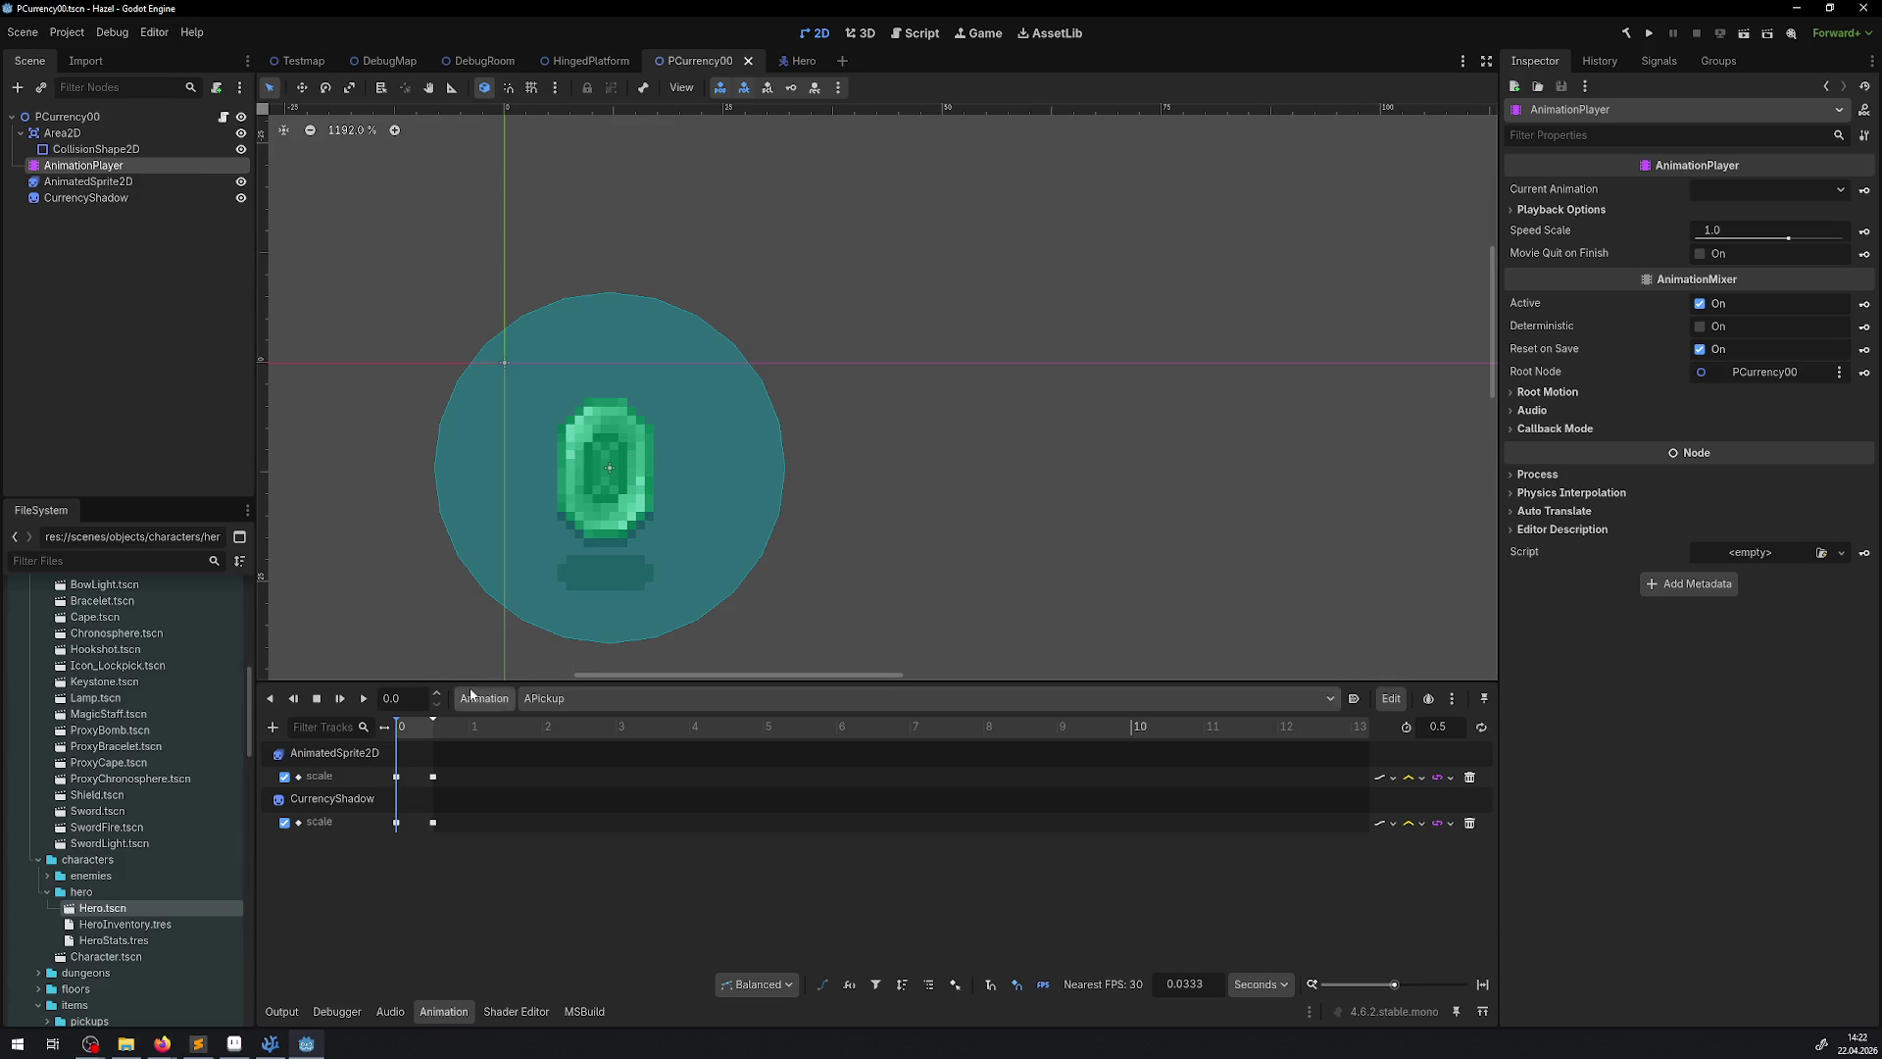
mouse_move(398, 730)
left_mouse_down()
mouse_move(449, 738)
mouse_move(302, 745)
left_mouse_up()
Preview the AIdle animation, then the ADisappearing fade-out, and return to the start
left_click(608, 698)
left_click(584, 743)
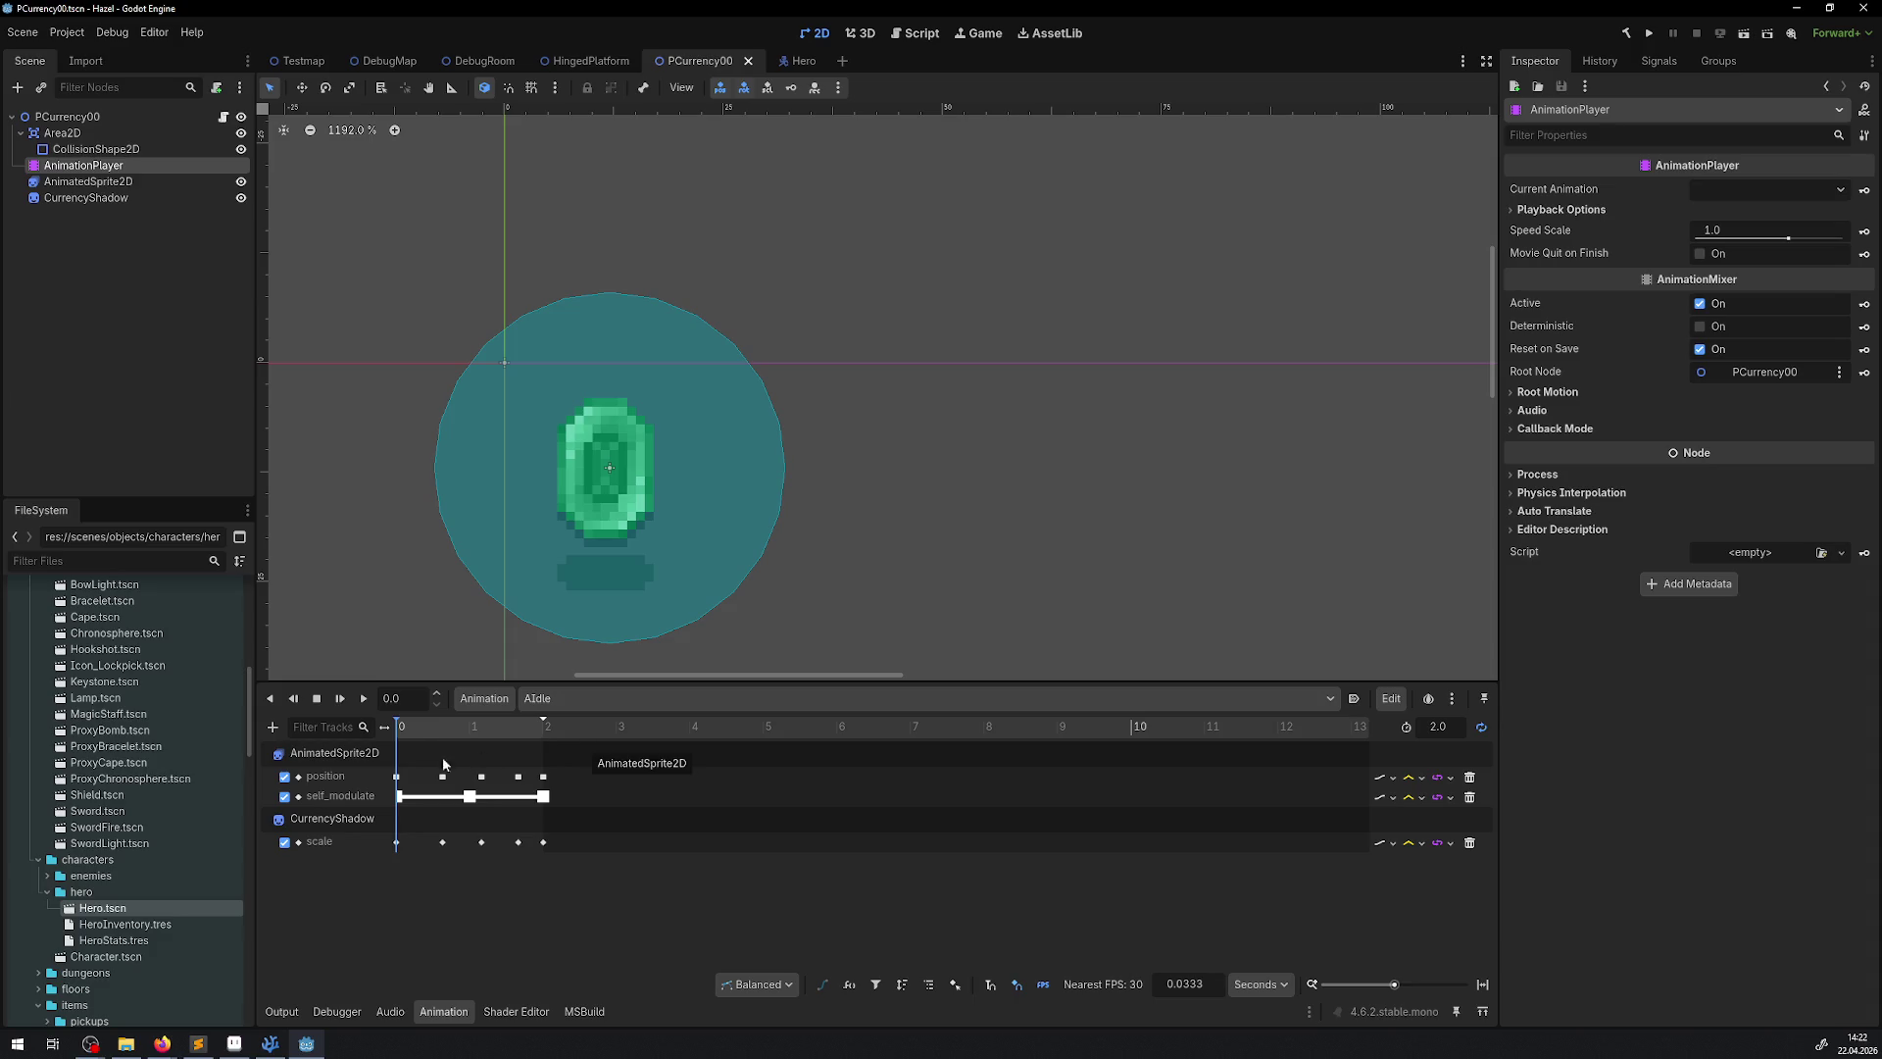
mouse_move(419, 730)
left_mouse_down()
mouse_move(602, 731)
mouse_move(381, 726)
left_mouse_up()
left_click(598, 698)
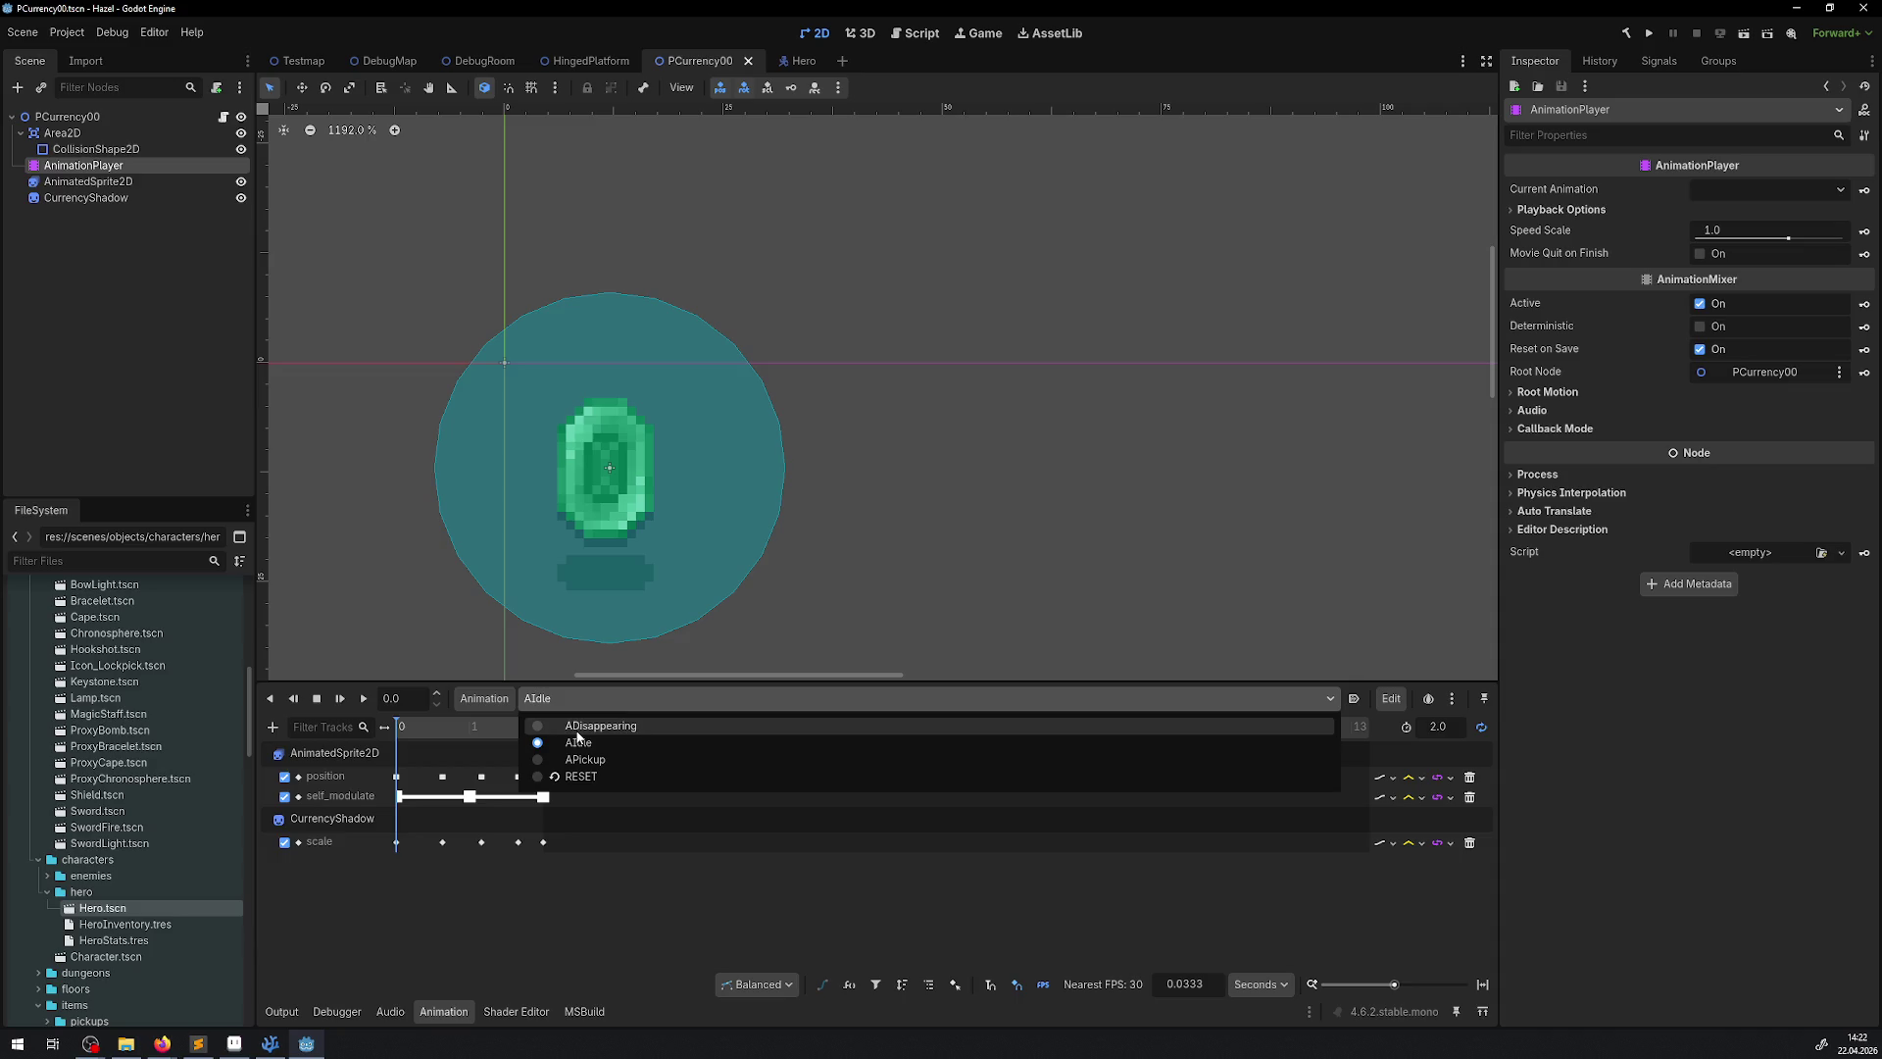
left_click(571, 729)
mouse_move(570, 729)
left_mouse_down()
mouse_move(419, 727)
mouse_move(1030, 730)
mouse_move(1086, 770)
mouse_move(1215, 775)
left_mouse_up()
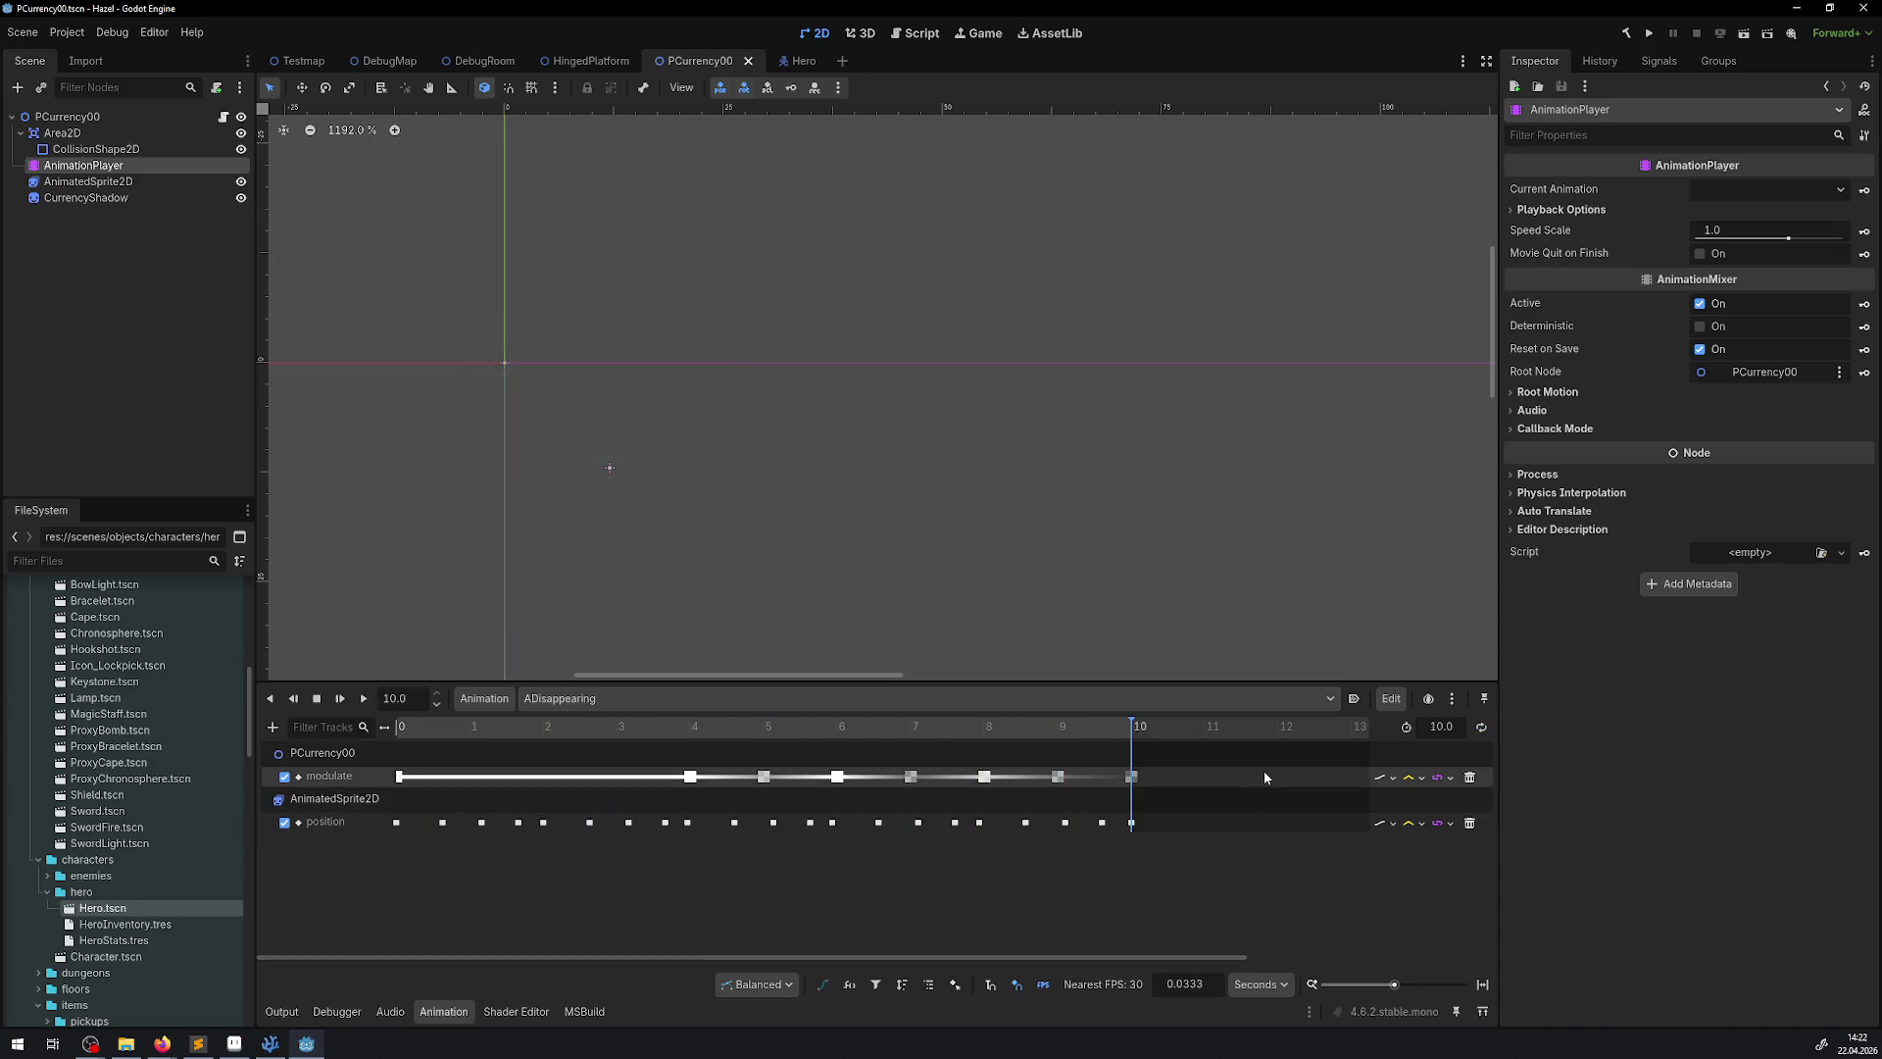
key("s")
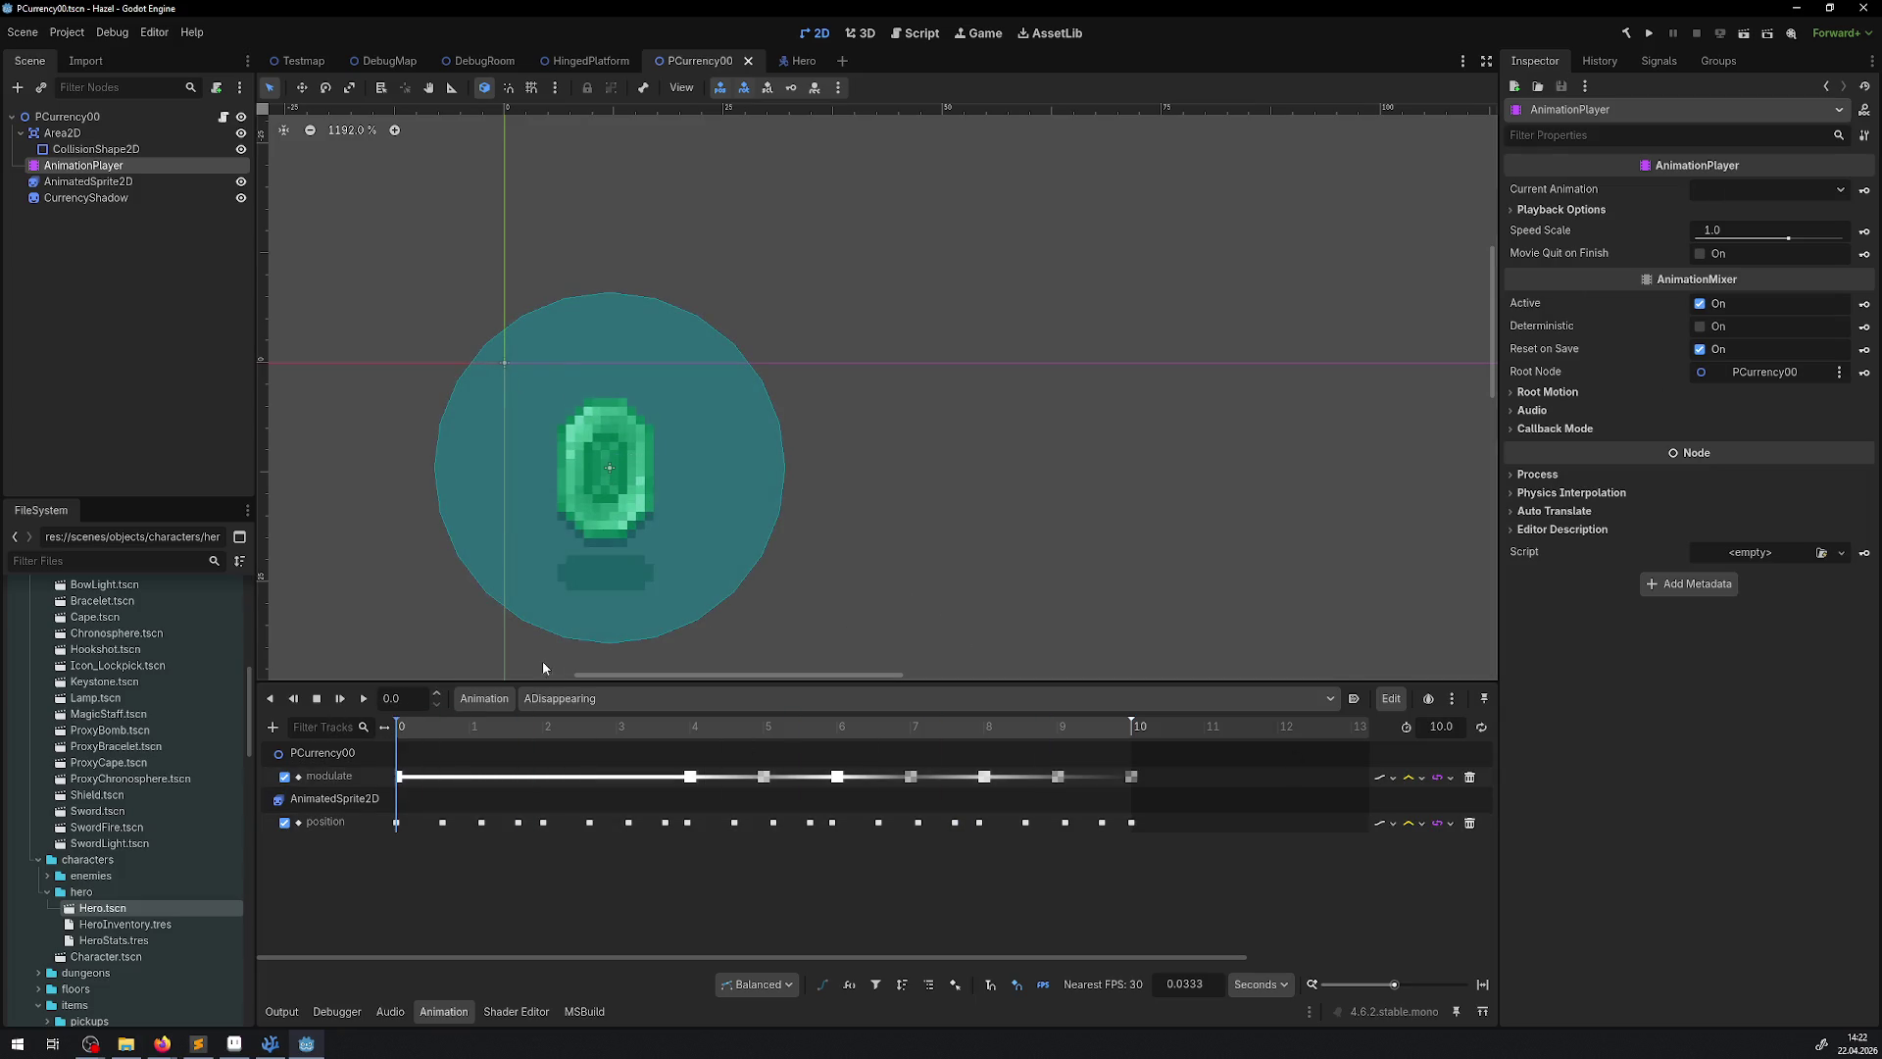
Switch back to APickup, preview the shrink, and select the gem's AnimatedSprite2D
left_click(554, 698)
left_click(592, 760)
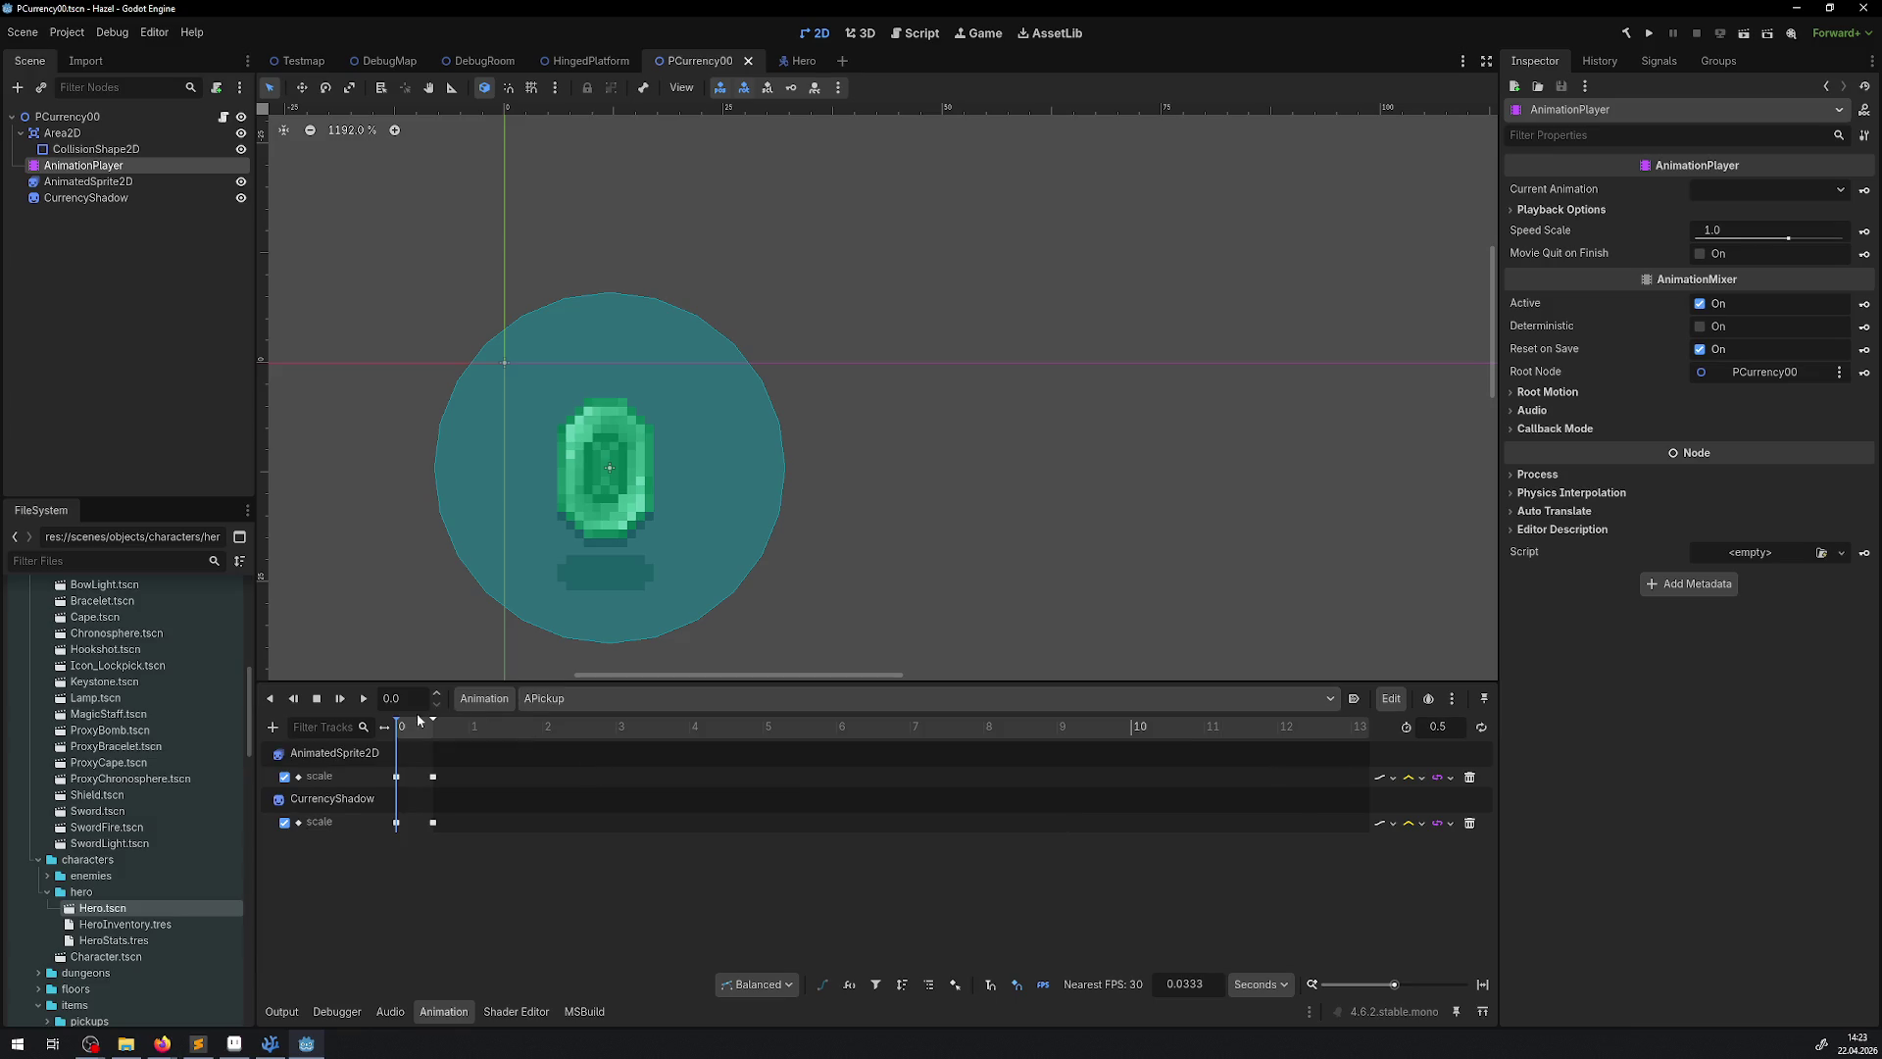
mouse_move(418, 723)
left_mouse_down()
mouse_move(434, 732)
mouse_move(398, 732)
mouse_move(451, 738)
mouse_move(398, 743)
left_mouse_up()
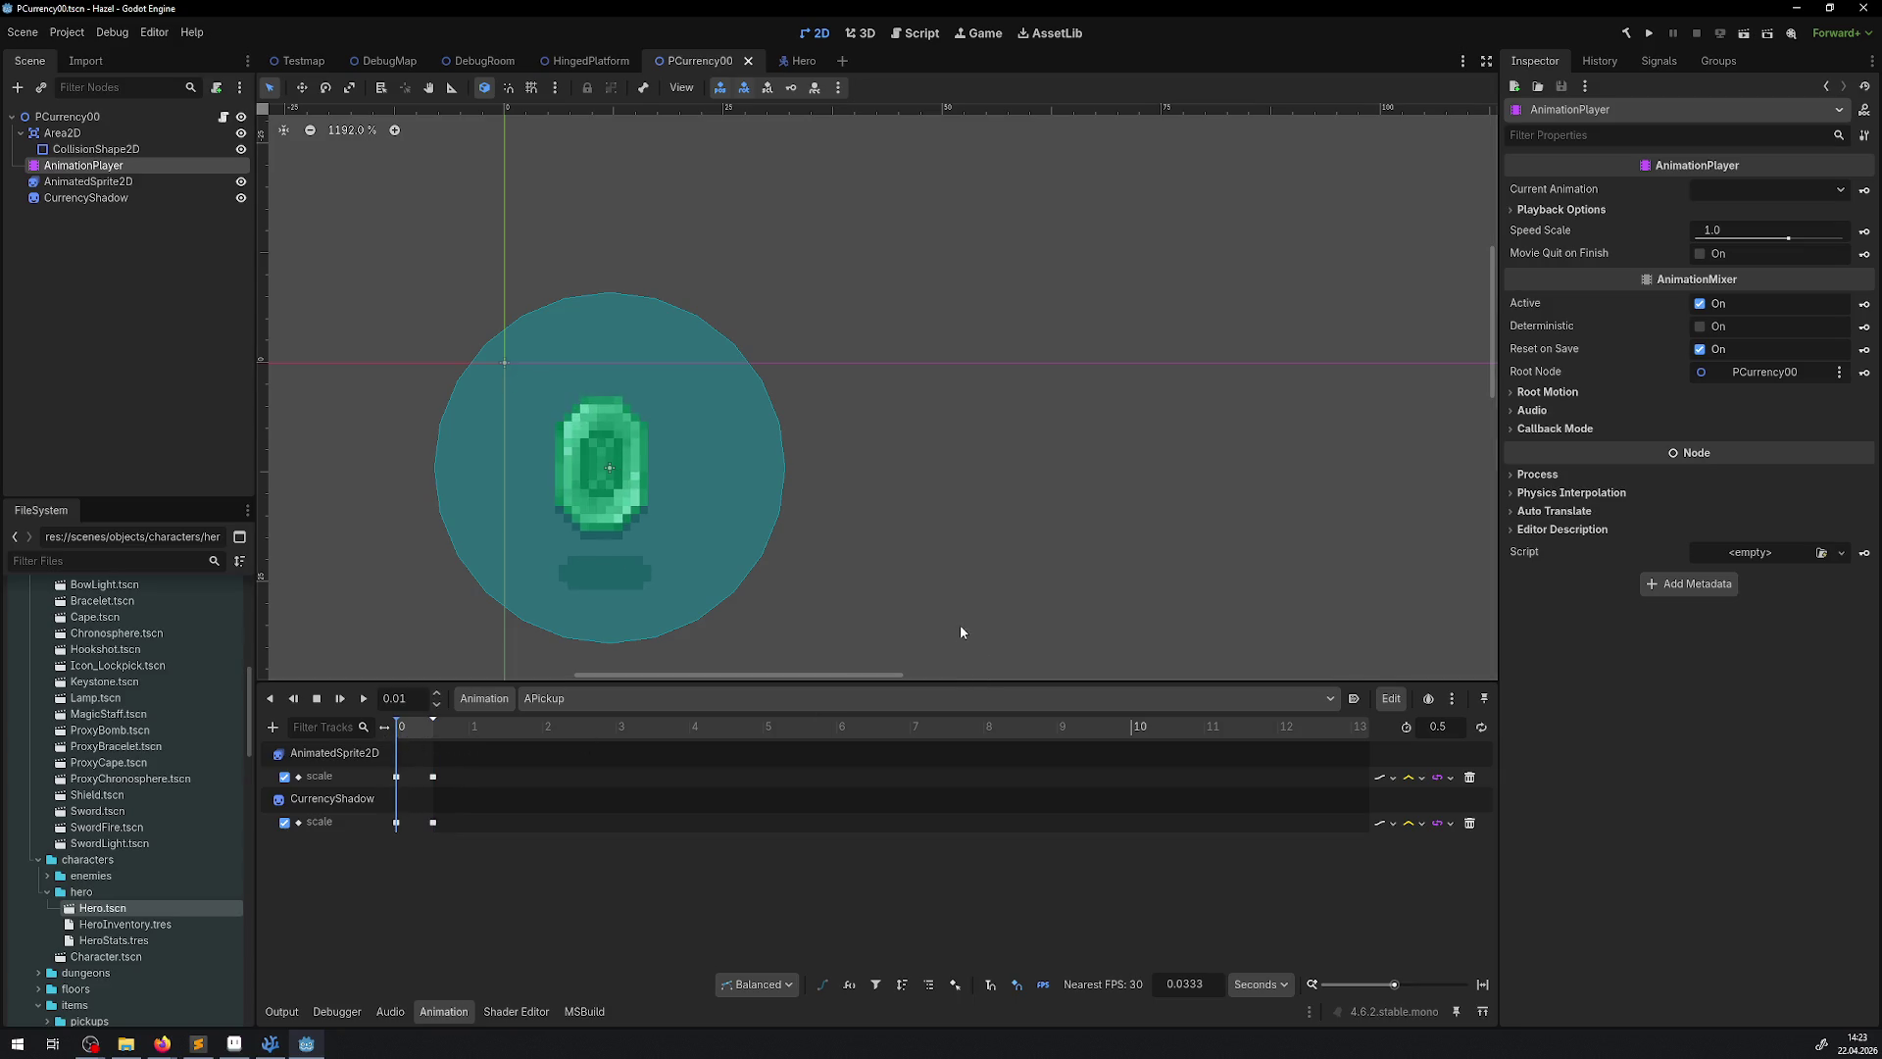
left_click(86, 184)
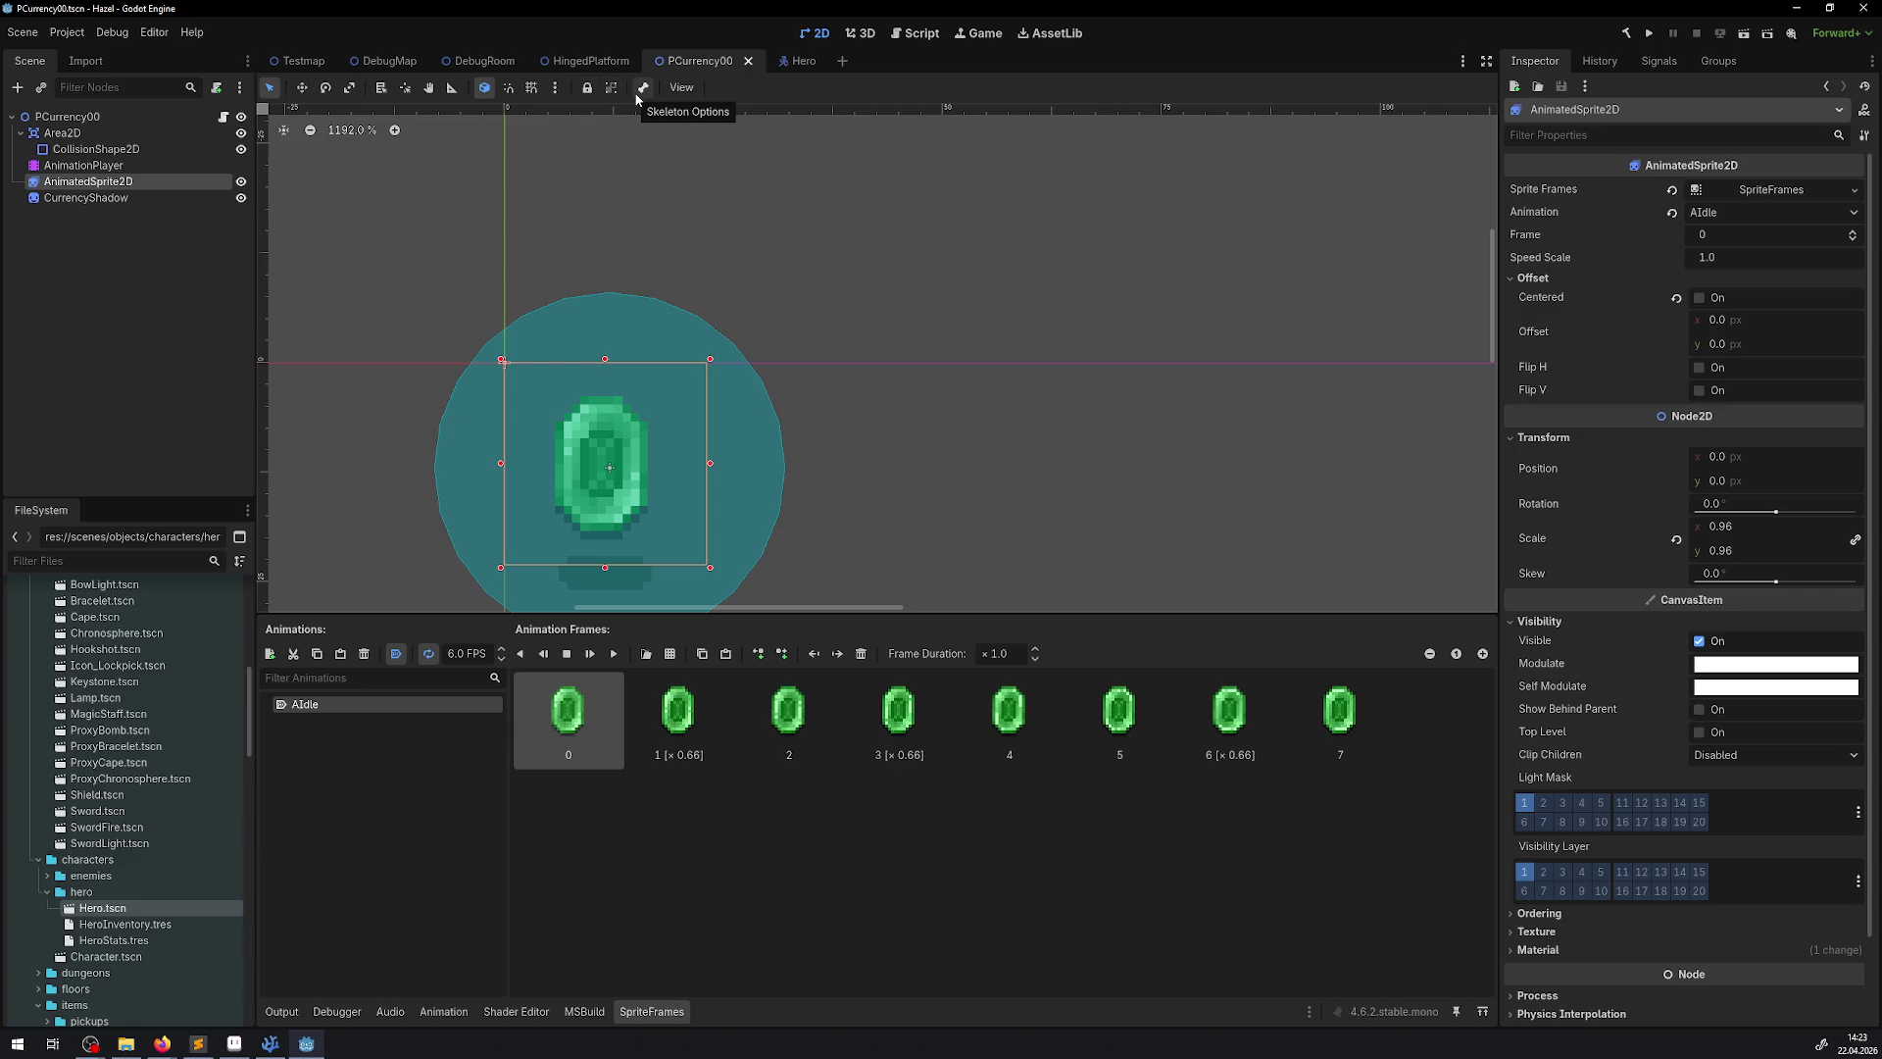
Browse the canvas toolbar's view and snapping options, then dismiss them
left_click(681, 89)
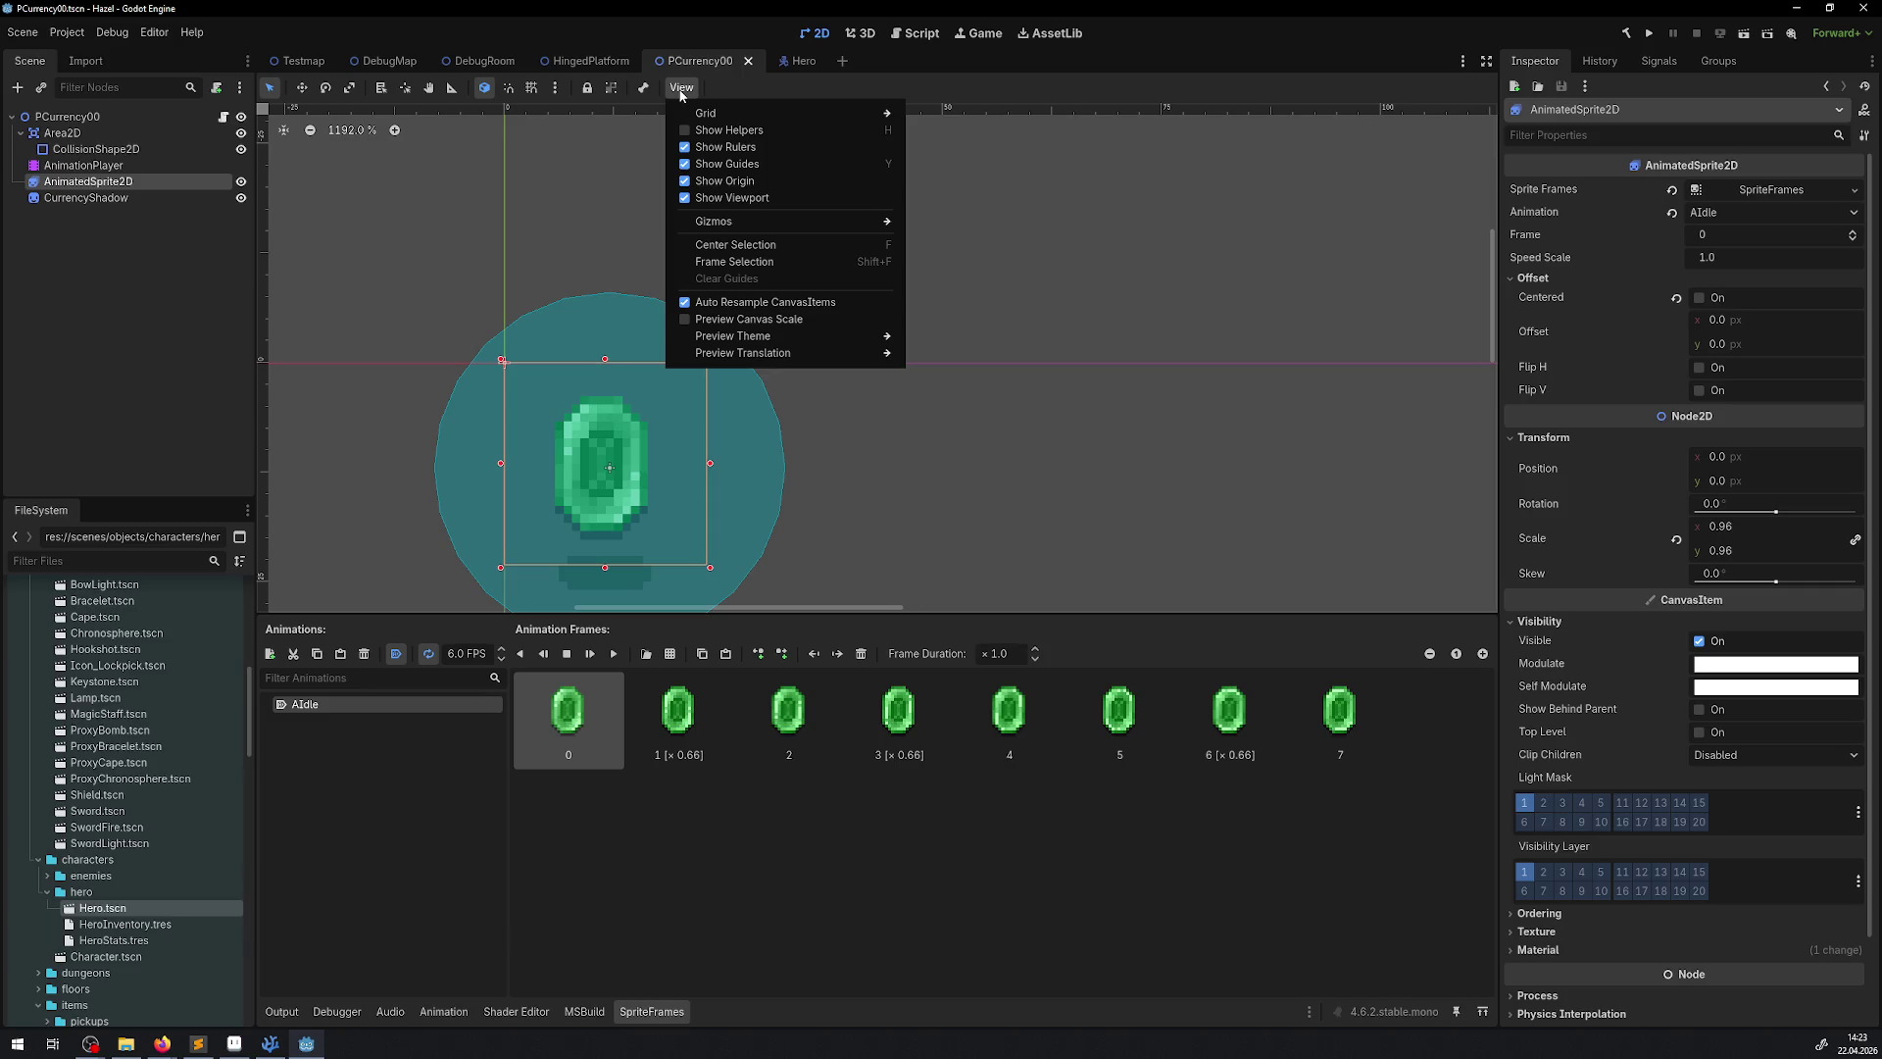
mouse_move(643, 89)
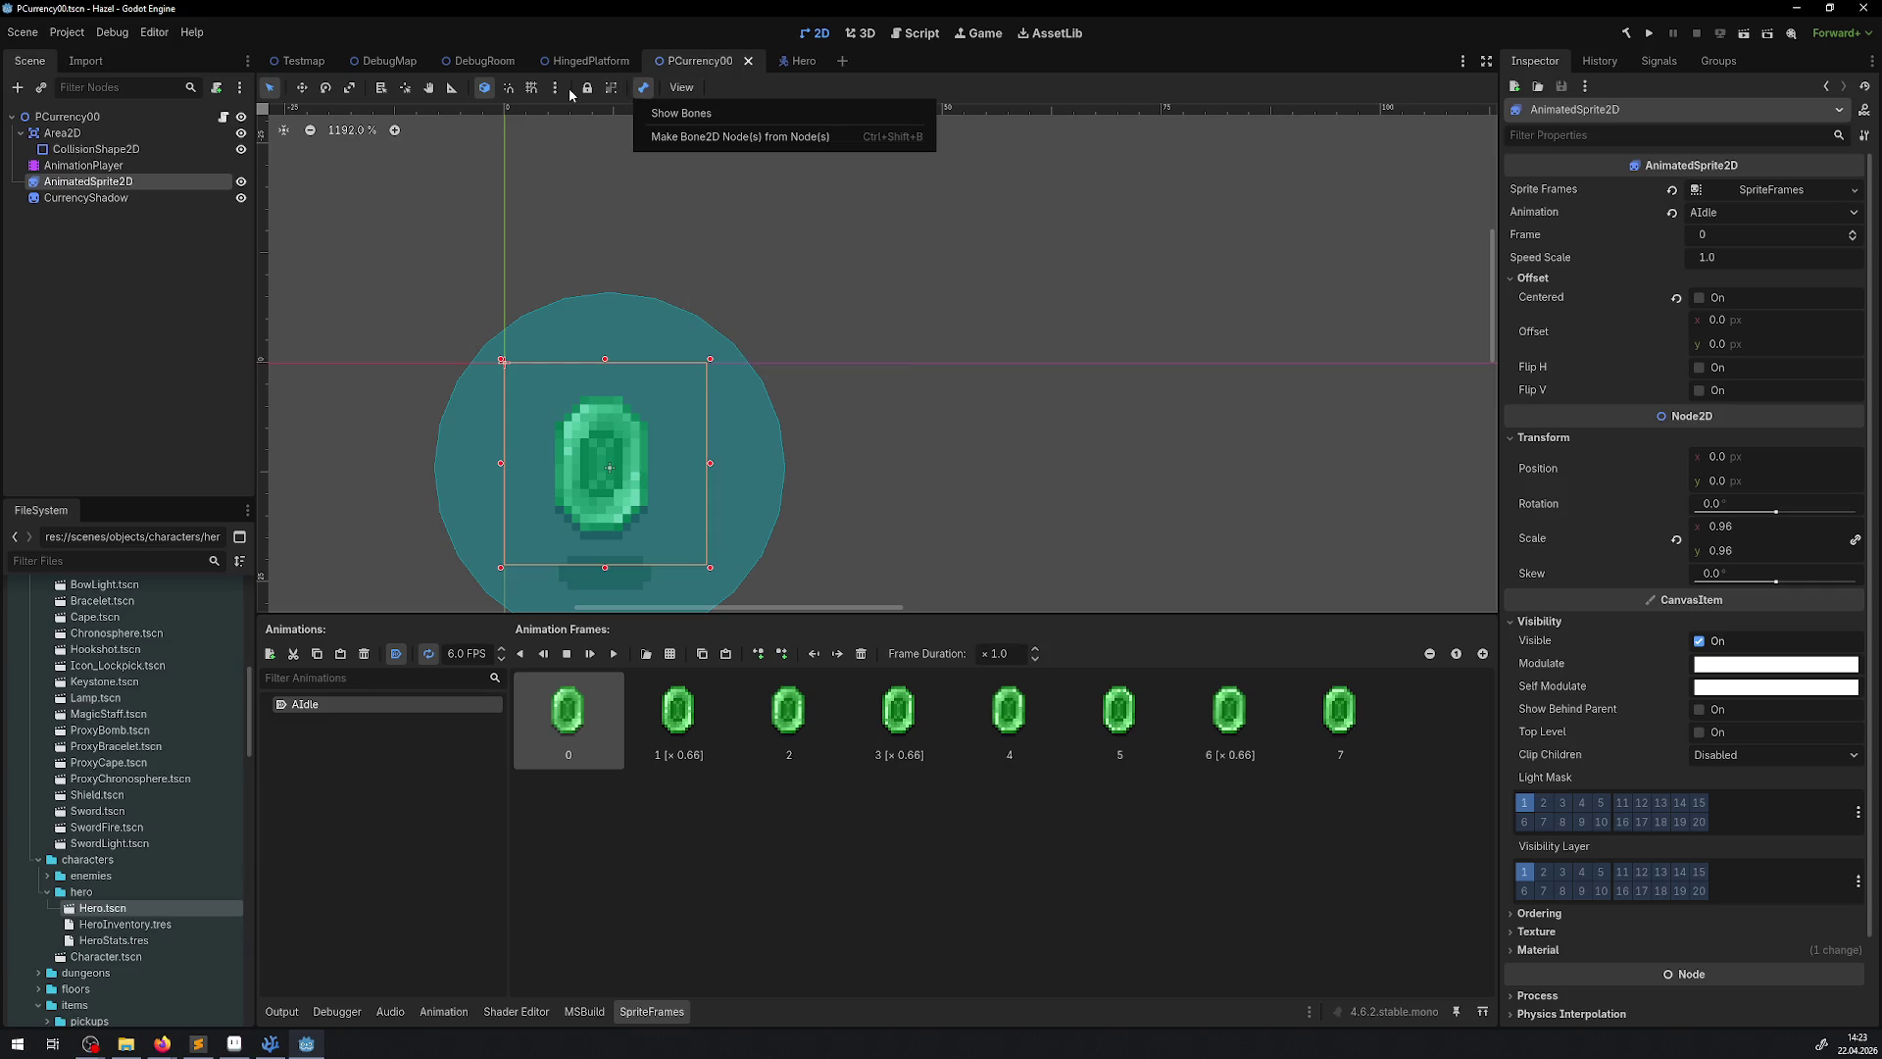
mouse_move(556, 92)
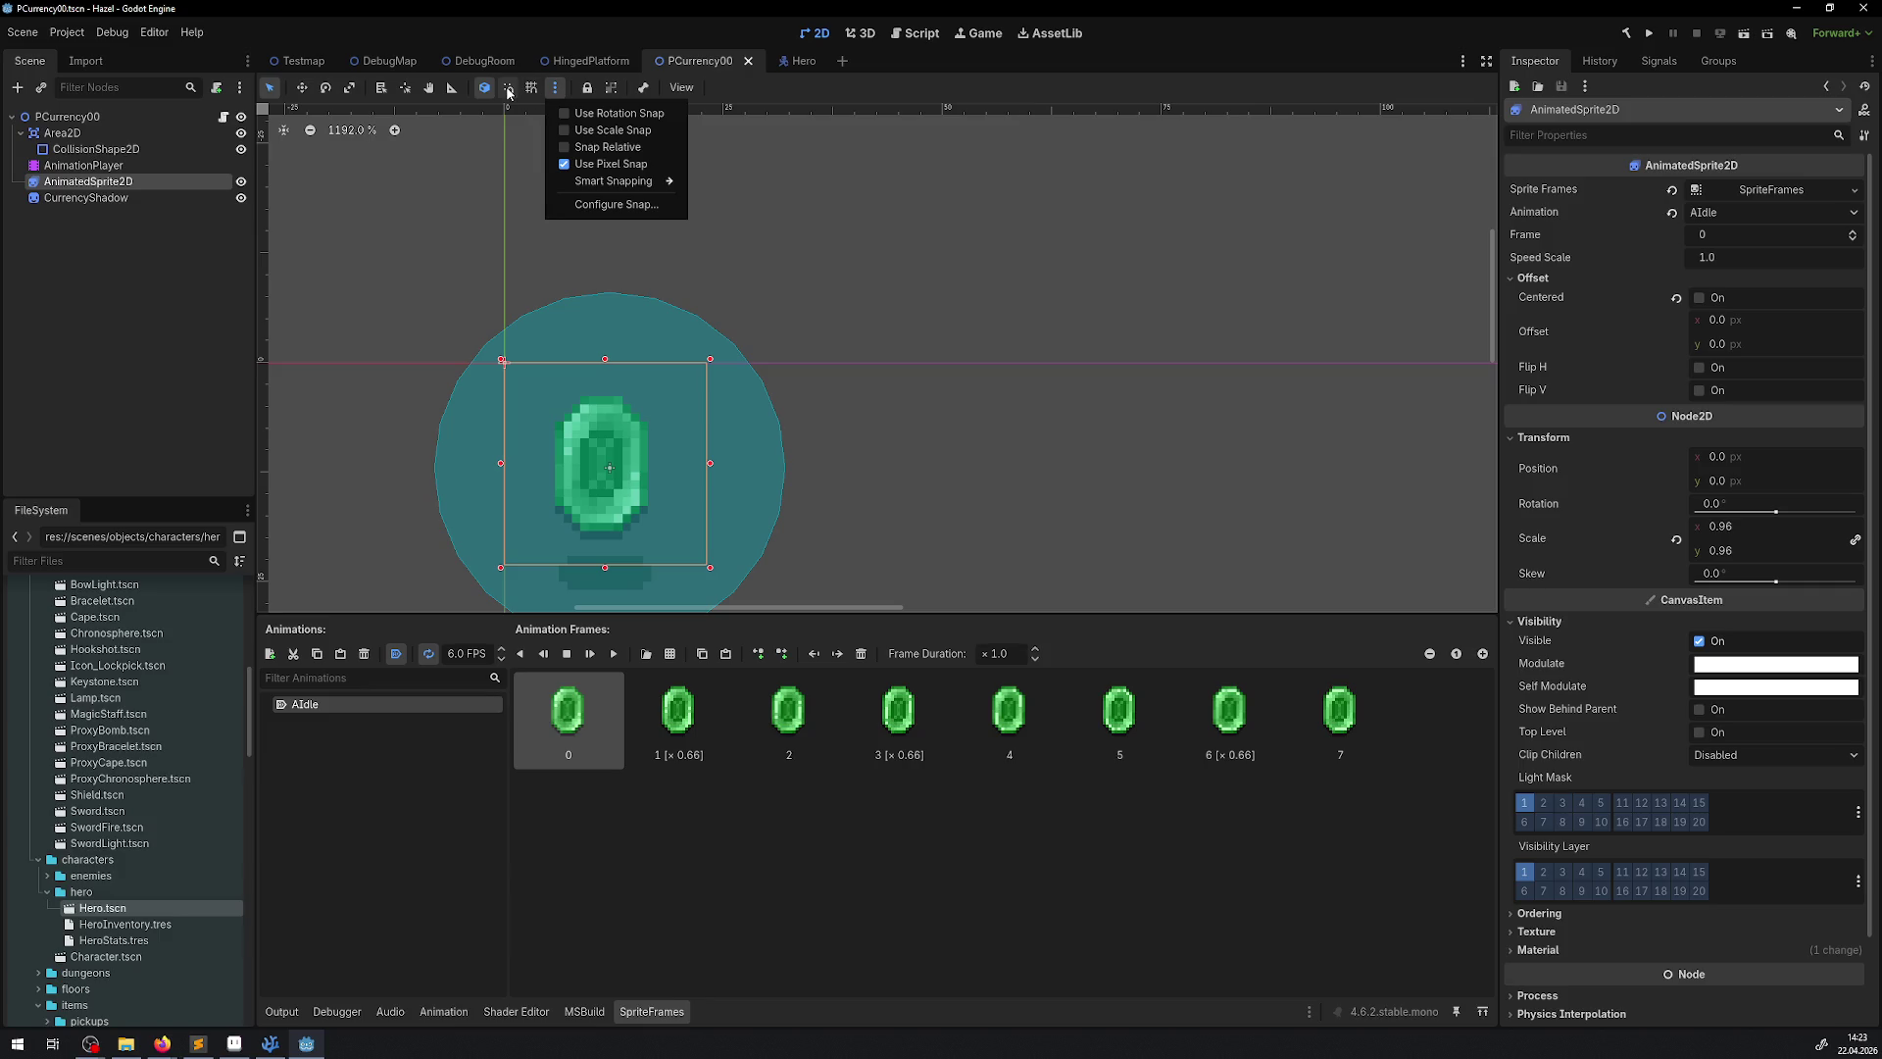
left_click(411, 92)
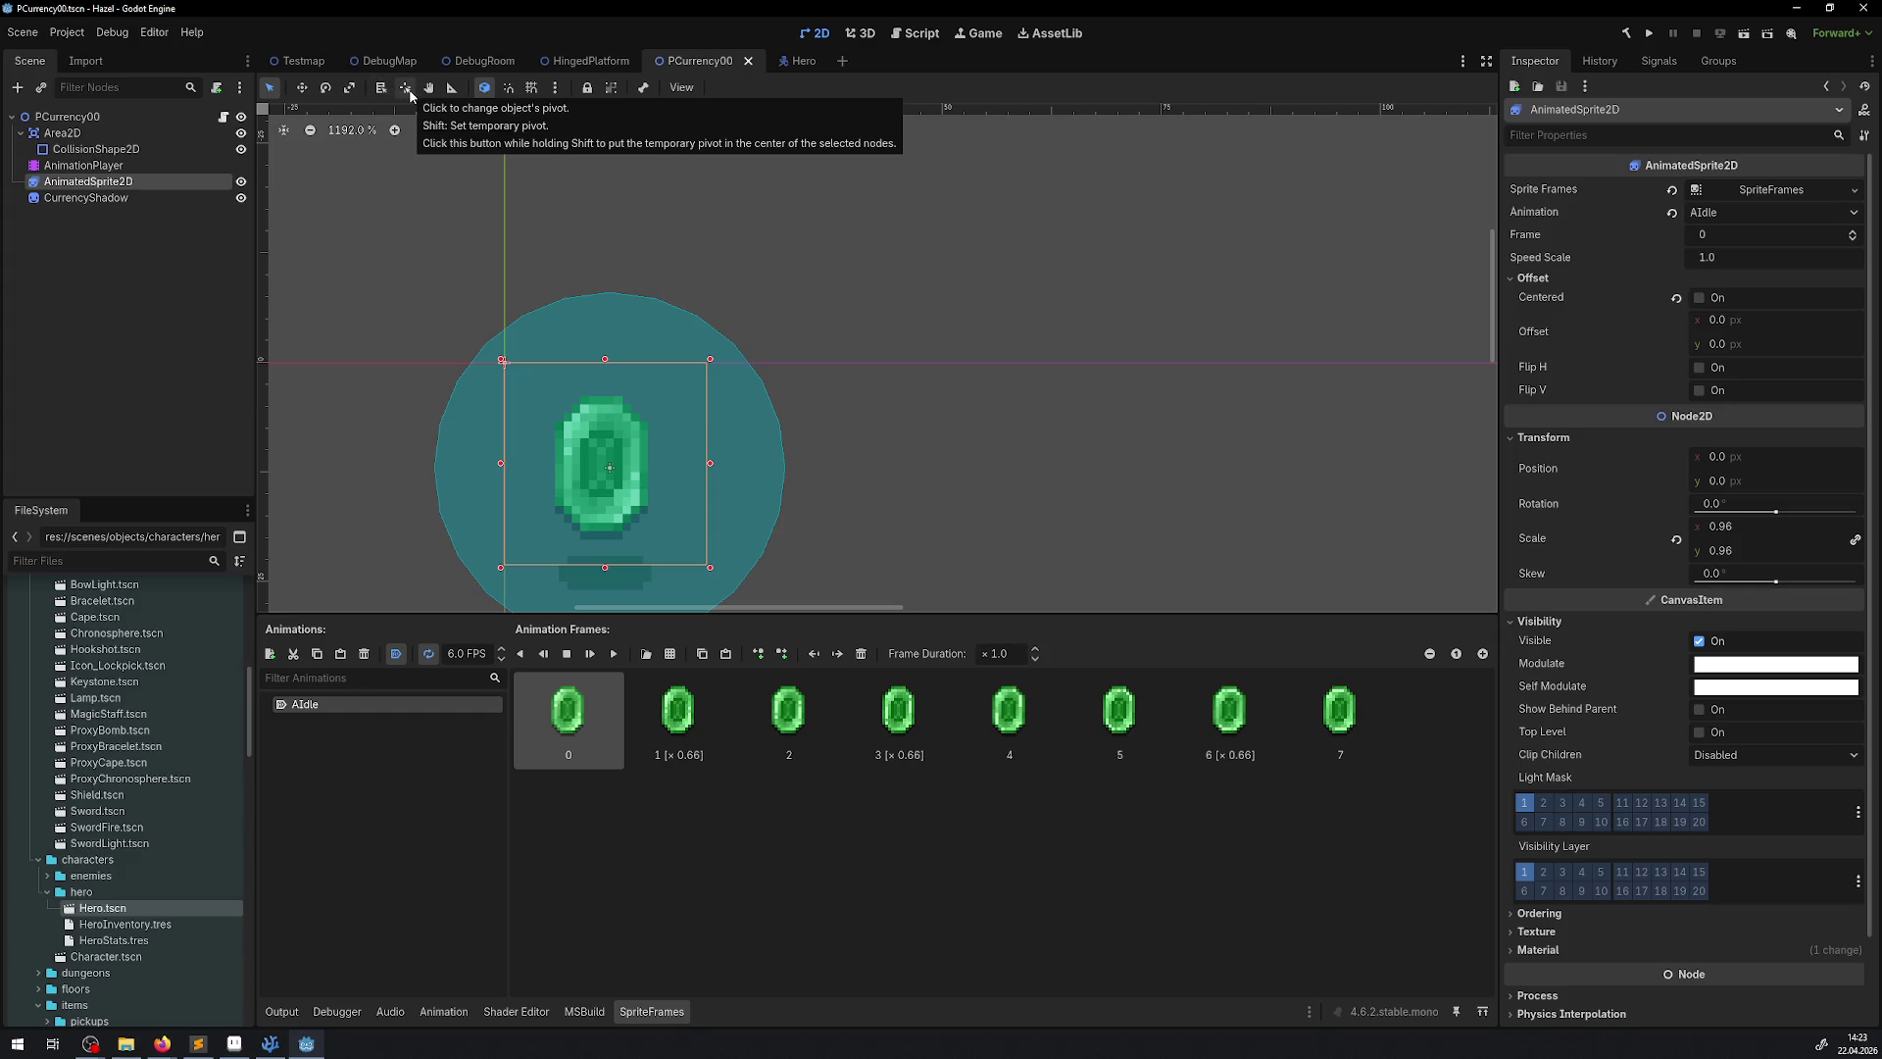
Drag the gem sprite's pivot to its centre, giving position 11, 12, and save
left_click(405, 87)
left_click(577, 412)
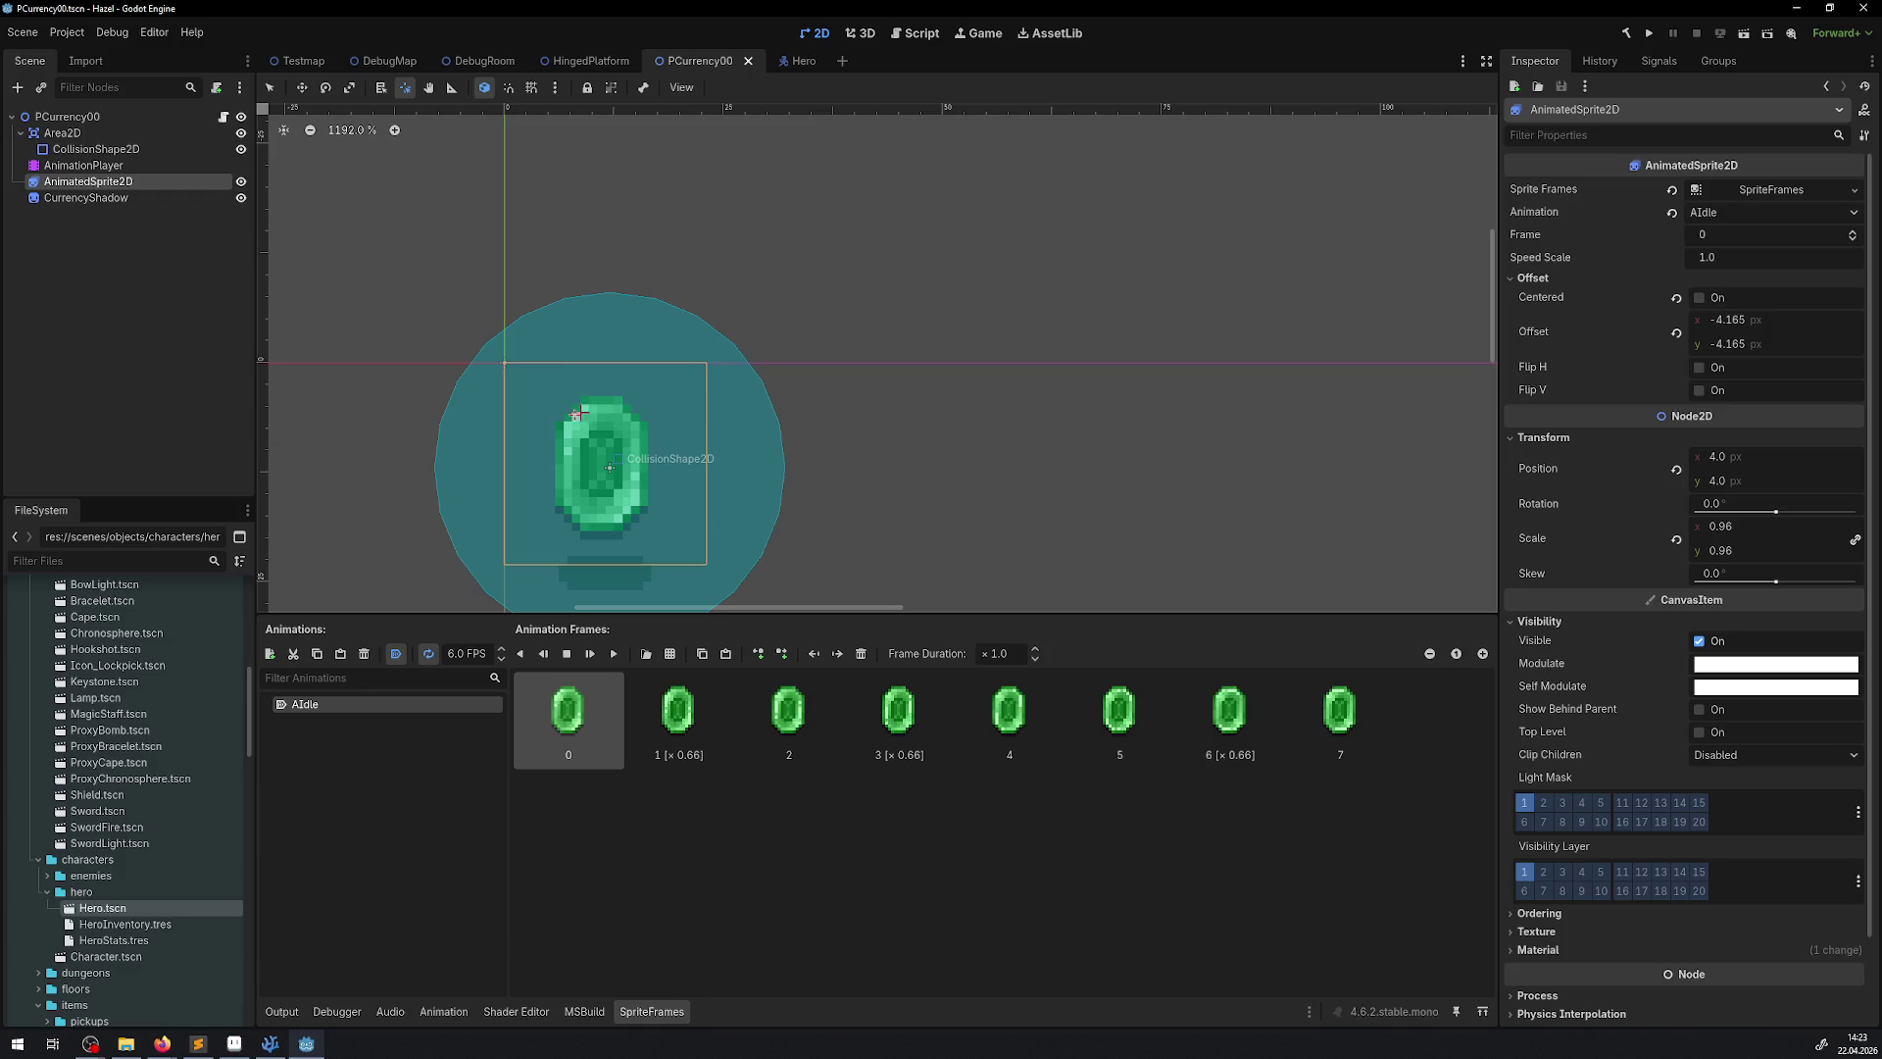
left_click_drag(576, 413, 602, 467)
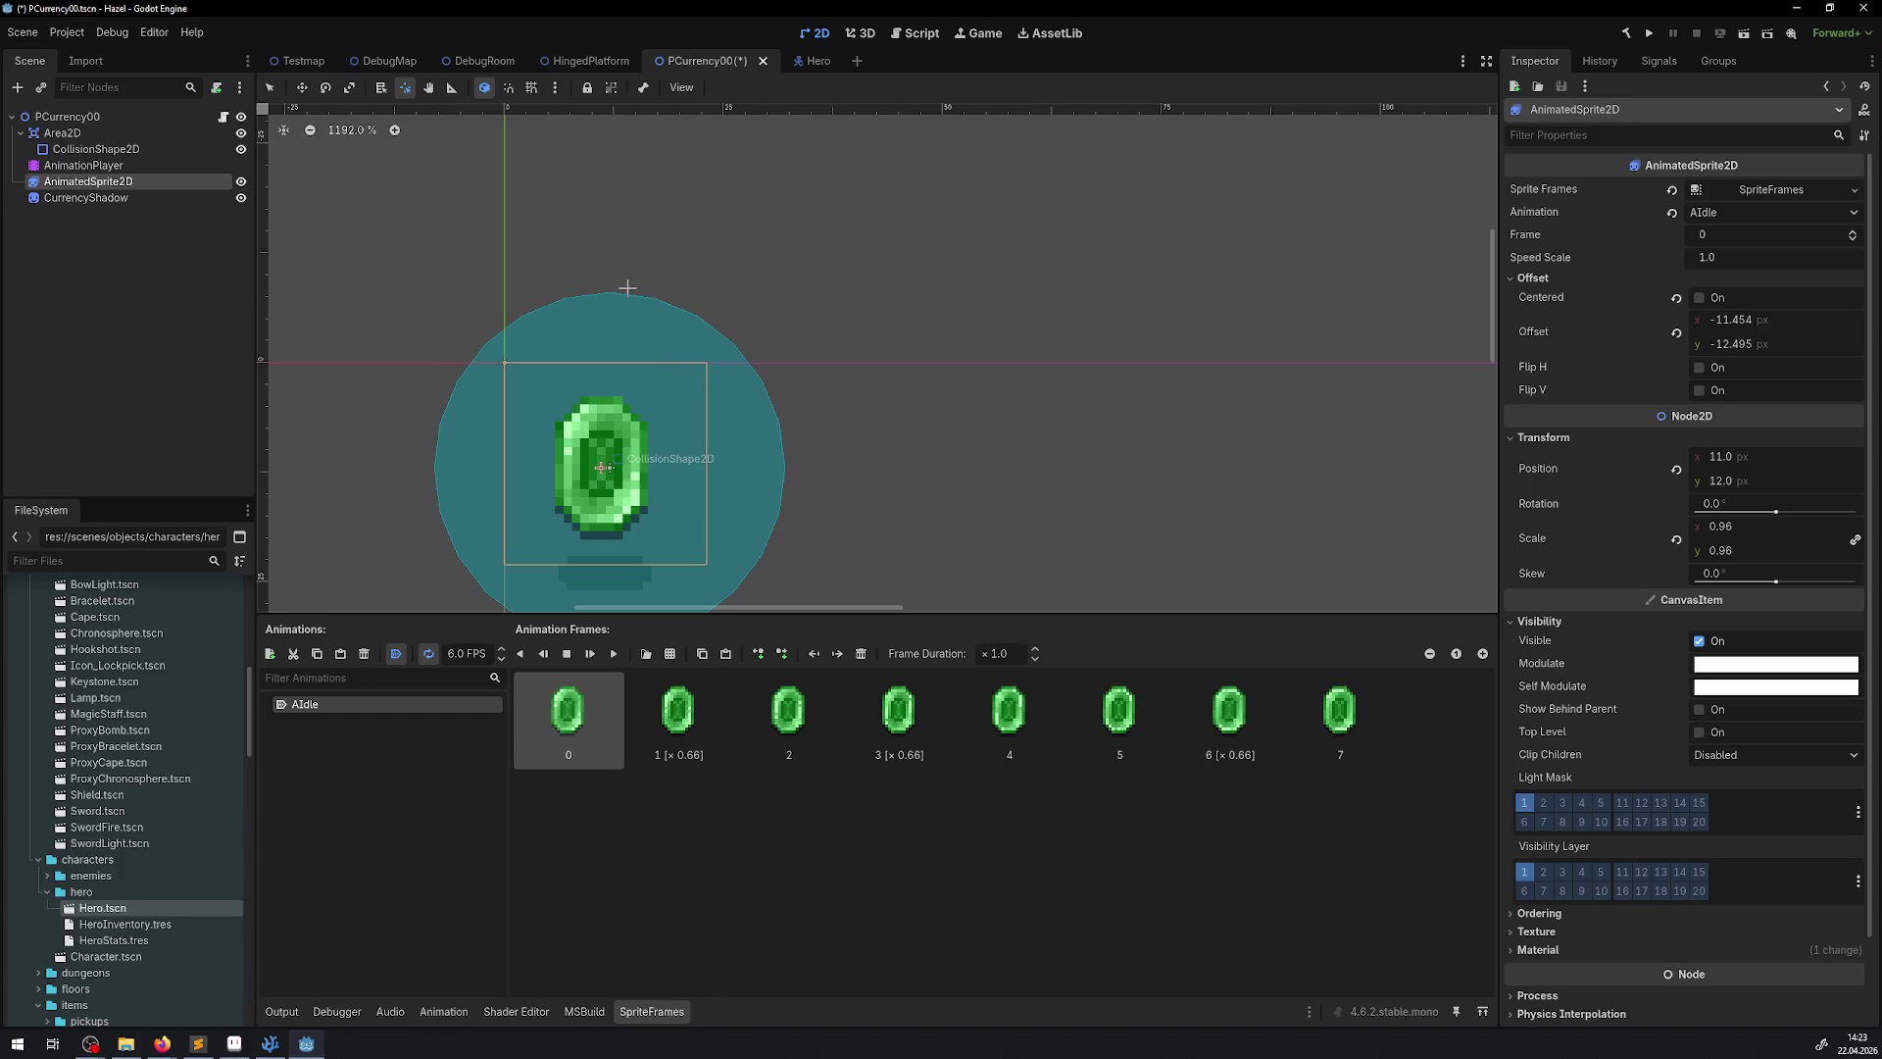
key("ctrl+s")
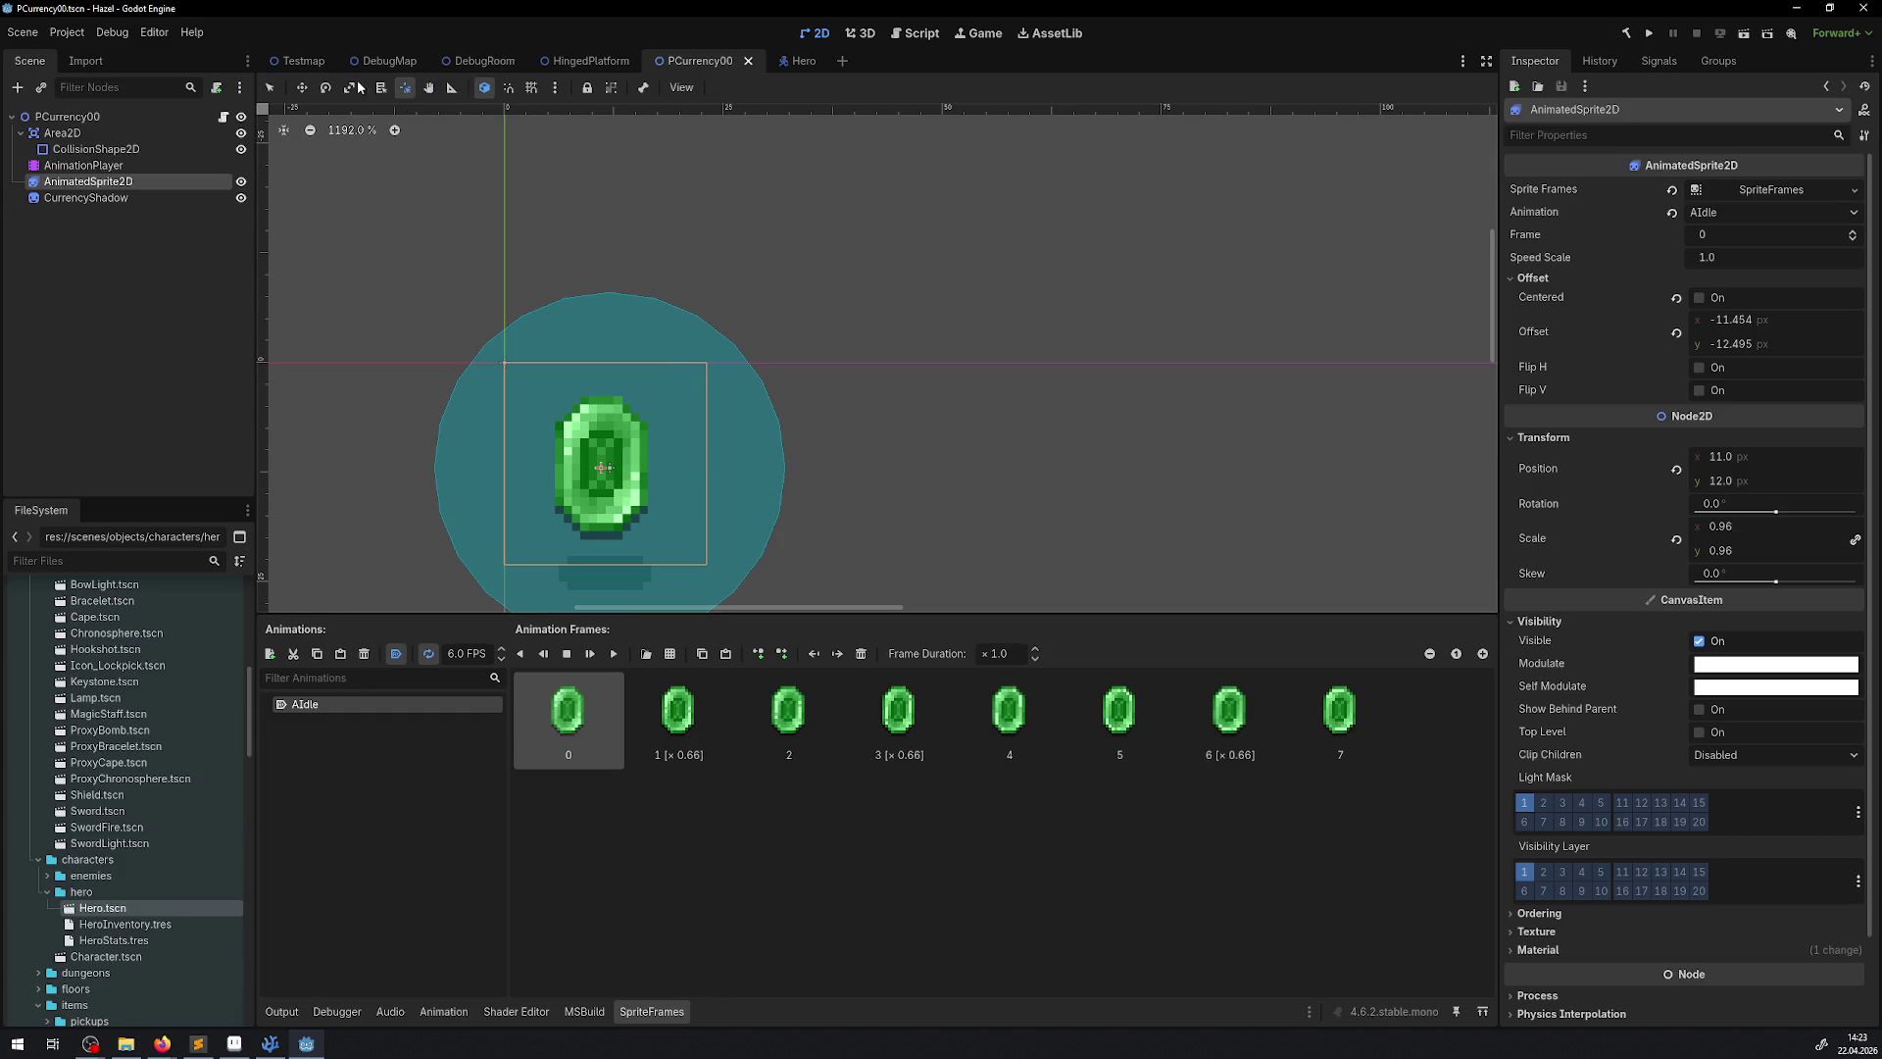
left_click(269, 87)
scroll(637, 471, "up", 2)
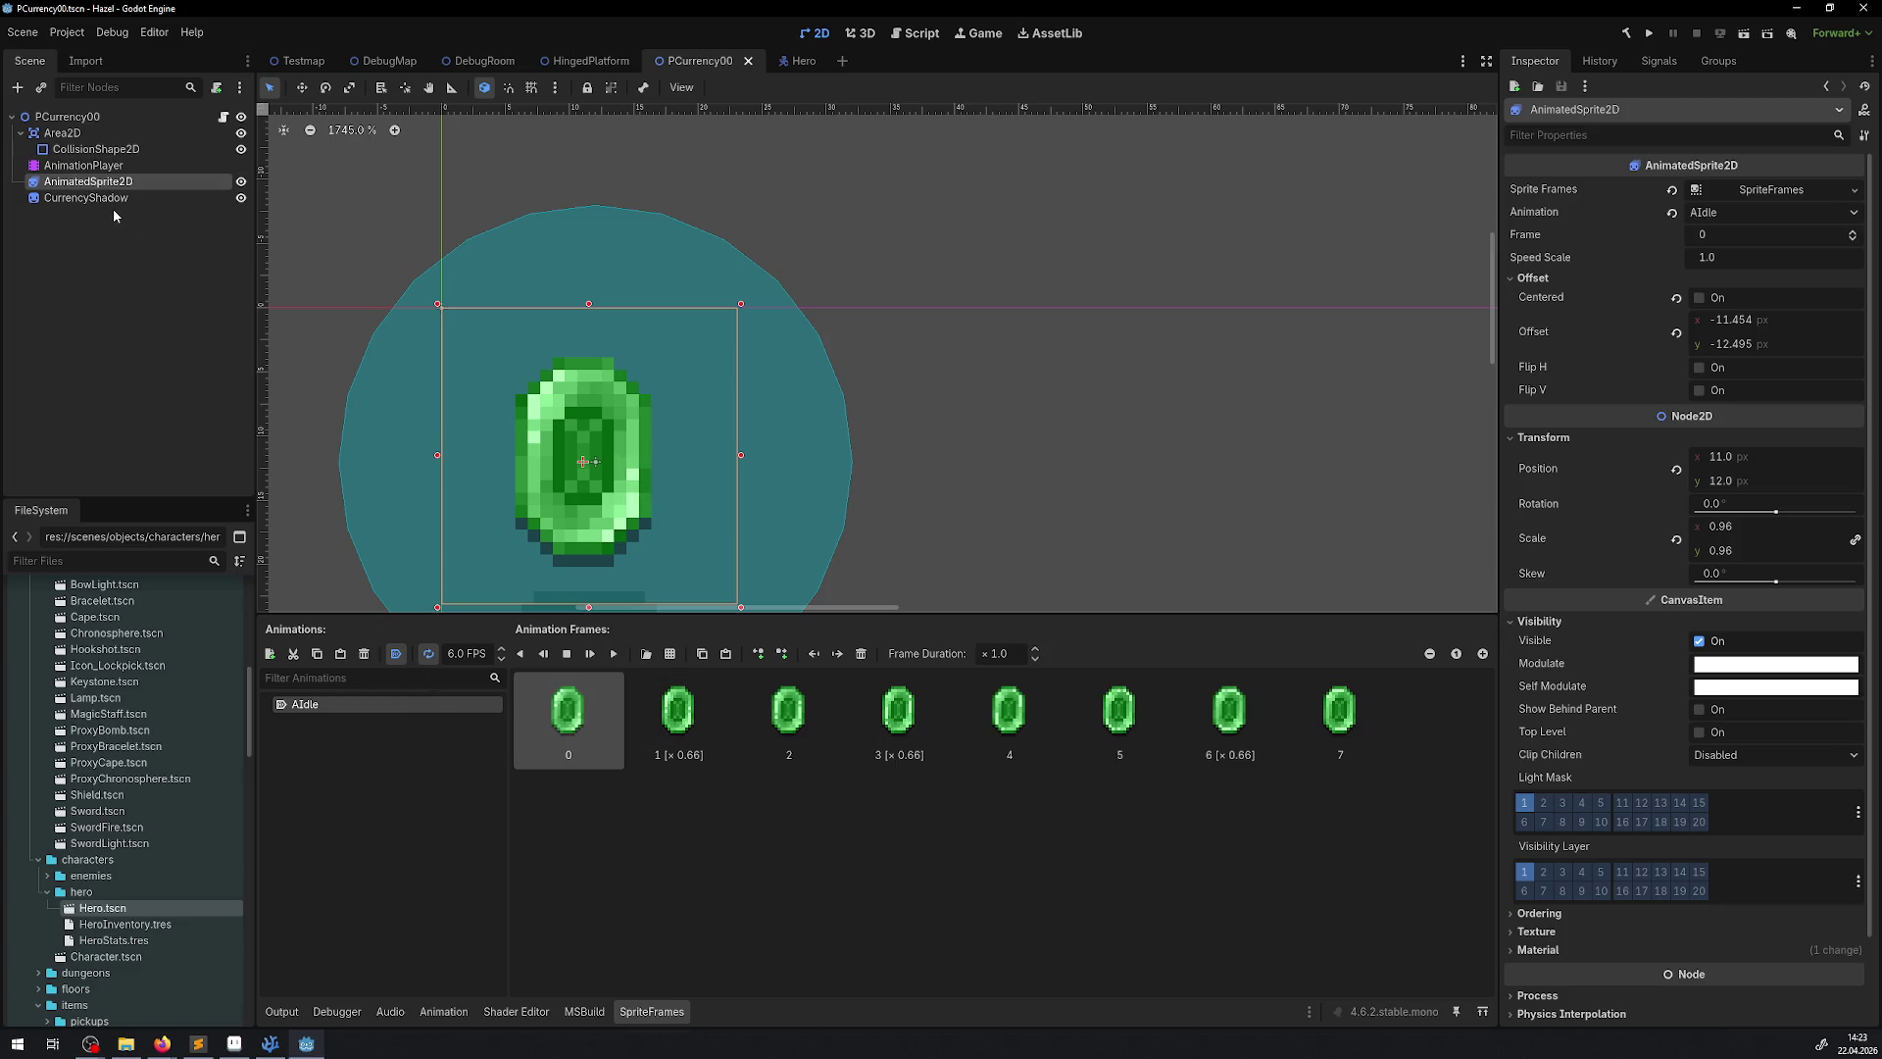
left_click(110, 199)
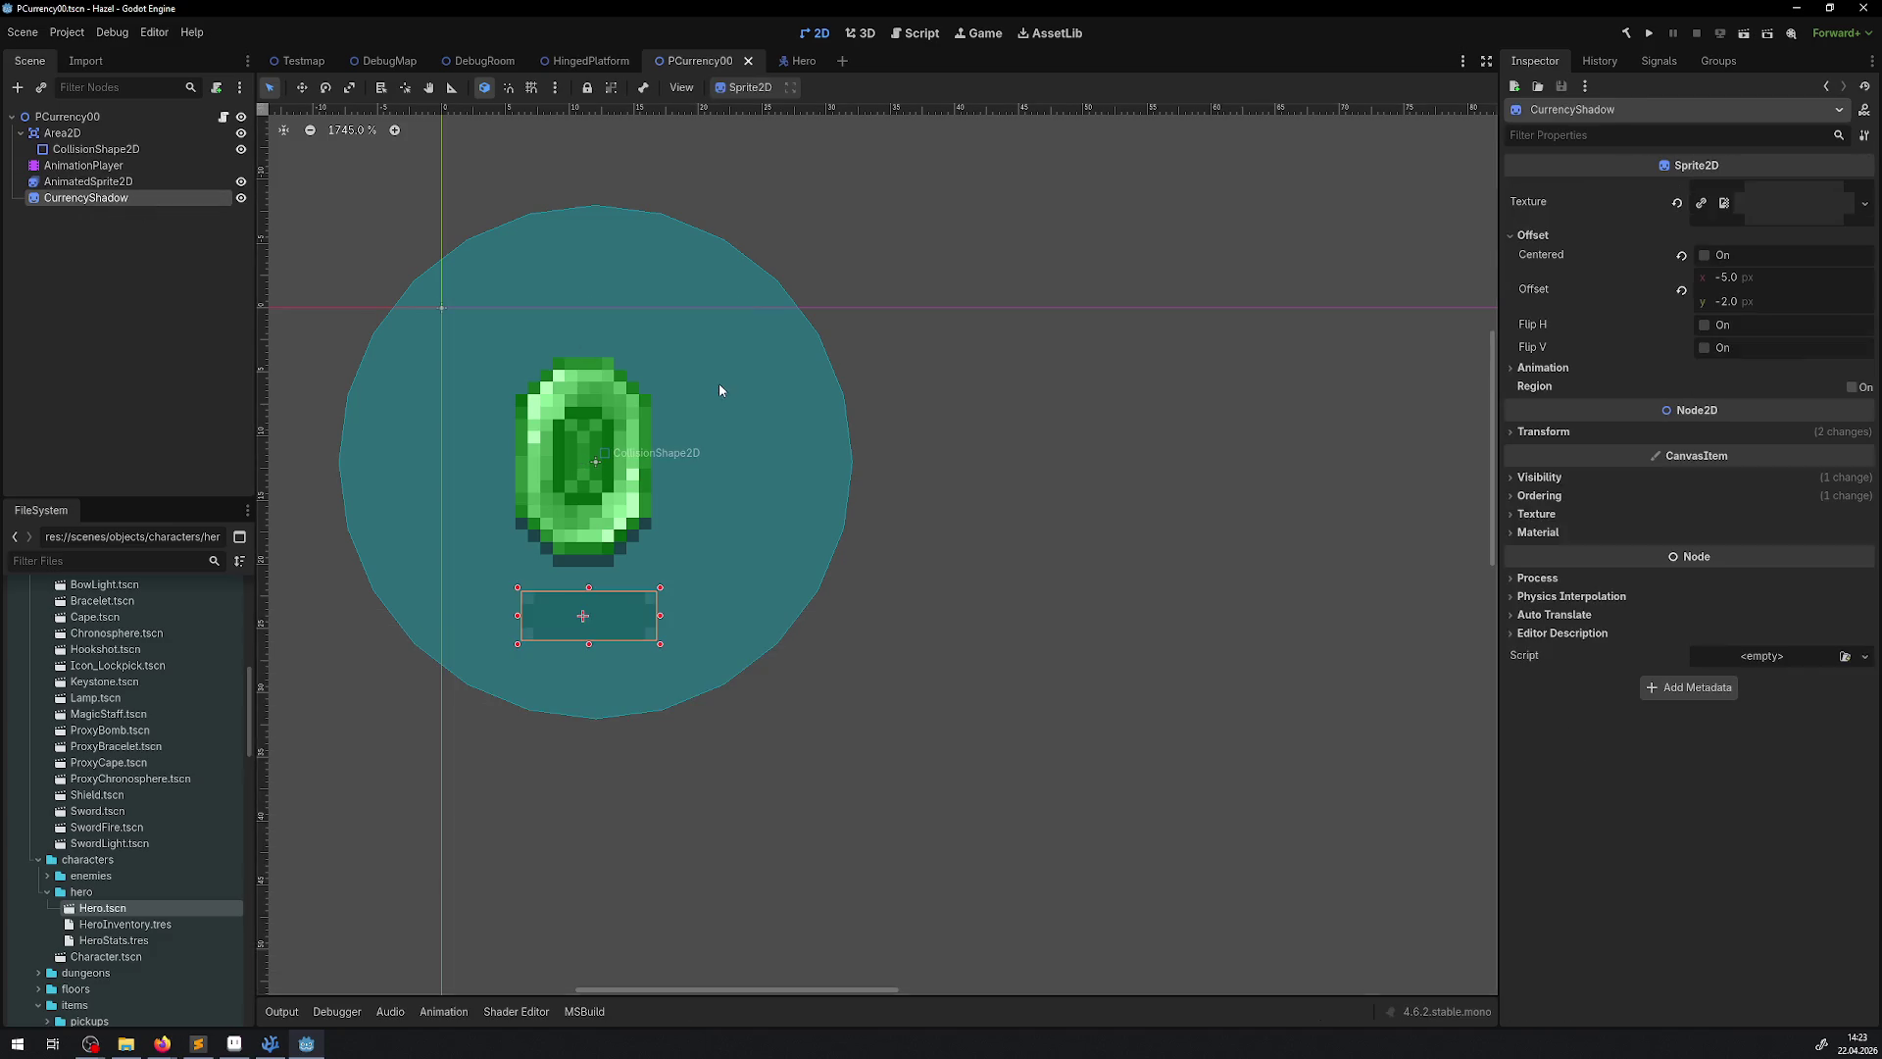
left_click(99, 186)
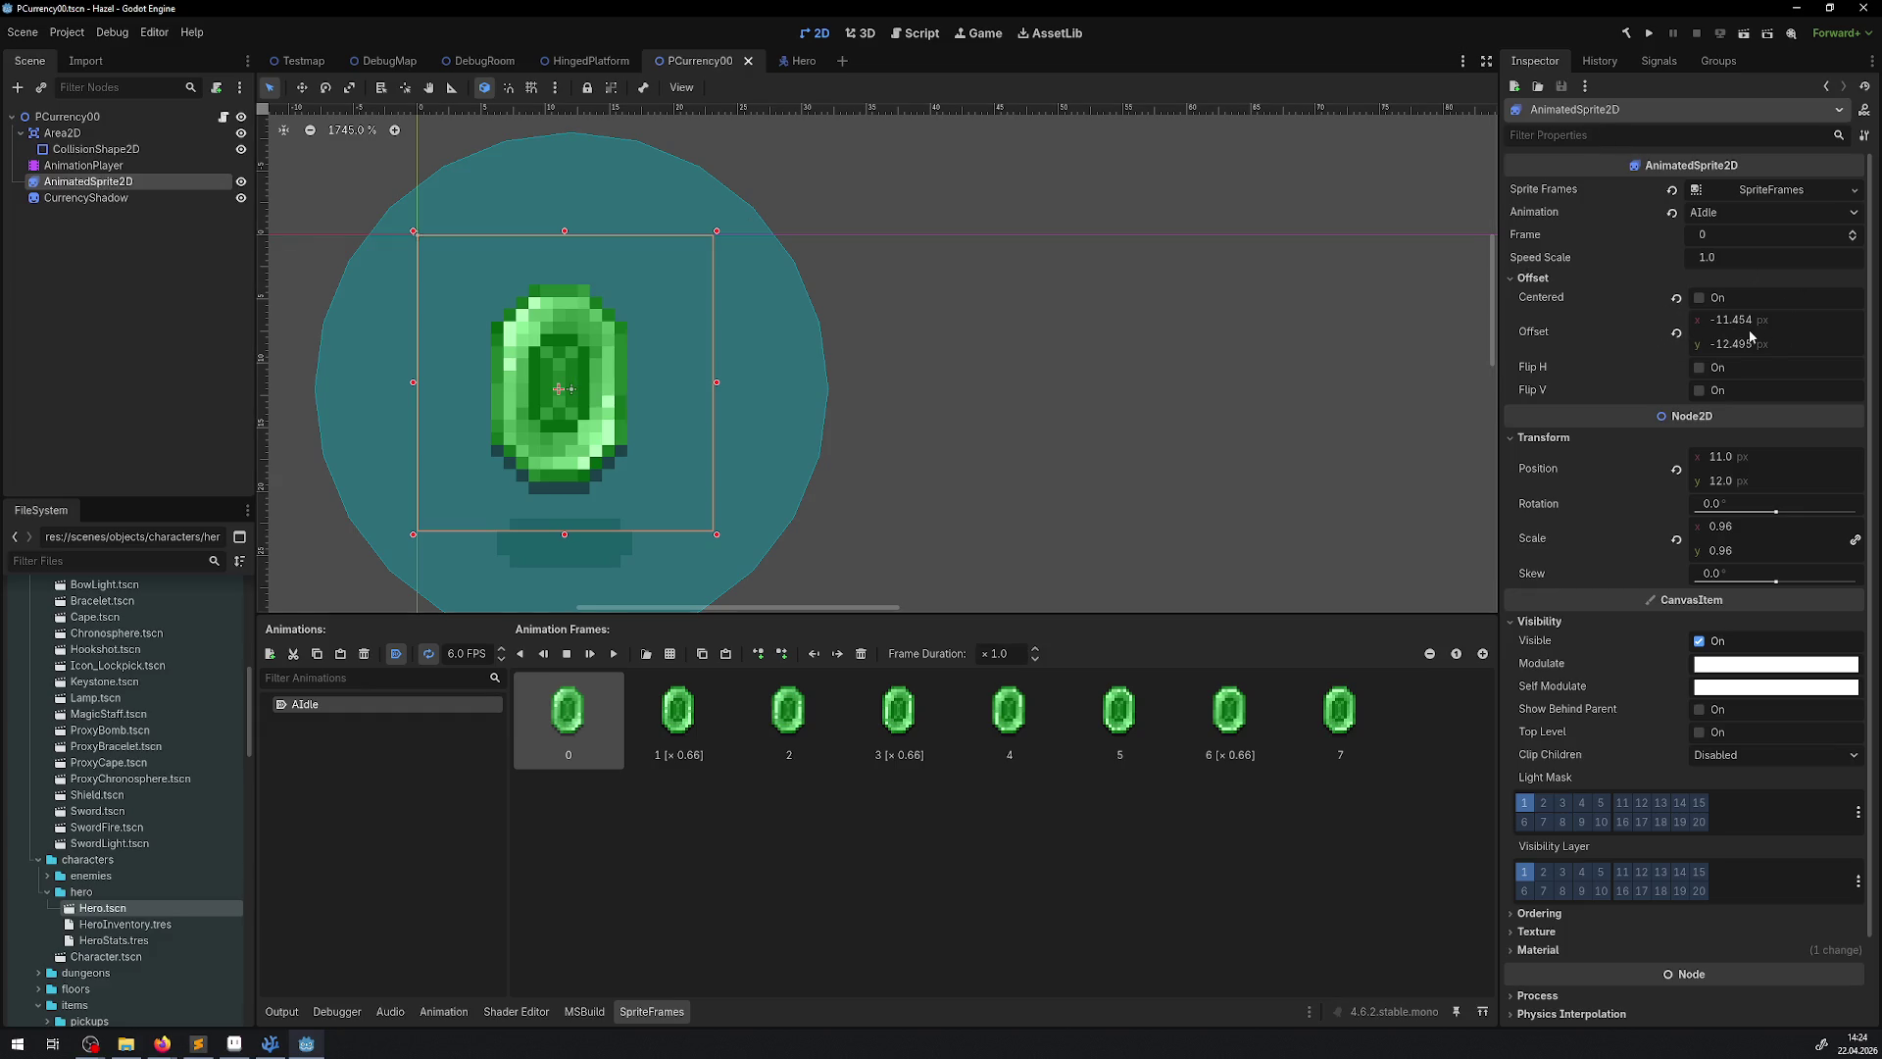
left_click(405, 87)
left_click(573, 373)
mouse_move(573, 373)
left_mouse_down()
mouse_move(586, 354)
mouse_move(568, 405)
mouse_move(557, 379)
mouse_move(762, 391)
mouse_move(410, 228)
mouse_move(418, 259)
mouse_move(417, 235)
left_mouse_up()
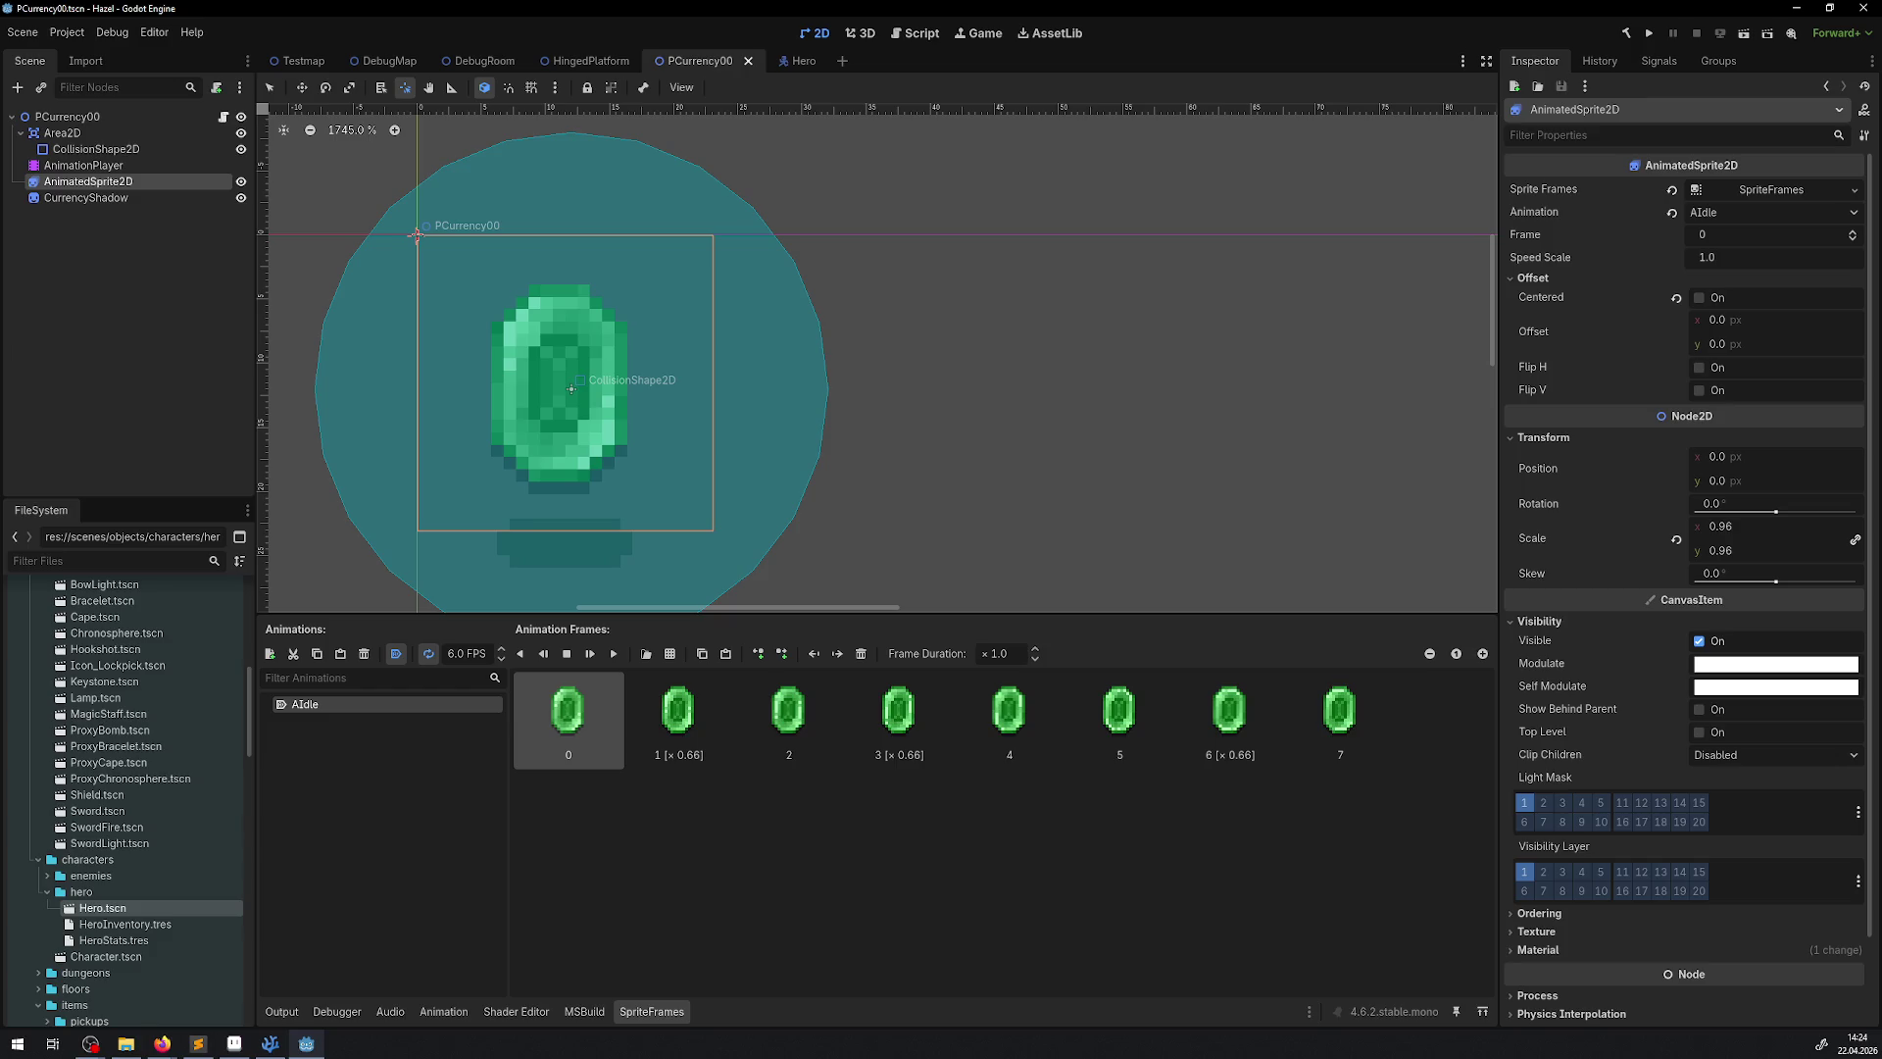
left_click_drag(416, 235, 561, 388)
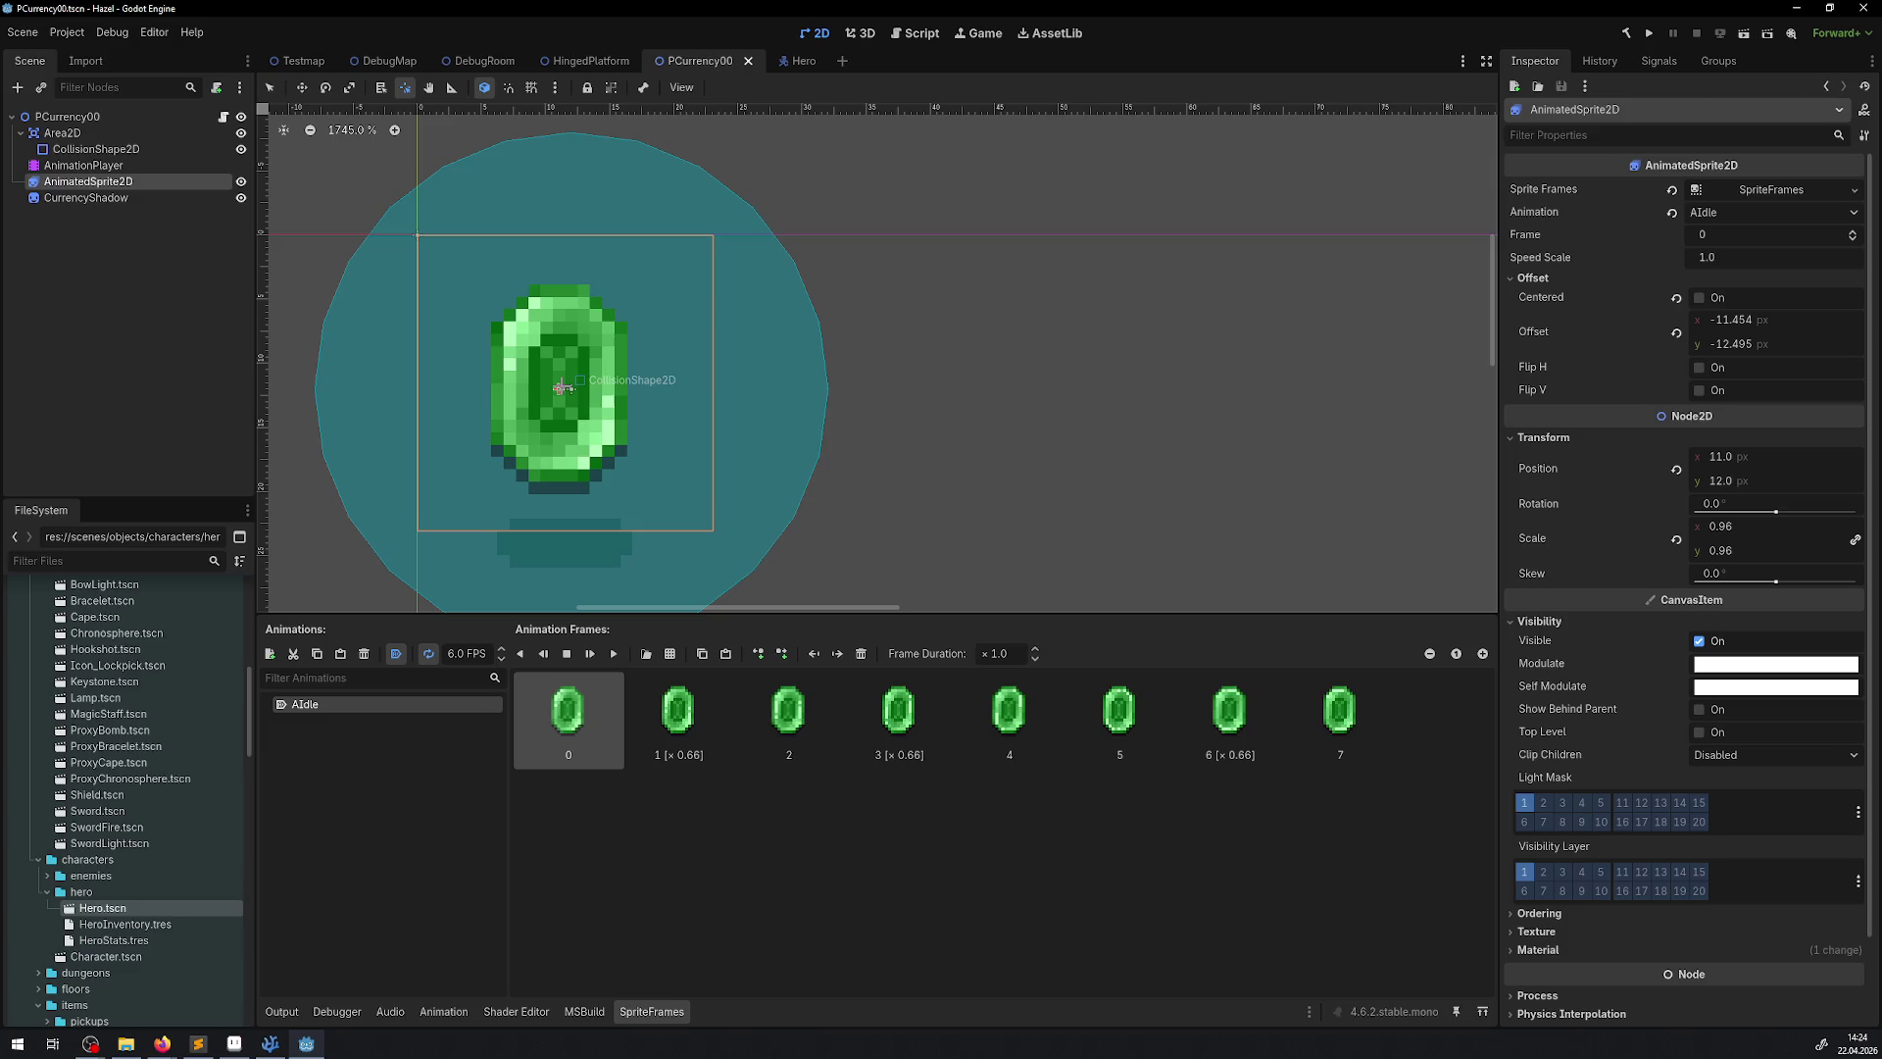
left_click(1788, 326)
type("-11")
key("Return")
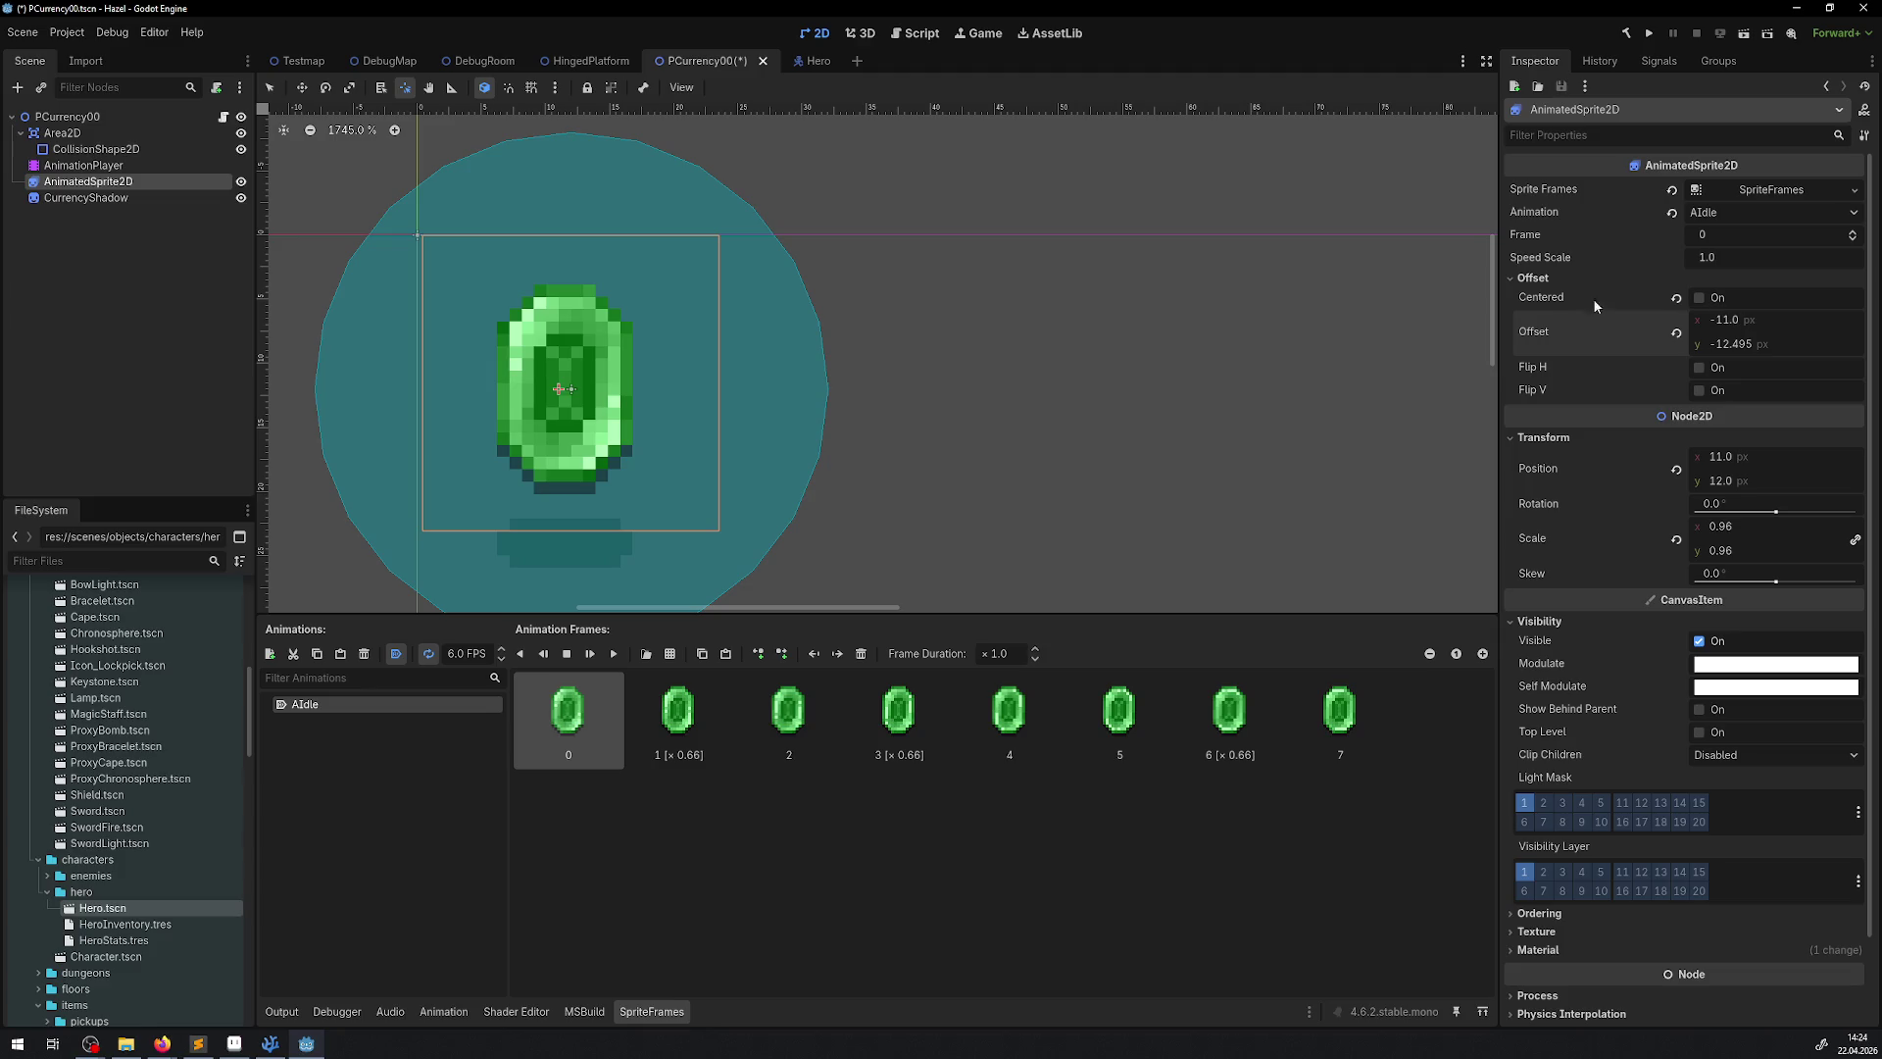
key("ctrl+z")
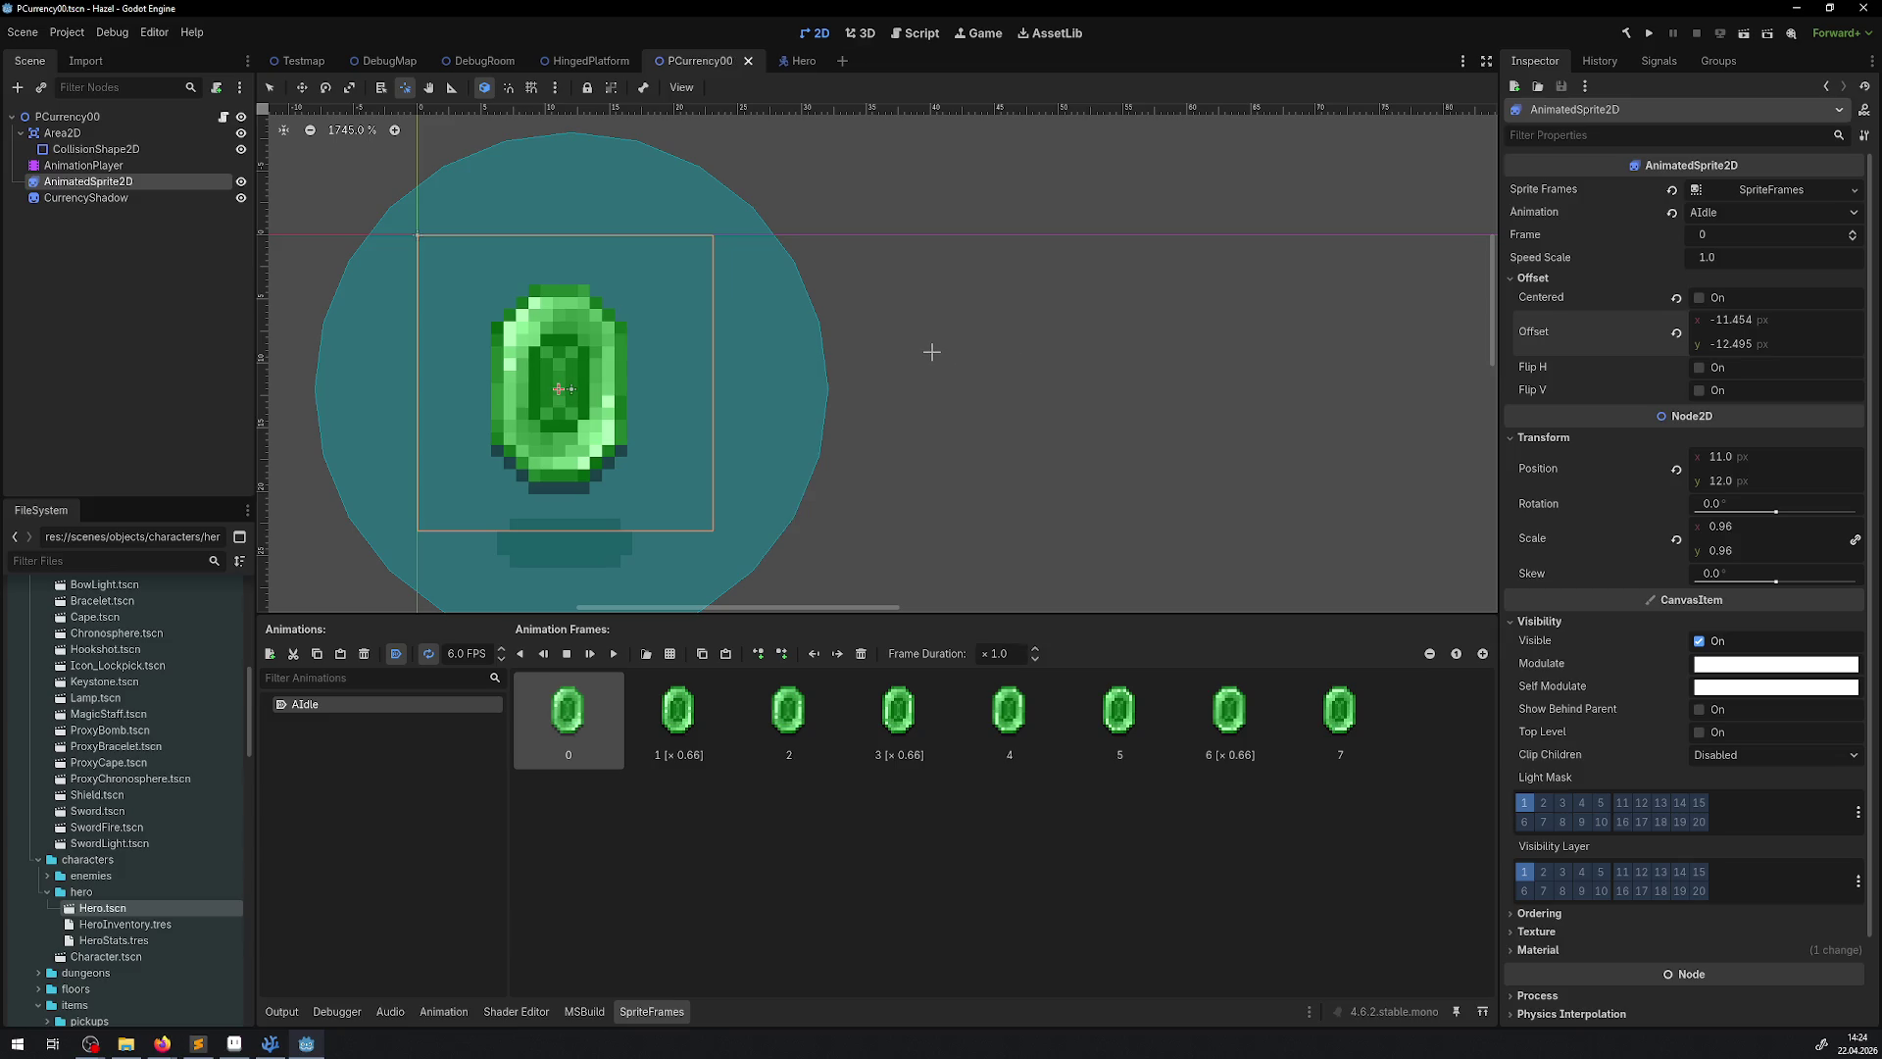
left_click(154, 33)
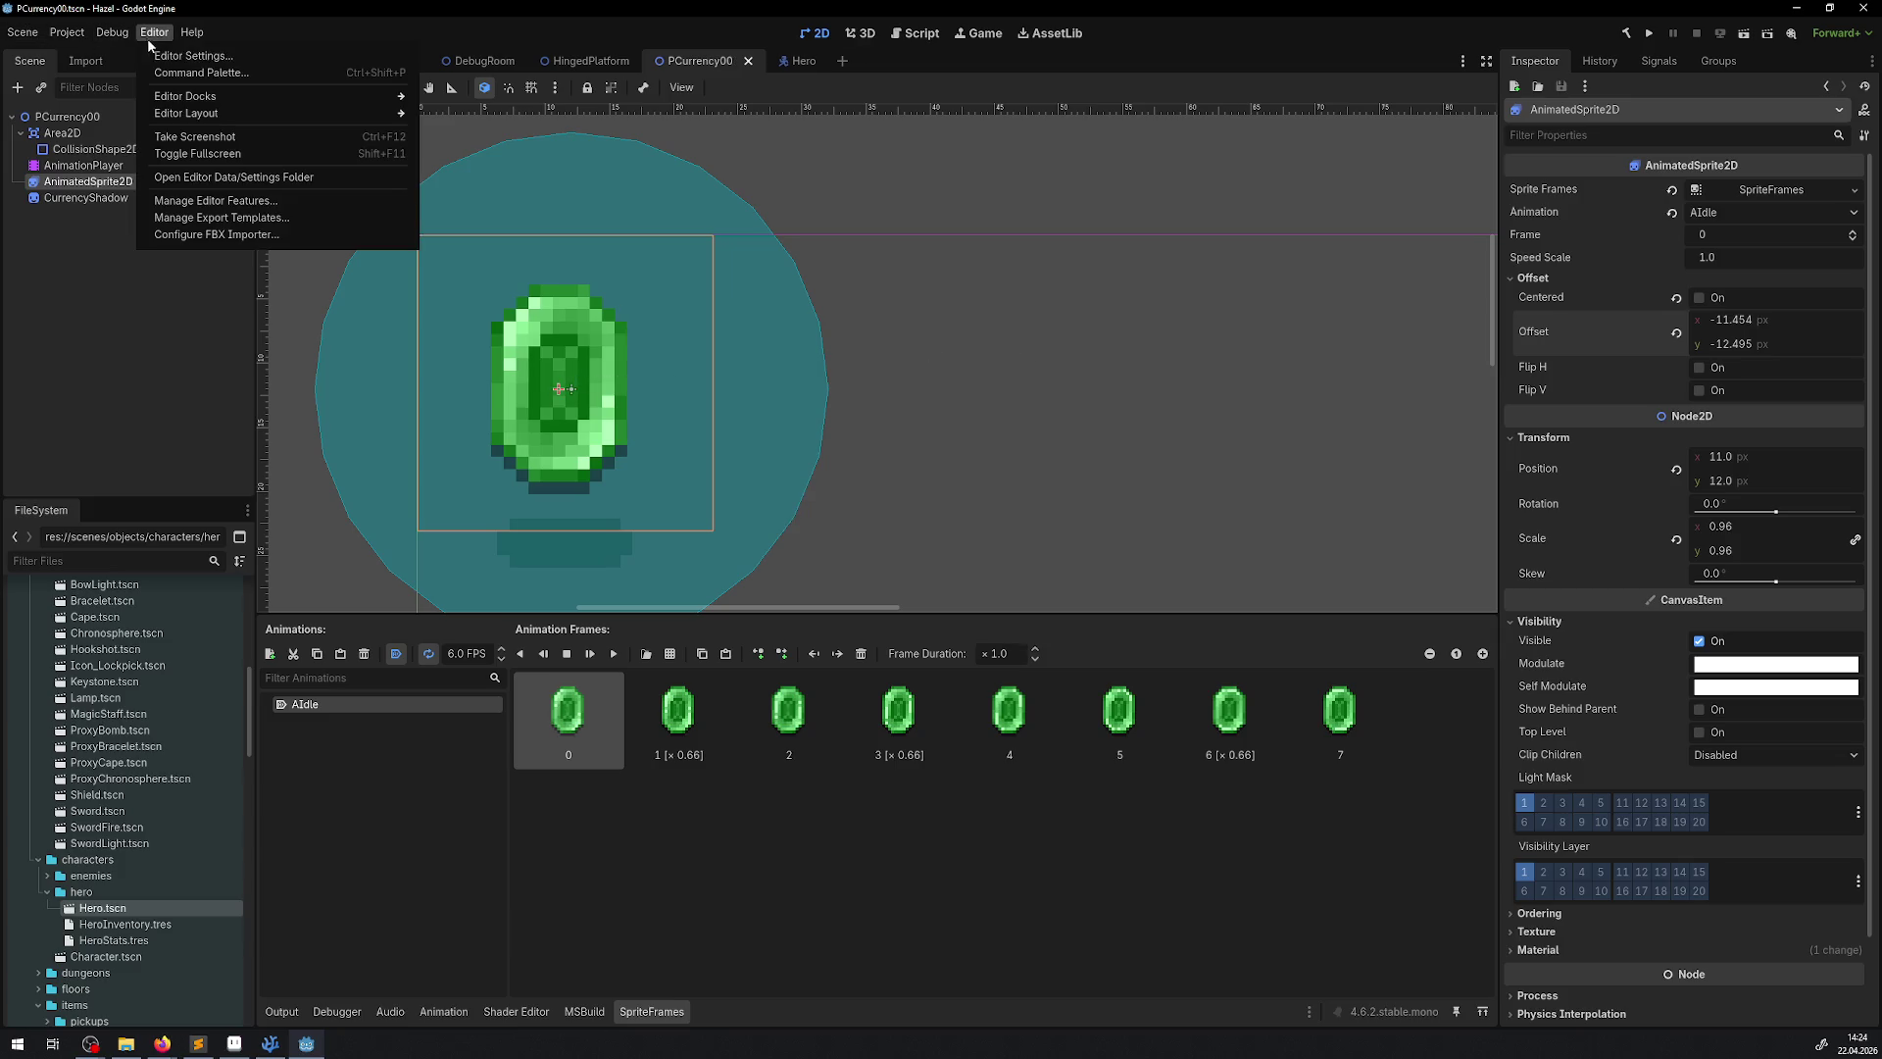
Search Editor Settings for 'pivot', clear the filter, and close the dialog
left_click(212, 58)
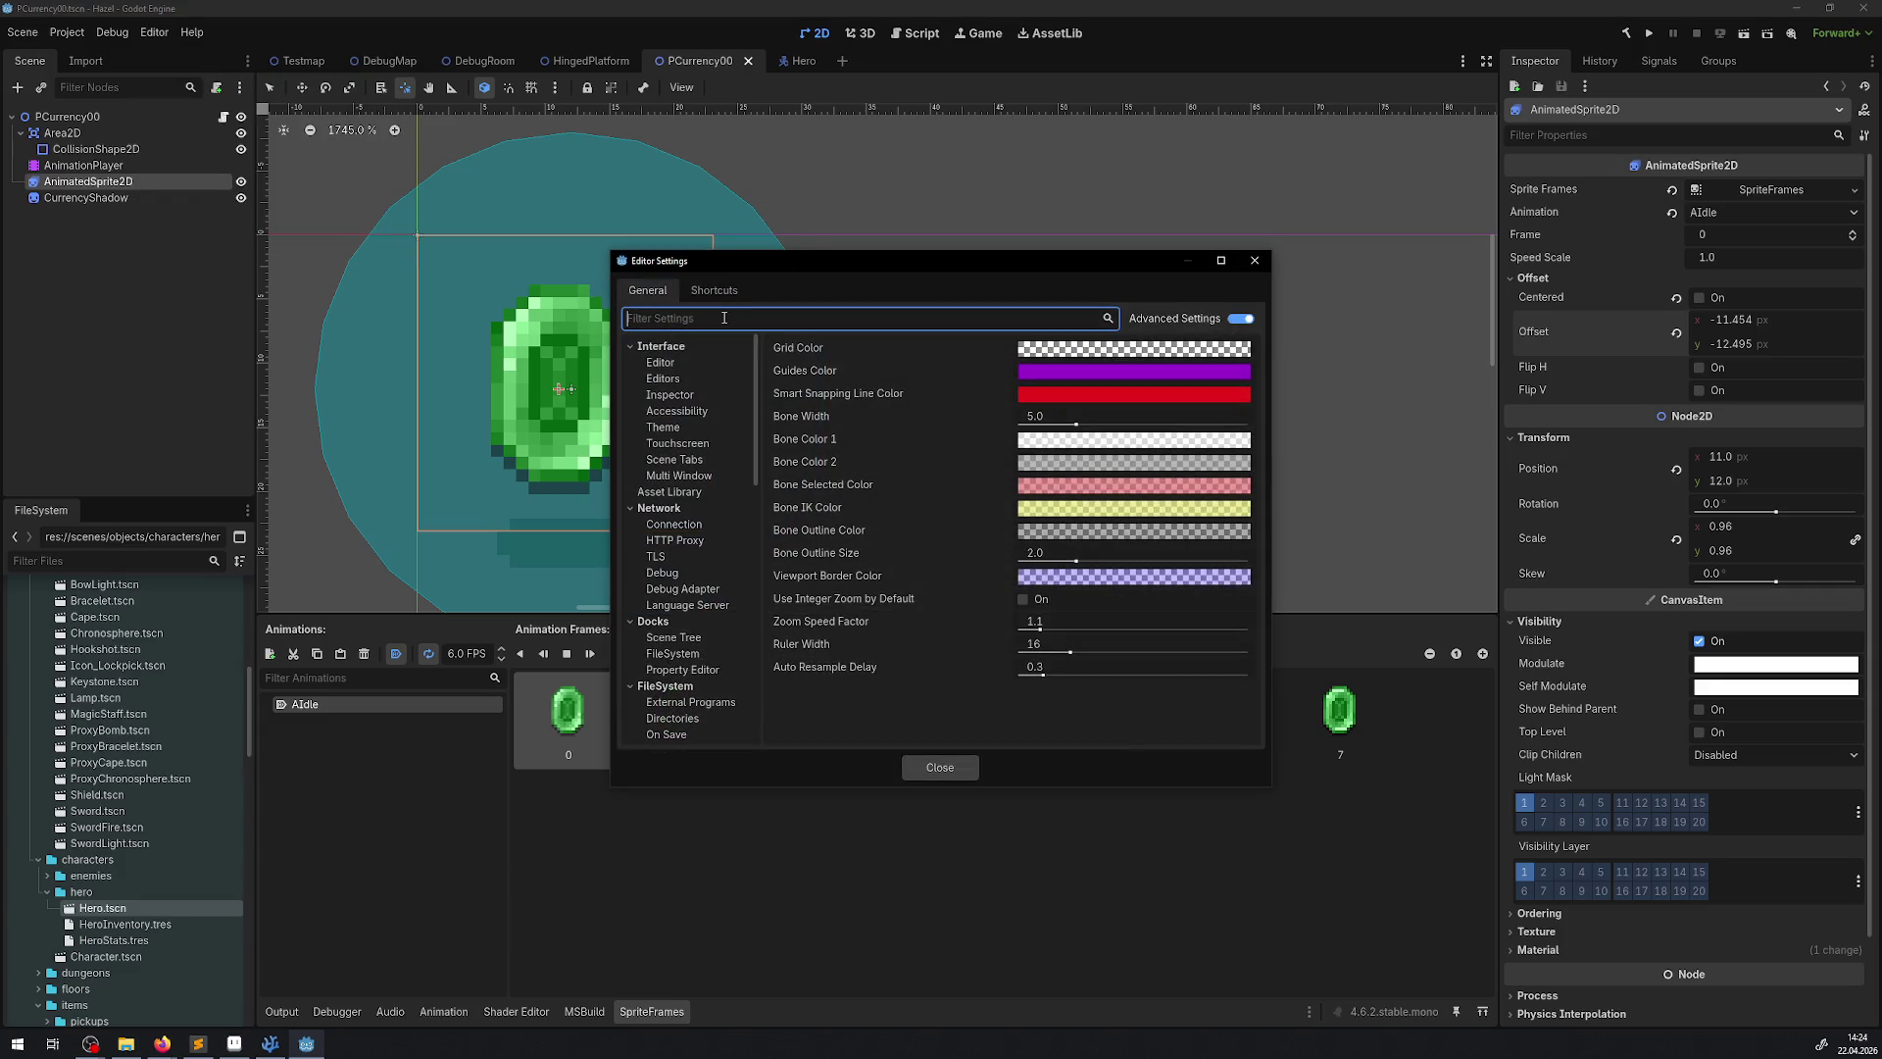
type("pl")
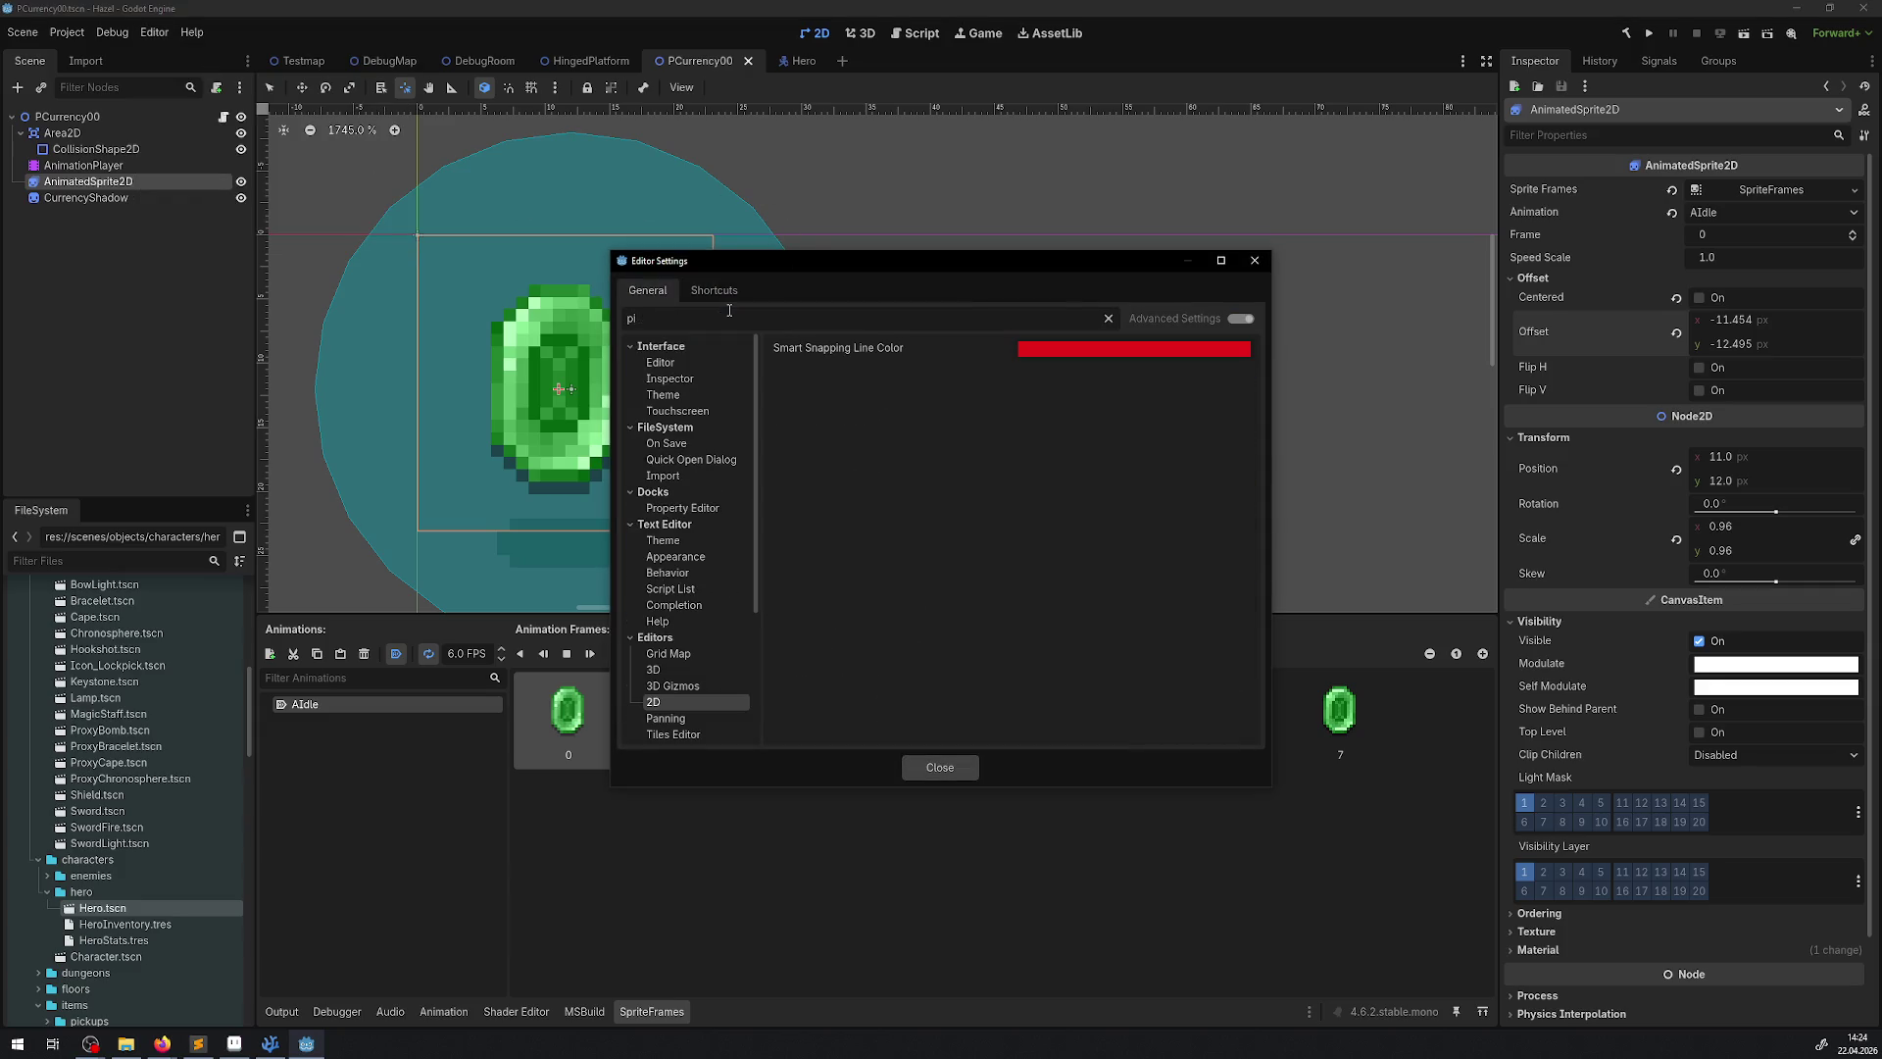
key("BackSpace")
type("ivo")
key("BackSpace")
key("BackSpace")
key("BackSpace")
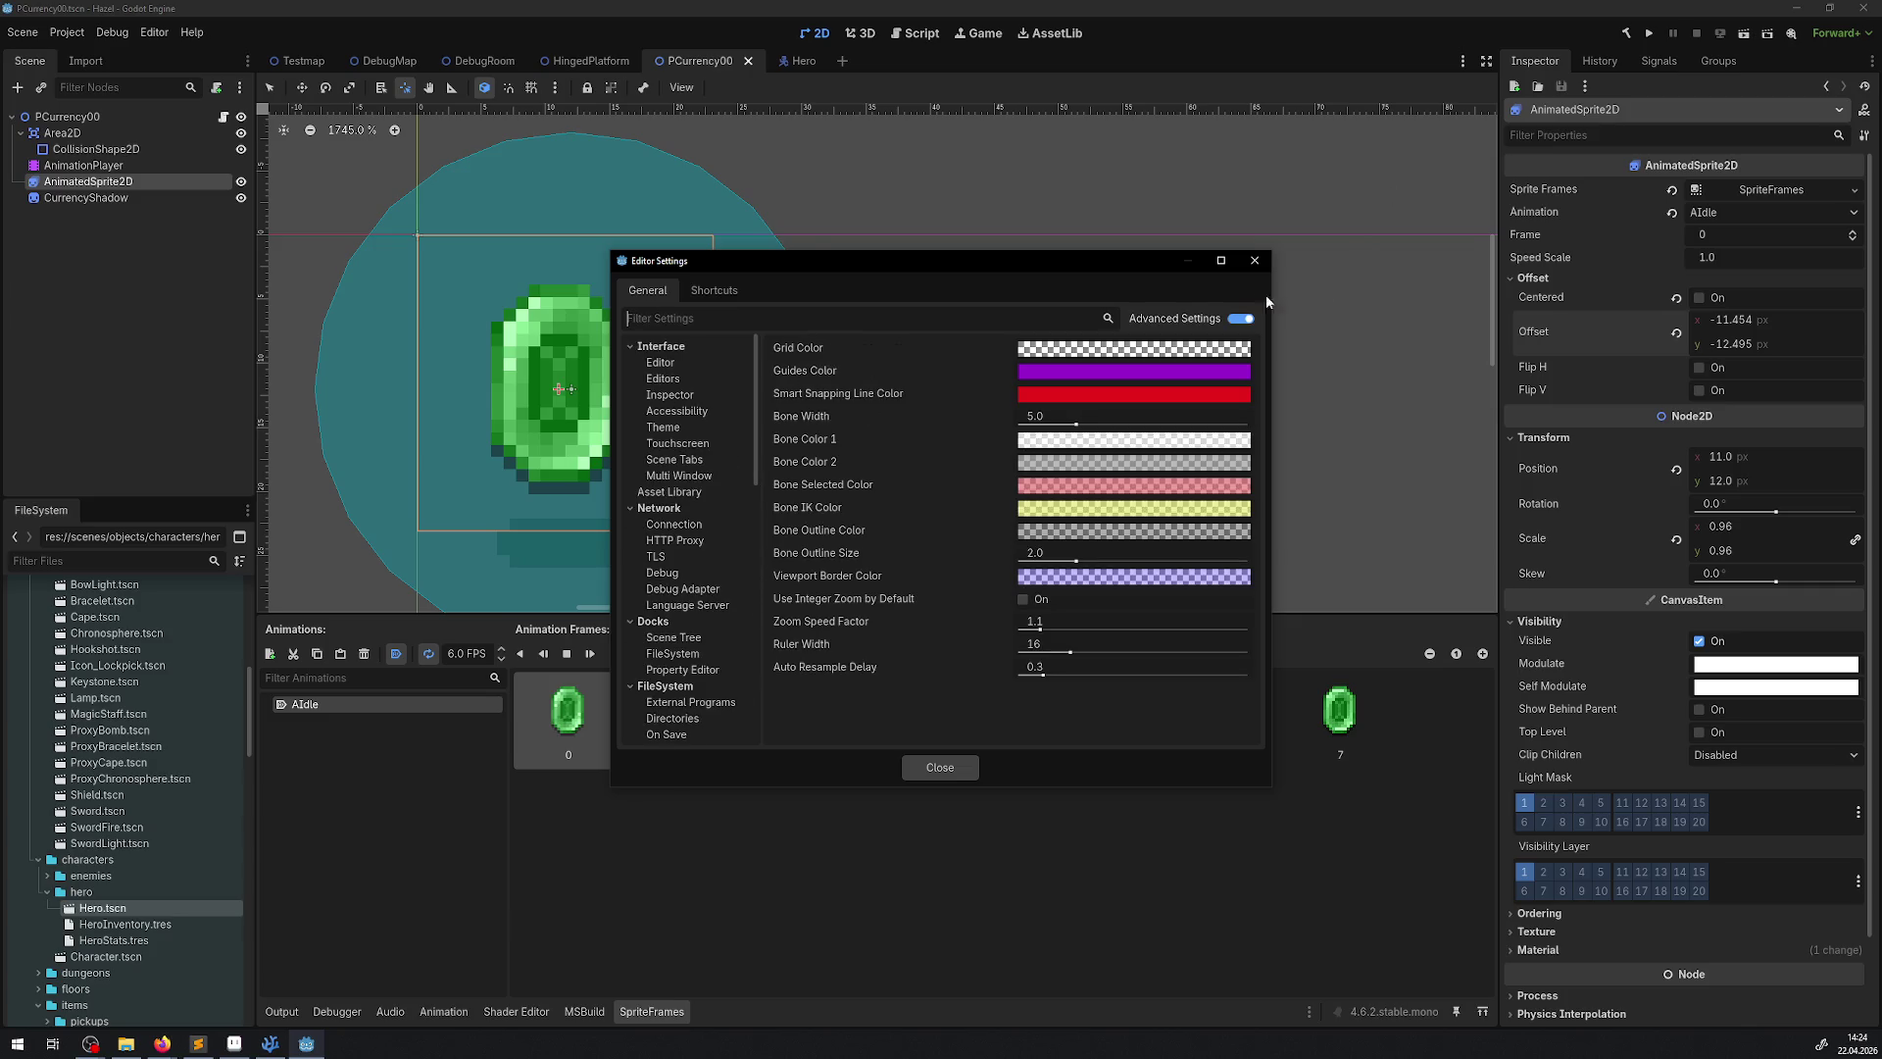
left_click(1254, 259)
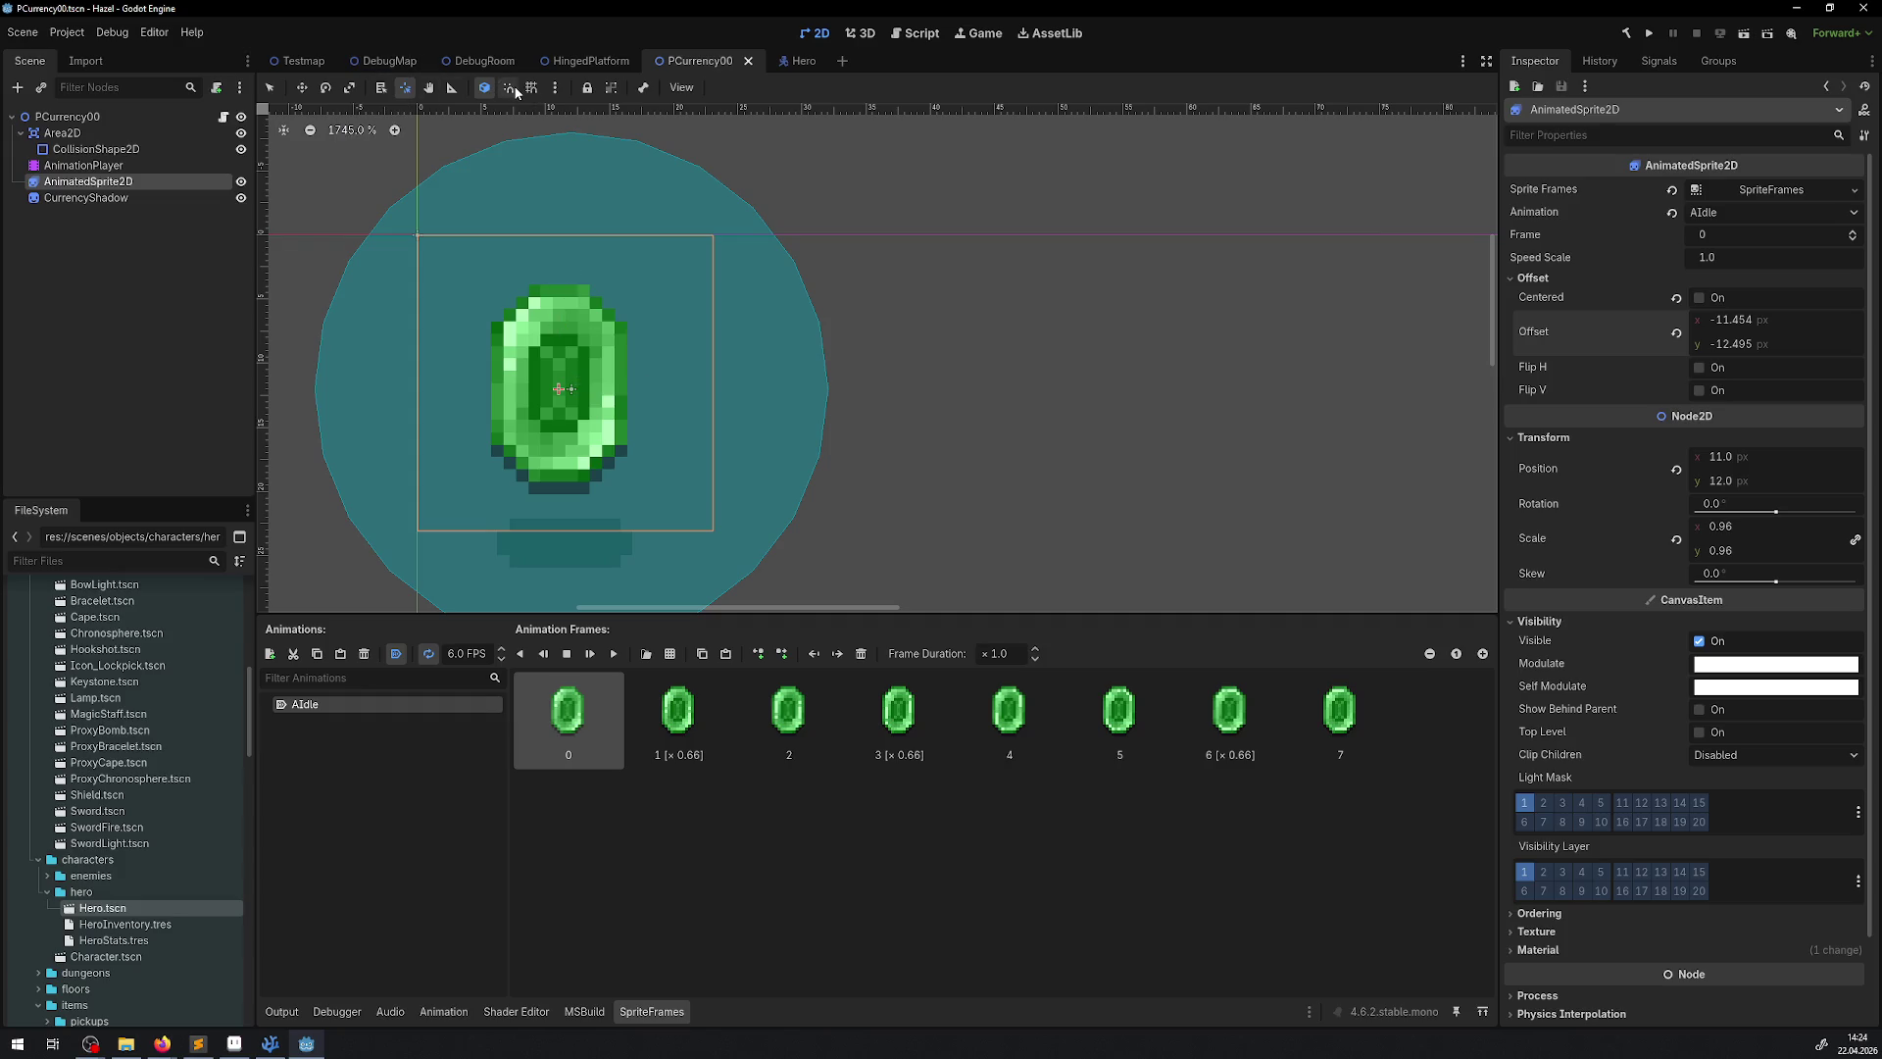
With the Pivot tool, drag the sprite's pivot toward the top-left corner, then undo
left_click(515, 89)
left_click(544, 348)
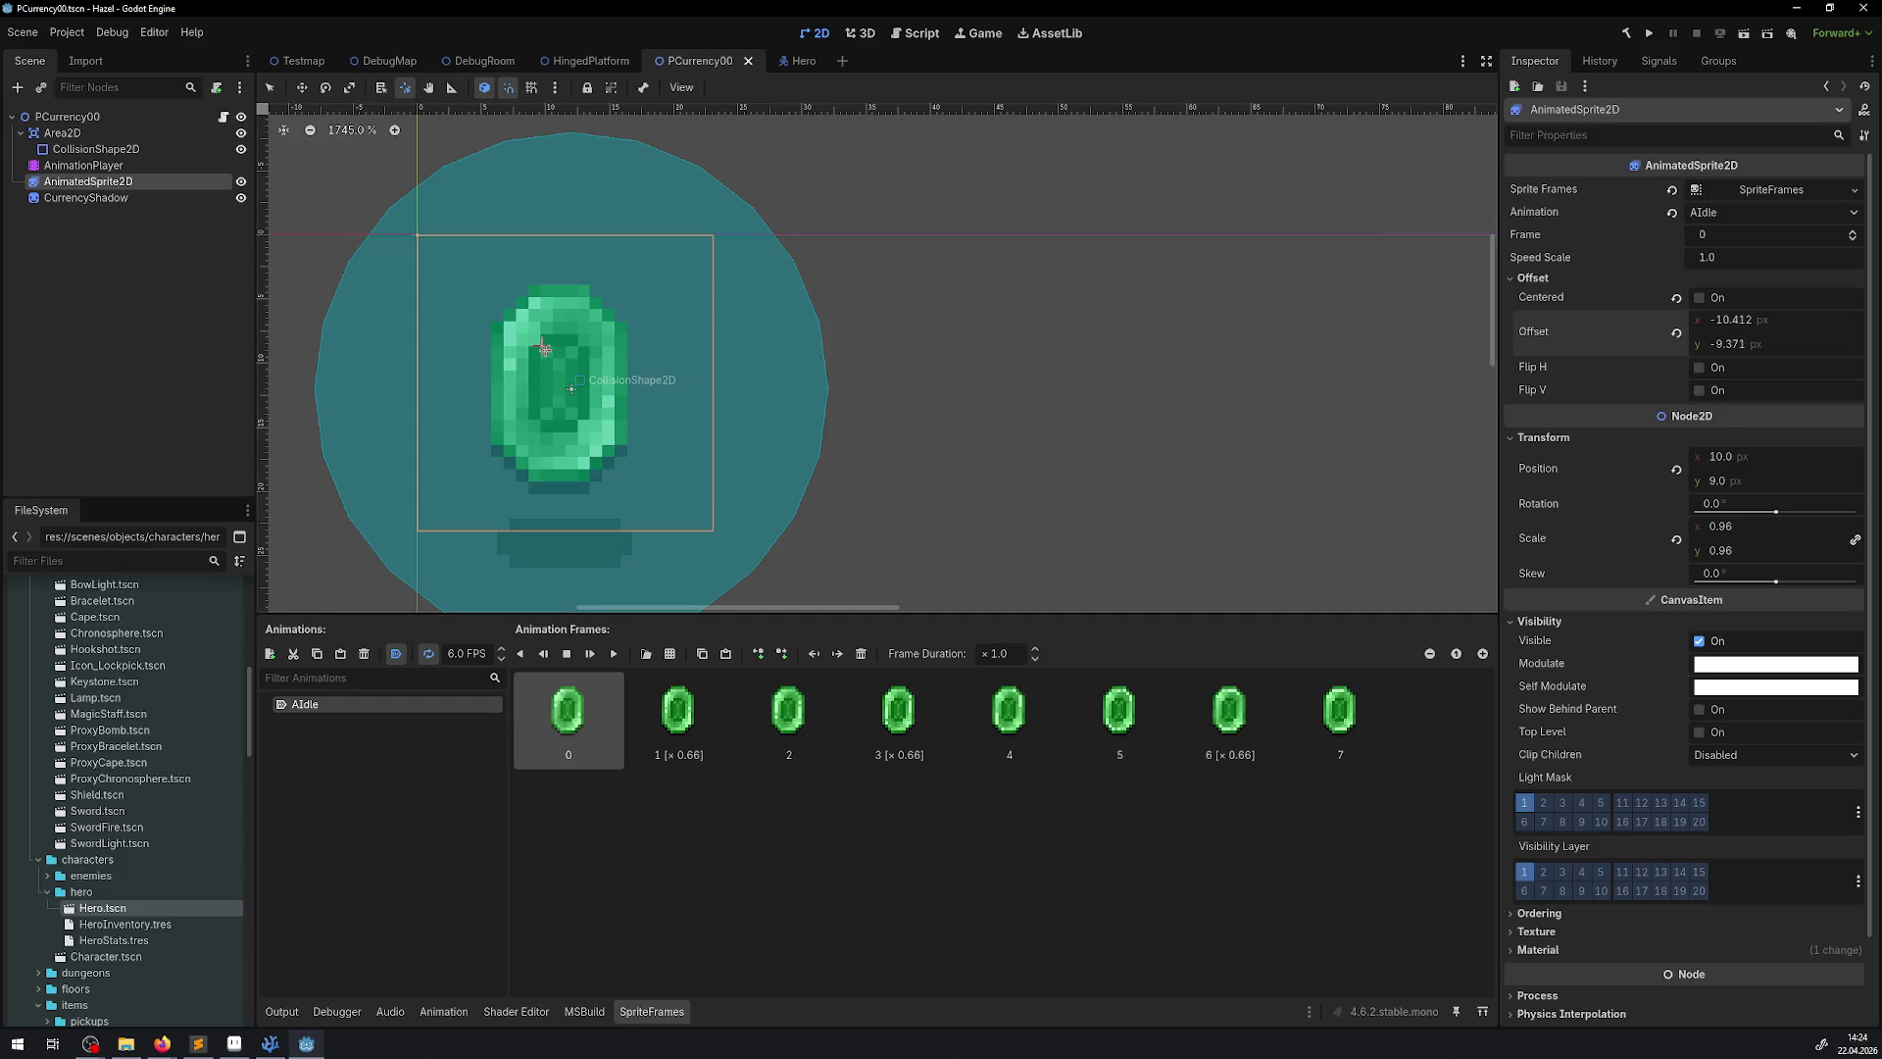
left_click(530, 337)
left_click_drag(530, 337, 418, 235)
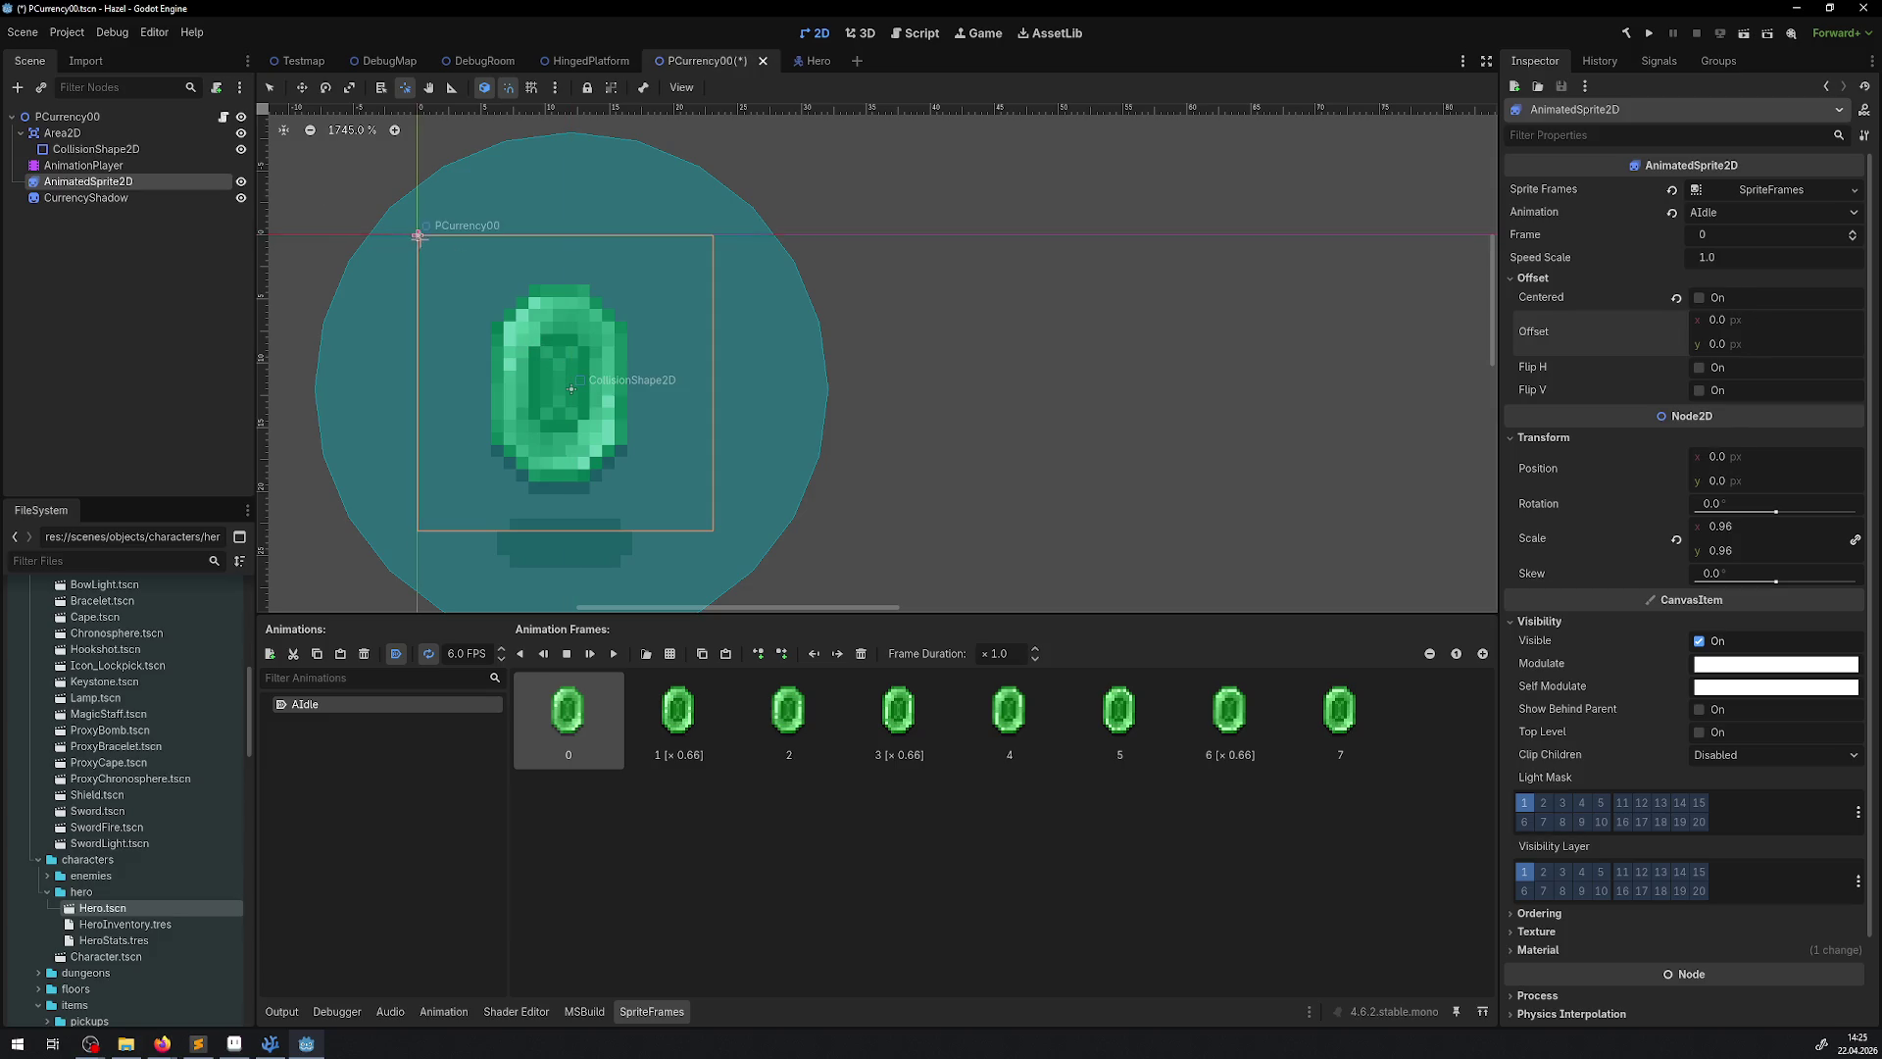
key("ctrl+z")
Enable Grid Snap and snap the pivot to the sprite's top-left corner
left_click(532, 88)
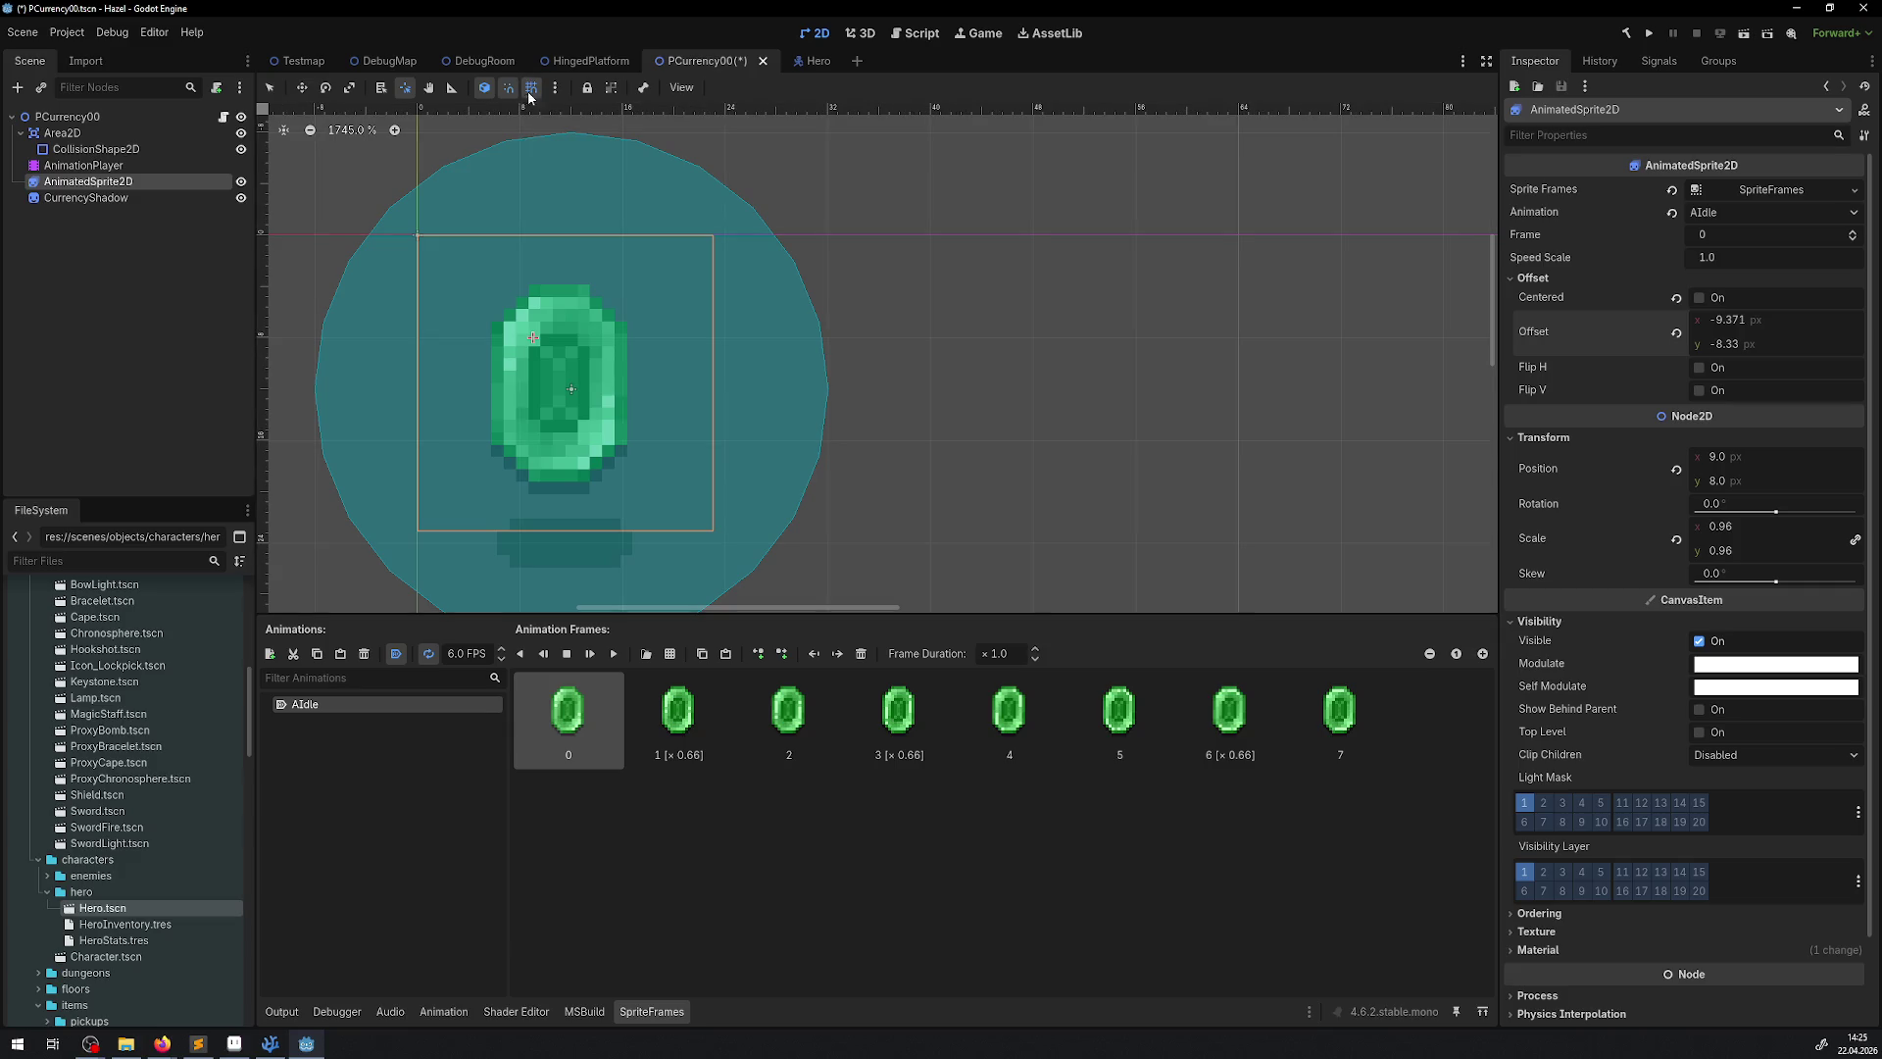
mouse_move(532, 337)
left_mouse_down()
mouse_move(448, 242)
mouse_move(577, 377)
mouse_move(400, 225)
mouse_move(453, 312)
left_mouse_up()
left_click_drag(453, 312, 418, 509)
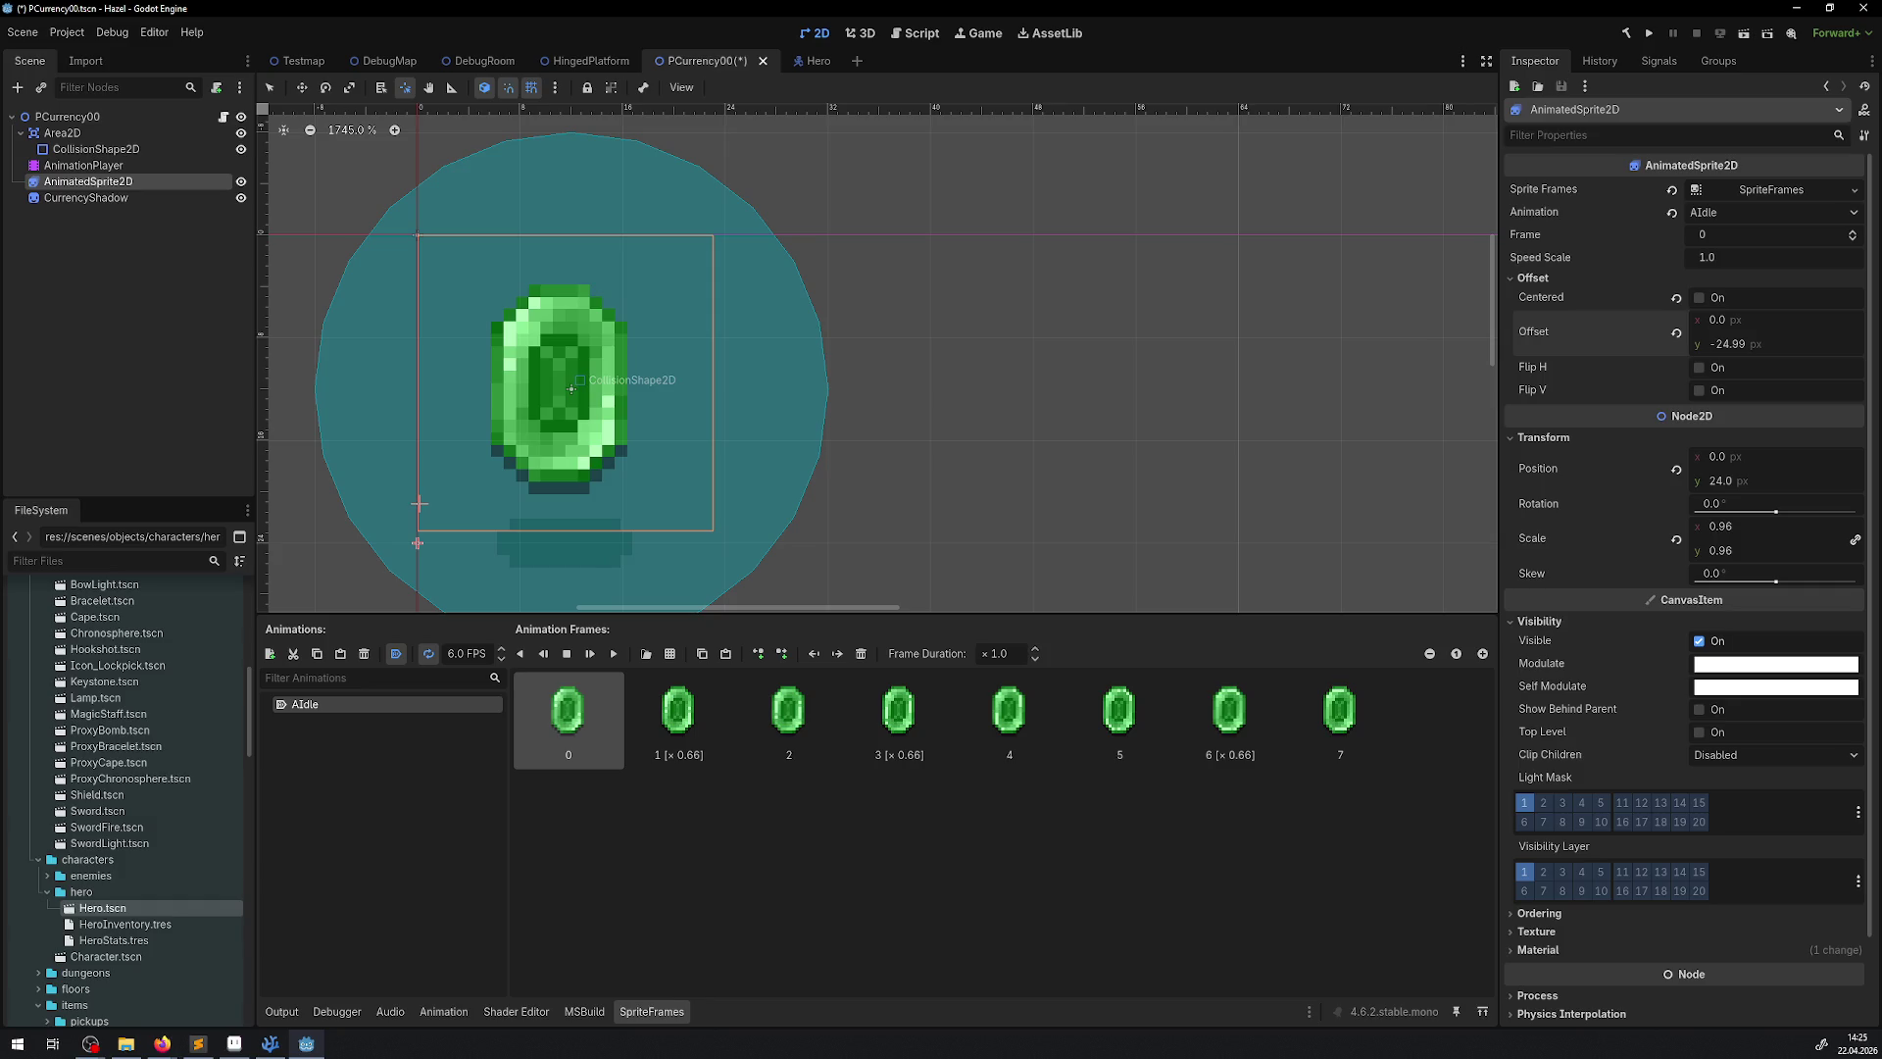
mouse_move(419, 502)
left_mouse_down()
mouse_move(495, 431)
mouse_move(571, 401)
mouse_move(565, 387)
mouse_move(600, 412)
mouse_move(445, 297)
mouse_move(415, 236)
left_mouse_up()
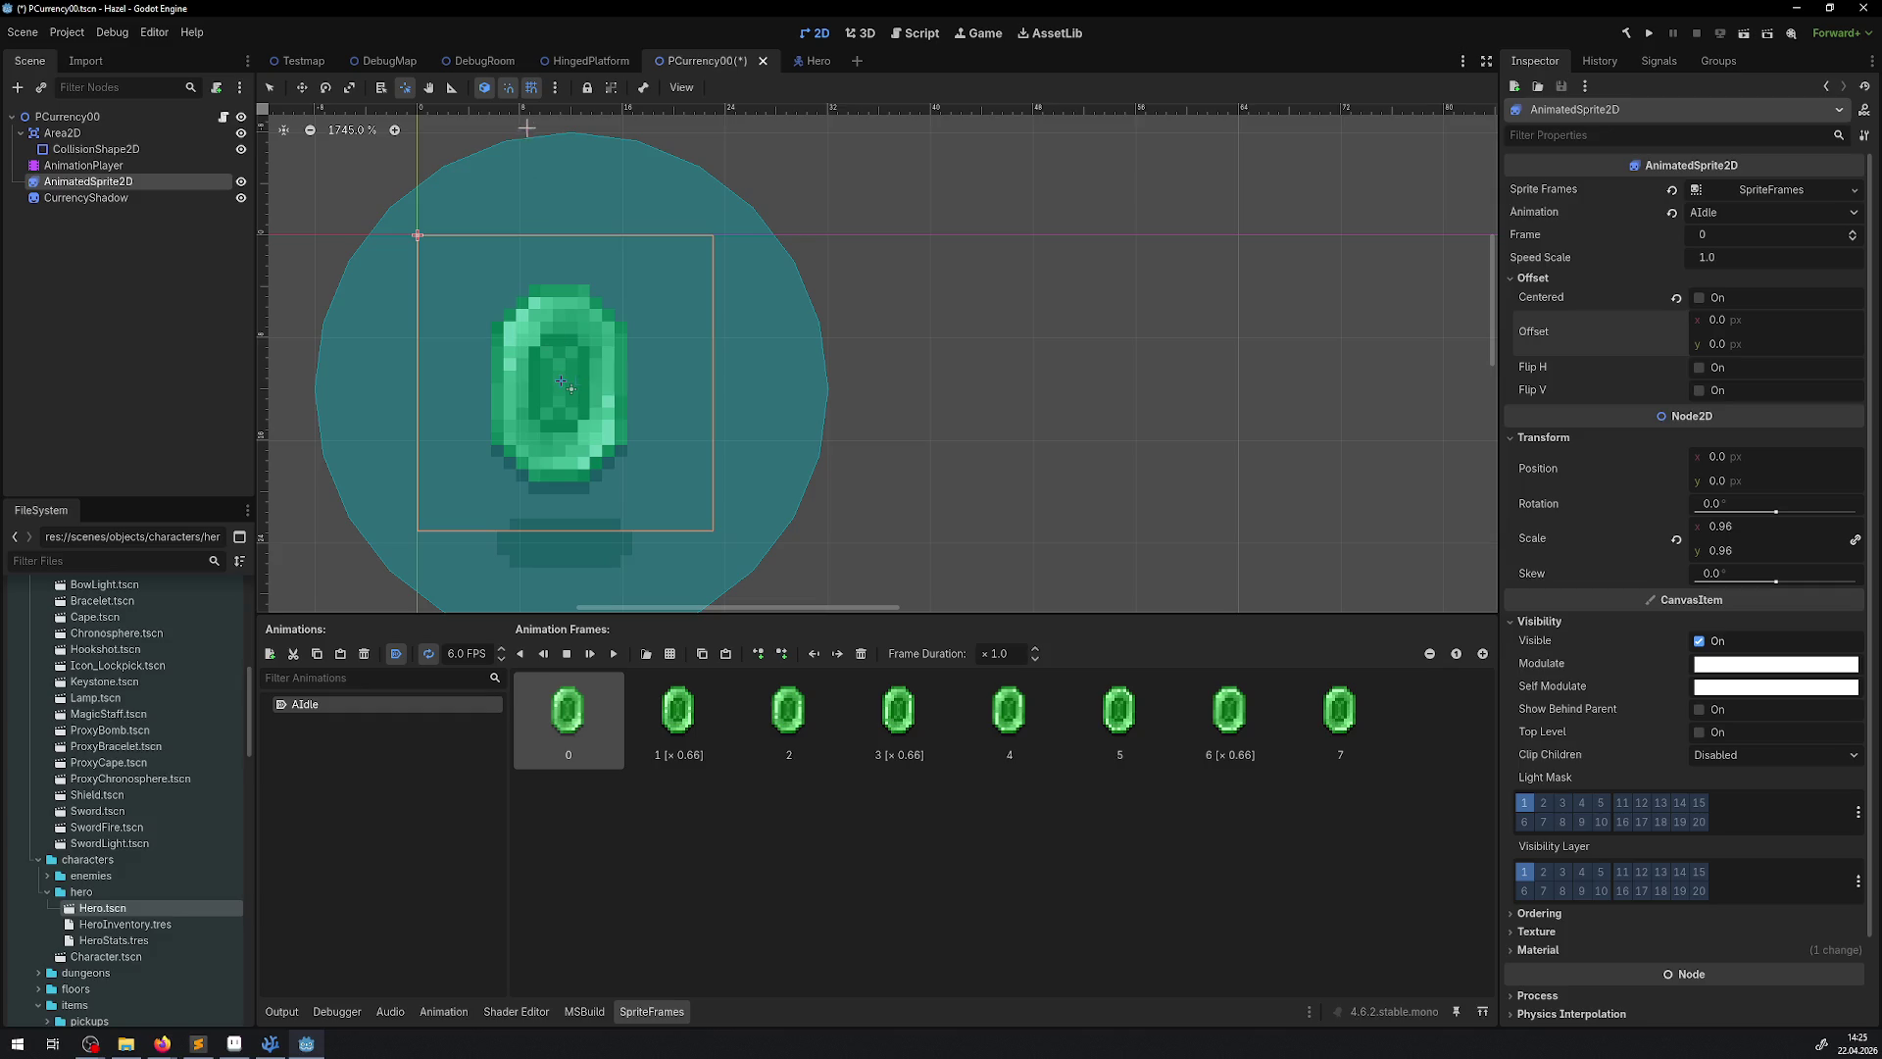
Place the pivot at the gem centre, then reset it to the top-left corner and save
left_click(405, 87)
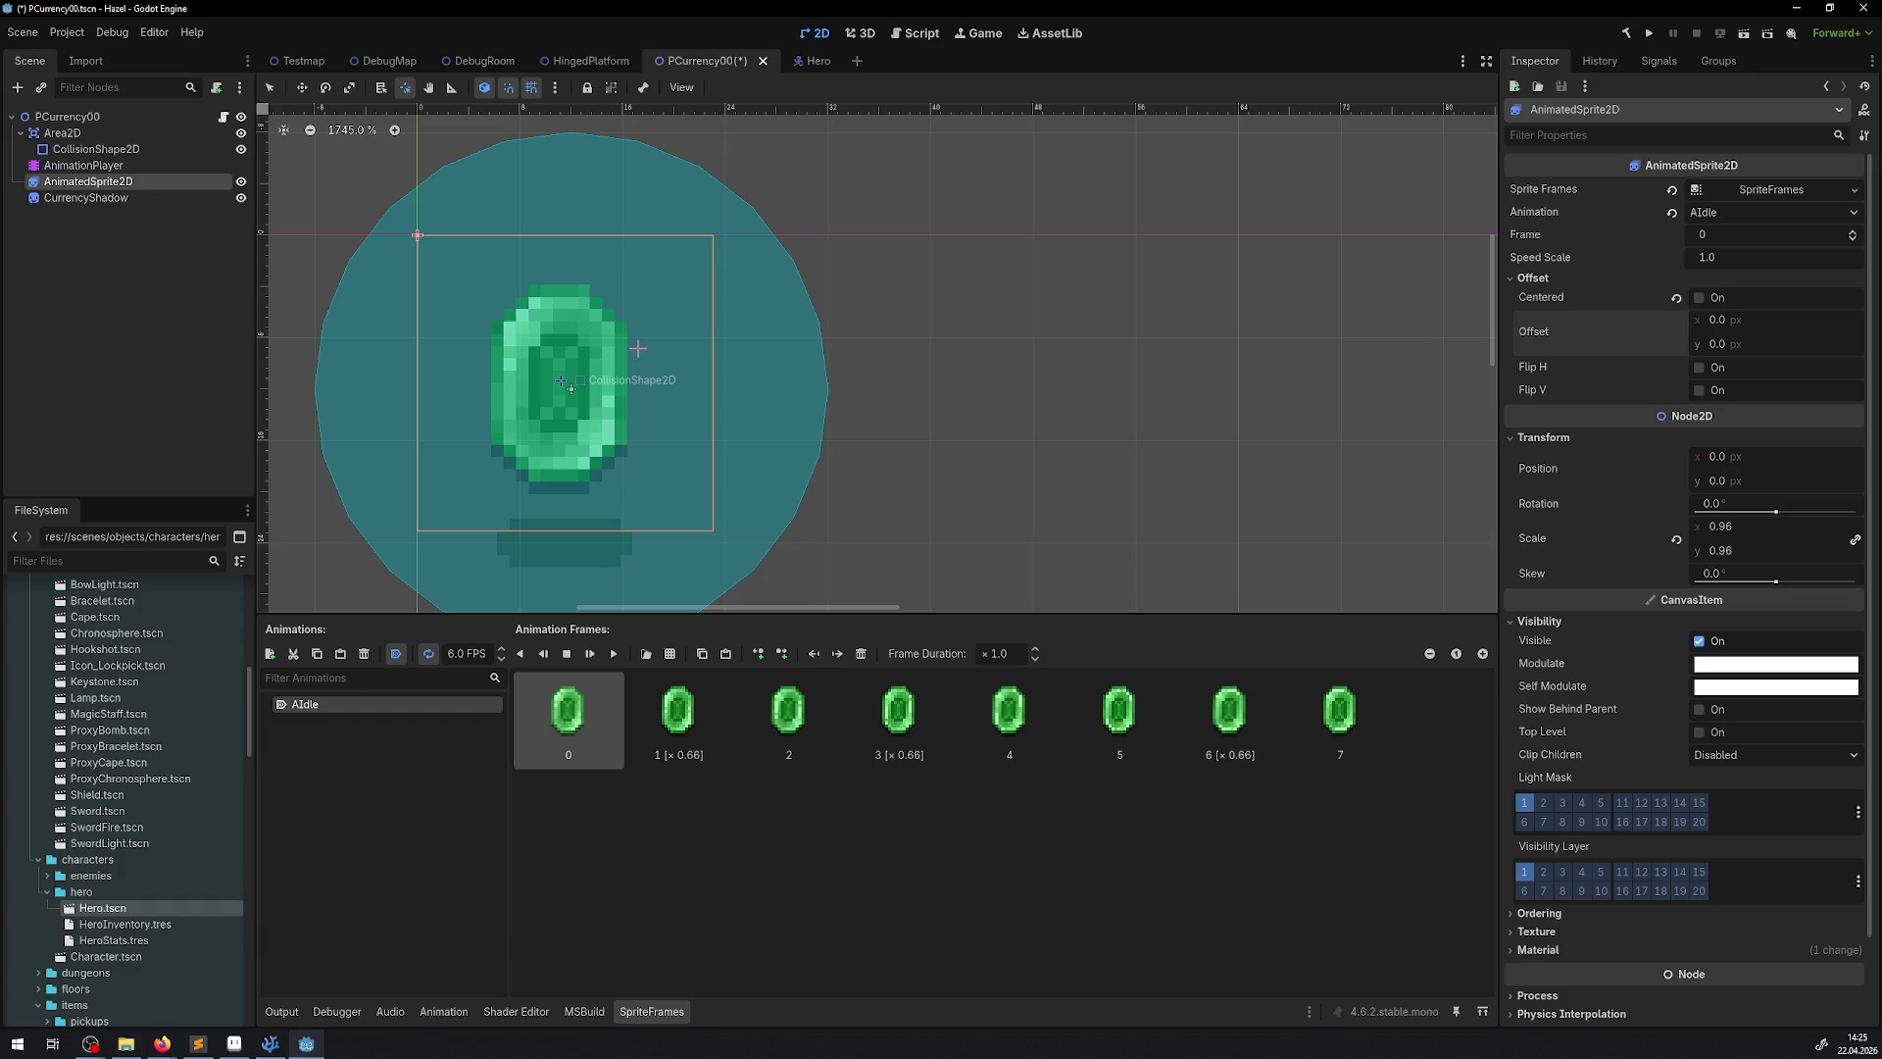
left_click(560, 384)
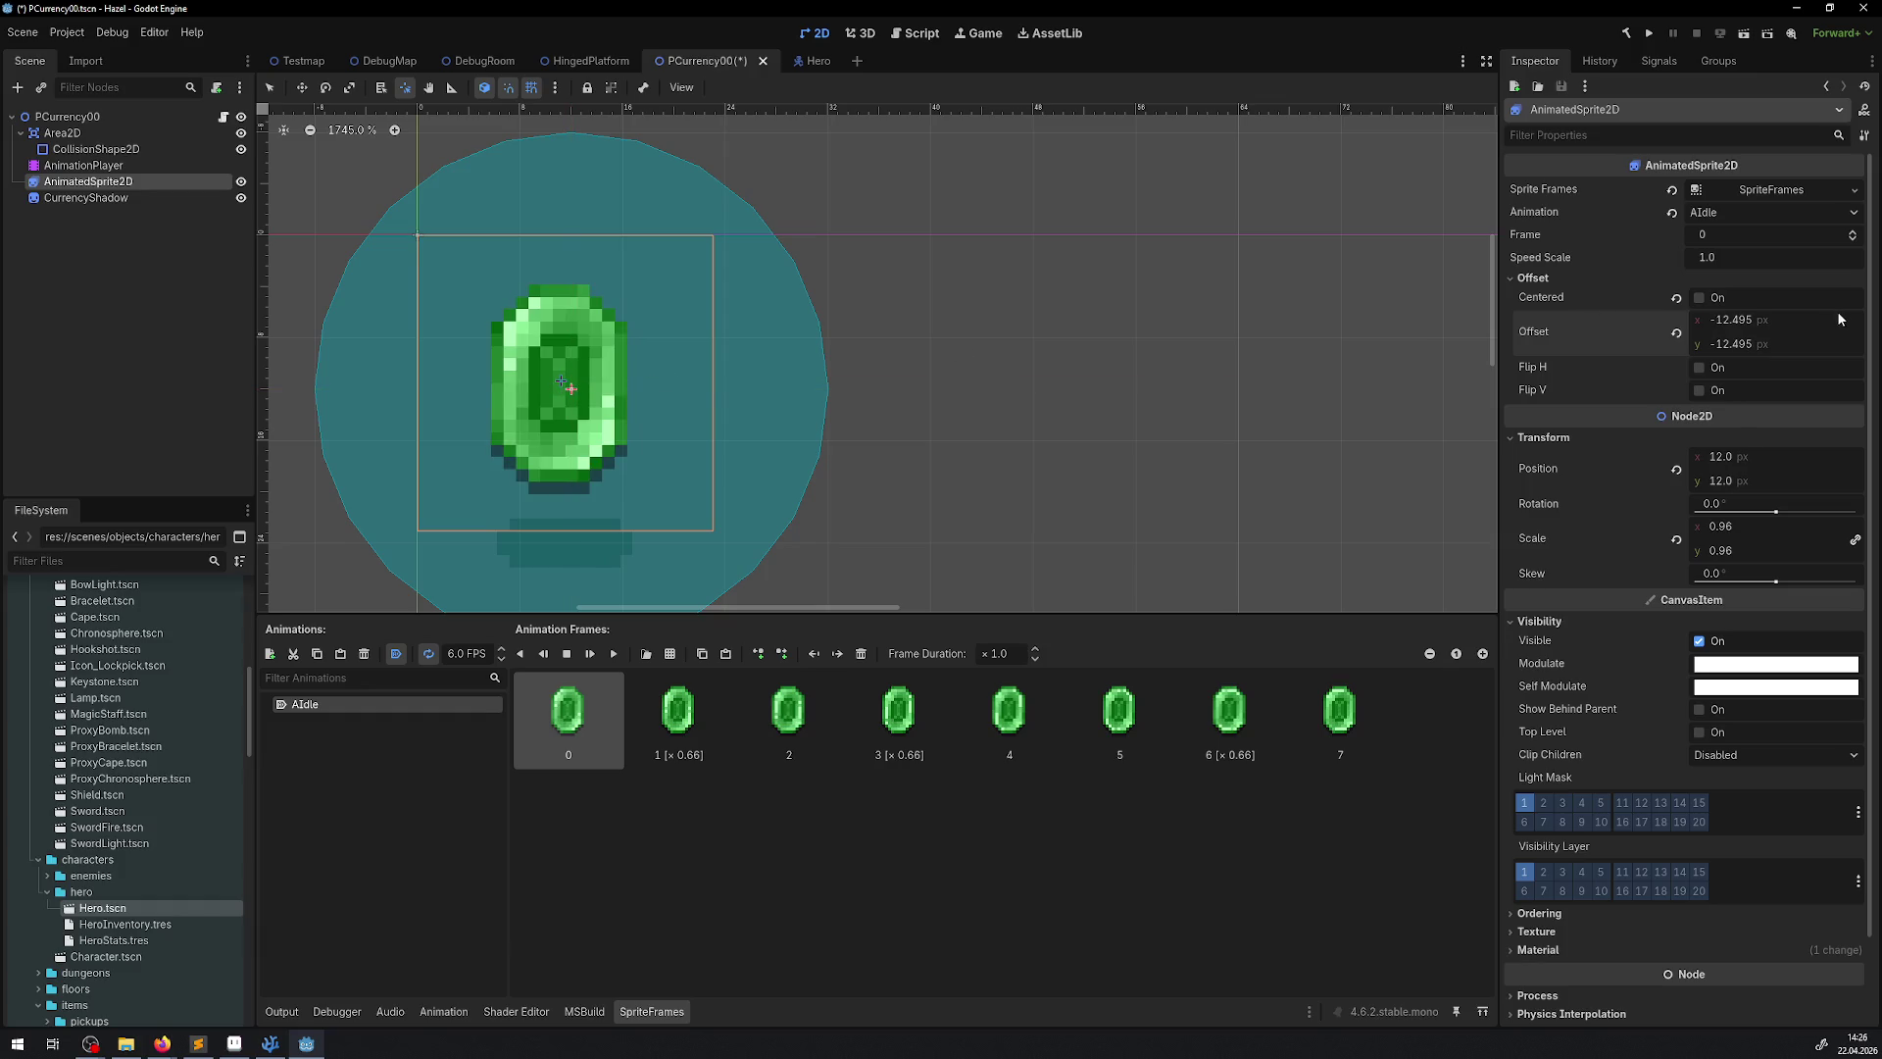
left_click(441, 235)
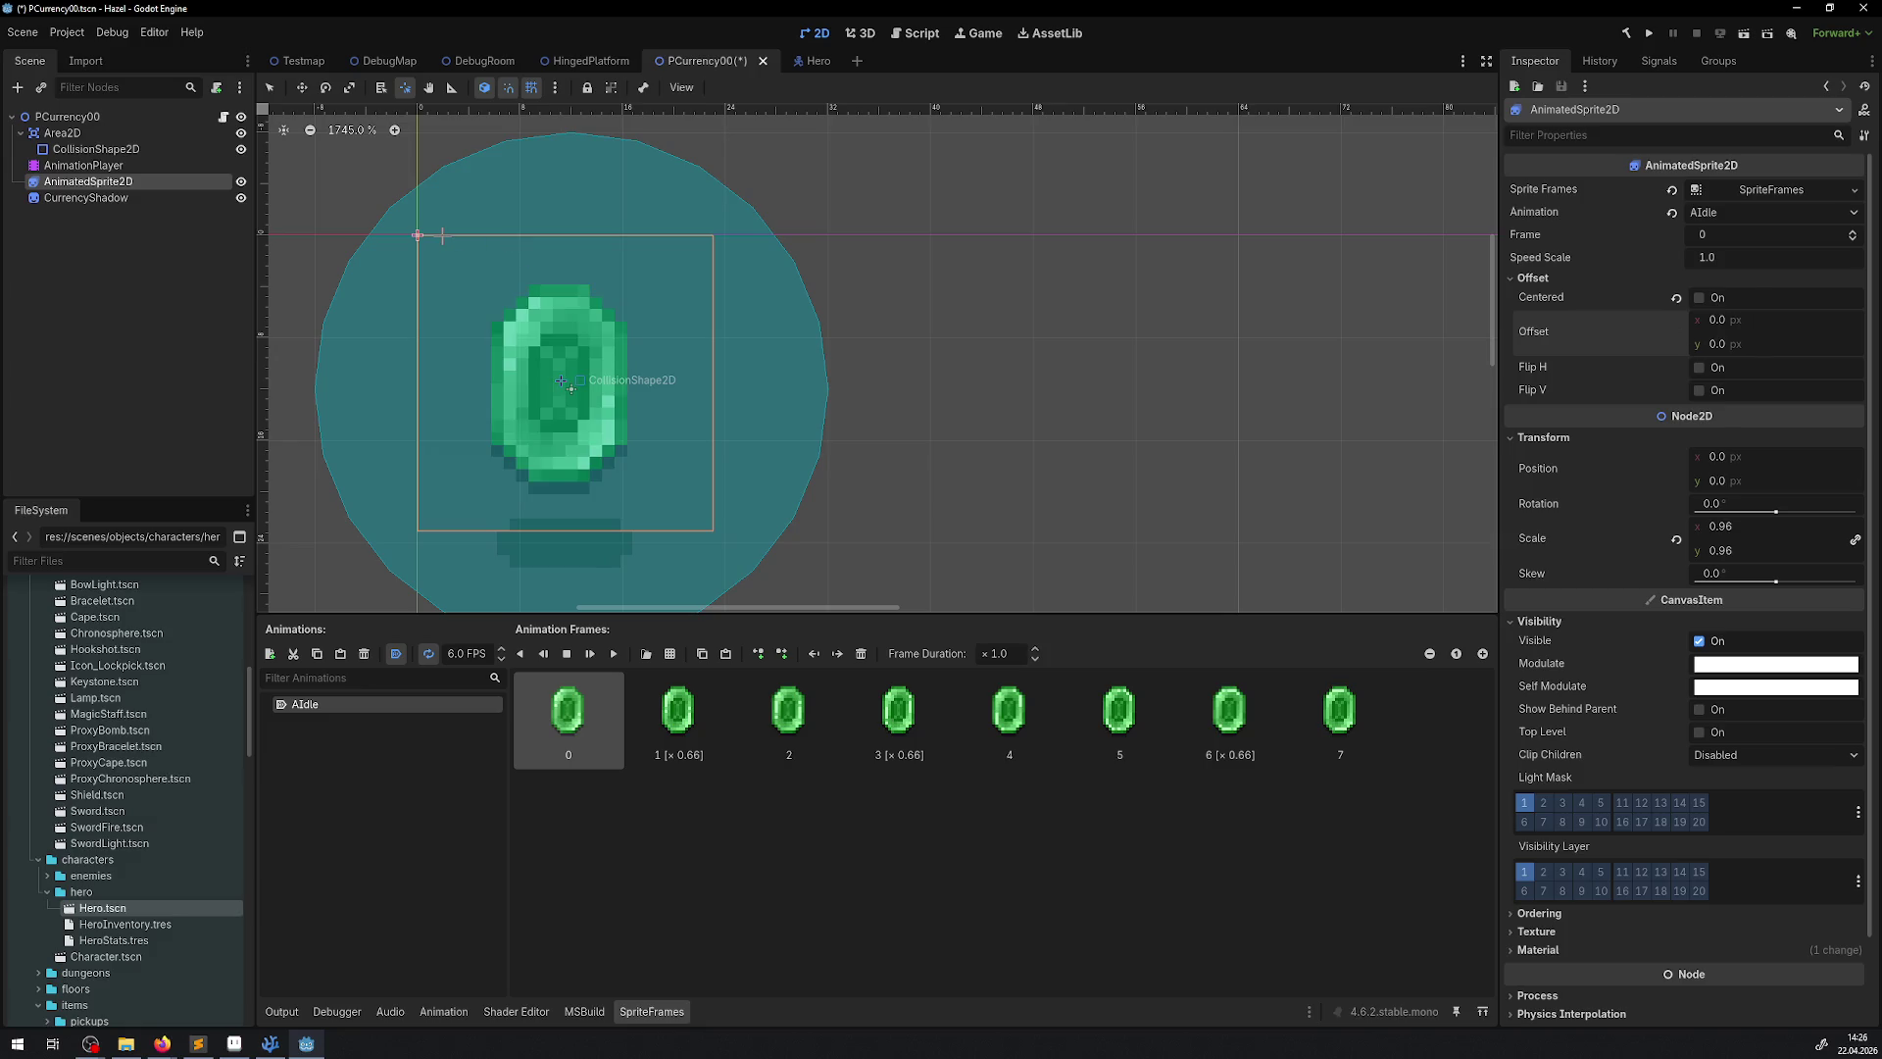
key("ctrl+s")
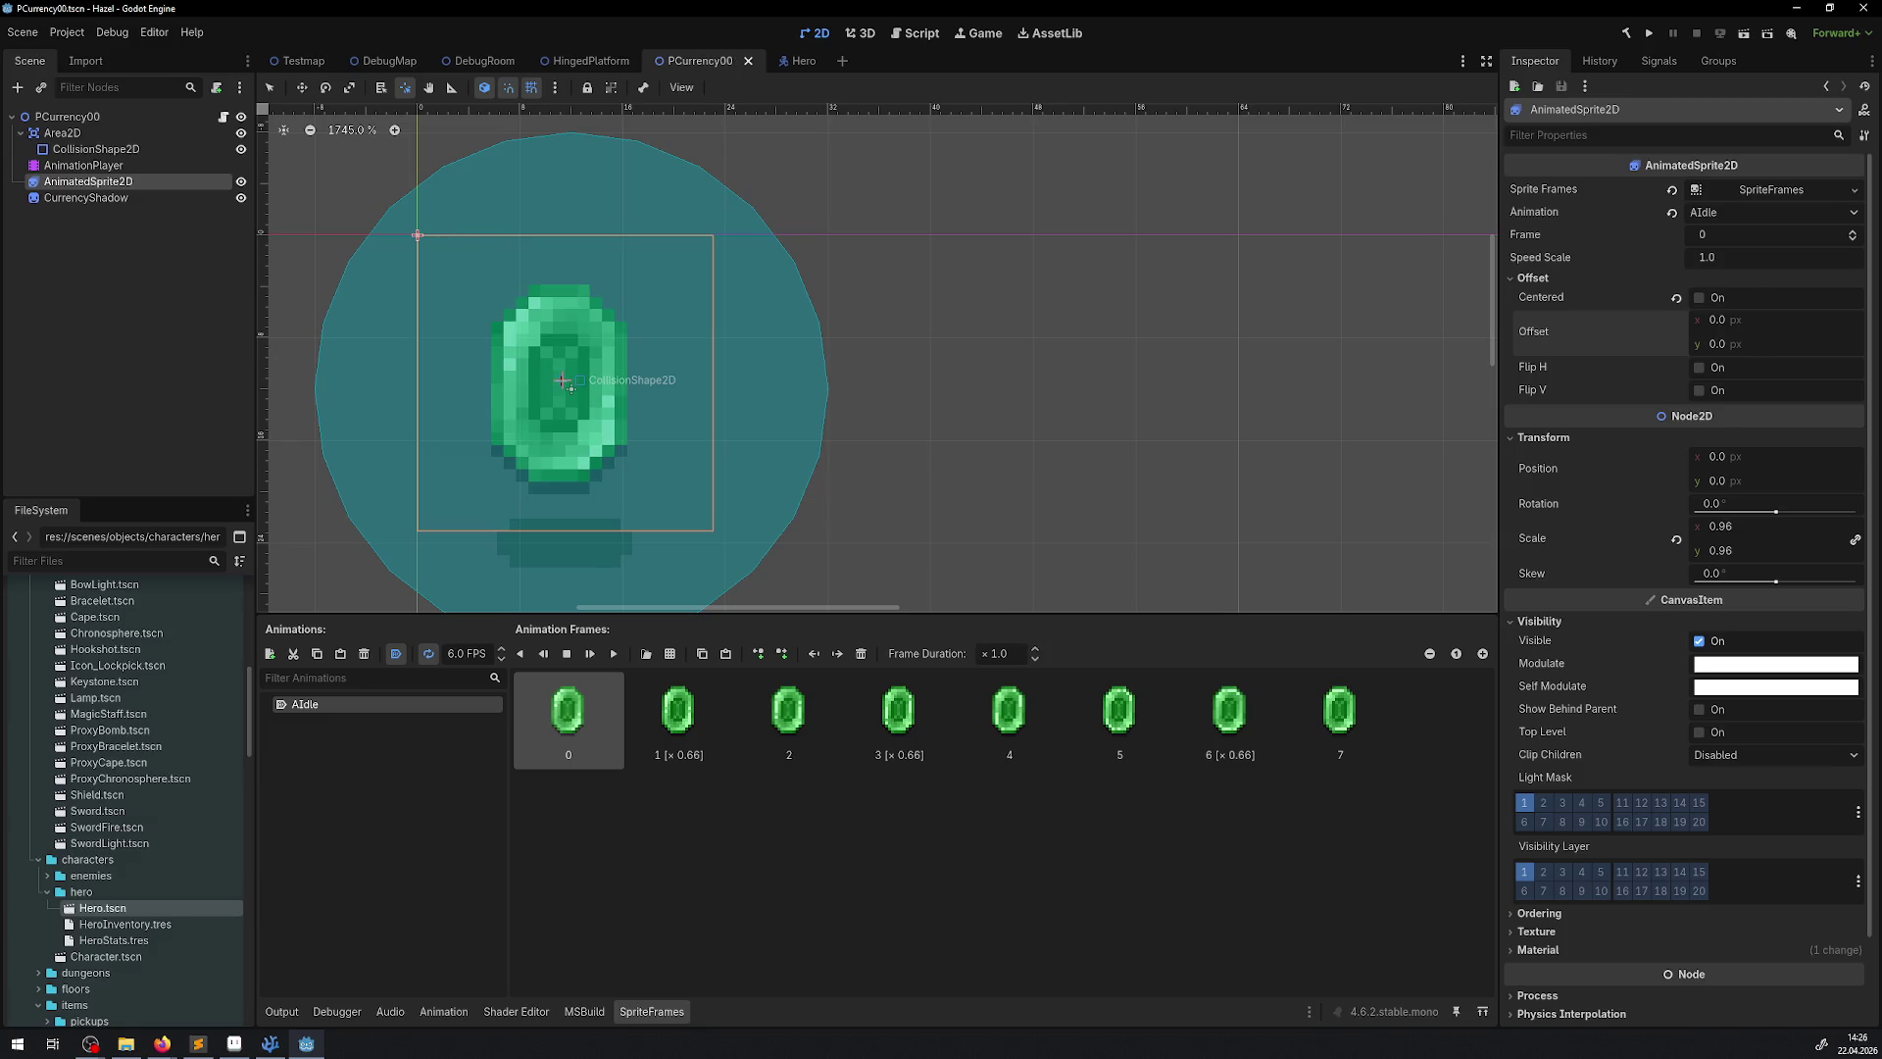
Open the canvas context menu, then toggle between the Select and Pivot tools
right_click(568, 382)
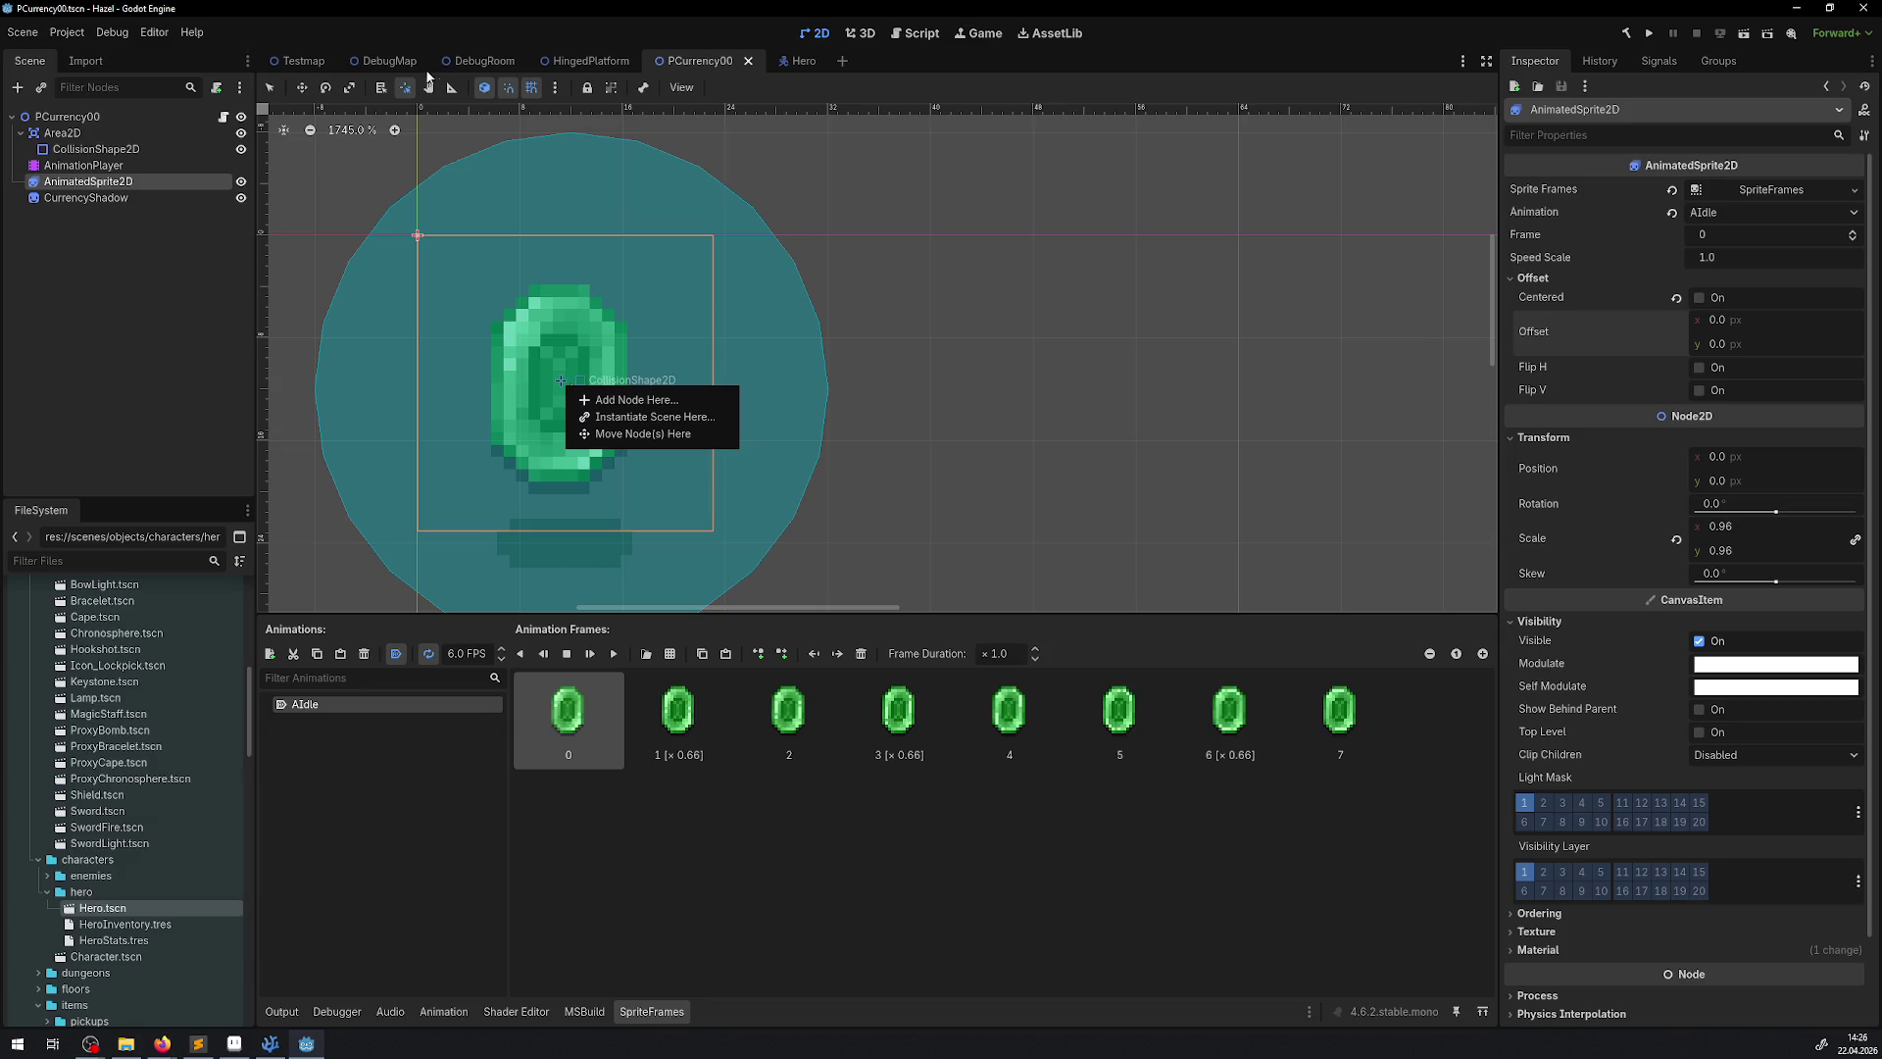
left_click(407, 89)
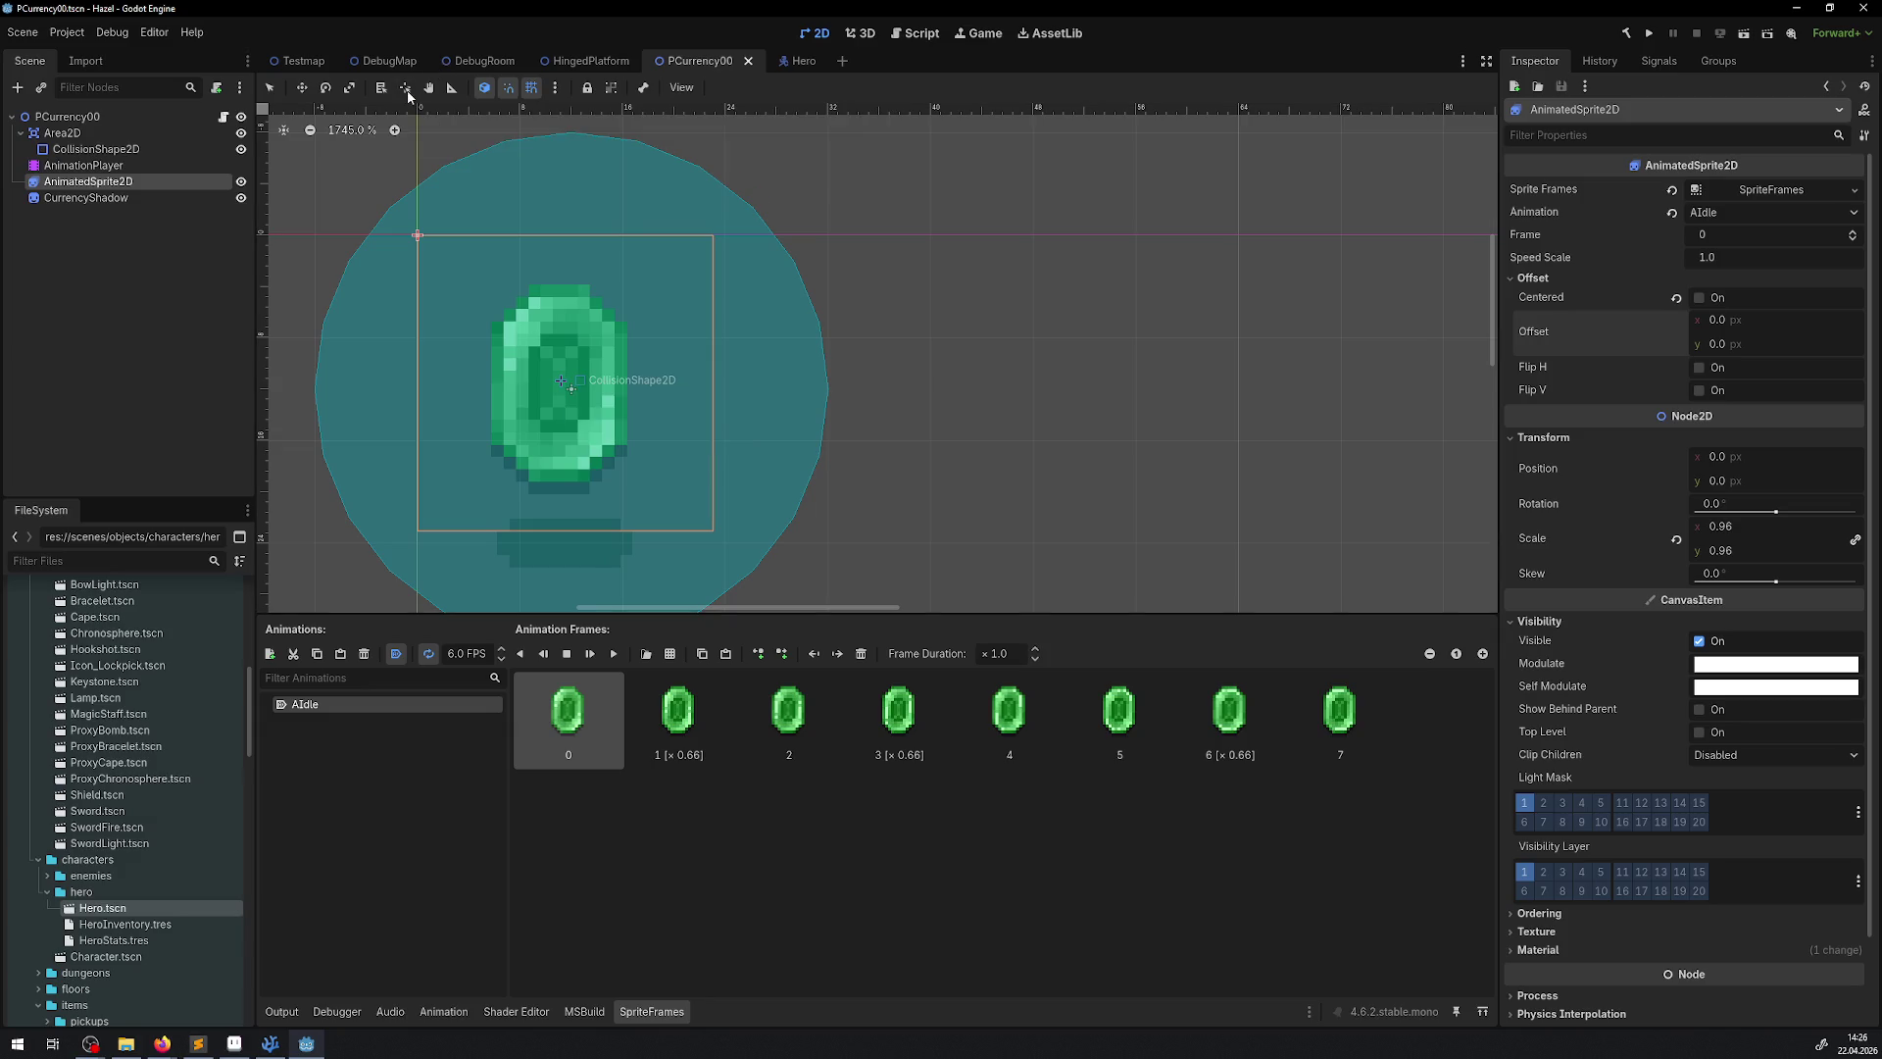
left_click(269, 87)
left_click(402, 89)
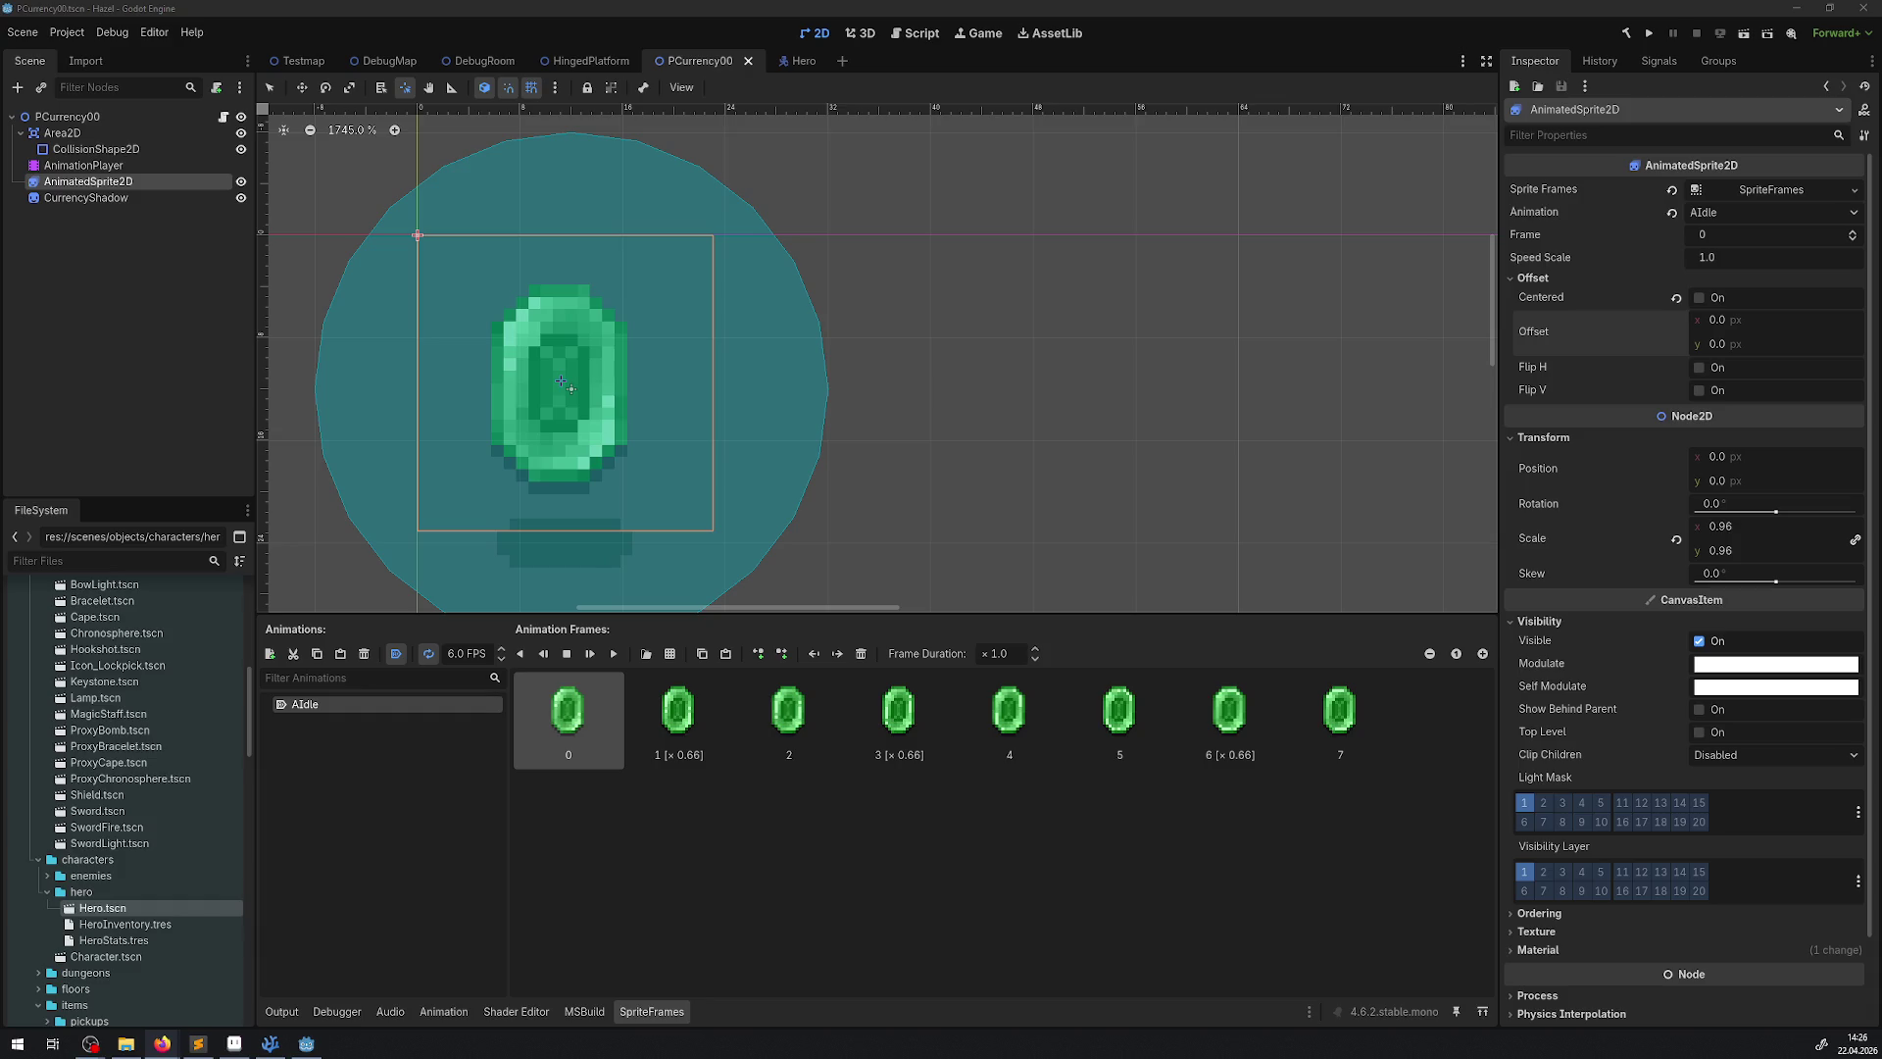
left_click(402, 89)
Turn off Grid Snap, drag the pivot down and back up-left, saving after each move
left_click(531, 87)
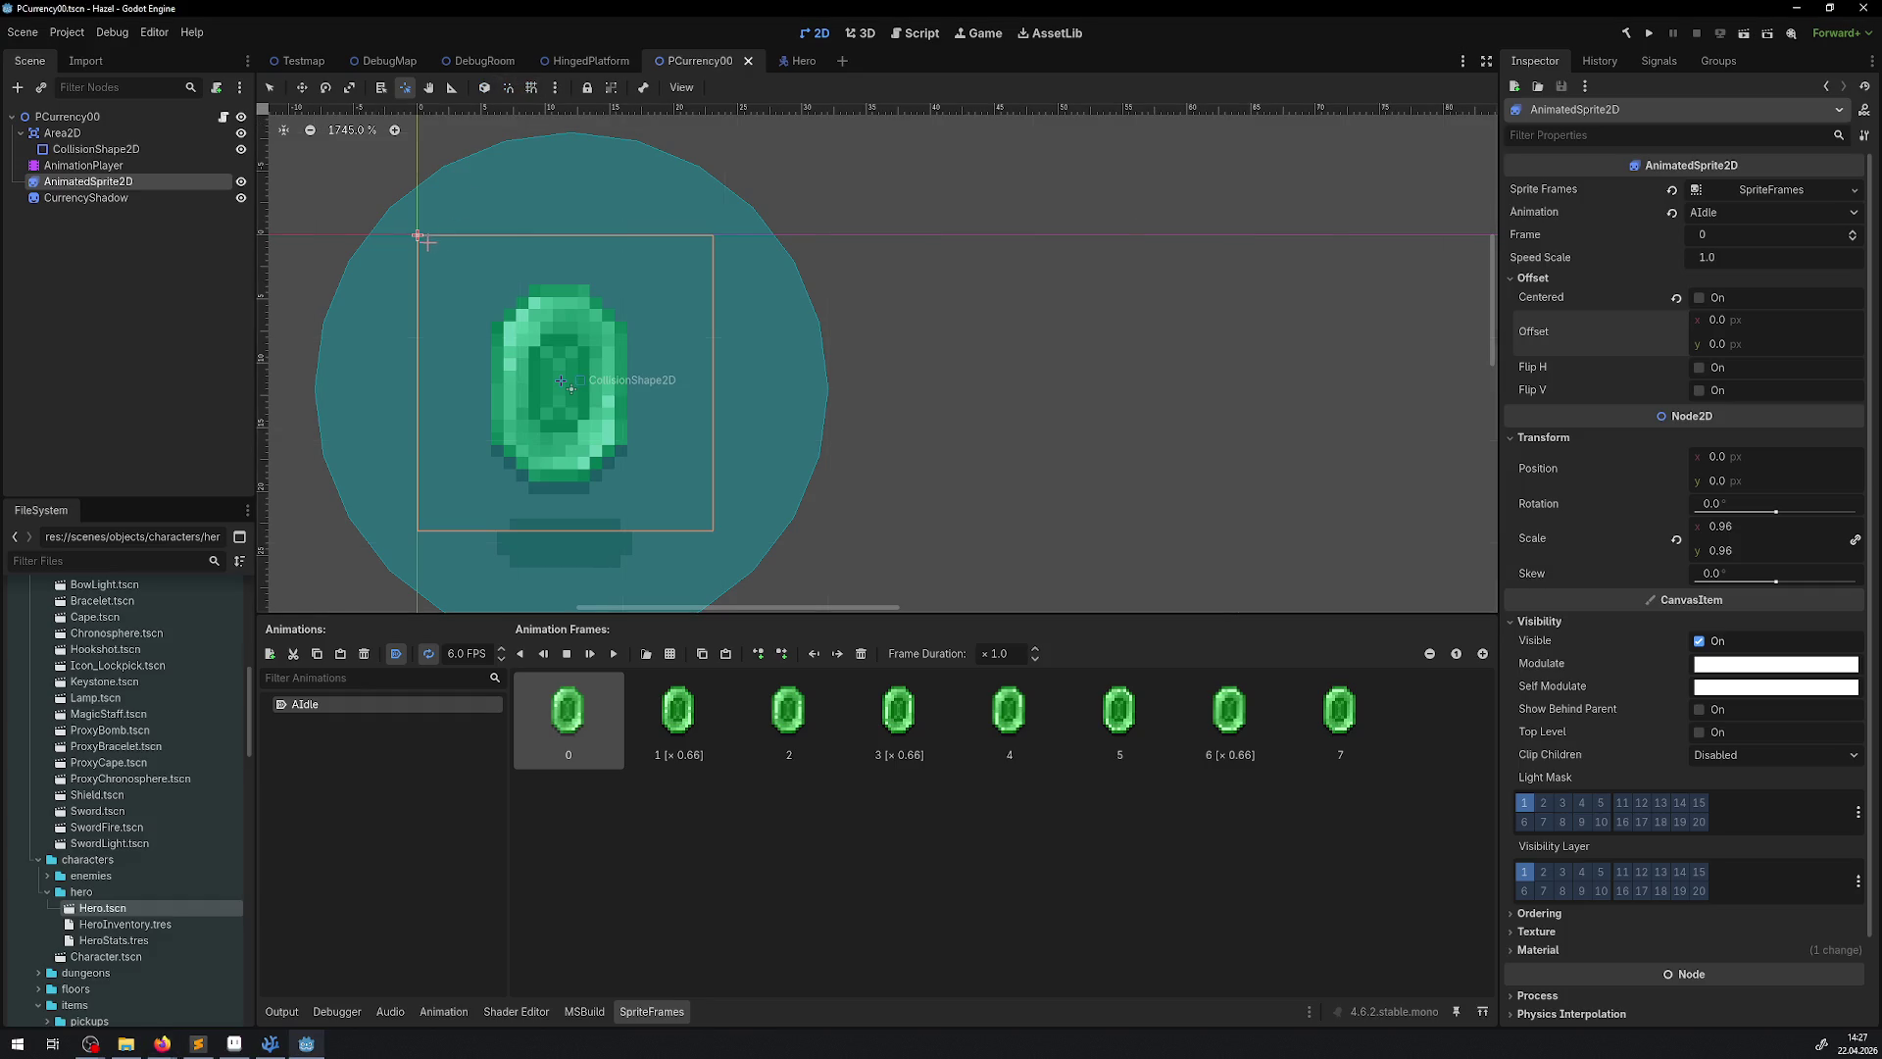
mouse_move(427, 242)
left_mouse_down()
mouse_move(509, 309)
mouse_move(428, 294)
mouse_move(497, 324)
mouse_move(448, 311)
mouse_move(513, 343)
mouse_move(547, 397)
mouse_move(628, 359)
mouse_move(561, 376)
mouse_move(552, 404)
mouse_move(550, 371)
mouse_move(597, 478)
mouse_move(558, 379)
left_mouse_up()
key("ctrl+s")
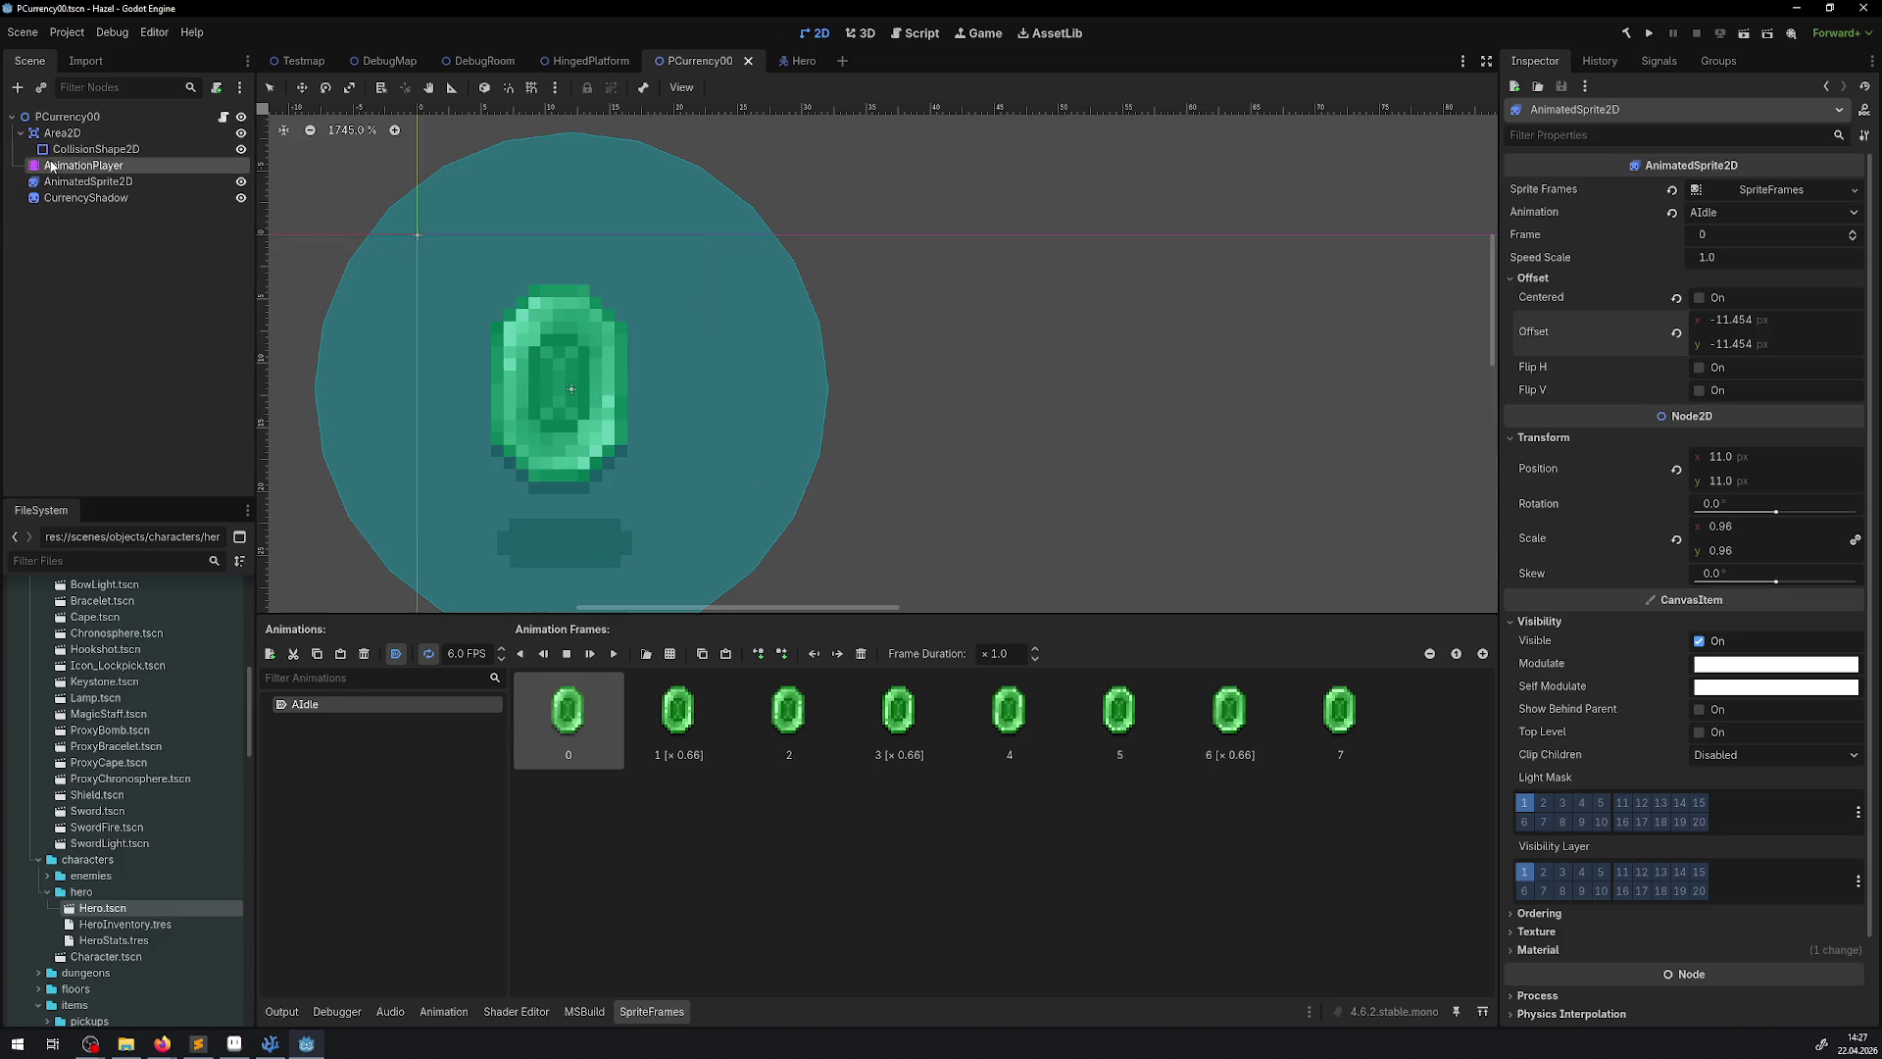
mouse_move(534, 356)
left_mouse_down()
mouse_move(487, 270)
mouse_move(446, 260)
left_mouse_up()
key("ctrl+s")
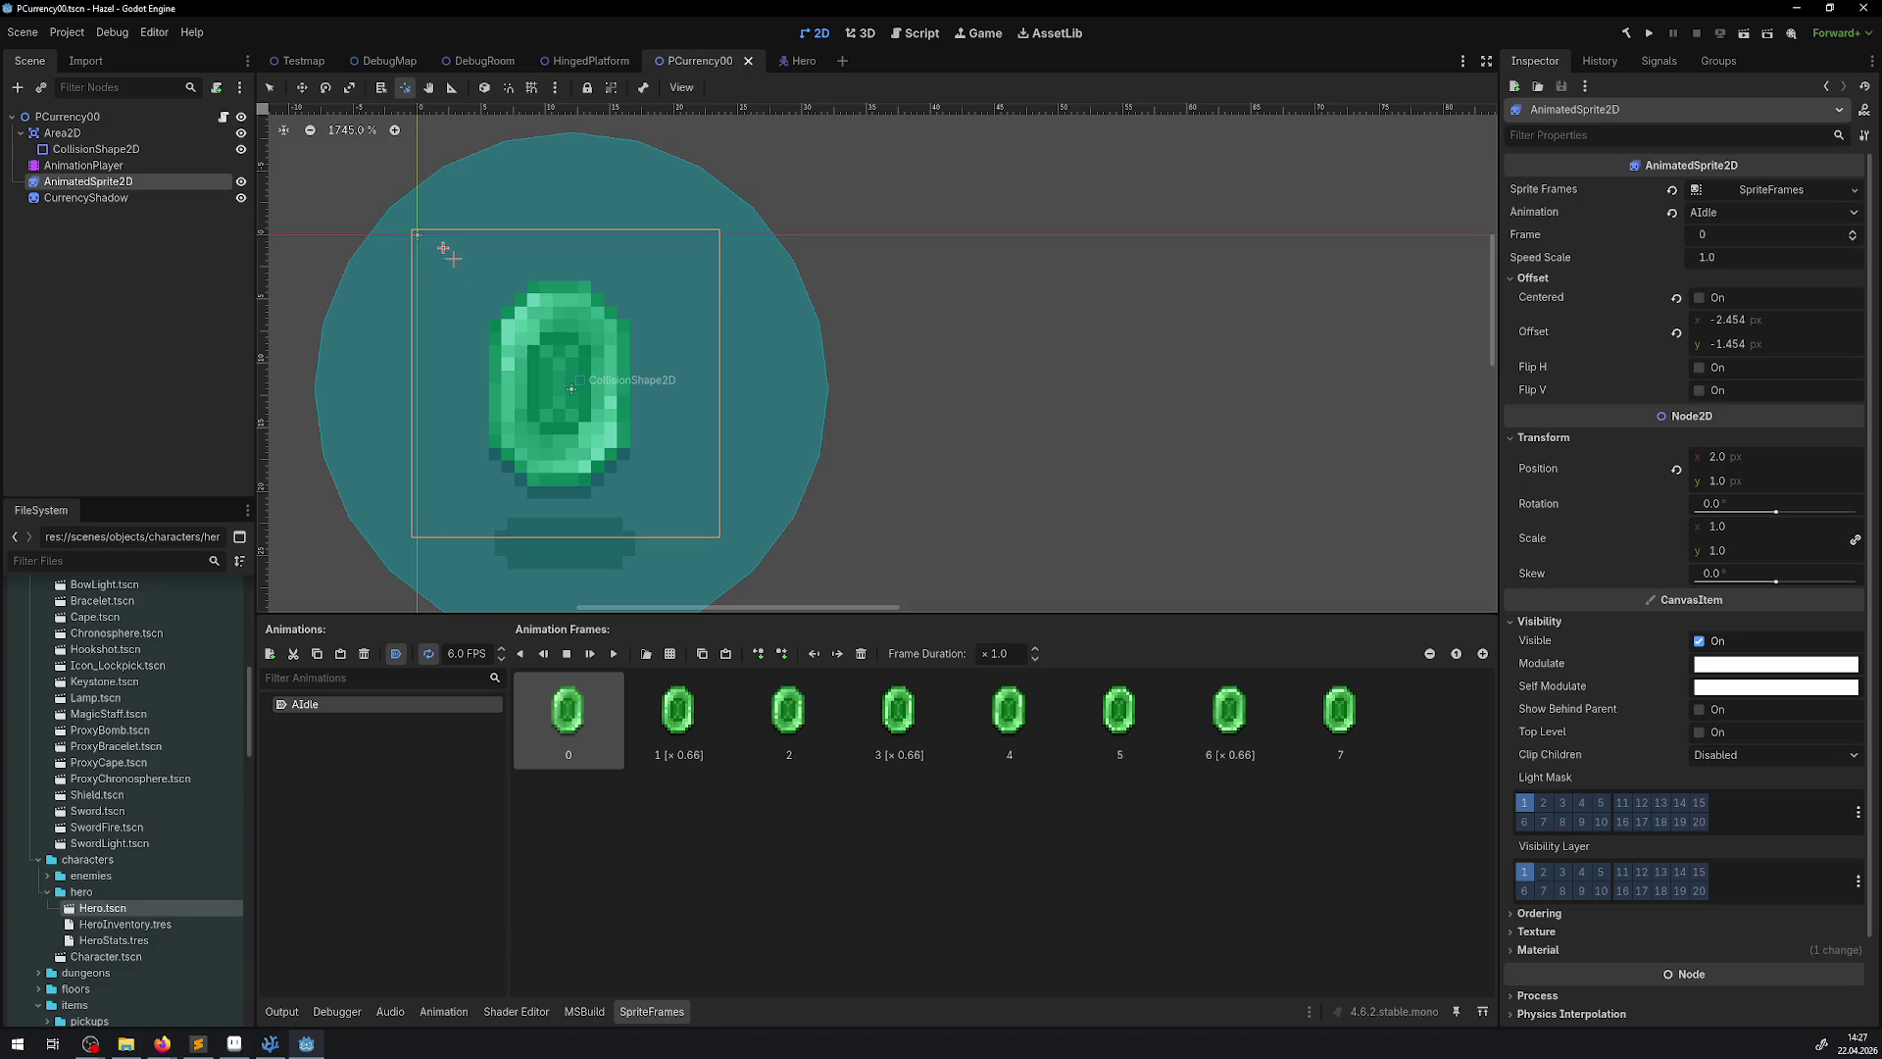
Set the sprite's Position to 0, 0 in the Inspector, then drag the pivot up-left
left_click(1725, 480)
type("0")
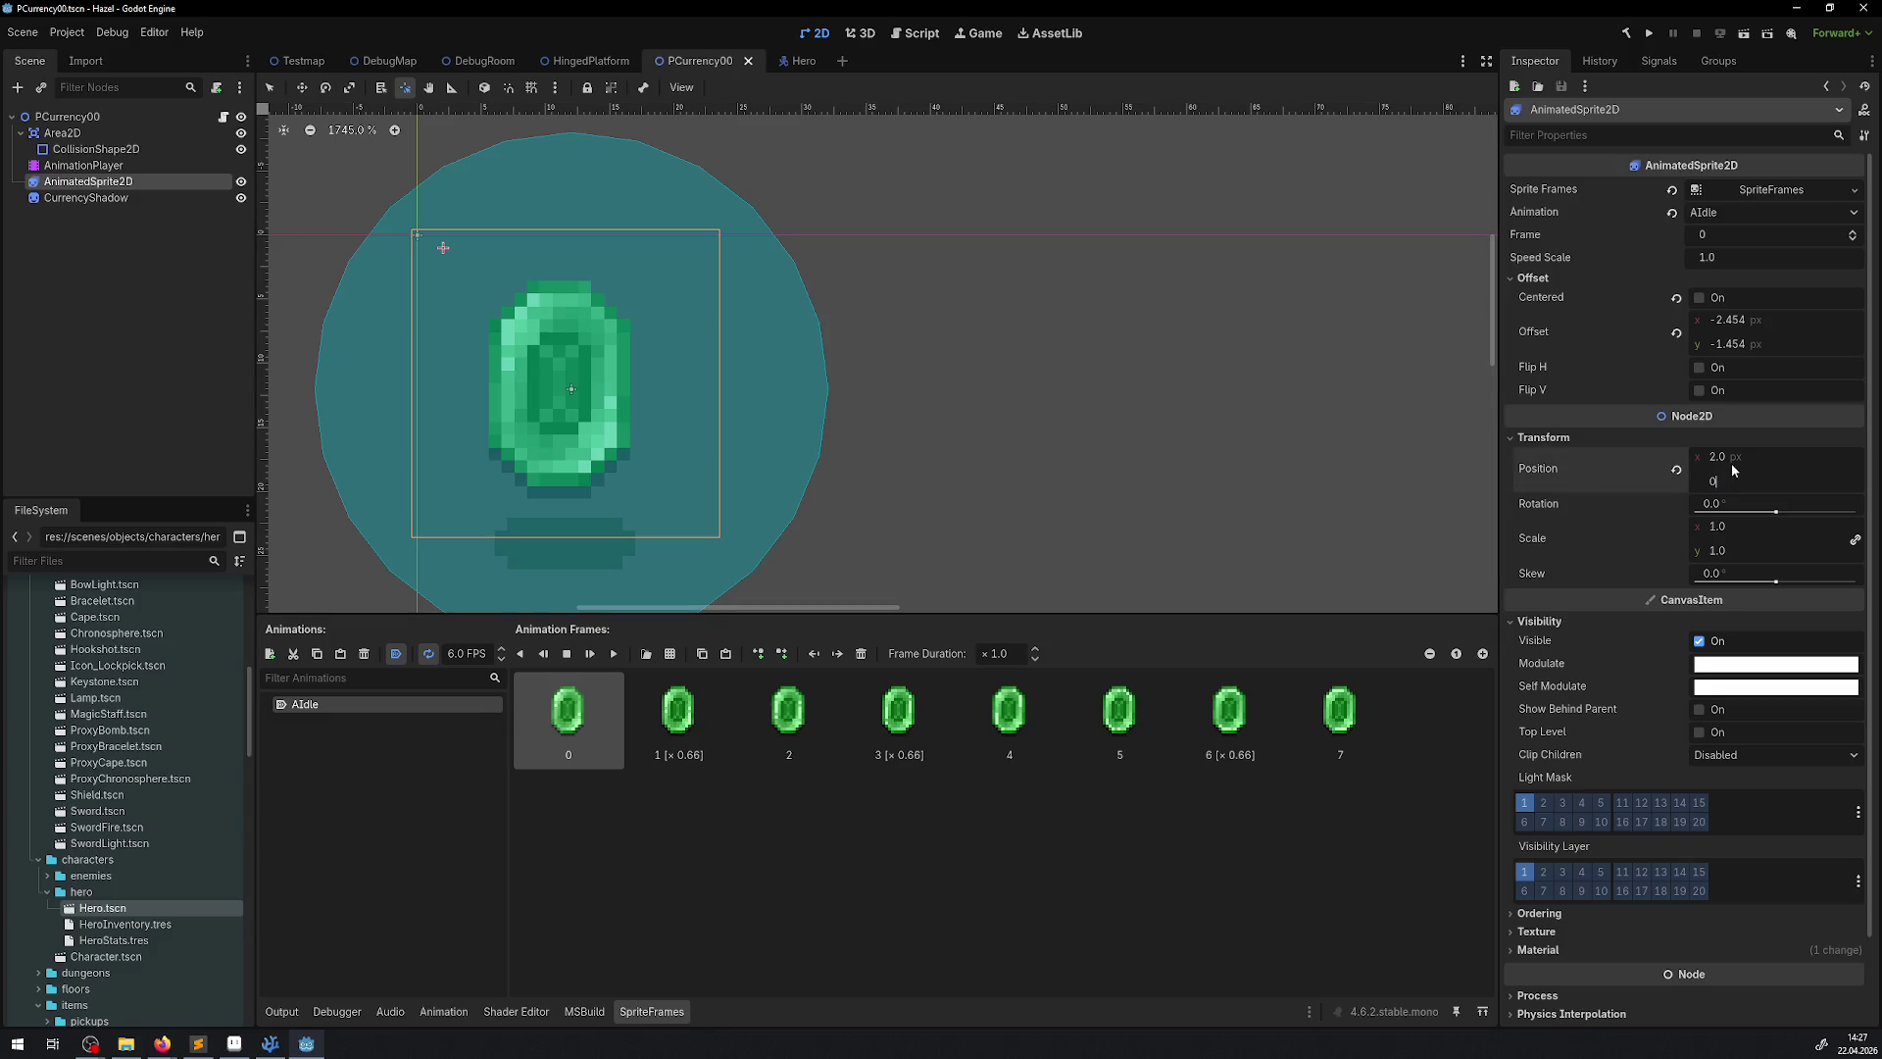
key("Return")
left_click(1726, 456)
type("0")
key("Return")
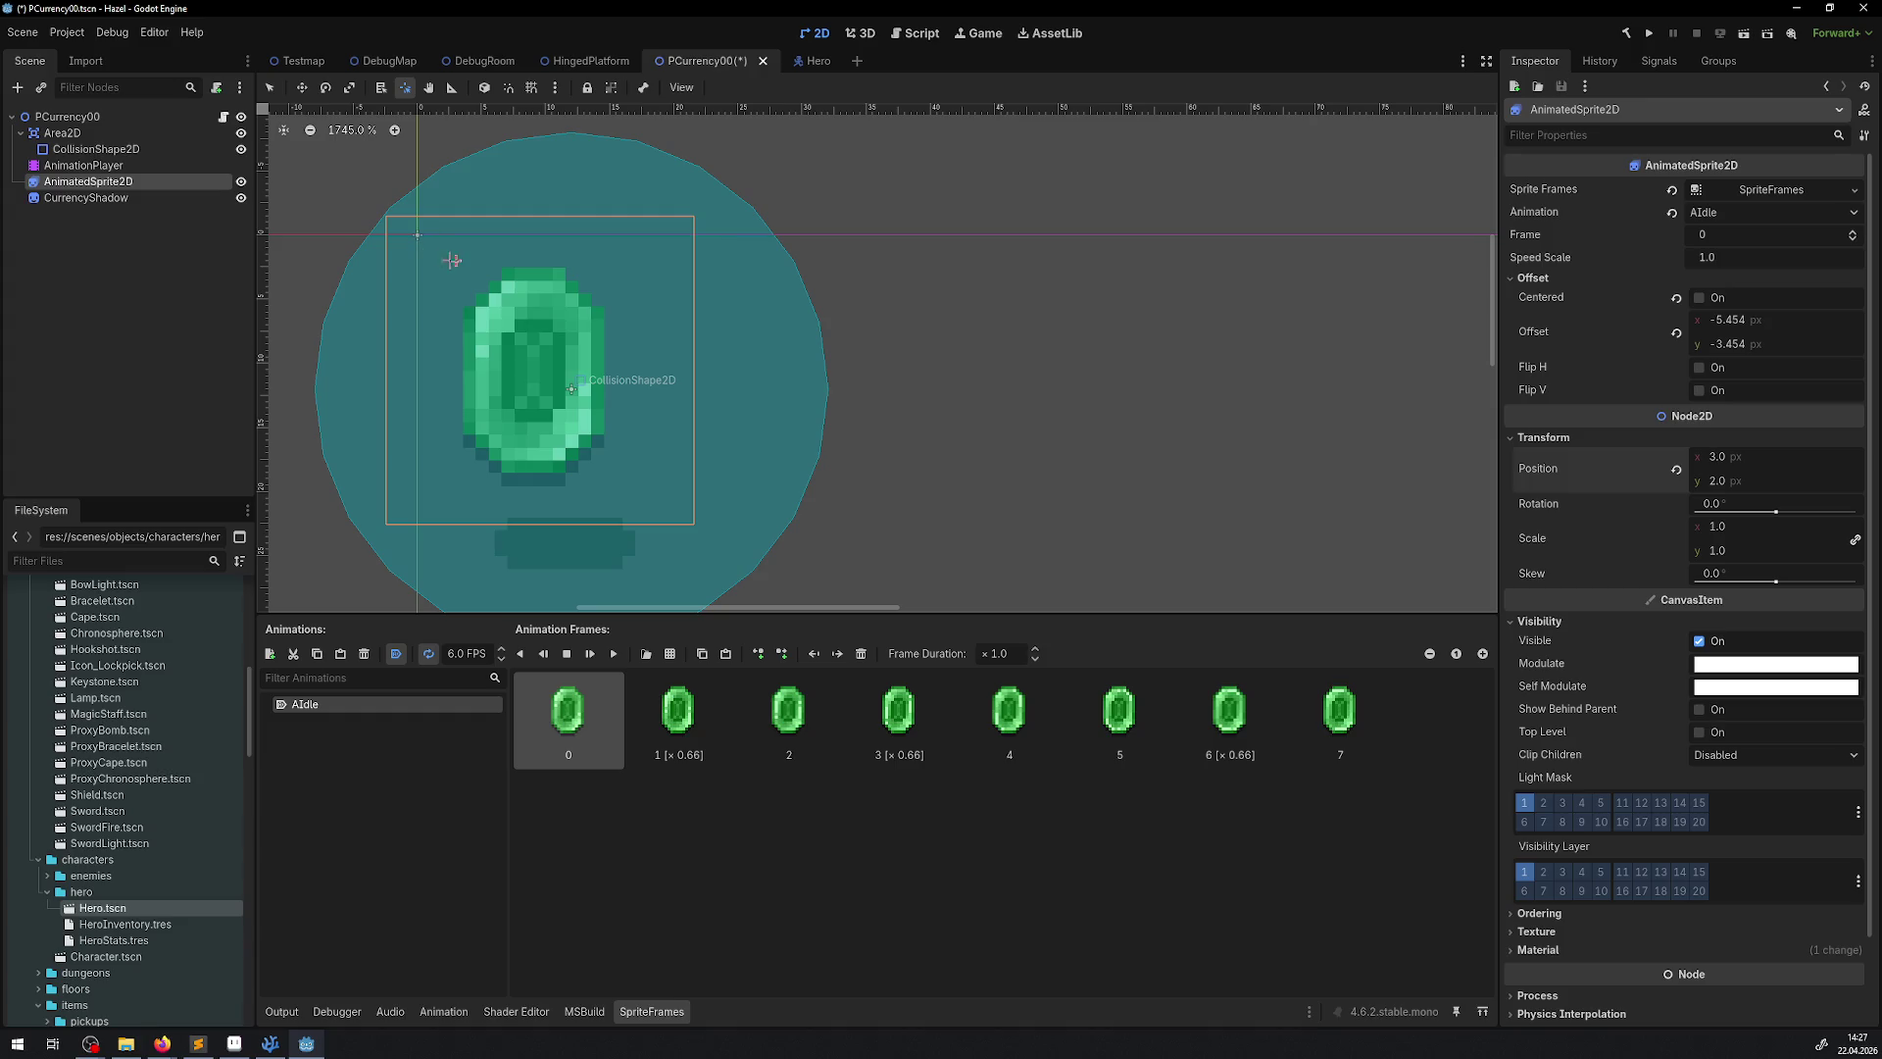
mouse_move(449, 260)
left_mouse_down()
mouse_move(367, 199)
mouse_move(379, 210)
left_mouse_up()
Set Offset x to 0 and Position to 0, 0, save, and reselect the Pivot tool
left_click(1767, 325)
type("0")
key("Return")
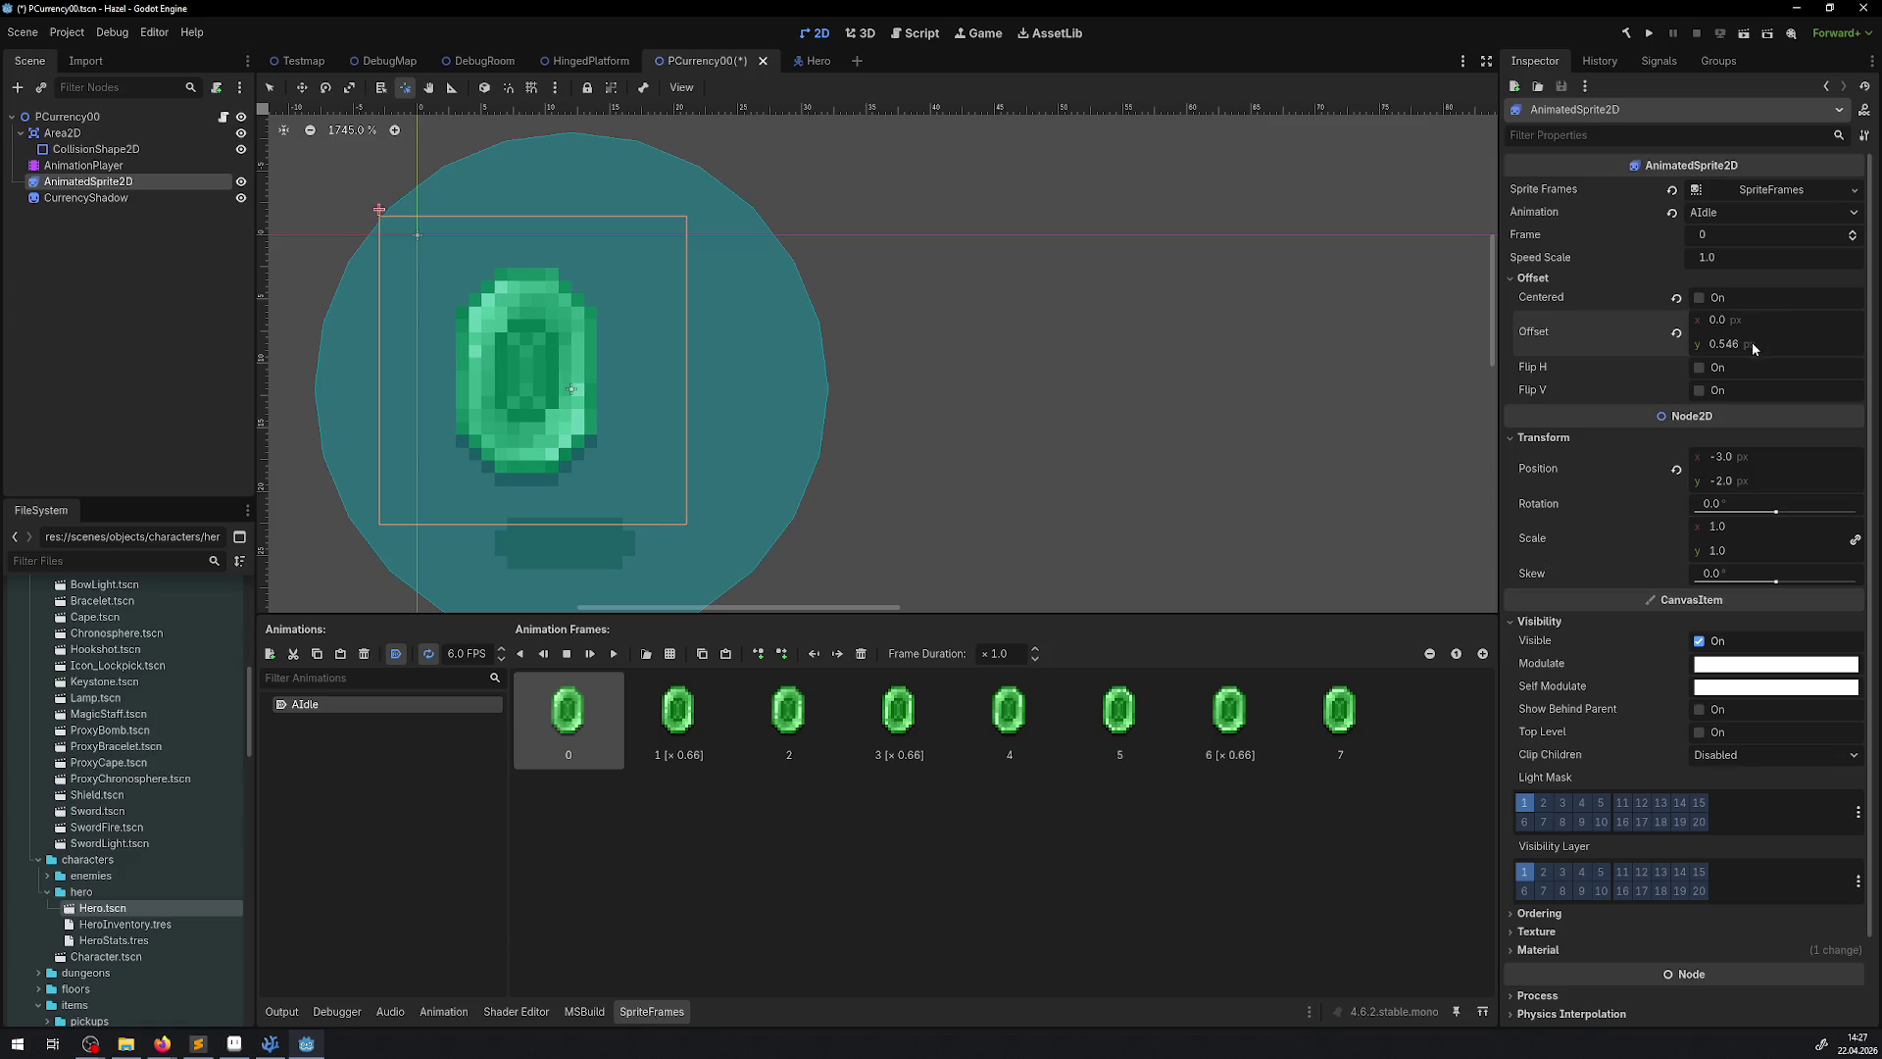
key("Return")
left_click(1736, 458)
type("0")
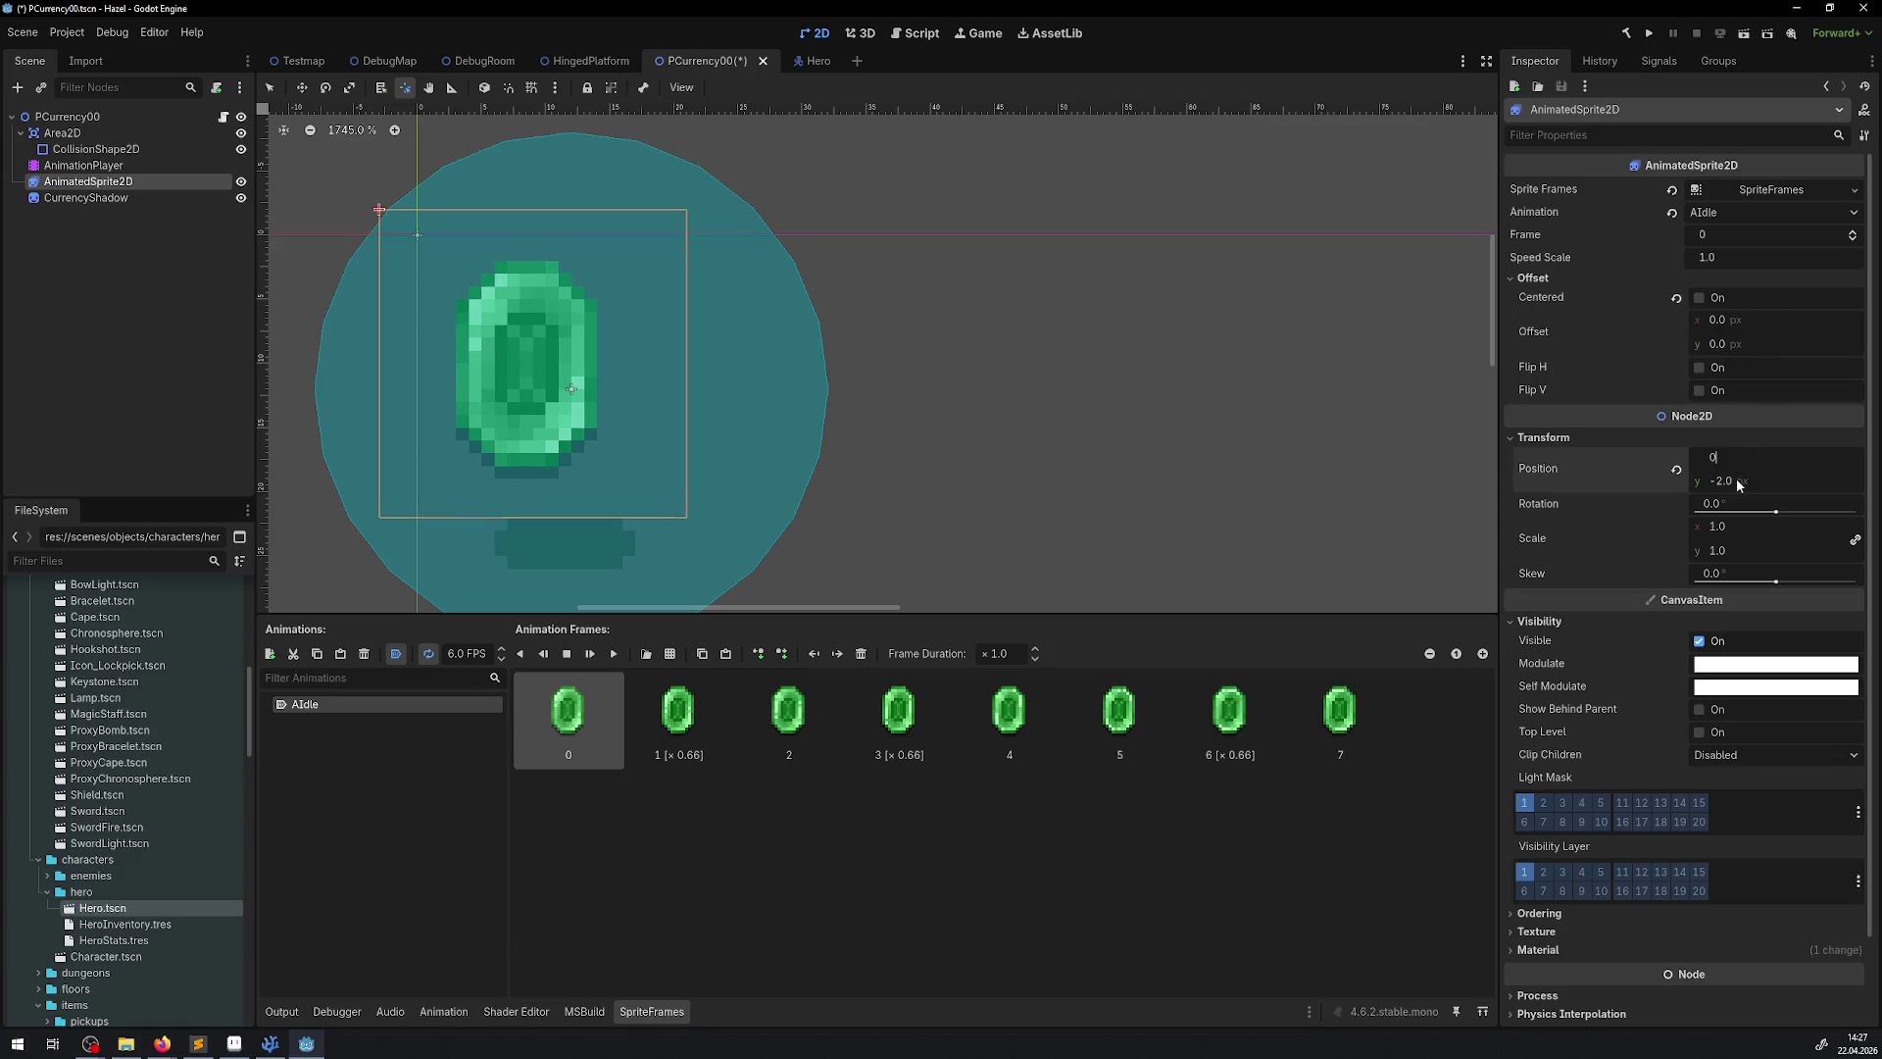
key("Tab")
type("0")
key("Return")
key("ctrl+s")
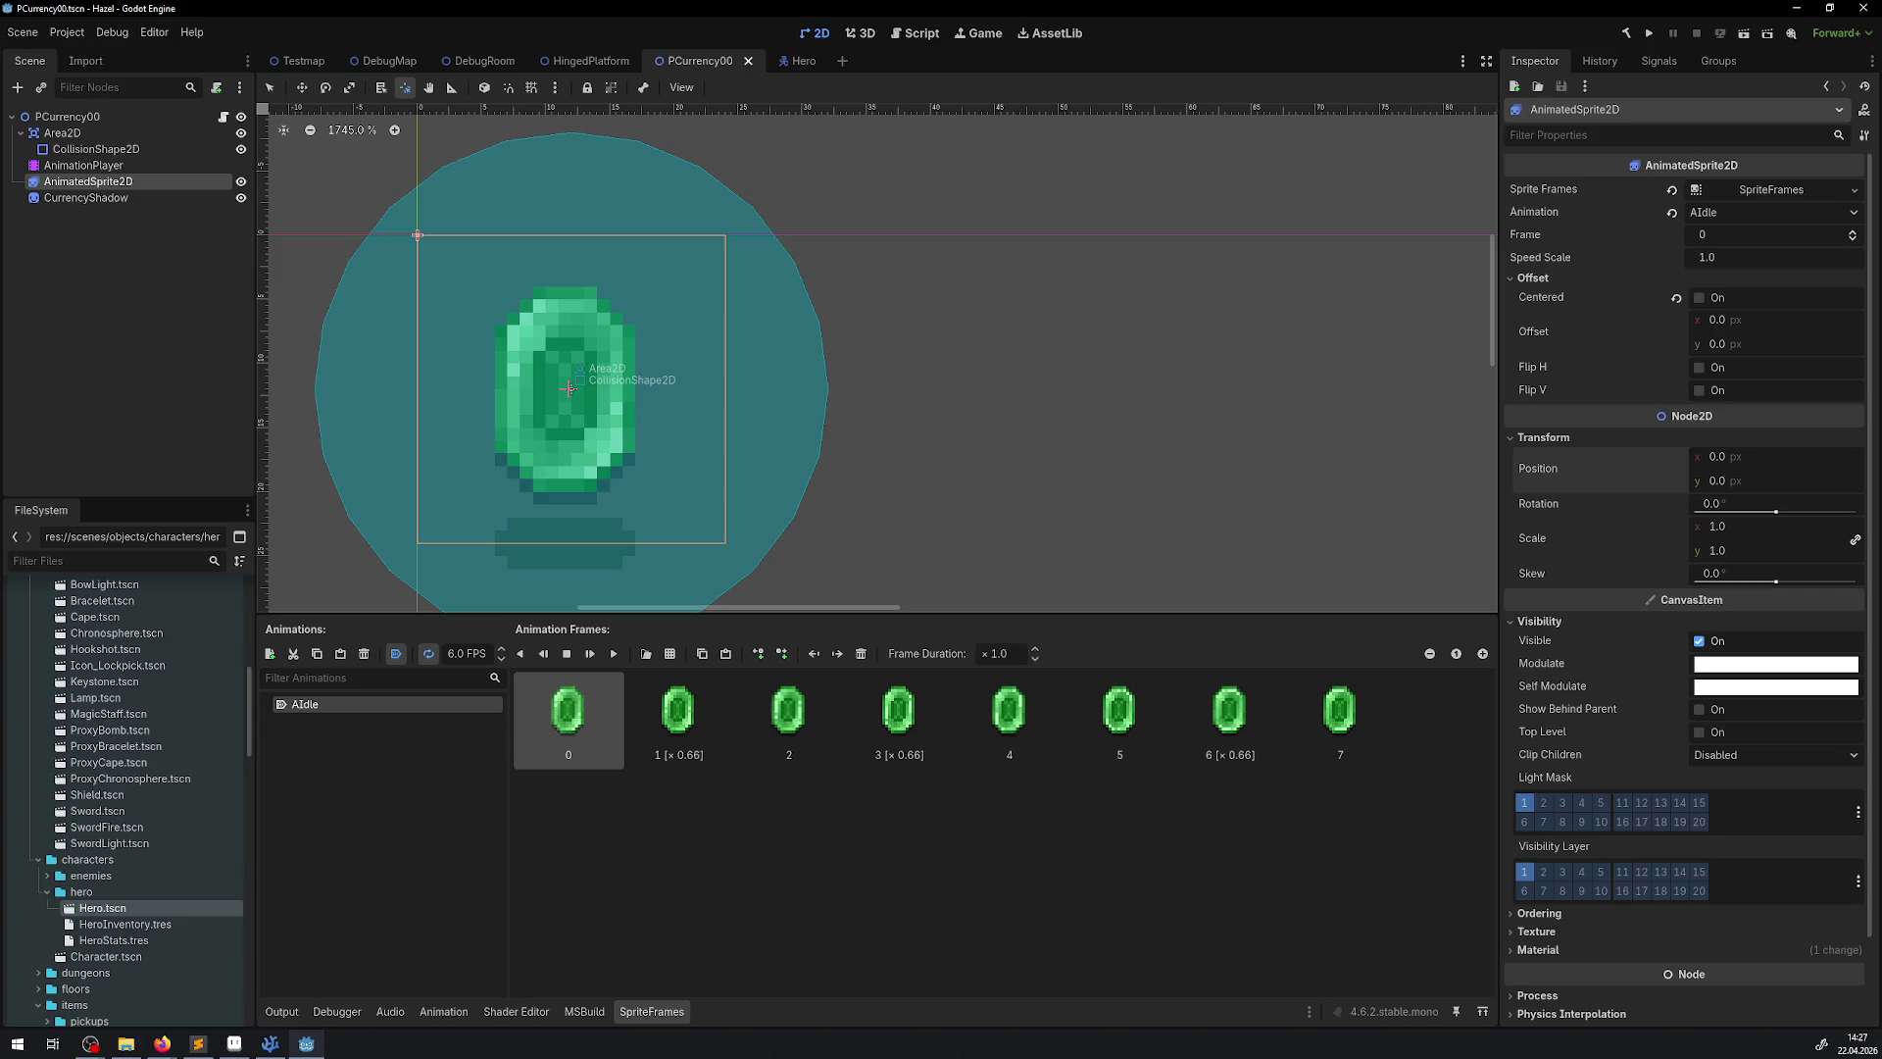
left_click(410, 89)
key("alt+Tab")
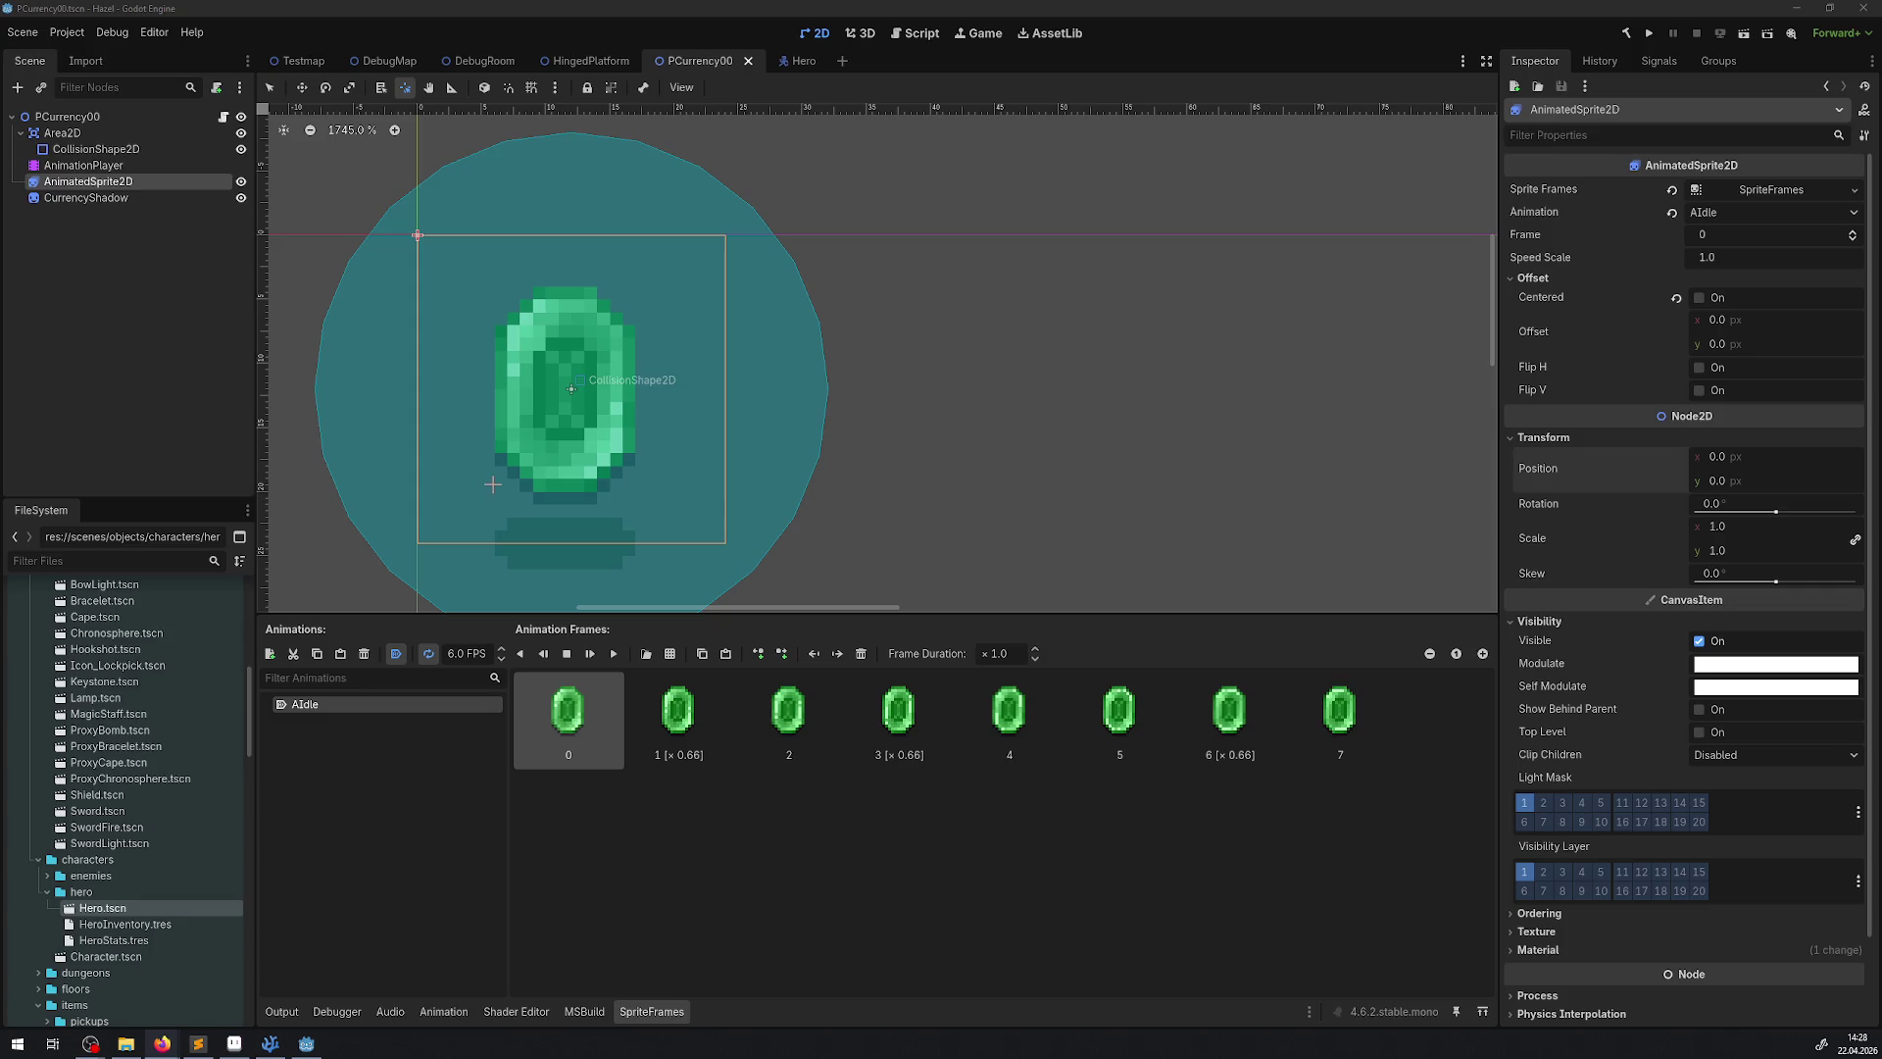
Enable grid snapping, centre the emerald sprite's pivot at 12, 12, and save the scene
left_click(529, 90)
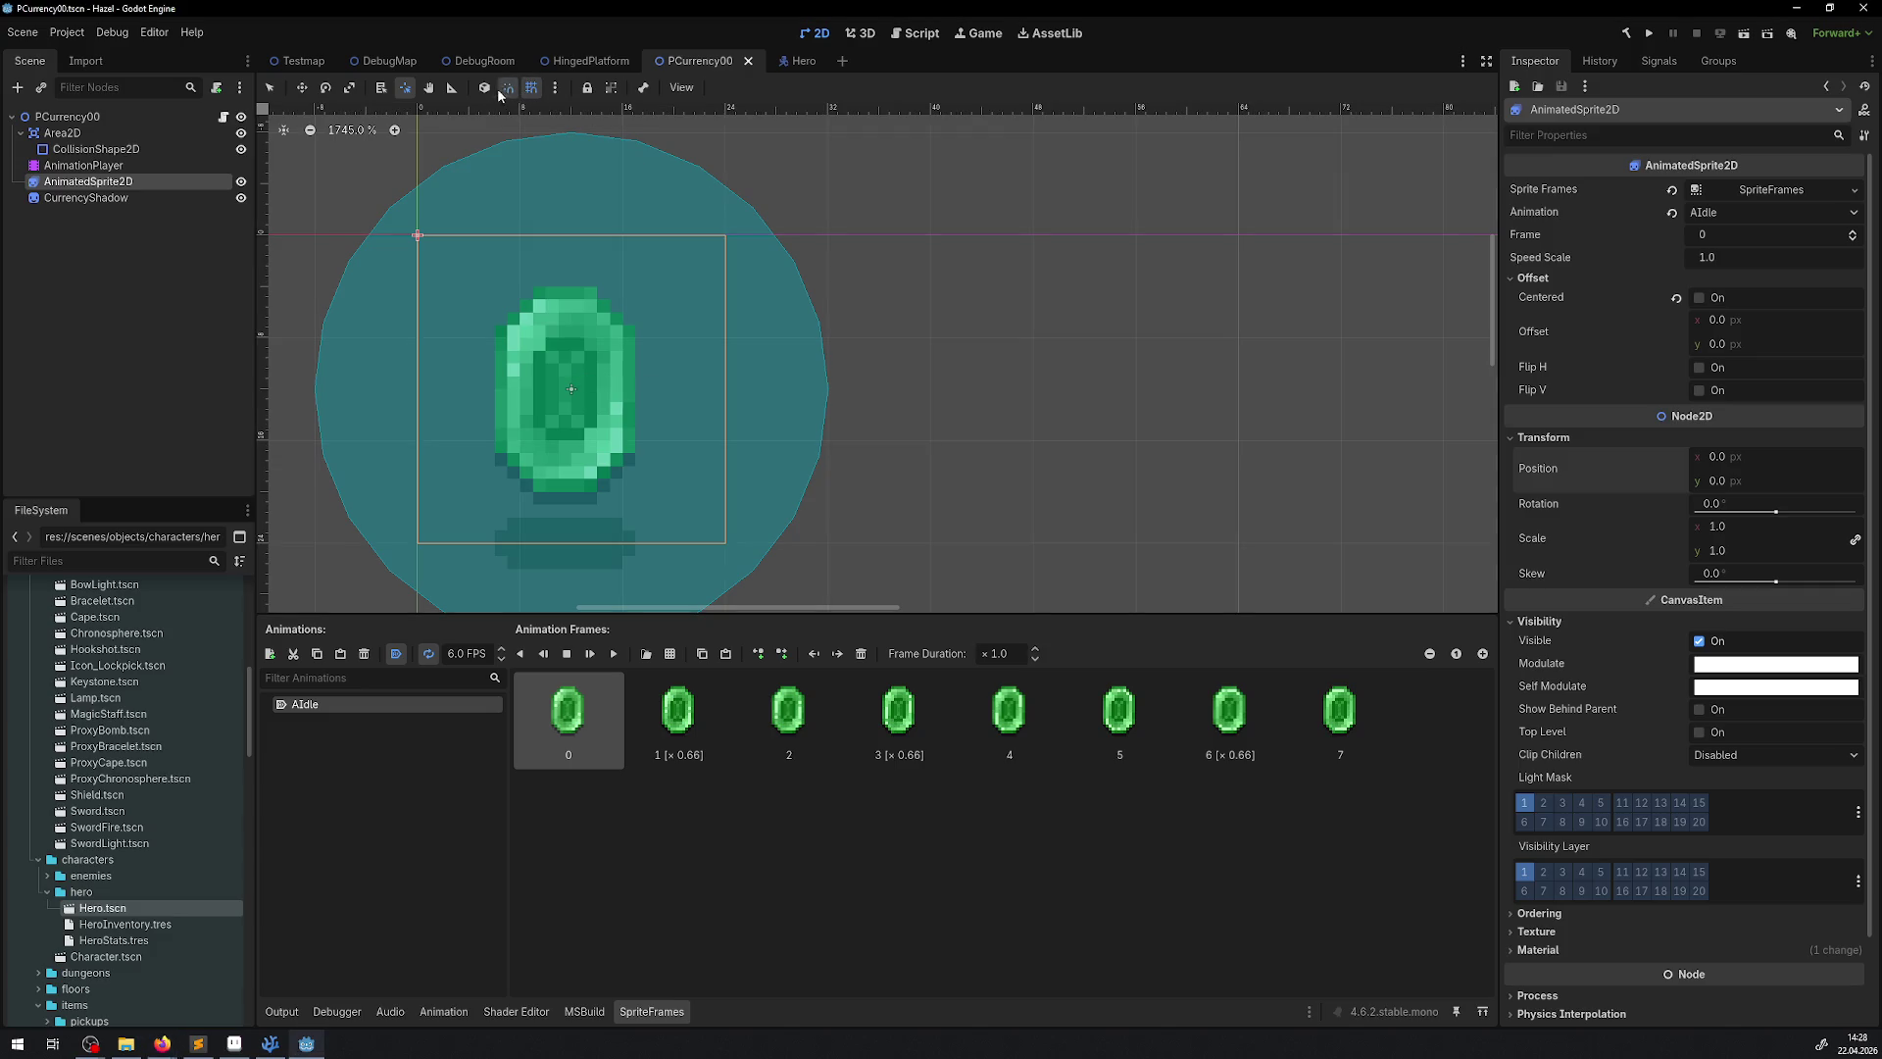
left_click(484, 87)
left_click(484, 302)
left_click(544, 408)
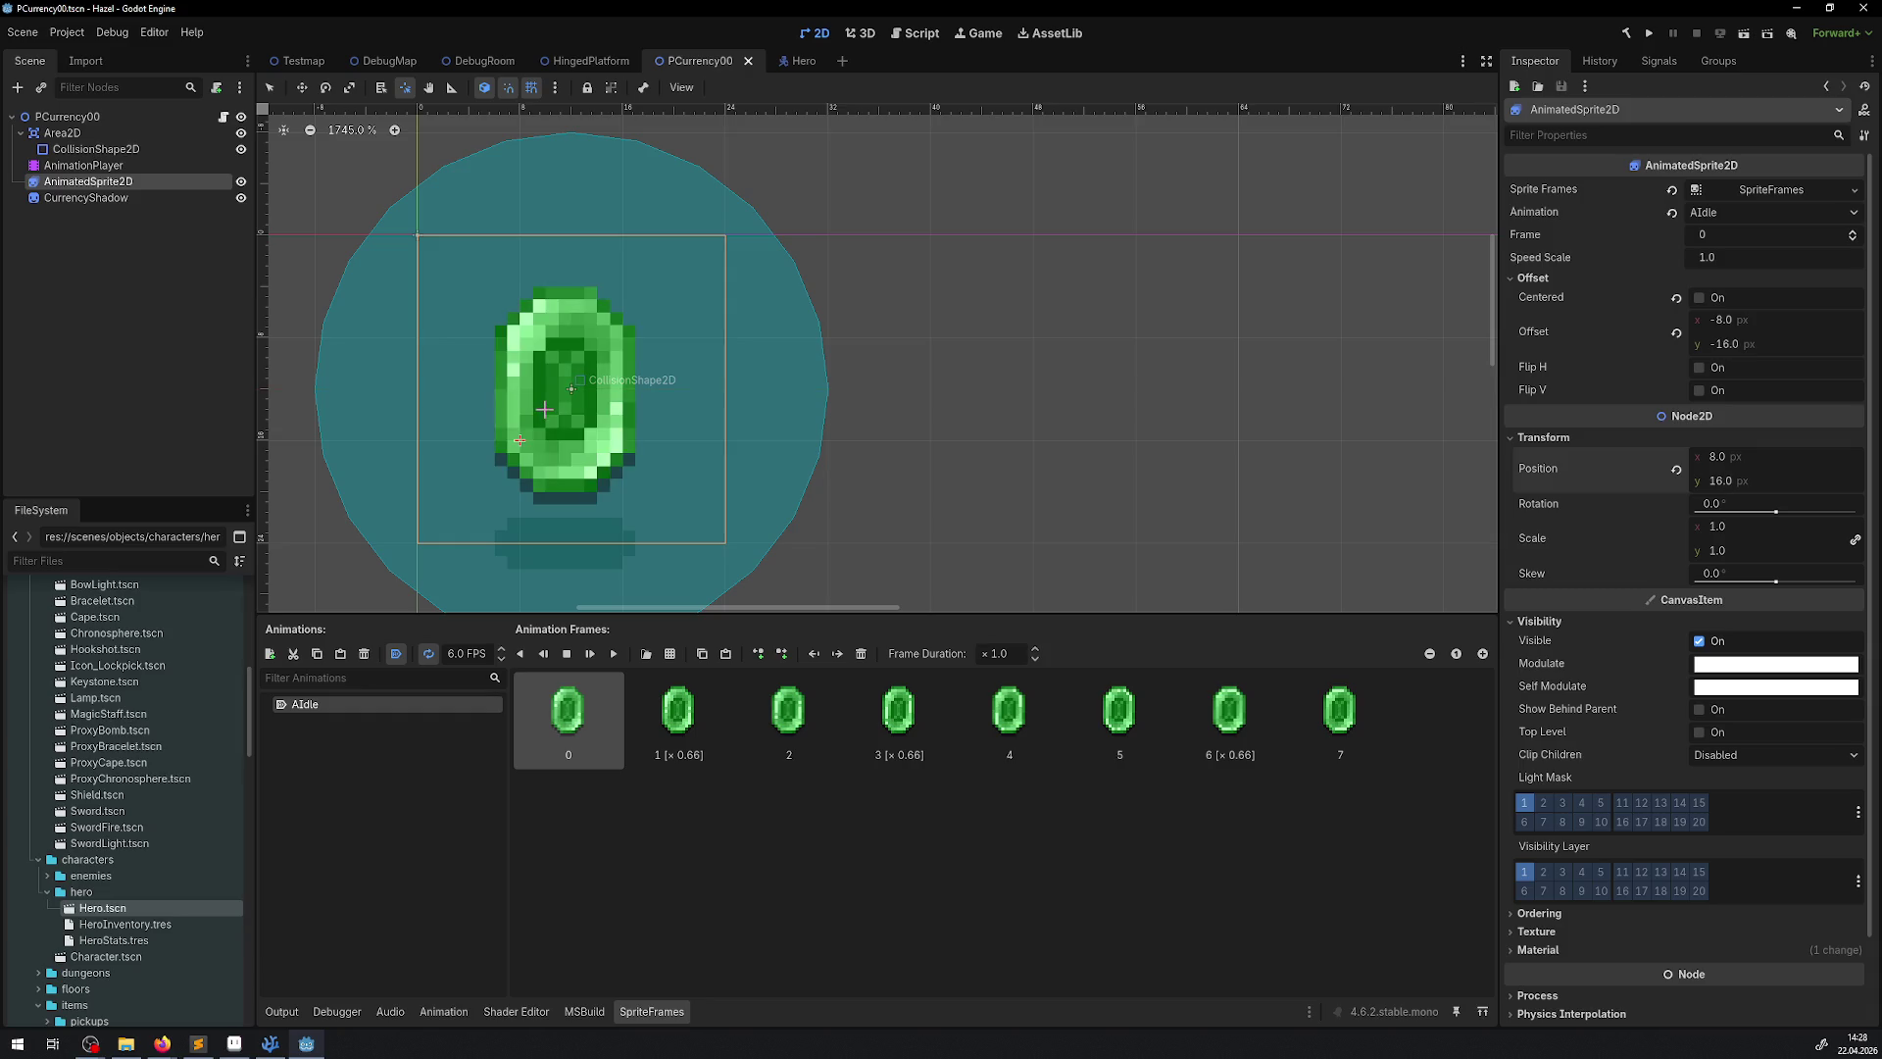
left_click(568, 409)
left_click_drag(572, 385, 571, 387)
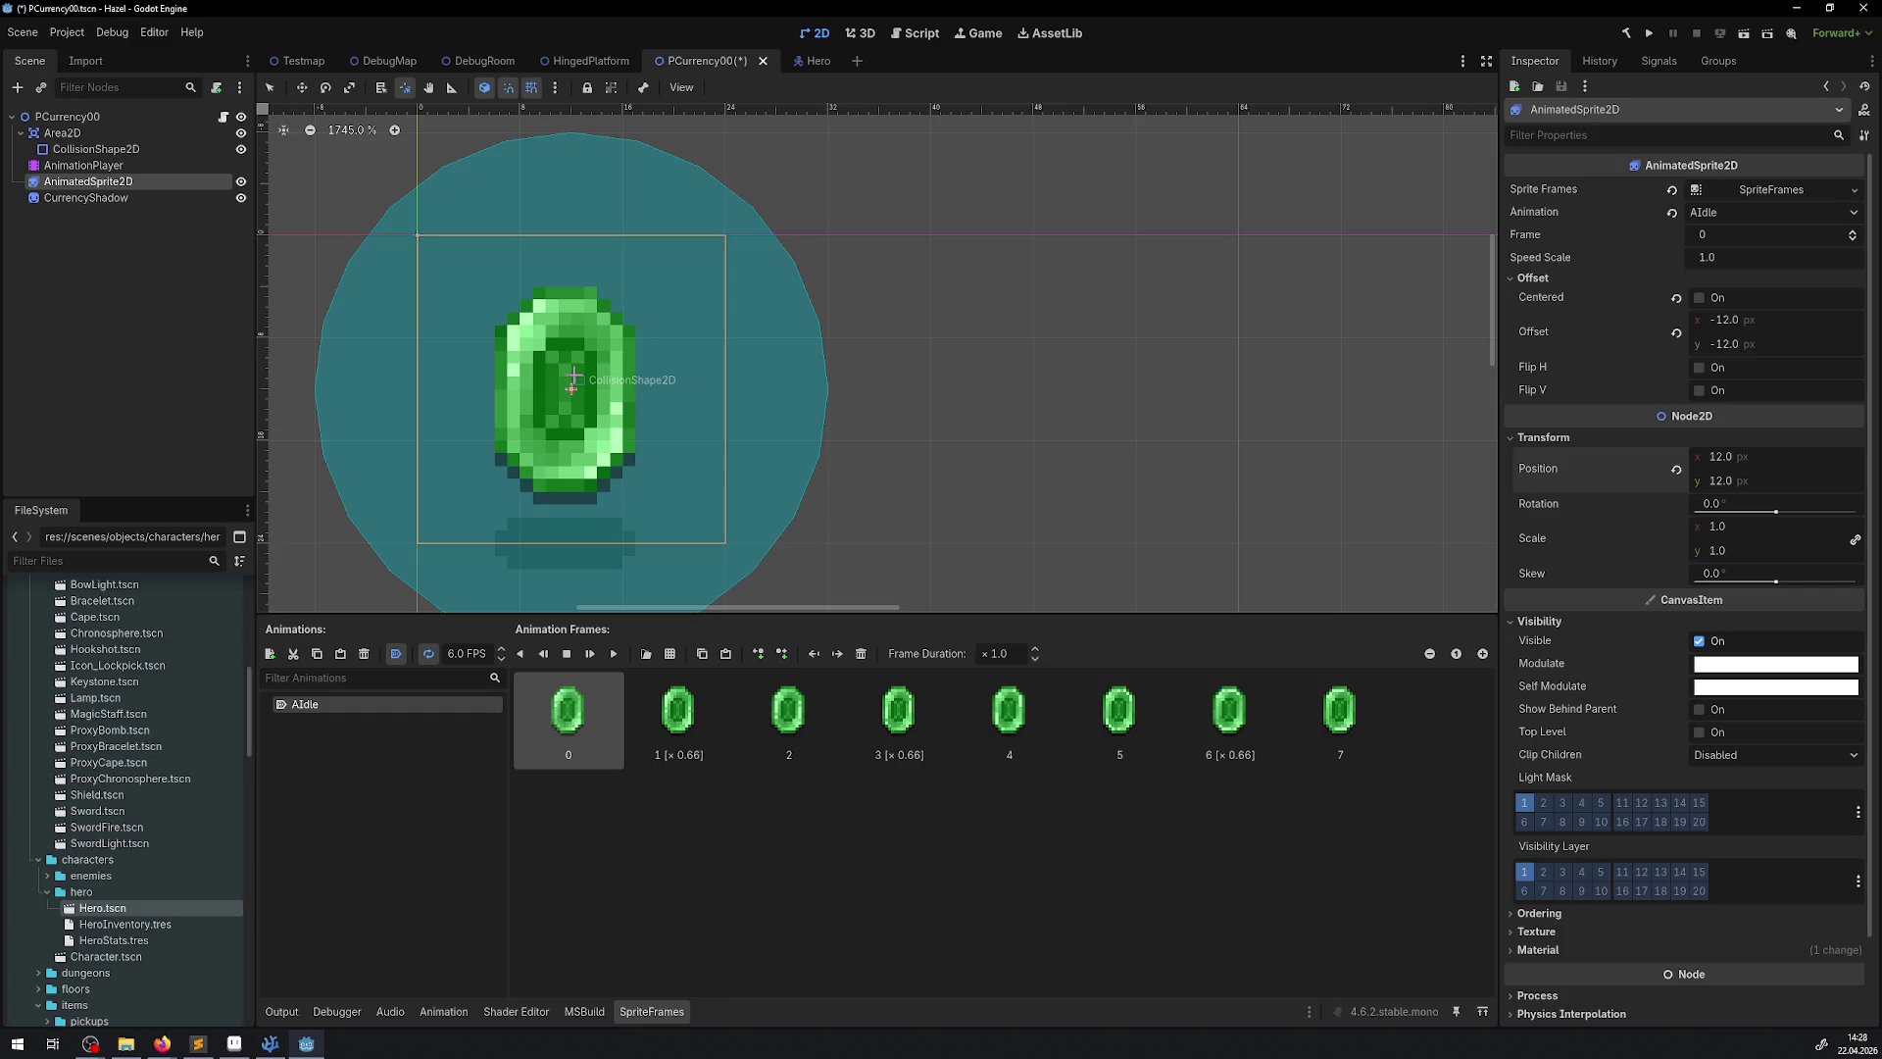
key("ctrl+s")
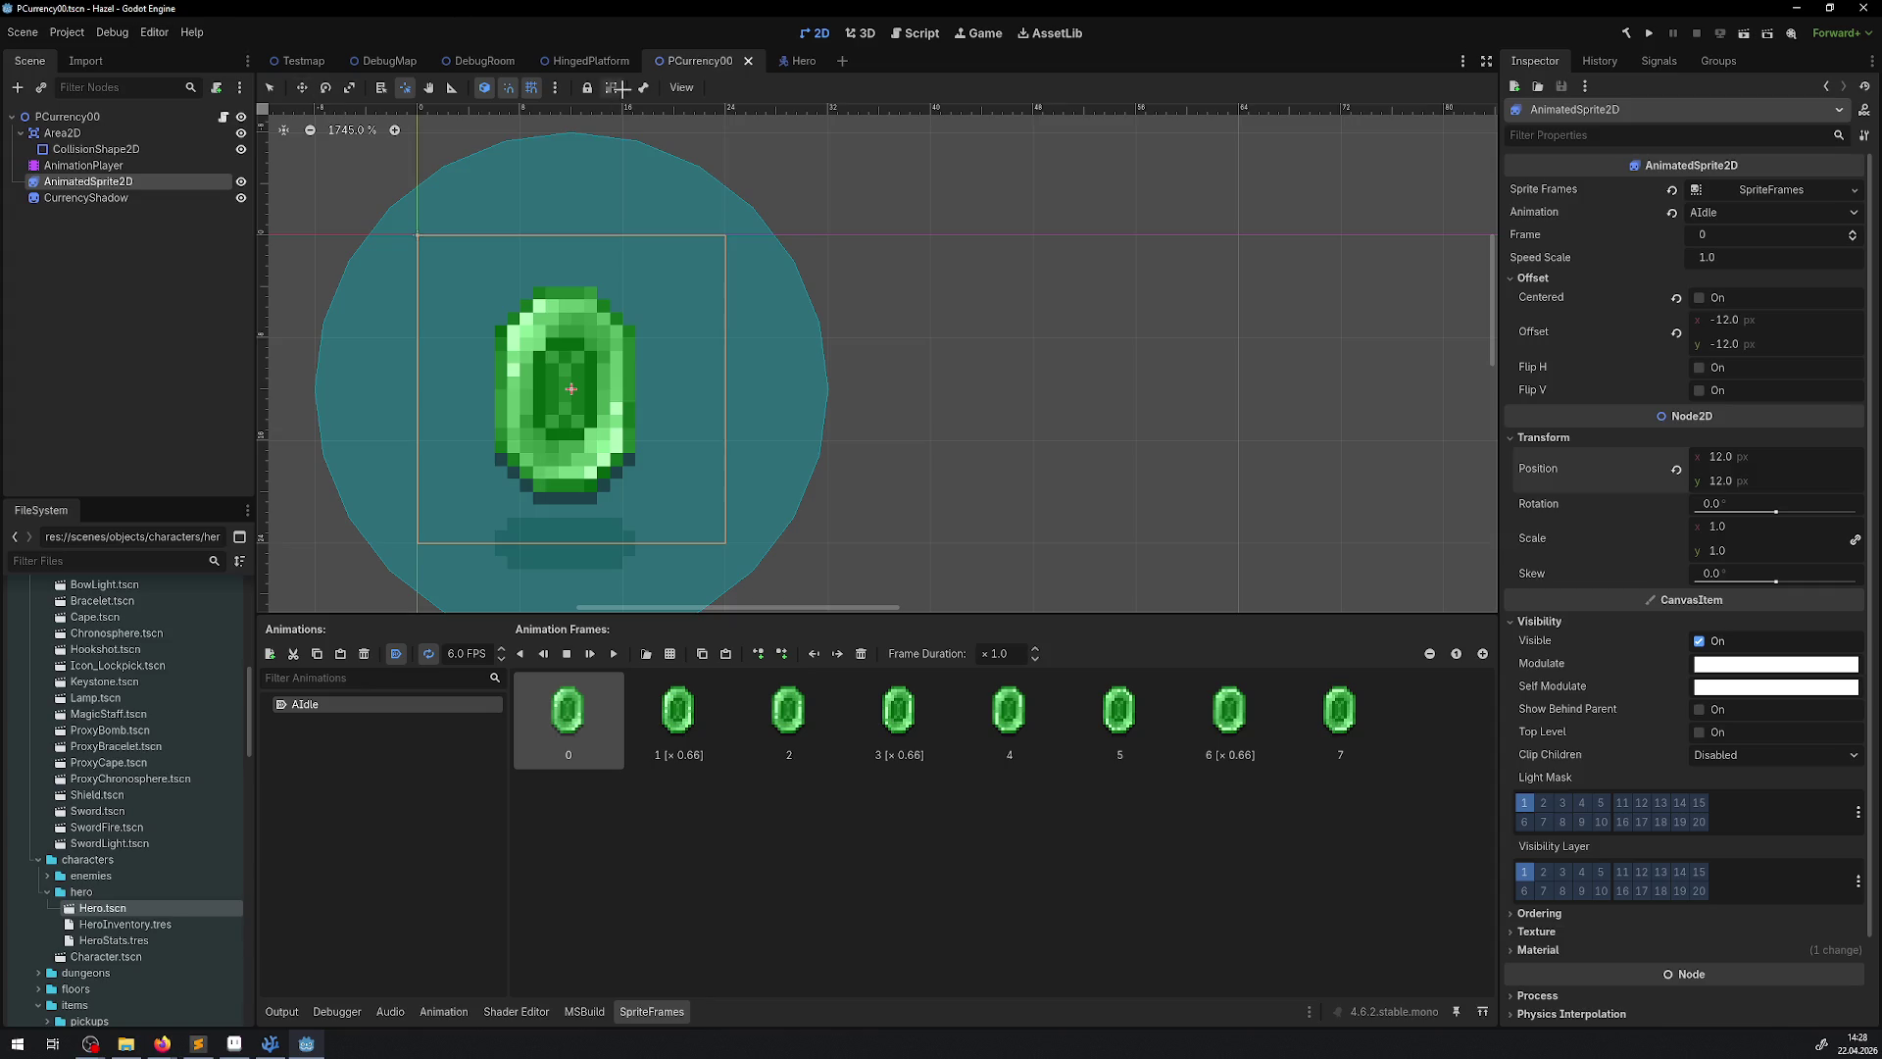
left_click(556, 88)
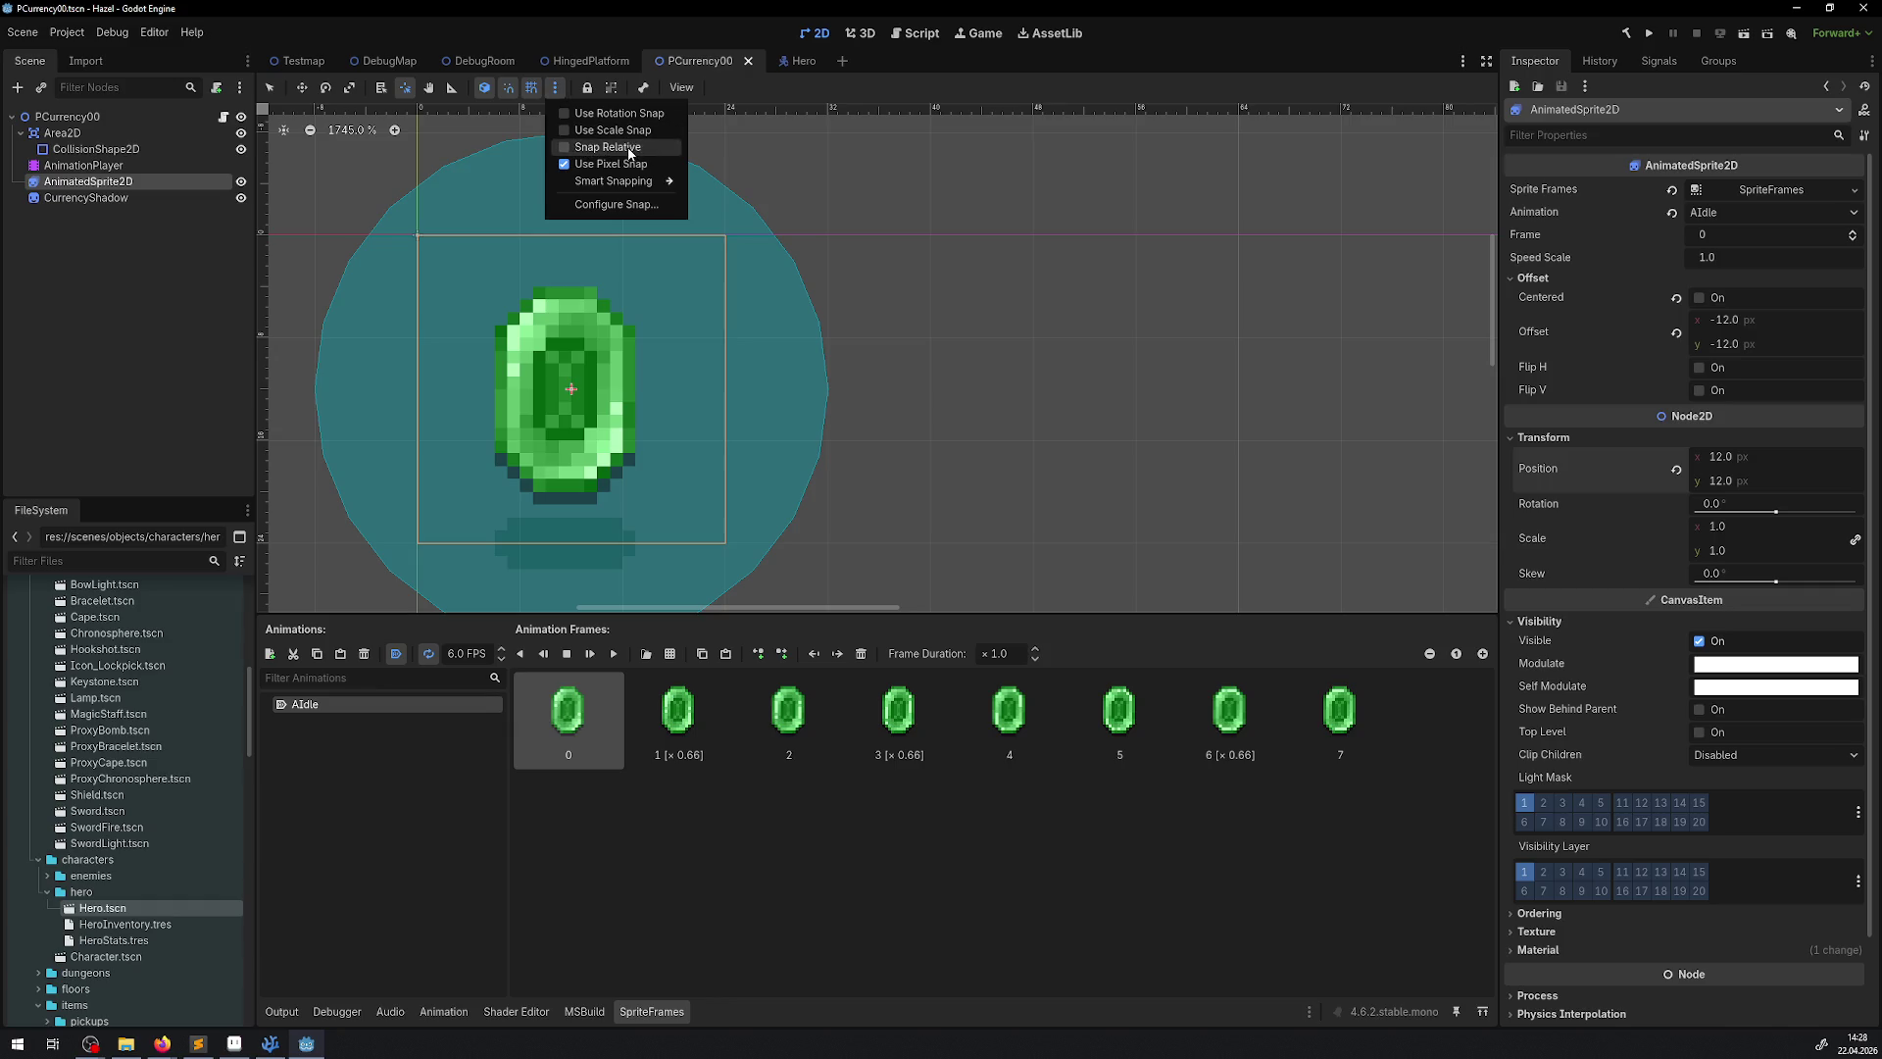
Disable grid snapping, try moving the emerald's pivot with V, and switch to Pivot mode
mouse_move(625, 186)
left_click(161, 1043)
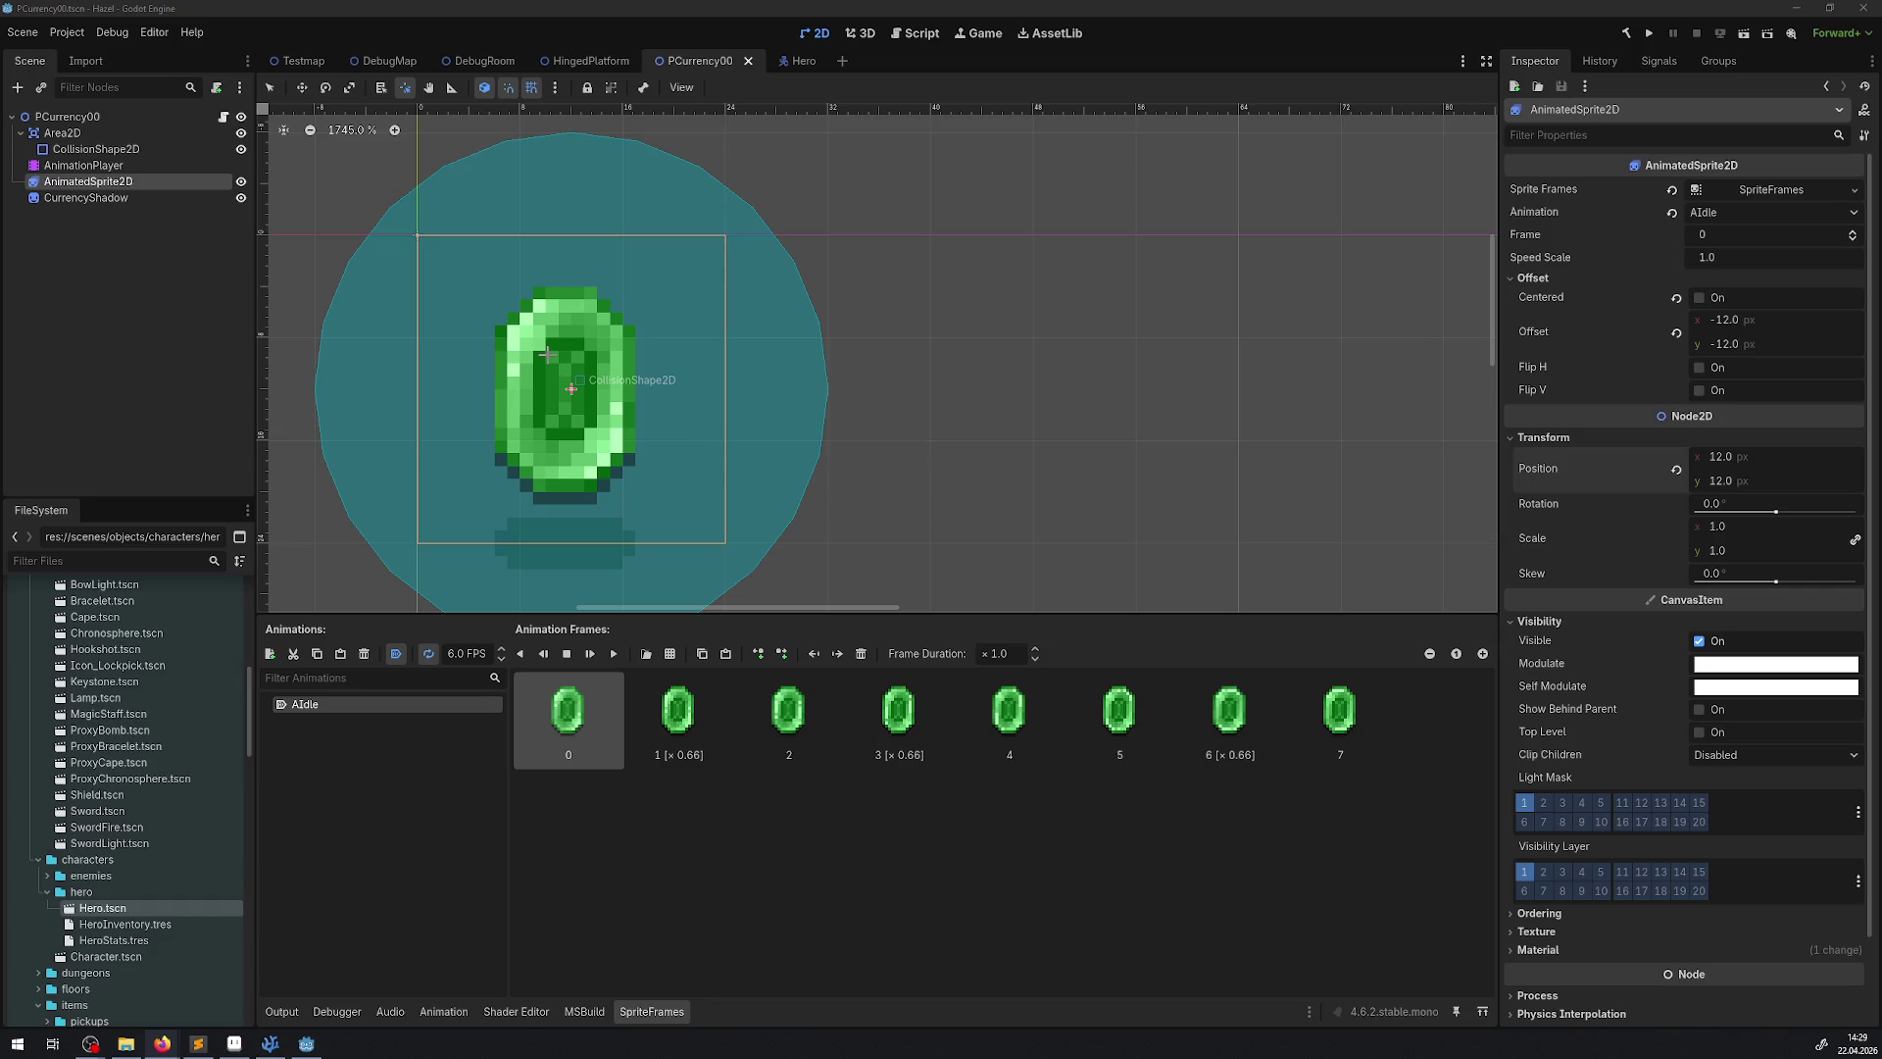
left_click(531, 87)
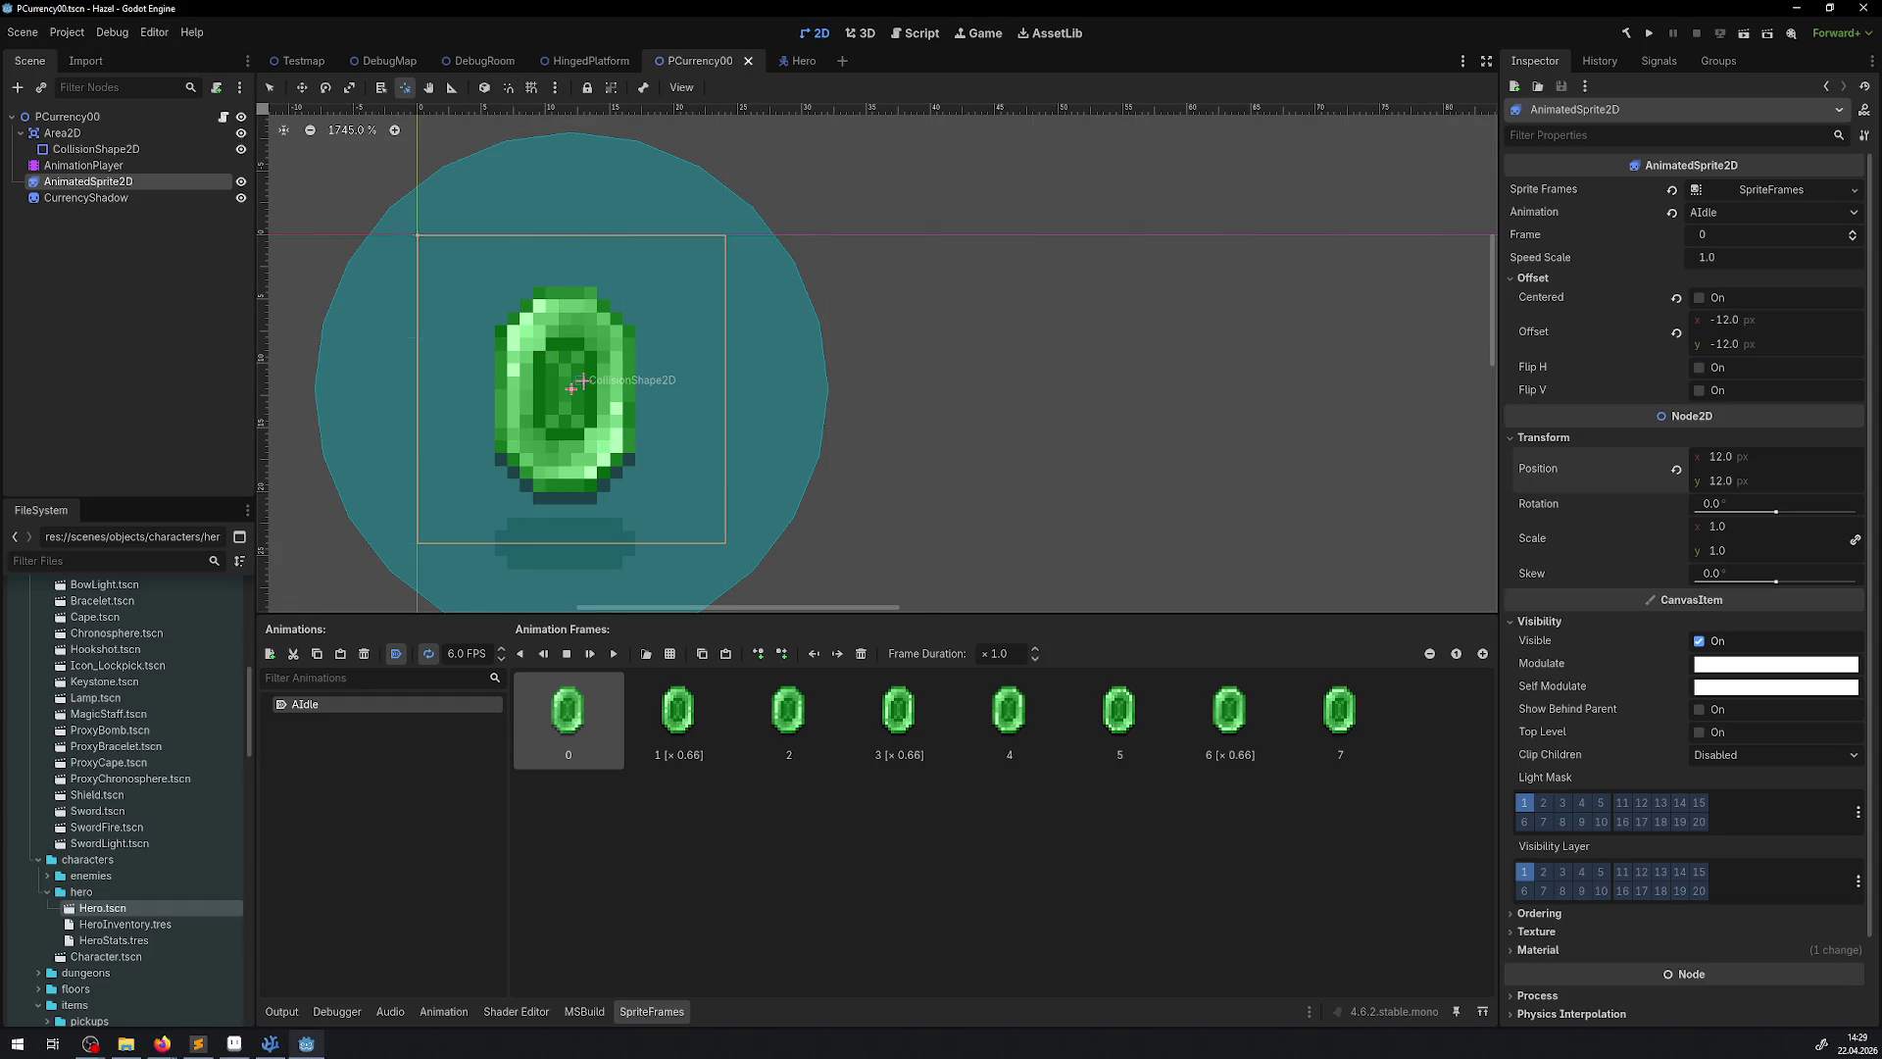
key("v")
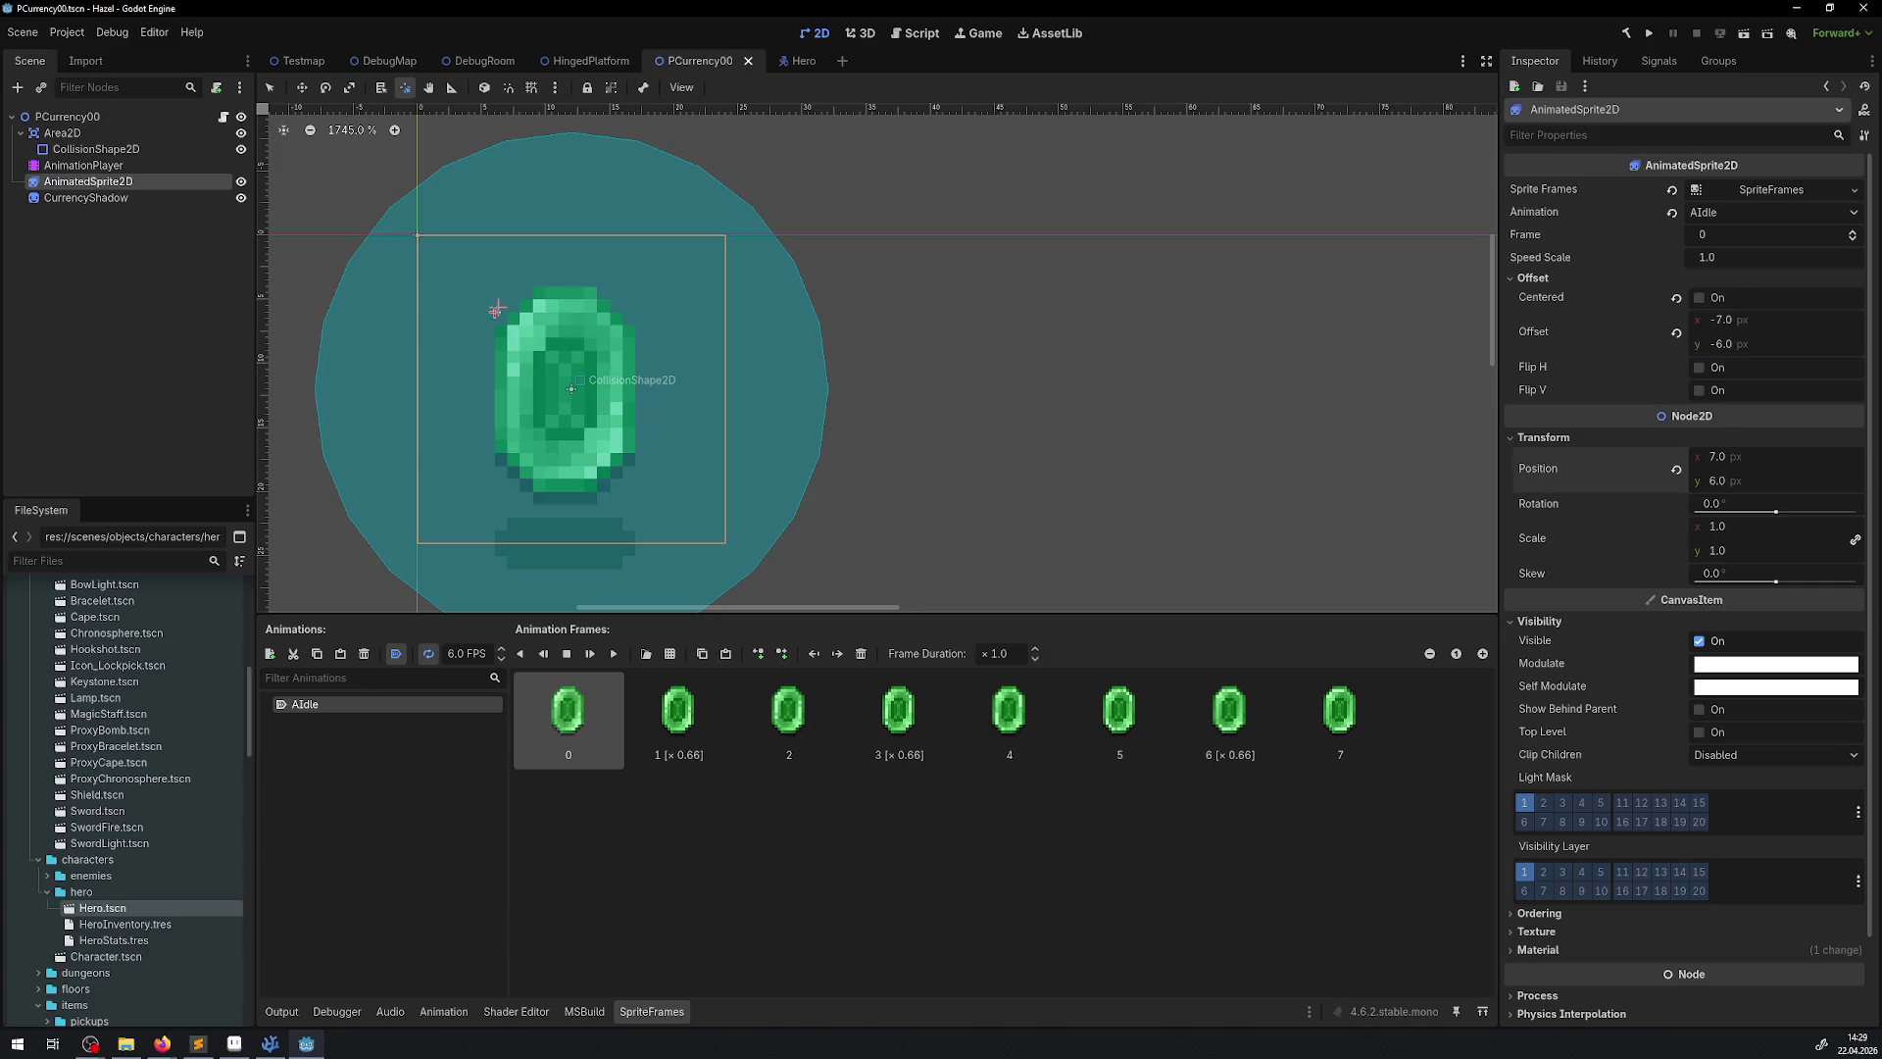
key("v")
key("v")
key("v")
key("v")
key("v")
key("v")
key("v")
key("v")
key("v")
key("v")
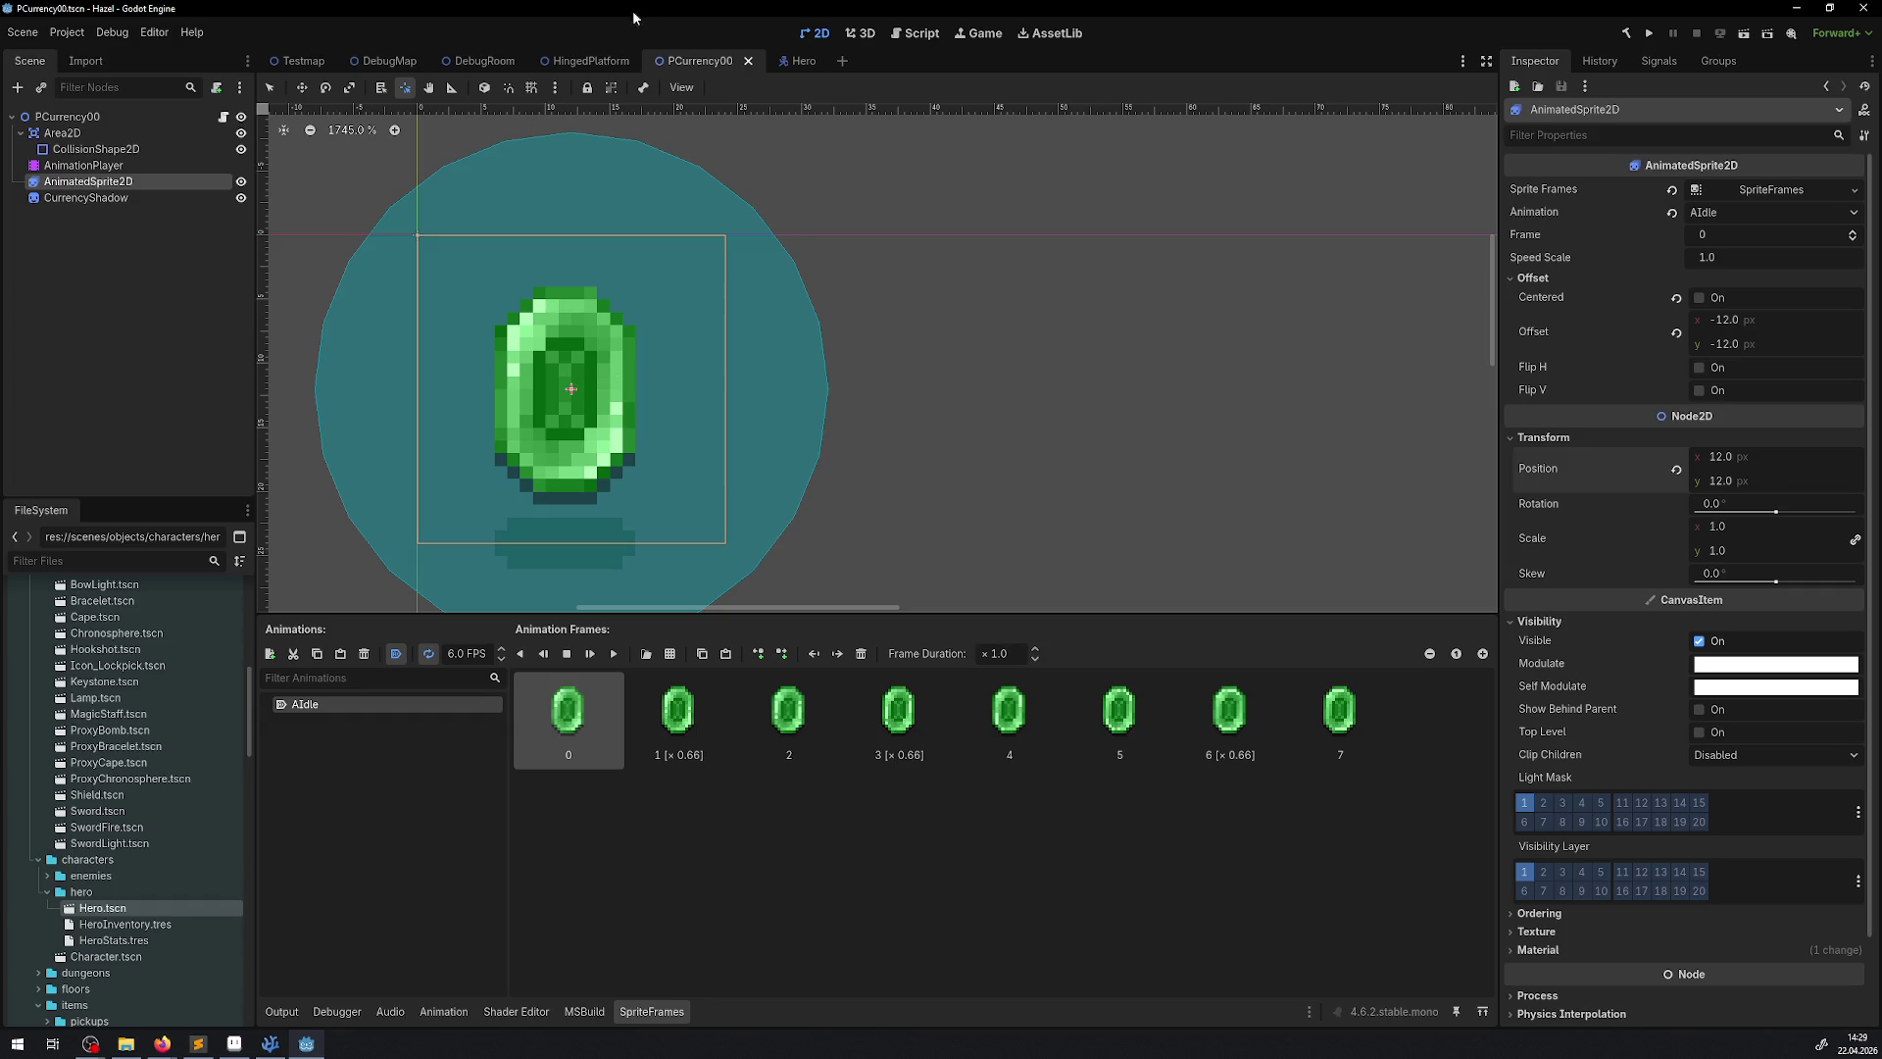
left_click(407, 88)
left_click(154, 32)
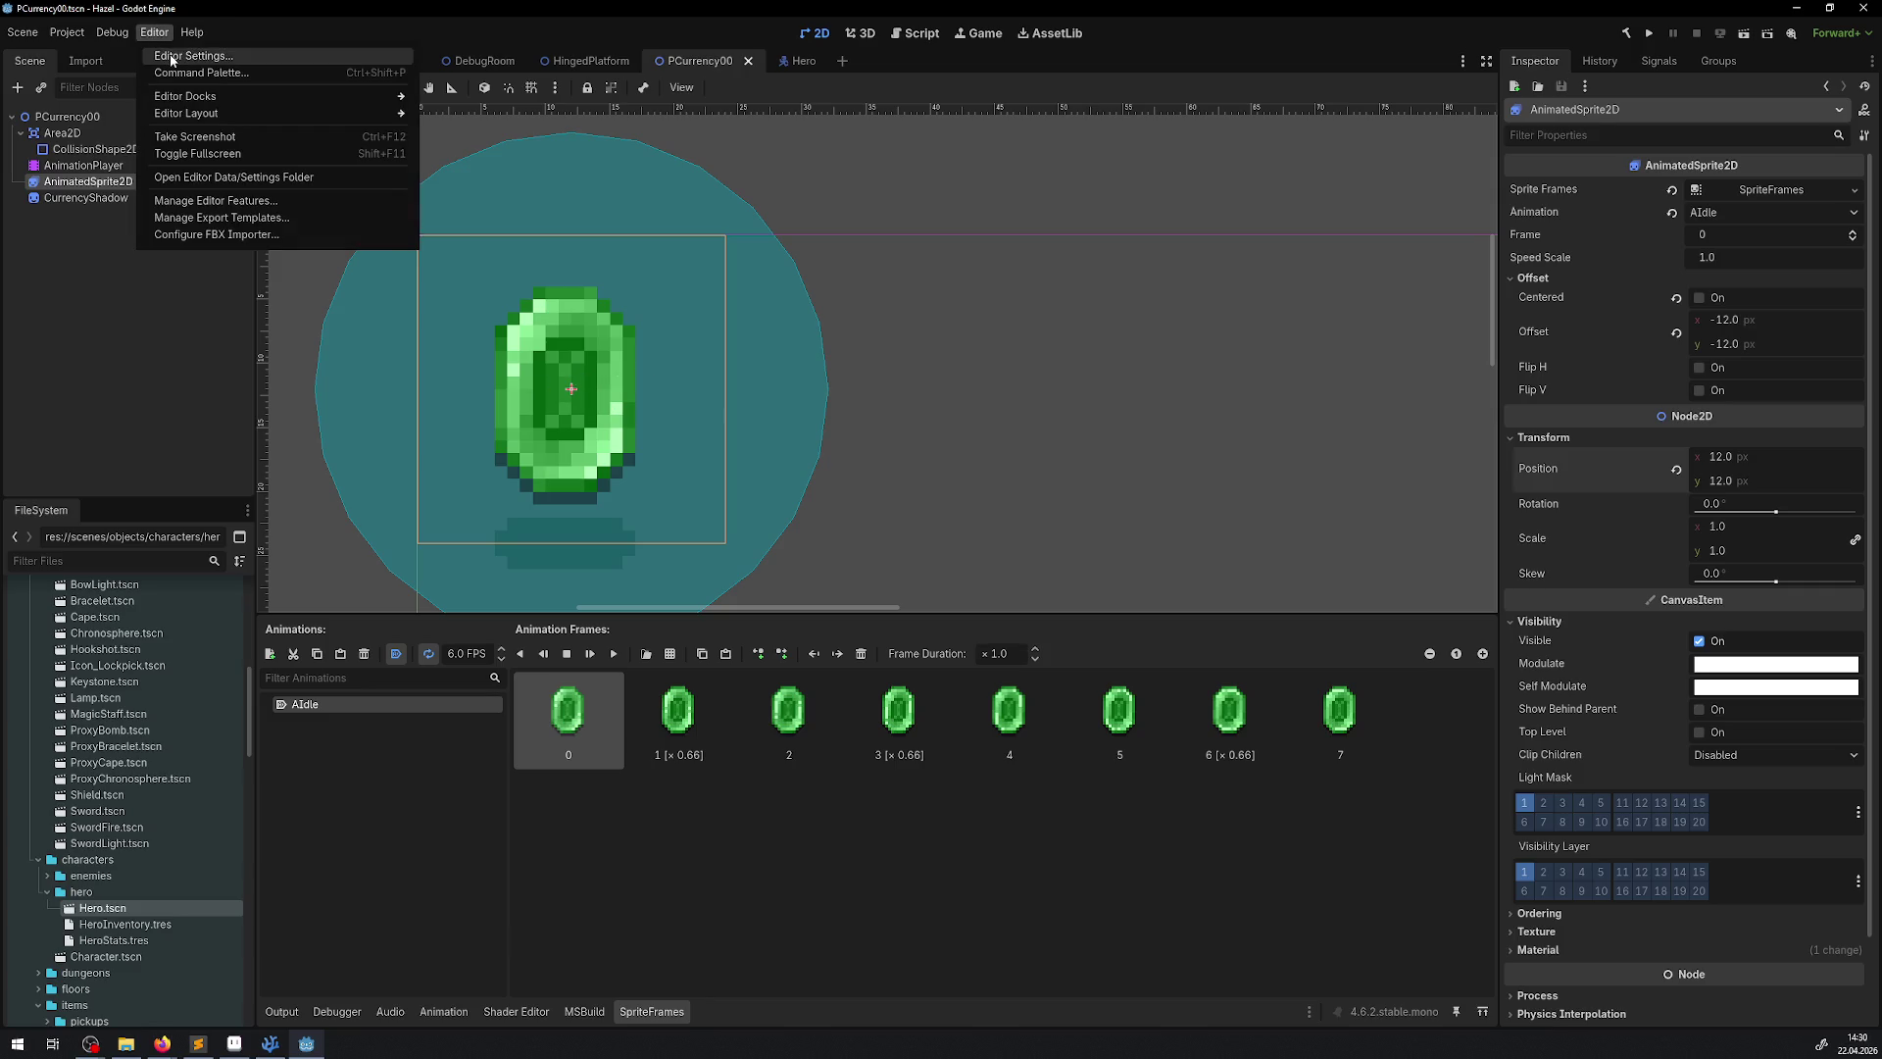
left_click(192, 58)
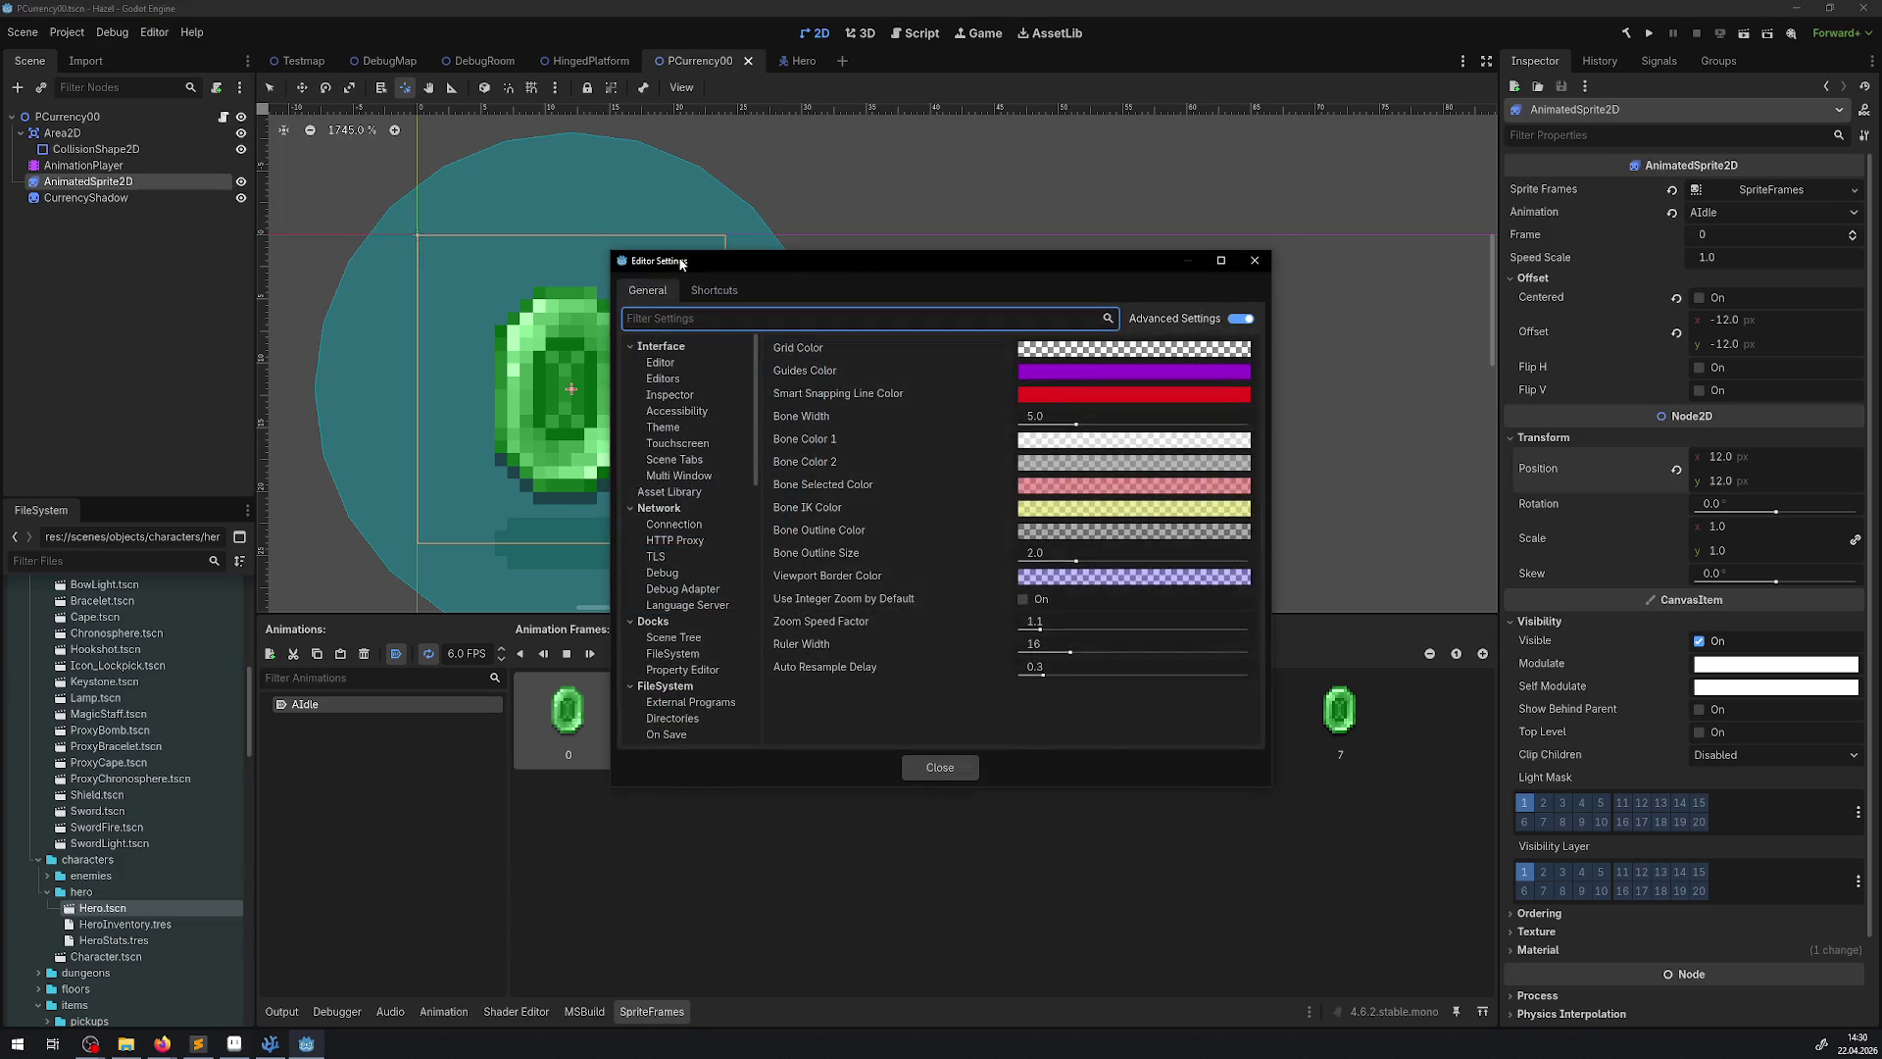
left_click(713, 291)
type("v")
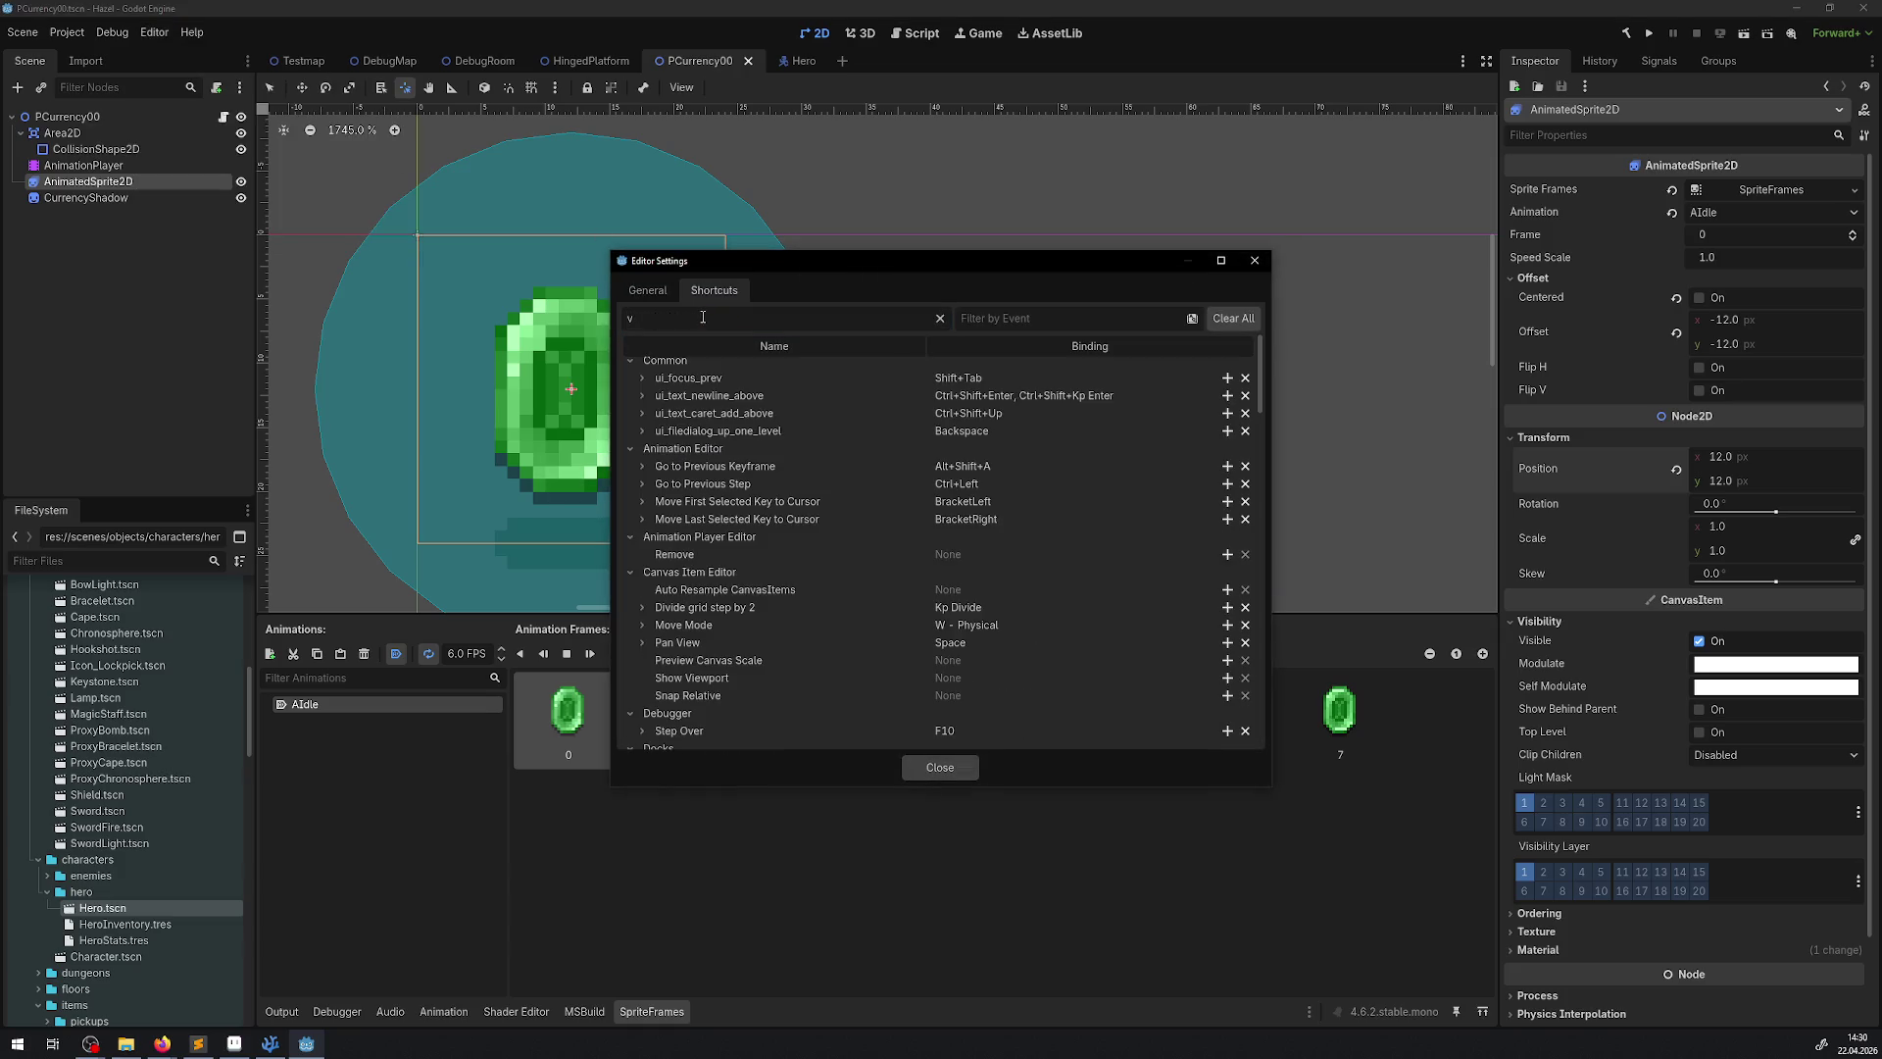
scroll(1202, 515, "down", 10)
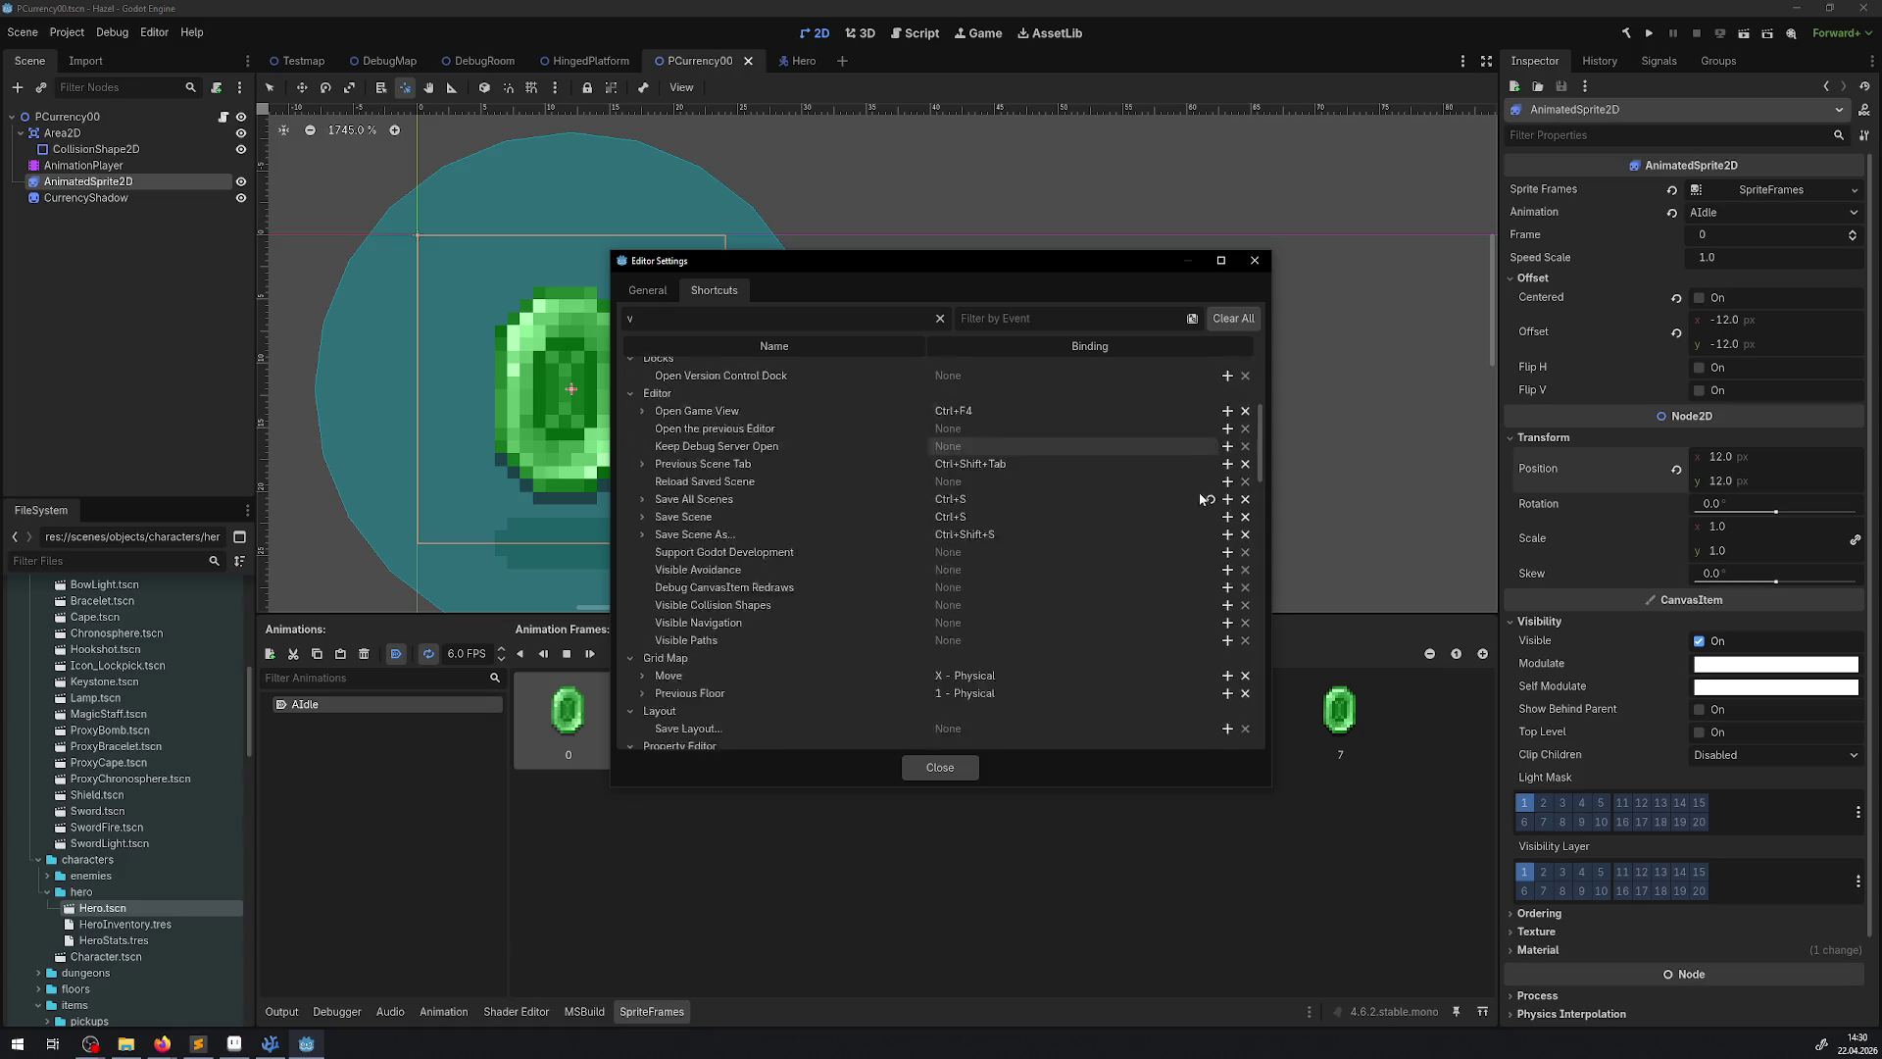
scroll(1186, 554, "down", 10)
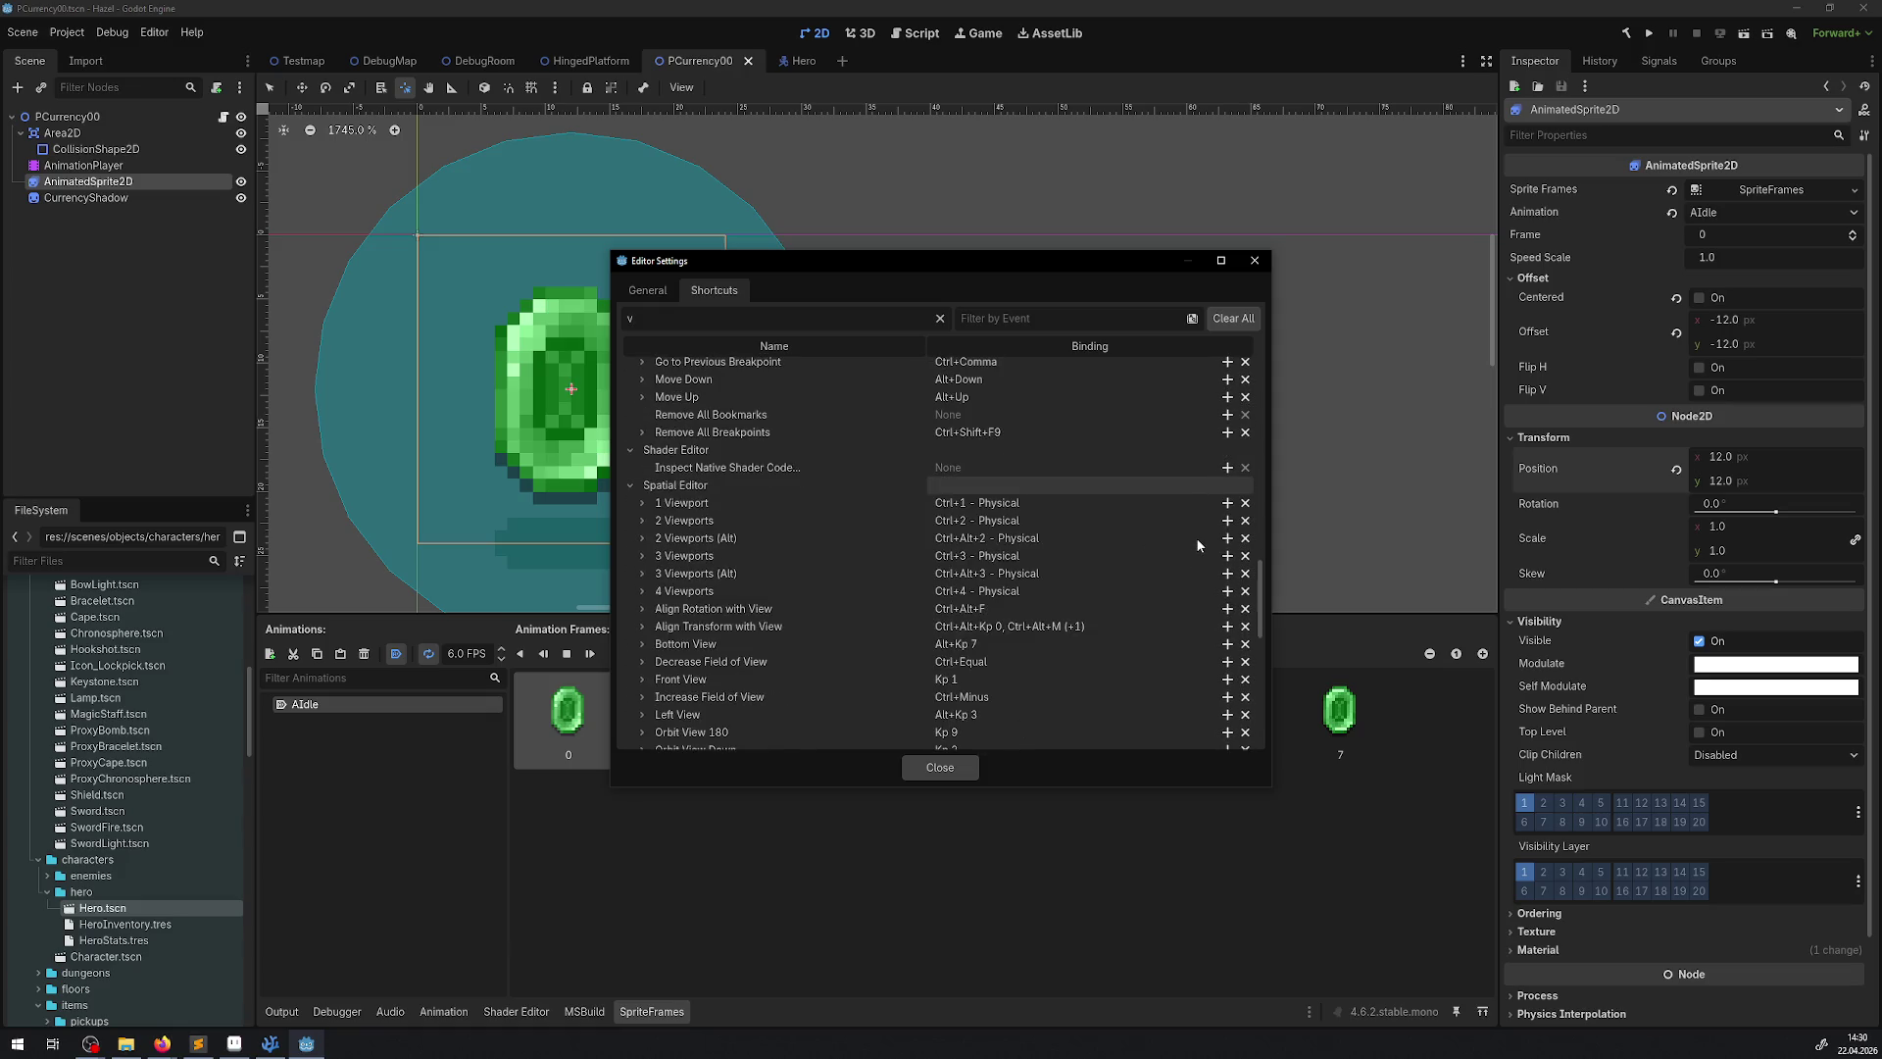
scroll(1196, 537, "down", 5)
scroll(1196, 537, "down", 10)
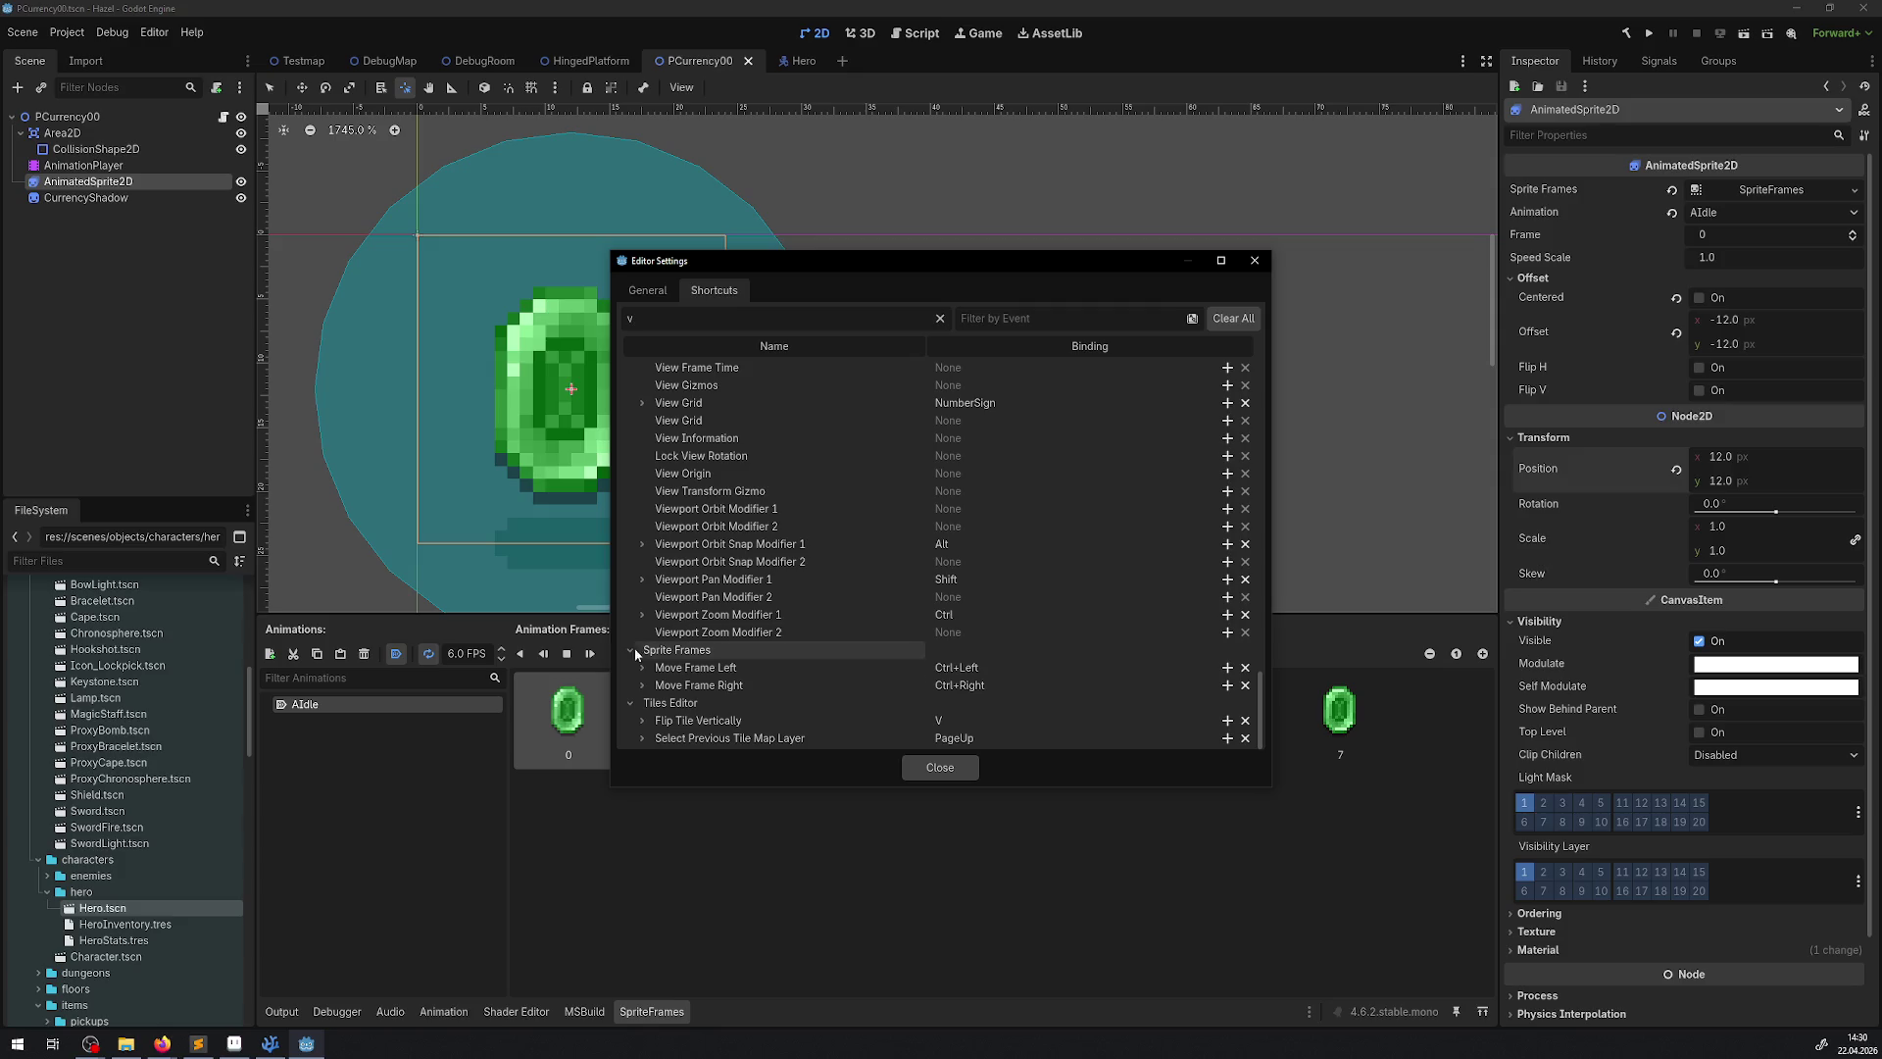
scroll(980, 600, "up", 15)
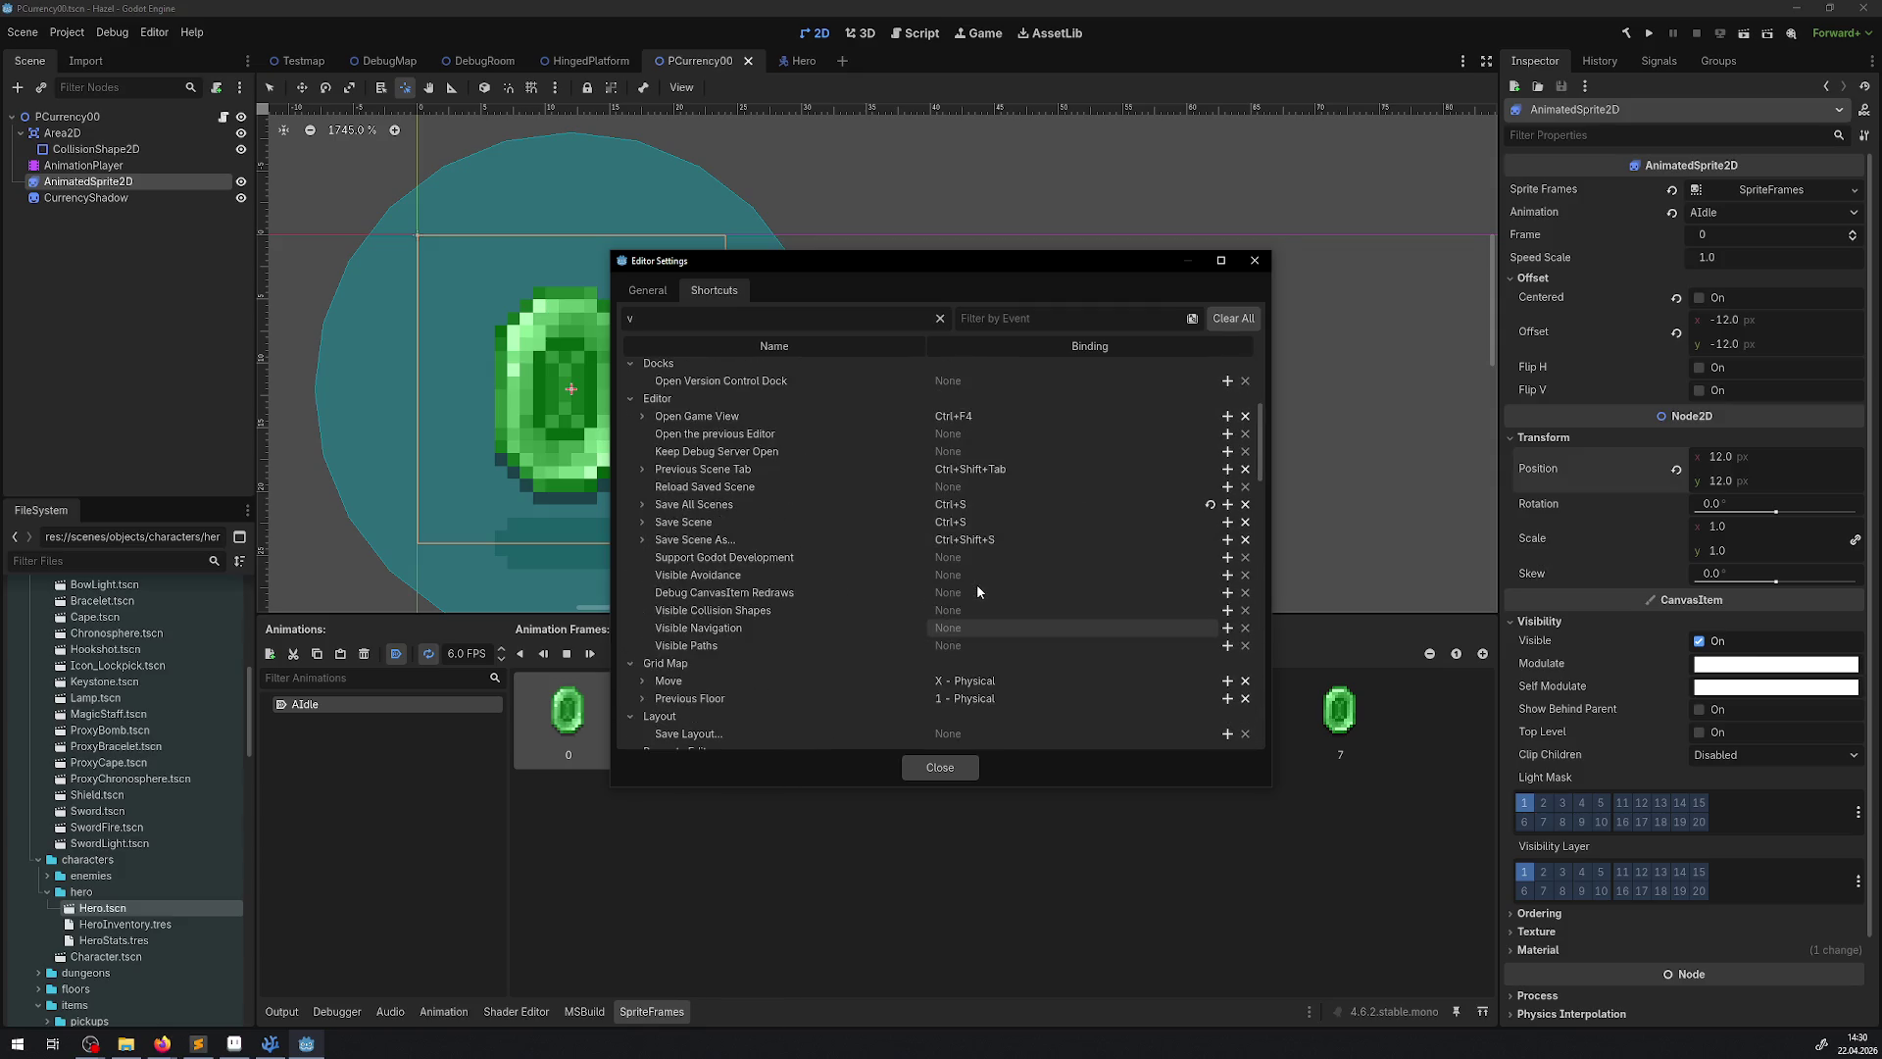
scroll(977, 584, "up", 5)
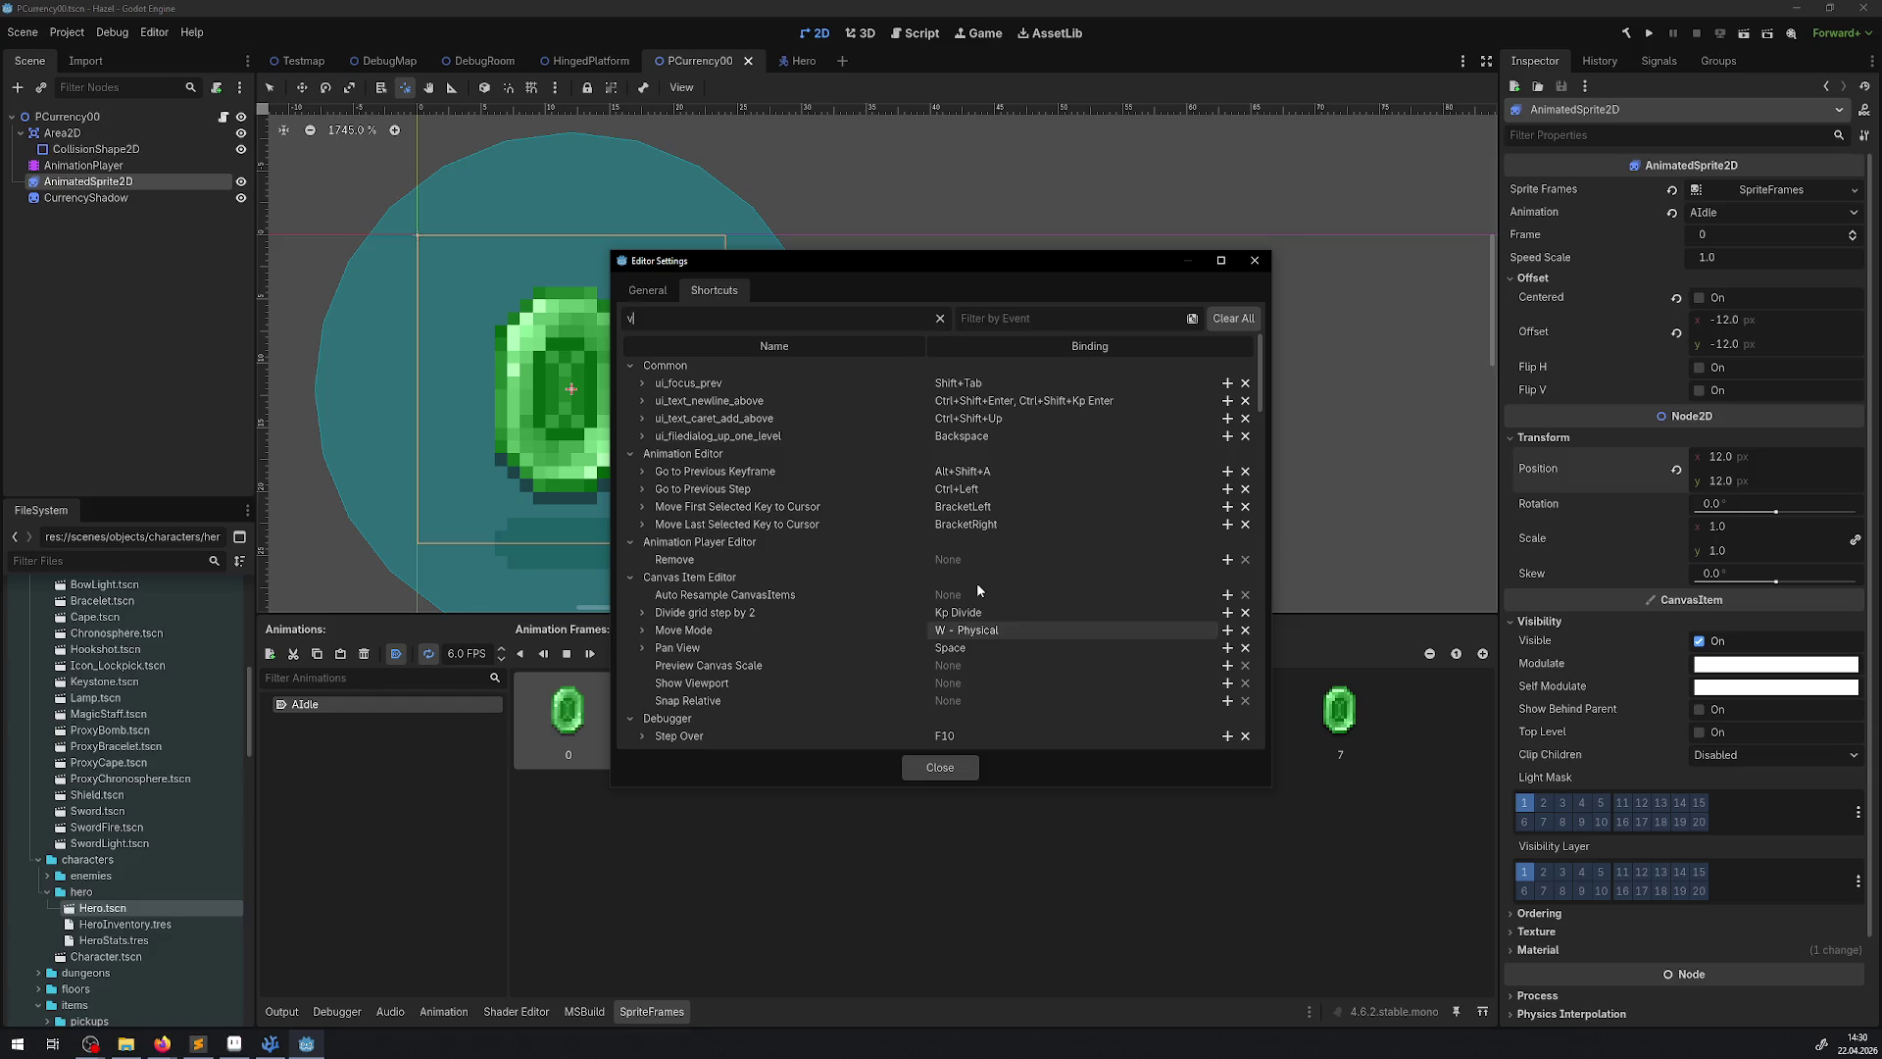
scroll(1061, 607, "down", 4)
scroll(1069, 611, "down", 5)
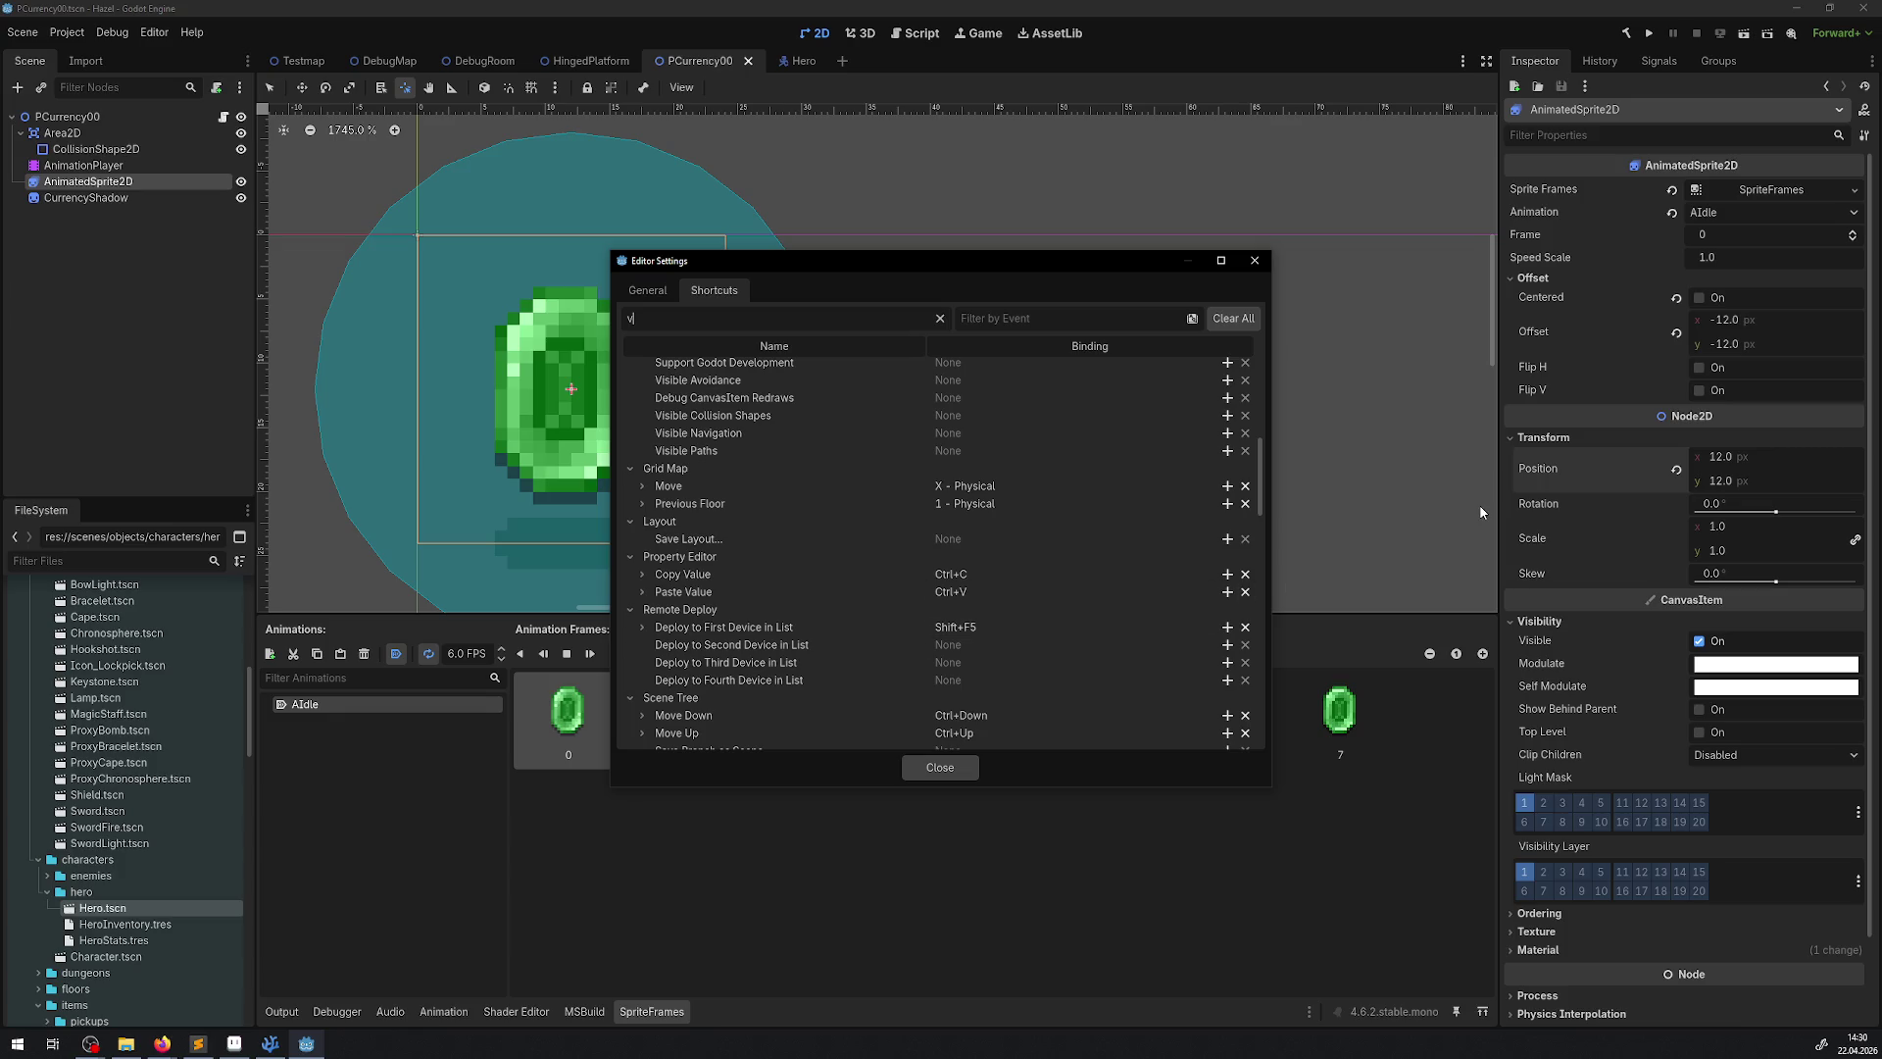
scroll(1014, 553, "down", 2)
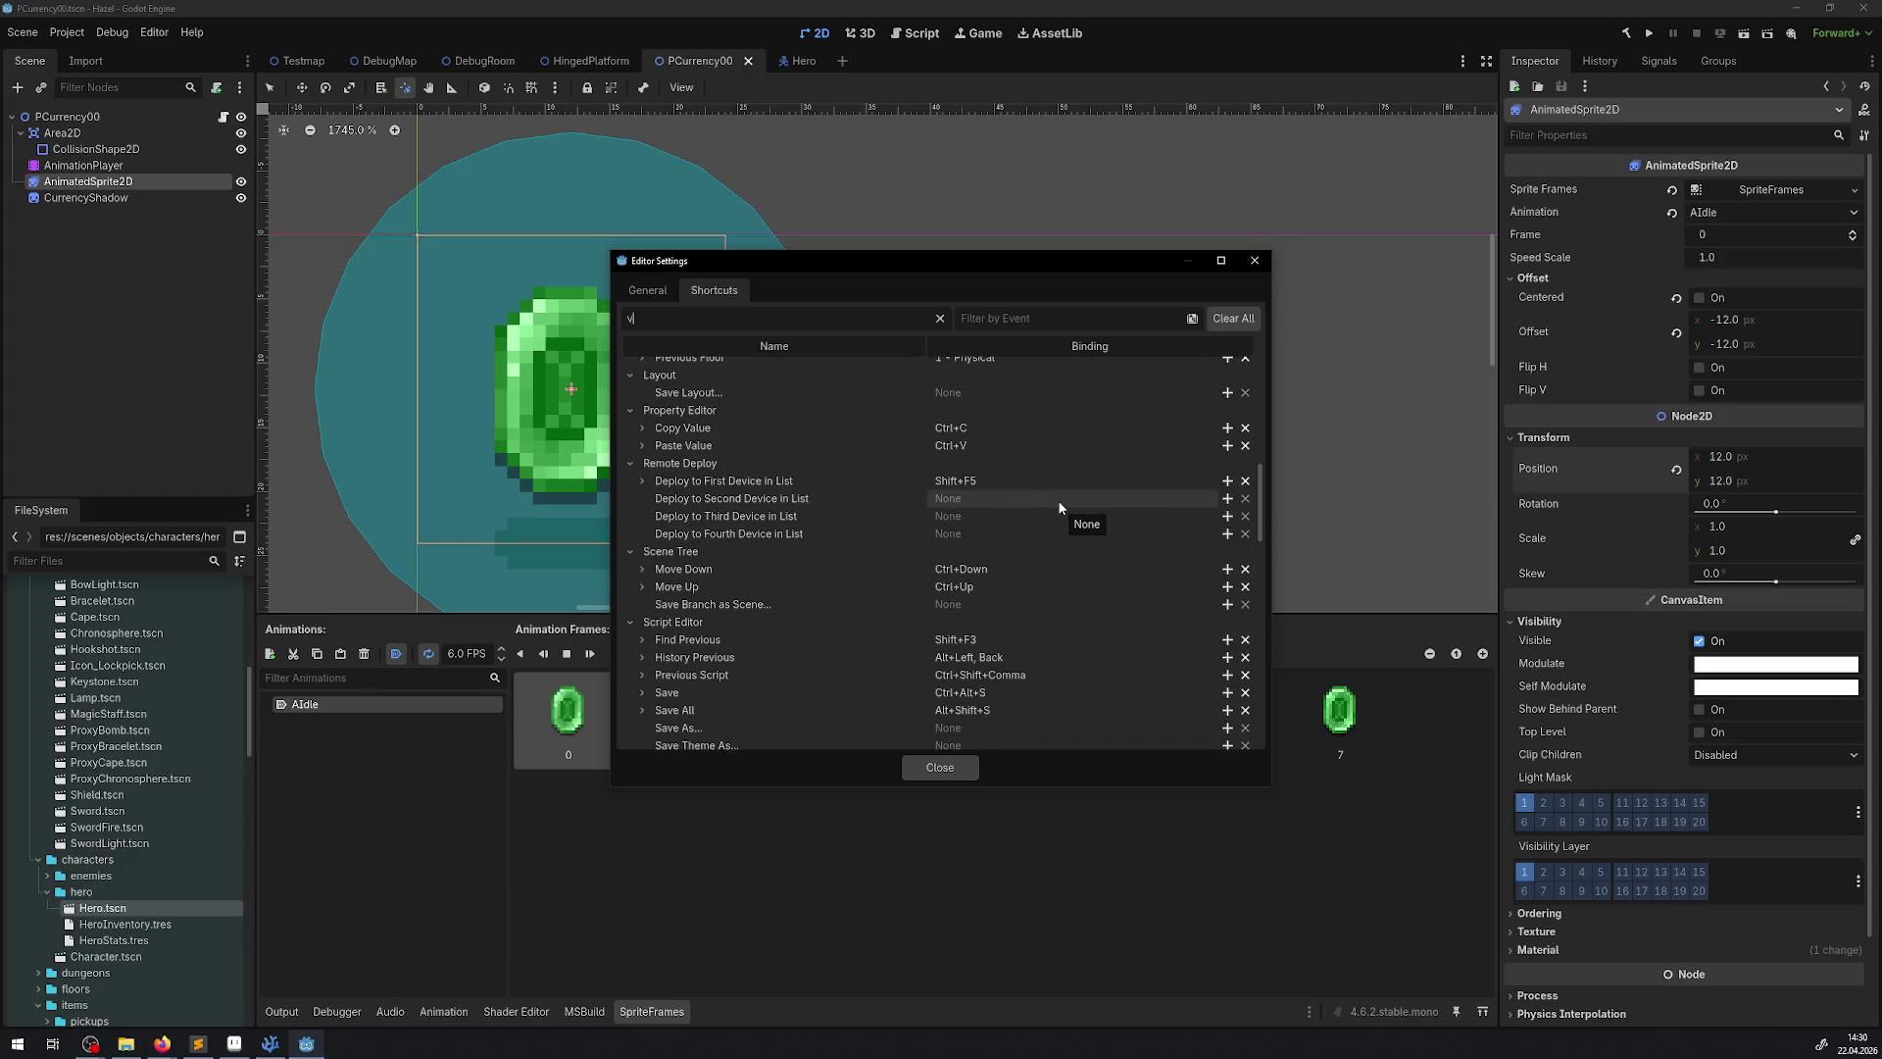
scroll(1059, 507, "down", 6)
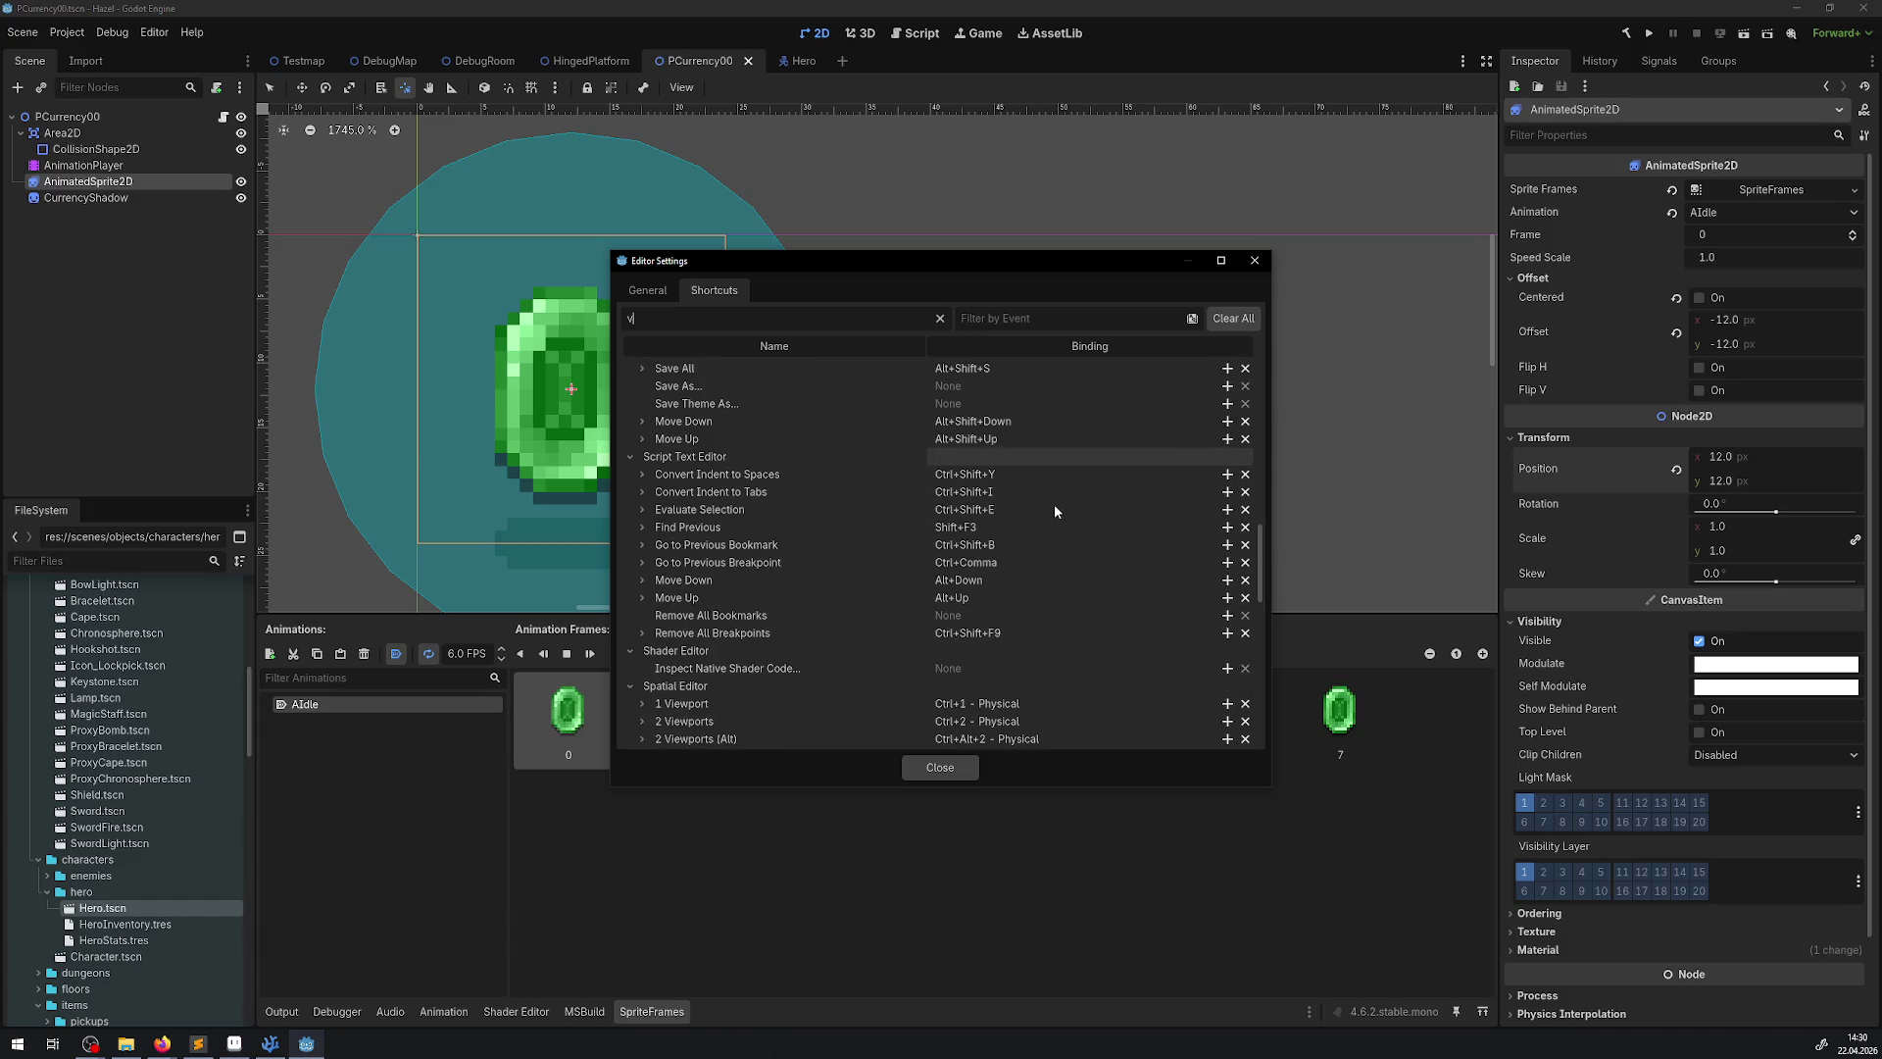
scroll(1054, 504, "down", 3)
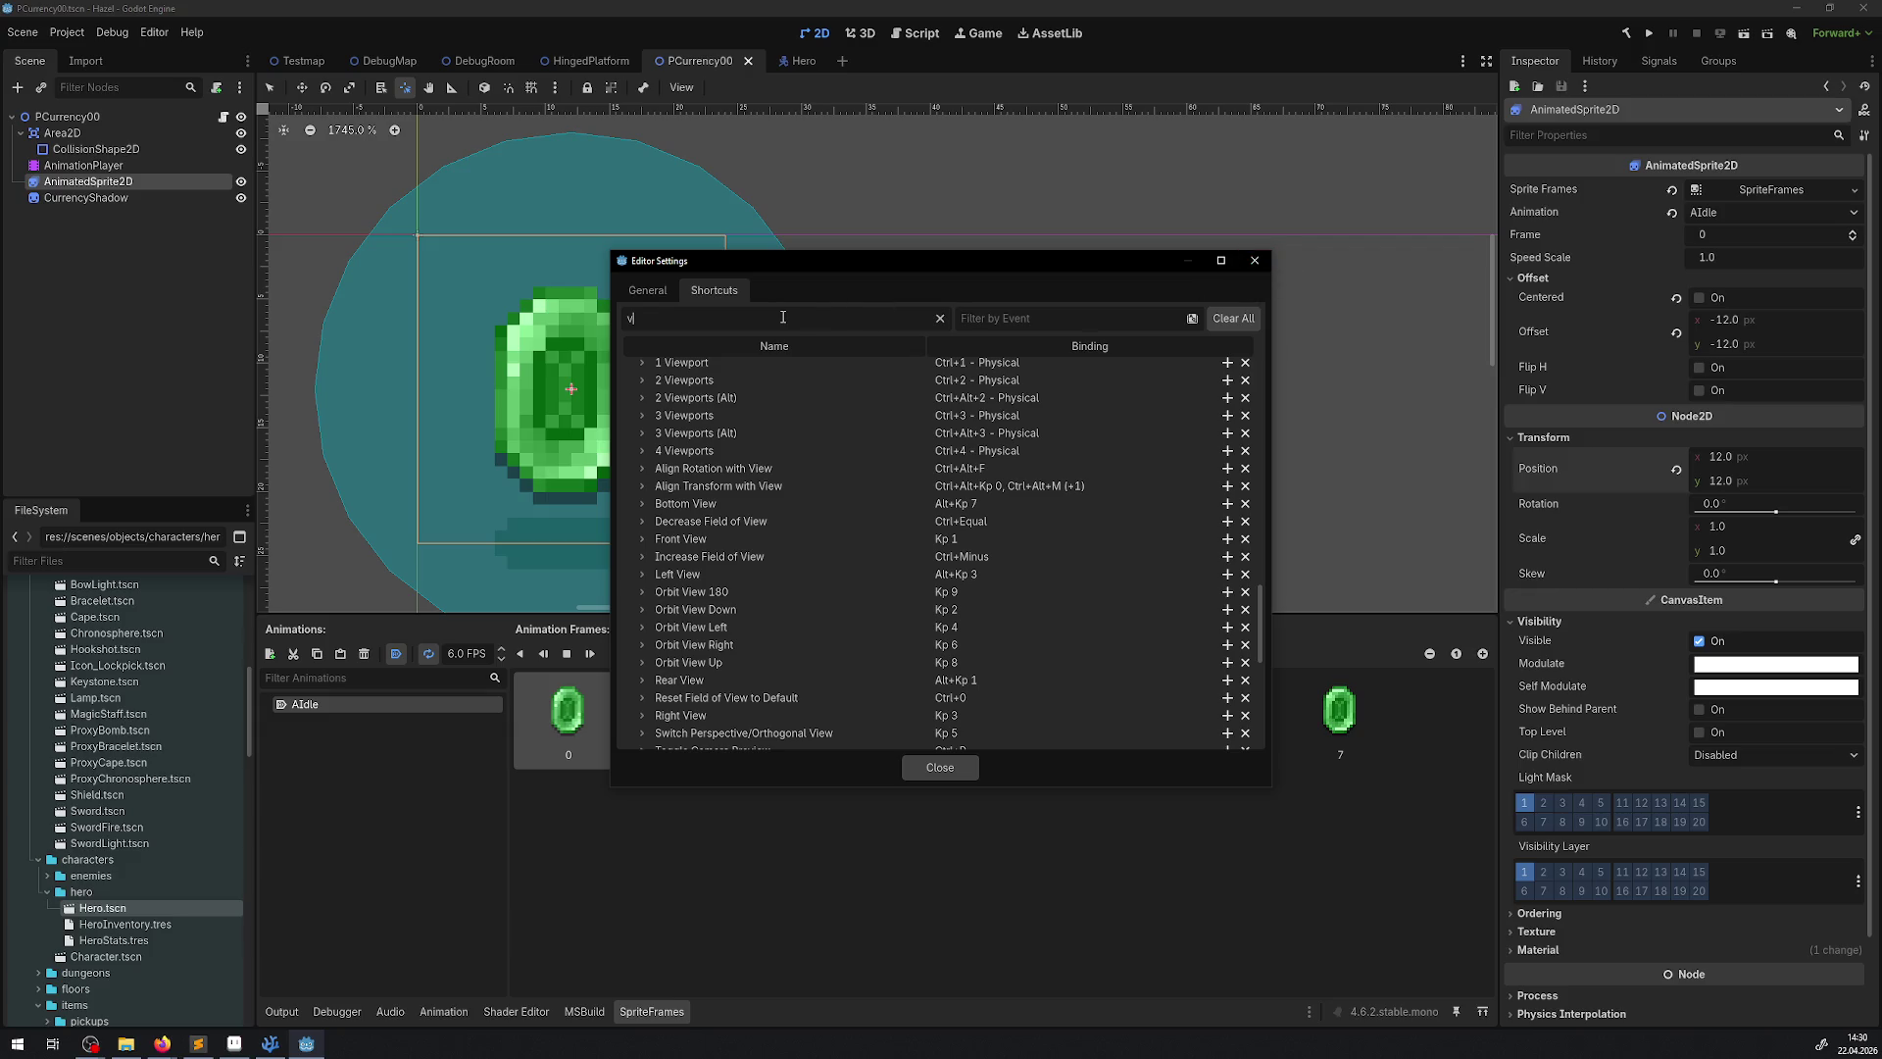
left_click(939, 318)
left_click(1003, 318)
key("v")
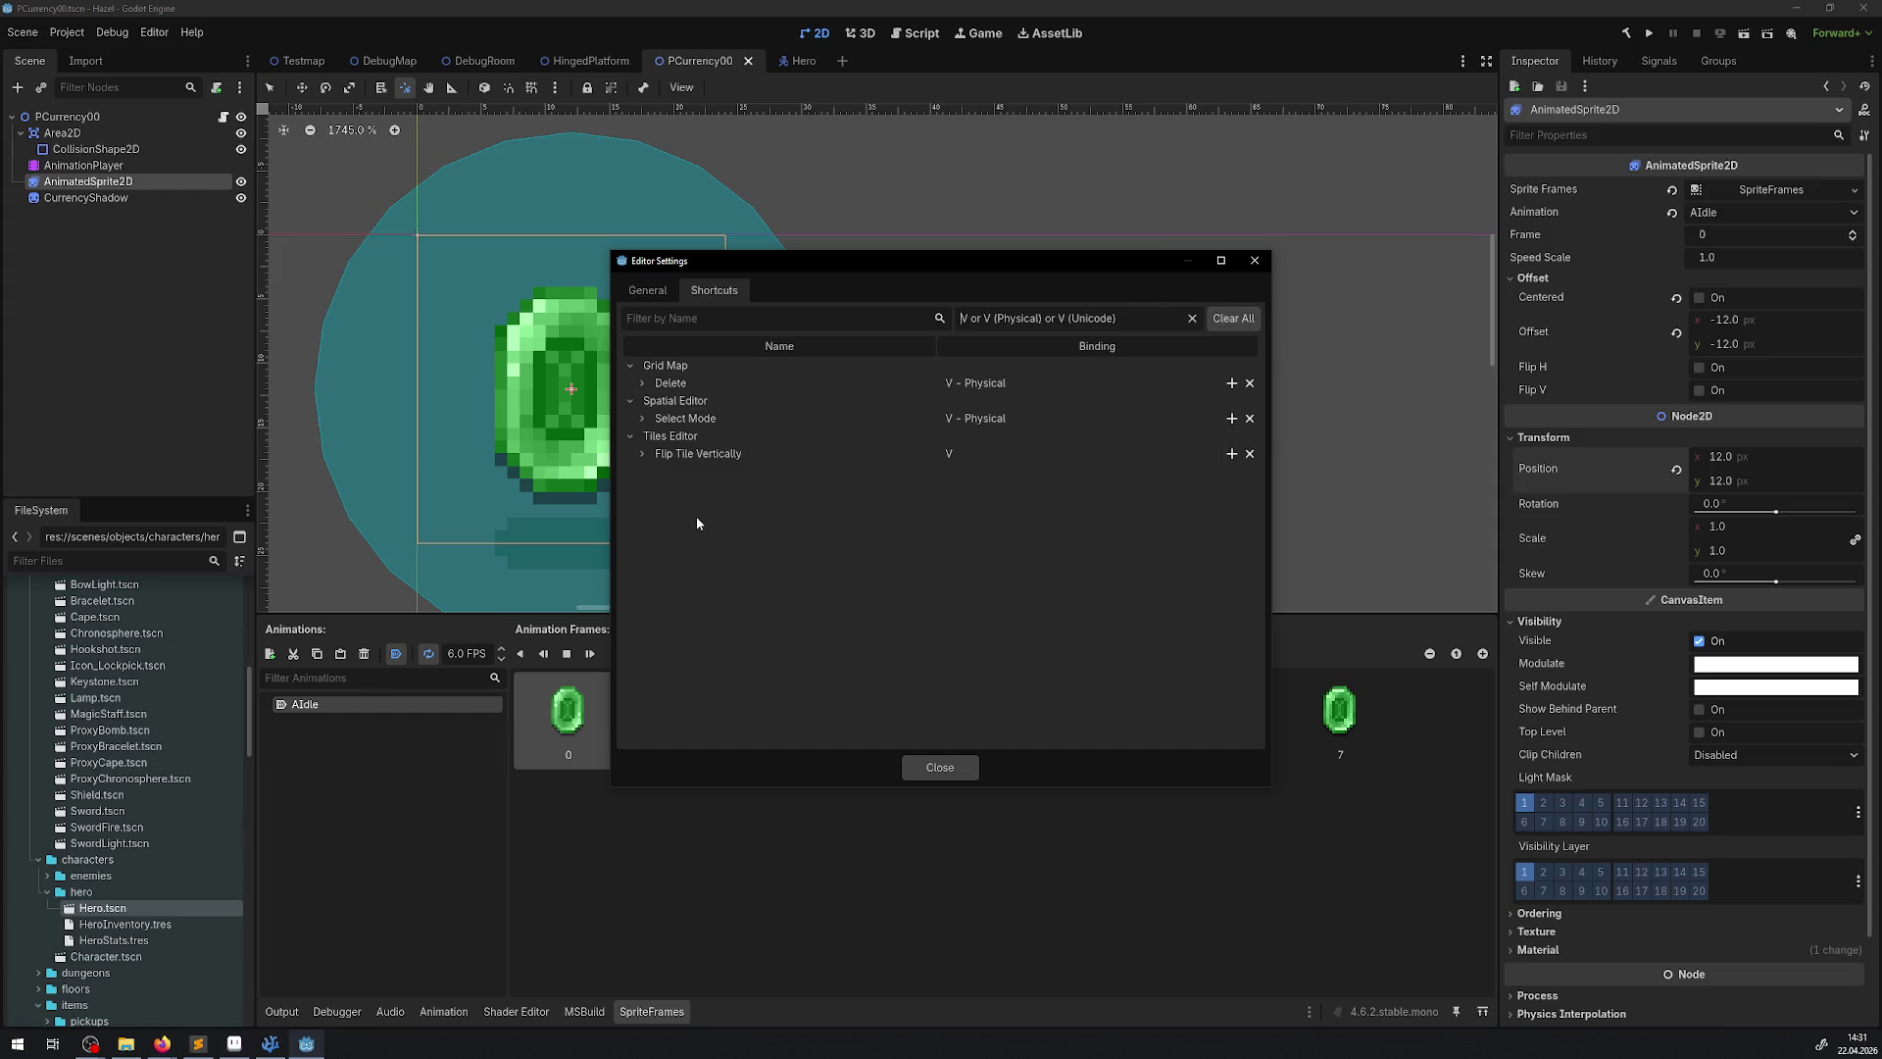
left_click(1254, 260)
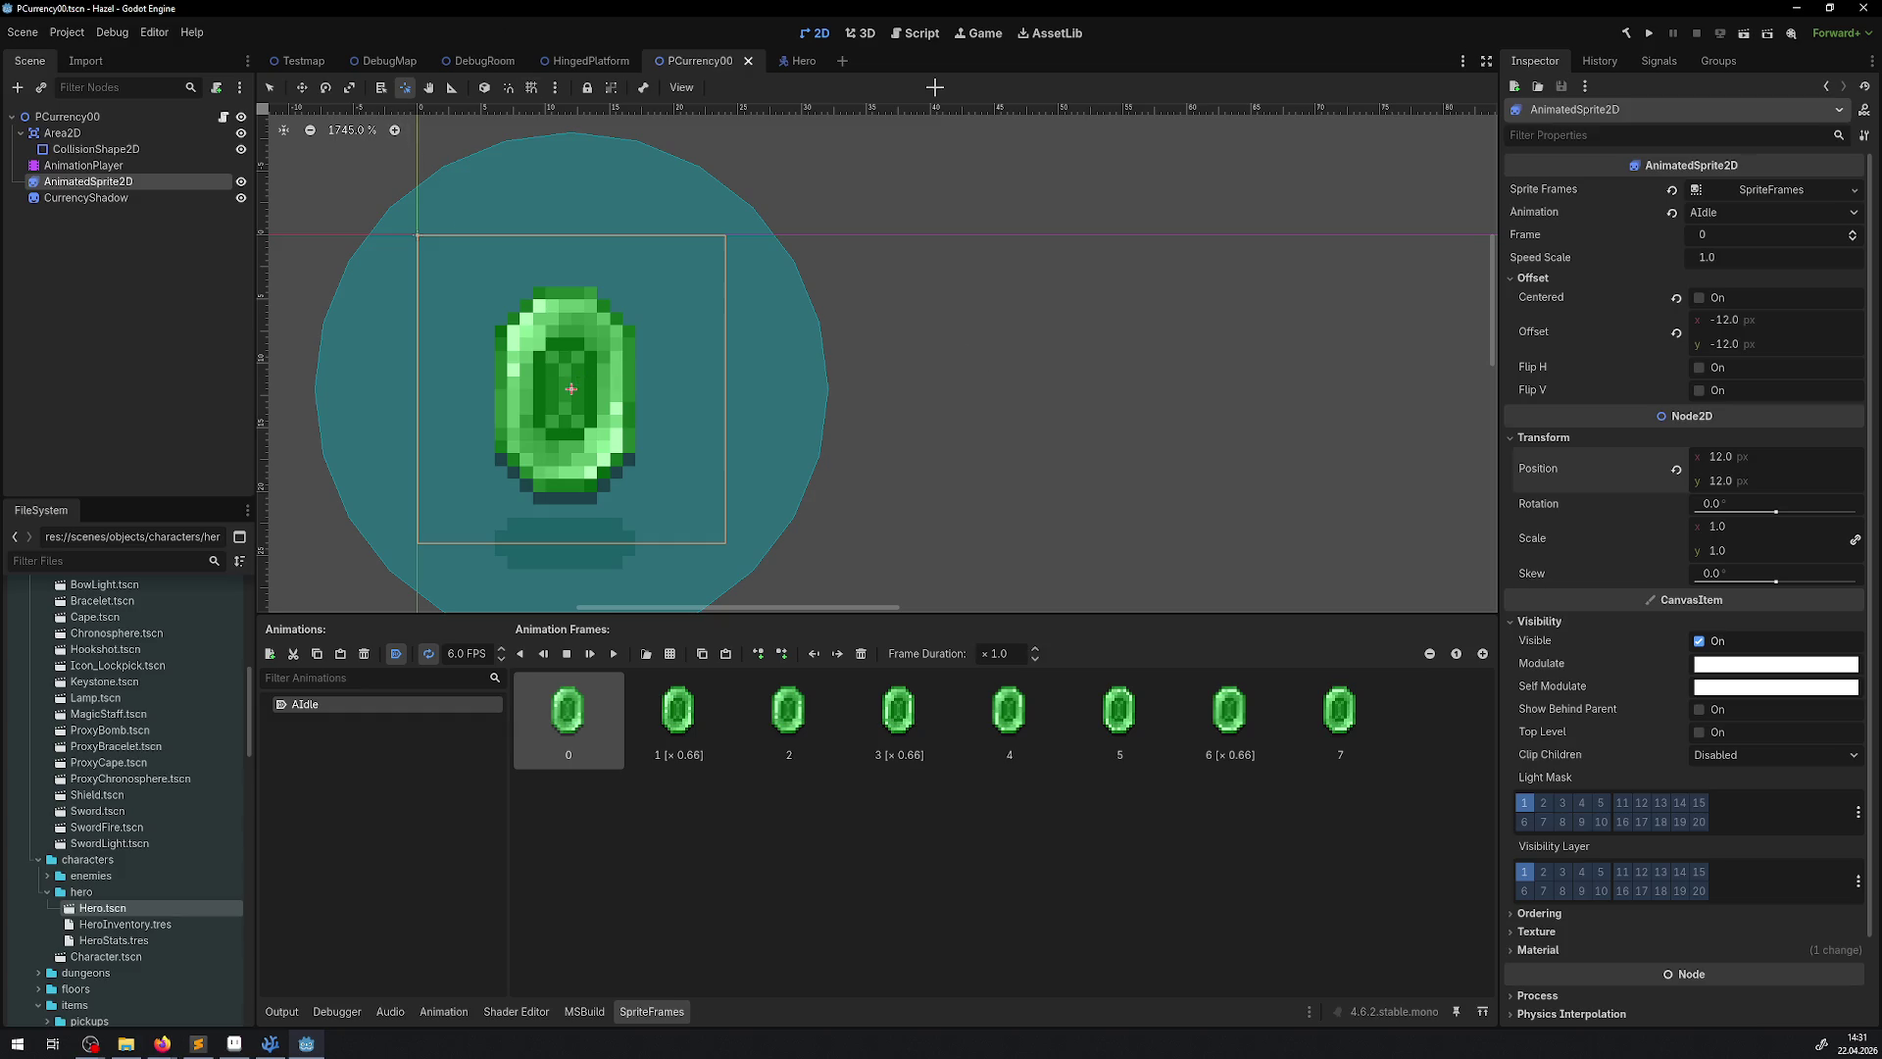
In PCurrency00, select the AnimationPlayer, play APickup and rewind it to 0.0
left_click(489, 63)
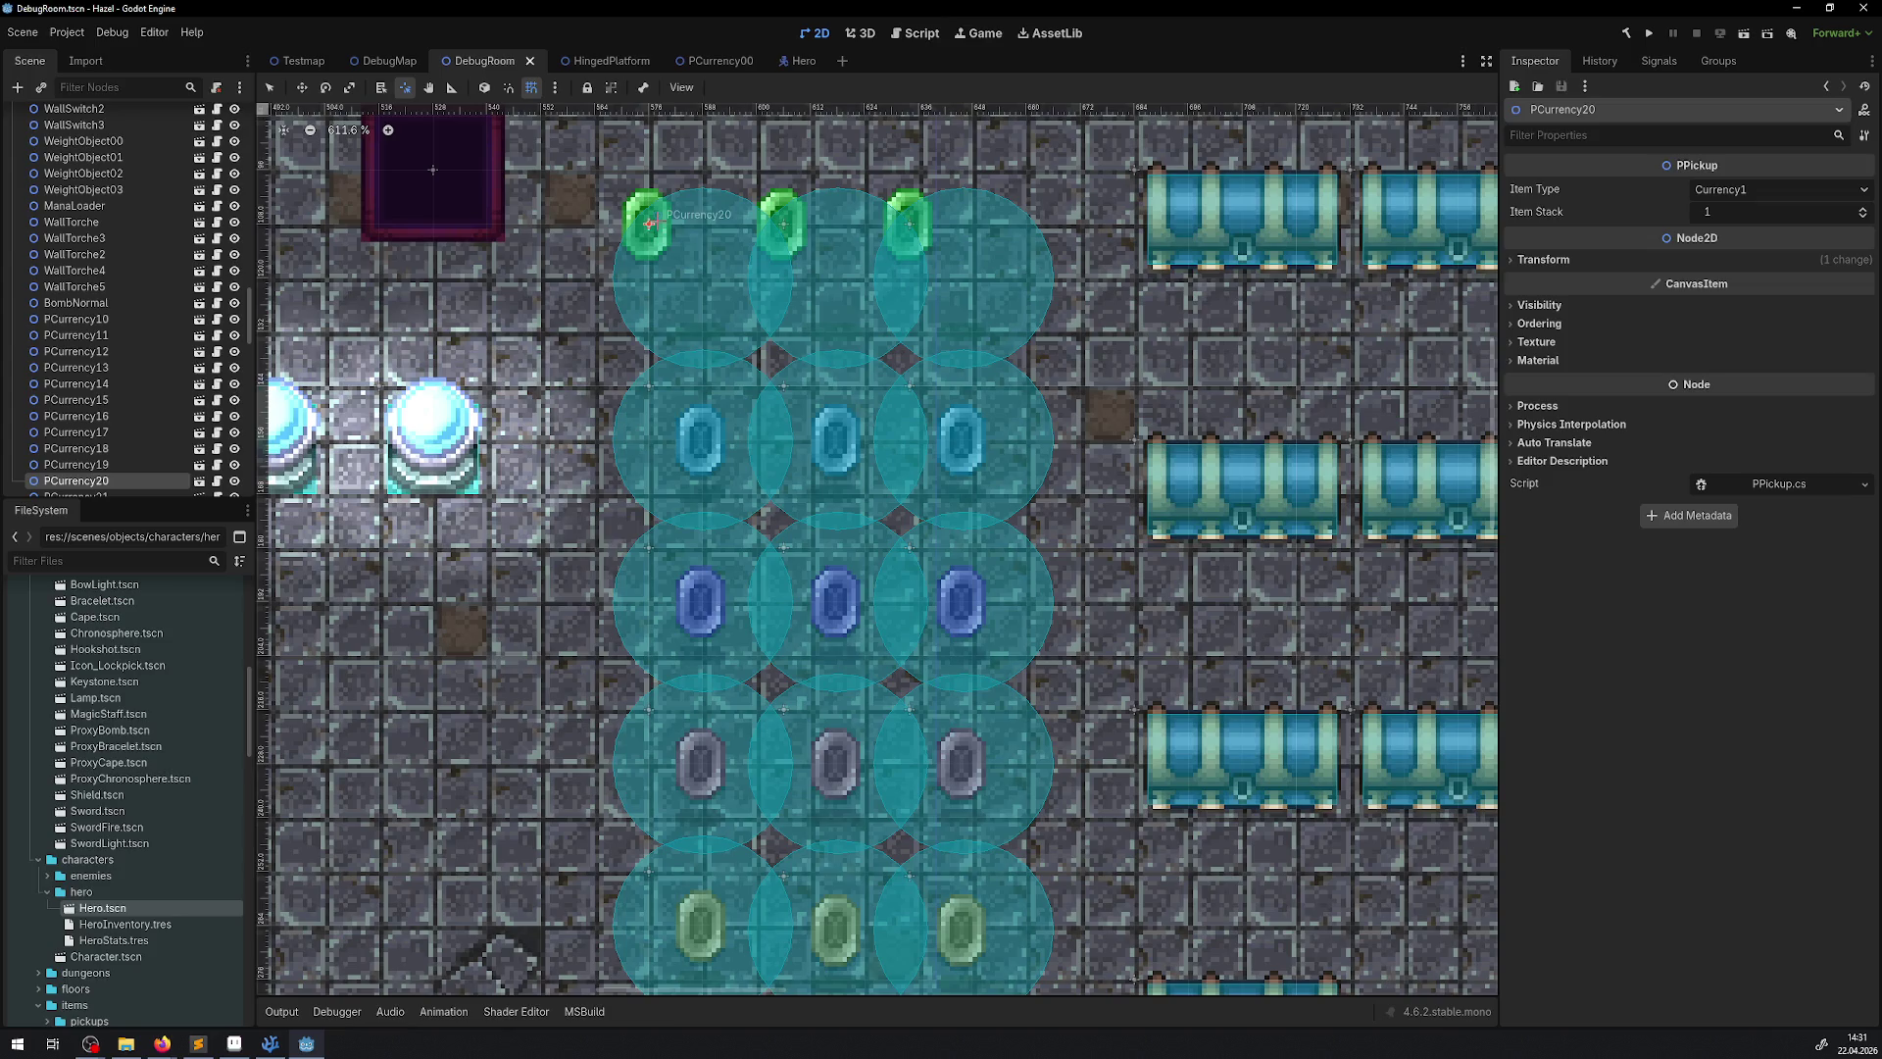
left_click(716, 62)
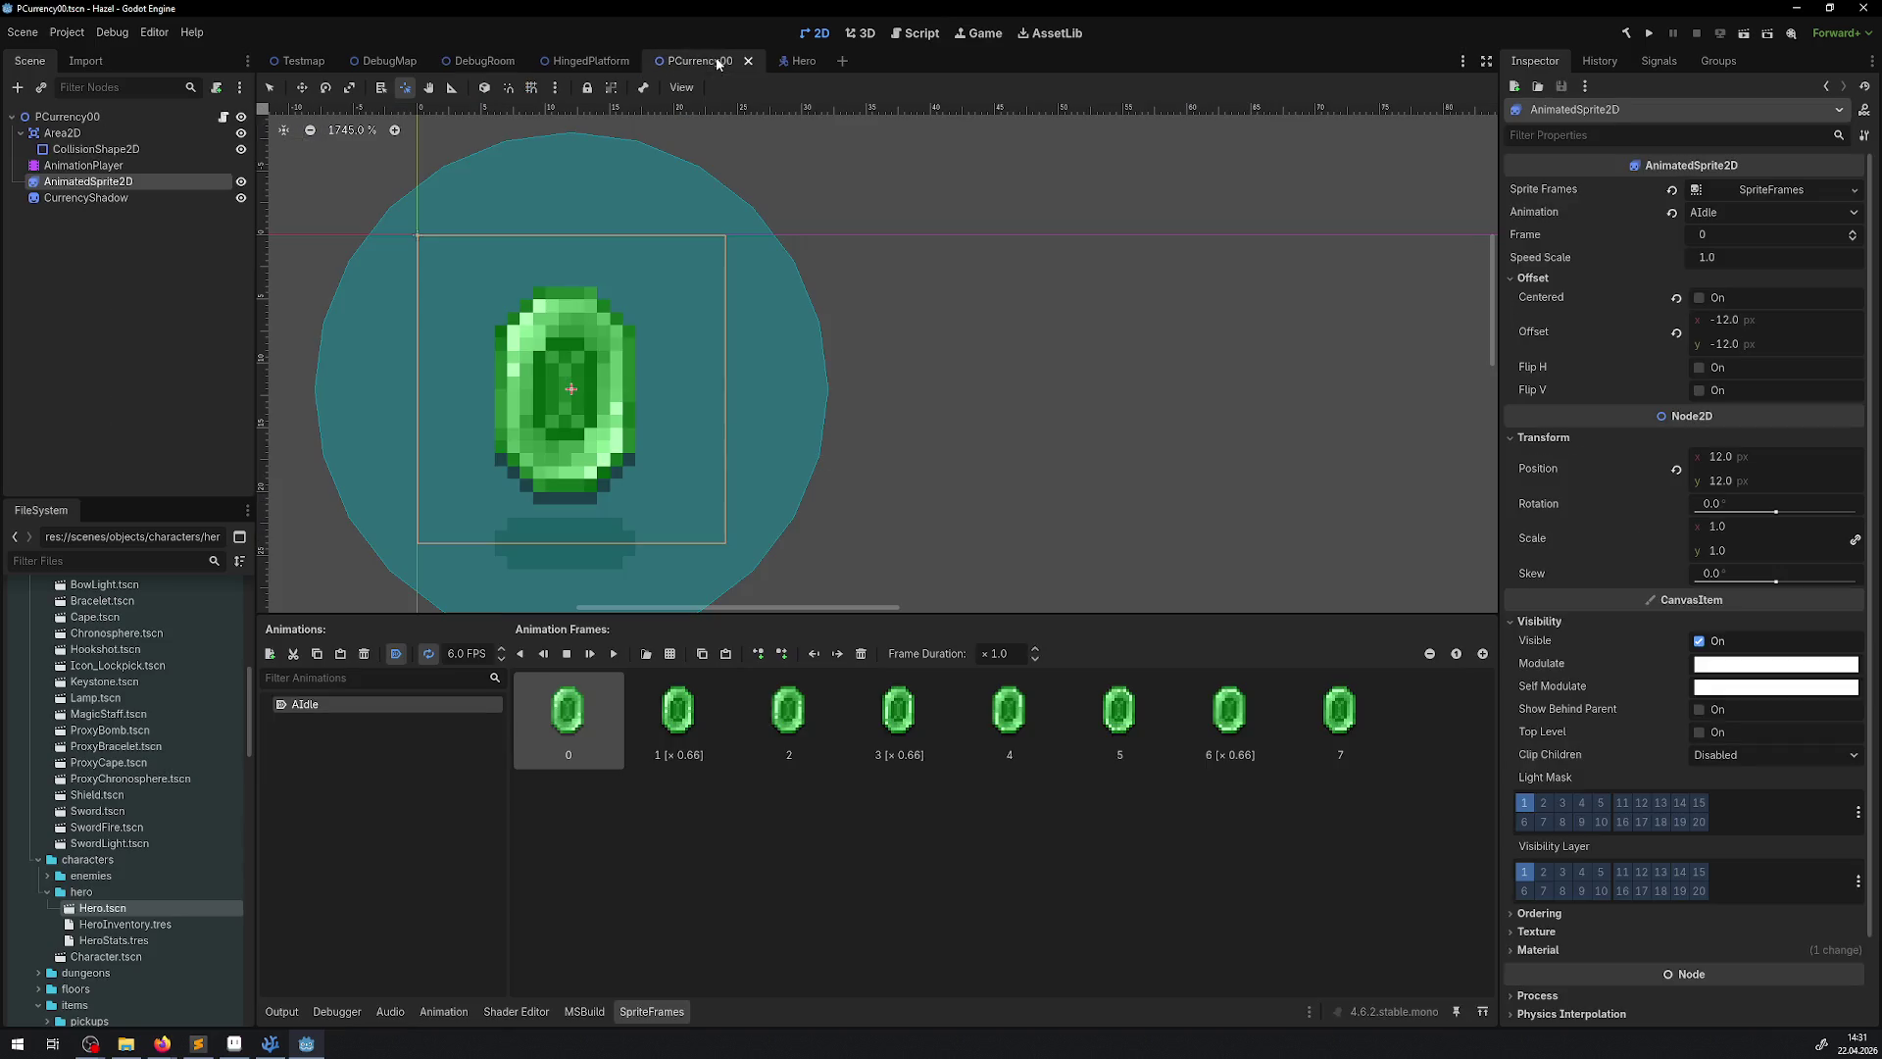
left_click(87, 197)
left_click(83, 165)
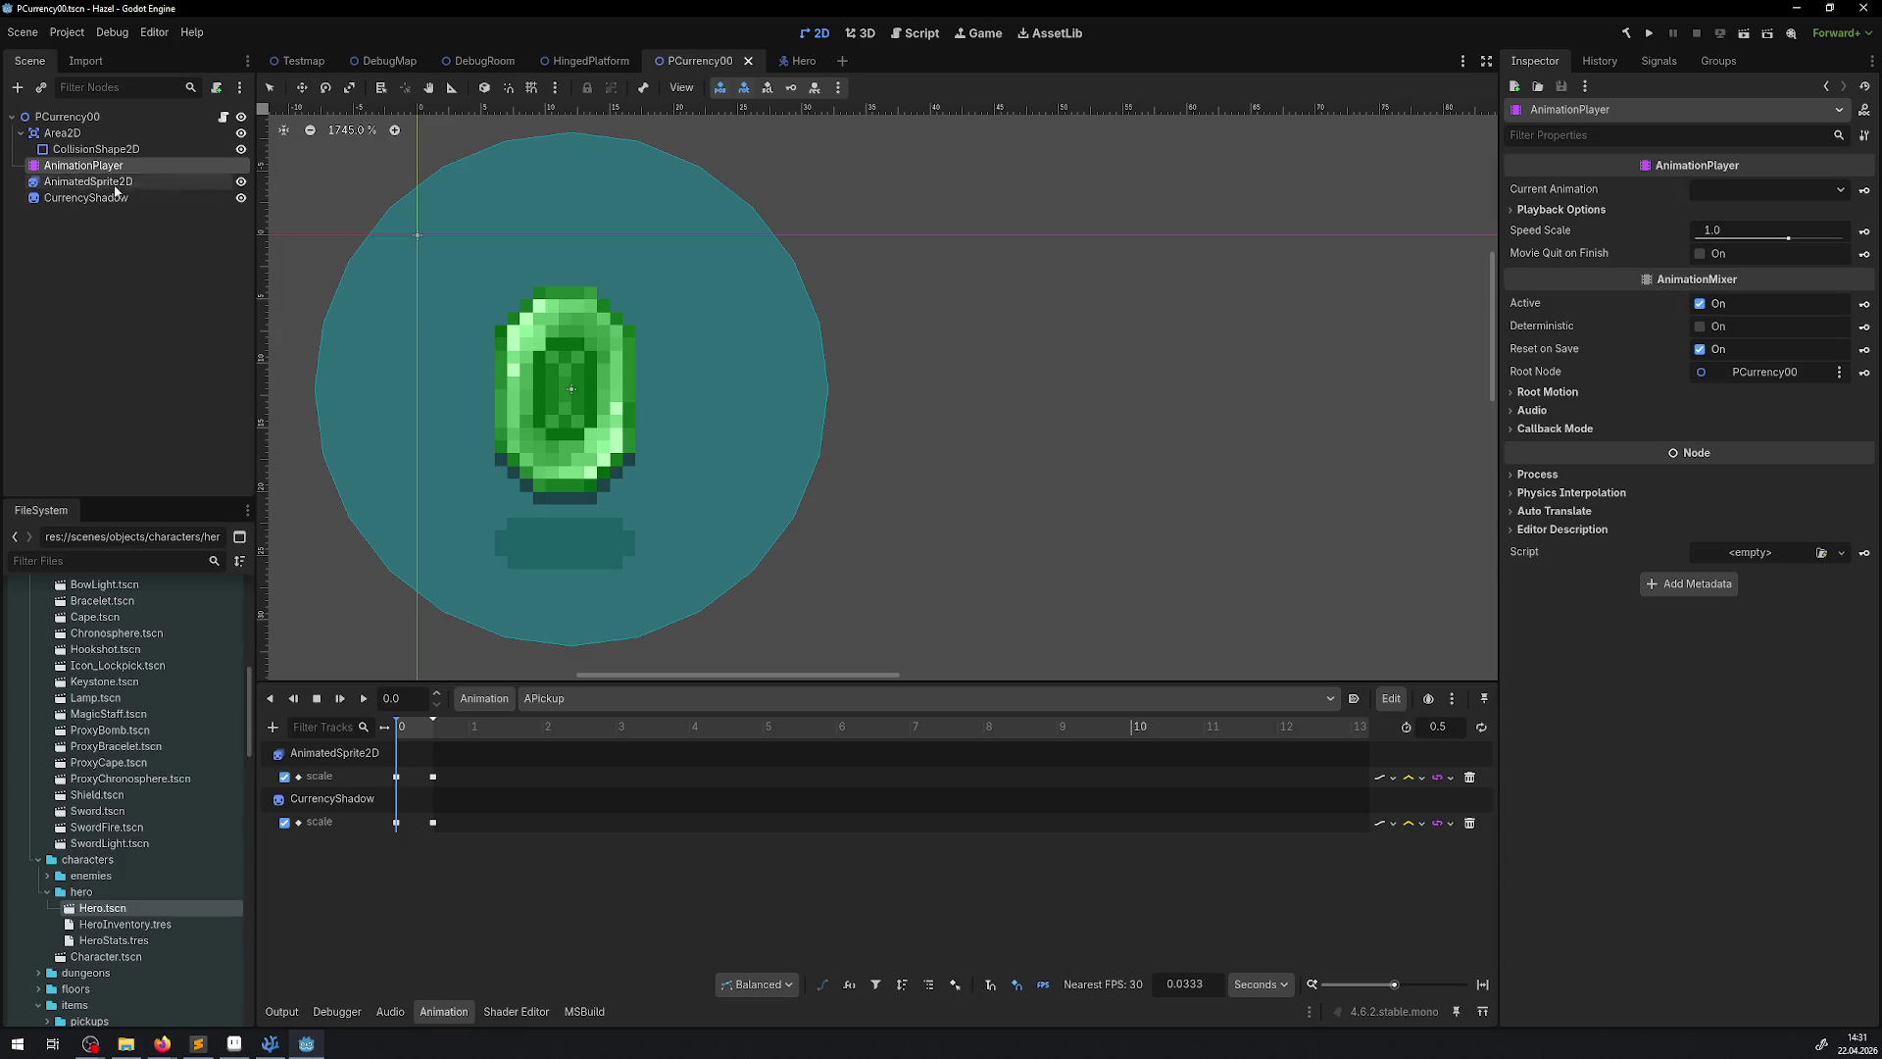
left_click(364, 698)
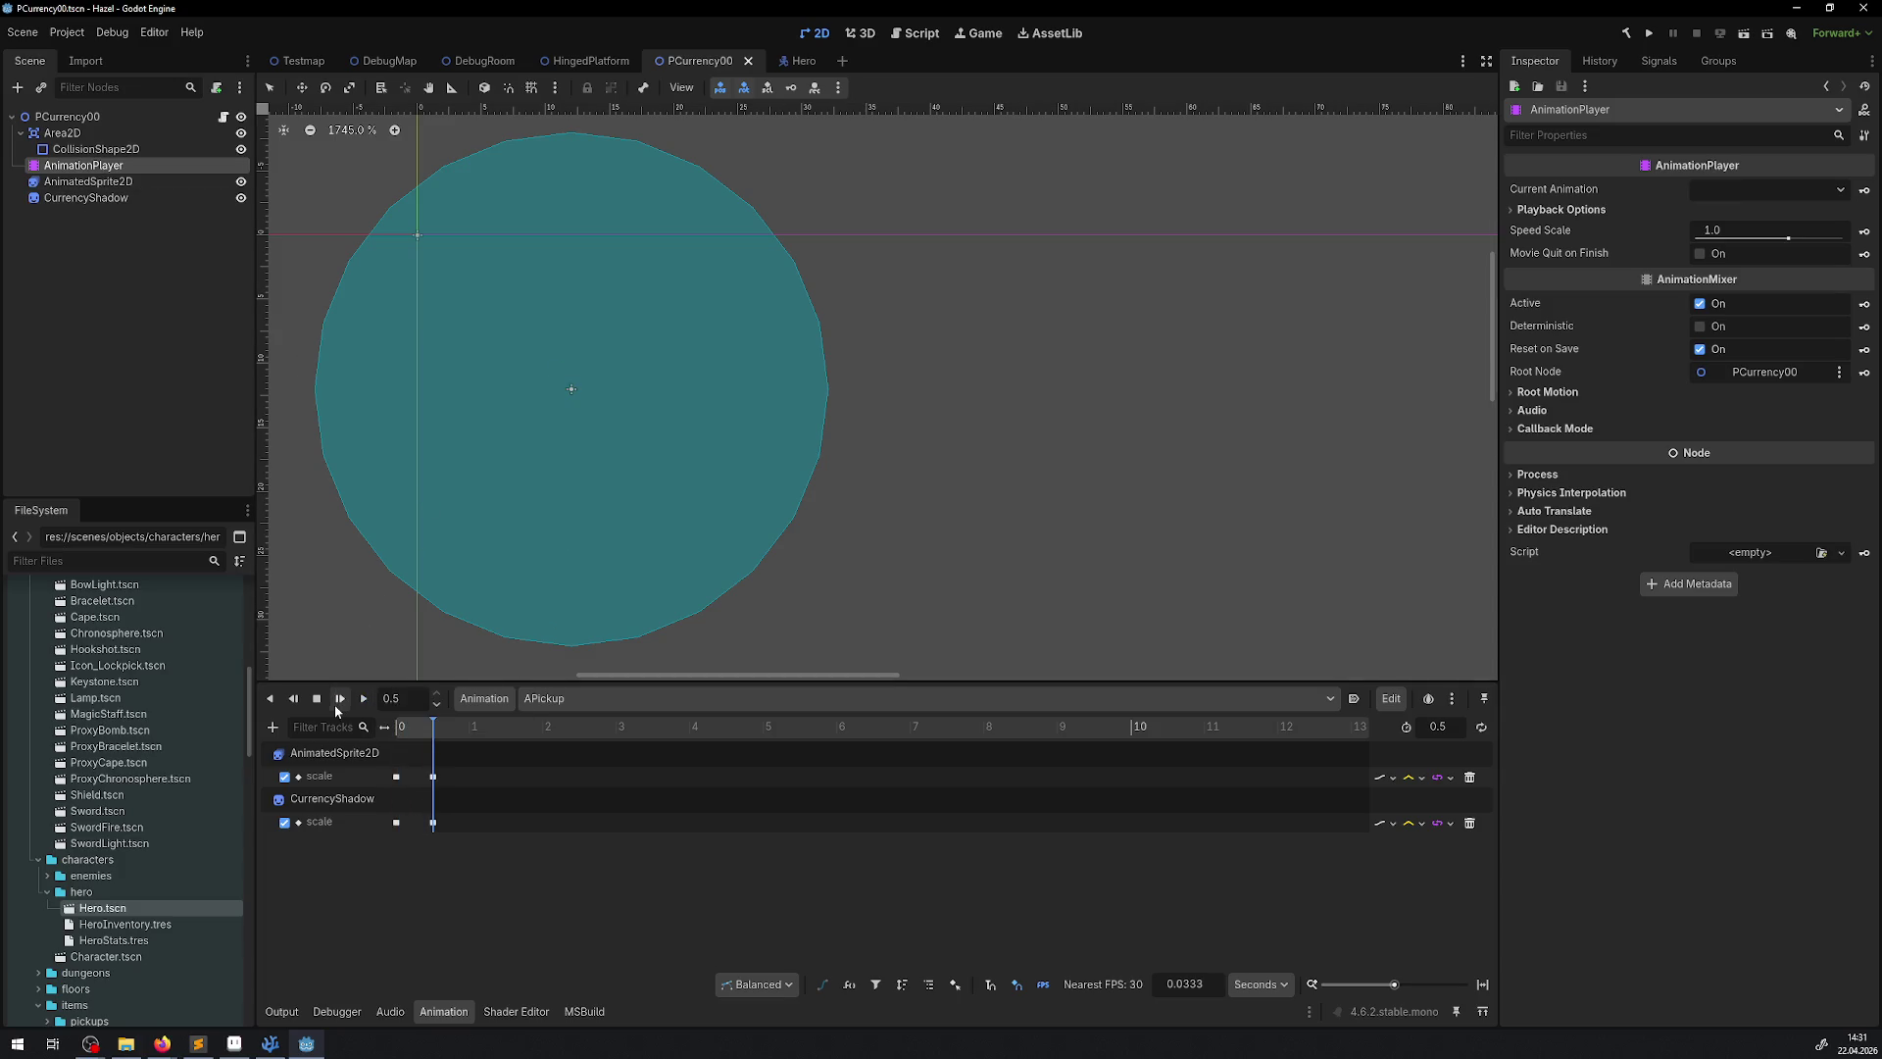
left_click_drag(436, 738, 396, 727)
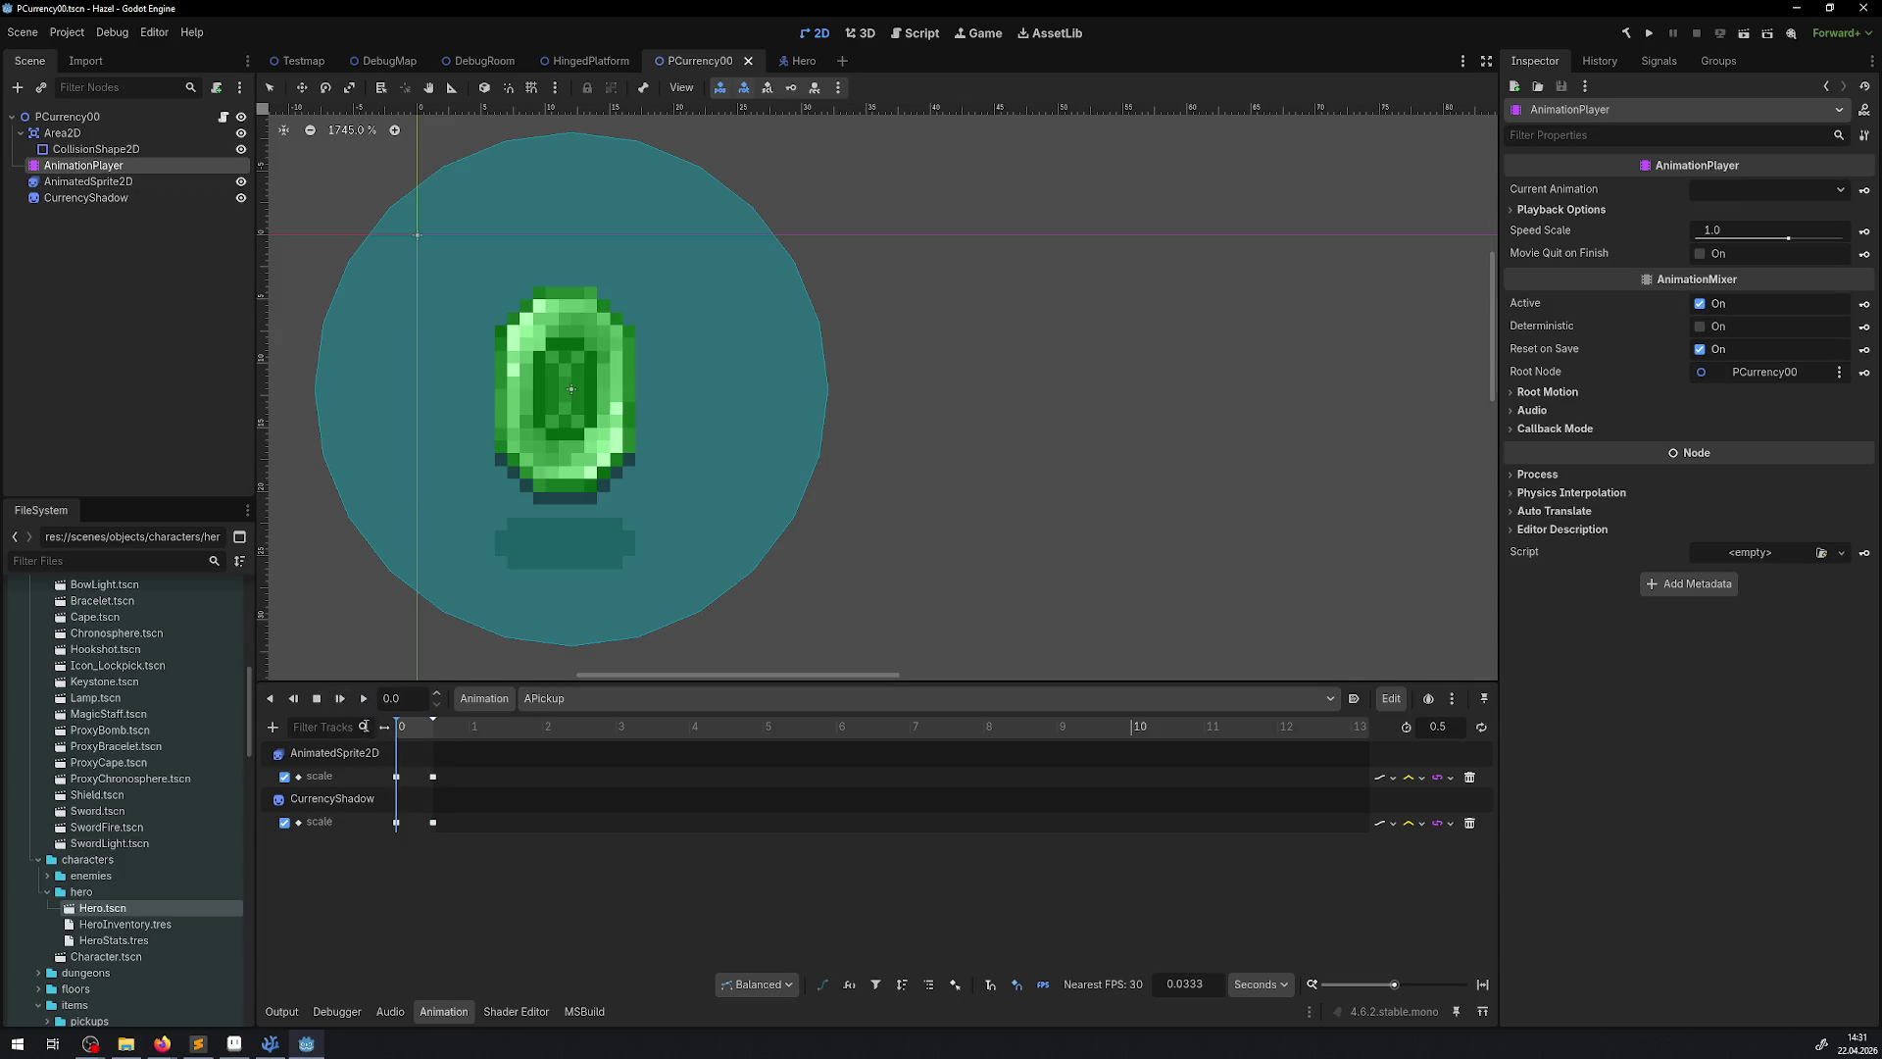
Switch to the RESET animation and disable its AnimatedSprite2D position track
left_click(739, 704)
left_click(568, 774)
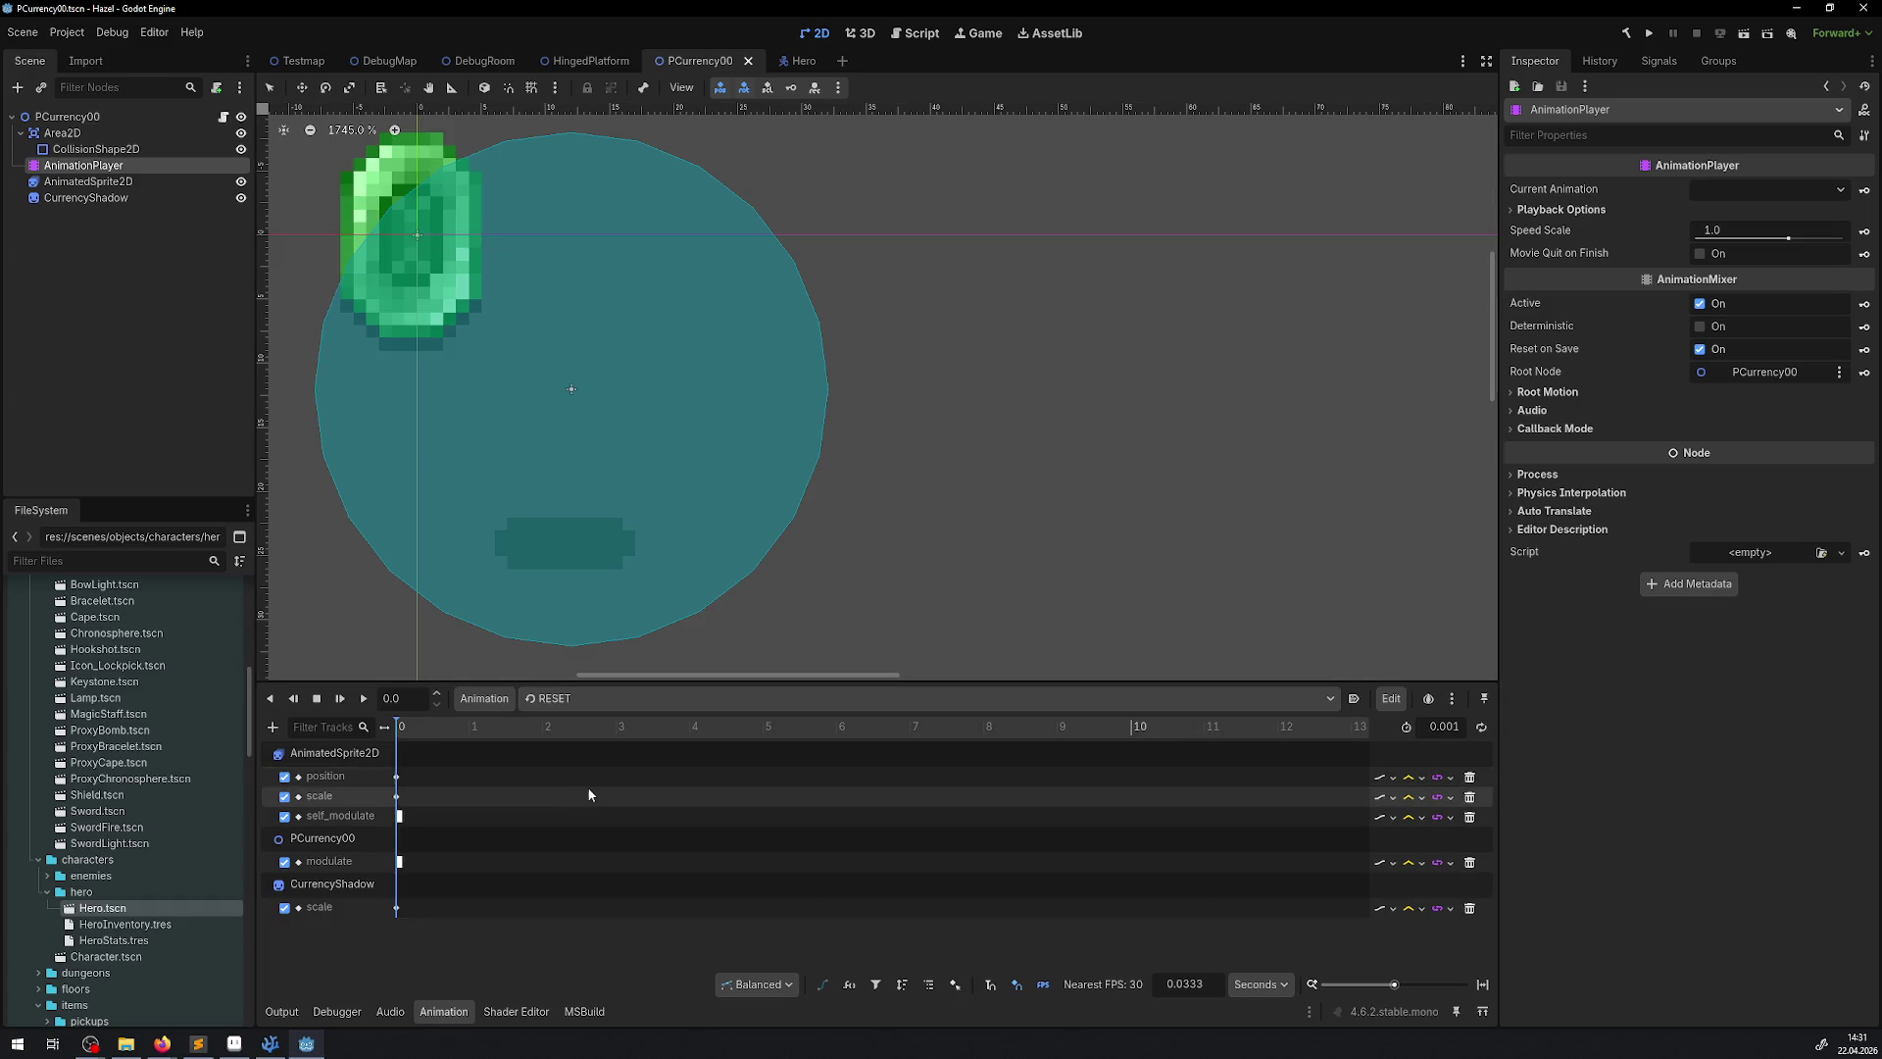
left_click(284, 776)
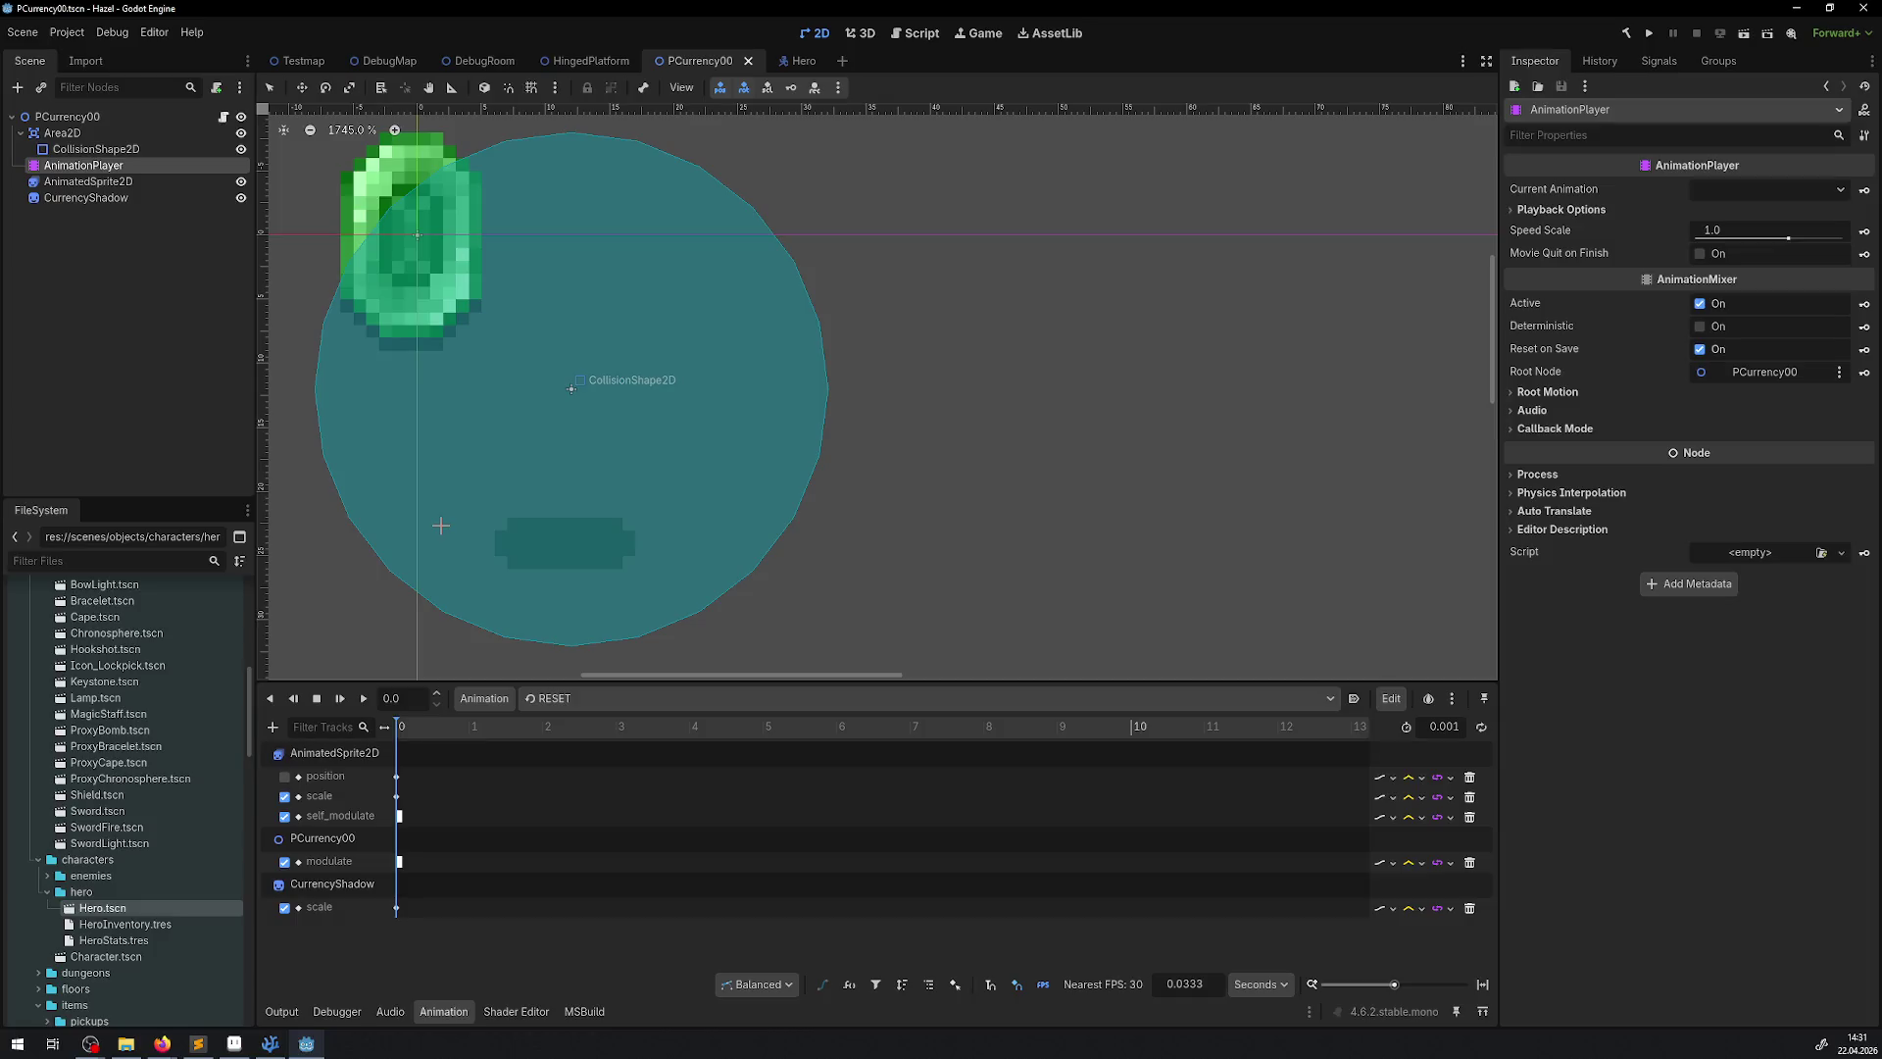
left_click(98, 181)
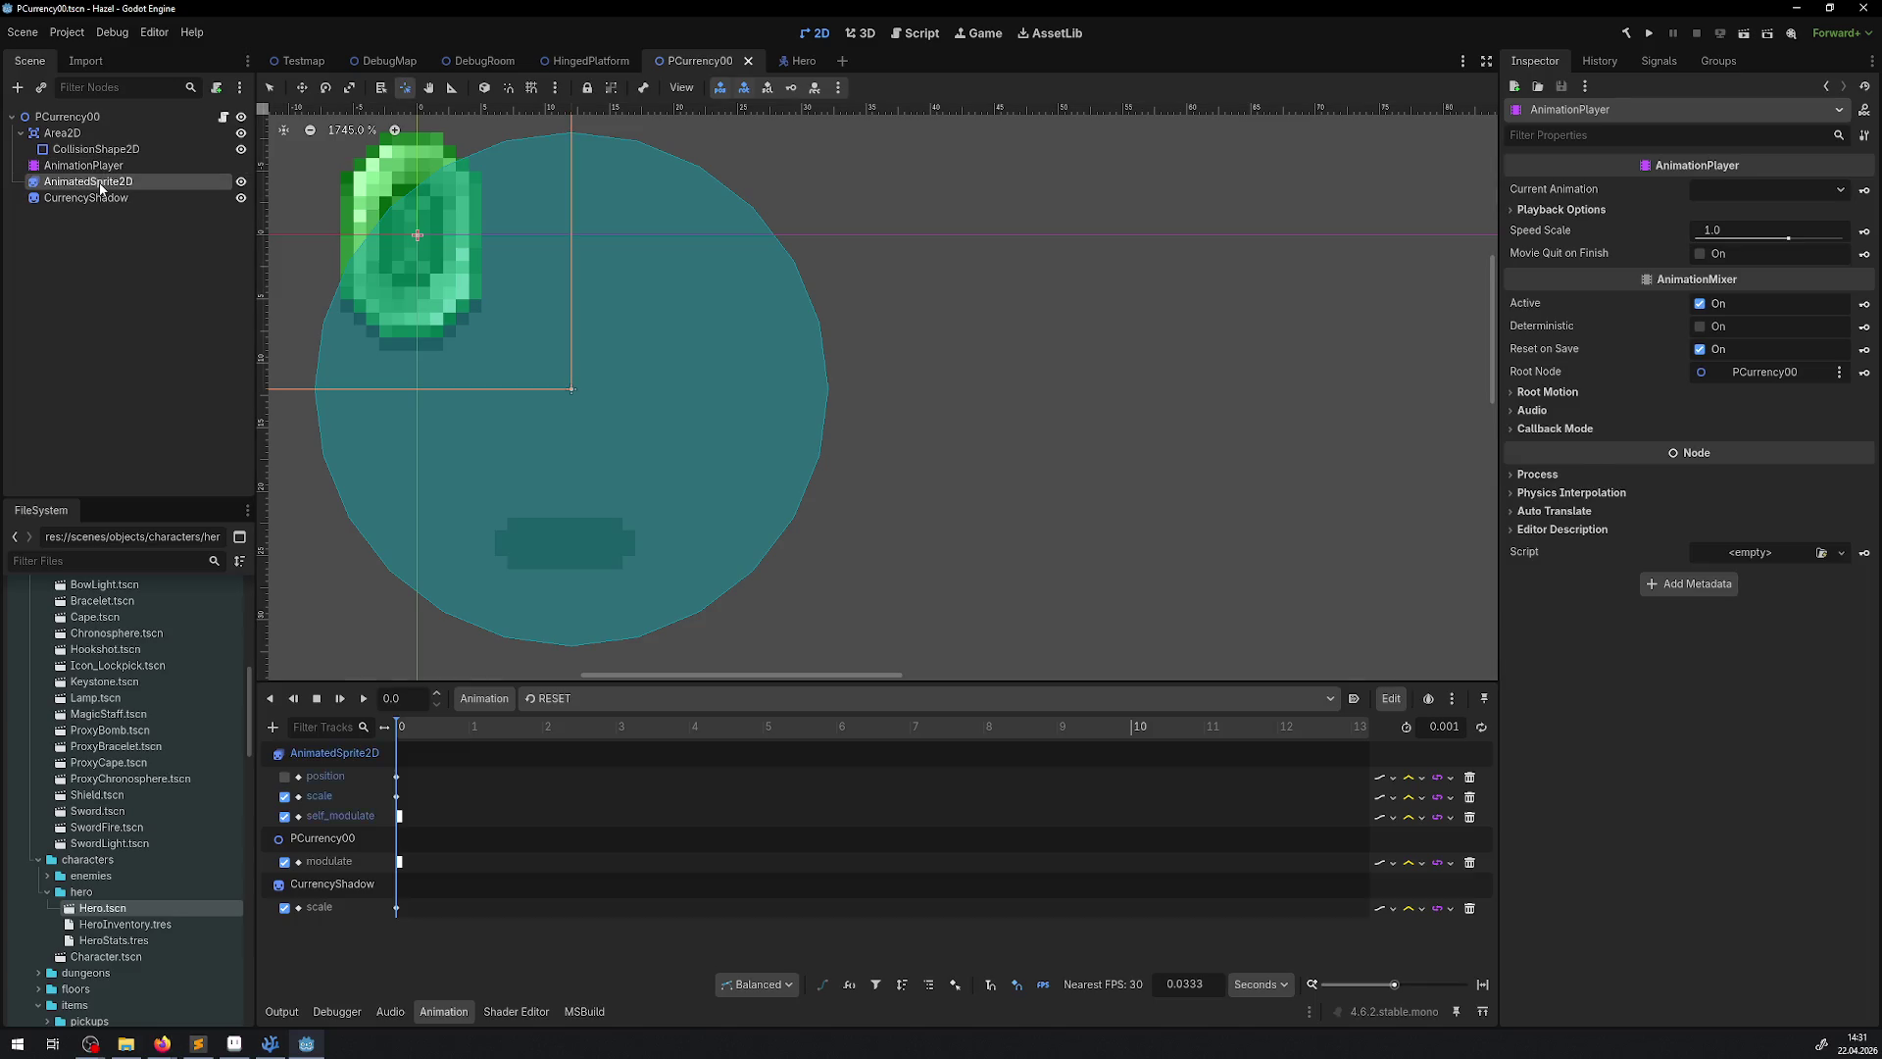
mouse_move(628, 379)
left_mouse_down()
mouse_move(760, 446)
mouse_move(685, 352)
mouse_move(549, 309)
left_mouse_up()
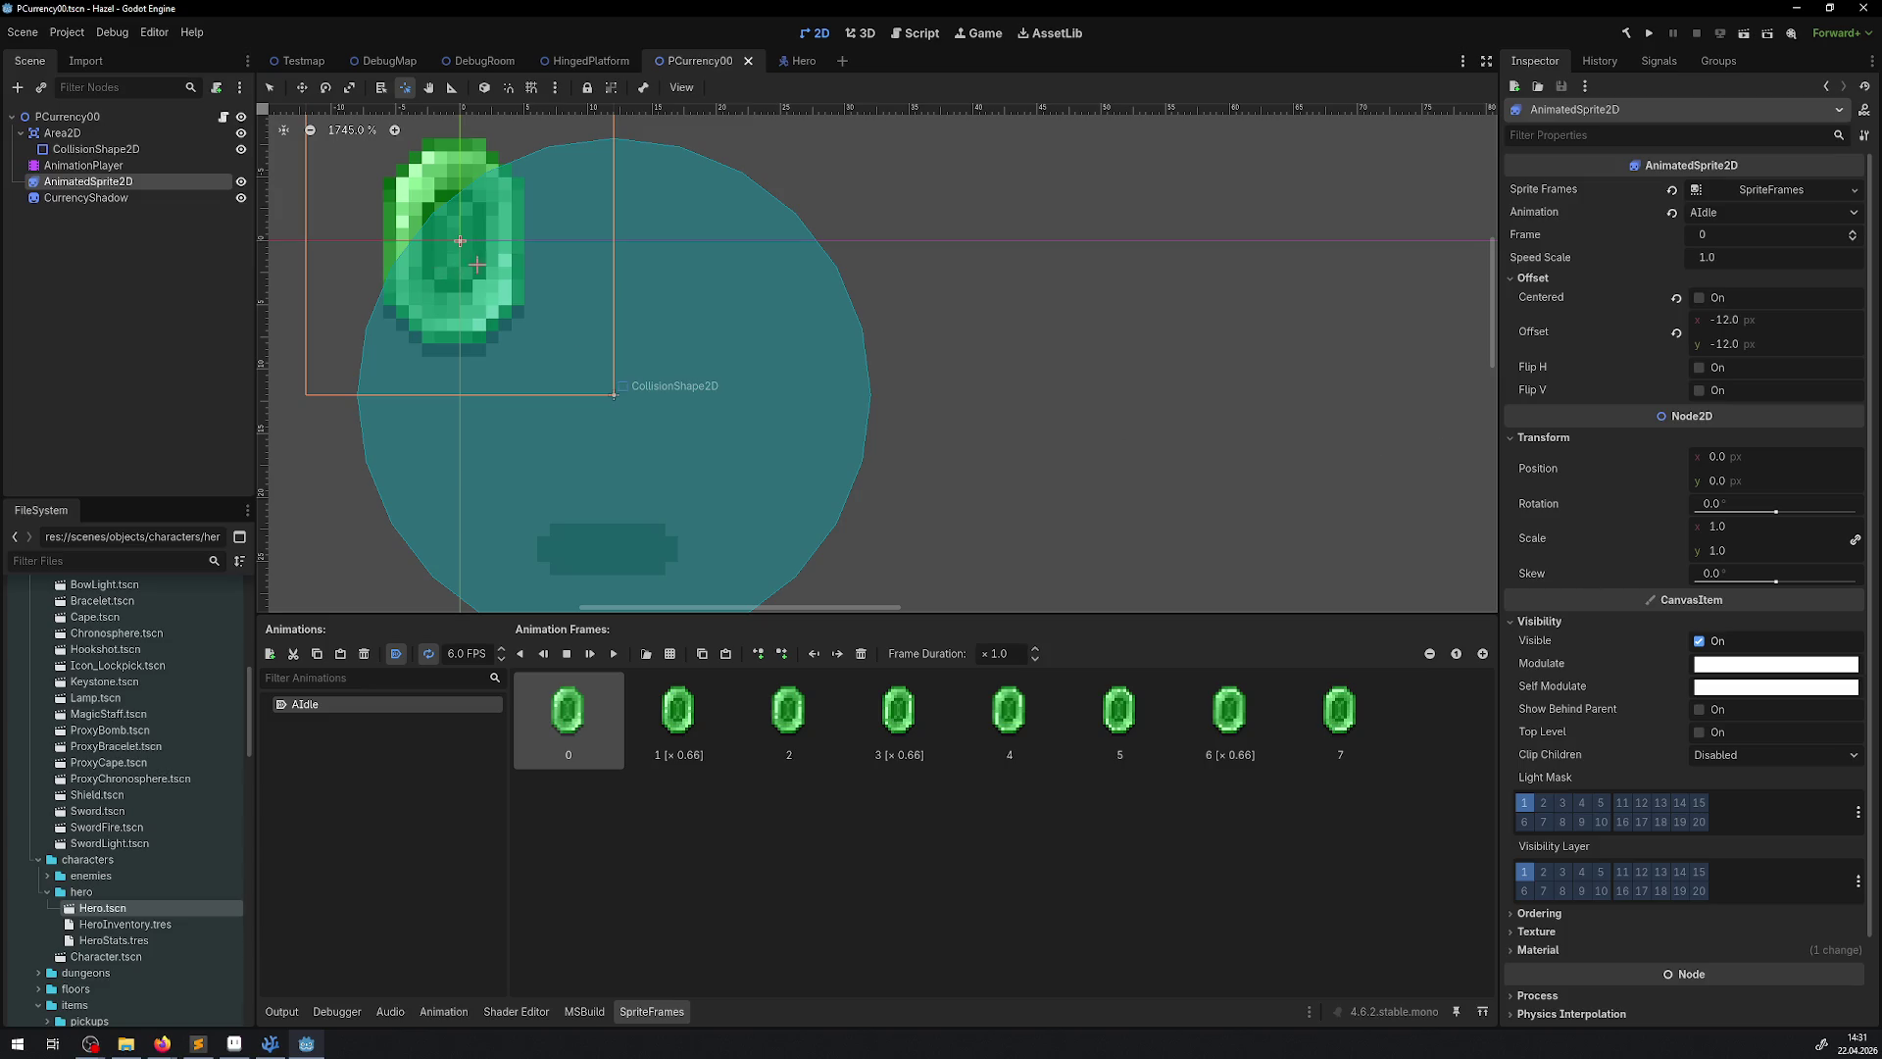
Move the emerald sprite back to about position 12, 12 and save DebugRoom
left_click(302, 87)
mouse_move(447, 283)
left_mouse_down()
mouse_move(601, 445)
mouse_move(600, 410)
left_mouse_up()
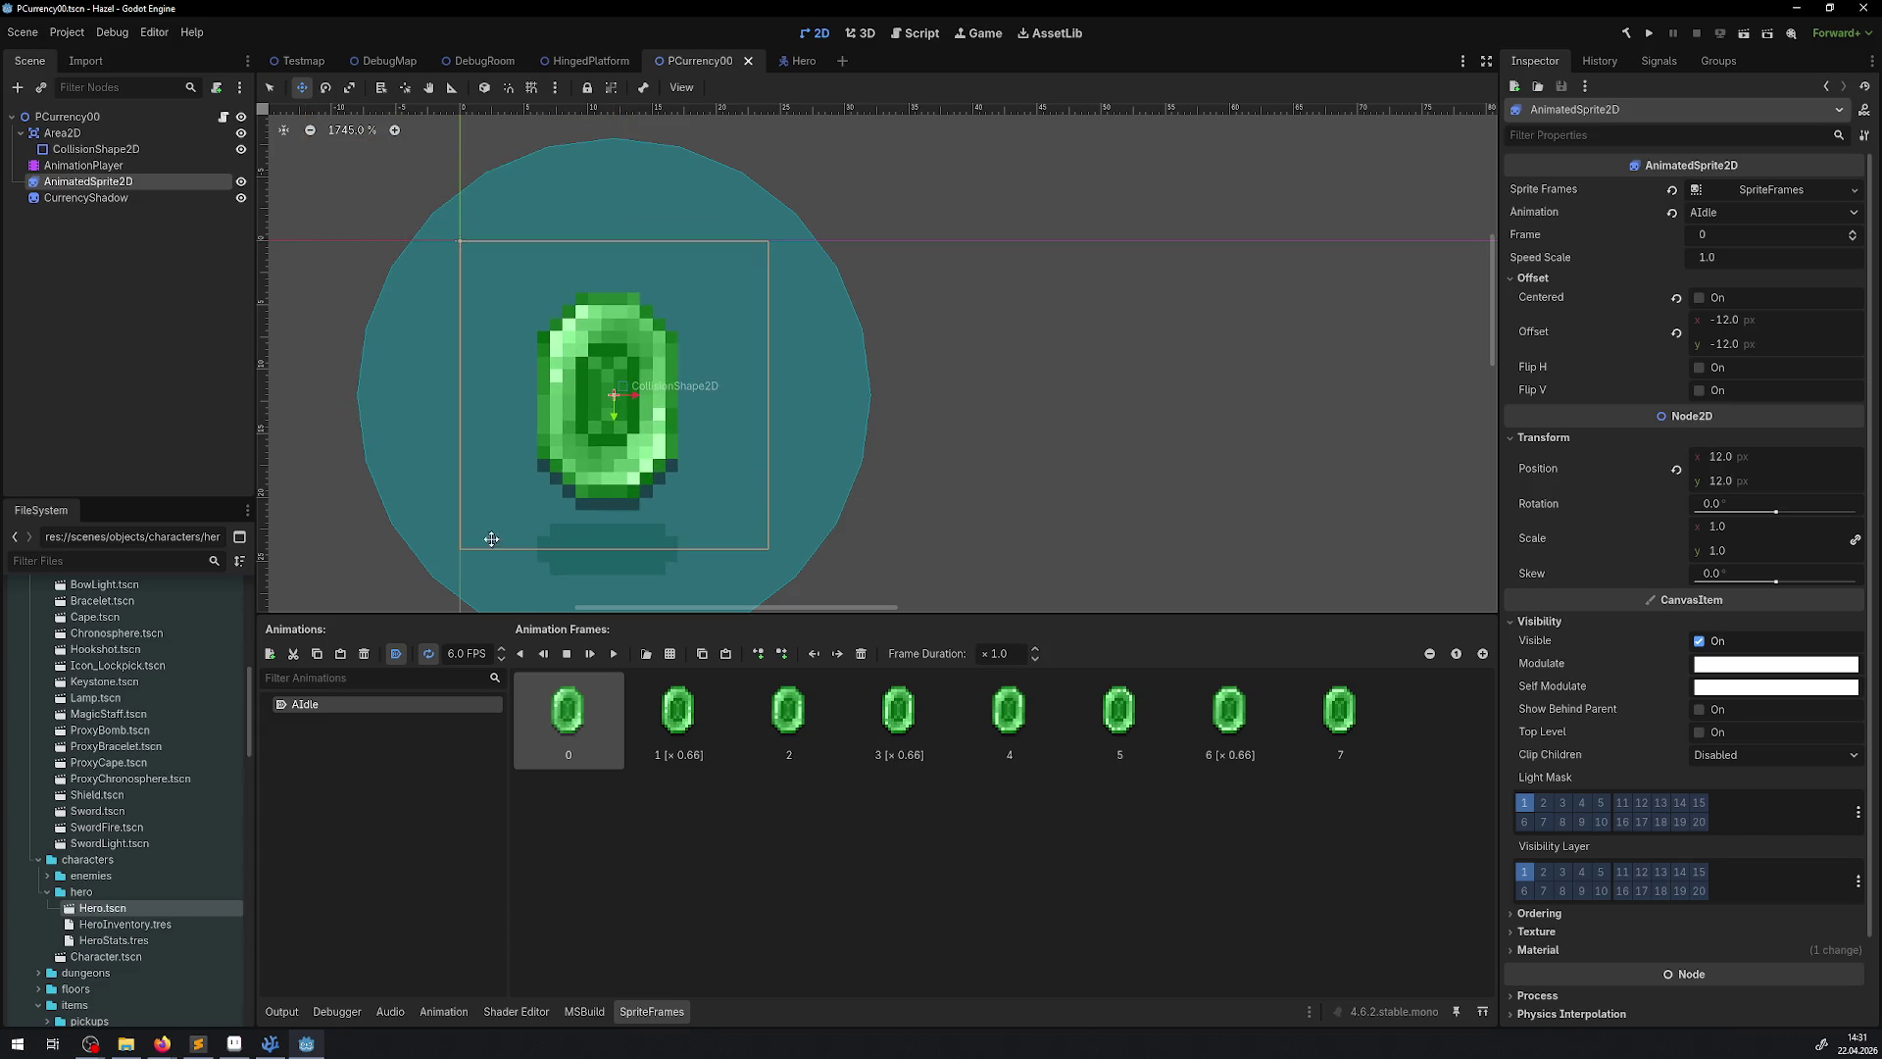
left_click(485, 61)
key("ctrl+s")
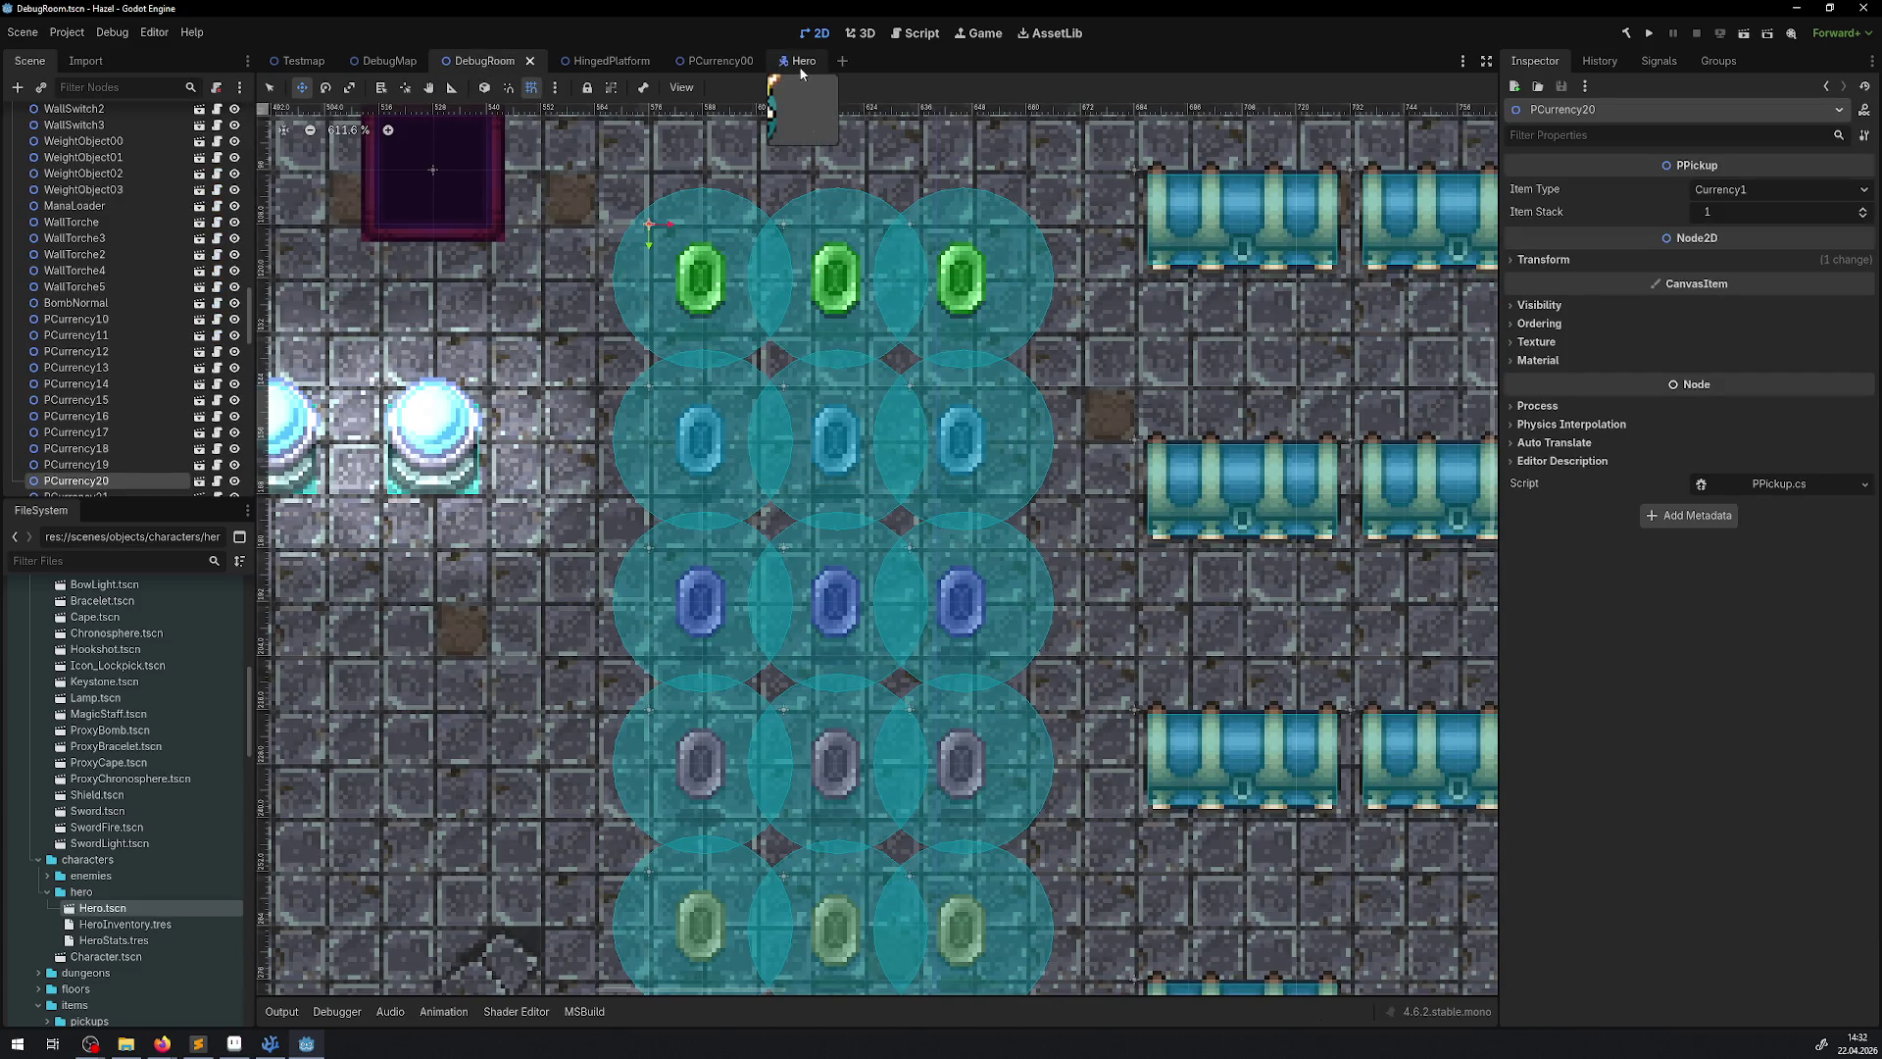
Save the PCurrency00 gem scene and return to DebugRoom in Select mode
left_click(721, 62)
key("ctrl+s")
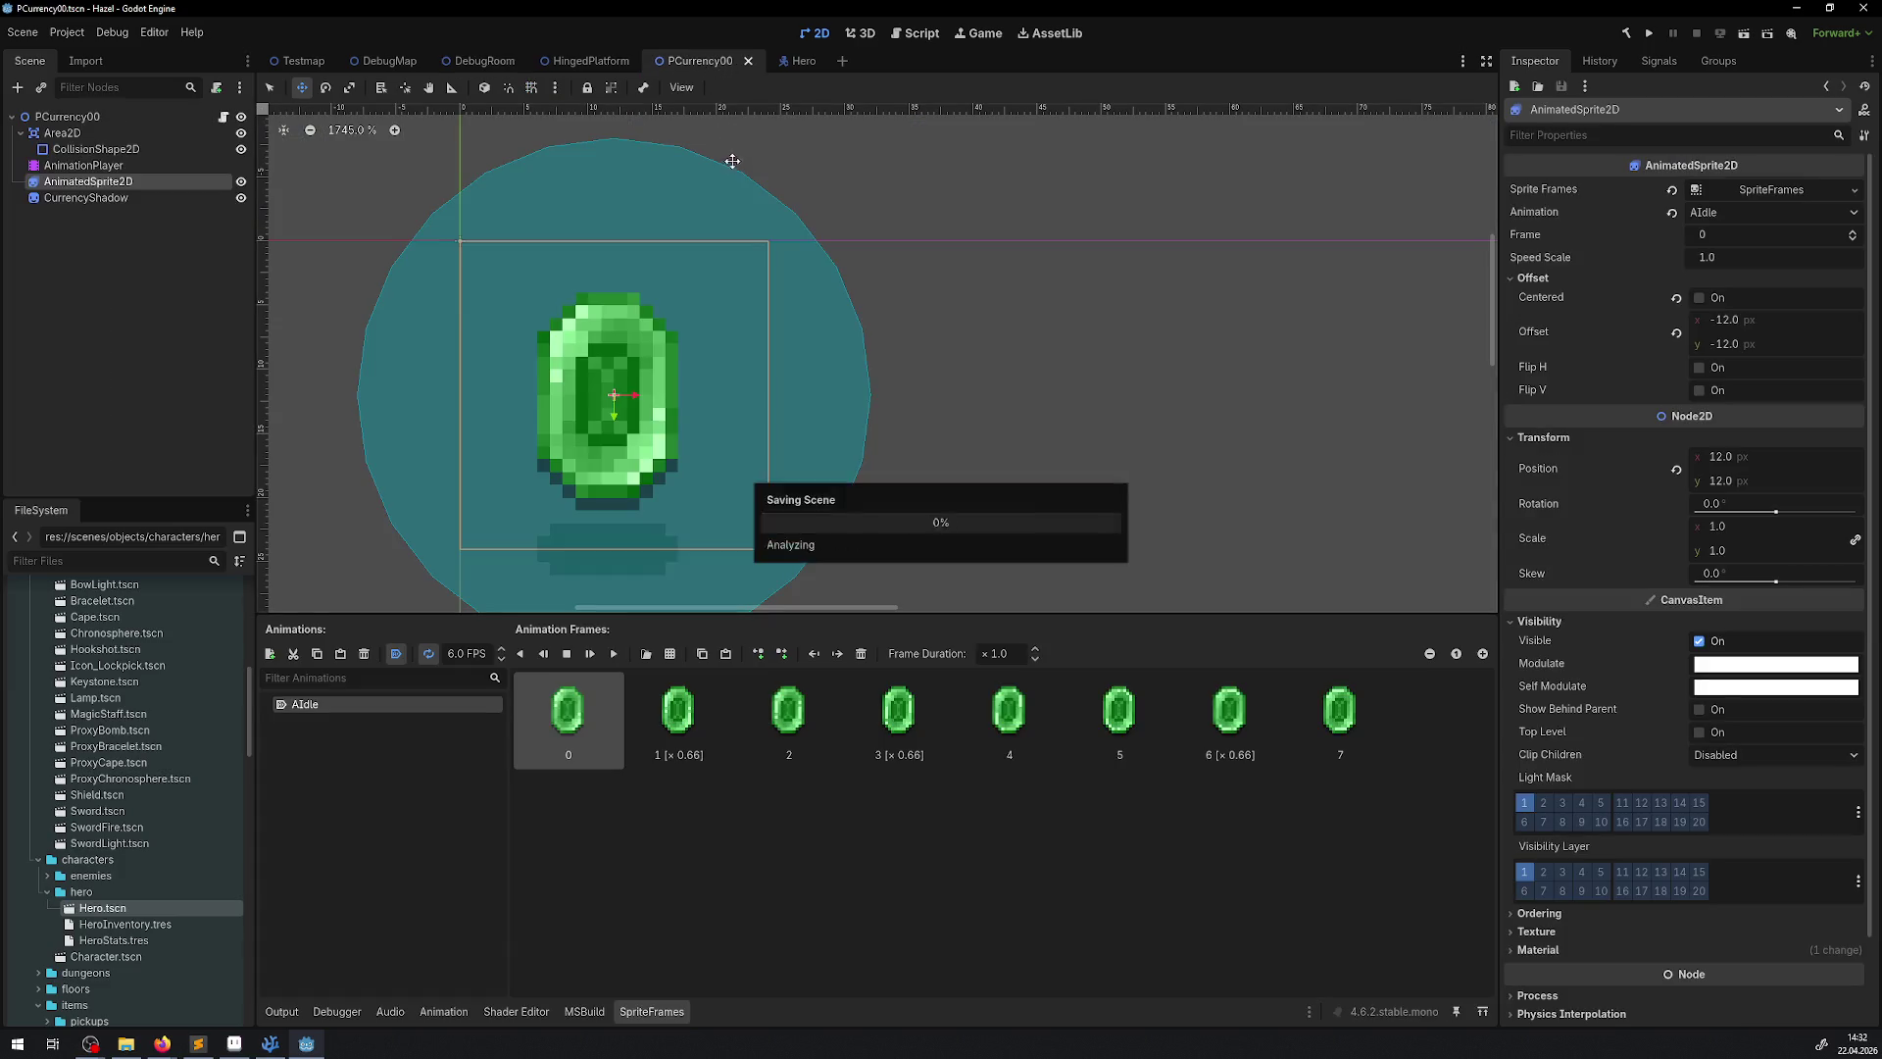
left_click(521, 61)
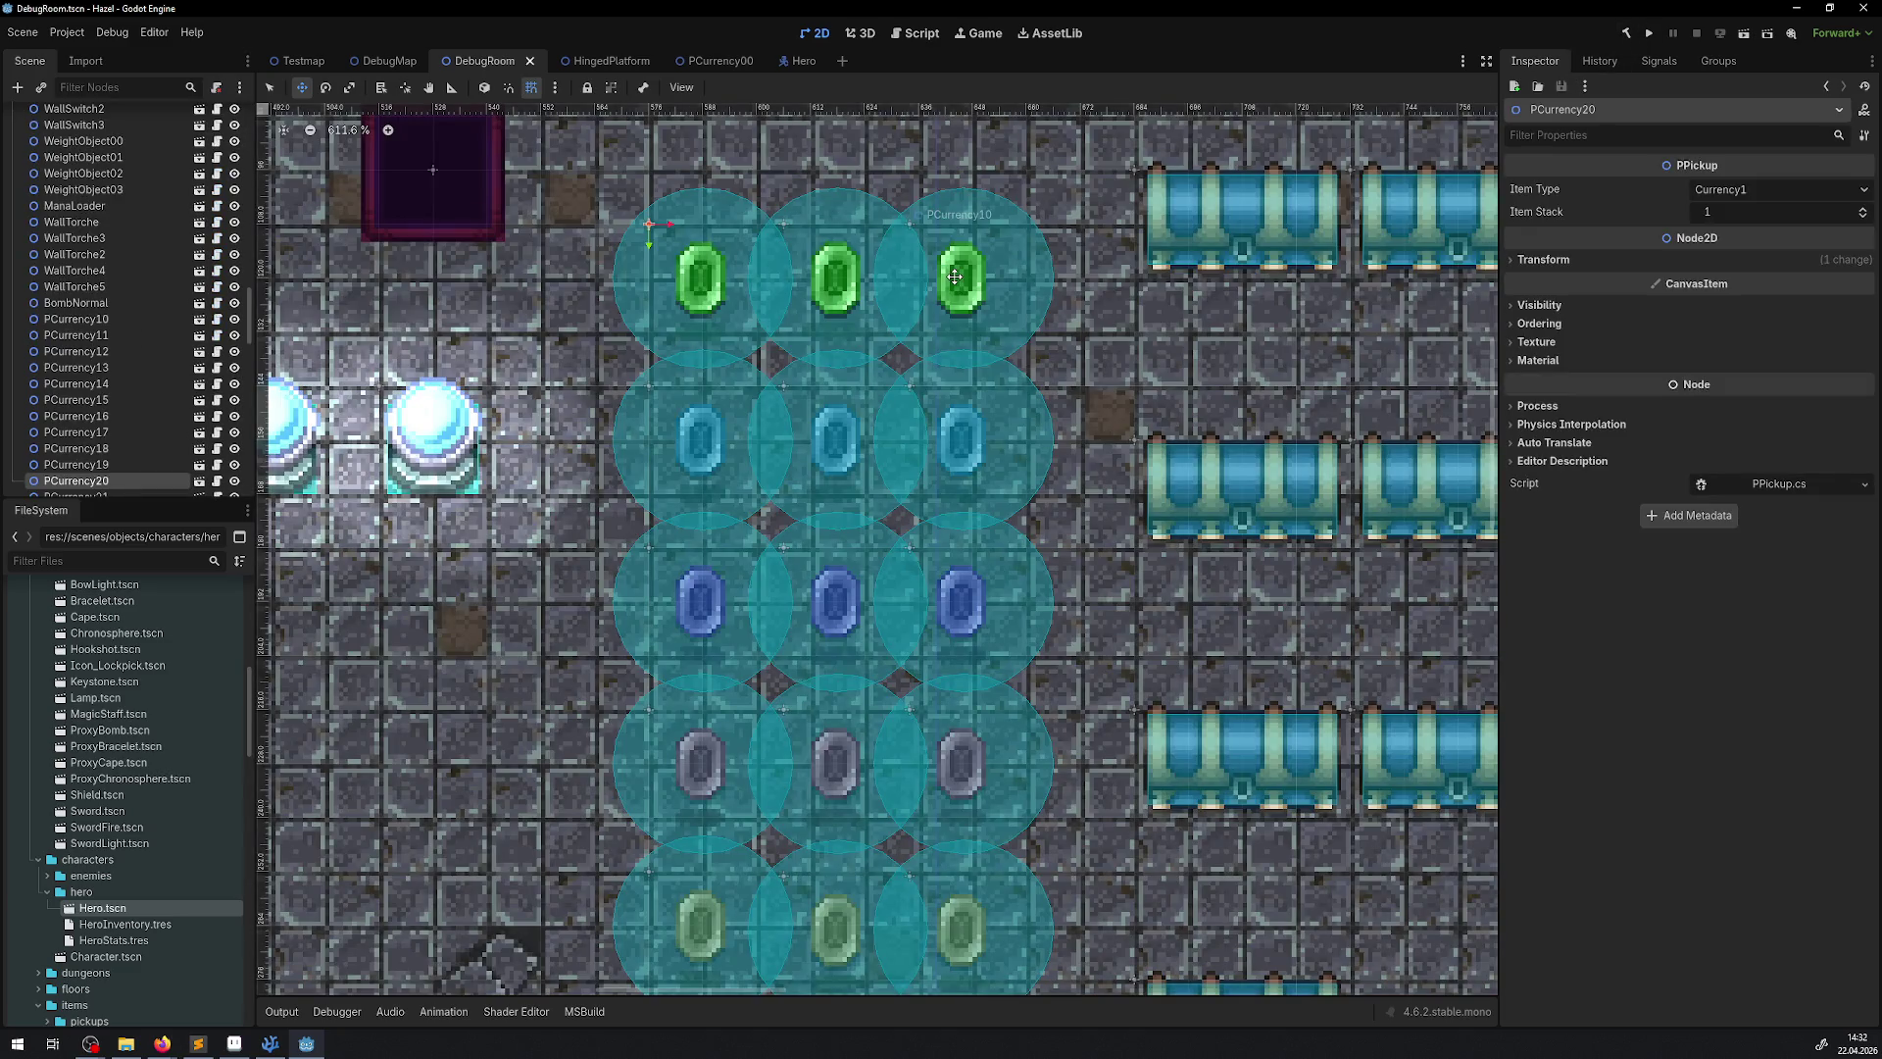
left_click(270, 87)
Select the green gems, nudge the top-left one right, and save DebugRoom
left_click(789, 275, "shift")
left_click(693, 271, "shift")
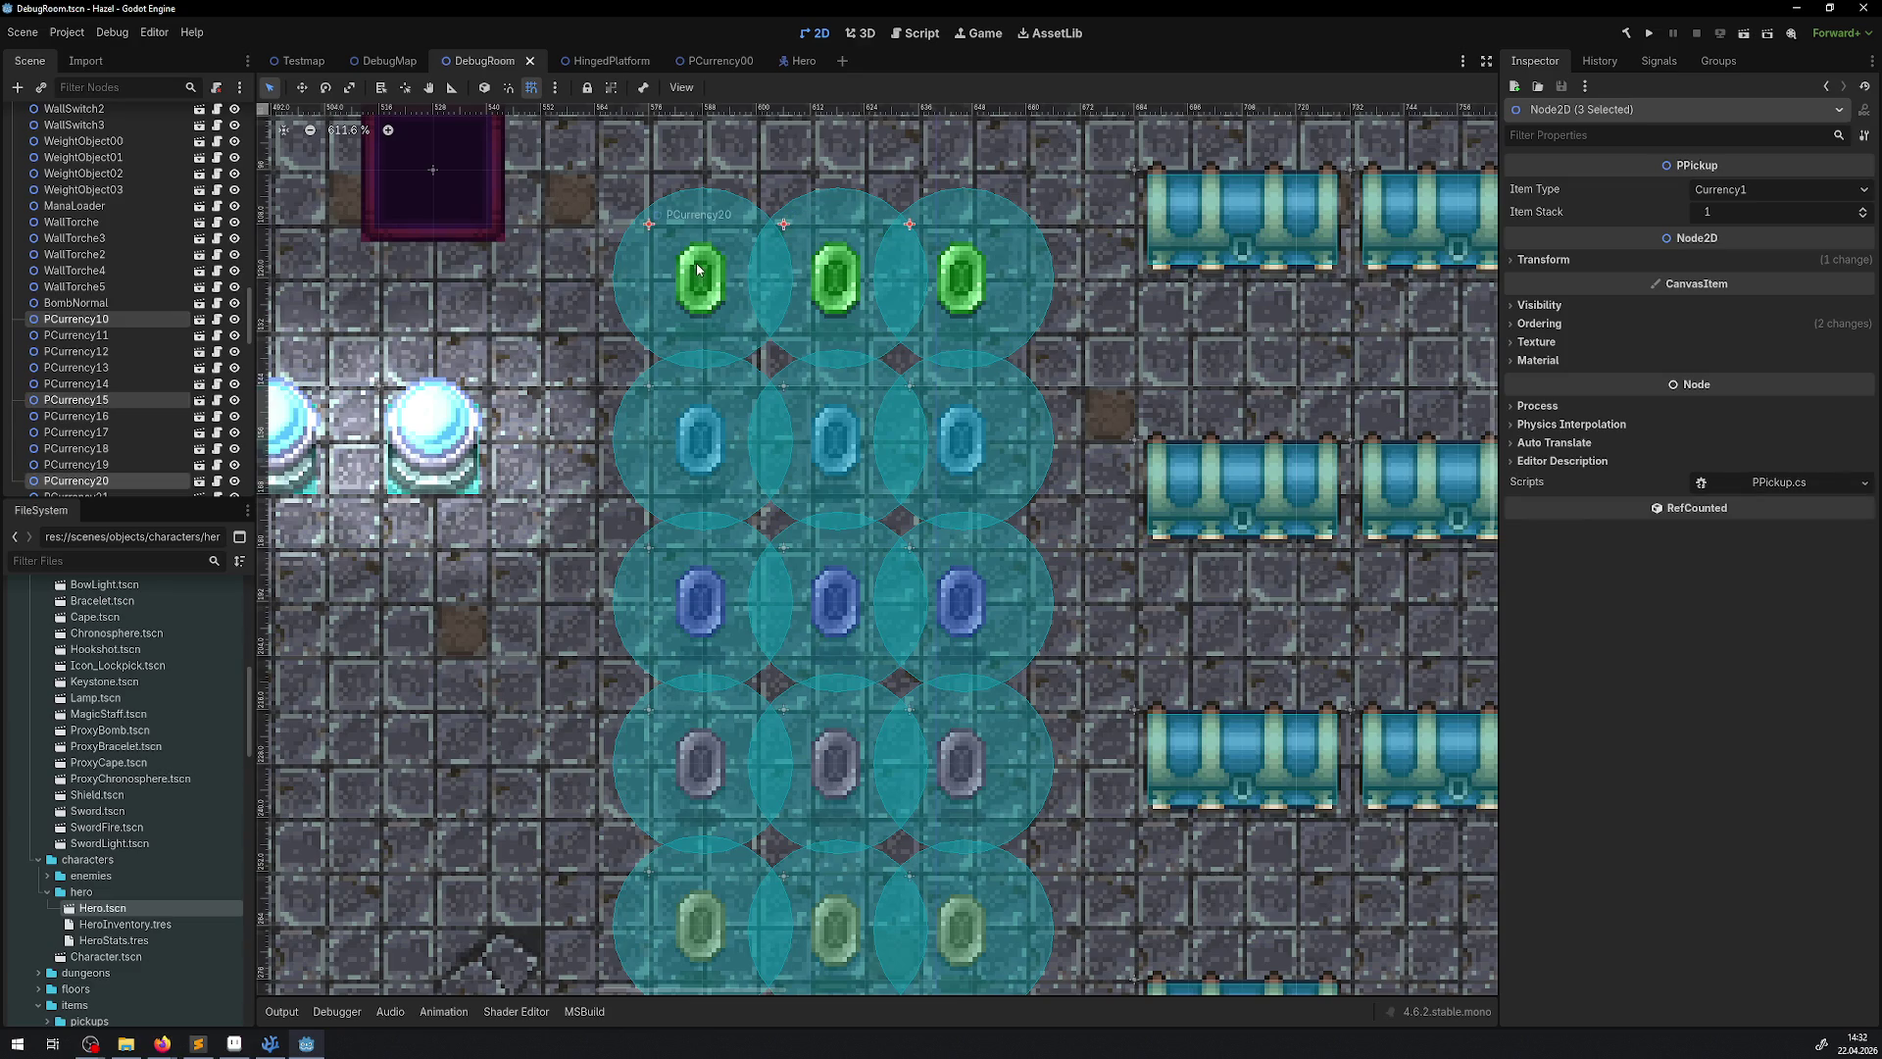
mouse_move(699, 270)
left_mouse_down()
mouse_move(1175, 317)
mouse_move(710, 274)
left_mouse_up()
scroll(813, 551, "down", 8)
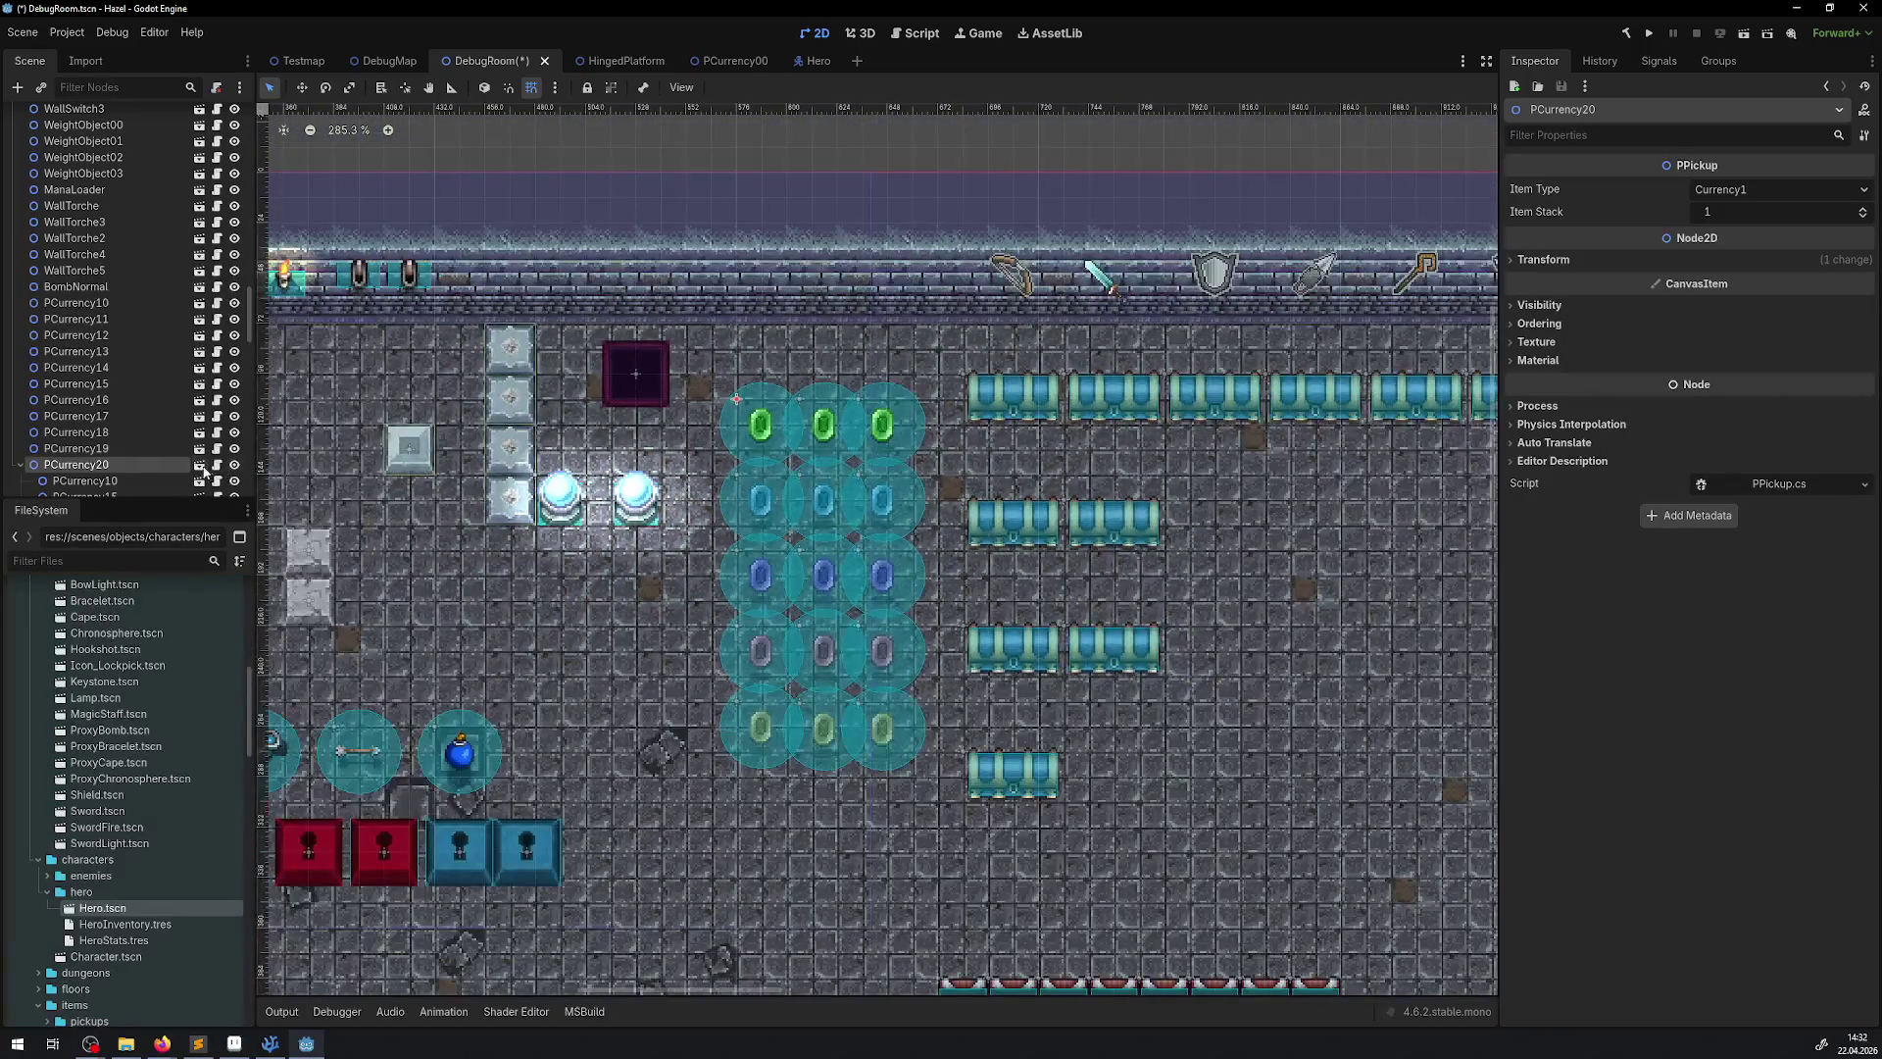
key("ctrl+s")
scroll(186, 421, "down", 5)
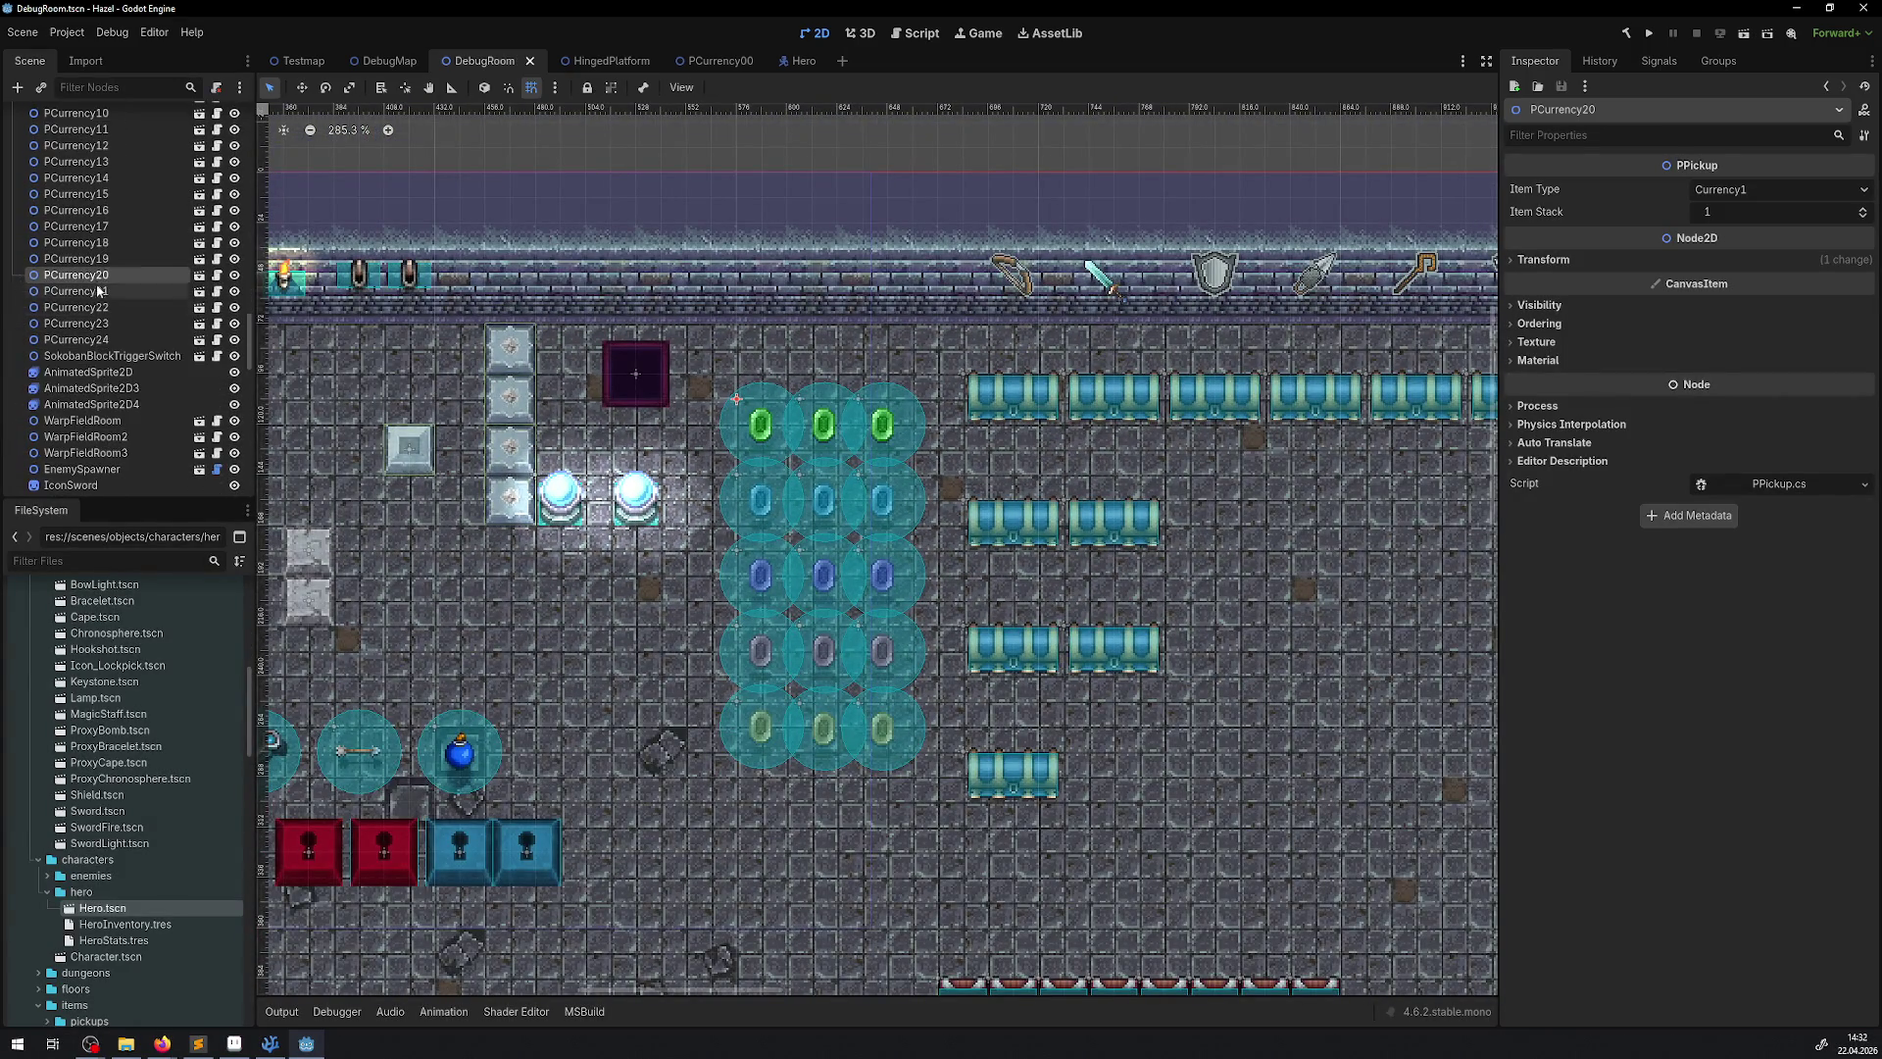
scroll(858, 425, "up", 3)
Duplicate the three green gems into two rows below the blue orbs, then run with F5
left_click(824, 389, "shift")
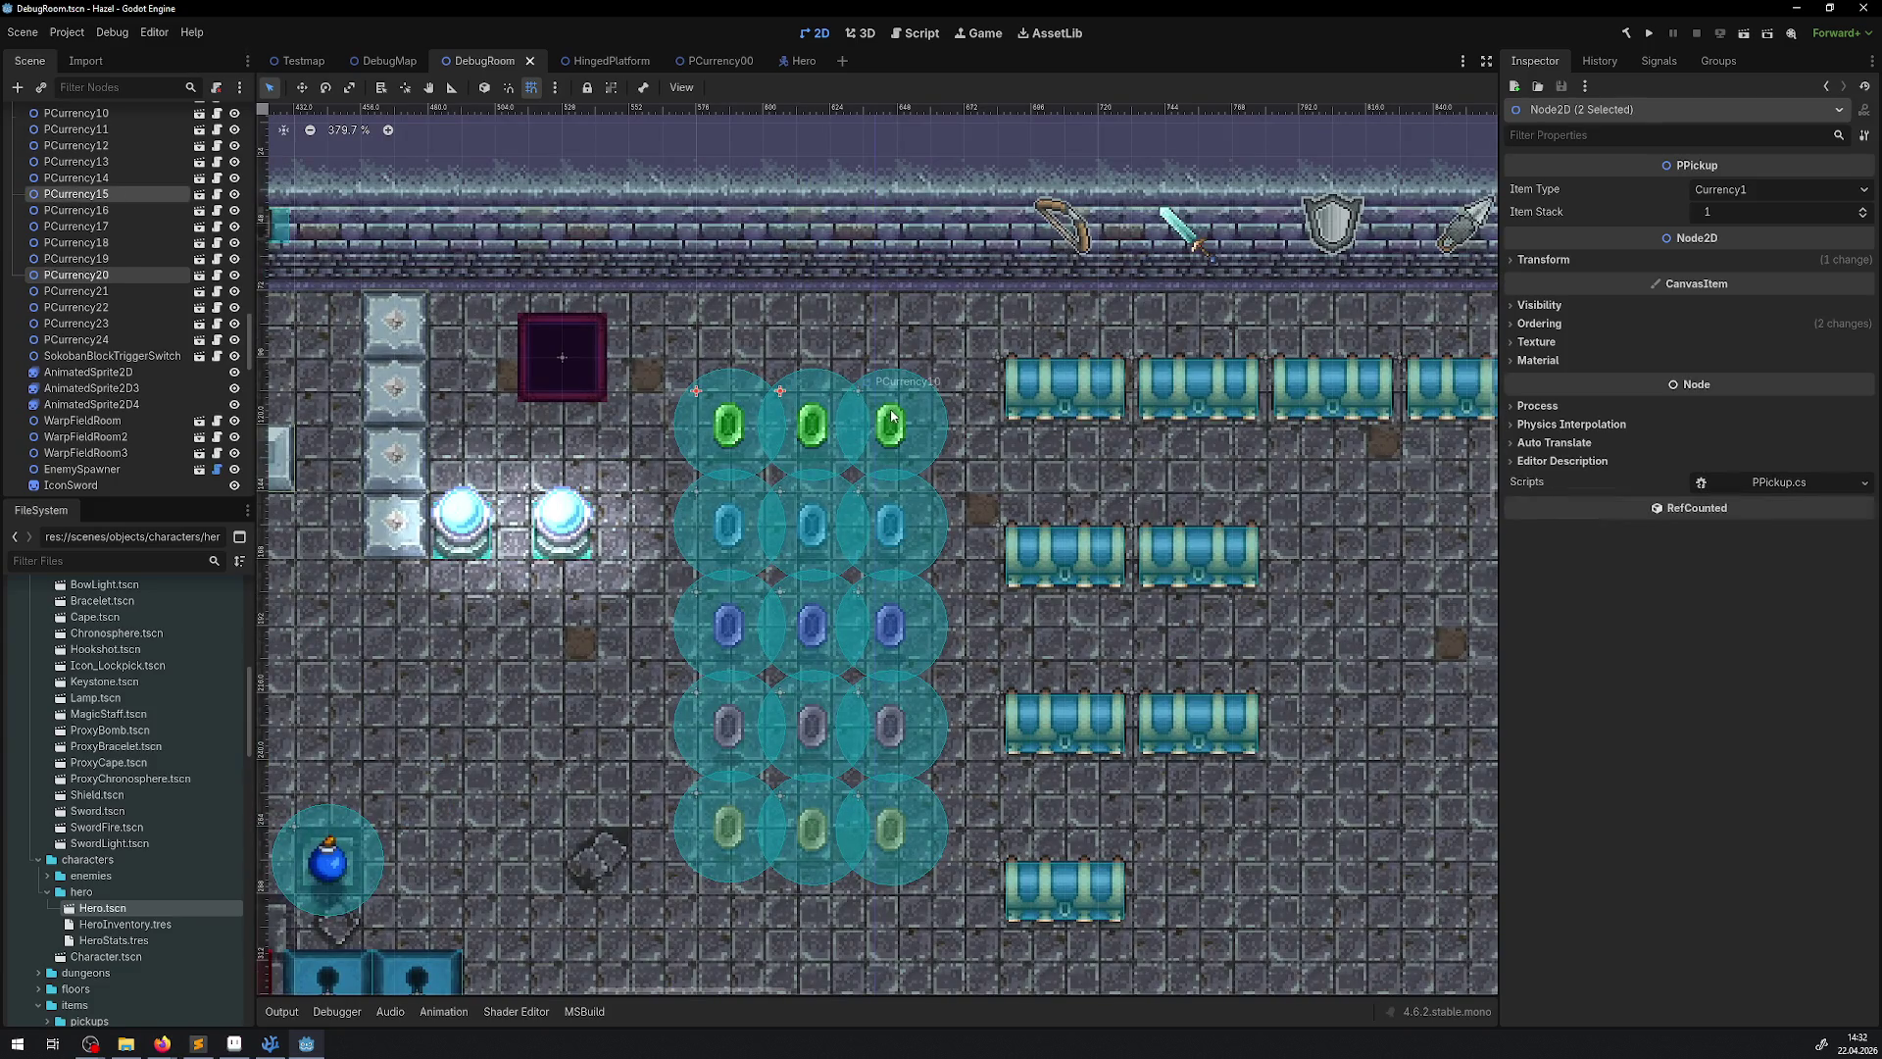
left_click(888, 423, "shift")
right_click(134, 283)
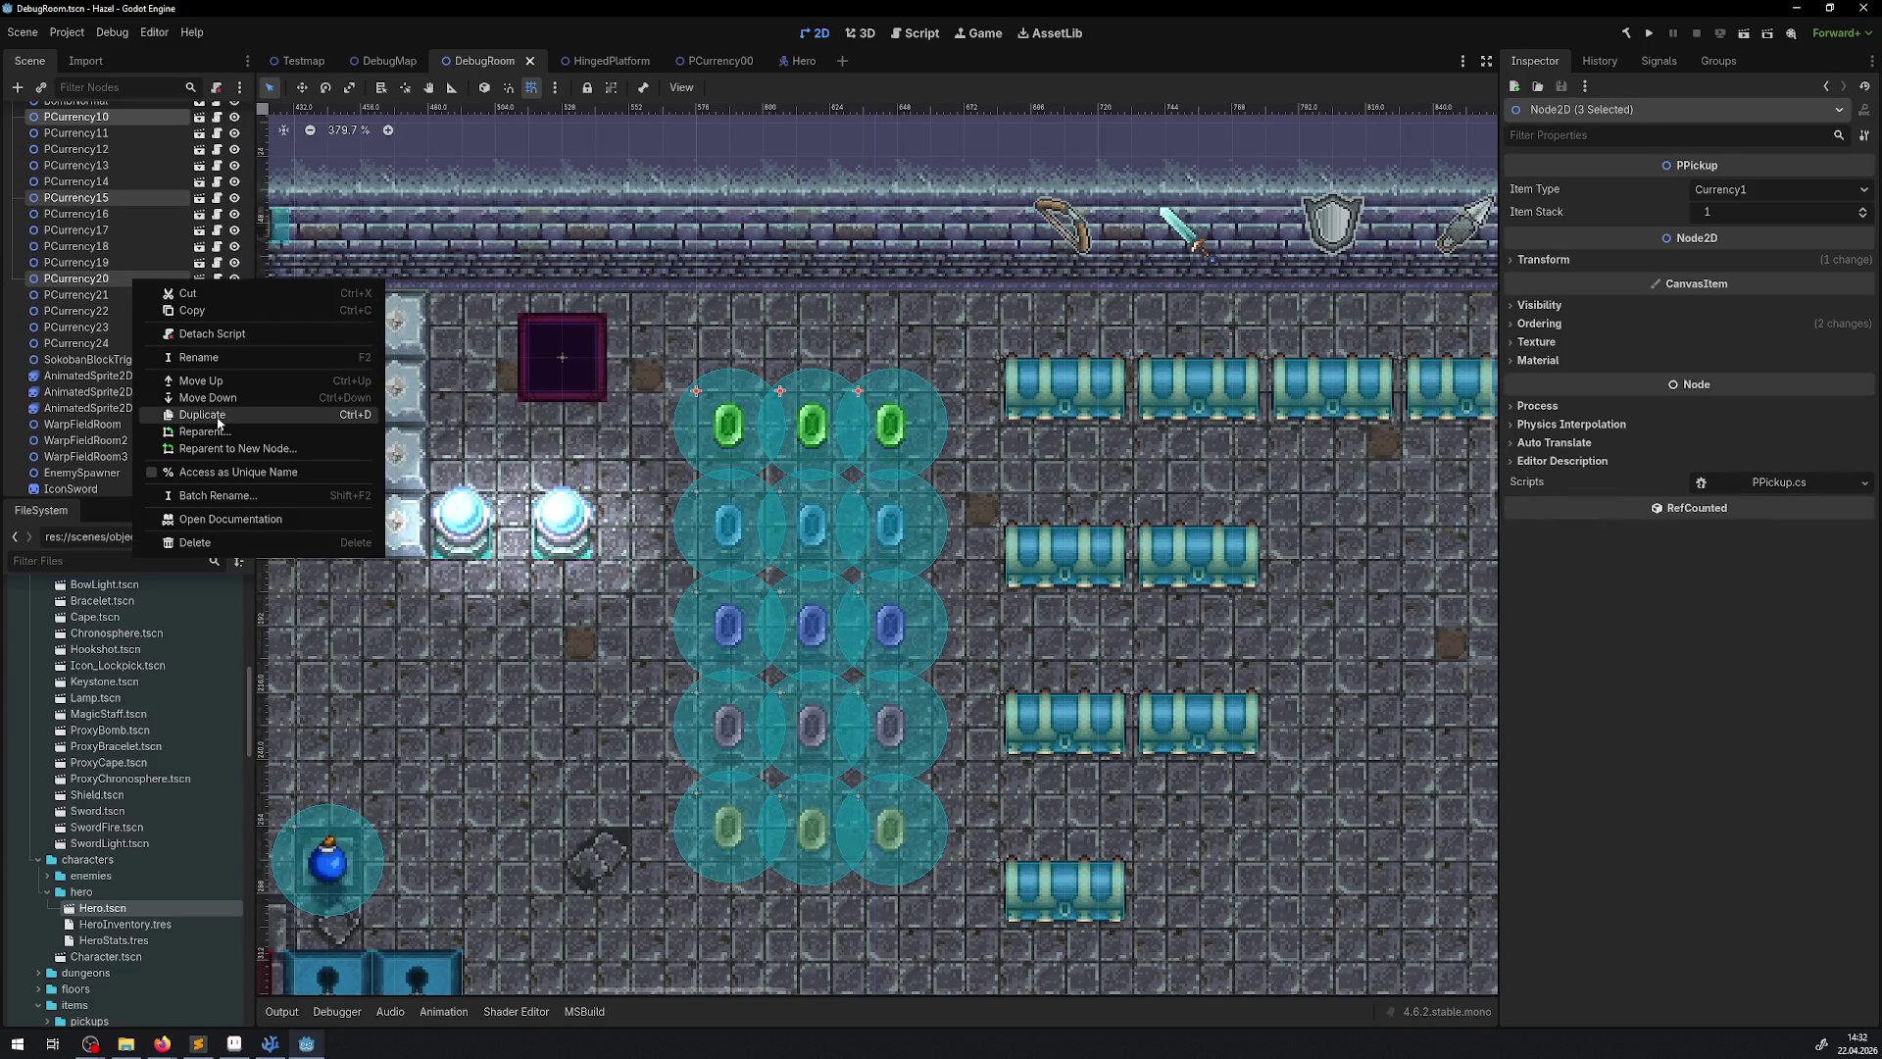
left_click(201, 414)
mouse_move(794, 414)
left_mouse_down()
mouse_move(1063, 447)
mouse_move(492, 616)
left_mouse_up()
right_click(99, 308)
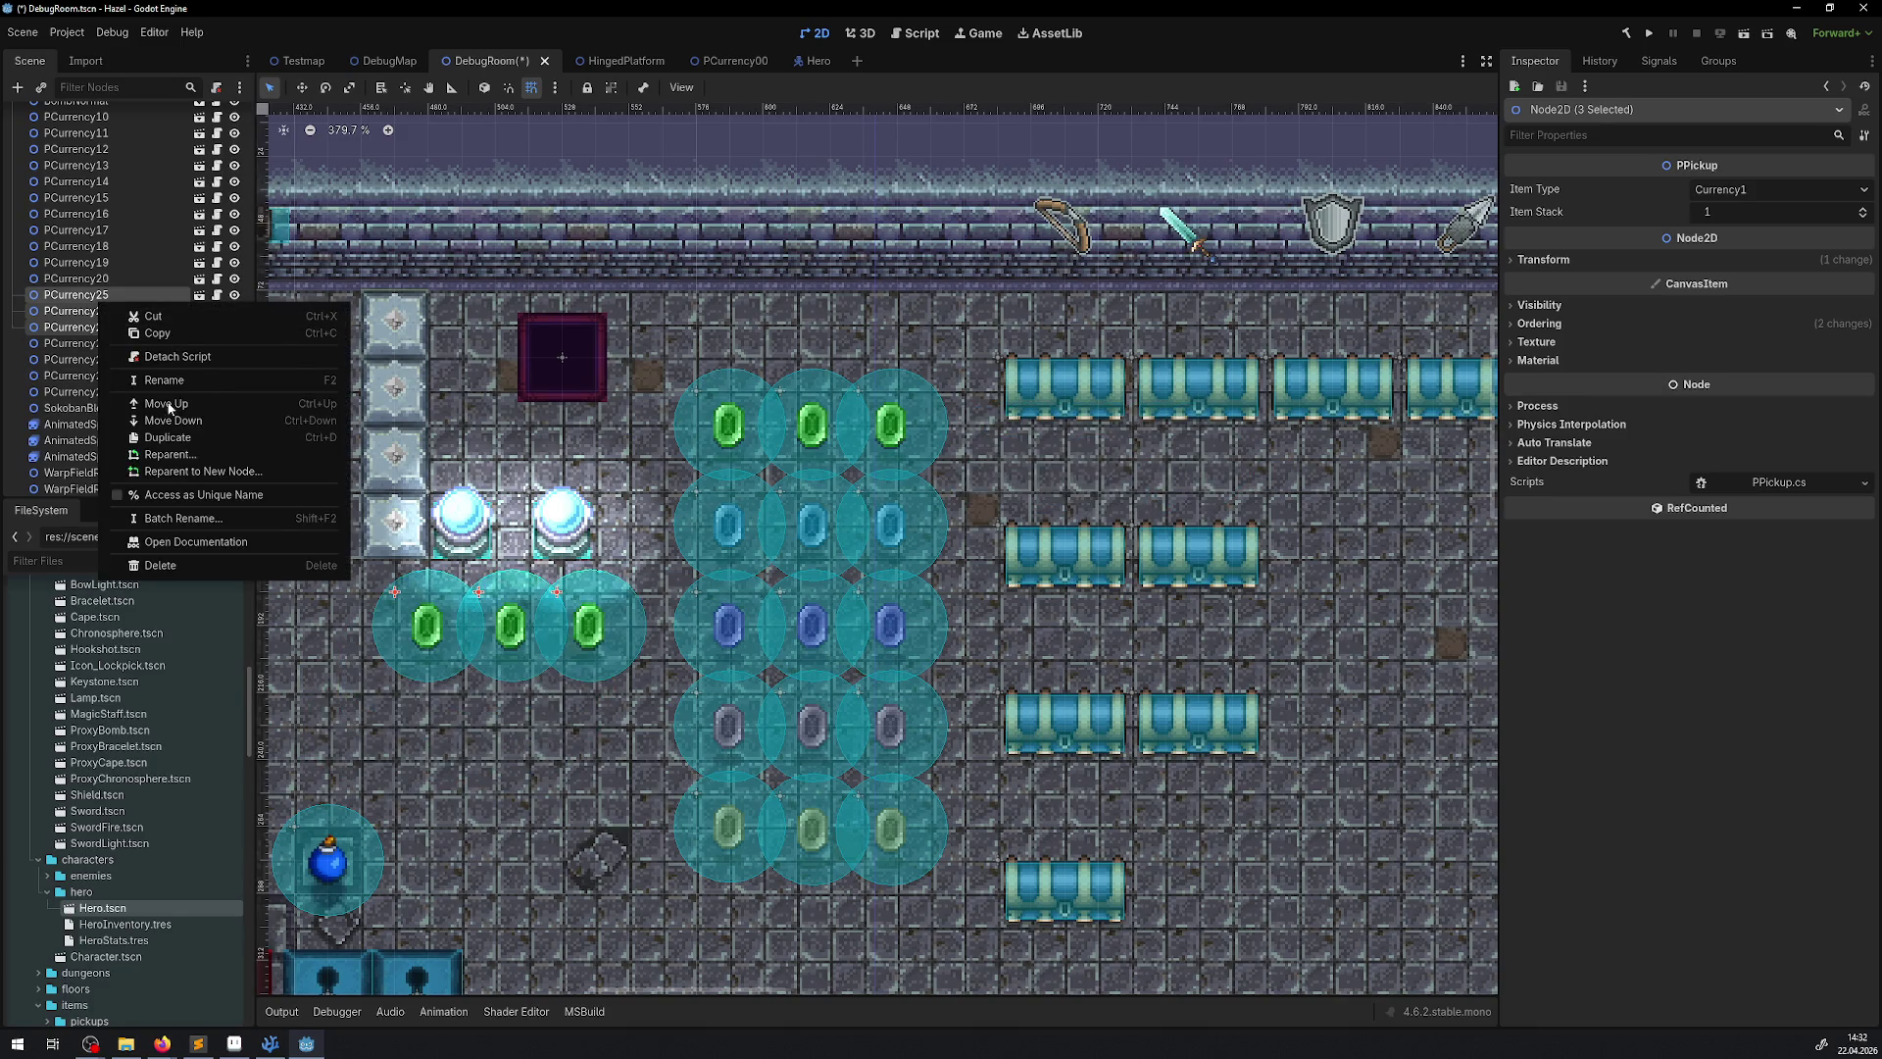
left_click(185, 437)
left_click_drag(547, 622, 546, 724)
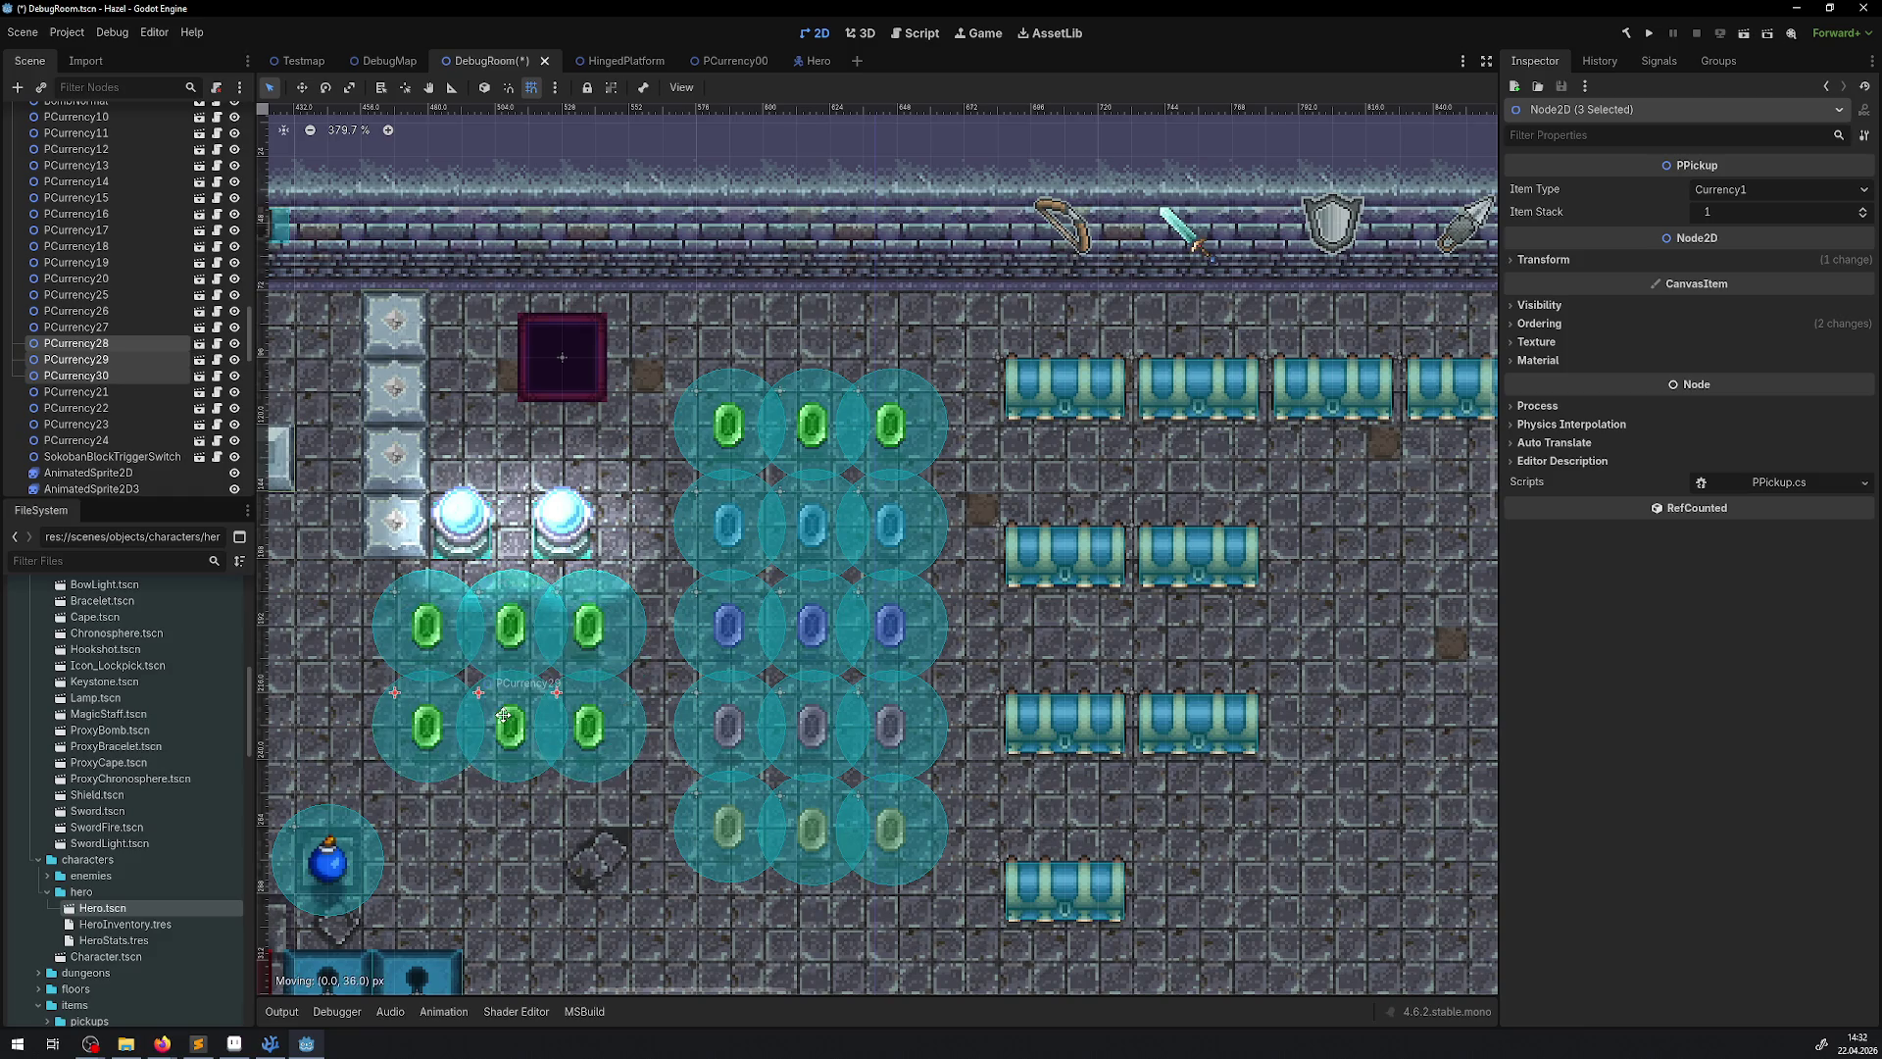
key("F5")
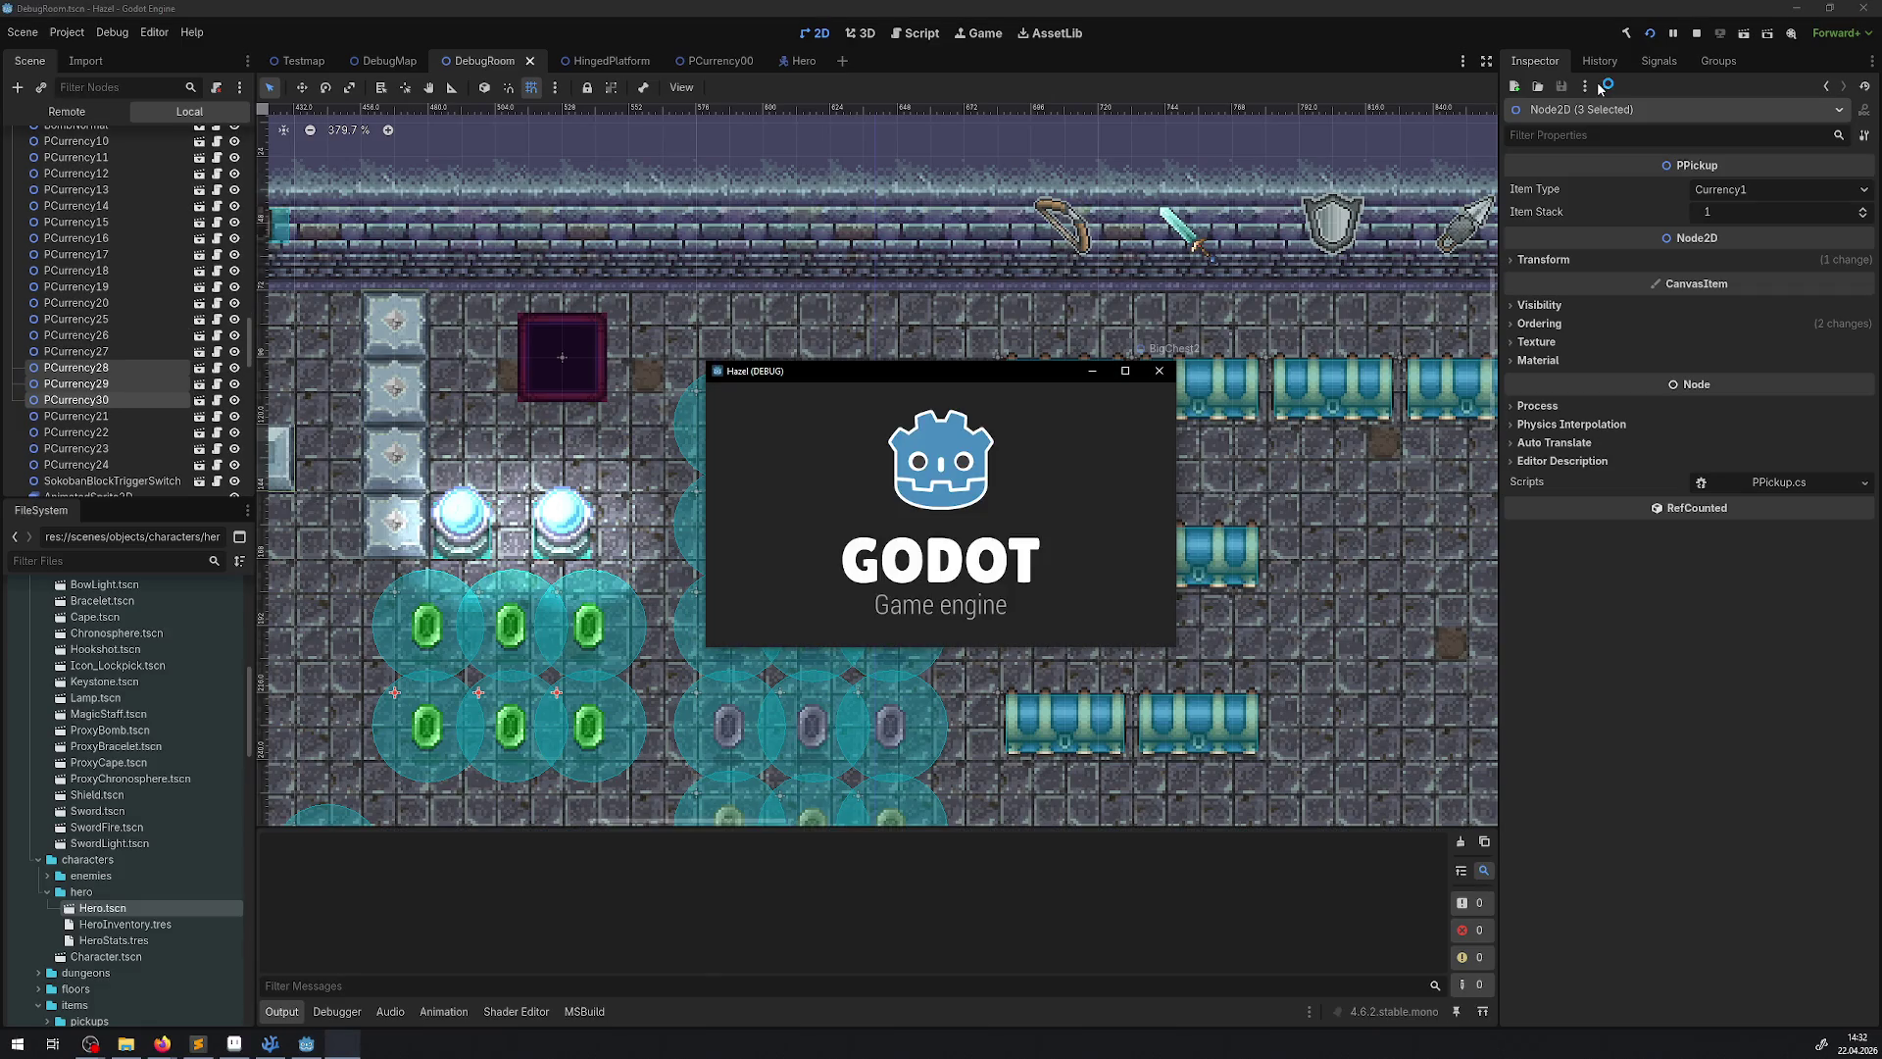
Maximize the game window and walk the player over the left-column green gems
left_click(1125, 372)
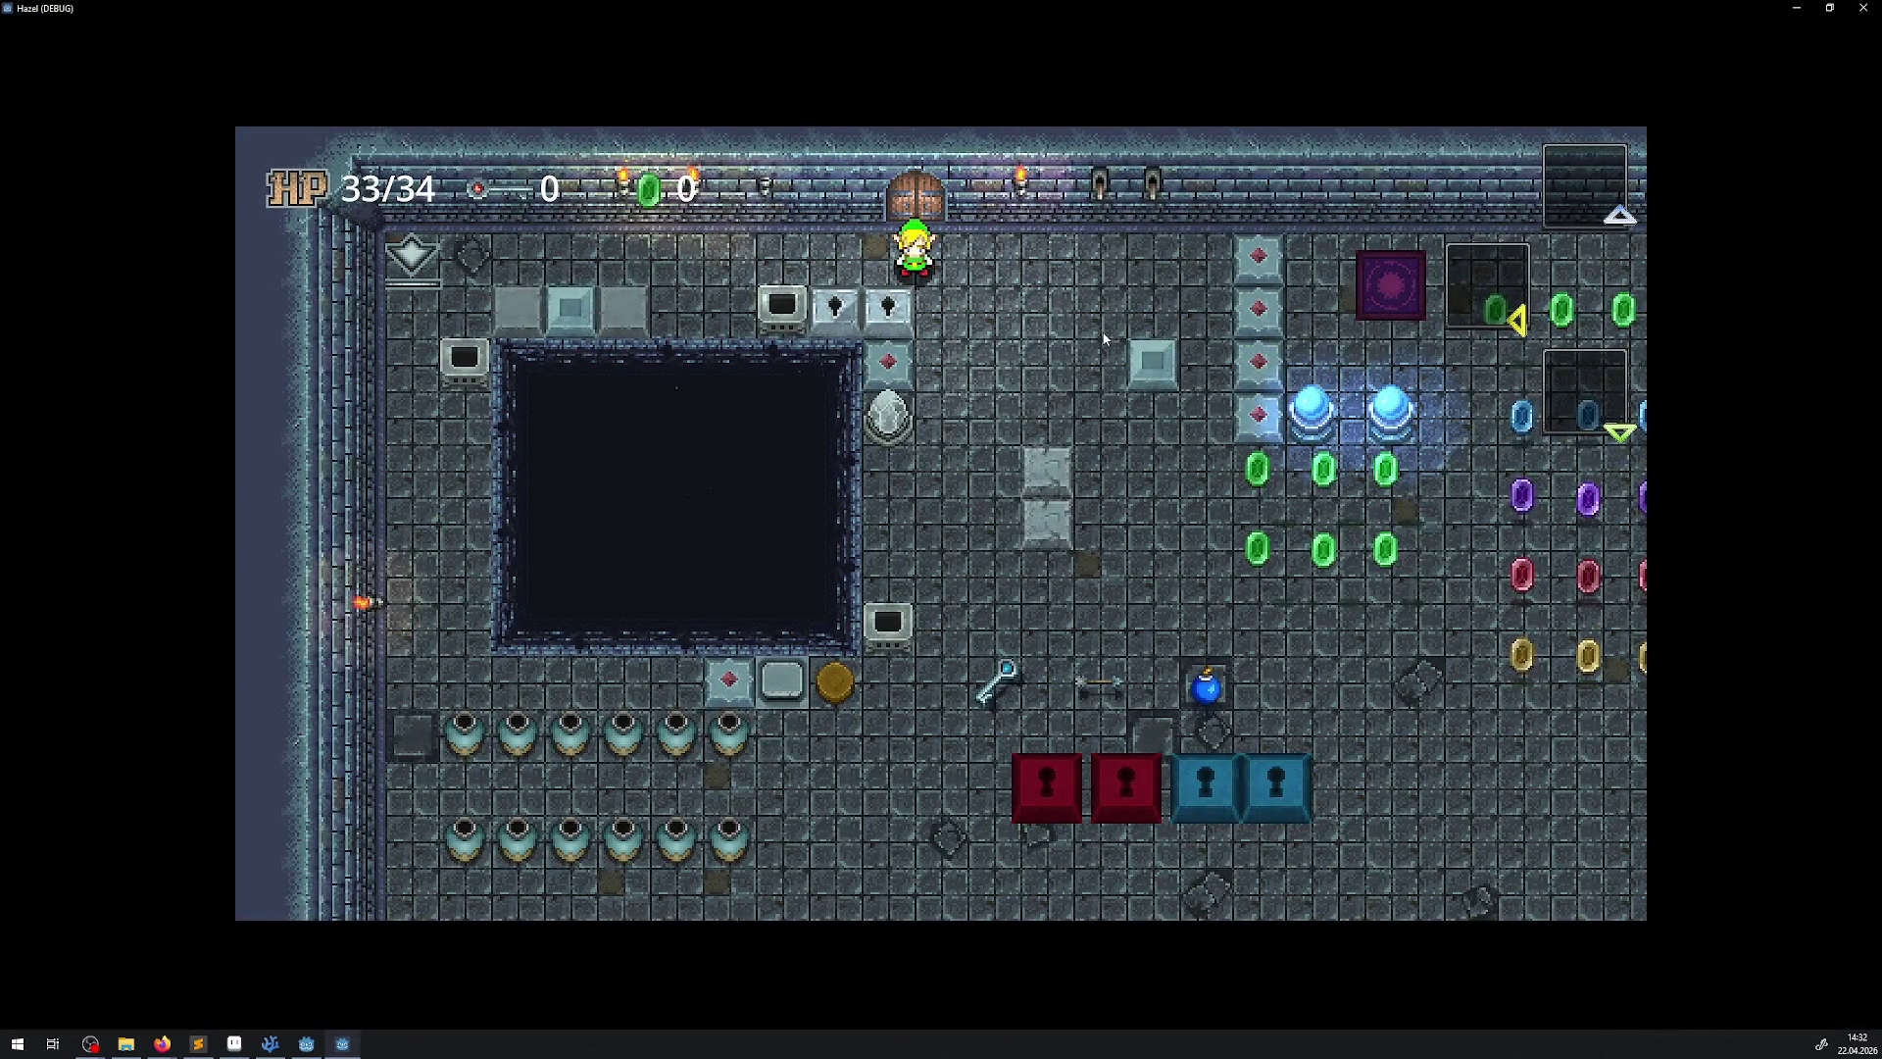
key("Down")
key("Right")
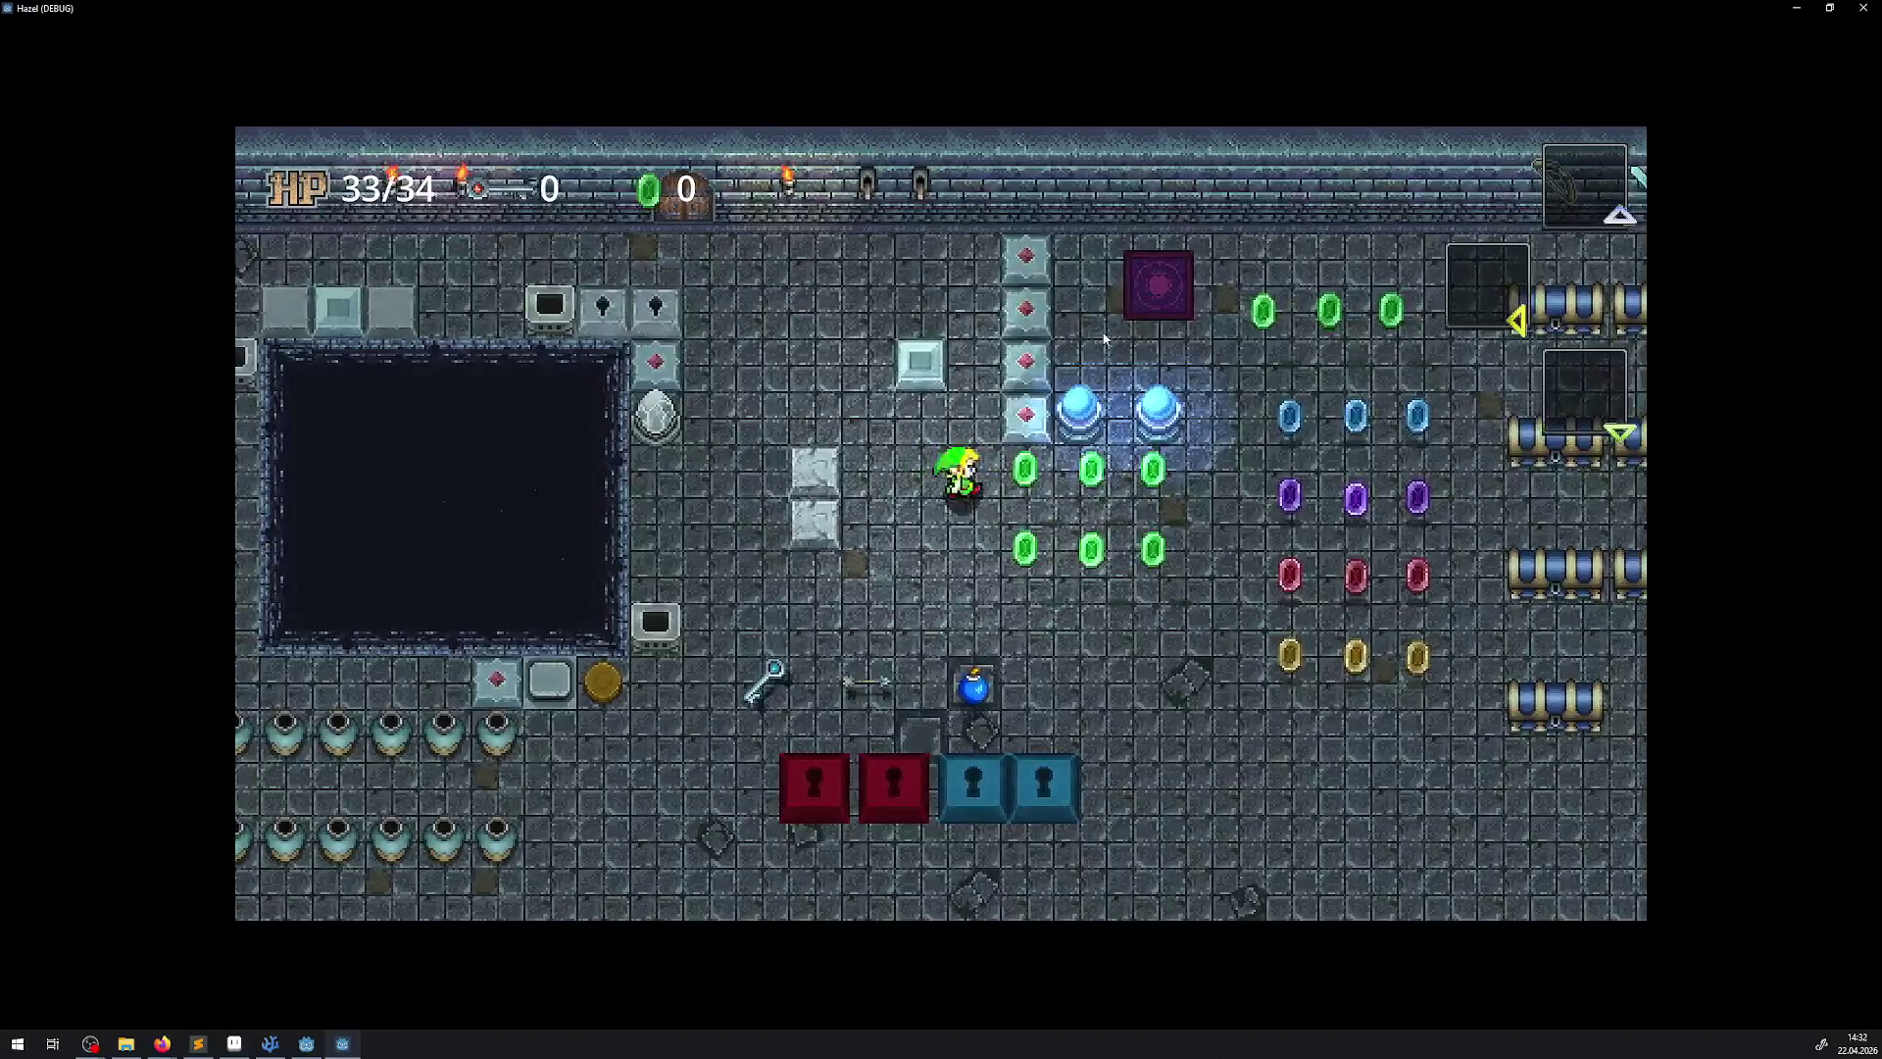
key("Right")
key("Down")
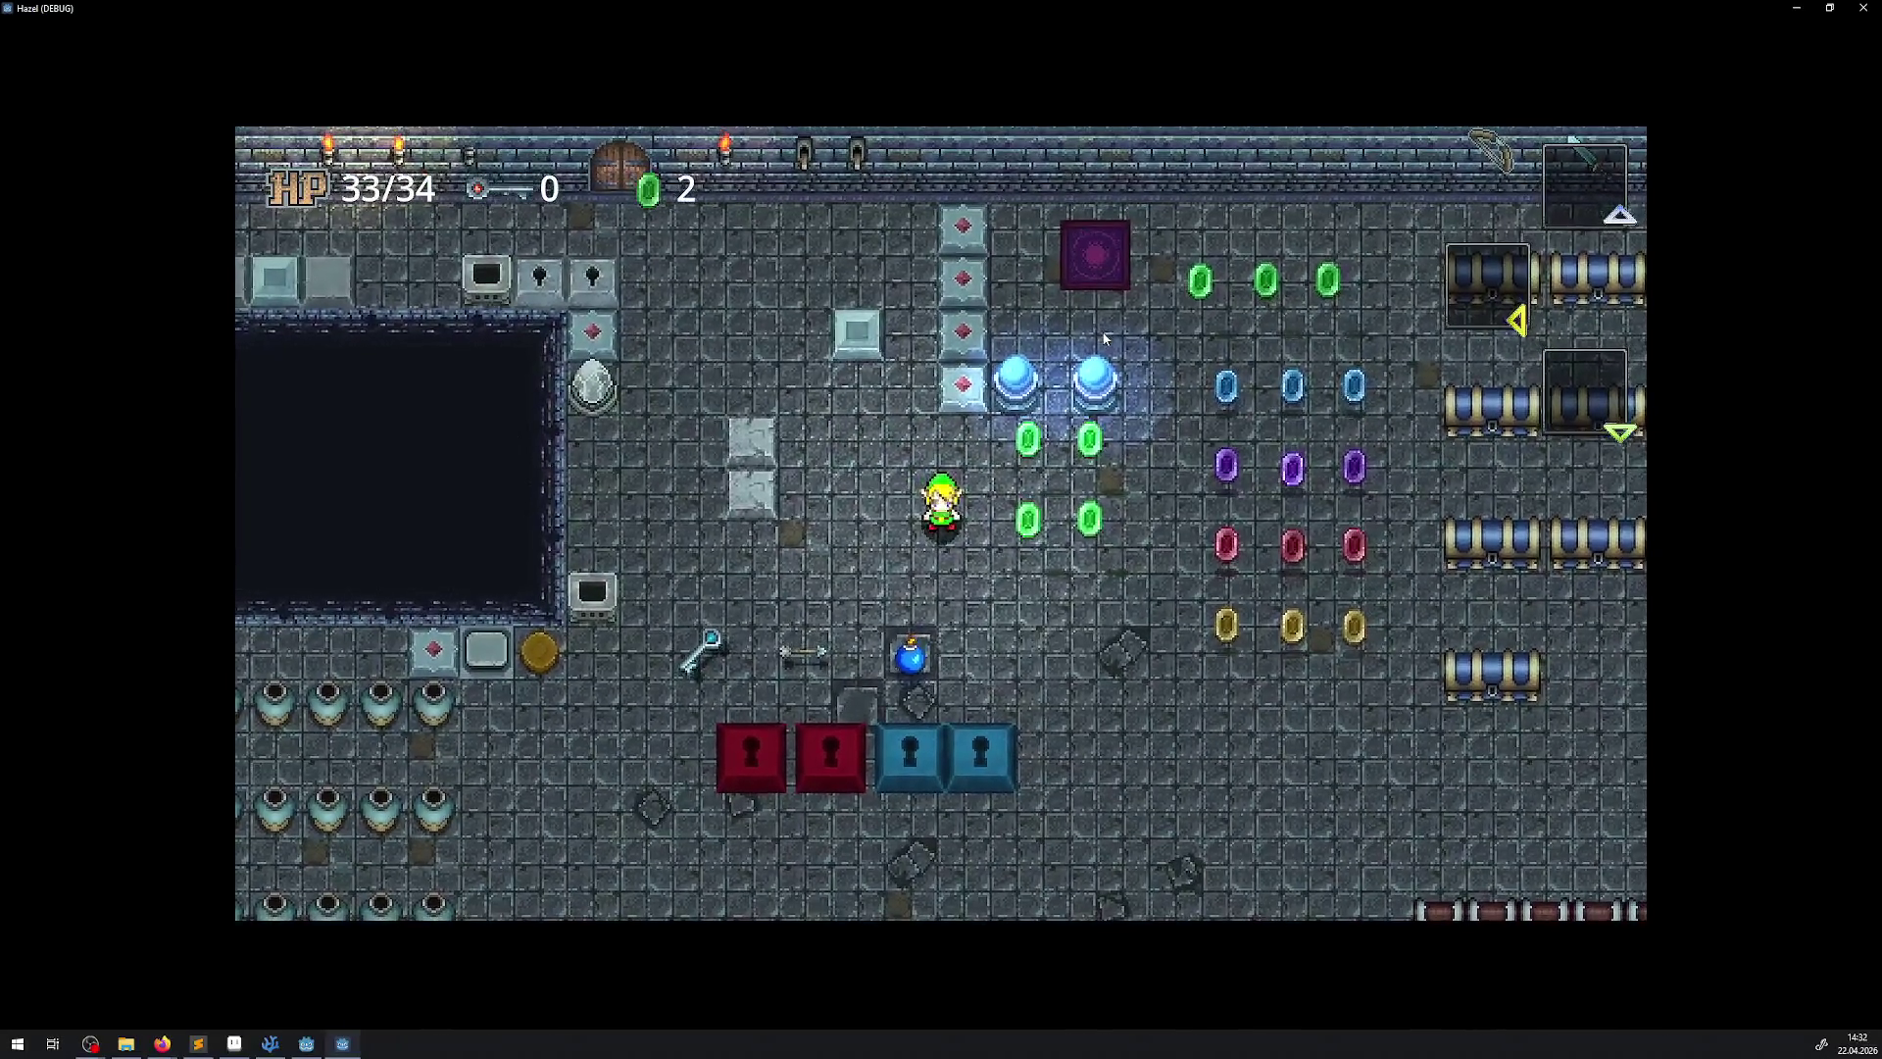
key("Right")
key("Down")
key("Left")
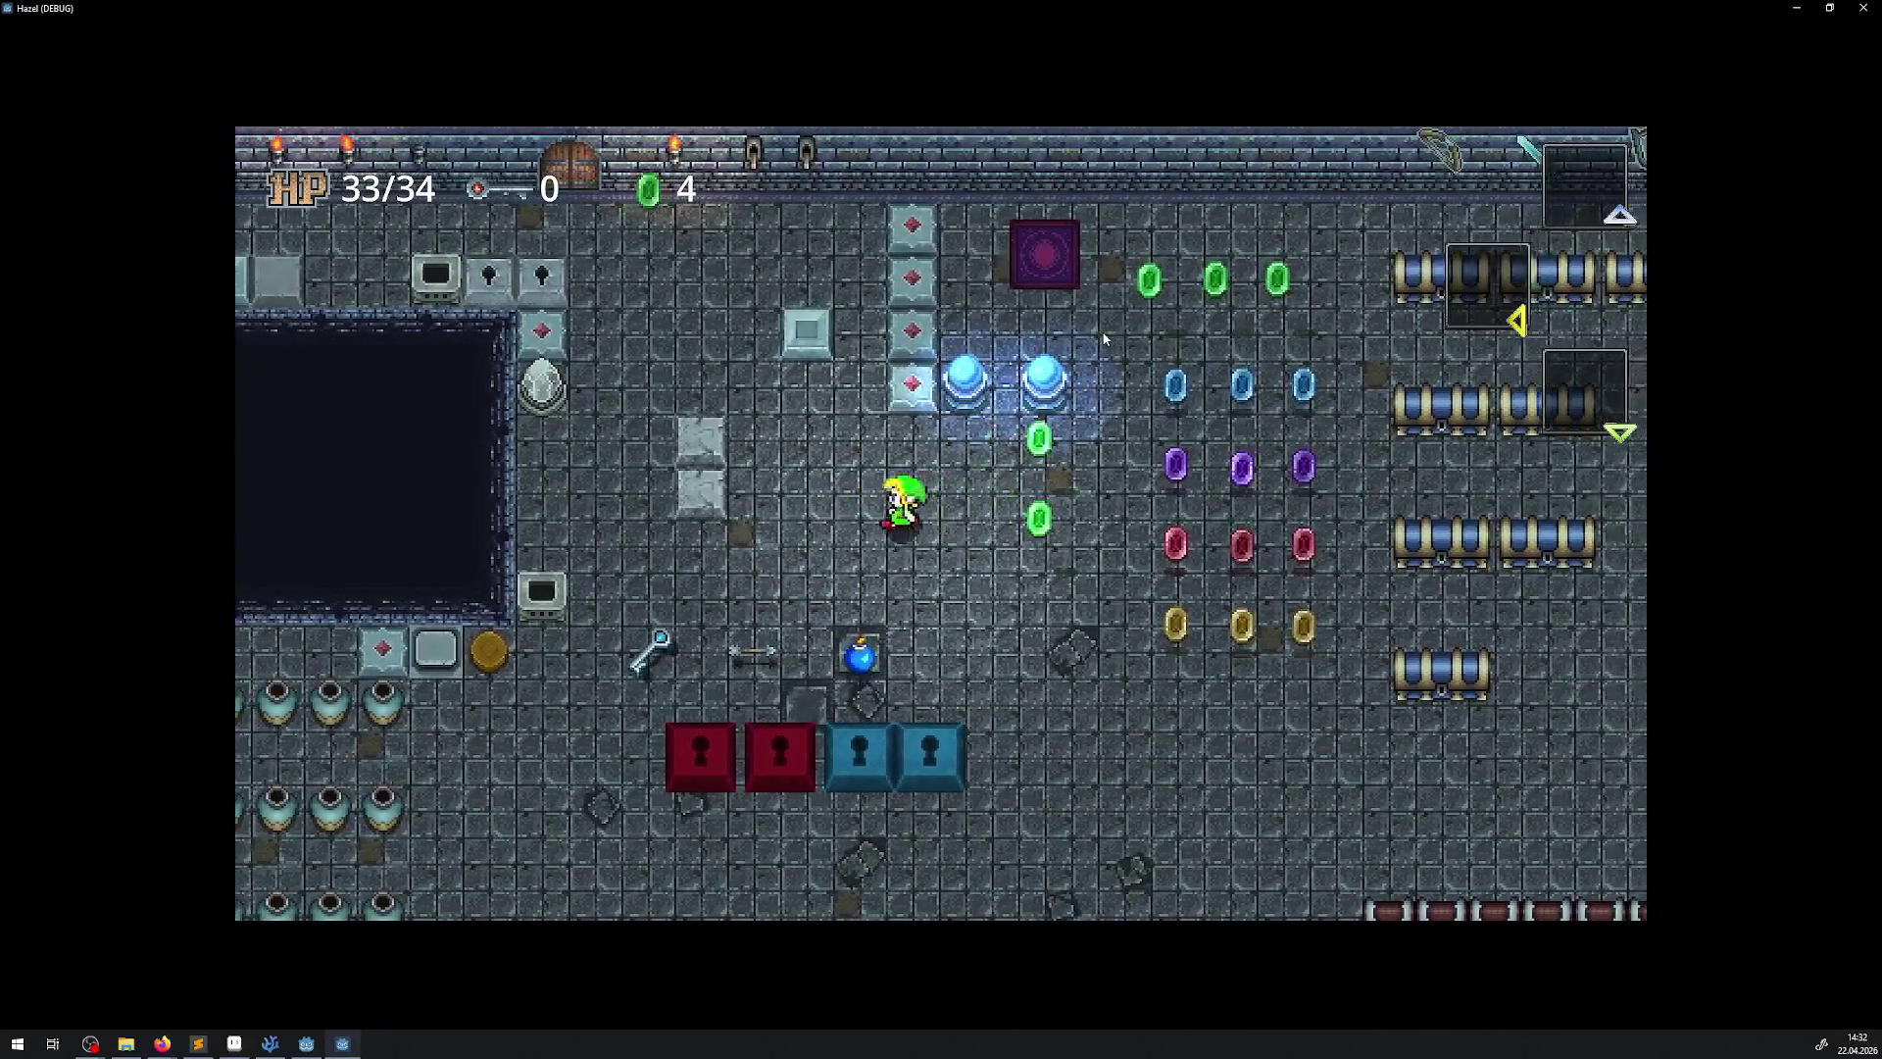
Collect the remaining green gems, then stop the game with Alt+F4
key("Right")
key("Left")
key("Right")
key("Left")
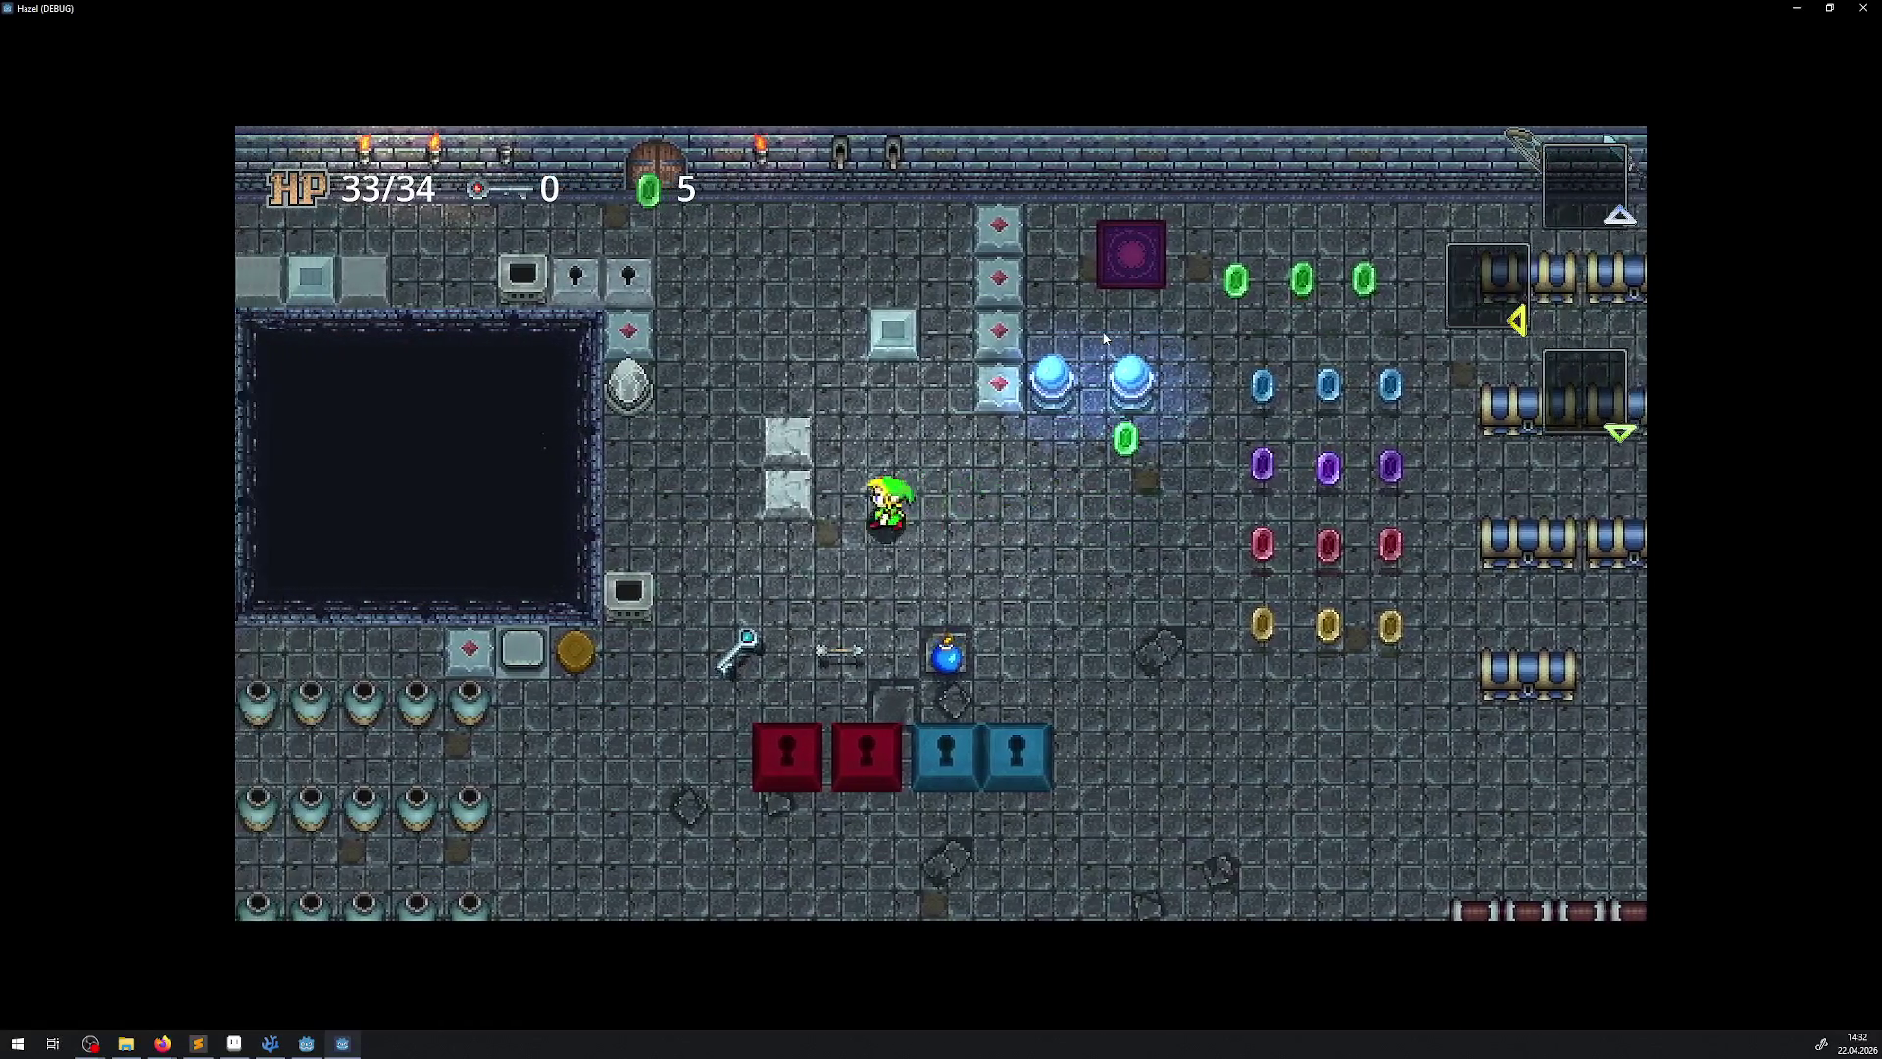
key("Right")
key("Up")
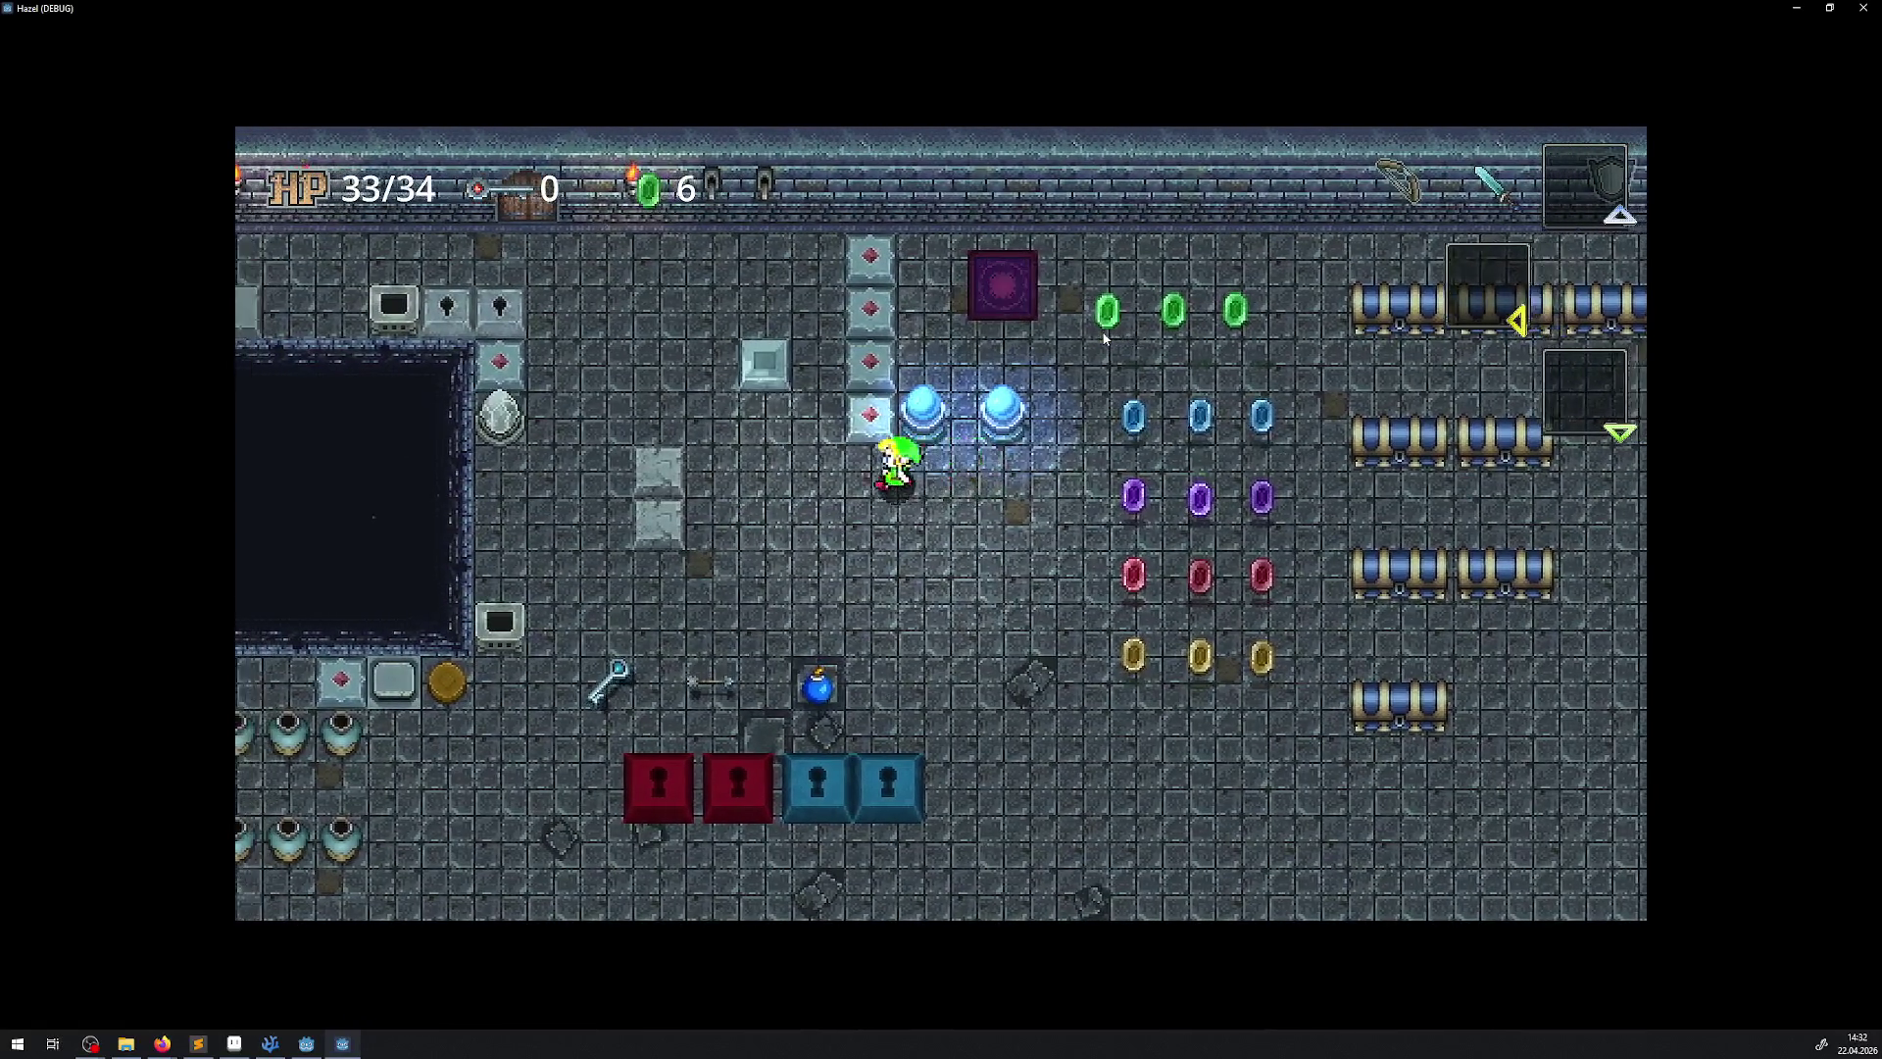
key("Right")
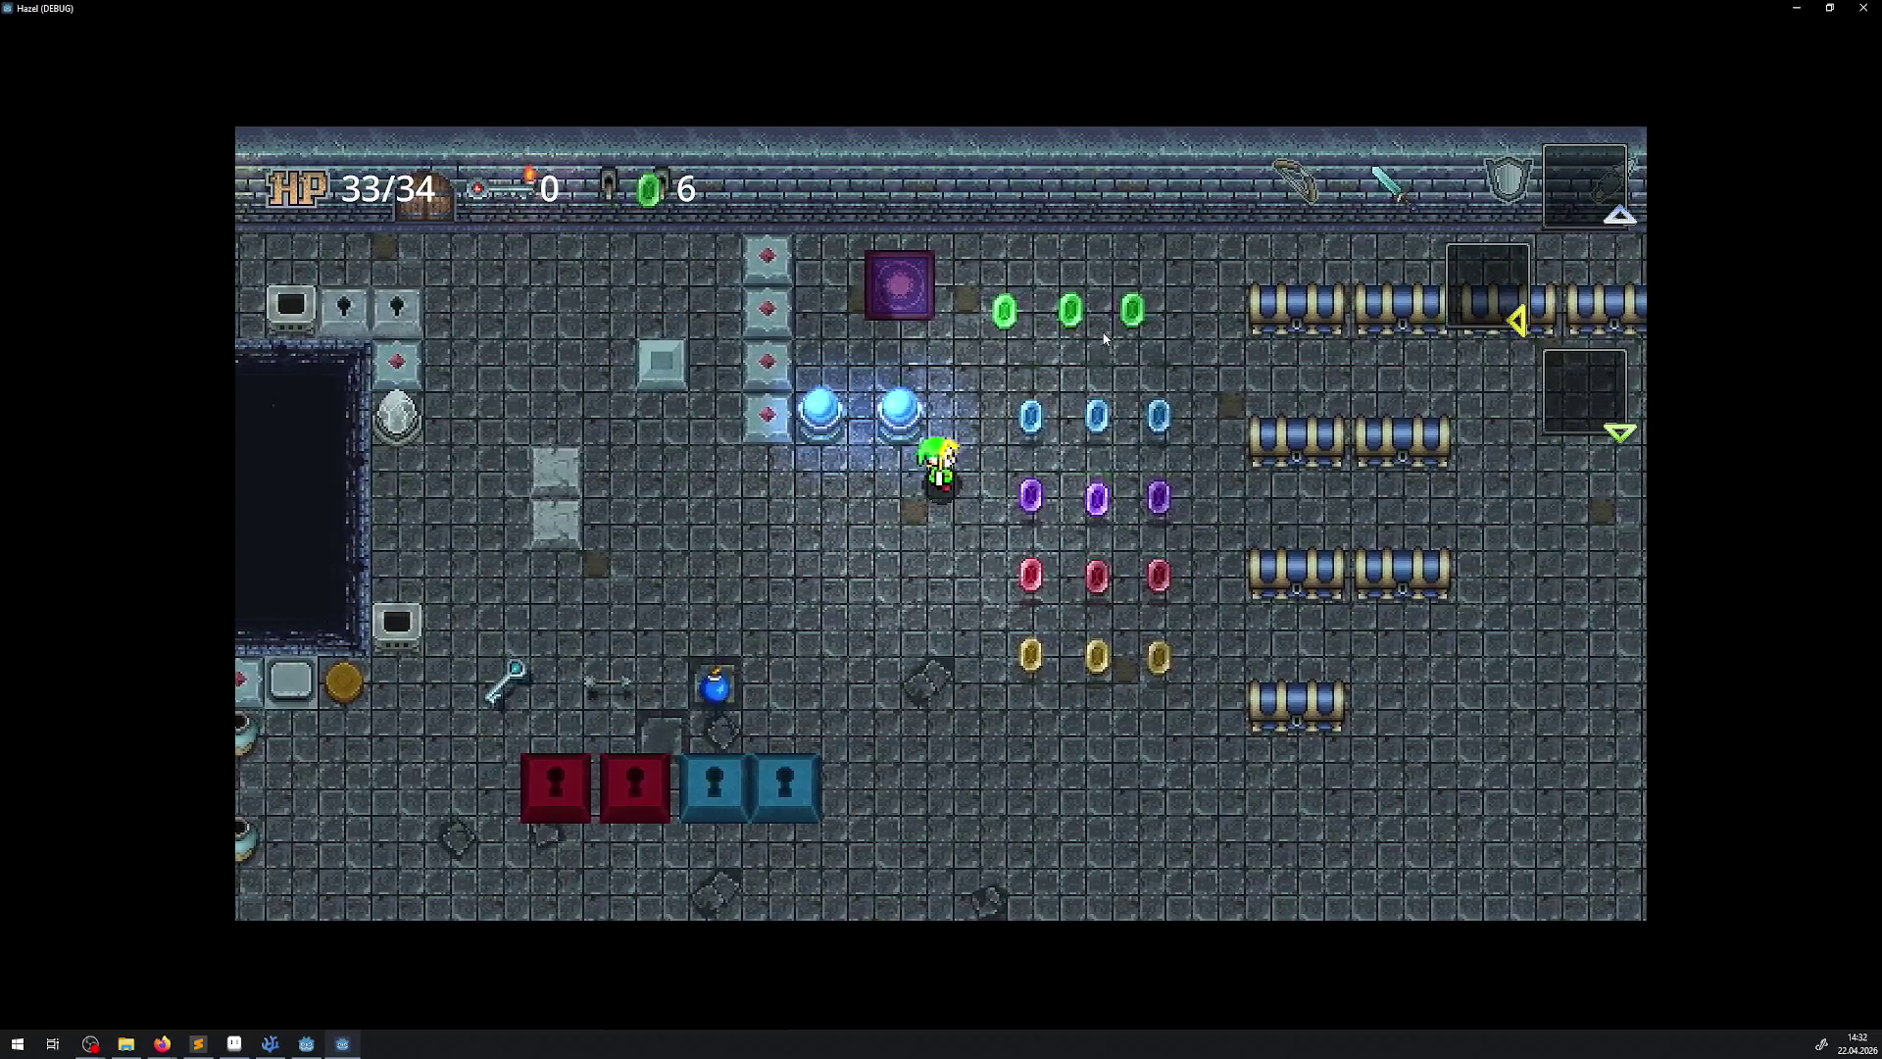
key("alt+F4")
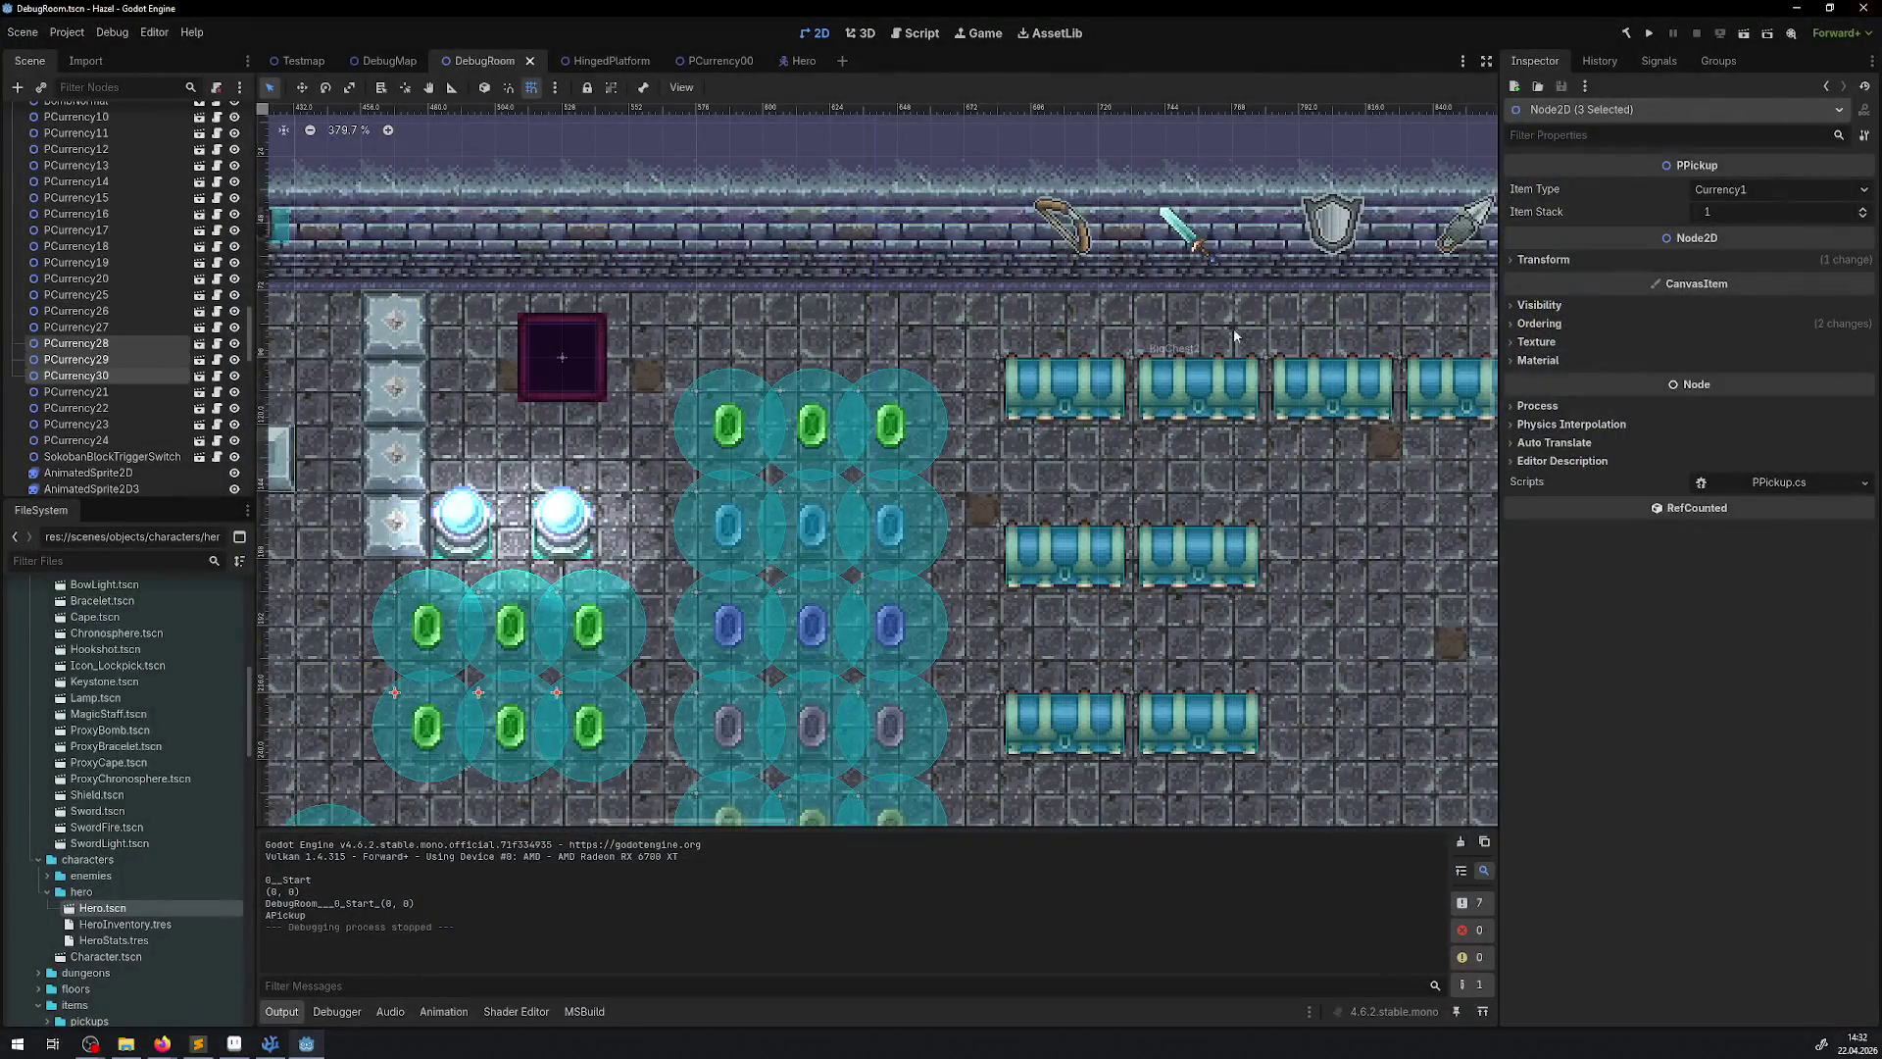
Shift the six new green gems up and left by 12 px
left_click_drag(555, 708, 683, 588)
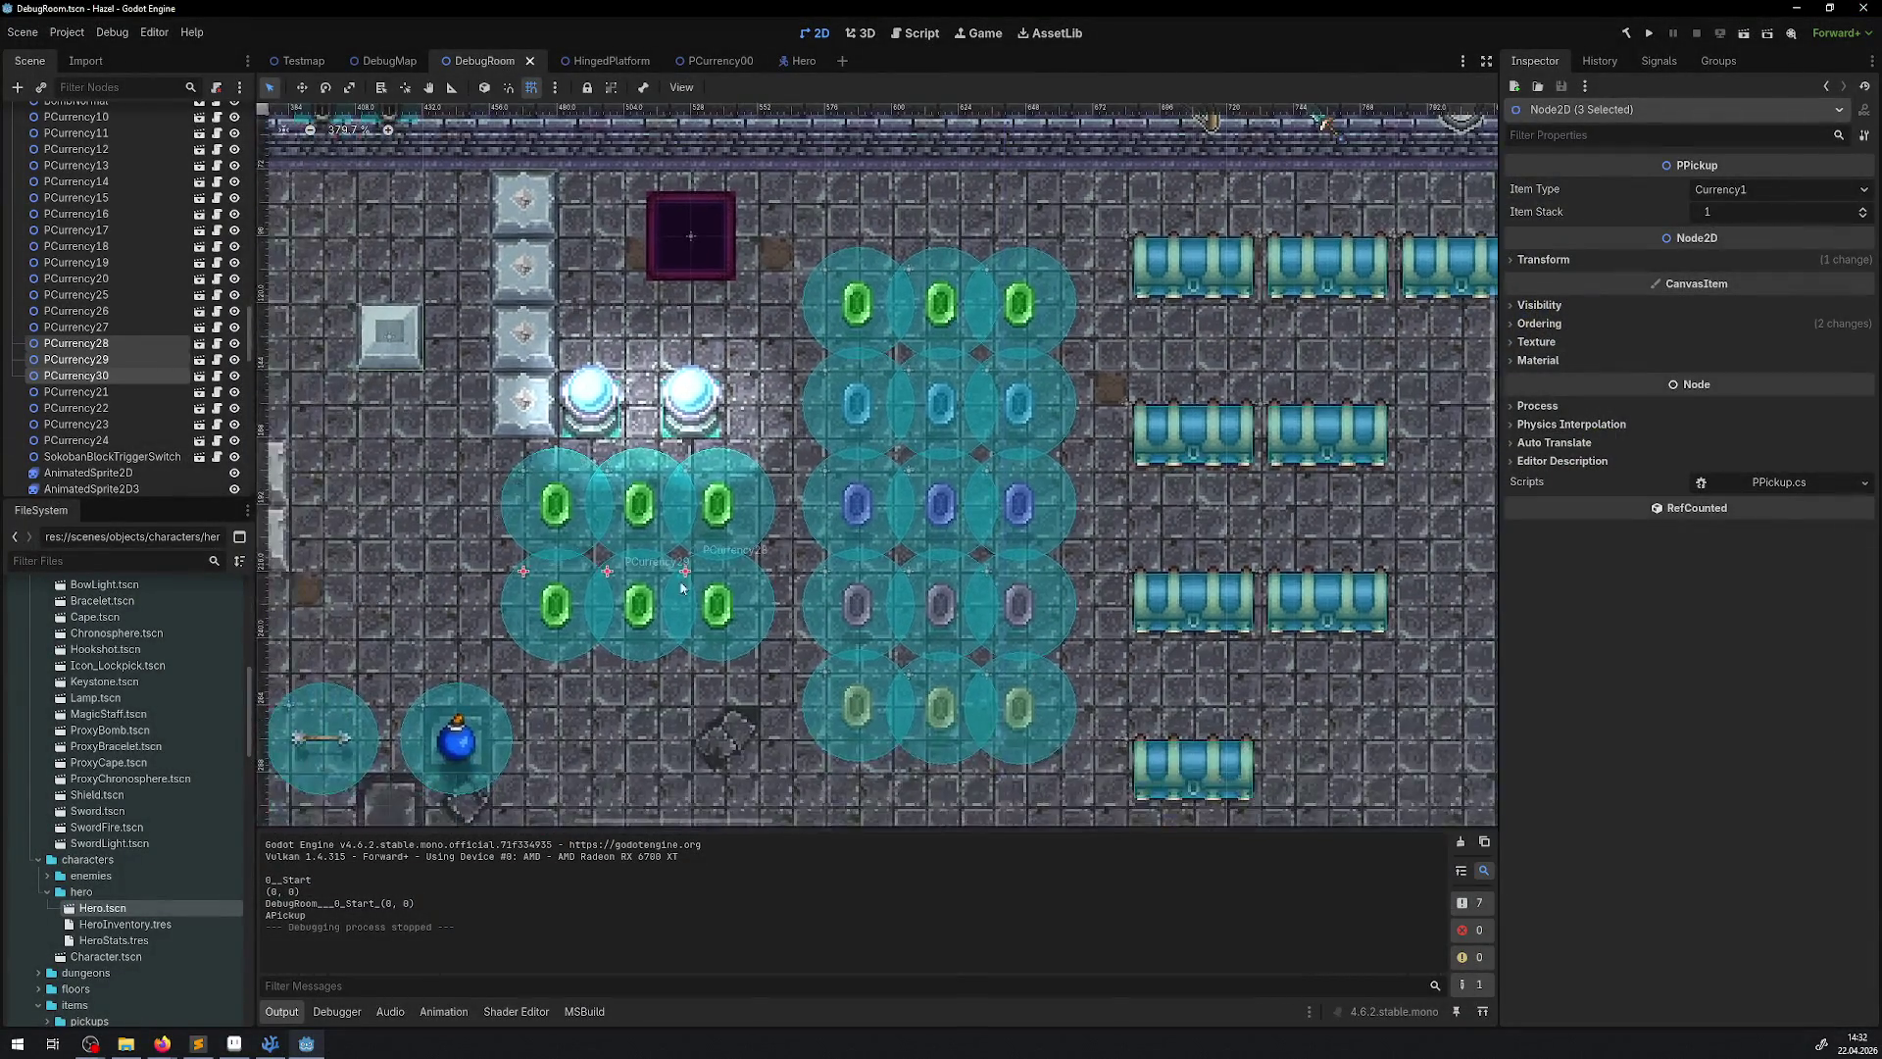
mouse_move(740, 650)
left_mouse_down()
mouse_move(489, 444)
mouse_move(639, 612)
mouse_move(740, 650)
mouse_move(454, 458)
left_mouse_up()
mouse_move(559, 518)
left_mouse_down()
mouse_move(525, 508)
mouse_move(523, 484)
left_mouse_up()
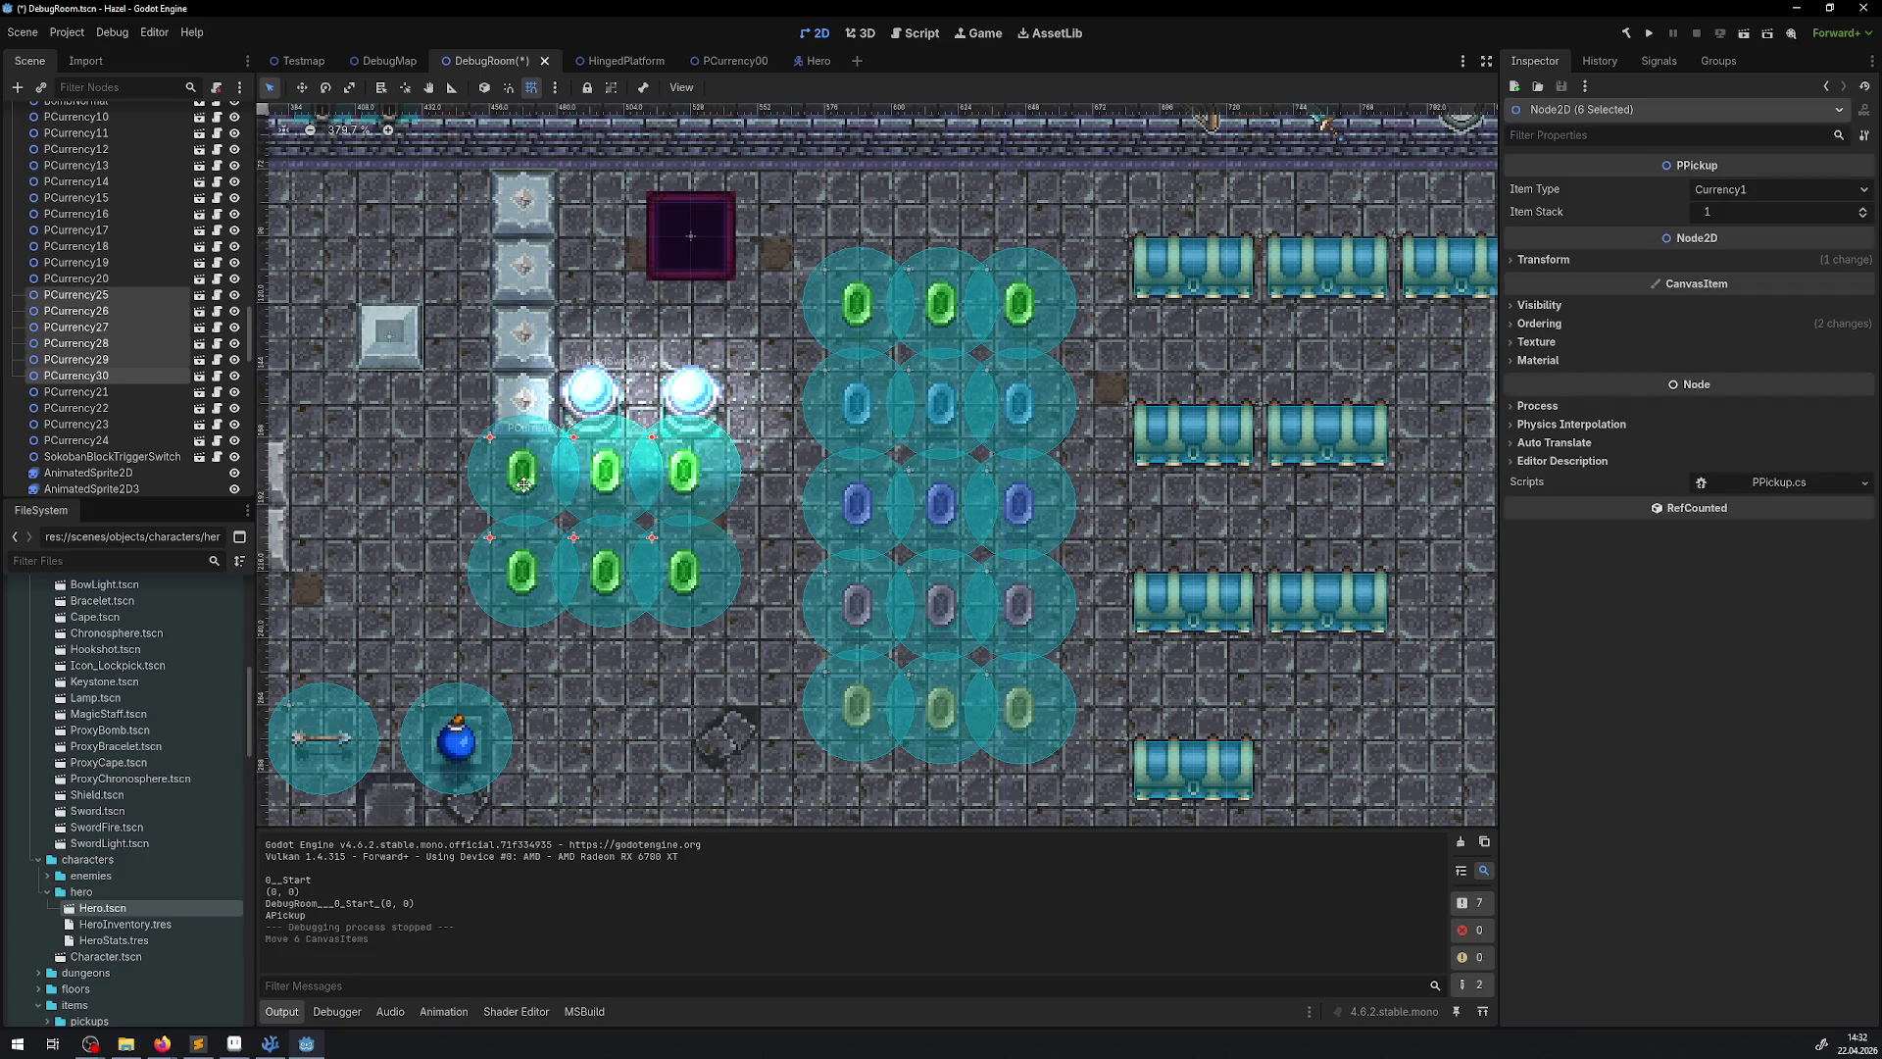
Run the project again, maximize the game window, then close it
left_click(1647, 33)
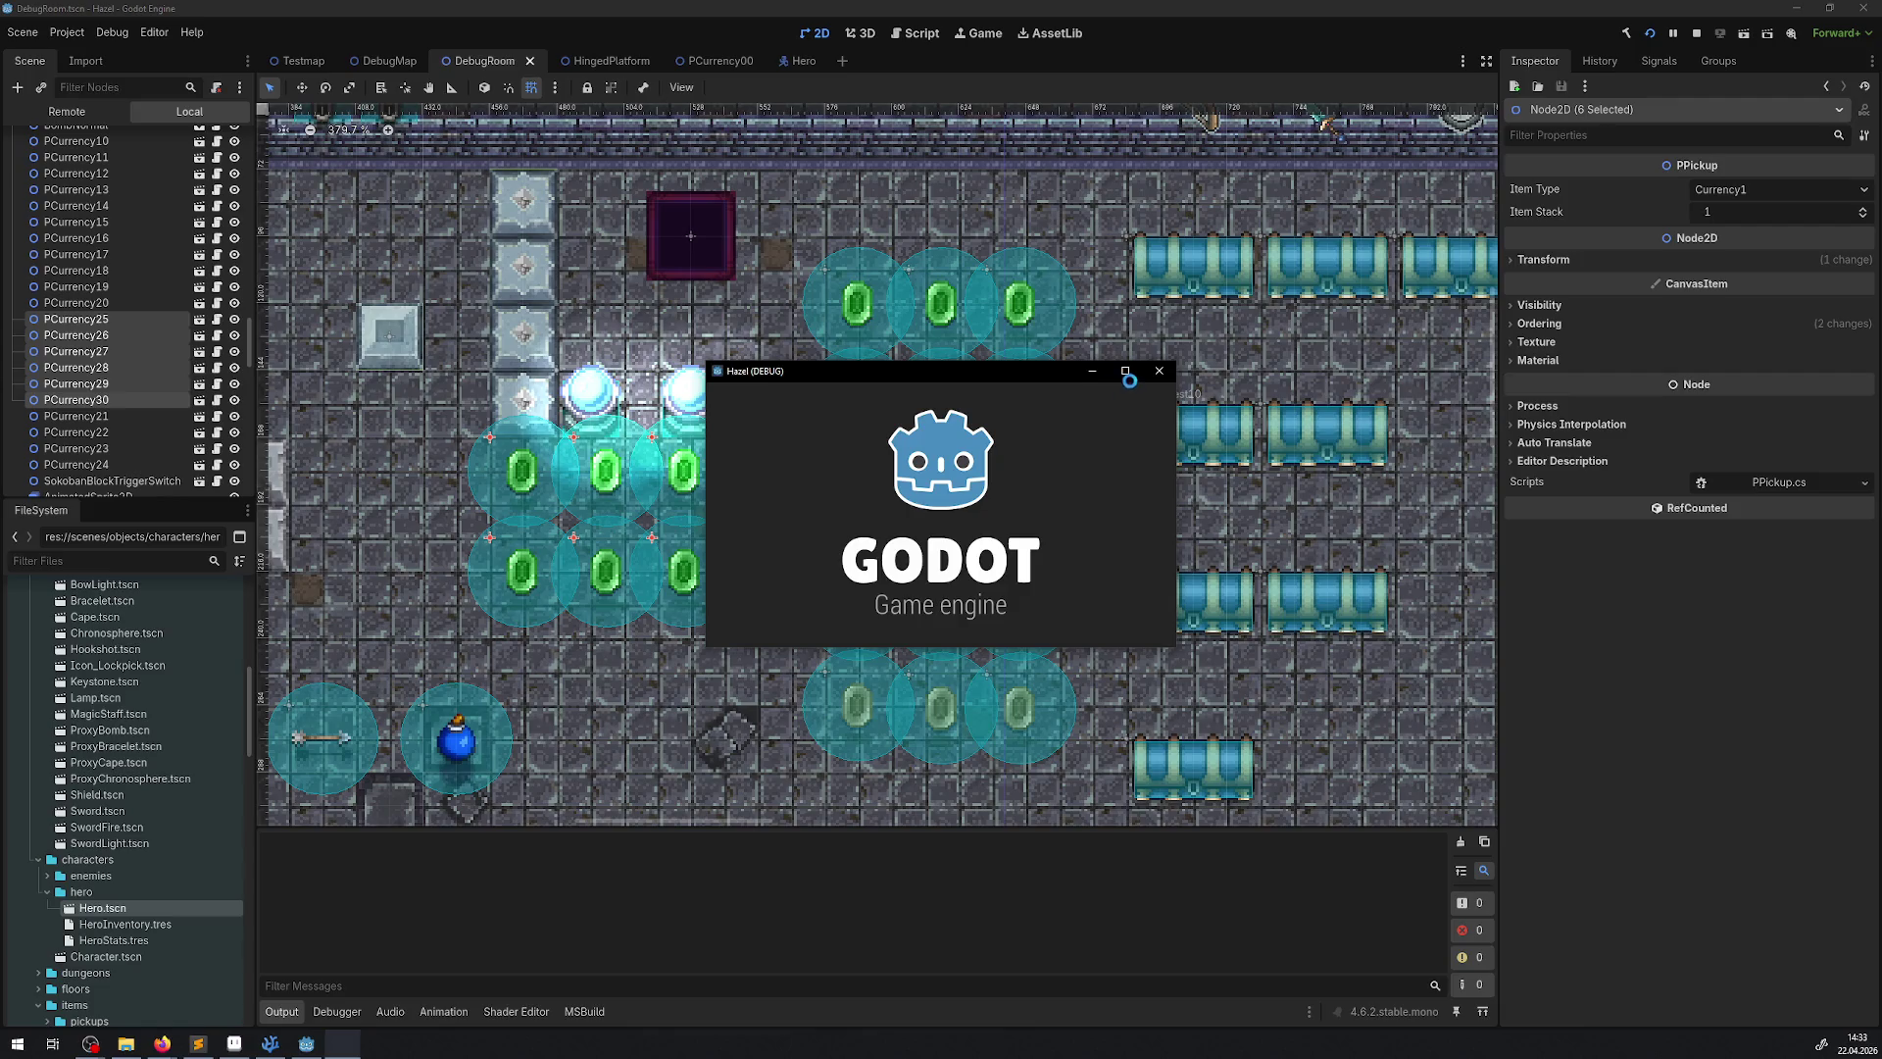
left_click(1125, 372)
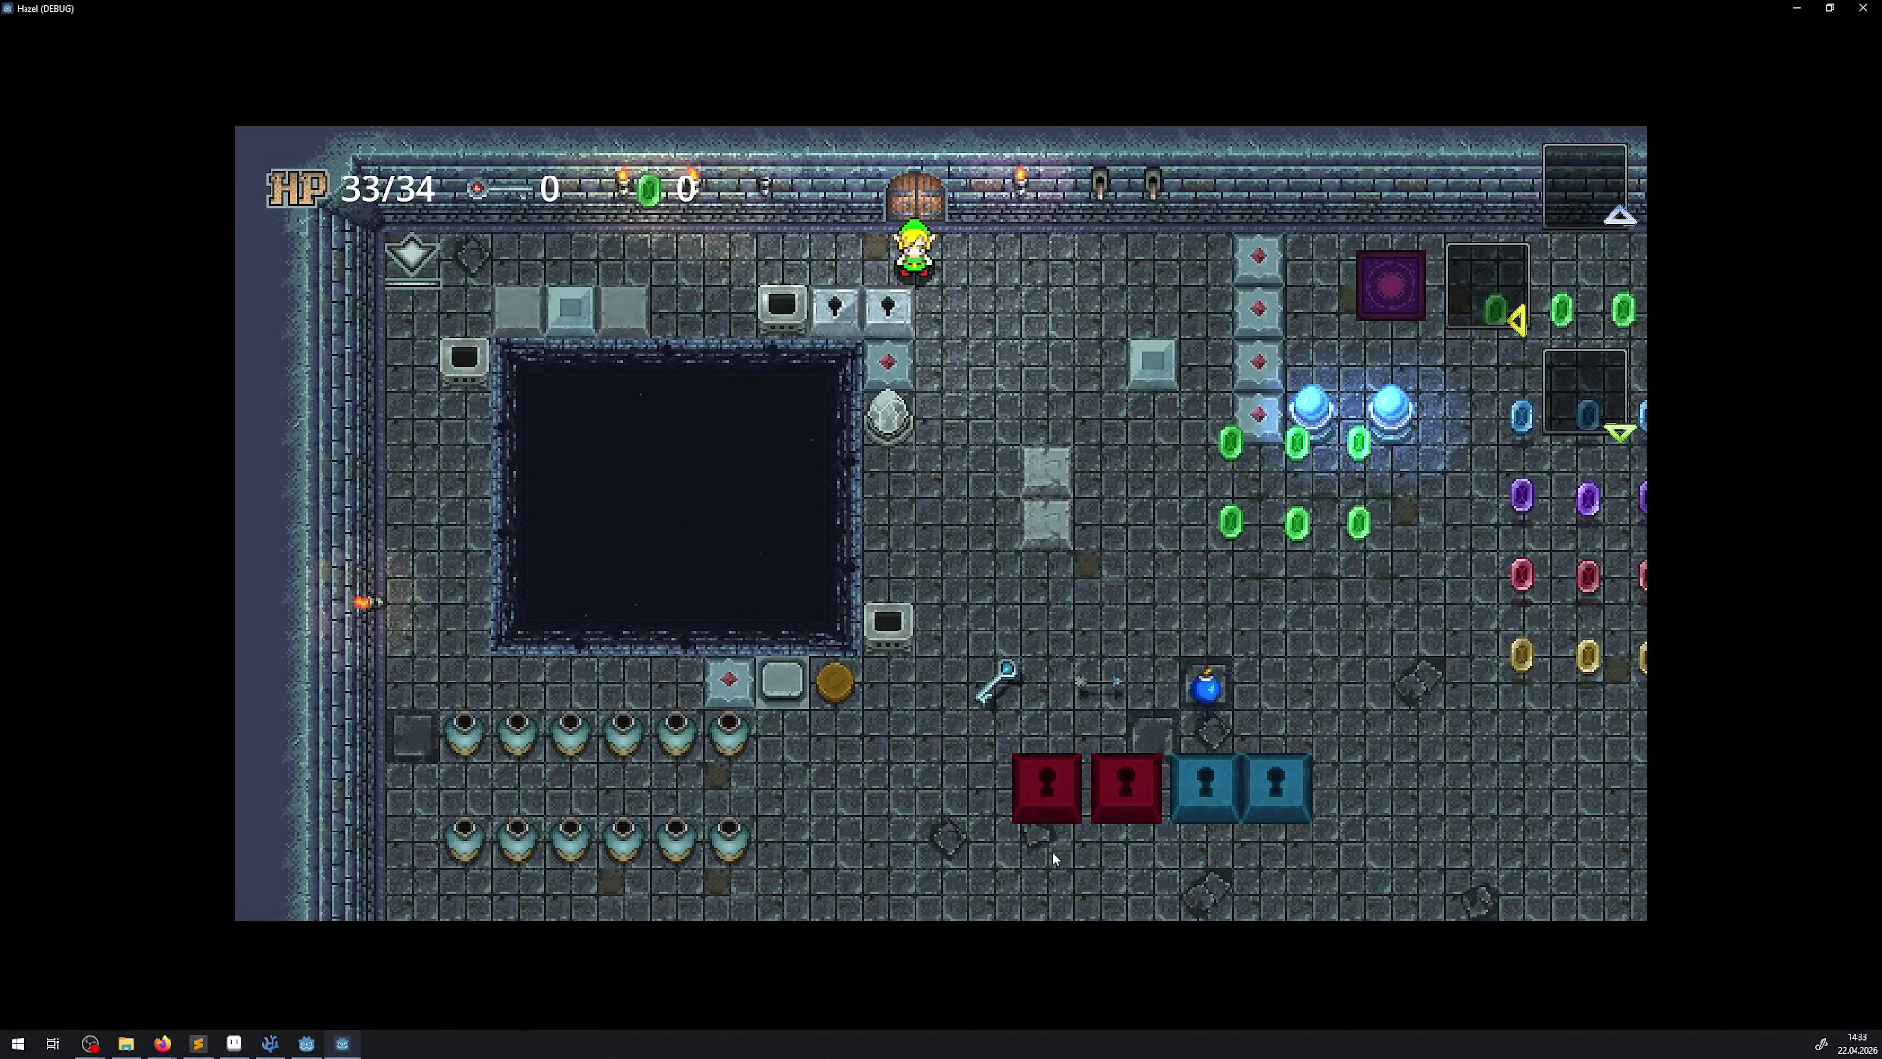
key("alt+F4")
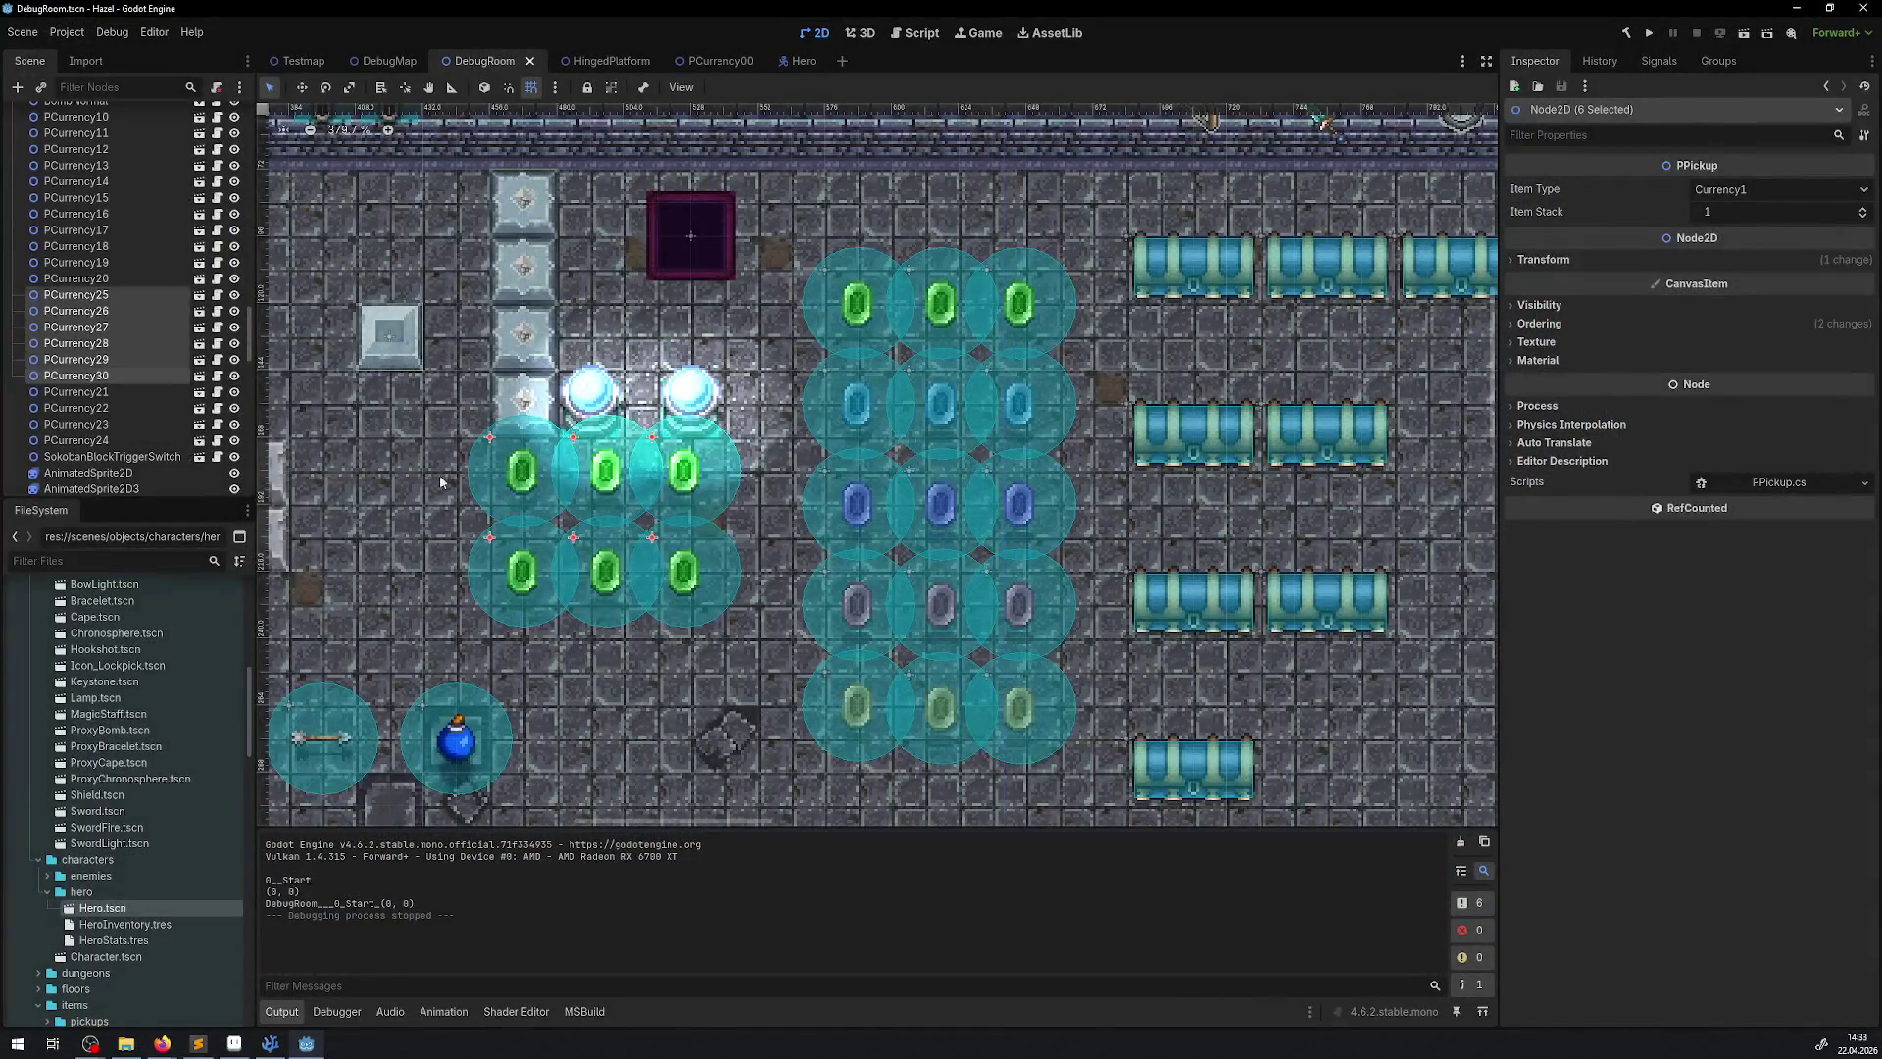
In PCurrency00, remove the sprite position track from RESET and switch to APickup
left_click(719, 62)
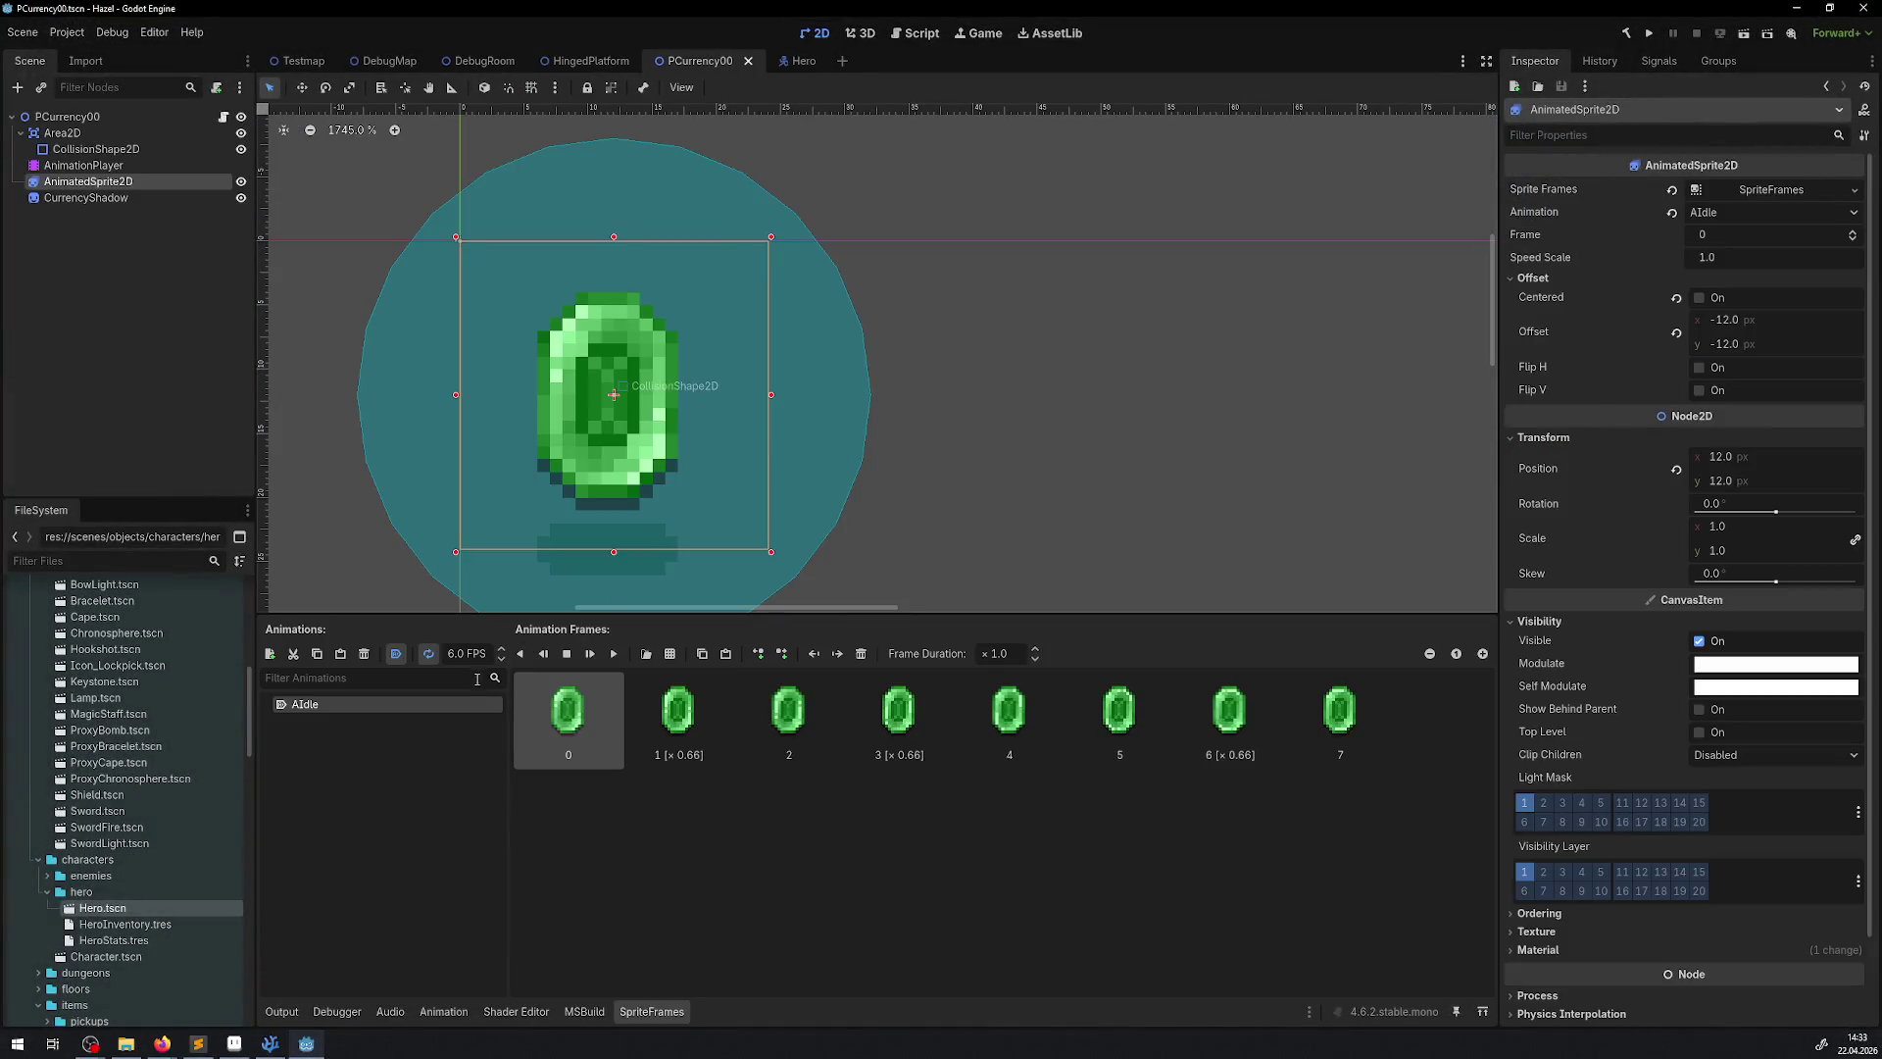
left_click(87, 165)
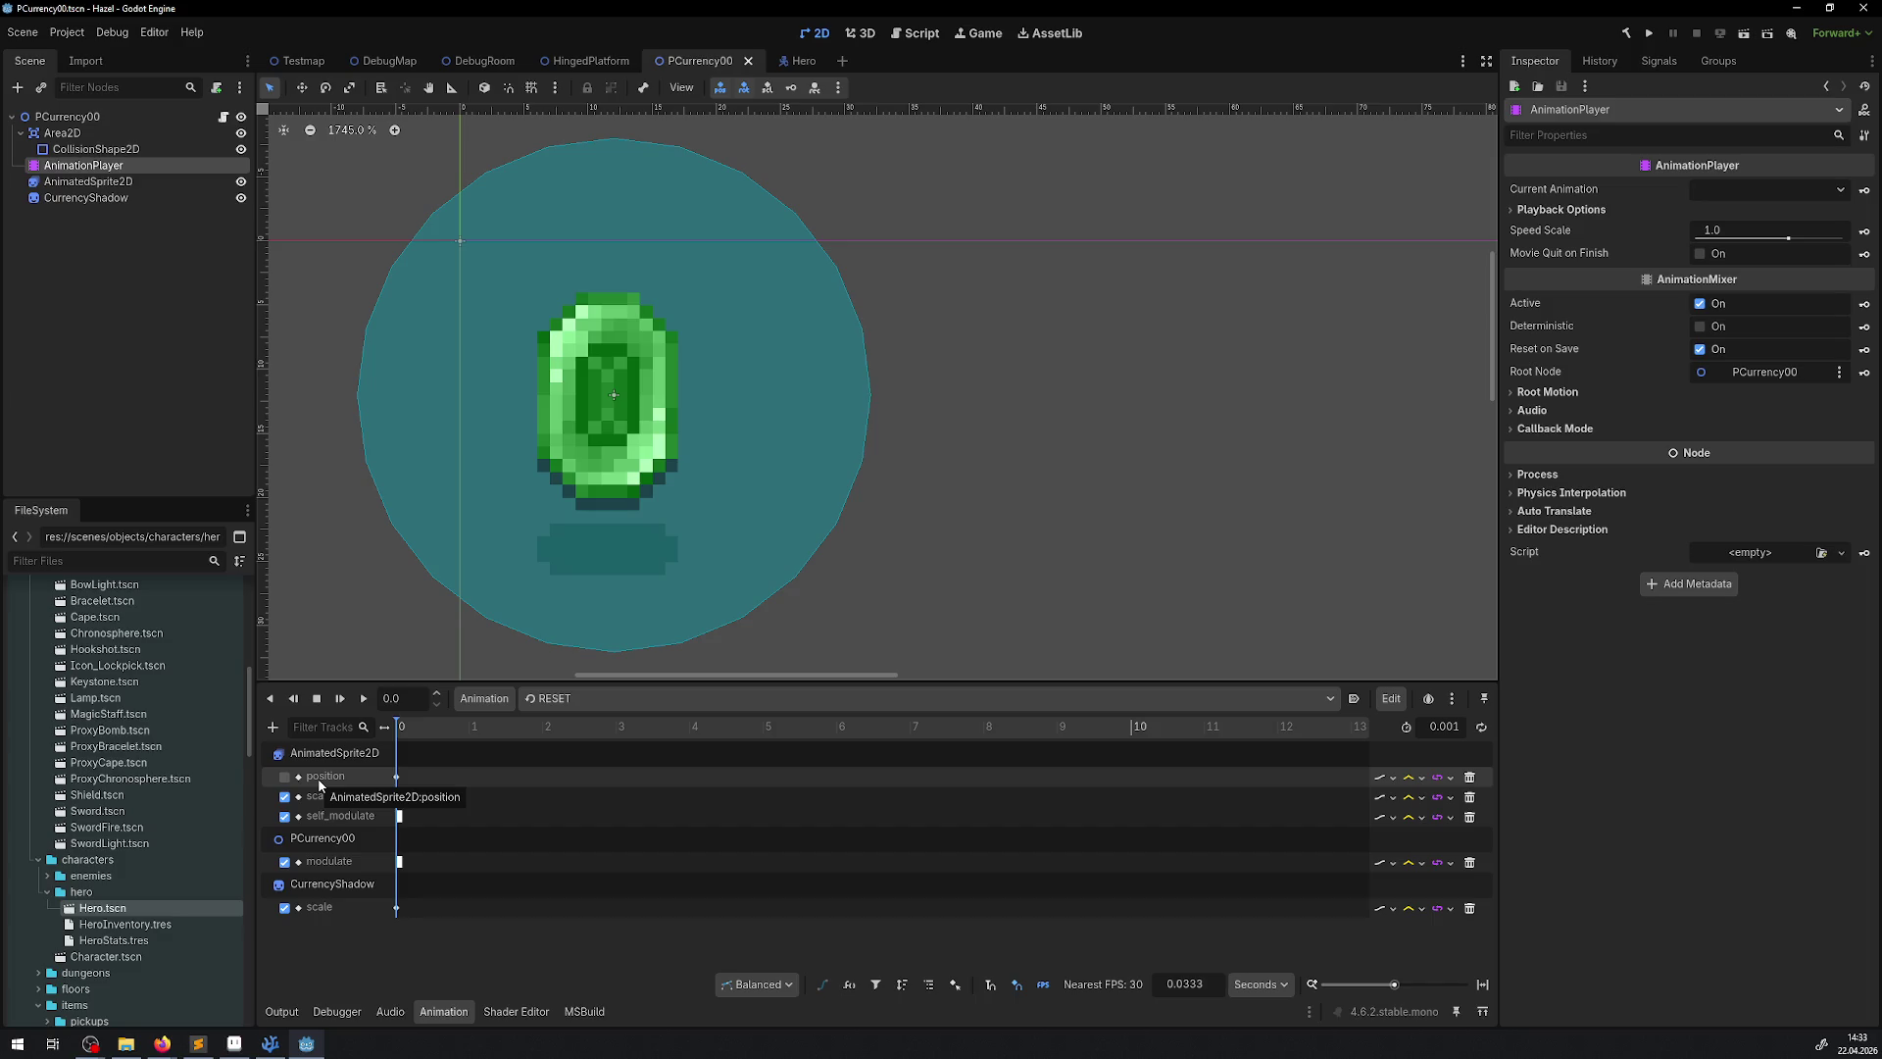
left_click(1470, 777)
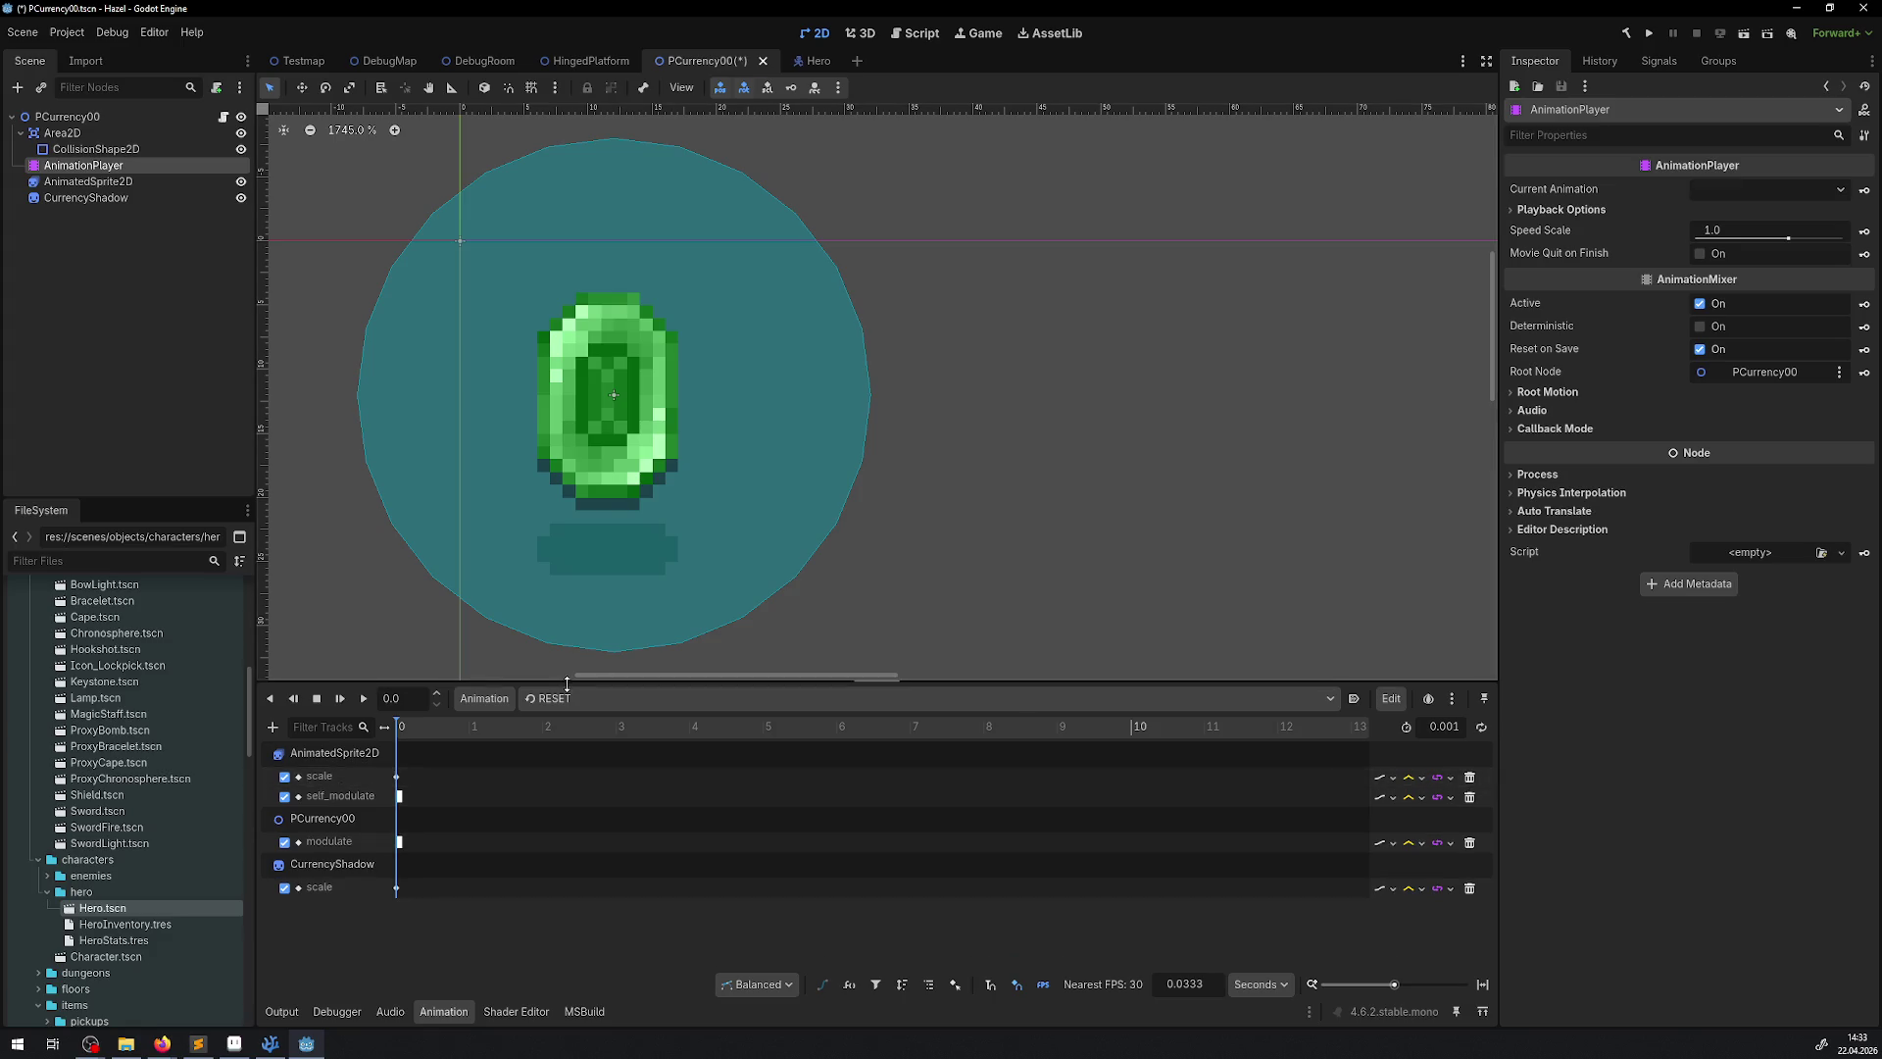
left_click(565, 699)
left_click(591, 759)
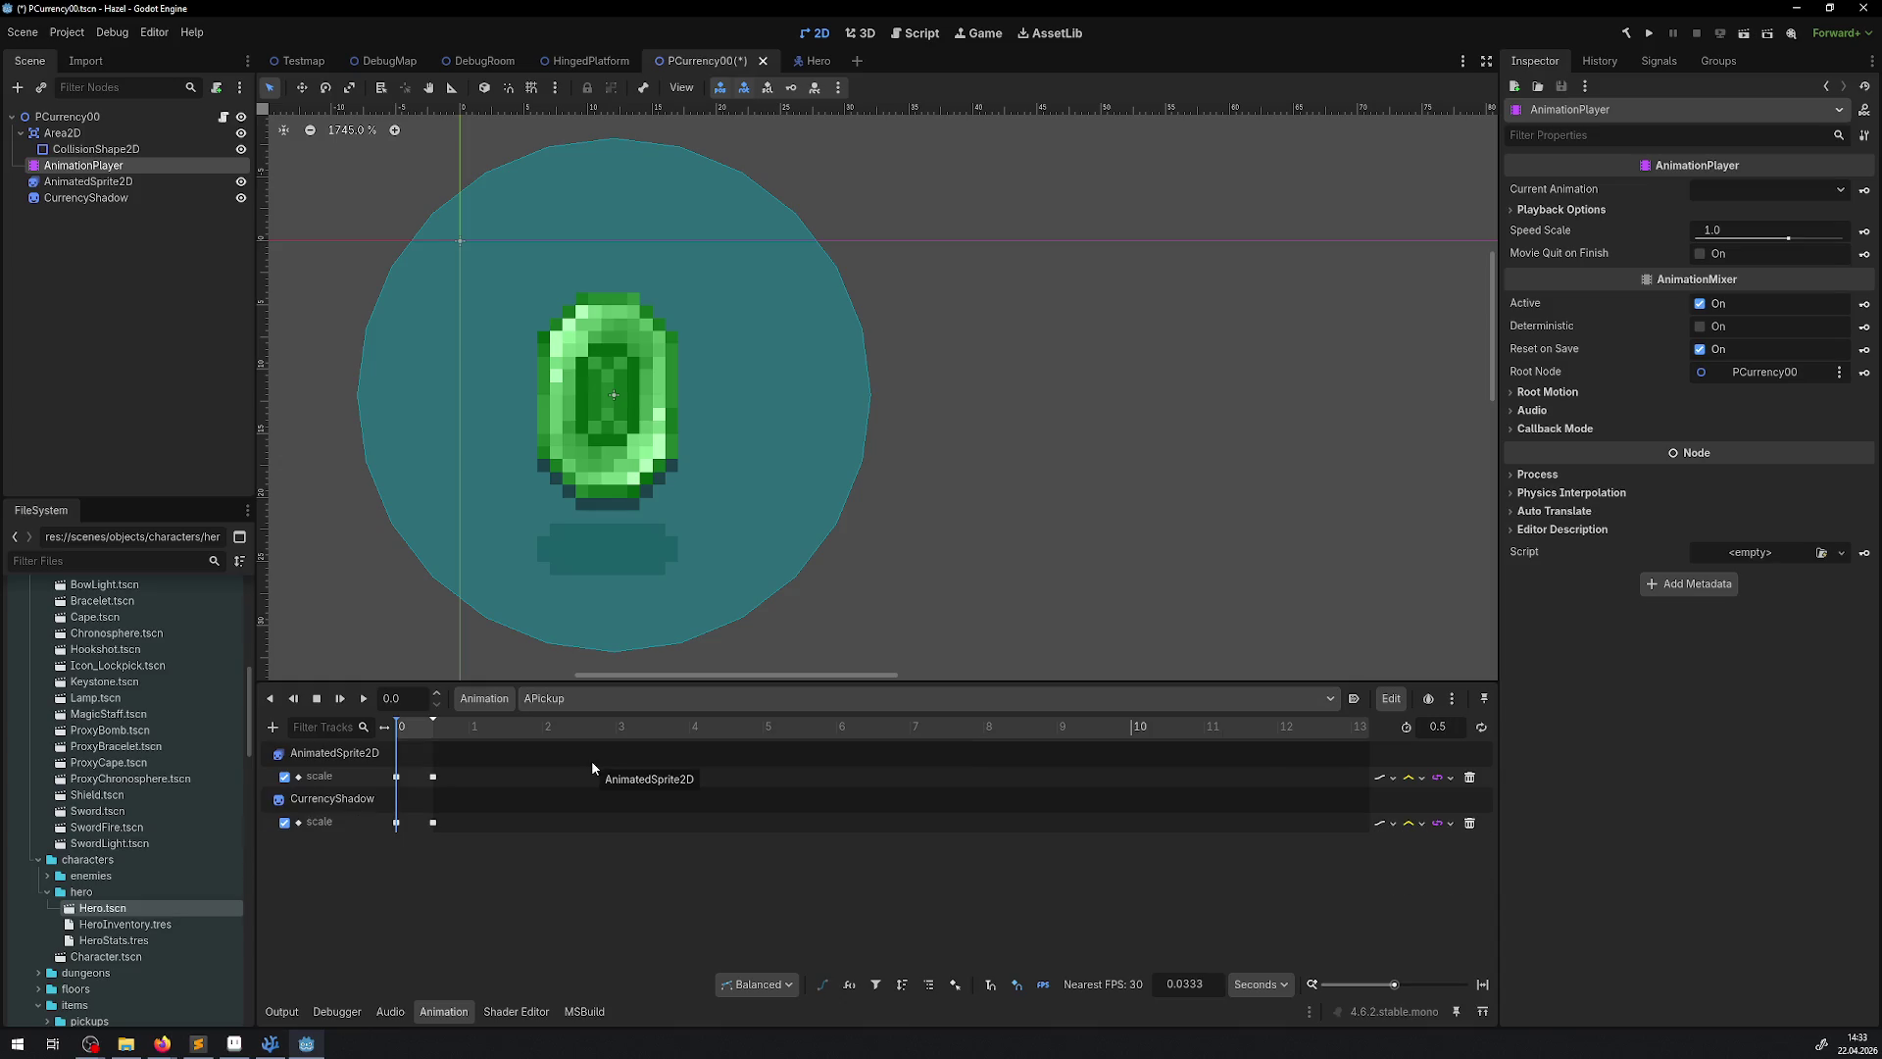
Save the scene and load the AIdle animation
key("ctrl+s")
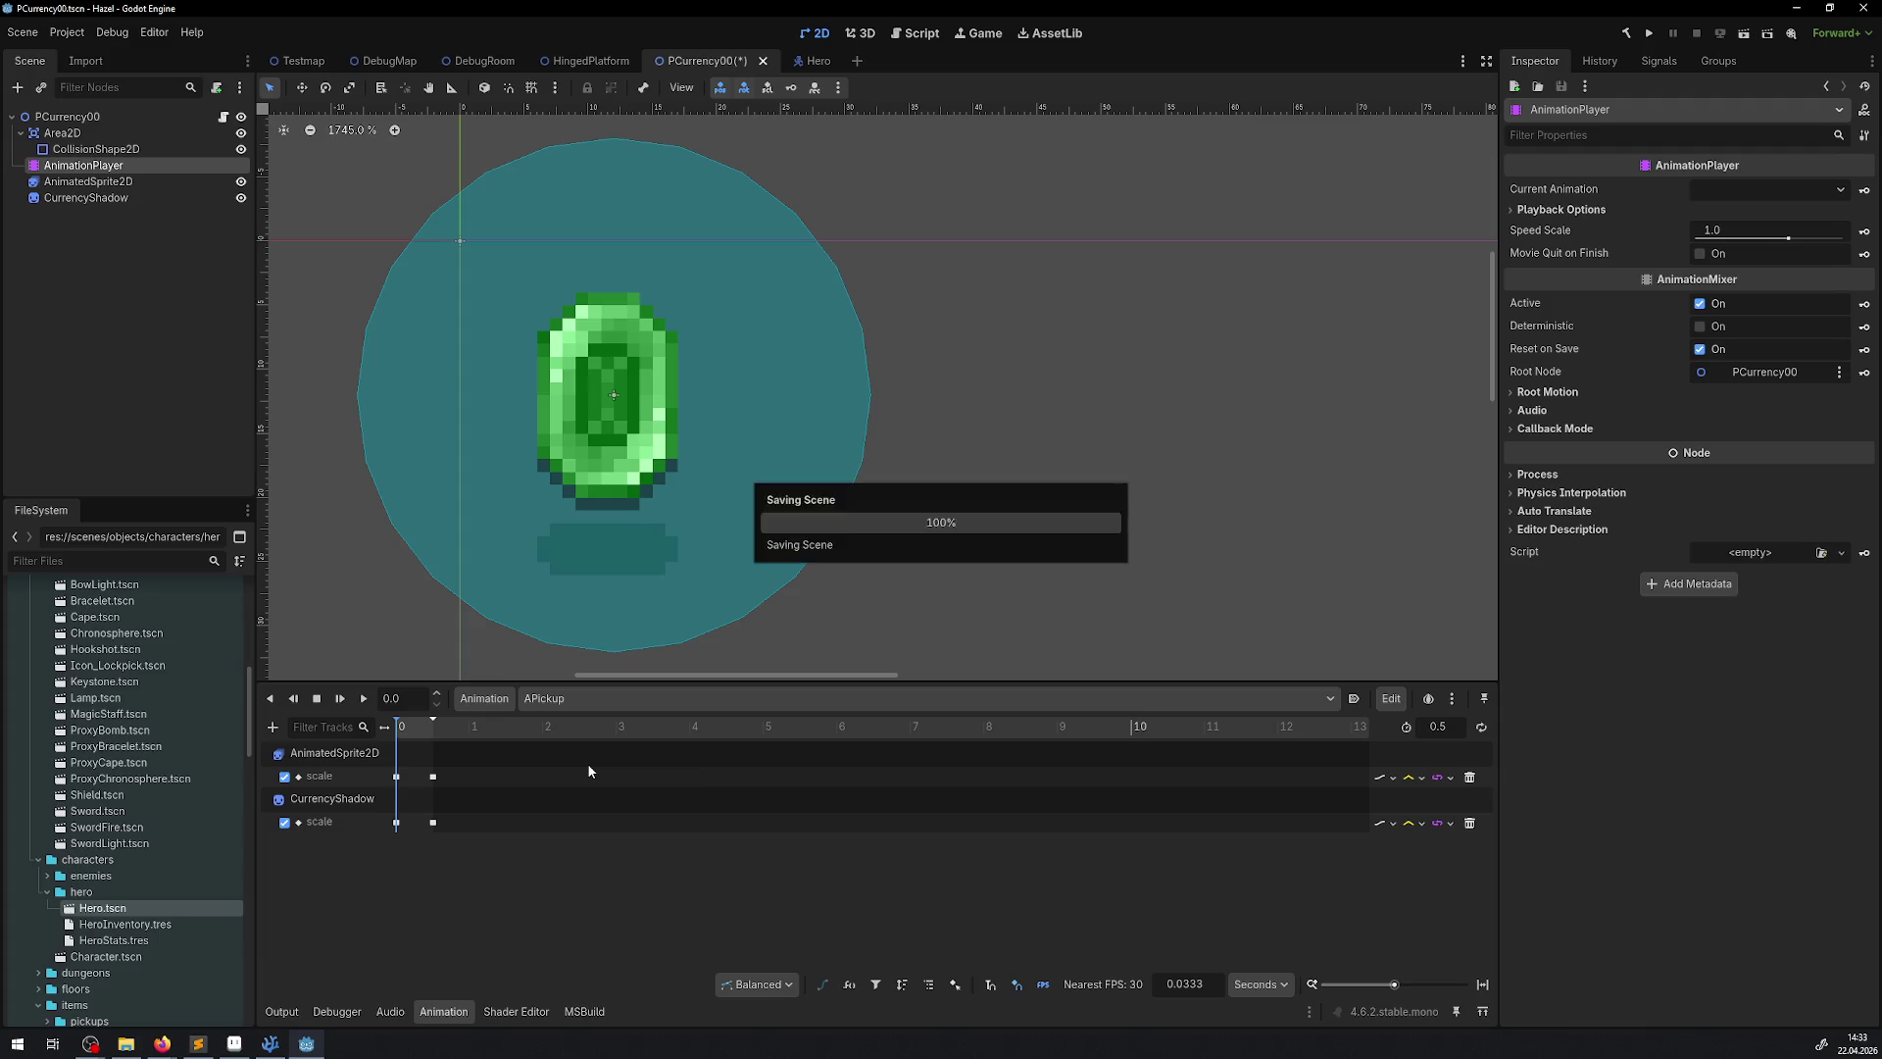
left_click(561, 699)
left_click(582, 743)
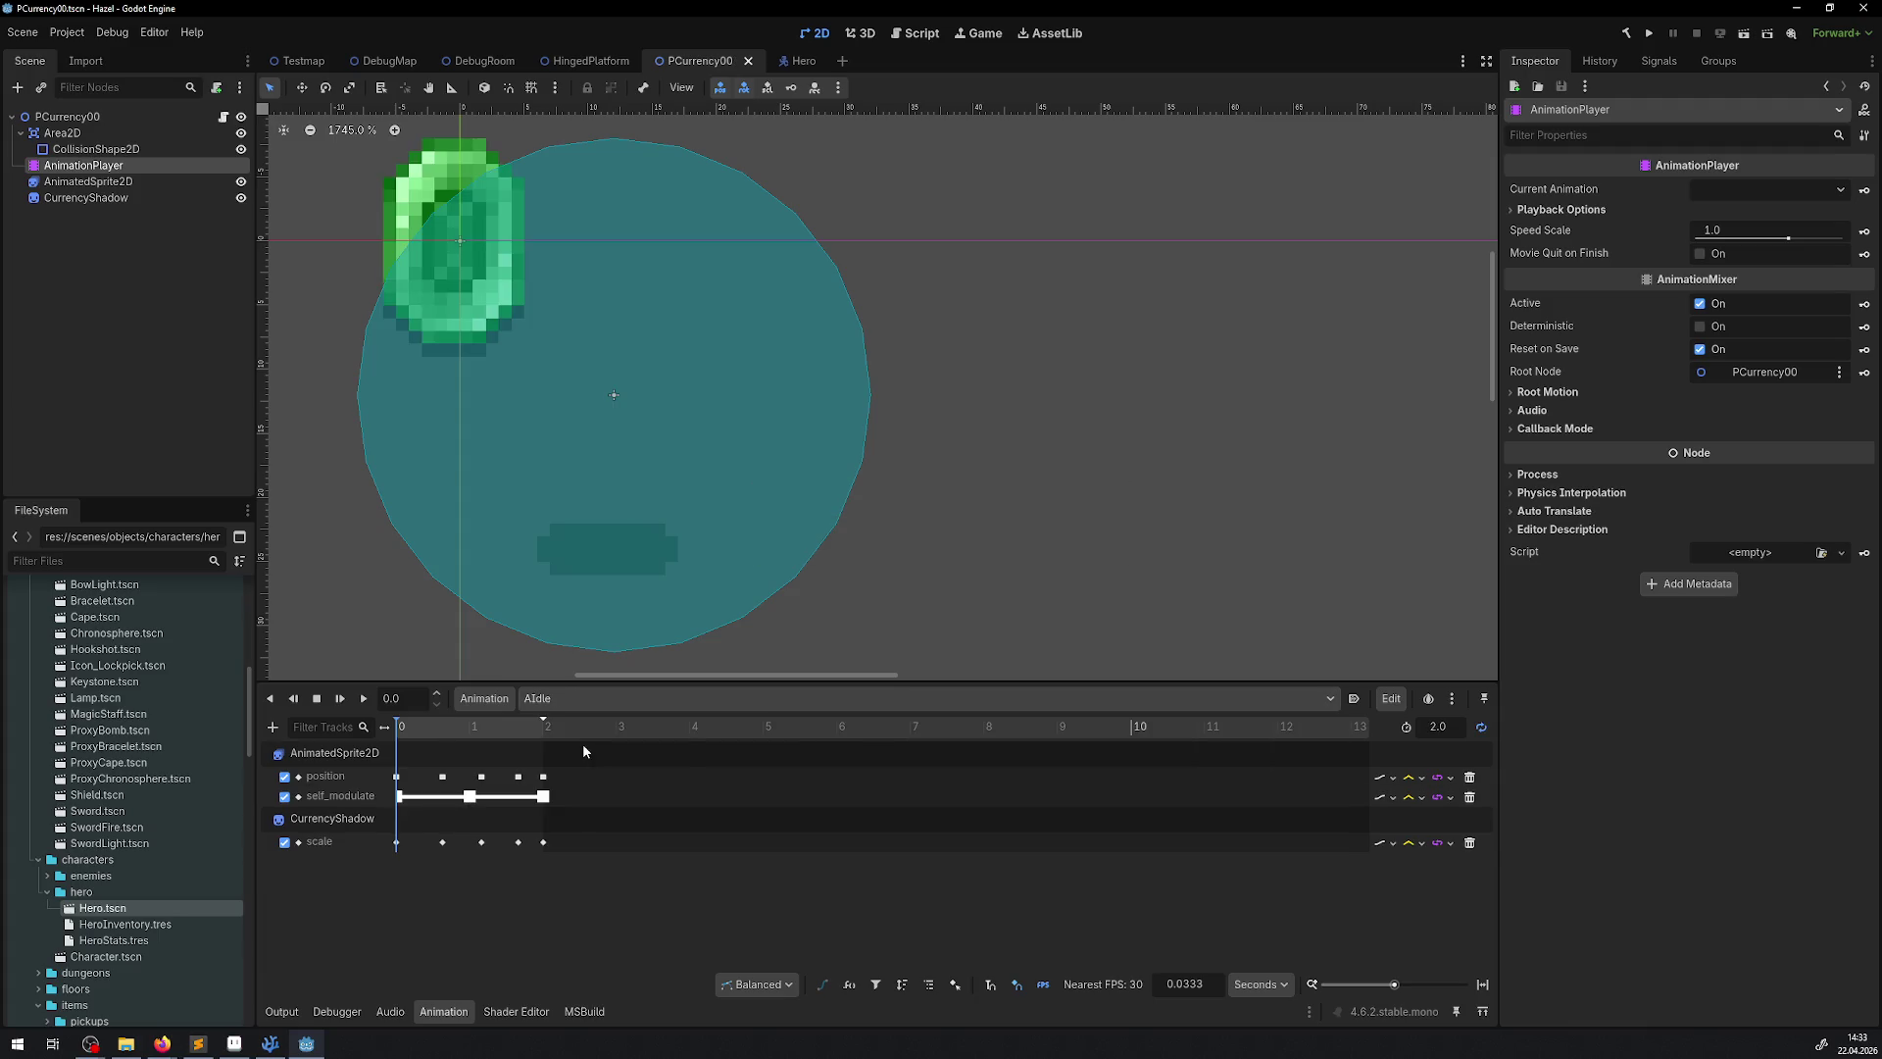
Preview the AIdle motion and place the gem sprite at 12, 12 over its shadow
left_click(442, 726)
mouse_move(495, 728)
left_mouse_down()
mouse_move(545, 727)
mouse_move(392, 726)
left_mouse_up()
left_click_drag(451, 143, 599, 321)
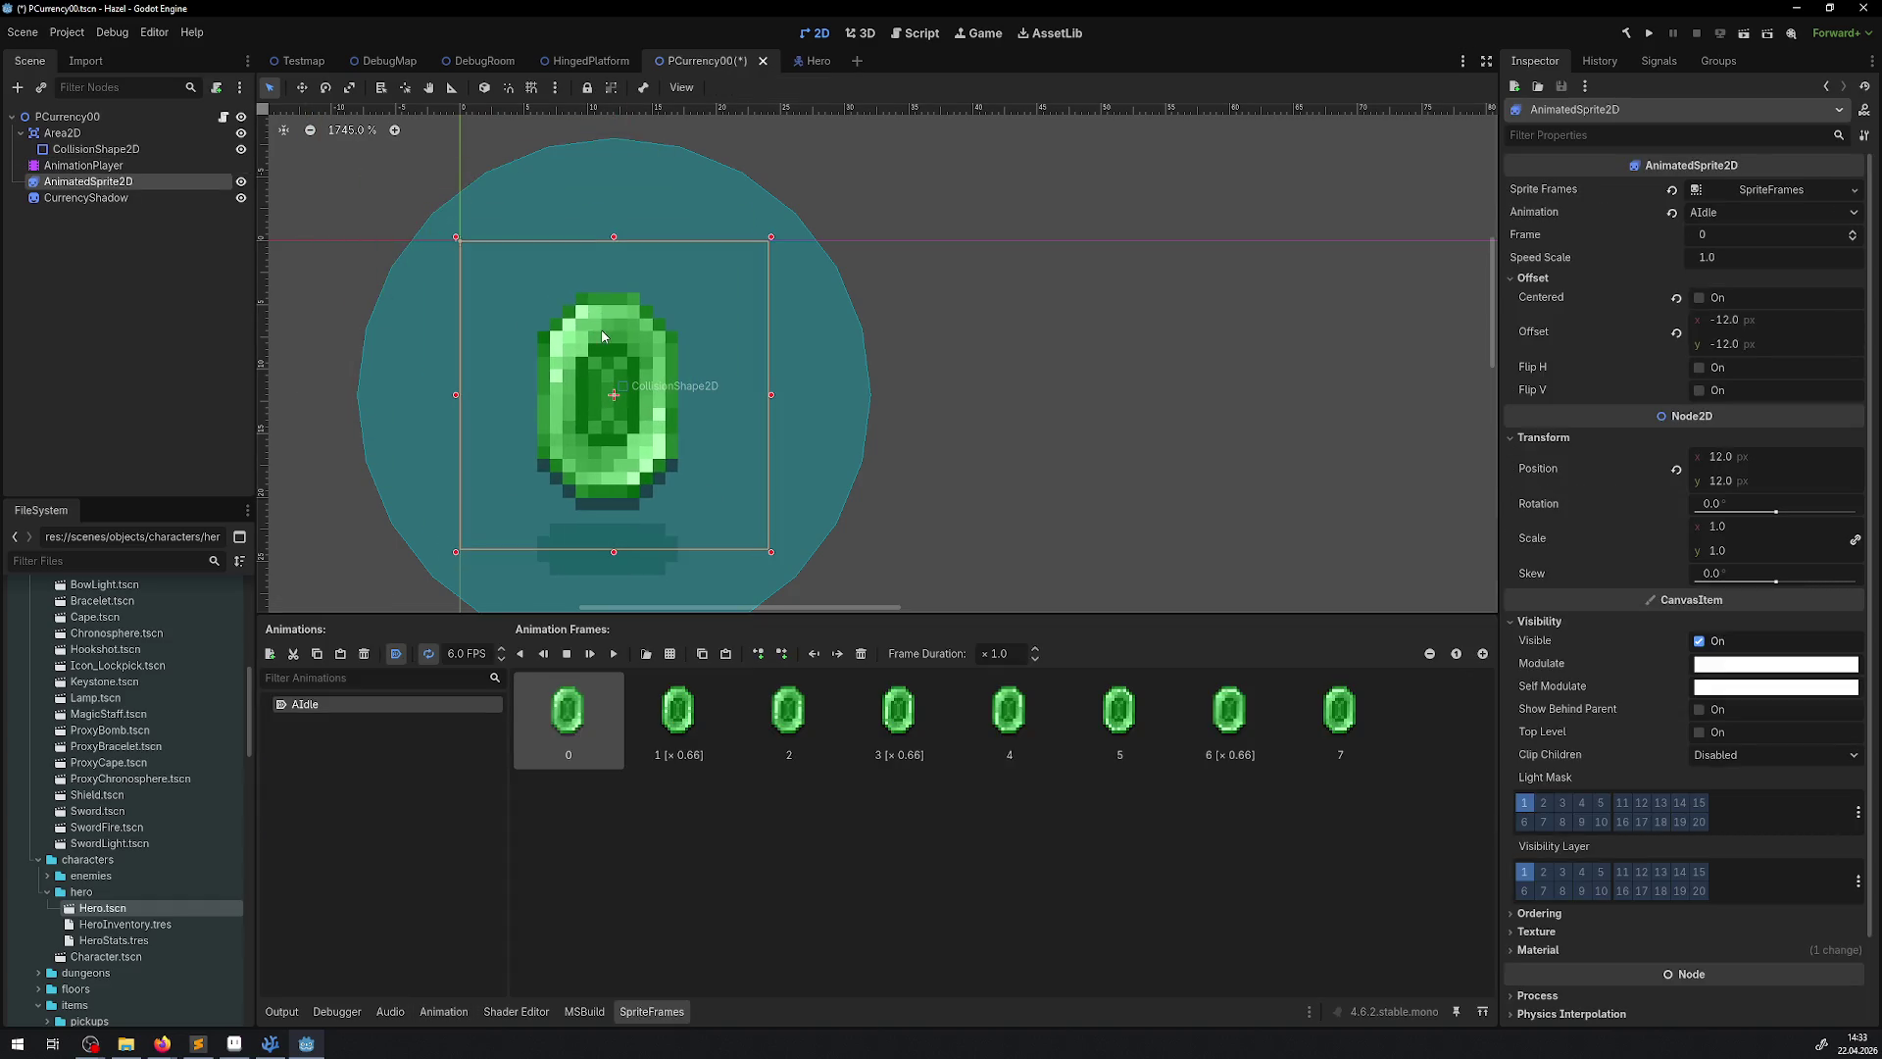
left_click(98, 169)
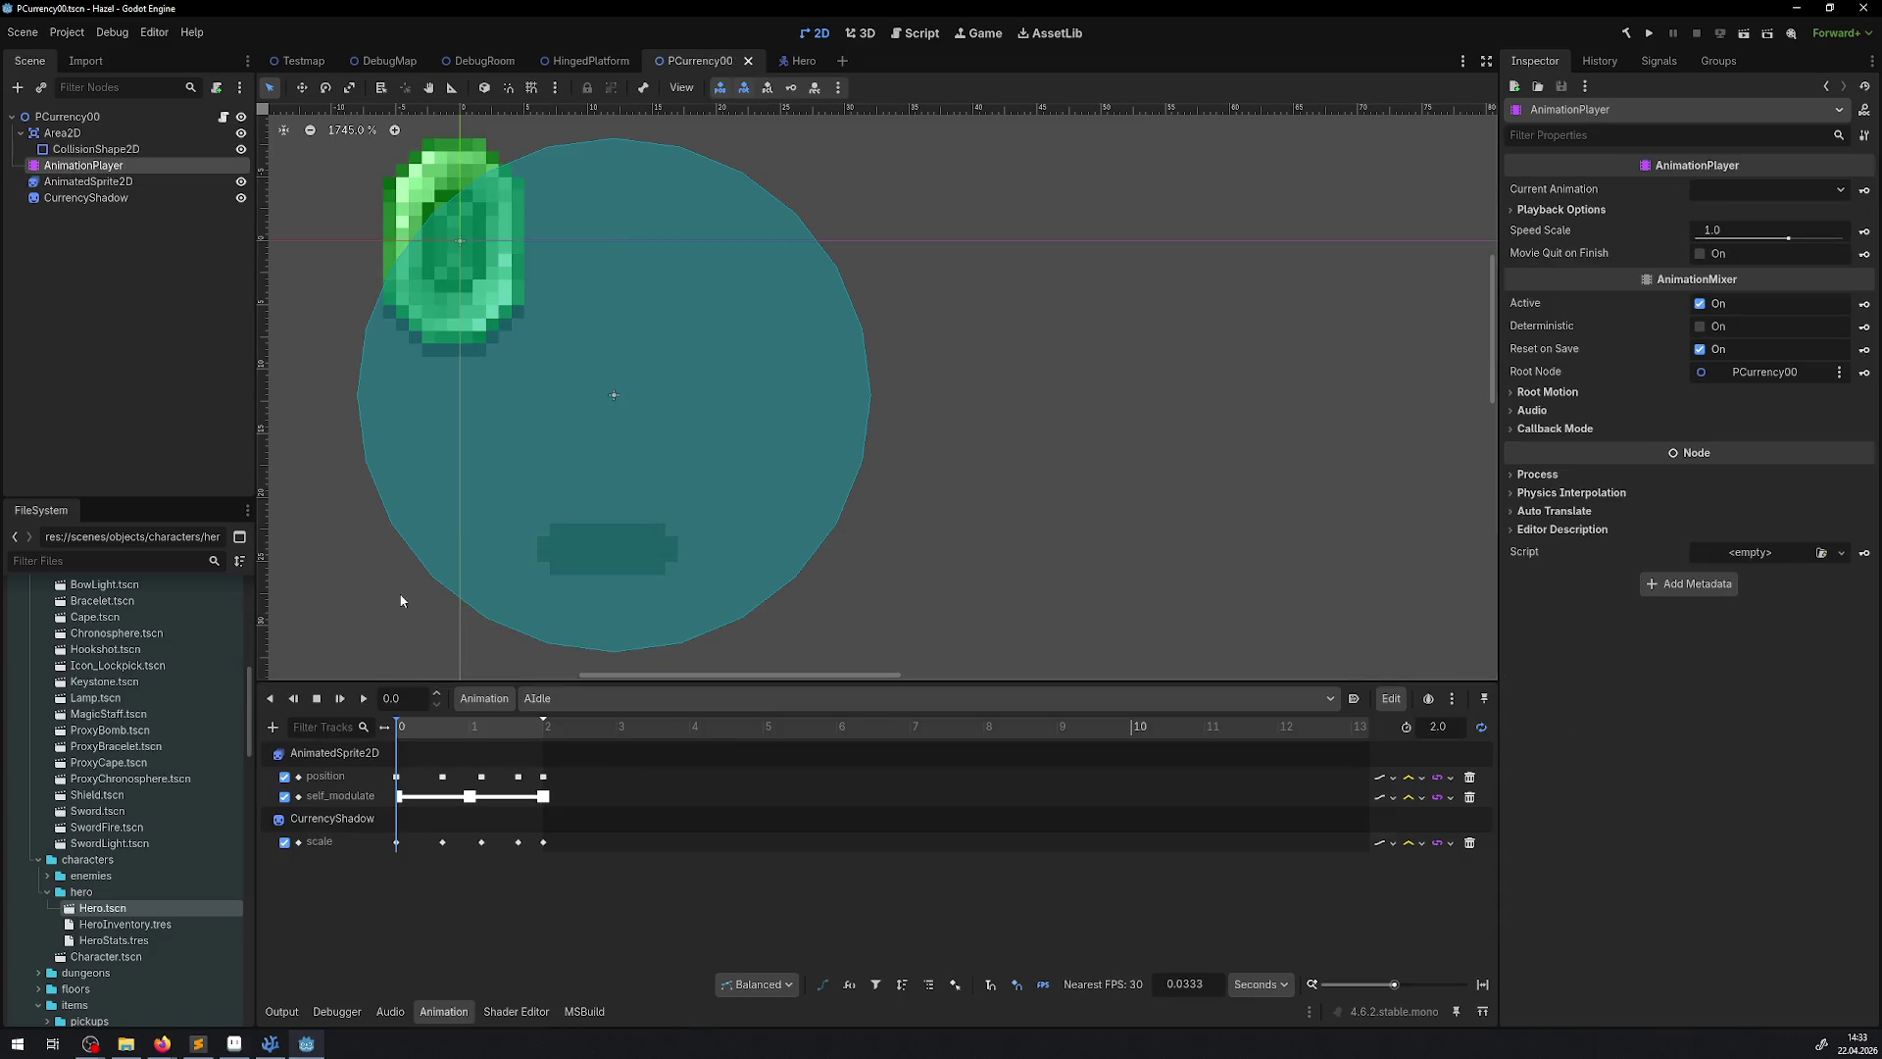
left_click(397, 775)
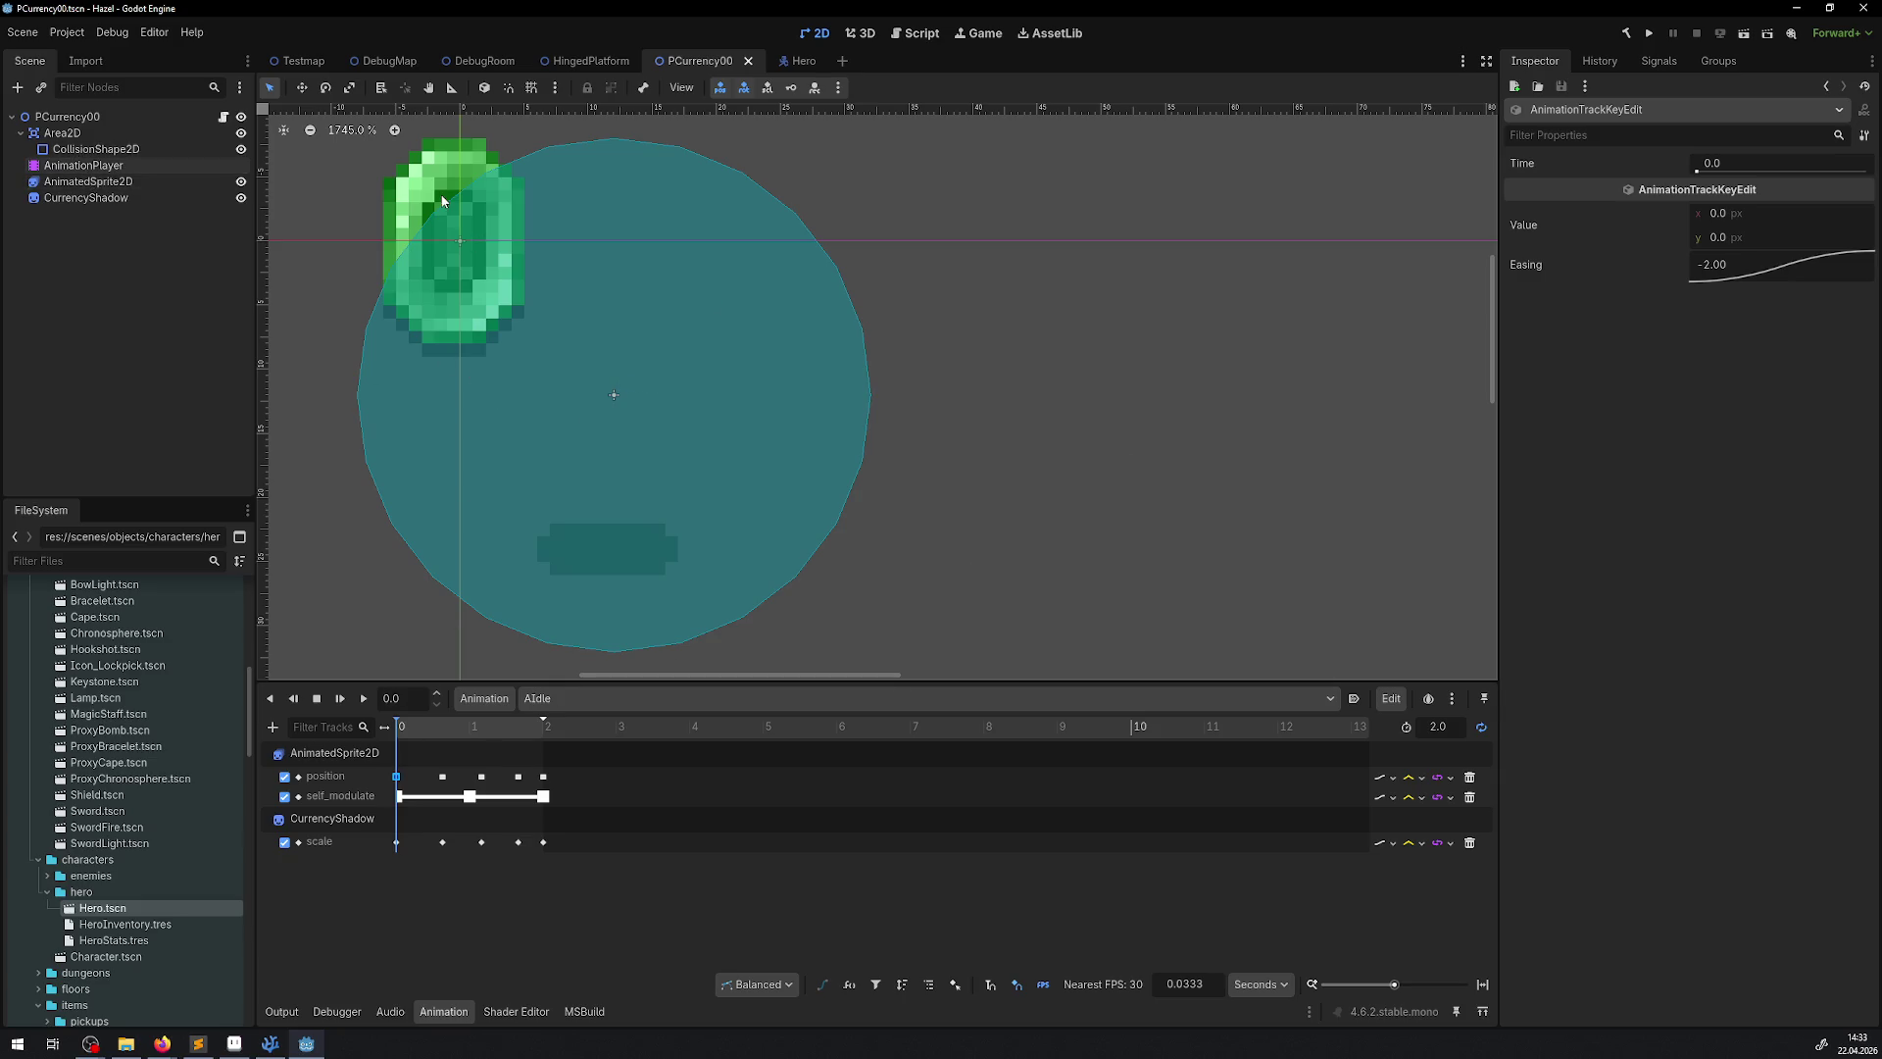
left_click(88, 181)
mouse_move(430, 187)
left_mouse_down()
mouse_move(606, 378)
mouse_move(583, 341)
left_mouse_up()
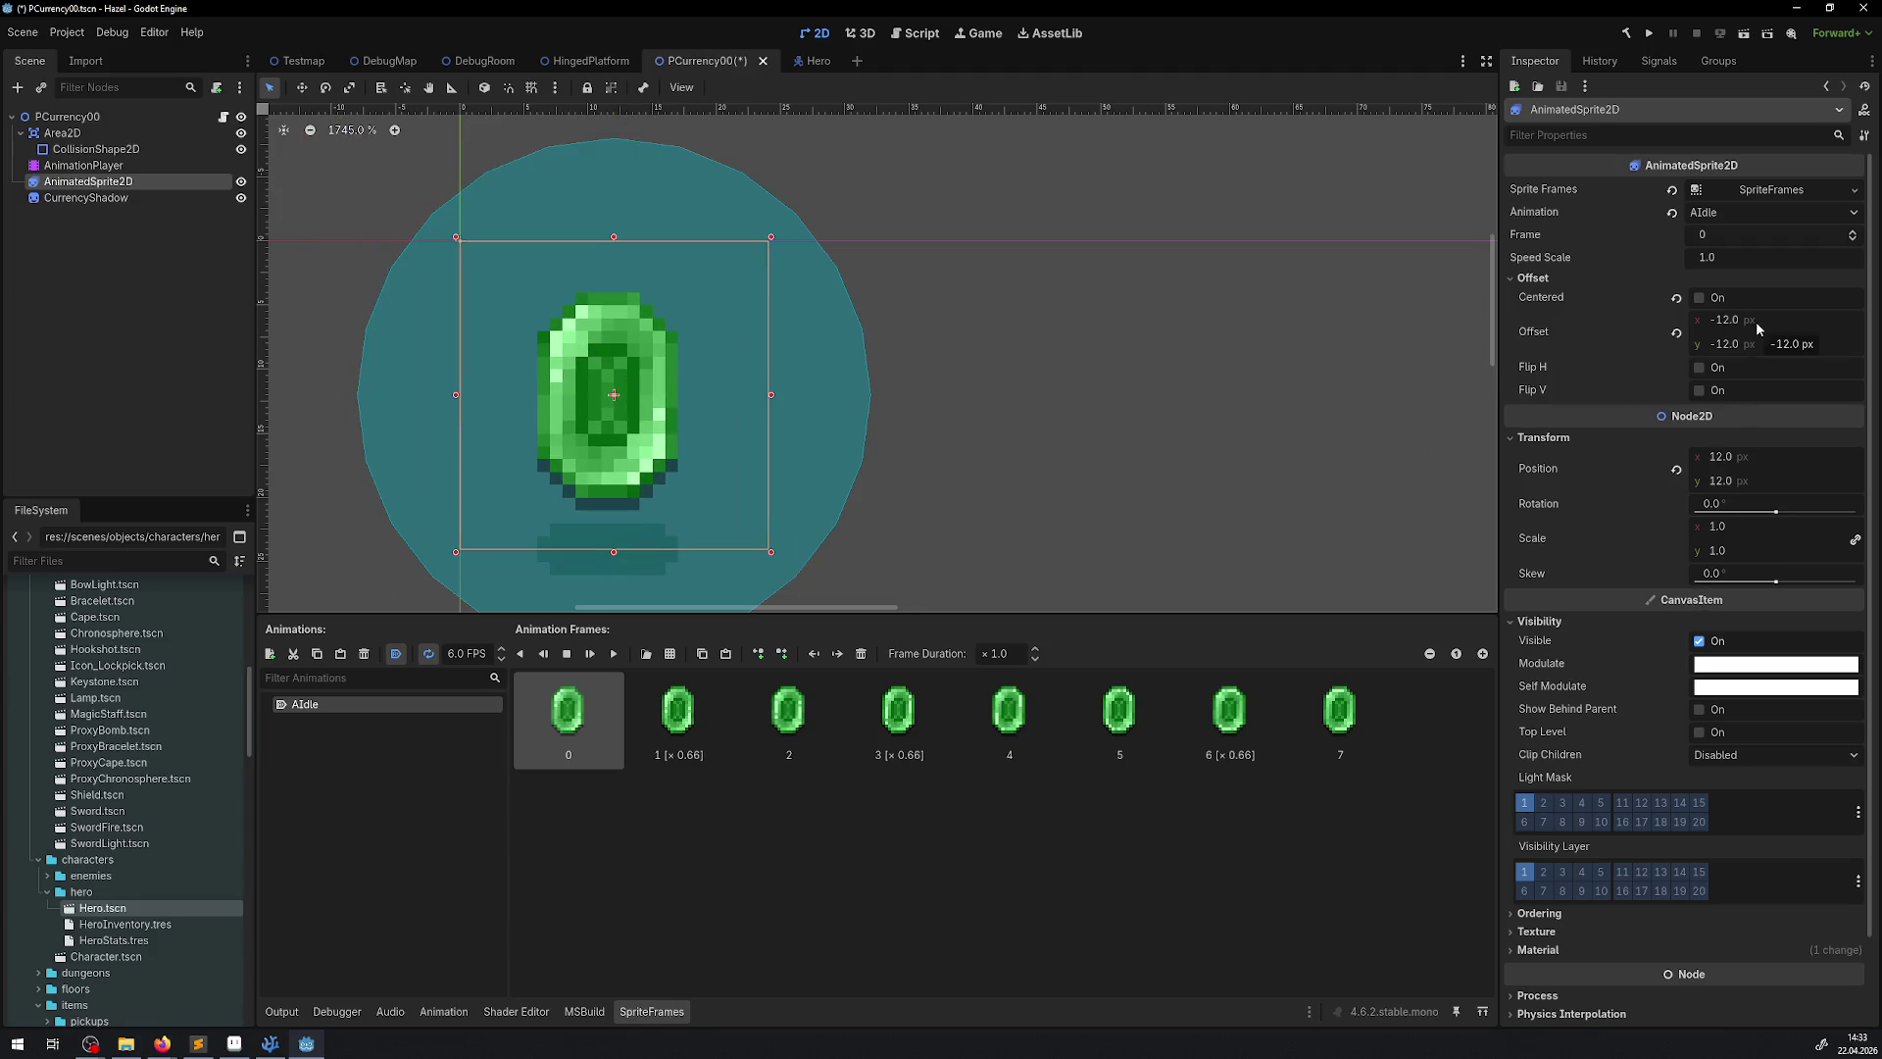
left_click(83, 164)
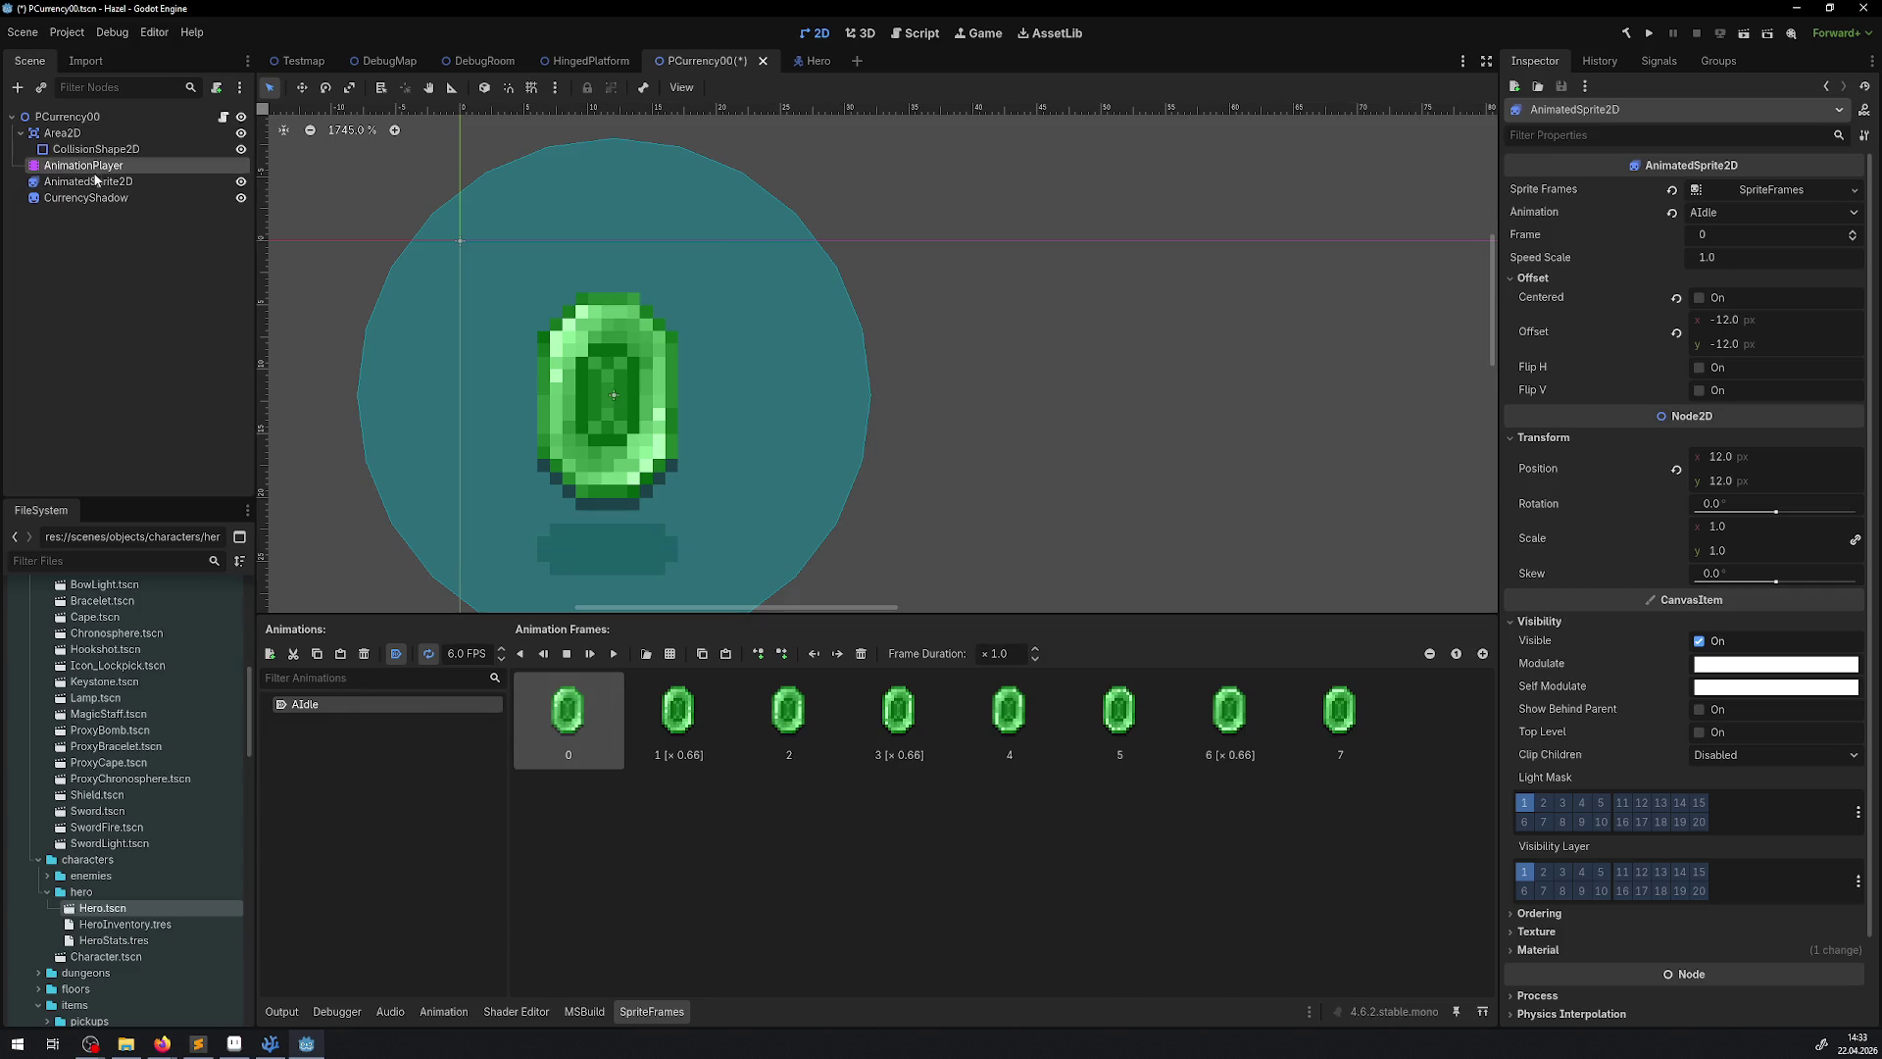
Set the time-0 position keyframe to 12, 12 and save
left_click(397, 776)
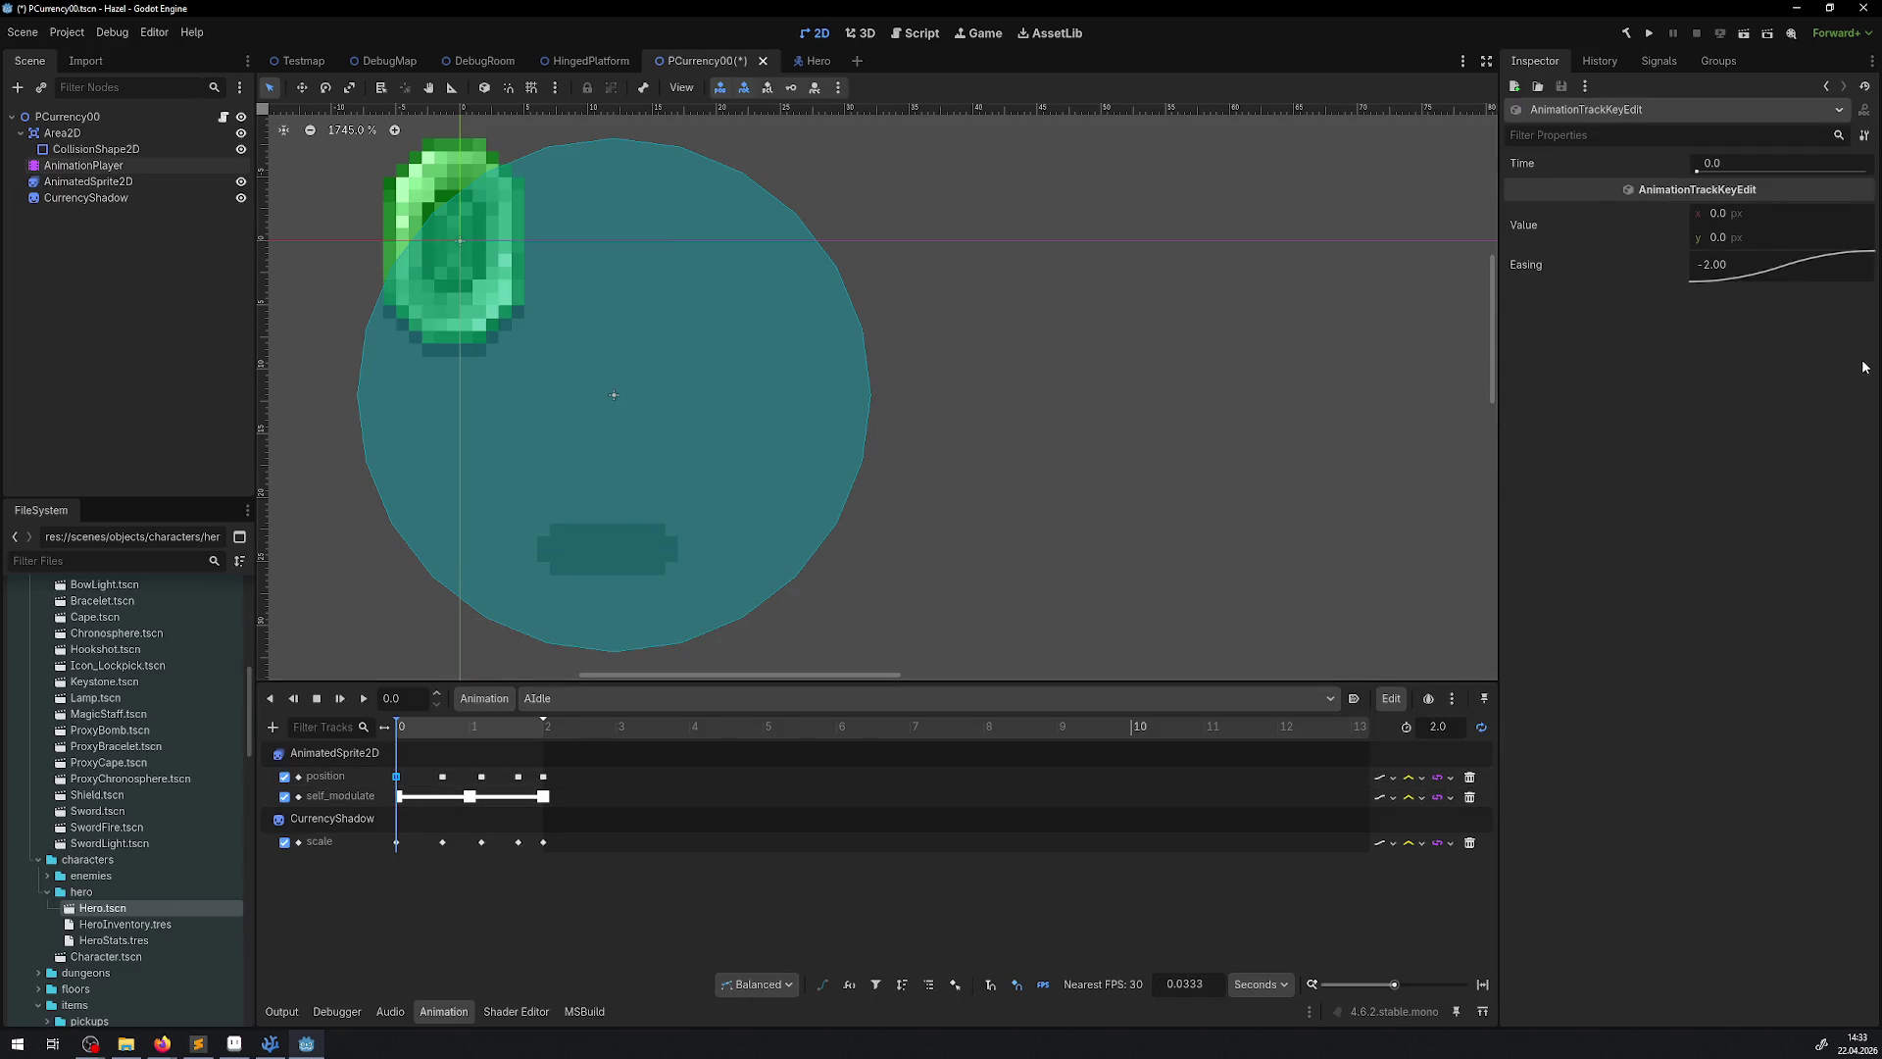
left_click(1745, 238)
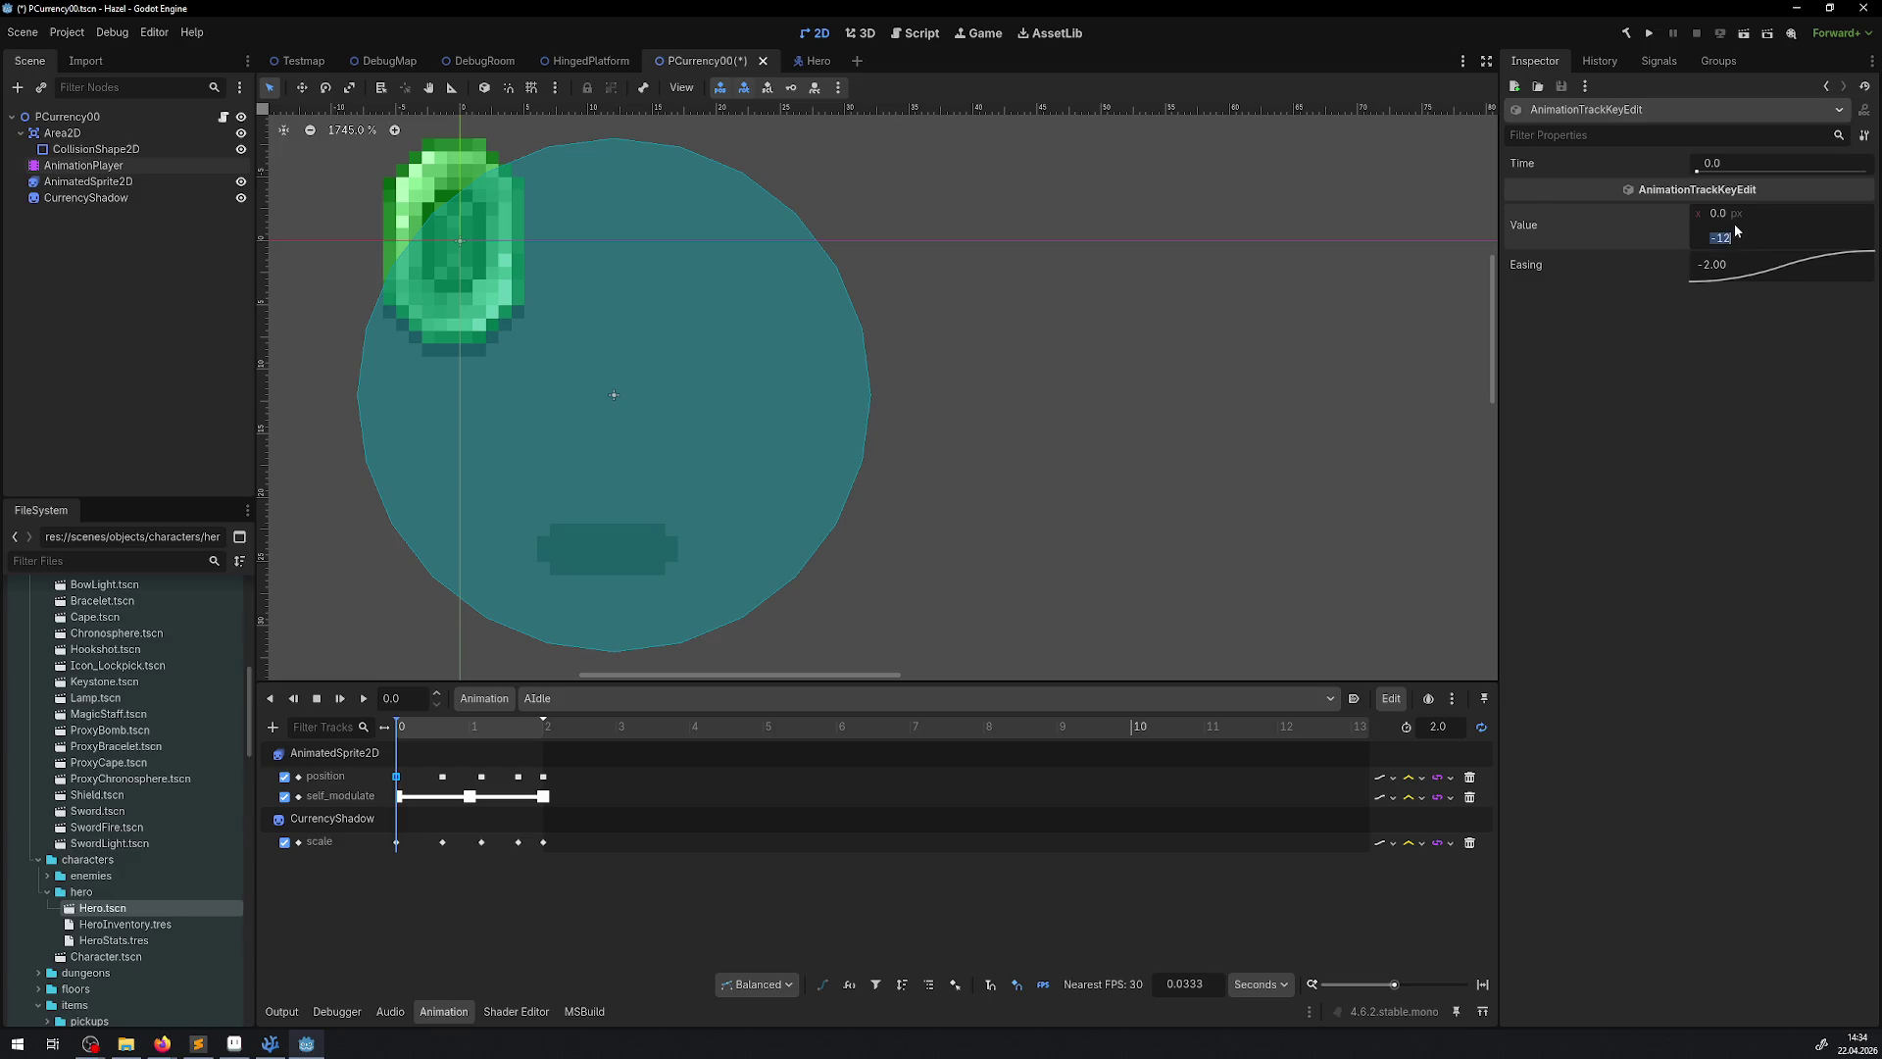
left_click(1735, 223)
type("-12")
key("Return")
left_click_drag(432, 733, 383, 728)
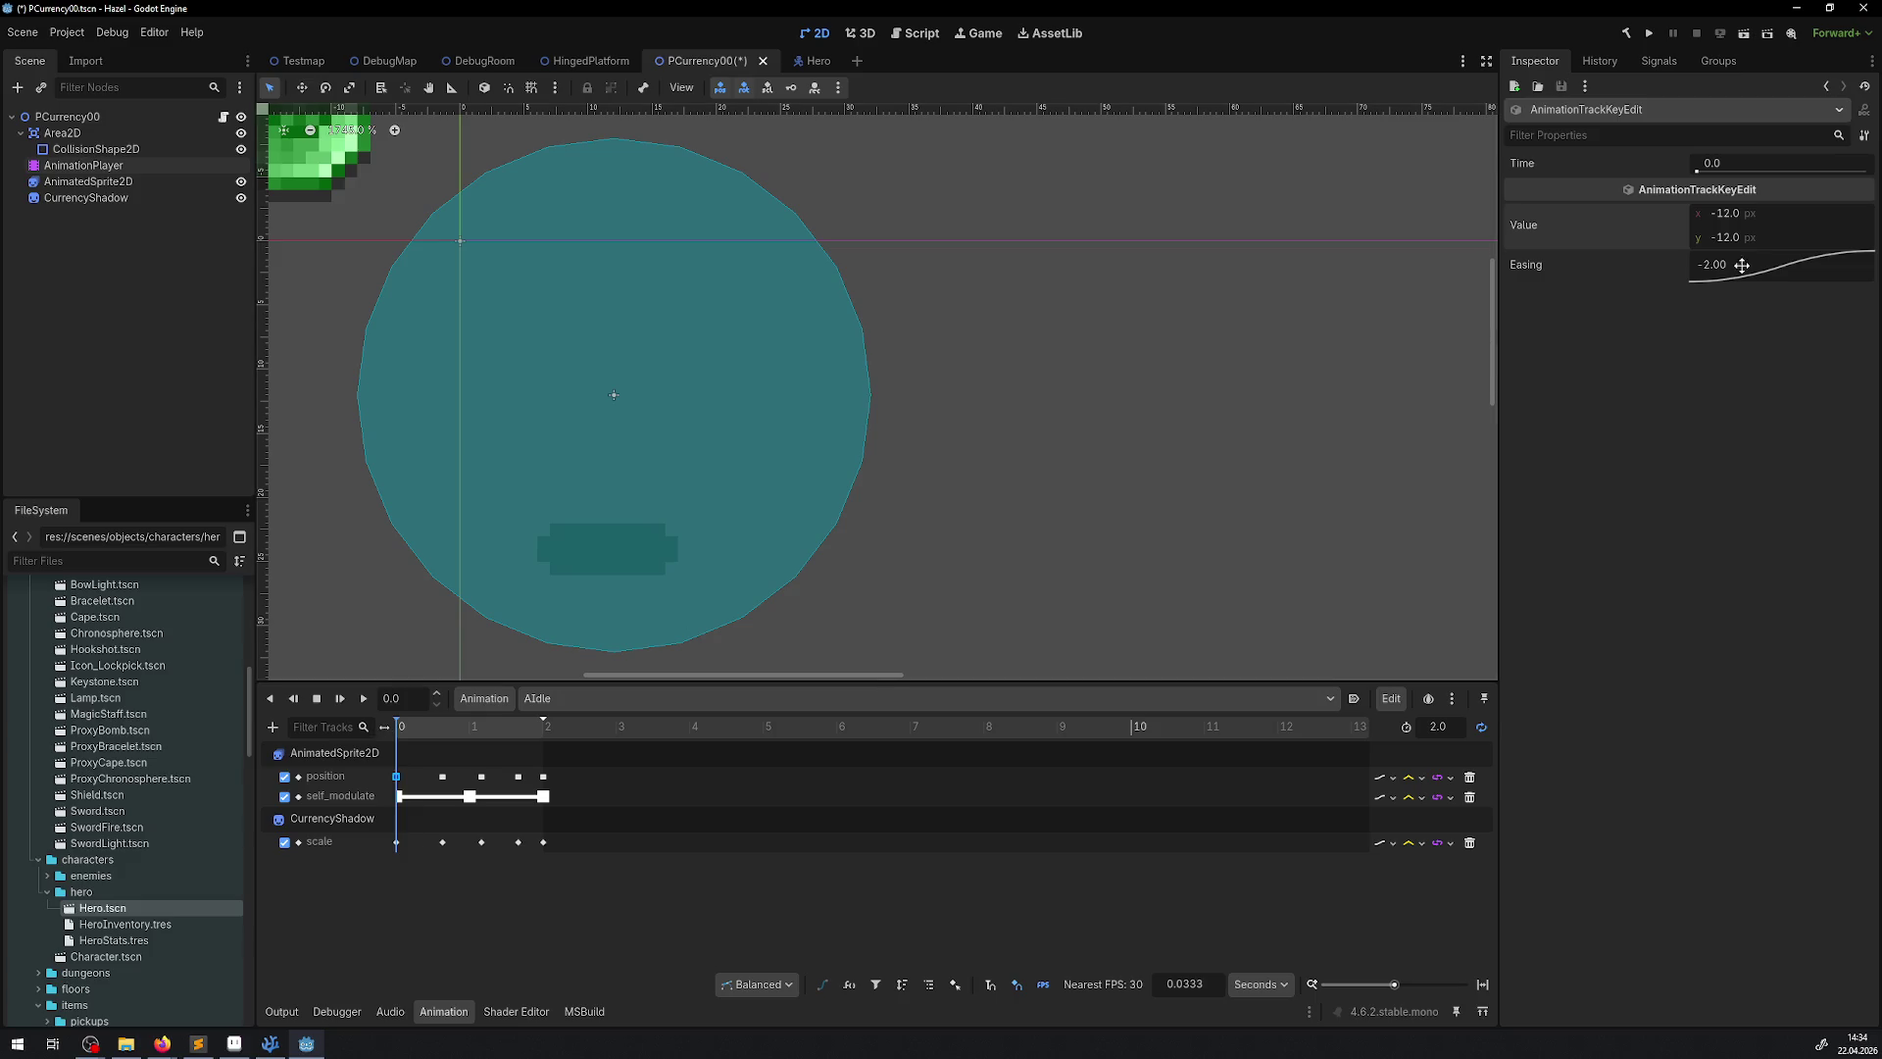
type("2")
left_click(1744, 216)
type("12")
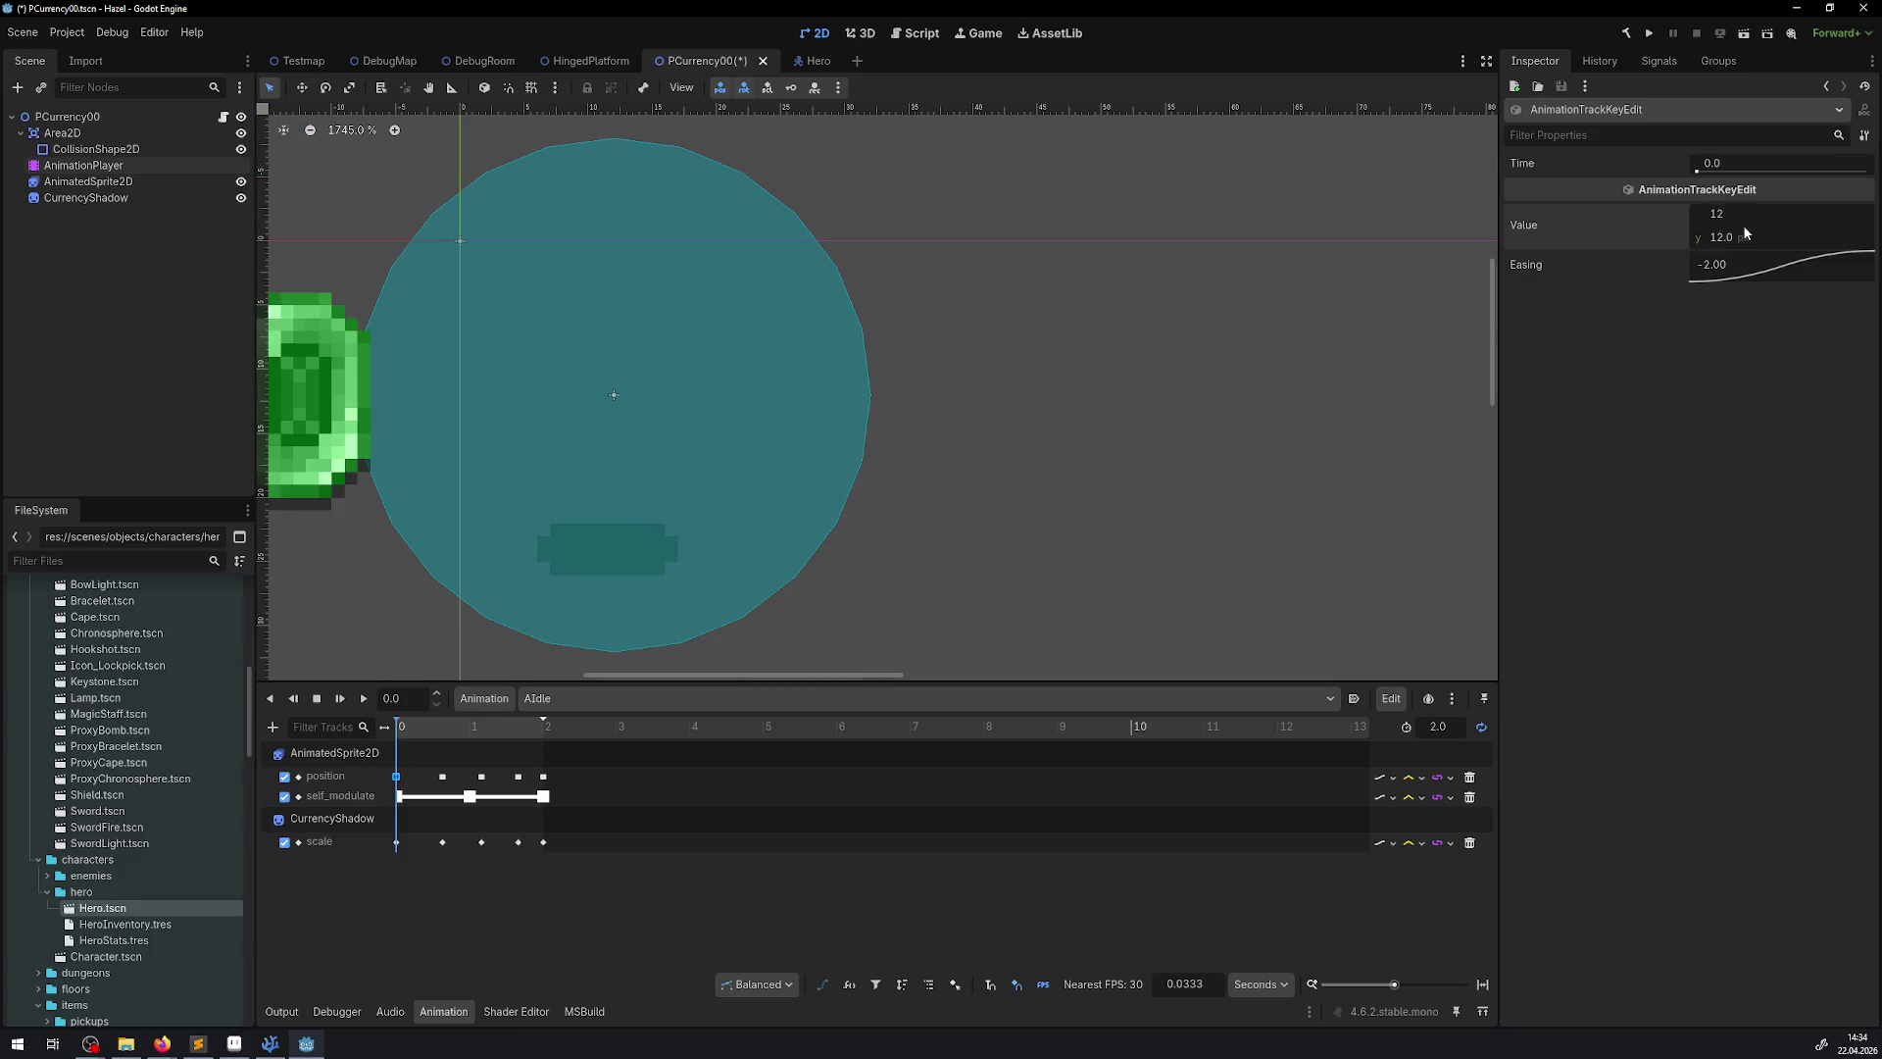
key("Return")
key("ctrl+s")
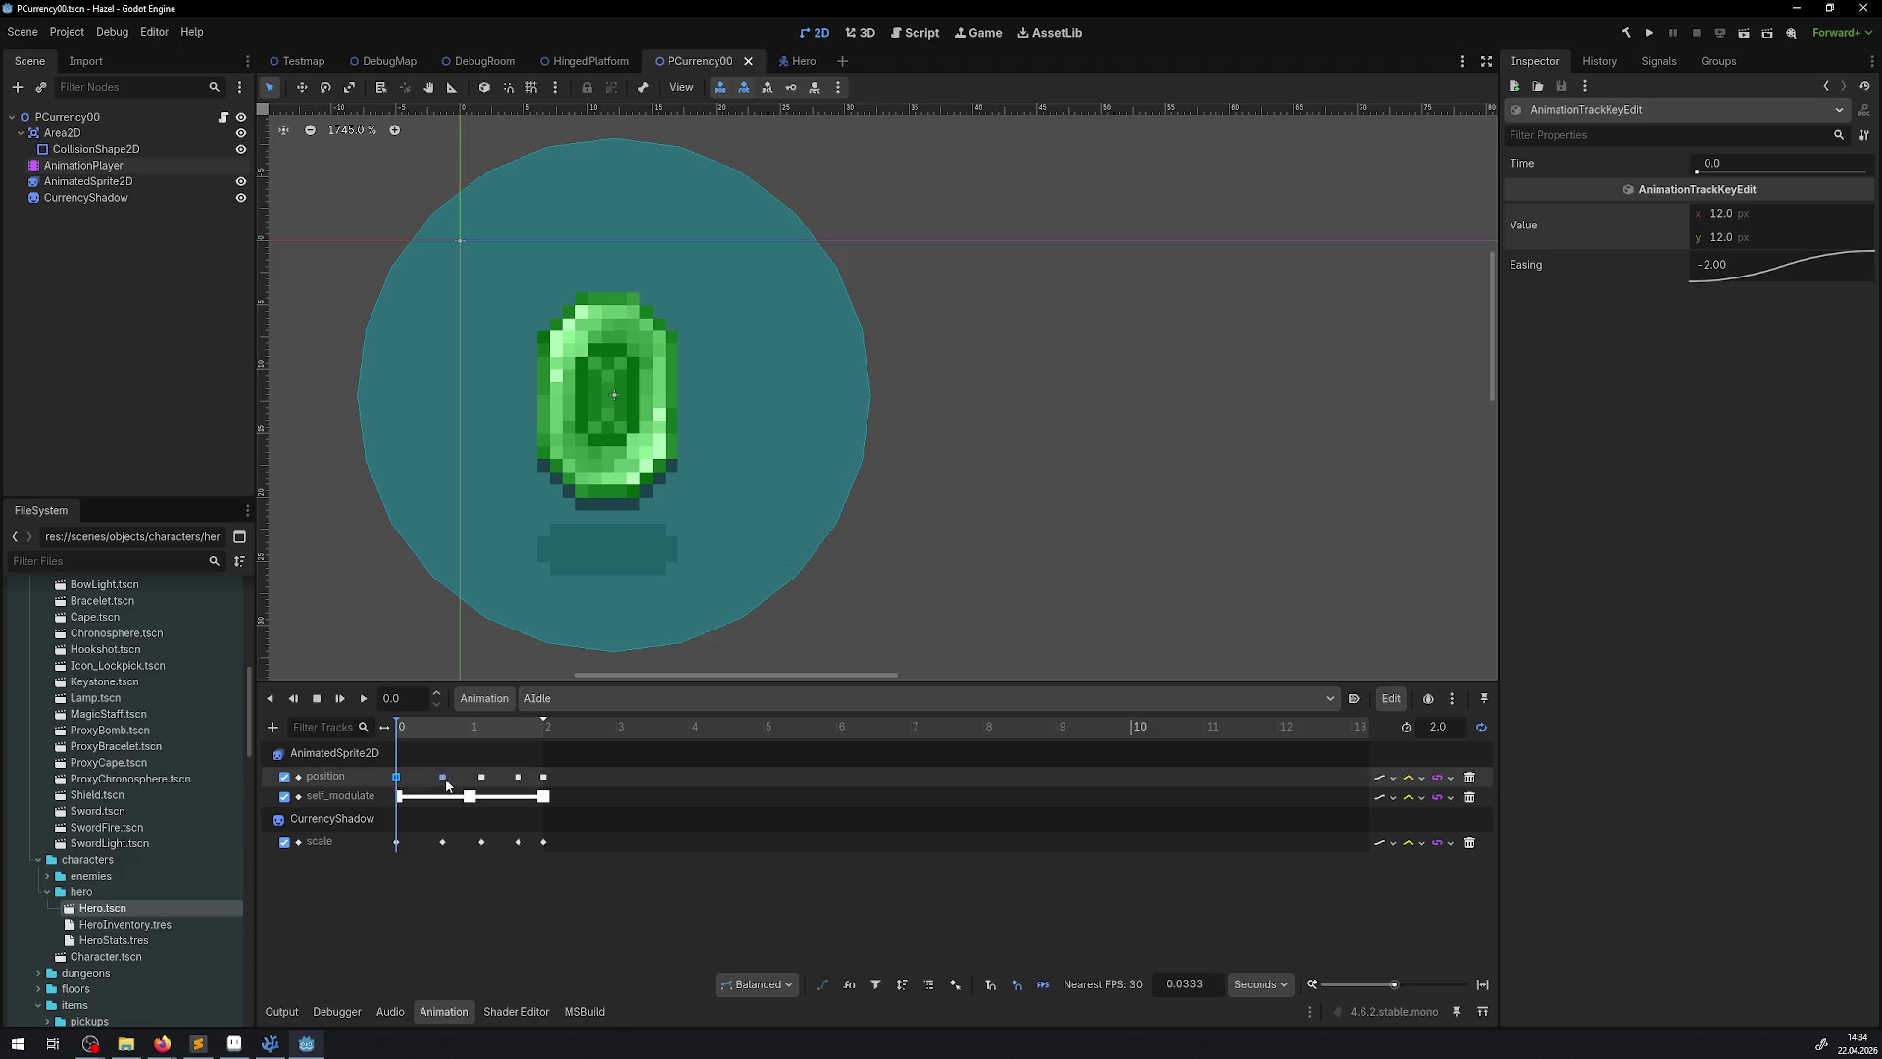
Set the 0.6333 s position keyframe to 12, 11 and save
left_click(445, 777)
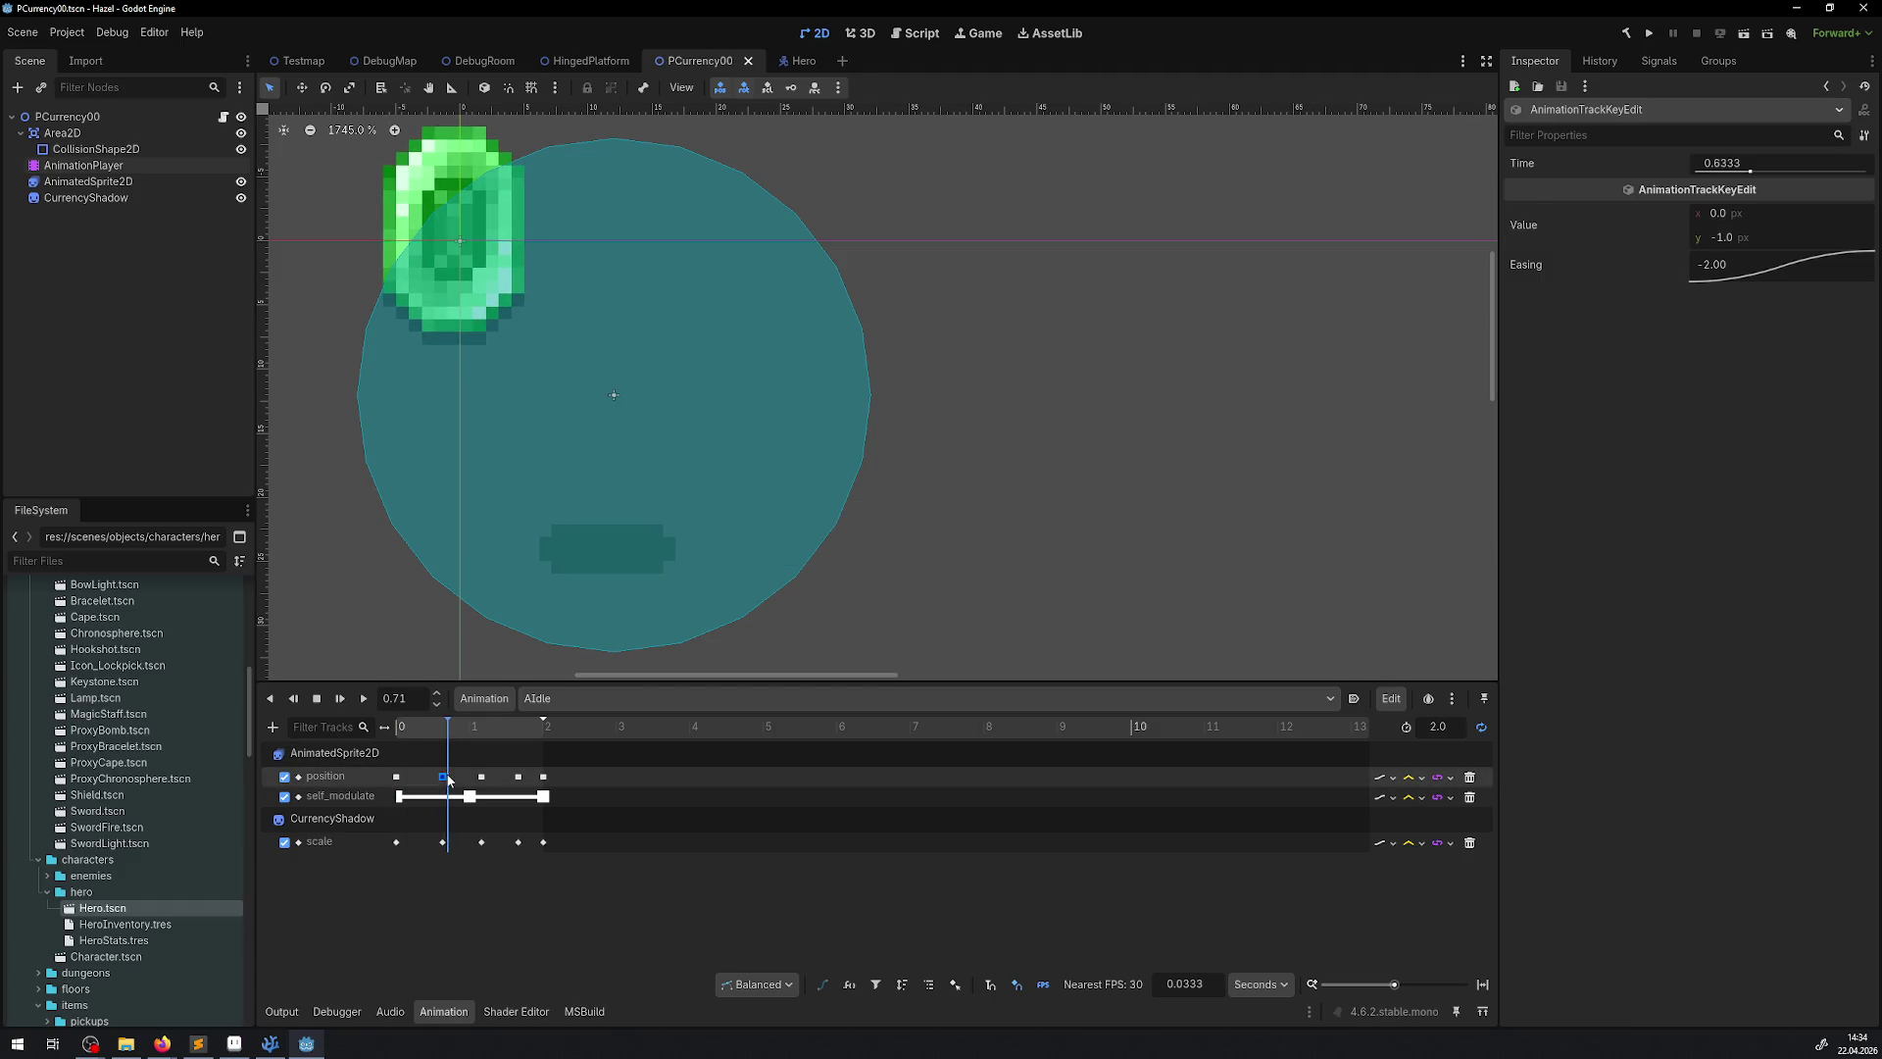
left_click(1777, 234)
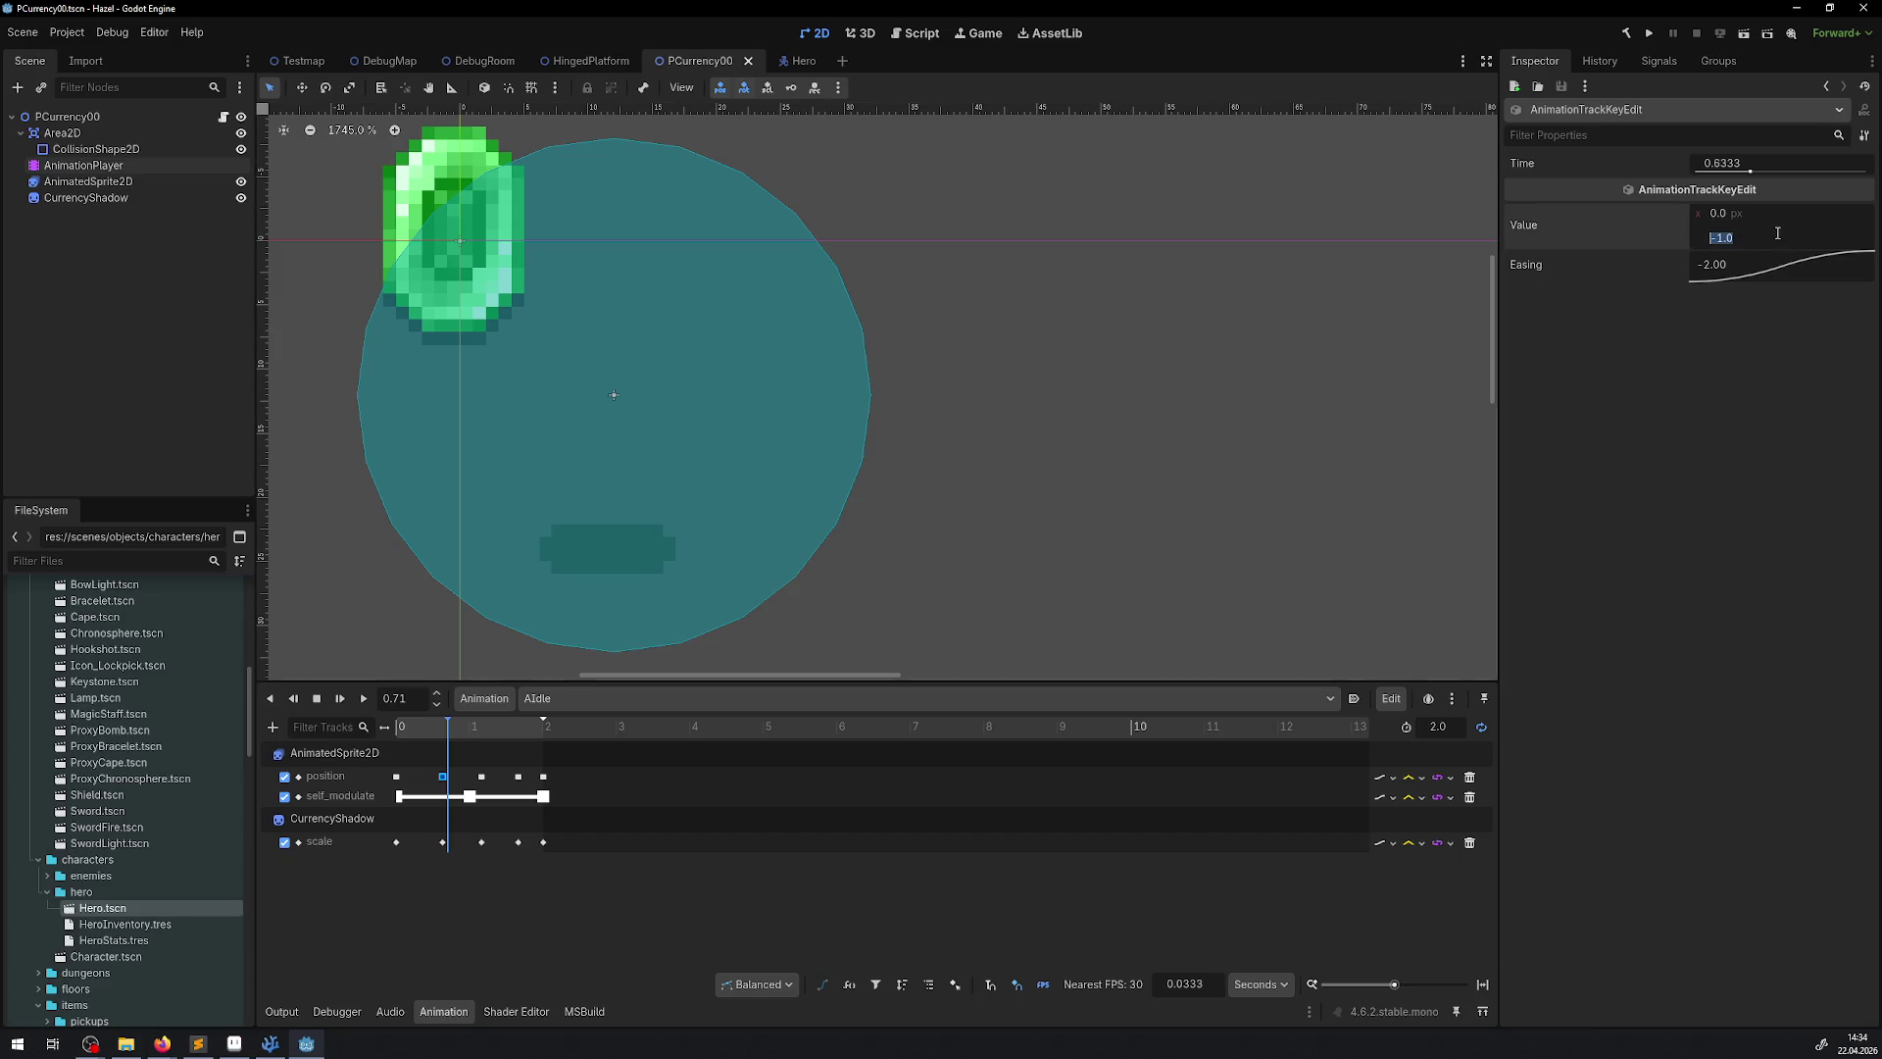
type("1")
key("Return")
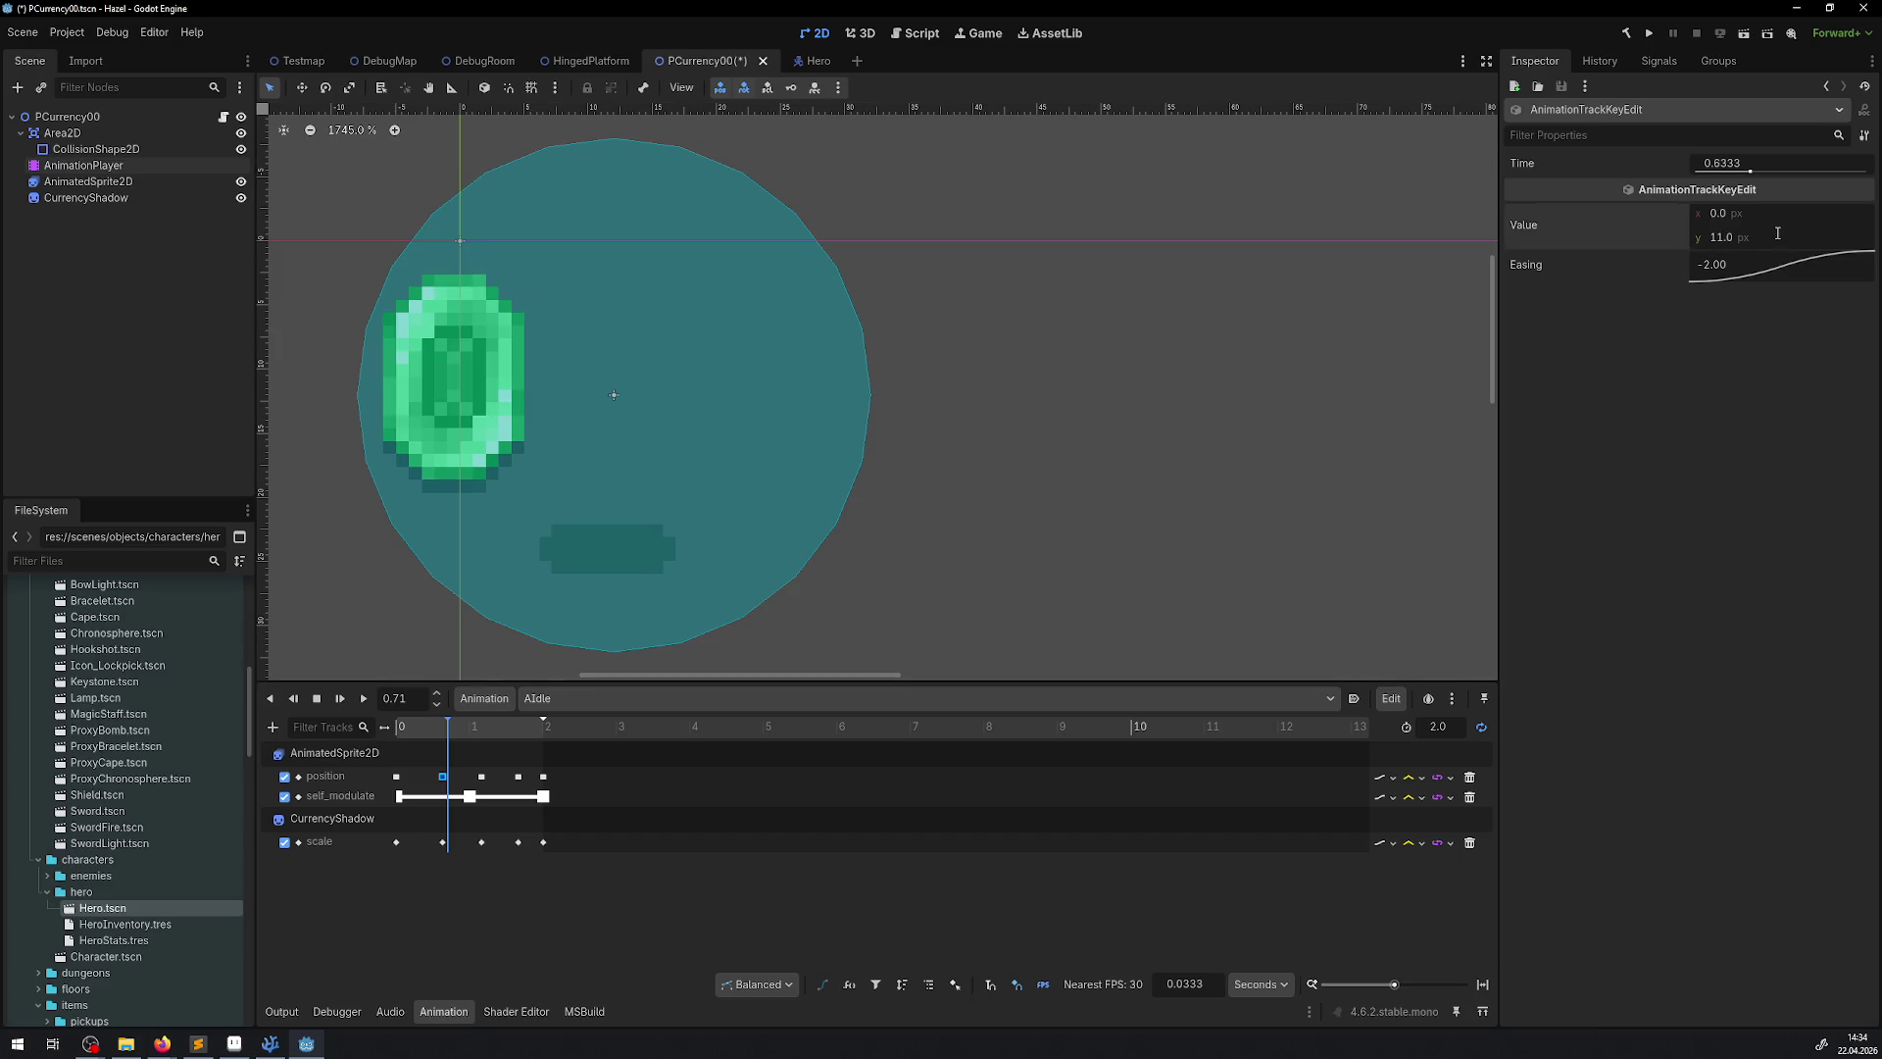
left_click(1758, 212)
type("12")
key("Return")
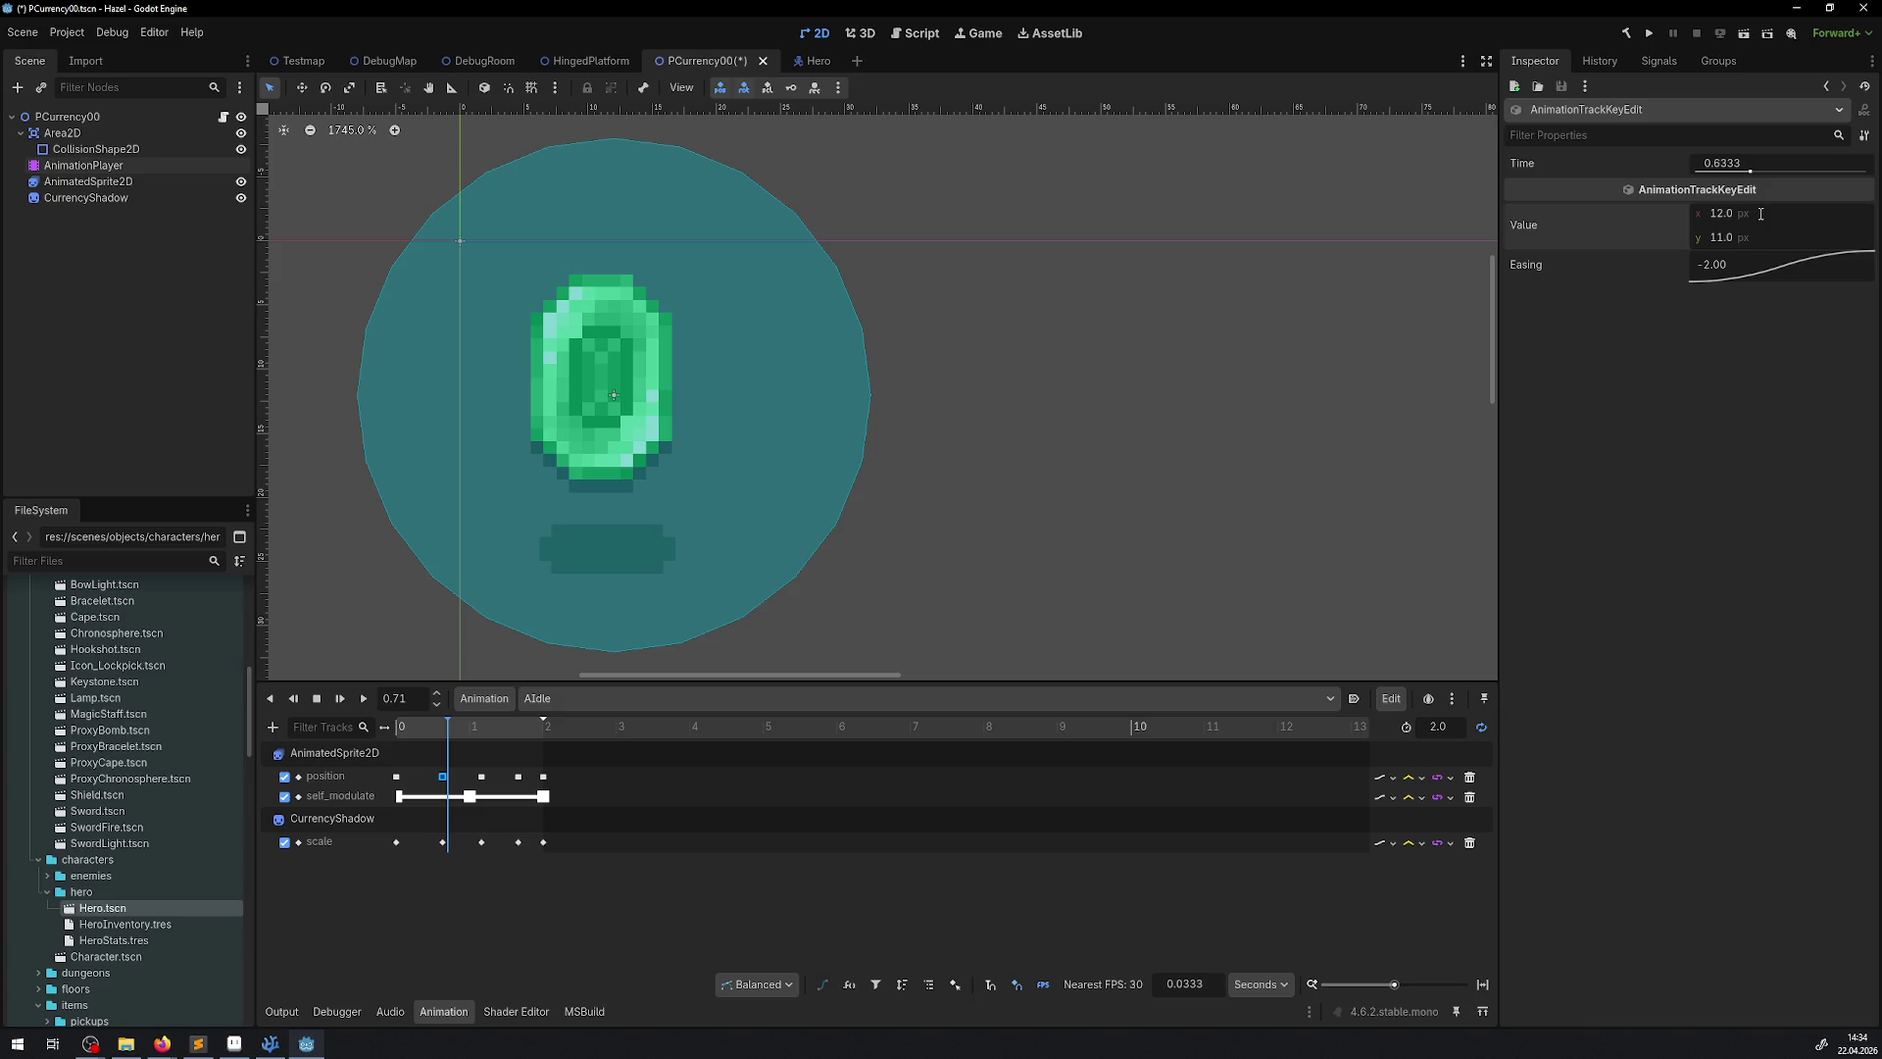
key("ctrl+s")
Set the 1.1667 s position keyframe to 12, 13 and preview the bob up to 1.6 s
left_click(481, 777)
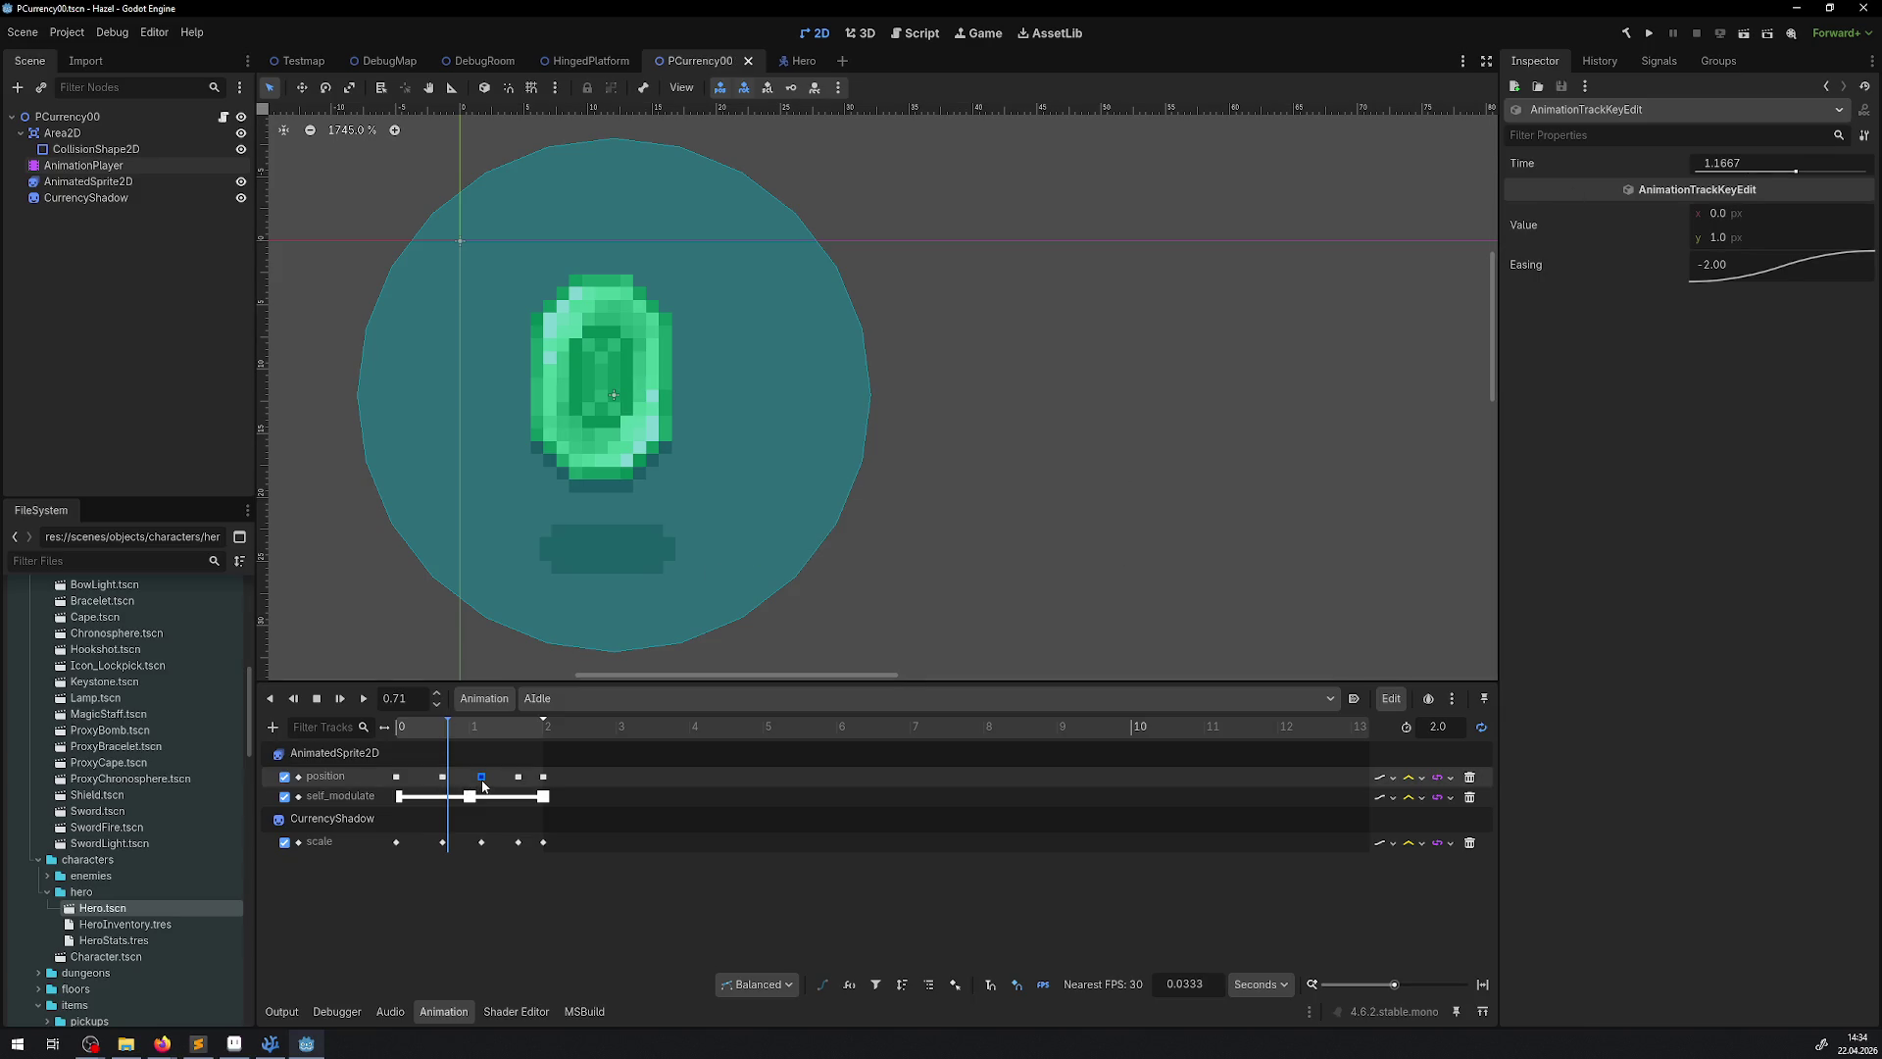
left_click(1736, 214)
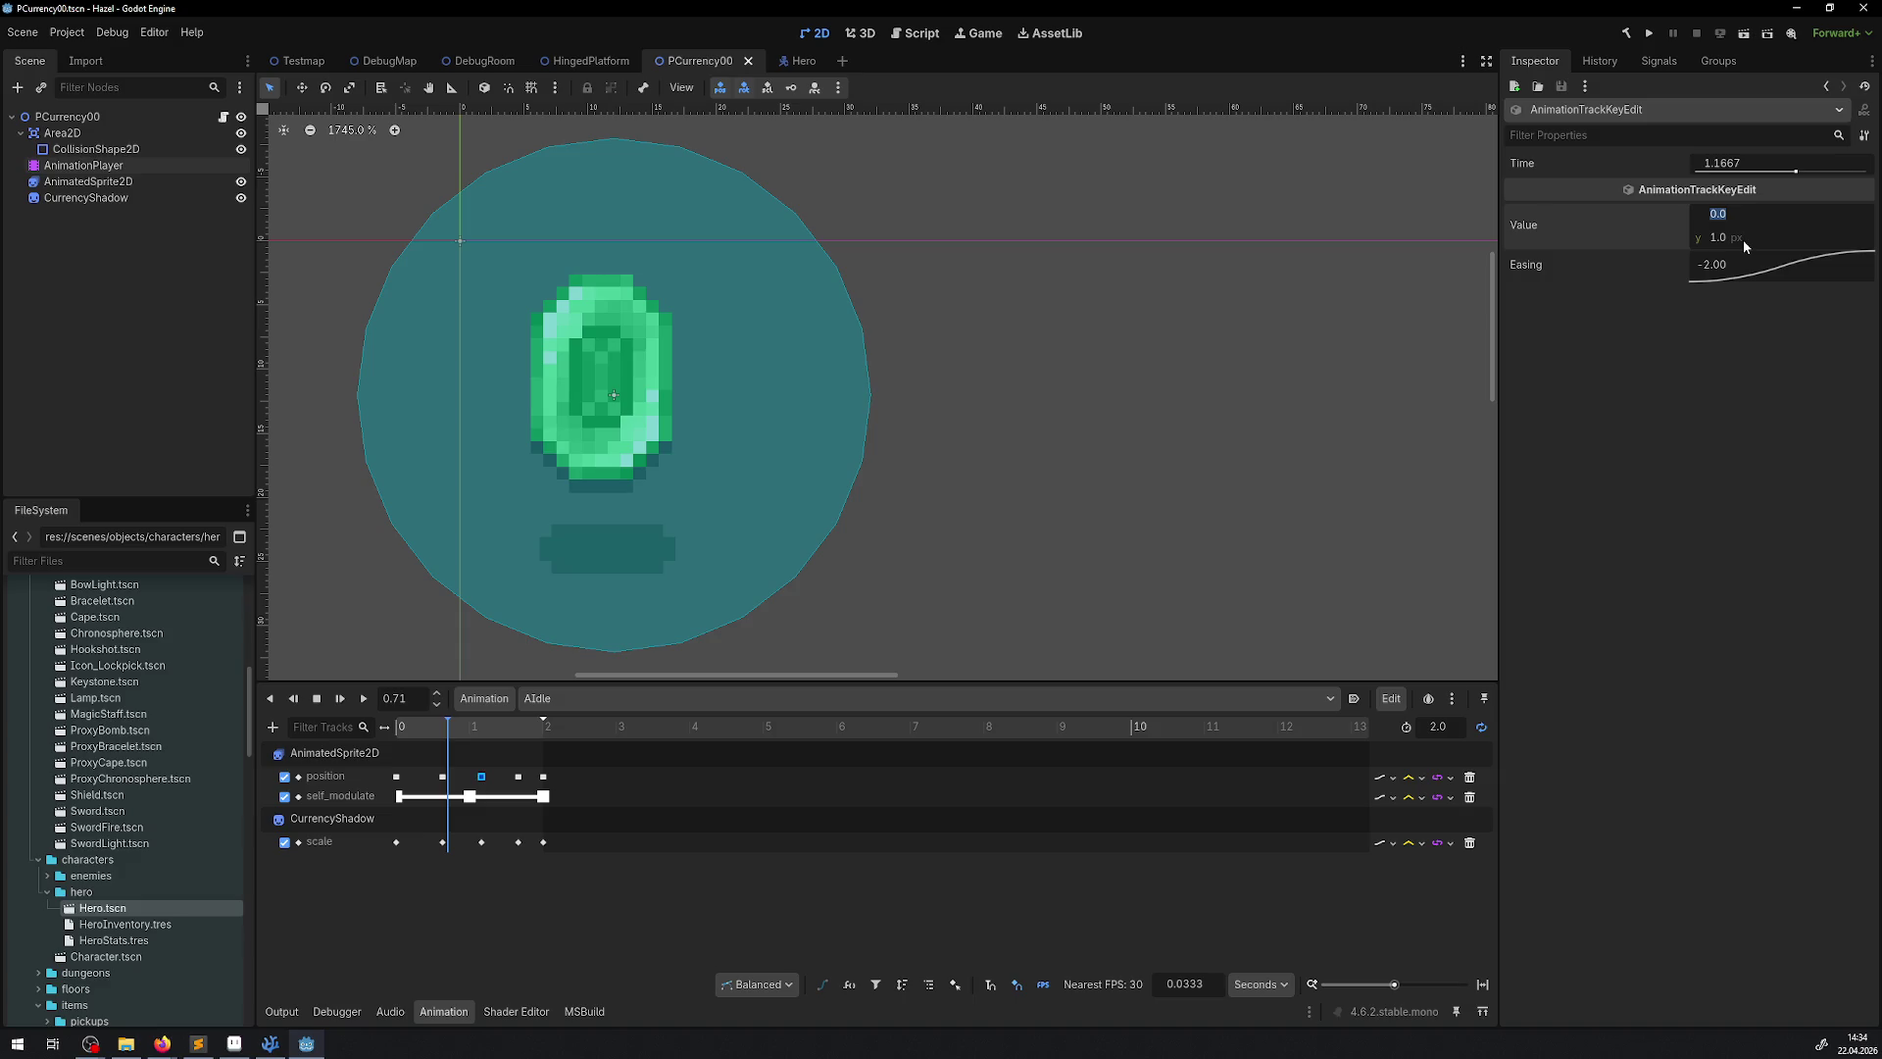
type("12")
key("Return")
type("13")
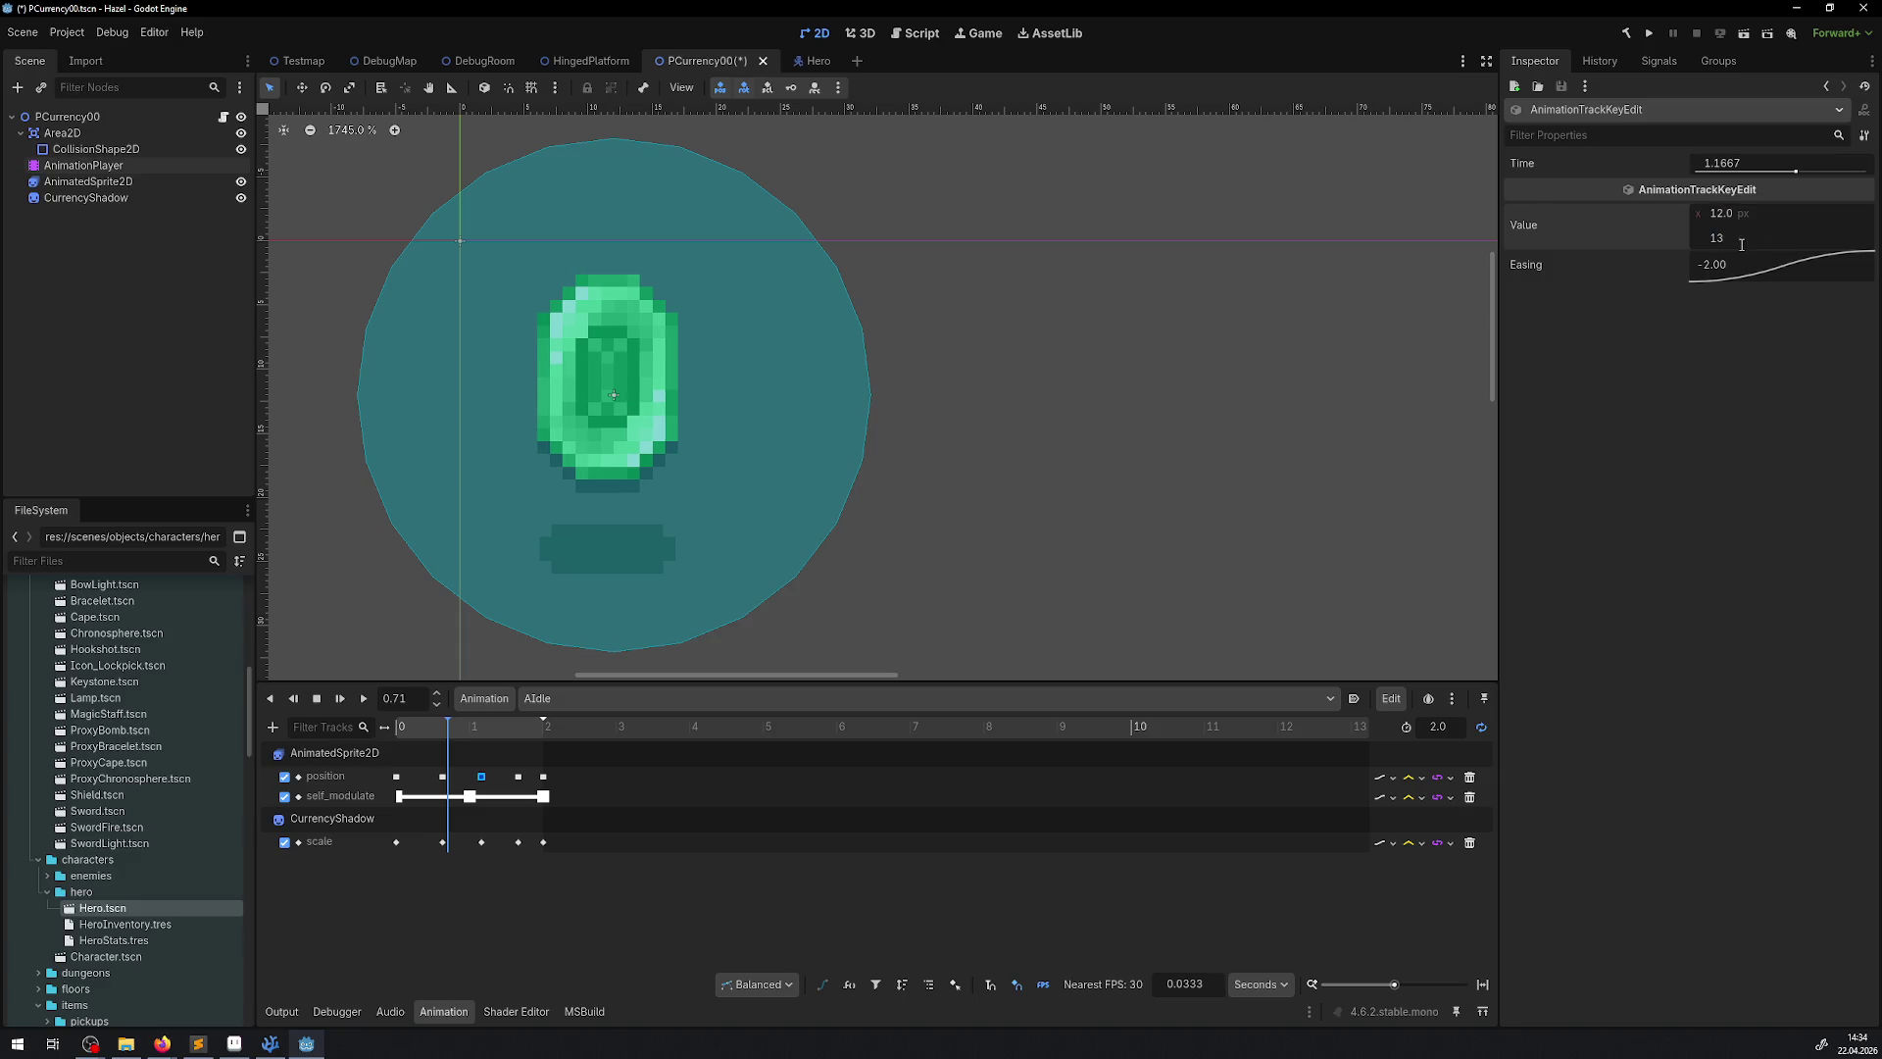
key("Return")
left_click(403, 725)
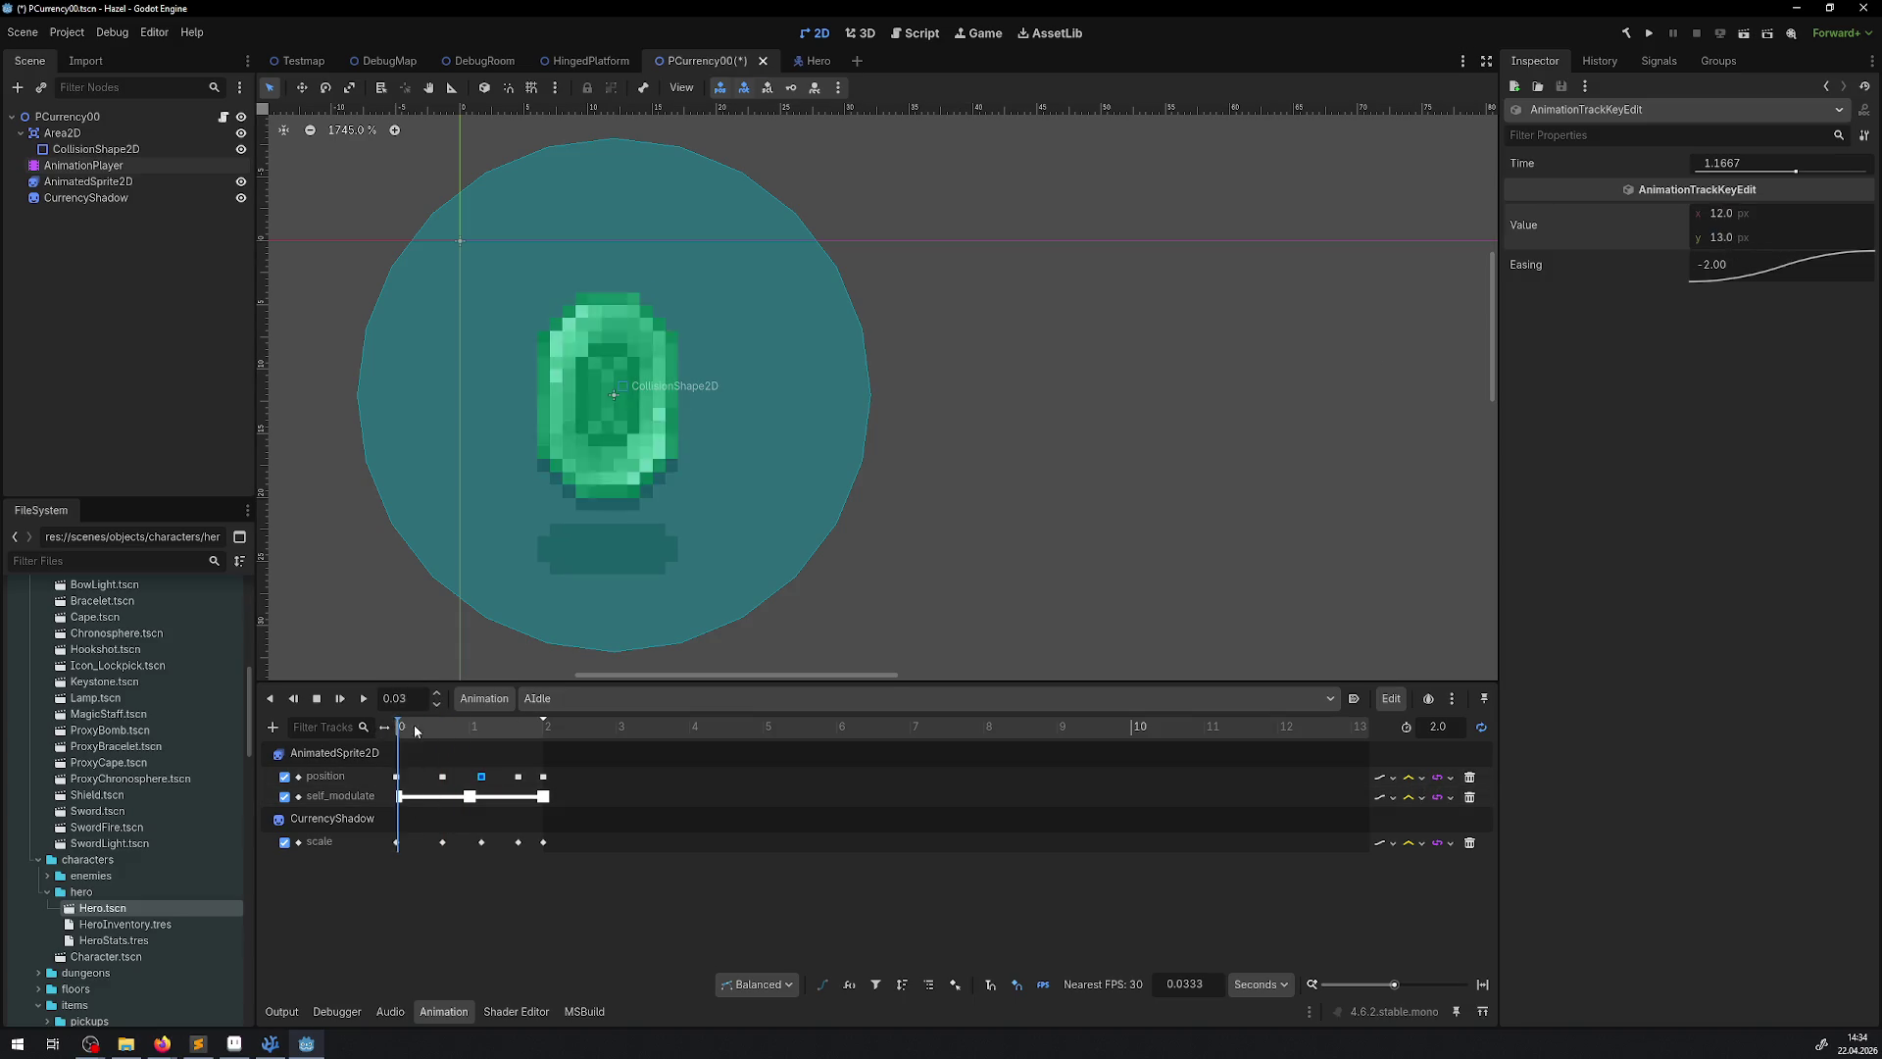
left_click_drag(414, 725, 514, 726)
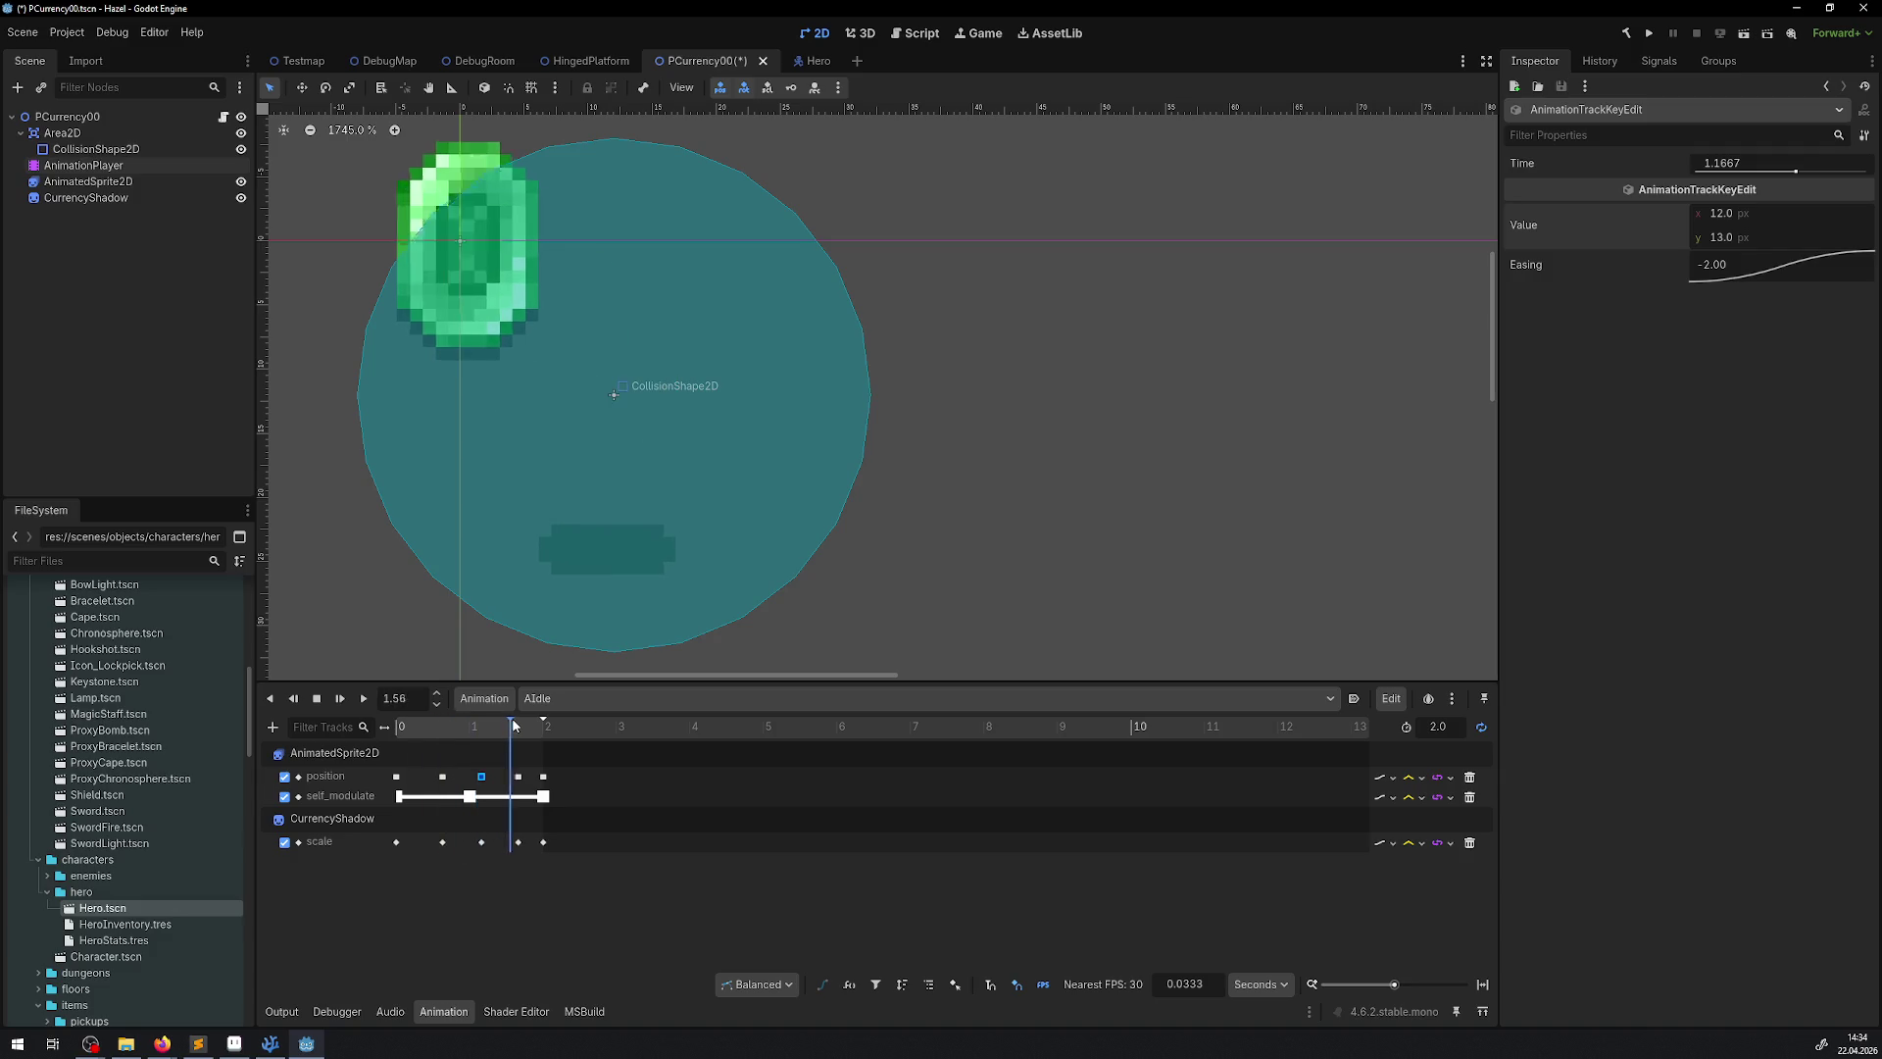
Set the 1.6667 s key to 12, 11 and the 2.0 s key's x to 12, then save
left_click(519, 776)
left_click(1725, 237)
type("-1")
key("Return")
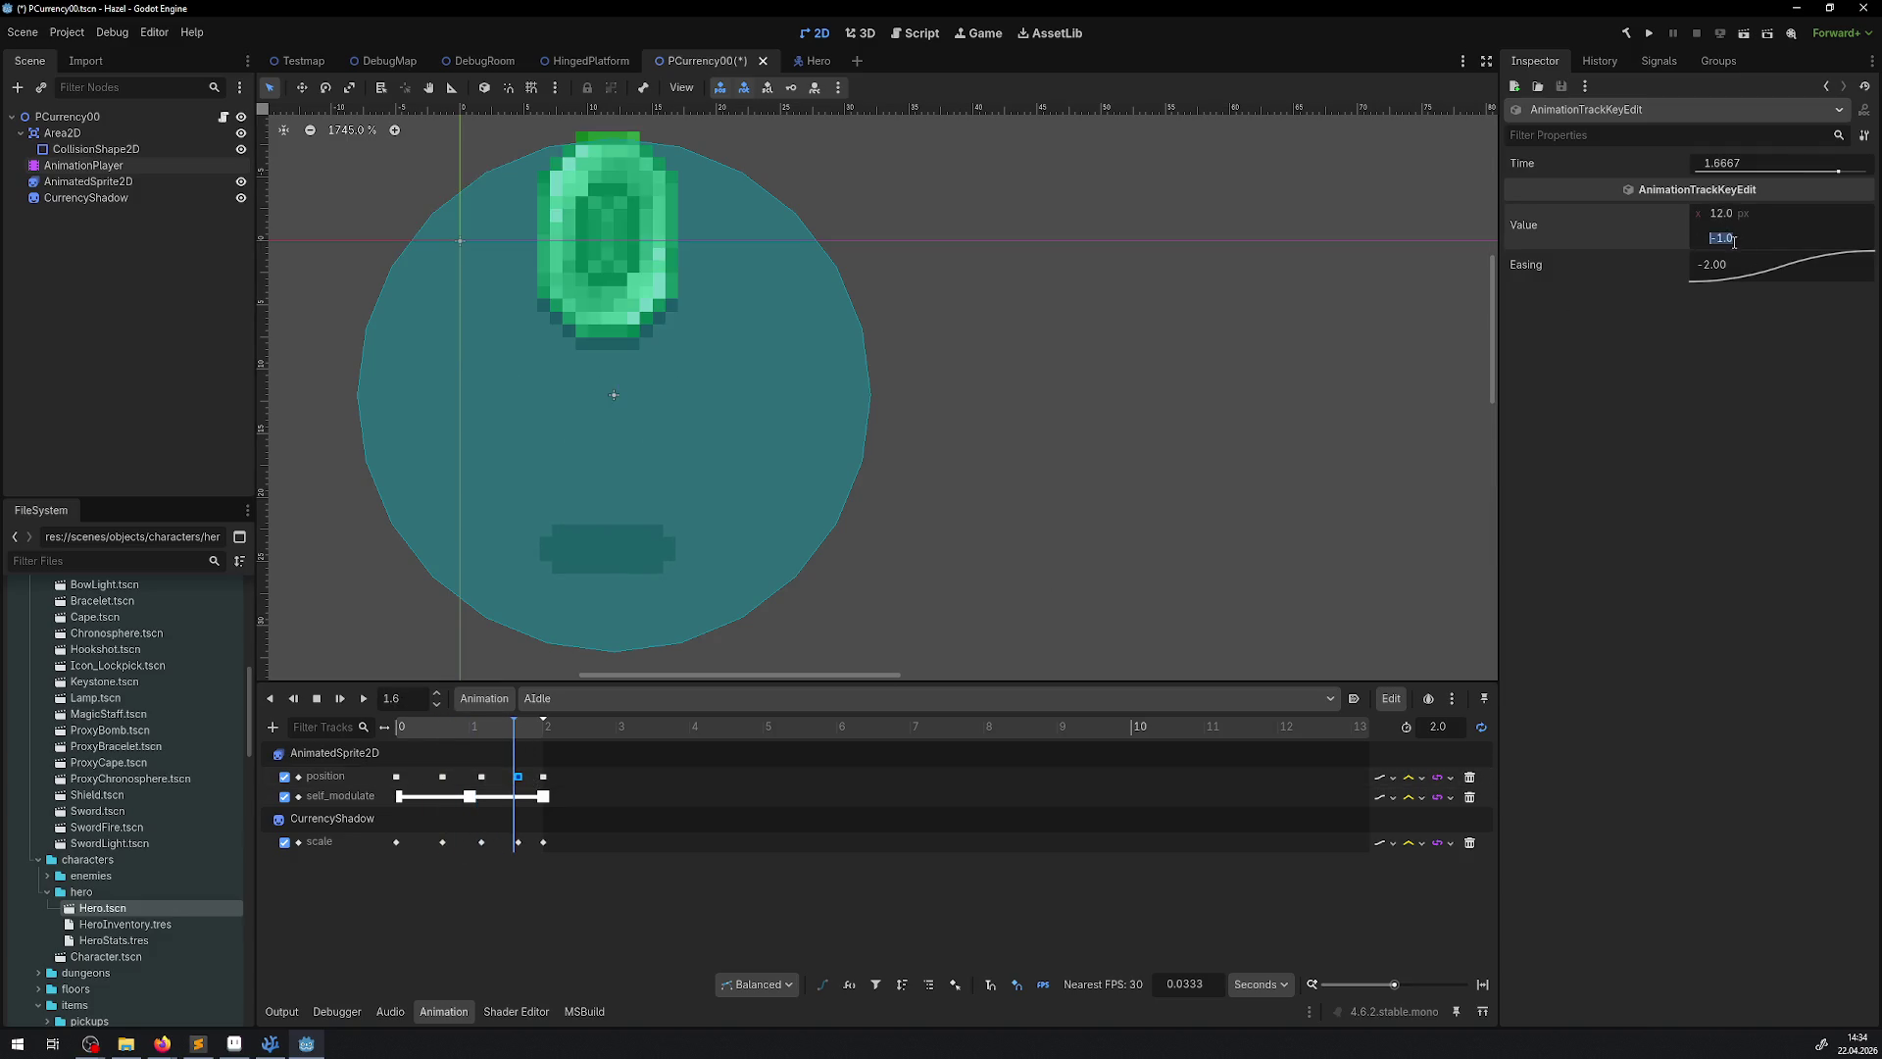
type("11")
key("Return")
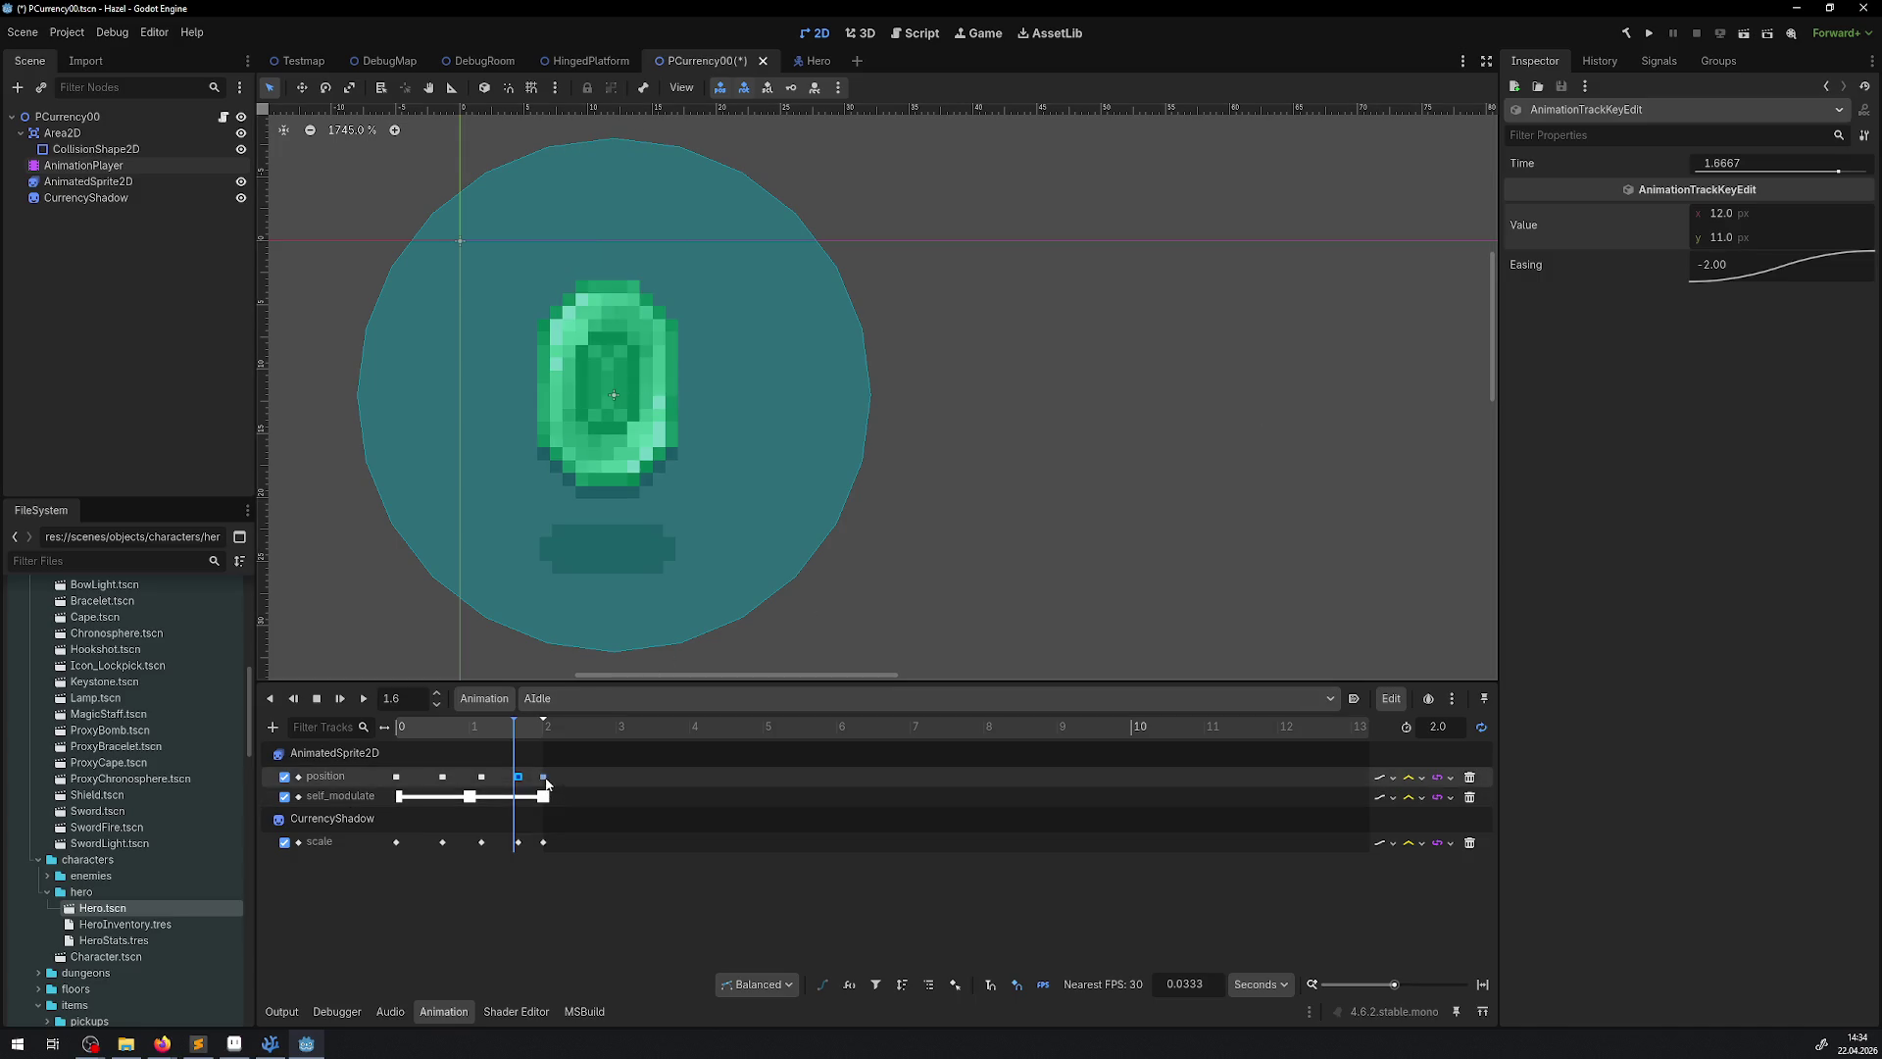
left_click(544, 776)
left_click(1740, 215)
type("12")
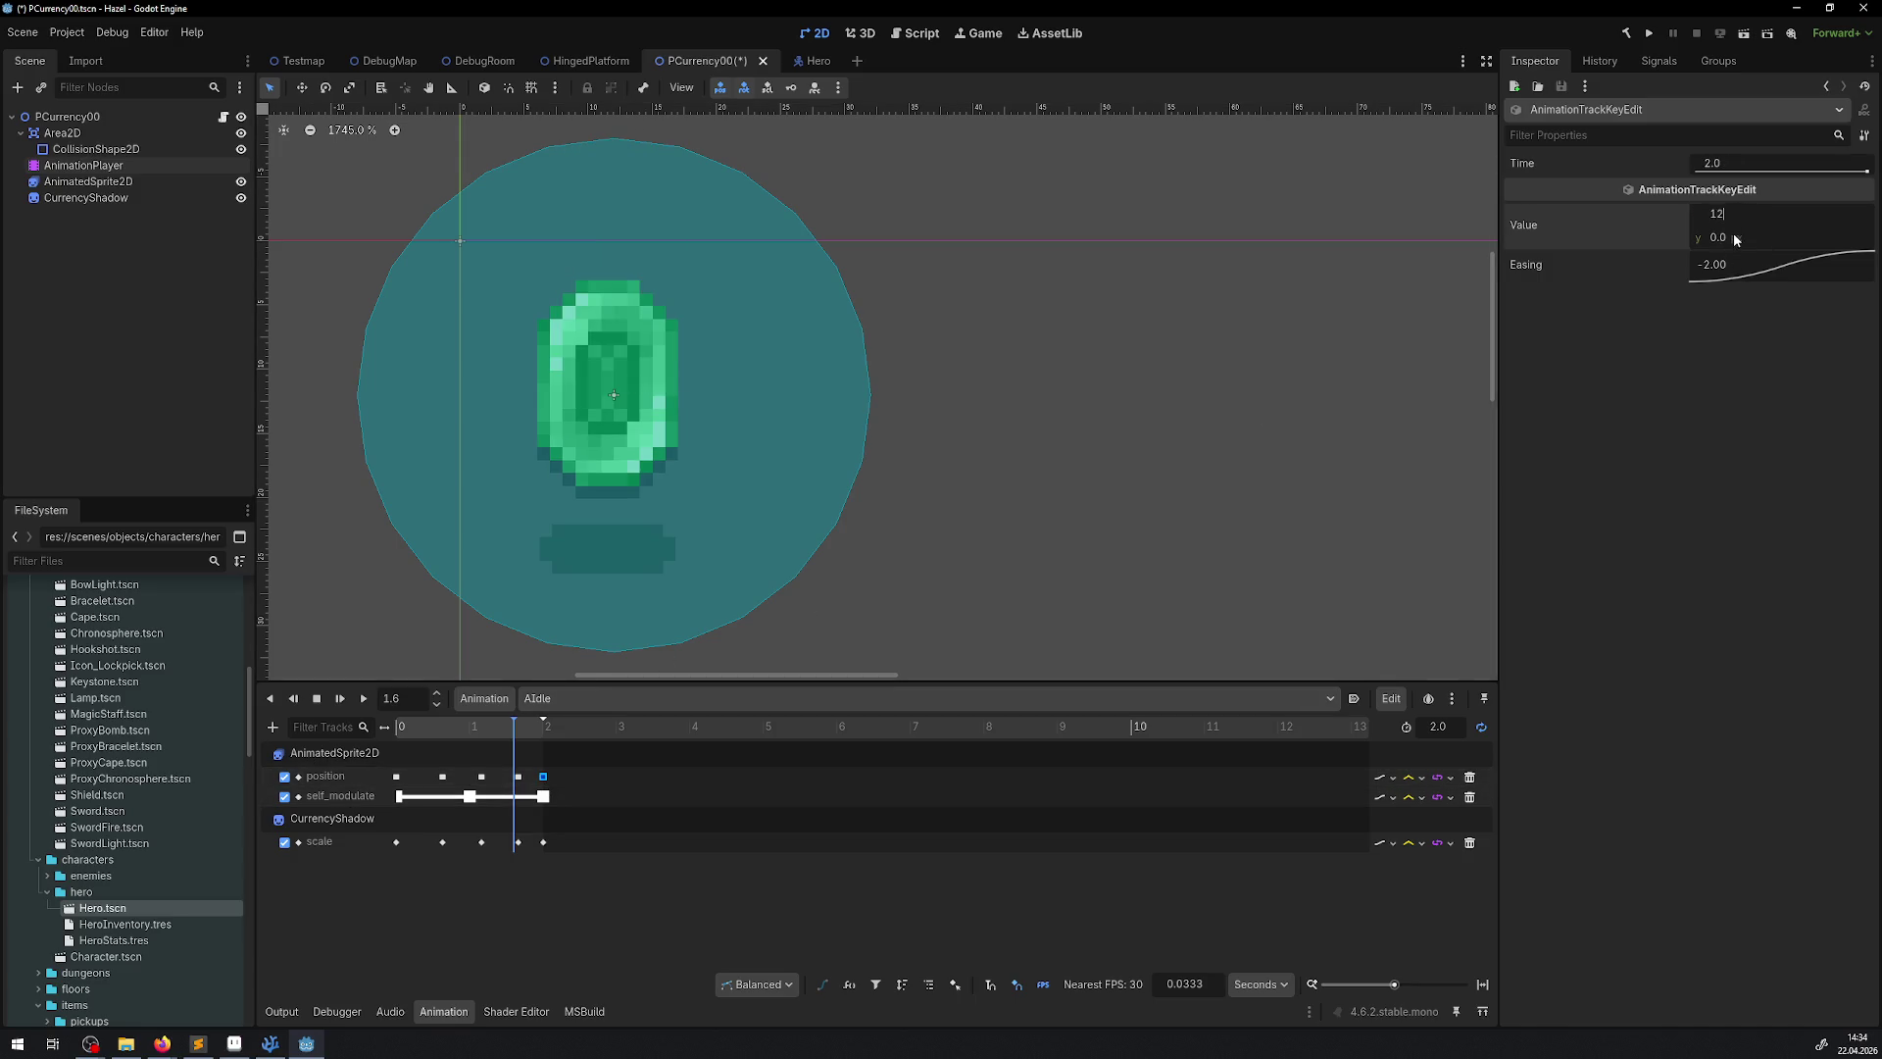
key("ctrl+s")
mouse_move(520, 726)
left_mouse_down()
mouse_move(538, 726)
mouse_move(431, 726)
mouse_move(625, 733)
left_mouse_up()
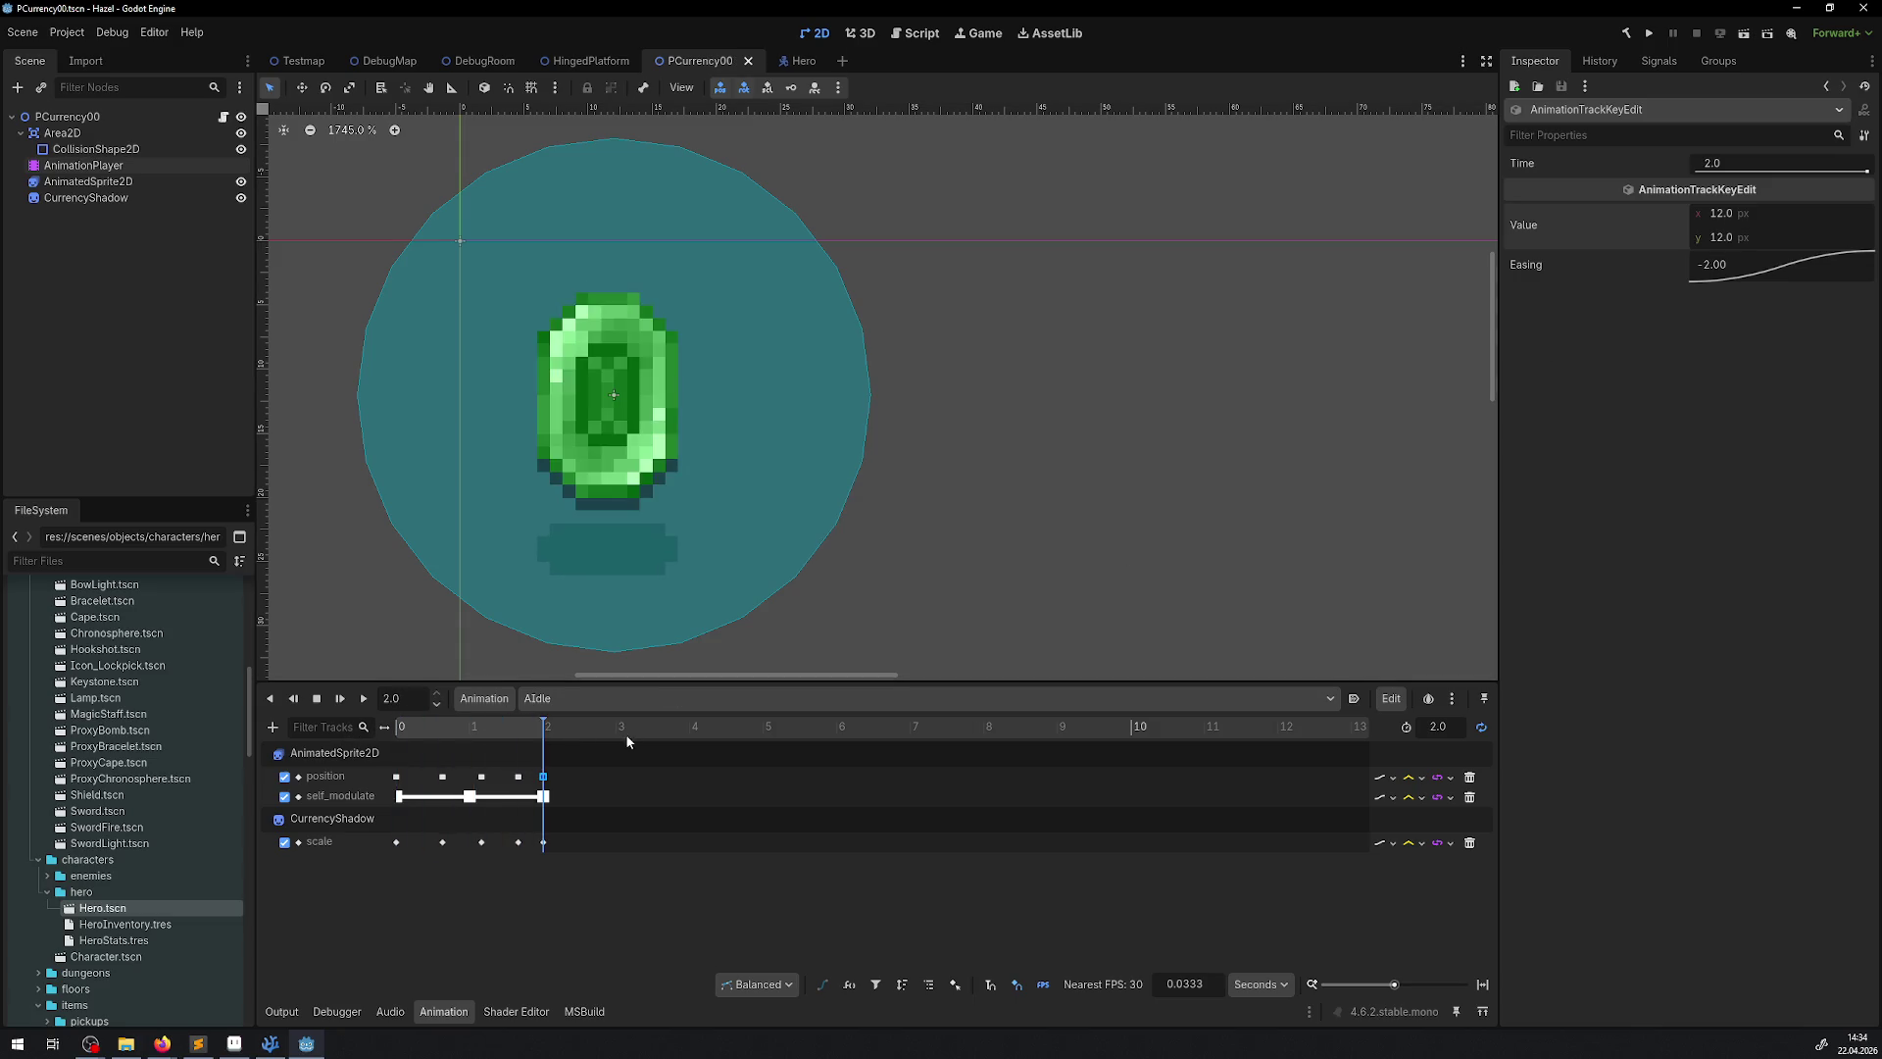
left_click(594, 698)
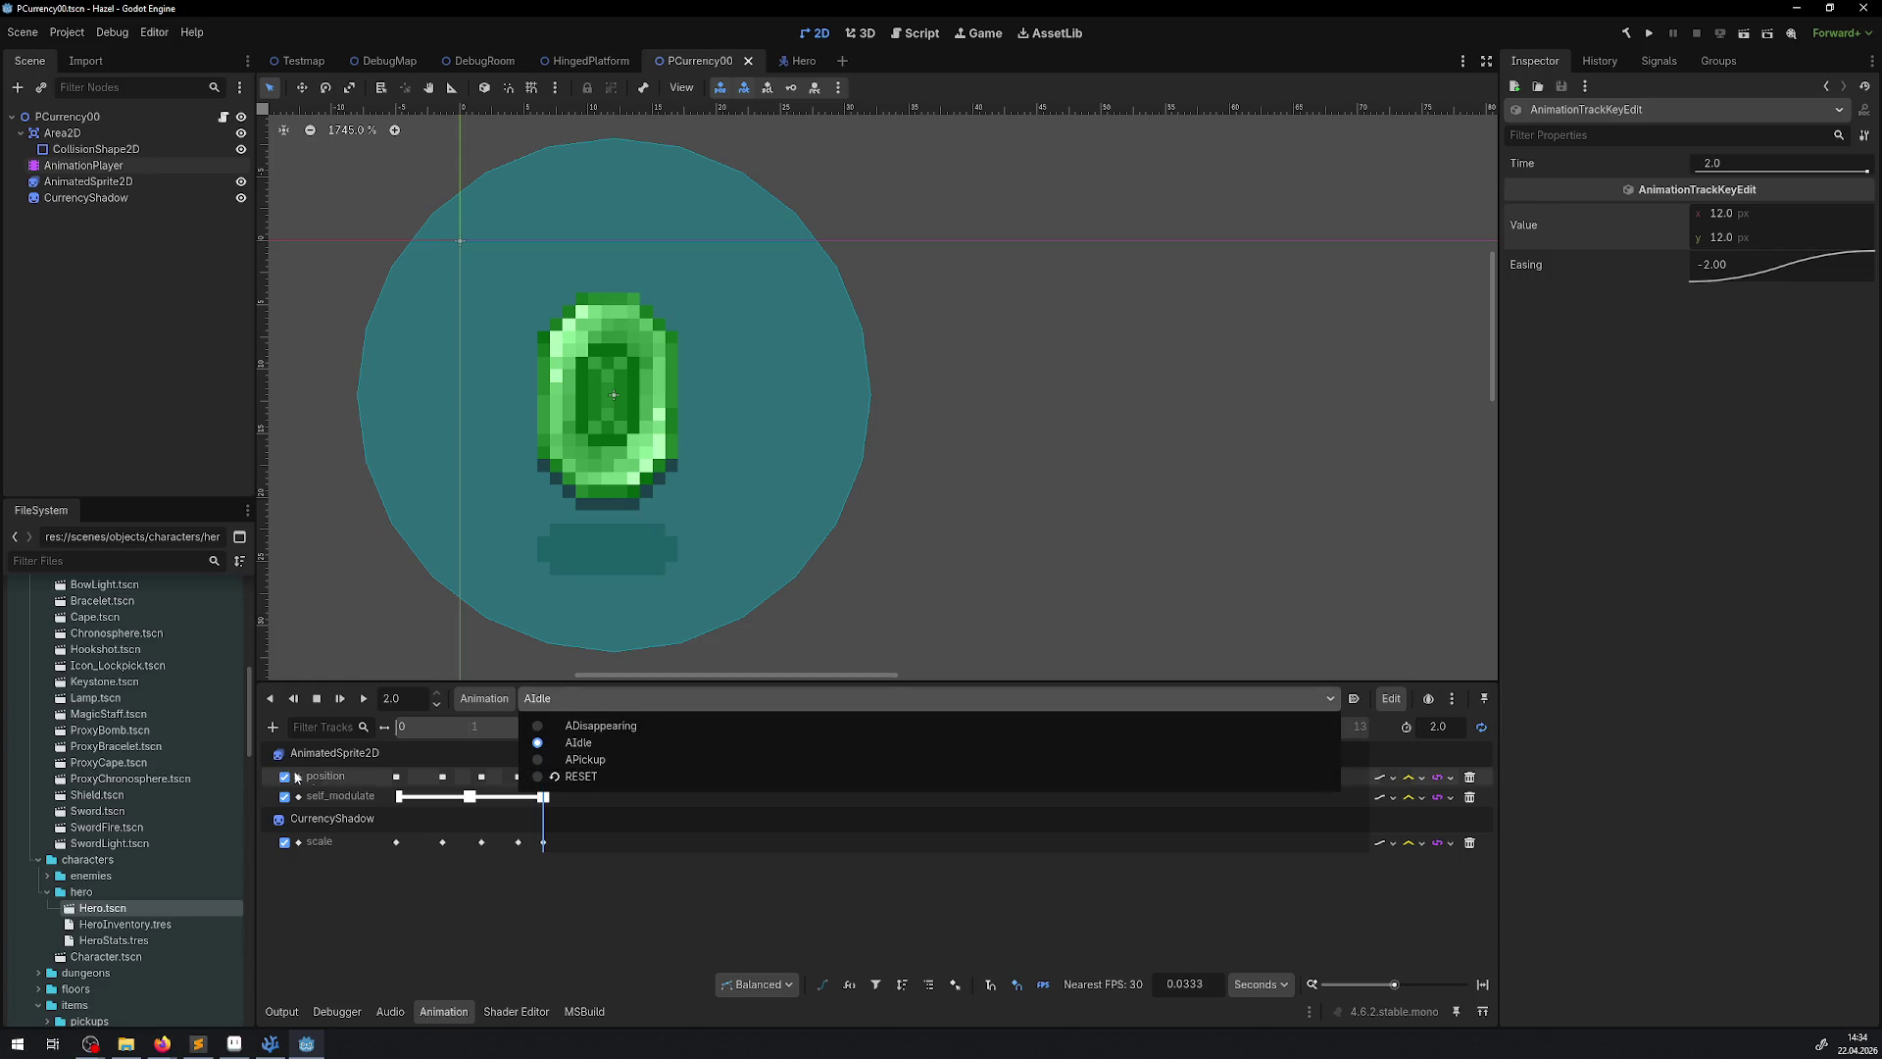
Load ADisappearing, then AIdle, then APickup, and return to the DebugRoom scene
left_click(600, 726)
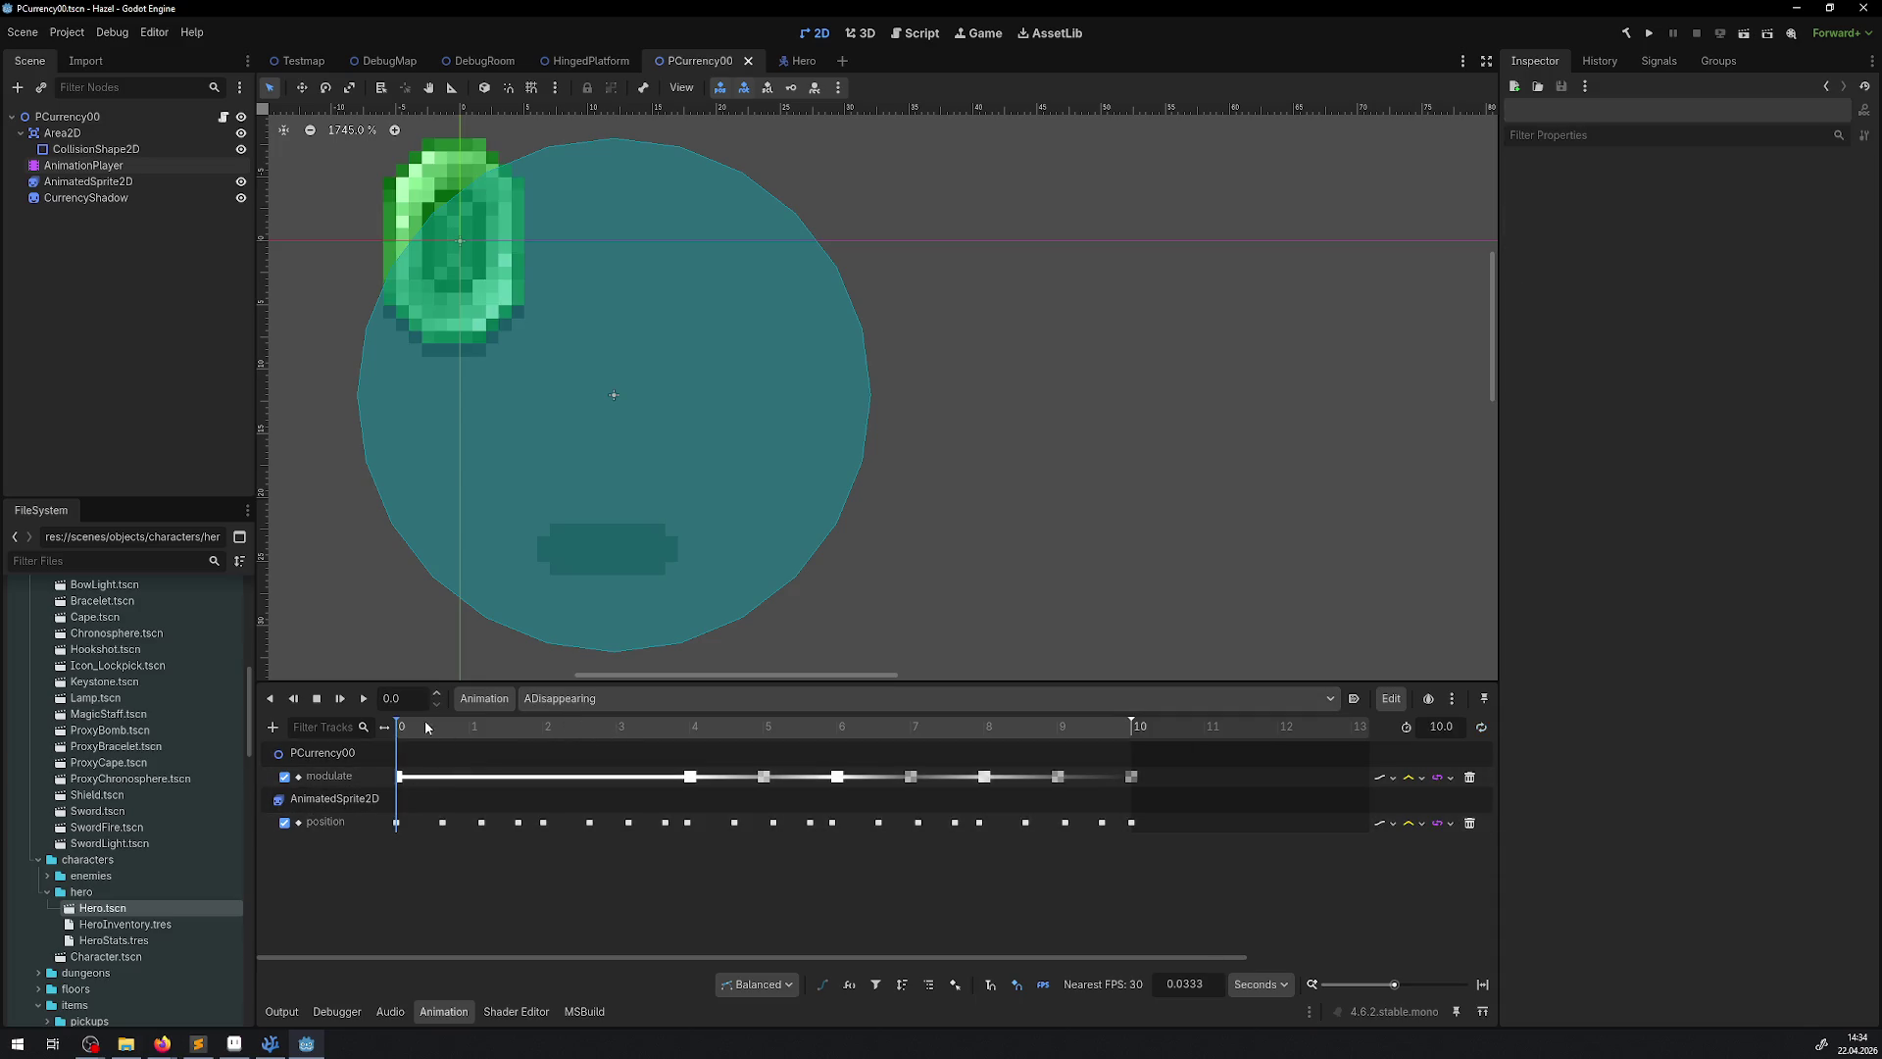
left_click(543, 697)
left_click(587, 743)
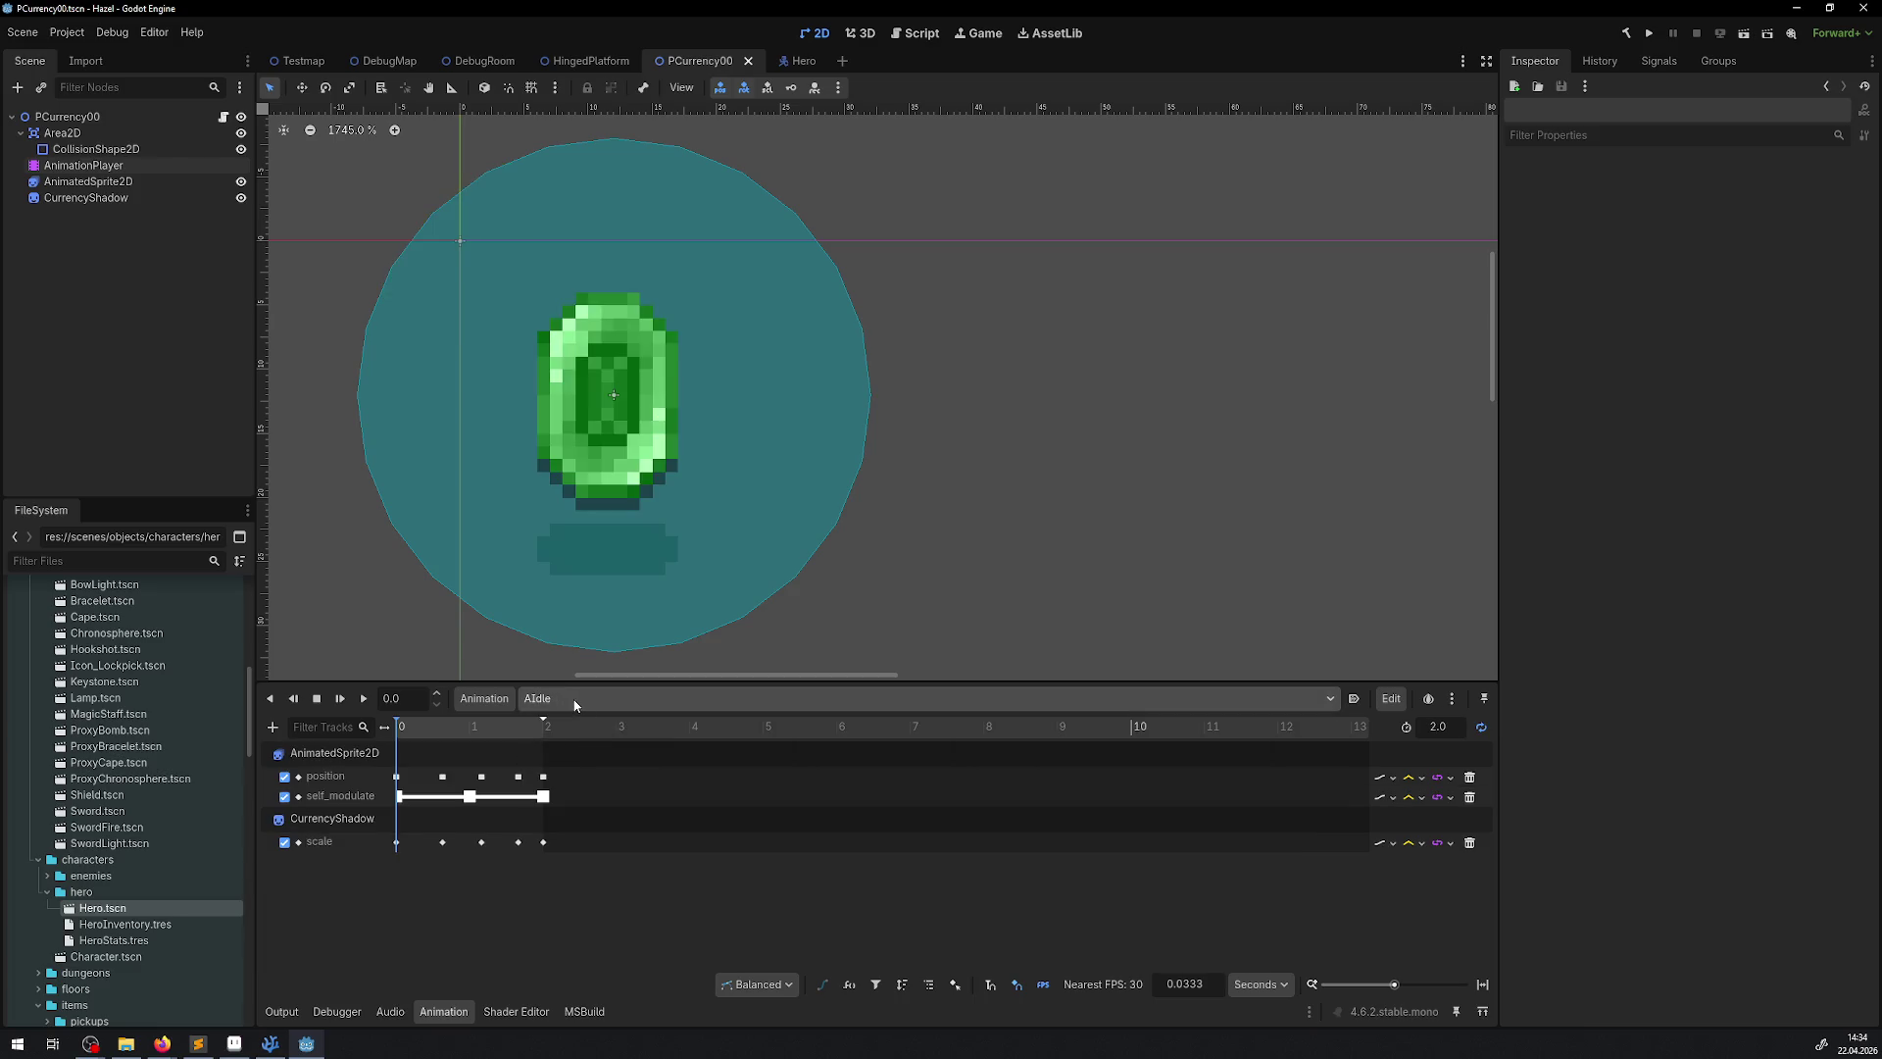
left_click(586, 698)
left_click(573, 760)
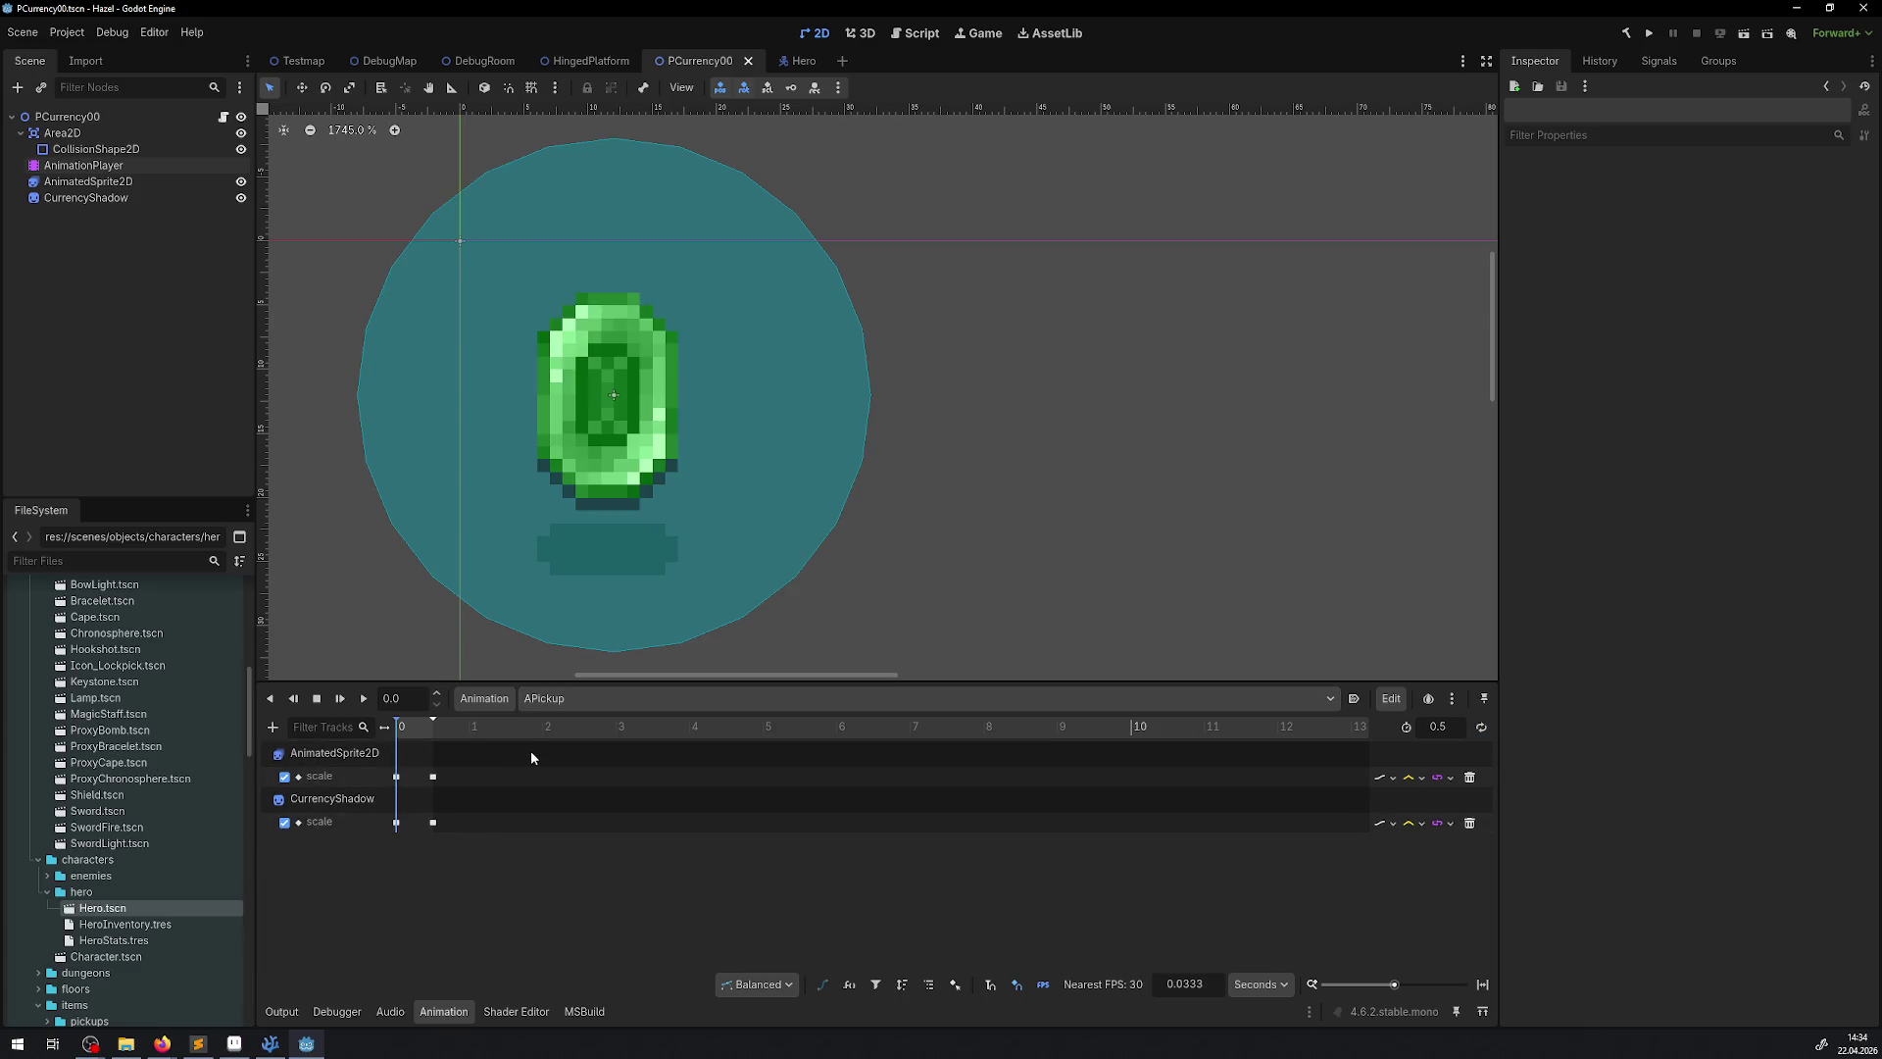
left_click(526, 63)
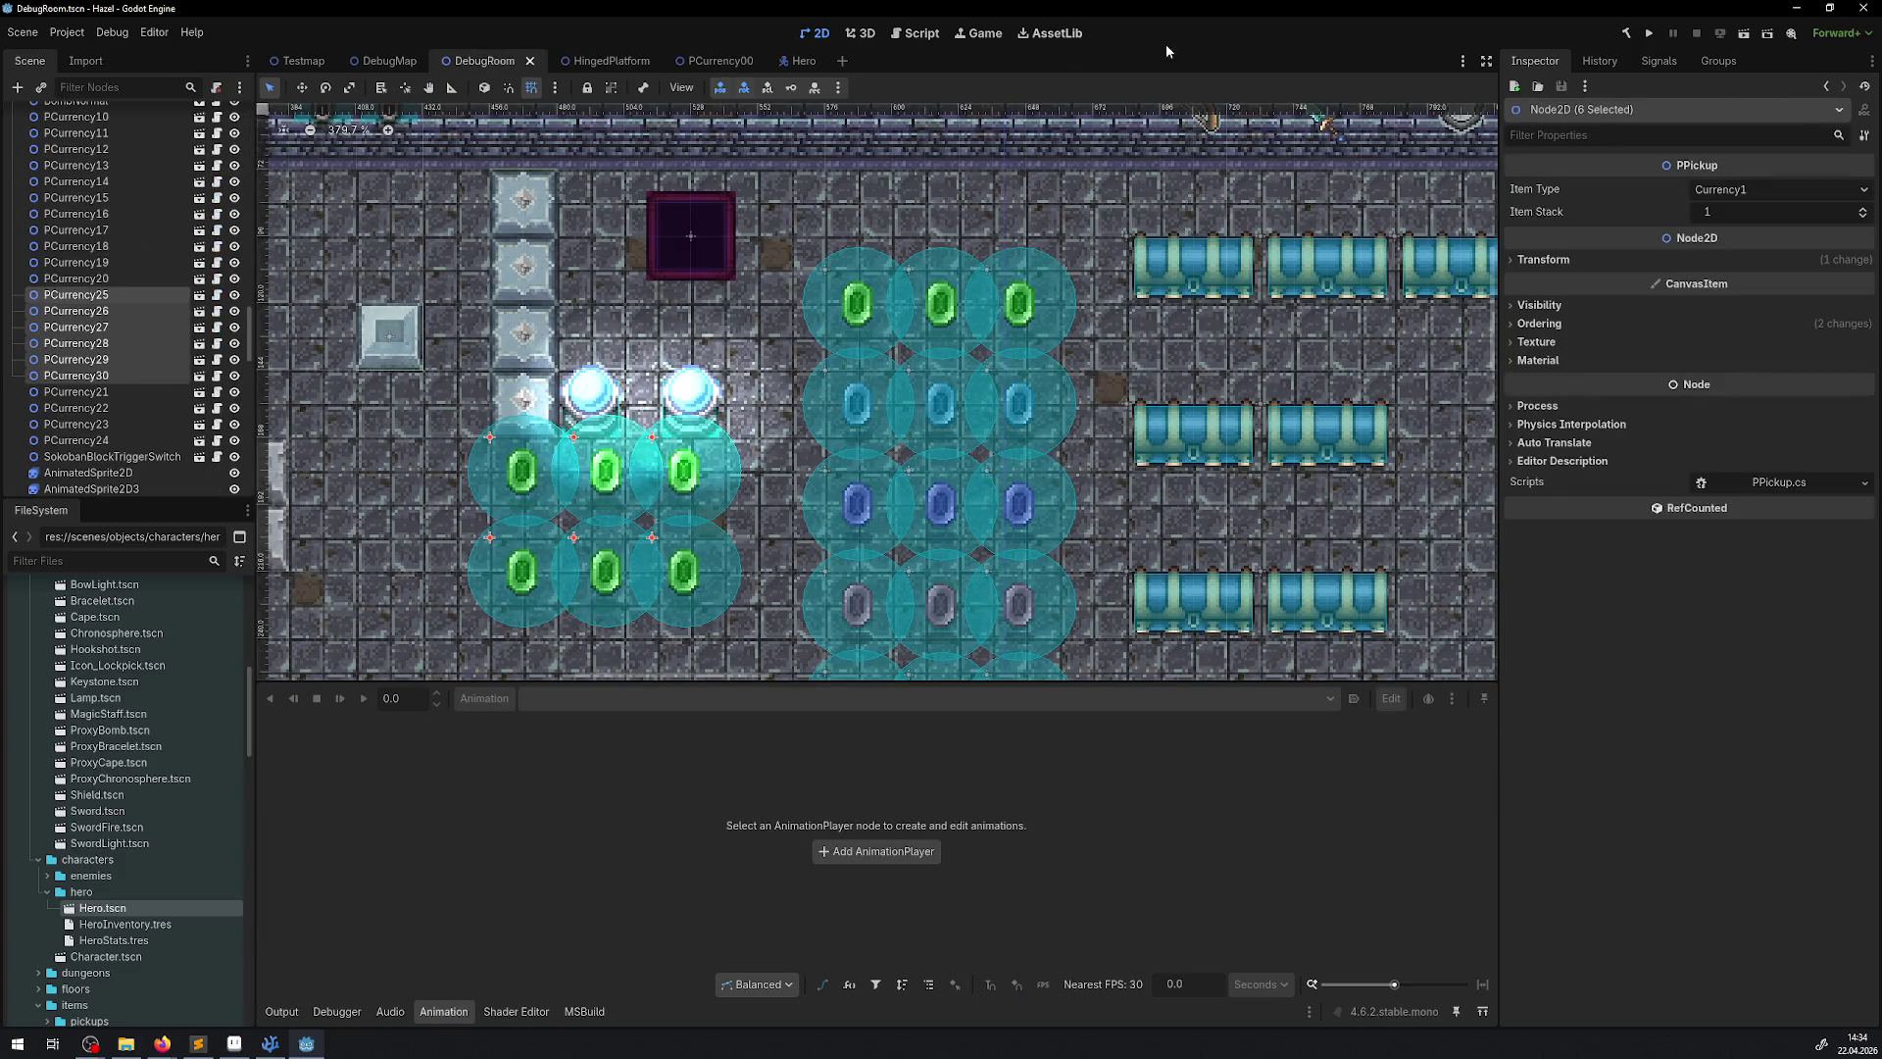
Playtest DebugRoom in a maximized window, collecting the green gems until the counter reads 9, then close it
left_click(1651, 35)
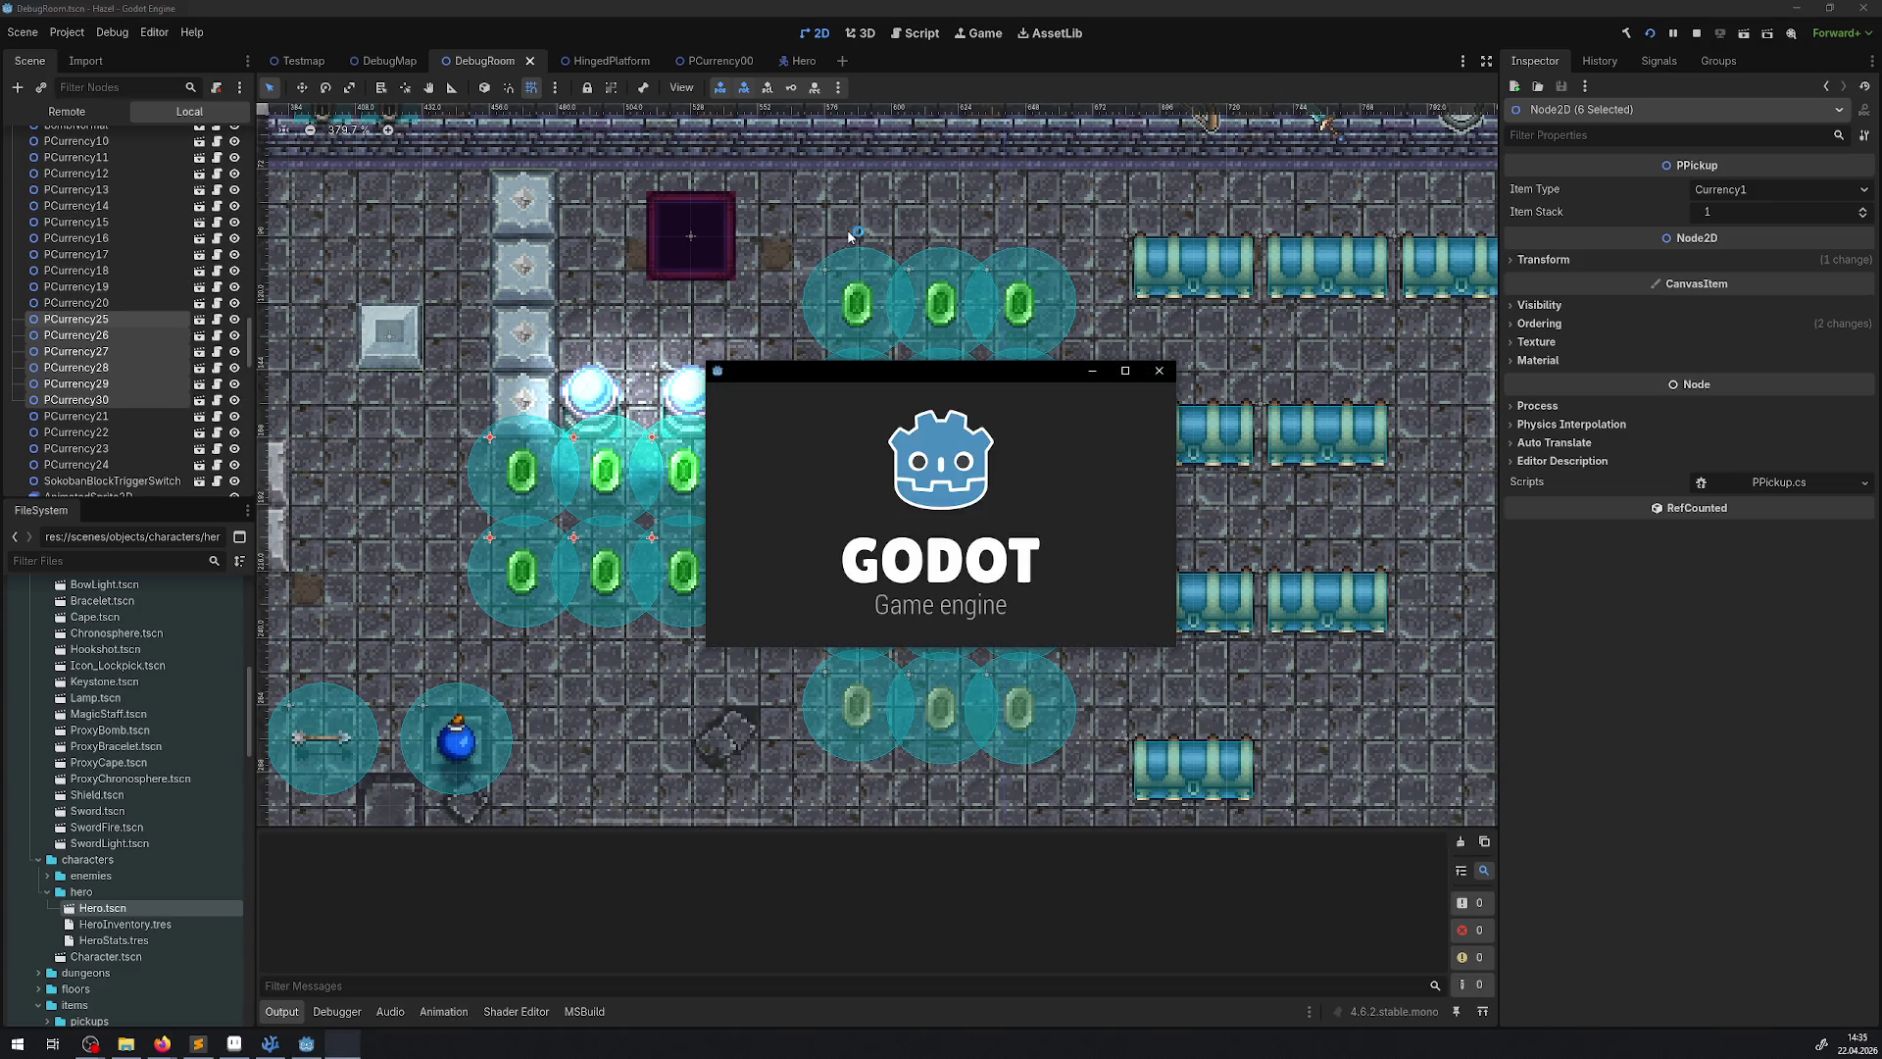
left_click(1121, 371)
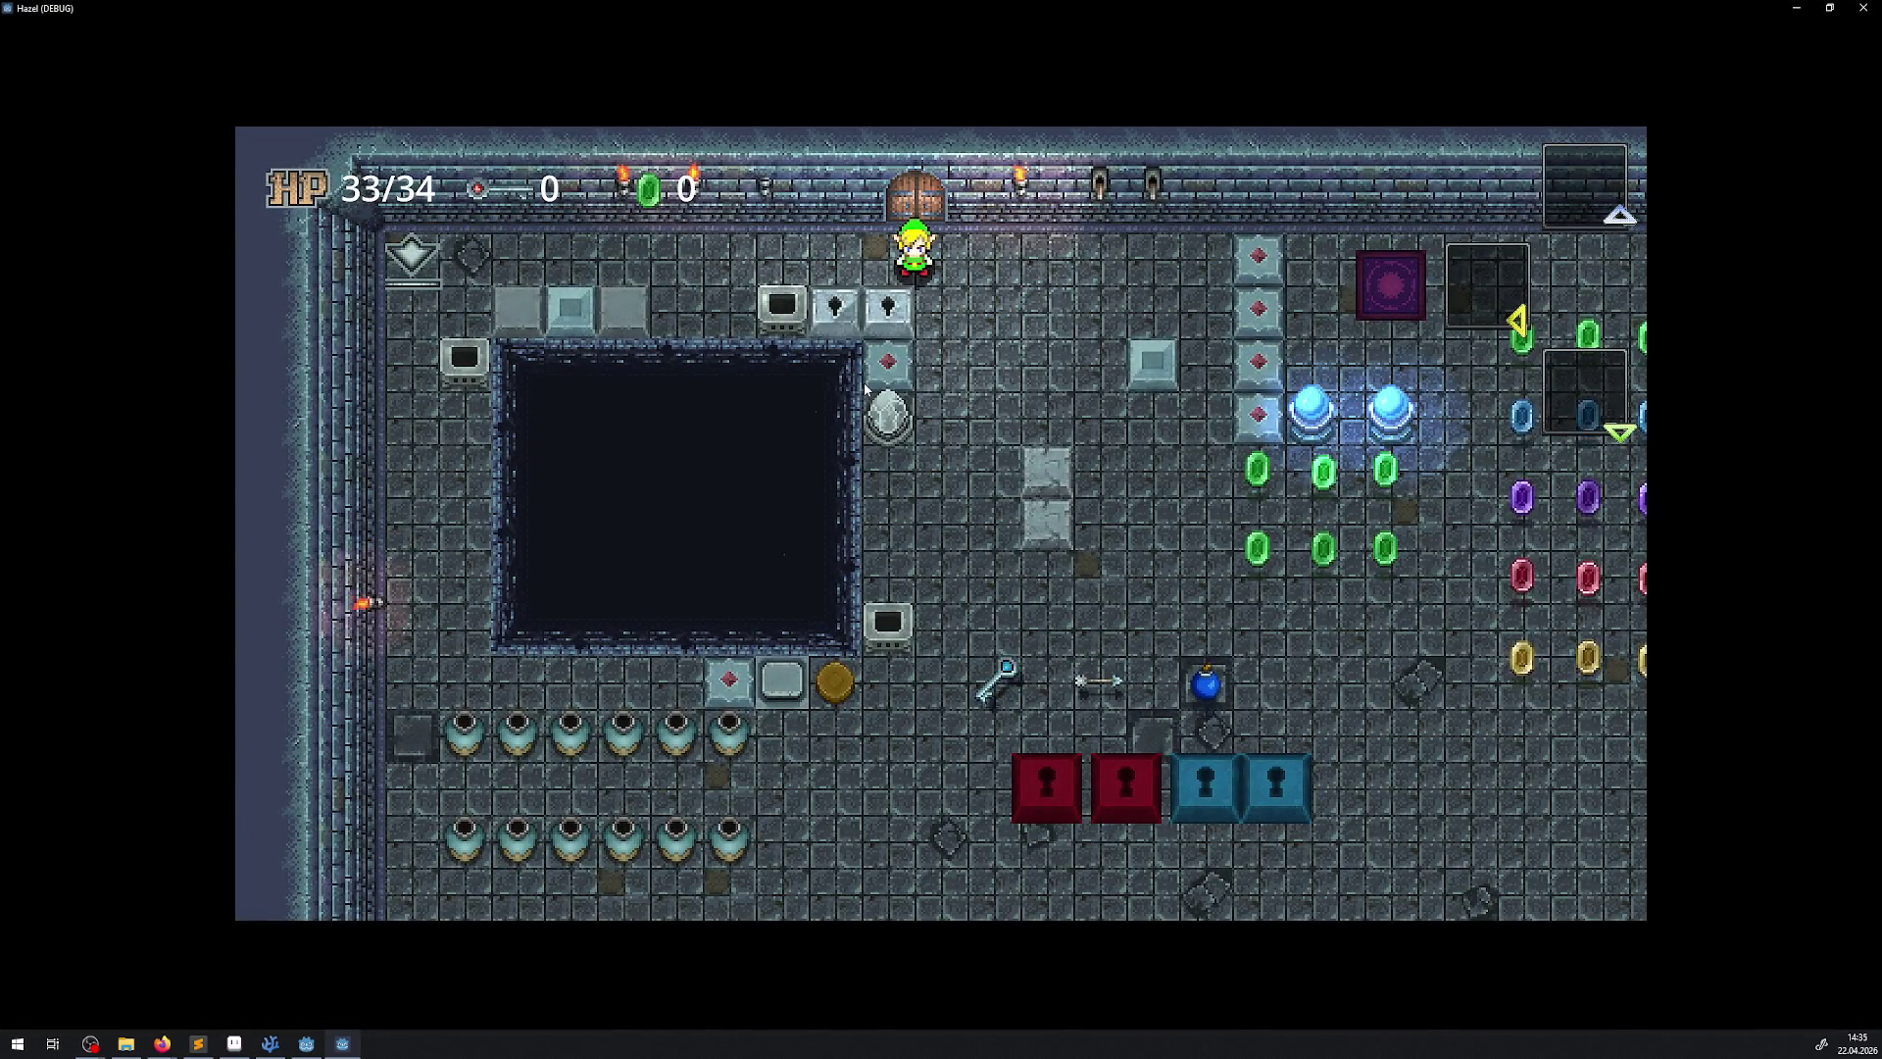
key("Down")
key("Right")
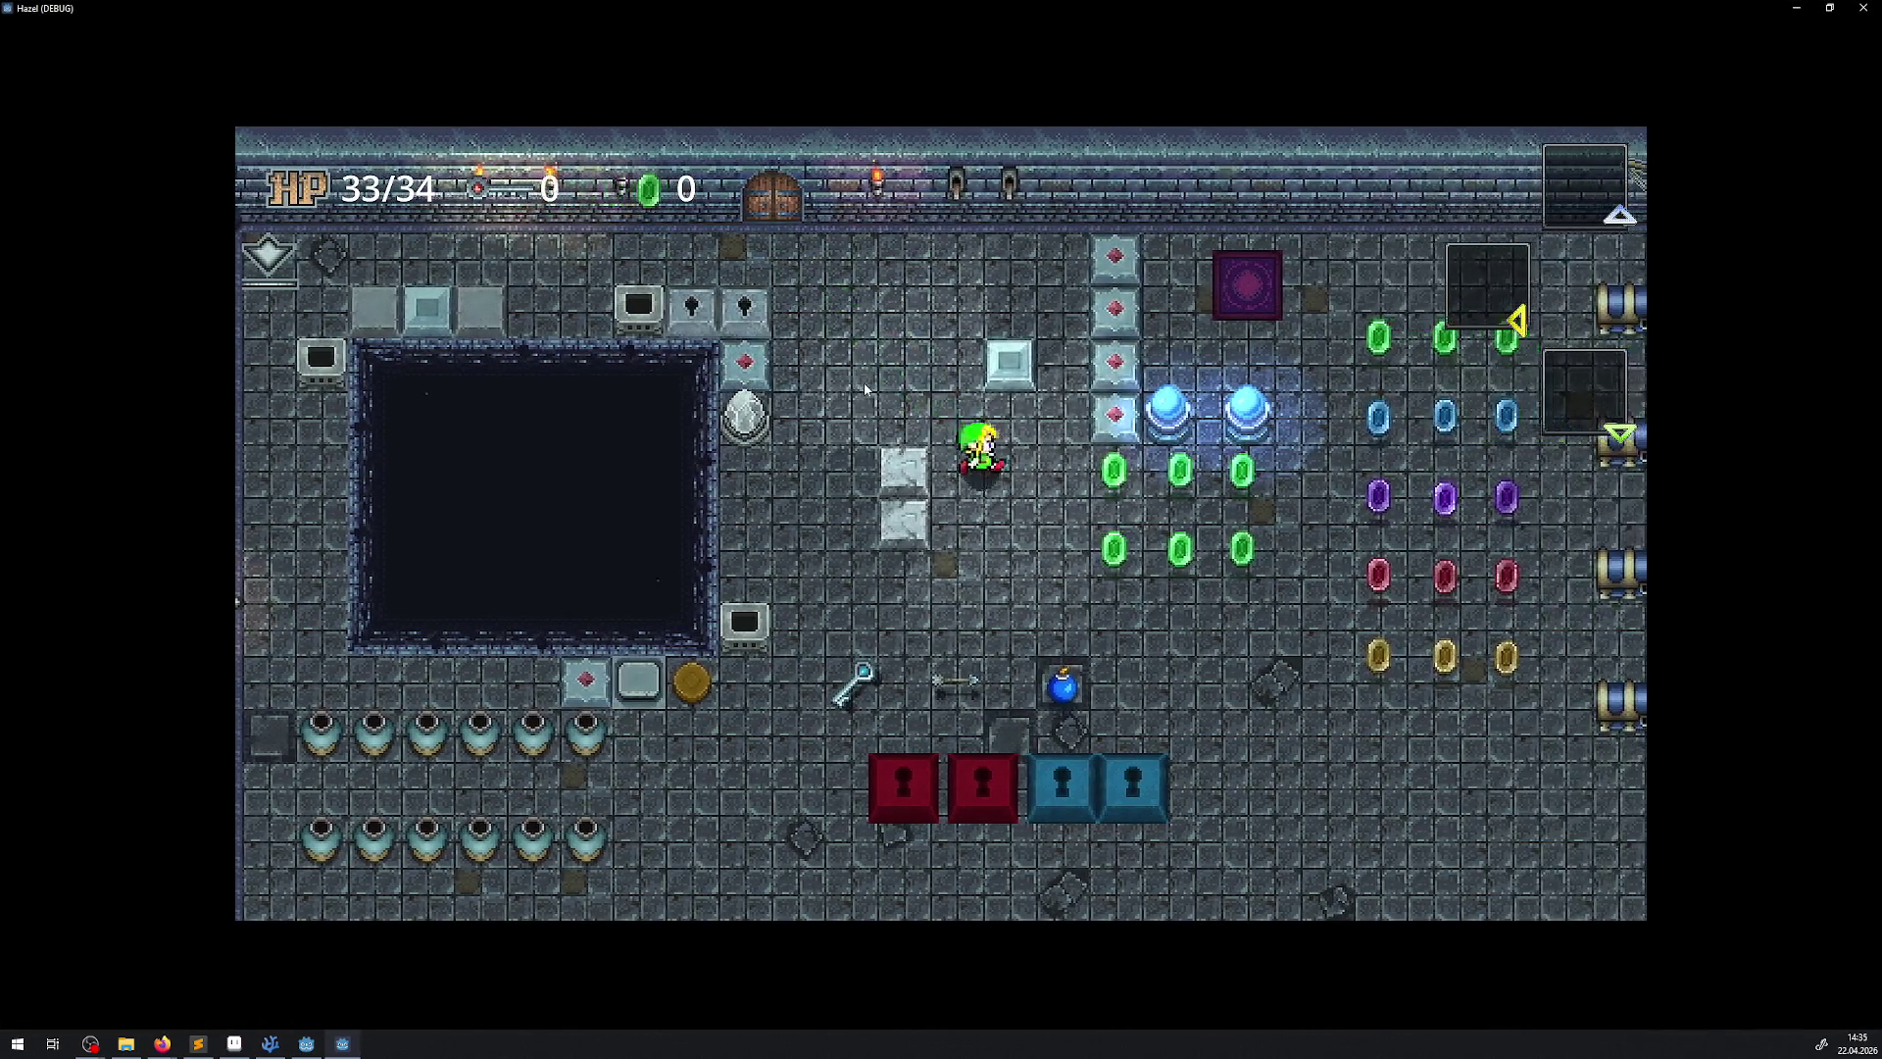
key("Right")
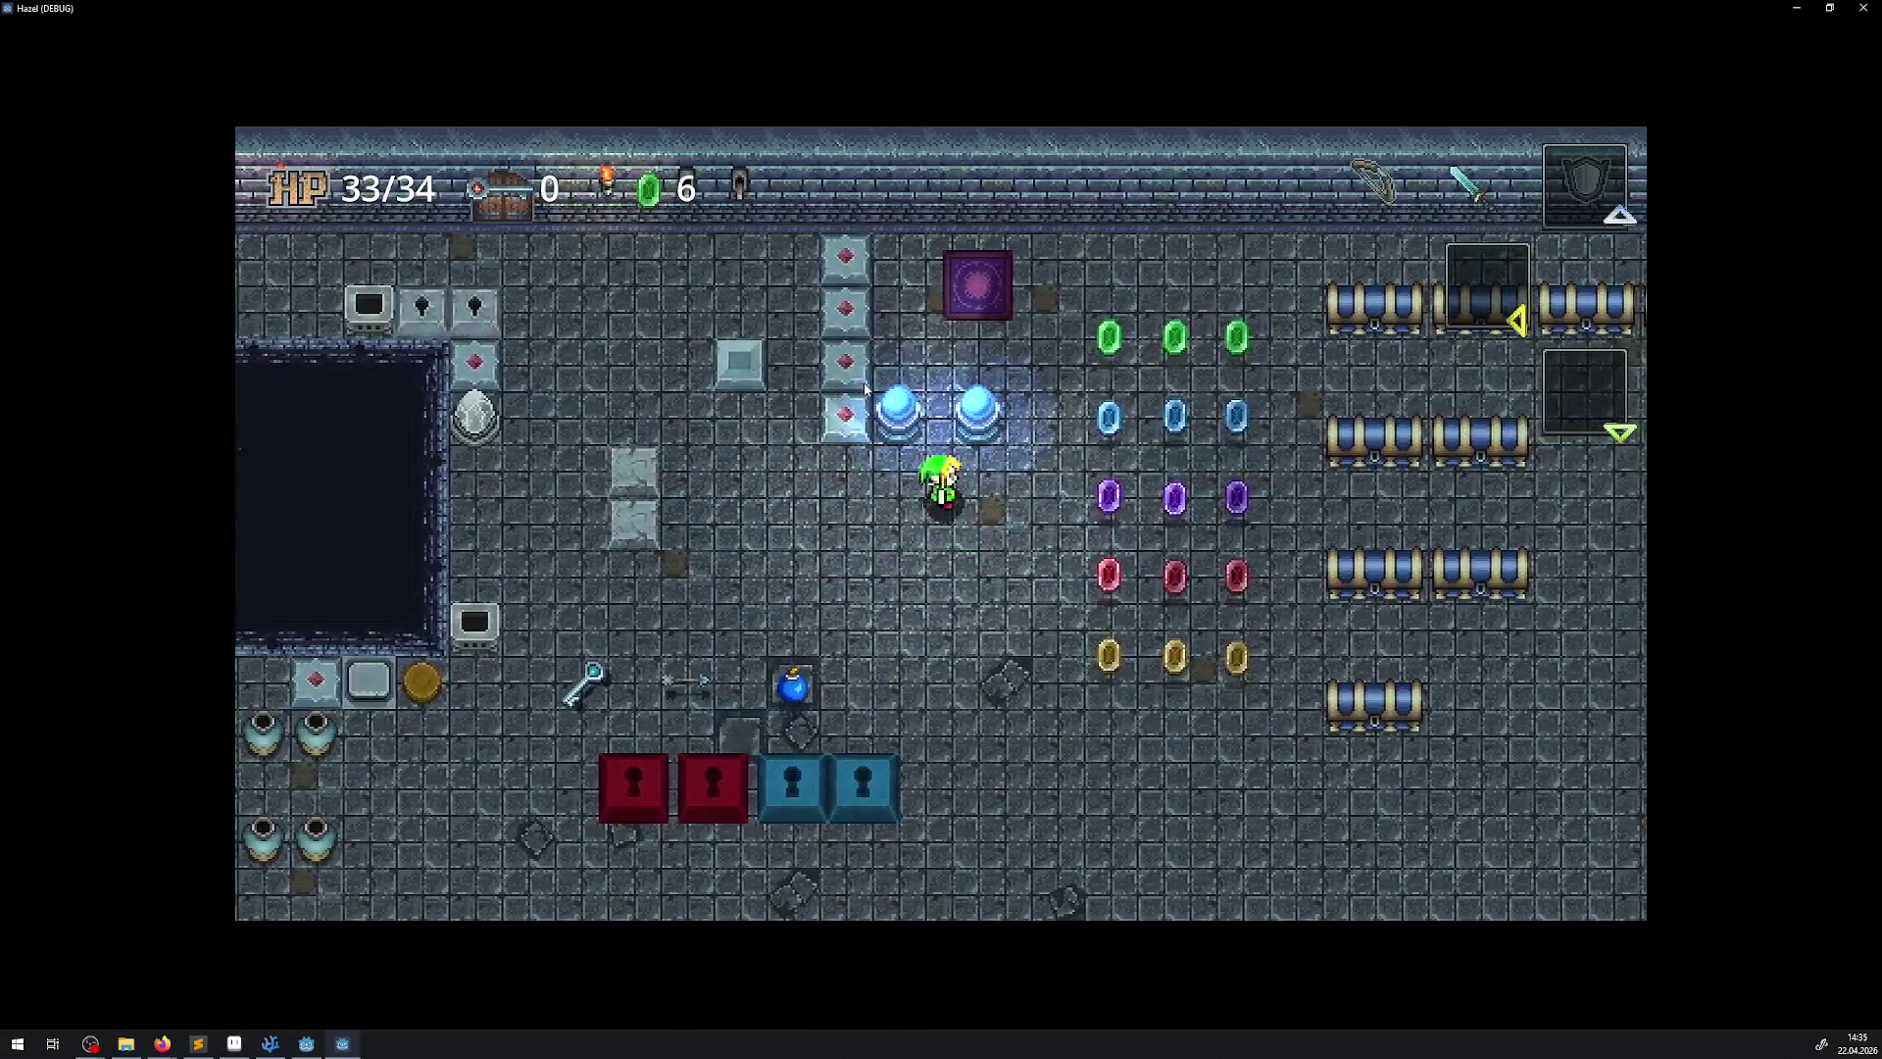
key("Up")
key("Right")
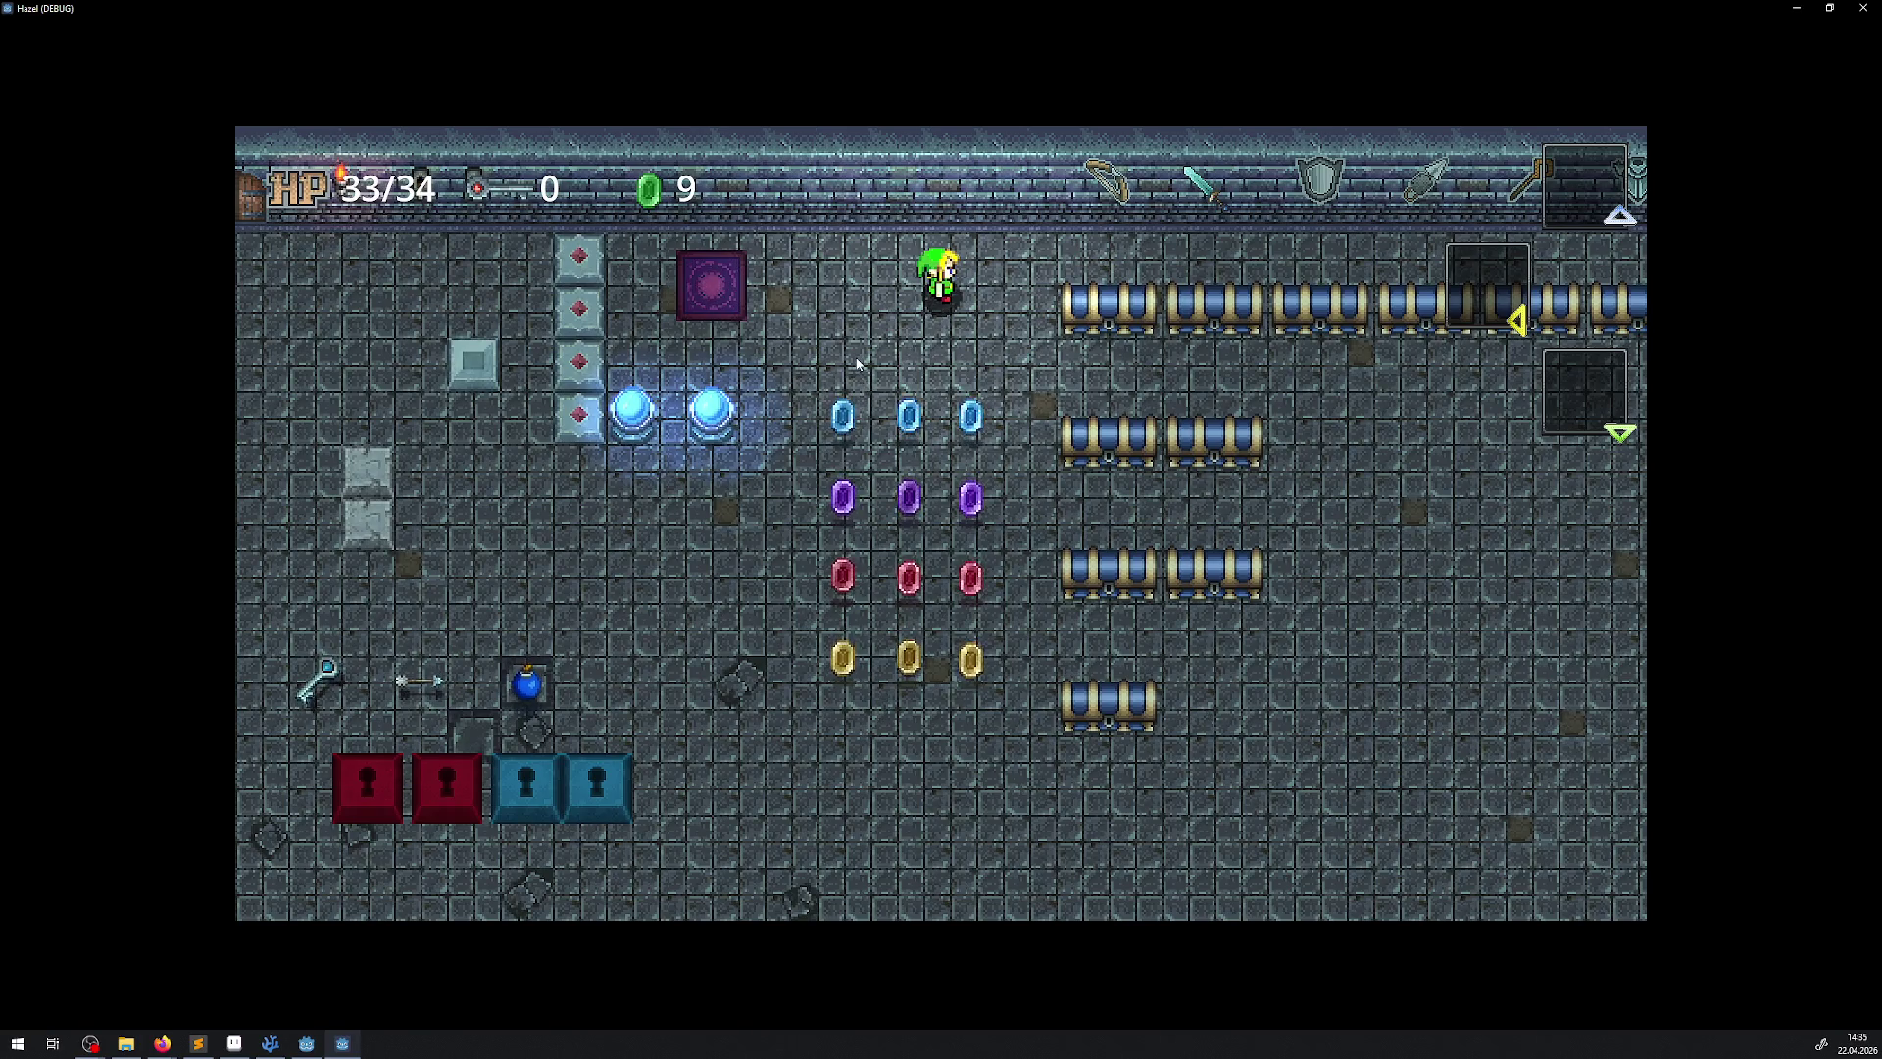
left_click(1864, 10)
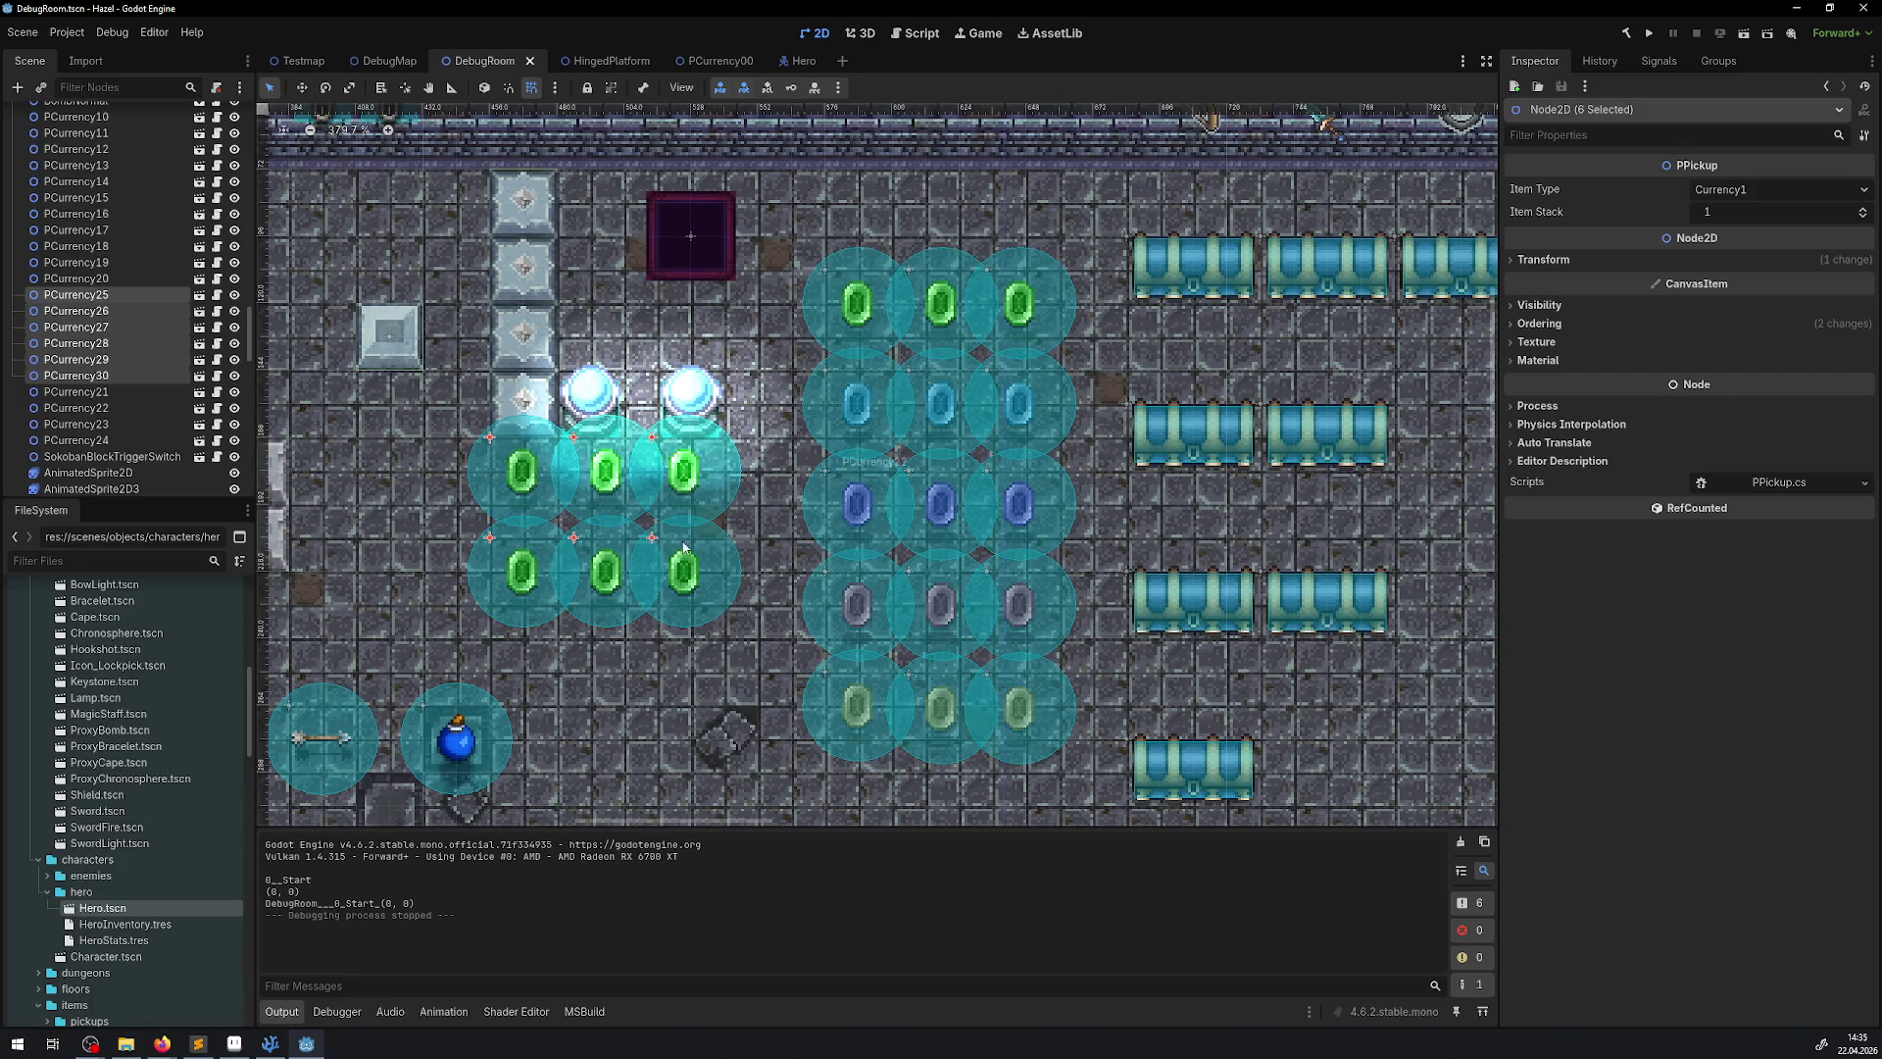
Select ParallelBlock2 in DebugRoom and open its ParallelBlock scene in a separate tab
scroll(867, 443, "down", 3)
scroll(867, 443, "left", 5)
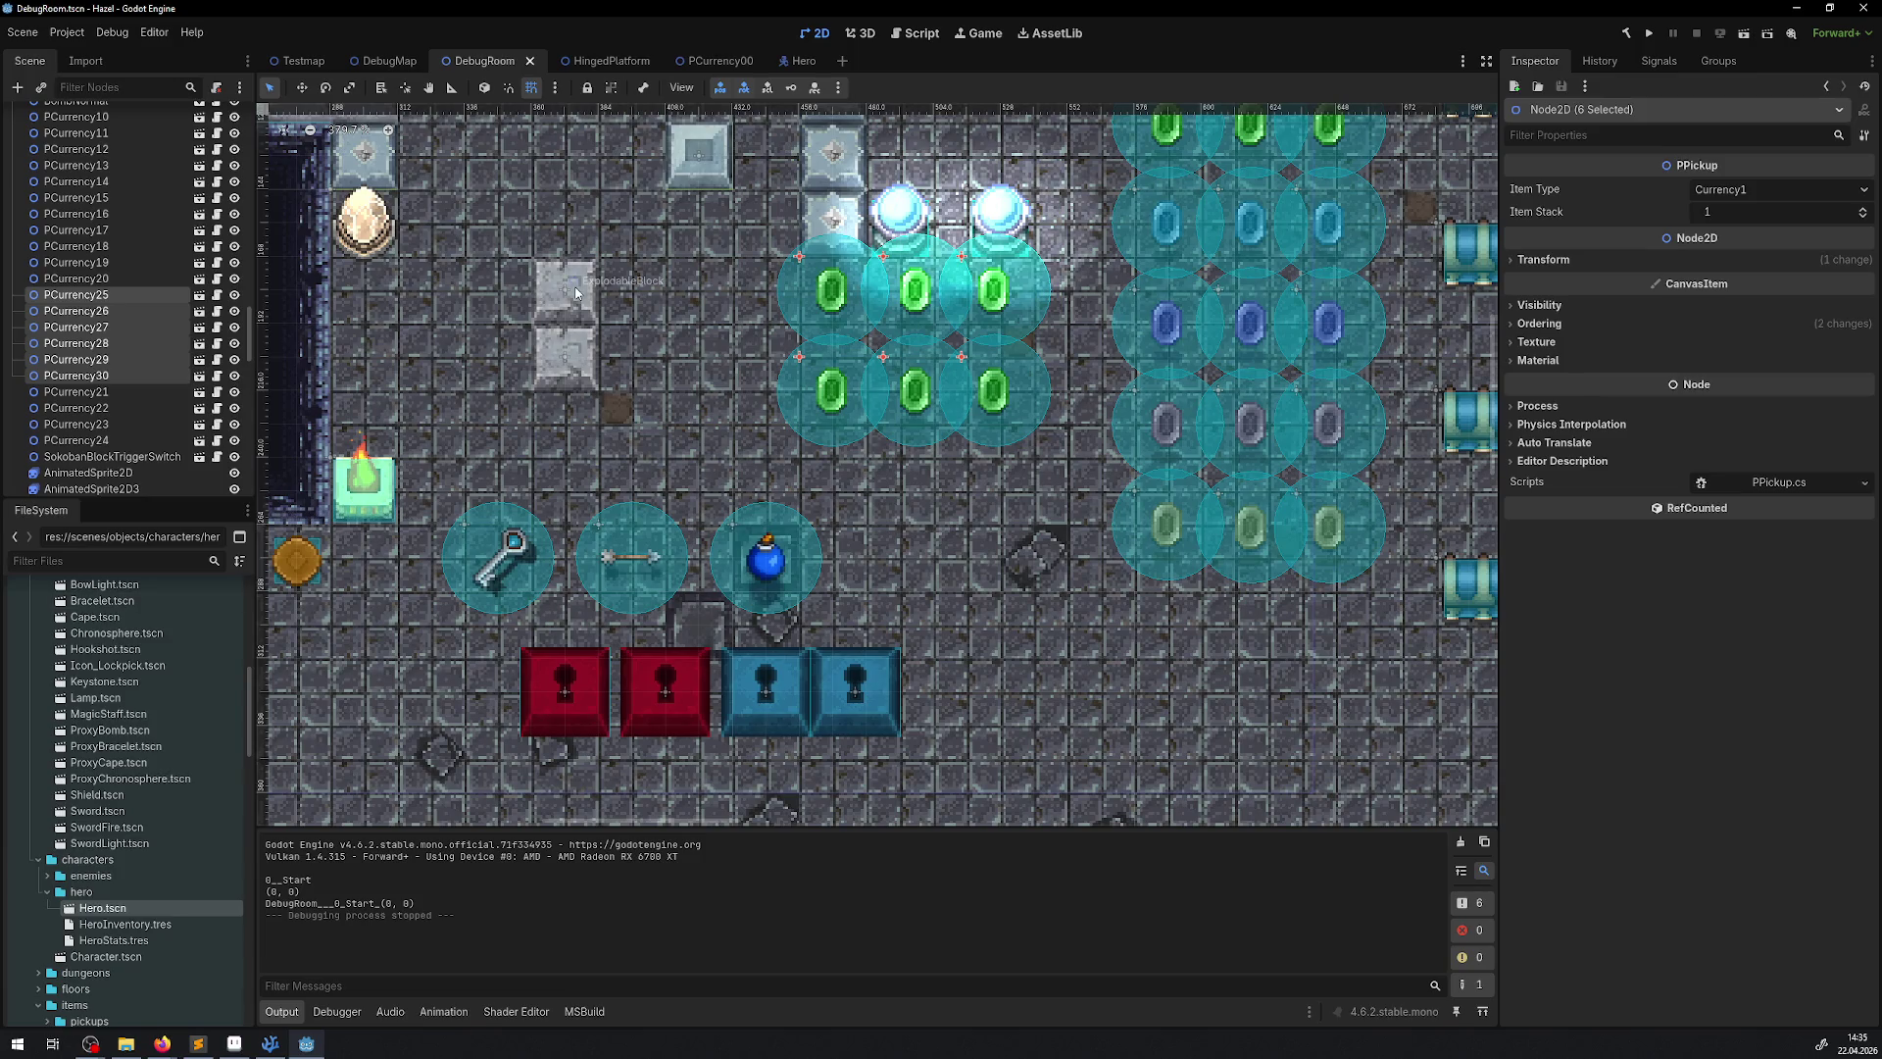
scroll(637, 294, "up", 2)
scroll(637, 294, "right", 1)
left_click(690, 296)
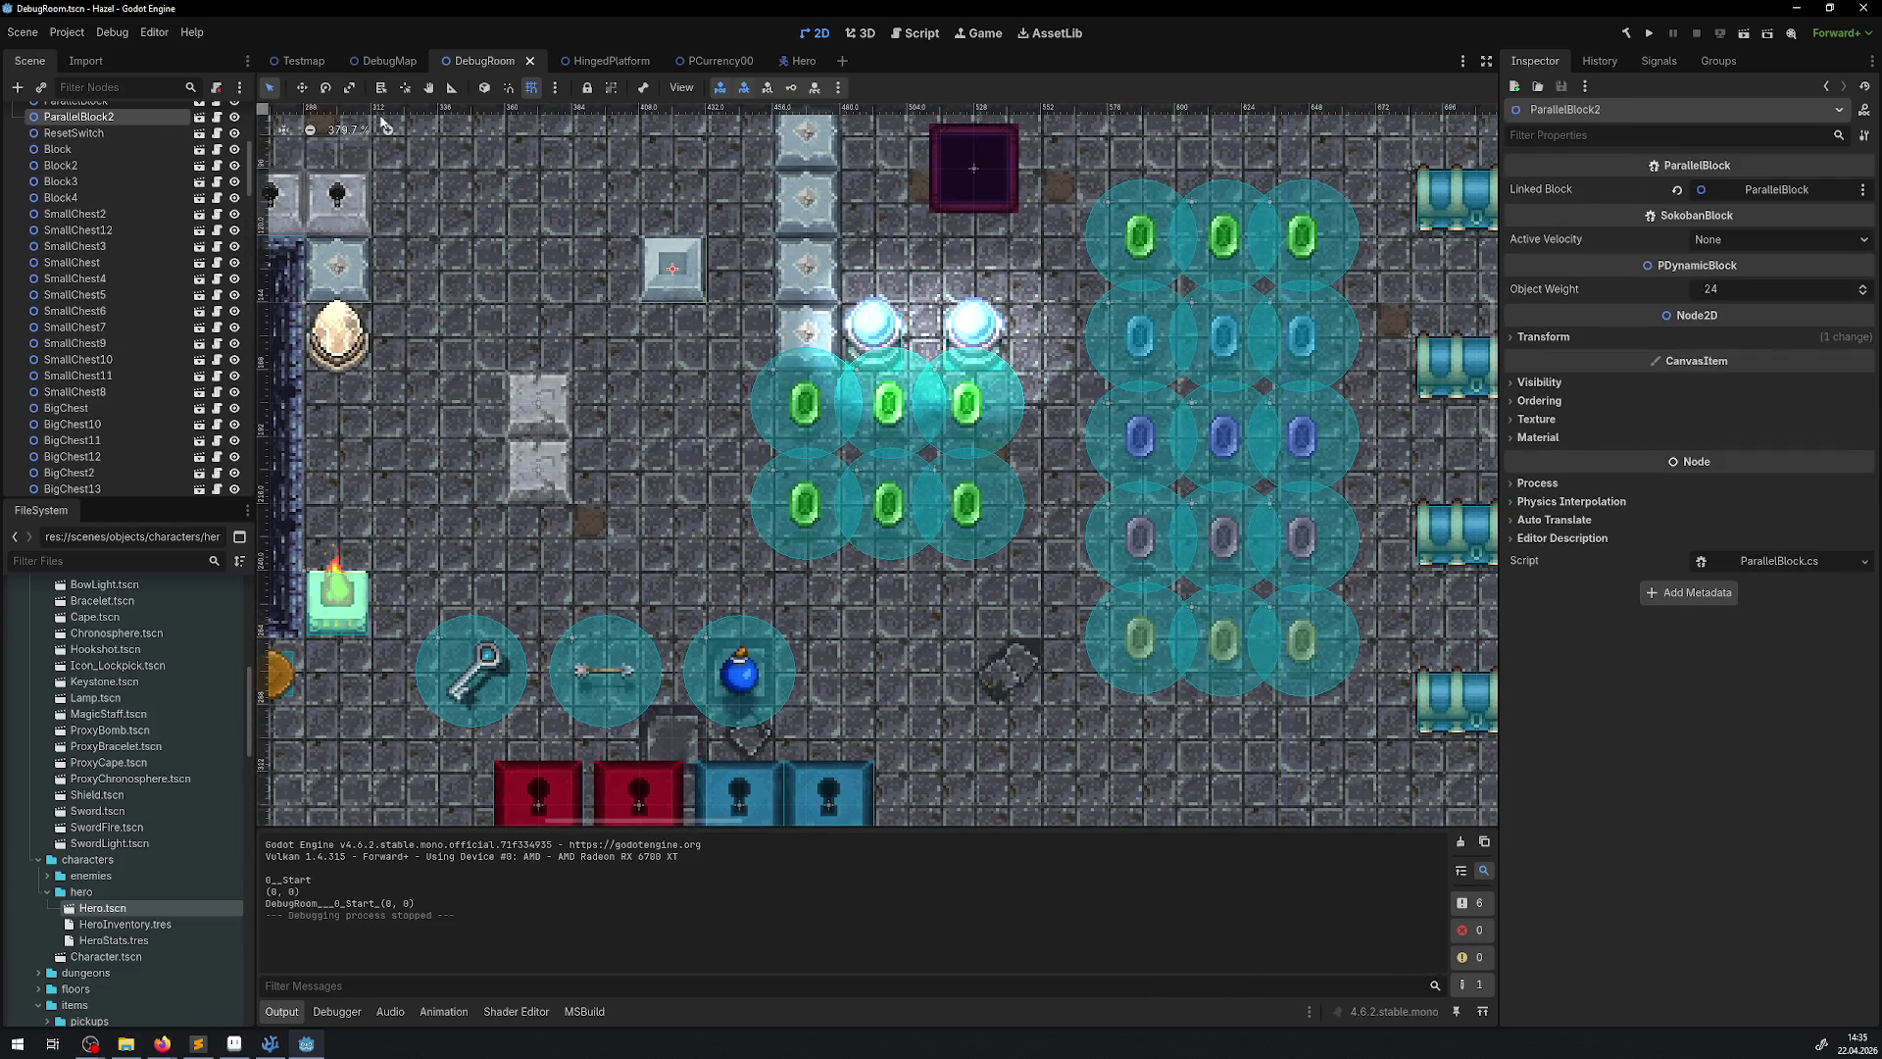
left_click(199, 117)
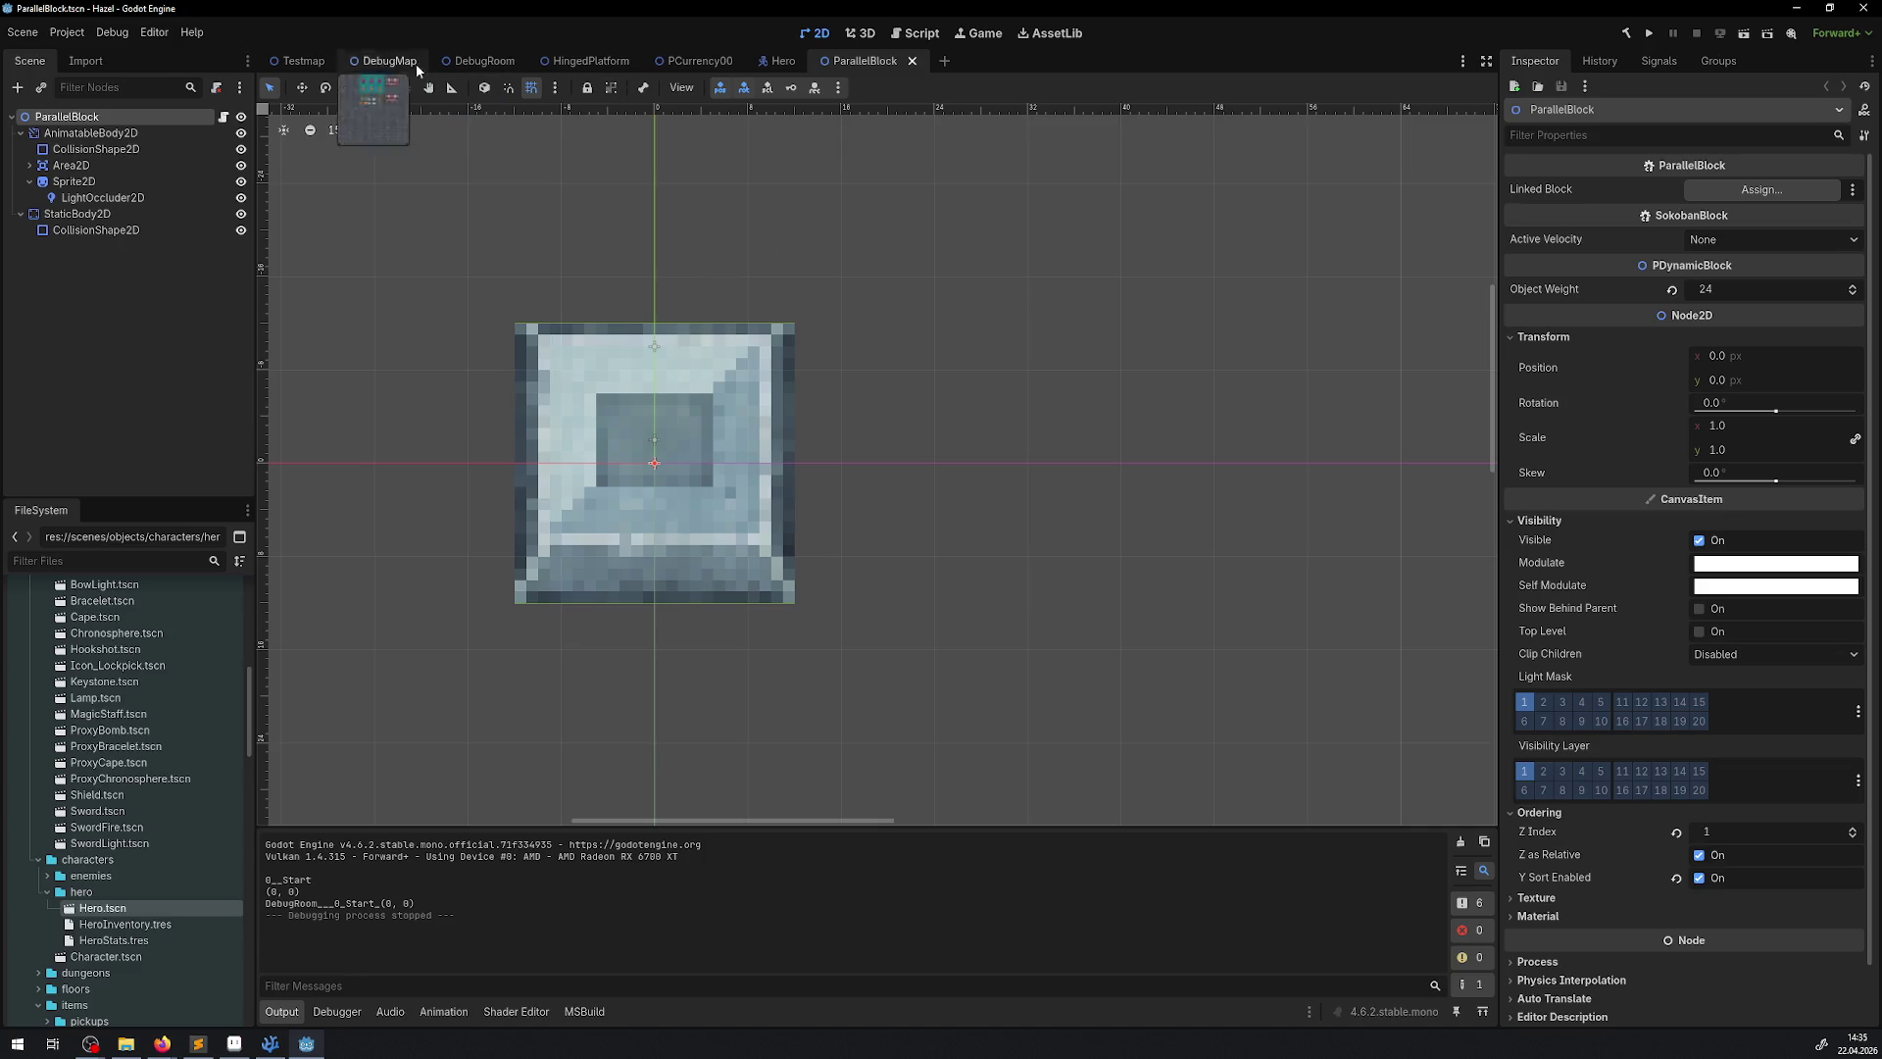
With the Pivot tool, try moving the Sprite2D pivot, undoing each change so it stays centred
left_click(403, 93)
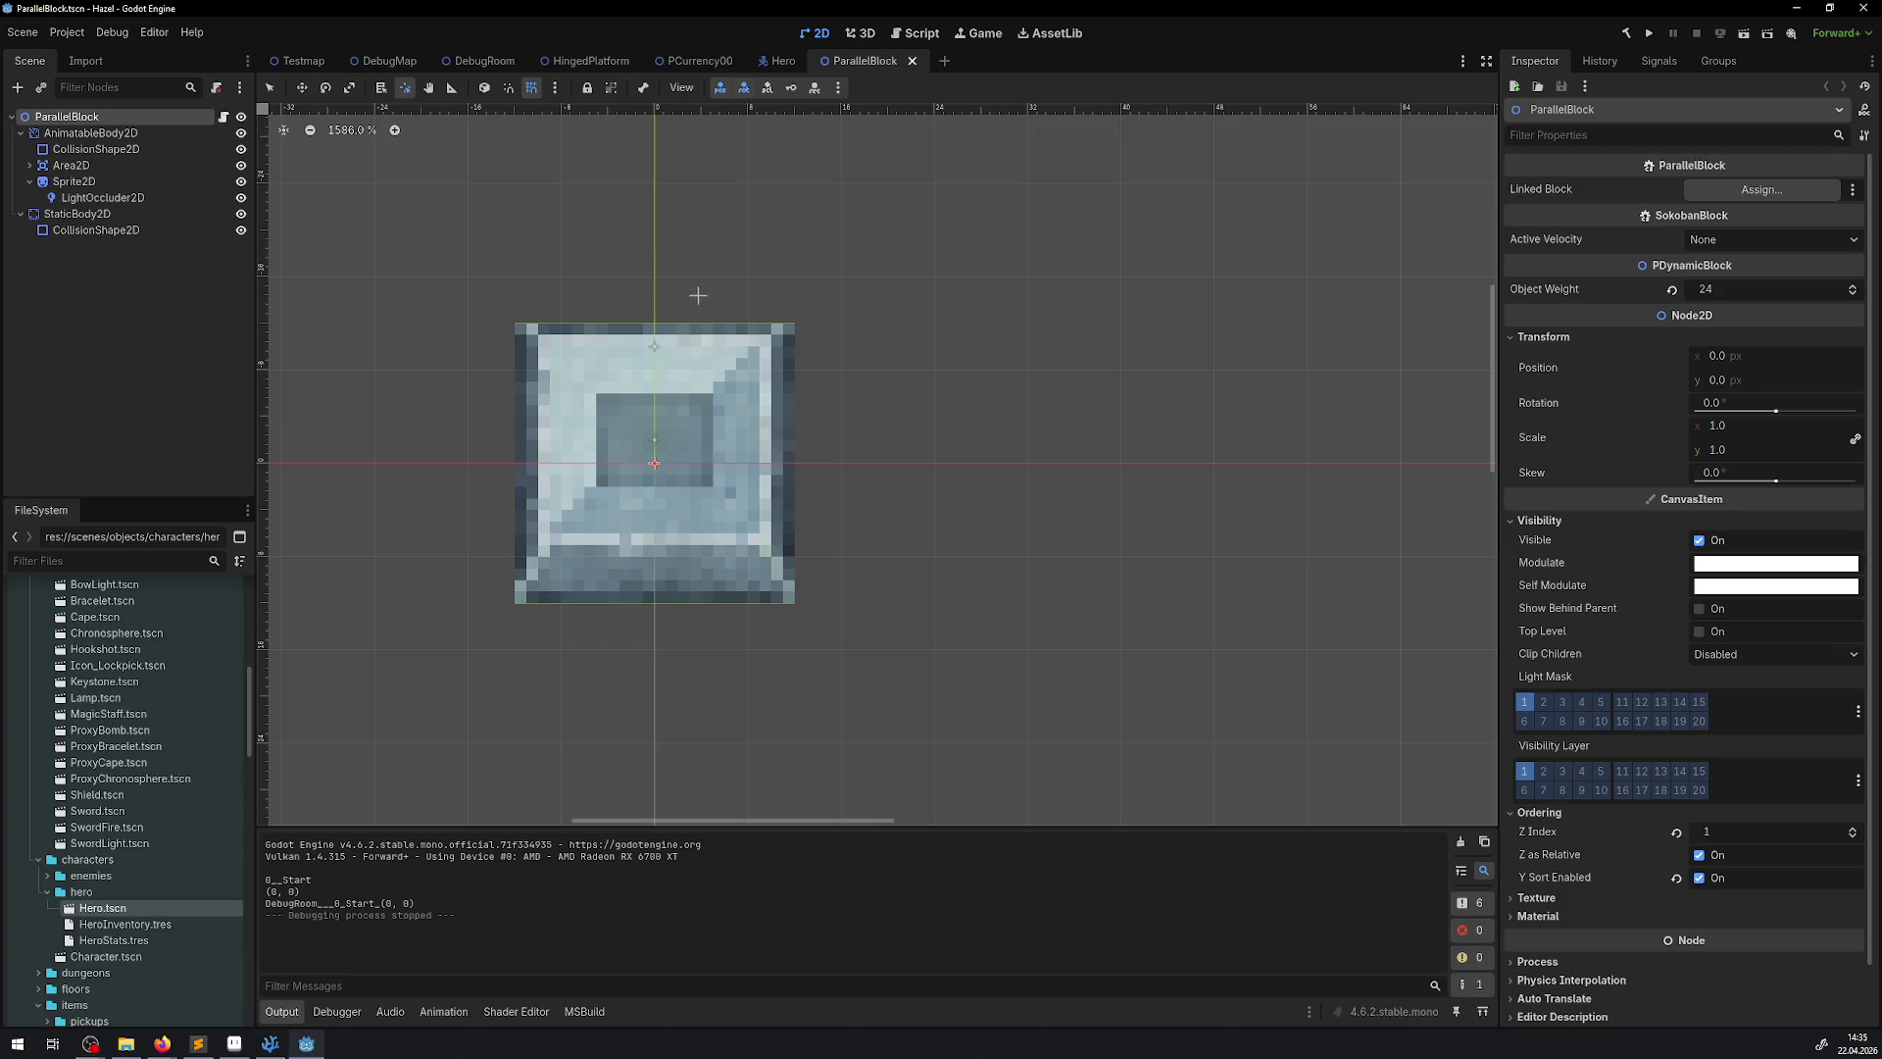
left_click(91, 133)
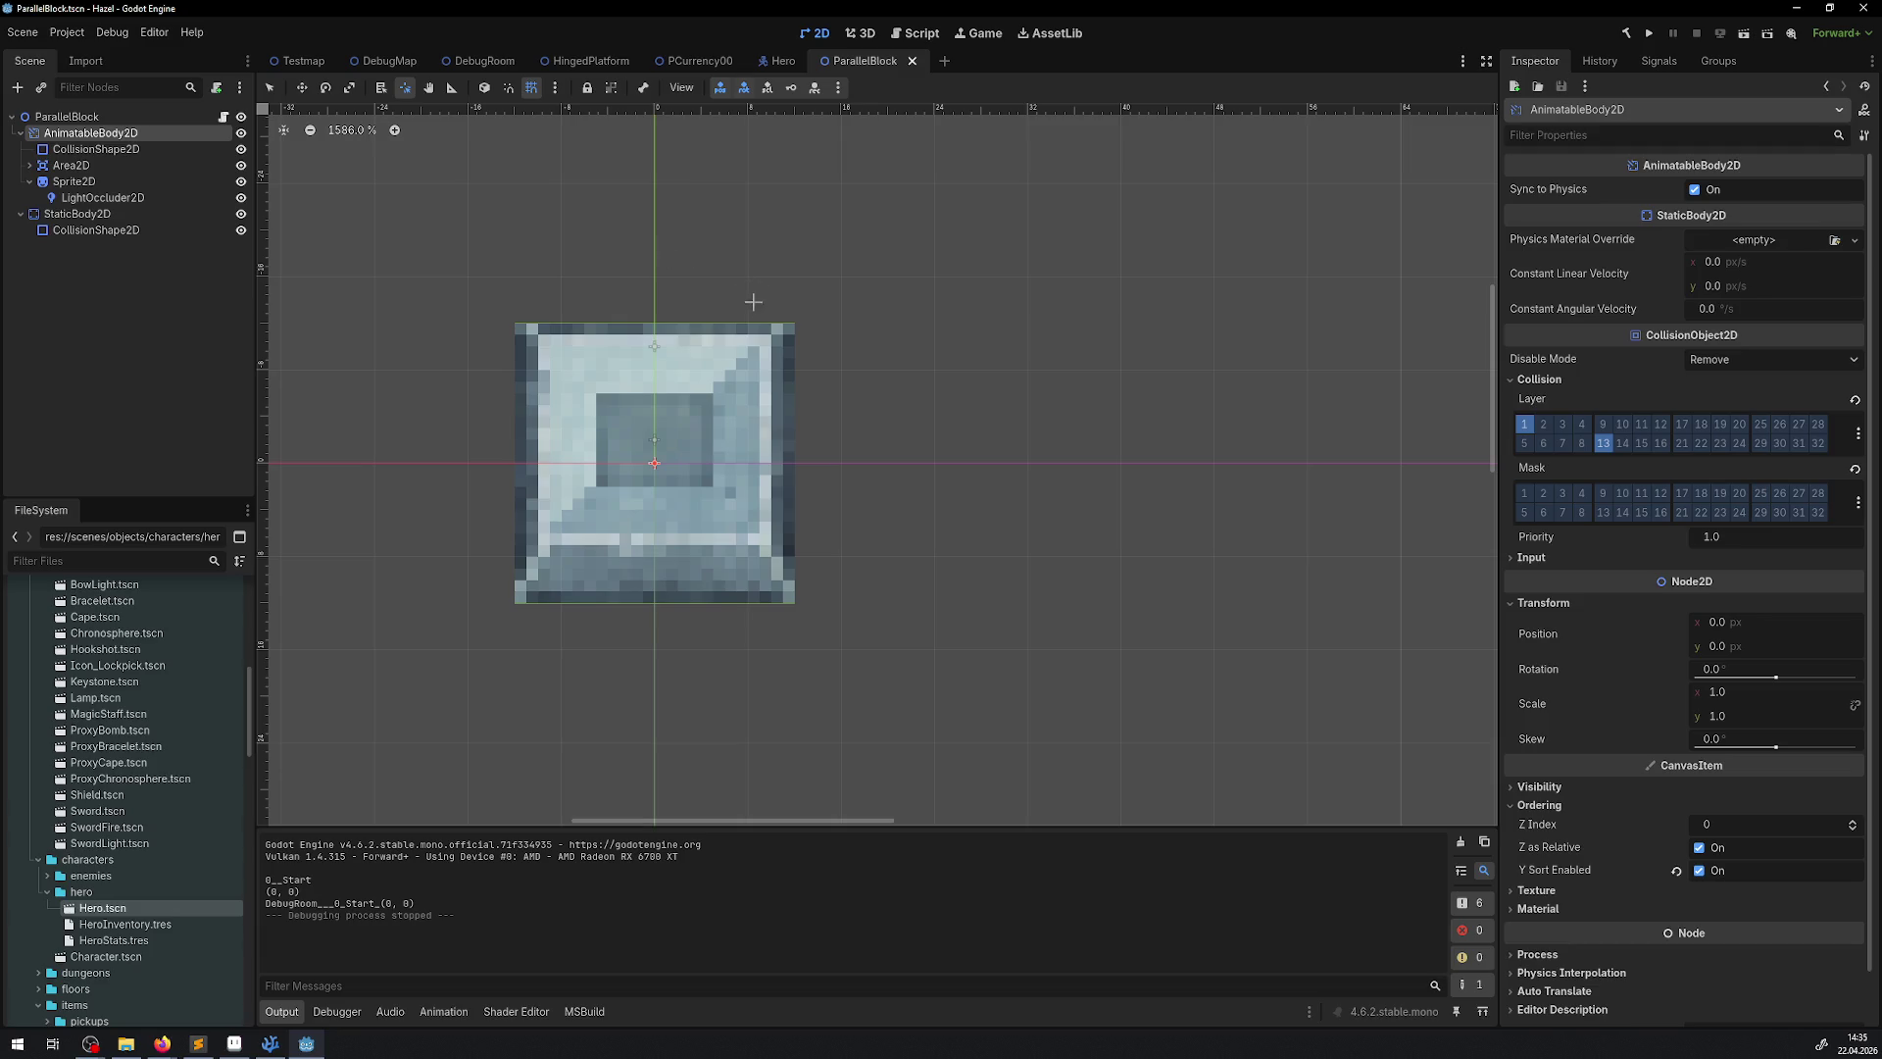
left_click(403, 90)
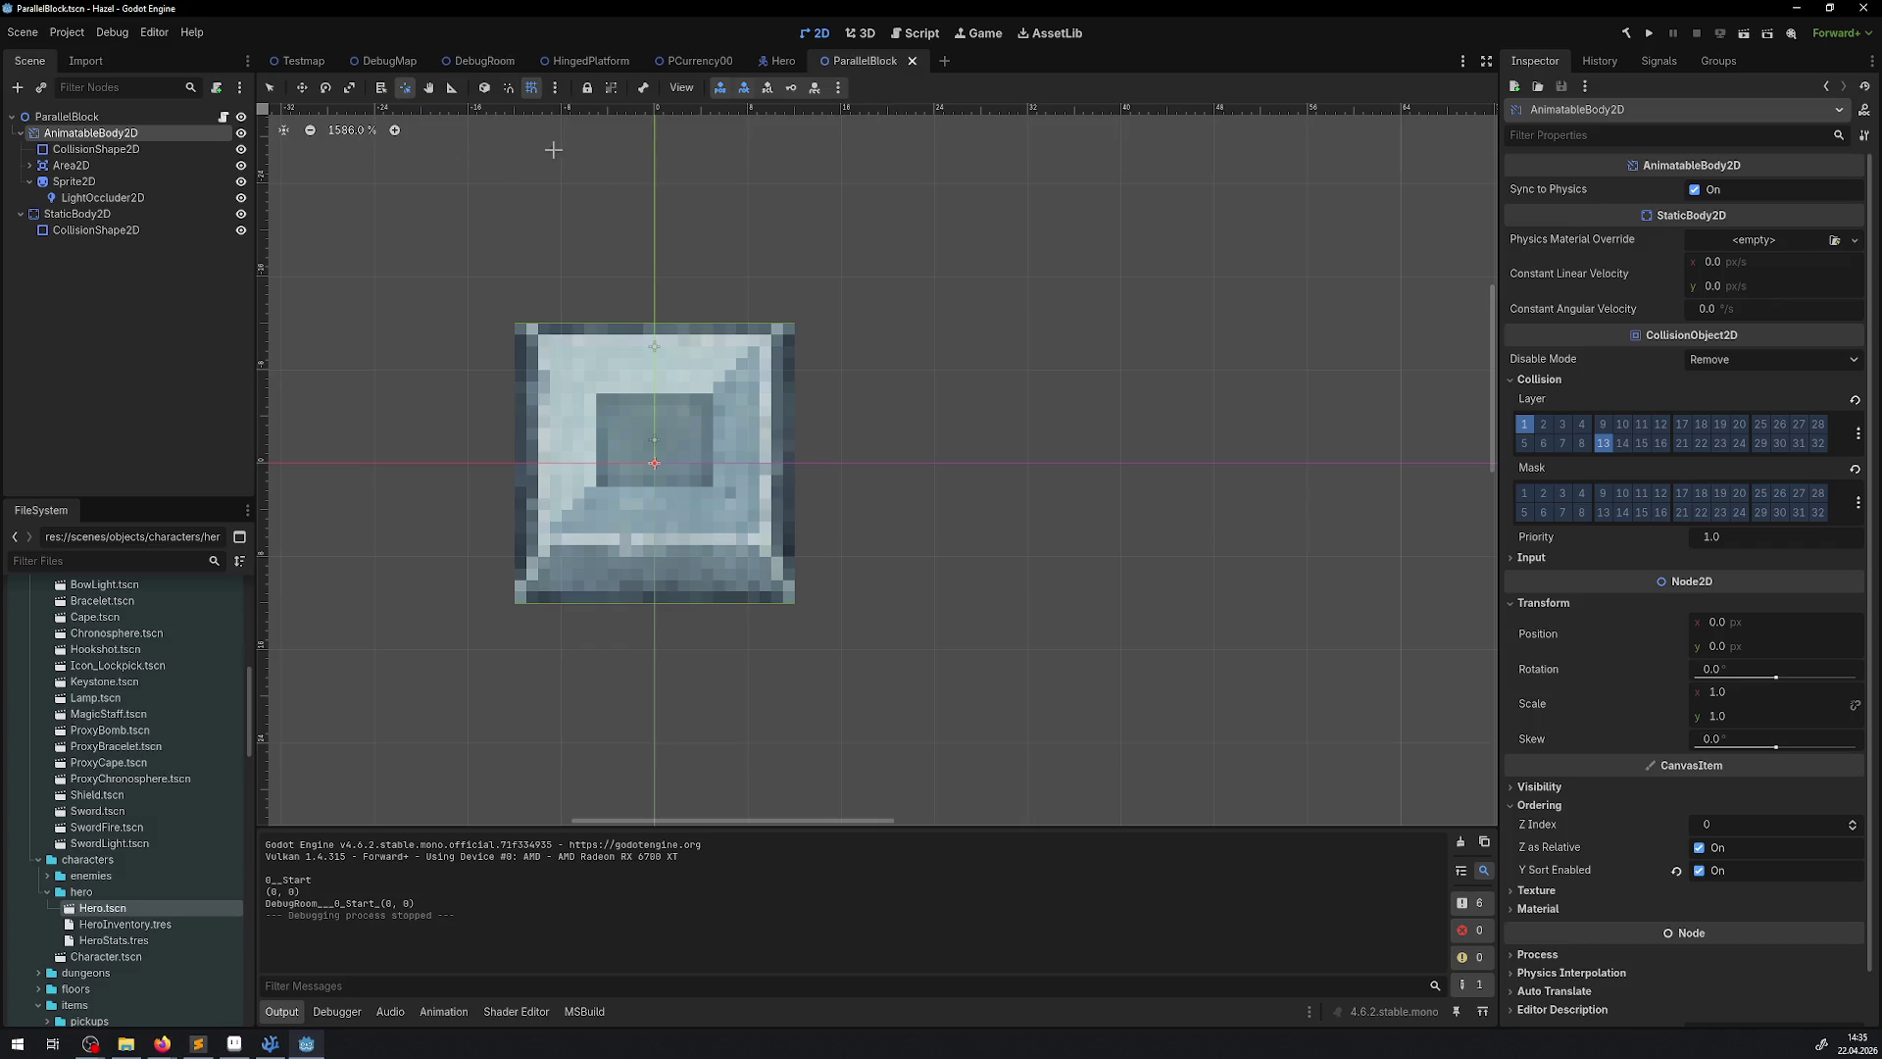
left_click(103, 165)
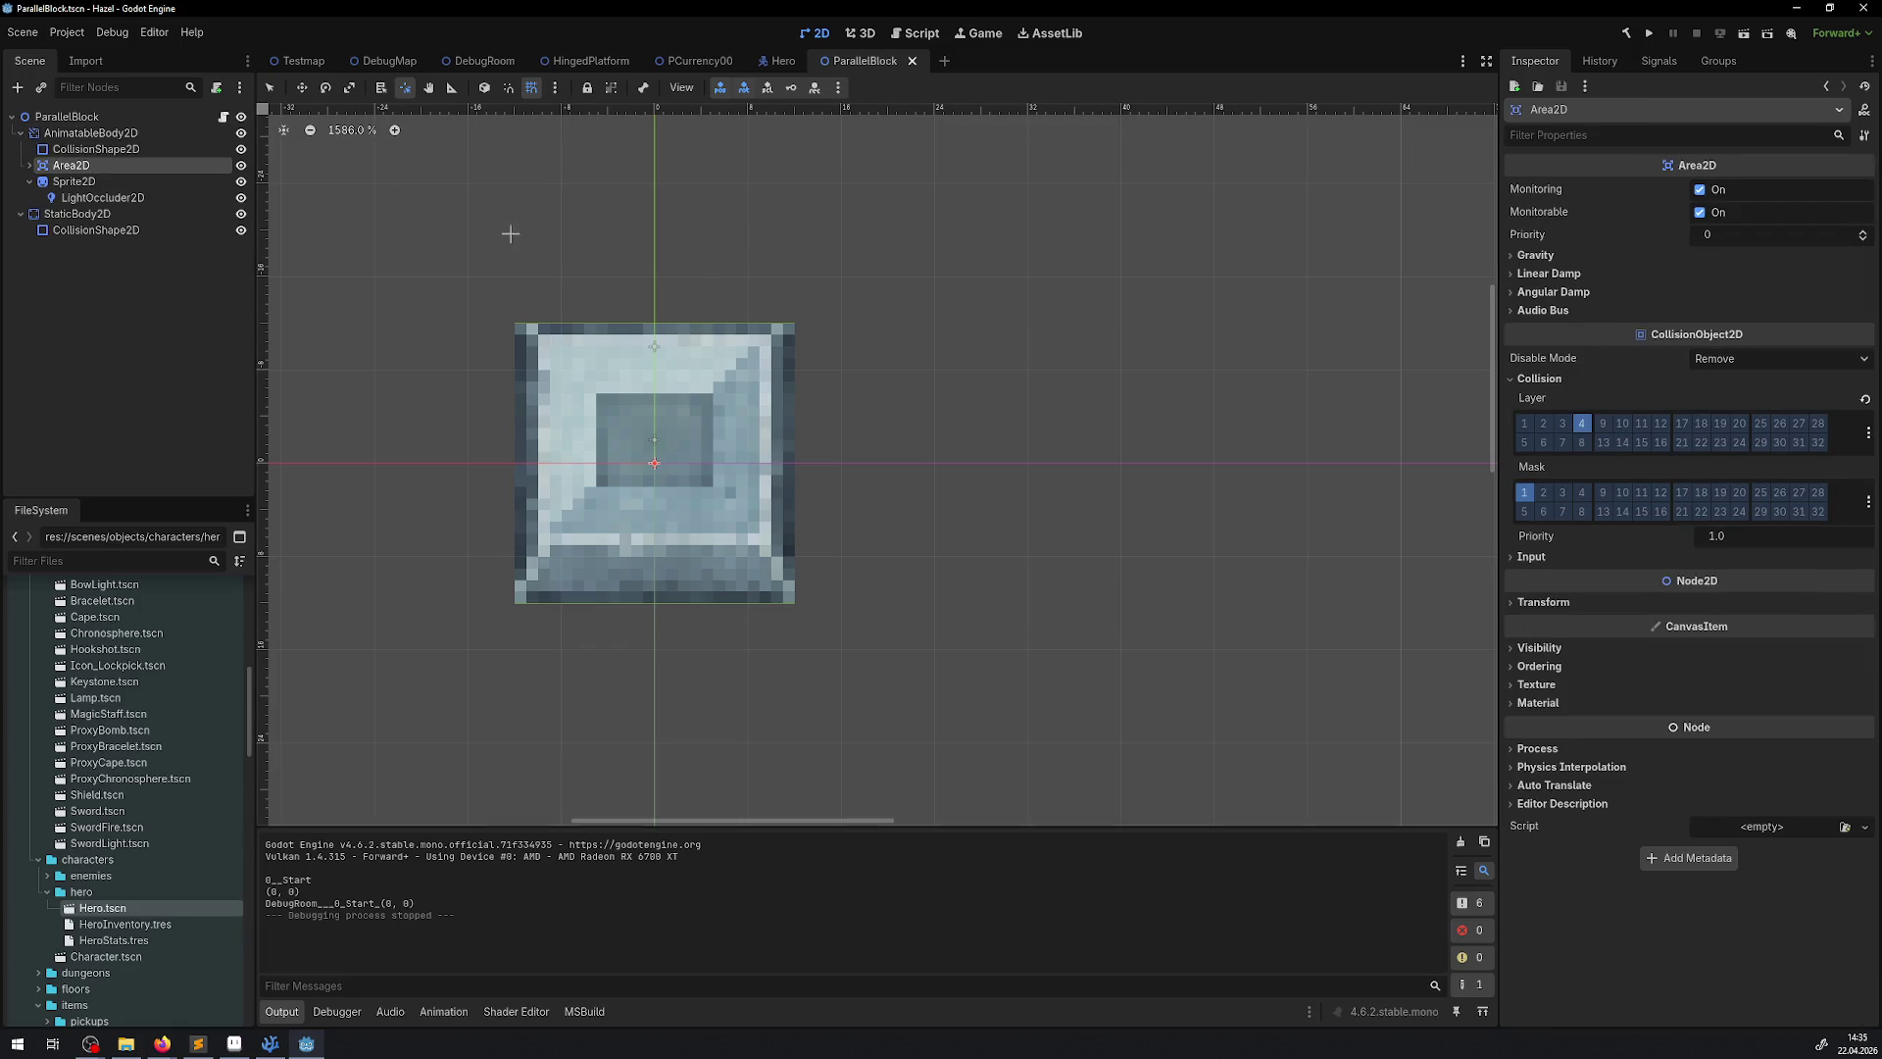
key("Down")
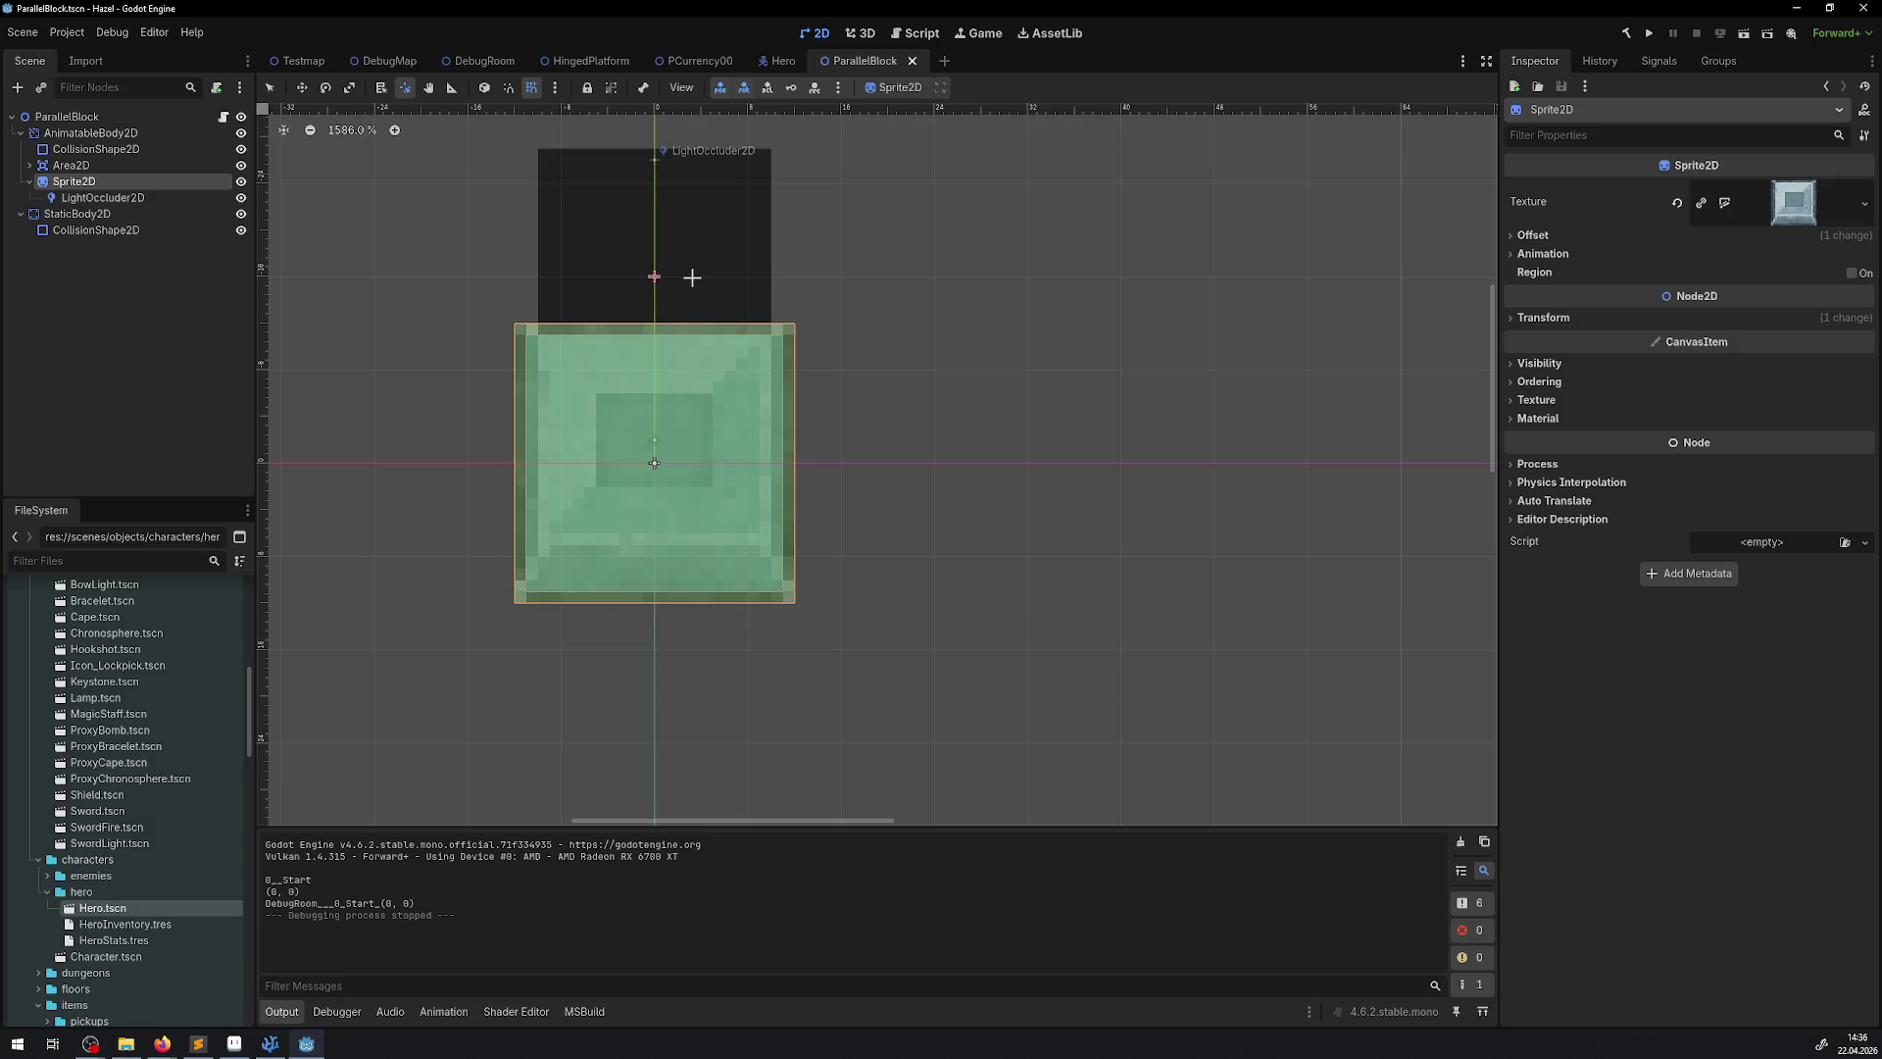
left_click(693, 256)
key("ctrl+z")
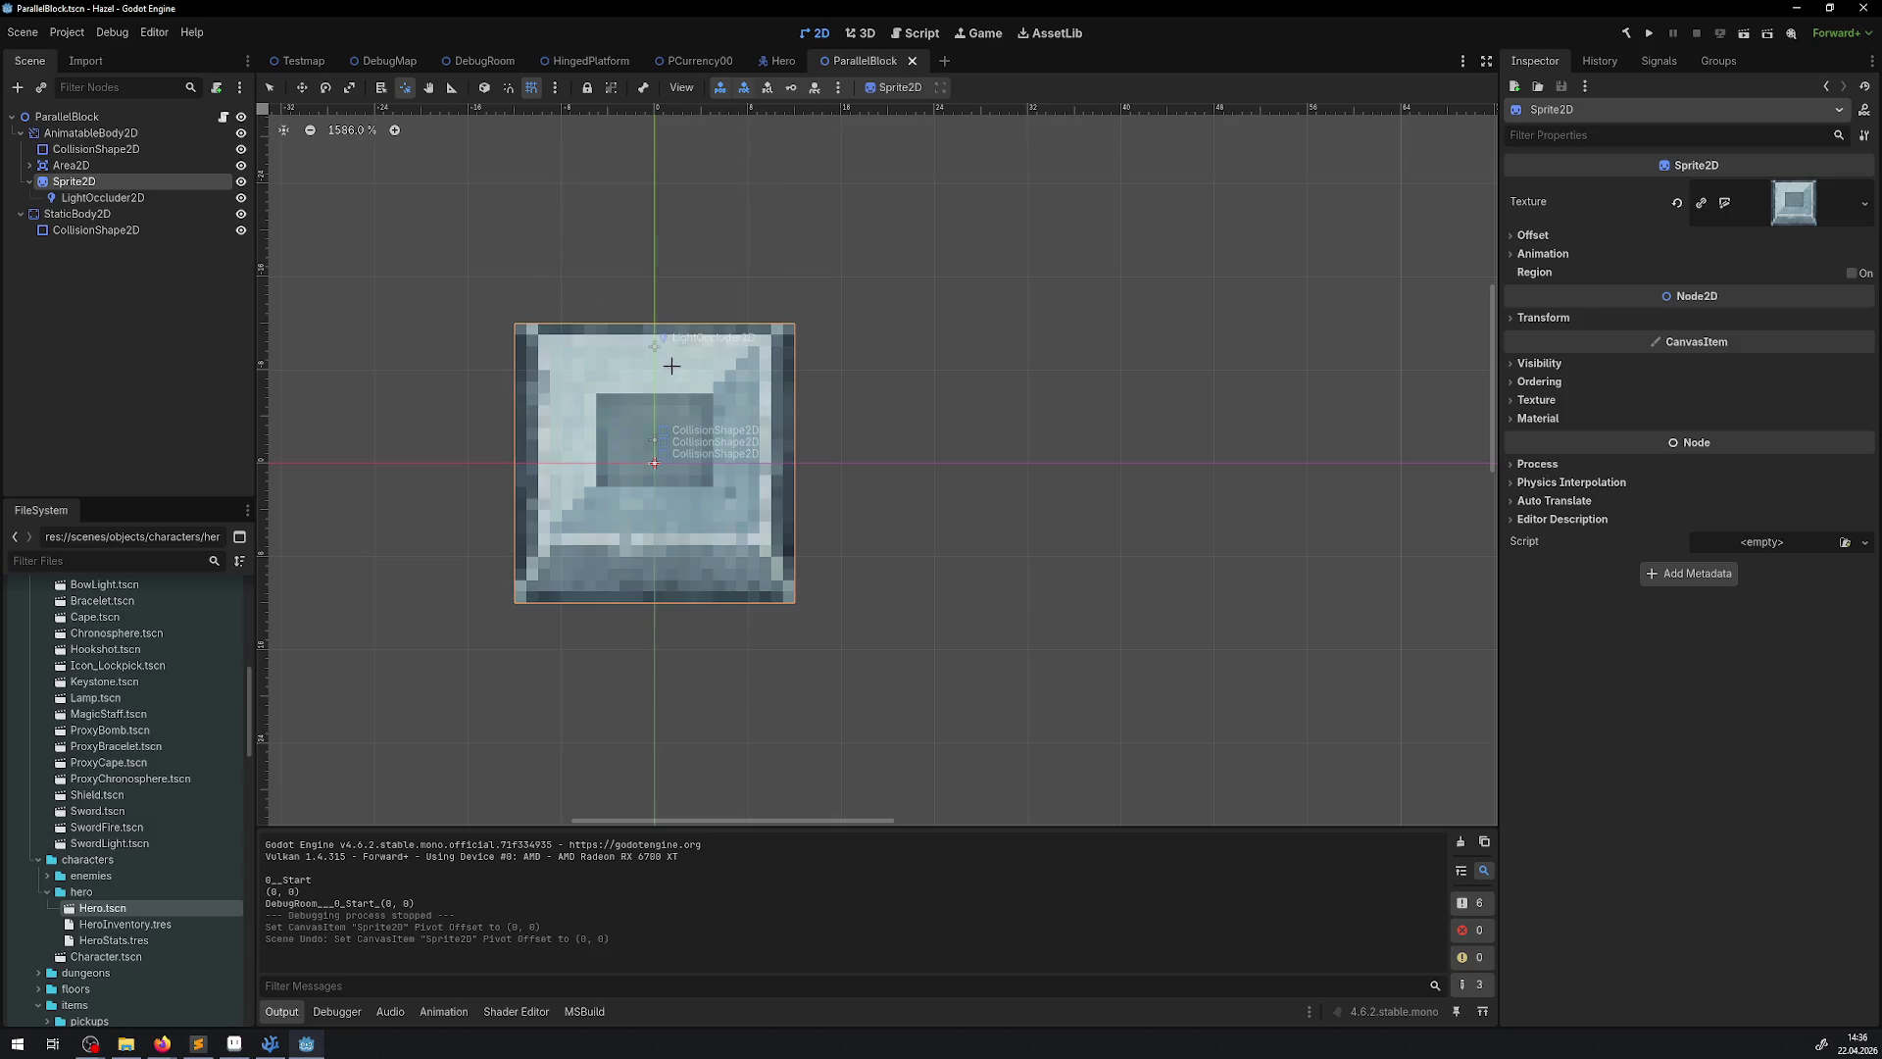
mouse_move(672, 366)
left_mouse_down()
mouse_move(683, 383)
mouse_move(913, 236)
left_mouse_up()
key("ctrl+z")
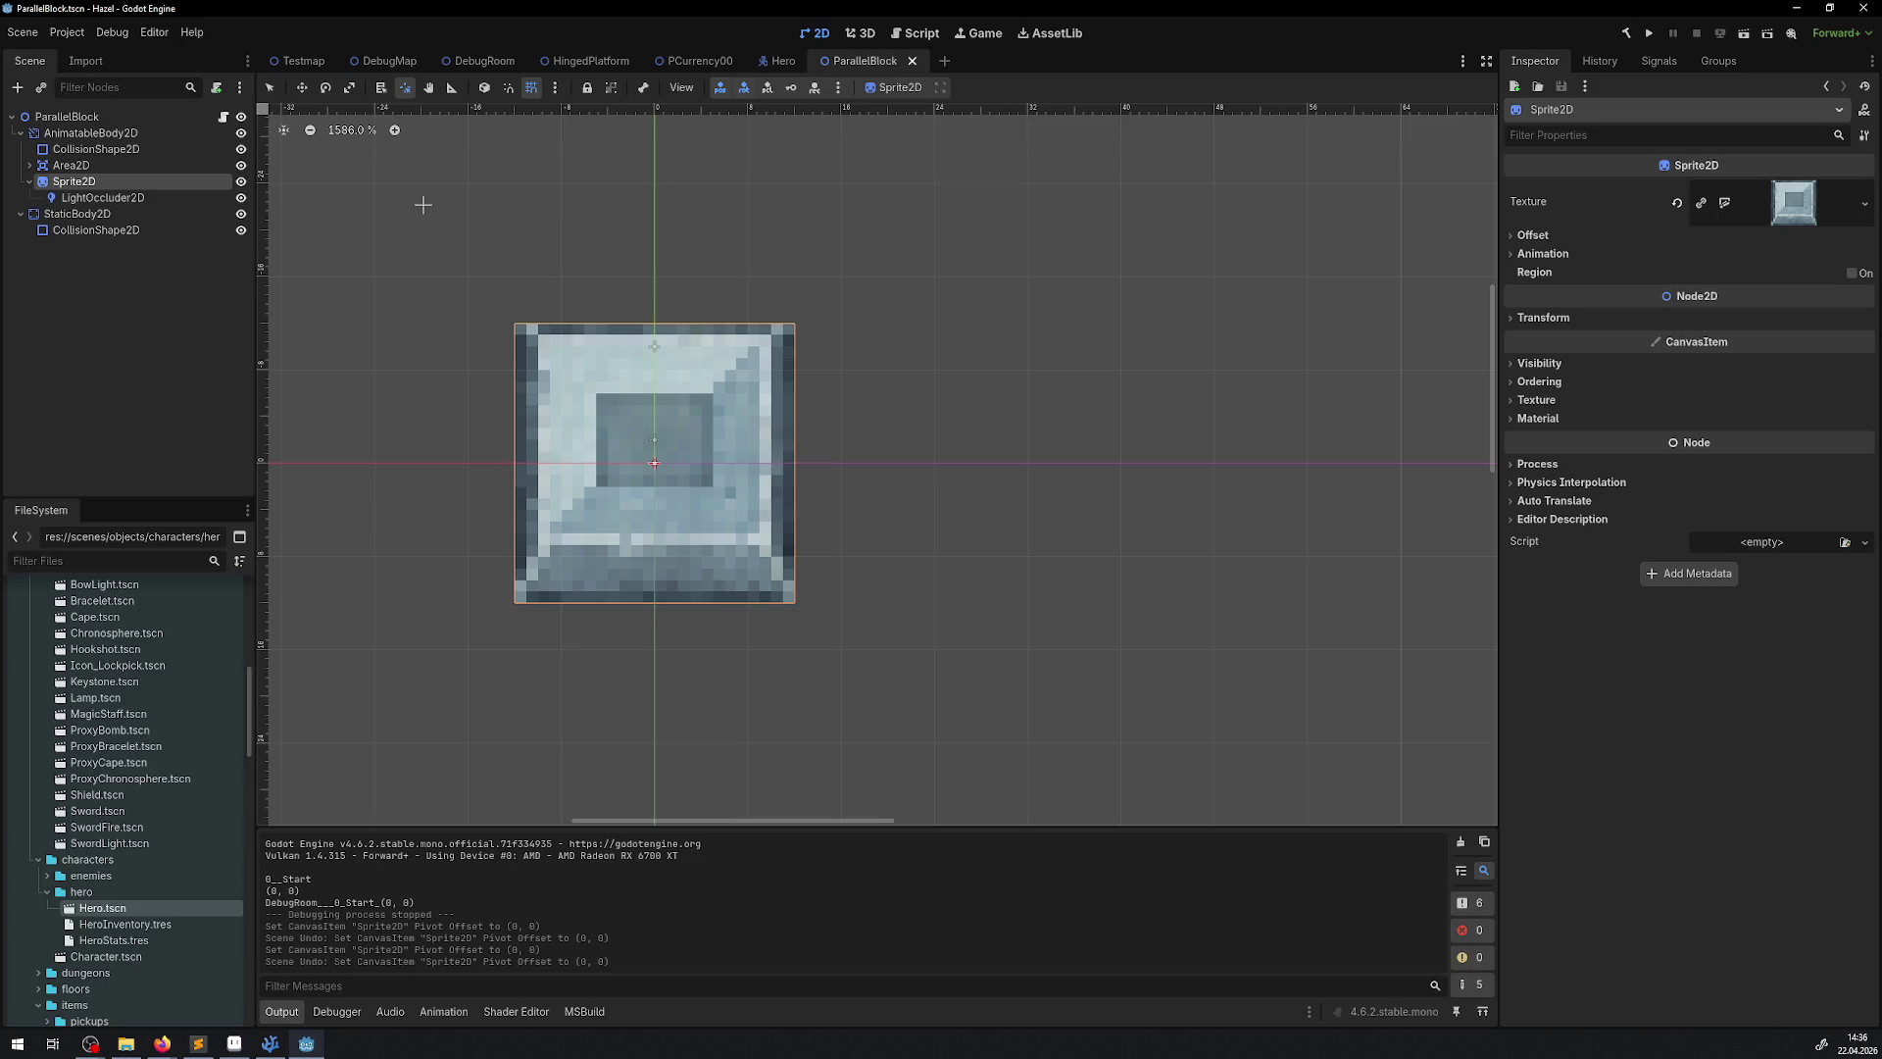
Save the ParallelBlock scene, then undo an accidental CollisionShape2D move made in select mode
left_click(343, 1013)
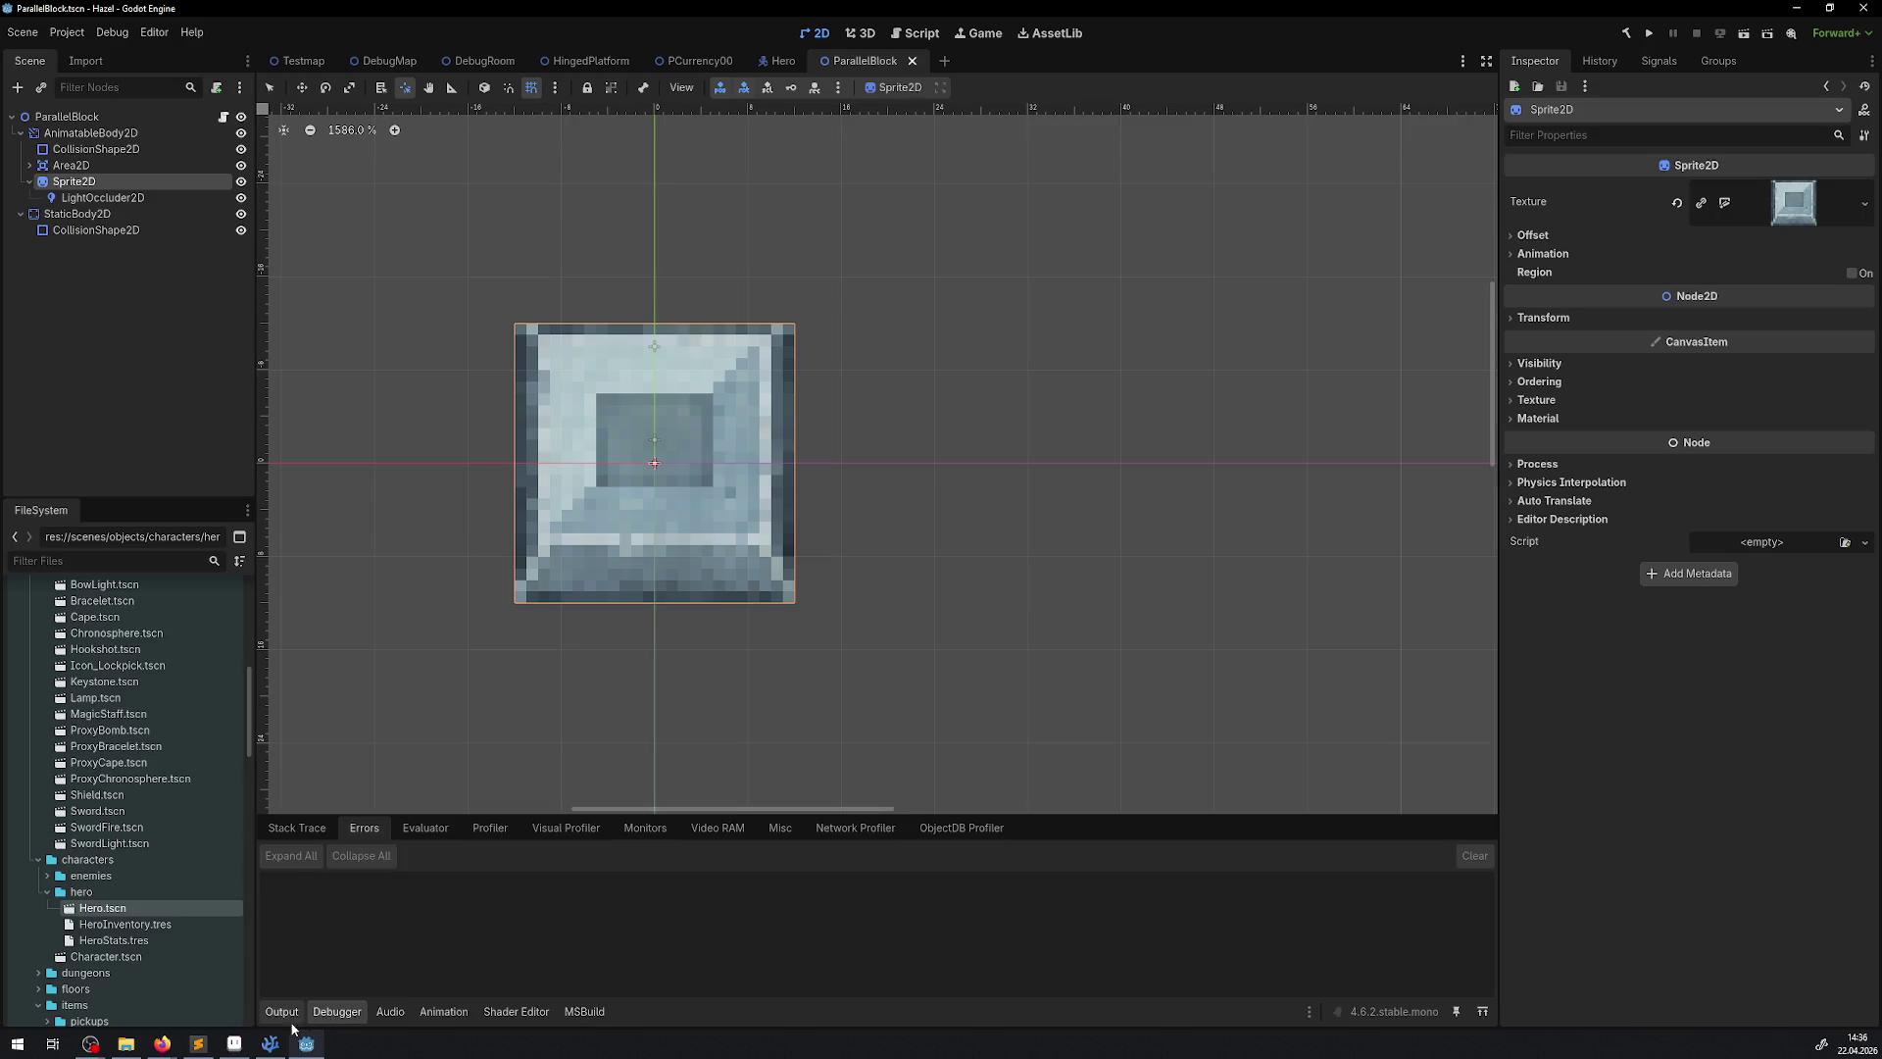
left_click(282, 1019)
key("ctrl+s")
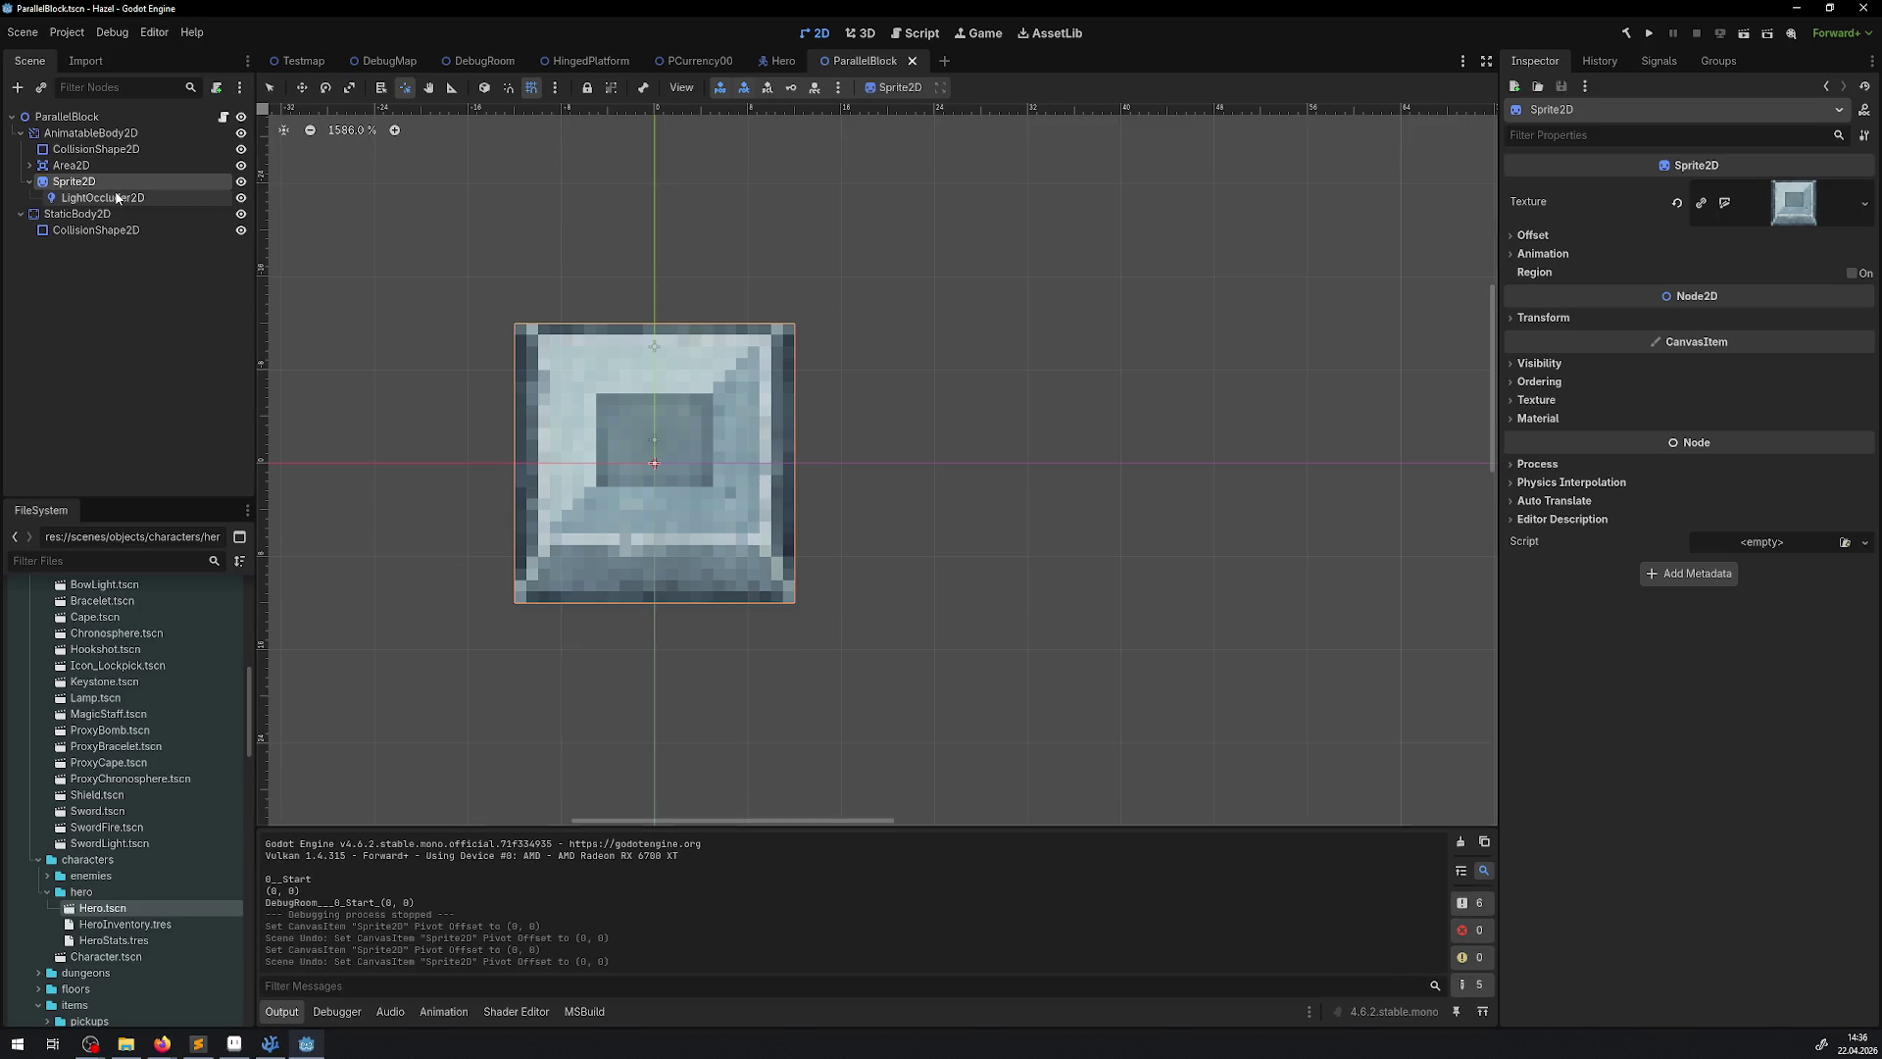
left_click(115, 198)
left_click(74, 182)
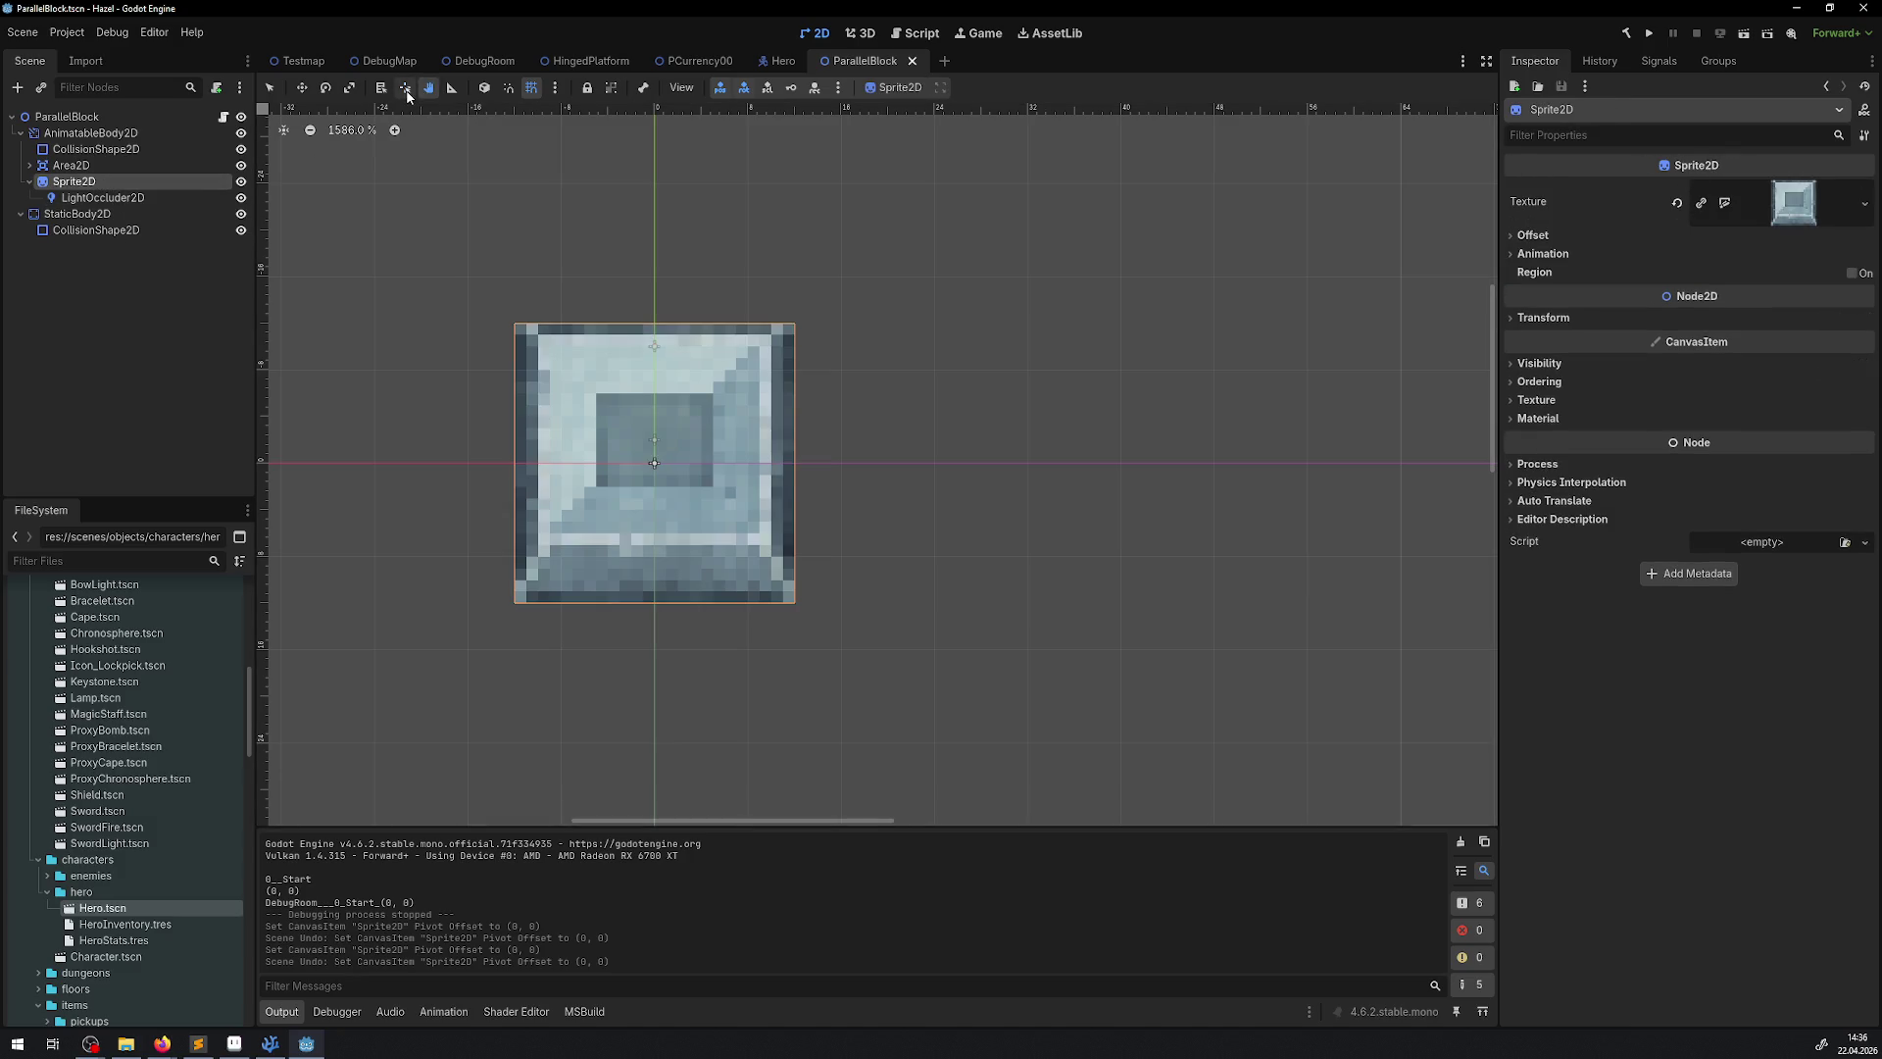
left_click(270, 88)
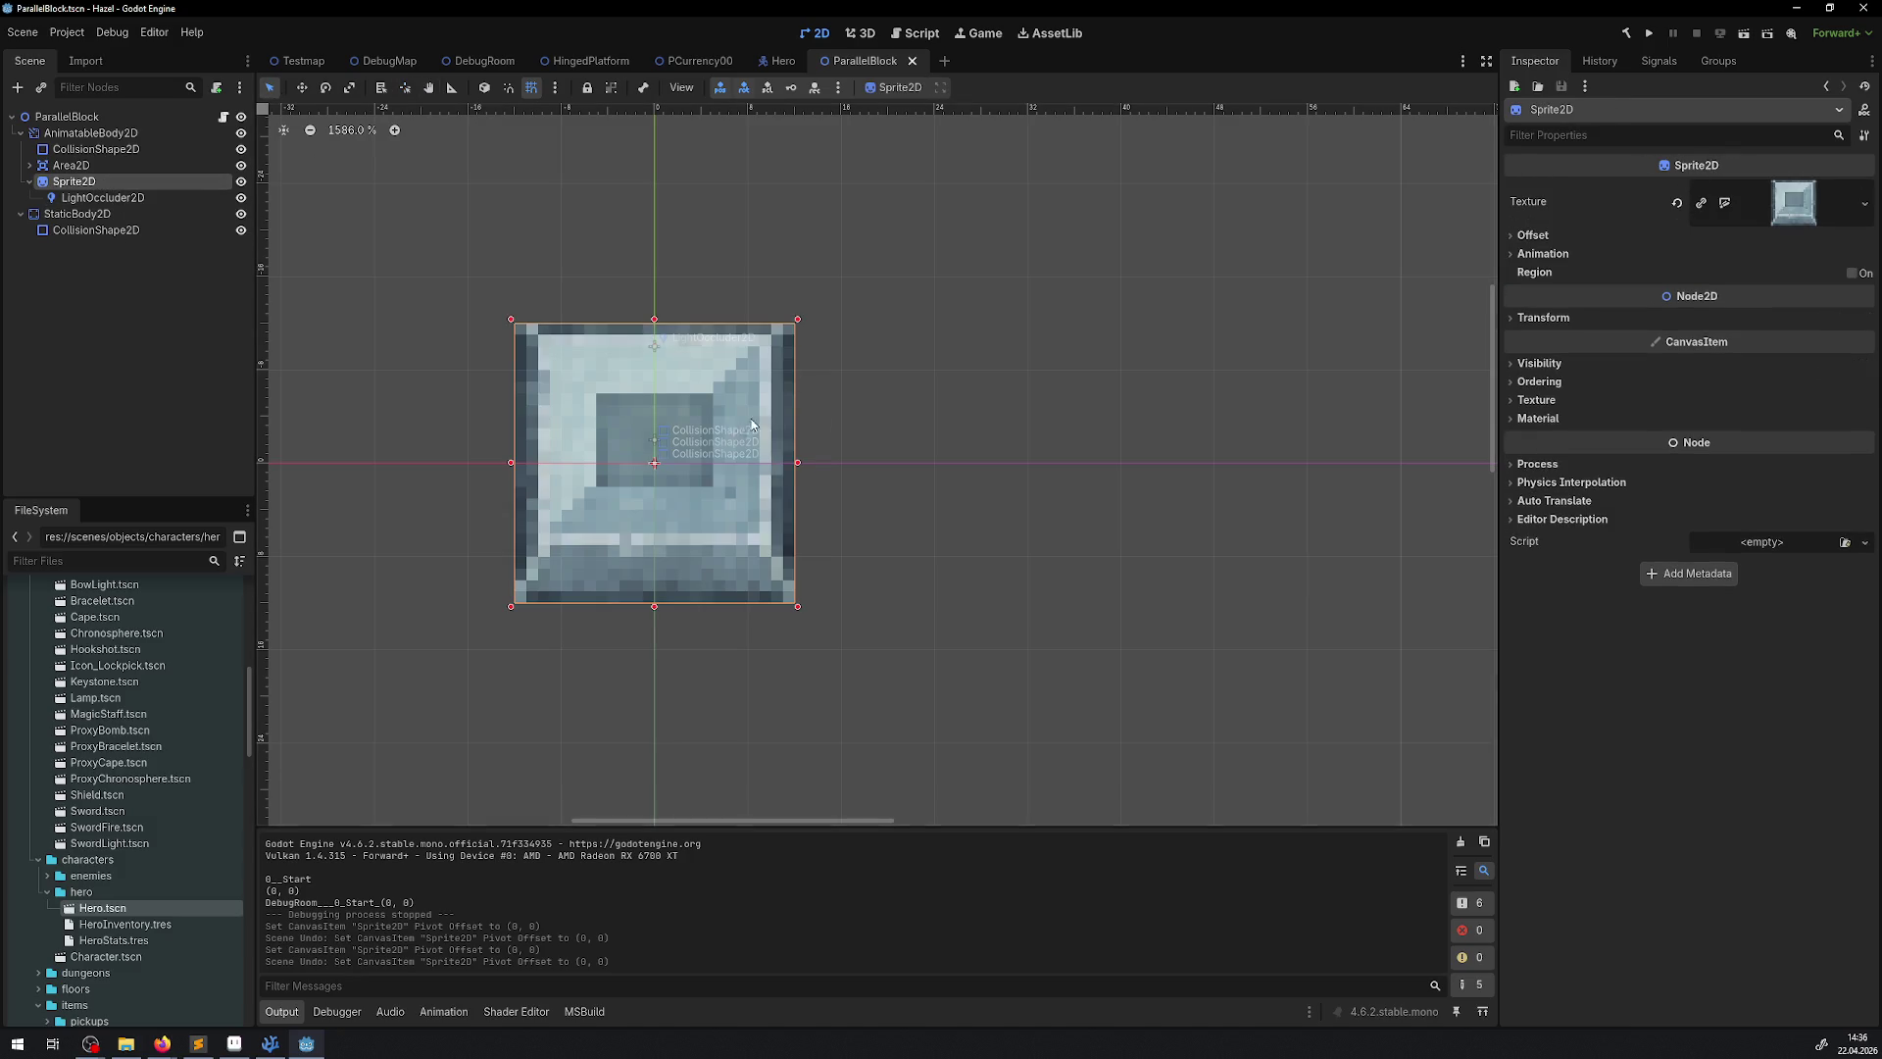
left_click_drag(678, 409, 739, 335)
key("ctrl+z")
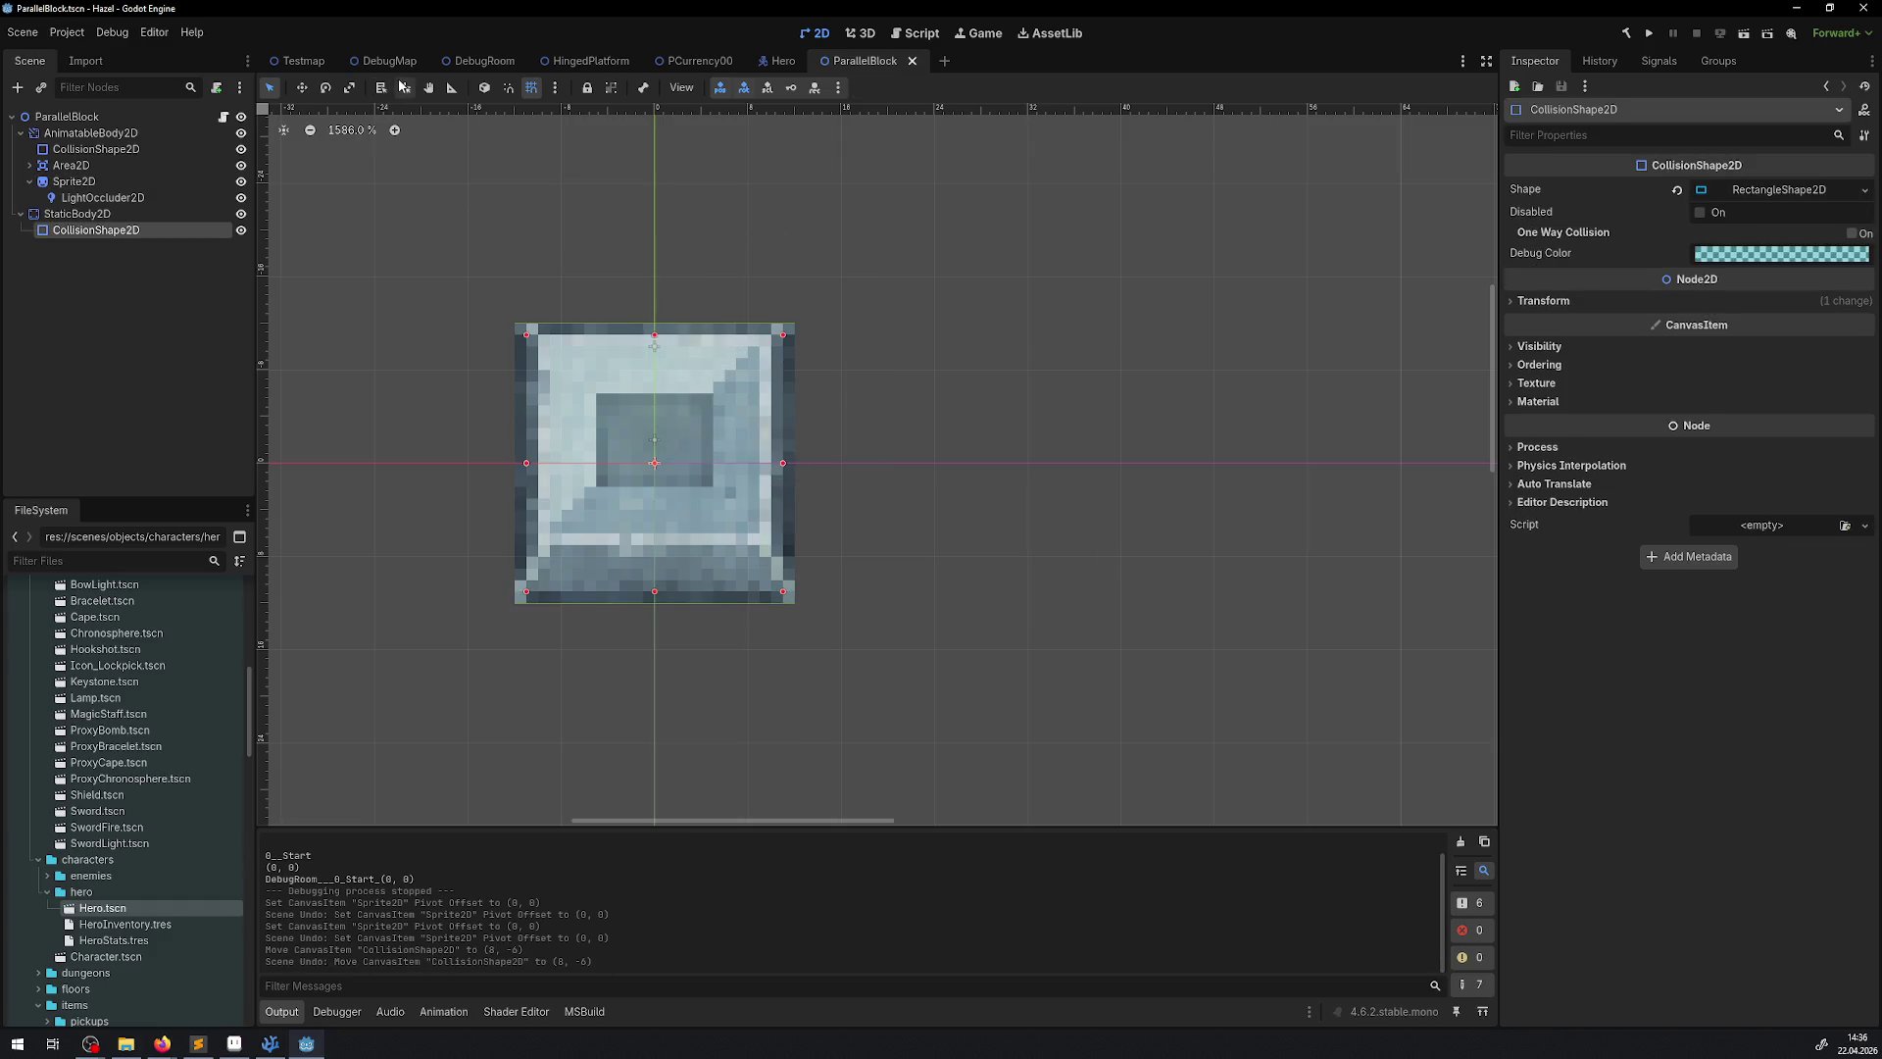
Undo another stray Sprite2D pivot move, keeping it centred, and return to the DebugRoom scene
left_click(406, 90)
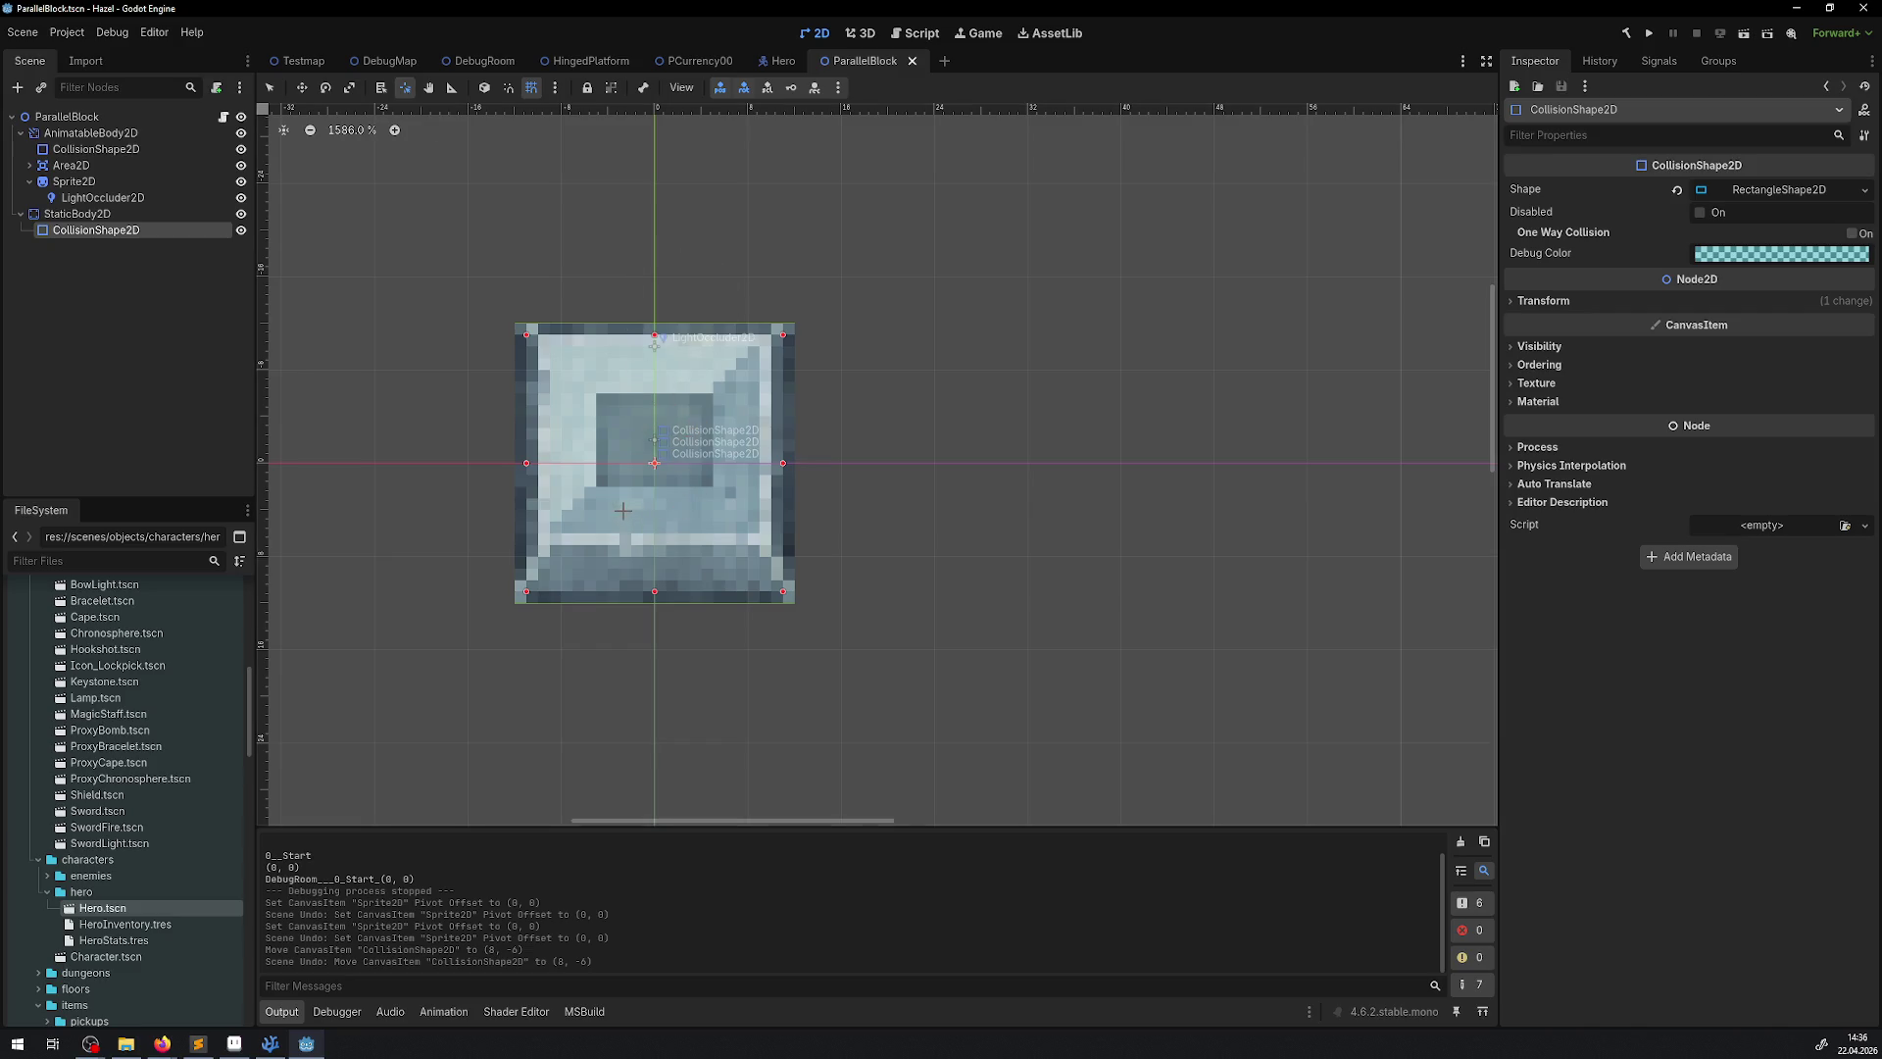
left_click(83, 182)
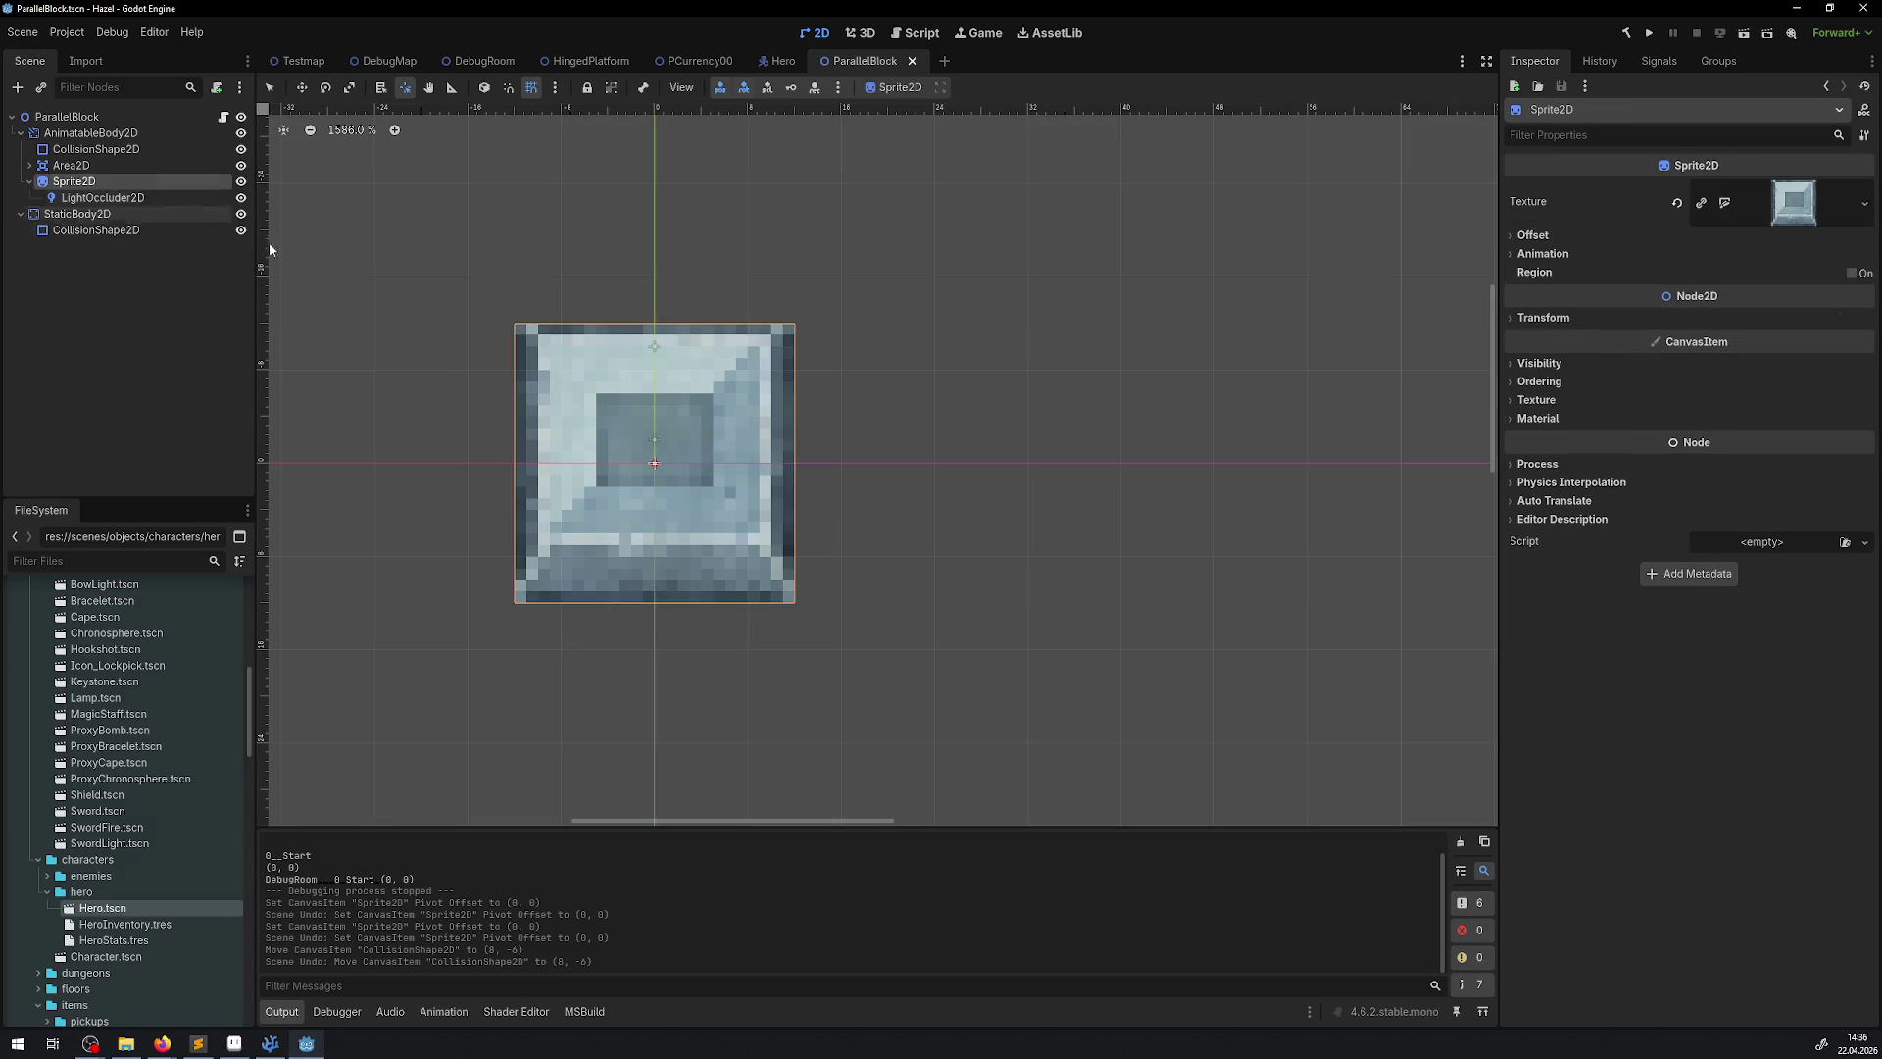
left_click_drag(653, 462, 748, 369)
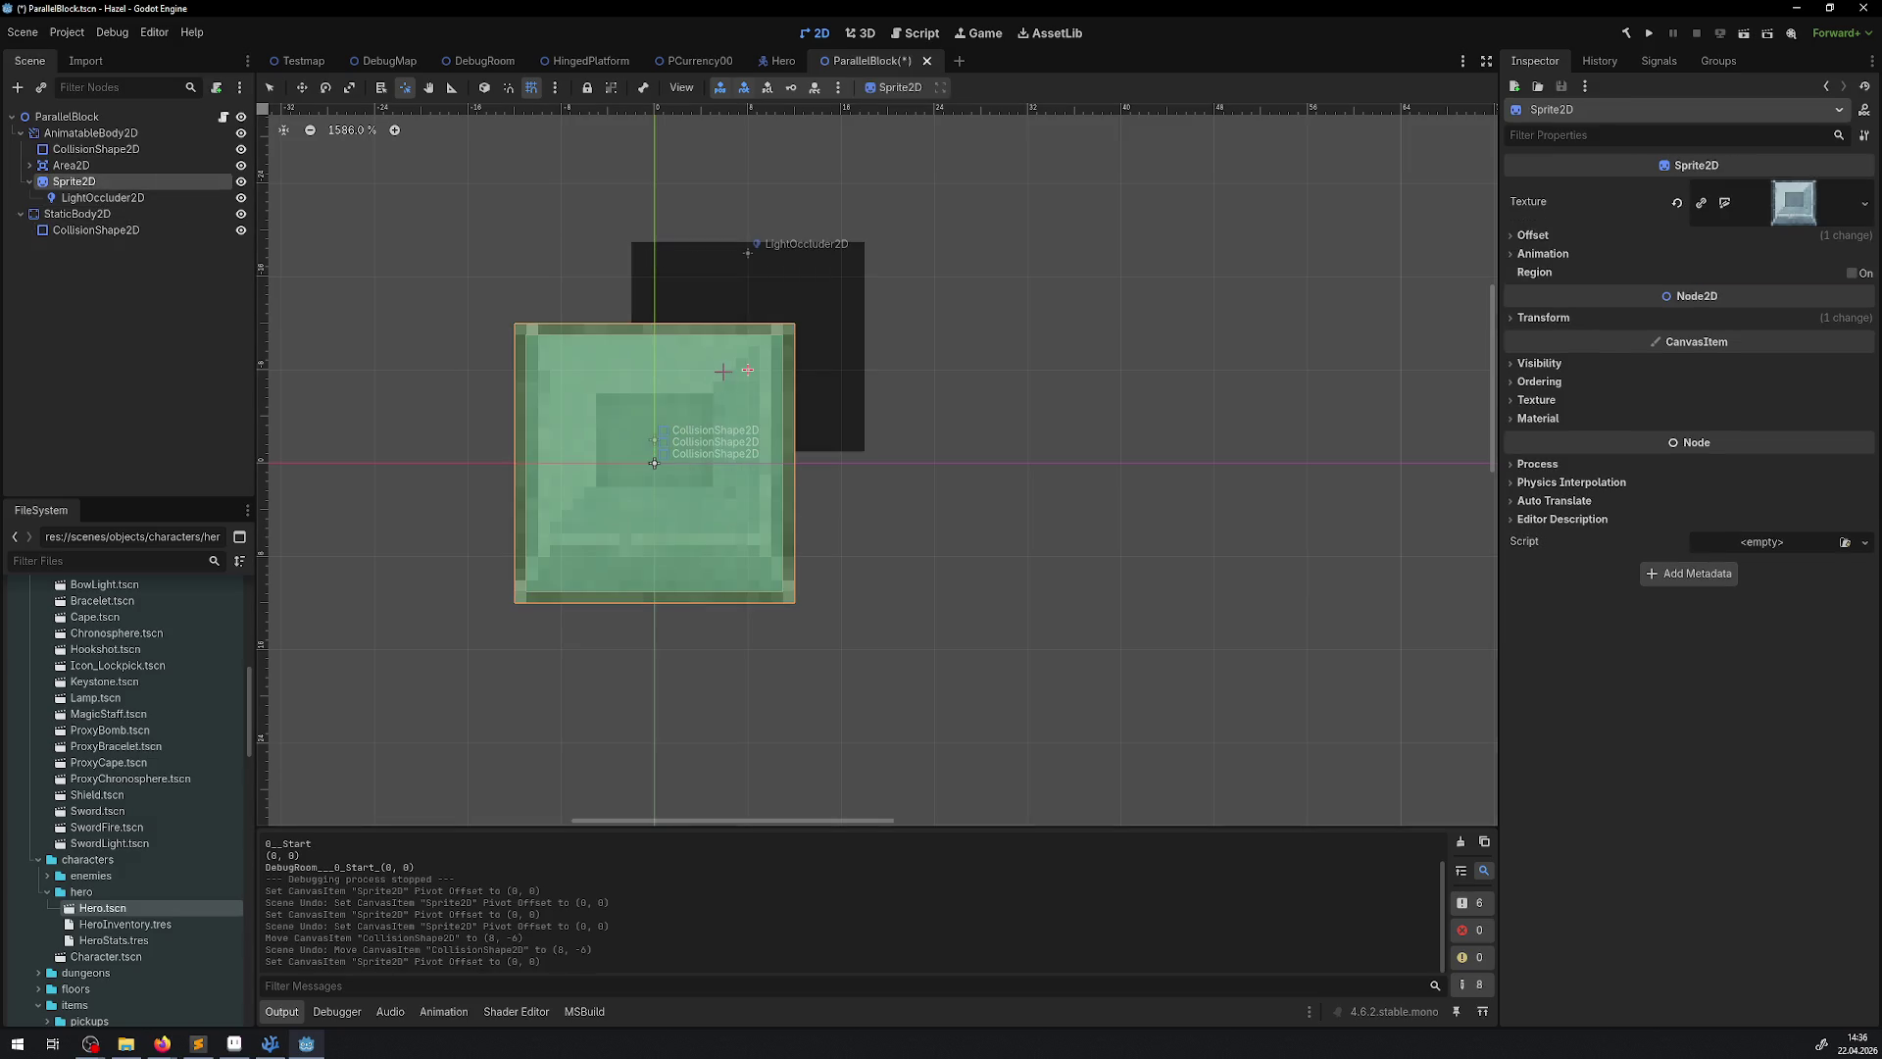
key("ctrl+z")
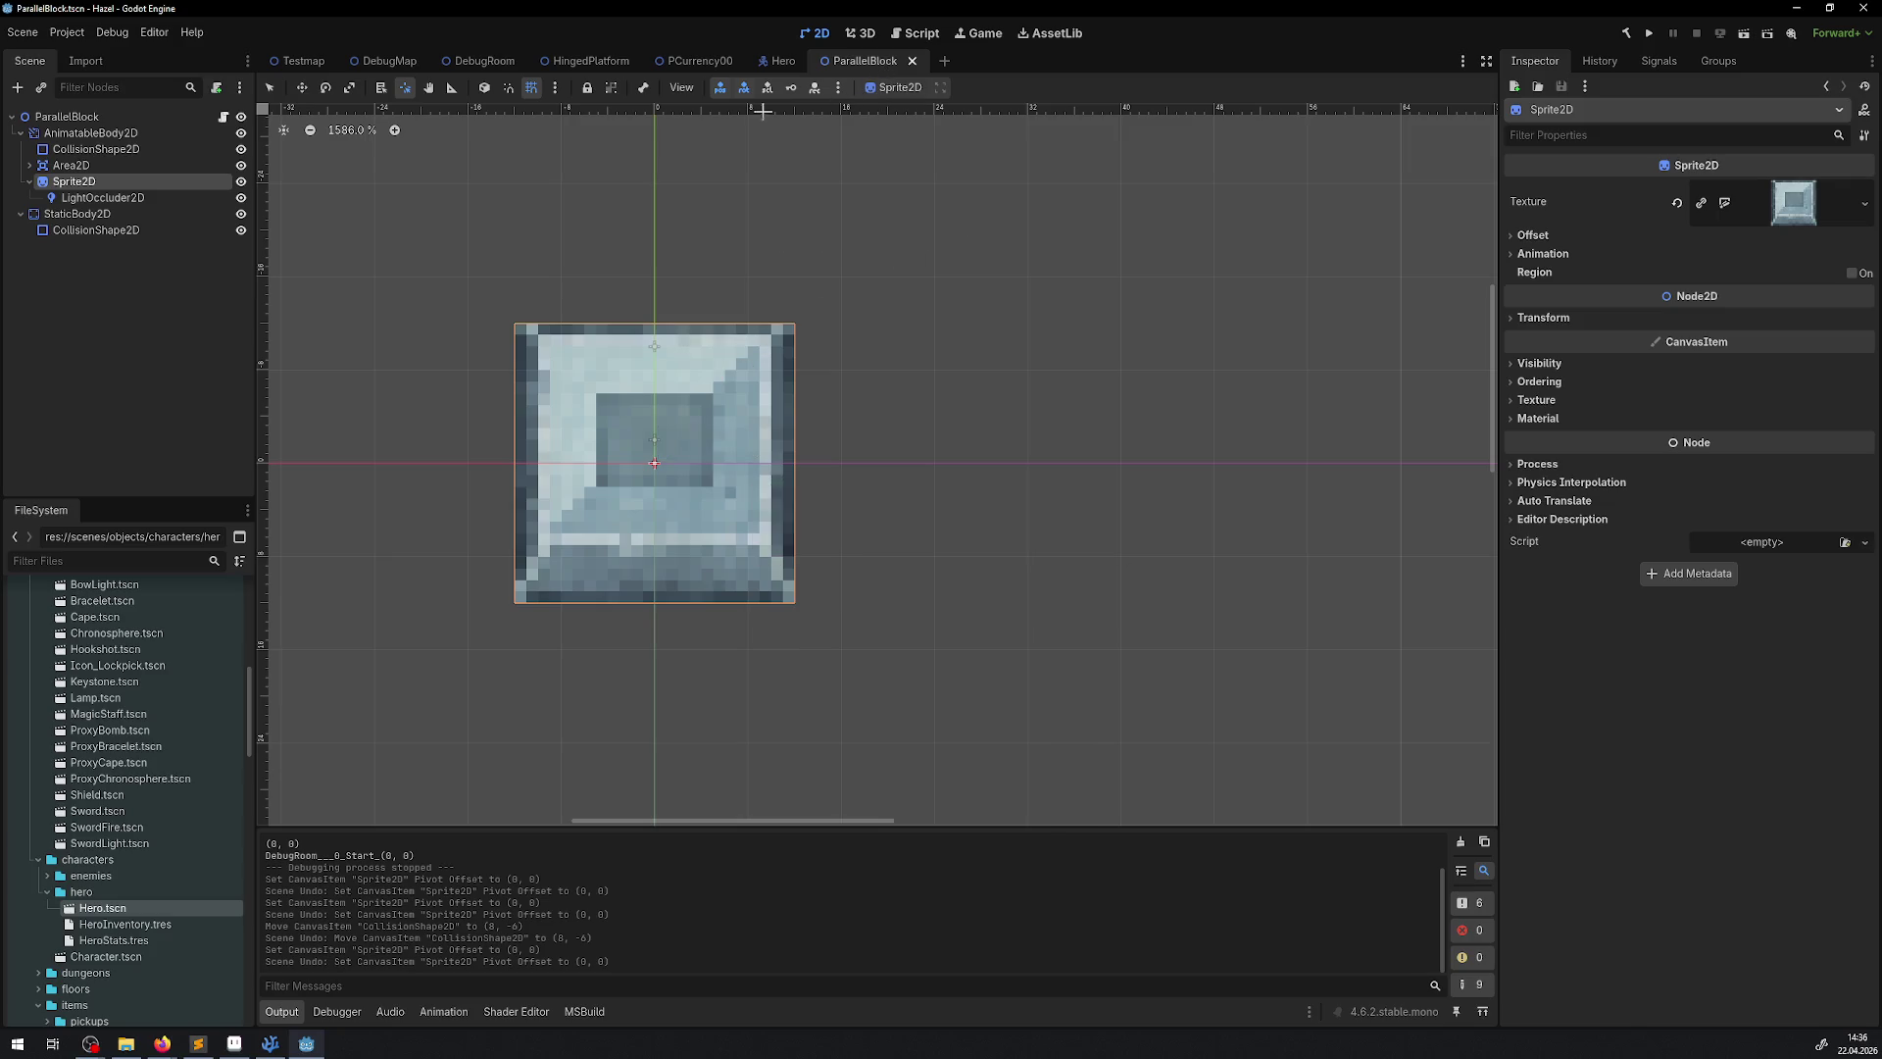
left_click(480, 61)
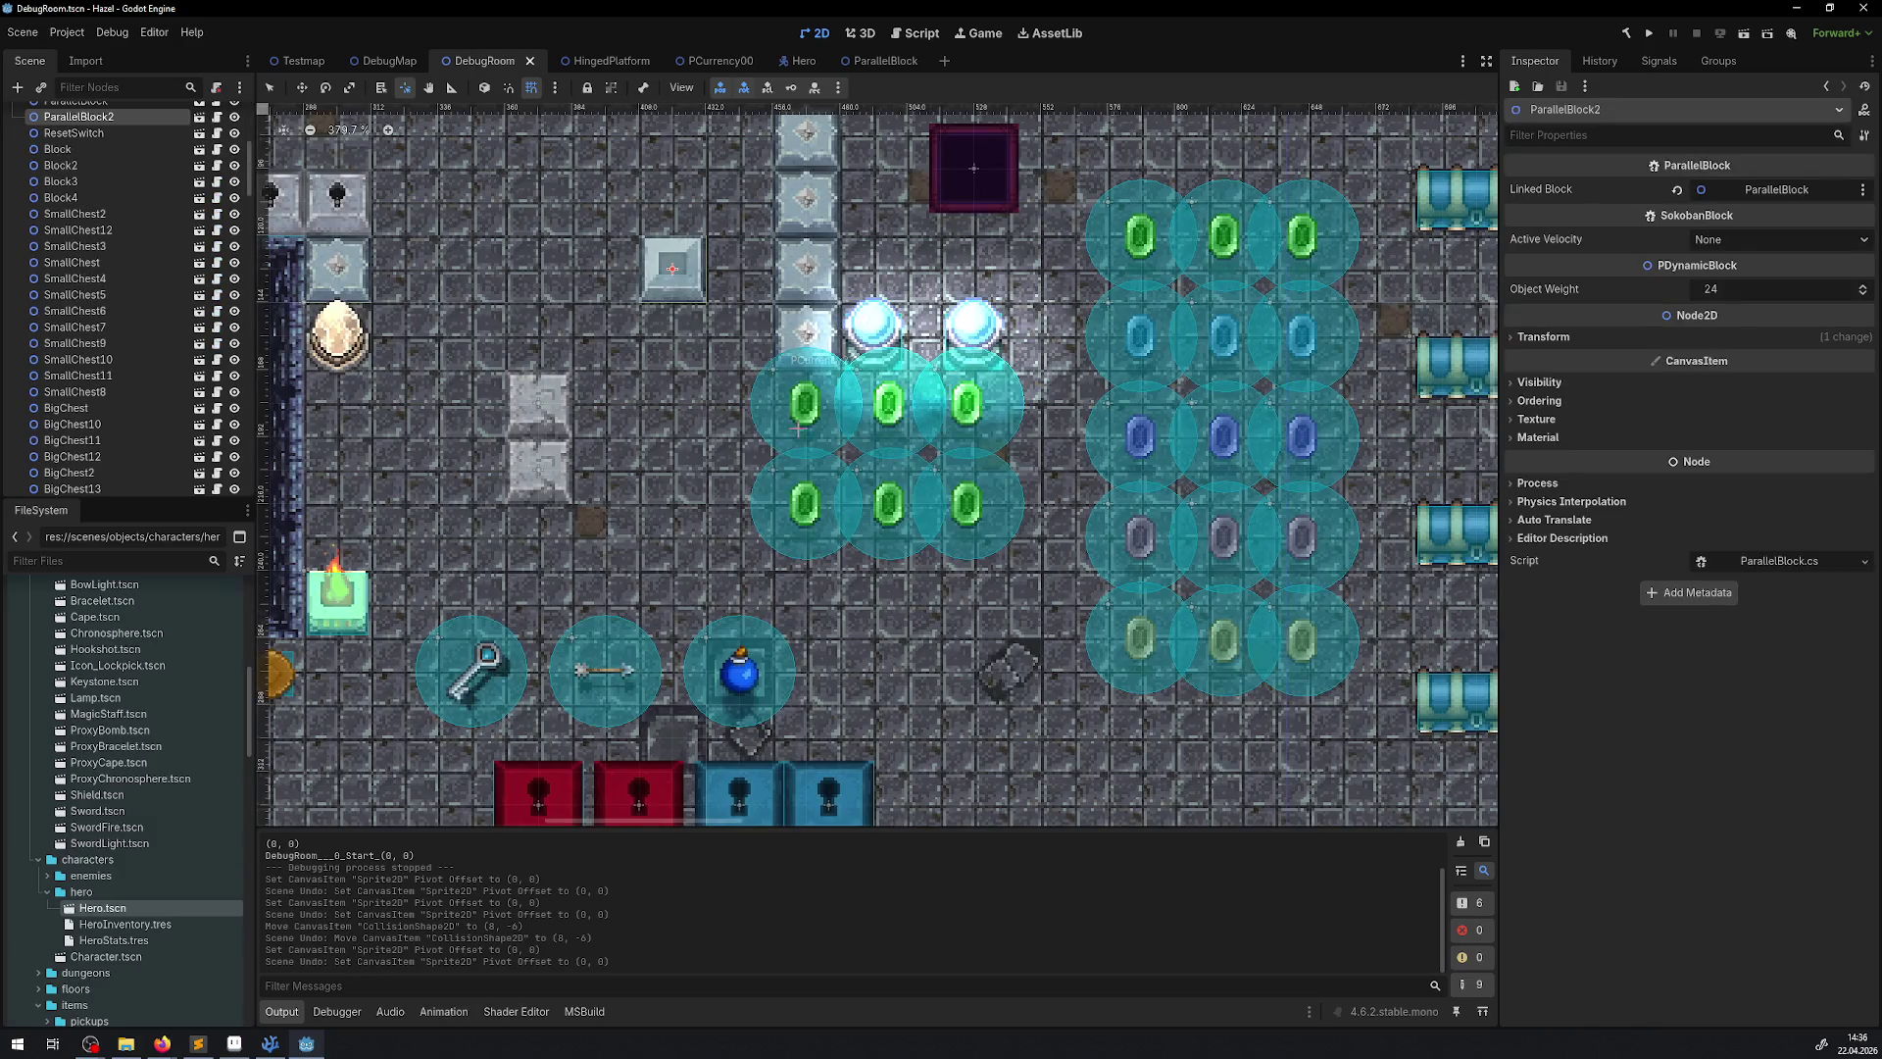